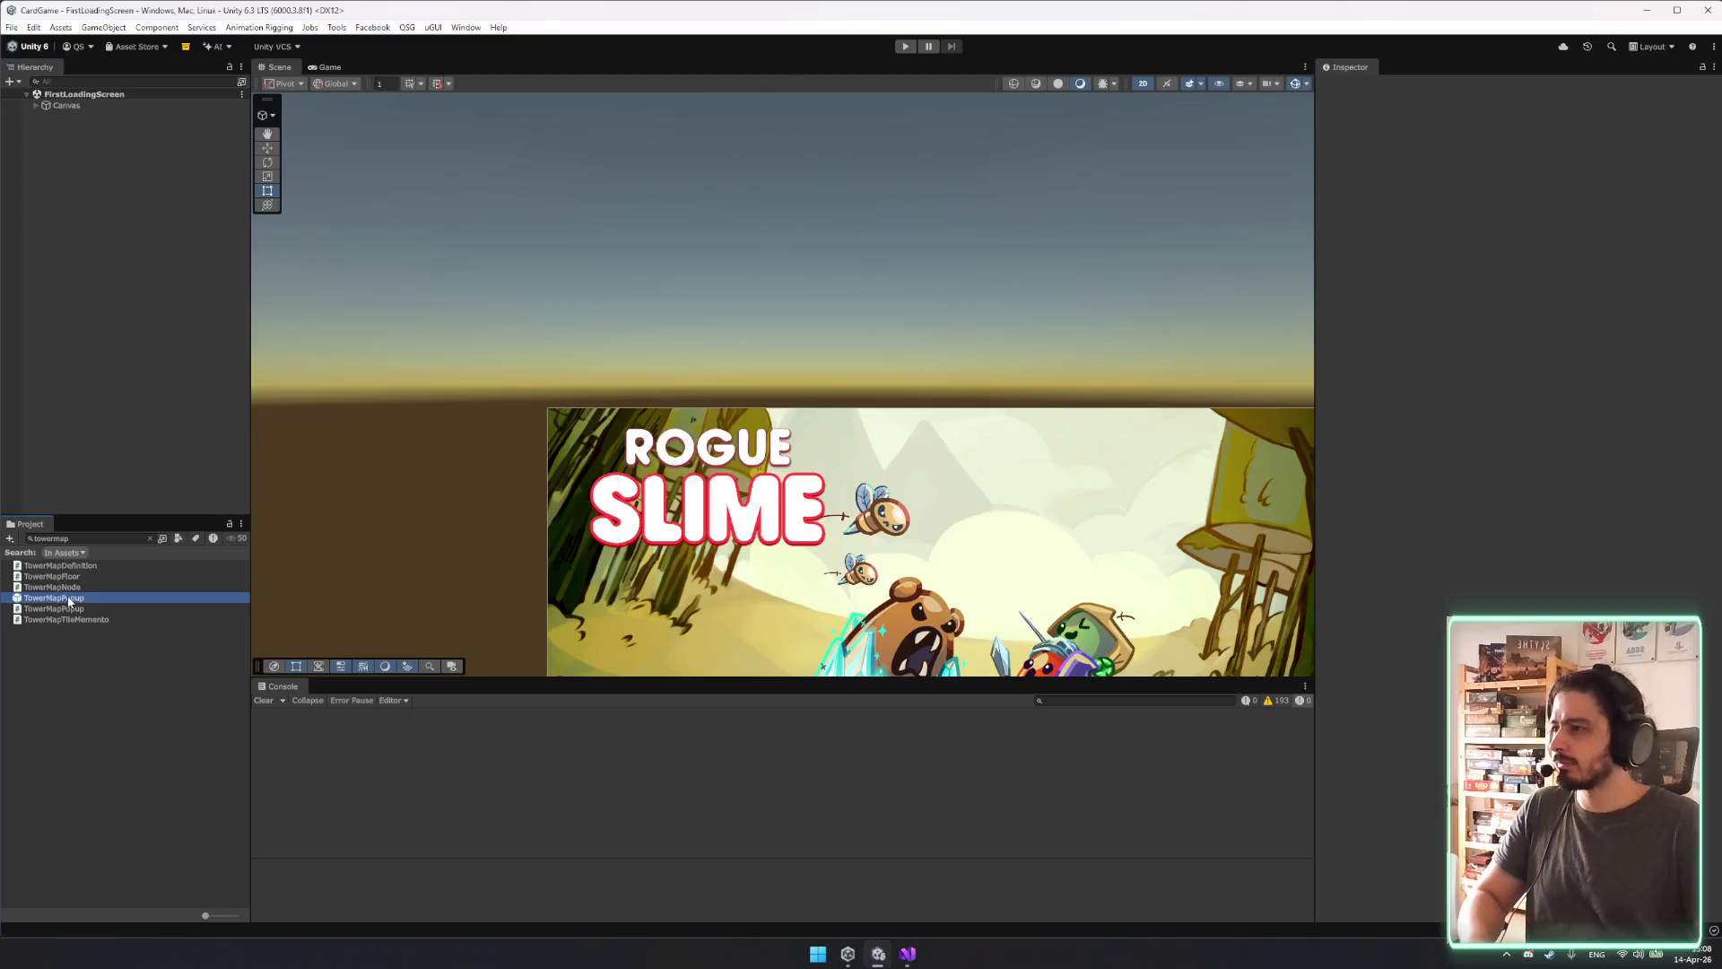
Open TowerMapPopup and try a FloorsContainer left padding of 30, then reset it to 0.
double_click(70, 597)
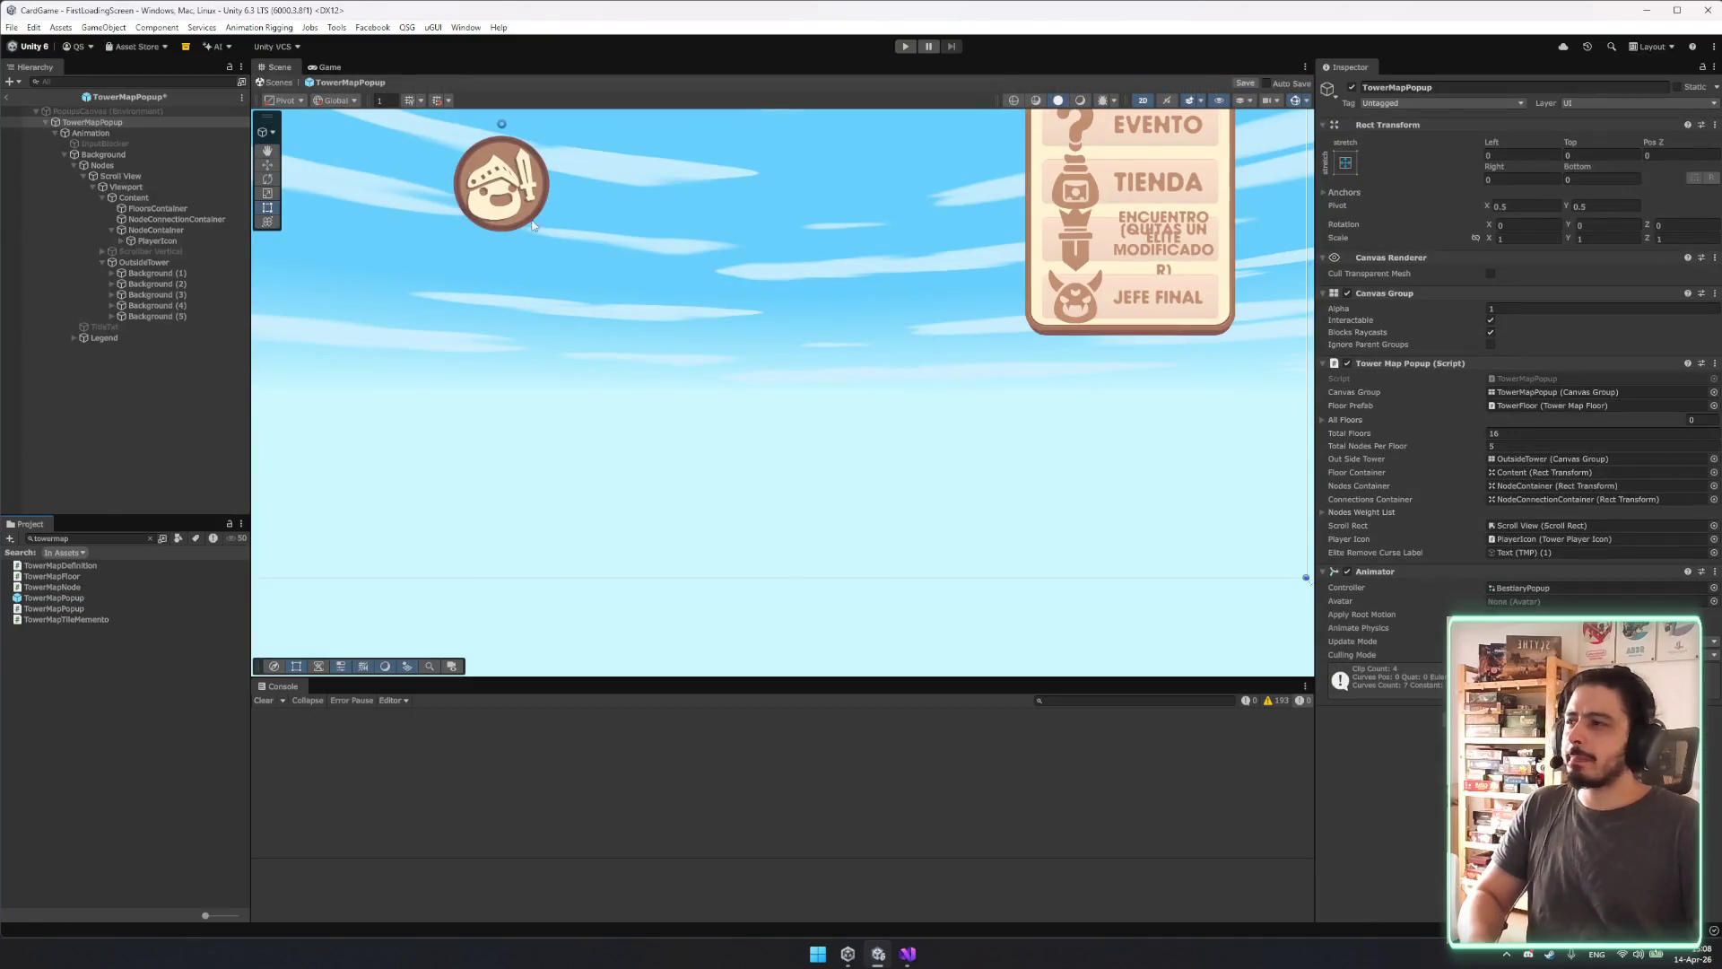
click(85, 273)
click(152, 239)
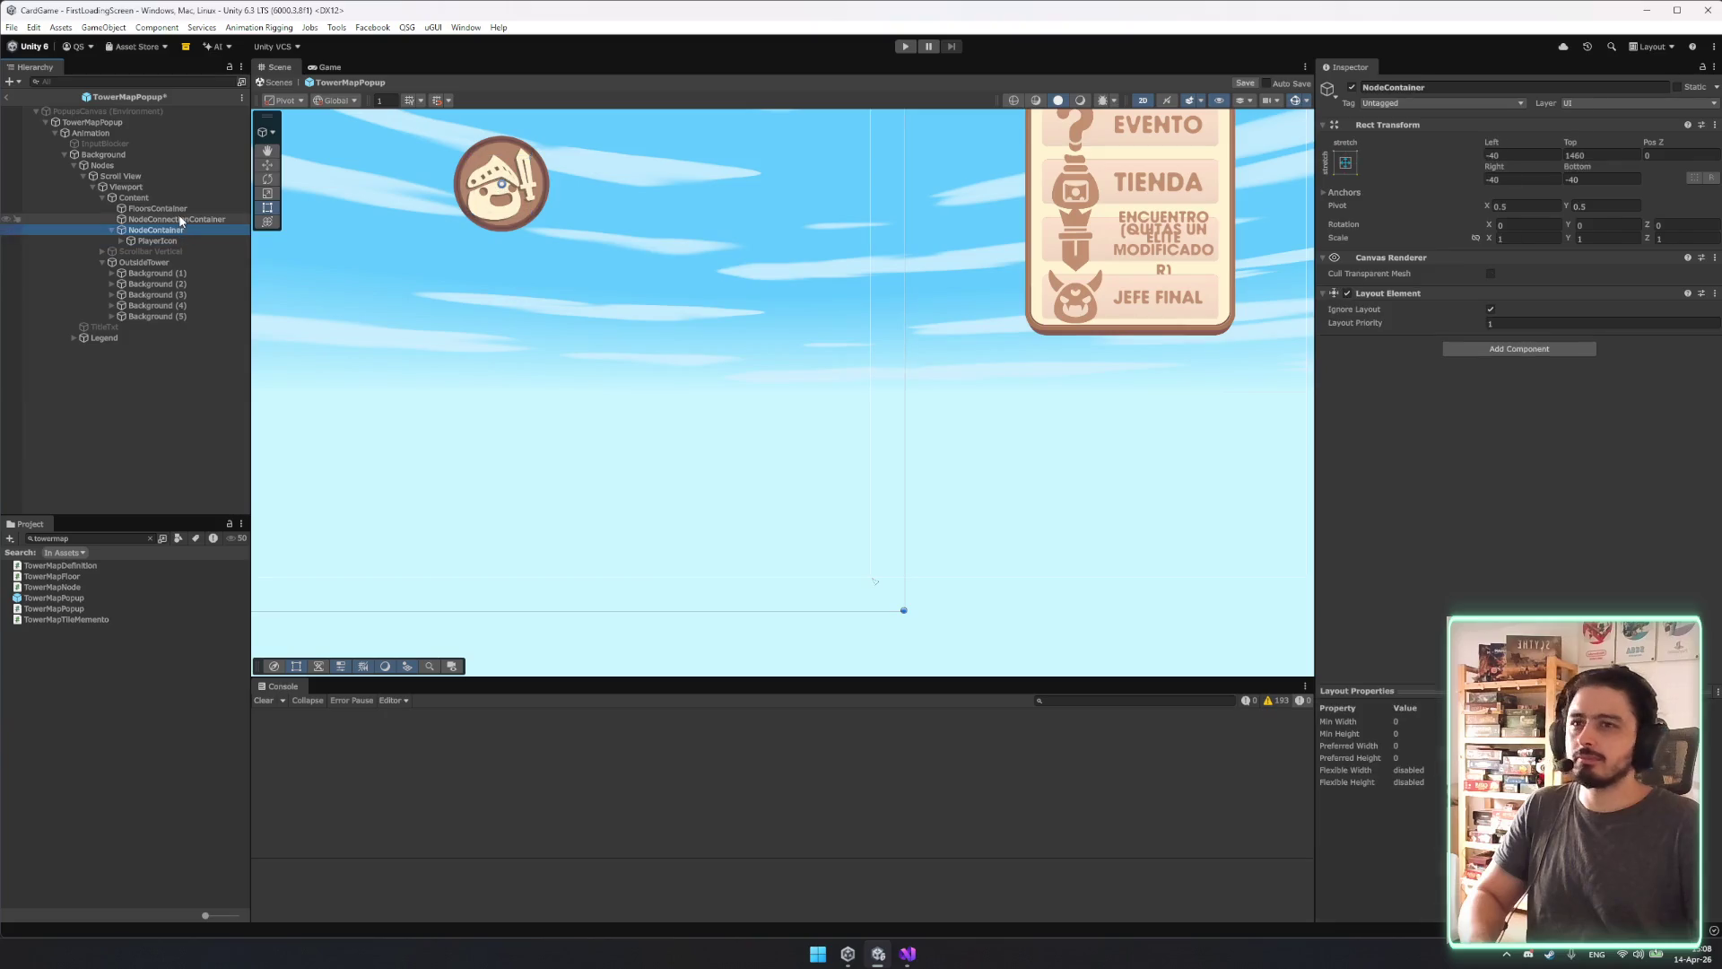
double_click(180, 219)
double_click(157, 209)
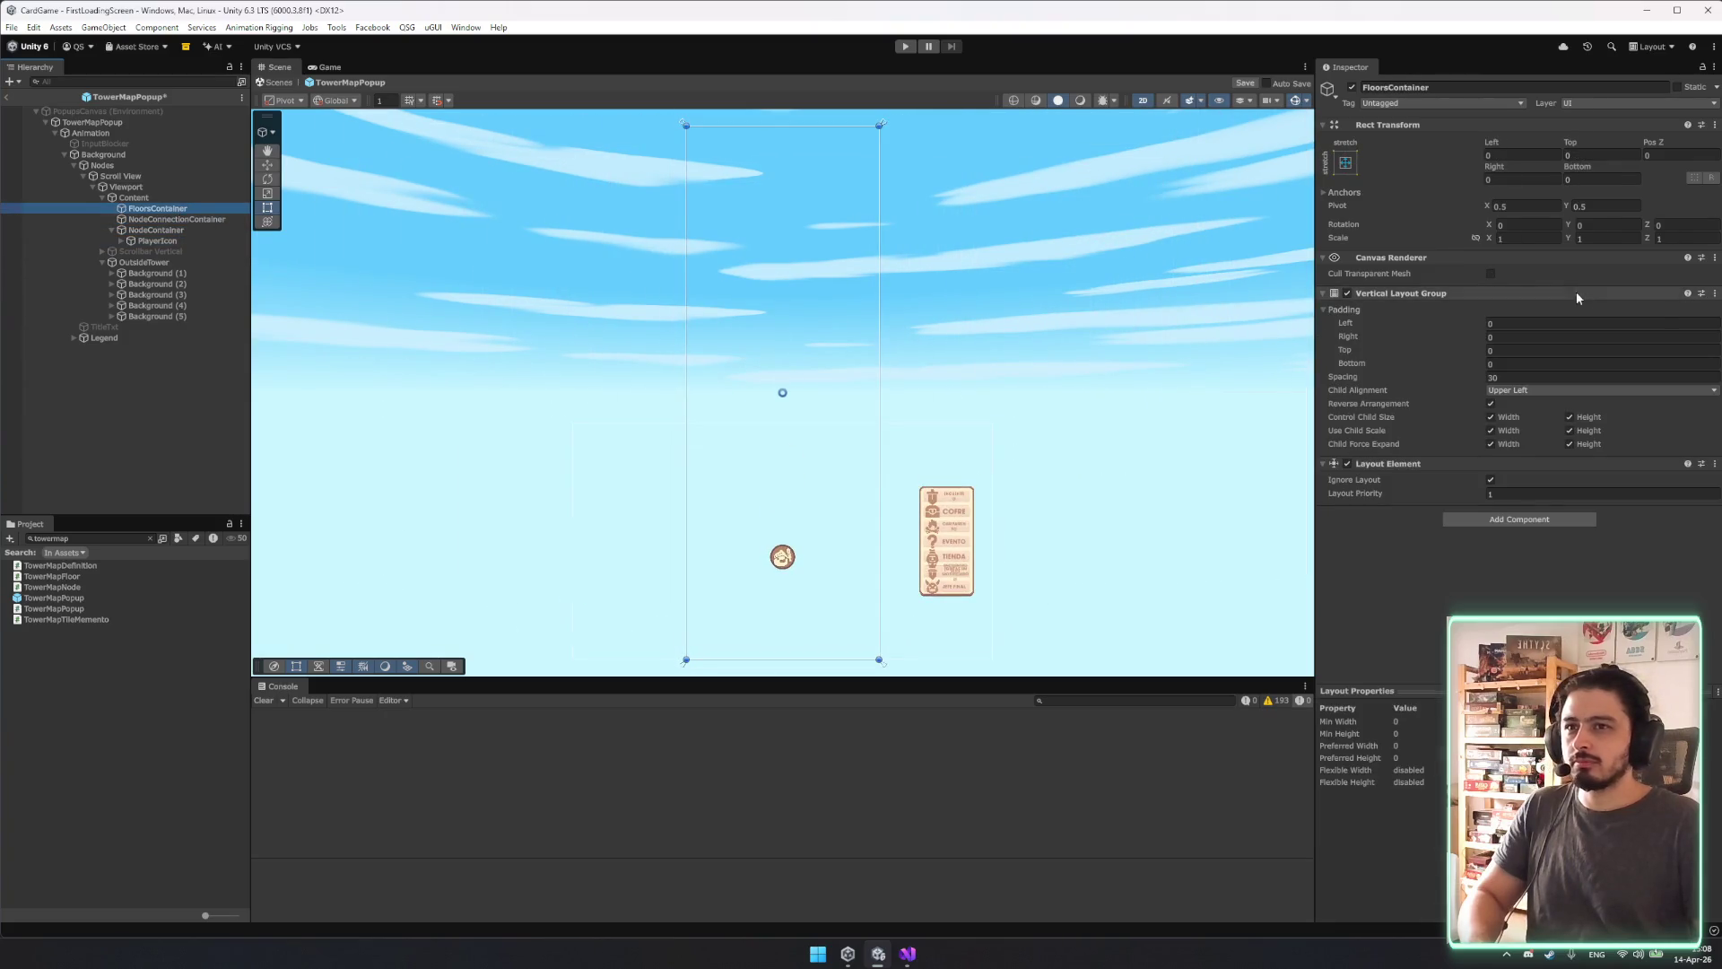
click(1346, 309)
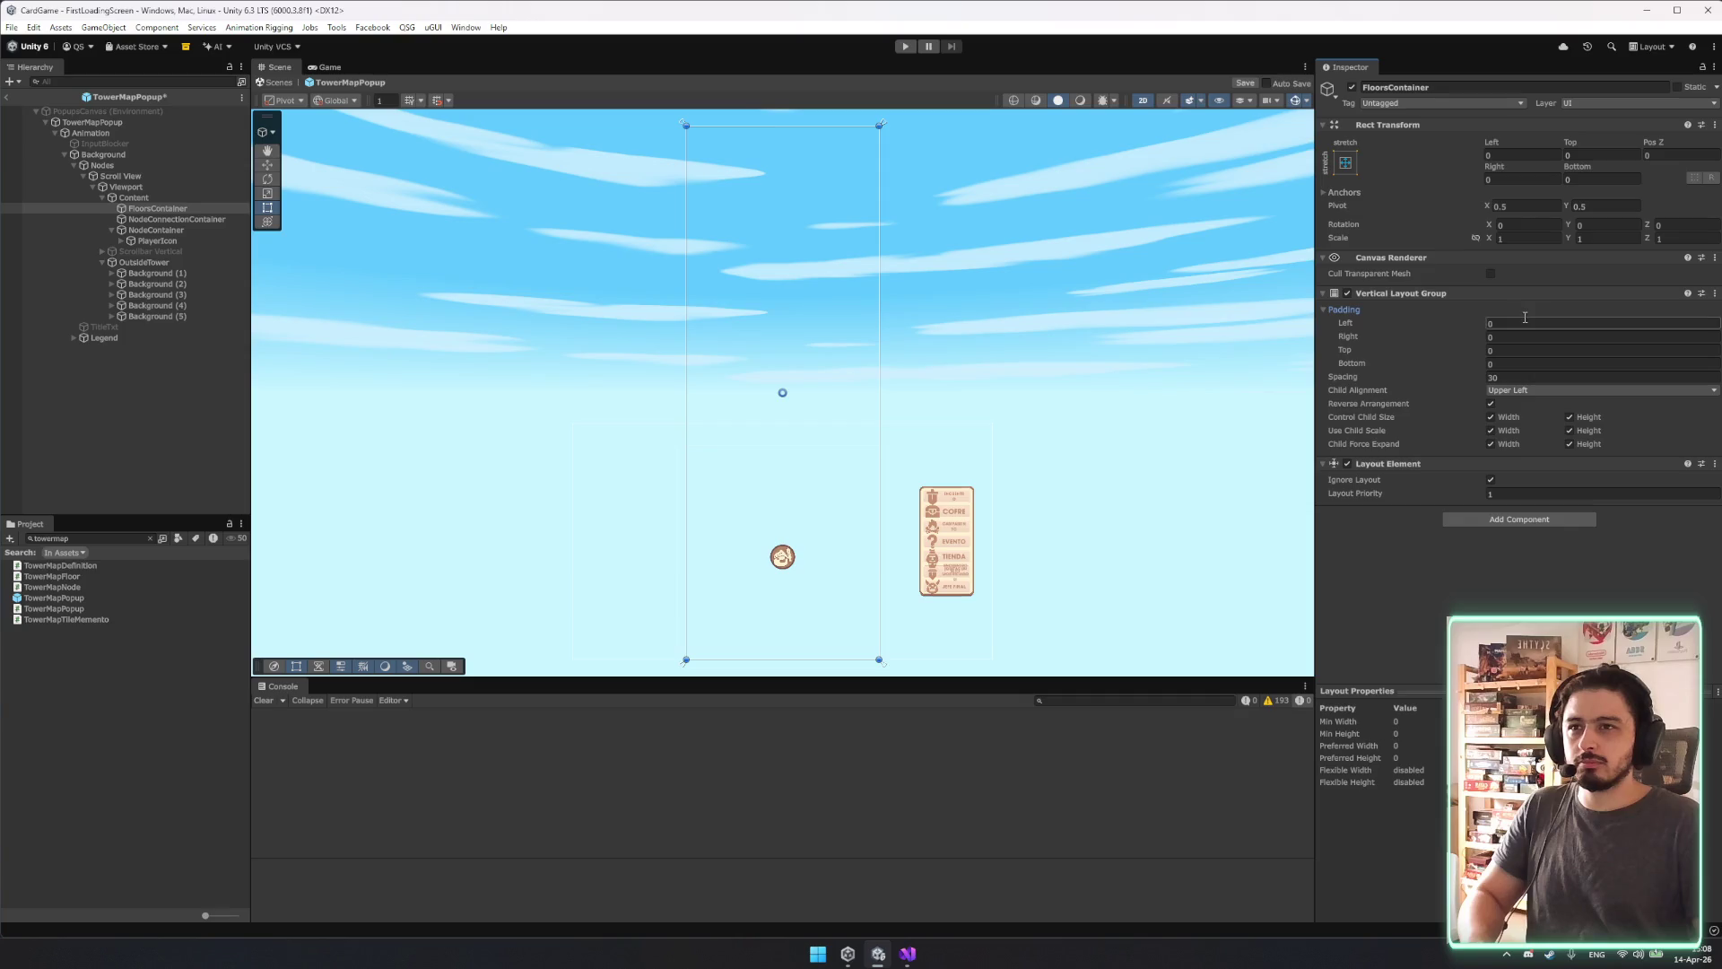
text(30)
key(Tab)
click(1524, 323)
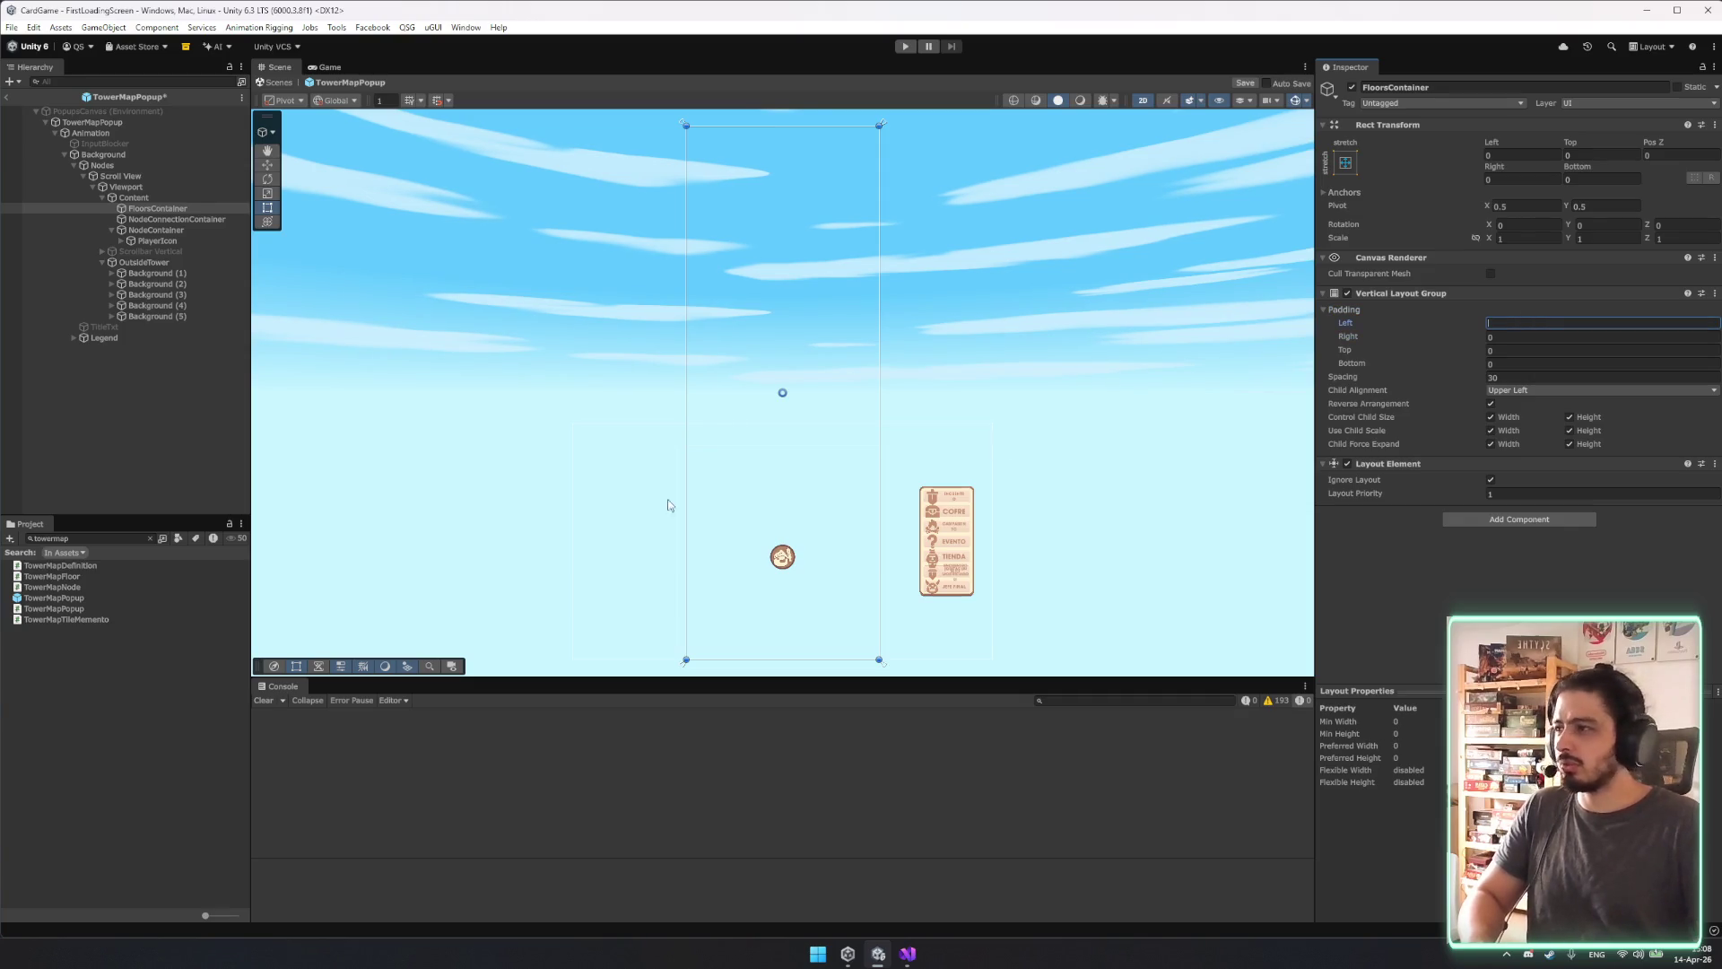
click(74, 538)
text(floor)
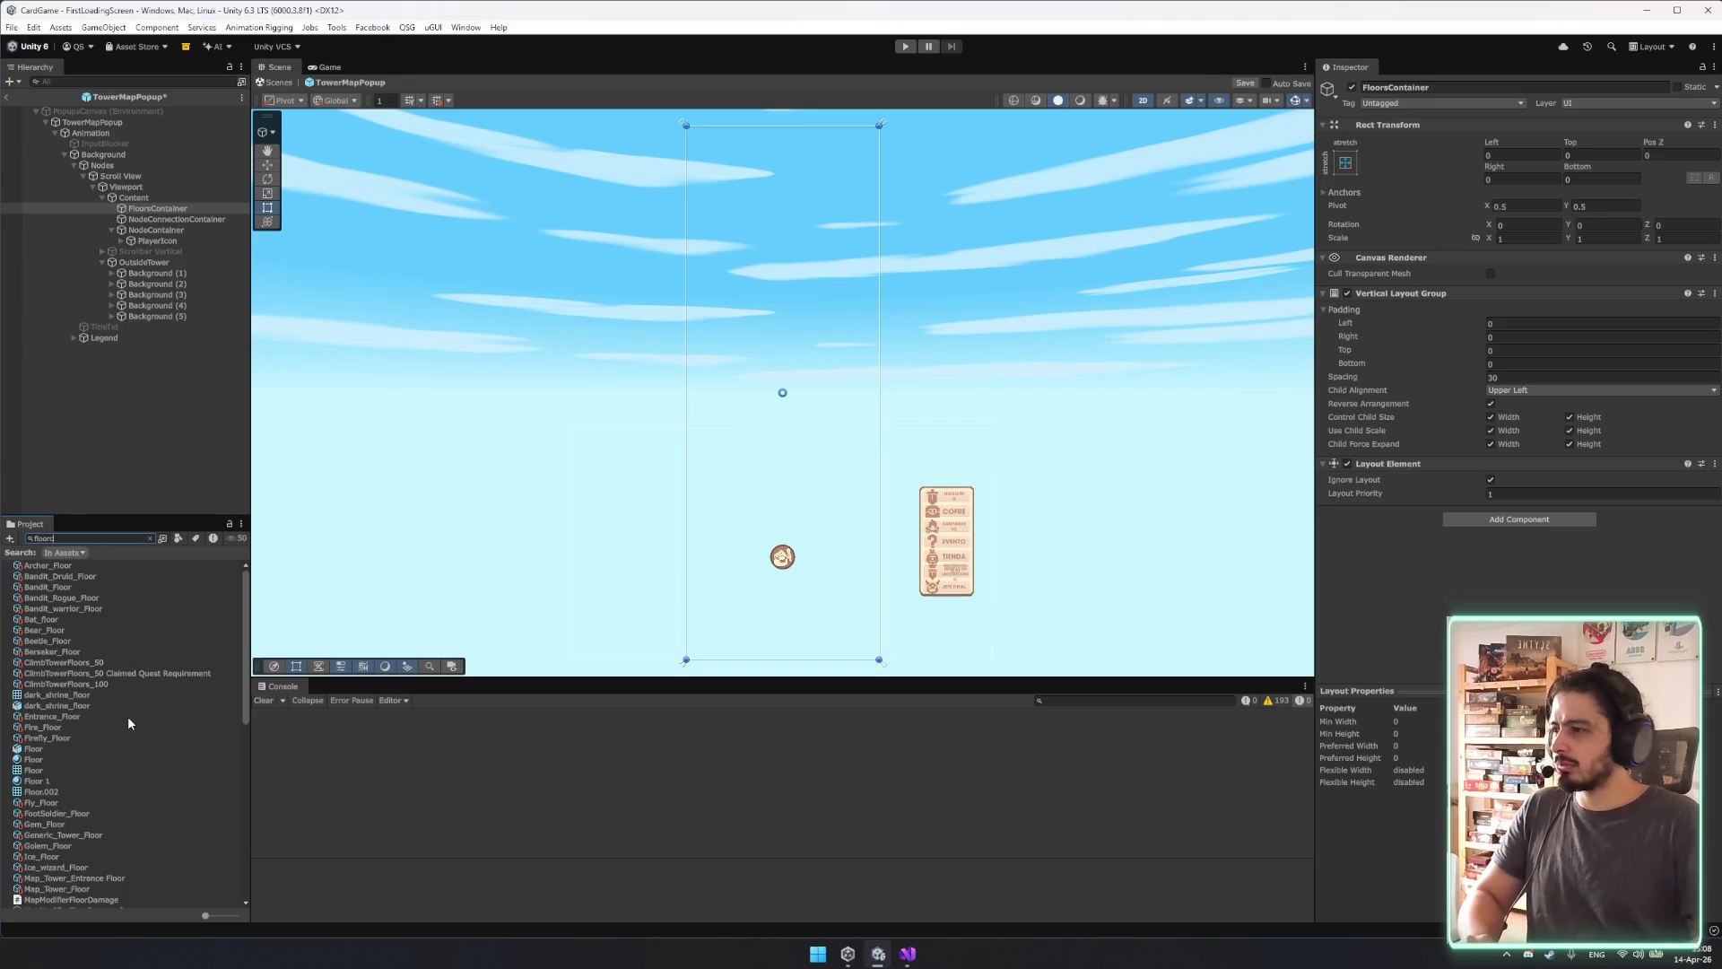
Open the TowerFloor prefab referenced by the popup root's Floor Prefab field.
key(BackSpace)
key(BackSpace)
key(BackSpace)
click(127, 124)
click(1550, 405)
double_click(60, 556)
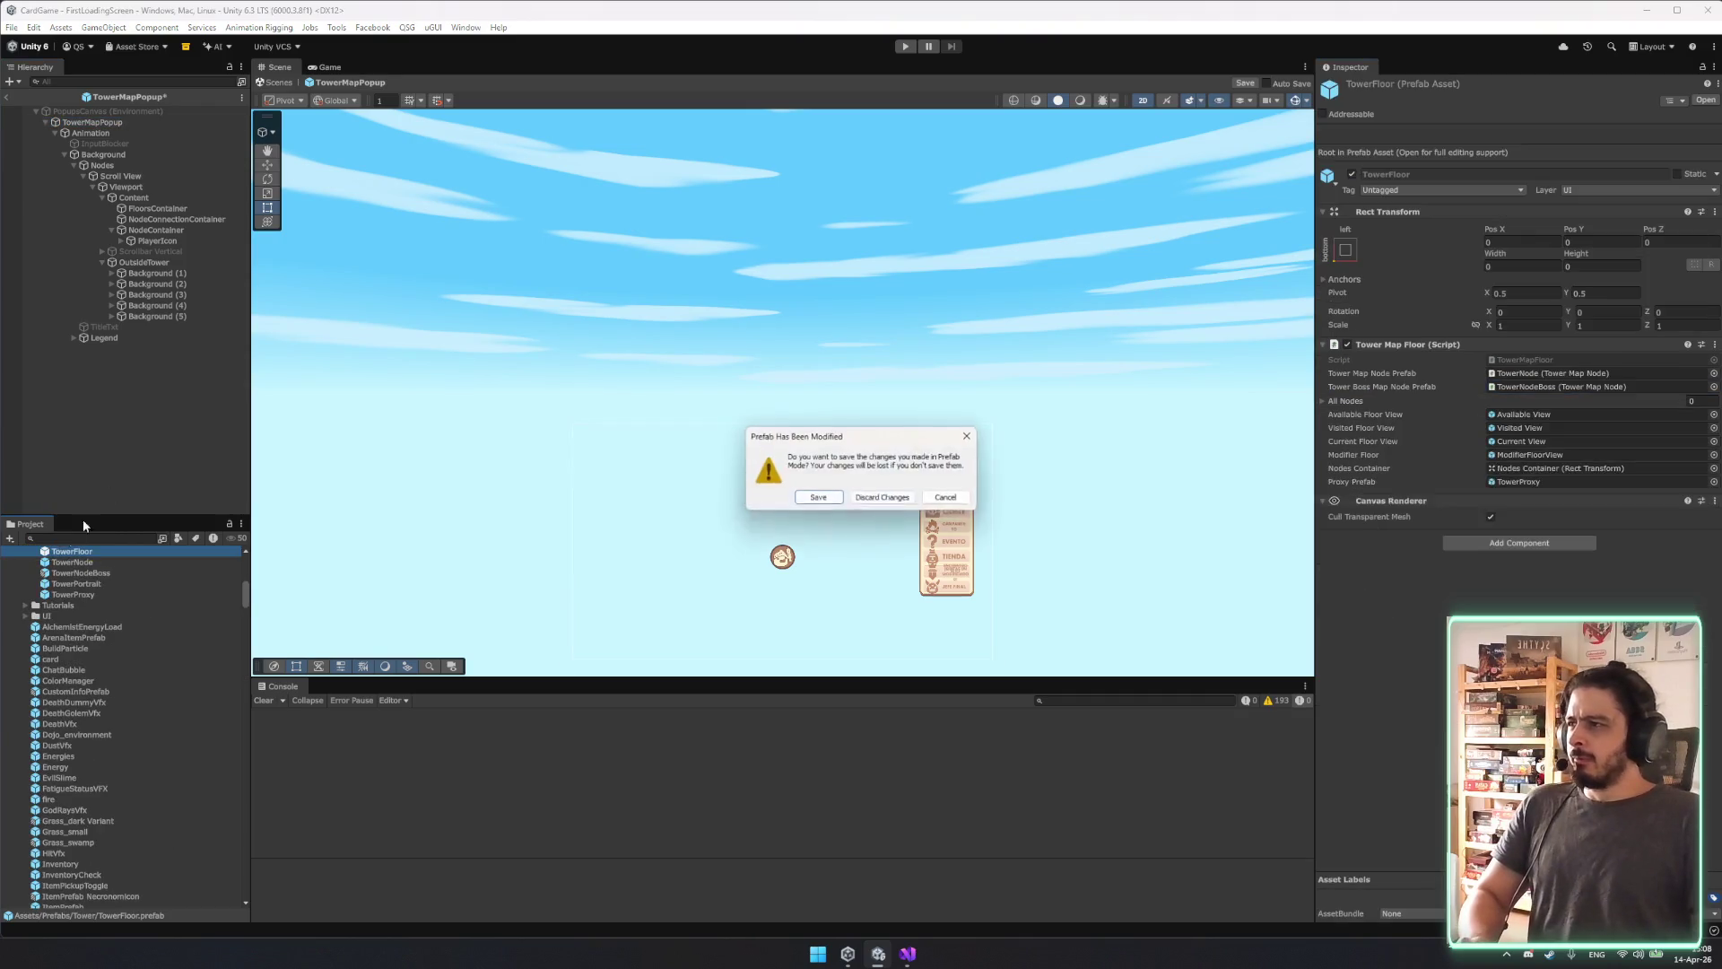
Give TowerFloor's Nodes Container left and right padding of 30, then exit Prefab Mode.
click(801, 496)
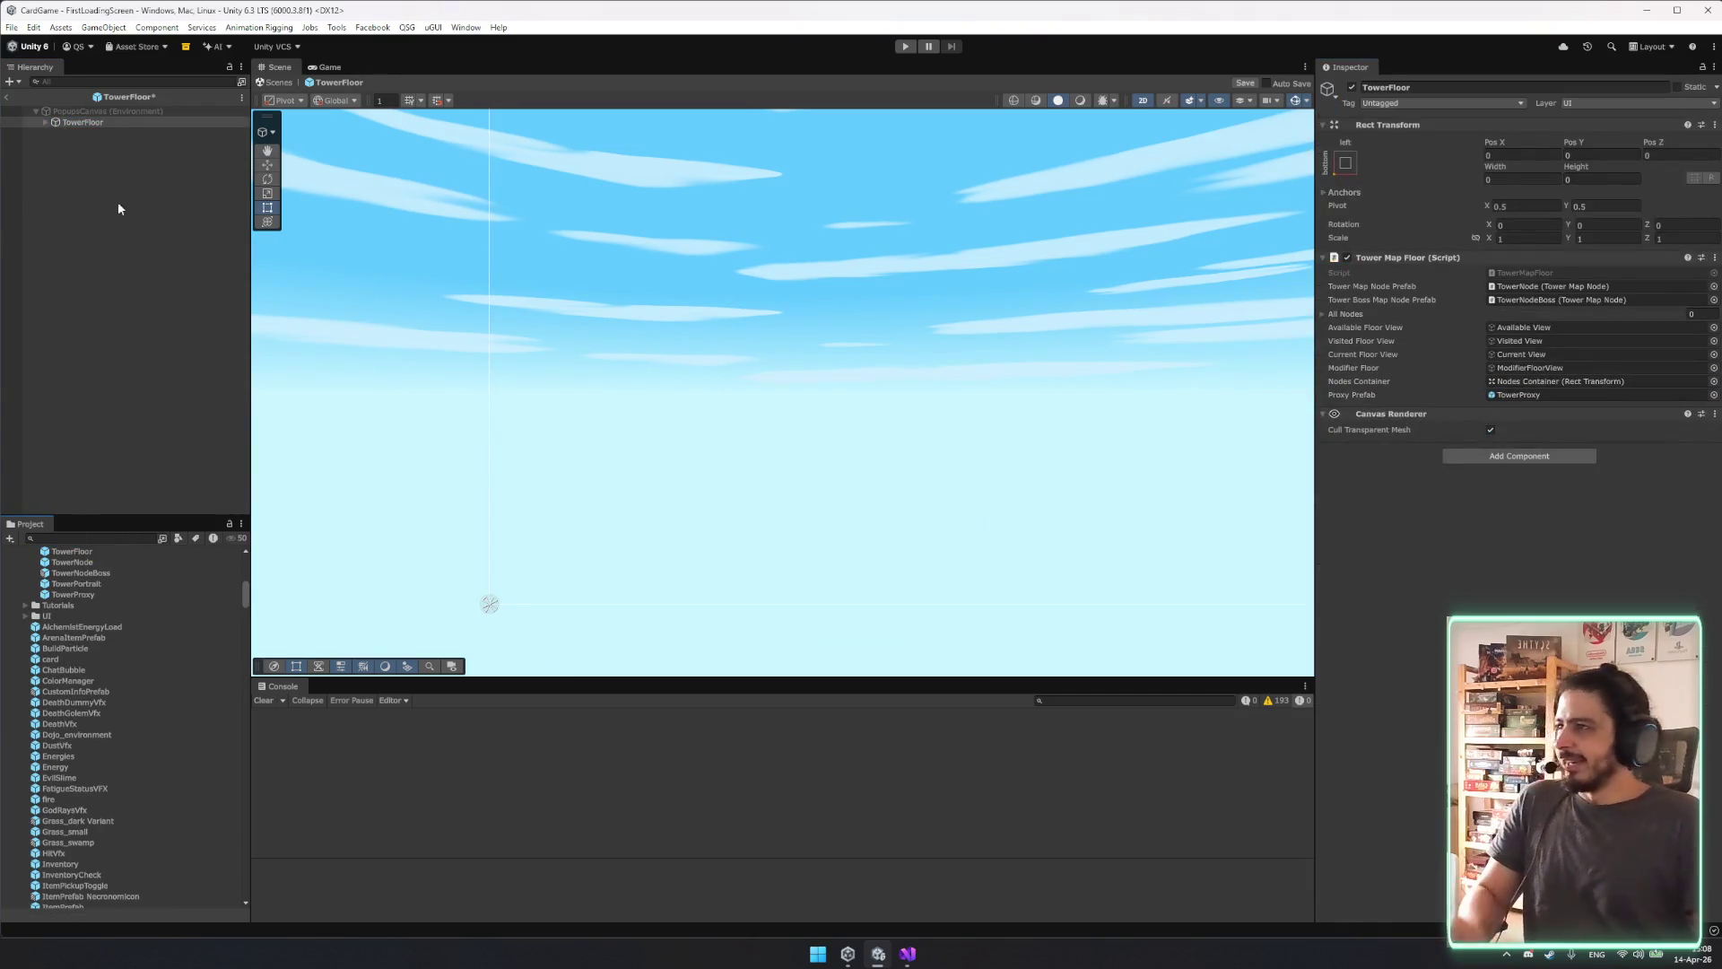
click(118, 134)
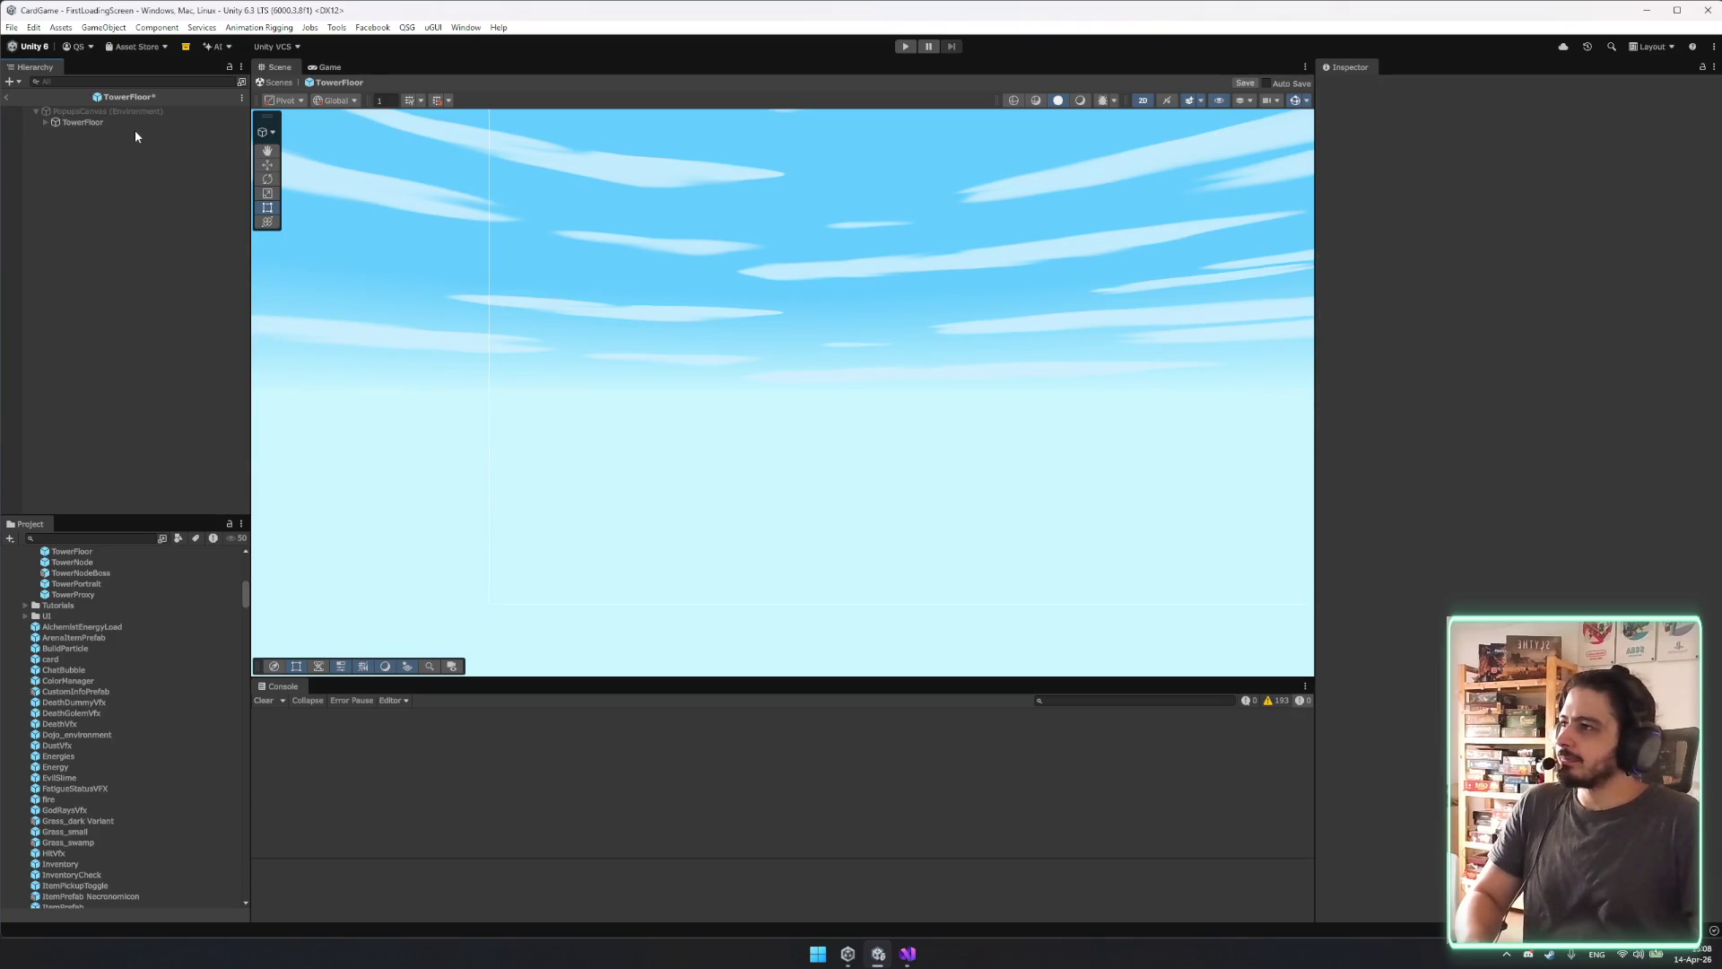
click(118, 122)
click(45, 122)
click(102, 176)
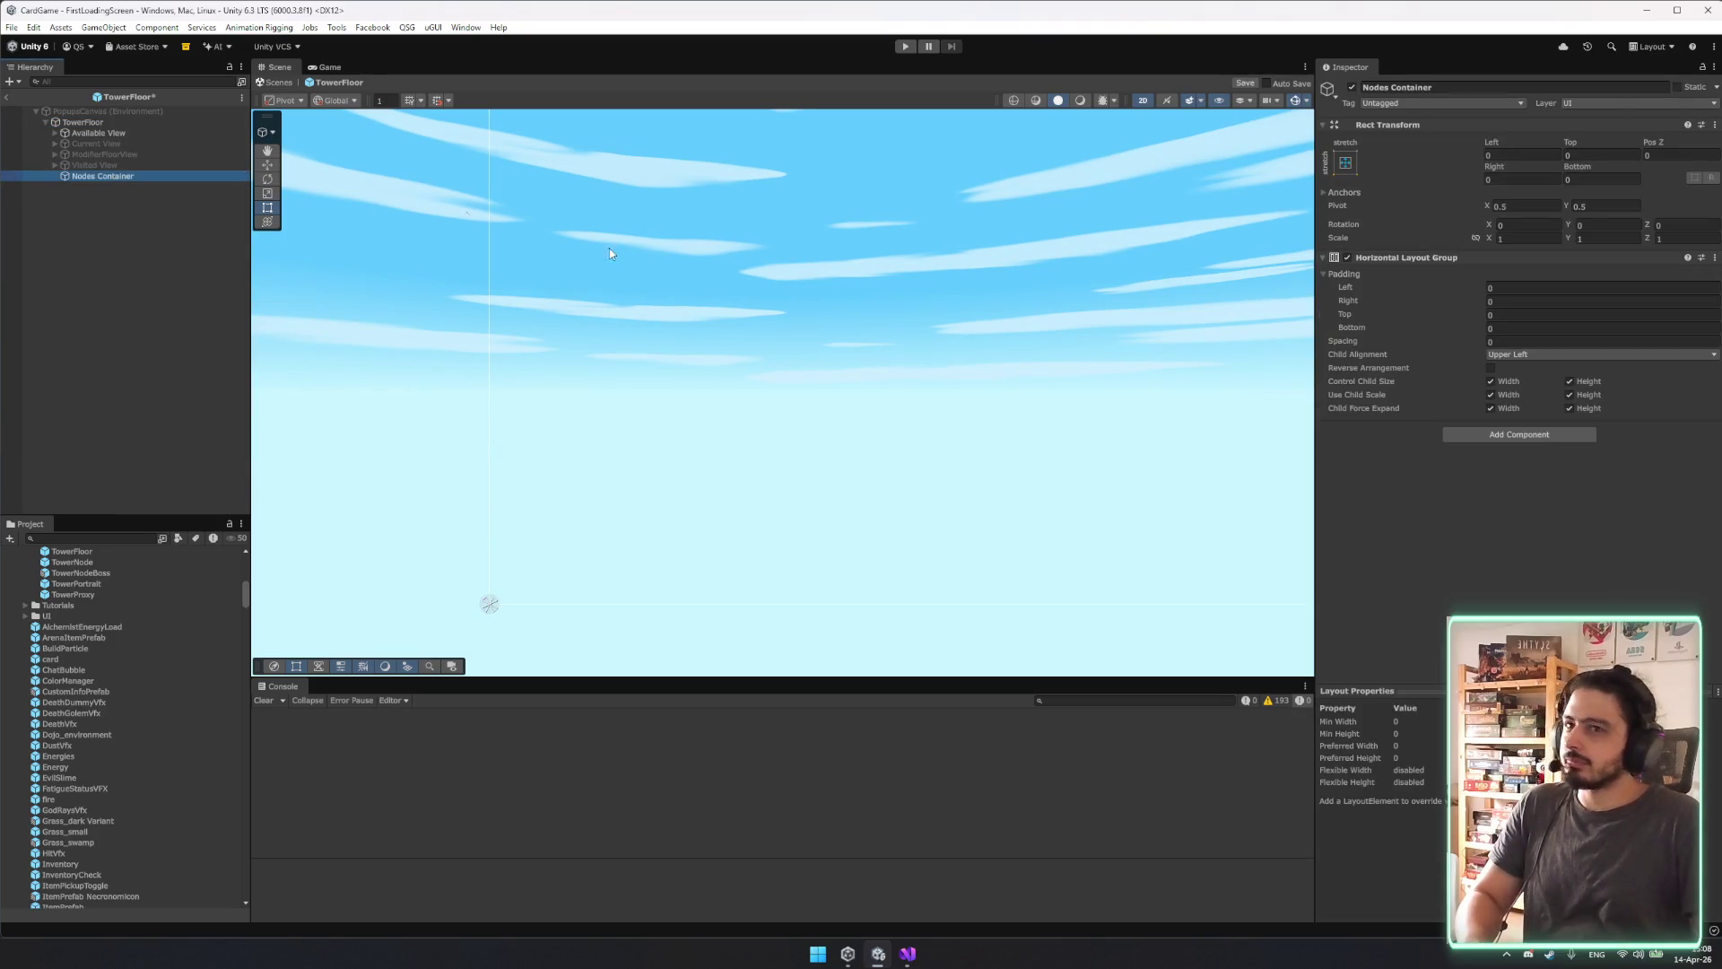
click(1529, 289)
key(Tab)
text(30)
key(Tab)
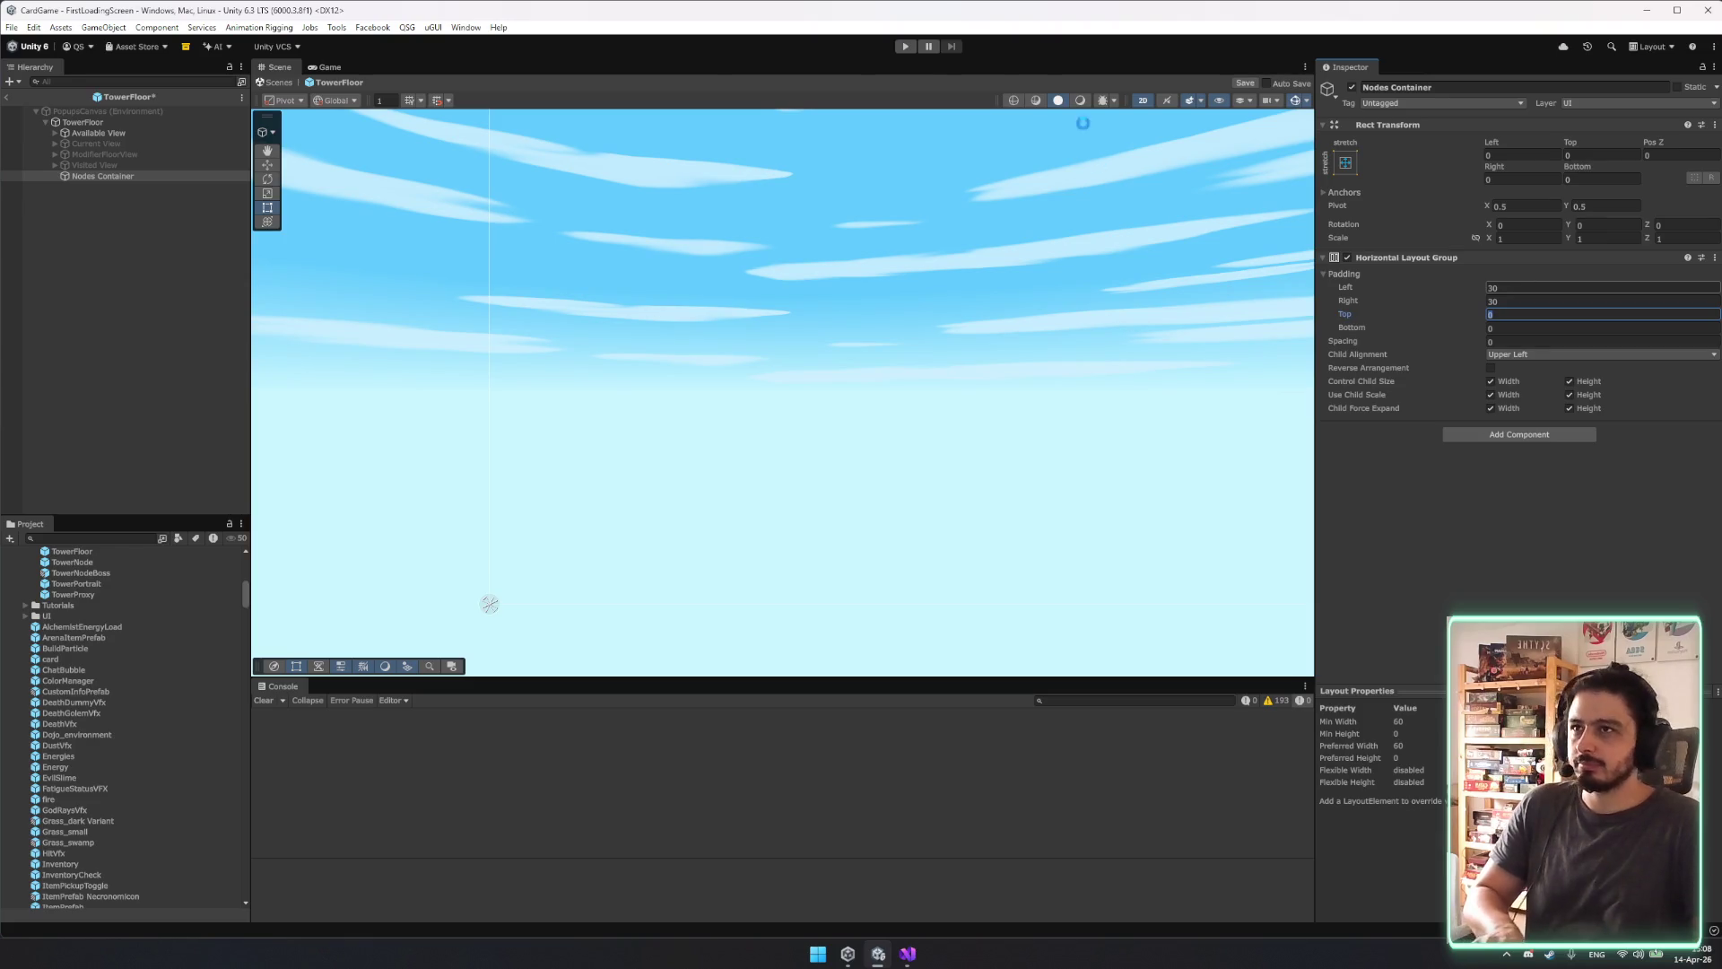
click(280, 82)
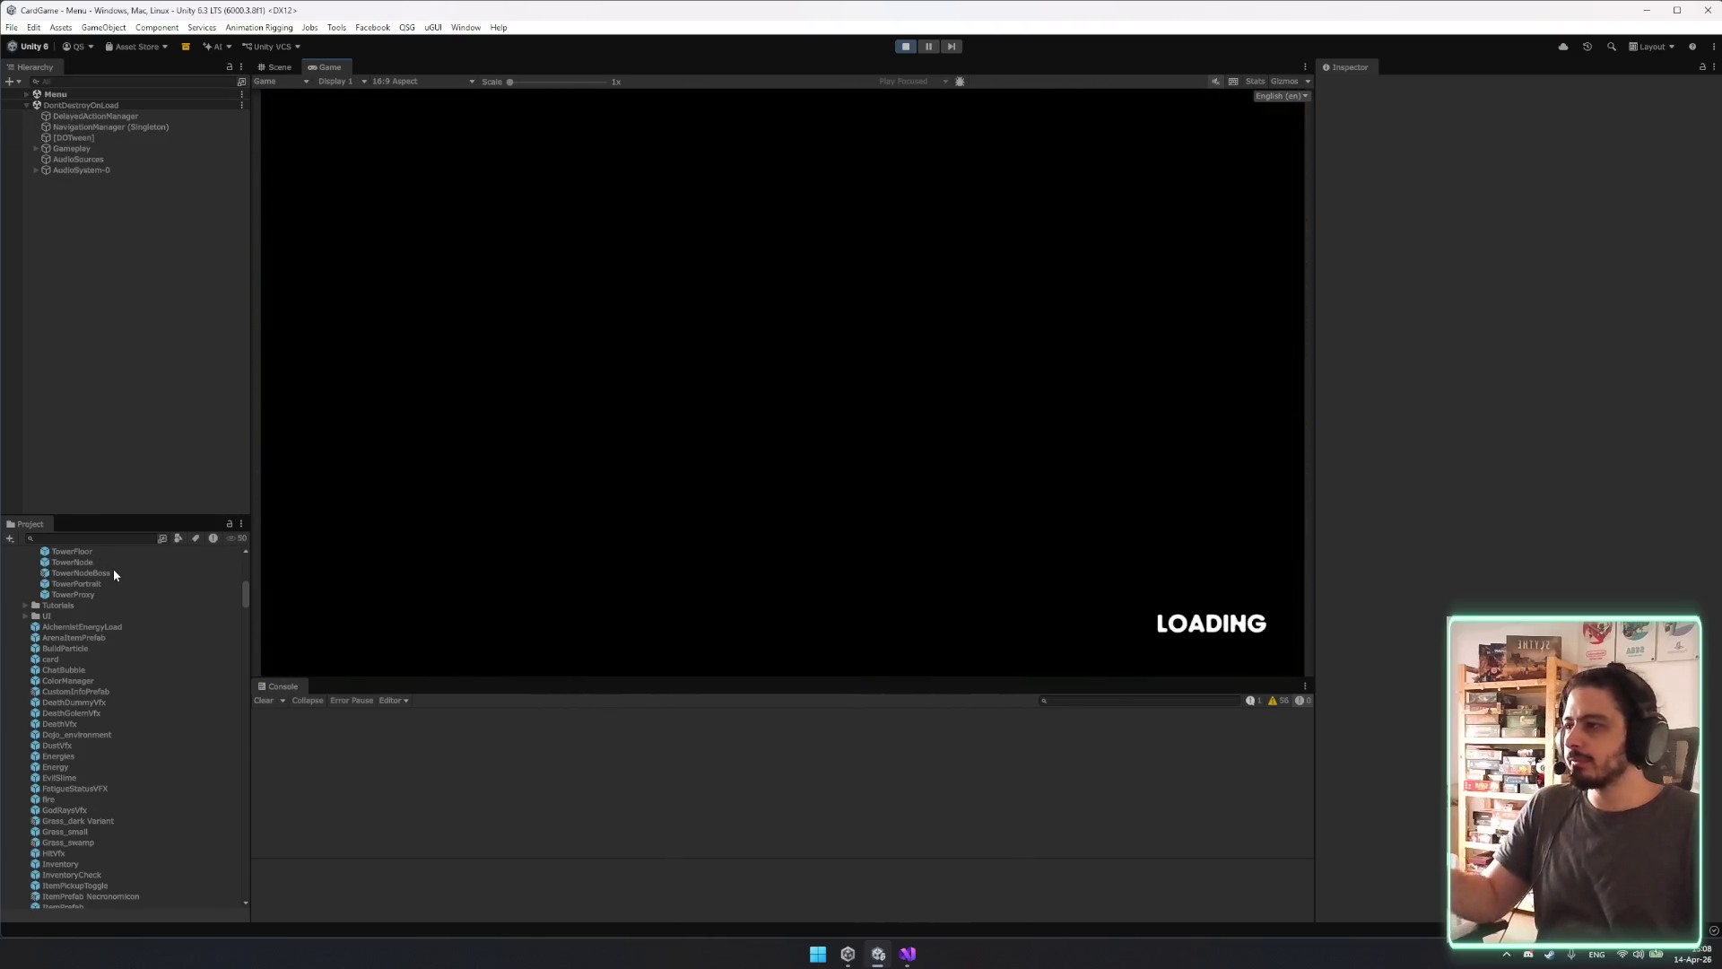
Open TowerMapPopup via a 'towermap' search and set OutsideTower's Canvas Group Alpha to 1.
scroll(115, 574, up, 2)
click(55, 539)
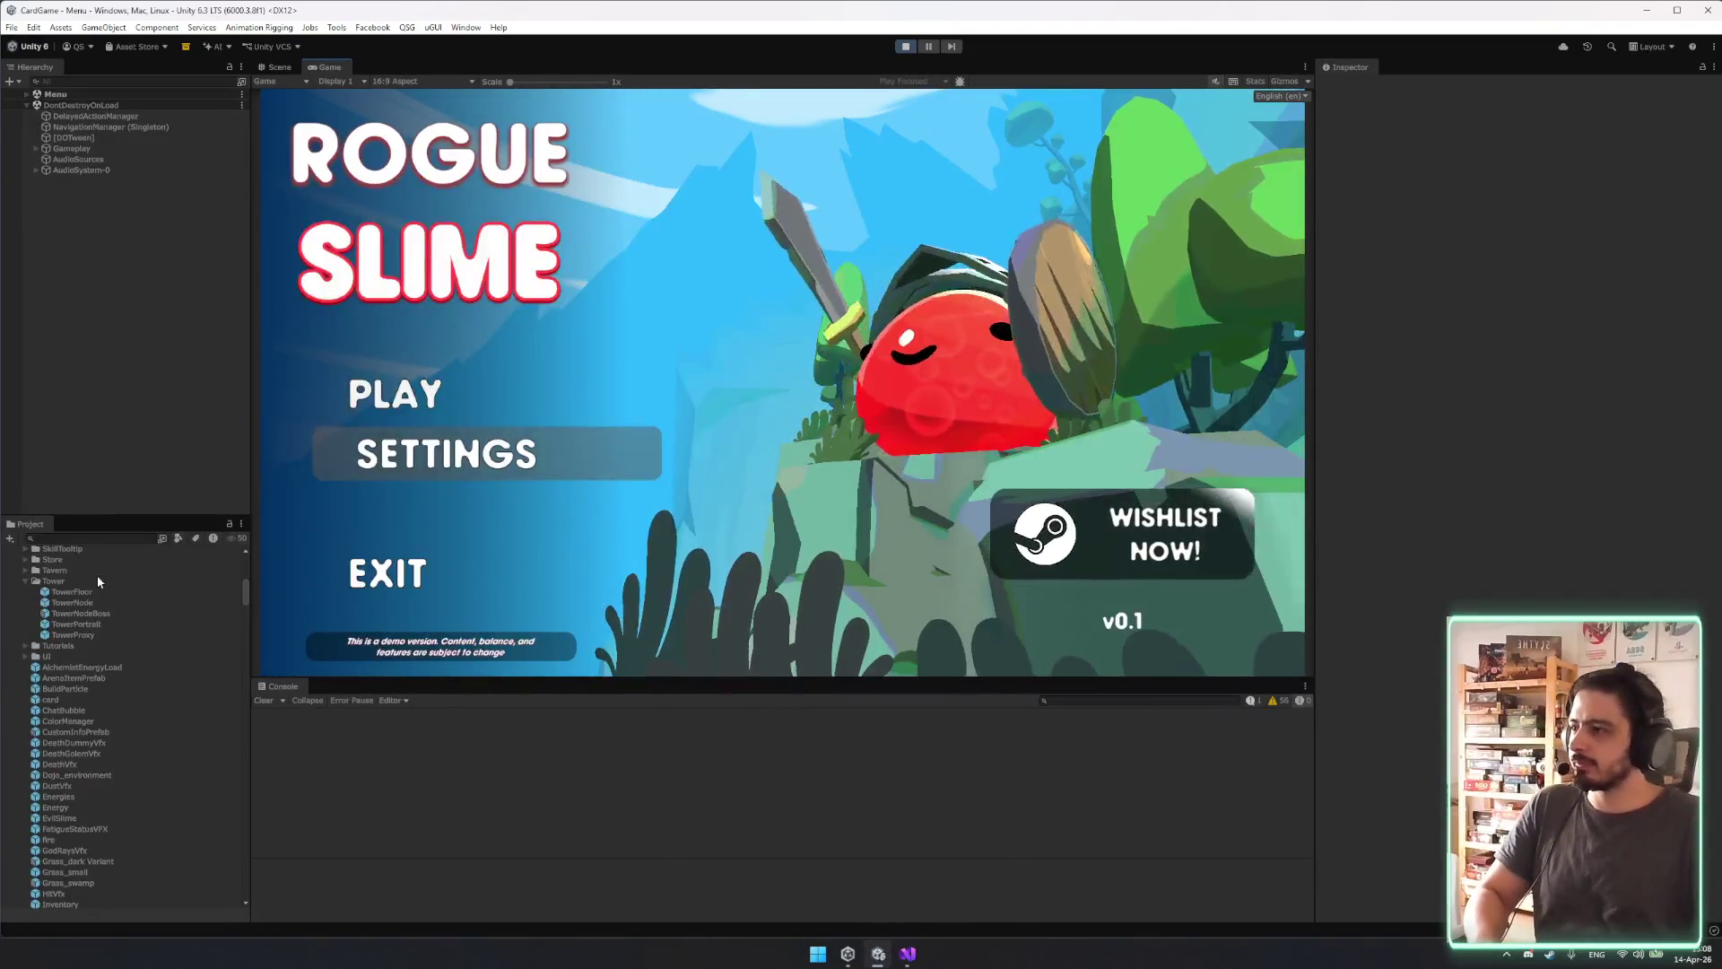
text(towermap)
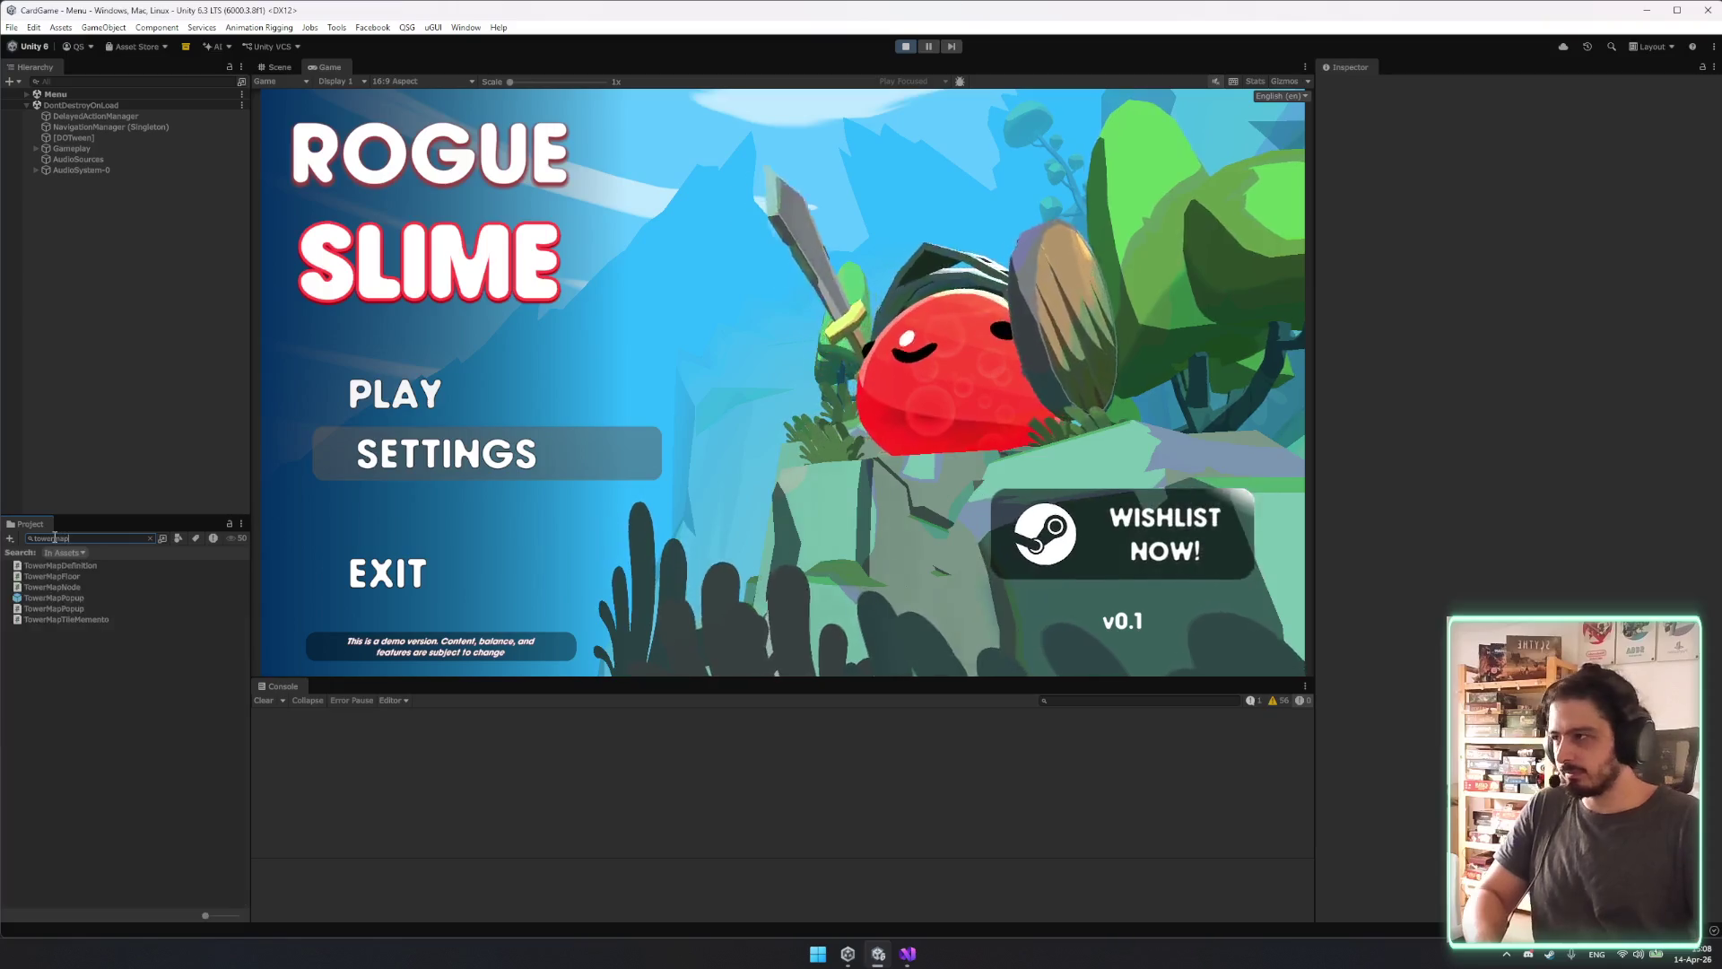
click(80, 598)
double_click(84, 599)
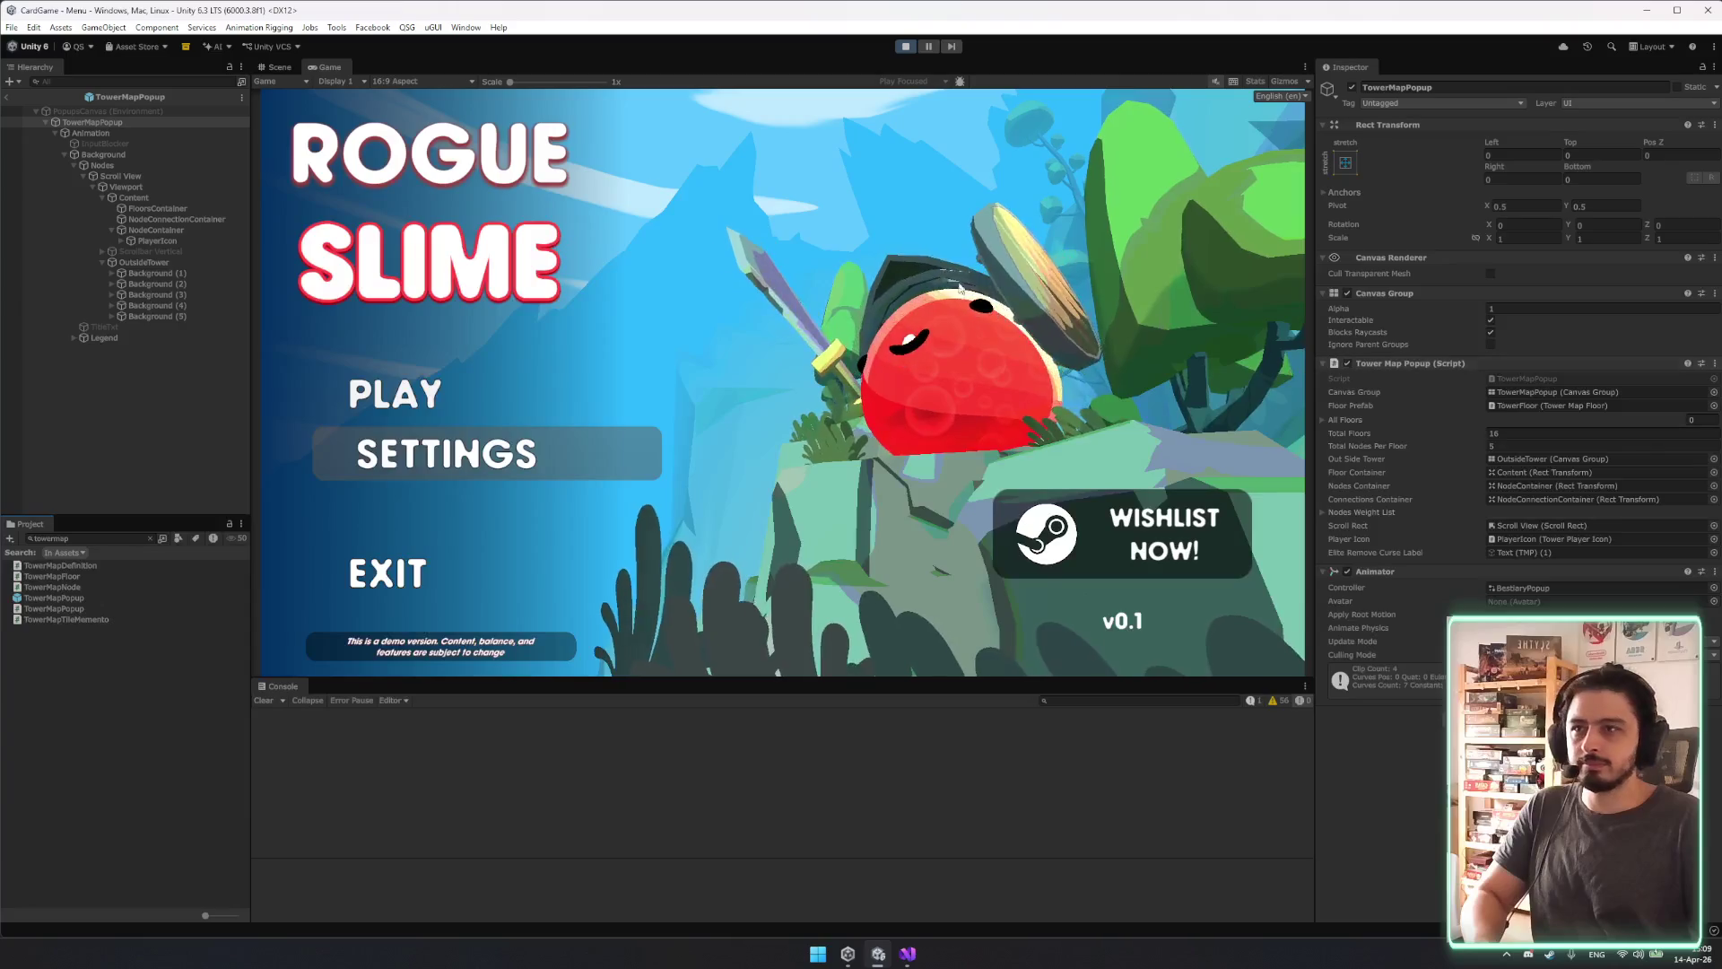
double_click(1552, 459)
drag(1536, 308, 1709, 307)
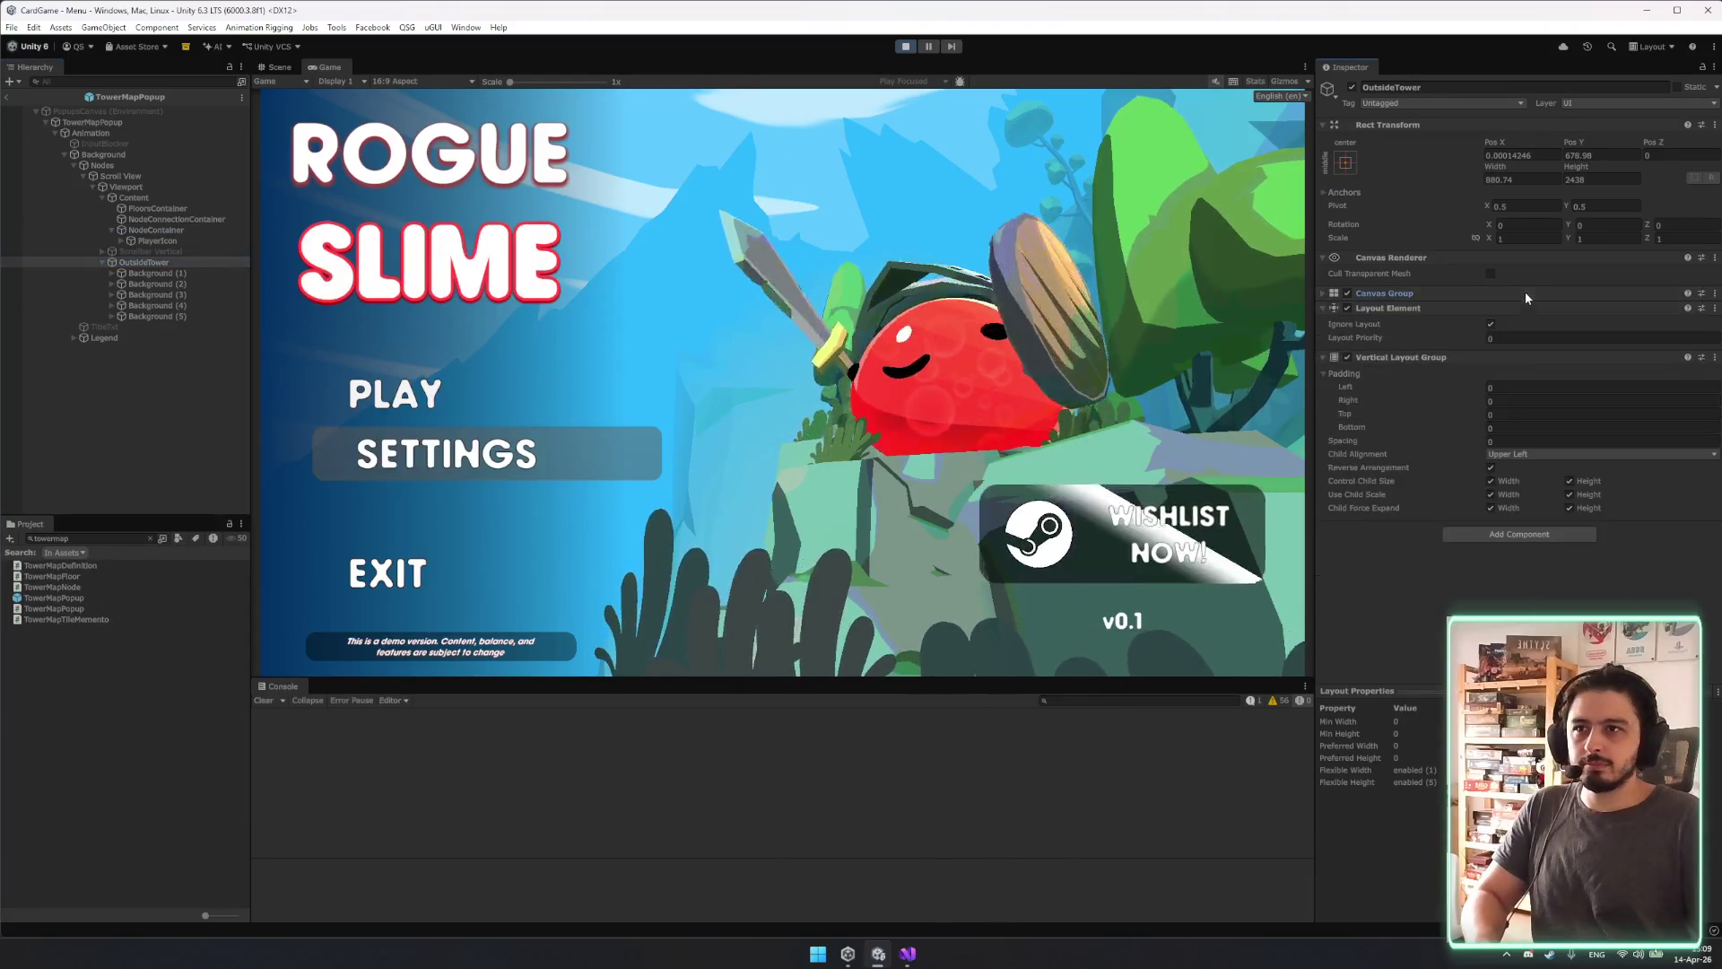
Play through to the tower map, scroll it up and down, then stop the game.
click(401, 388)
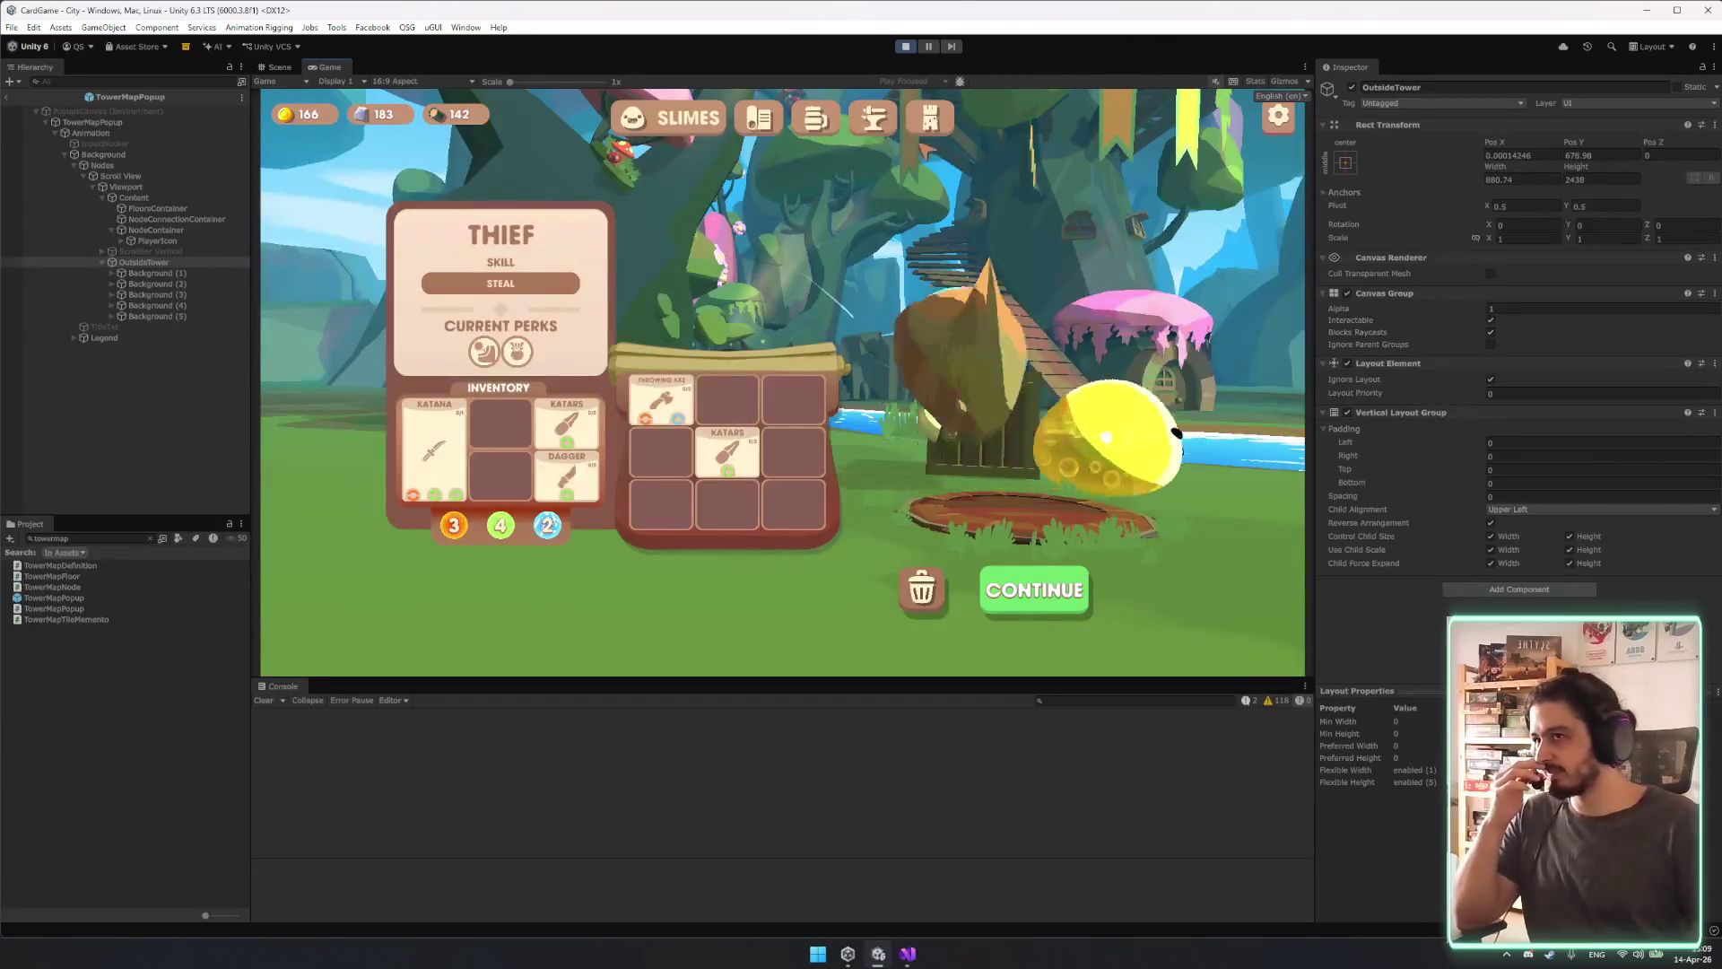
click(1039, 588)
click(1051, 554)
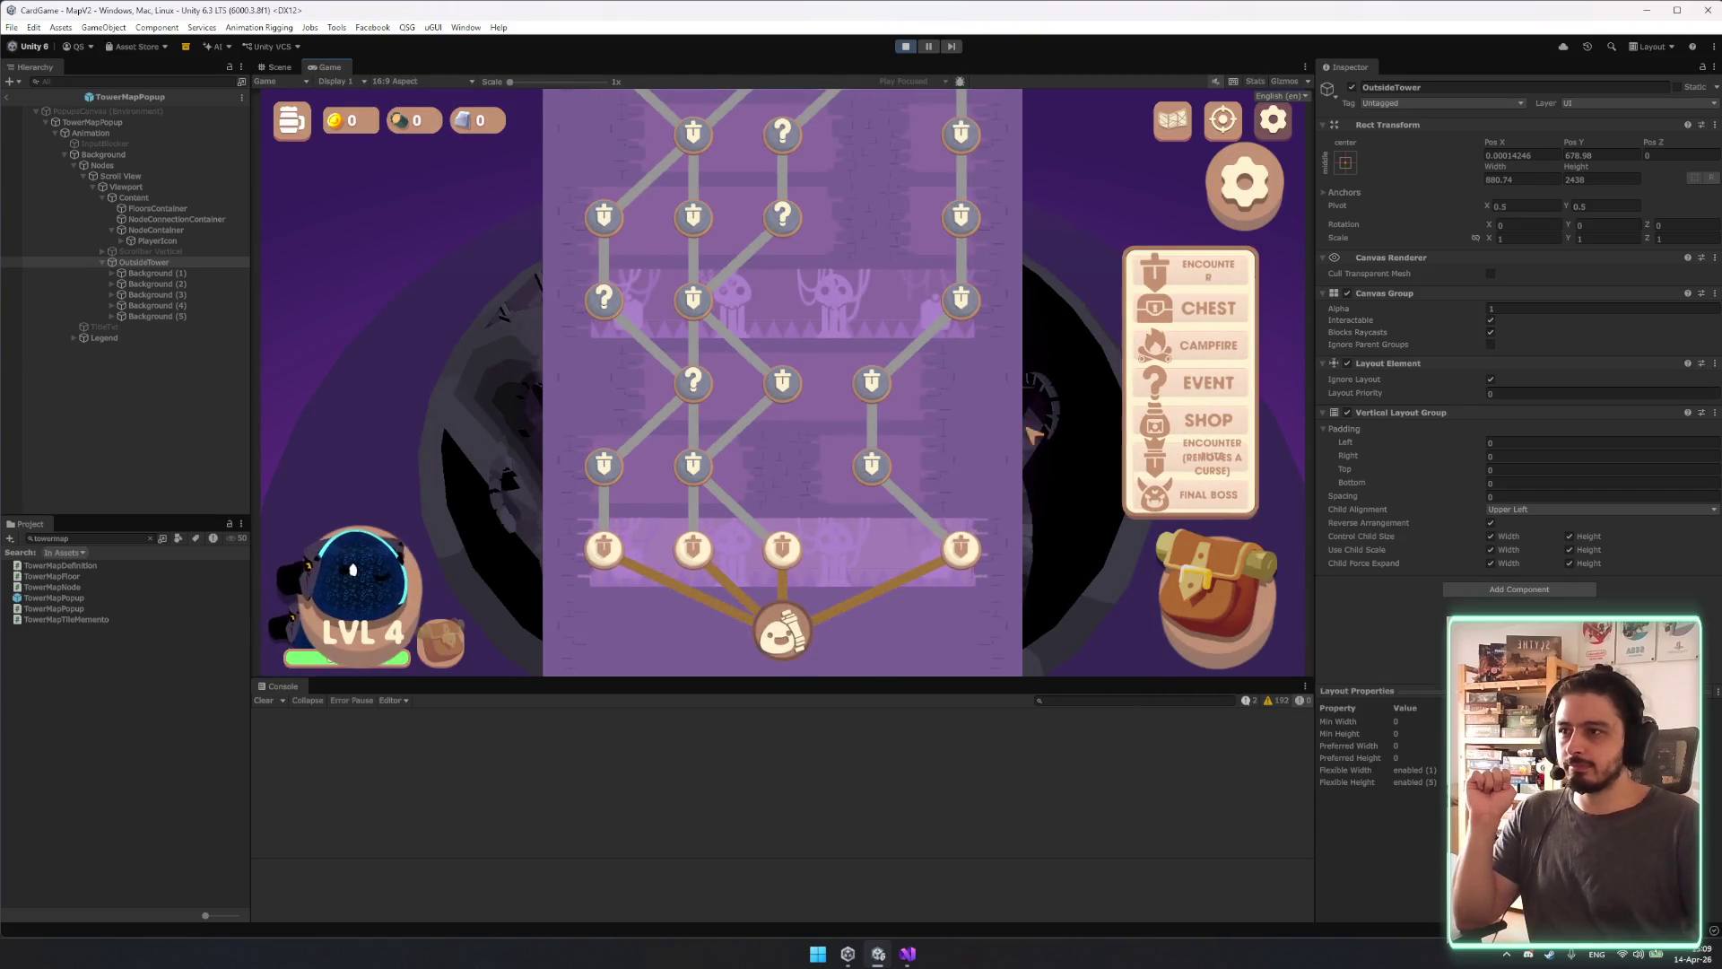
scroll(924, 437, up, 3)
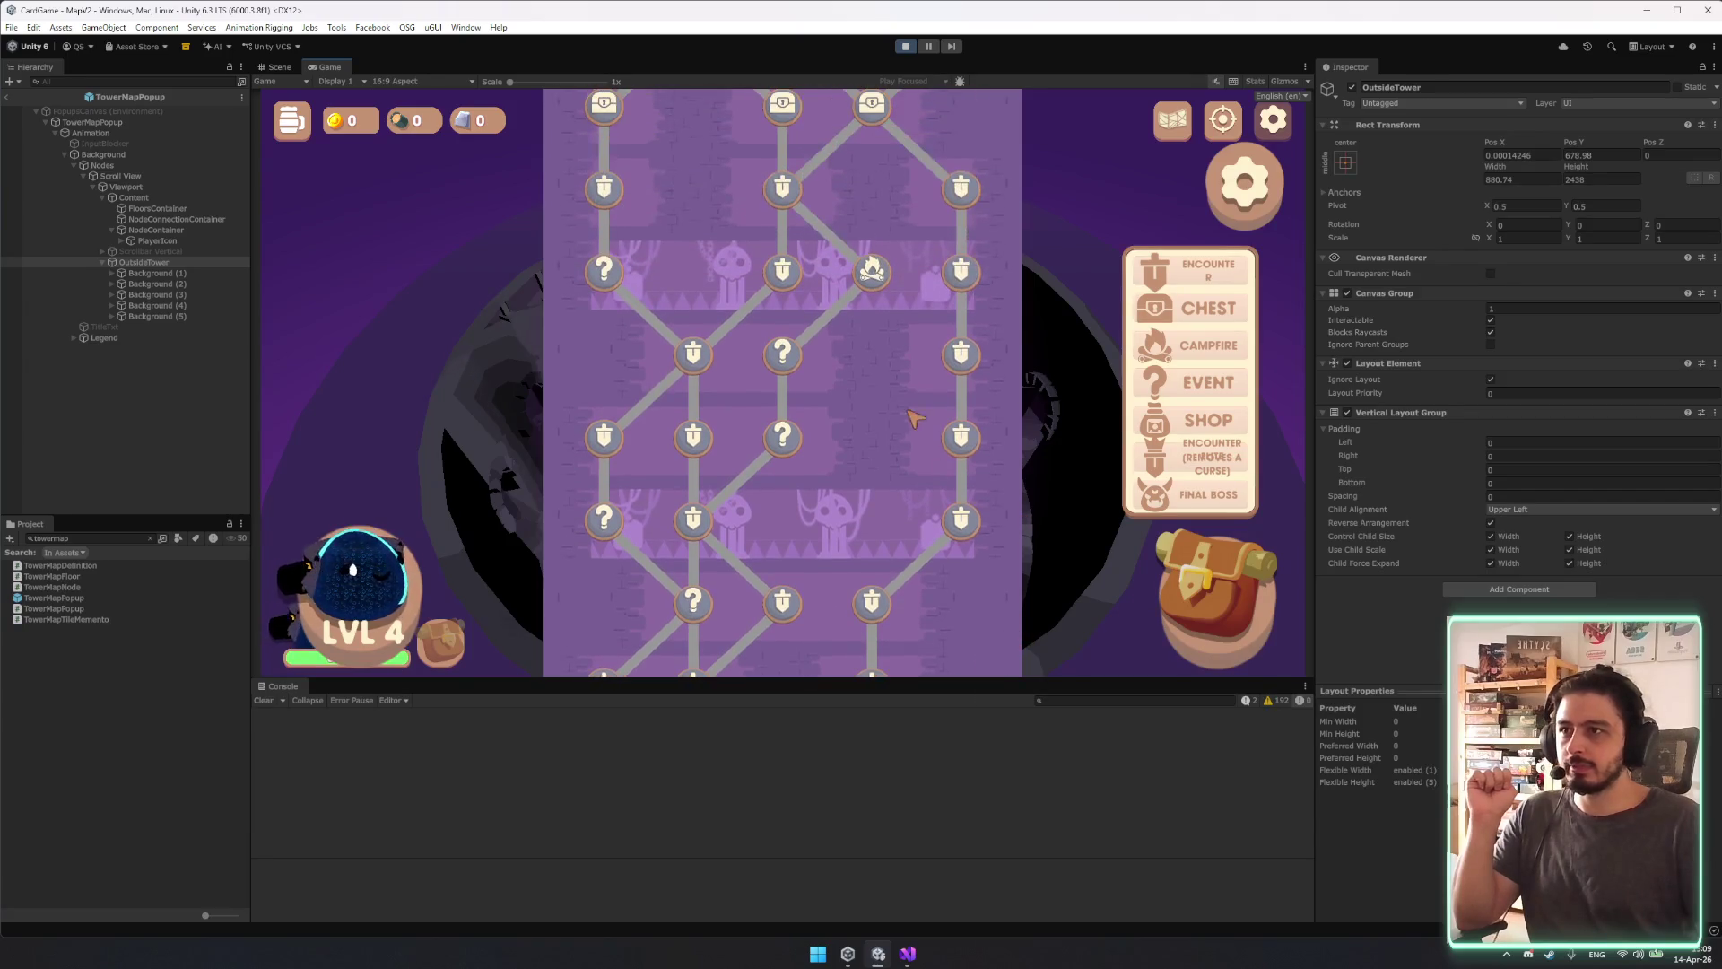
scroll(933, 412, up, 2)
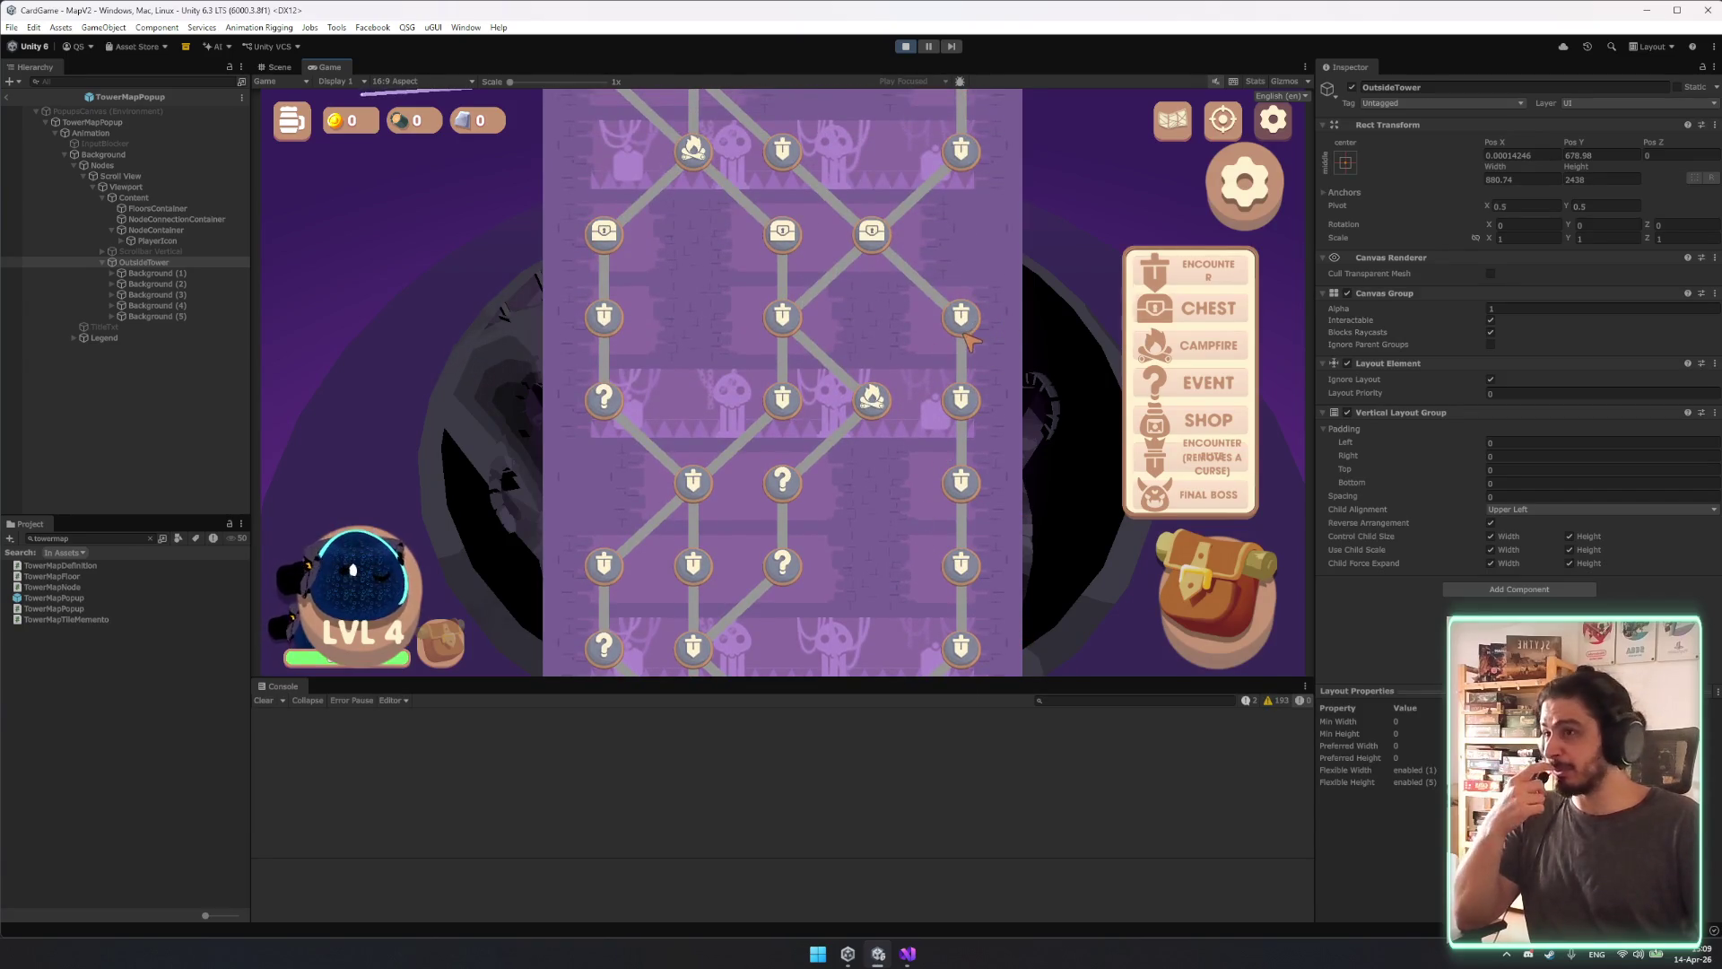
scroll(942, 314, down, 1)
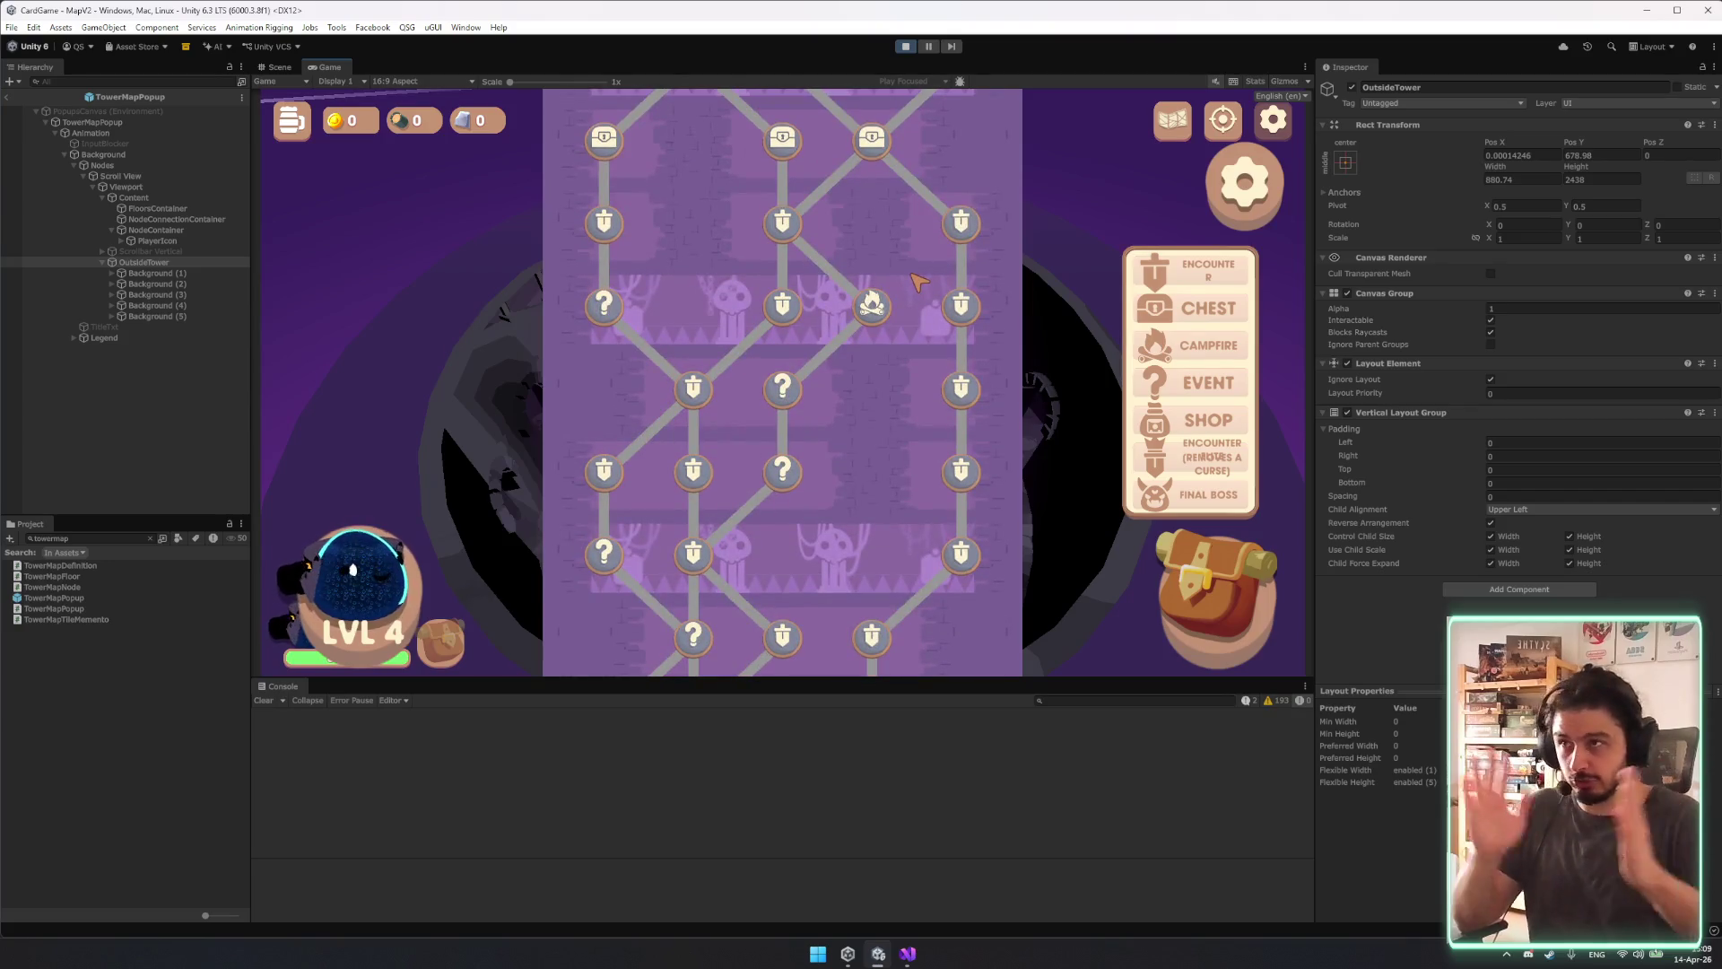
scroll(915, 476, down, 1)
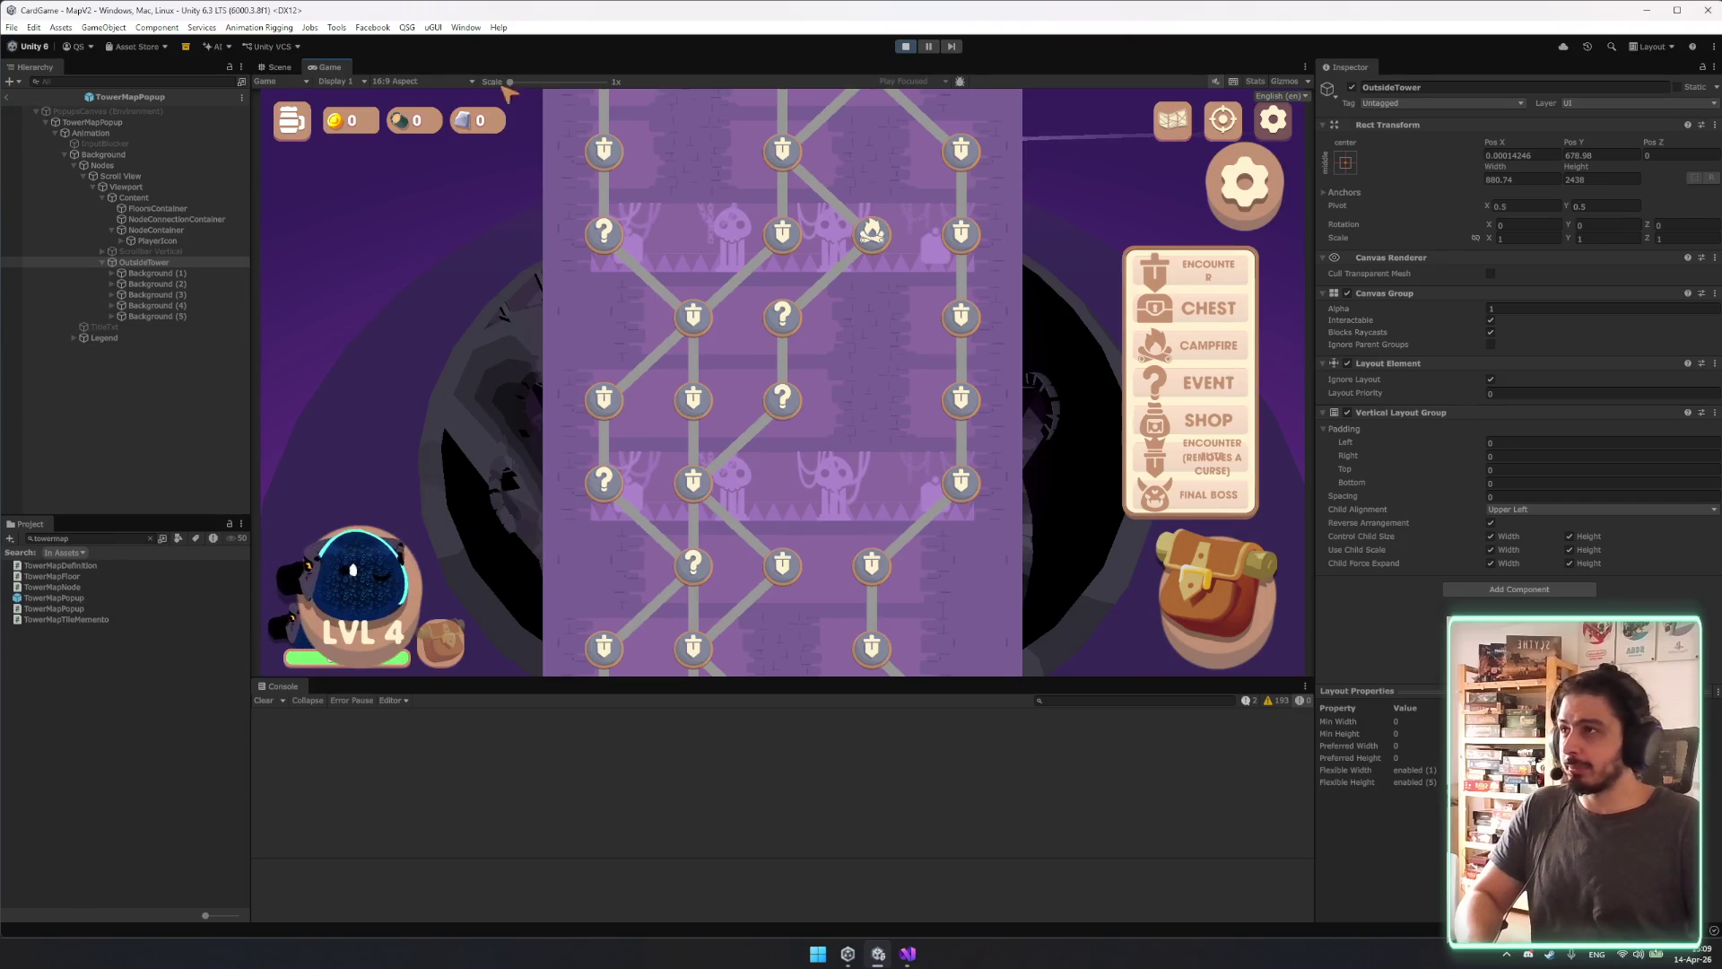
scroll(938, 374, up, 10)
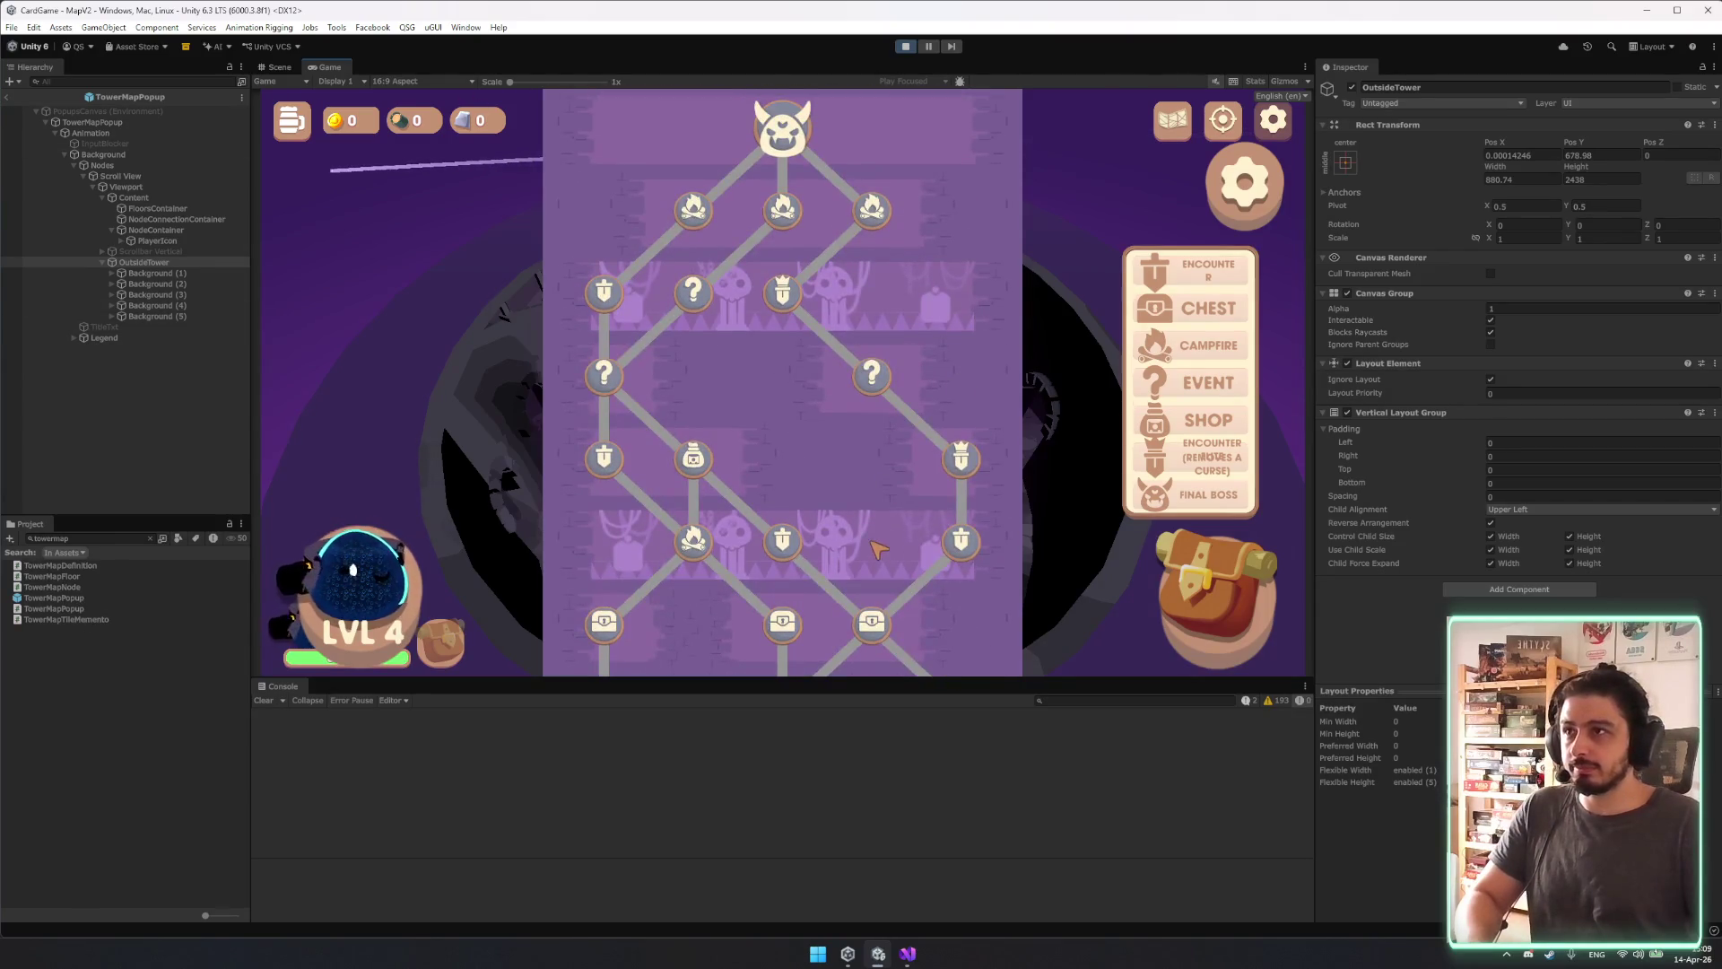
scroll(877, 549, down, 10)
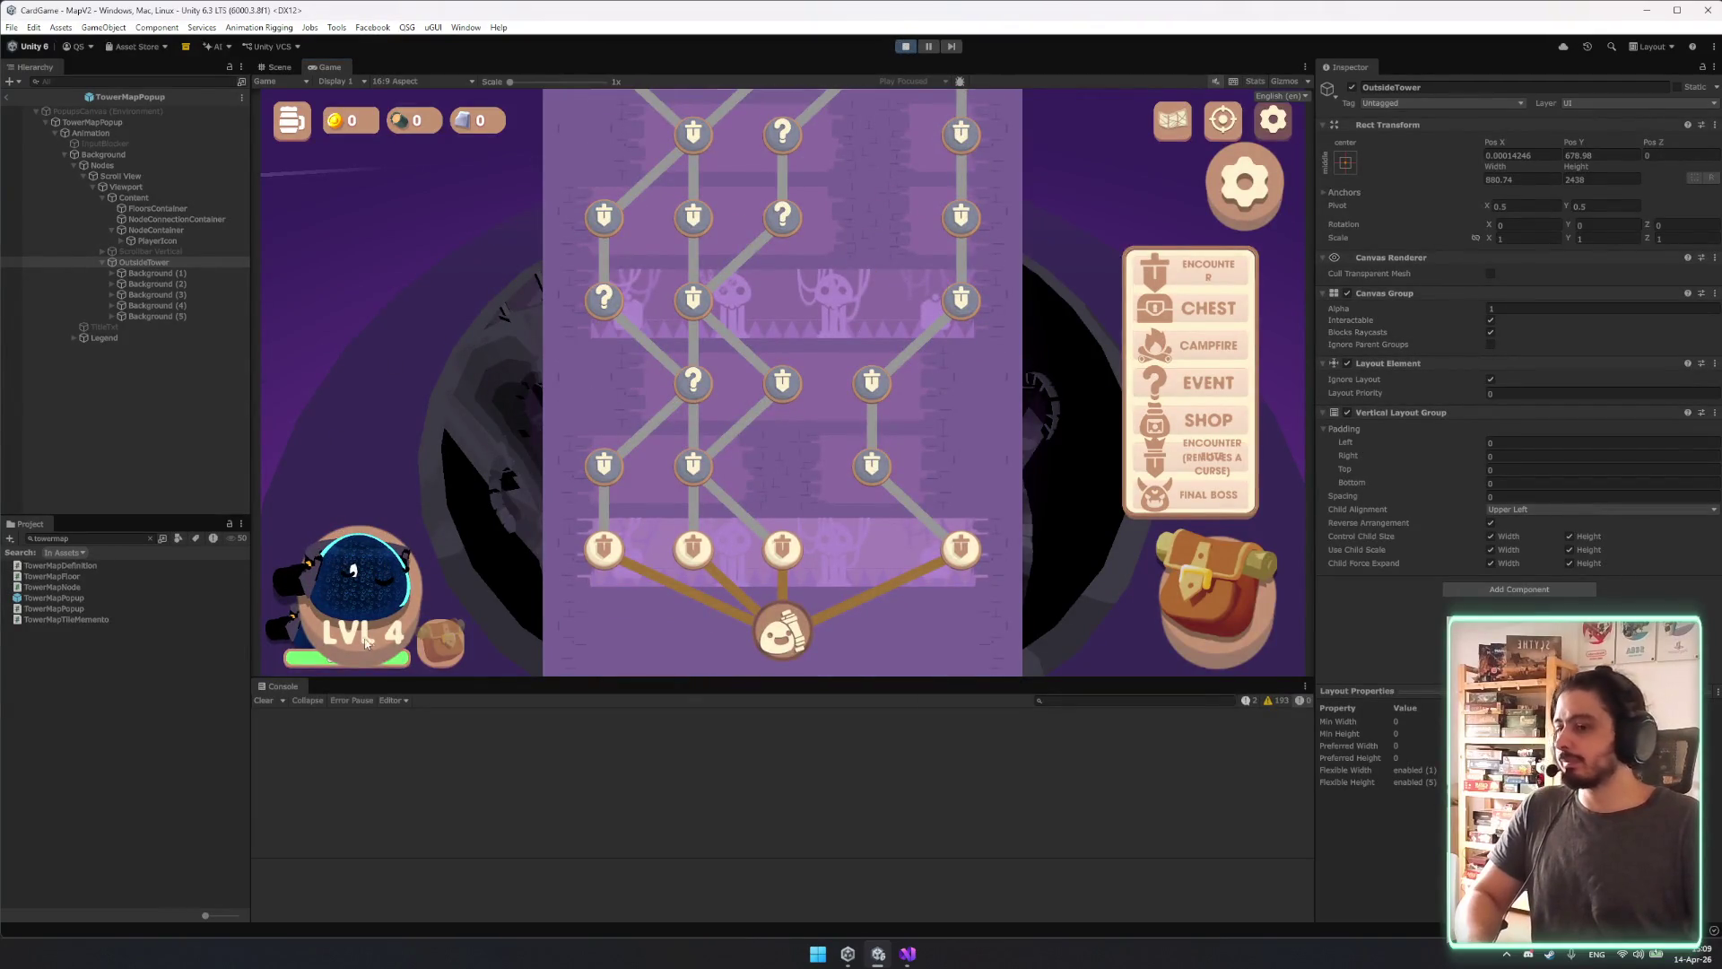
key(ctrl+p)
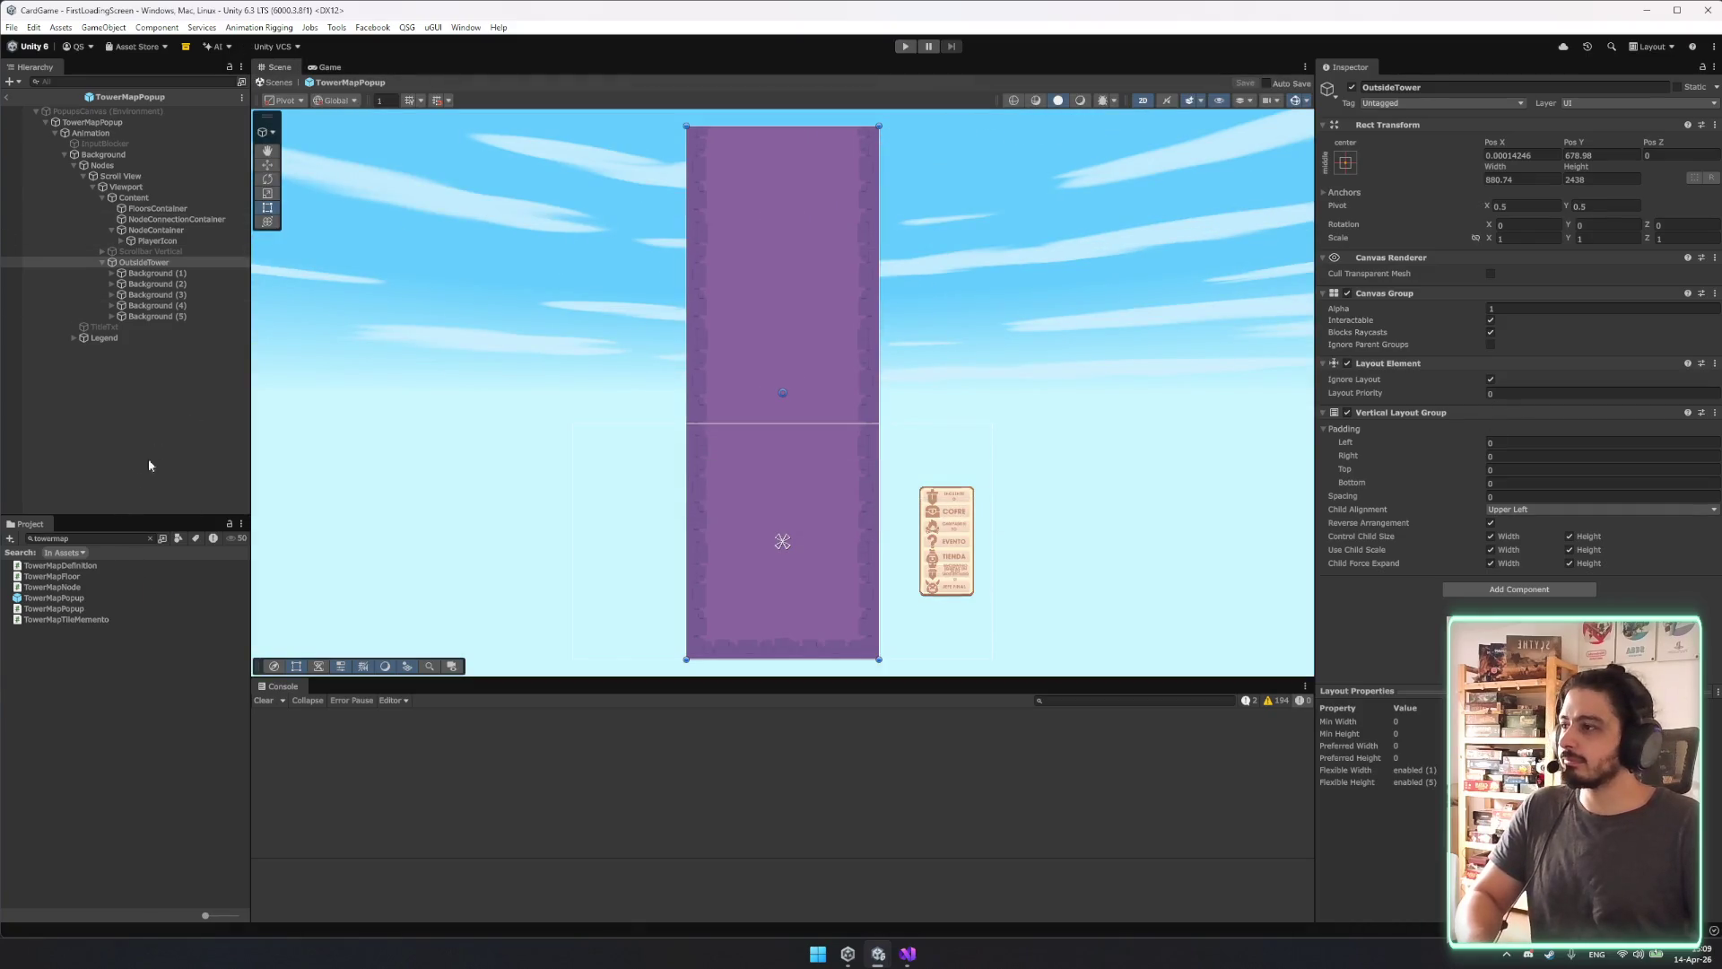
Open the TowerFloor prefab from the TowerMapPopup root's Floor Prefab field.
click(92, 122)
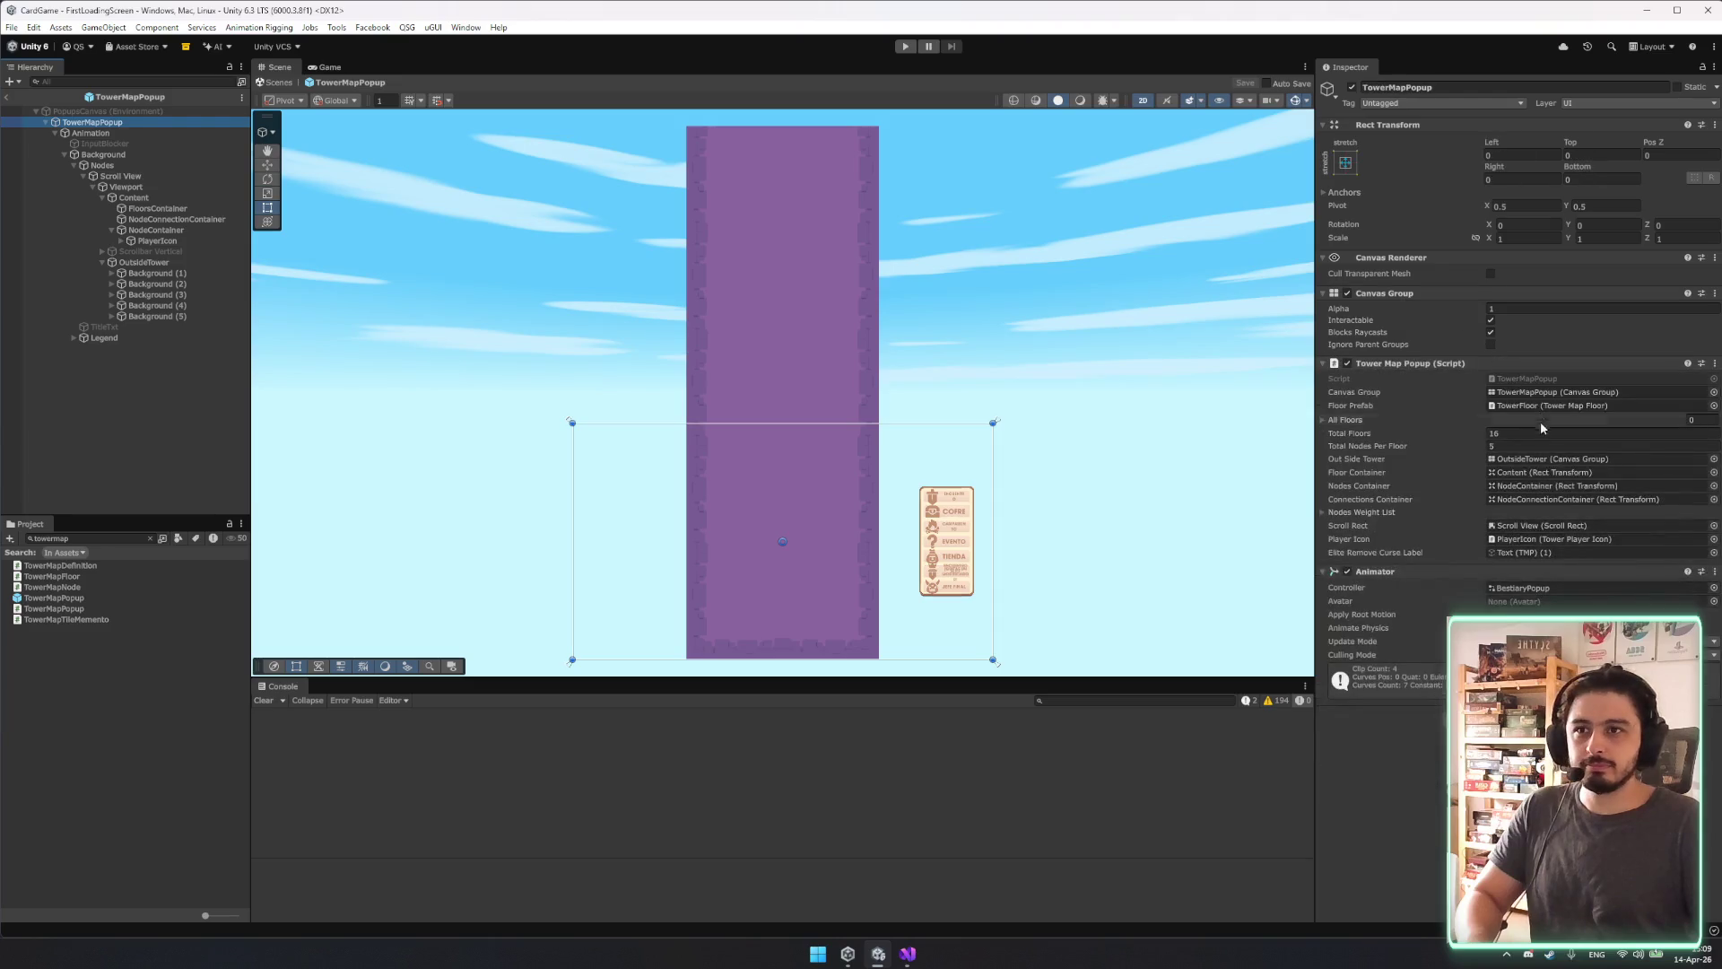
click(1538, 405)
click(91, 552)
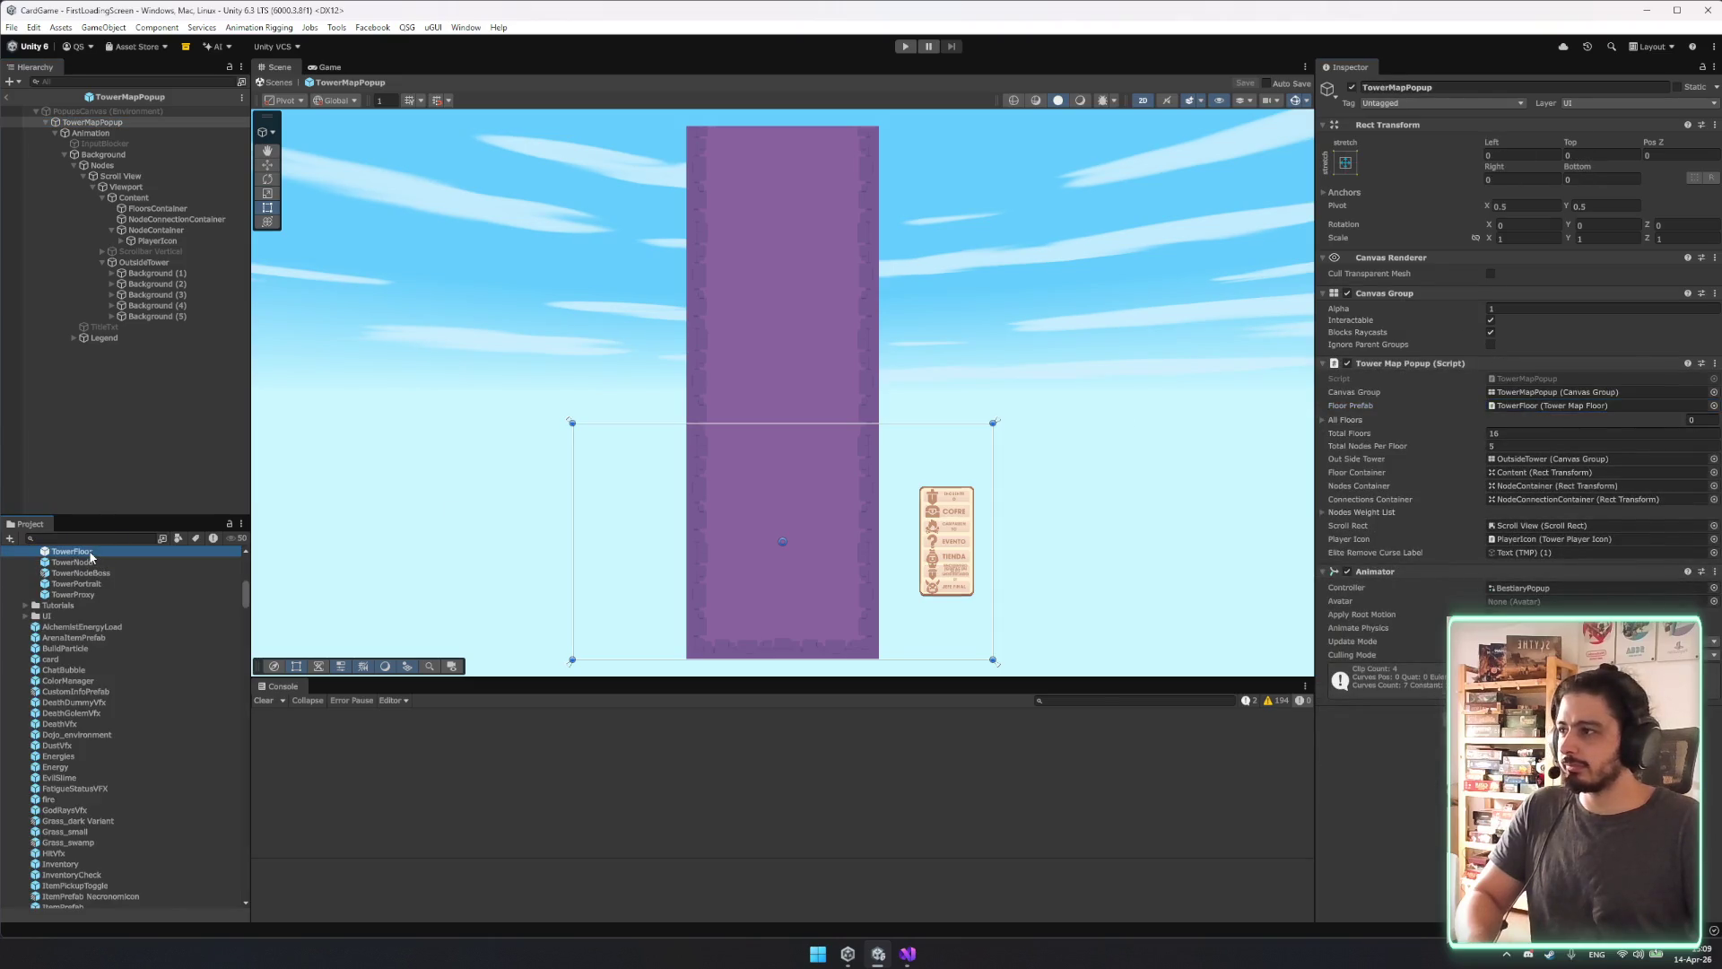
double_click(90, 553)
Set the Nodes Container left padding to 50, save the prefab, and run the game.
click(102, 176)
click(1562, 287)
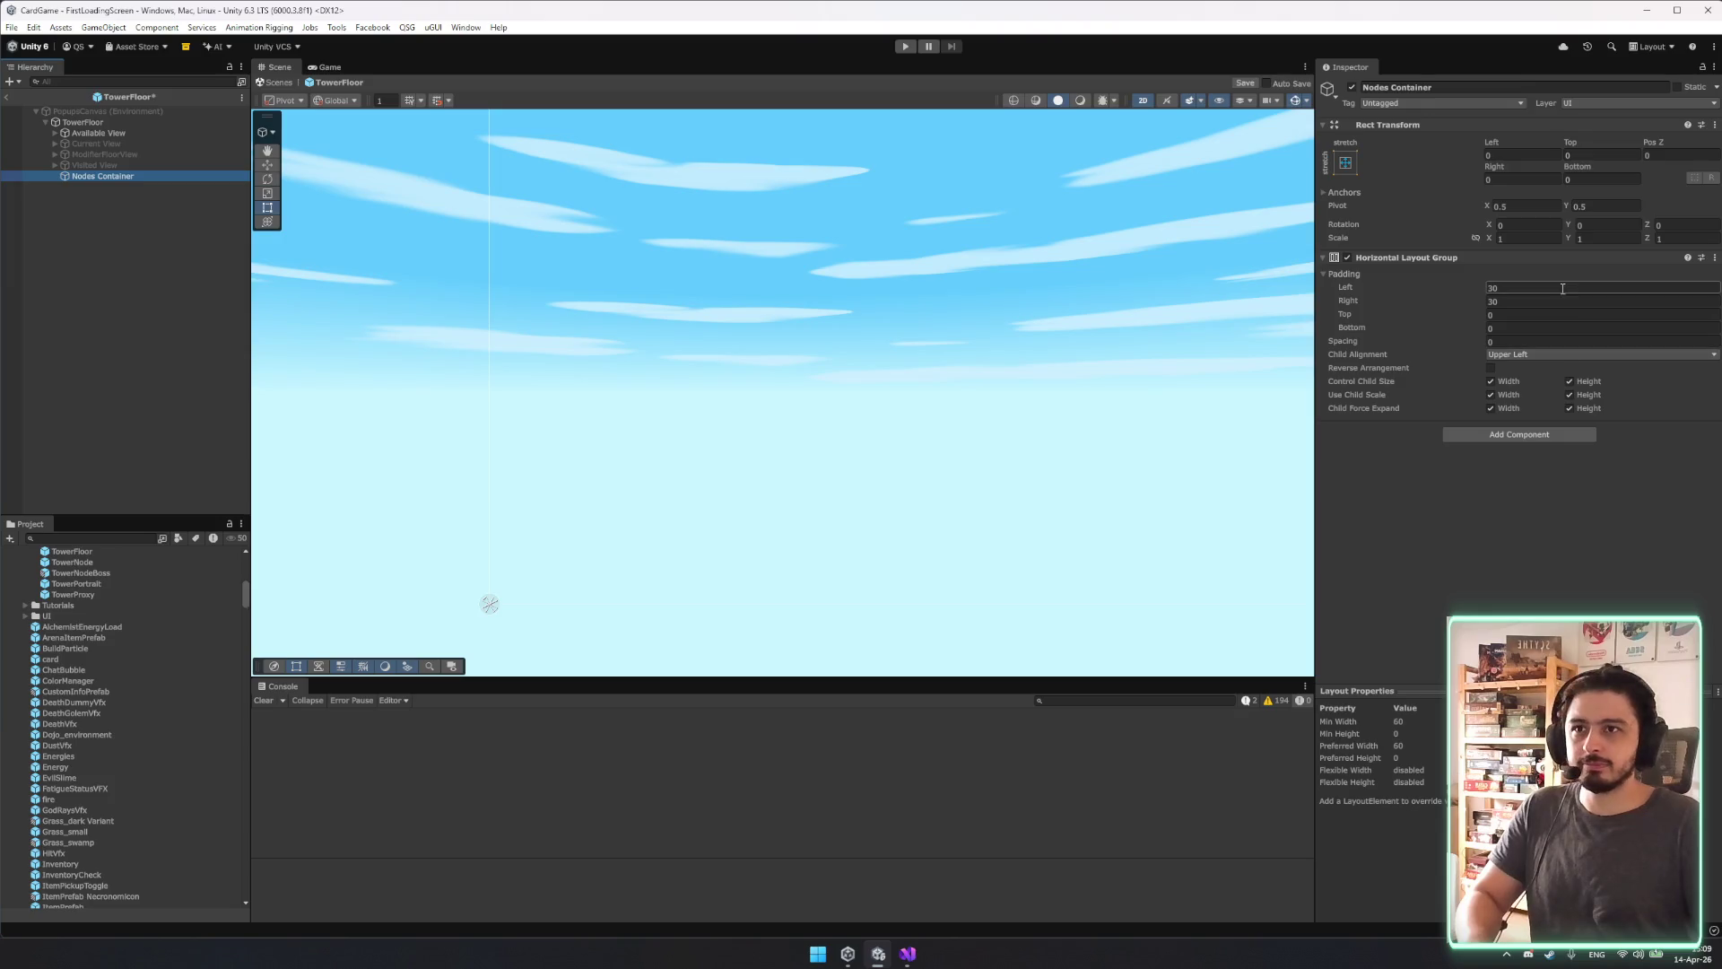
text(50)
key(Tab)
key(ctrl+s)
click(907, 48)
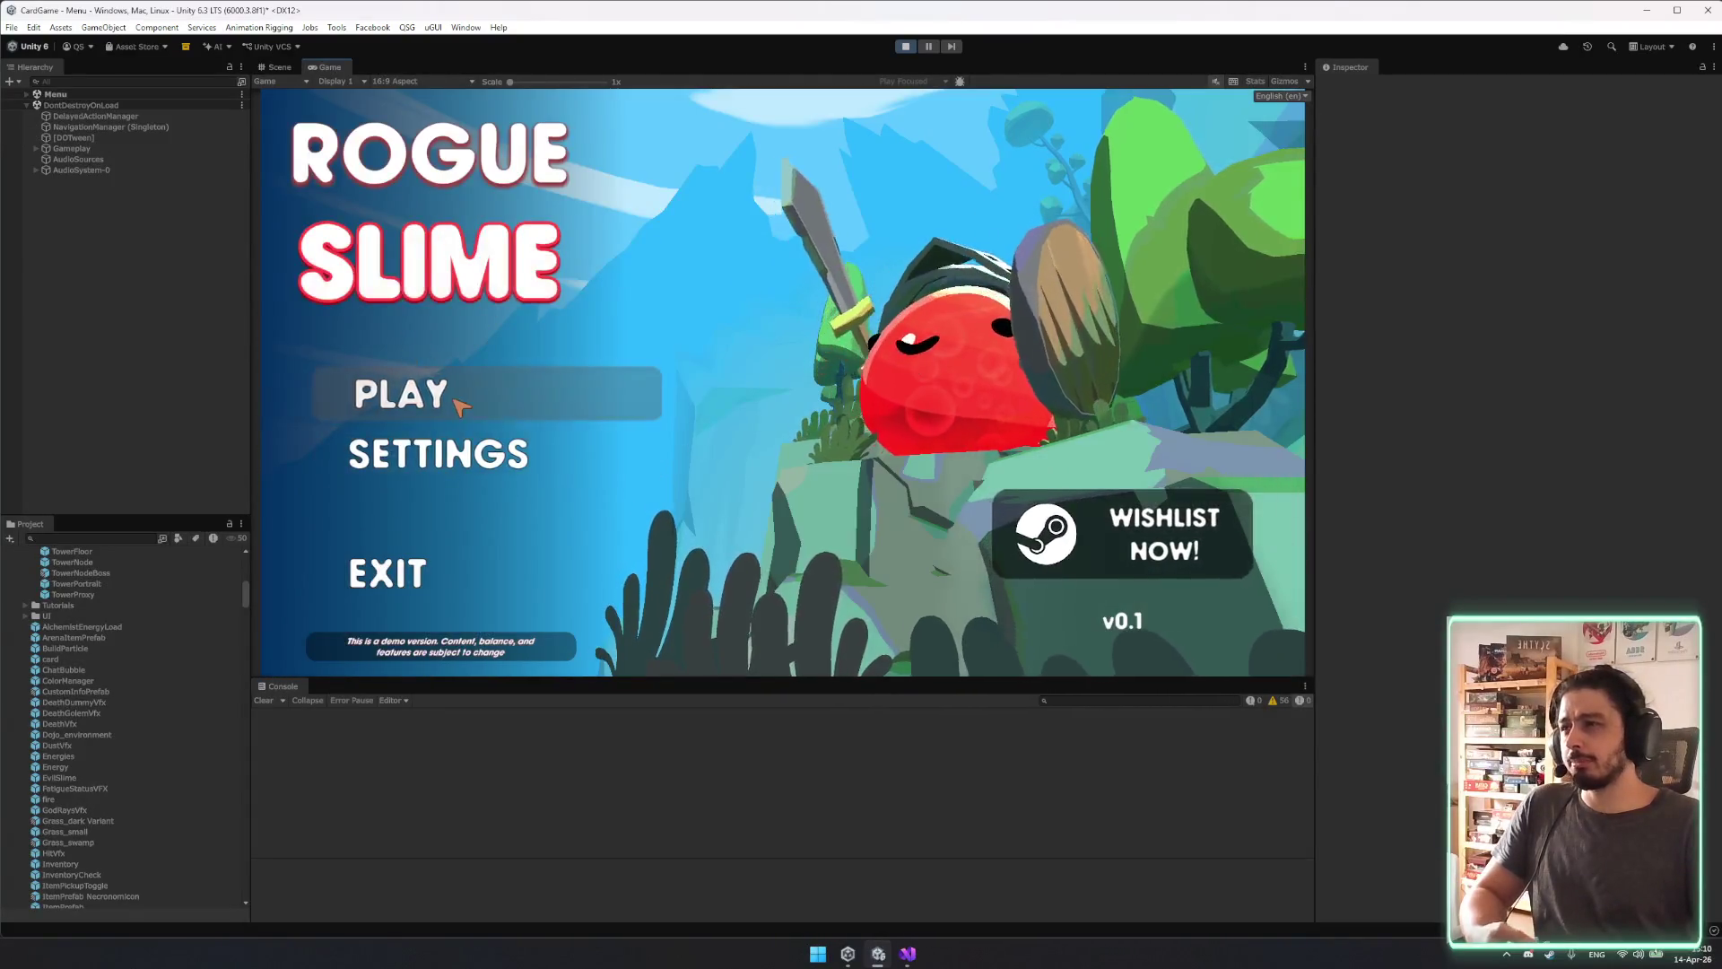
Play from the main menu into the tower, then scroll and pan the tower map.
click(456, 396)
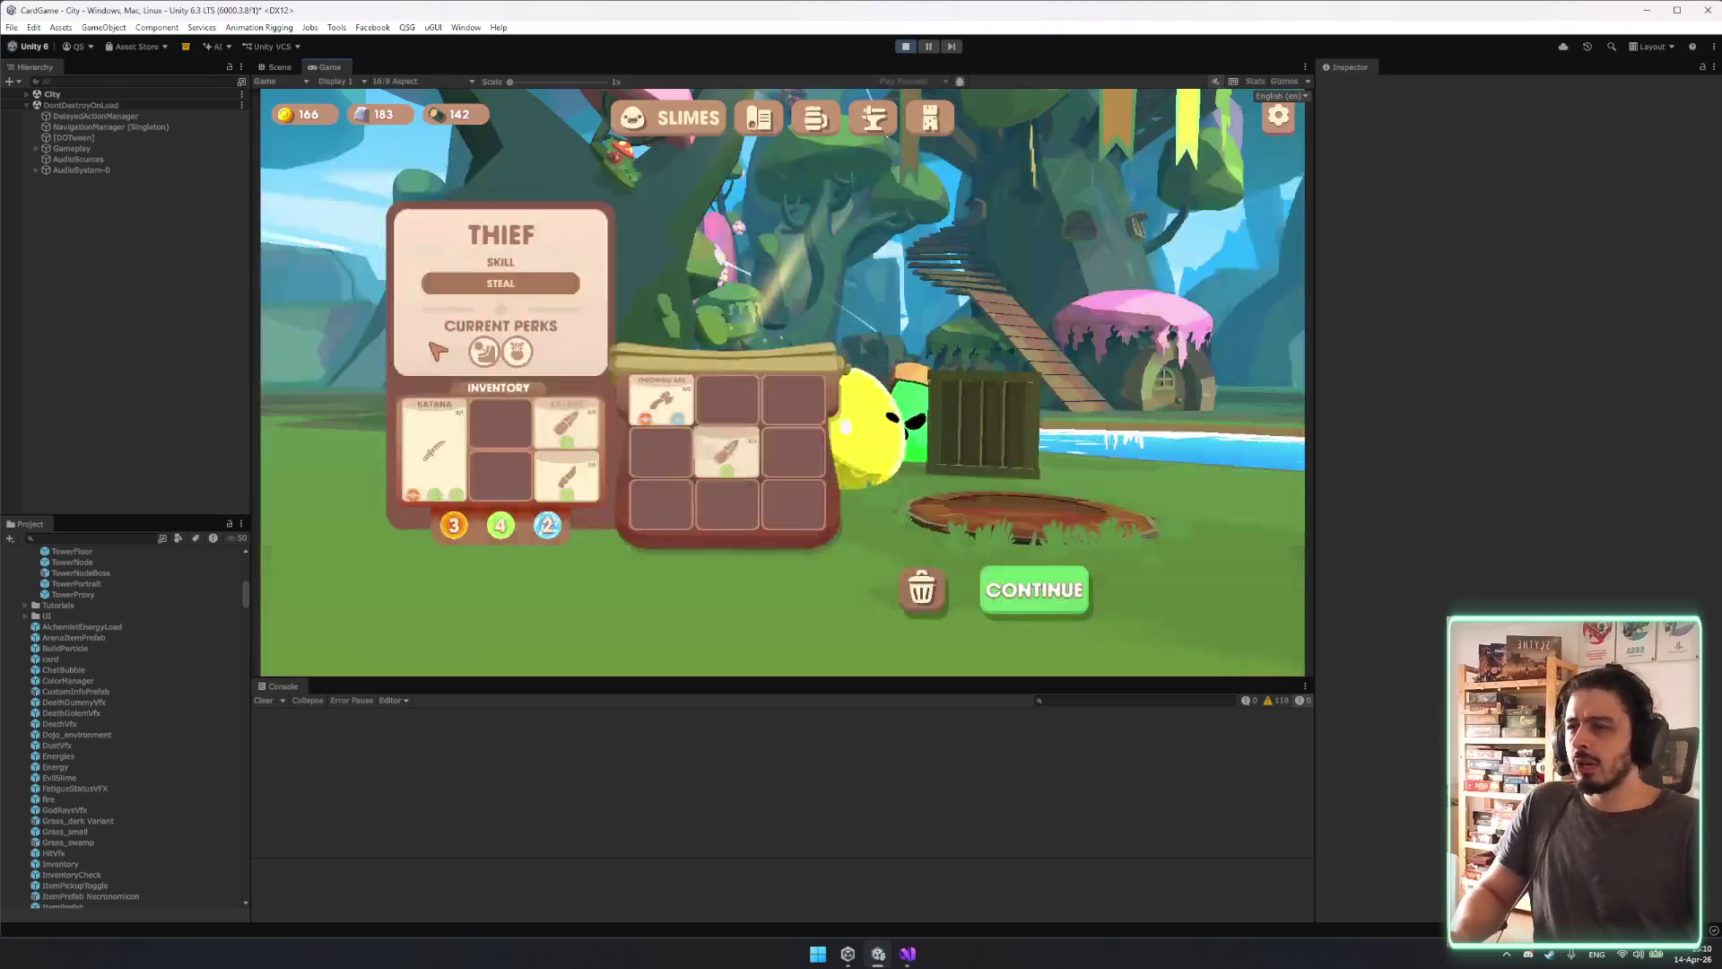
click(1034, 589)
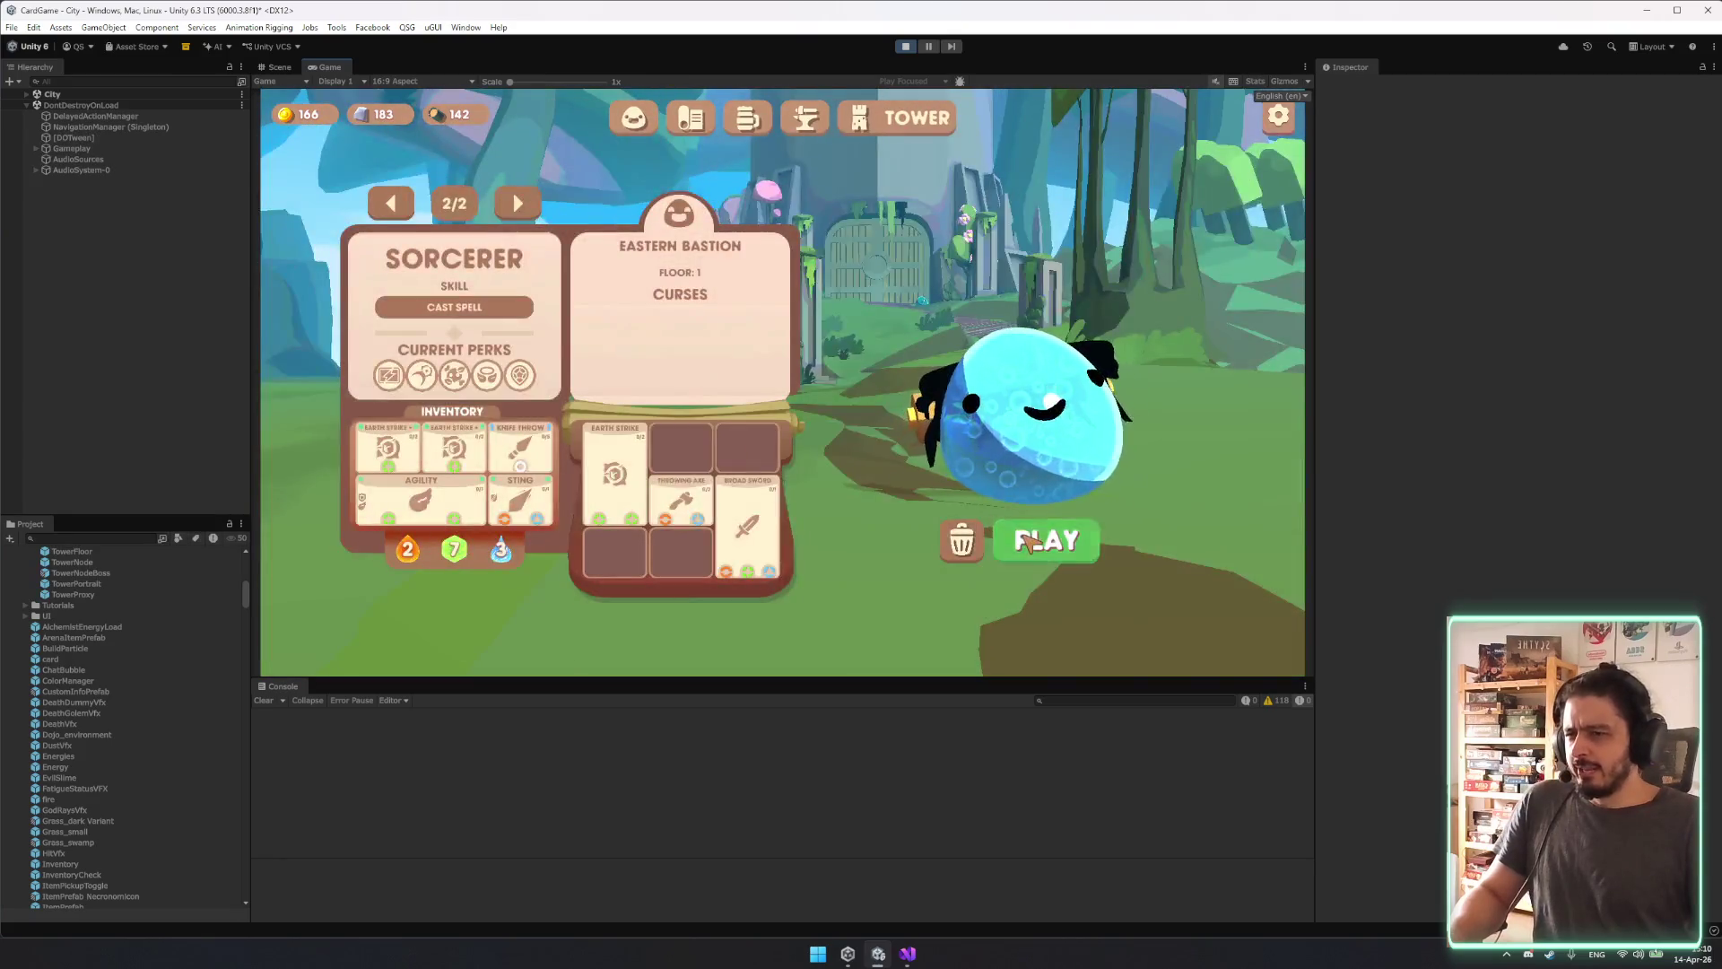
click(1038, 536)
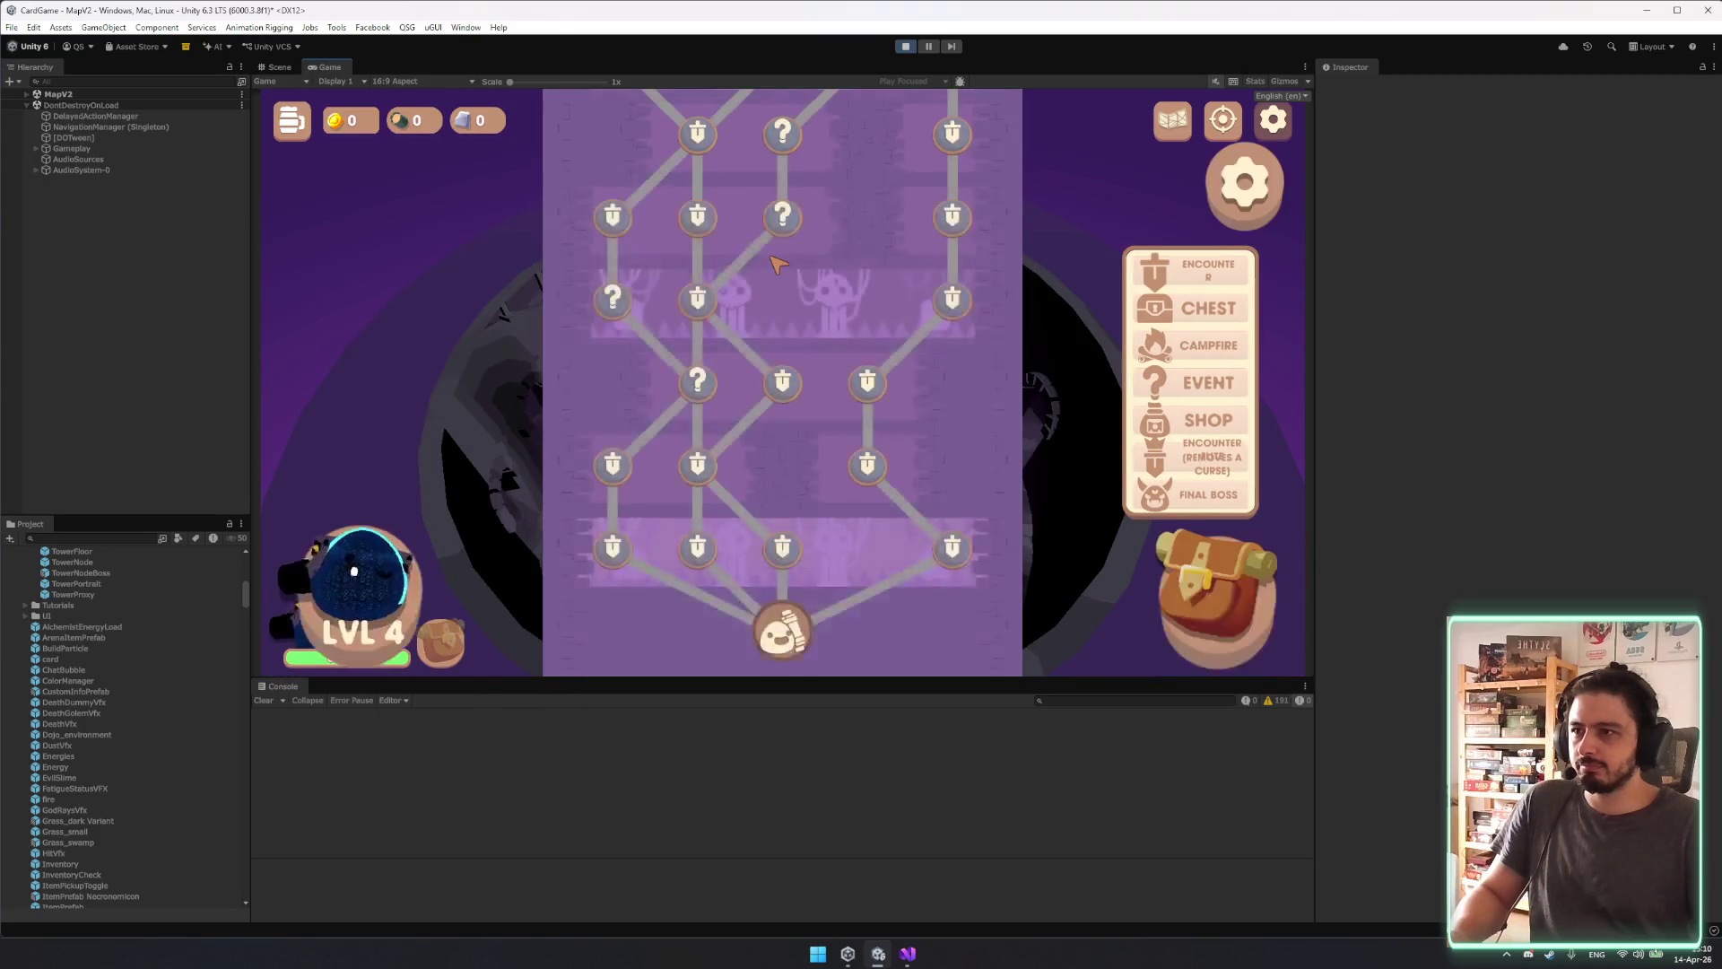
scroll(1014, 541, up, 2)
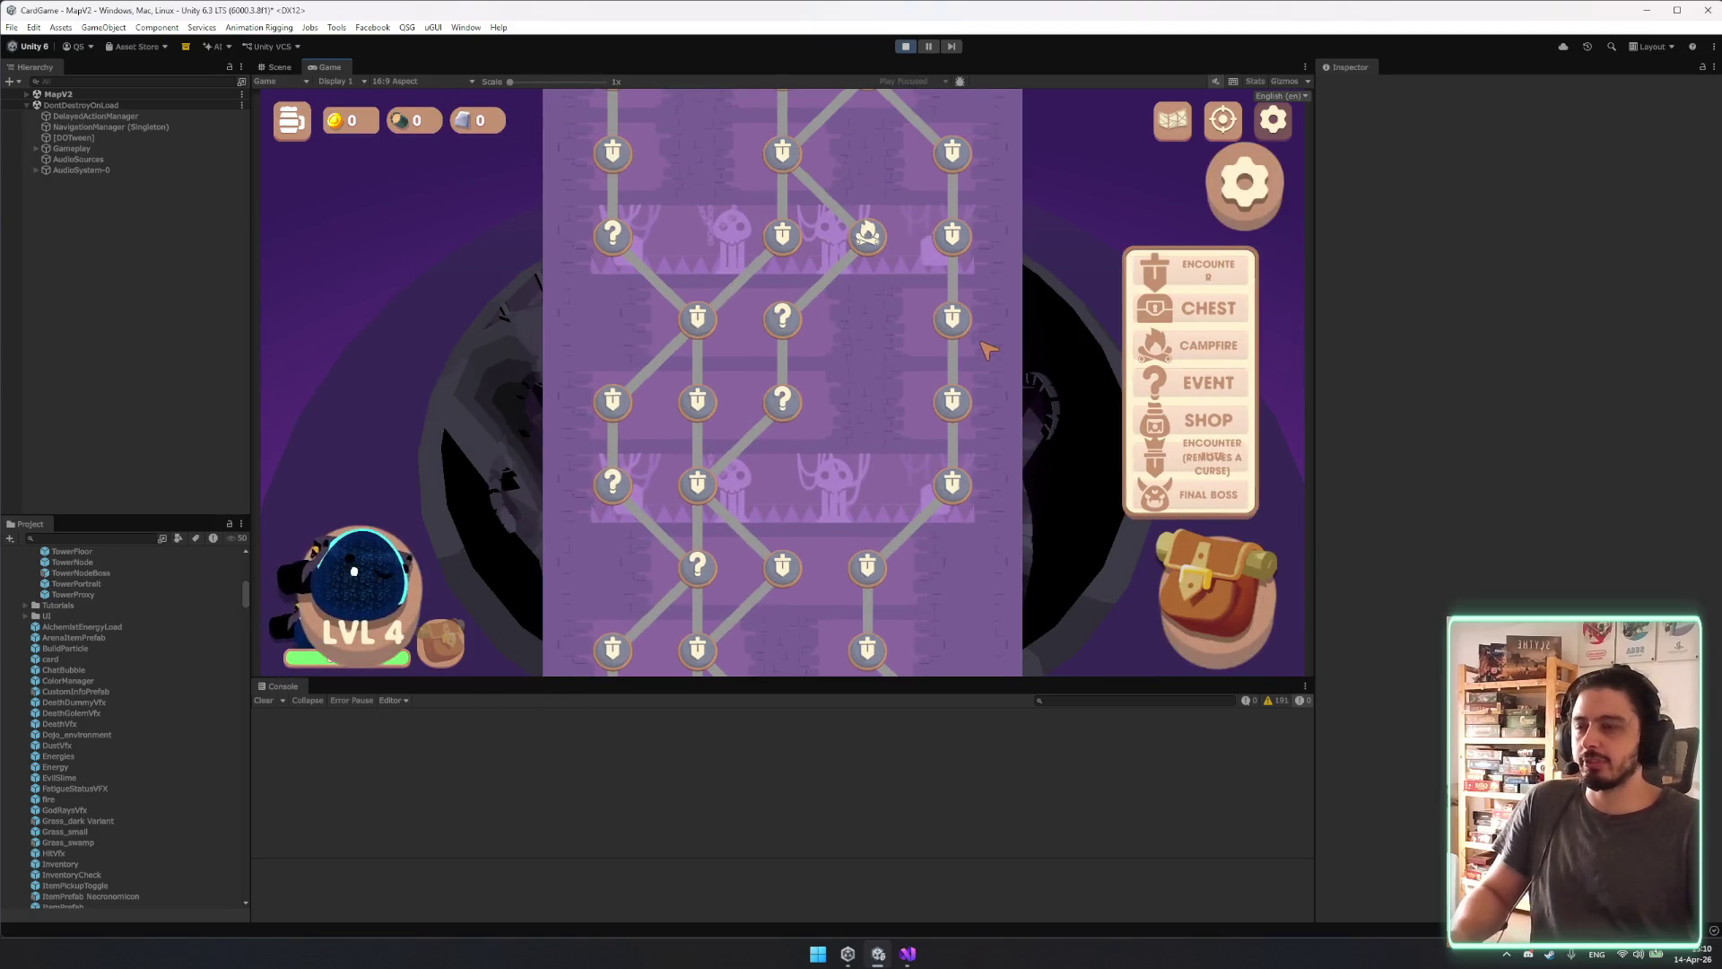
scroll(1005, 375, up, 1)
scroll(1006, 378, up, 1)
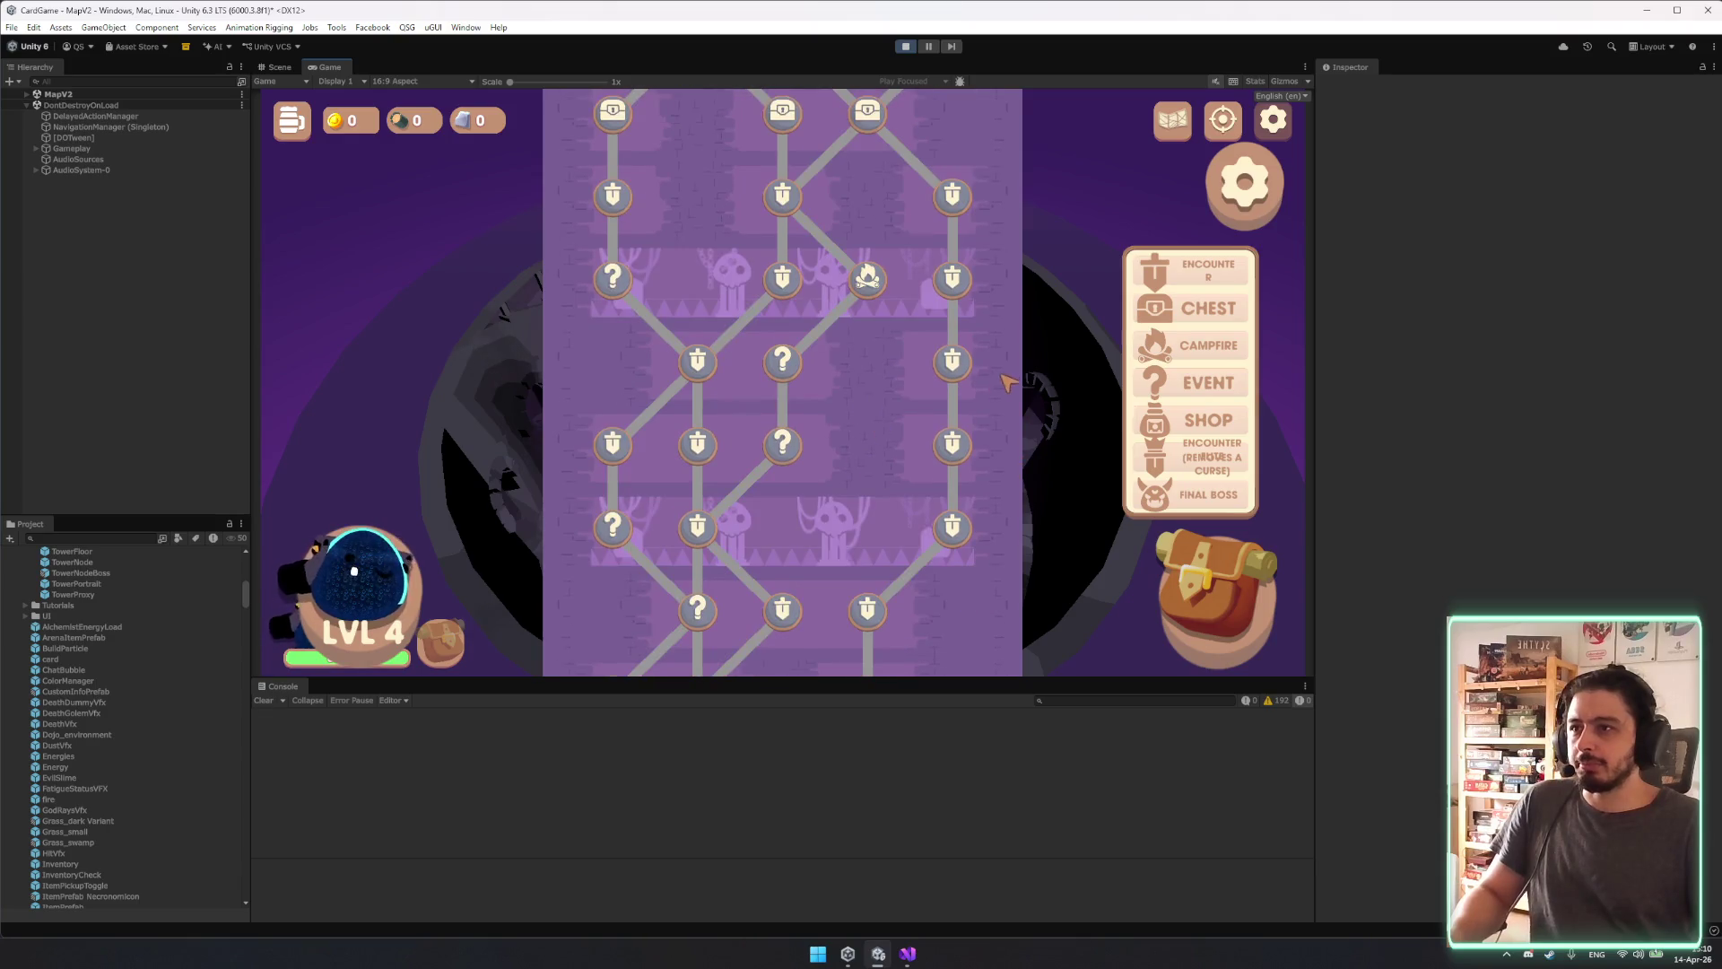
drag(1003, 387, 1048, 504)
scroll(1012, 464, down, 10)
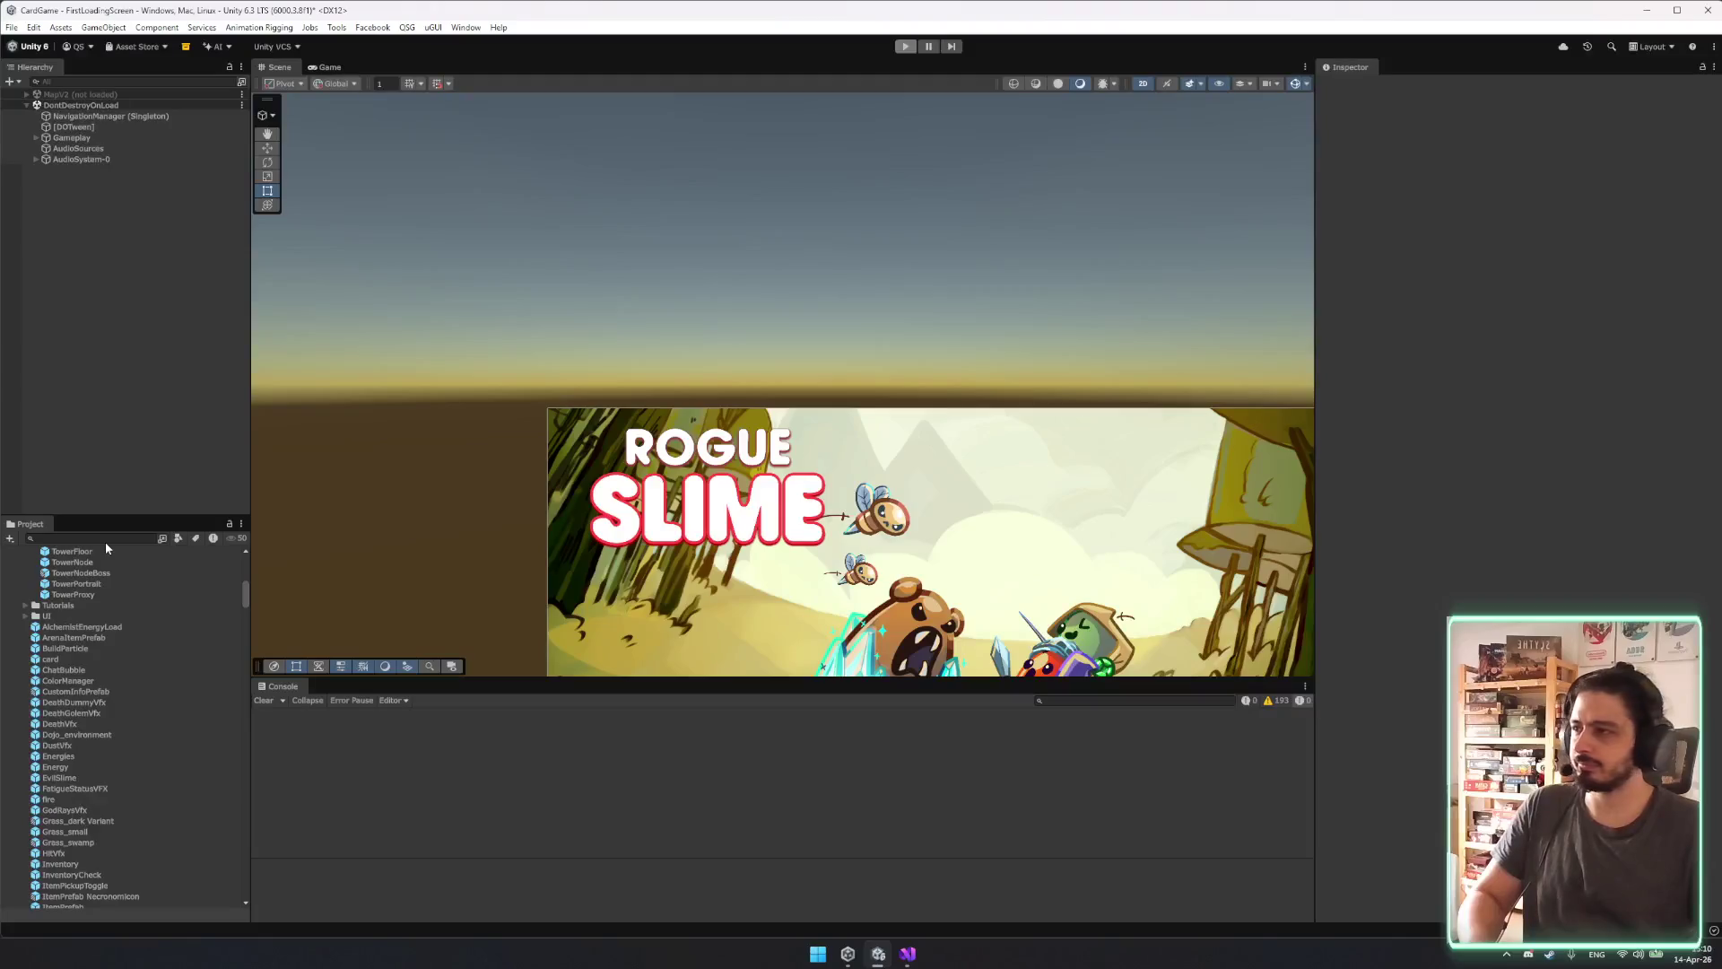
Set the TowerFloor Nodes Container's left and right padding to 80.
double_click(106, 550)
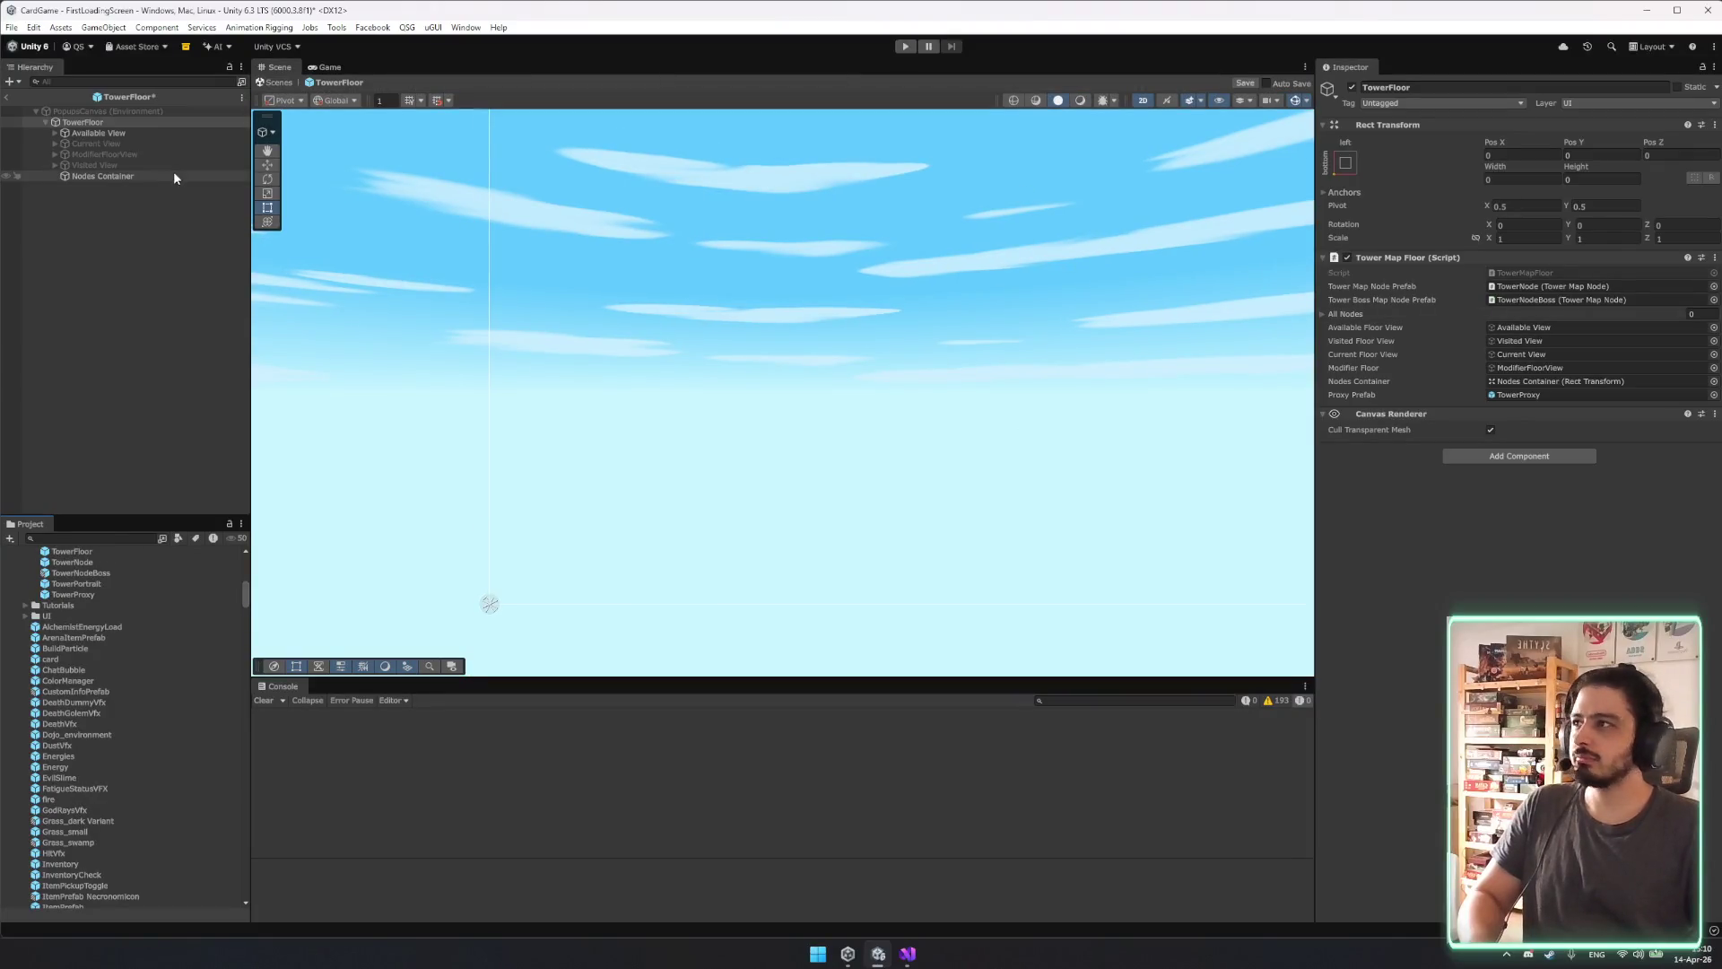
click(129, 175)
click(1545, 288)
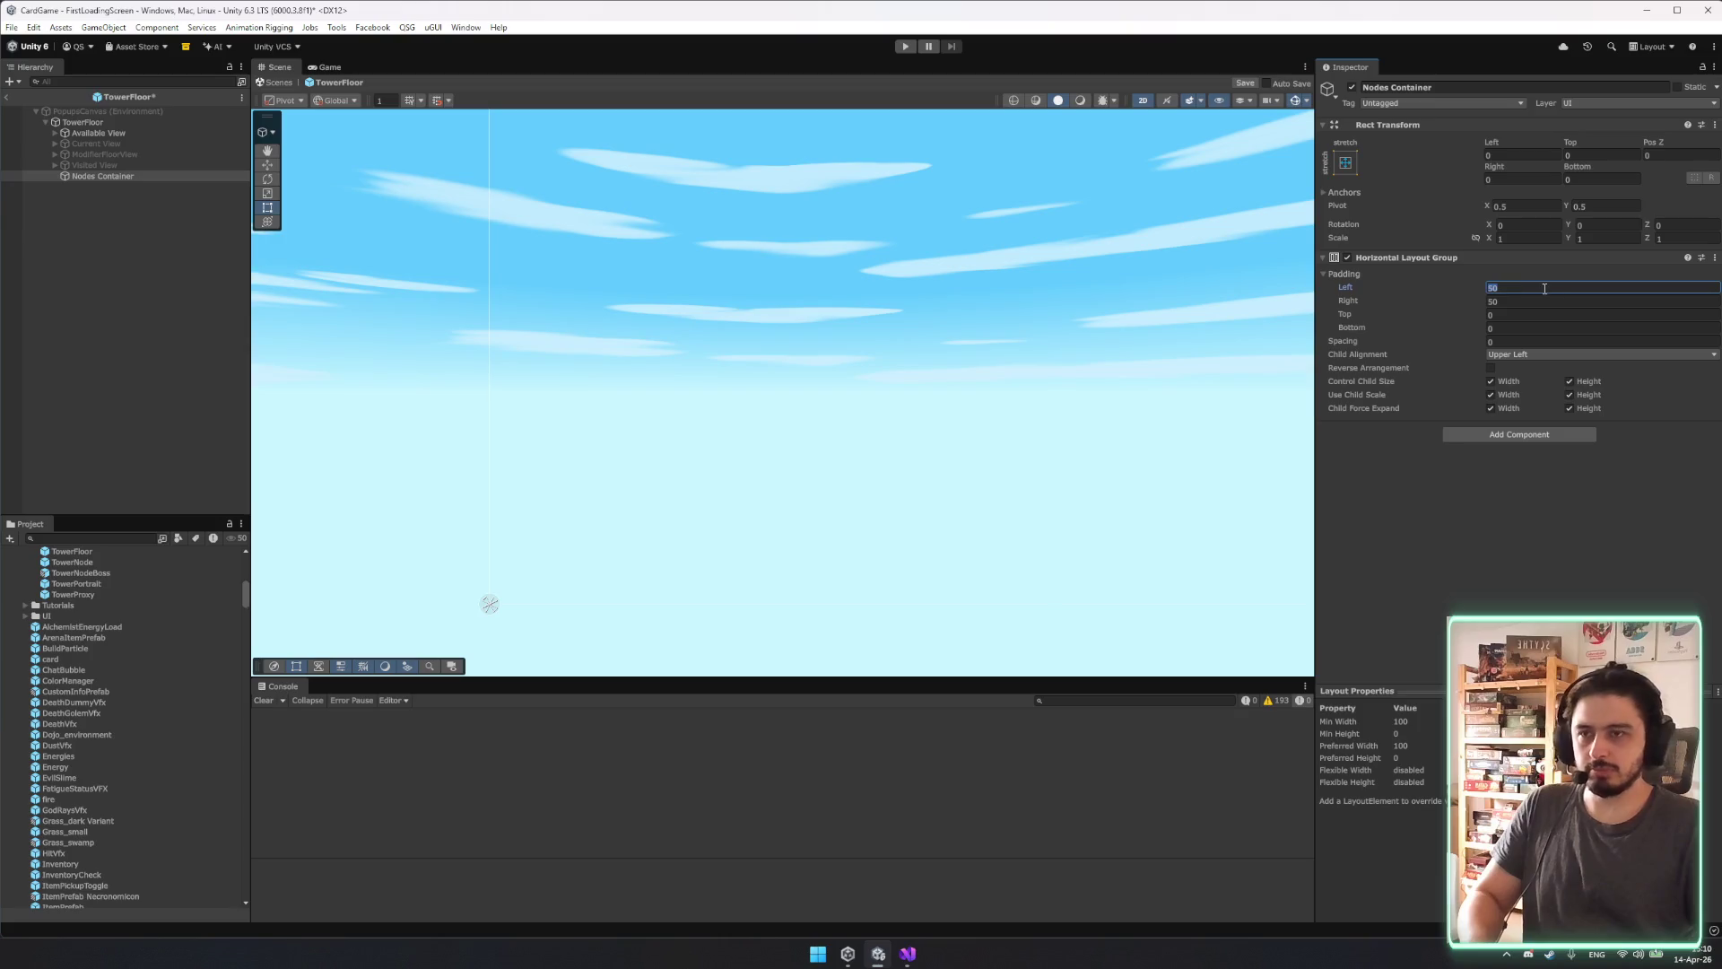
text(80)
key(Tab)
text(80)
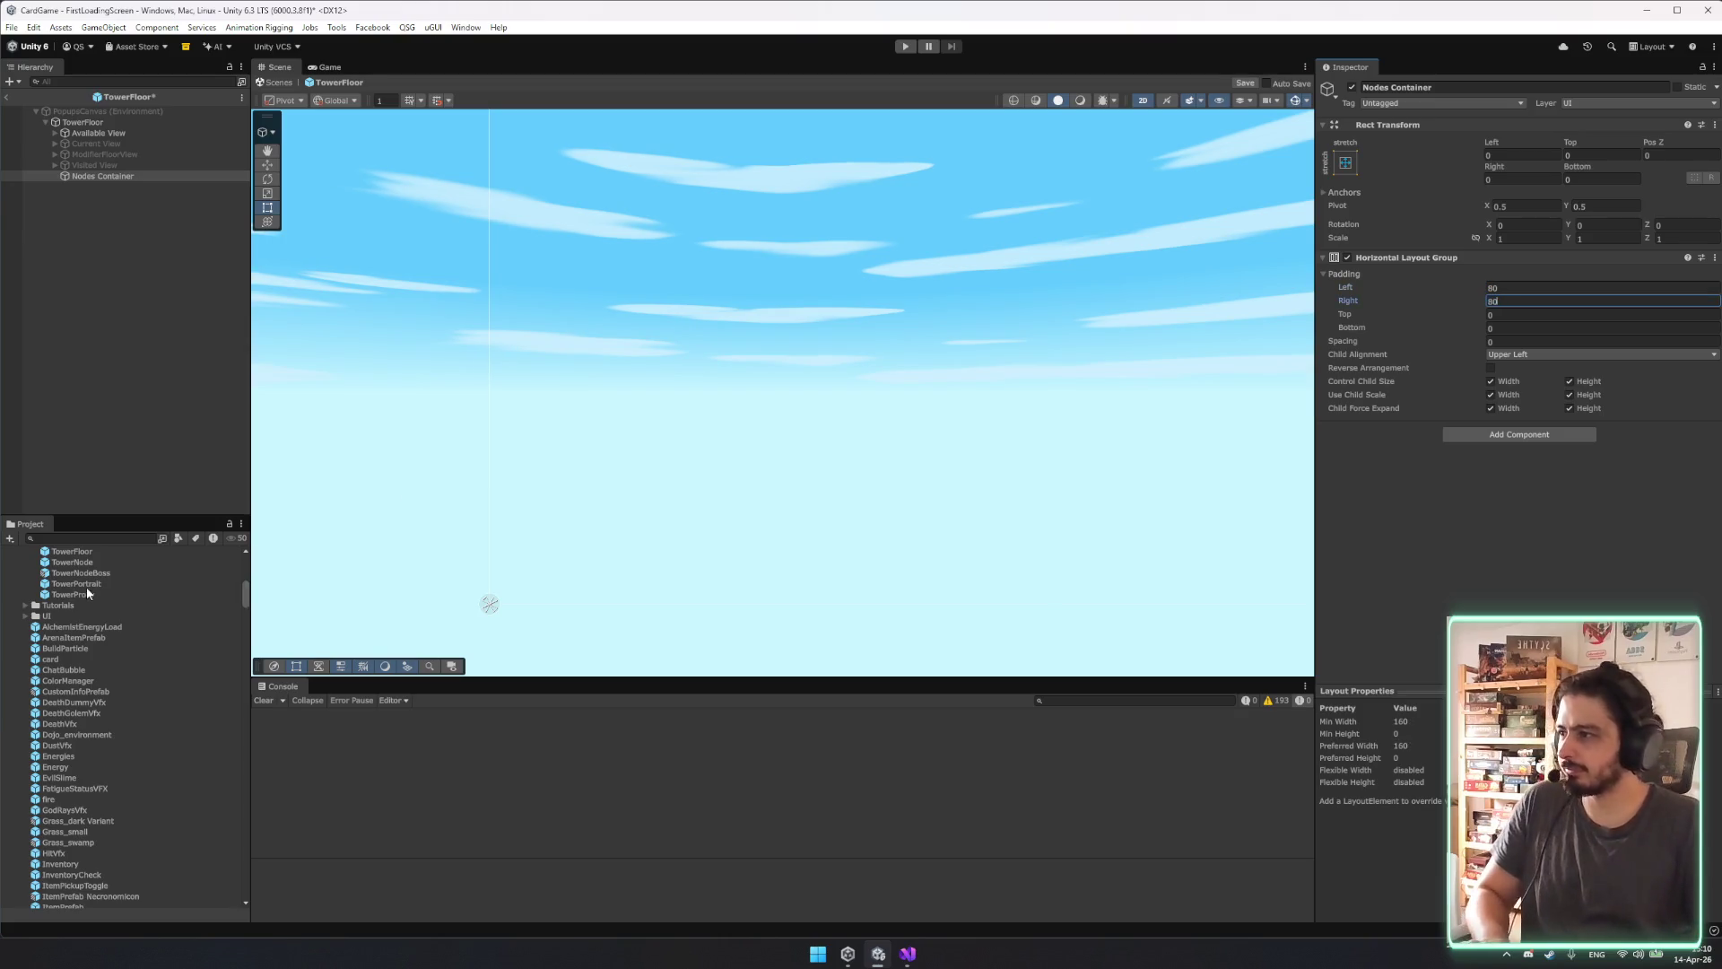
Resize the TowerNode prefab to 70 by 70.
click(72, 562)
click(1543, 267)
text(70)
key(Tab)
text(70)
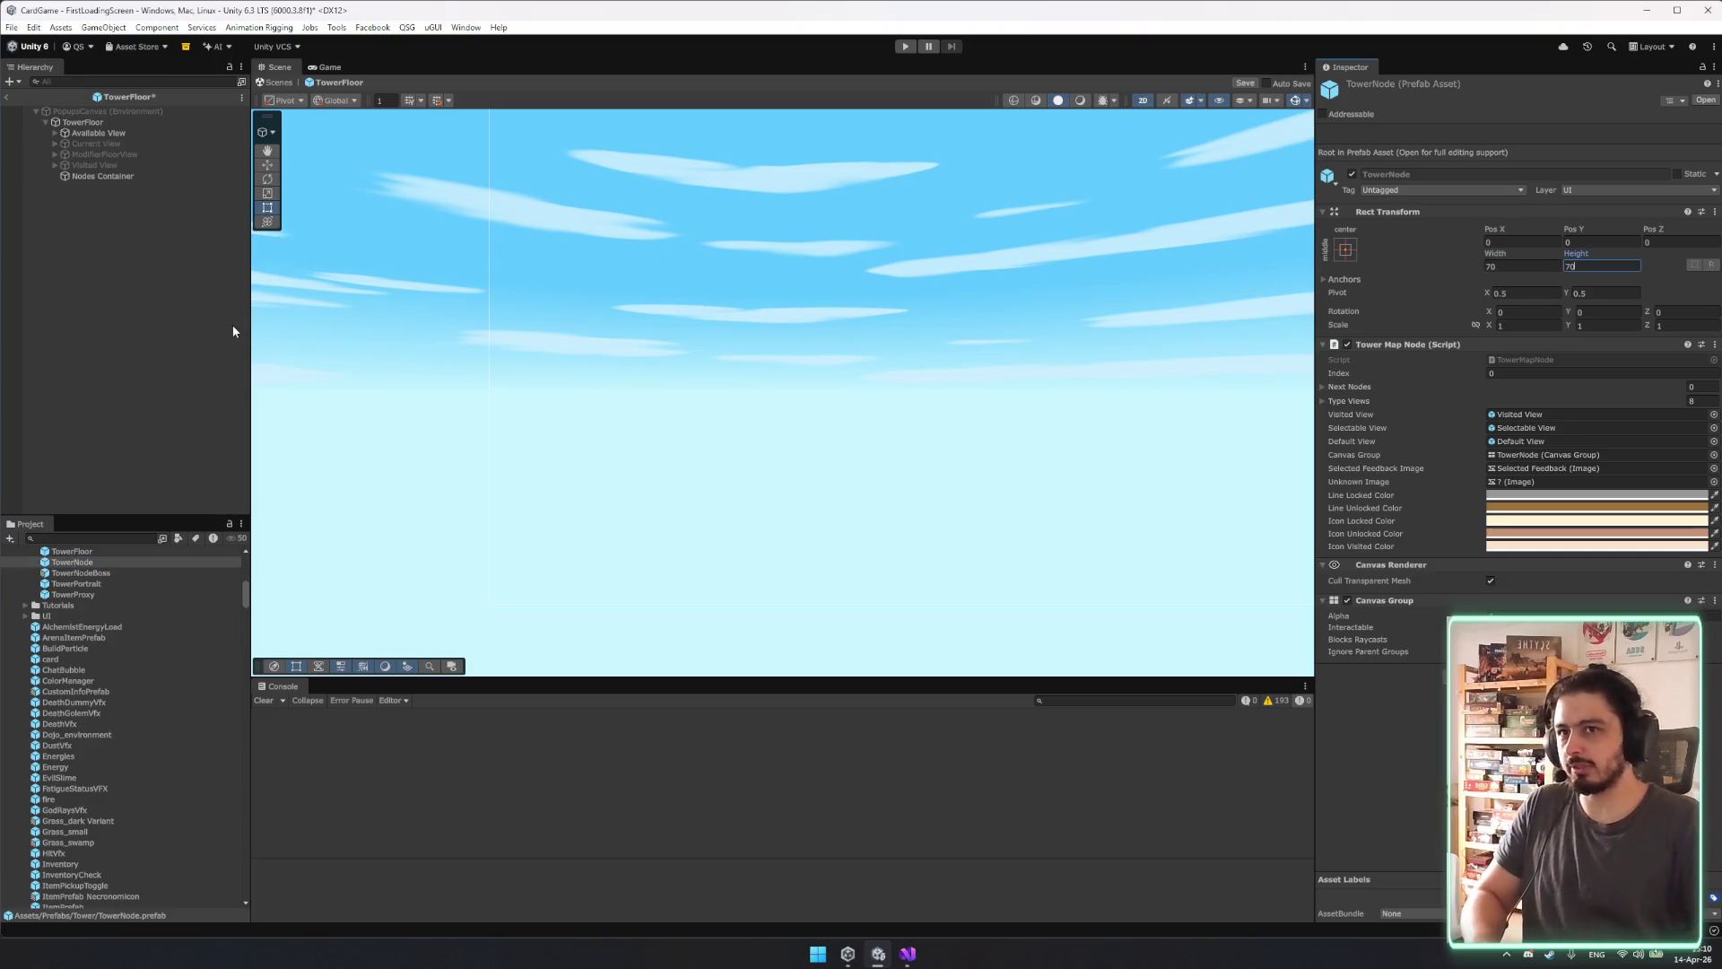
Resize the TowerNodeBoss prefab to 100 by 100, comparing it against TowerNode.
click(85, 573)
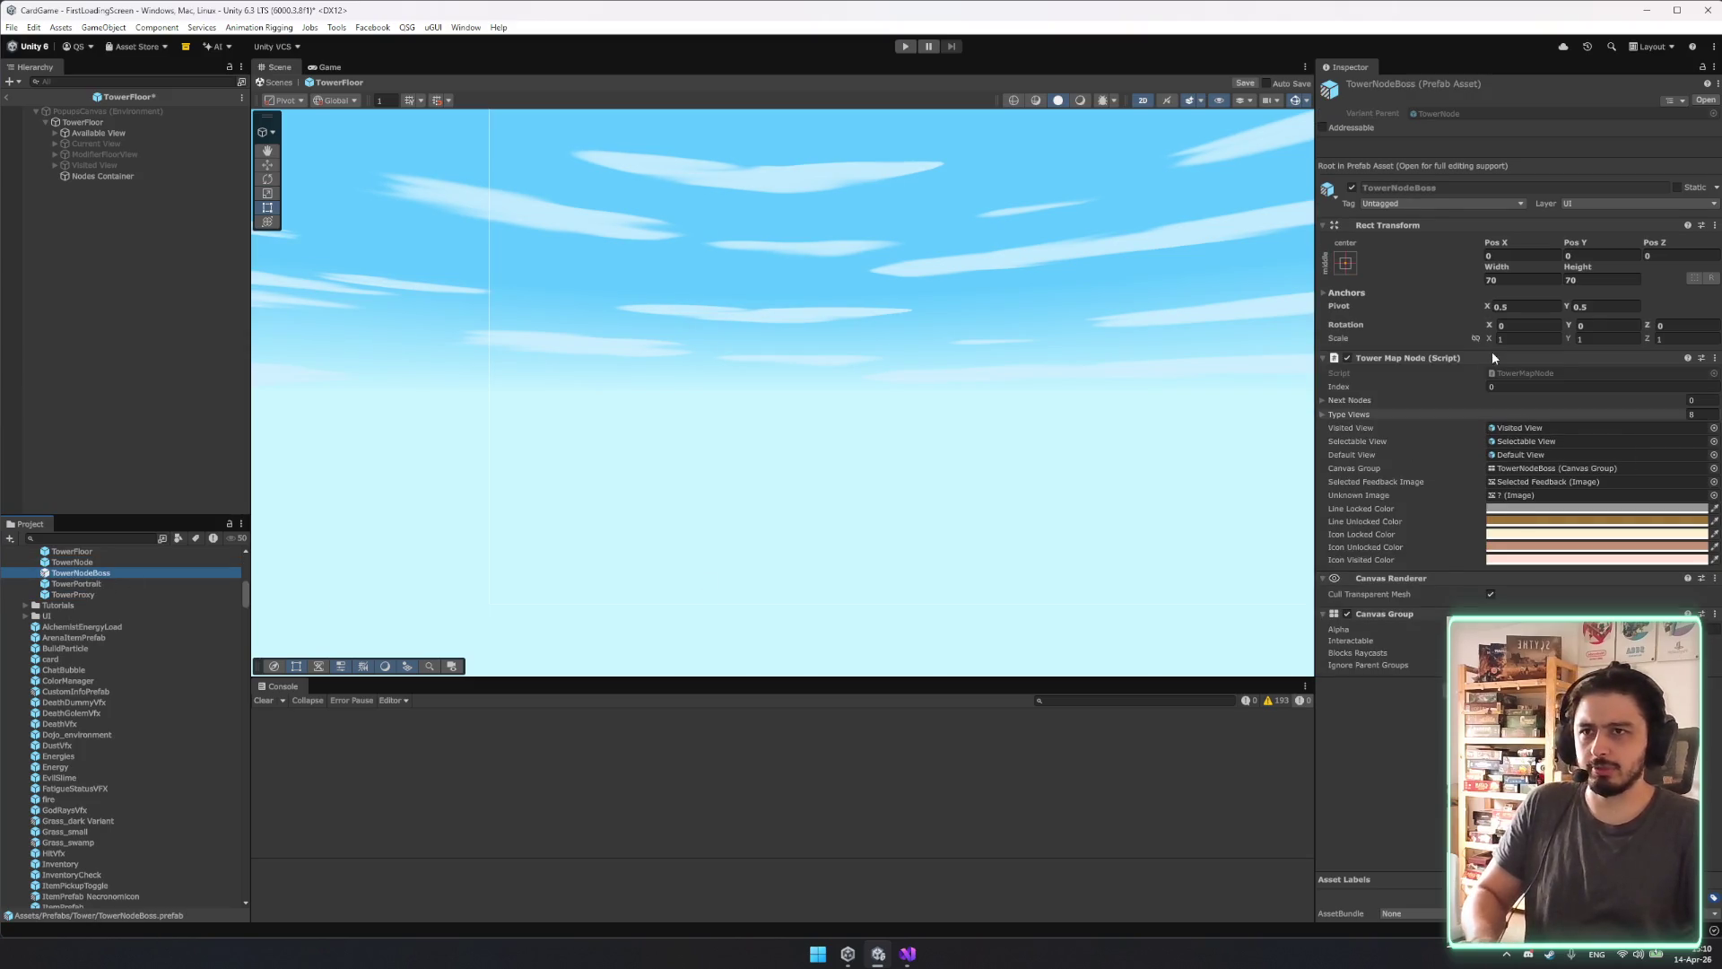
click(76, 563)
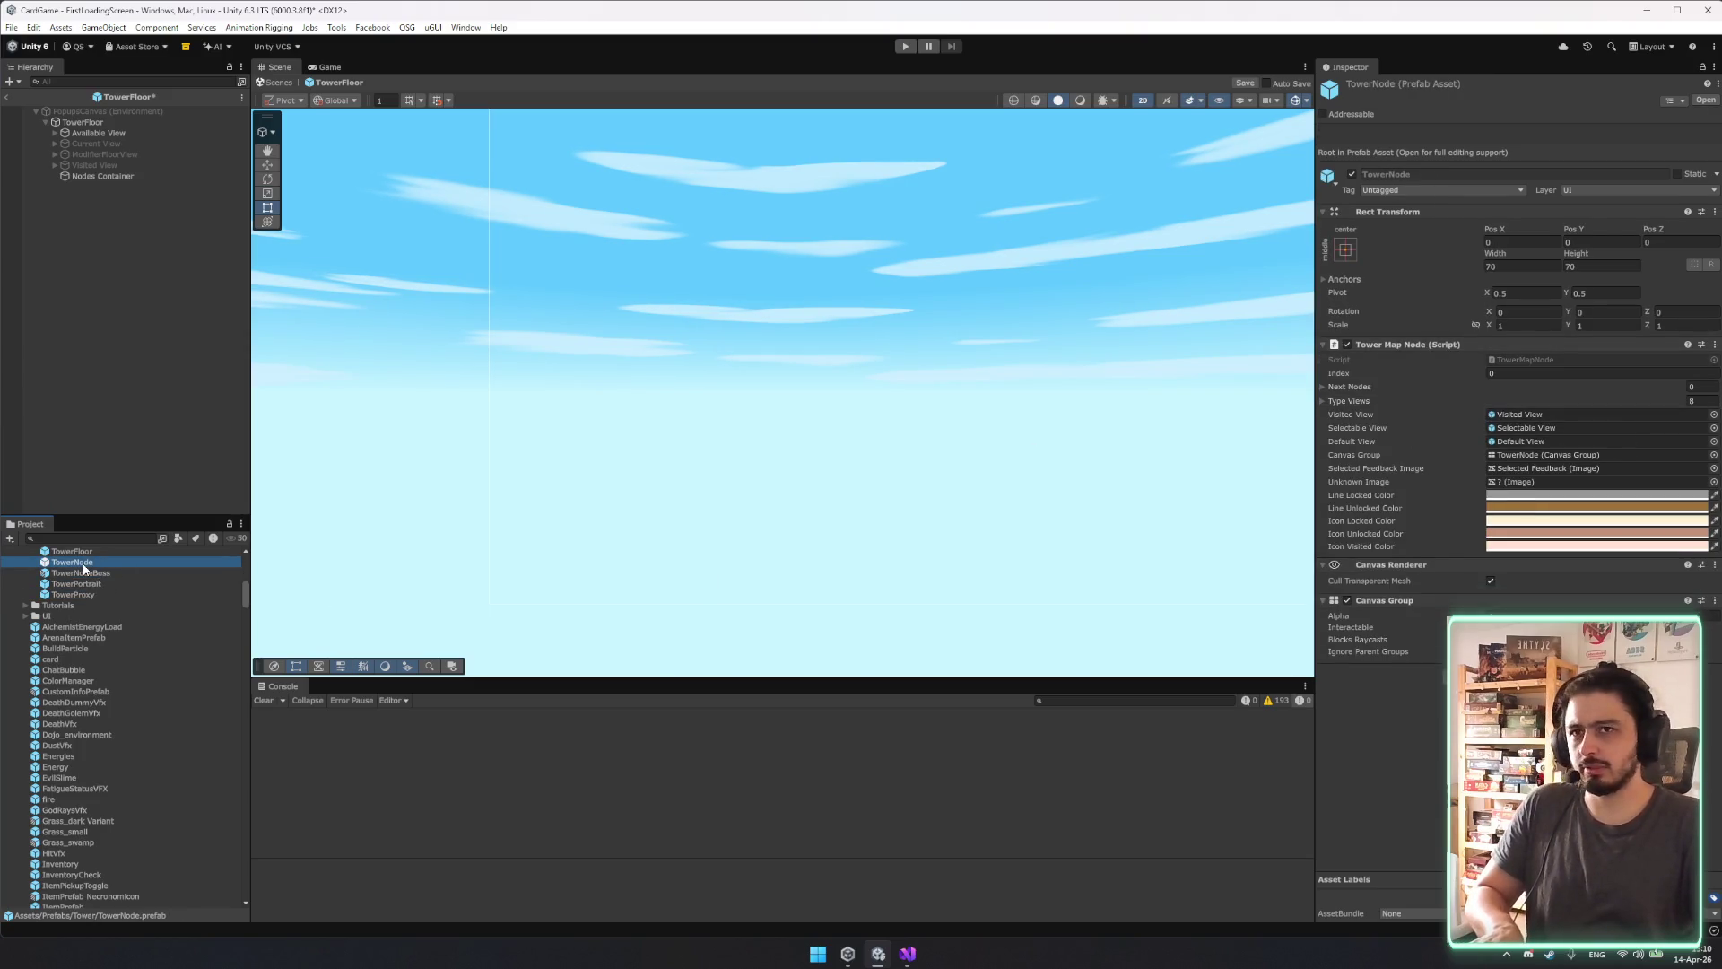
click(88, 573)
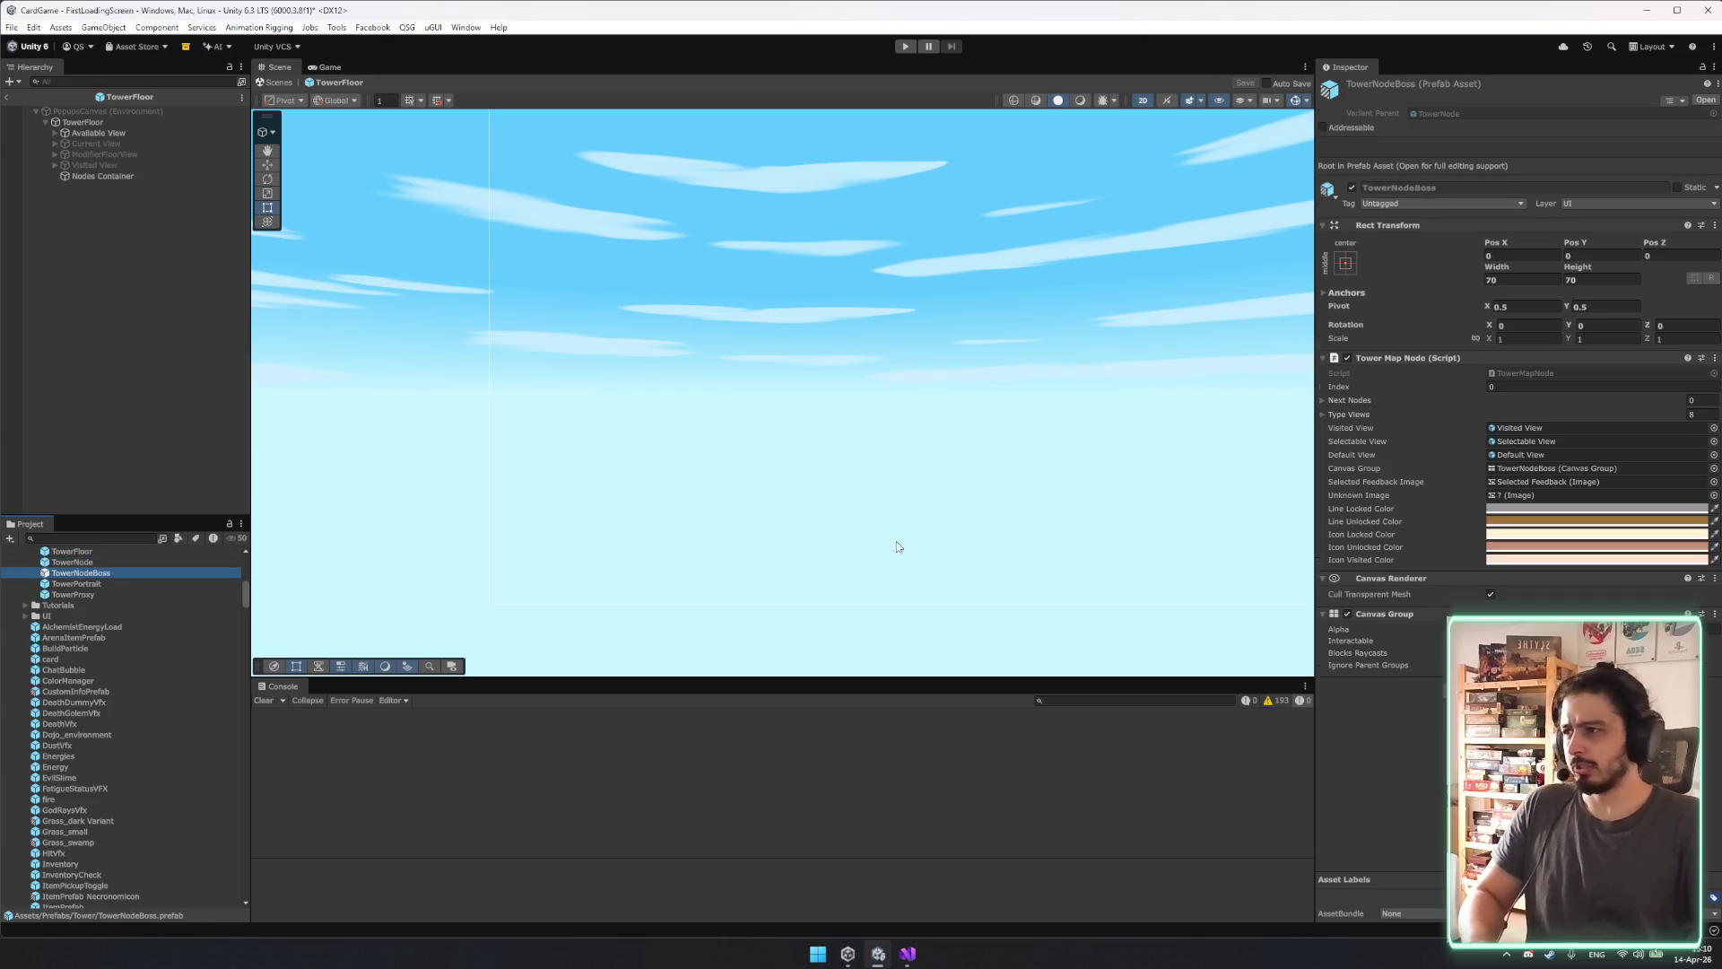
click(1533, 282)
text(100)
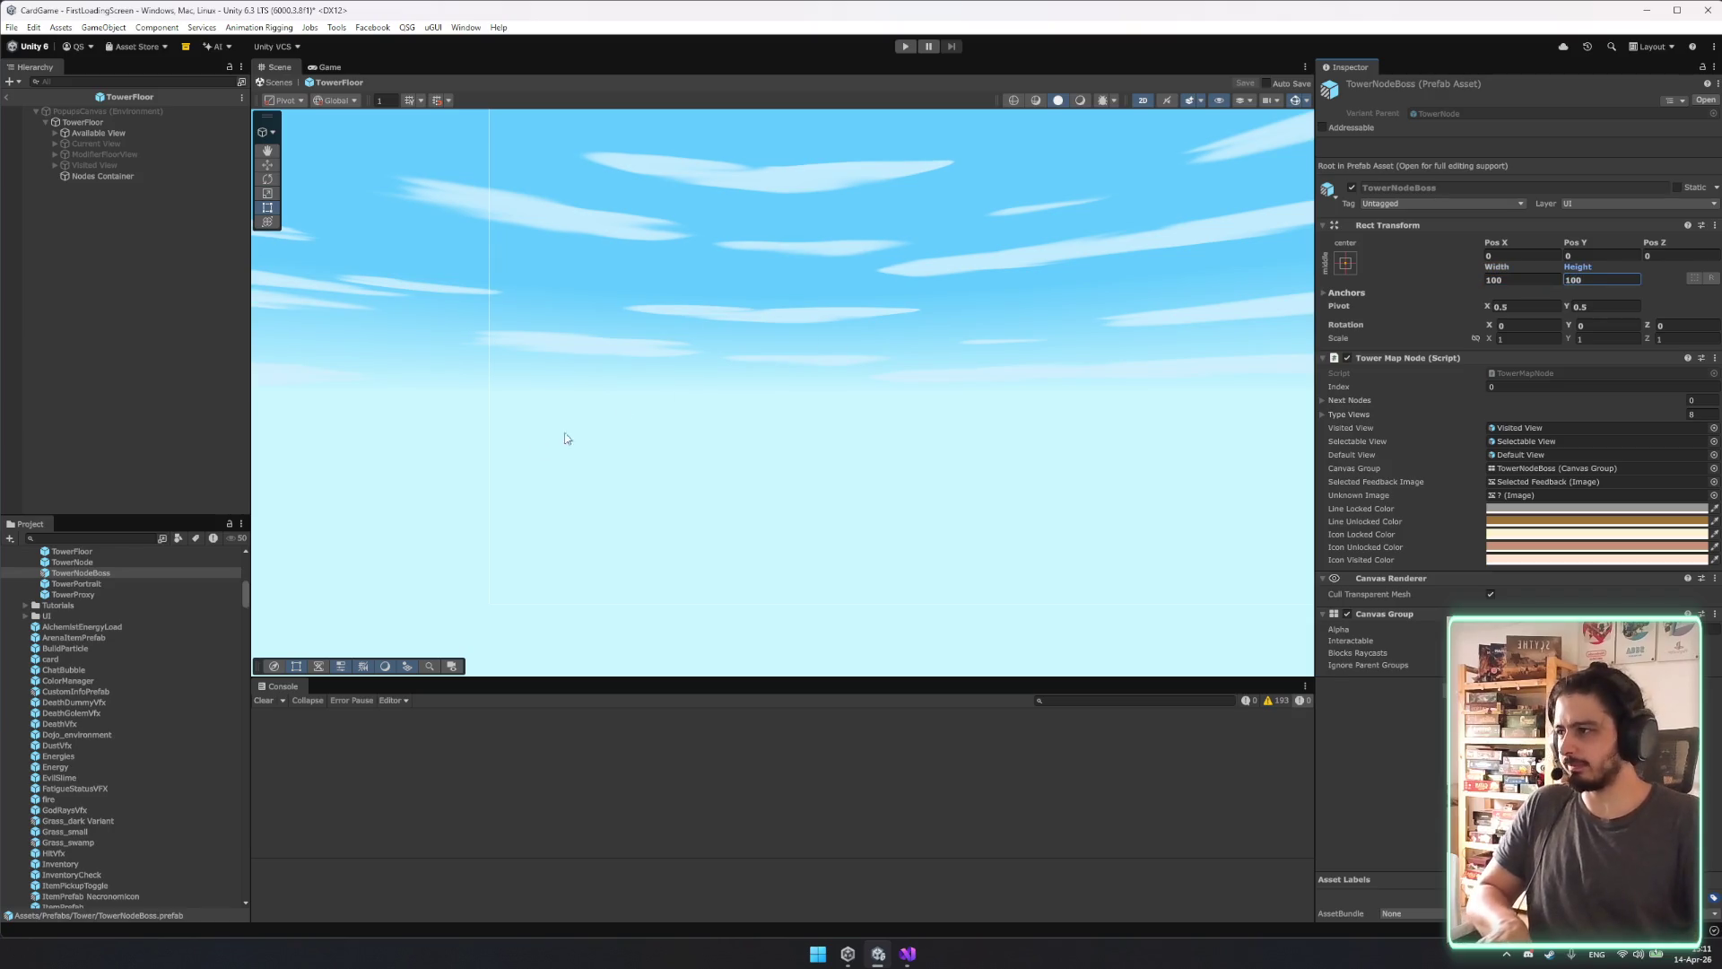
click(96, 595)
click(815, 138)
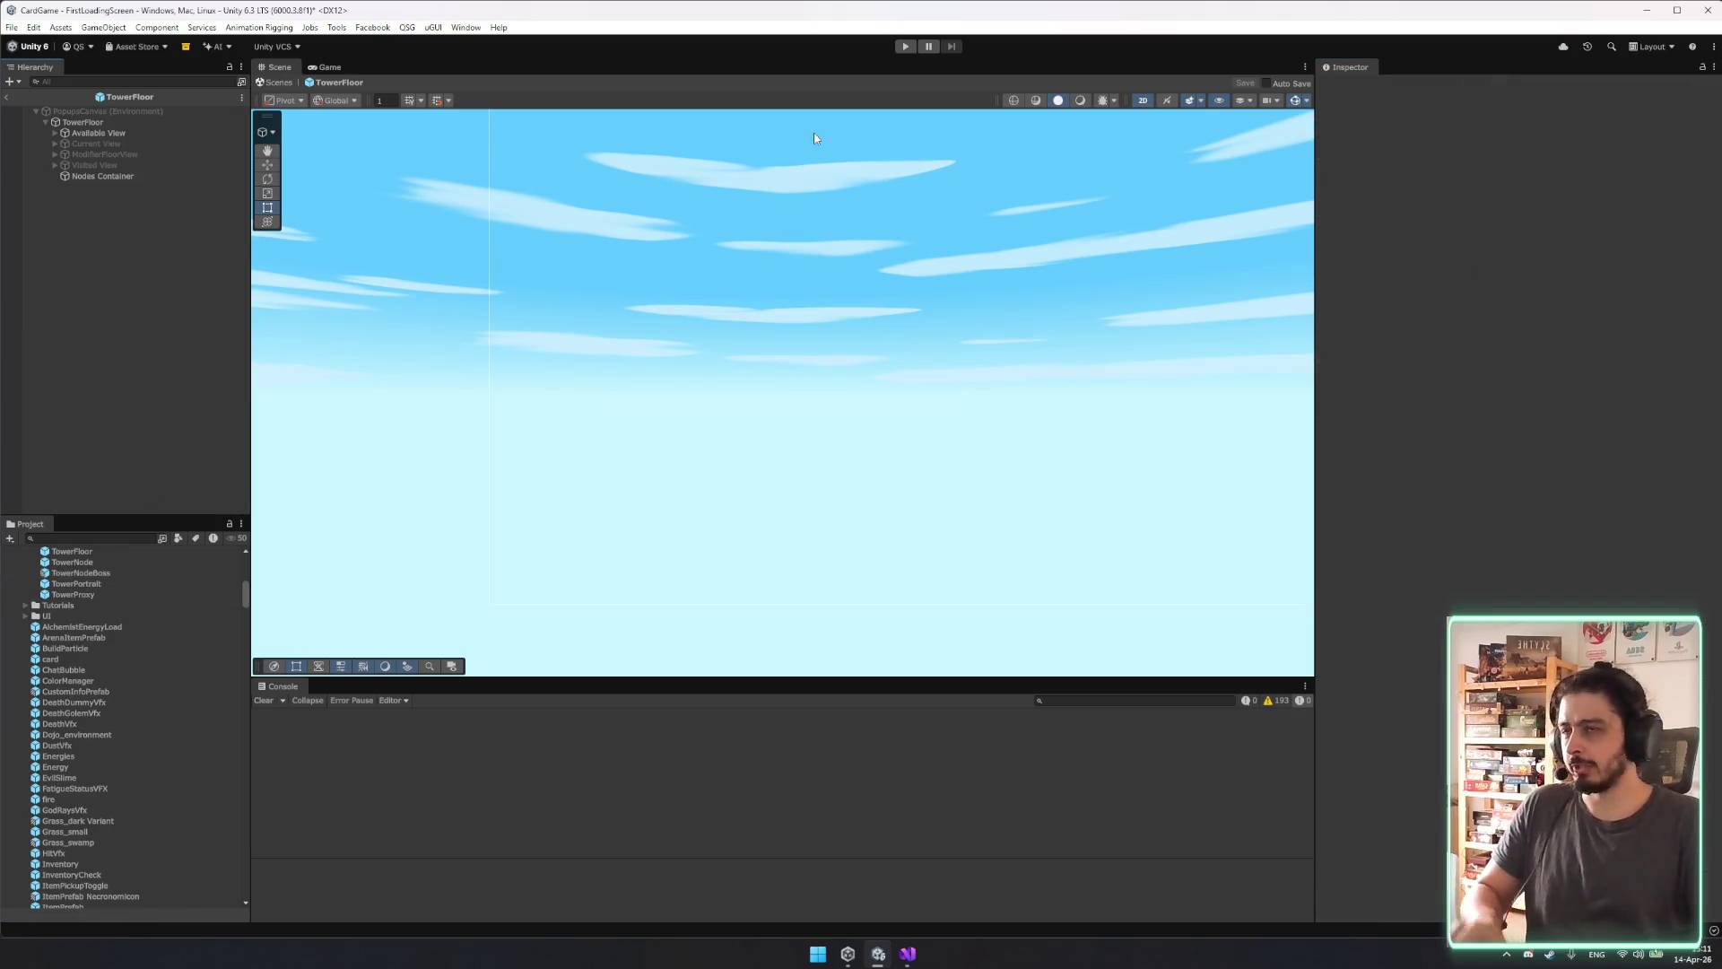
Run the game and go from the main menu through to the tower.
click(906, 47)
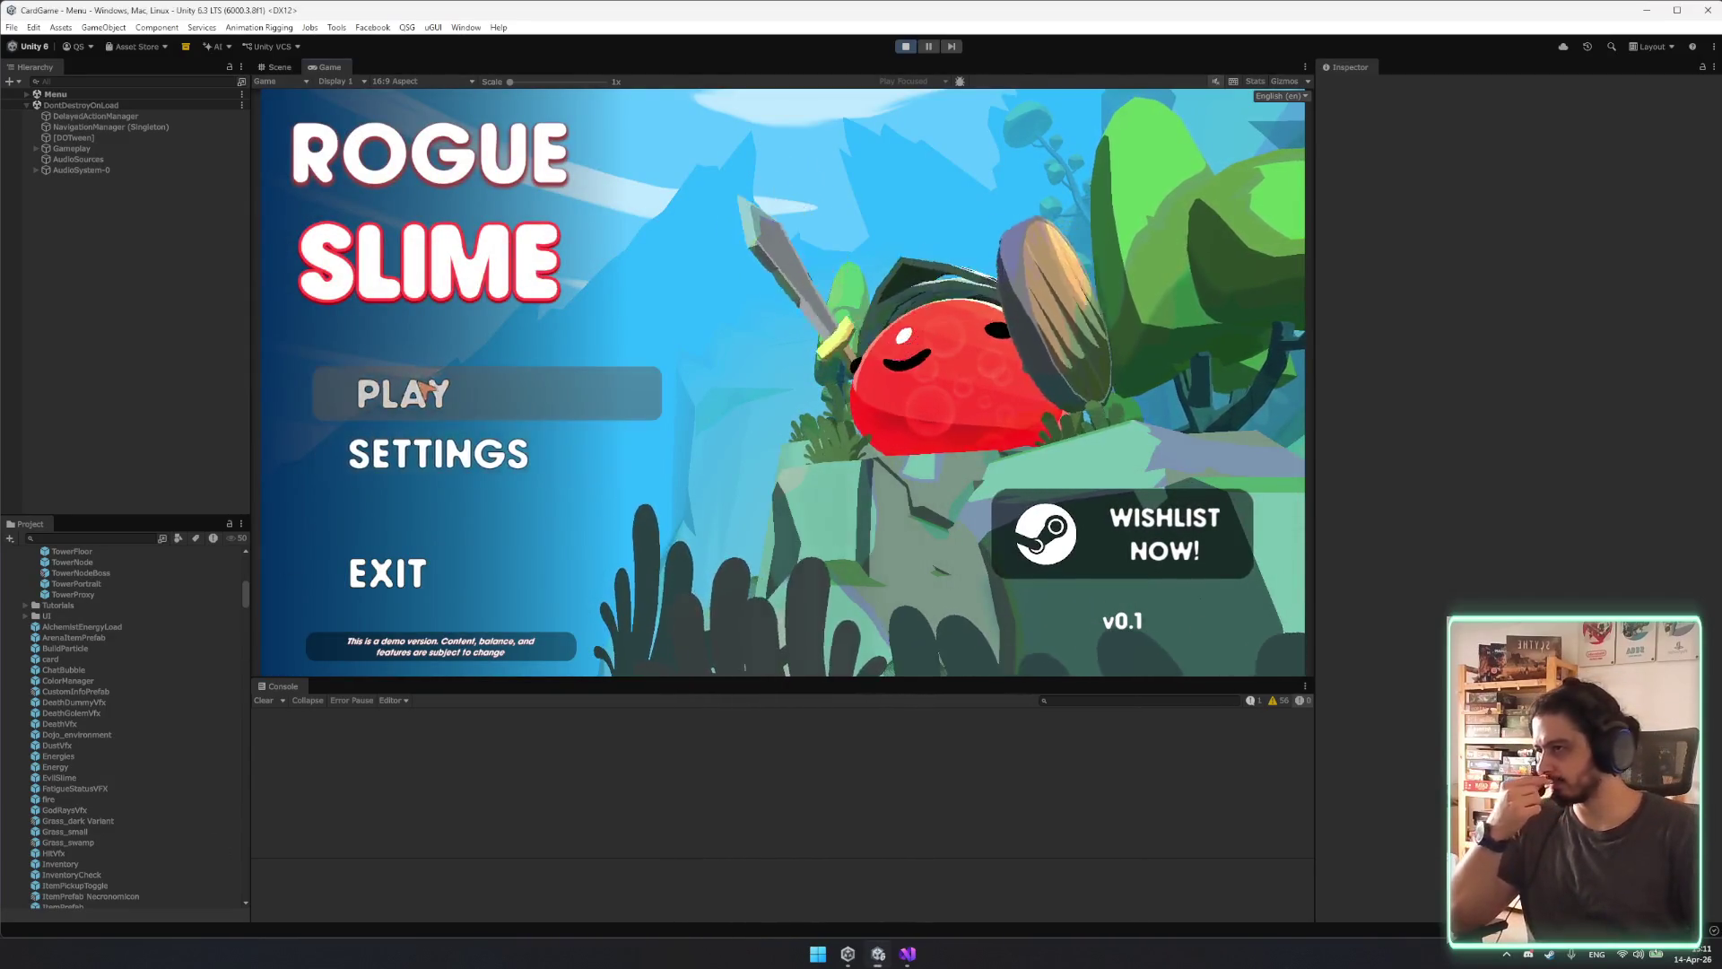
click(387, 395)
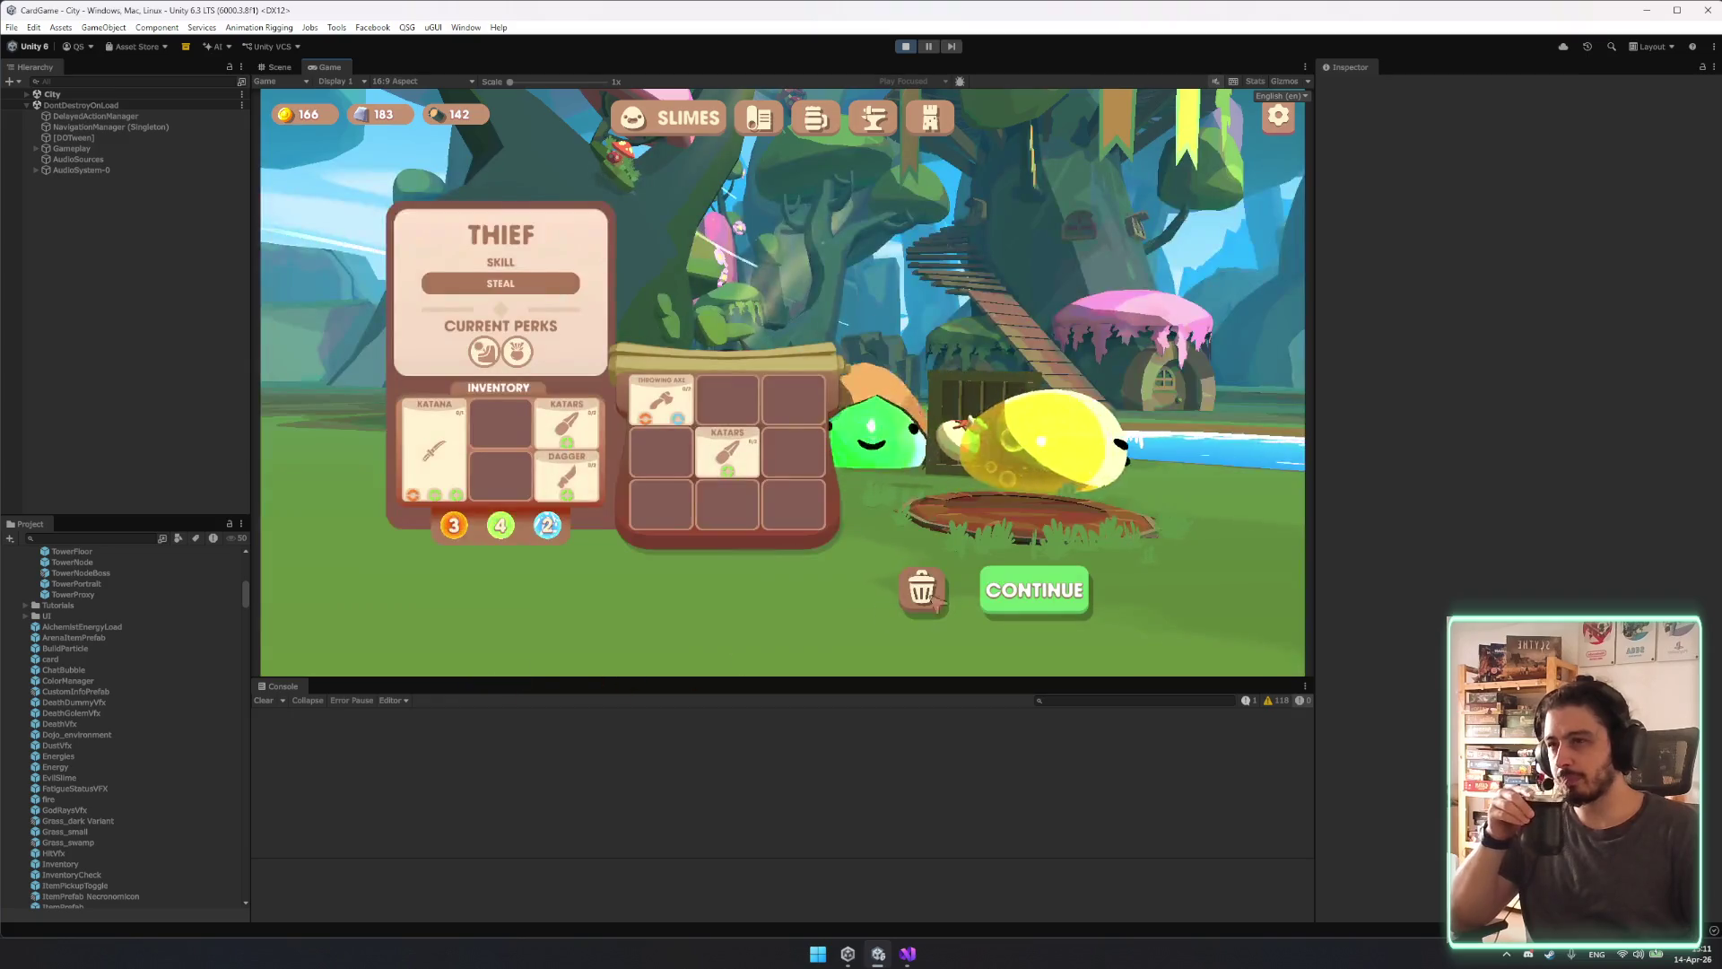
click(1034, 590)
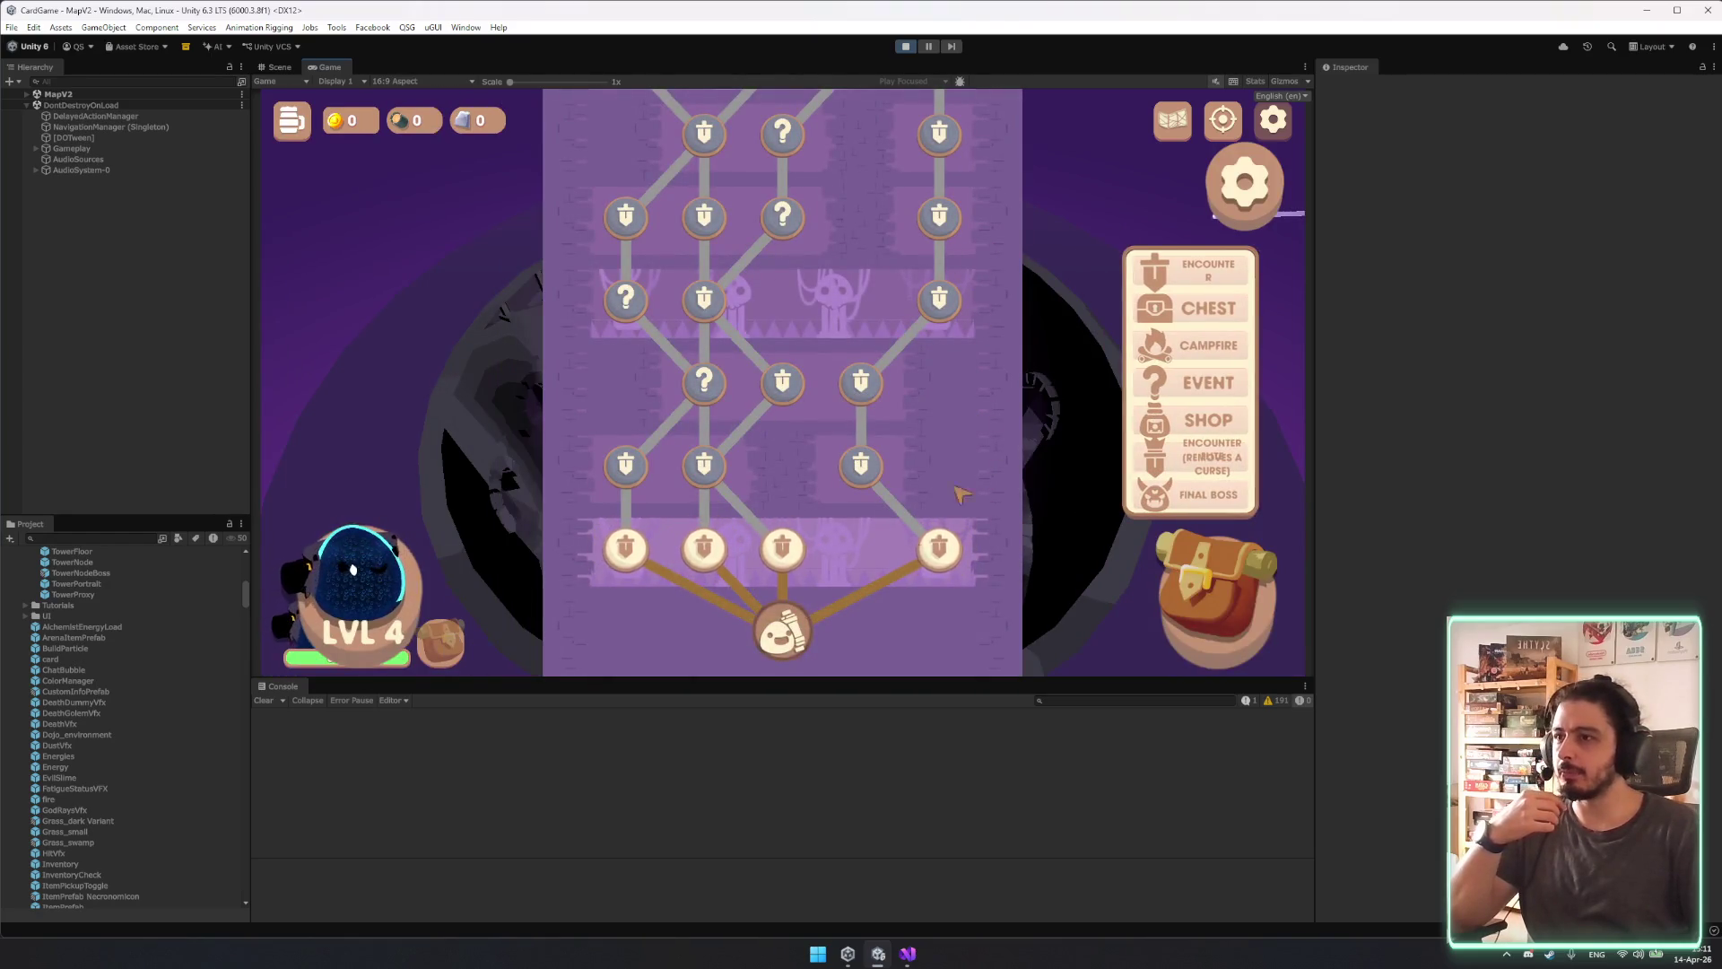
Scroll and pan the tower map across its floors, then view it in the Scene view.
scroll(996, 403, up, 3)
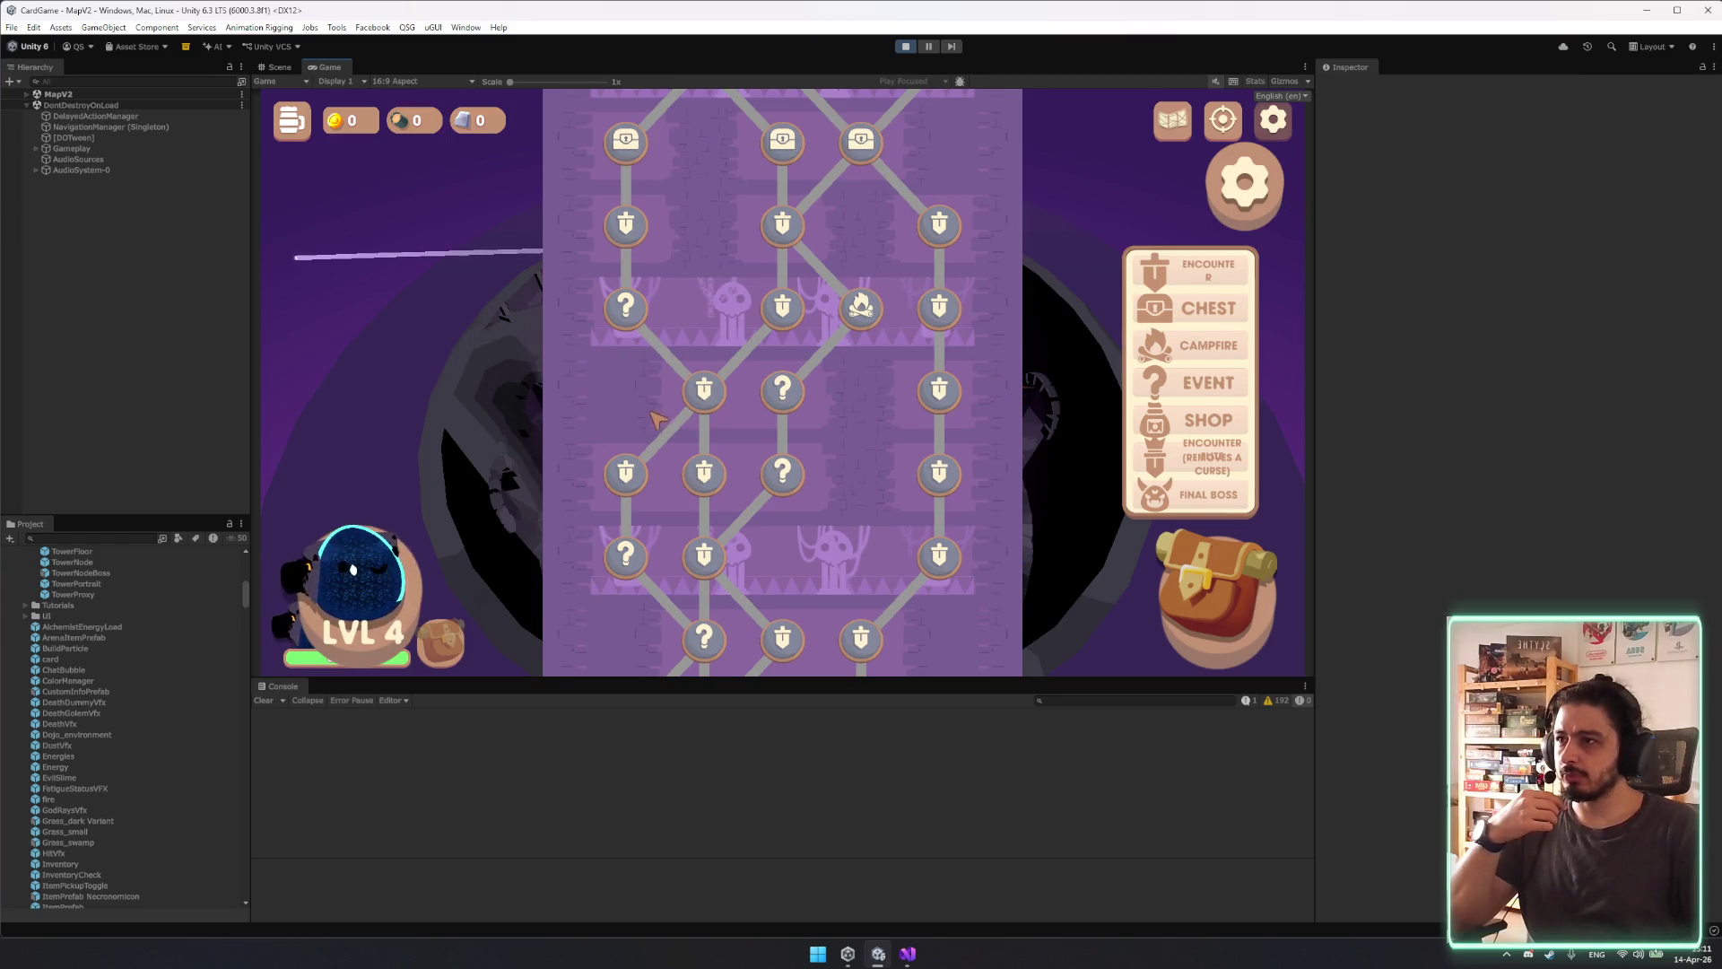
scroll(610, 398, up, 1)
drag(610, 397, 598, 605)
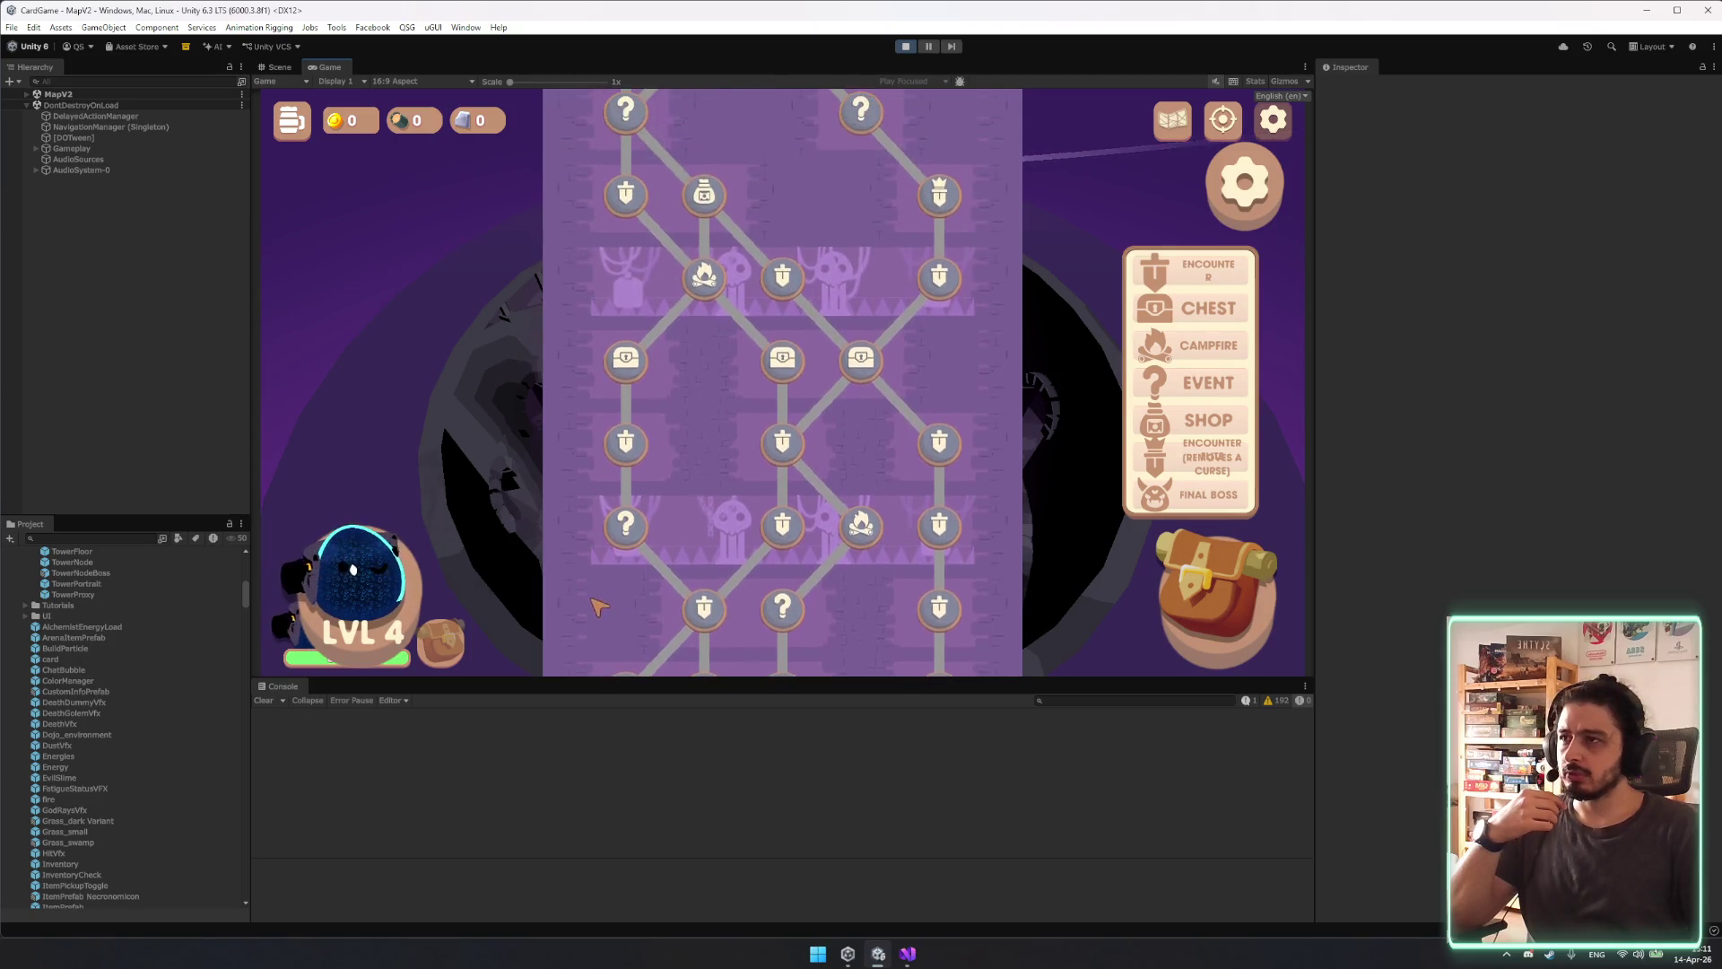
scroll(1000, 394, up, 3)
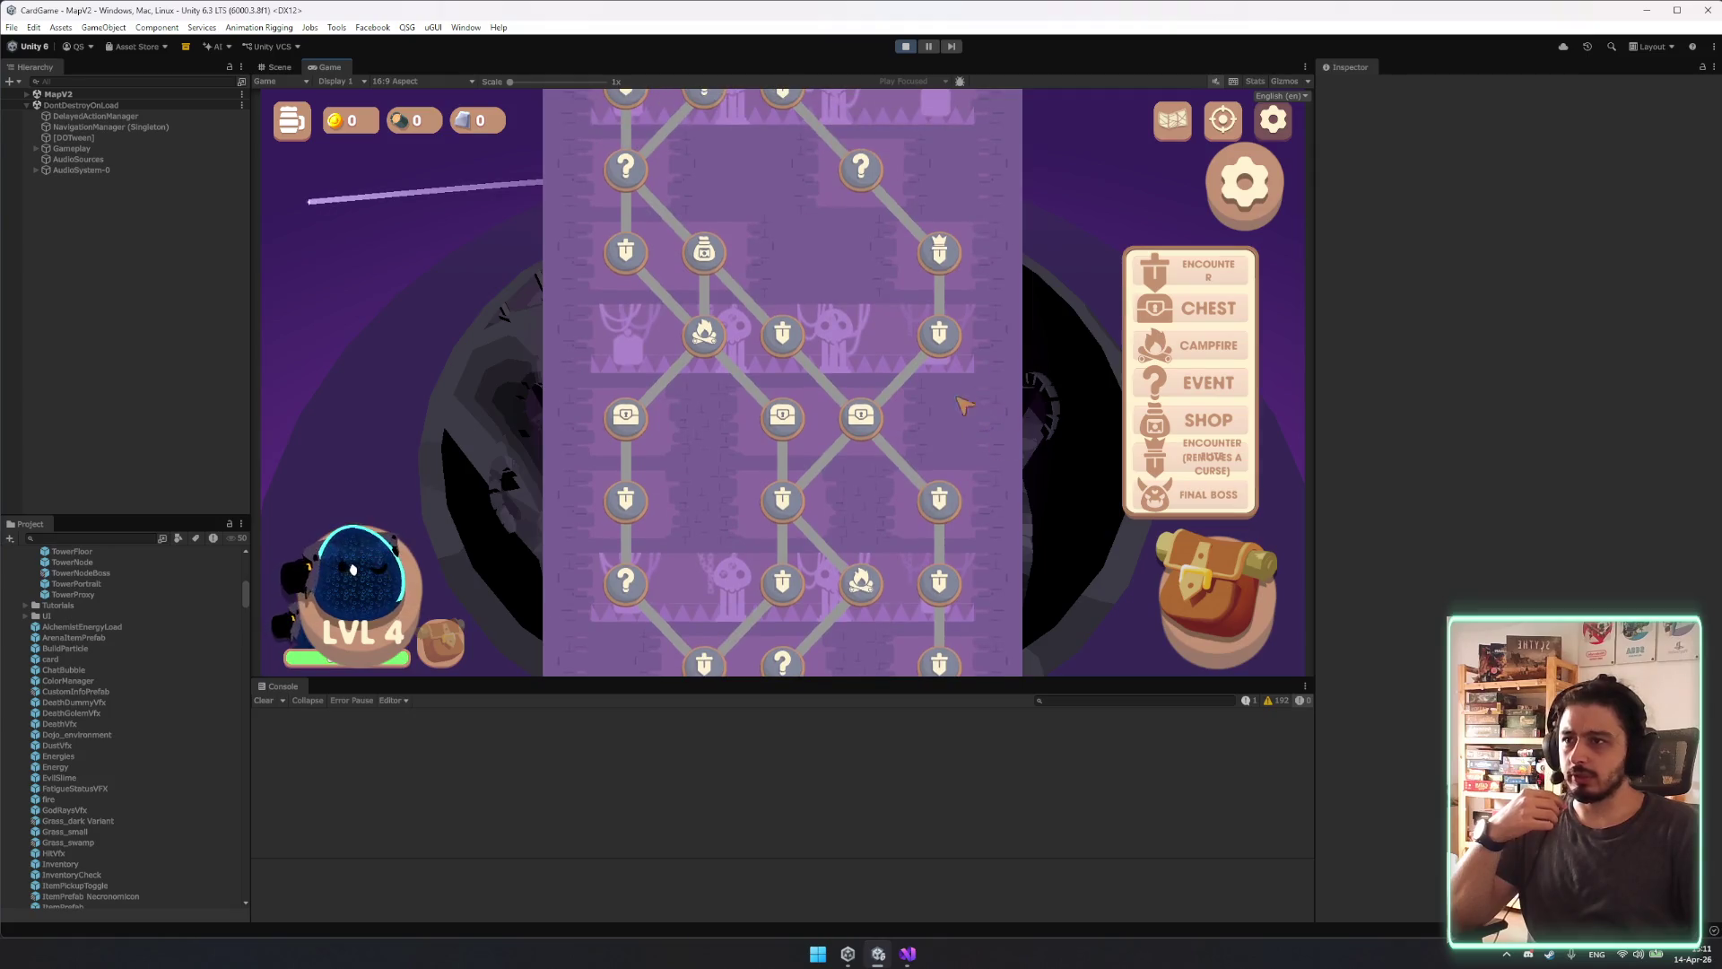
scroll(973, 380, up, 5)
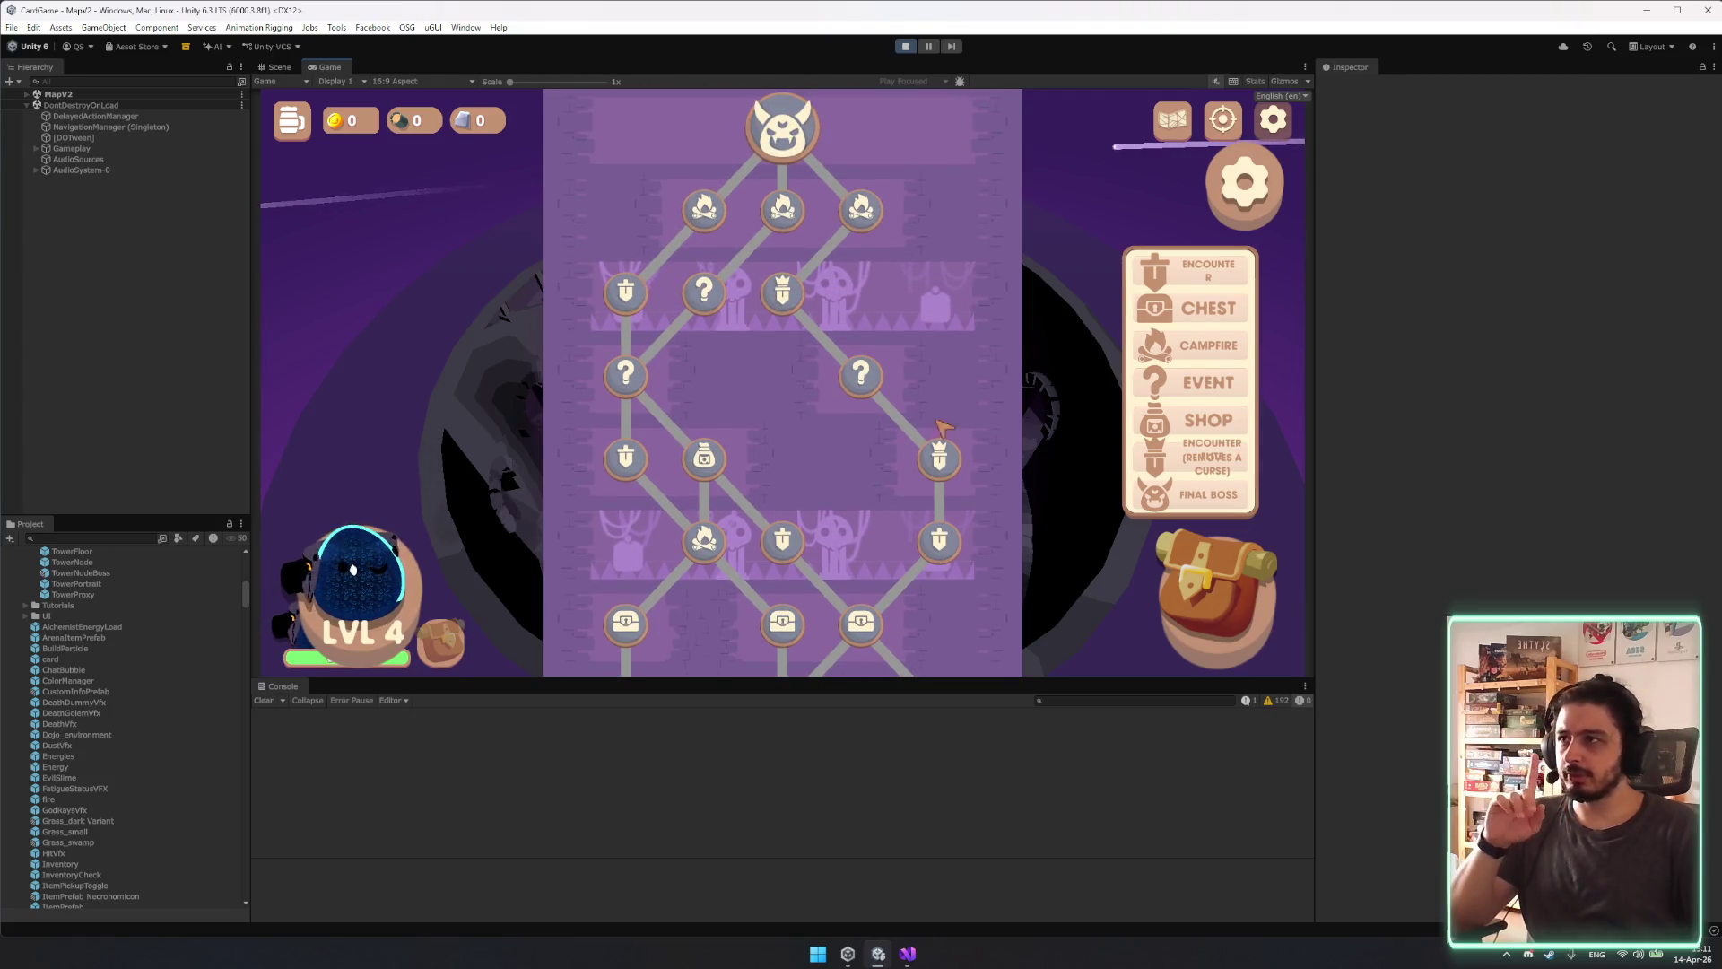
scroll(924, 466, down, 3)
scroll(888, 556, up, 3)
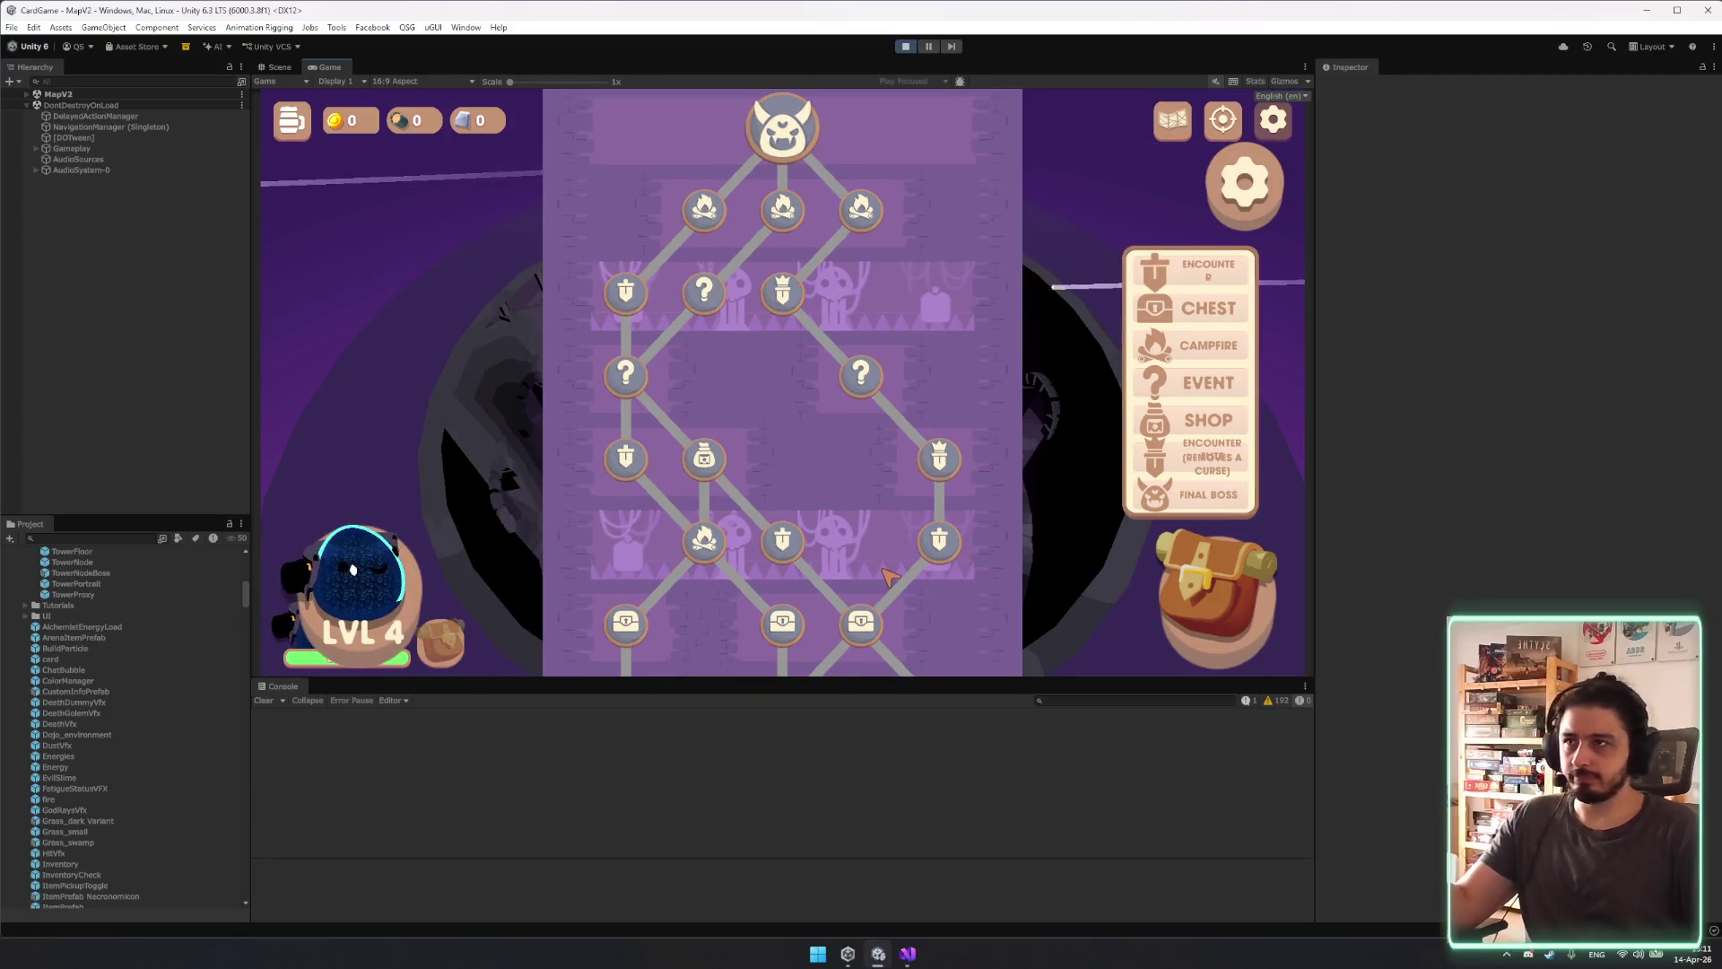
scroll(906, 404, down, 6)
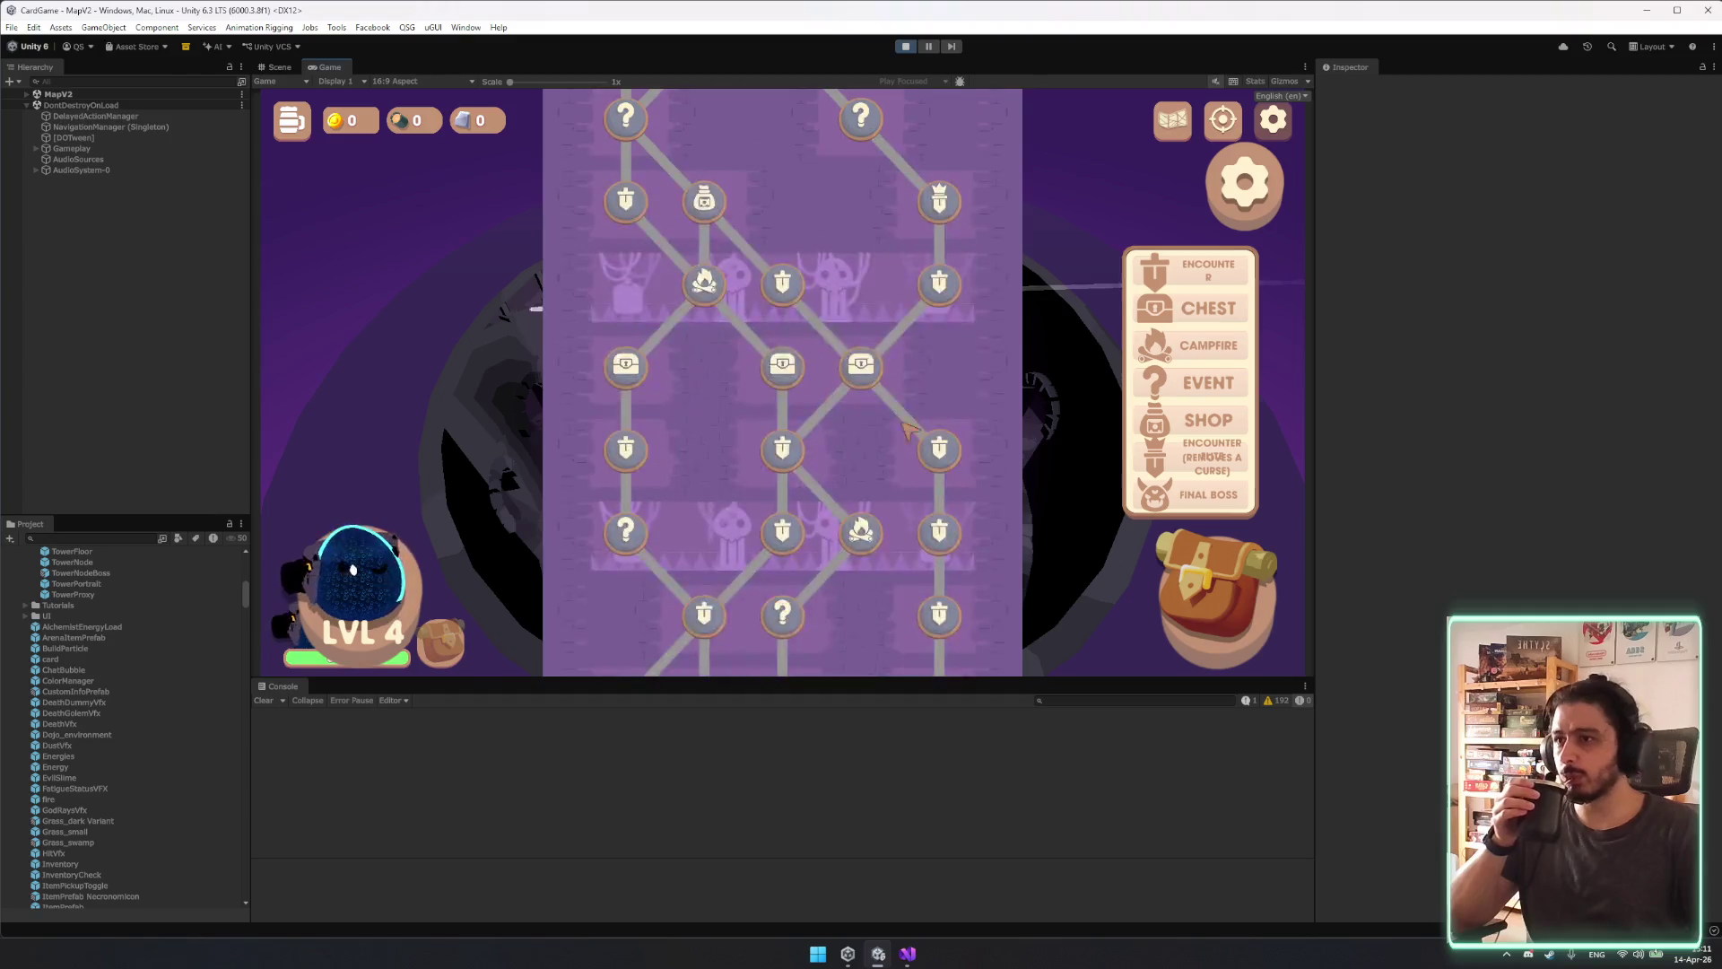
scroll(879, 377, down, 8)
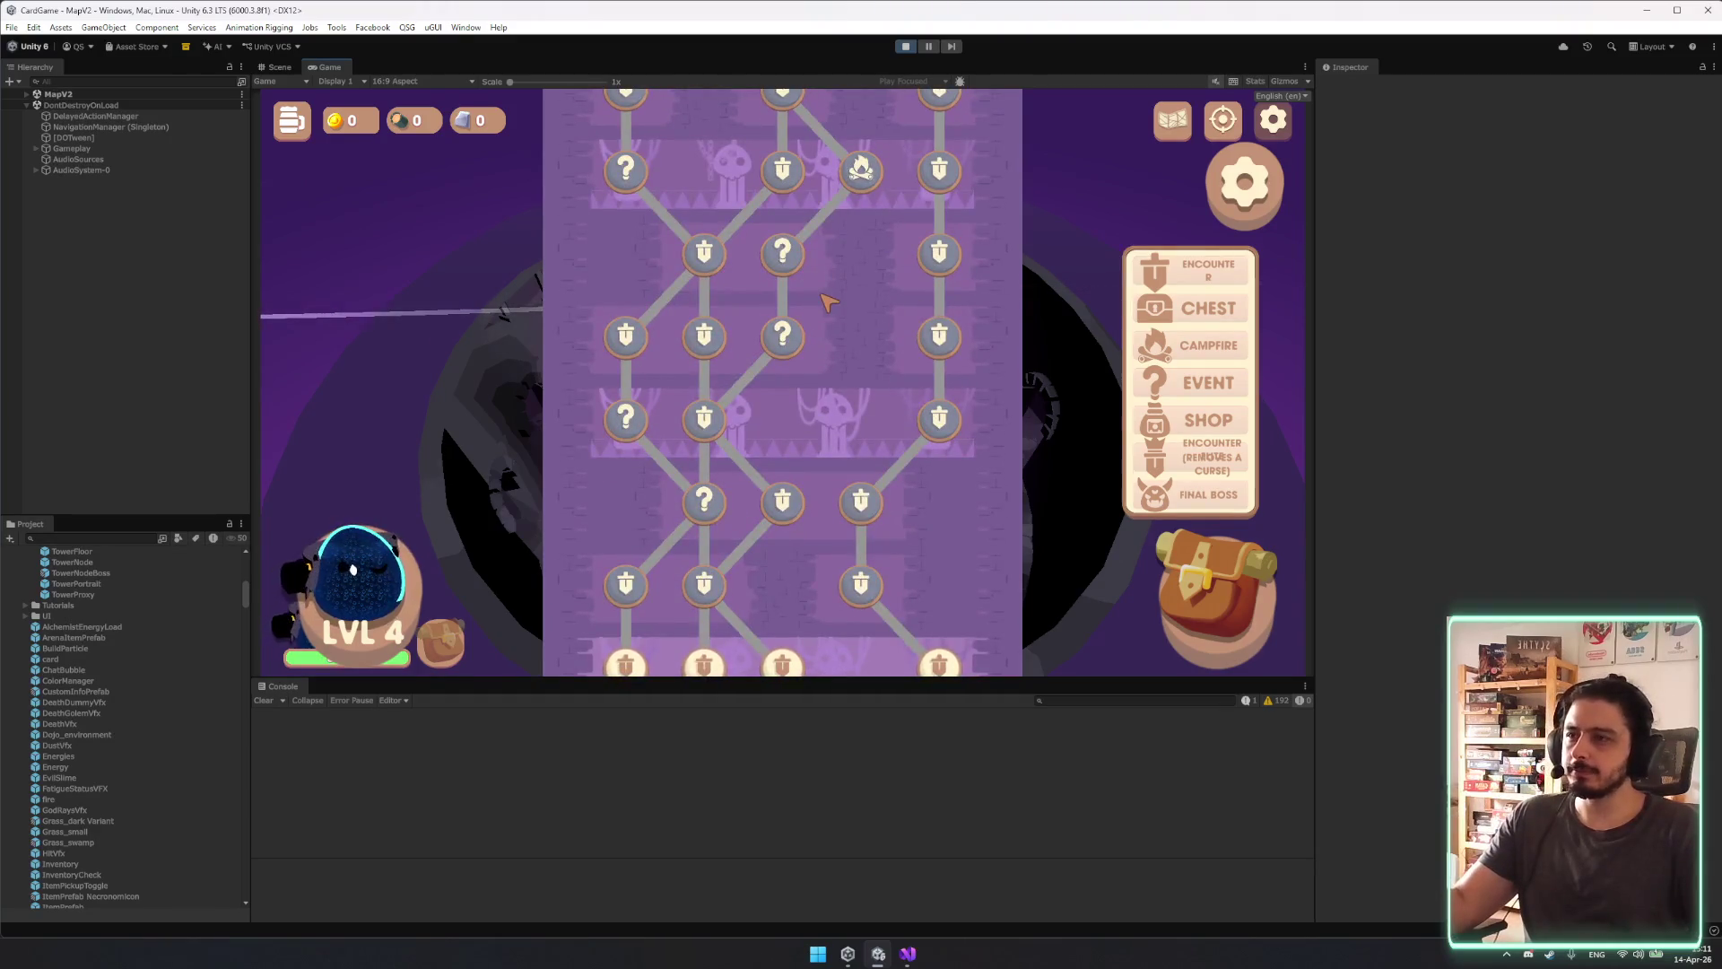
scroll(811, 294, down, 3)
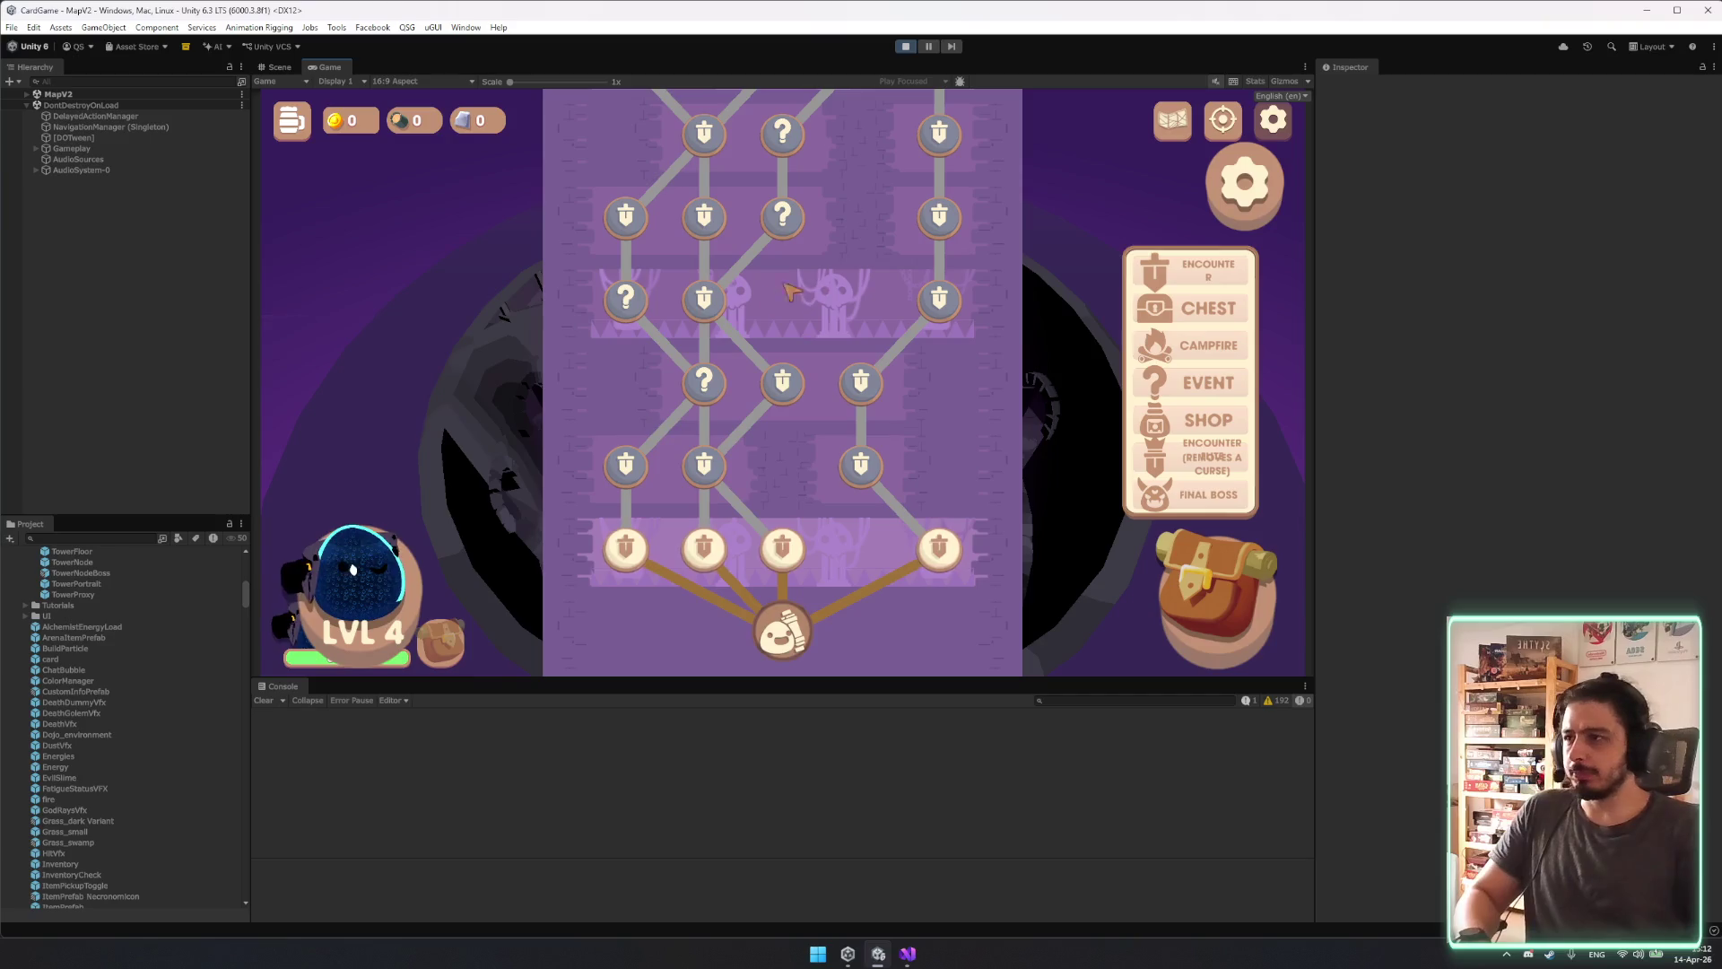
scroll(801, 290, up, 2)
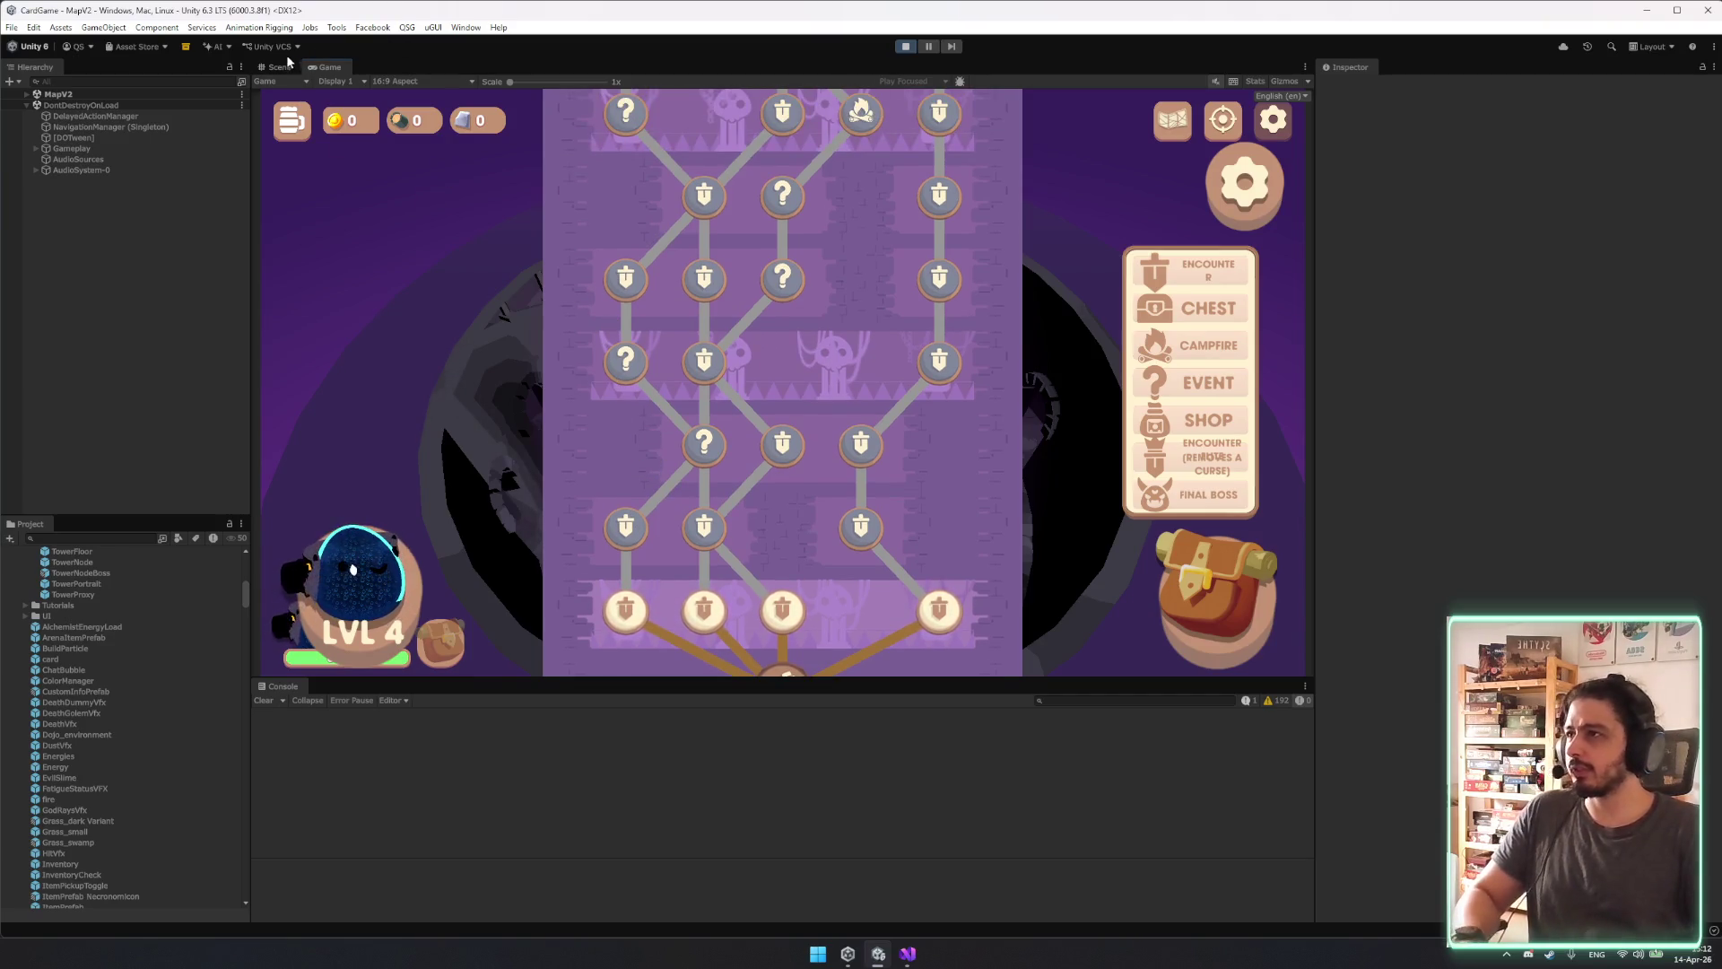
click(284, 67)
scroll(807, 359, up, 5)
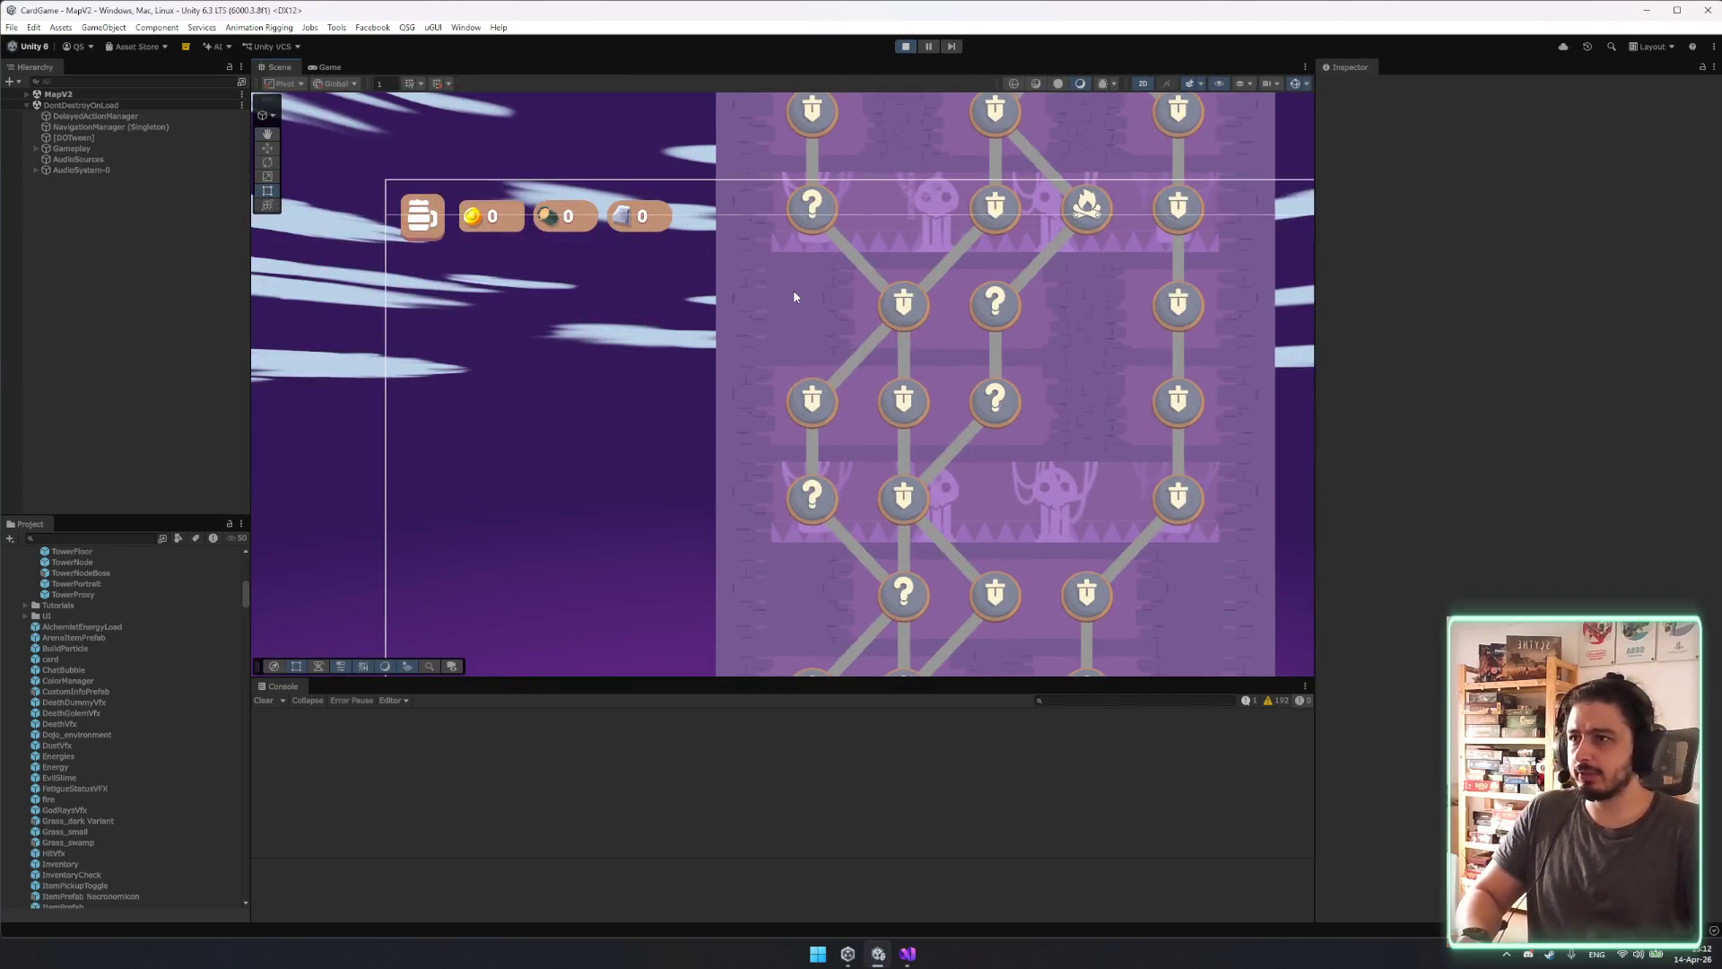
Select the TowerProxy(Clone) tower node from the scene's overlapping-objects list.
right_click(793, 289)
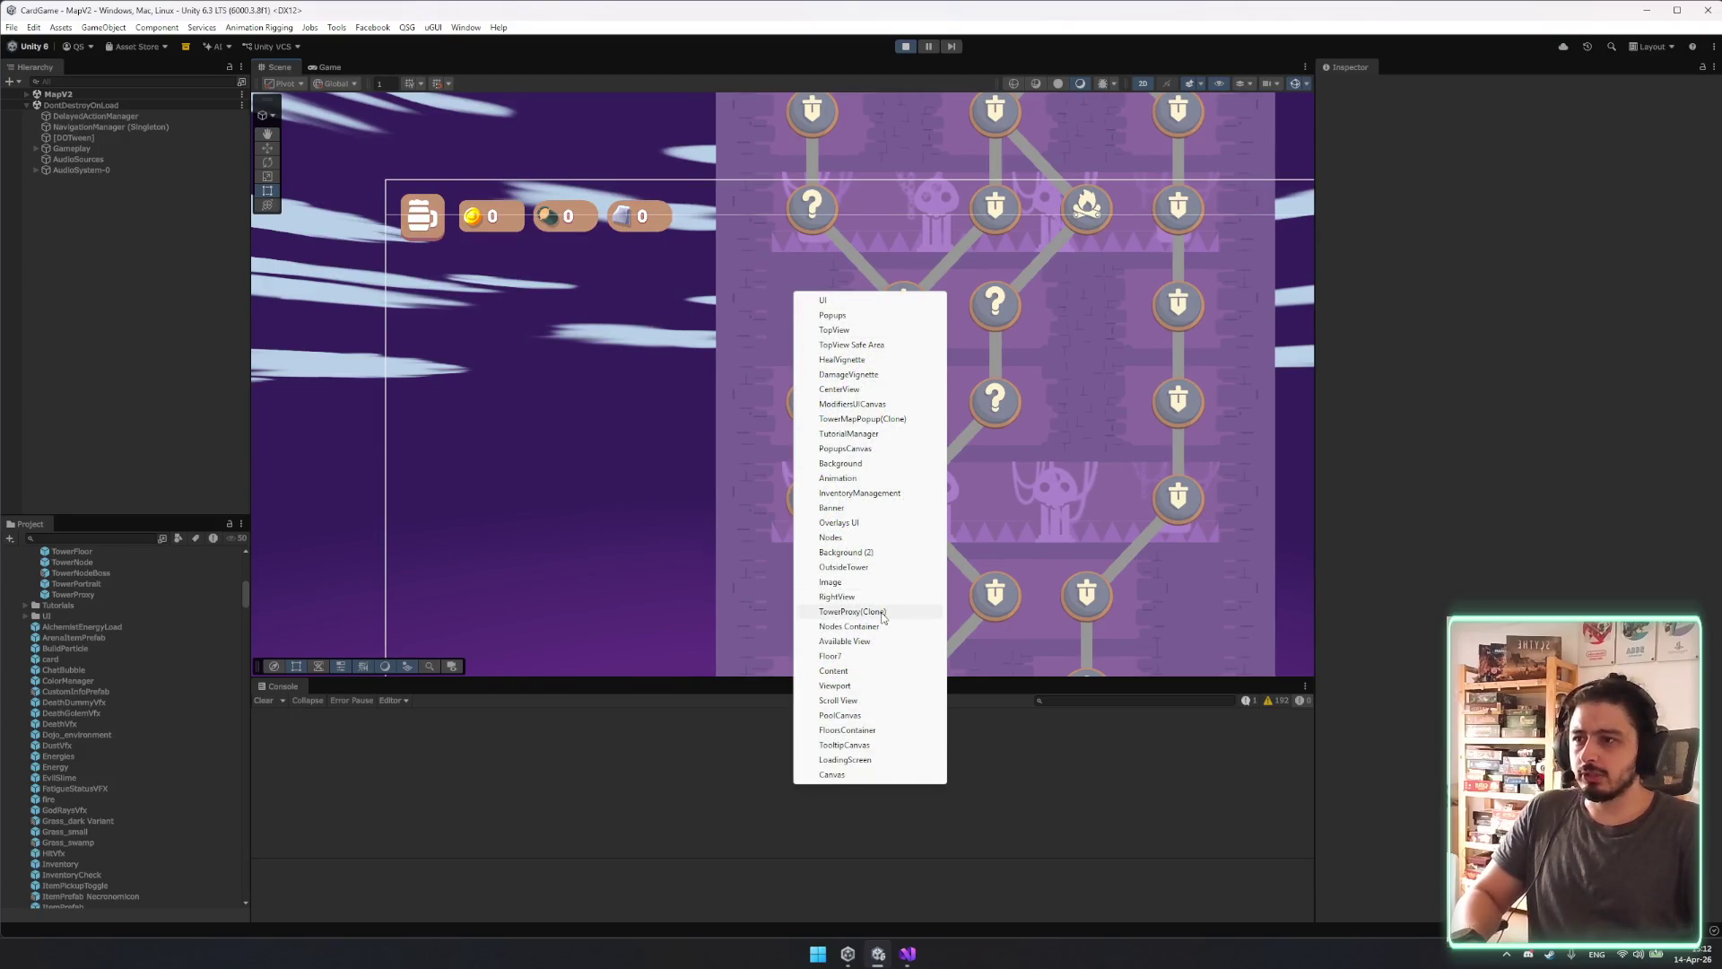
click(862, 418)
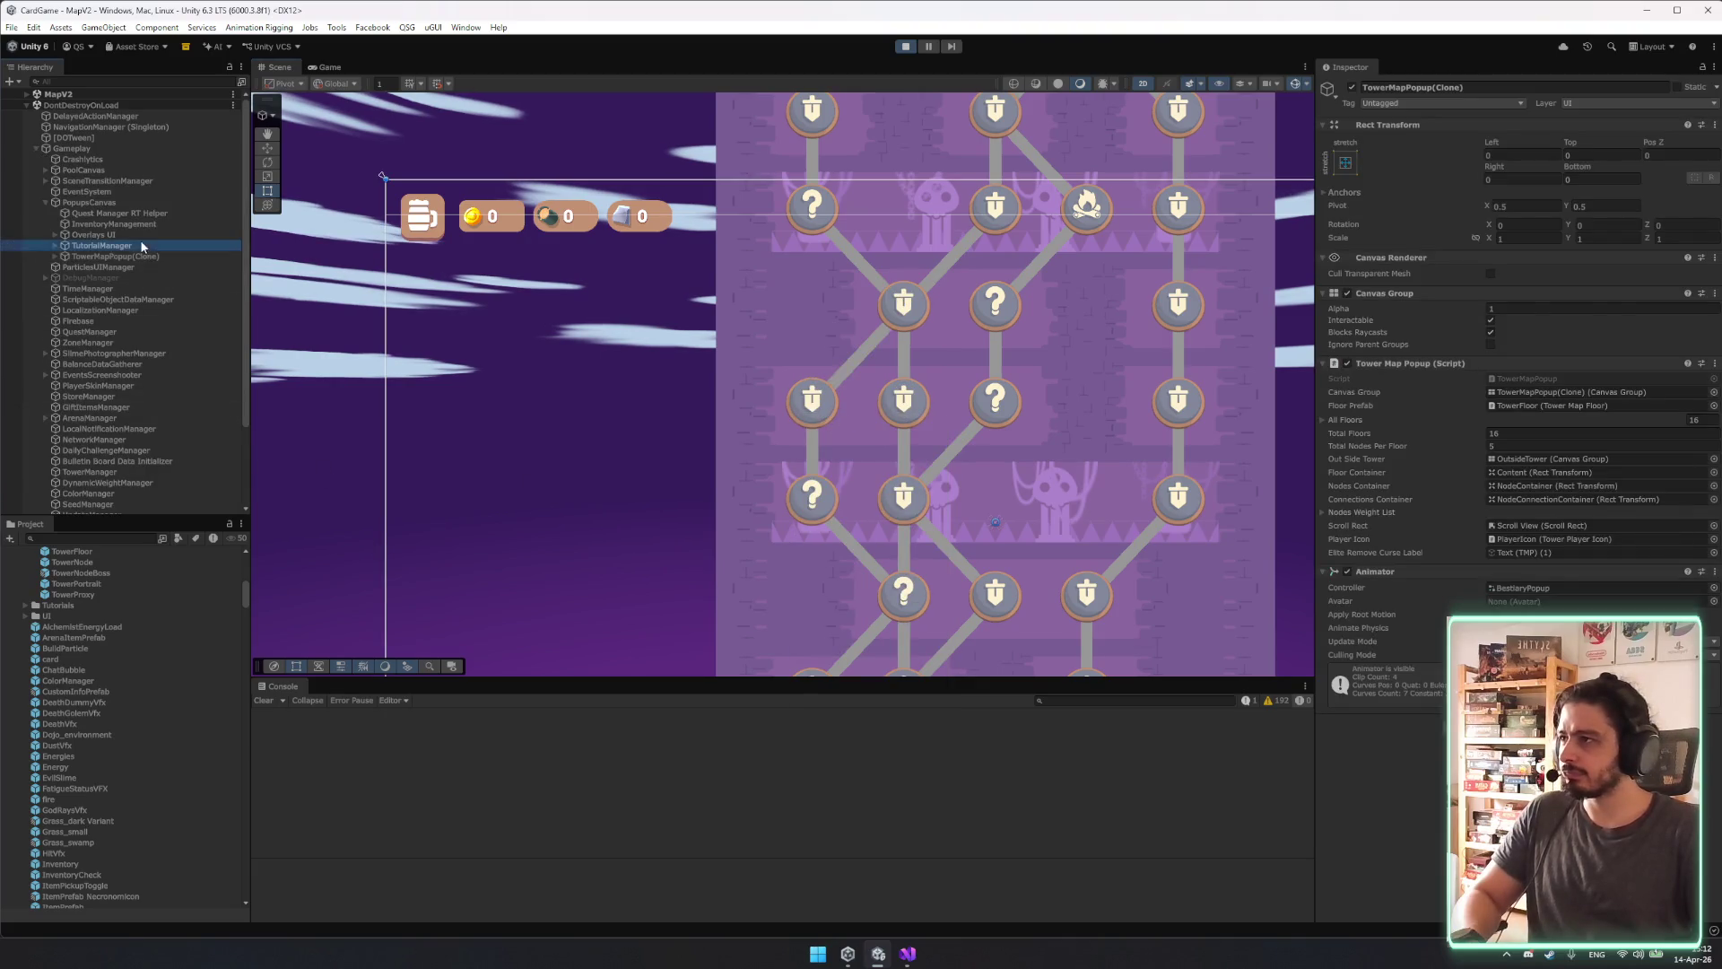
key(Down)
right_click(818, 314)
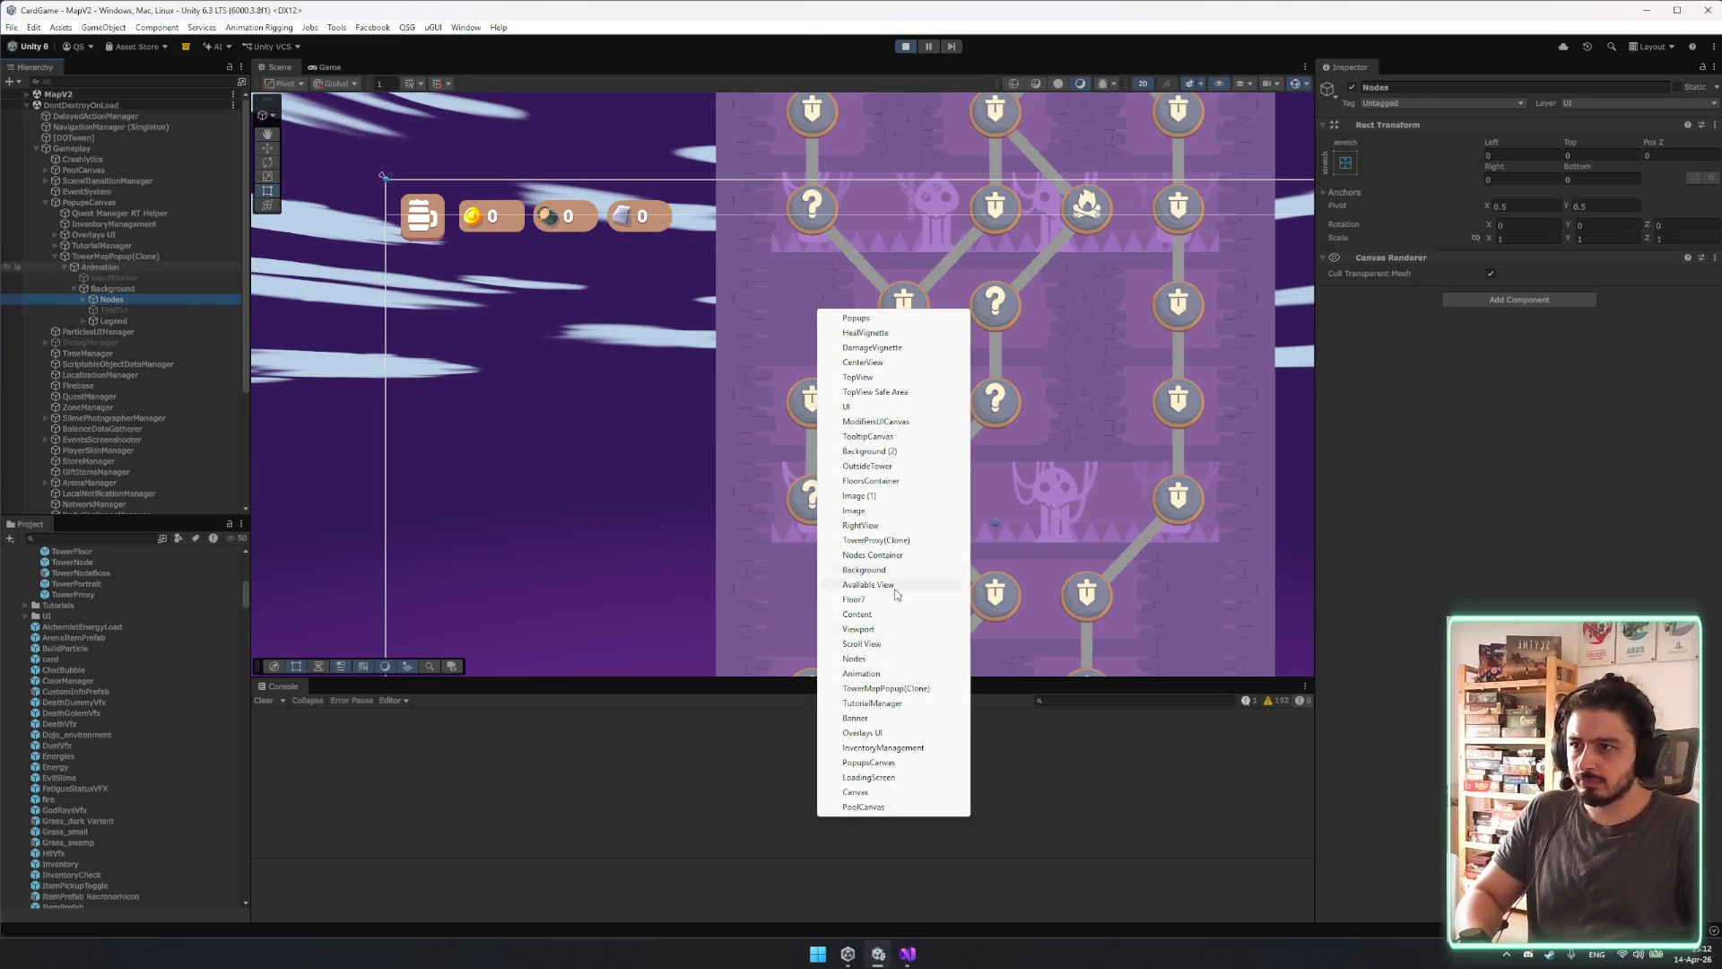
click(877, 540)
scroll(197, 377, down, 3)
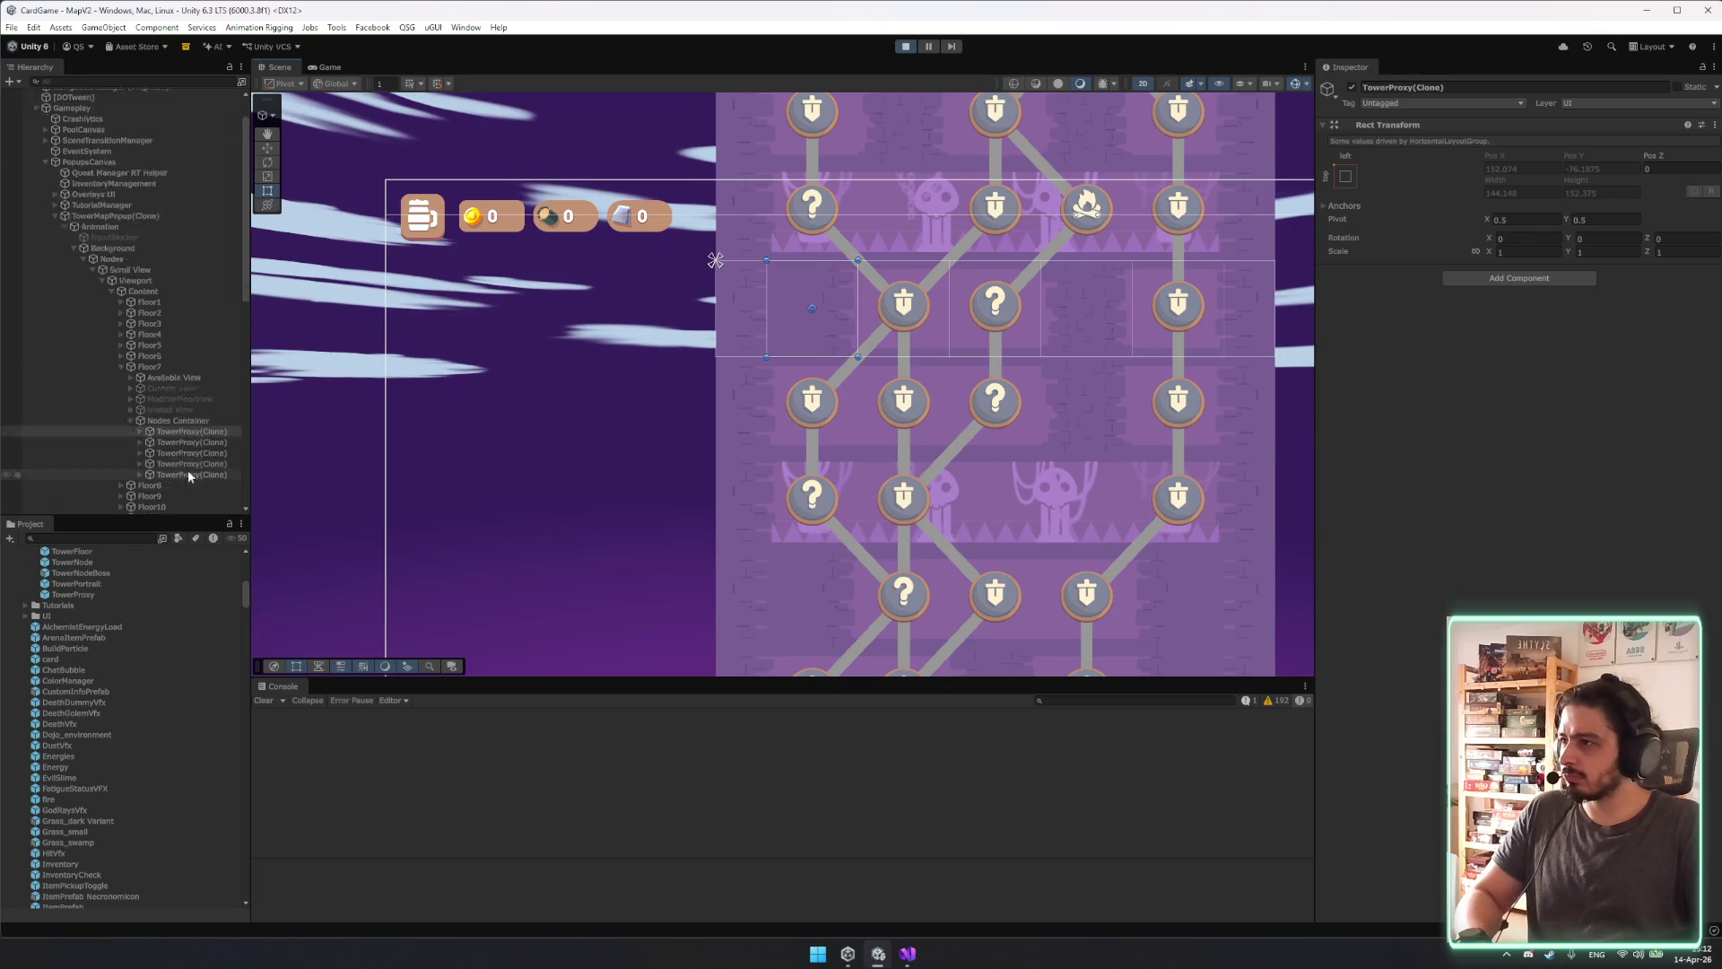
Navigate the Hierarchy up to Floor7's Nodes Container and view its 80 left padding.
key(Right)
key(Down)
key(Down)
key(Down)
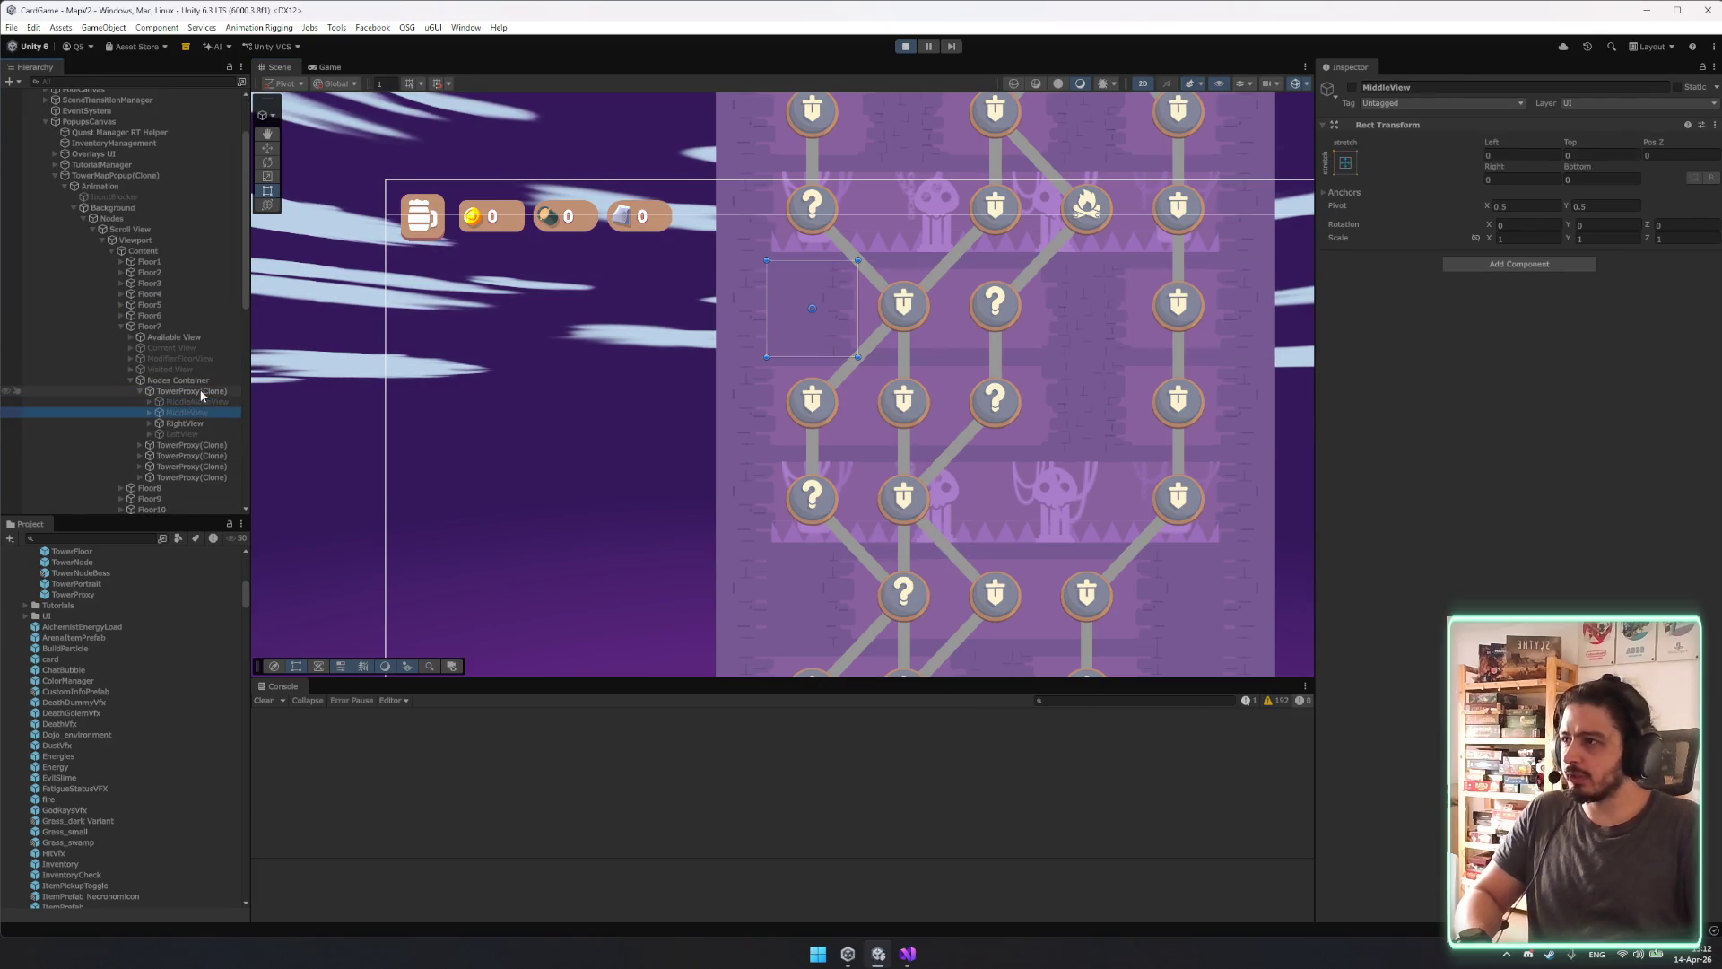
key(Right)
key(Down)
key(Up)
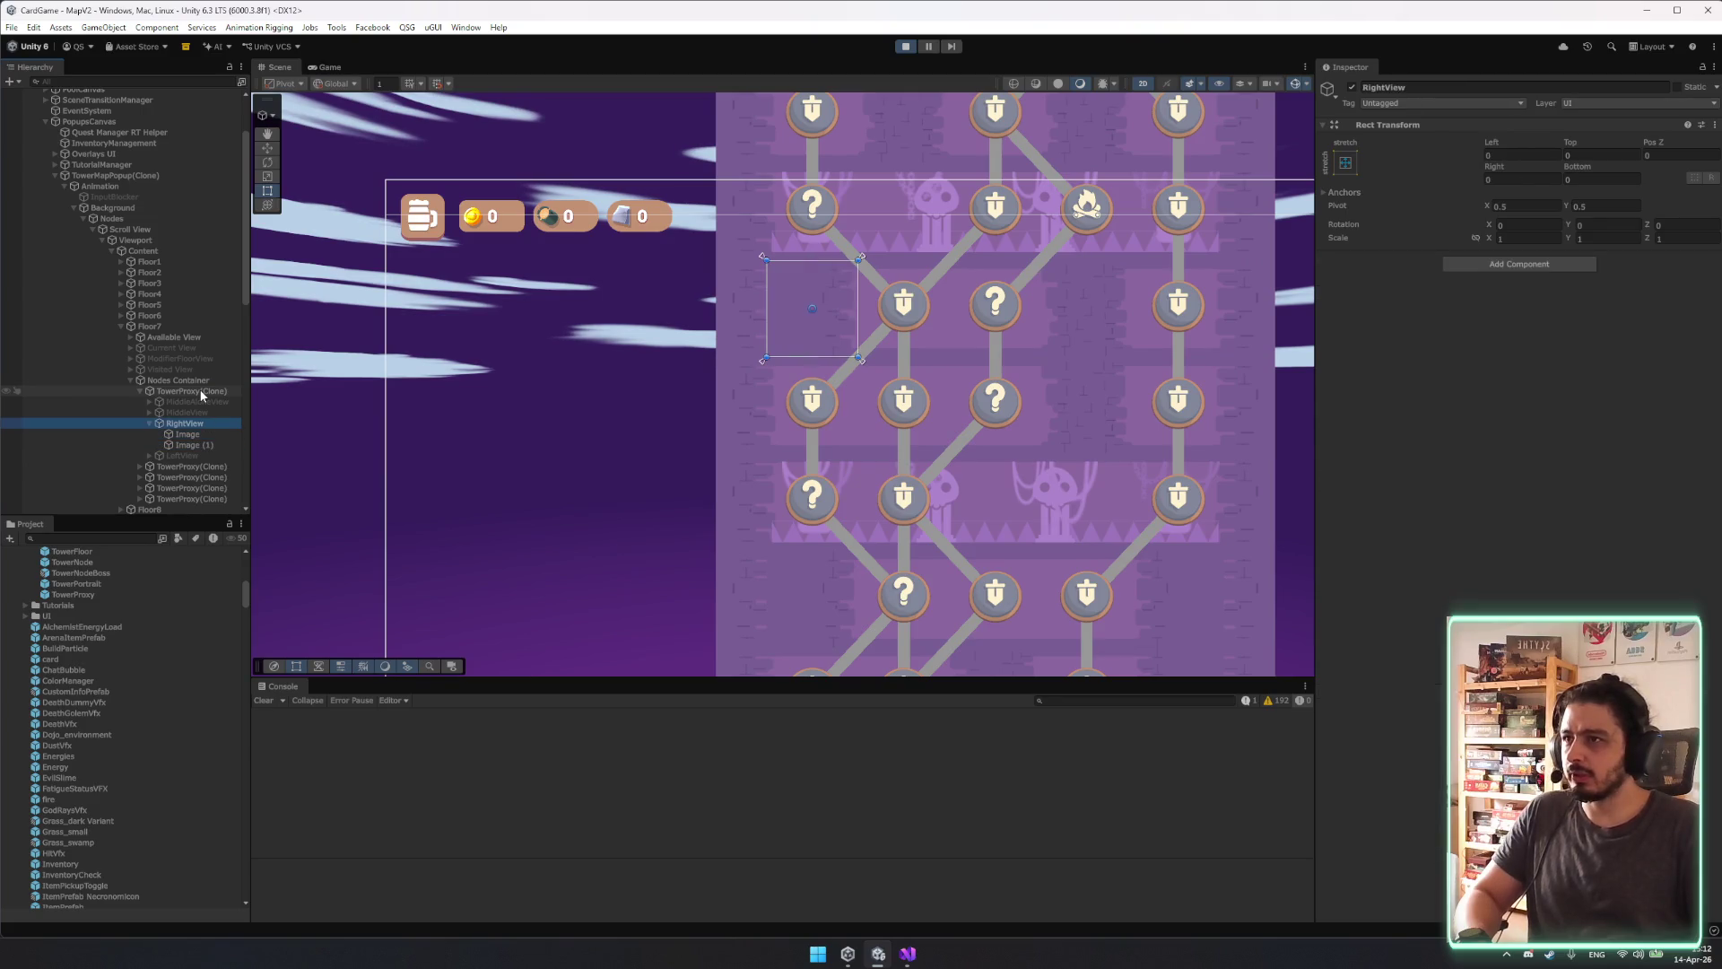
key(Up)
key(Up)
key(Up)
key(Up)
key(Left)
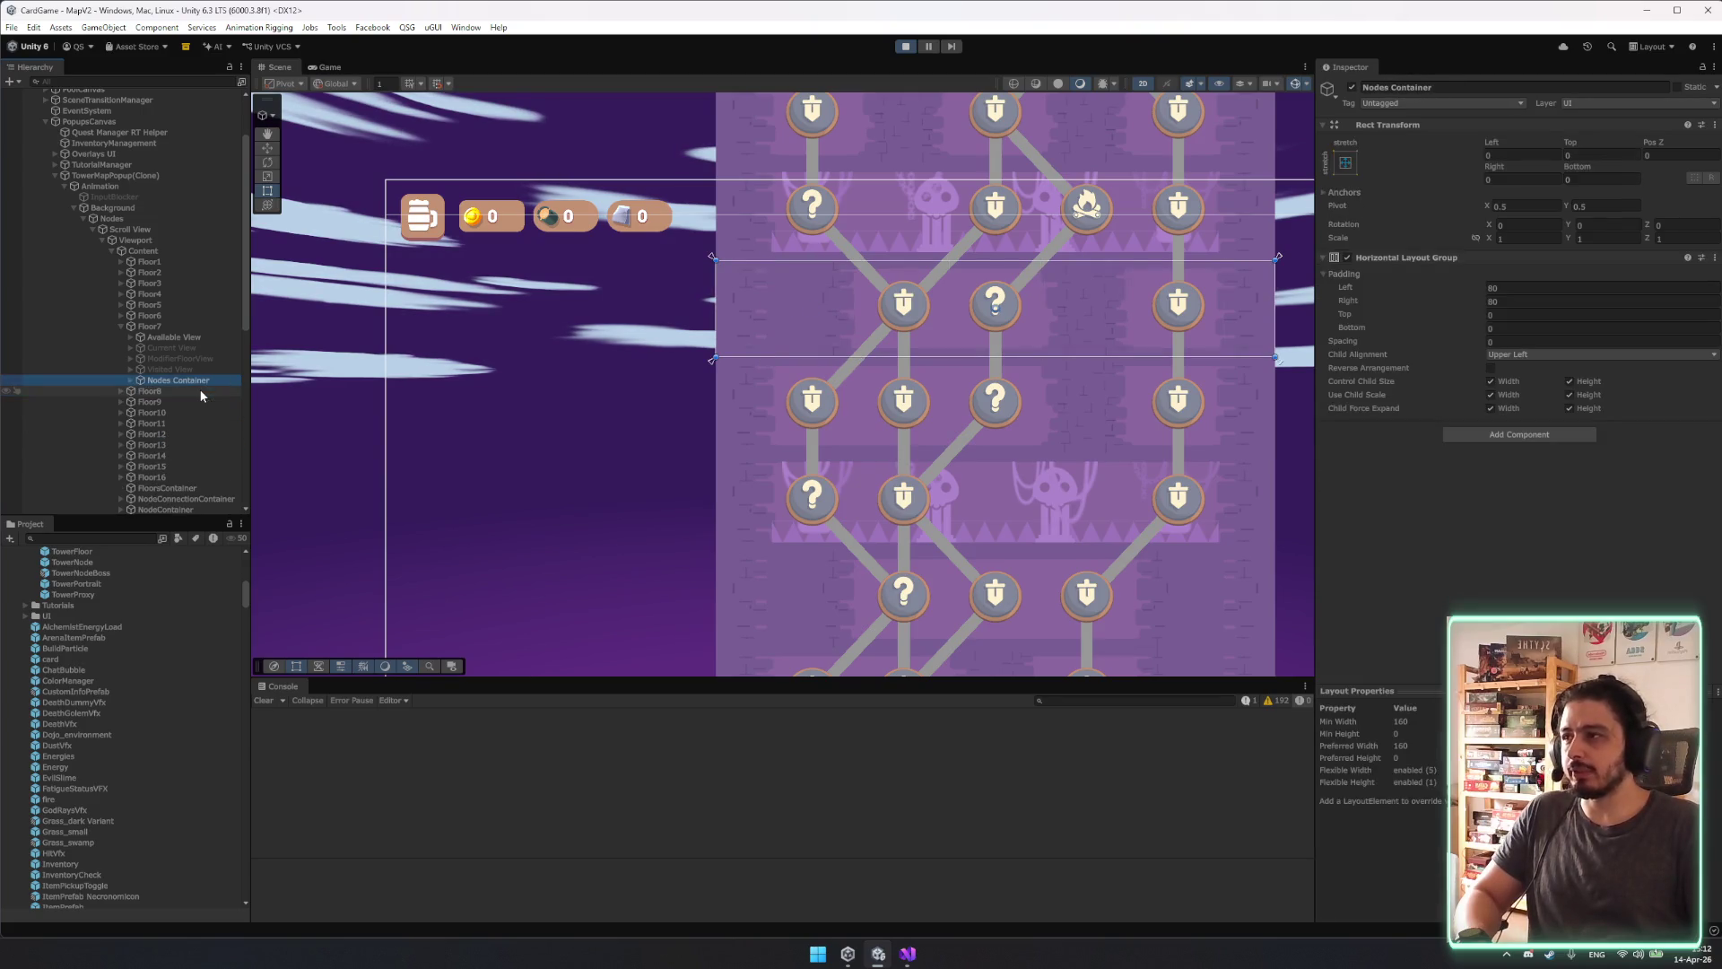
click(1511, 291)
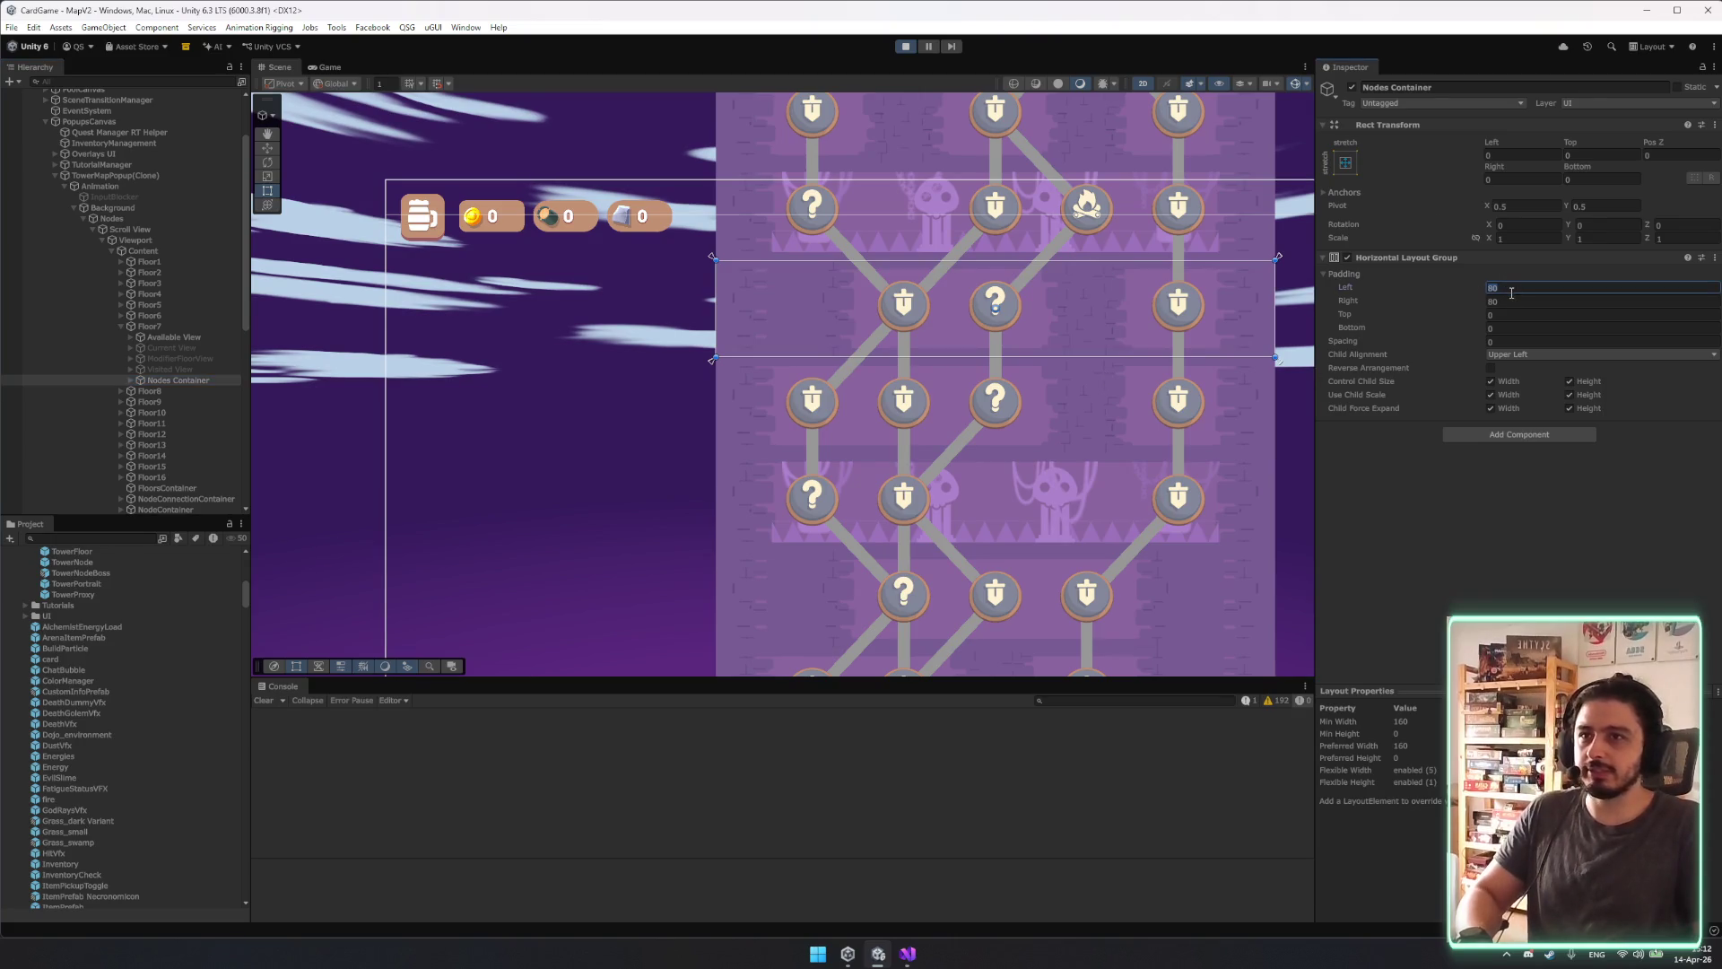
text(70)
key(BackSpace)
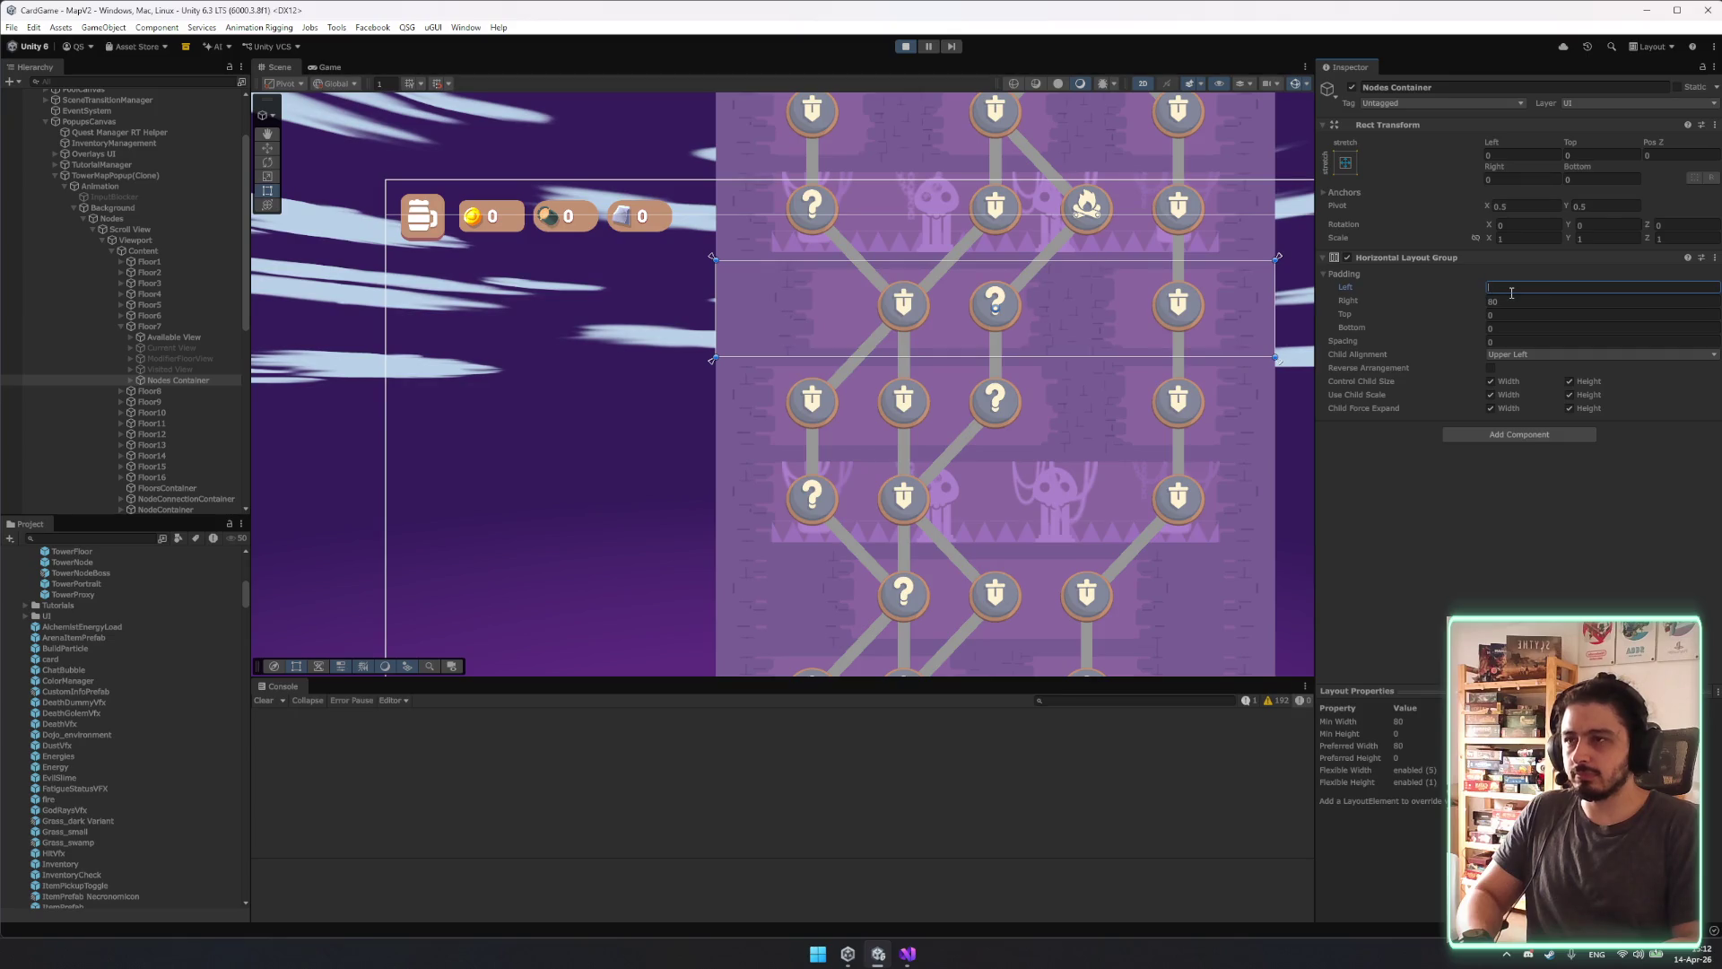
text(70)
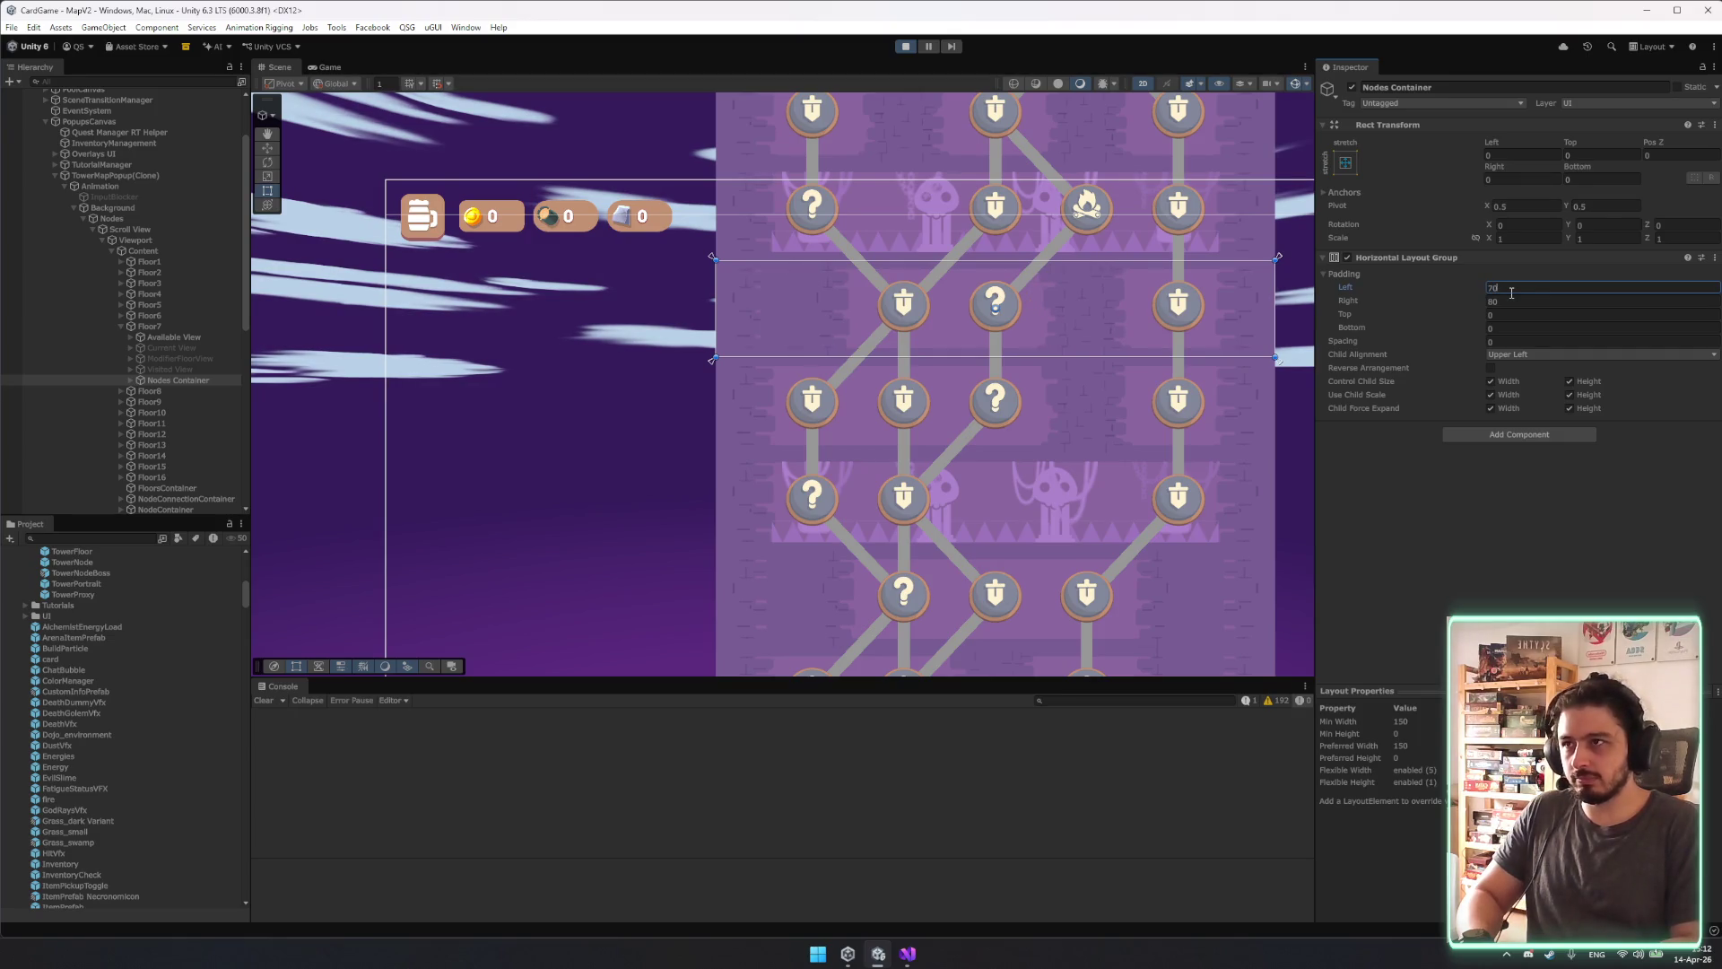
key(BackSpace)
key(BackSpace)
text(50)
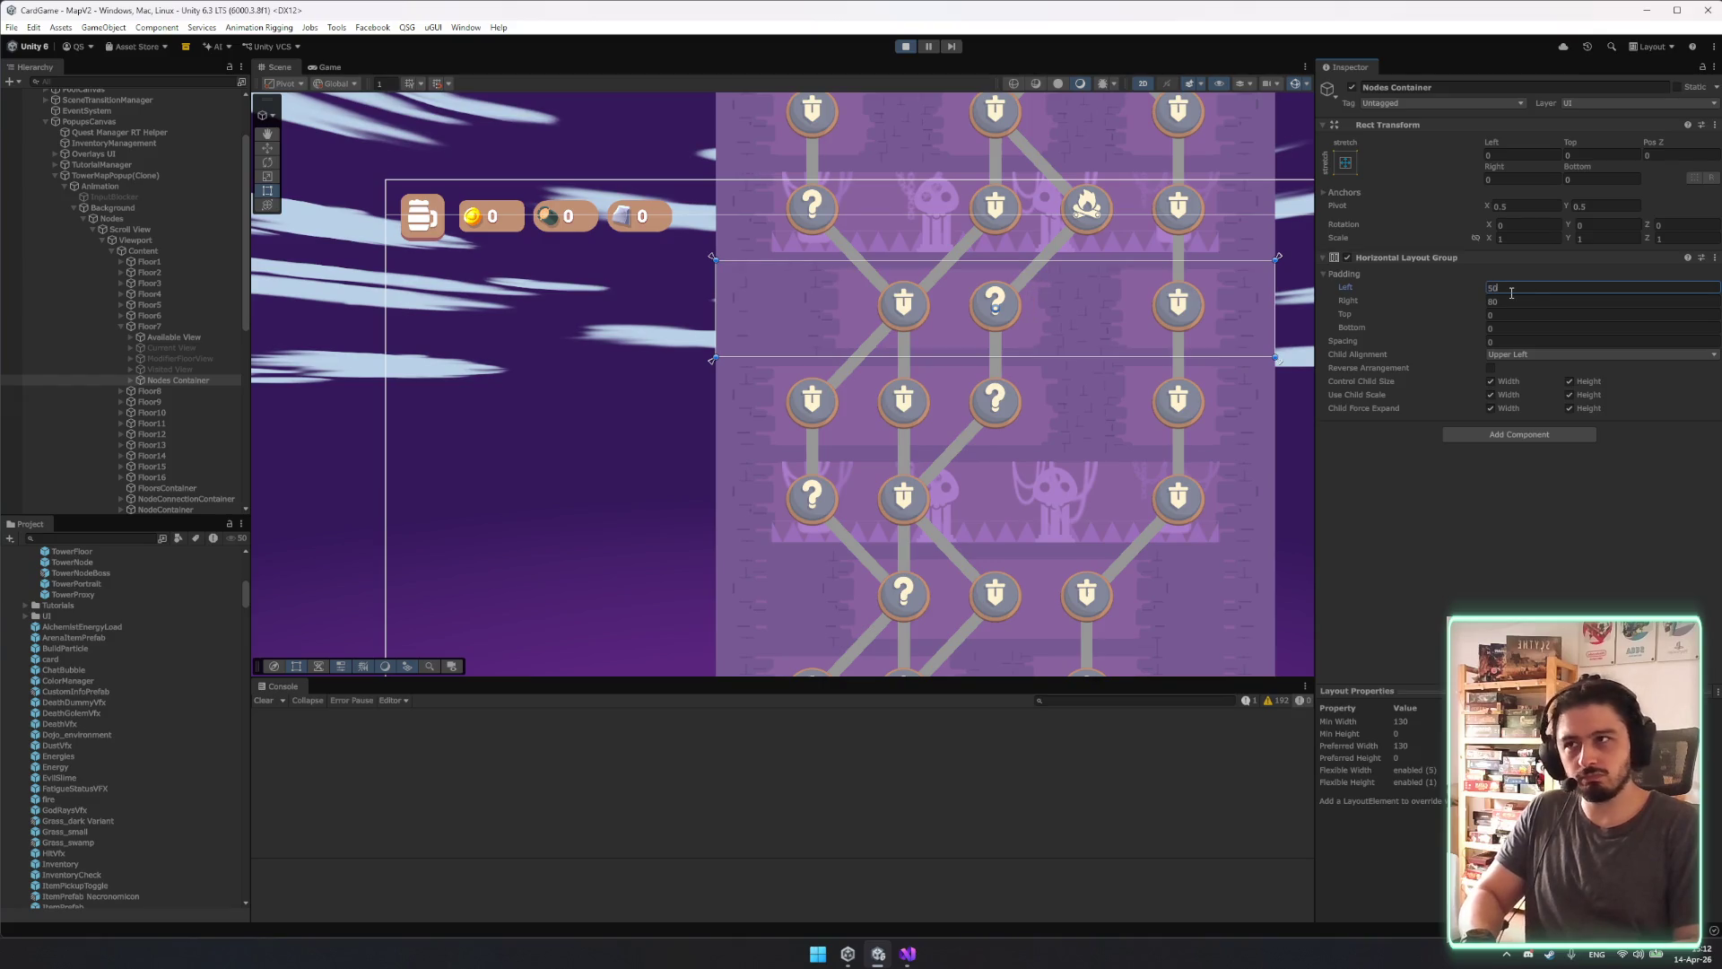
key(BackSpace)
key(BackSpace)
key(Tab)
text(0)
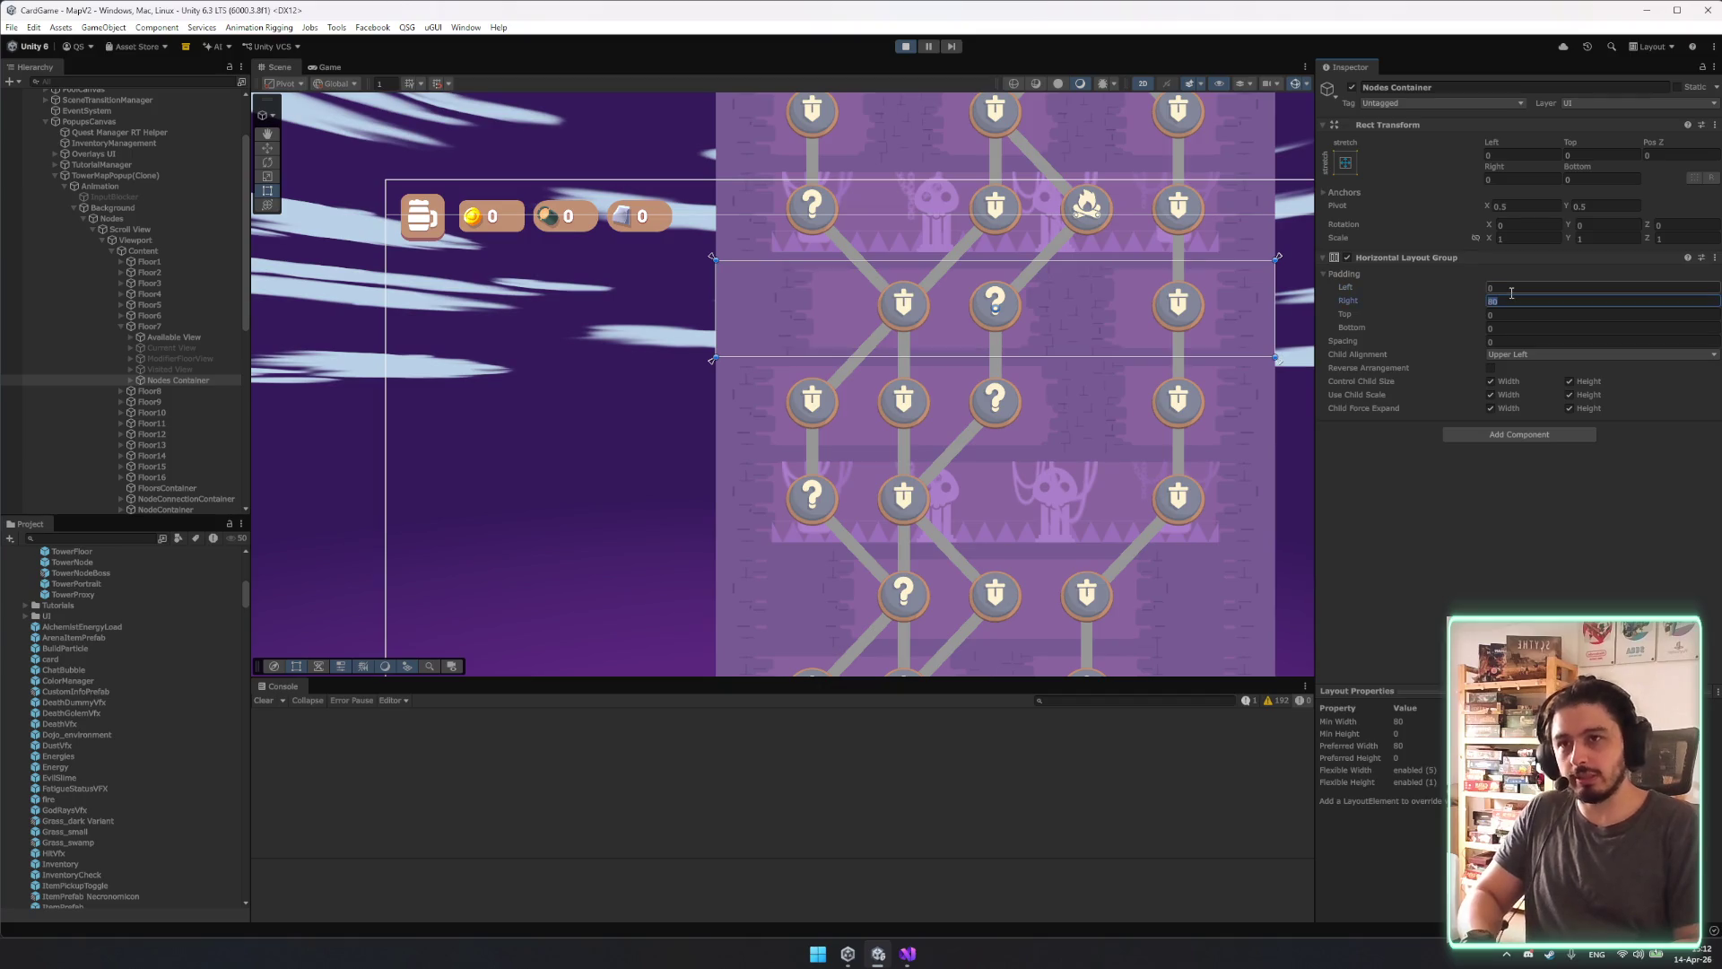
key(ctrl+z)
key(ctrl+z)
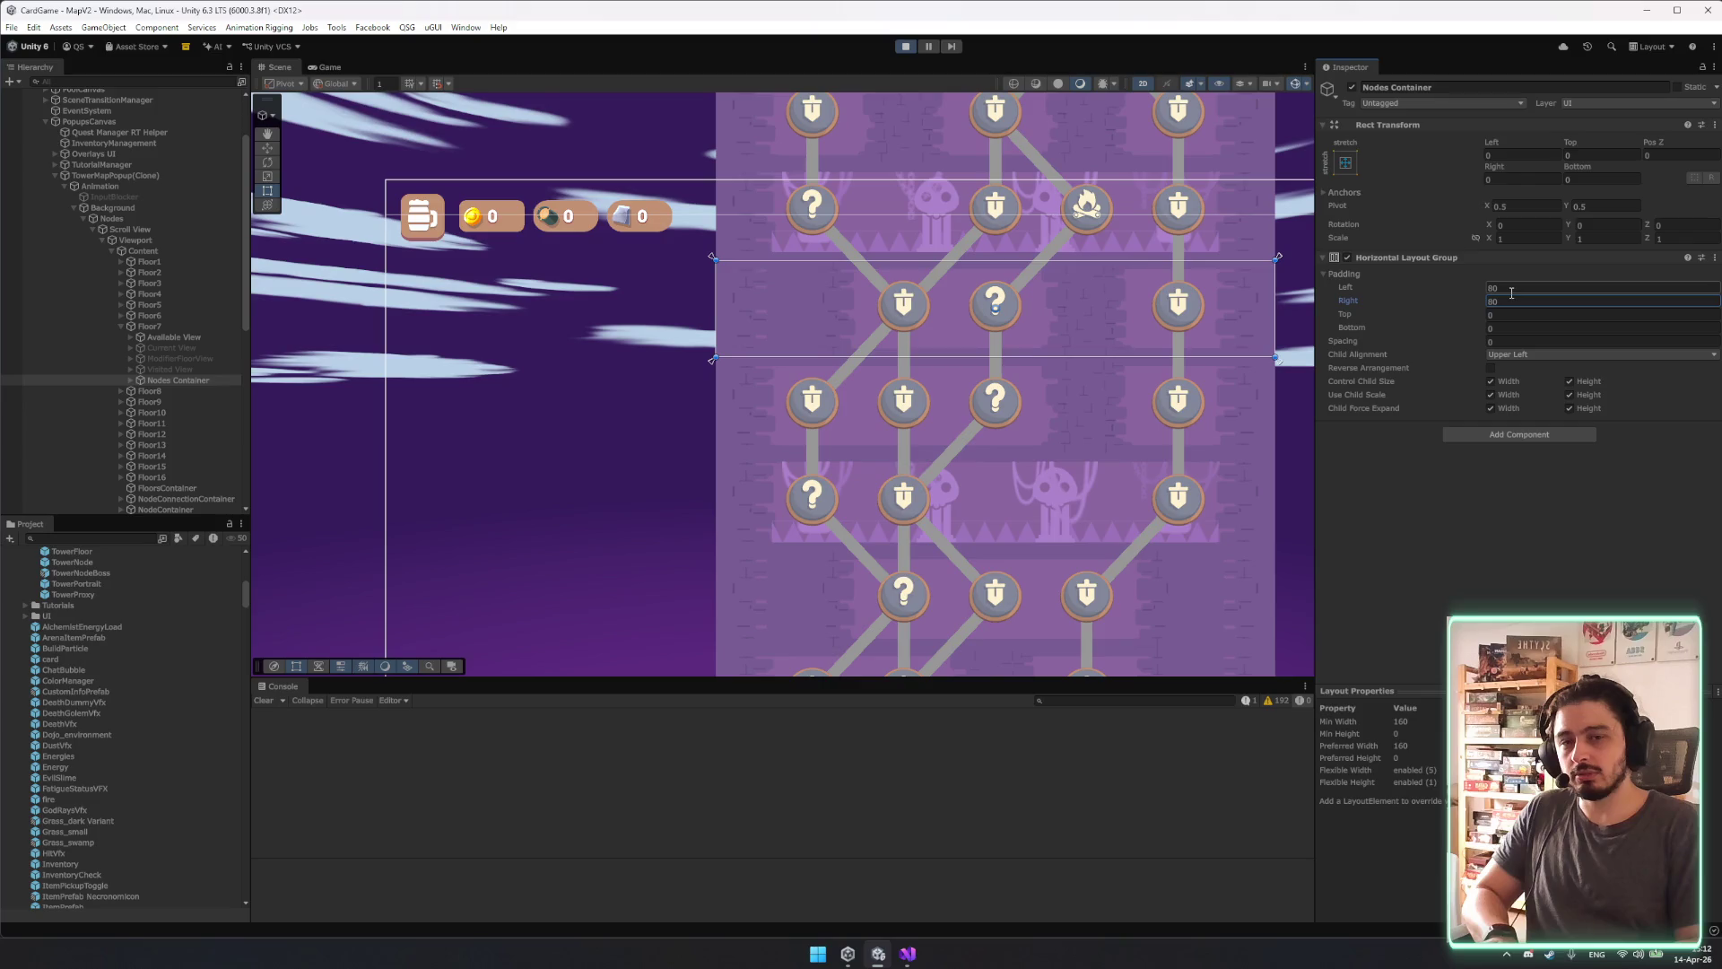
click(1512, 289)
text(0)
key(Tab)
text(0)
key(ctrl+z)
key(ctrl+z)
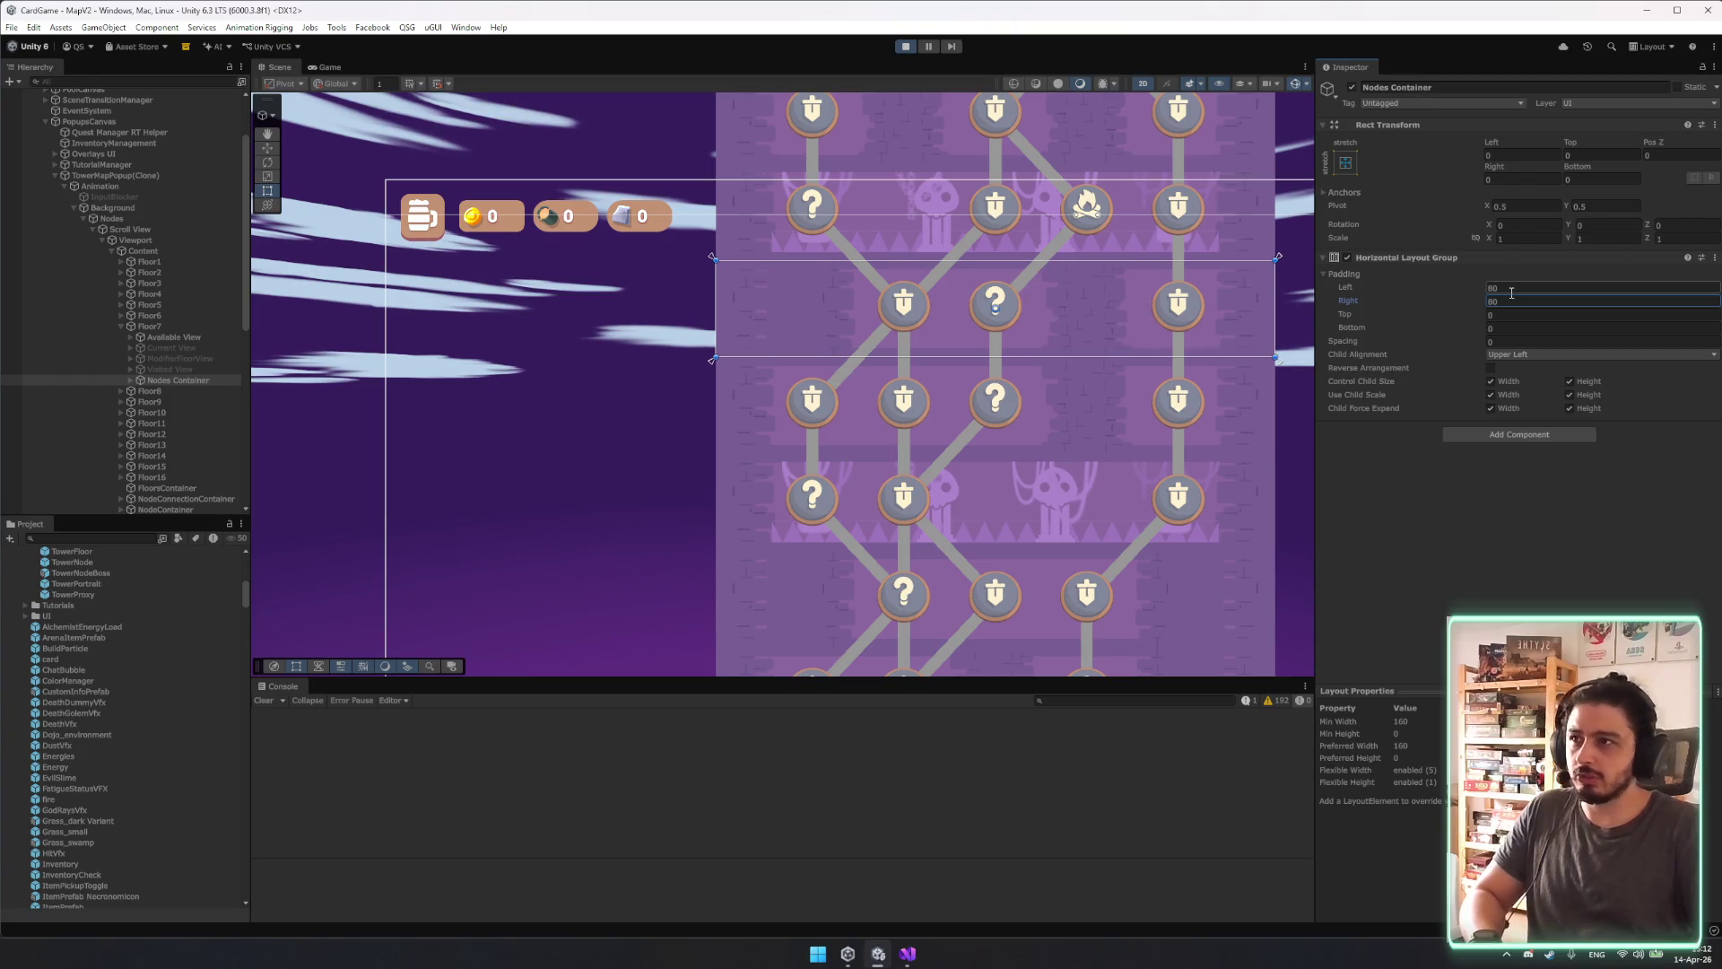
Step through Floor7's child views down to the tower node's RightView.
click(175, 327)
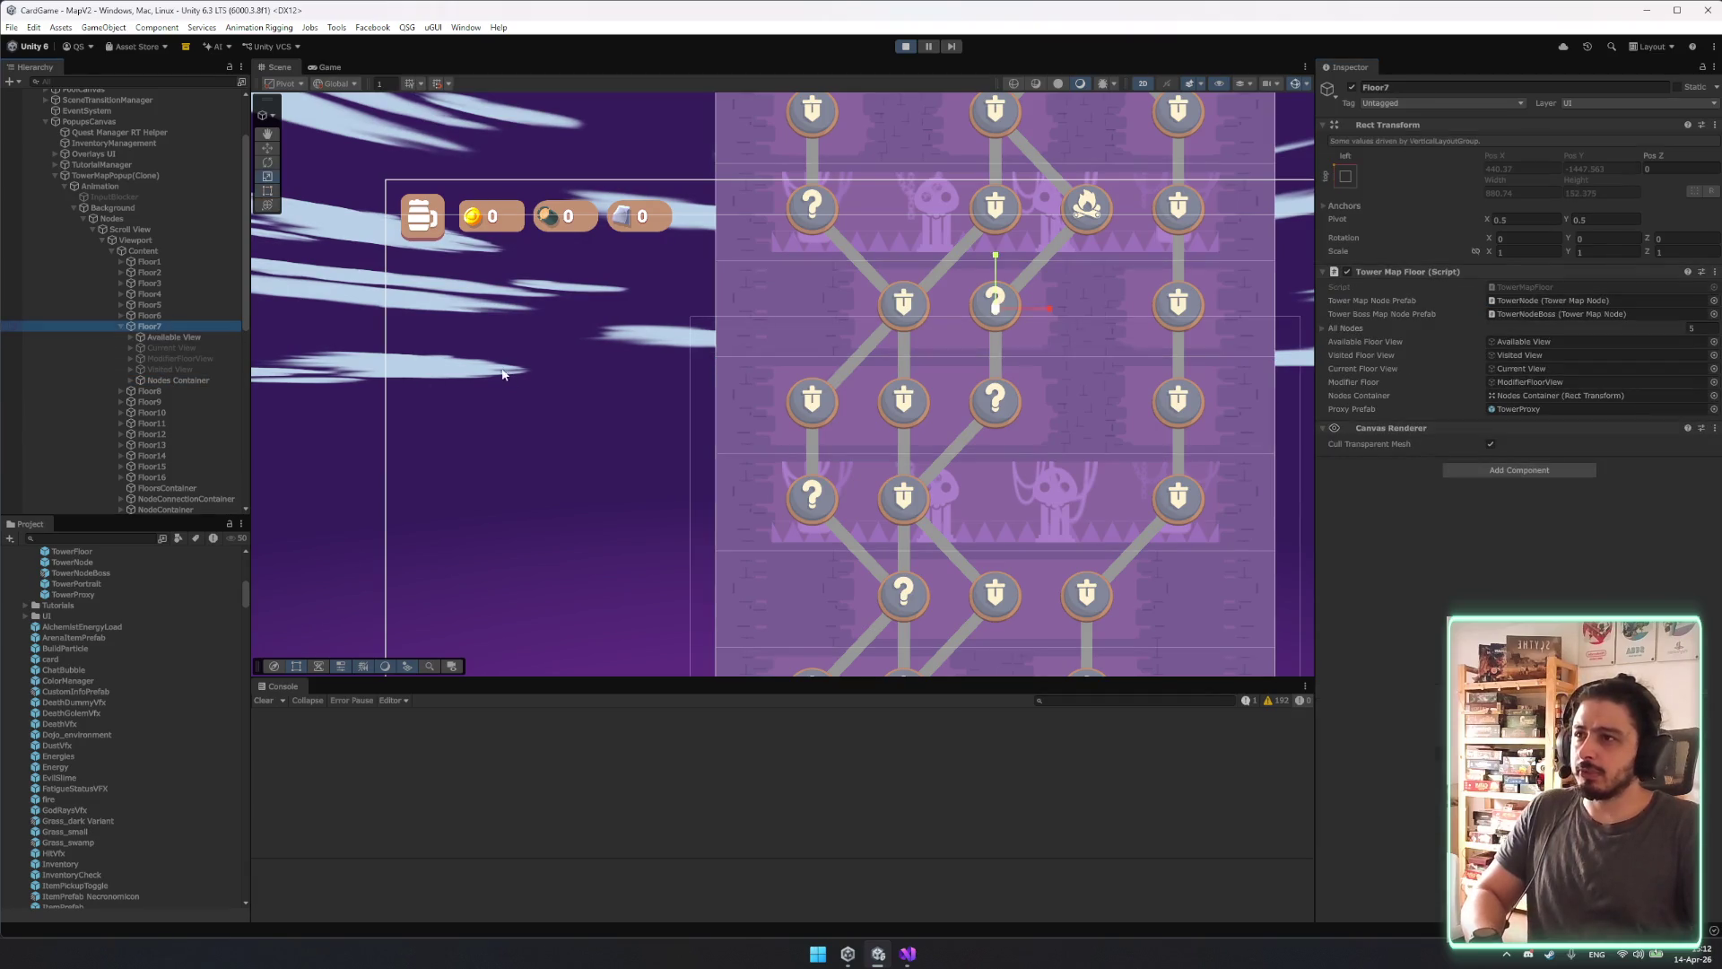
click(175, 338)
key(Down)
key(Down)
key(Down)
key(Down)
key(Right)
key(Down)
key(Down)
key(Down)
key(Down)
key(Left)
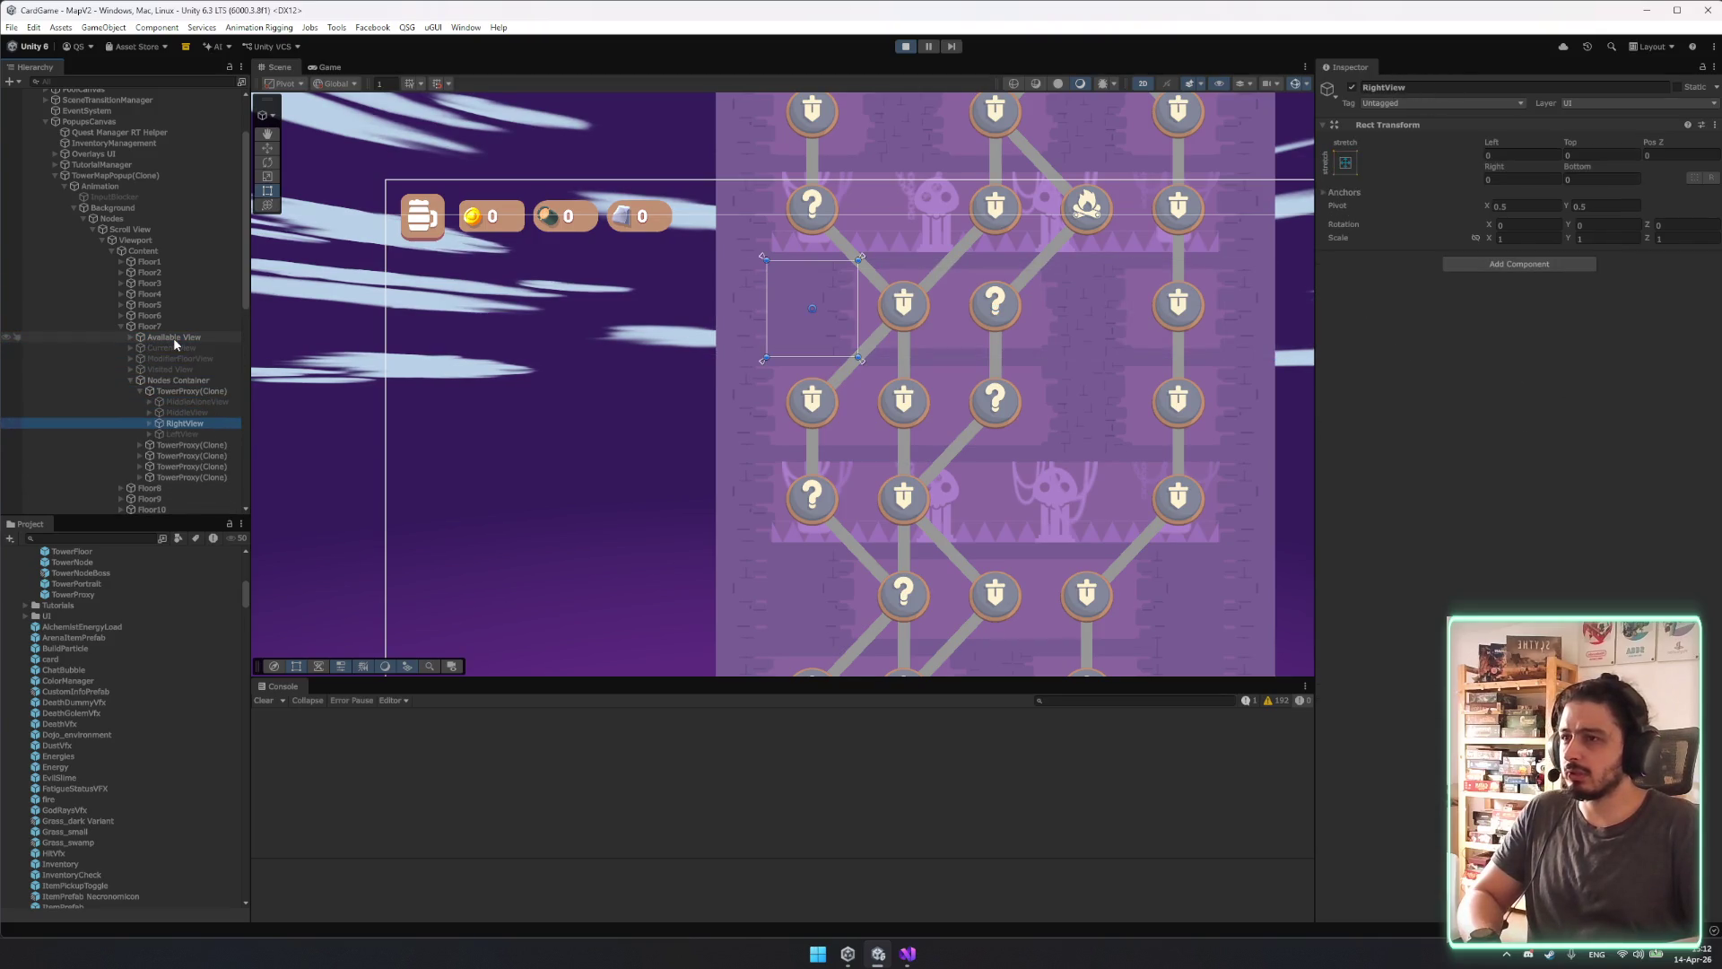
key(Up)
key(Down)
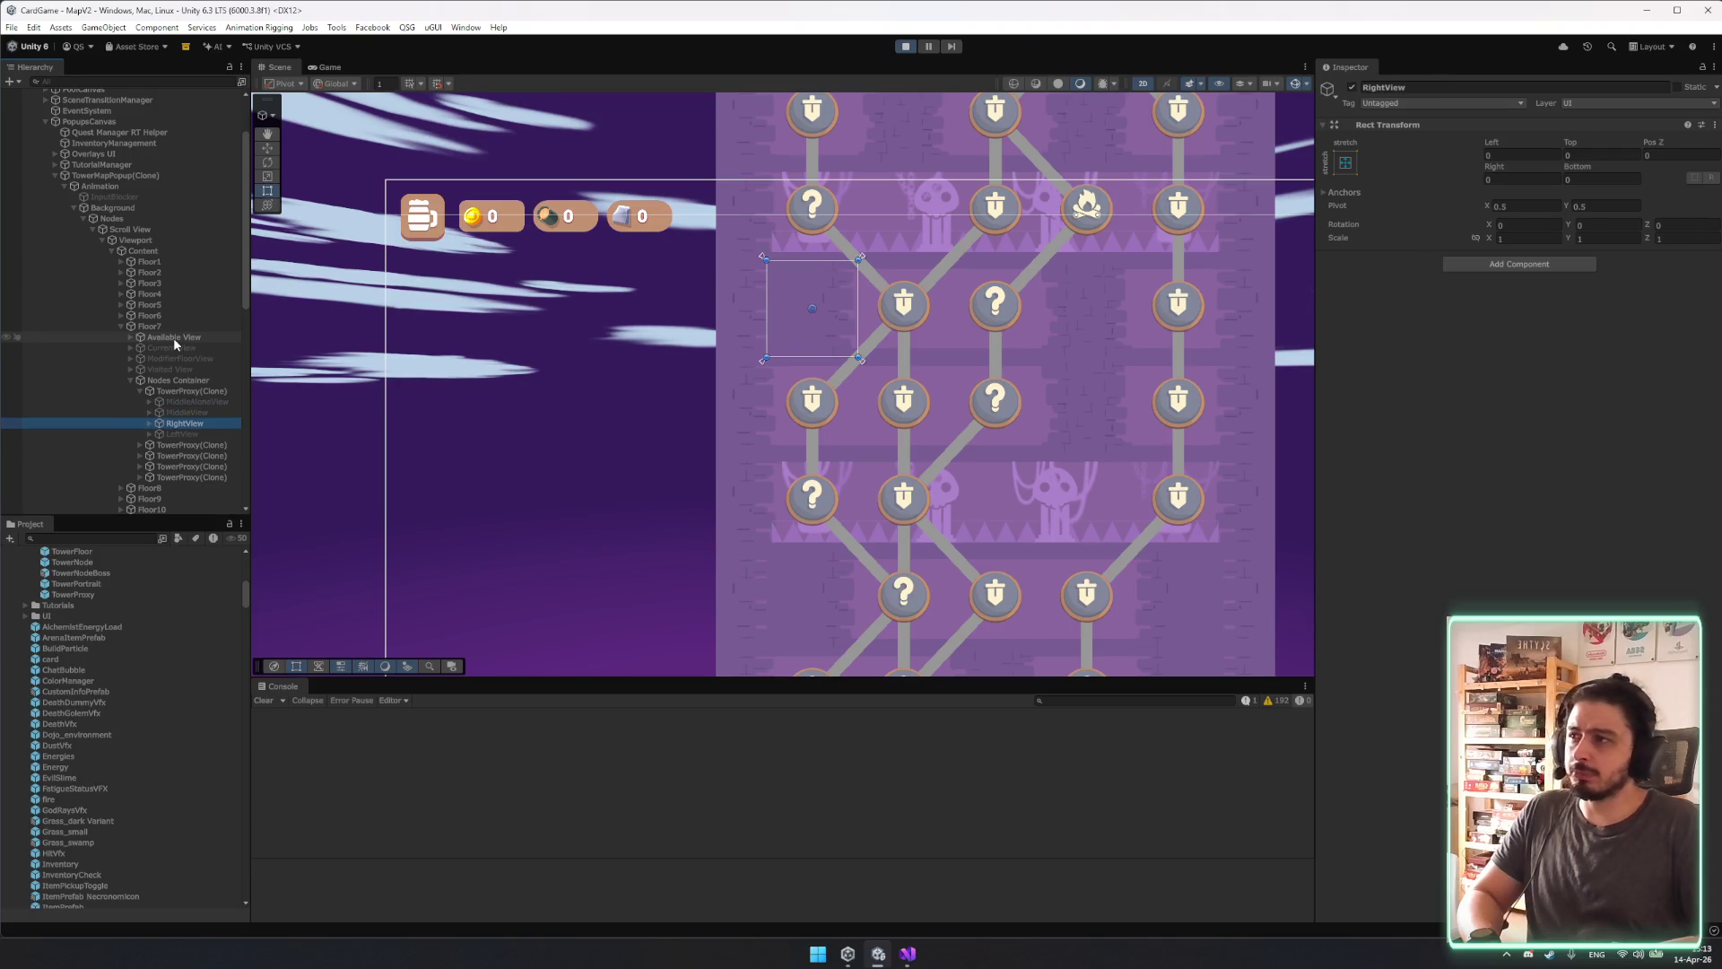
Stretch RightView's left edge, undo it, and view the running tower map.
mouse_move(769, 275)
mouse_down()
mouse_move(698, 296)
mouse_move(714, 301)
mouse_up()
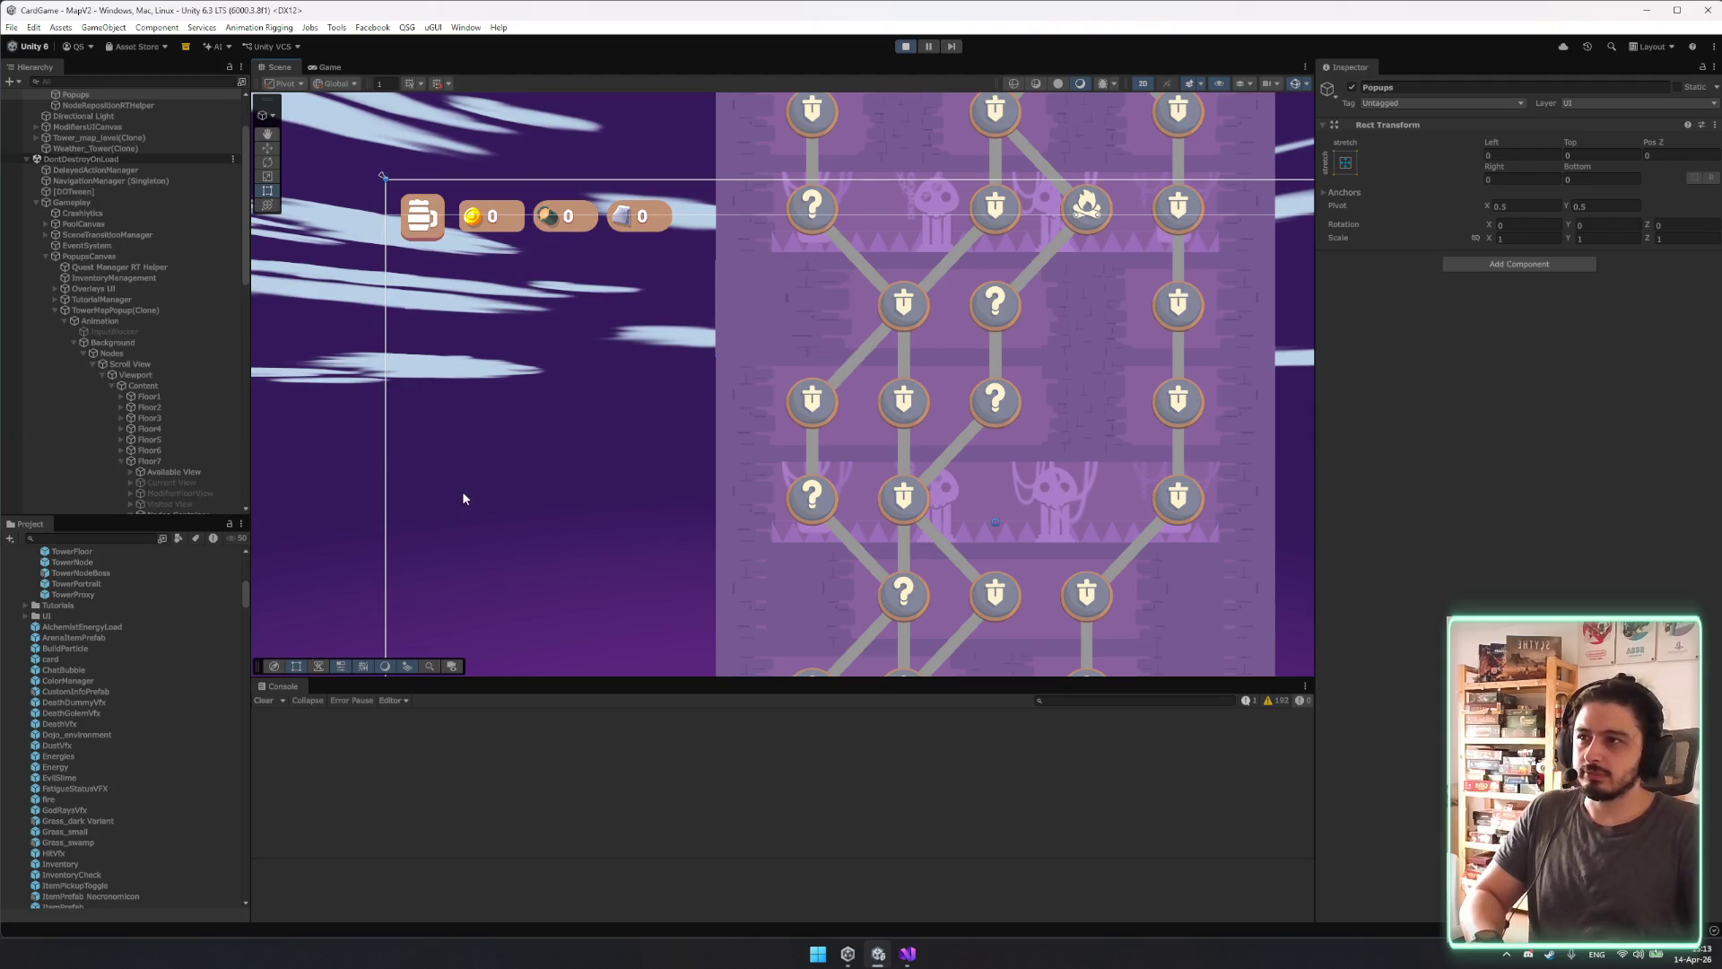
key(ctrl+z)
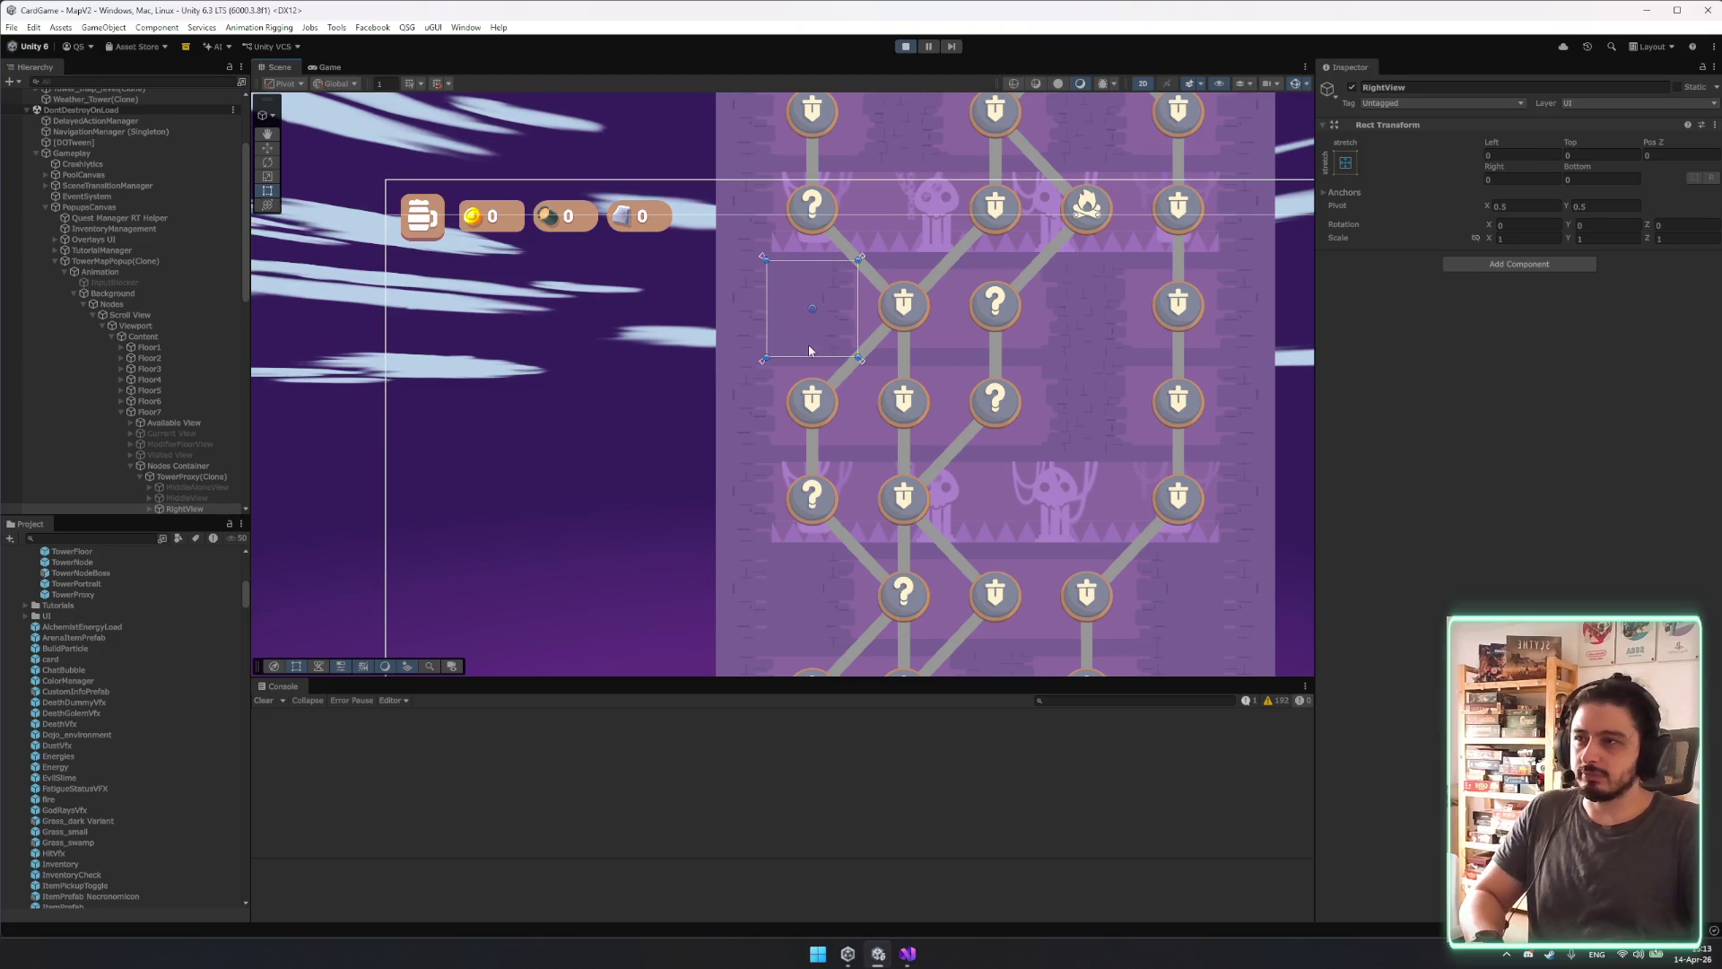
click(329, 67)
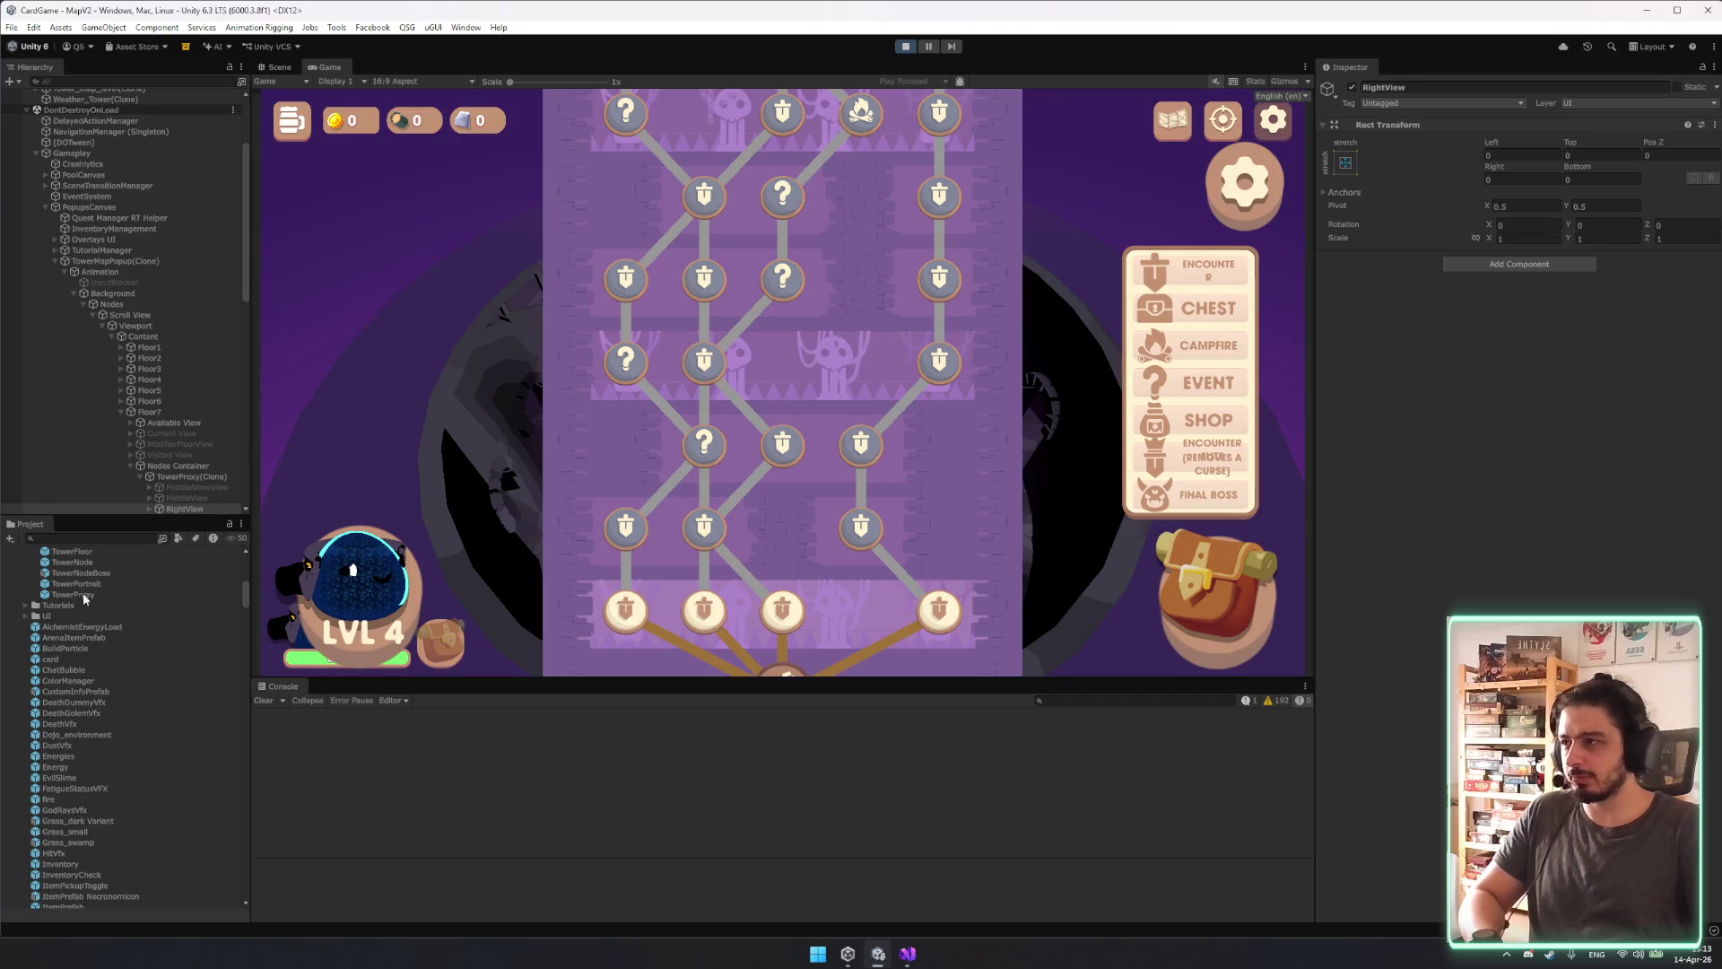
Stop play, open the TowerProxy prefab, and set its rect to 100 by 100.
key(ctrl+p)
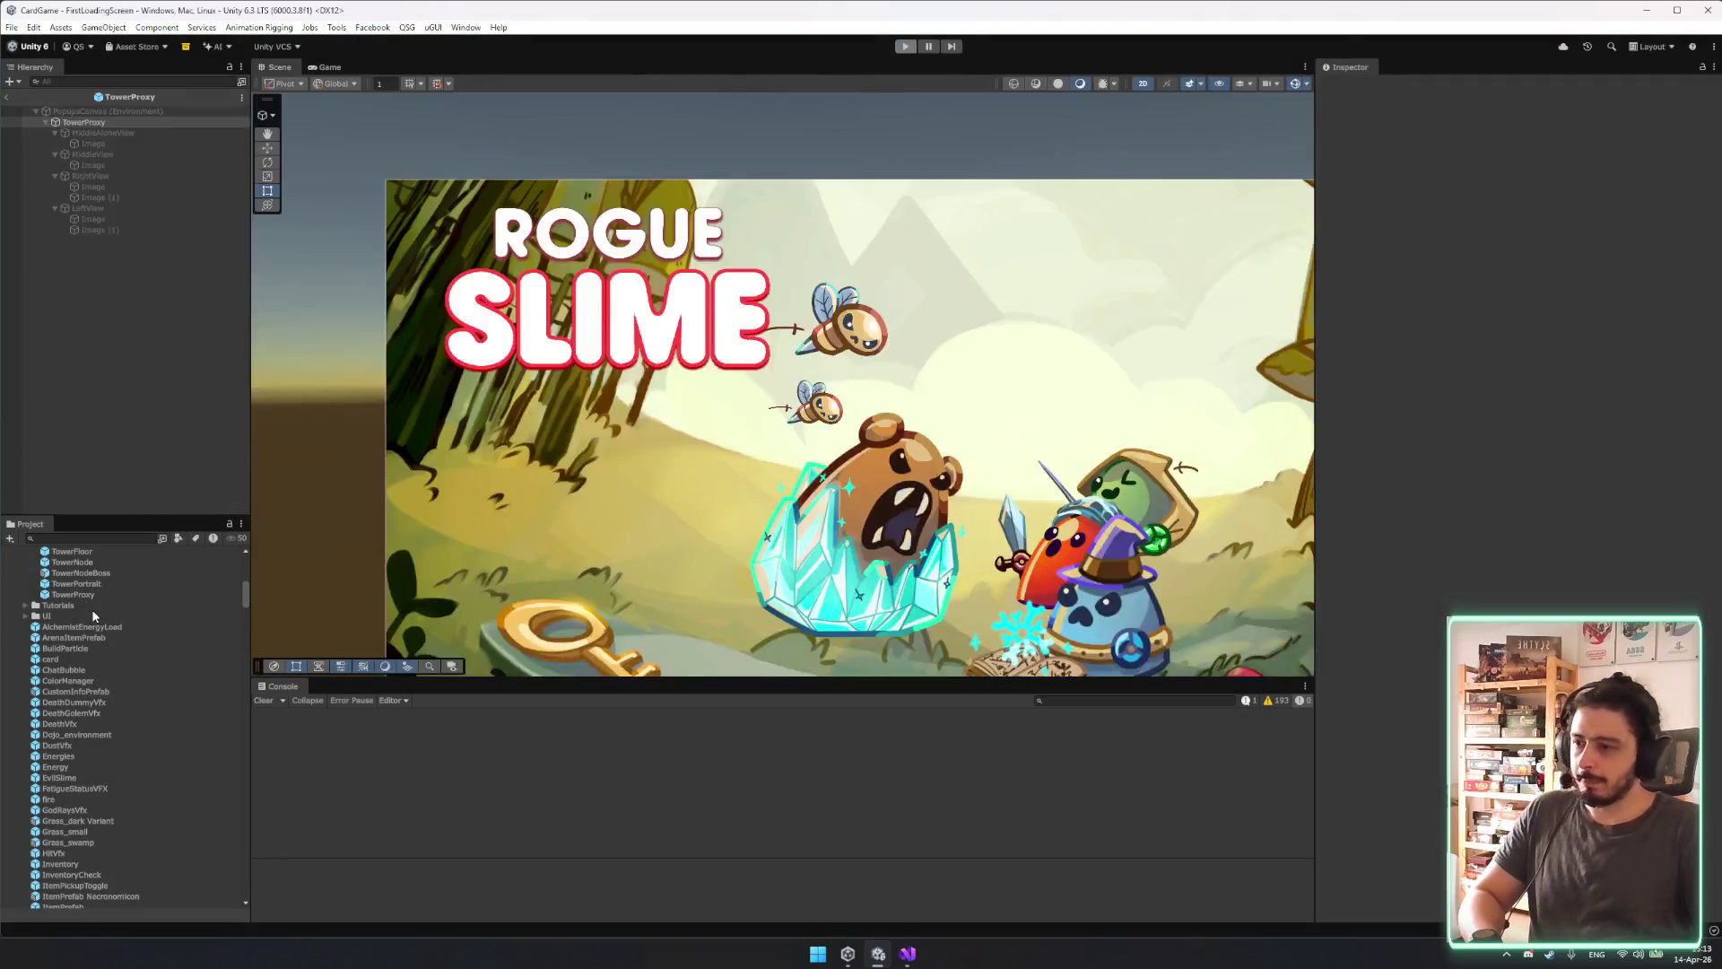
double_click(81, 596)
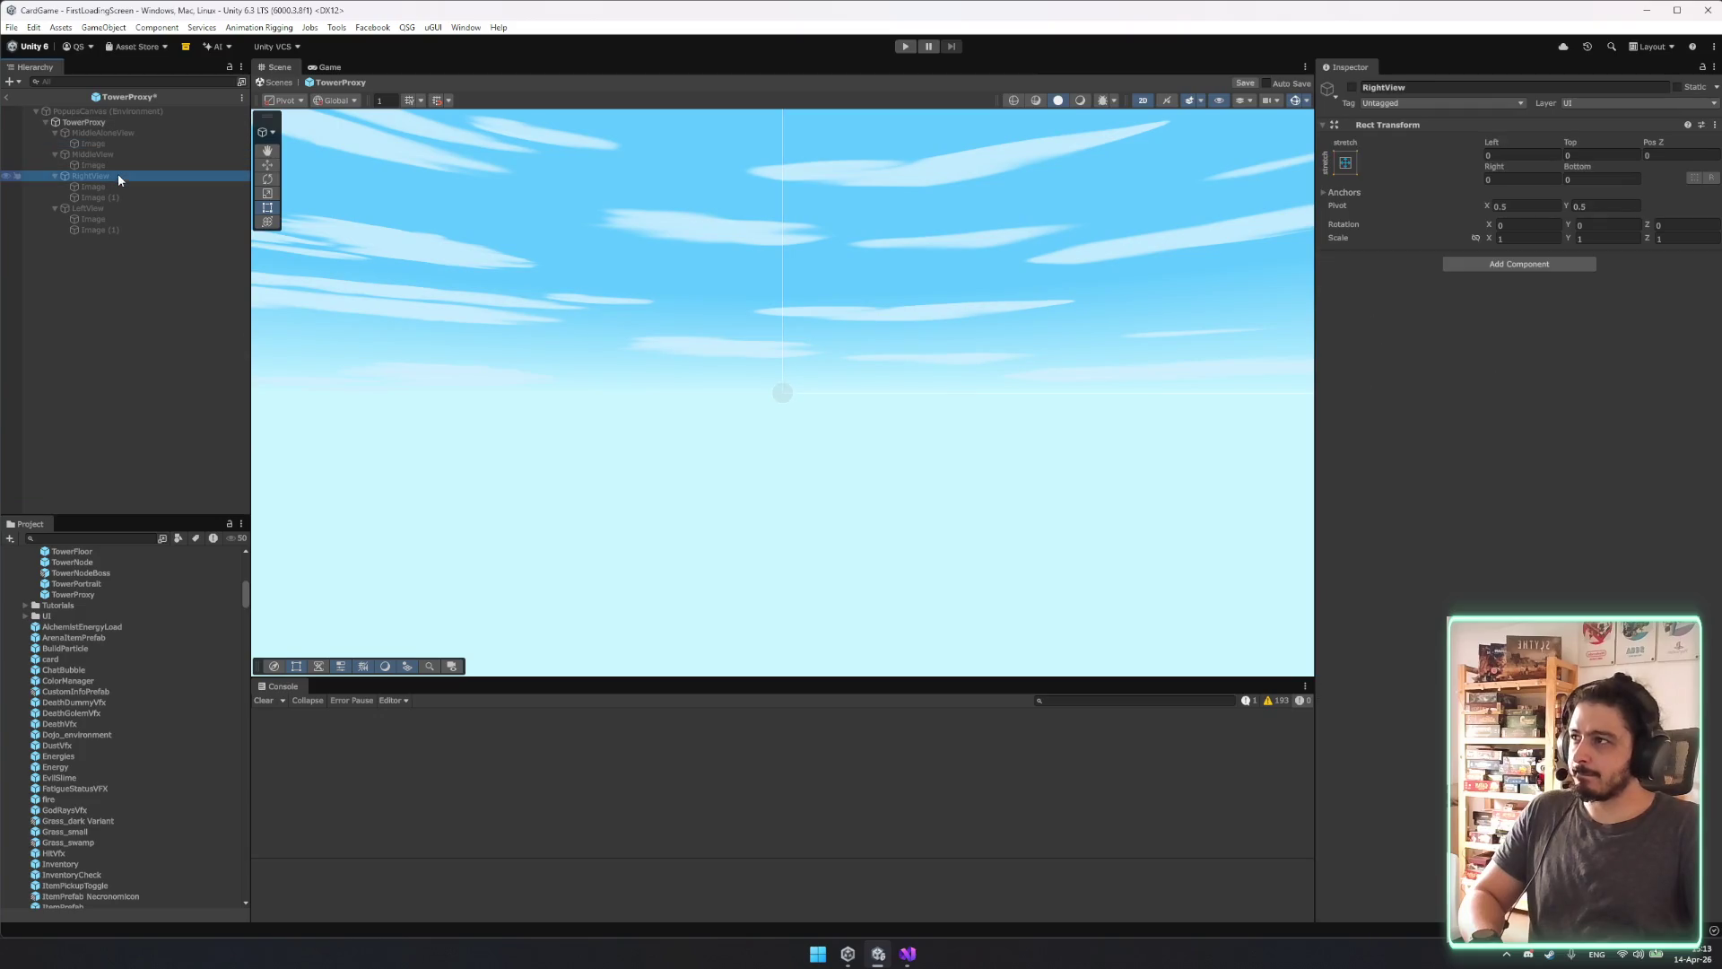
click(183, 186)
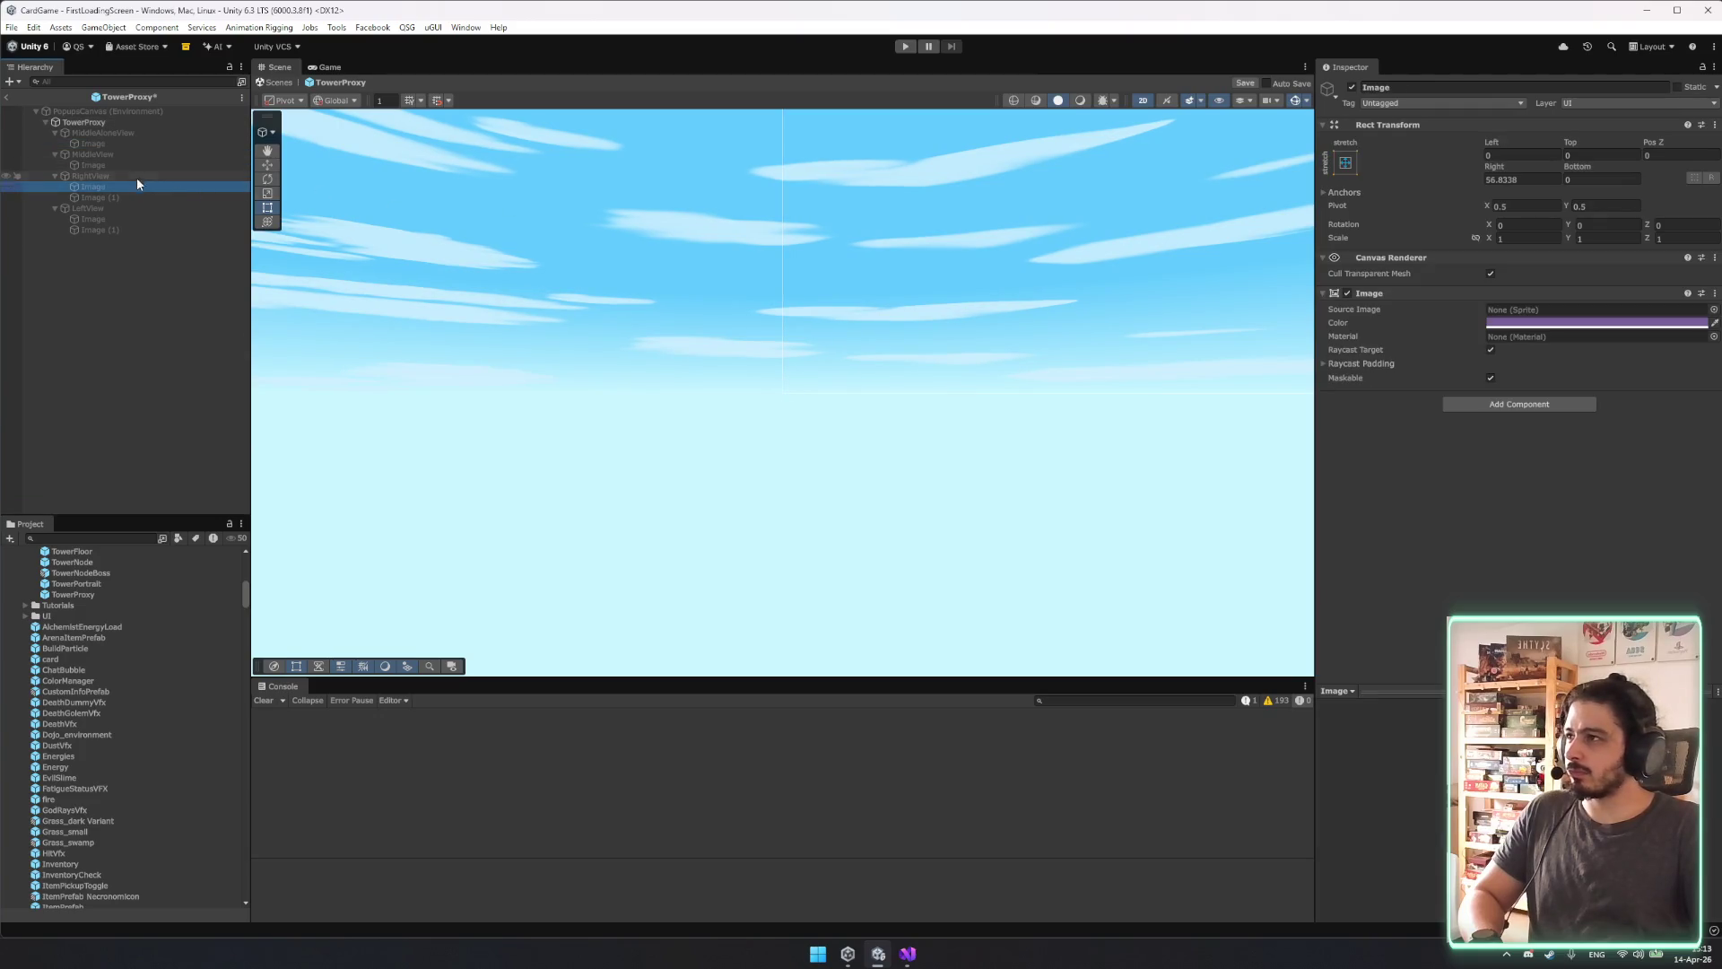
click(95, 177)
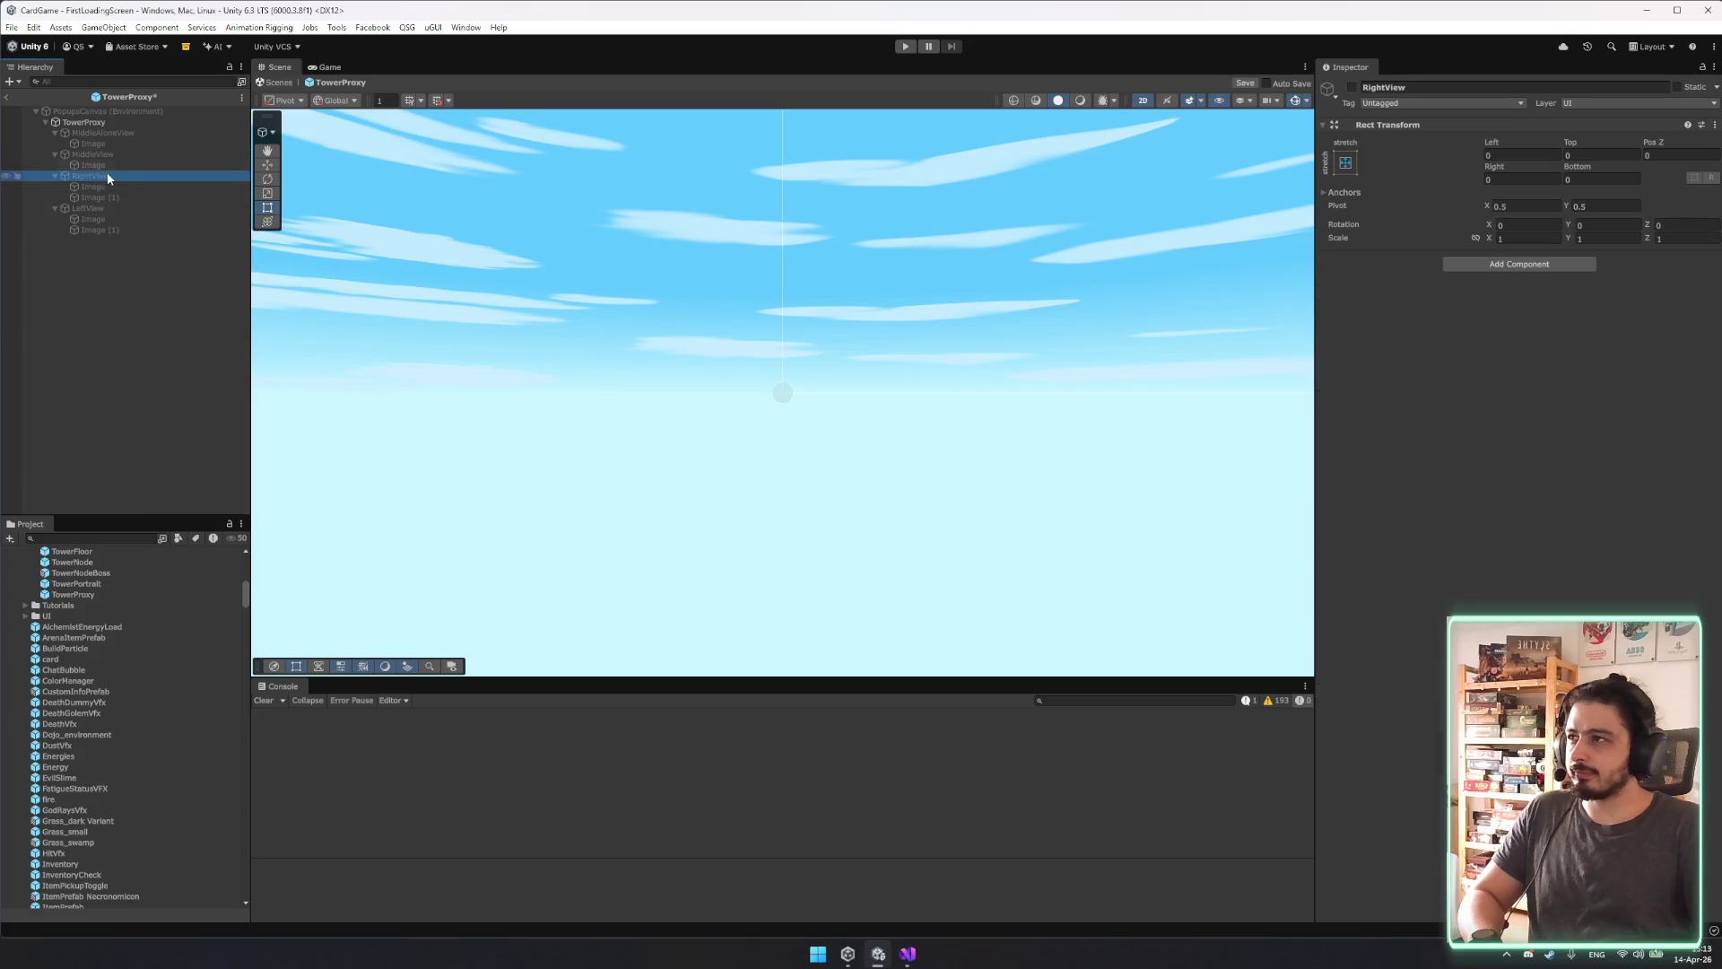
click(94, 123)
click(1529, 181)
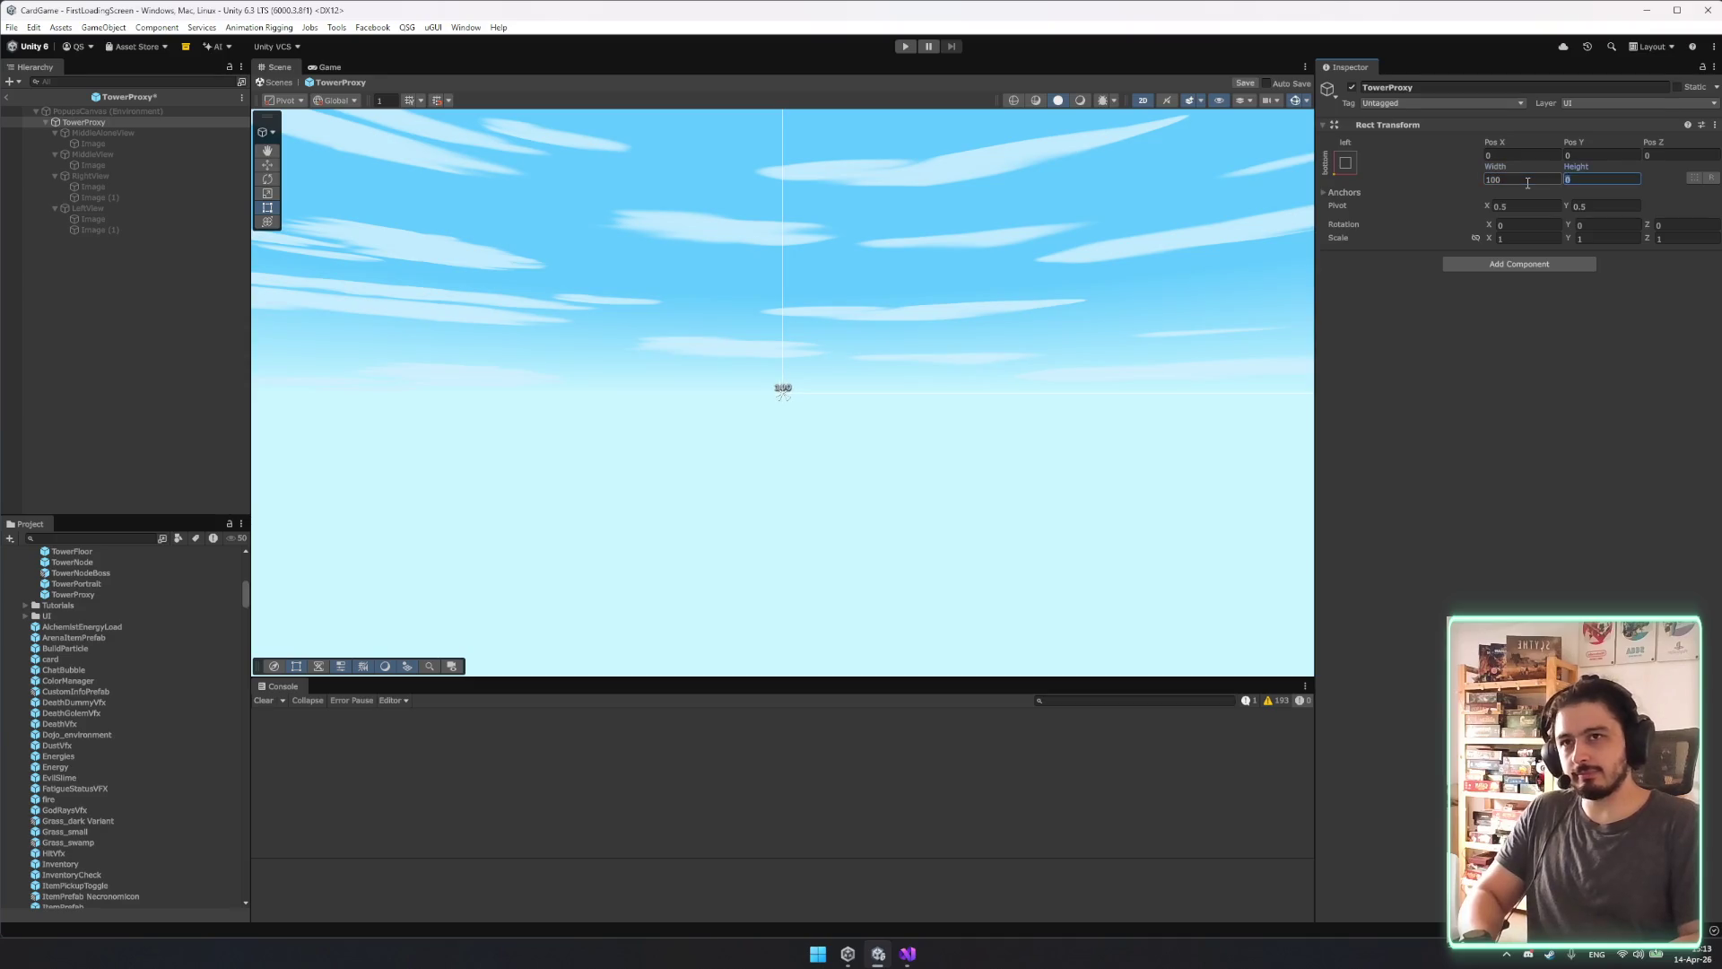
text(100)
key(Return)
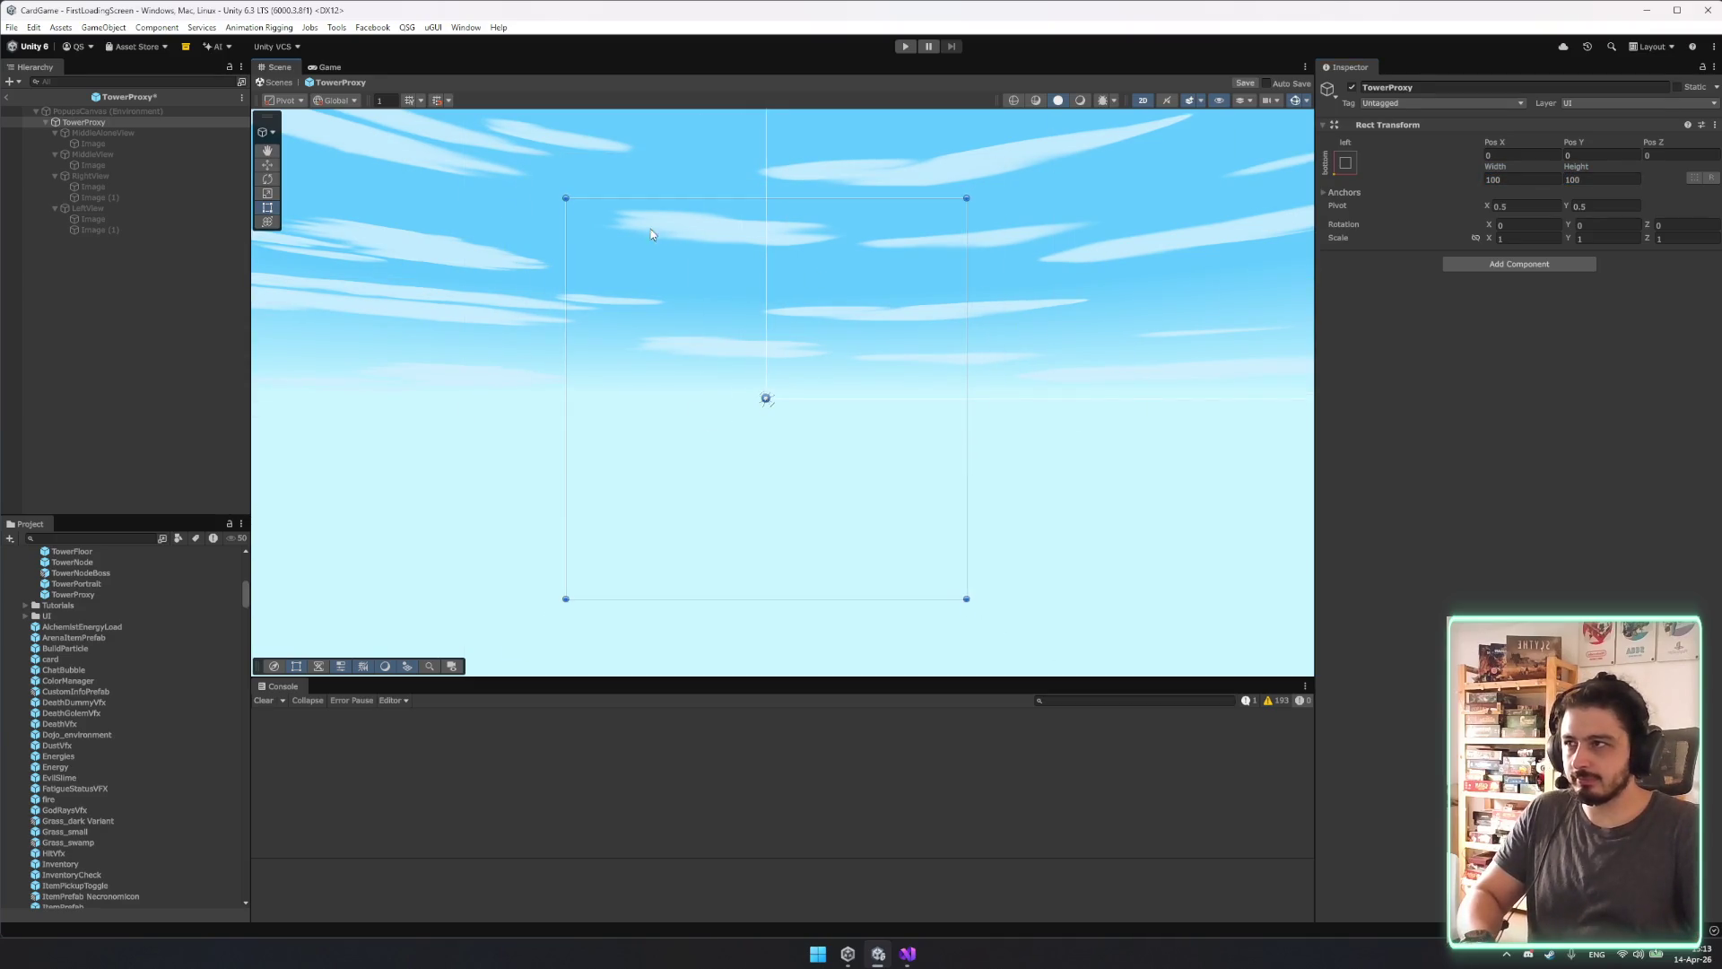
Try an 80 by 80 TowerProxy size, then undo back to 100.
click(517, 175)
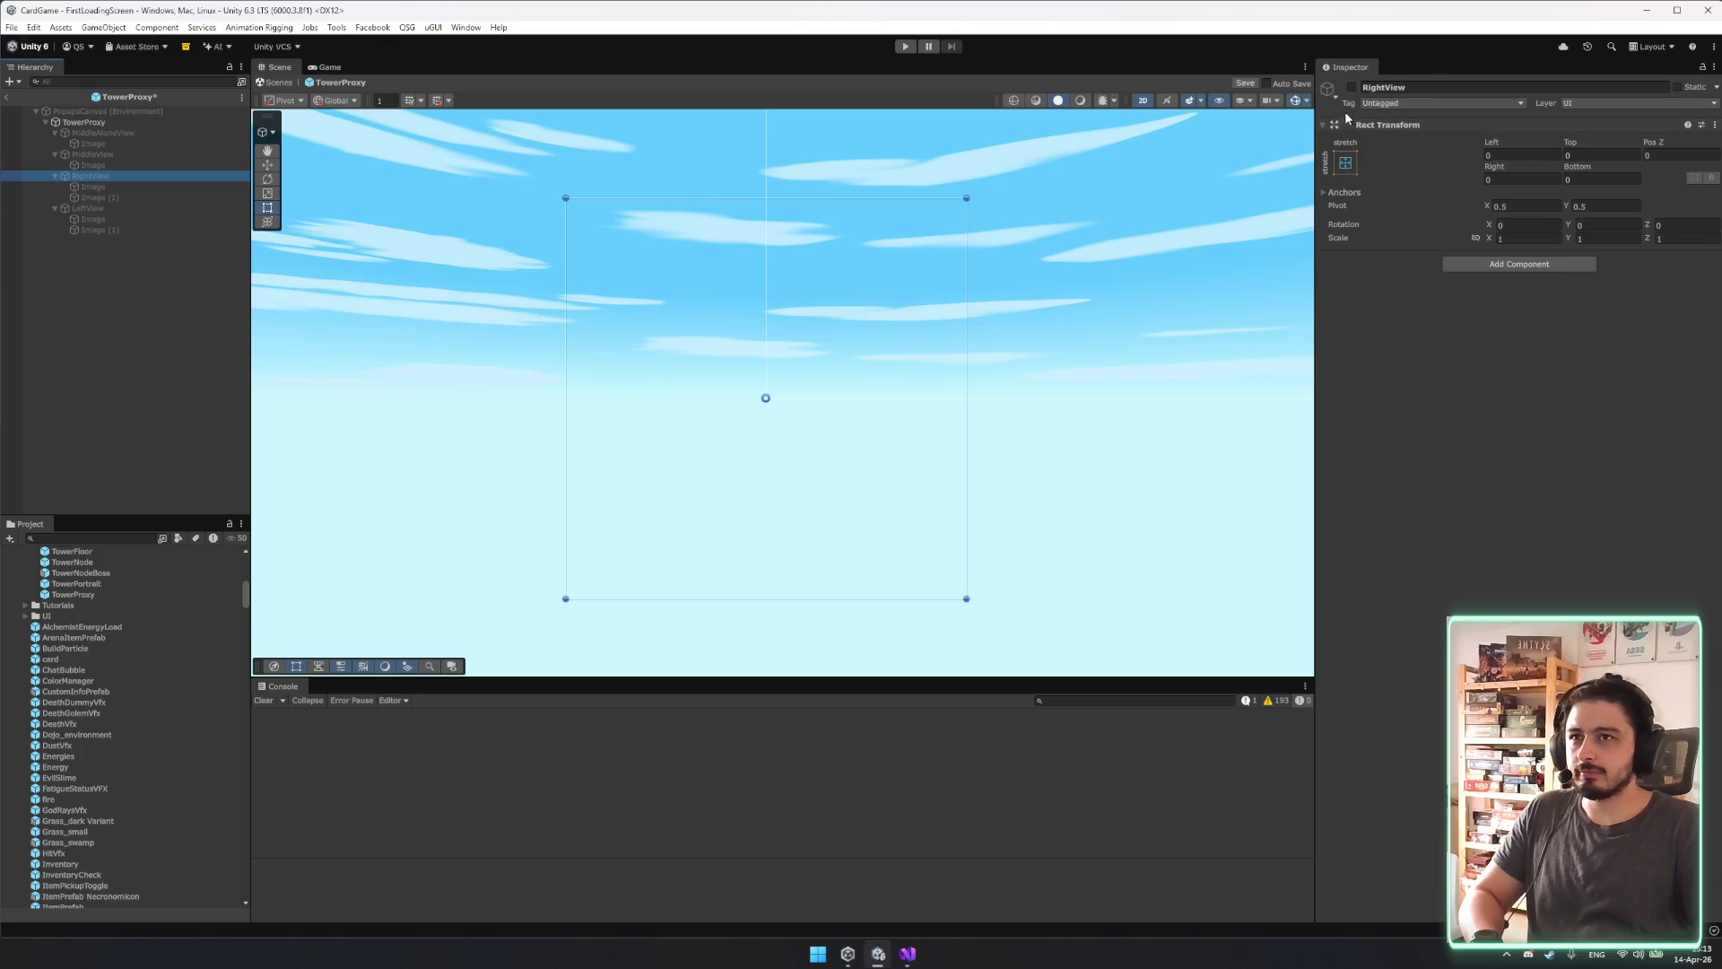
key(Down)
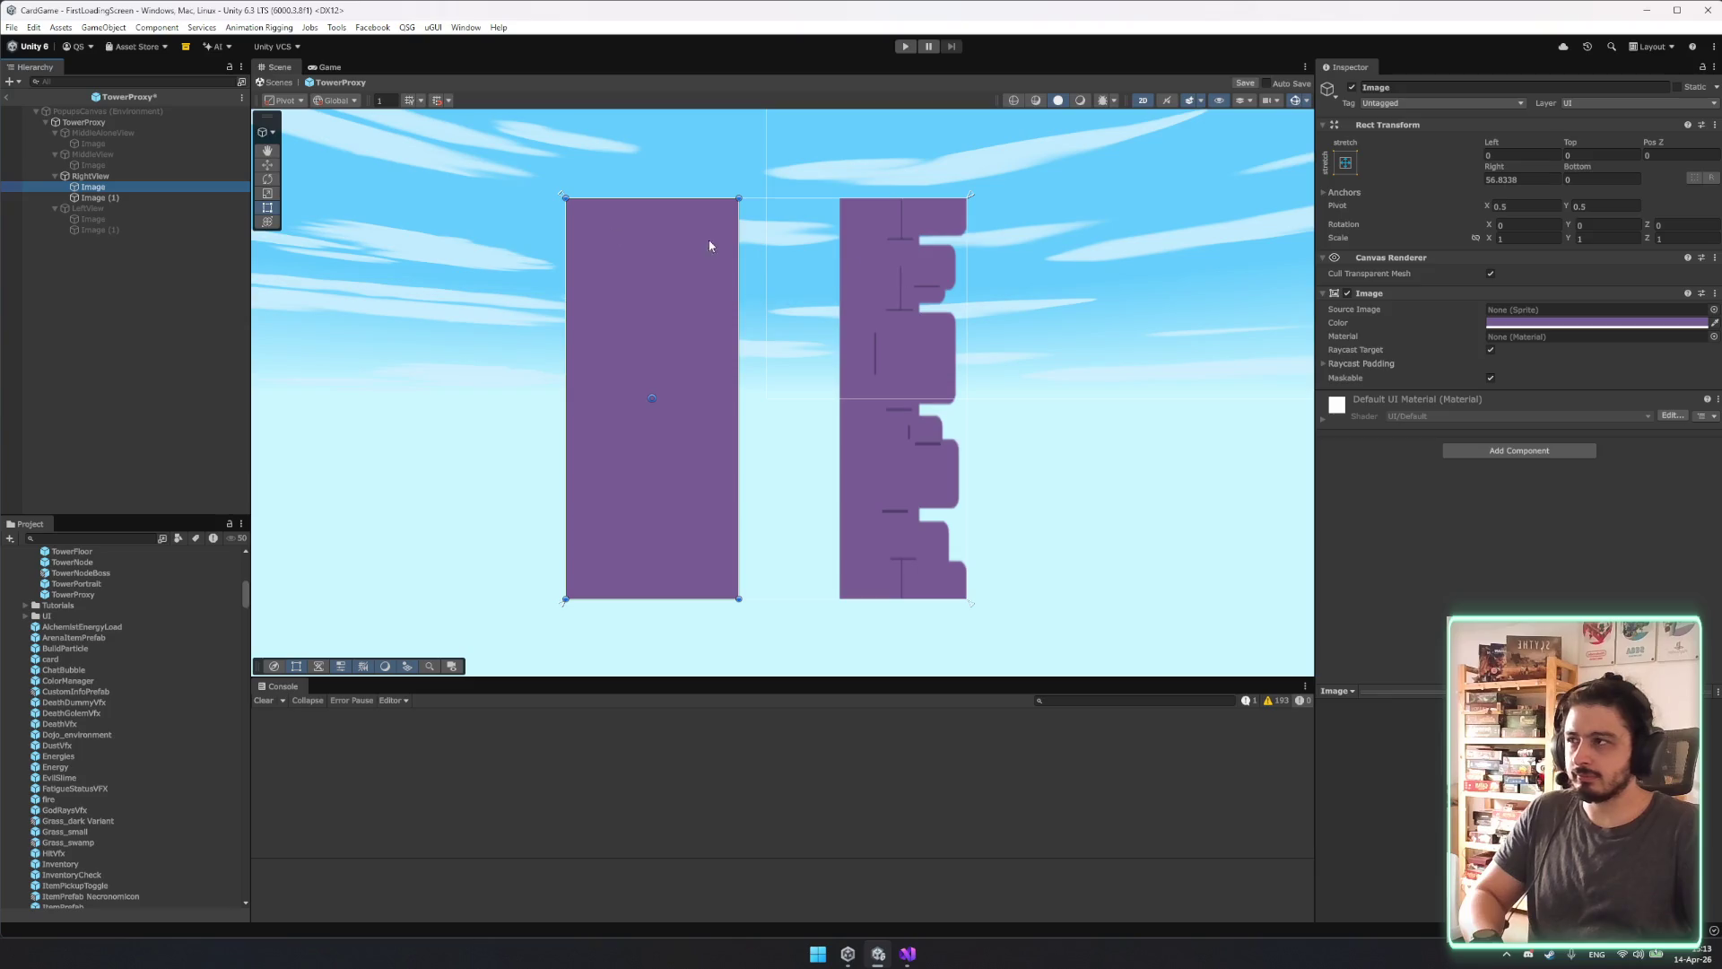
click(138, 122)
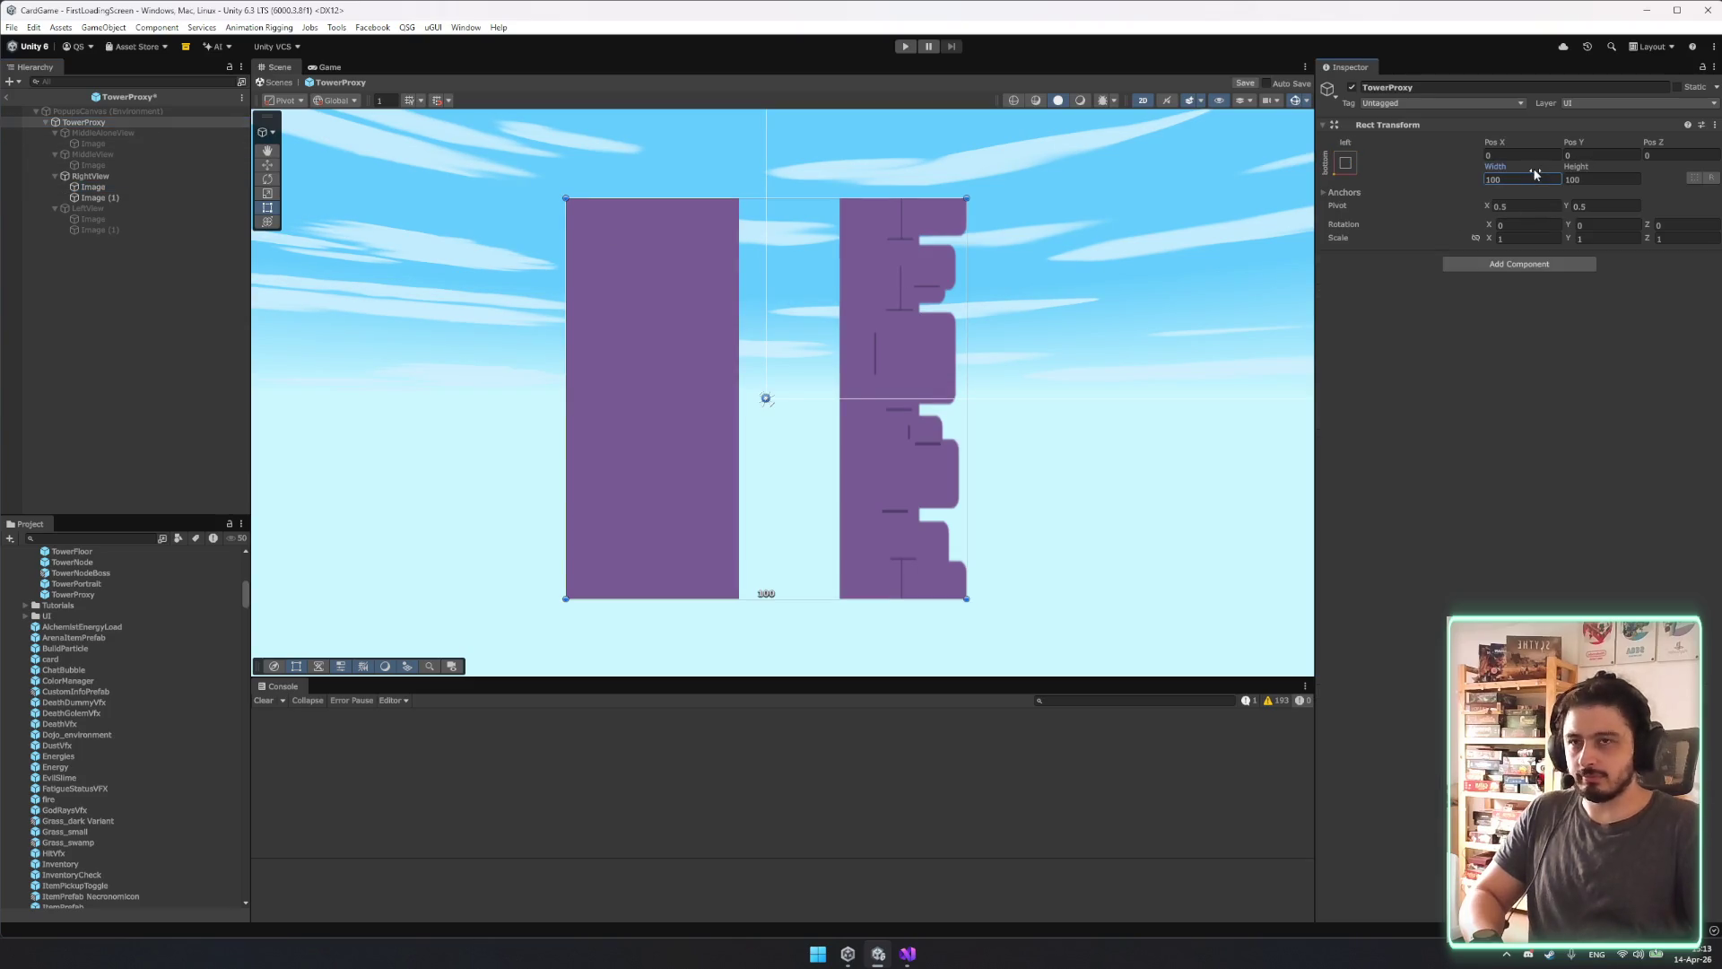
text(80)
key(Tab)
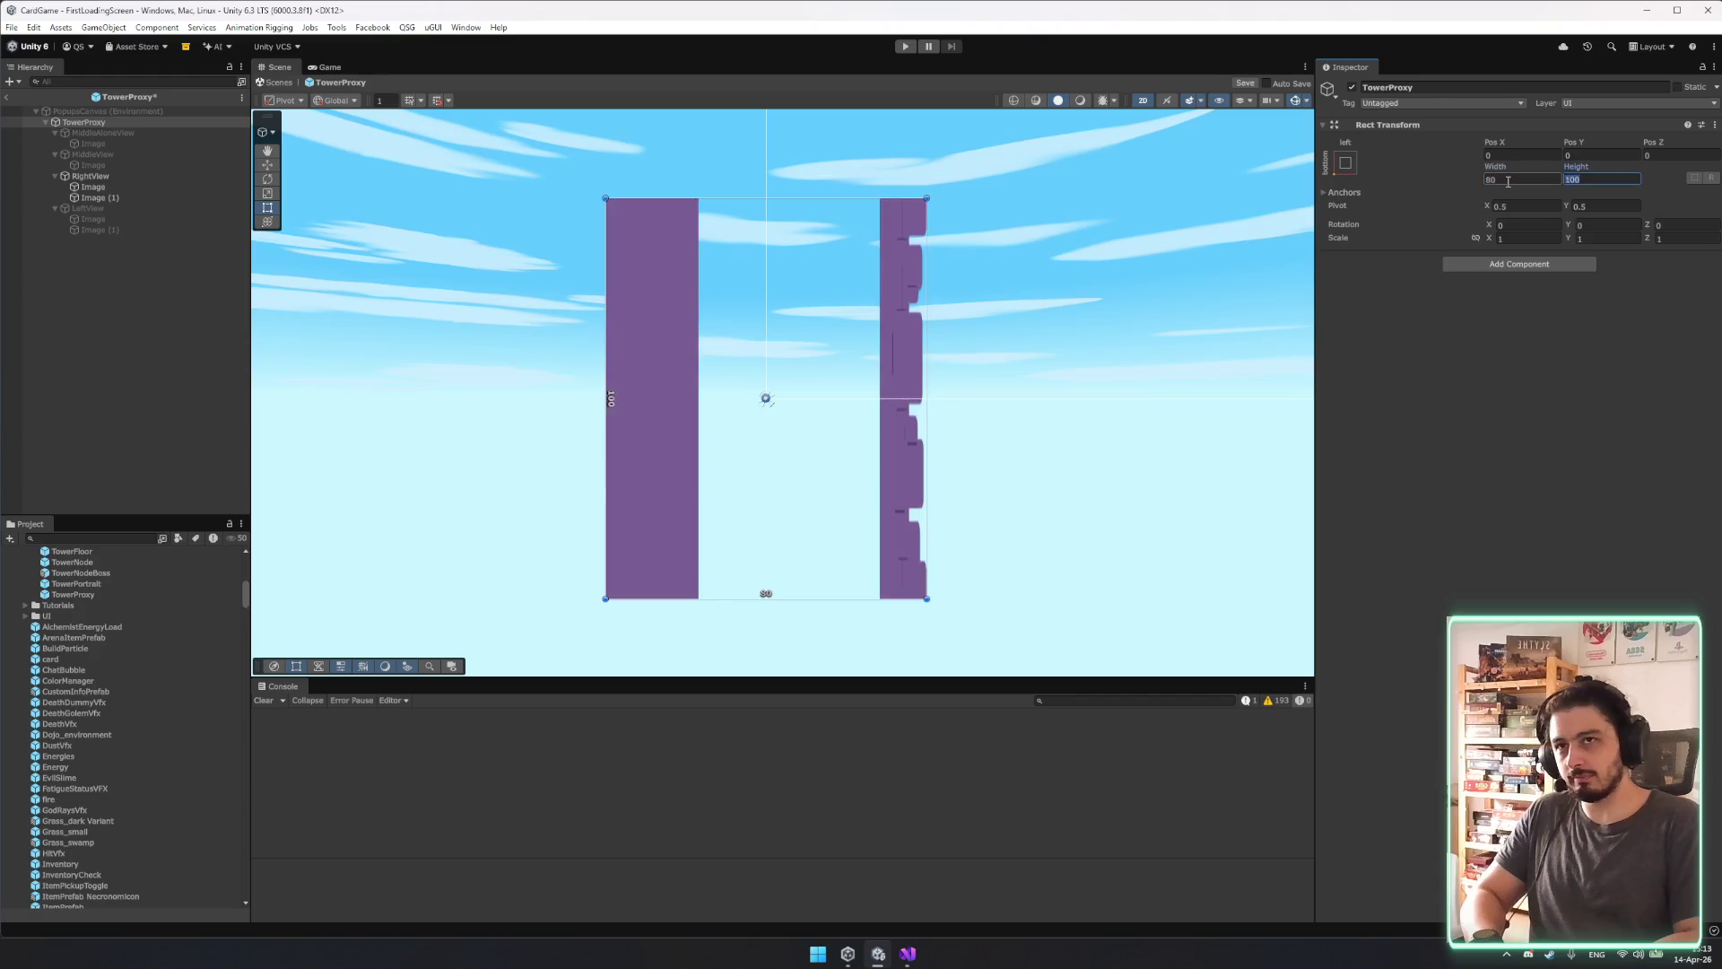
text(80)
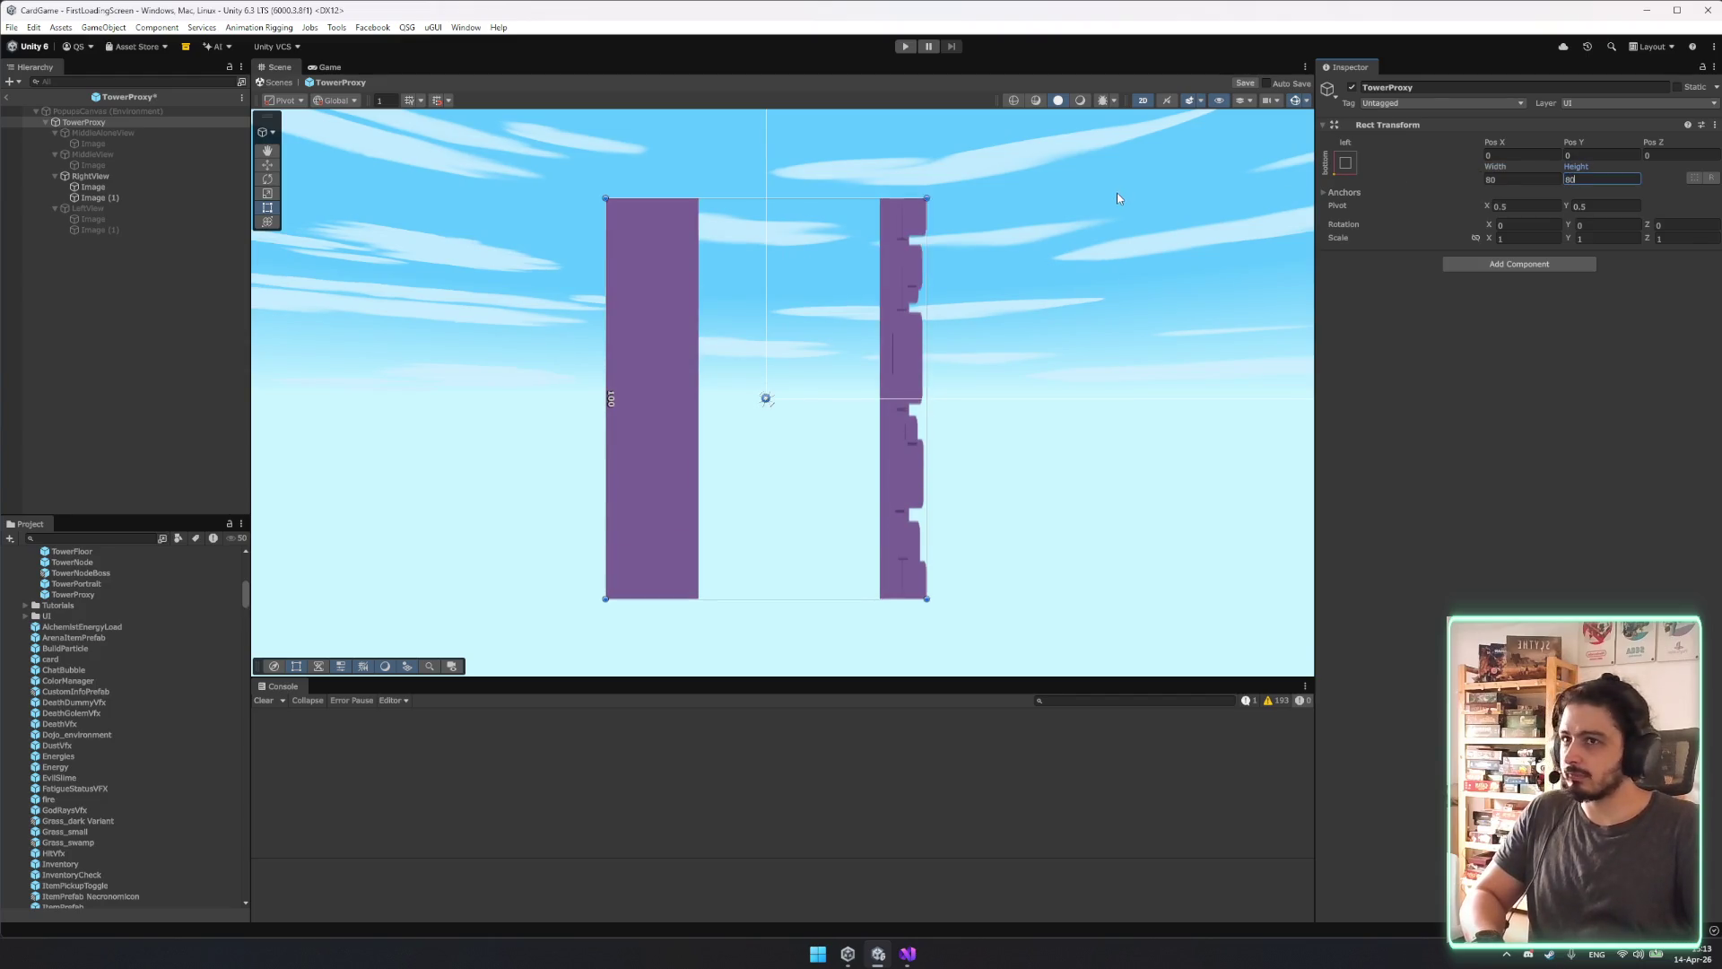
key(ctrl+z)
Re-enter the TowerProxy width and height, committing a final size of 100 by 100.
click(1544, 168)
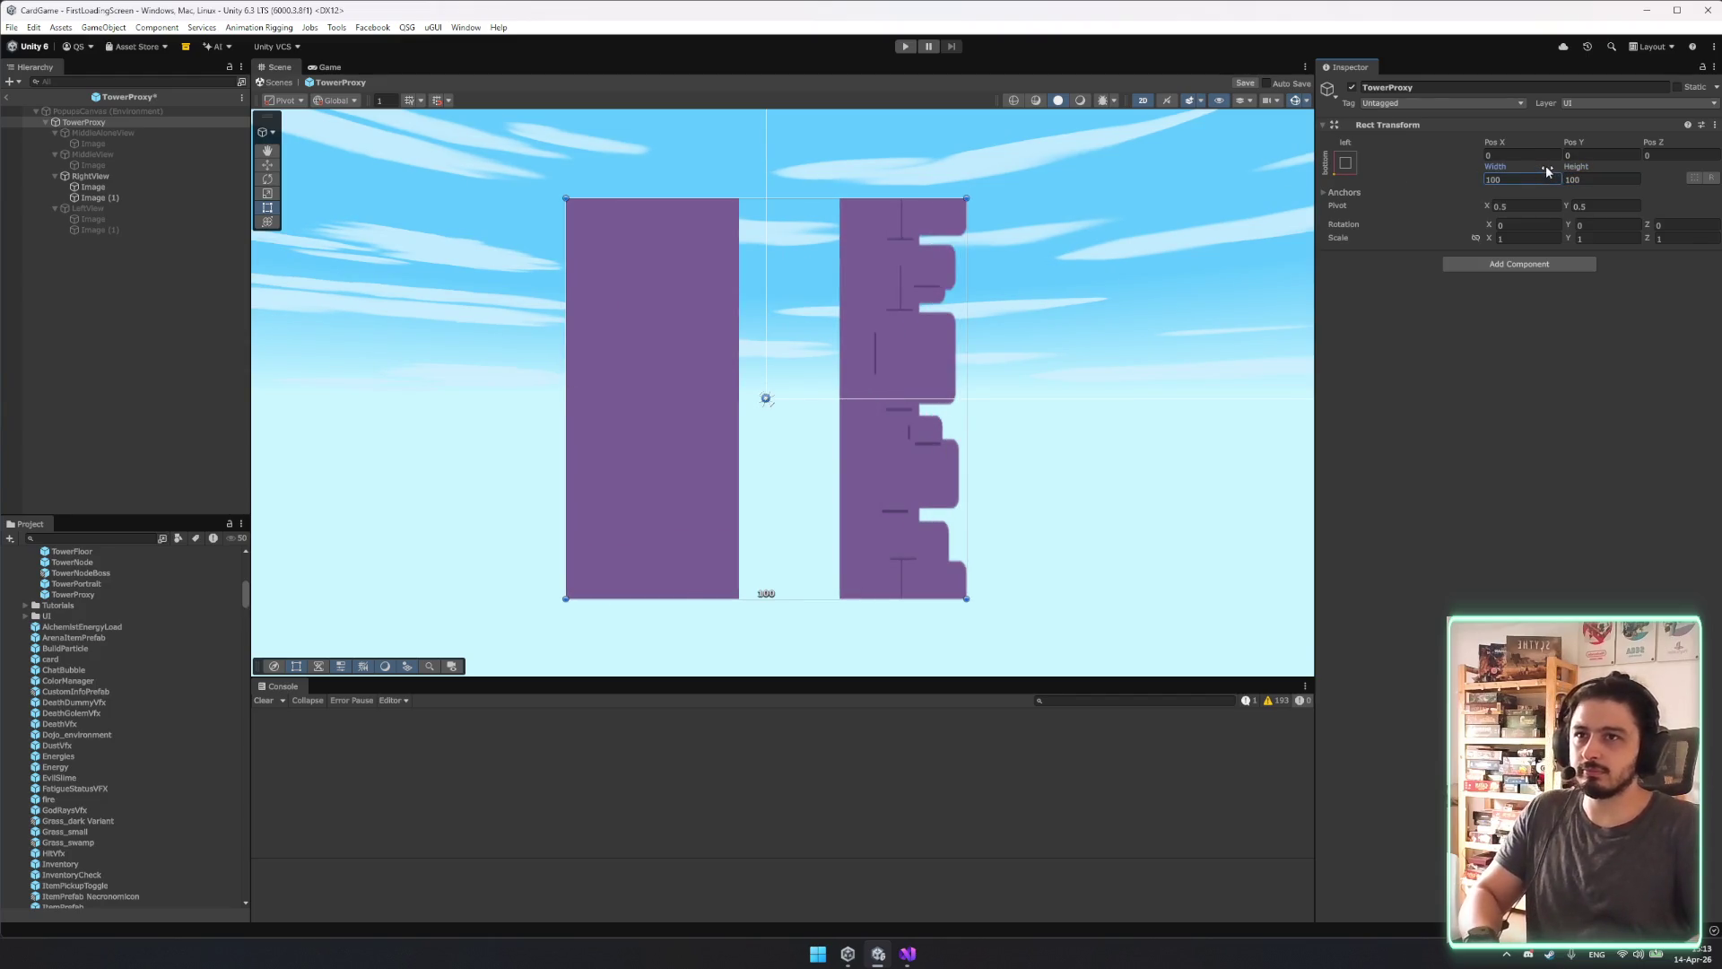
text(200)
key(Tab)
text(2)
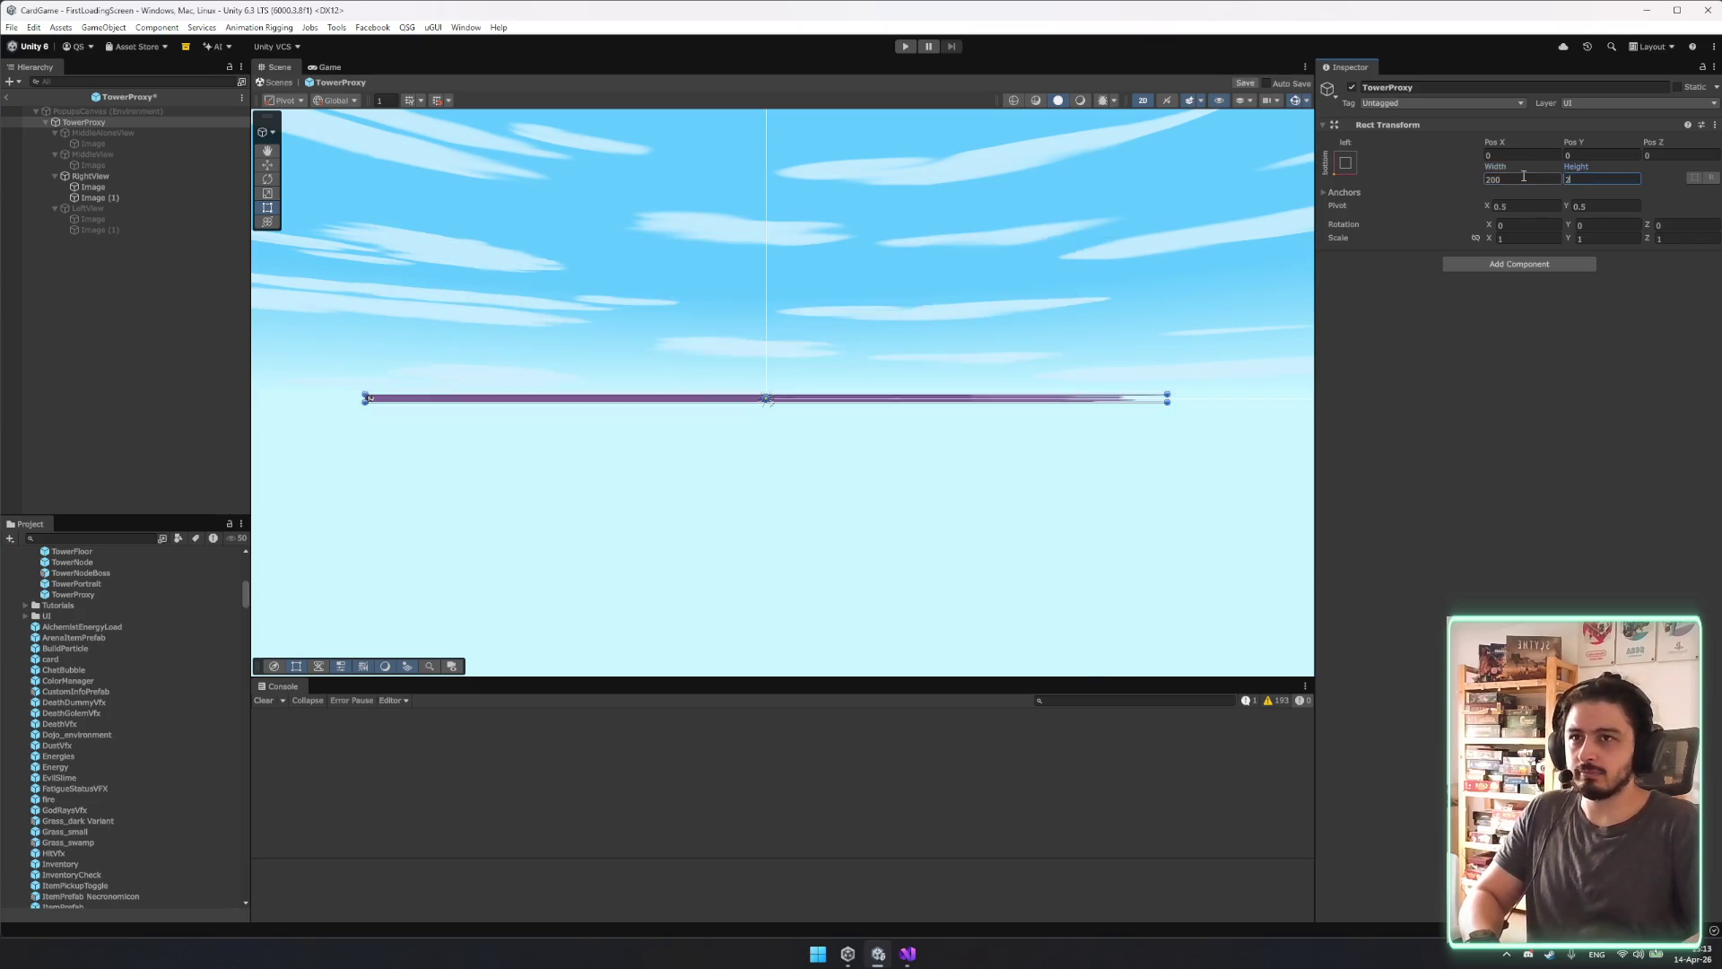
text(00f)
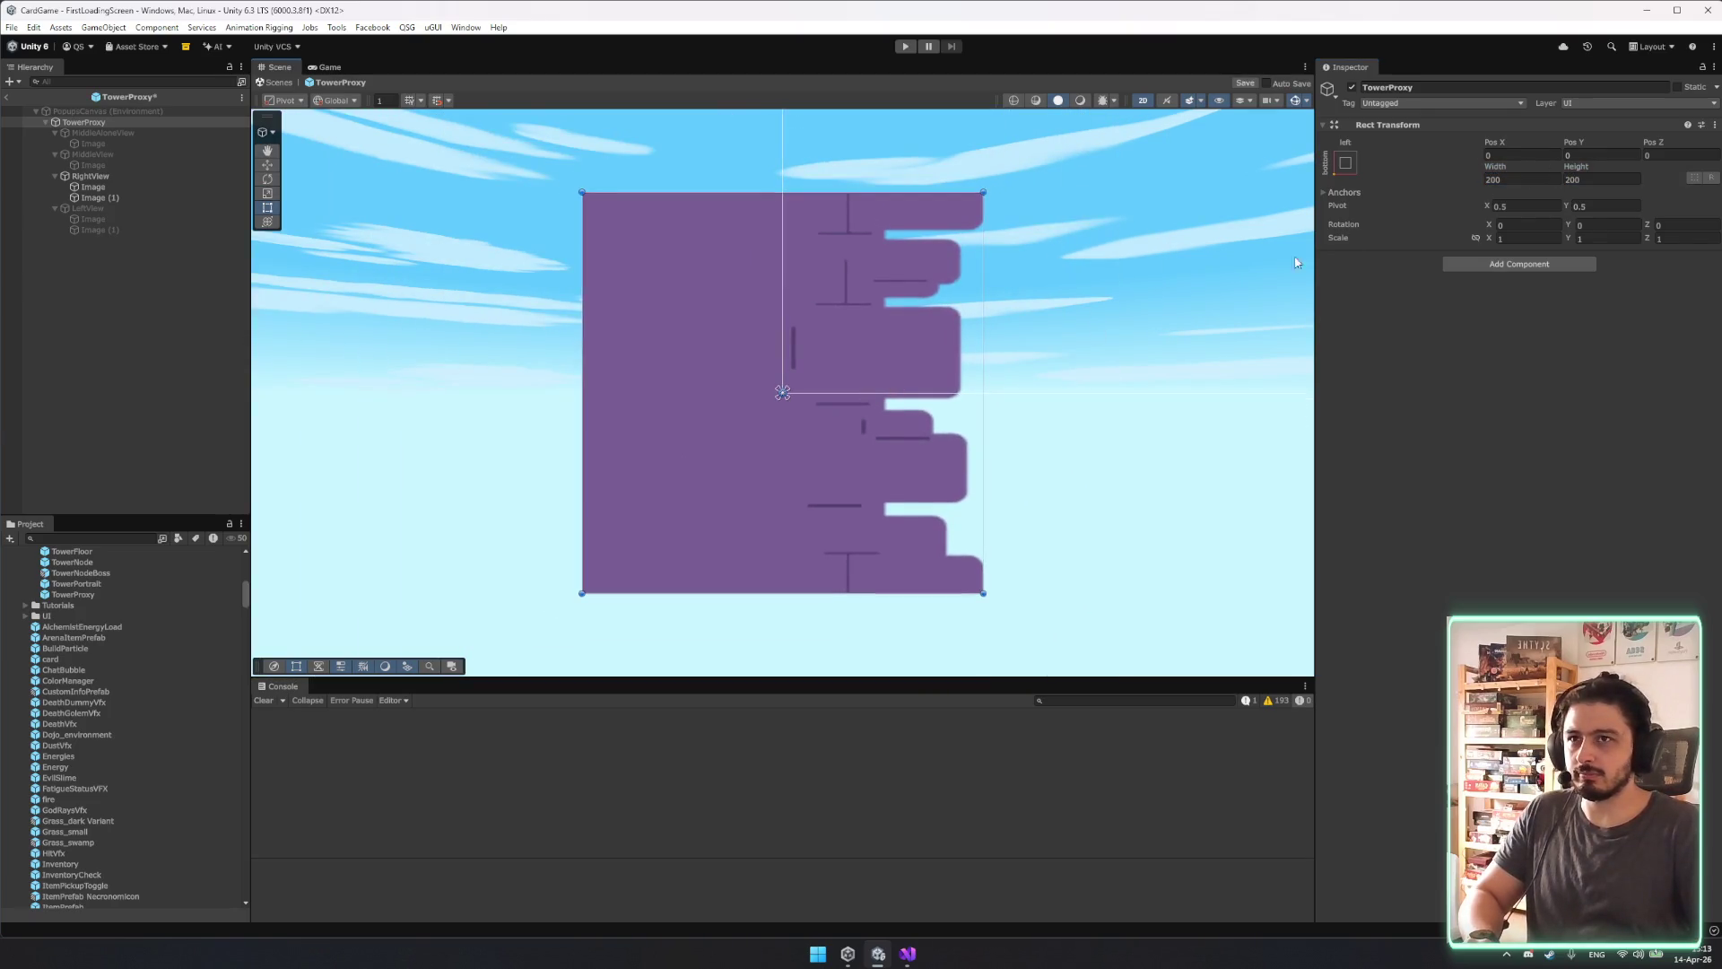
text(100)
key(Tab)
text(100)
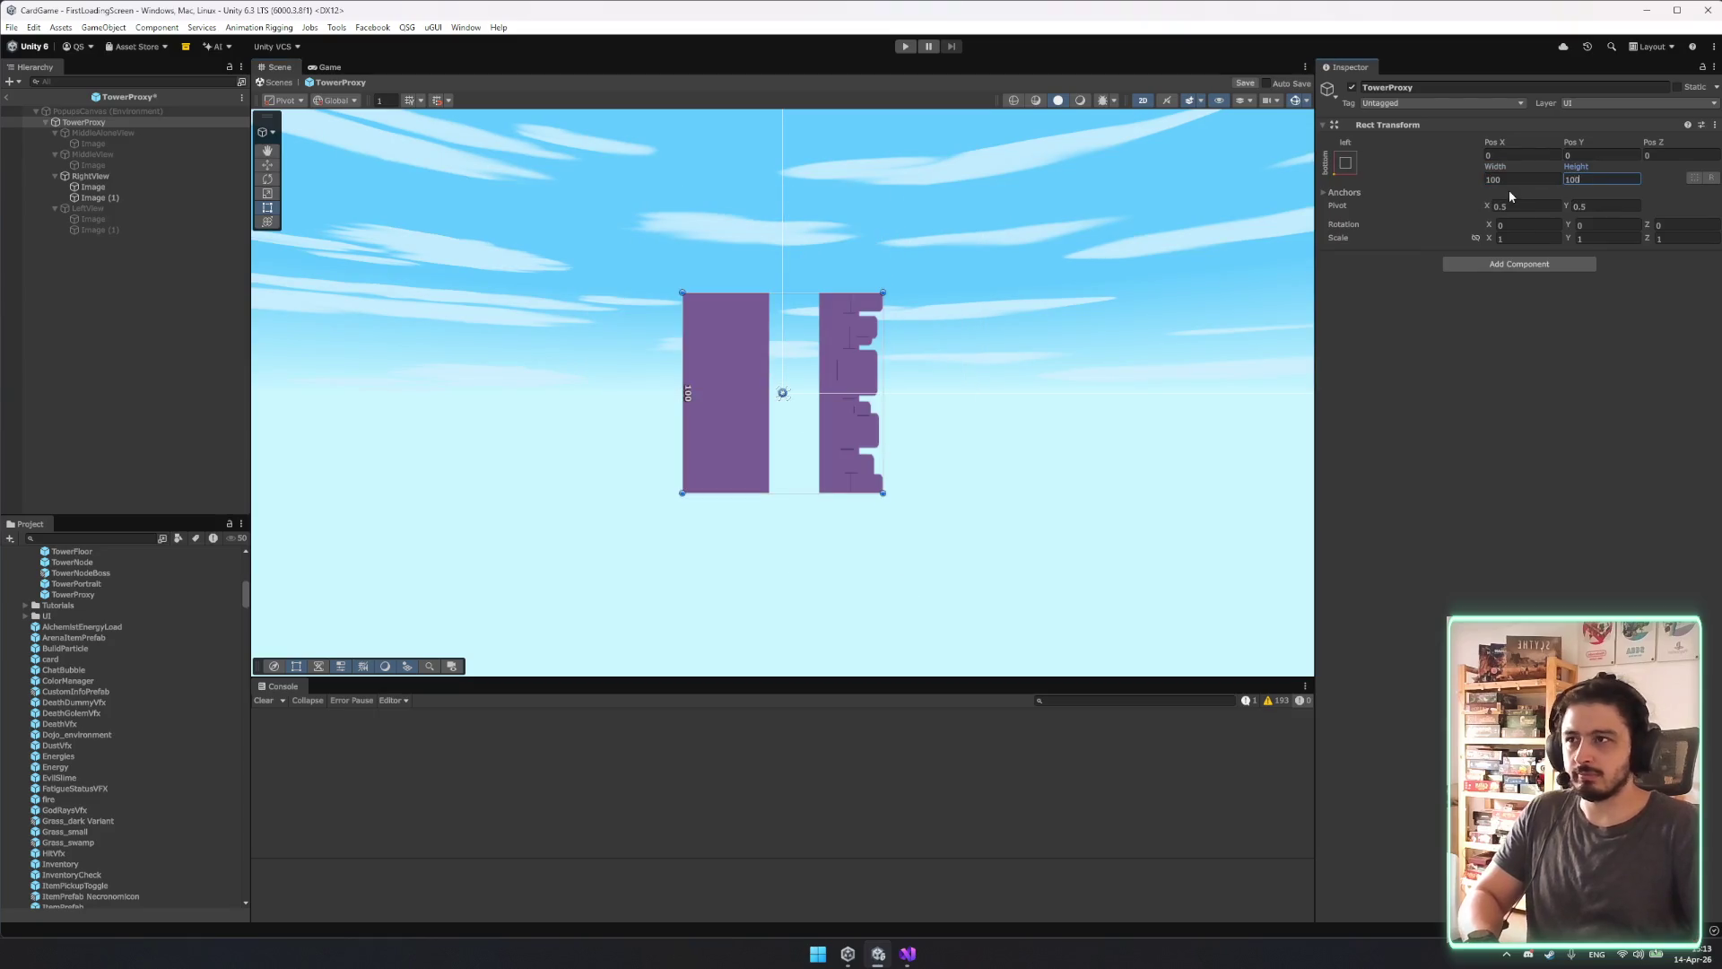
scroll(809, 319, up, 3)
click(829, 334)
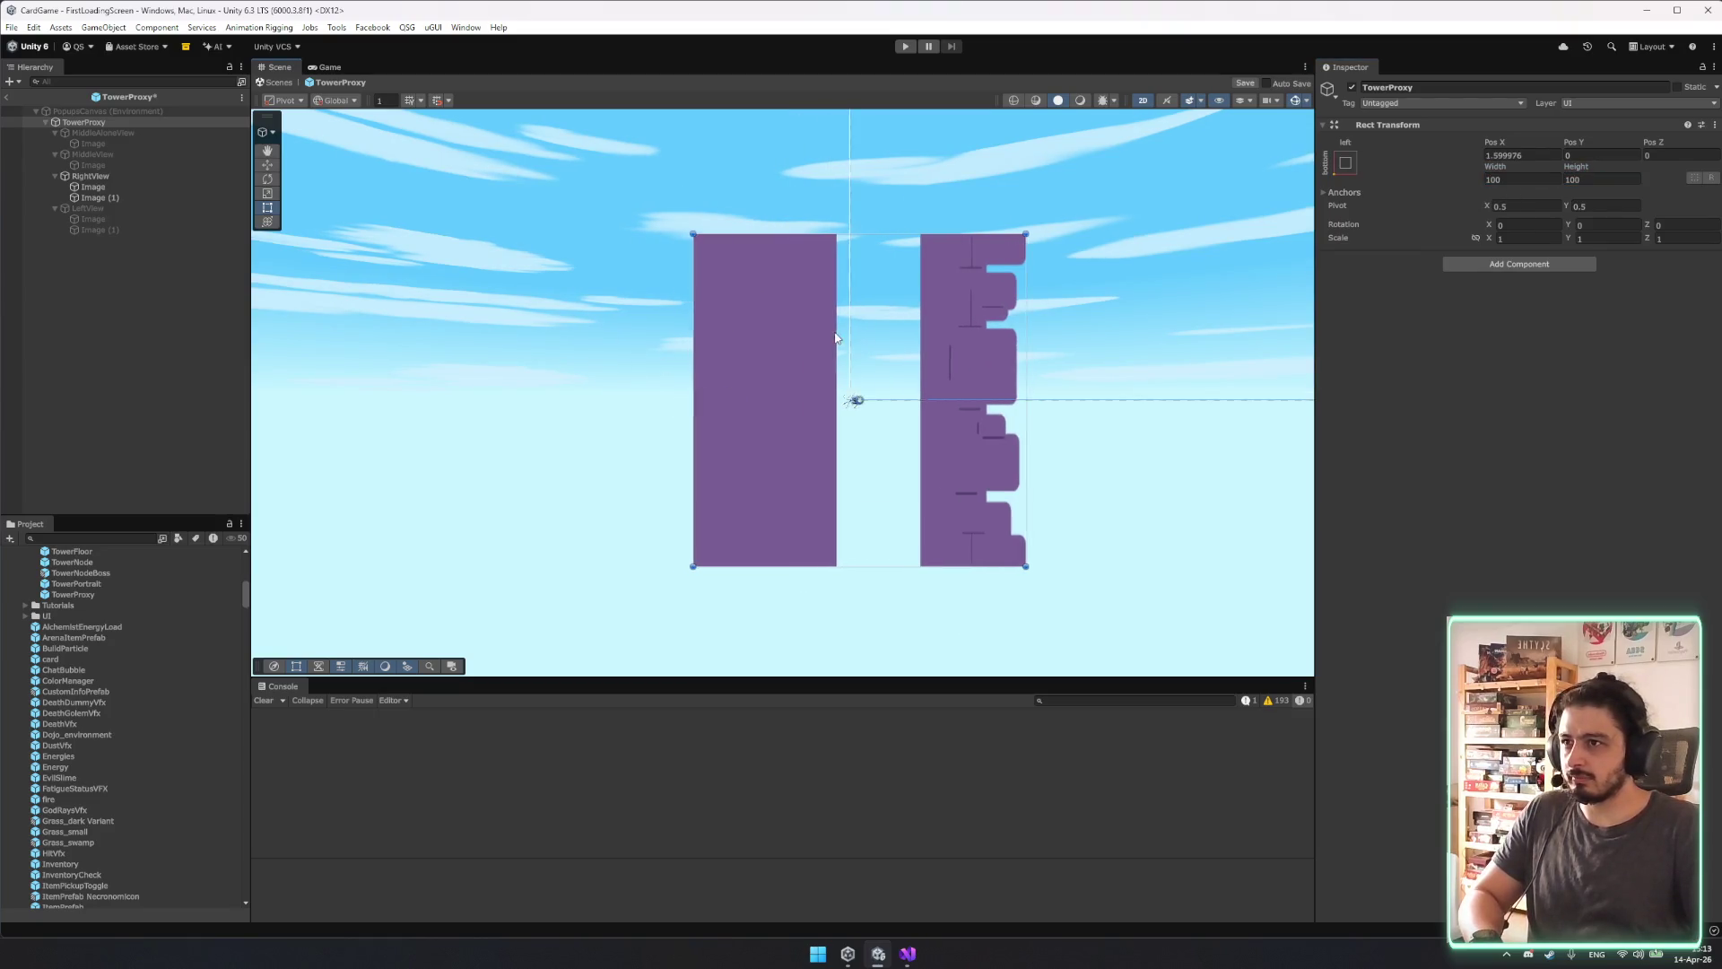
Pull the right anchor of RightView's plain Image in toward the centre, undoing a stray nudge.
click(180, 187)
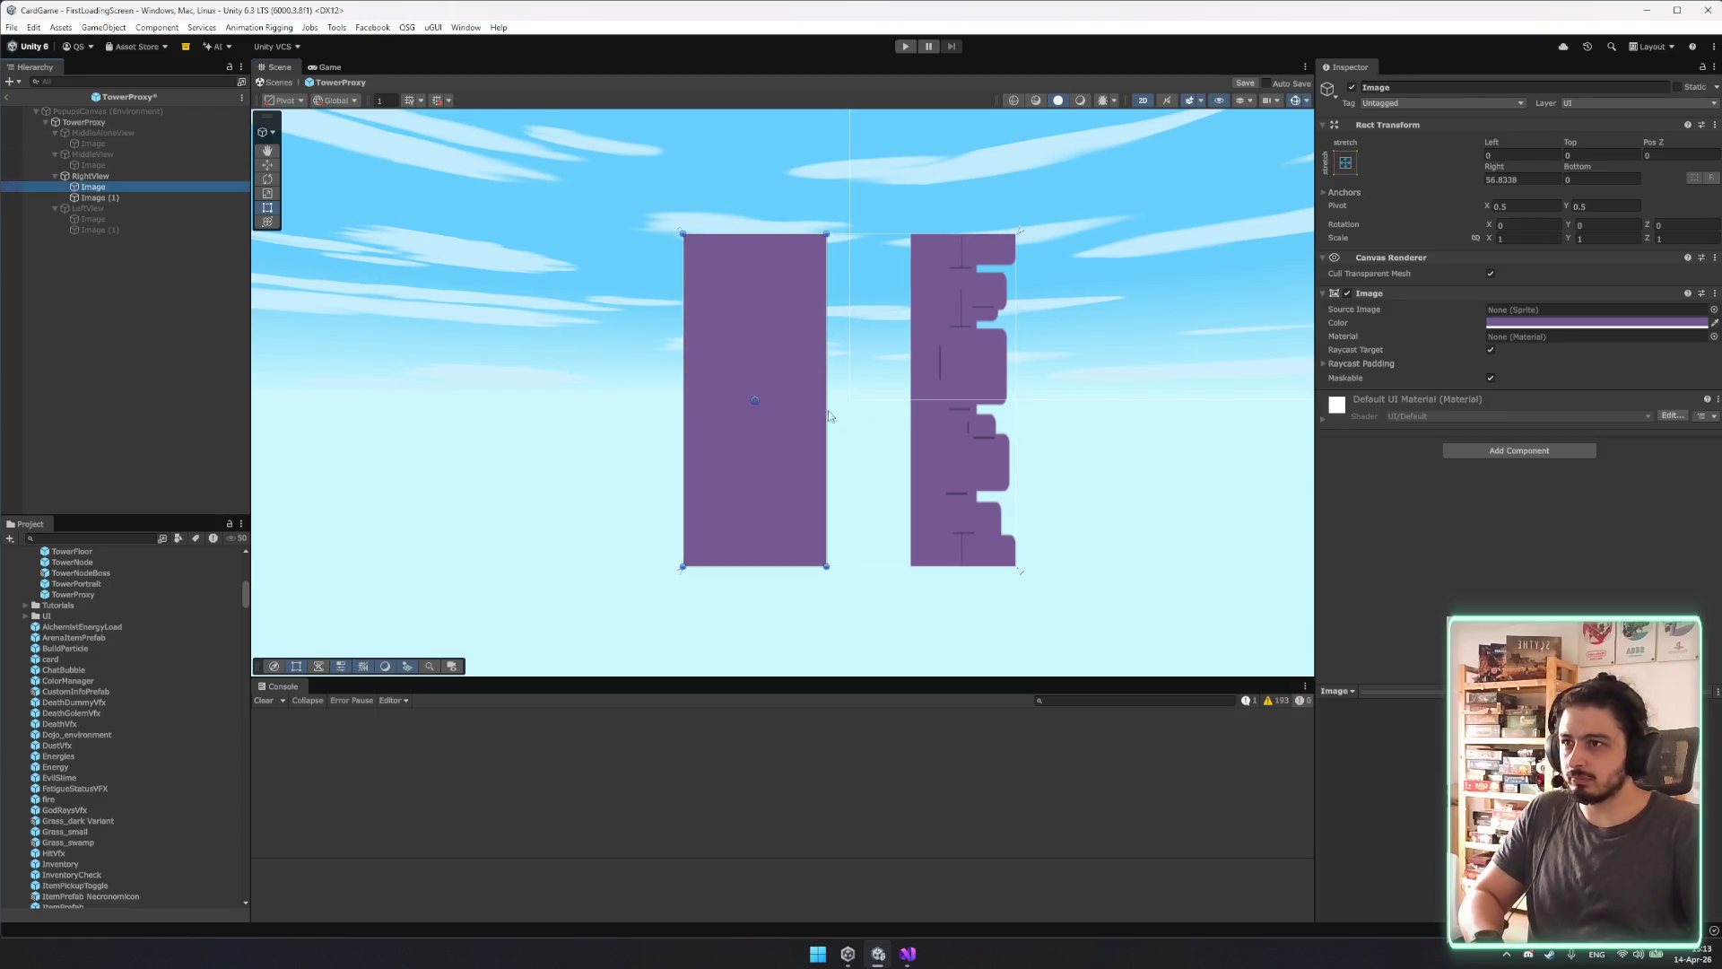
drag(1028, 581, 881, 579)
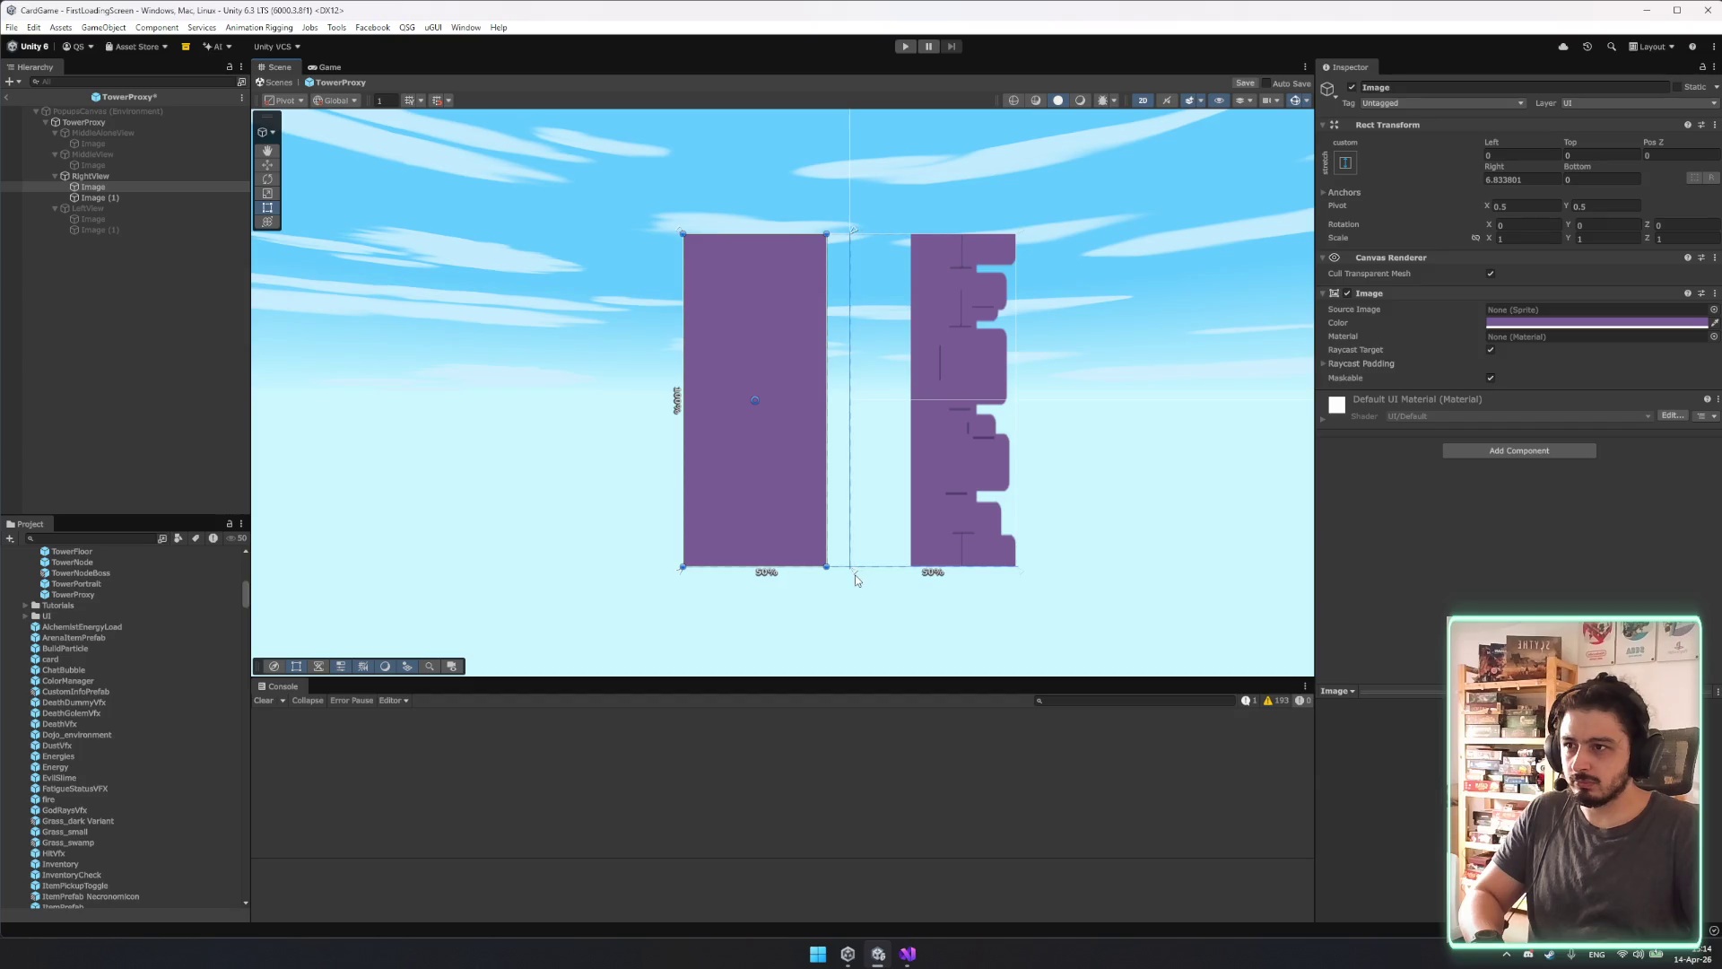
drag(816, 384, 850, 395)
drag(681, 360, 551, 361)
key(ctrl+z)
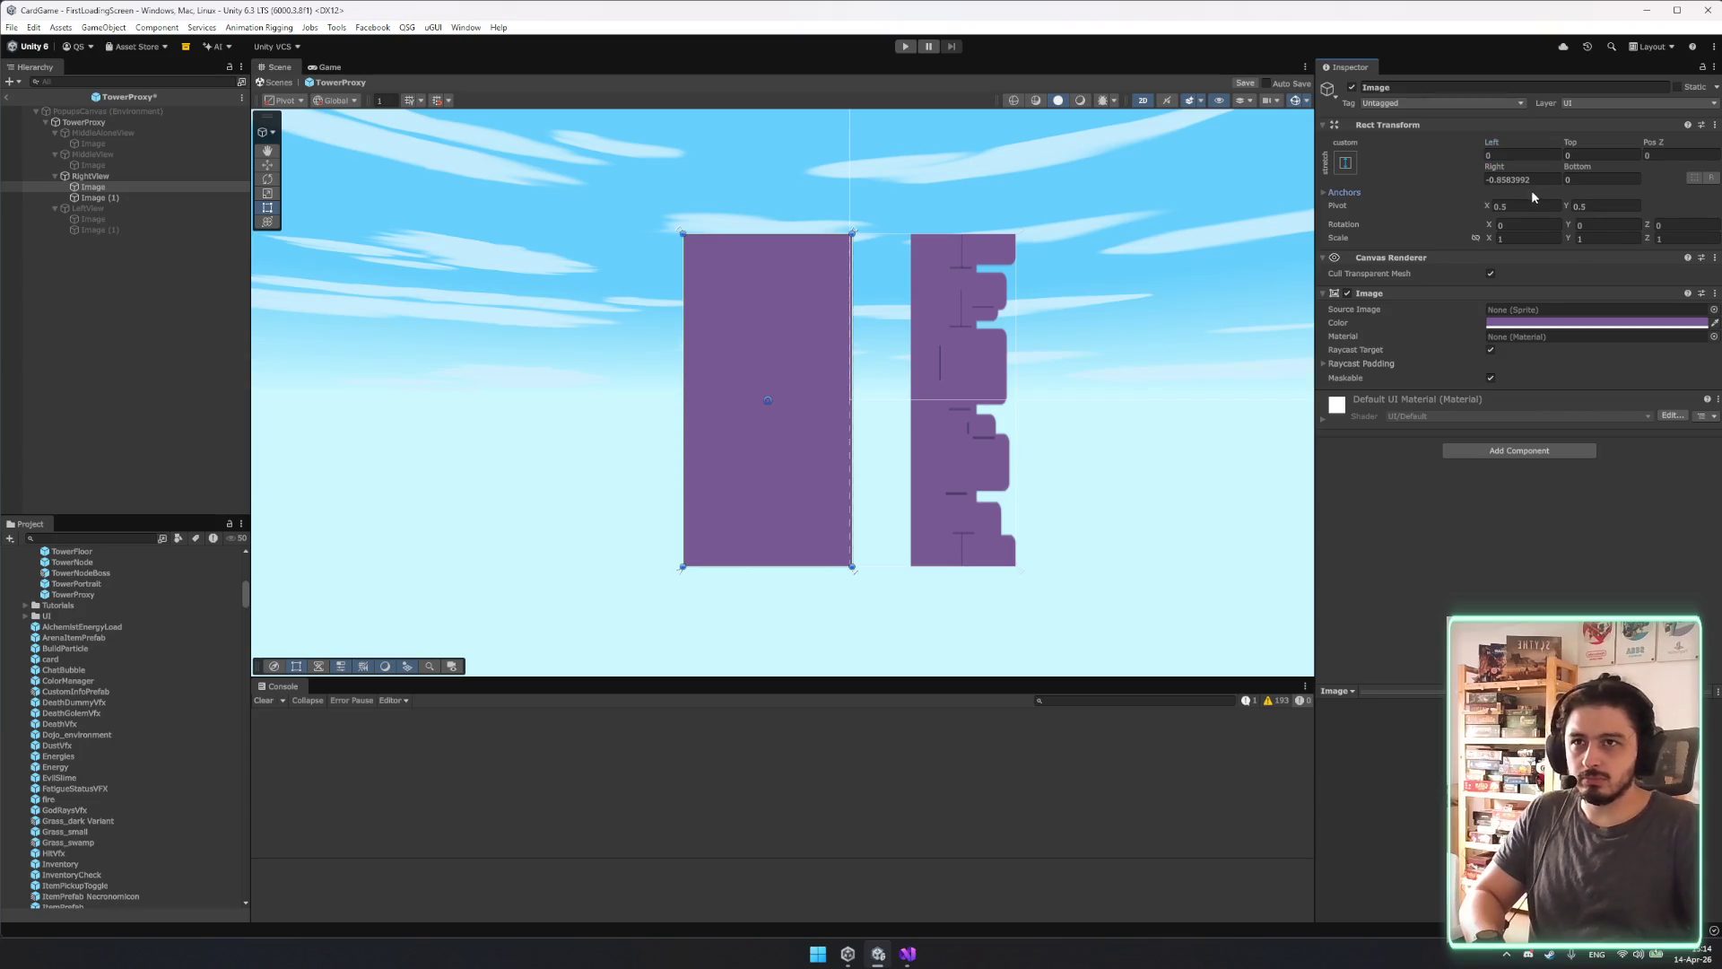
Set the plain Image's Right offset to 0, lower its top one unit, and Left to -50.
click(1529, 178)
text(0)
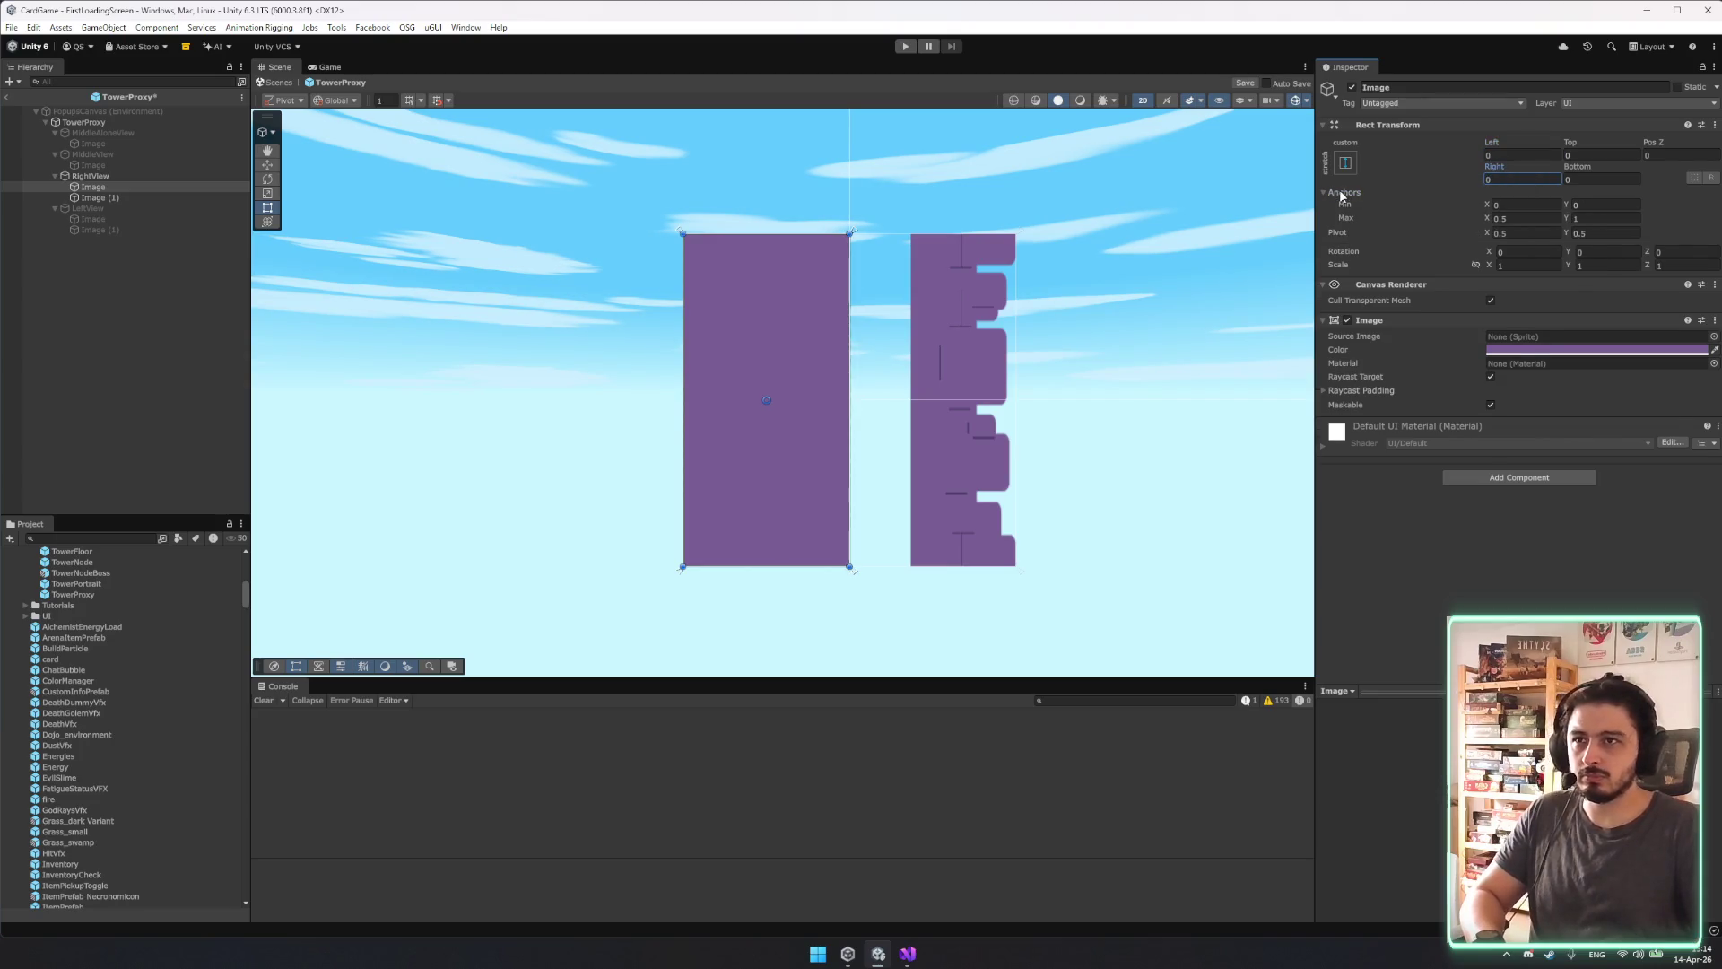
click(1343, 194)
mouse_move(673, 225)
mouse_down()
mouse_move(679, 252)
mouse_move(539, 278)
mouse_move(577, 282)
mouse_move(551, 288)
mouse_up()
click(1540, 151)
text(-50)
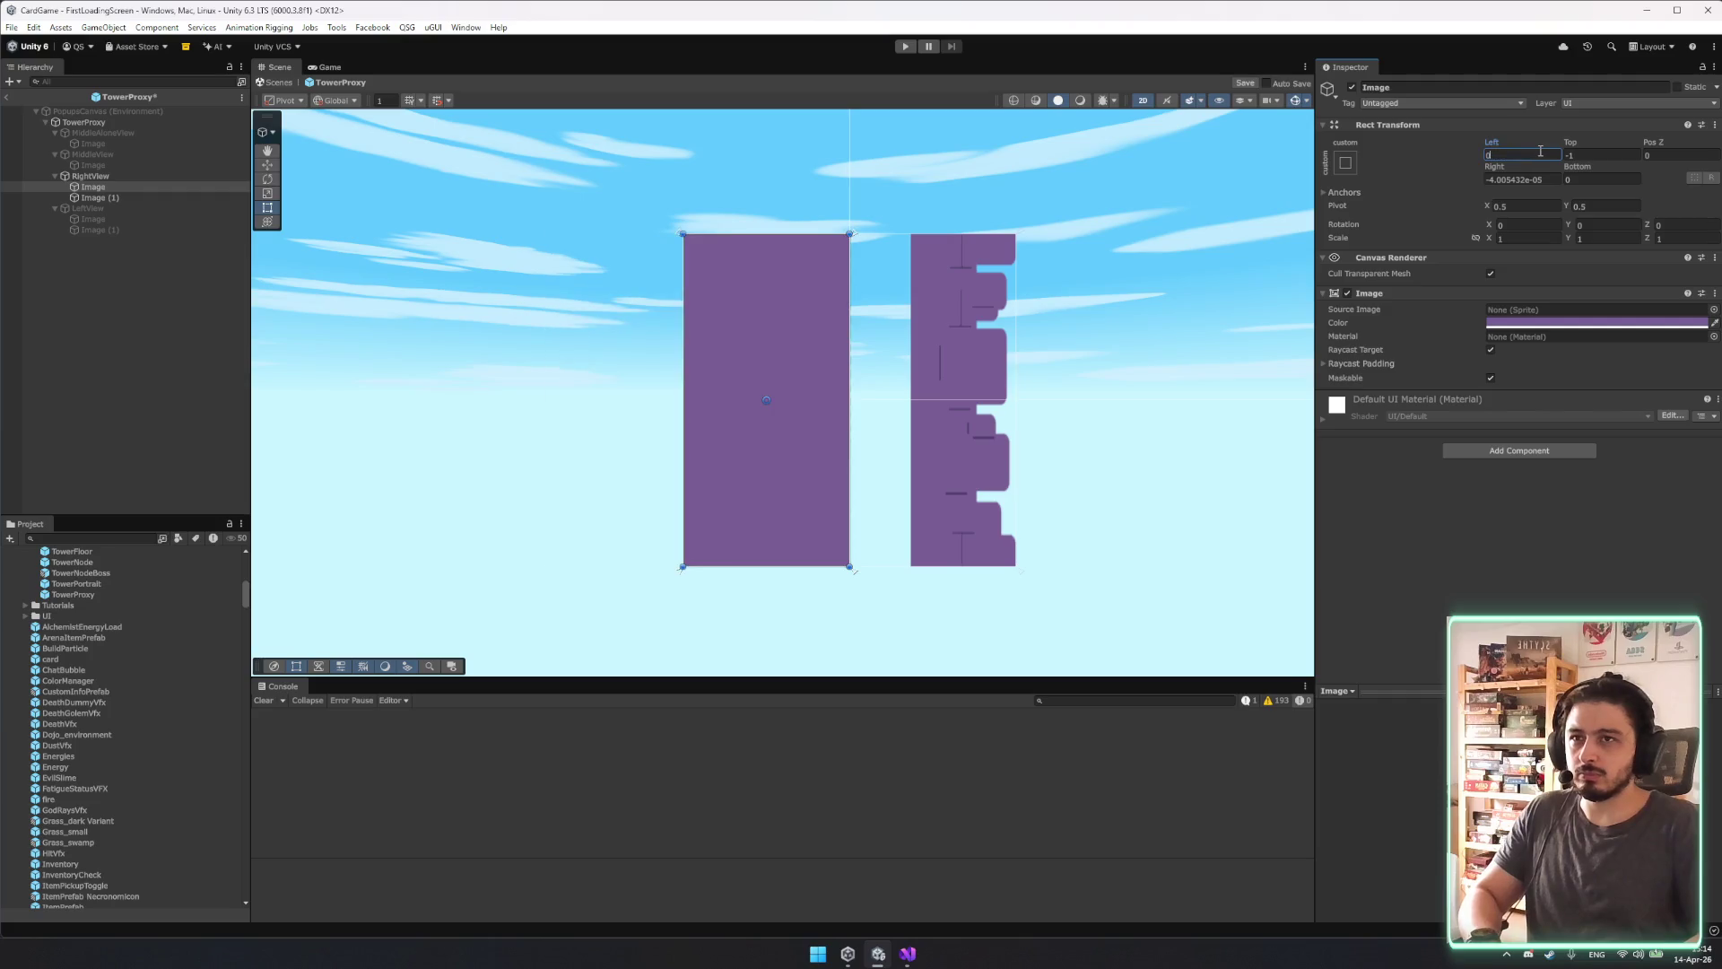
click(1526, 181)
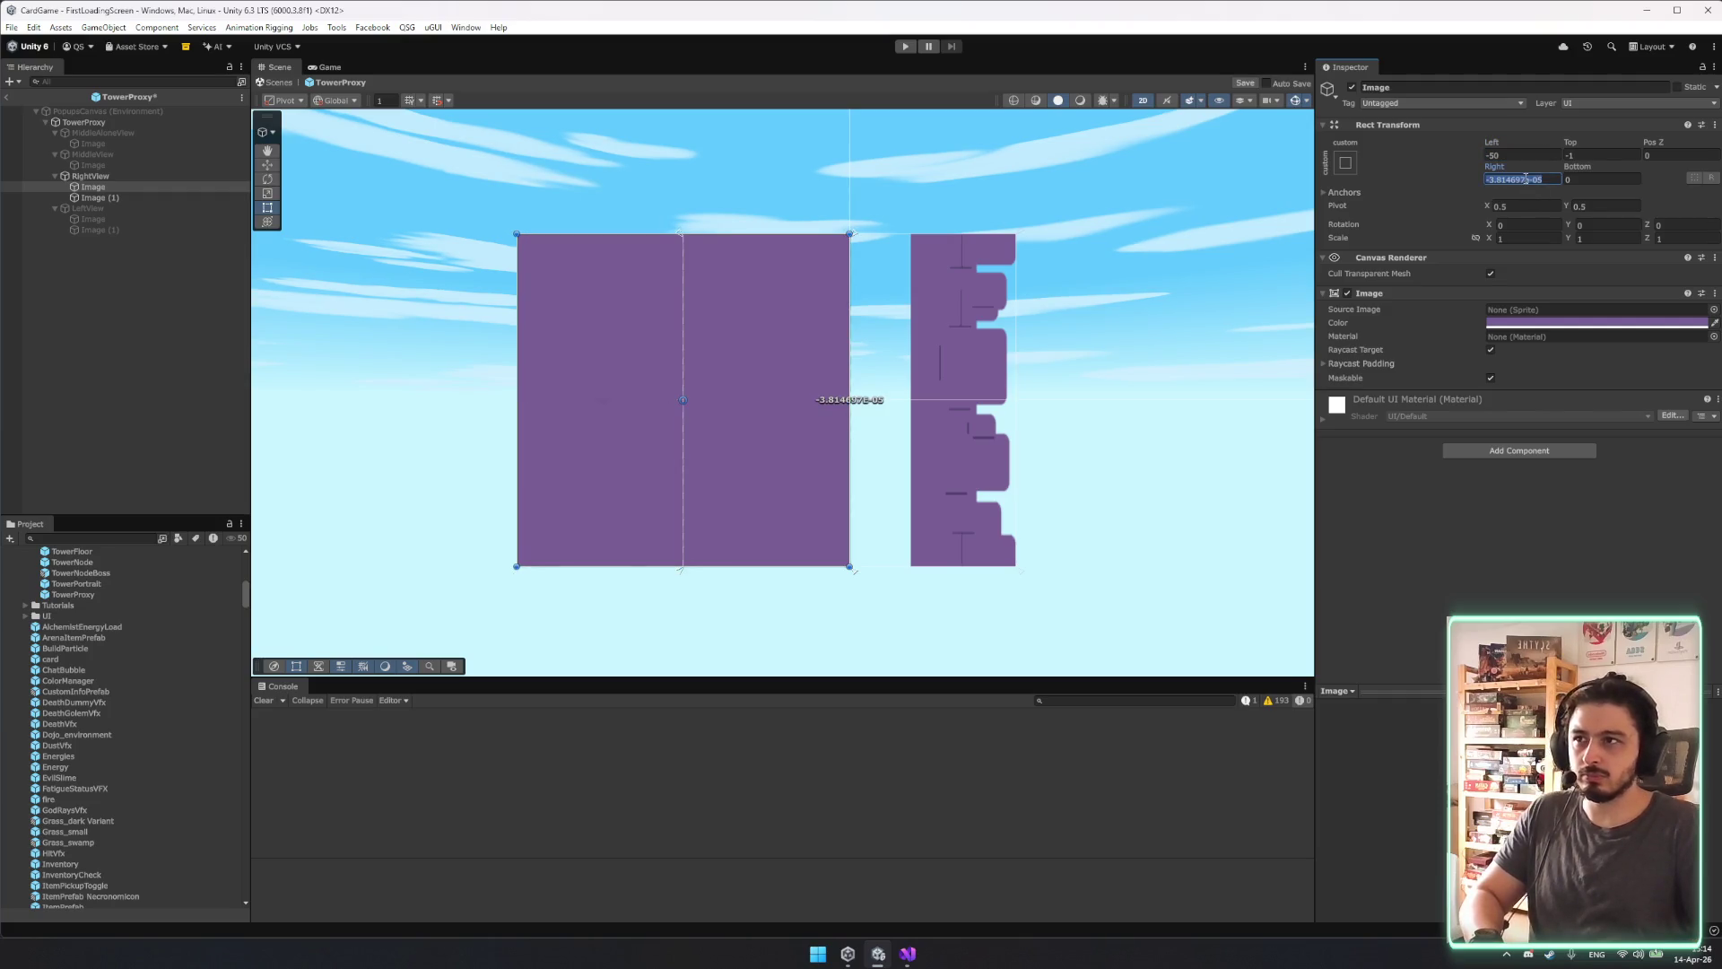
click(926, 336)
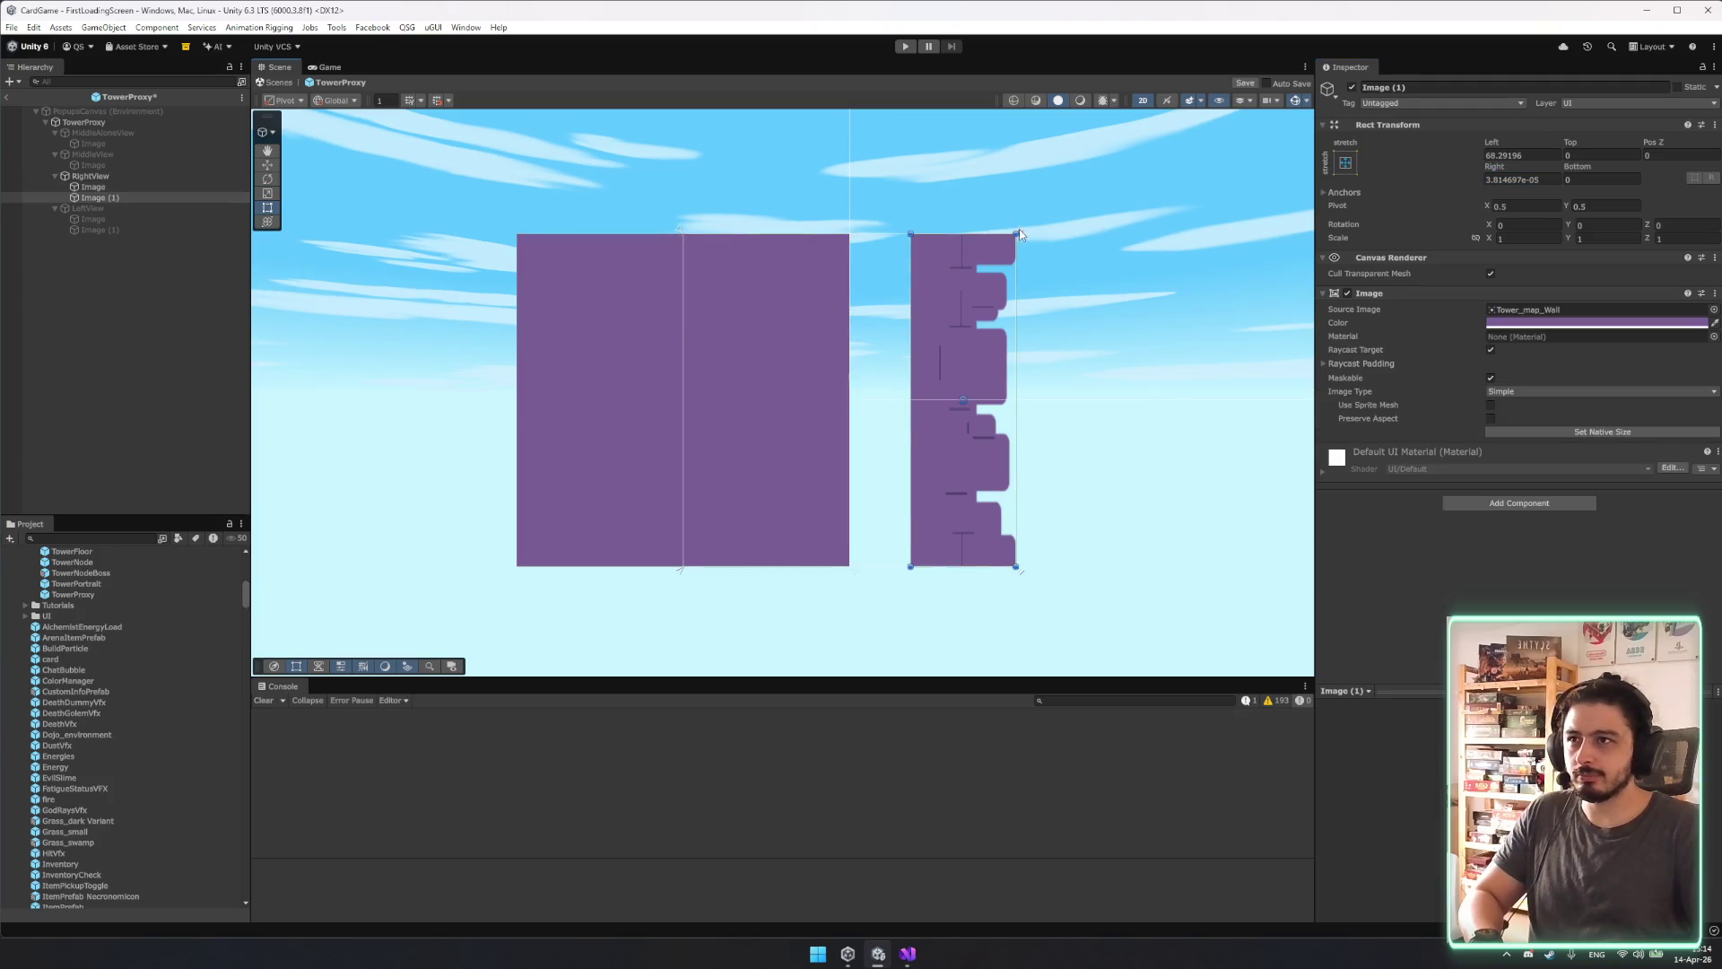
click(671, 579)
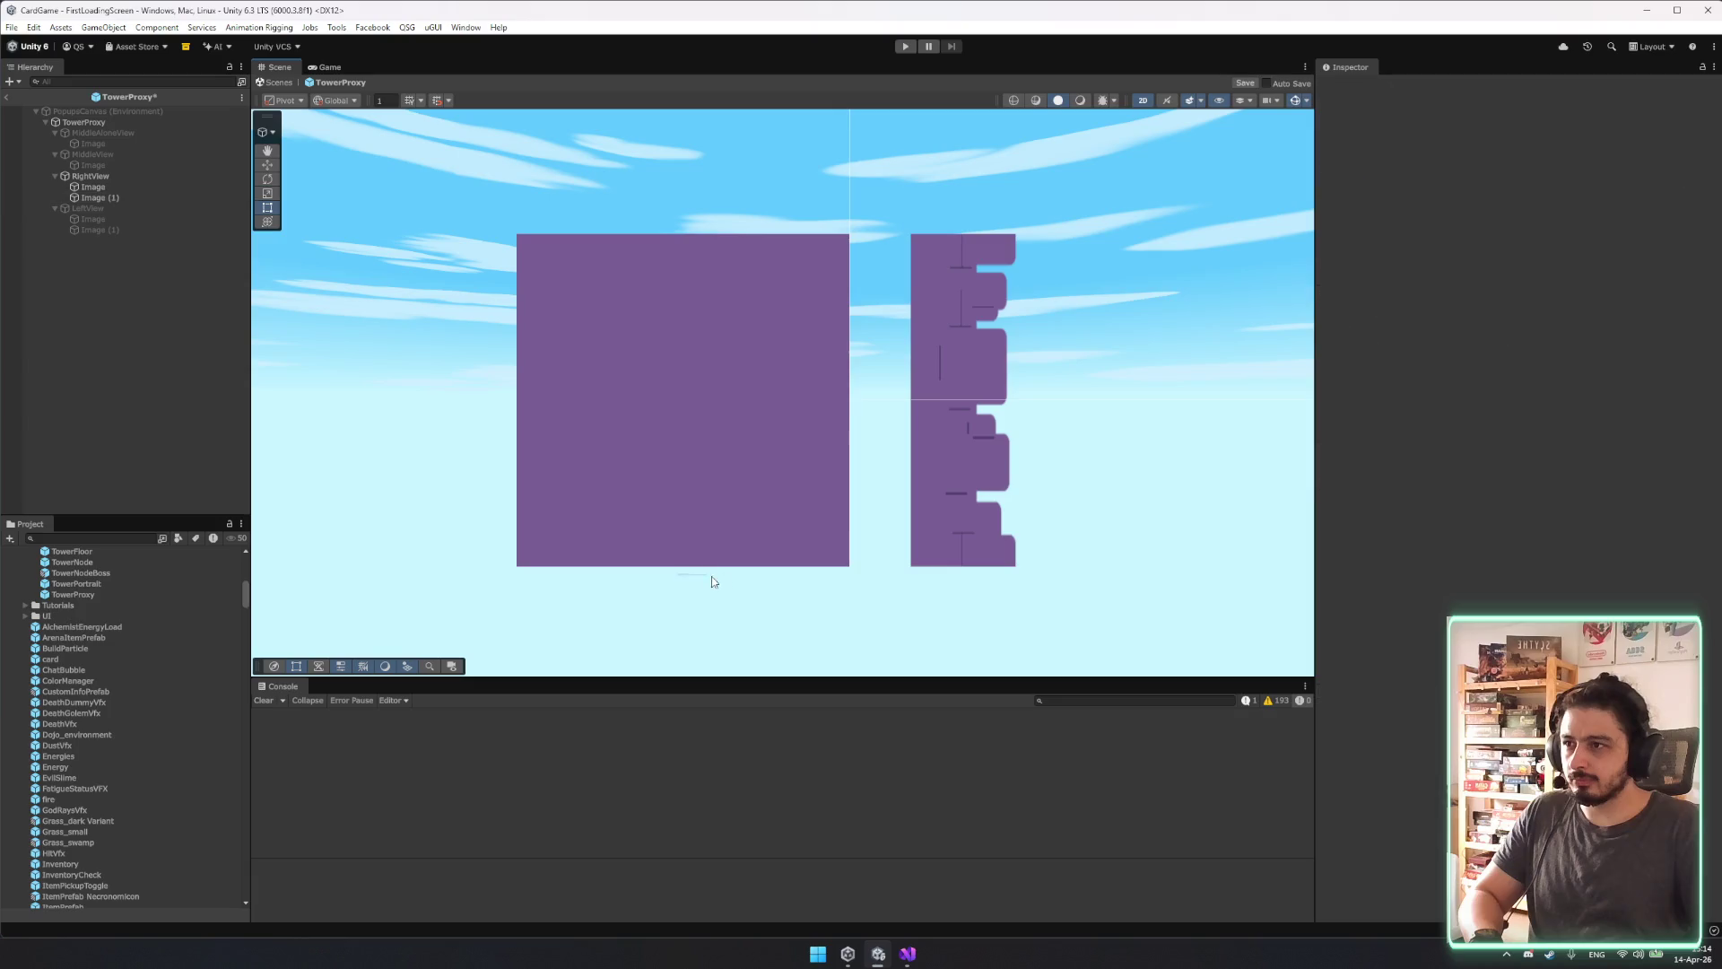
Anchor the wall Image (1) to the plain block's edge and fit its left and right edges flush.
click(763, 570)
drag(683, 571, 849, 597)
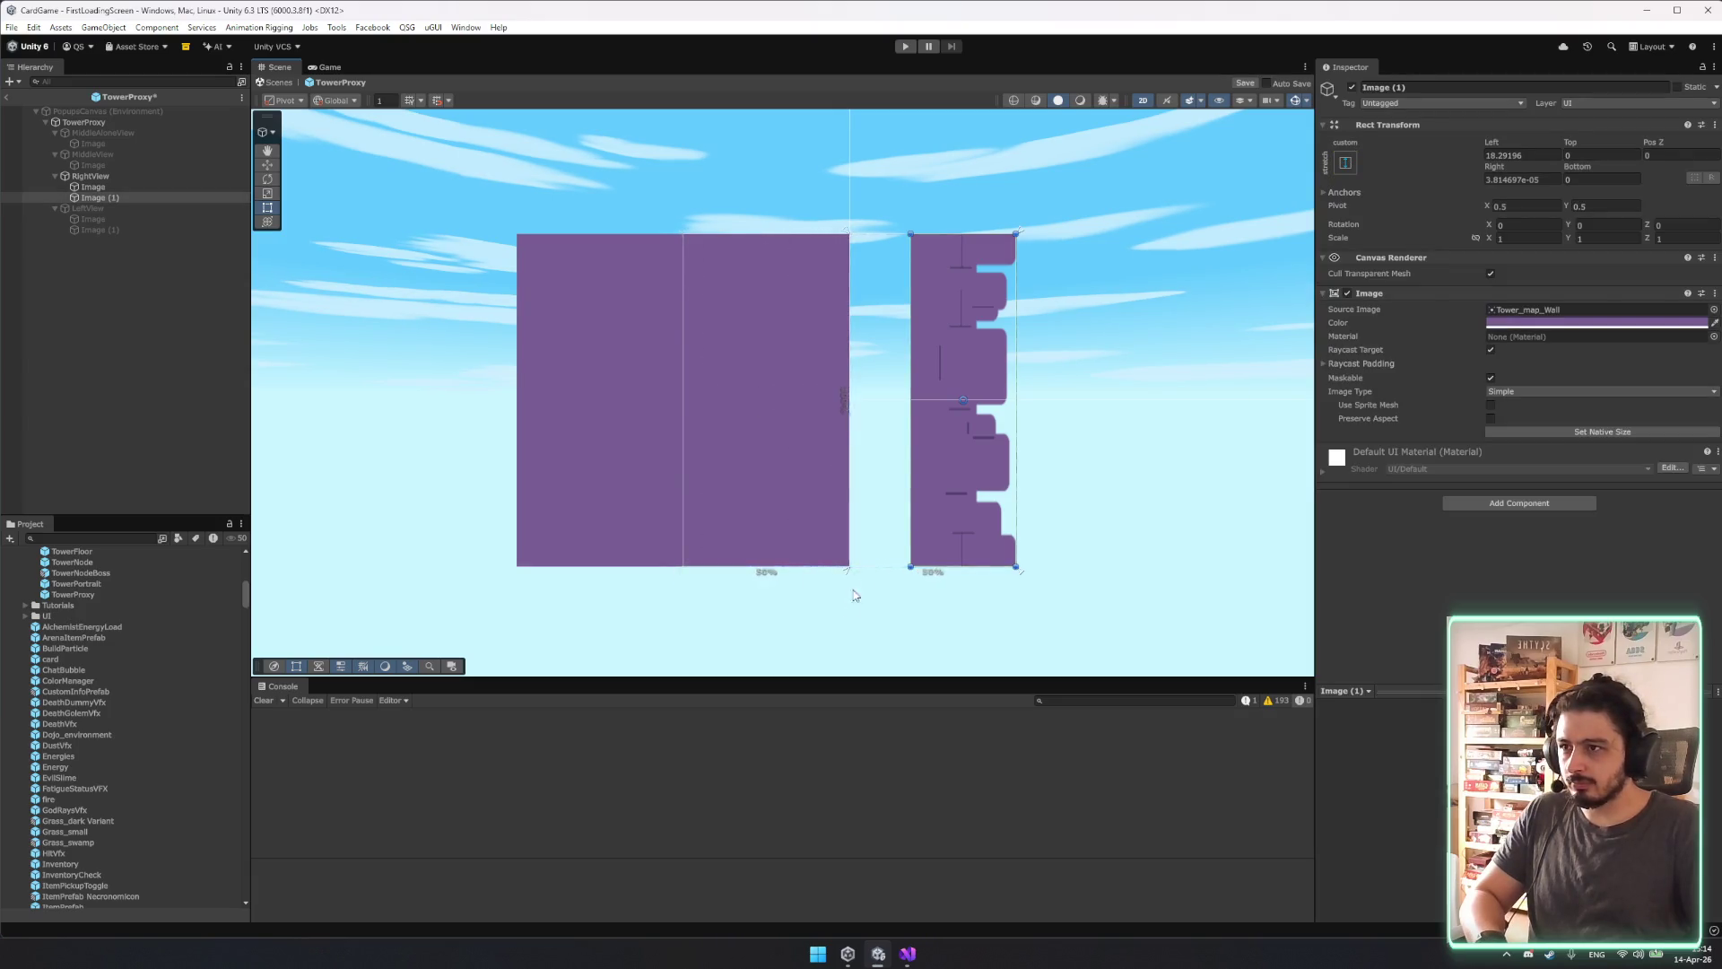
drag(913, 315, 849, 316)
mouse_move(1016, 308)
mouse_down()
mouse_move(950, 318)
mouse_move(970, 321)
mouse_up()
text(15)
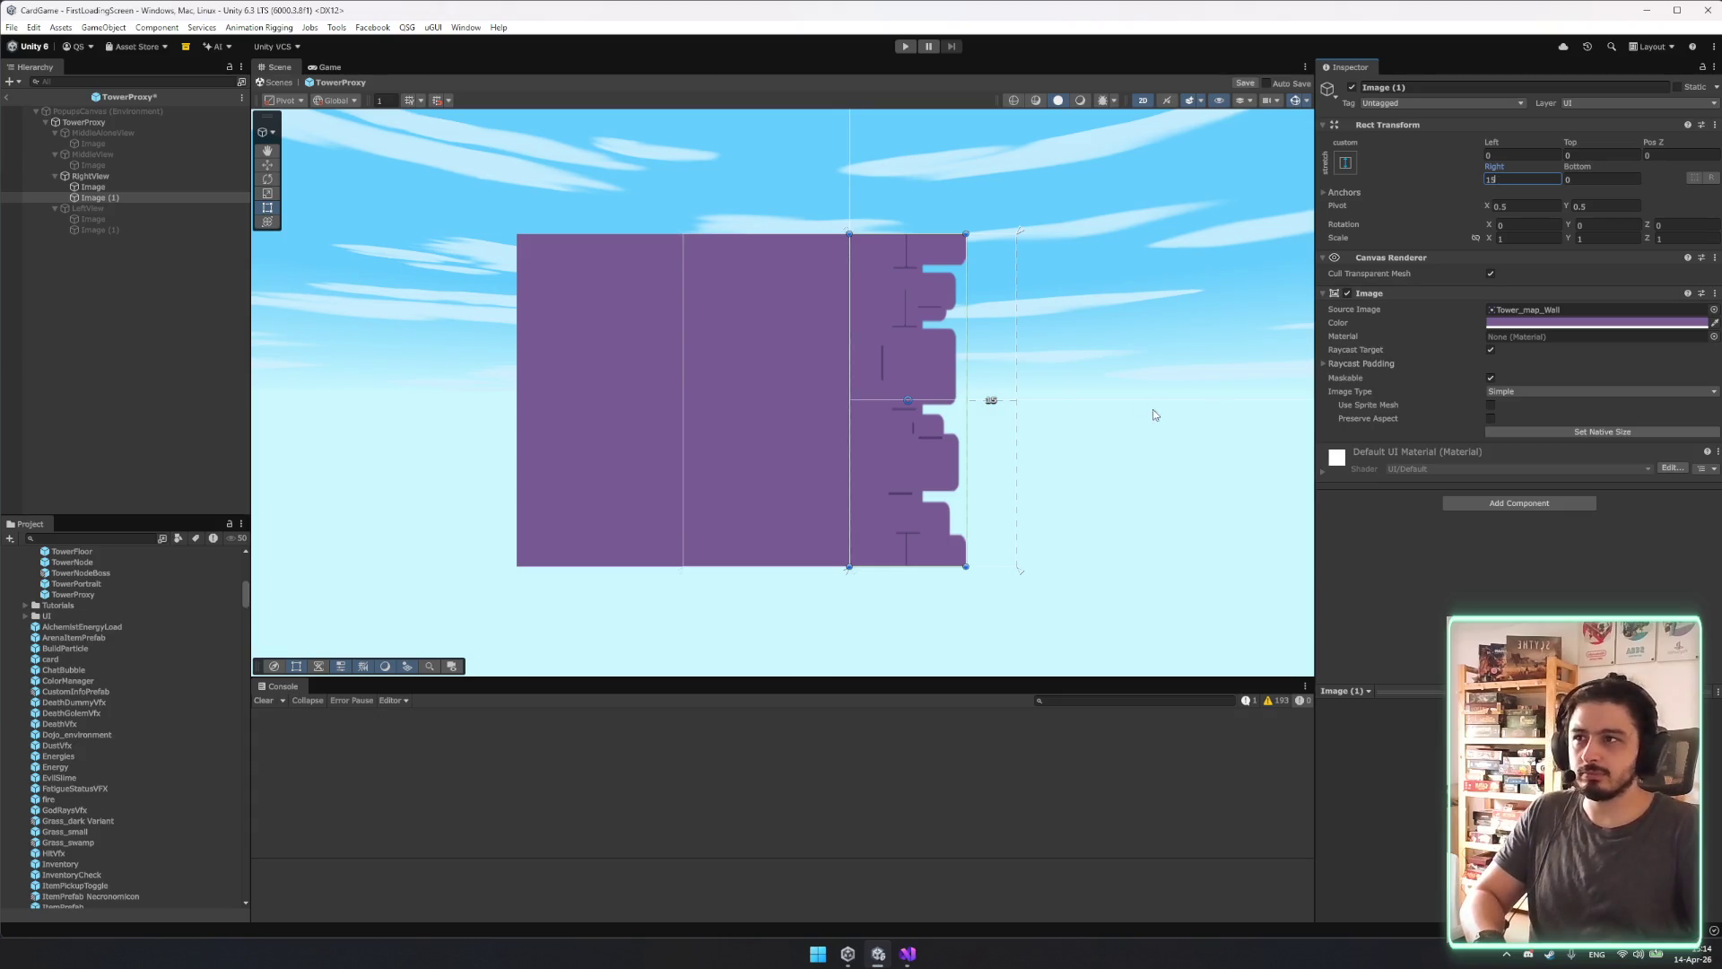
key(Return)
key(f)
mouse_move(898, 273)
mouse_down()
mouse_move(847, 271)
mouse_move(897, 271)
mouse_up()
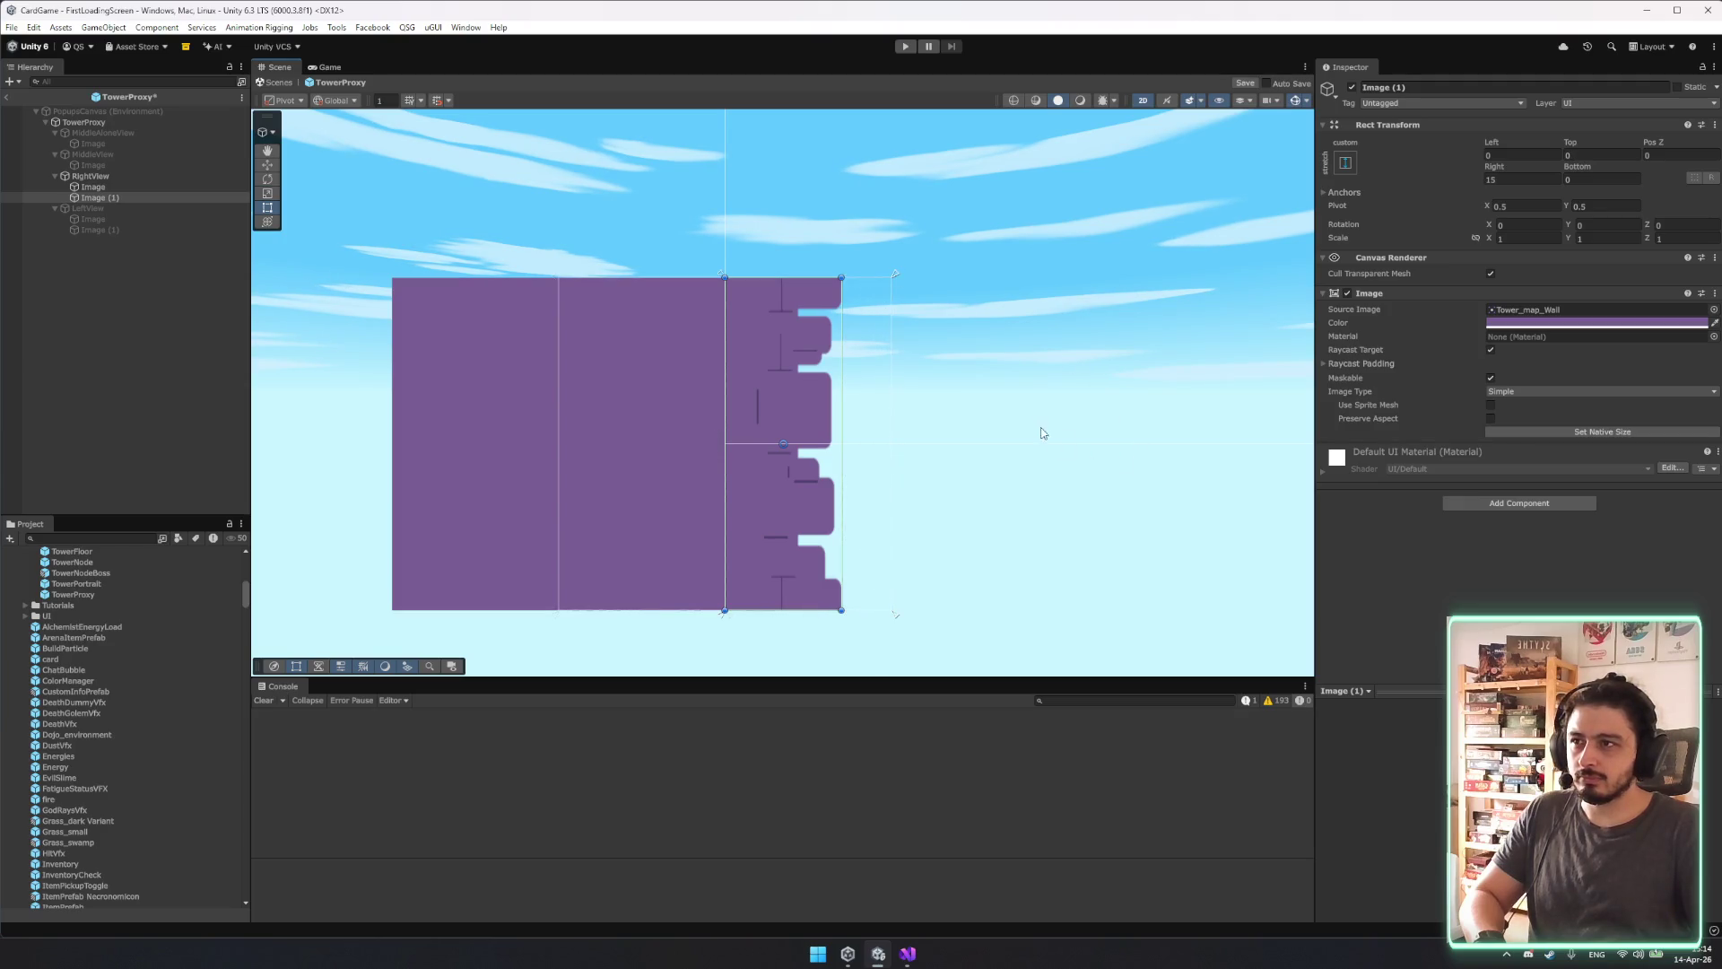
Resize TowerProxy to width 200 and height 200.
click(83, 122)
click(1510, 178)
text(200)
key(Tab)
text(200)
key(Return)
scroll(820, 474, down, 3)
scroll(848, 465, up, 4)
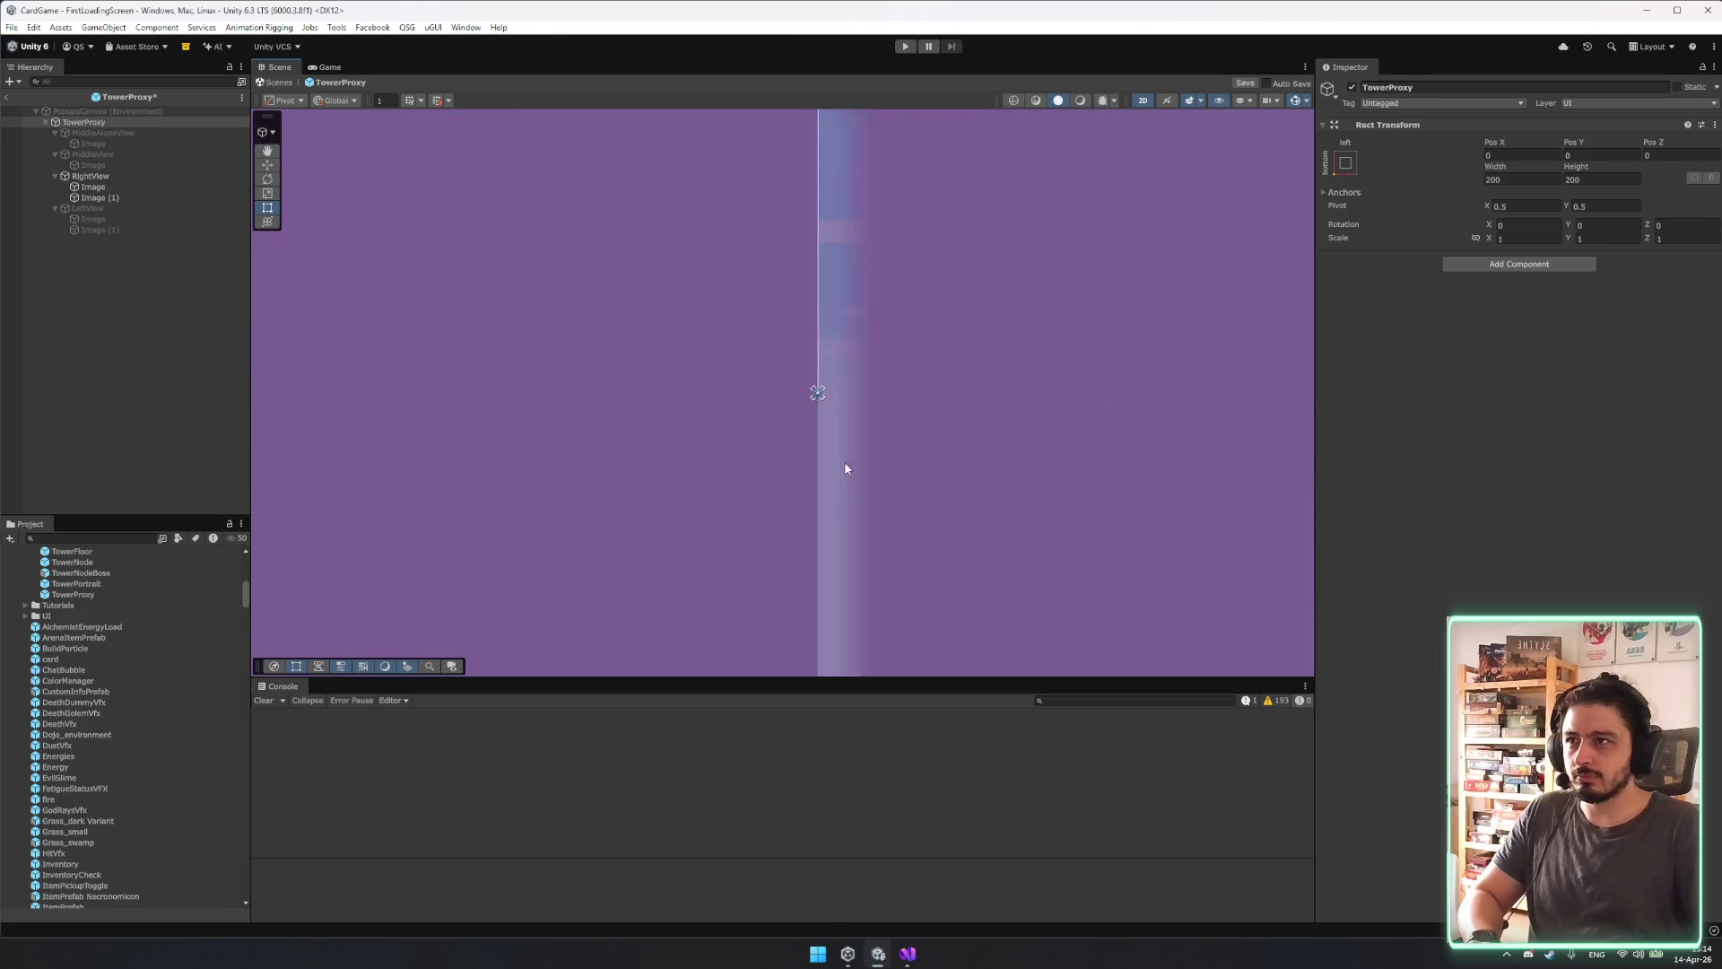
Raise RightView's plain Image top edge to match the wall, undoing an accidental rotation.
scroll(869, 463, down, 4)
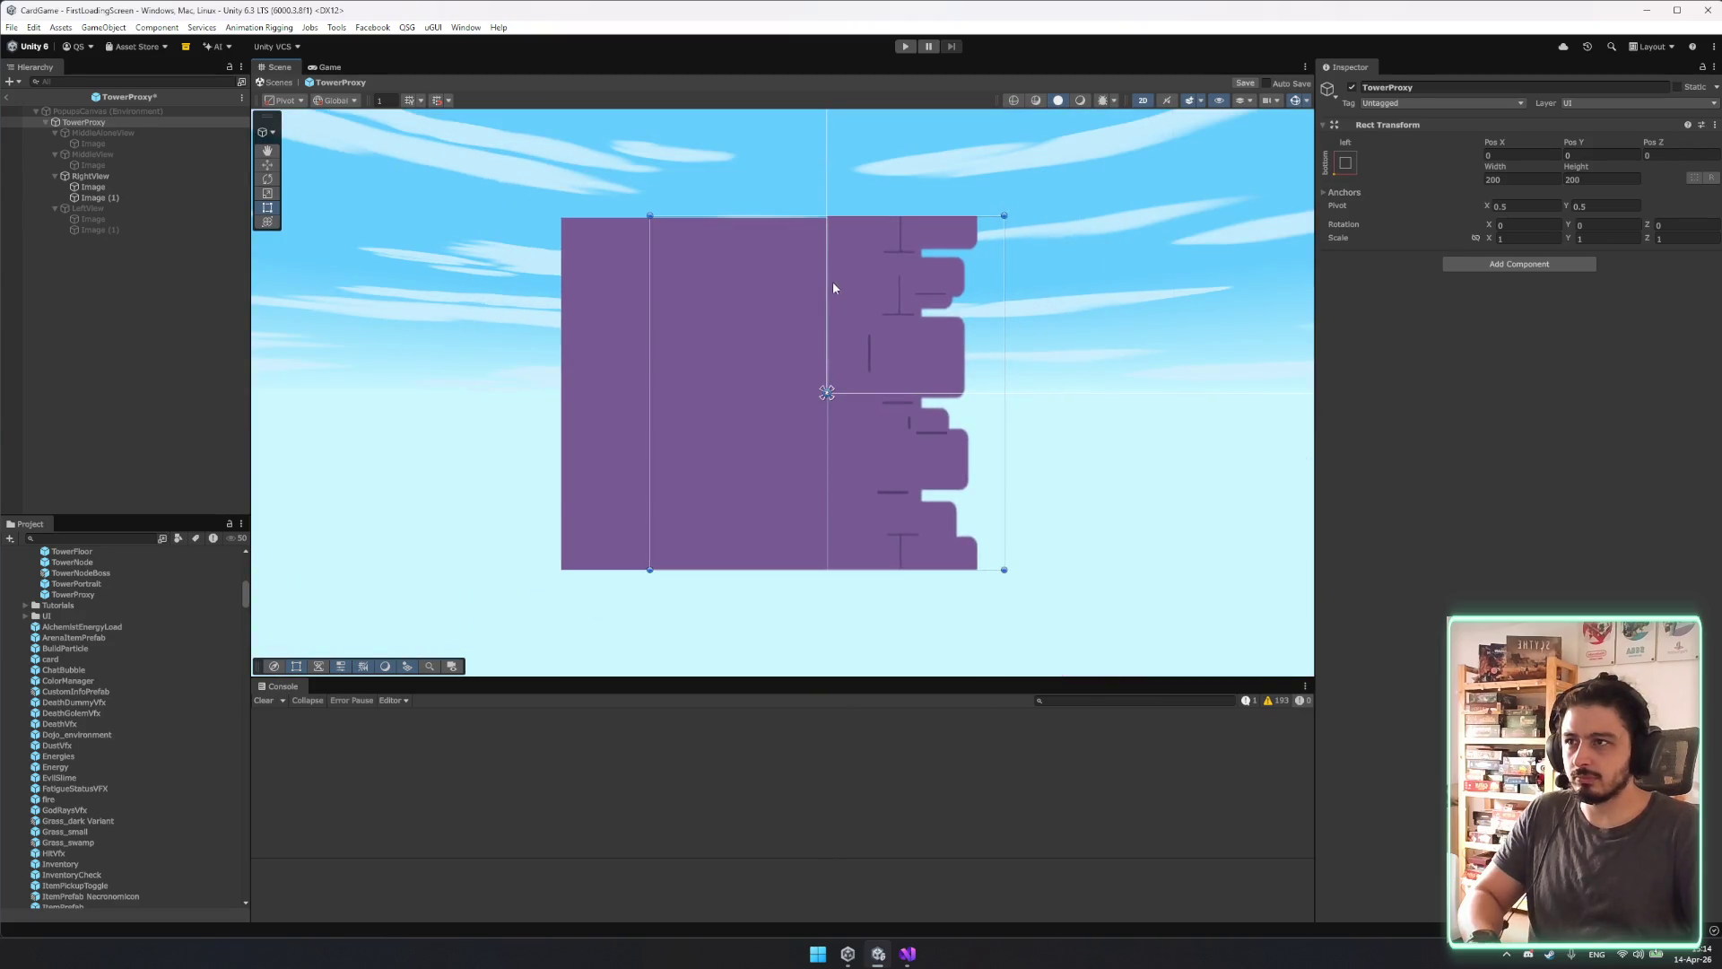
click(1186, 347)
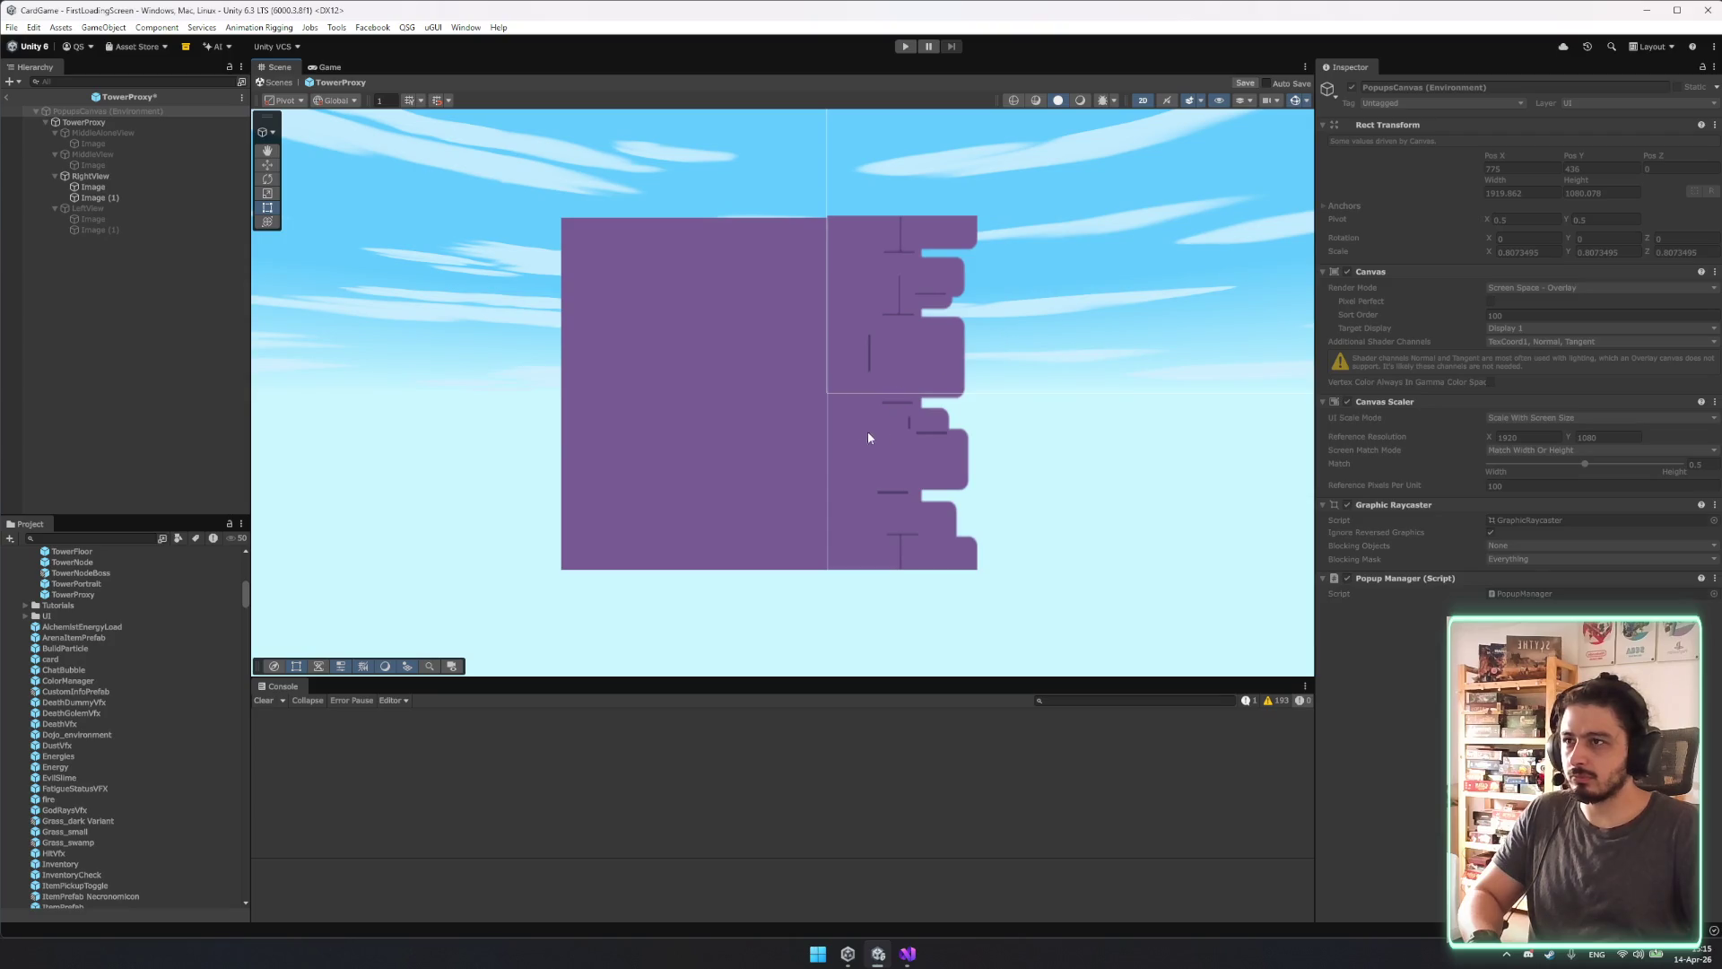
scroll(861, 202, up, 5)
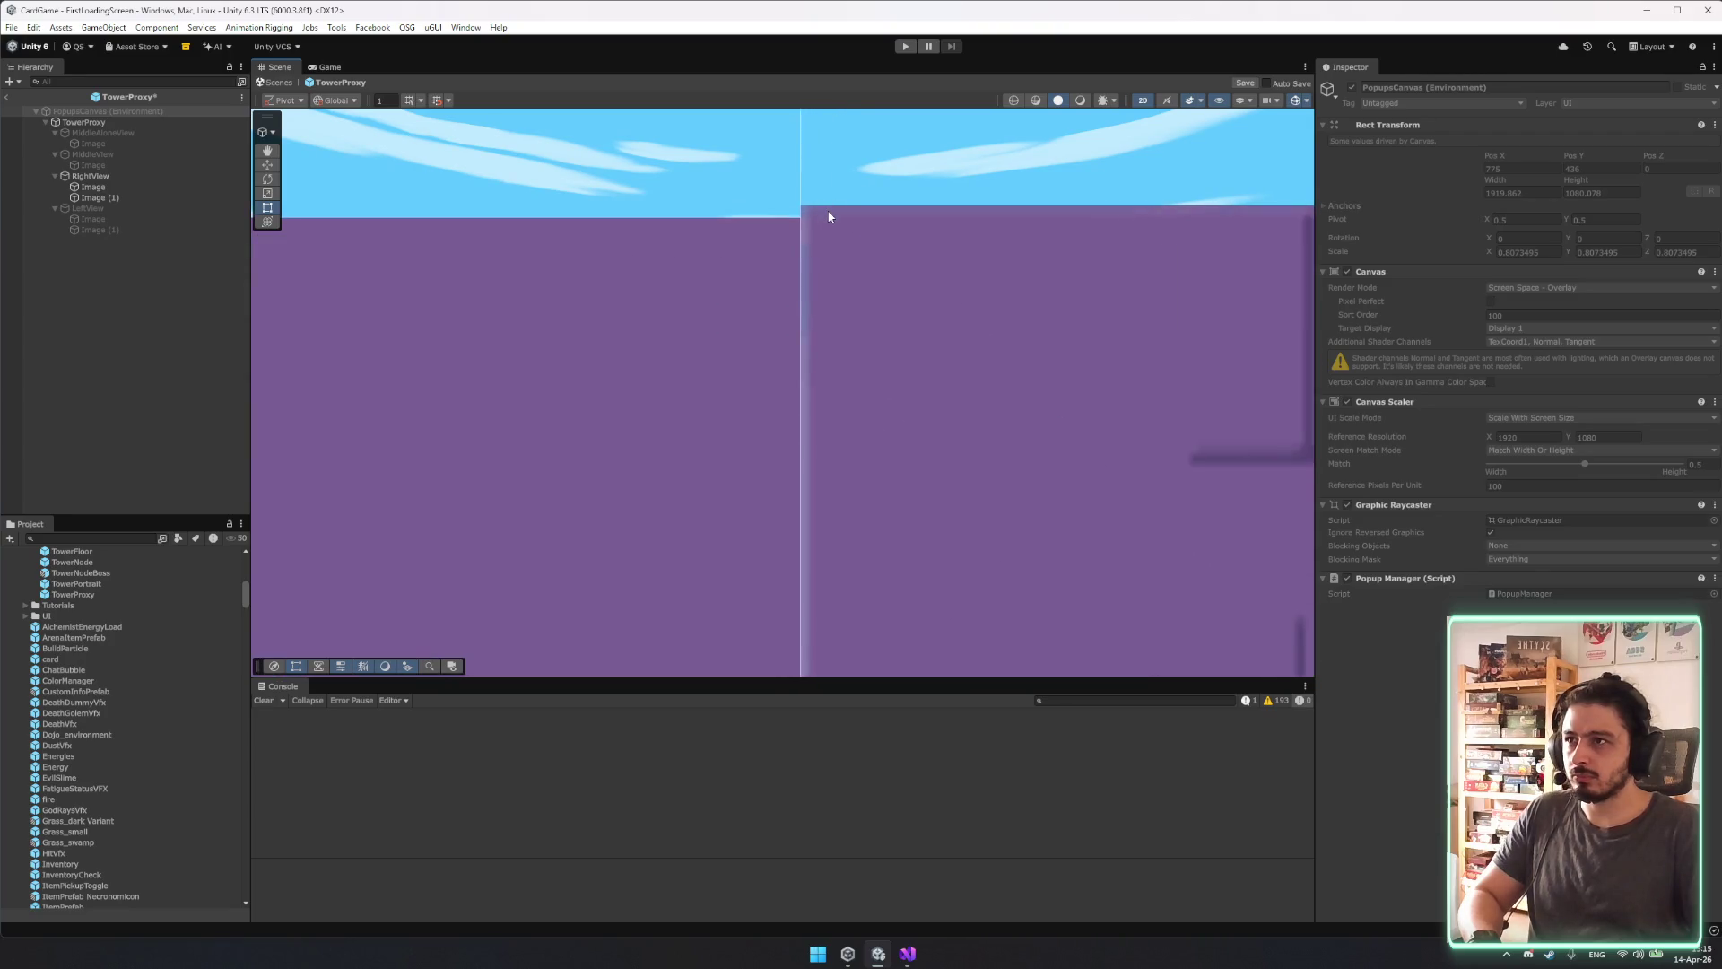
scroll(808, 257, down, 5)
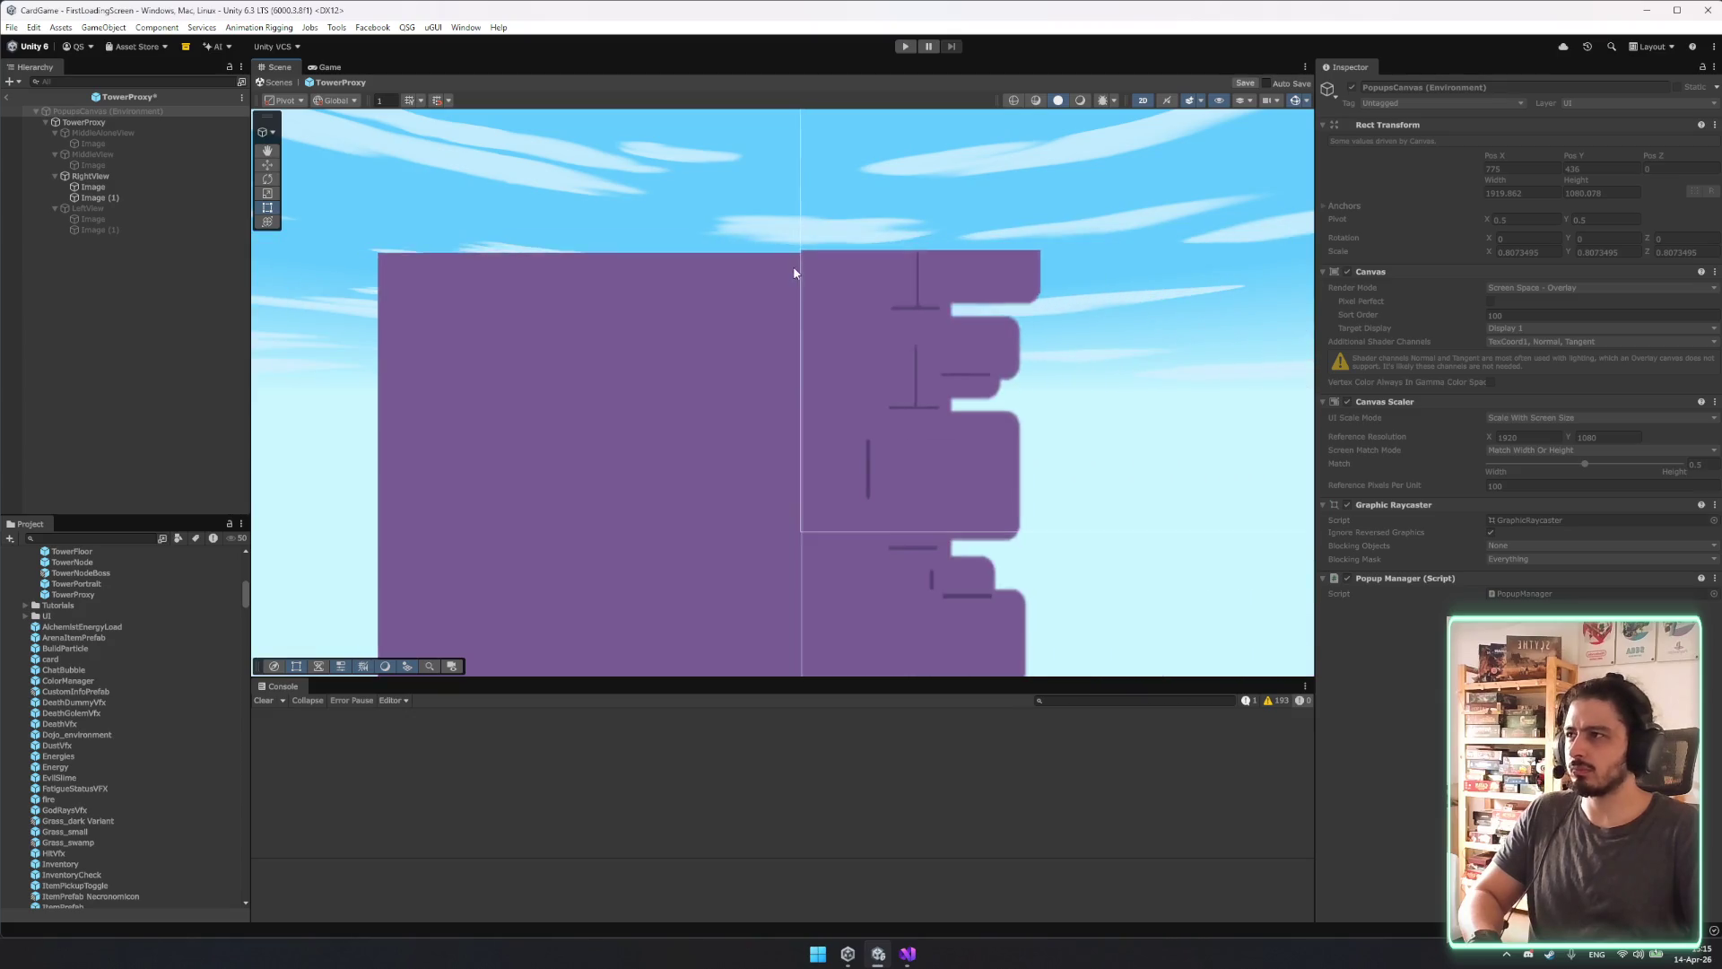
click(99, 187)
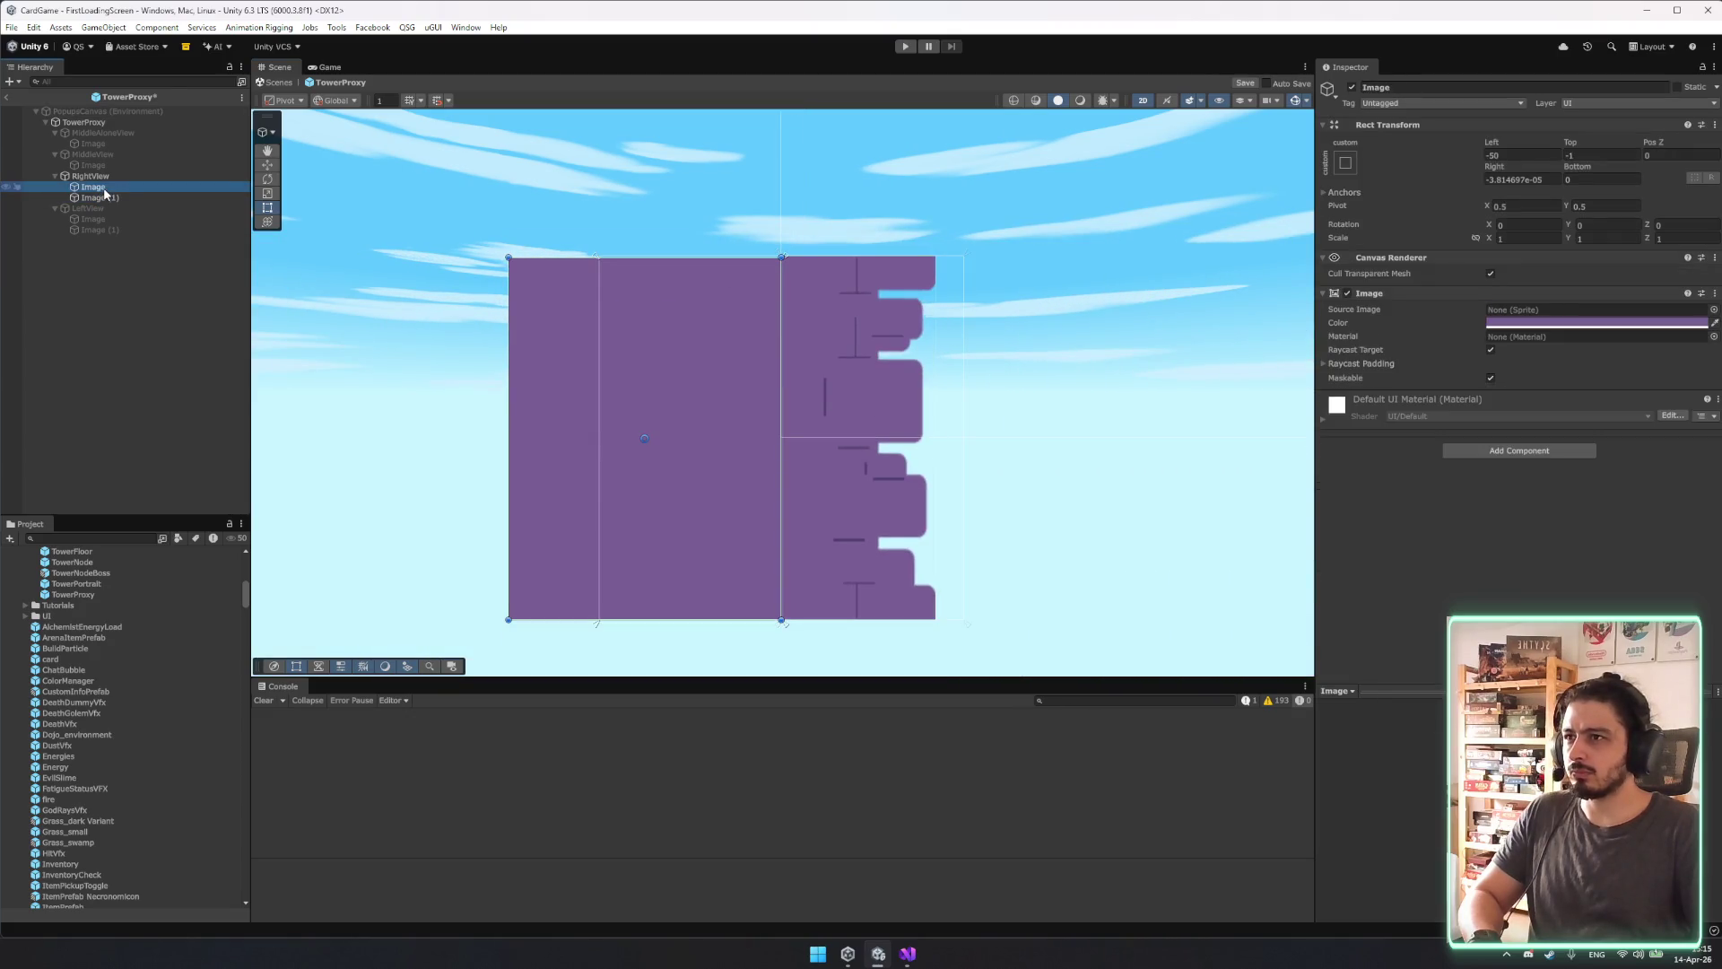
scroll(754, 249, up, 2)
drag(732, 281, 796, 275)
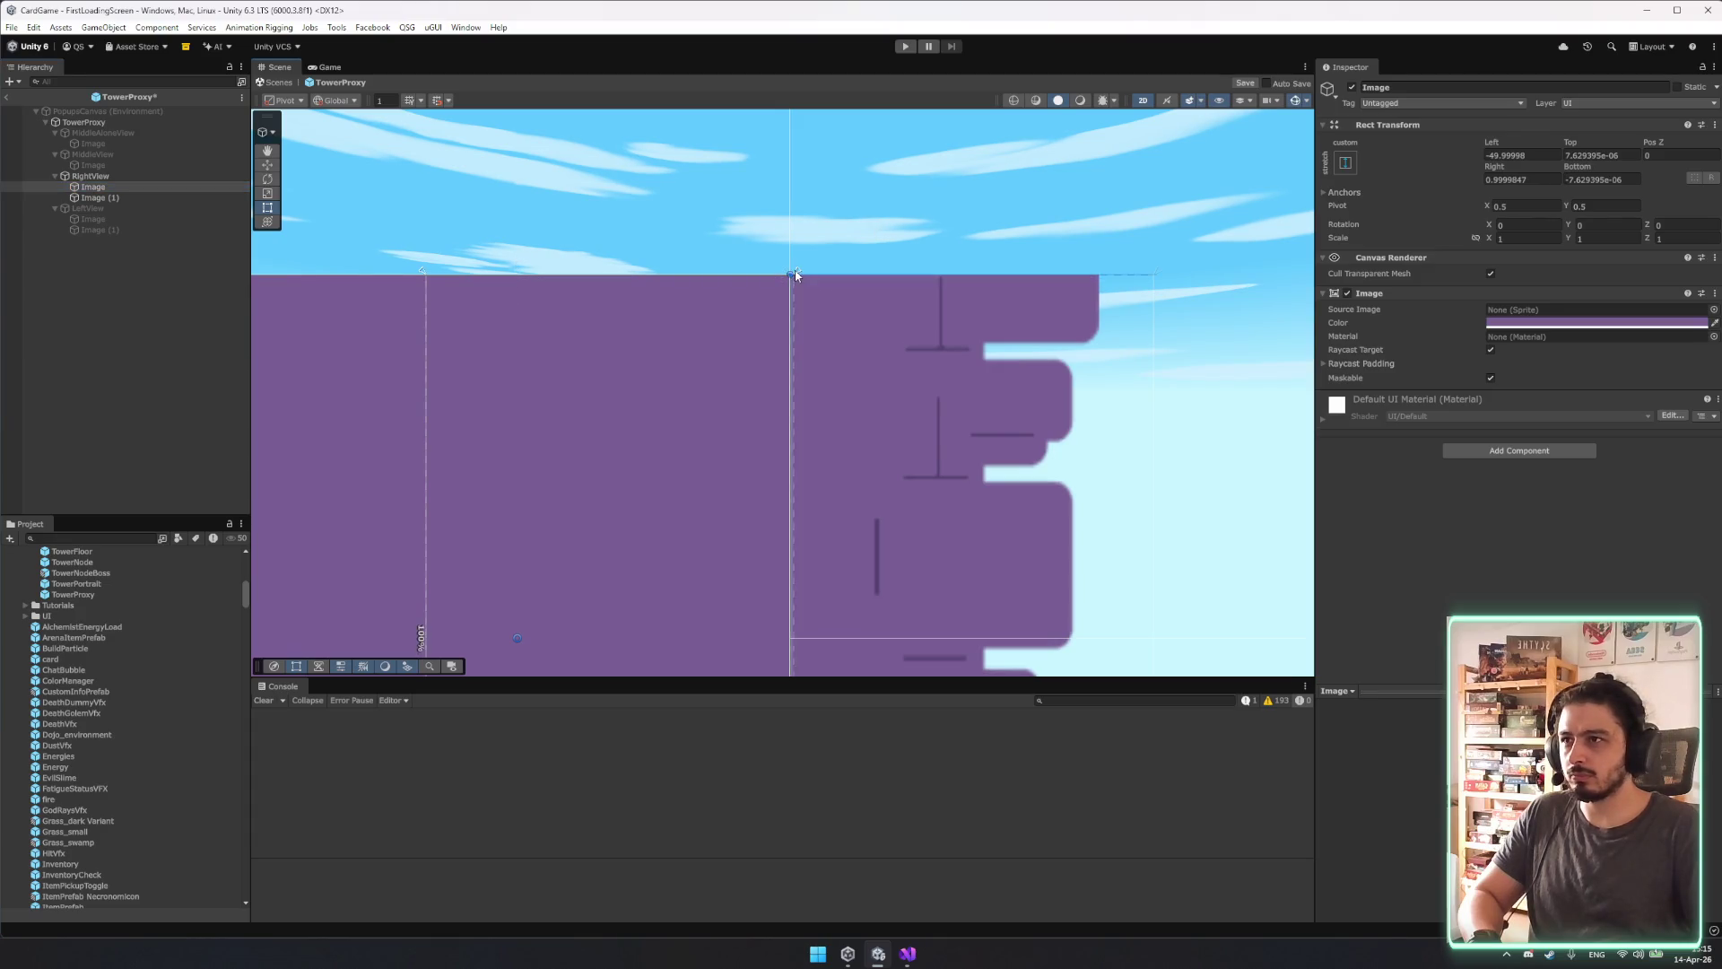
scroll(810, 363, down, 4)
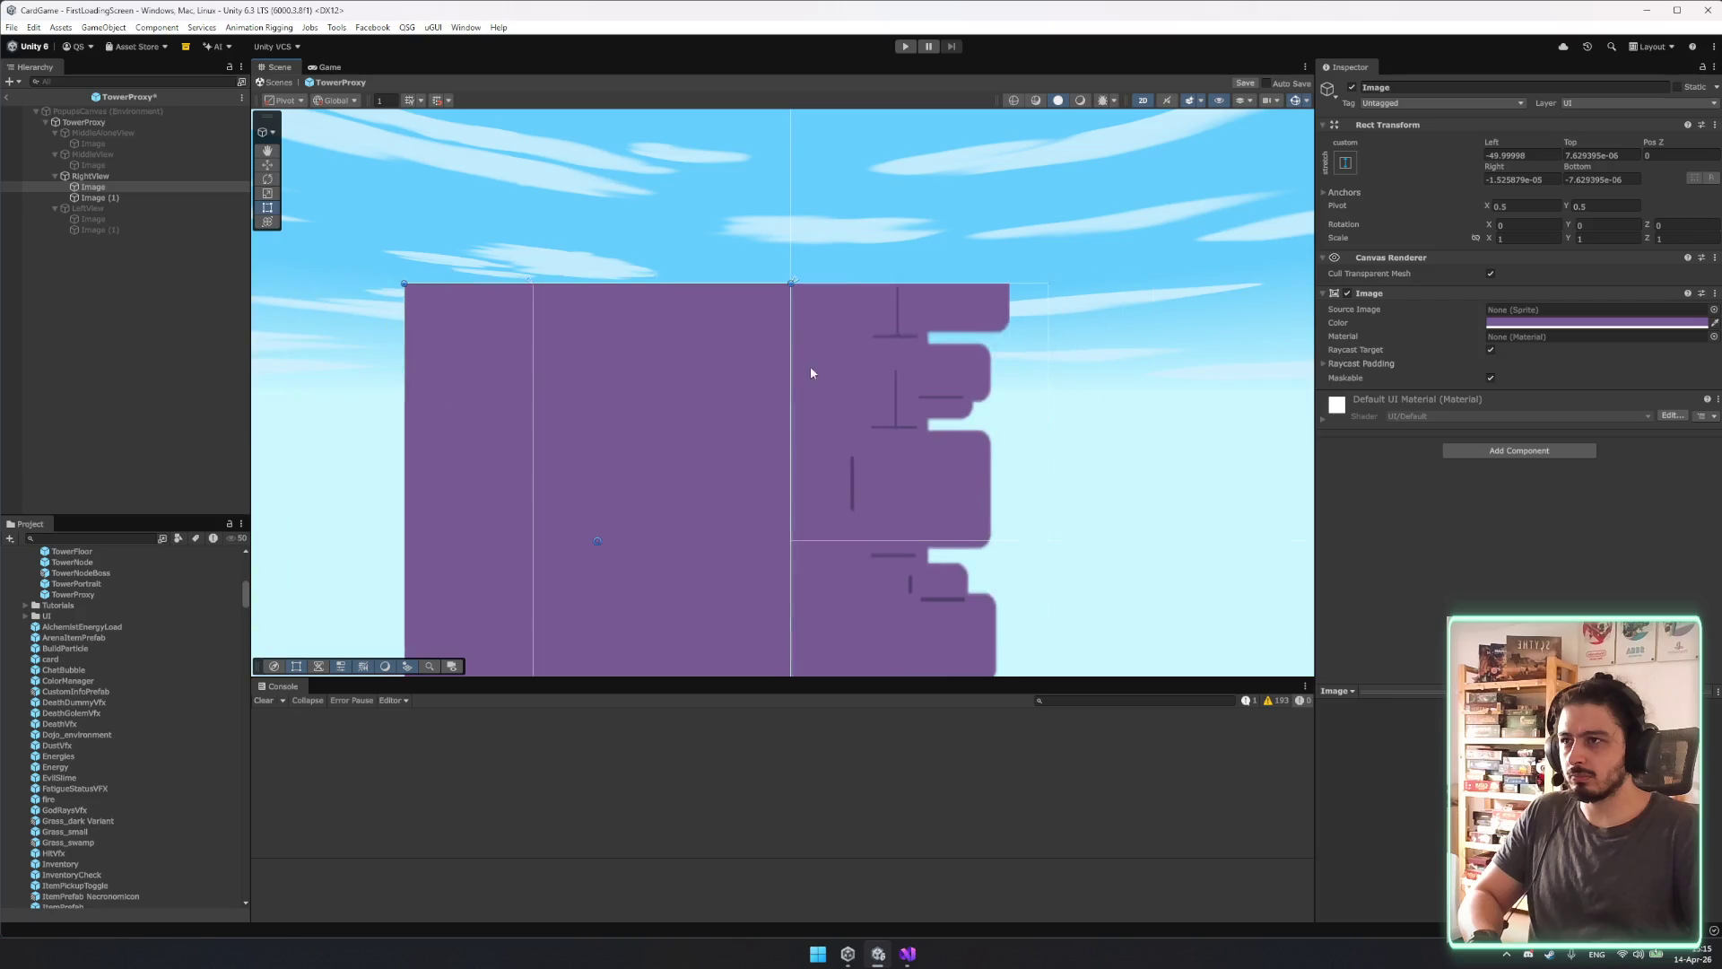
scroll(838, 315, up, 4)
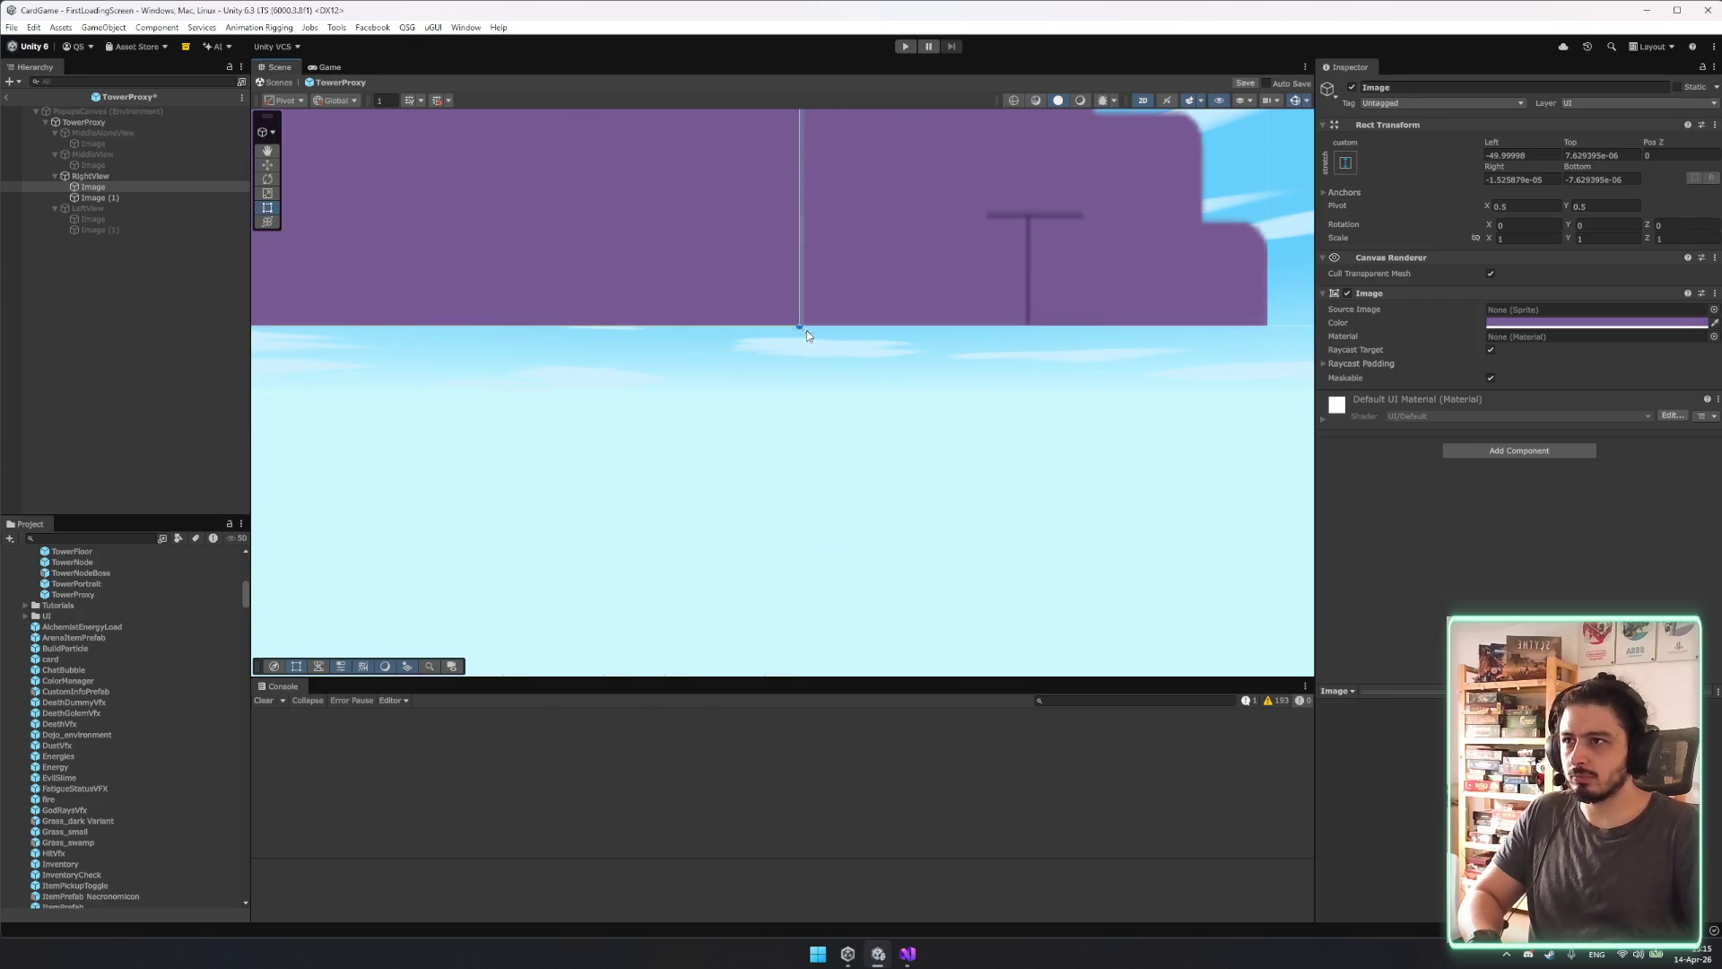
drag(805, 334, 800, 364)
key(ctrl+z)
Give the wall Image (1) a left offset of about -3 so it overlaps the plain block.
click(901, 273)
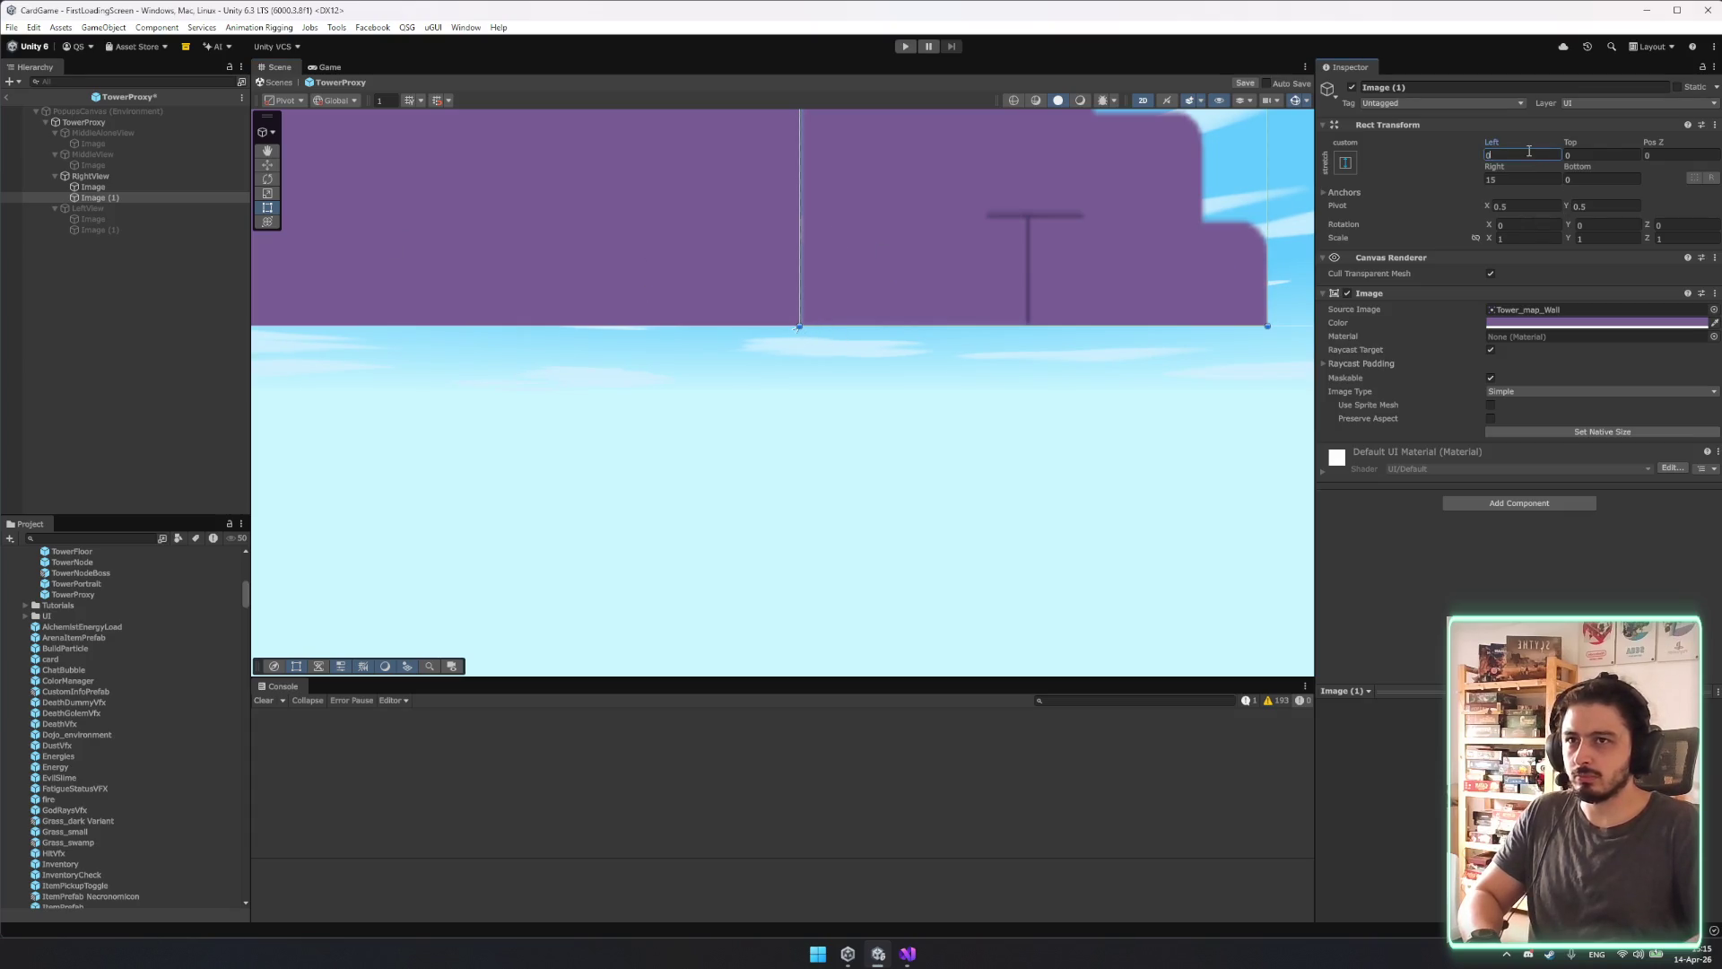
text(5)
key(BackSpace)
text(4)
key(BackSpace)
text(3)
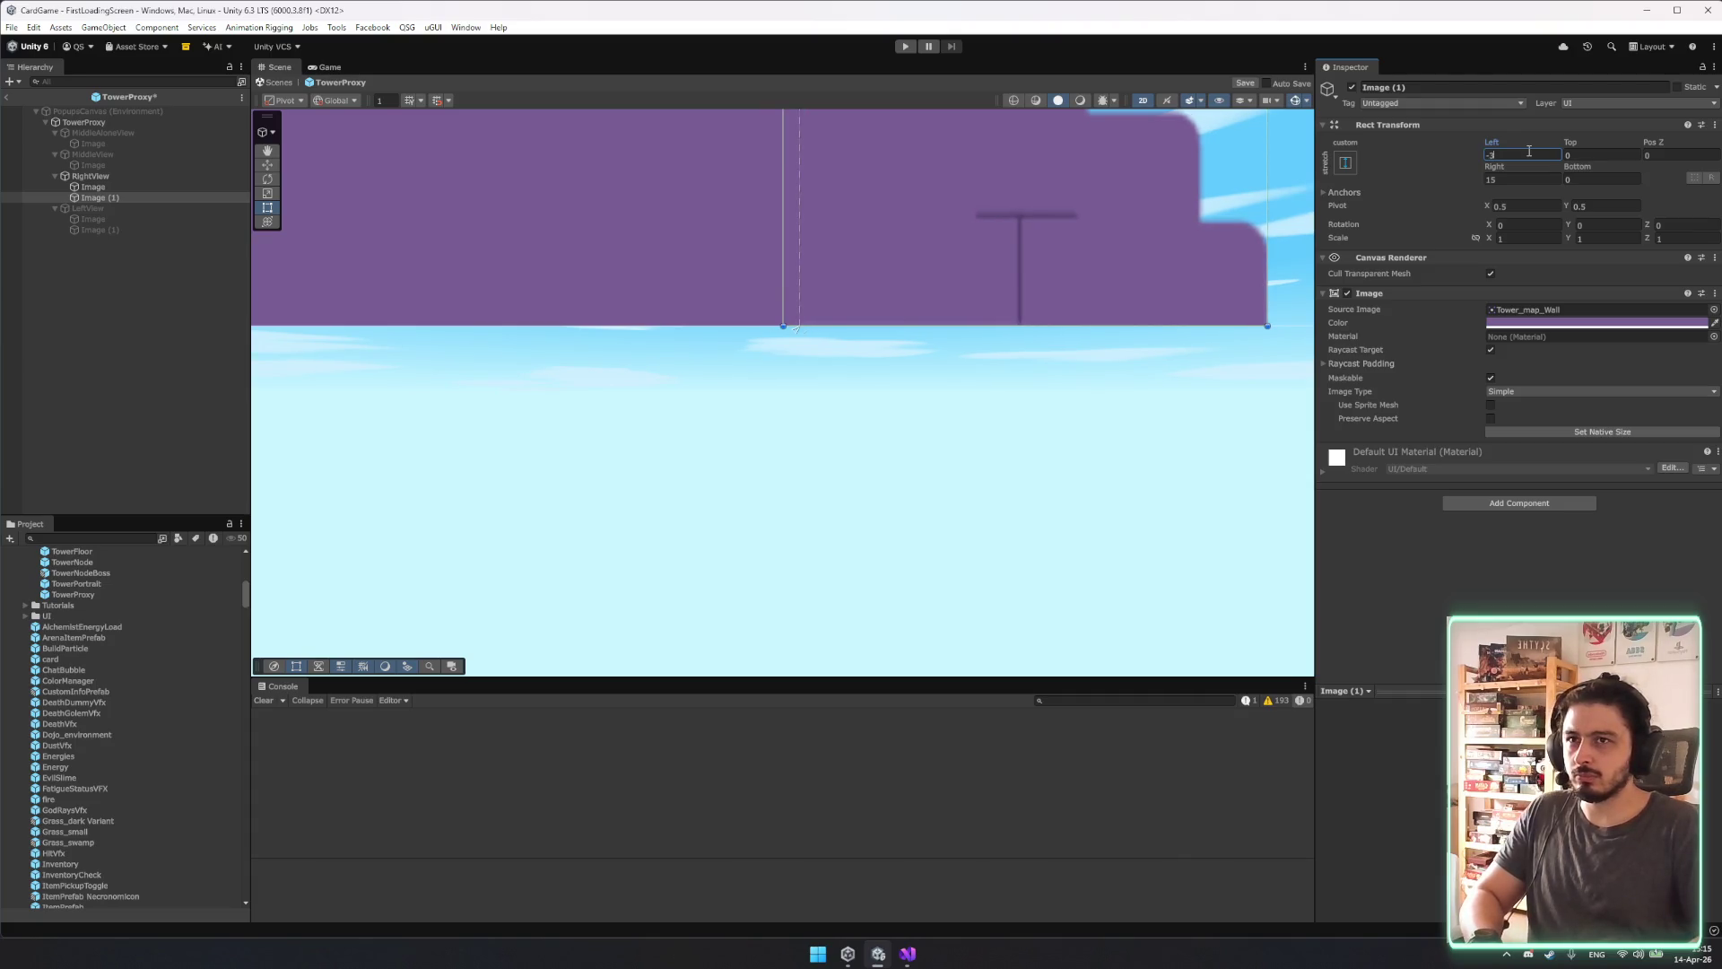
text(2)
click(1111, 465)
scroll(1118, 508, down, 3)
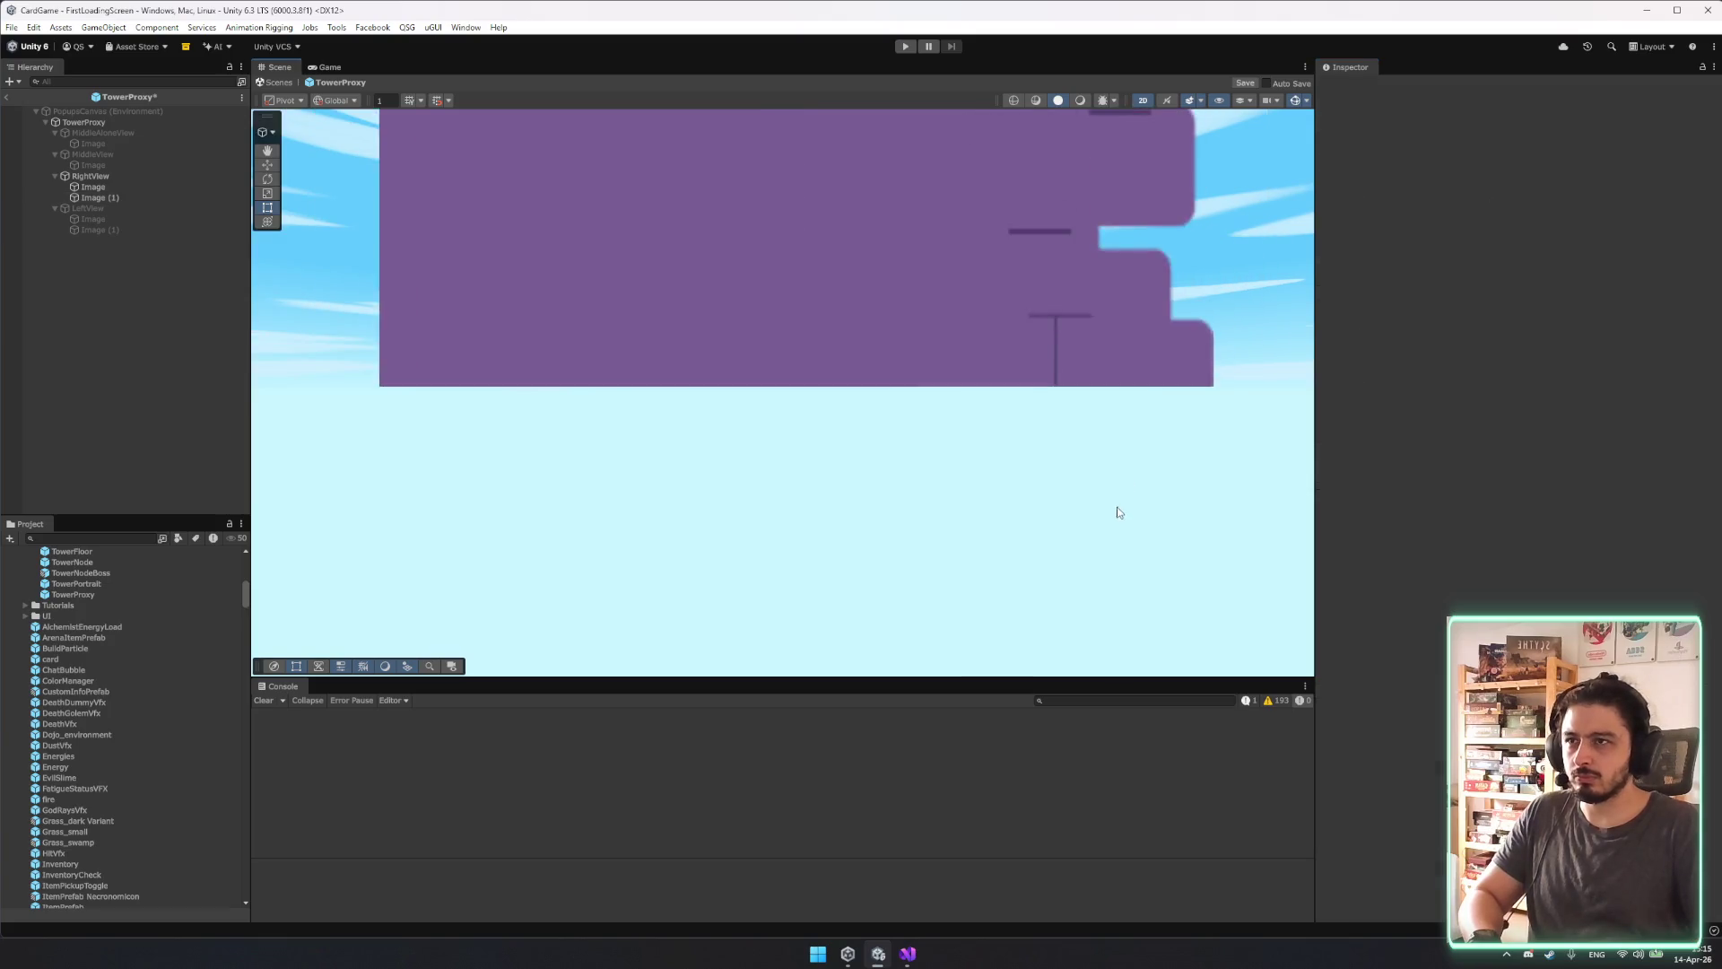
scroll(921, 448, up, 2)
scroll(987, 367, down, 3)
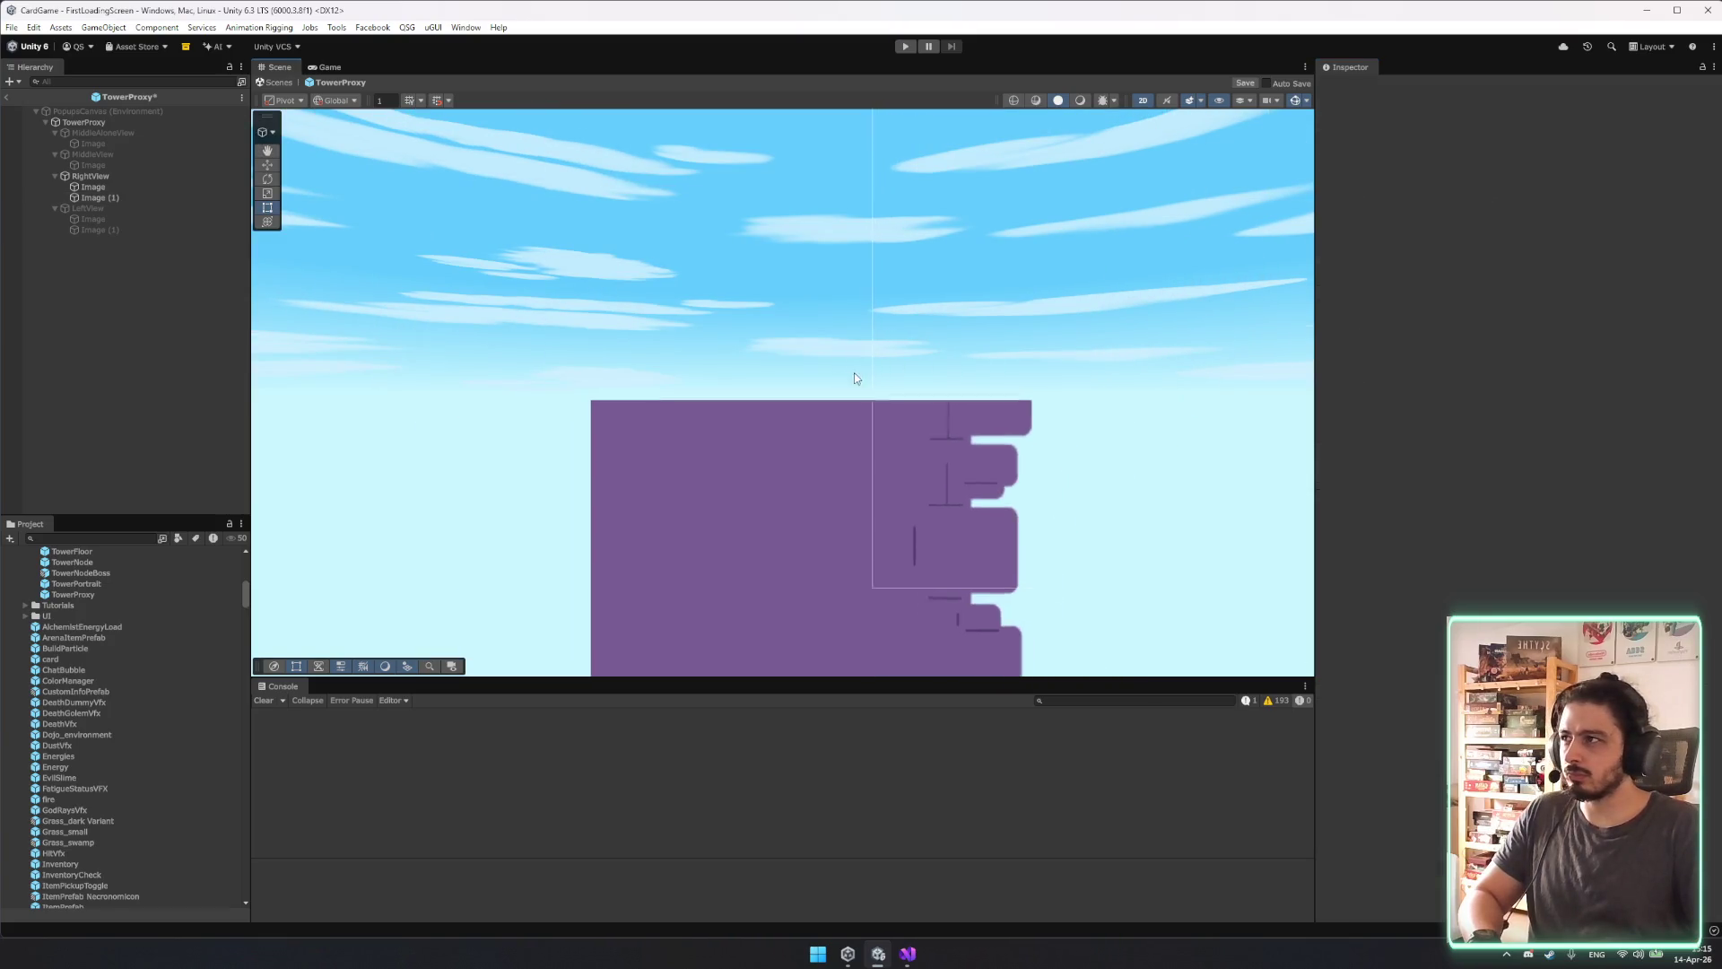
click(107, 176)
click(93, 187)
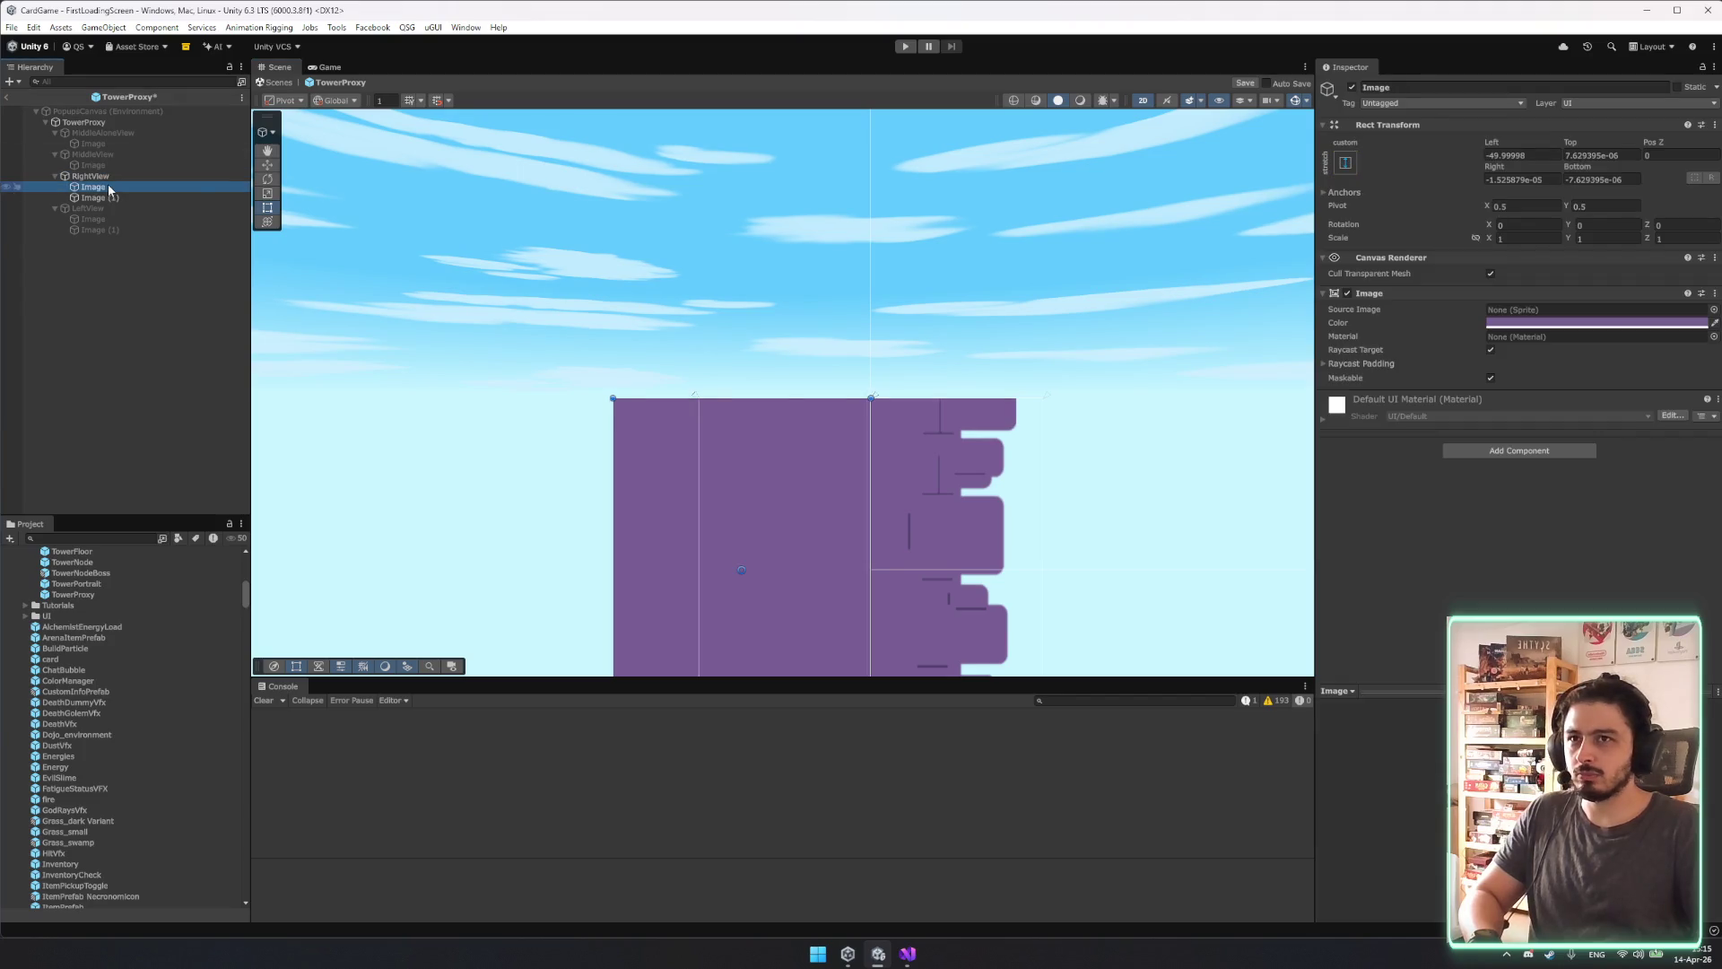
Copy the RightView plain Image's Rect Transform and paste its values onto LeftView's Image.
right_click(1378, 125)
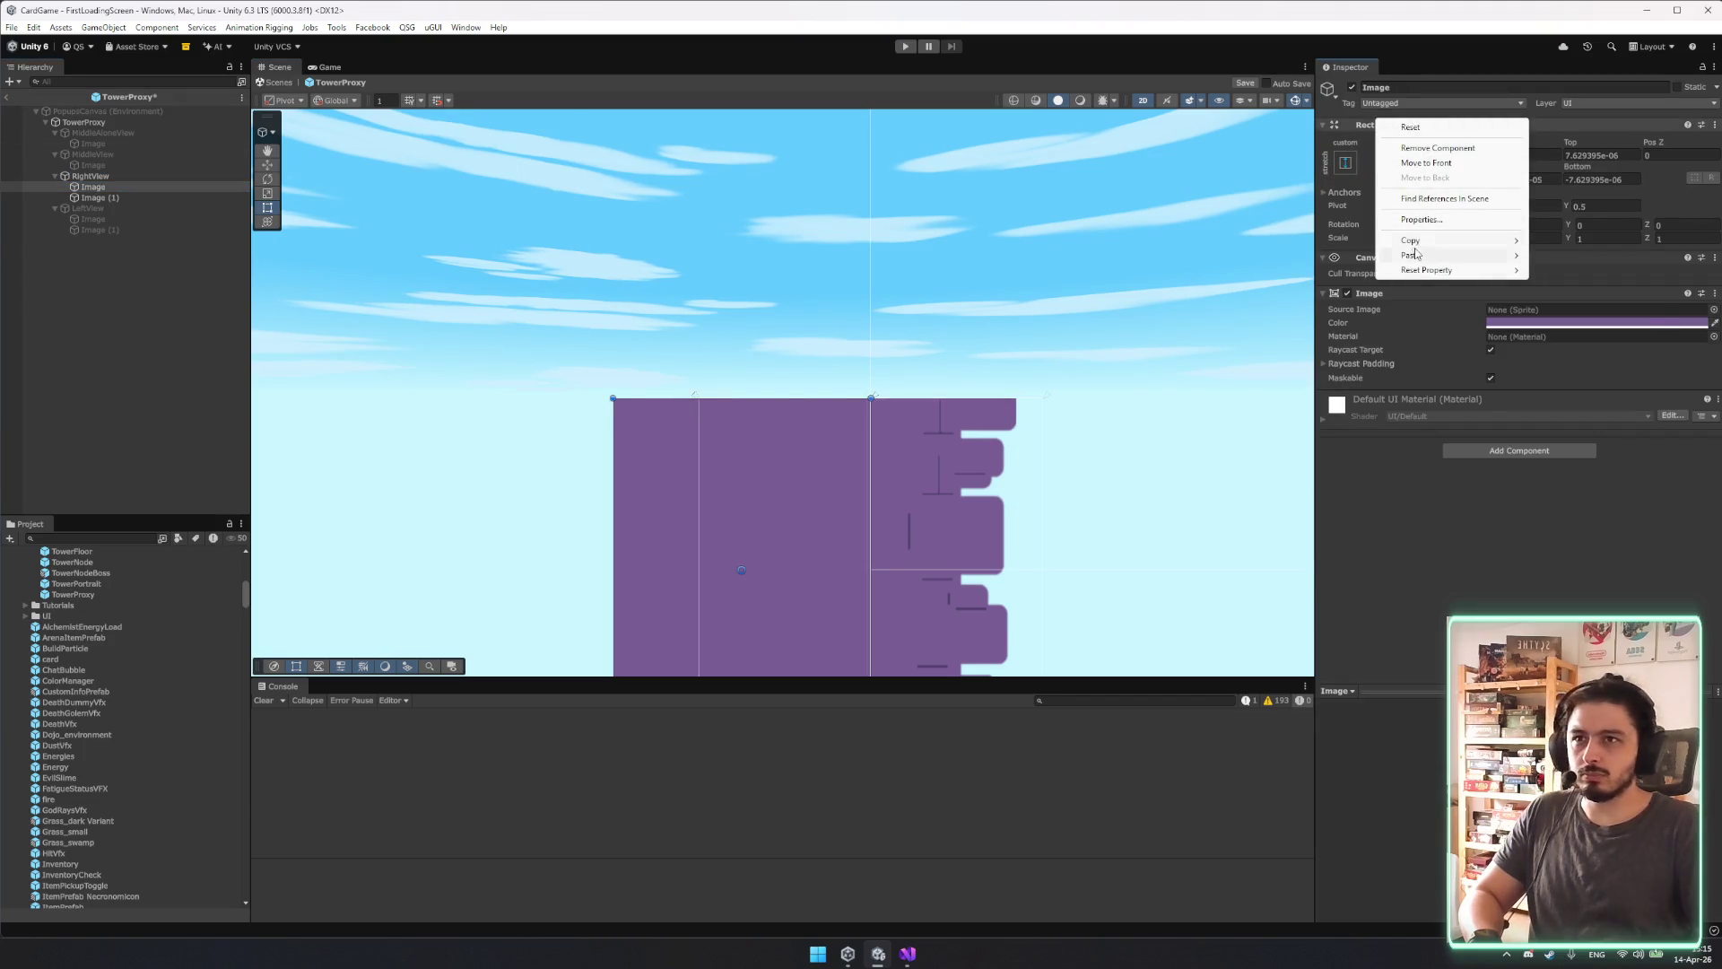
mouse_move(1427, 242)
click(1574, 312)
click(110, 220)
right_click(1428, 126)
mouse_move(1481, 273)
click(1637, 351)
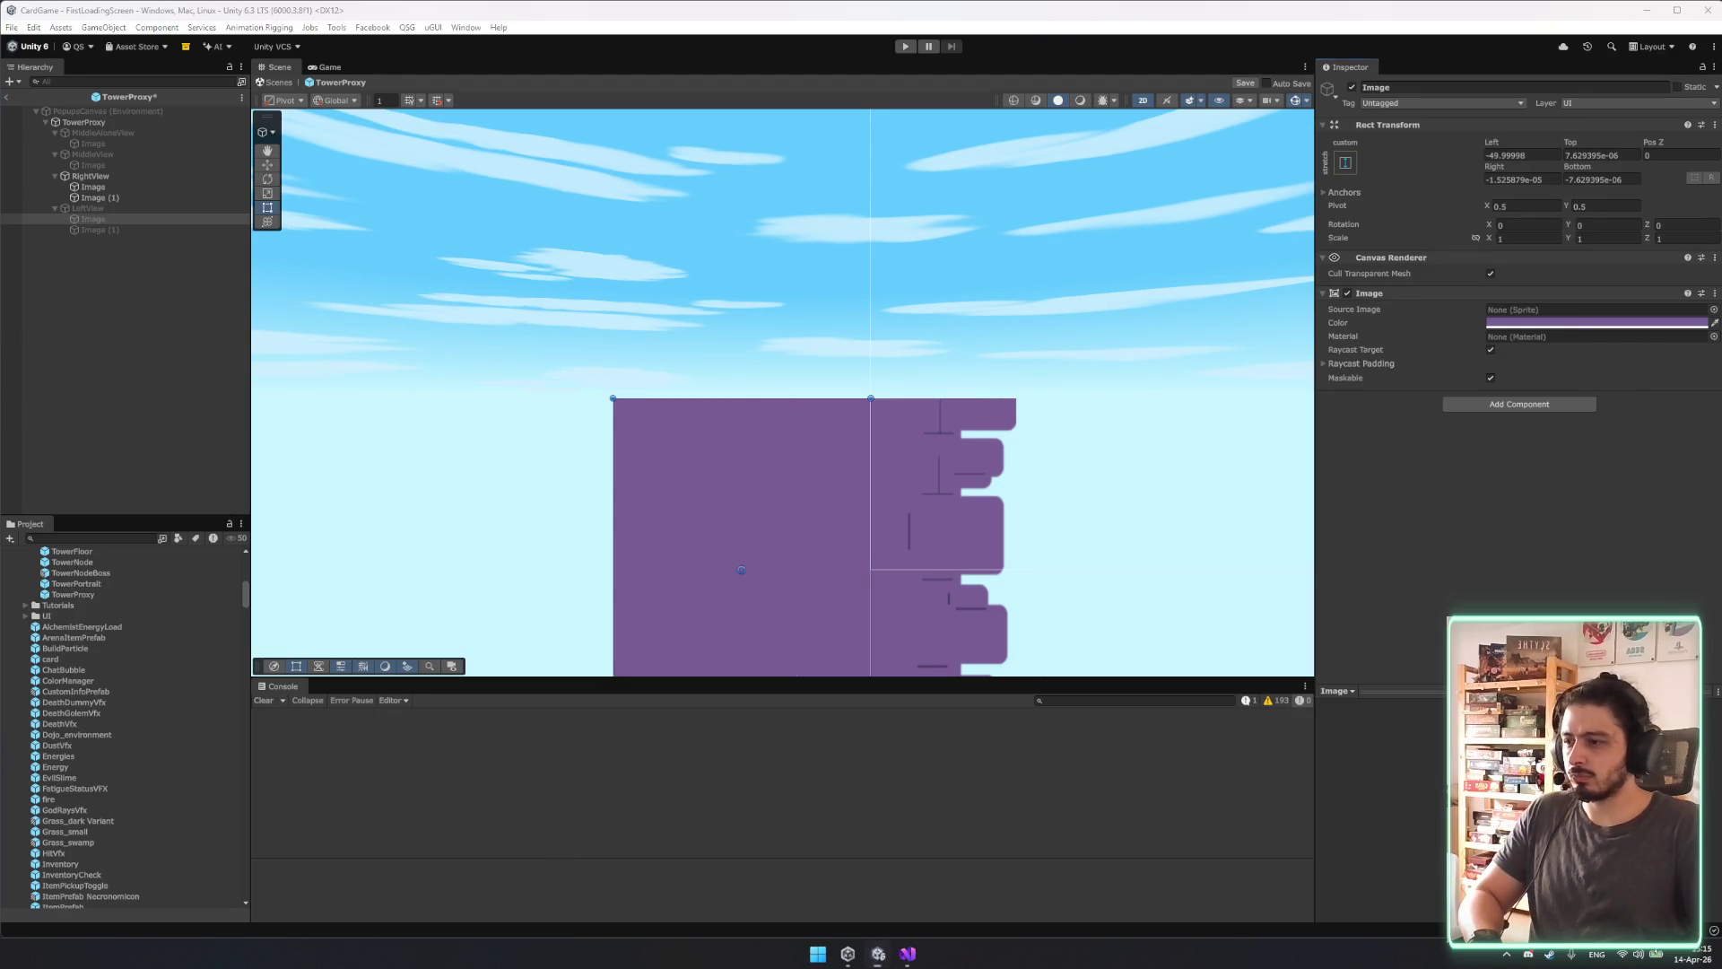
Hide RightView, activate LeftView, and paste the copied Rect Transform values onto its Image.
click(94, 176)
click(1352, 87)
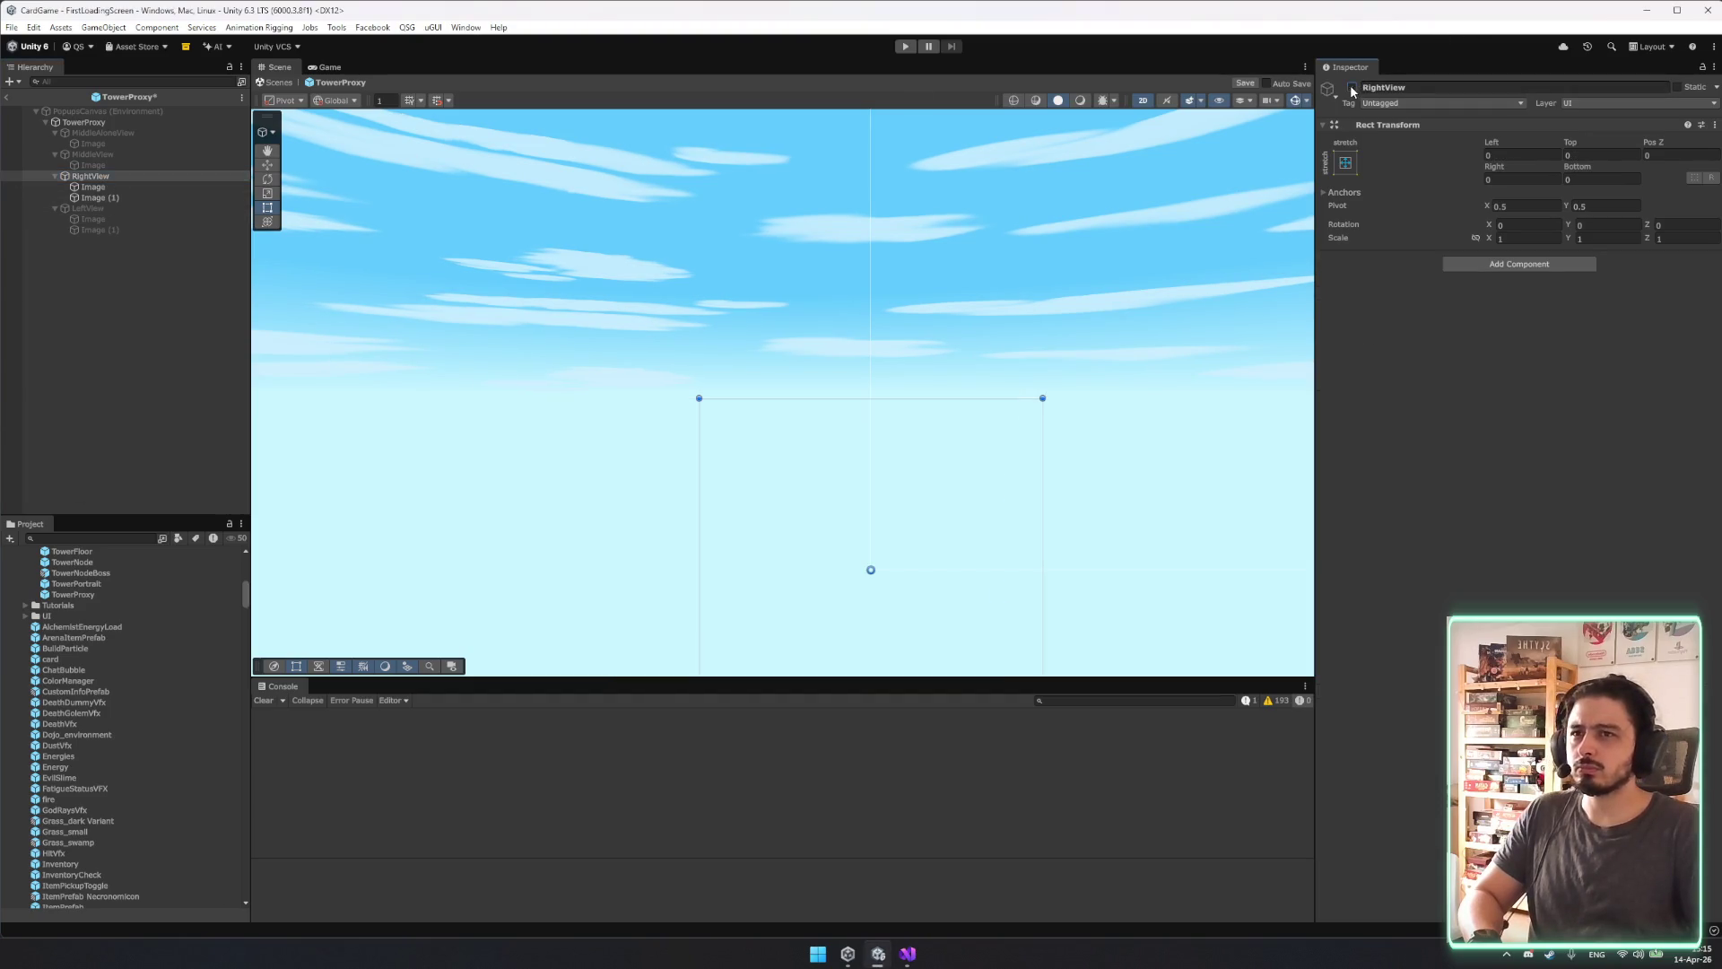
click(99, 208)
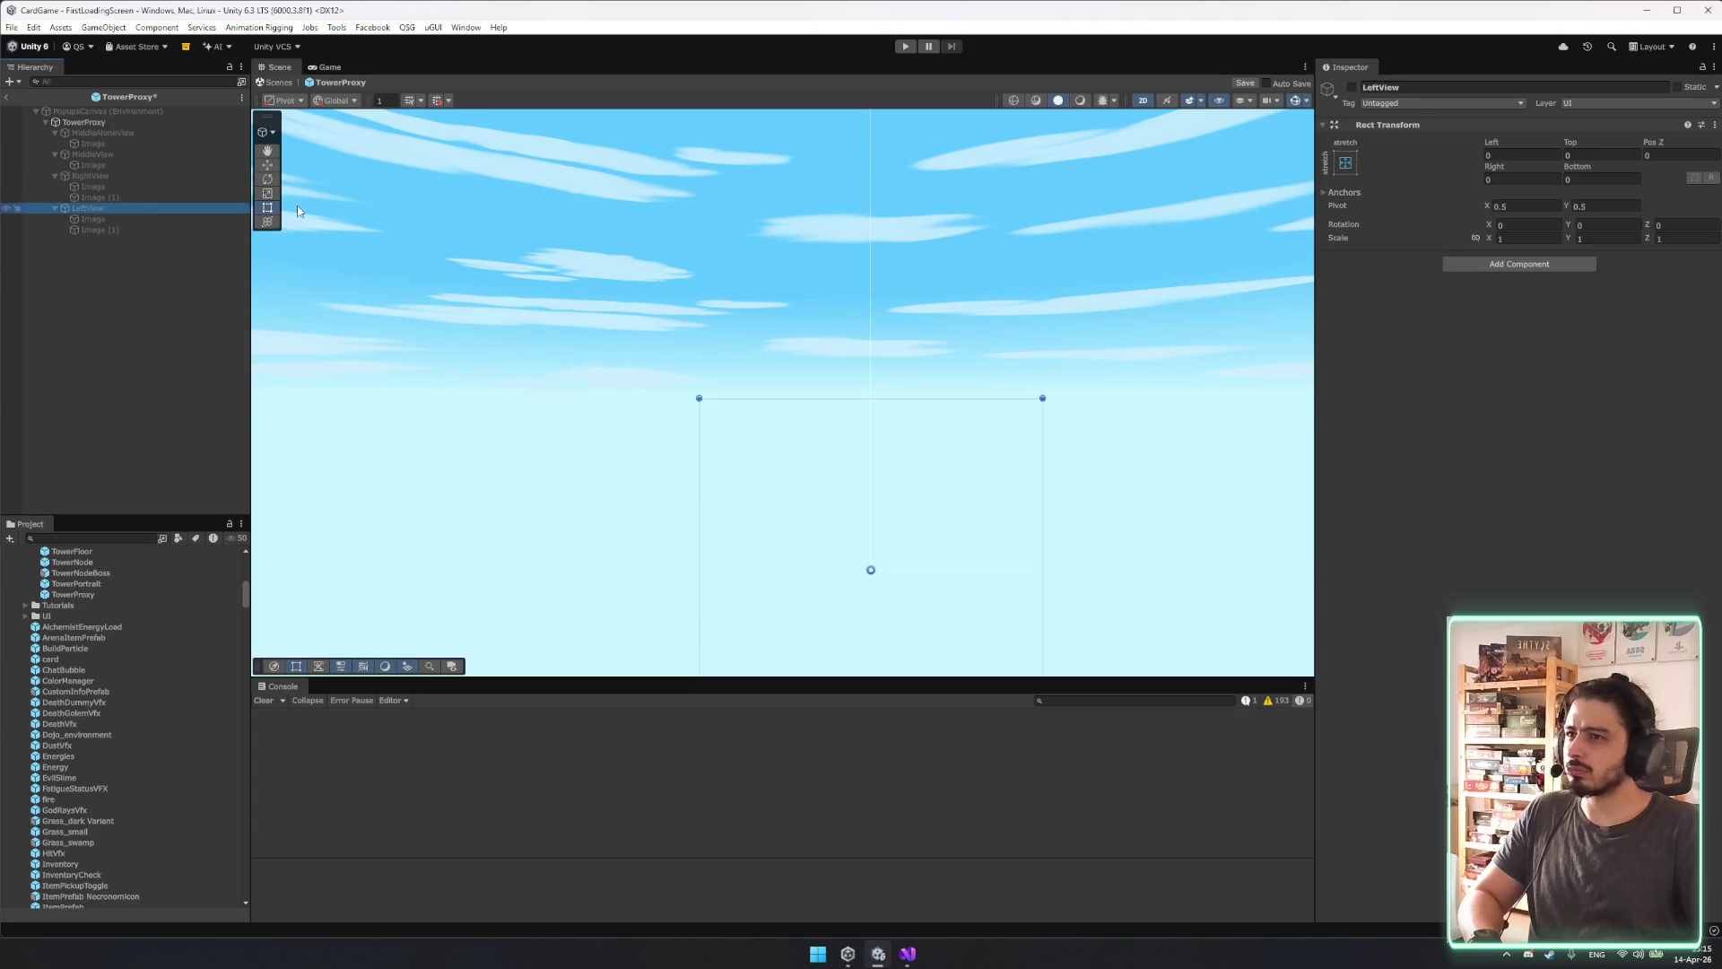
click(1352, 87)
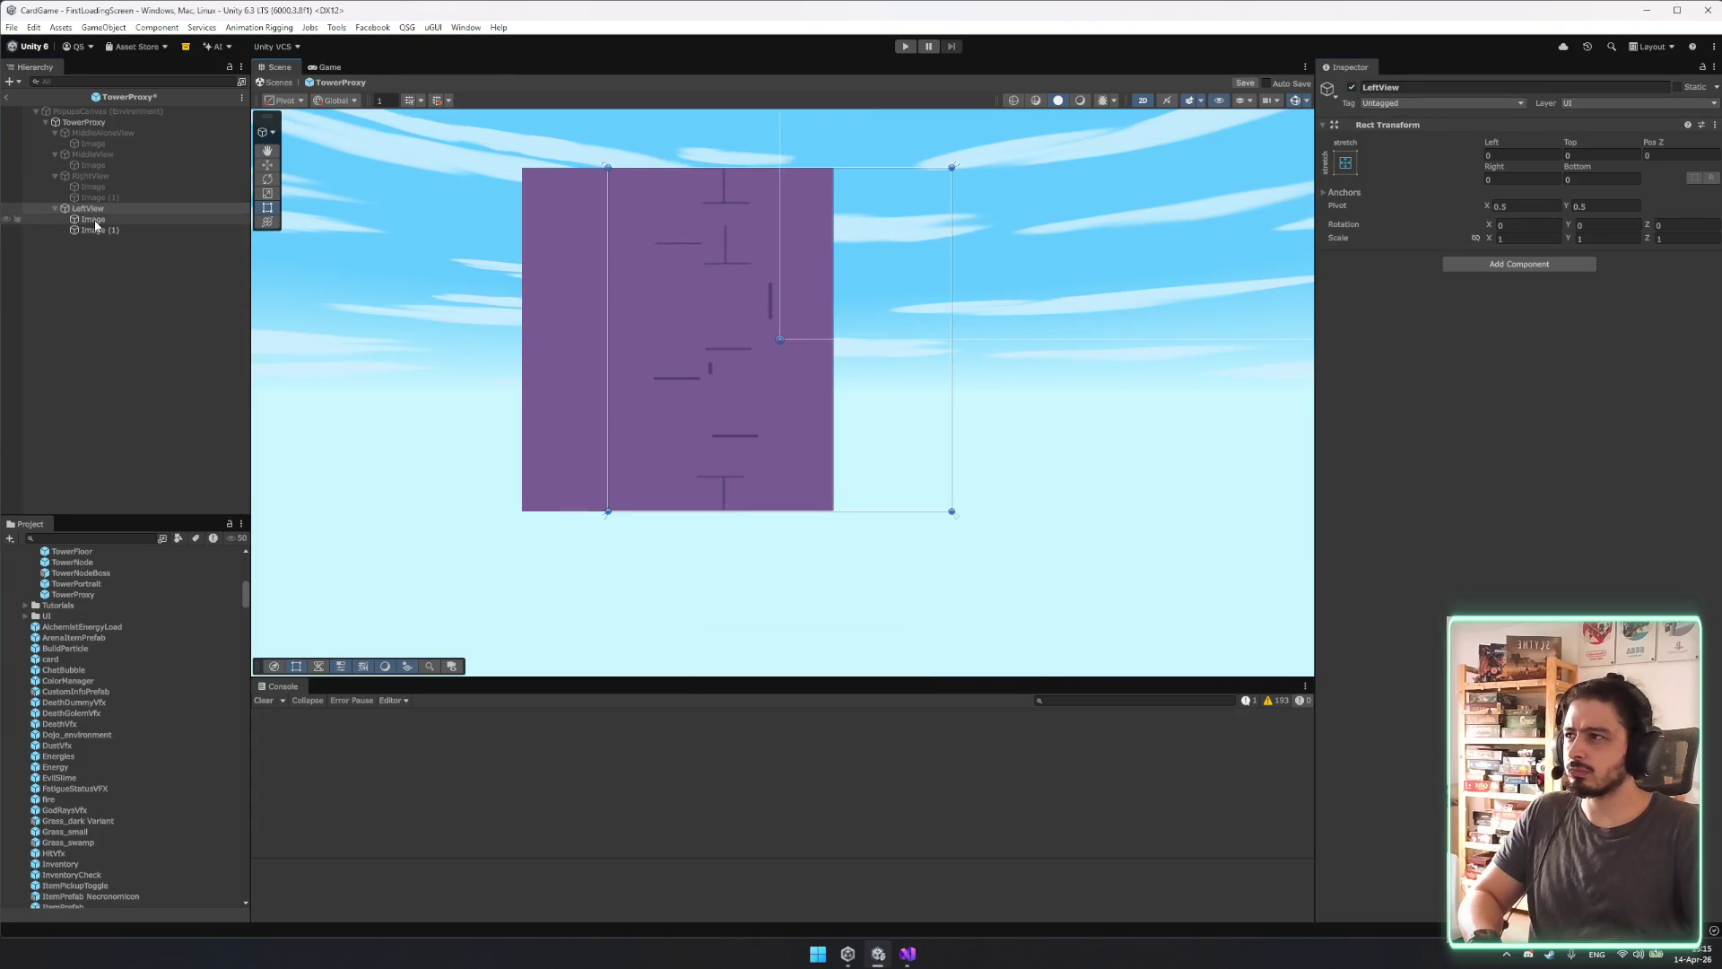
right_click(95, 221)
right_click(1500, 127)
mouse_move(1566, 263)
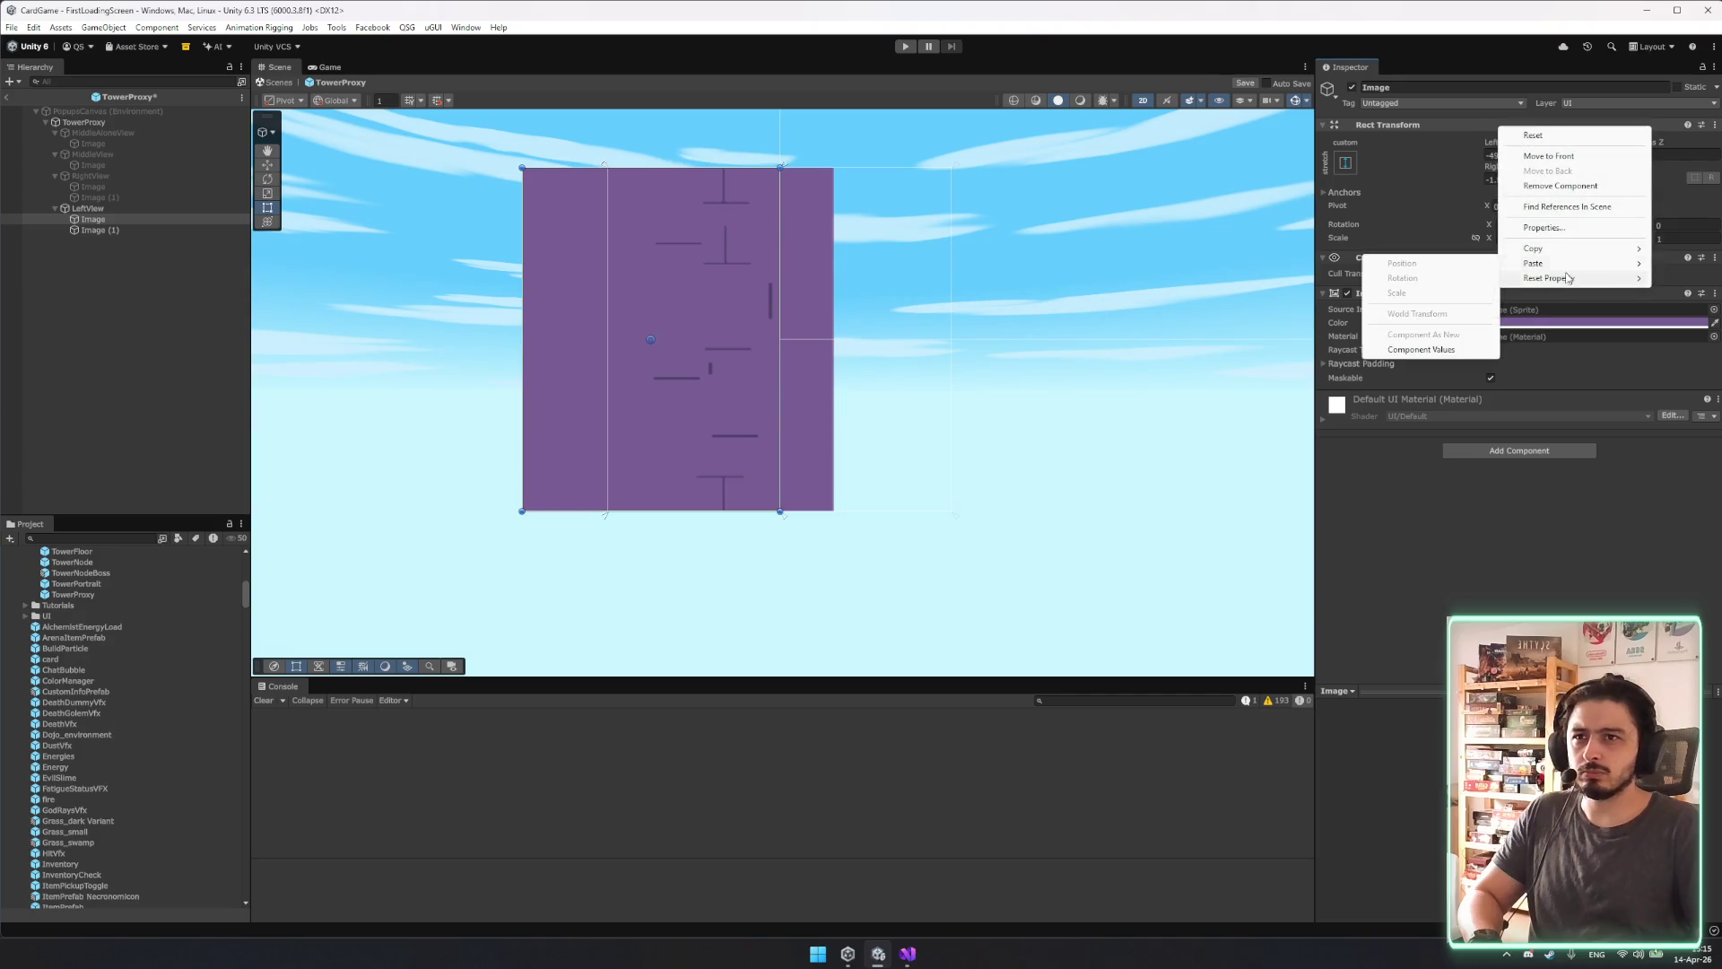
click(1422, 349)
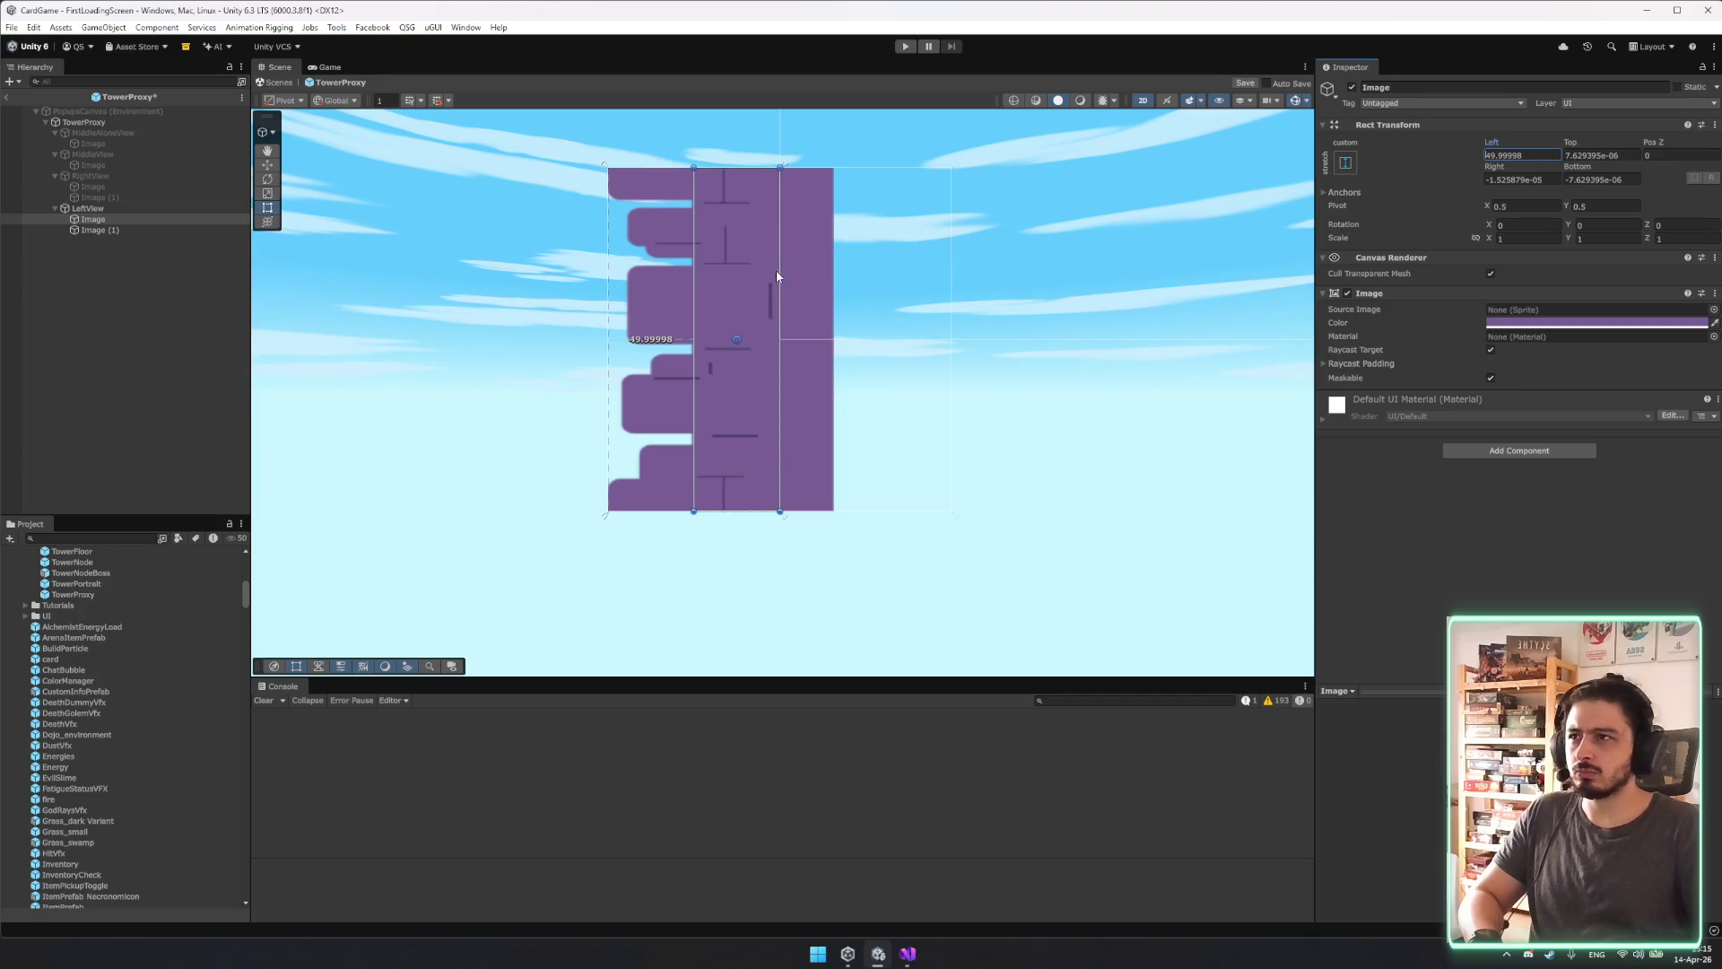
Stretch LeftView's plain Image to its parent and move its left anchors to the centre line.
click(1345, 162)
alt+click(1489, 365)
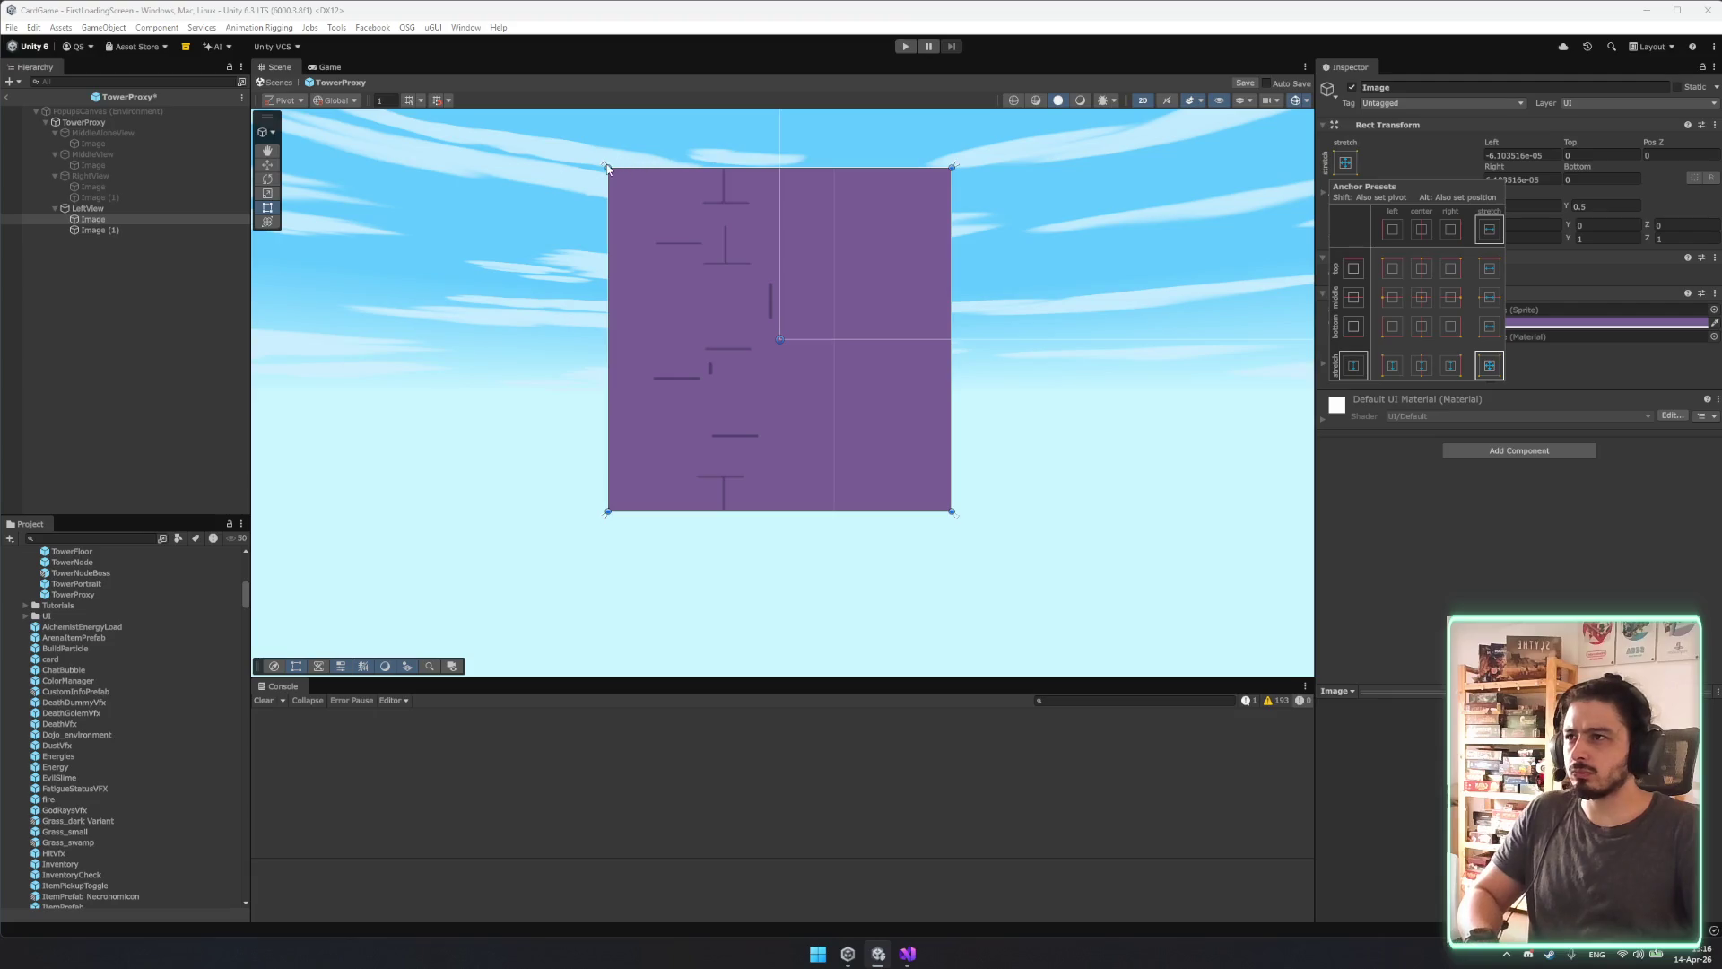
mouse_move(606, 168)
mouse_down()
mouse_move(778, 206)
mouse_move(736, 234)
mouse_up()
drag(603, 167, 779, 169)
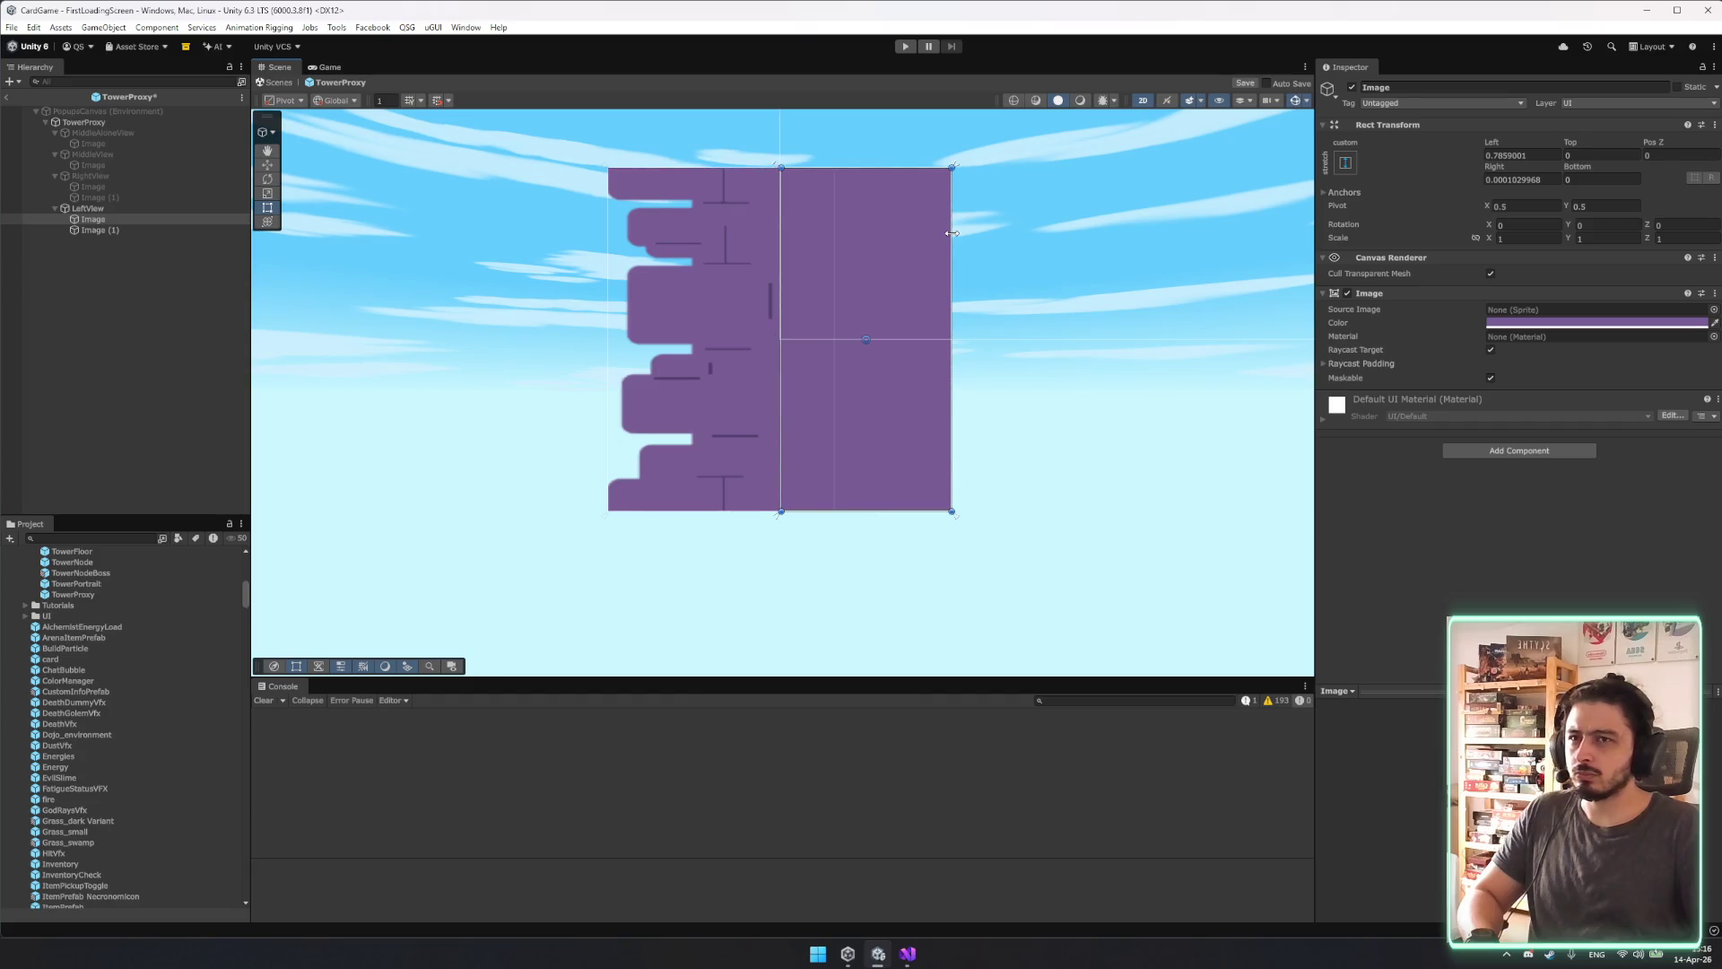
click(1535, 157)
text(5)
key(BackSpace)
key(BackSpace)
text(50)
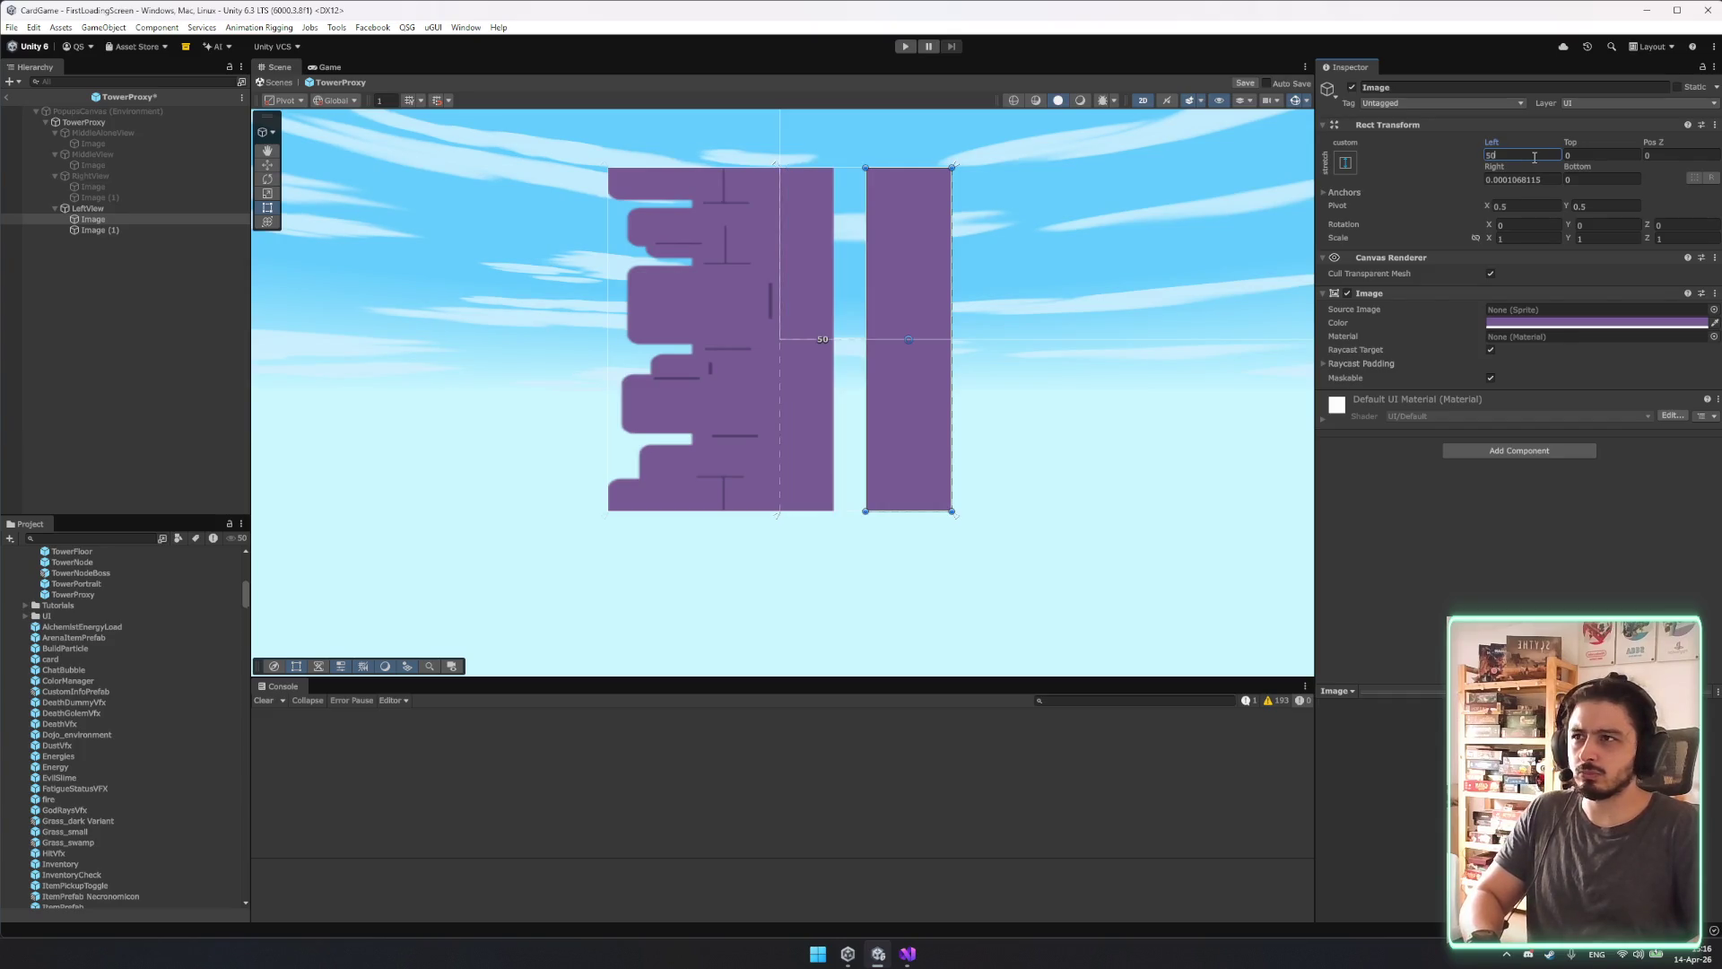
key(Escape)
Set the plain Image's Right offset to -50 and shift the wall image's anchors toward the centre.
click(1518, 181)
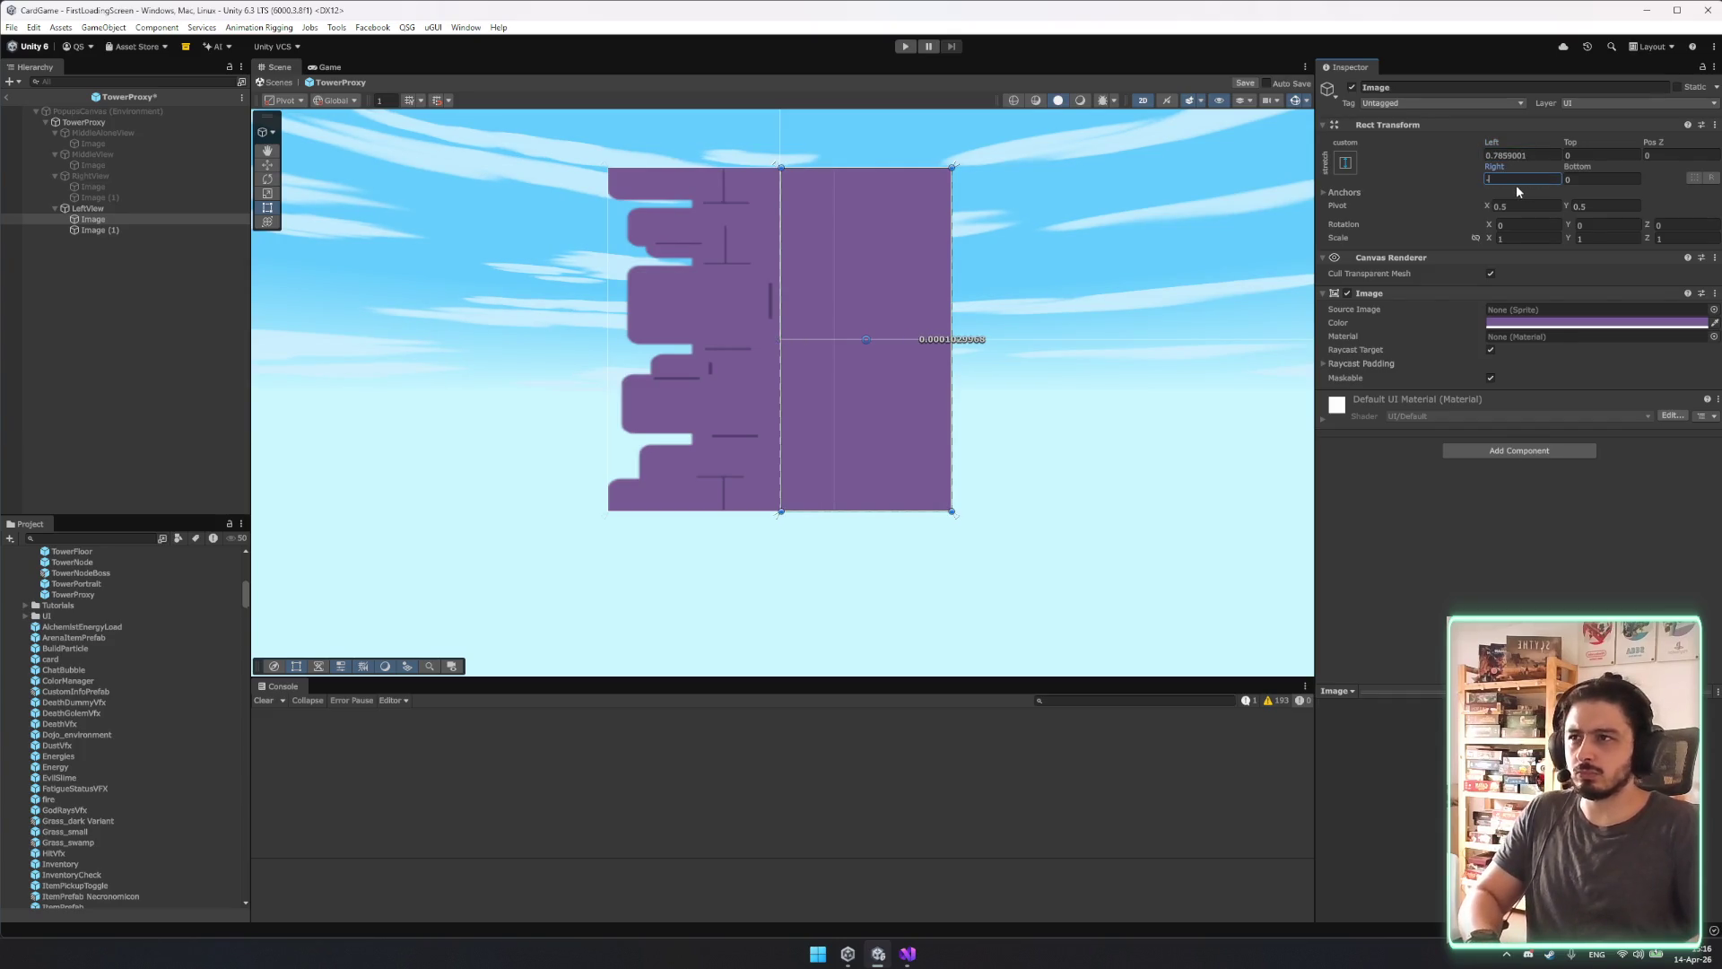
text(45)
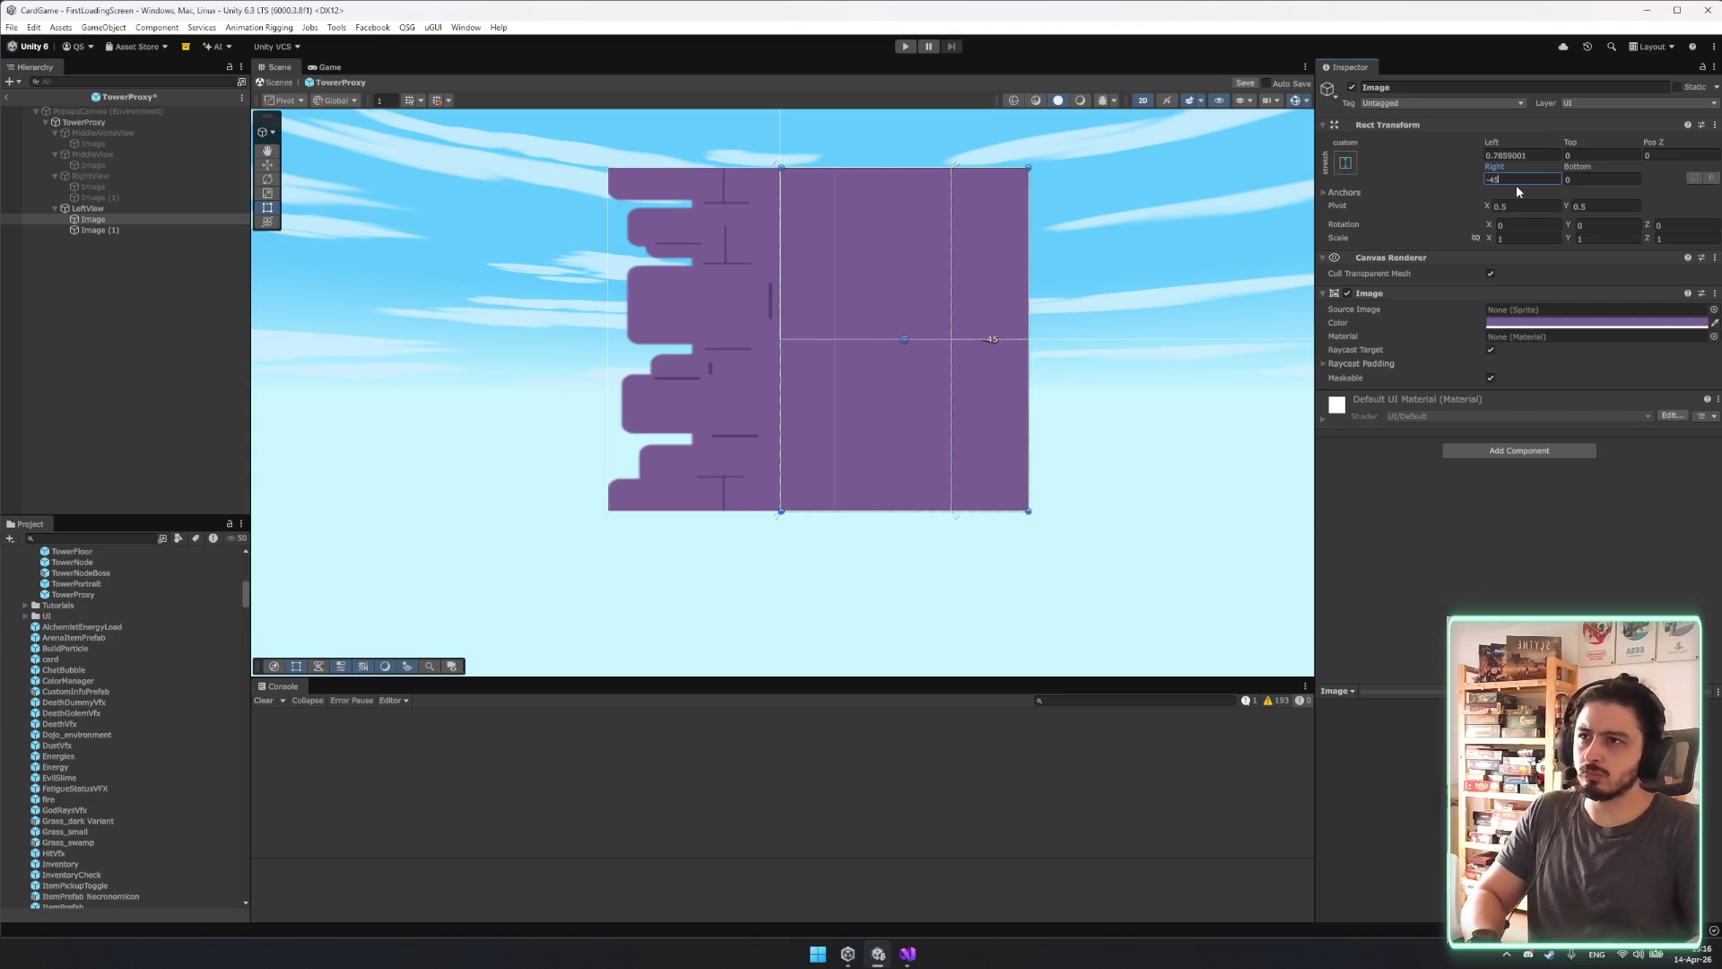
key(BackSpace)
key(BackSpace)
text(50)
click(236, 229)
mouse_move(955, 164)
mouse_down()
mouse_move(707, 169)
mouse_move(728, 170)
mouse_up()
Set LeftView's wall image Rect Transform to Right -3, Left 15 and Top 0.
drag(794, 248, 723, 245)
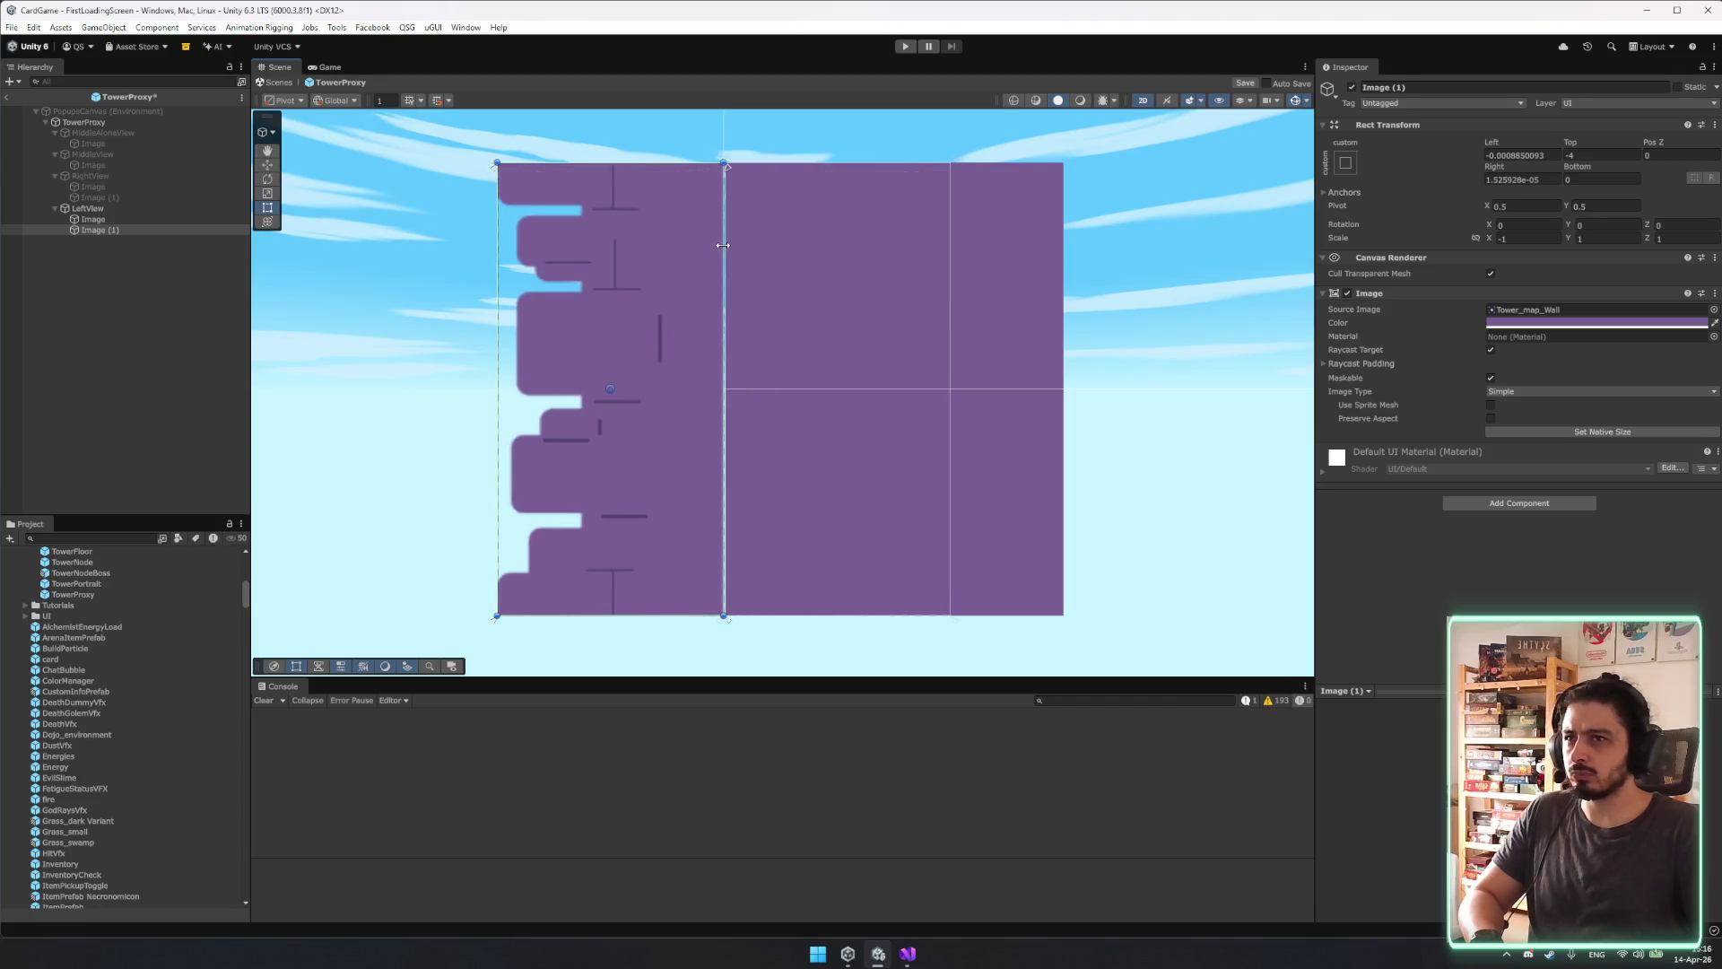
text(3)
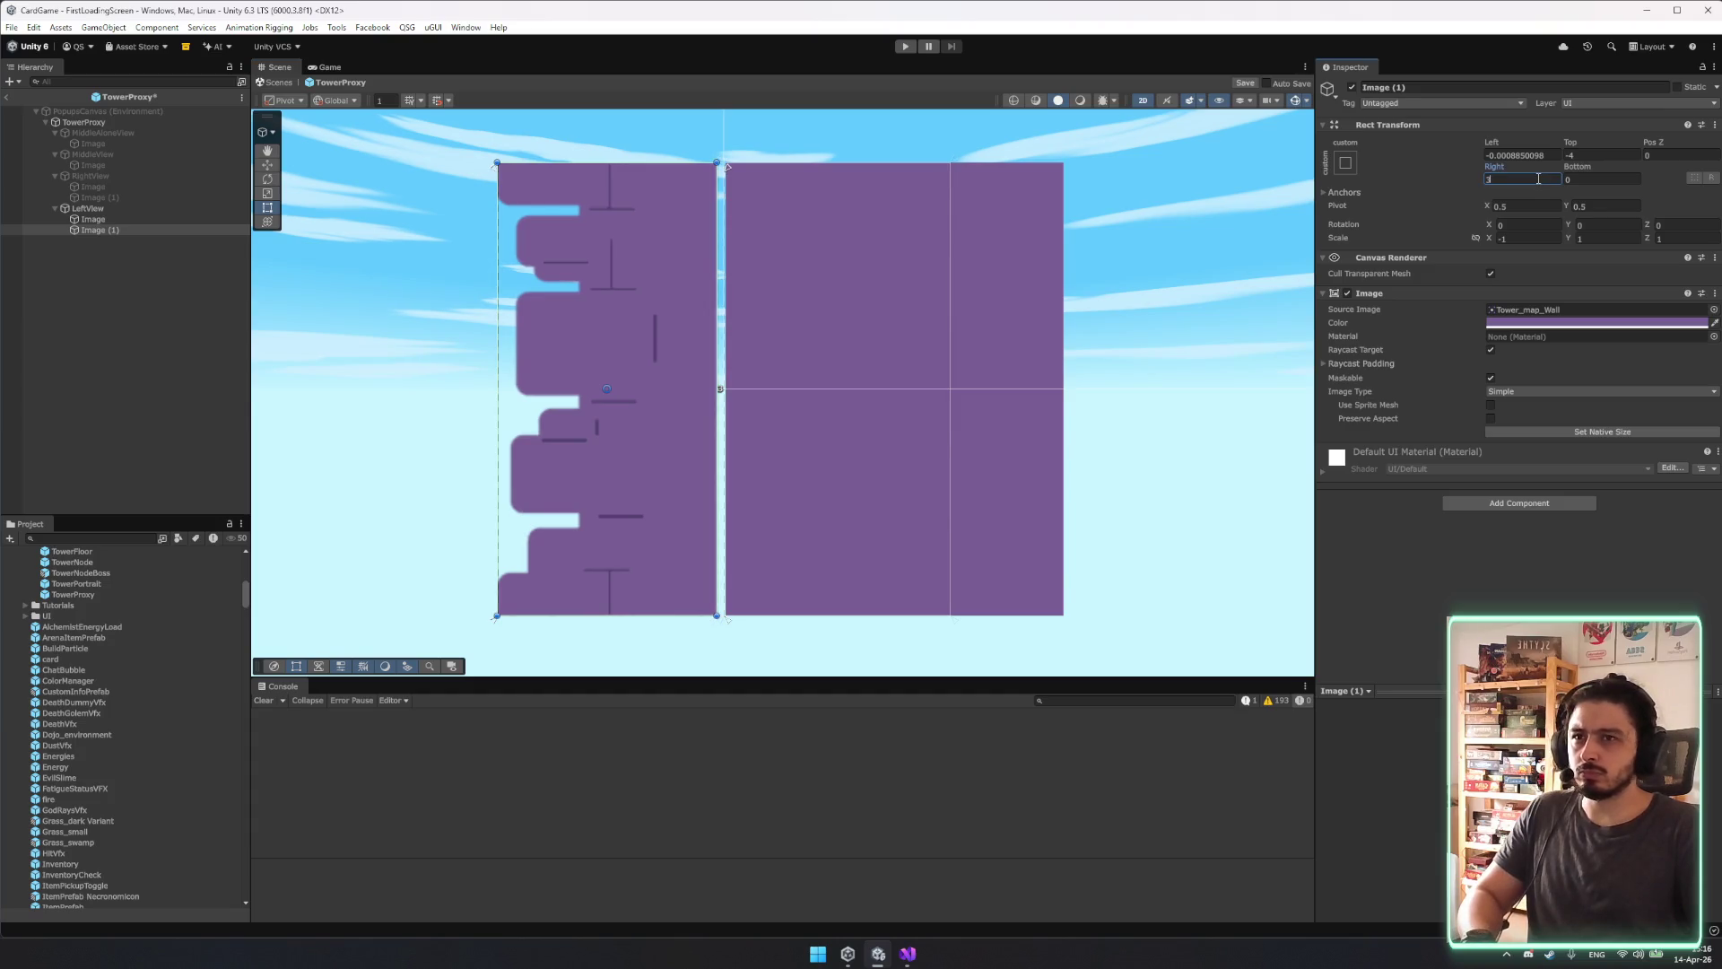
text(-)
click(1522, 155)
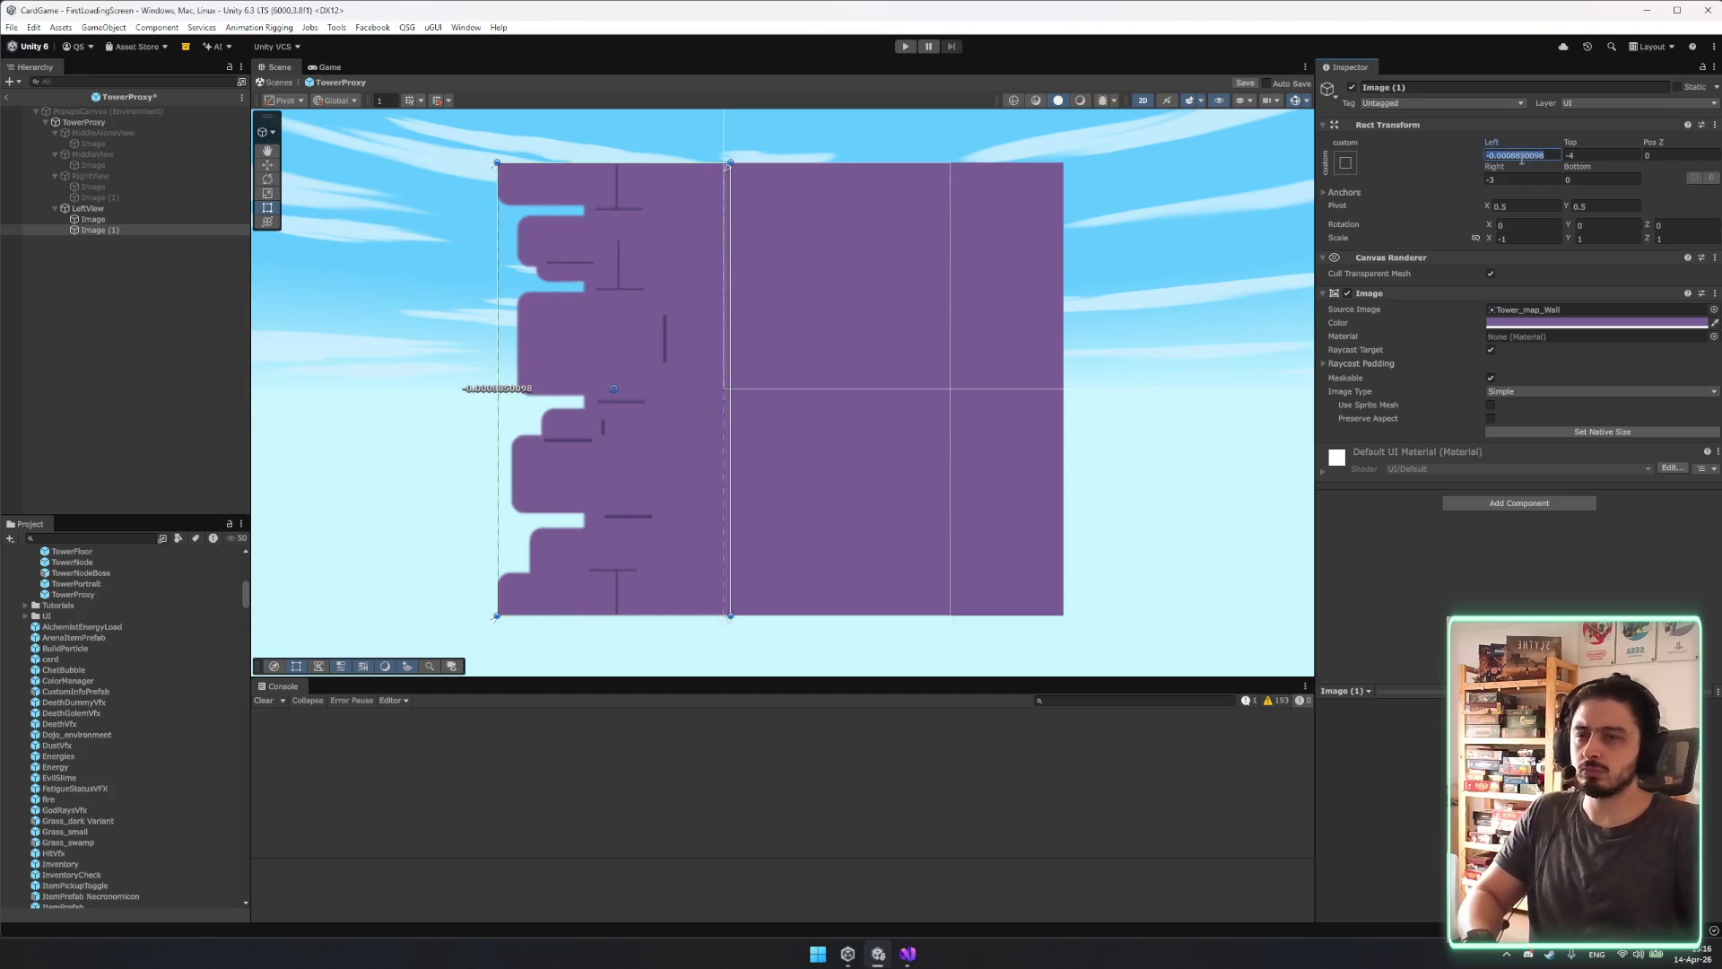
text(15)
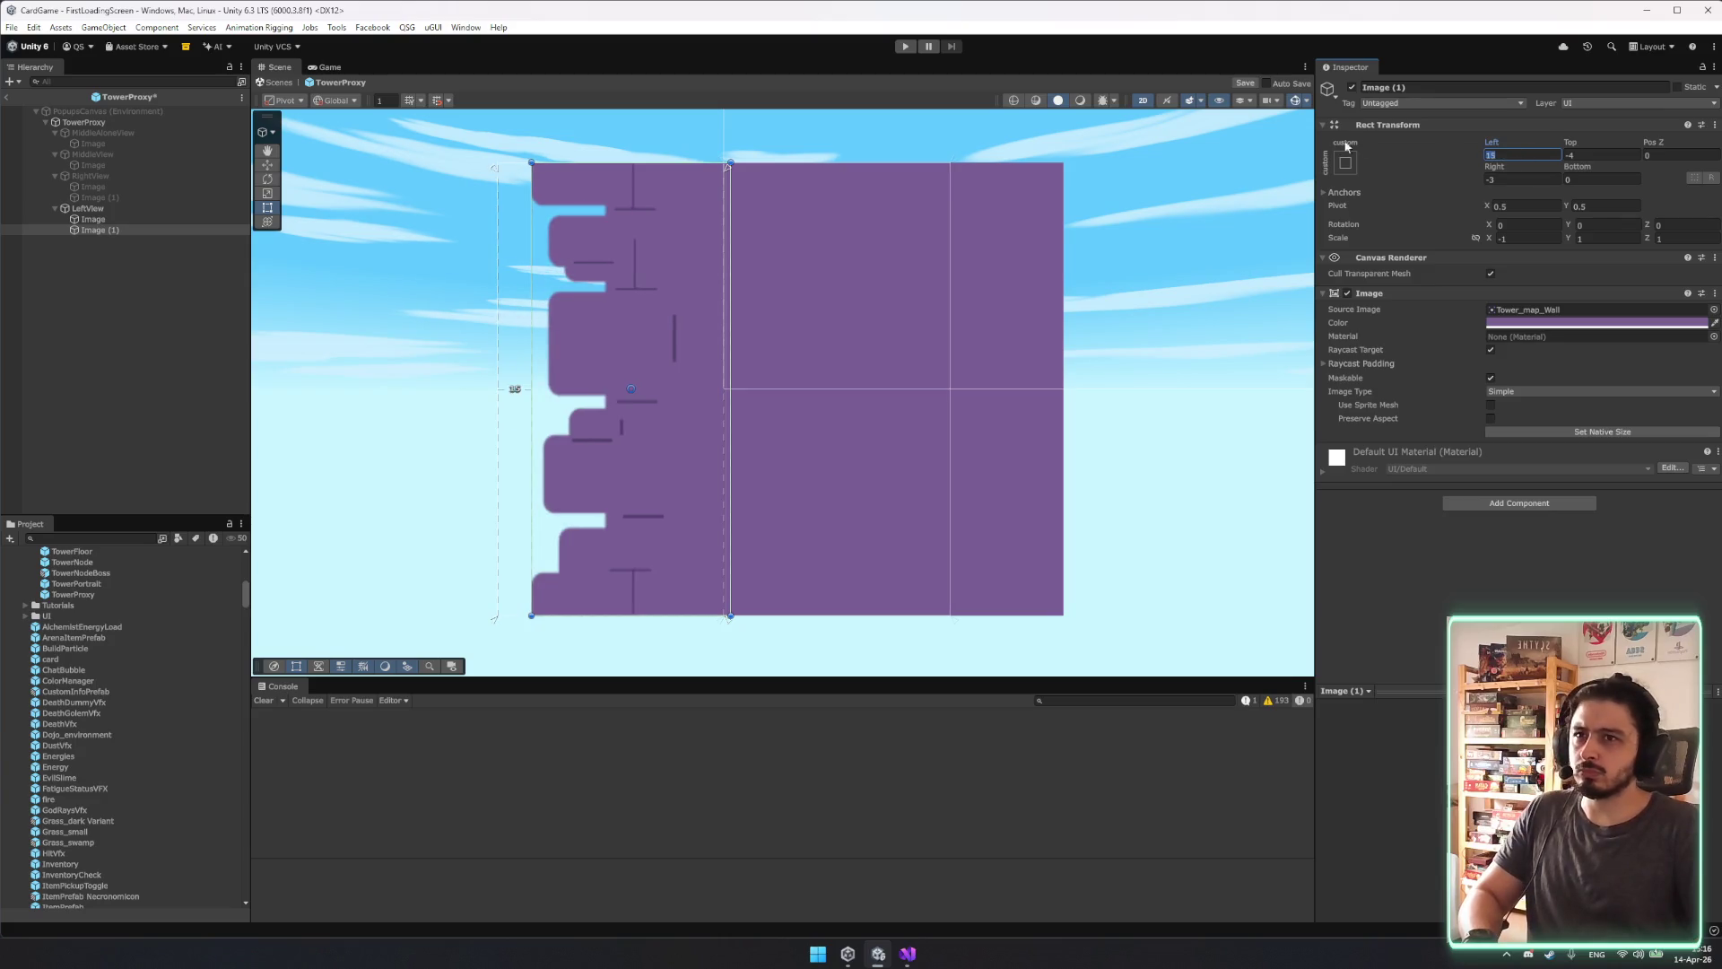
click(113, 197)
click(121, 231)
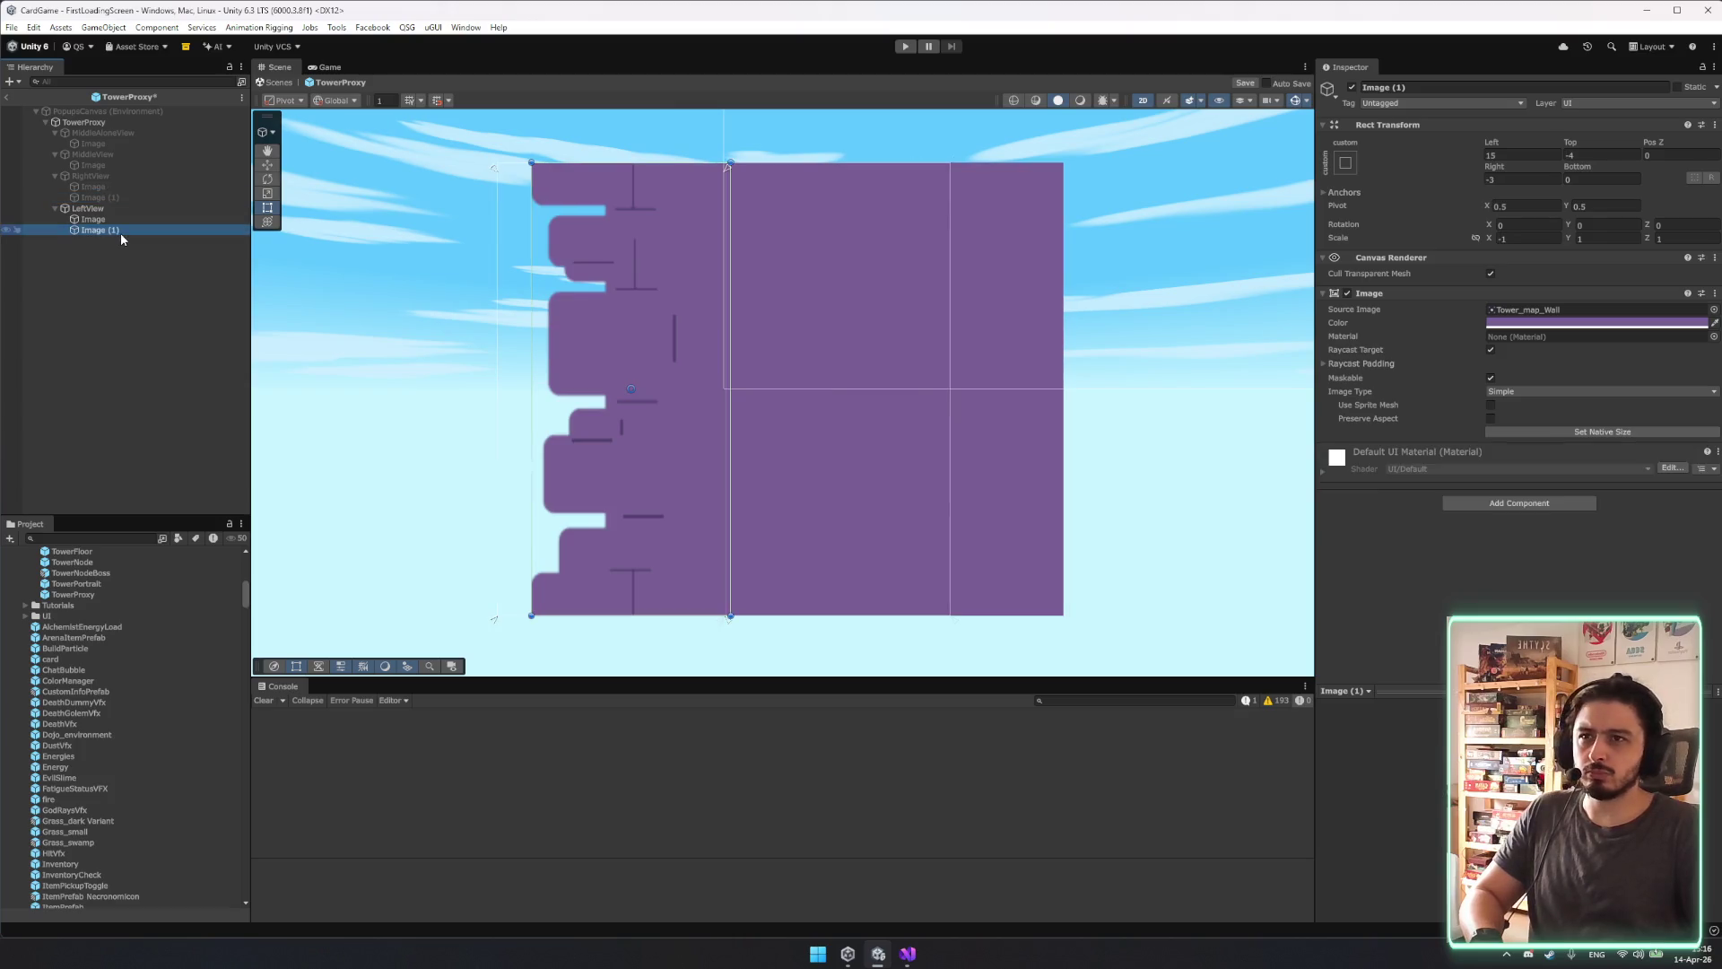
click(1629, 153)
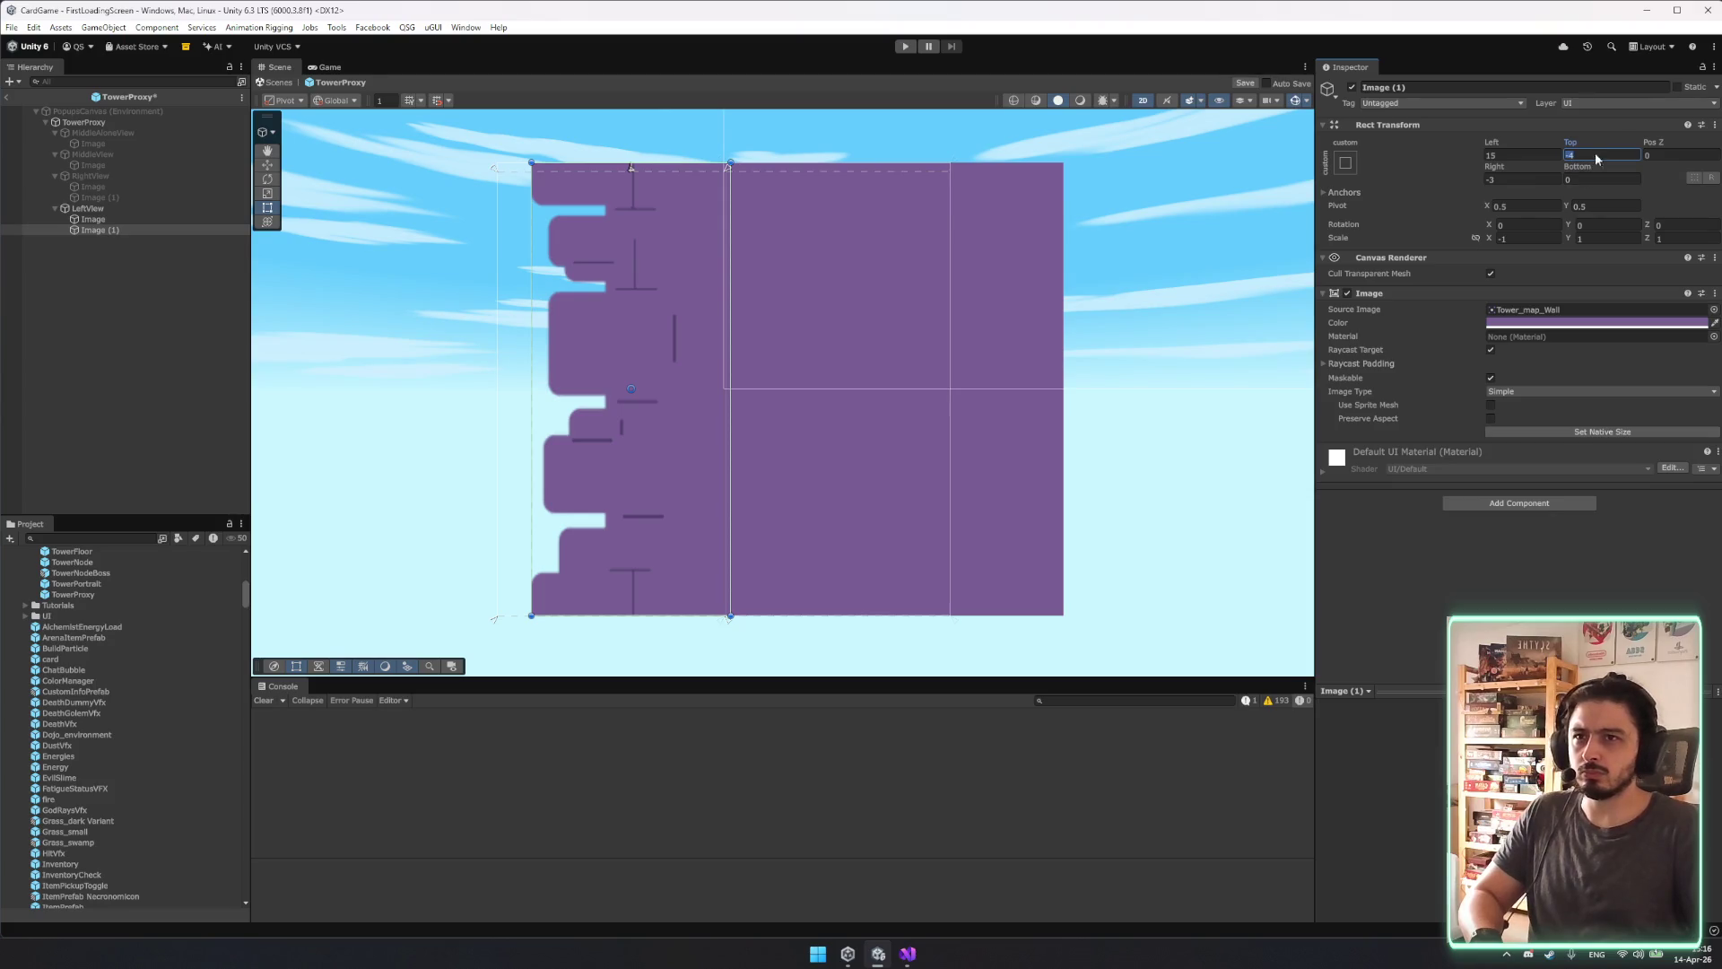
text(0)
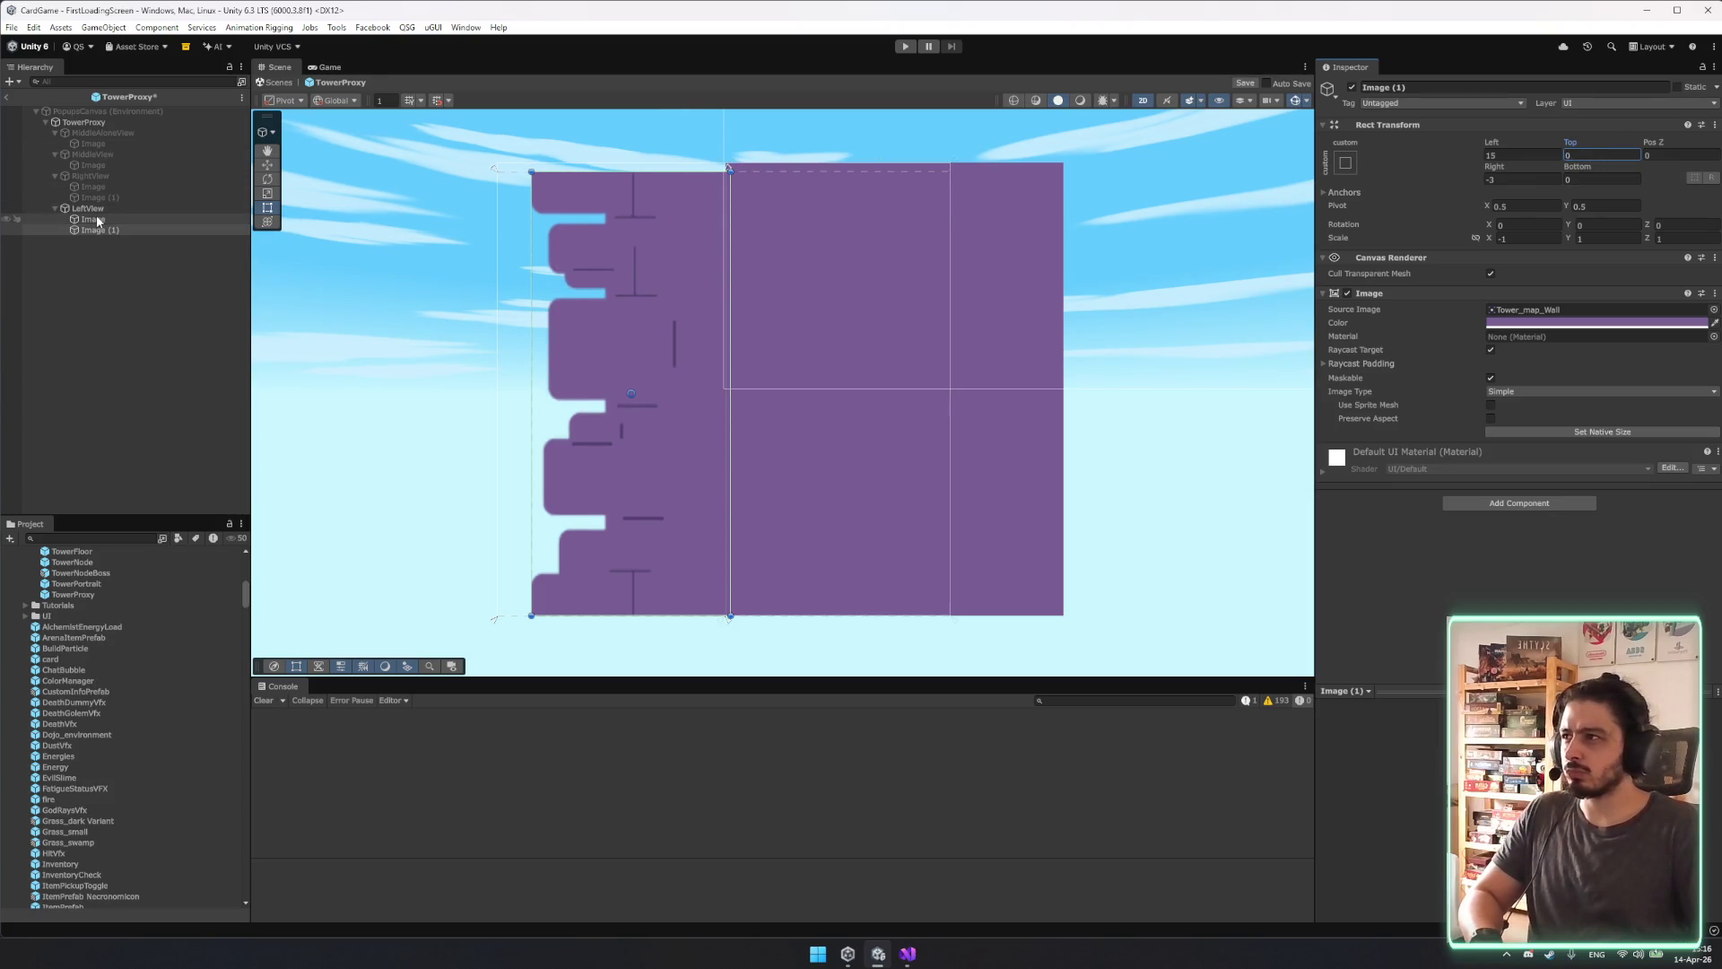
Fine-tune the wall image's top and right edges, reapply Top 0, and run the game.
click(94, 219)
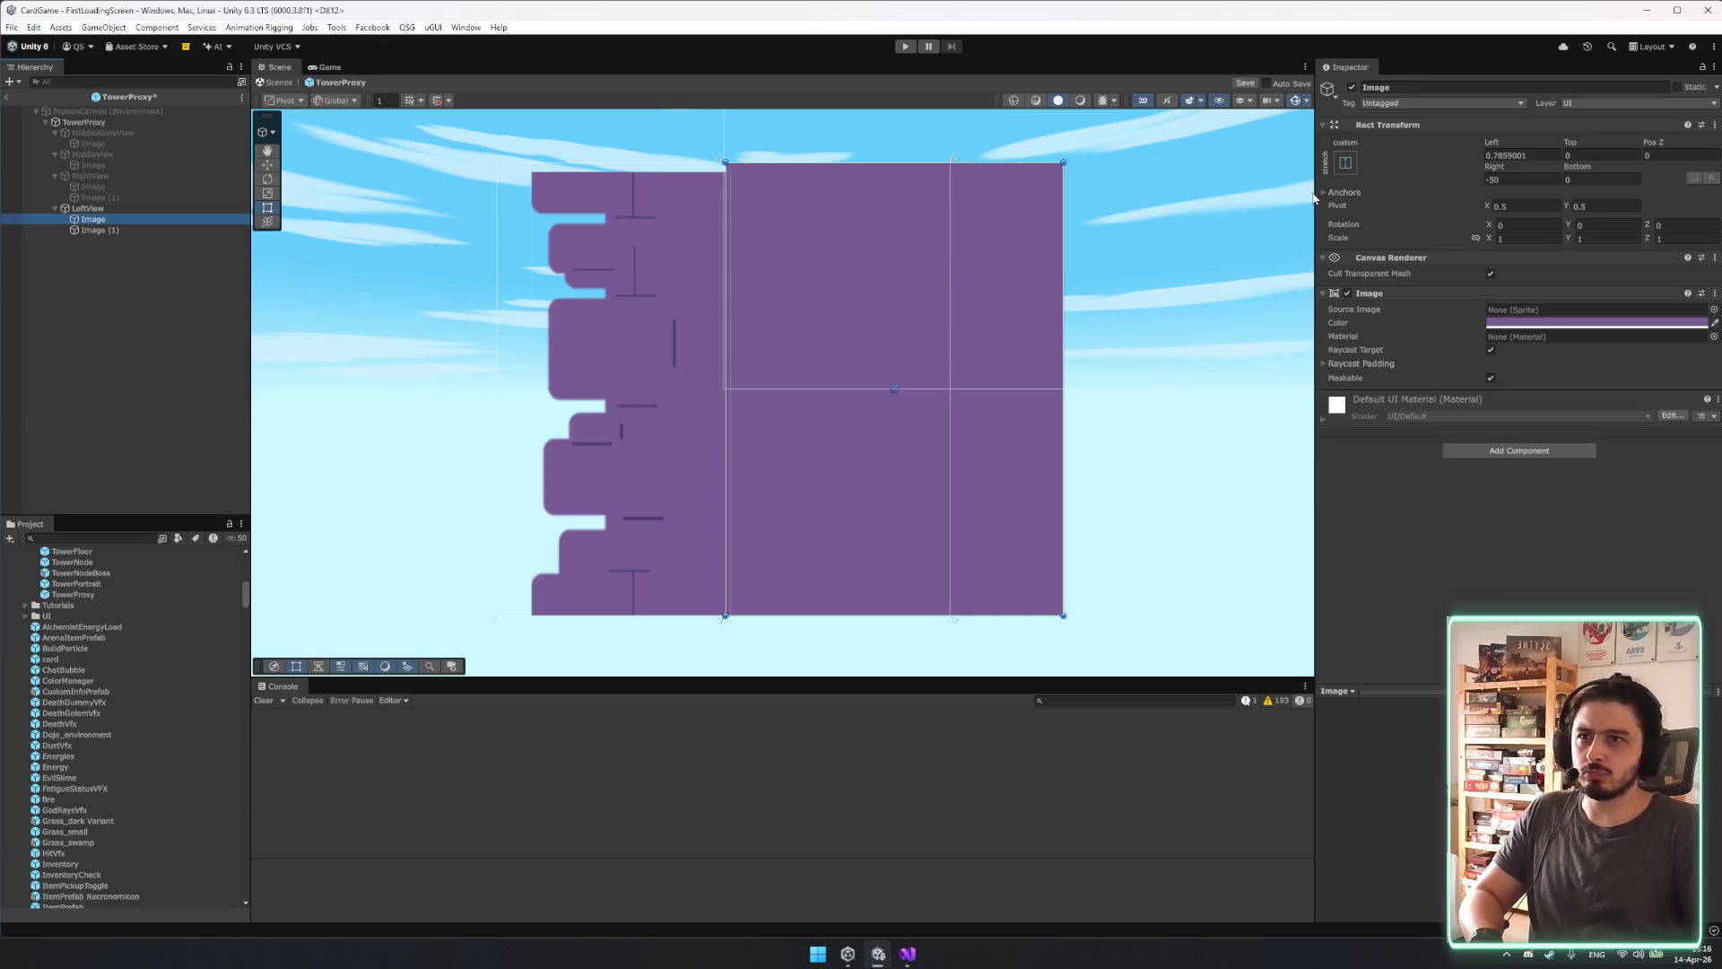
scroll(727, 187, up, 3)
click(108, 231)
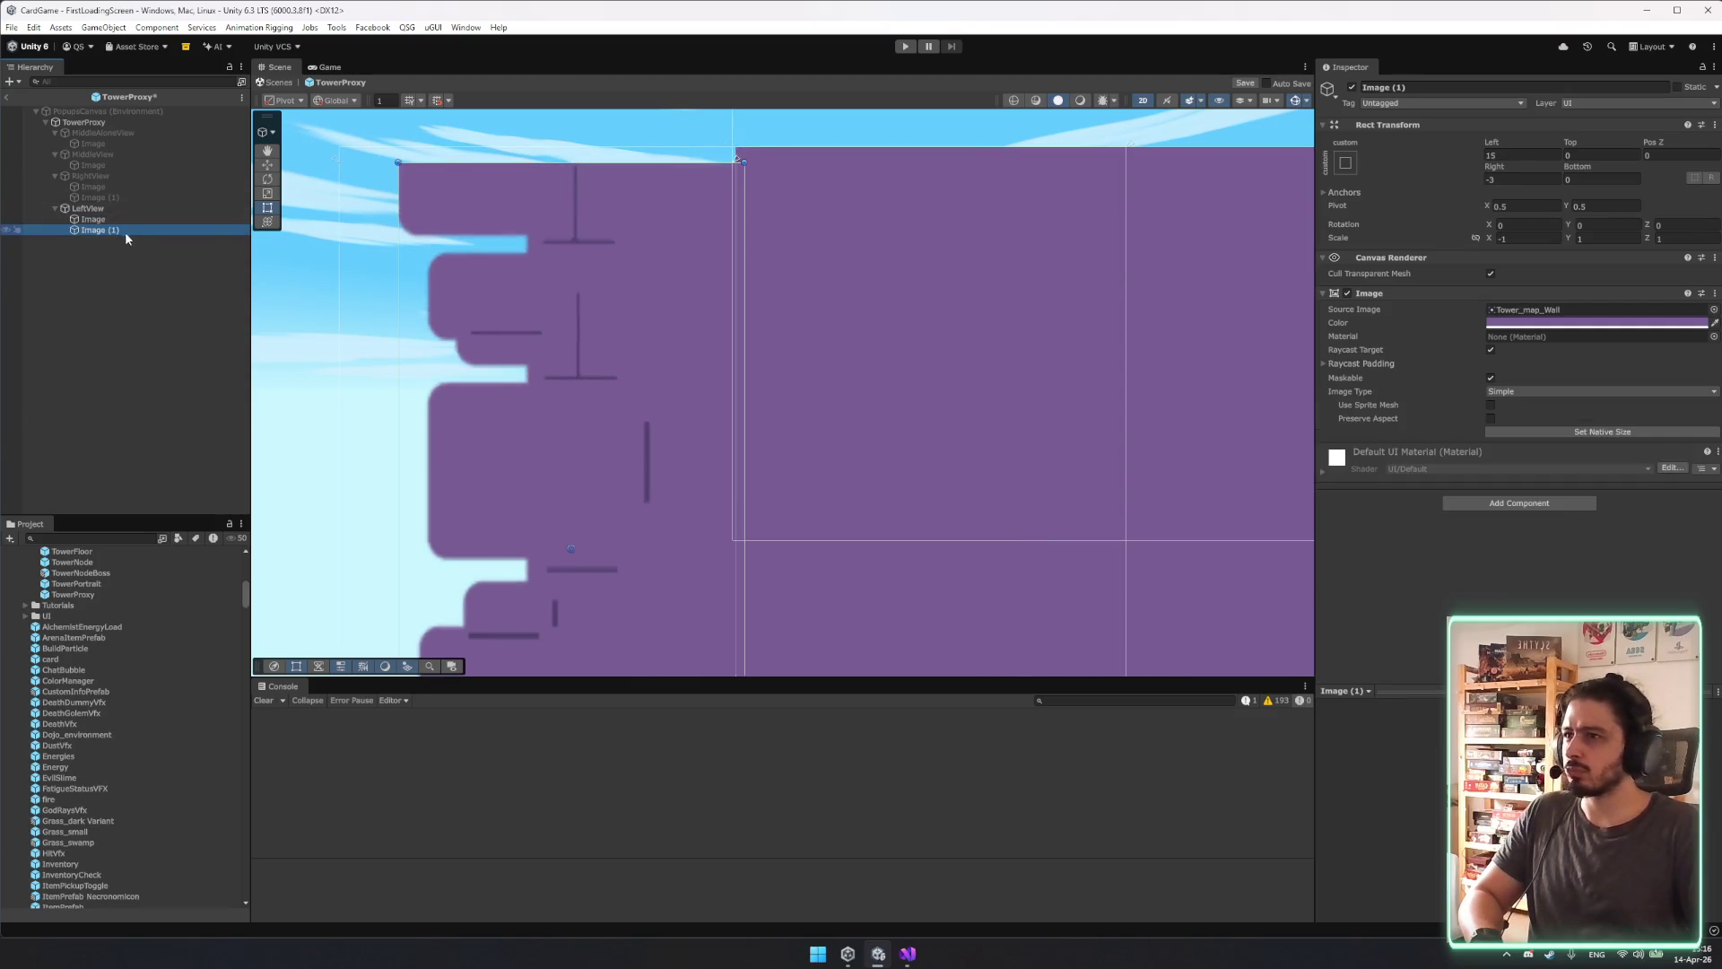
drag(738, 160, 739, 146)
scroll(727, 404, down, 4)
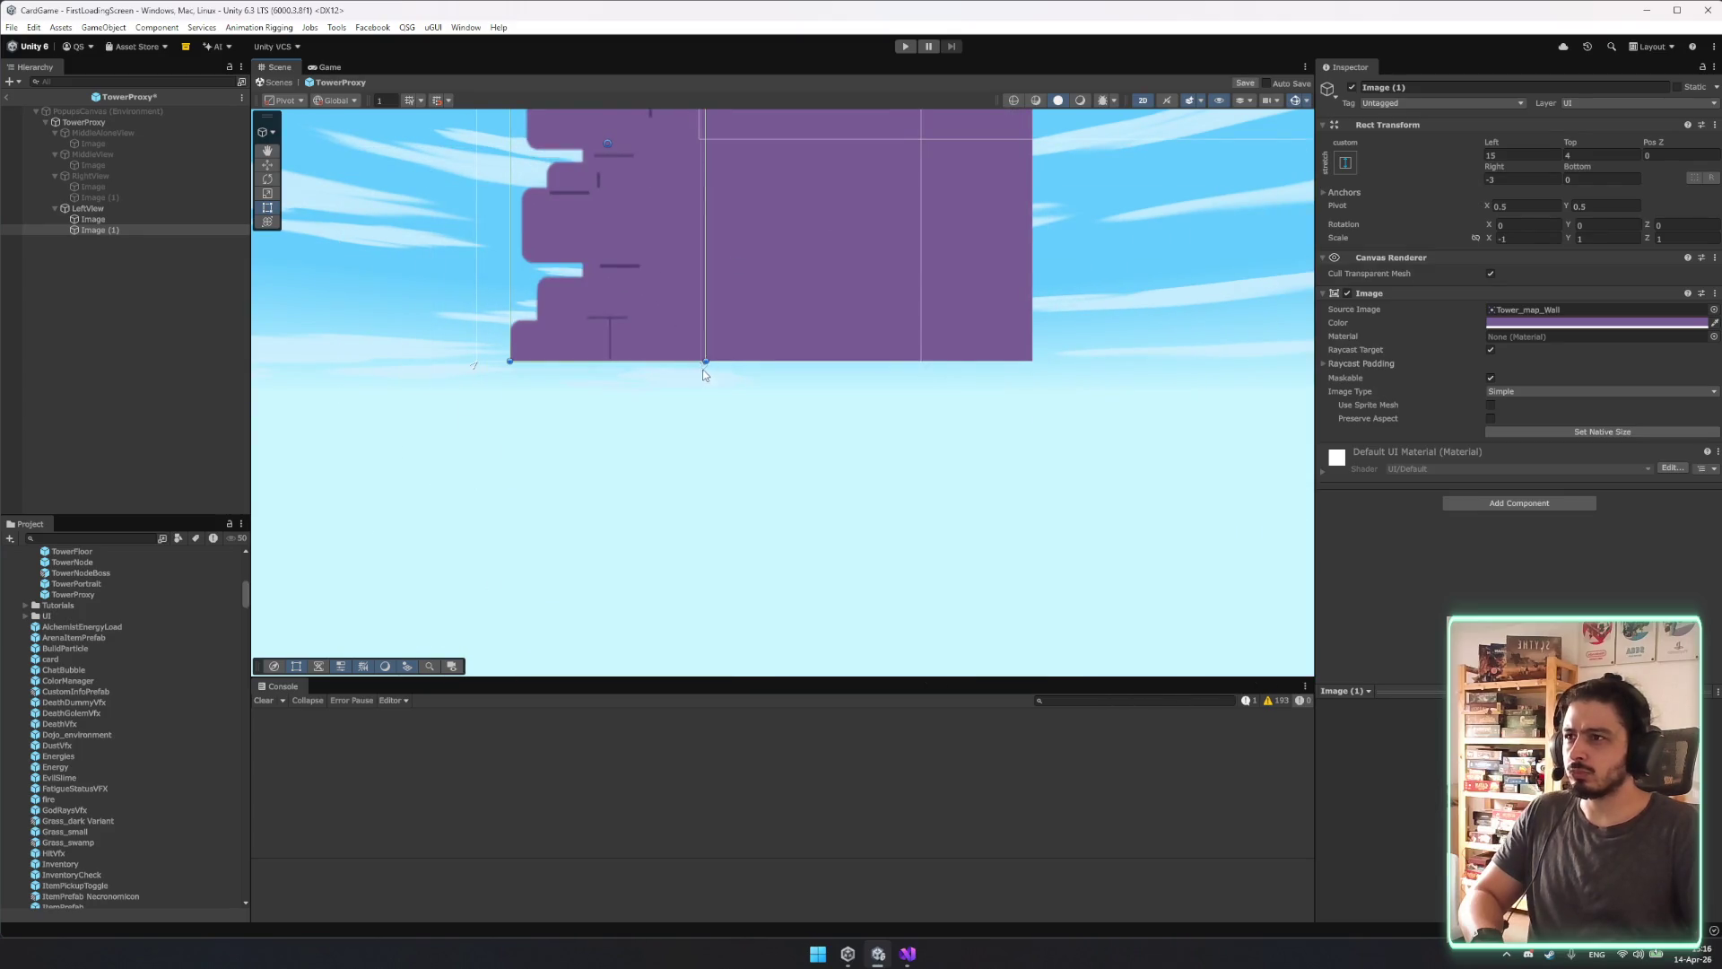
drag(704, 368, 684, 372)
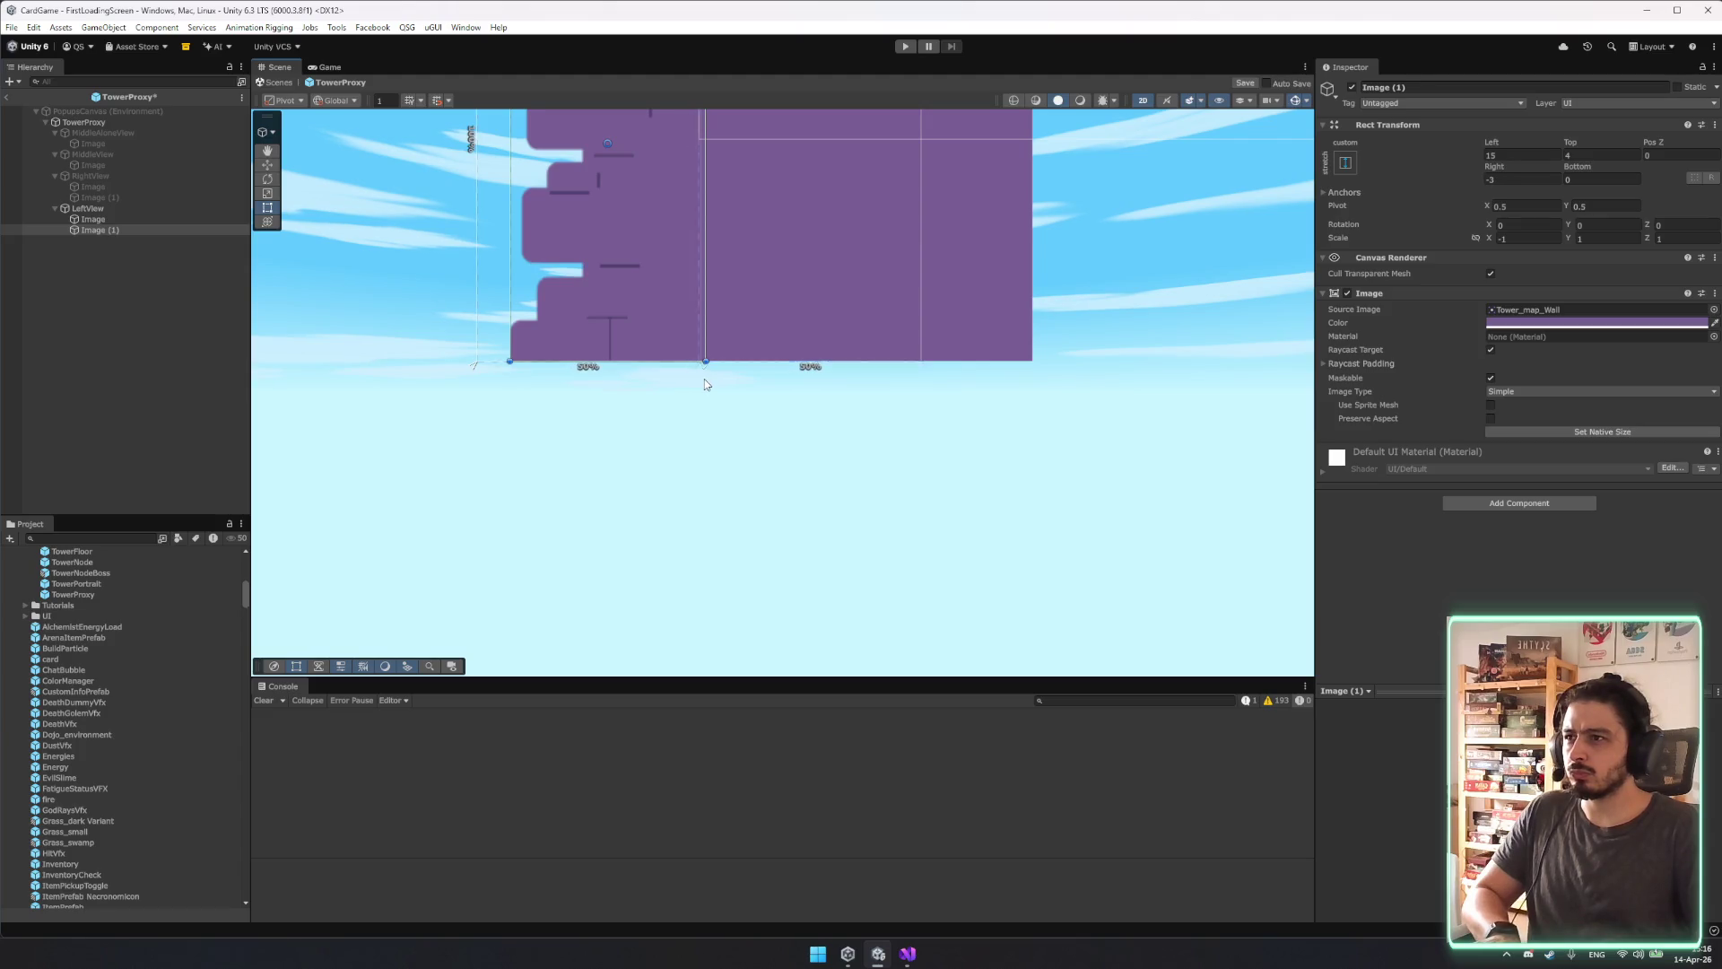
click(1581, 156)
text(0)
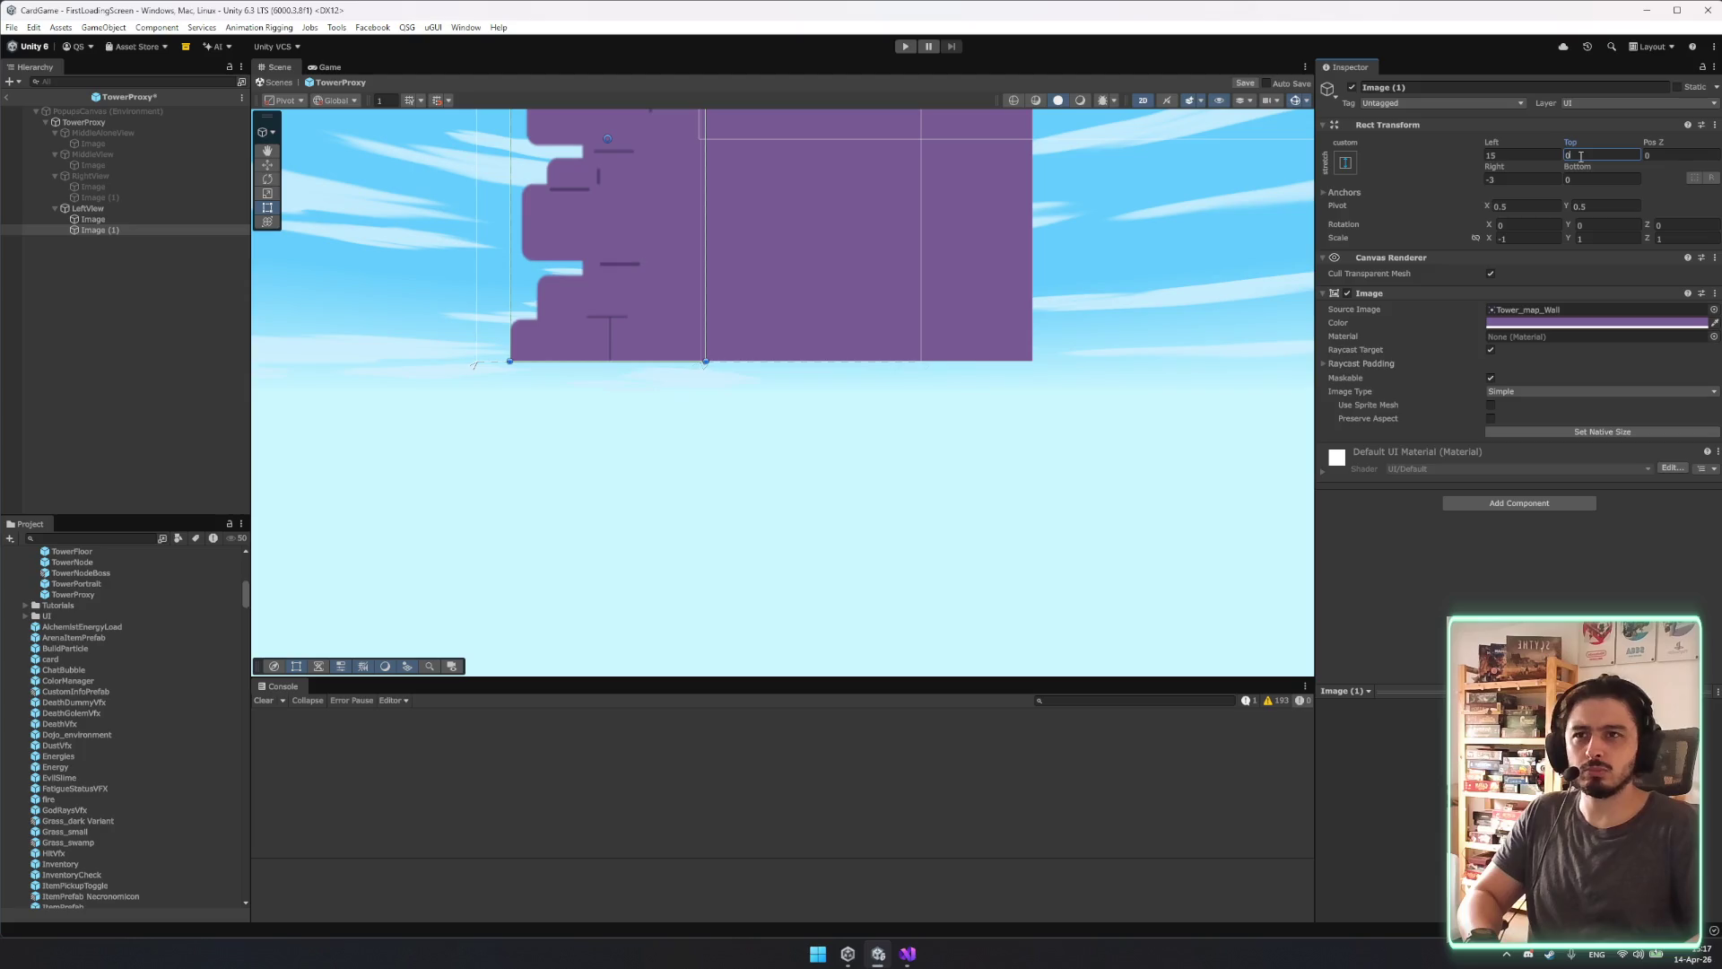
scroll(1004, 327, down, 2)
key(ctrl+p)
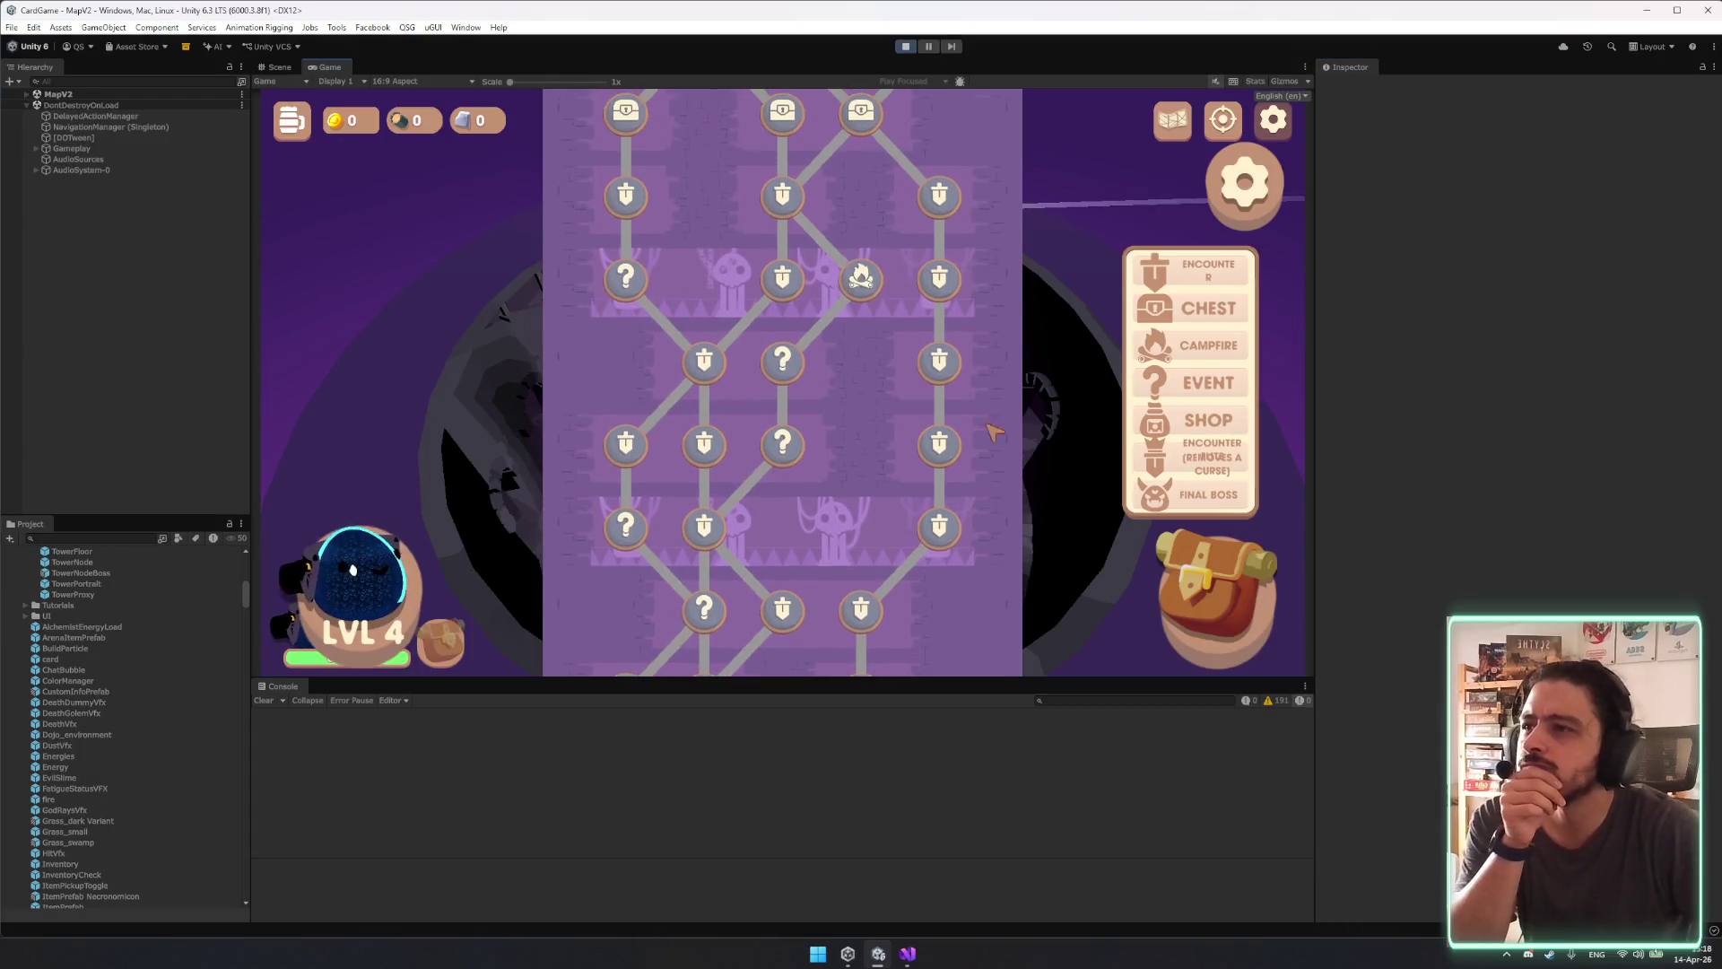
Scroll the MapV2 tower map up to the boss row and back down, then stop play mode.
scroll(893, 475, up, 1)
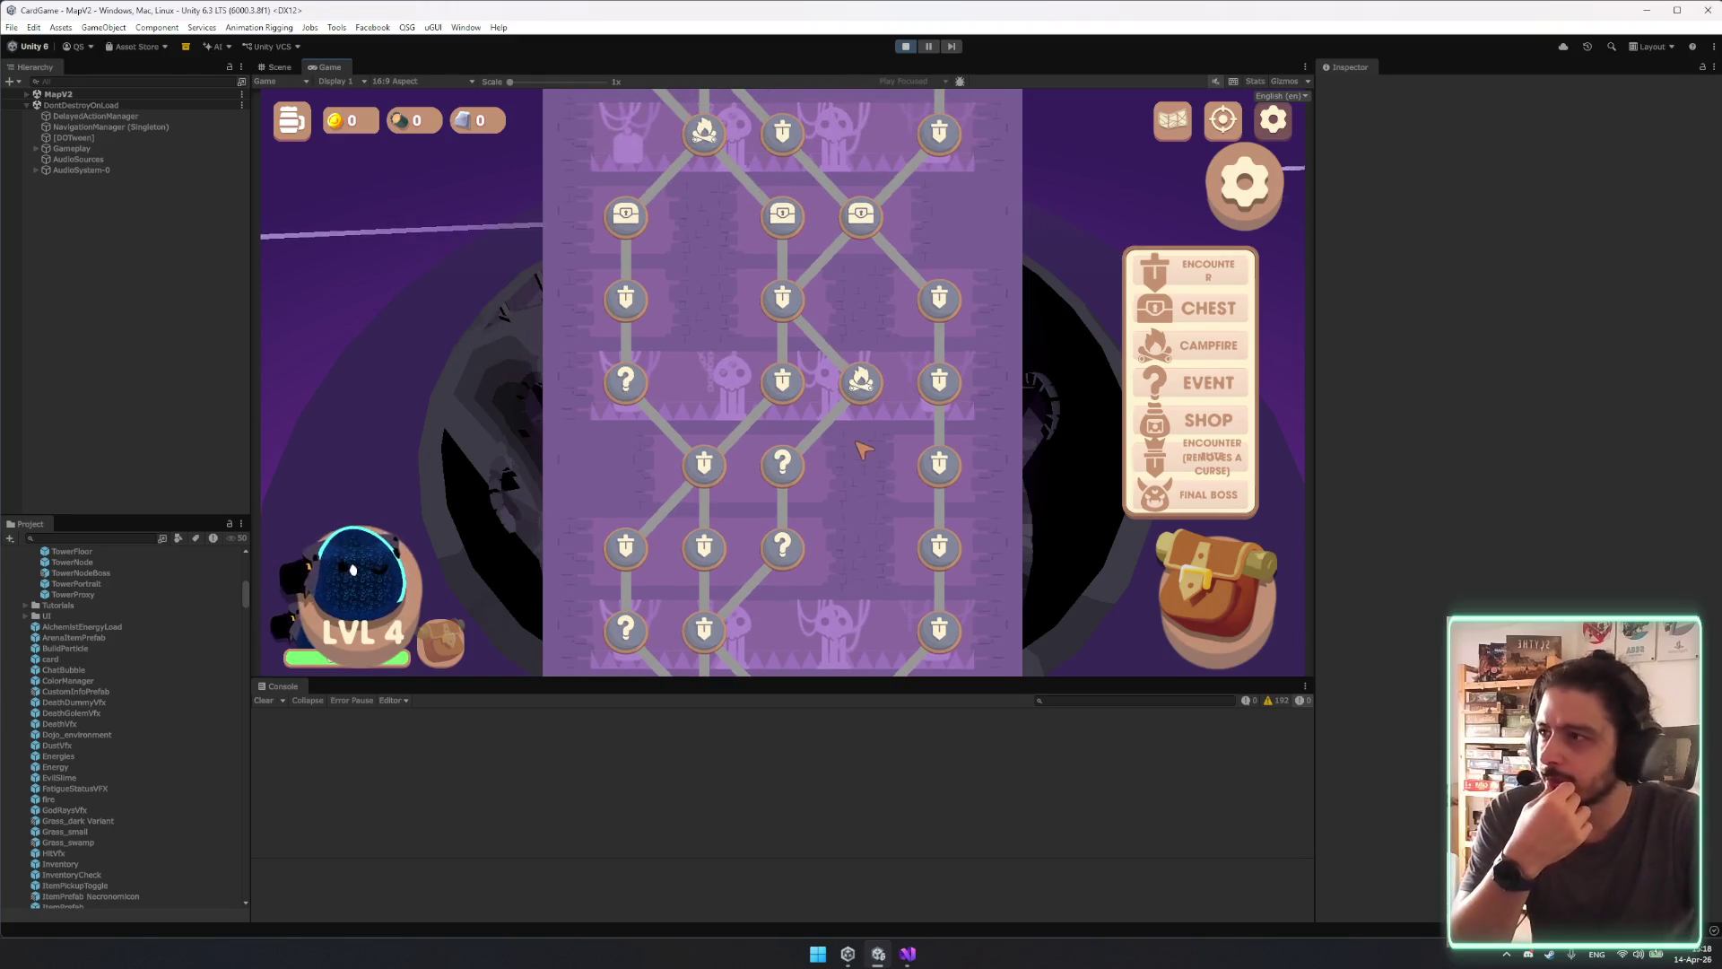
scroll(865, 453, up, 1)
scroll(872, 529, up, 2)
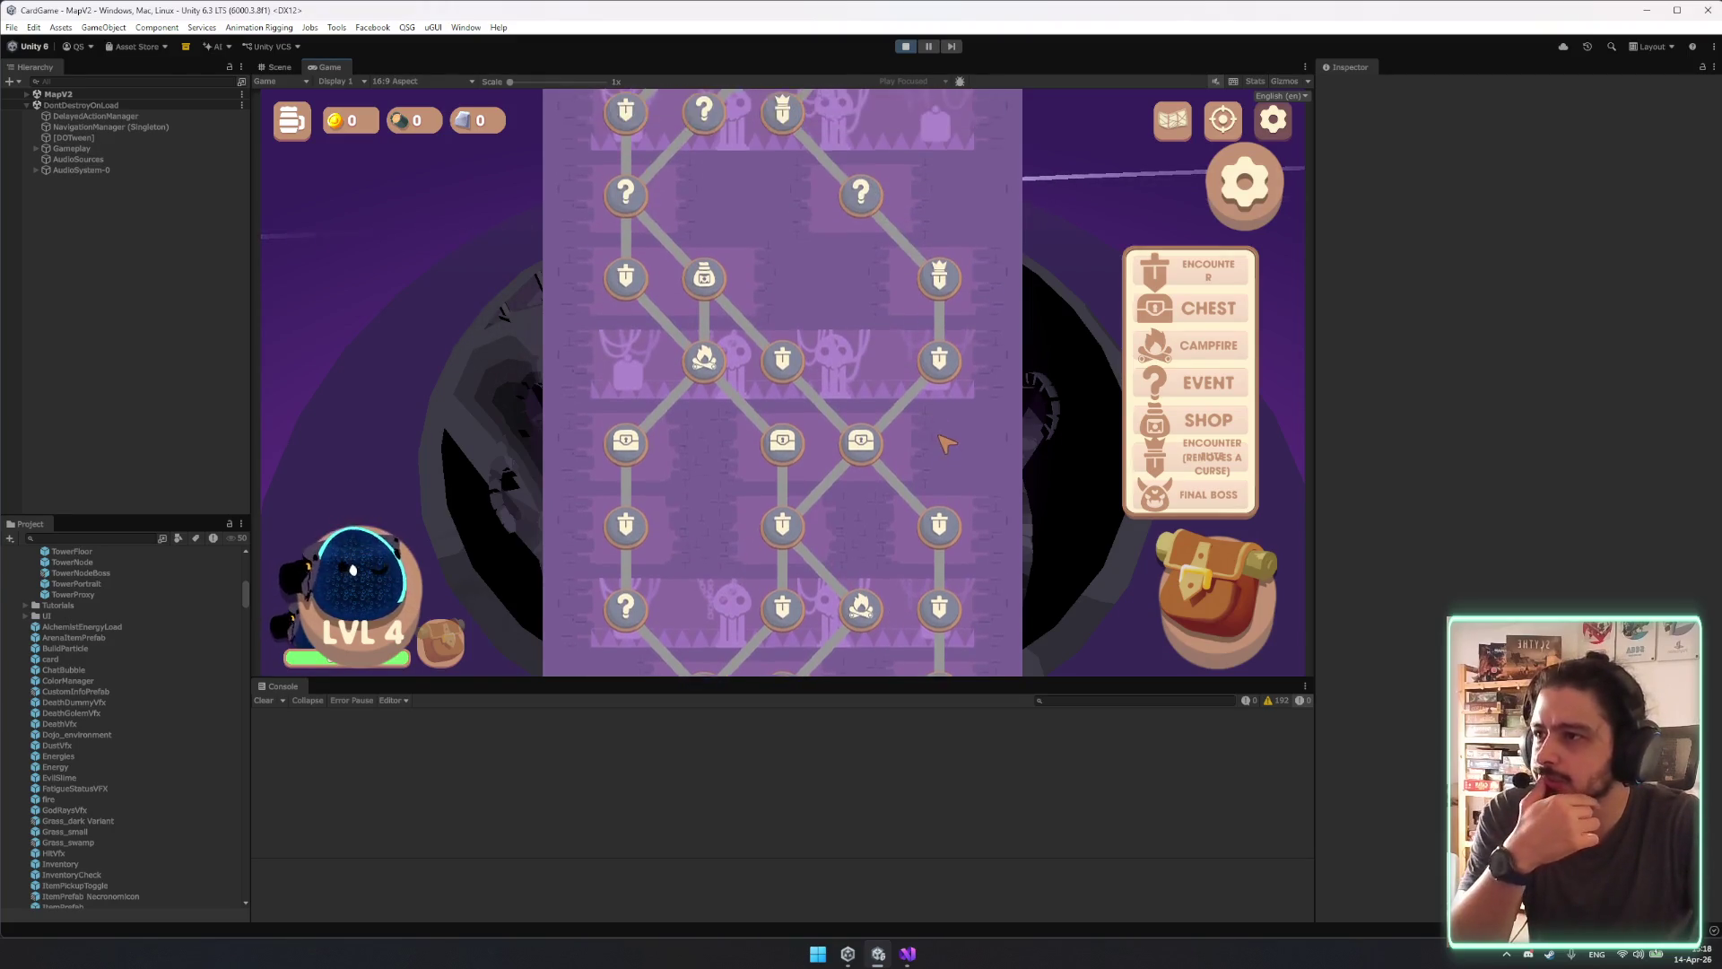
scroll(945, 459, up, 2)
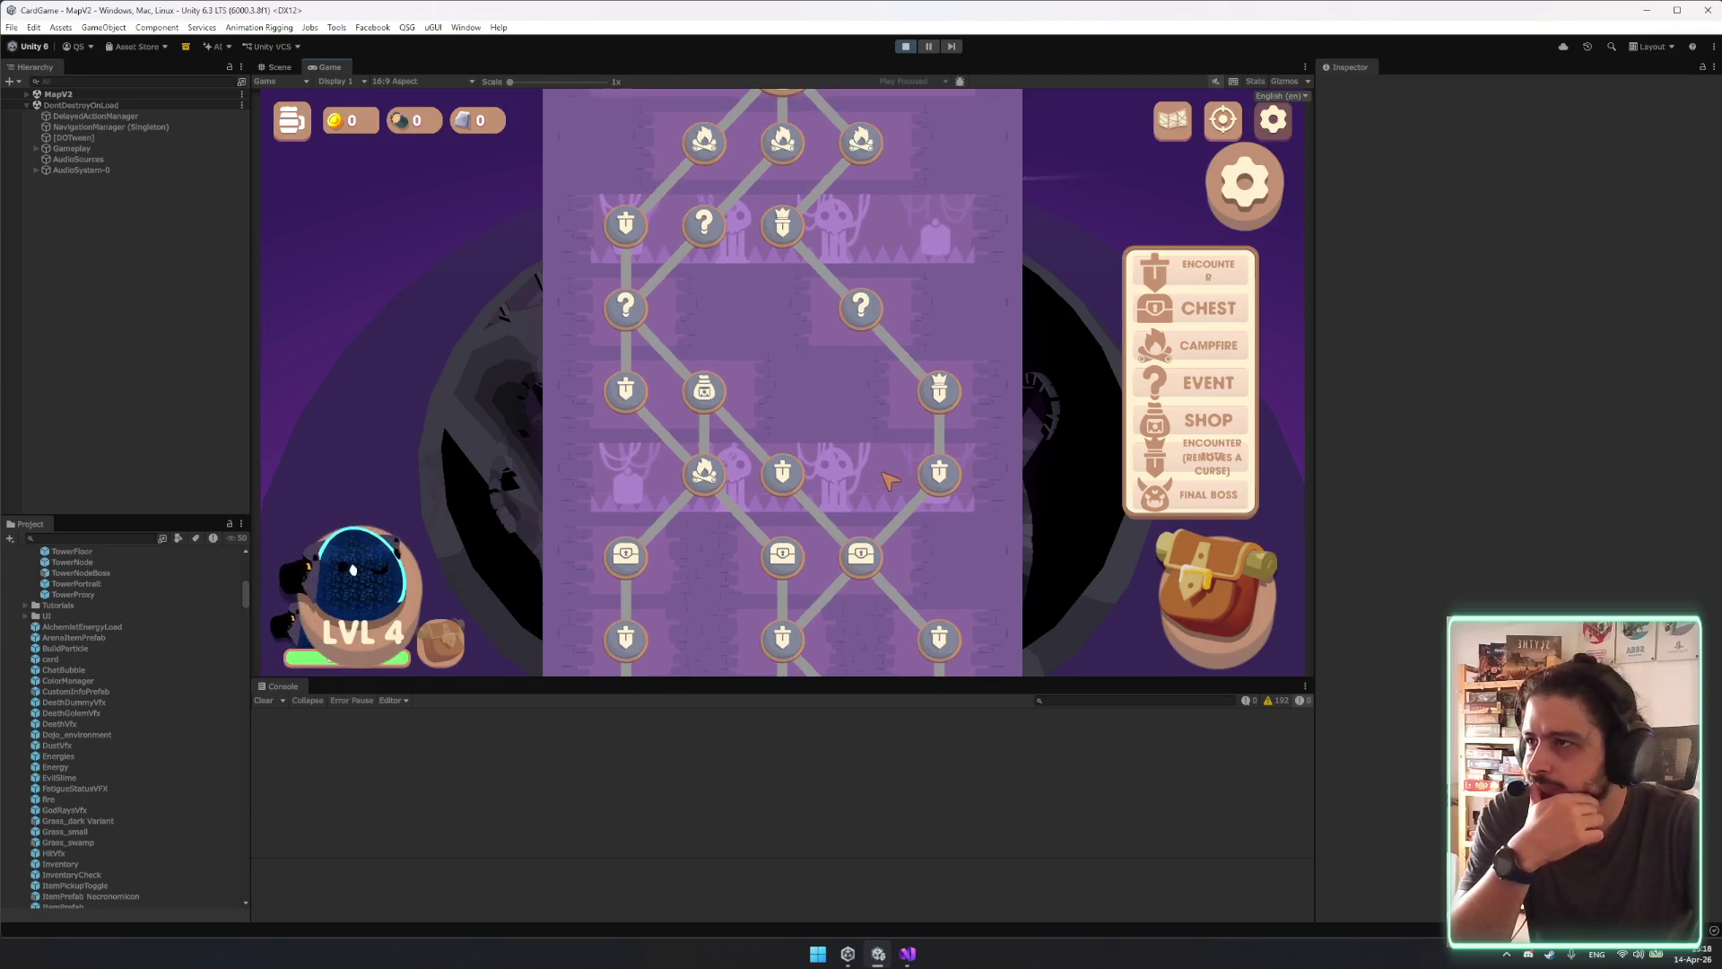
scroll(817, 431, up, 2)
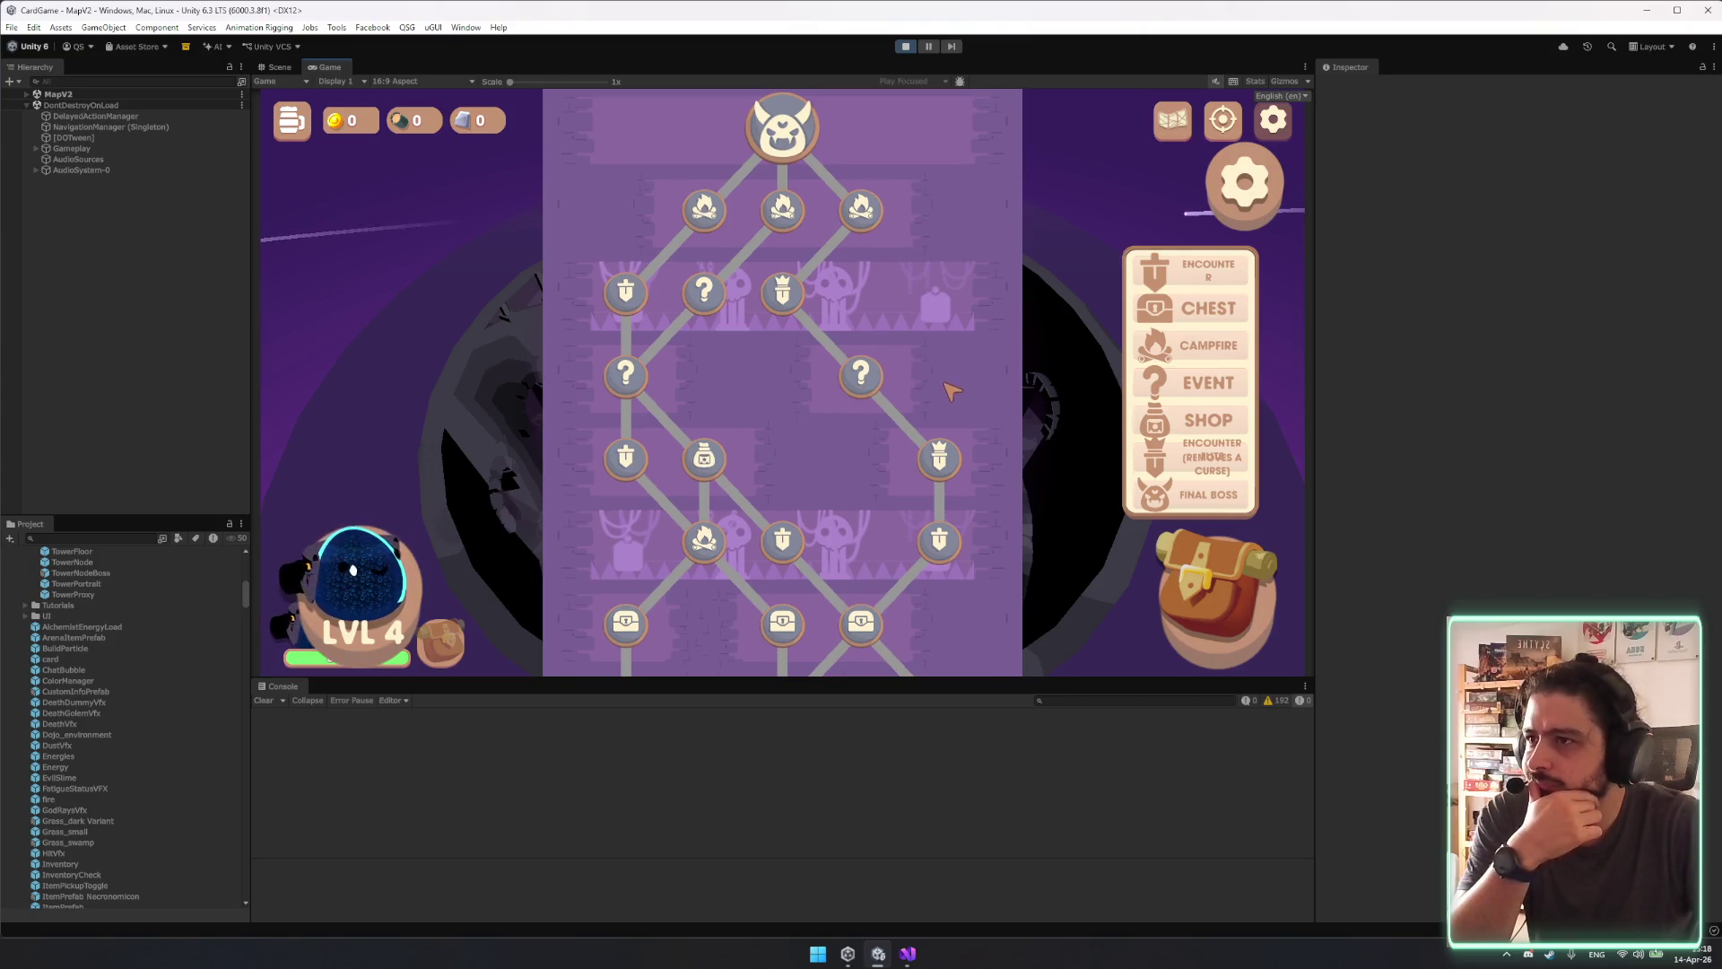
scroll(982, 556, down, 5)
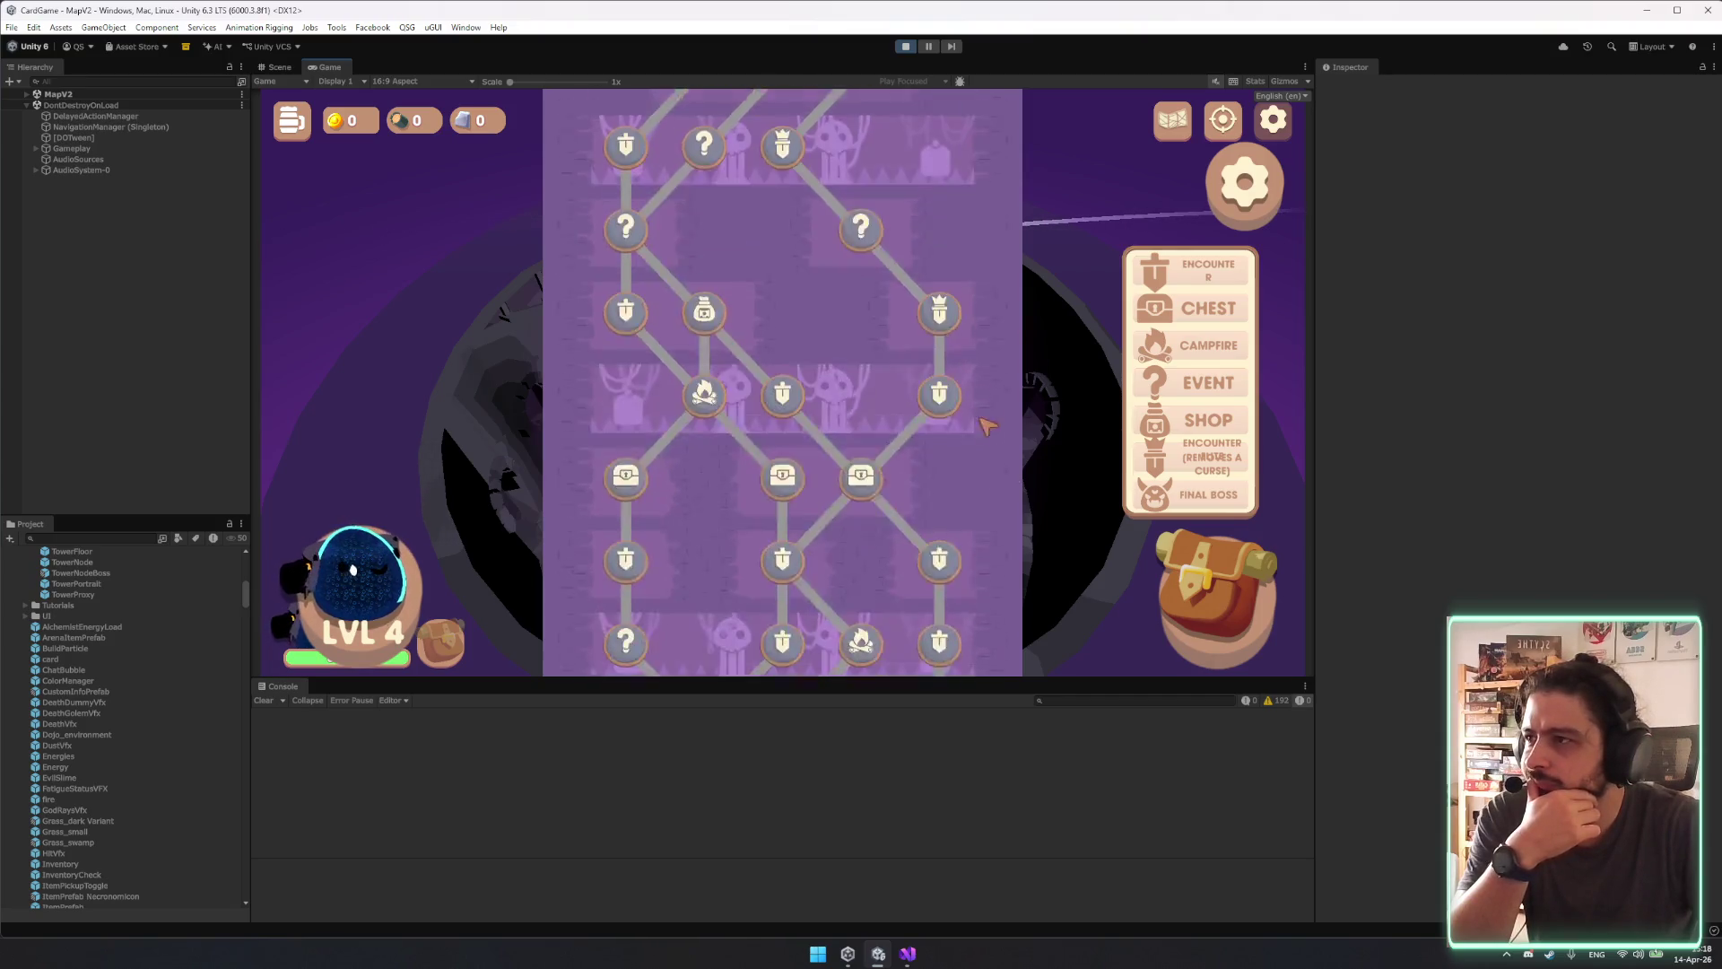
scroll(775, 341, down, 2)
scroll(668, 498, down, 4)
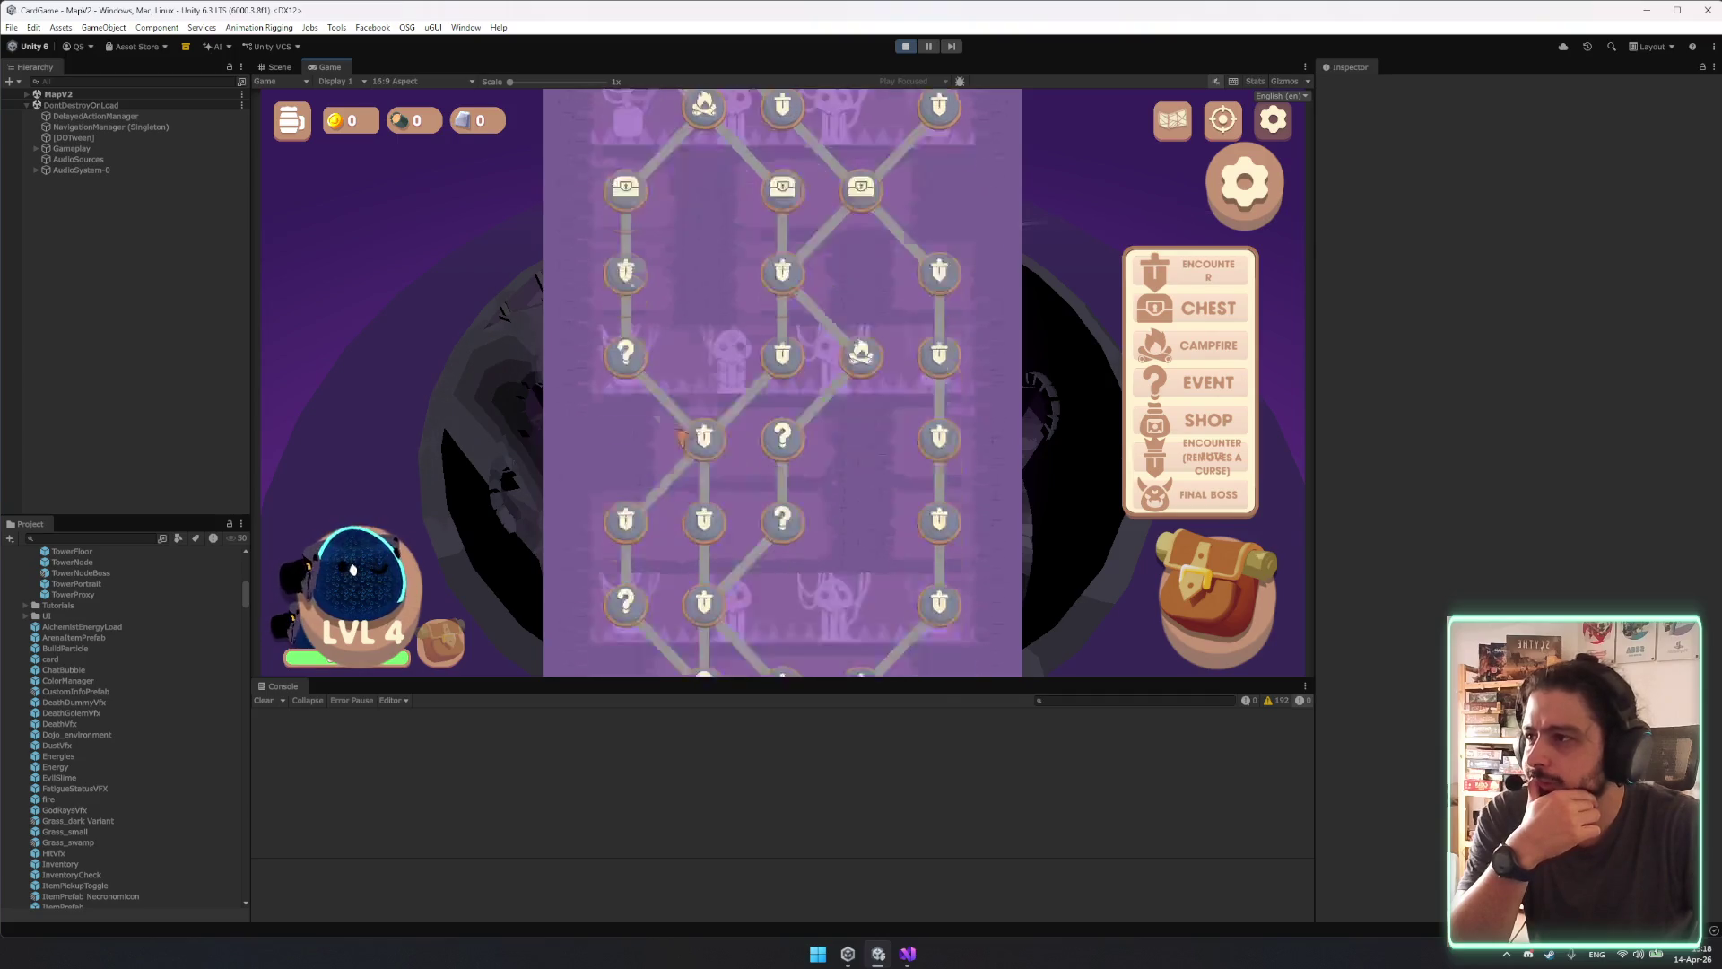
scroll(640, 464, down, 5)
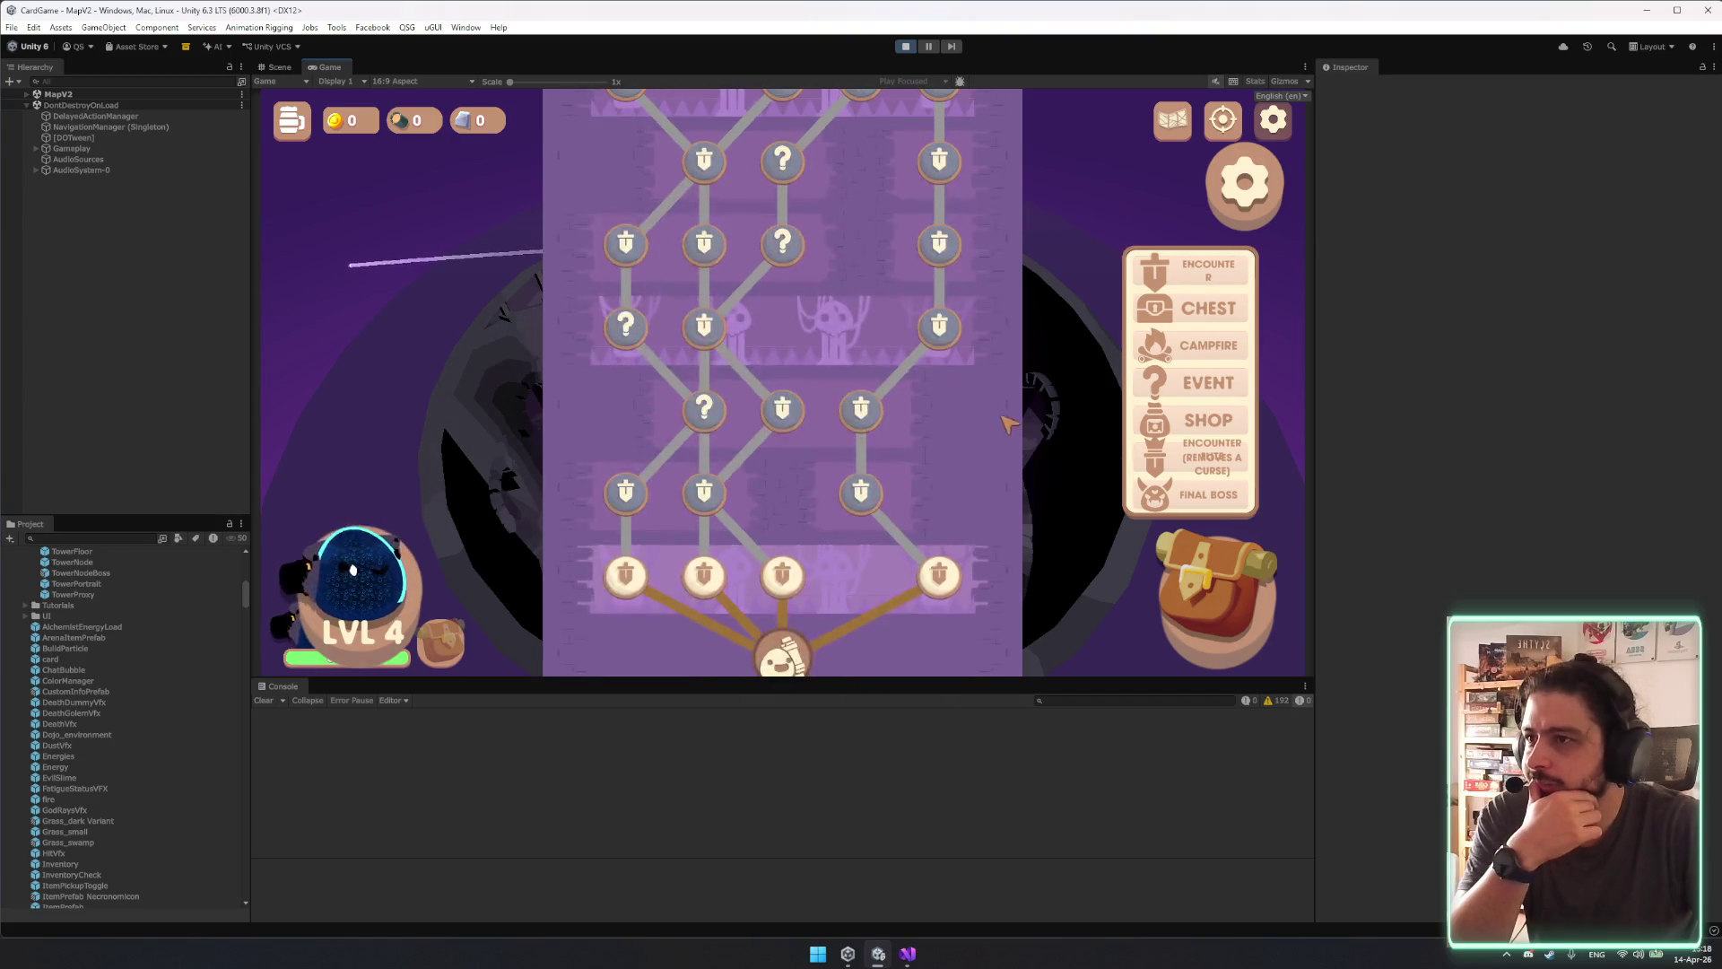
scroll(988, 444, up, 1)
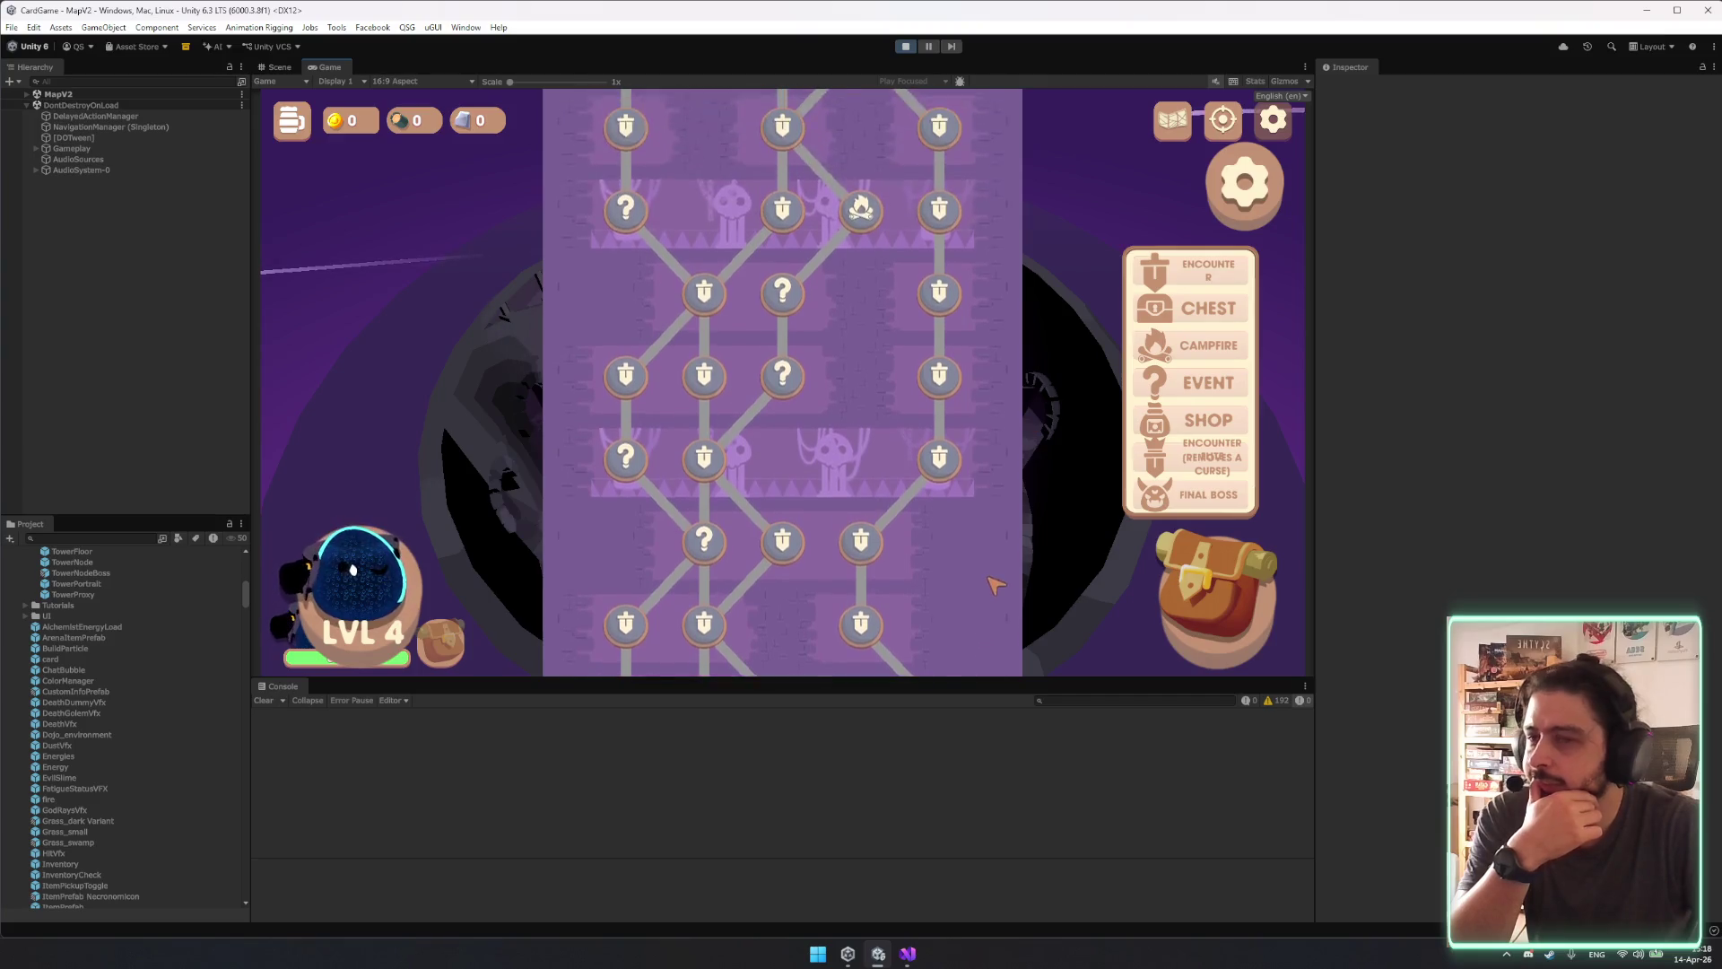
scroll(993, 500, up, 8)
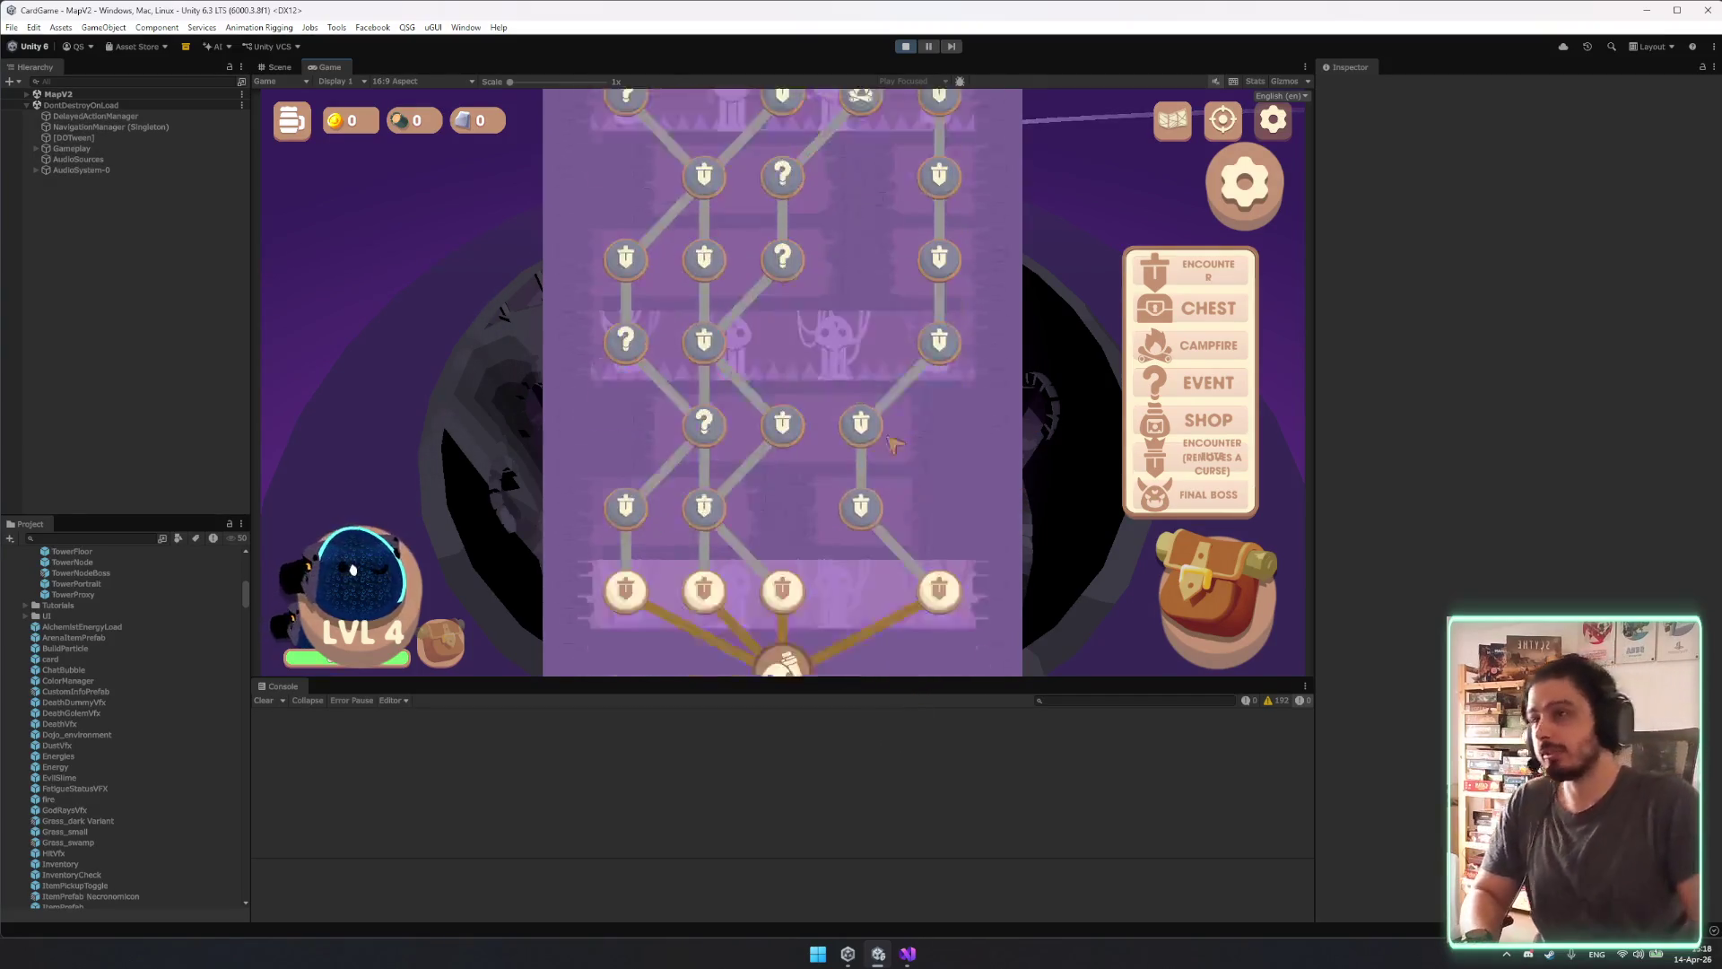
scroll(908, 183, up, 10)
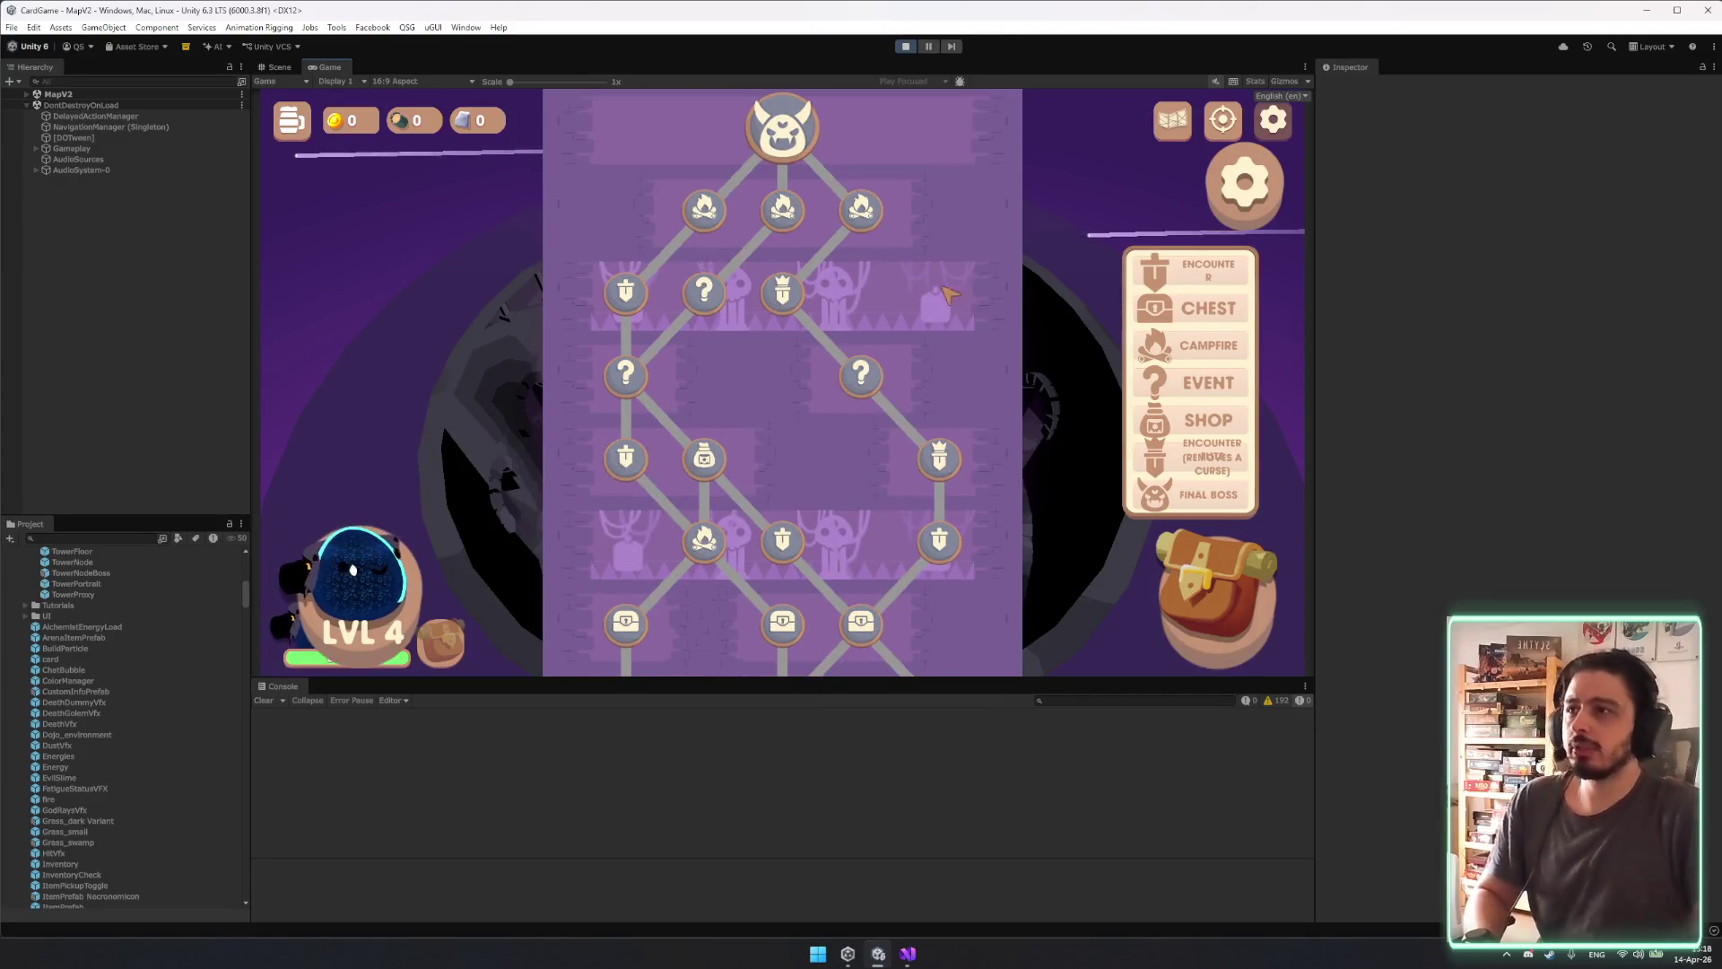
scroll(936, 339, down, 9)
scroll(936, 339, down, 3)
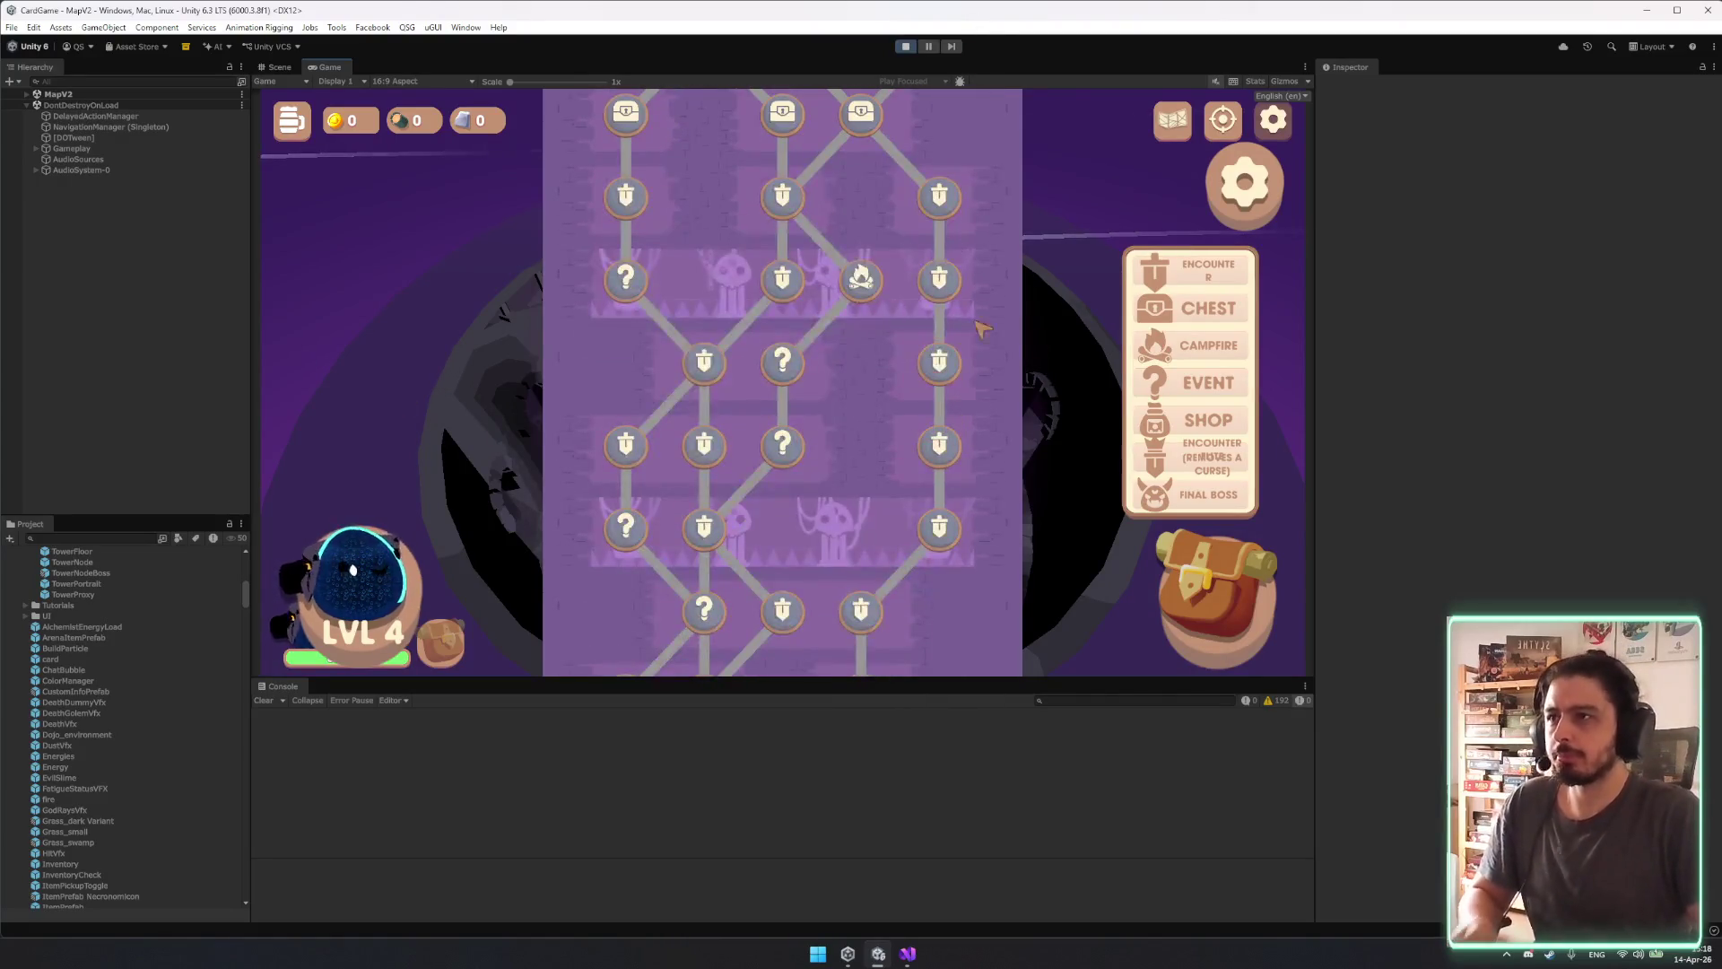
scroll(908, 628, down, 6)
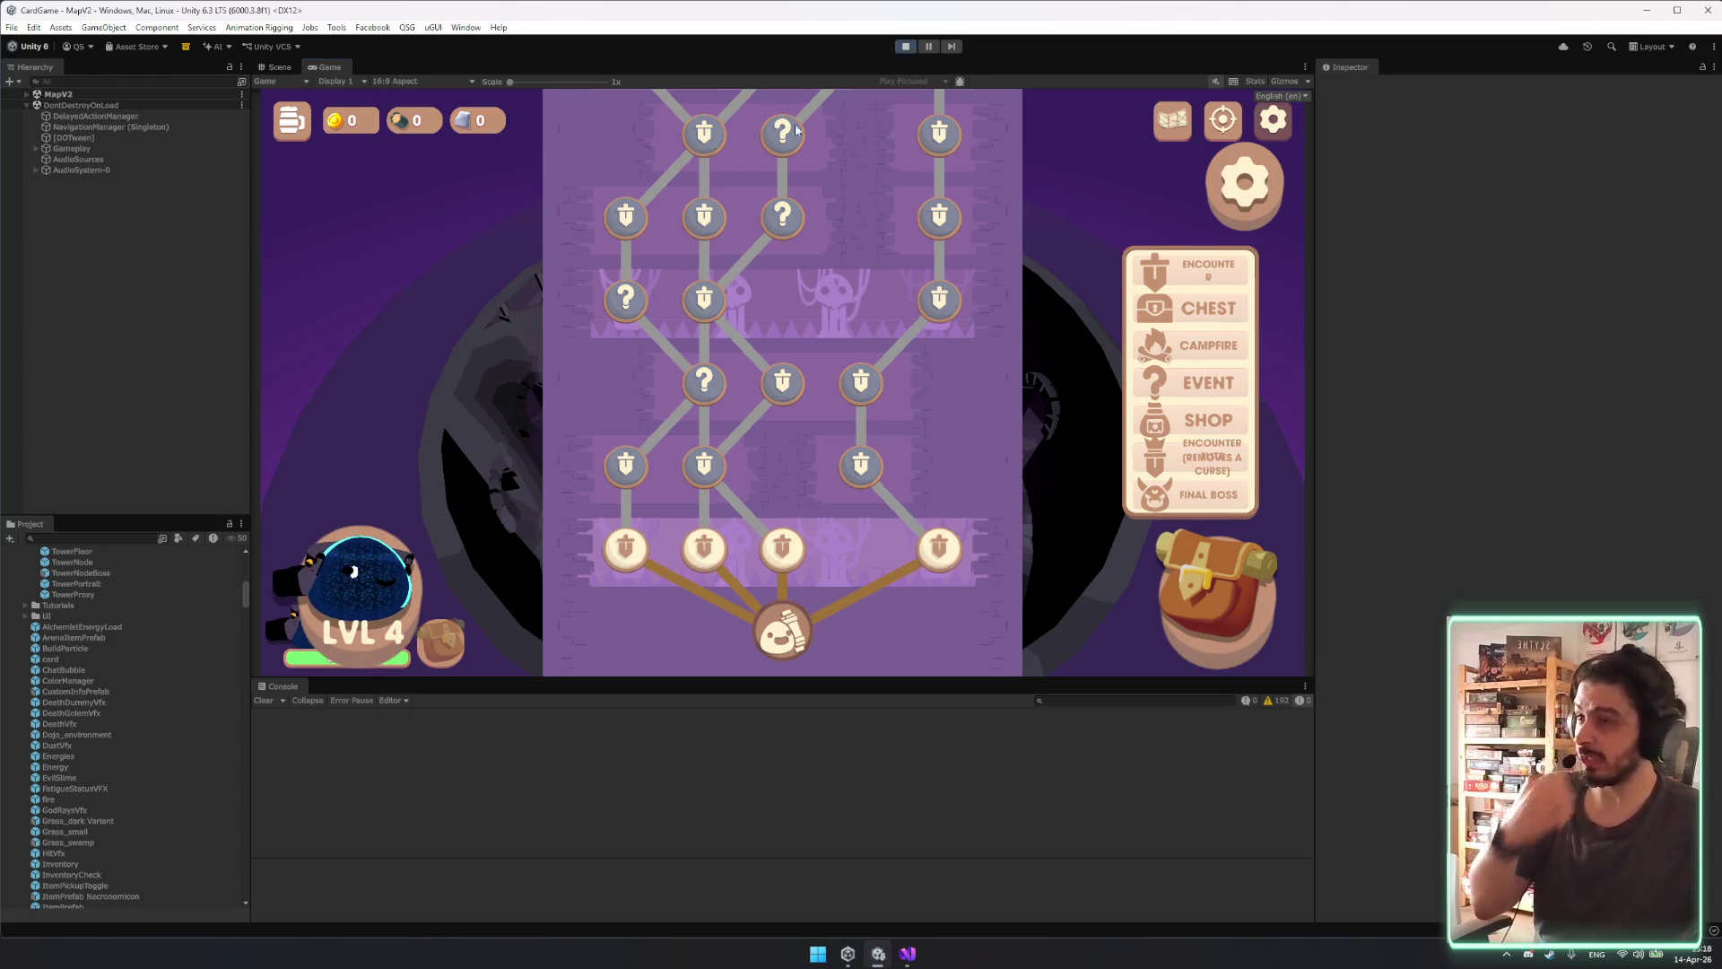
key(ctrl+p)
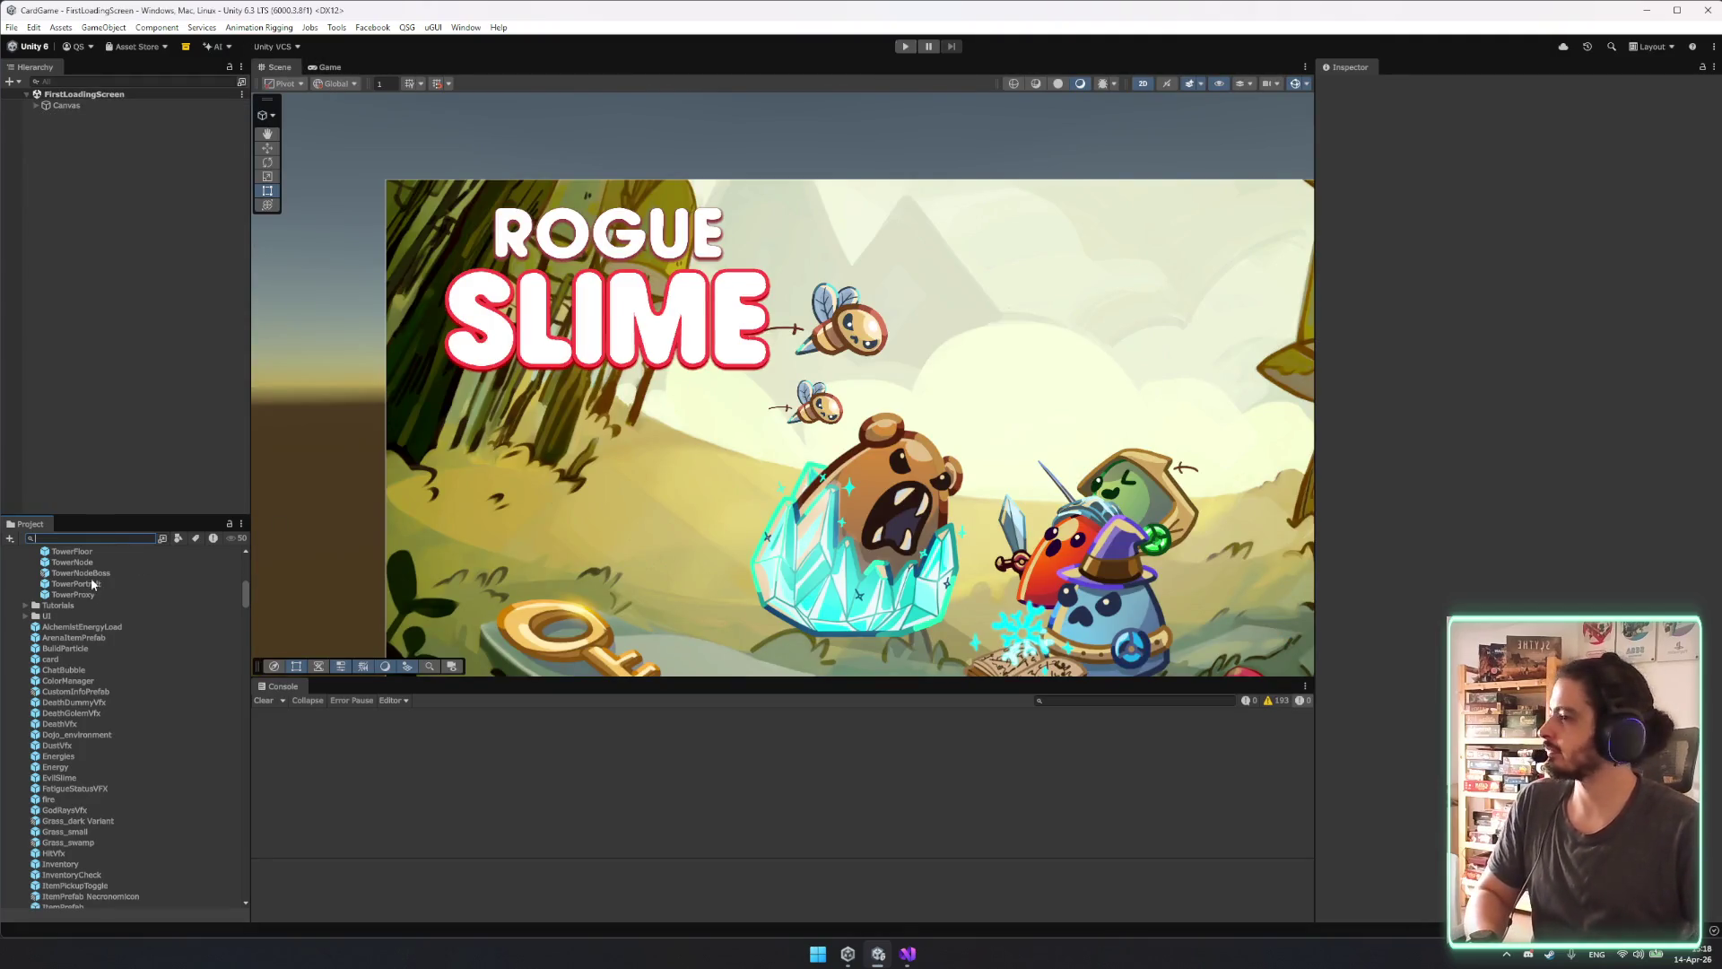
Search 'towermap' in the Project window and open the TowerMapPopup prefab.
text(tower)
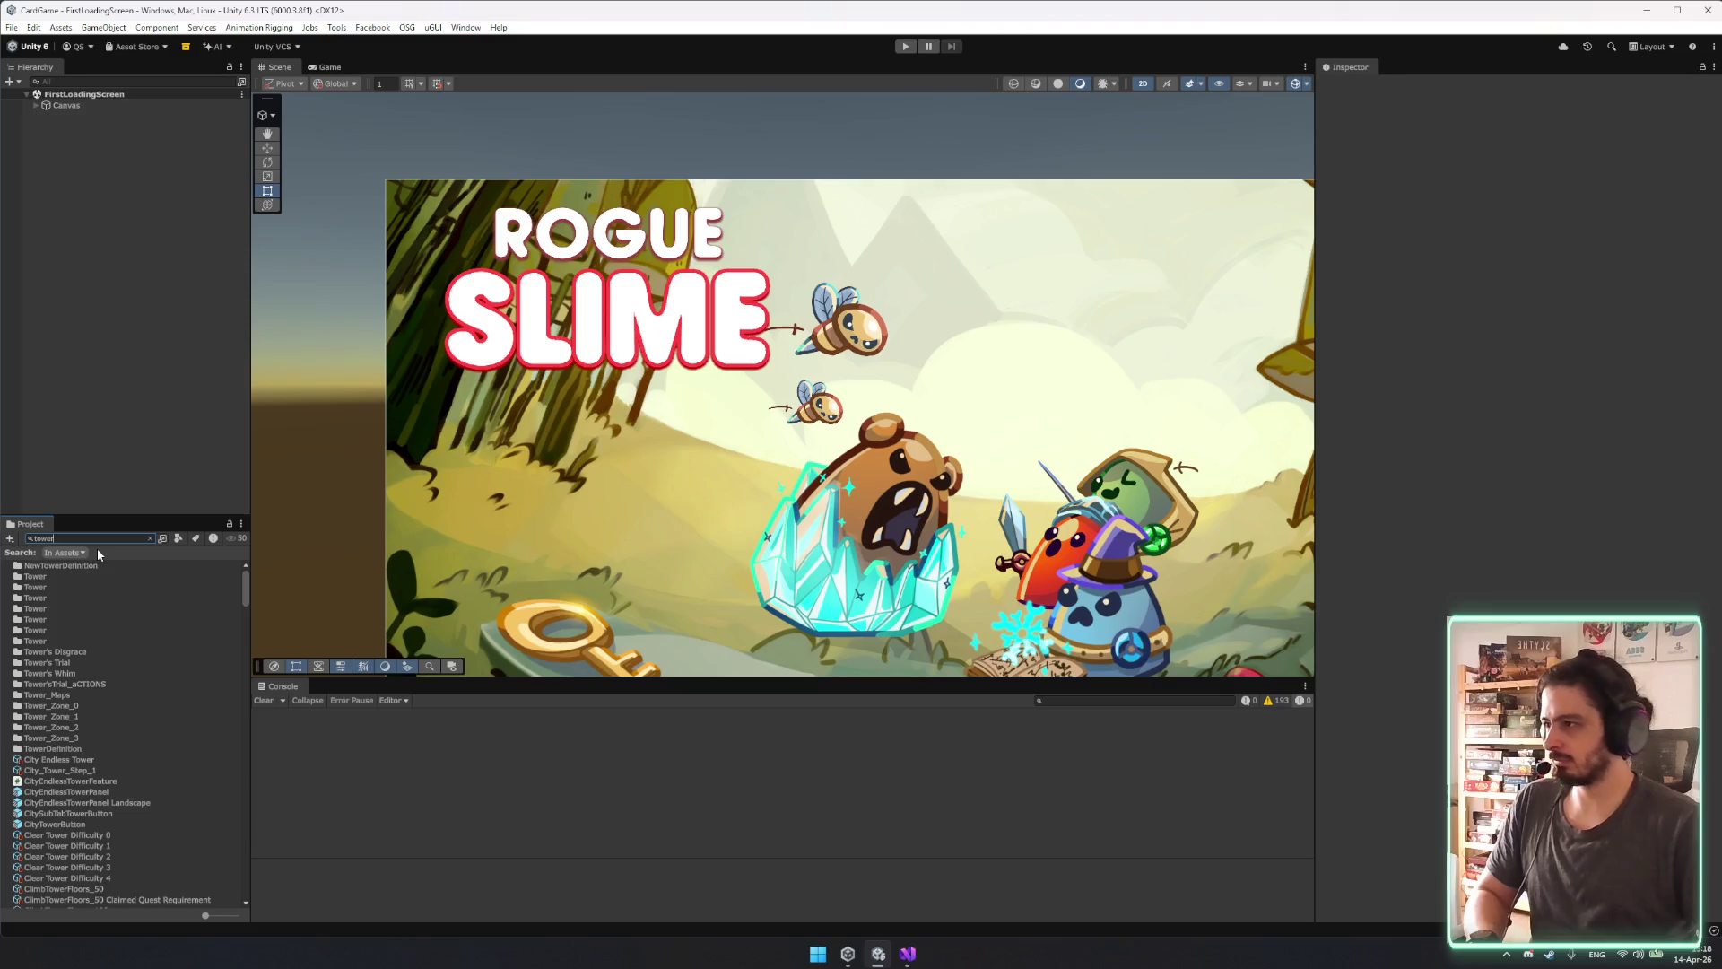
text(map)
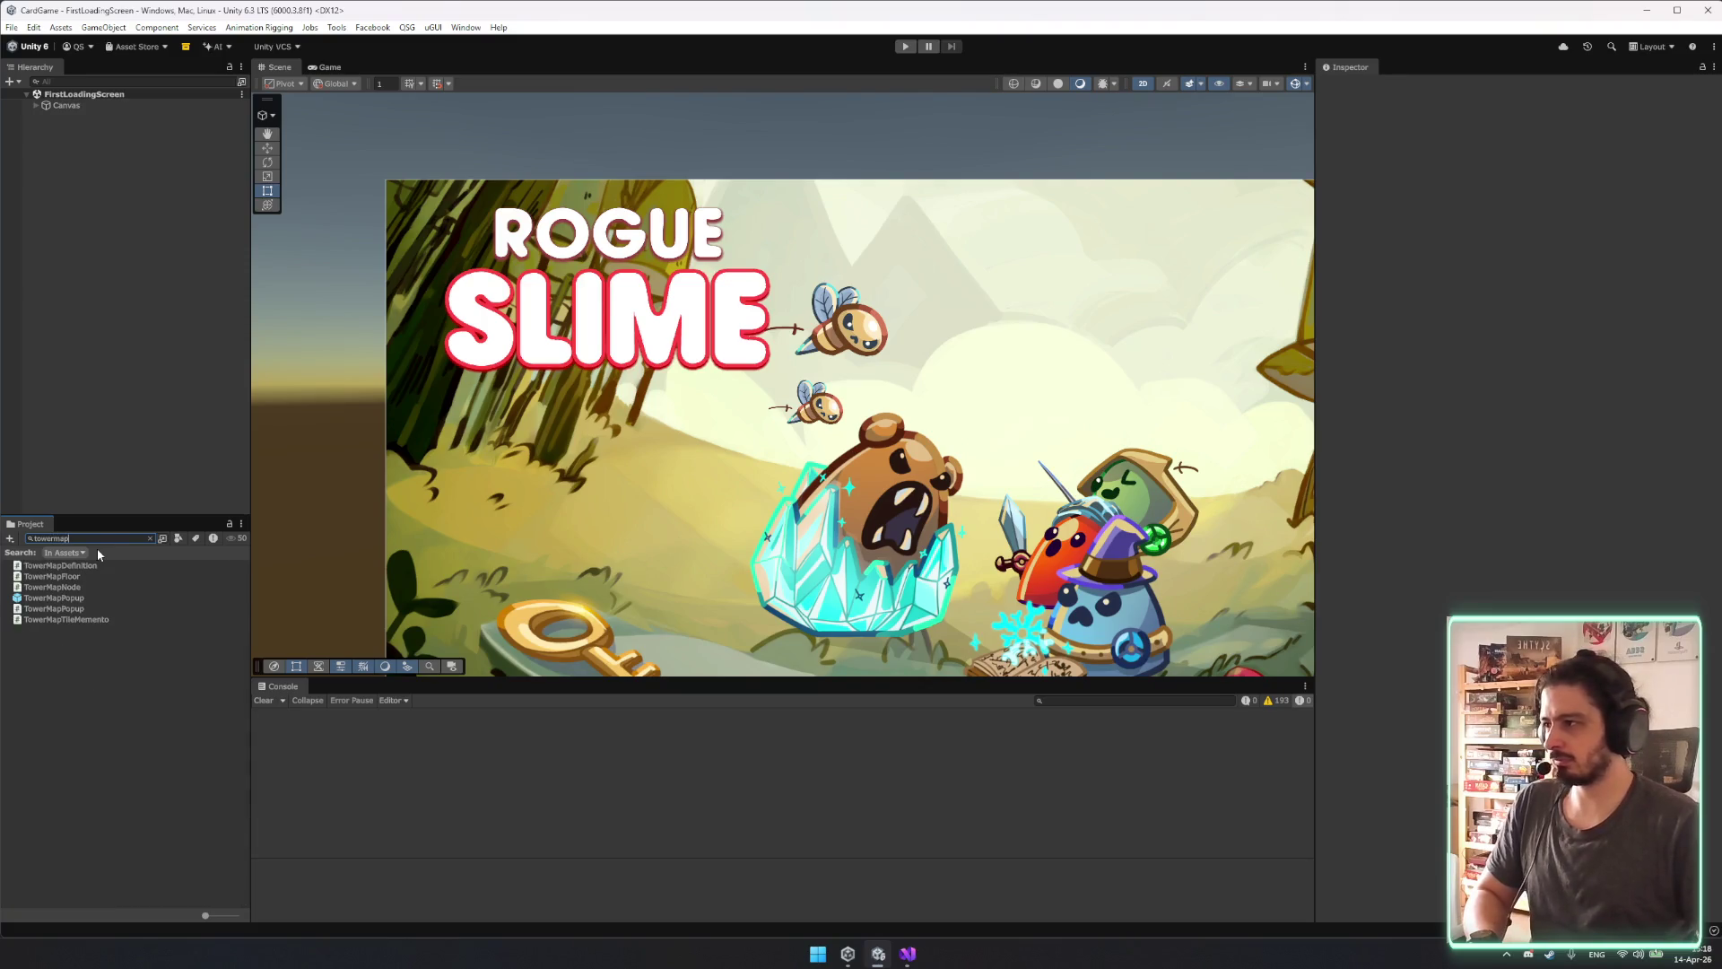
click(75, 598)
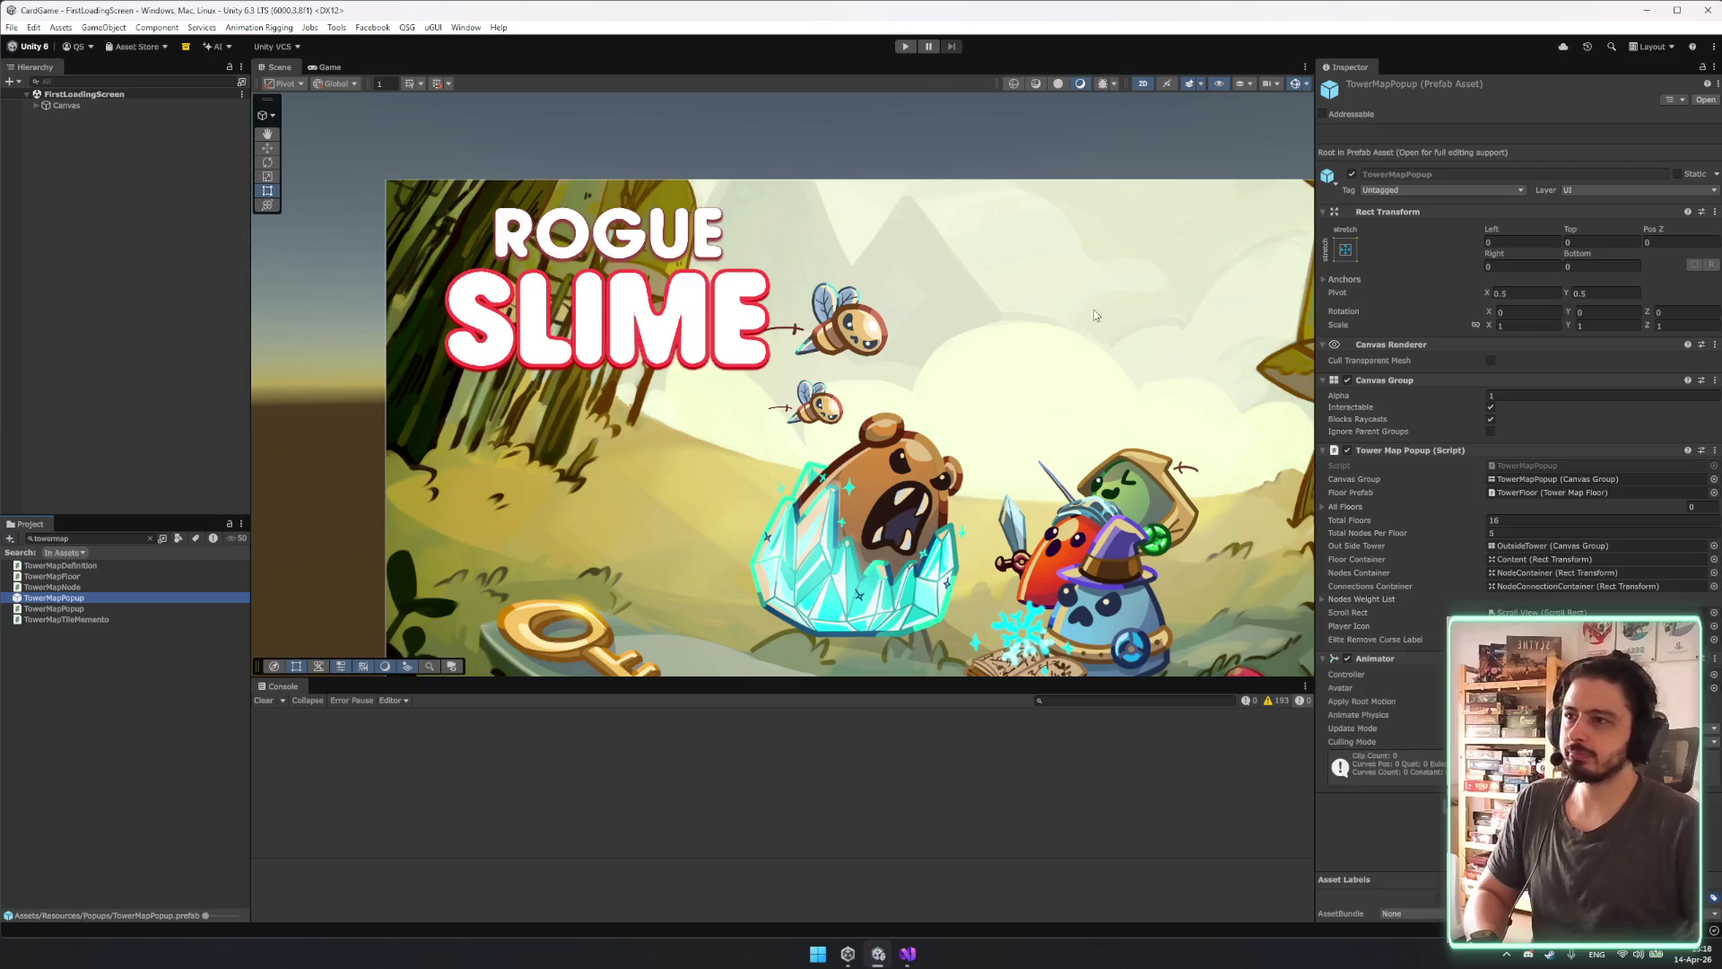
key(Return)
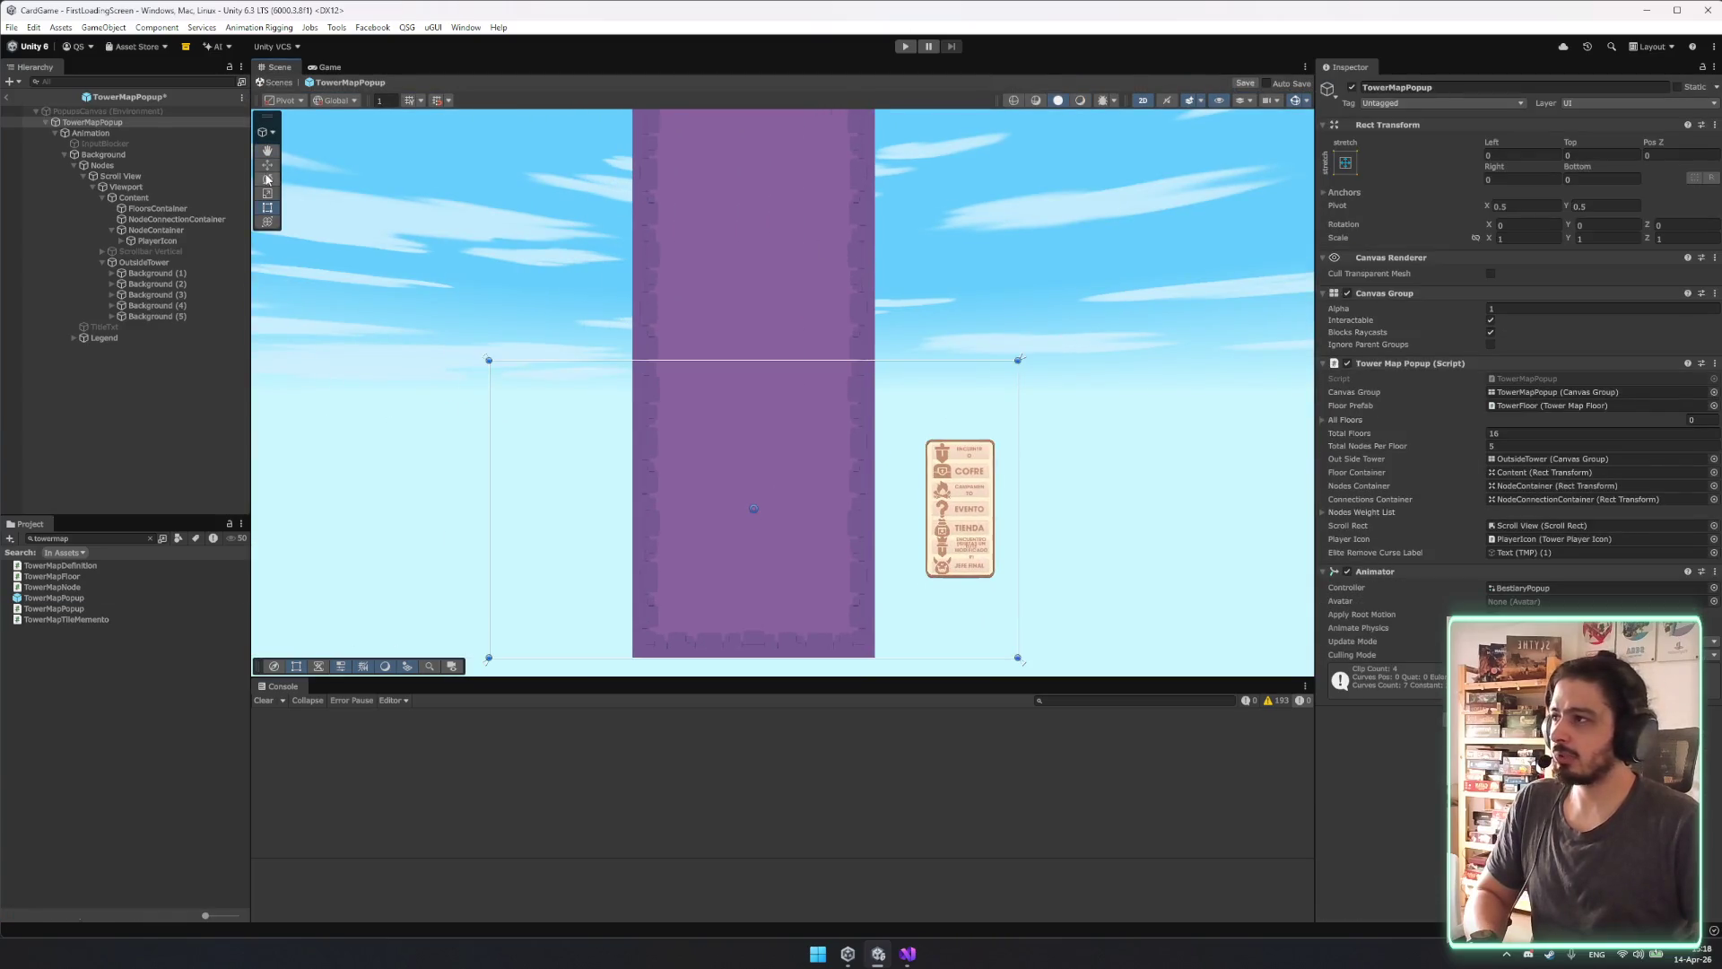
Inspect OutsideTower, Scroll View, Nodes and Background in the prefab's Hierarchy.
click(190, 263)
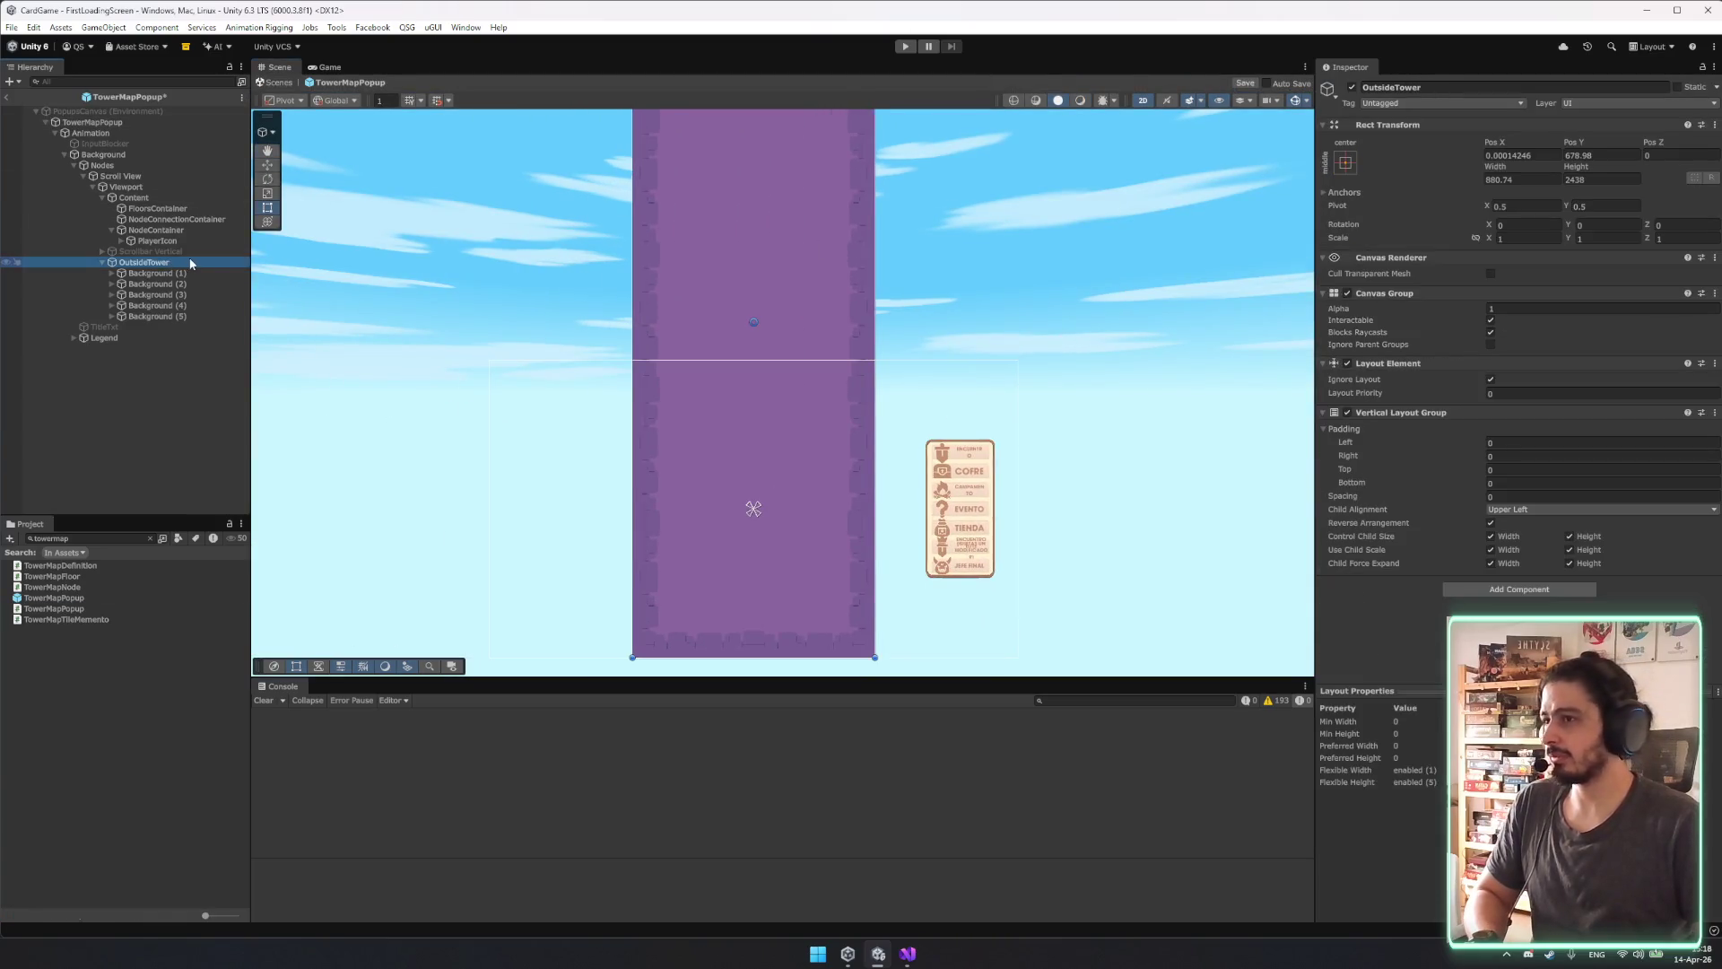
click(102, 262)
click(103, 263)
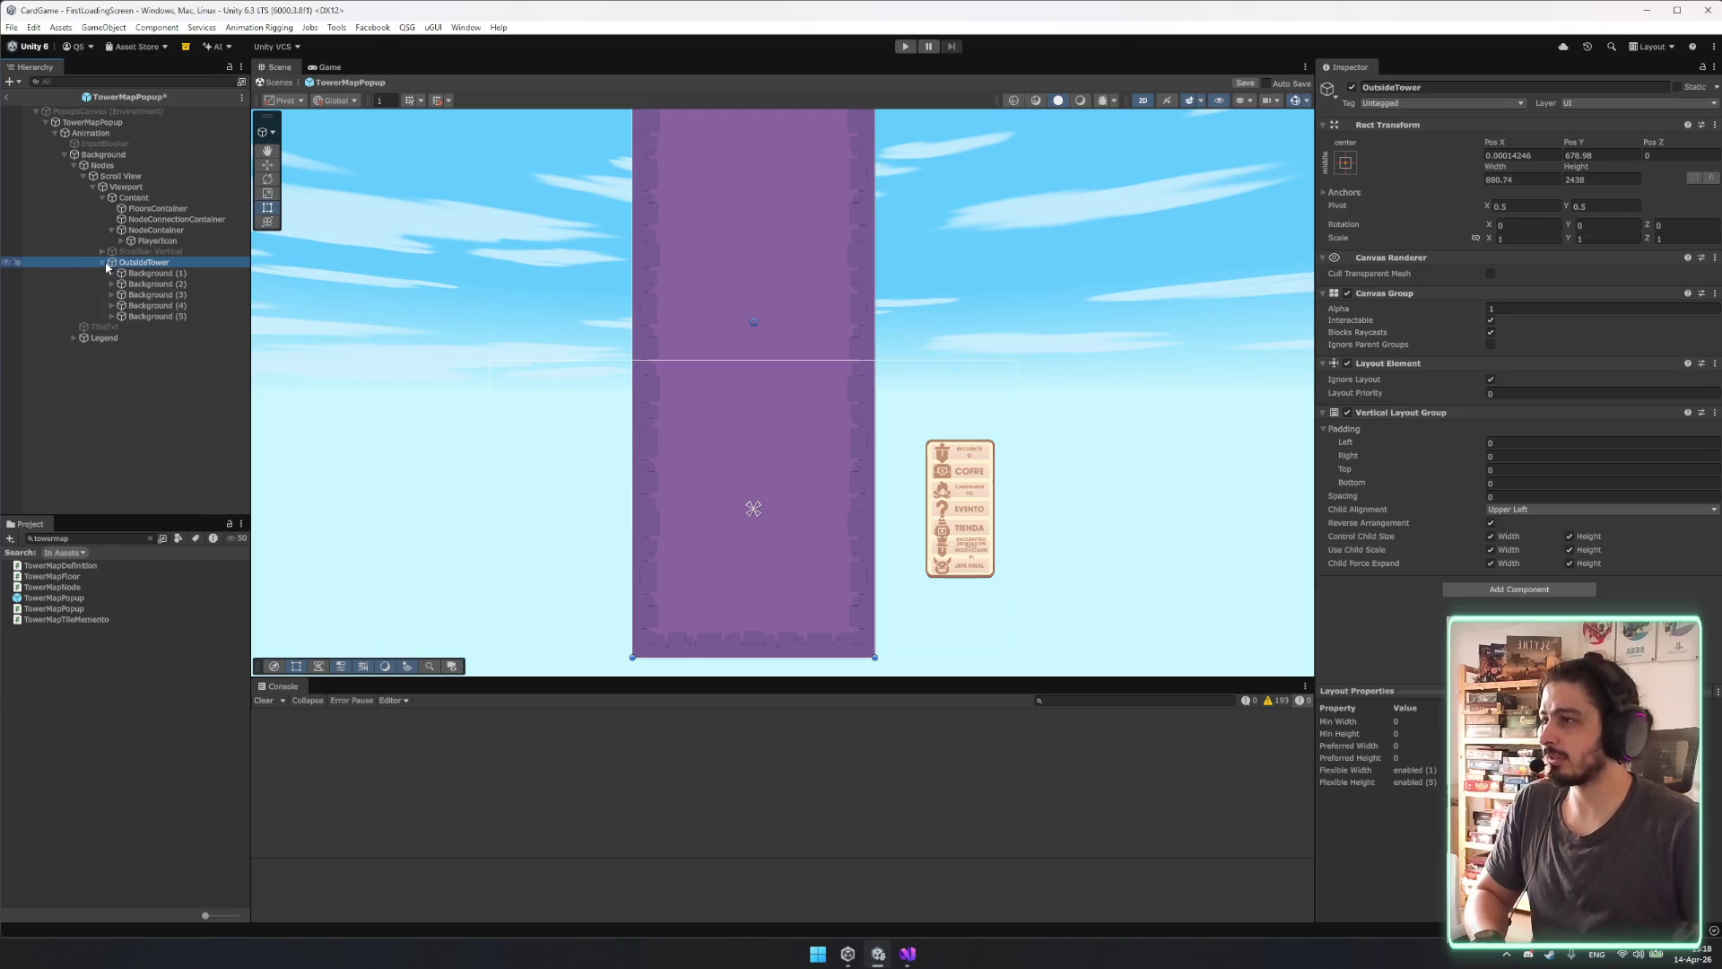
click(103, 263)
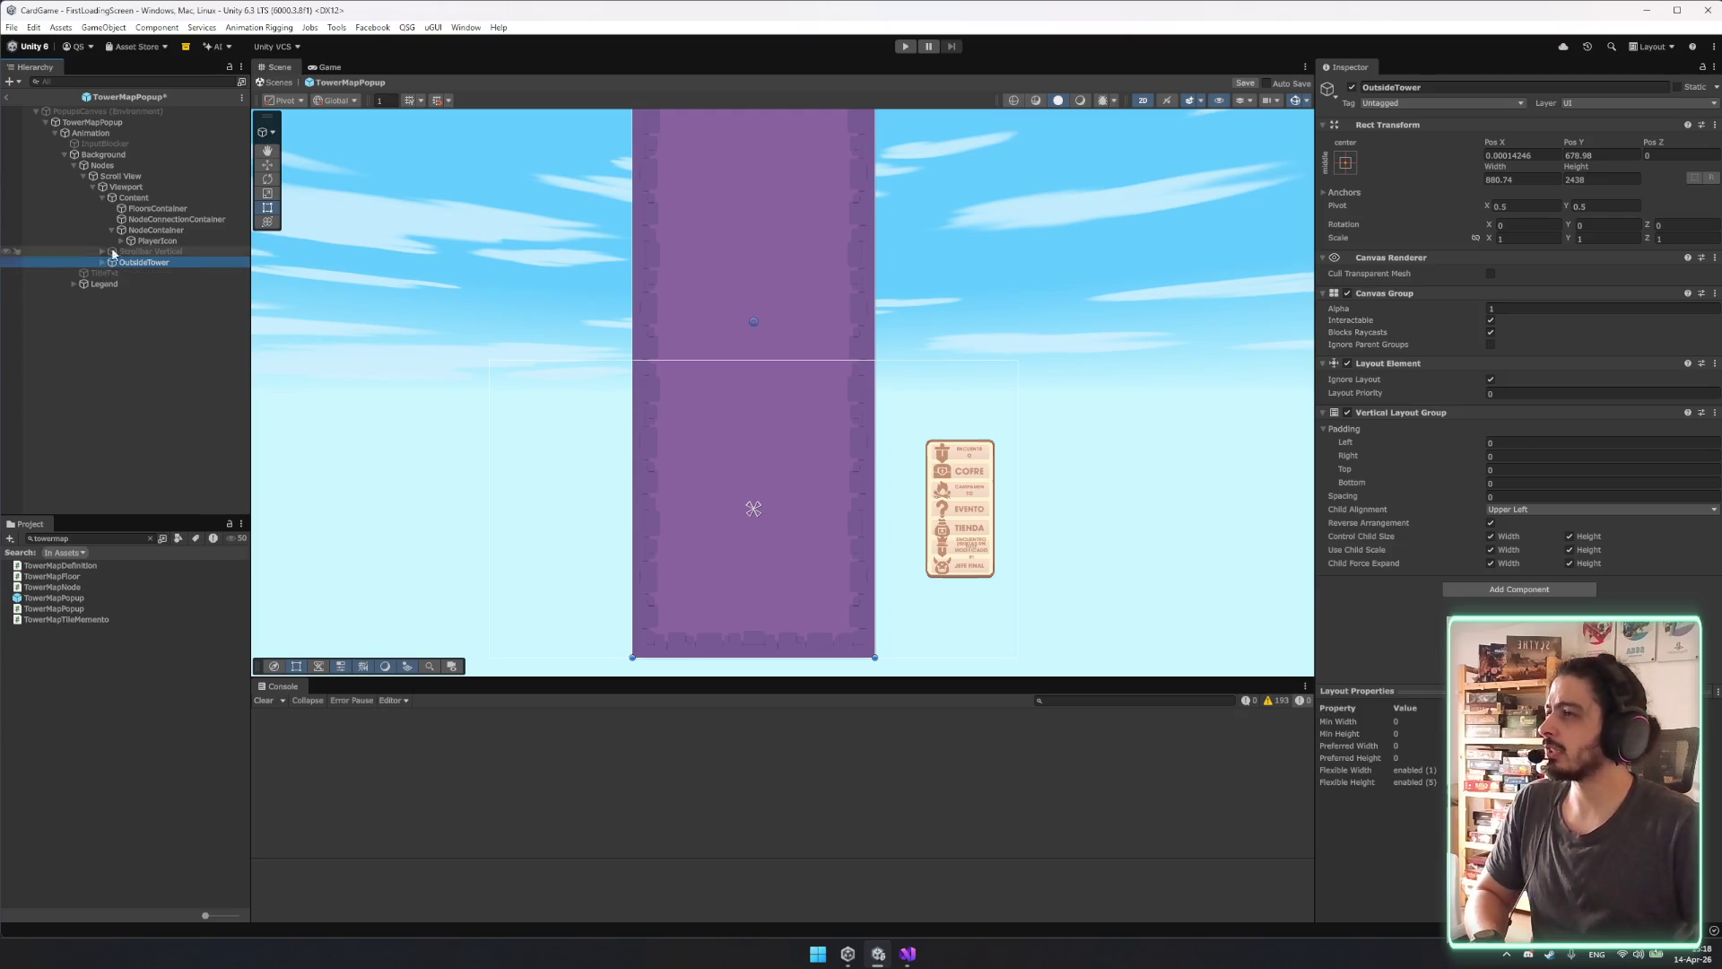
click(84, 177)
click(99, 165)
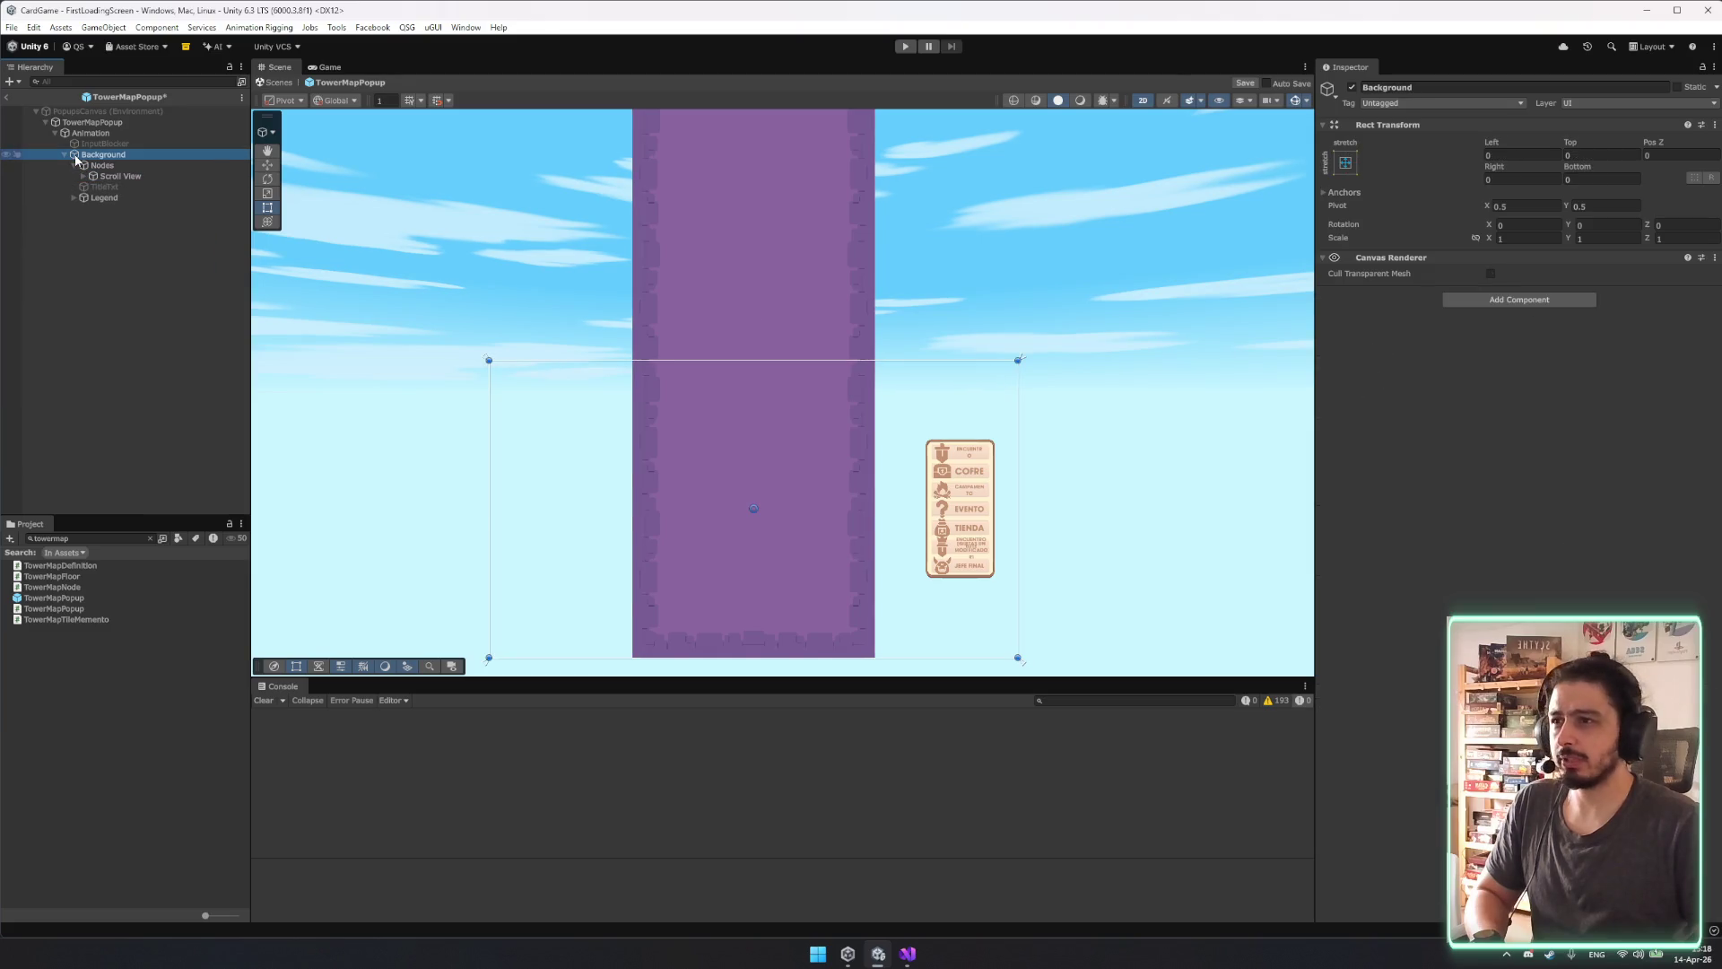
click(118, 176)
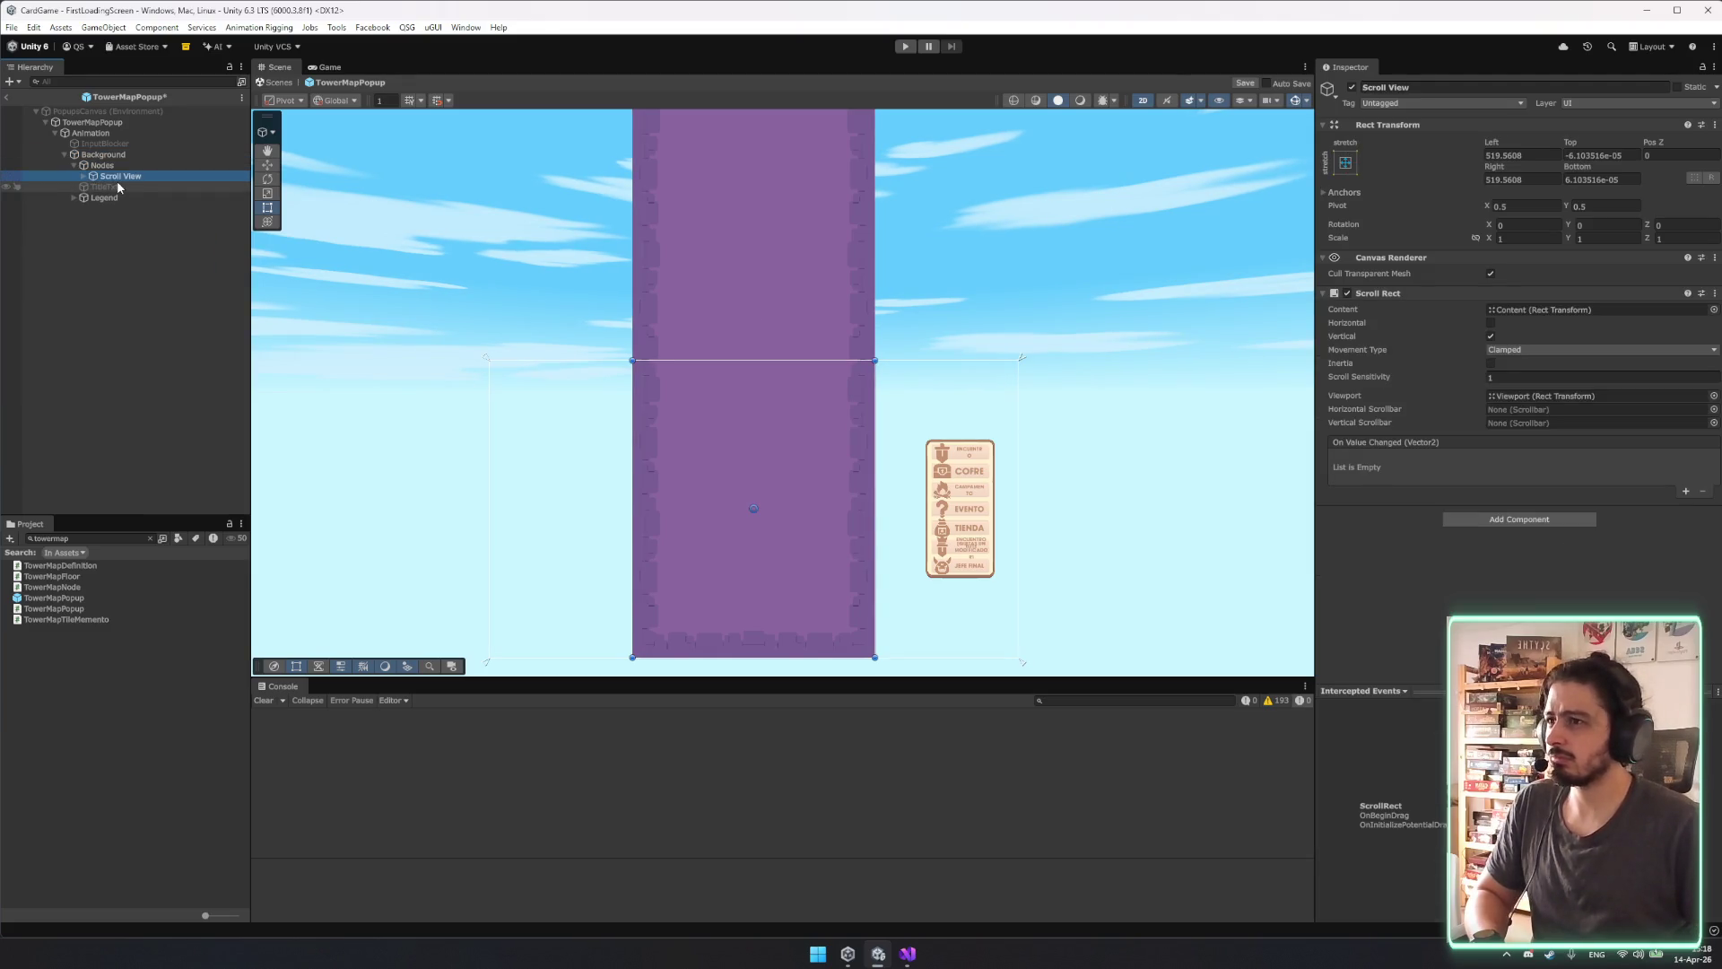
key(Up)
key(Up)
Add a UI Image under Nodes and move it above Scroll View in the Hierarchy.
right_click(124, 165)
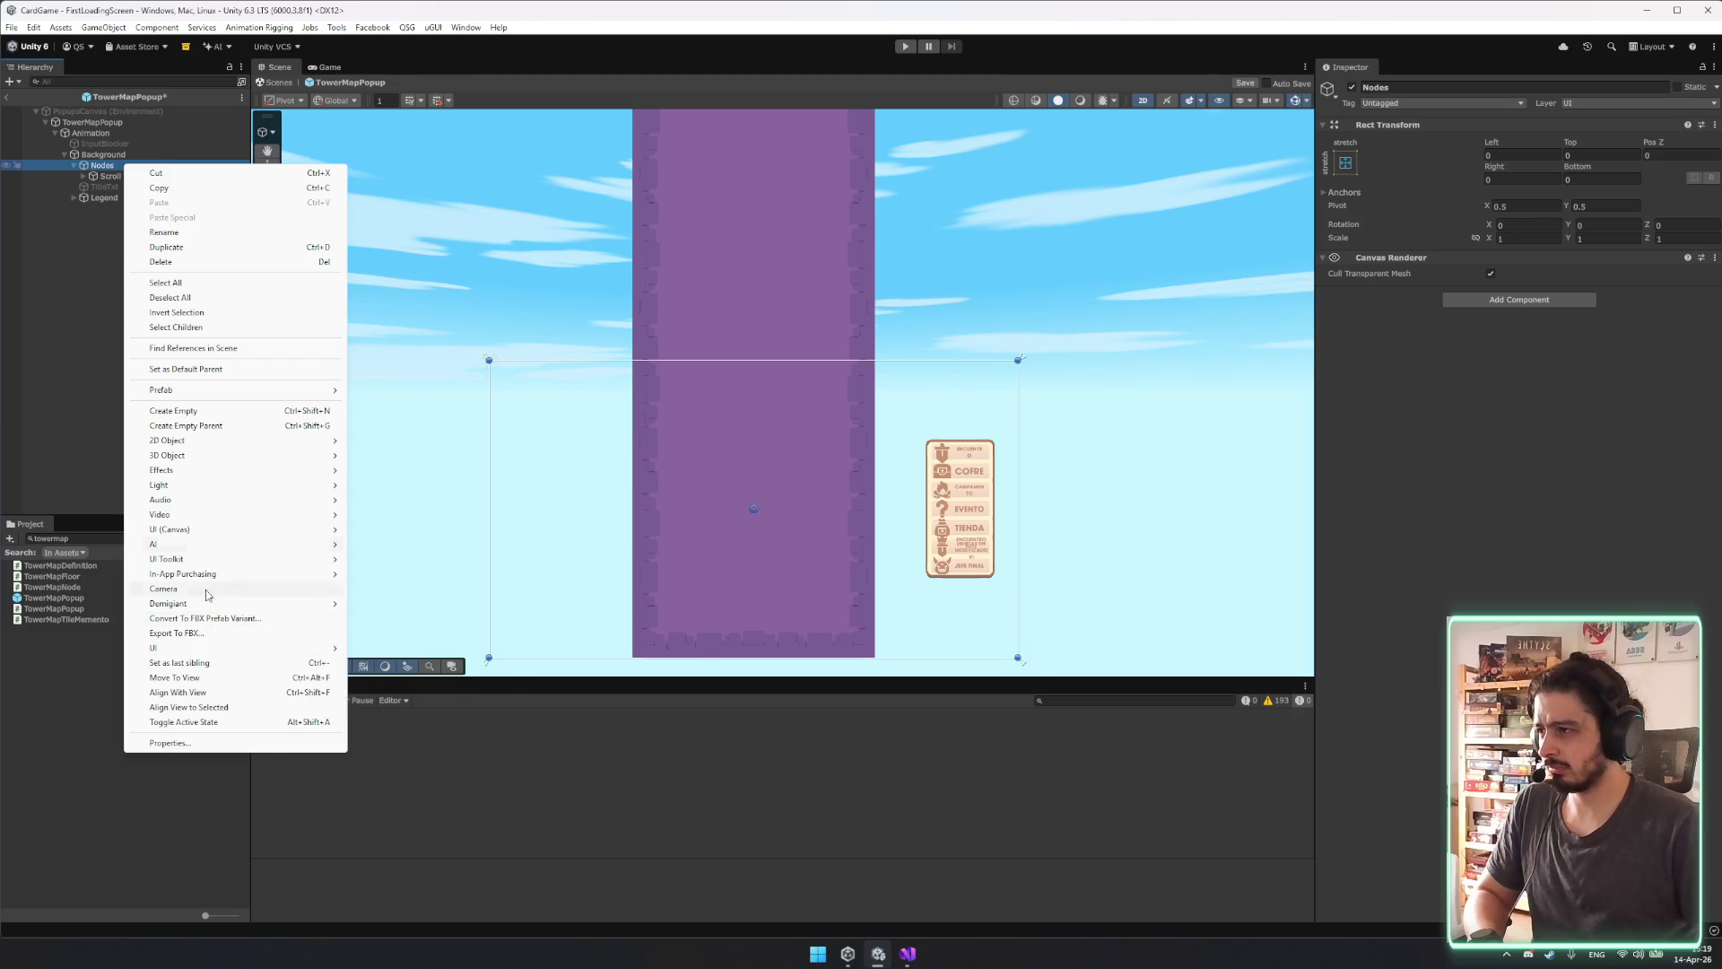
mouse_move(206, 446)
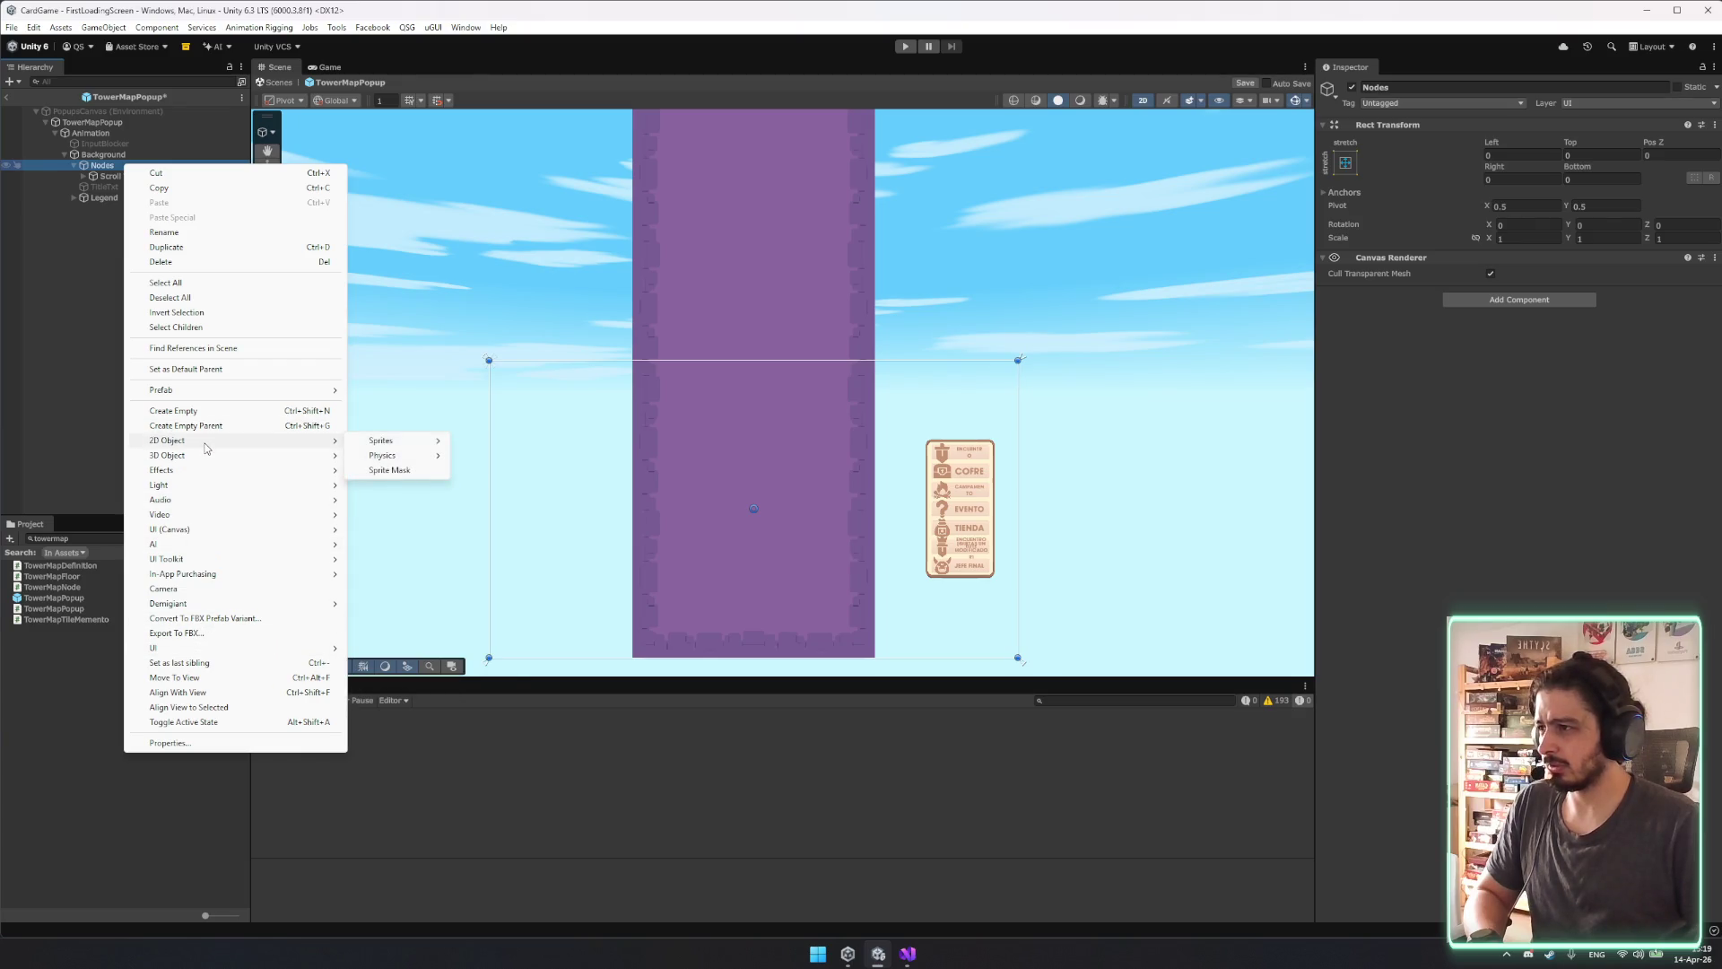
mouse_move(225, 529)
click(417, 529)
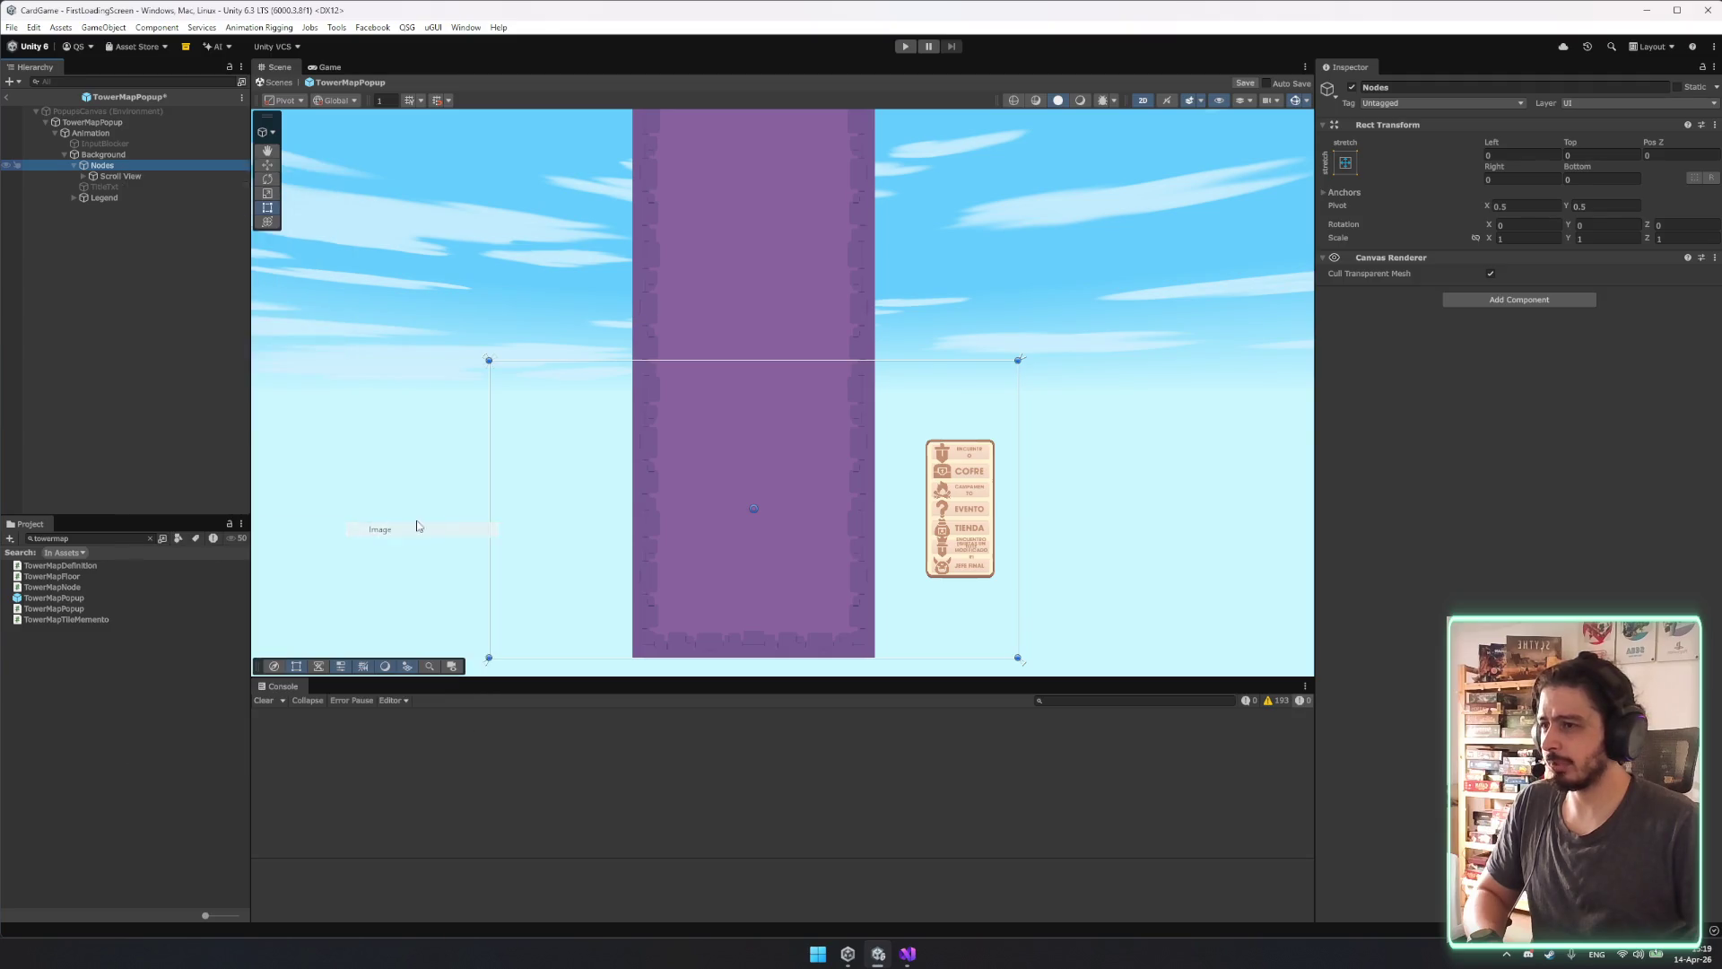
click(169, 176)
drag(125, 187, 127, 171)
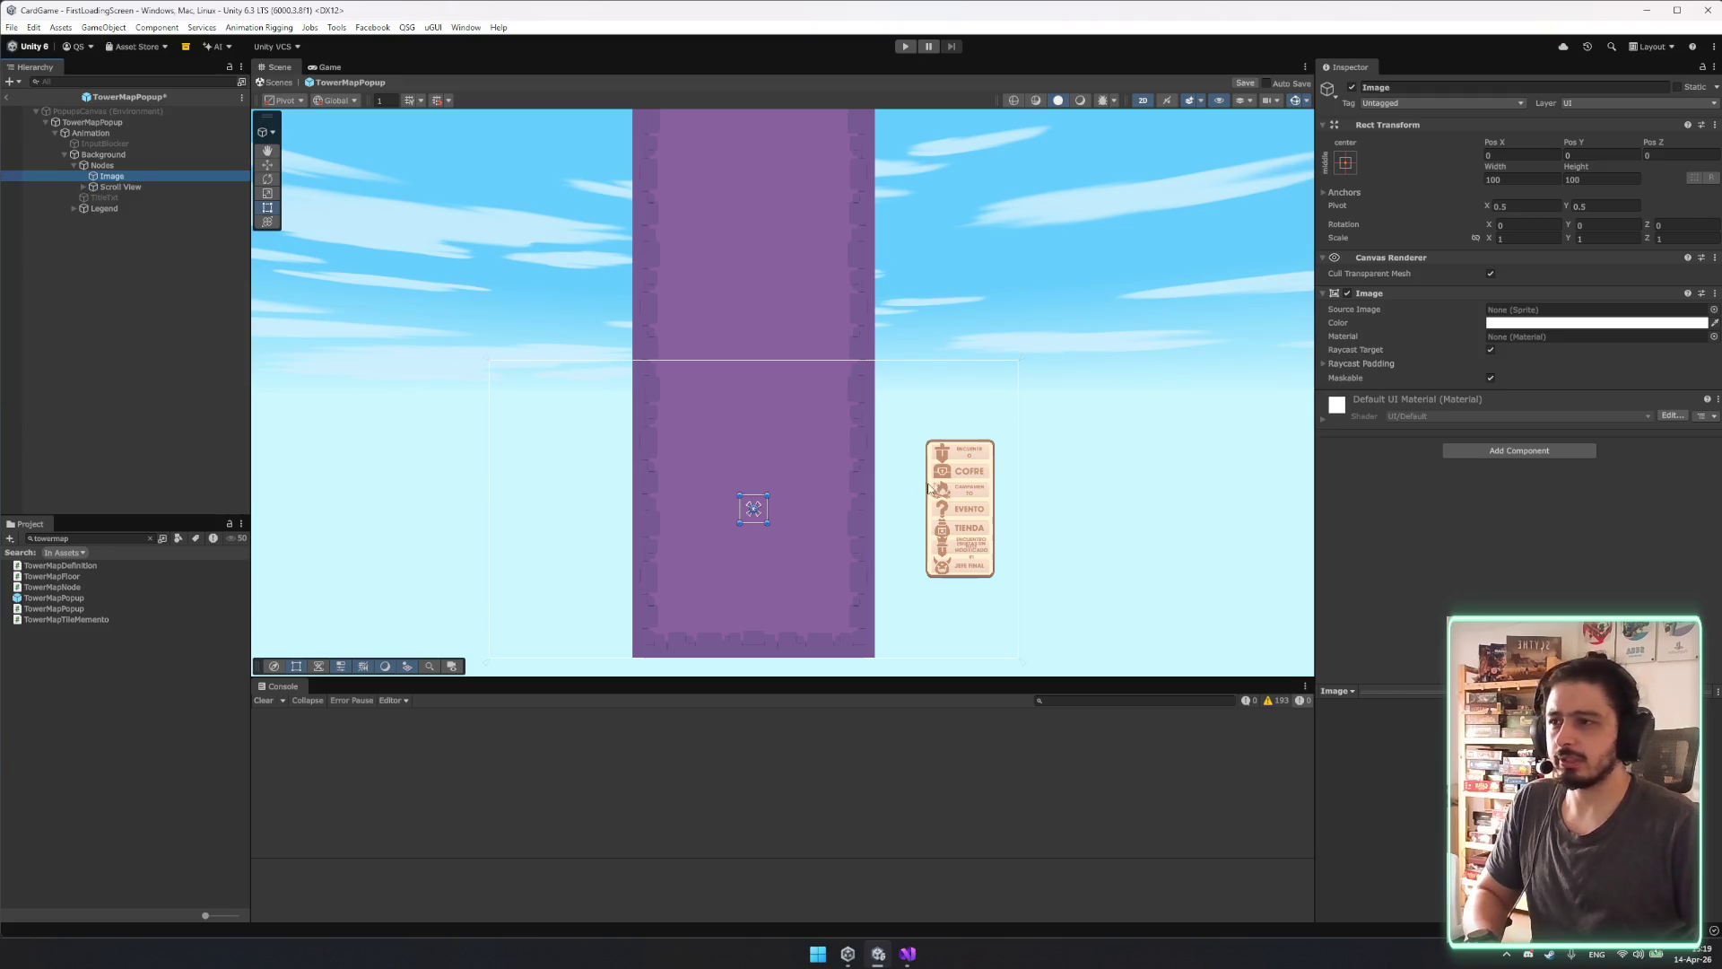
Stretch-anchor the Image and size it into a thin strip along the tower's left edge.
drag(767, 514, 617, 481)
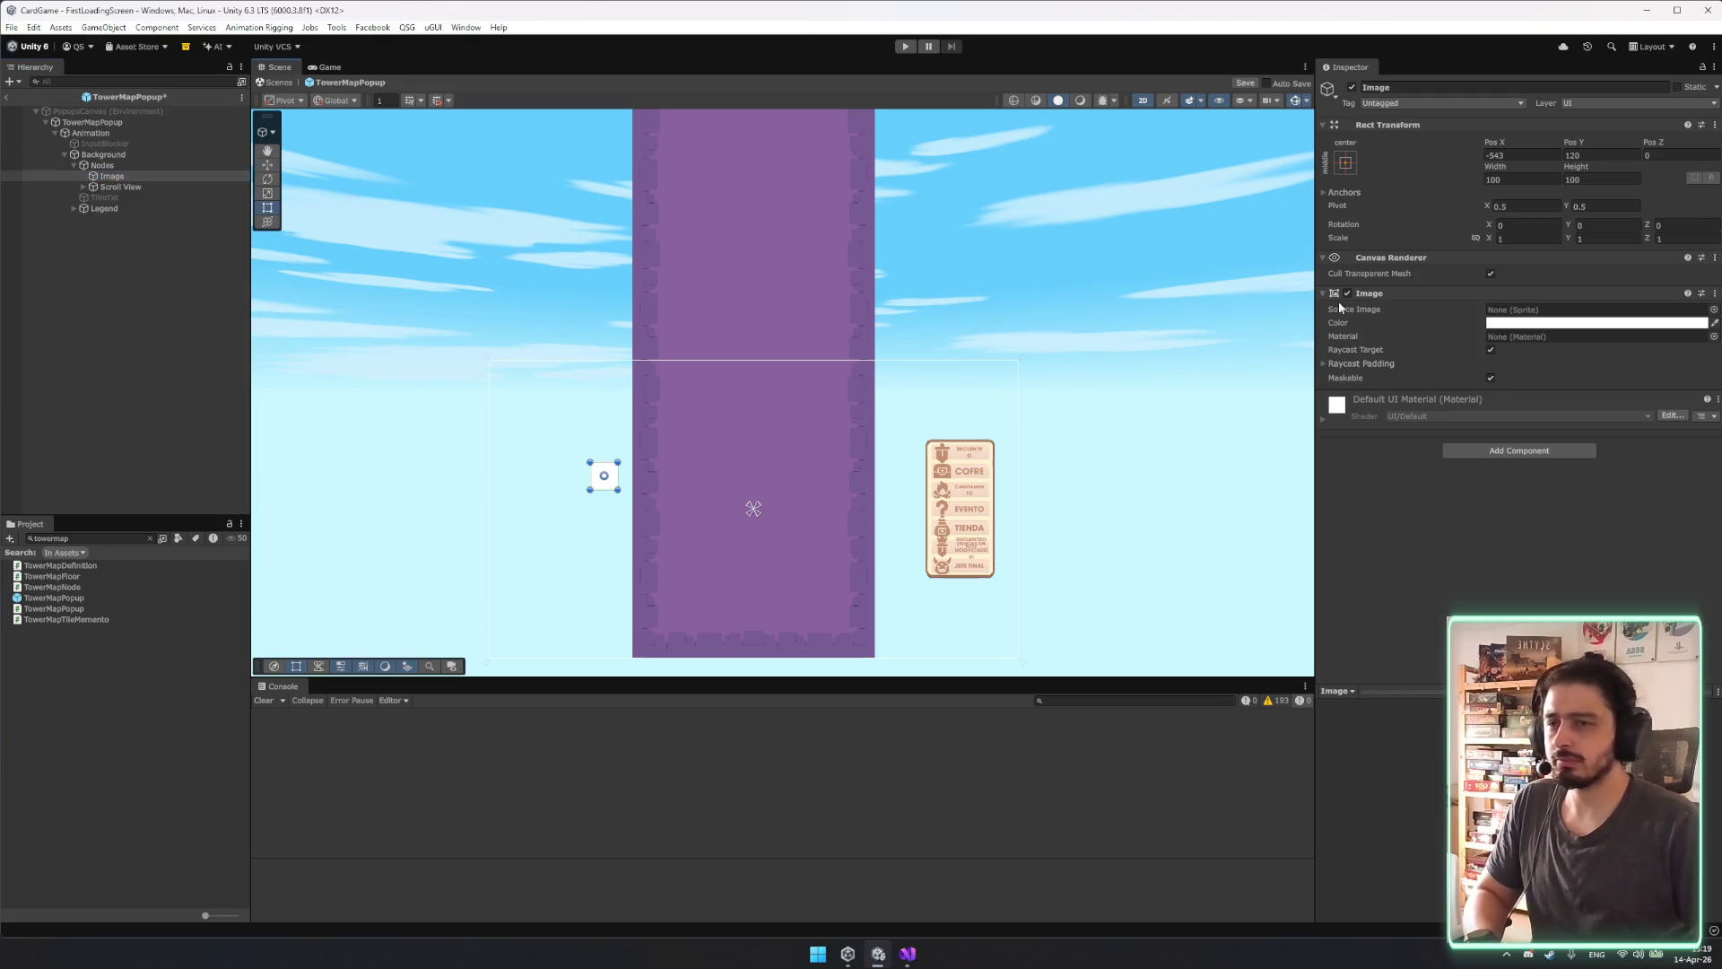
click(1344, 162)
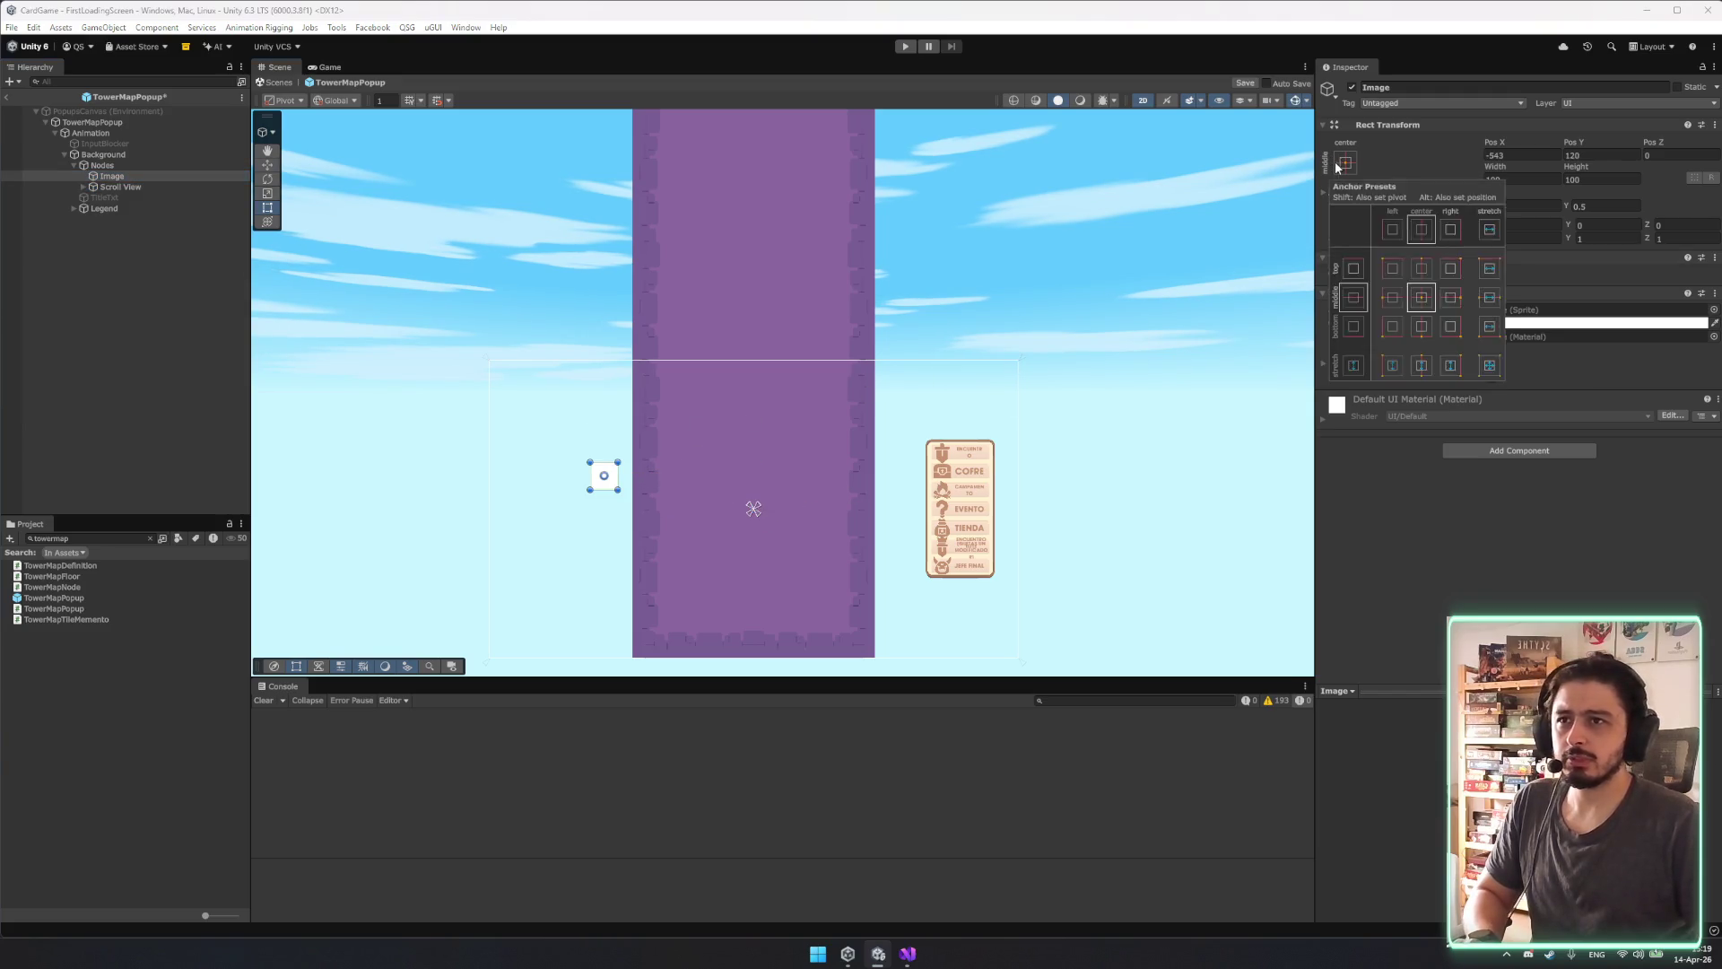
alt+click(1490, 364)
mouse_move(1019, 437)
mouse_down()
mouse_move(810, 461)
mouse_move(849, 460)
mouse_move(687, 518)
mouse_move(767, 532)
mouse_move(728, 509)
mouse_move(637, 512)
mouse_move(658, 513)
mouse_up()
key(w)
scroll(633, 502, up, 2)
mouse_move(611, 435)
mouse_down()
mouse_move(550, 435)
mouse_move(635, 423)
mouse_up()
Eyedrop the tower's purple onto the strip and duplicate it as Image (1).
click(1714, 322)
click(714, 331)
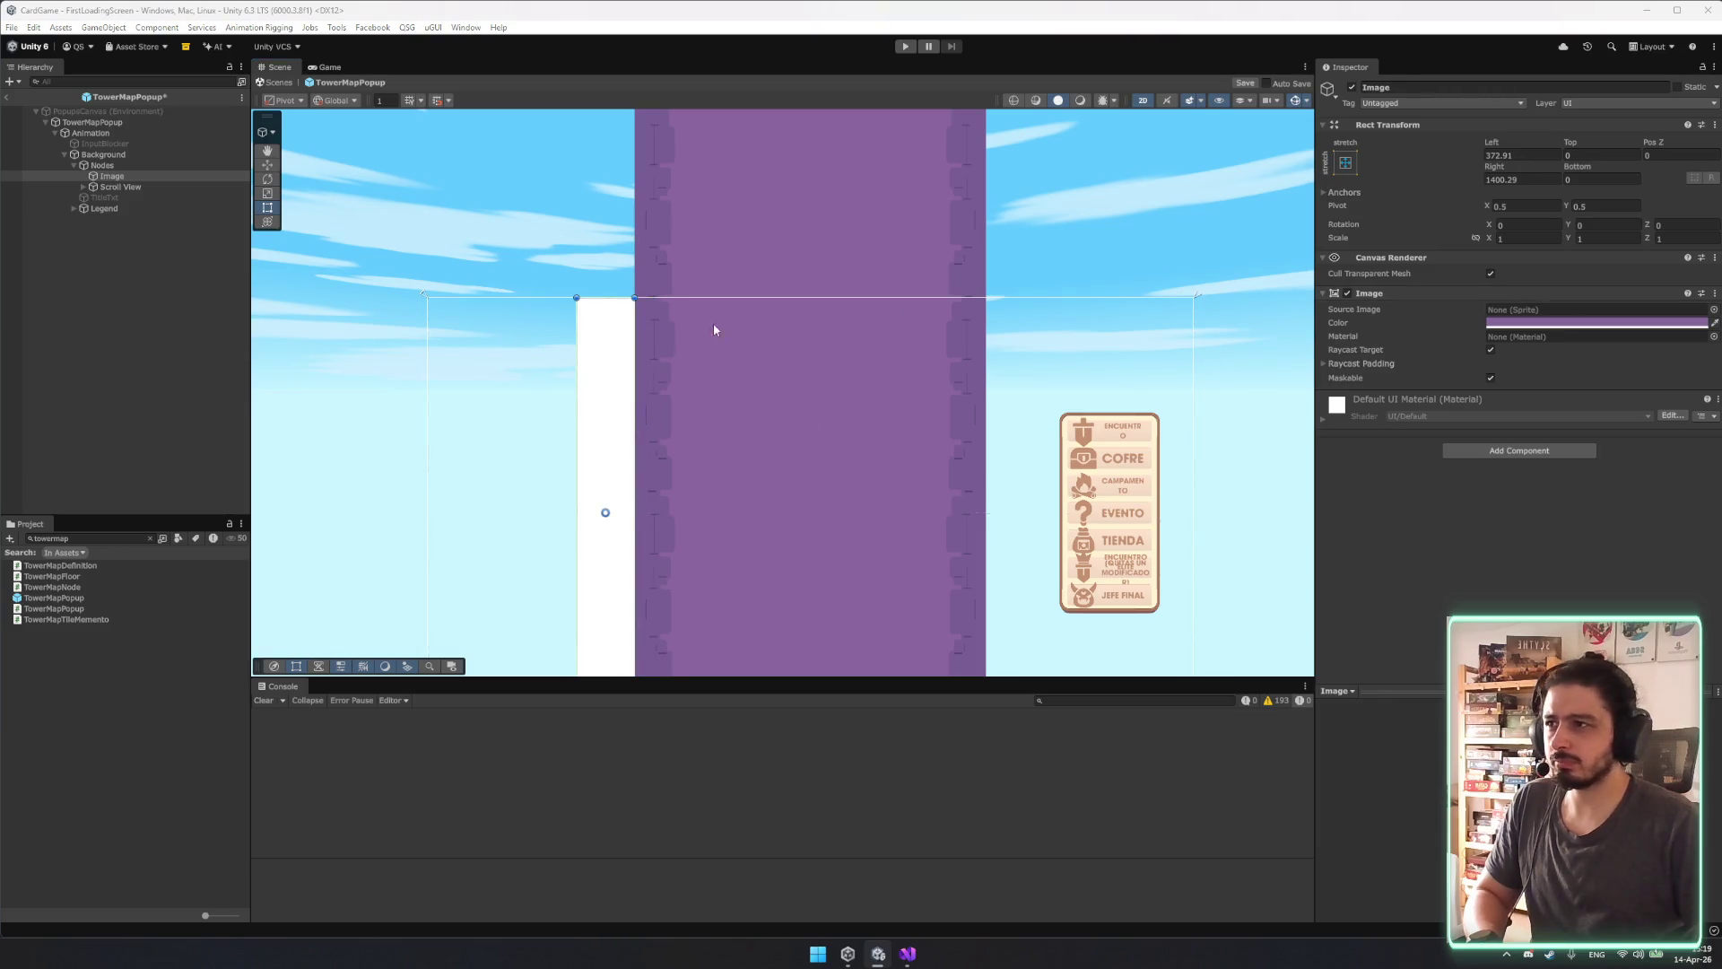
click(665, 332)
click(180, 177)
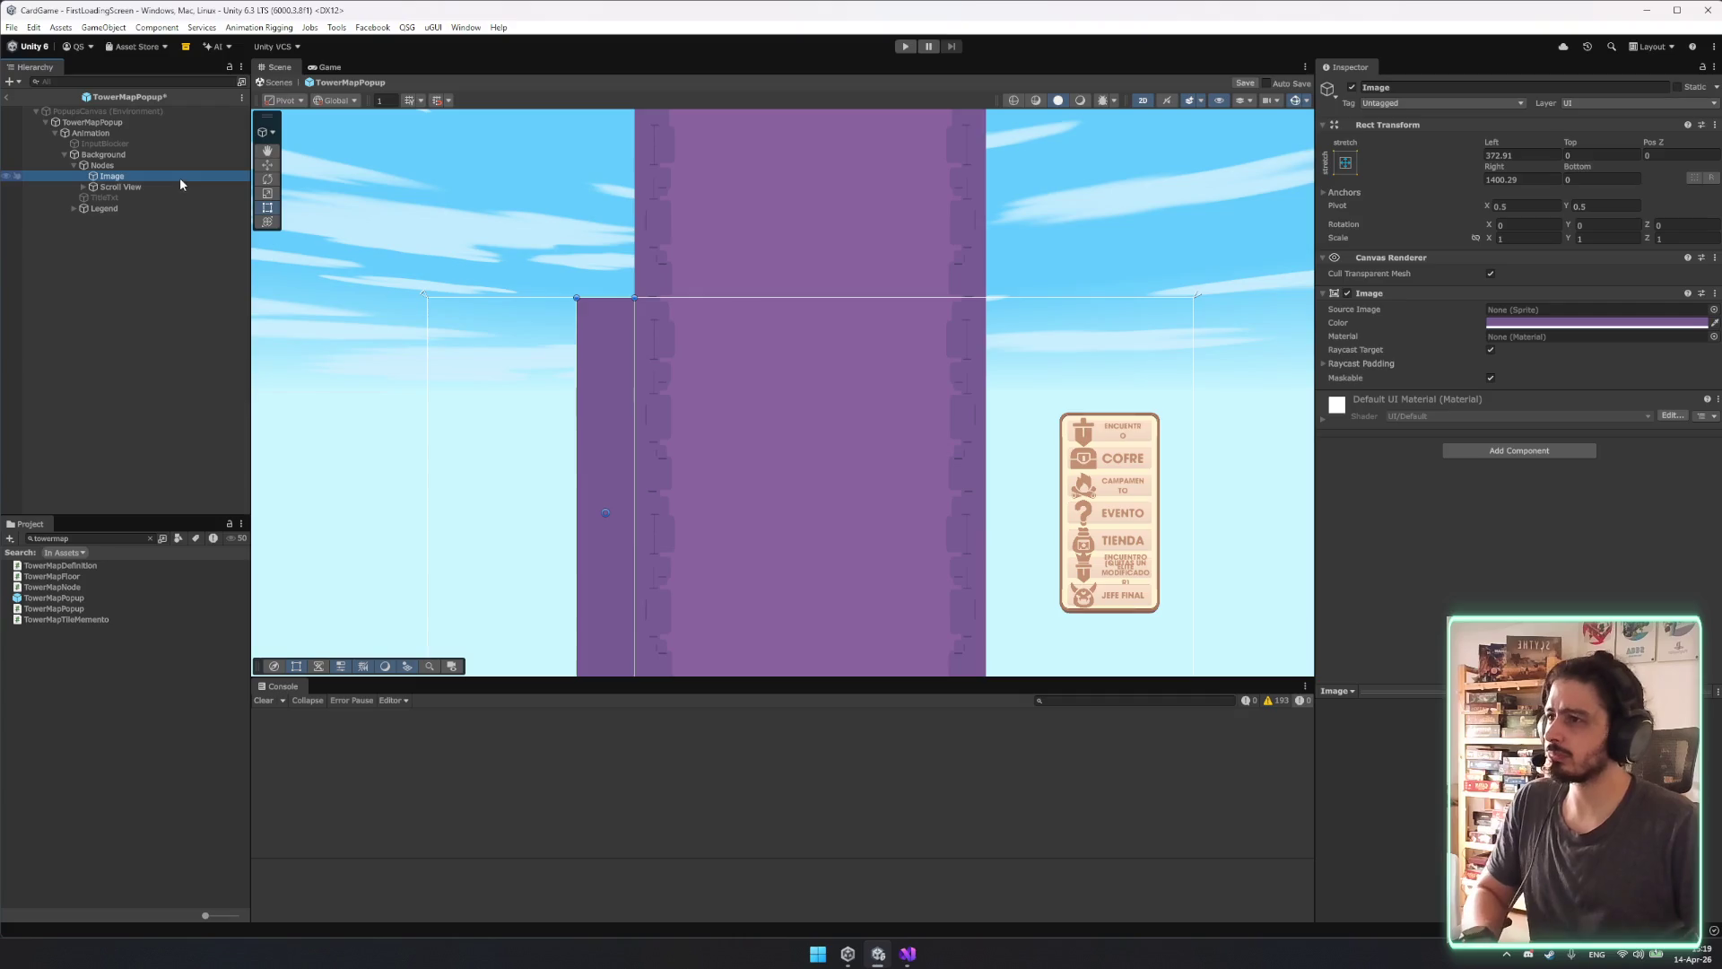
key(Escape)
key(ctrl+d)
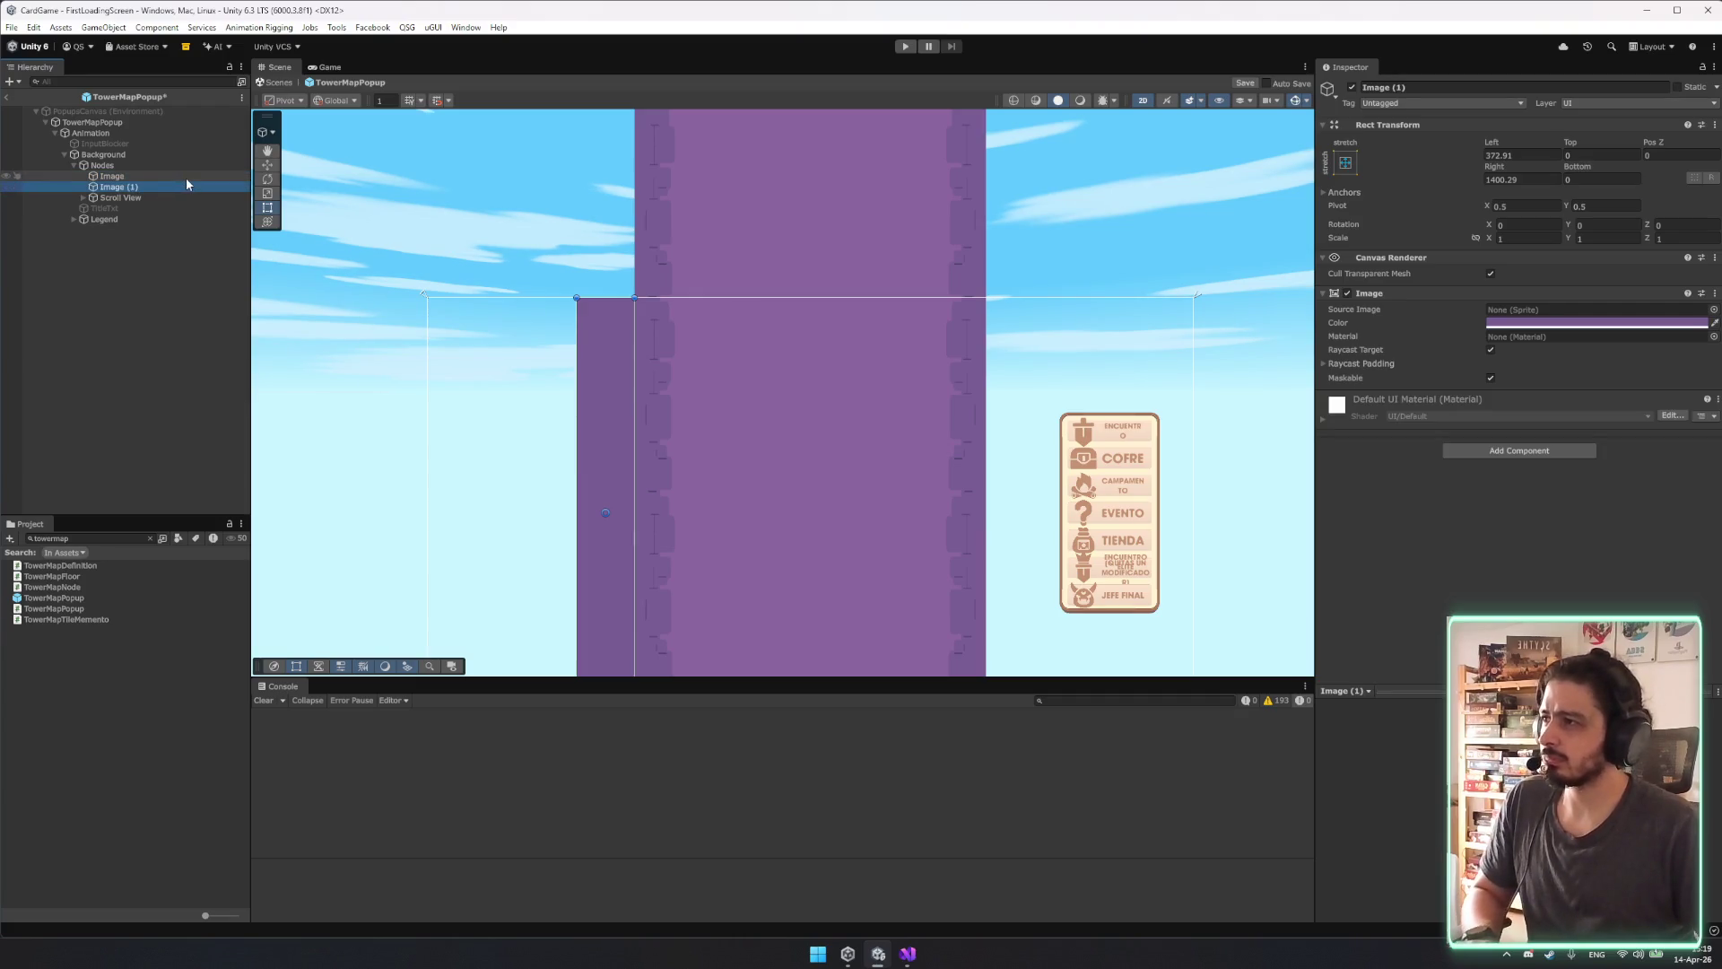
Nest Image (1) inside Image and set its Source Image to the Gradient_up sprite.
drag(163, 186, 126, 177)
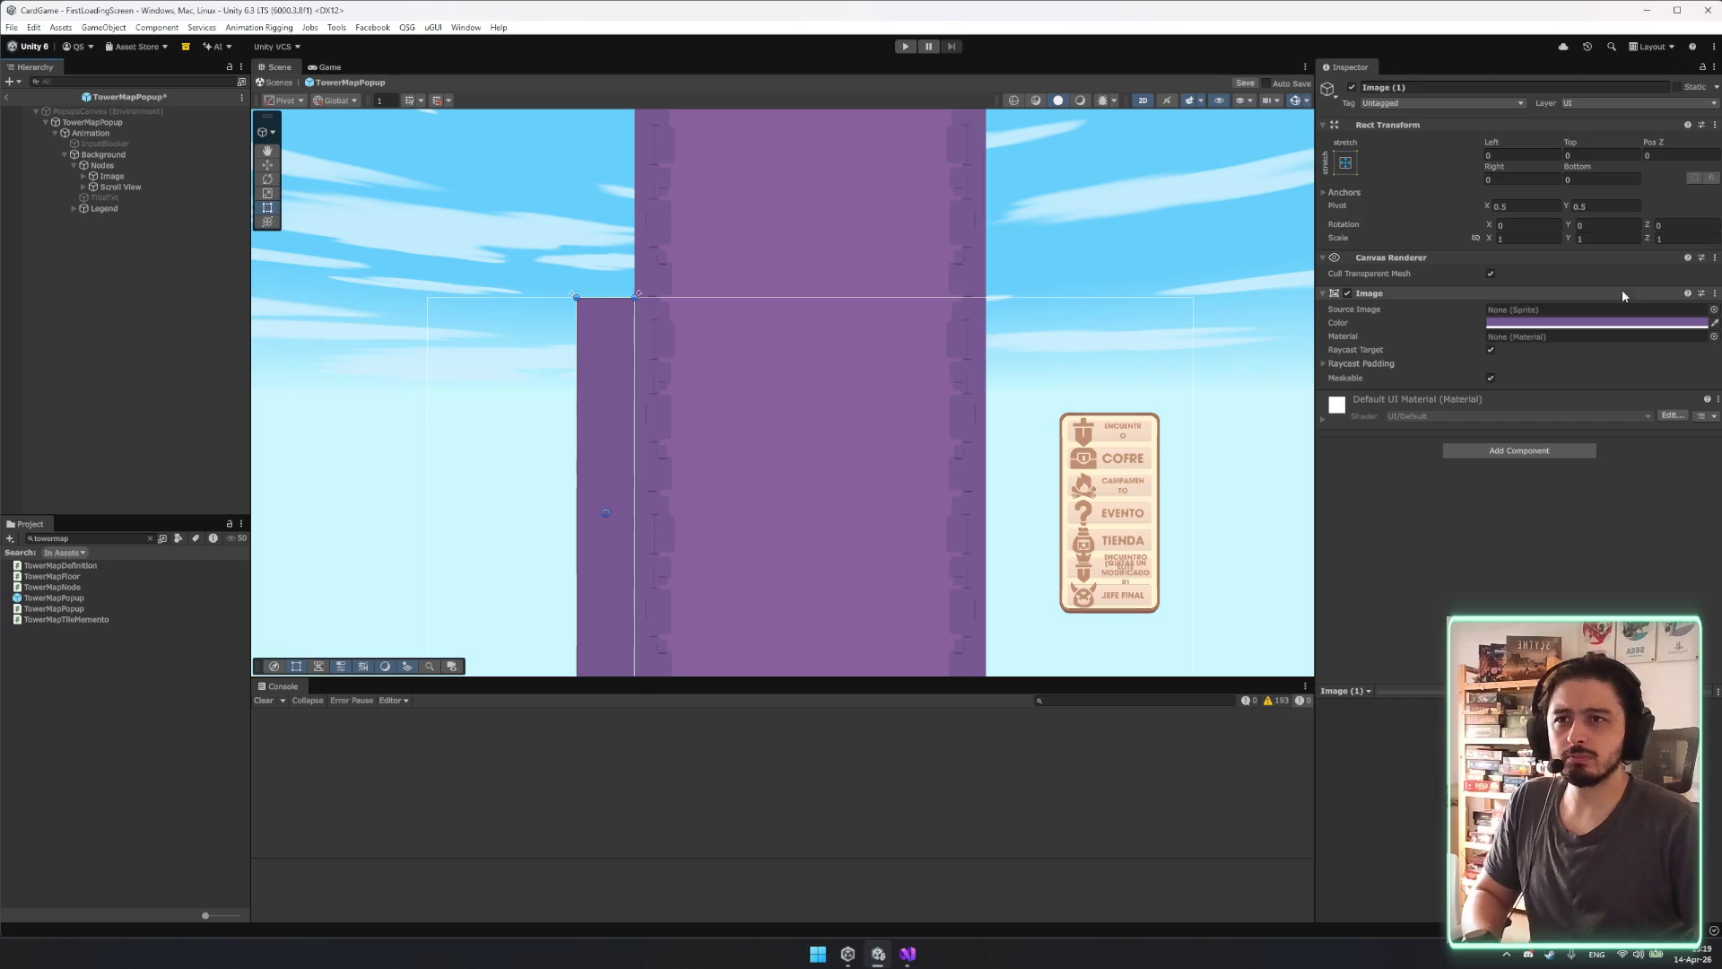
click(1713, 310)
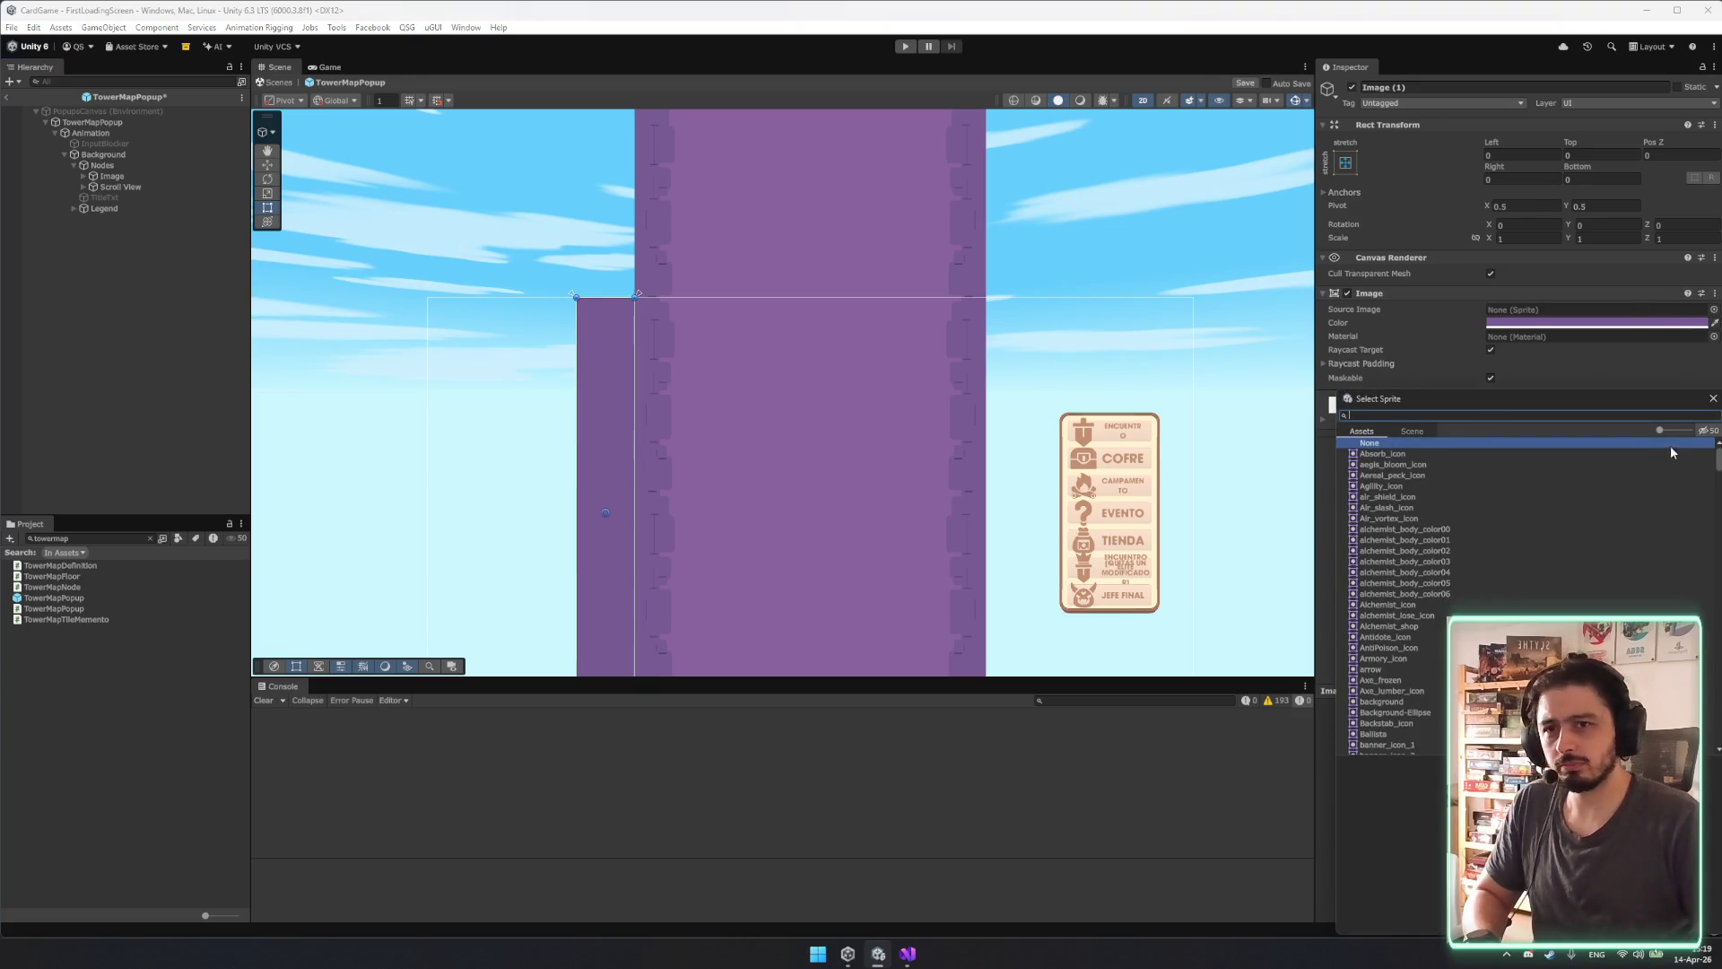
text(gra)
click(1396, 453)
click(1400, 464)
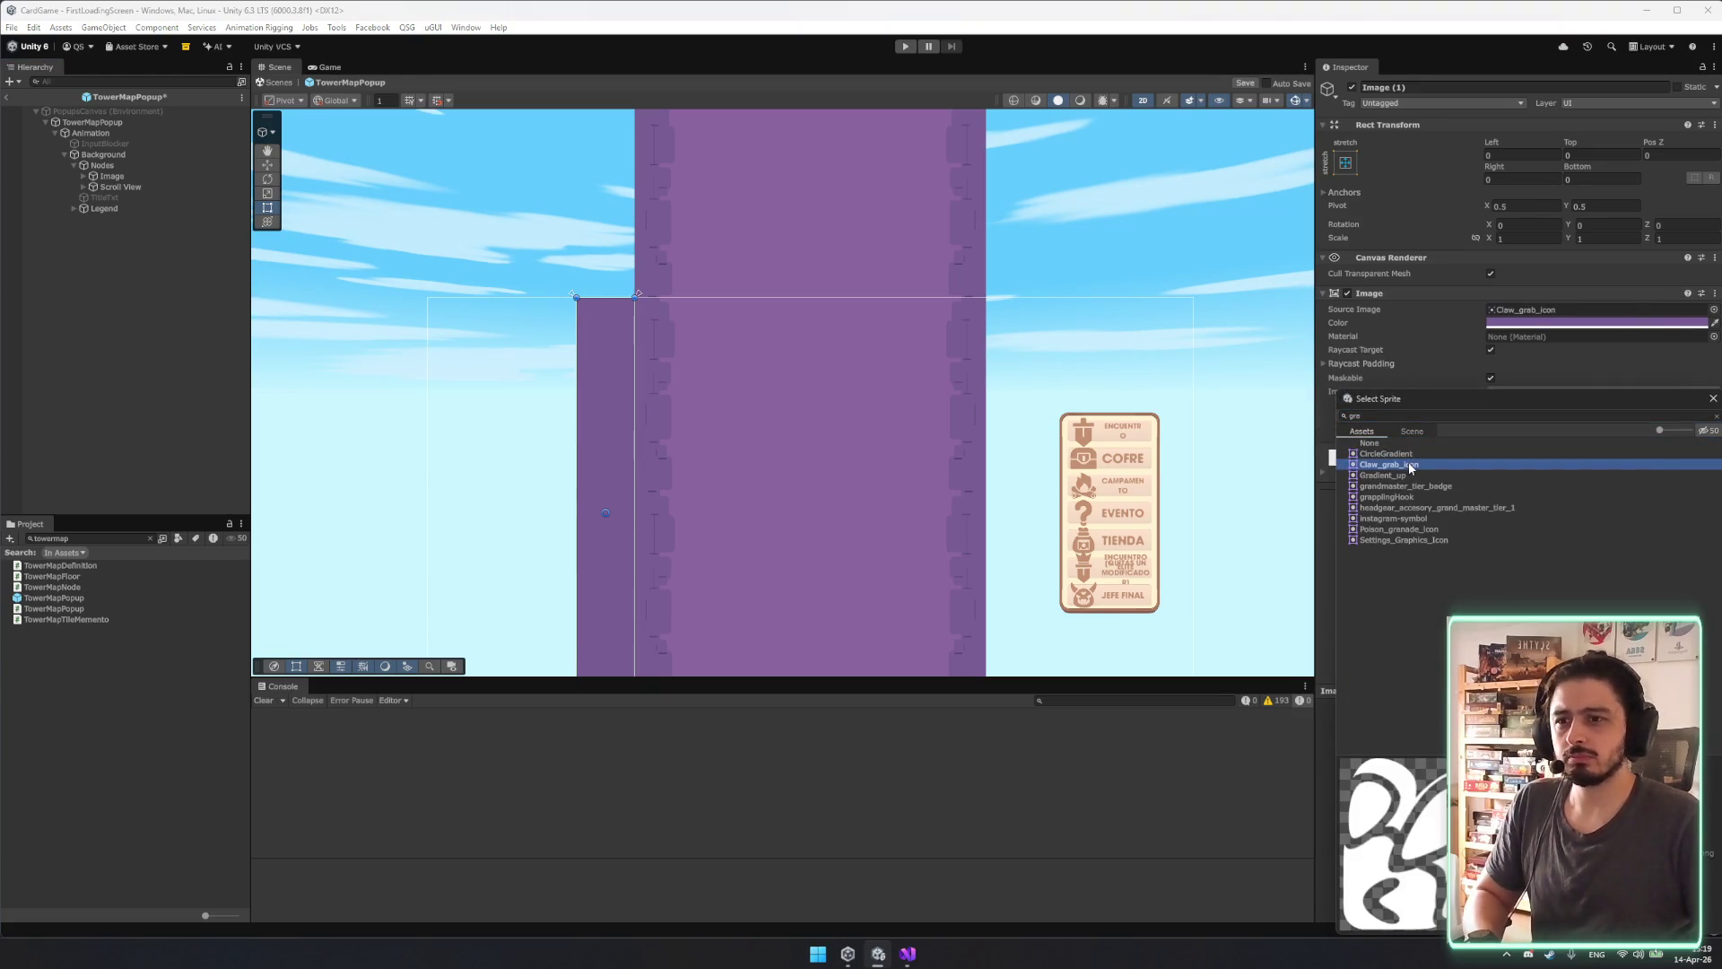
click(1411, 475)
click(1413, 487)
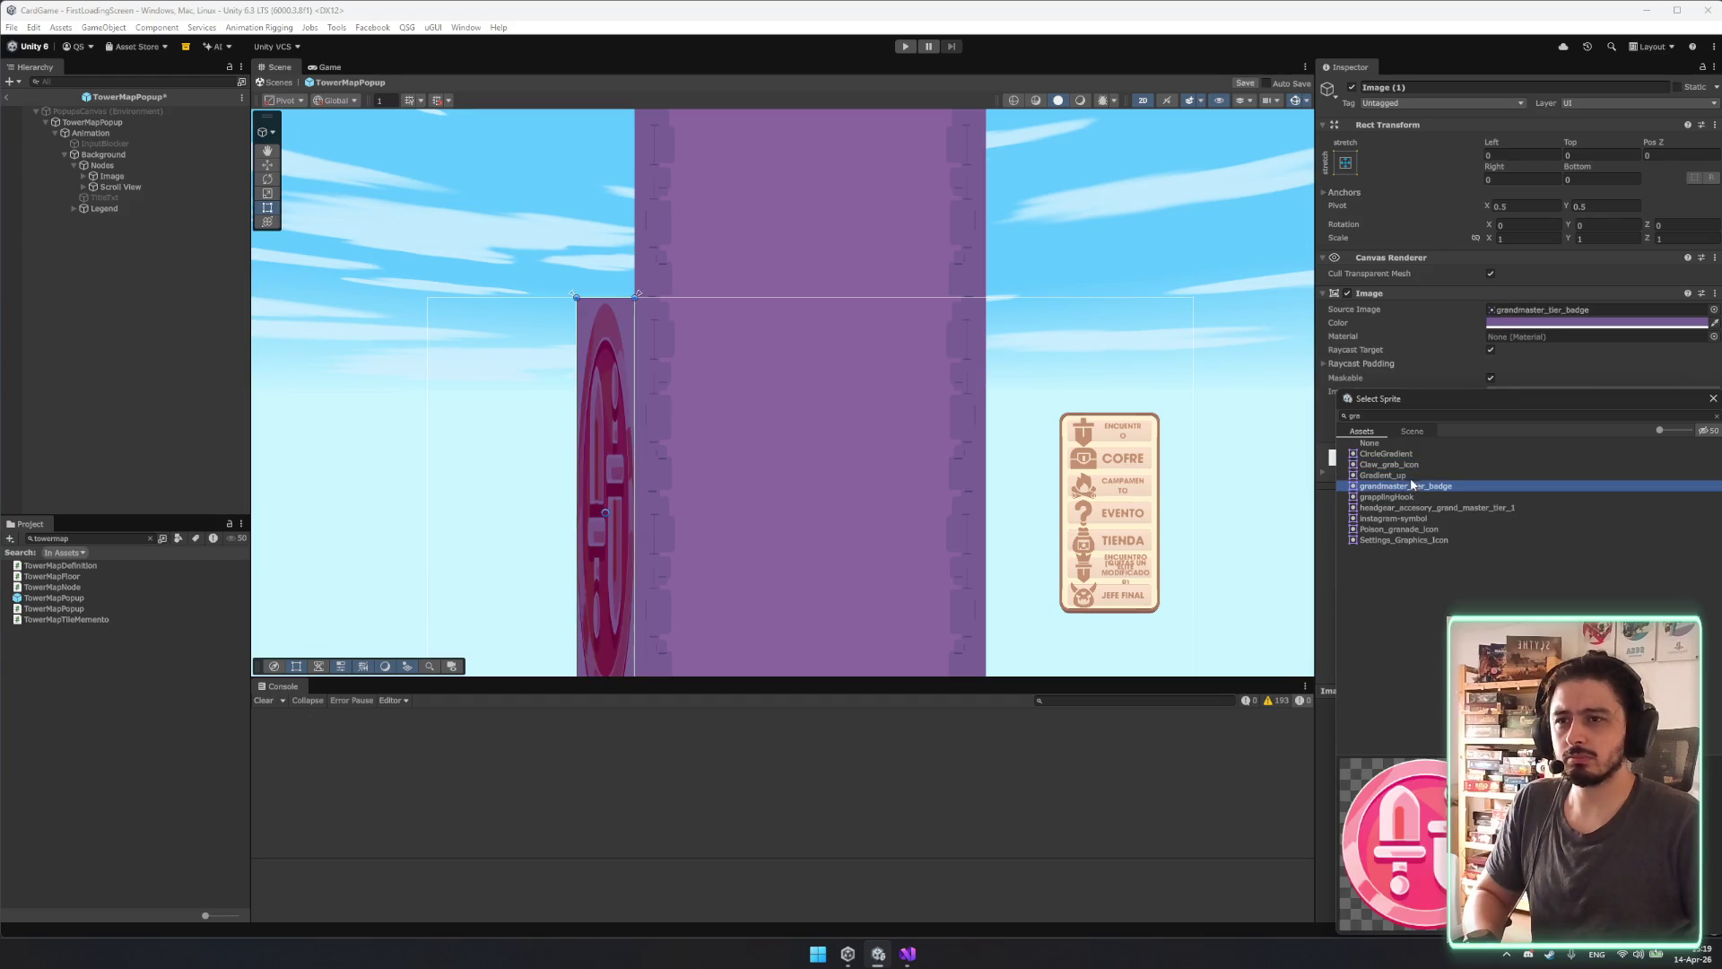
click(1411, 475)
double_click(1410, 476)
Rotate the gradient to -90 and resize it into a narrow strip along the tower's height.
scroll(815, 397, down, 2)
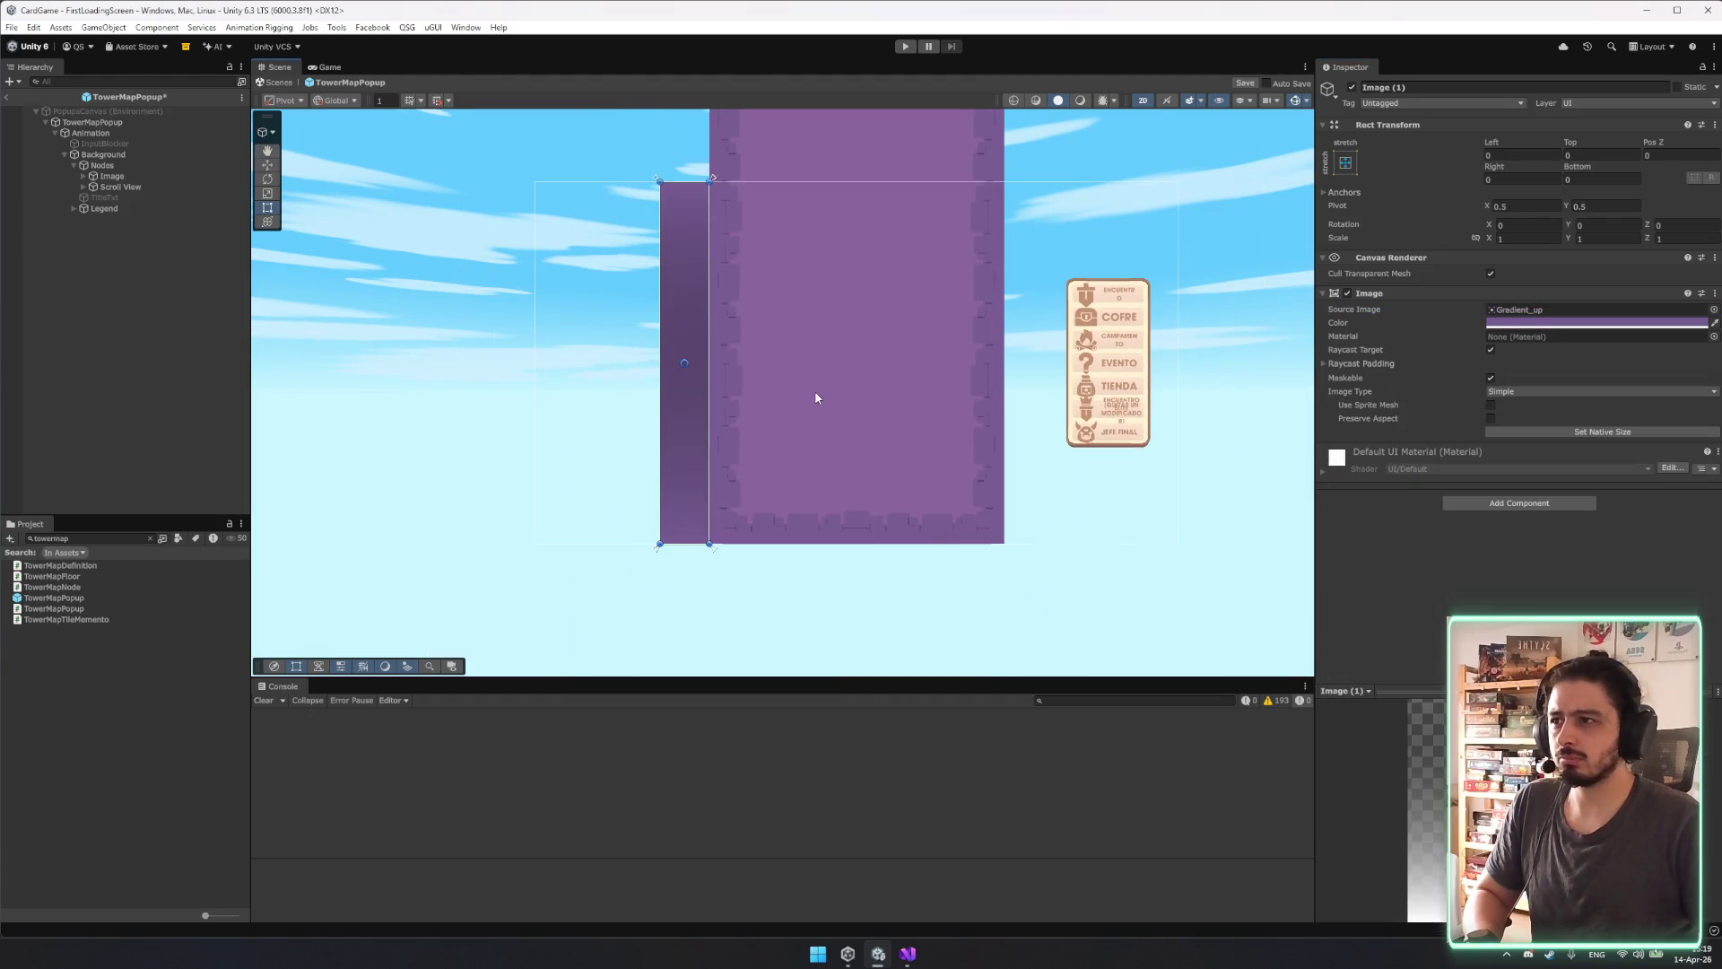
key(e)
key(w)
mouse_move(723, 359)
mouse_down()
mouse_move(575, 359)
mouse_move(499, 199)
mouse_move(858, 305)
mouse_move(991, 365)
mouse_up()
key(e)
key(t)
drag(536, 386, 527, 542)
mouse_move(353, 362)
mouse_down()
mouse_move(634, 365)
mouse_move(661, 384)
mouse_move(715, 372)
mouse_up()
scroll(685, 255, up, 2)
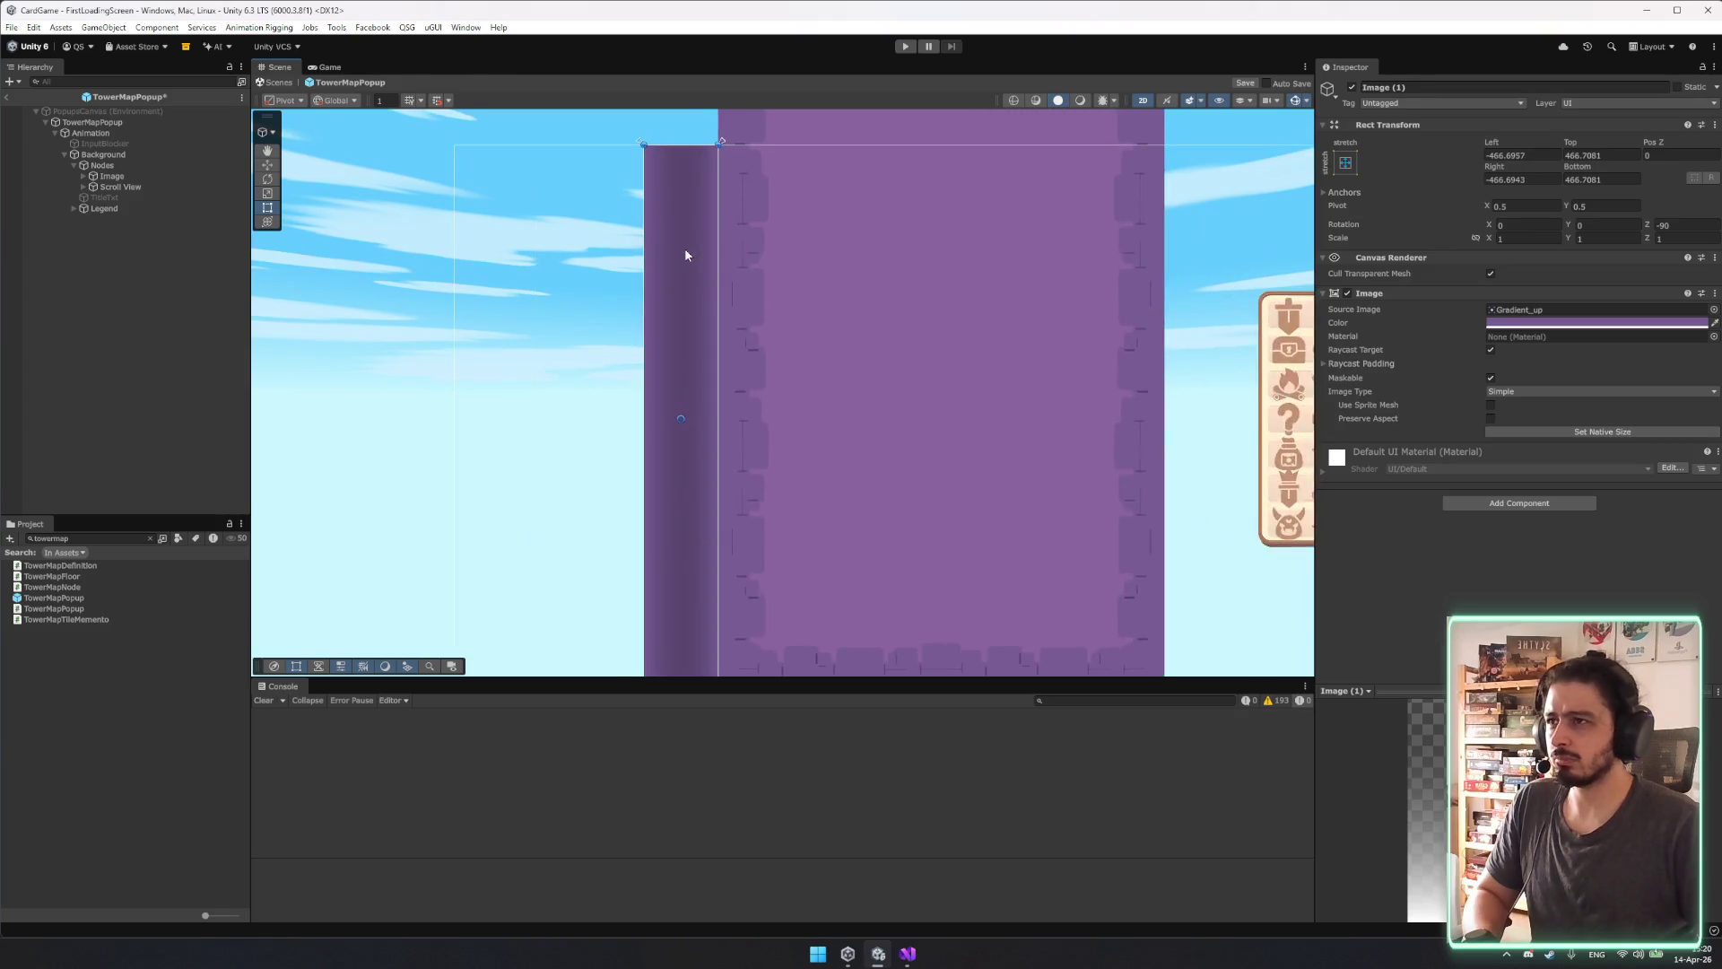
Tint the gradient strip black (RGB 0,0,0) with alpha 107.
scroll(685, 255, up, 2)
drag(634, 308, 669, 308)
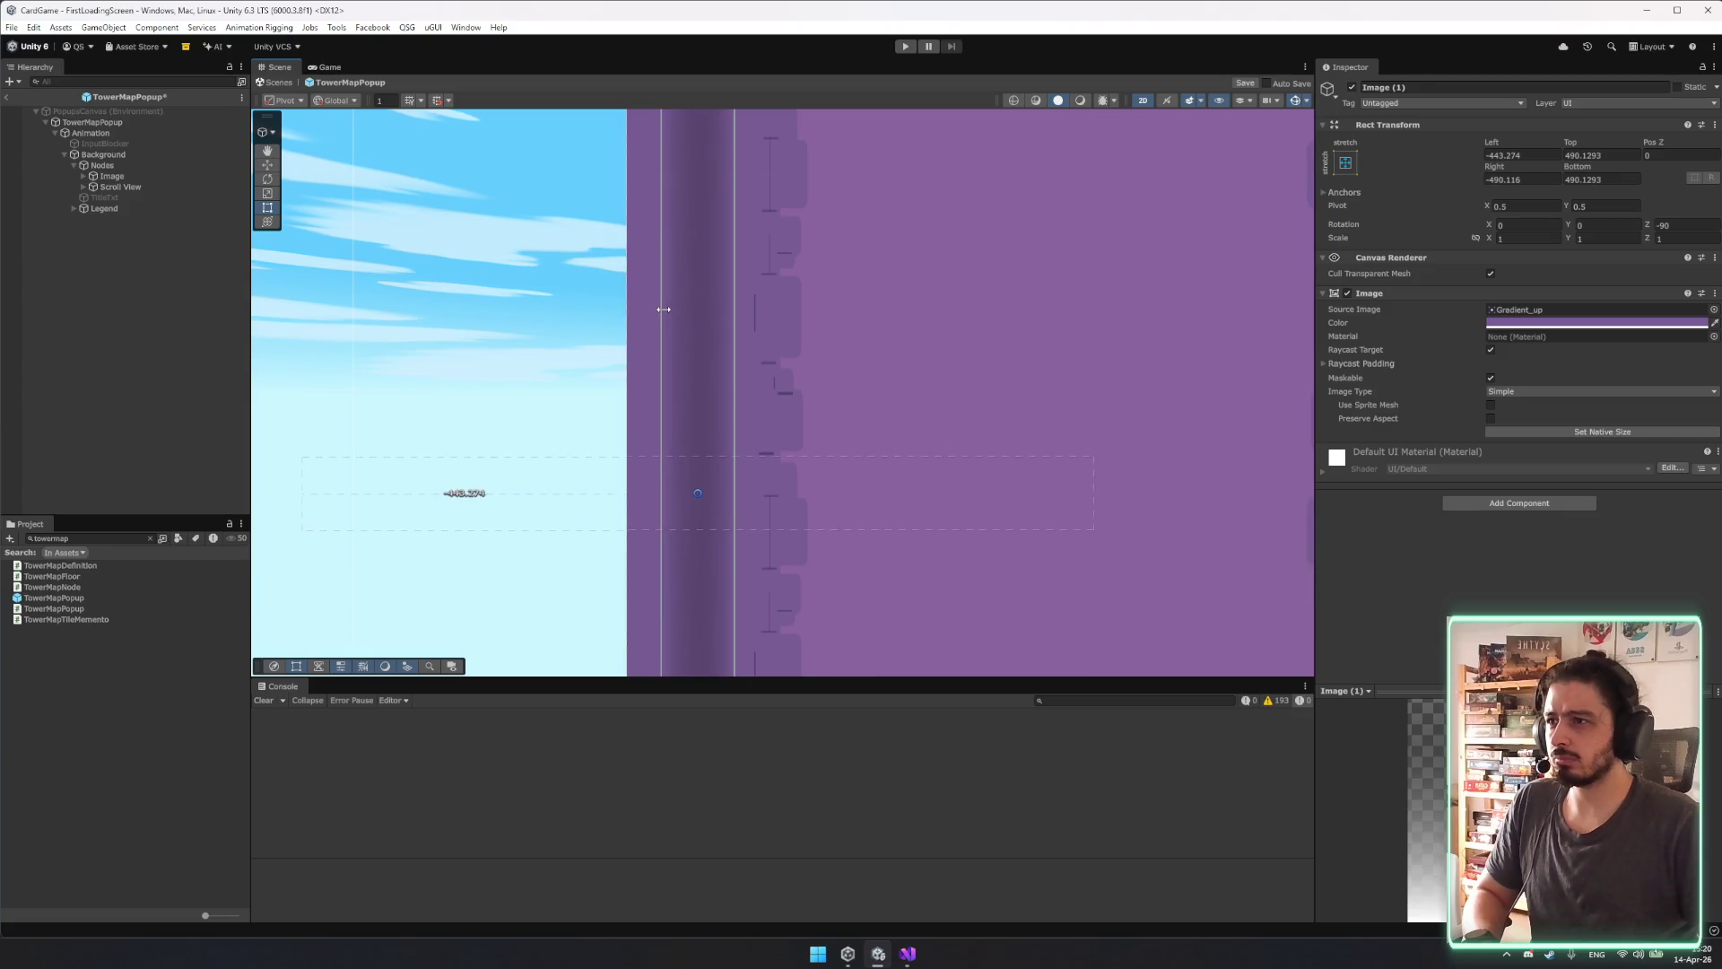
key(ctrl+z)
click(1642, 322)
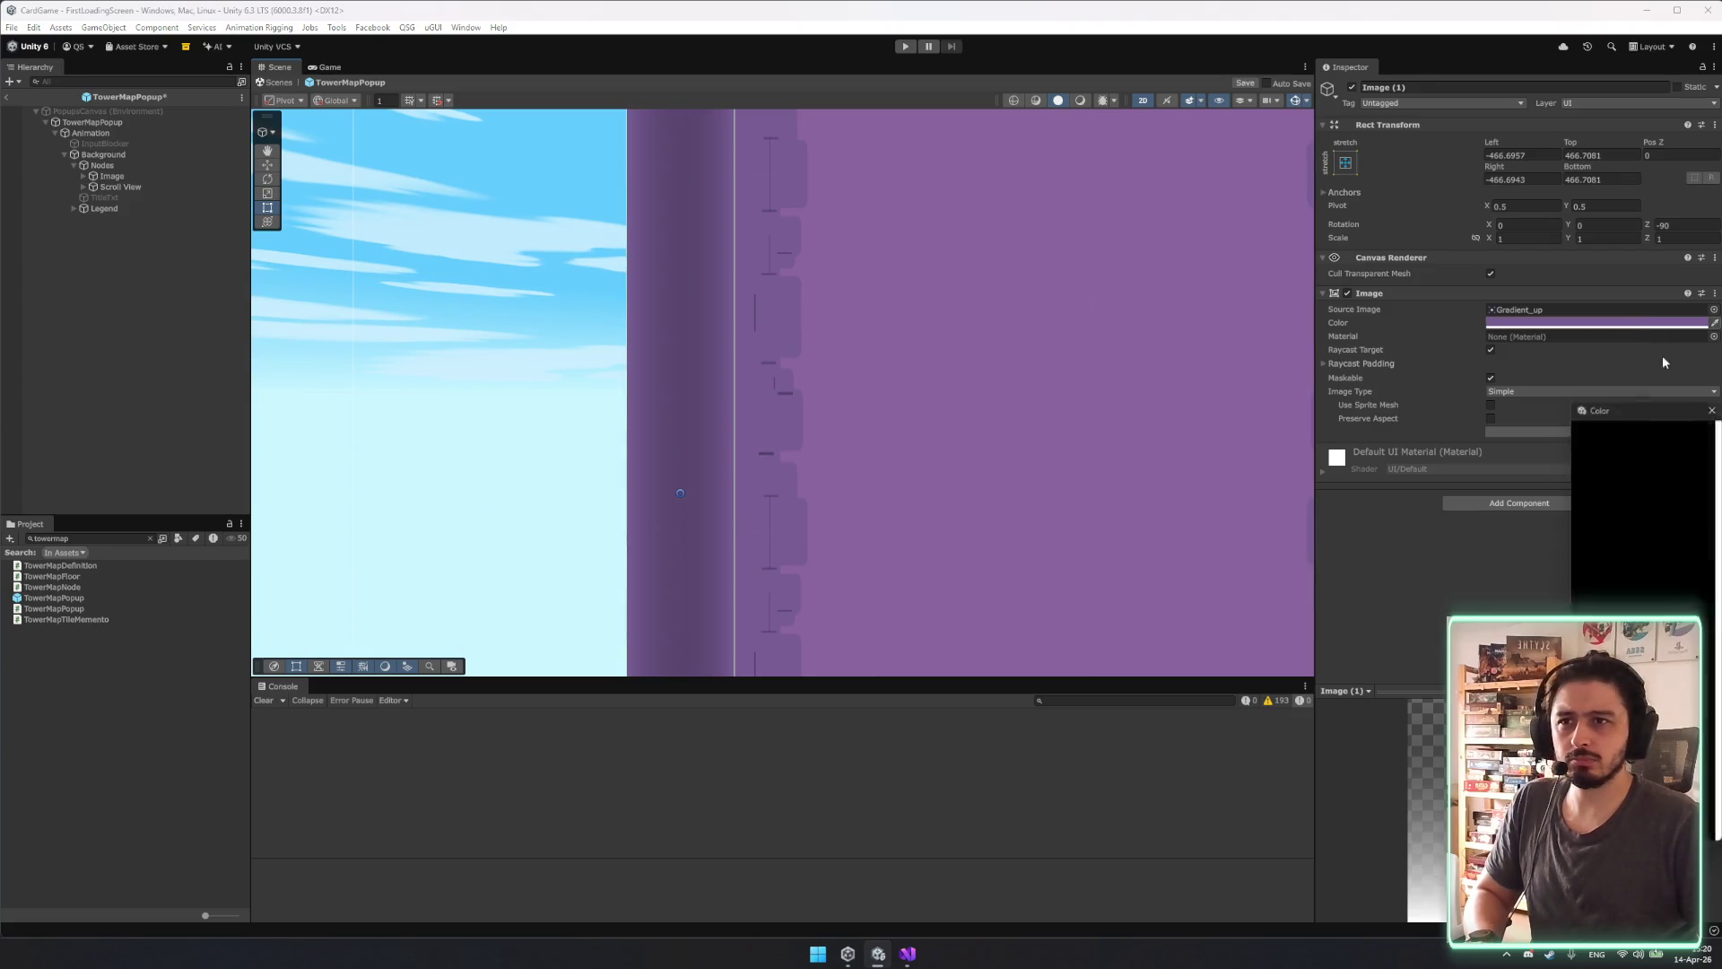
click(1661, 514)
mouse_move(1656, 516)
mouse_down()
mouse_move(1643, 504)
mouse_move(1559, 549)
mouse_move(1558, 533)
mouse_move(1580, 557)
mouse_up()
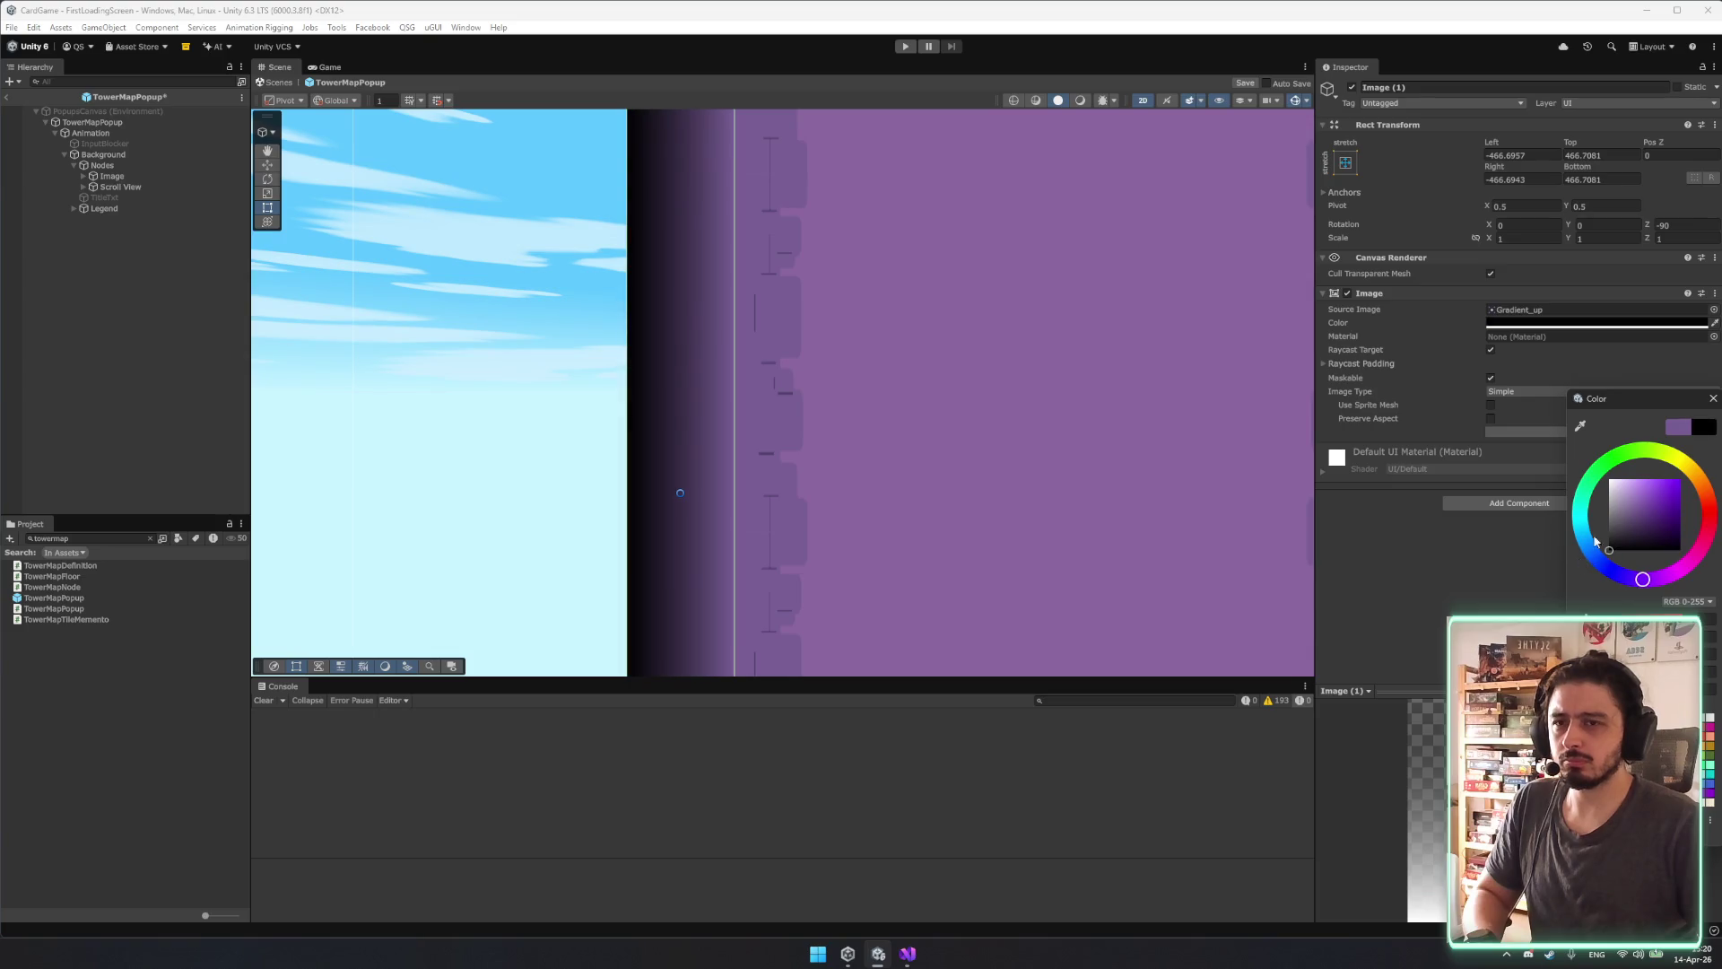
click(1714, 399)
click(1525, 322)
click(1627, 583)
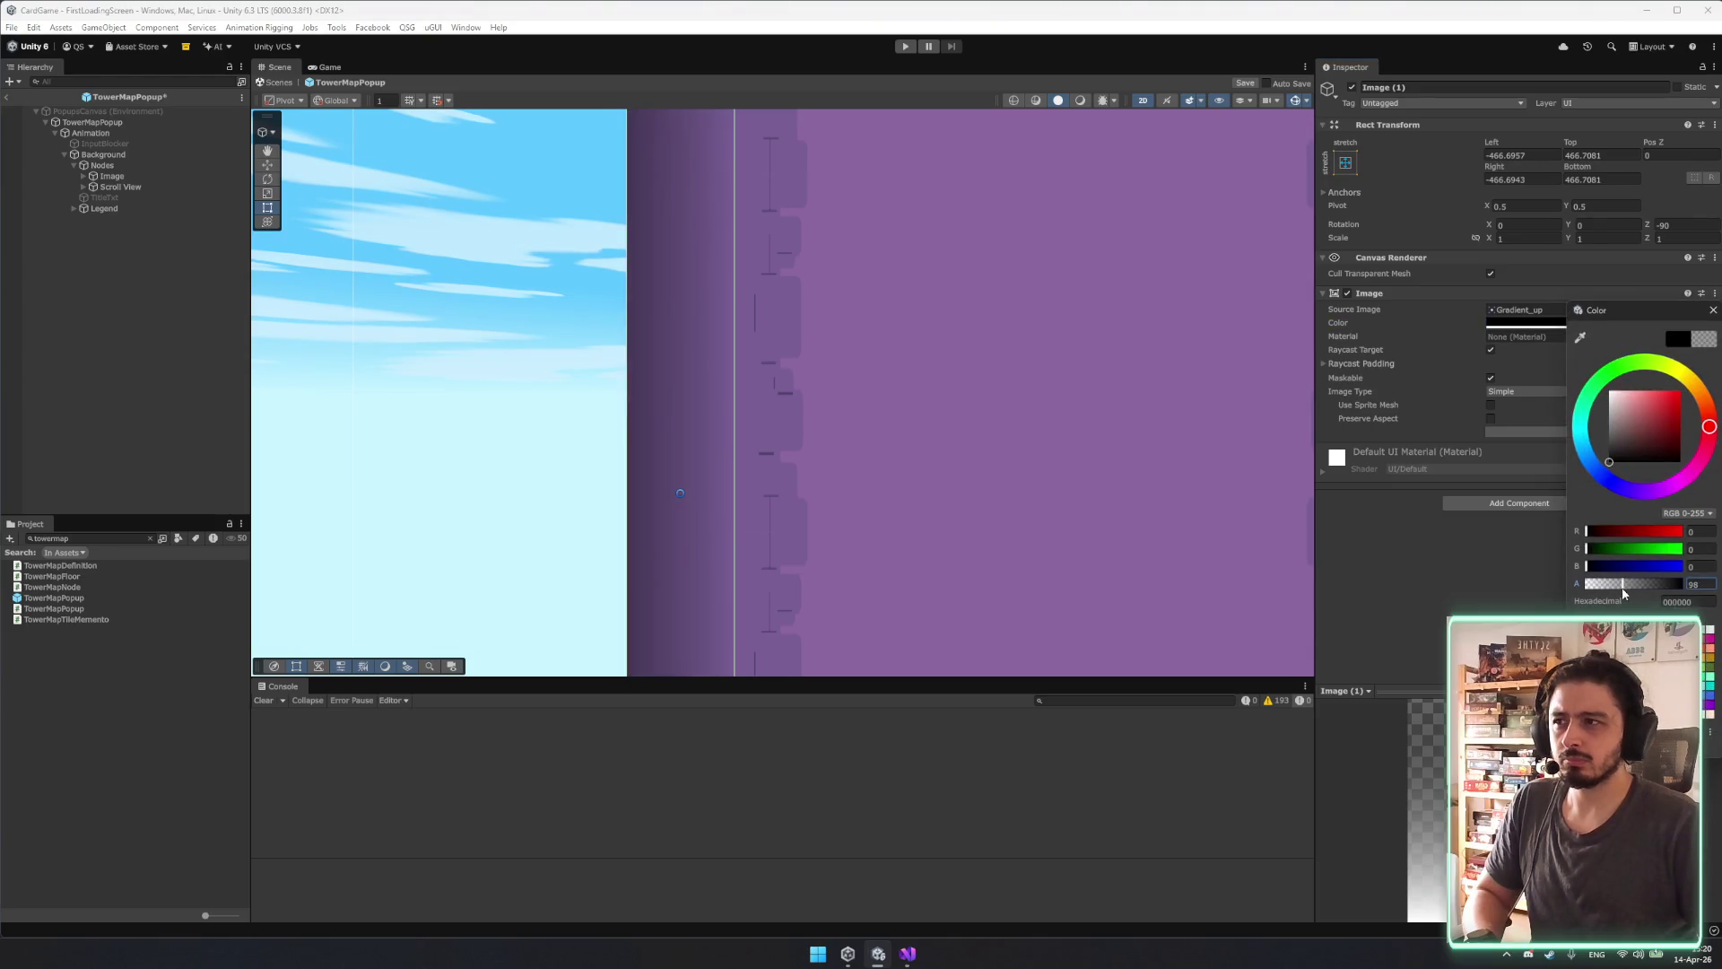
click(549, 391)
Expand the tower Image, reselect the shadow strip Image (1) and pan to the tower's left edge.
scroll(549, 390, down, 5)
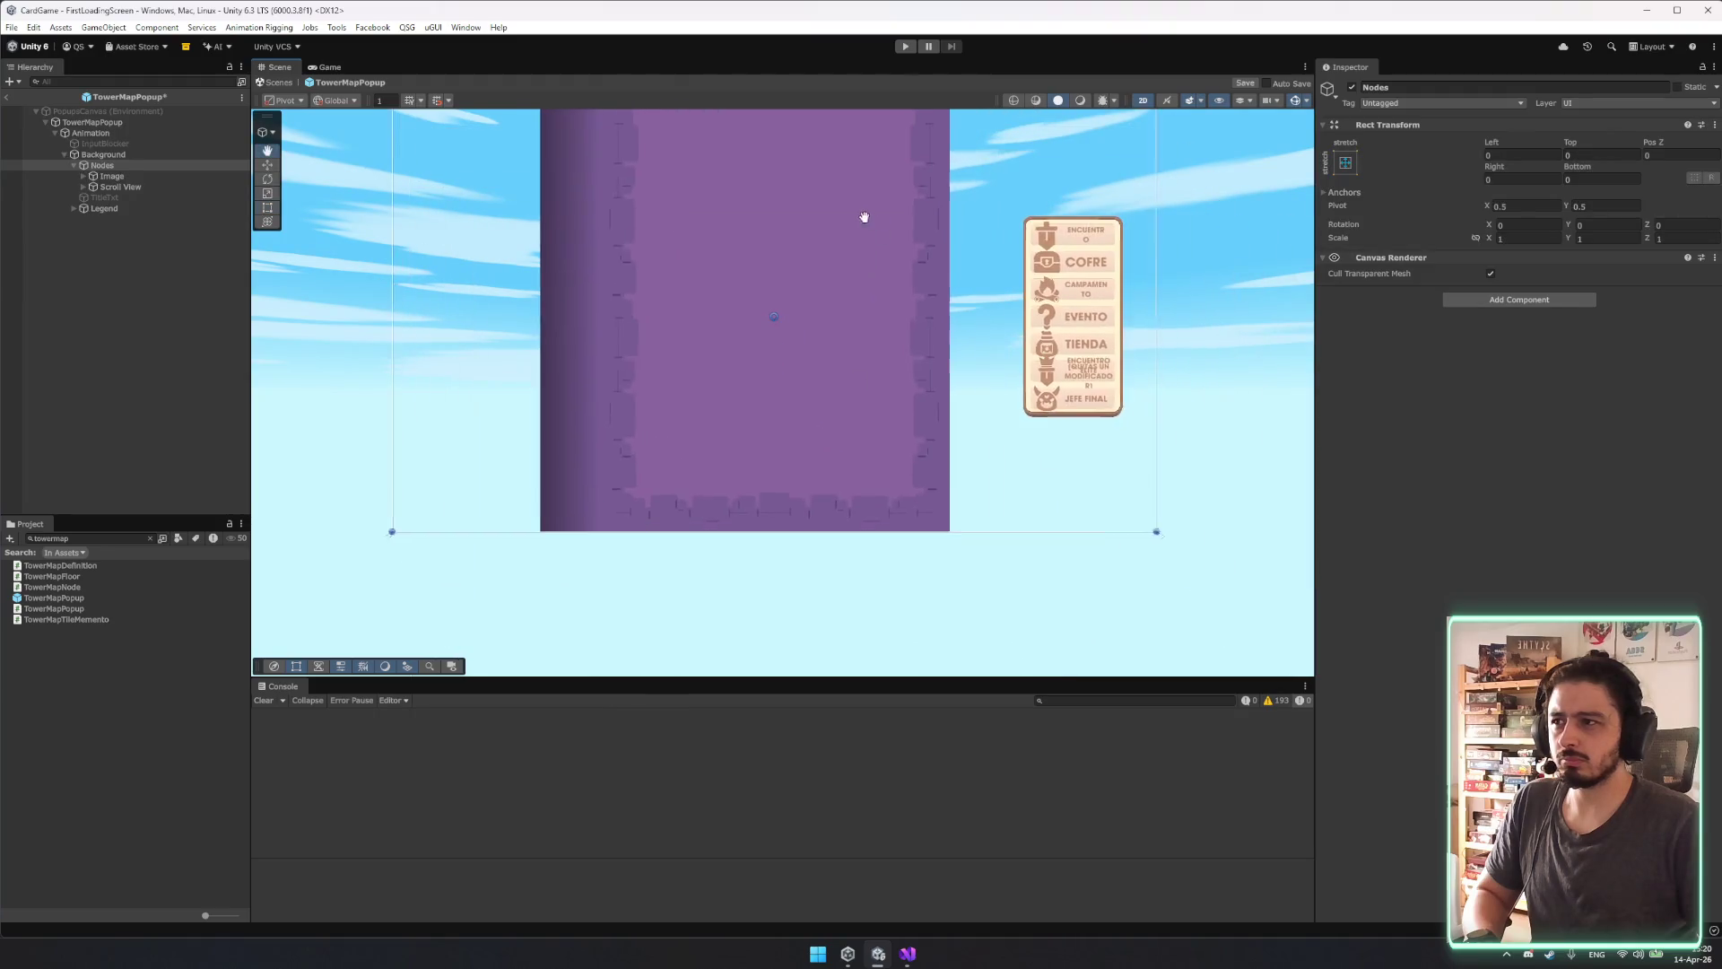
scroll(610, 269, up, 4)
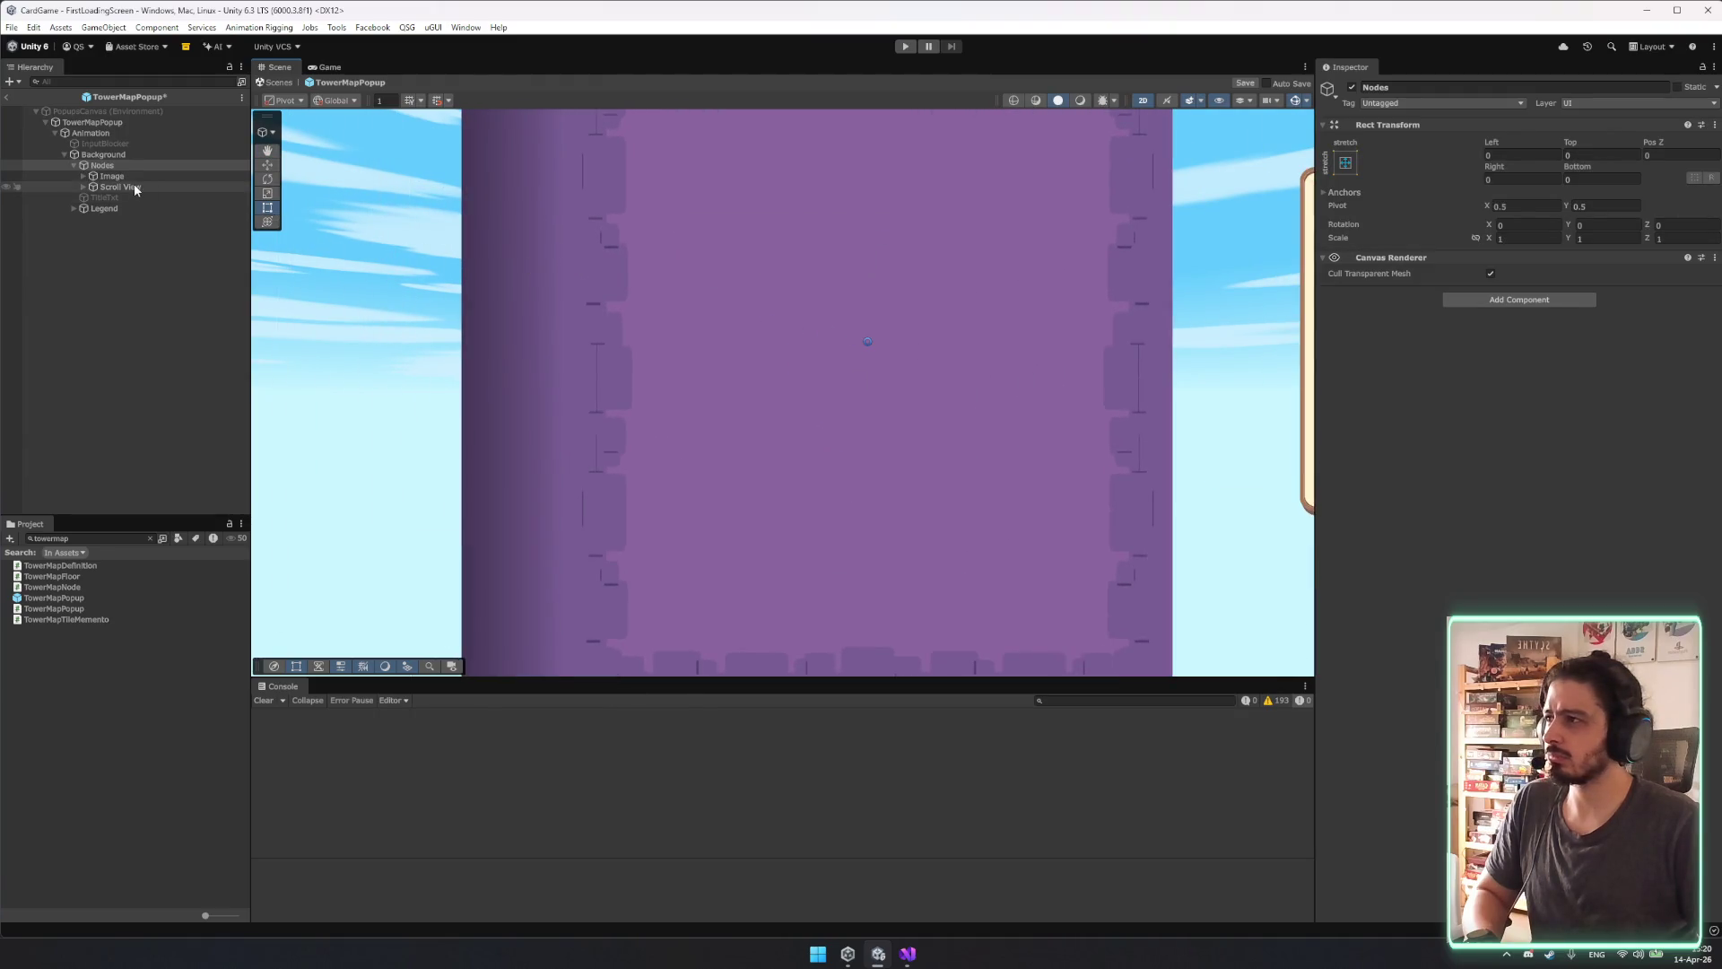
click(115, 177)
click(82, 175)
click(121, 187)
scroll(484, 305, down, 1)
mouse_move(549, 309)
mouse_down()
mouse_move(675, 409)
mouse_move(585, 401)
mouse_move(647, 401)
mouse_up()
click(478, 391)
scroll(638, 482, down, 5)
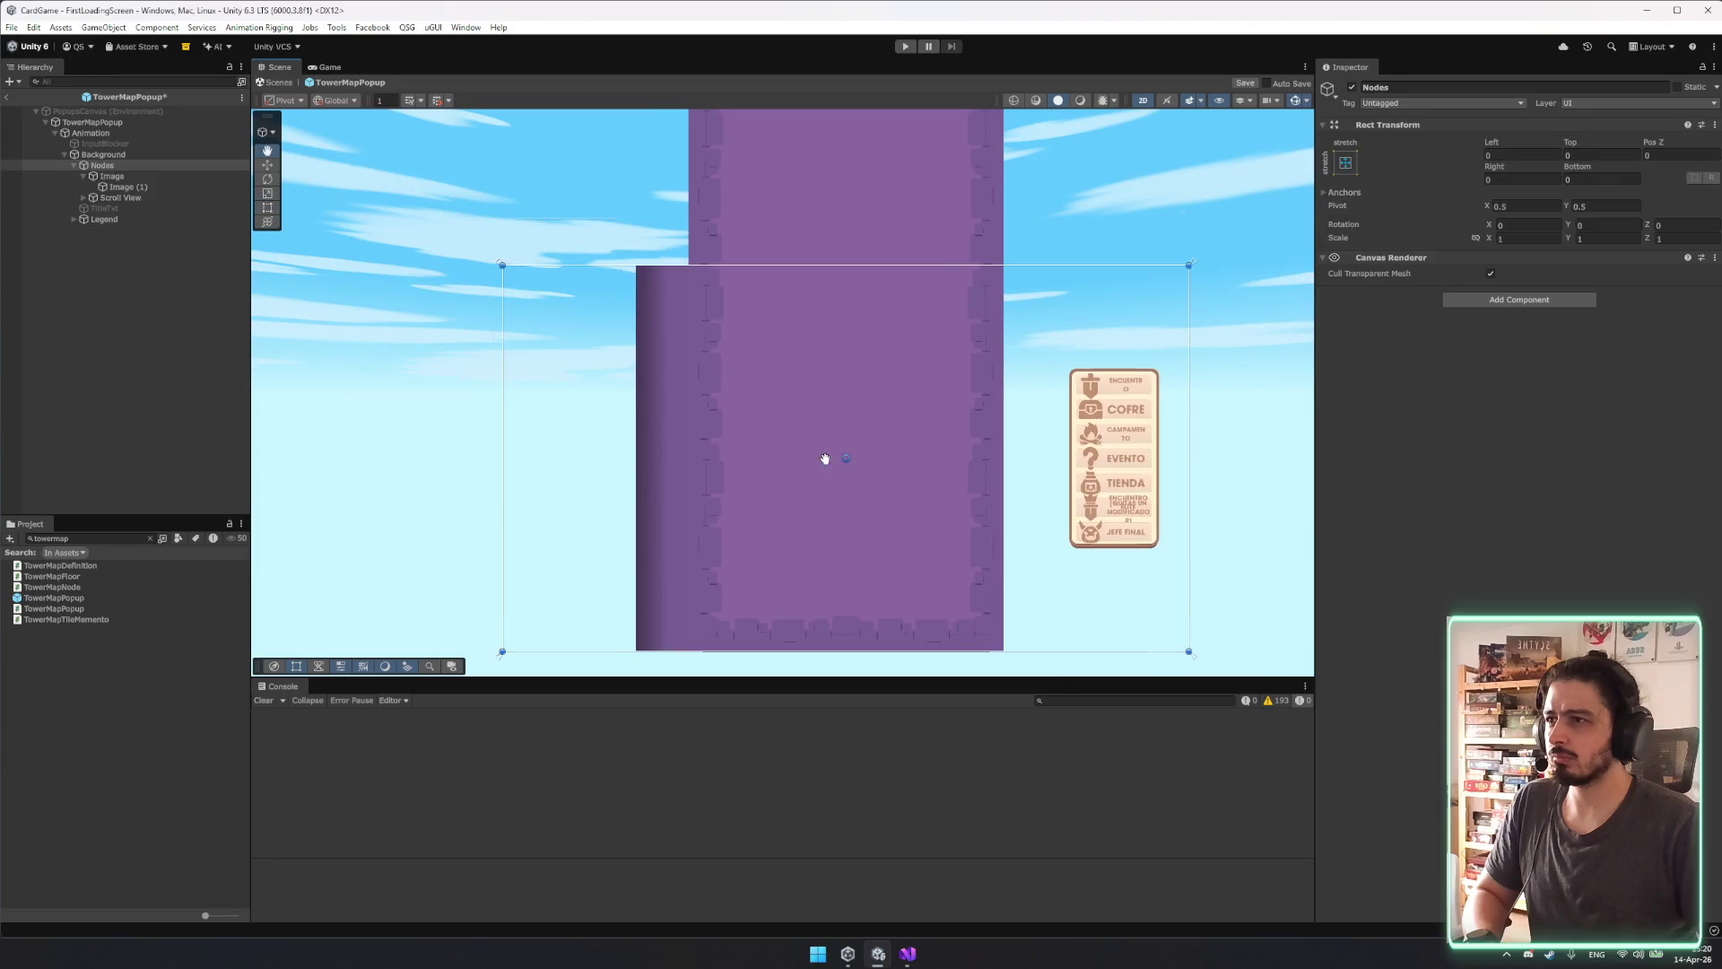
click(121, 187)
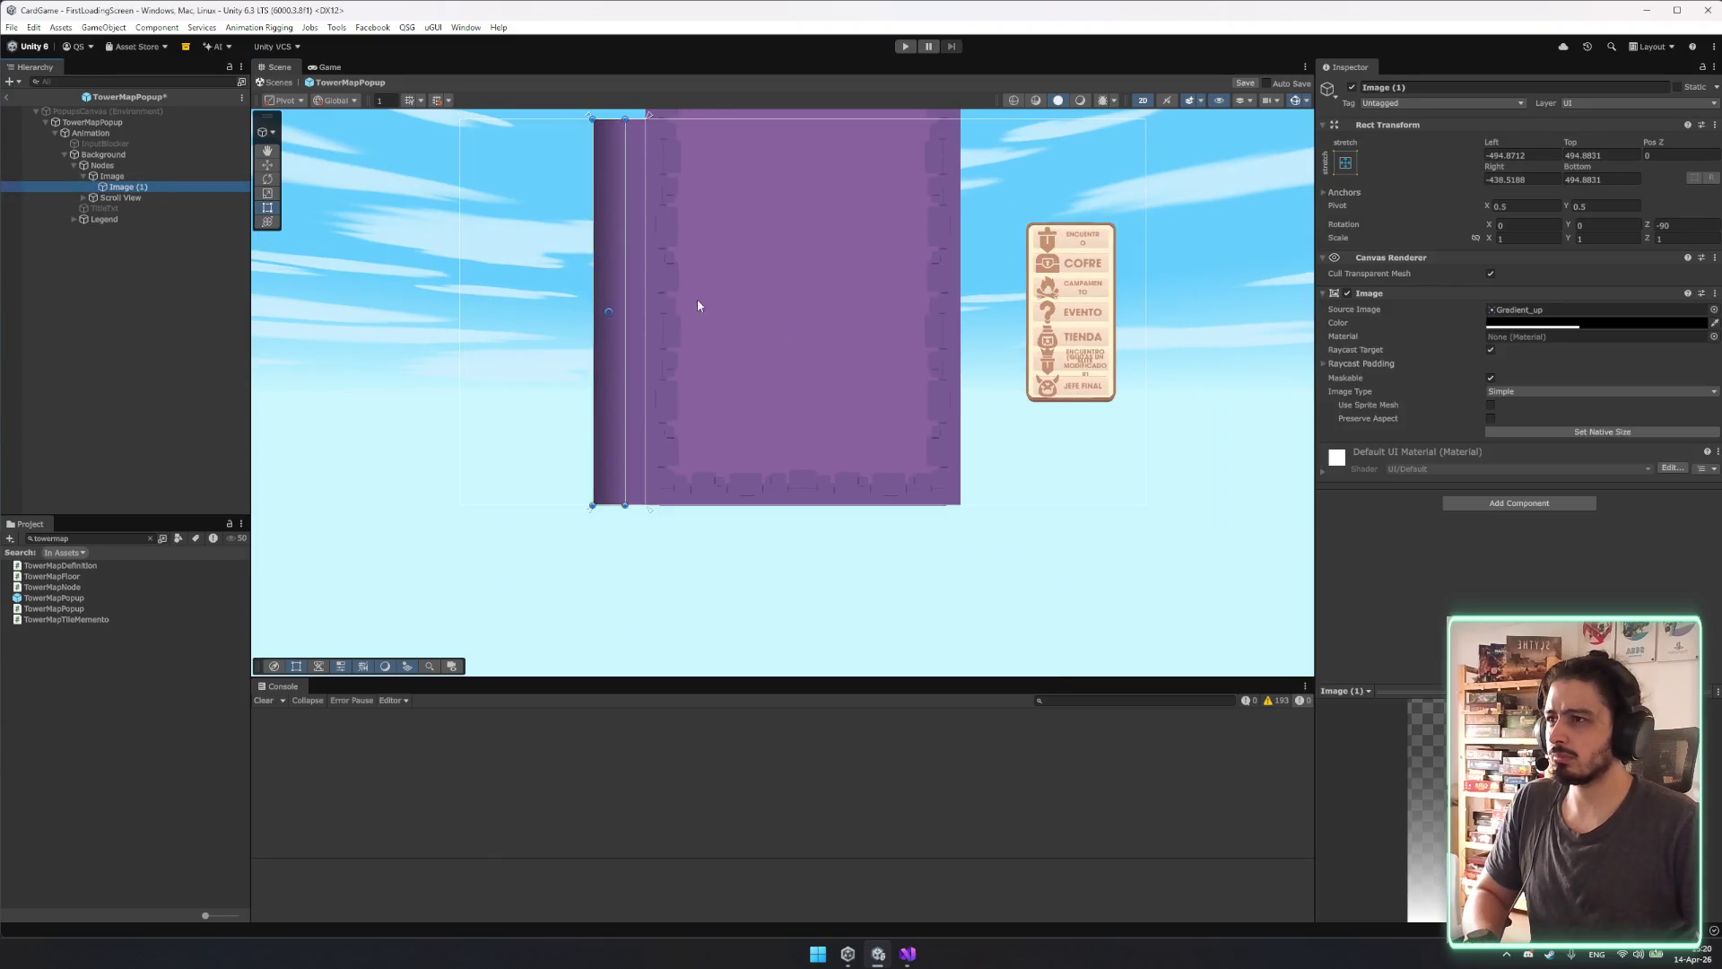
Narrow the left shadow strip, then duplicate the purple strip and place the copy on the right.
mouse_move(633, 296)
mouse_down()
mouse_move(704, 380)
mouse_move(1135, 382)
mouse_move(1041, 349)
mouse_up()
click(112, 176)
key(w)
key(ctrl+d)
click(1074, 384)
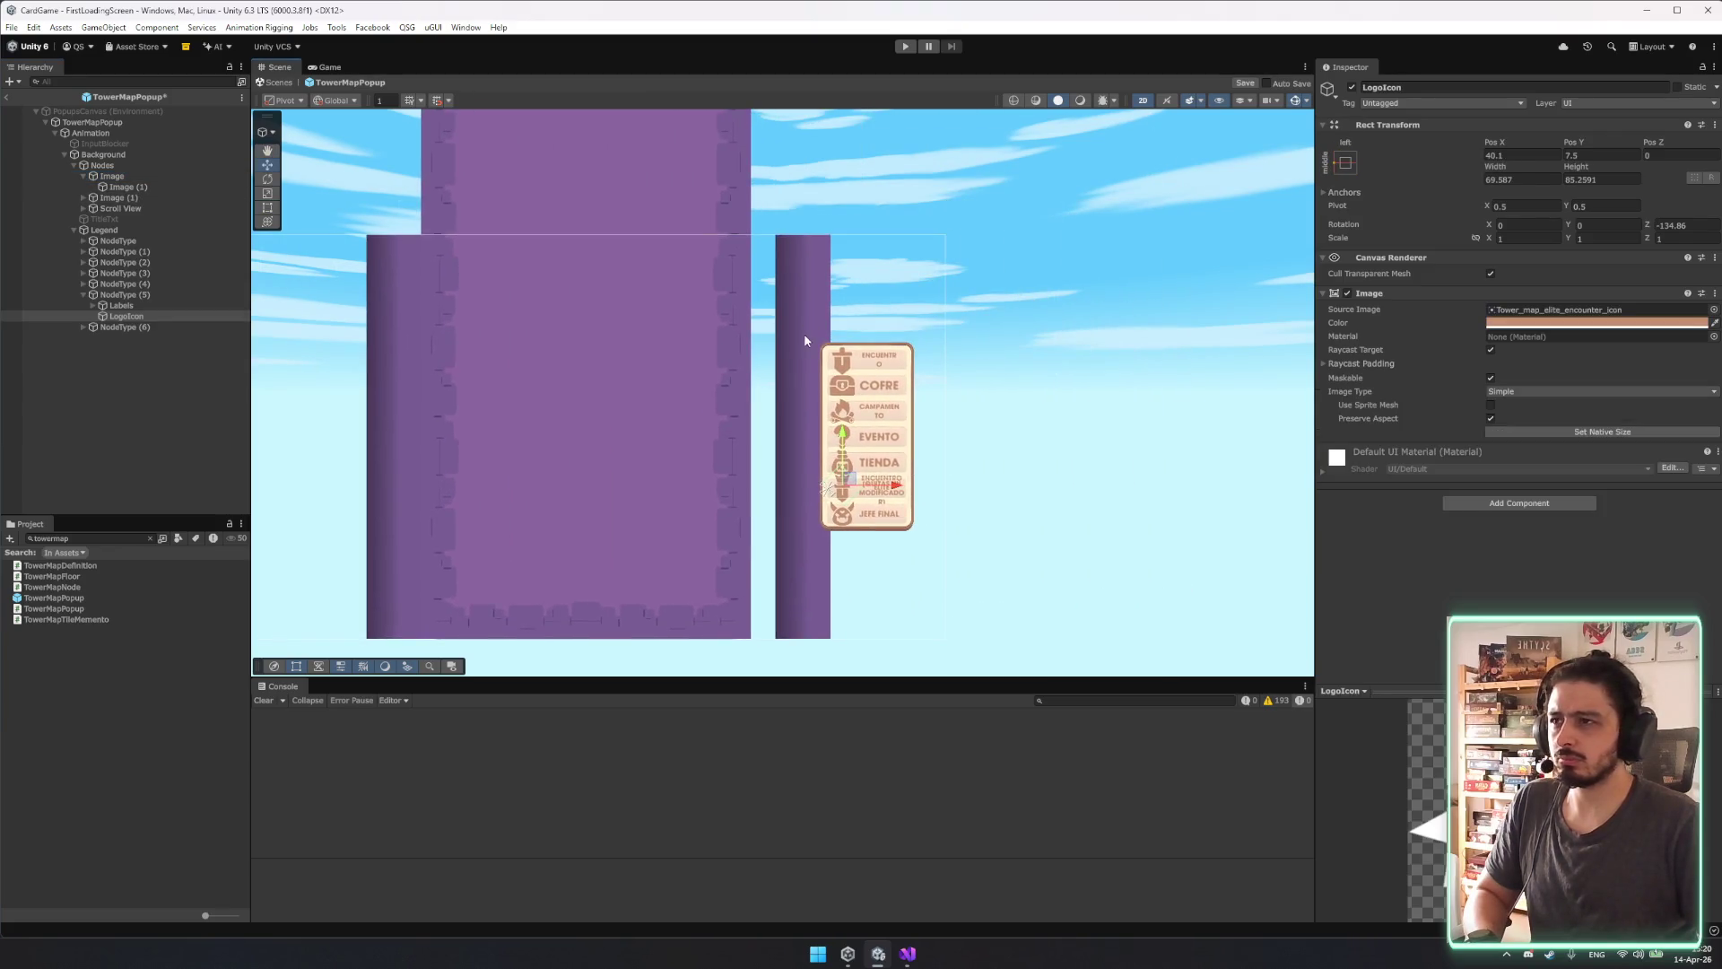
click(795, 370)
key(r)
key(t)
drag(789, 305, 768, 307)
Copy the gradient shadow, paste it as a child of the new right-side strip, and rotate it vertical.
click(121, 186)
key(ctrl+c)
click(112, 198)
key(ctrl+shift+v)
key(e)
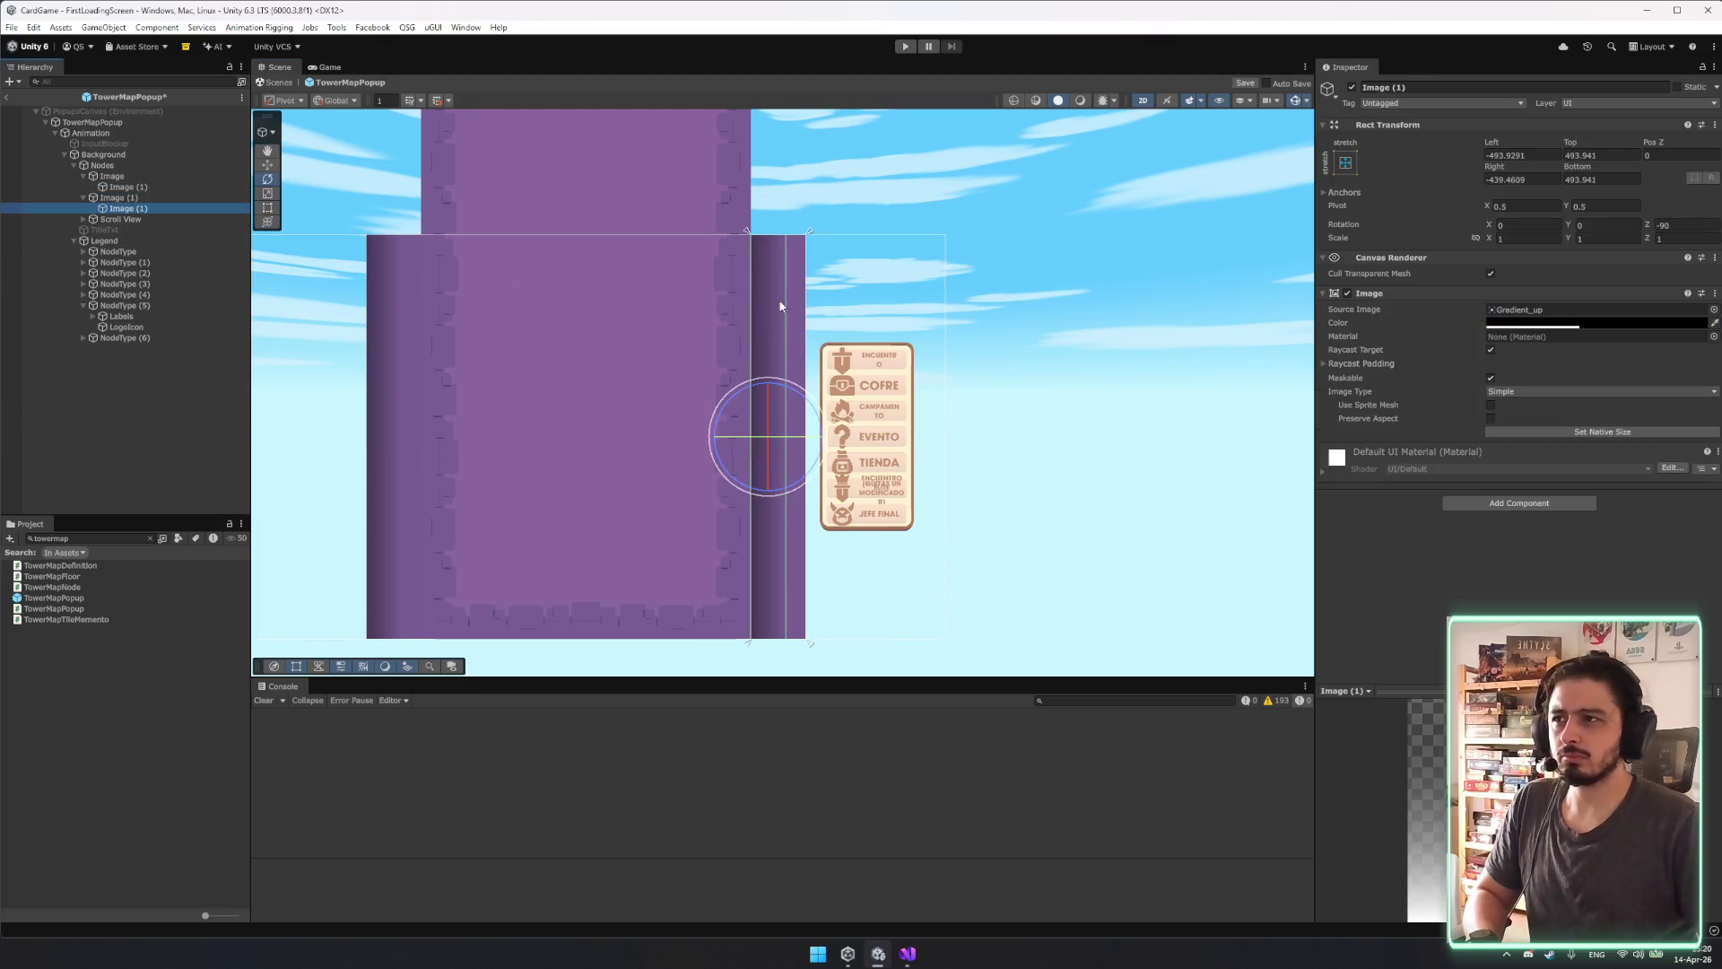
mouse_move(812, 422)
mouse_down()
mouse_move(1092, 561)
mouse_move(981, 492)
mouse_up()
Move the pasted shadow toward the tower's right edge.
key(w)
key(t)
drag(772, 347, 788, 346)
scroll(790, 350, up, 5)
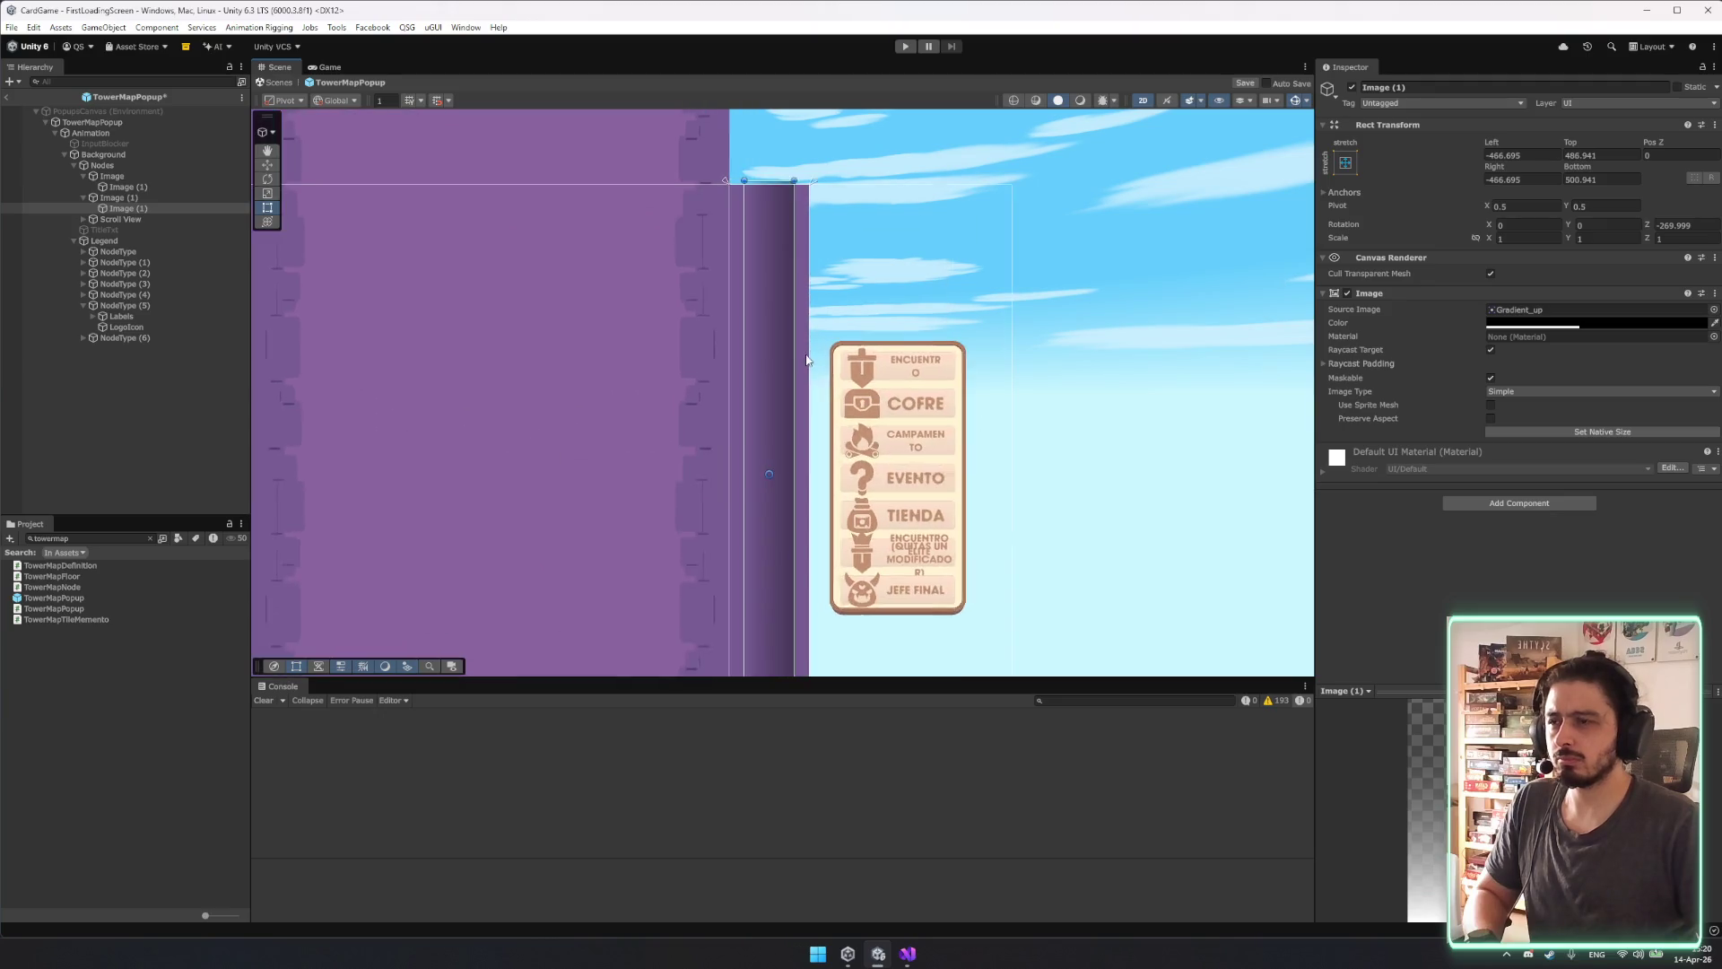
mouse_move(750, 437)
mouse_down()
mouse_move(792, 456)
mouse_move(769, 461)
mouse_up()
mouse_move(760, 615)
mouse_down()
mouse_move(792, 607)
mouse_move(755, 603)
mouse_up()
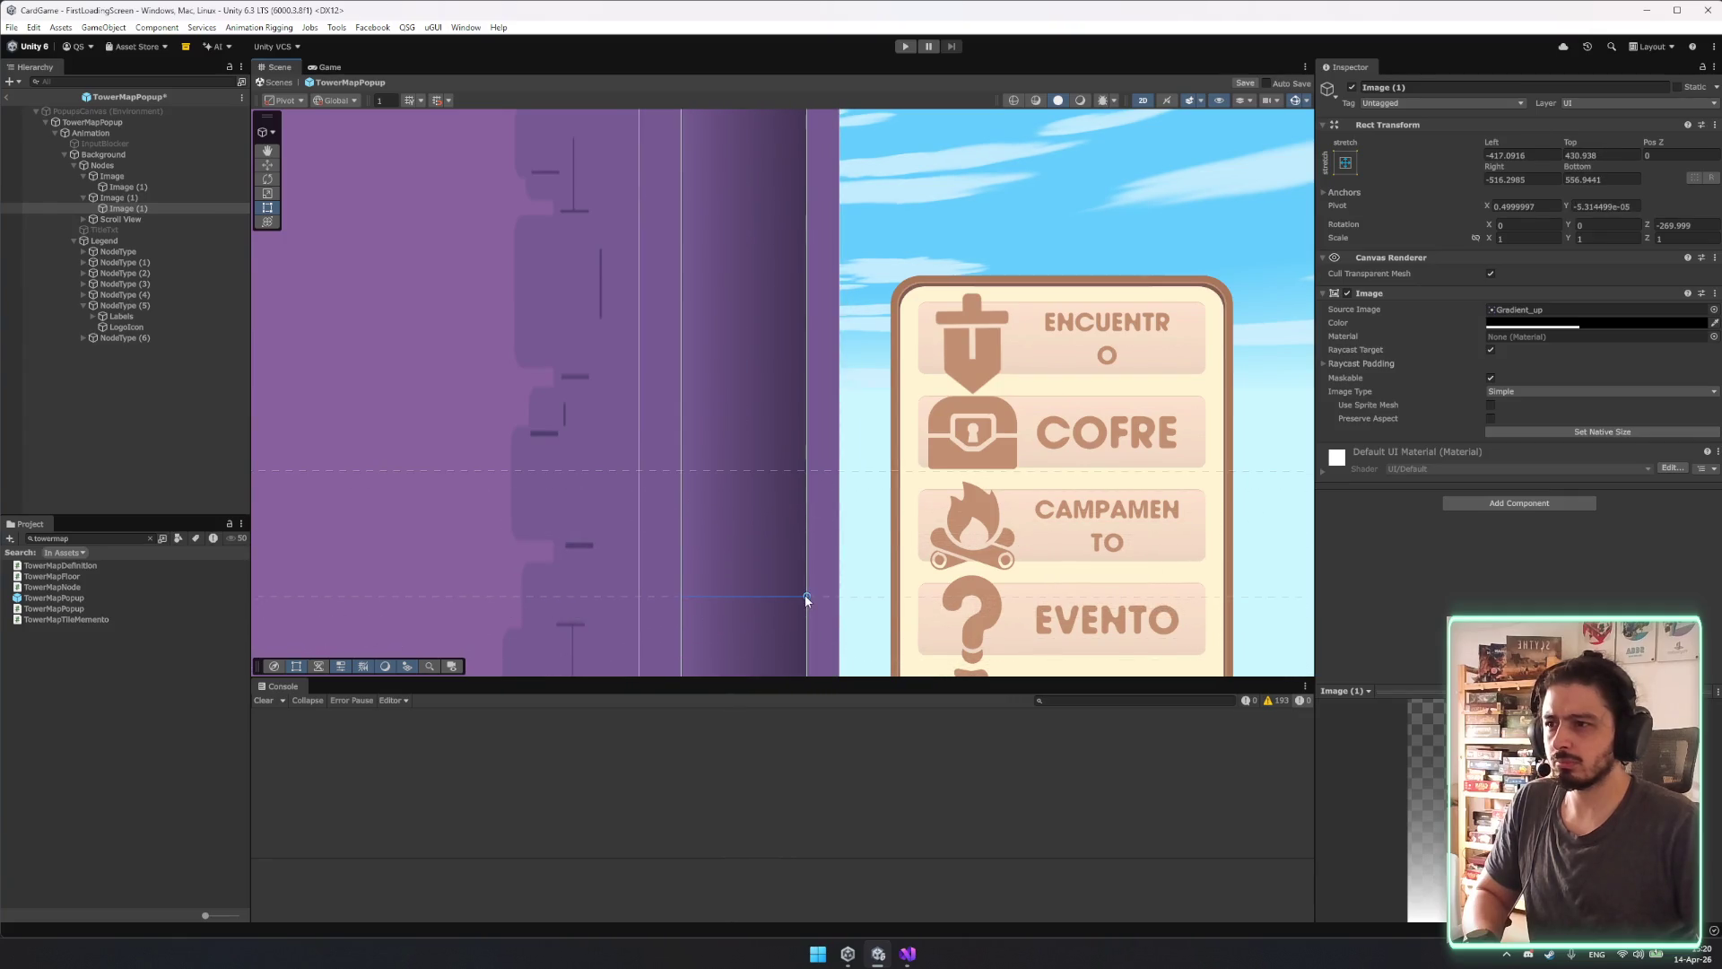
Centre-anchor the pasted shadow and set its Pos X to 0.
click(1346, 162)
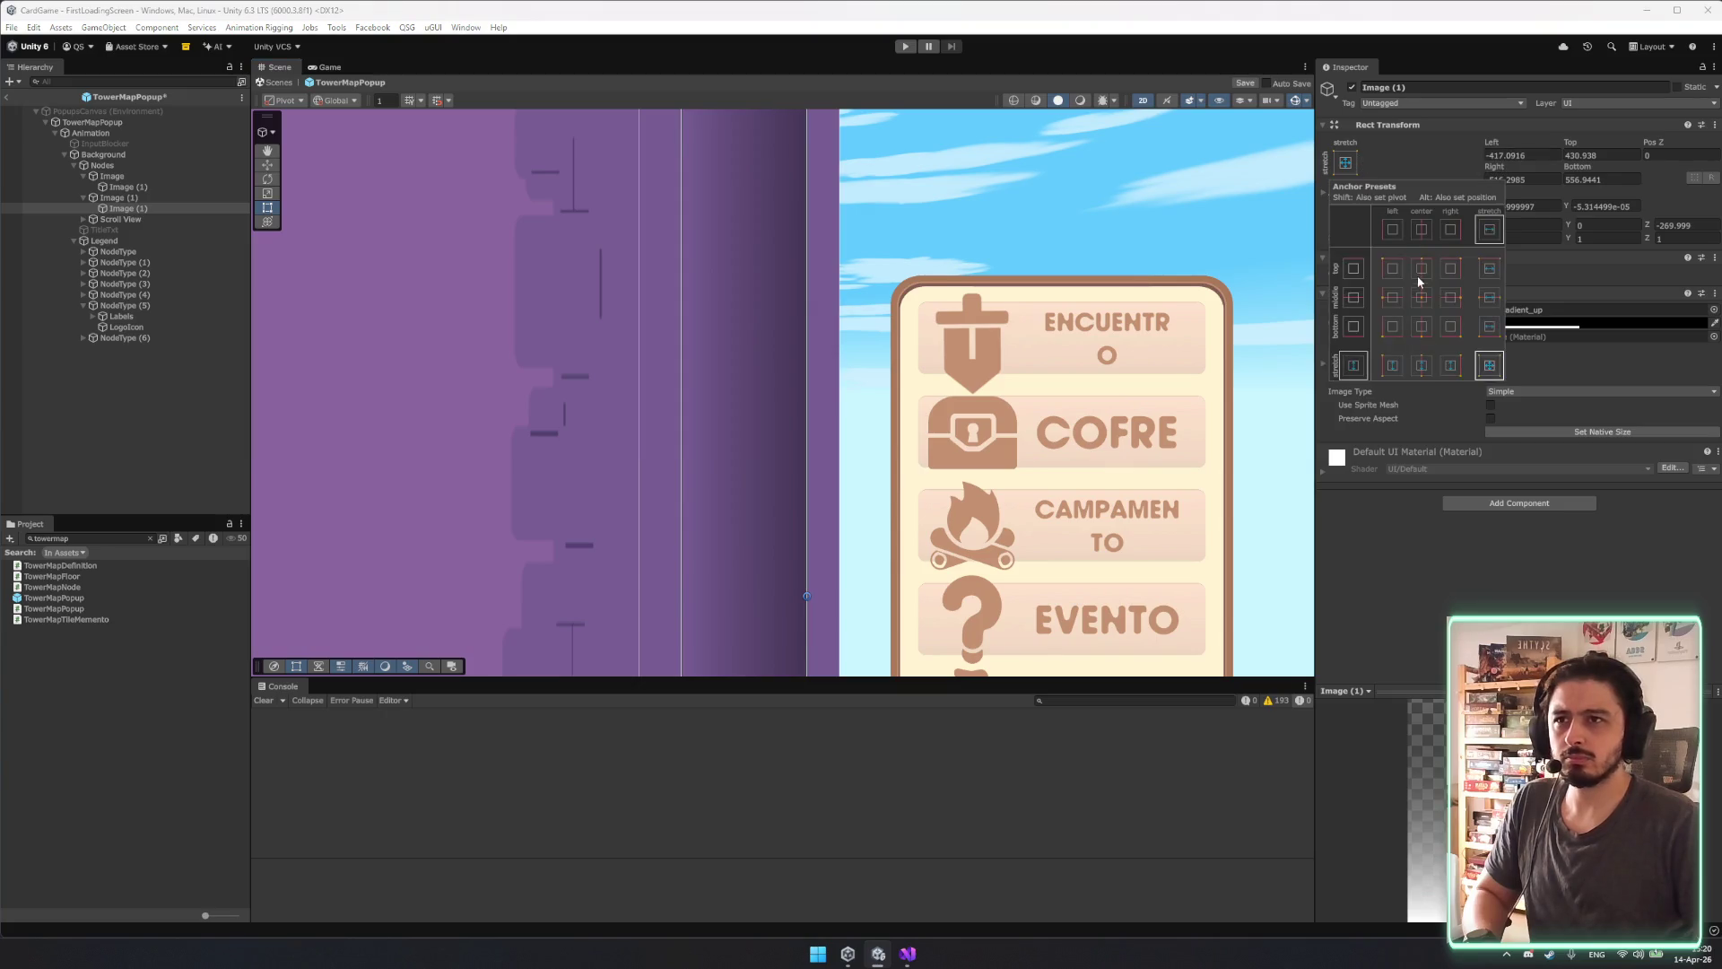
click(1424, 316)
click(1516, 154)
text(0)
click(1607, 155)
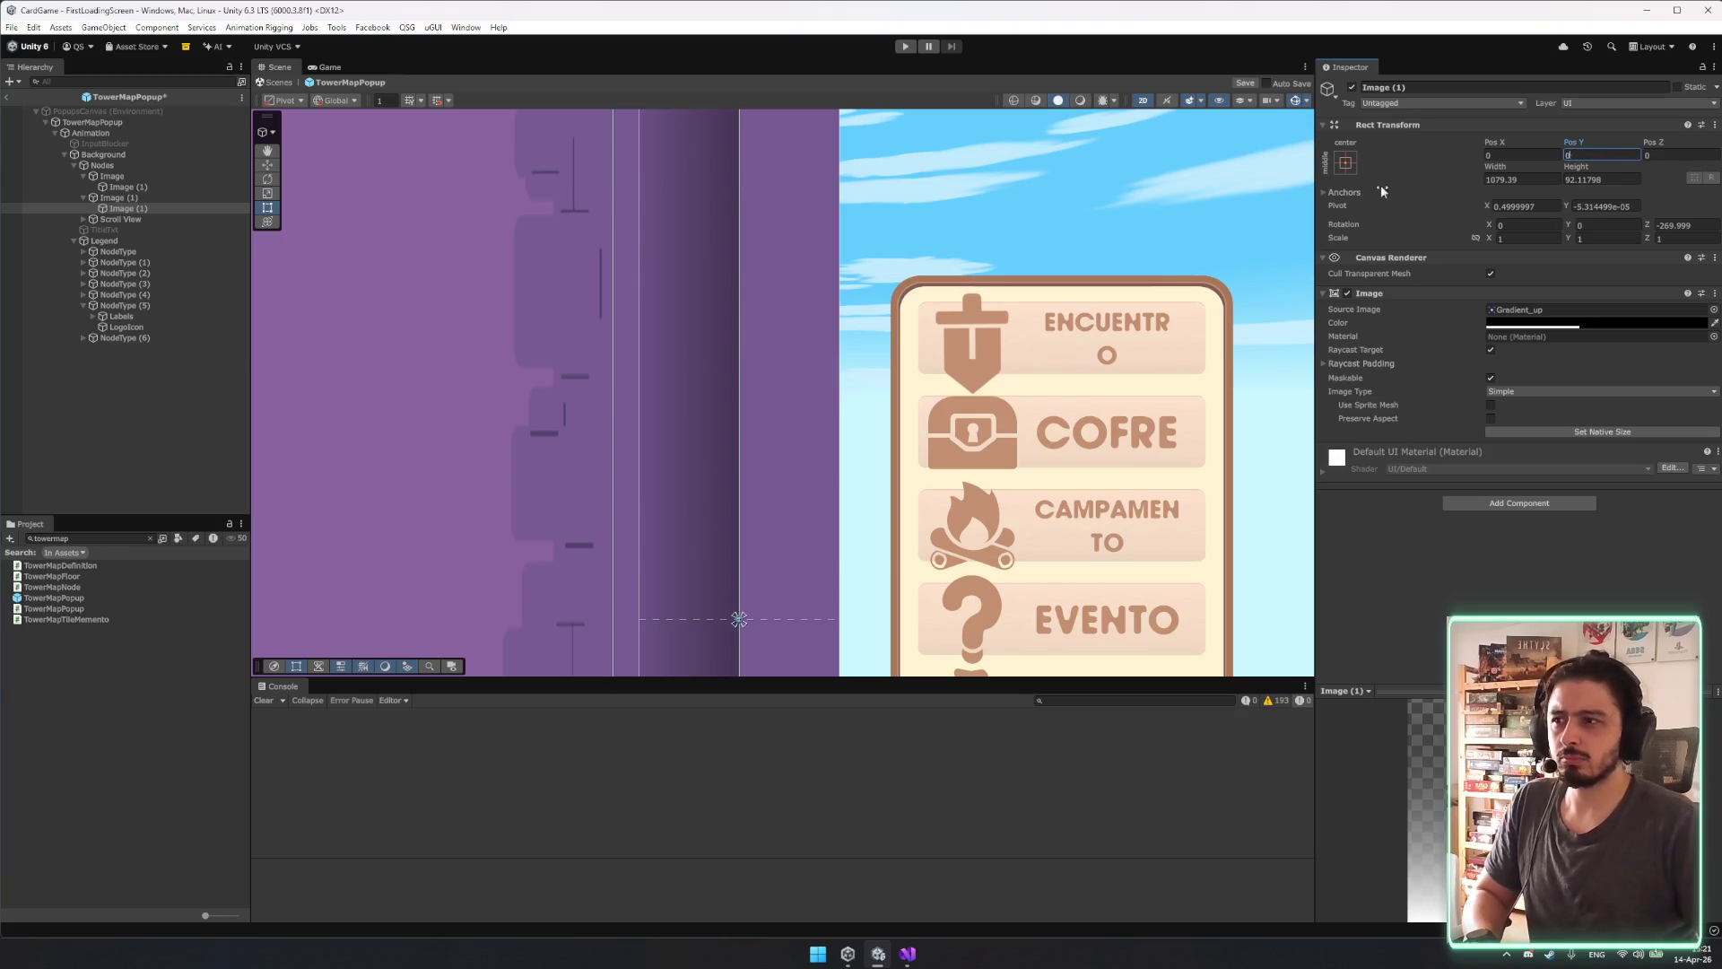
key(Return)
drag(682, 315, 730, 322)
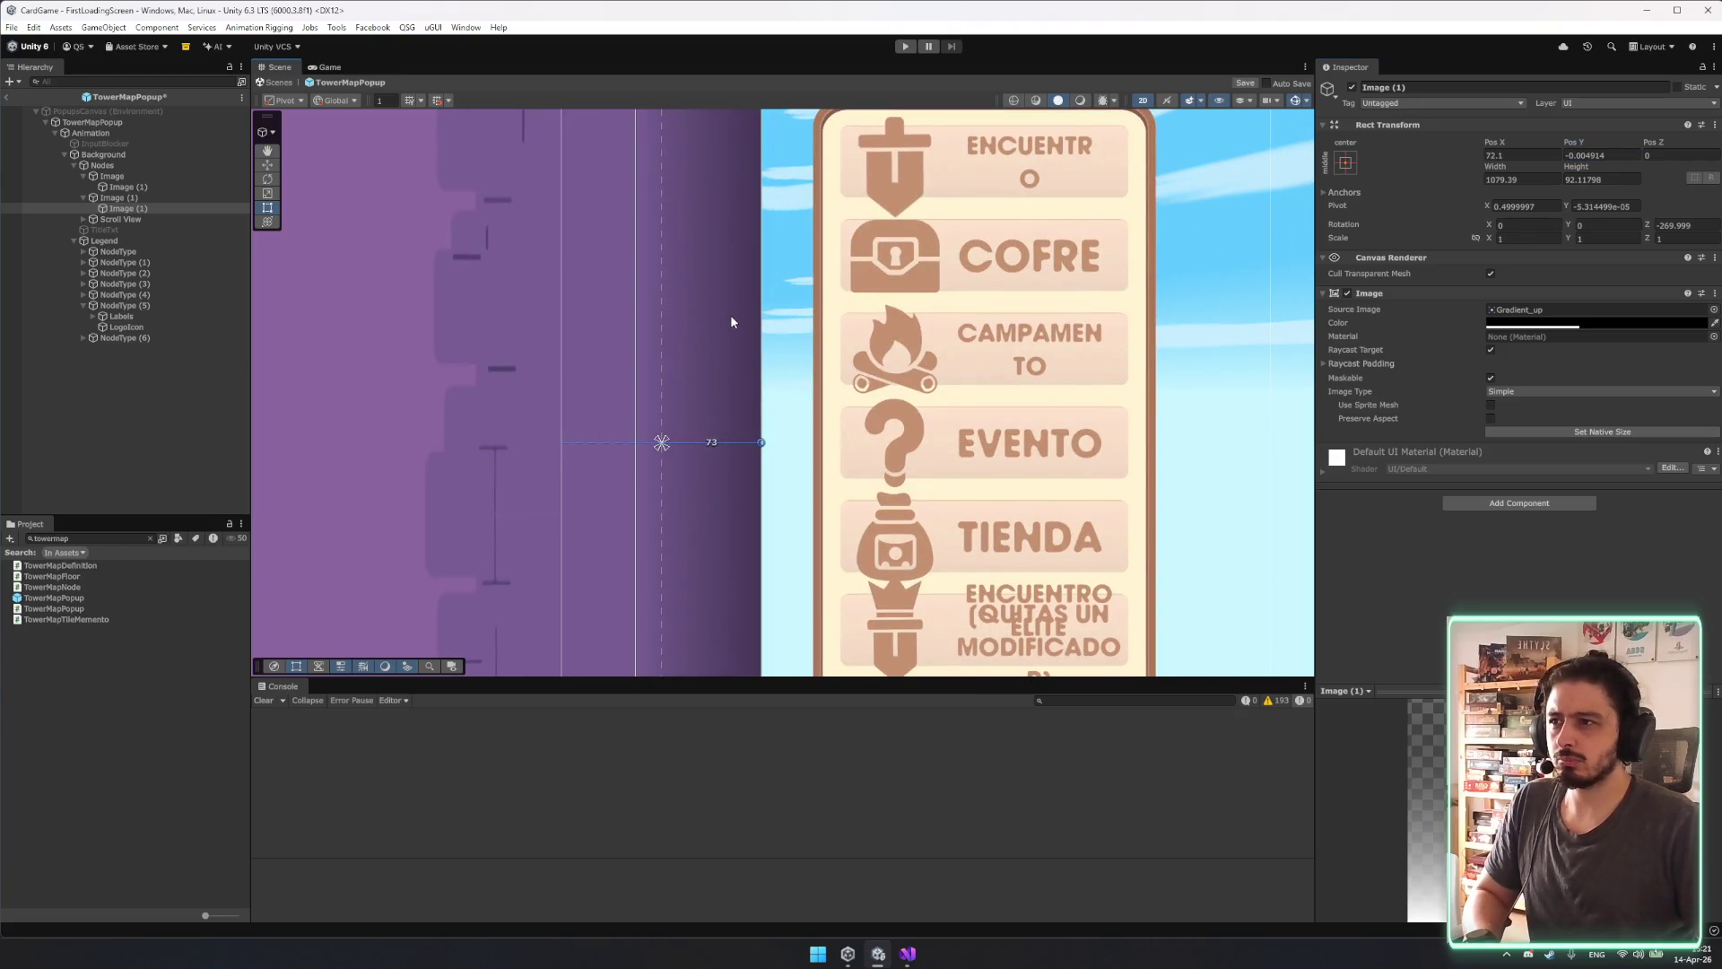
key(ctrl+z)
click(138, 196)
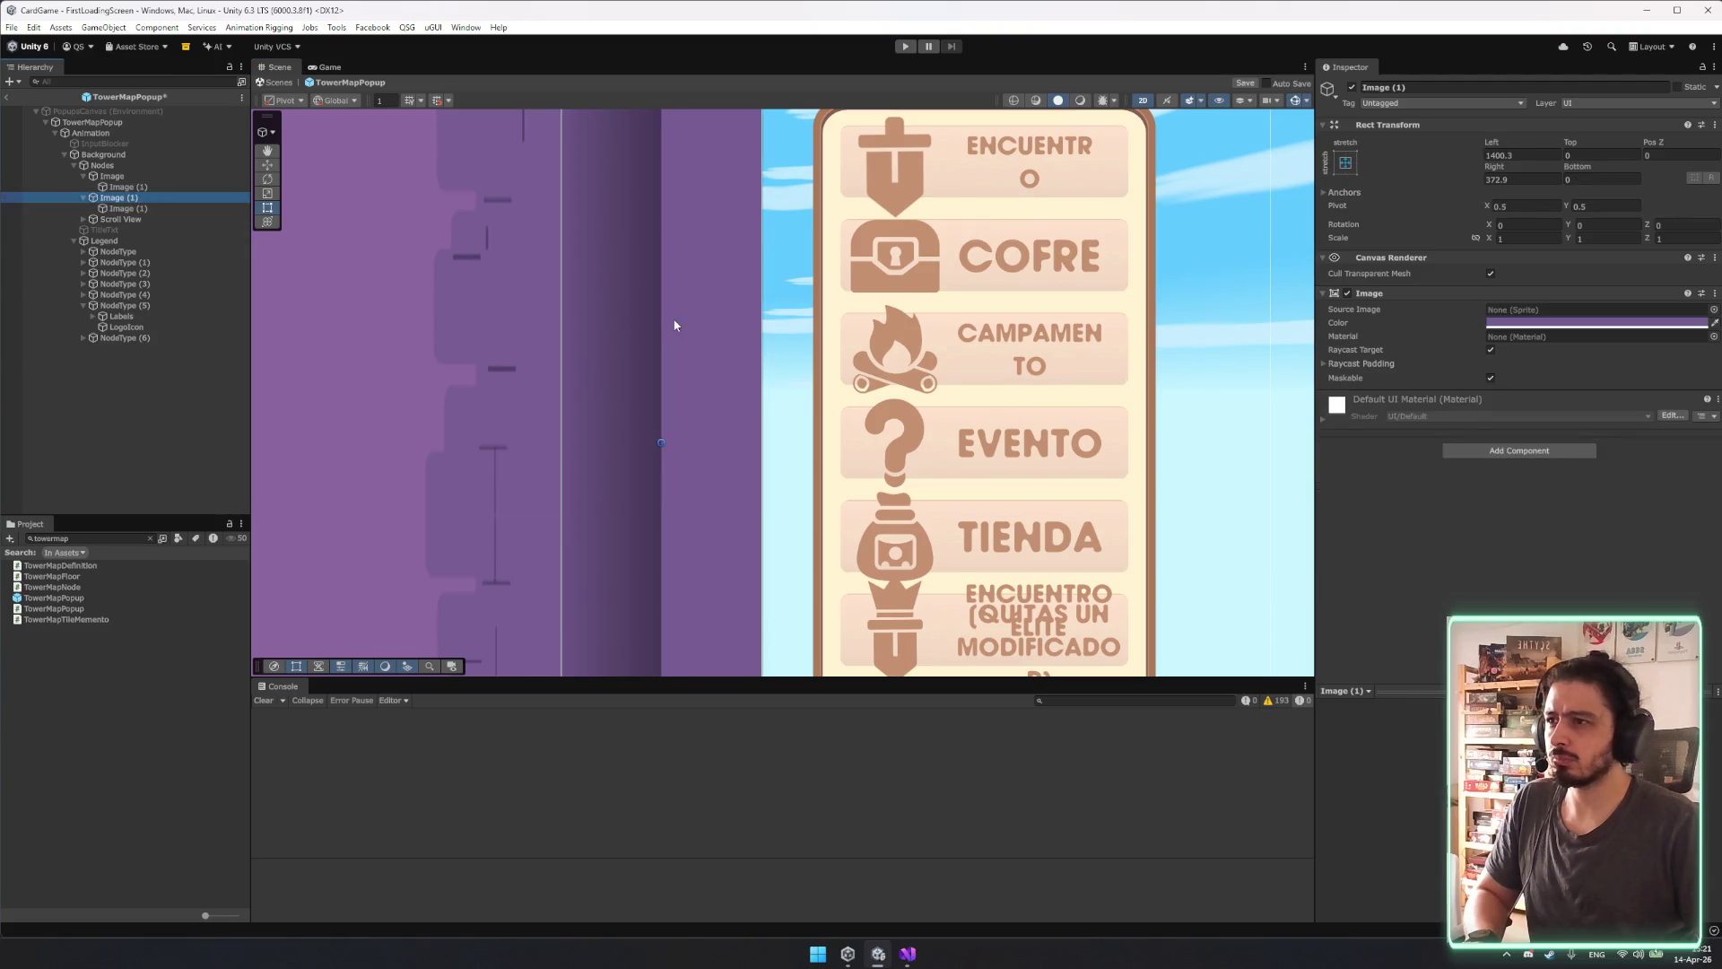
Give the right-side gradient shadow stretch anchors.
scroll(674, 325, down, 2)
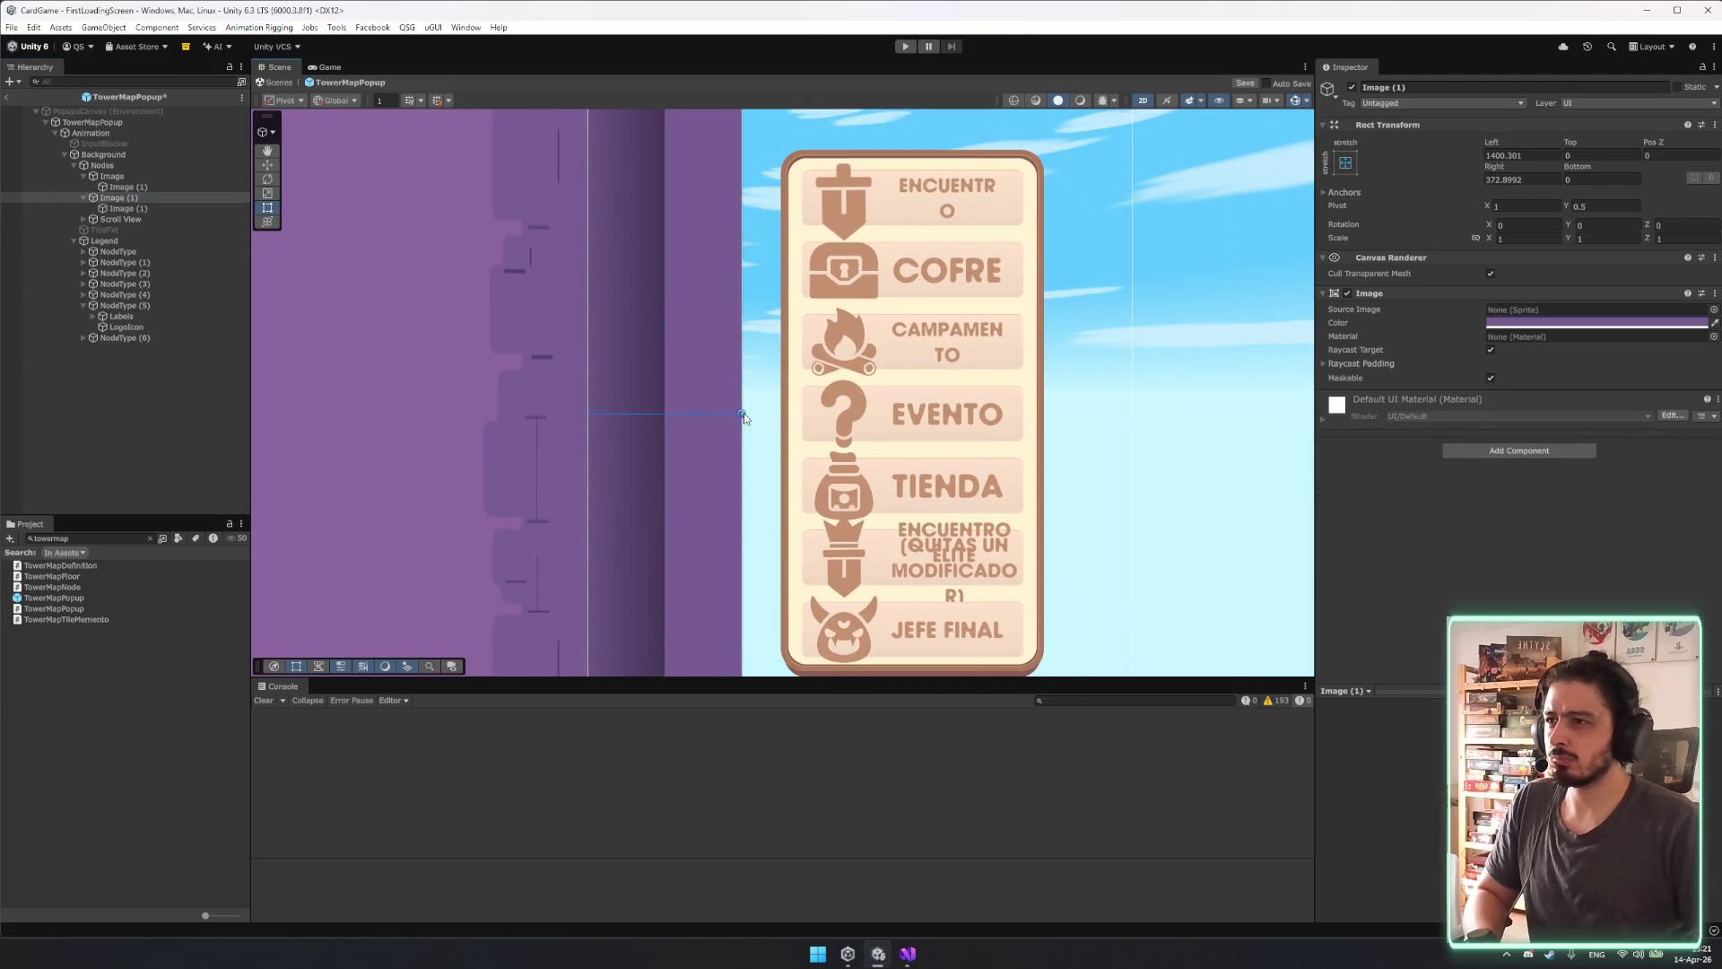
click(201, 208)
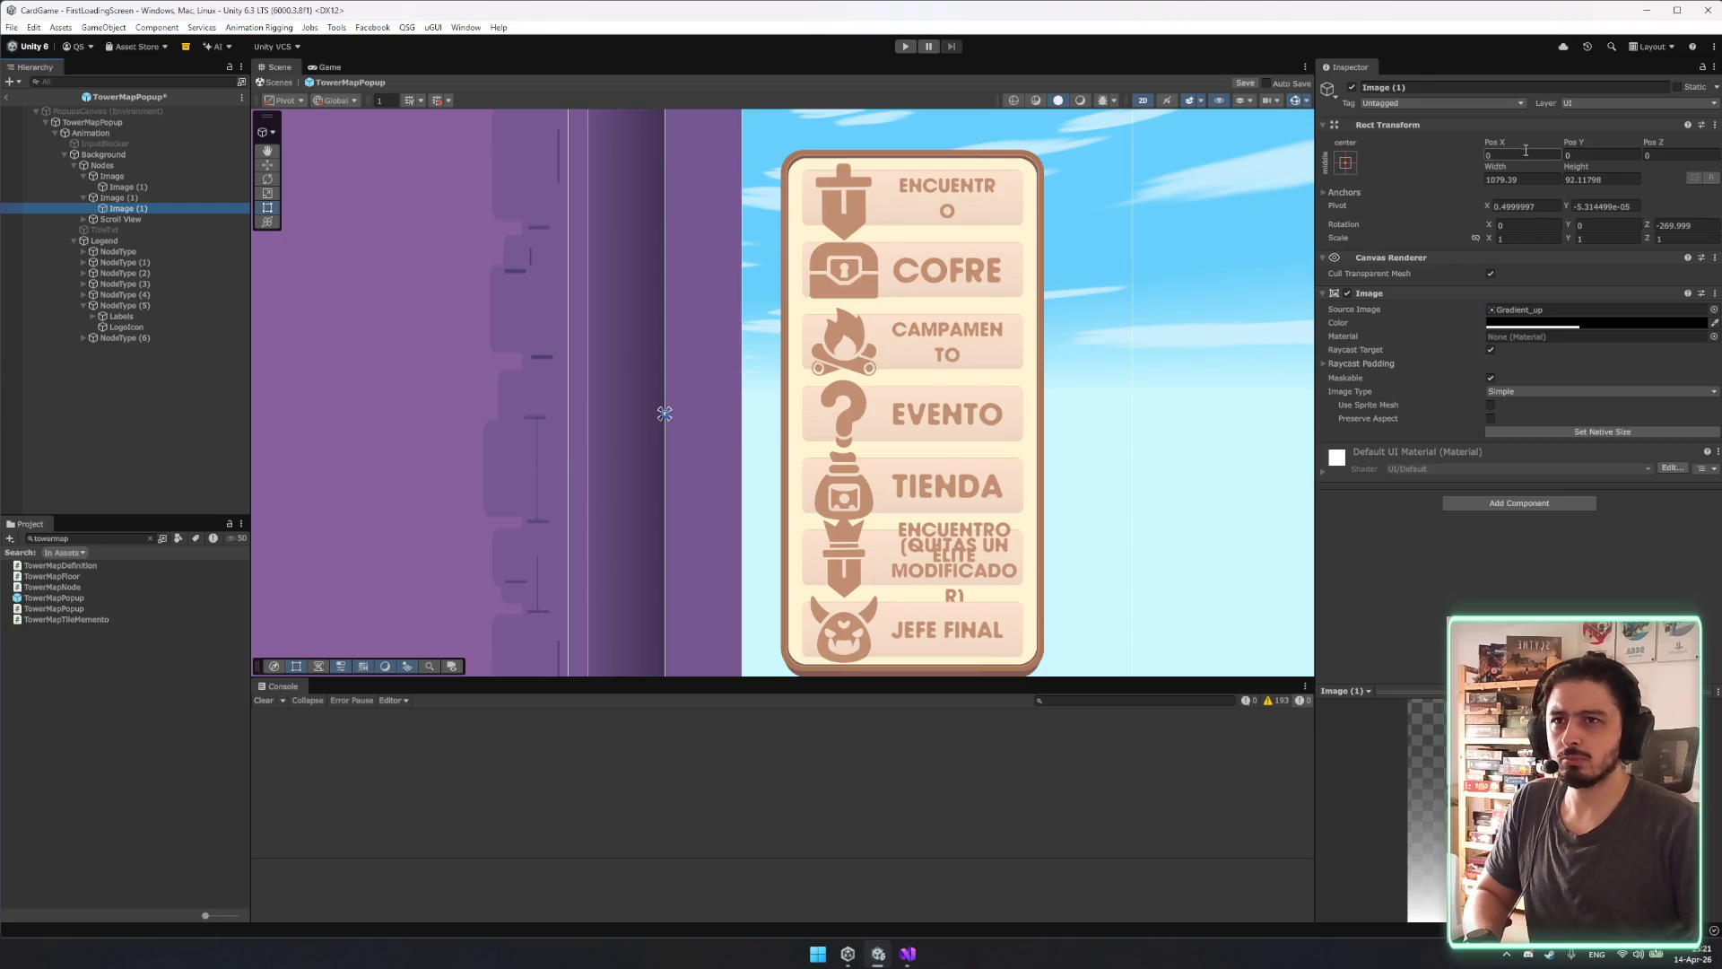
click(132, 197)
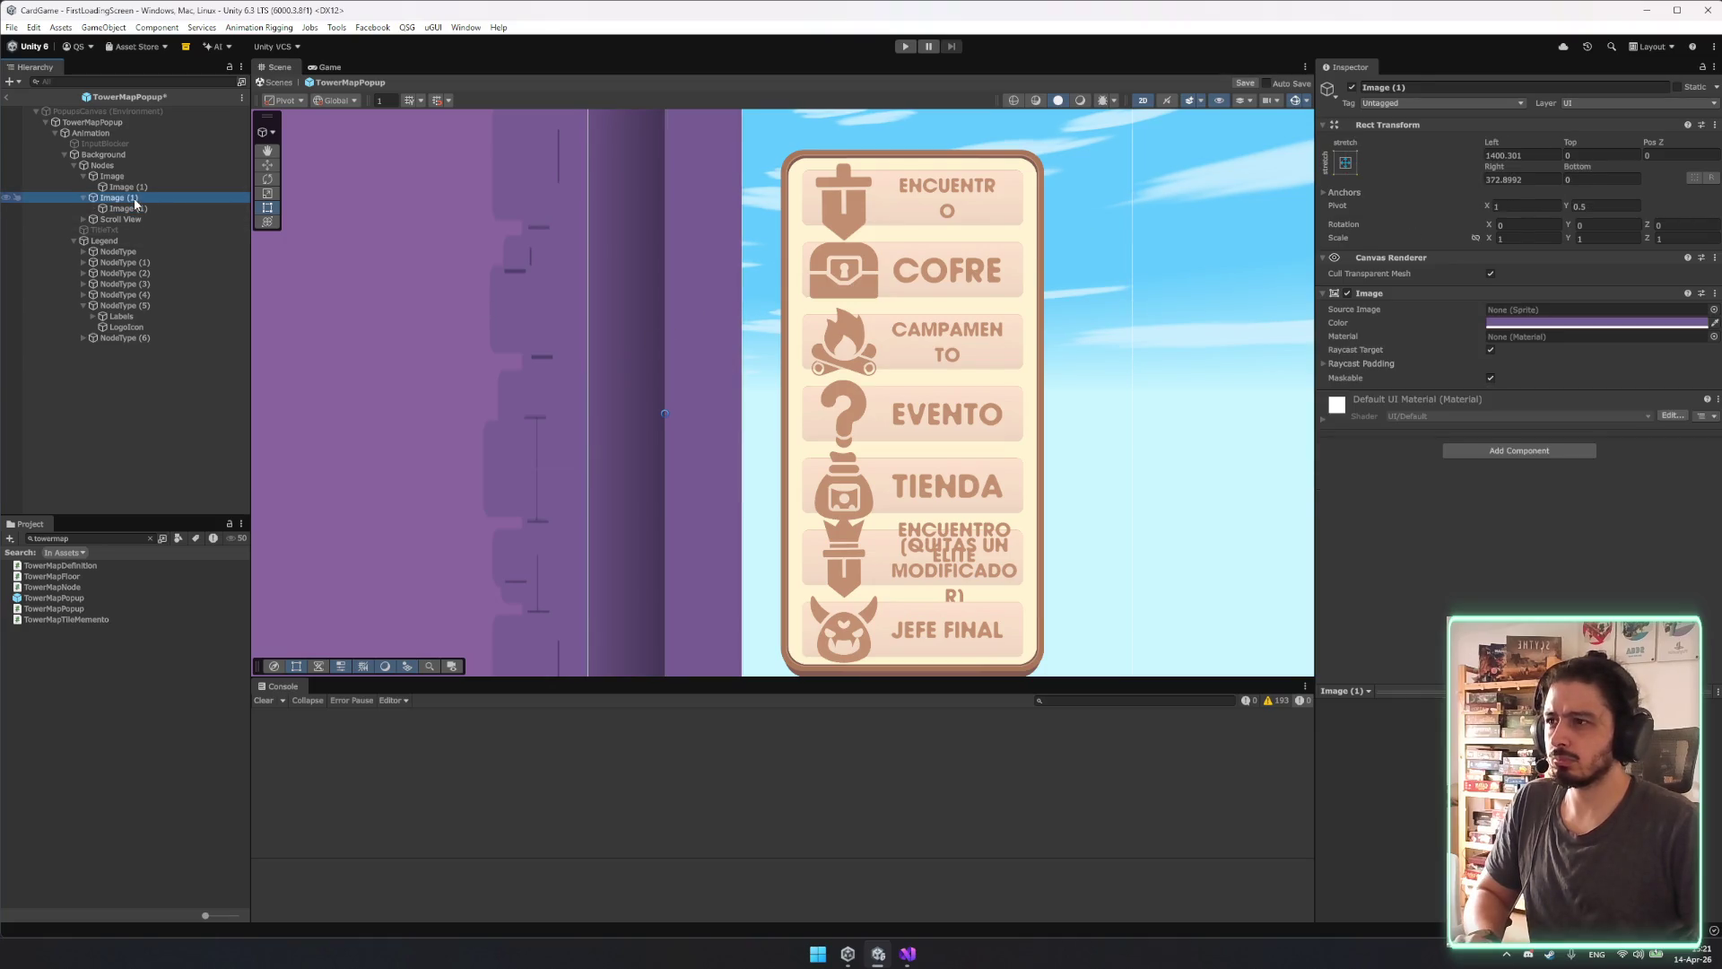
click(110, 208)
click(133, 198)
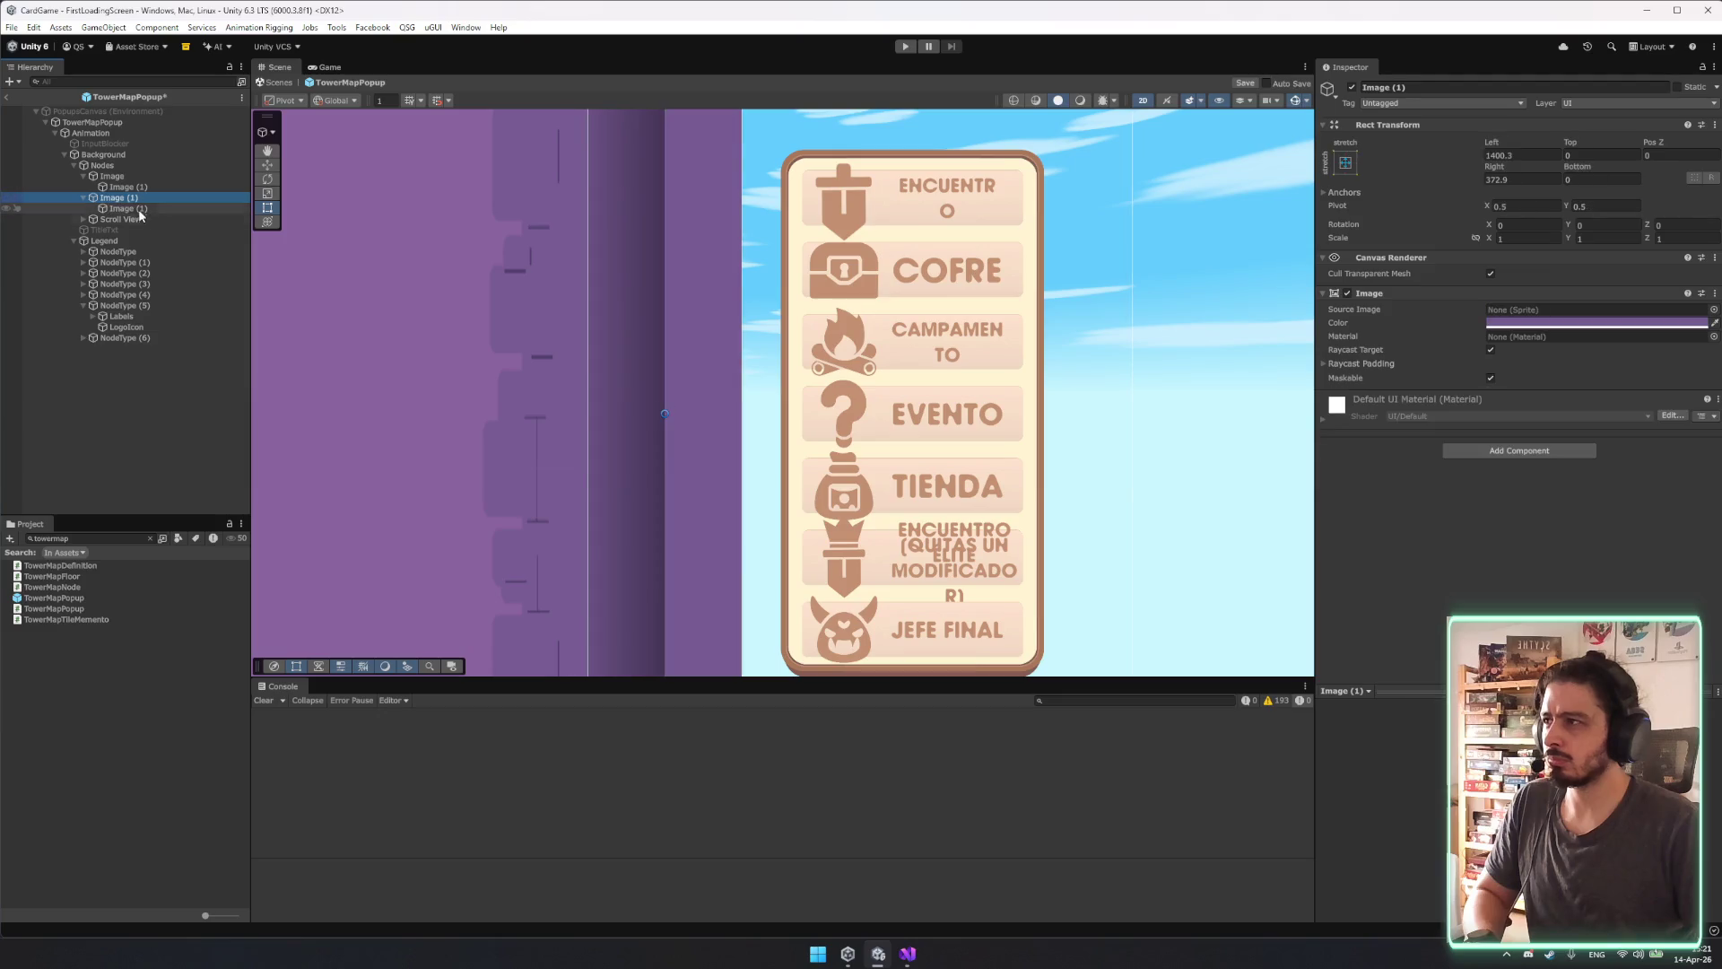
click(133, 208)
click(1346, 163)
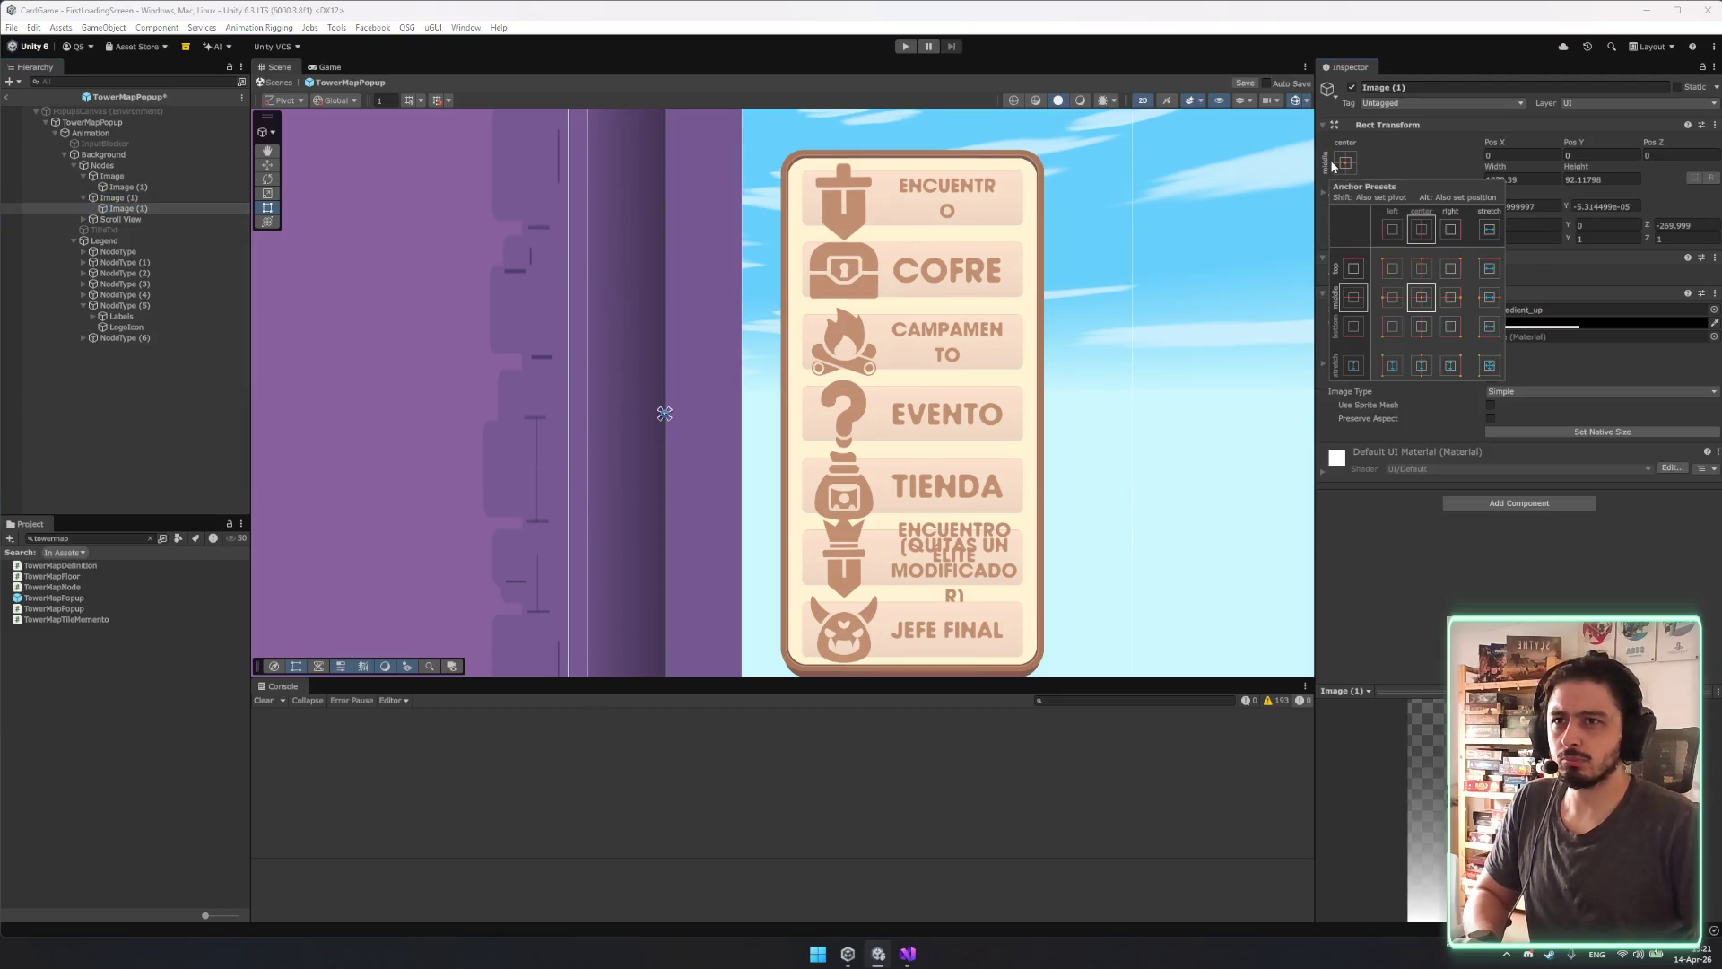
click(1490, 365)
scroll(775, 406, down, 2)
scroll(774, 406, down, 3)
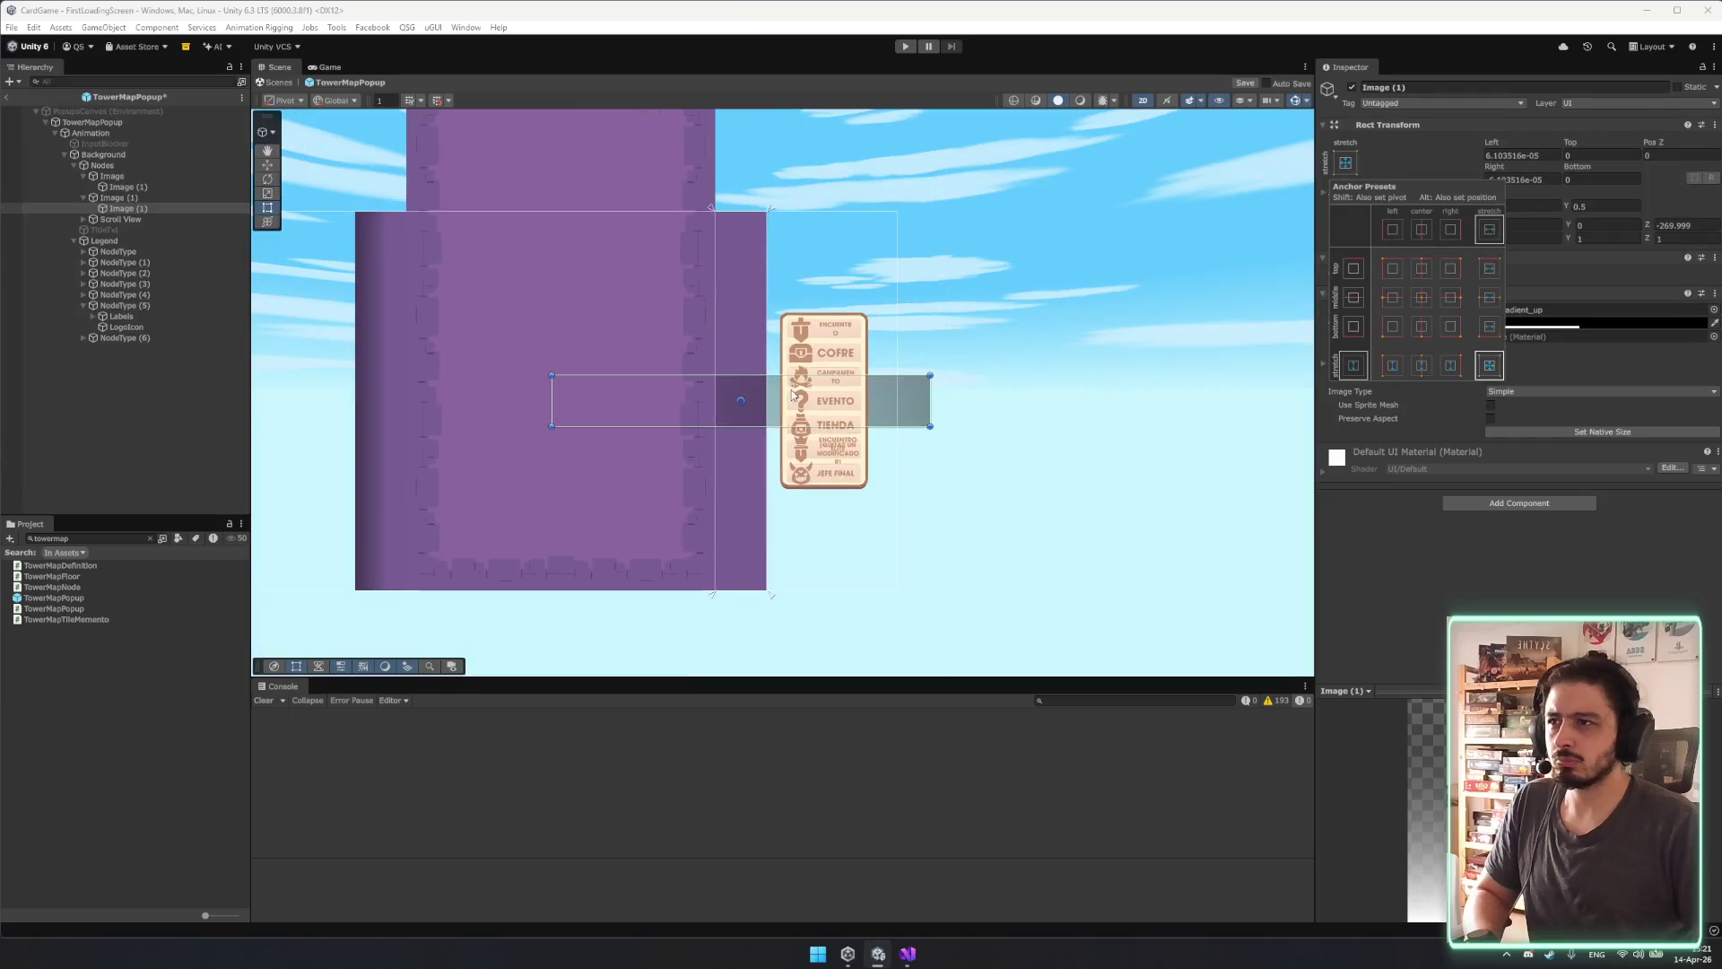
Narrow the right shadow strip to sit along the tower's right edge.
key(e)
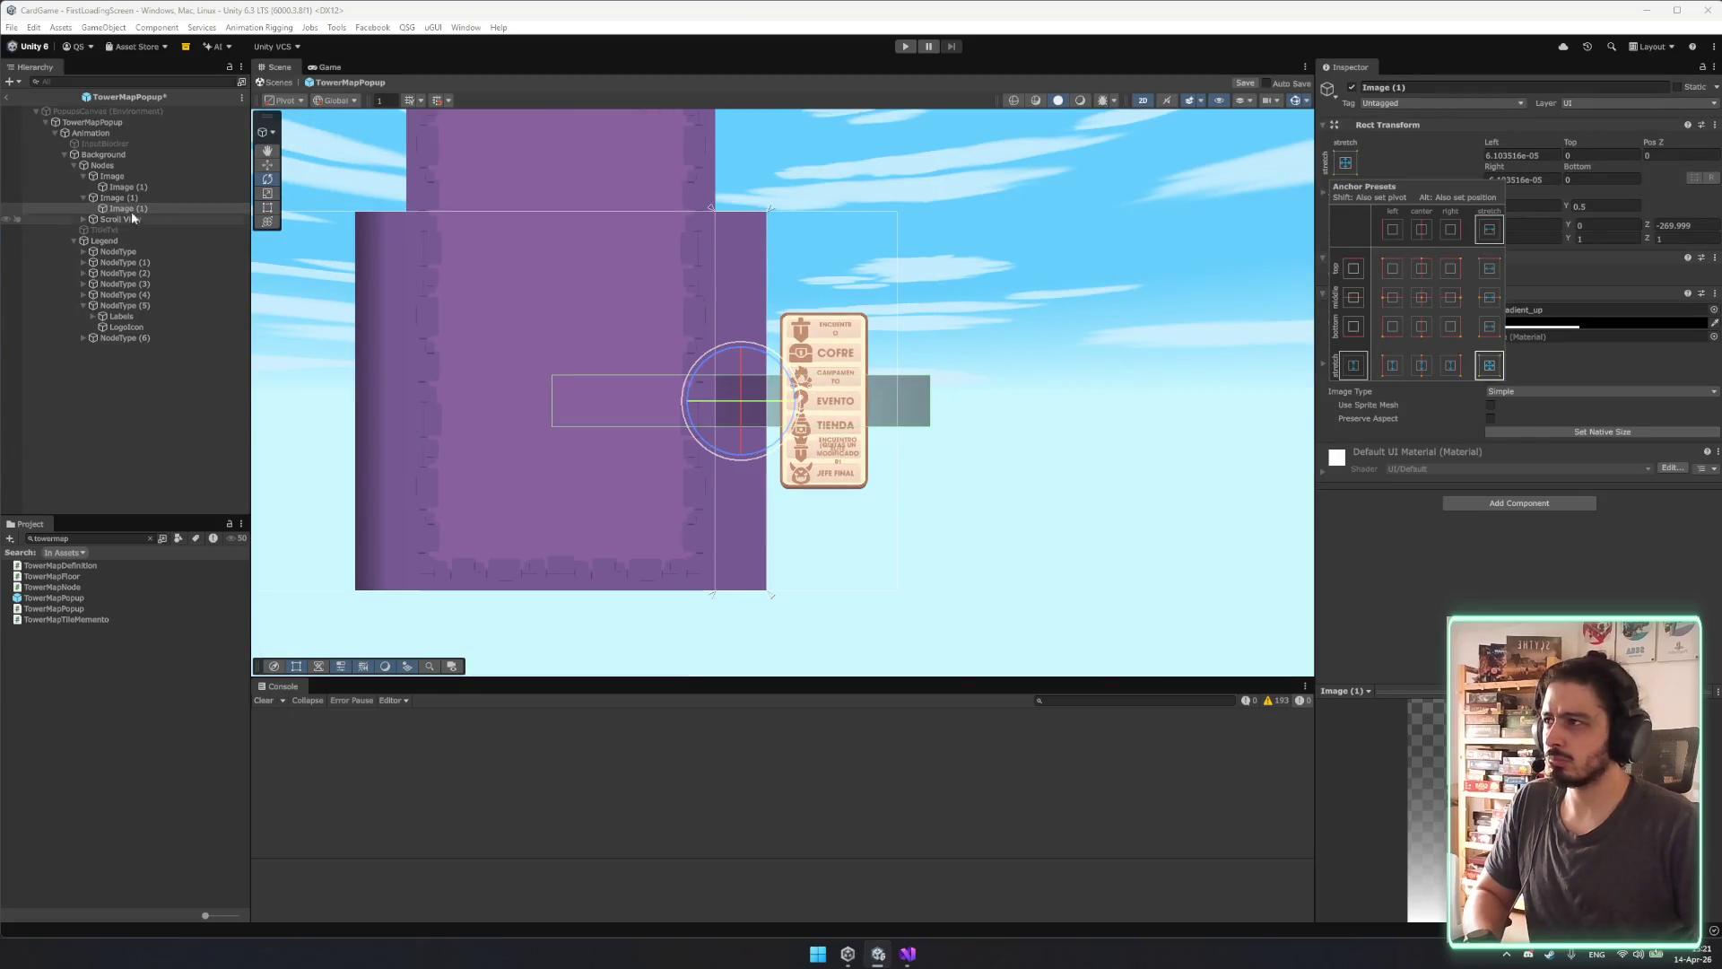
click(131, 198)
key(r)
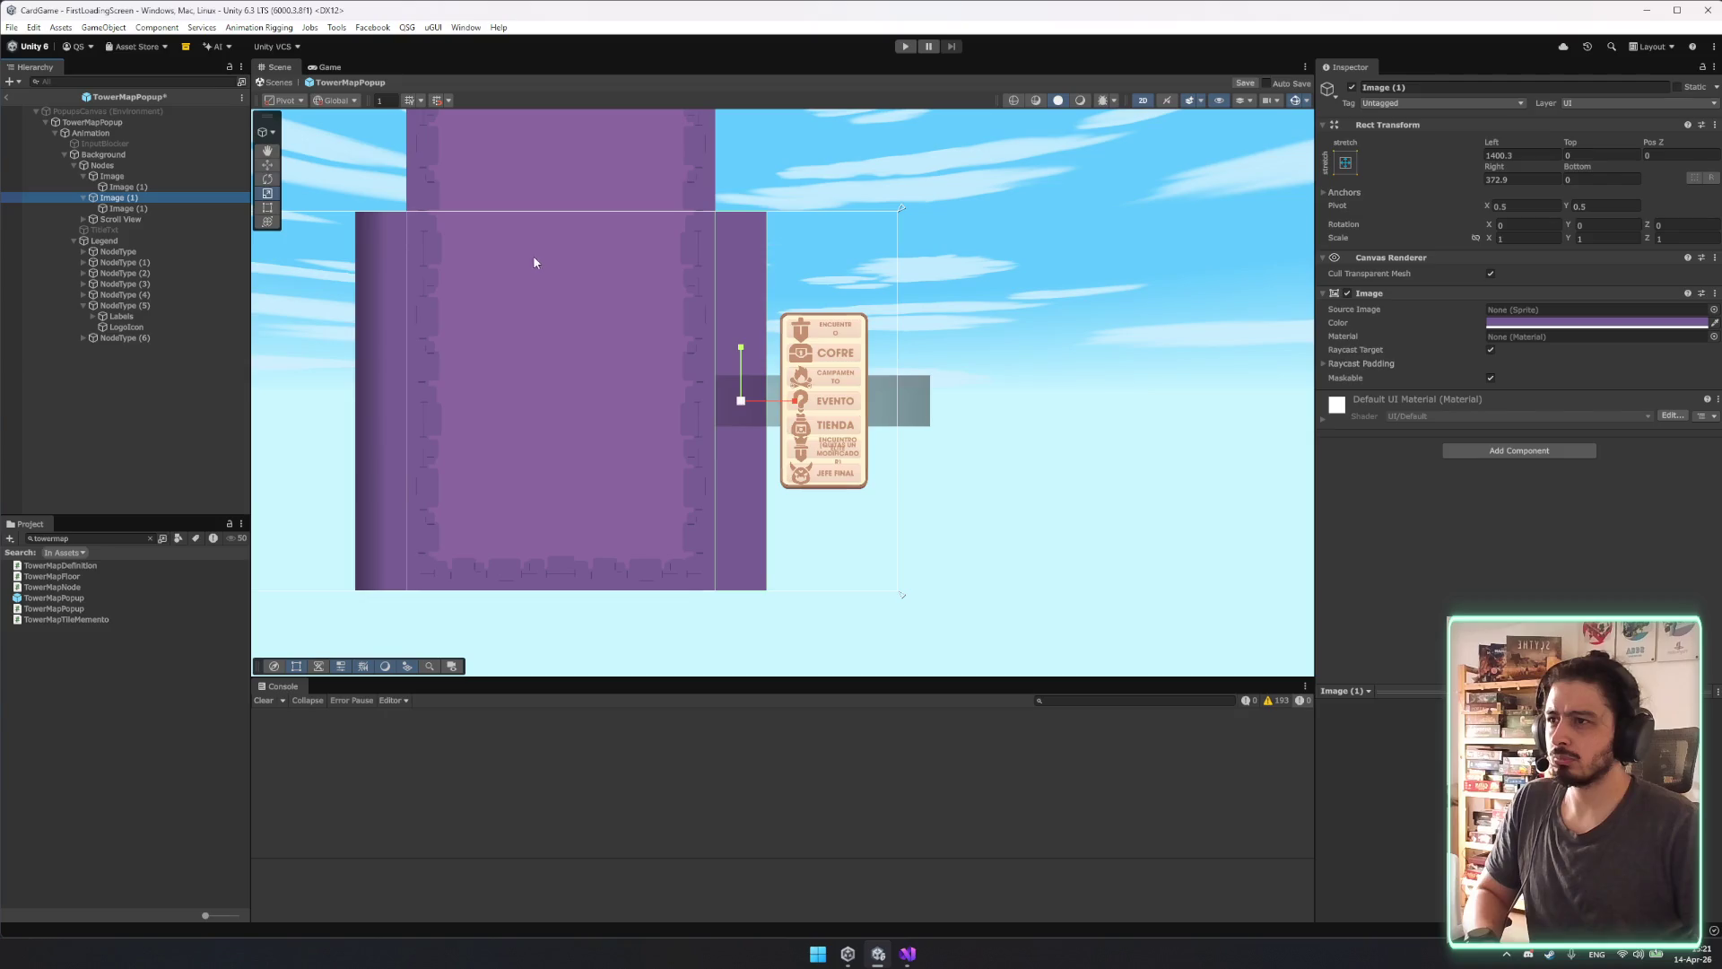
click(697, 300)
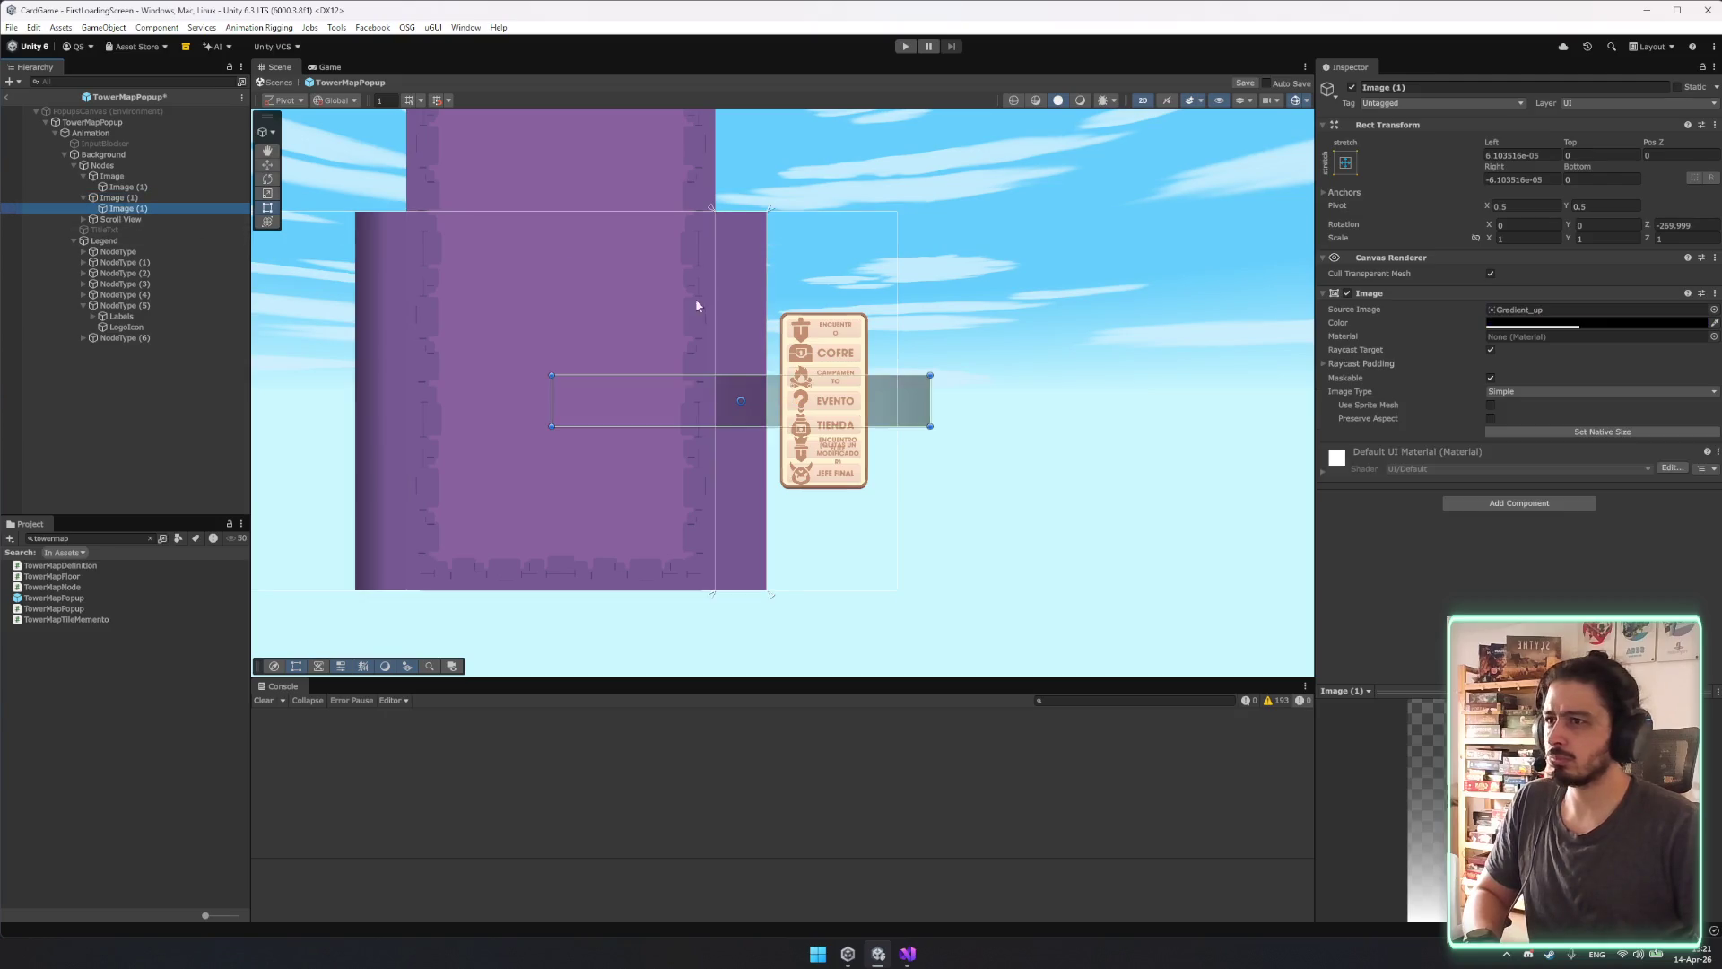
click(1700, 225)
text(0)
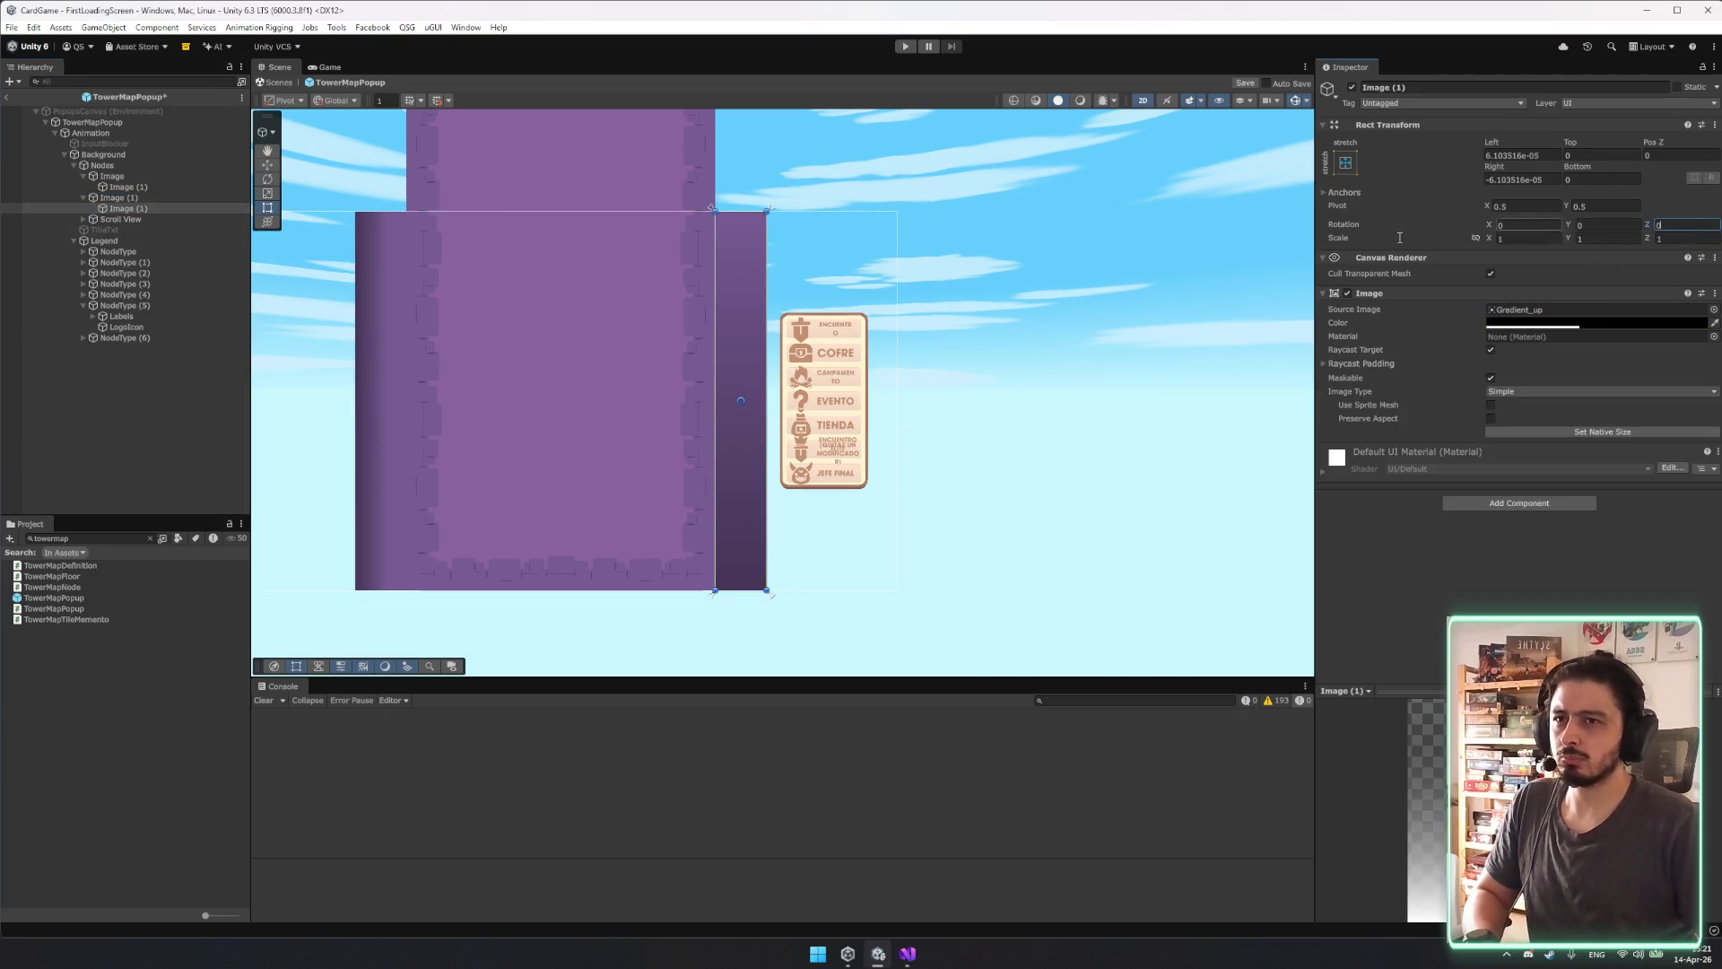
key(e)
drag(717, 346, 605, 264)
key(ctrl+z)
key(w)
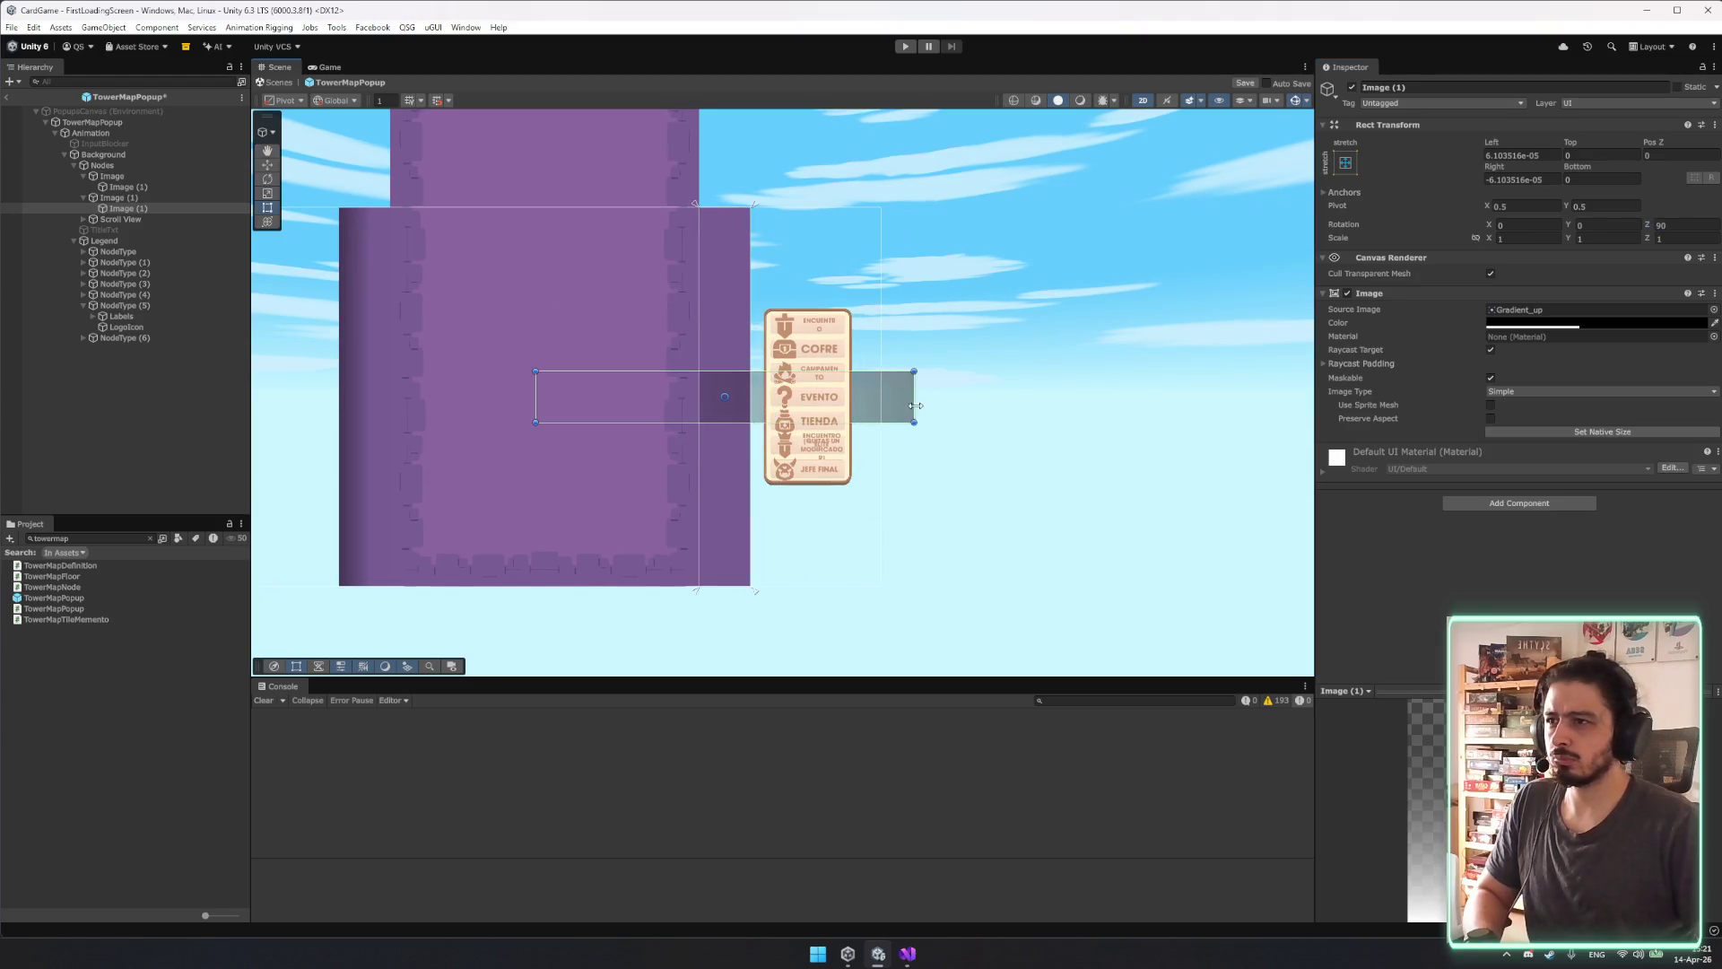
drag(916, 397, 751, 398)
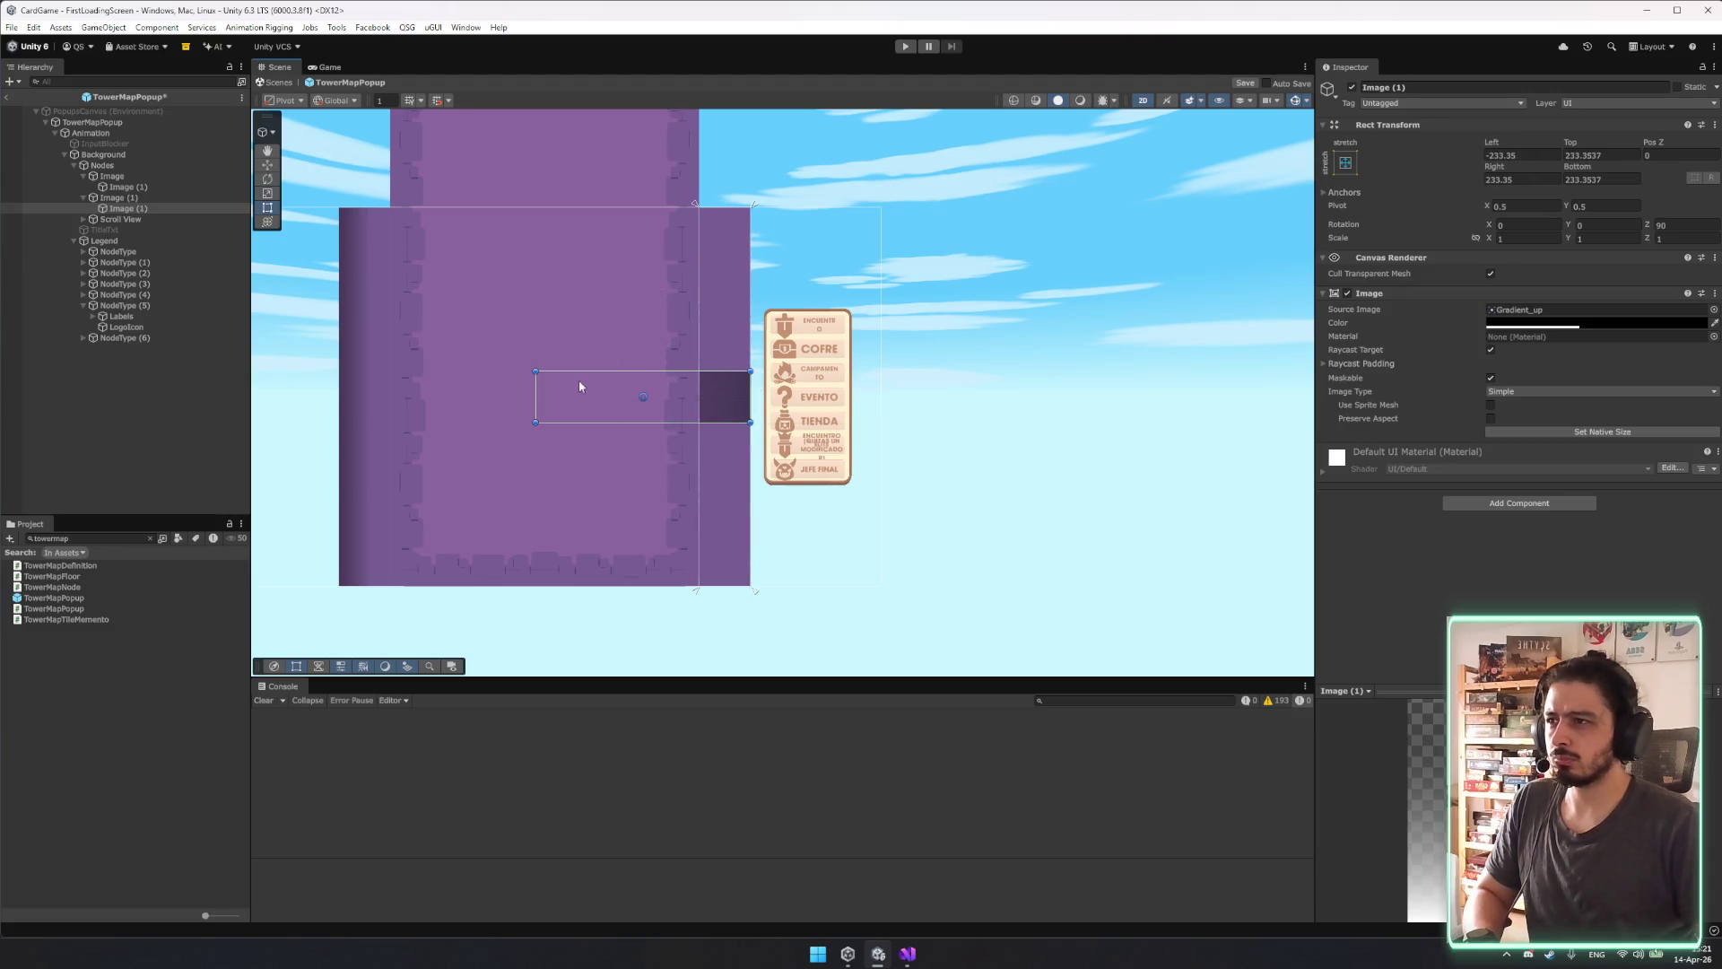
mouse_move(540, 397)
mouse_down()
mouse_move(740, 406)
mouse_move(736, 210)
mouse_up()
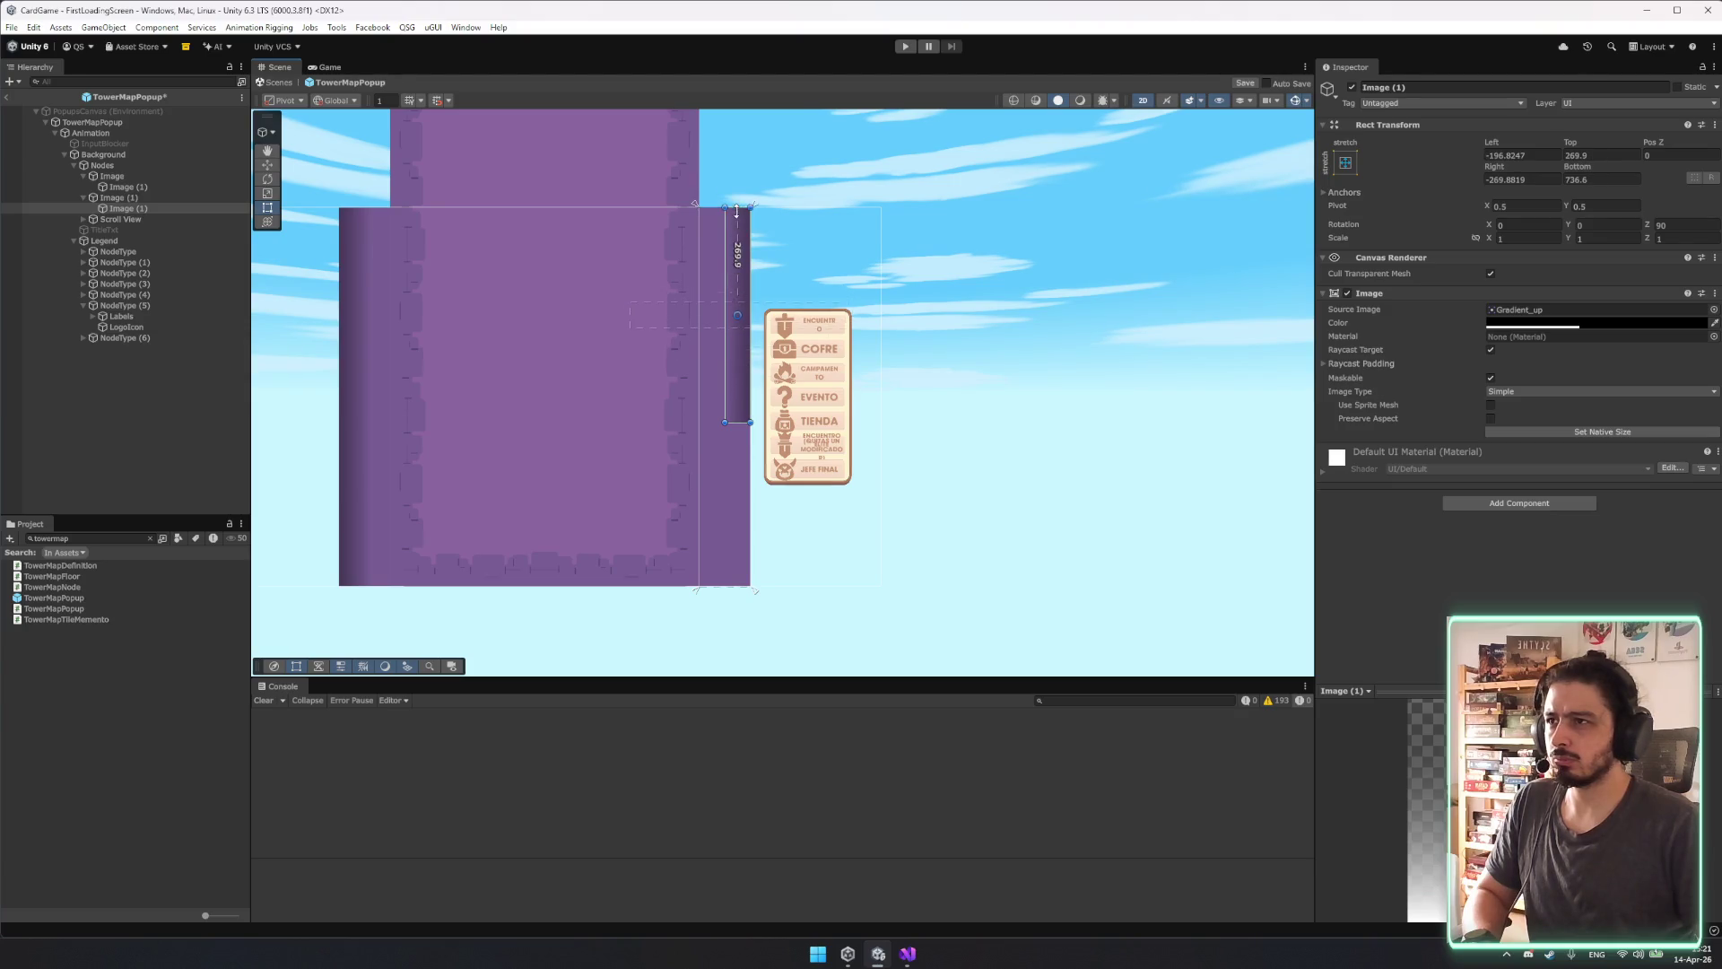
Extend the right shadow down to the tower base and compare its Left/Right offsets with the left strip.
drag(739, 424, 743, 584)
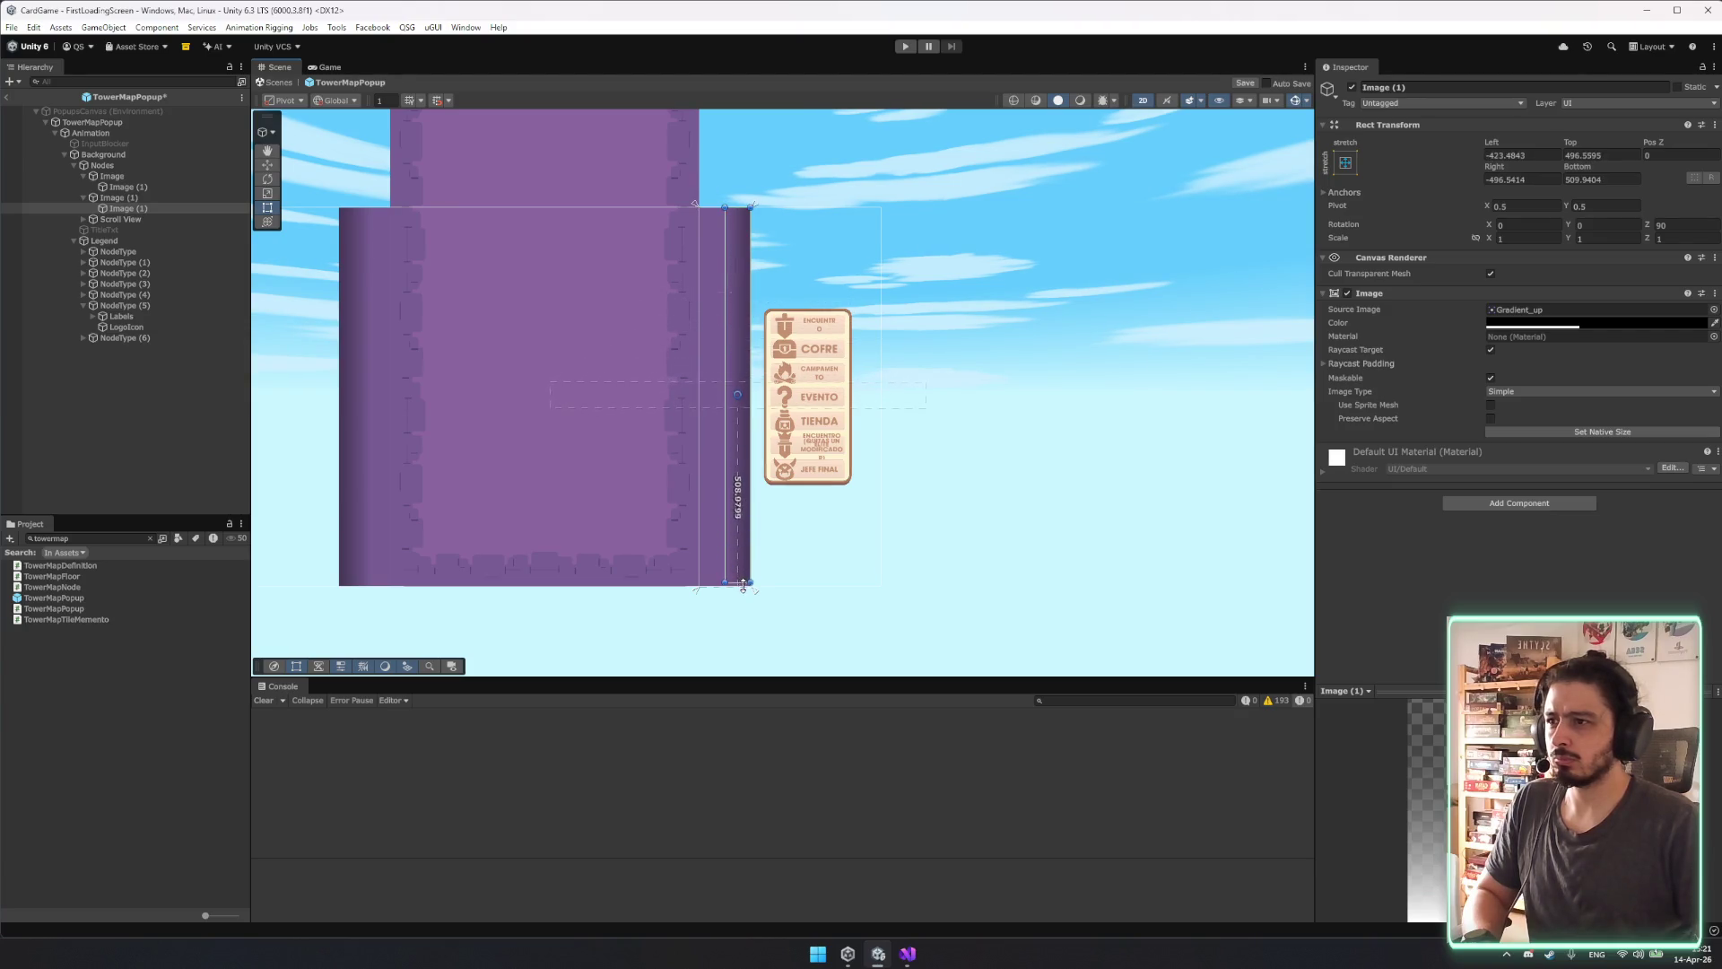
click(126, 186)
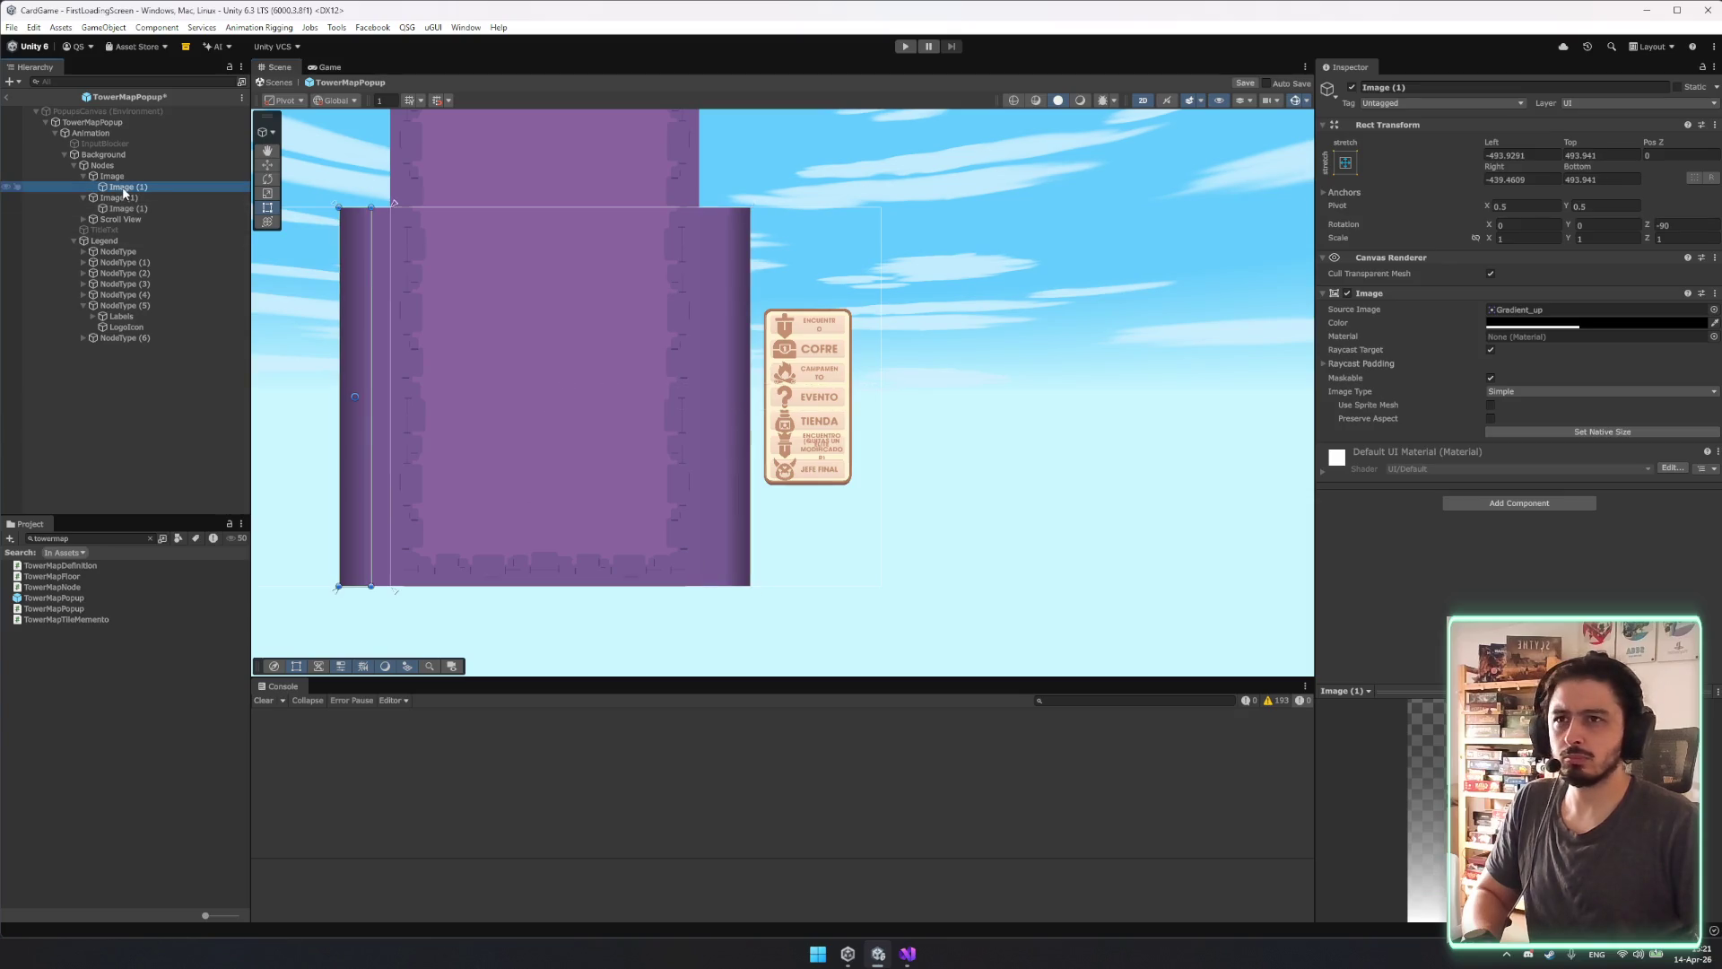
click(134, 210)
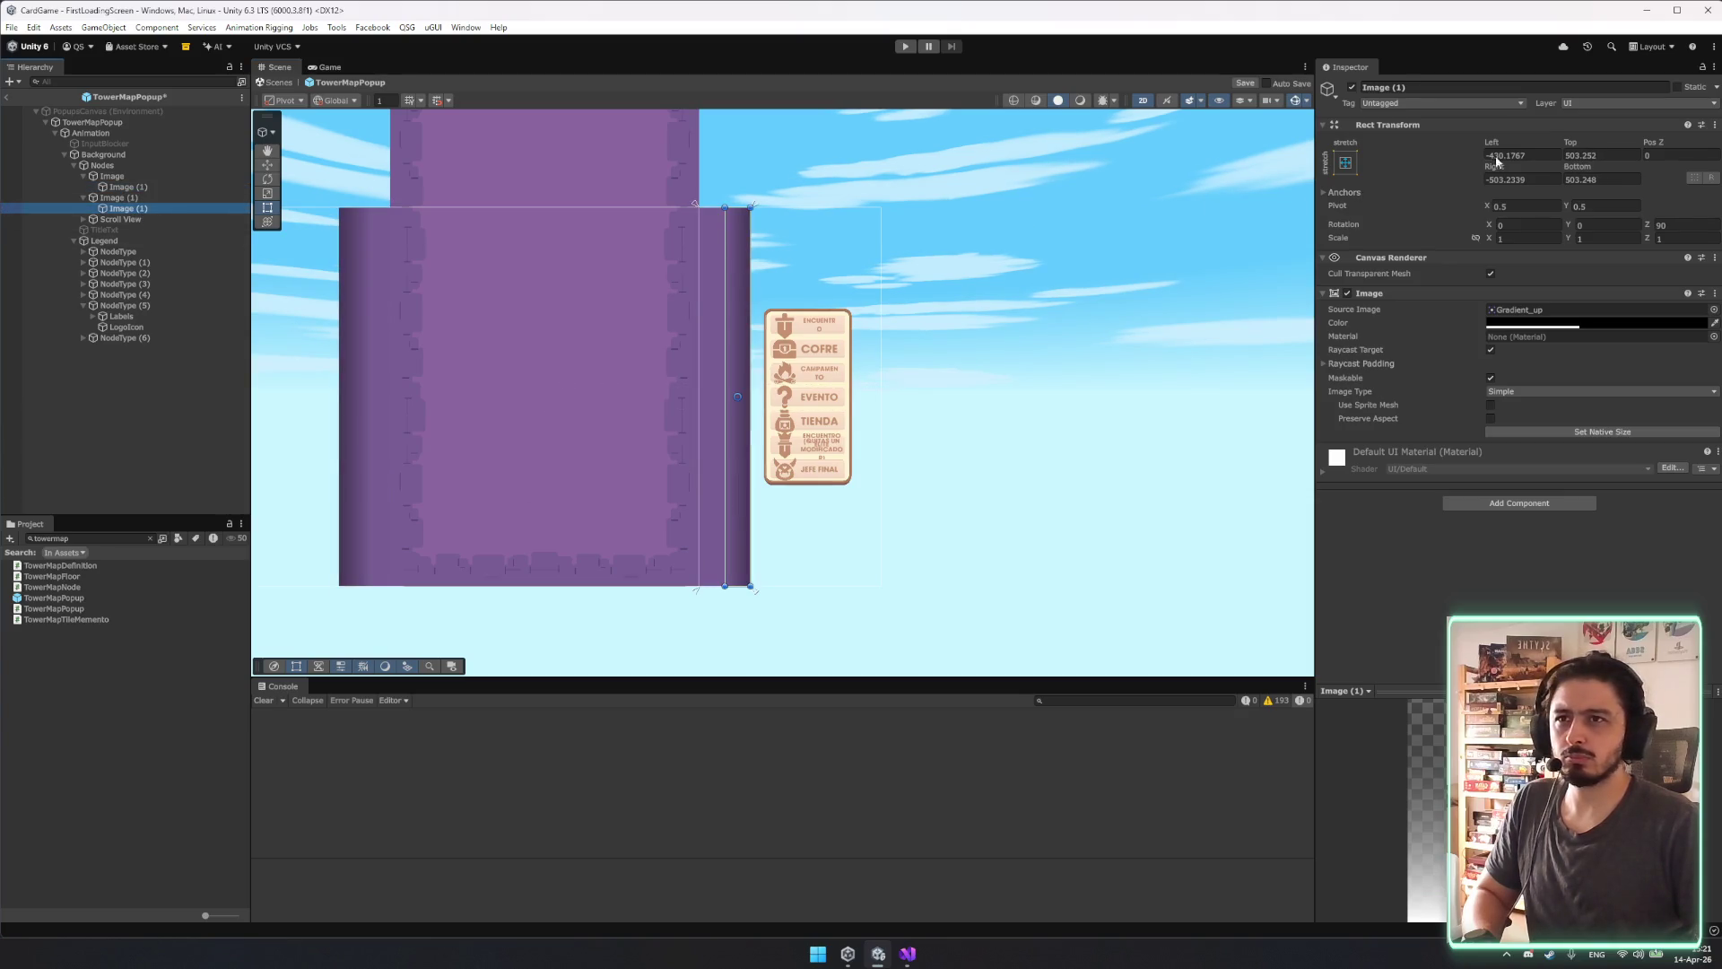
click(194, 186)
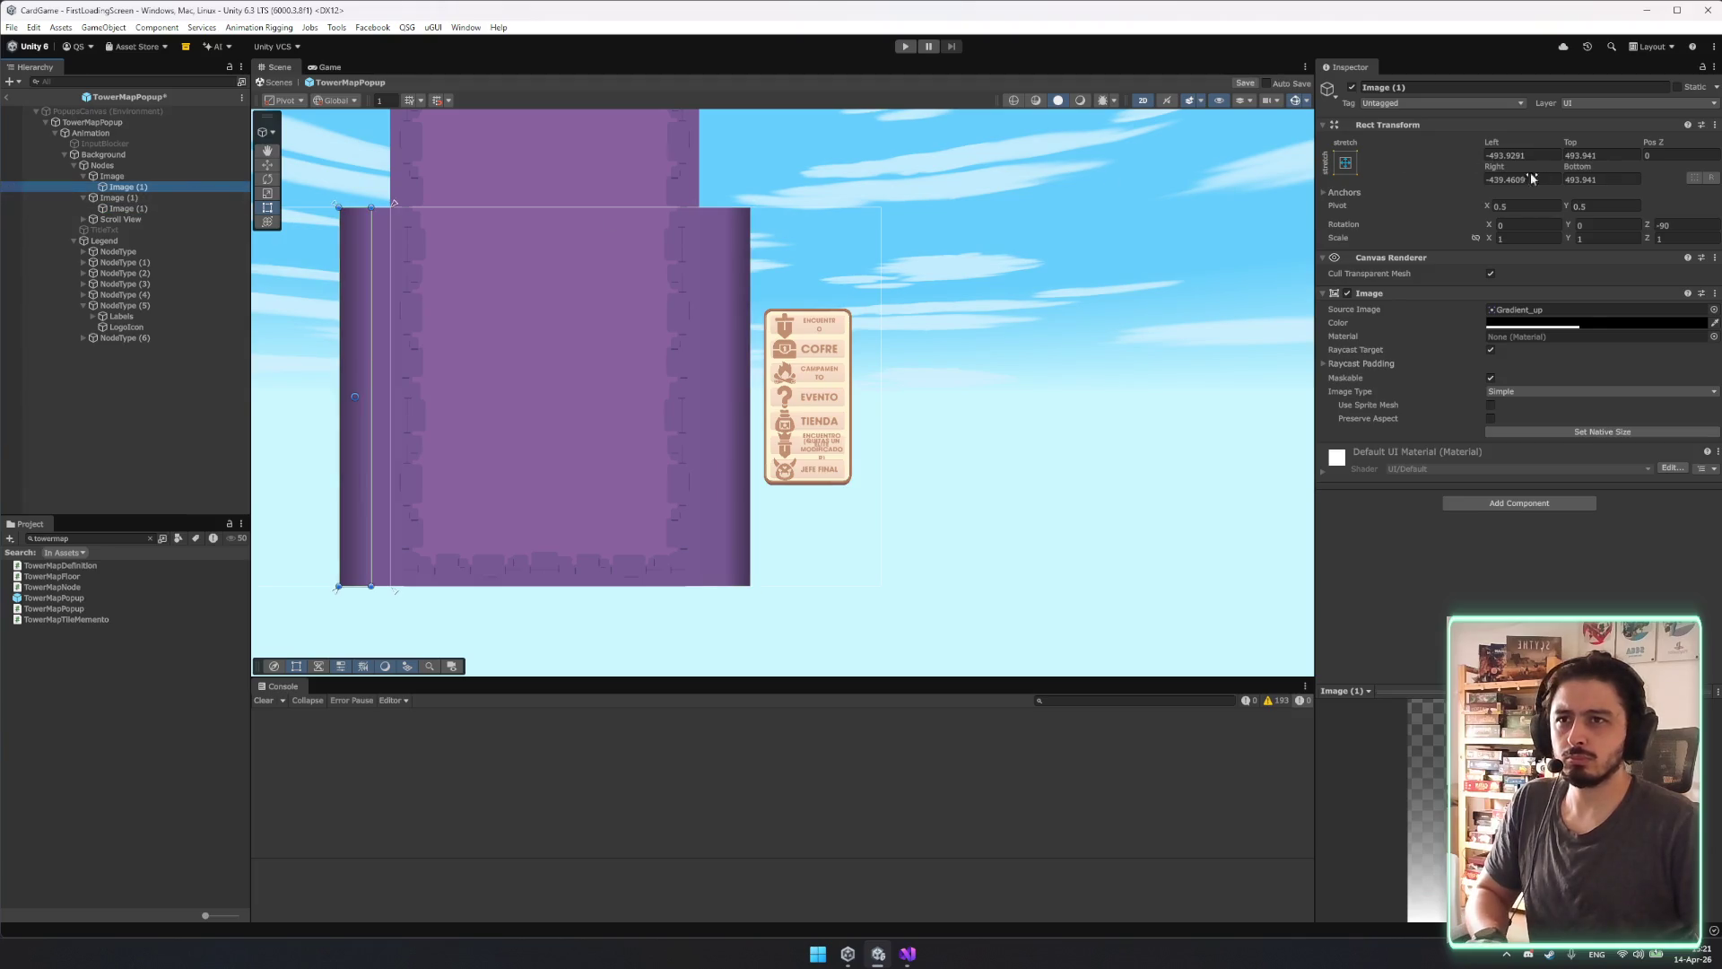
click(144, 208)
drag(1560, 153, 1556, 155)
scroll(739, 377, up, 5)
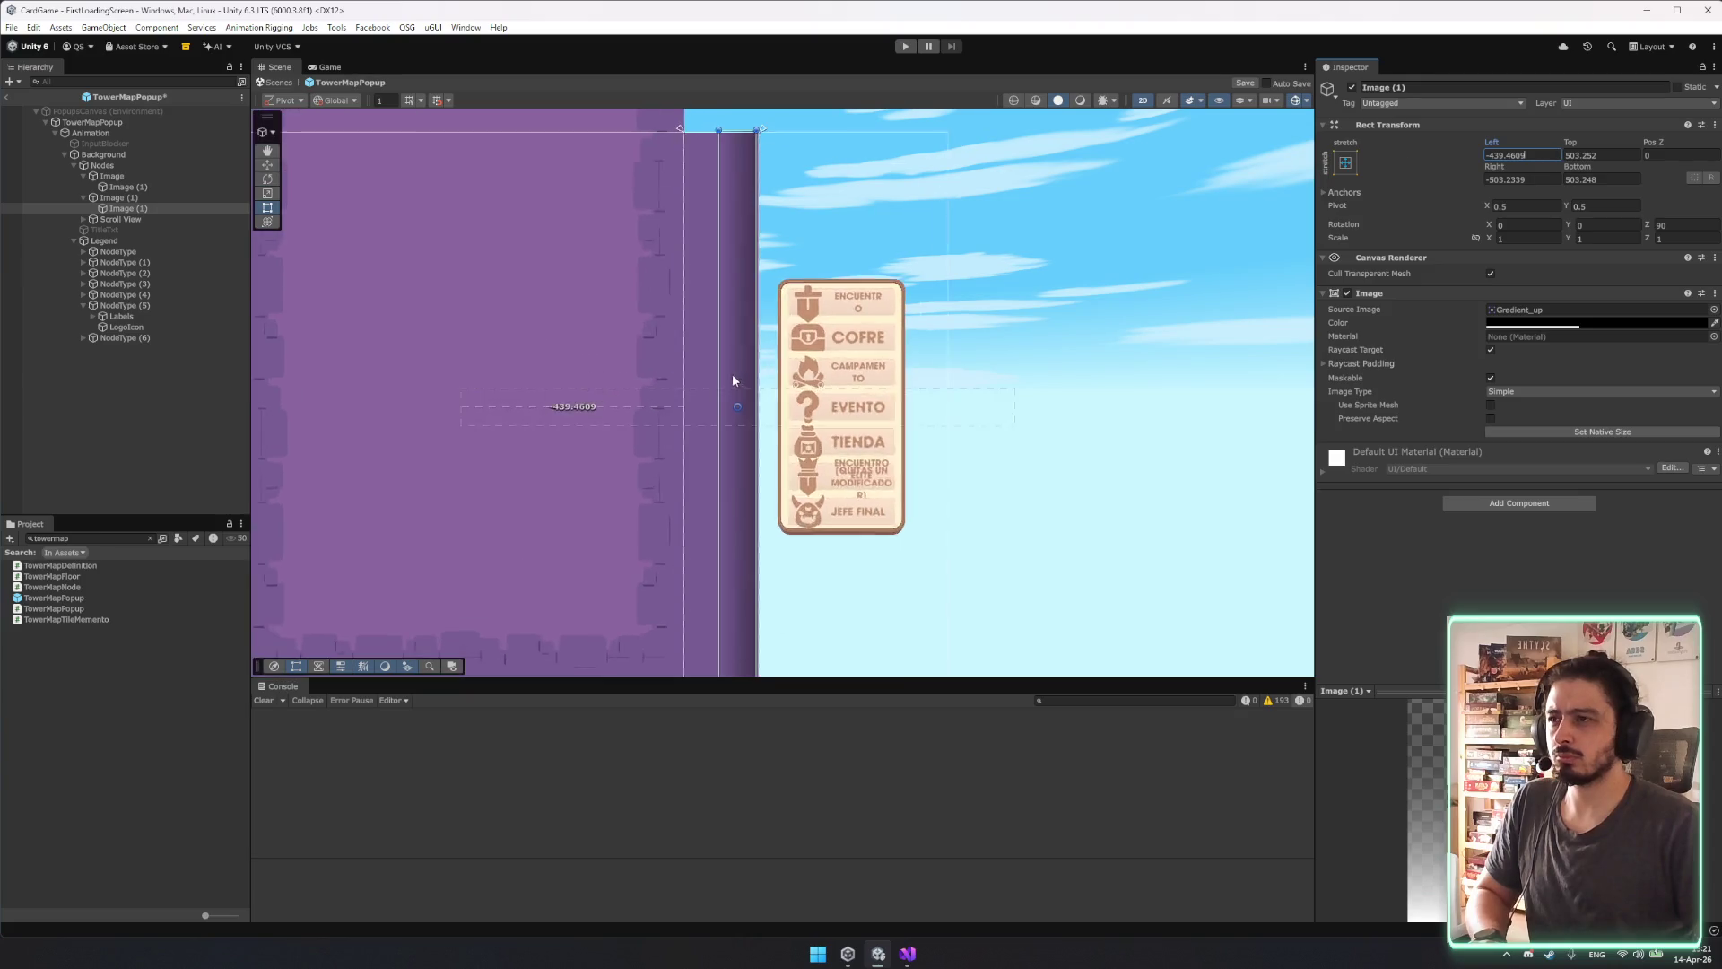
key(ctrl+z)
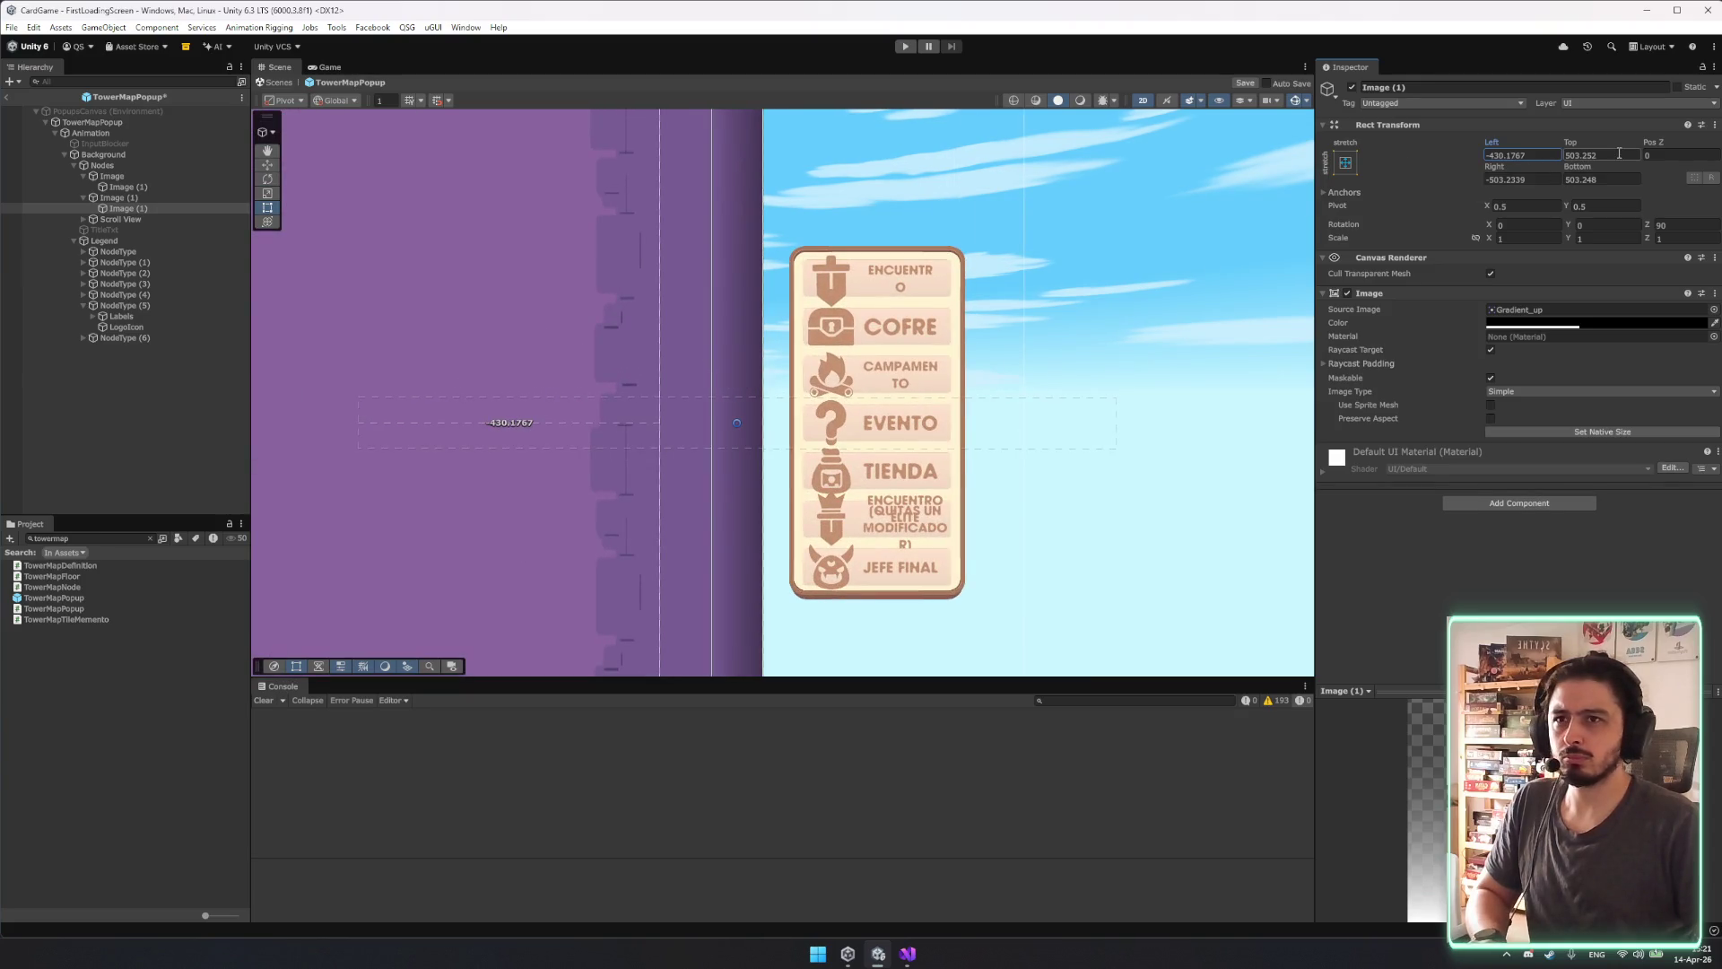
click(1482, 179)
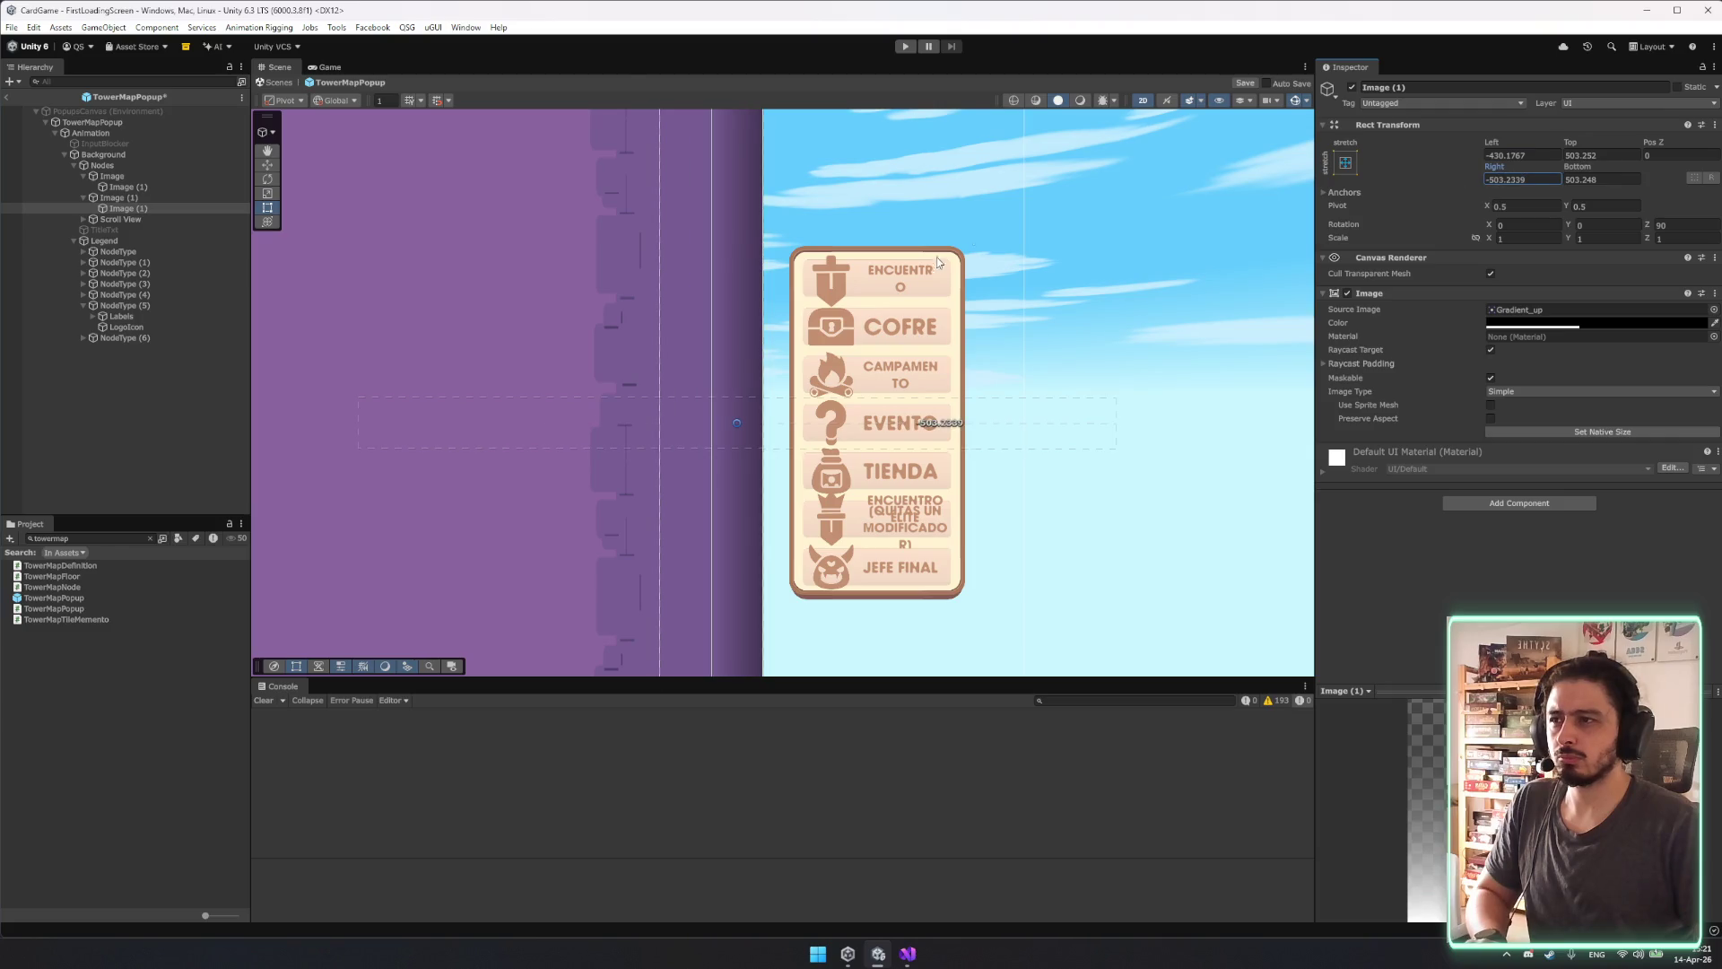
click(817, 220)
scroll(789, 233, down, 5)
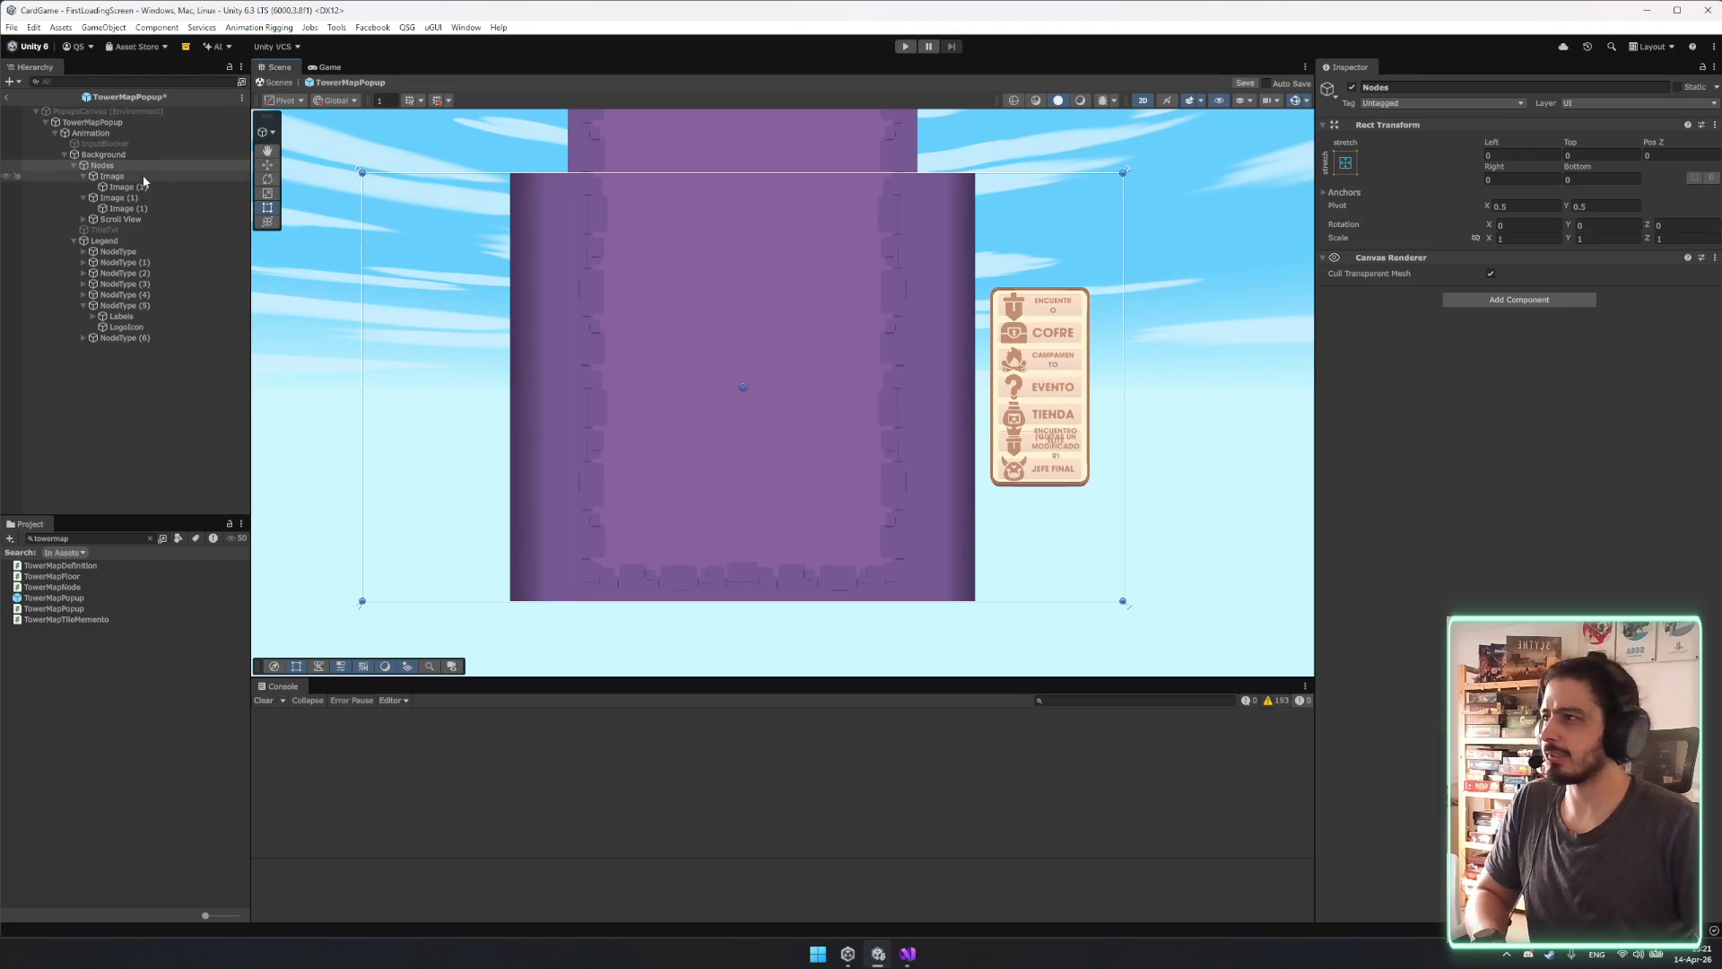
click(122, 208)
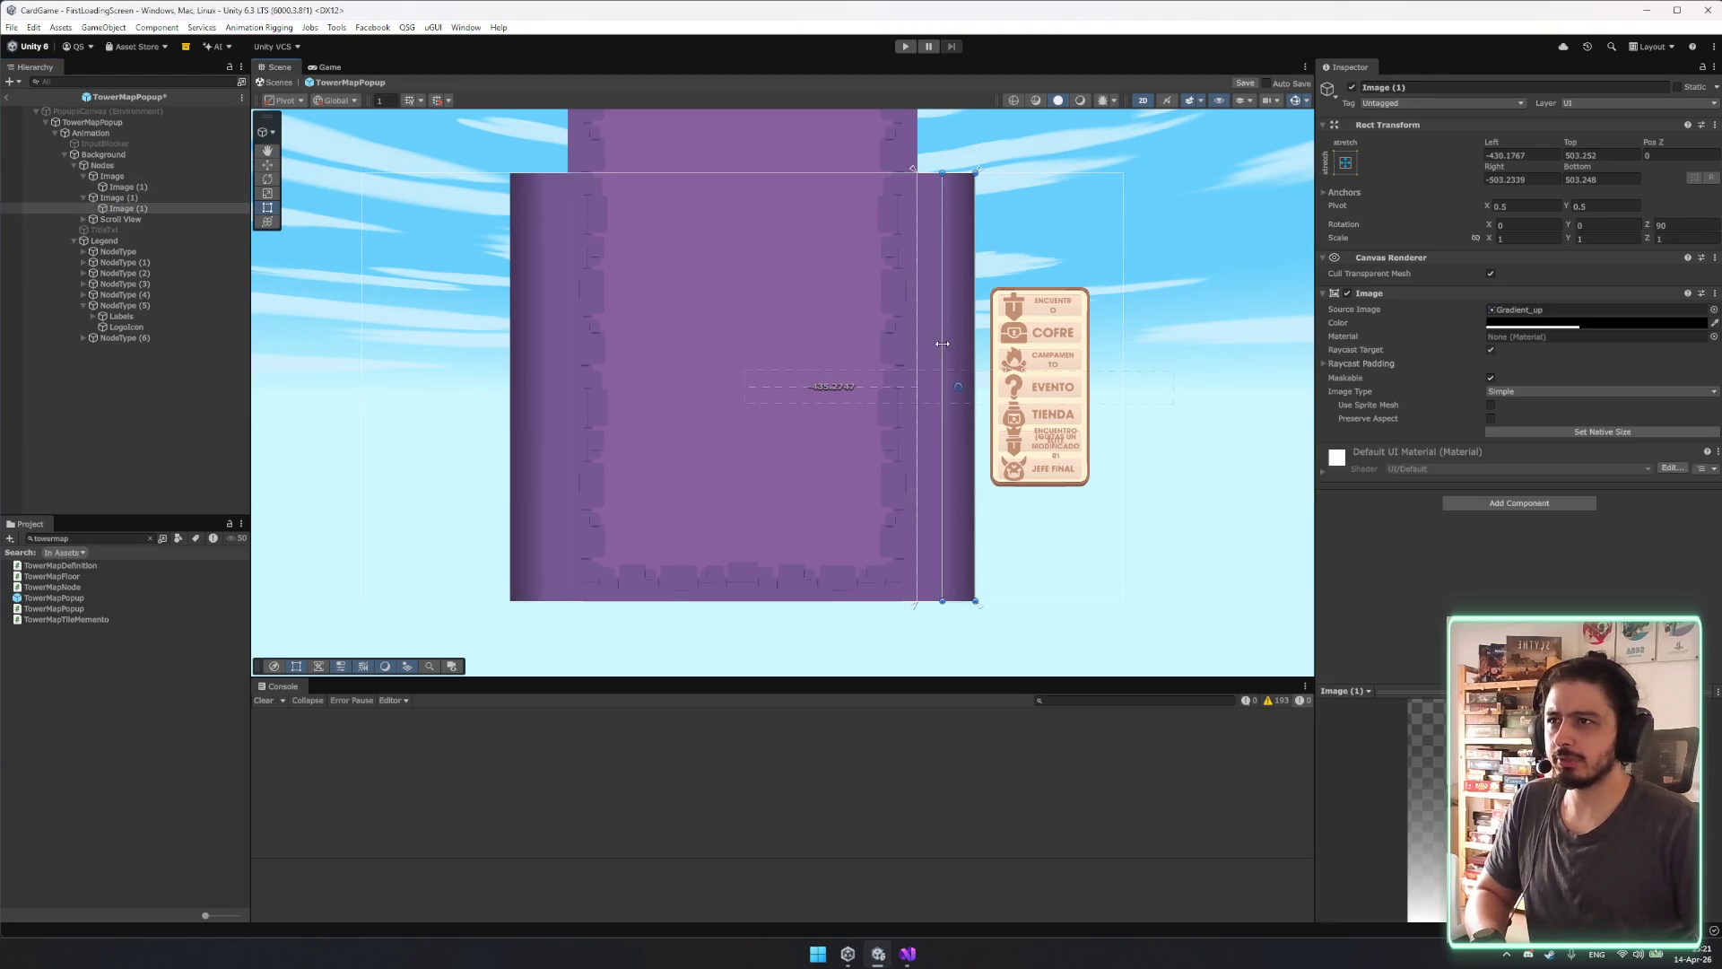
Pan to show the whole tower and collapse the strip objects under Nodes.
click(1225, 259)
scroll(1218, 297, down, 2)
scroll(1218, 298, down, 1)
mouse_move(1218, 298)
mouse_down()
mouse_move(912, 257)
mouse_move(885, 326)
mouse_move(863, 321)
mouse_up()
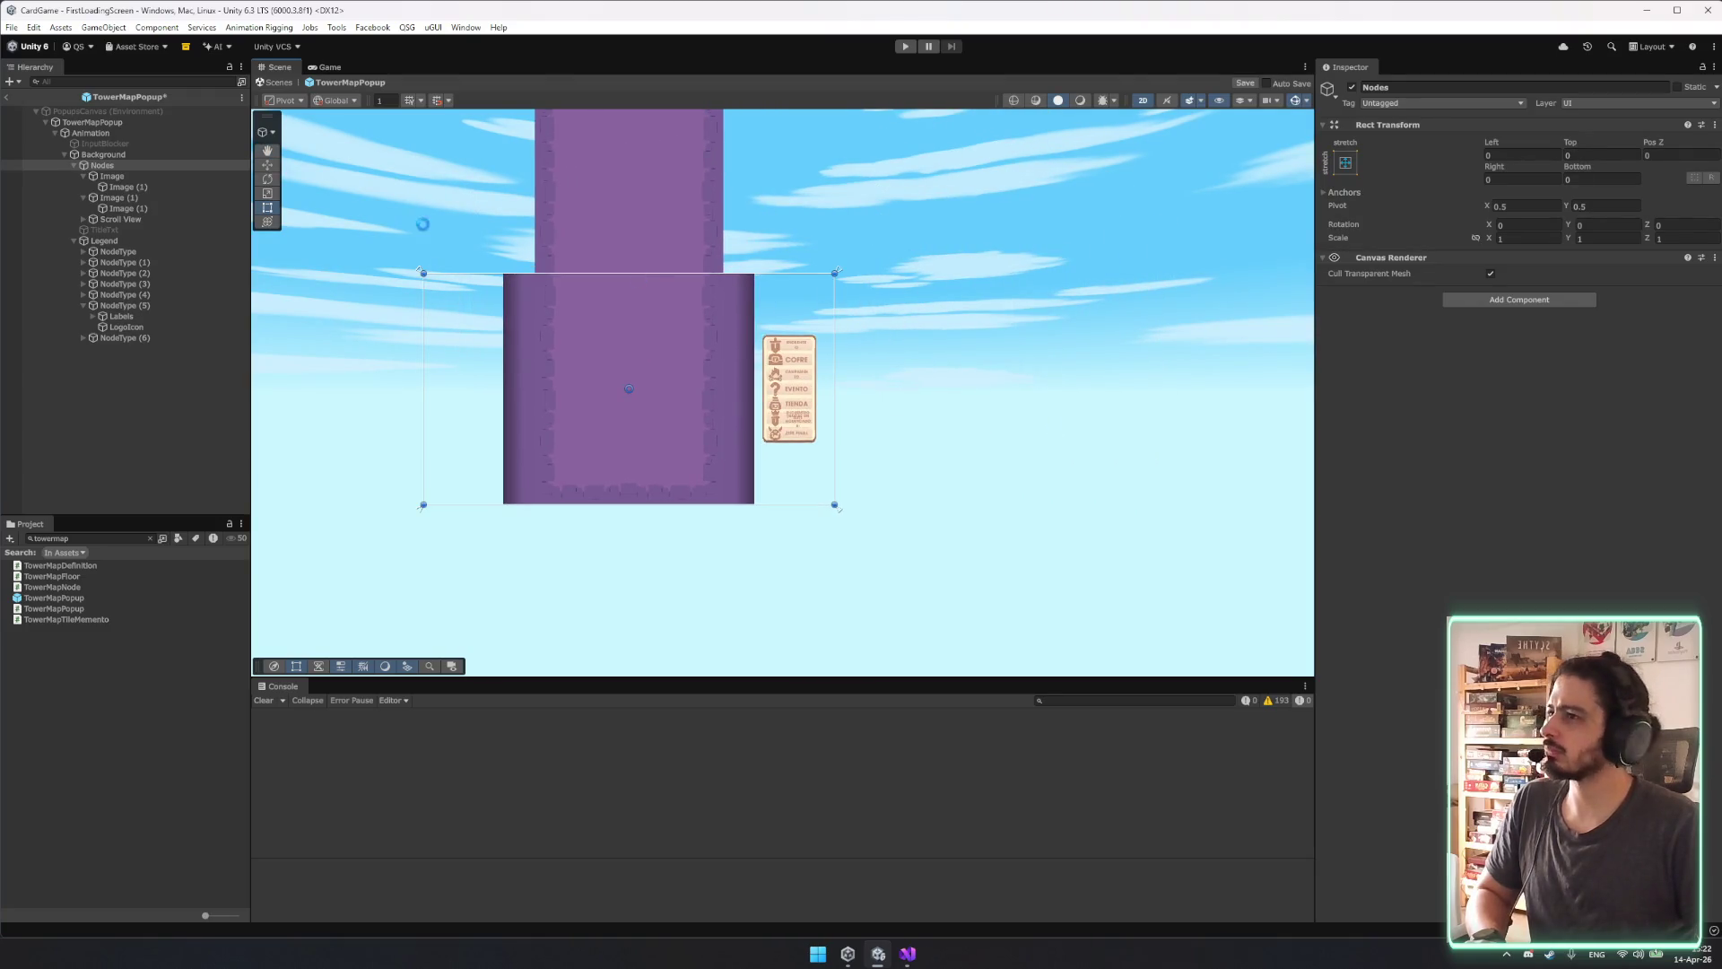
click(127, 176)
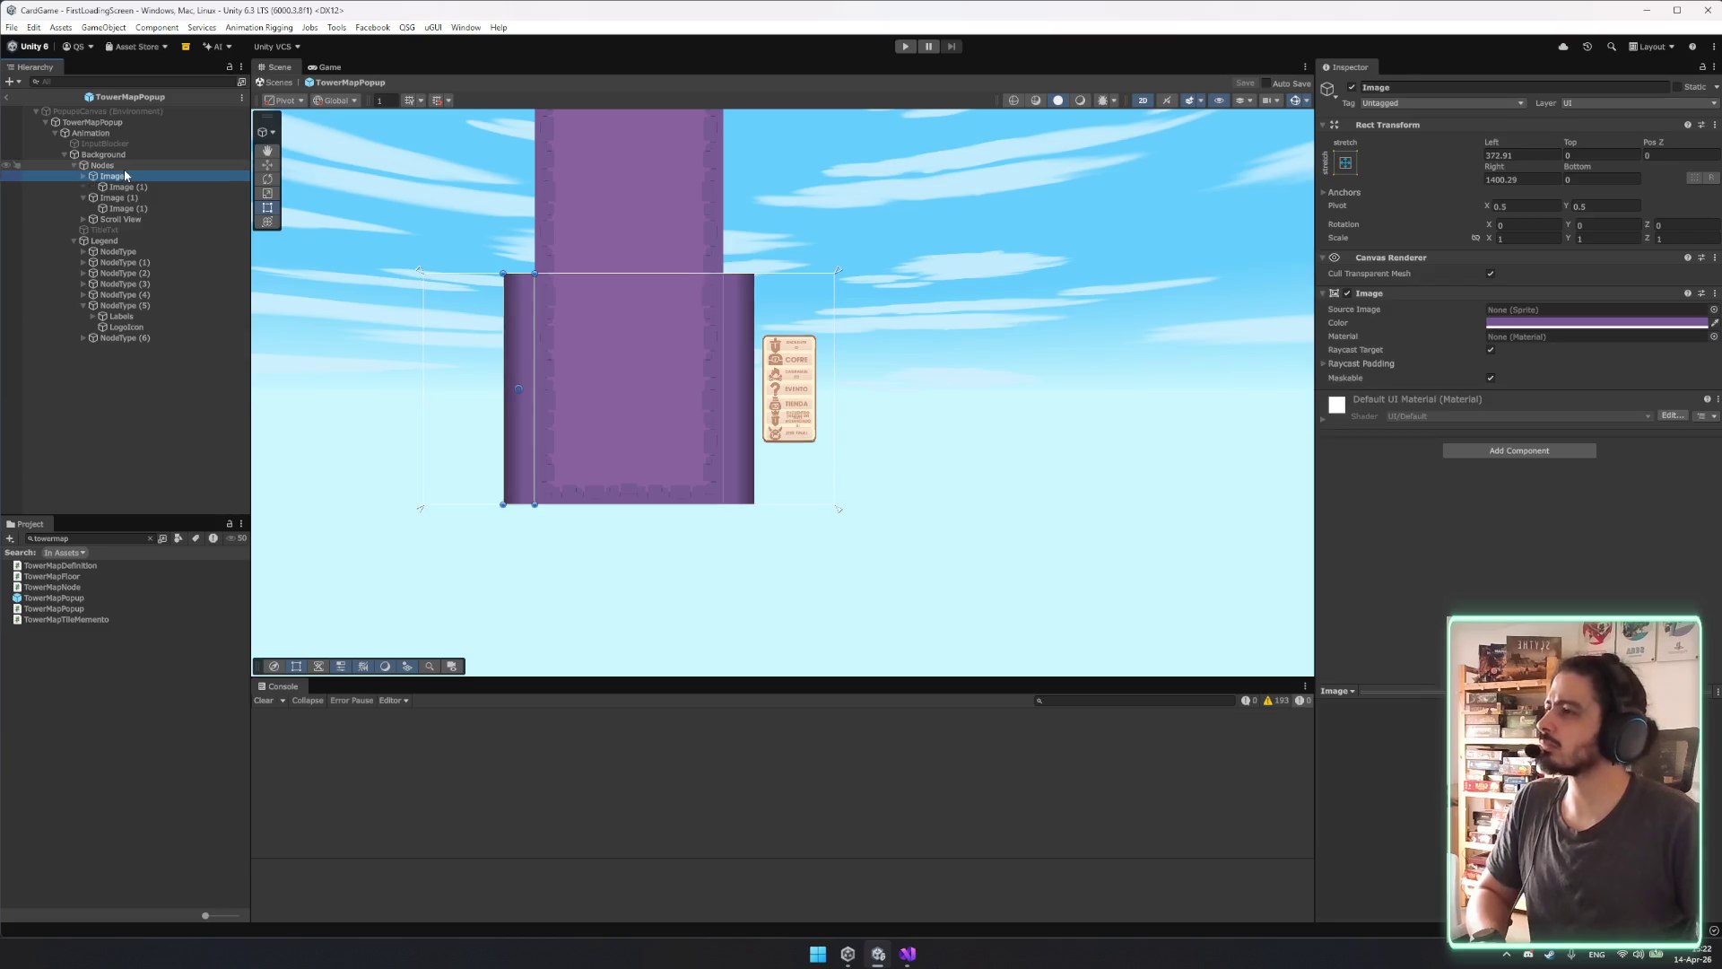
key(Left)
key(Down)
key(Down)
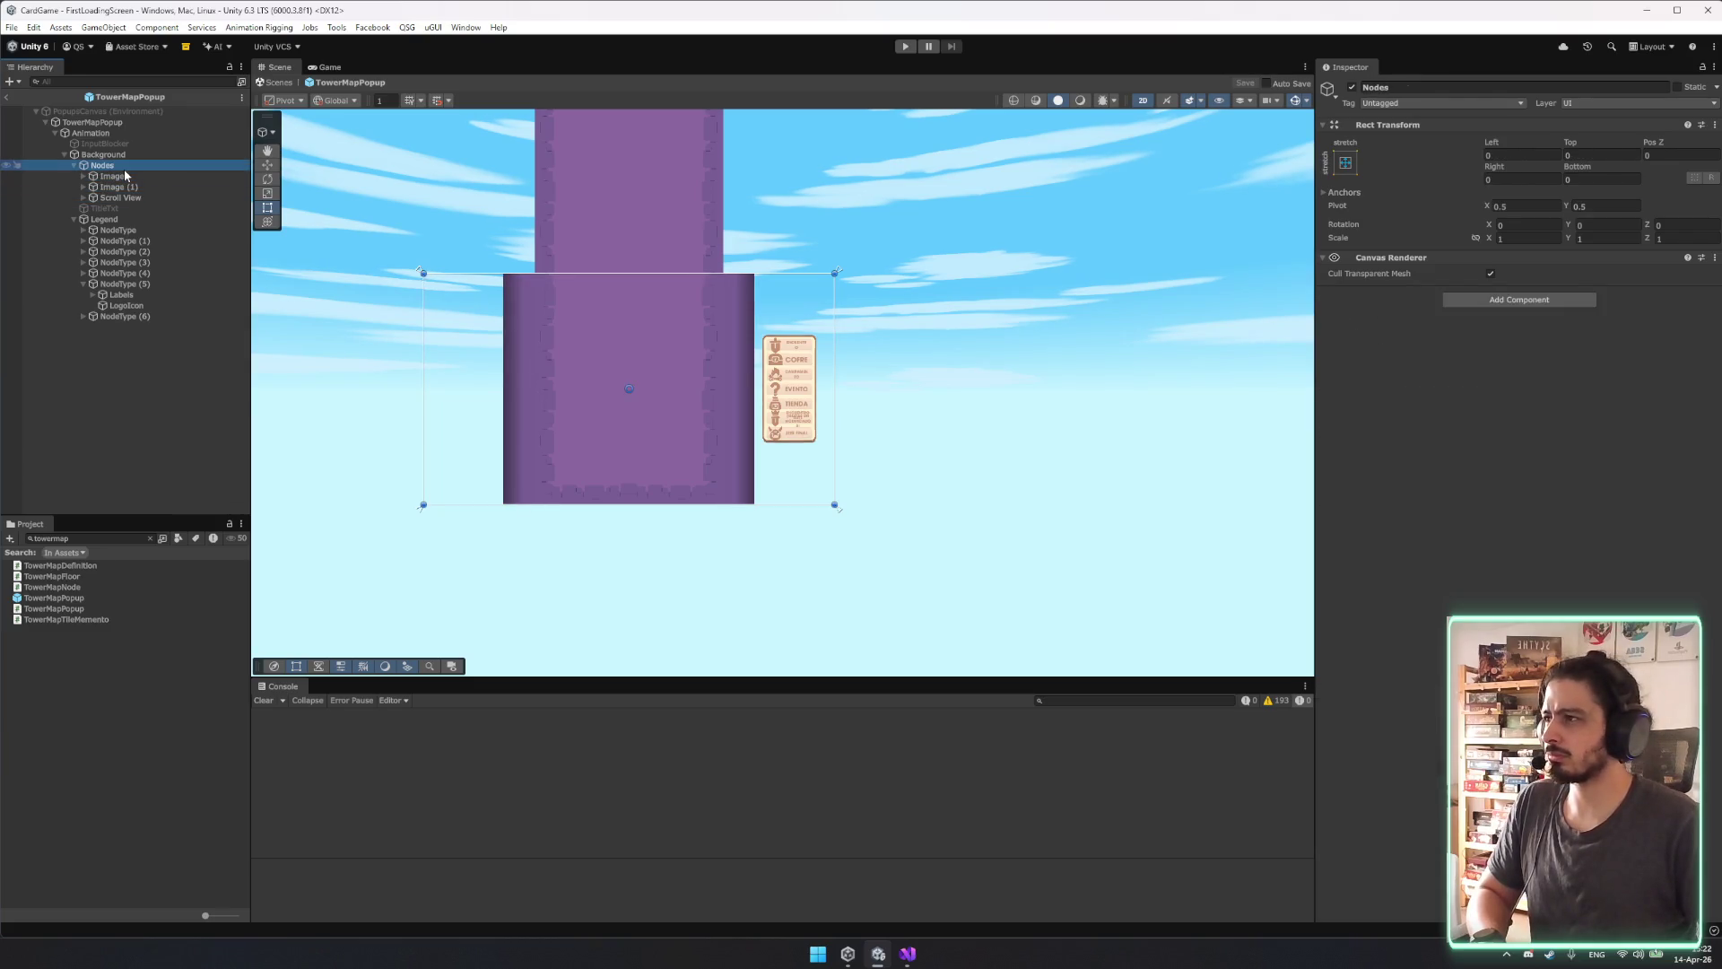
Rename the right-side strip object to TowerSideR.
click(126, 175)
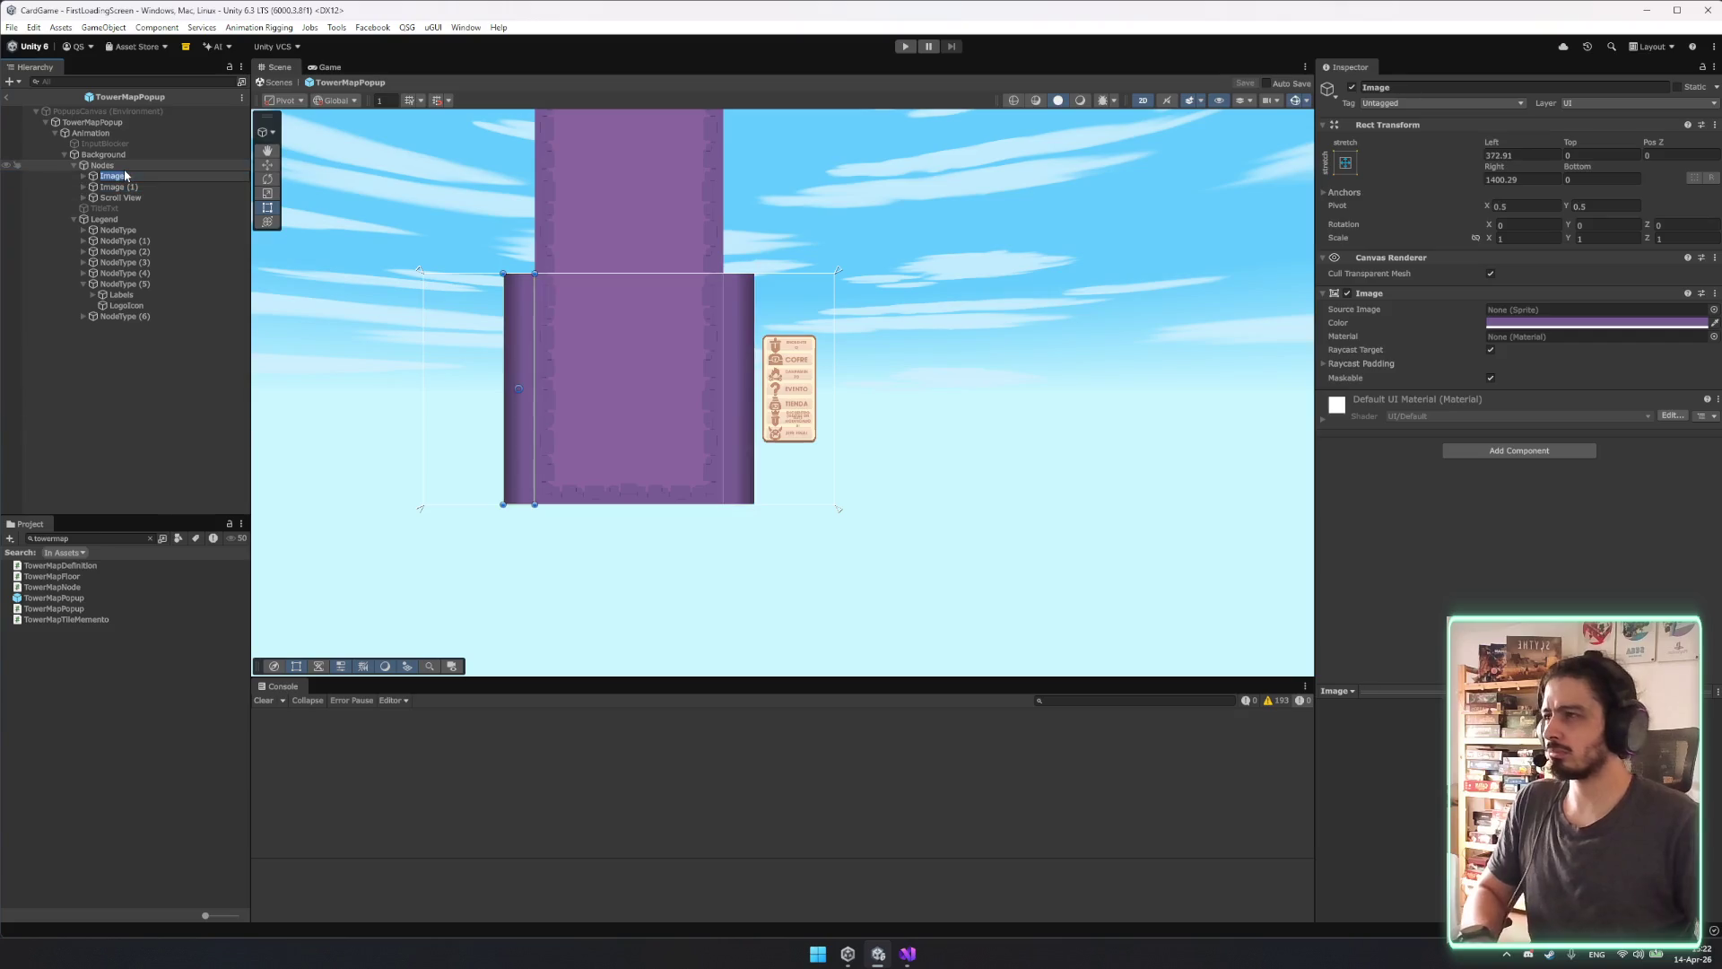
text(TowerNode)
key(Return)
key(Down)
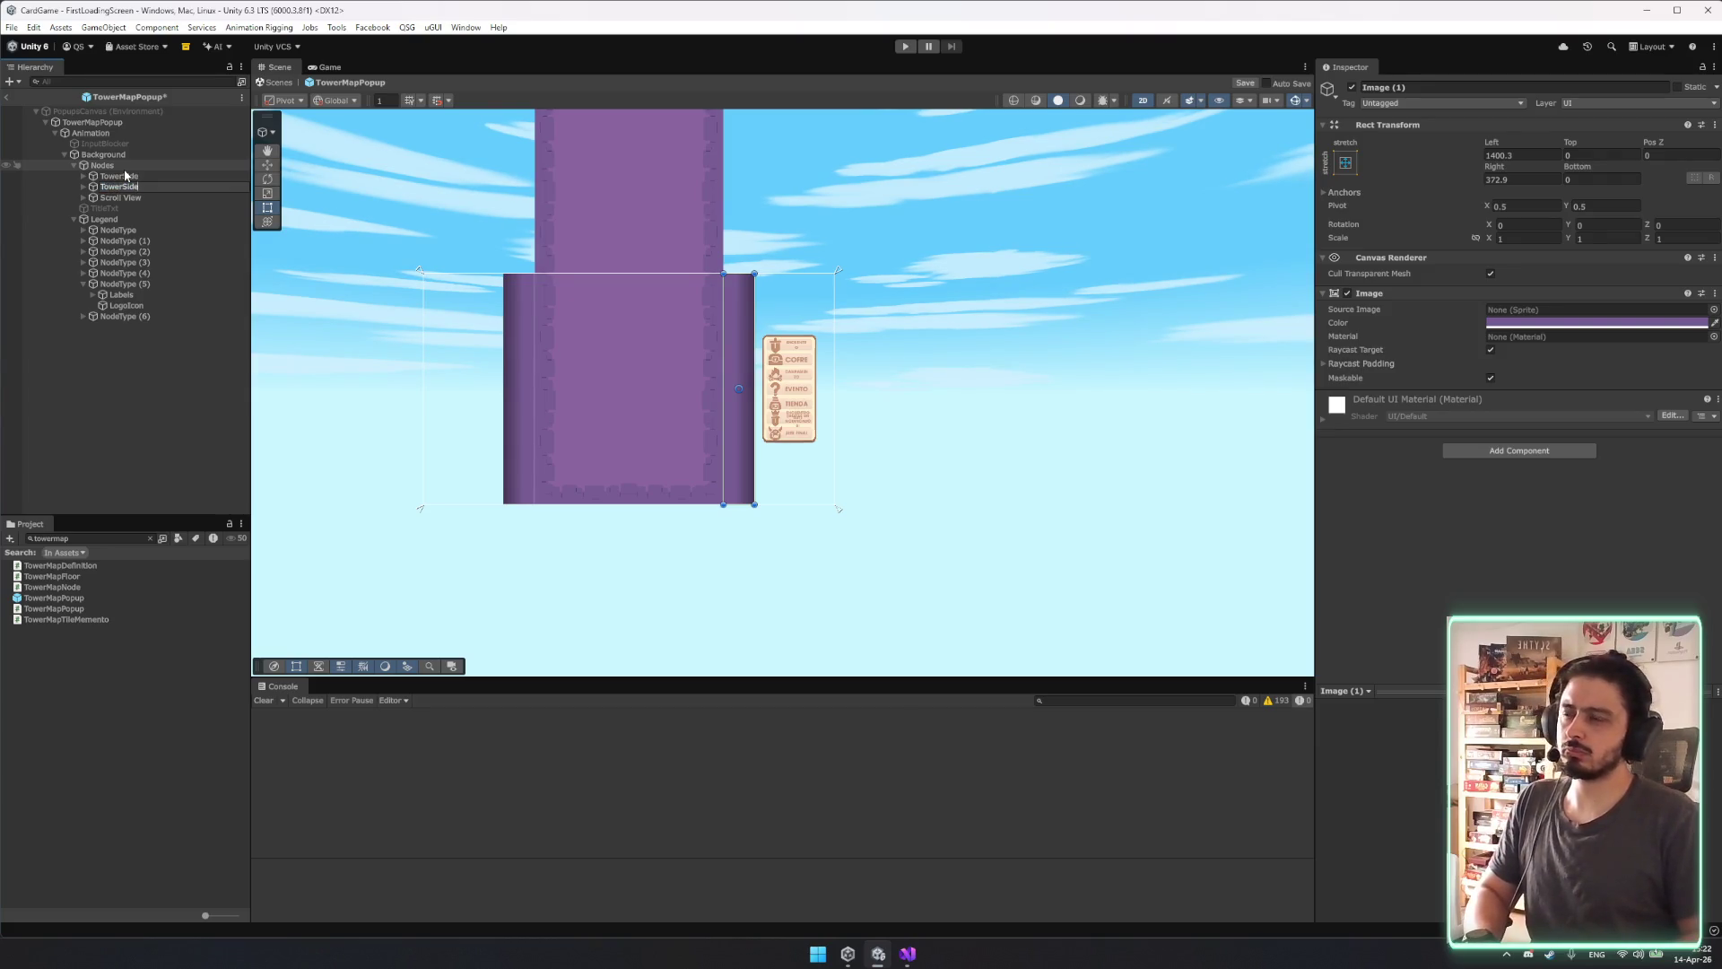
key(Return)
Rename the left-side strip object to TowerSideL.
key(Up)
key(F2)
text(L)
key(Return)
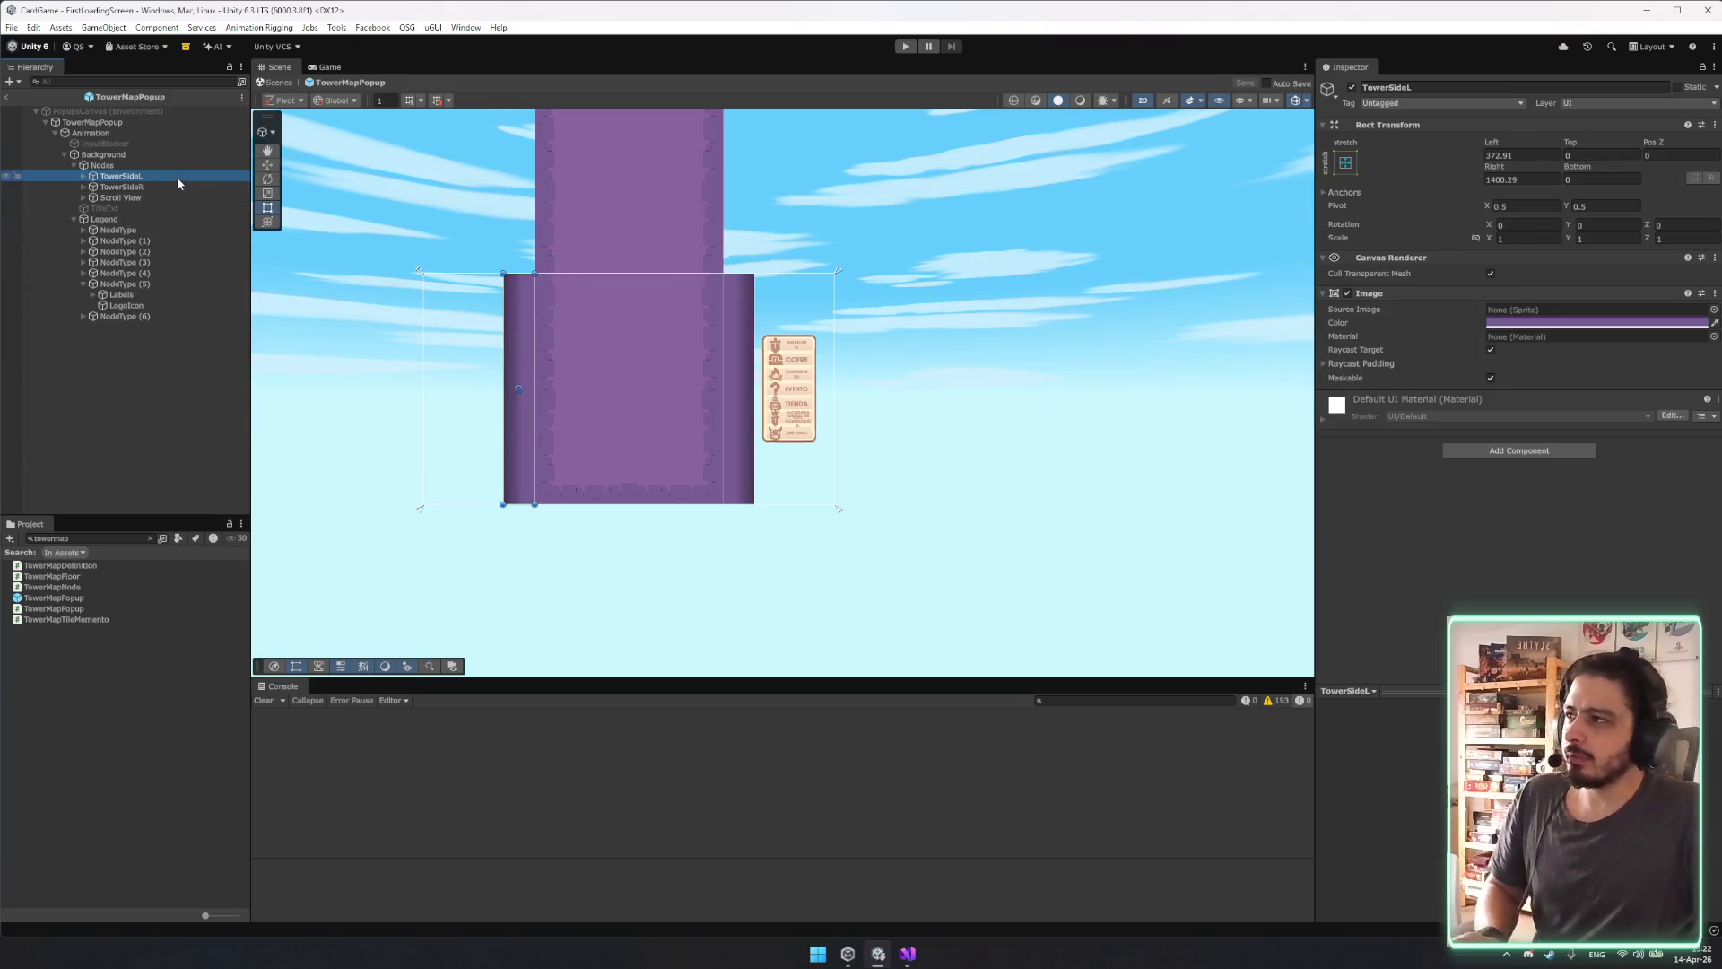
scroll(509, 363, up, 1)
Undo the accidental resize of TowerSideL's left edge.
mouse_move(504, 363)
mouse_down()
mouse_move(350, 363)
mouse_move(519, 368)
mouse_move(389, 386)
mouse_move(401, 379)
mouse_up()
key(ctrl+z)
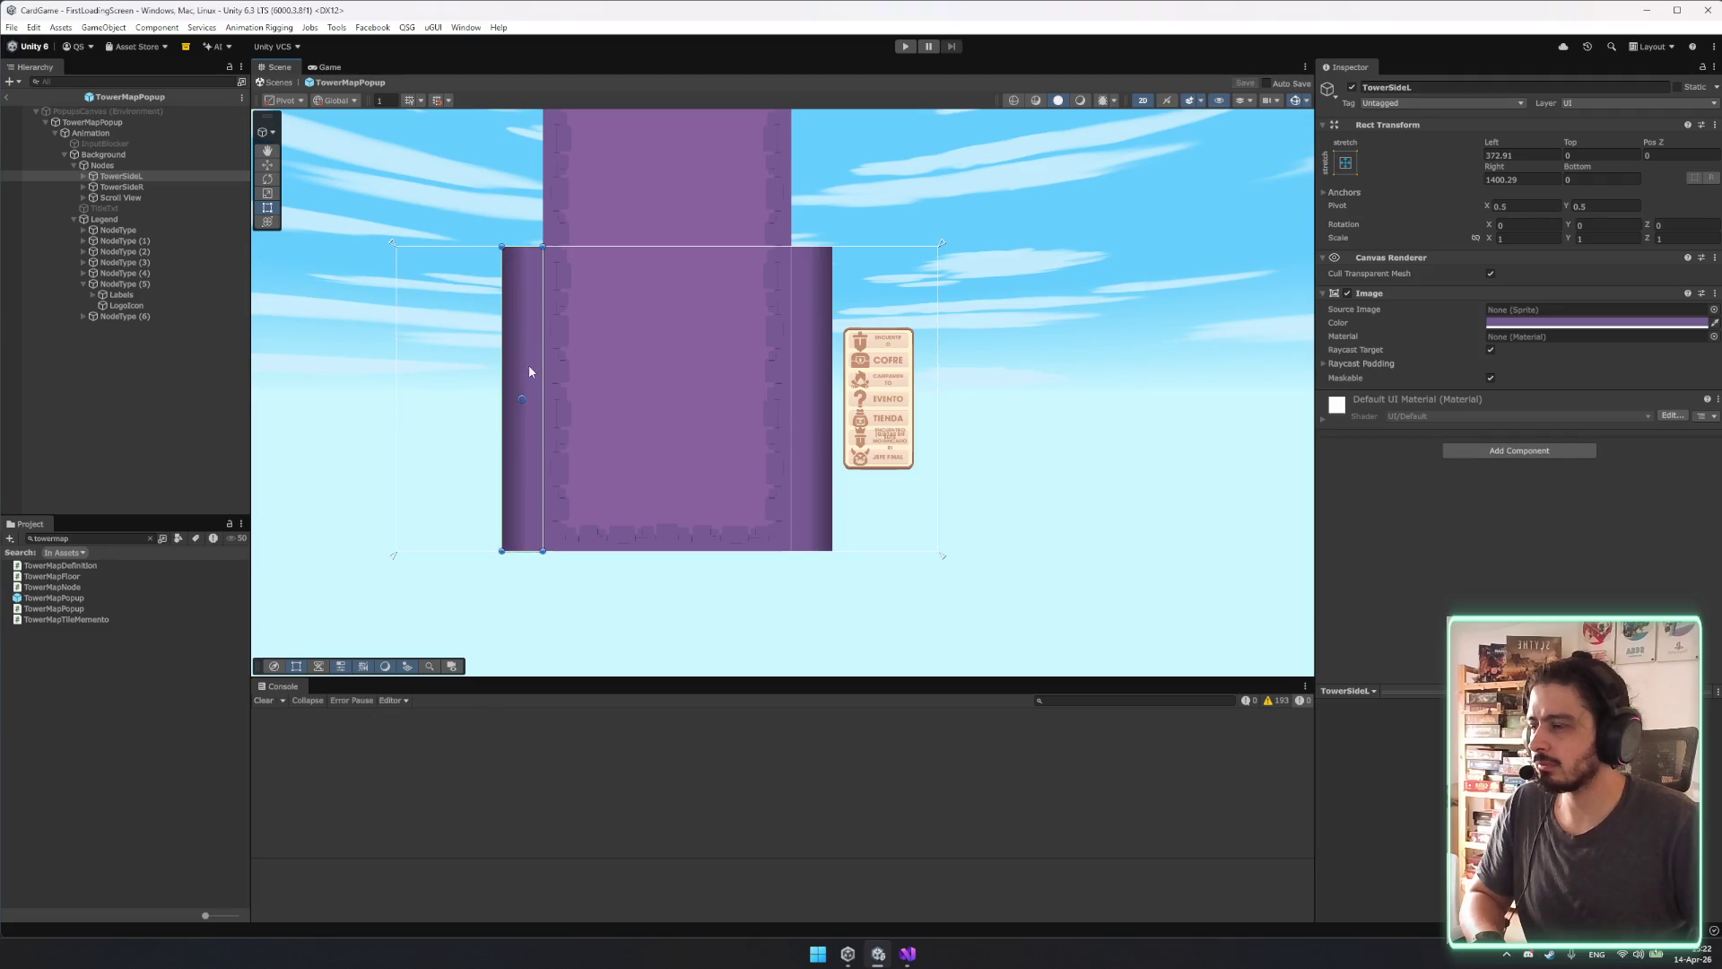
key(ctrl+z)
Anchor TowerSideL's left shadow strip to middle-center and reposition its pivot.
click(83, 176)
click(169, 187)
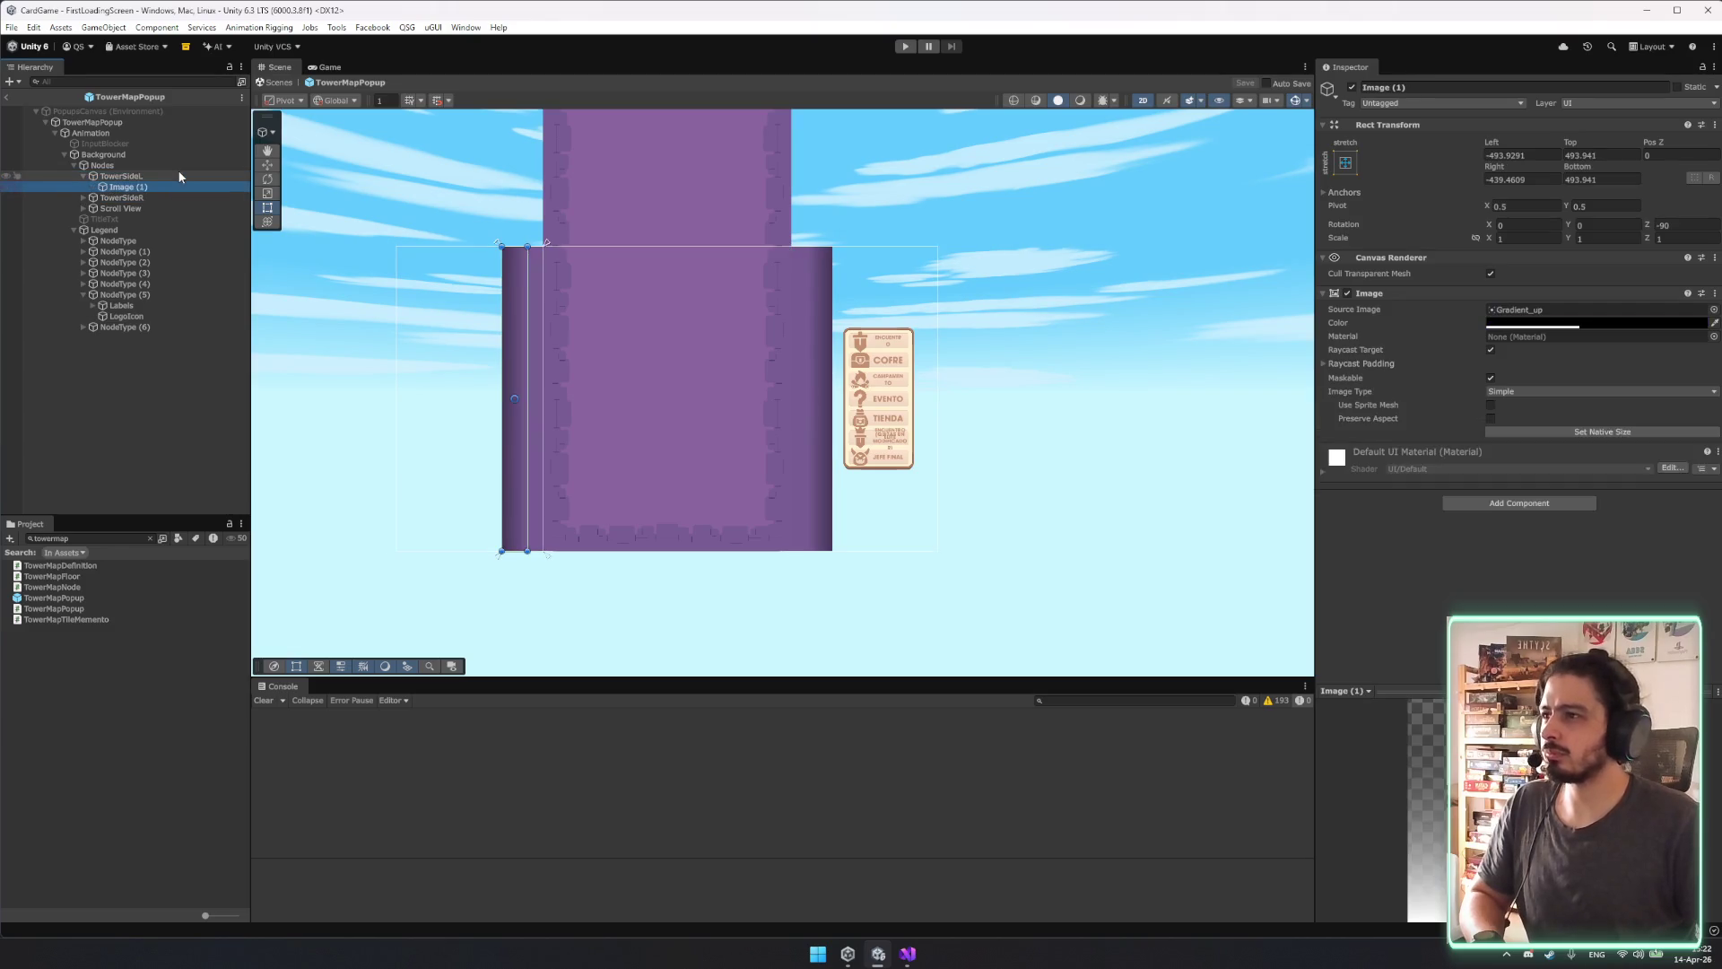
click(1345, 162)
click(1421, 297)
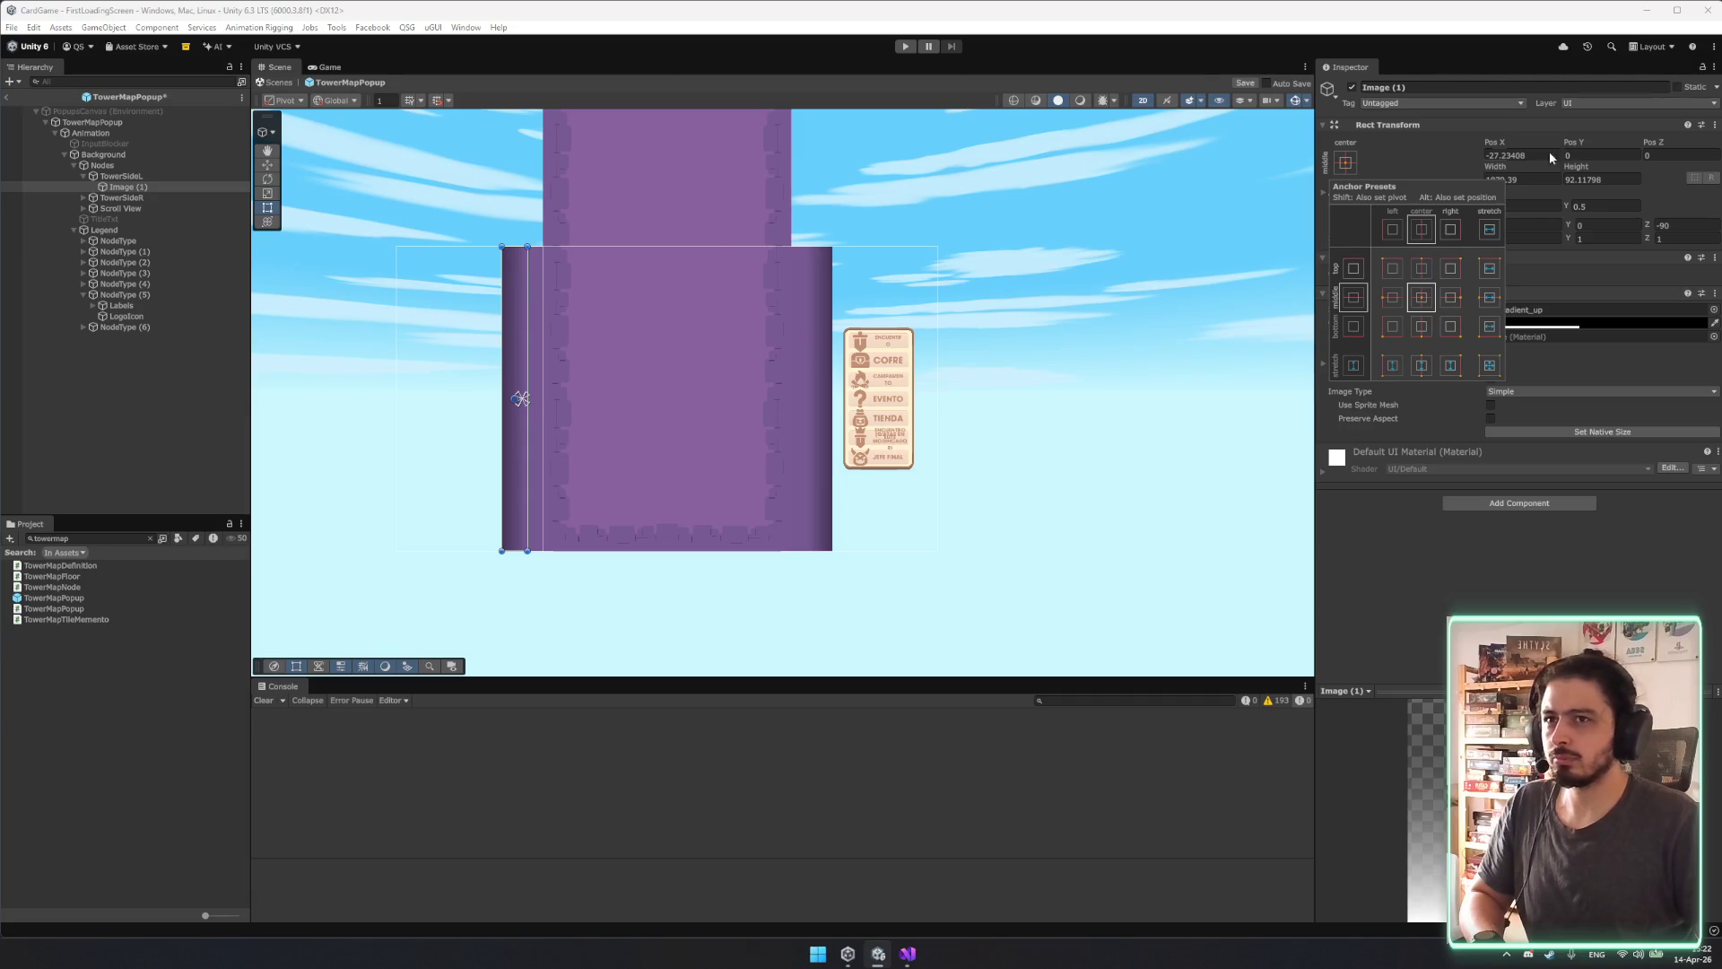
click(1522, 156)
scroll(516, 396, up, 5)
scroll(577, 402, up, 2)
drag(523, 405, 479, 410)
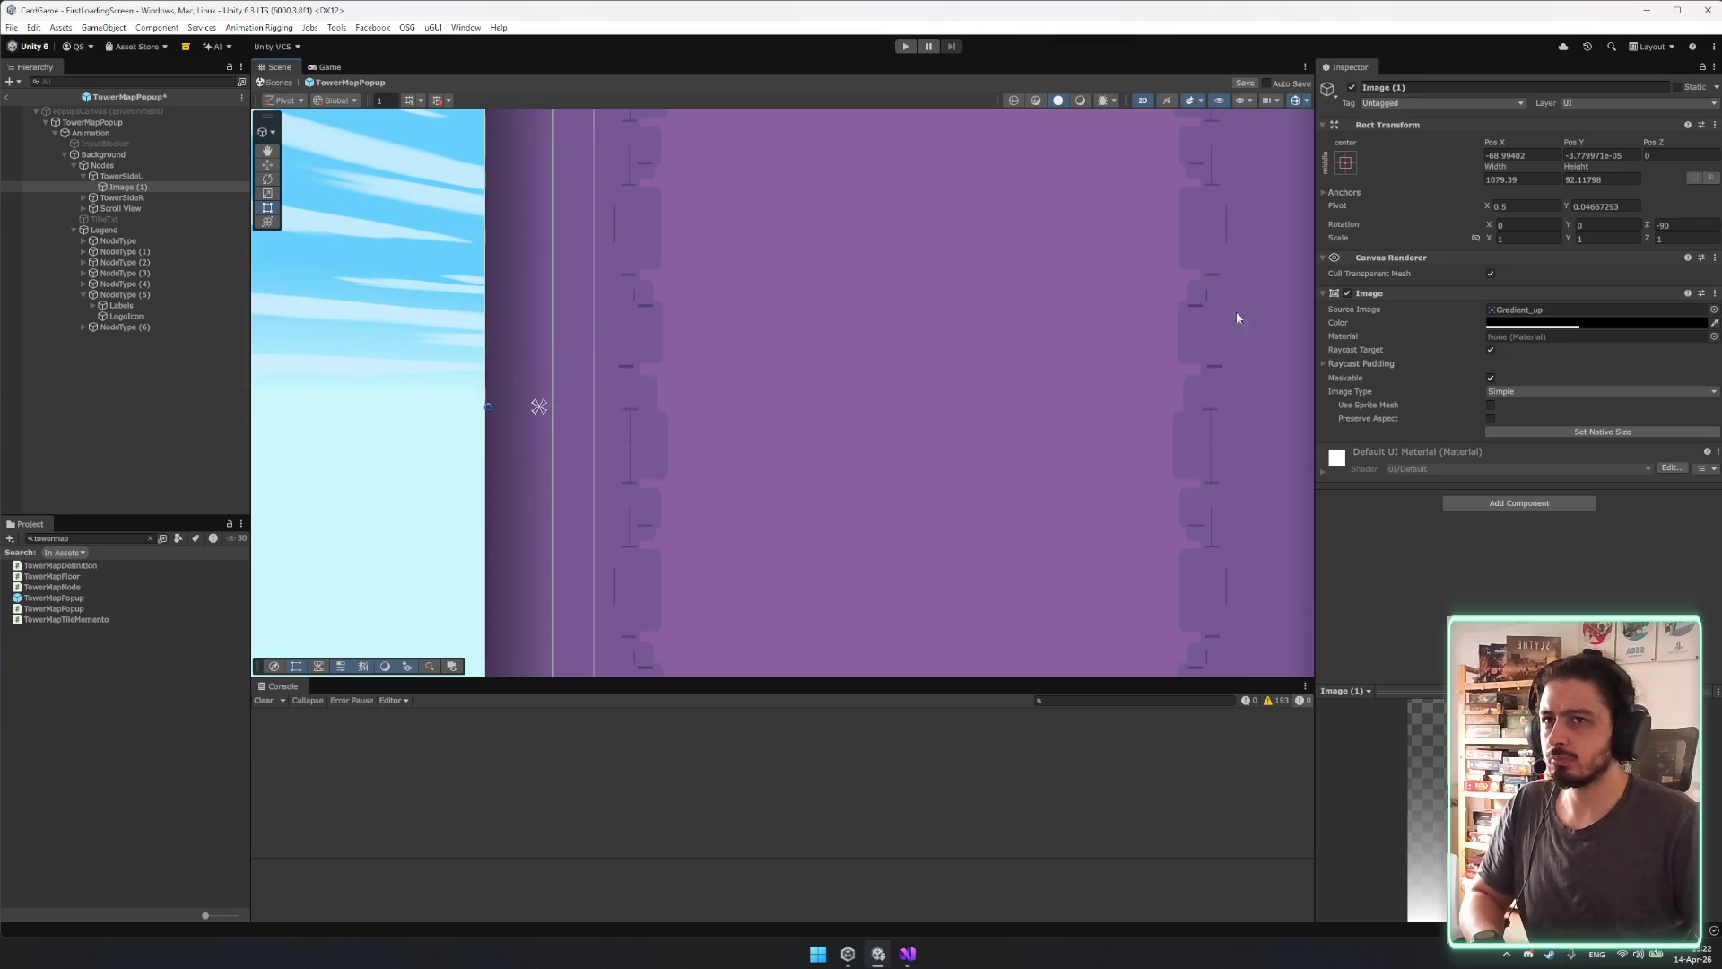
scroll(781, 308, down, 5)
Anchor TowerSideR's right shadow strip to middle-center and reposition its pivot.
click(133, 202)
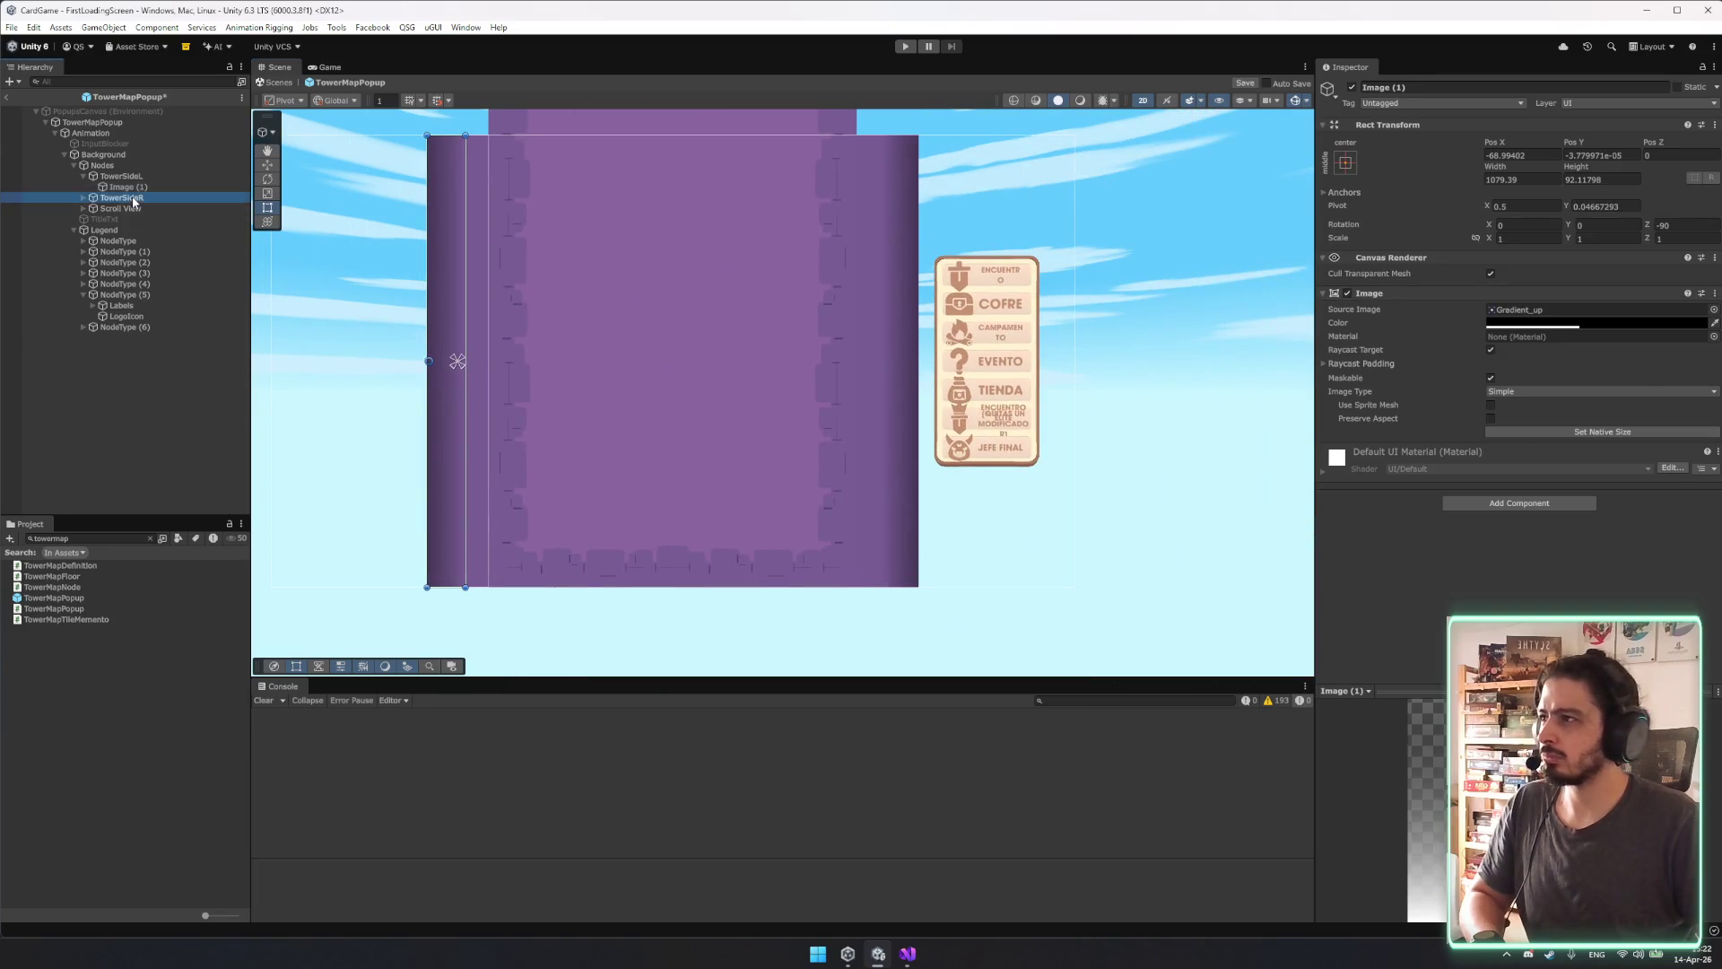
click(907, 325)
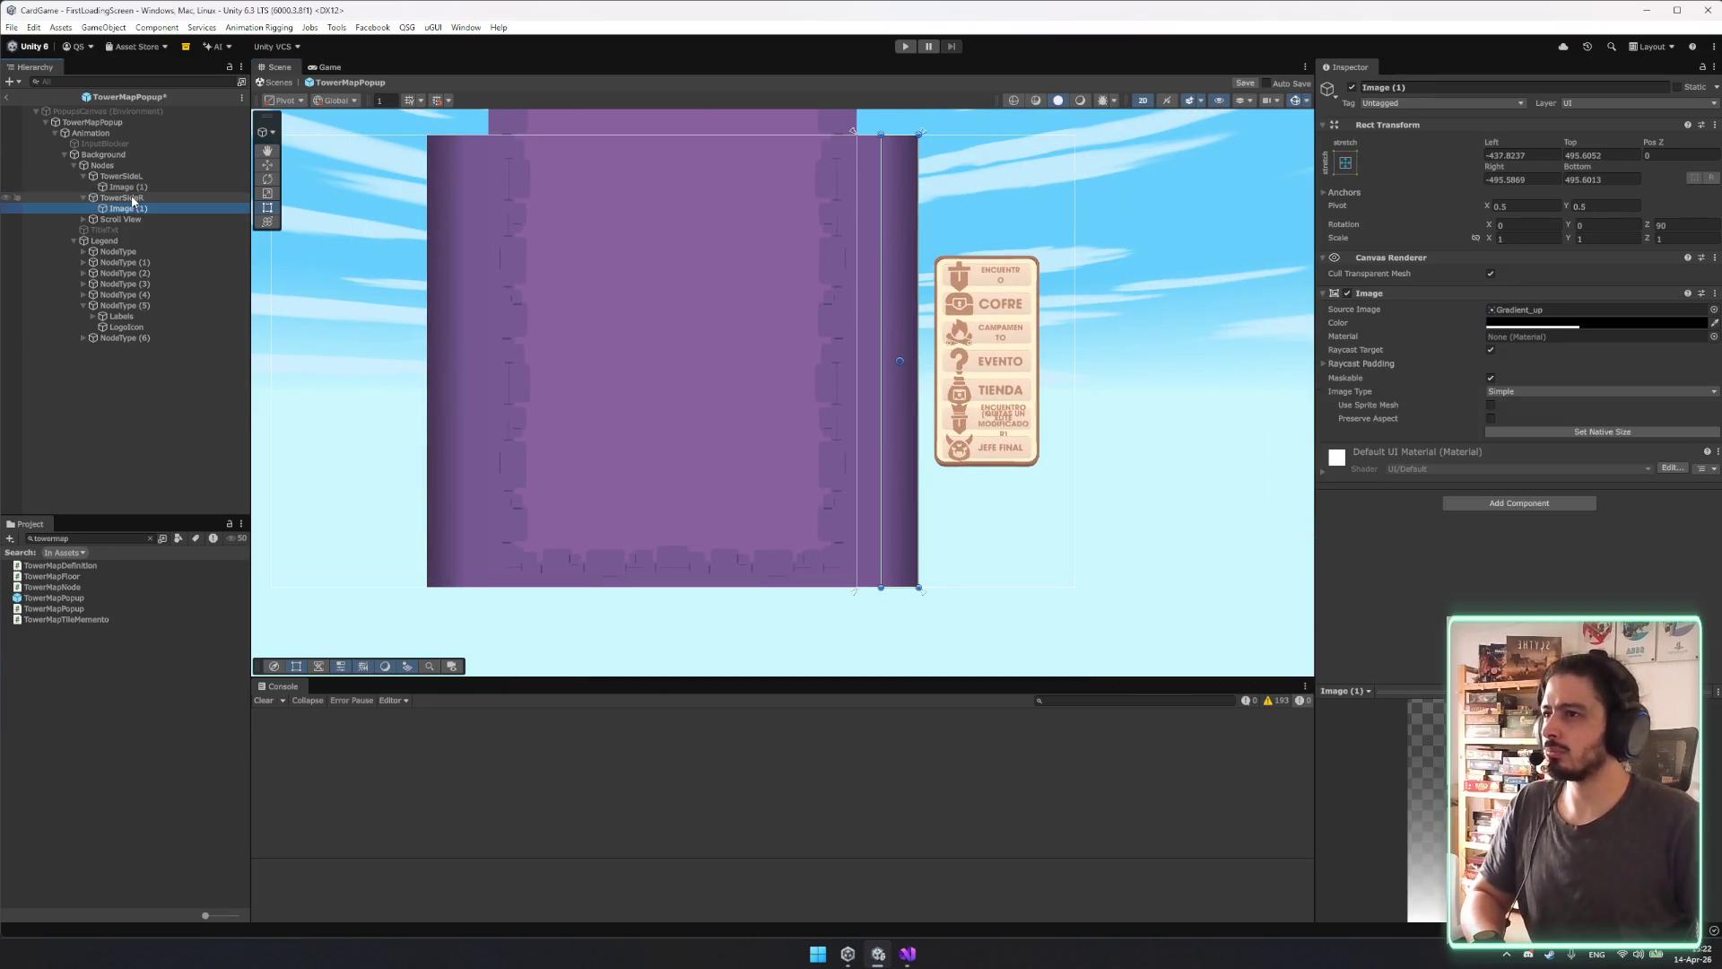
click(1346, 163)
click(1425, 299)
drag(897, 361, 919, 369)
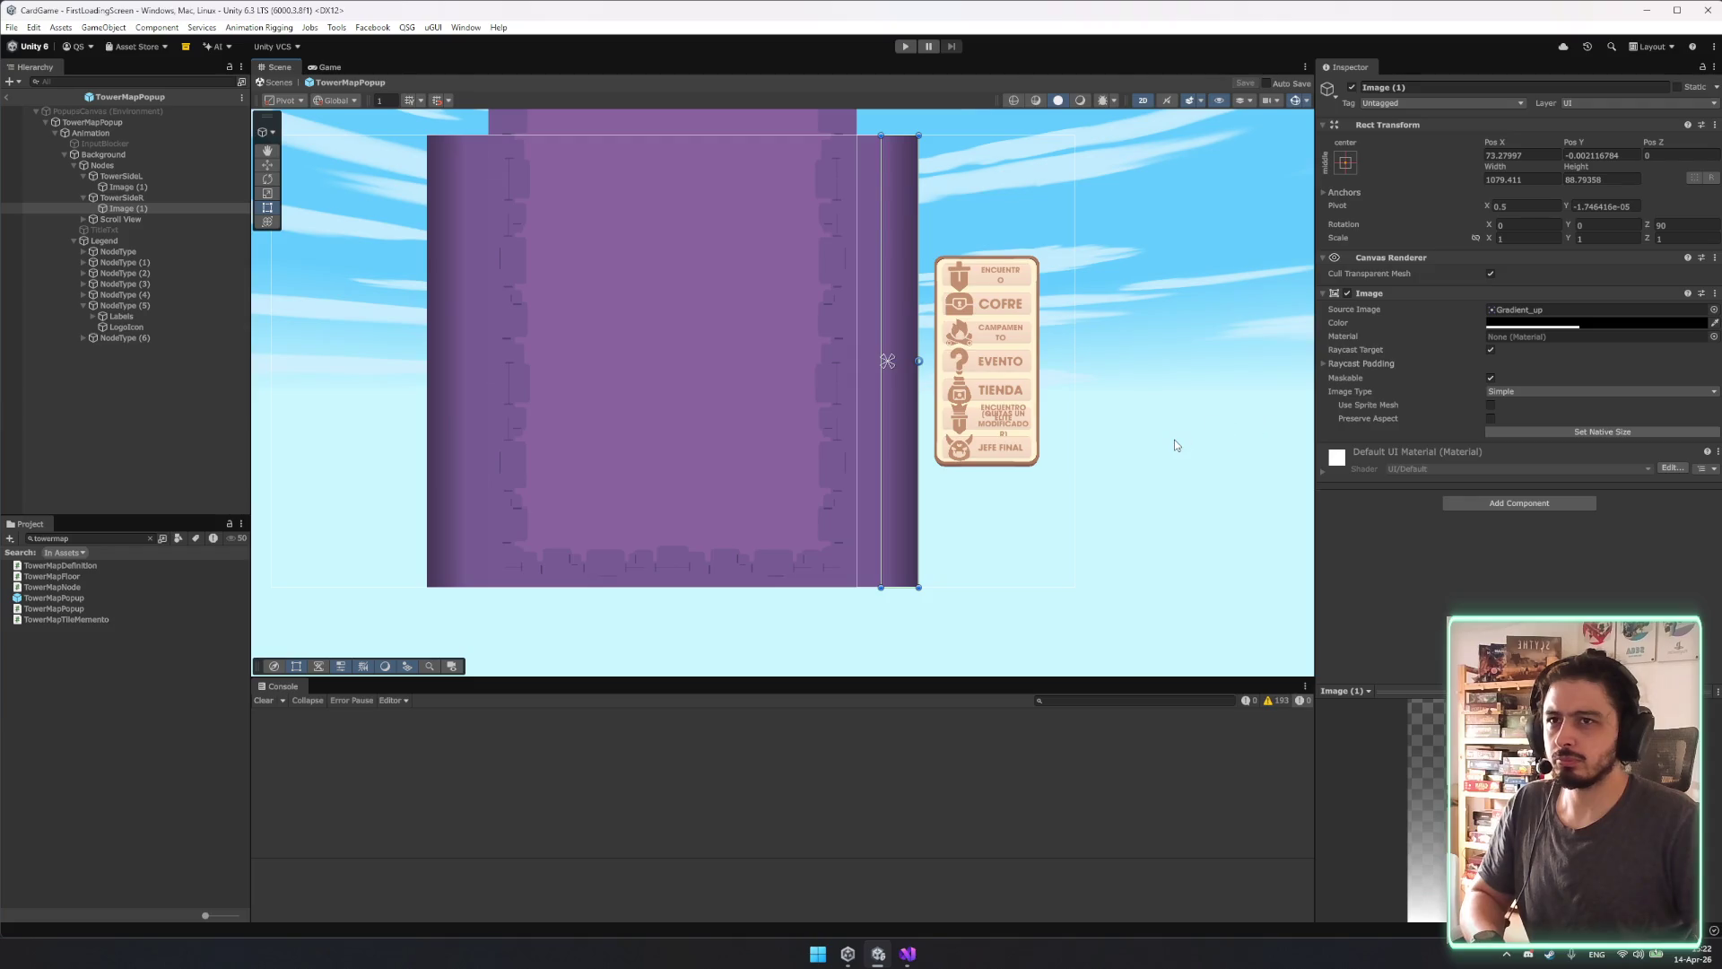
Exit the TowerMapPopup prefab back to the scene and start Play mode.
click(1175, 445)
scroll(1166, 457, down, 4)
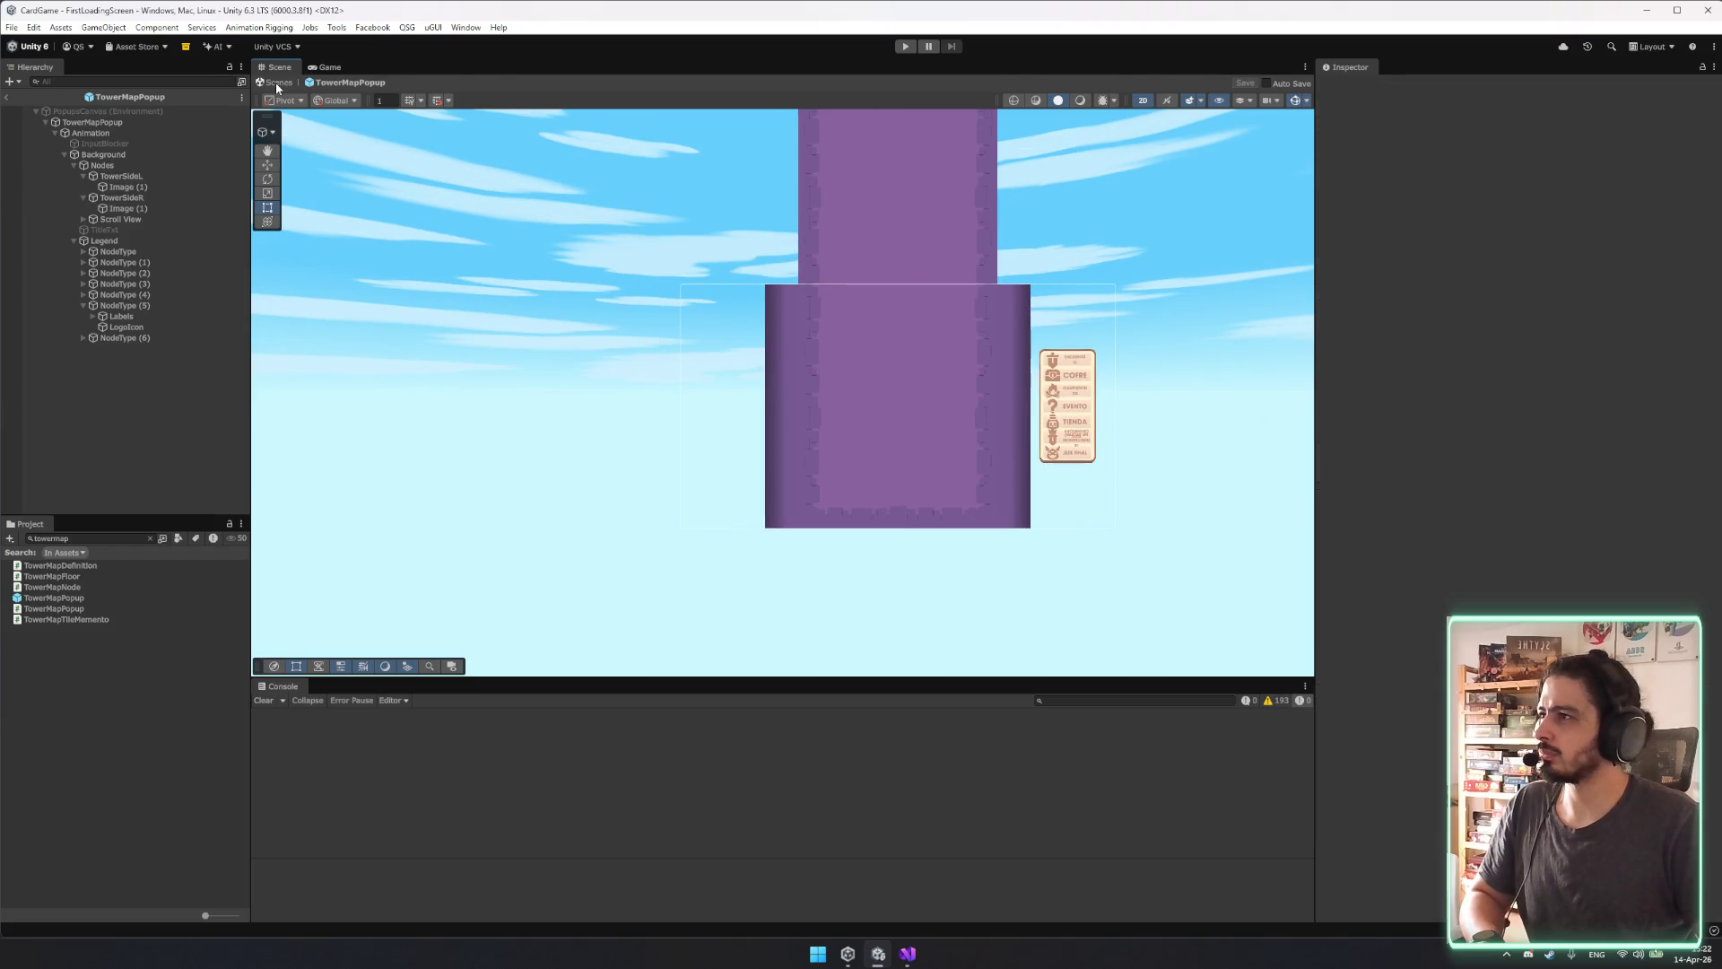
click(276, 82)
click(904, 48)
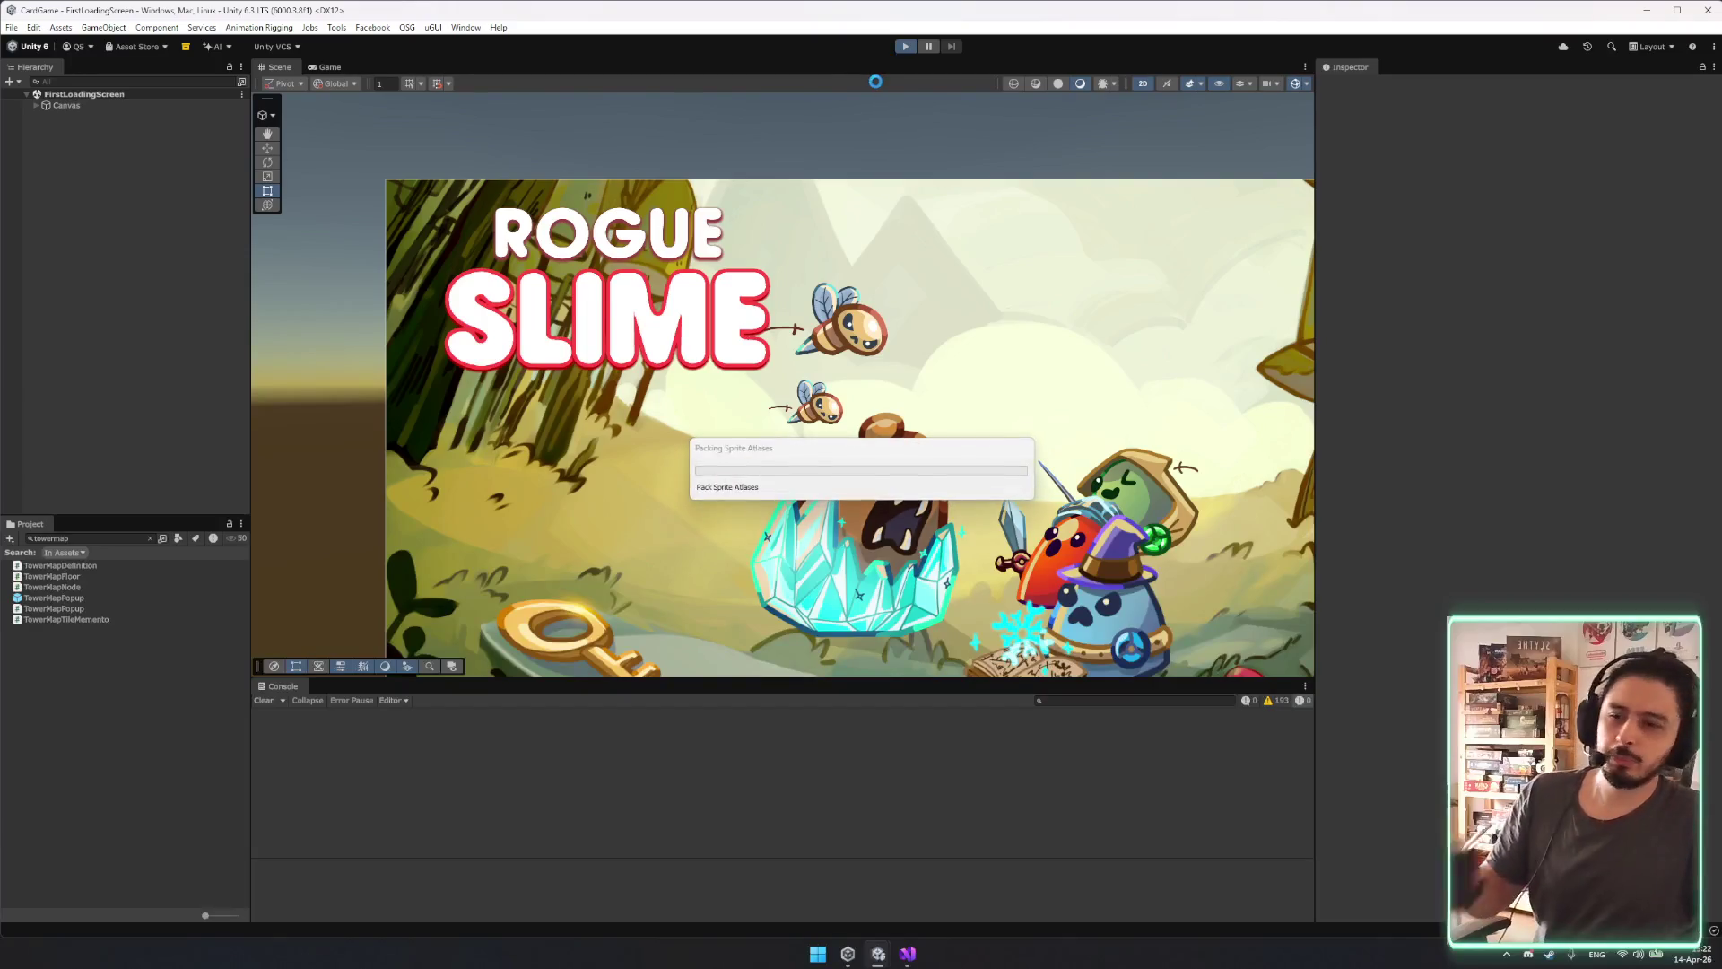
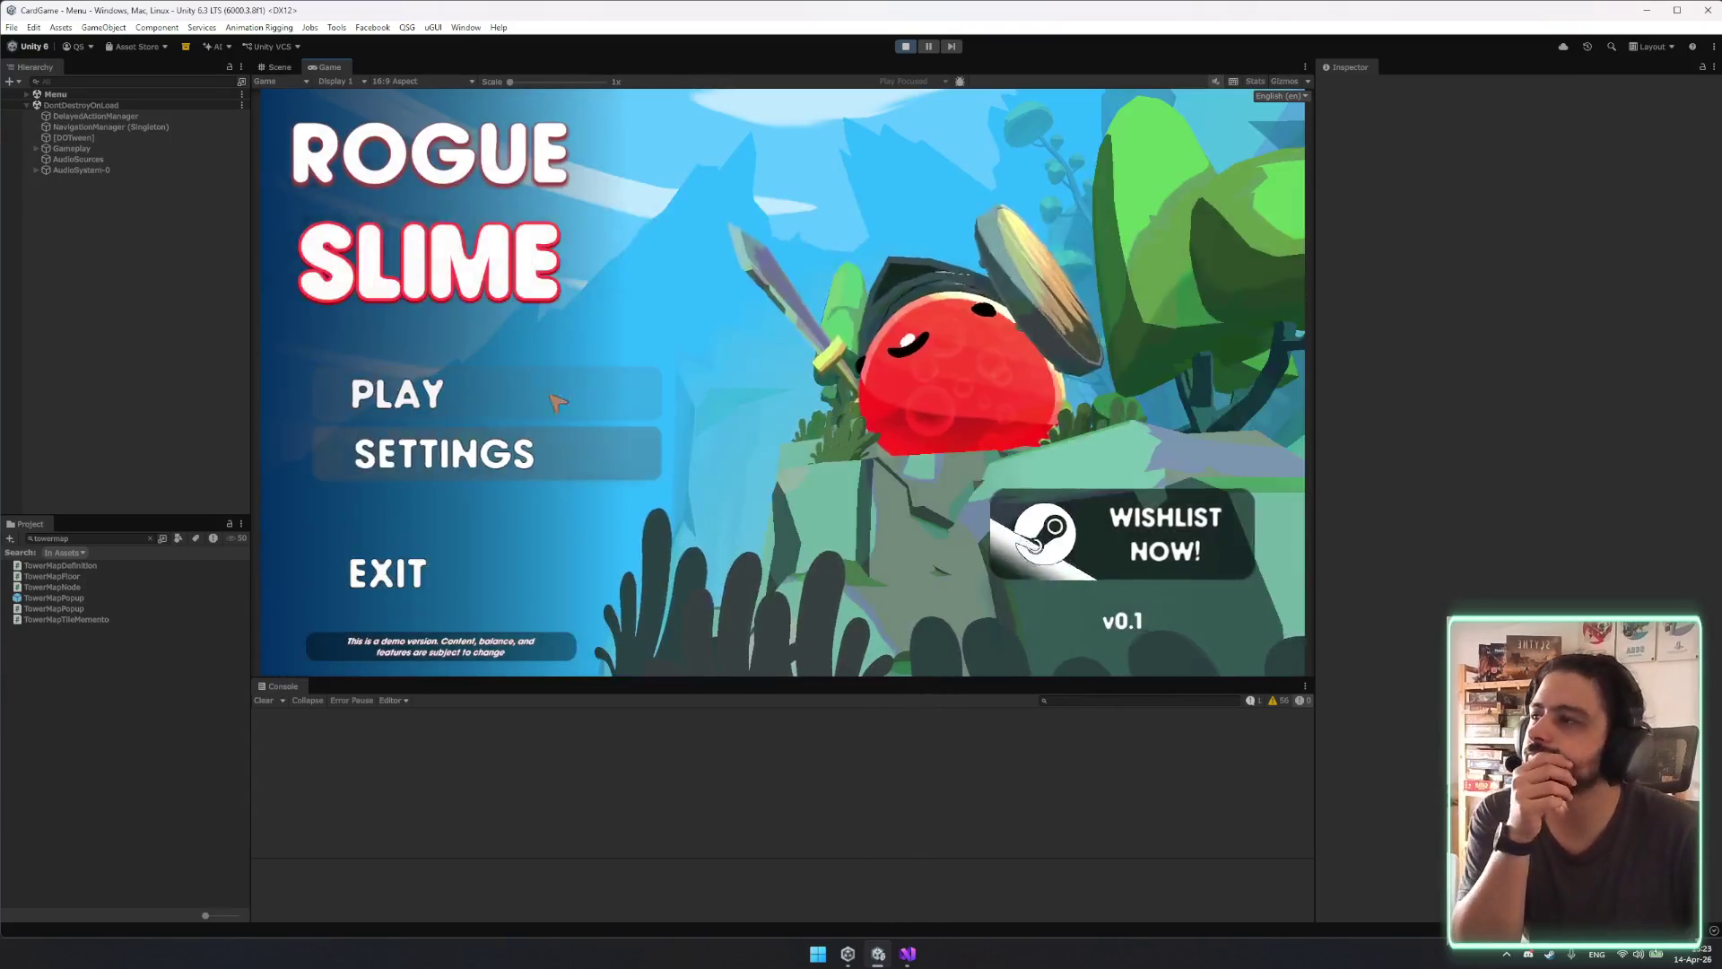
Start the game from the main menu and continue from the city screen to the tower map.
click(556, 401)
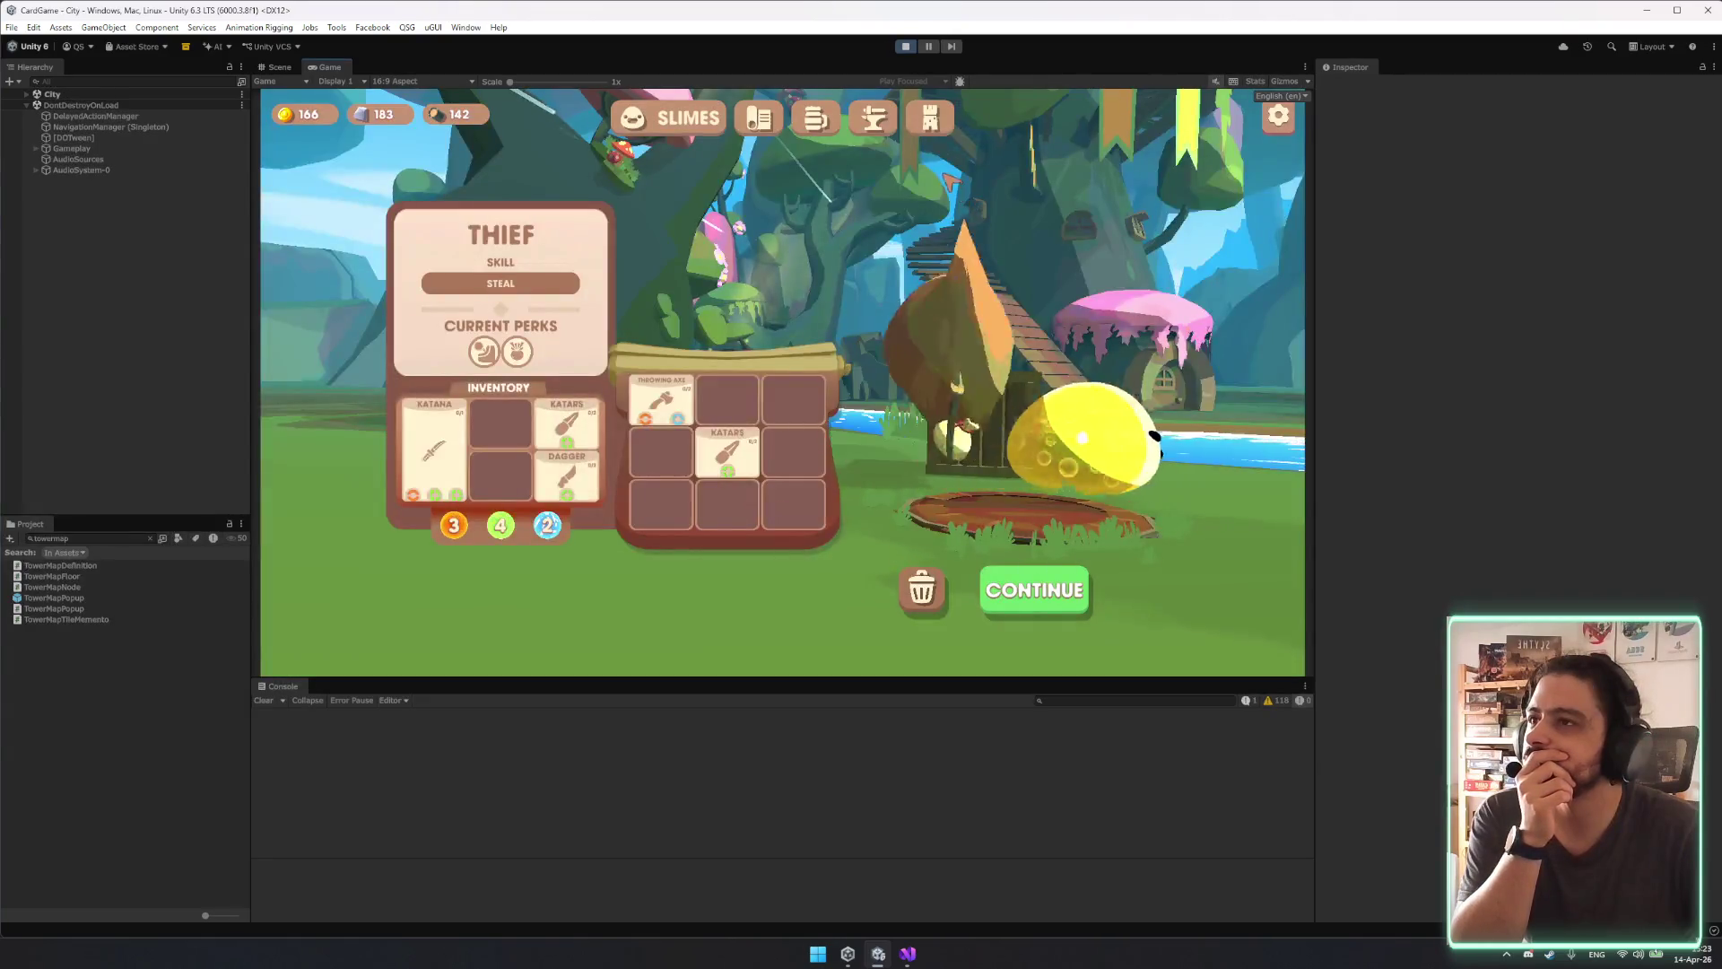
click(1041, 536)
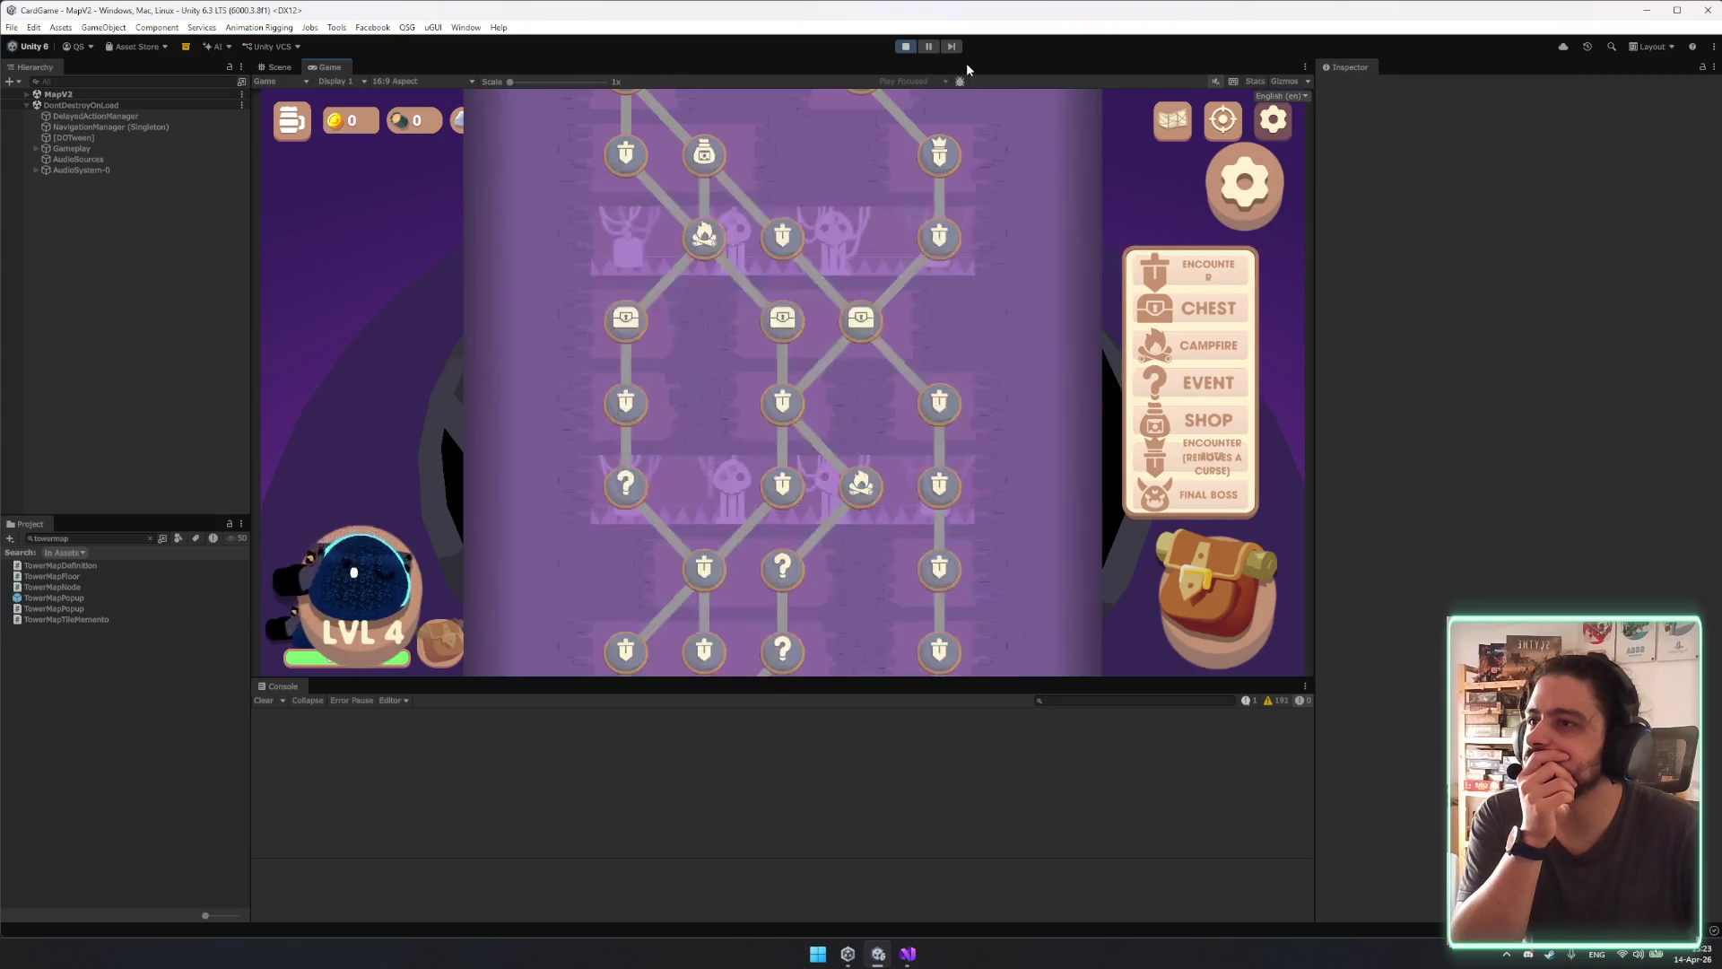
Scroll the tower map up to the final boss node and back, then zoom into it in the Scene view.
scroll(914, 424, down, 5)
scroll(863, 405, up, 3)
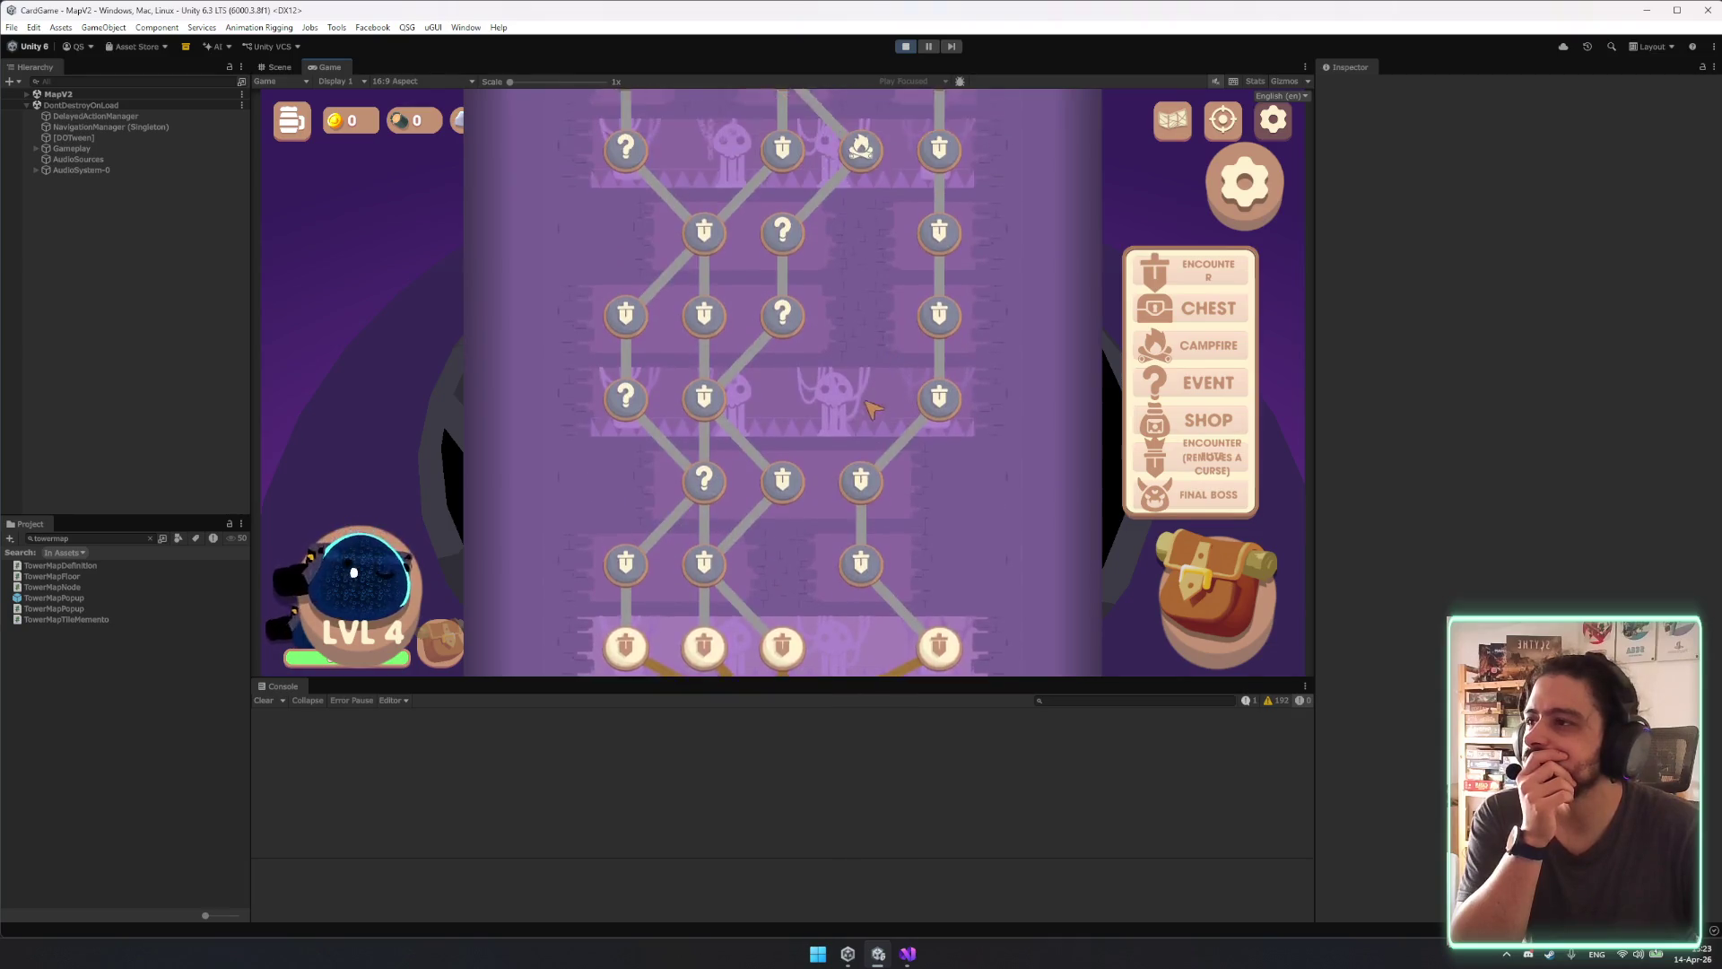
scroll(863, 408, up, 3)
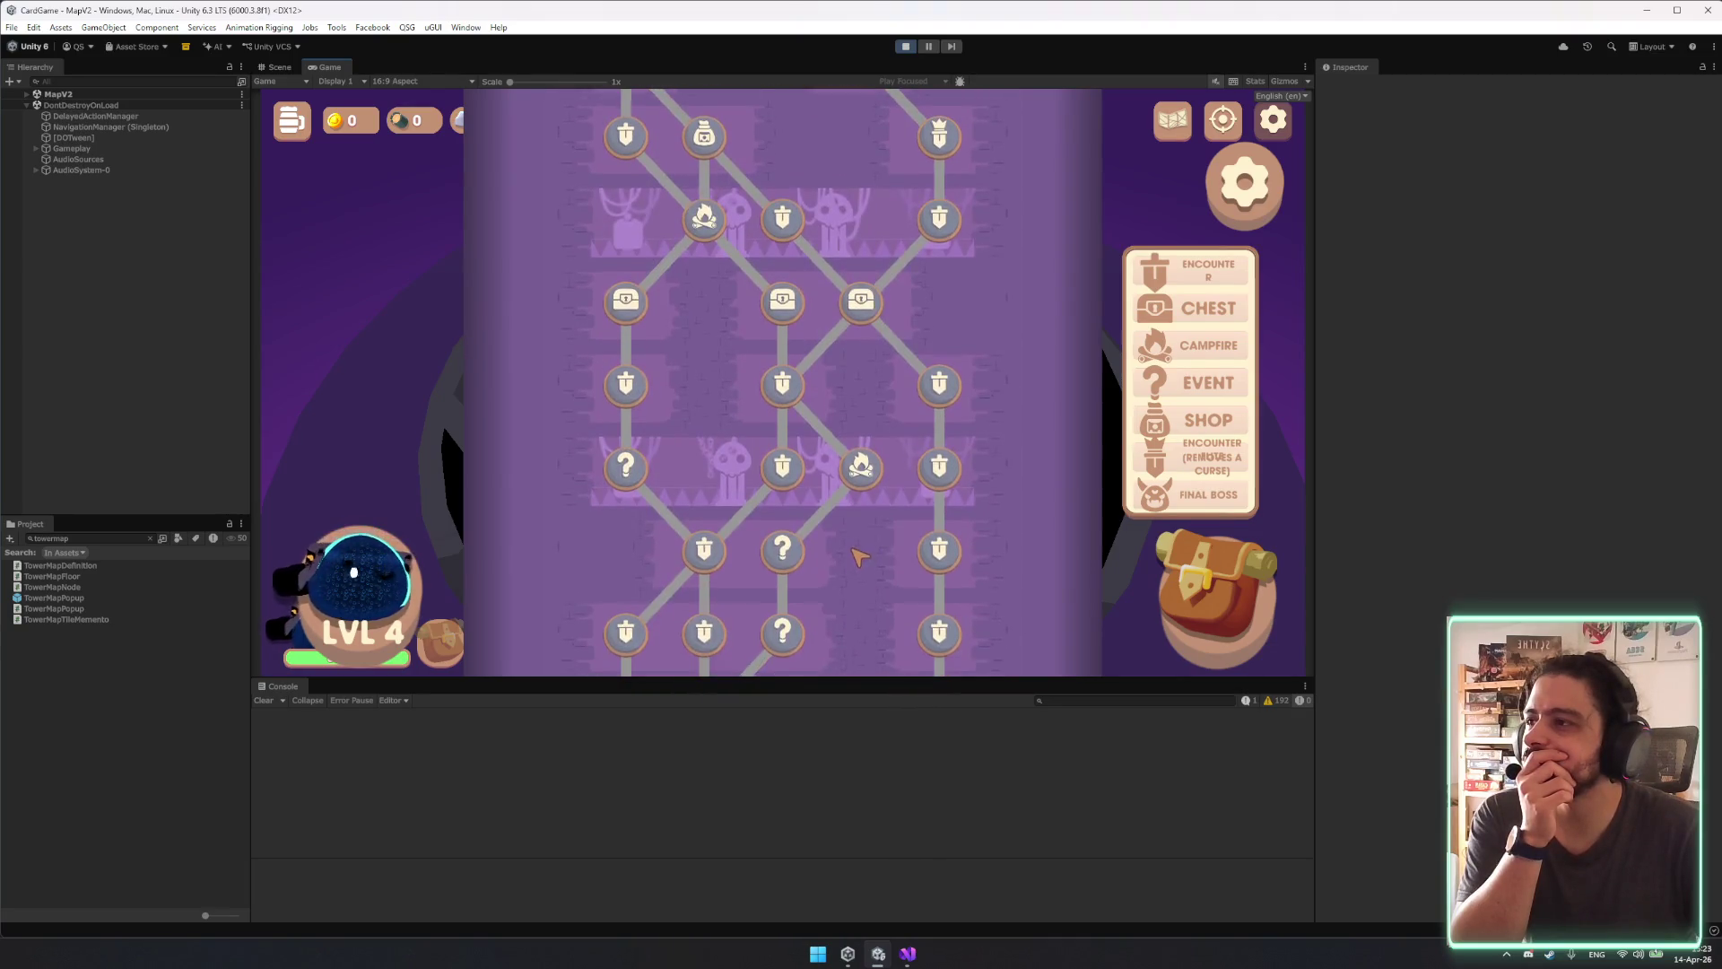
scroll(547, 408, up, 3)
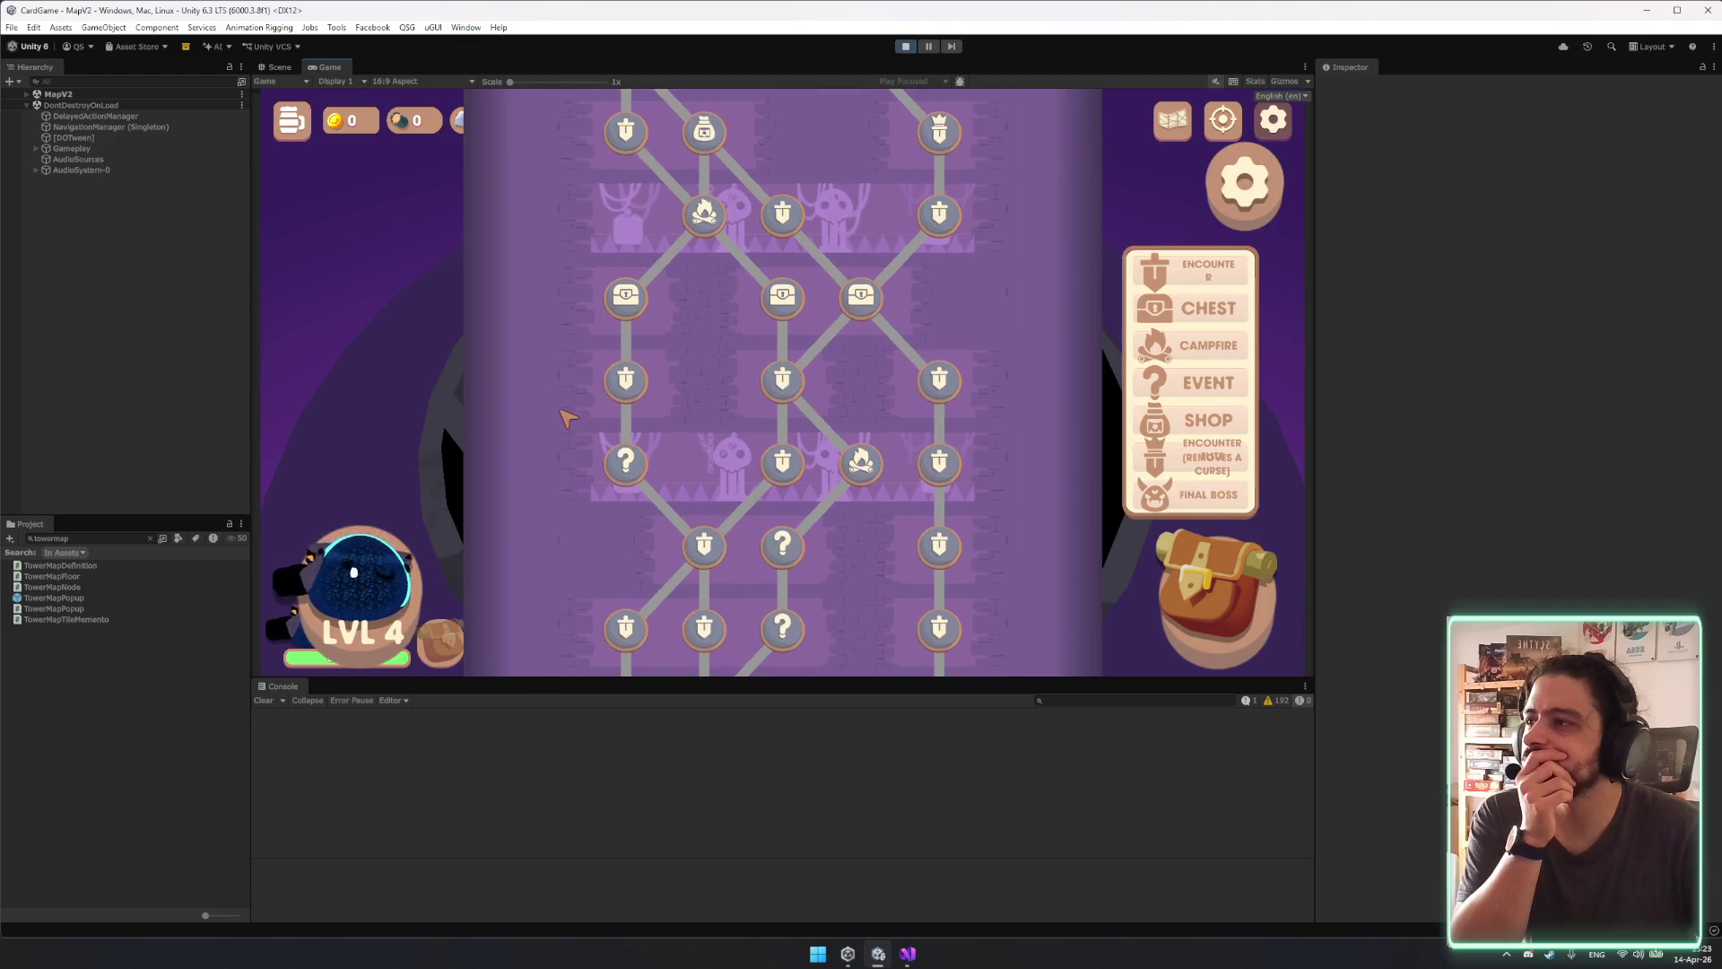
scroll(786, 653, up, 1)
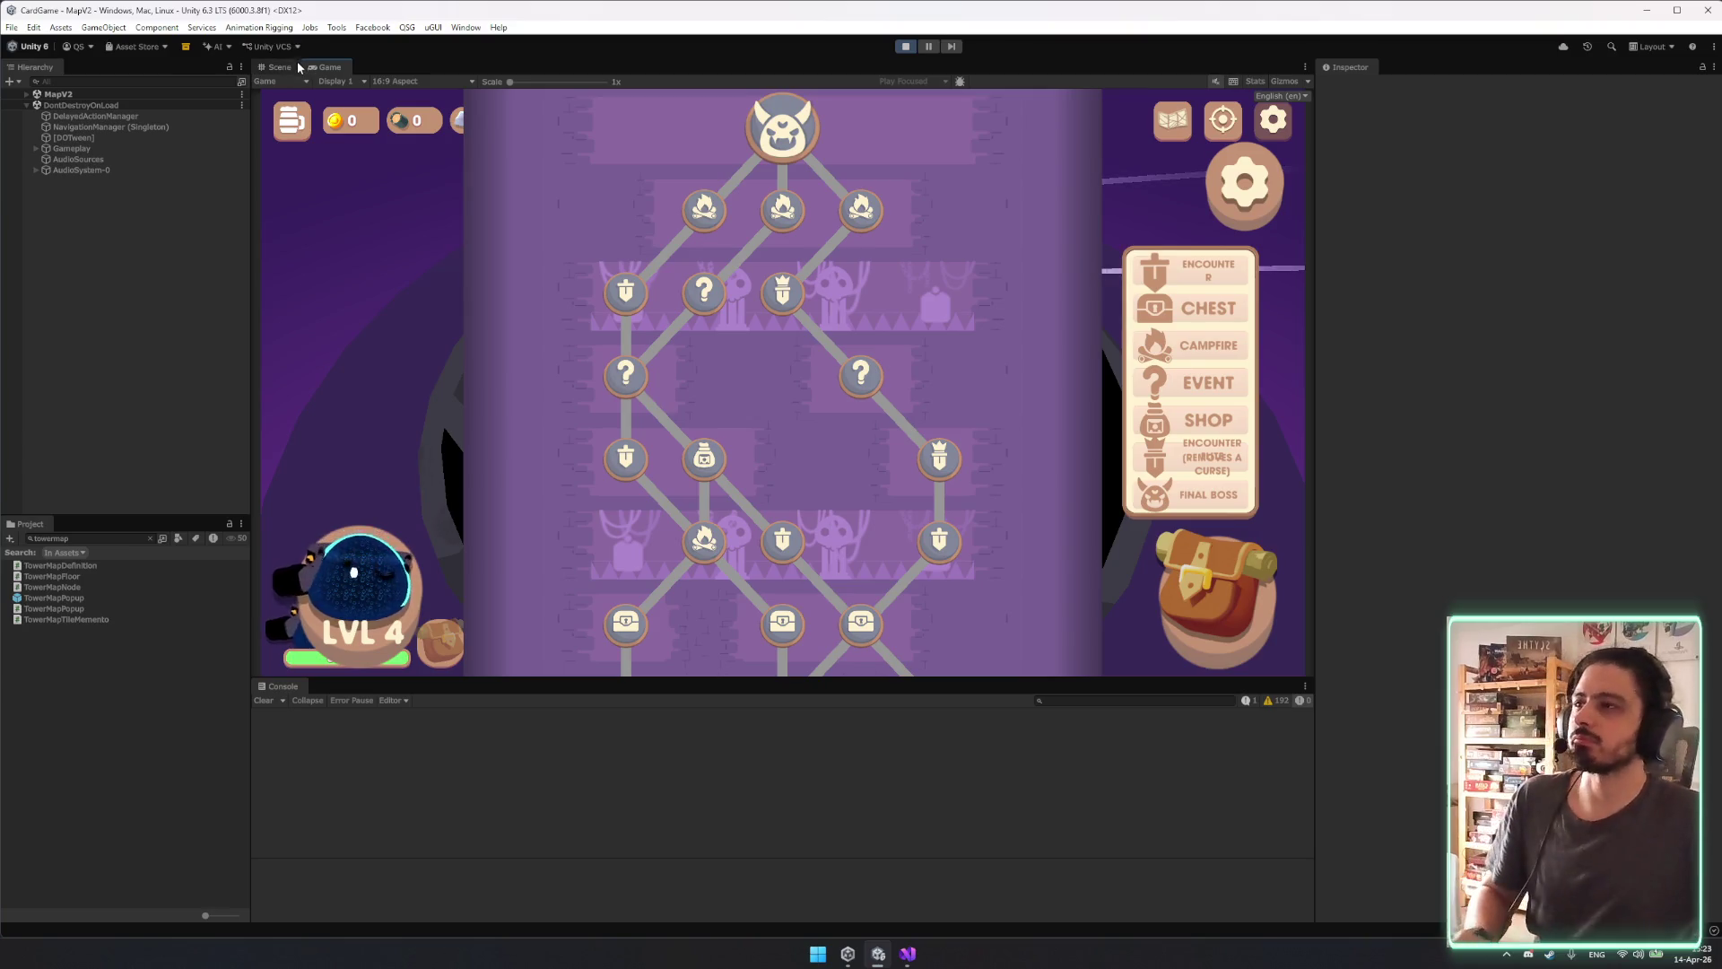
scroll(581, 328, down, 1)
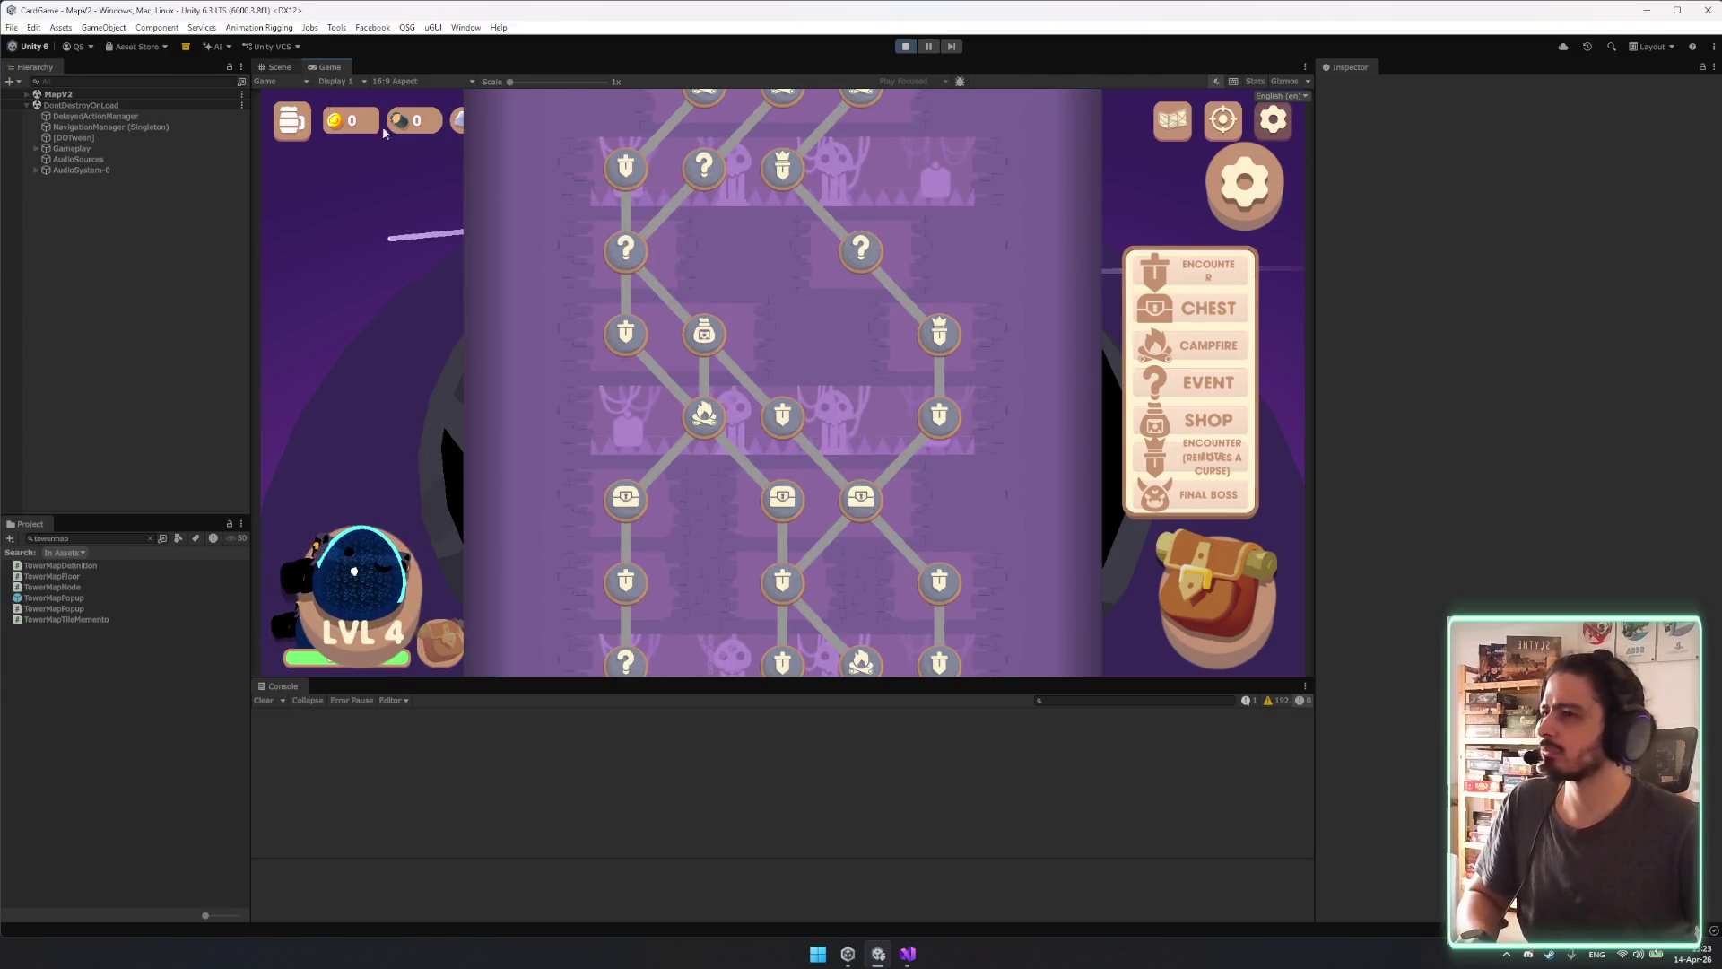
click(275, 66)
scroll(666, 538, up, 8)
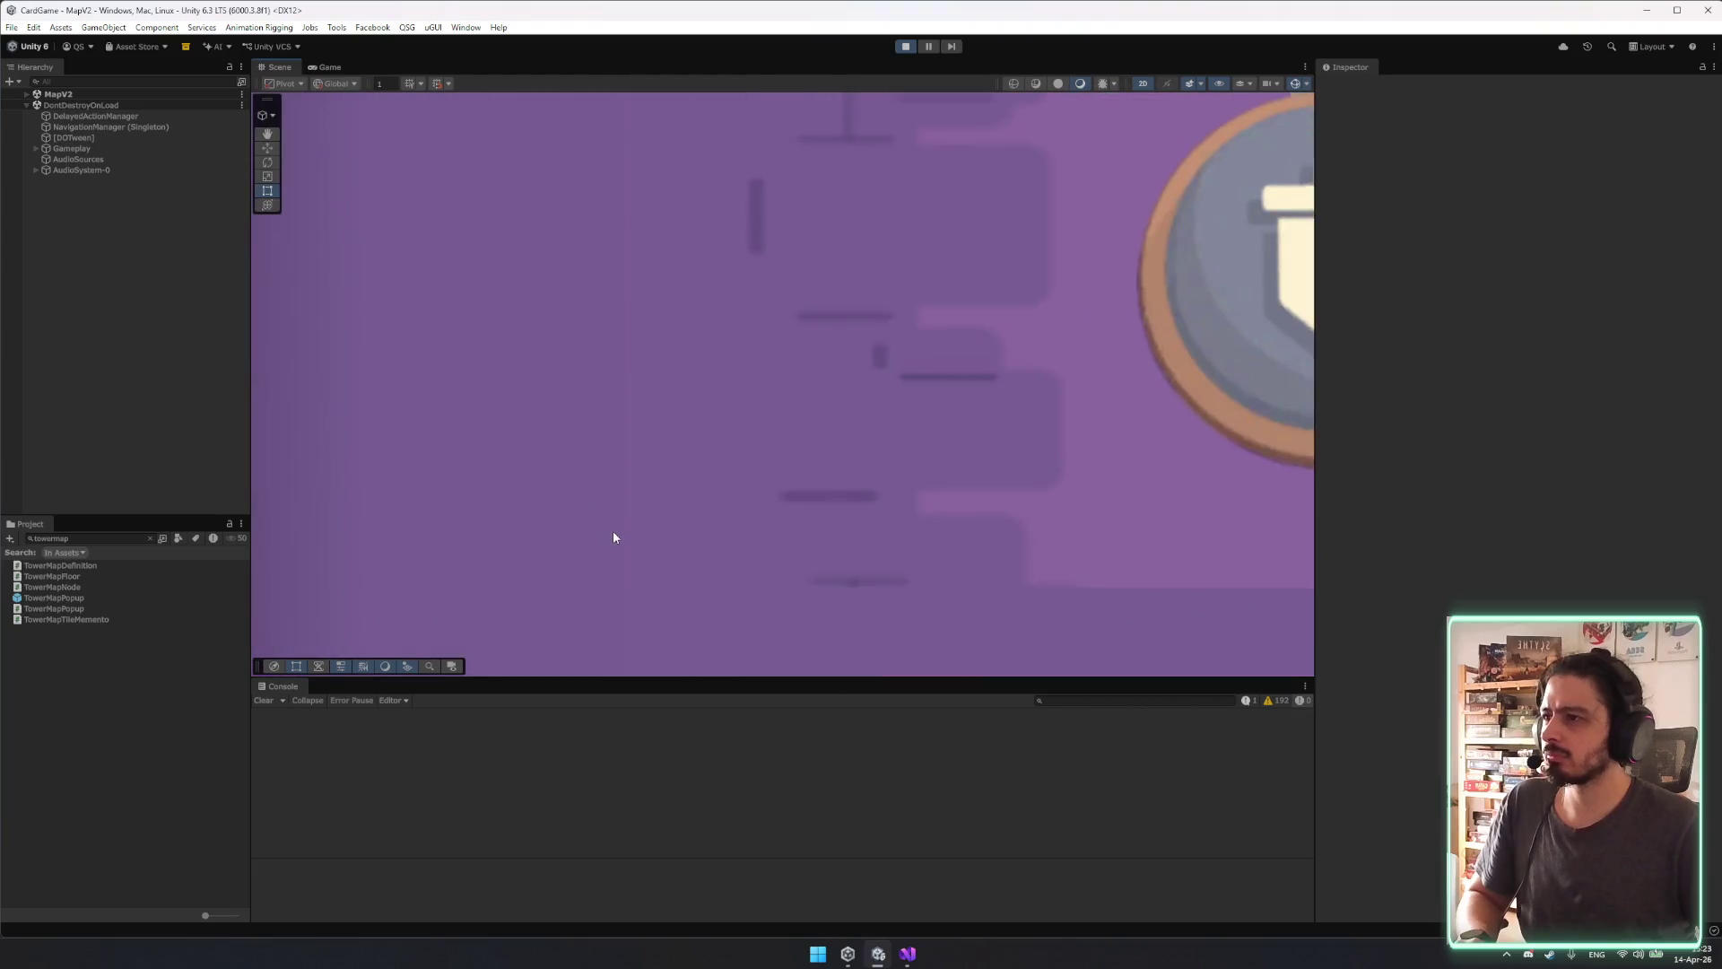
Select TowerMapPopup(Clone) from the overlapping objects under the map in the Scene view.
scroll(623, 527, up, 3)
scroll(672, 444, down, 5)
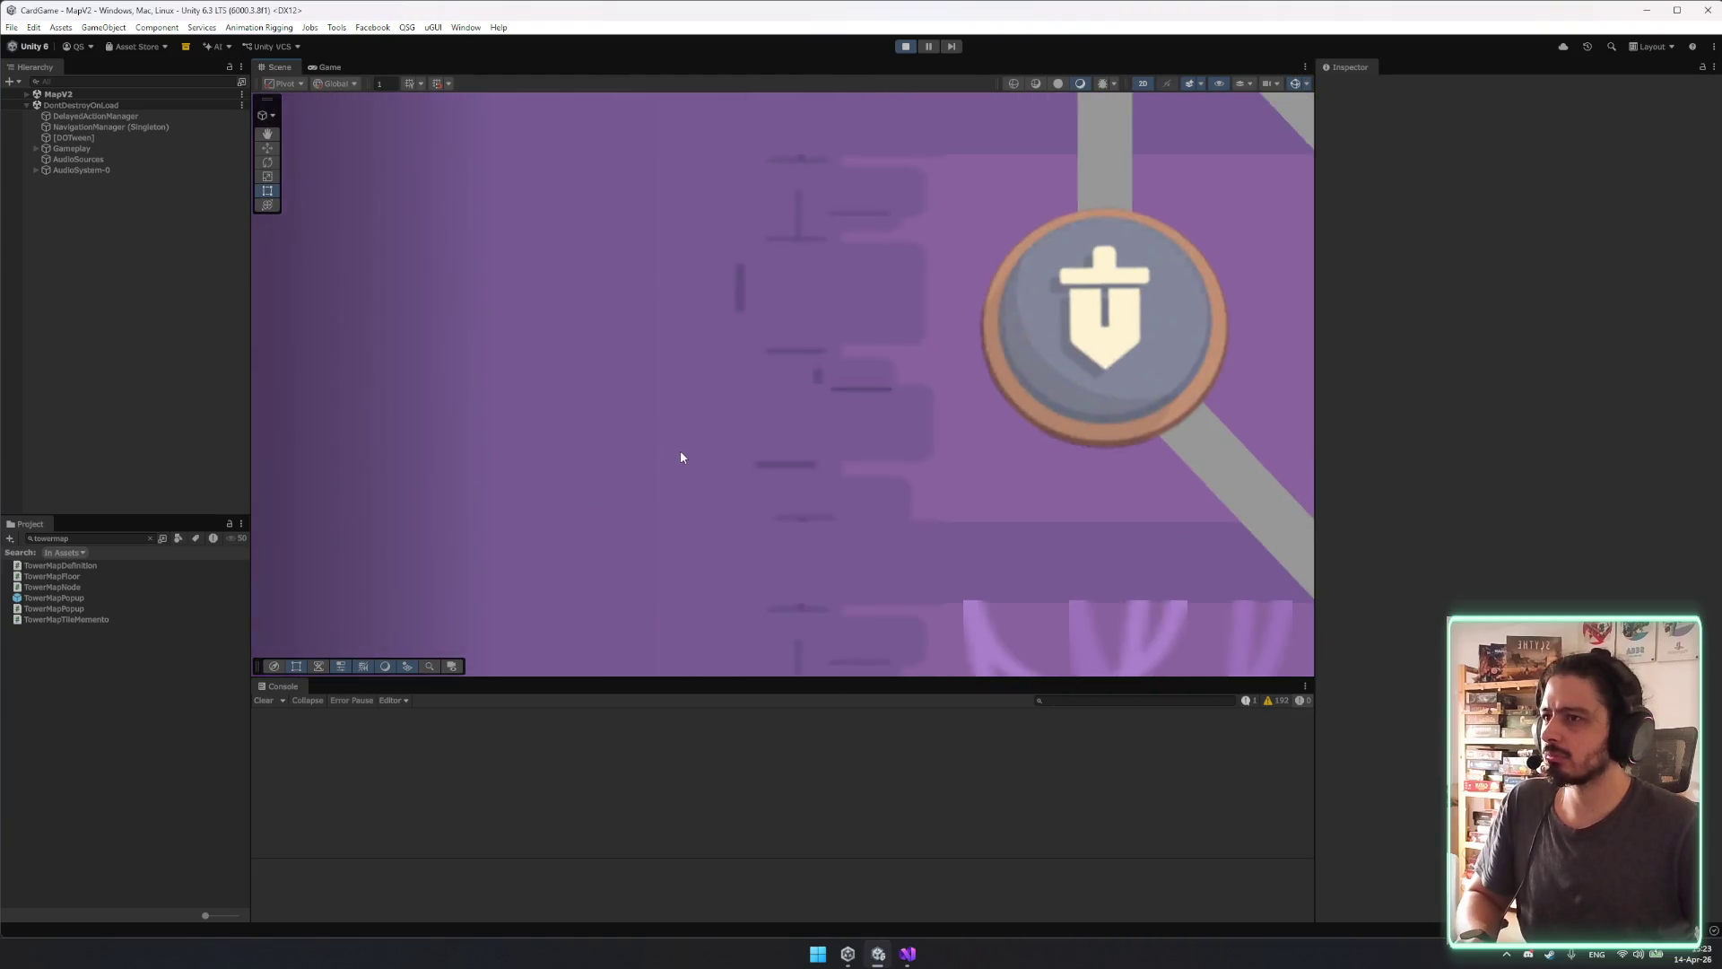
scroll(681, 457, down, 2)
right_click(727, 366)
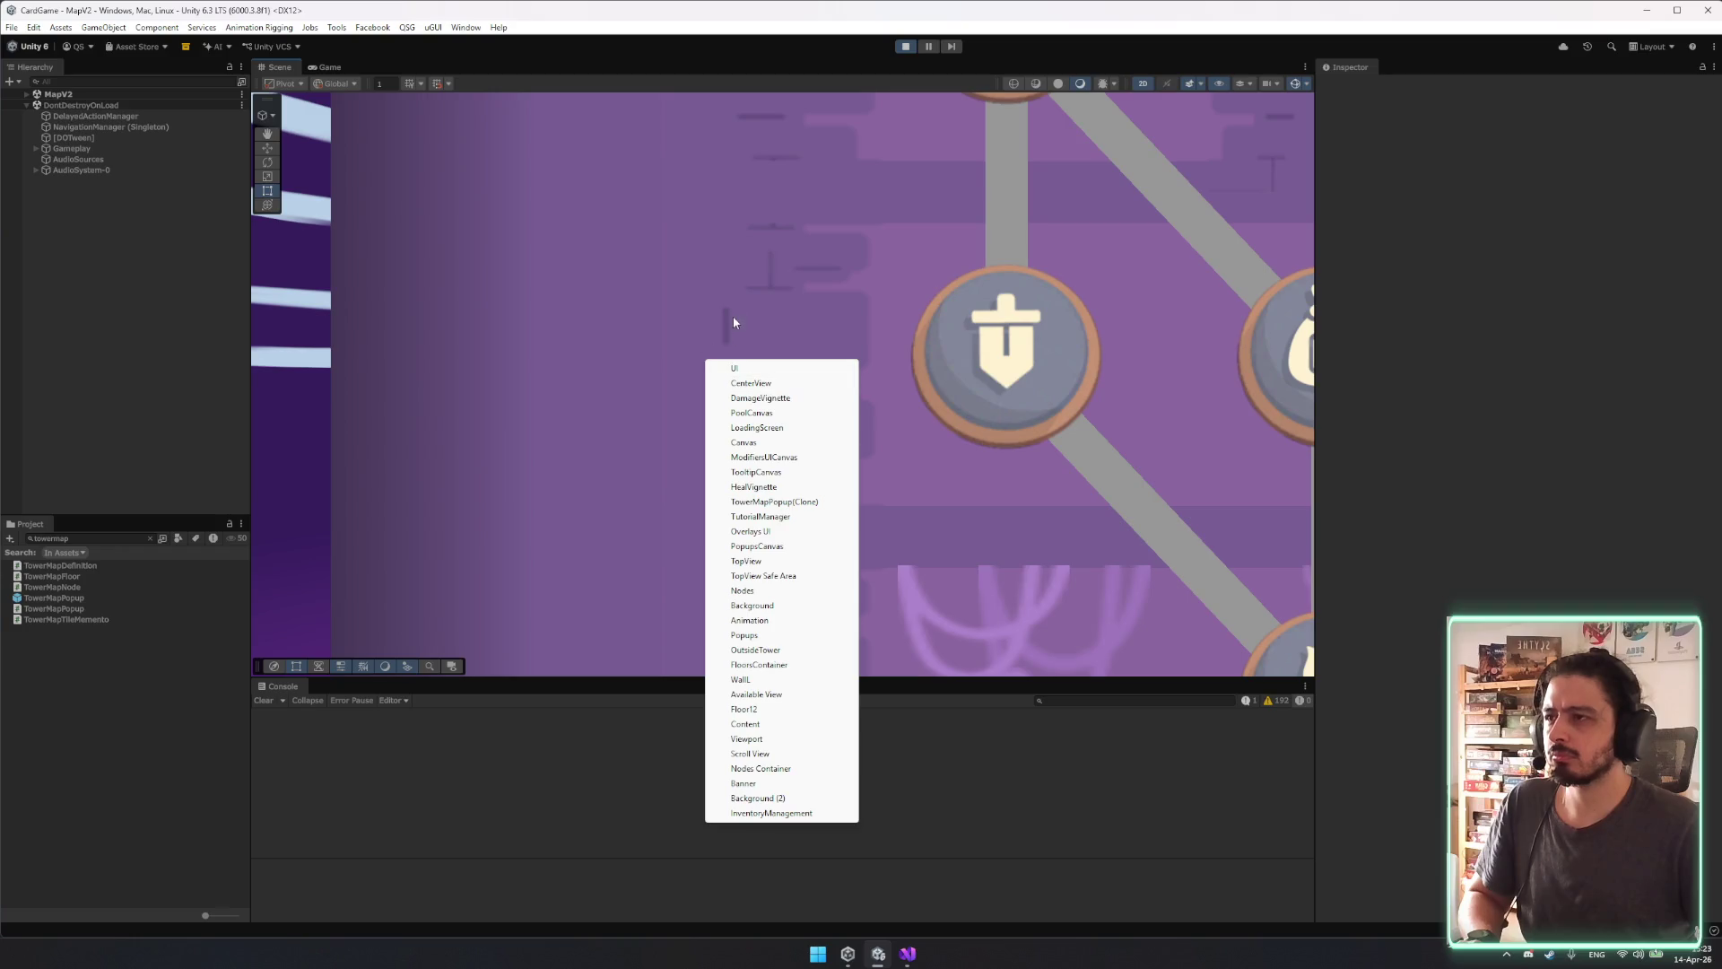
click(320, 69)
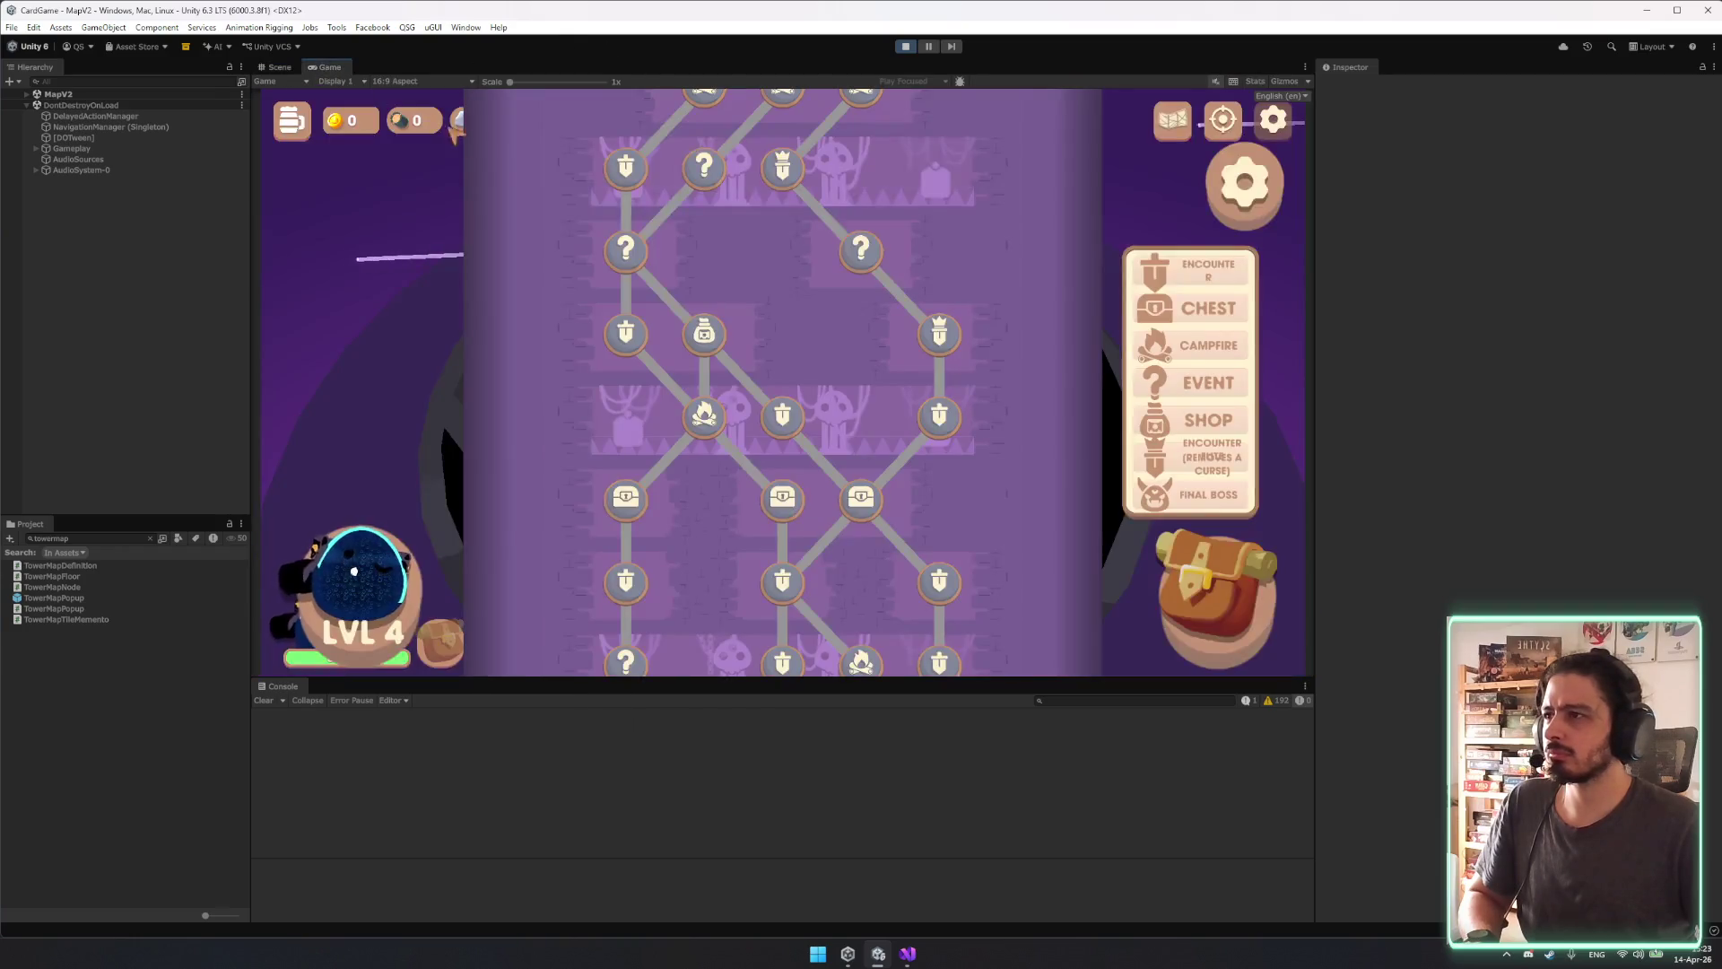
key(ctrl+1)
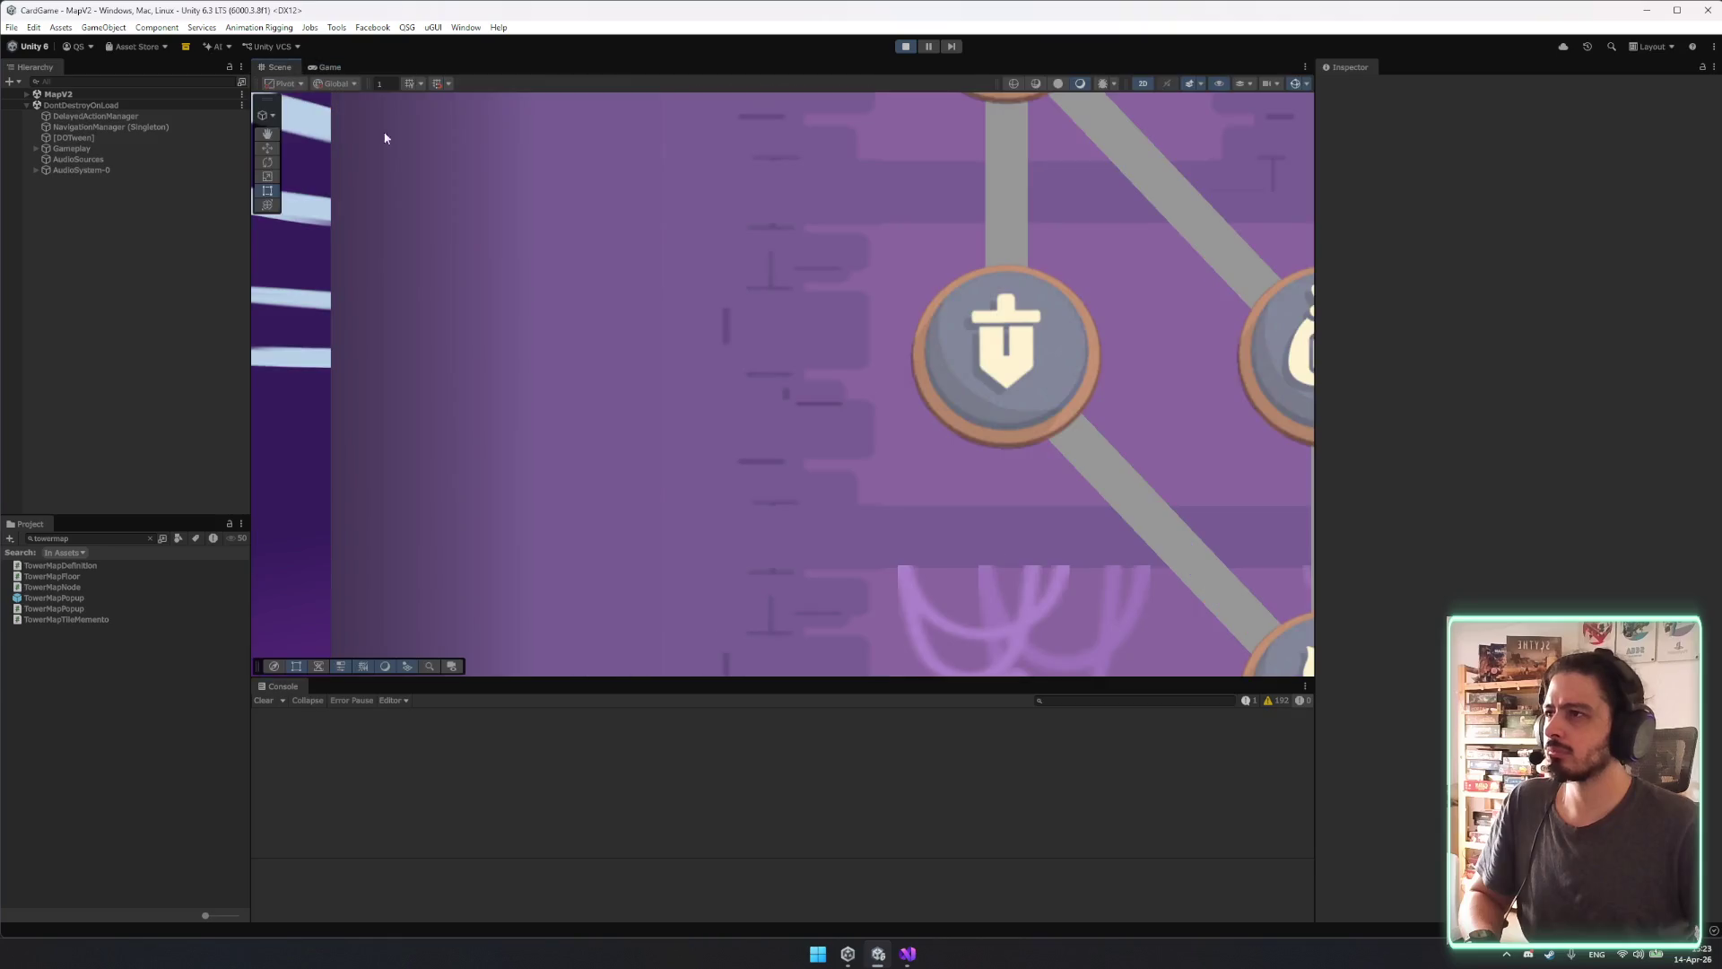
right_click(763, 304)
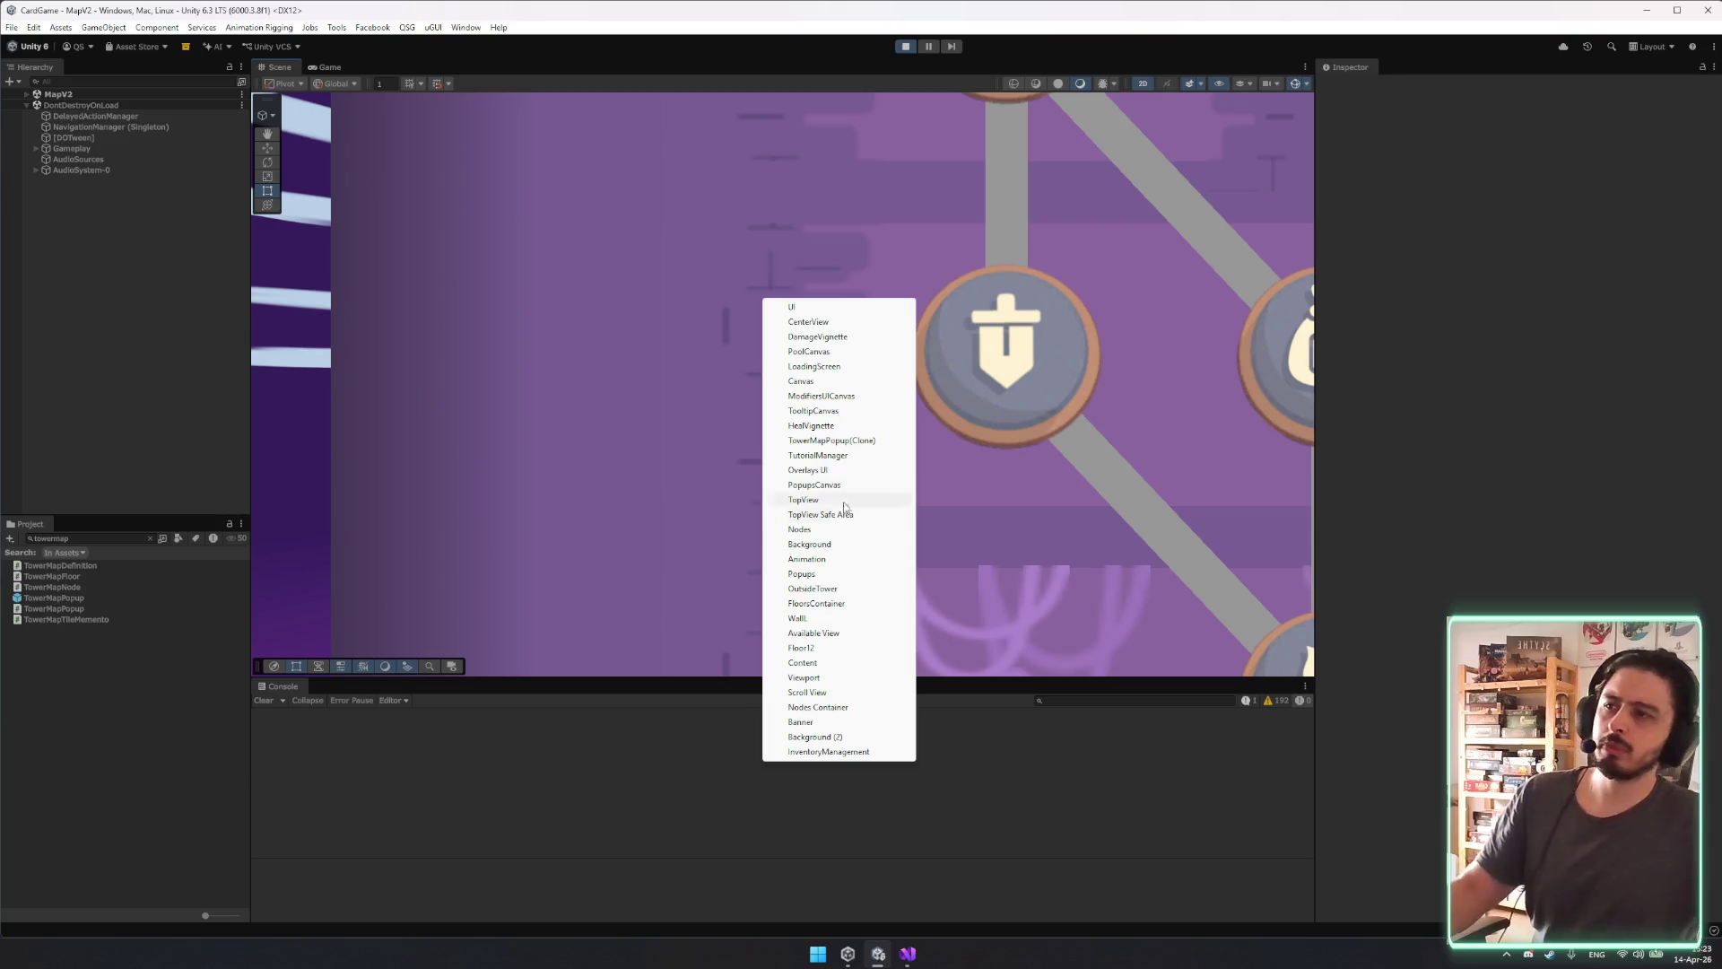
click(848, 440)
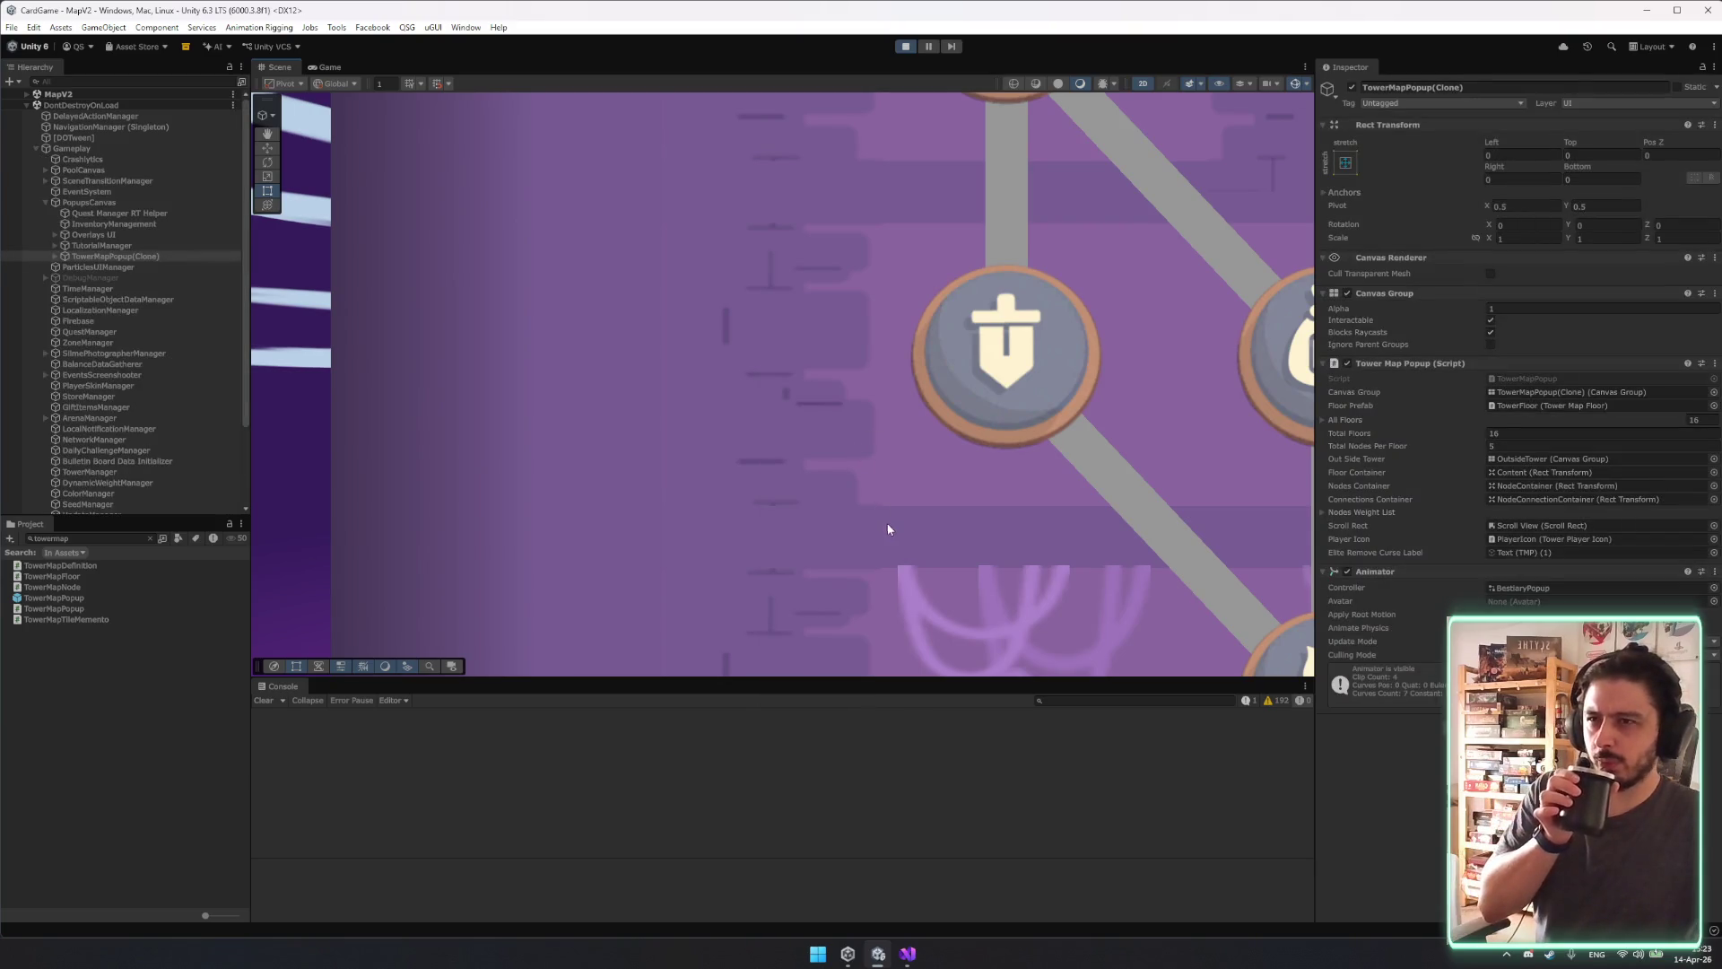
Expand TowerMapPopup(Clone) in the Hierarchy down to the TowerSideL and TowerSideR images.
click(115, 257)
key(Right)
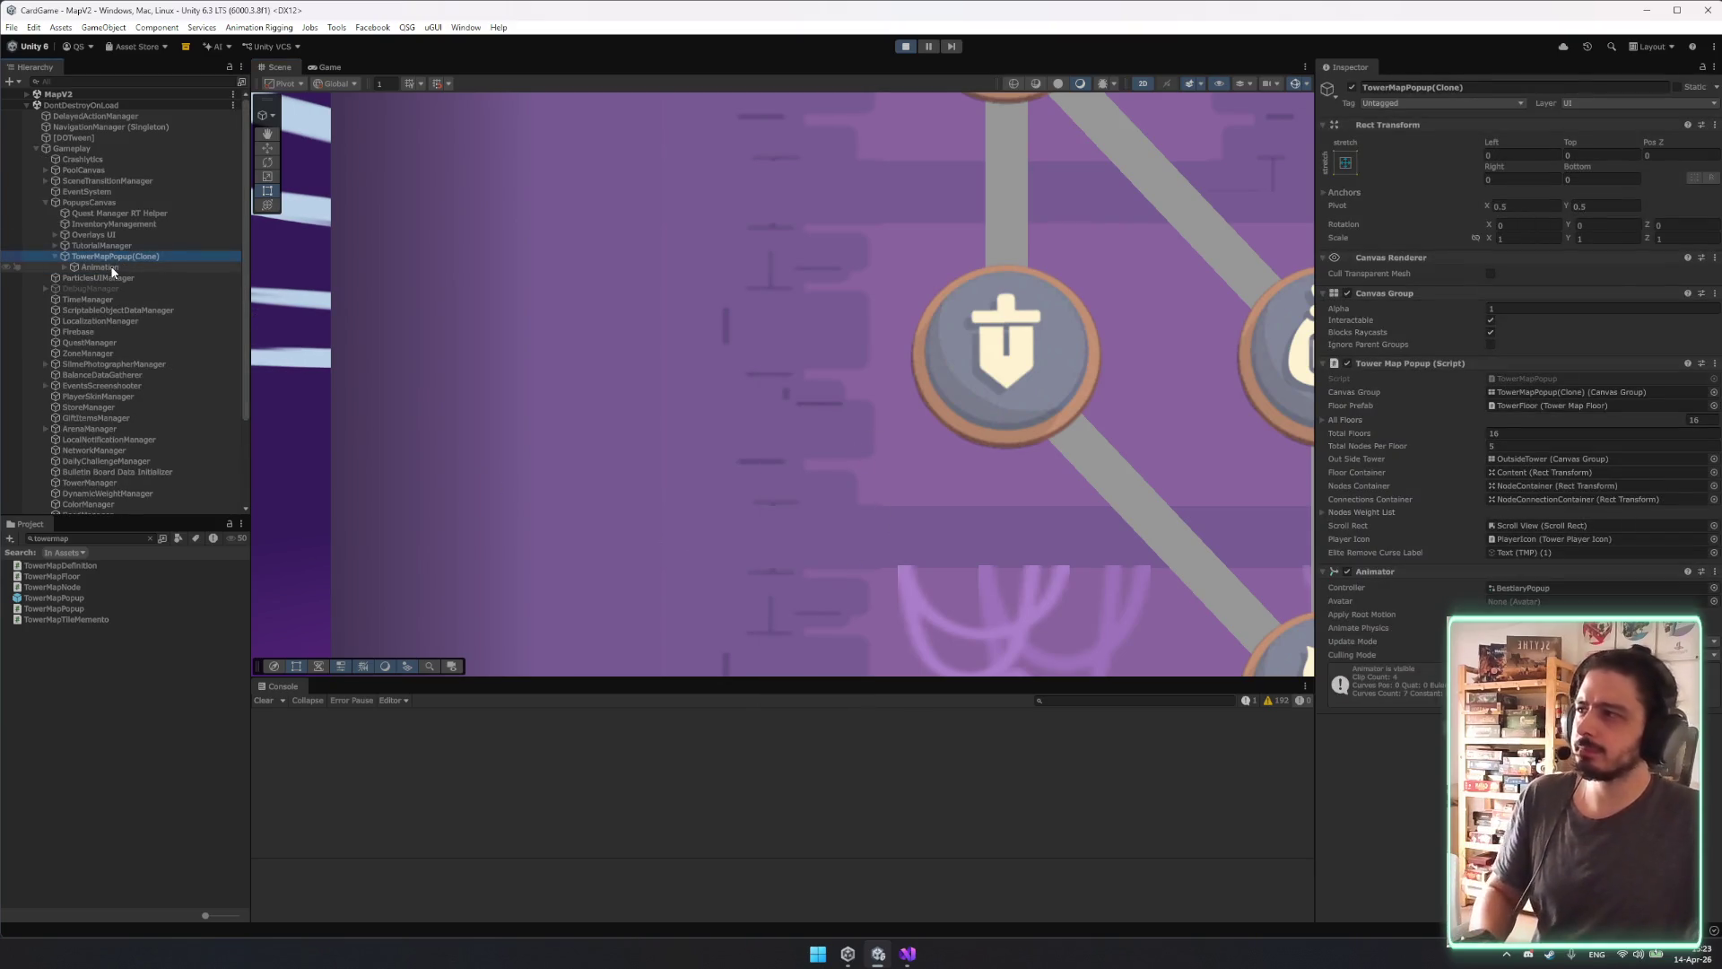
key(Down)
key(Right)
key(Down)
key(Down)
key(Right)
key(Down)
key(Right)
key(Down)
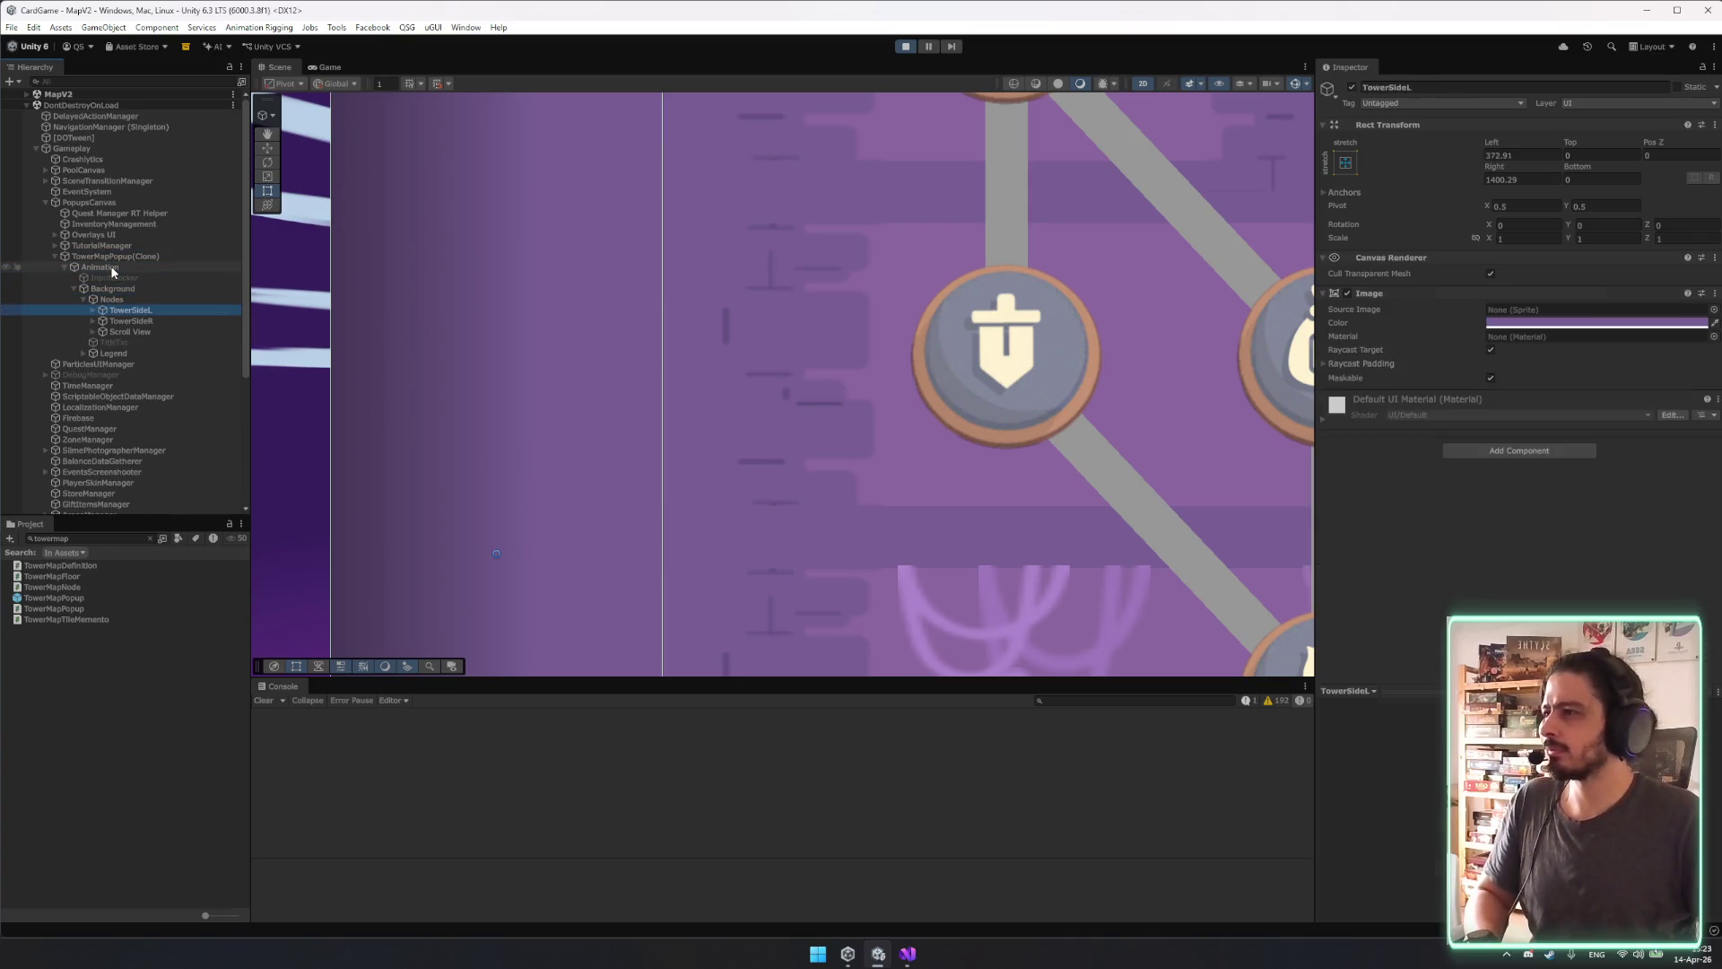
scroll(754, 398, down, 1)
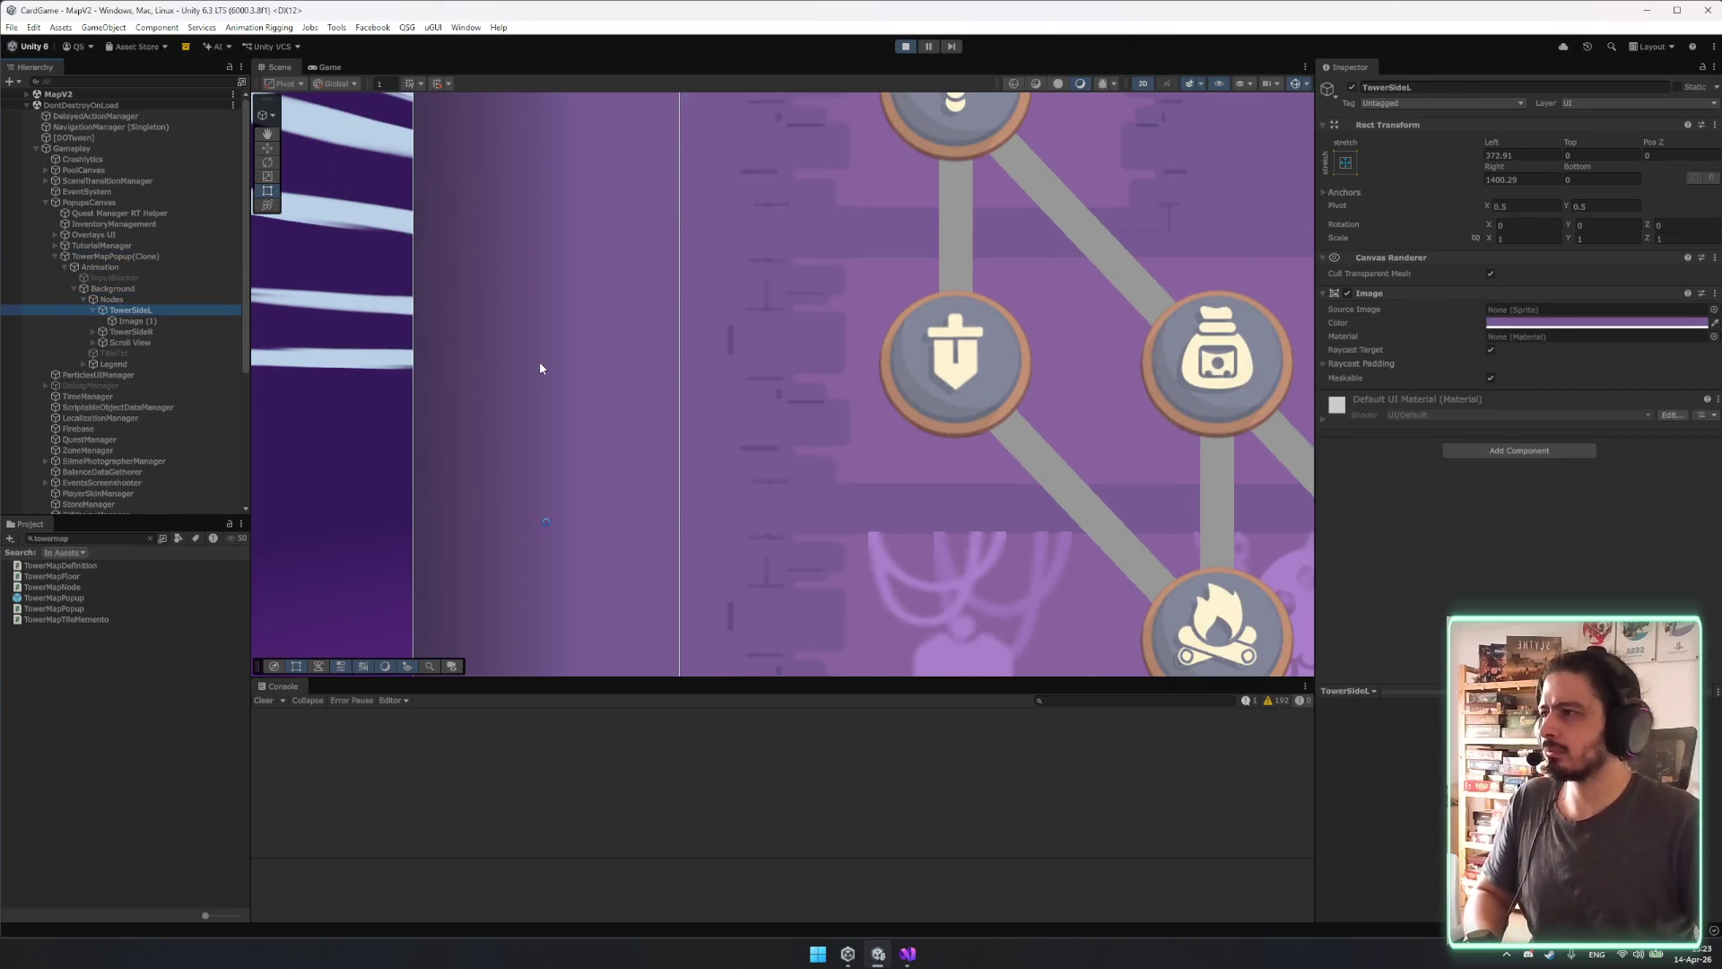
key(Down)
key(Down)
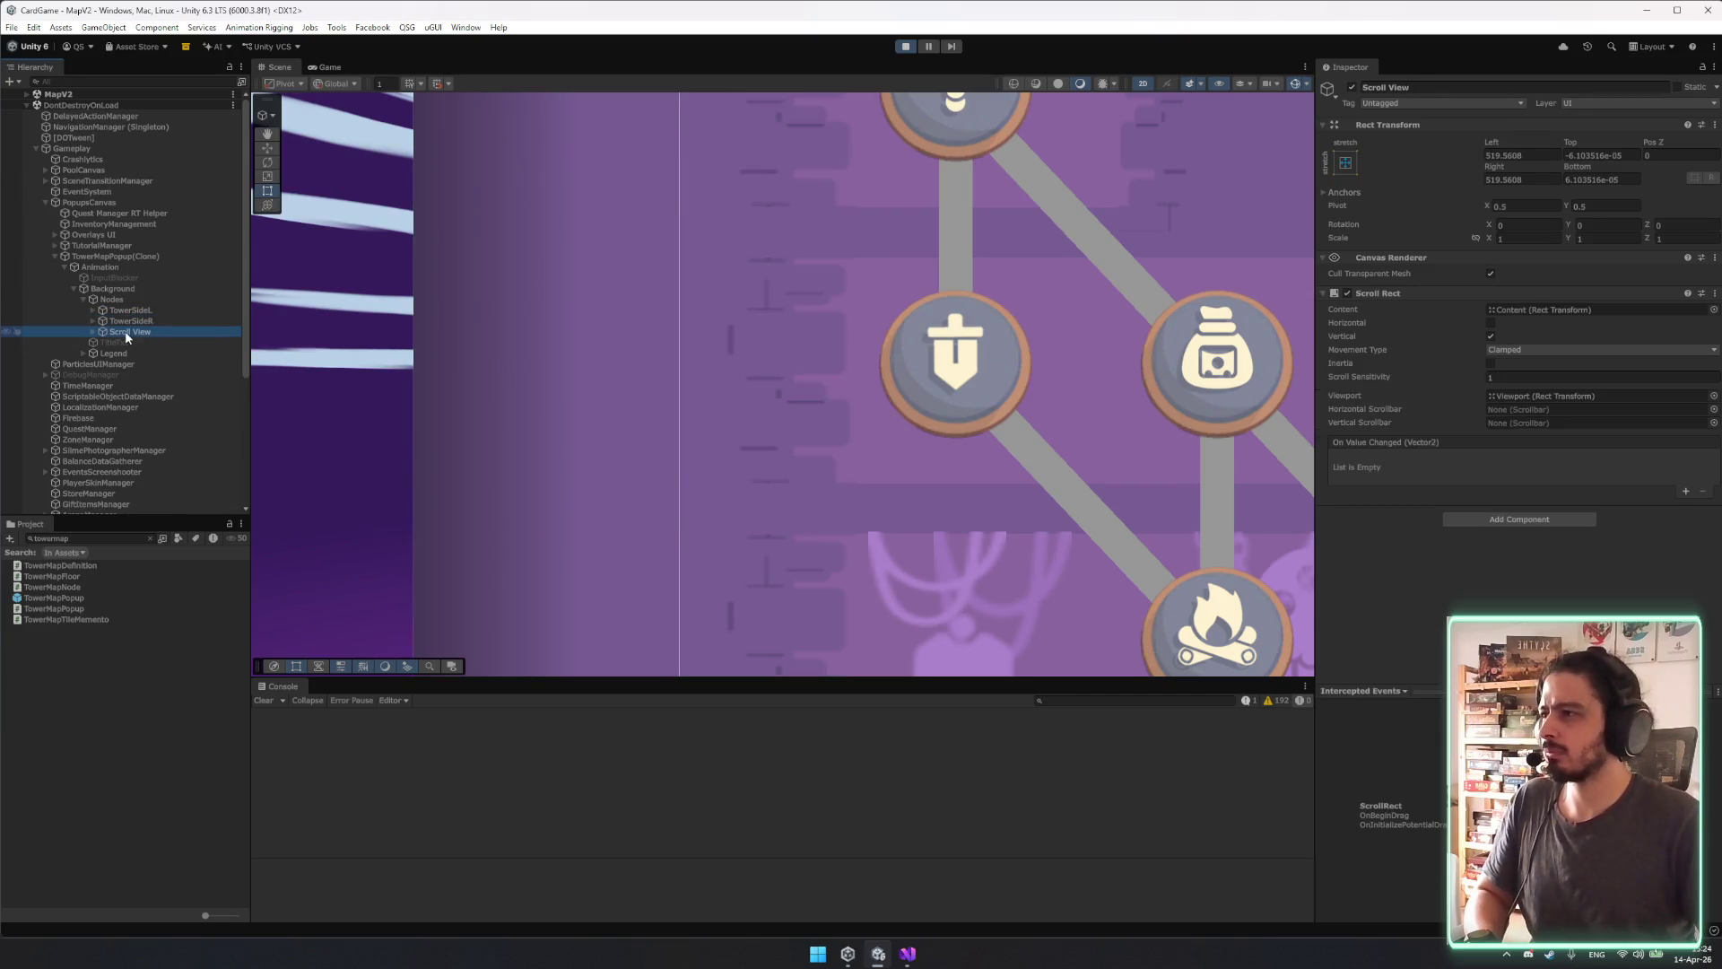
drag(143, 310, 144, 309)
Try widening TowerSideL past the dagger node in the Scene view, undoing both attempts.
click(568, 467)
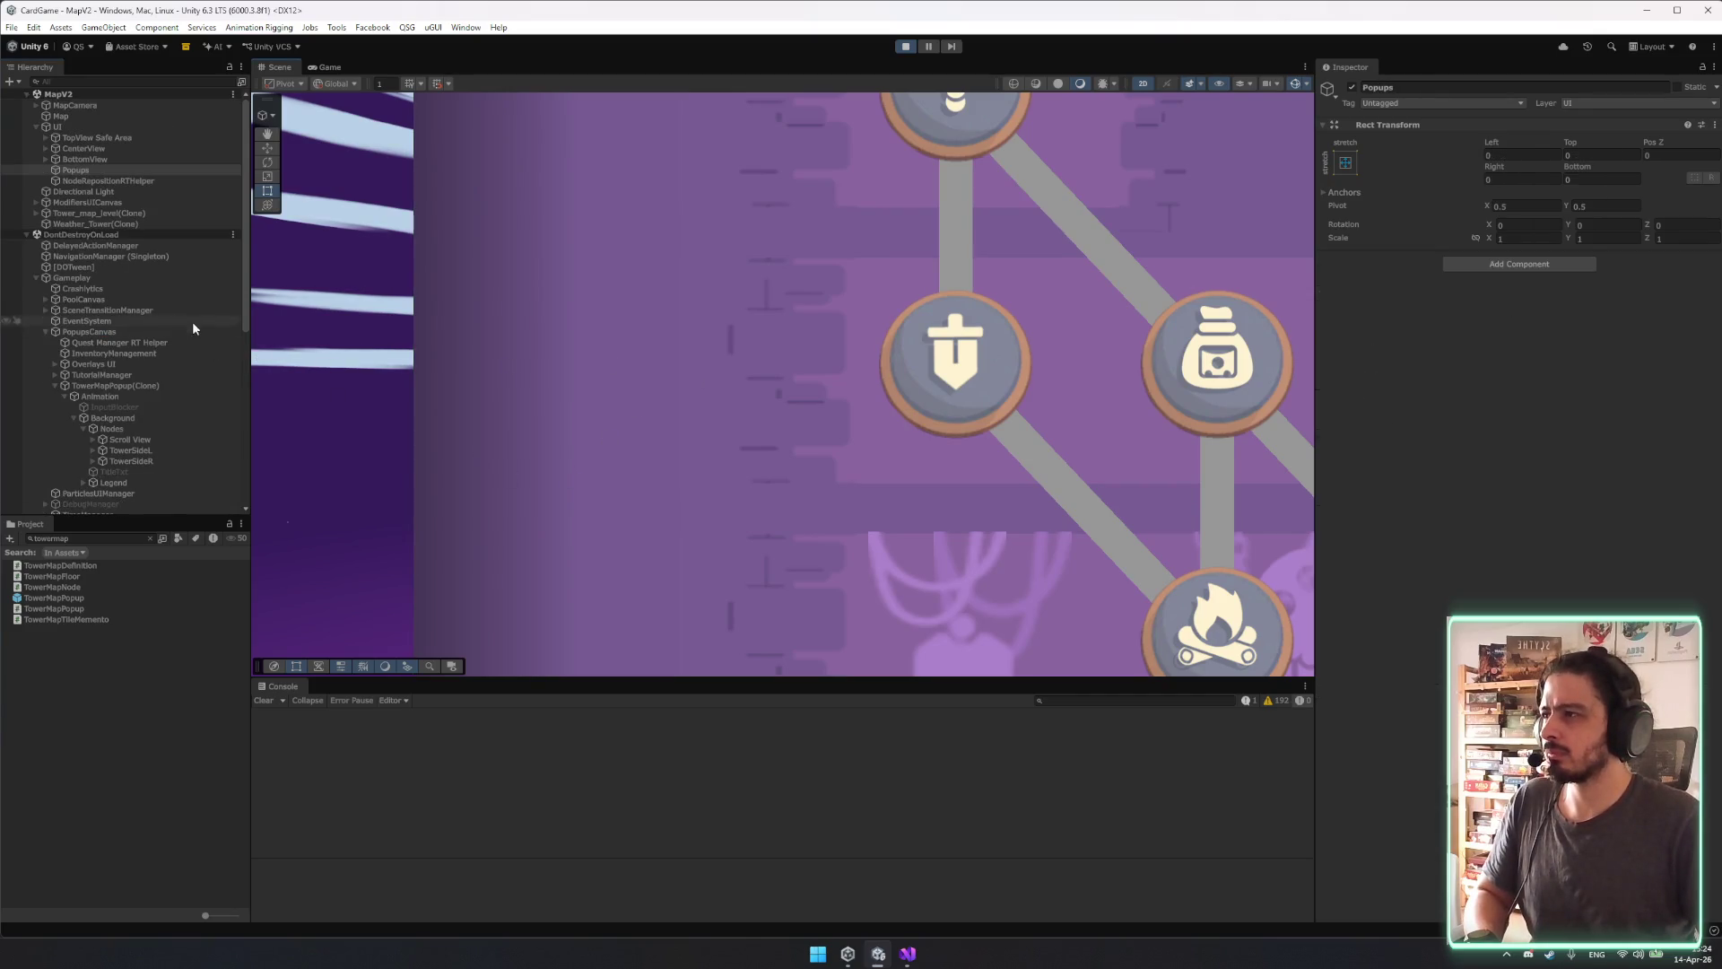
click(299, 304)
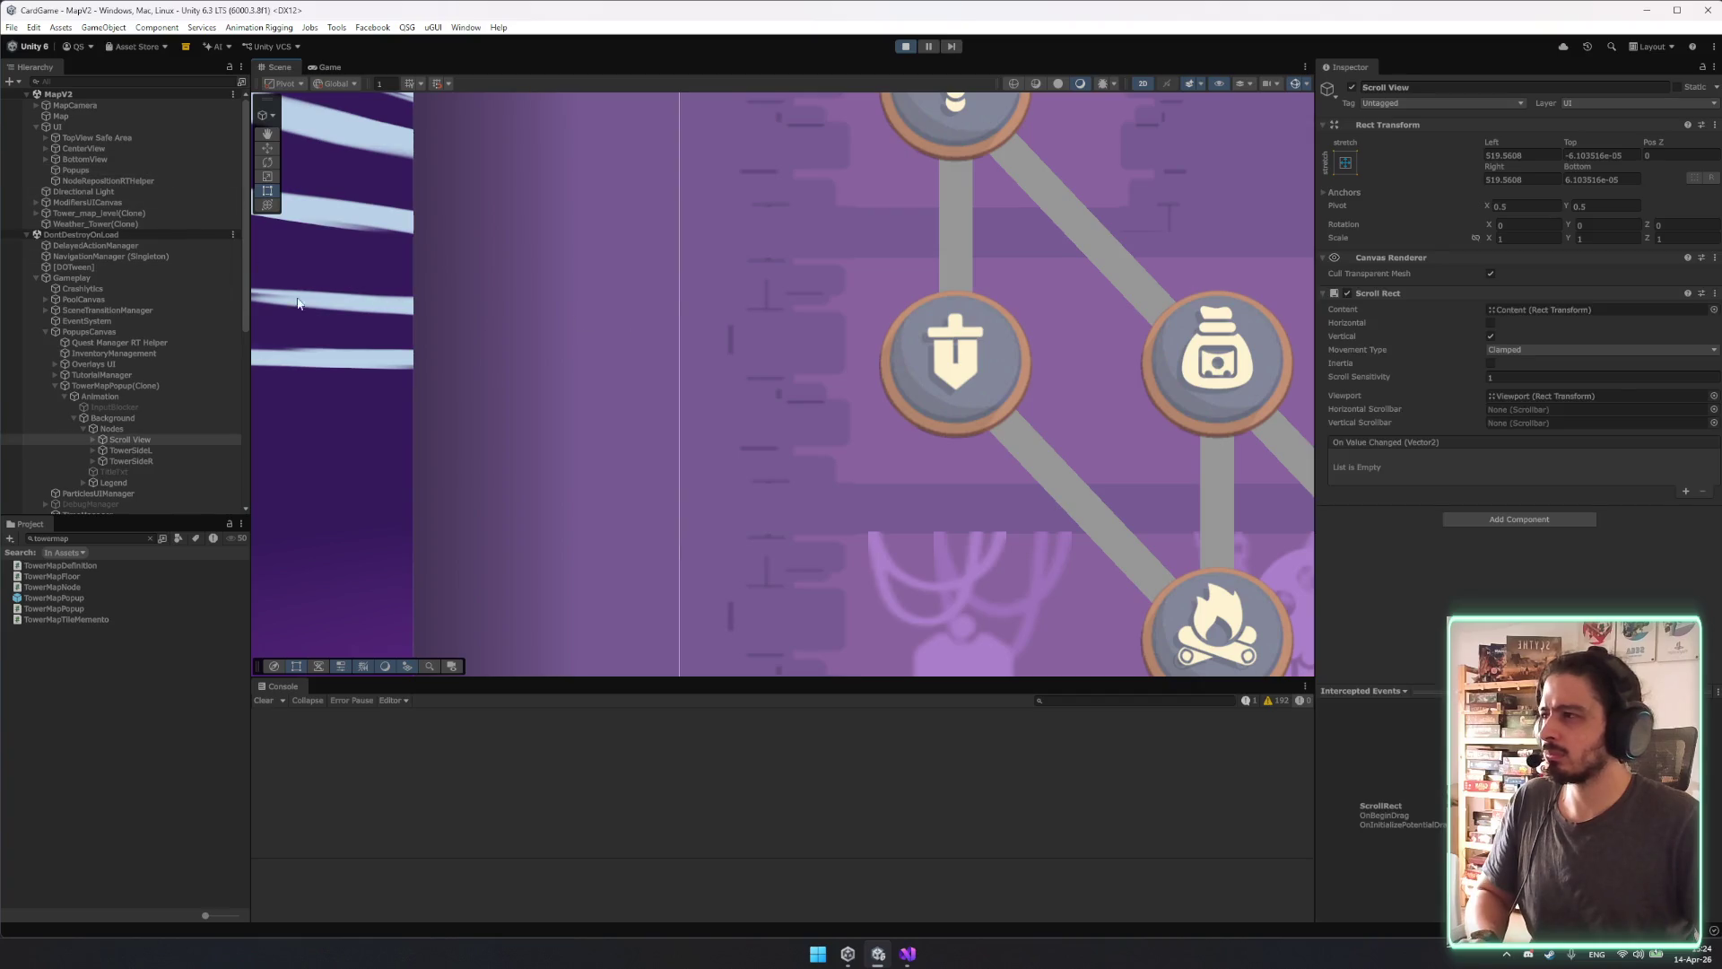
click(154, 450)
drag(682, 398, 1085, 418)
key(ctrl+z)
key(r)
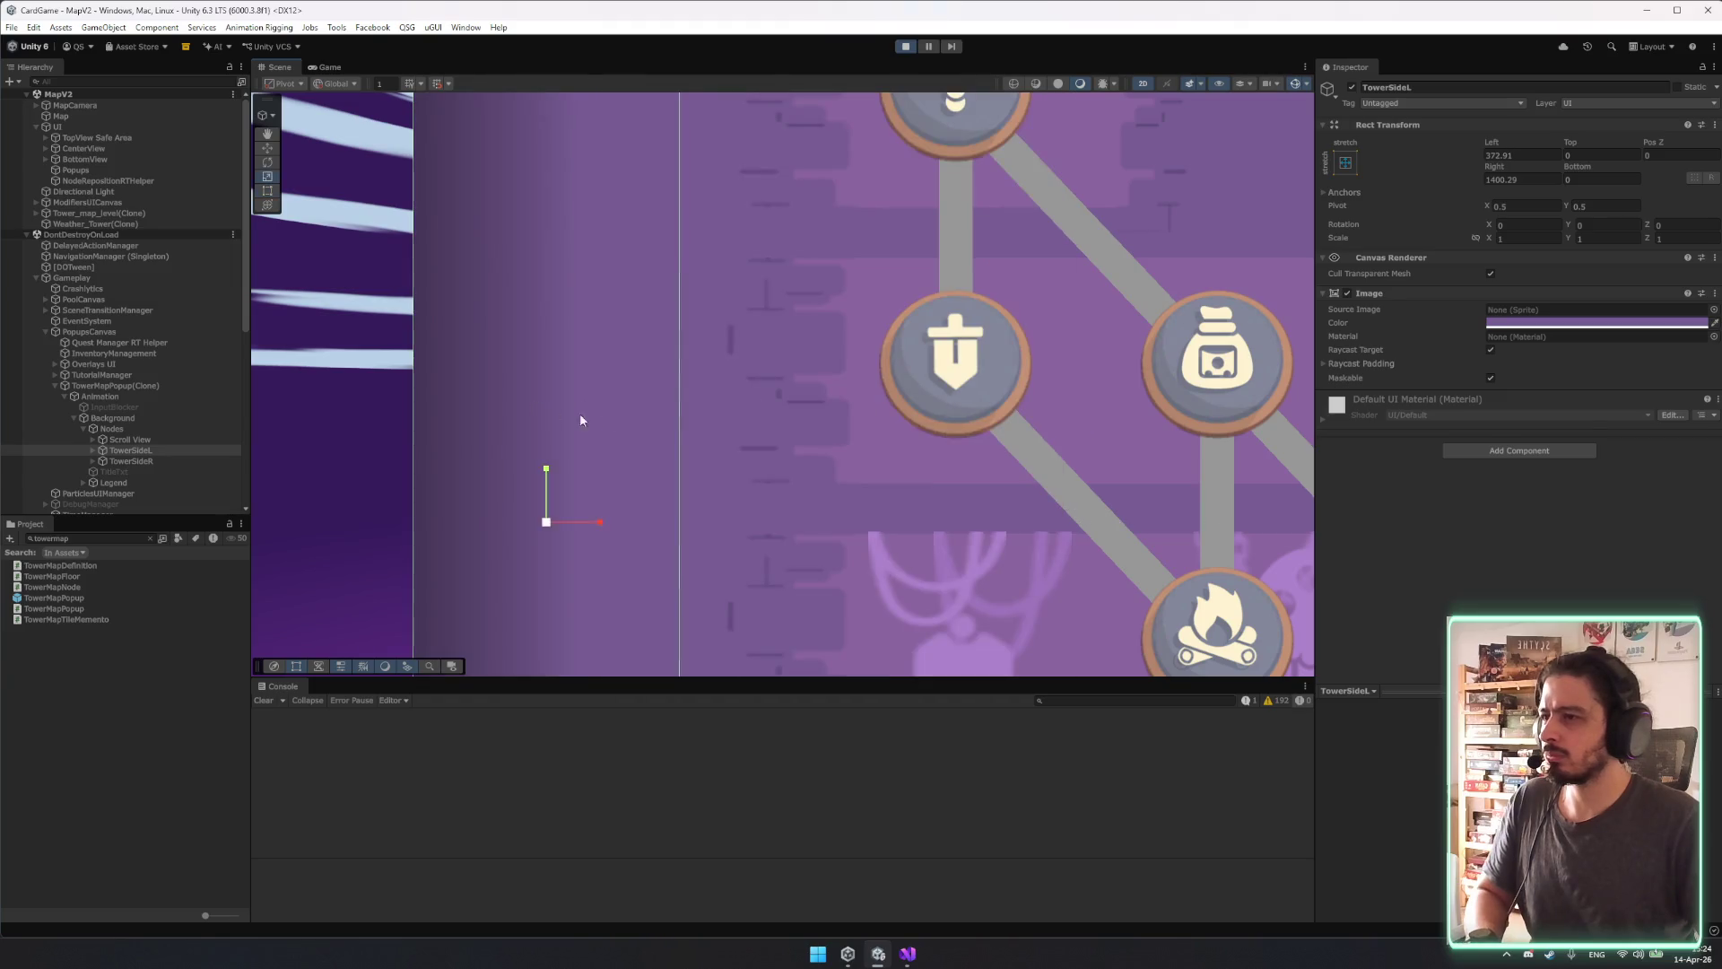
mouse_move(681, 433)
mouse_down()
mouse_move(987, 438)
mouse_move(692, 441)
mouse_move(706, 446)
mouse_up()
key(ctrl+z)
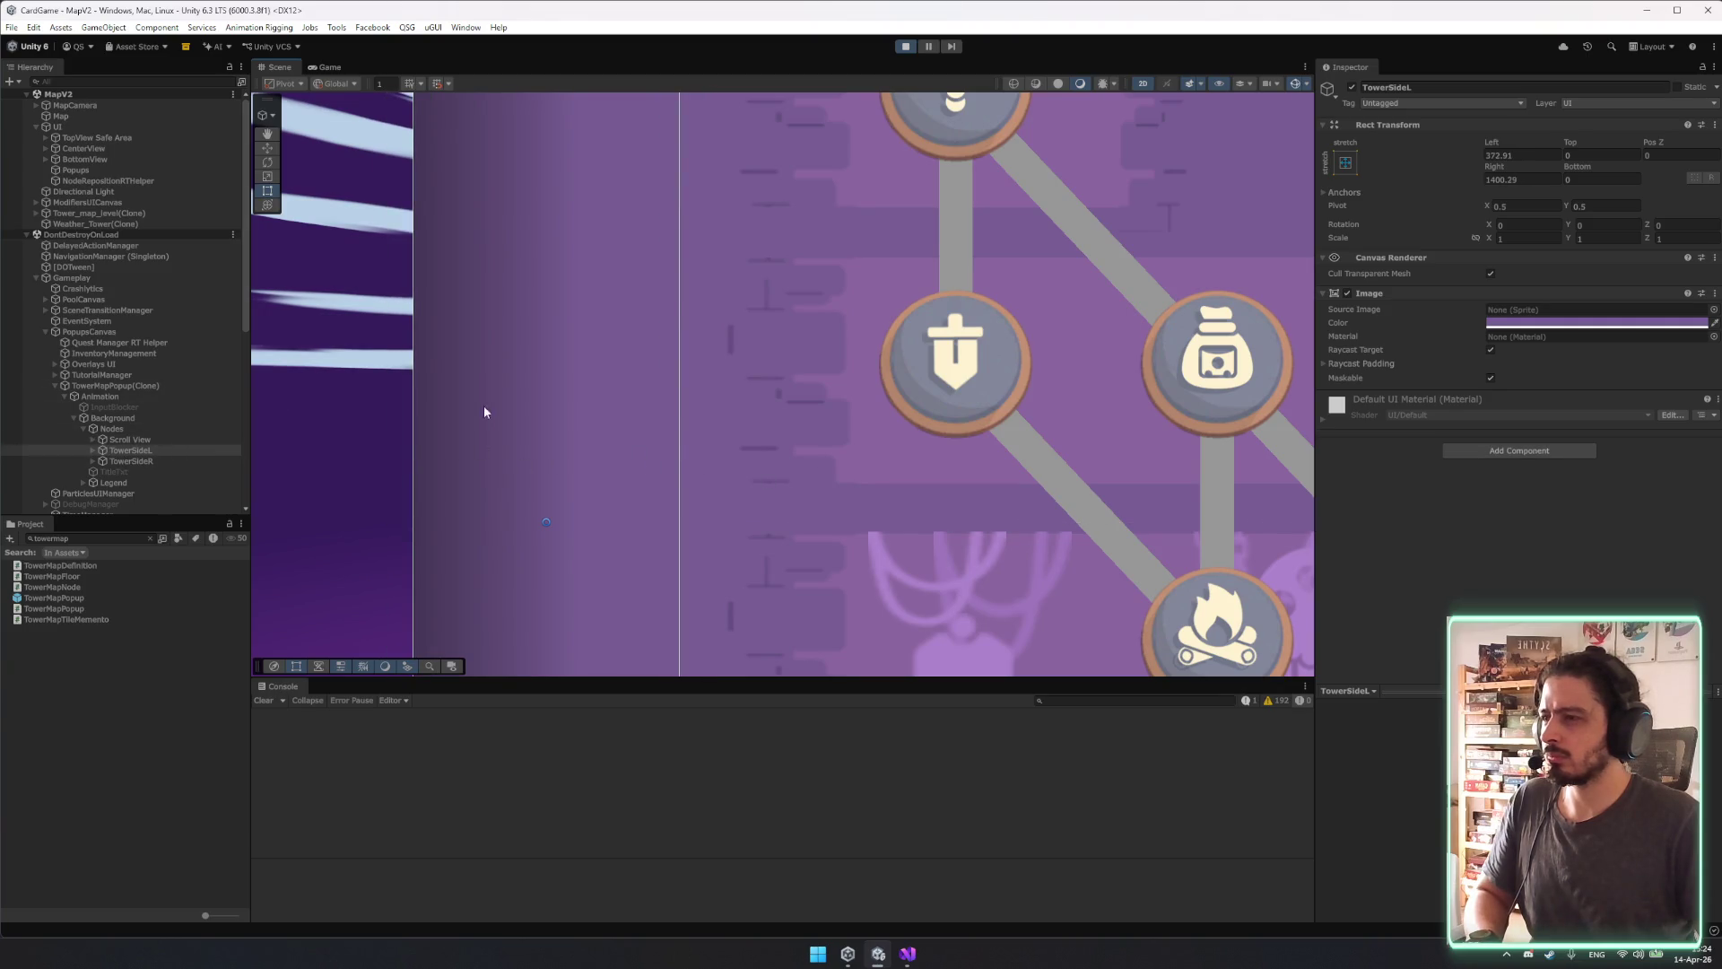
Frame the Popups object in the Scene view, then select Legend and Nodes.
click(493, 454)
key(f)
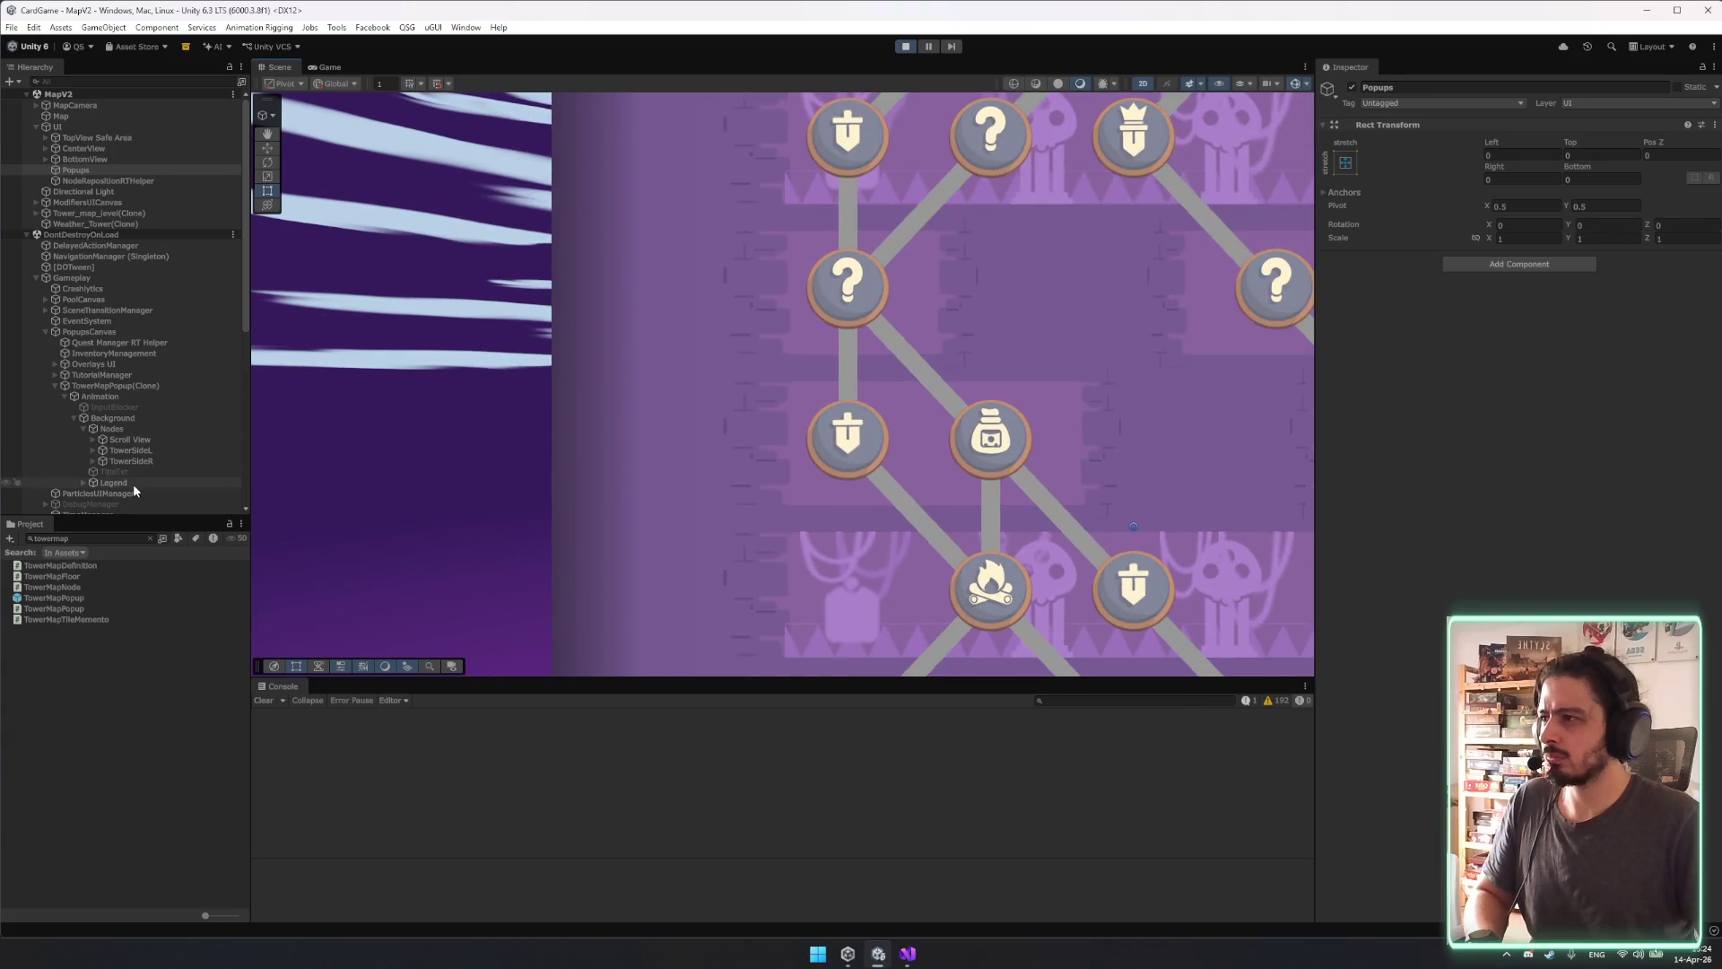
click(132, 483)
scroll(148, 462, down, 8)
click(143, 188)
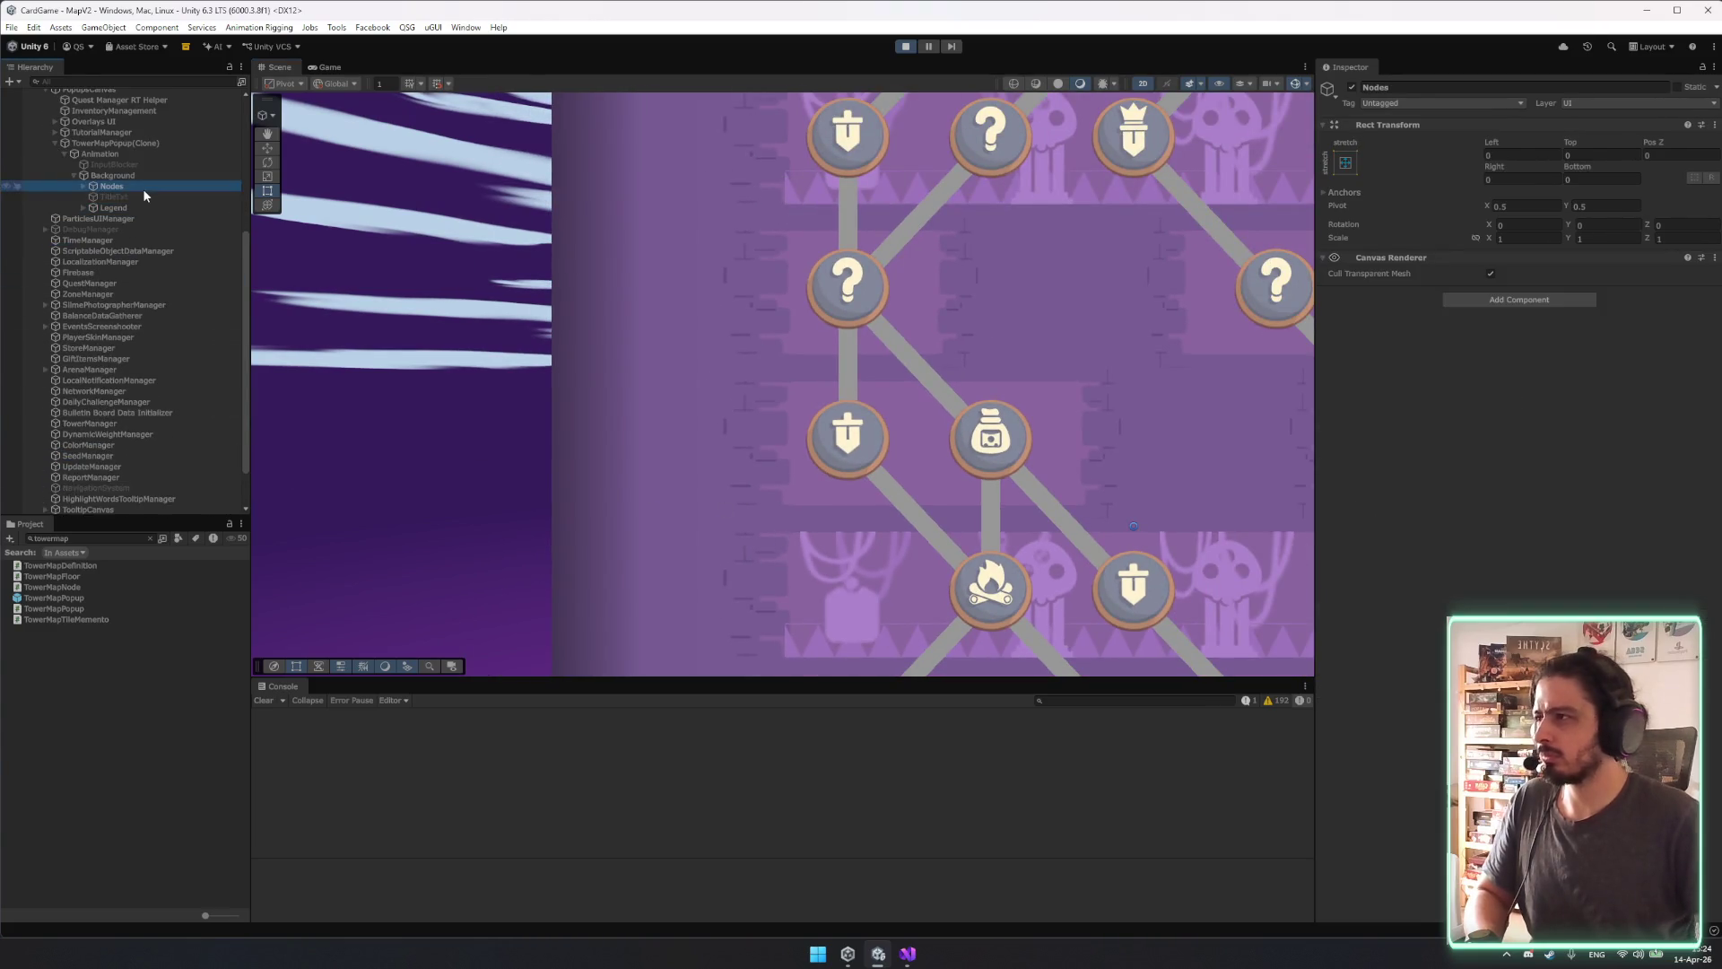
Walk the Hierarchy through Background, Legend and Nodes to select OutsideTower under Scroll View > Viewport.
key(Down)
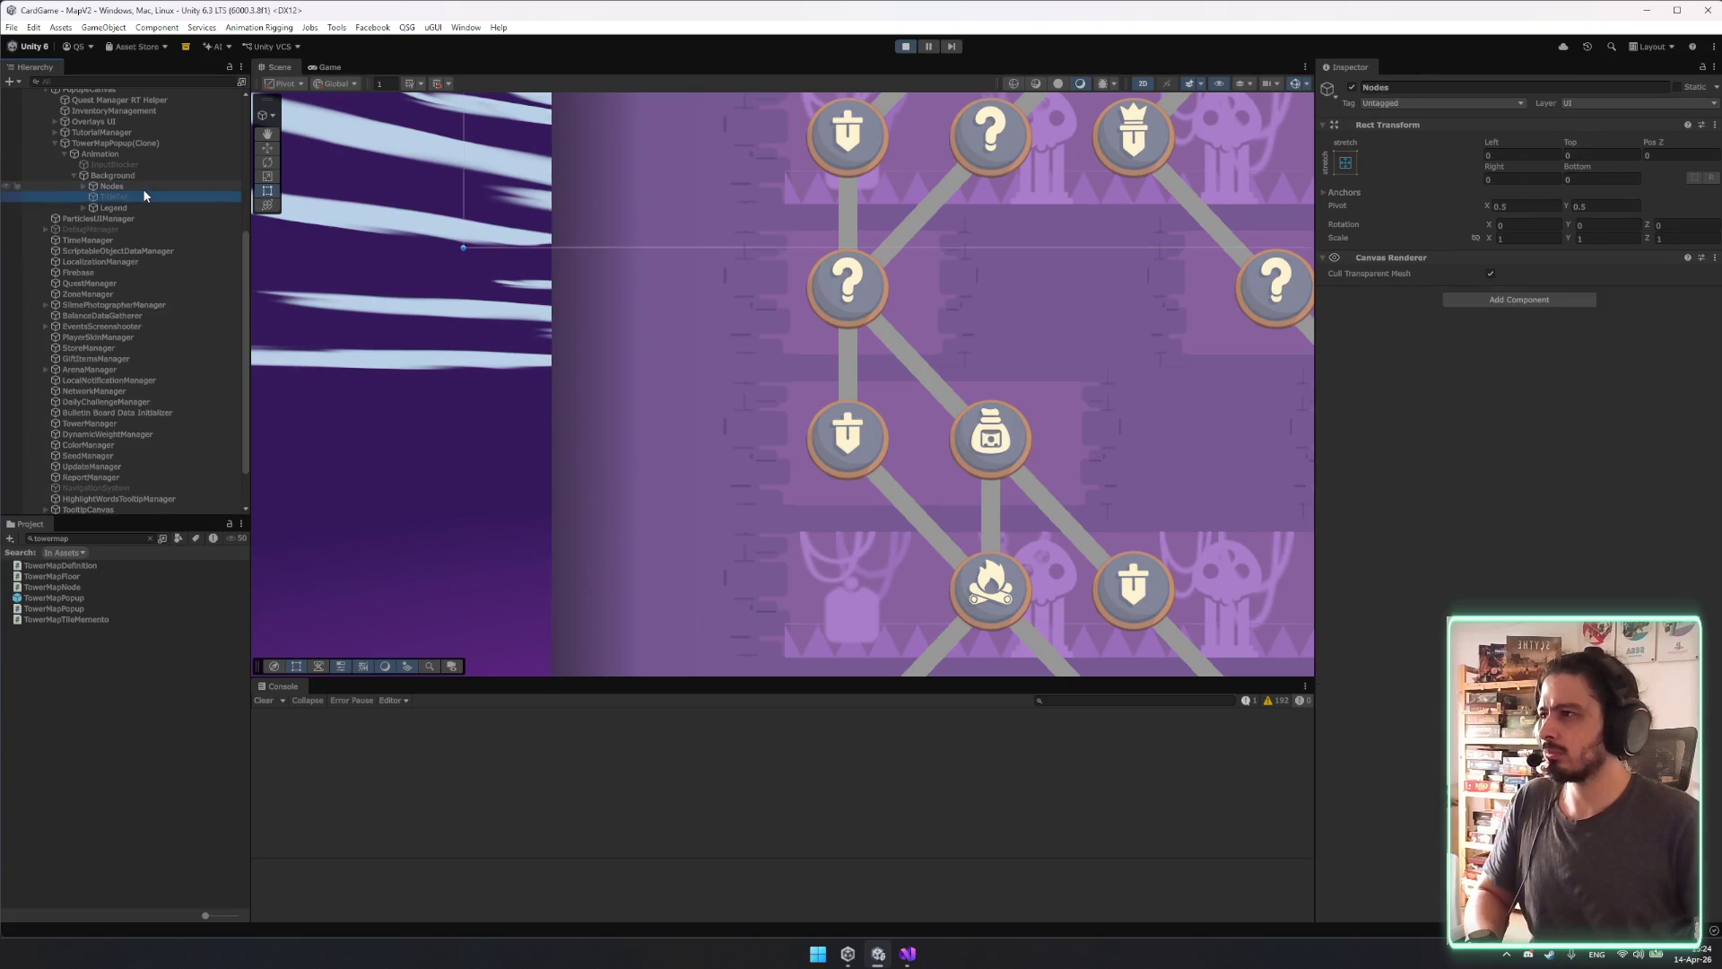
key(Down)
key(Left)
key(Left)
key(Right)
key(Down)
key(Down)
key(Down)
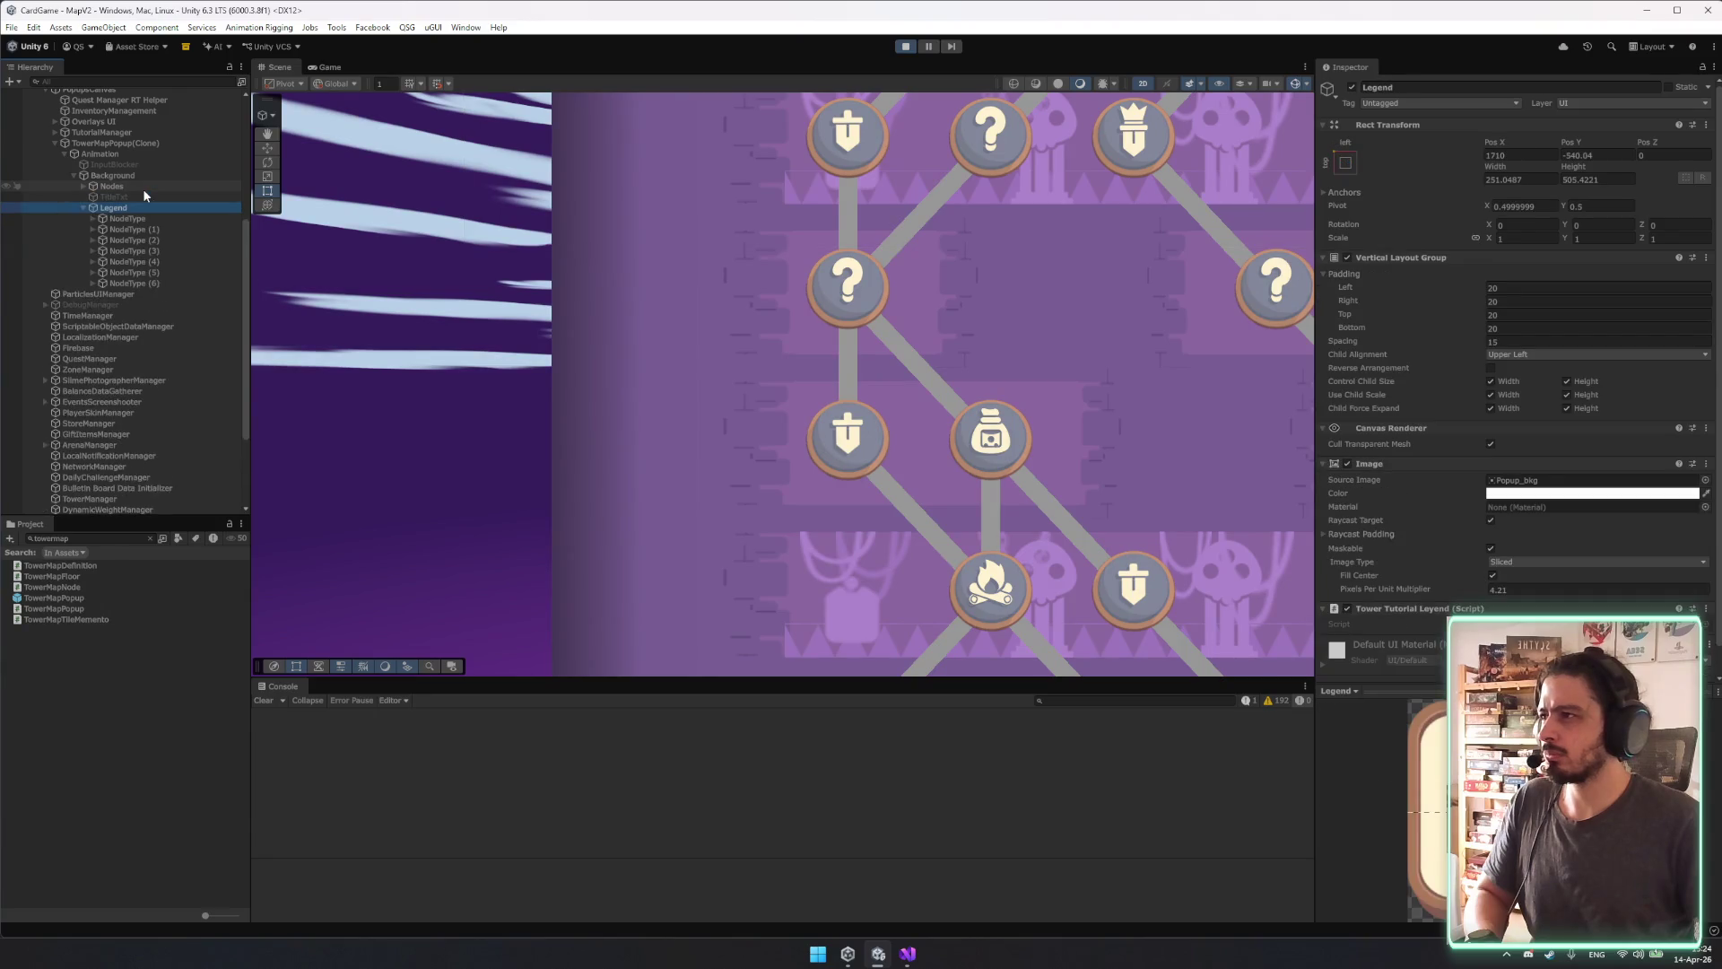
key(Left)
key(Up)
key(Up)
key(Right)
key(Down)
key(Down)
key(Right)
key(Down)
key(Down)
key(Down)
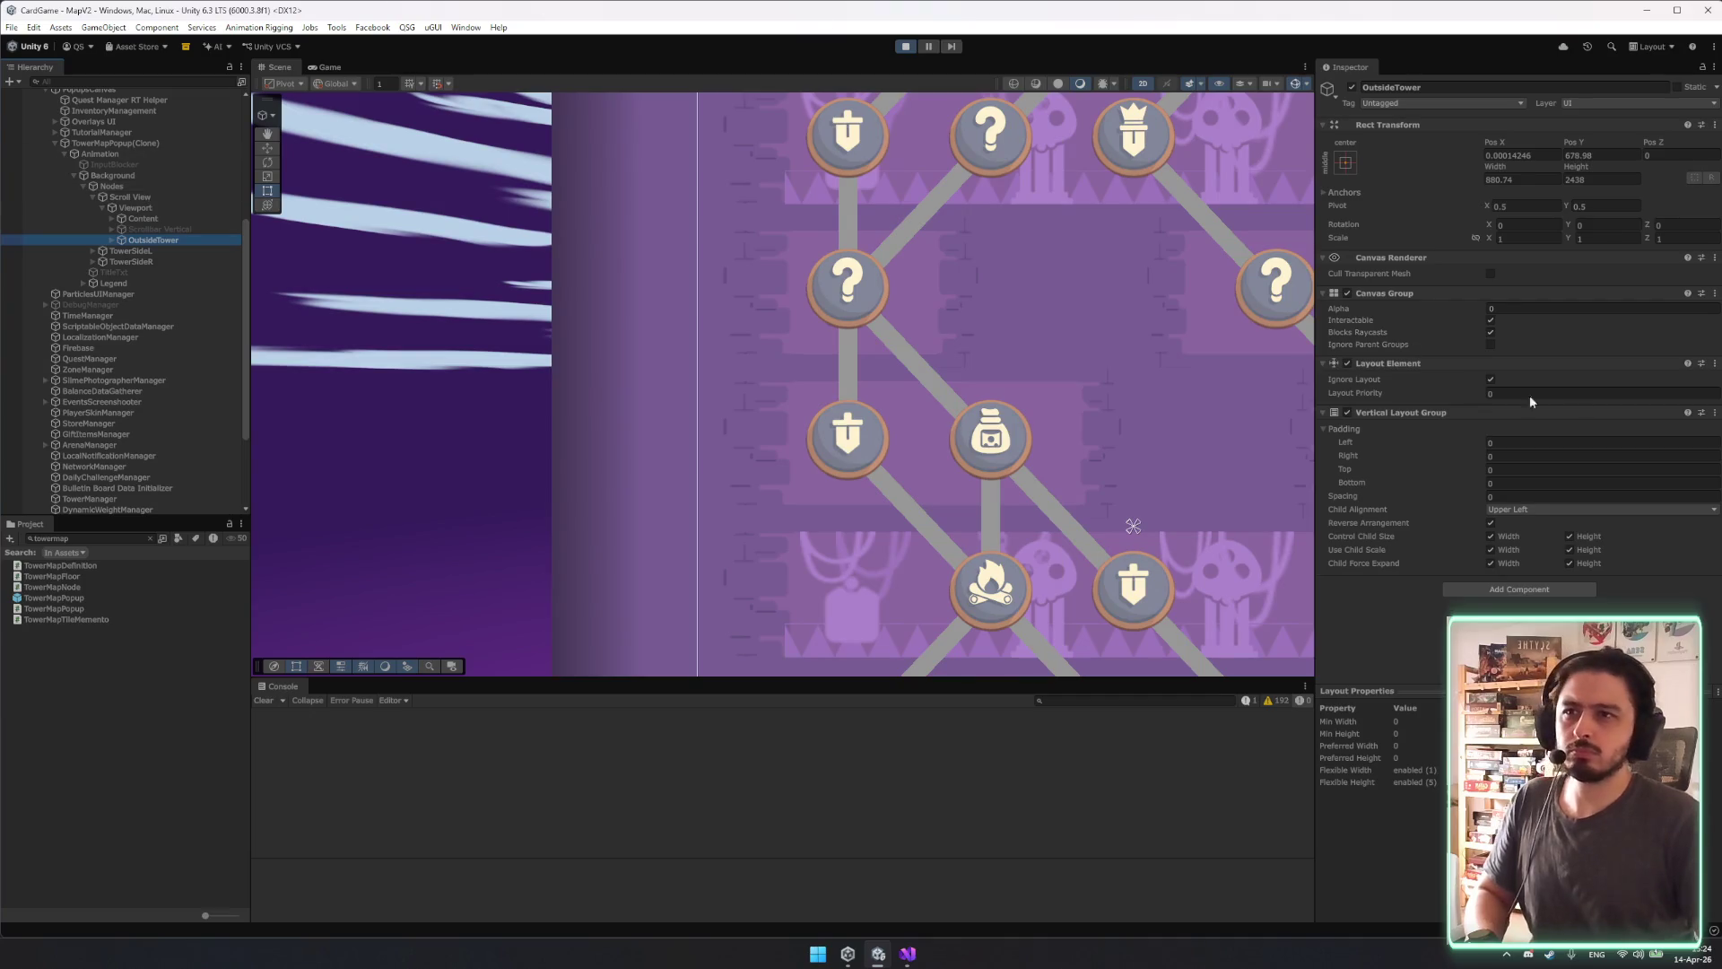
Make OutsideTower nearly opaque and apply the stretch-stretch anchor preset so it fills its parent.
drag(1444, 309, 1476, 309)
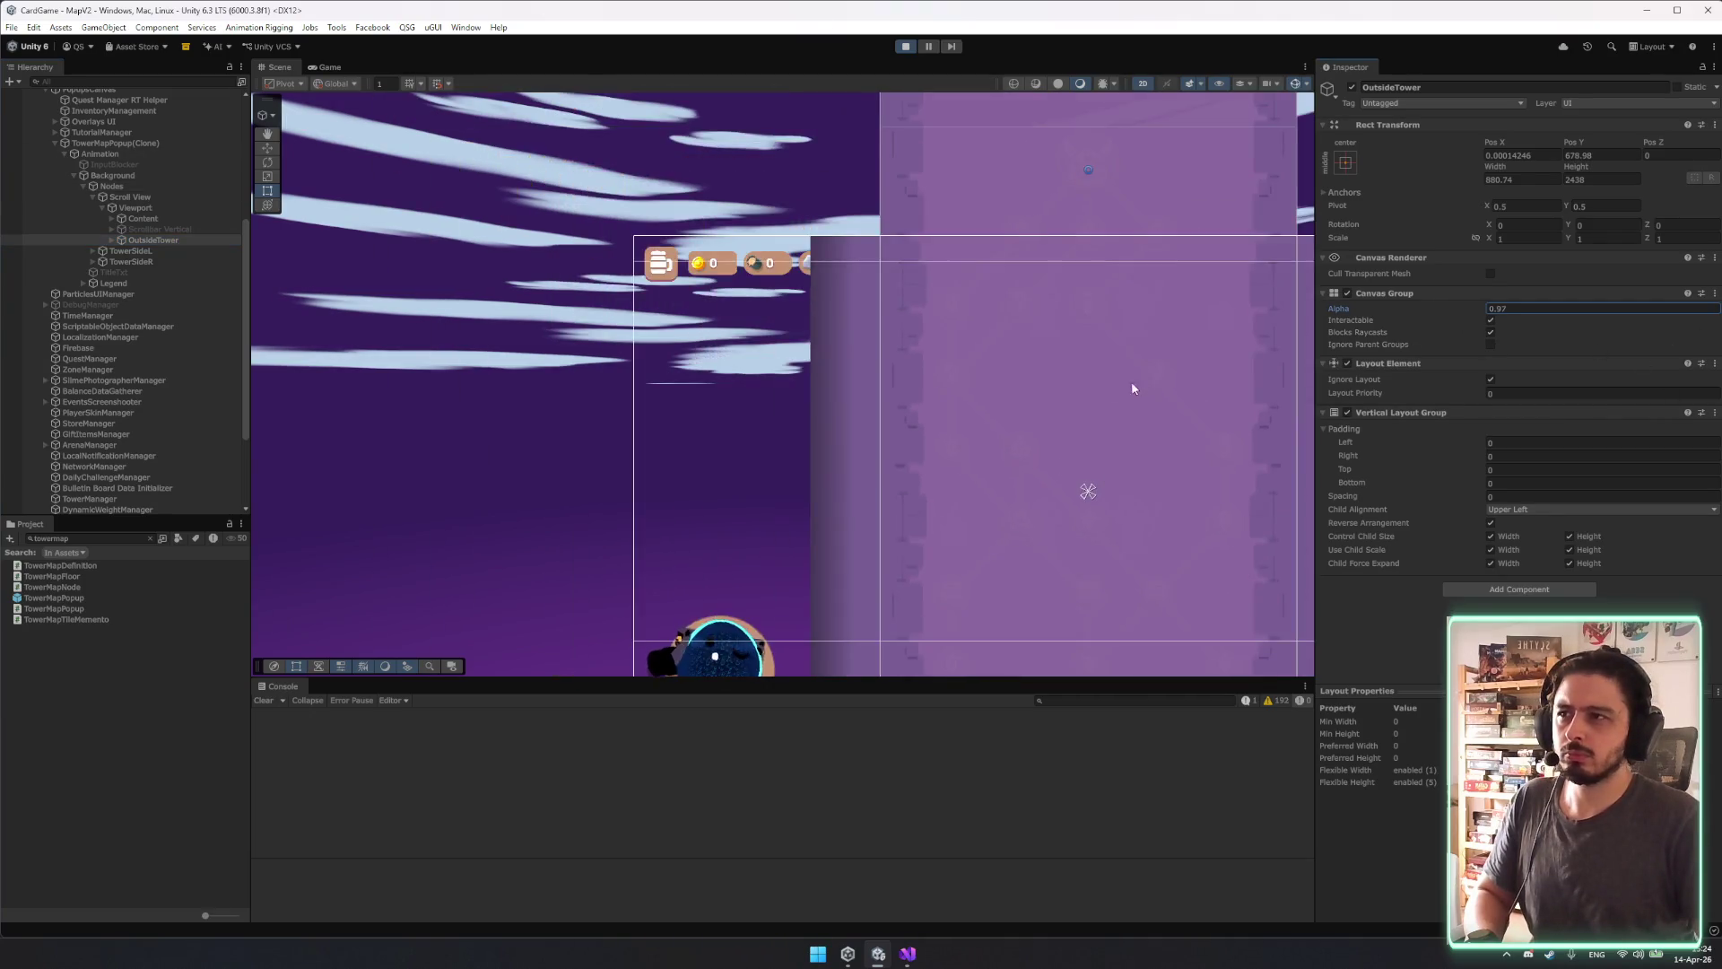
key(f)
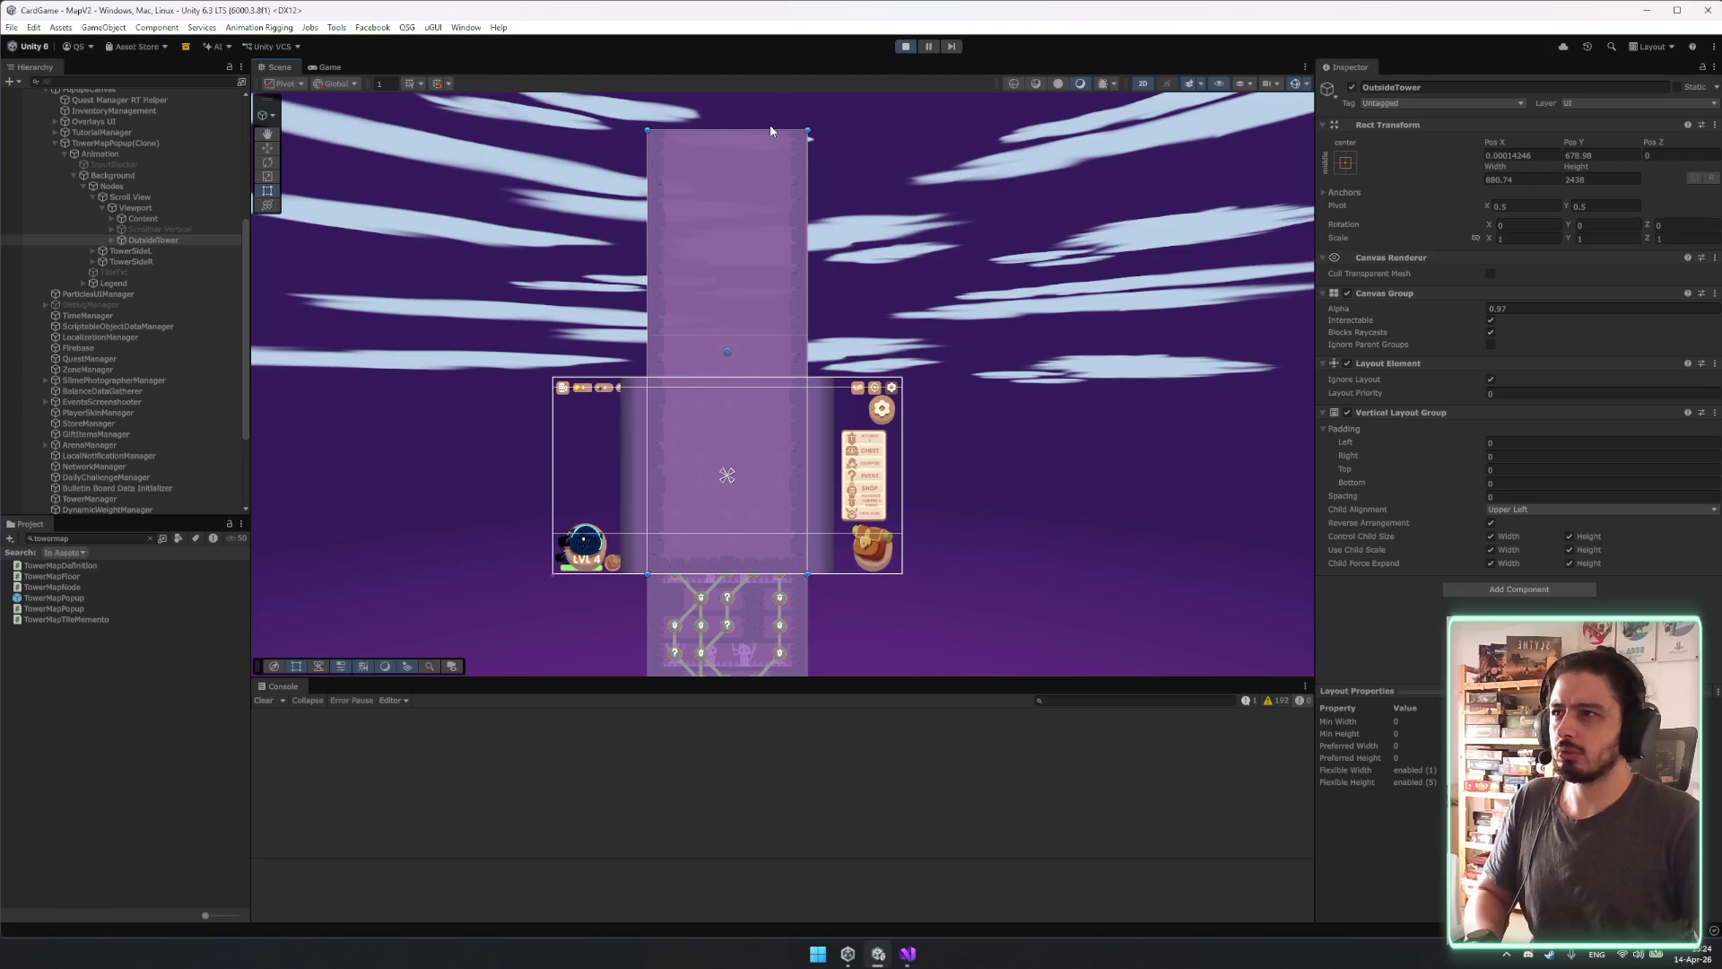
click(1344, 163)
click(1489, 367)
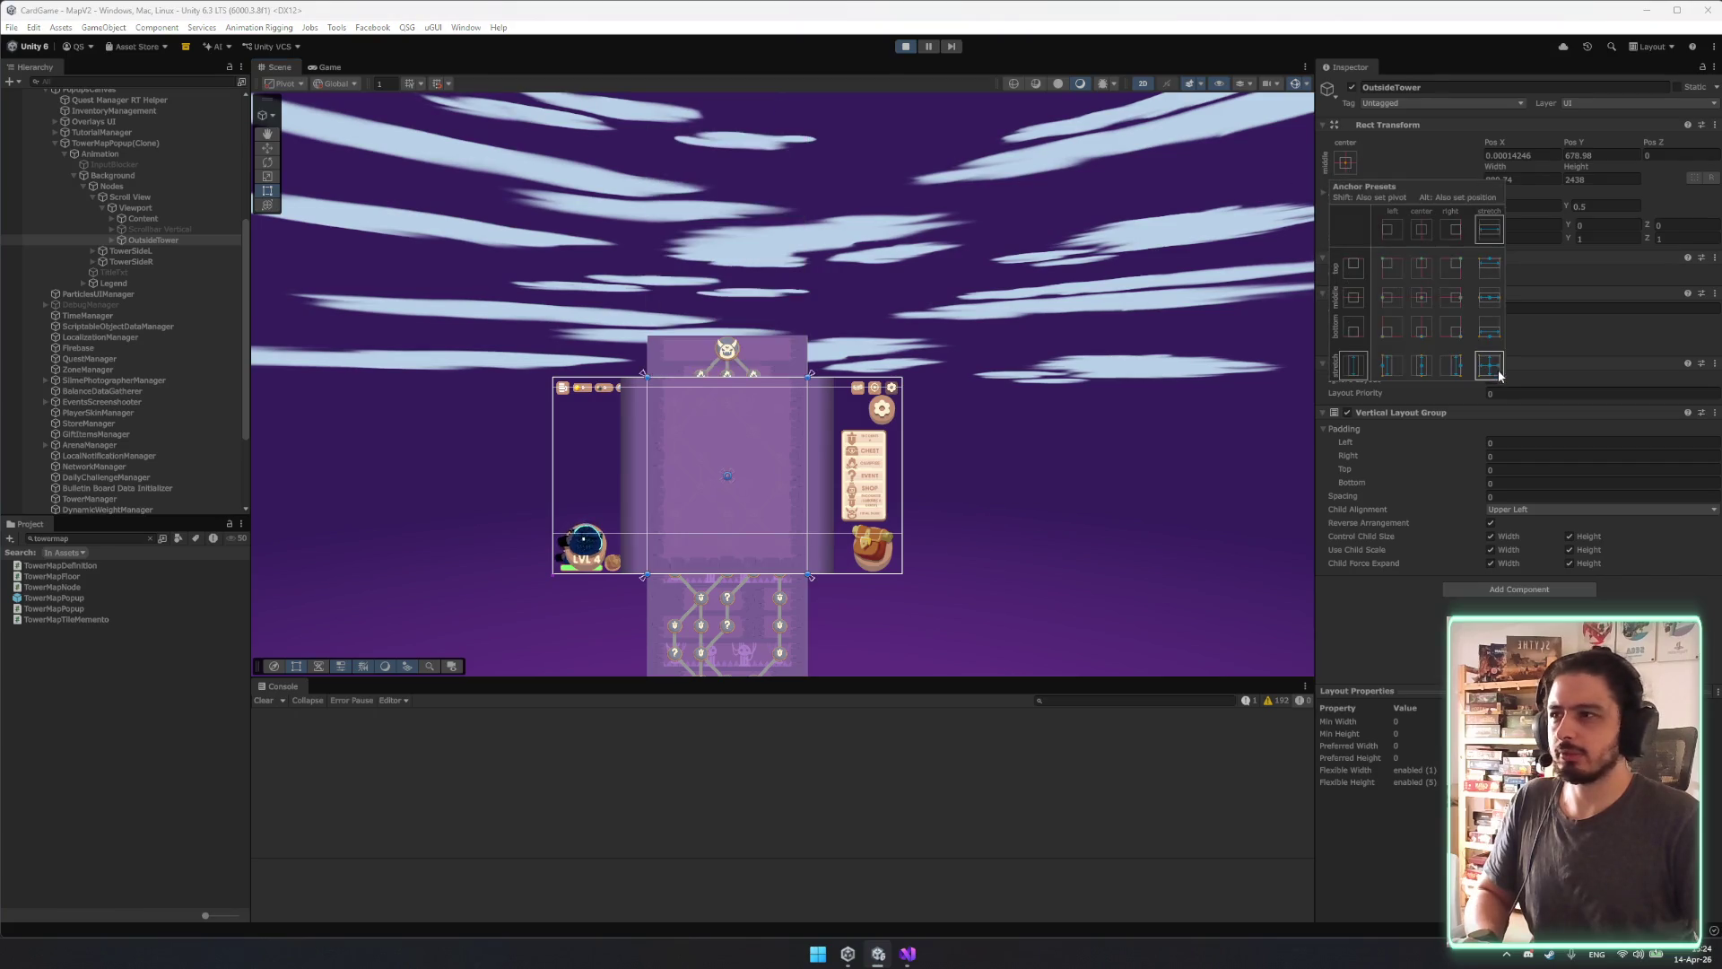
scroll(640, 395, up, 2)
click(640, 395)
scroll(643, 401, up, 2)
drag(789, 424, 739, 223)
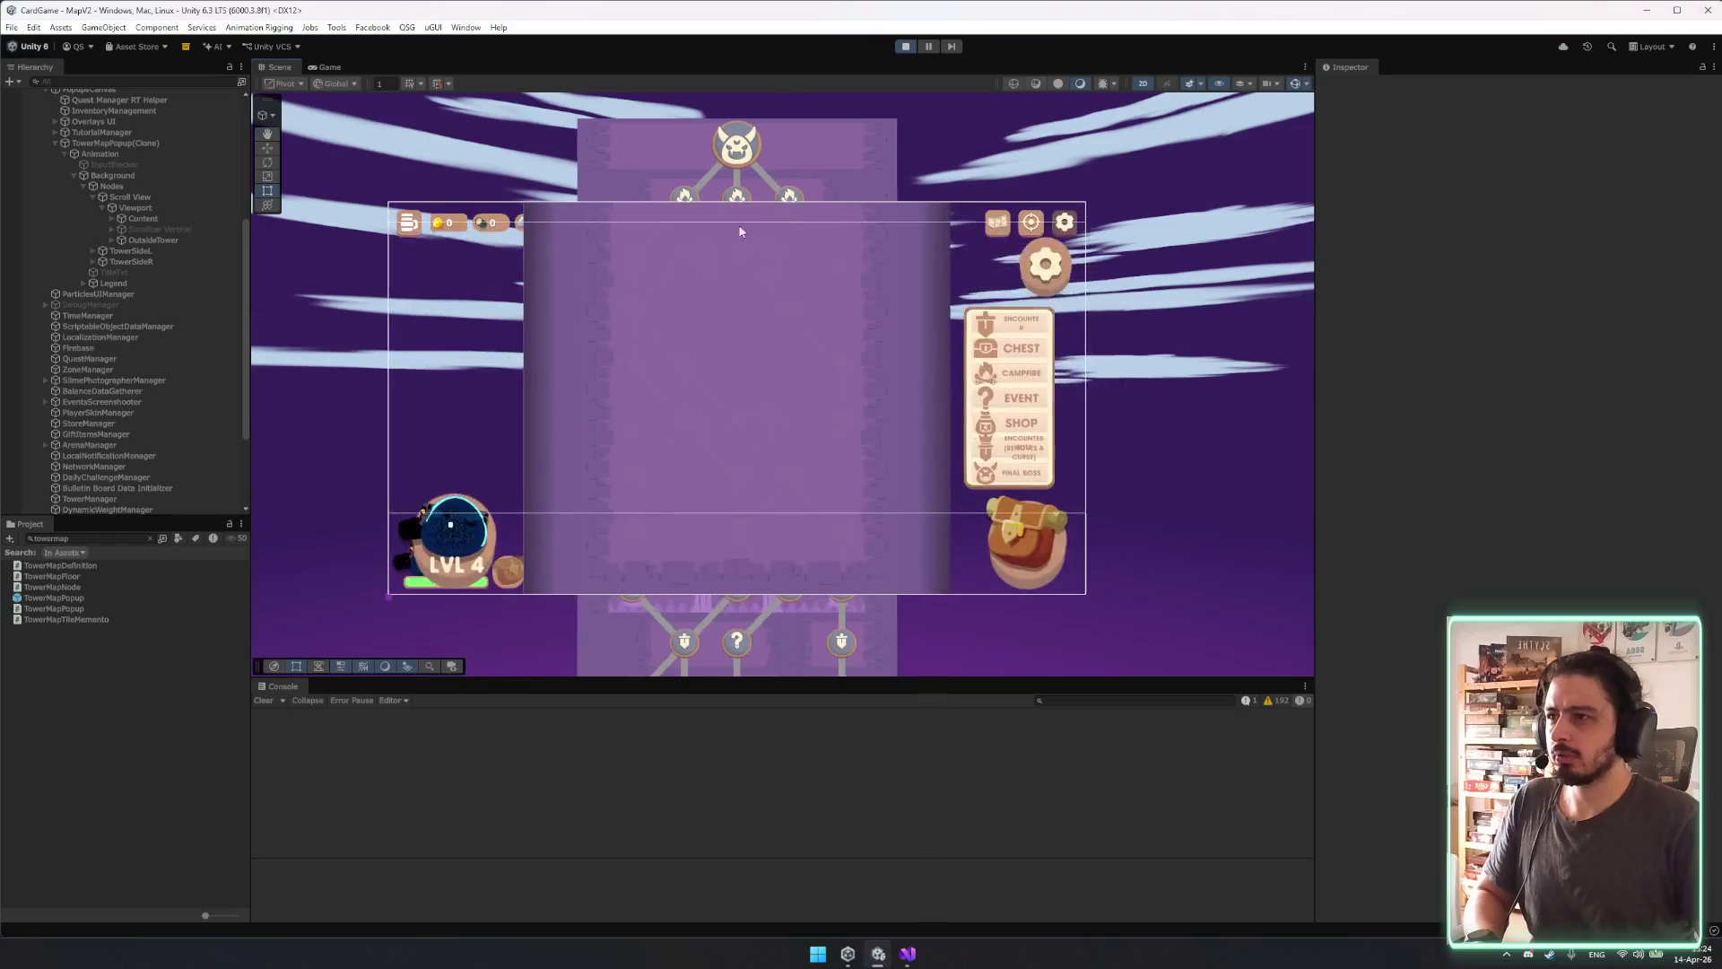
scroll(638, 342, up, 5)
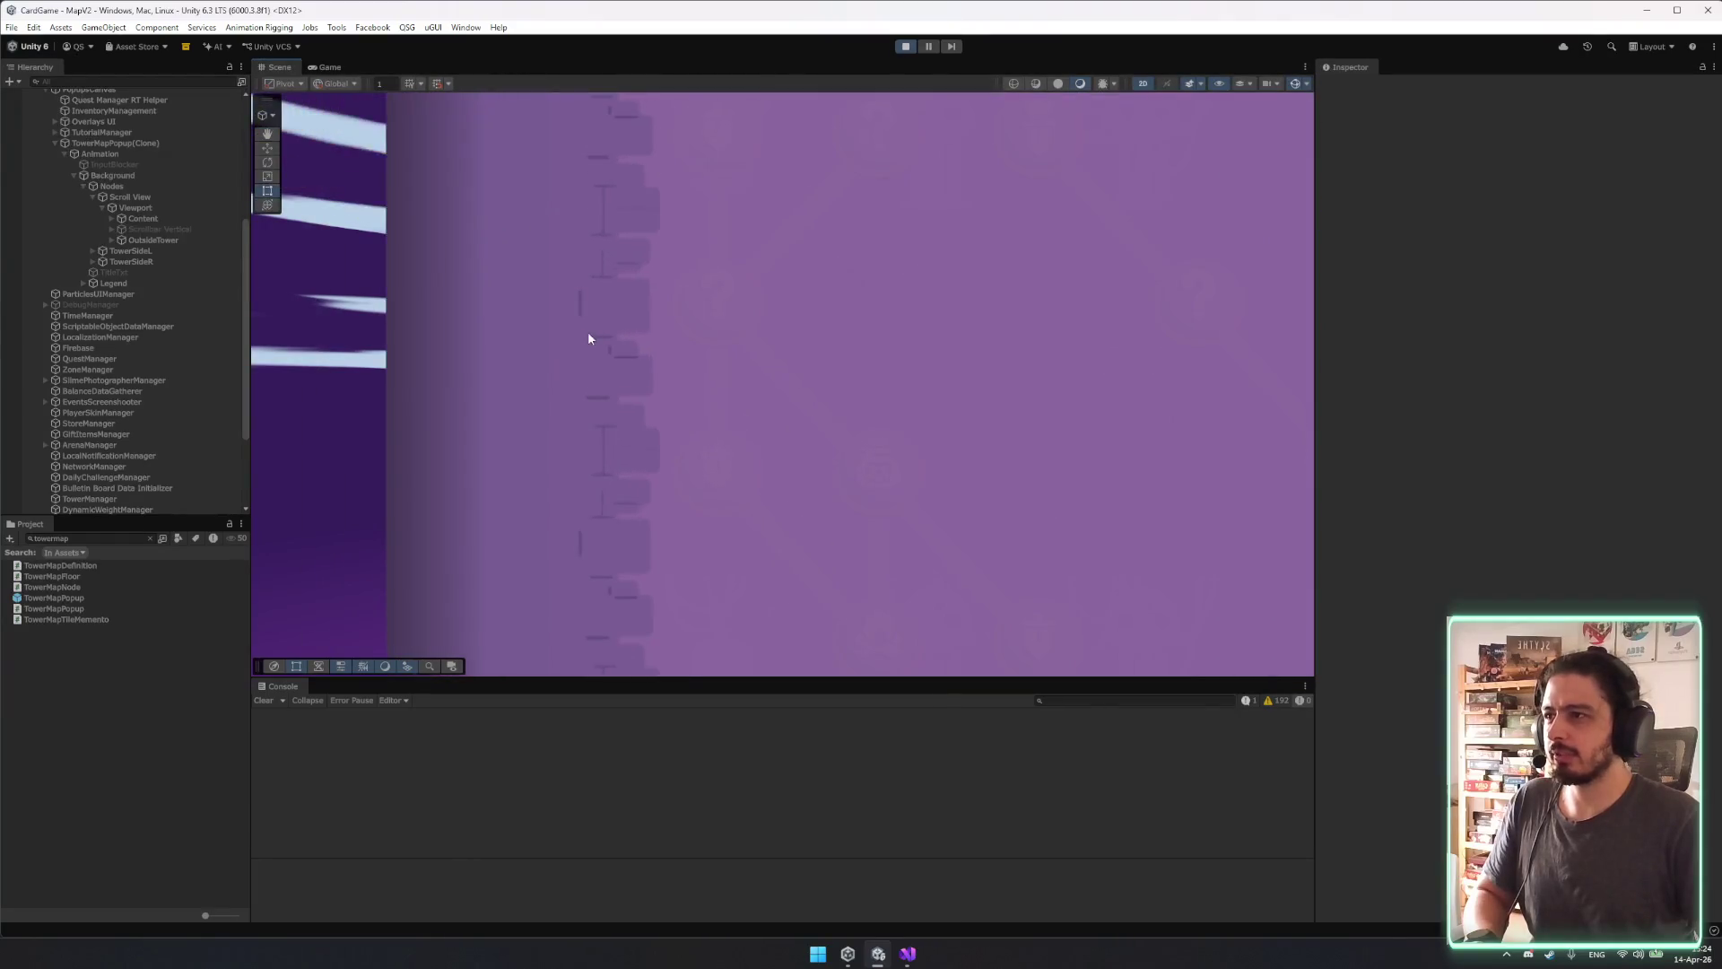
click(140, 220)
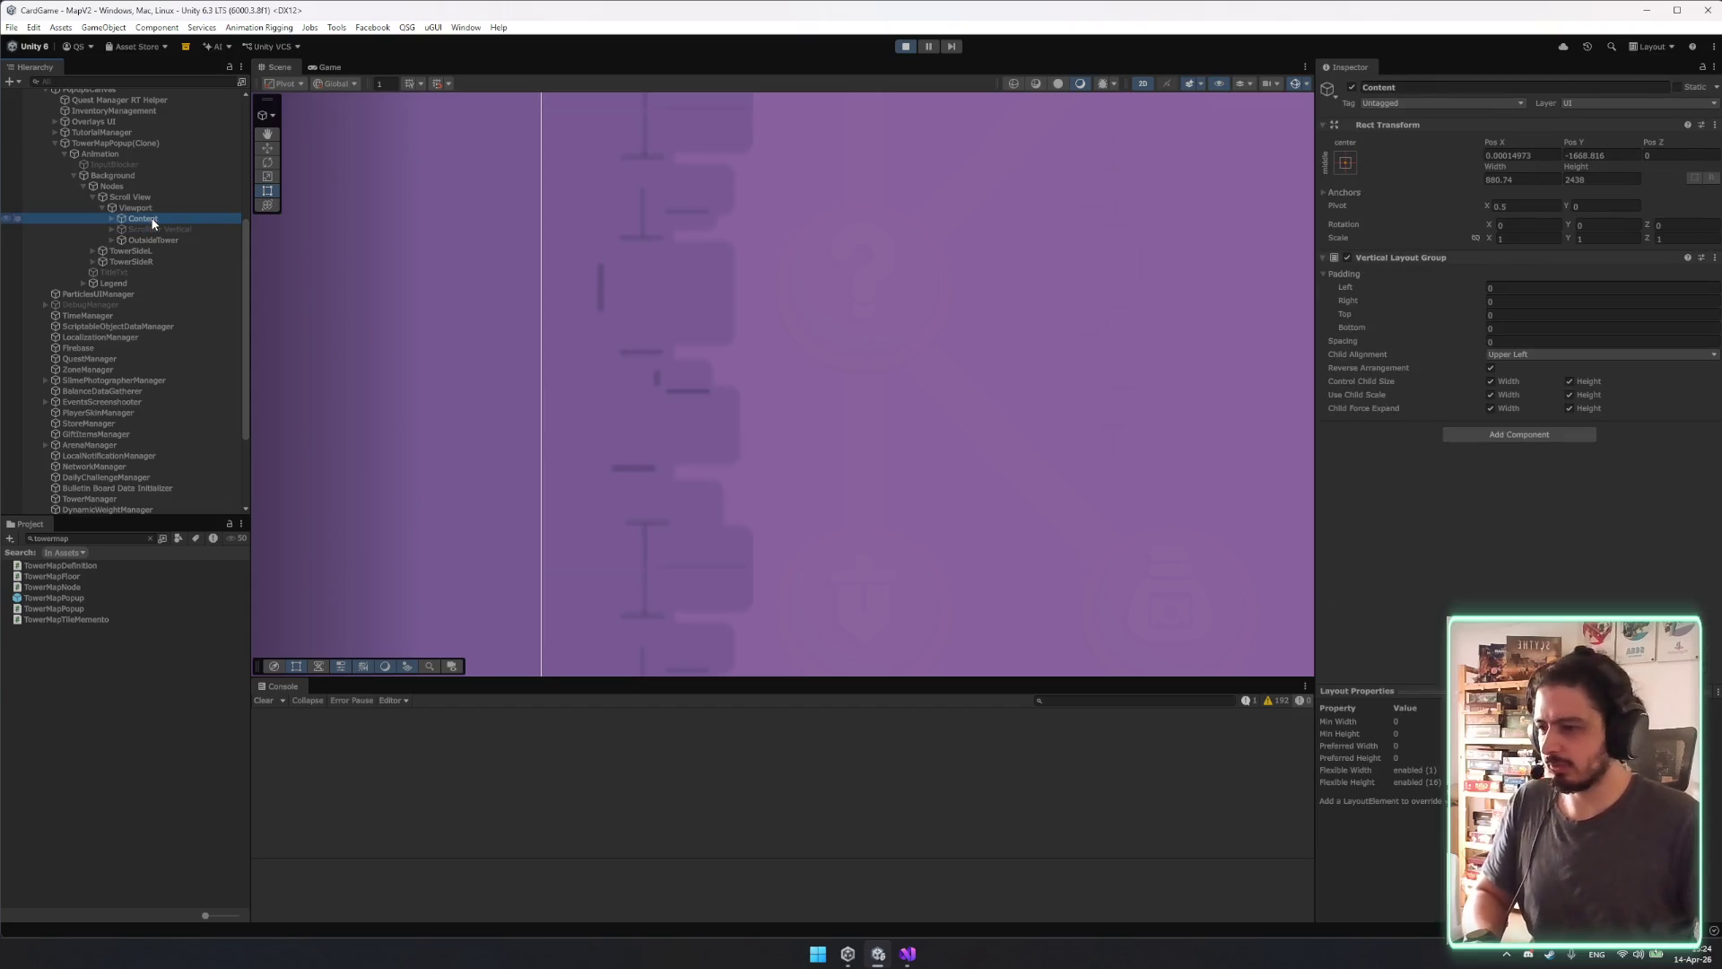
Inspect OutsideTower's and Content's children down to Floor1, then collapse them.
key(Down)
key(Down)
key(Right)
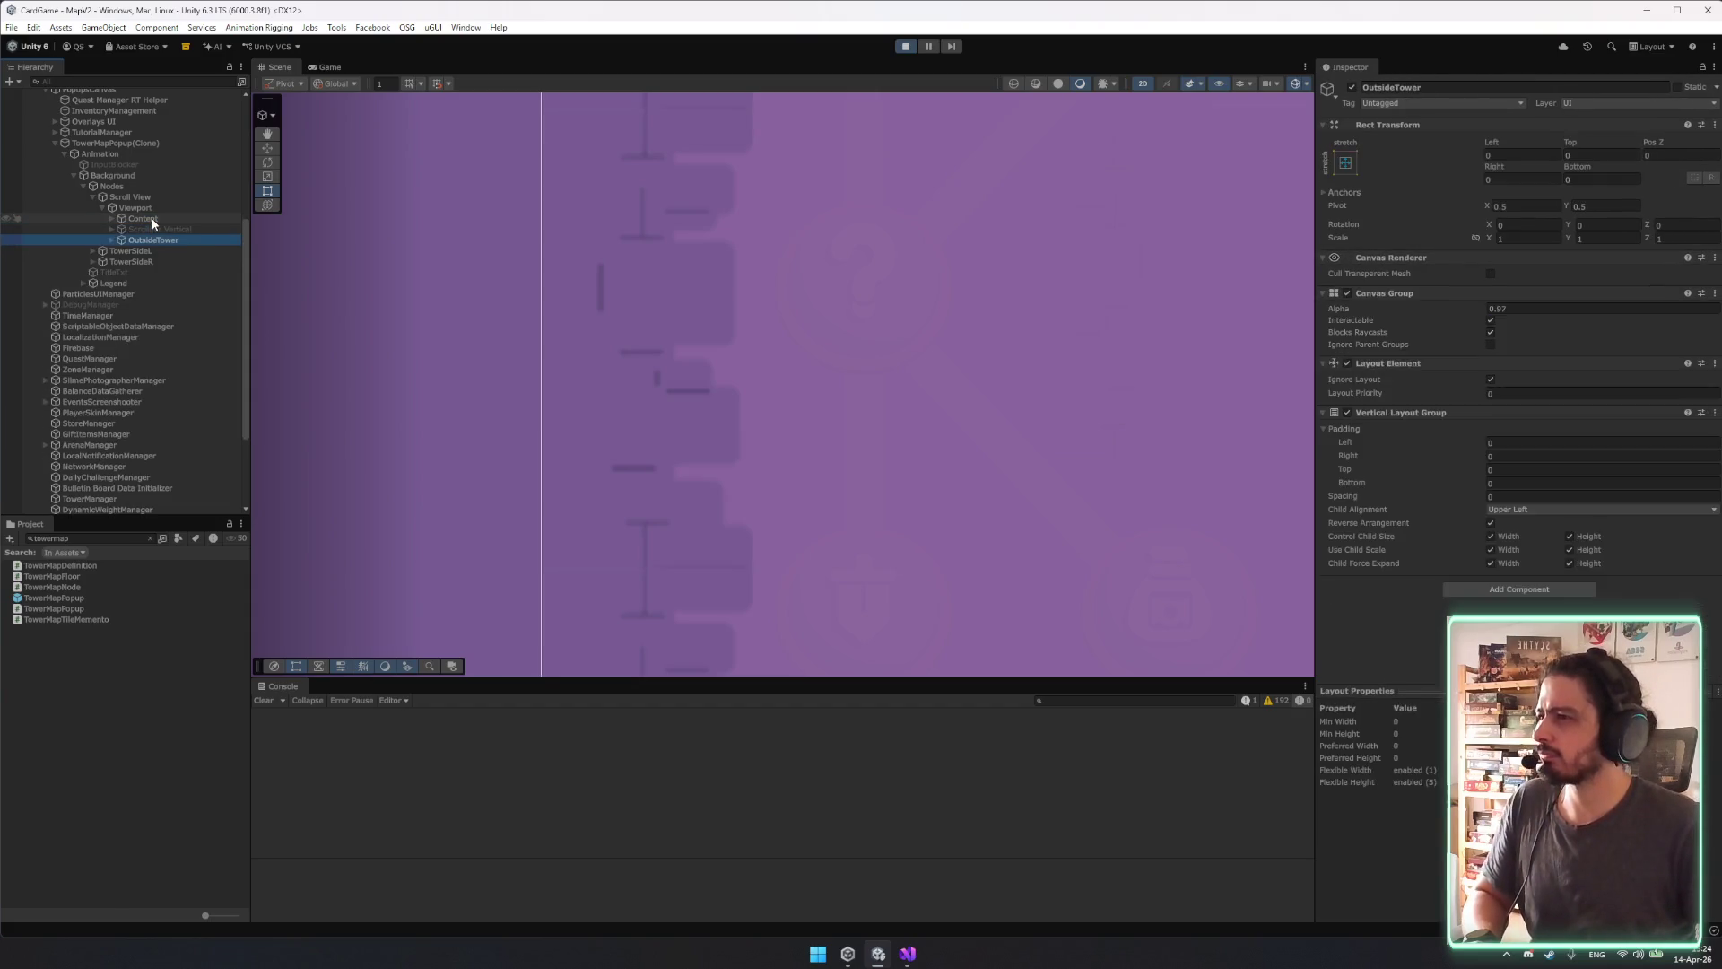
key(Up)
key(Up)
key(Right)
key(Down)
scroll(405, 361, down, 2)
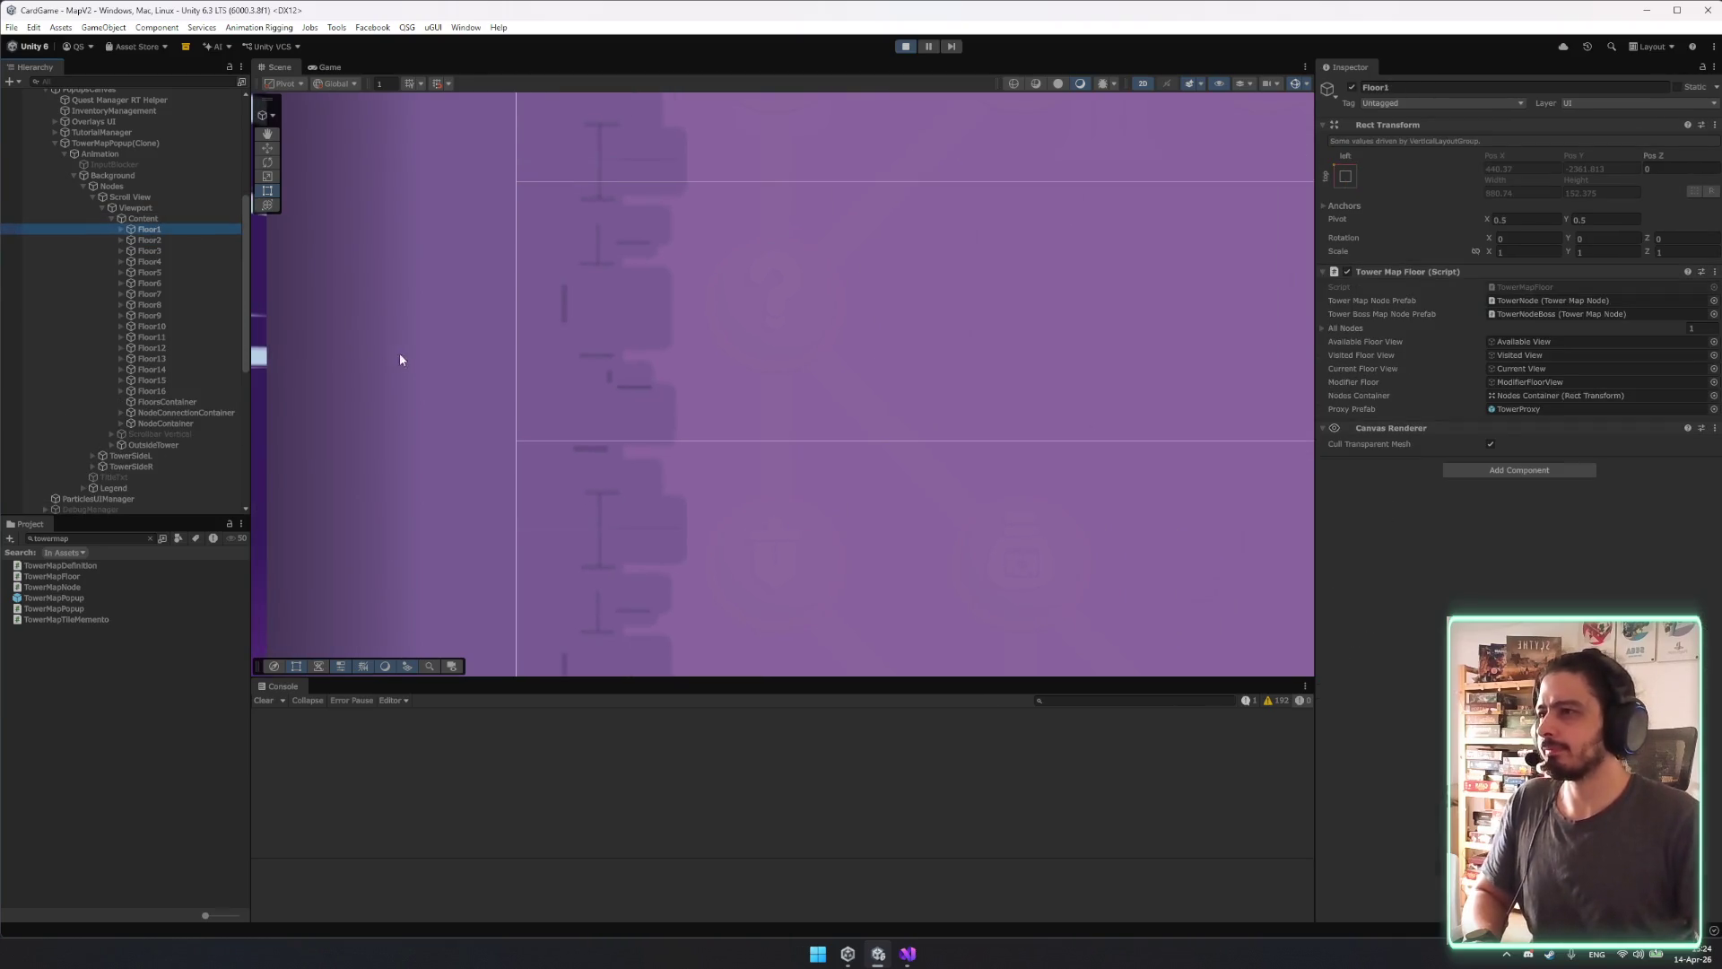
key(Left)
key(Left)
key(Left)
key(Left)
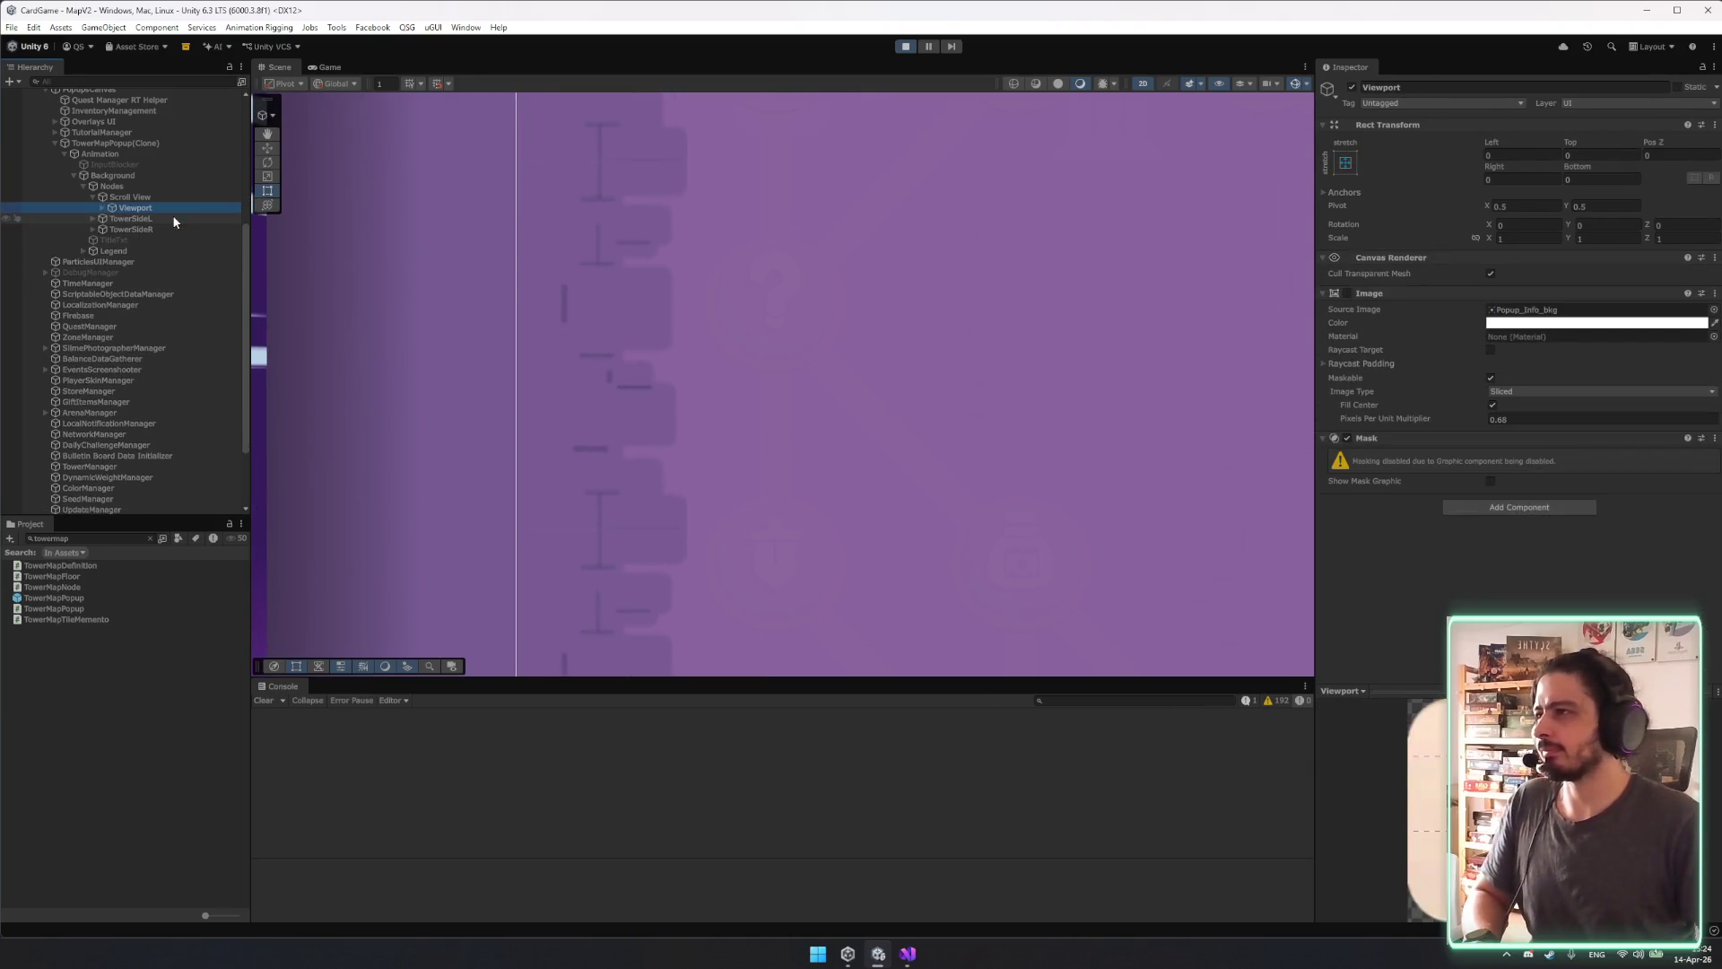
Move TowerSideL and TowerSideR under Nodes, ahead of Scroll View.
click(144, 220)
shift+click(146, 229)
drag(145, 229, 144, 195)
click(443, 439)
Pull TowerSideL's right edge slightly inward so its Right value reads 1400.39.
click(130, 364)
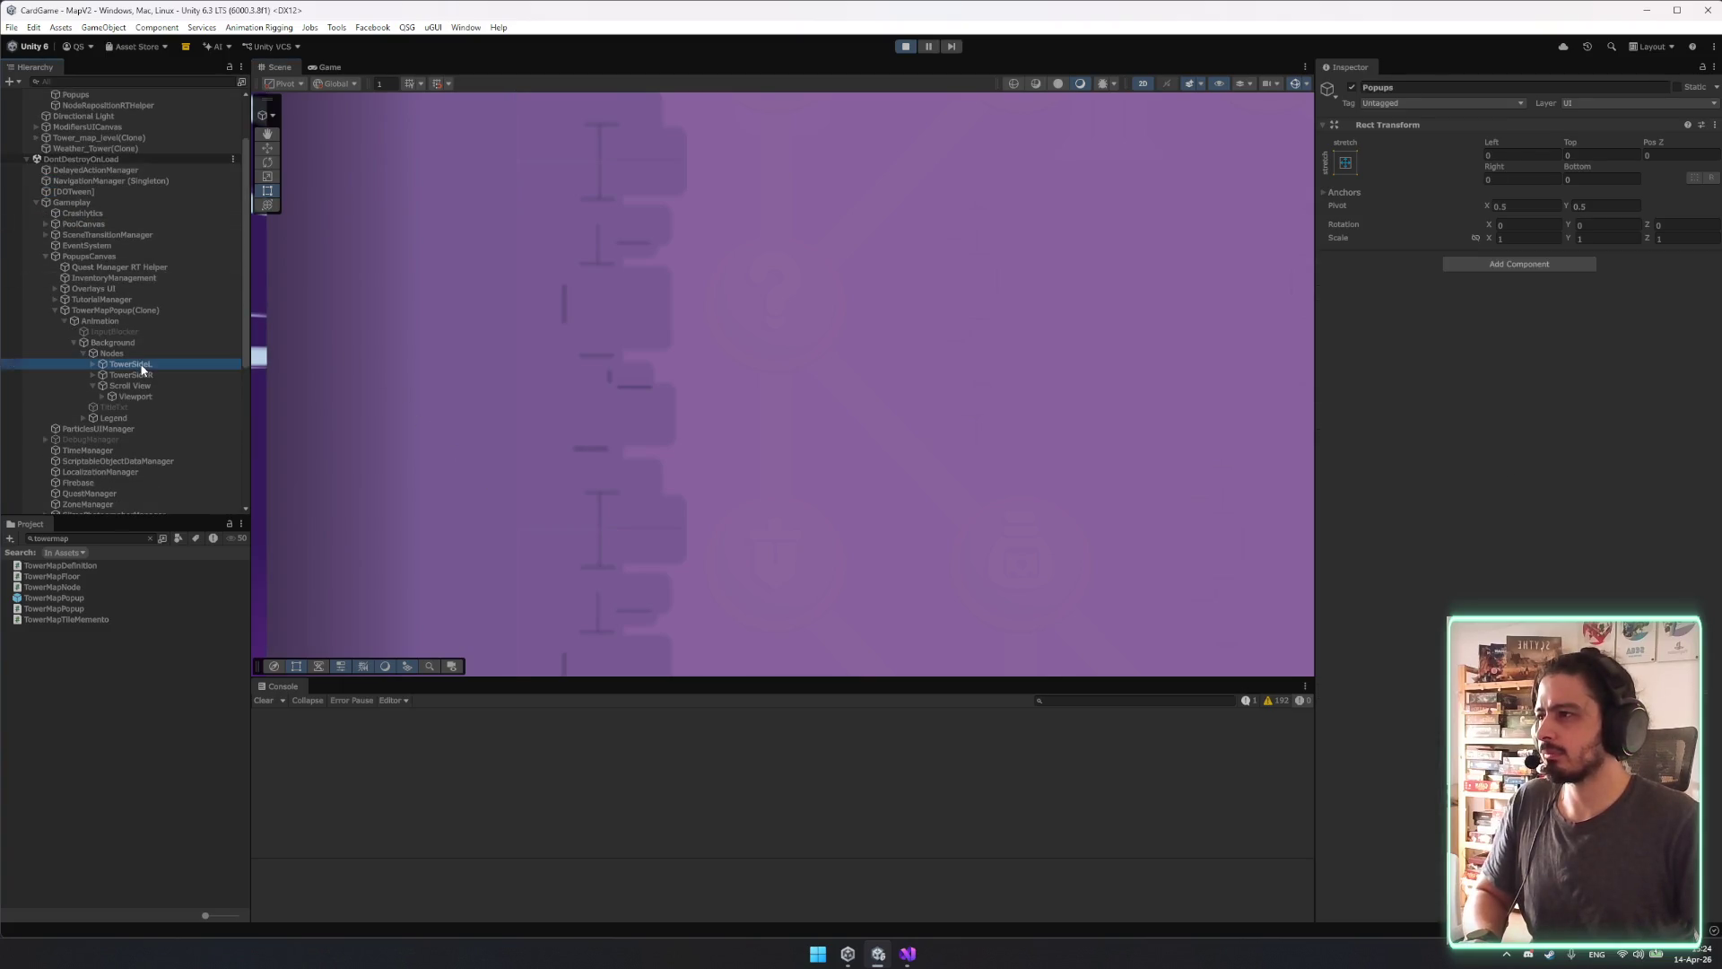
drag(516, 357, 481, 353)
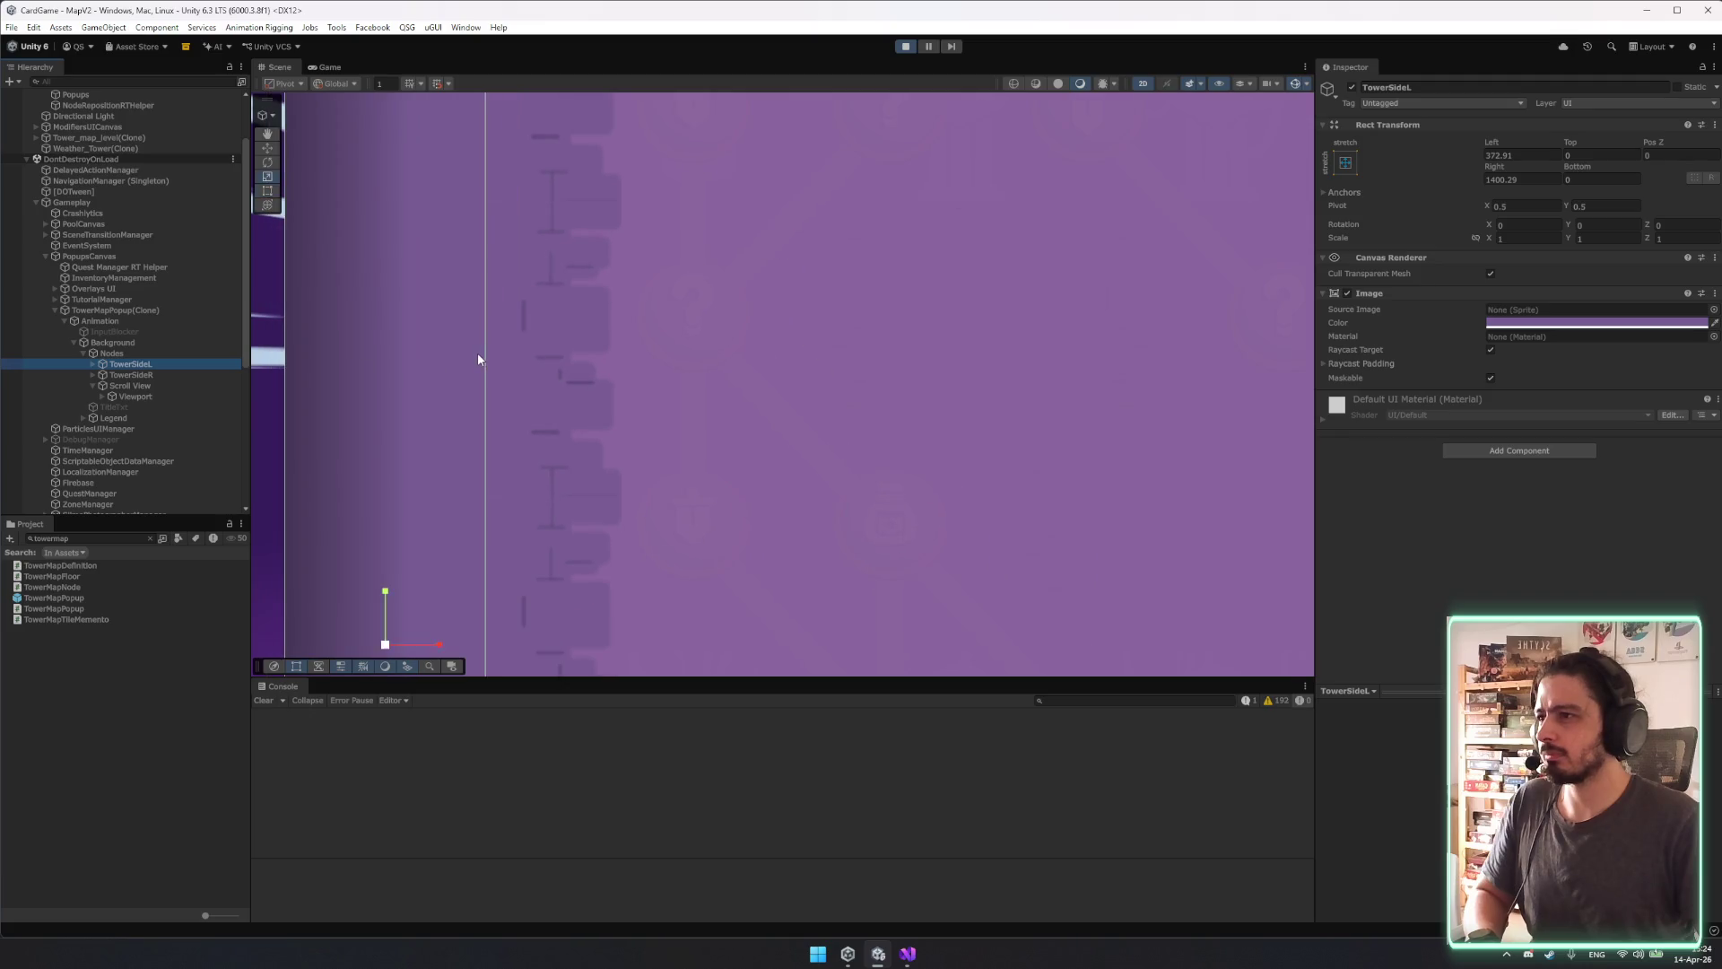
click(359, 398)
scroll(457, 390, up, 3)
click(350, 359)
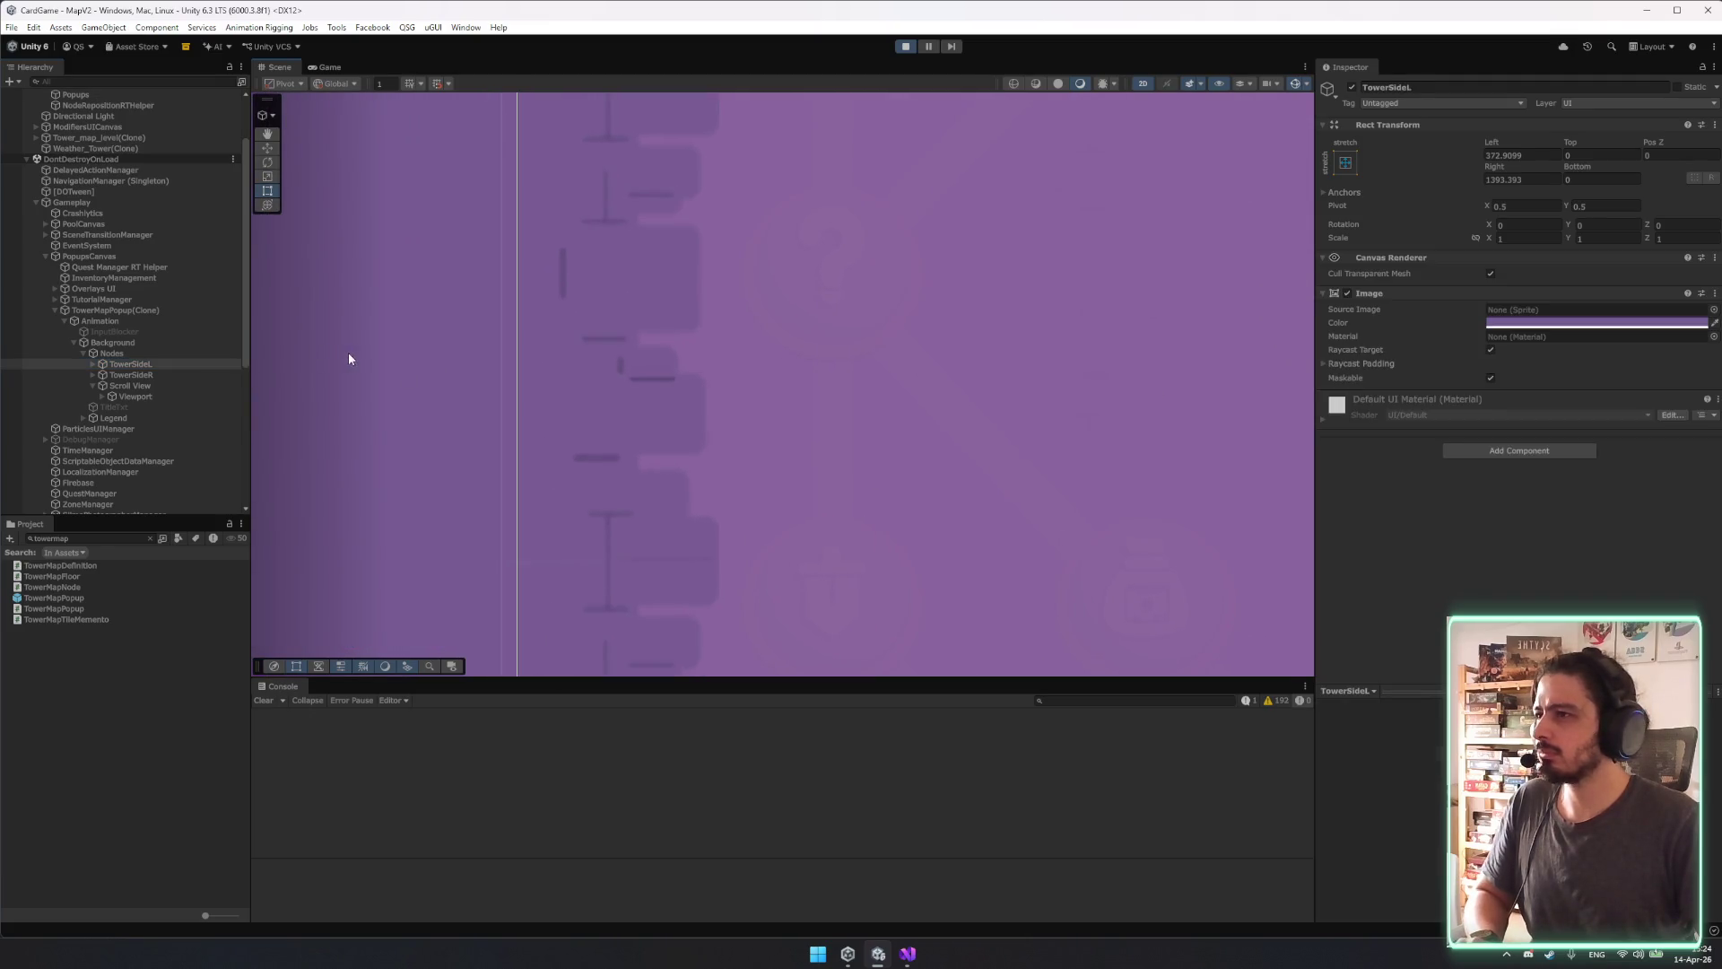
drag(516, 370, 467, 373)
click(1714, 322)
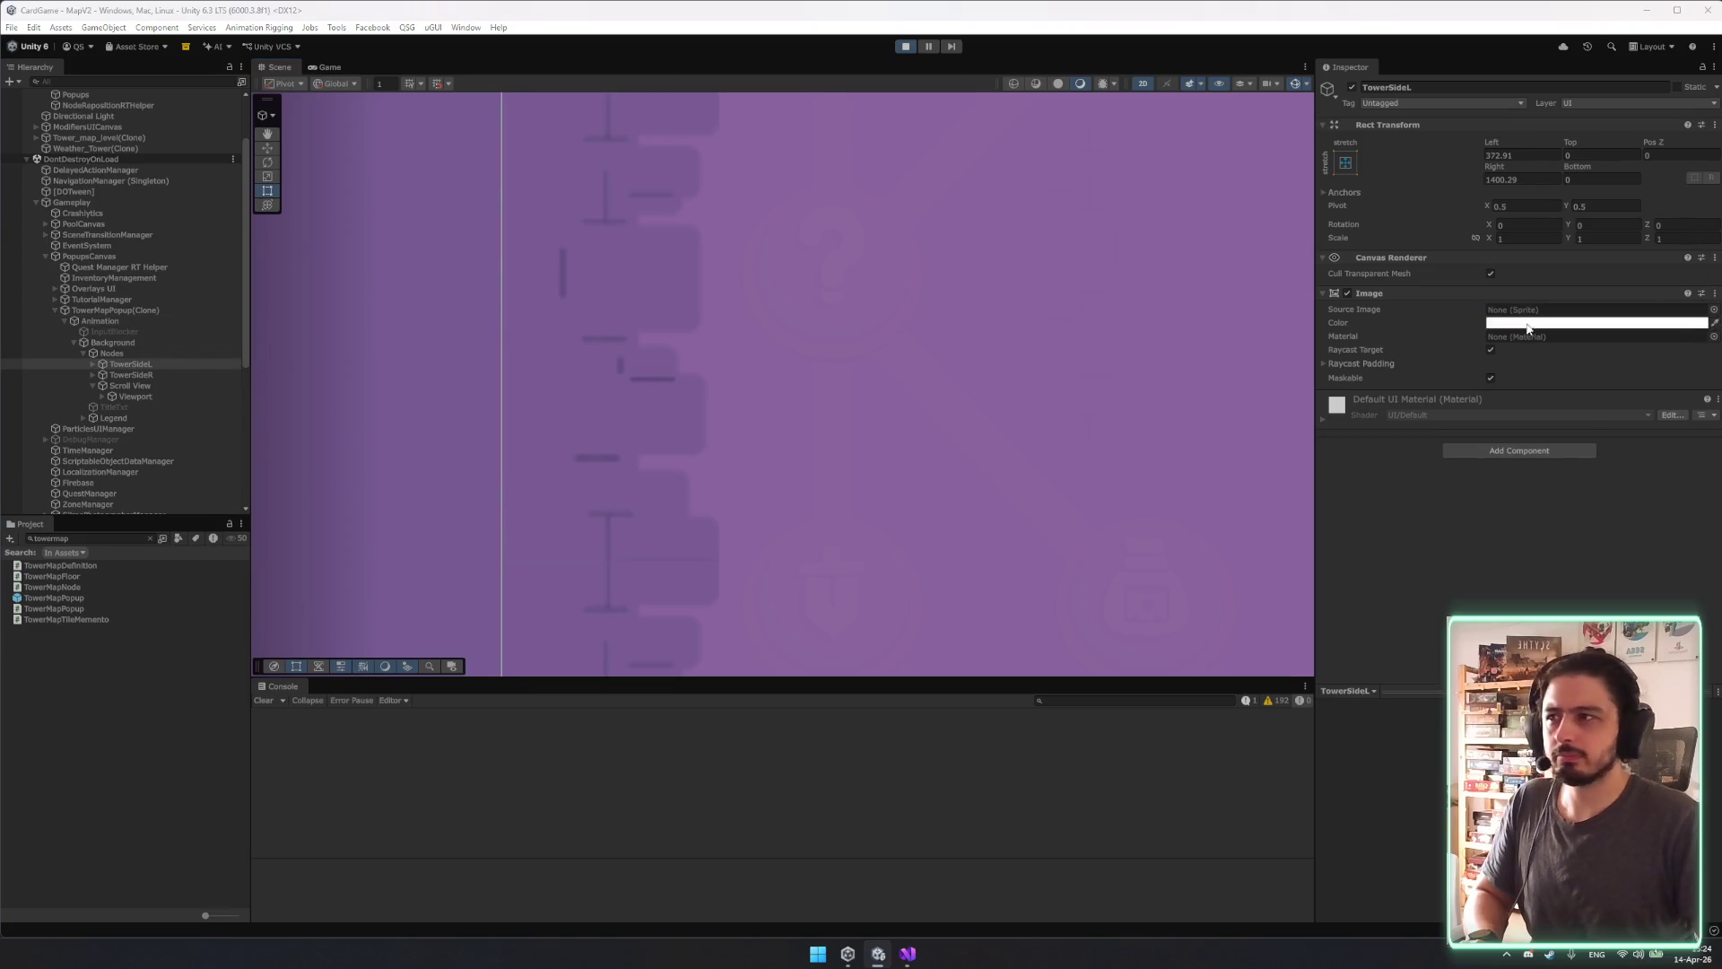
Tweak TowerSideL's purple Image colour in the Color picker.
scroll(493, 404, down, 3)
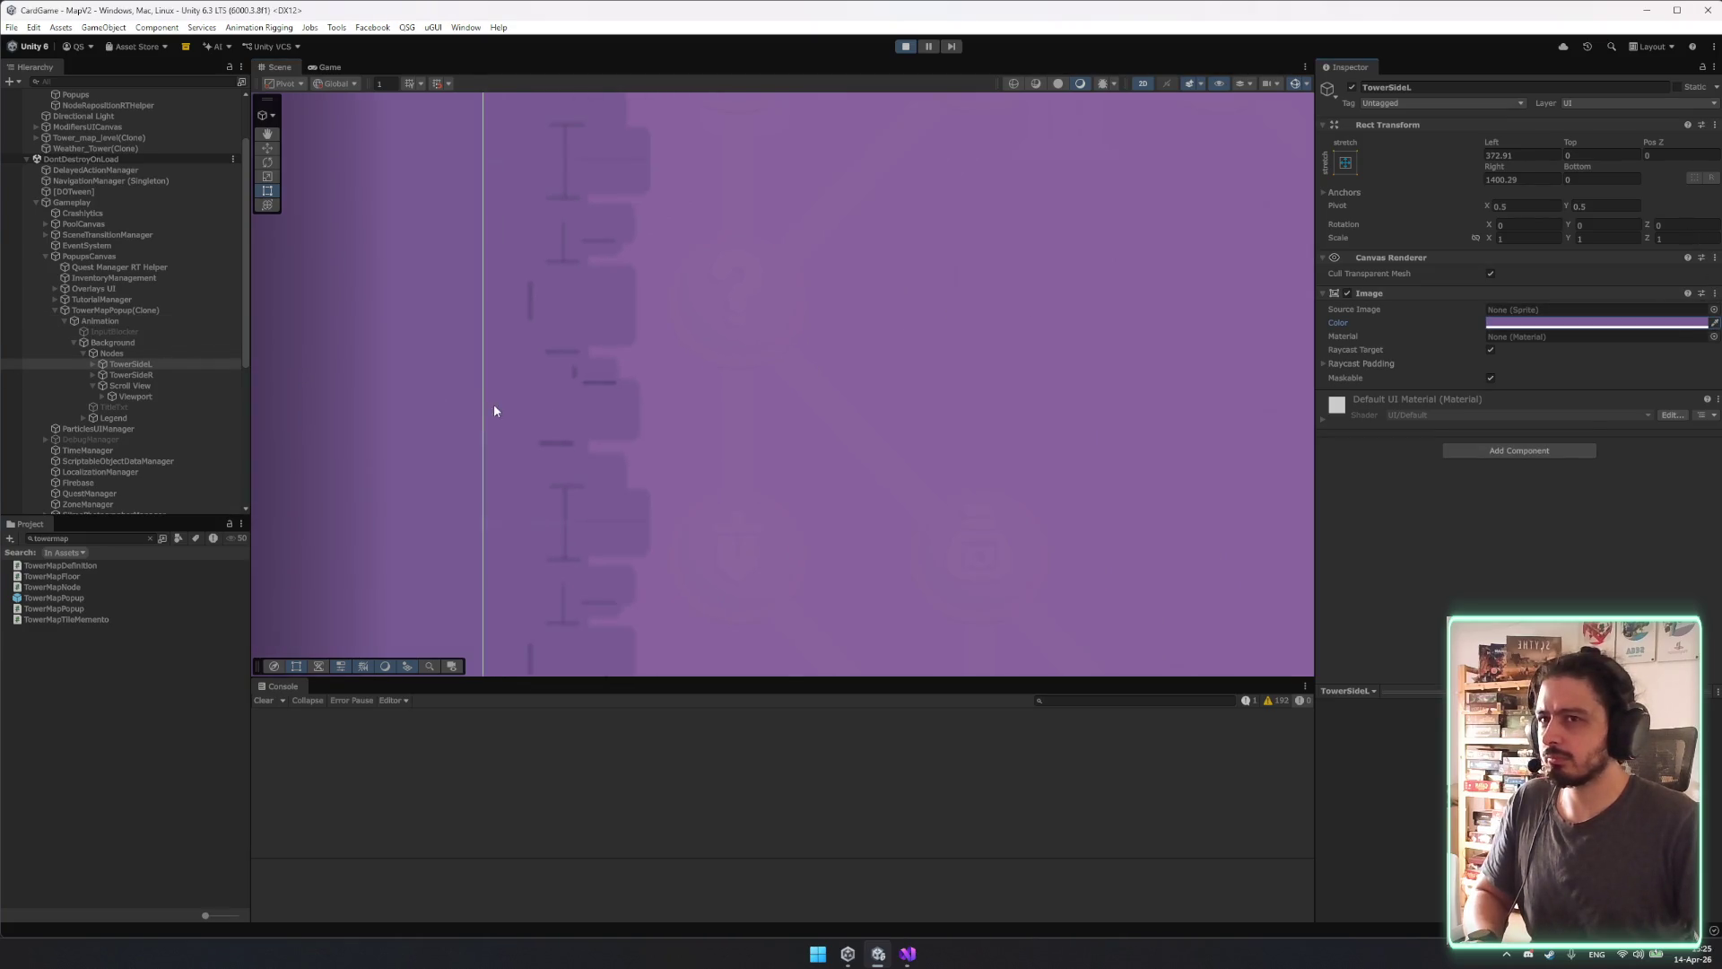
click(1571, 323)
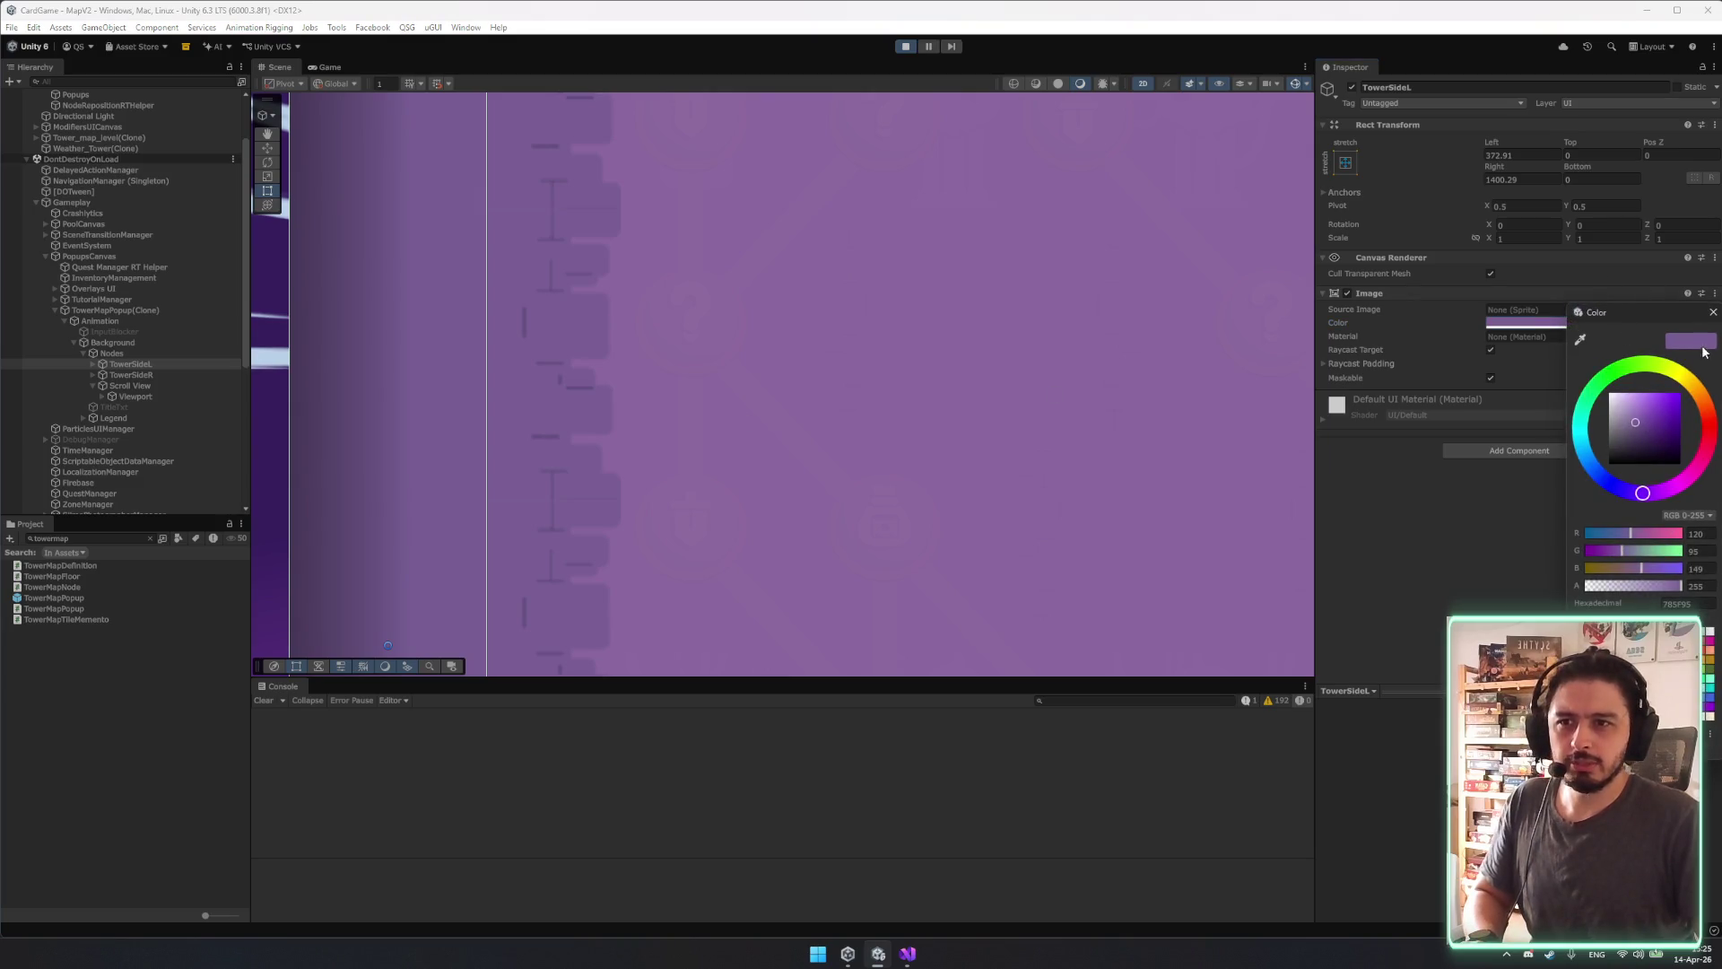
click(1713, 312)
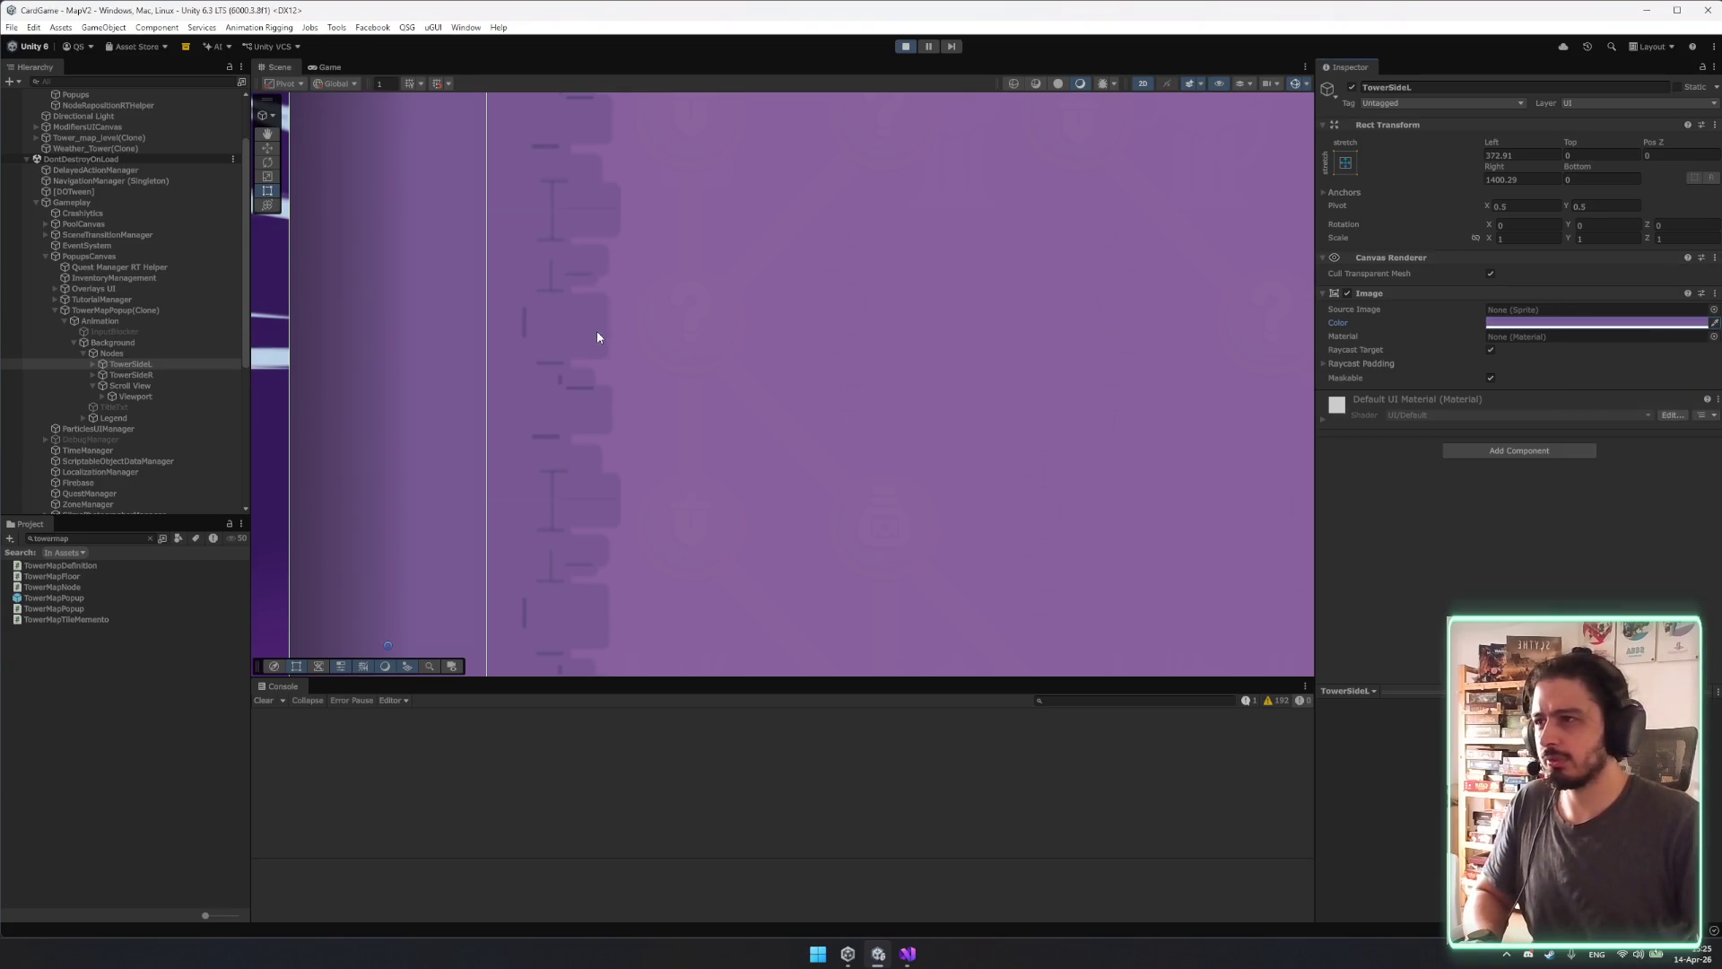
click(1612, 330)
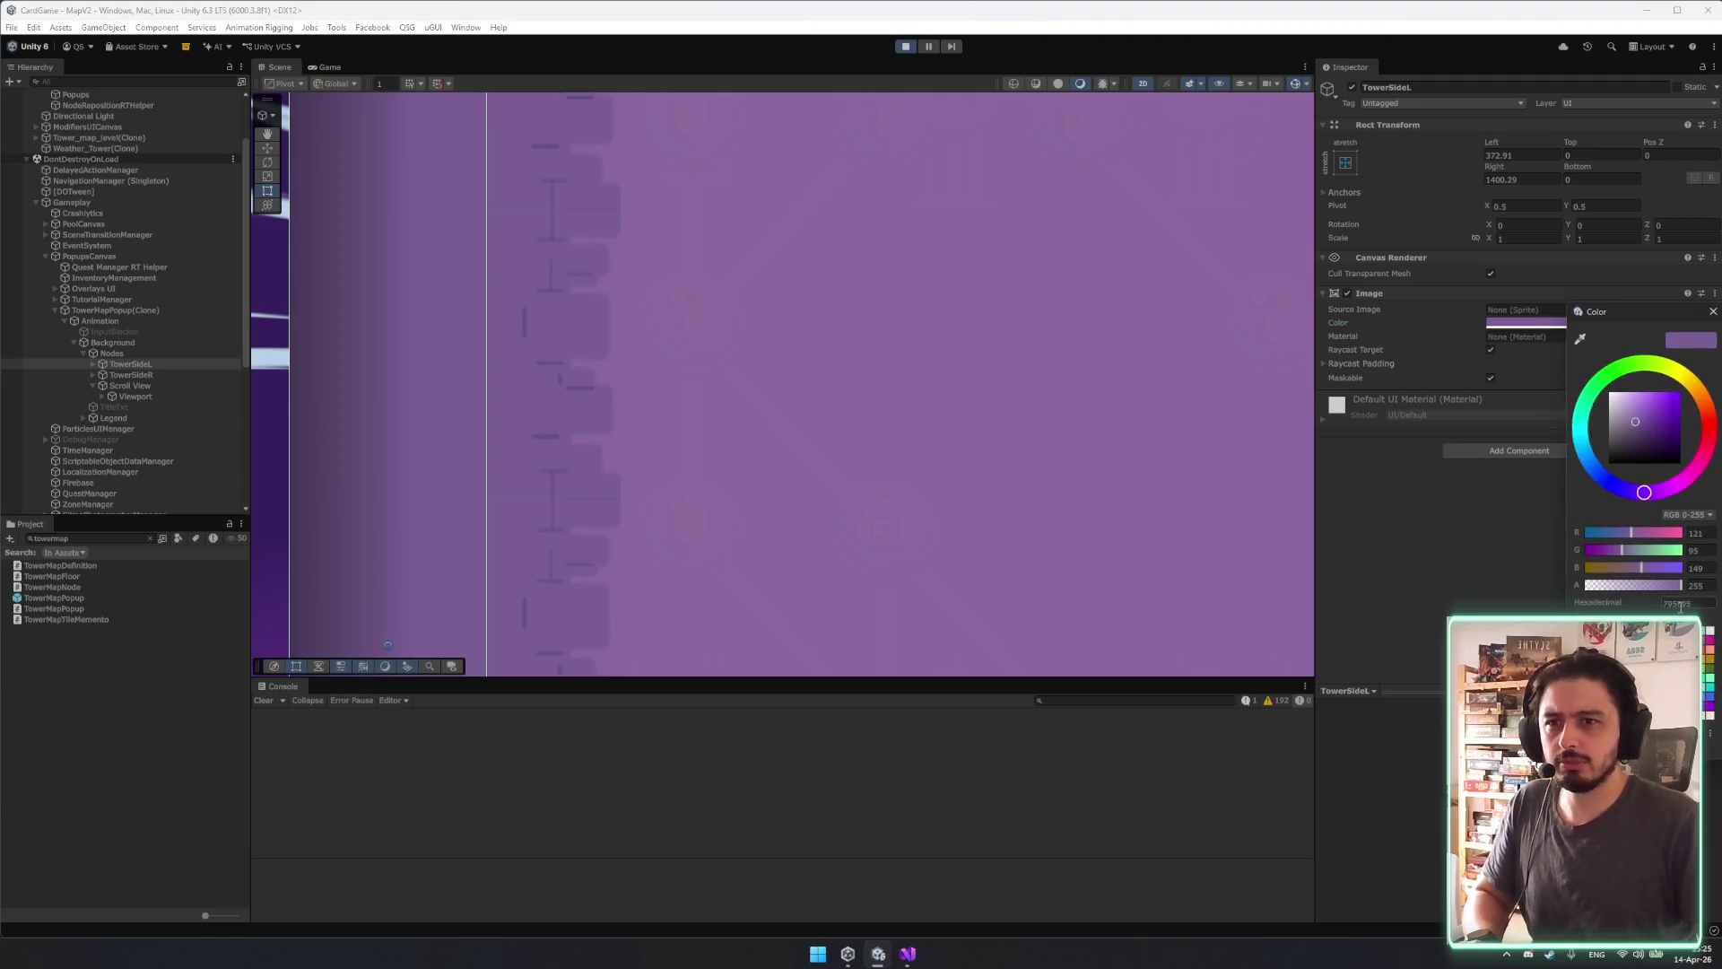
click(1713, 312)
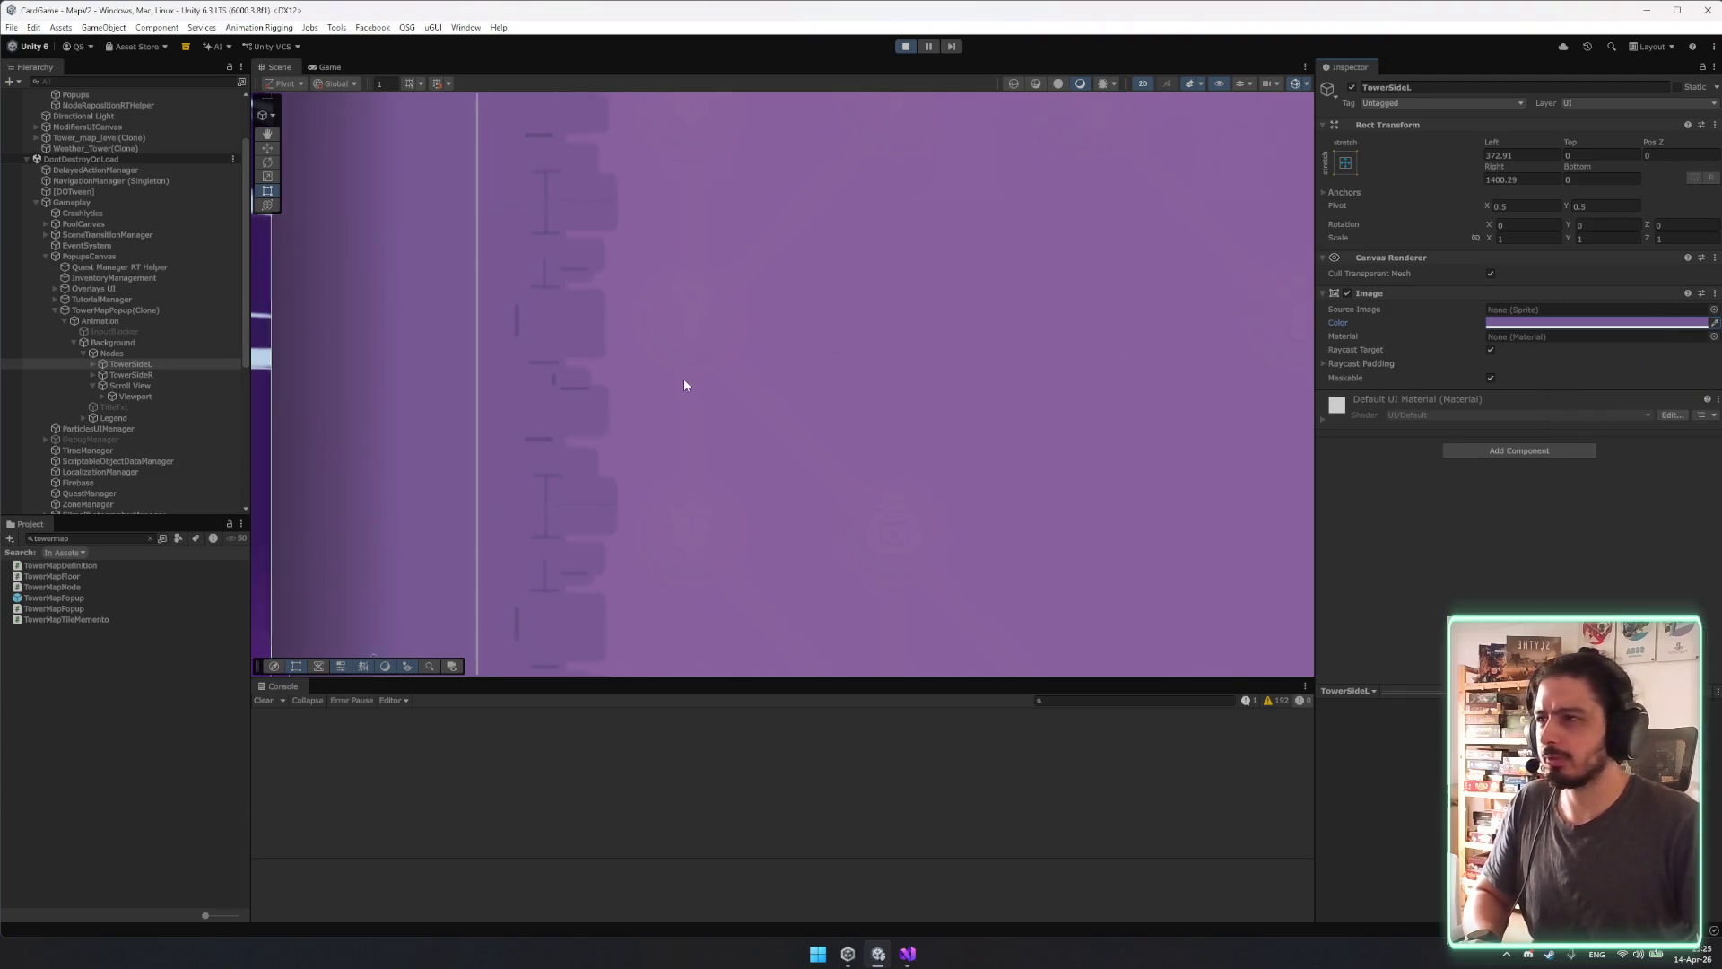
Cycle through the overlapping Scene objects past WallL to select Background (4) under OutsideTower.
click(453, 385)
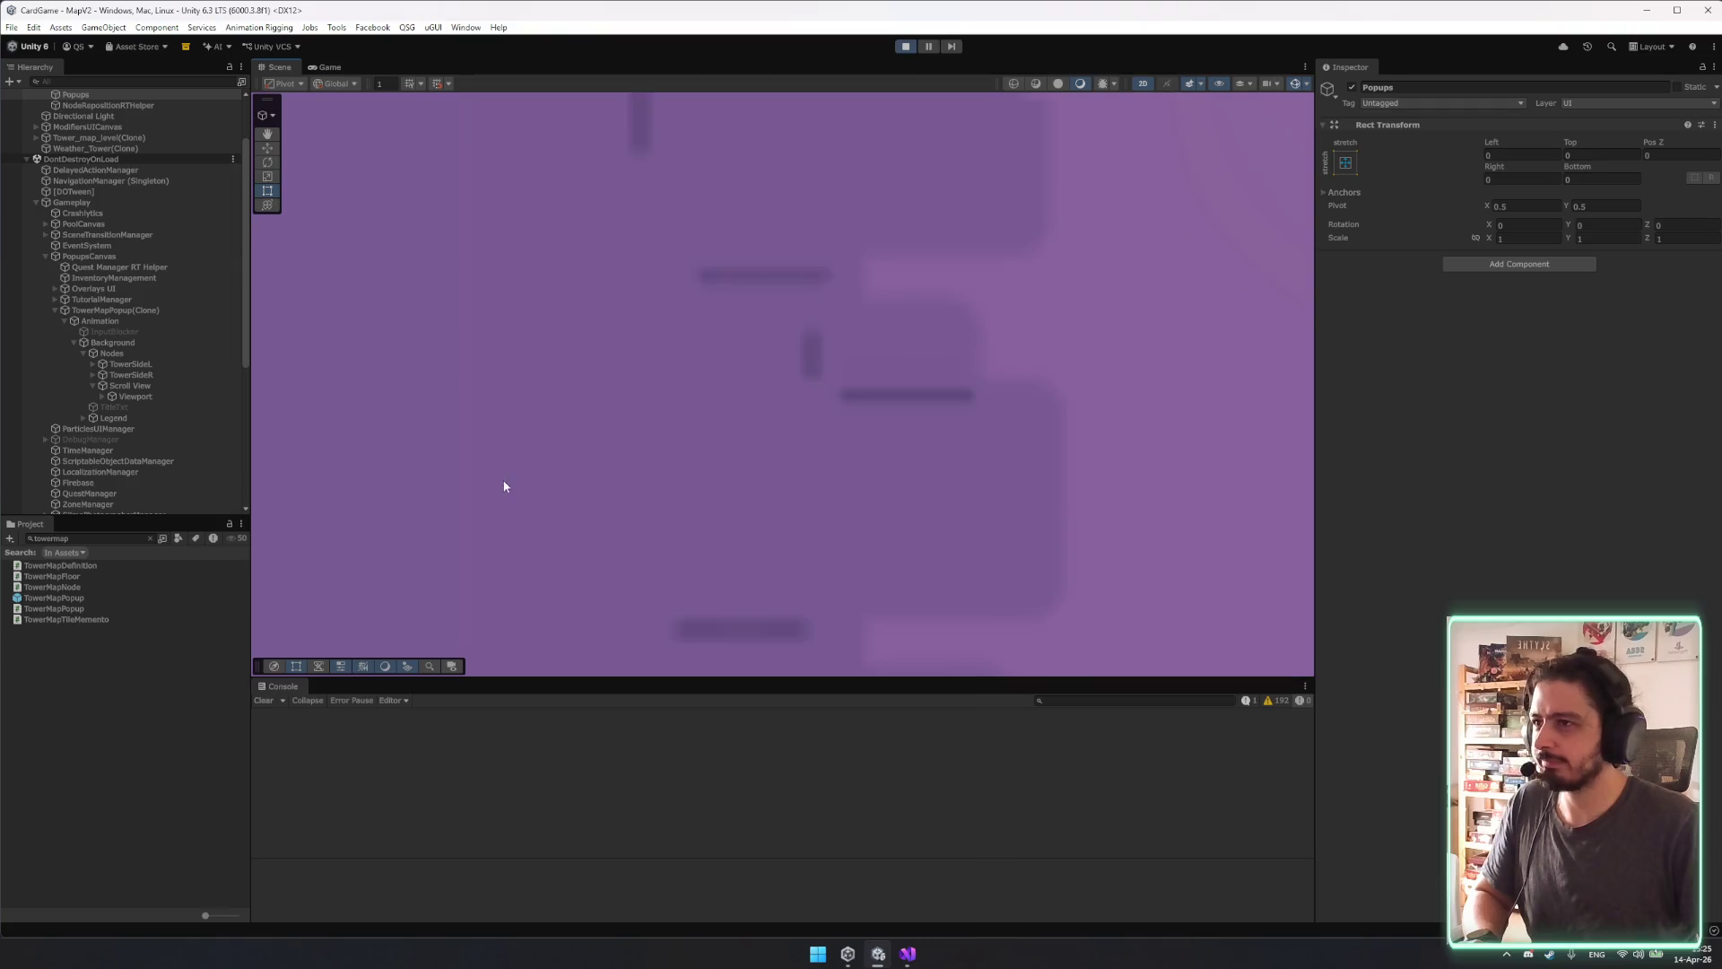
right_click(682, 330)
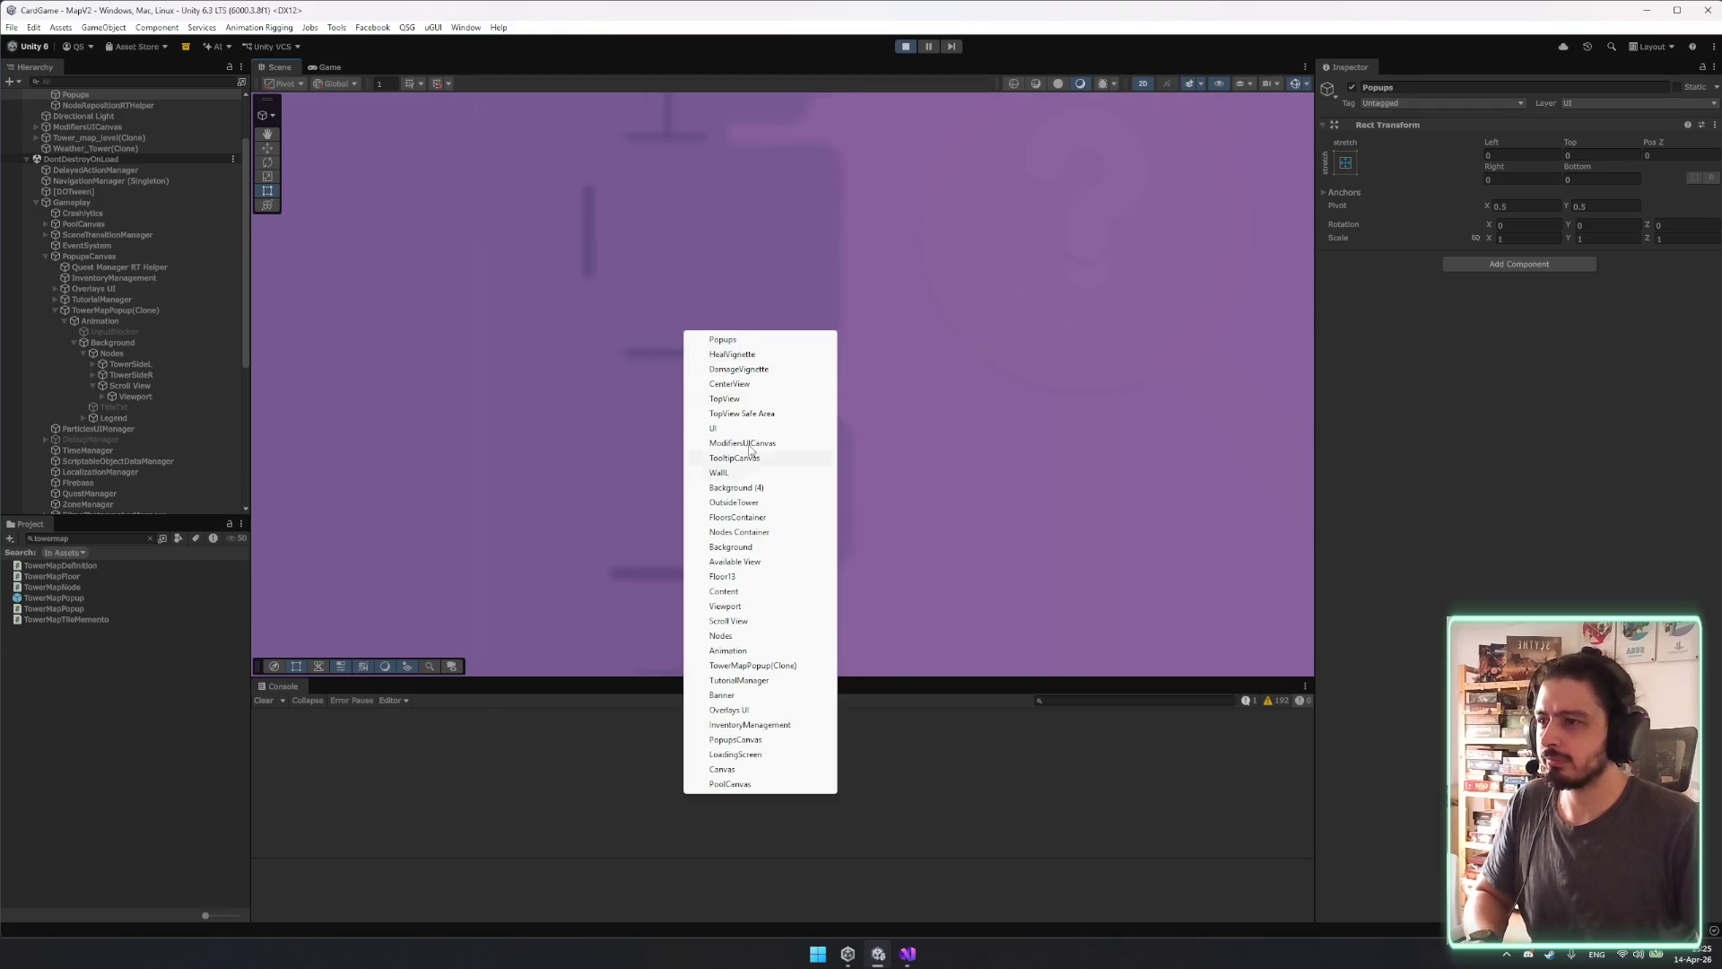
click(608, 373)
click(613, 365)
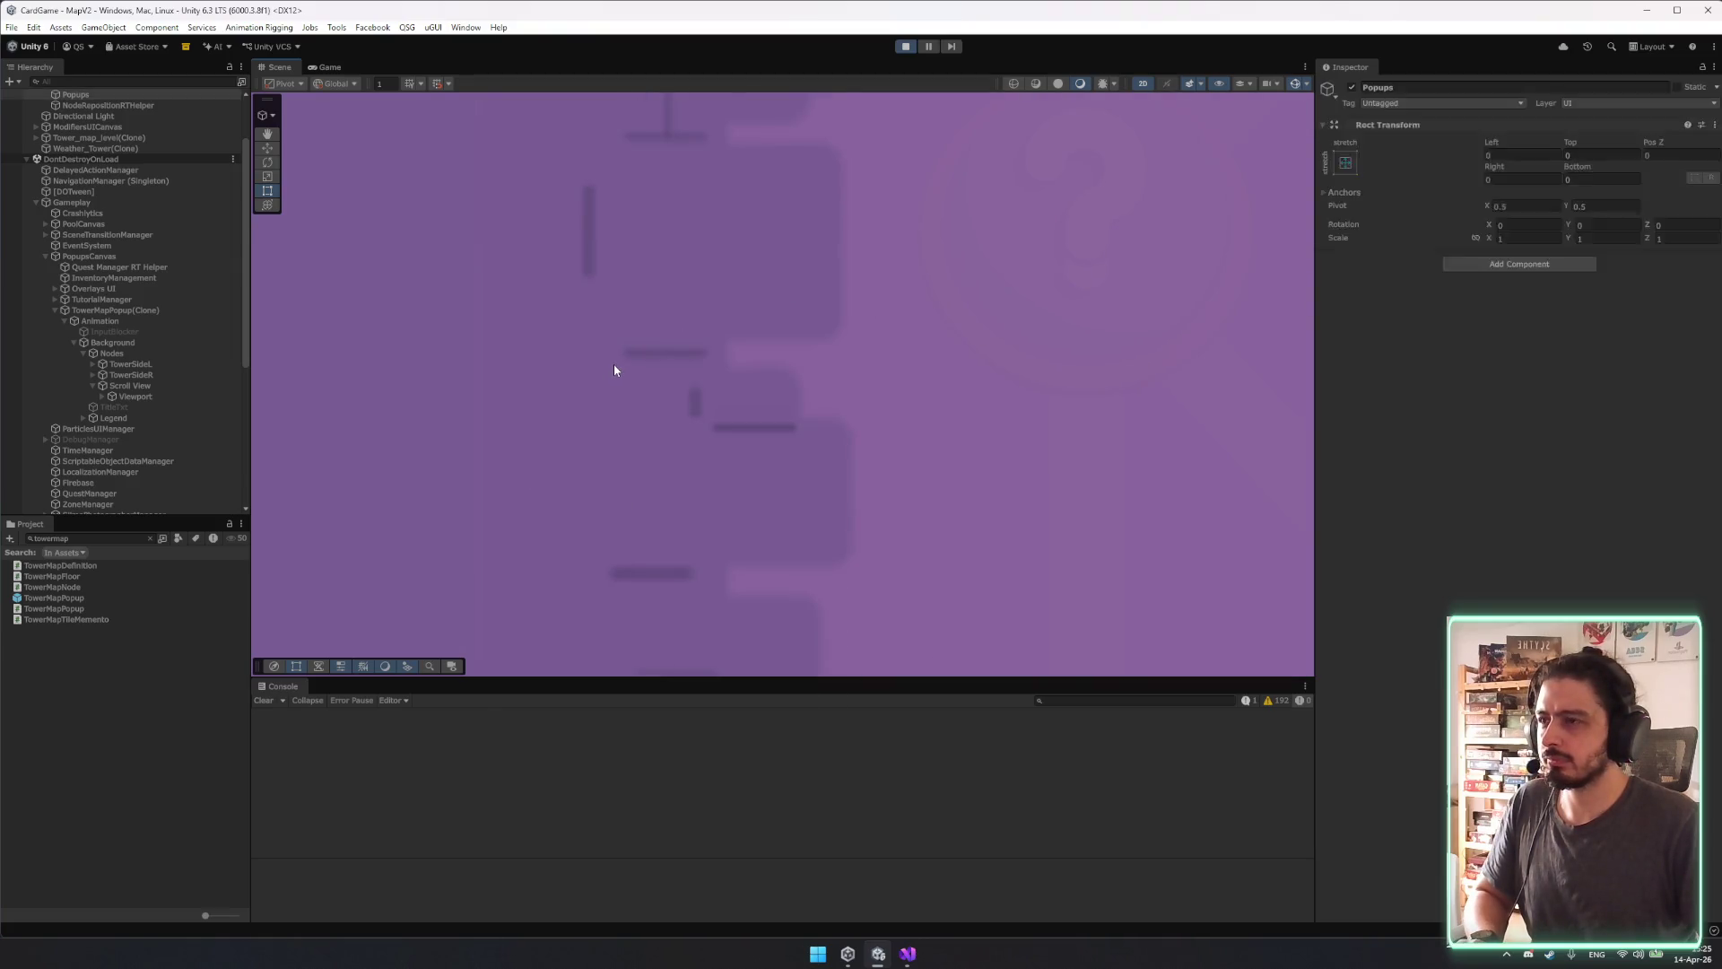
click(651, 333)
click(651, 333)
click(652, 333)
click(651, 332)
click(652, 333)
click(651, 333)
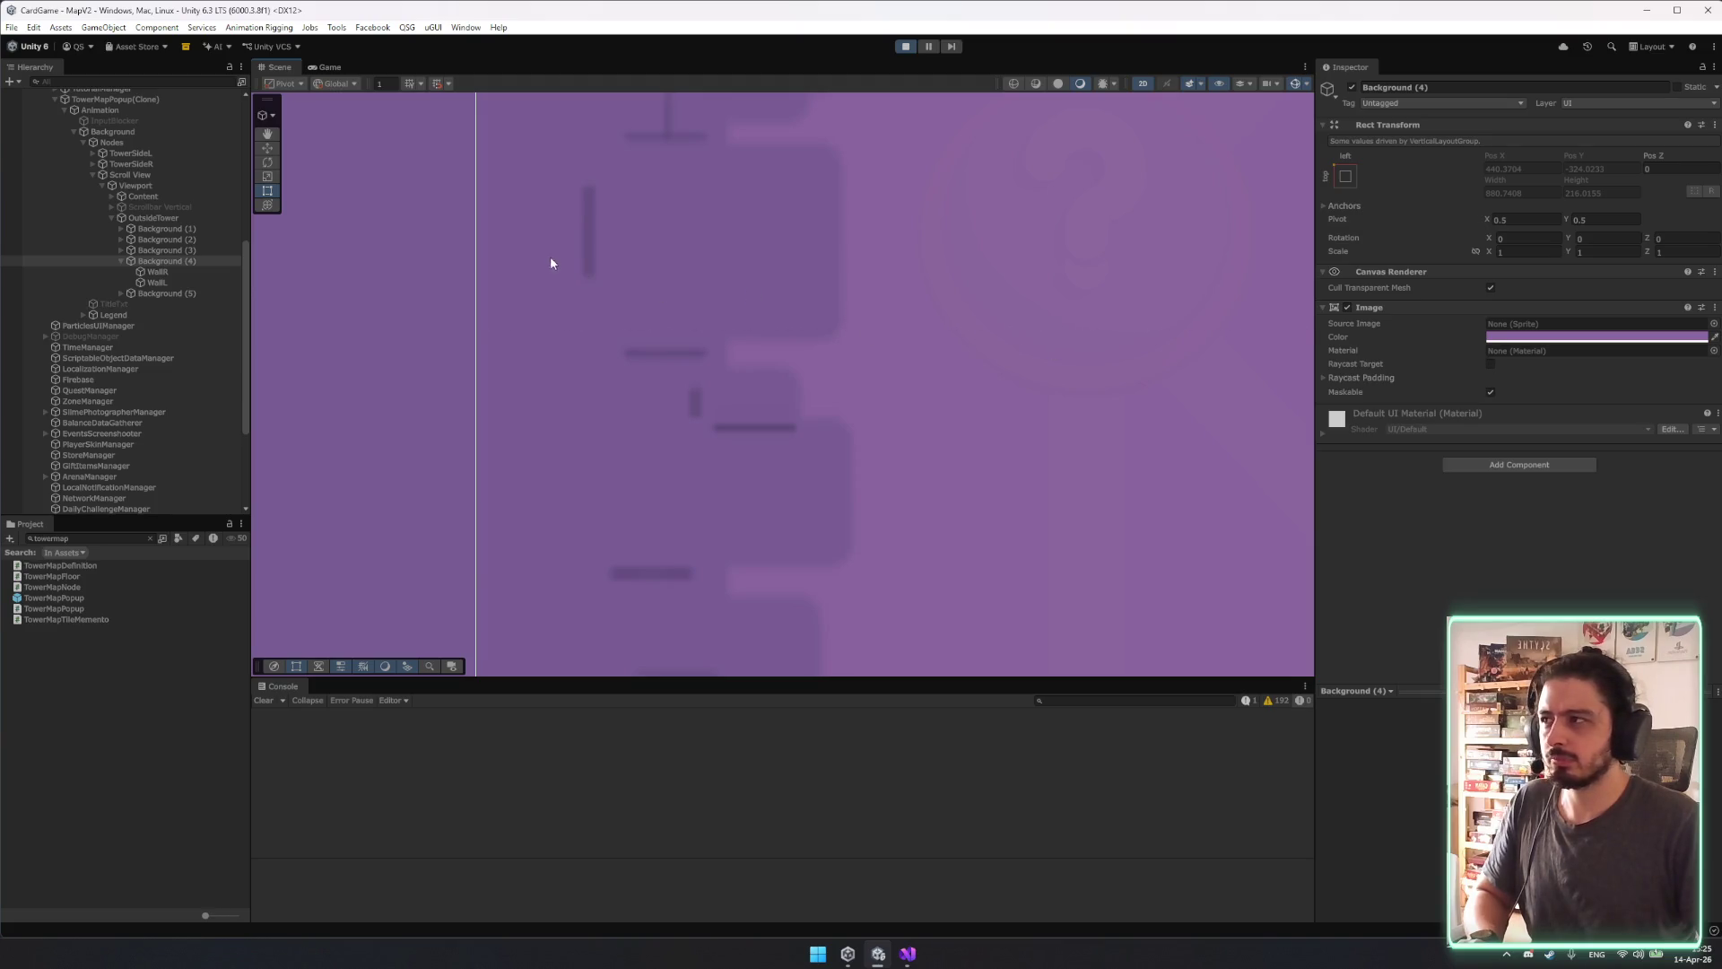
Locate WallL's Tower_map_Wall texture and set its filter mode to Point (no filter), applying it.
click(594, 244)
click(153, 488)
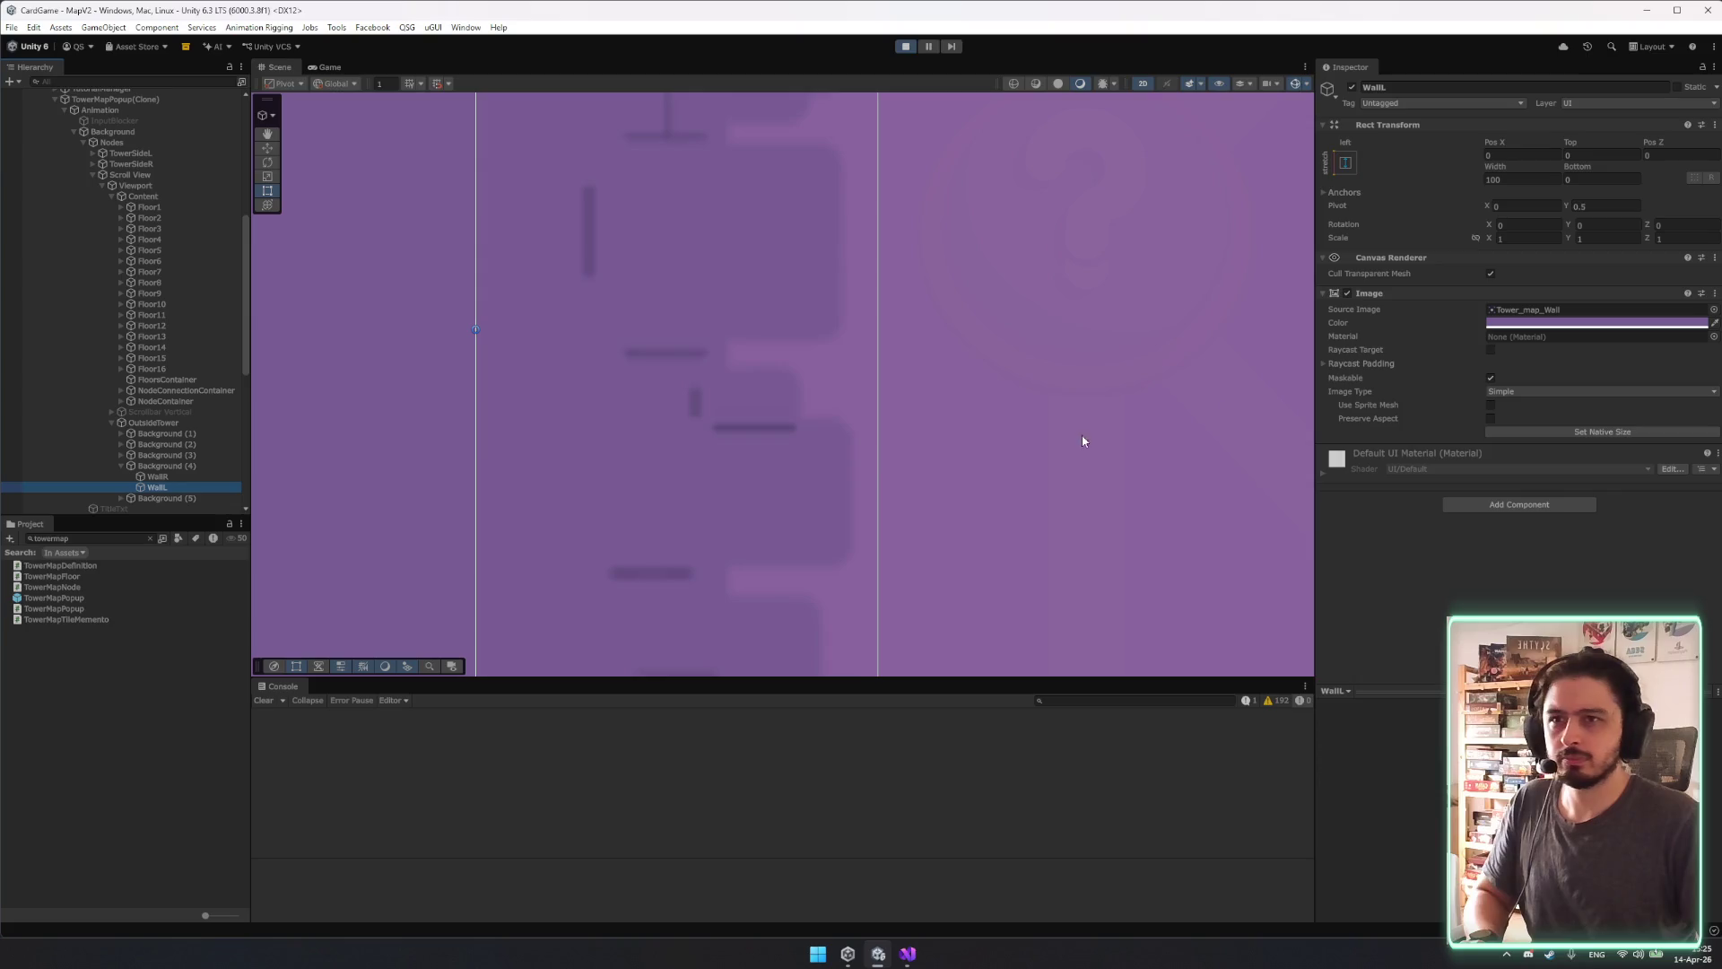
click(1538, 309)
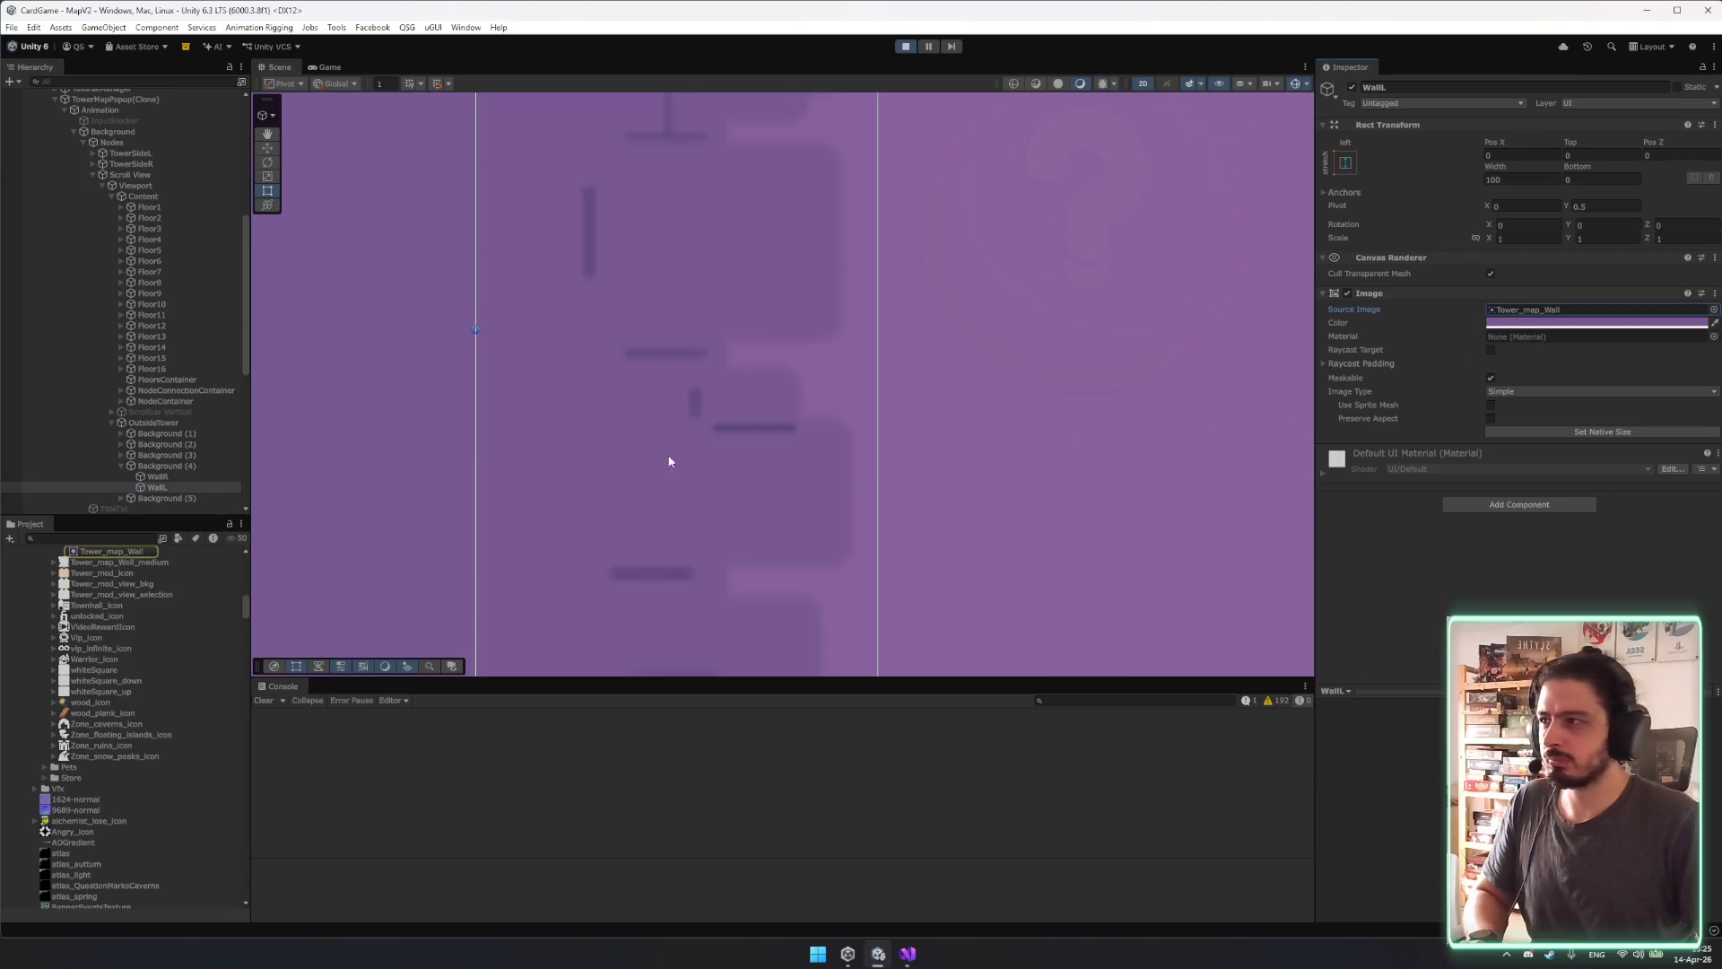
click(108, 553)
click(136, 620)
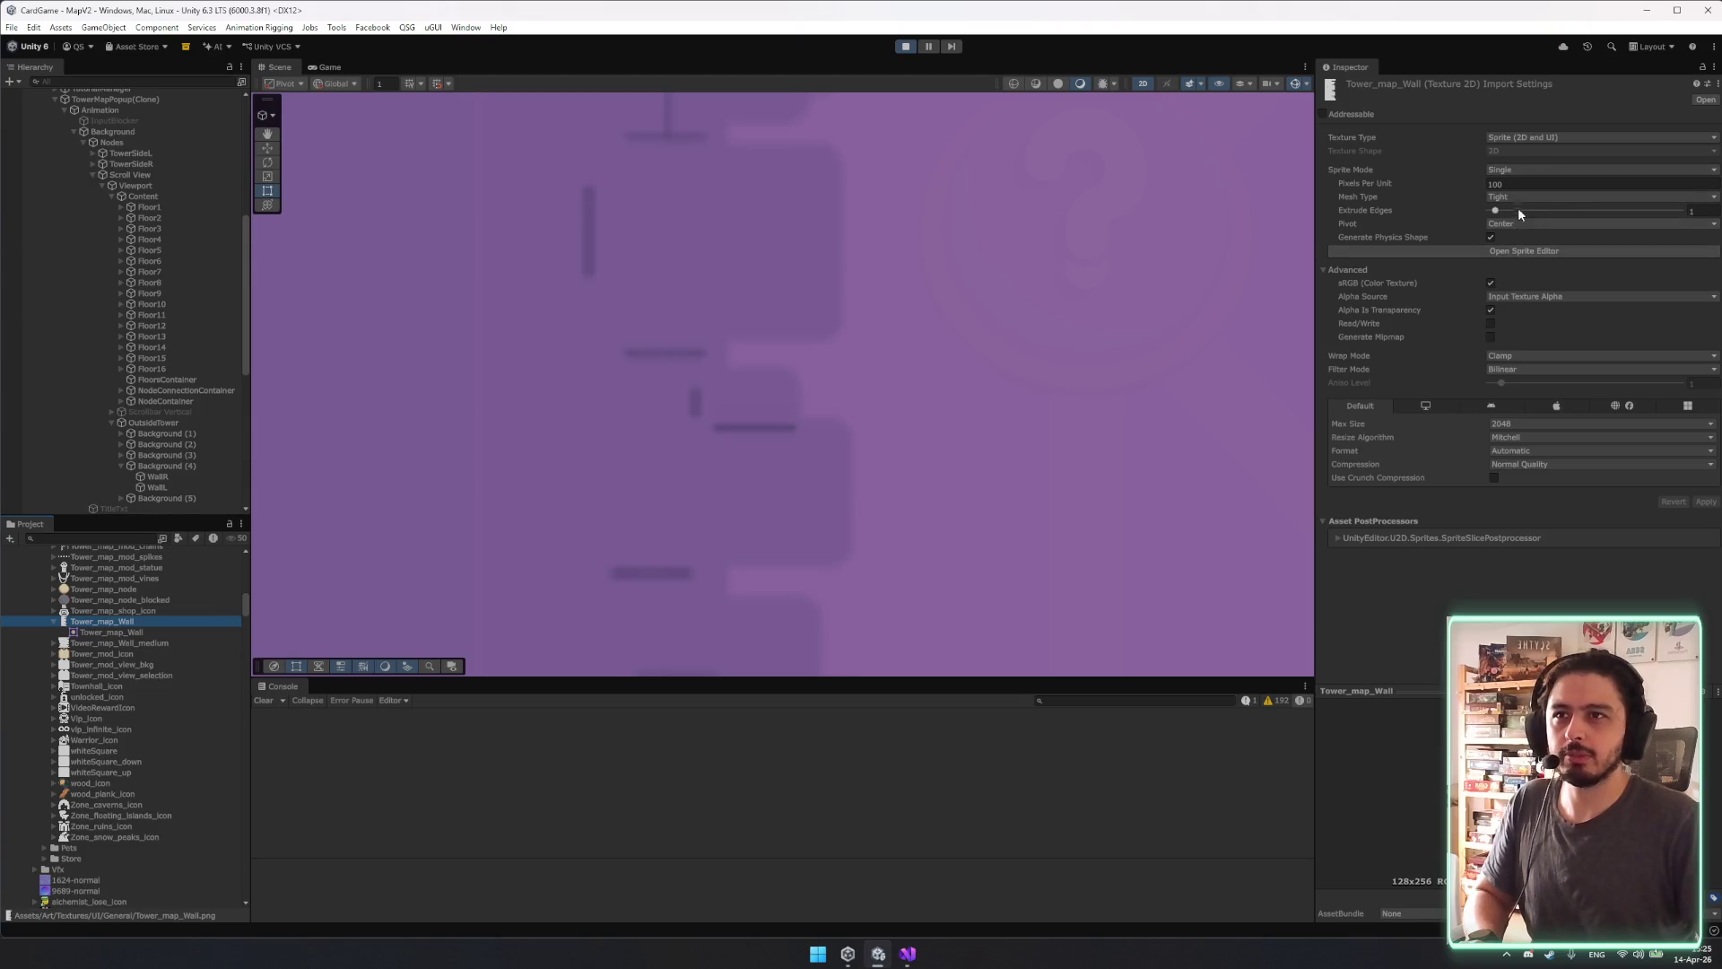
click(1514, 370)
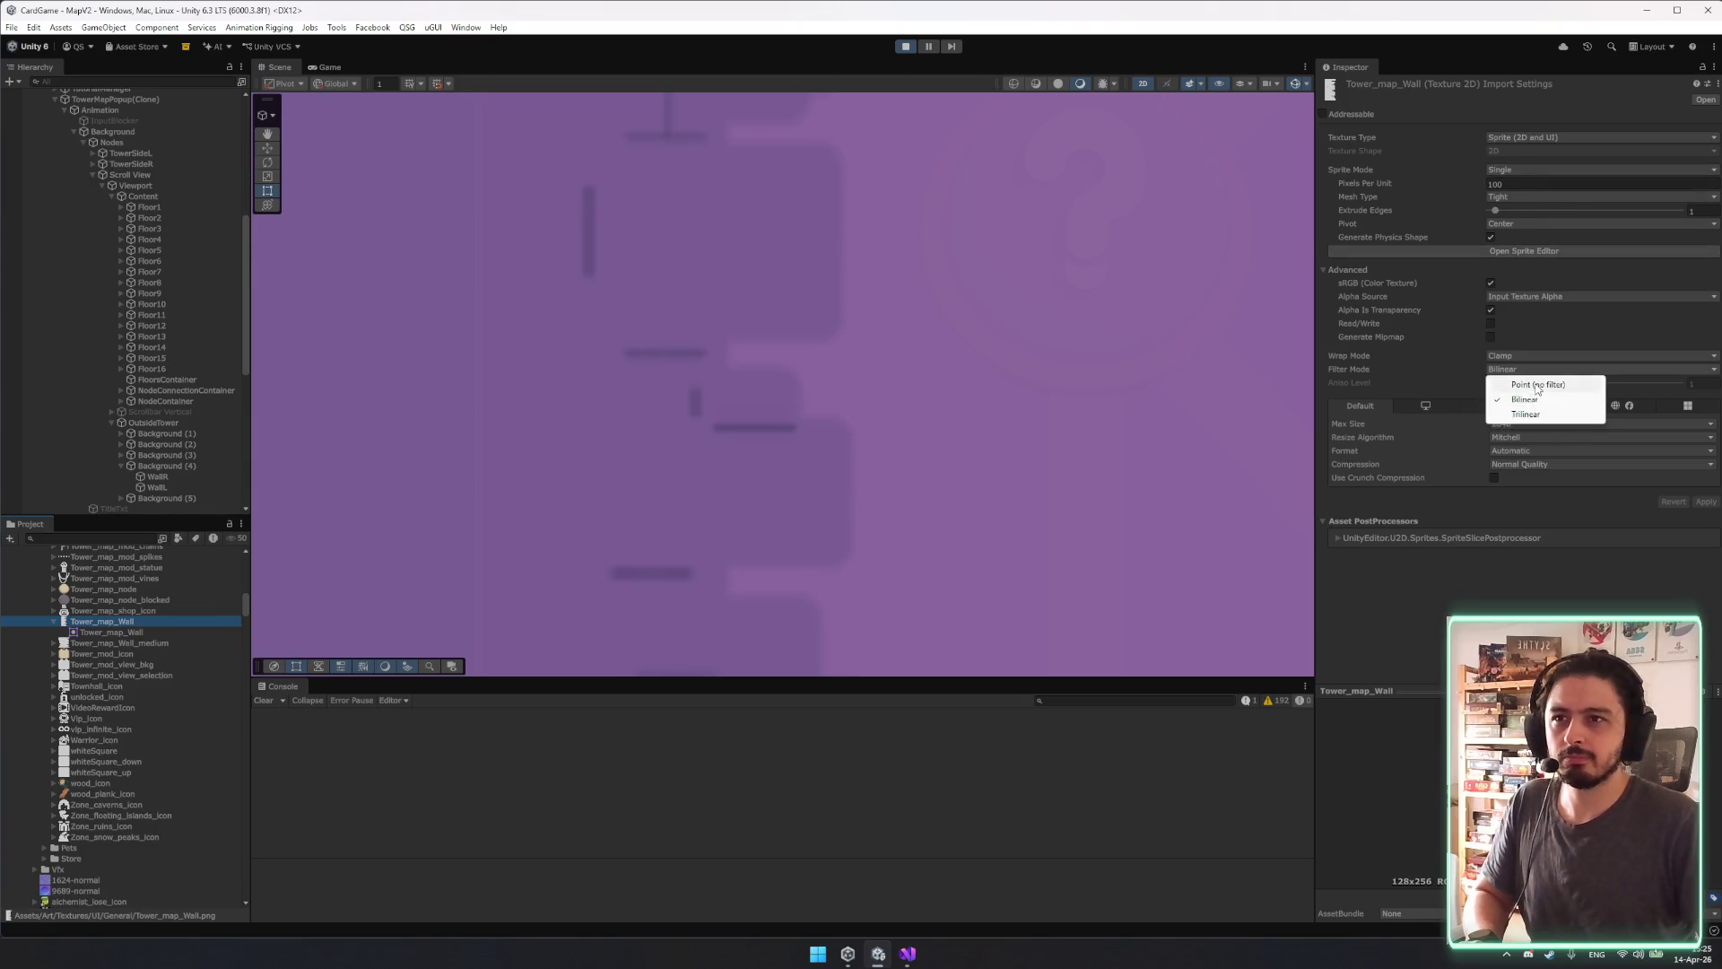
click(1520, 384)
click(1709, 504)
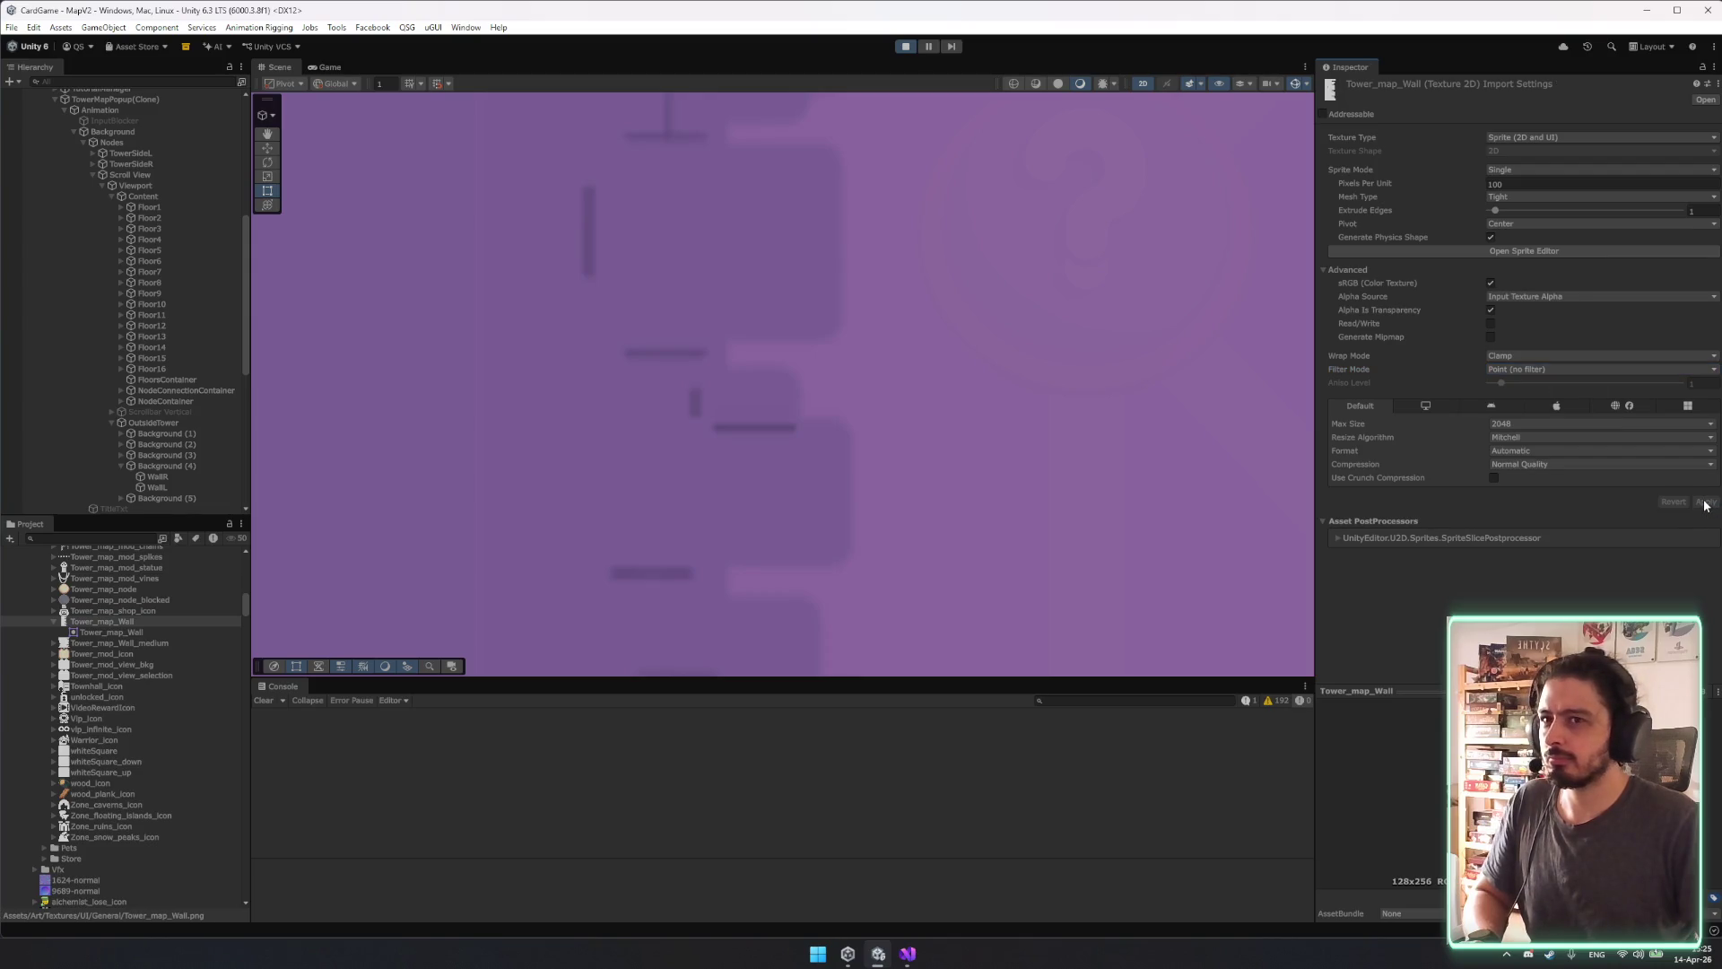
Reapply the Tower_map_Wall import settings, leaving its wrap mode on Clamp.
click(1536, 360)
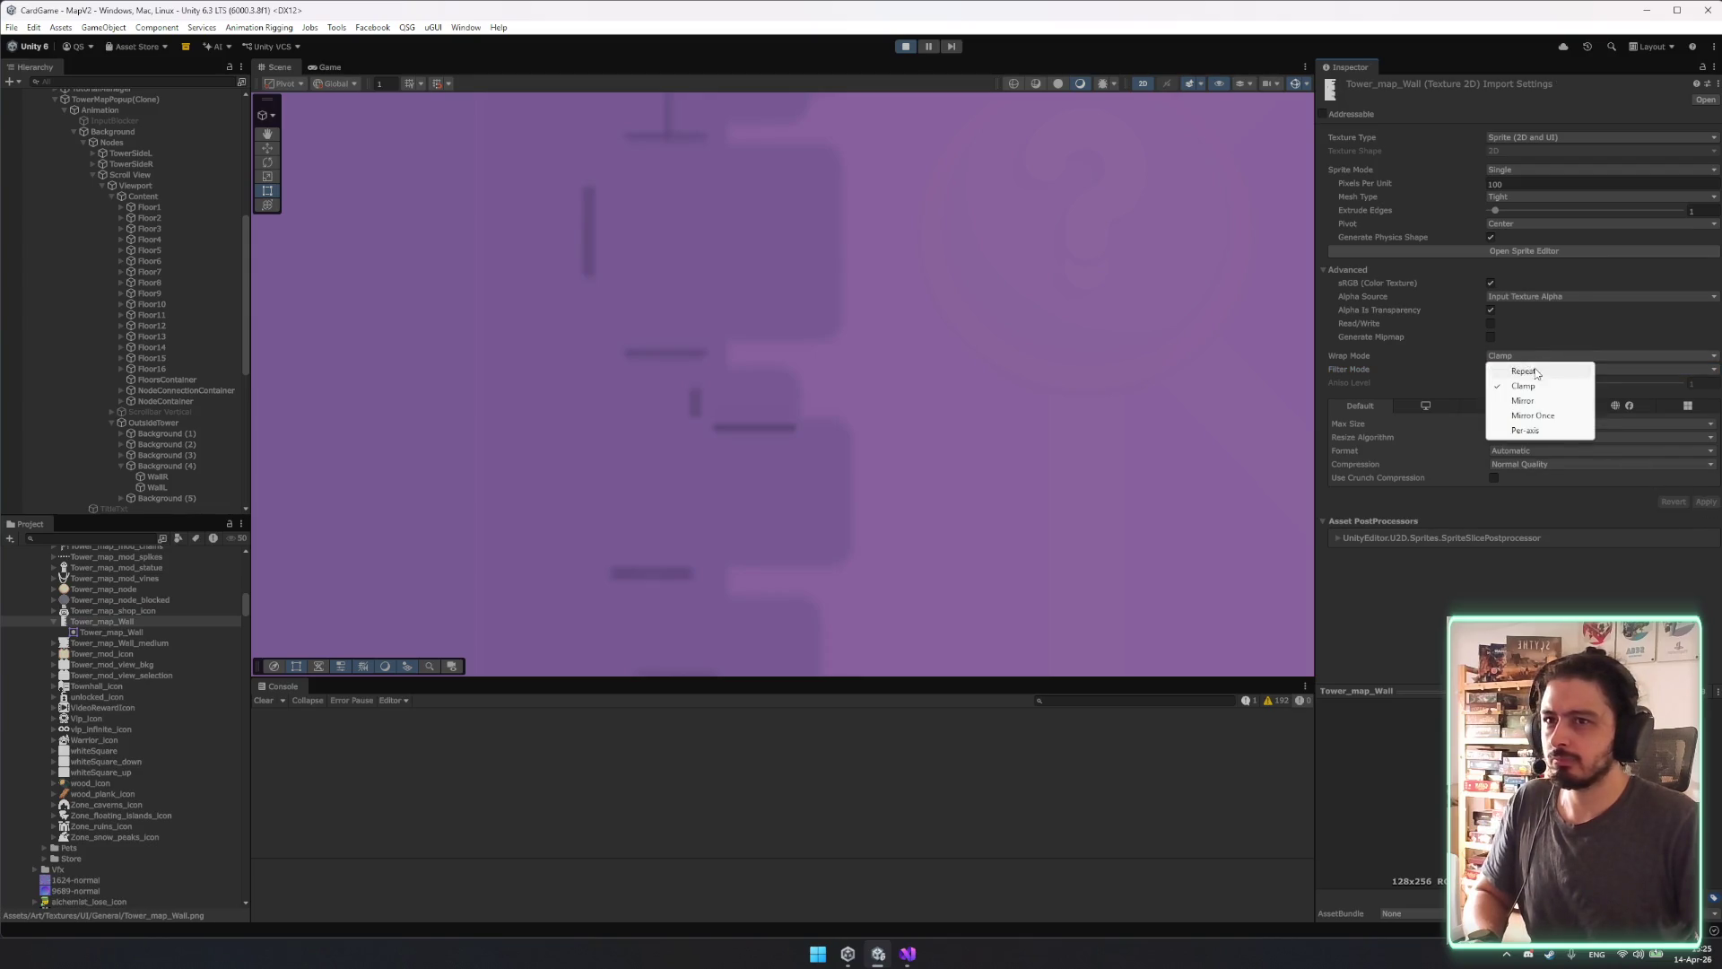
click(918, 368)
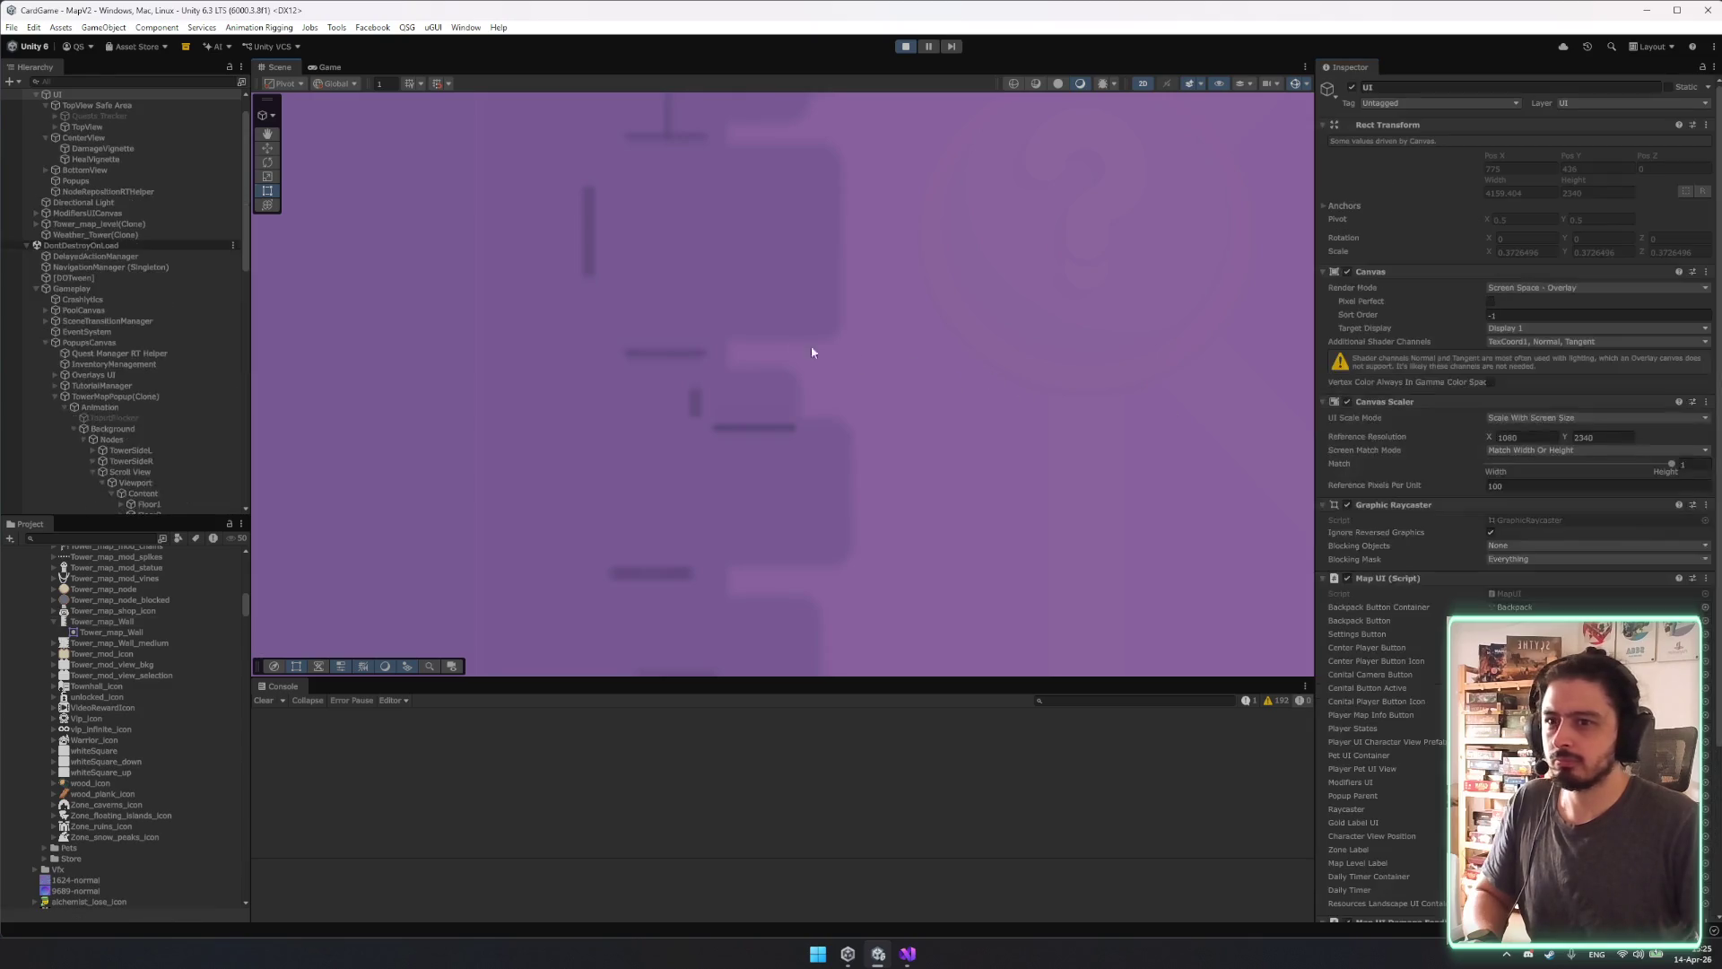
key(f)
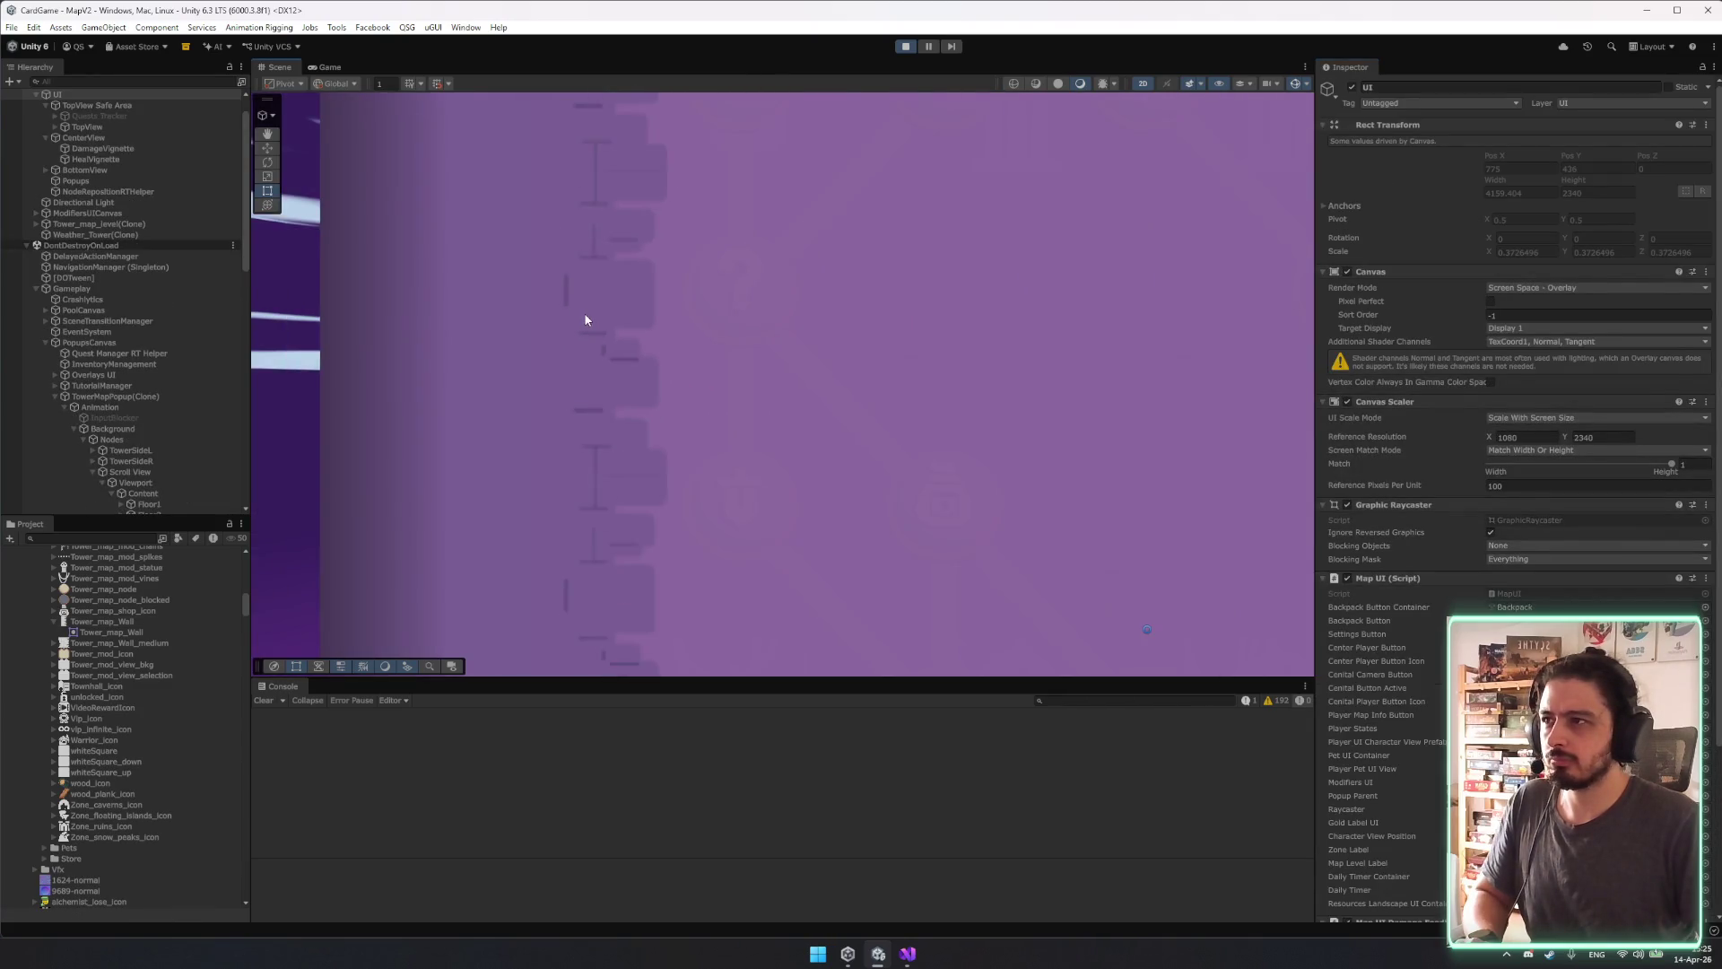
key(ctrl+z)
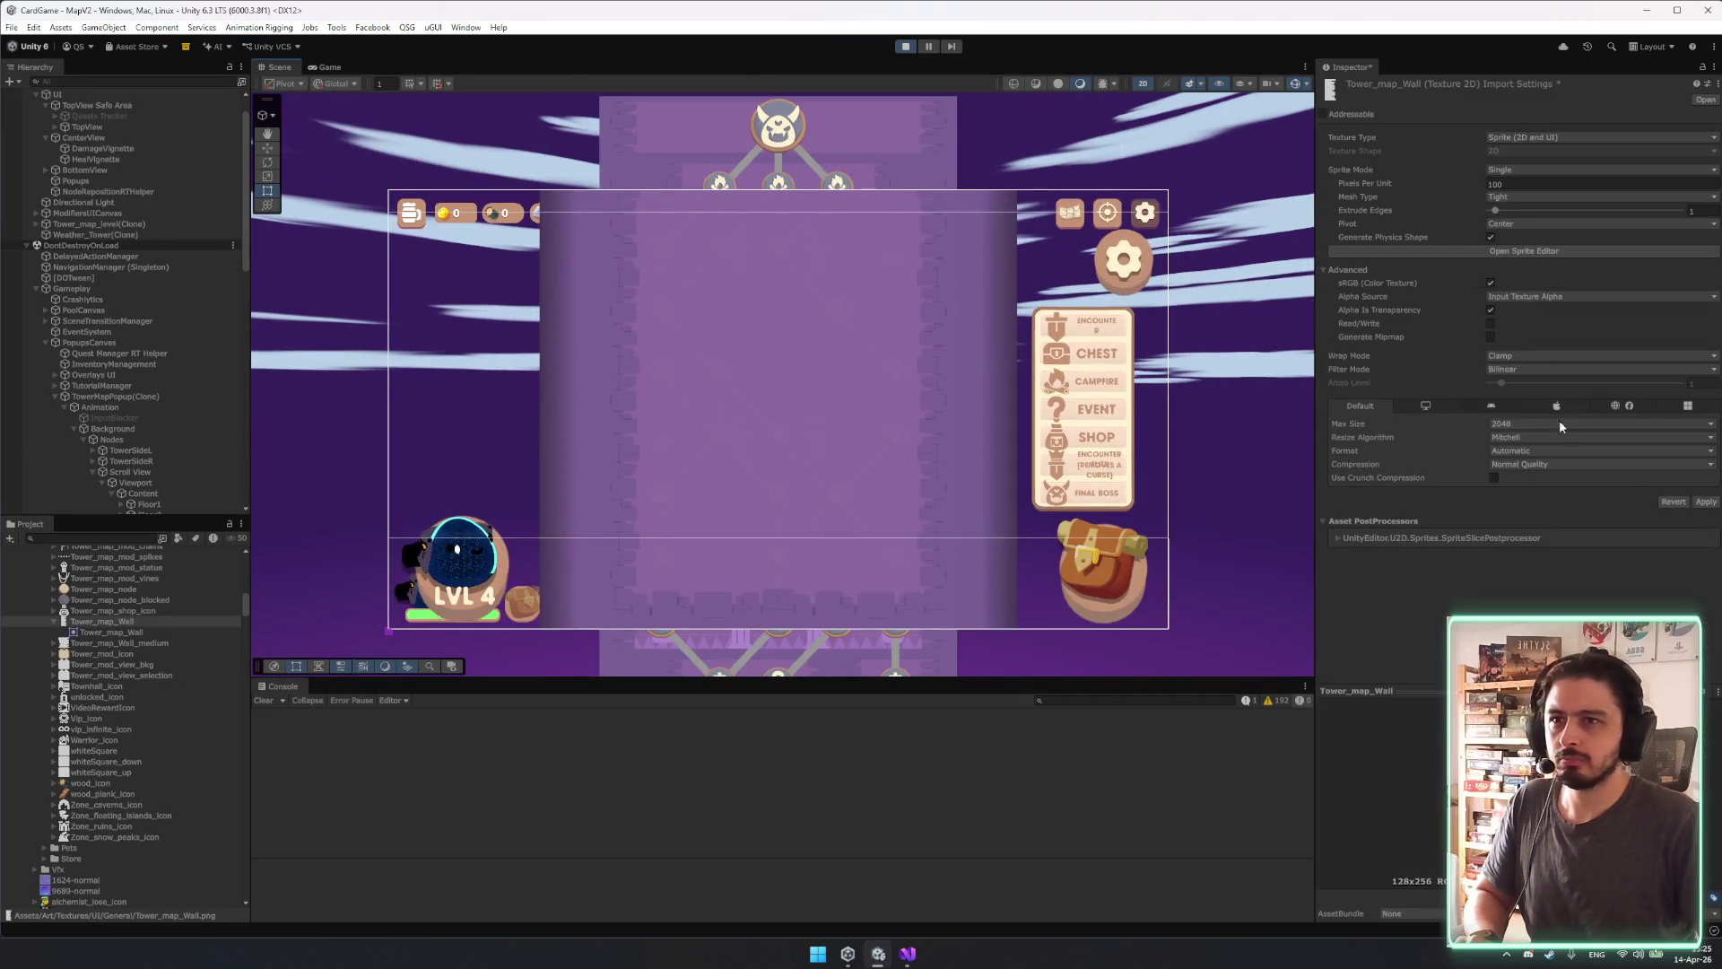
click(1704, 501)
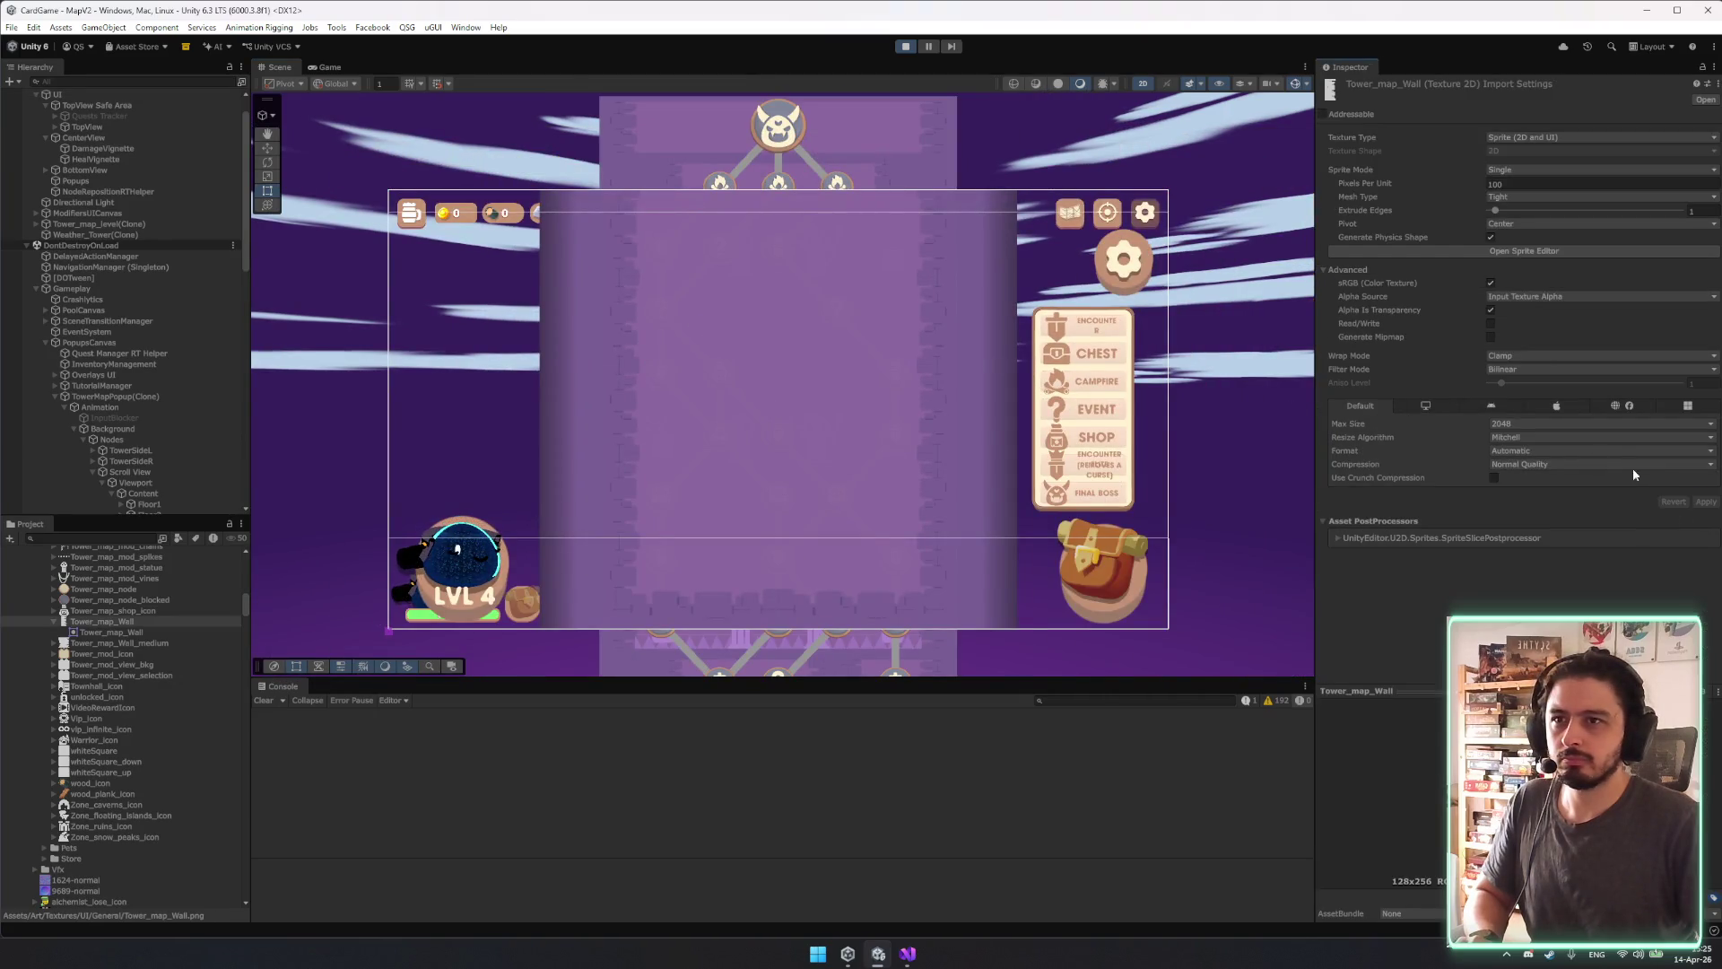
click(1516, 356)
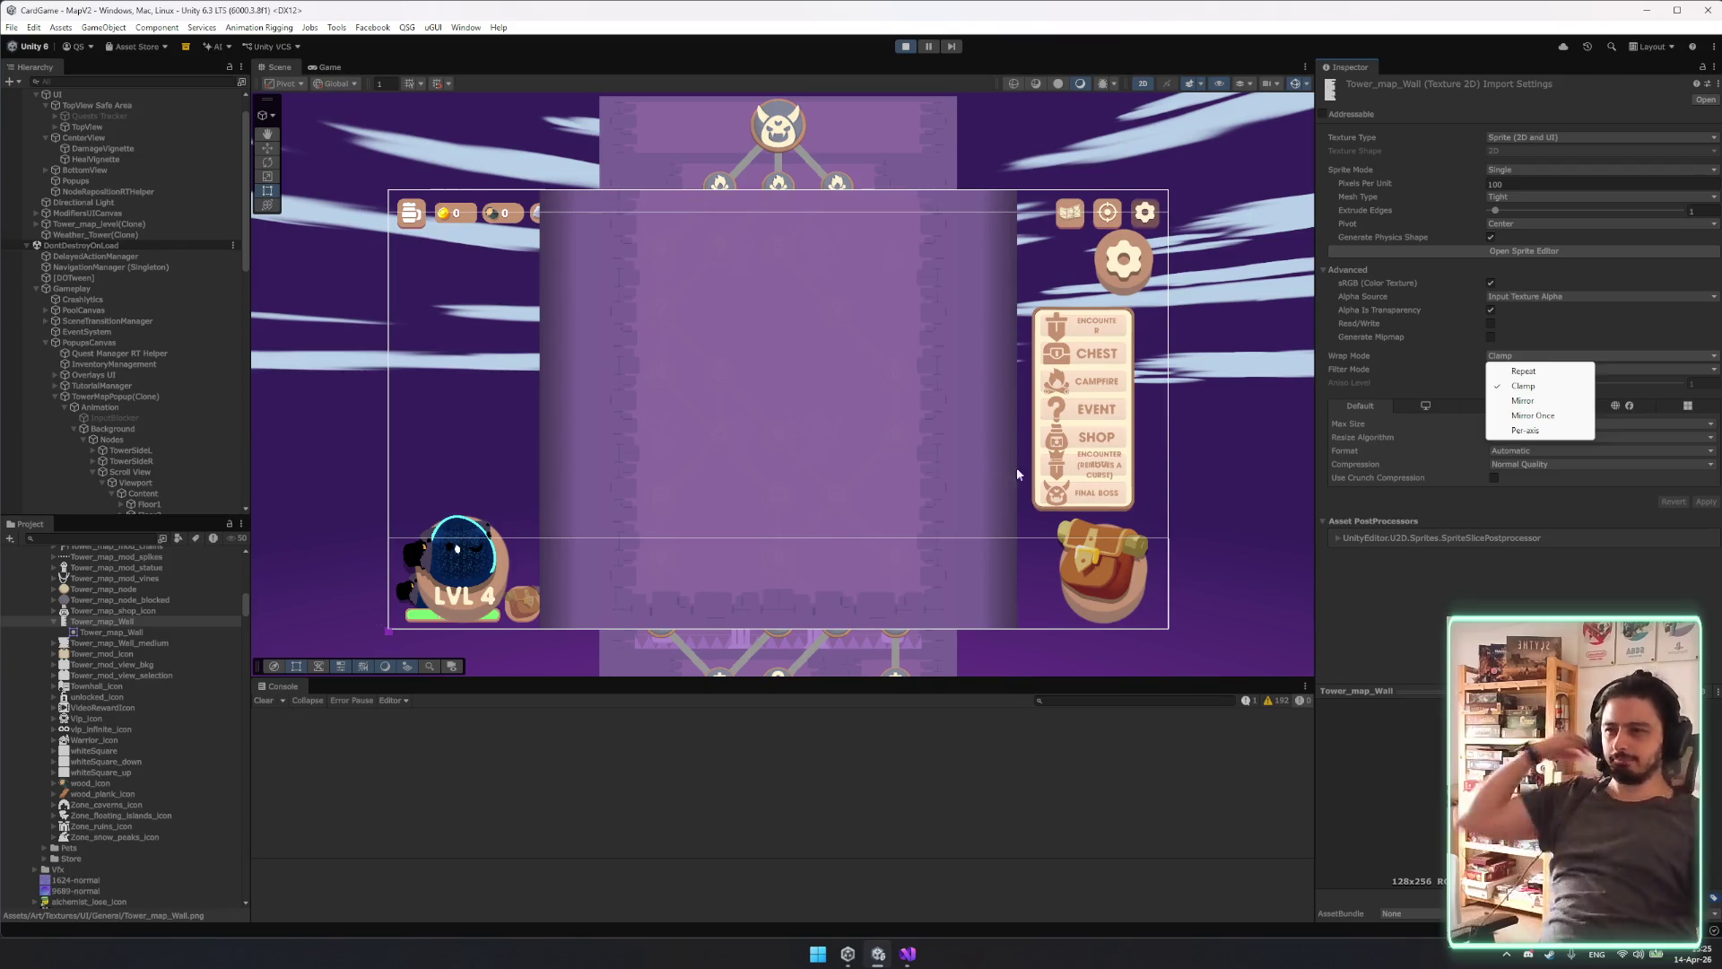
click(903, 51)
text(towerpo)
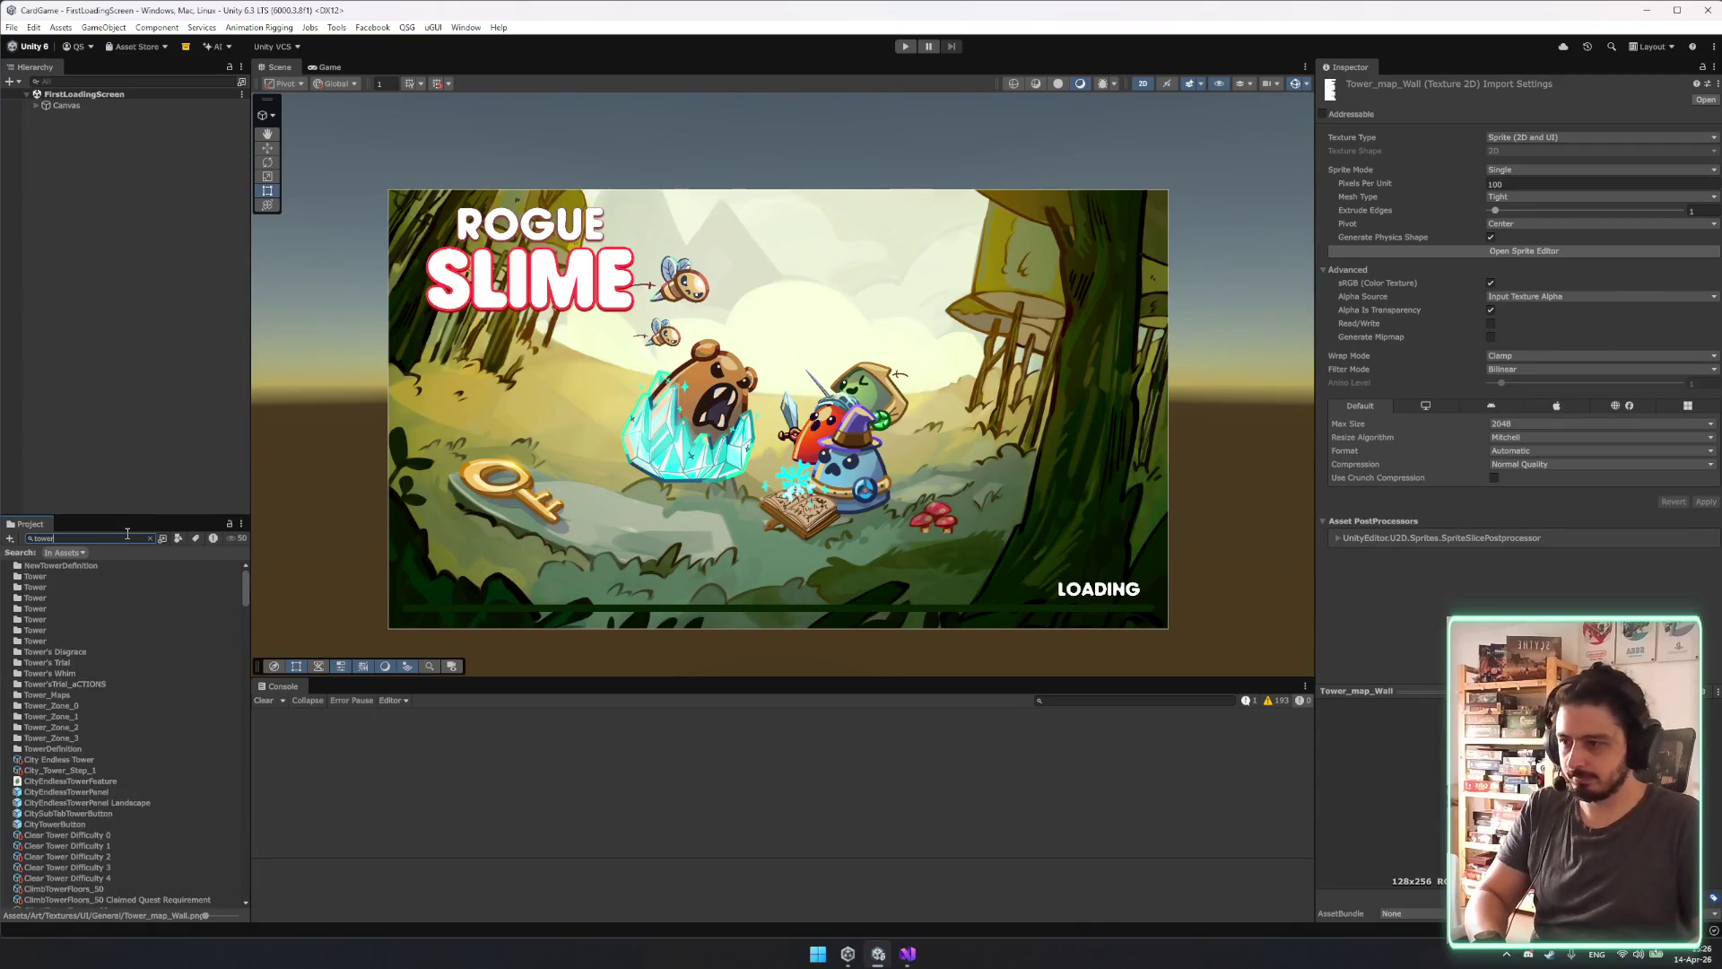
Open the ShopTowerPopup prefab, then leave it discarding its unsaved changes.
text(pup)
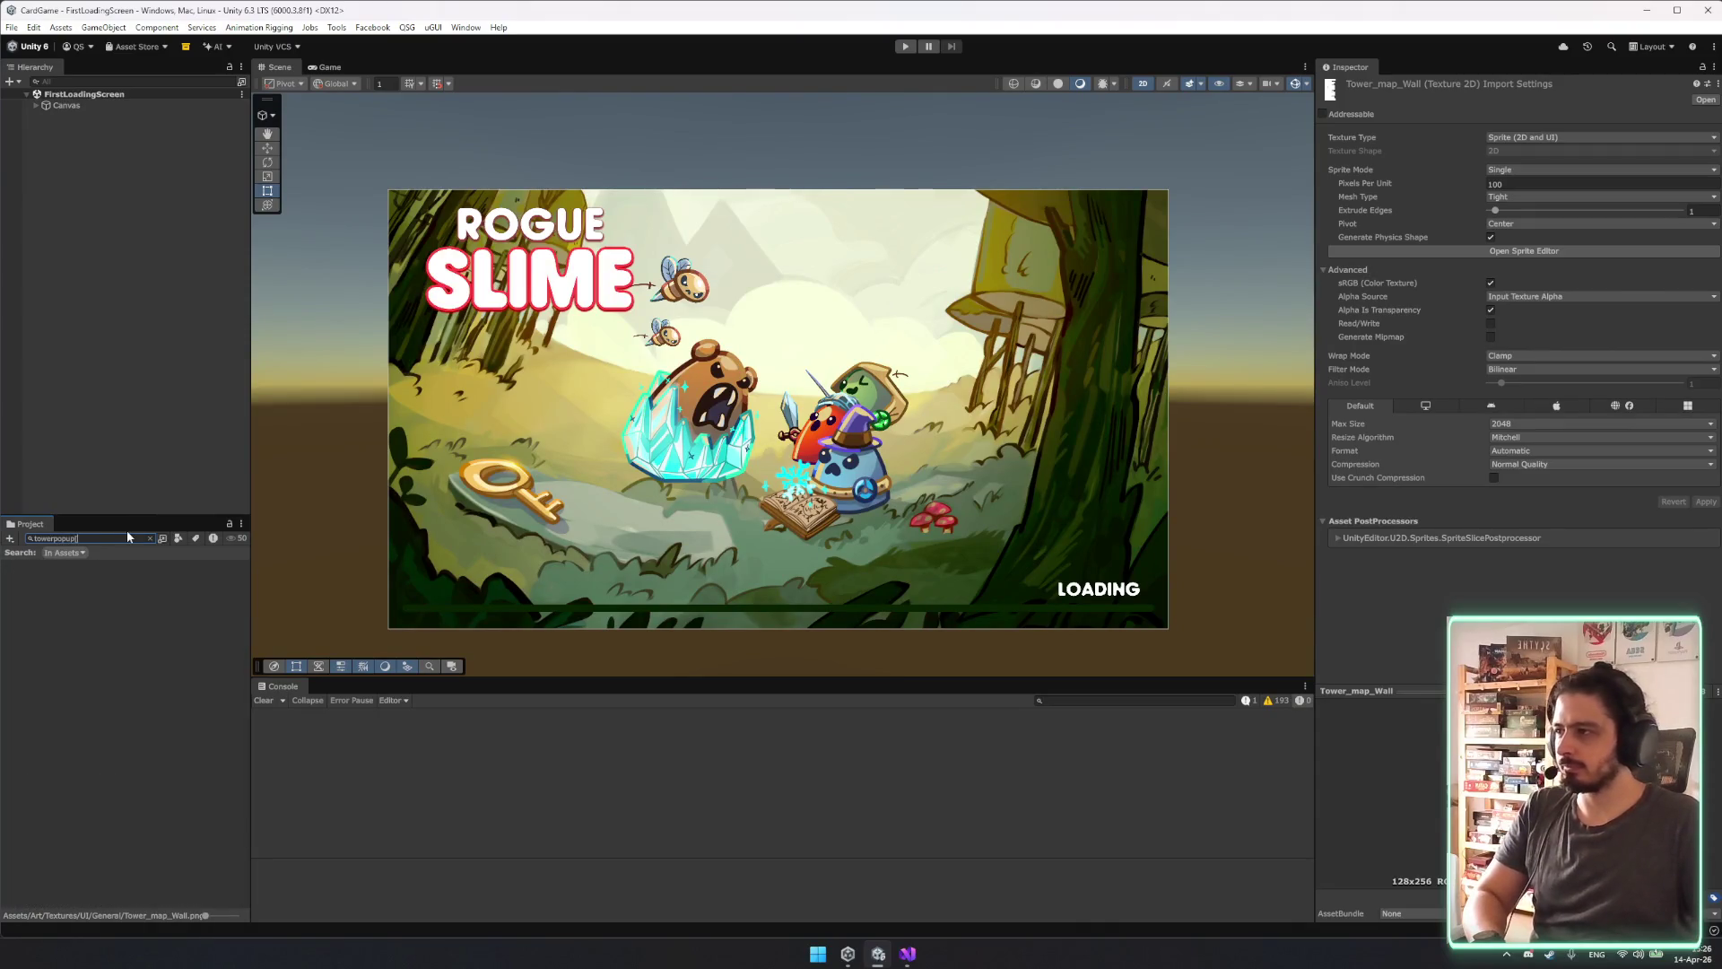
click(94, 565)
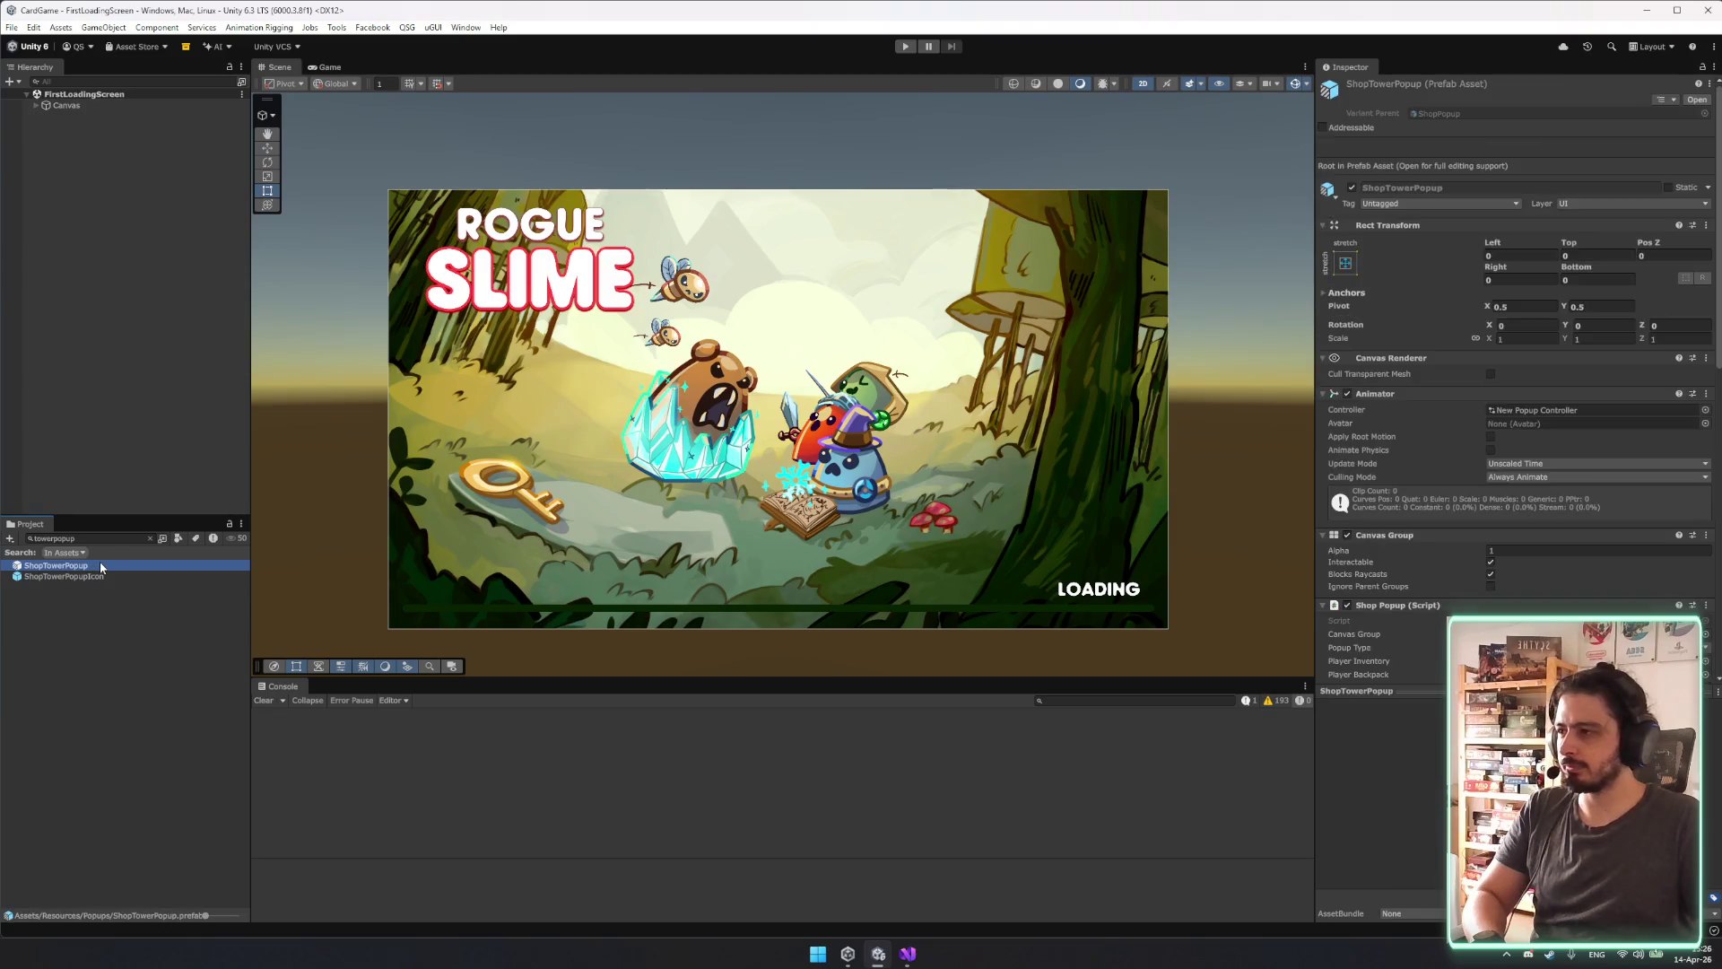
click(103, 536)
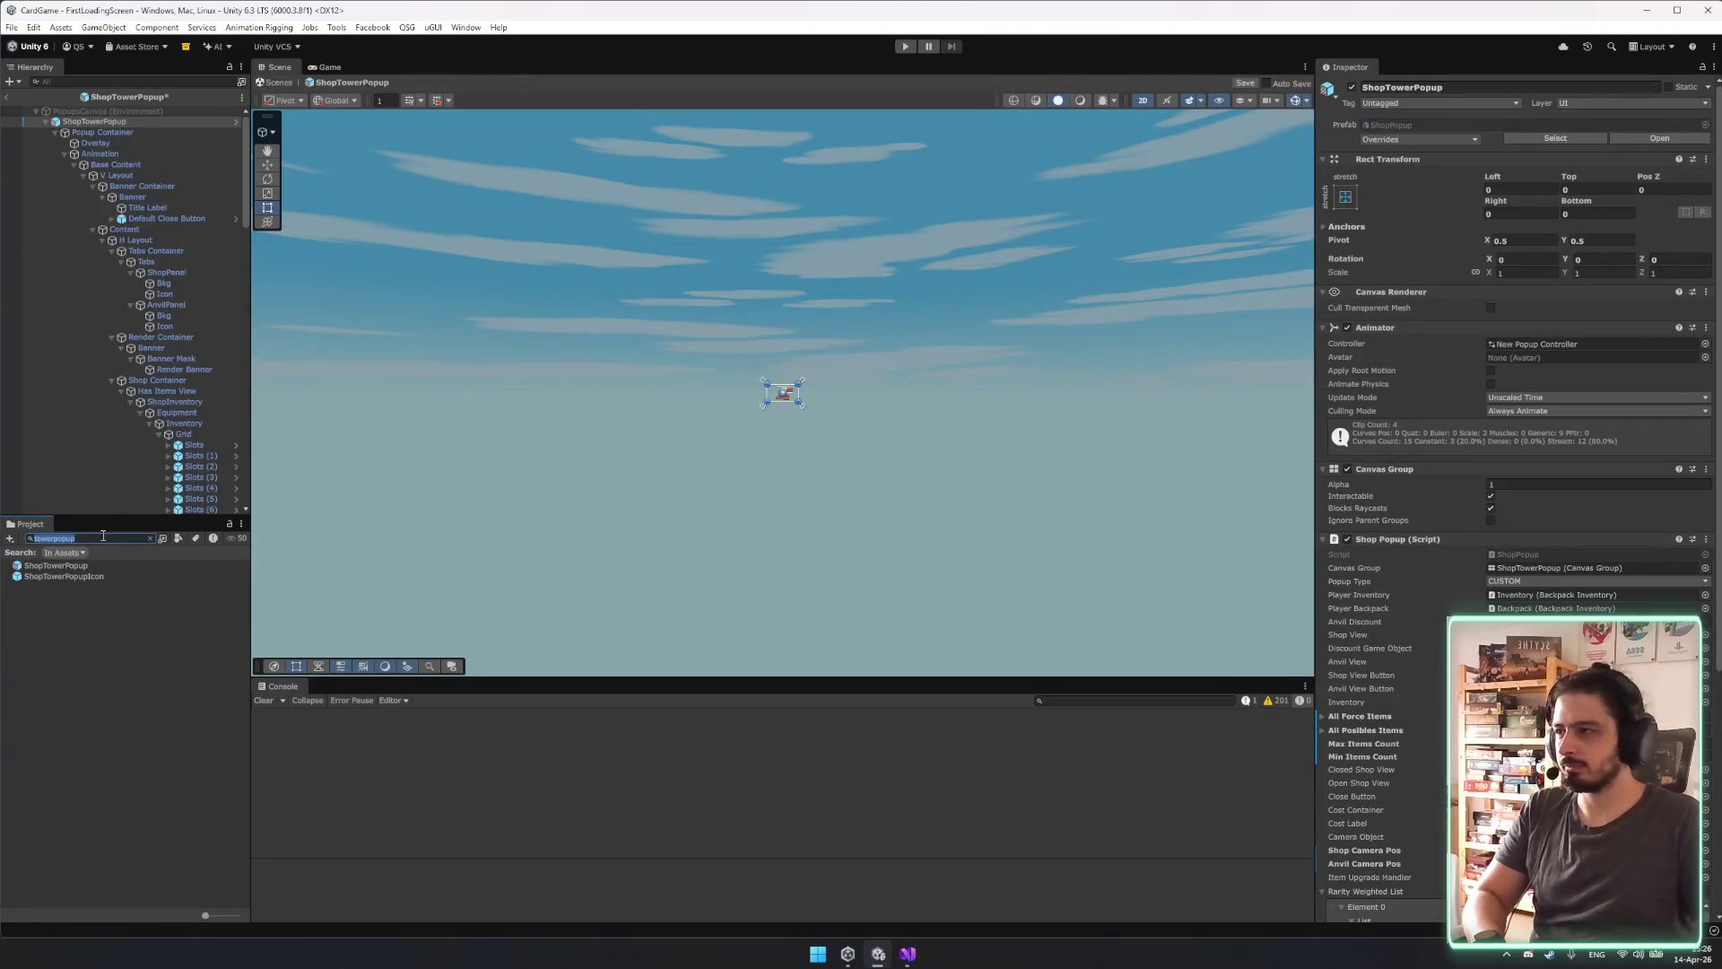
click(6, 97)
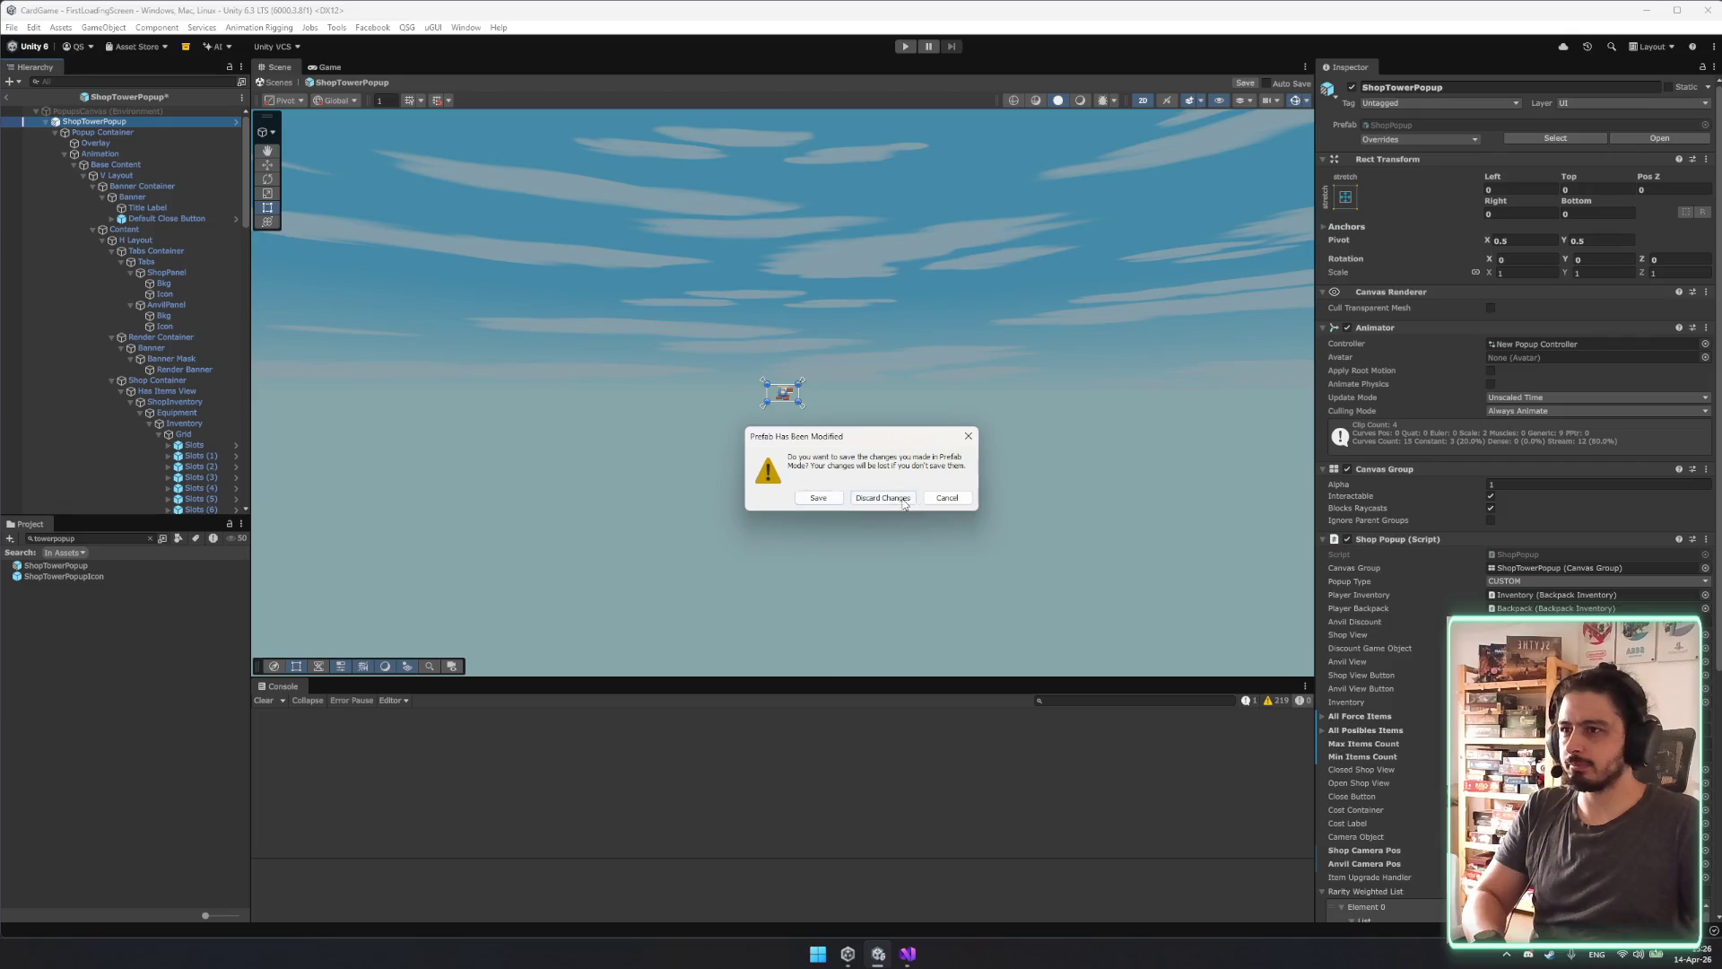
click(883, 498)
Search the project for 'tower map po' and open the TowerMapPopup prefab for editing.
text(p)
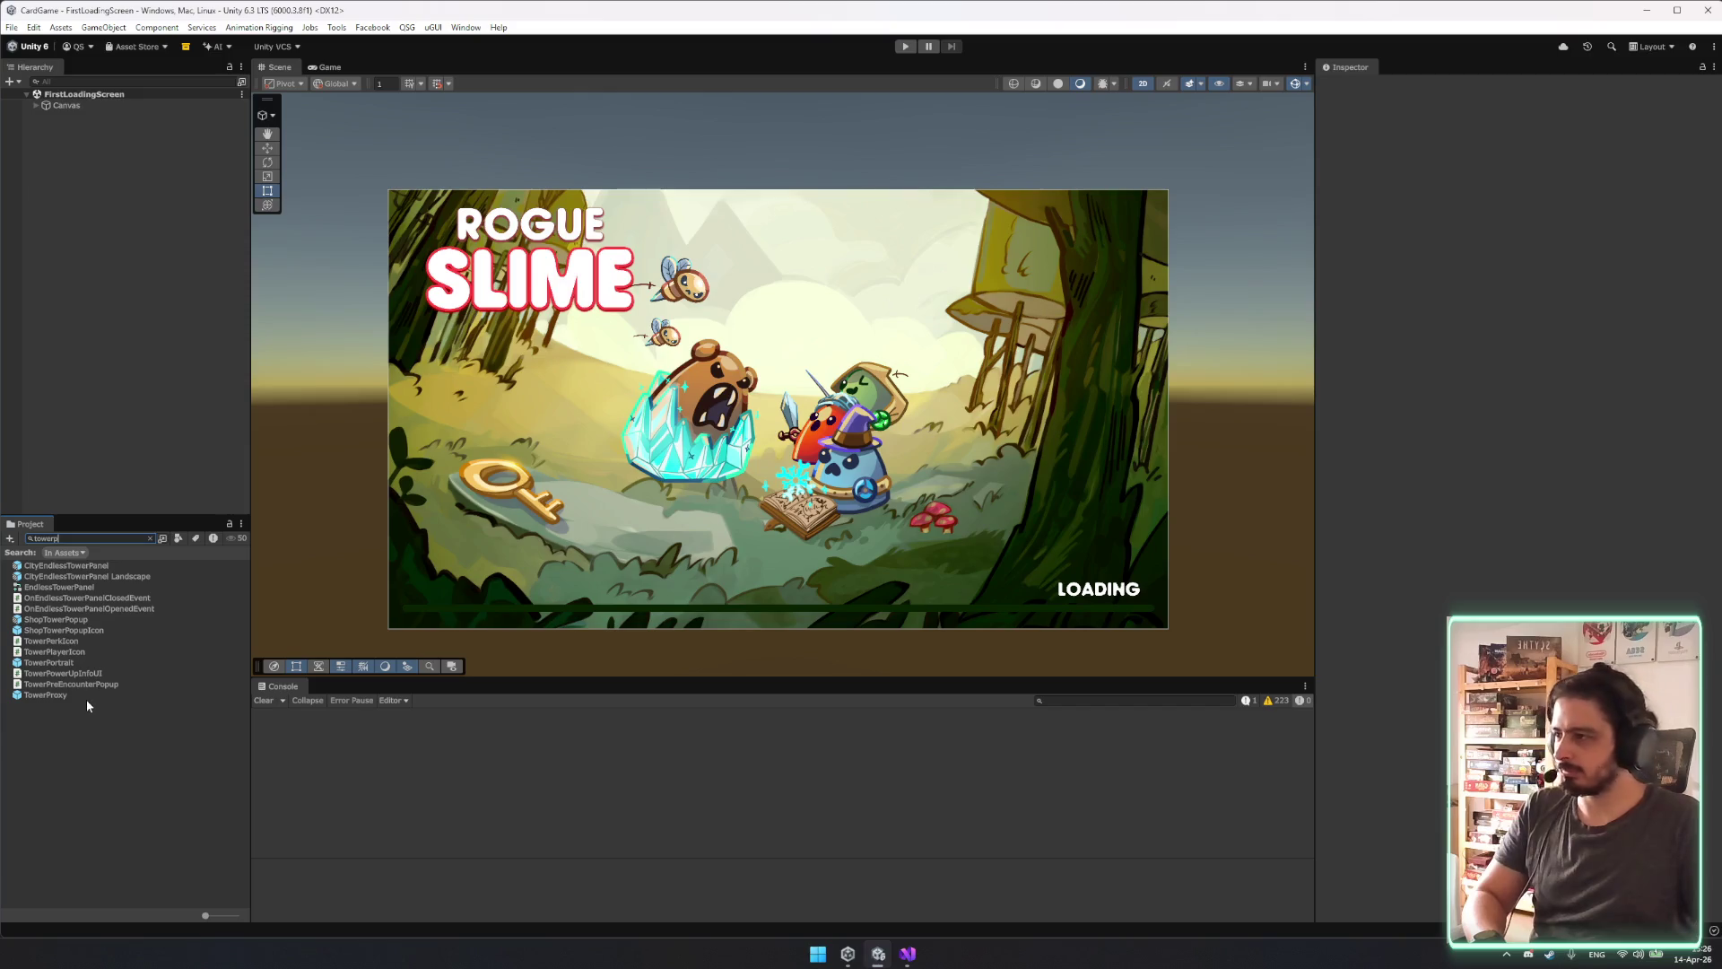
key(BackSpace)
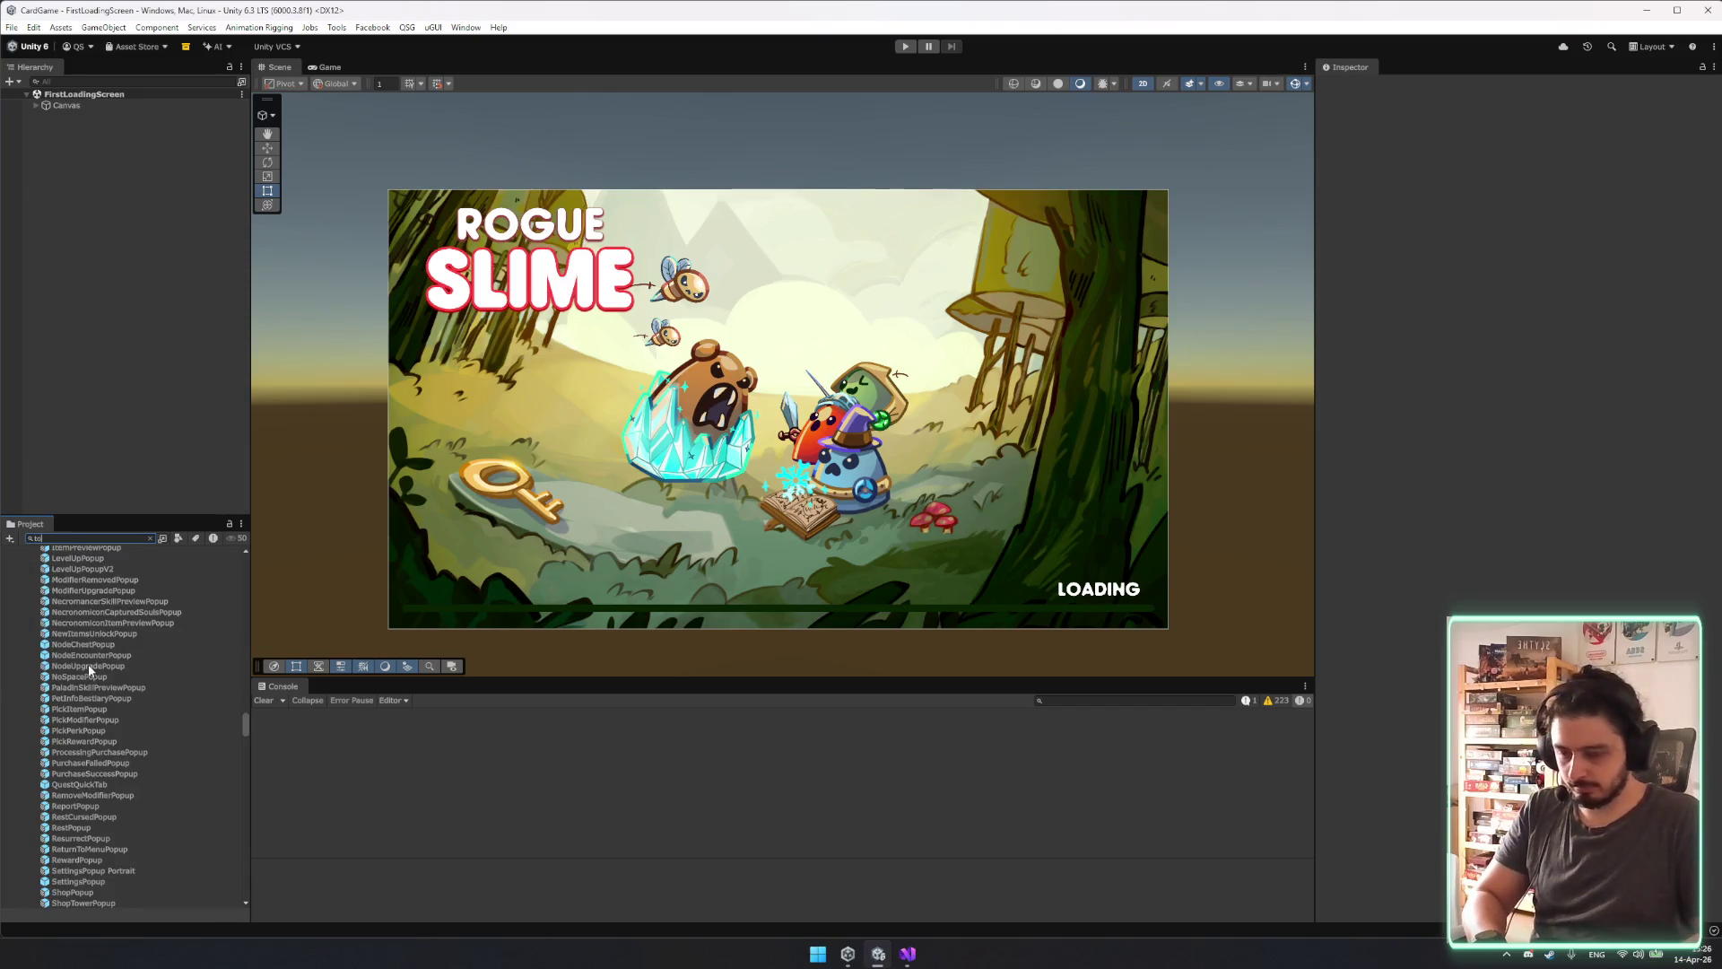
text(wer map po)
click(63, 566)
double_click(63, 566)
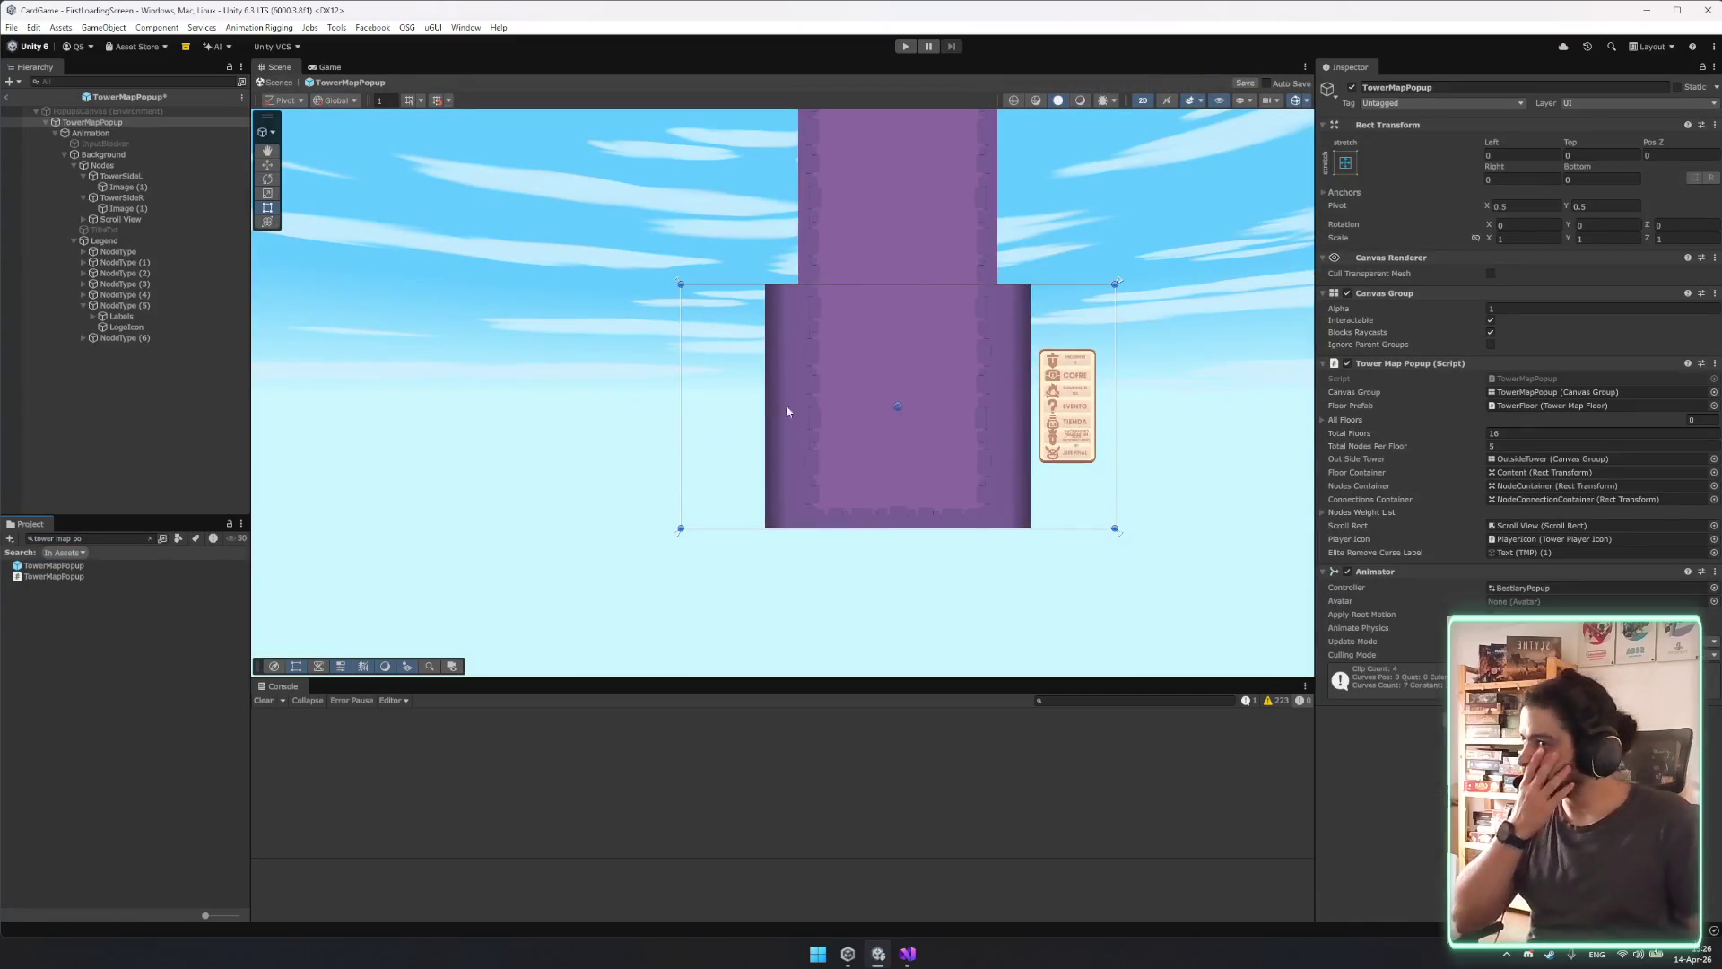
Inspect the Legend, tower-side gradient image, Scroll View and Nodes objects in the Hierarchy.
click(131, 346)
click(130, 240)
click(141, 210)
click(144, 219)
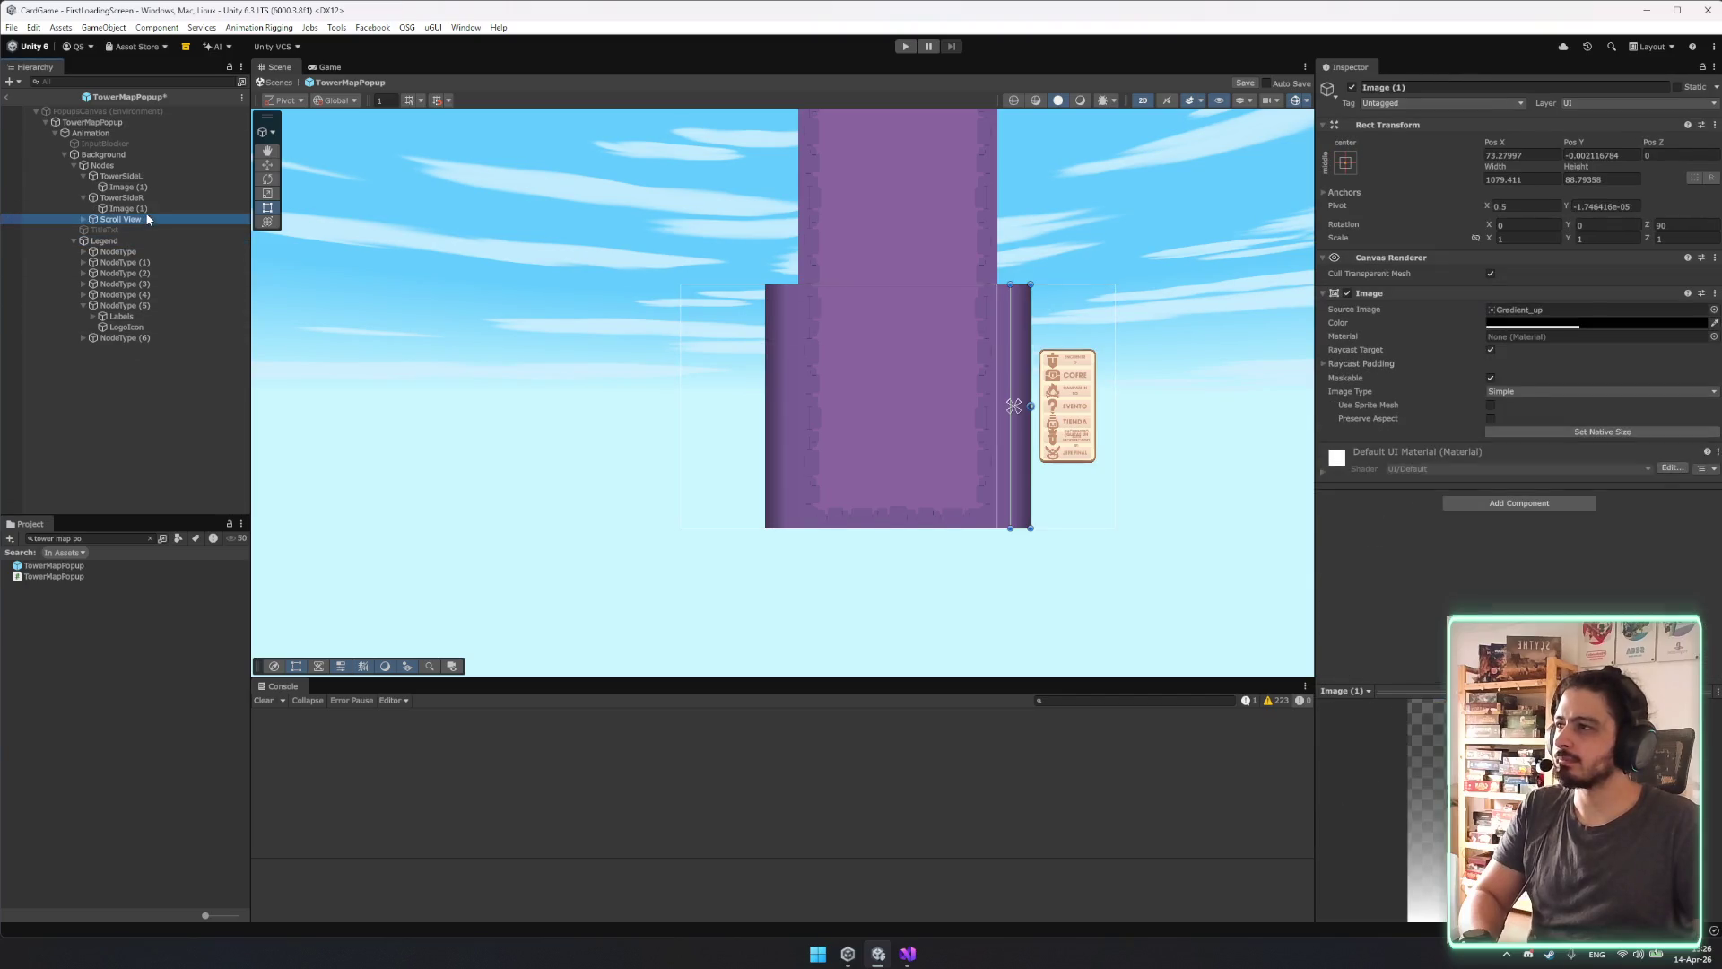
click(138, 166)
Collapse the tower side children and expand Scroll View > Viewport to select OutsideTower.
key(Down)
key(Left)
key(Down)
key(Left)
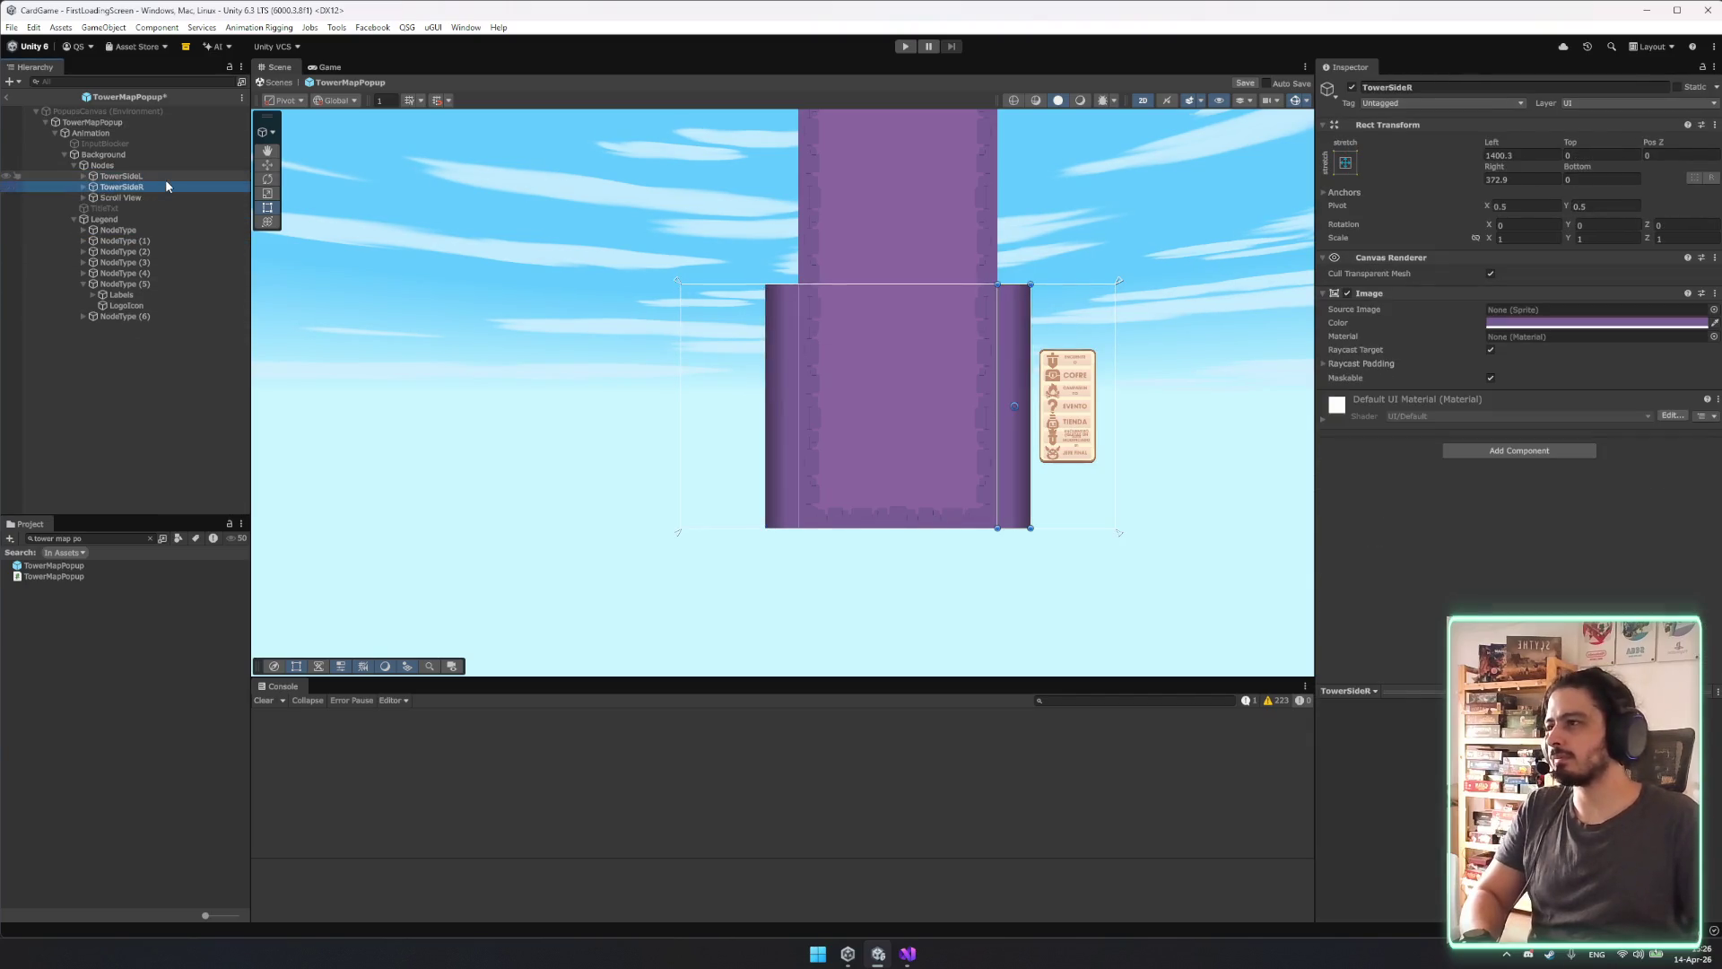
key(Down)
key(Right)
key(Down)
key(Right)
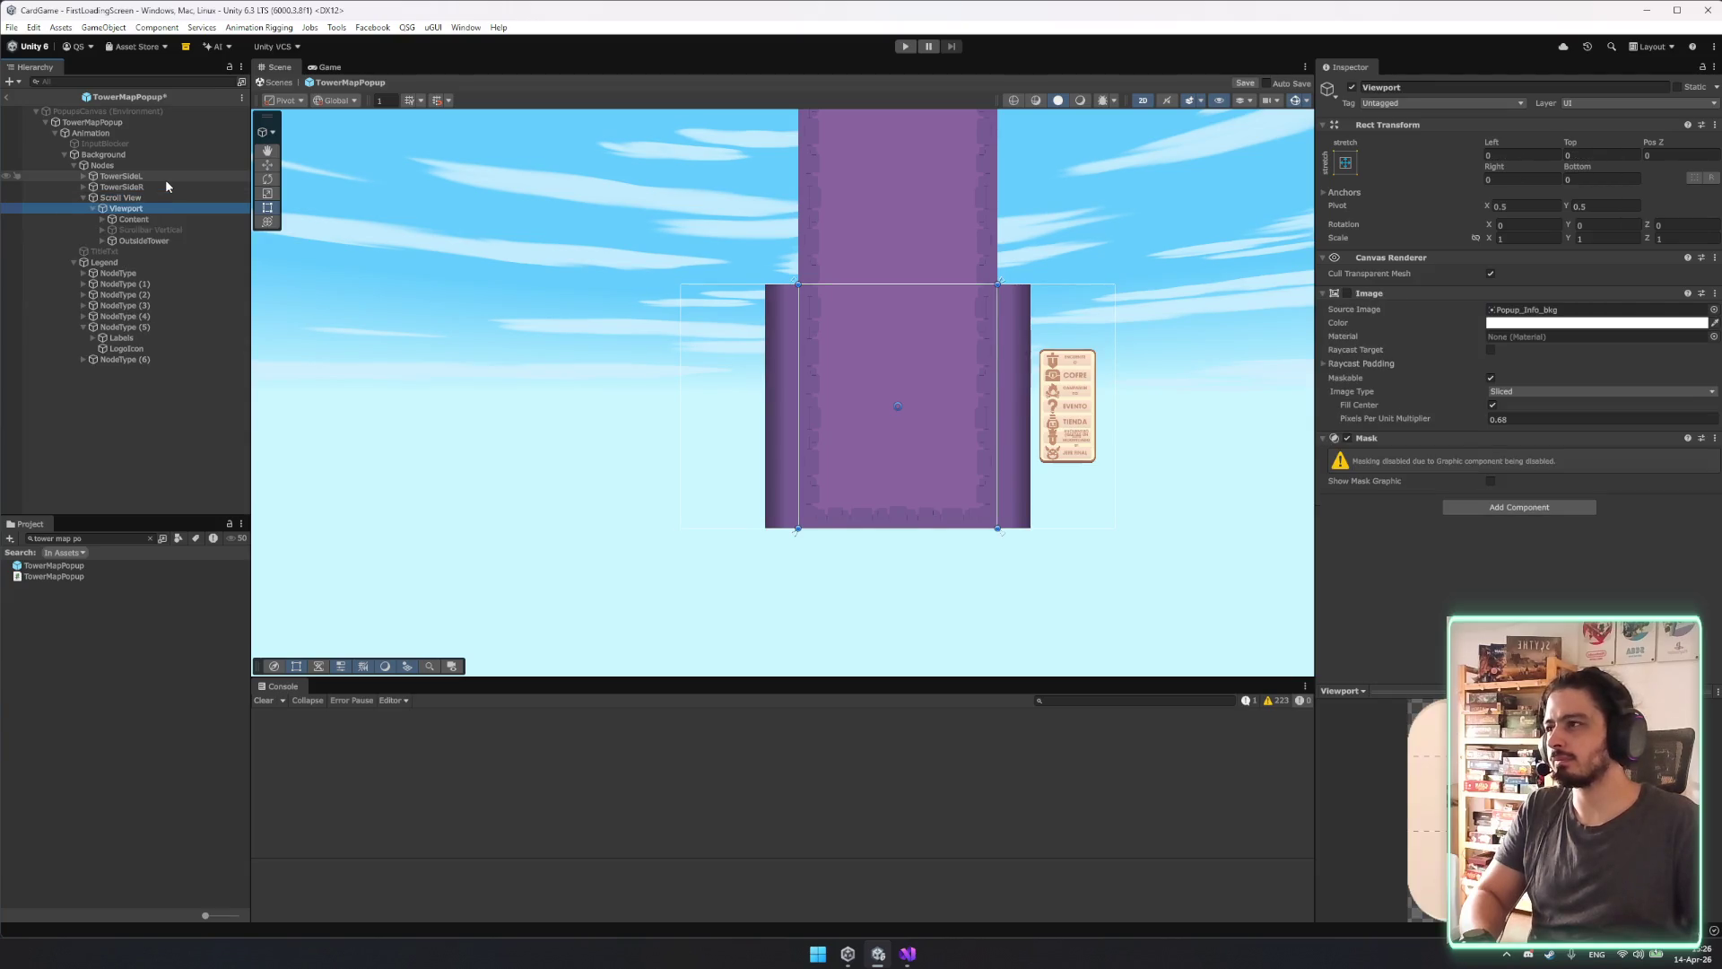
key(Down)
key(Down)
key(Down)
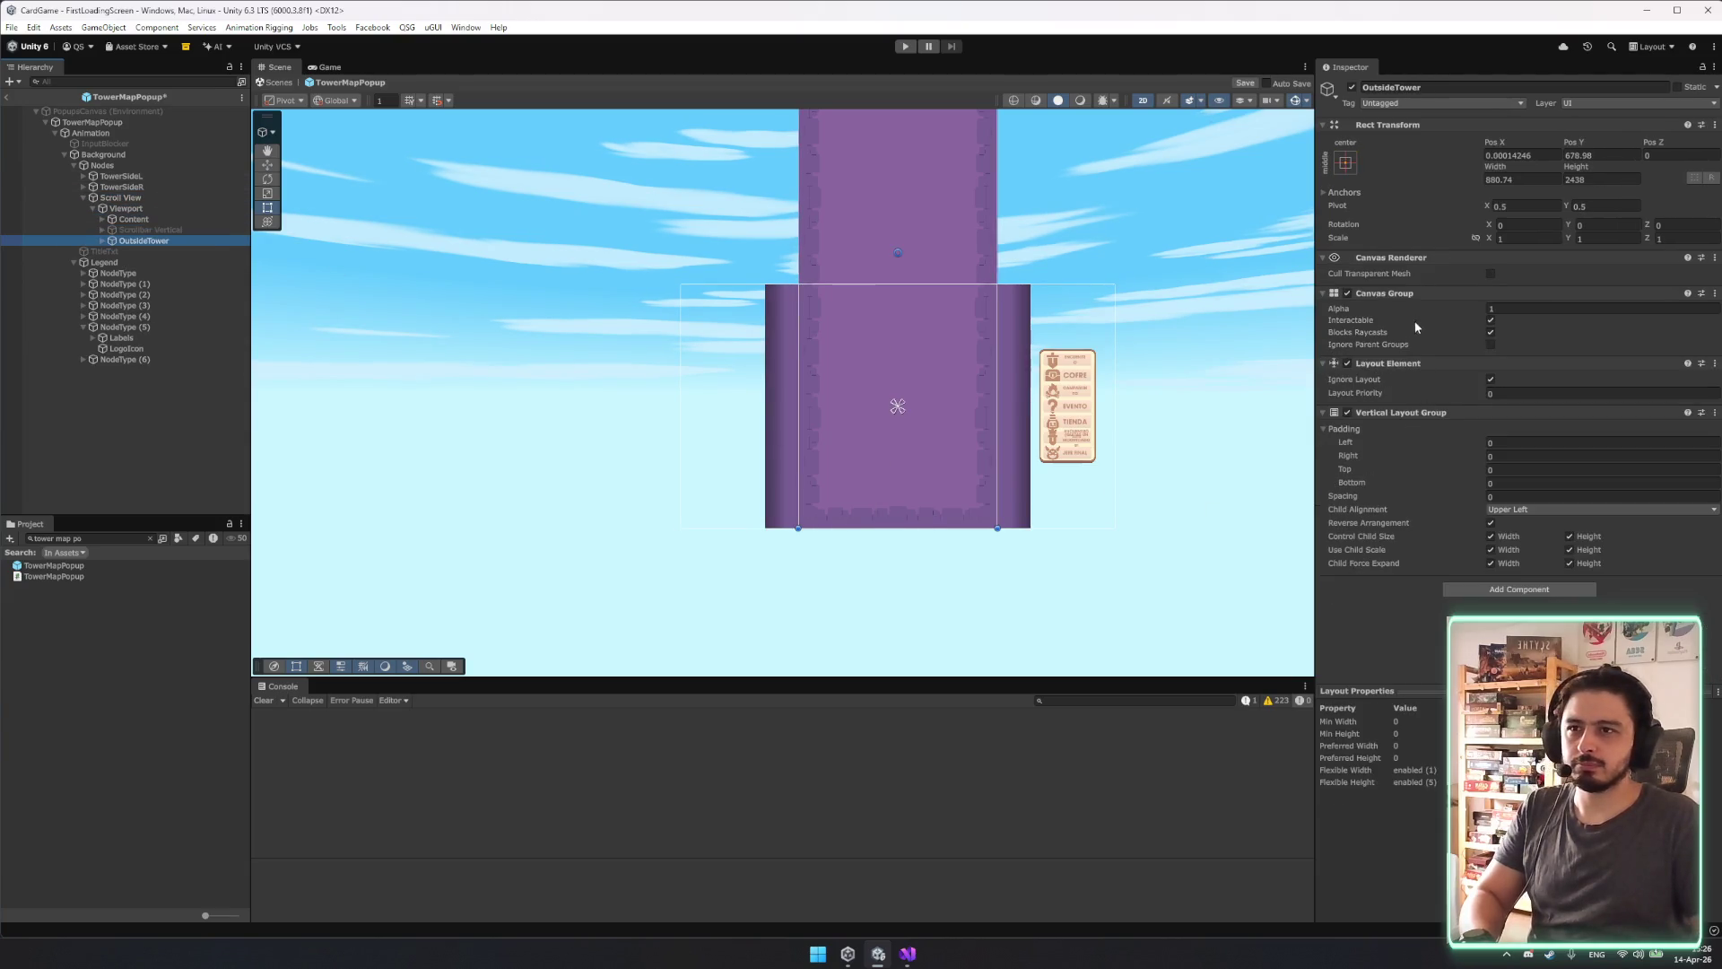
Anchor OutsideTower with the stretch-stretch preset so it fills the Viewport.
scroll(859, 416, up, 4)
click(1345, 162)
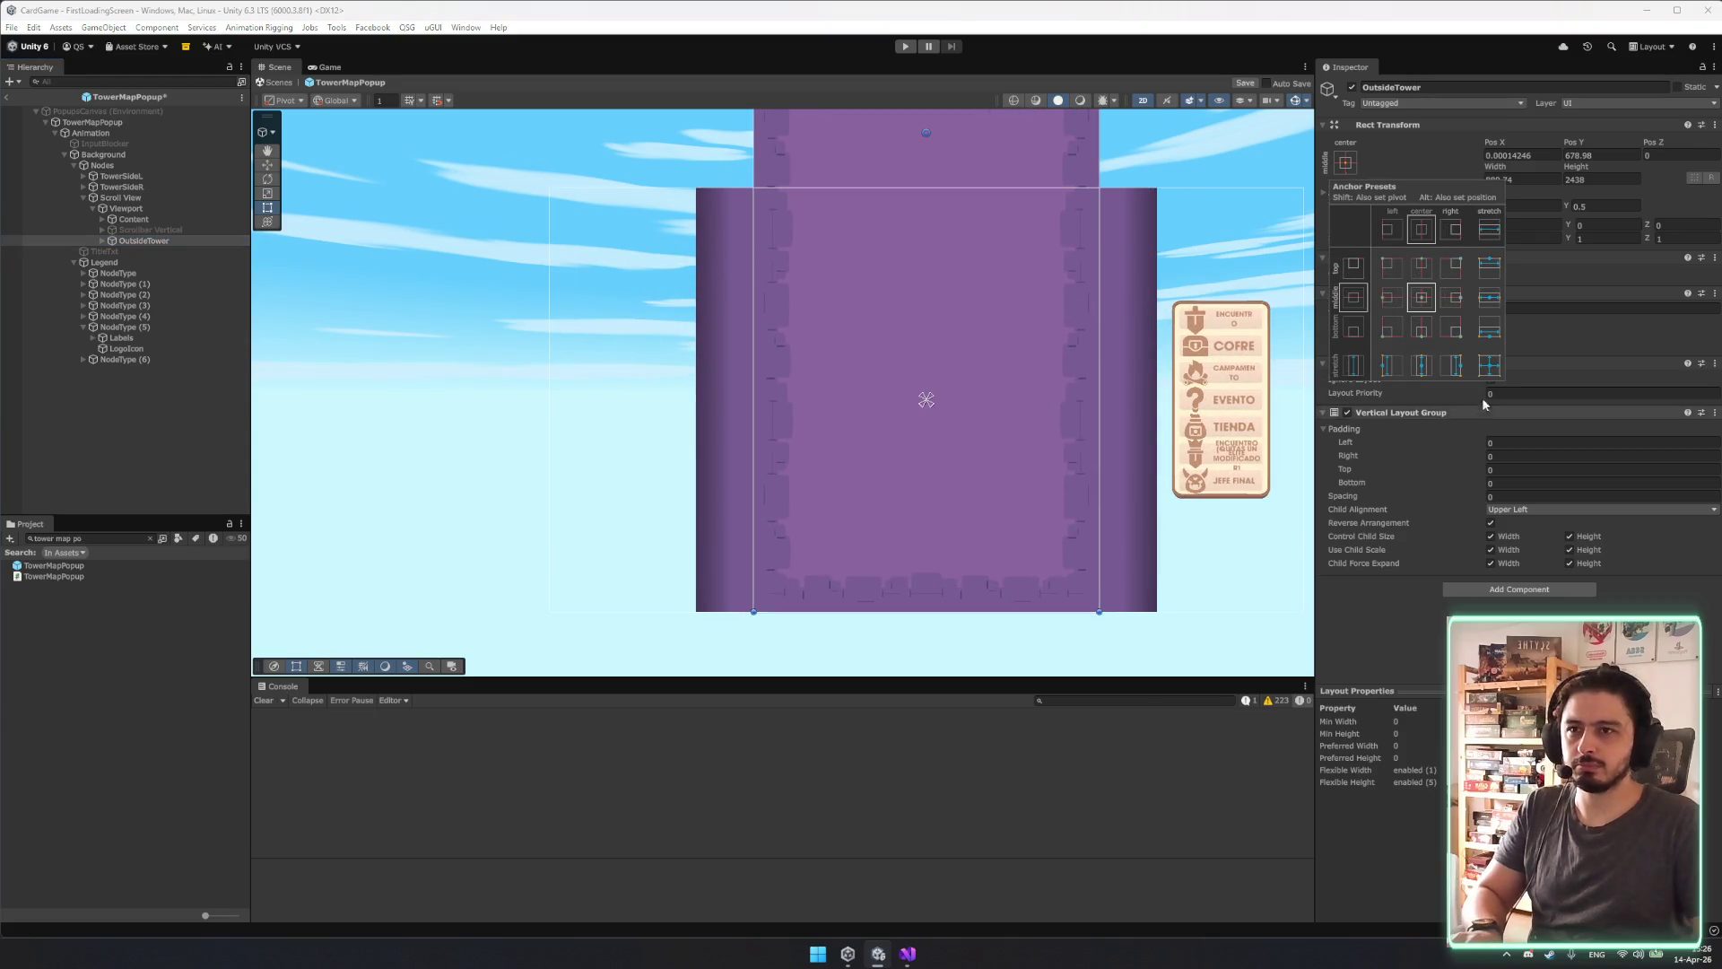
alt+click(1489, 365)
Select TowerSideR, frame it in the Scene view and try widening it.
scroll(735, 429, up, 2)
click(735, 429)
scroll(786, 436, up, 5)
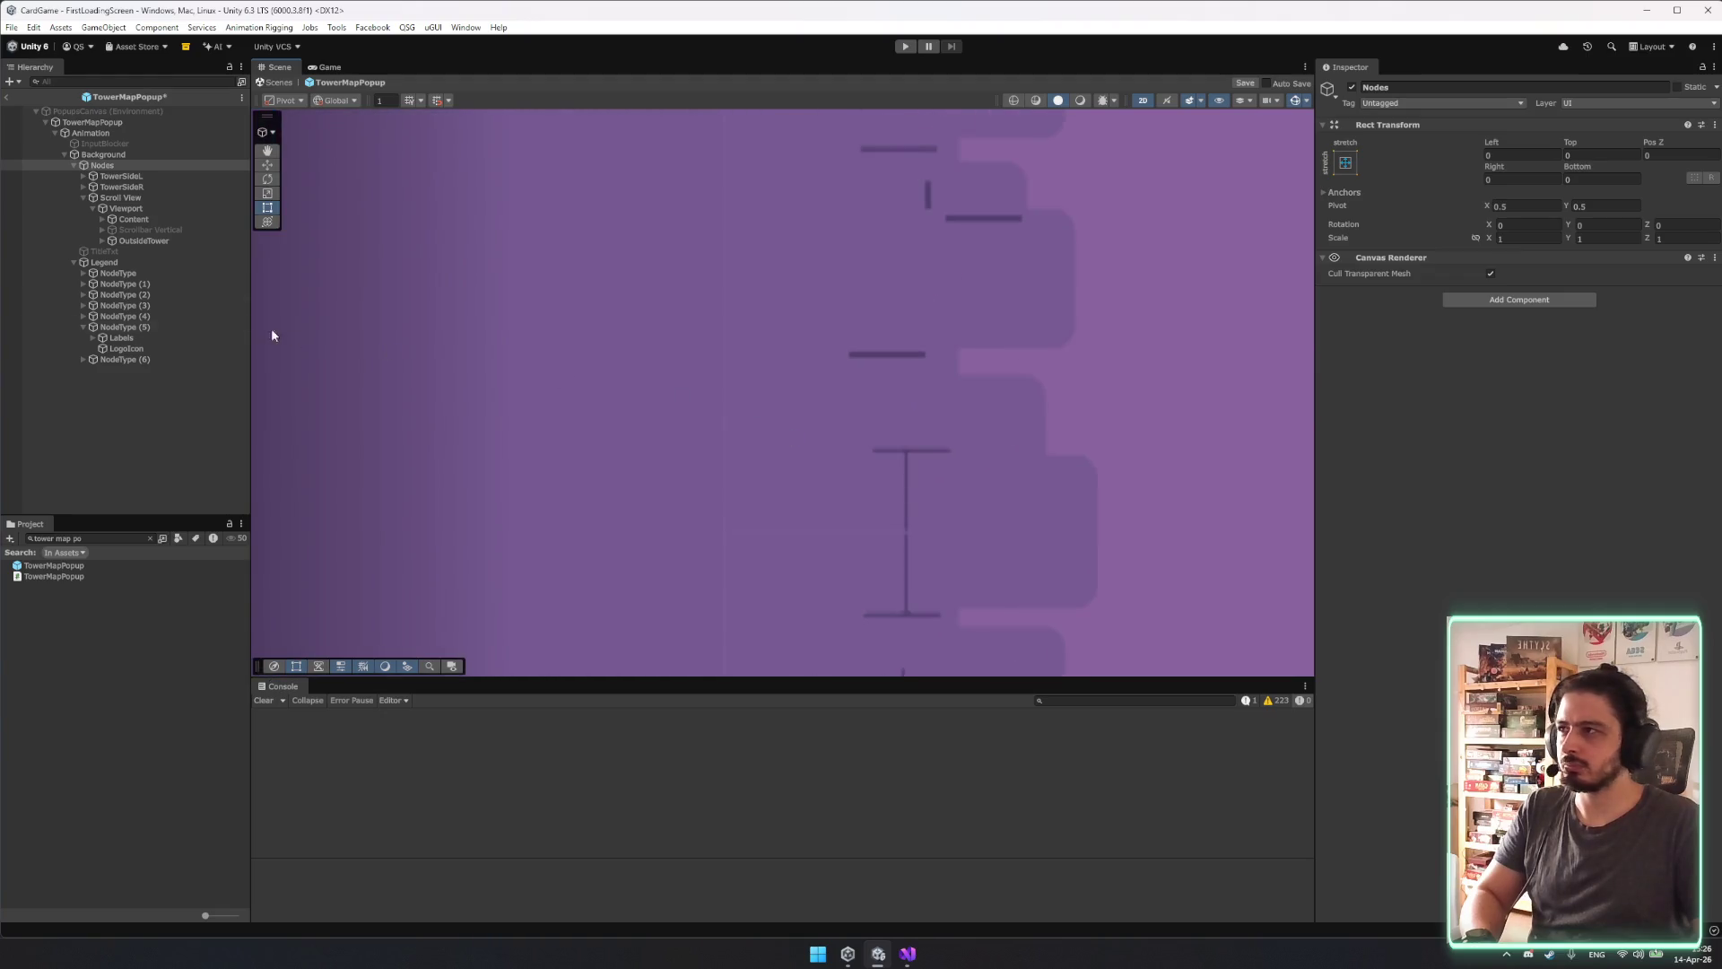
click(126, 186)
scroll(687, 411, down, 1)
scroll(685, 411, down, 4)
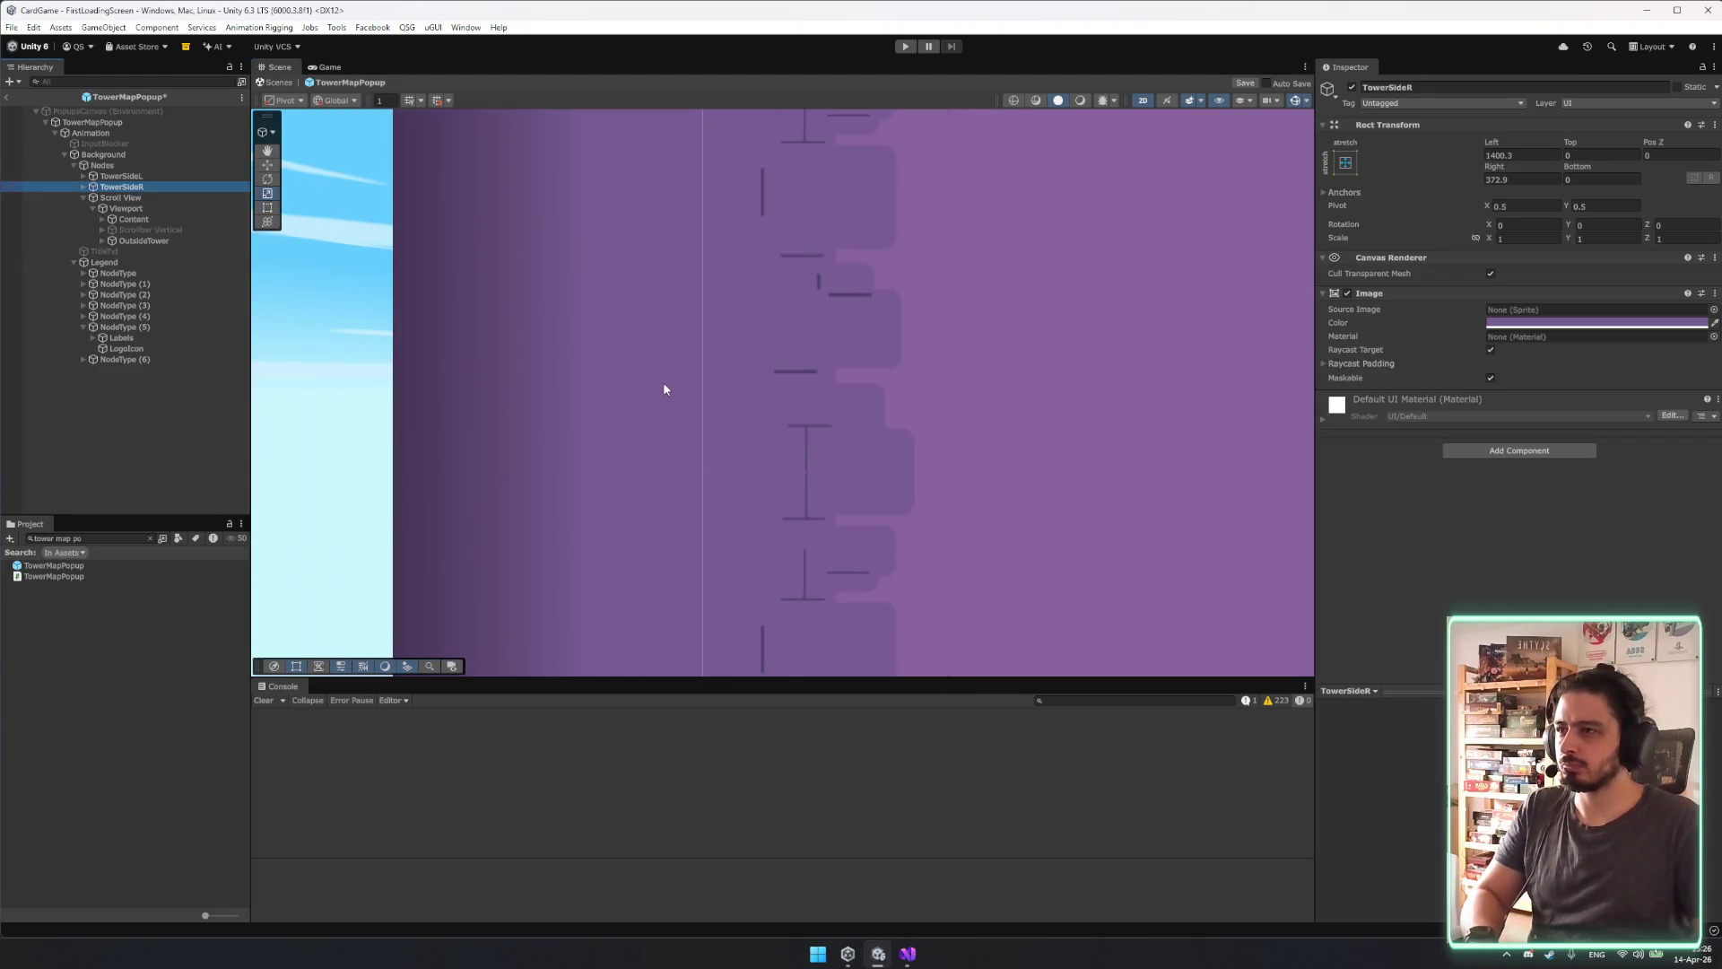
double_click(152, 185)
scroll(777, 395, up, 2)
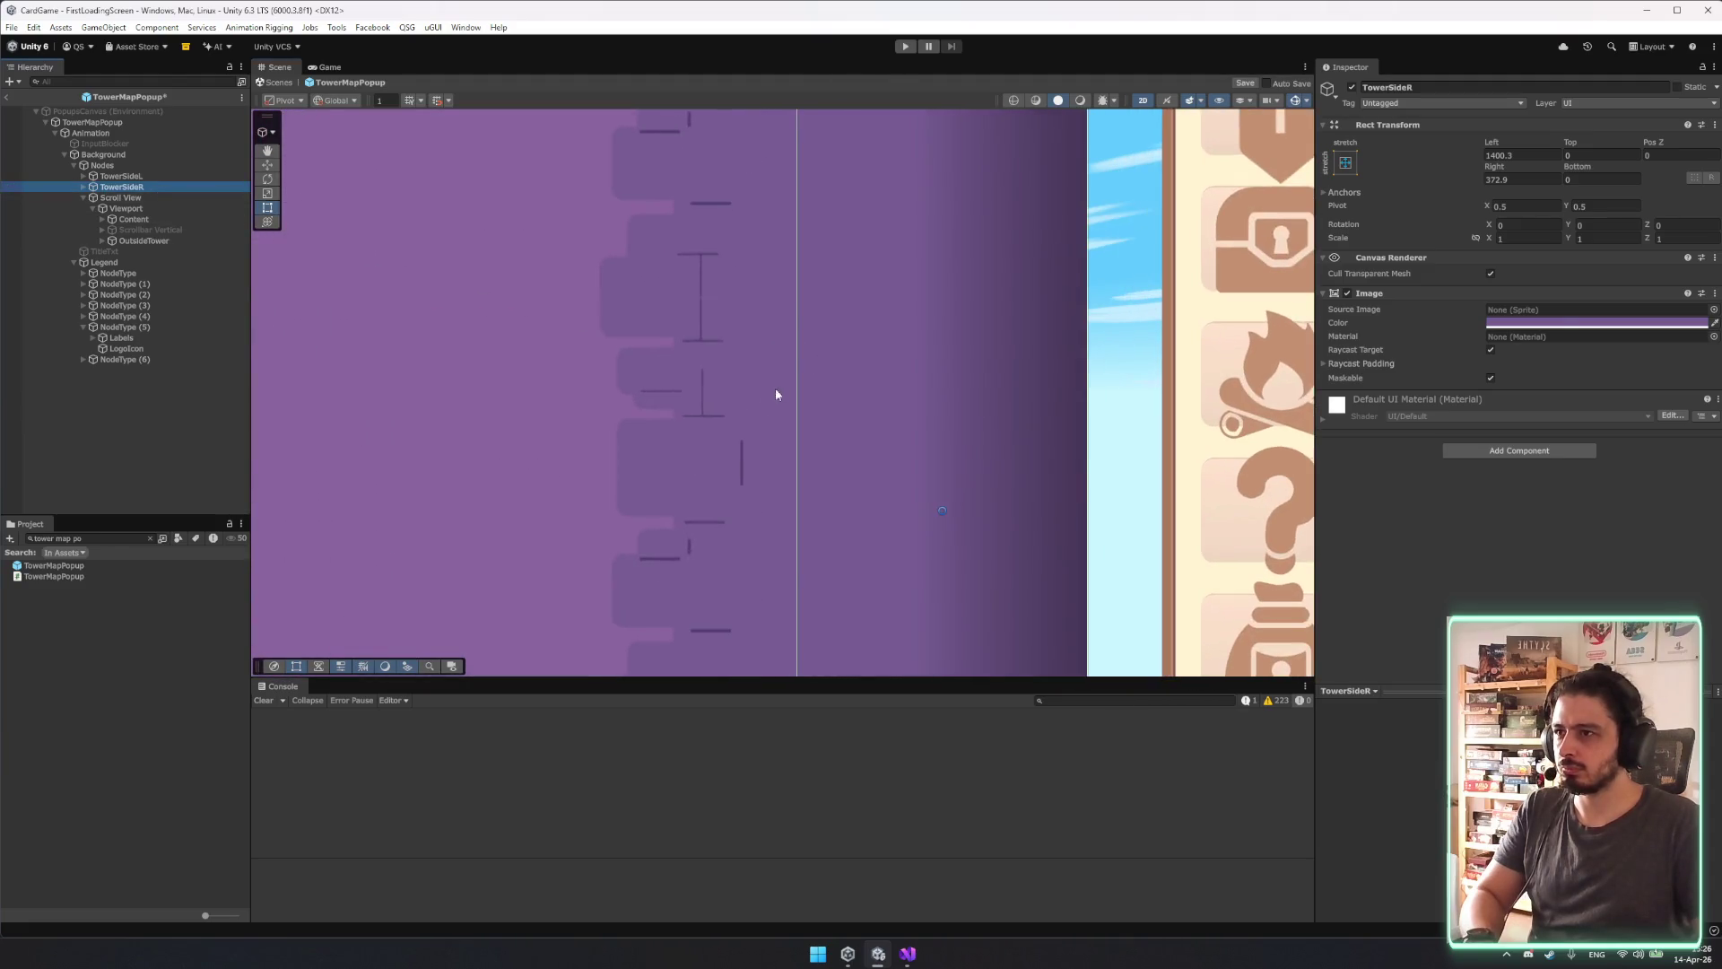
drag(796, 387, 1522, 348)
Undo the side-piece resize, show Gradient_up's import settings, then switch to Affinity.
key(ctrl+z)
key(ctrl+z)
key(ctrl+z)
key(ctrl+z)
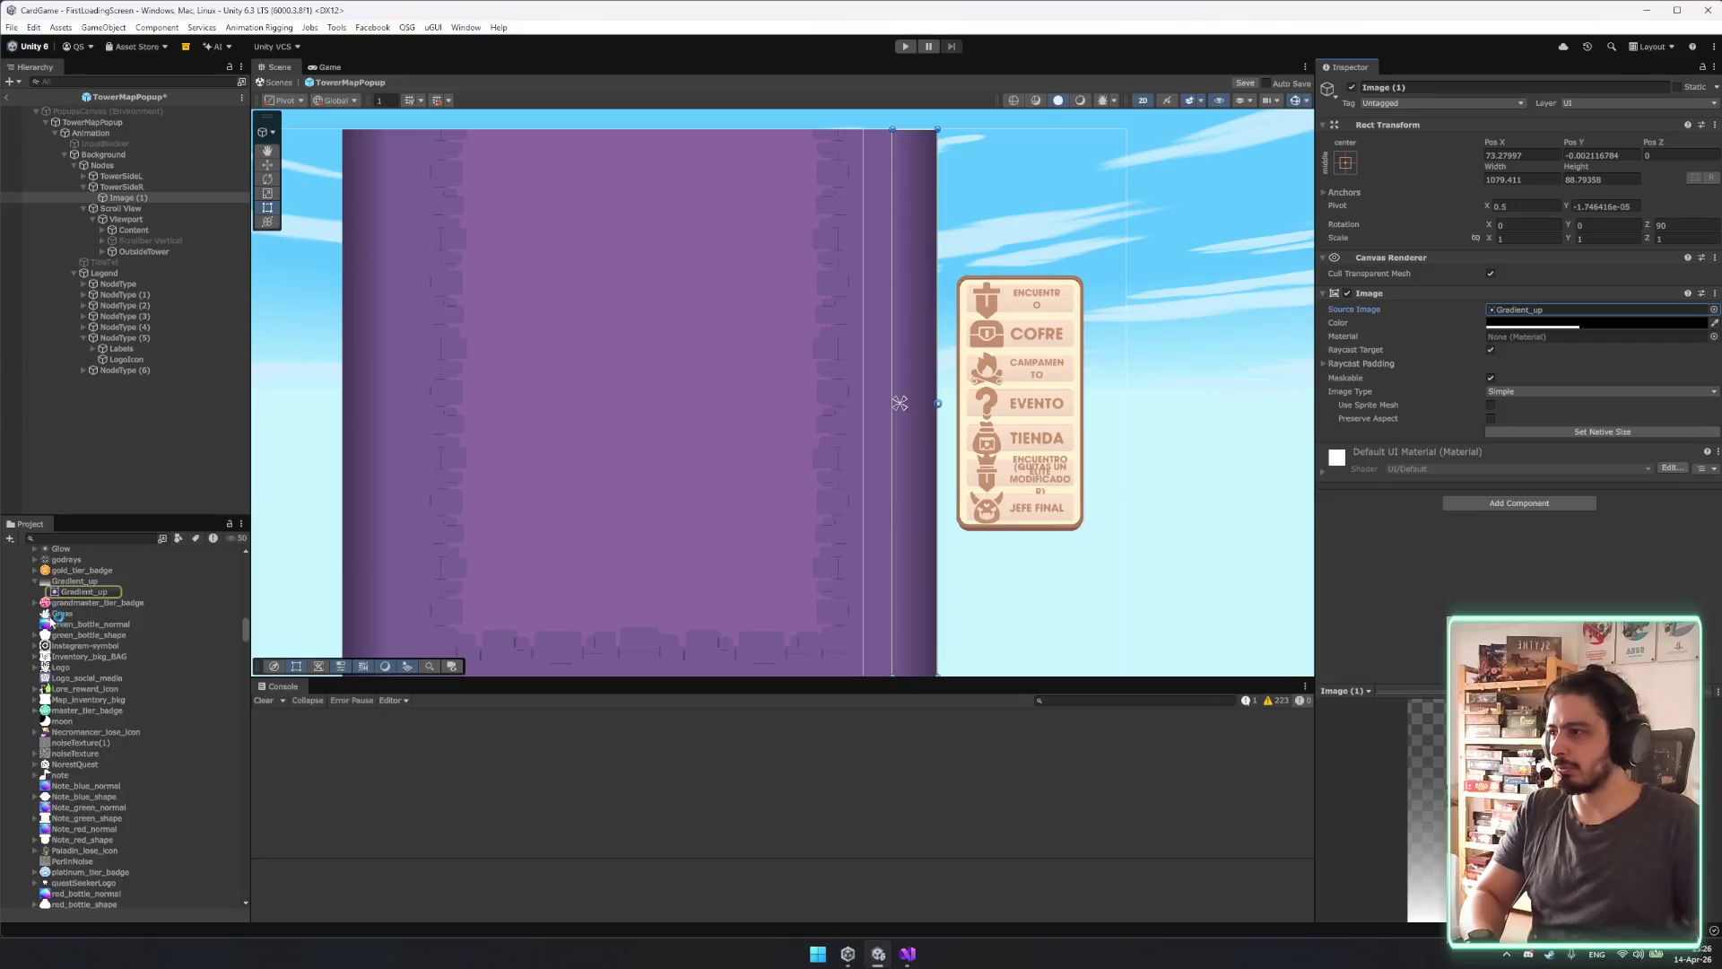
scroll(82, 629, down, 7)
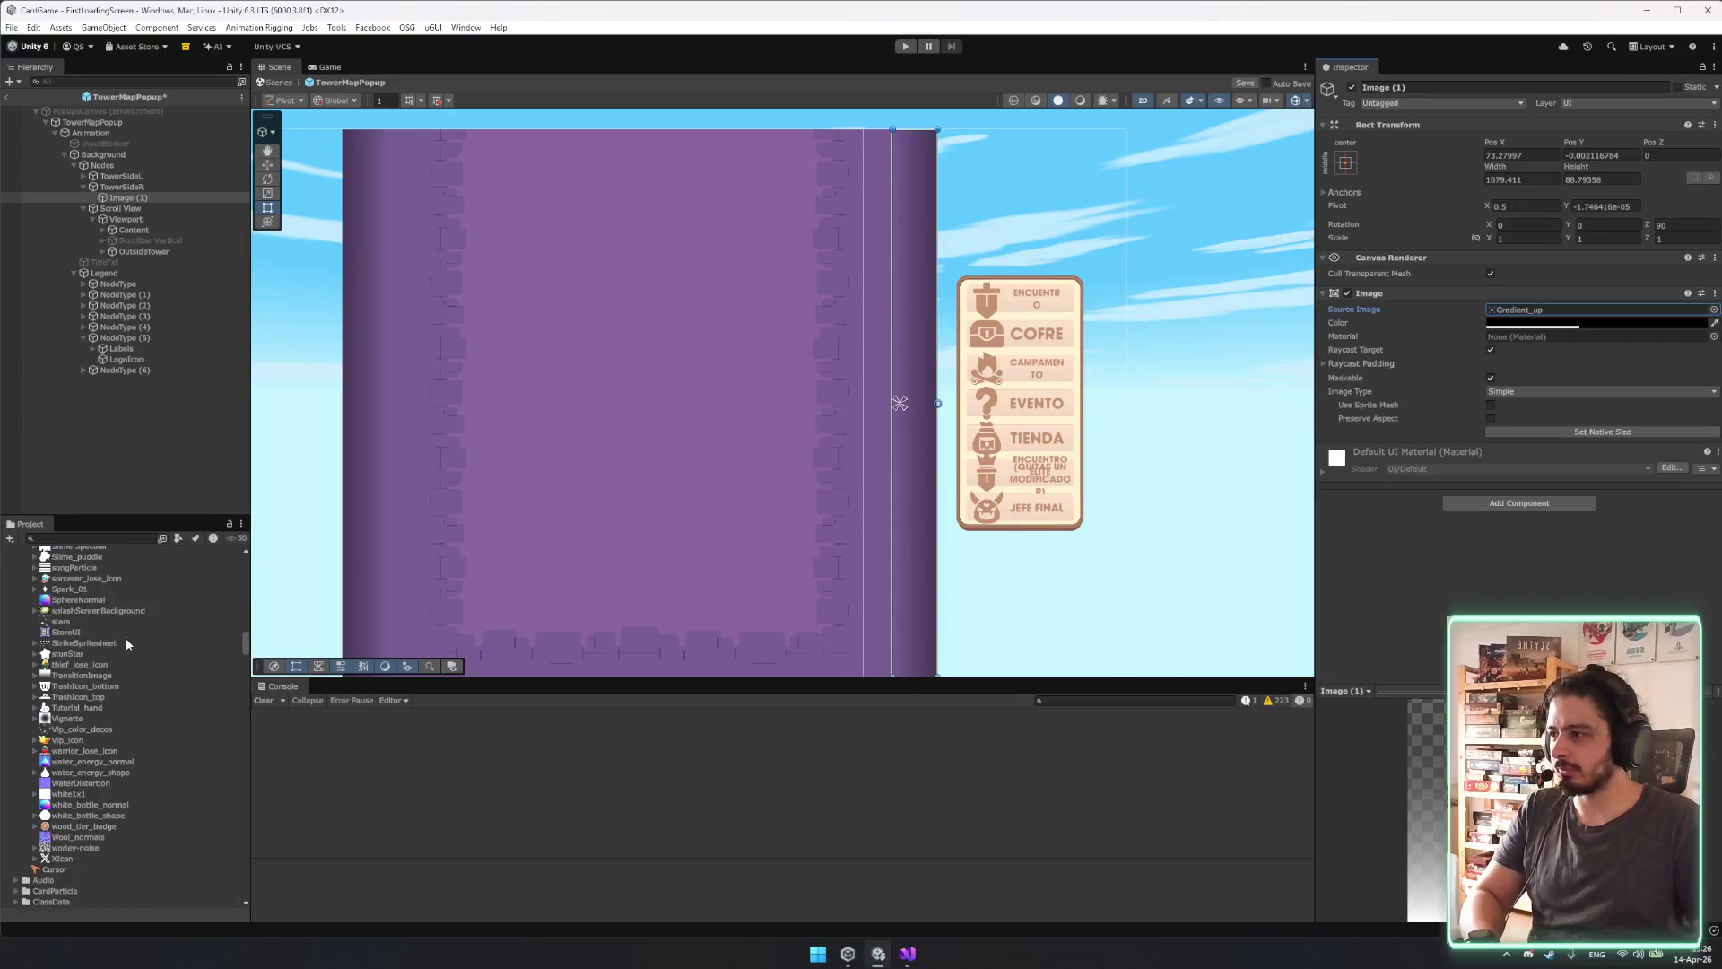
scroll(136, 639, up, 15)
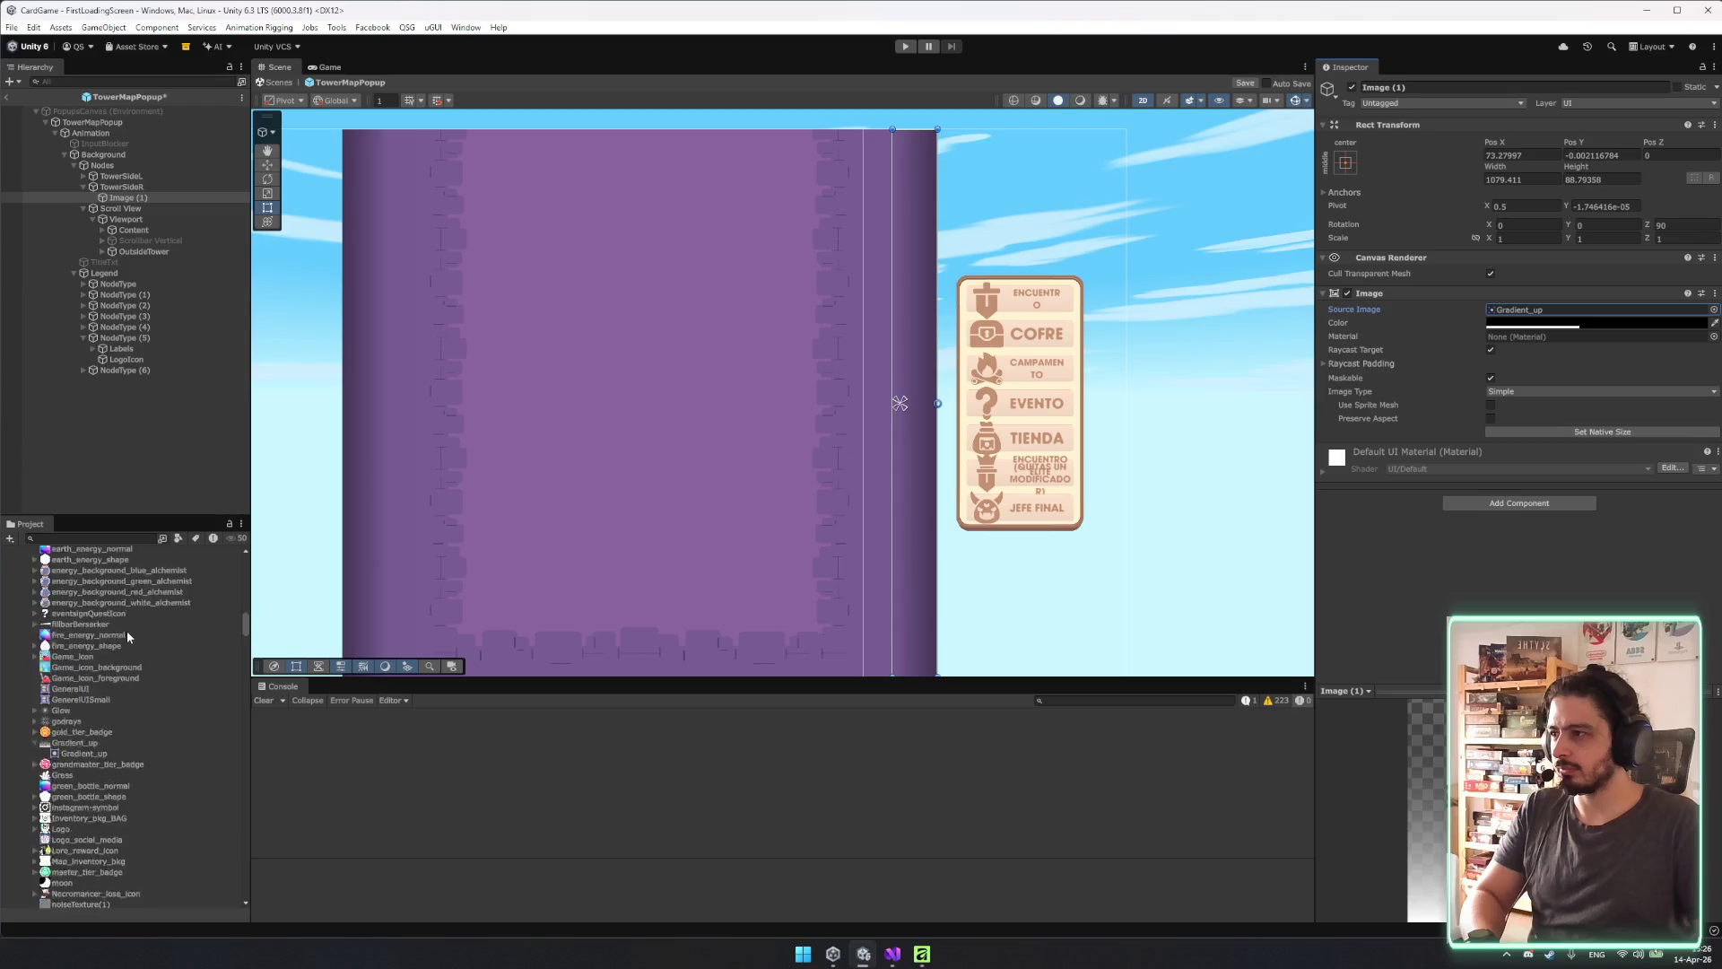
click(101, 741)
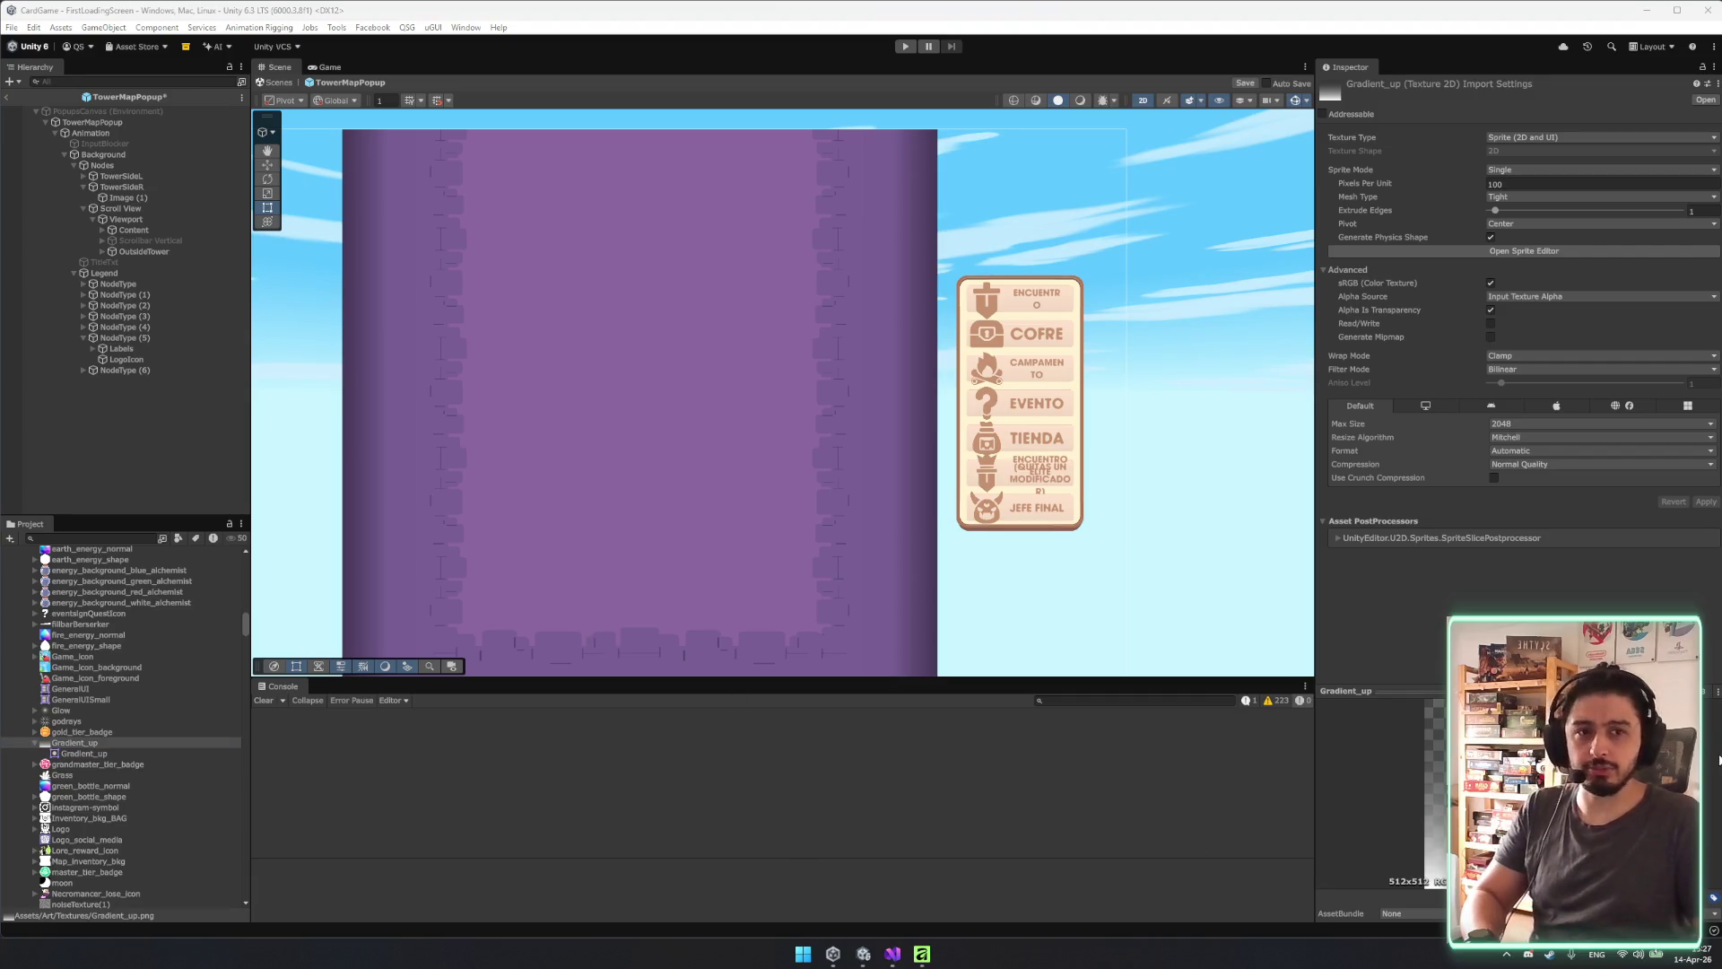
click(930, 953)
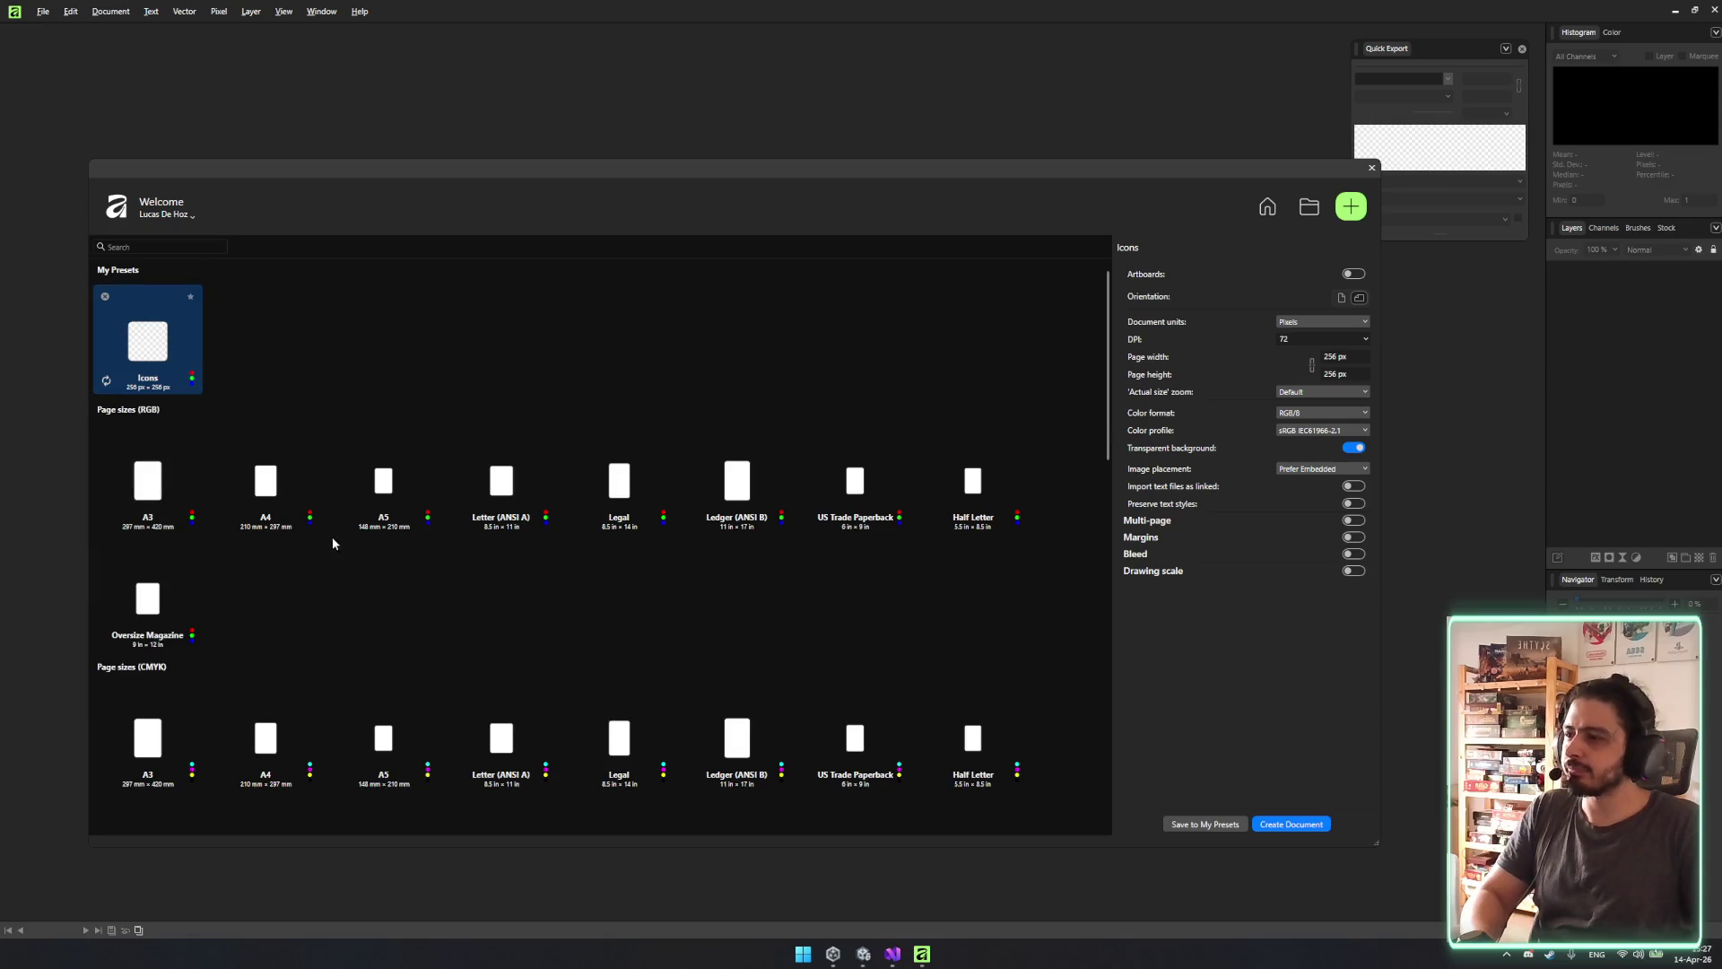
Create a new 512 × 512 px document from the Icons preset.
scroll(693, 481, down, 5)
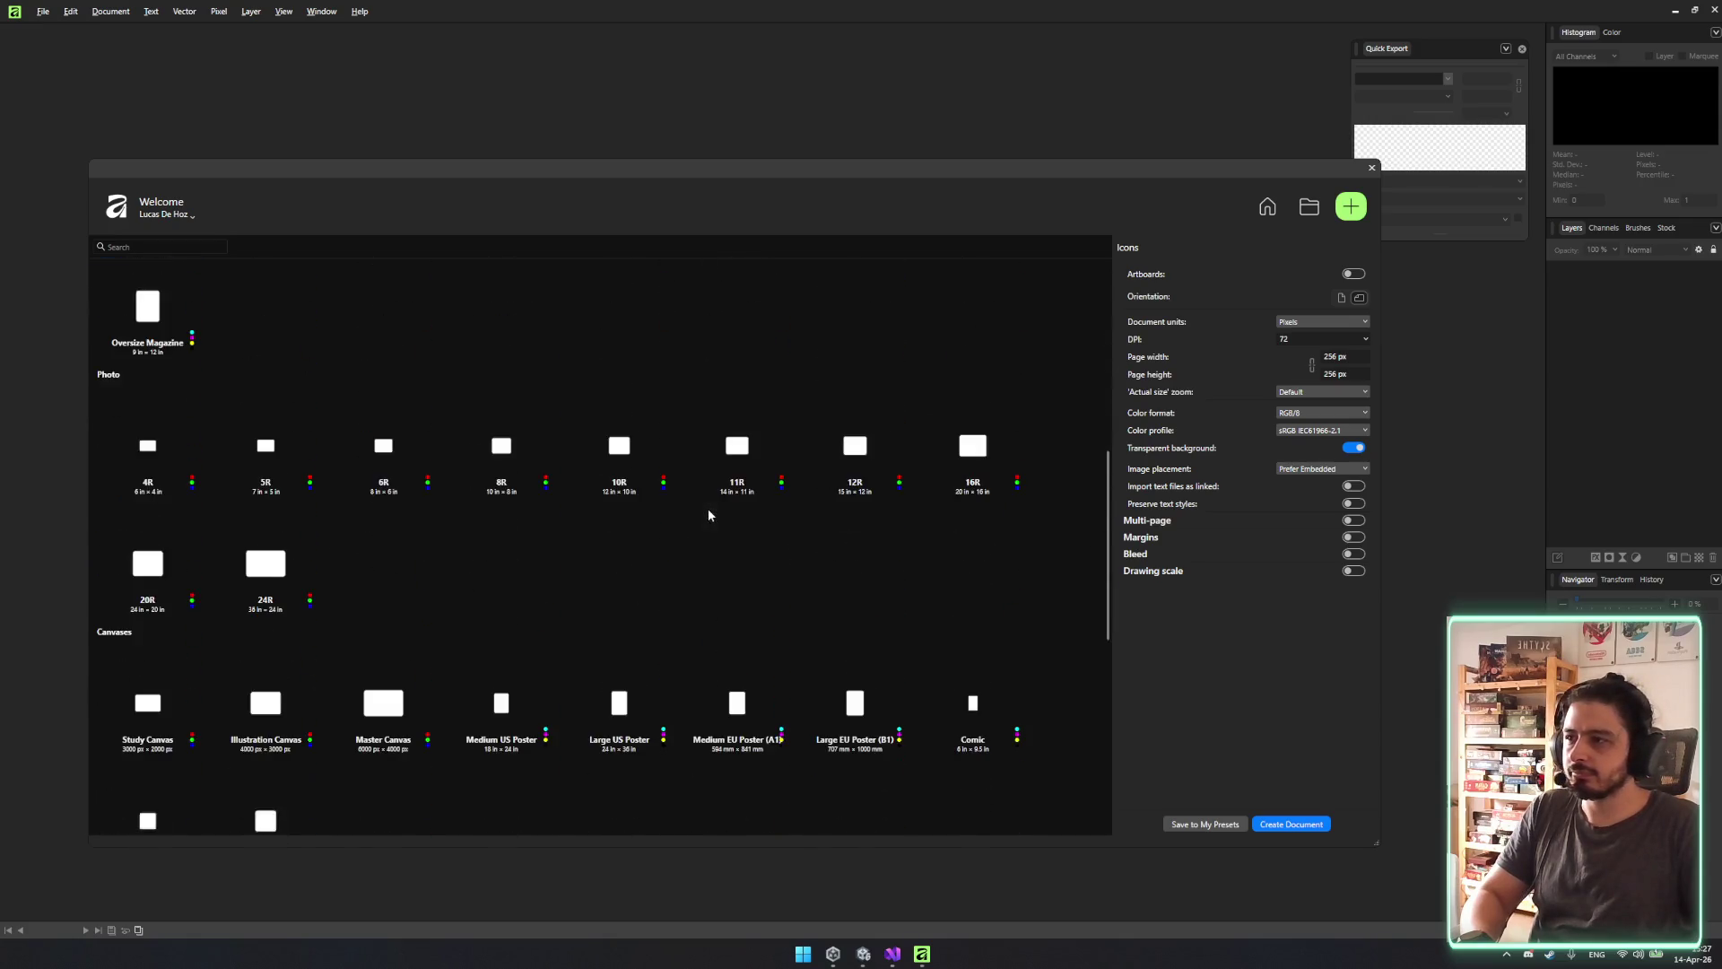
scroll(655, 500, down, 1)
scroll(666, 507, down, 3)
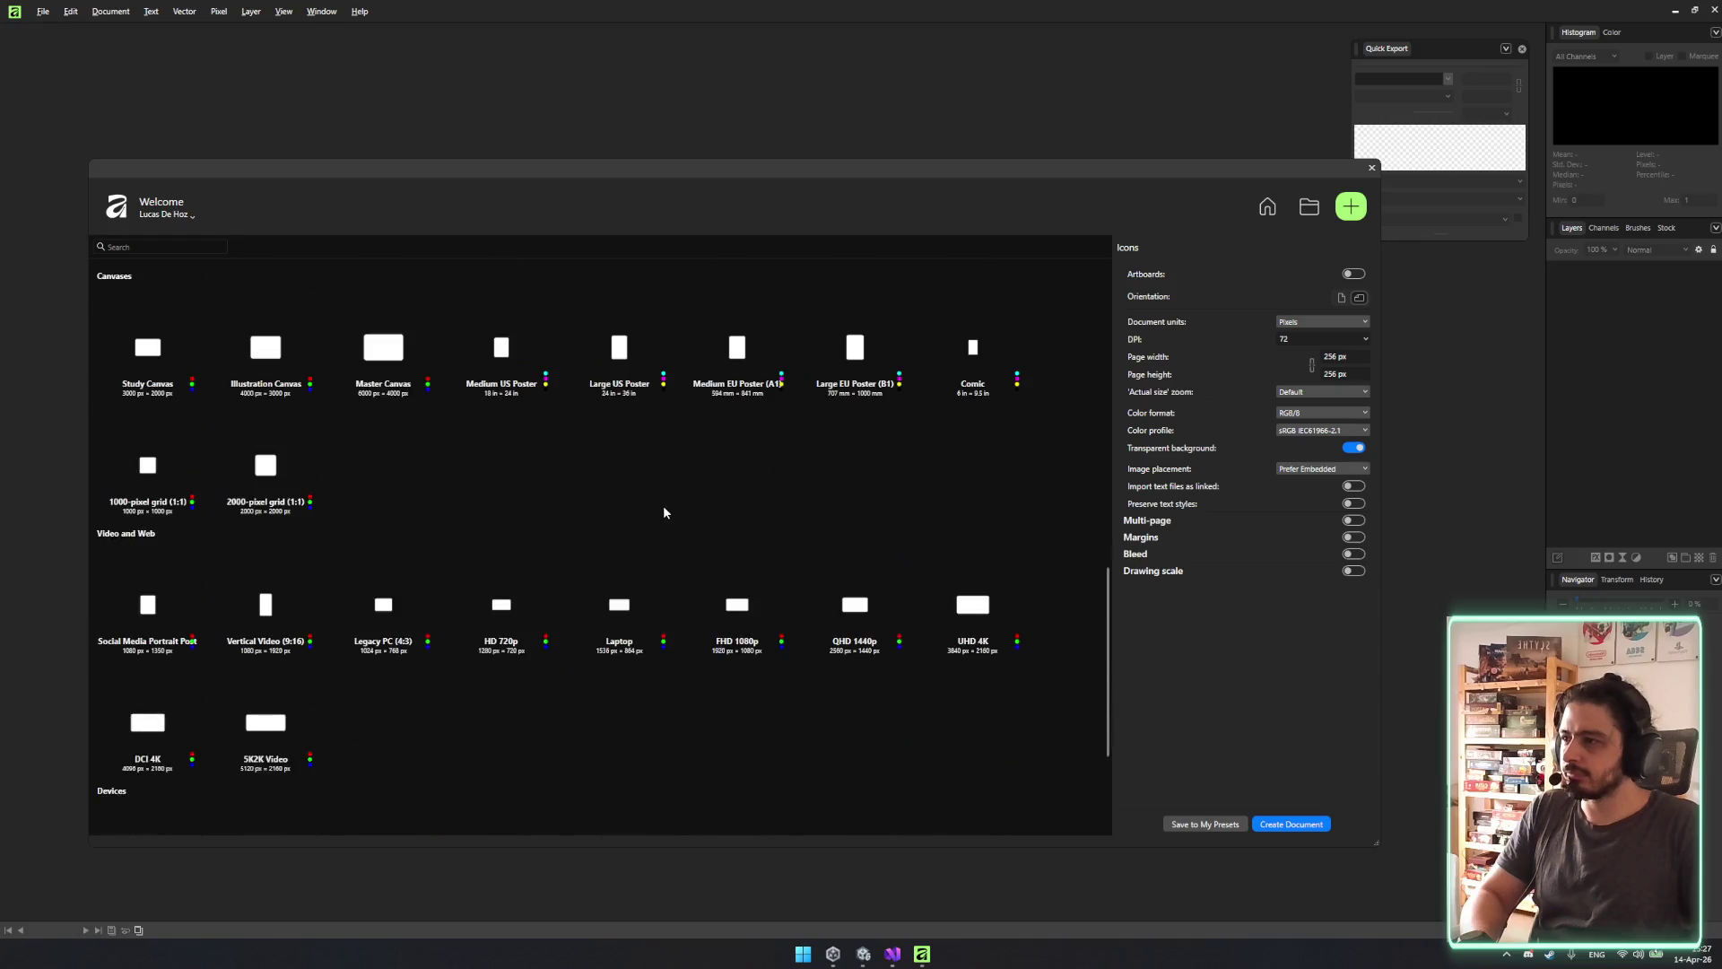
scroll(1057, 471, up, 1)
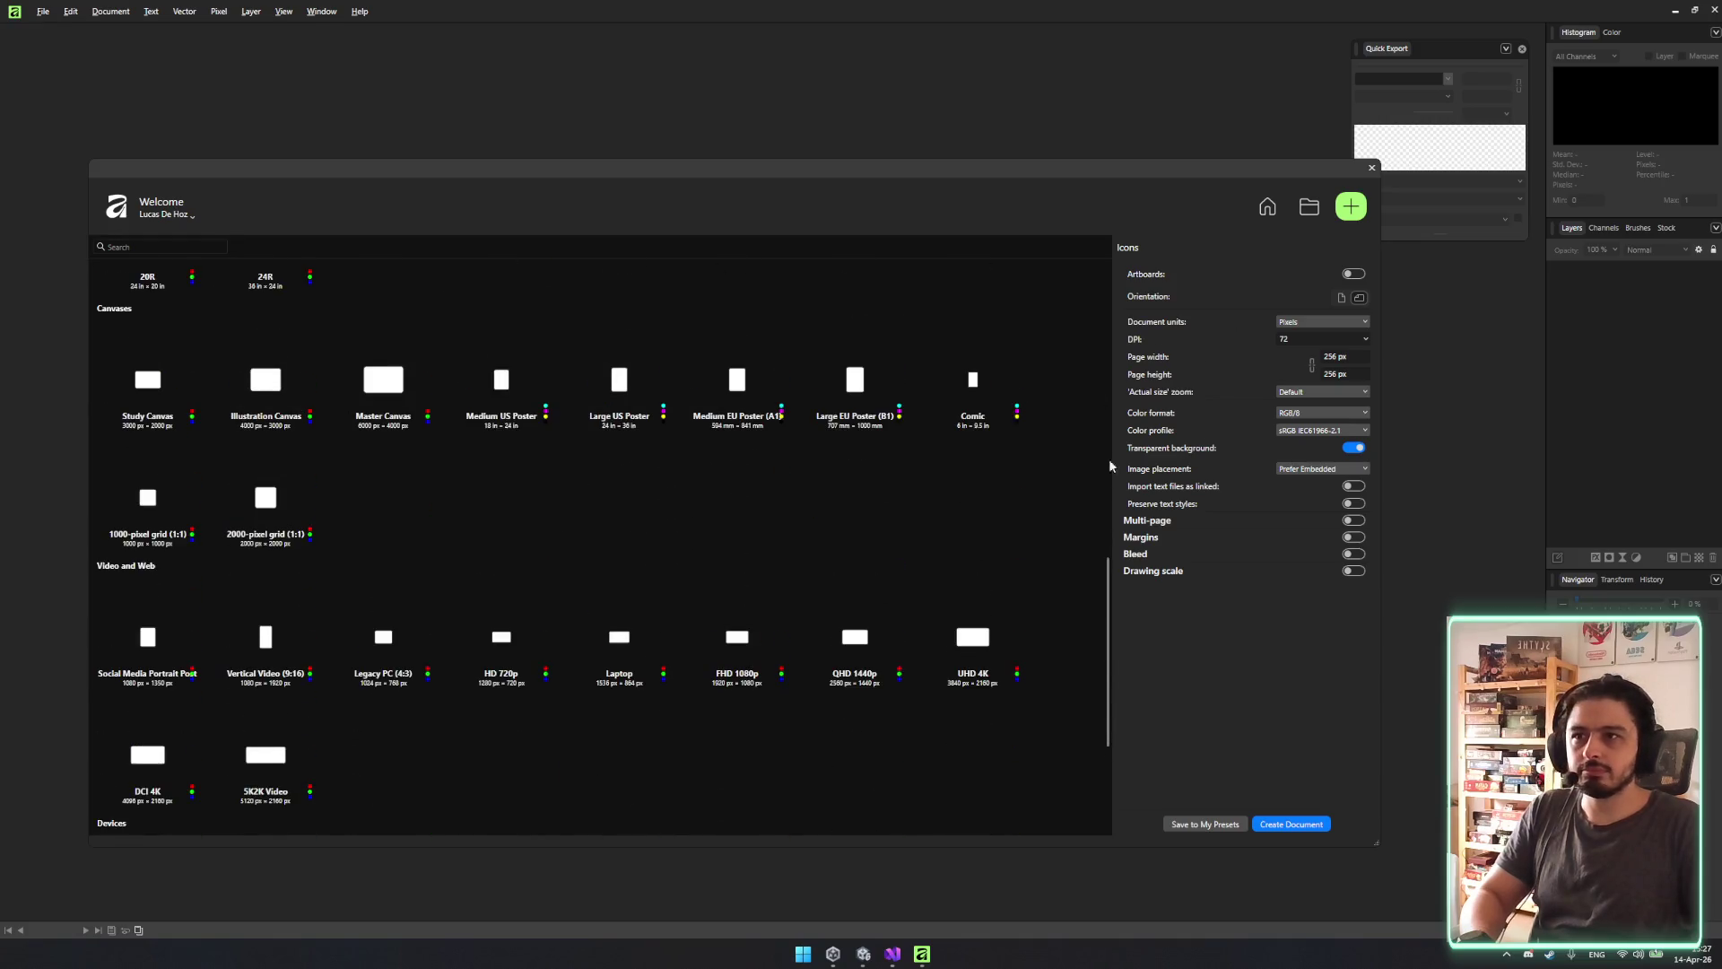
click(1345, 356)
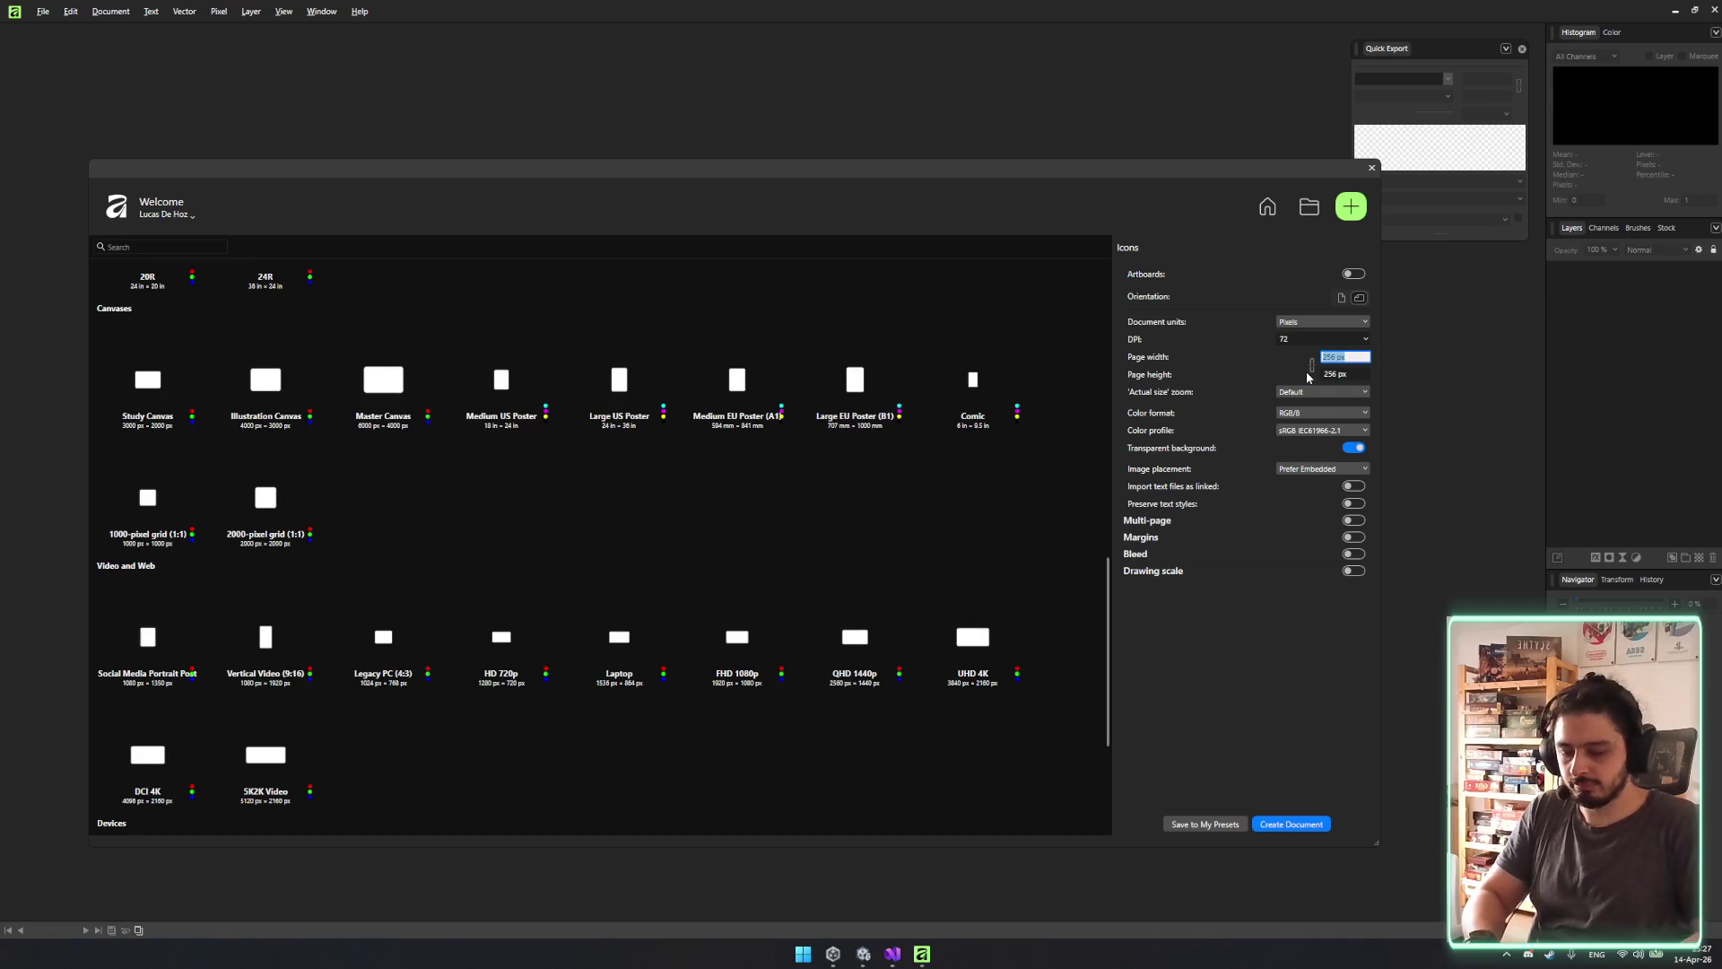
text(512)
key(Return)
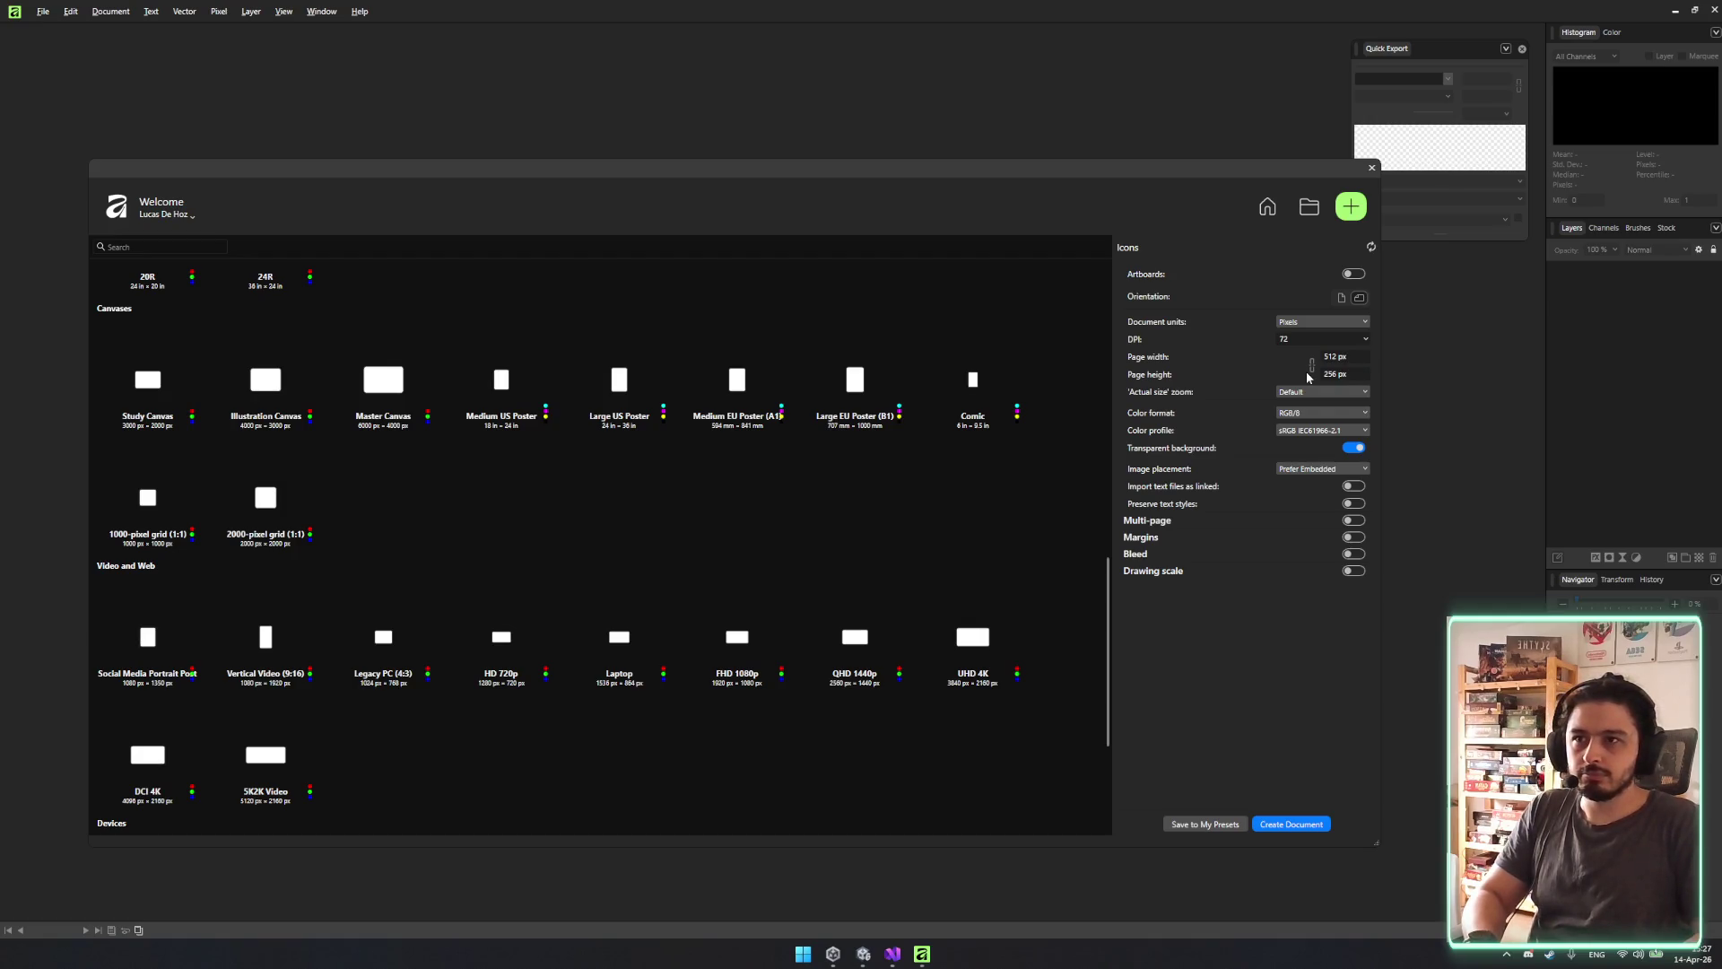
click(1337, 375)
text(512)
key(Return)
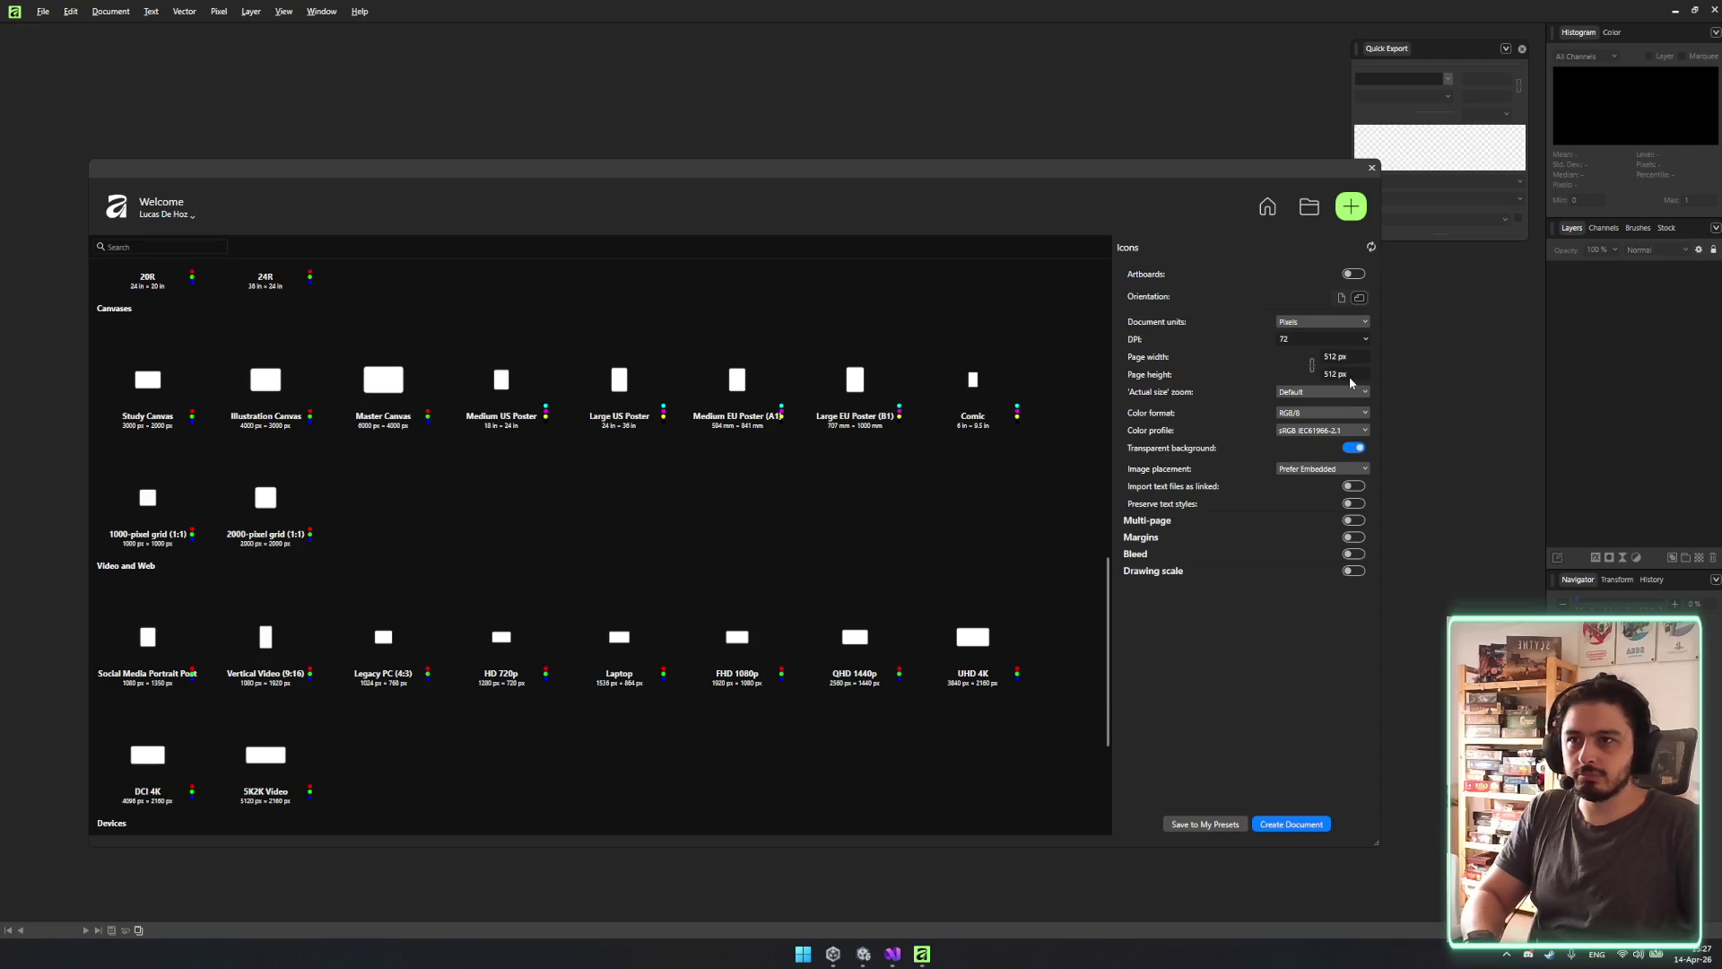
click(1274, 819)
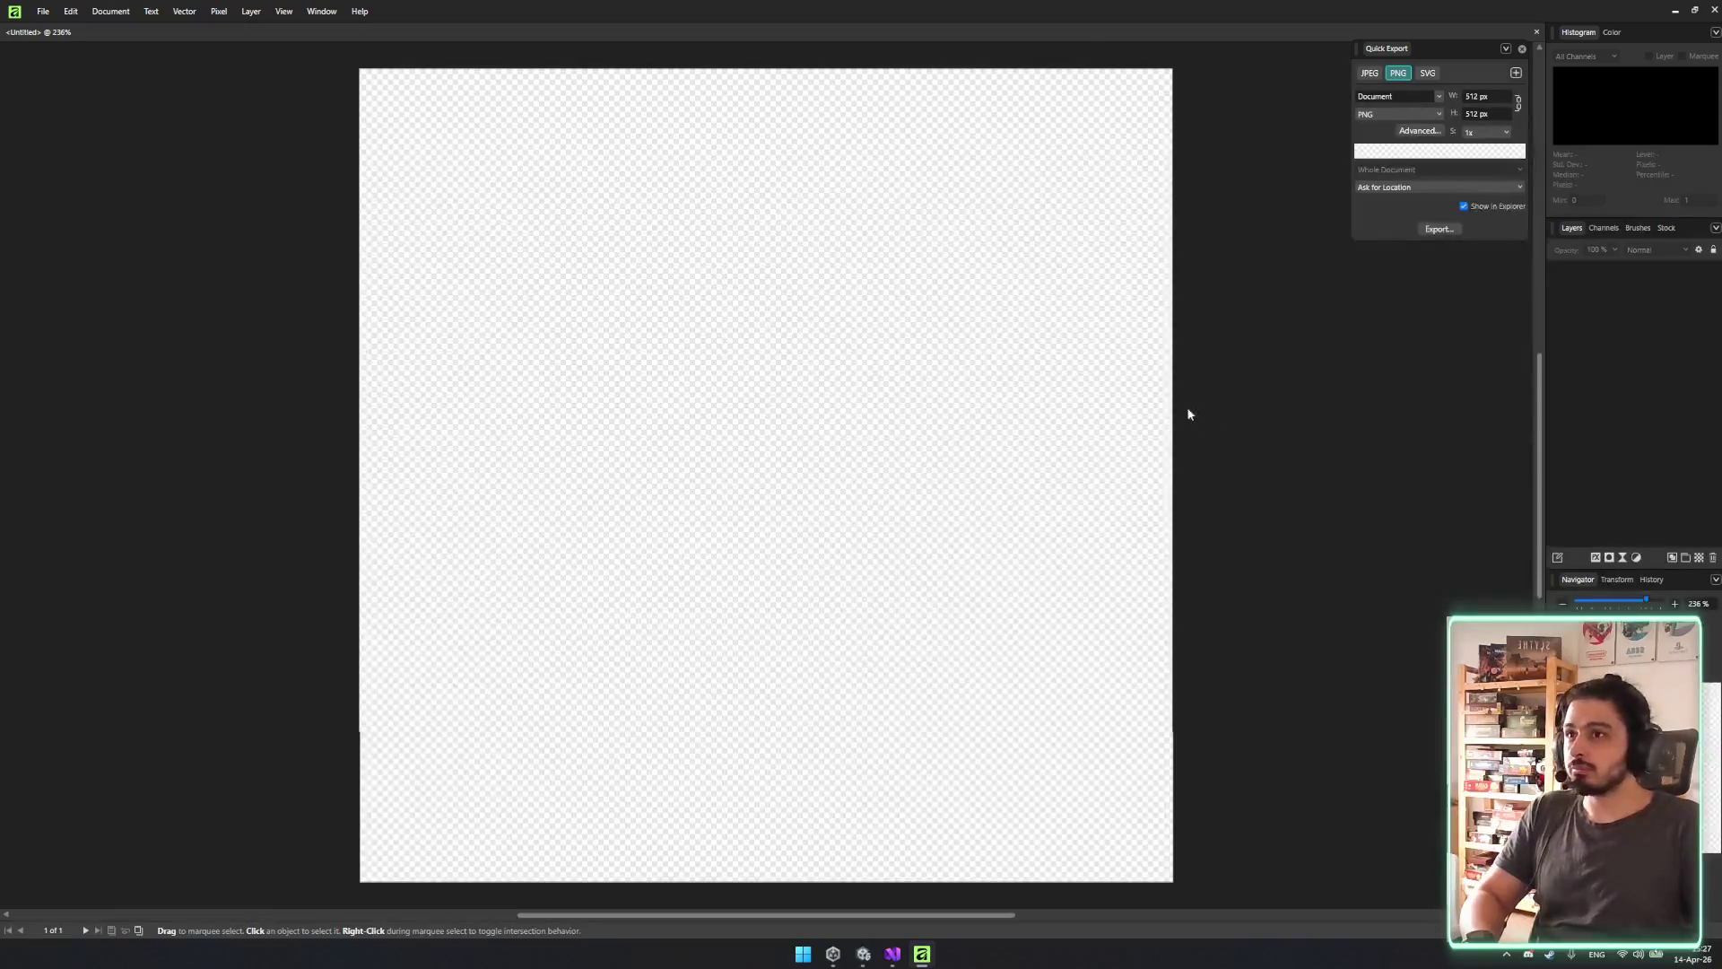
Browse the Vector, Layer and Pixel menus.
click(219, 13)
click(224, 12)
click(244, 9)
mouse_move(219, 10)
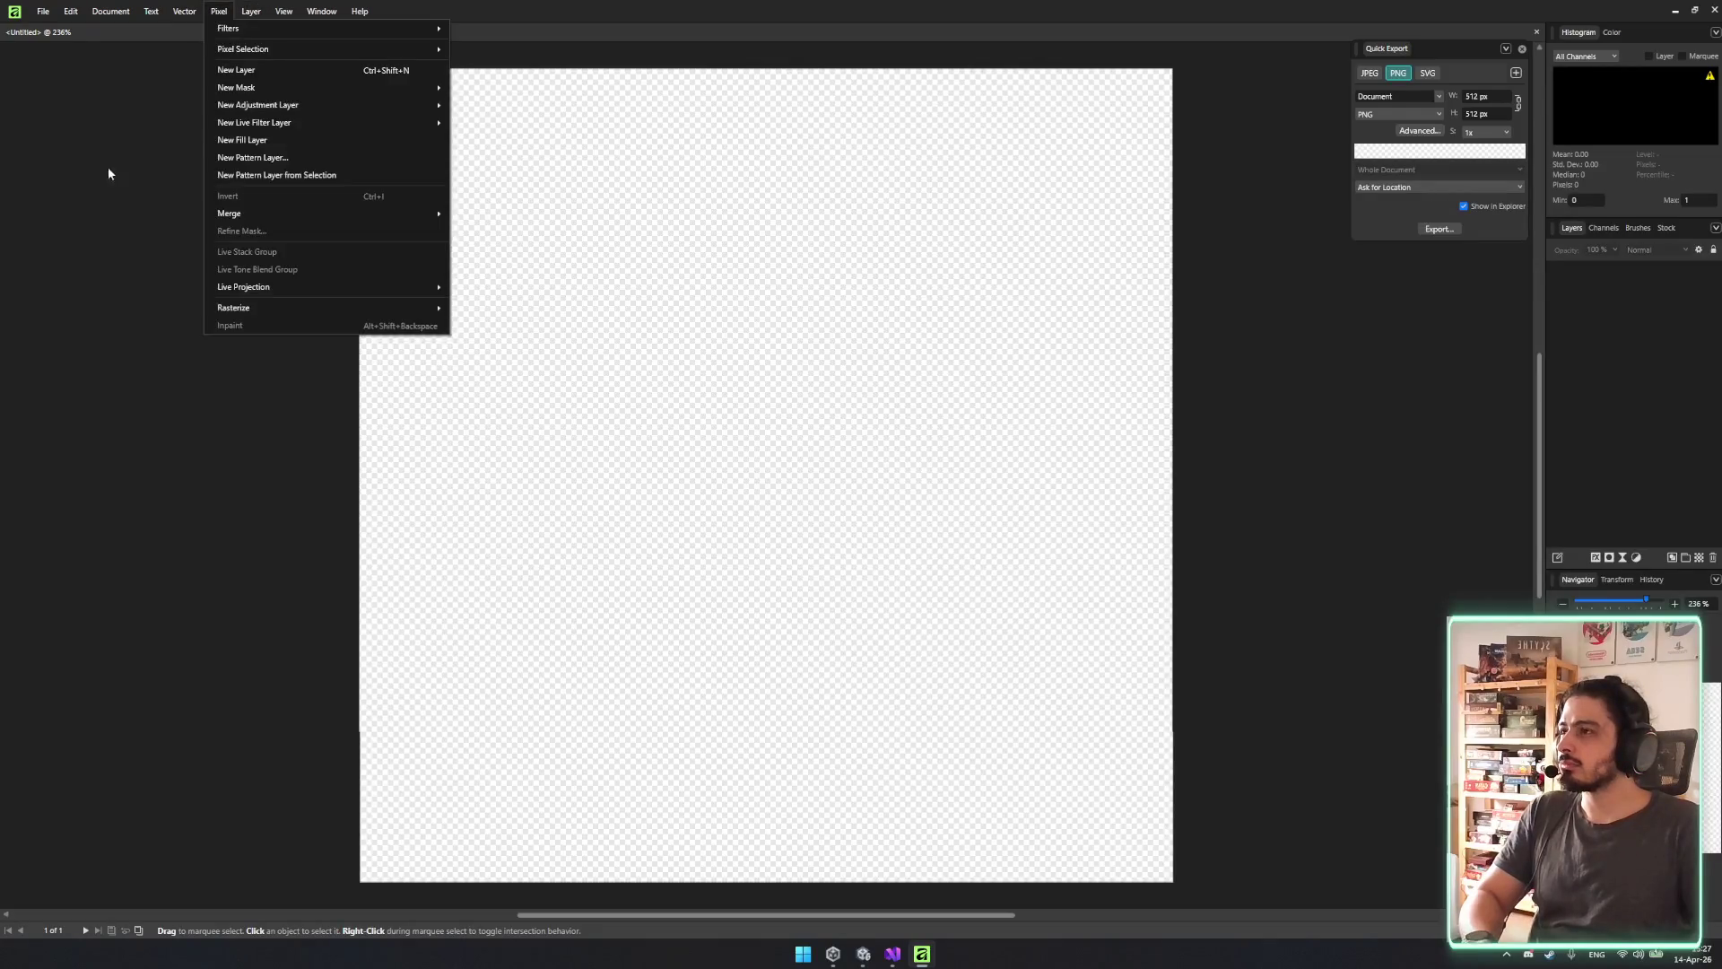
click(1651, 352)
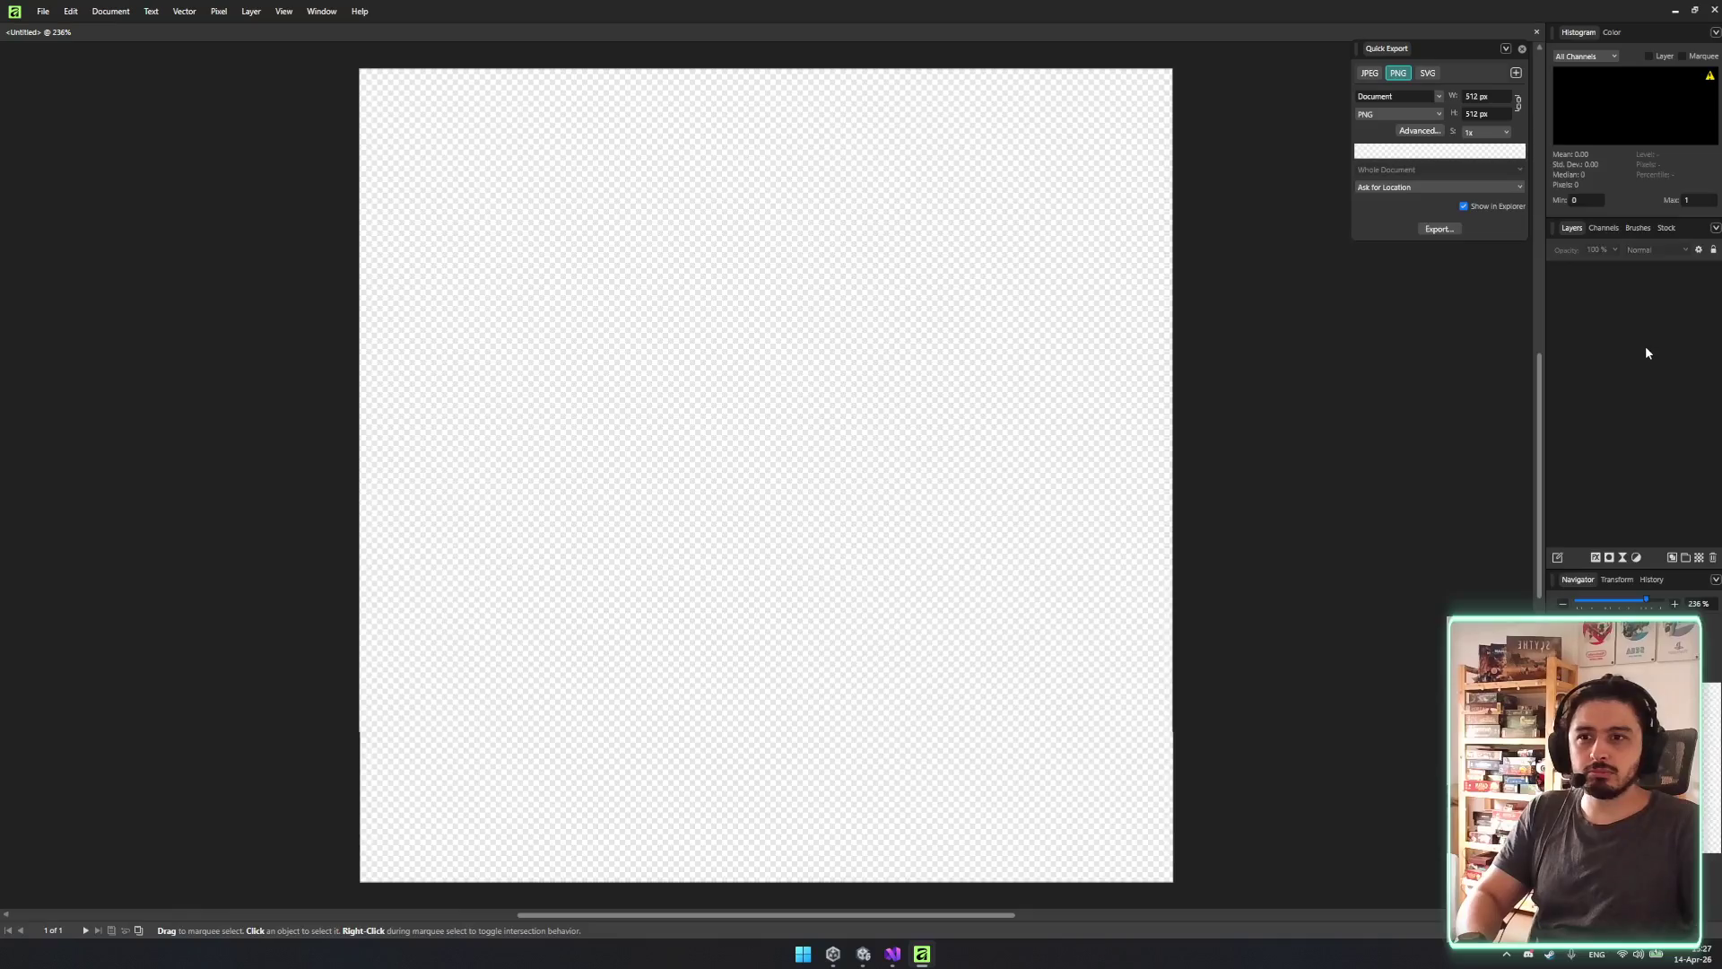
Add a new empty pixel layer to the canvas.
click(1597, 289)
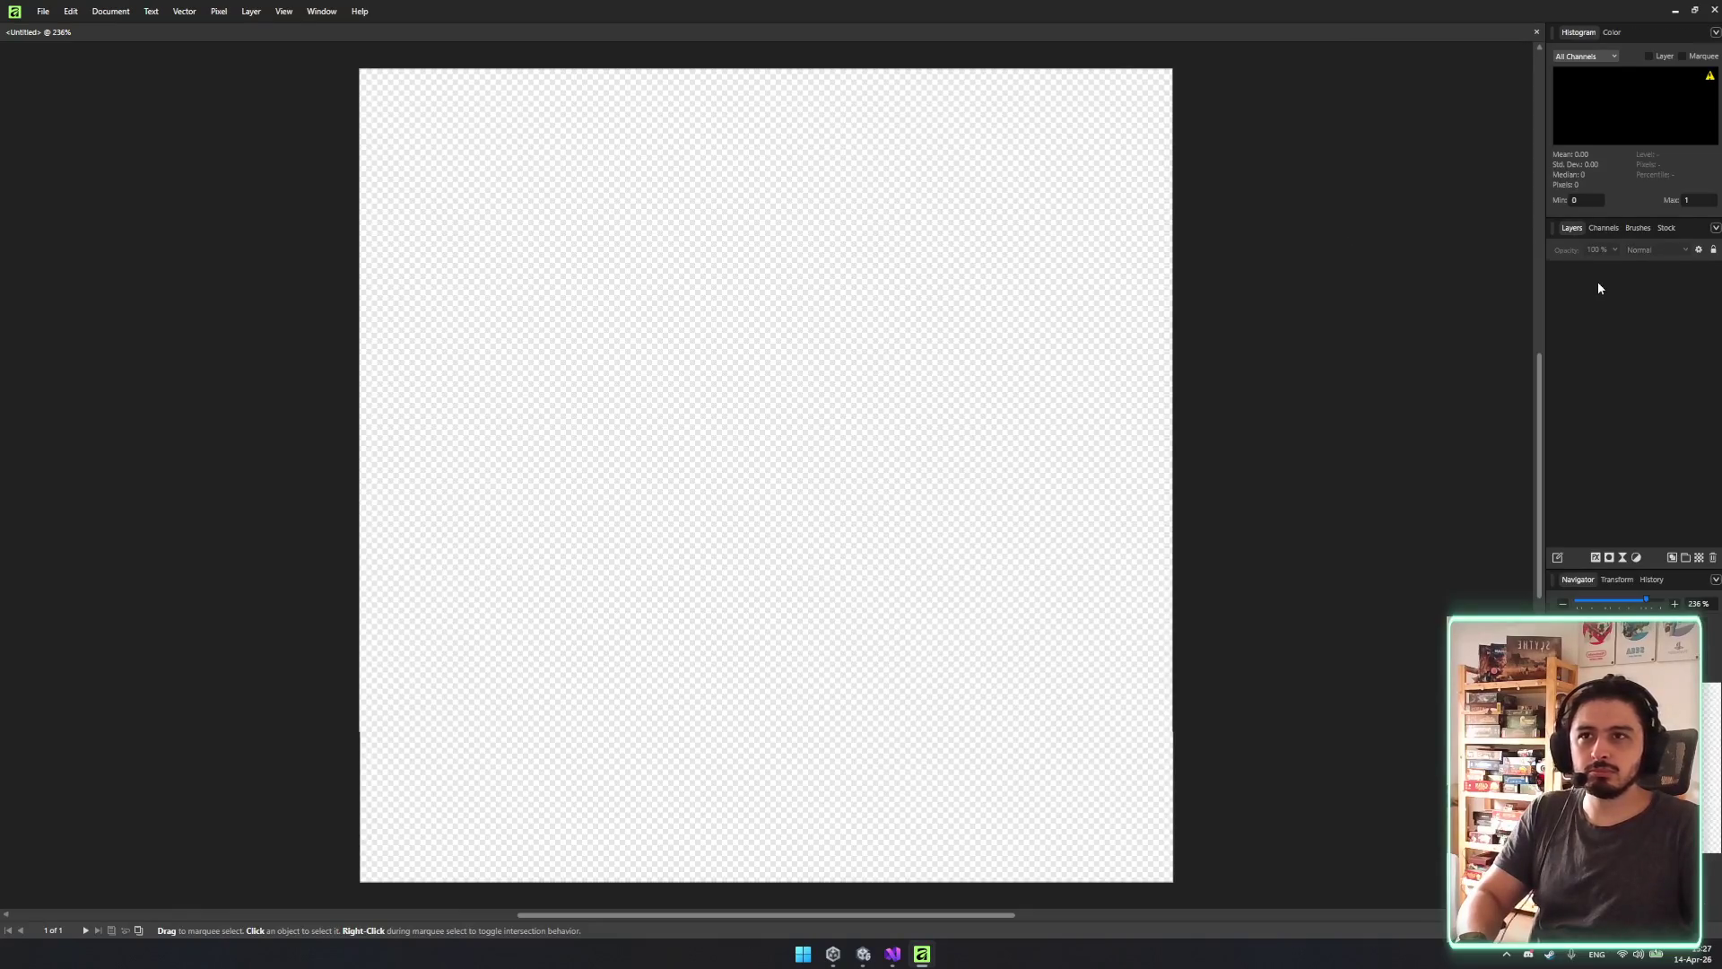
key(ctrl+shift+1)
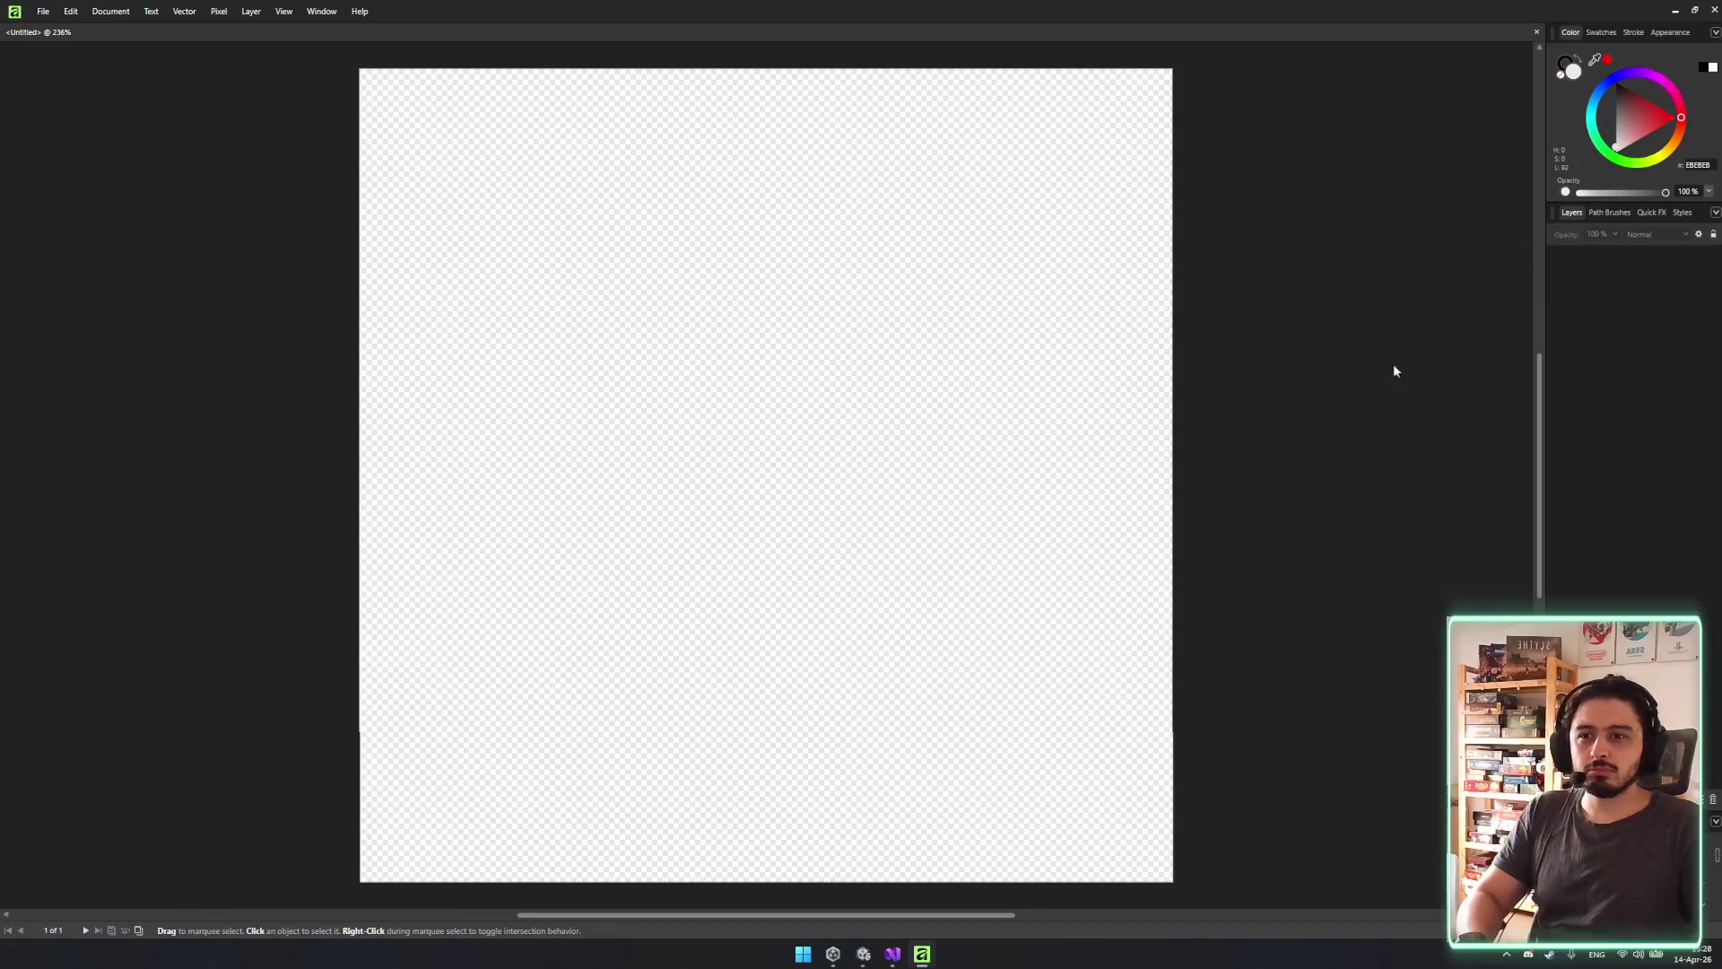
right_click(793, 415)
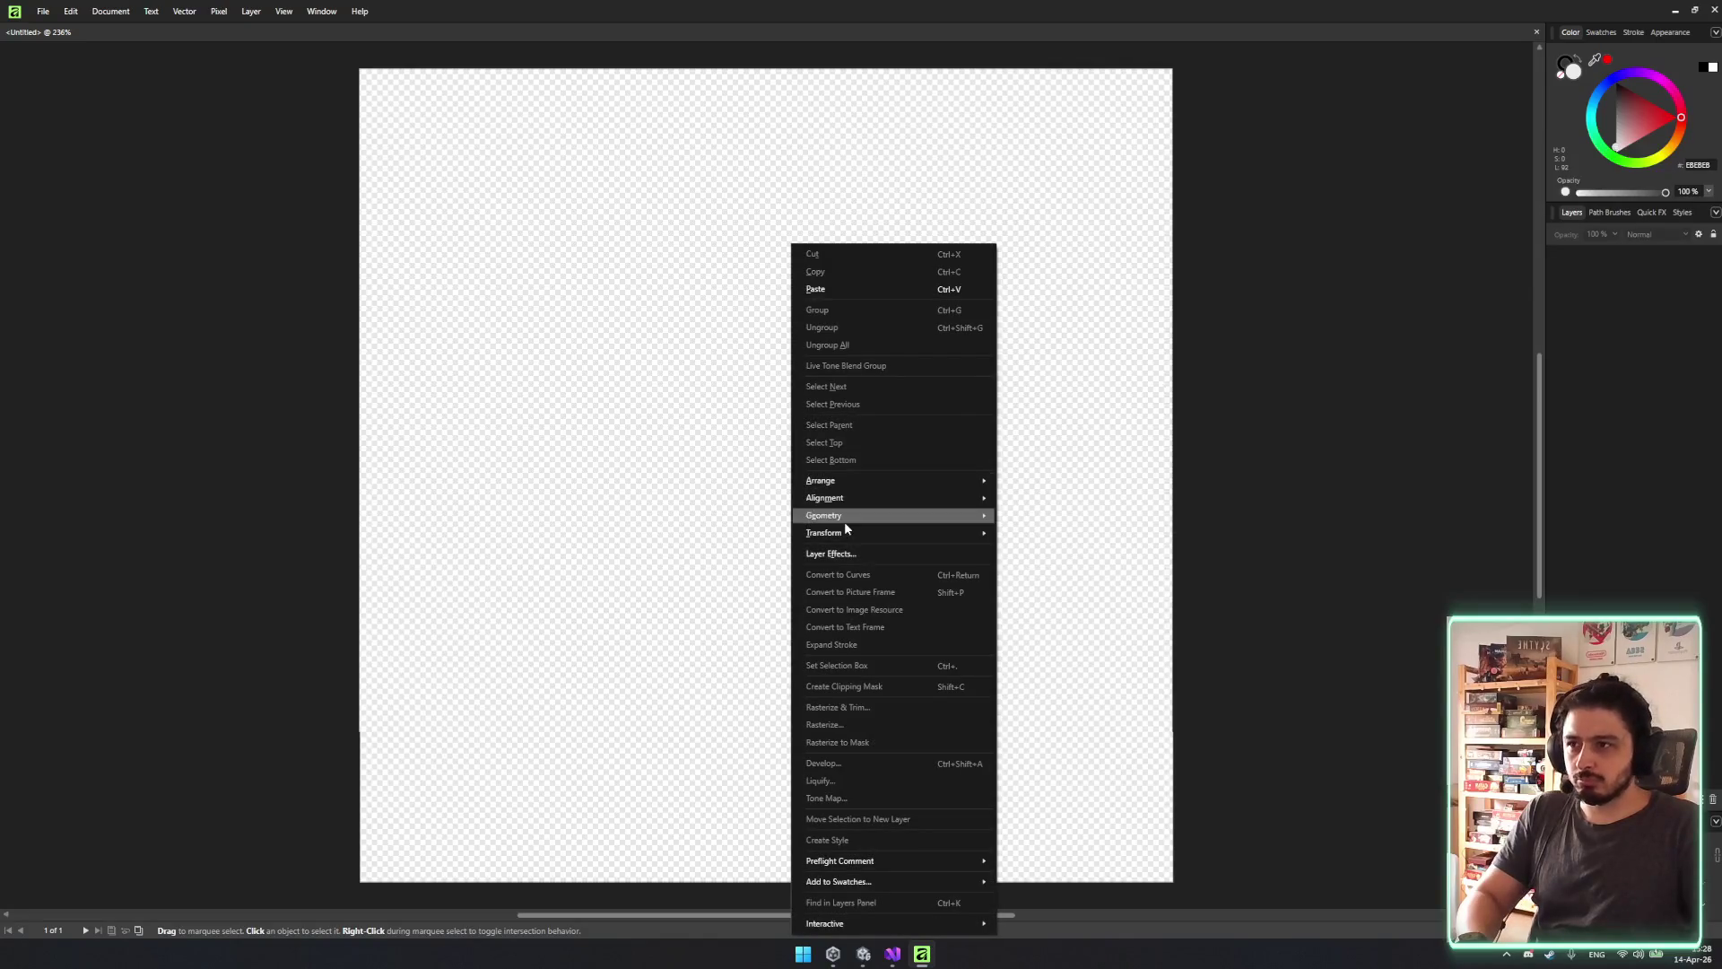
mouse_move(845, 526)
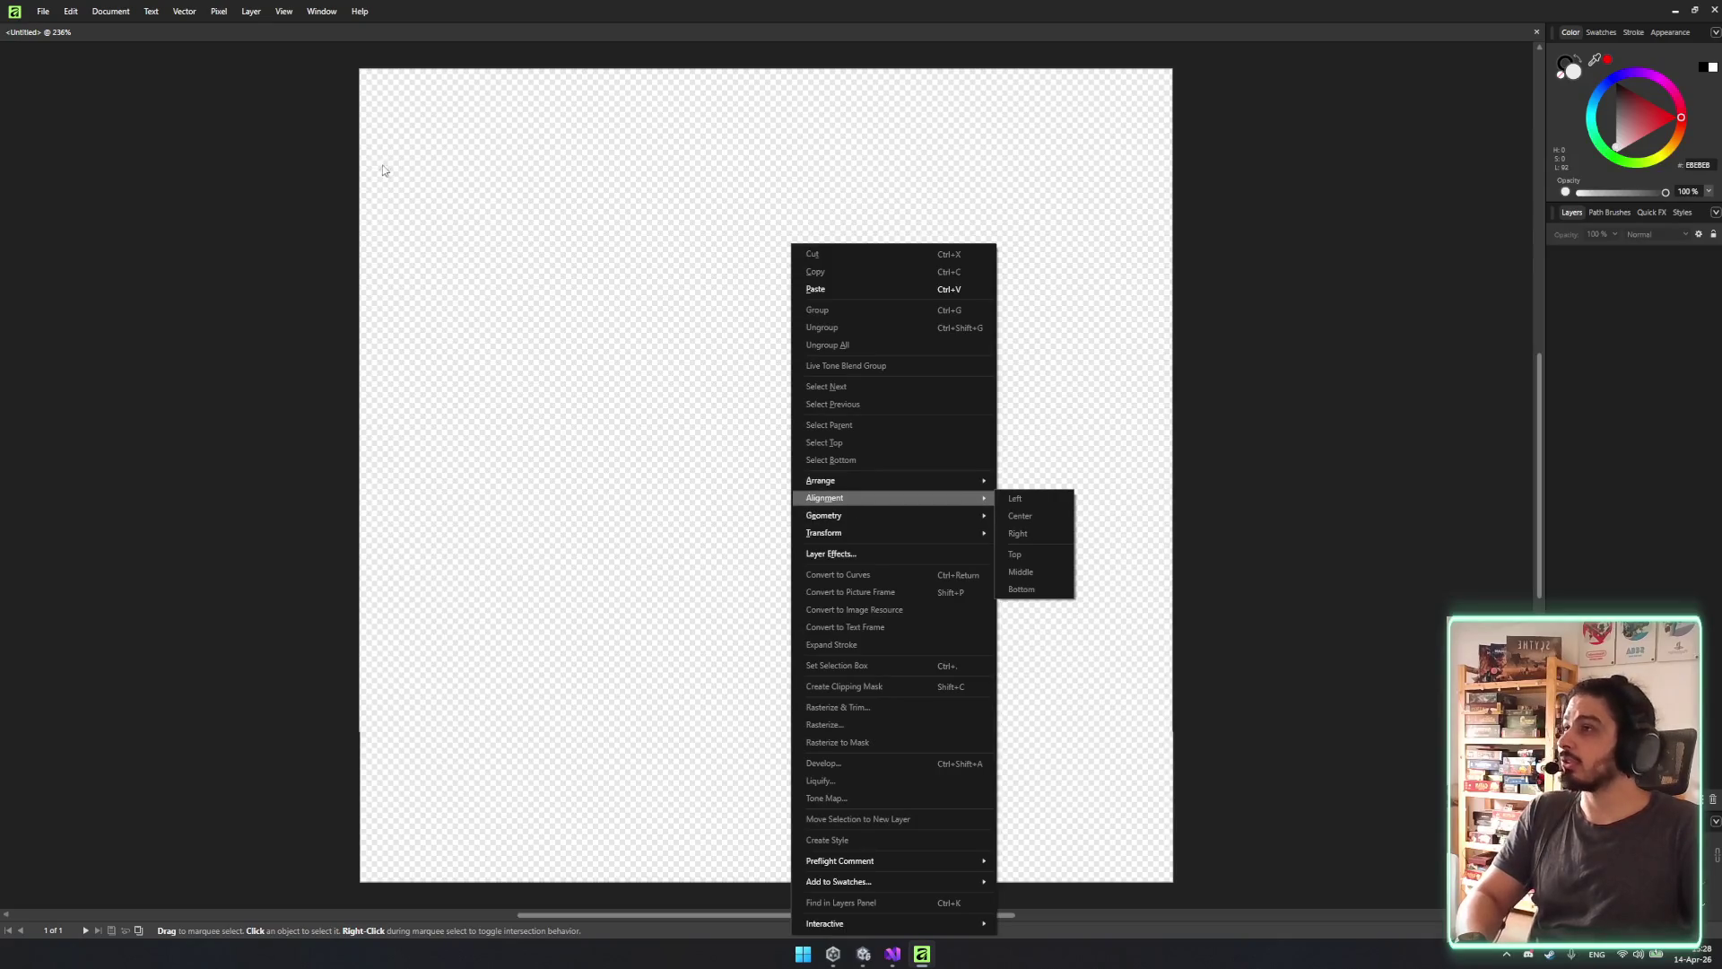
click(196, 14)
mouse_move(219, 12)
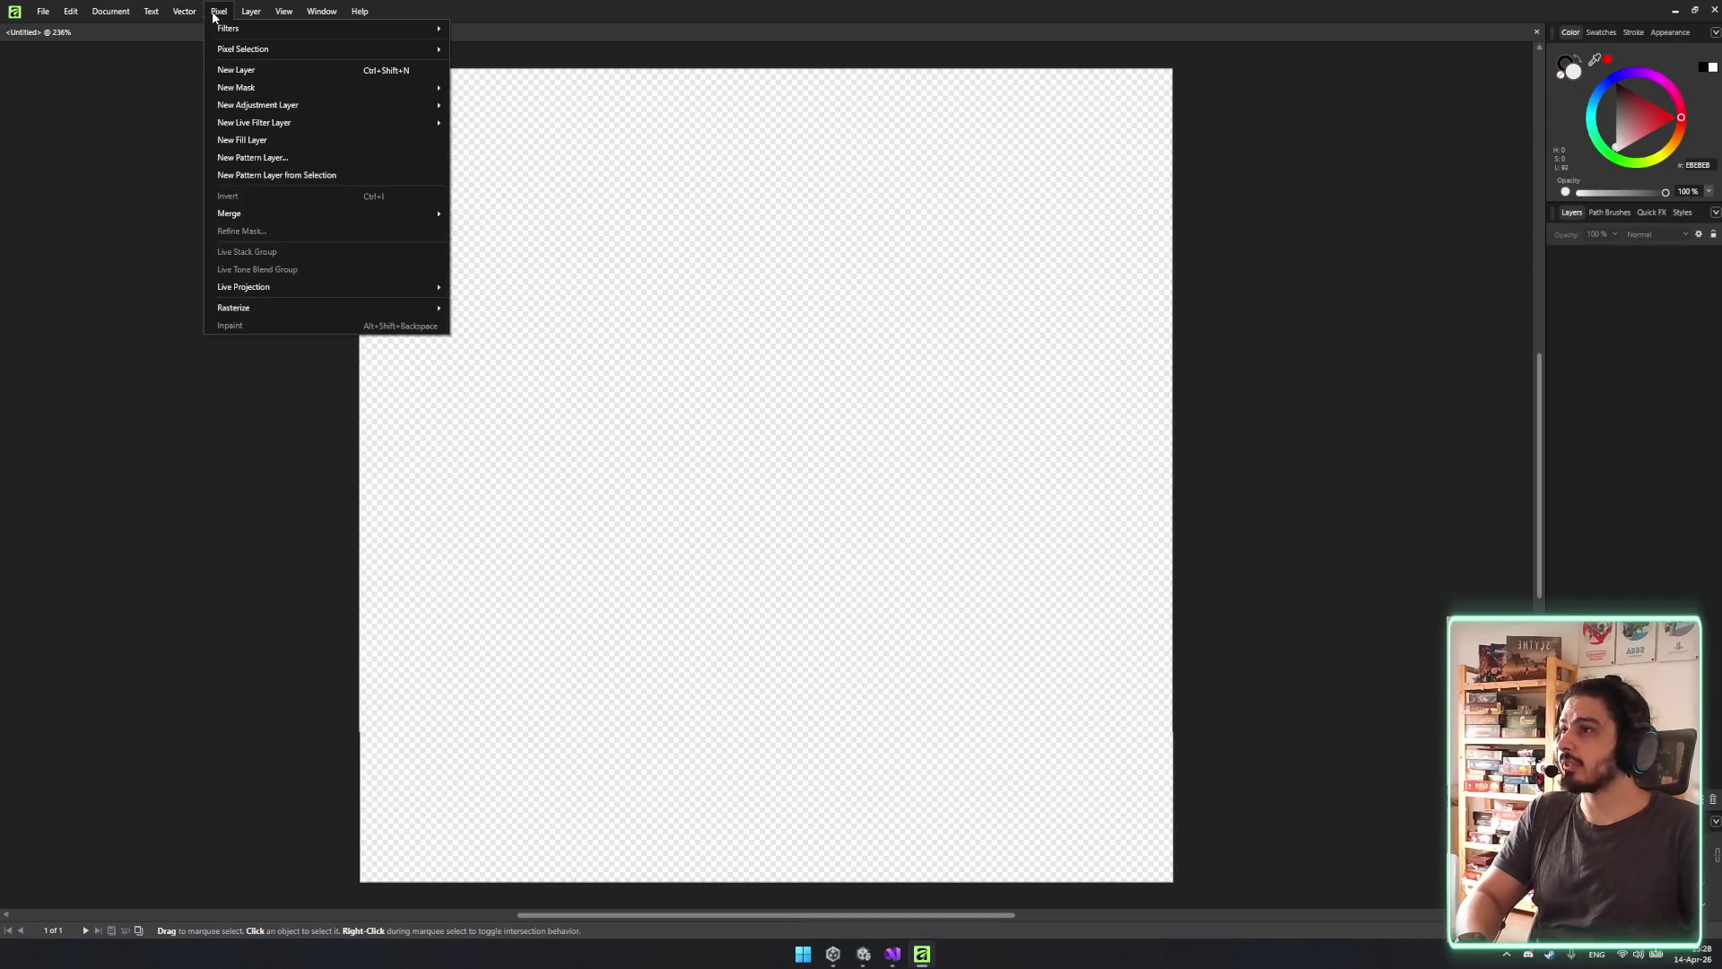
click(273, 70)
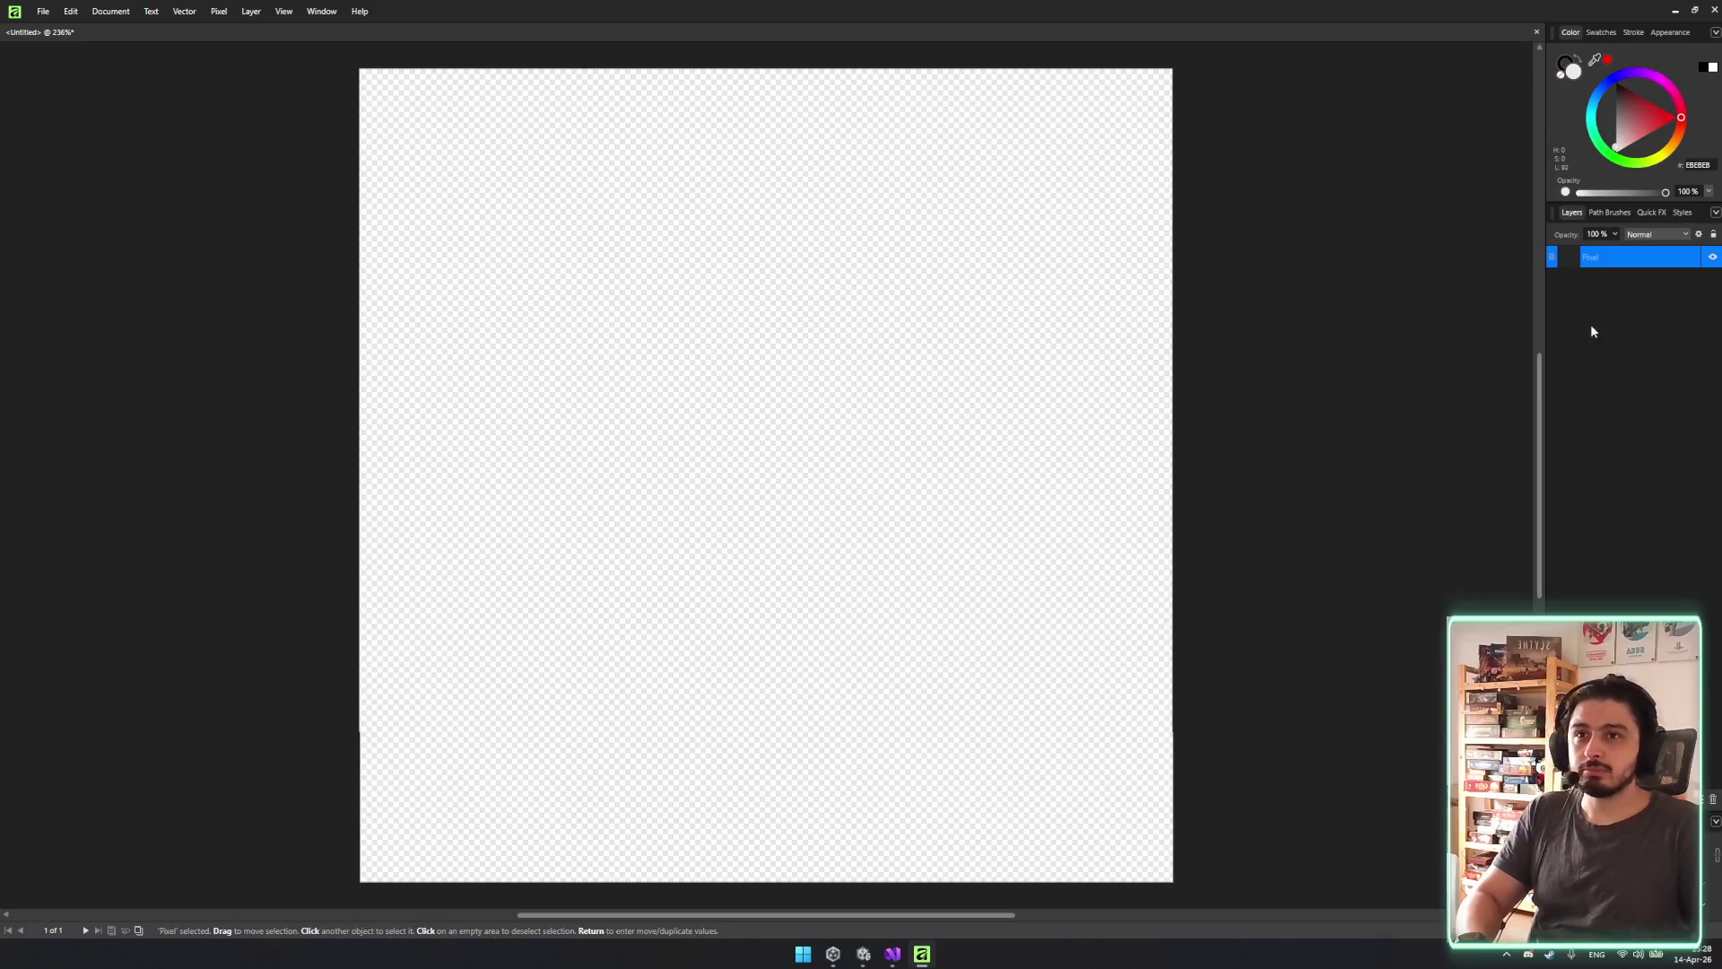
Paint a test brush stroke, undo it, and look through the brush blend mode and width settings.
key(b)
mouse_move(723, 339)
mouse_down()
mouse_move(666, 359)
mouse_move(673, 510)
mouse_up()
key(ctrl+z)
right_click(641, 403)
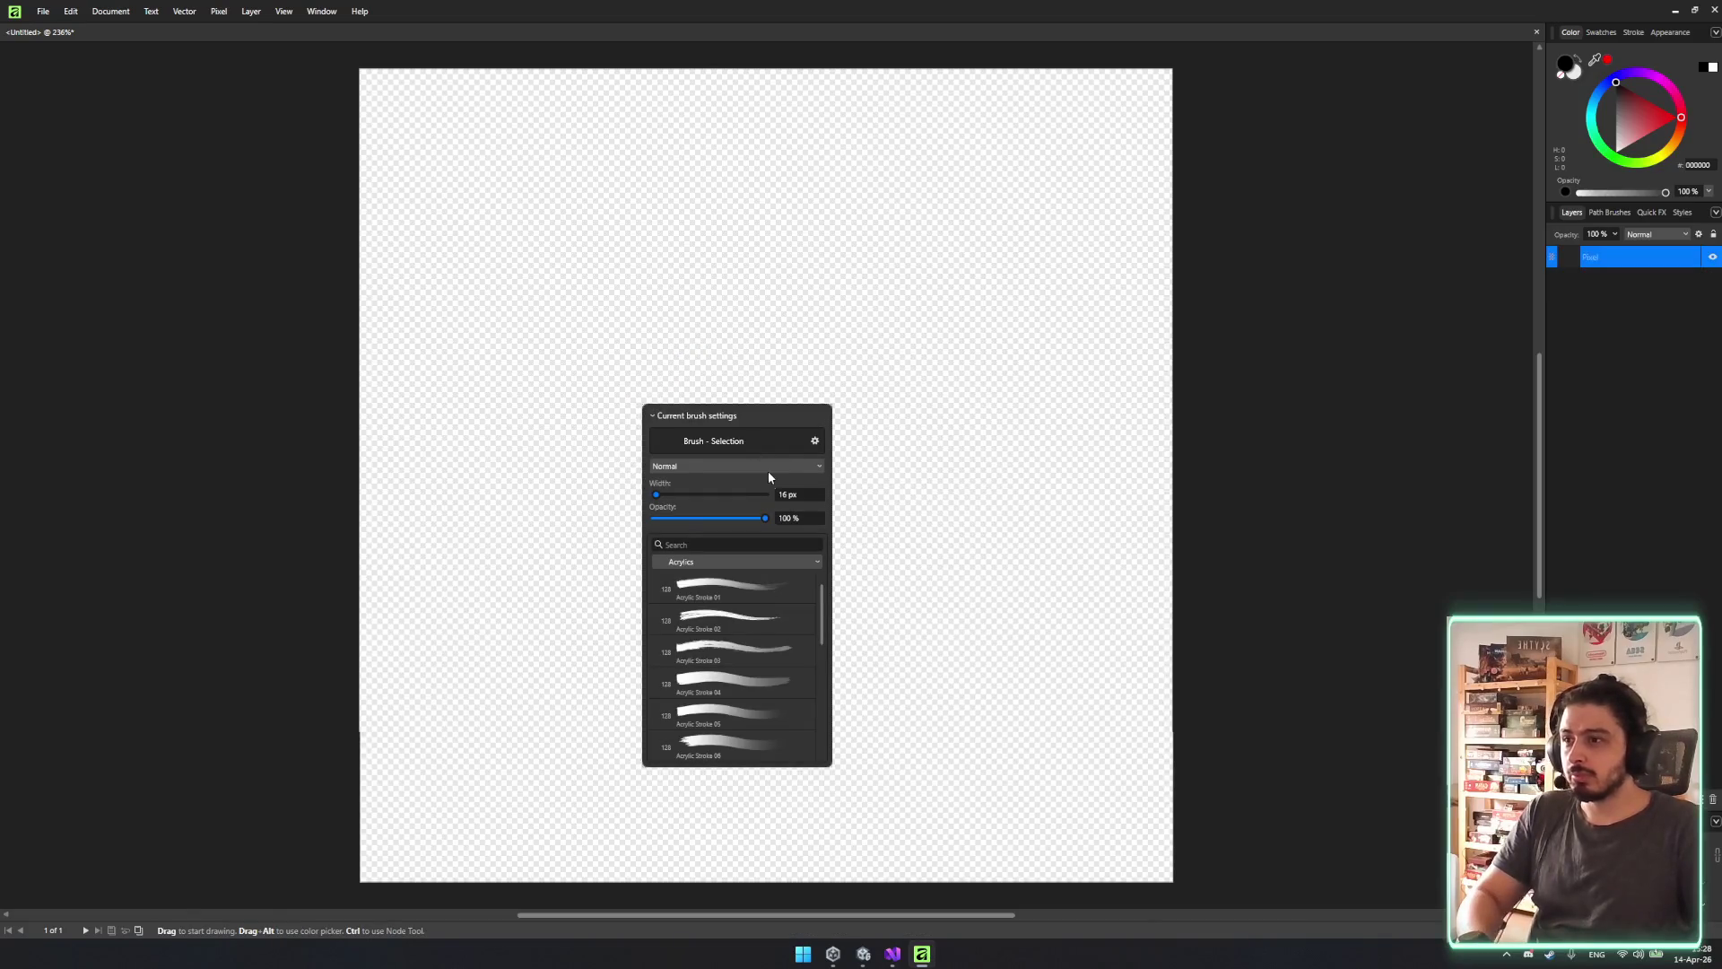
click(731, 467)
click(731, 468)
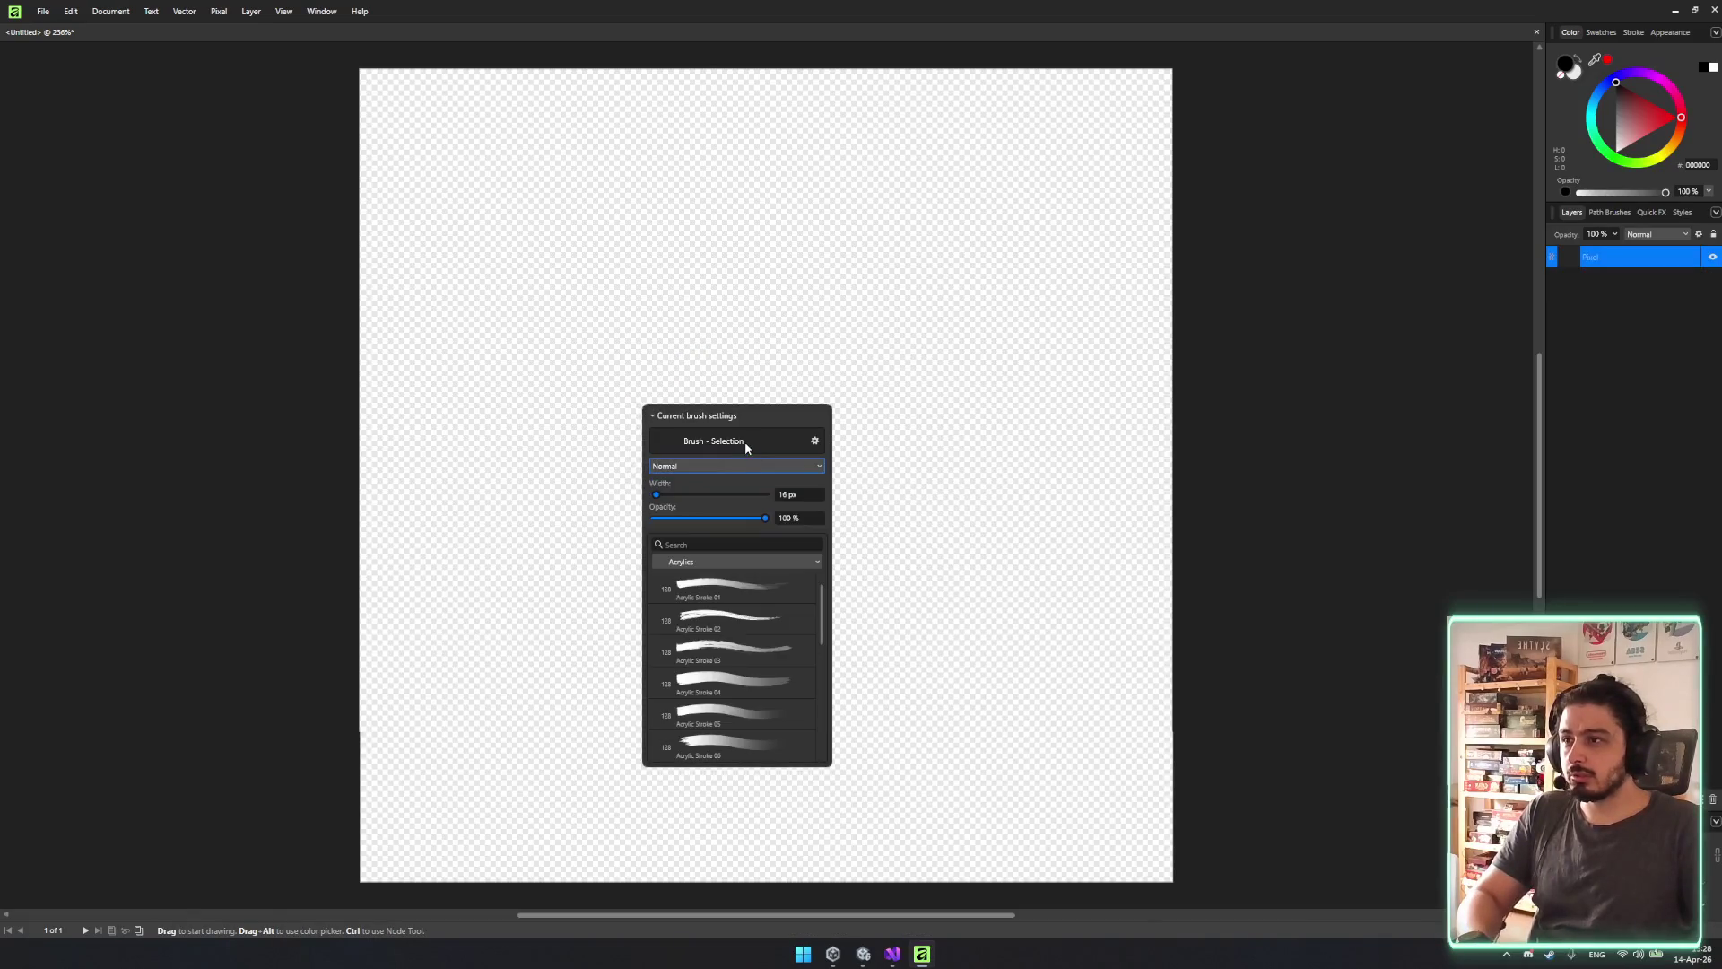
click(817, 441)
mouse_move(746, 431)
mouse_down()
mouse_move(869, 432)
mouse_move(515, 416)
mouse_up()
key(Escape)
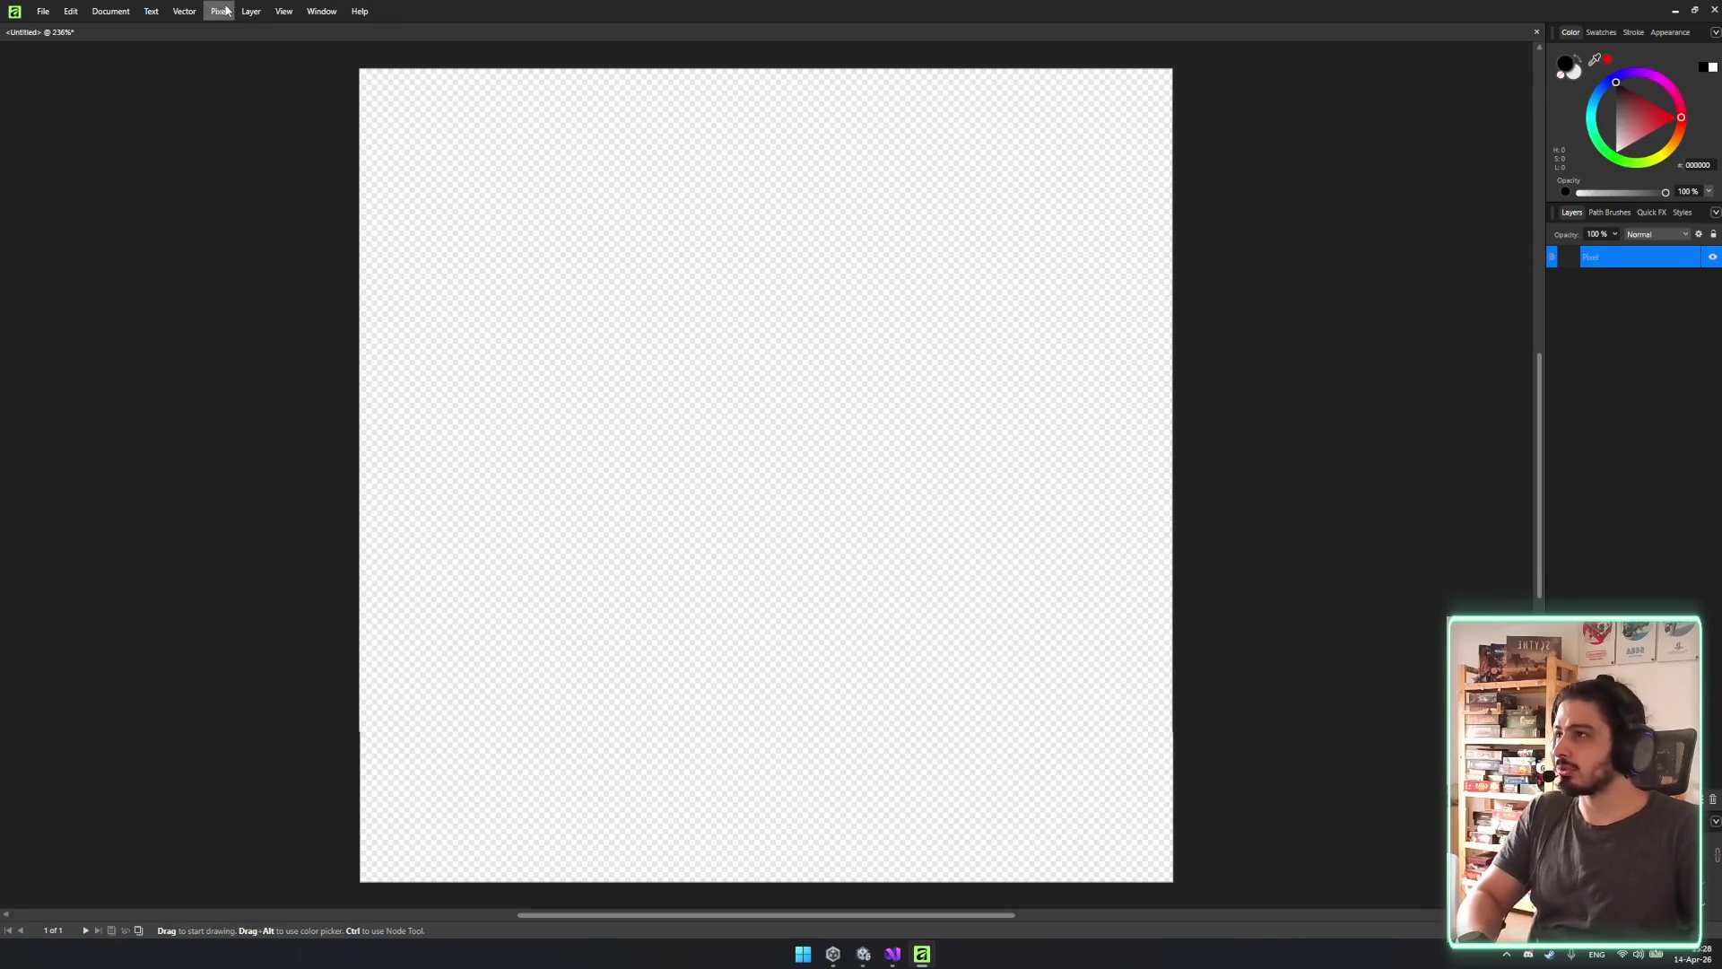
Browse the Pixel, Help and File menus, then restore the layers and export studio layout.
click(221, 10)
mouse_move(191, 8)
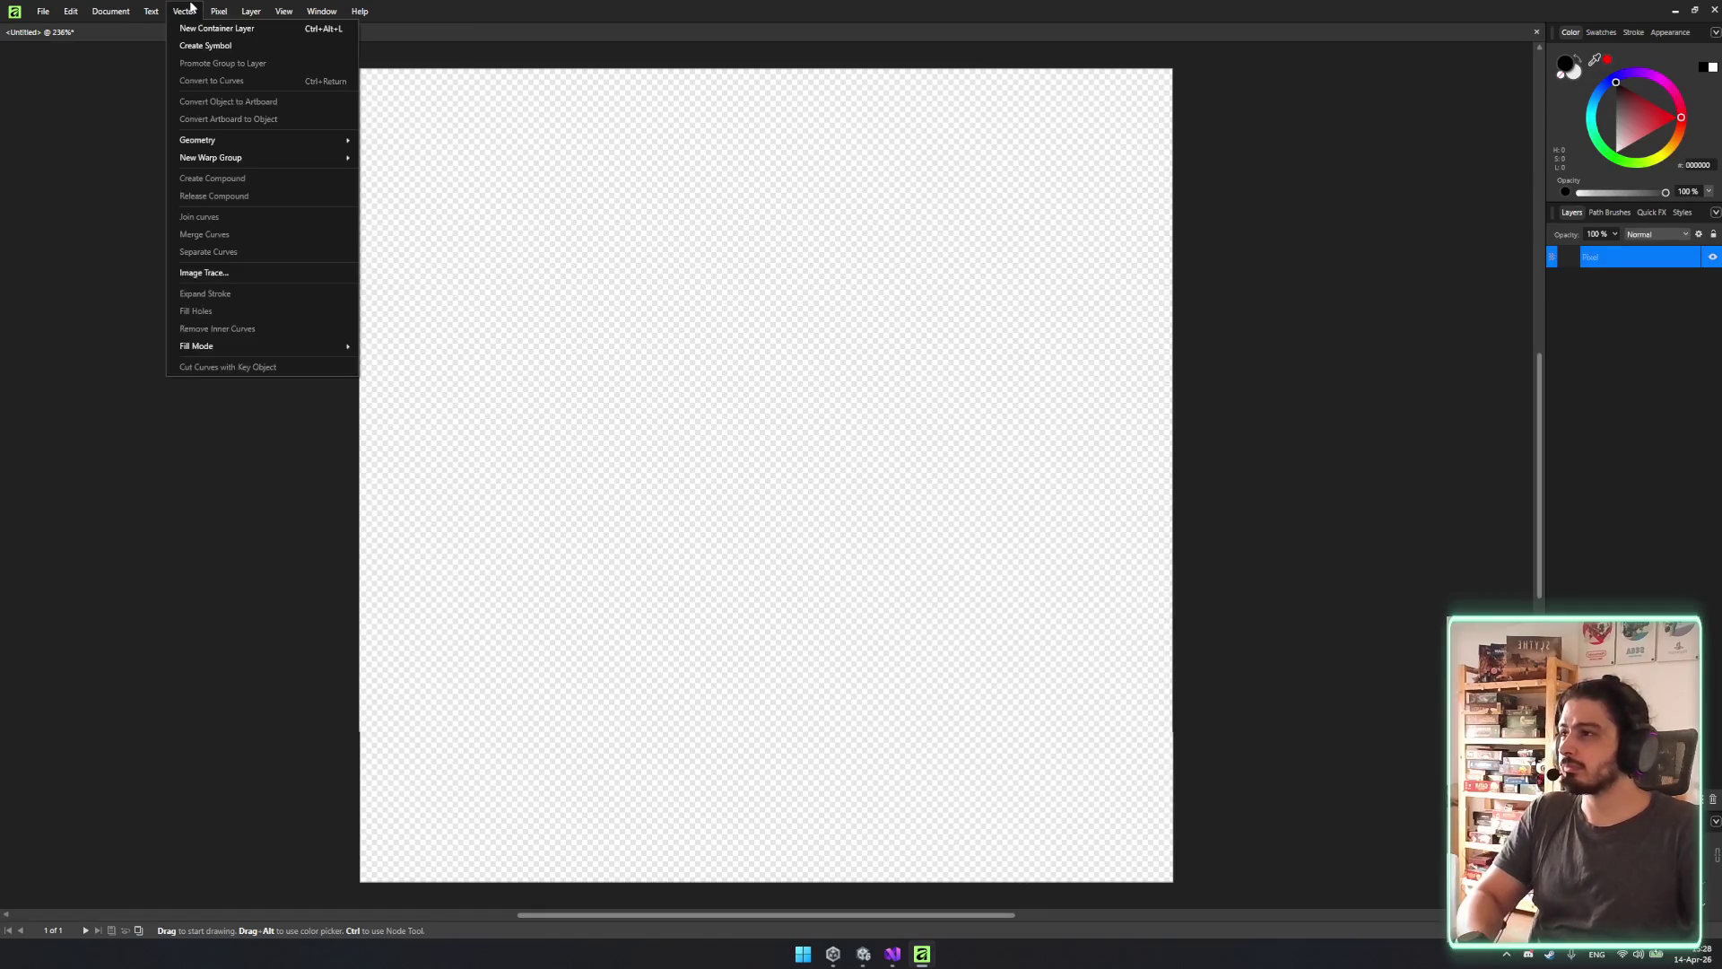
key(super)
click(360, 11)
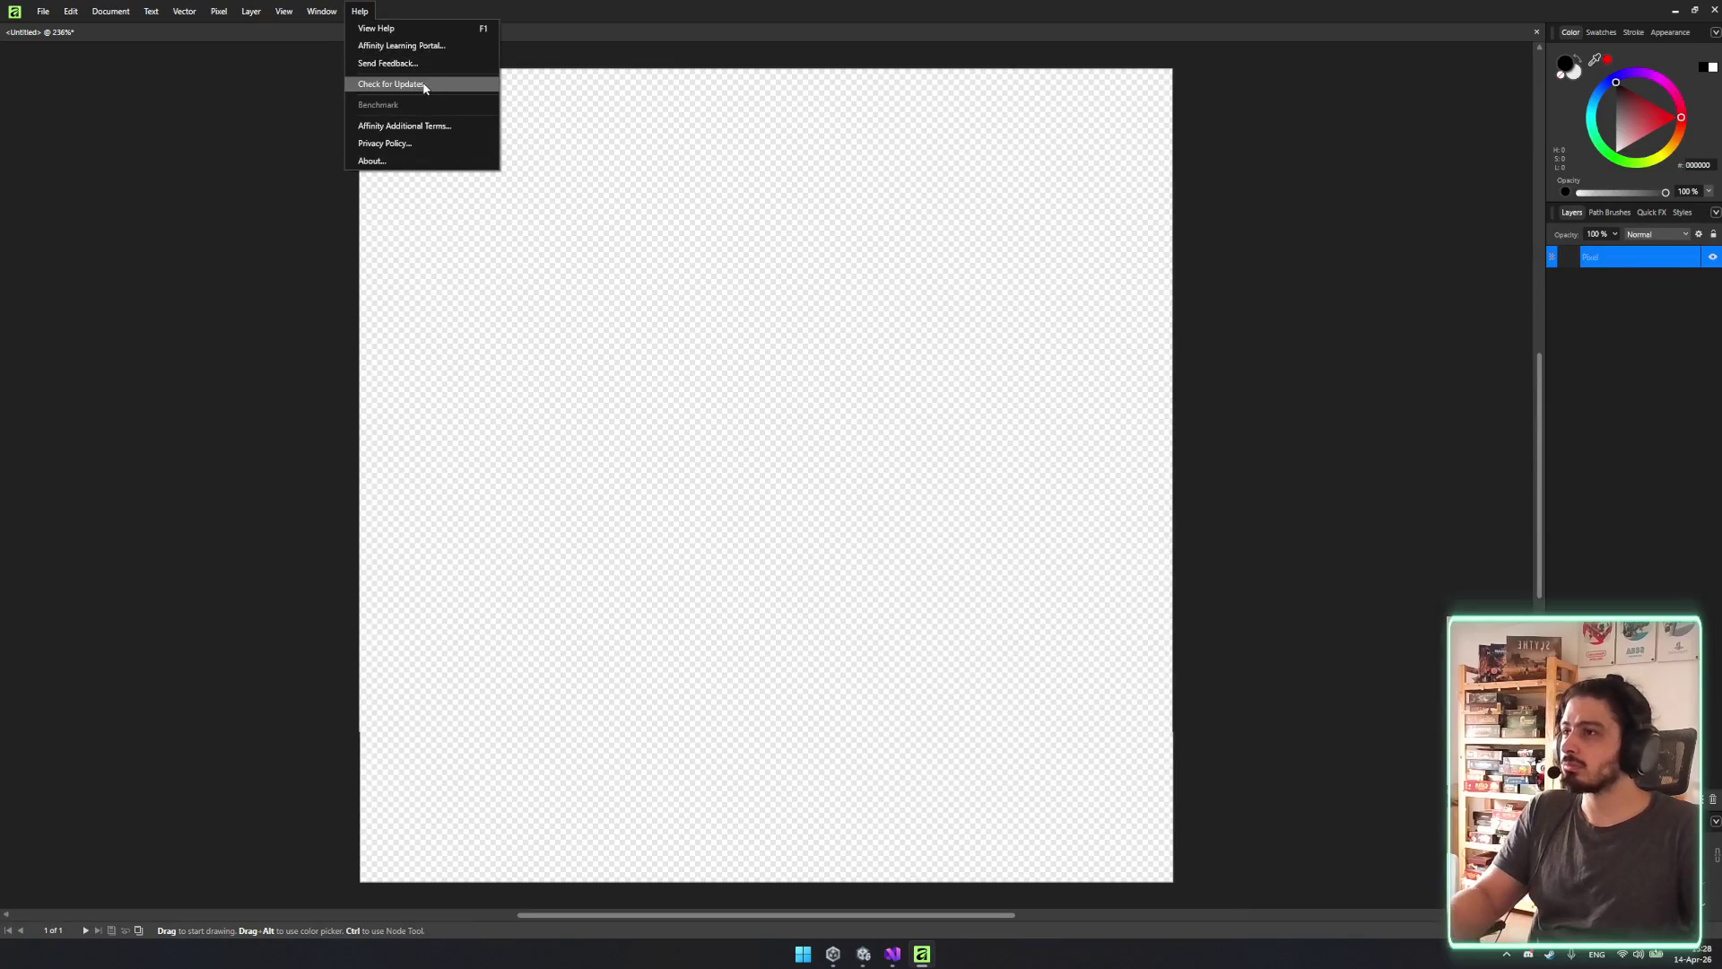
key(Escape)
click(42, 10)
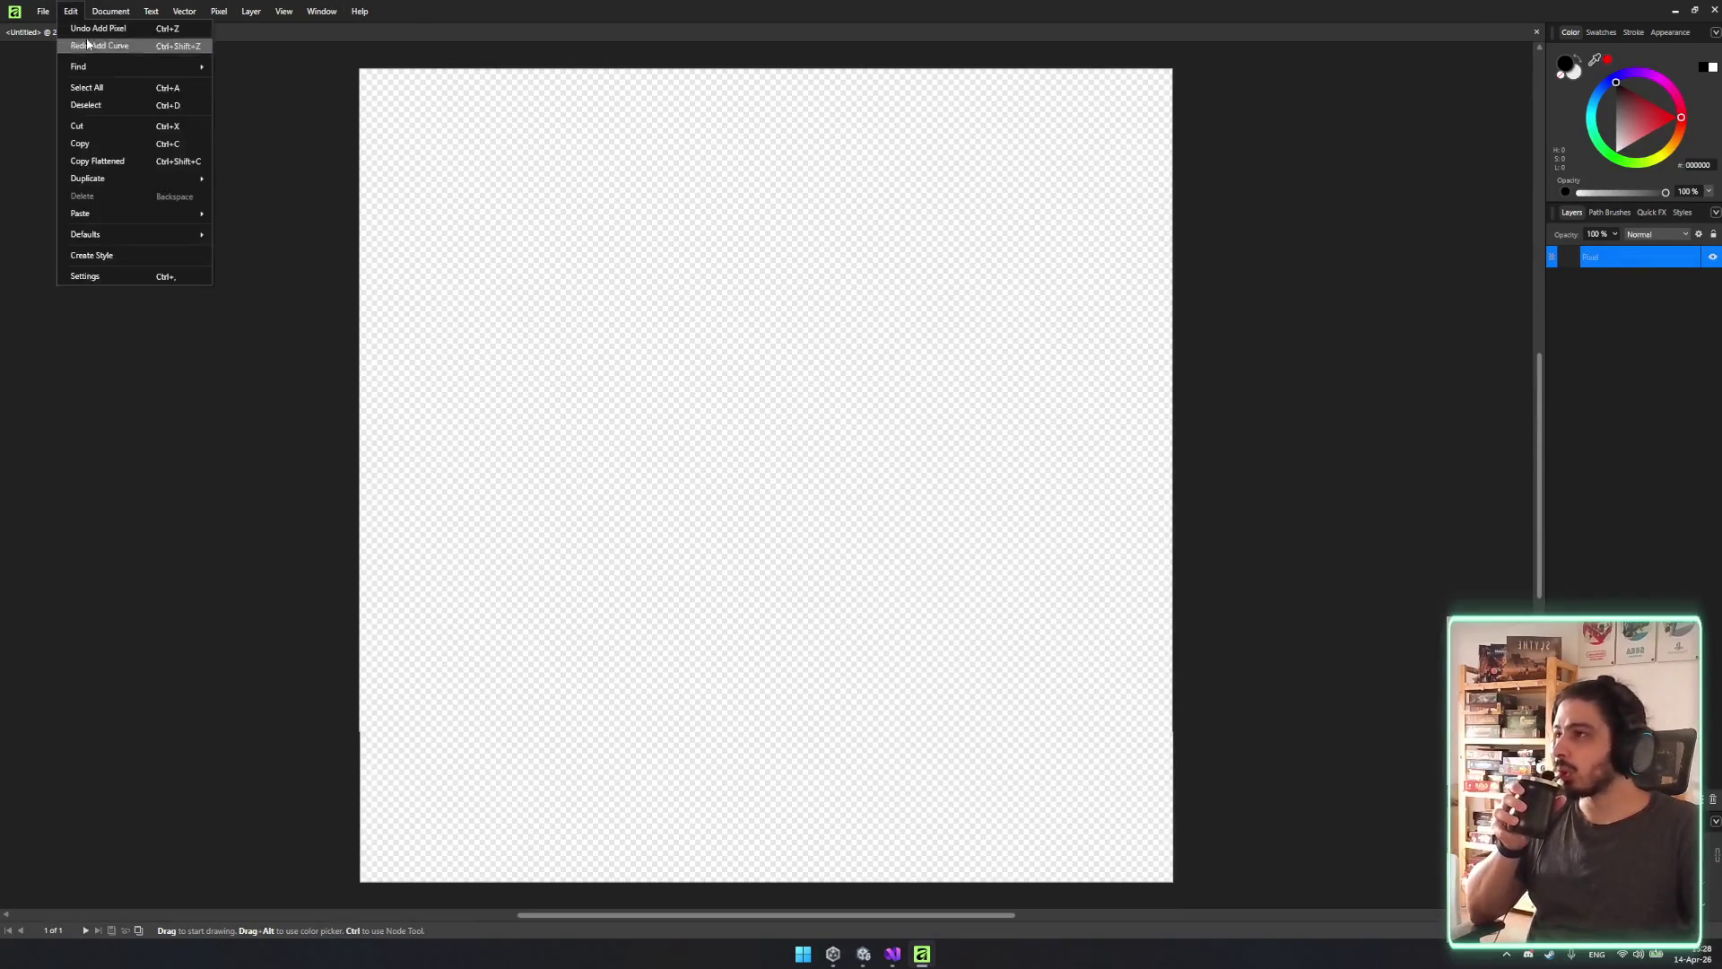
mouse_move(59, 45)
click(305, 64)
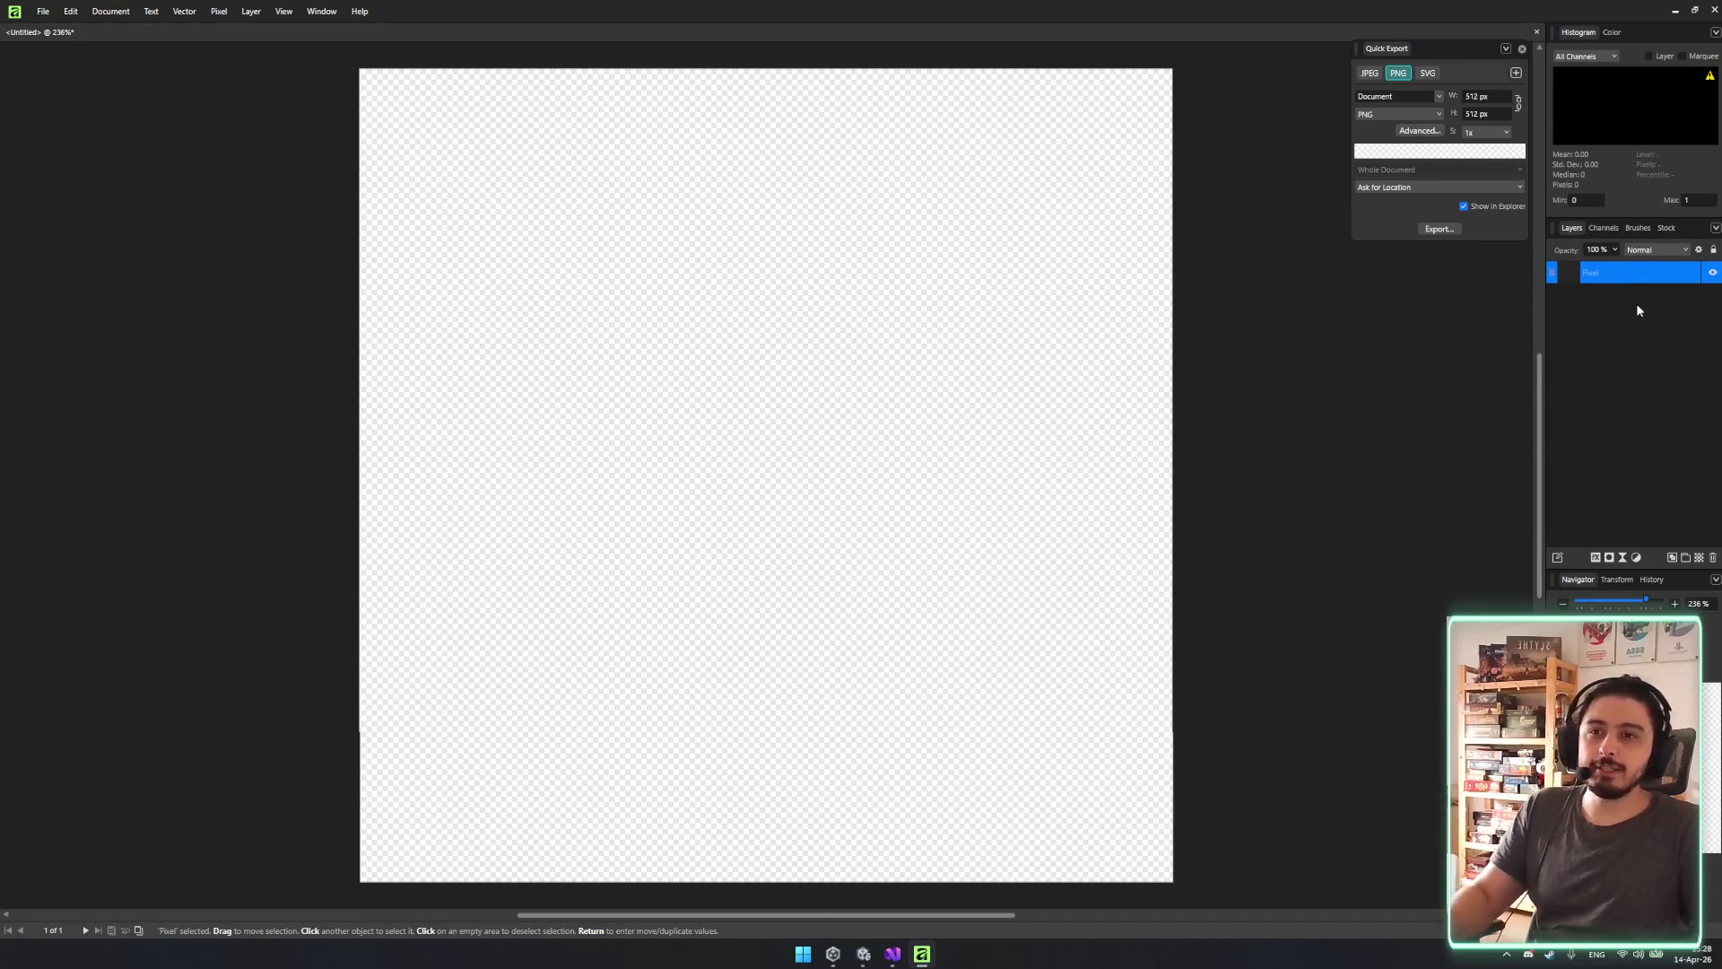
Widen the docked side panel column by dragging its divider left.
click(1545, 507)
drag(1540, 503, 1333, 502)
mouse_move(1438, 48)
mouse_down()
mouse_move(1226, 46)
mouse_move(1308, 186)
mouse_move(1266, 161)
mouse_move(1235, 72)
mouse_up()
scroll(1046, 231, right, 3)
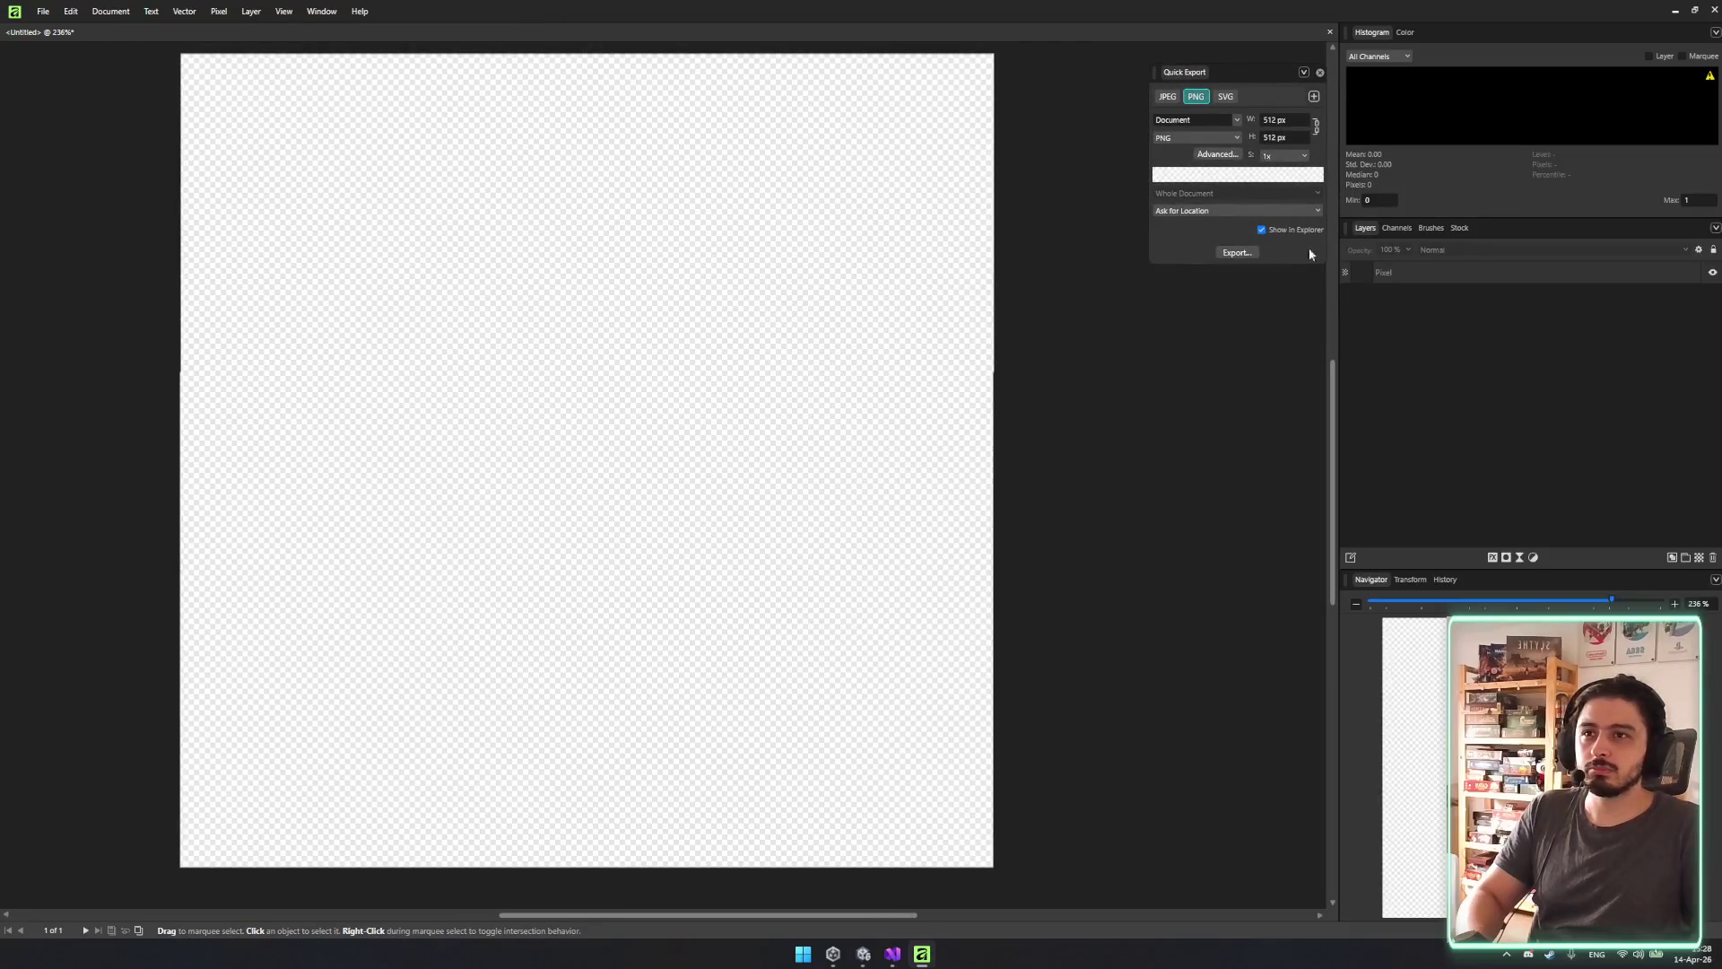
Search stock images for GRADIENT, comparing Pixabay and Pexels results.
click(1459, 228)
click(1397, 252)
text(GRADIENT)
key(Return)
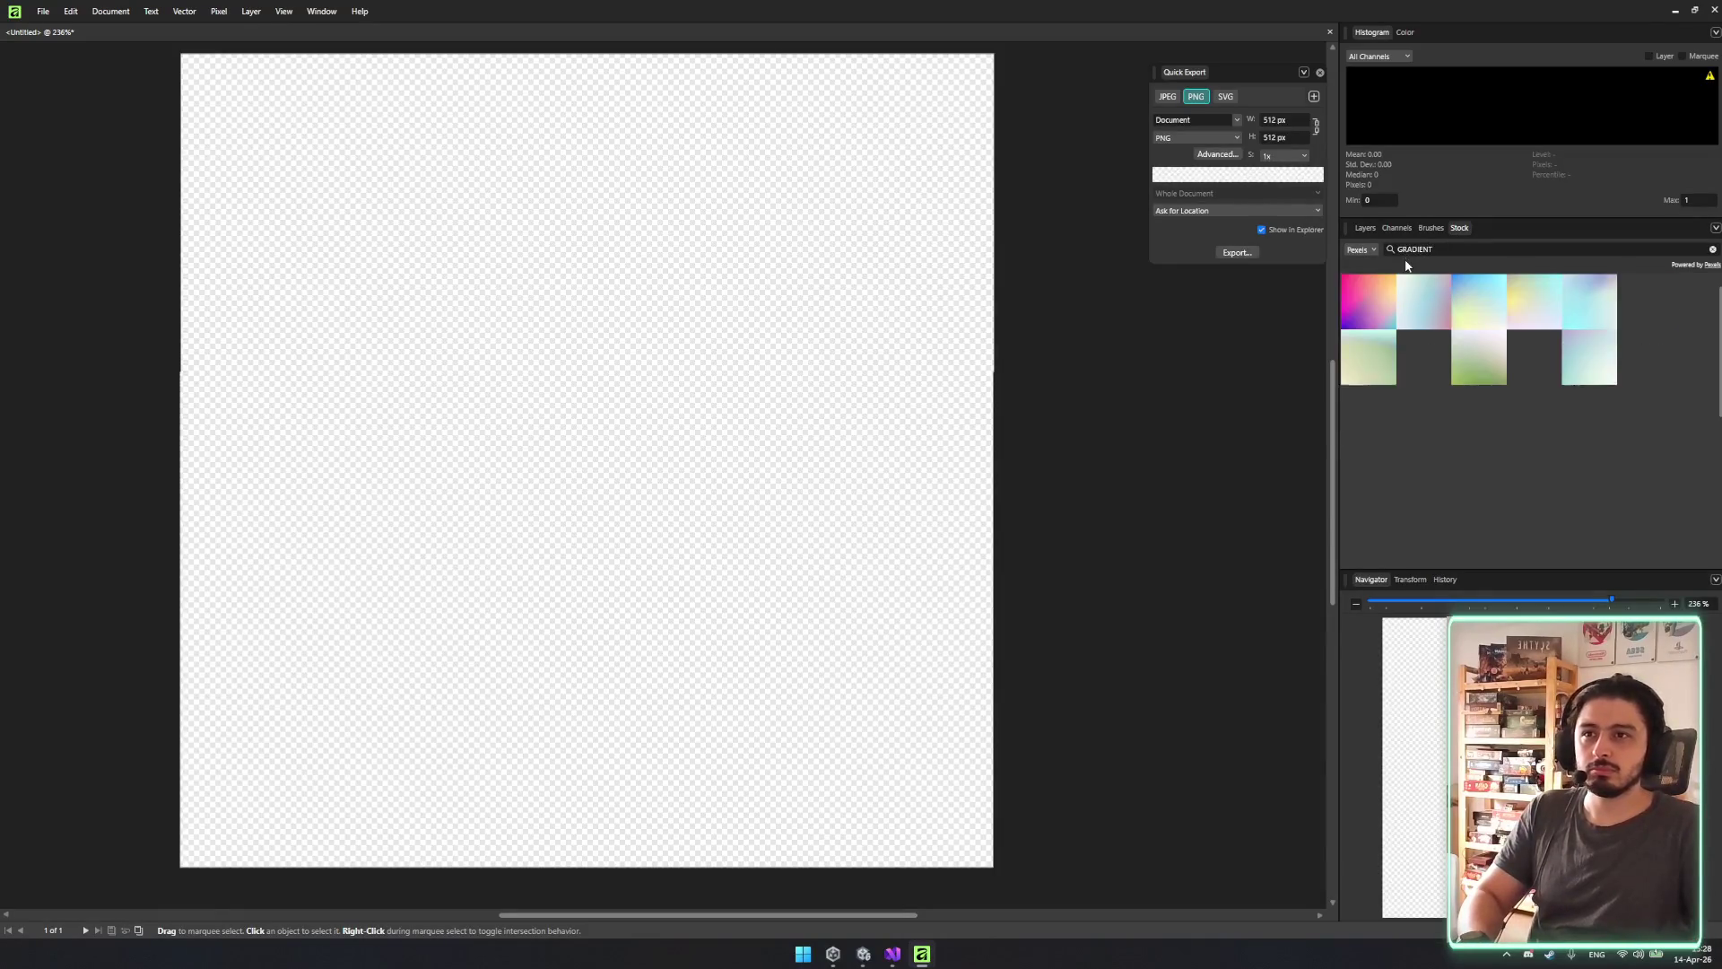
click(1365, 250)
click(1364, 279)
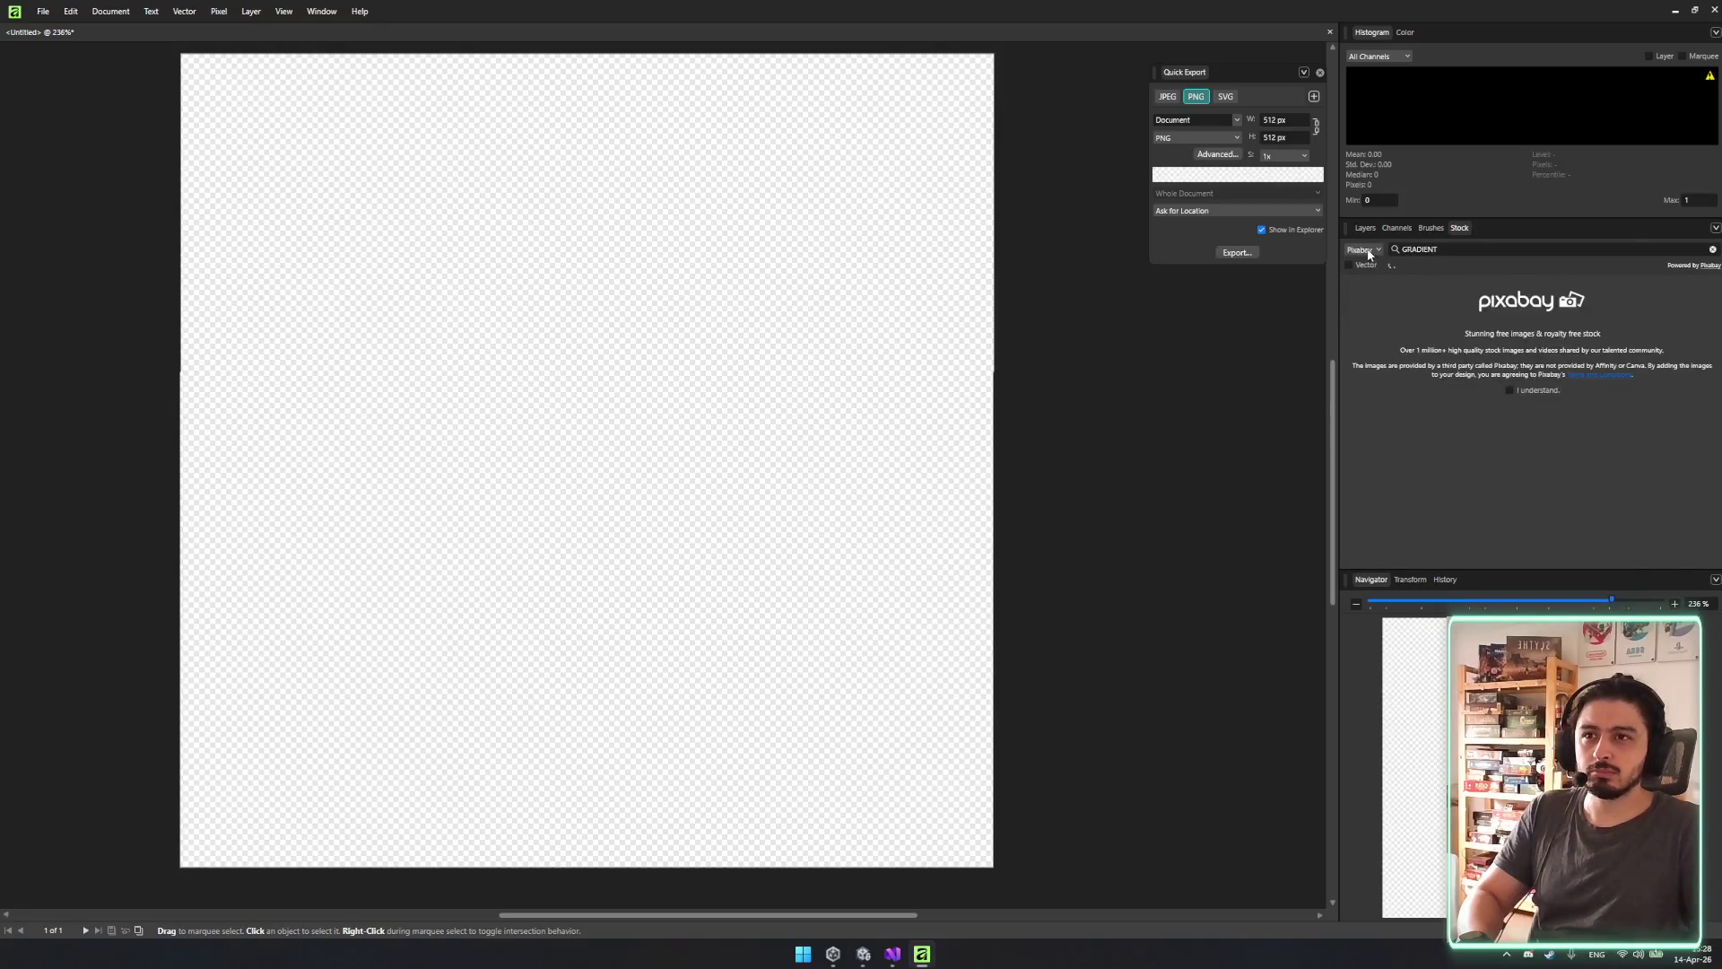
click(1366, 265)
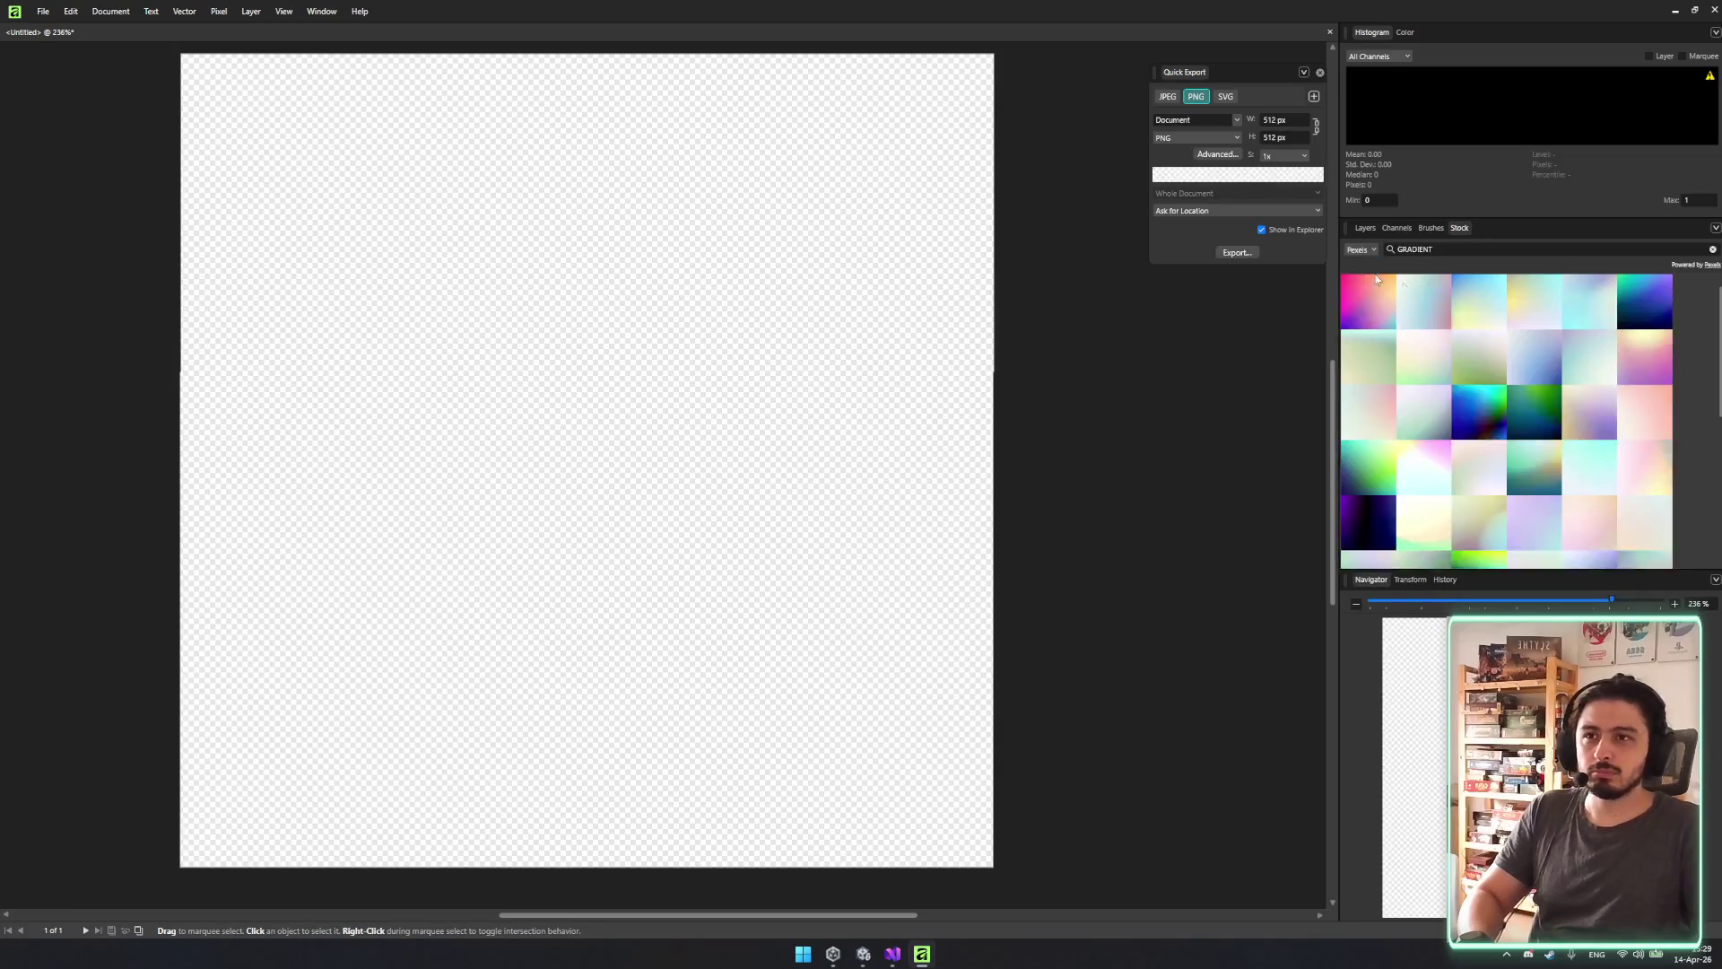
Scroll the stock results, then return to the Layers list and select the Pixel layer.
scroll(1545, 474, down, 2)
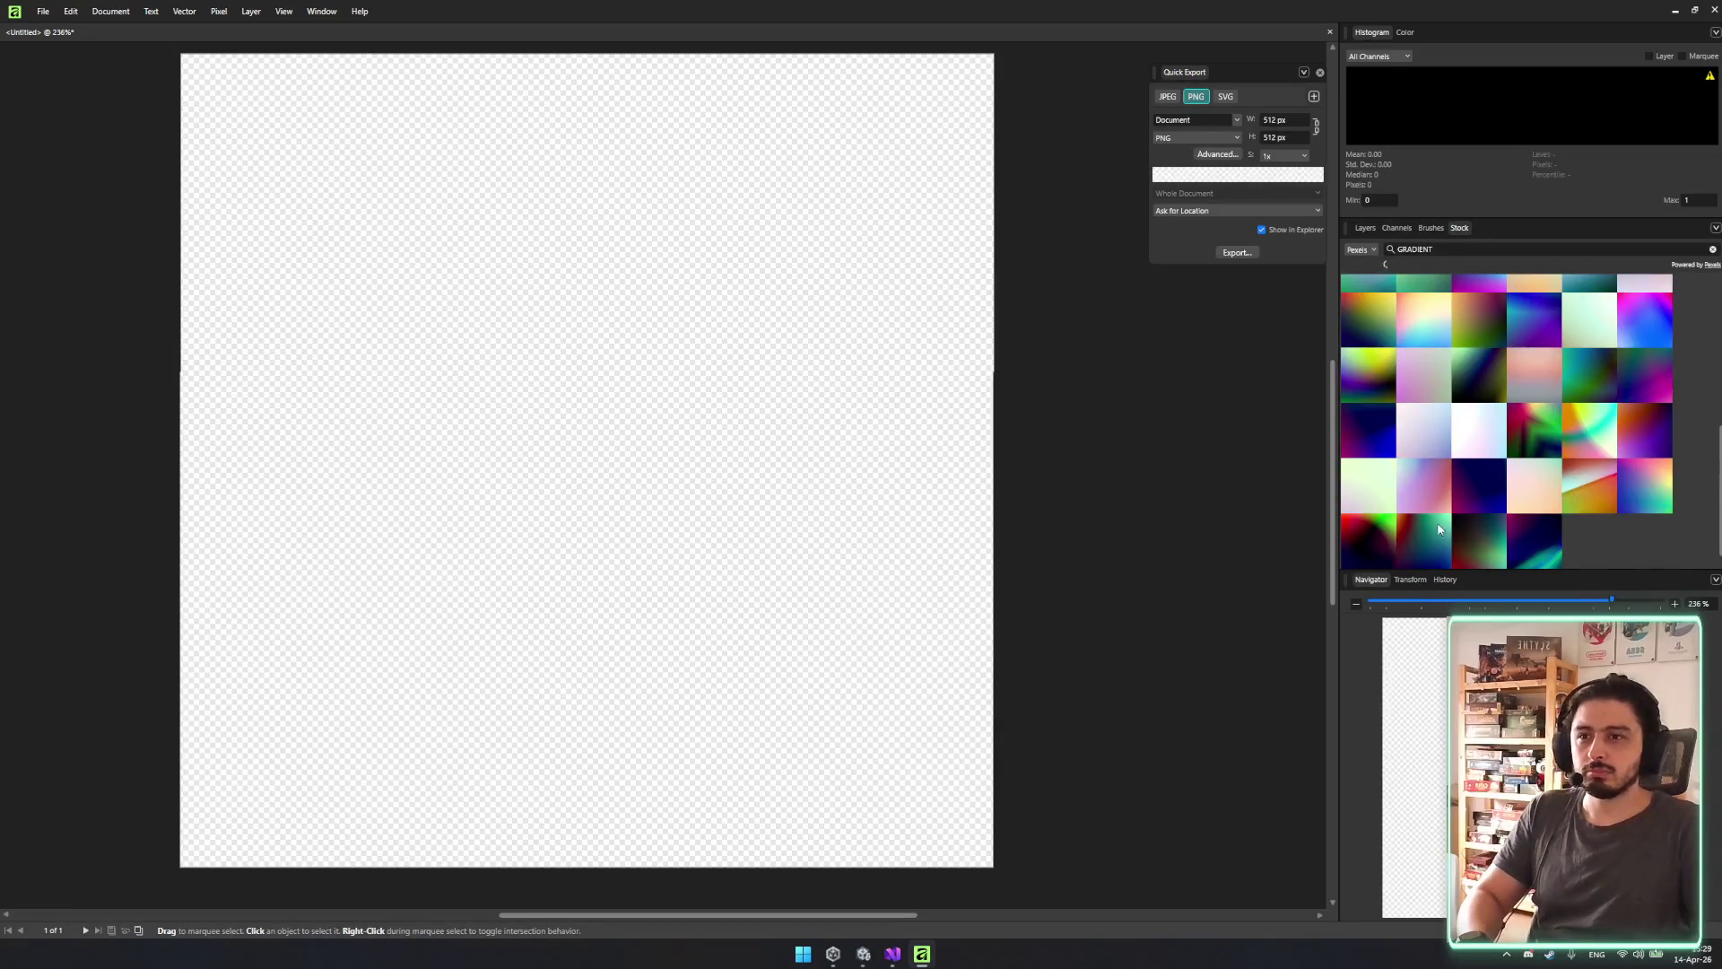
click(1411, 580)
scroll(1507, 538, down, 5)
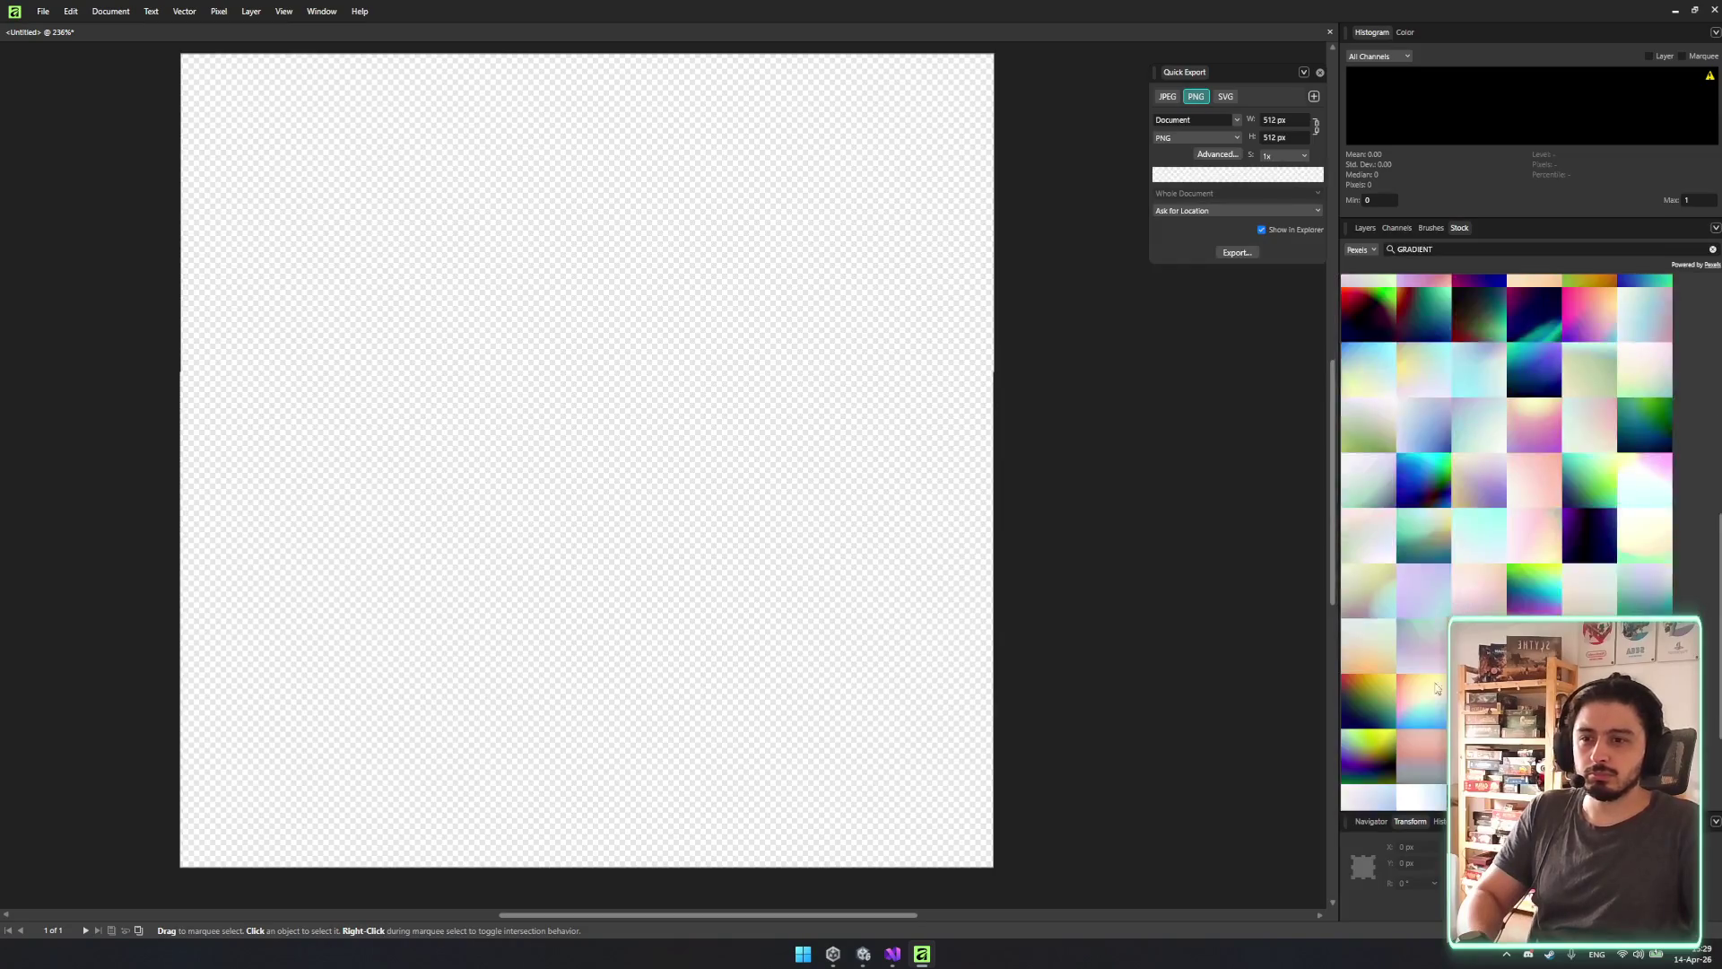
click(1365, 825)
click(1396, 228)
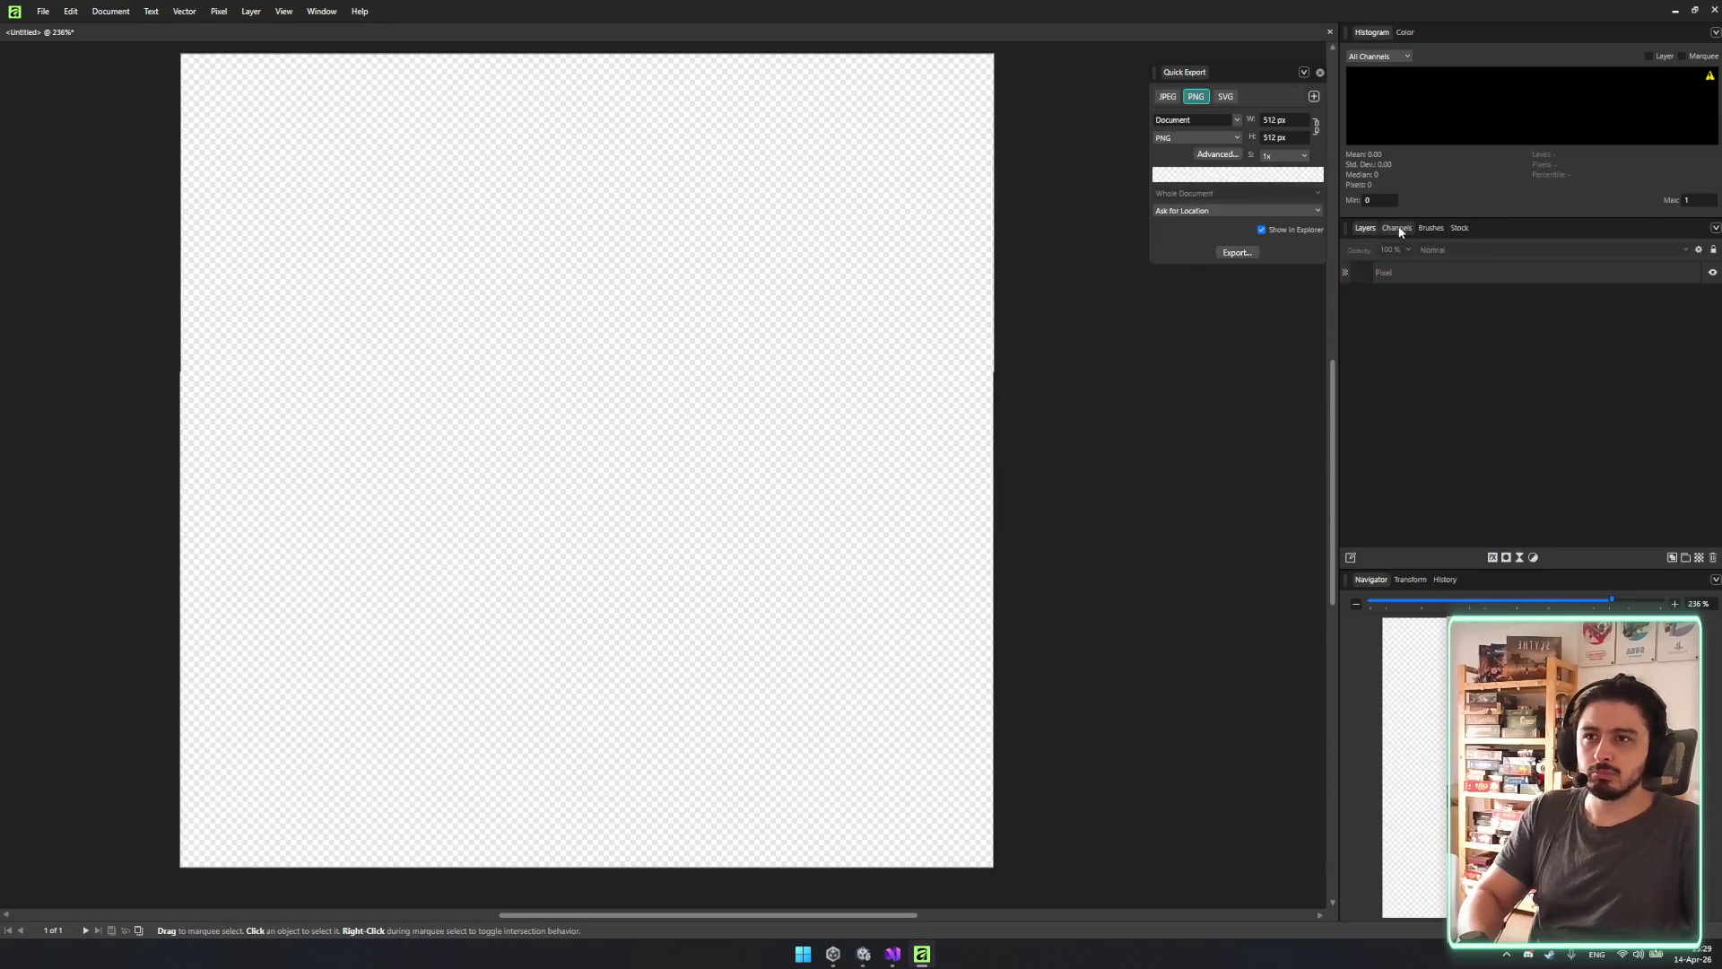
click(1365, 228)
click(1437, 277)
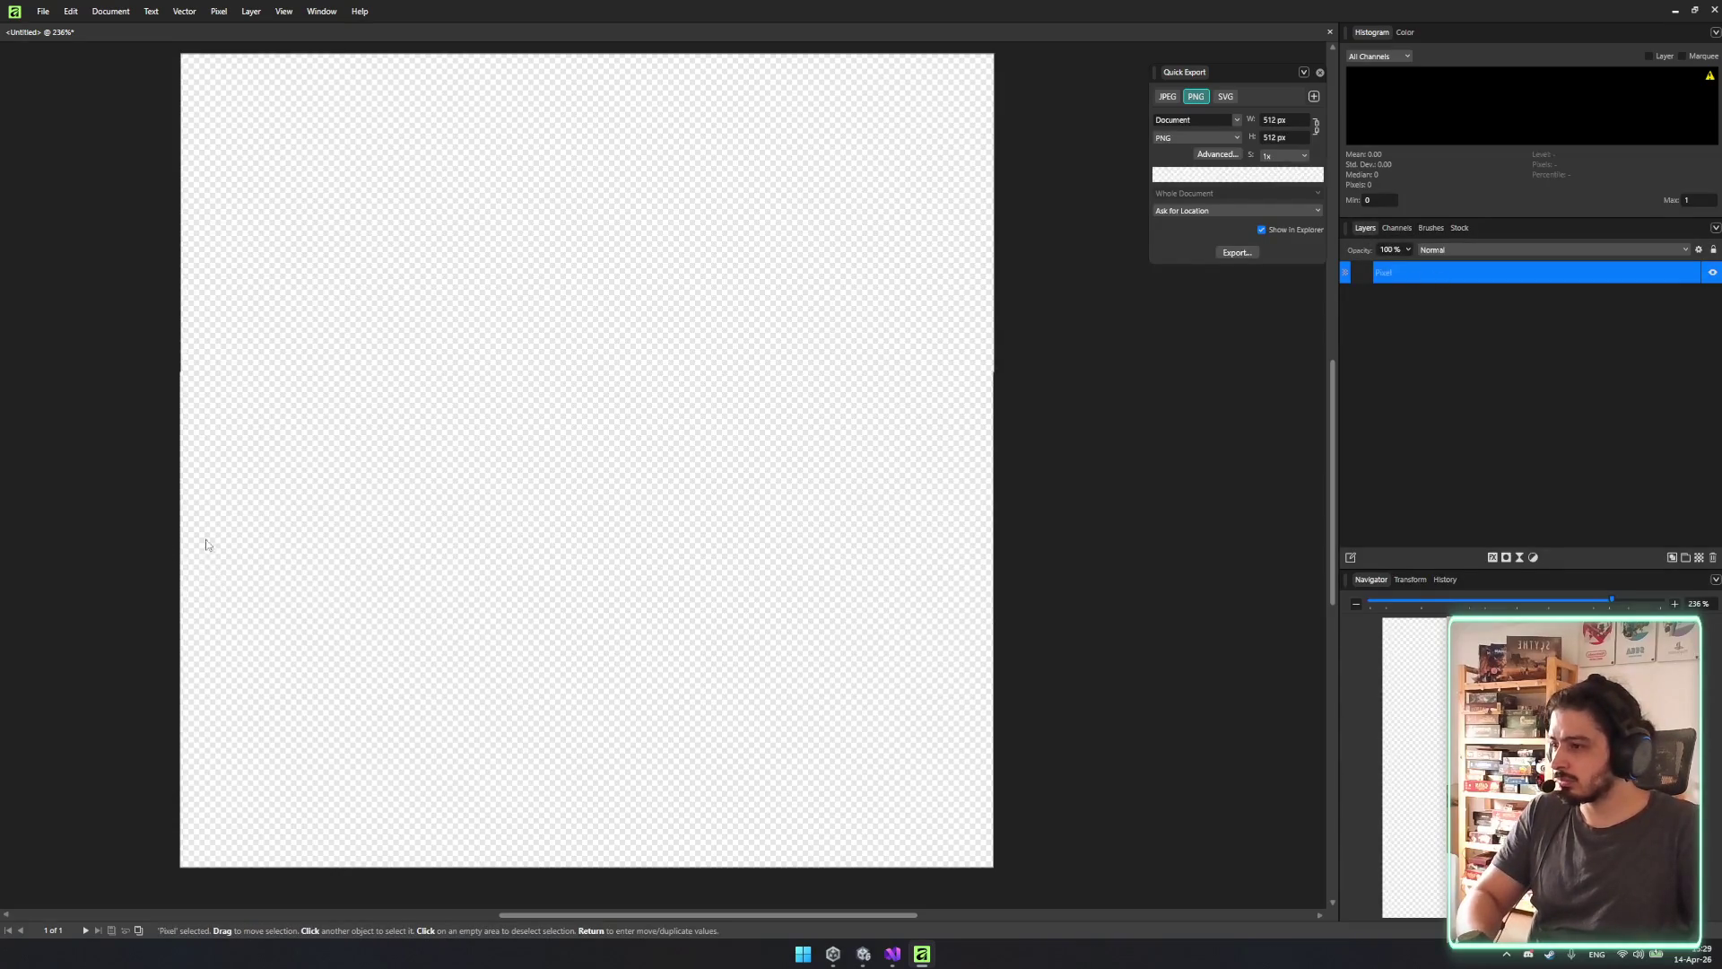
Clear the canvas selection and look through the canvas context menu.
drag(205, 539, 394, 565)
drag(369, 417, 681, 619)
right_click(487, 505)
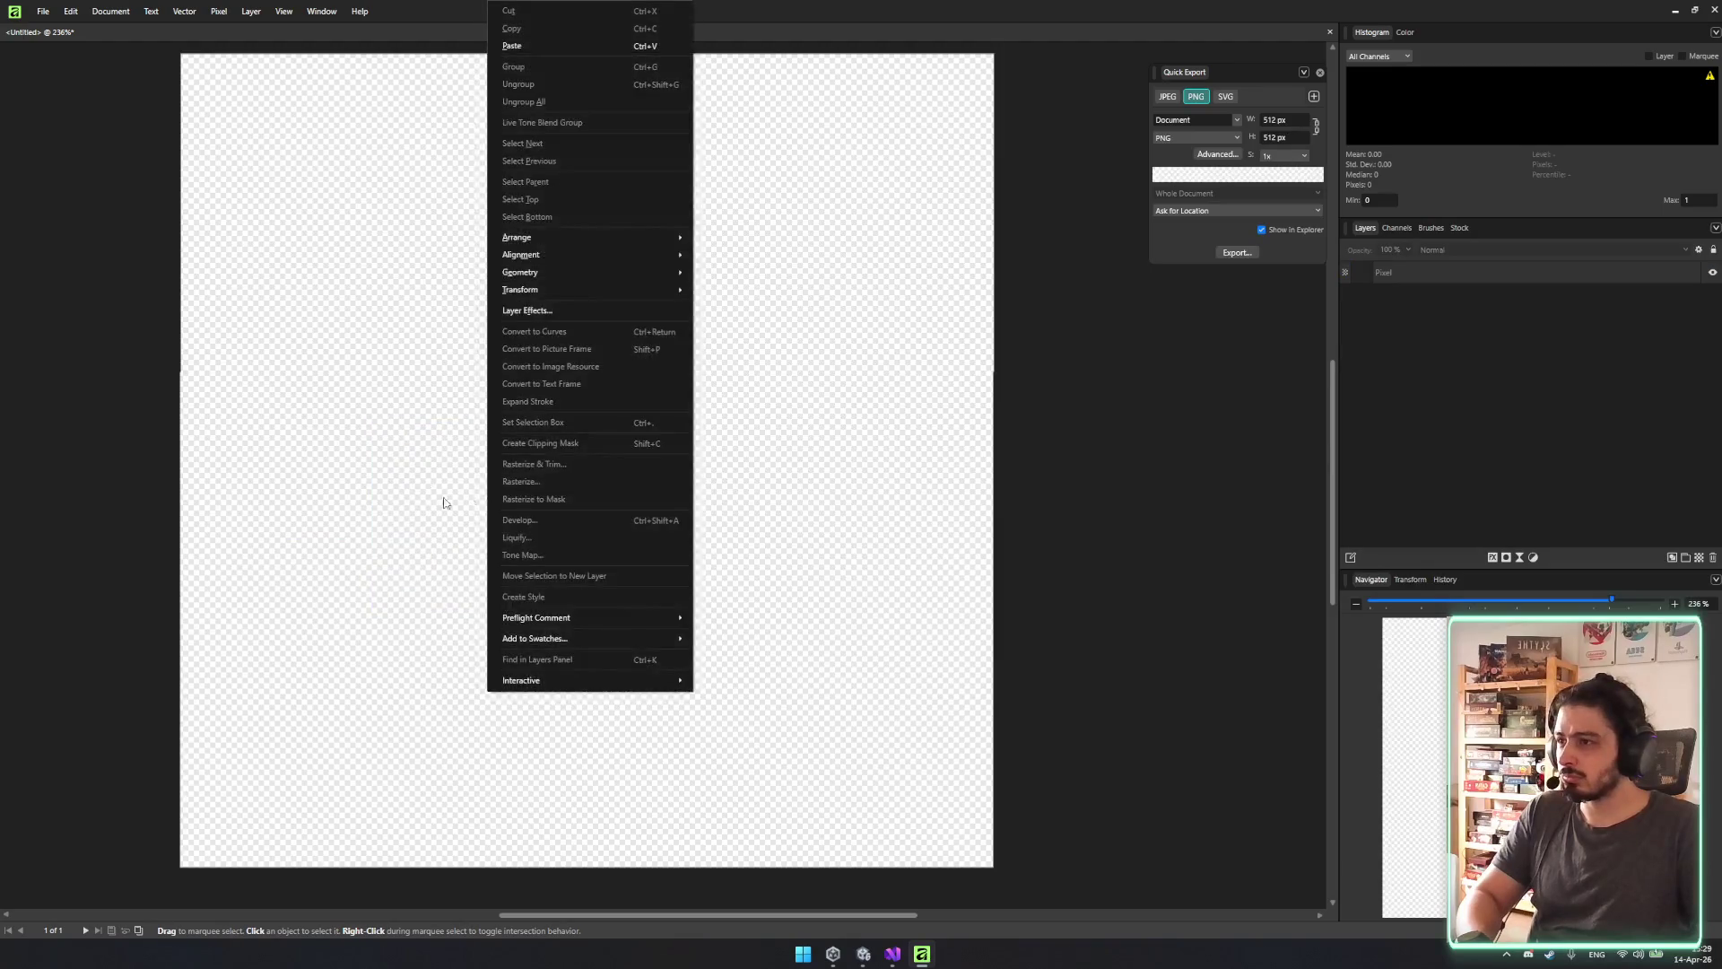
mouse_move(558, 273)
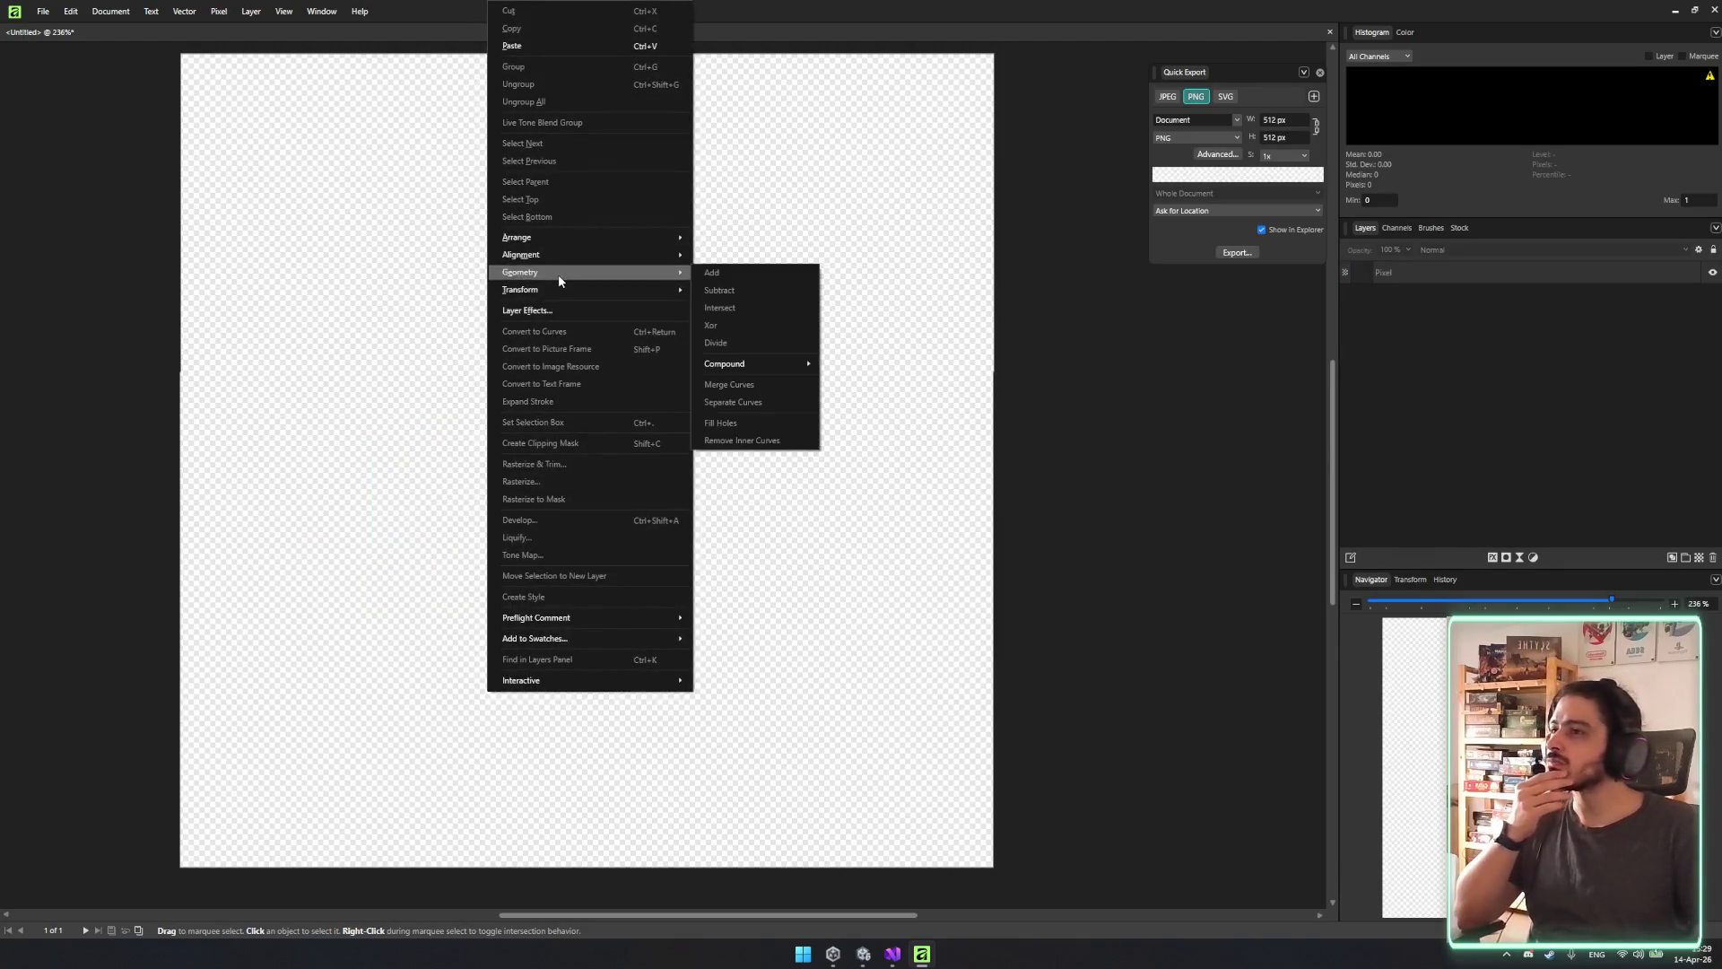
mouse_move(738, 364)
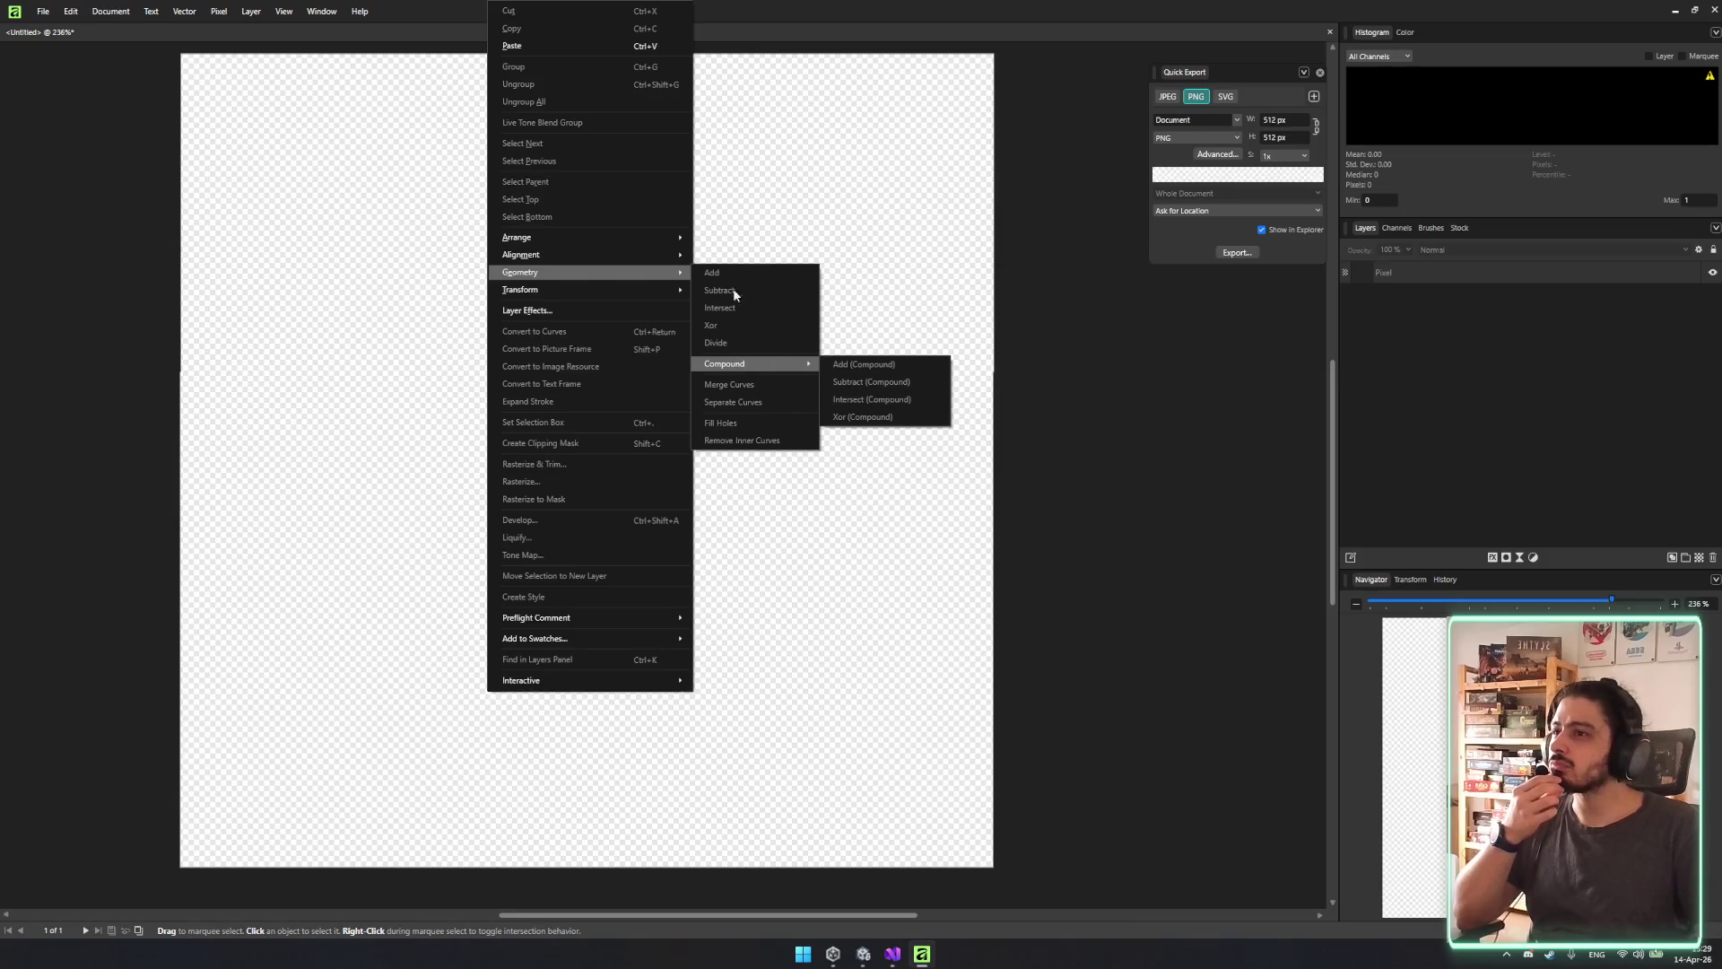
click(127, 18)
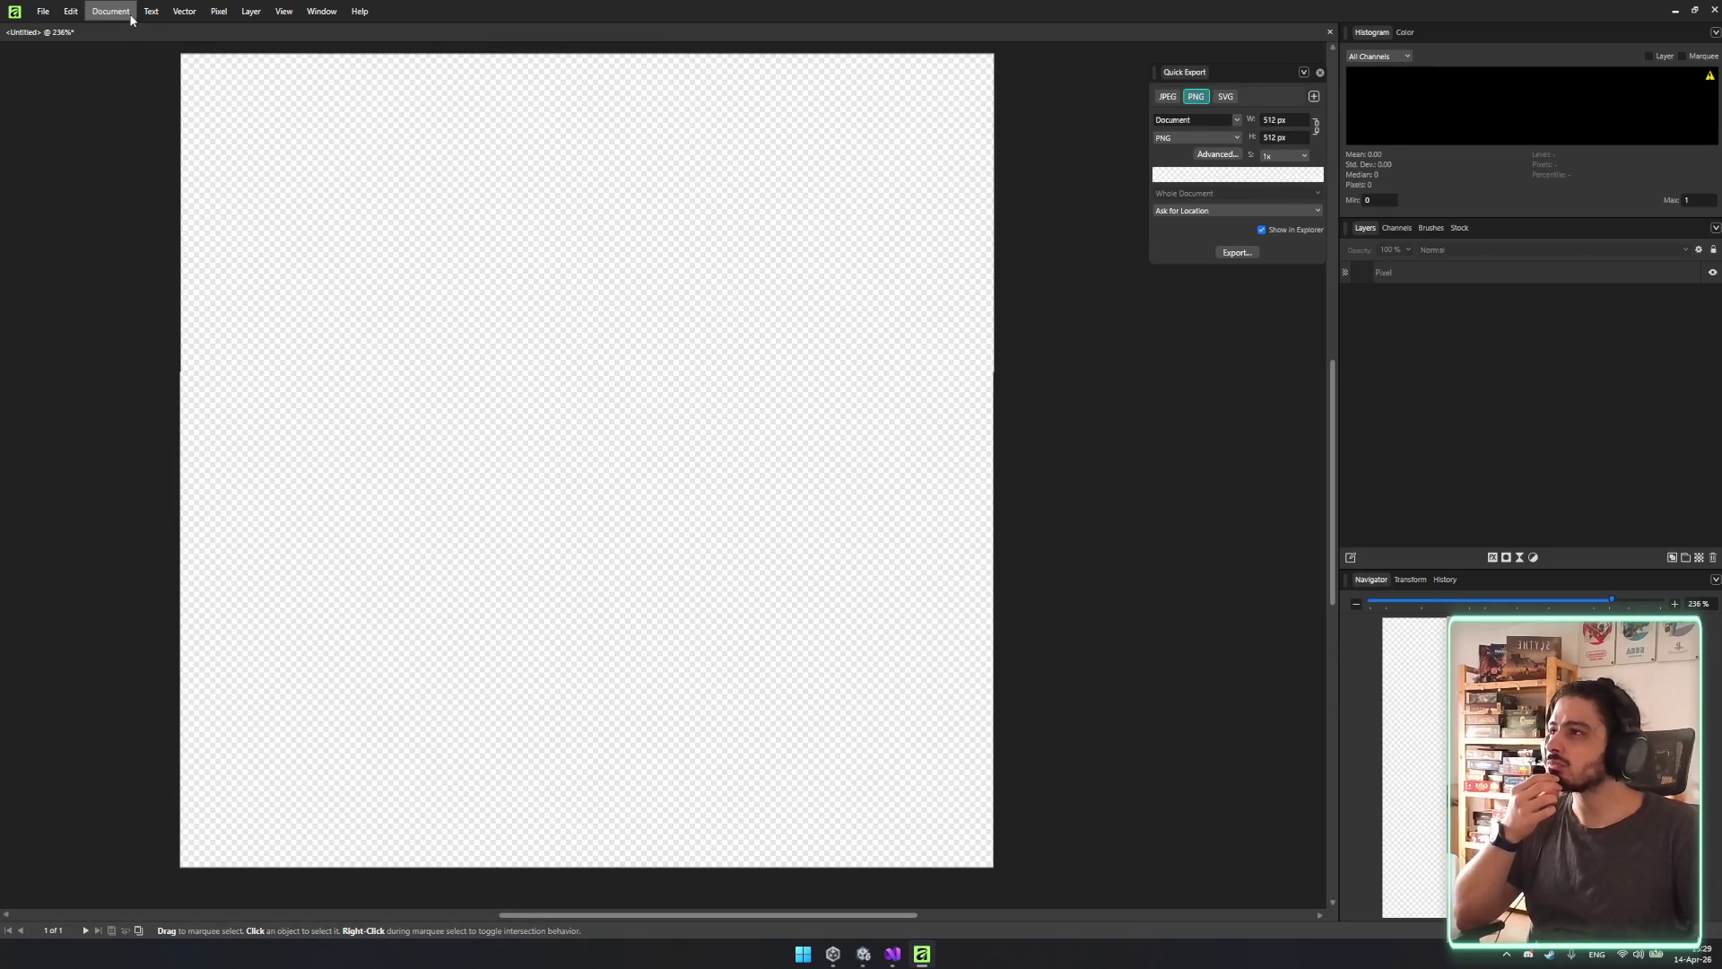
Browse the Document, File and Window menus, then reveal View's Top Toolbar submenu.
click(128, 18)
click(127, 18)
click(45, 13)
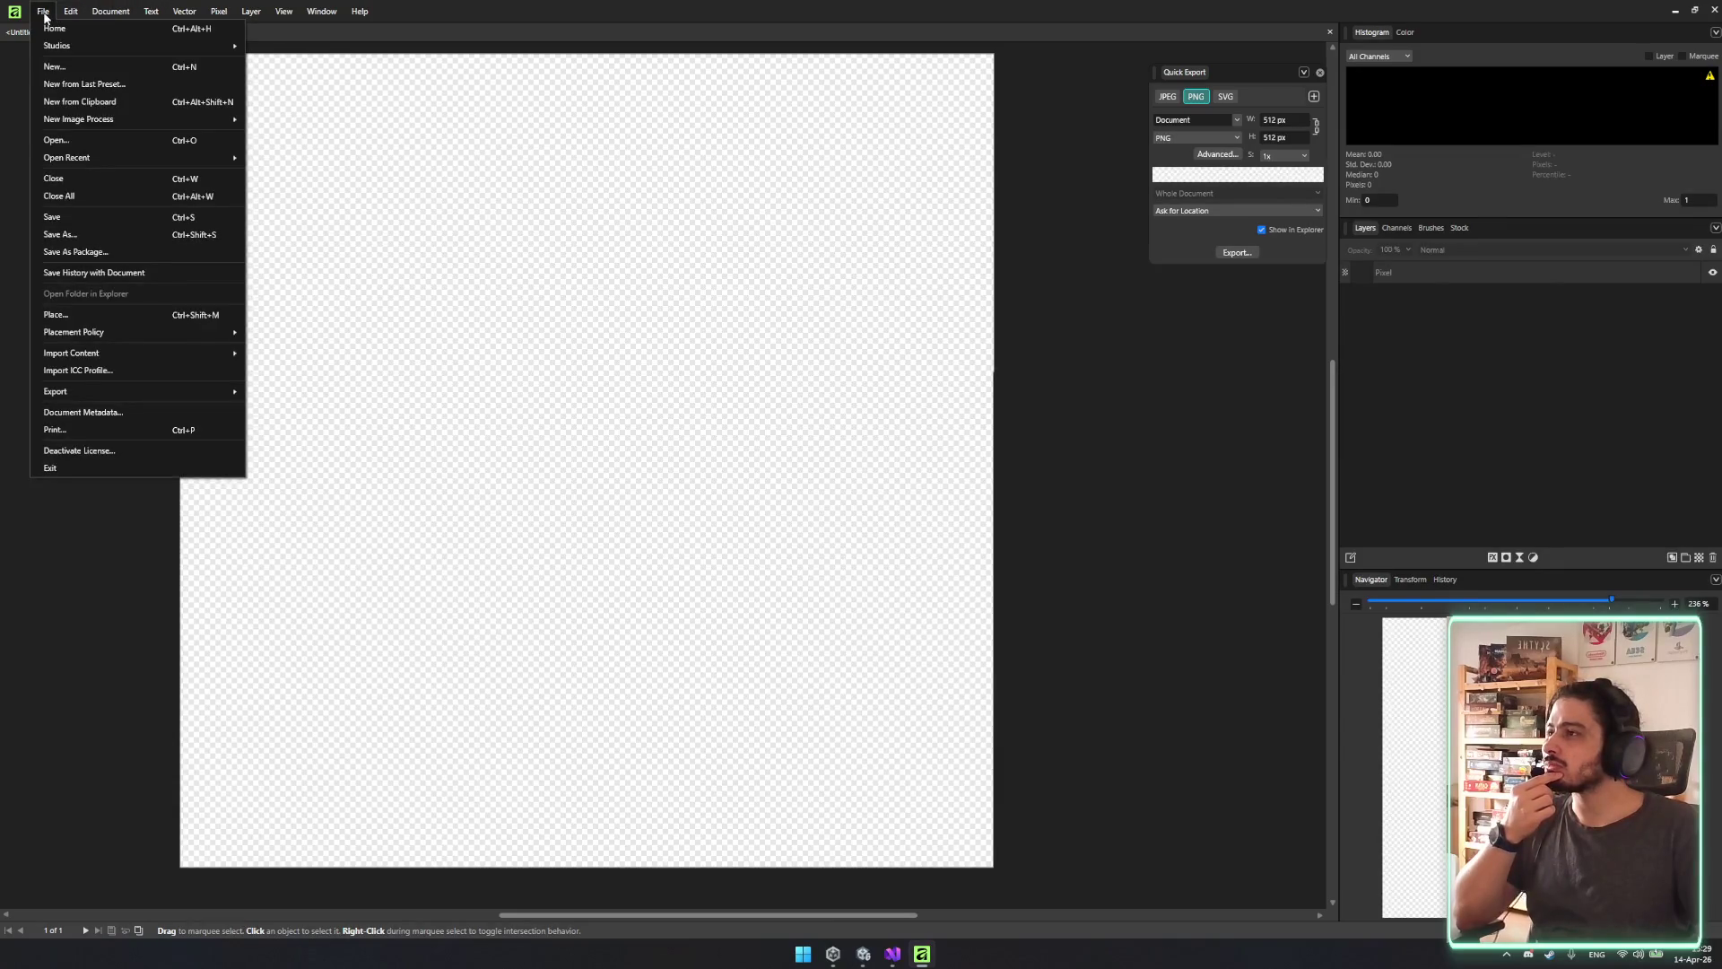
mouse_move(101, 19)
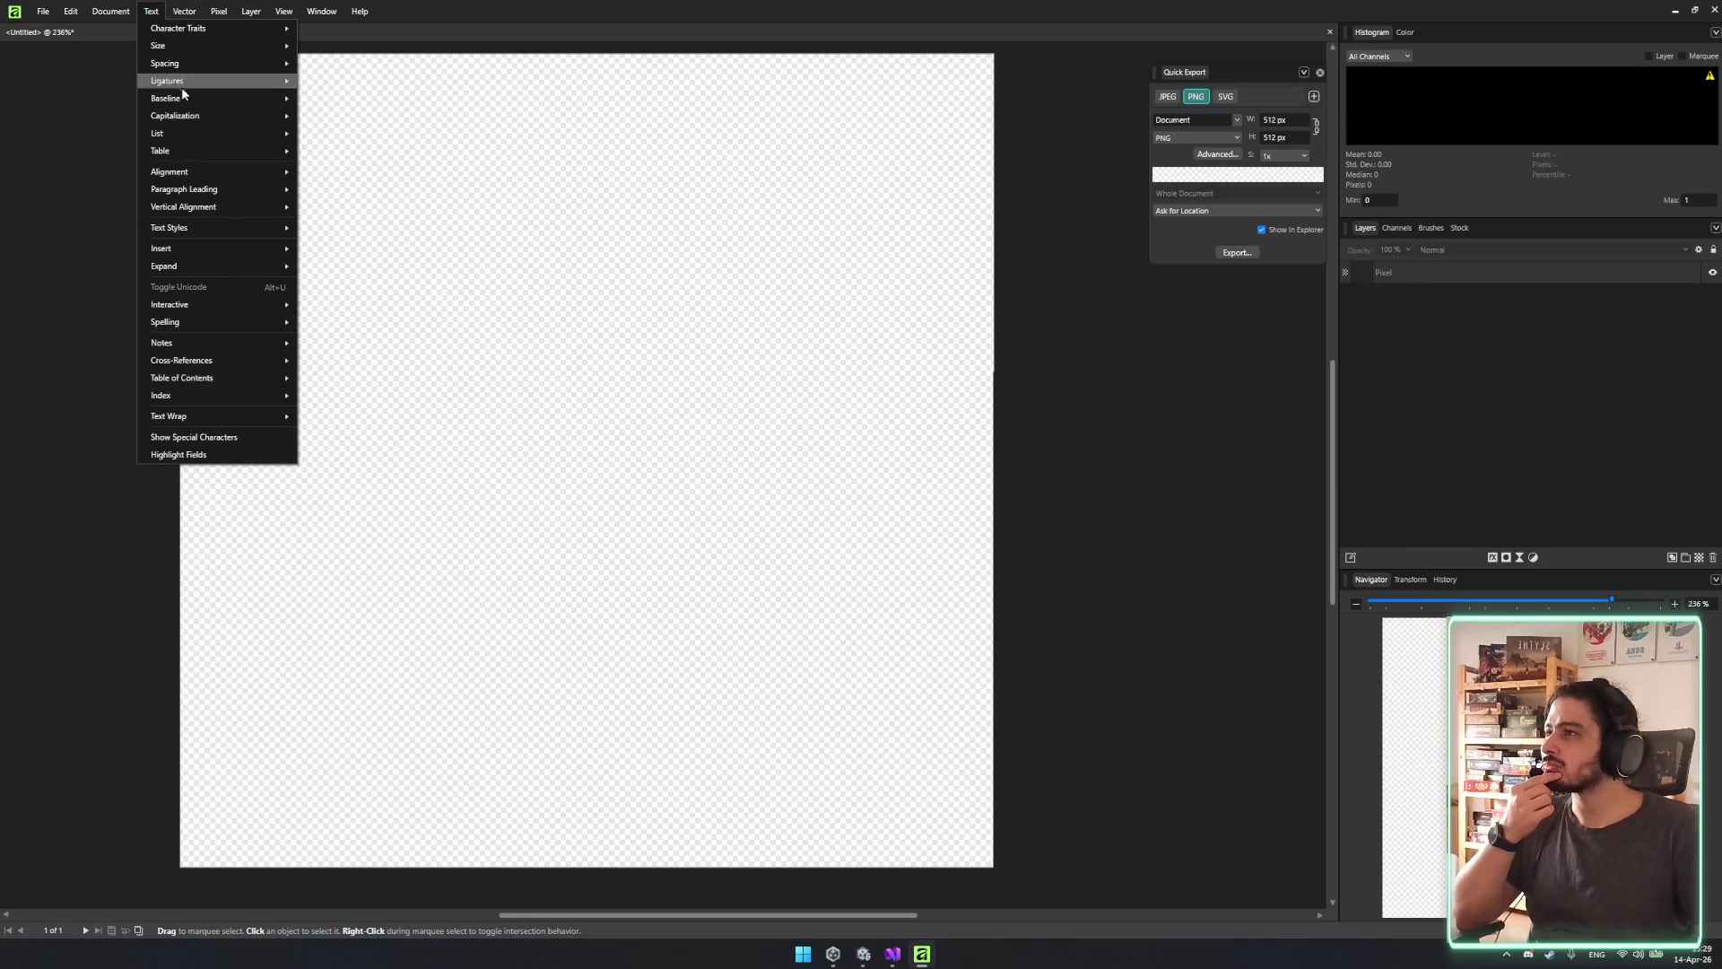
mouse_move(223, 229)
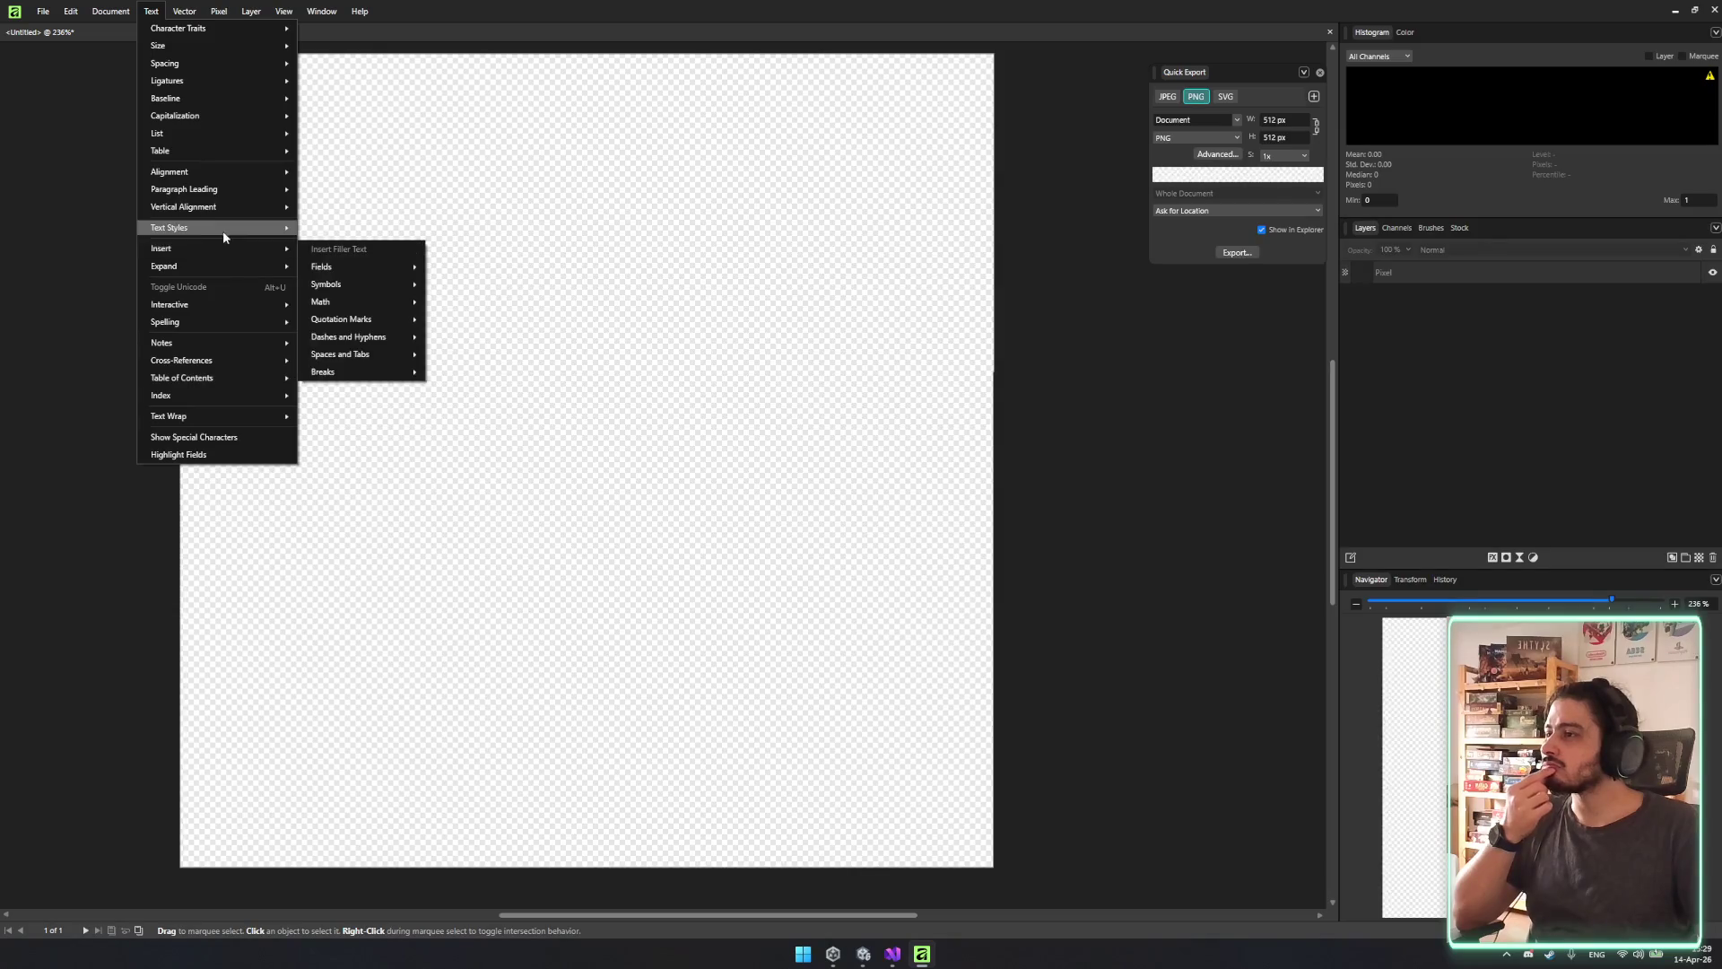
mouse_move(213, 38)
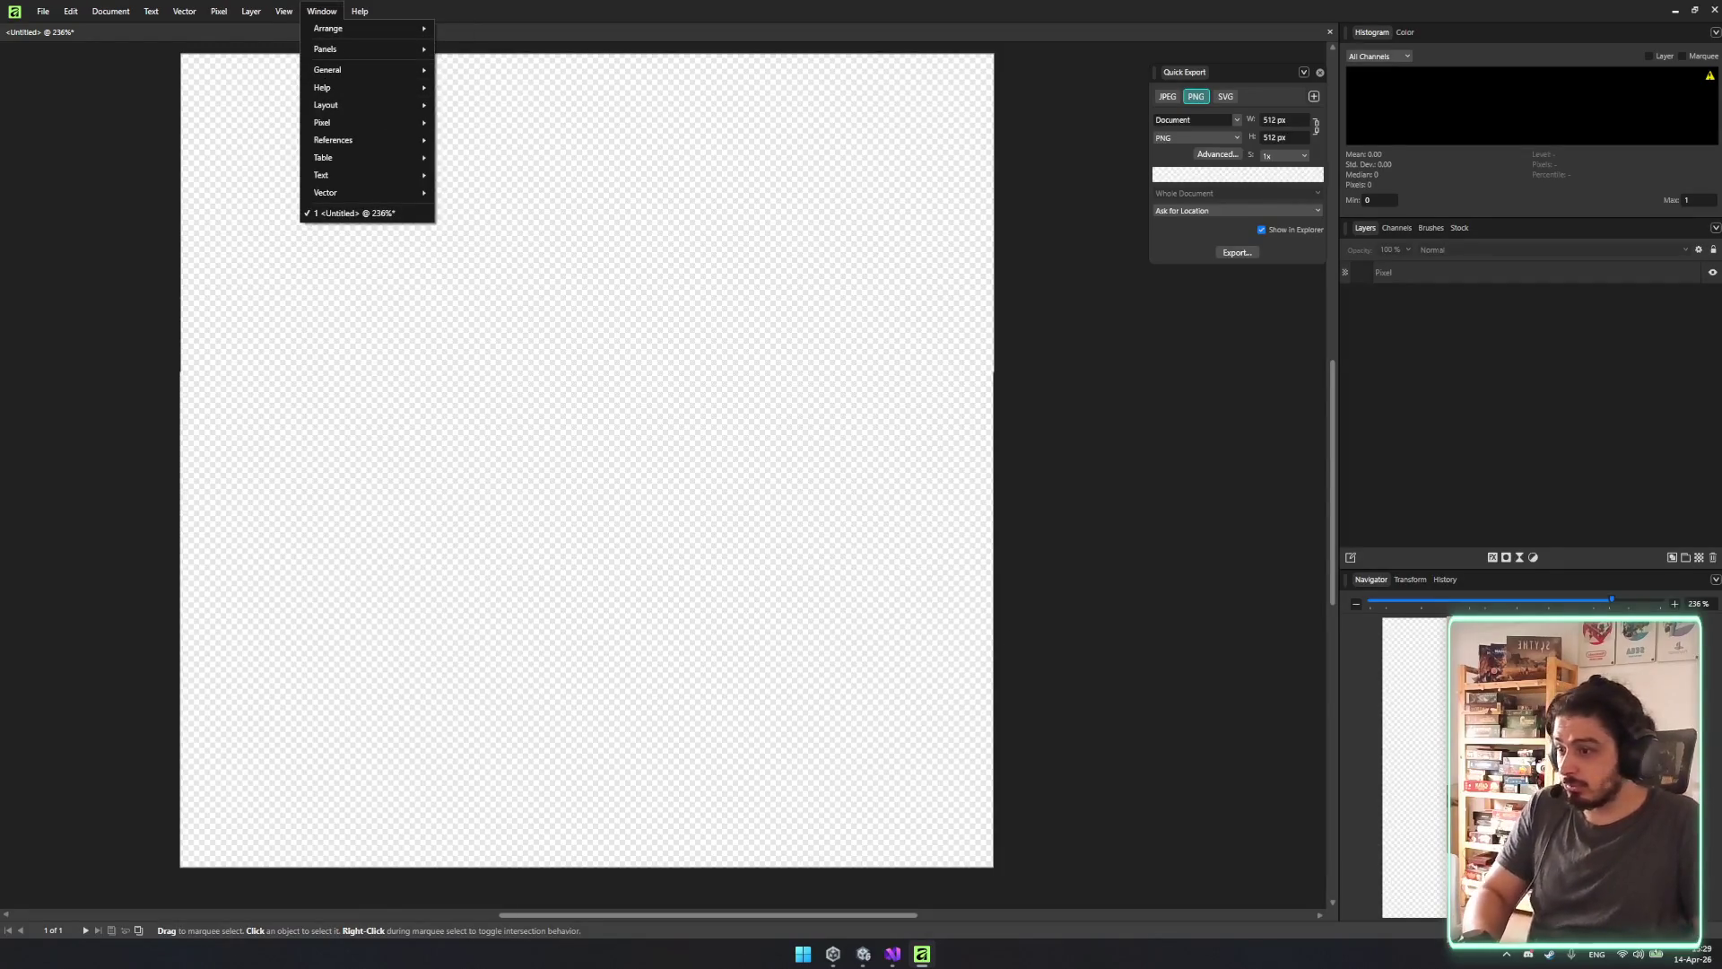
key(Escape)
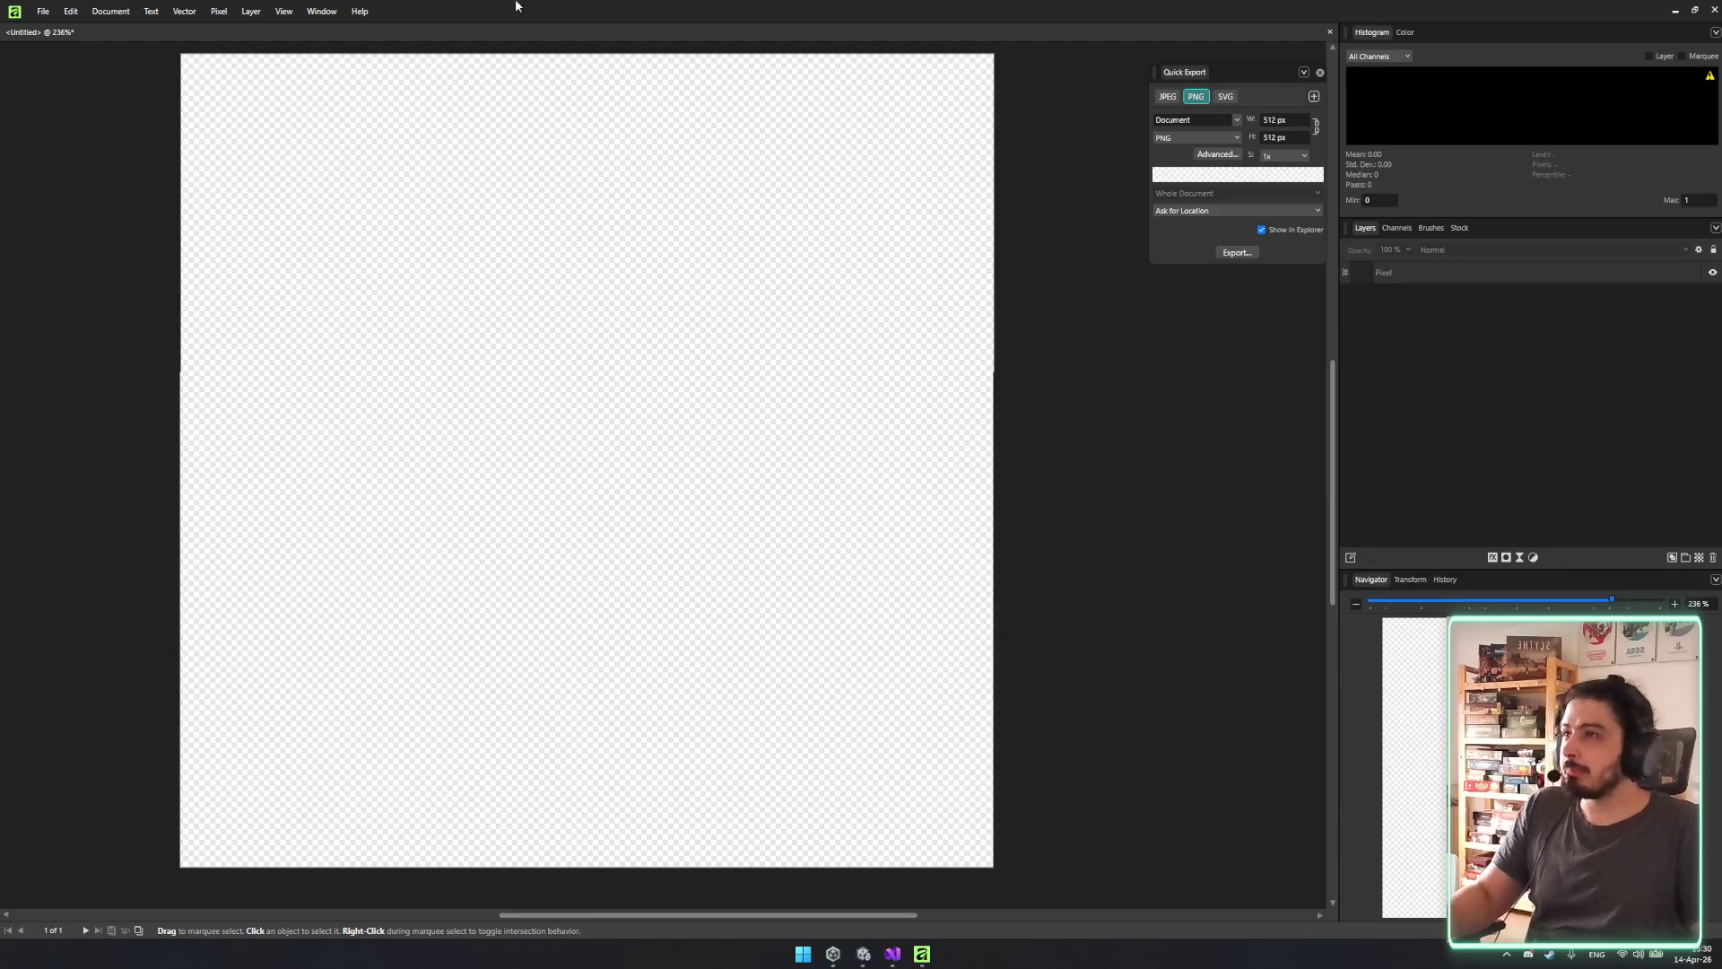
click(285, 12)
mouse_move(330, 90)
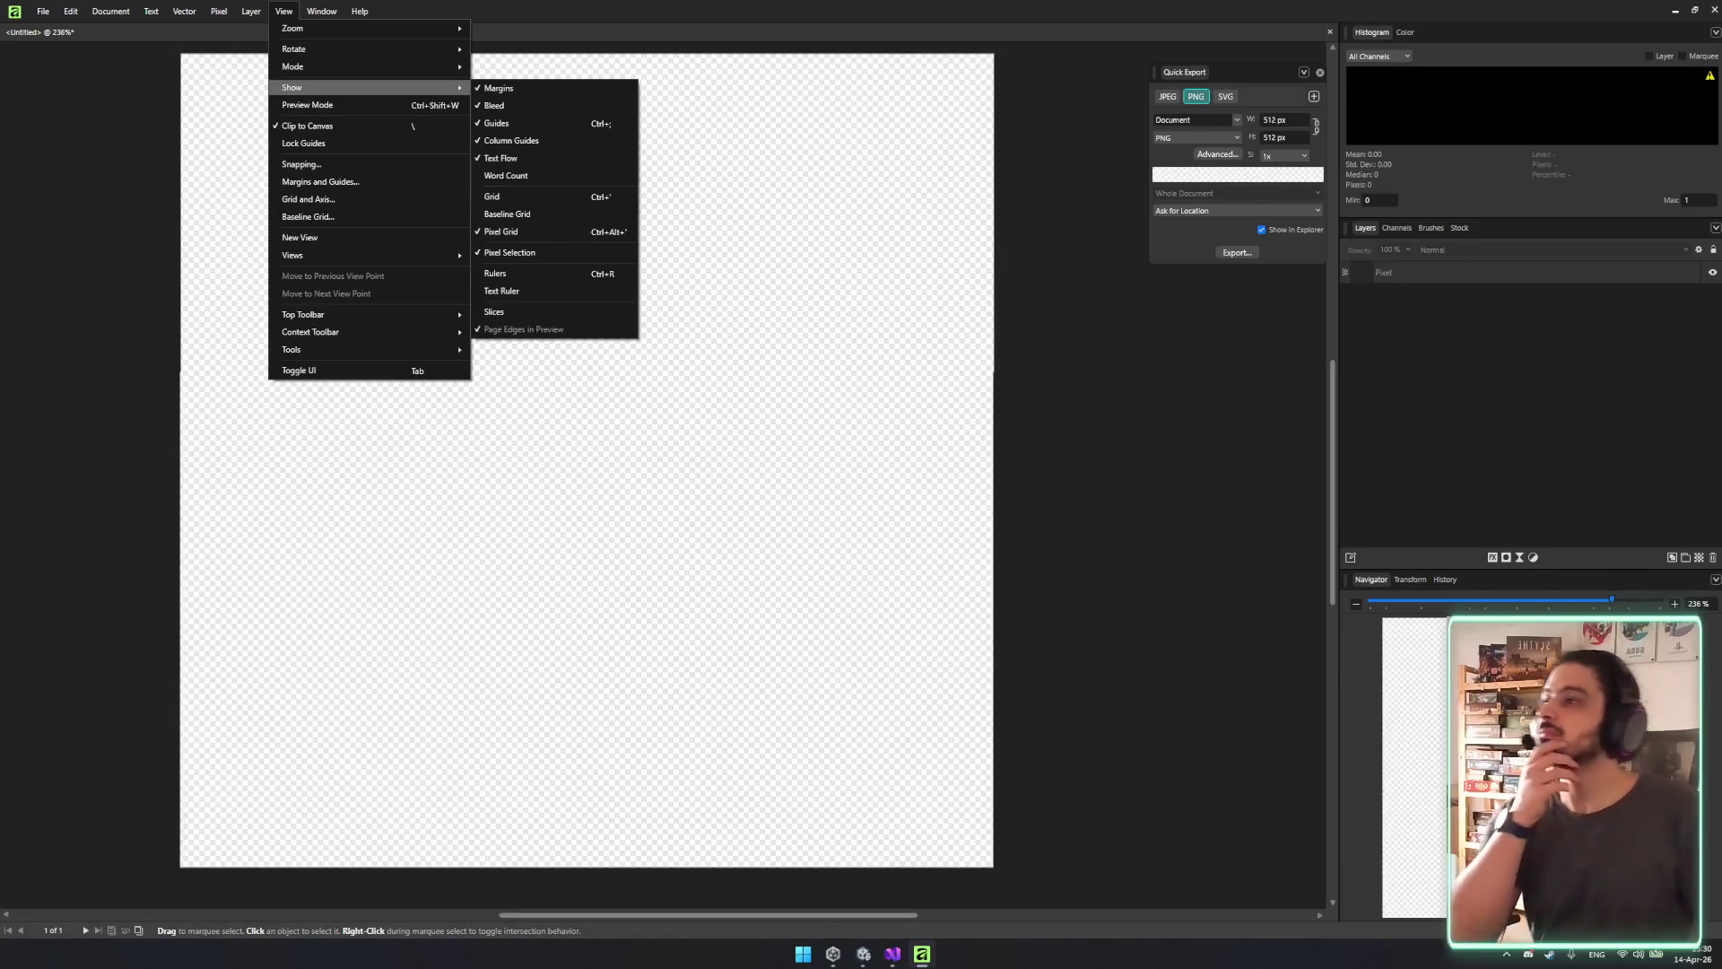
Show the top toolbar, switch to the Pixel persona and close Quick Export.
mouse_move(390, 320)
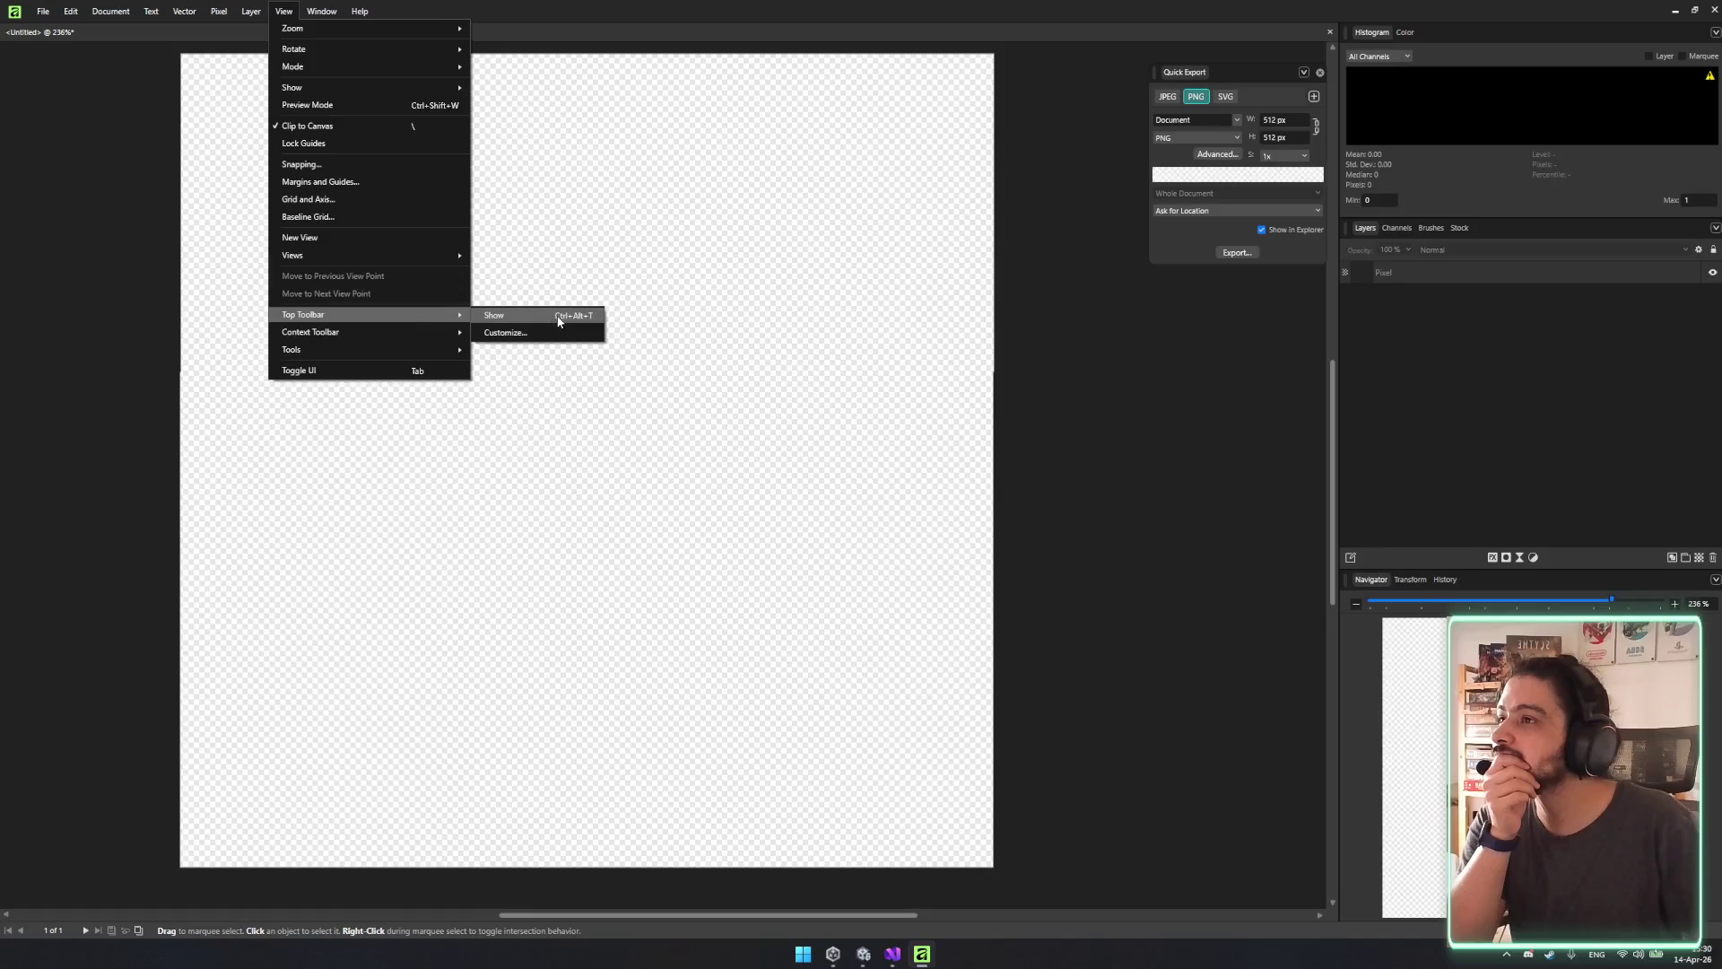
click(557, 316)
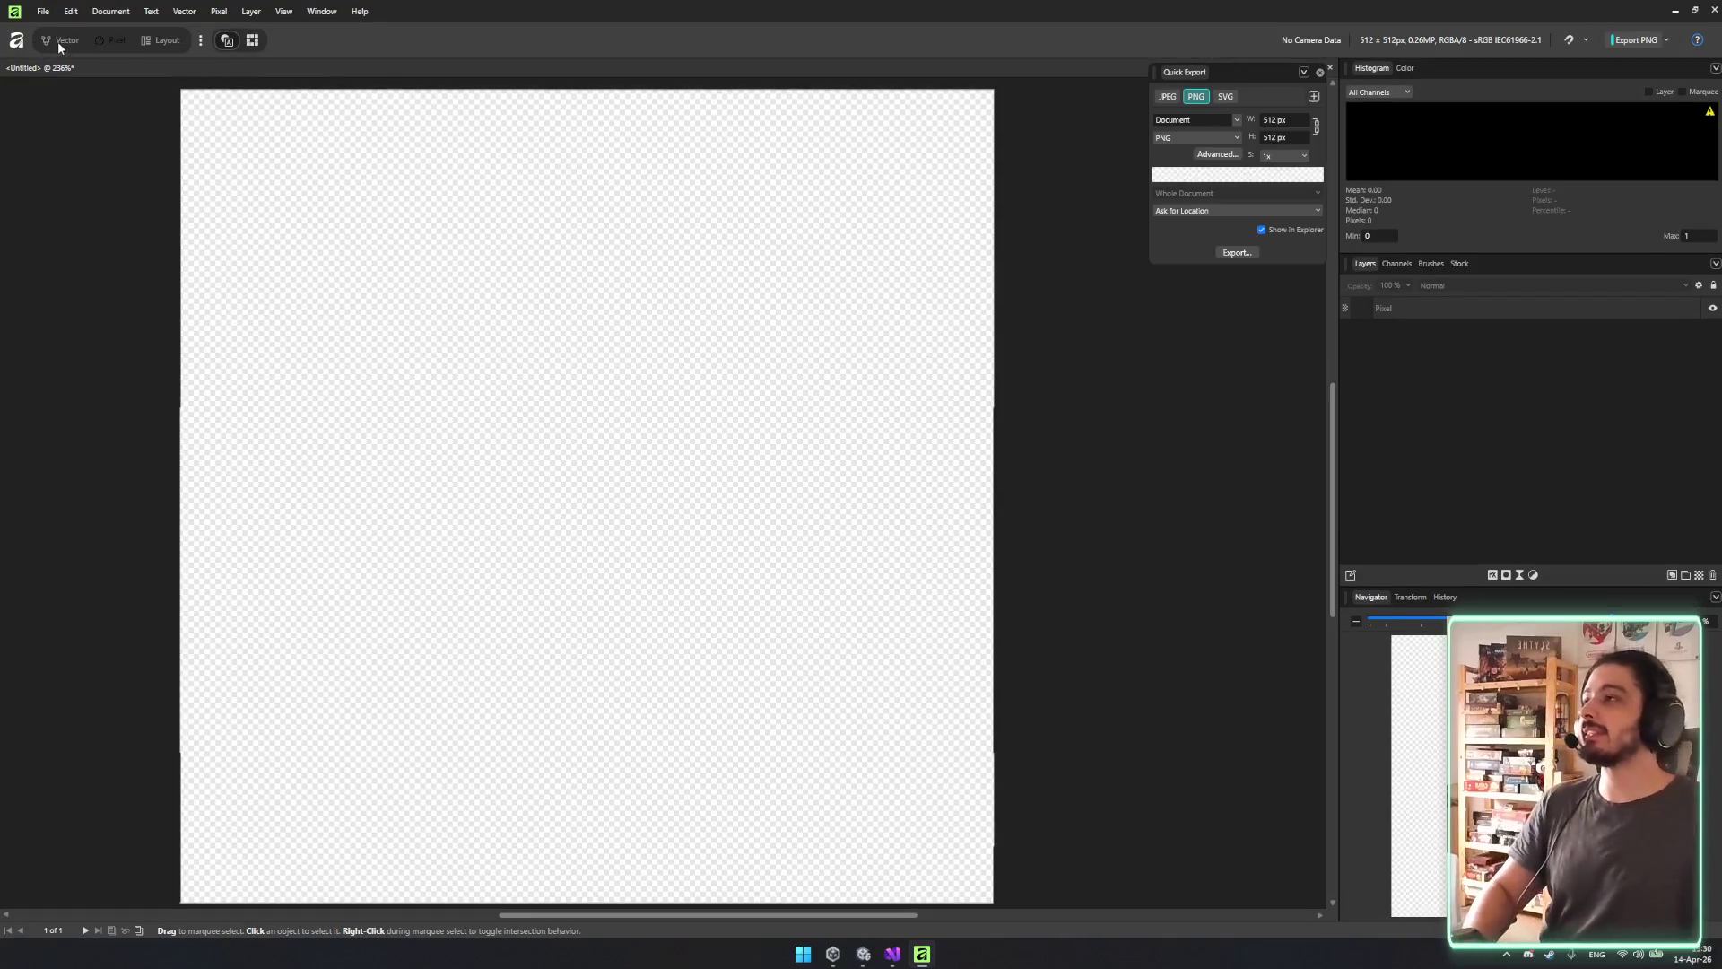
click(55, 41)
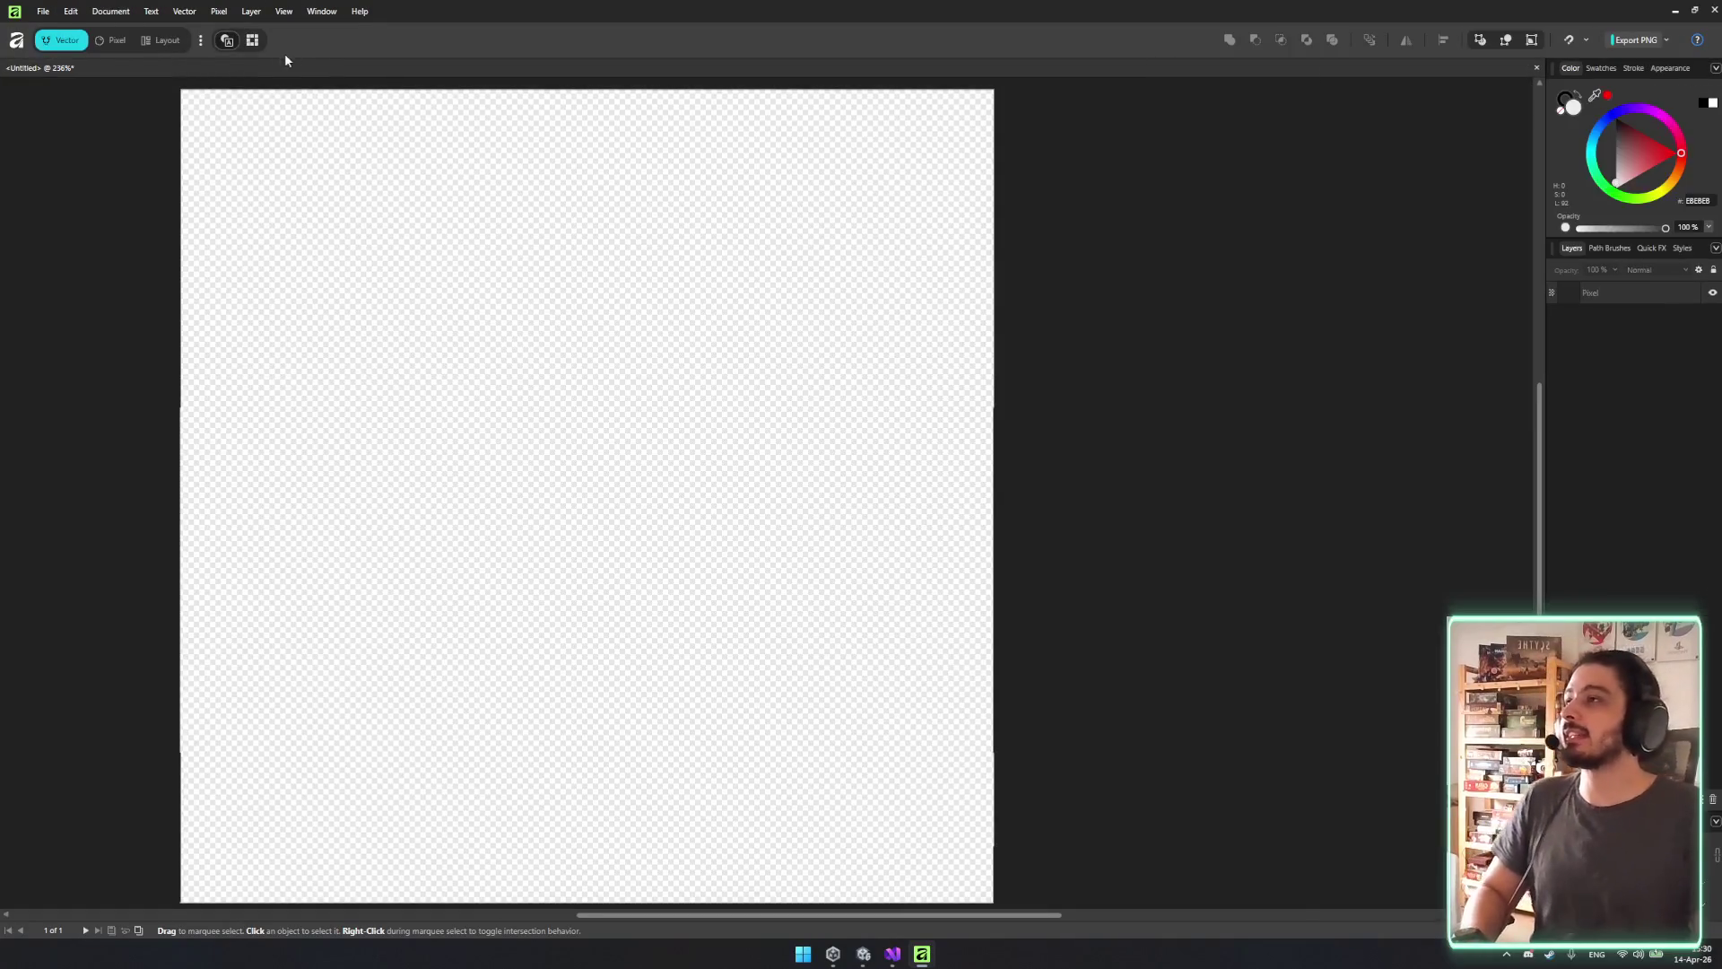
click(227, 42)
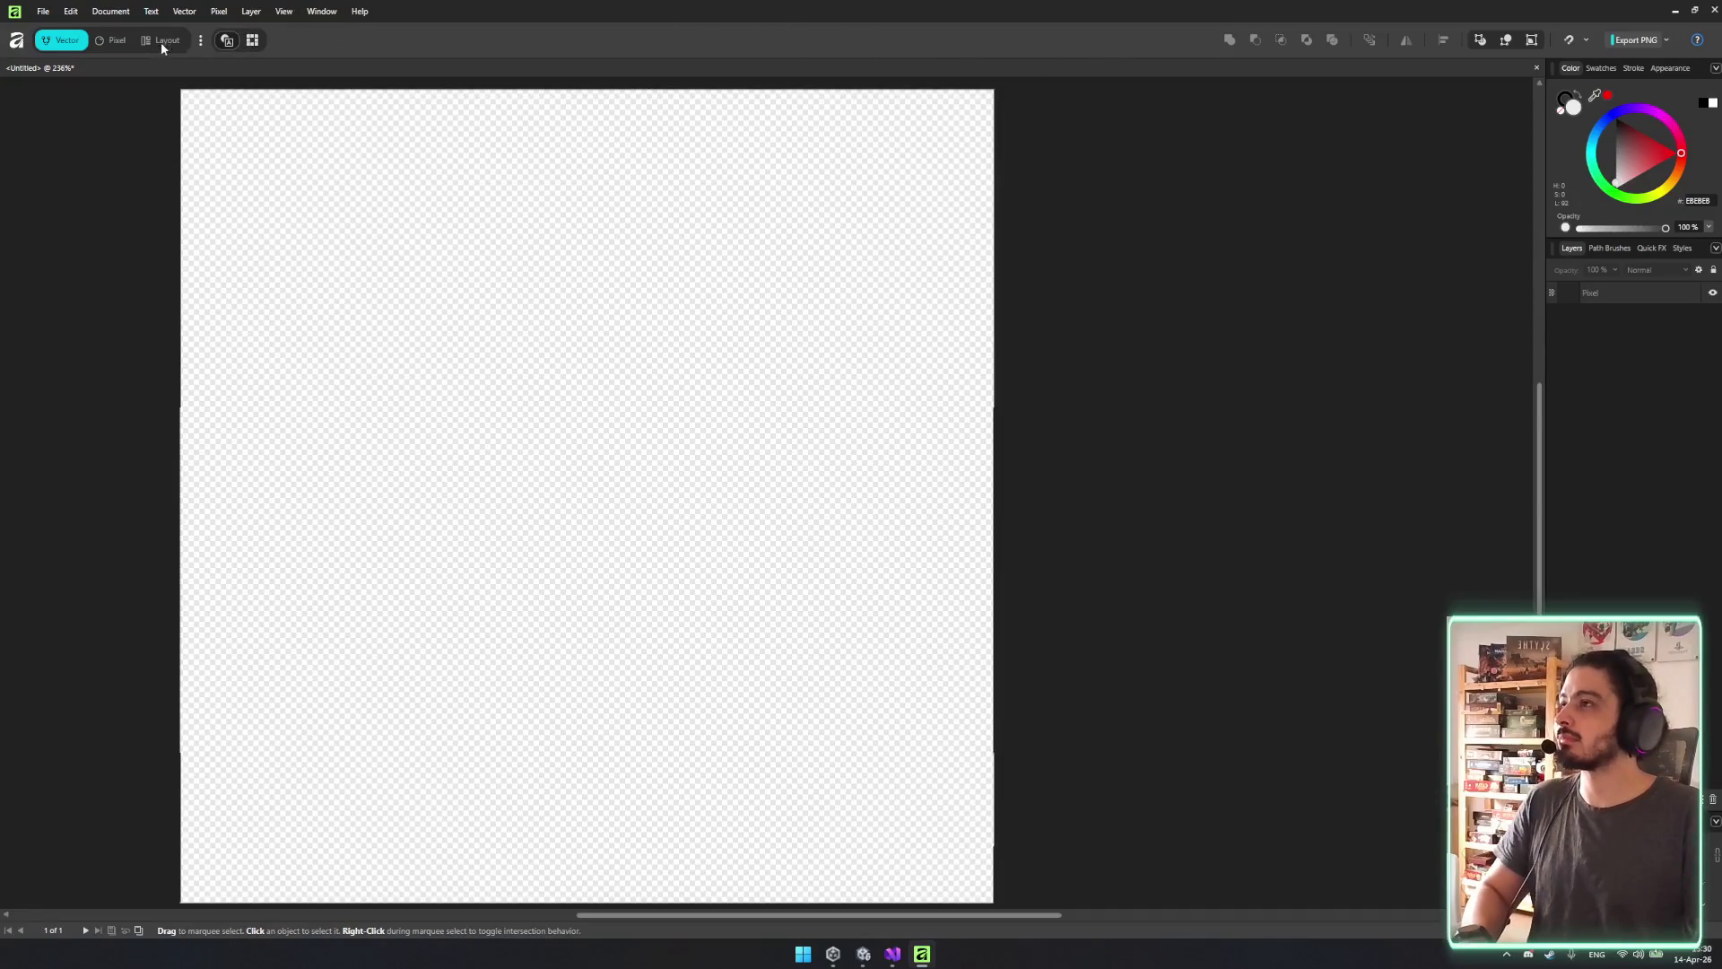
click(102, 39)
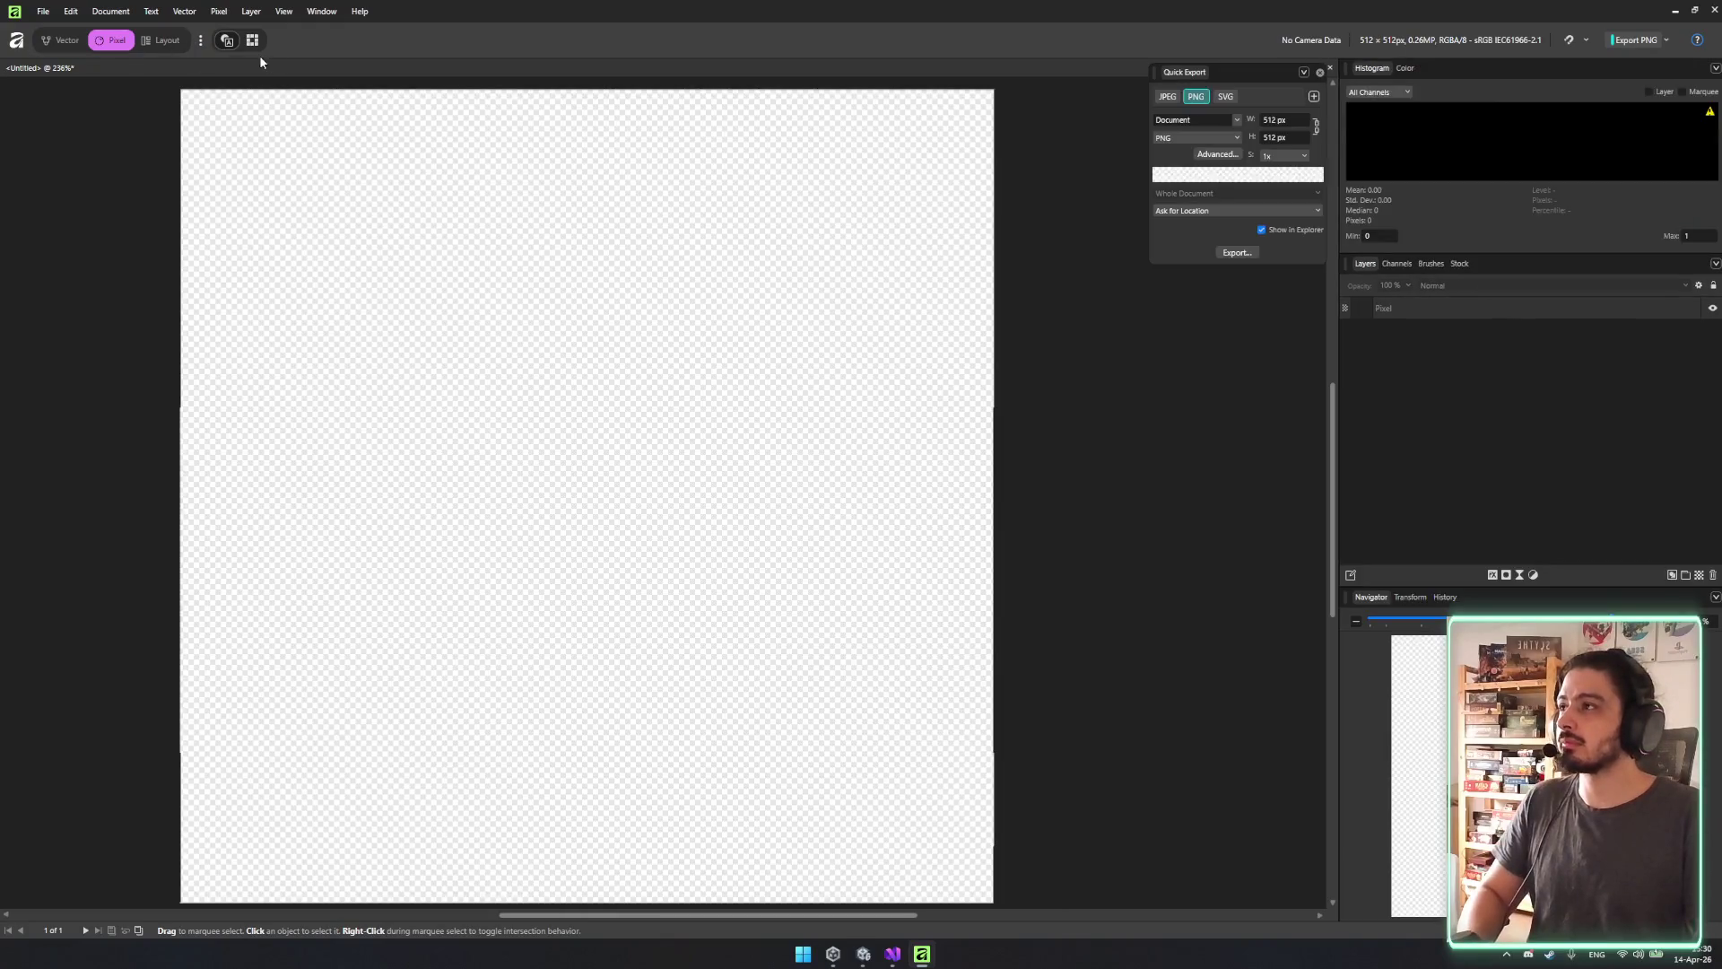
click(1319, 73)
Set the view mode to pixels and look through the workspace studios list.
click(283, 11)
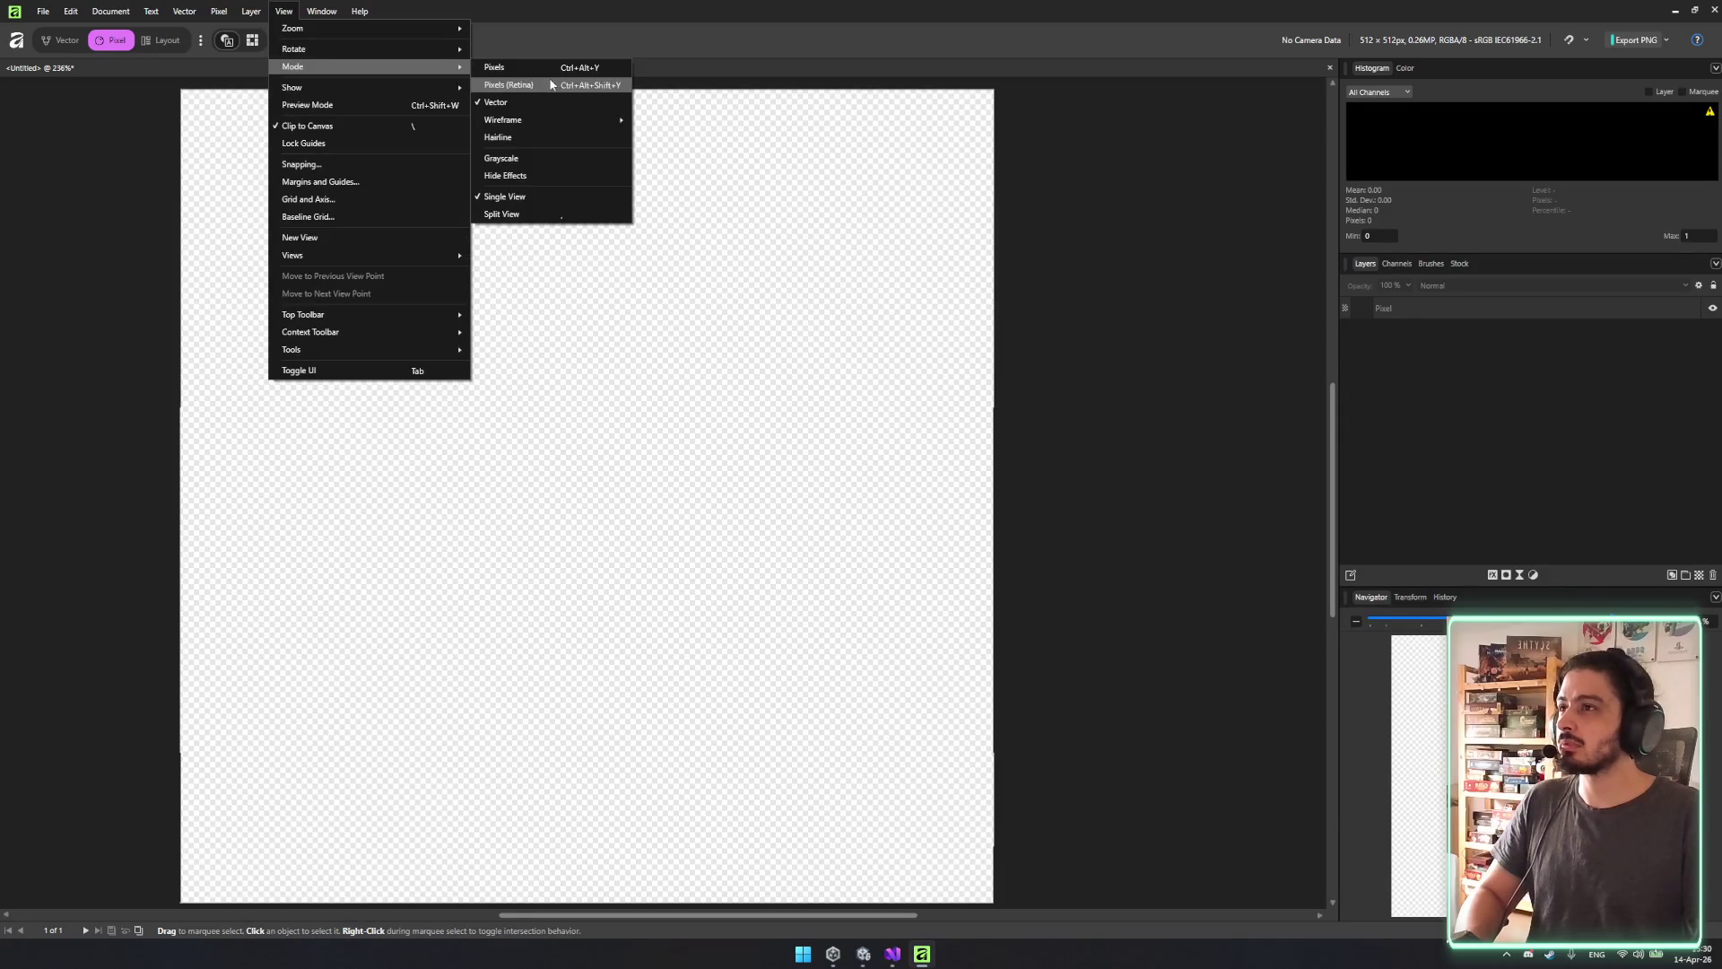
click(563, 70)
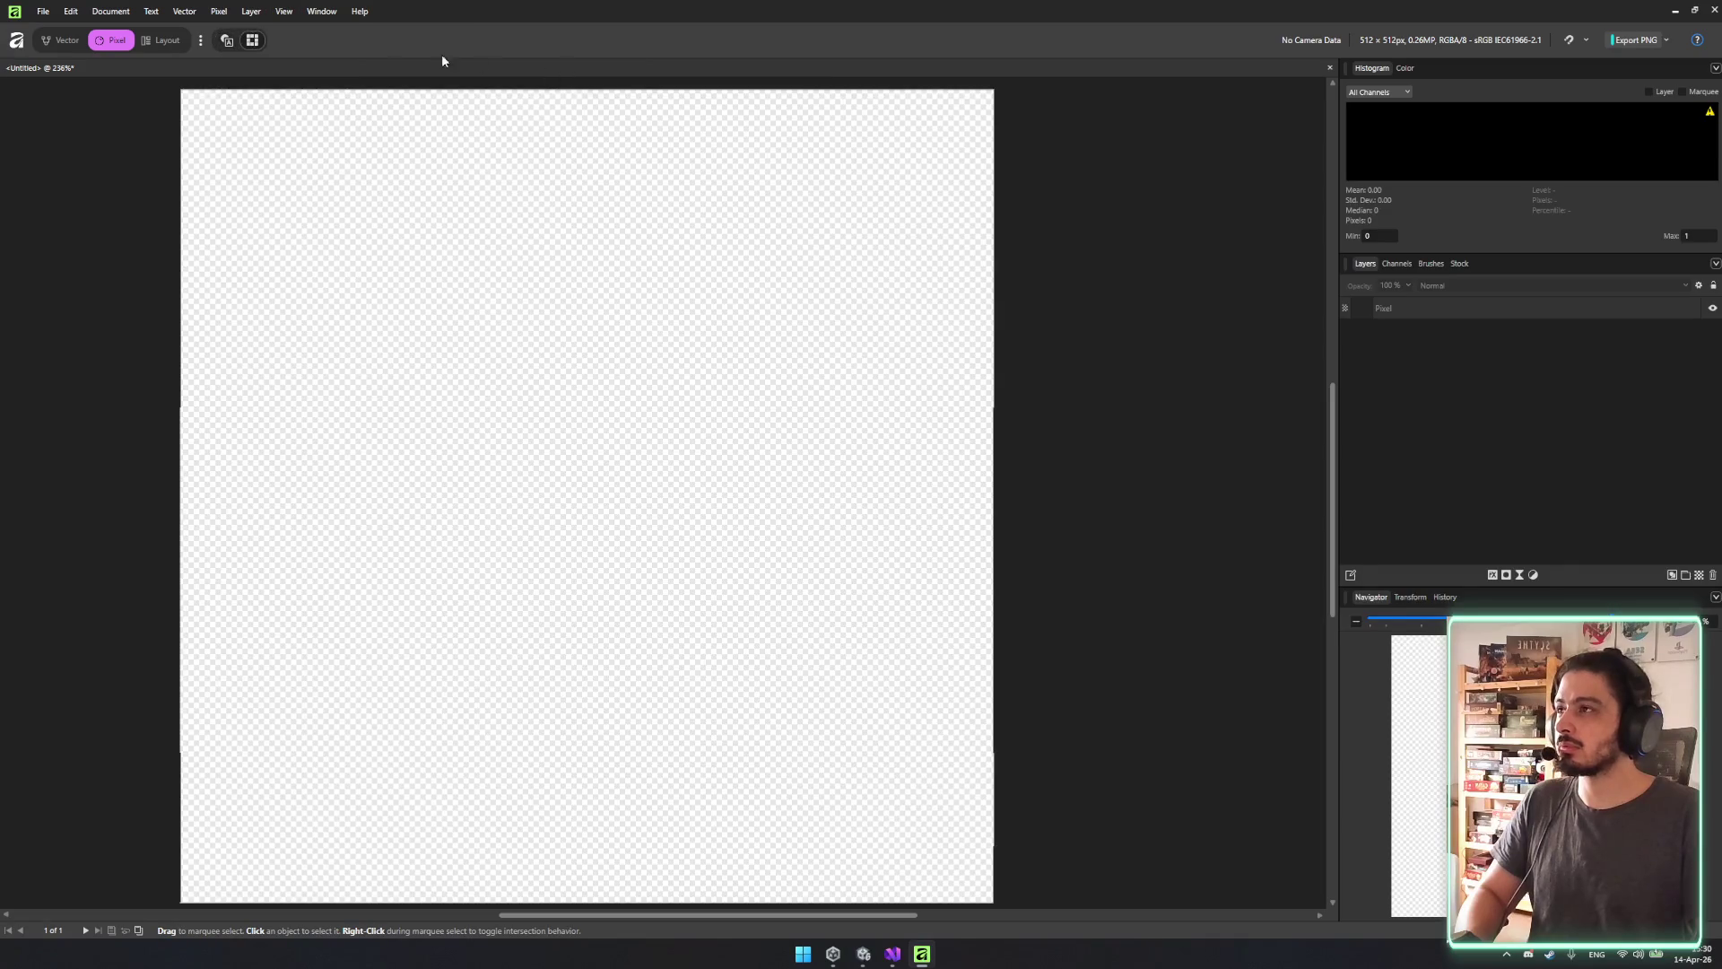
click(202, 41)
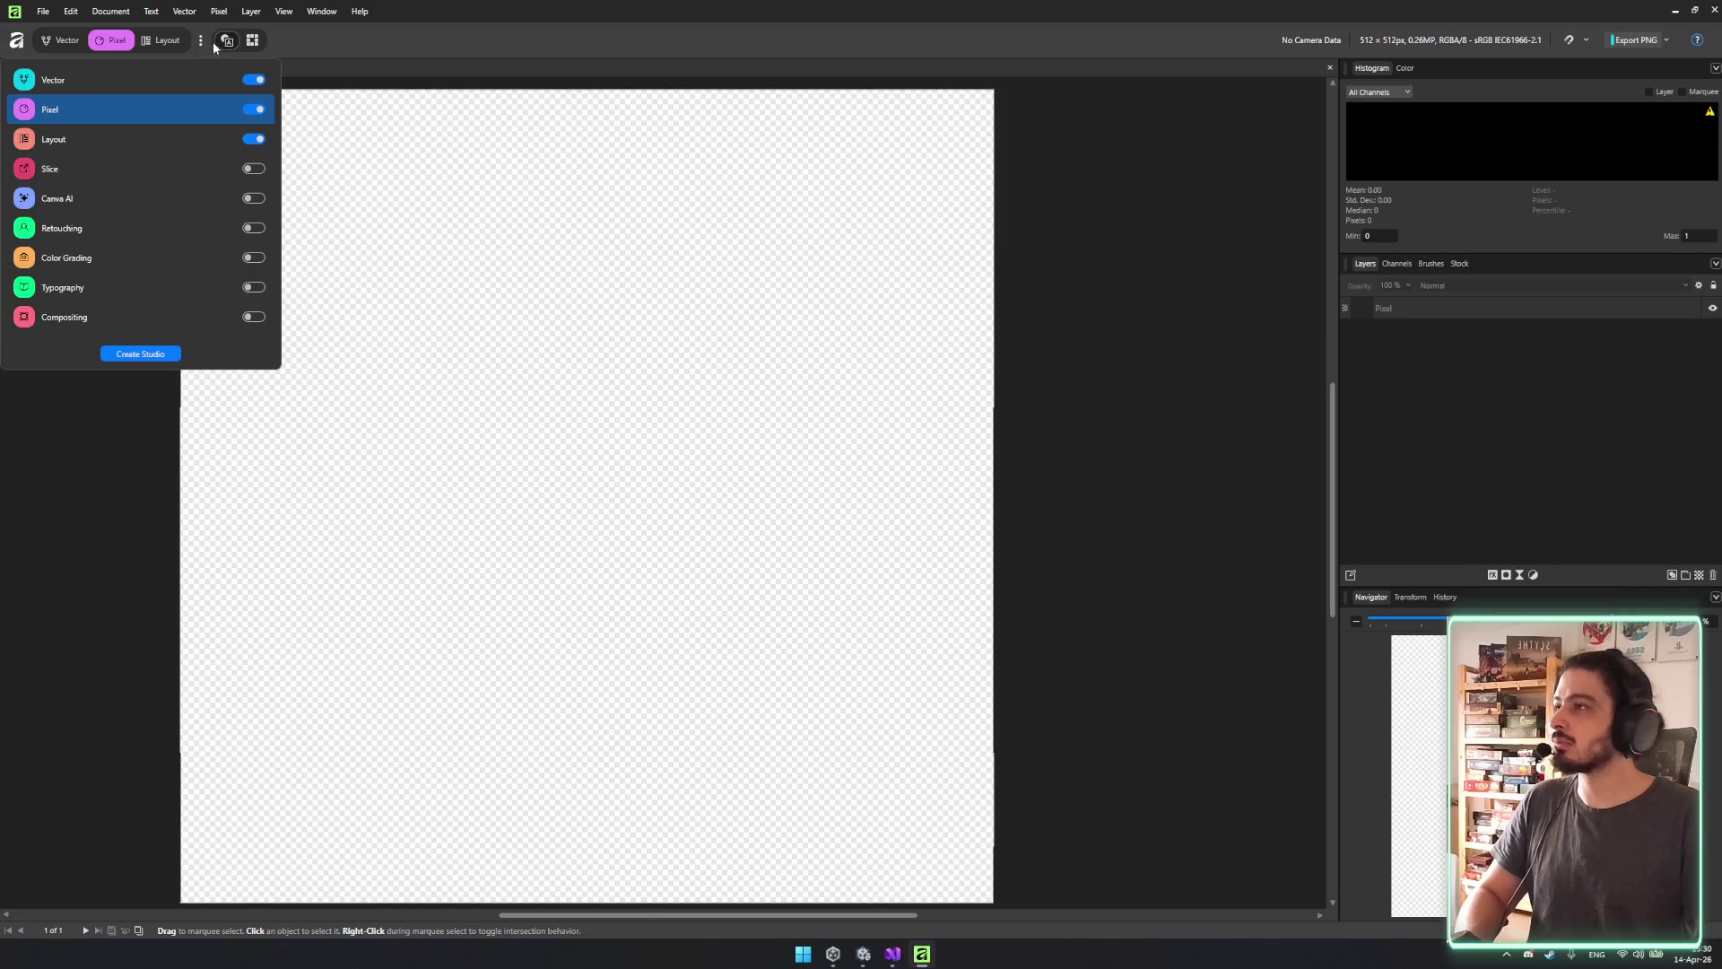
click(203, 43)
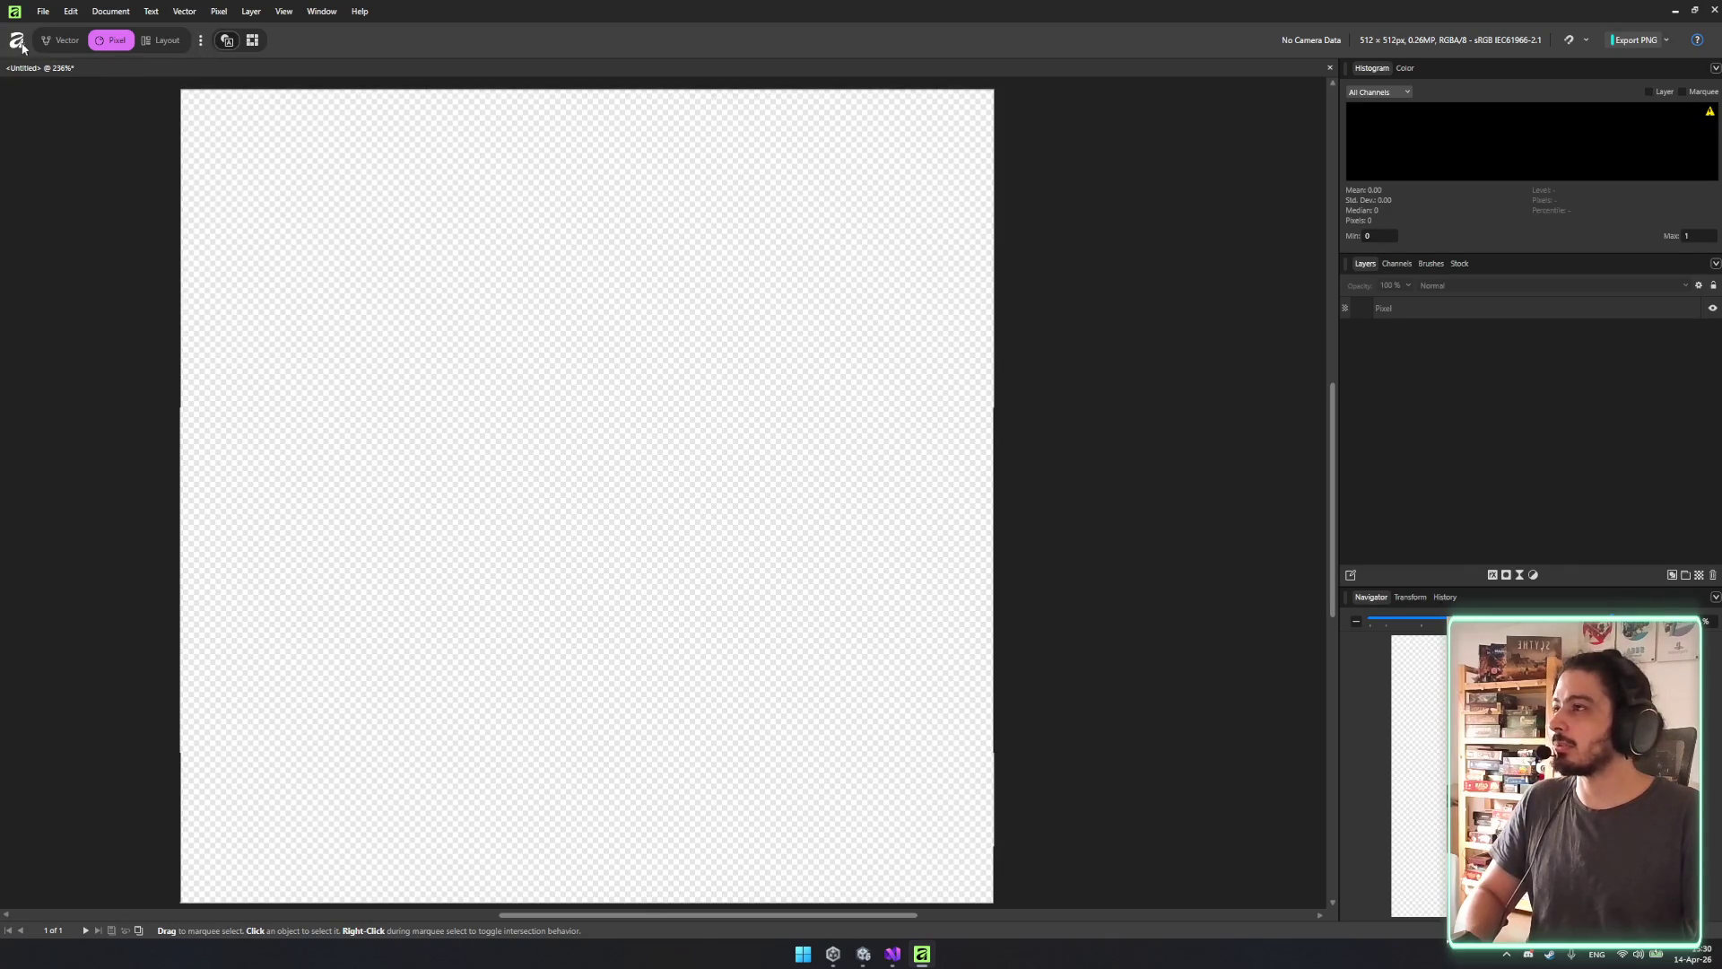
click(201, 41)
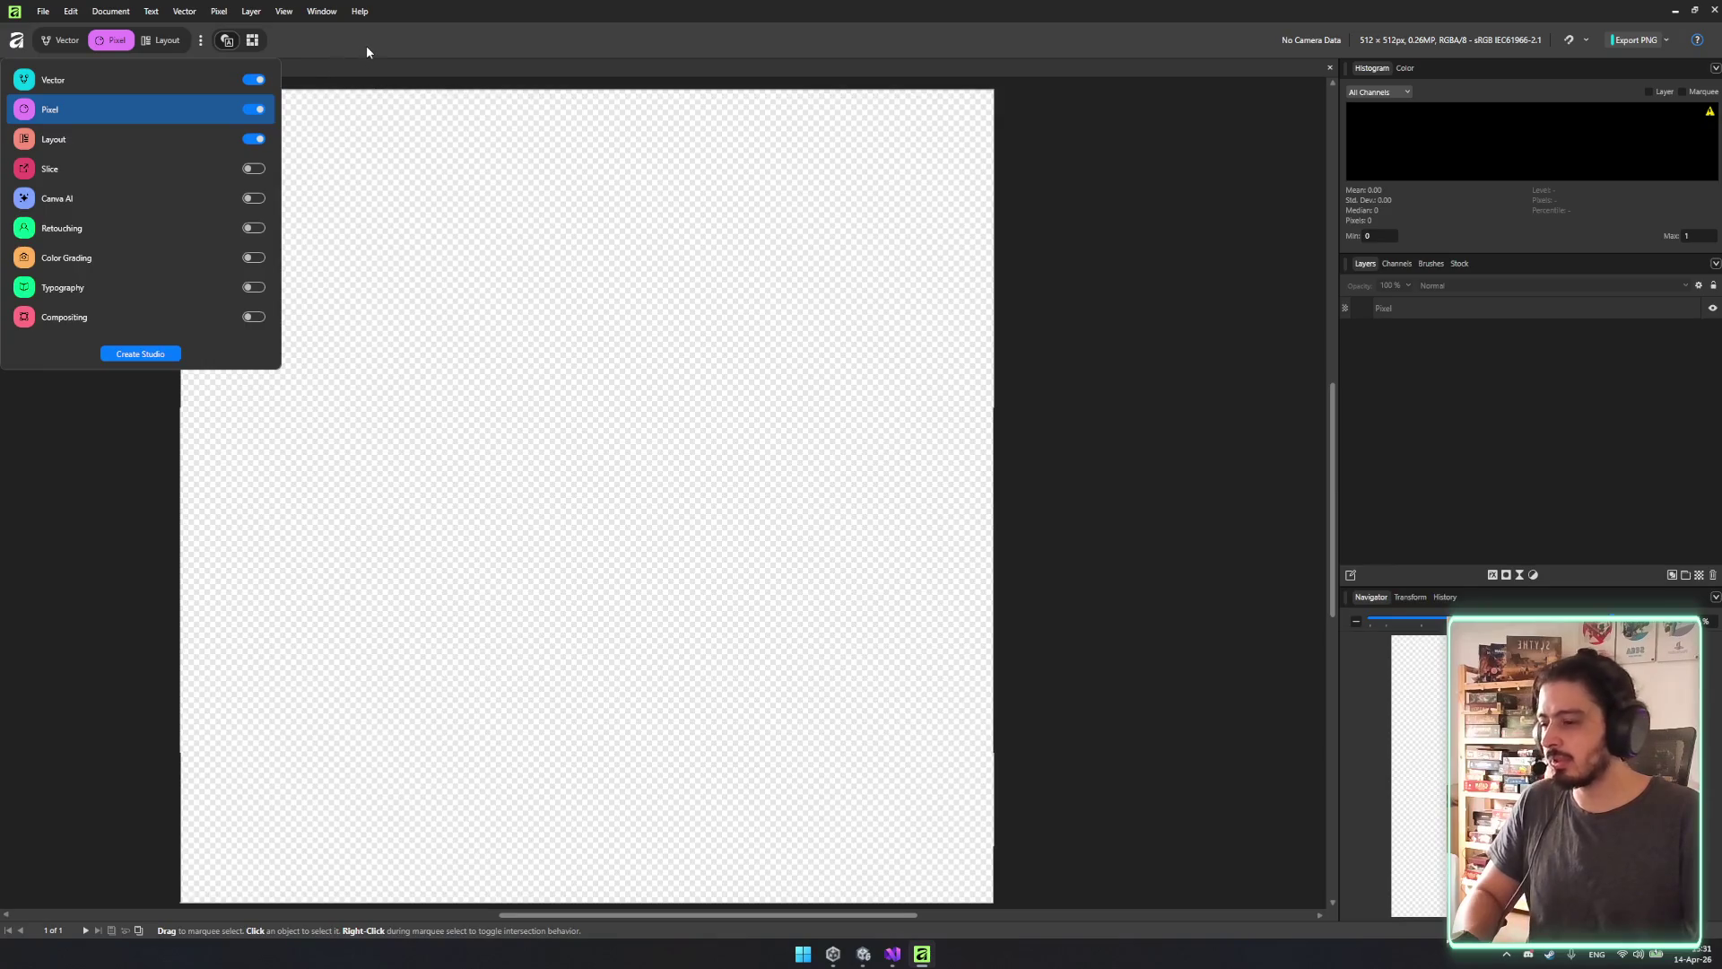
click(323, 11)
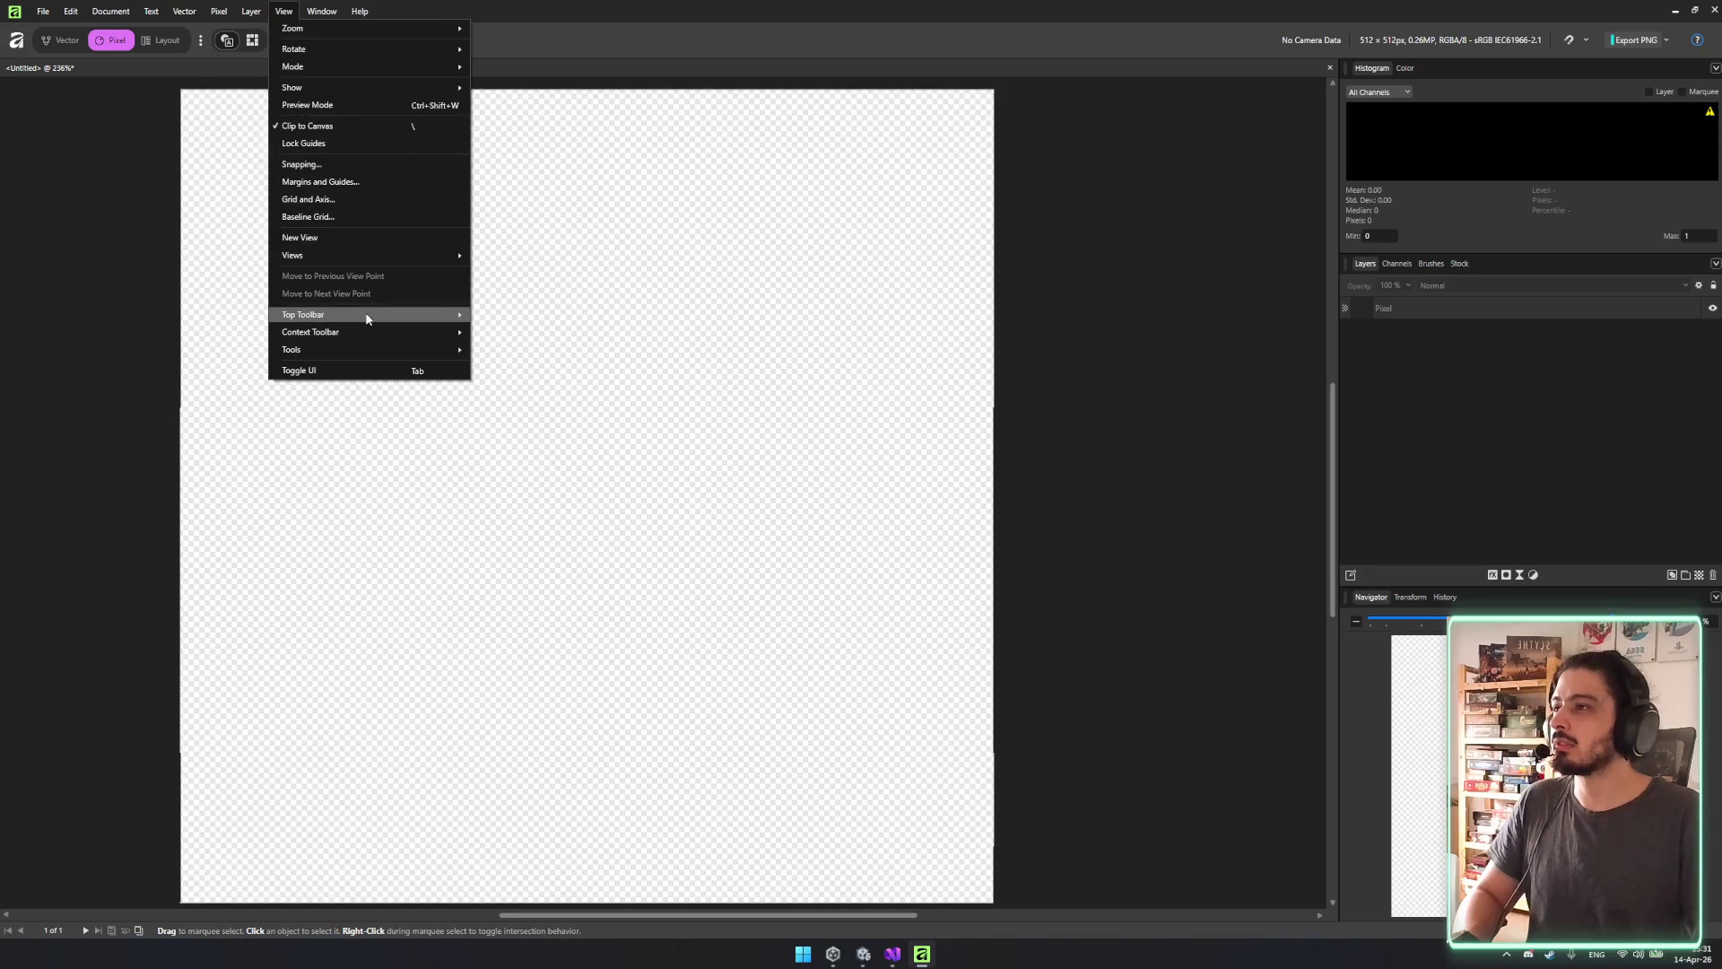
Show the context toolbar and the tools panel from the View menu.
mouse_move(365, 331)
click(494, 350)
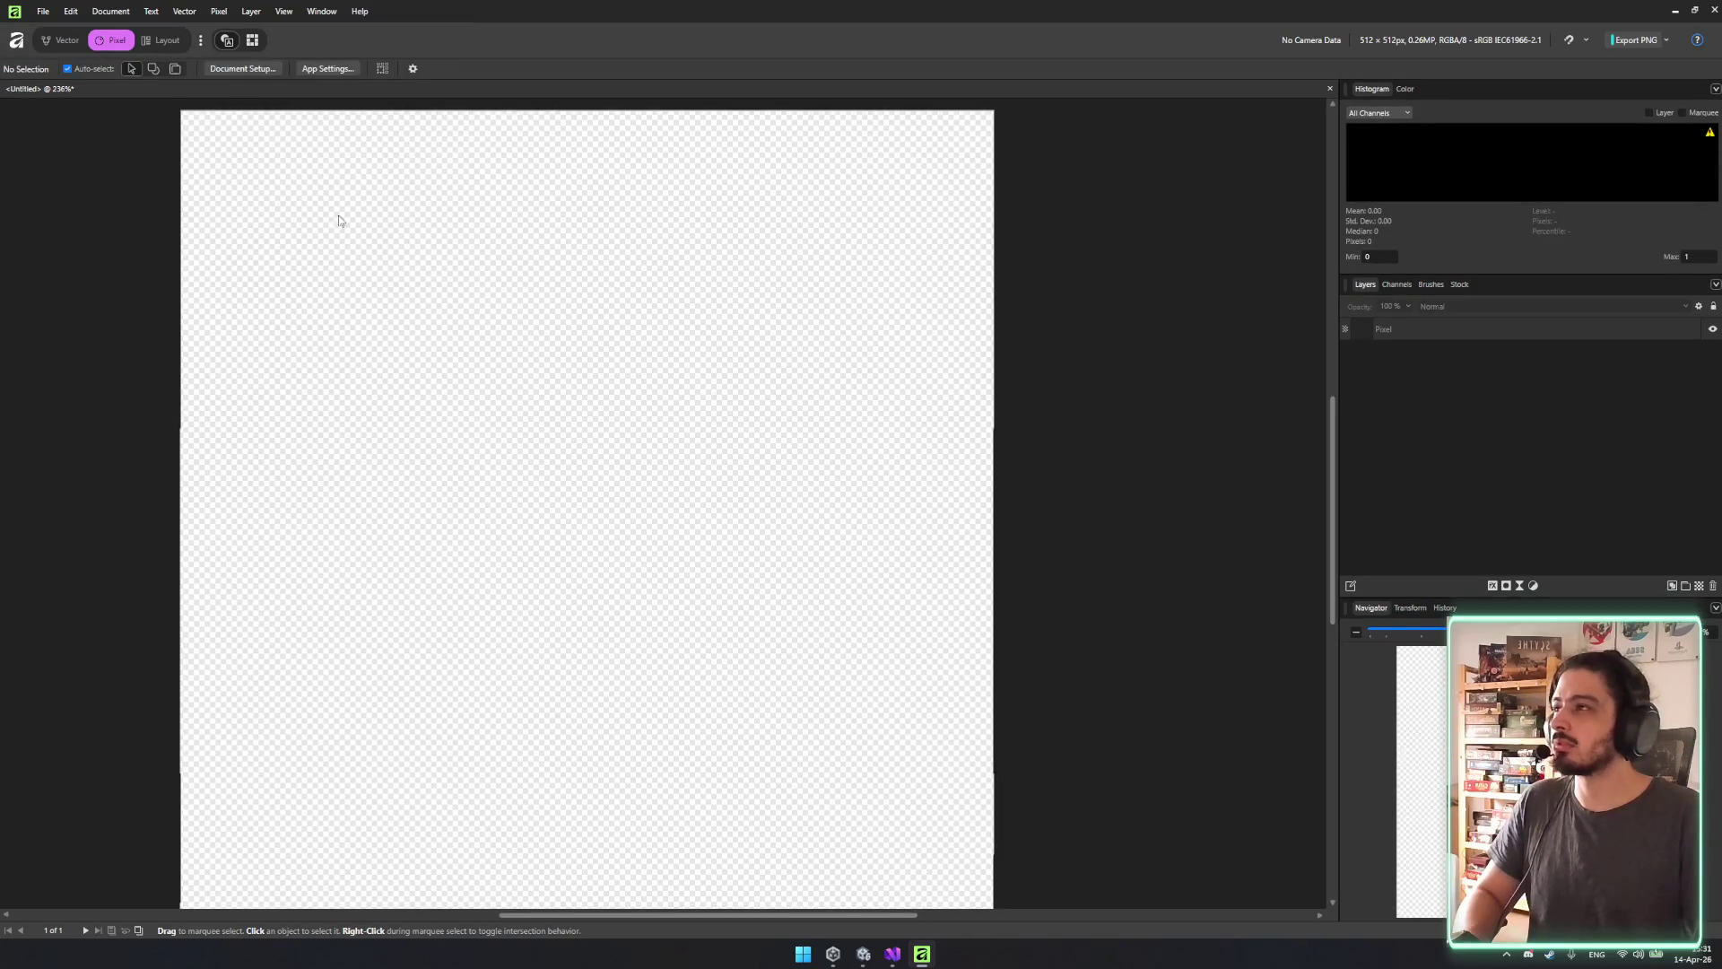
click(252, 11)
click(251, 10)
click(322, 11)
mouse_move(283, 11)
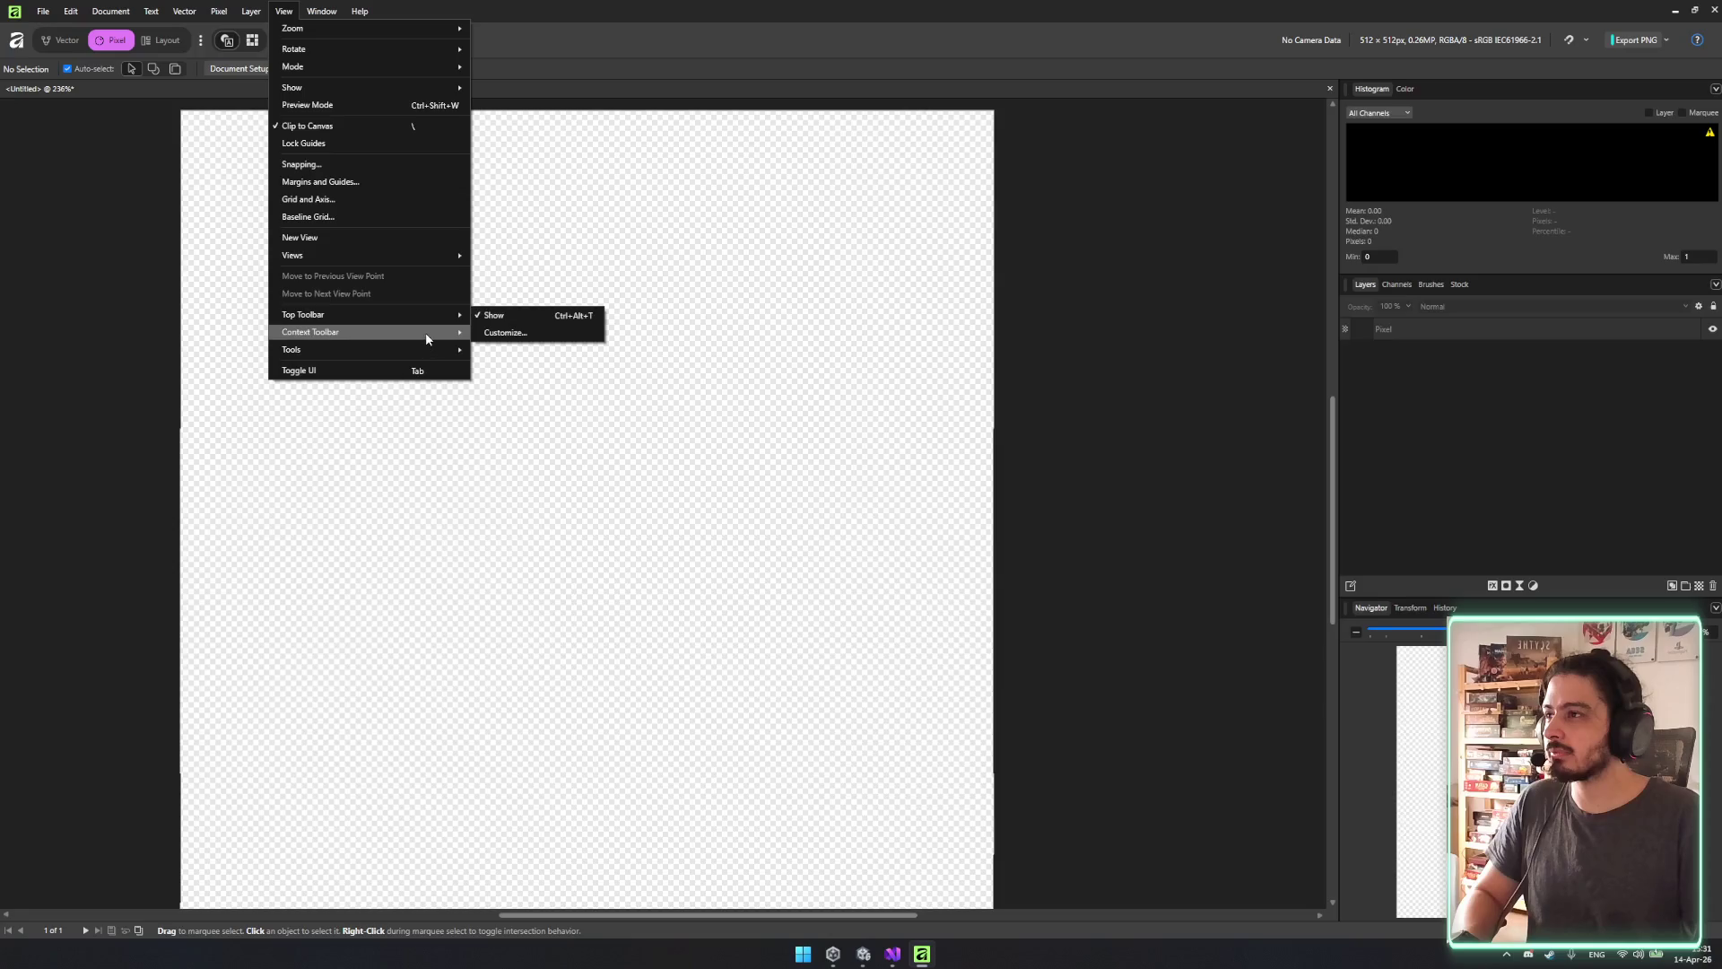
mouse_move(427, 356)
click(501, 371)
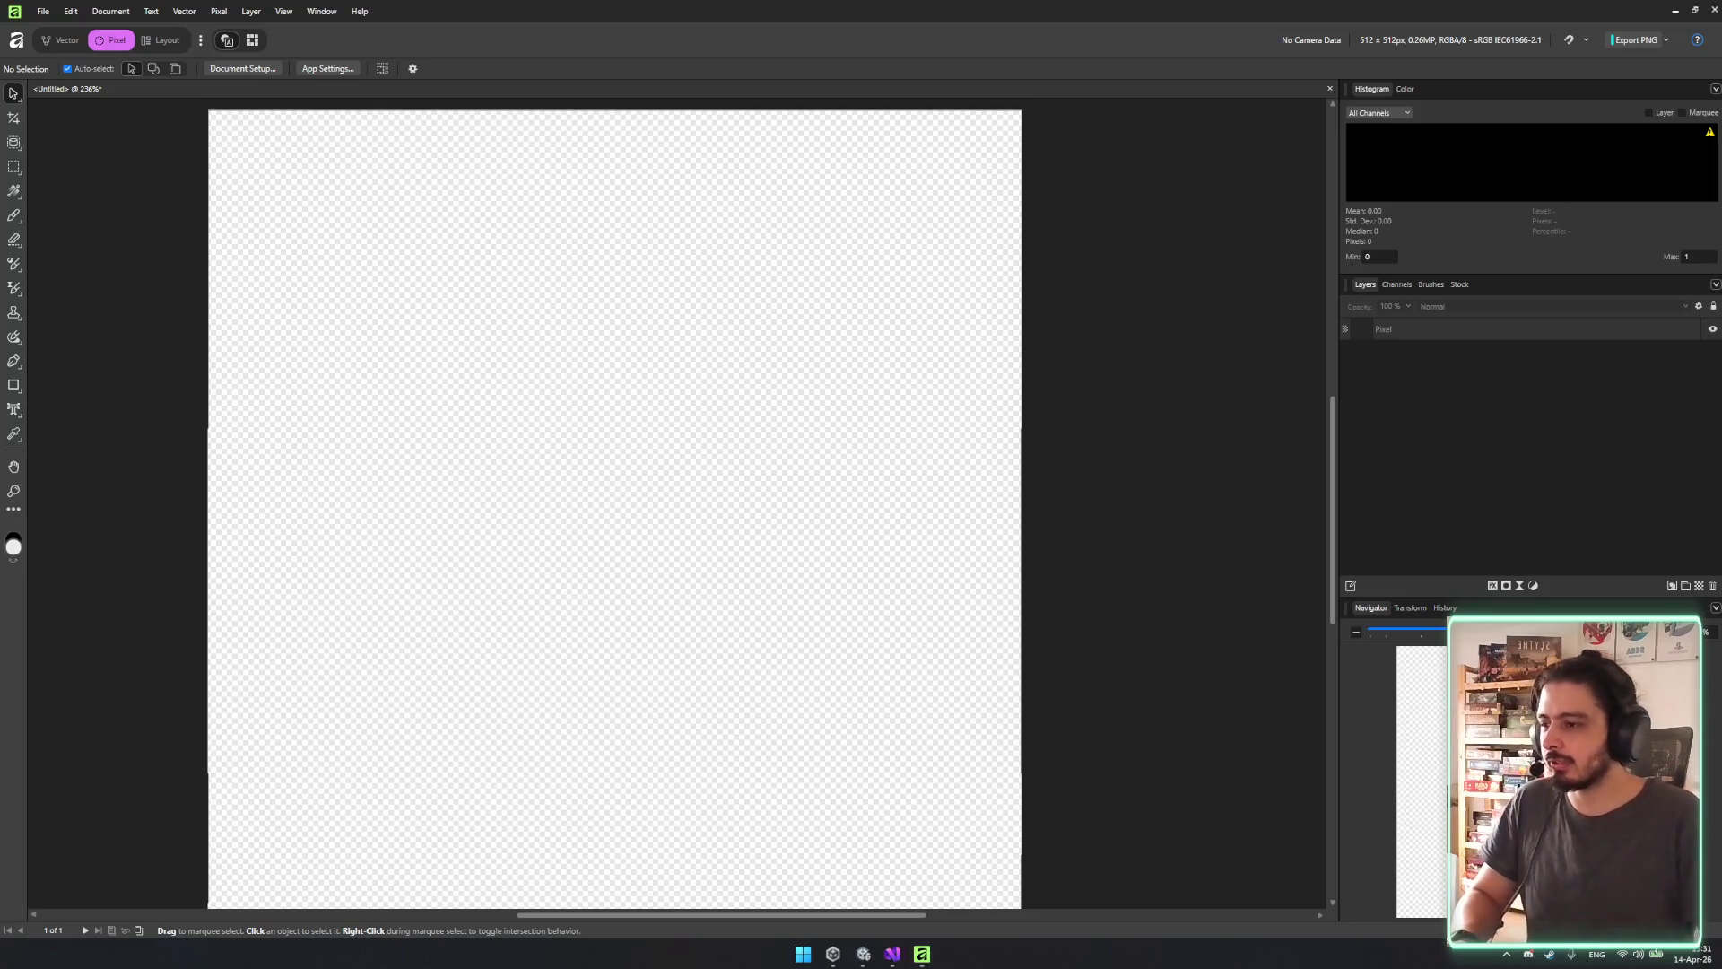
Drag a white-to-black linear gradient across the Pixel layer with the Fill Tool and open the gradient editor.
click(14, 191)
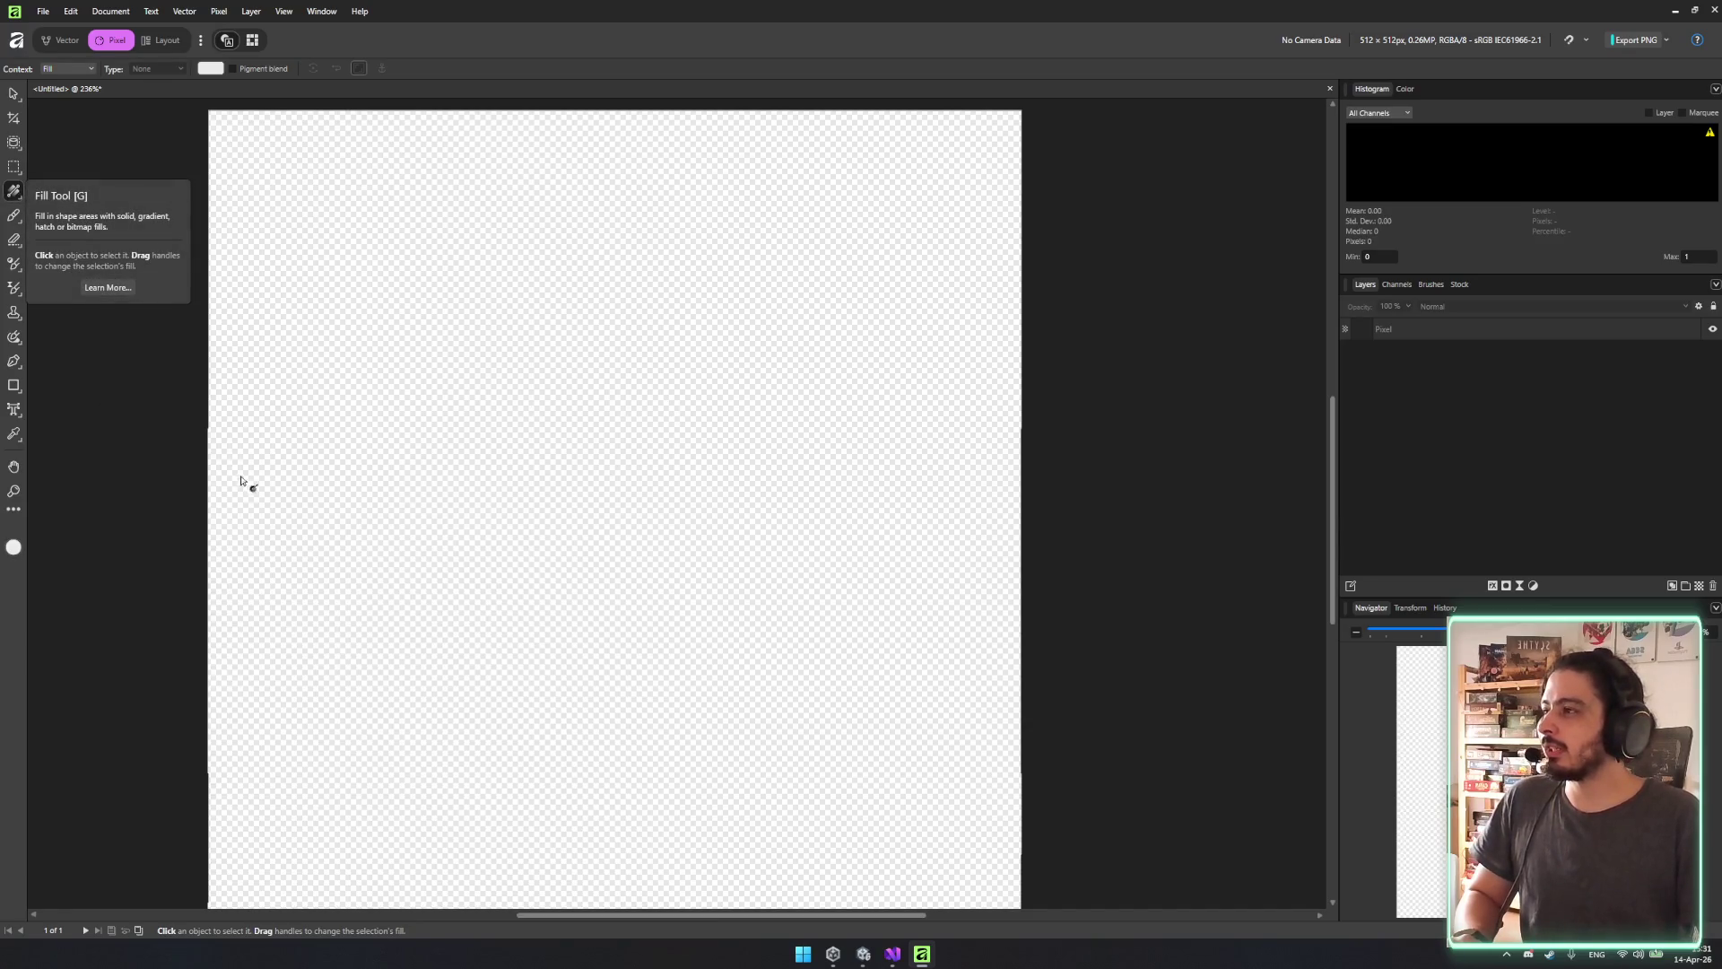
click(1455, 333)
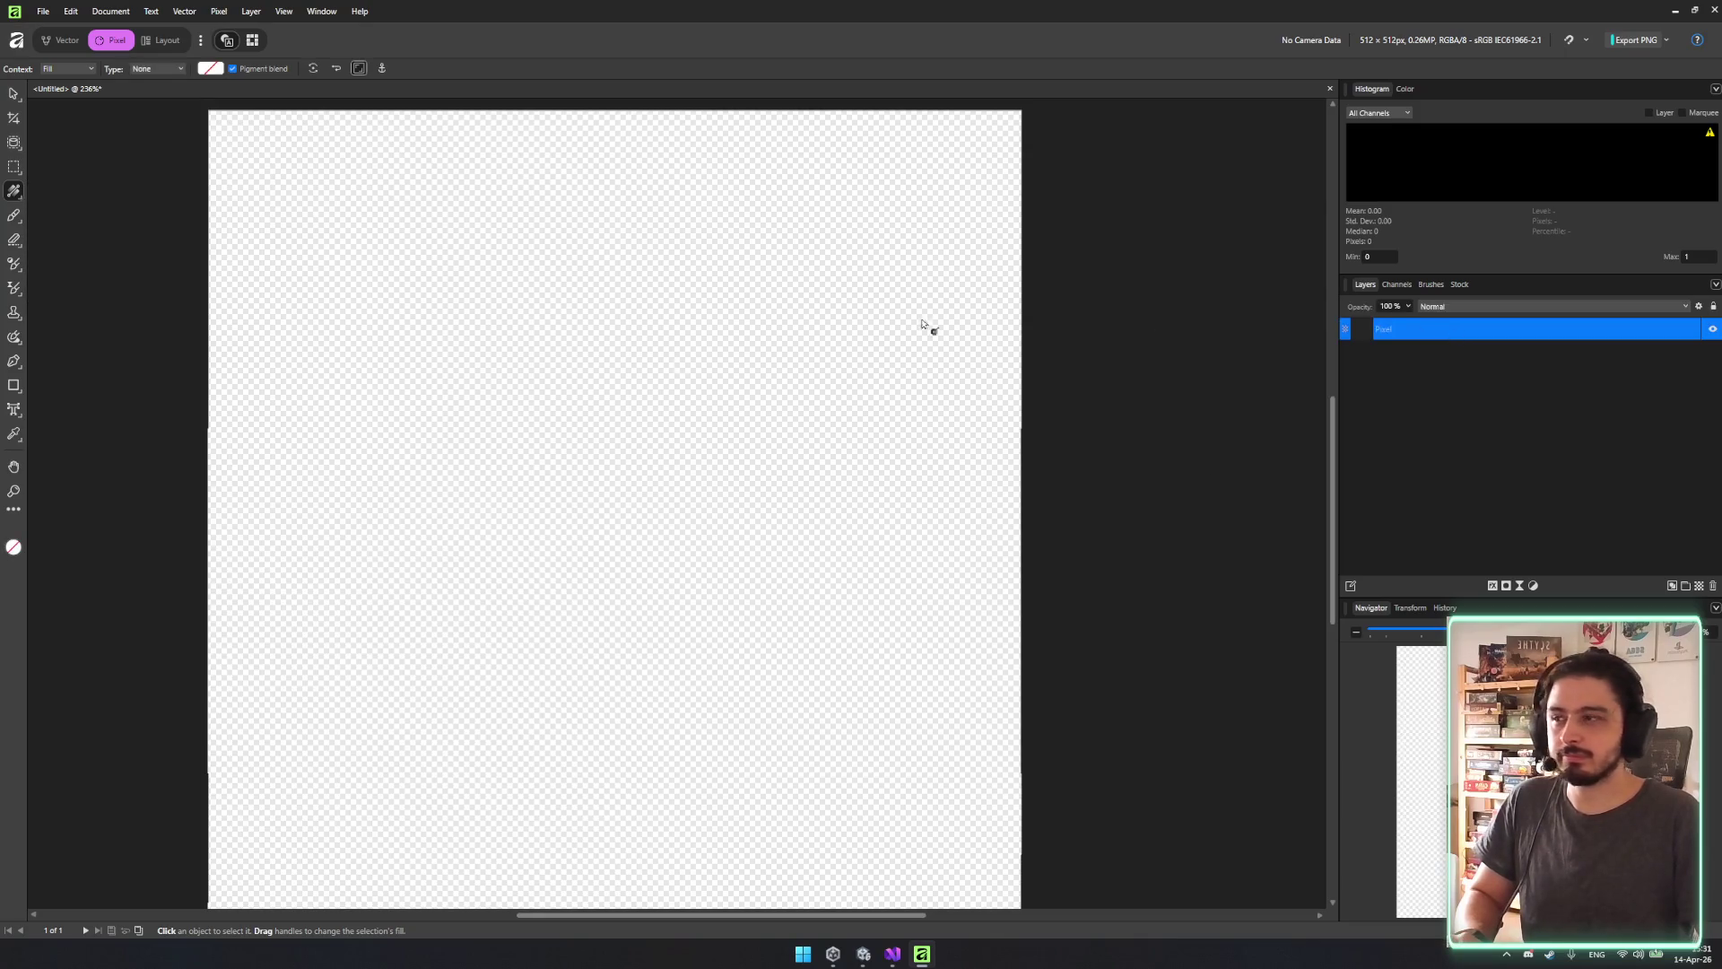
mouse_move(213, 520)
mouse_down()
mouse_move(735, 493)
mouse_move(801, 516)
mouse_move(1023, 534)
mouse_move(20, 378)
mouse_move(69, 257)
mouse_move(706, 599)
mouse_move(703, 530)
mouse_move(889, 512)
mouse_move(656, 515)
mouse_move(658, 532)
mouse_move(598, 476)
mouse_move(602, 523)
mouse_move(806, 599)
mouse_move(1027, 562)
mouse_move(595, 552)
mouse_move(658, 569)
mouse_move(639, 551)
mouse_up()
click(208, 70)
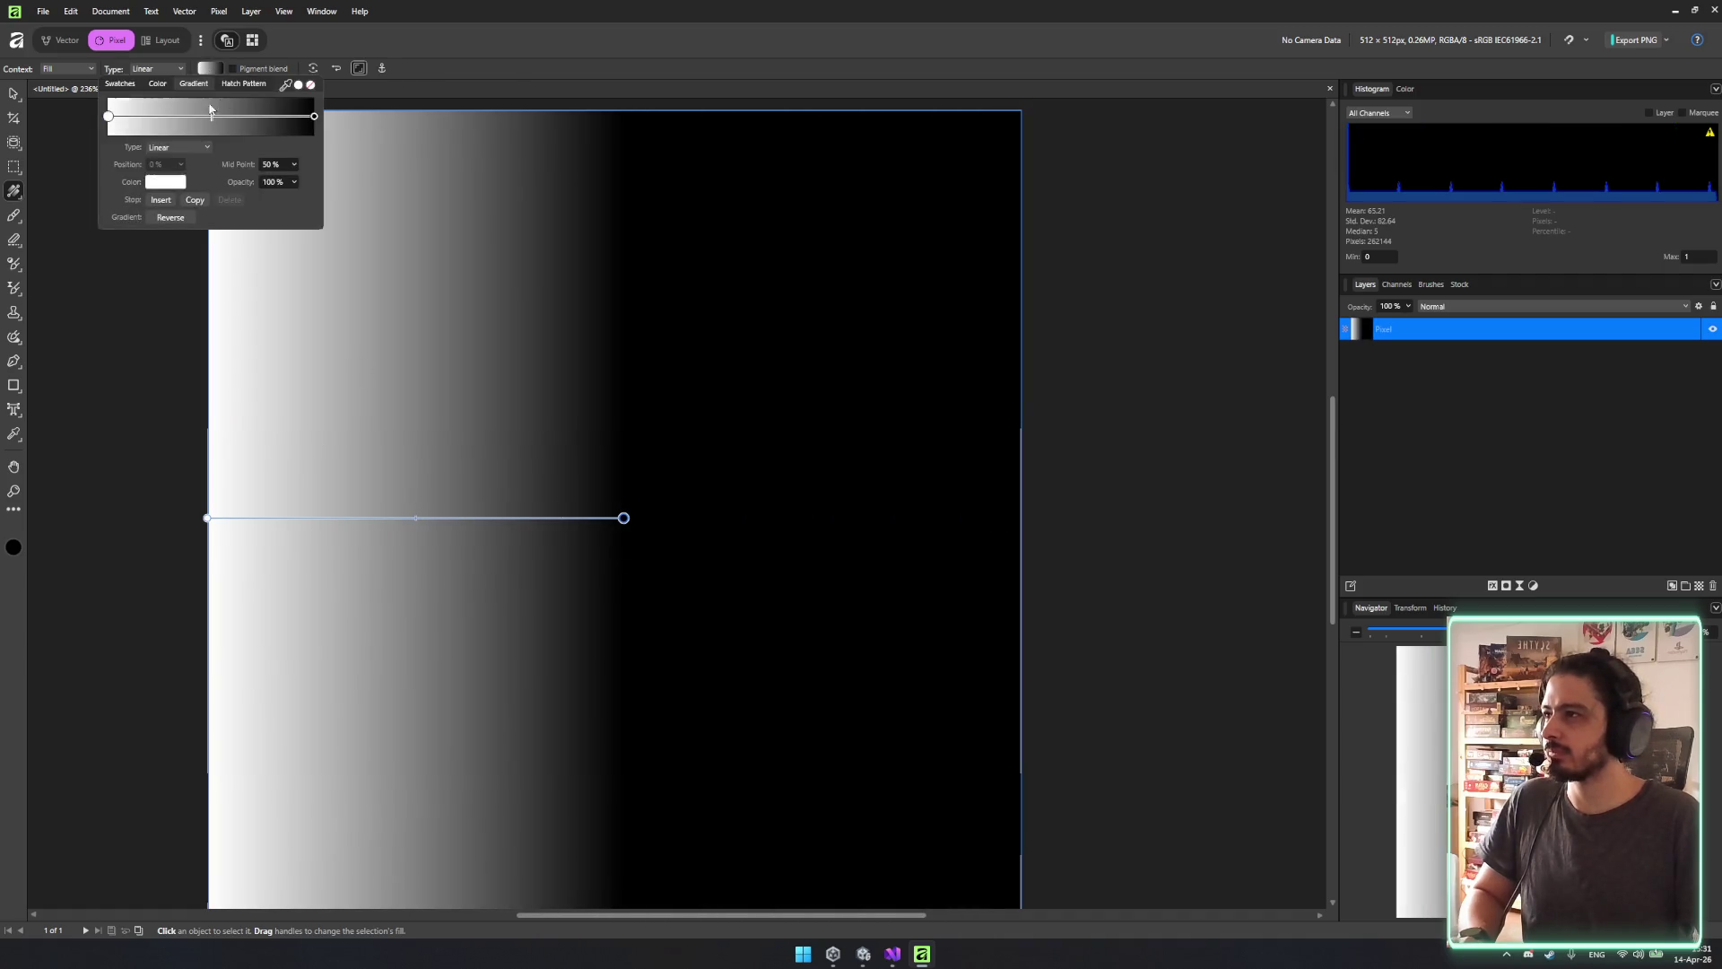
Set the white gradient stop's opacity to 0% and the mid point to 23%.
click(166, 182)
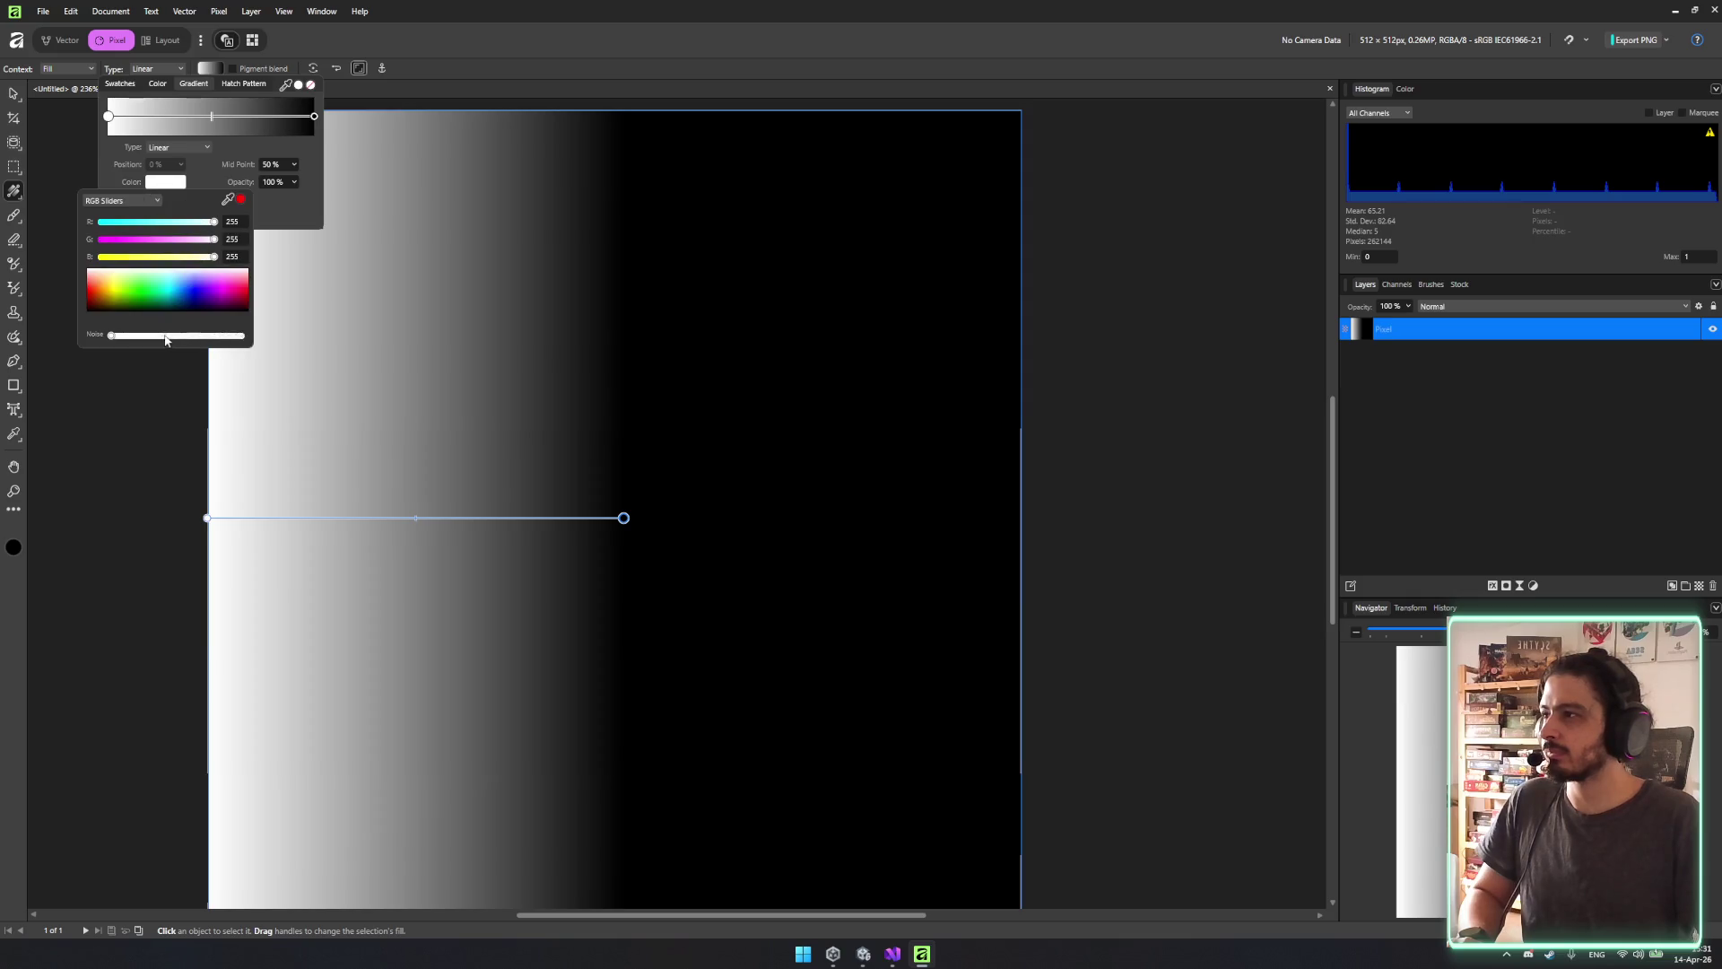
click(284, 181)
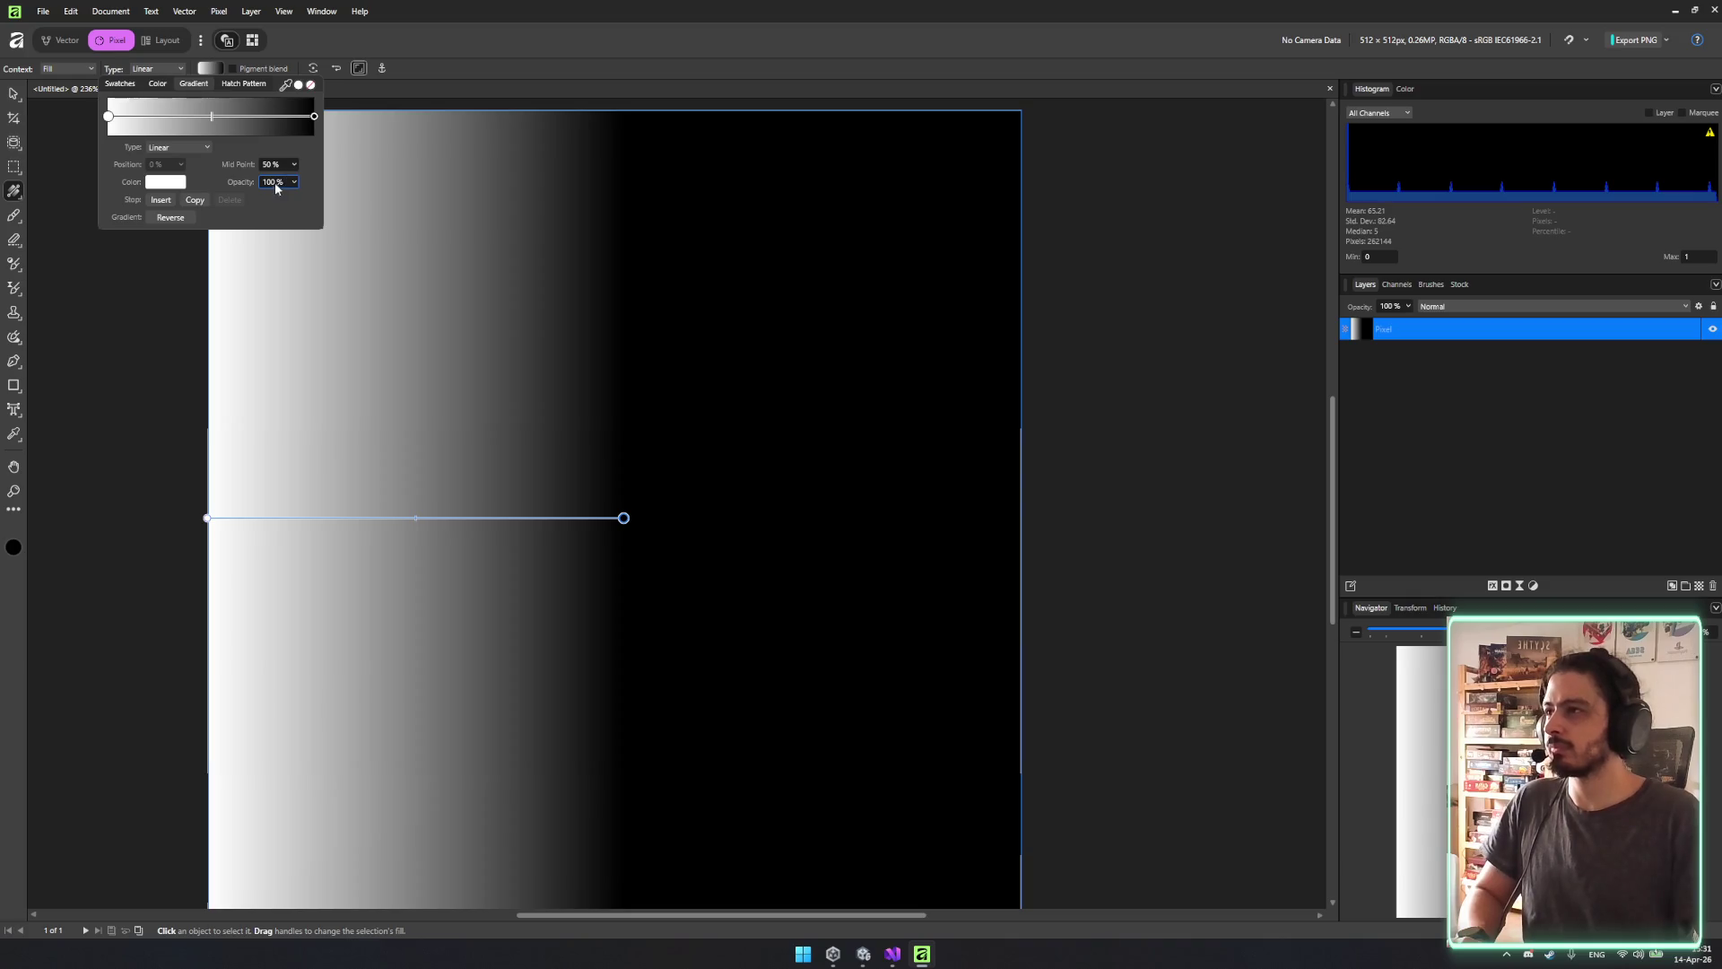
text(0)
key(Return)
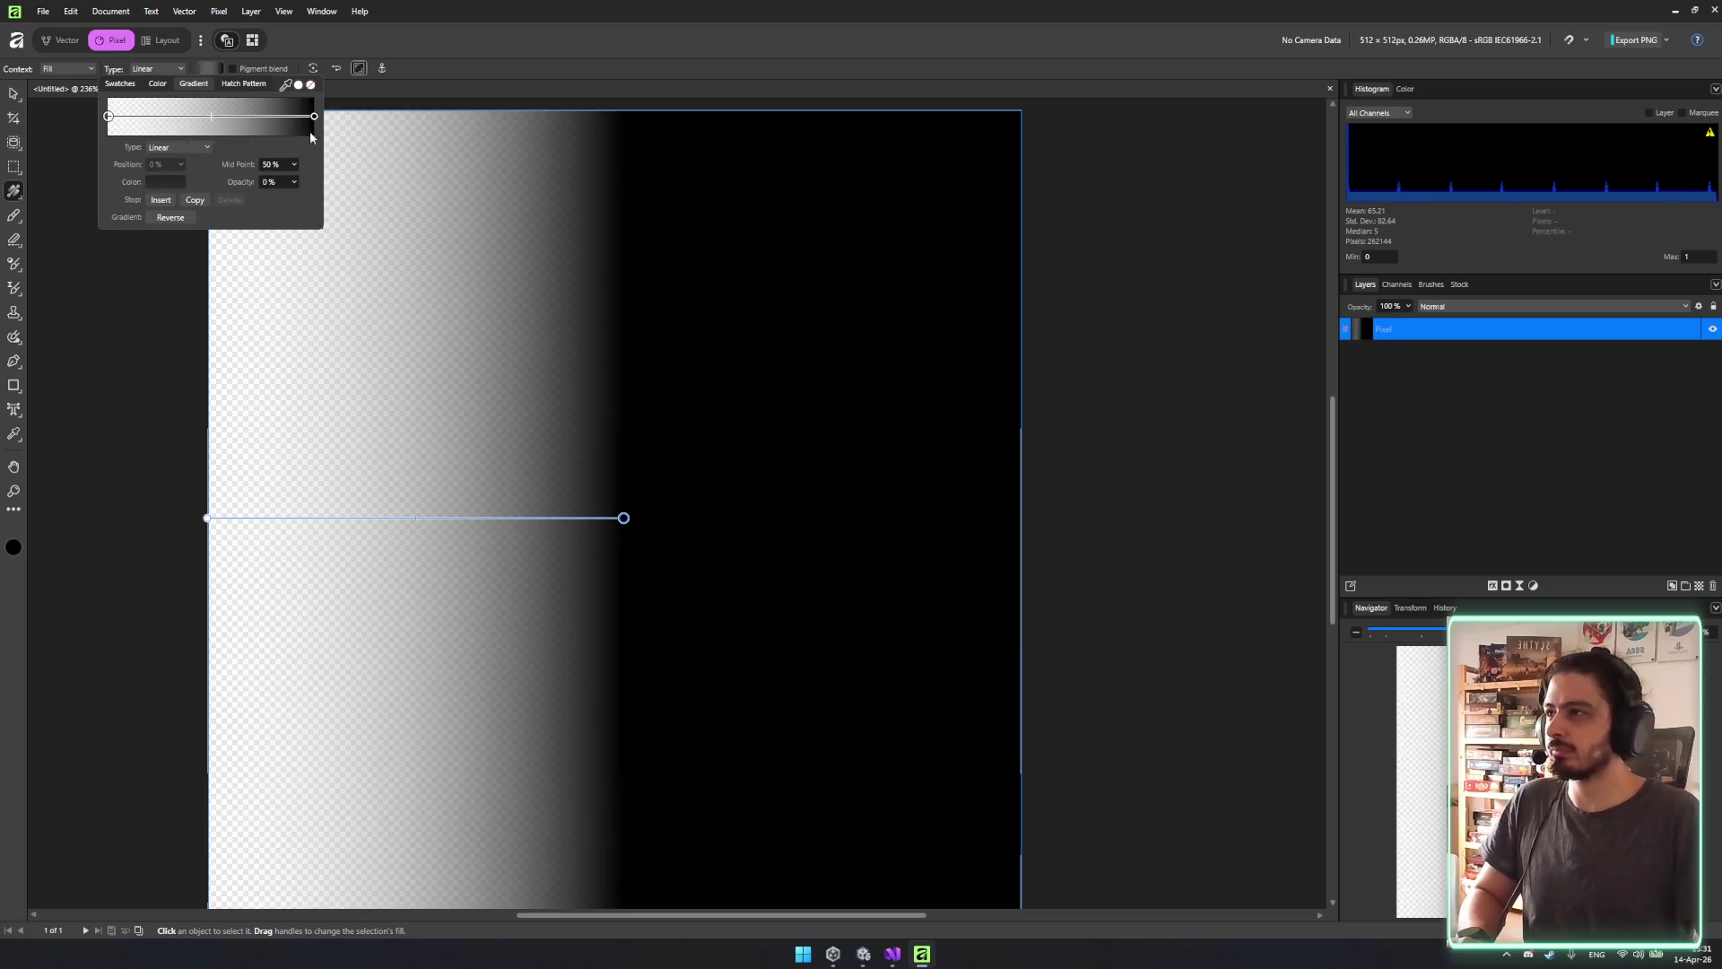
click(272, 167)
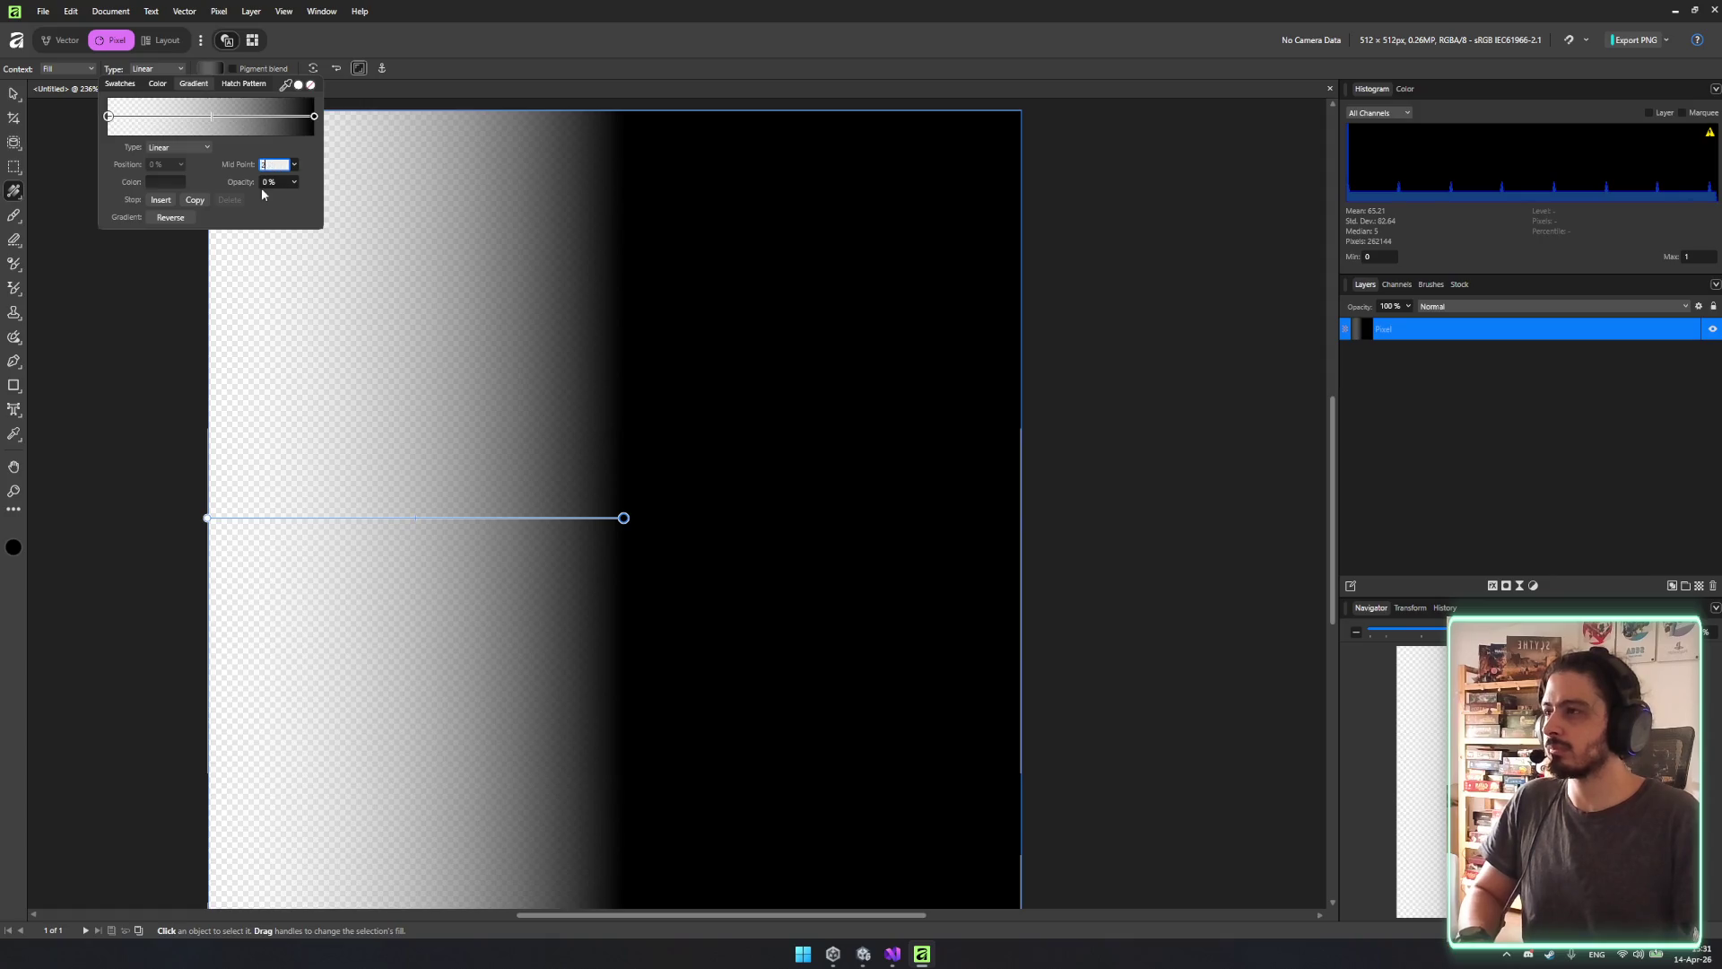
text(23)
key(Return)
Move the mid point to 55% and add a 0%-opacity stop at 57%.
mouse_move(156, 118)
mouse_down()
mouse_move(296, 126)
mouse_move(186, 122)
mouse_up()
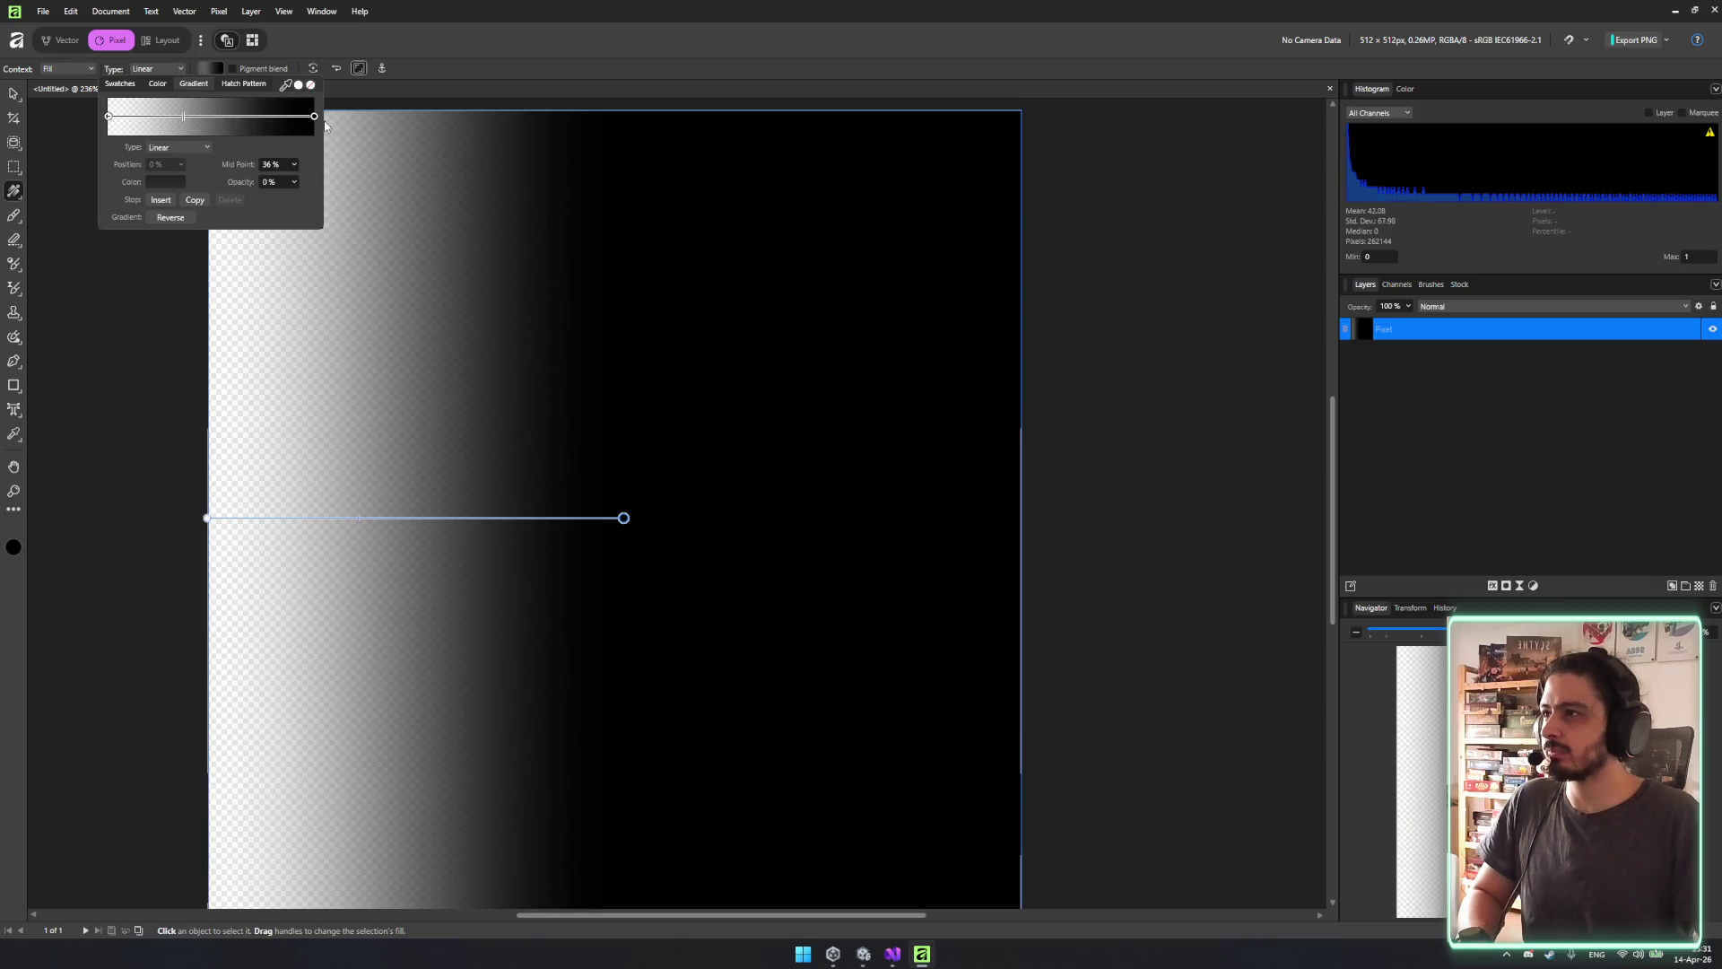
click(288, 117)
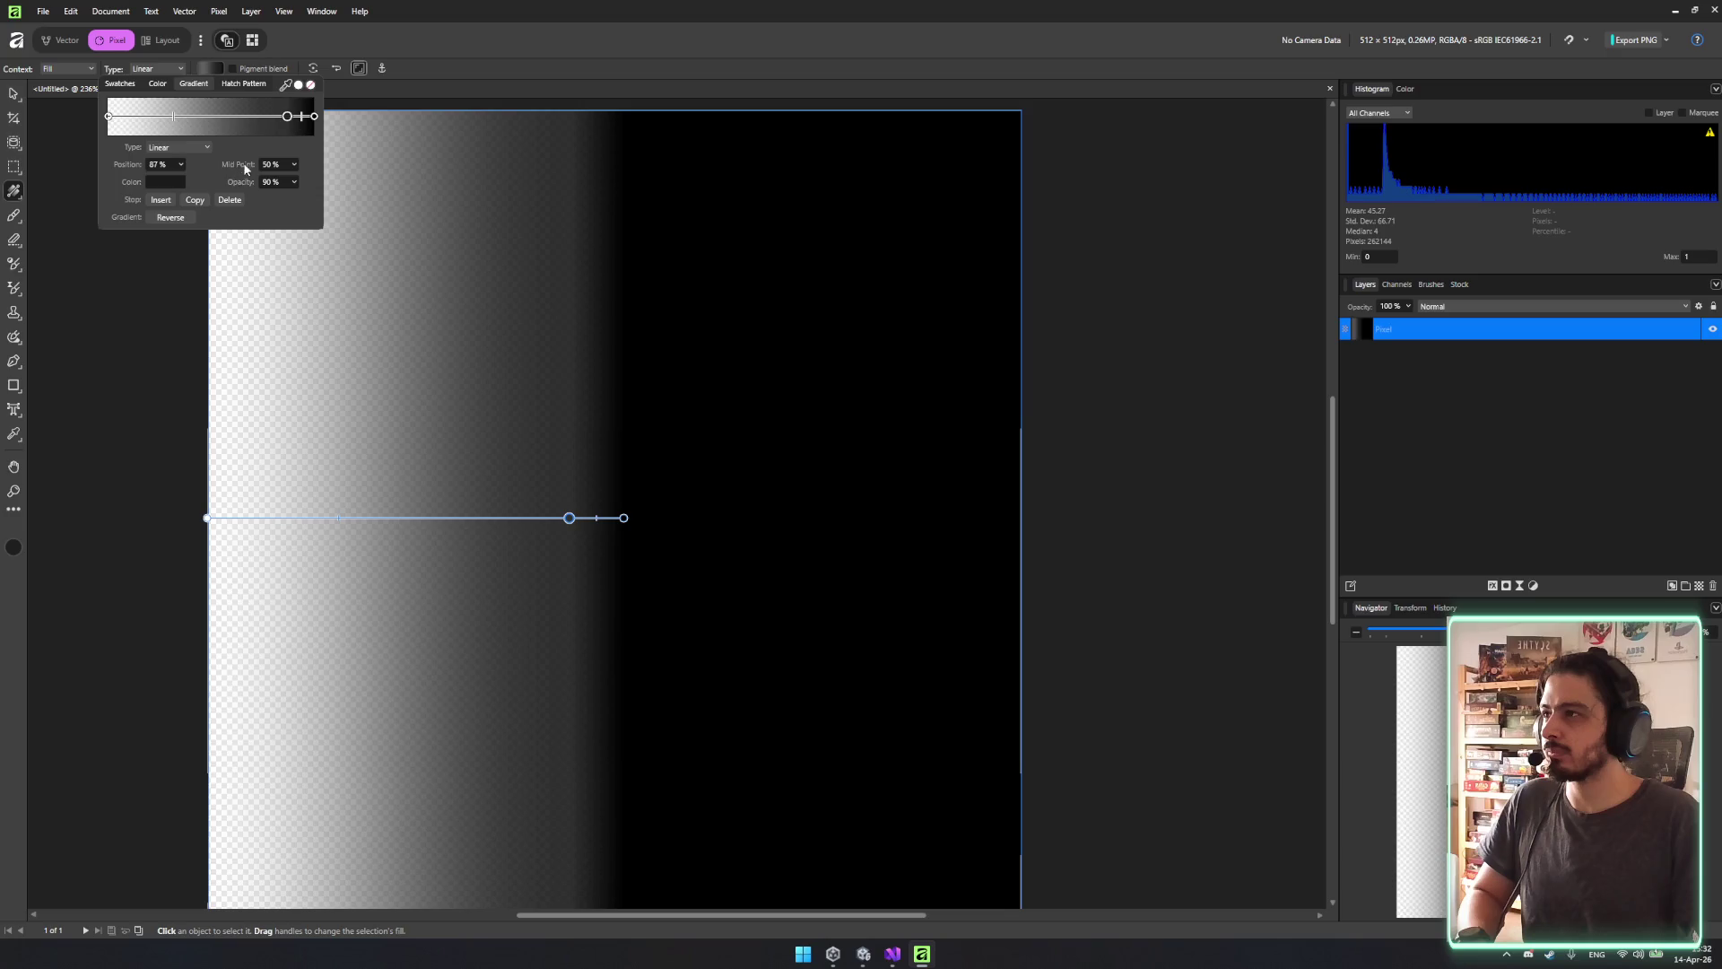
text(0)
key(Return)
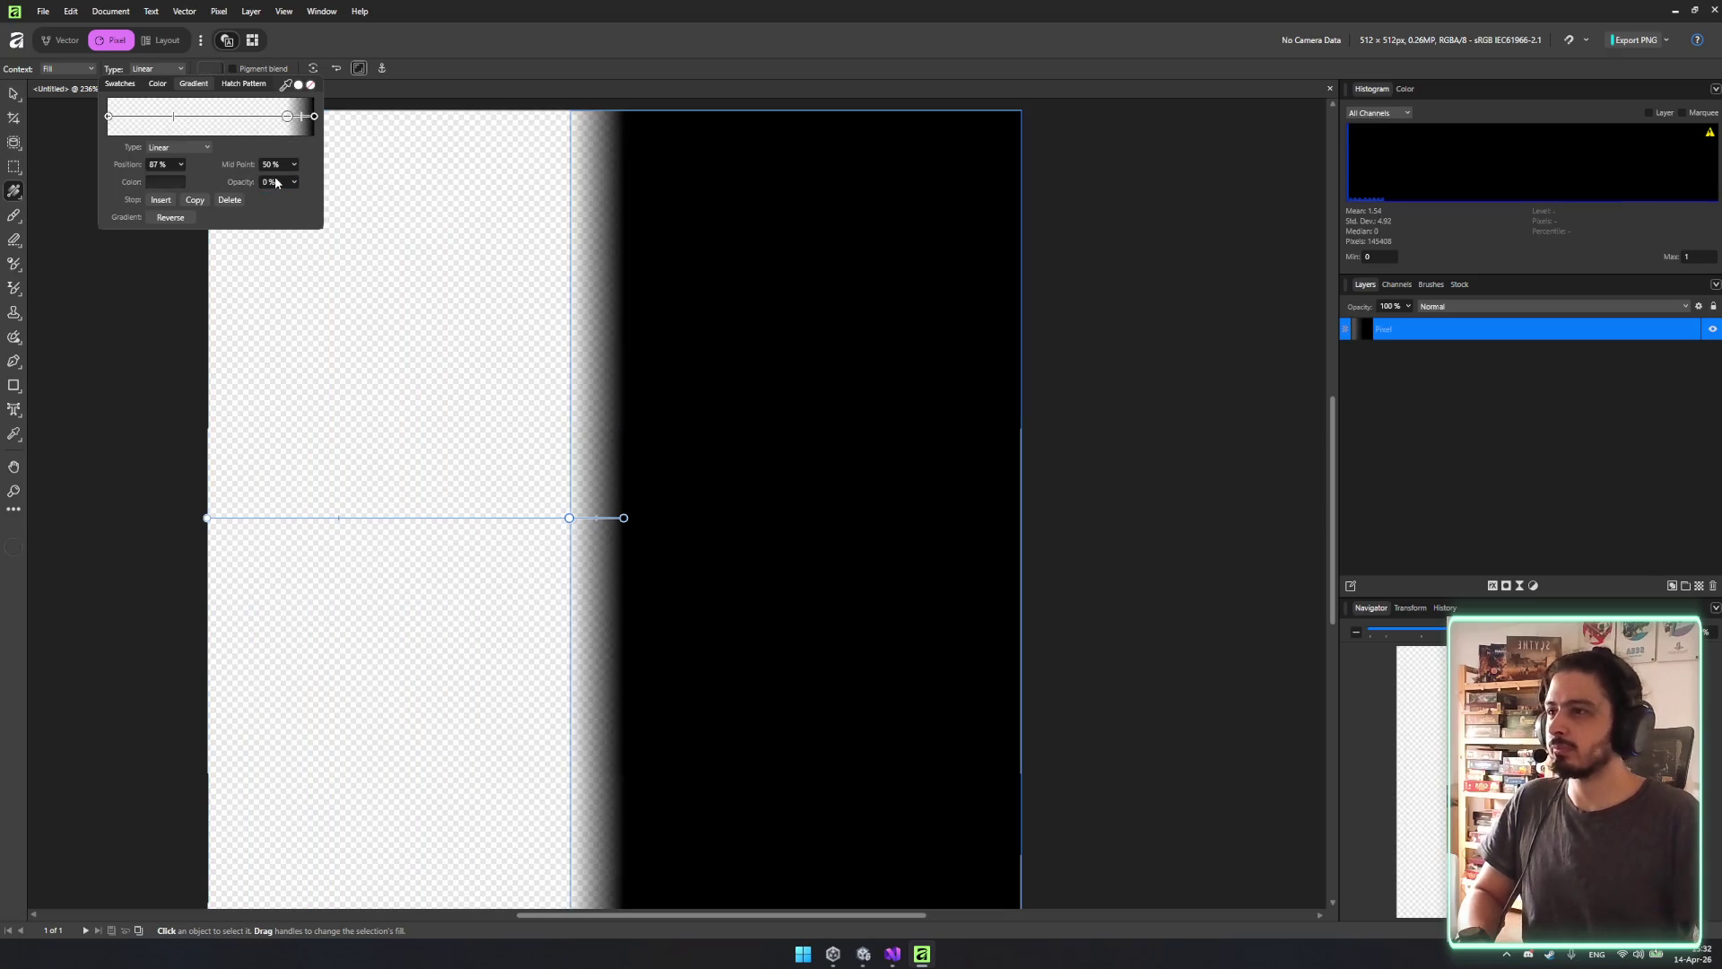
mouse_move(290, 122)
mouse_down()
mouse_move(225, 117)
mouse_move(372, 138)
mouse_move(238, 127)
mouse_move(310, 131)
mouse_move(268, 133)
mouse_up()
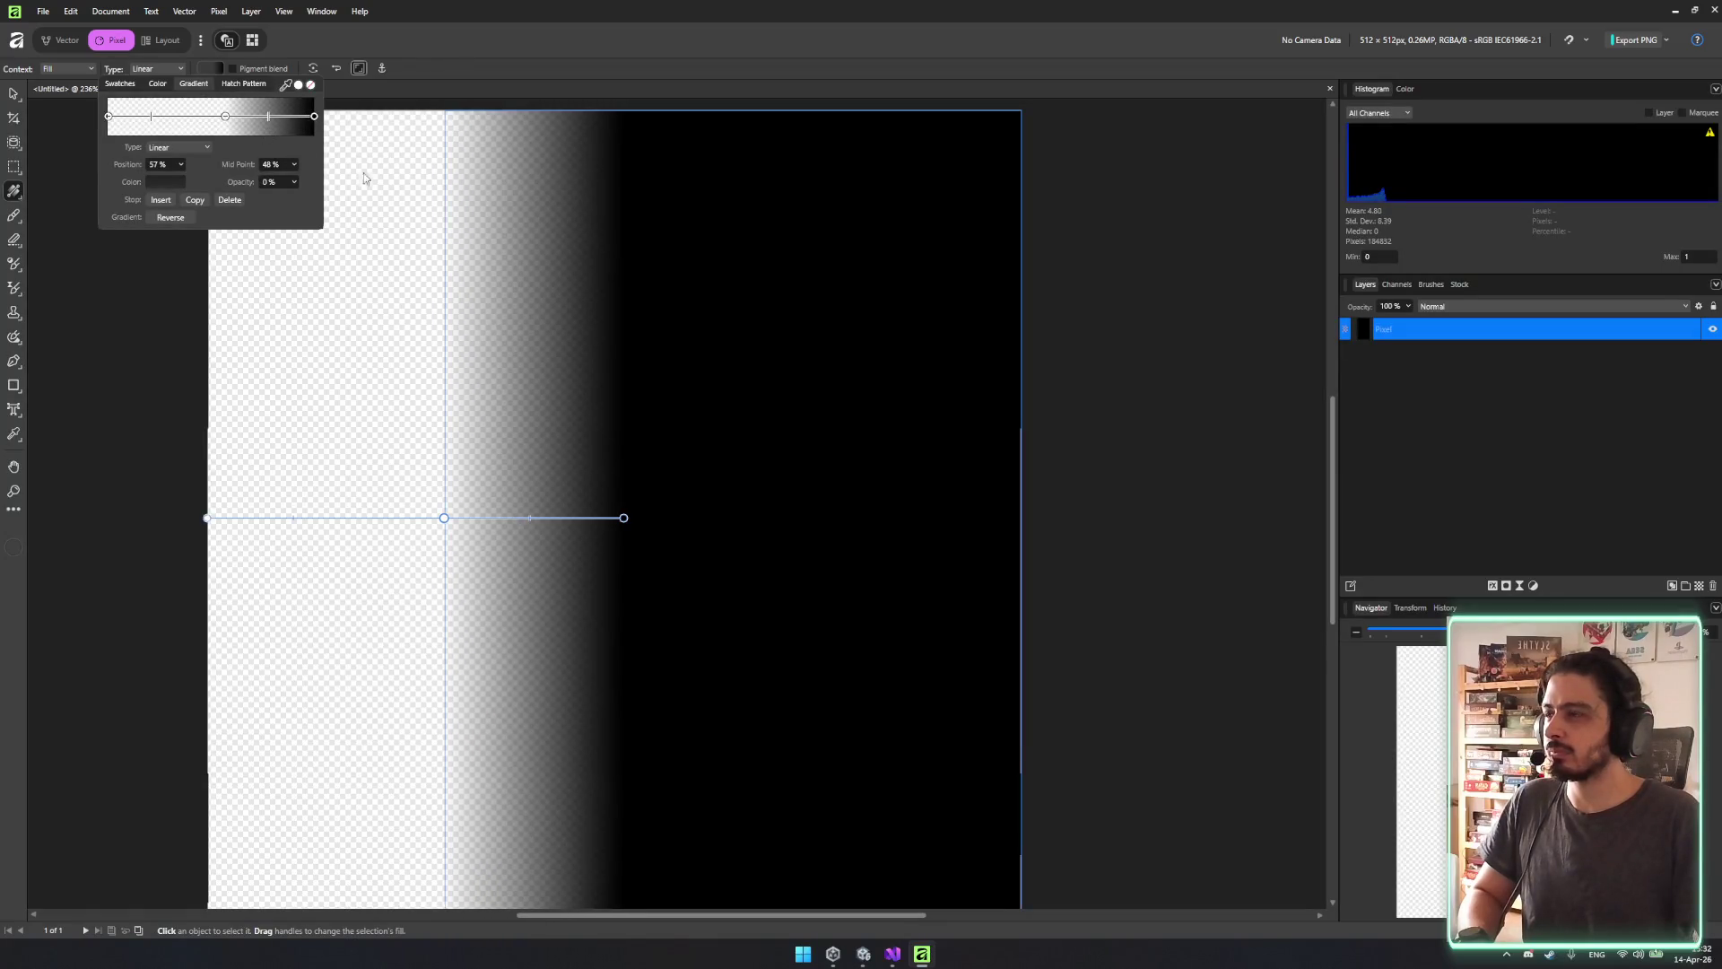
Stretch the gradient to the canvas right edge and move the transparent stop to 0%.
mouse_move(626, 518)
mouse_down()
mouse_move(1022, 523)
mouse_move(934, 527)
mouse_move(987, 521)
mouse_up()
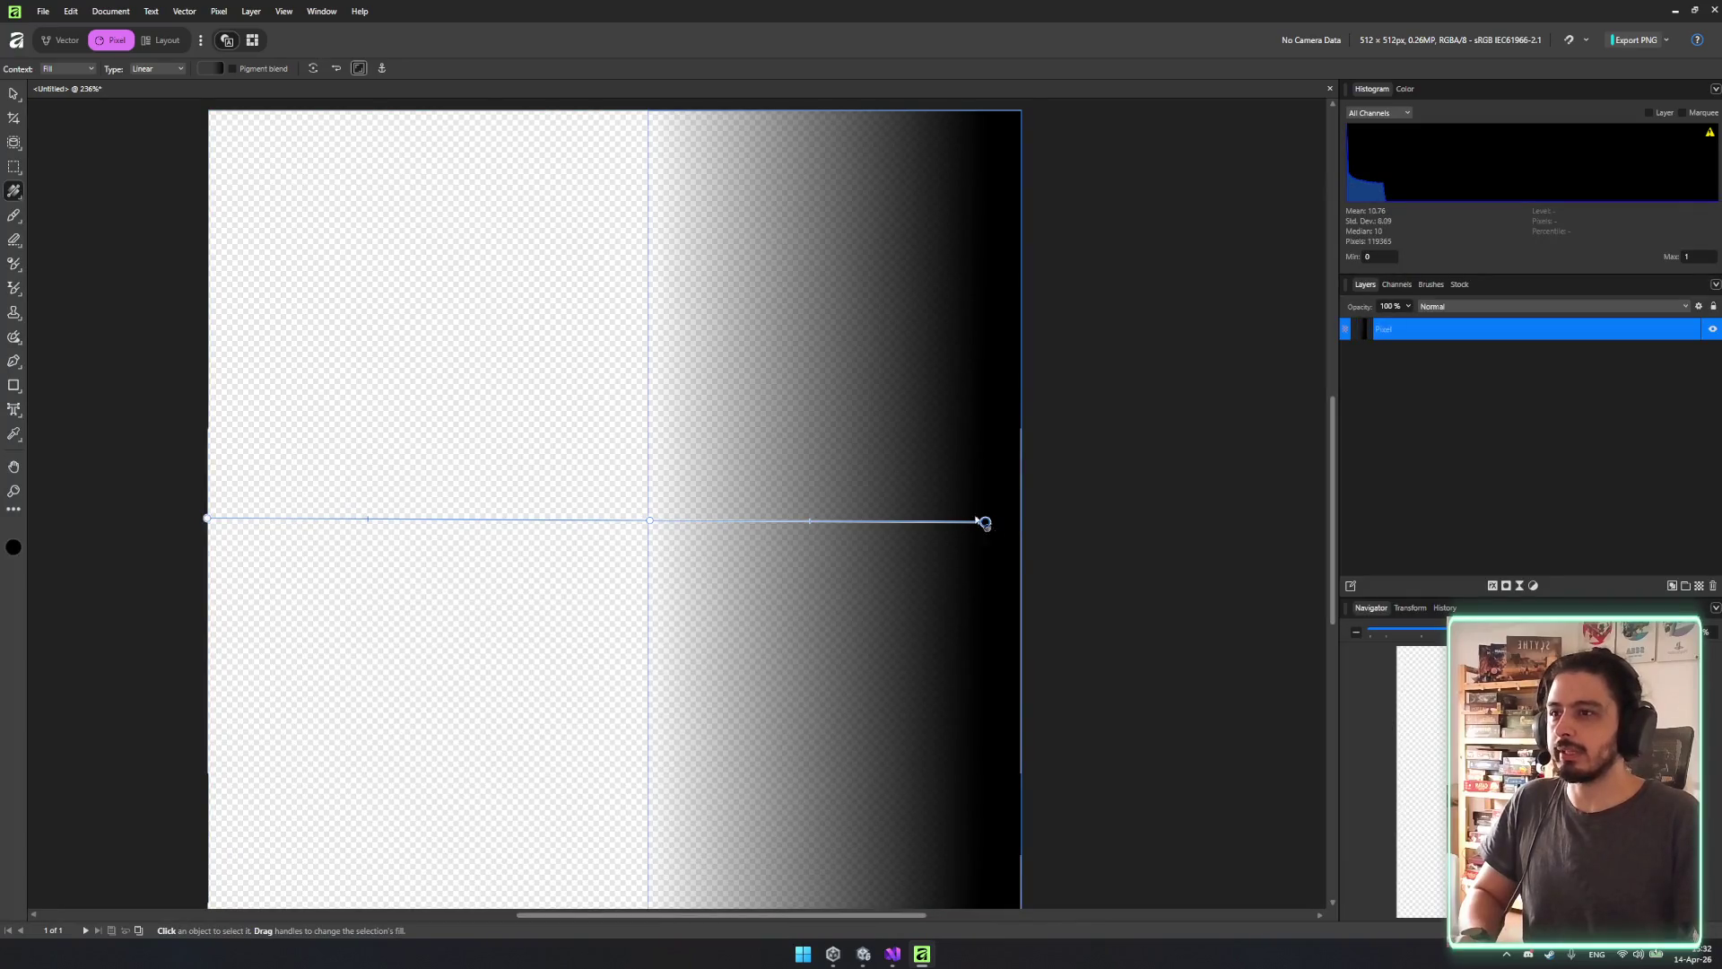
key(ctrl+z)
mouse_move(626, 519)
mouse_down()
mouse_move(1009, 517)
mouse_move(942, 517)
mouse_up()
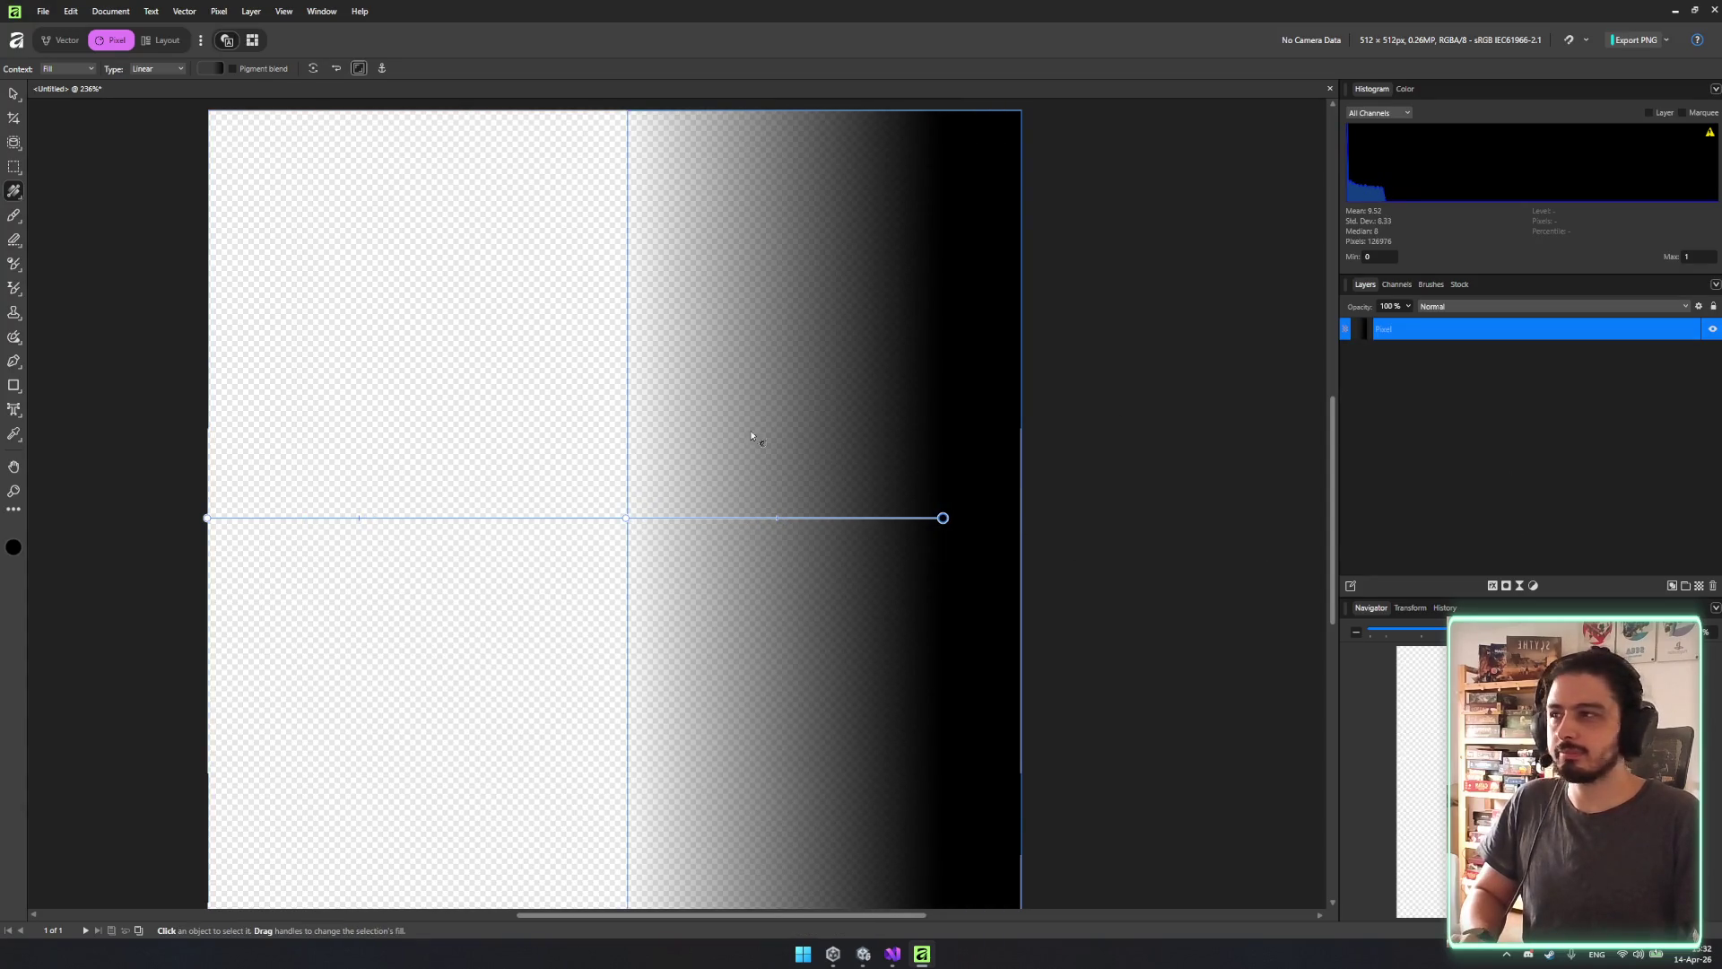
click(220, 70)
drag(226, 116, 80, 127)
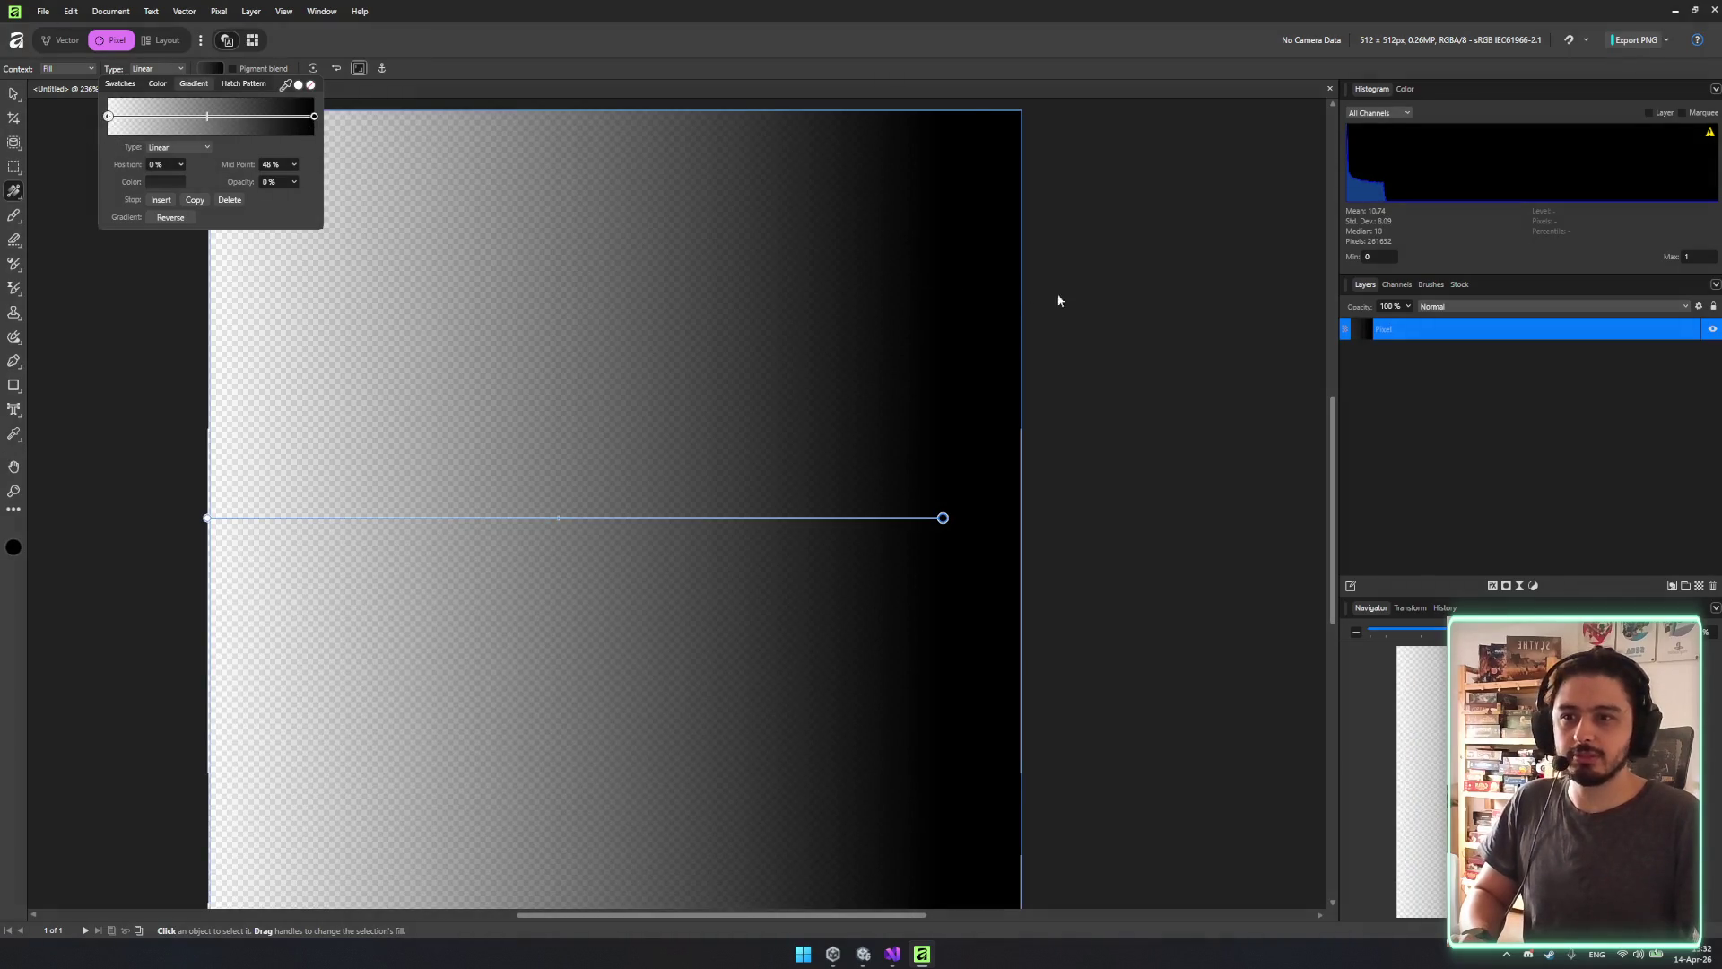
click(1299, 310)
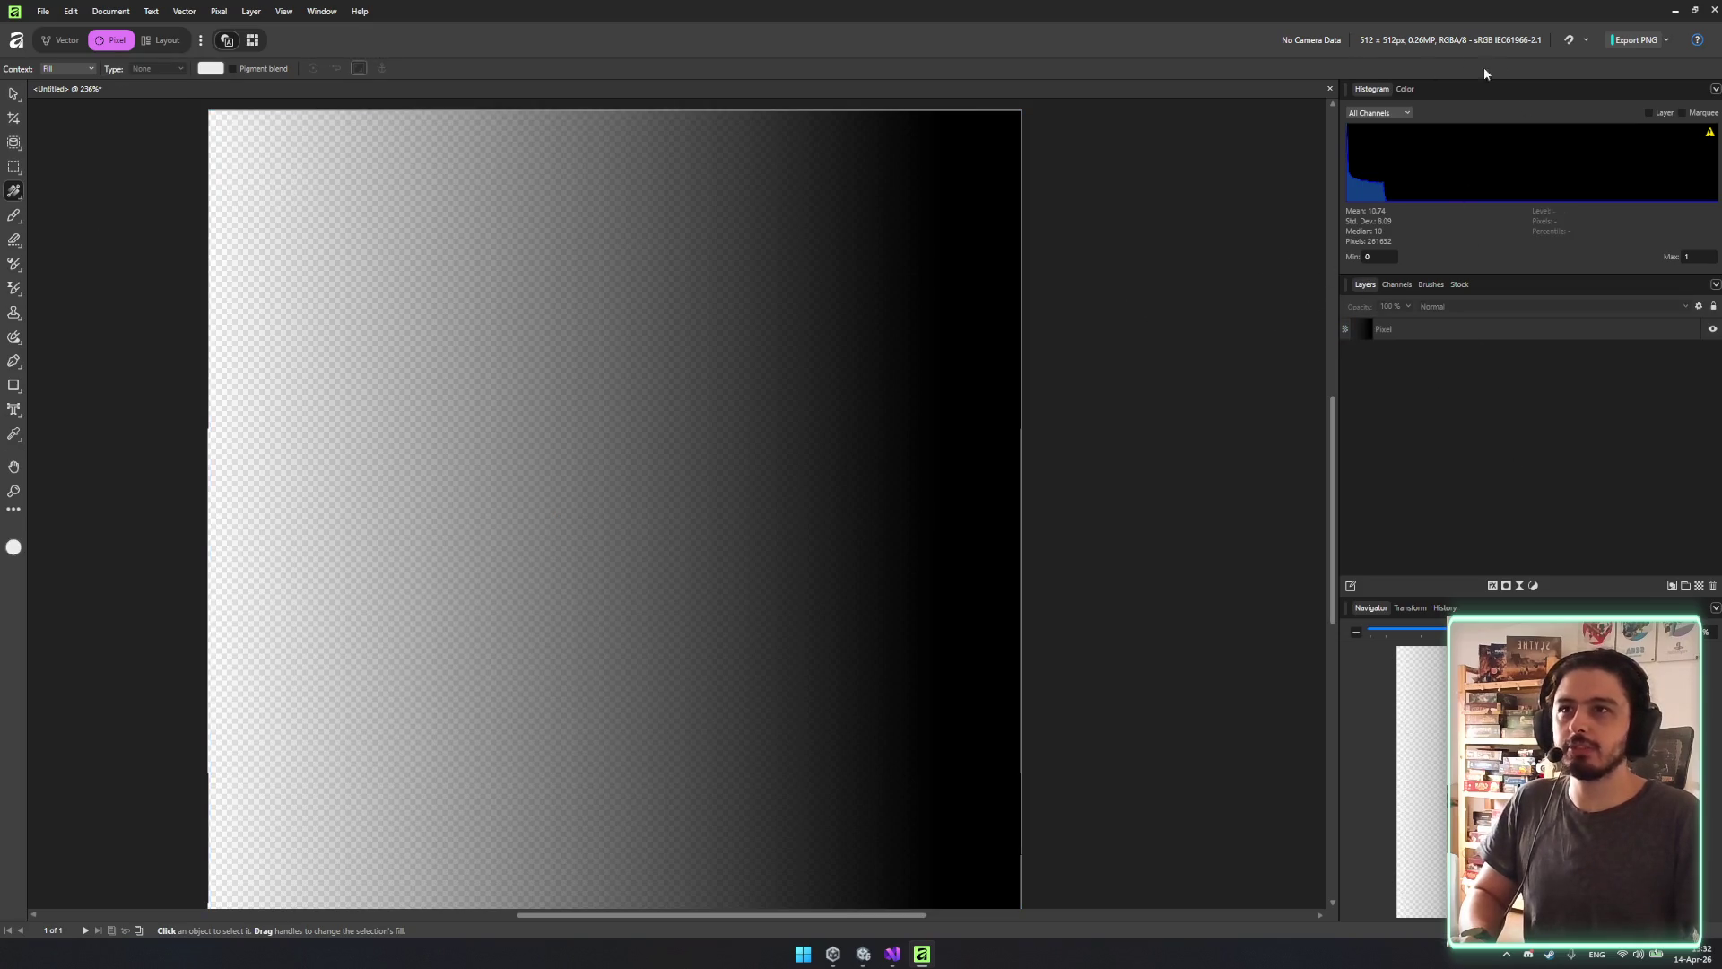
Export the gradient image as a PNG named 'gradient' into the Desktop folder.
click(321, 11)
click(661, 47)
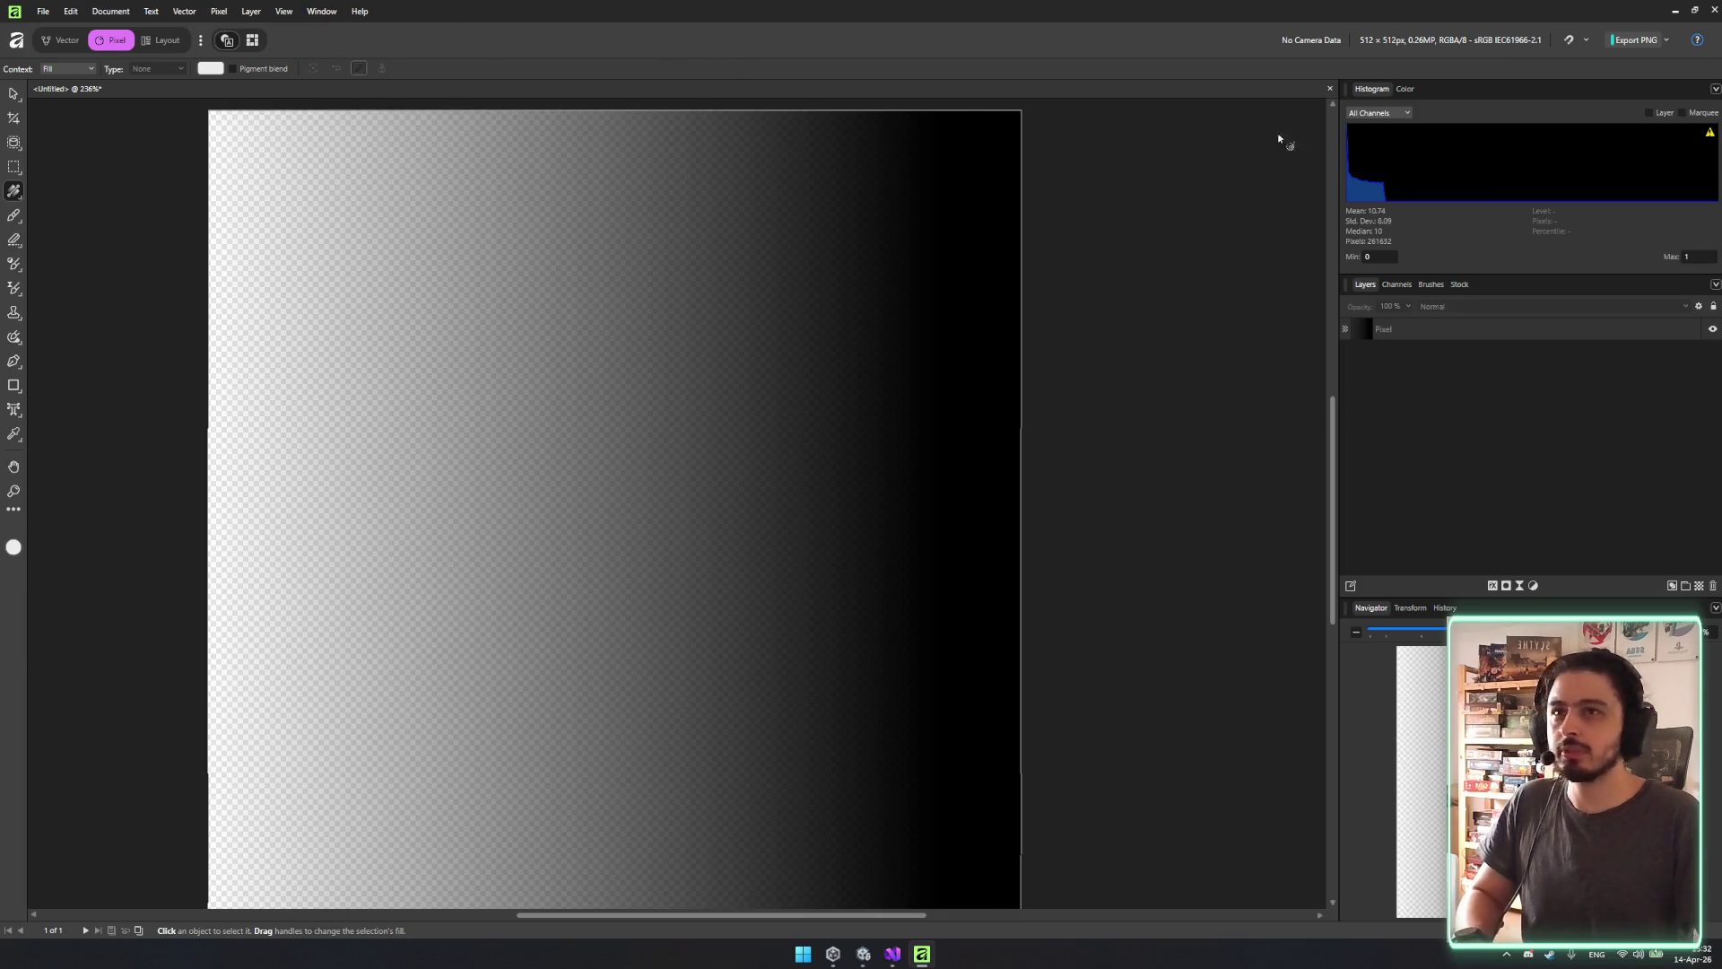
key(F1)
key(ctrl+1)
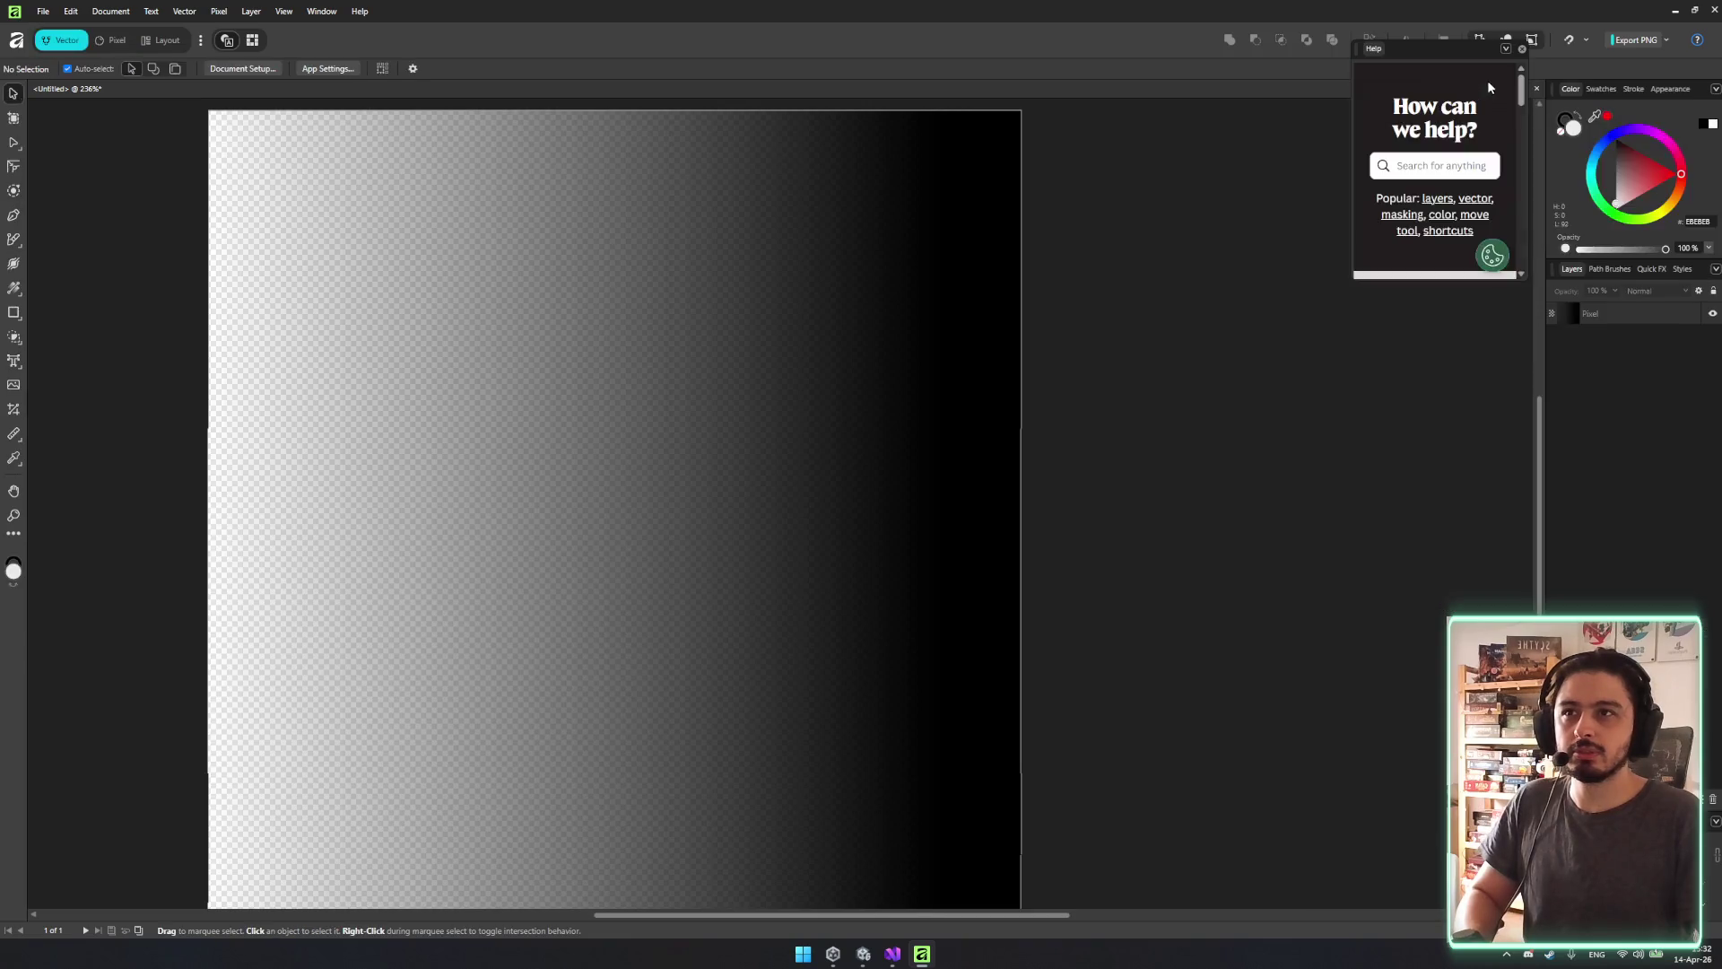
key(ctrl+2)
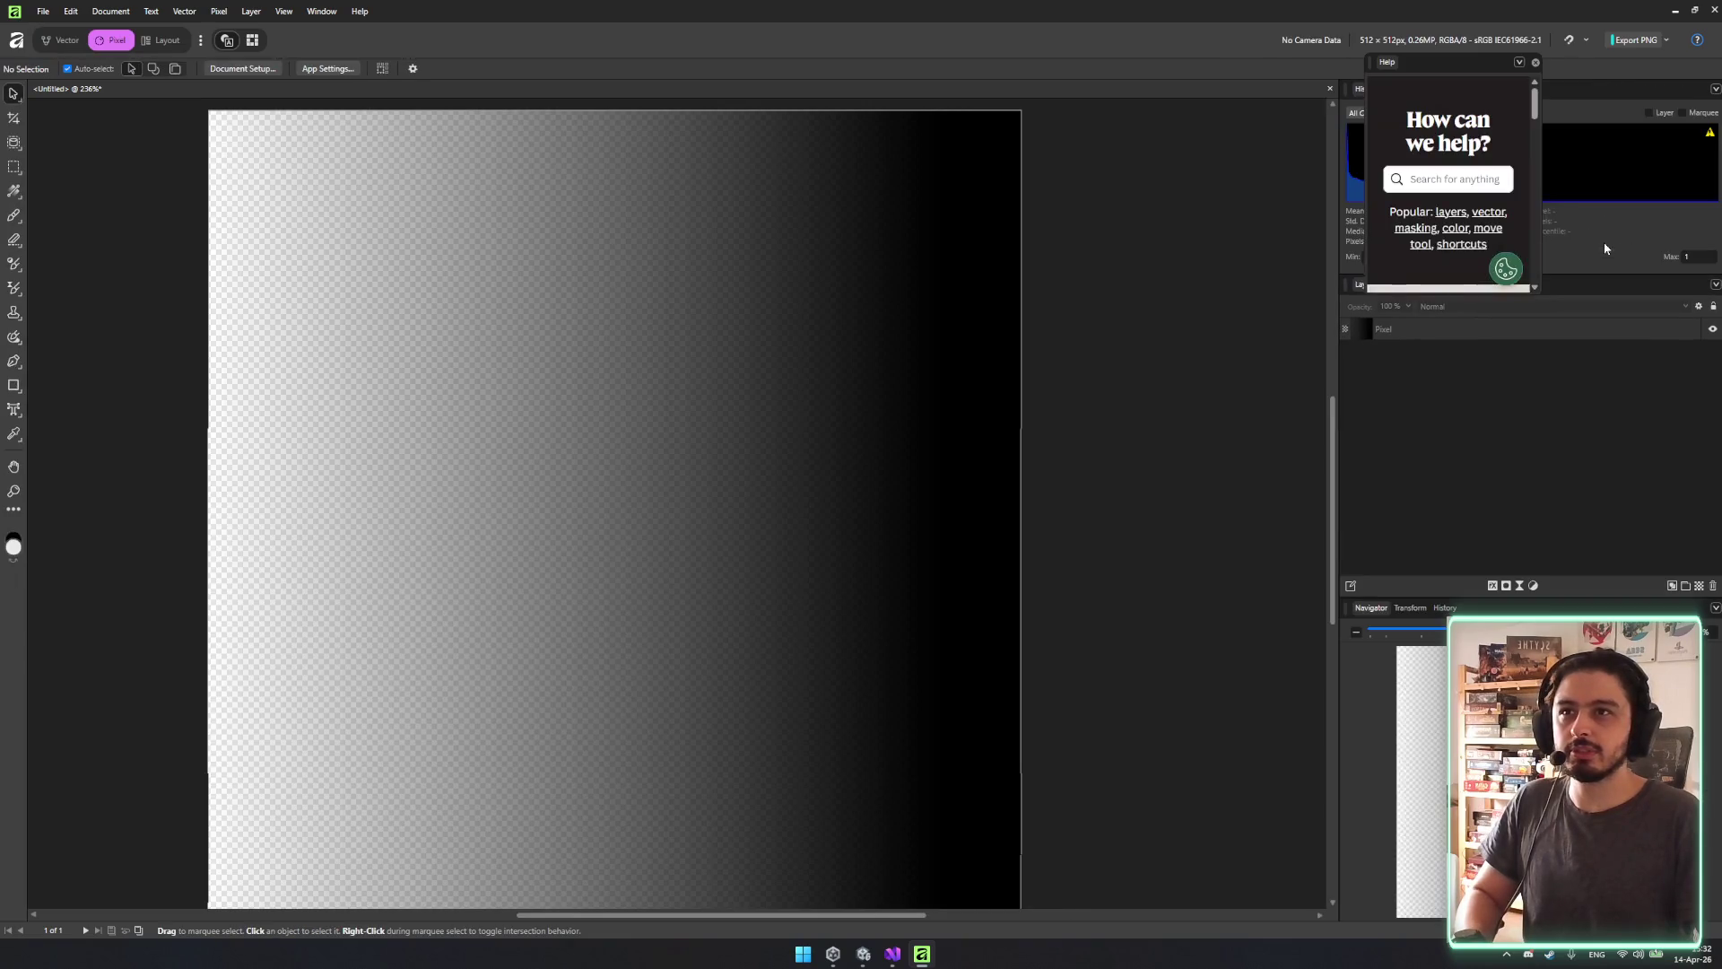
click(1537, 62)
key(ctrl+3)
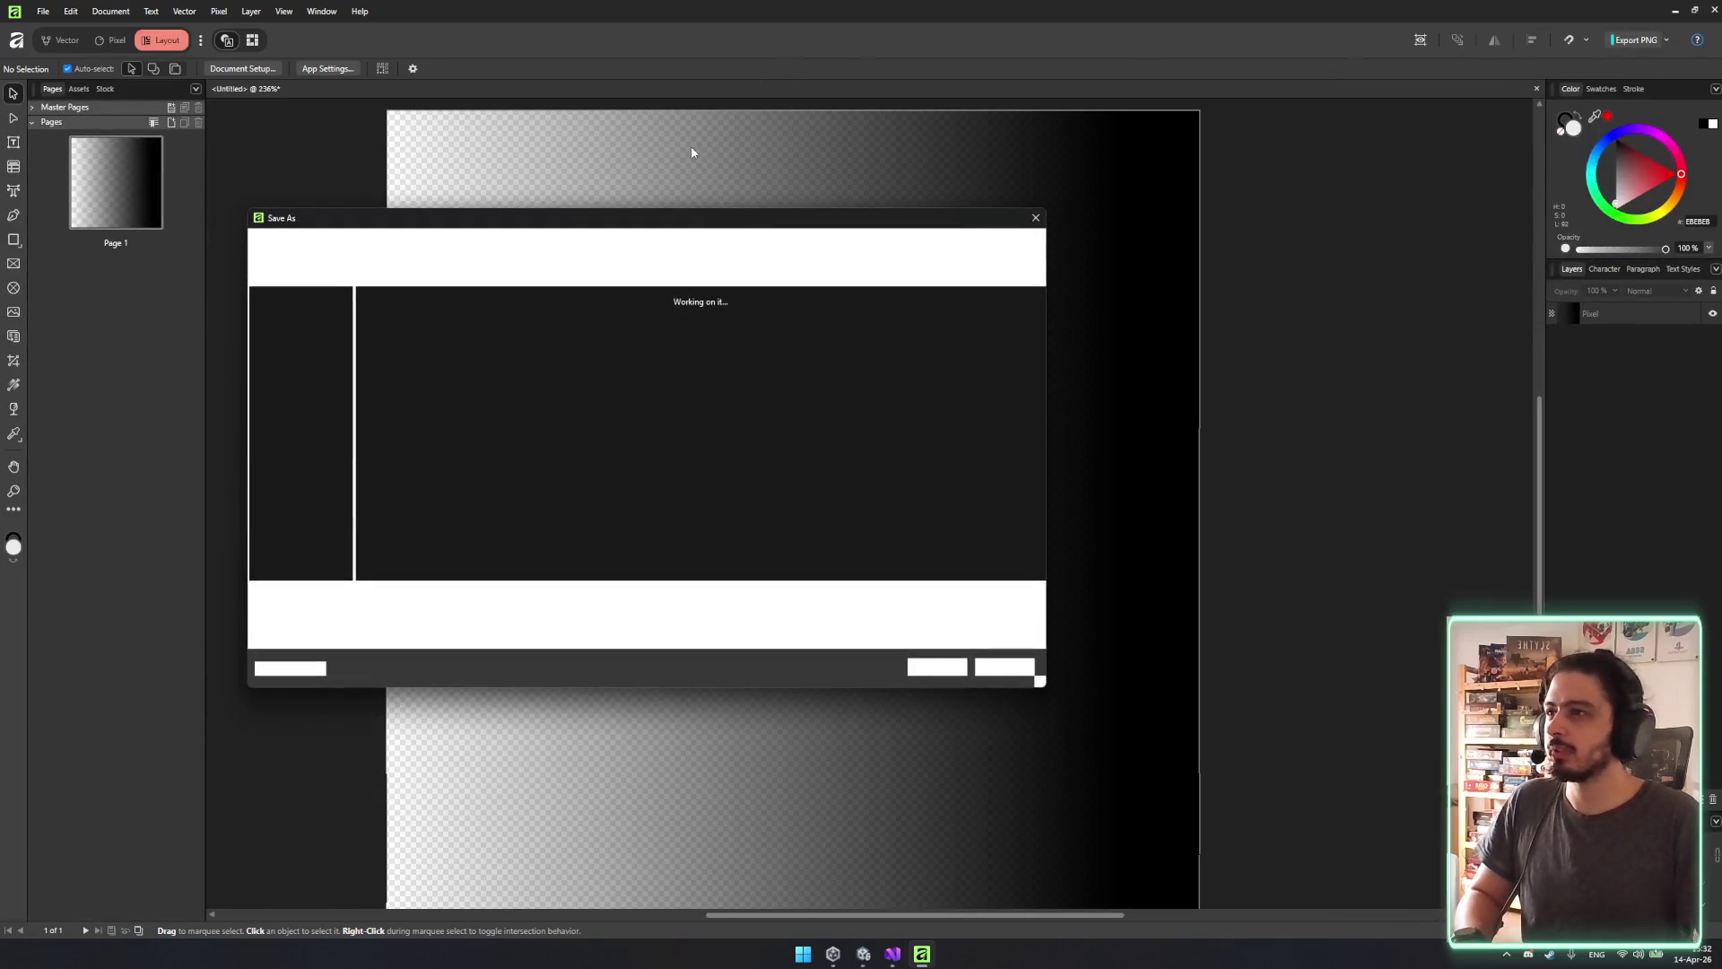
text(gradietn)
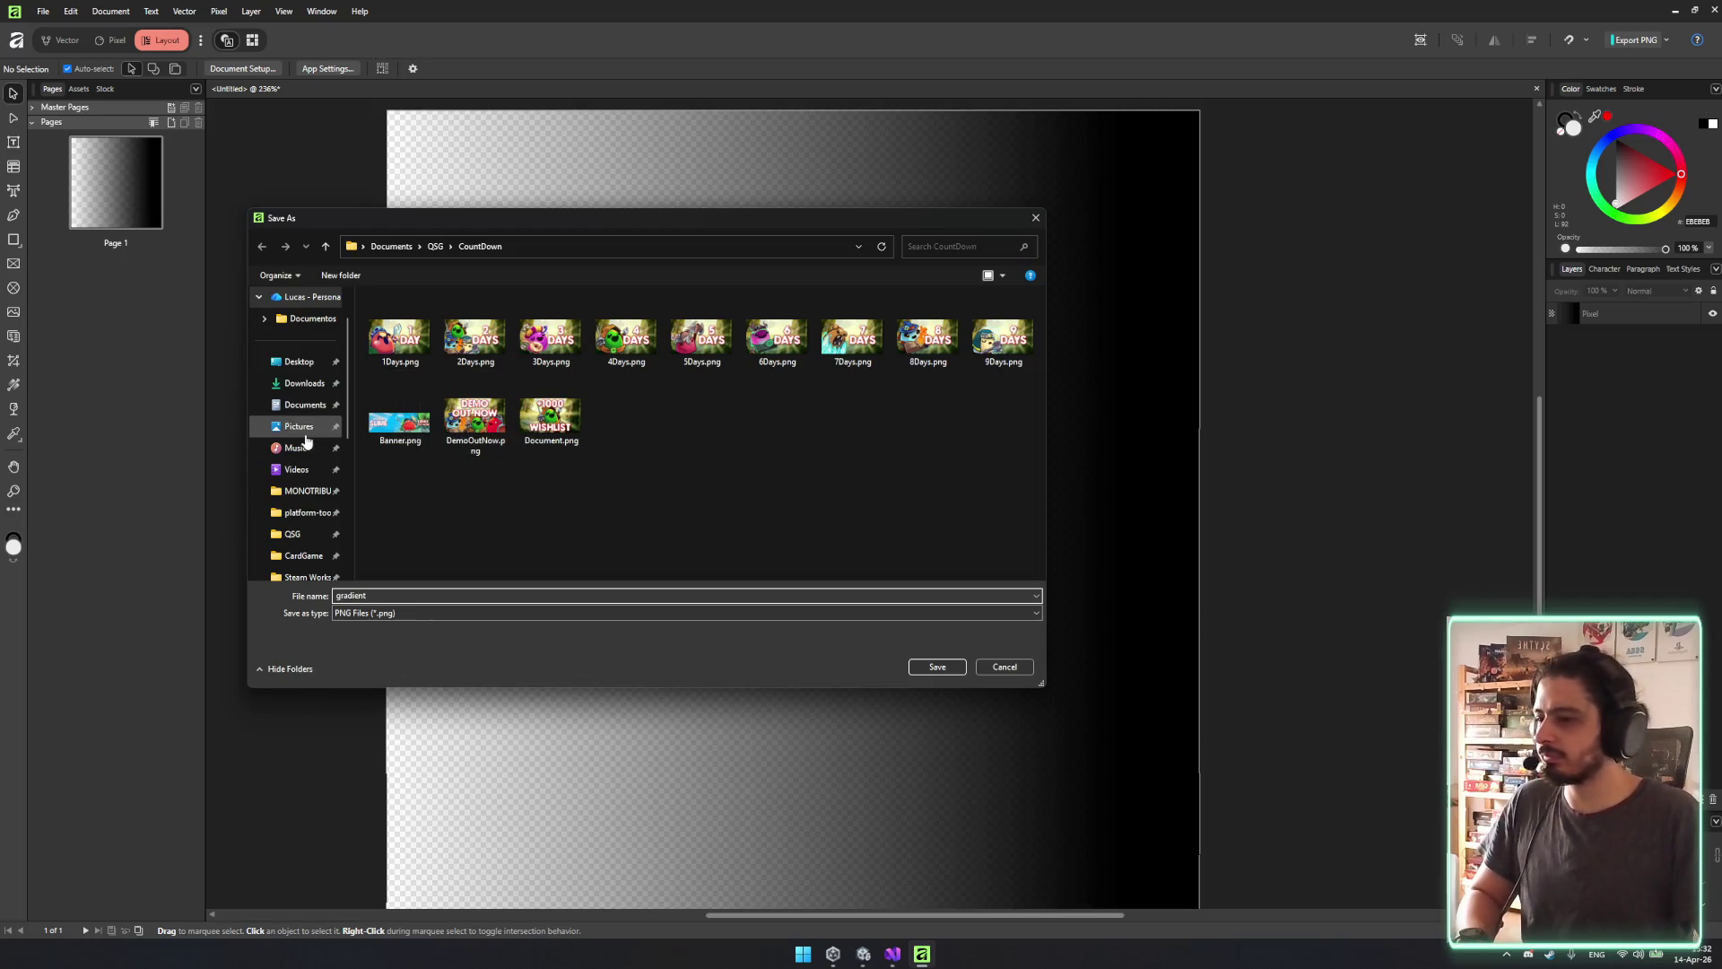
click(301, 362)
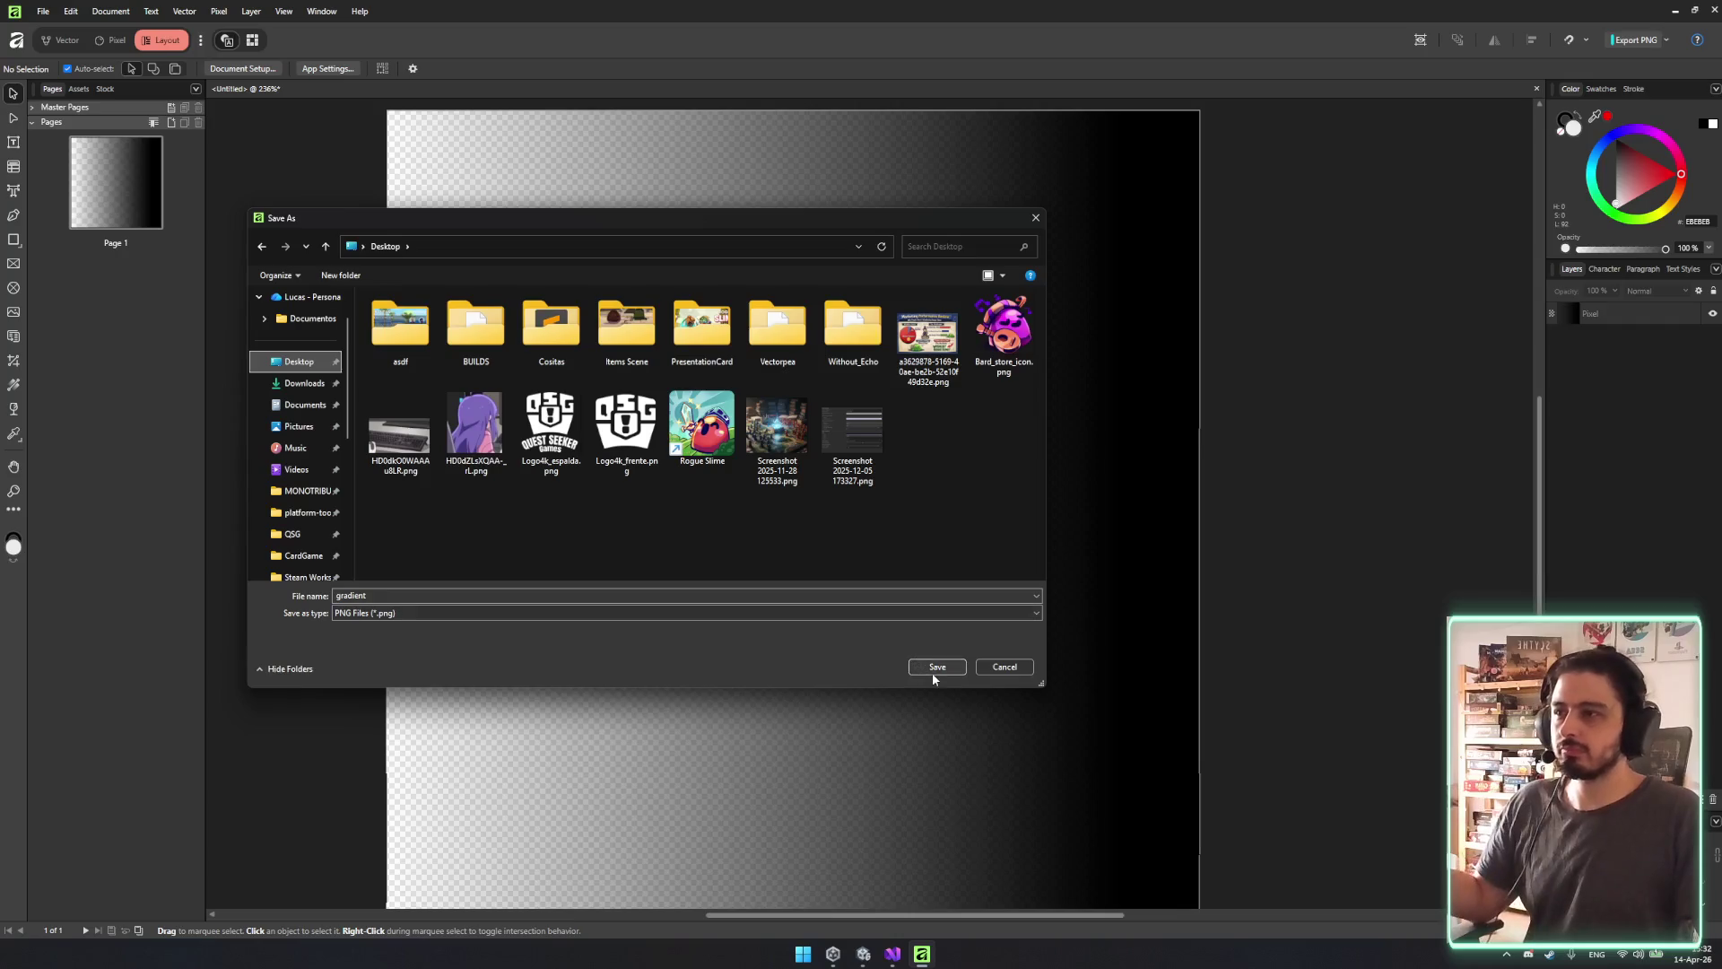
click(927, 671)
click(863, 953)
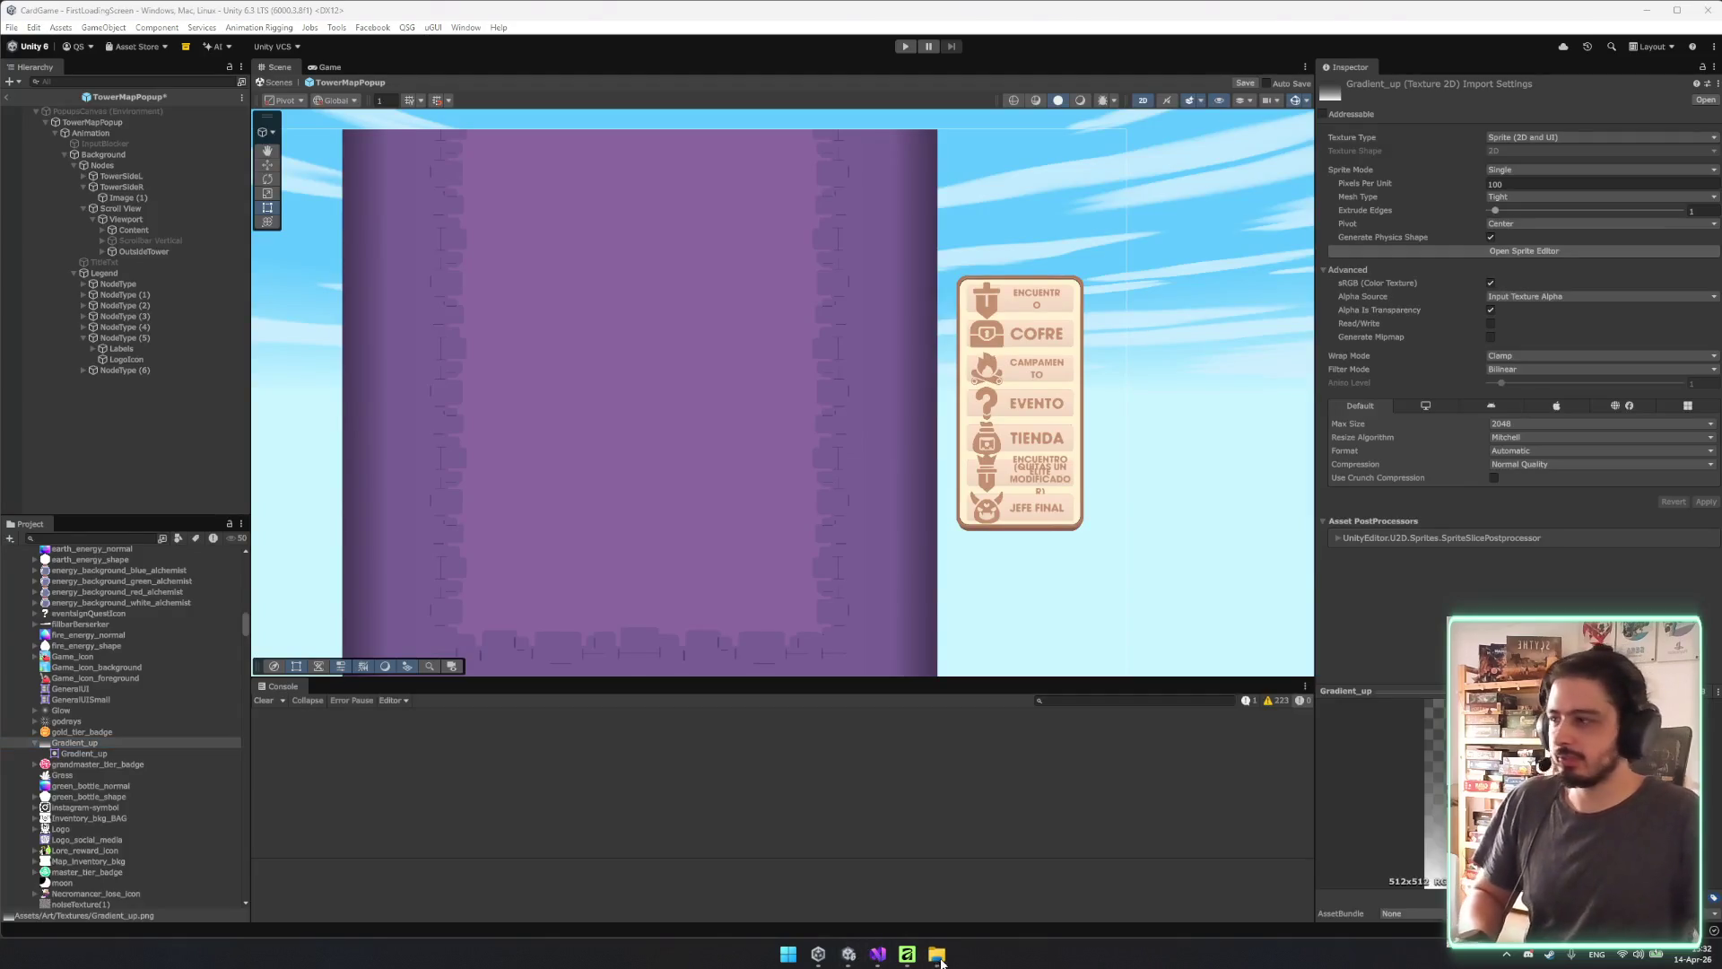
Rename the Desktop's gradient.png to GradienToLeft.png and drag it into Unity's textures folder.
click(937, 954)
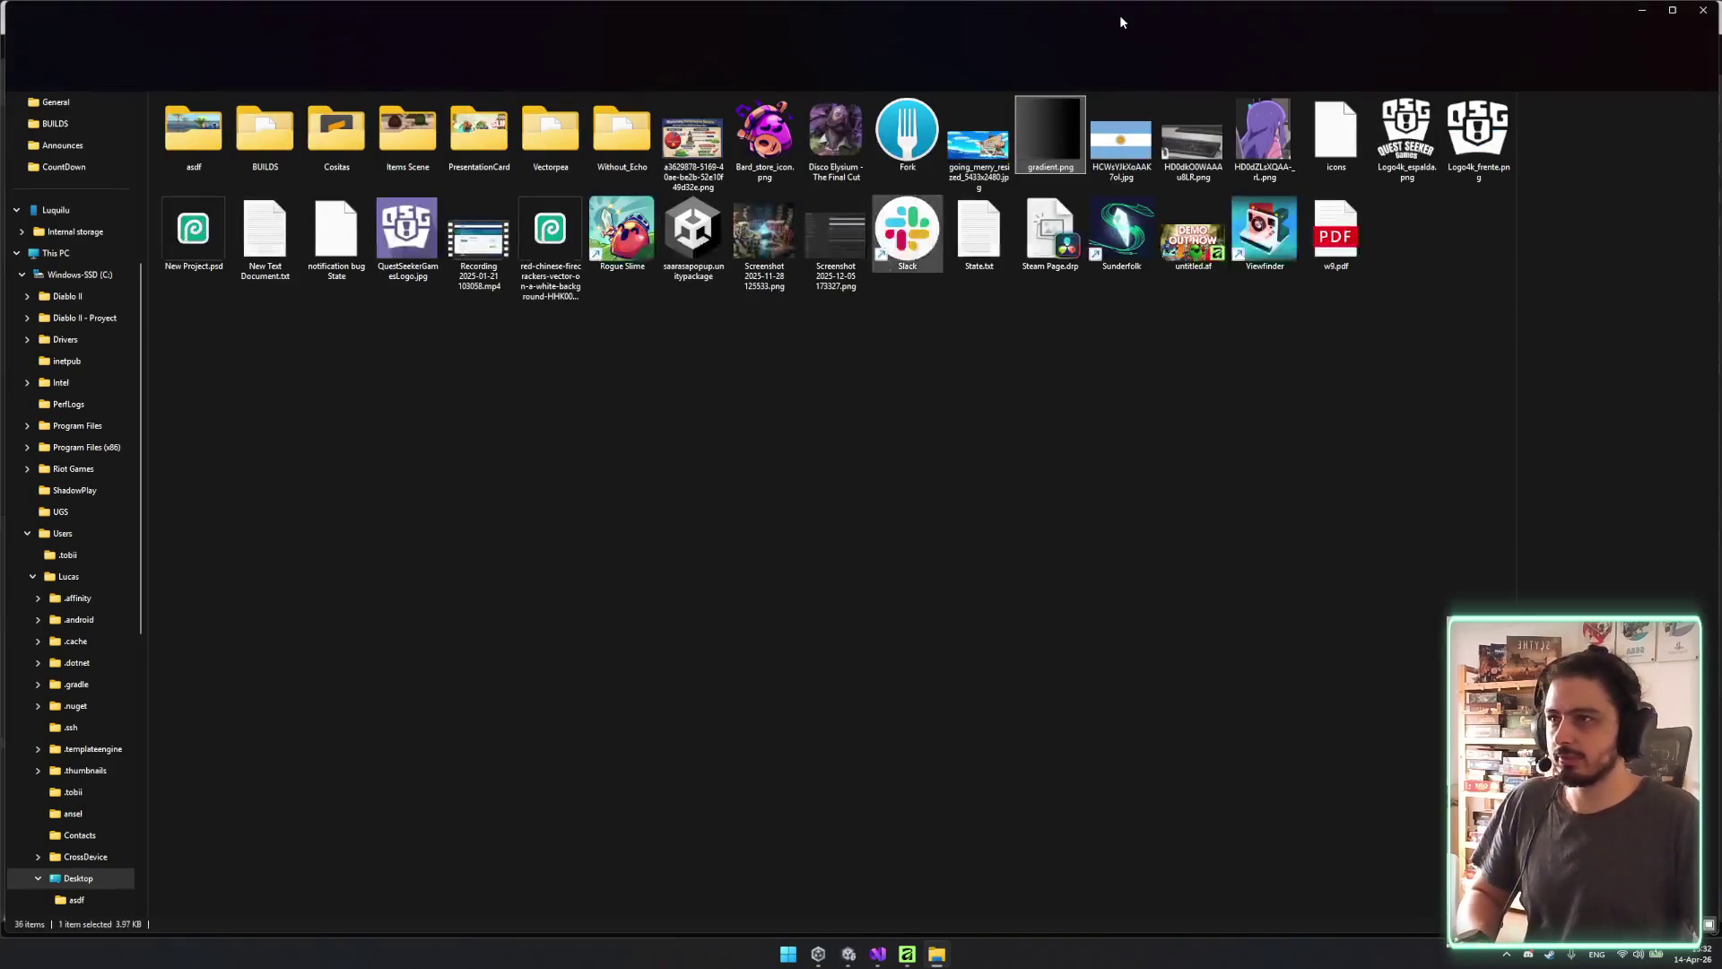
mouse_move(1120, 15)
mouse_down()
mouse_move(966, 412)
mouse_move(961, 476)
mouse_up()
click(1079, 518)
text(radi)
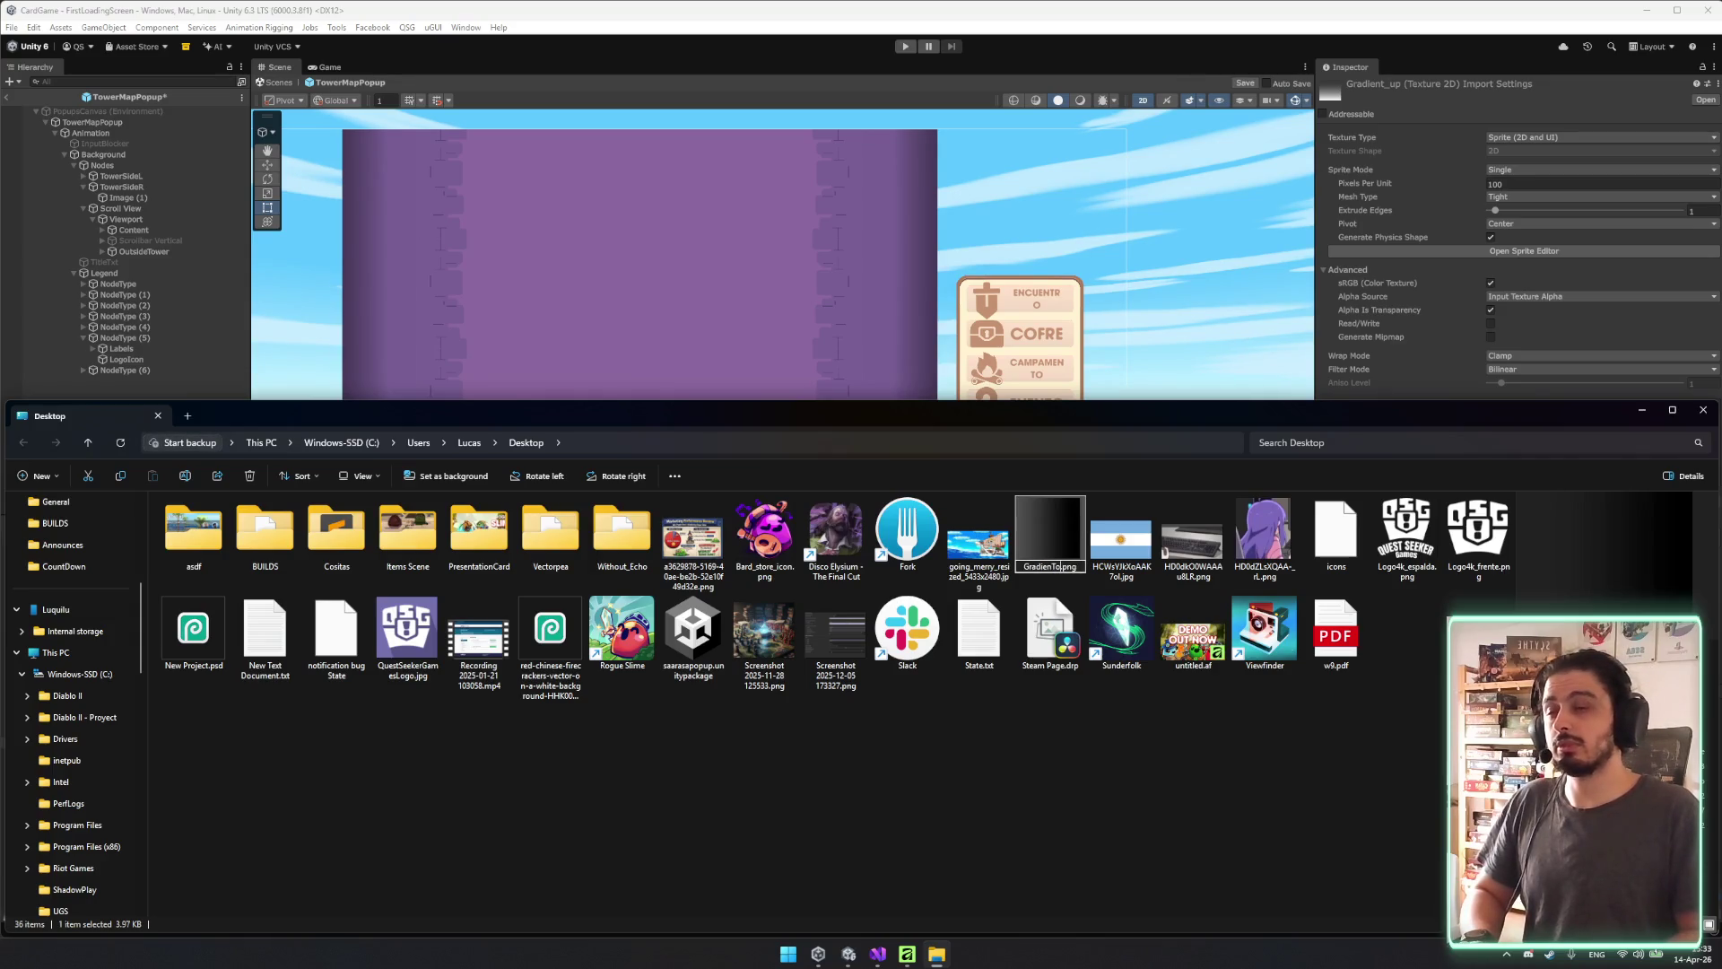
key(Return)
mouse_move(36, 409)
mouse_down()
mouse_move(36, 350)
mouse_move(36, 390)
mouse_move(589, 384)
mouse_move(841, 314)
mouse_up()
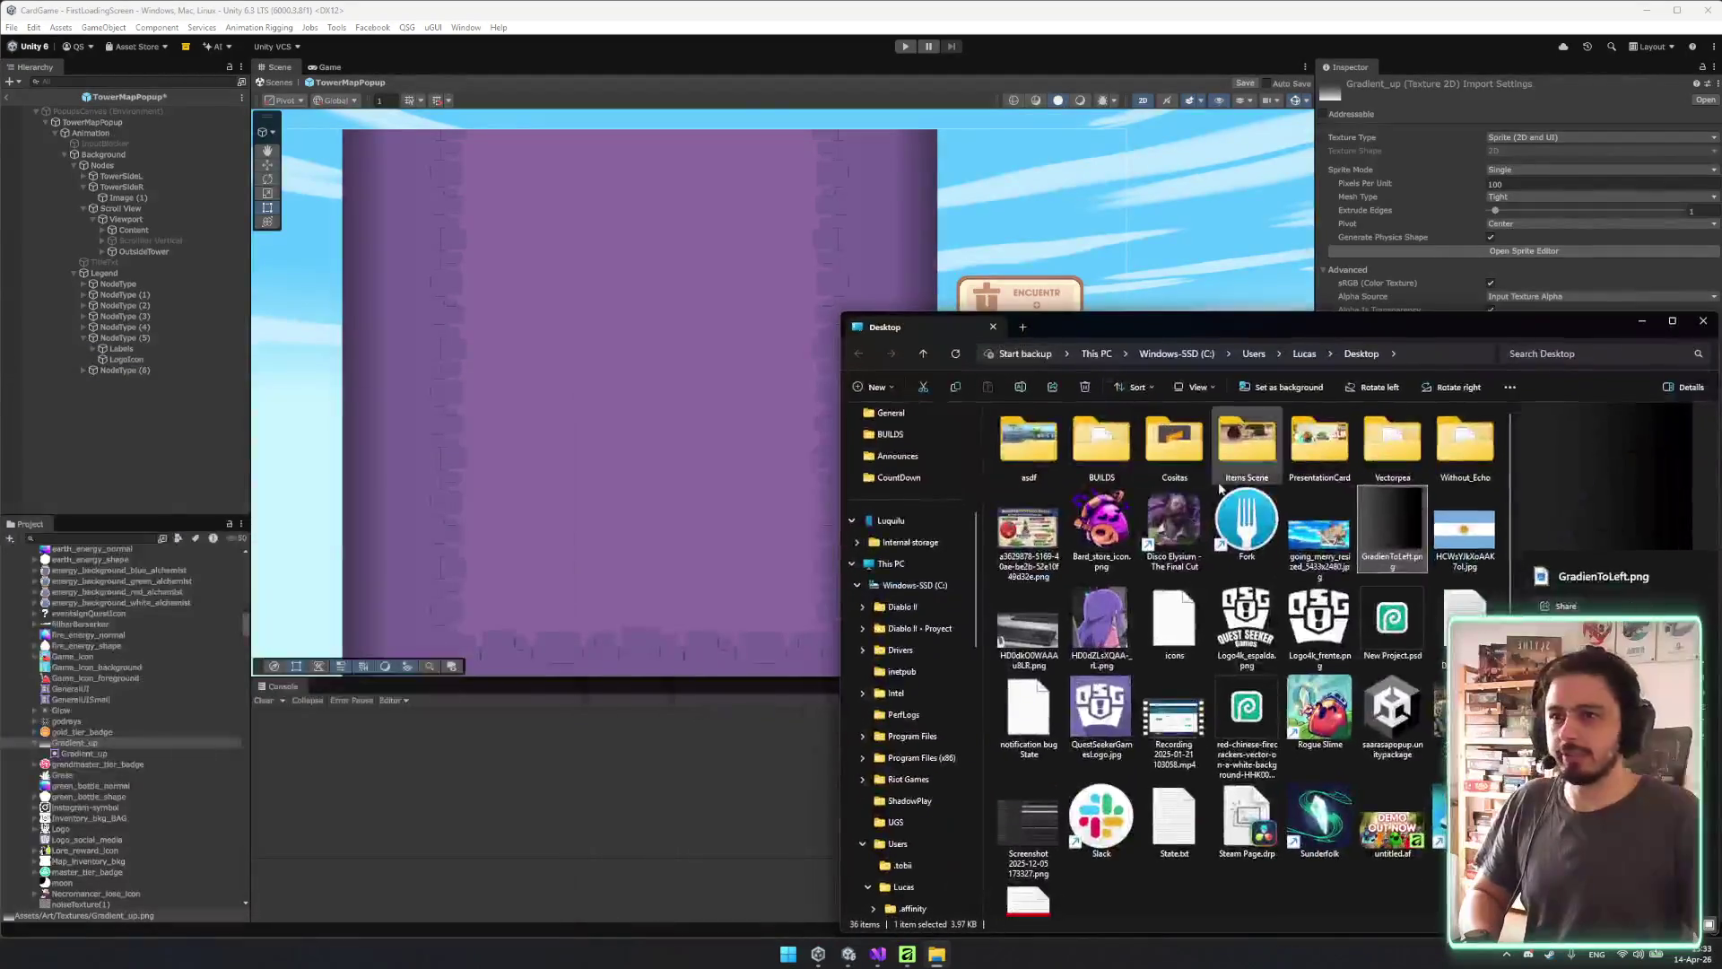
drag(121, 744, 114, 744)
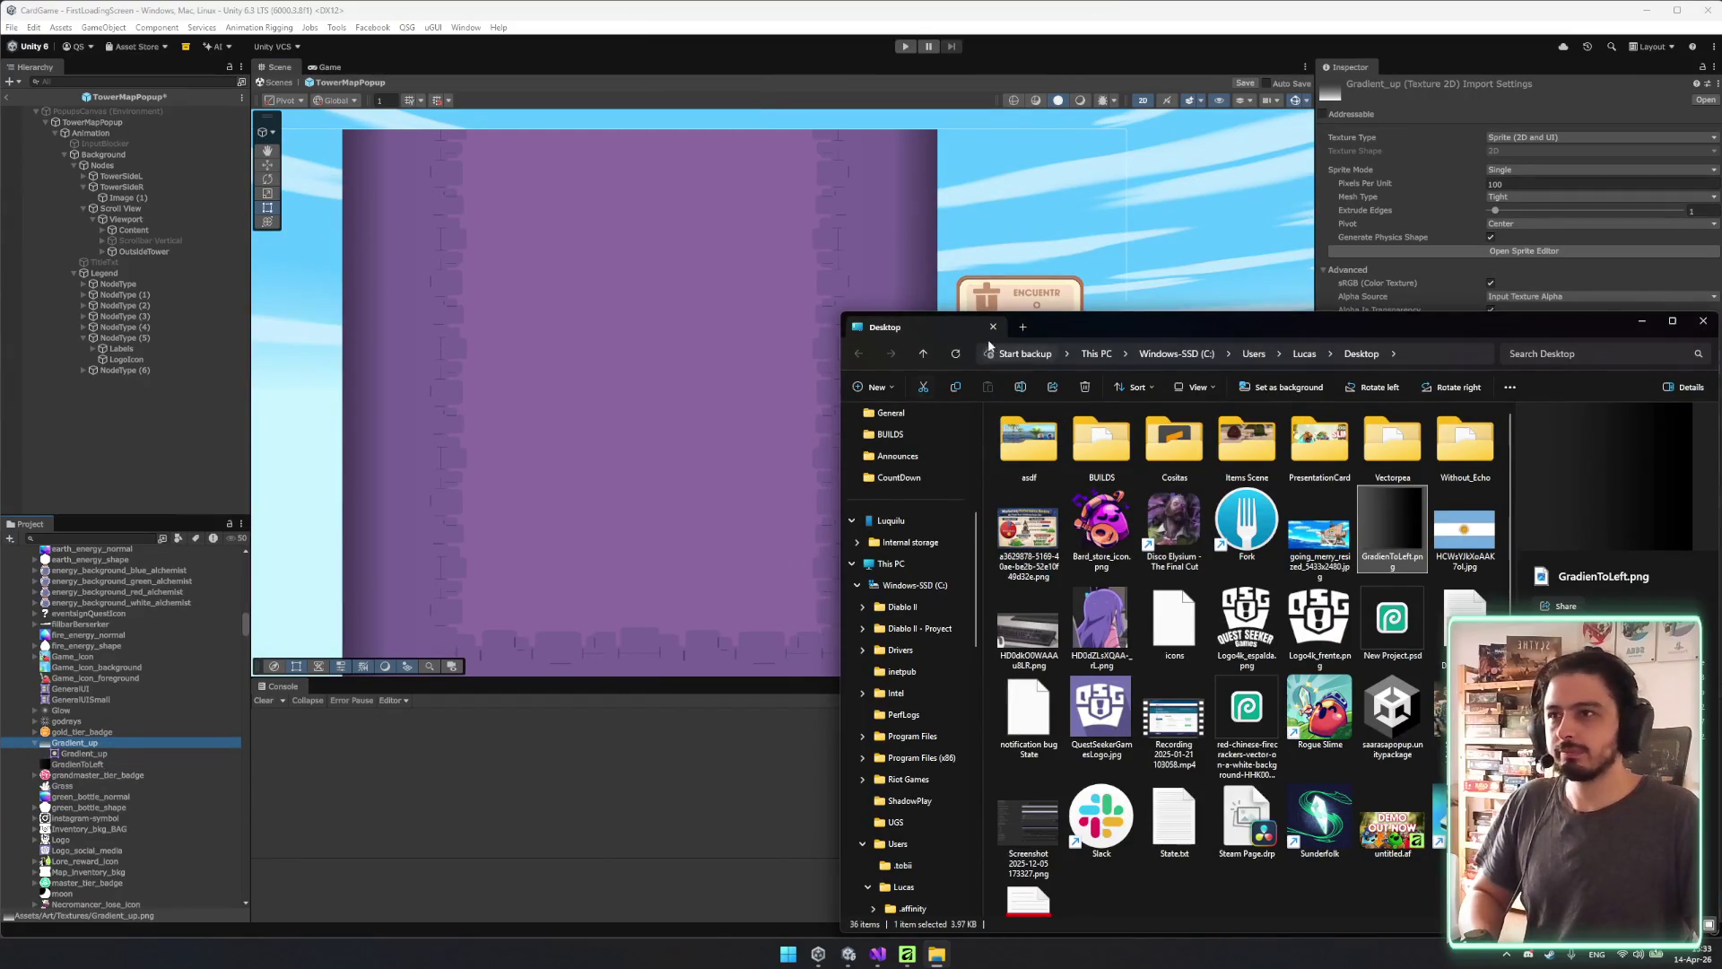
click(993, 327)
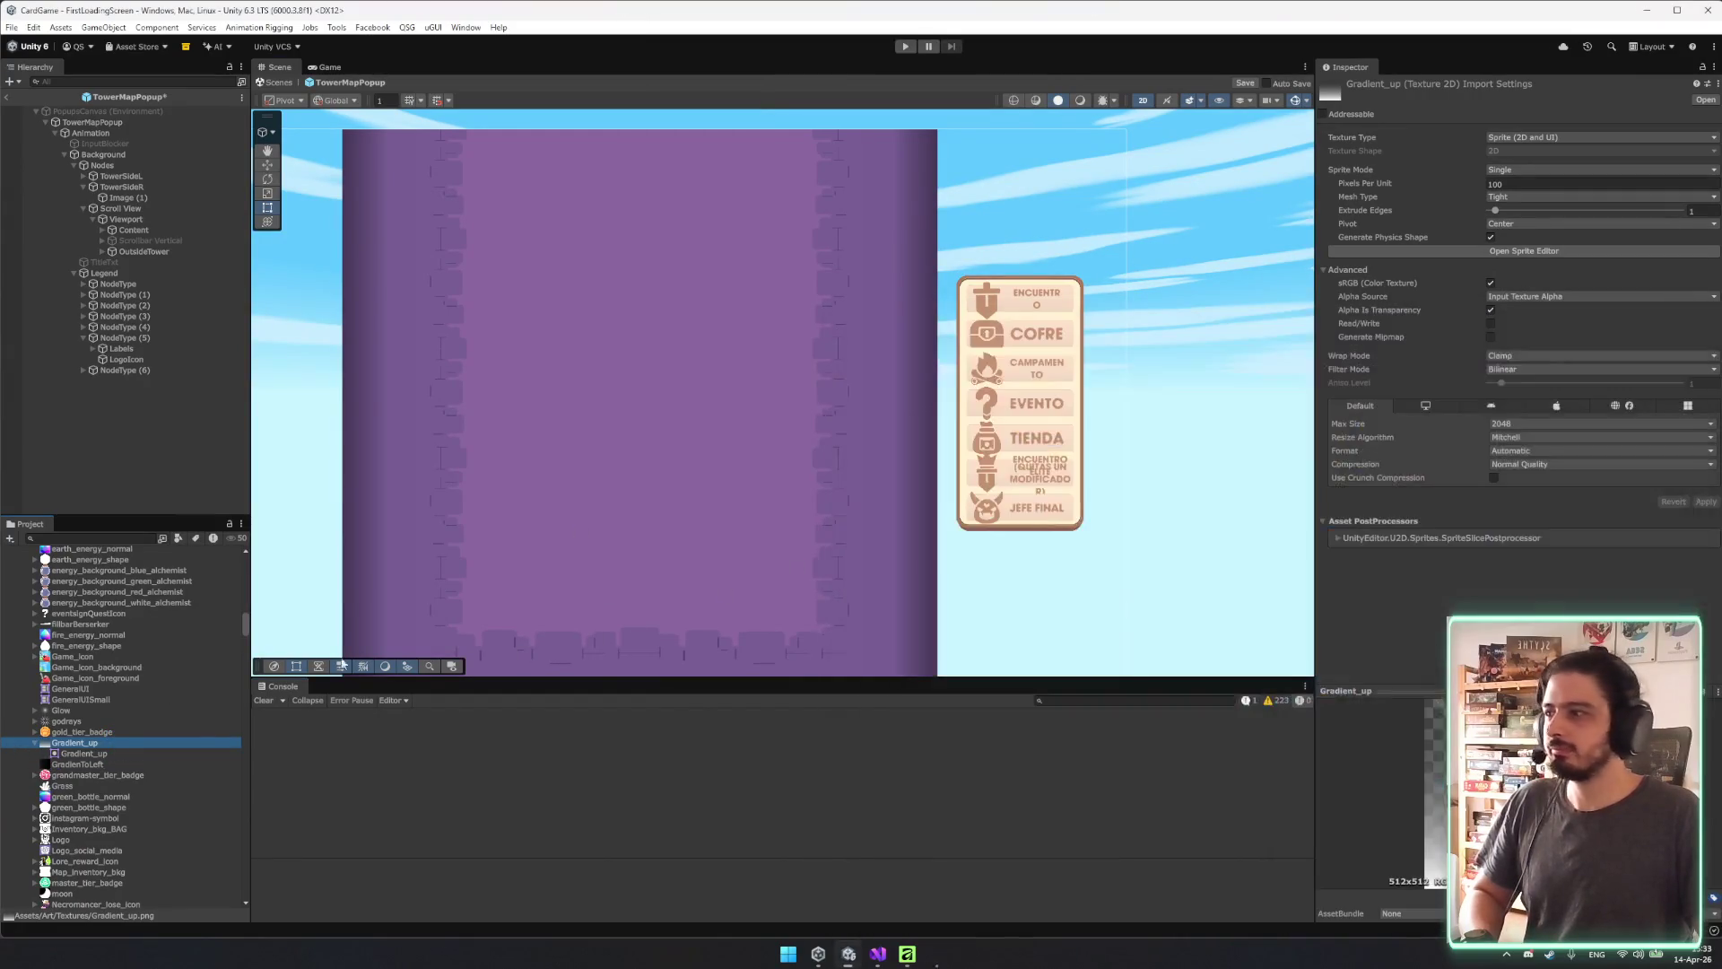
Set GradienToLeft's Texture Type to Sprite (2D and UI) and Sprite Mode to Single, then apply.
click(1515, 137)
click(1520, 197)
click(1559, 169)
click(1530, 182)
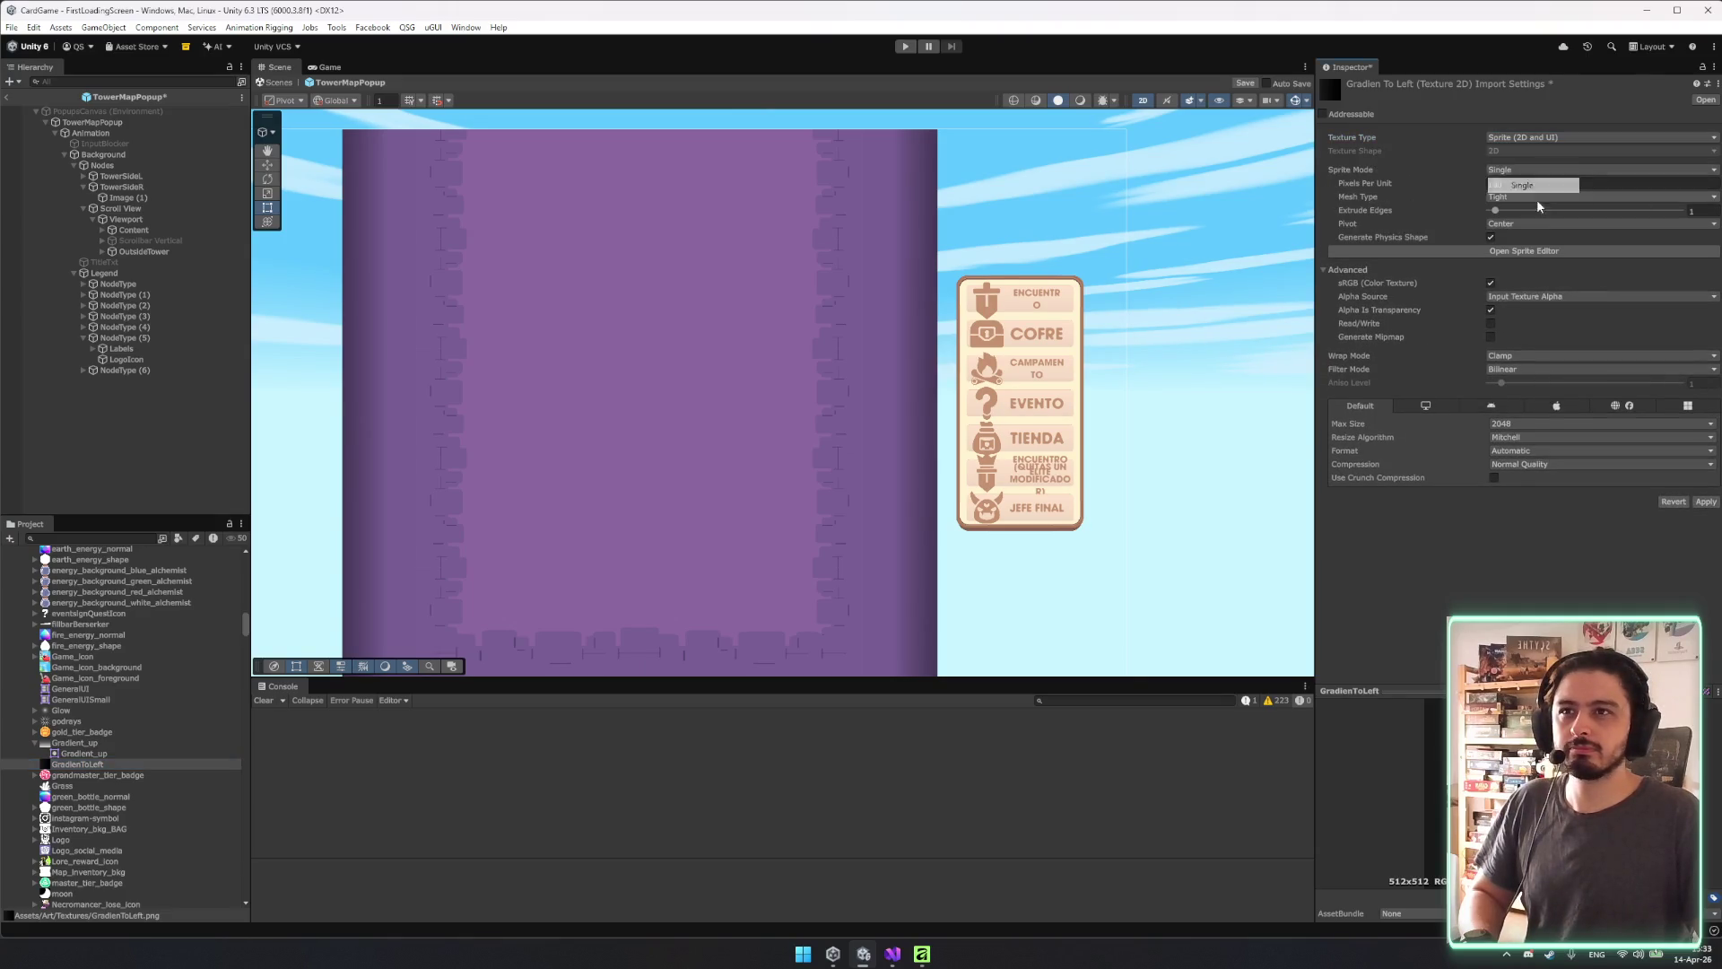
click(1706, 502)
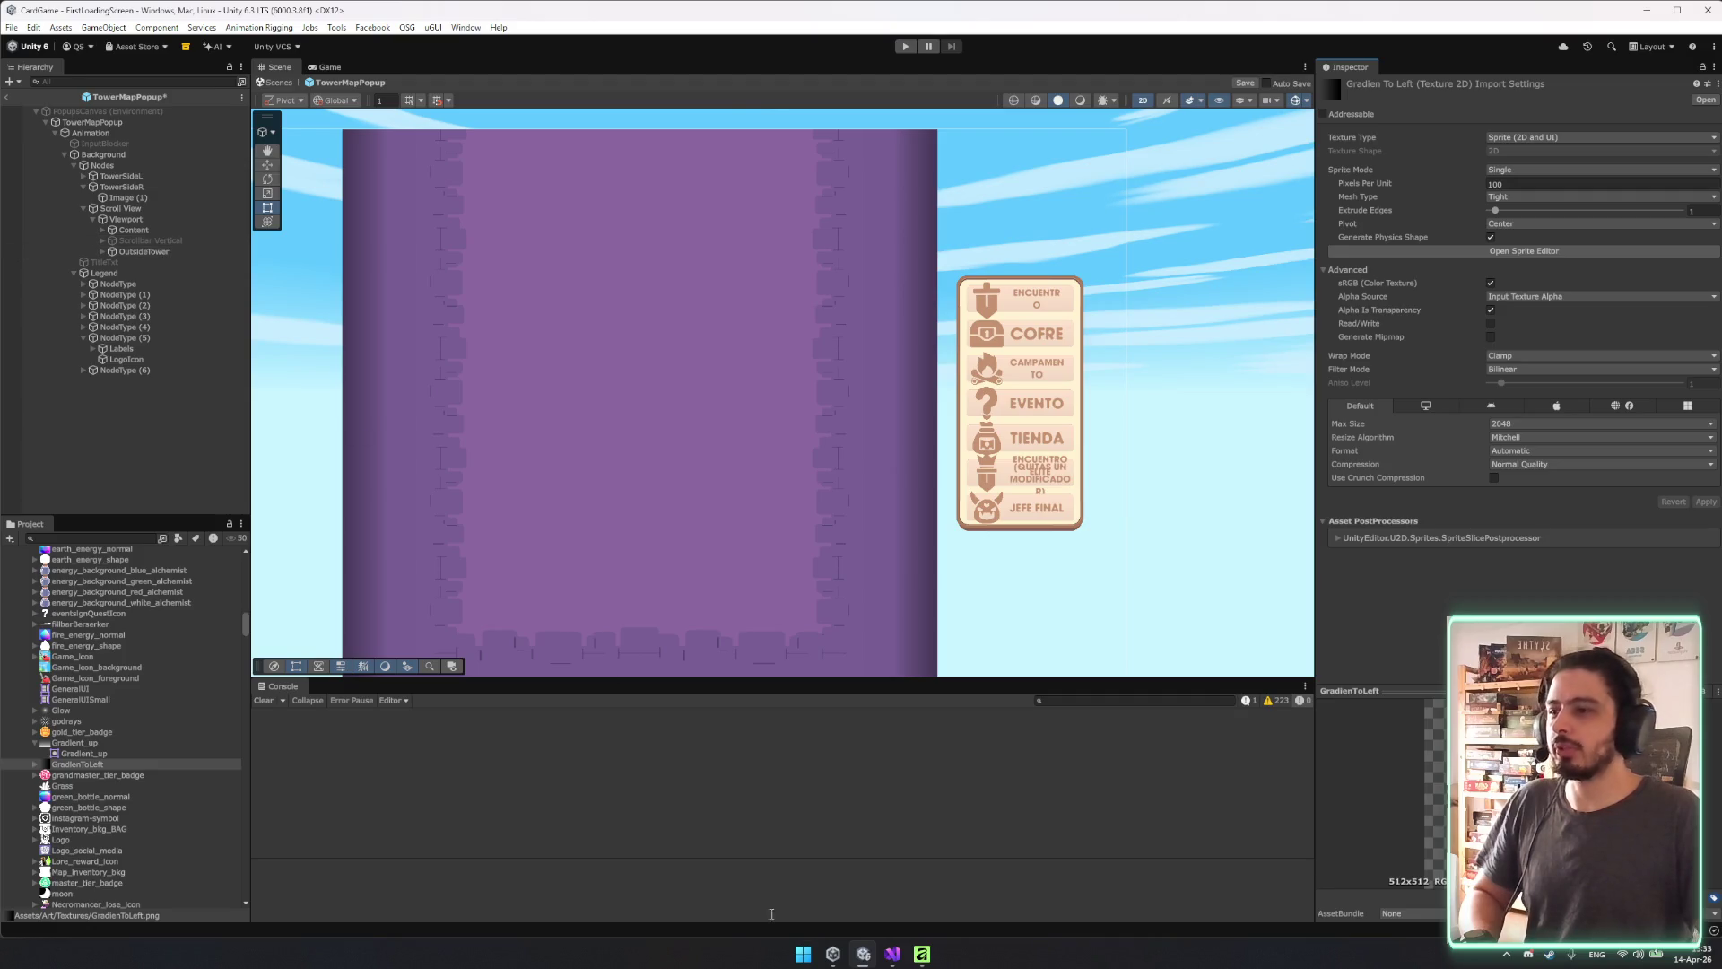
click(922, 958)
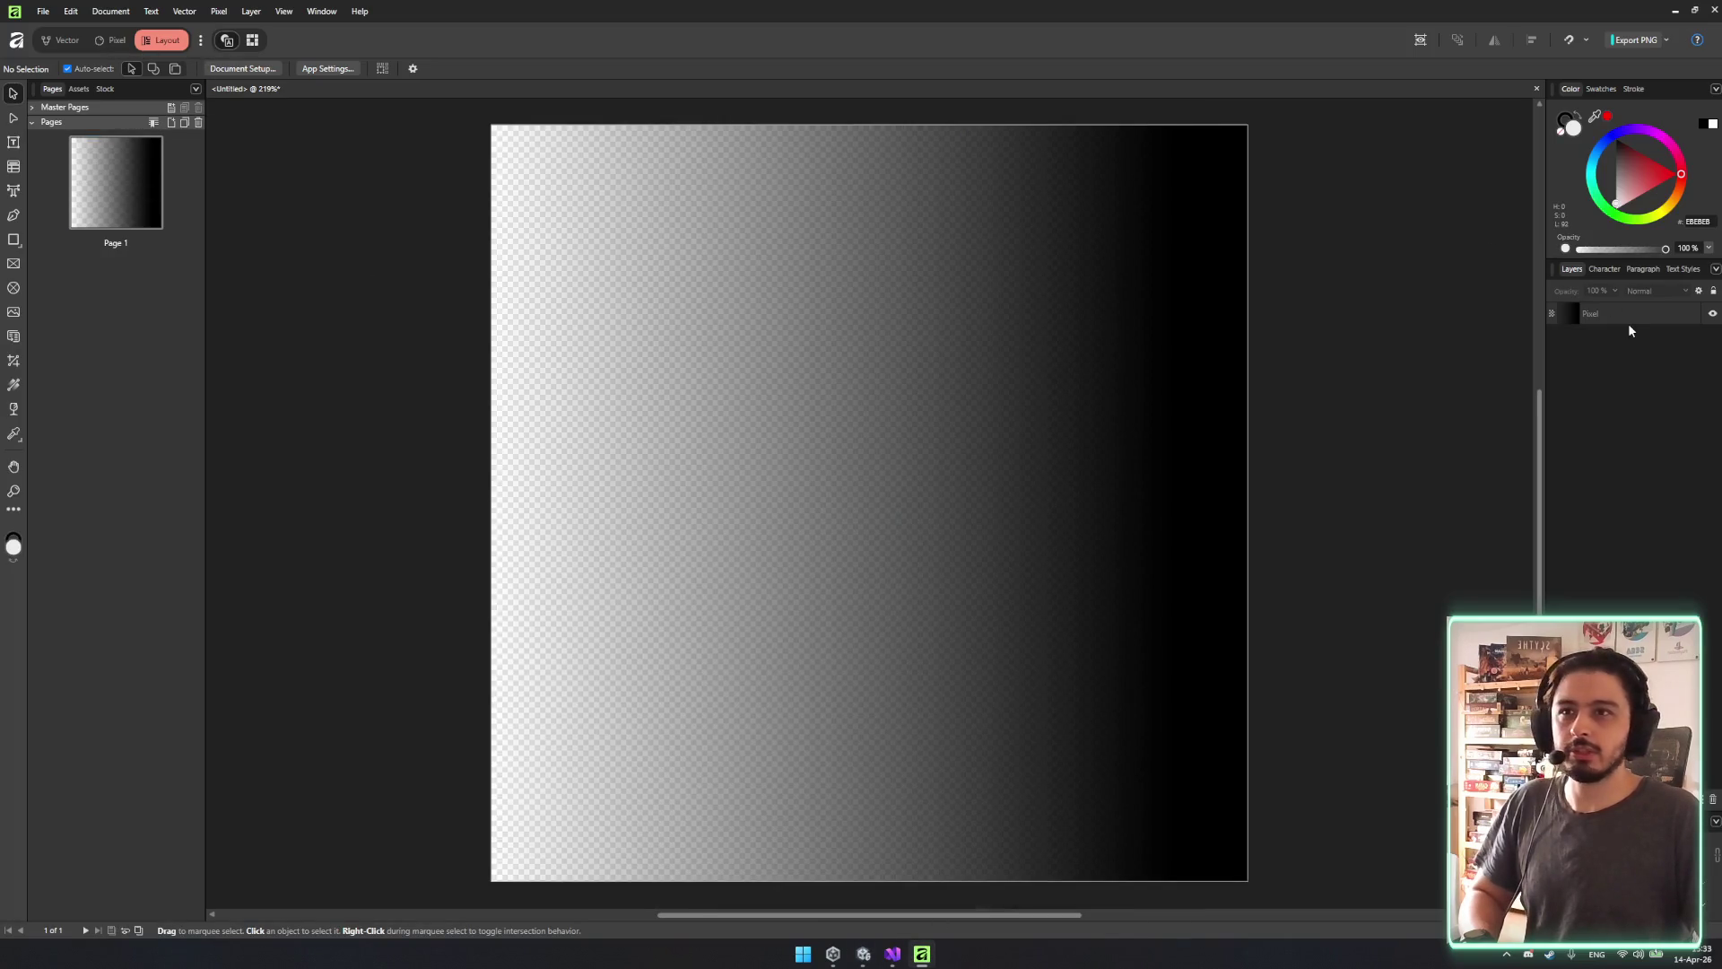
Replace the old gradient layer with a new gradient spanning the canvas from left to right edge.
click(1628, 316)
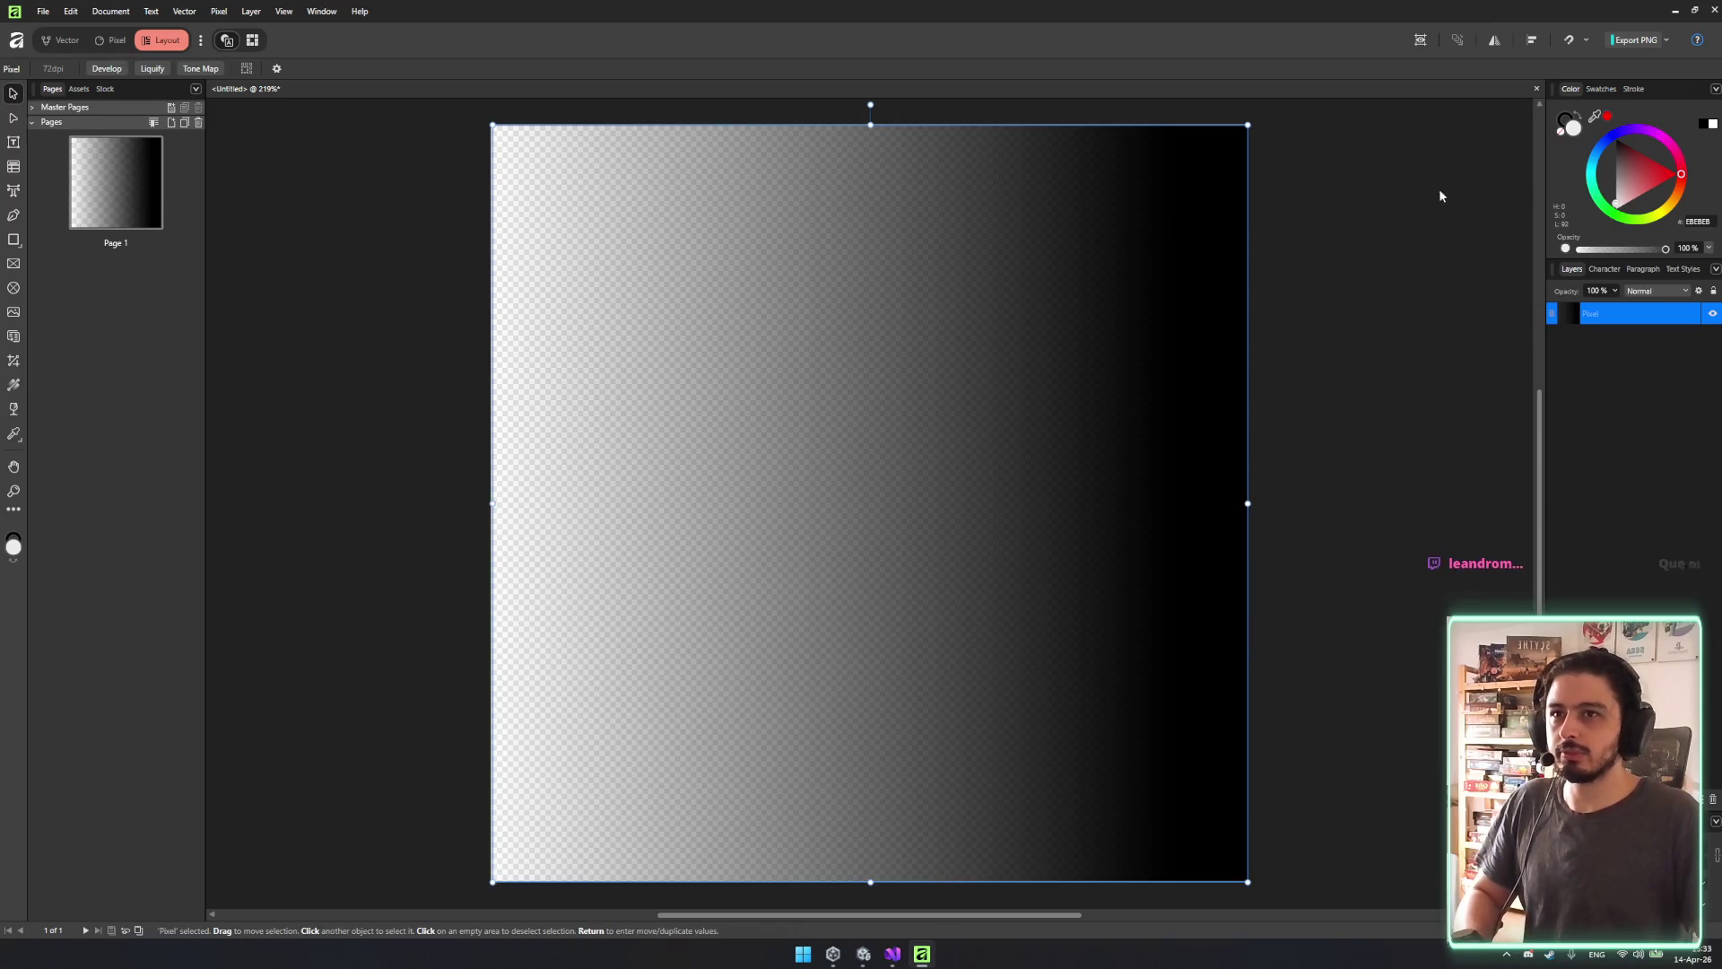
key(ctrl+1)
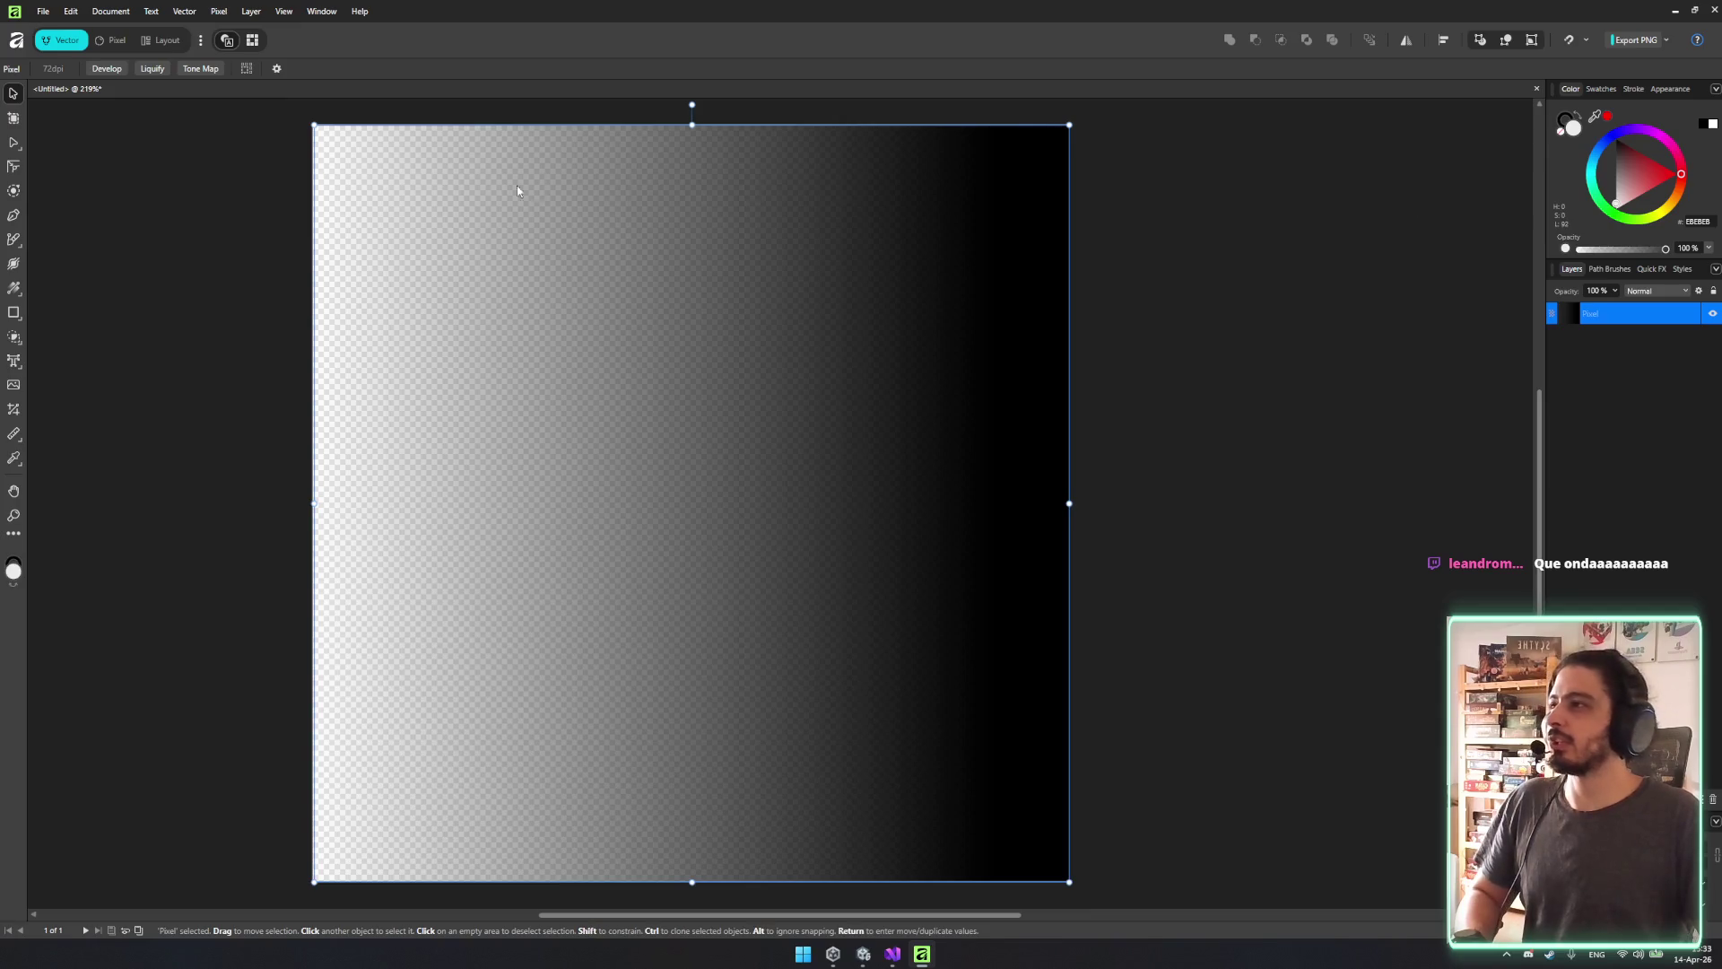
key(ctrl+2)
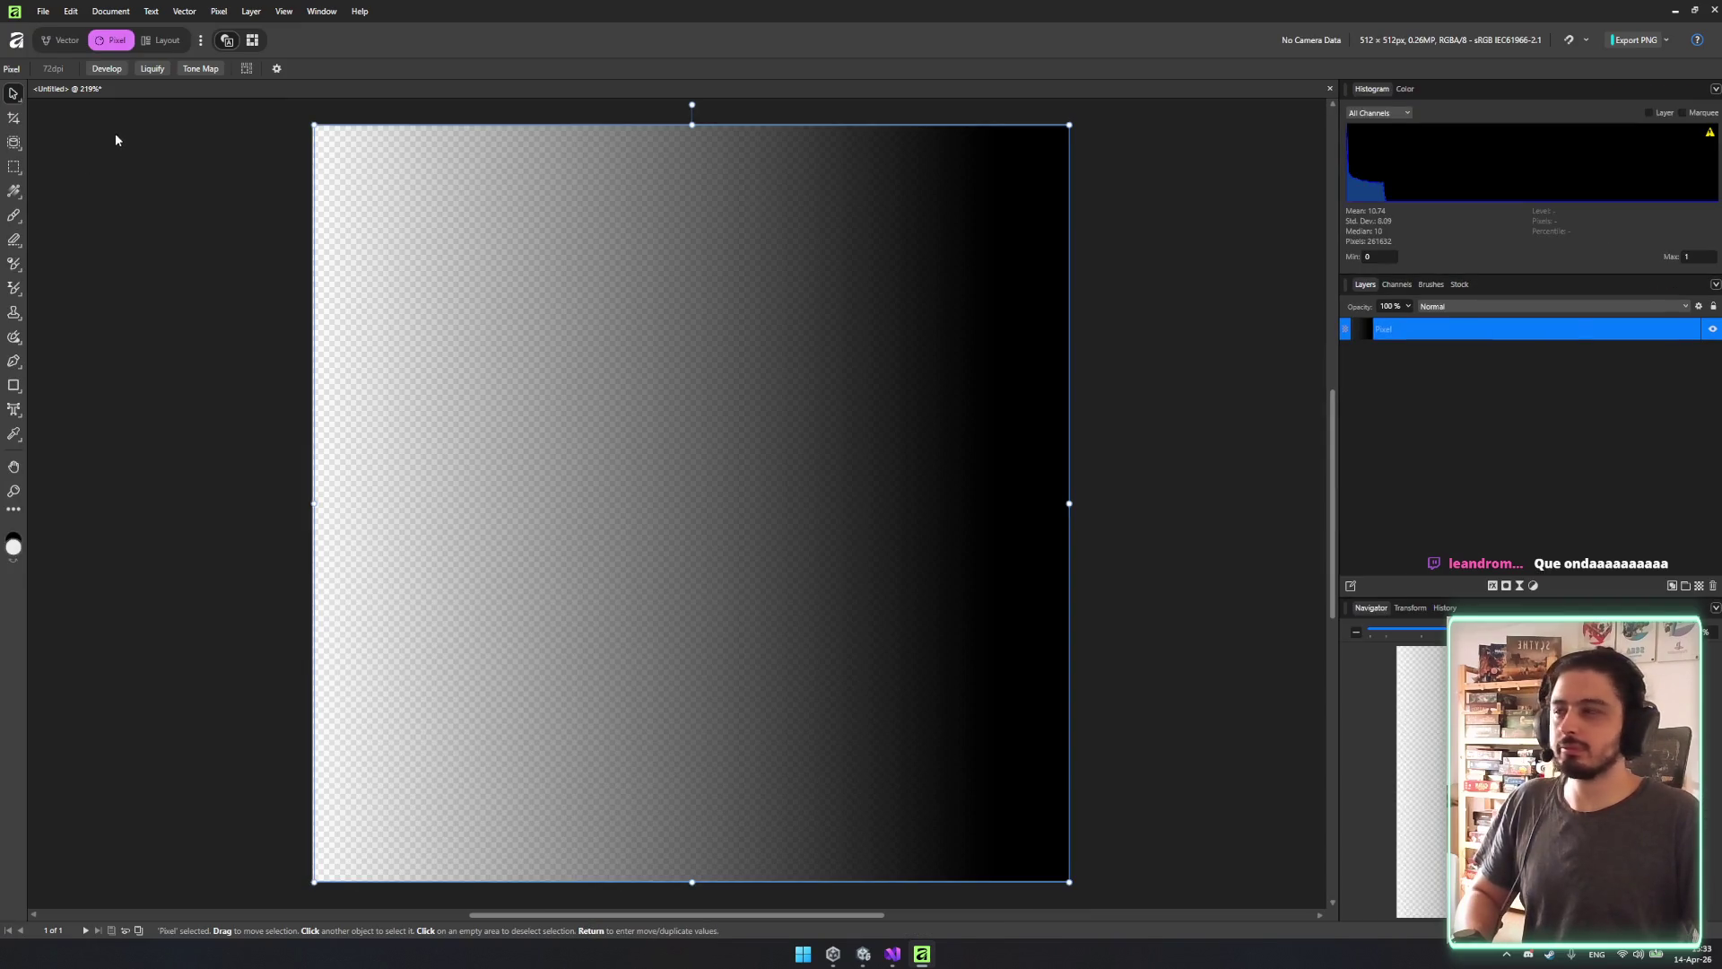
key(ctrl+1)
key(ctrl+2)
click(15, 189)
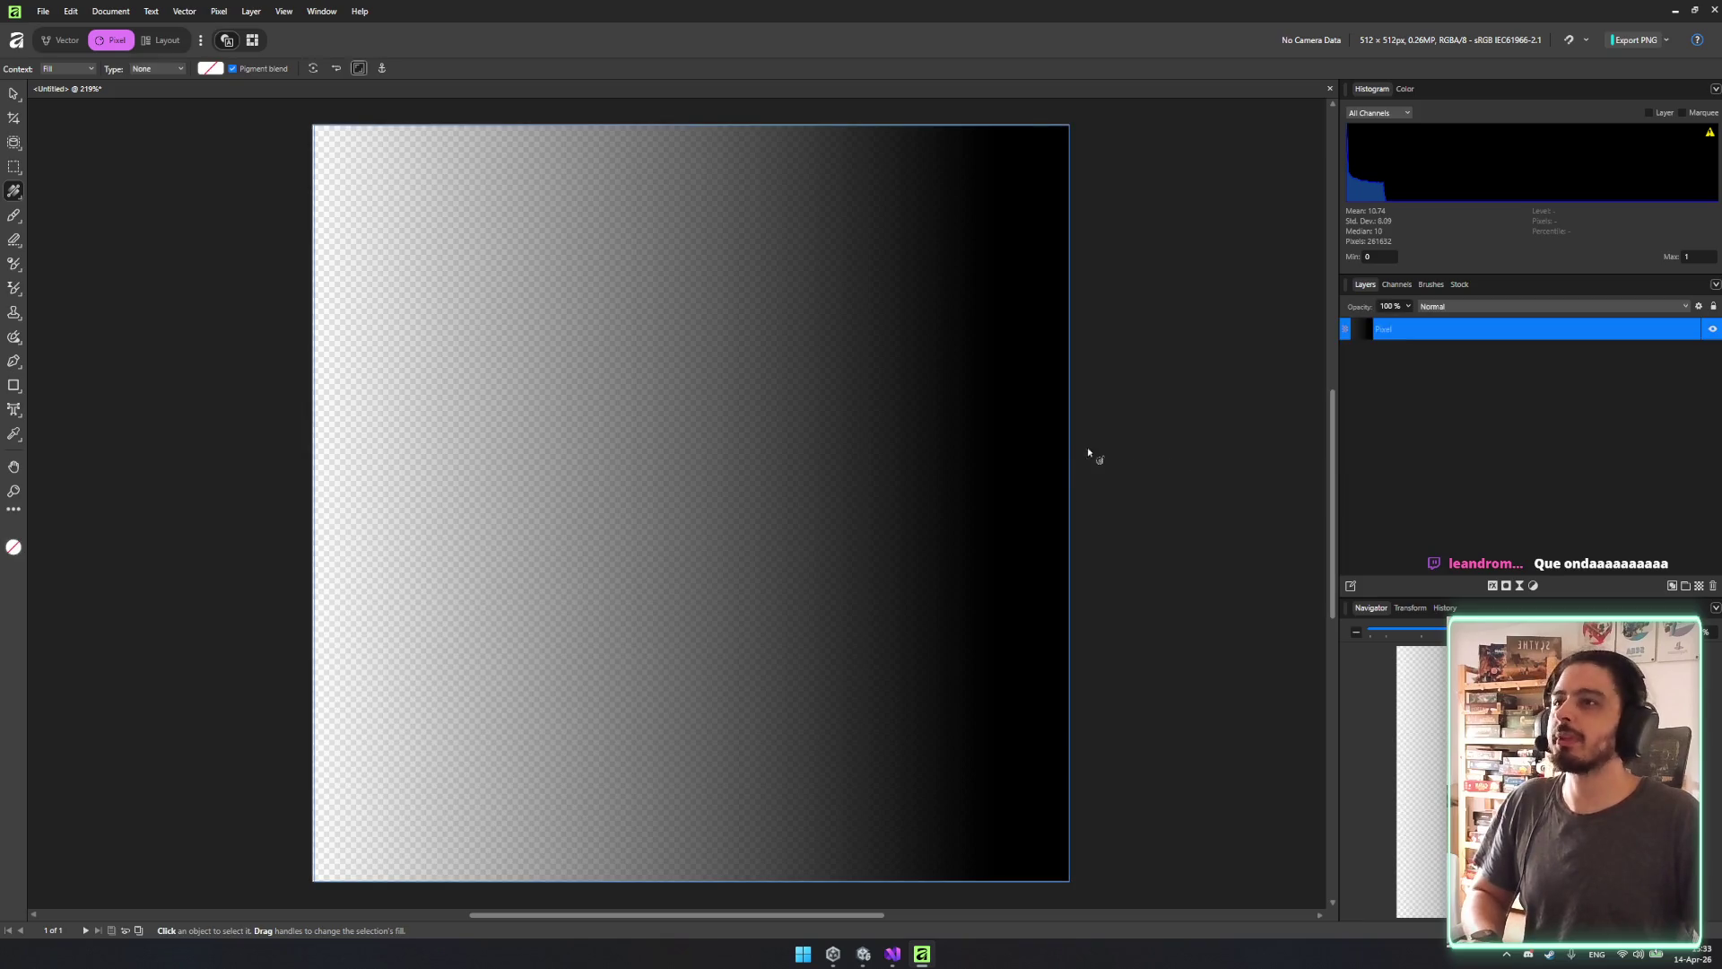
click(1057, 476)
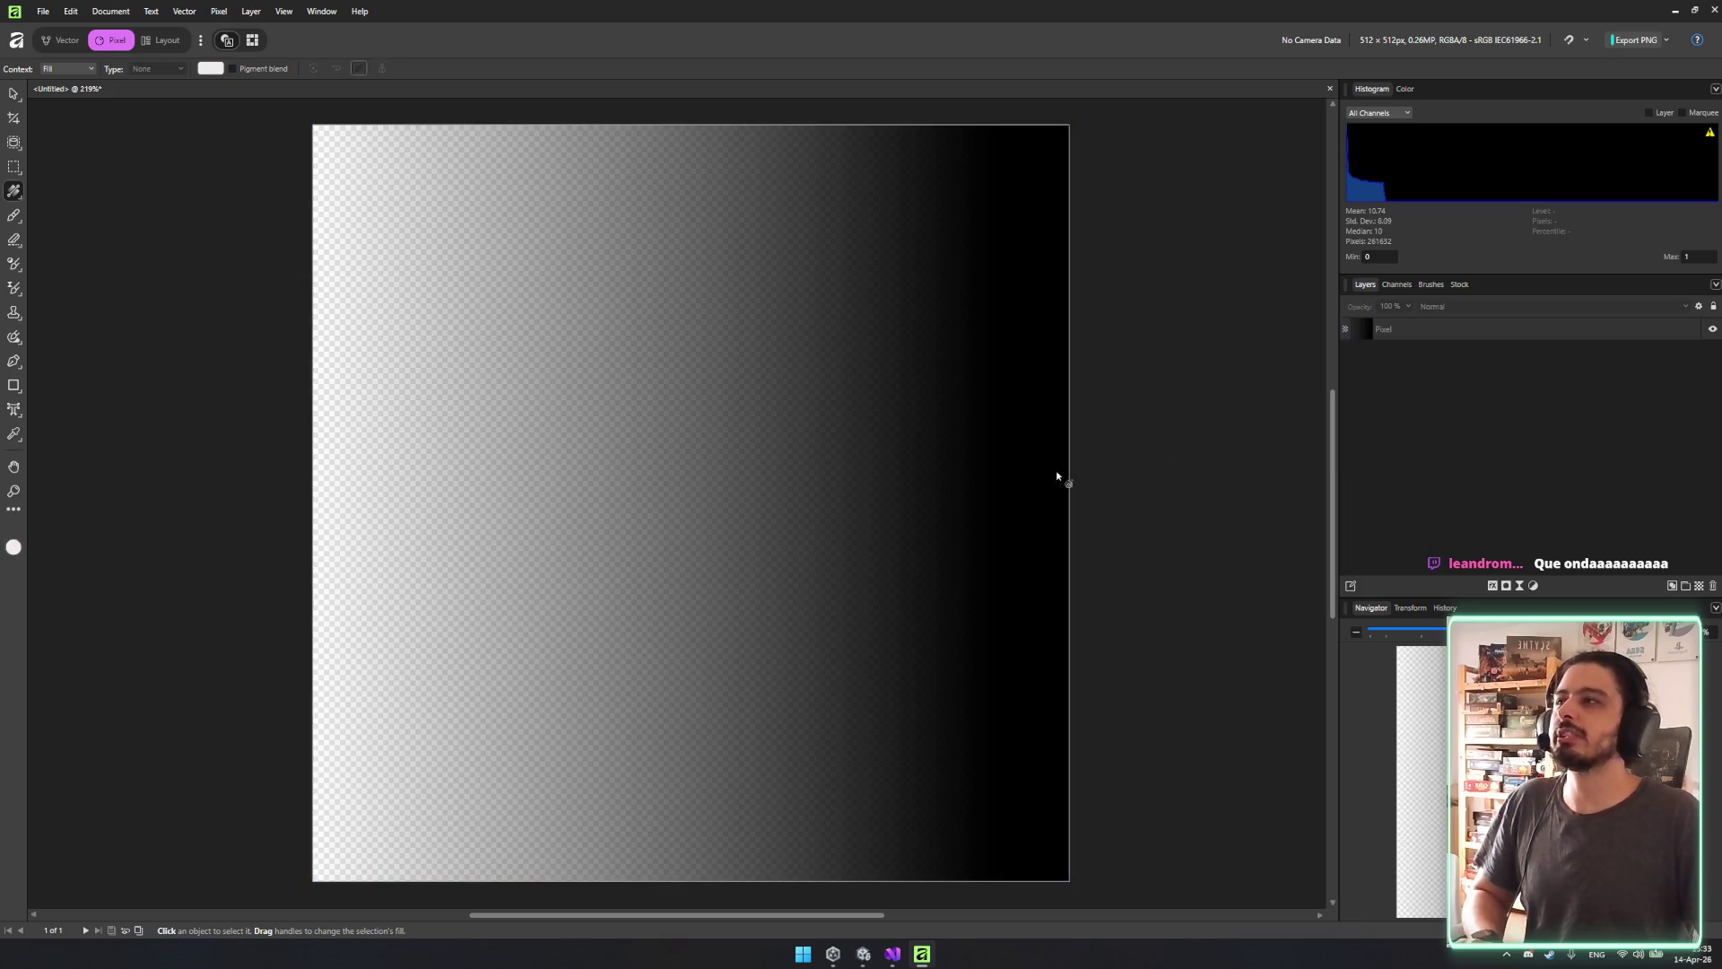
click(1698, 586)
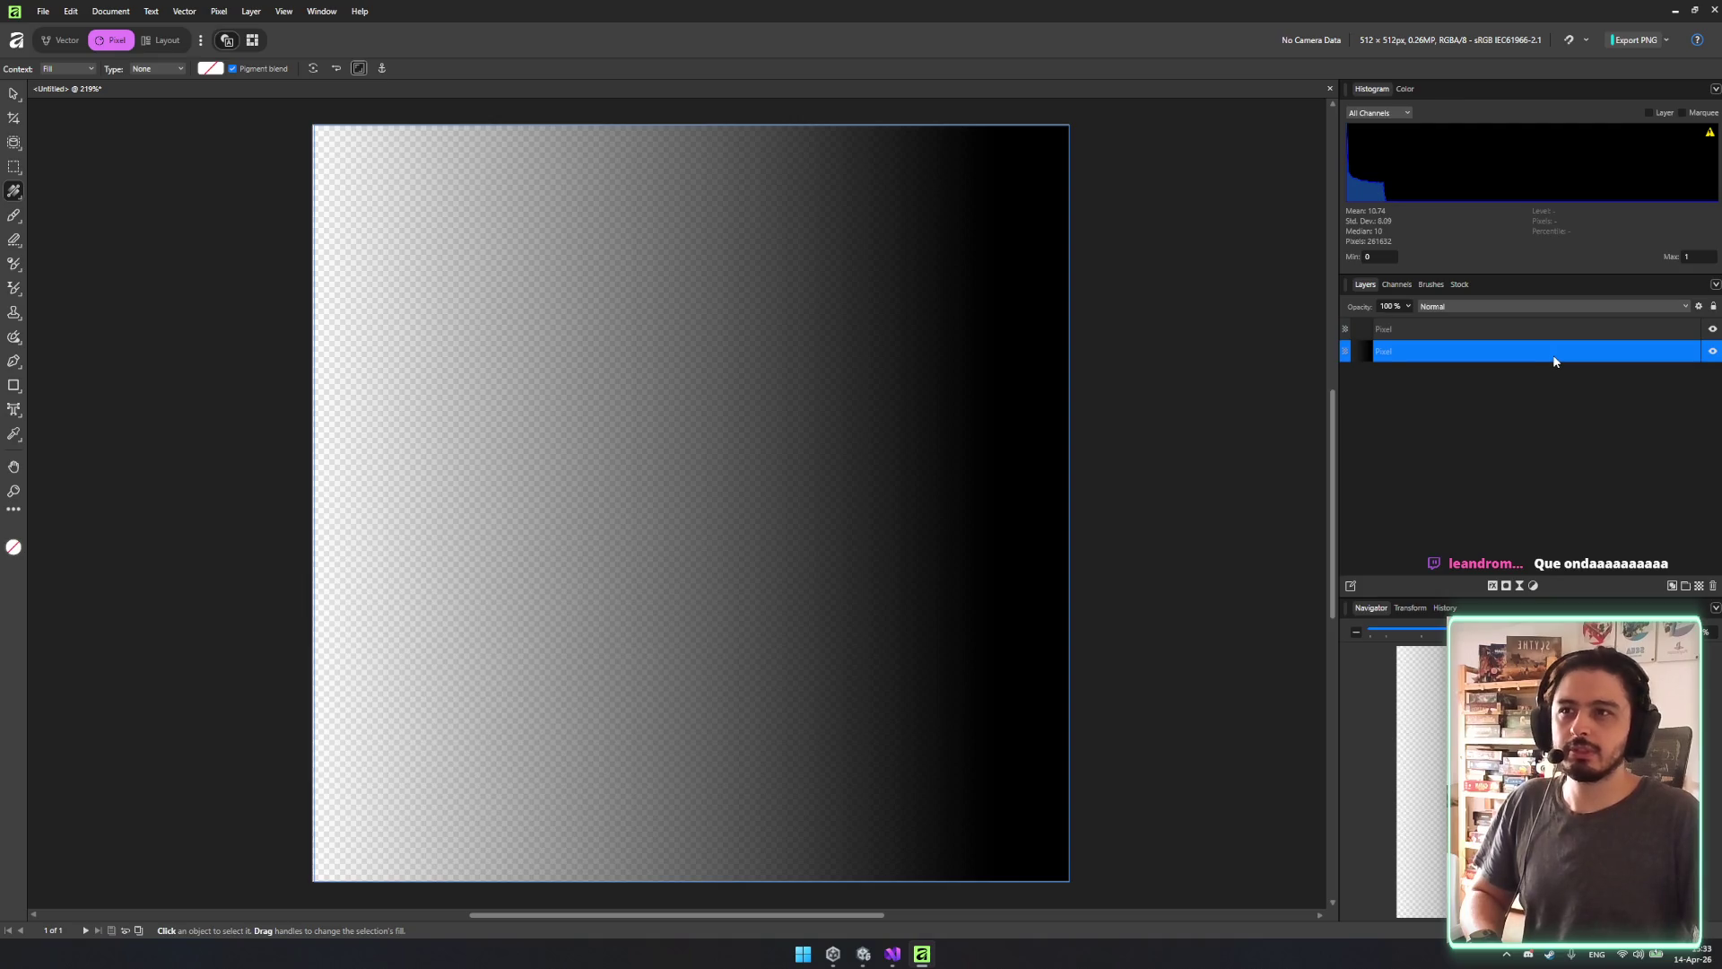
key(Delete)
mouse_move(769, 407)
mouse_down()
mouse_move(445, 431)
mouse_move(643, 439)
mouse_move(833, 299)
mouse_move(1211, 562)
mouse_move(277, 508)
mouse_move(473, 508)
mouse_move(315, 448)
mouse_up()
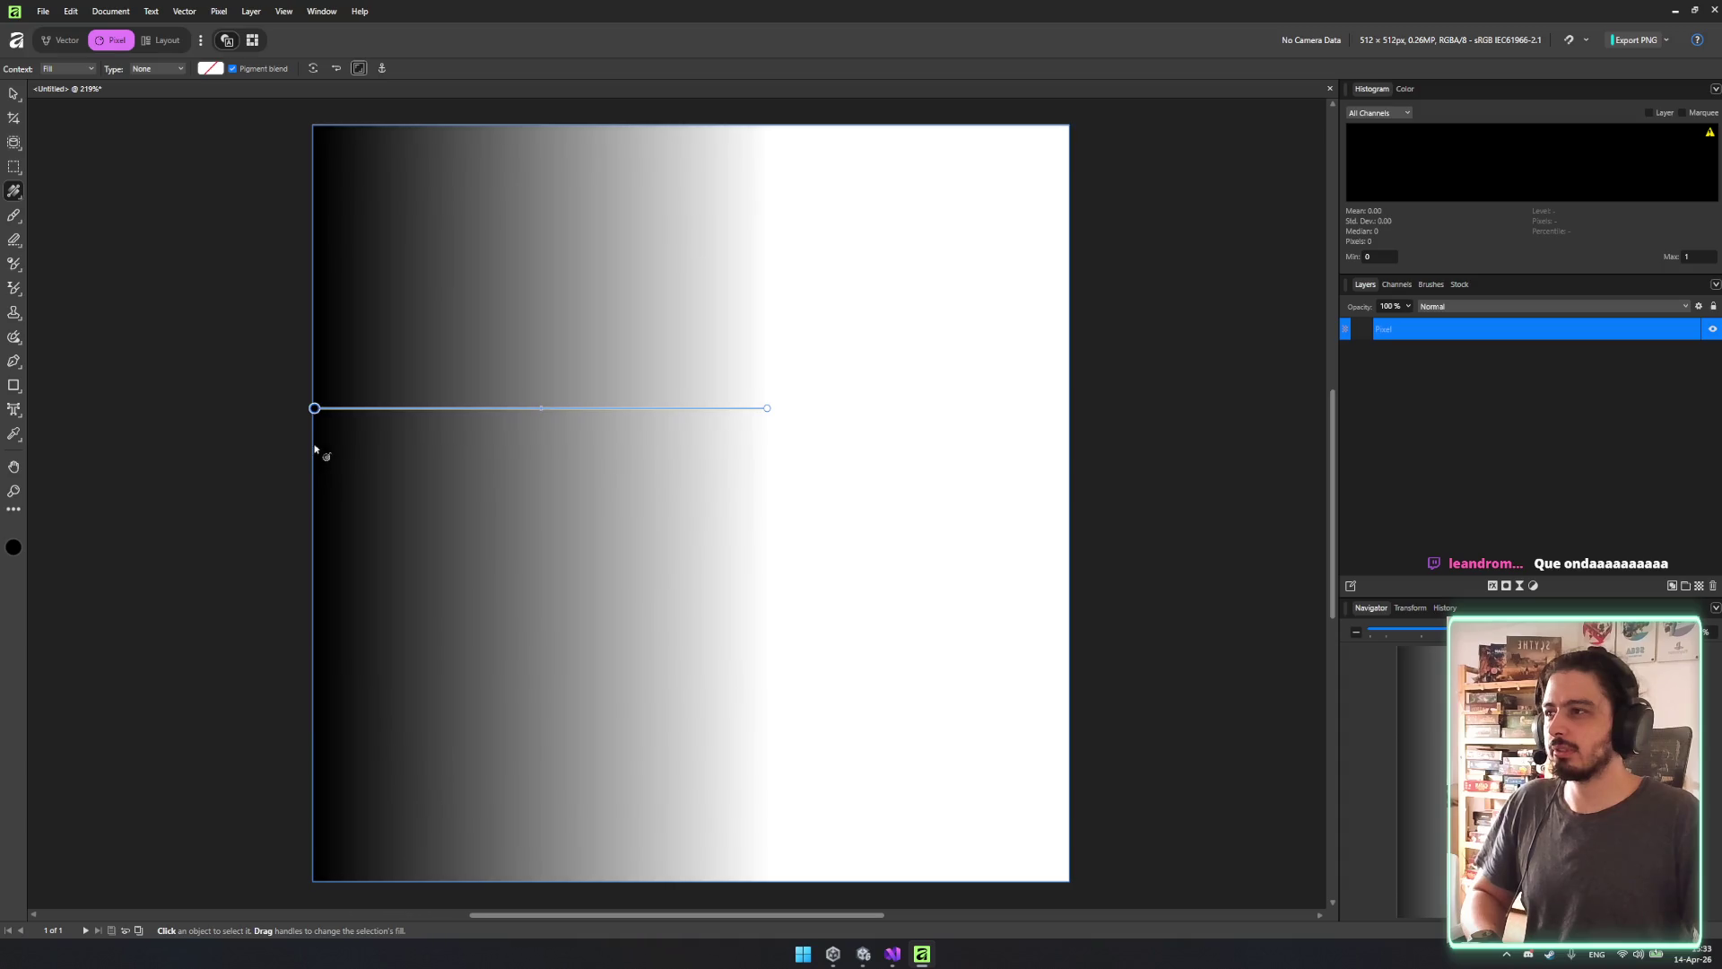
drag(767, 408, 1071, 409)
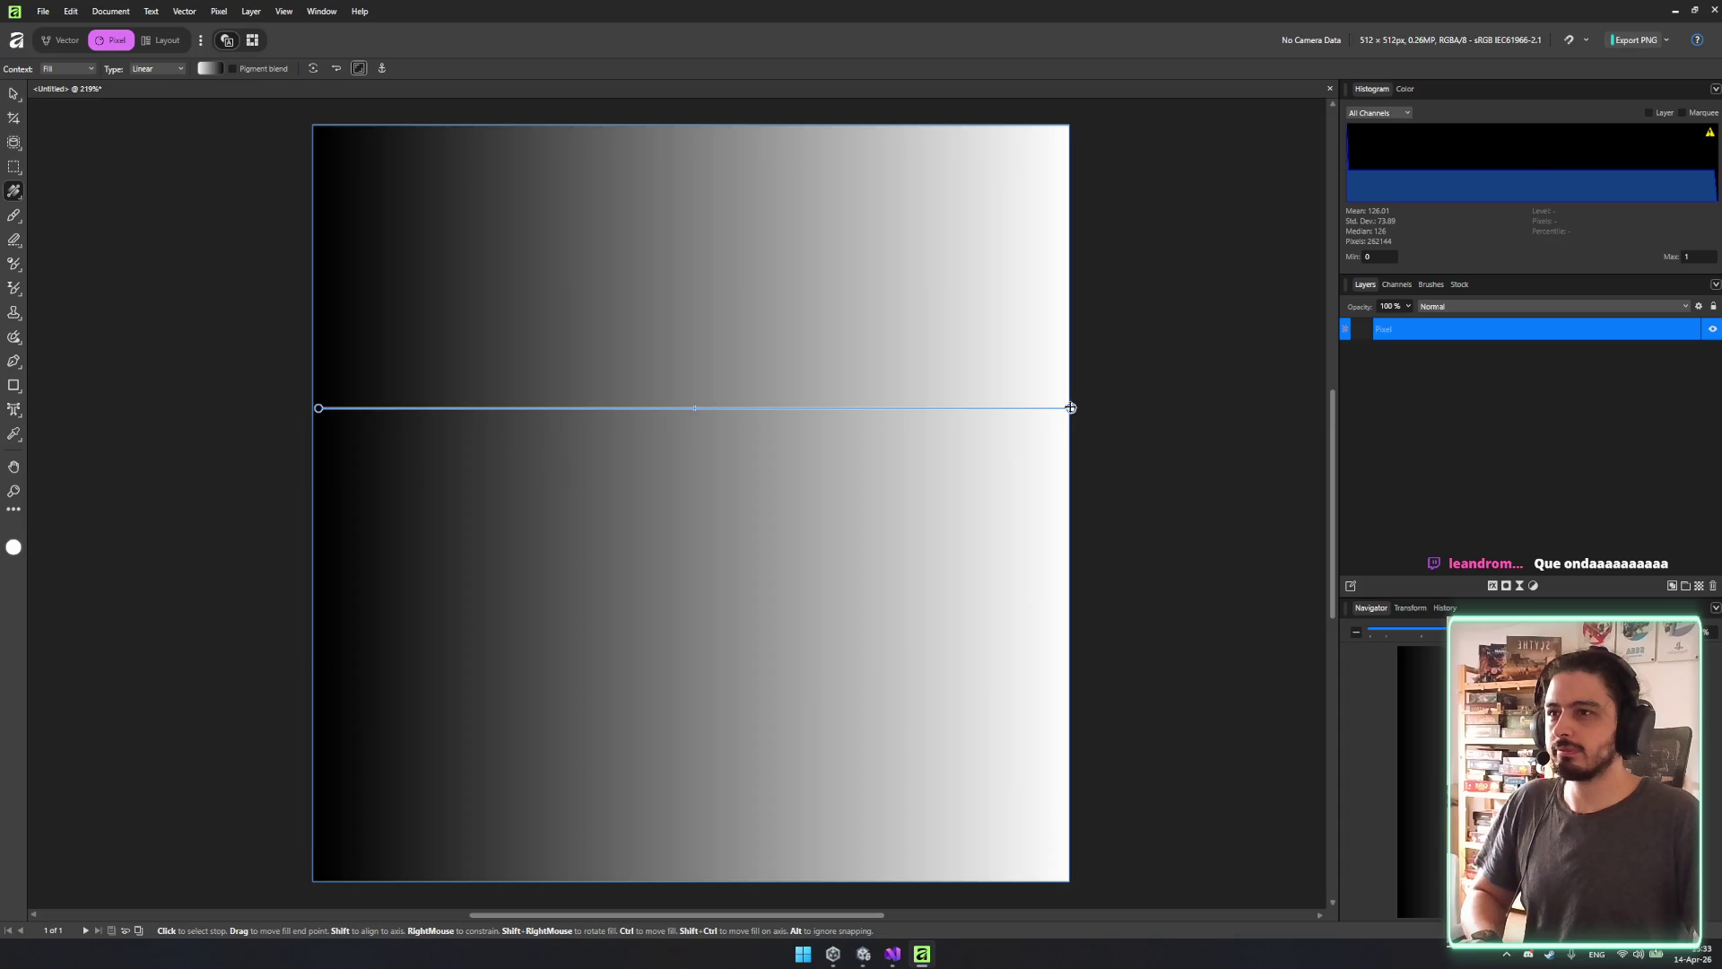
drag(317, 411, 312, 408)
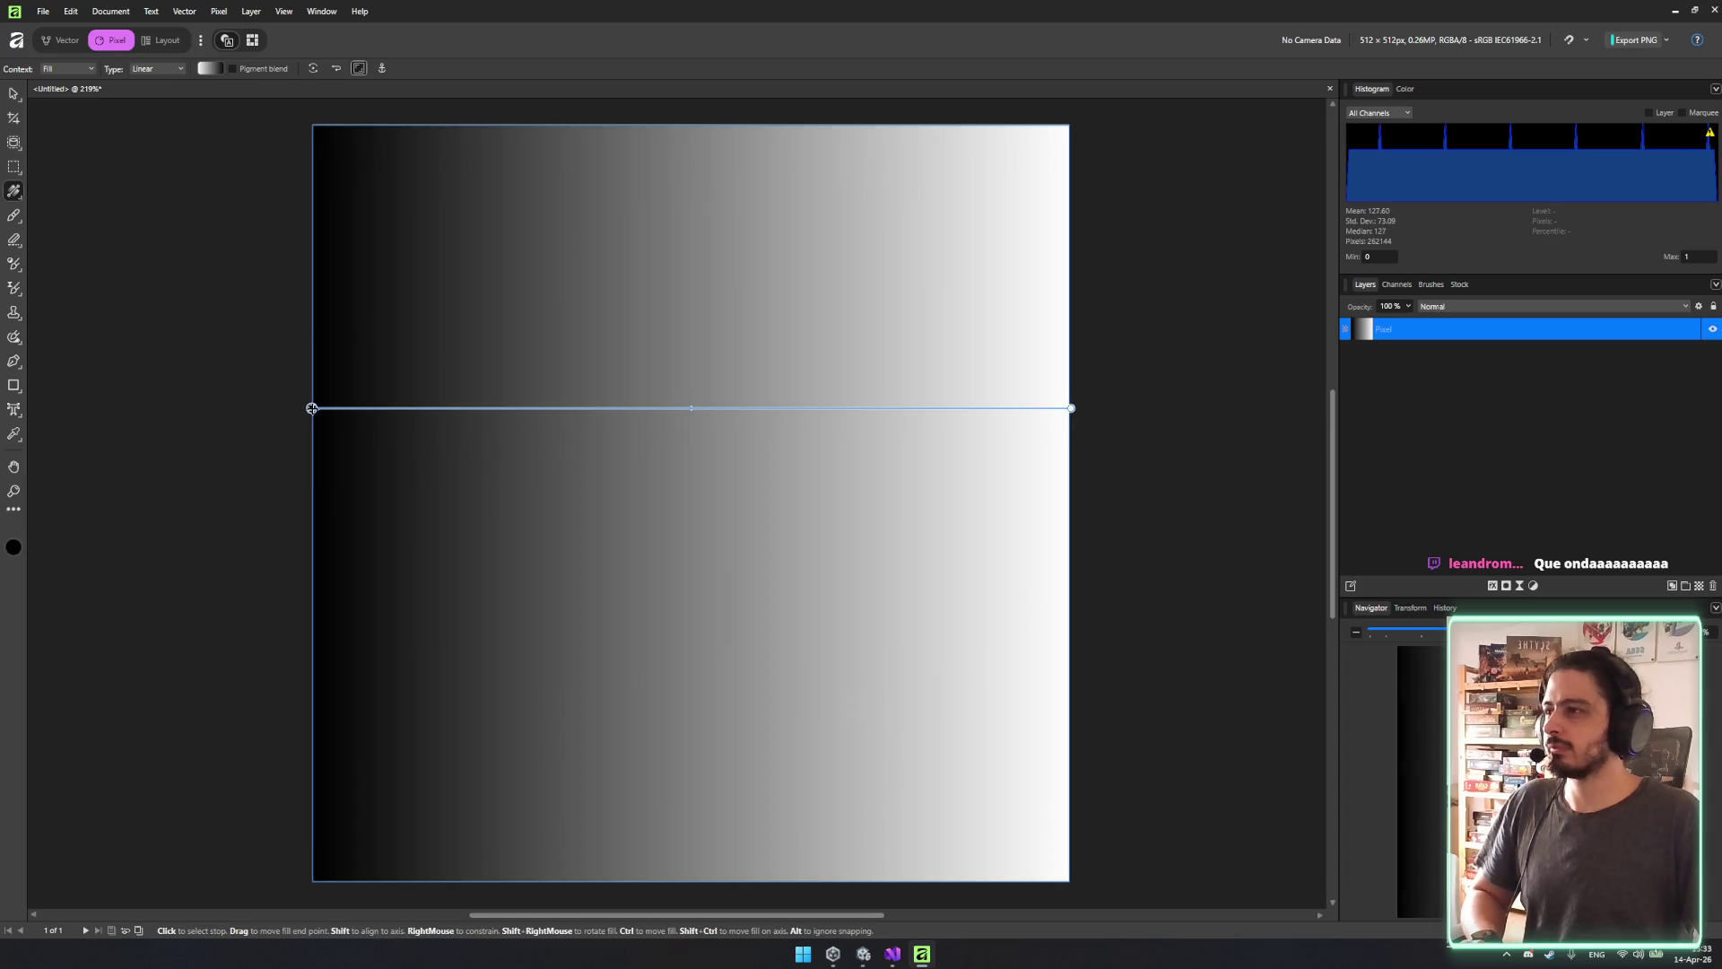
Make the black end stop fully transparent and the left stop pure white.
click(207, 69)
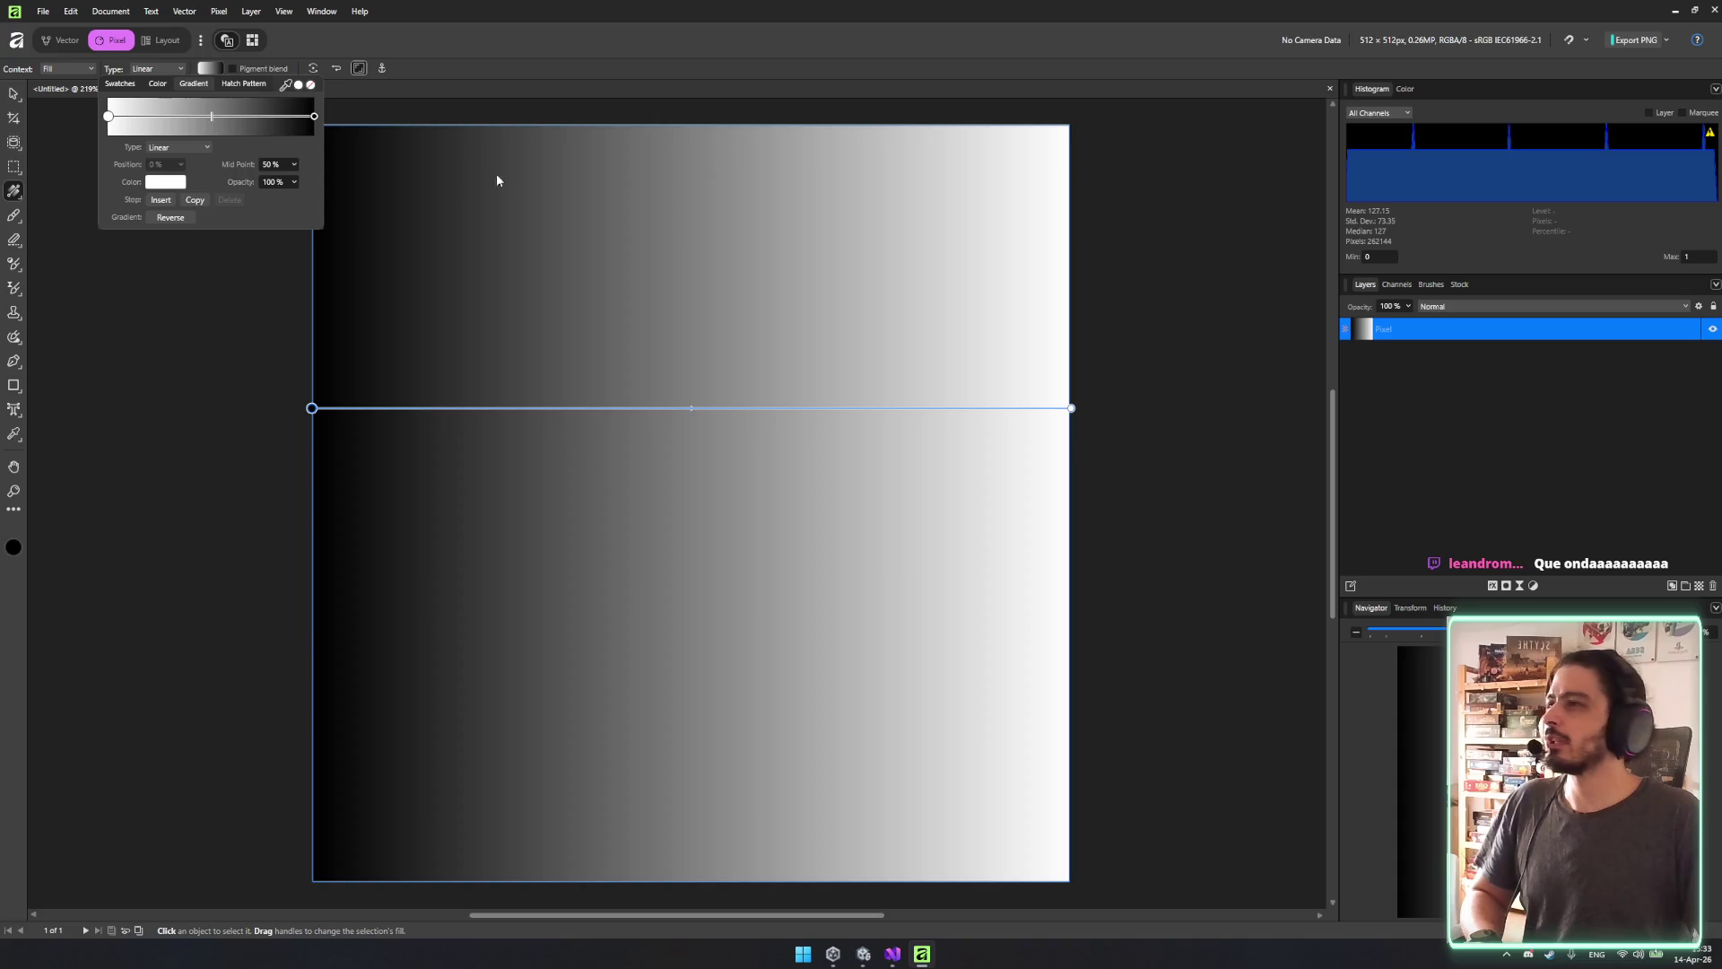
click(314, 118)
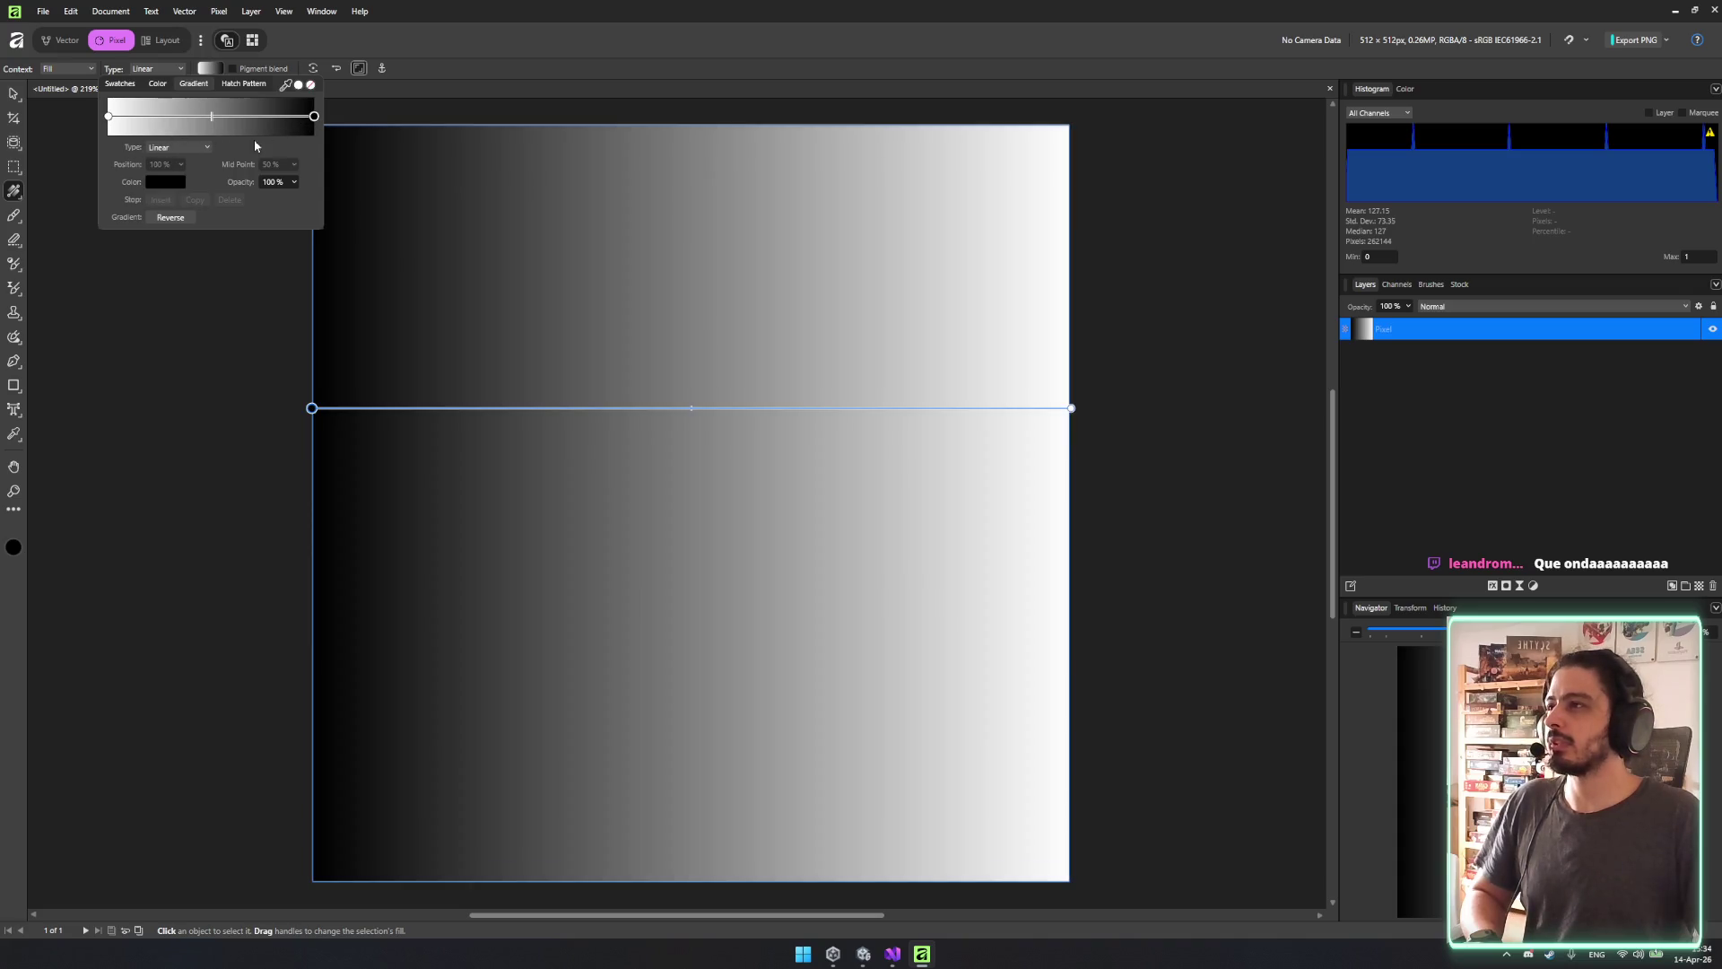
click(276, 183)
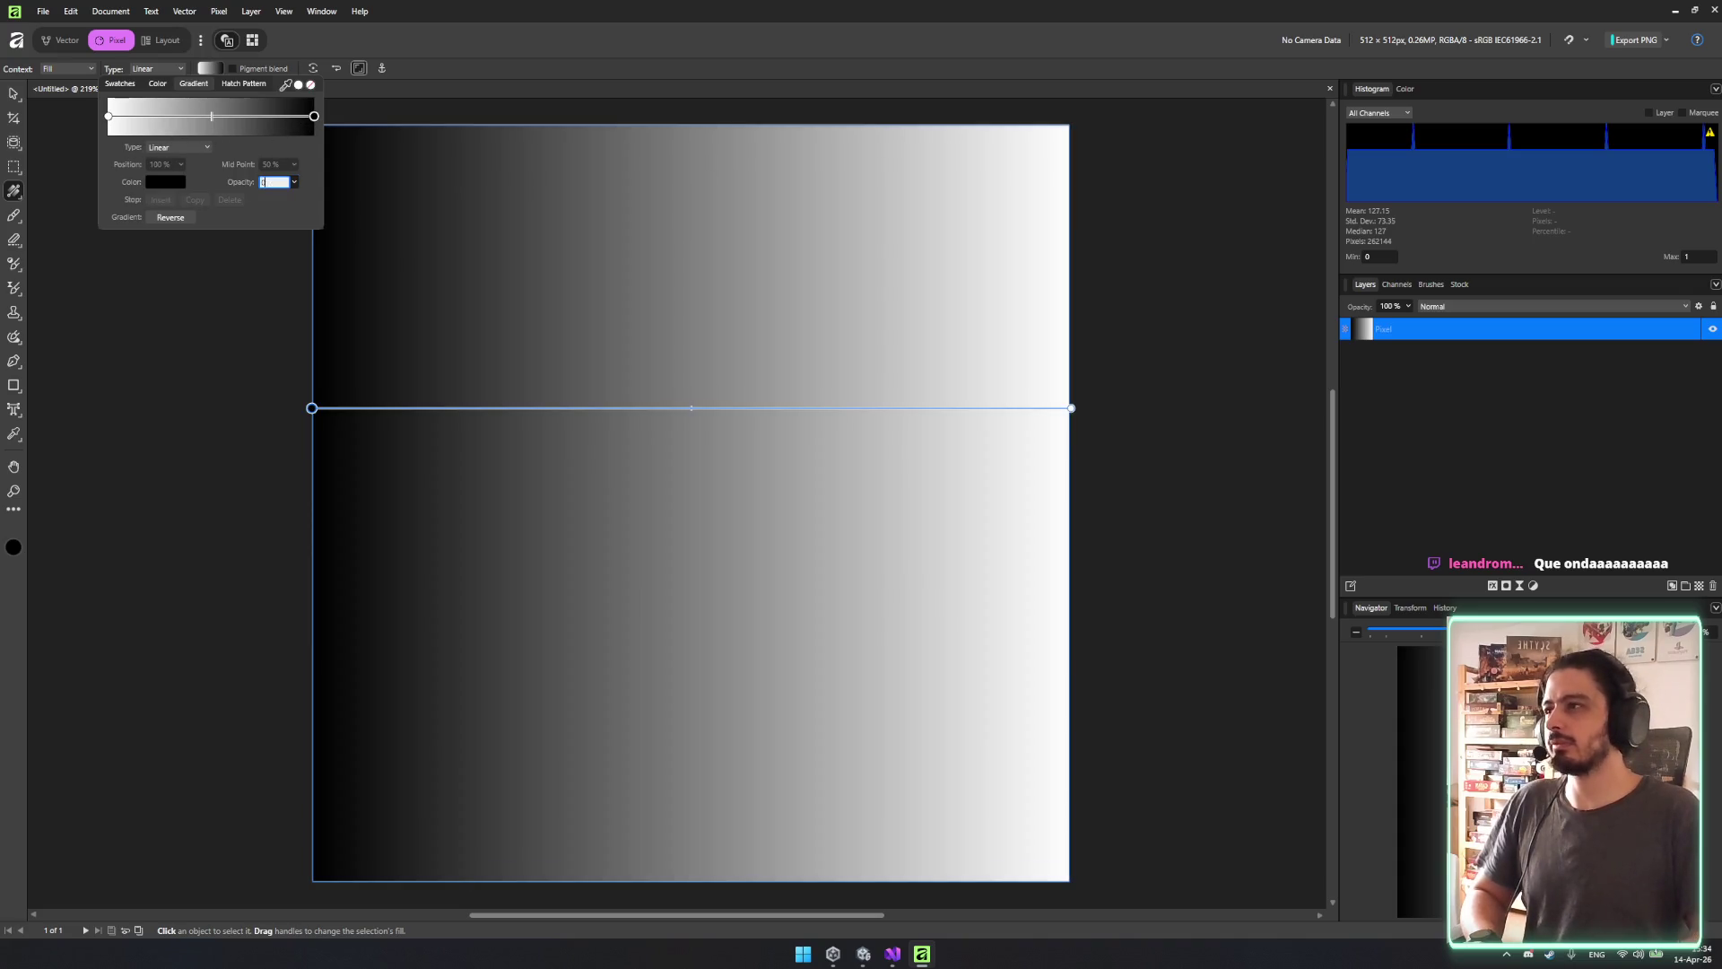
key(Return)
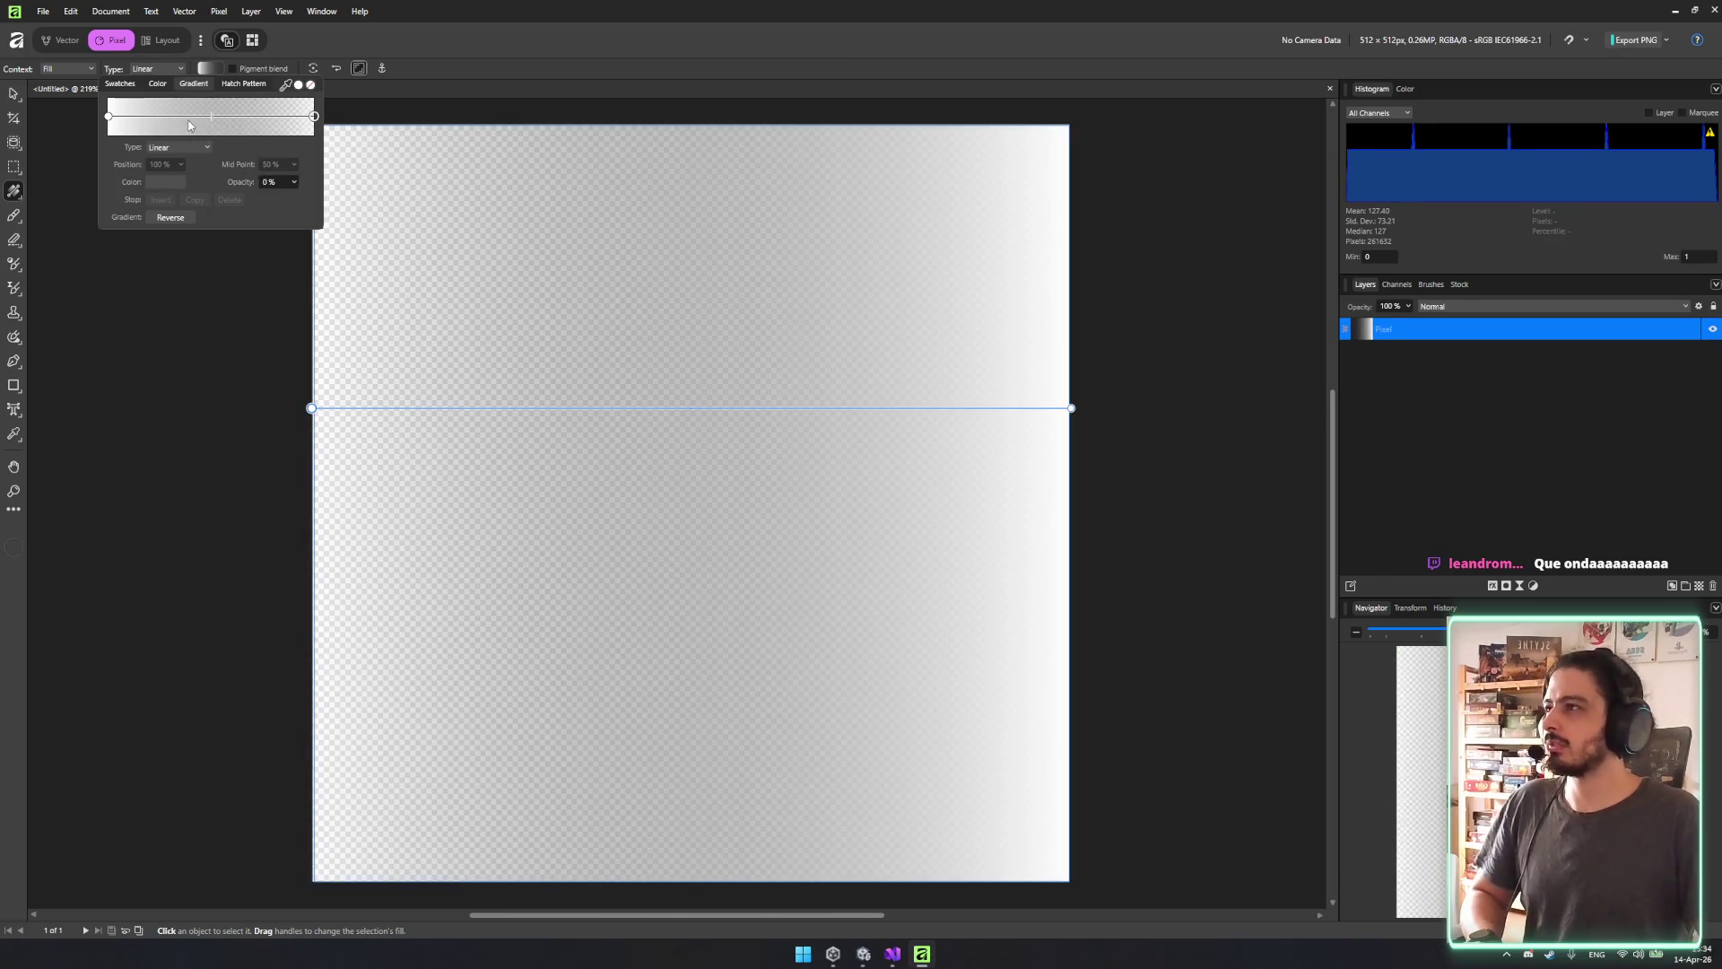
click(110, 118)
click(164, 183)
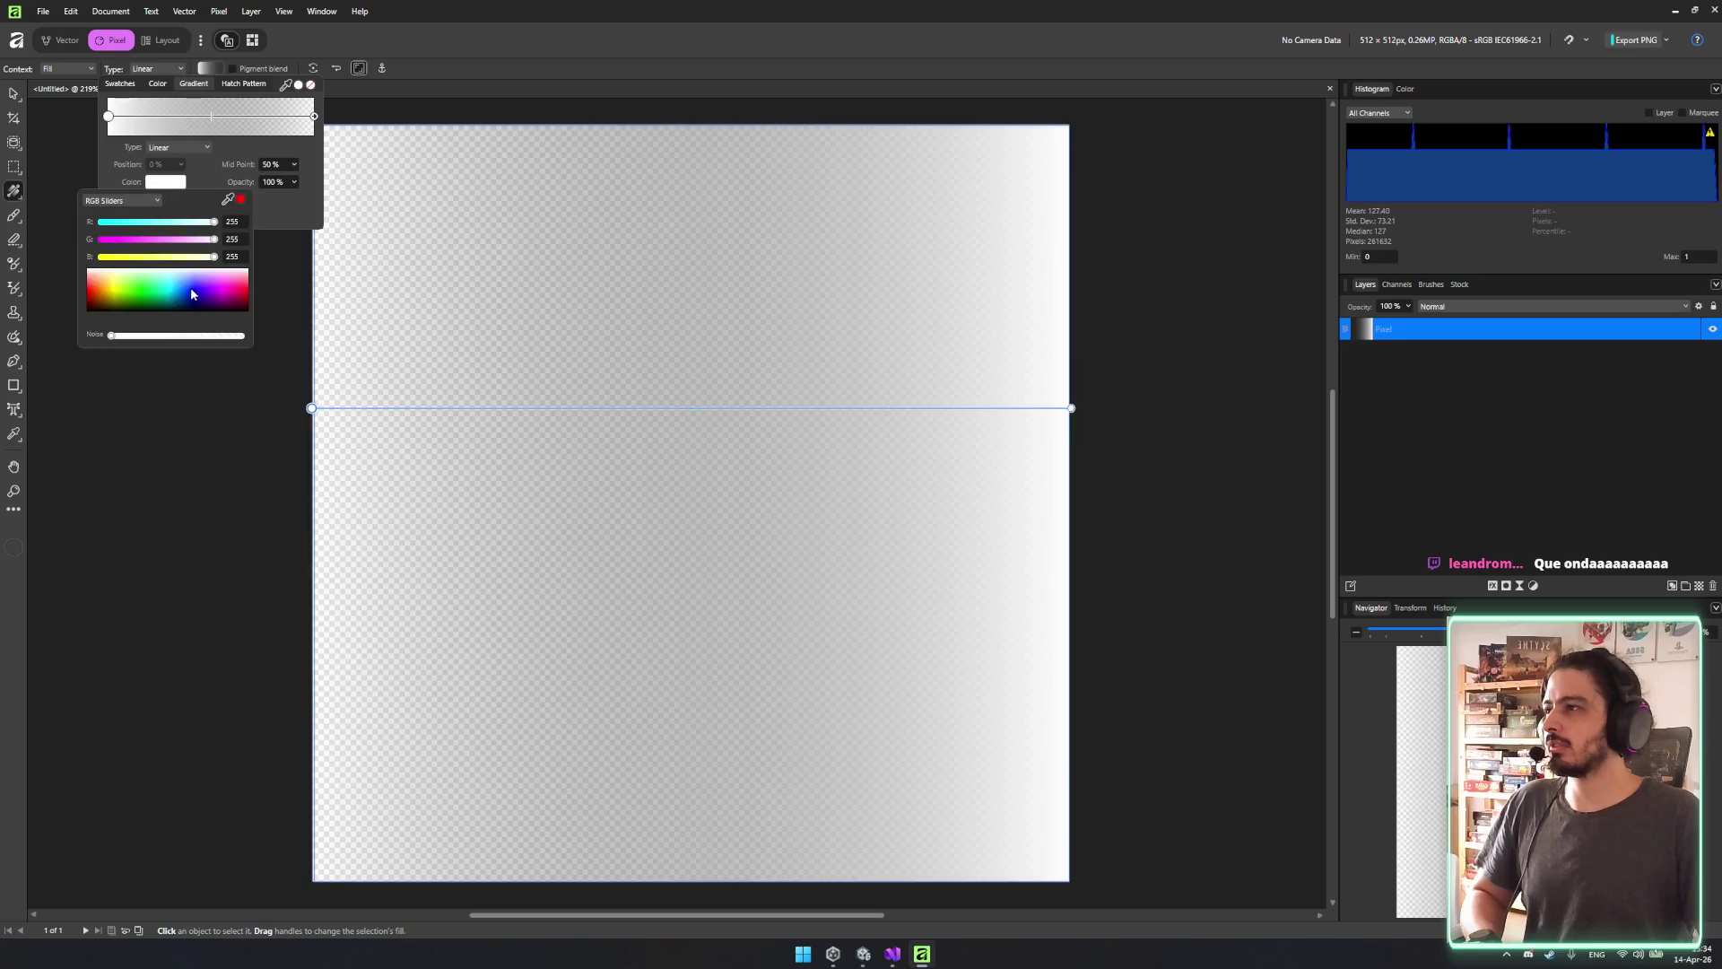
drag(190, 287, 30, 327)
mouse_move(72, 273)
mouse_down()
mouse_move(80, 379)
mouse_move(161, 224)
mouse_move(261, 357)
mouse_move(143, 203)
mouse_move(134, 291)
mouse_move(251, 292)
mouse_move(134, 270)
mouse_up()
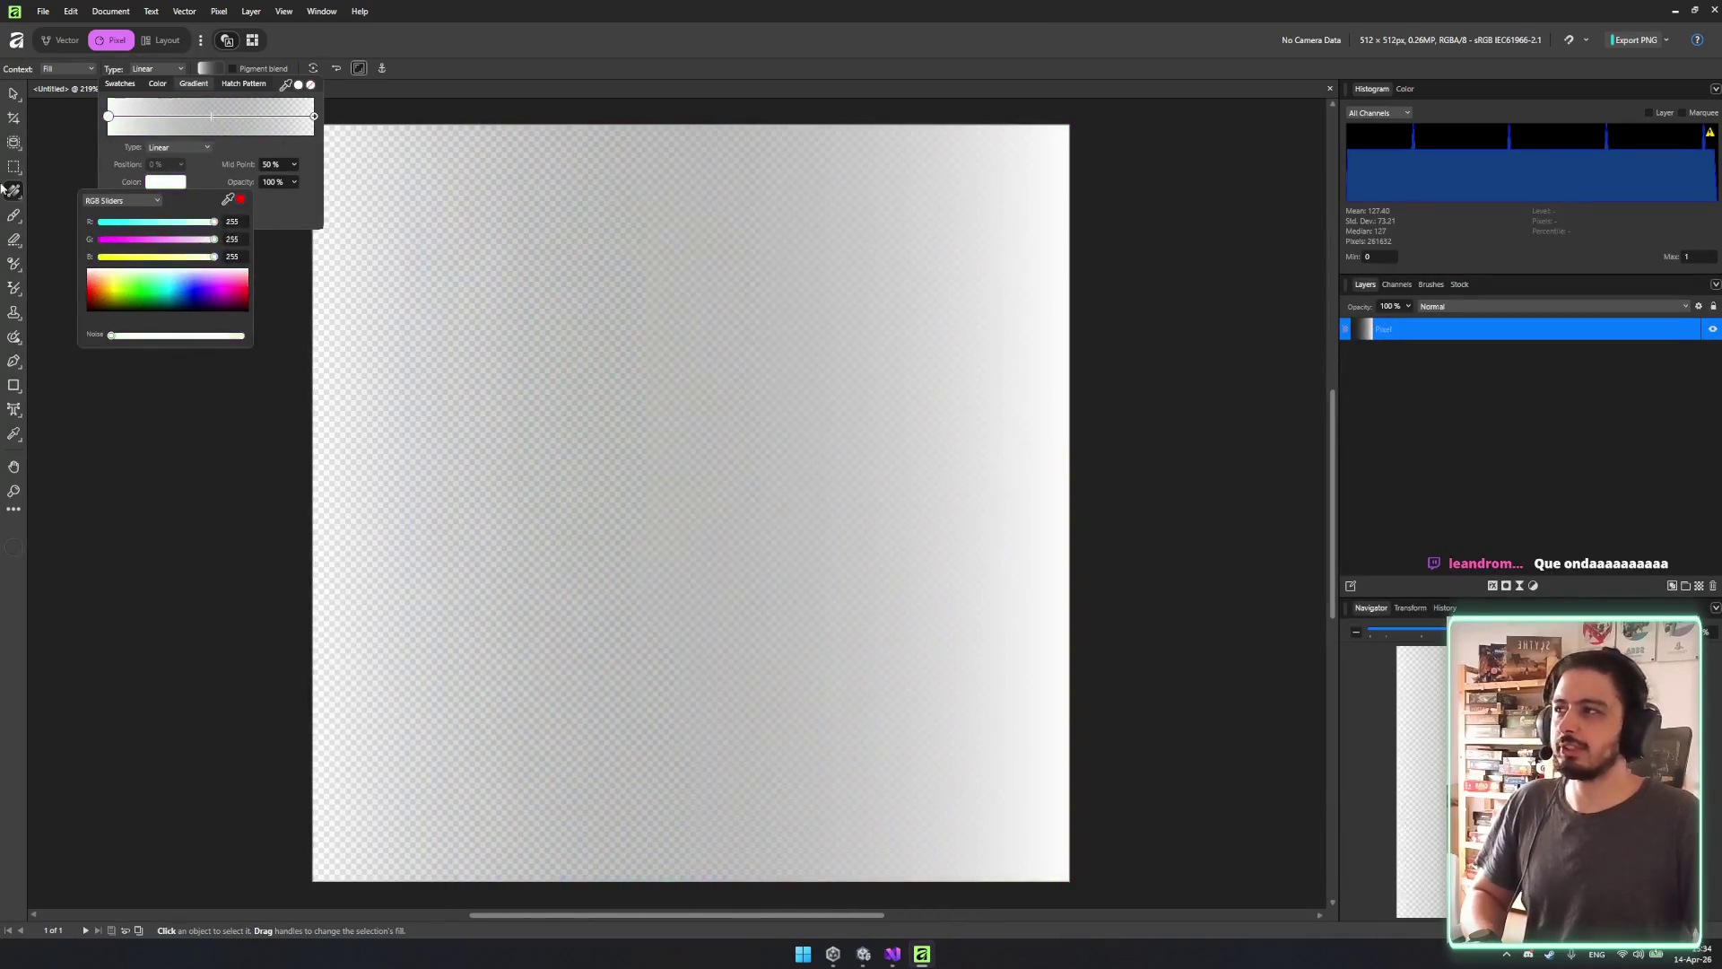
click(1161, 317)
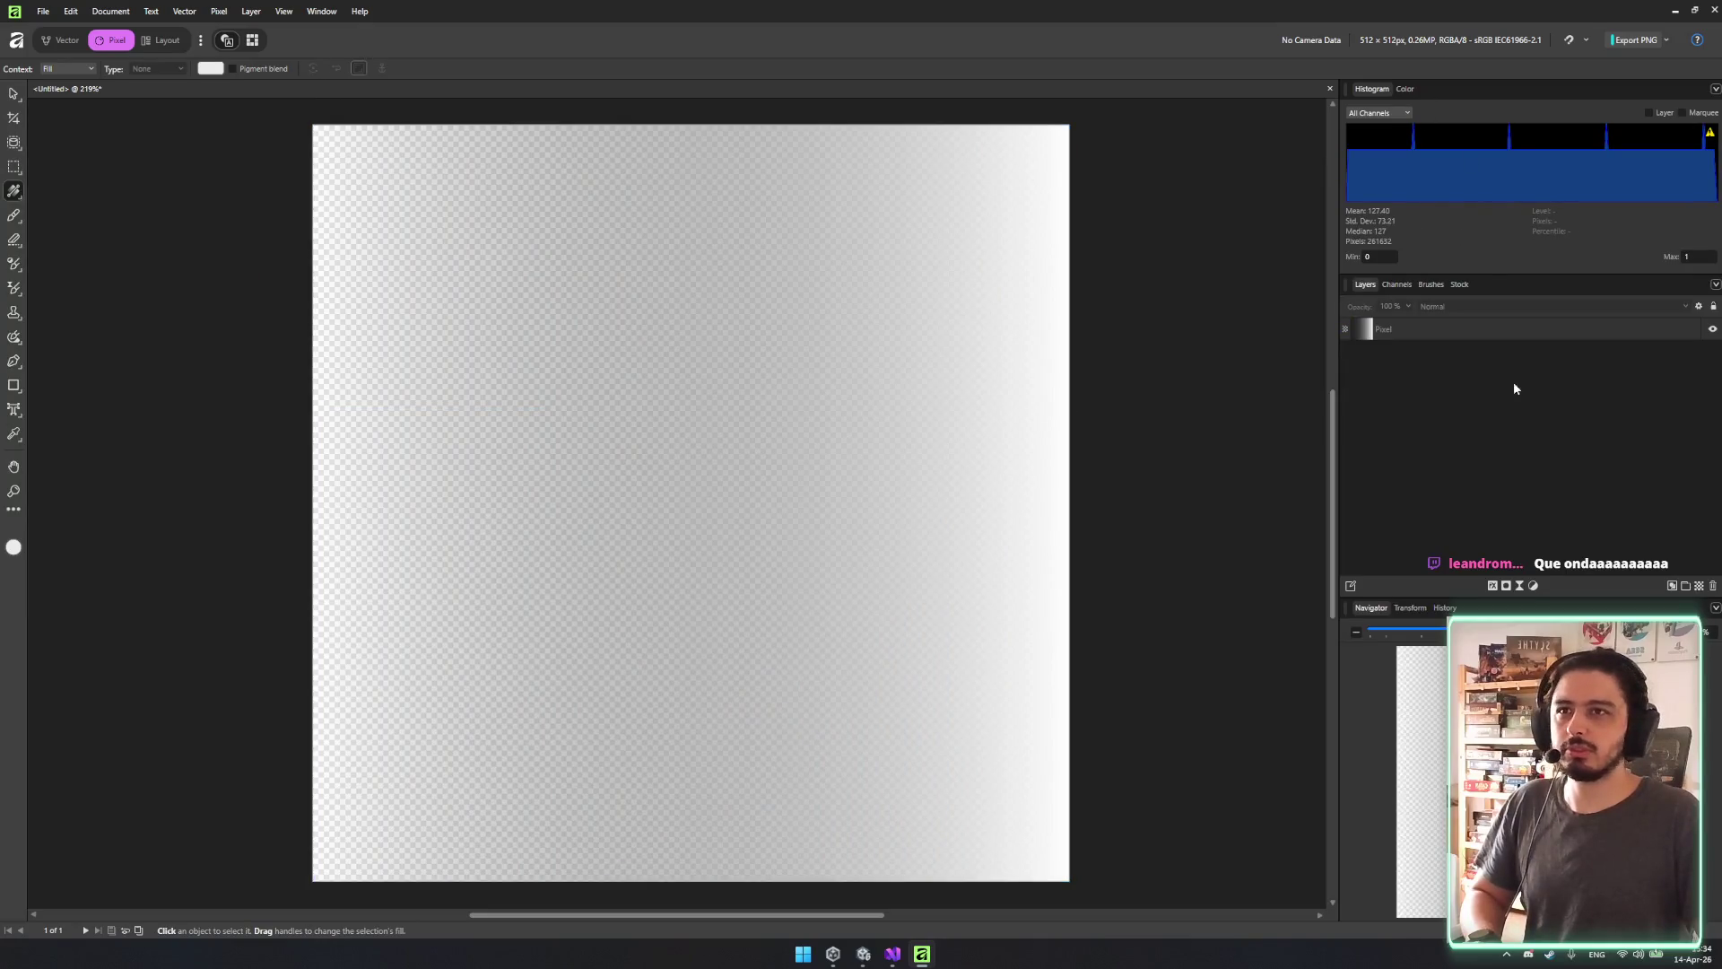
Save the image over the existing GradienToLeft.png on the Desktop, confirming the overwrite.
click(1634, 40)
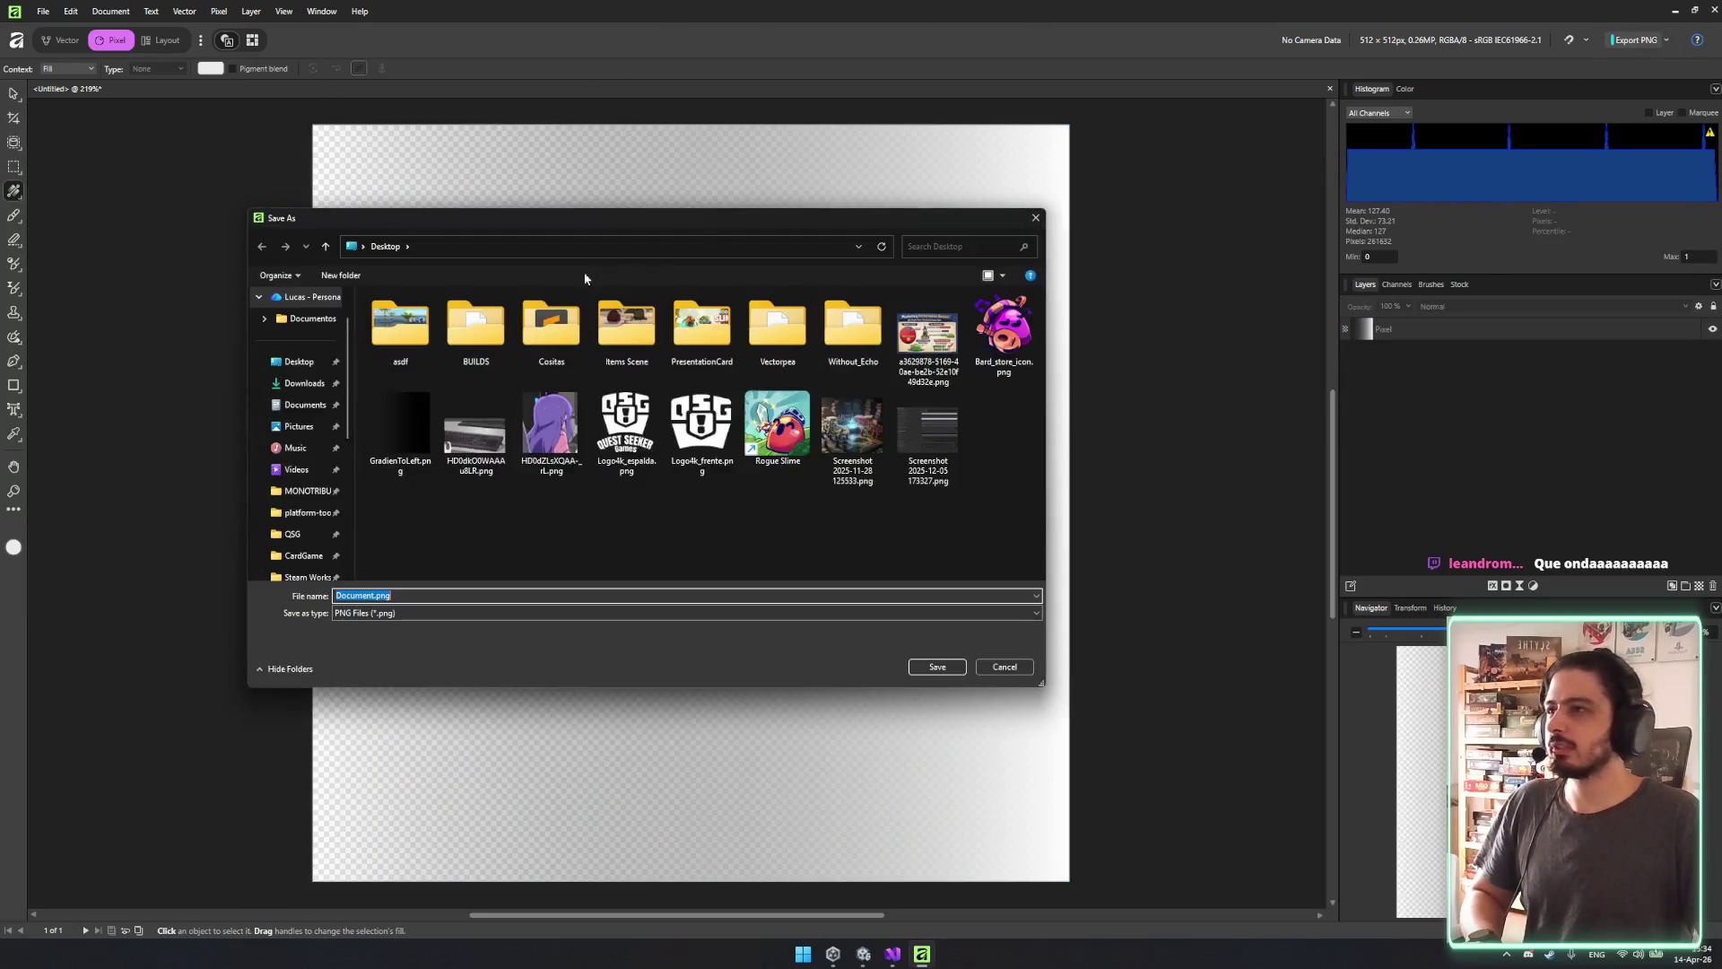
click(405, 422)
click(897, 524)
click(1676, 12)
key(super+e)
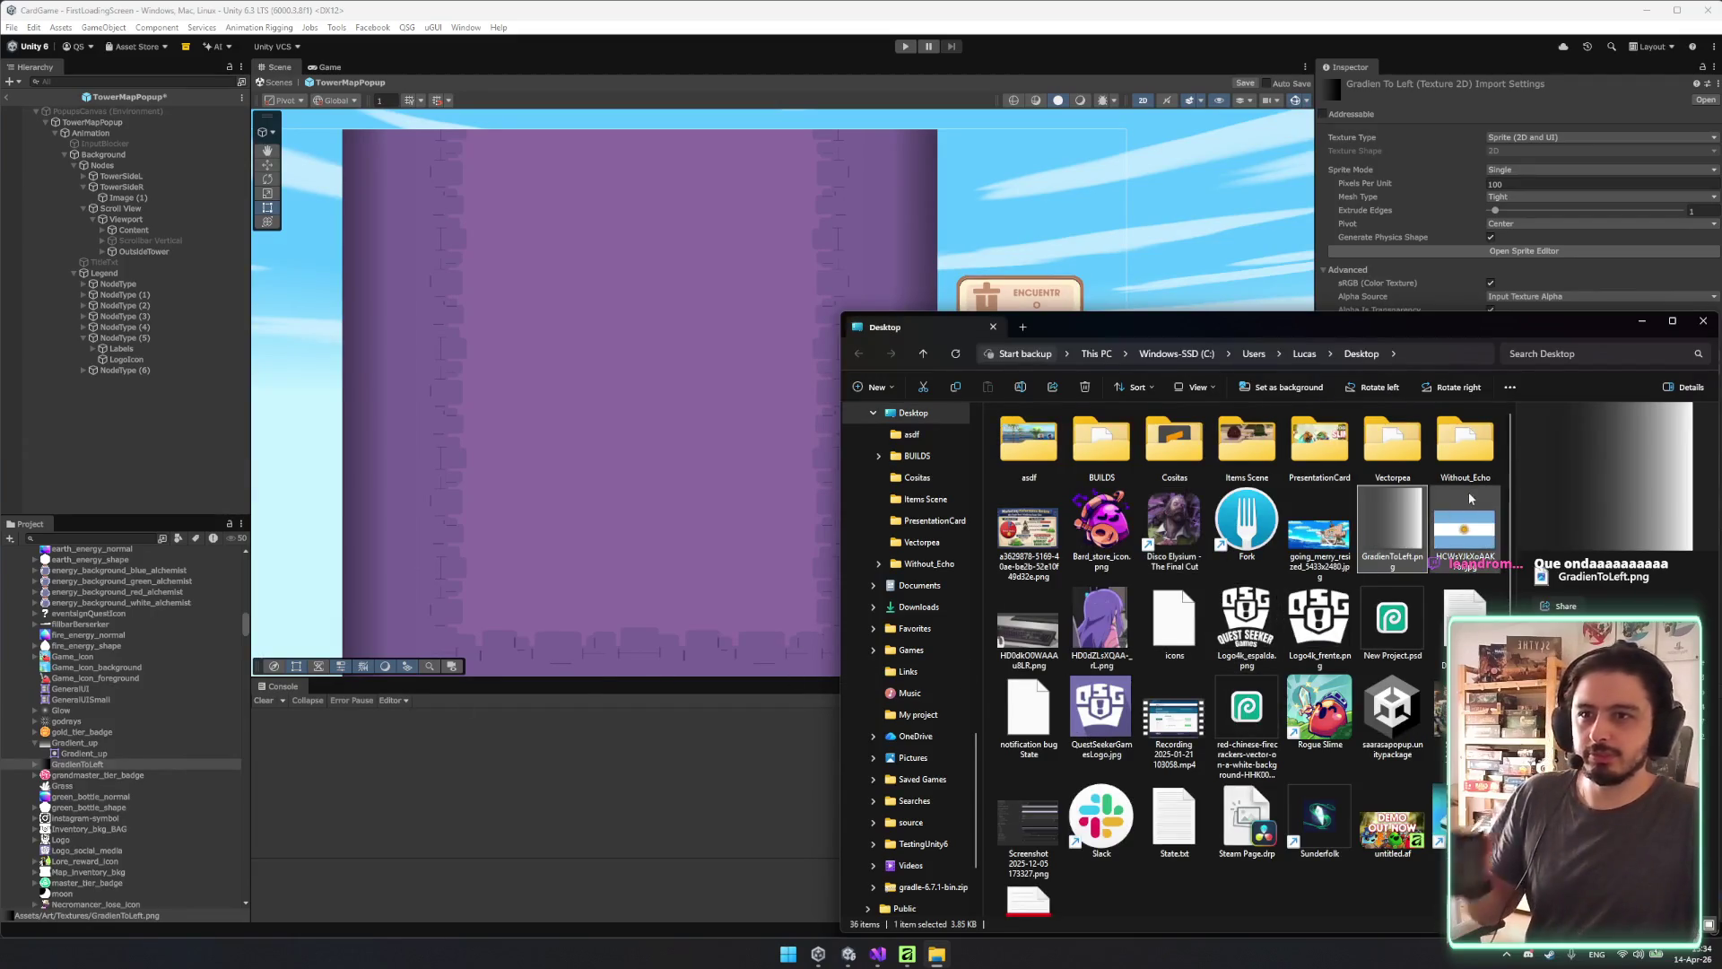
Delete the old GradienToLeft asset and import the updated GradienToLeft.png from the Desktop.
click(74, 734)
click(76, 765)
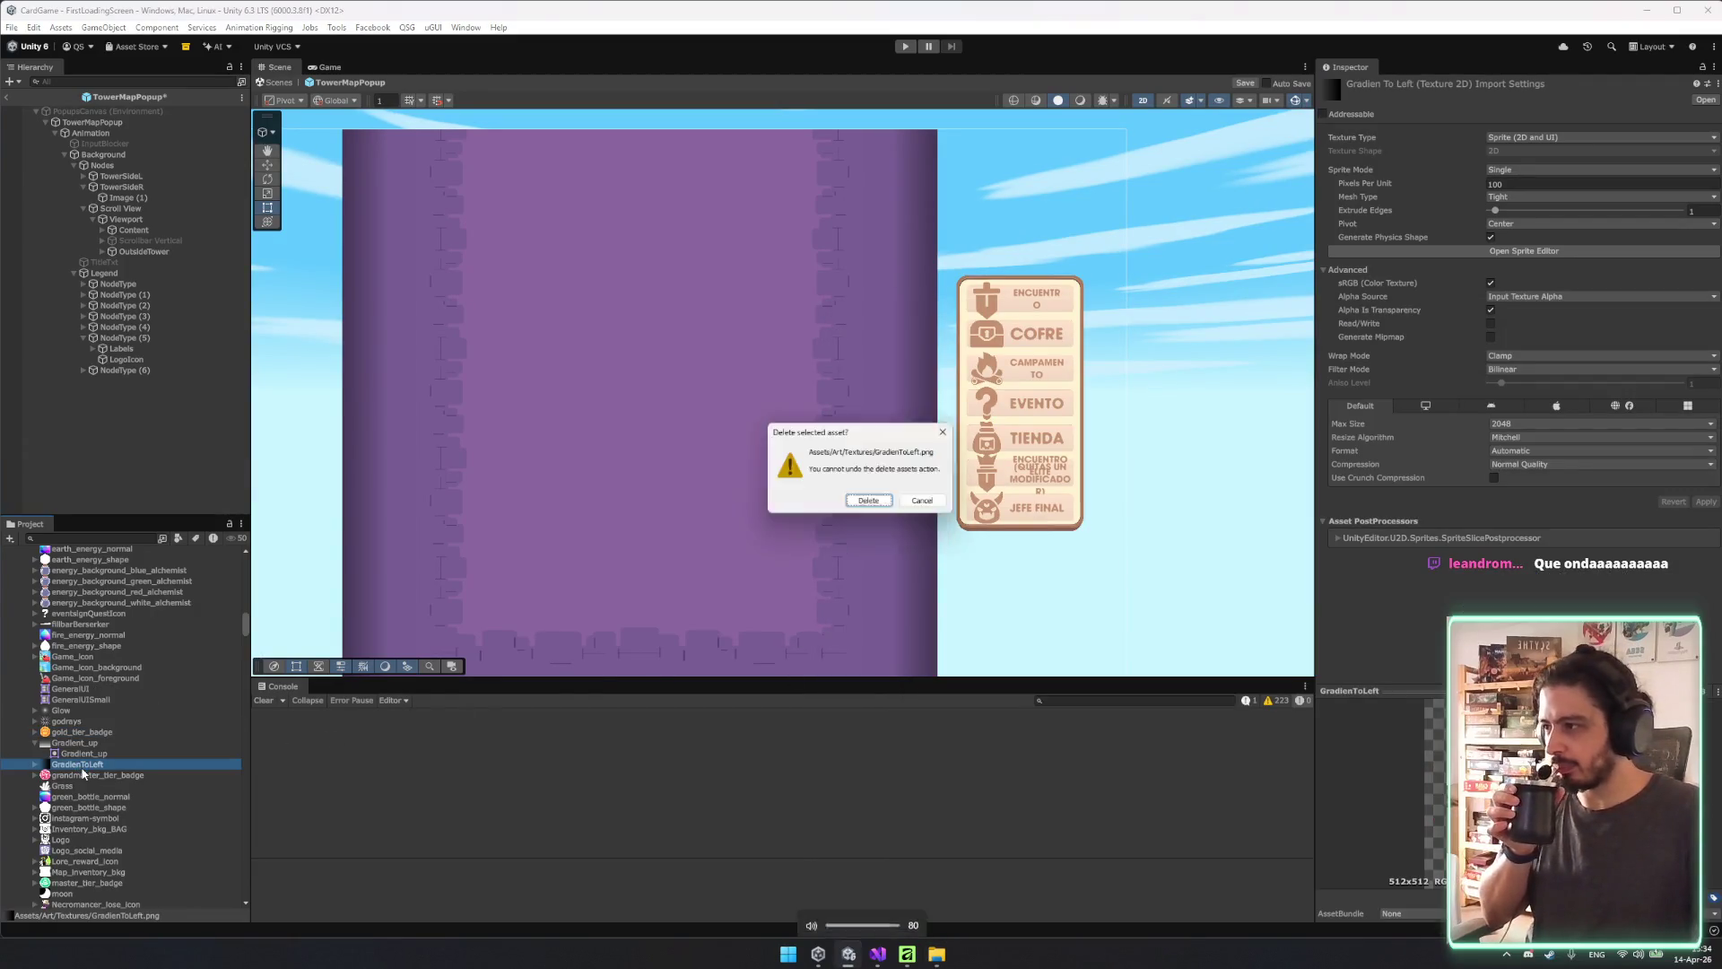
click(937, 954)
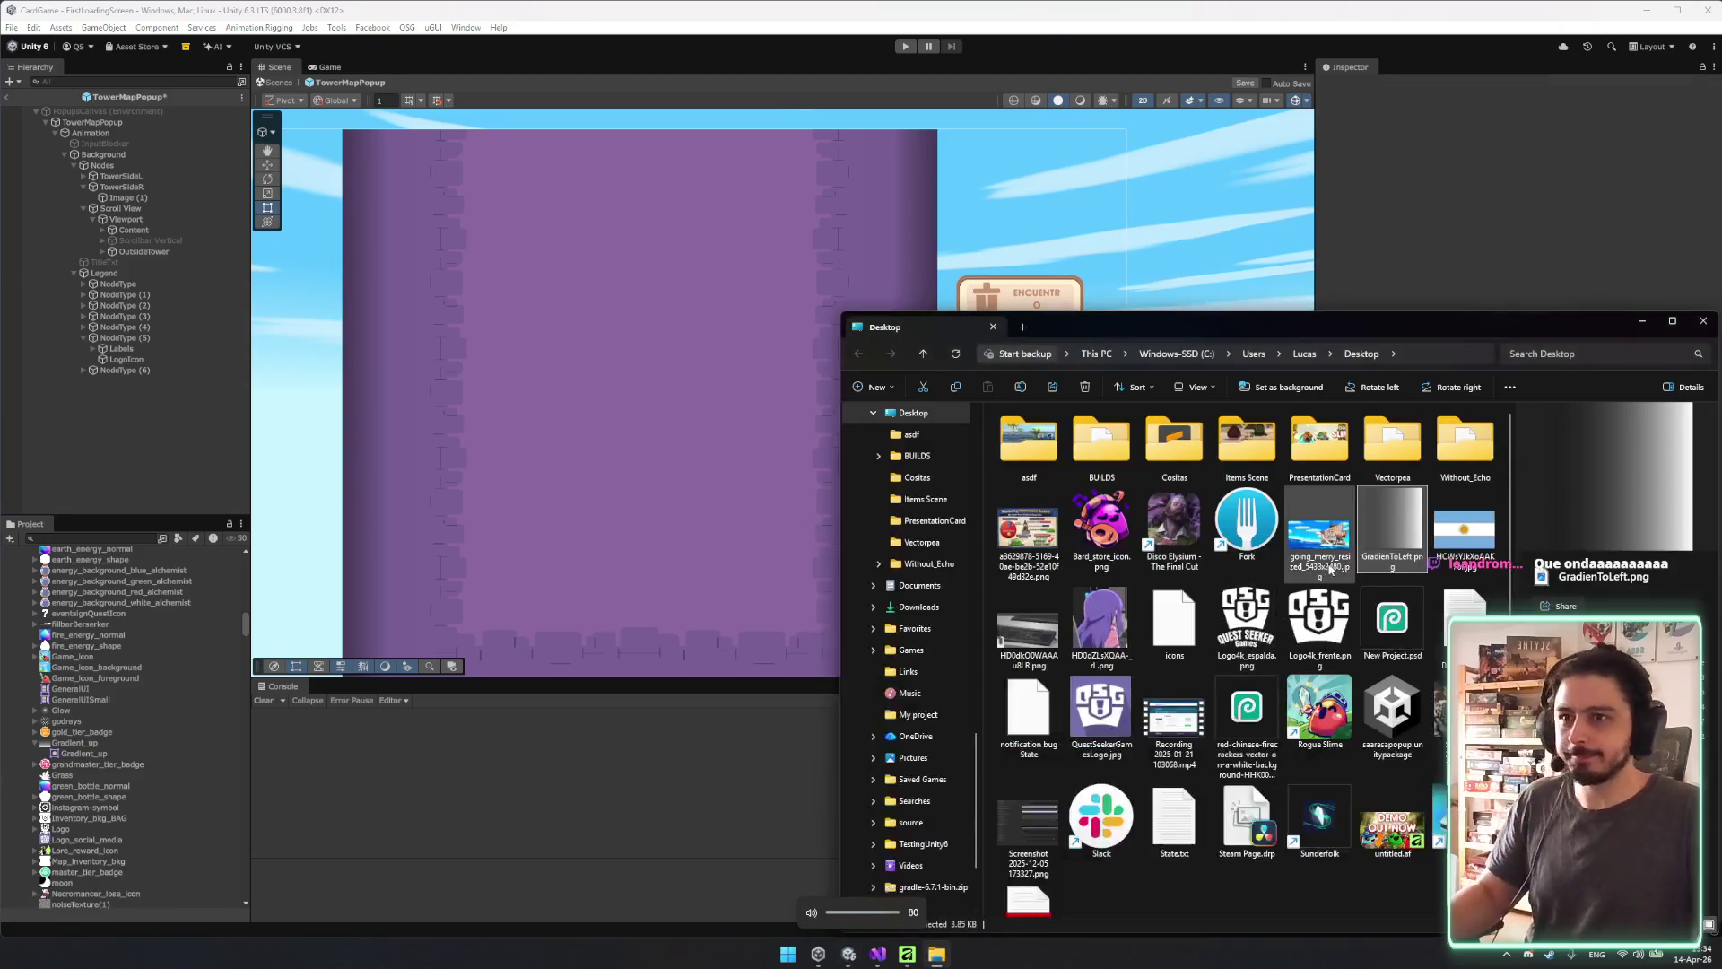
drag(1391, 529, 110, 768)
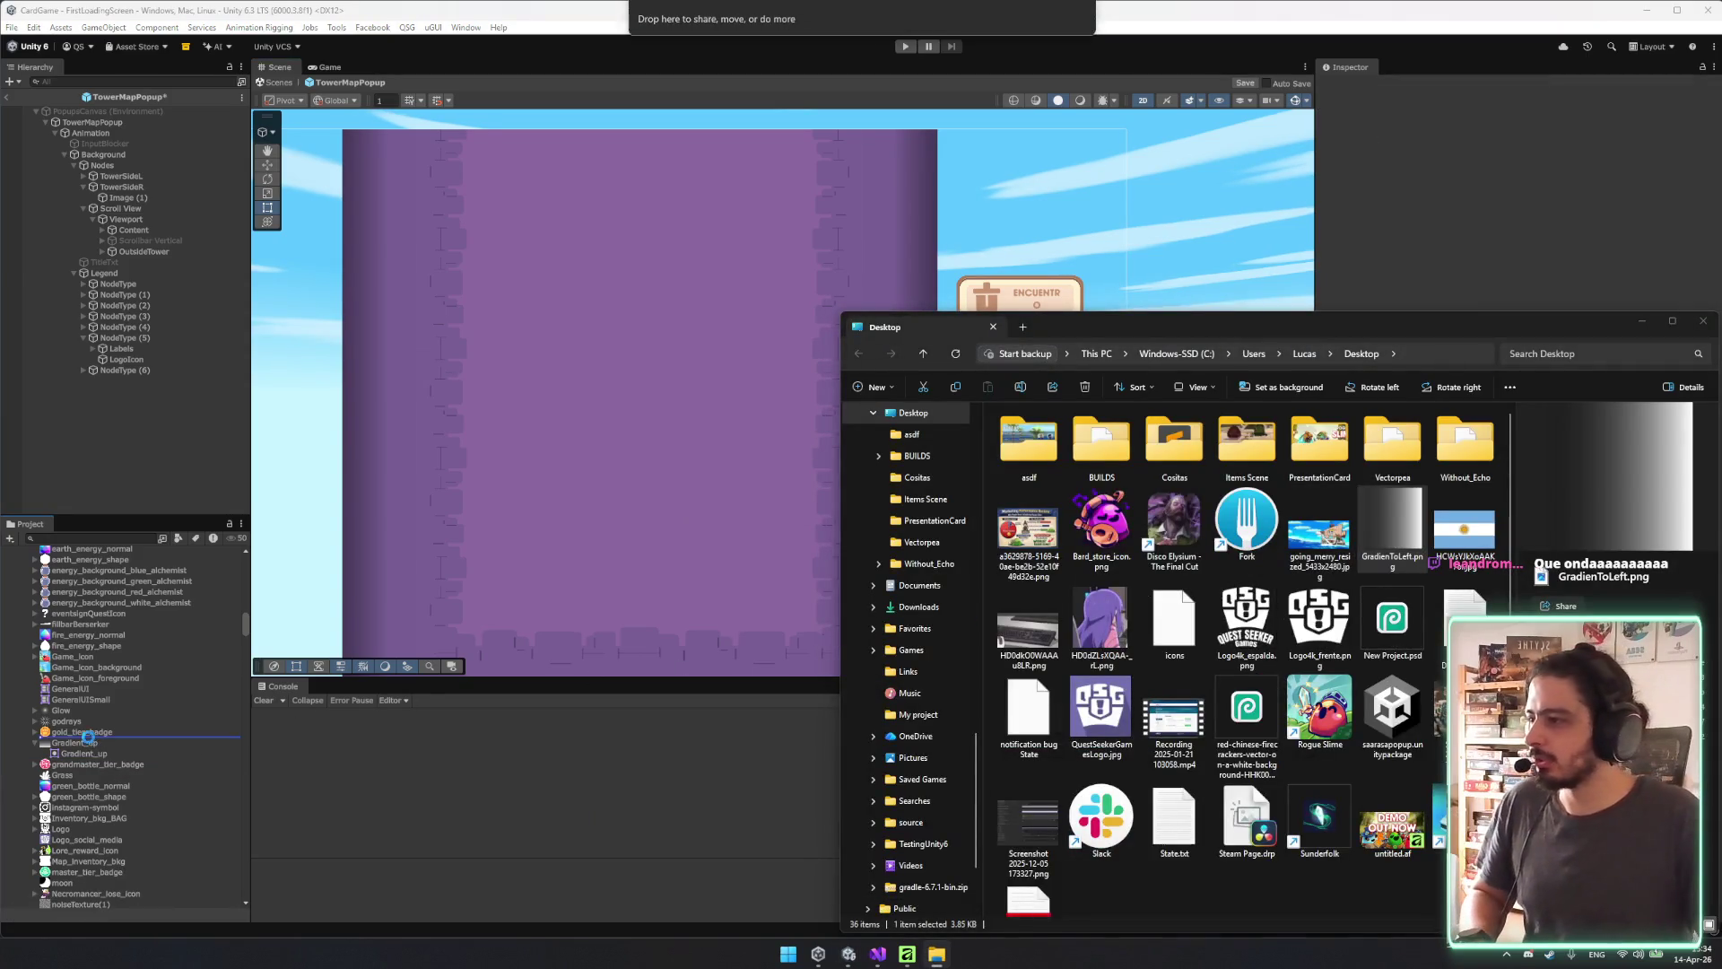
Set the new texture to a Single-mode Sprite (2D and UI) and apply the settings.
click(1703, 321)
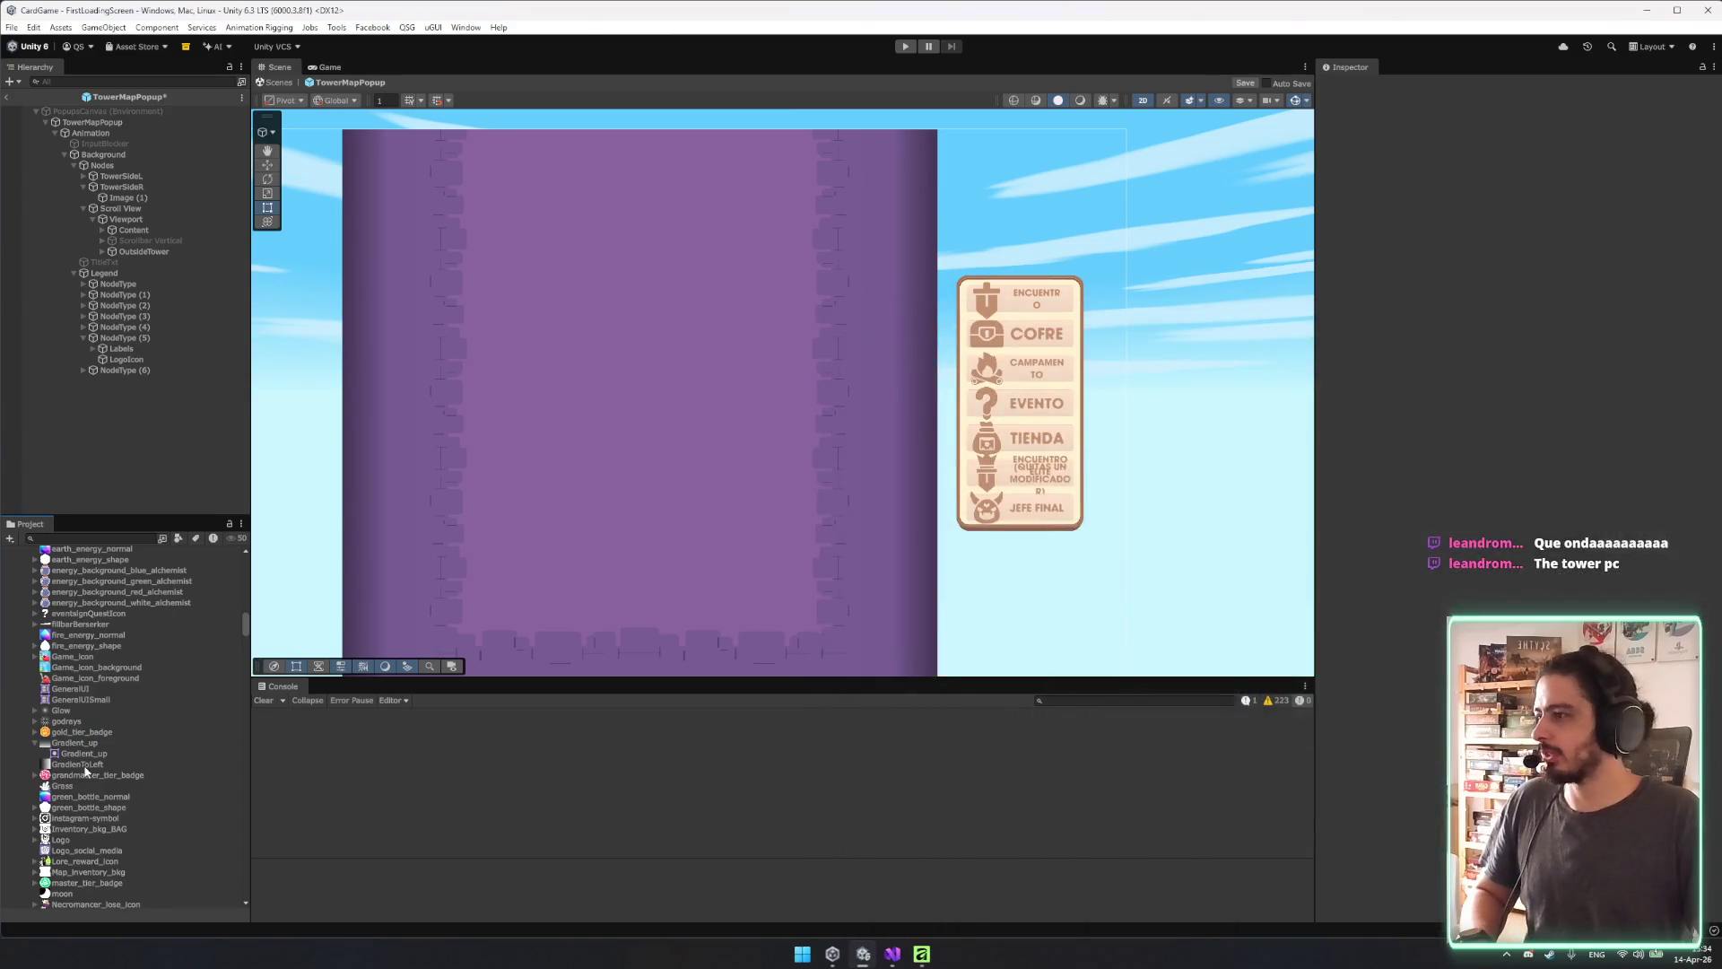
click(1579, 137)
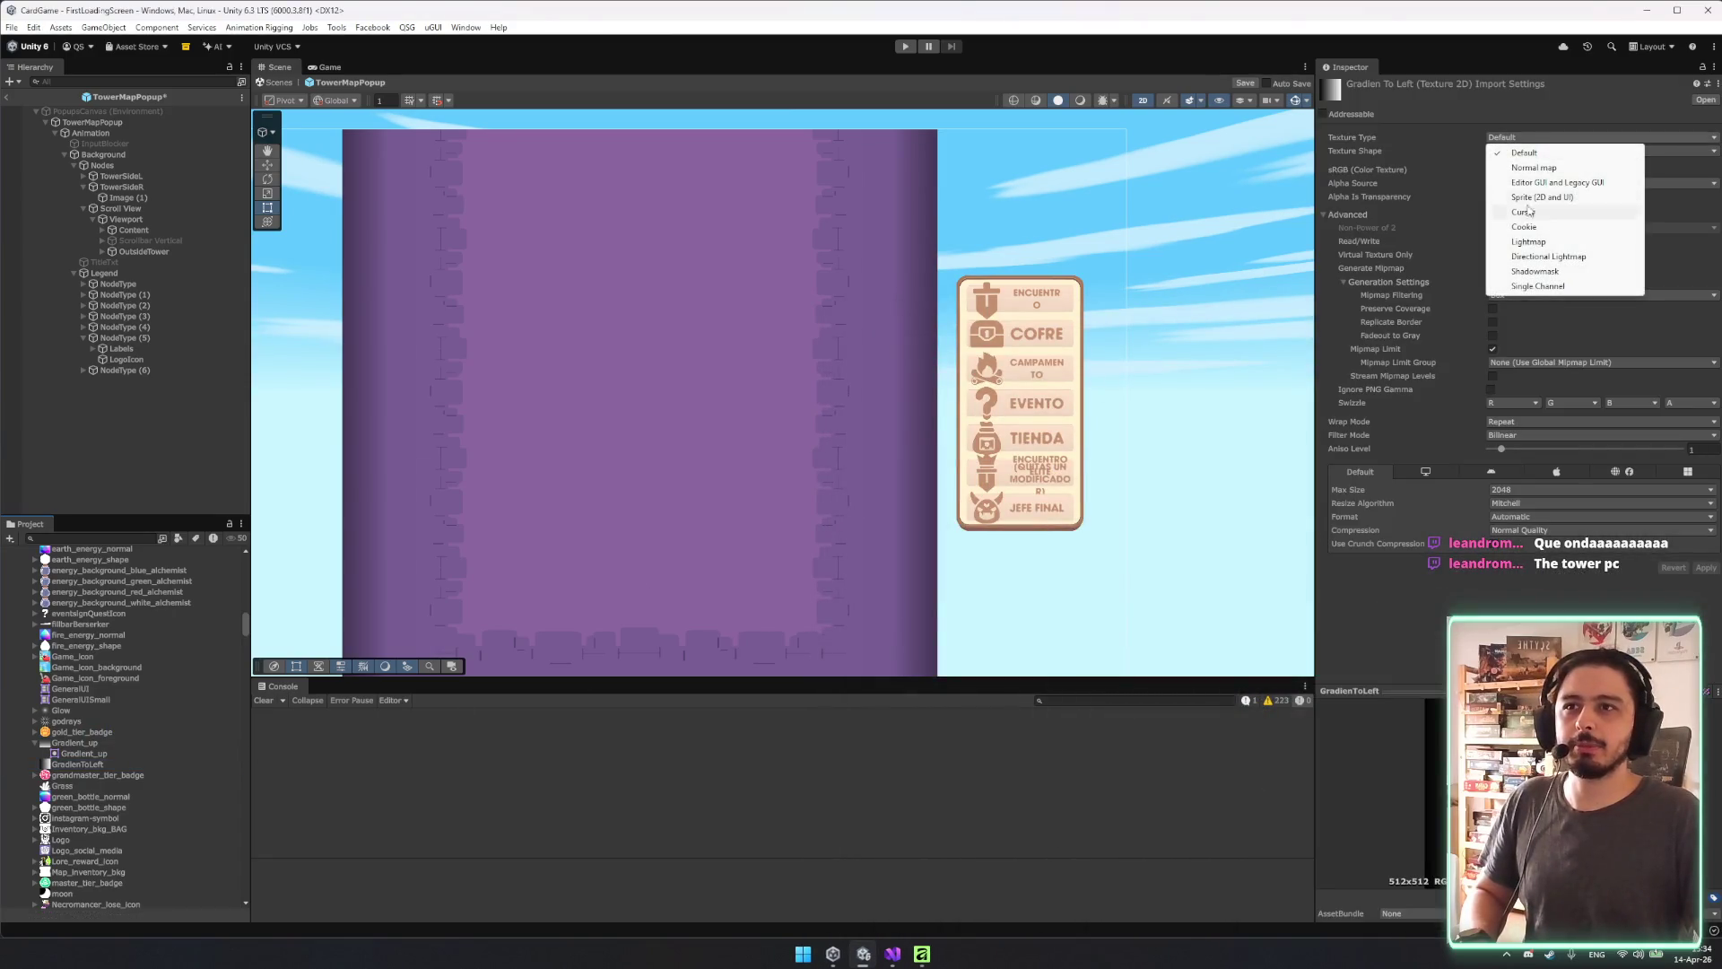
click(1570, 198)
click(1525, 171)
click(1521, 184)
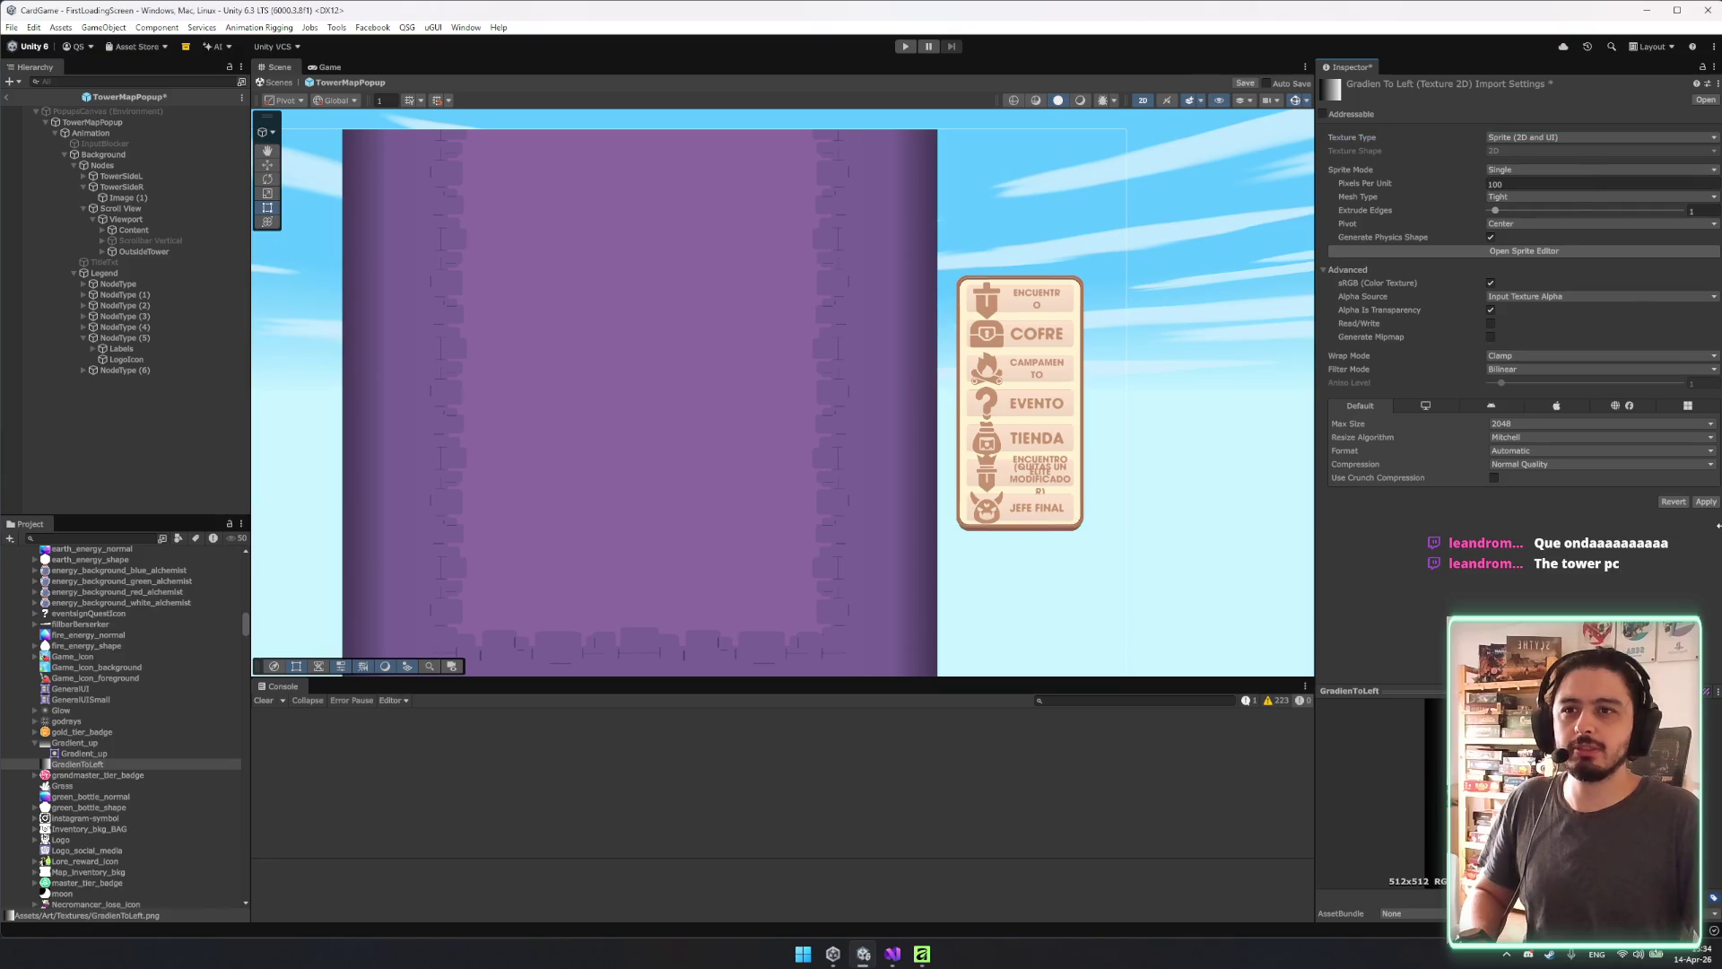
click(1710, 503)
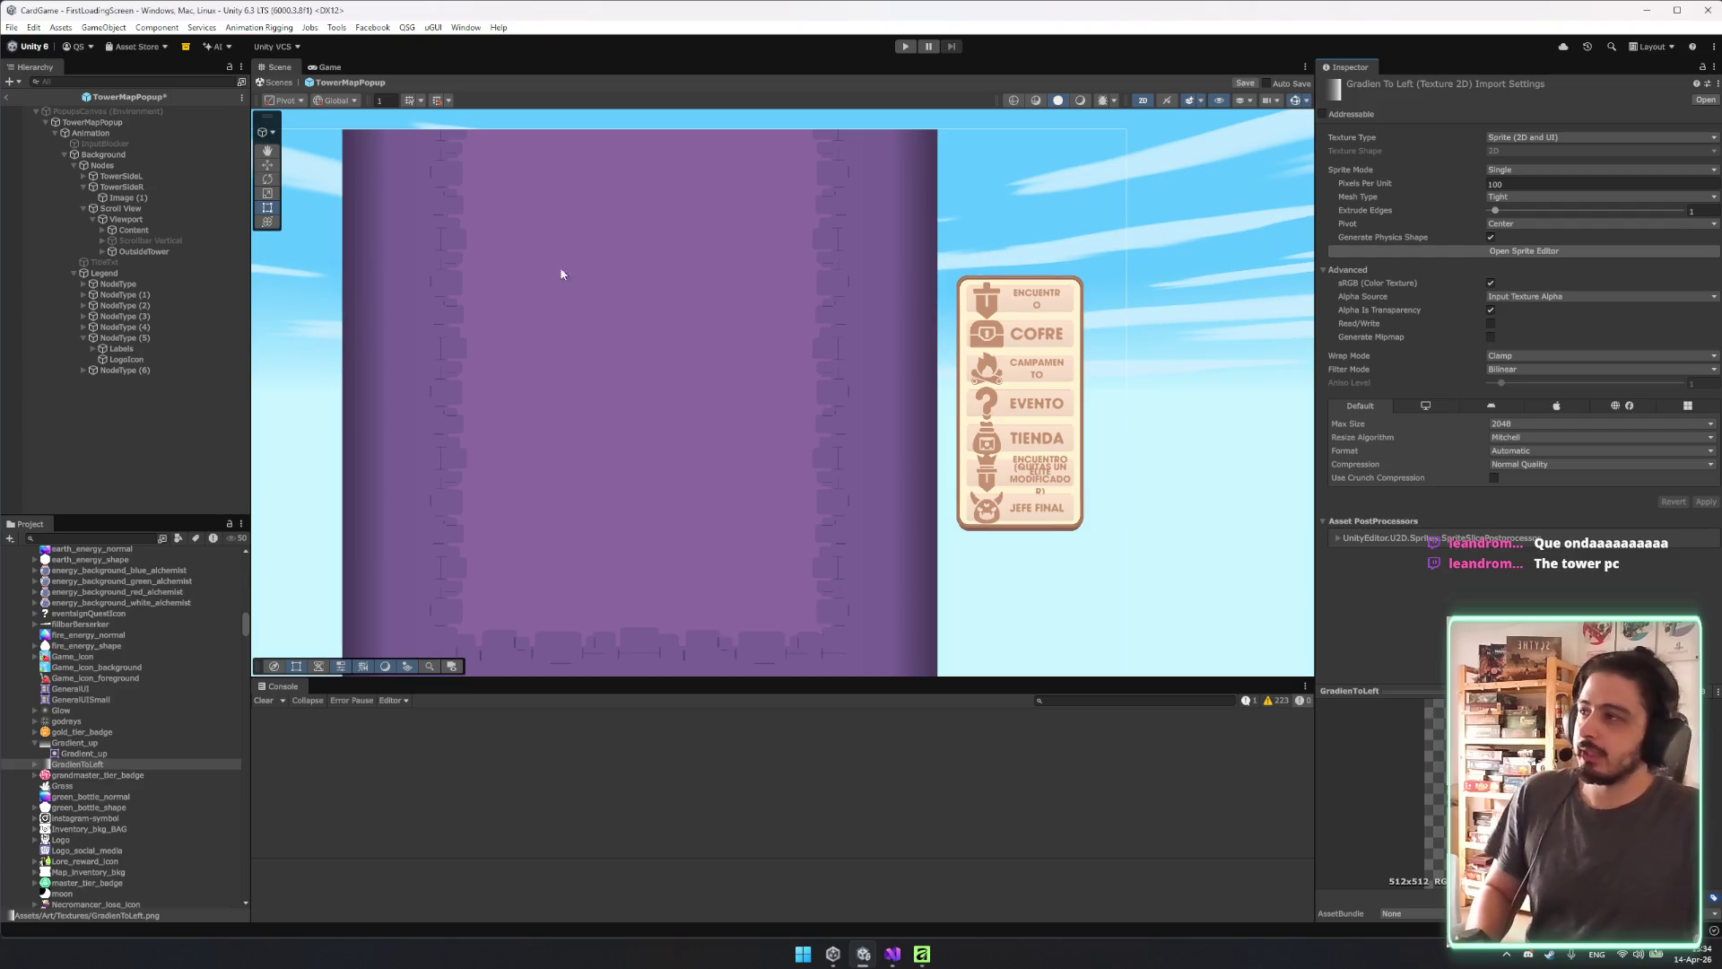
Walk the Hierarchy through OutsideTower and Content to select the Image (1) object.
drag(491, 258, 596, 211)
click(161, 348)
click(168, 239)
key(Down)
key(Right)
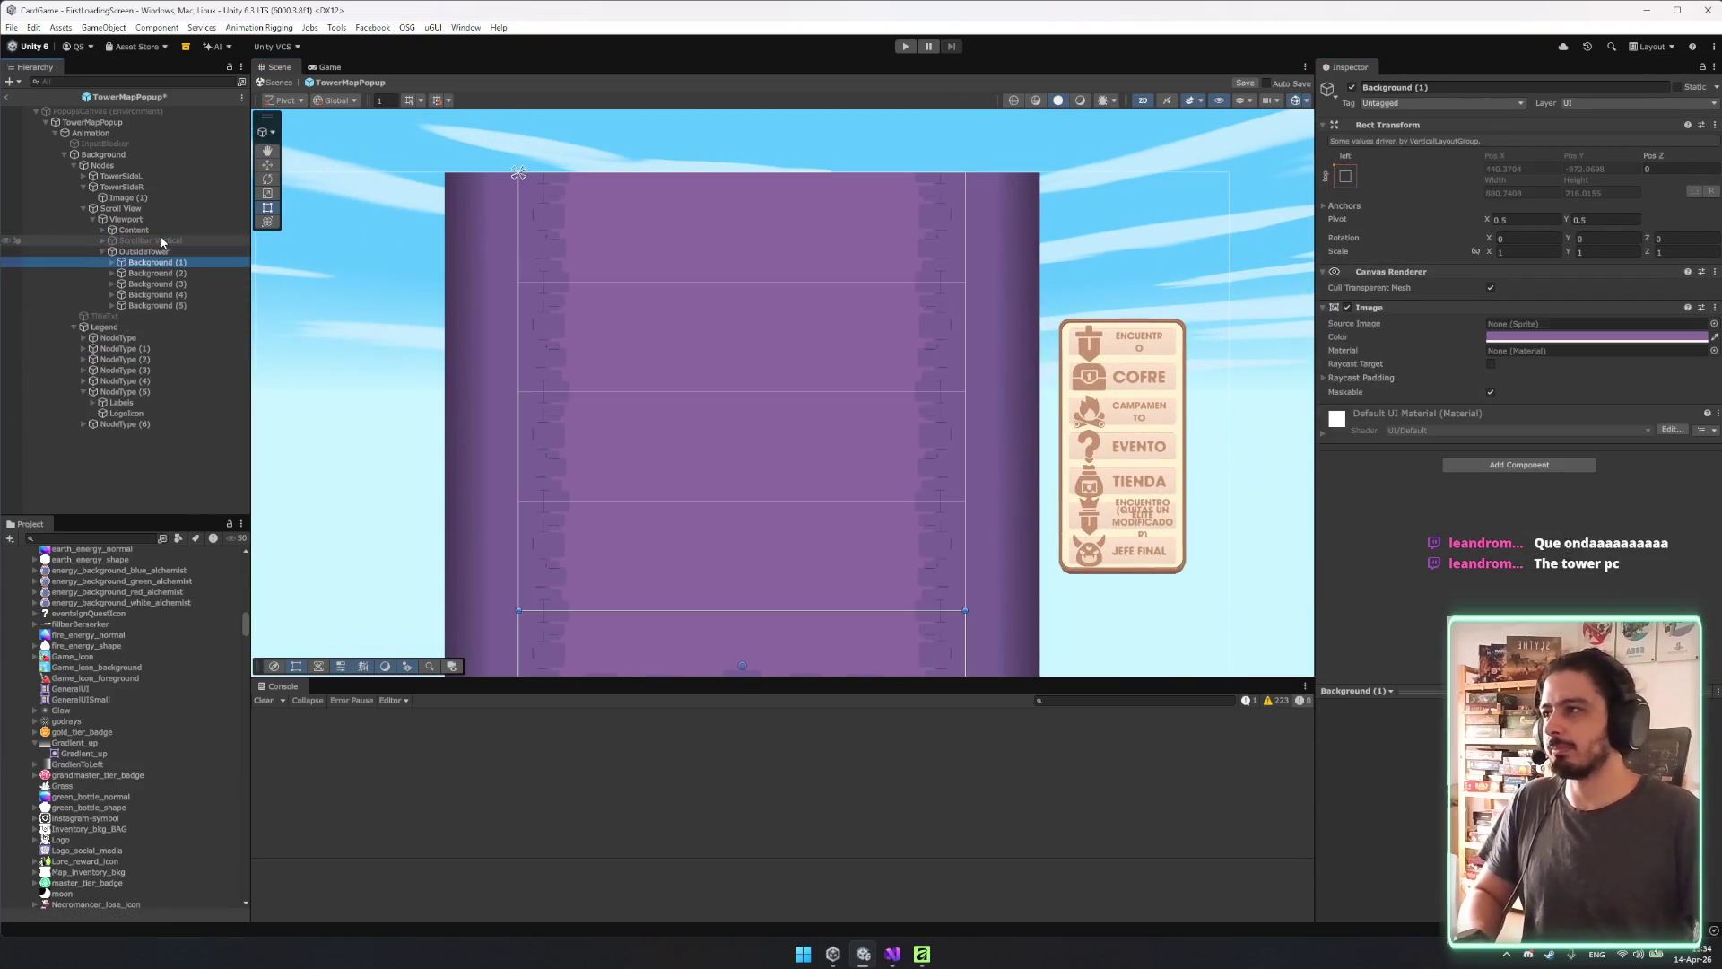
key(Left)
key(Up)
key(Up)
key(Right)
key(Down)
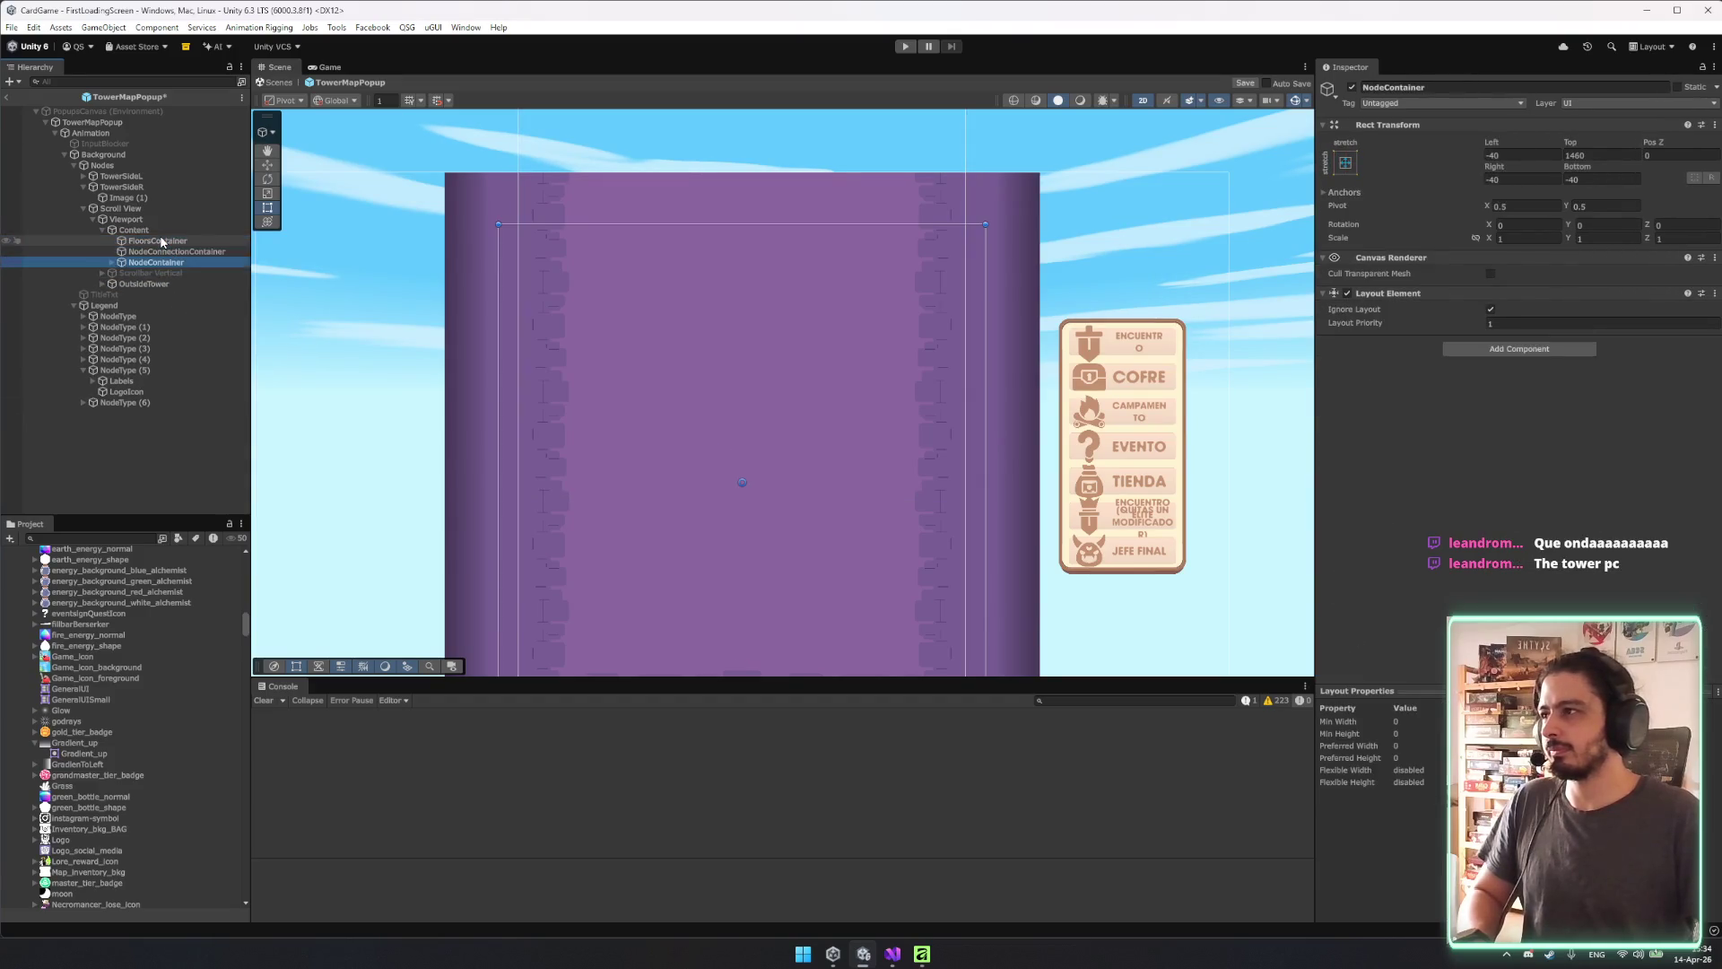
key(Left)
key(Left)
key(Up)
key(Up)
key(Up)
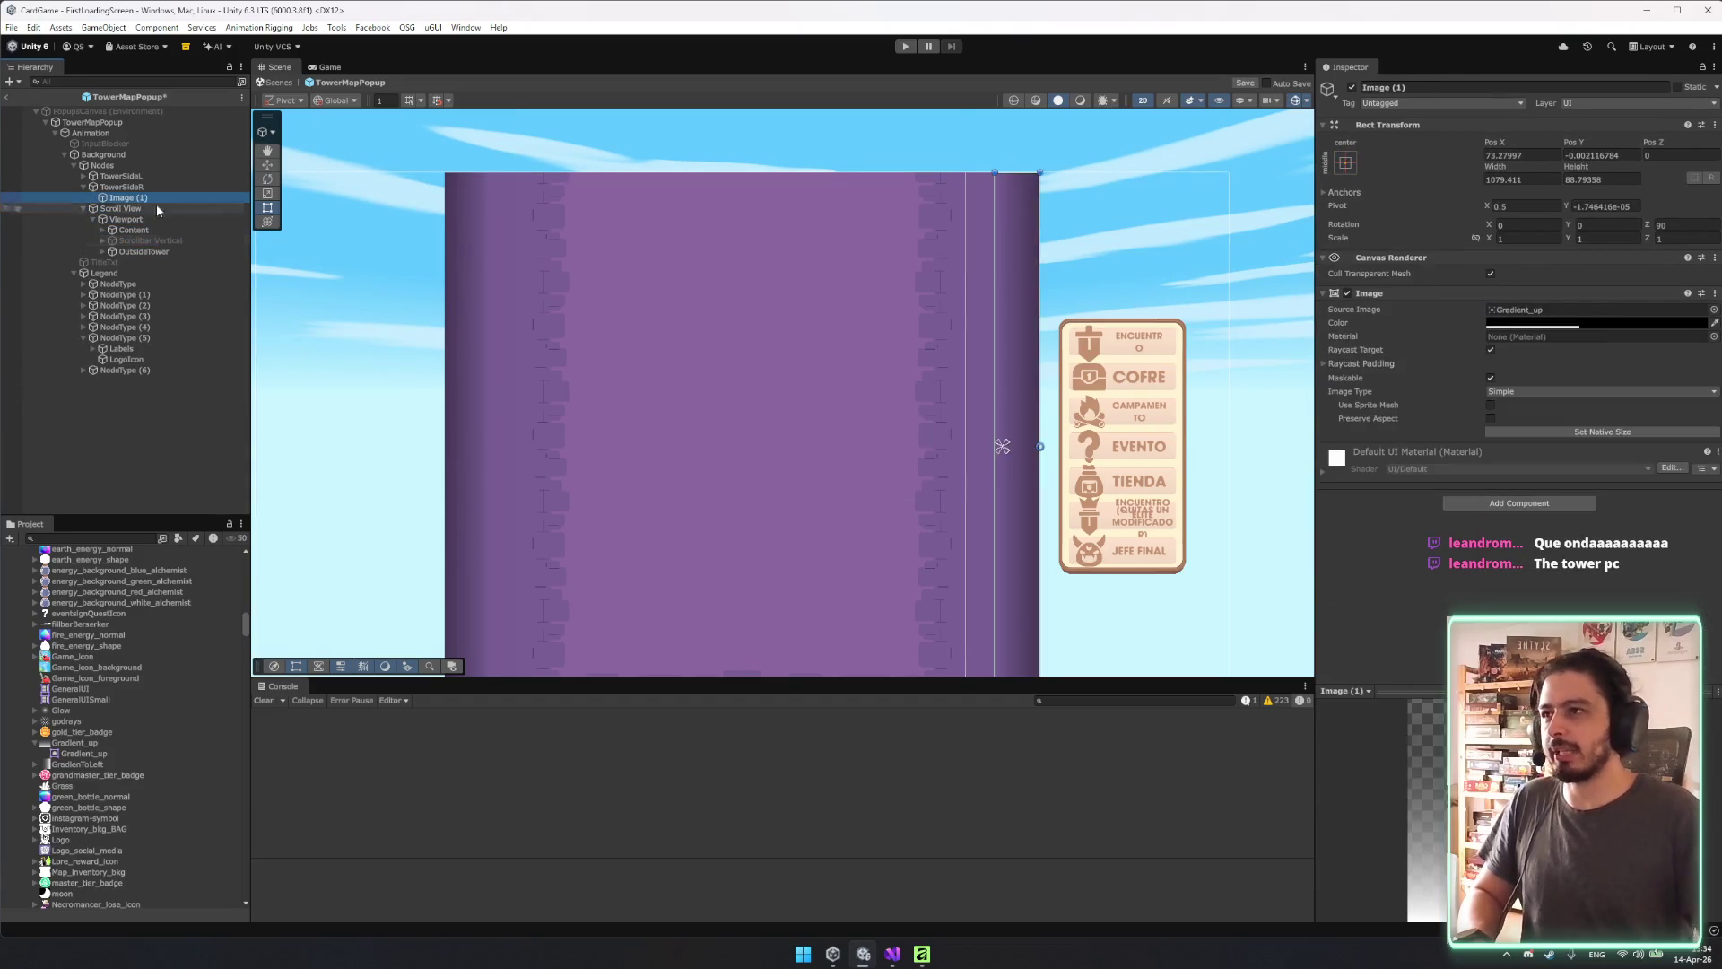
Assign GradienToLeft as Image (1)'s source, stretch it to its parent, and rotate it 90° on Z.
drag(1159, 288, 1061, 214)
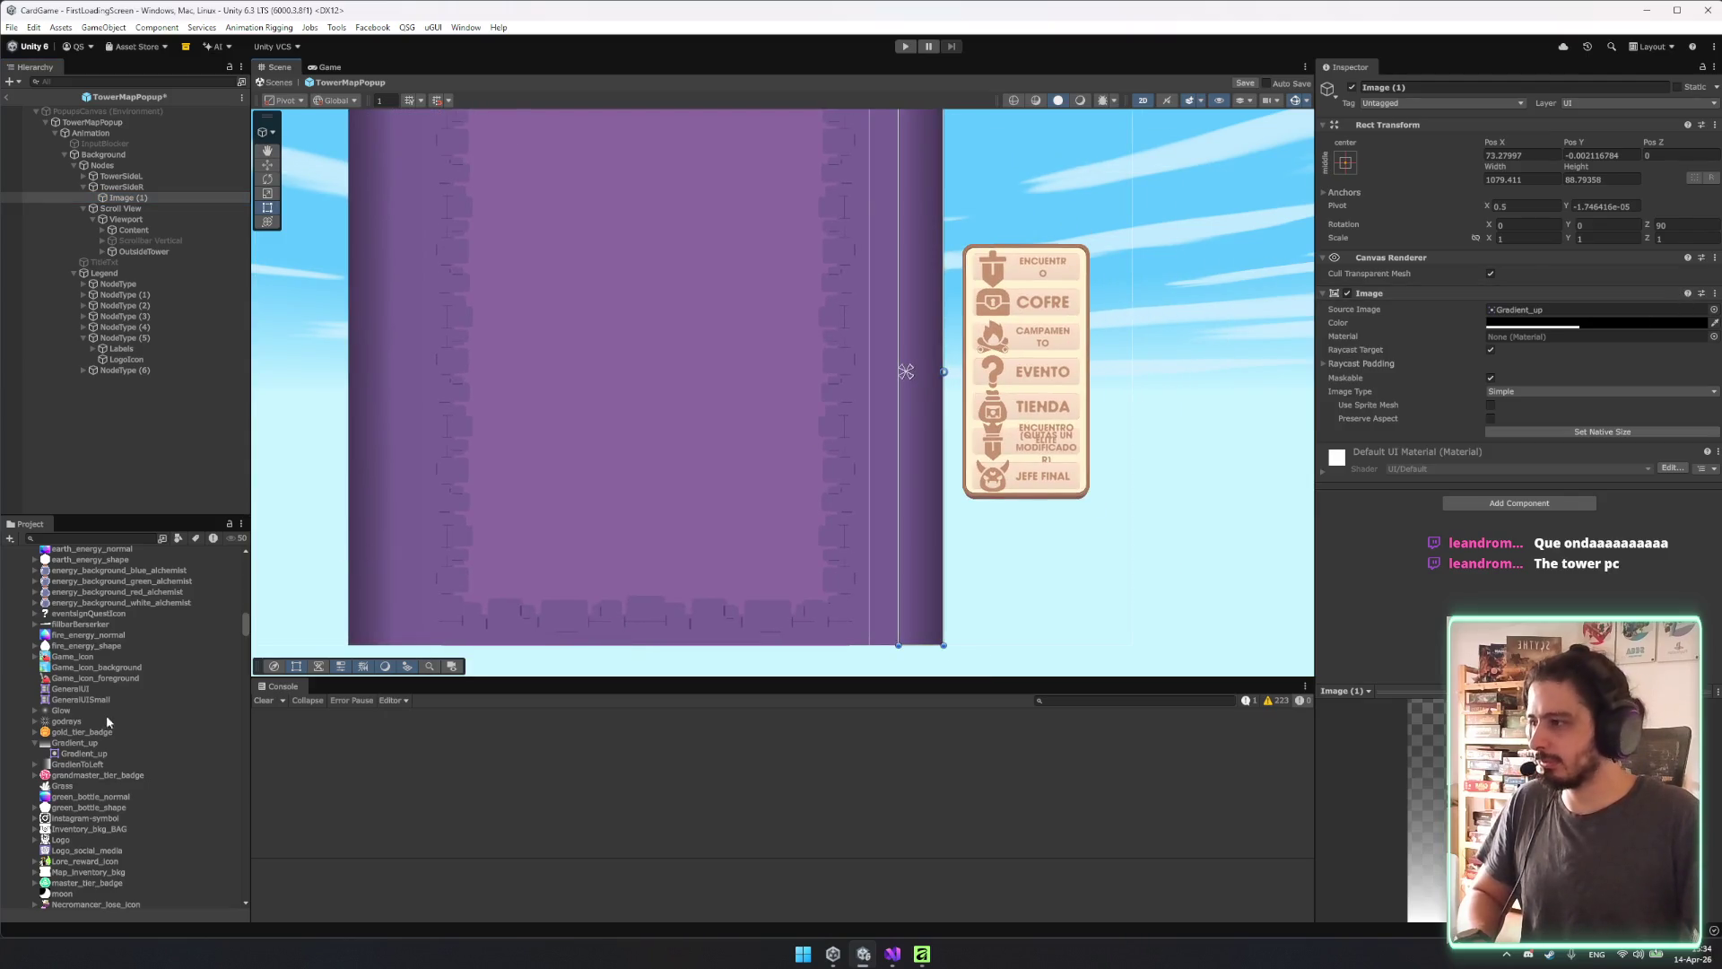
drag(71, 764, 1596, 310)
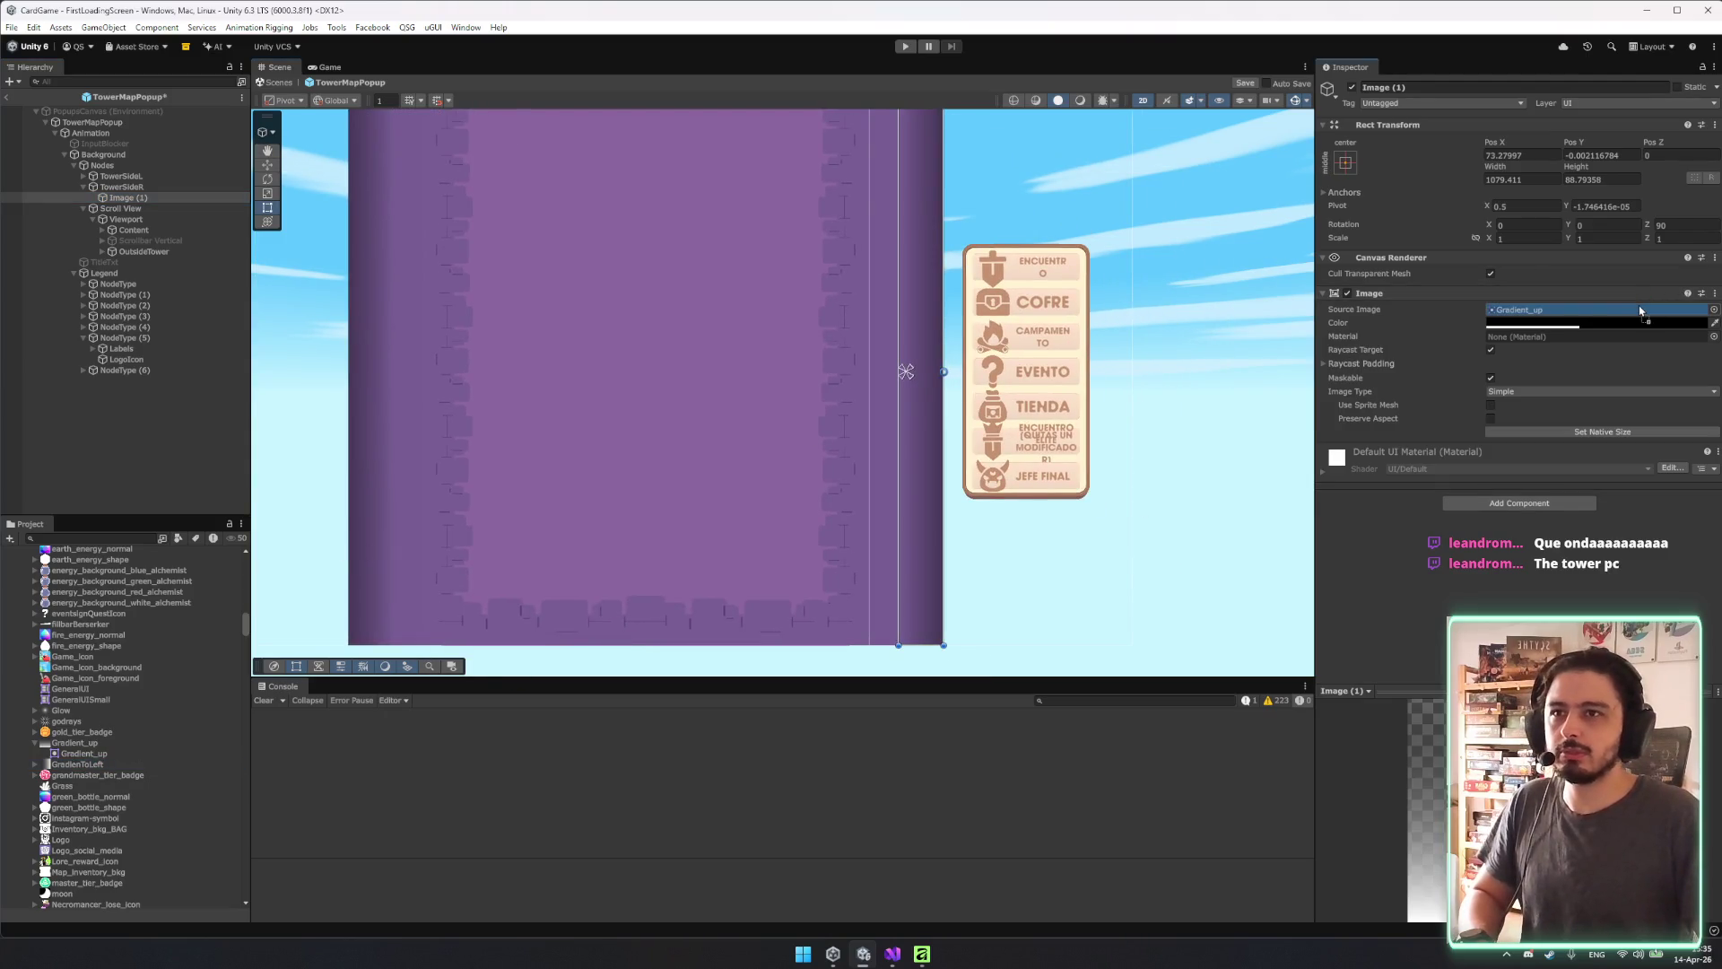
click(1346, 163)
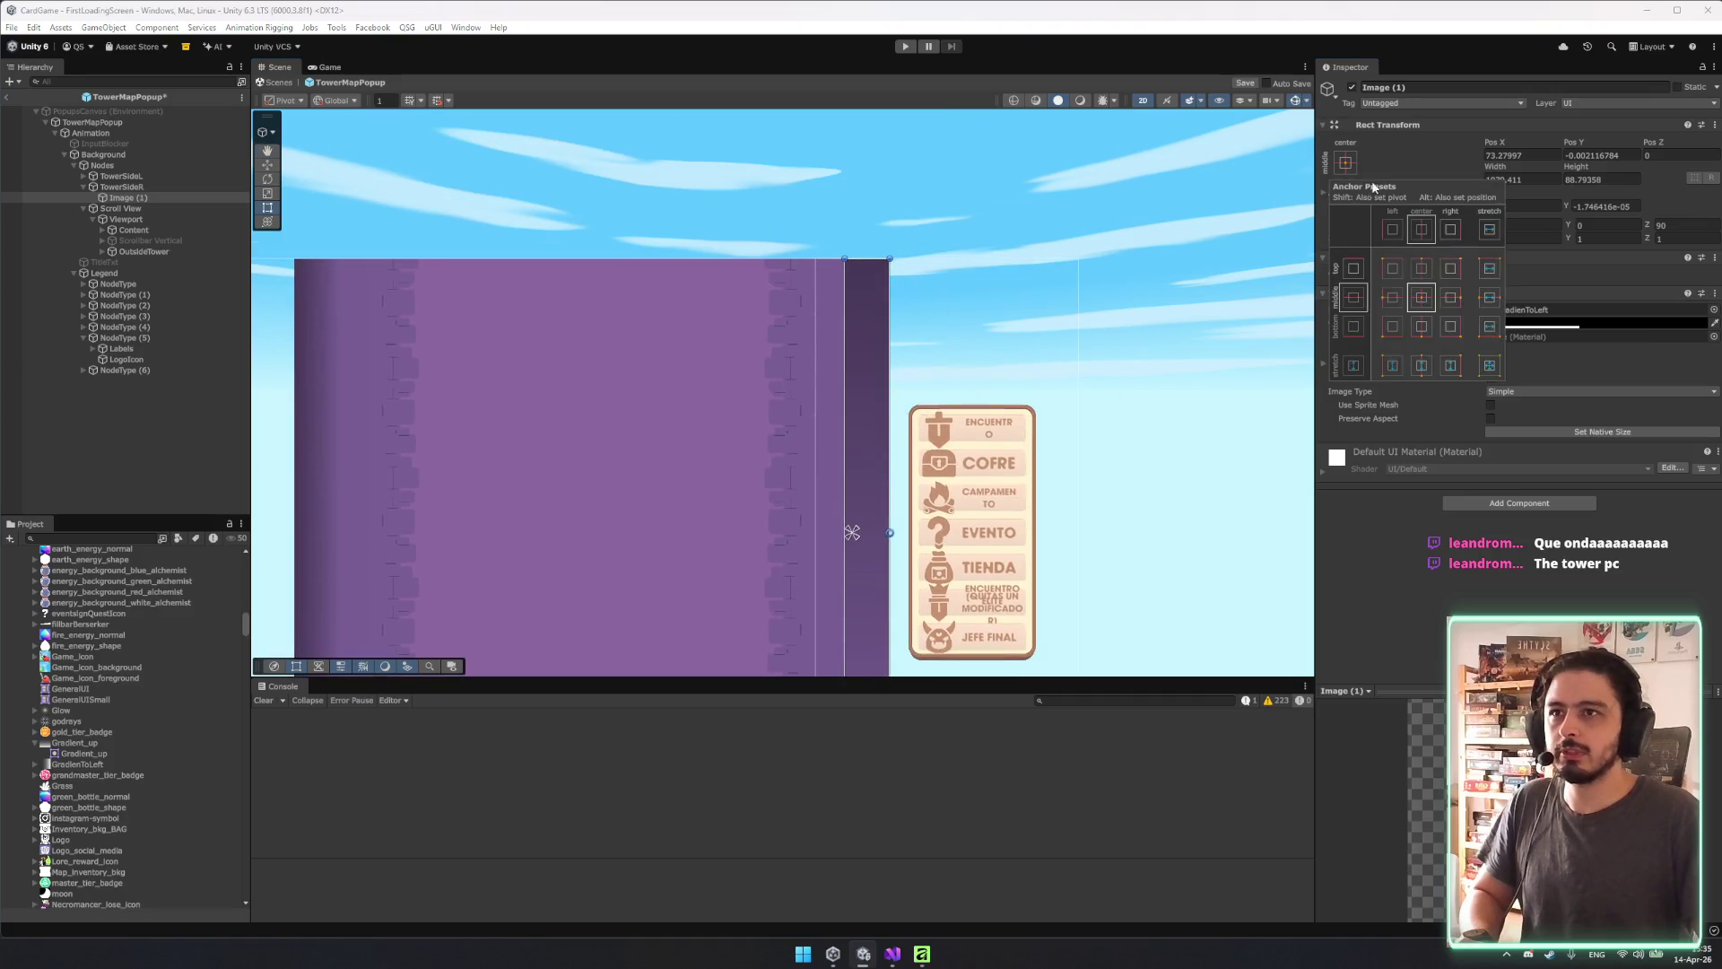
alt+shift+click(1490, 366)
click(1675, 224)
key(Return)
Narrow TowerSideR to width 174.6881 and anchor it to the middle centre.
mouse_move(853, 399)
mouse_down()
mouse_move(849, 310)
mouse_move(516, 323)
mouse_move(852, 341)
mouse_move(855, 359)
mouse_up()
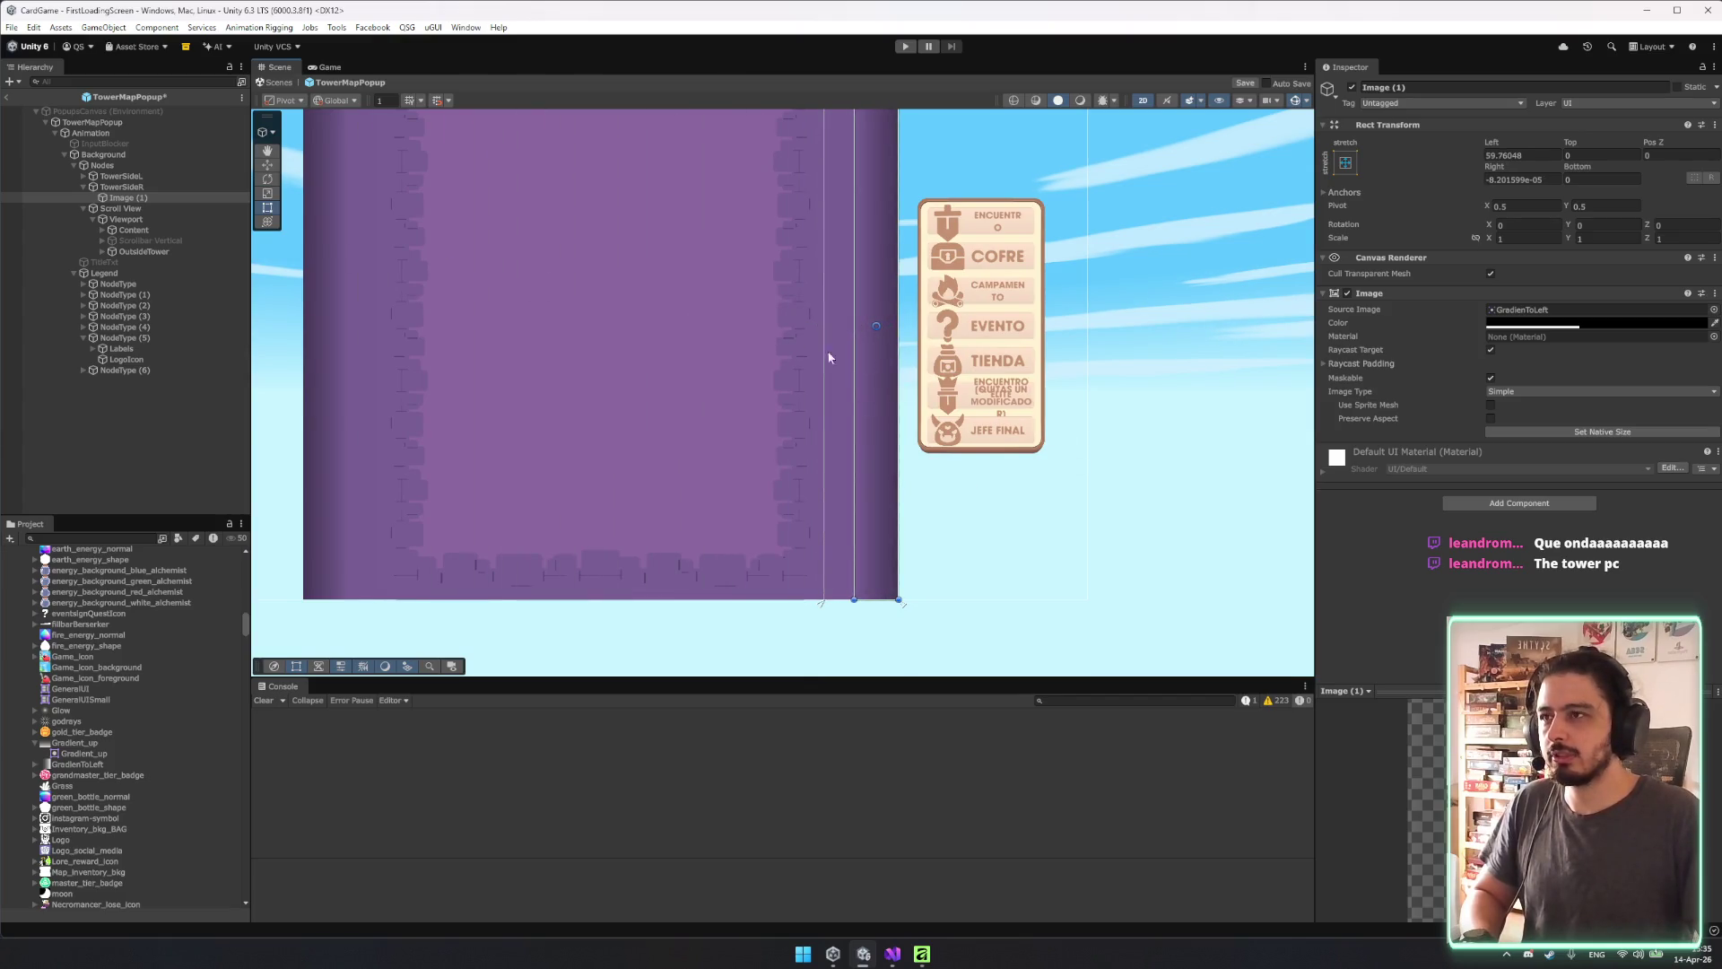
click(121, 187)
drag(806, 304, 808, 304)
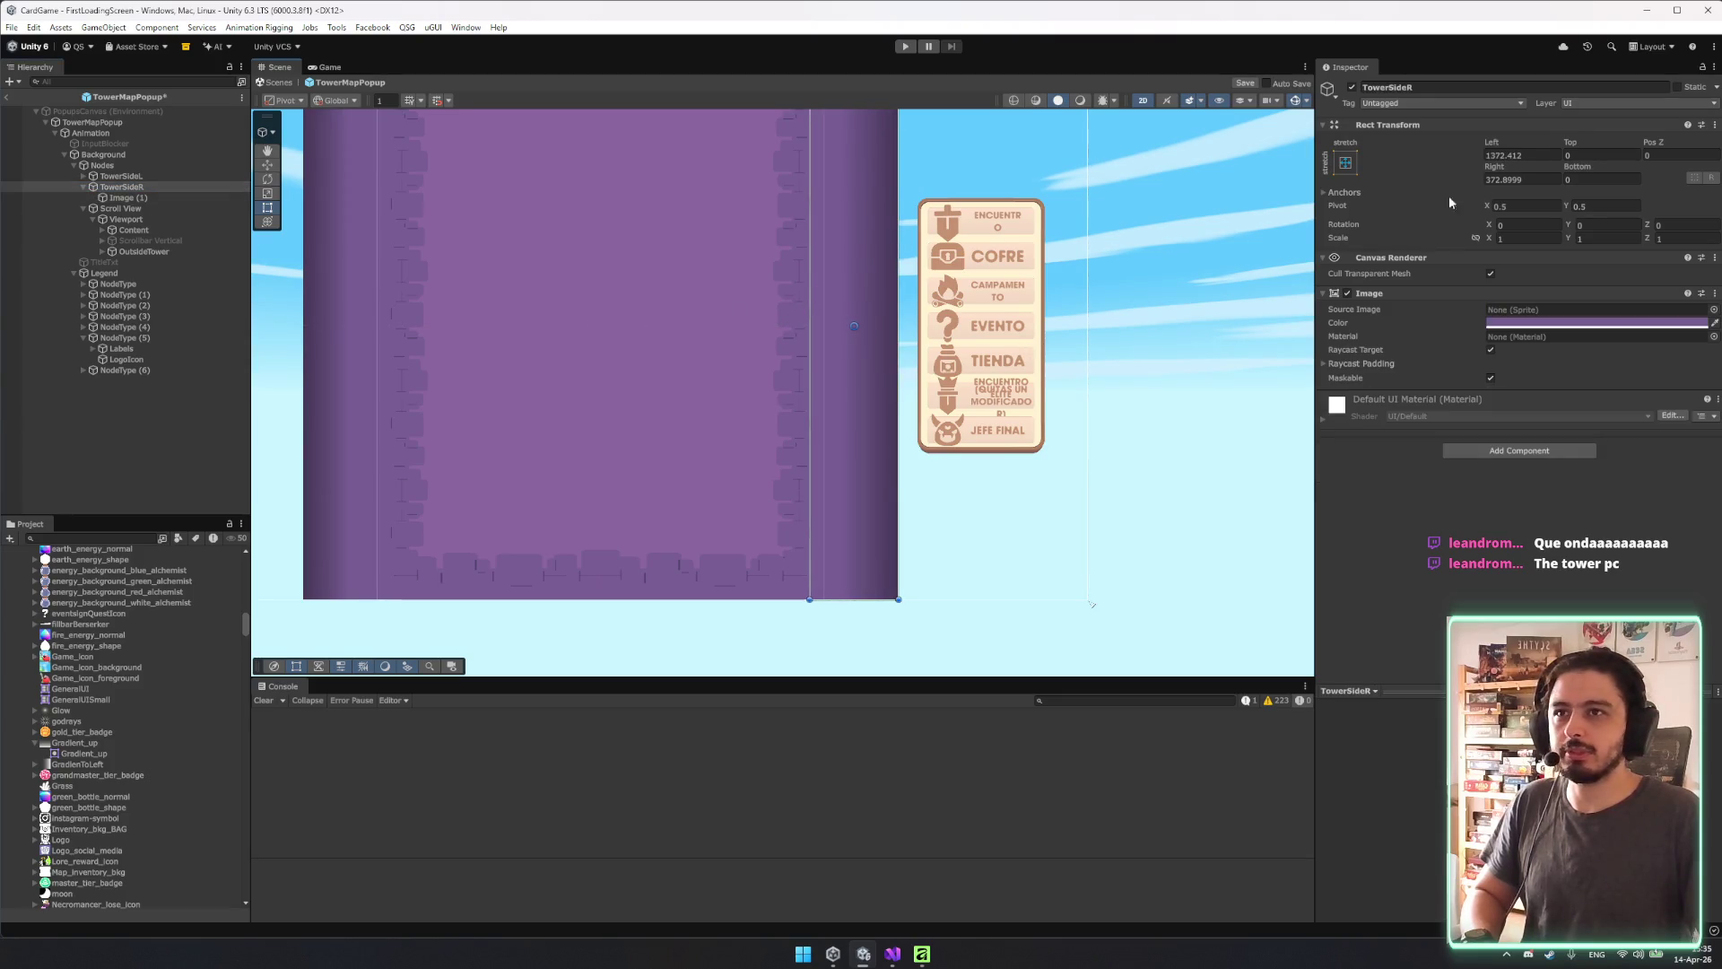
drag(842, 216, 814, 334)
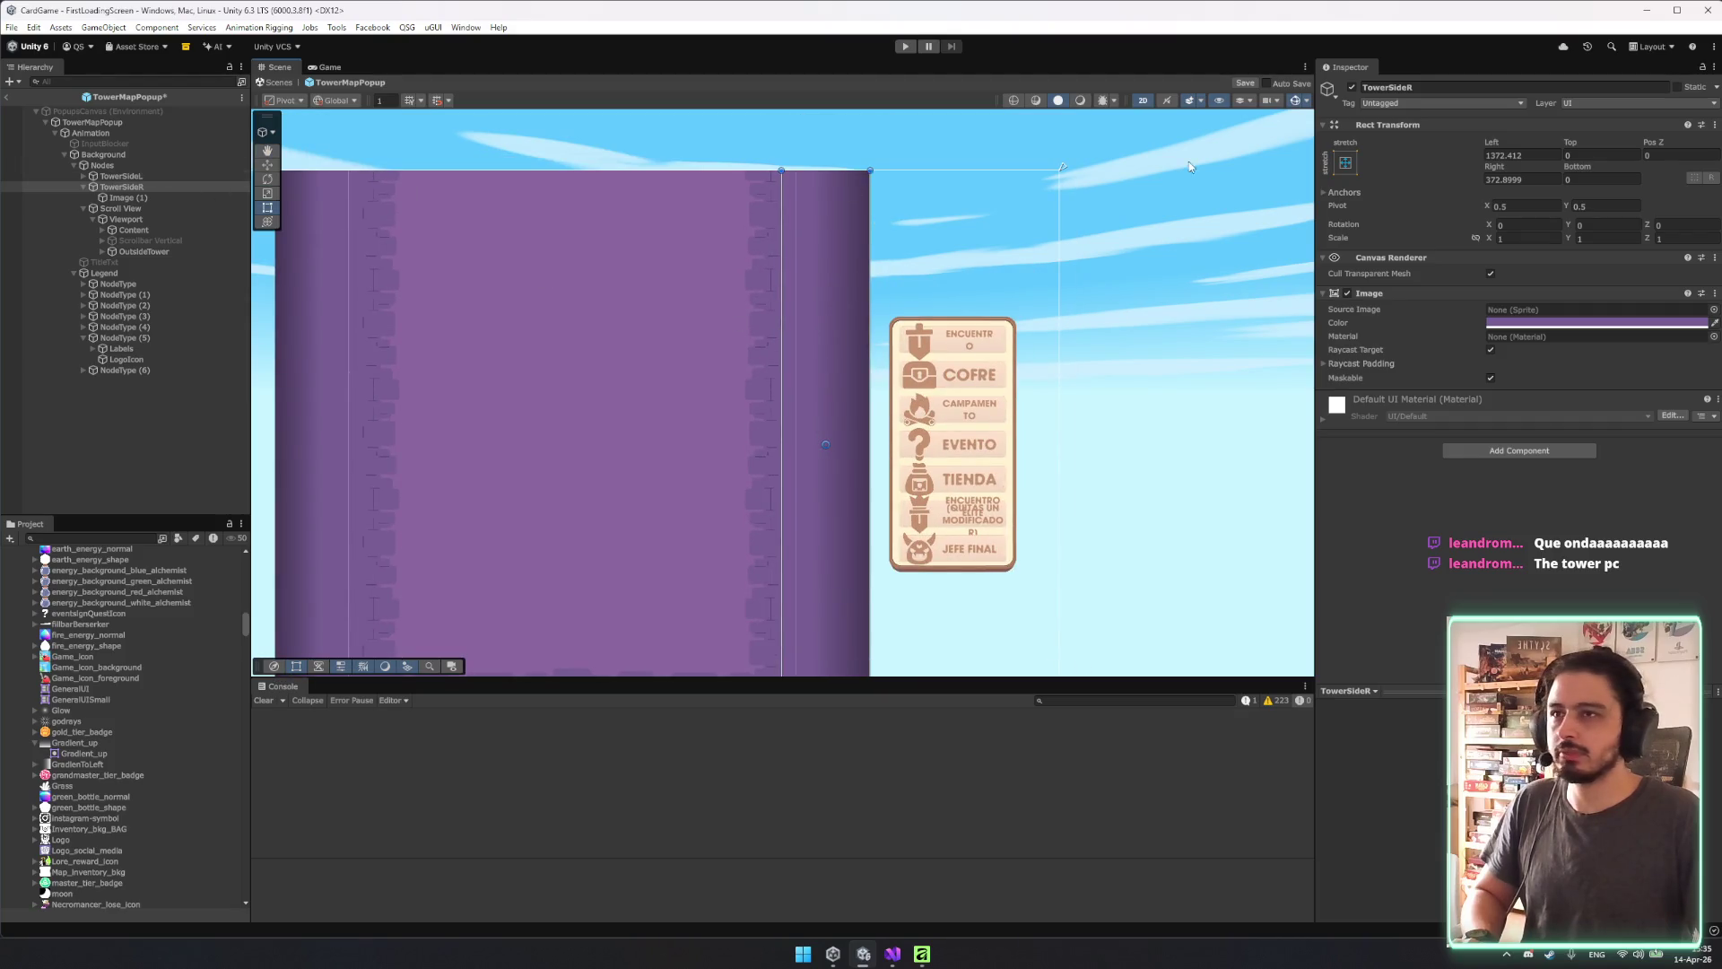
click(1347, 164)
click(1421, 299)
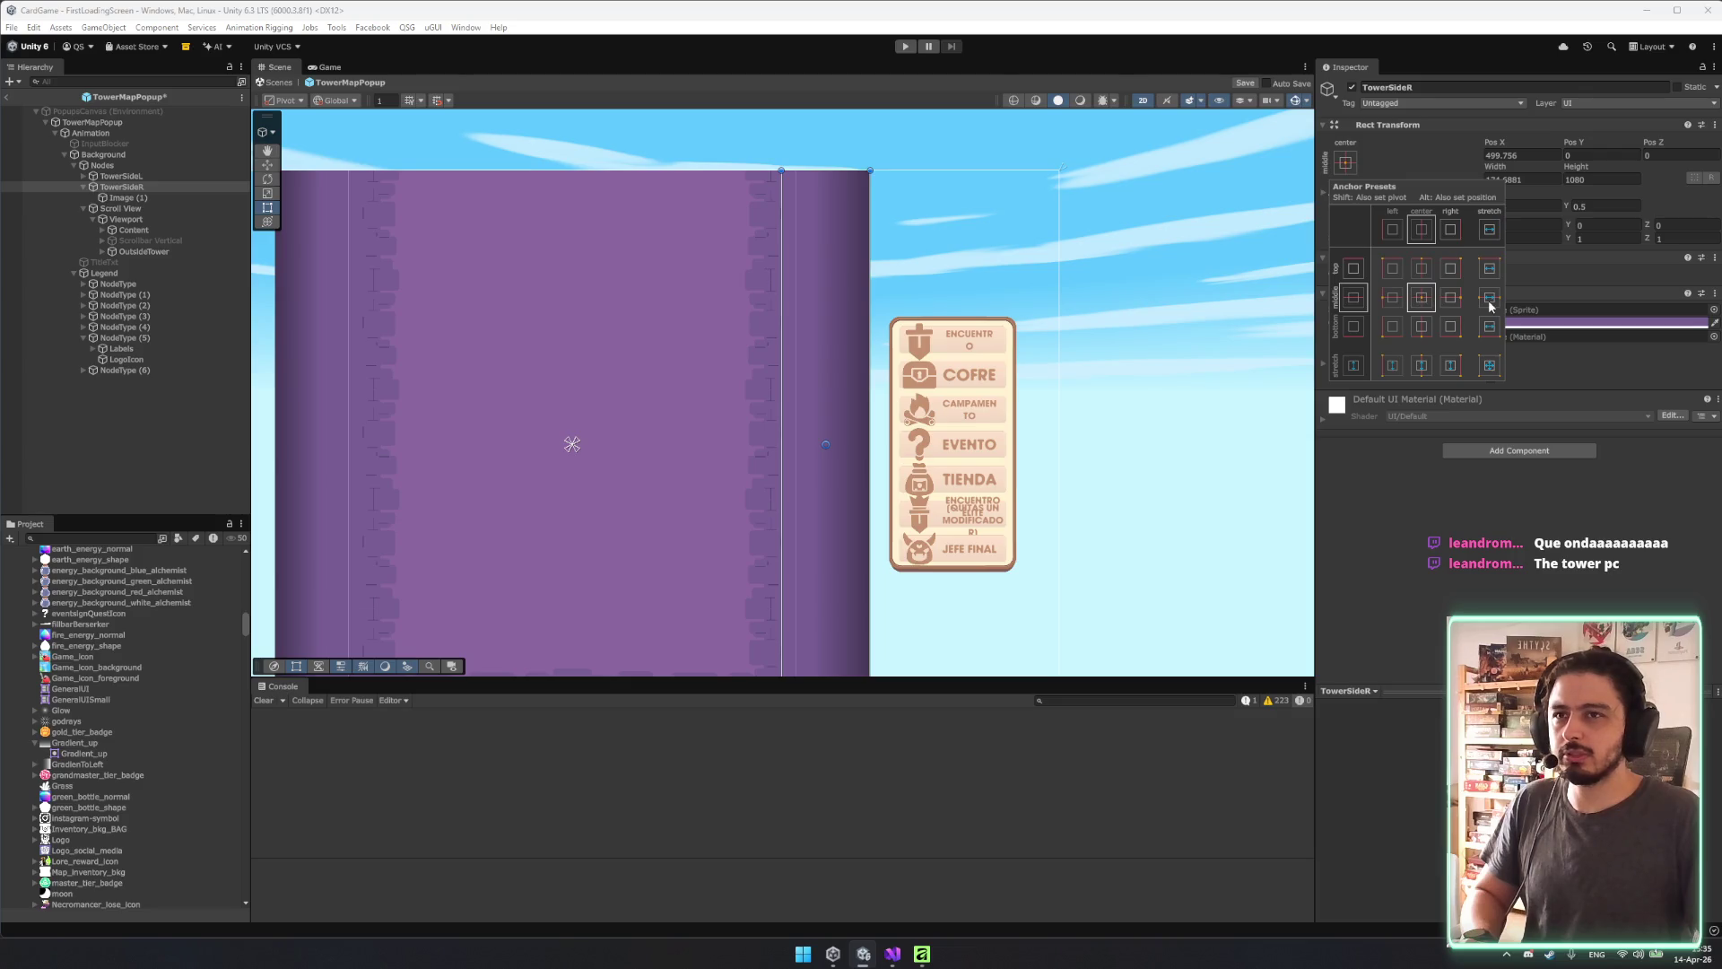
Check Nodes, TowerSideL and TowerSideR in the Hierarchy, ending on Scroll View.
drag(536, 231, 650, 204)
click(101, 166)
click(119, 176)
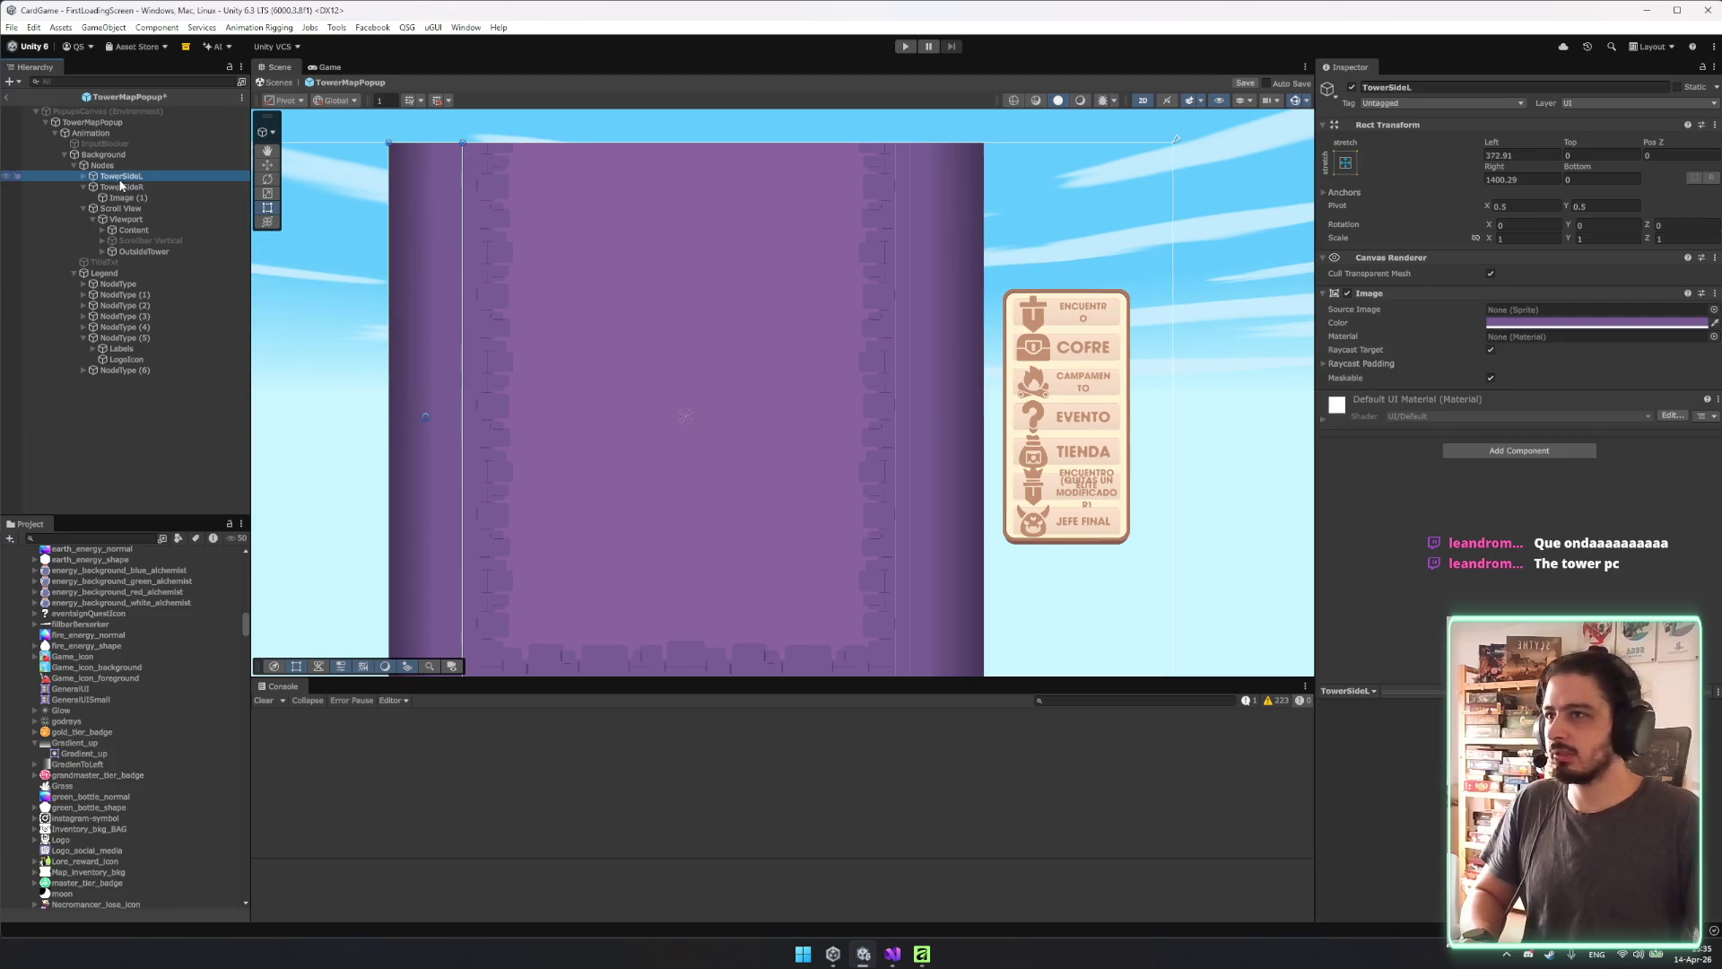
click(130, 187)
click(120, 209)
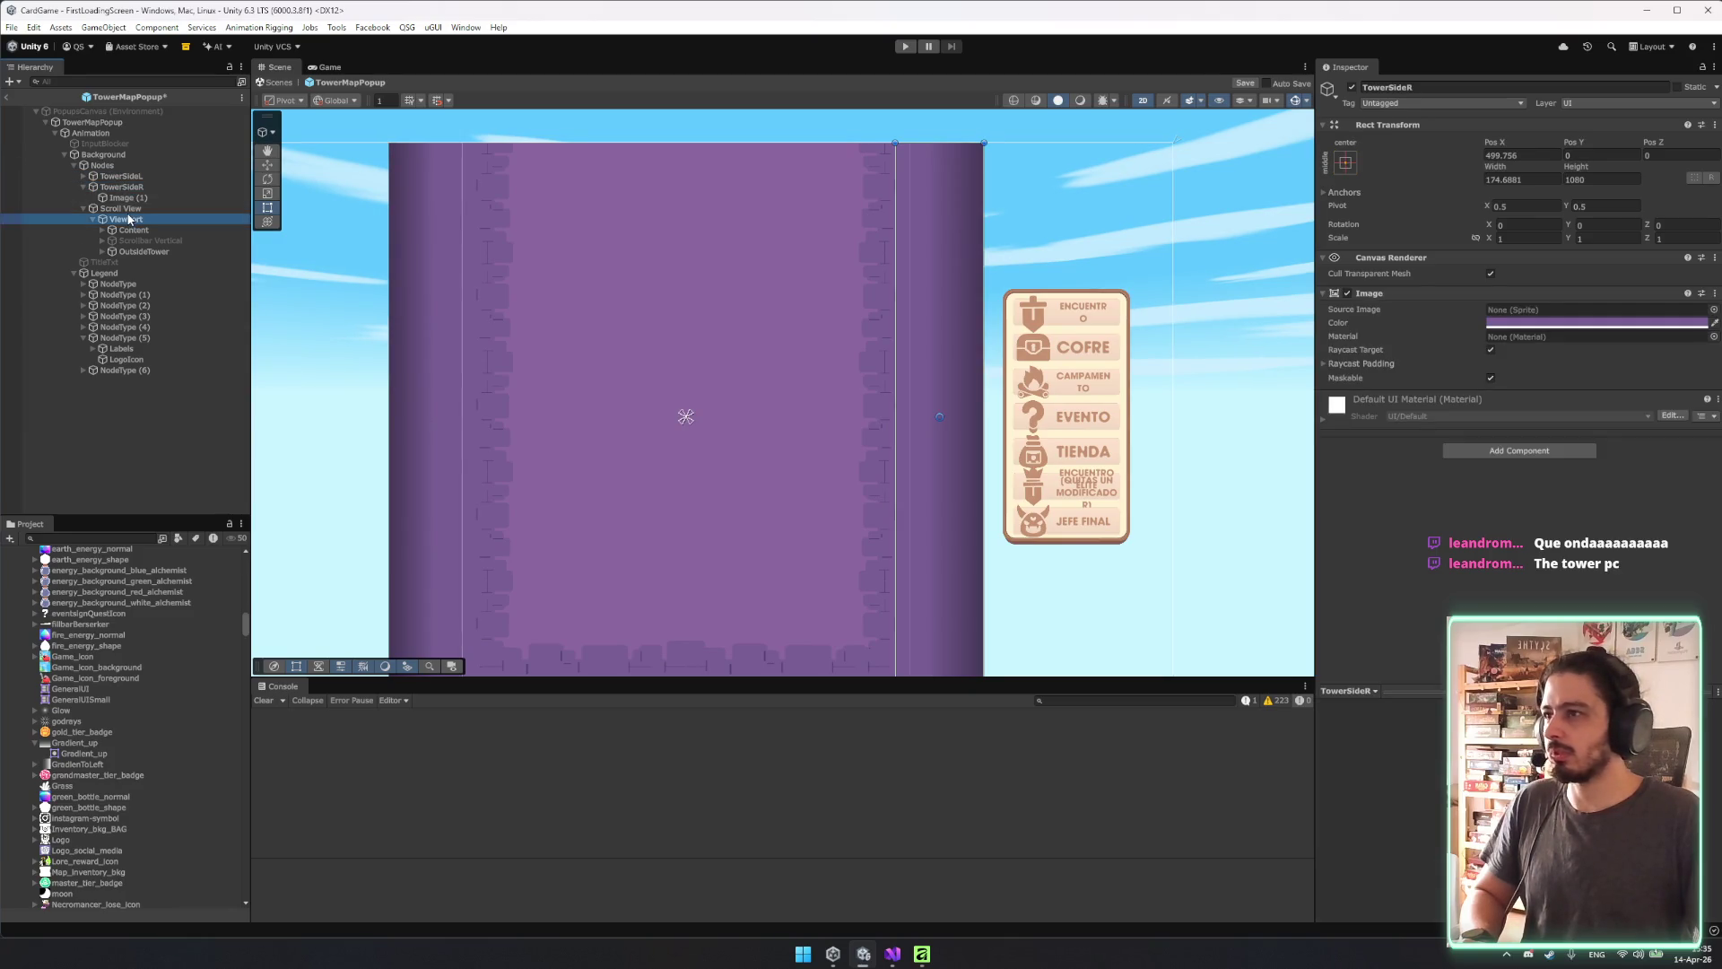
Drag the Scroll View's anchor handles out to the tower's left and right edges.
mouse_move(976, 257)
mouse_down()
mouse_move(976, 284)
mouse_move(1159, 260)
mouse_move(942, 224)
mouse_up()
scroll(1159, 260, down, 2)
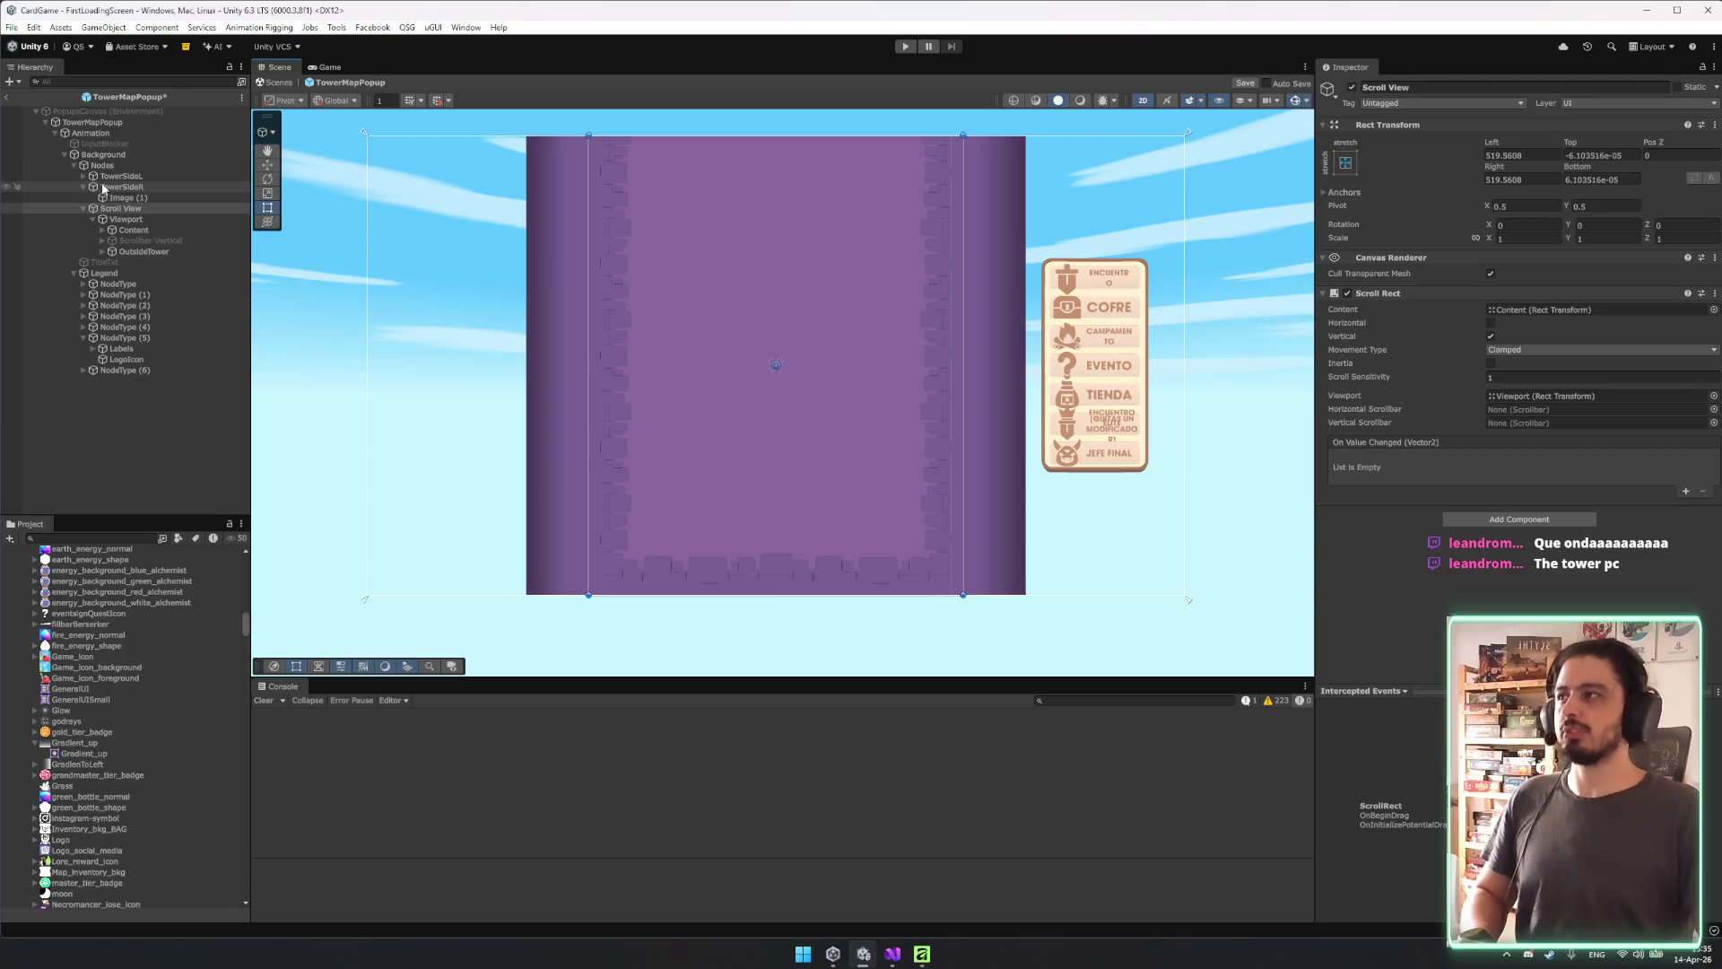
drag(363, 132, 582, 133)
drag(1190, 133, 967, 132)
Set the Scroll View's Left, Right, Top and Bottom offsets to 0, then reselect TowerSideR.
click(1515, 154)
text(0)
key(Tab)
key(Tab)
key(Tab)
text(0)
key(Tab)
text(0)
click(1619, 156)
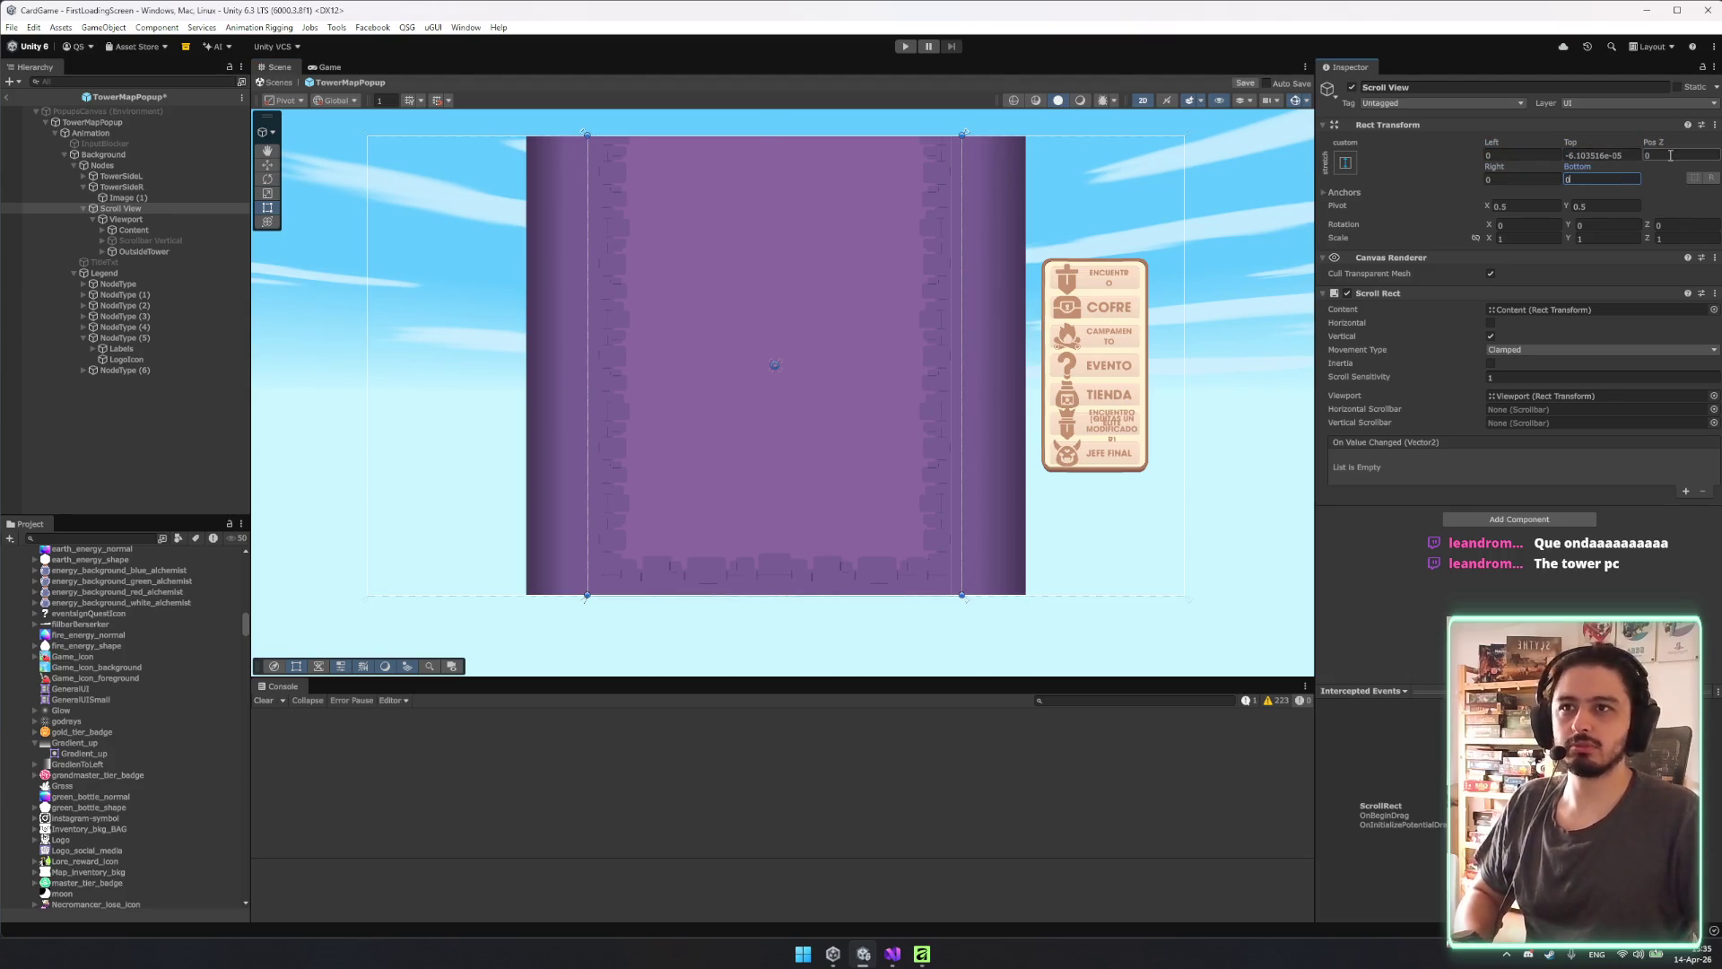
text(0)
scroll(739, 219, up, 2)
scroll(775, 272, down, 3)
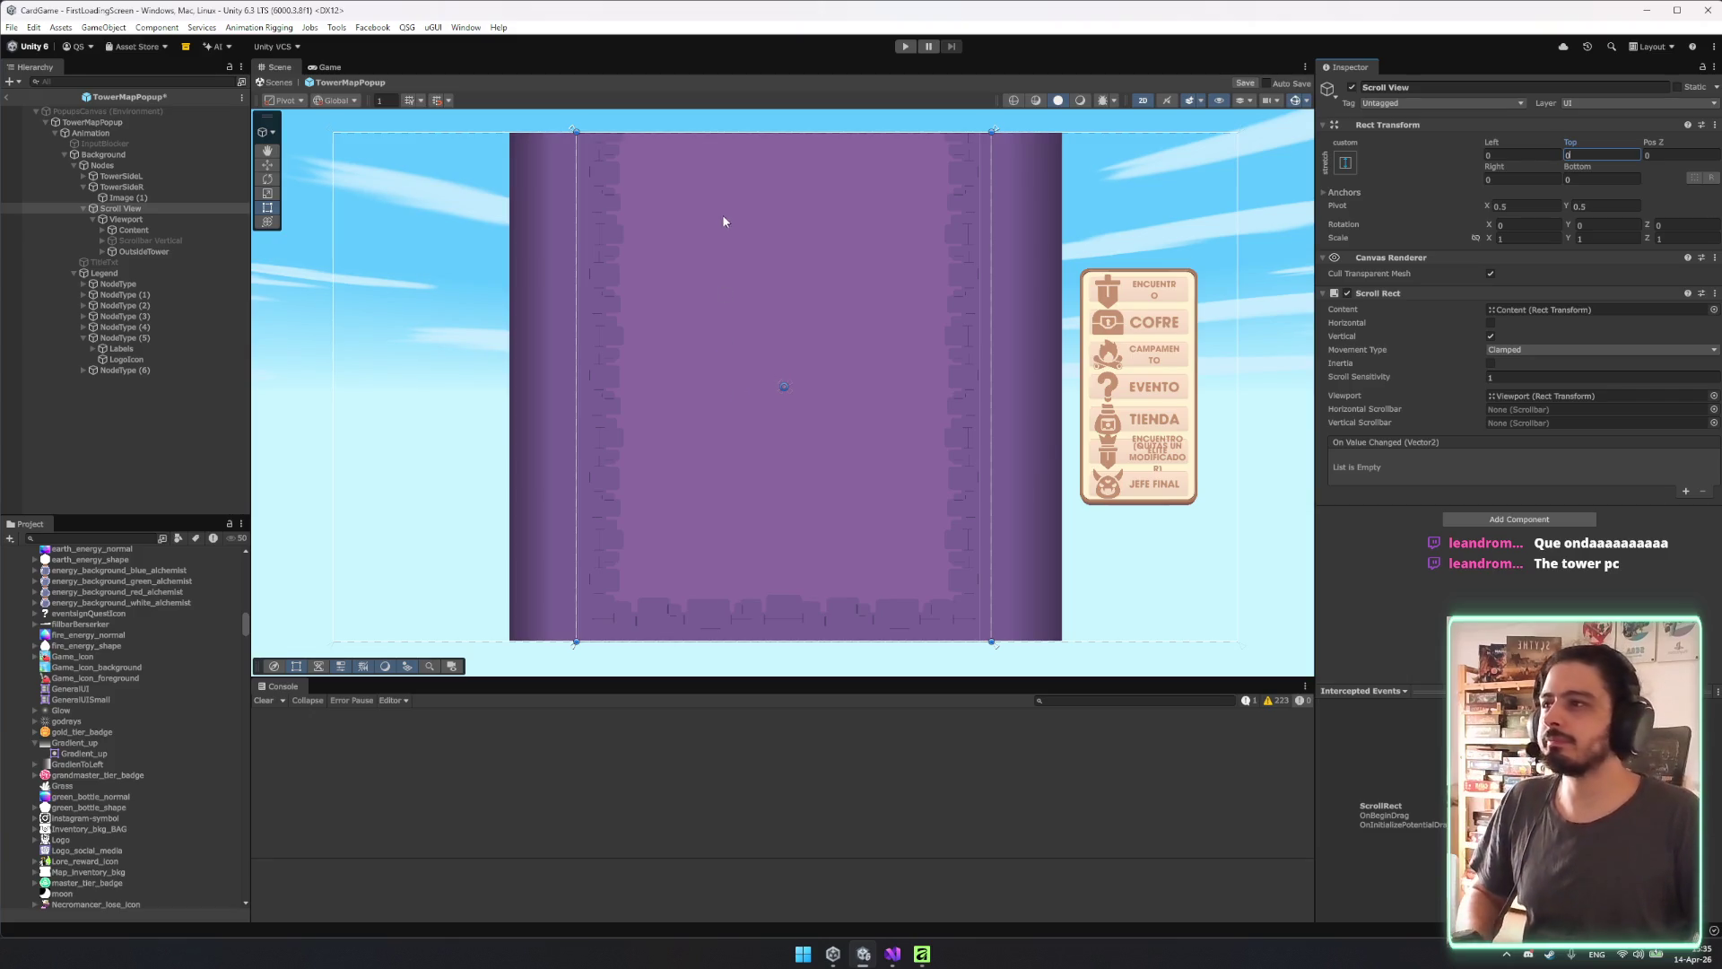
click(154, 186)
scroll(600, 249, up, 1)
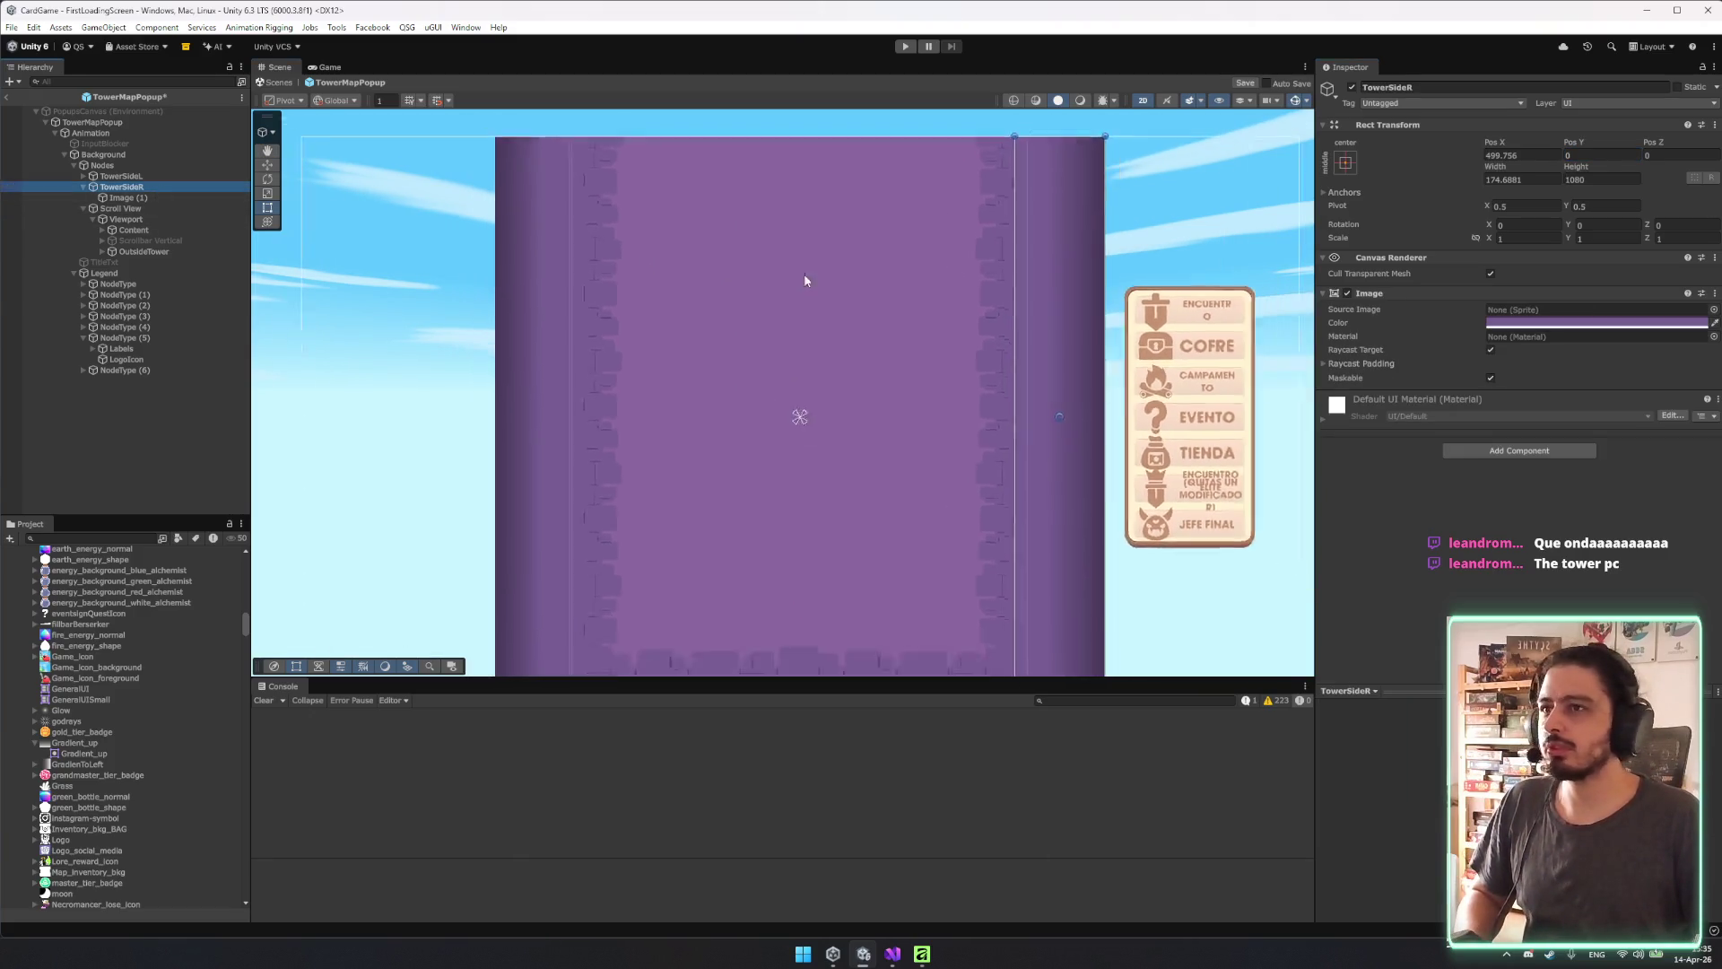
Stretch TowerSideR's anchors down the right edge and set its left and right offsets to 0.
key(f)
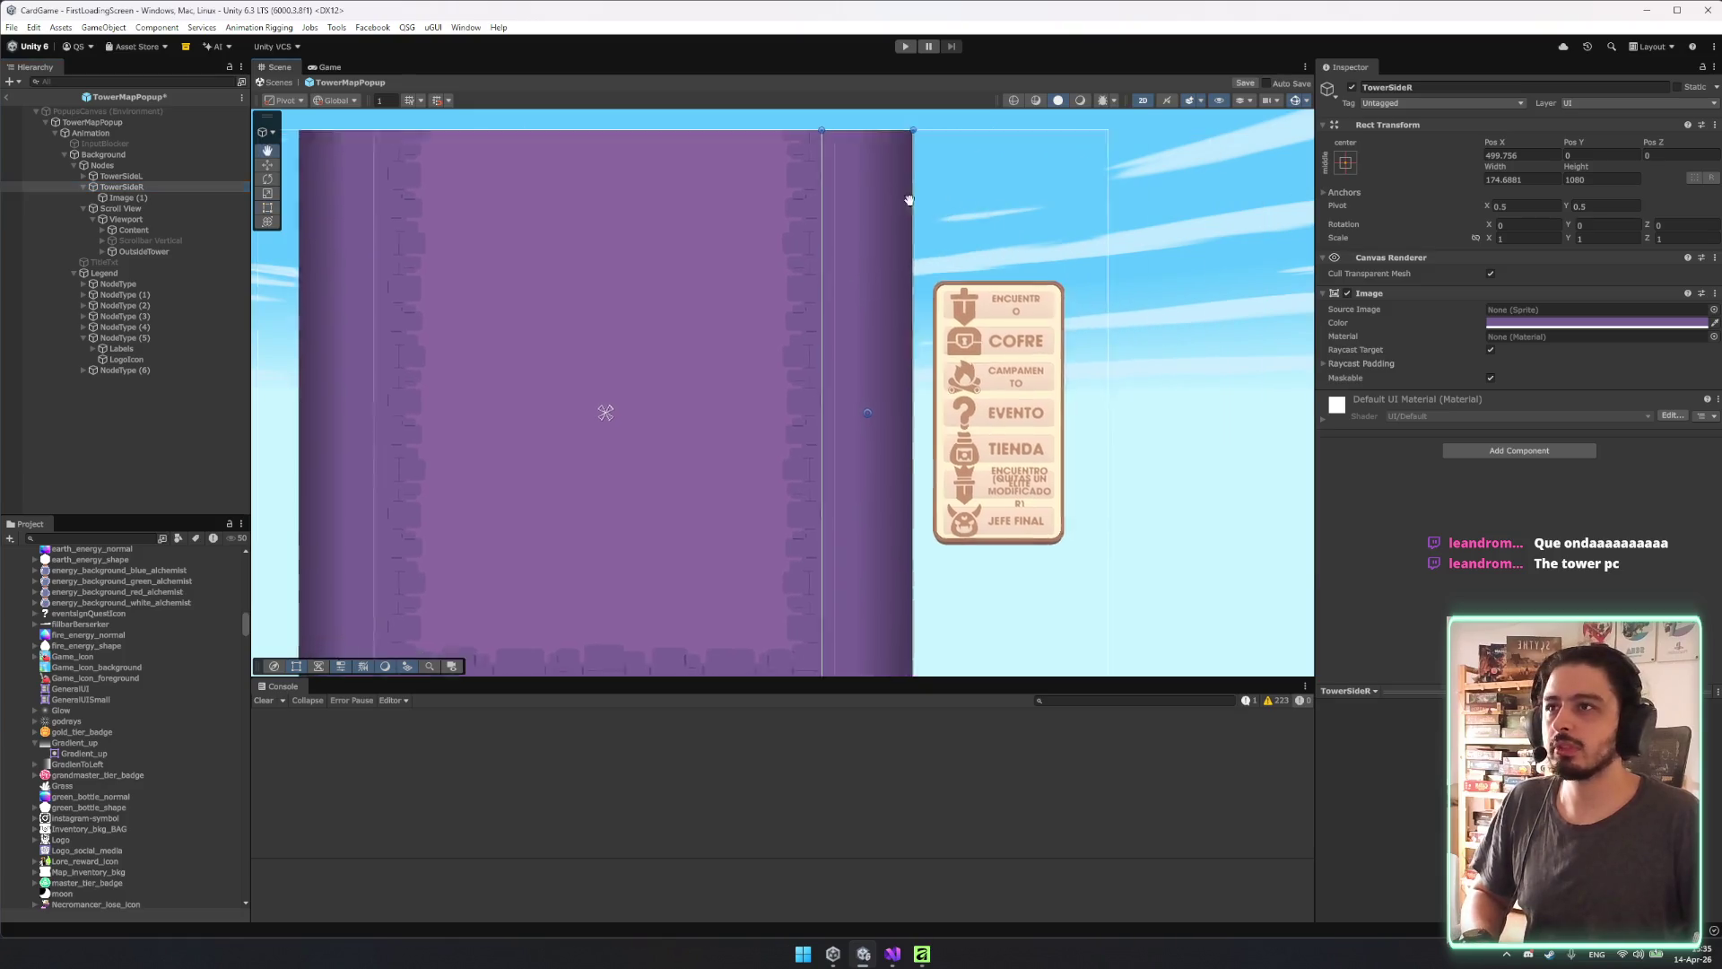
drag(545, 351, 756, 149)
mouse_move(535, 356)
mouse_down()
mouse_move(708, 584)
mouse_move(691, 603)
mouse_up()
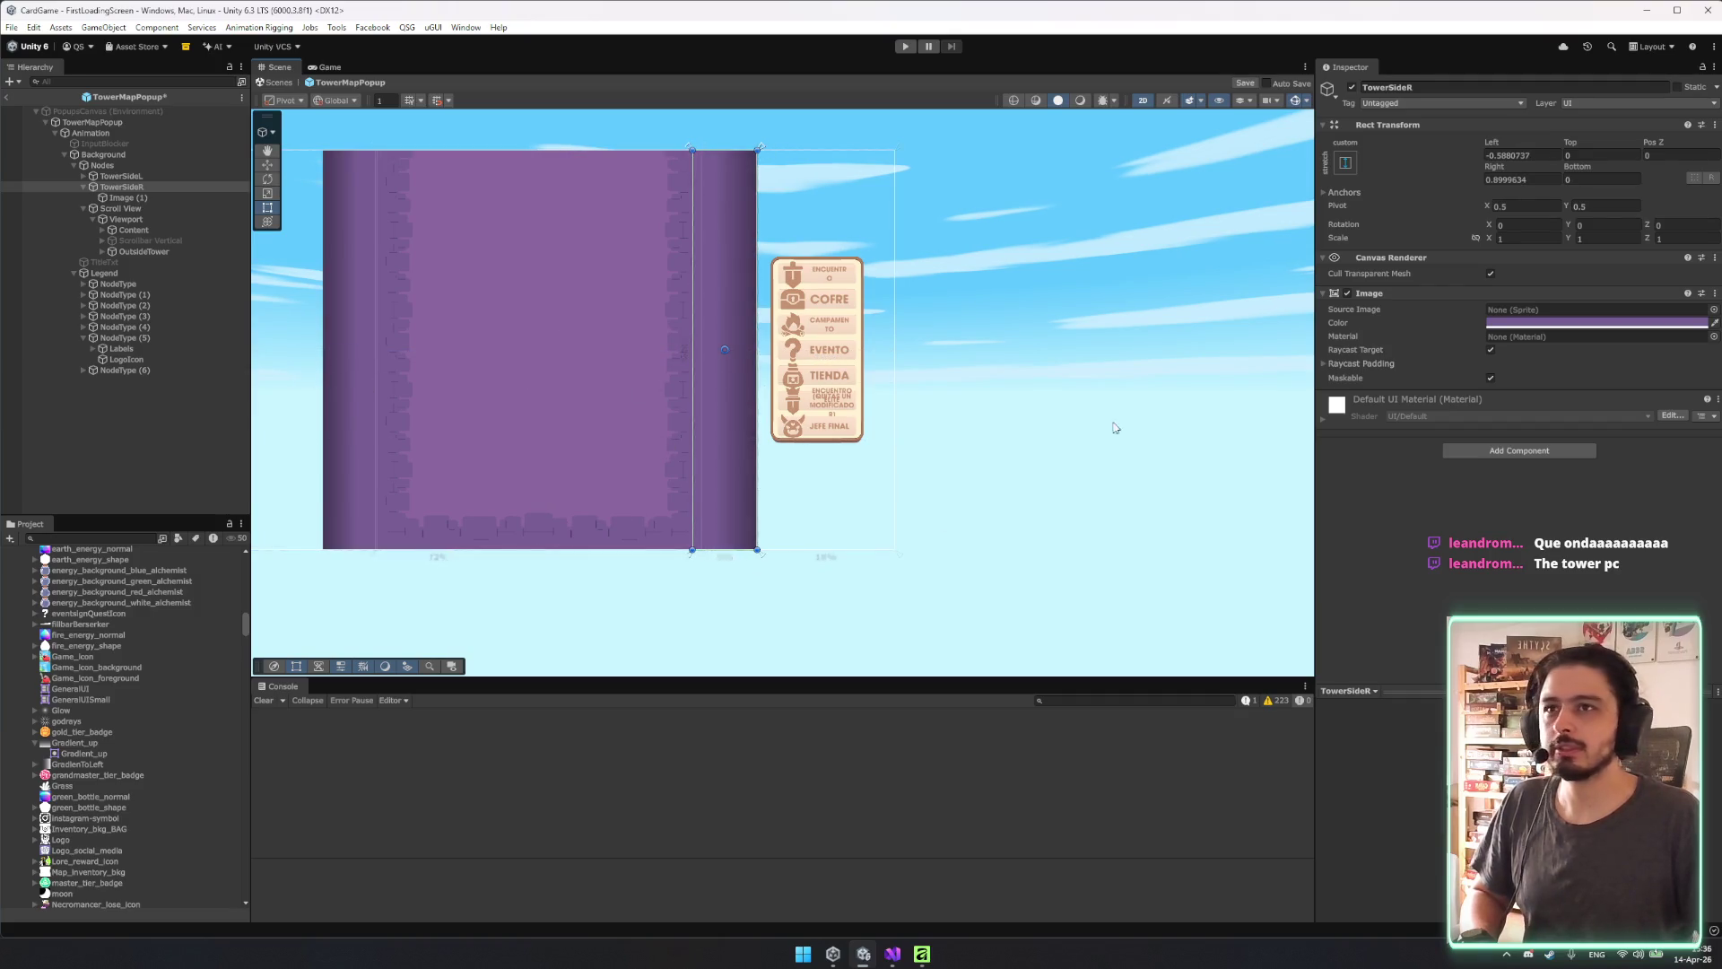
click(1529, 151)
text(0)
key(Tab)
key(Tab)
key(Tab)
text(0)
Try copying TowerSideR's Rect Transform, then remove TowerSideL from the tower.
drag(560, 263, 649, 275)
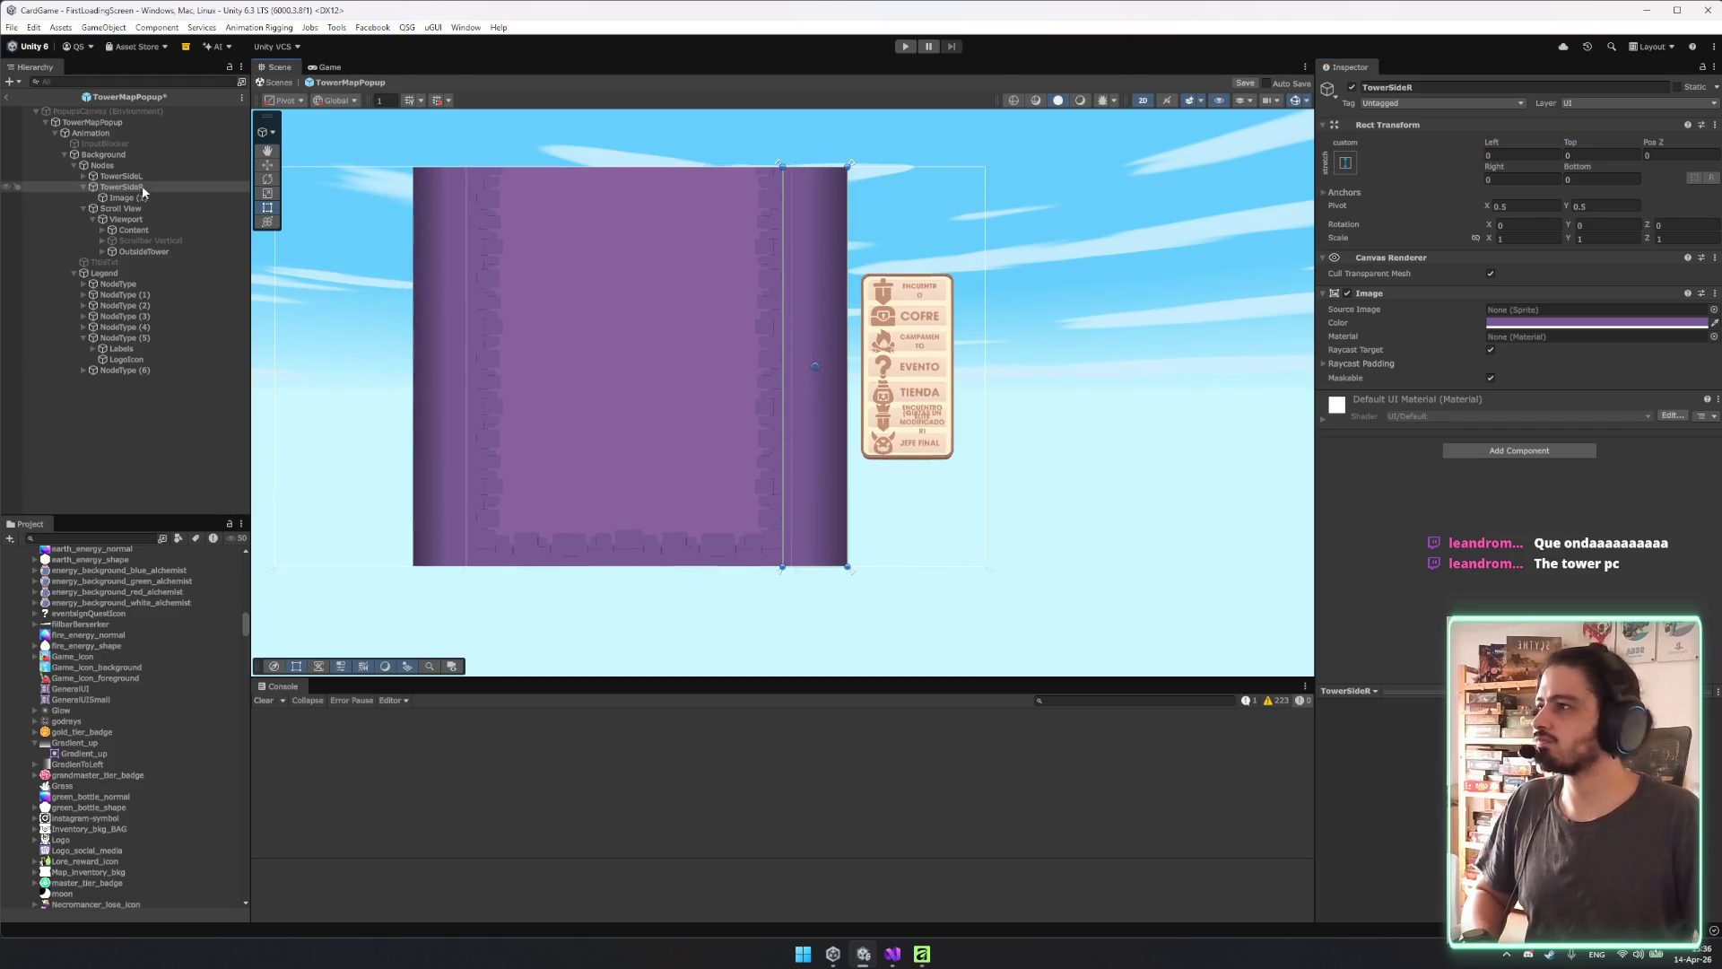
click(121, 176)
drag(665, 205, 825, 246)
scroll(746, 238, up, 3)
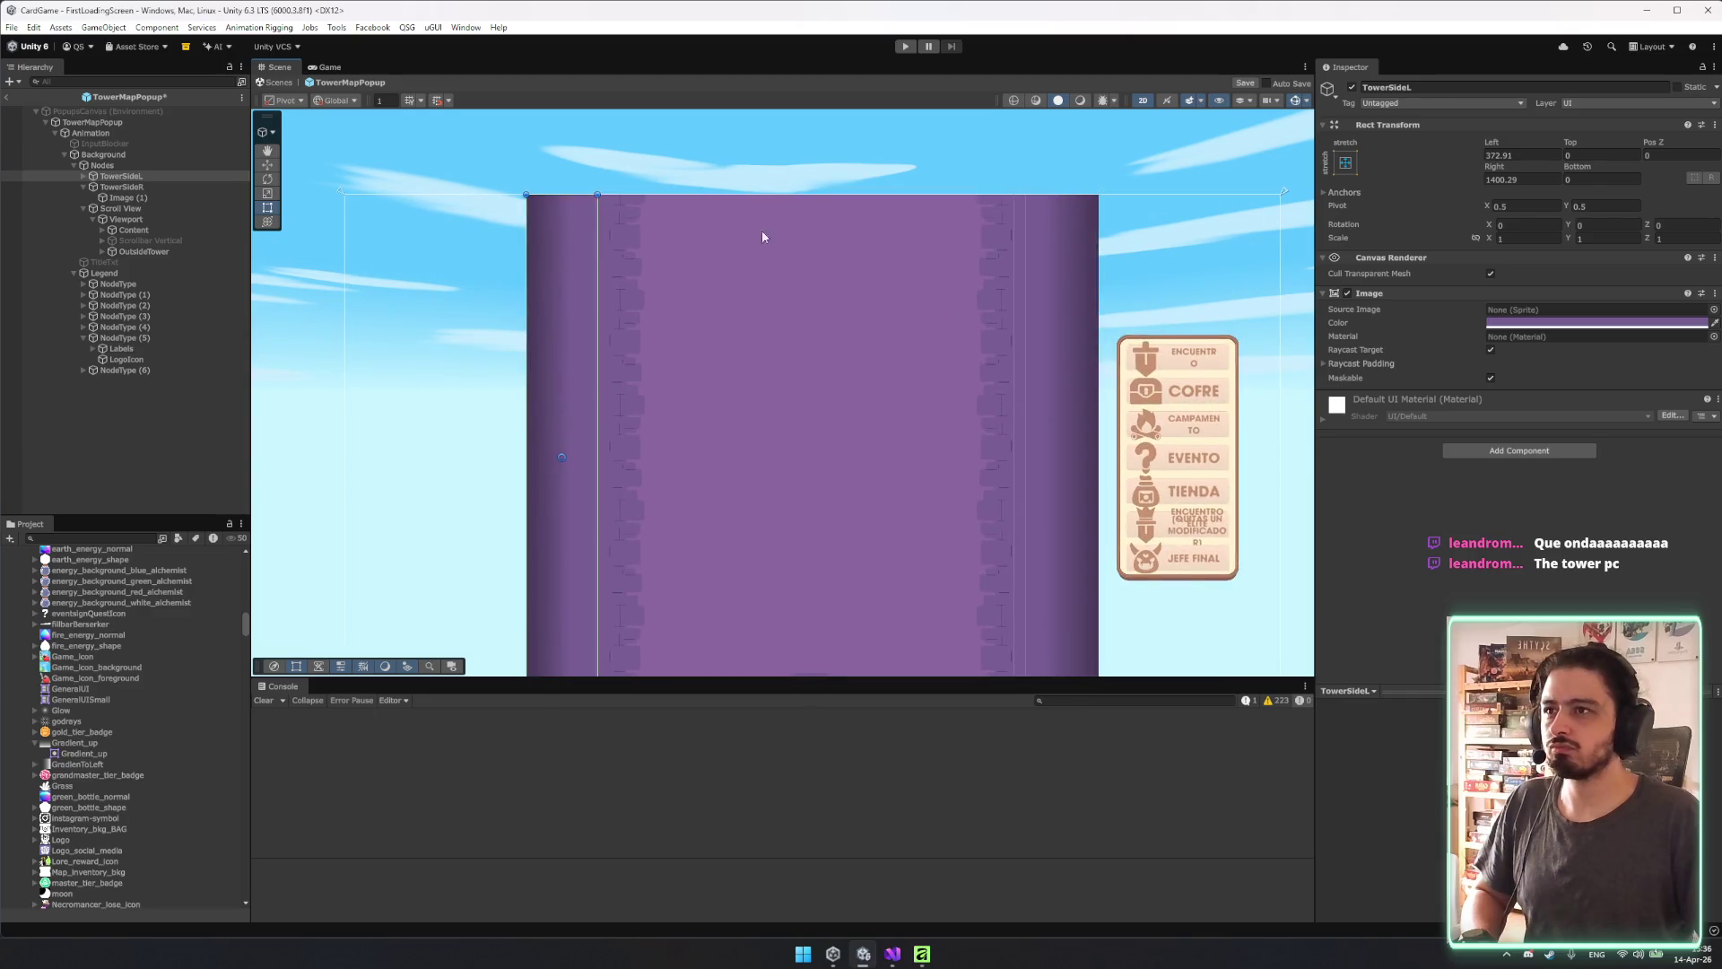
click(126, 187)
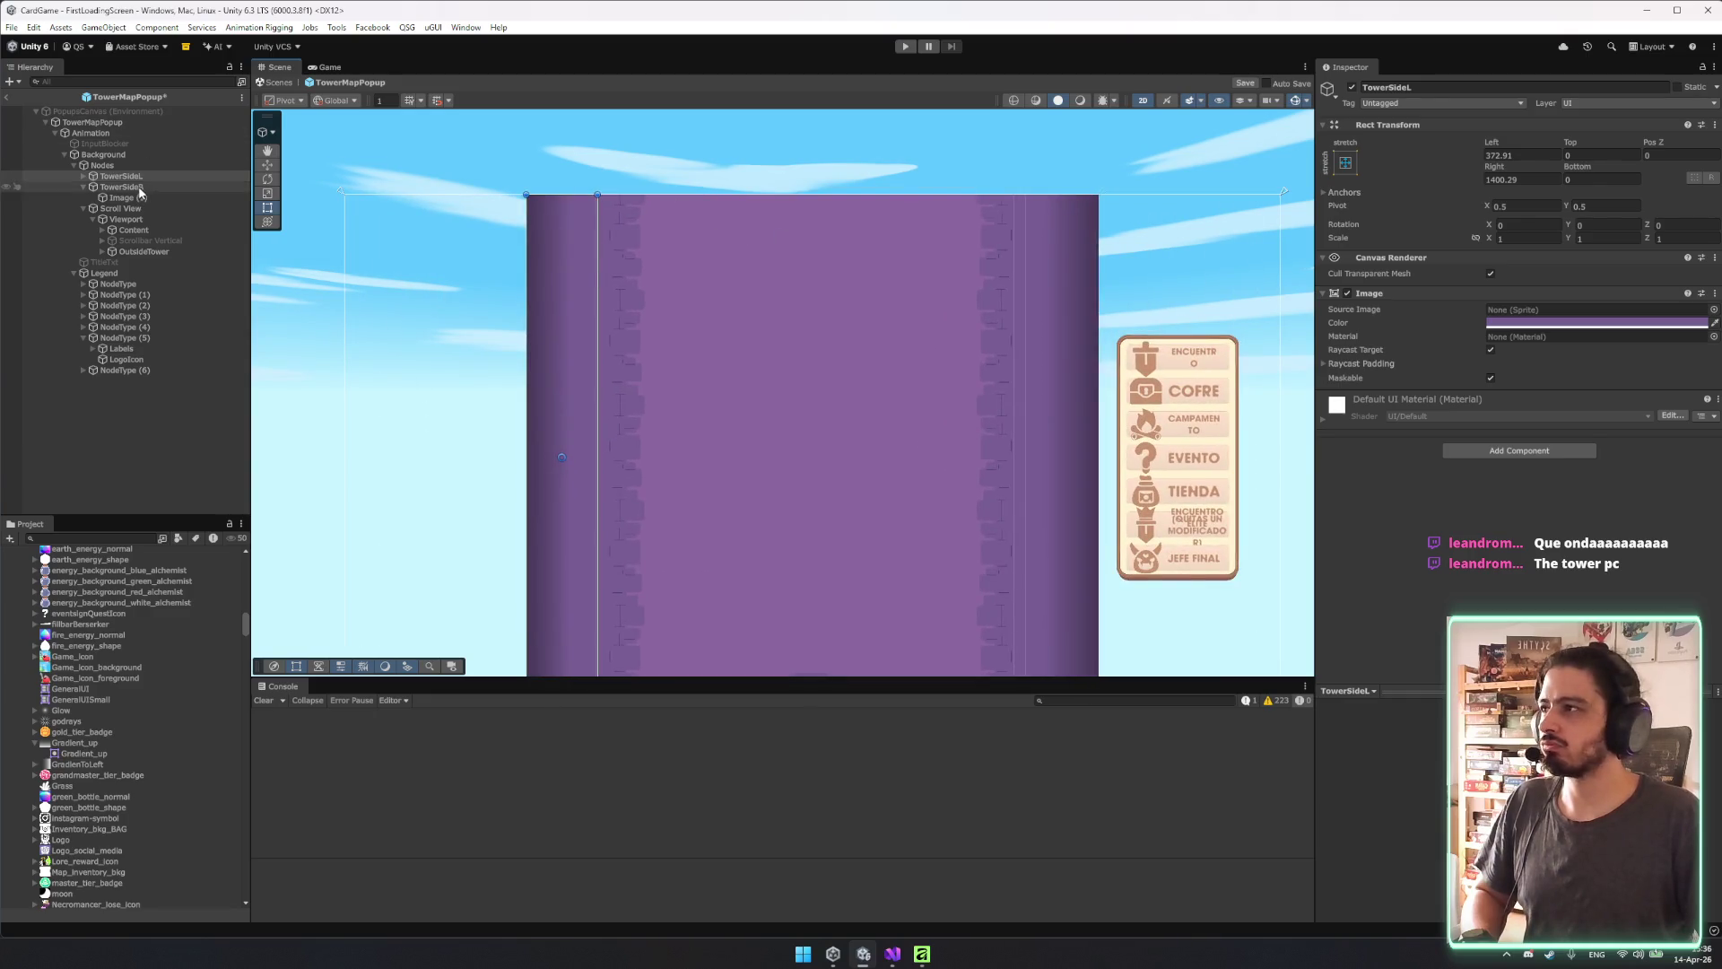
right_click(1386, 127)
key(Escape)
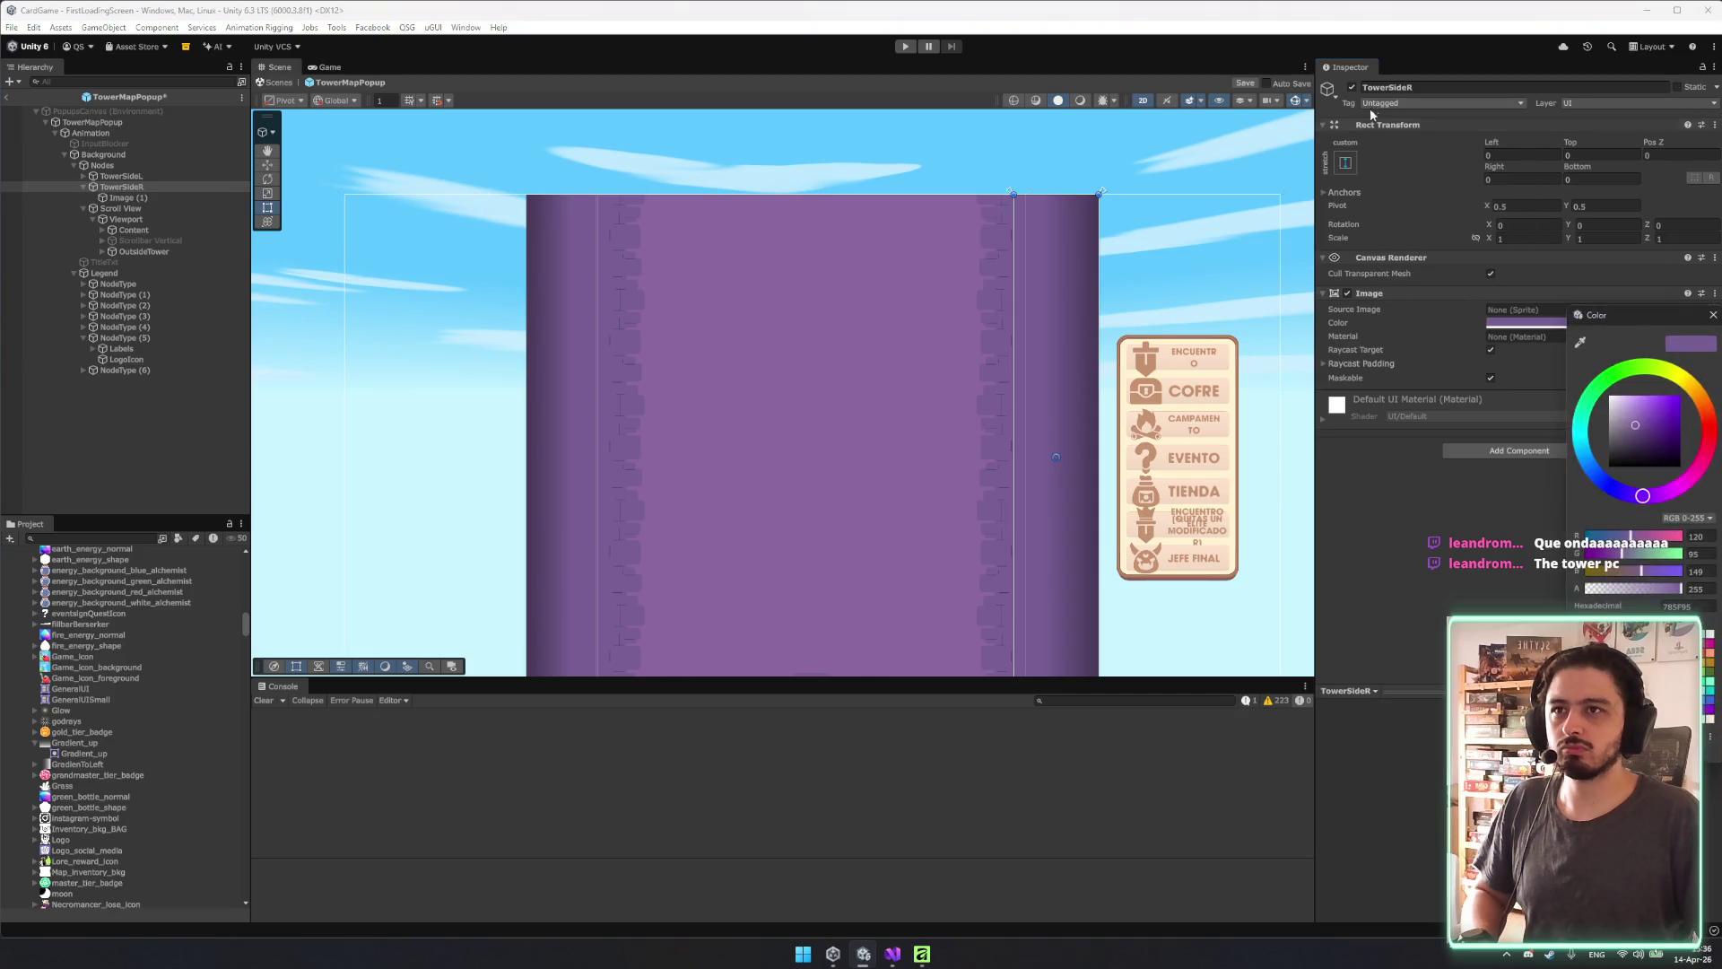
right_click(1403, 128)
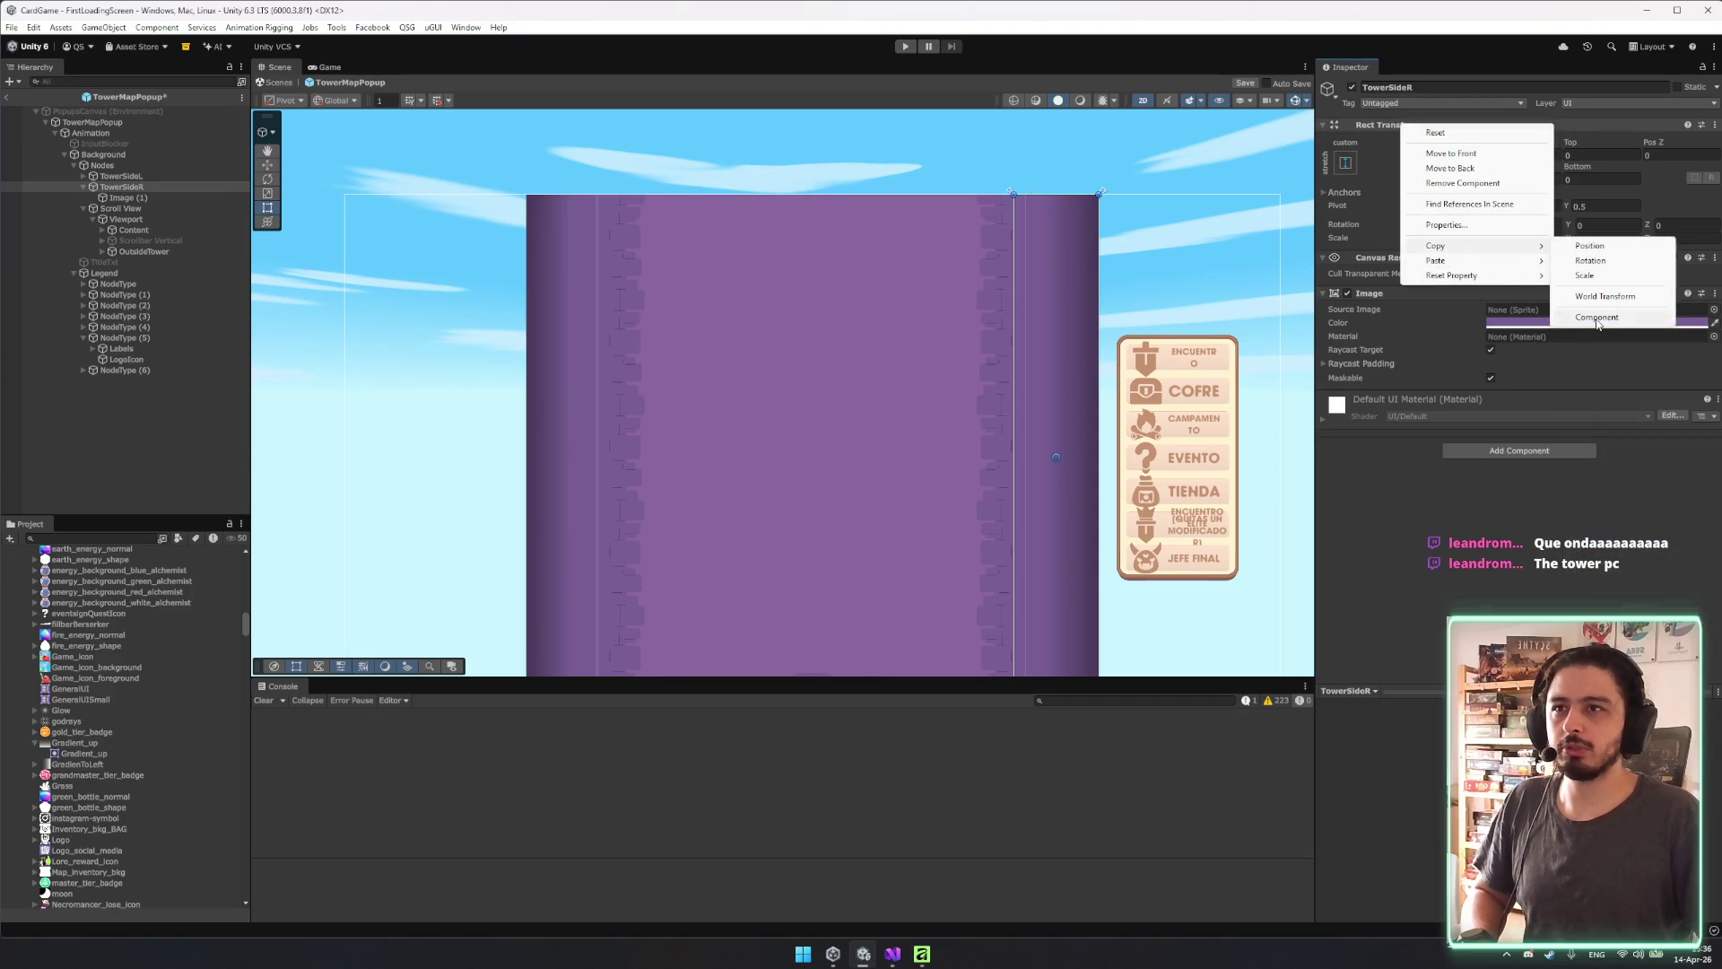
key(Escape)
click(161, 188)
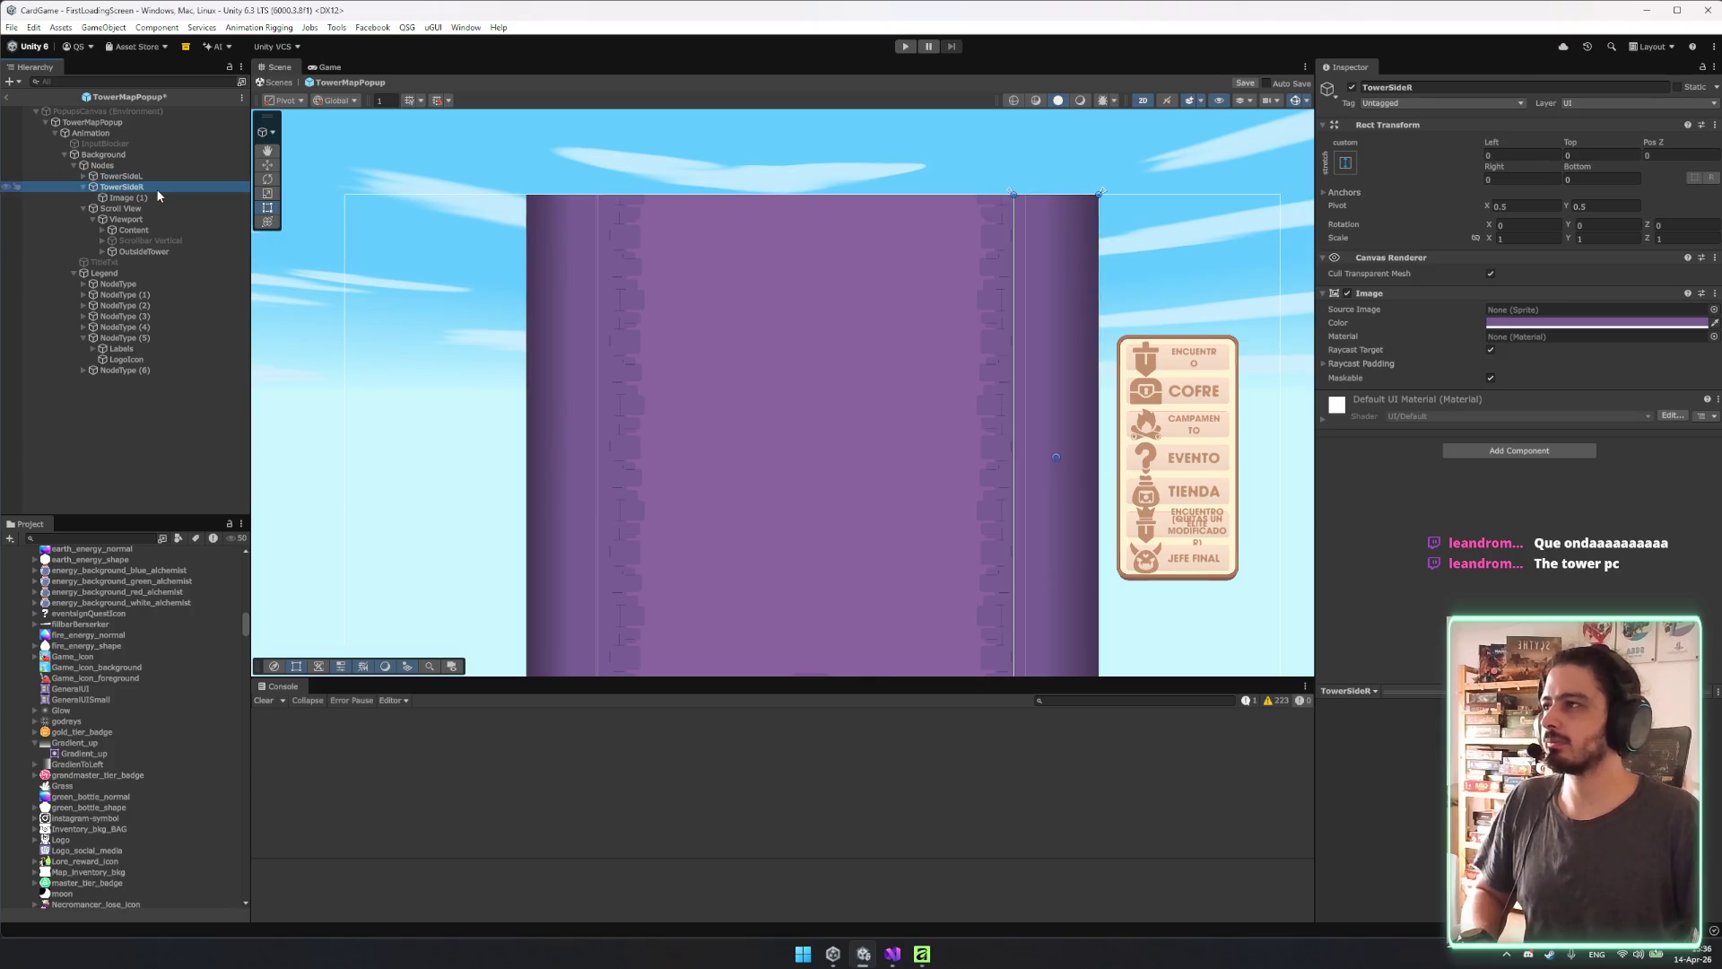
key(ctrl+z)
key(ctrl+z)
key(ctrl+z)
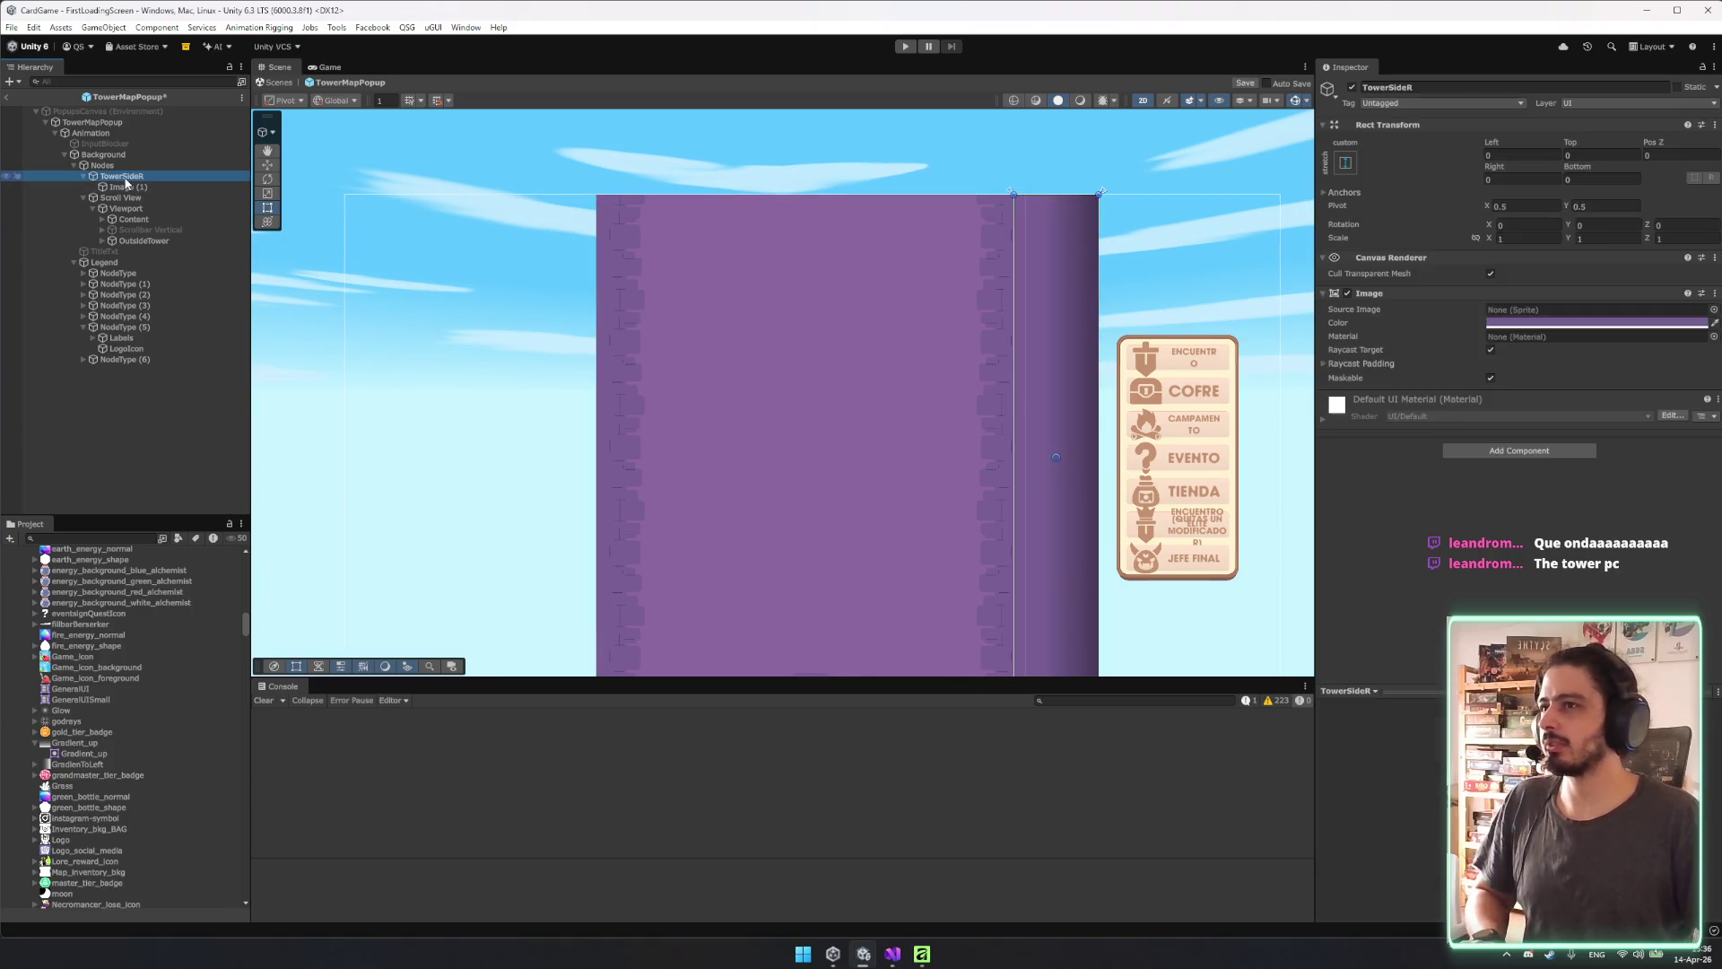
Duplicate TowerSideR and rename the copy TowerSideL.
key(ctrl+d)
key(f)
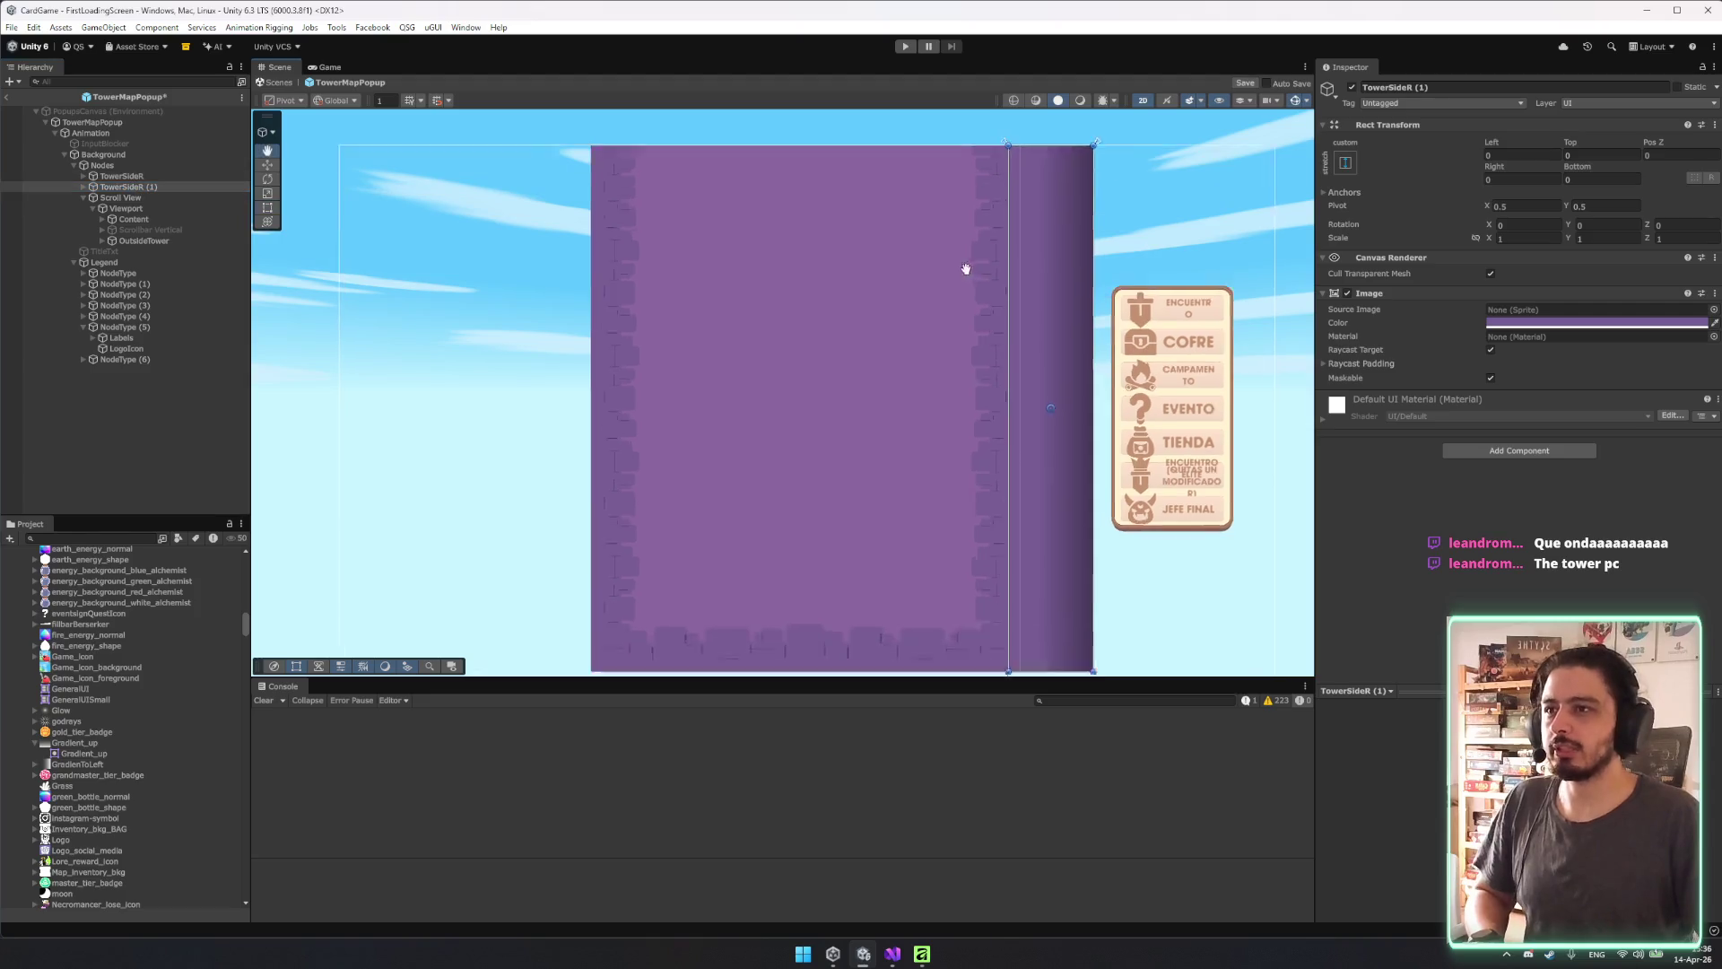
key(F2)
click(170, 183)
key(BackSpace)
key(BackSpace)
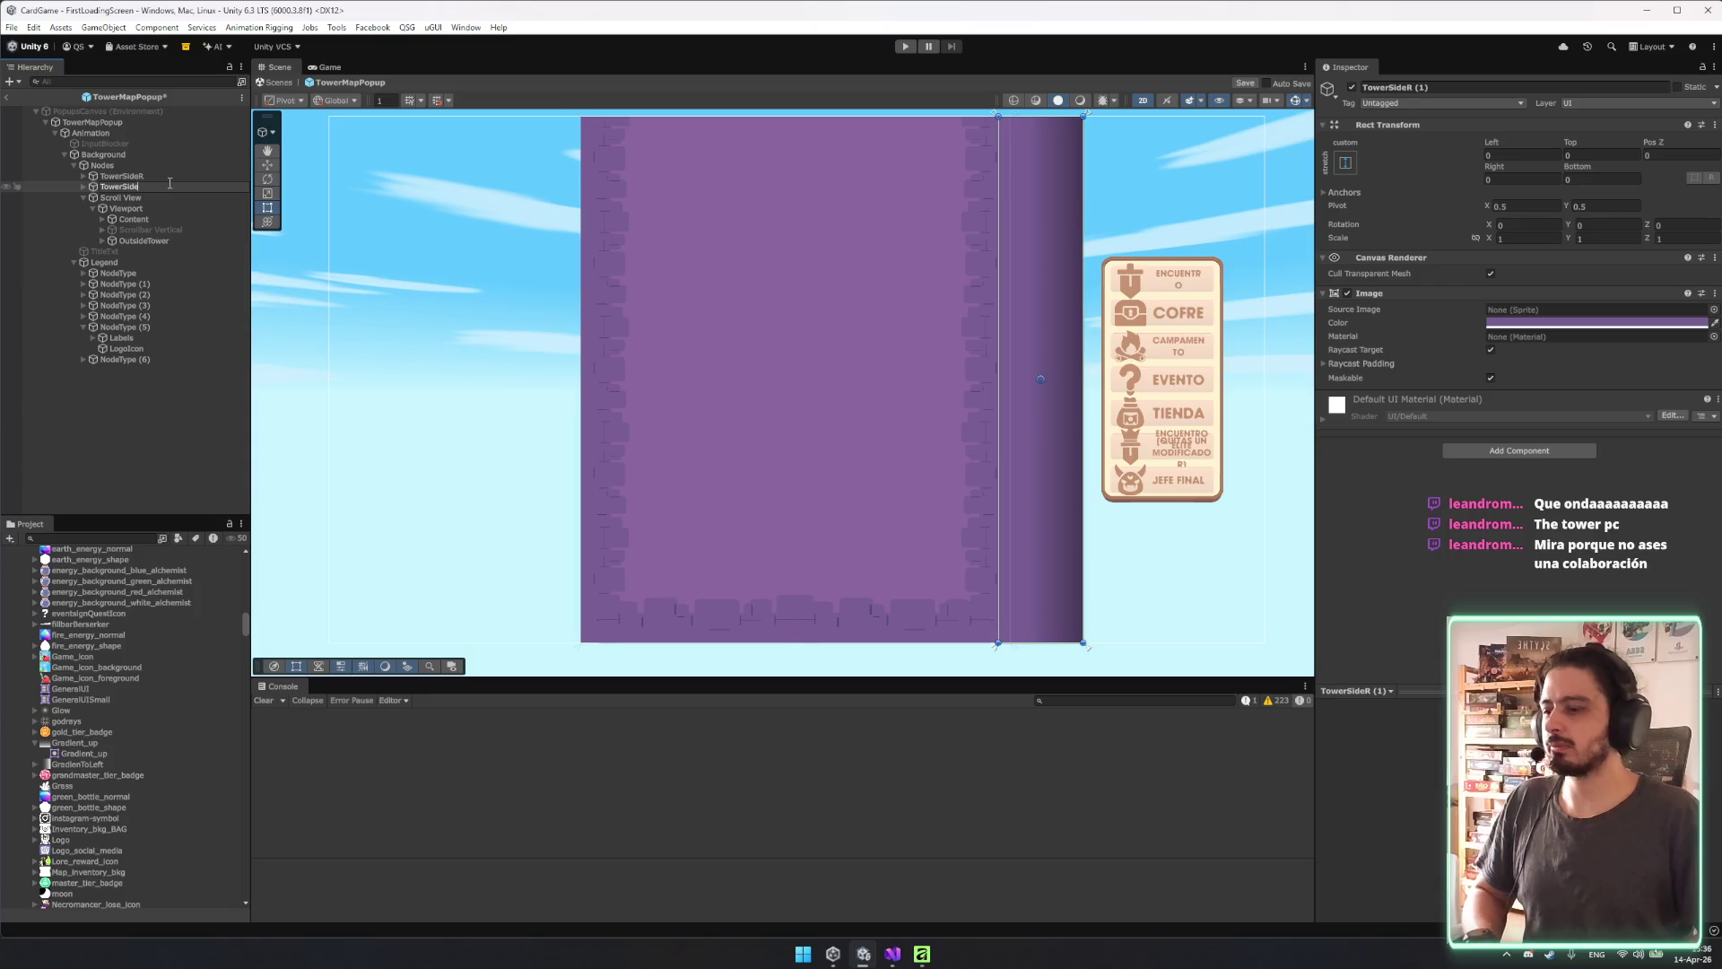
key(Return)
Mirror TowerSideL with X scale -1 and move it to the tower's left side.
key(f)
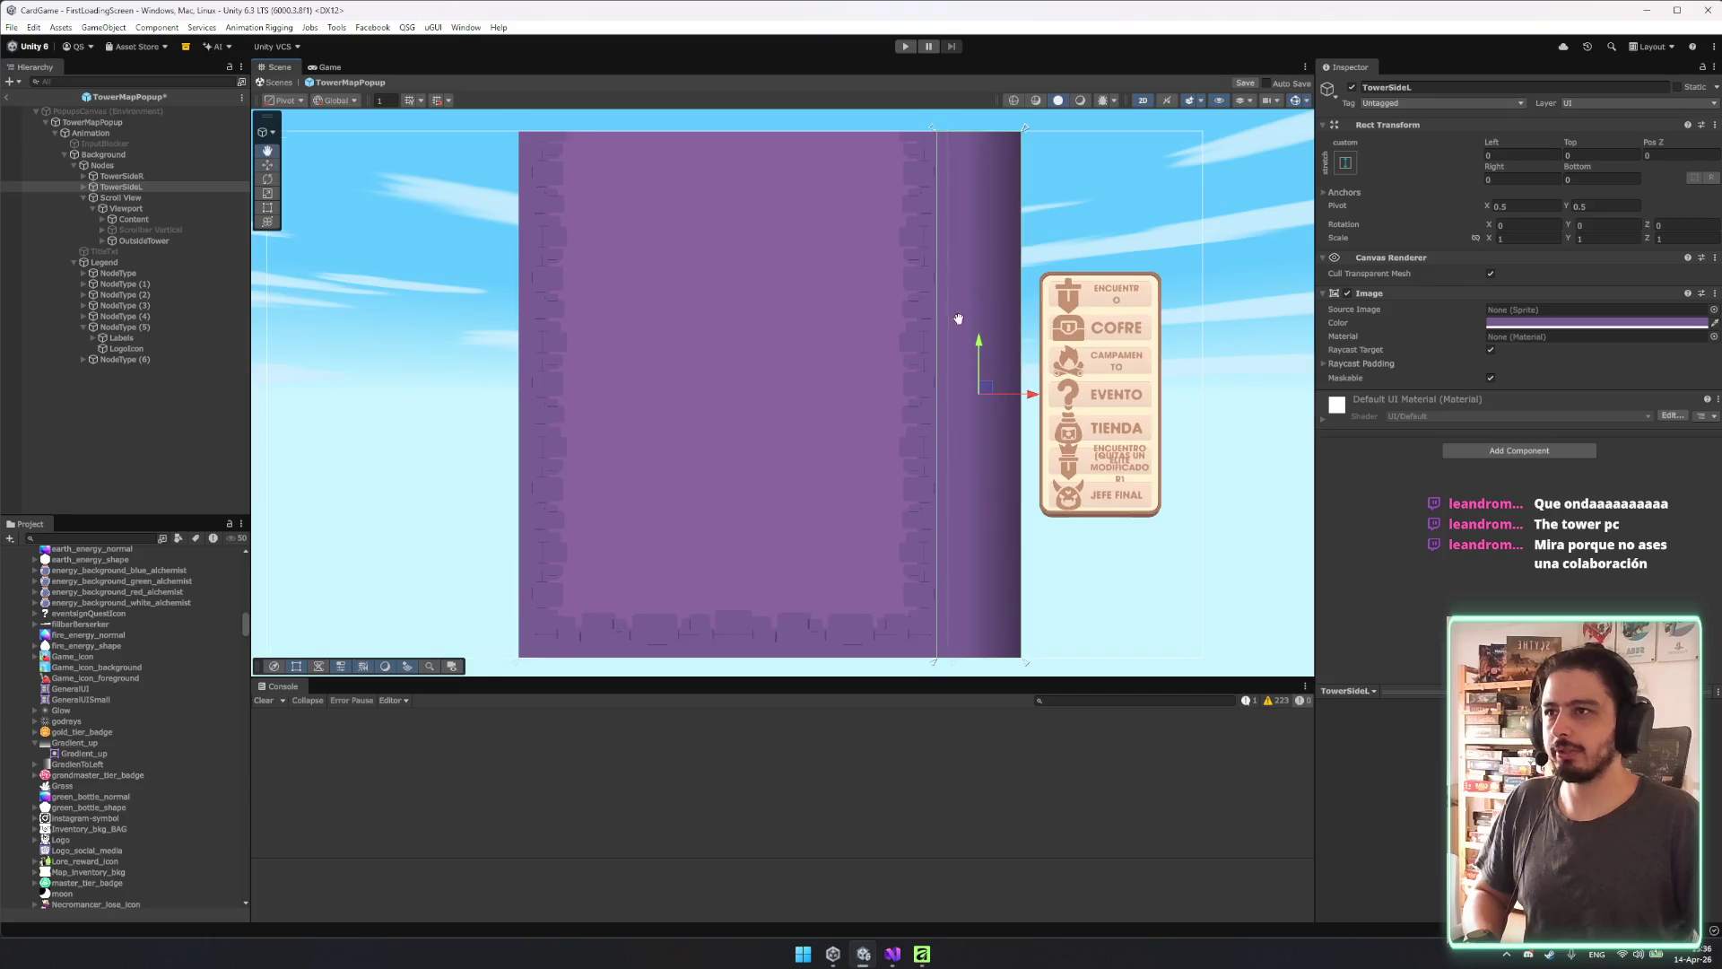
drag(1042, 415, 466, 367)
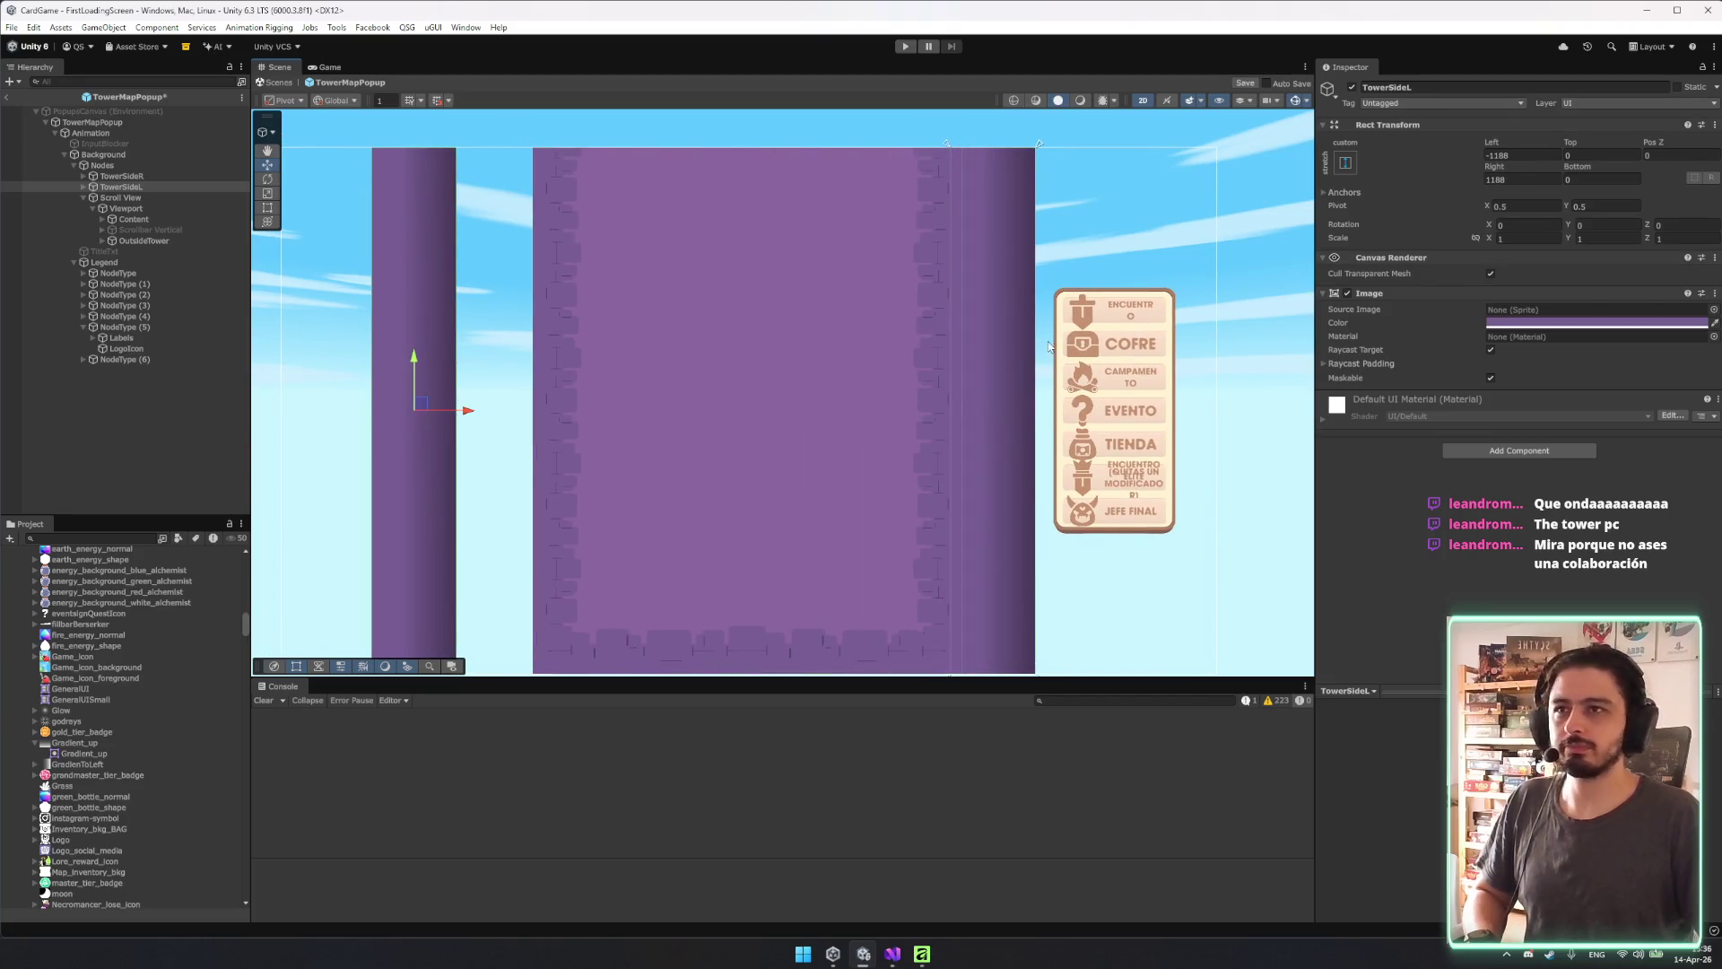
click(1529, 238)
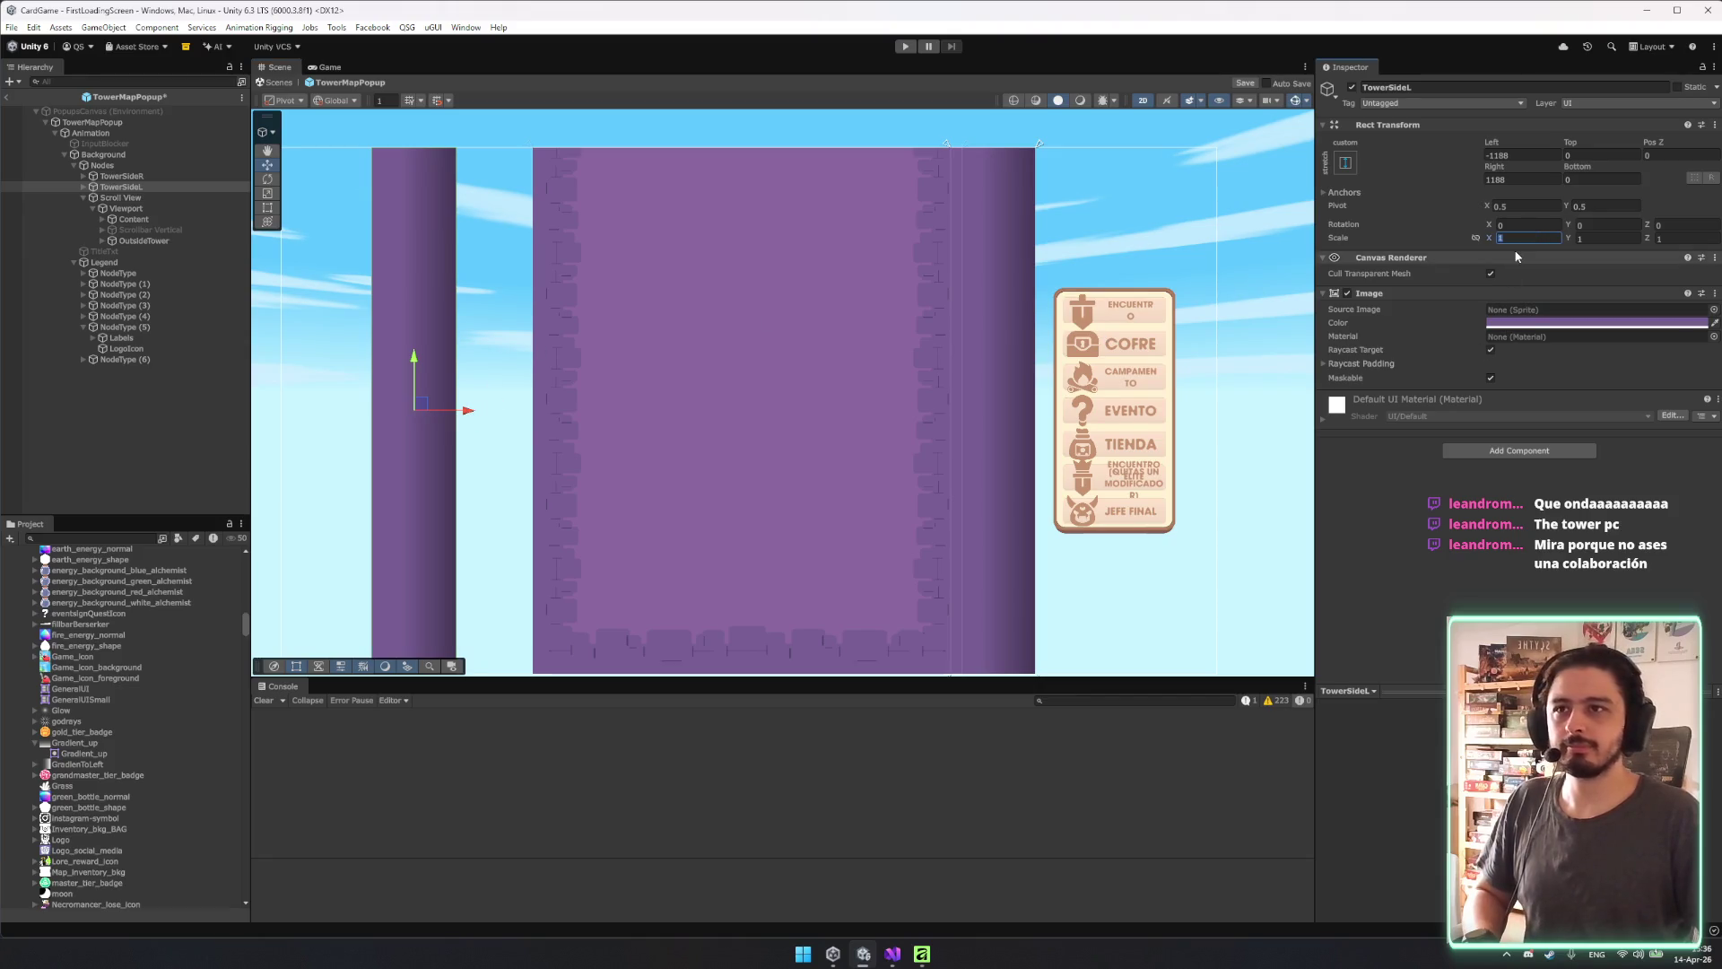
text(-1)
key(Return)
drag(541, 418, 604, 429)
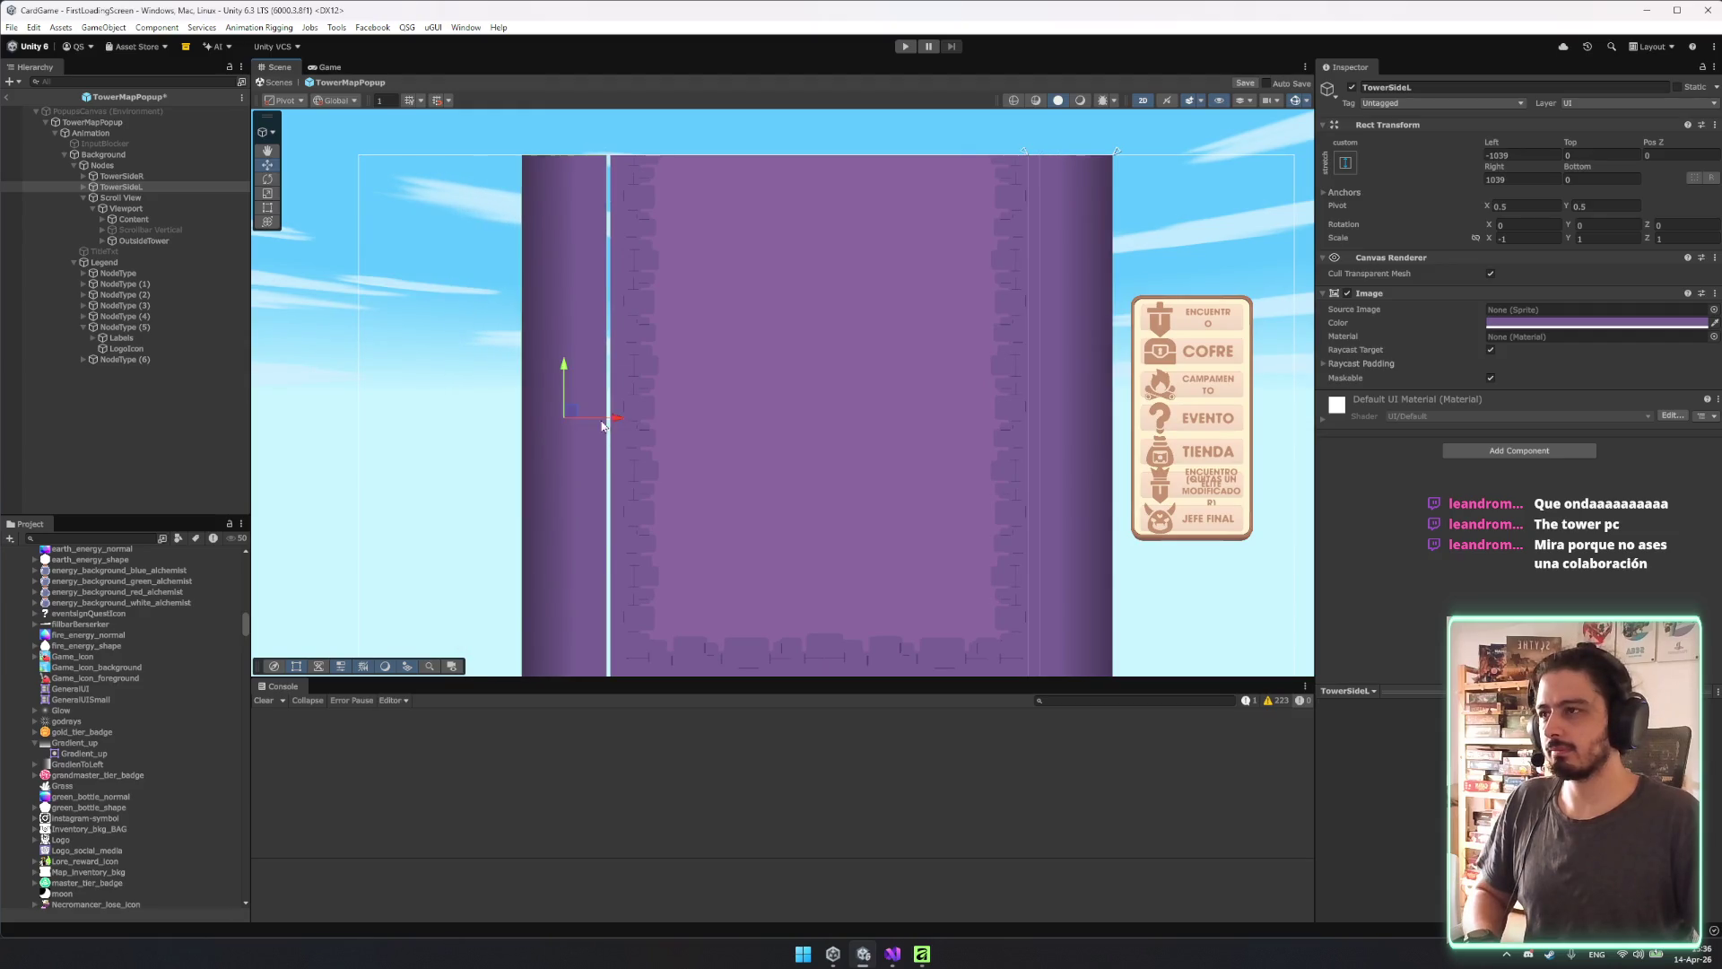
scroll(656, 375, up, 5)
Resize TowerSideL with the Rect tool so it covers the tower's left edge.
key(t)
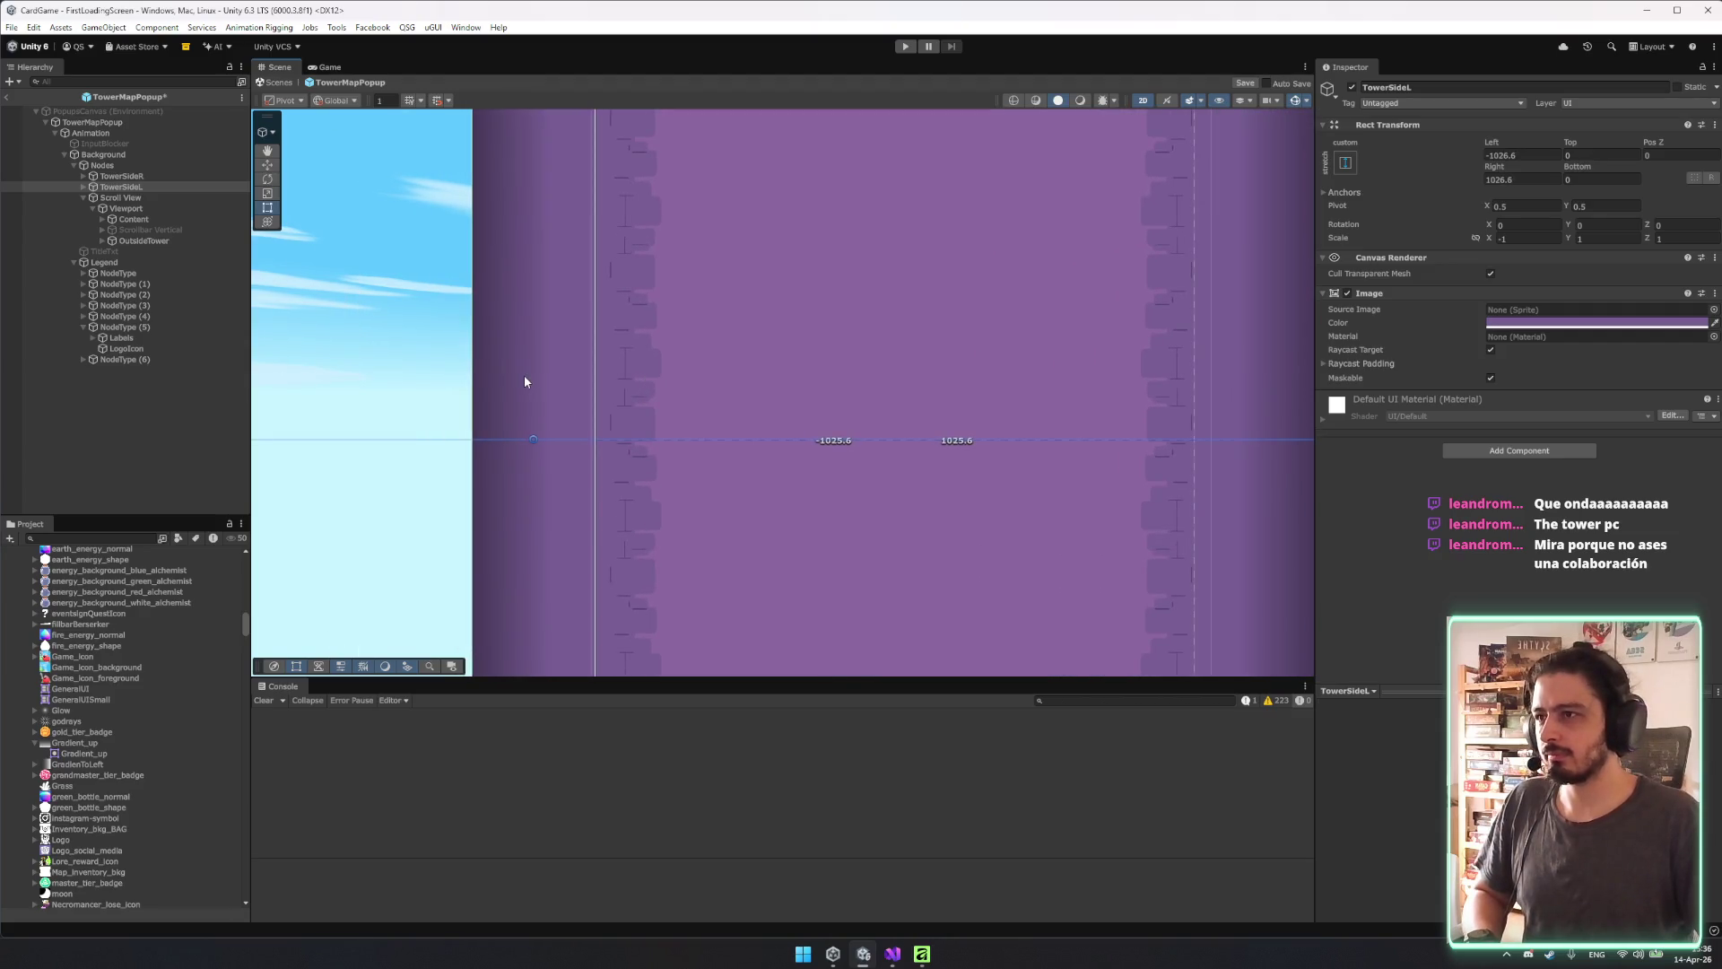
drag(525, 382, 438, 374)
scroll(771, 418, down, 2)
scroll(764, 419, down, 1)
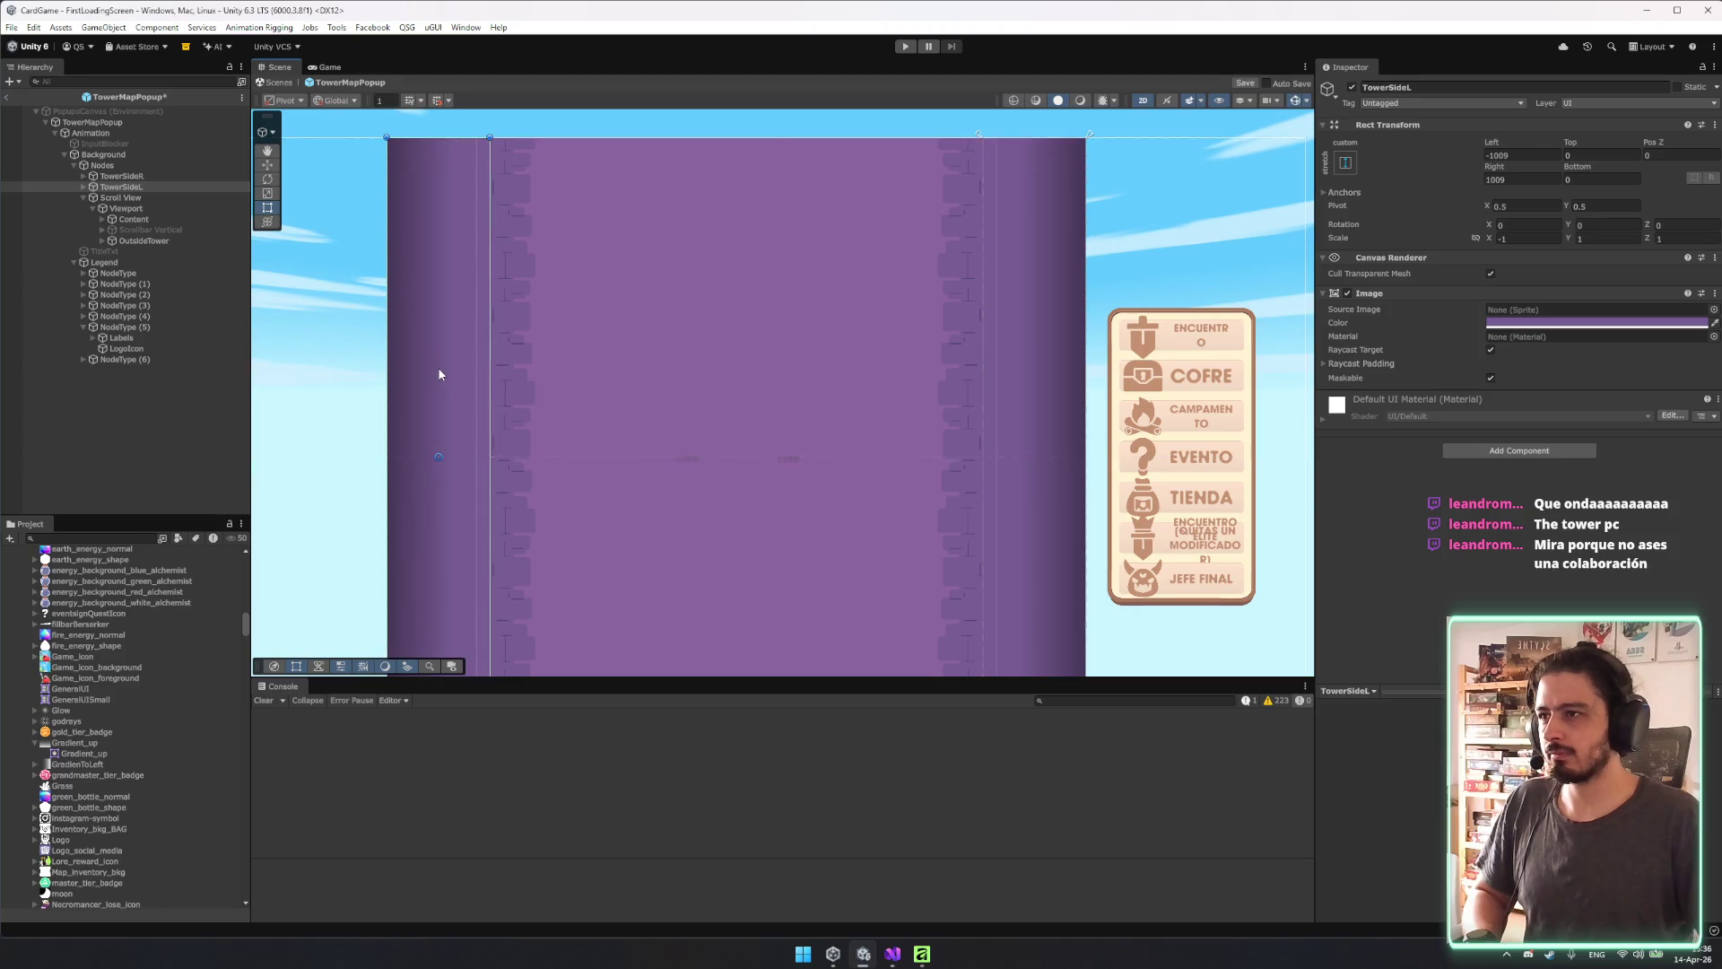
key(f)
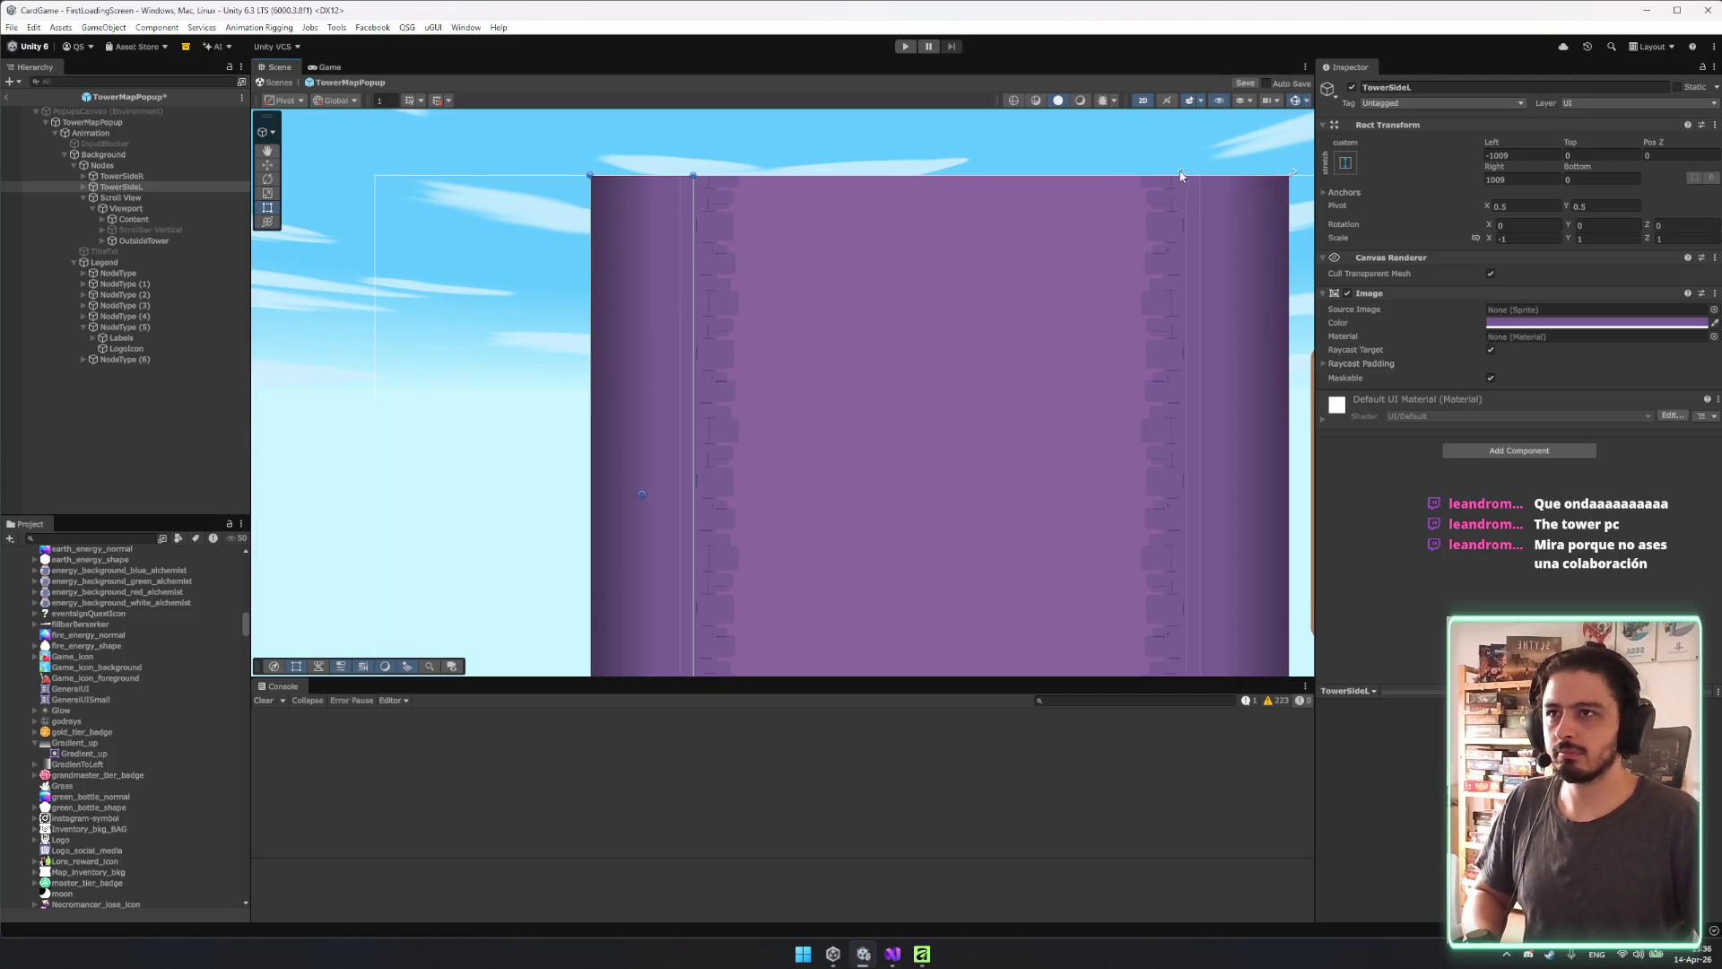
drag(1183, 177, 589, 160)
key(f)
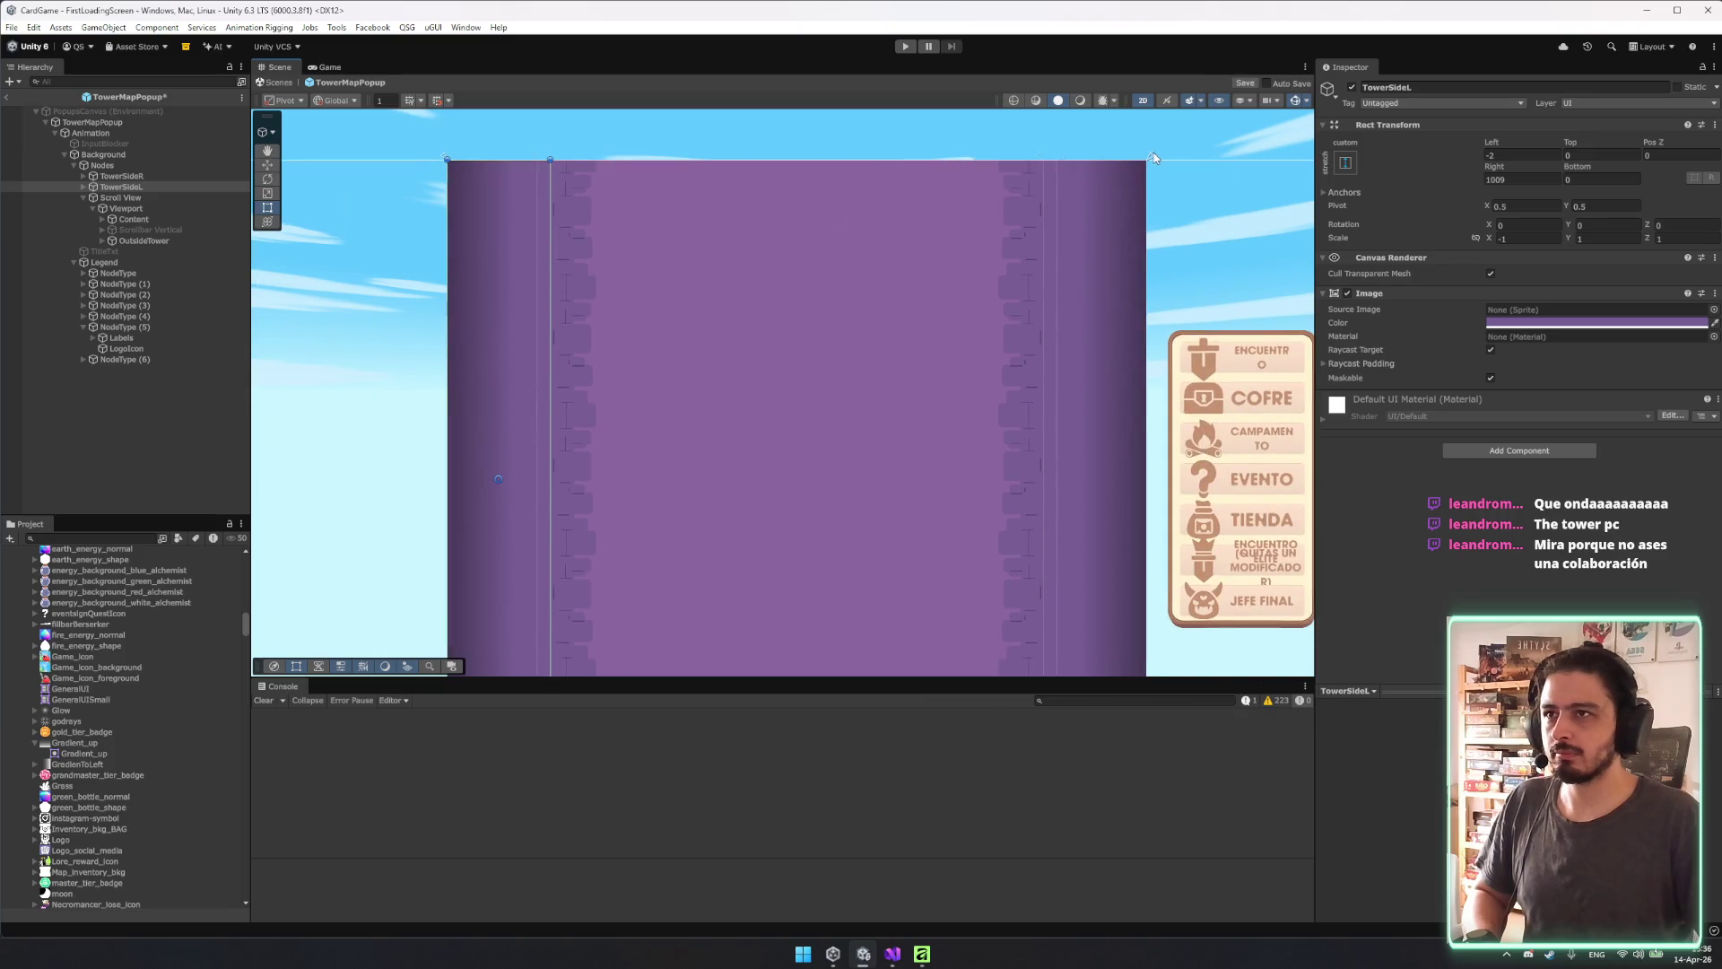
drag(1152, 162, 561, 154)
scroll(711, 343, up, 5)
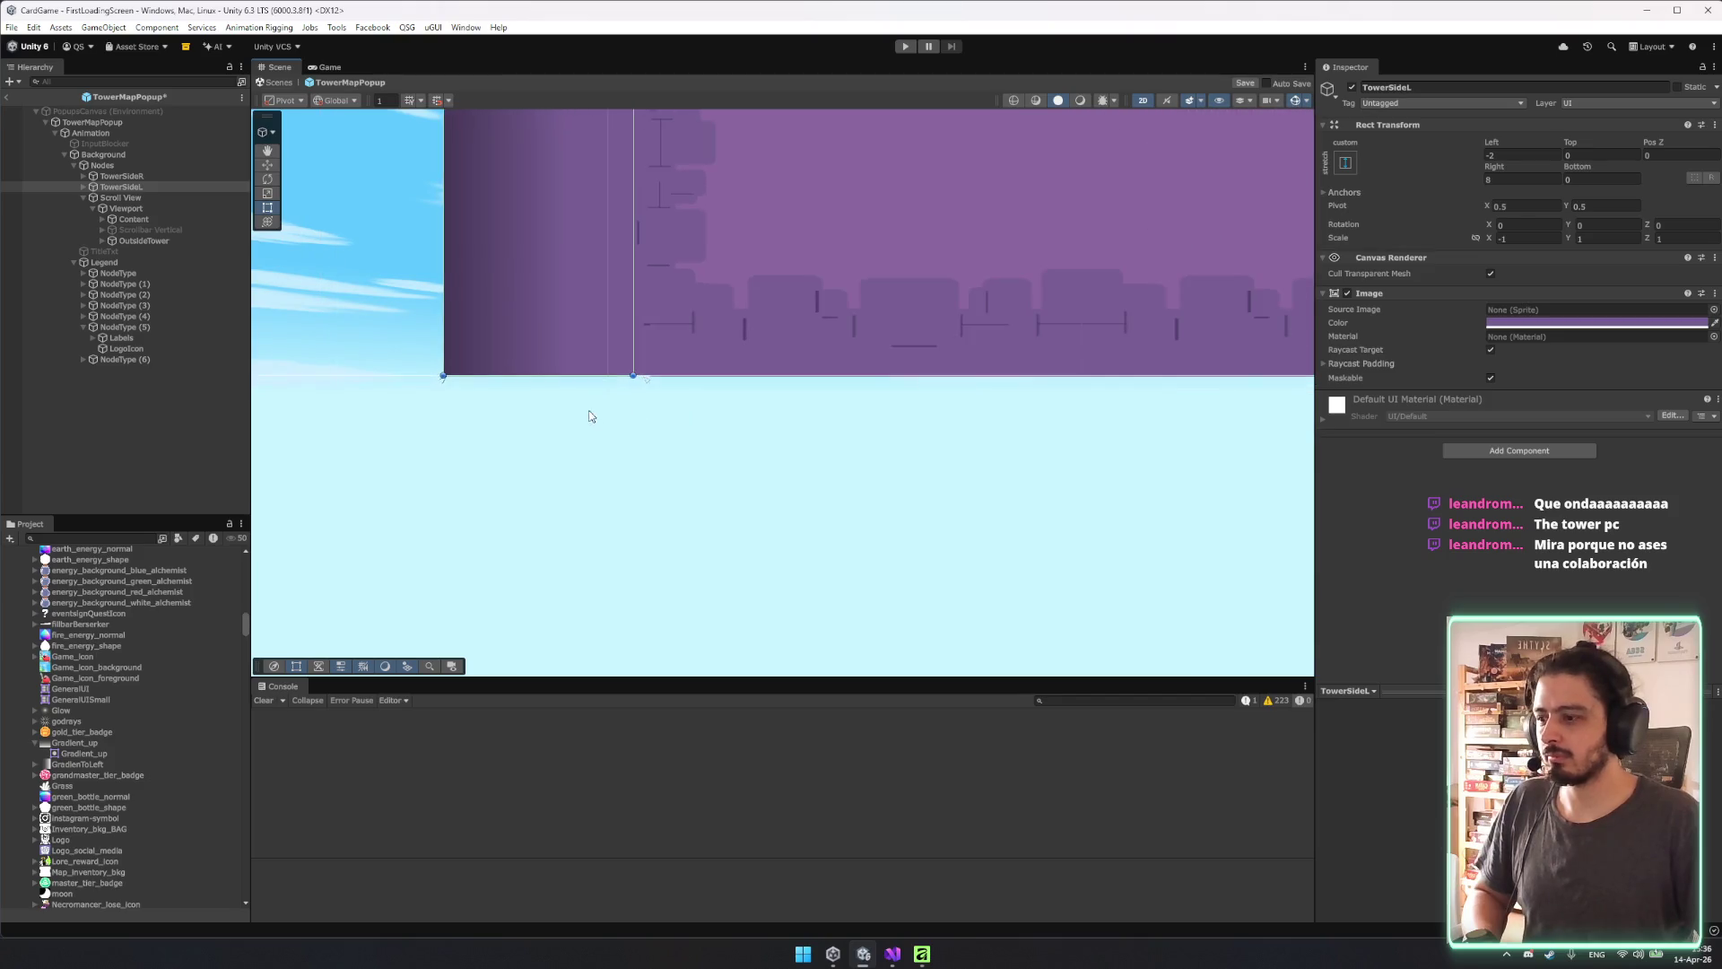
Fine-tune TowerSideL's left and right edges, save the prefab, and select Nodes.
click(654, 392)
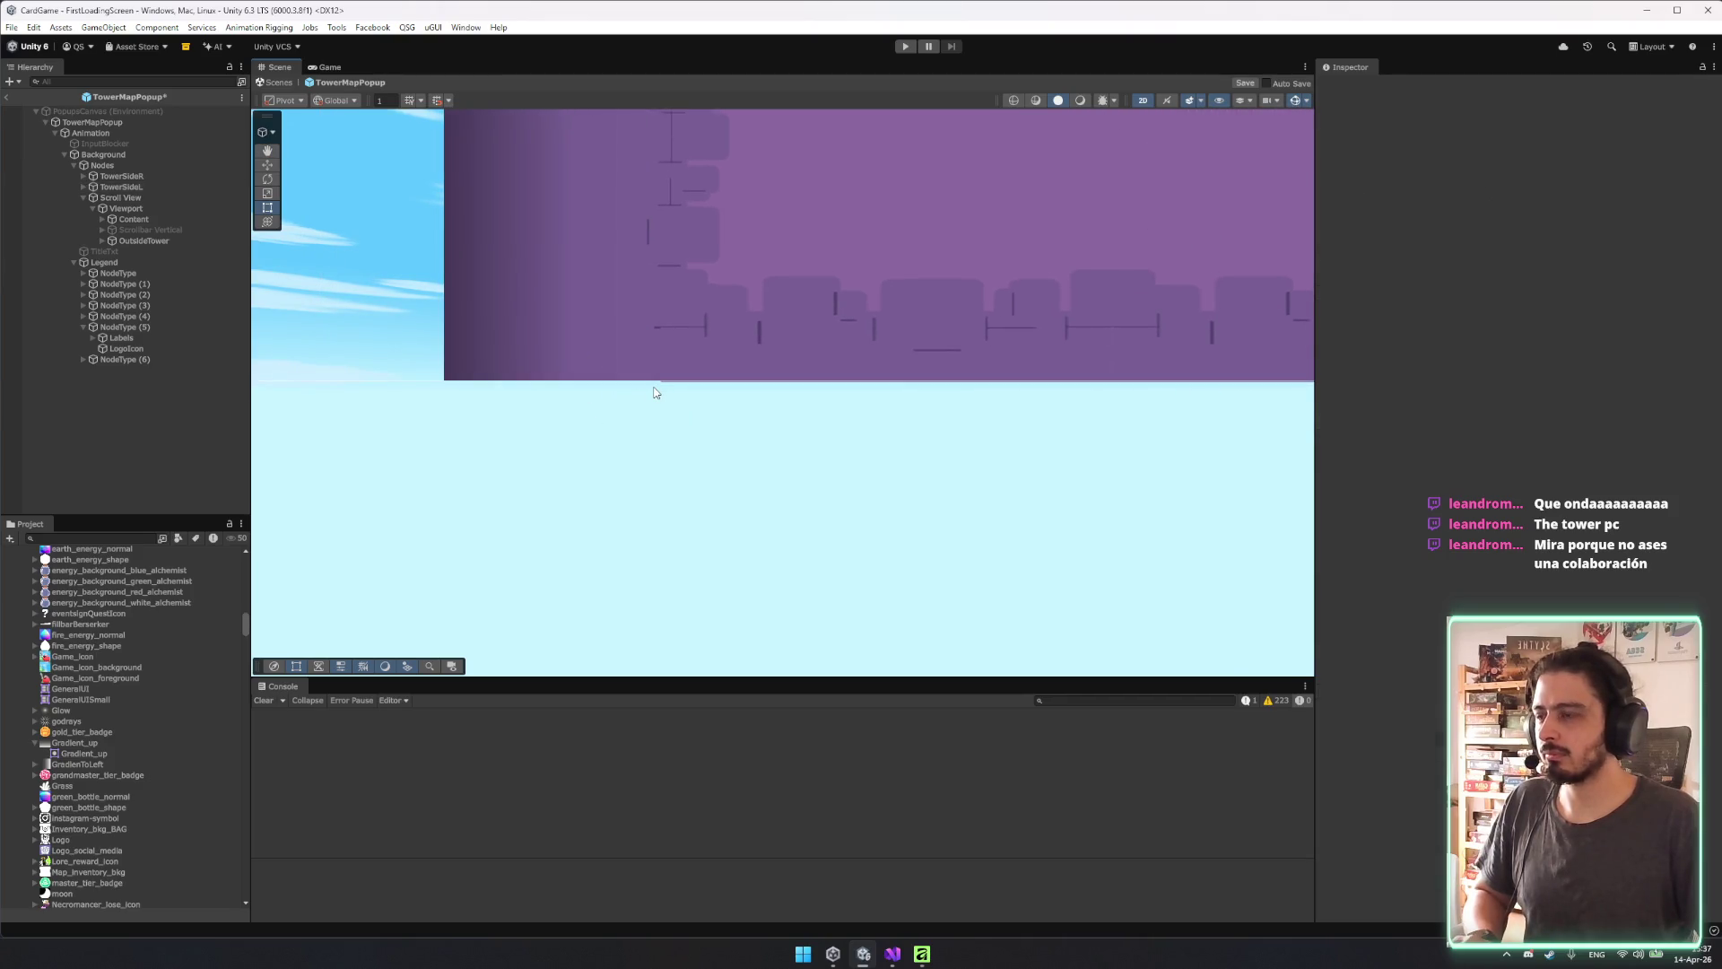
click(655, 392)
drag(653, 392, 648, 390)
drag(448, 391, 443, 389)
scroll(451, 395, down, 5)
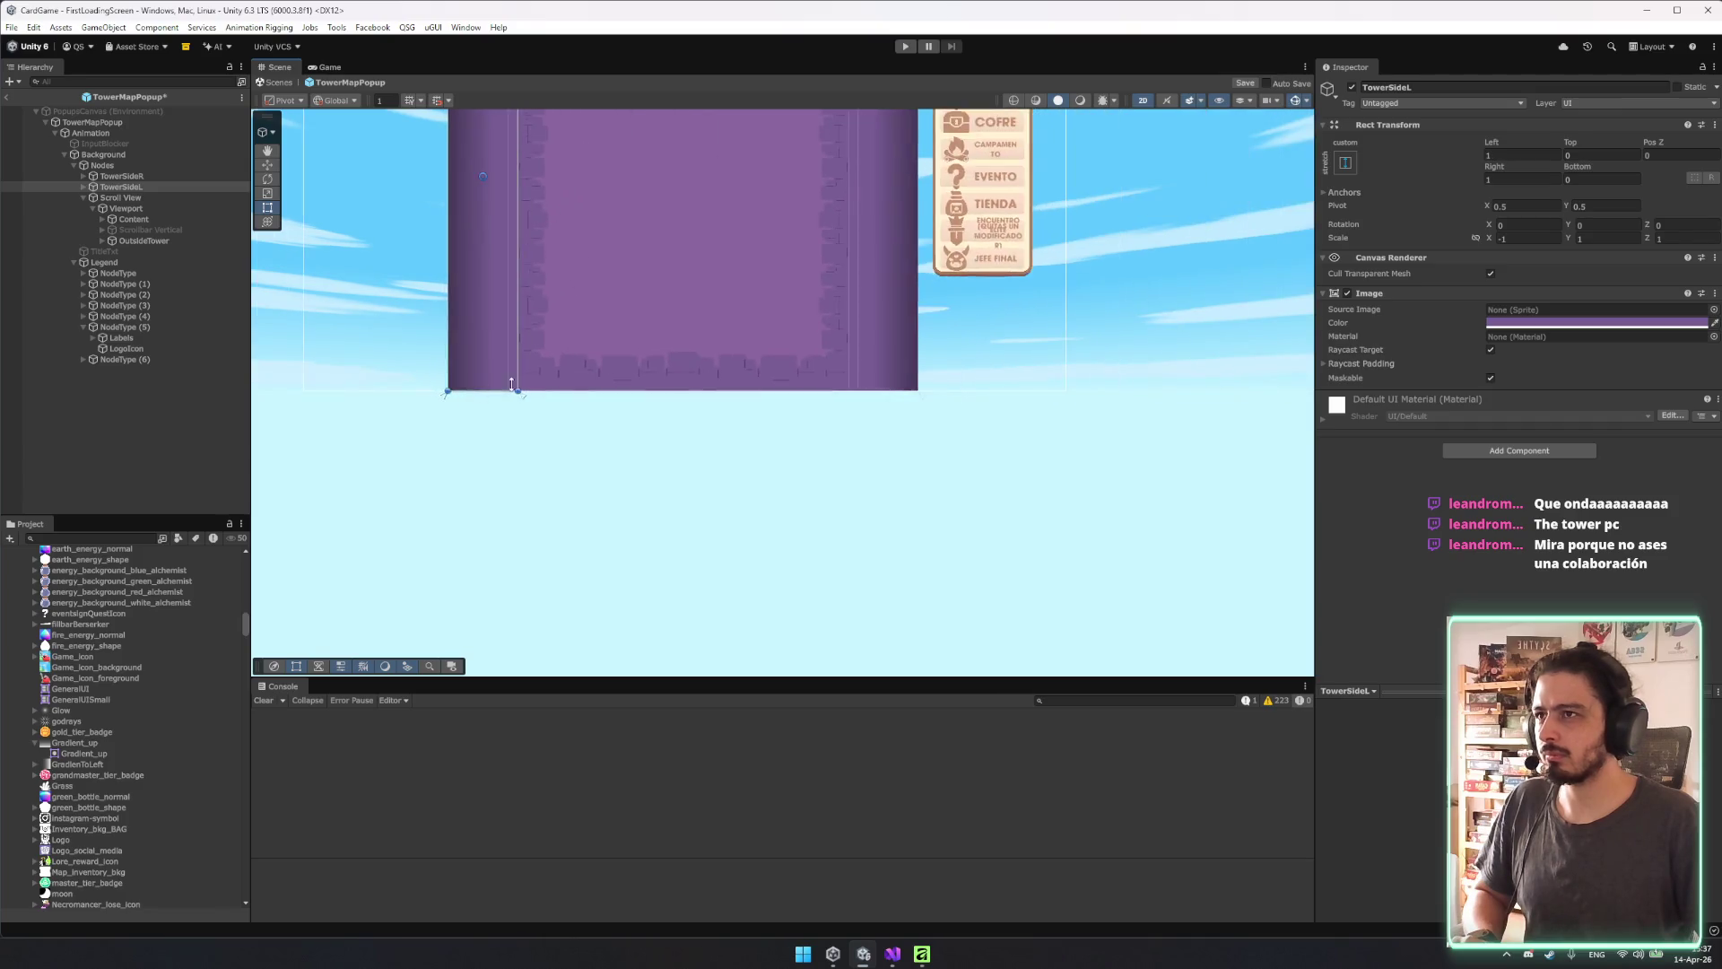
key(f)
click(1152, 366)
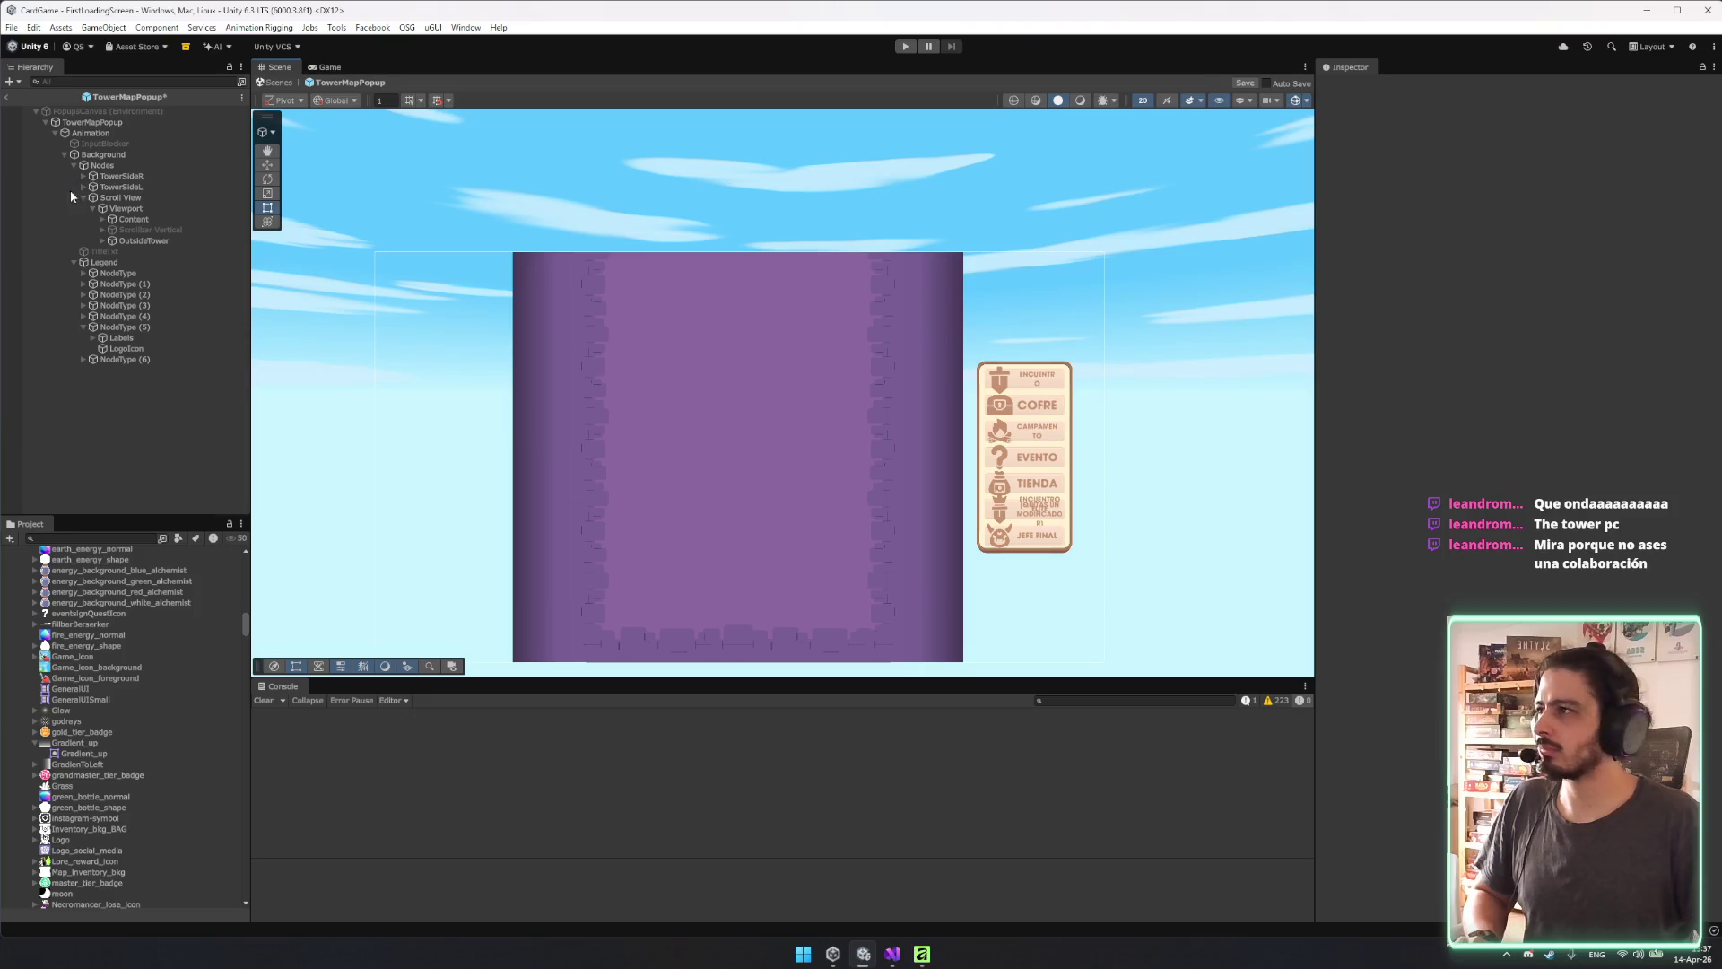
key(ctrl+s)
click(101, 165)
click(83, 198)
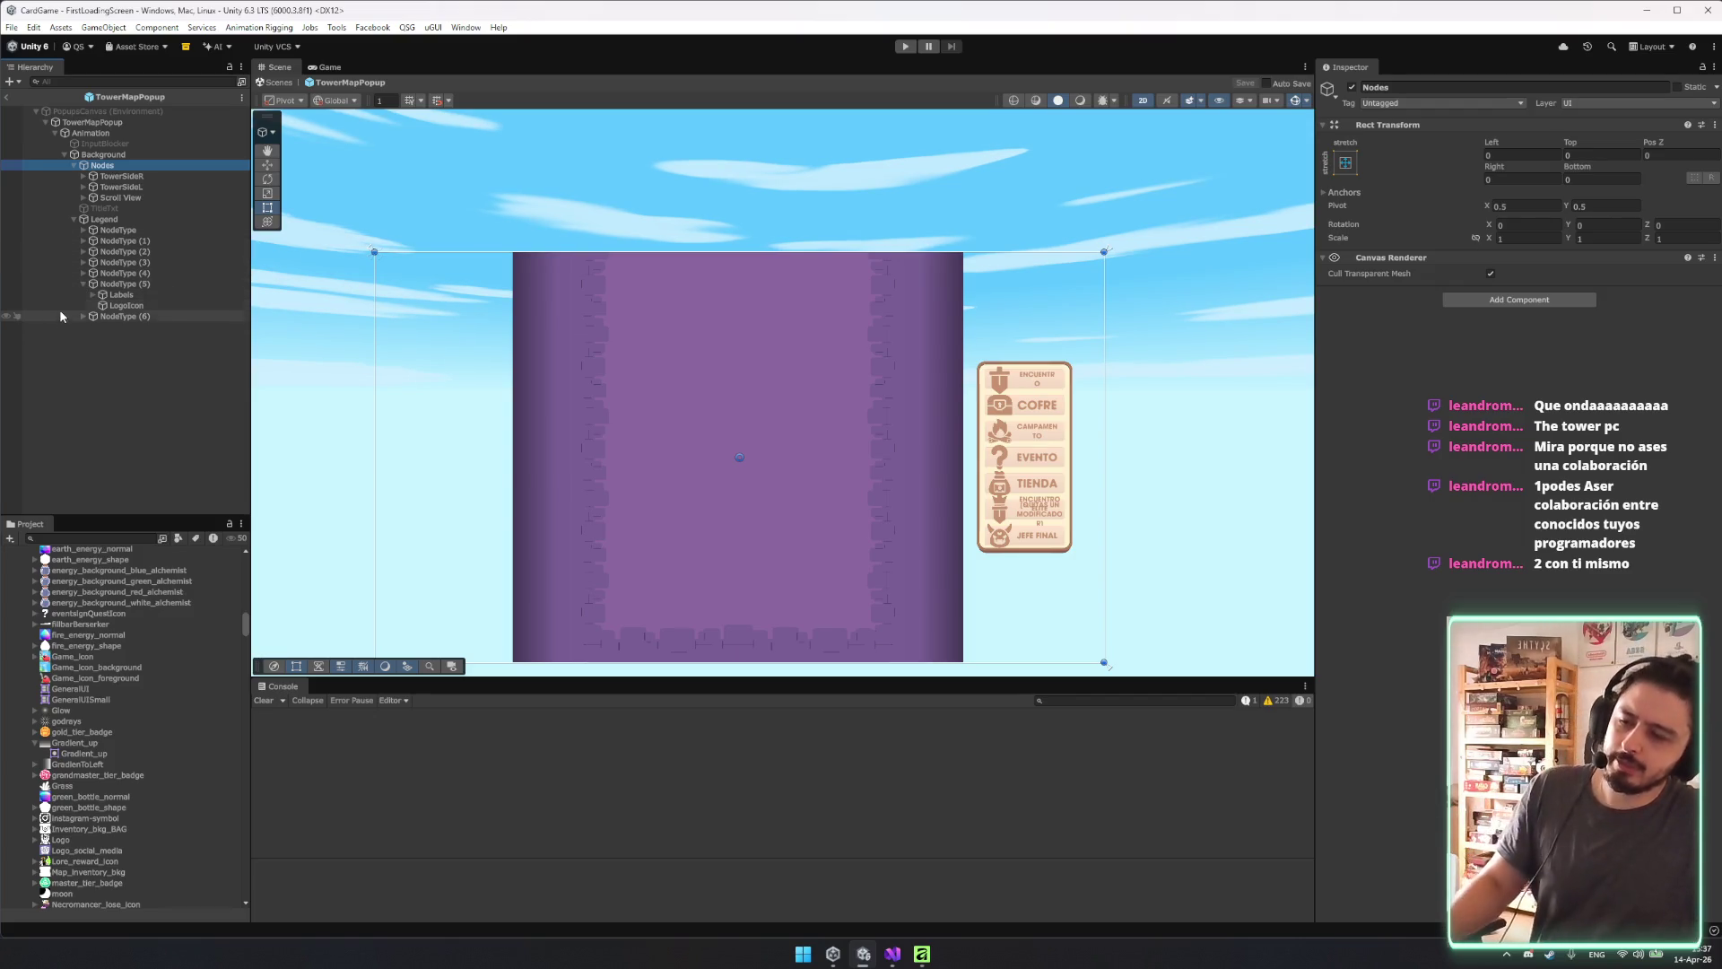
Deselect Nodes and exit the tower prefab back to the scene.
click(107, 449)
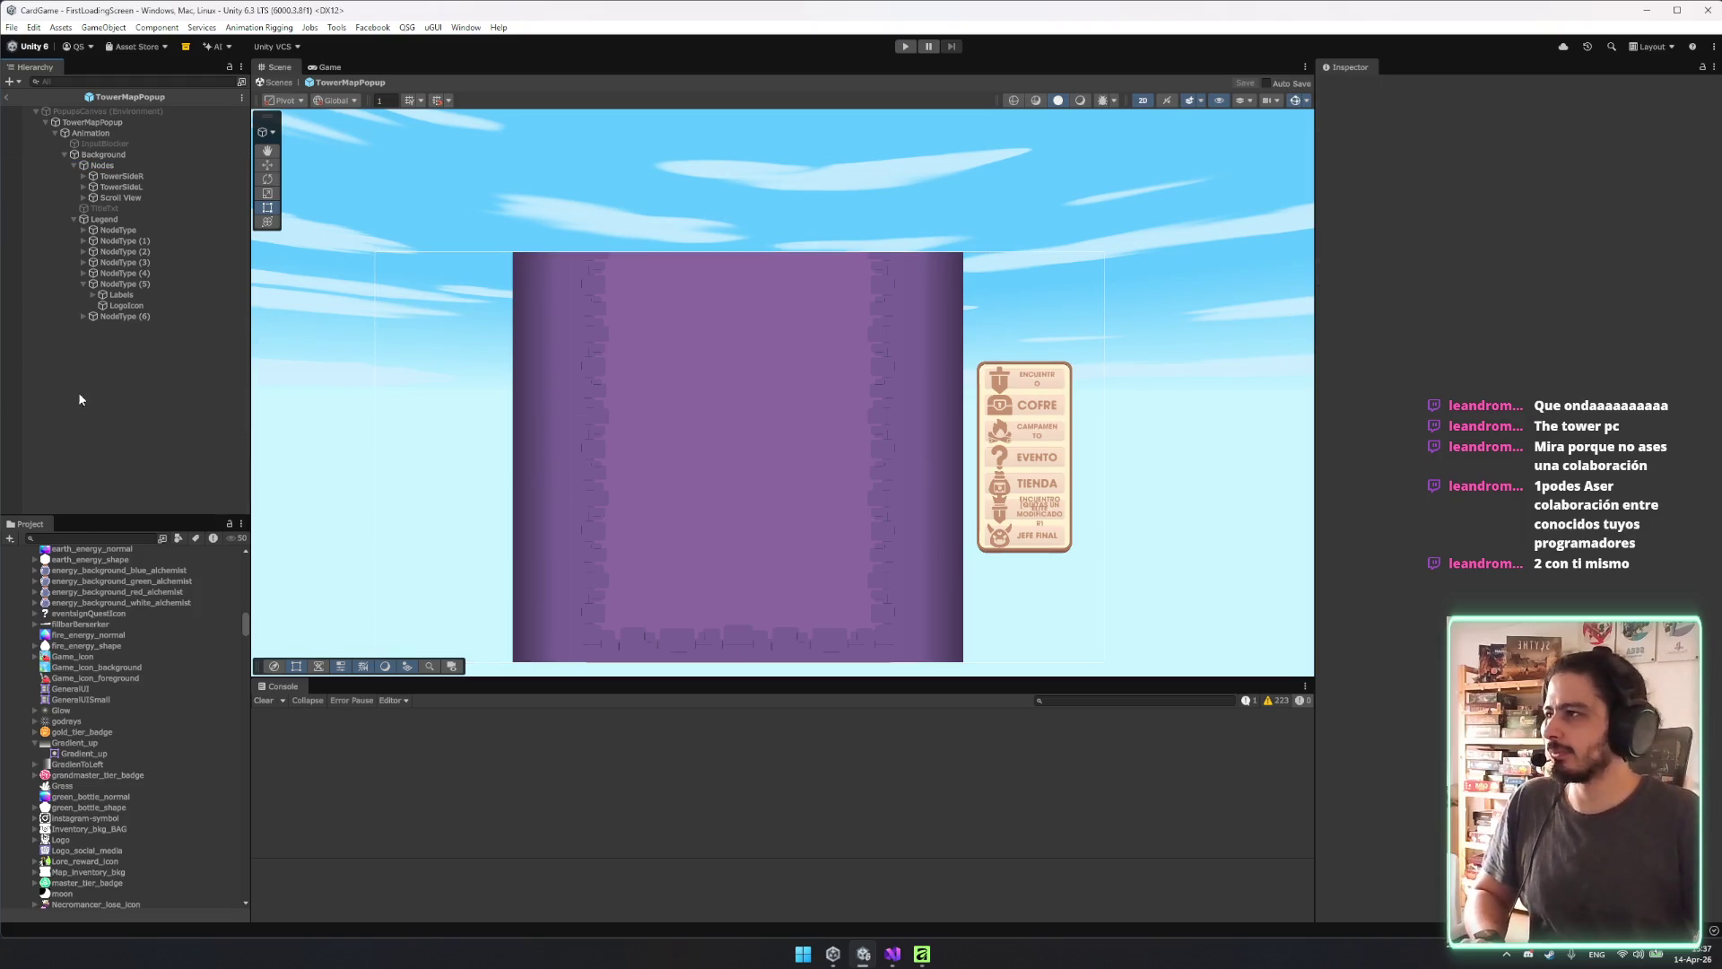
click(281, 81)
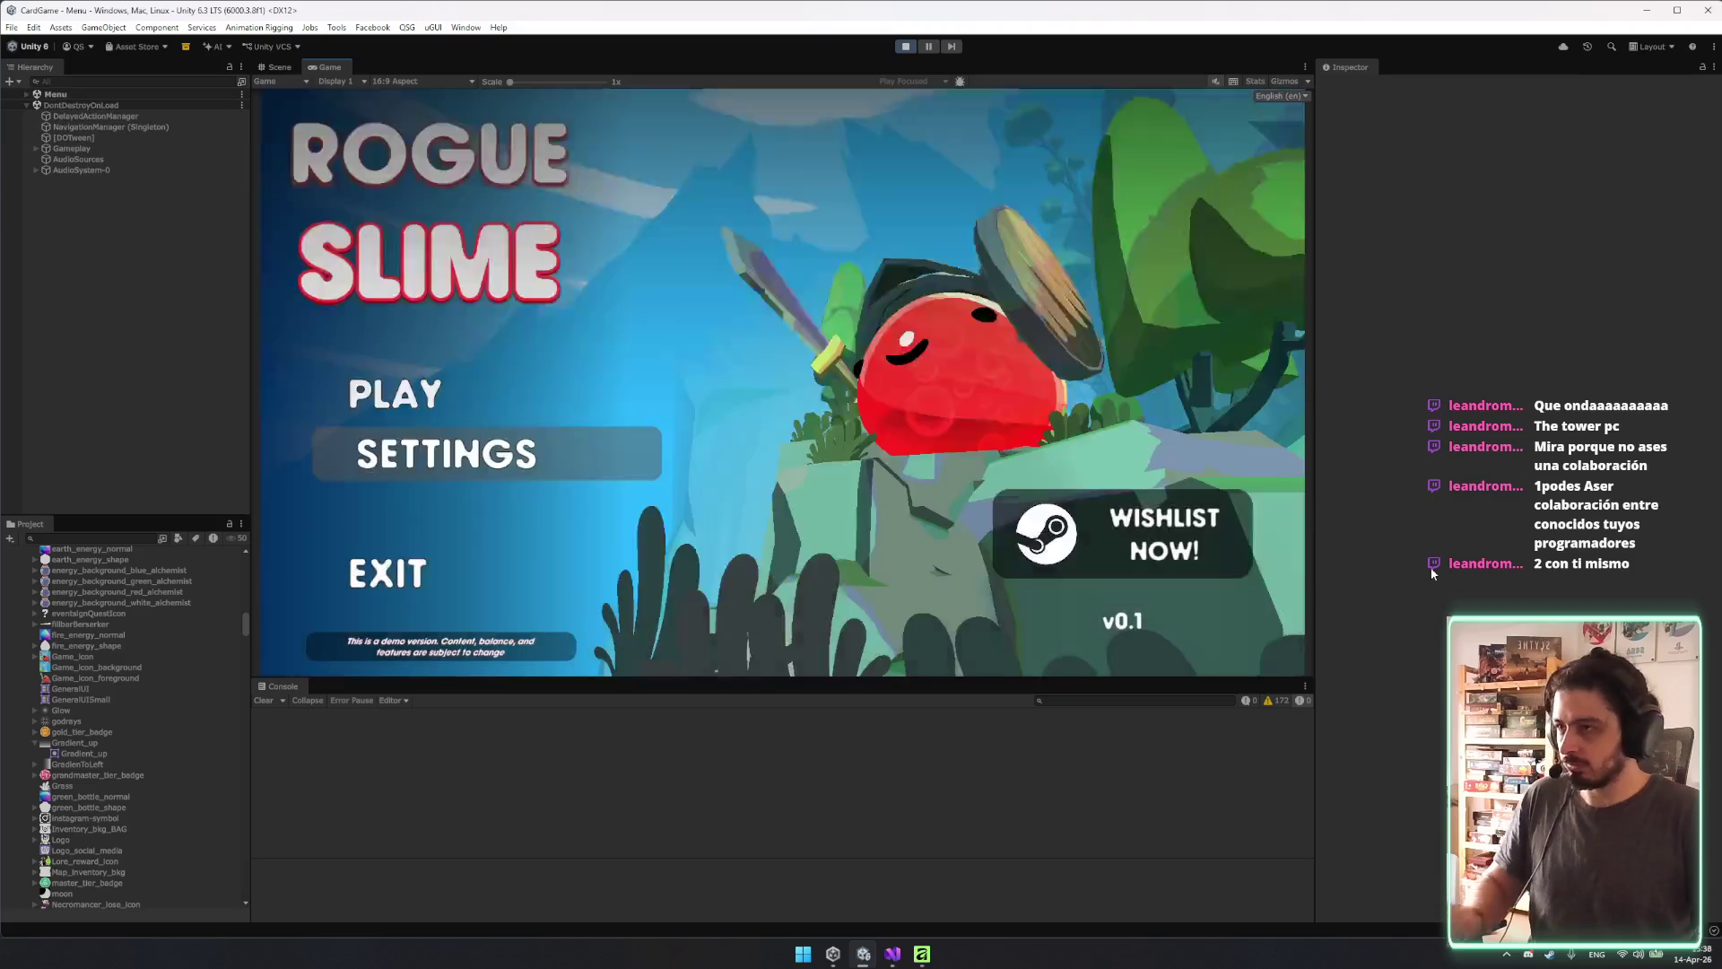
Start a game from the Rogue Slime main menu and begin the run with the current slime.
click(366, 387)
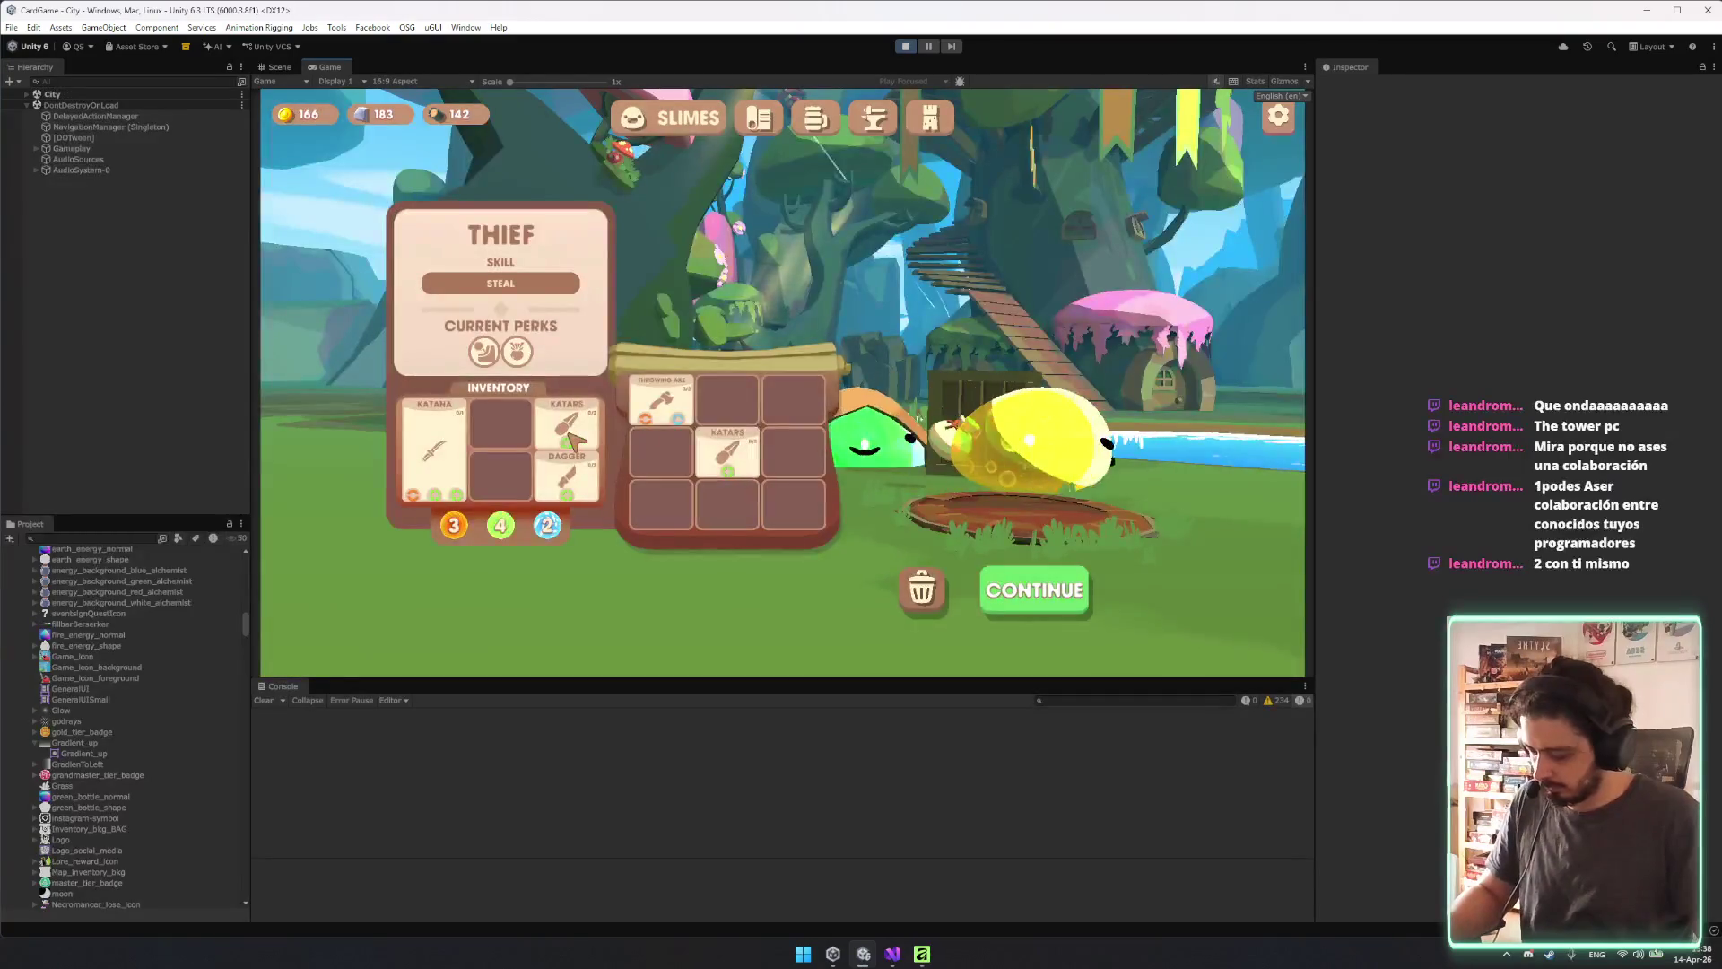
mouse_move(571, 438)
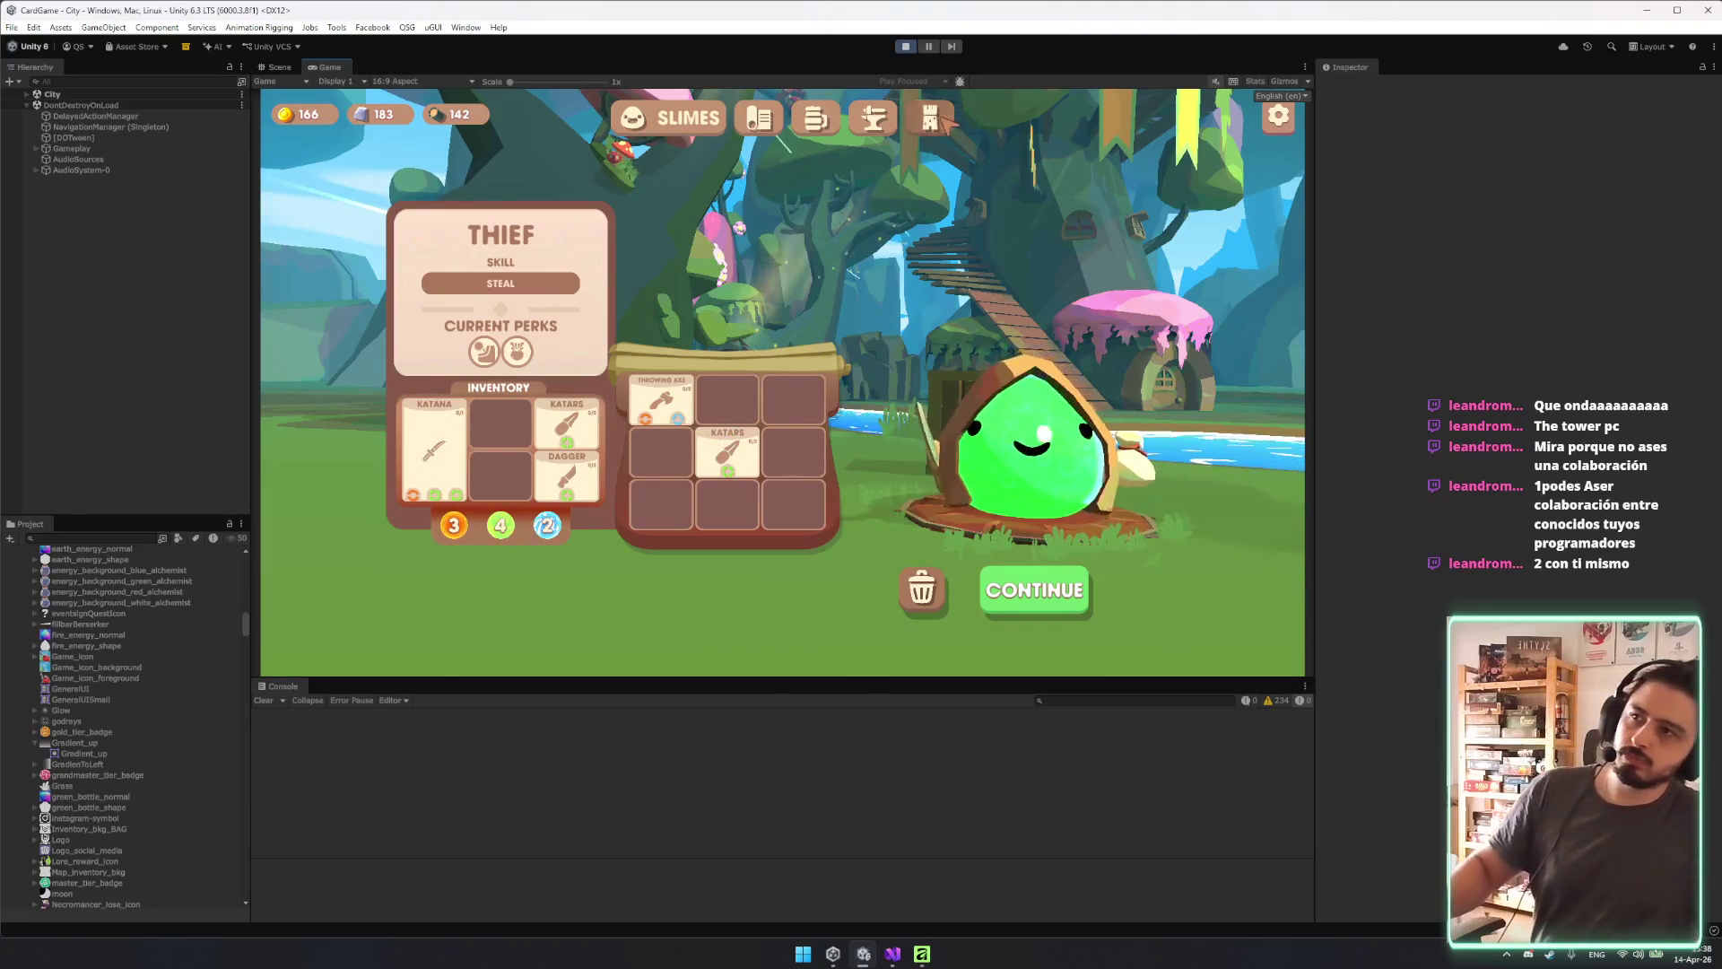
click(1086, 543)
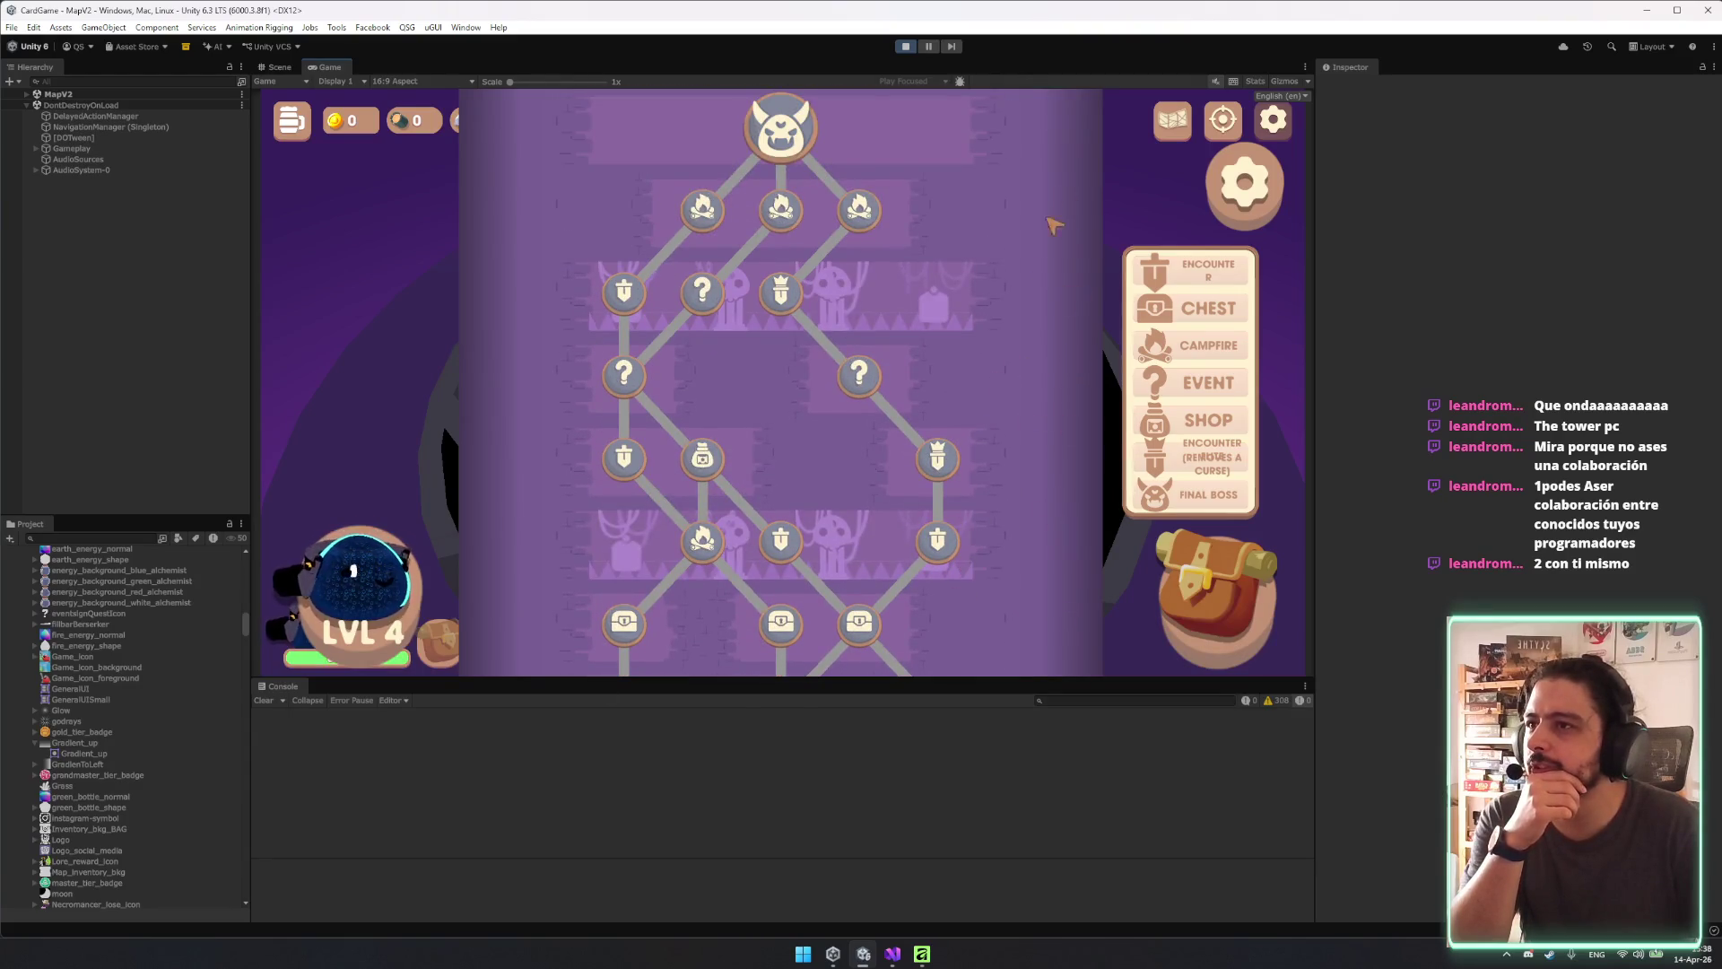
Scroll the tower map, then expand MapV2 in the Hierarchy and select its UI object.
scroll(999, 377, down, 2)
scroll(992, 242, up, 2)
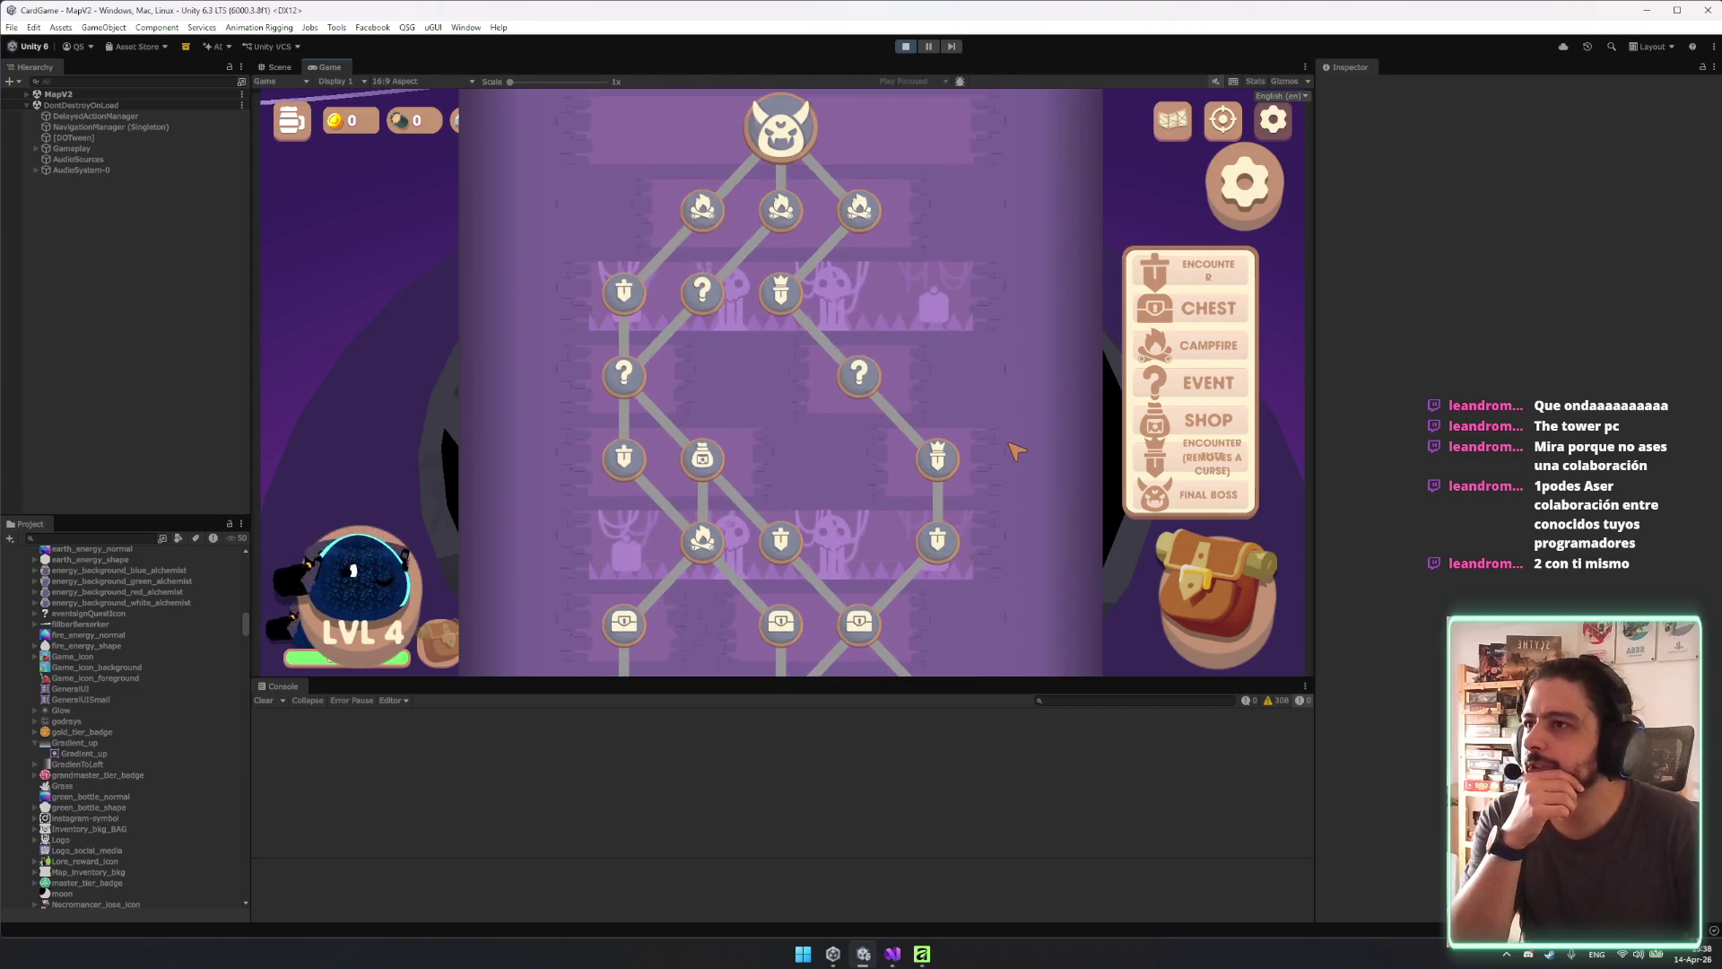
scroll(1000, 376, down, 5)
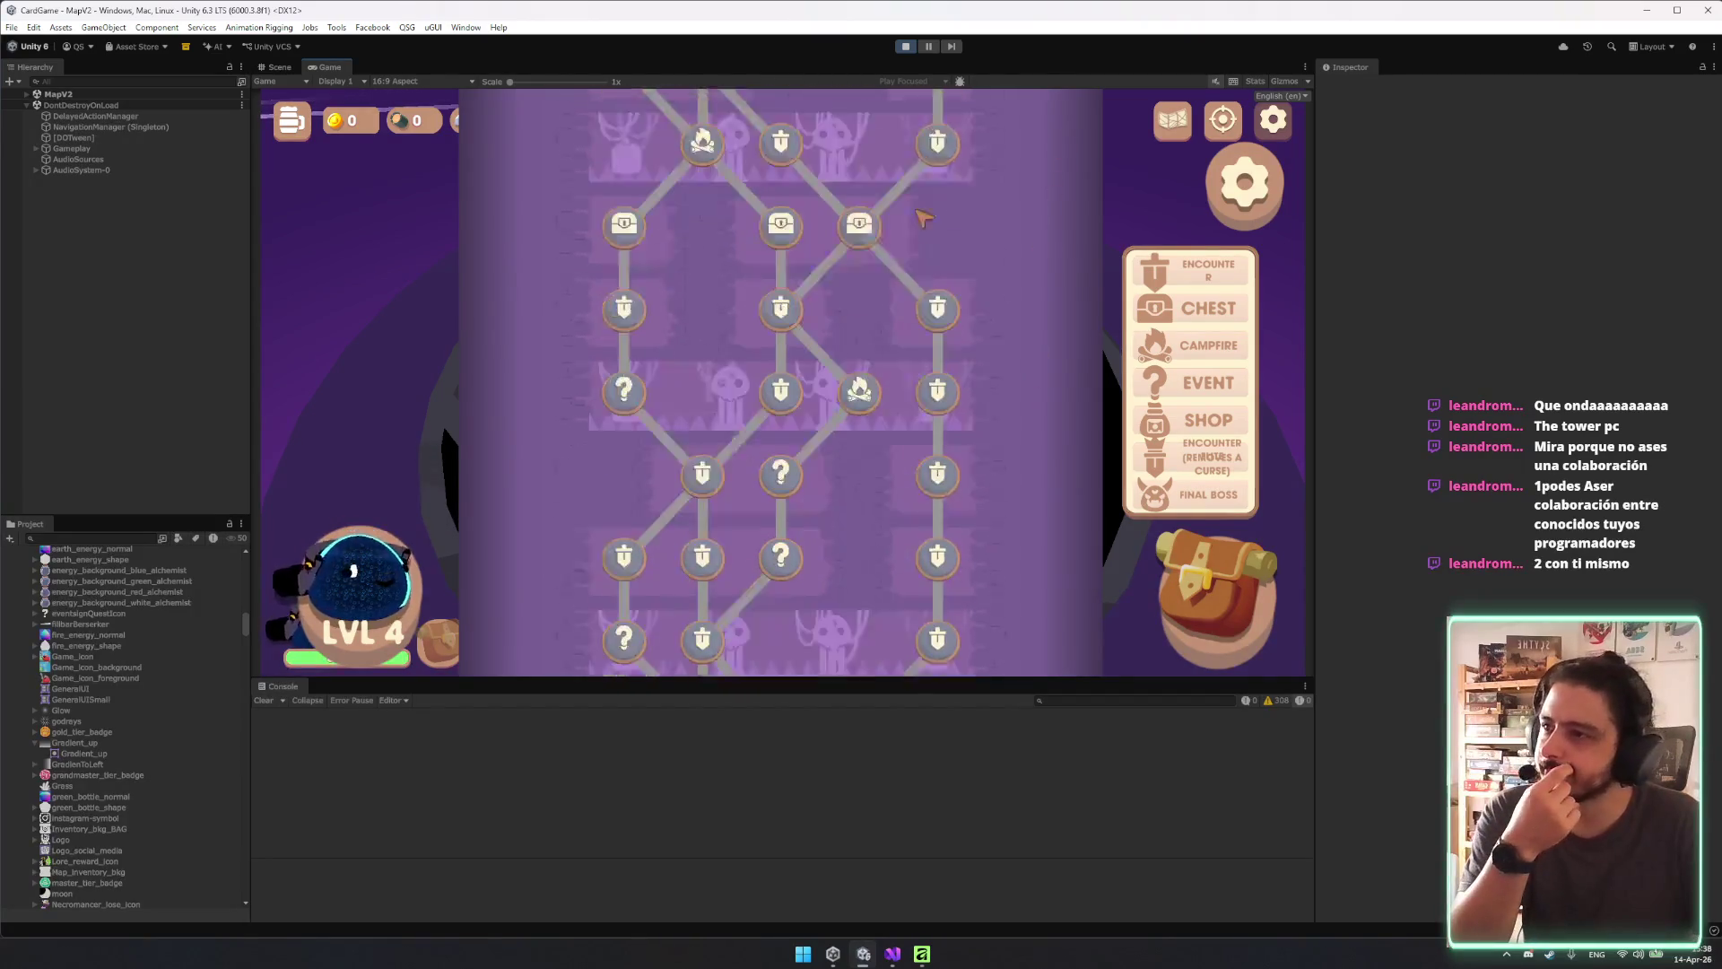
scroll(924, 218, down, 5)
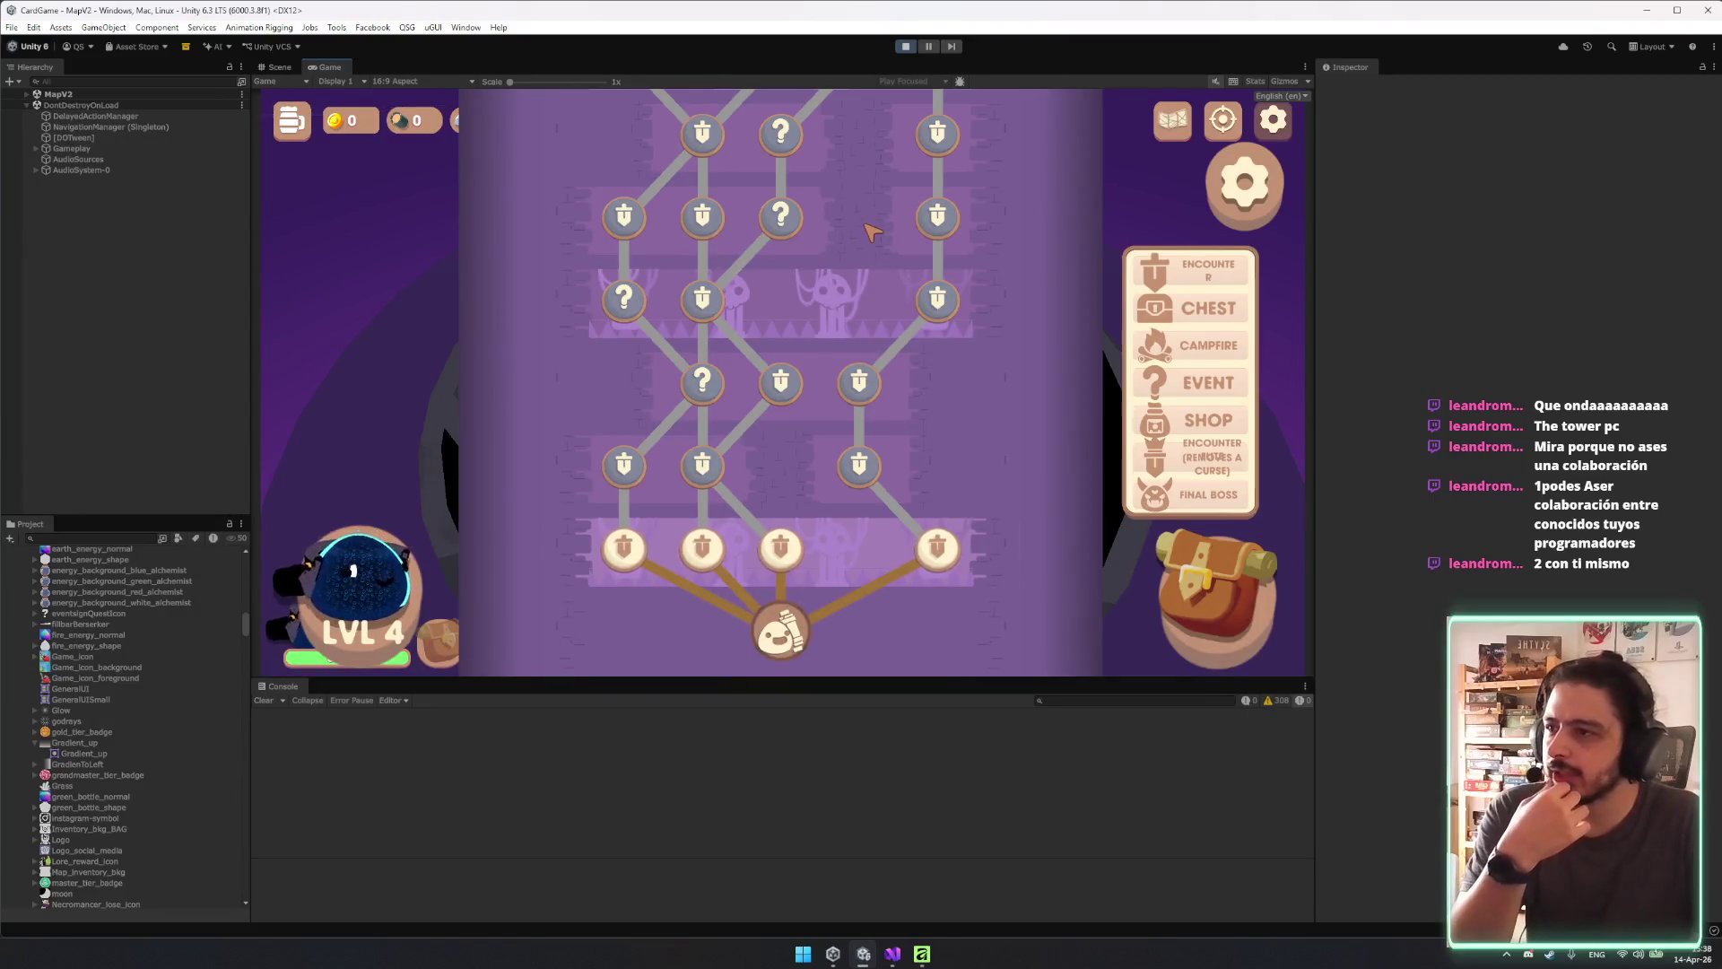
scroll(975, 613, up, 4)
scroll(975, 613, down, 4)
scroll(897, 556, up, 3)
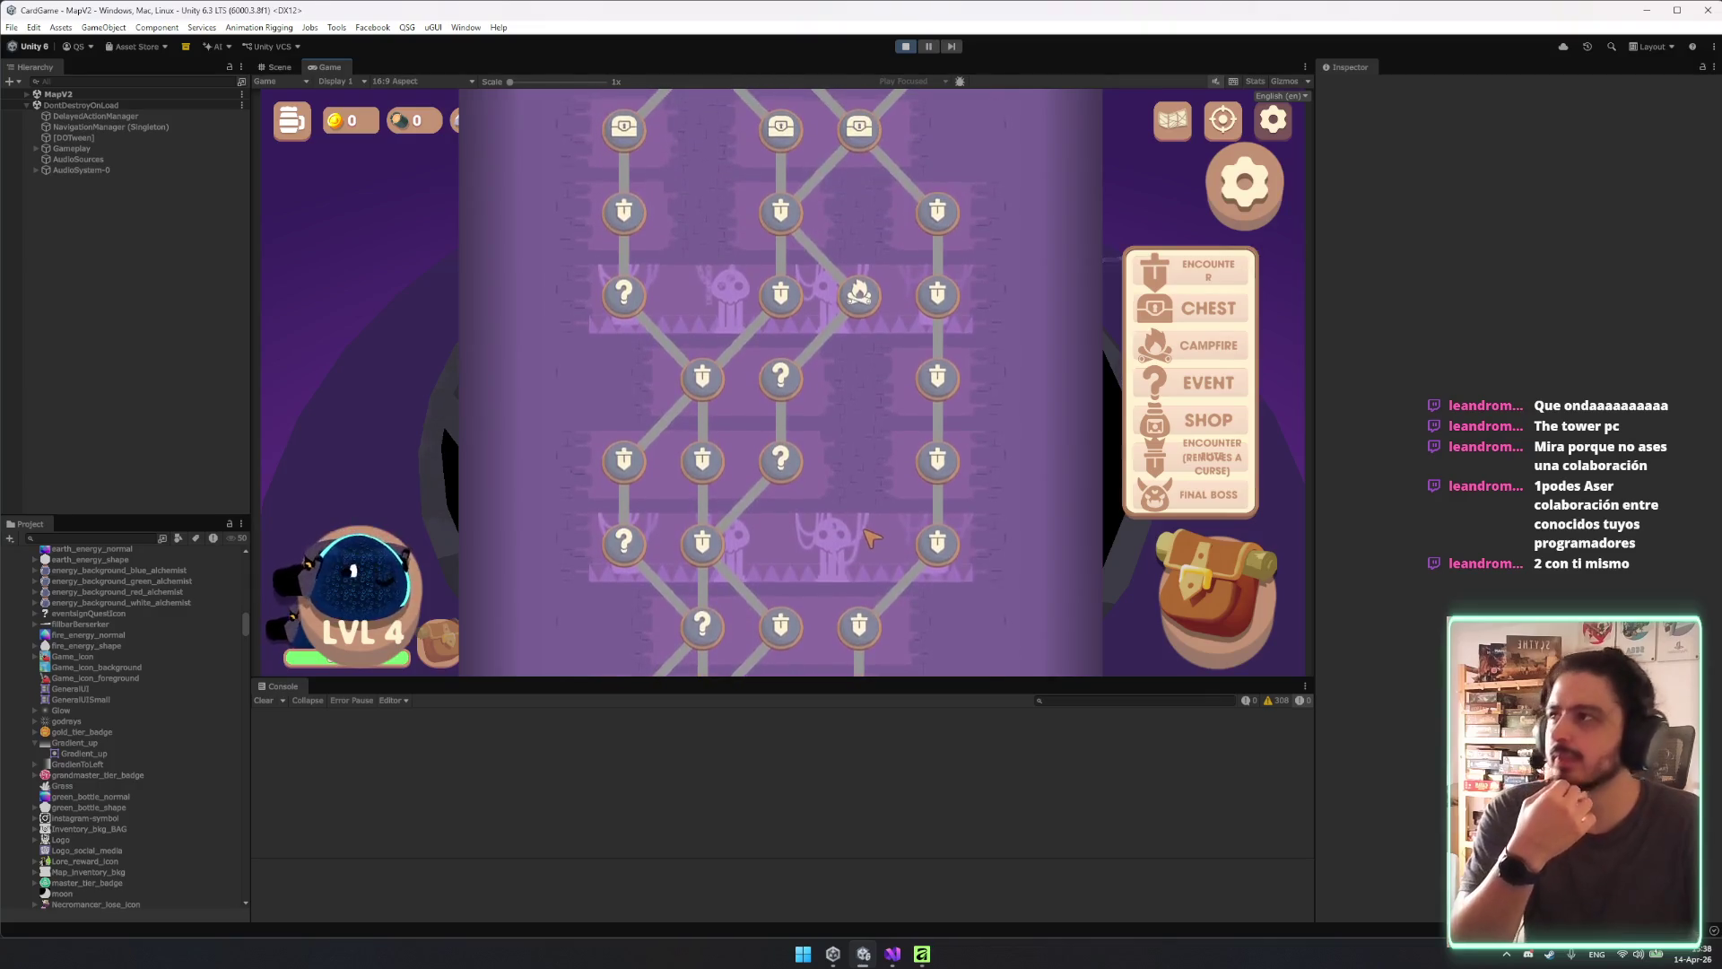
scroll(682, 421, down, 1)
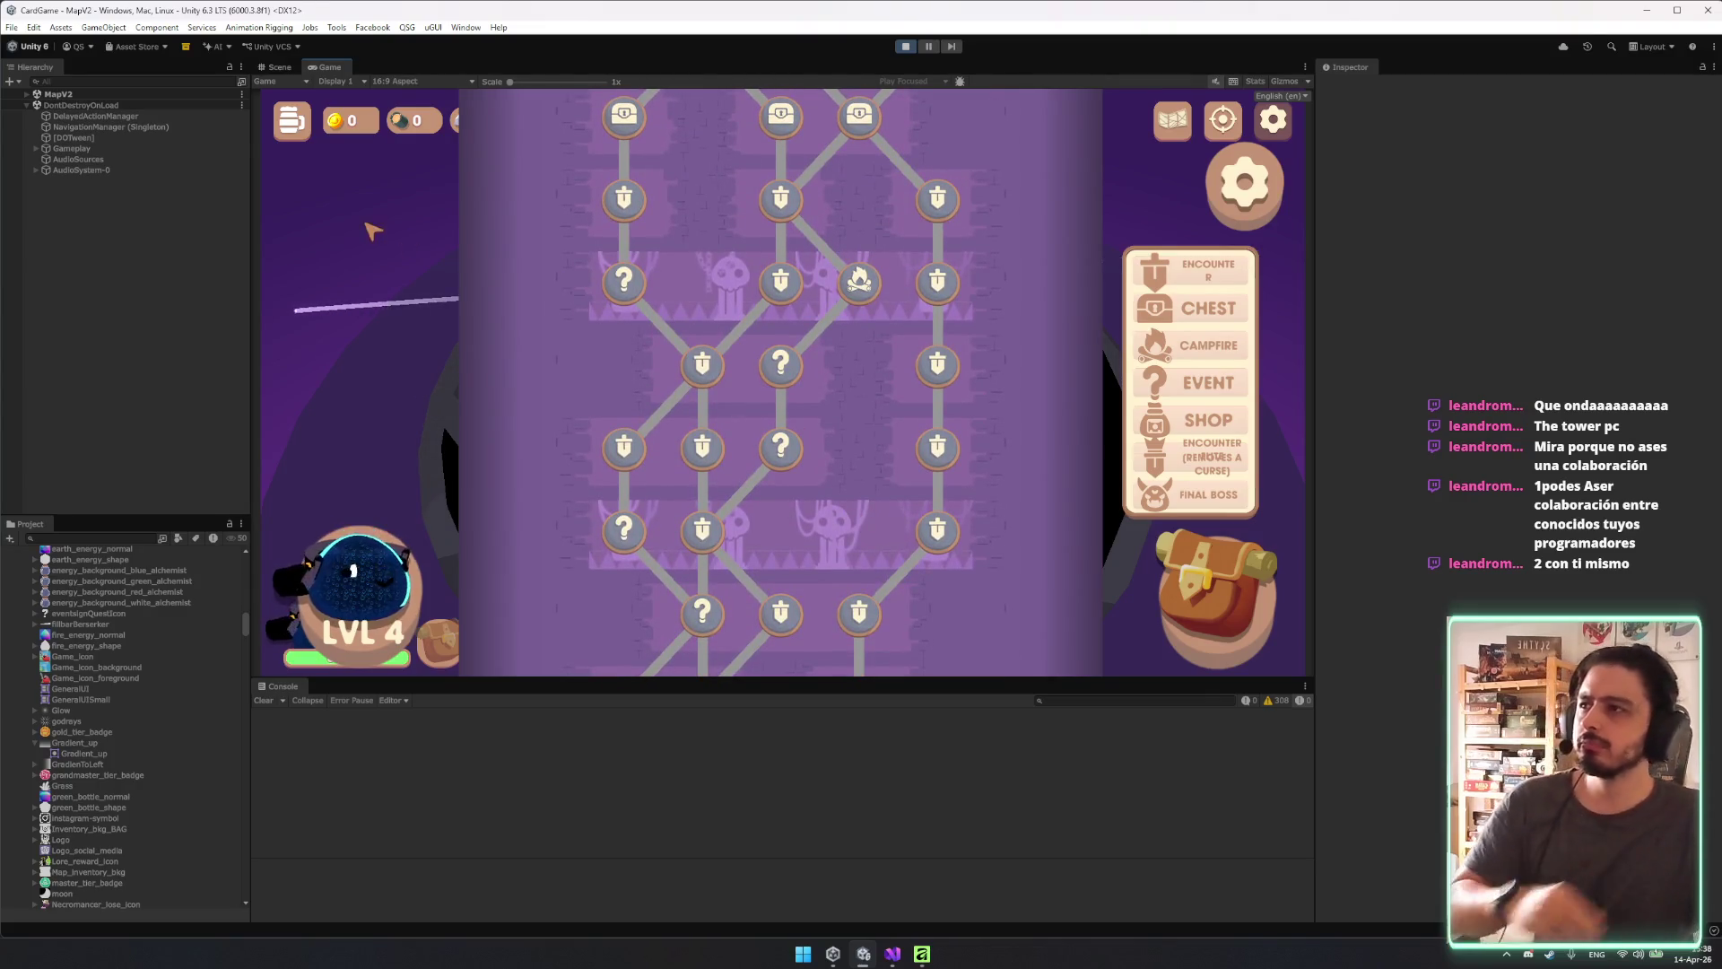
click(75, 94)
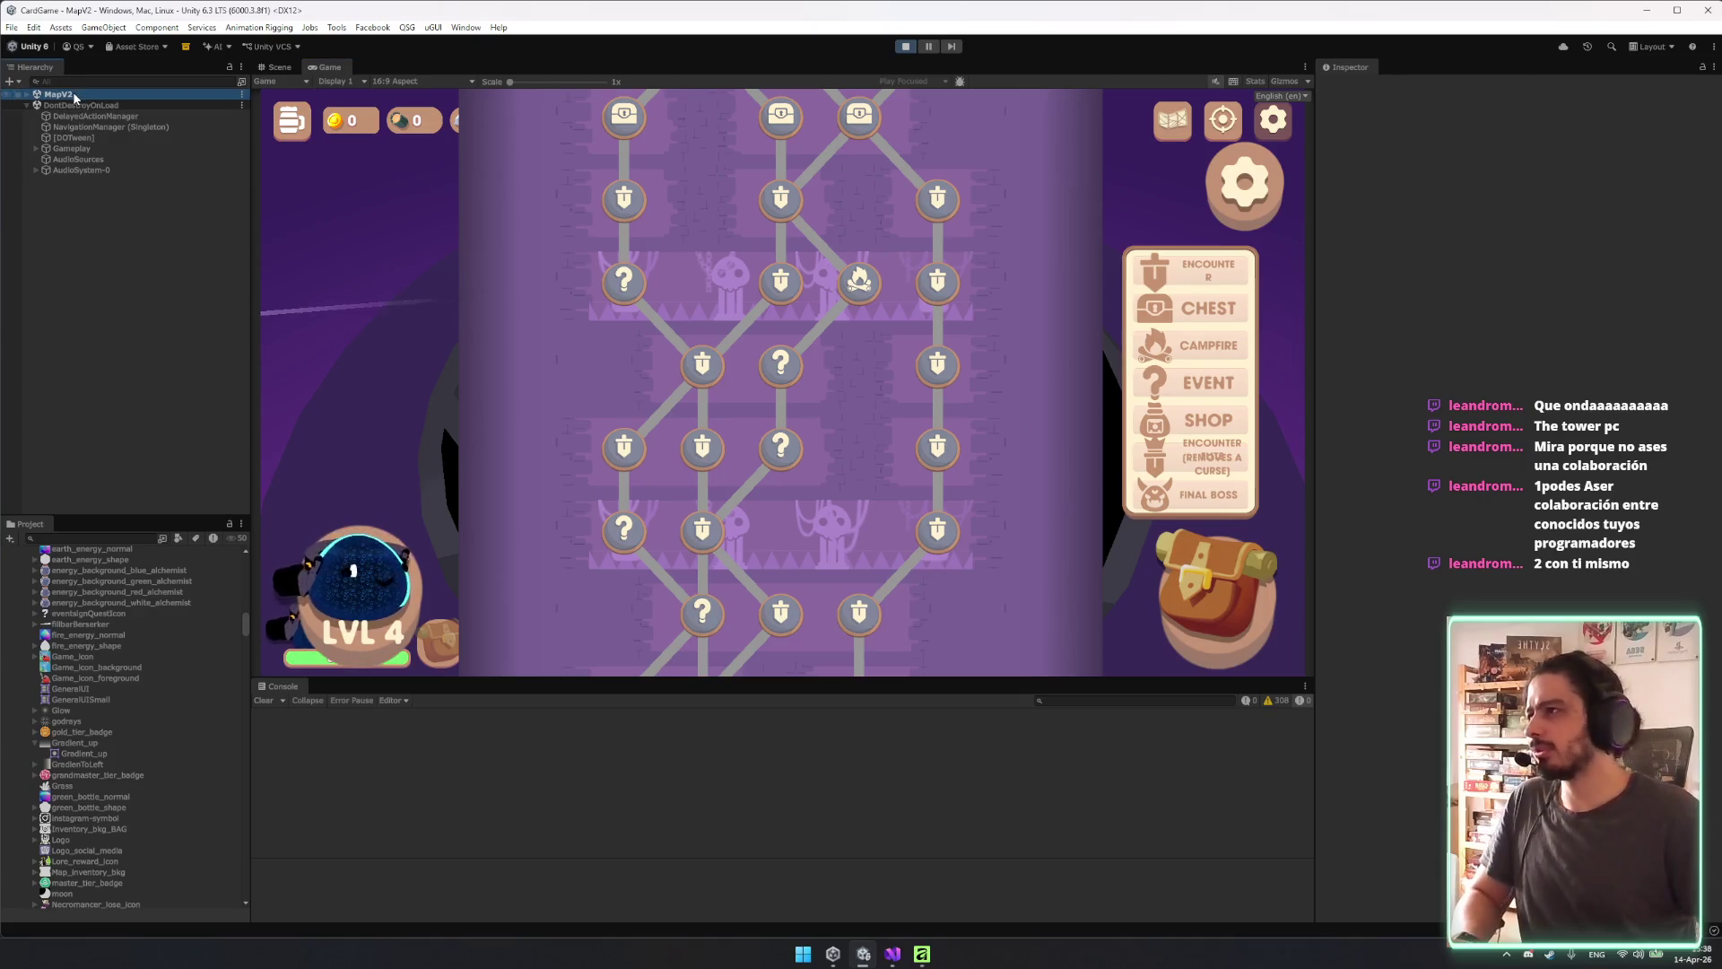
key(Right)
key(Down)
key(Down)
key(Down)
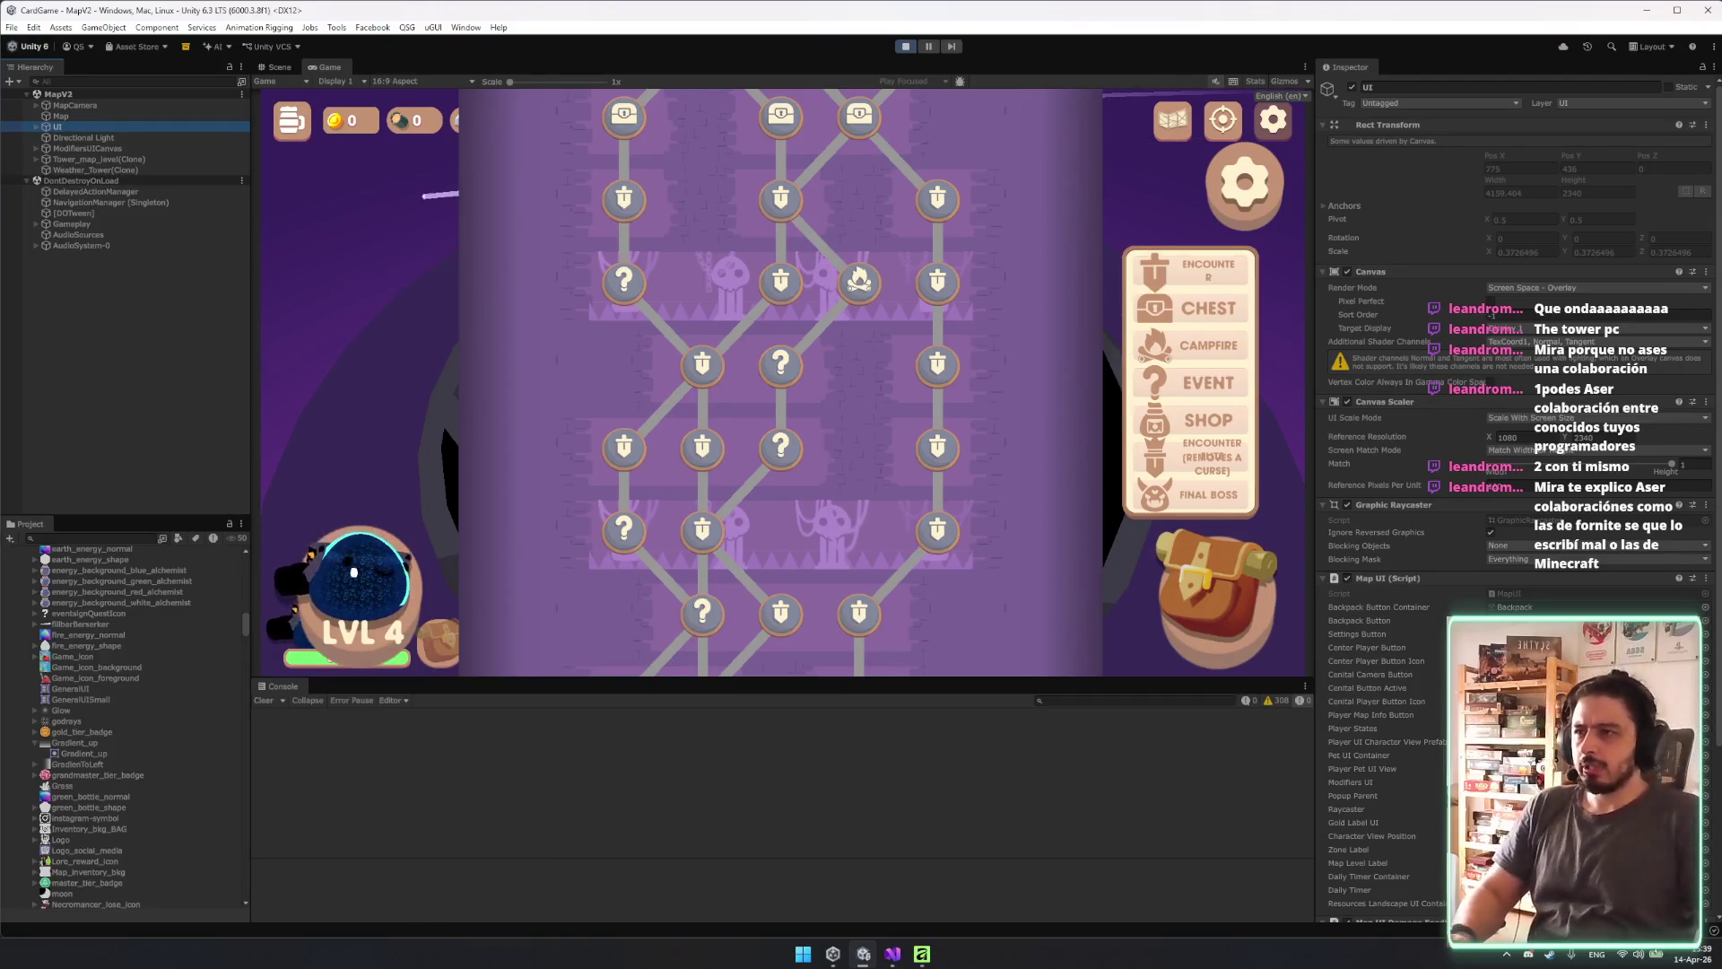
Scroll the map and inspect the UI, Popups, [DOTween] and Gameplay objects.
scroll(839, 514, up, 2)
scroll(827, 535, up, 3)
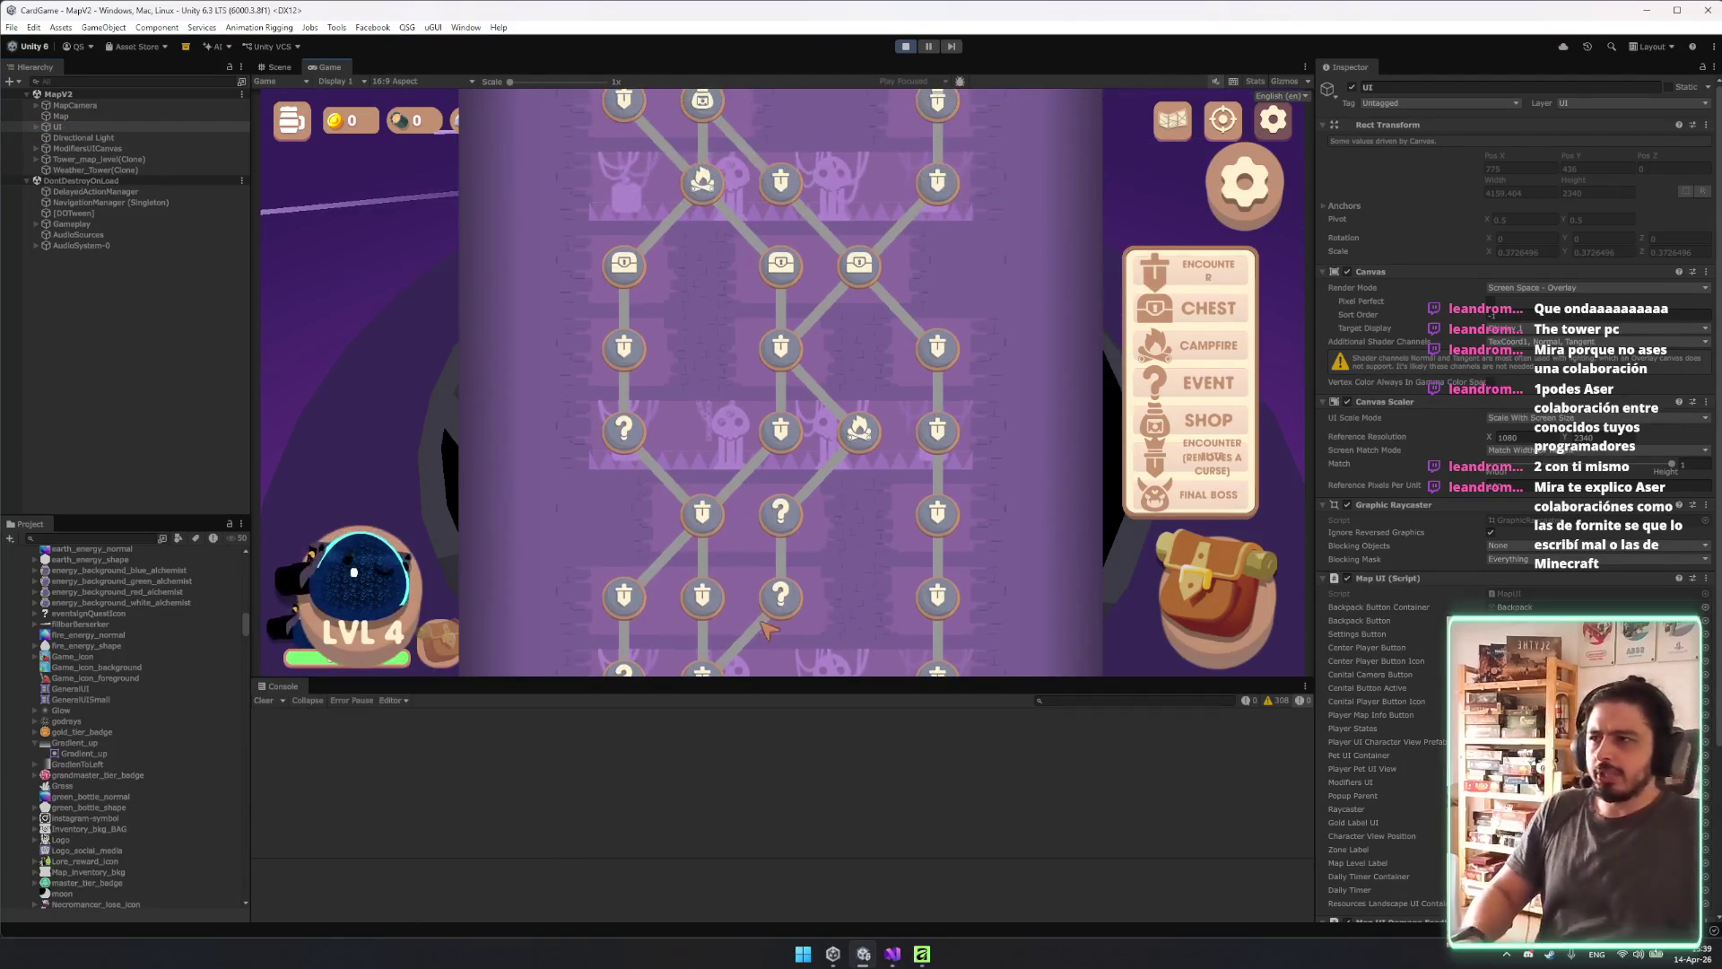
scroll(689, 585, up, 2)
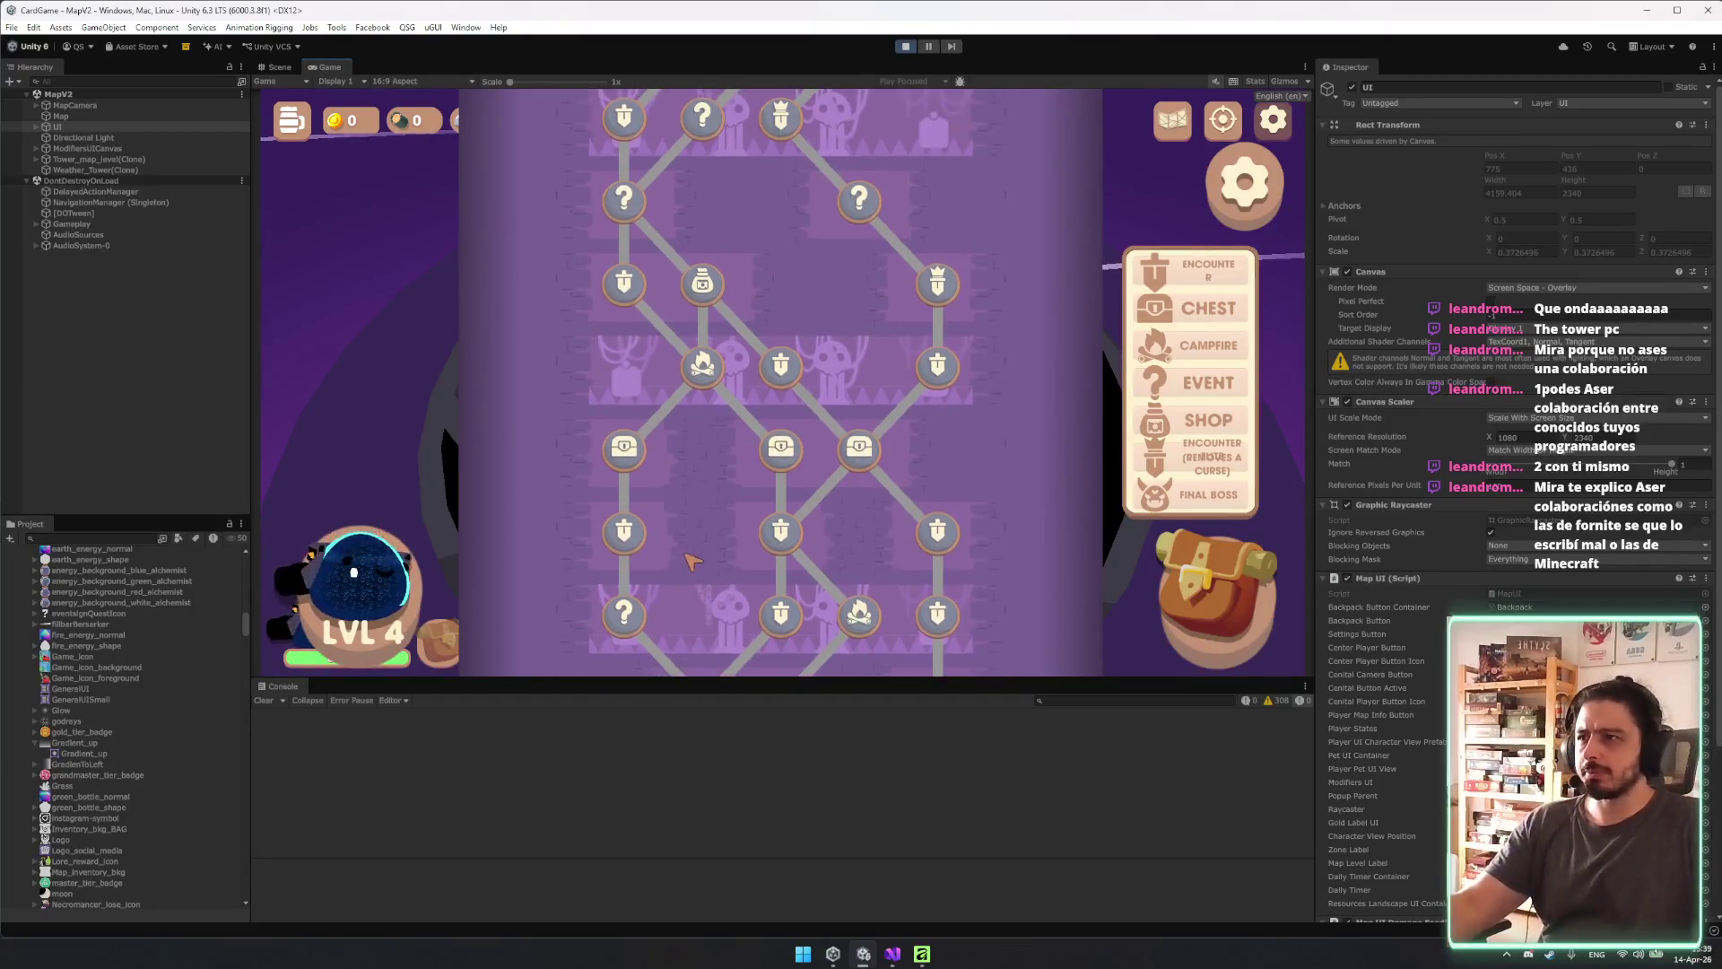
scroll(819, 277, down, 8)
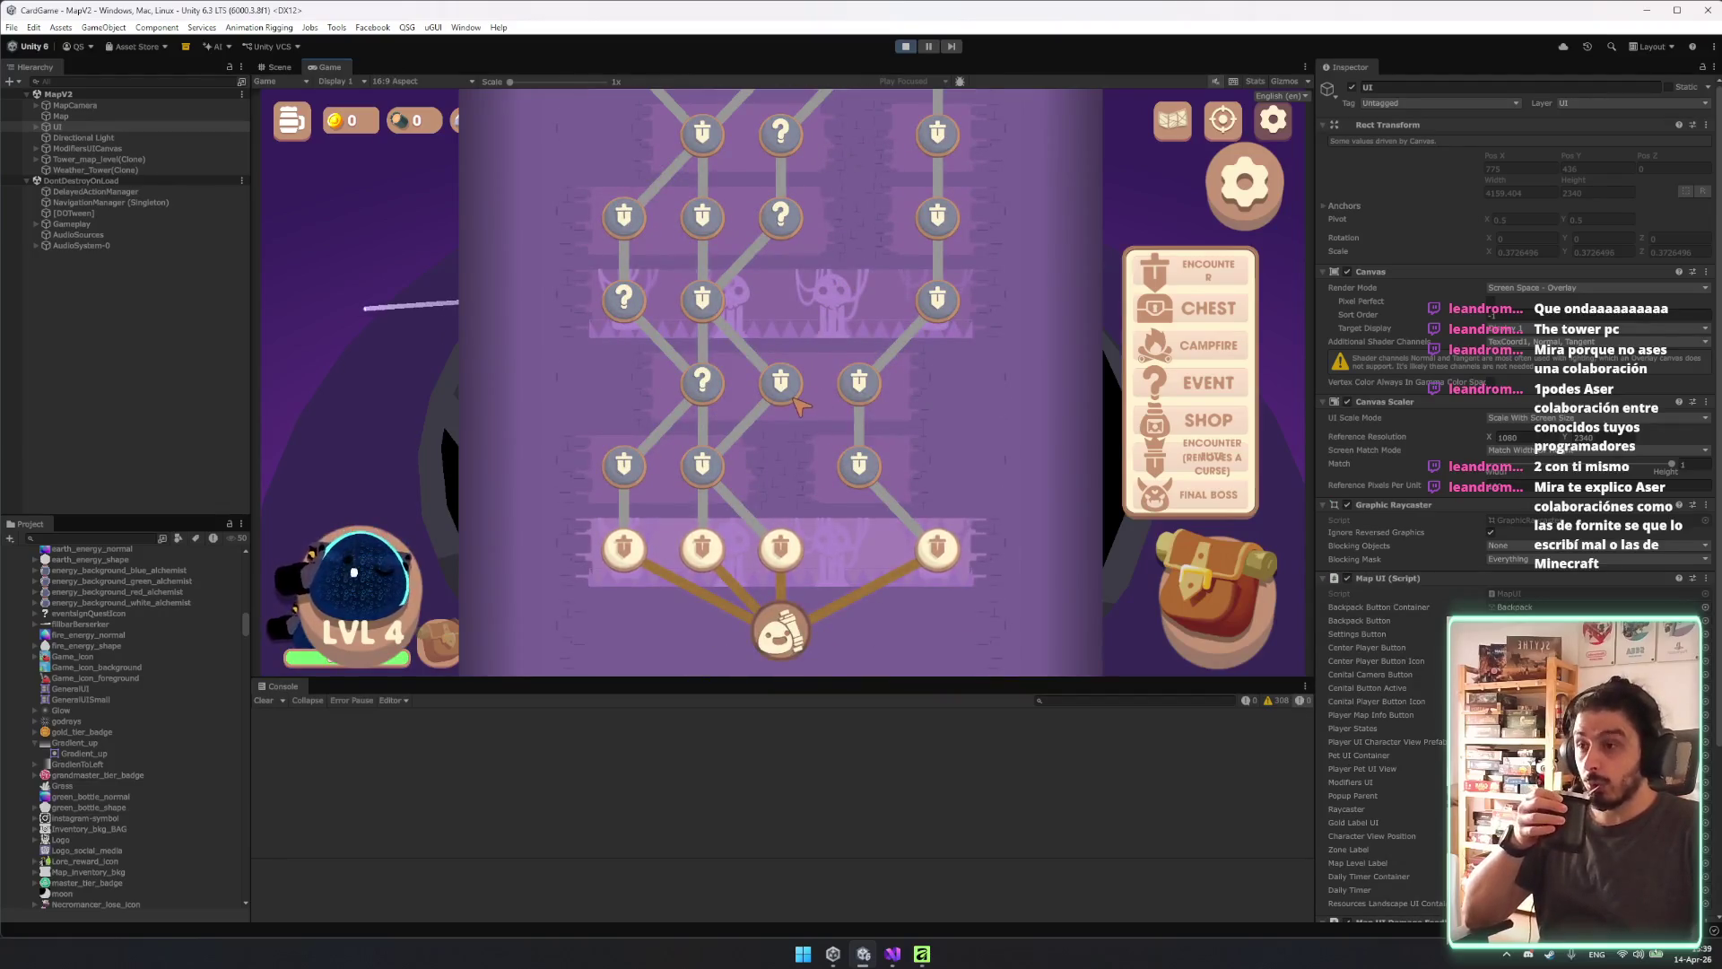
scroll(951, 466, up, 1)
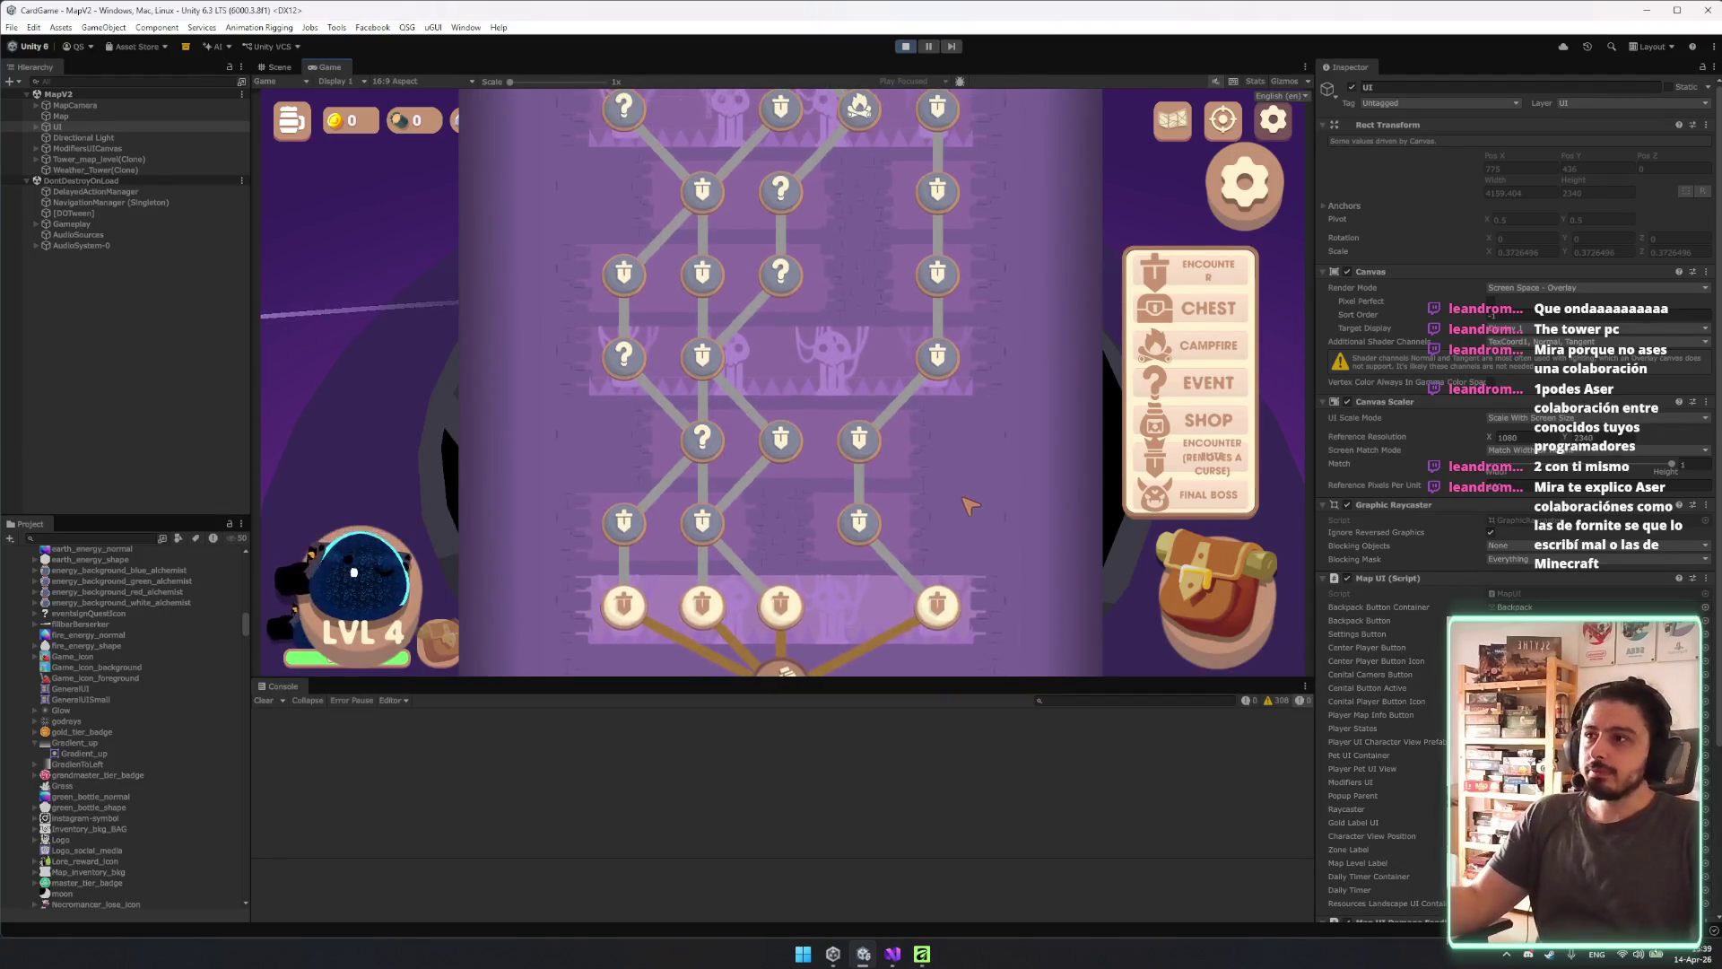
scroll(924, 529, up, 1)
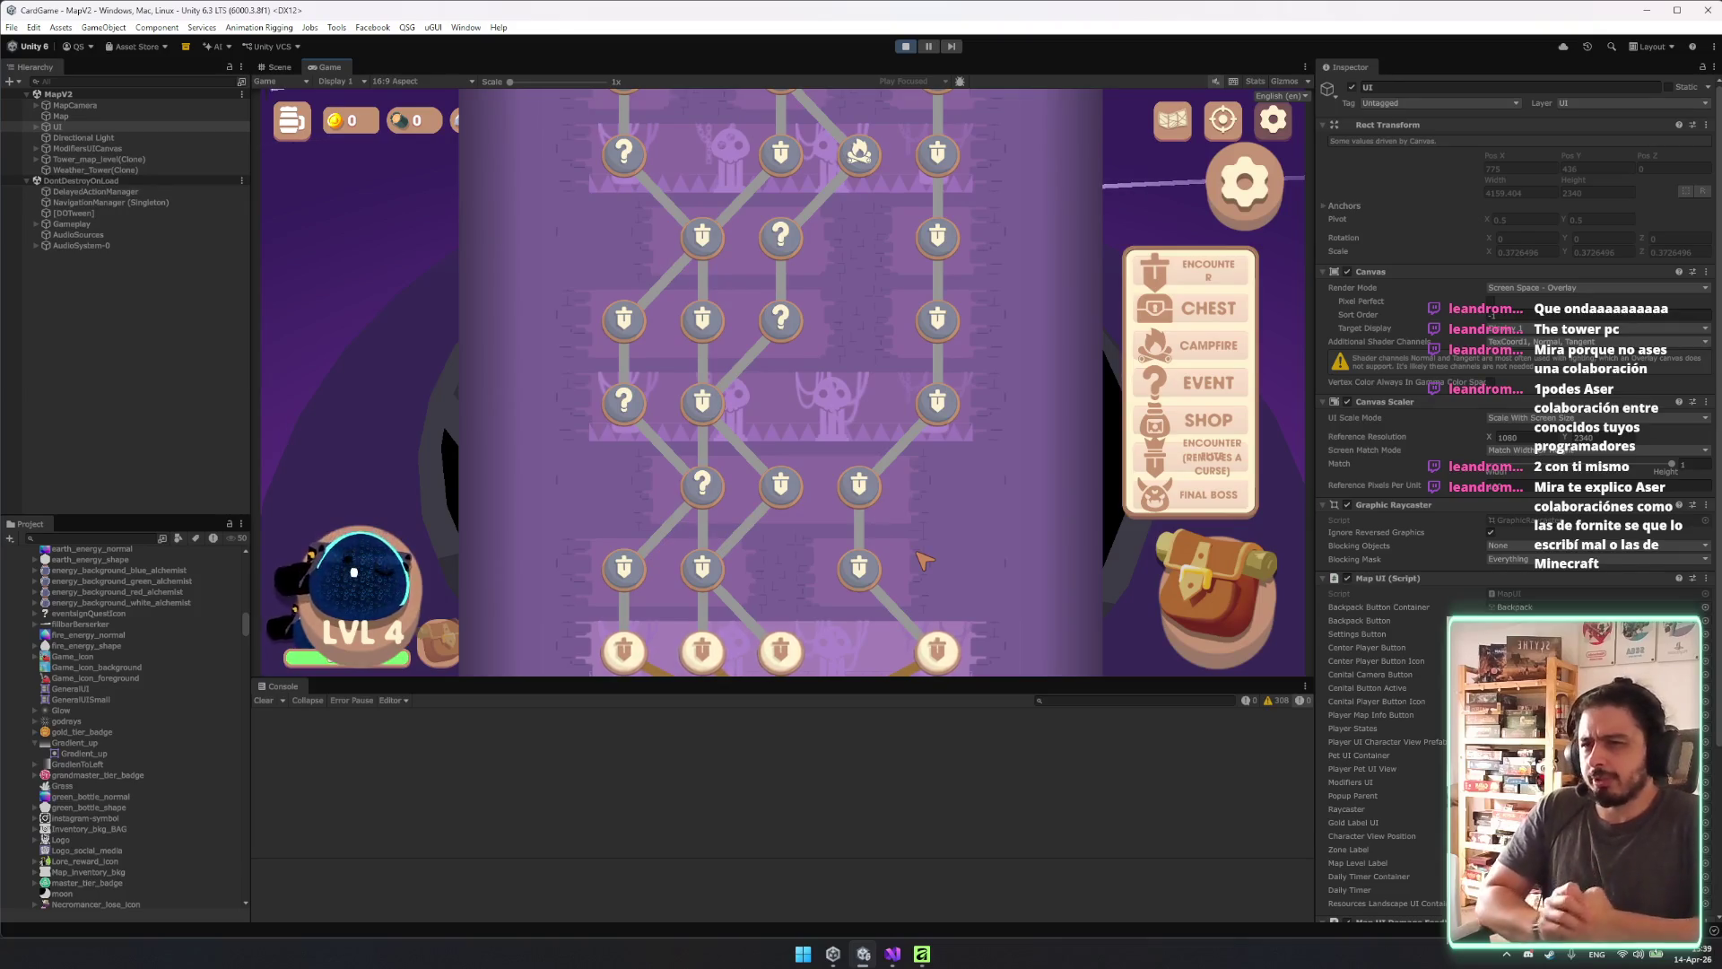
key(Right)
key(Down)
key(Down)
key(Down)
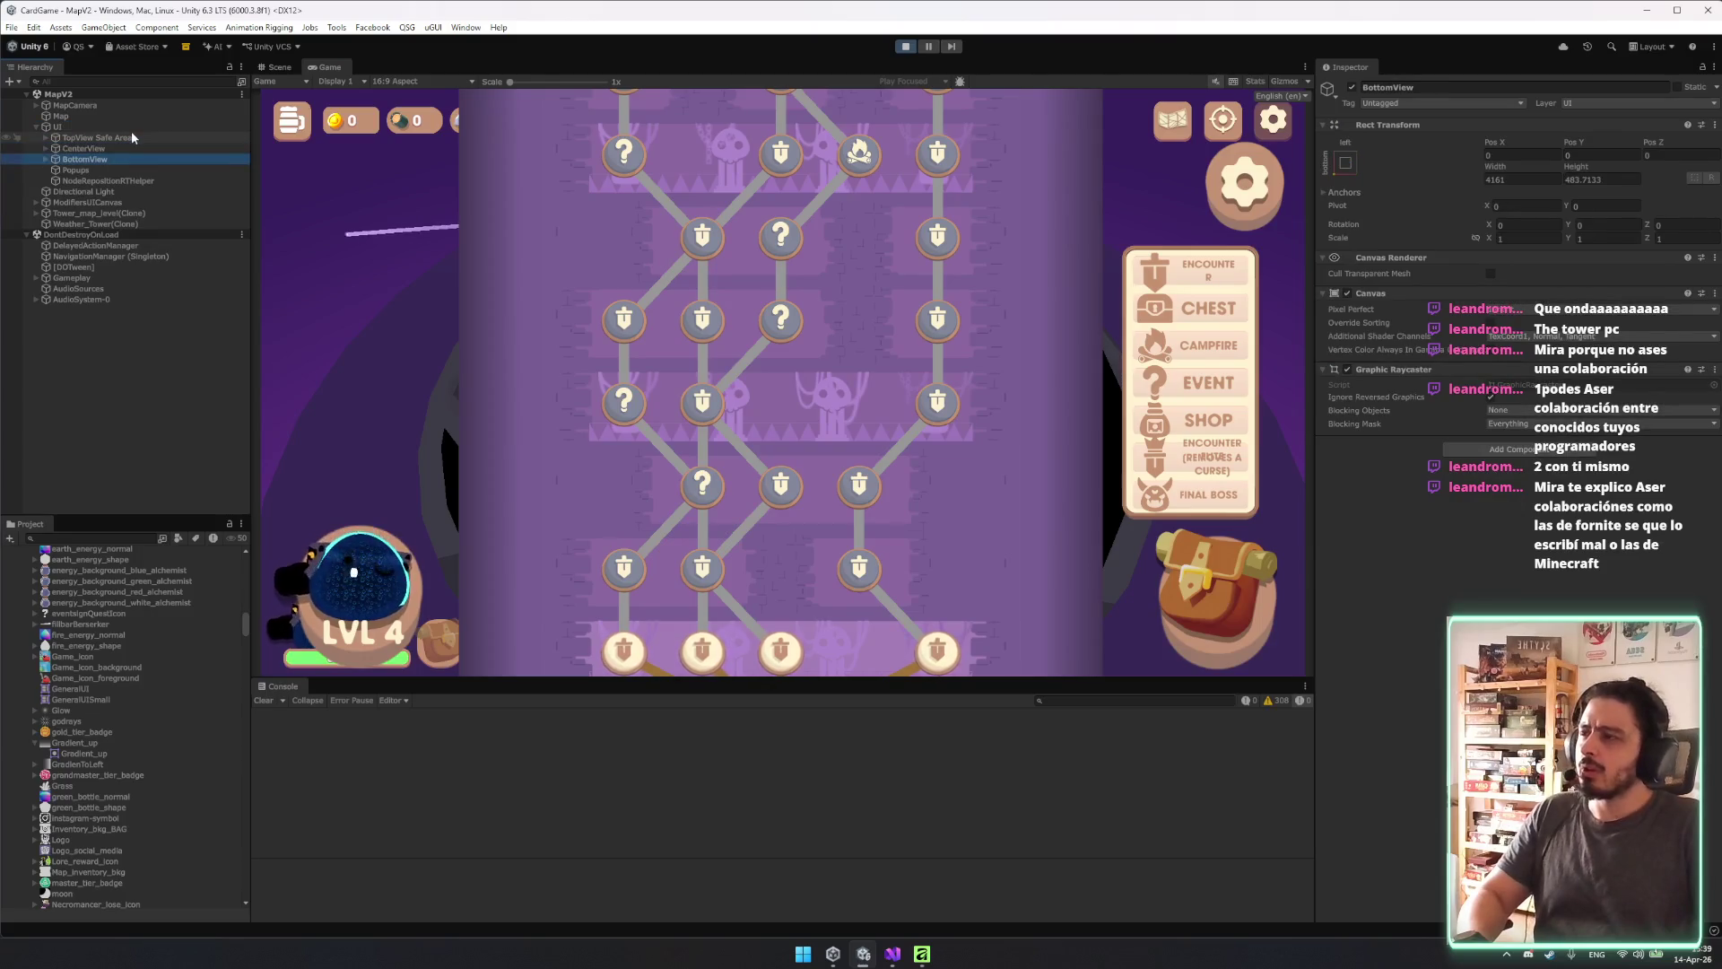
click(90, 168)
click(104, 268)
key(Down)
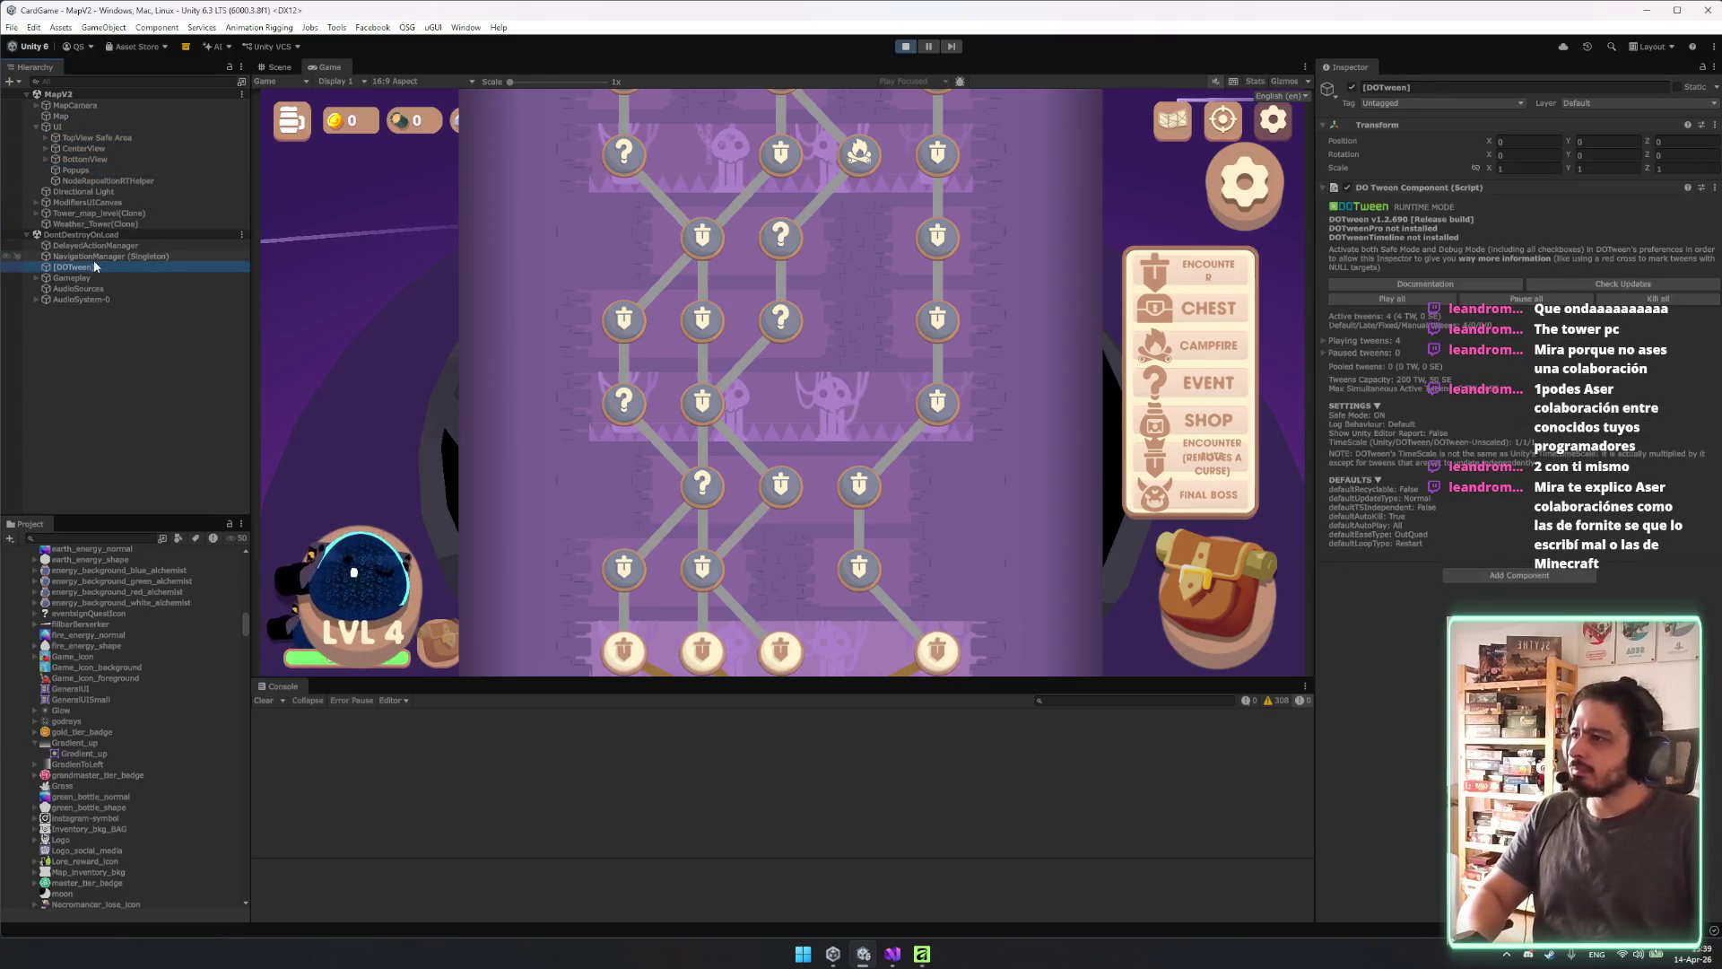
key(Right)
key(Down)
key(Down)
key(Left)
key(Left)
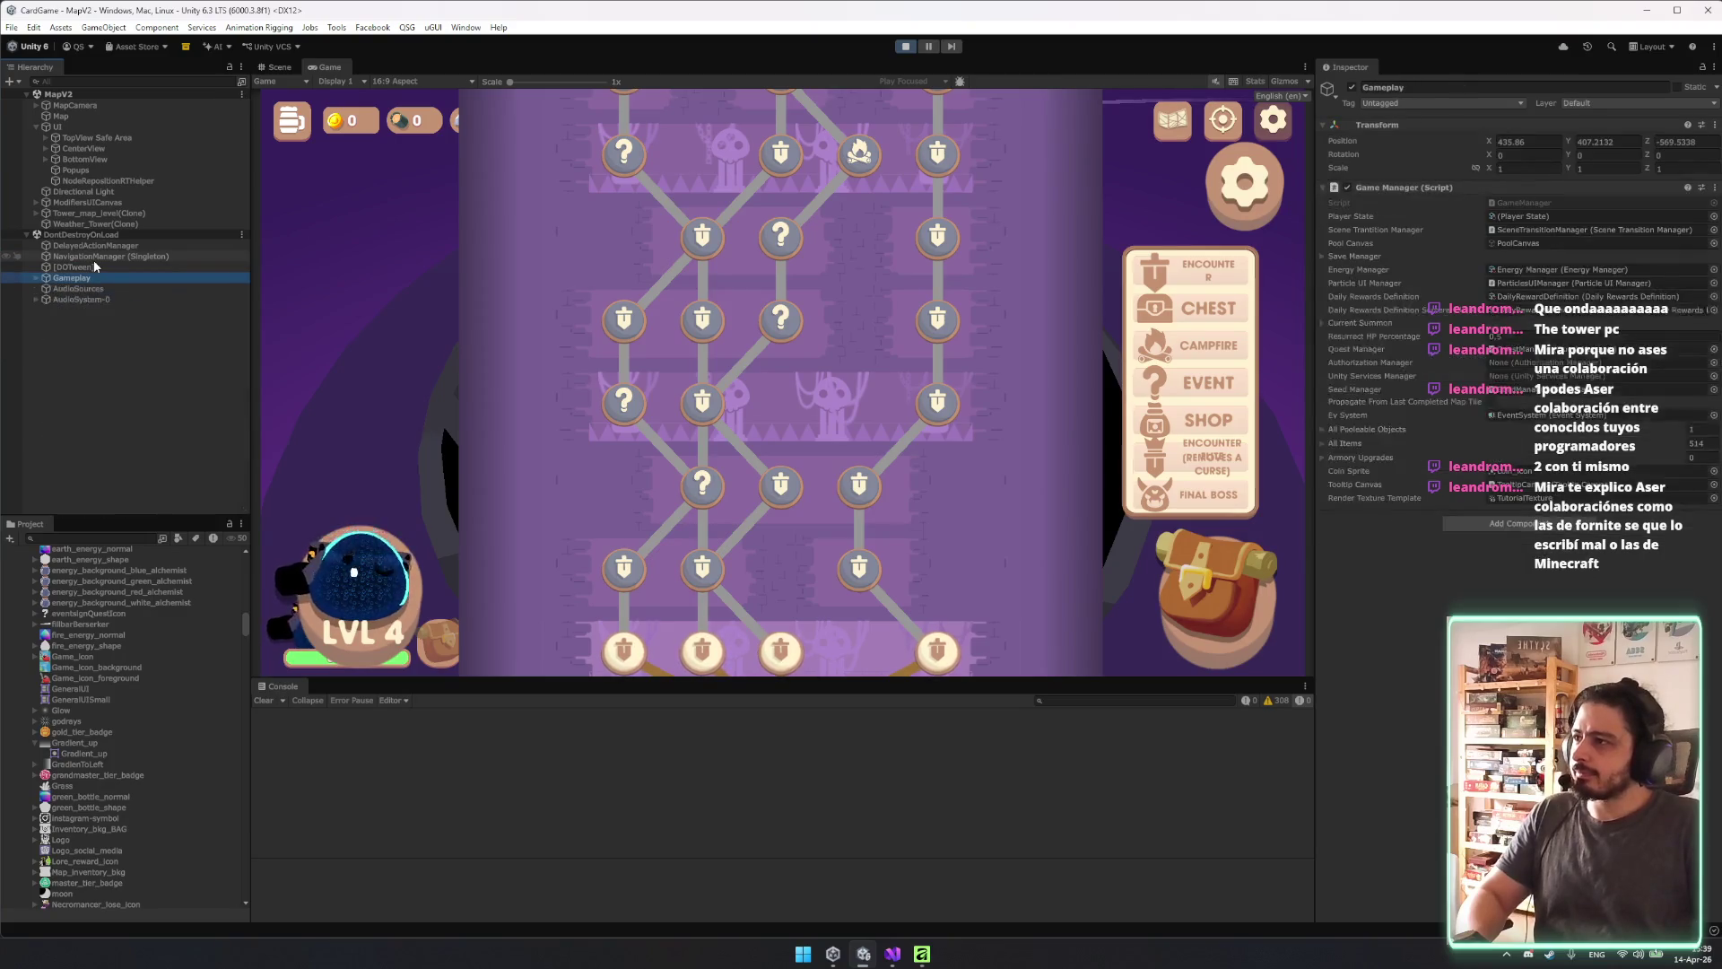
Expand Gameplay down to PopupsCanvas to reveal its popups.
click(839, 381)
scroll(852, 380, down, 1)
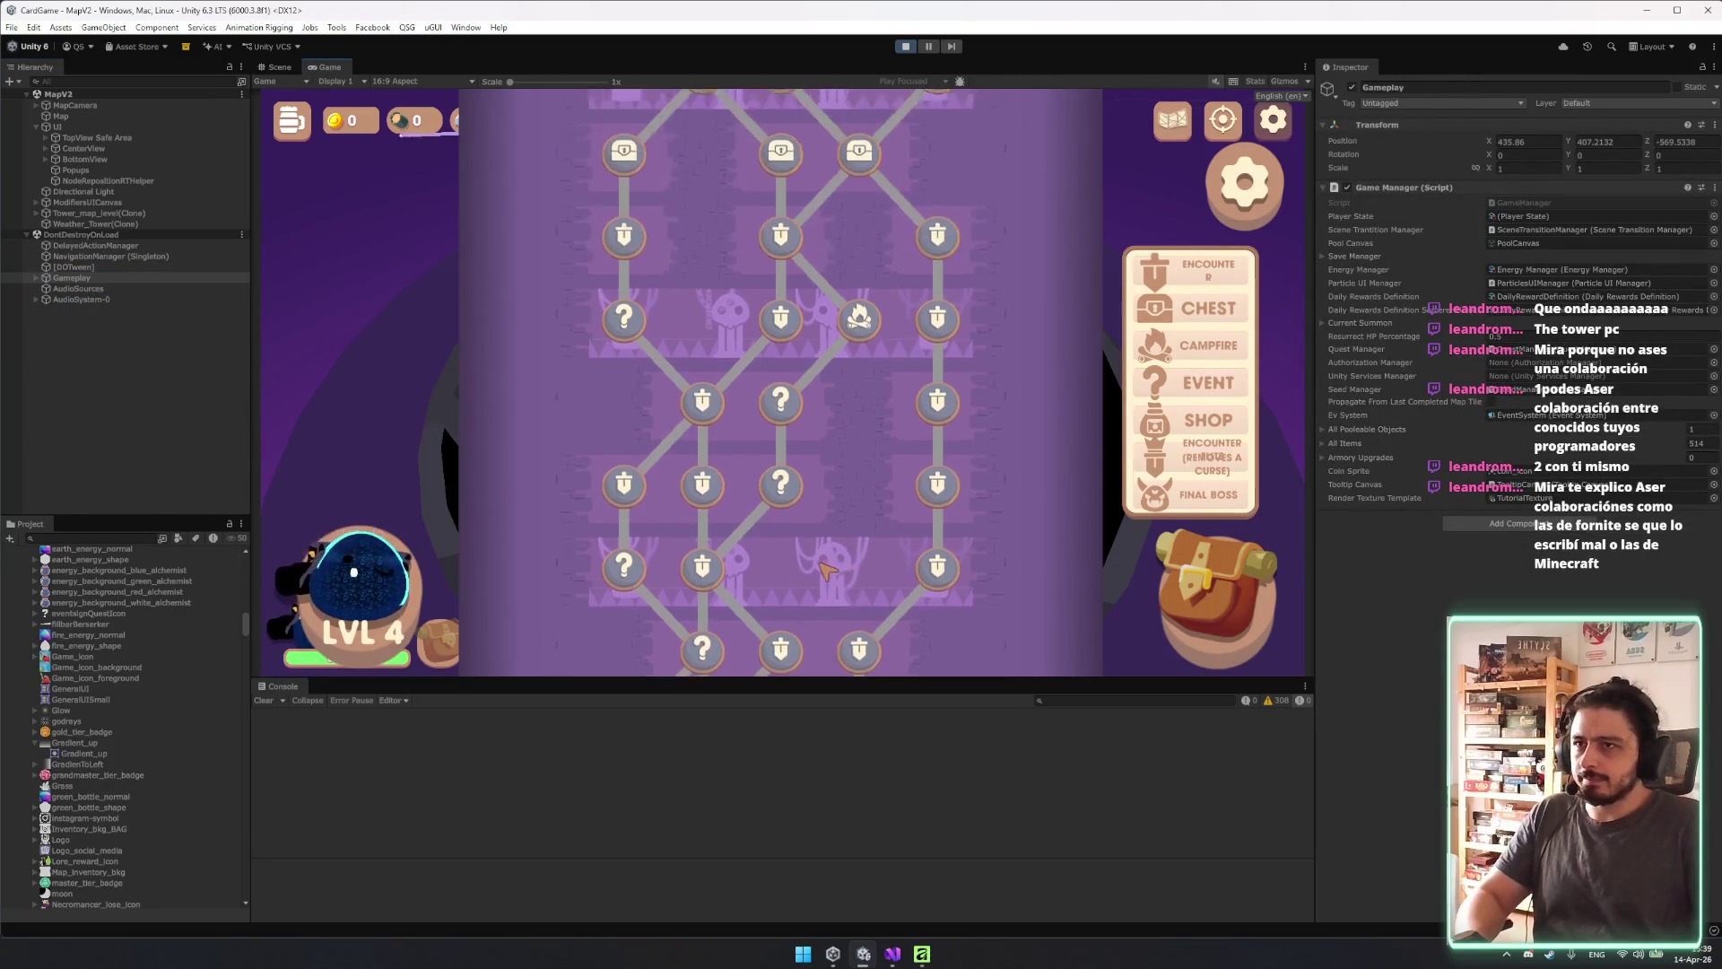
click(99, 264)
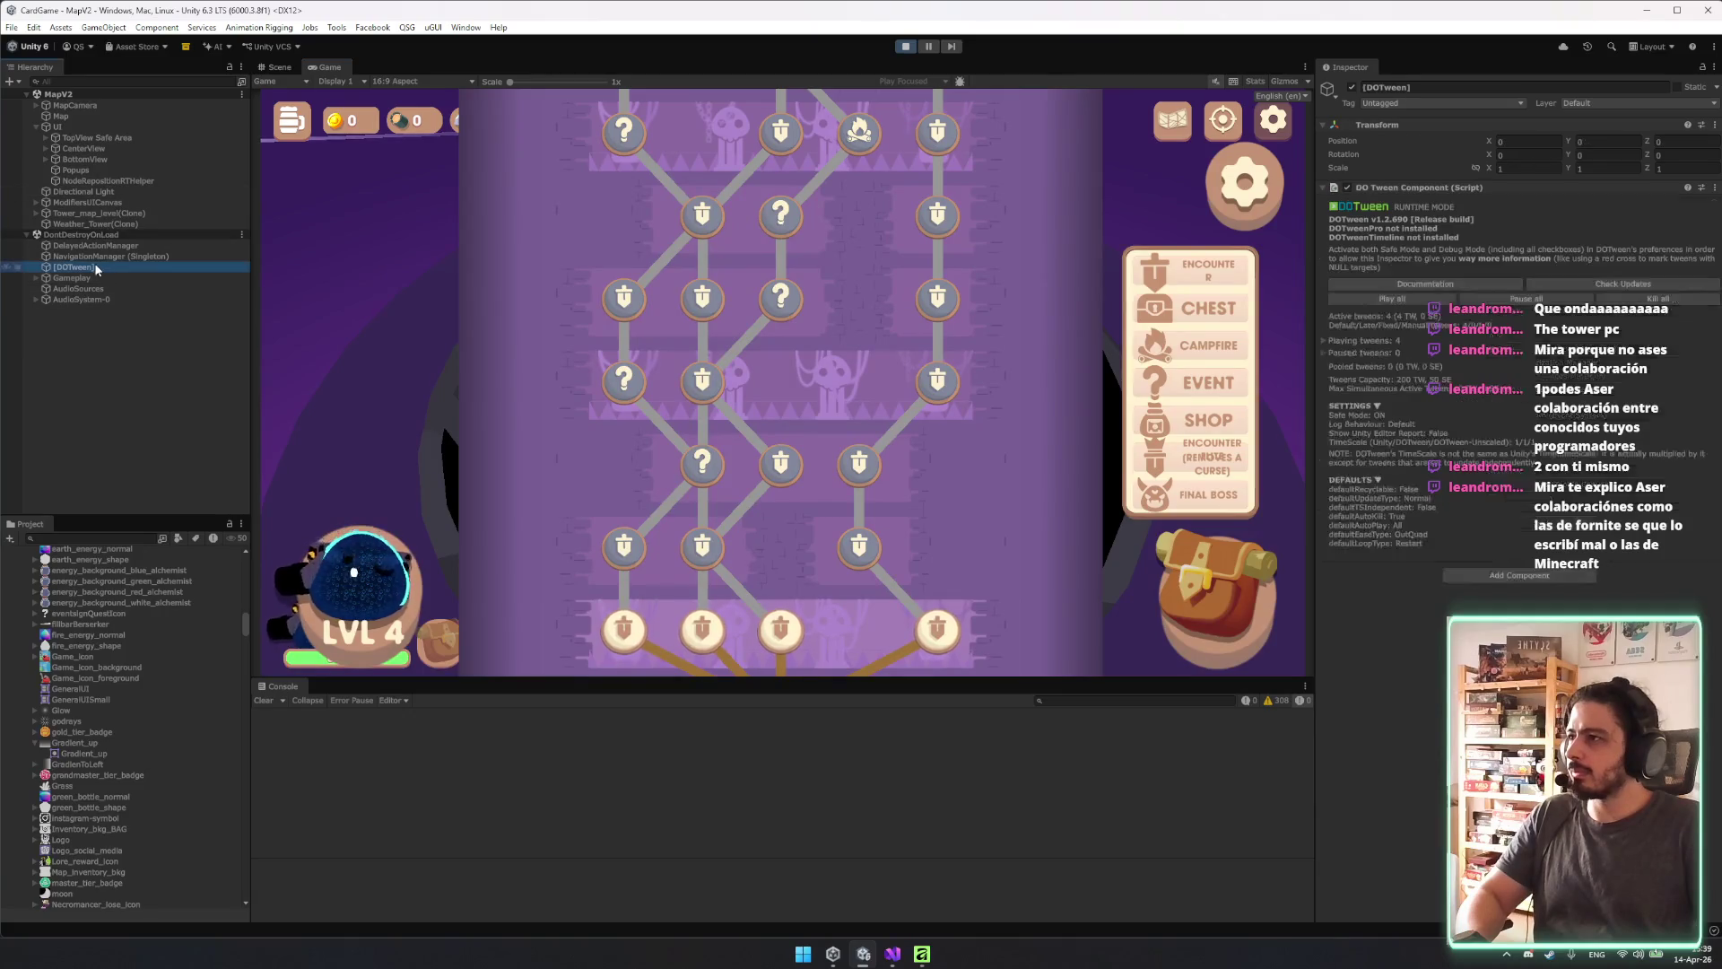
key(Down)
key(Right)
key(Down)
key(Down)
key(Down)
key(Down)
key(Down)
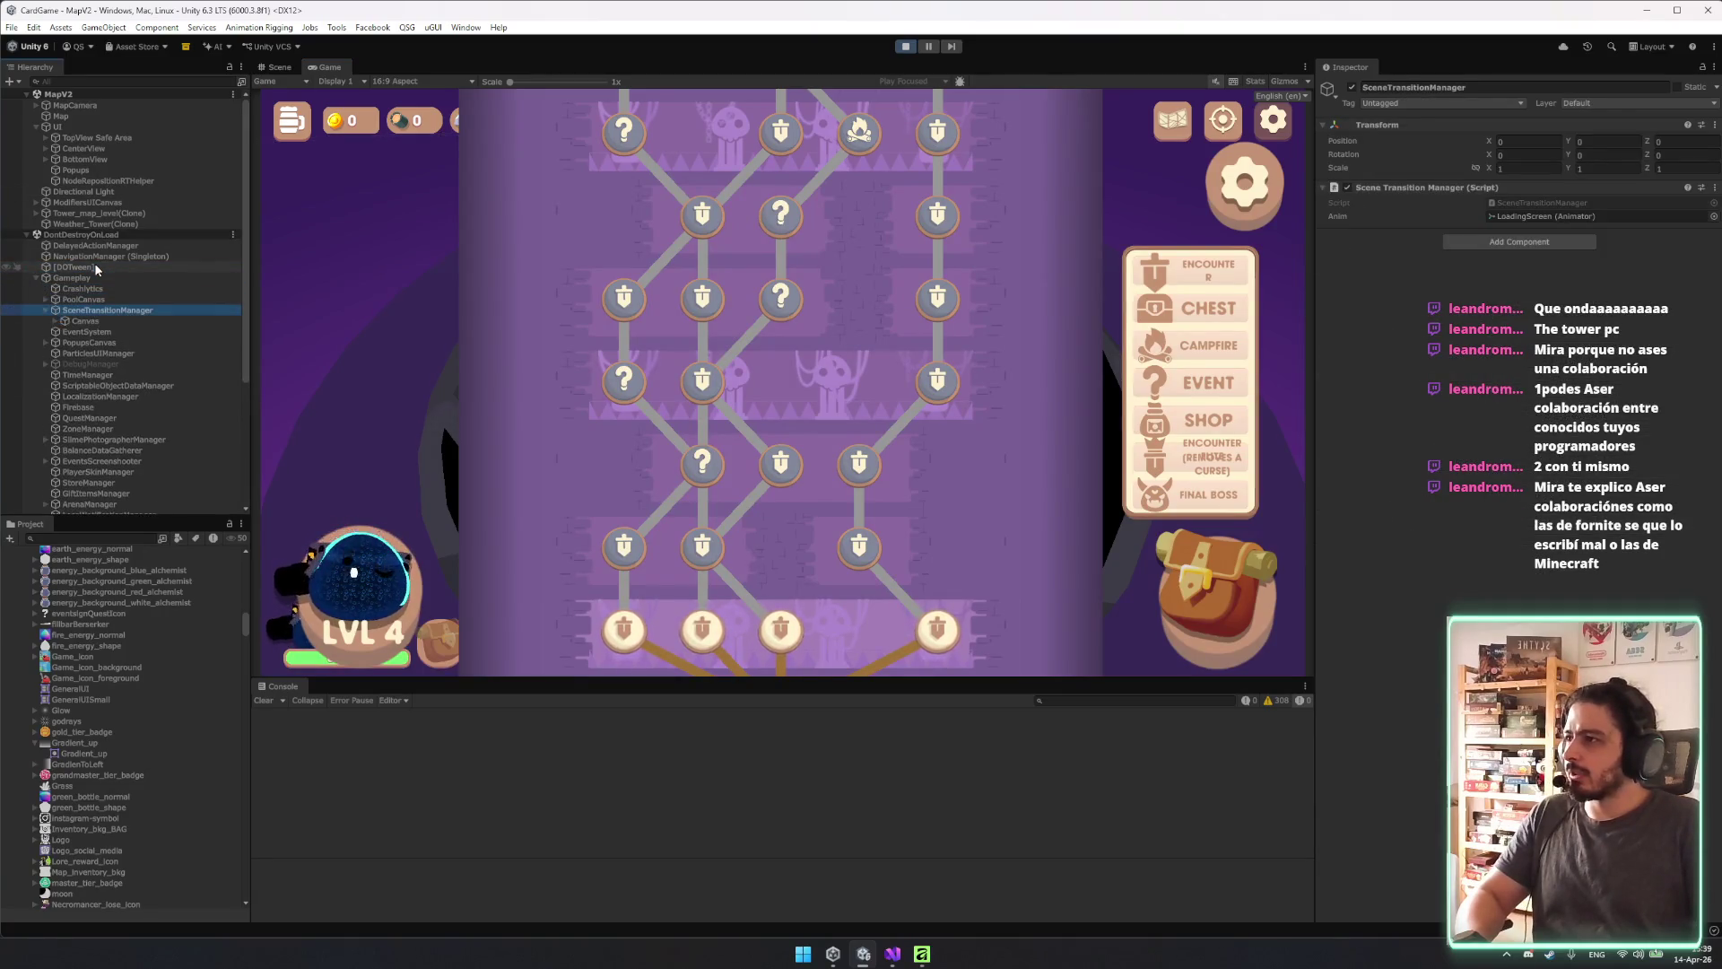
key(Right)
key(Down)
key(Down)
key(Down)
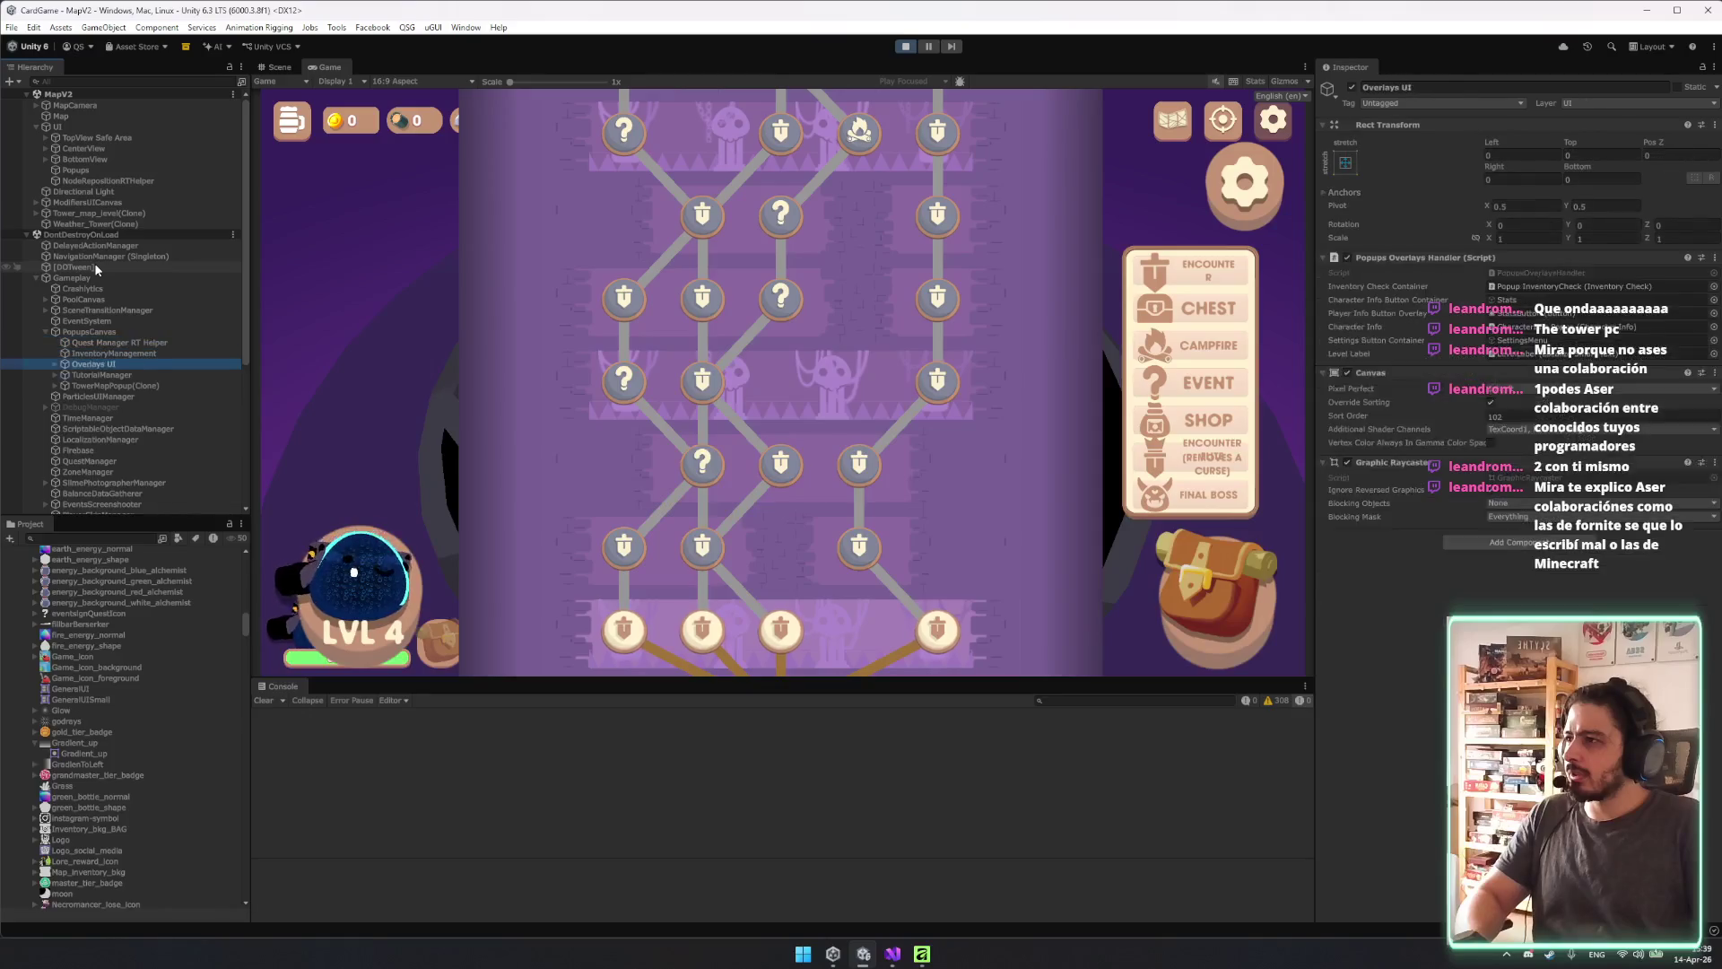
Deactivate Overlays UI and move TowerMapPopup(Clone) under Popups.
click(1352, 88)
click(1352, 88)
click(1352, 88)
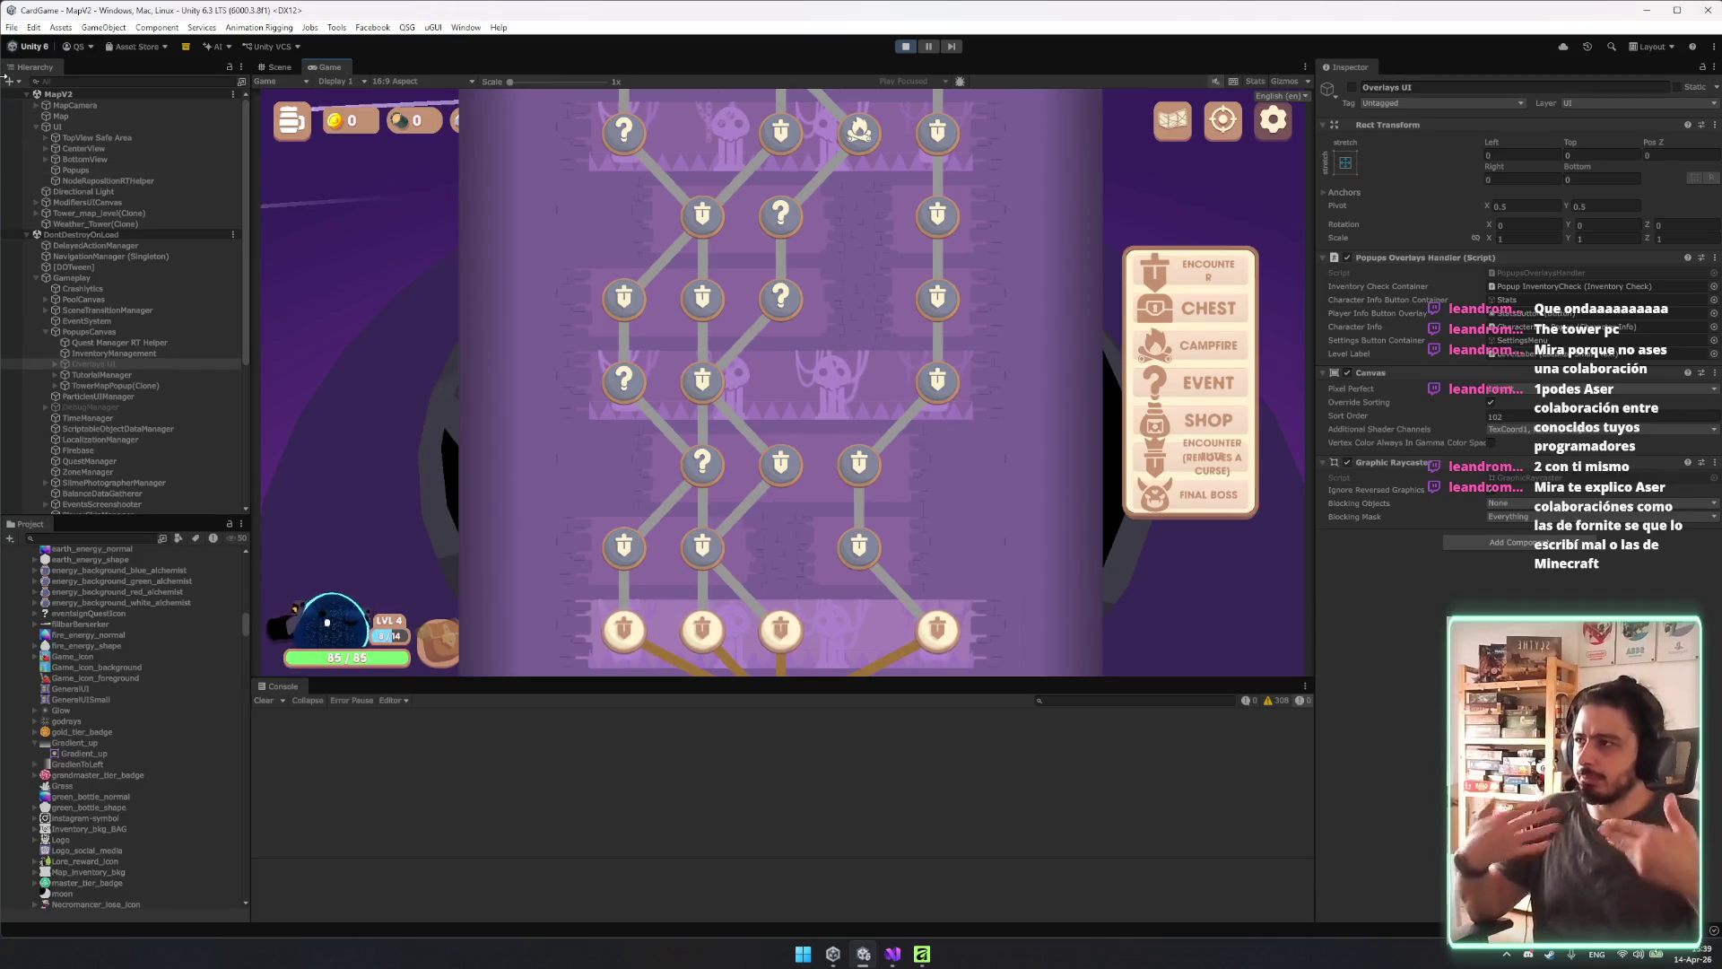
click(131, 181)
click(133, 169)
click(131, 385)
drag(123, 177, 123, 173)
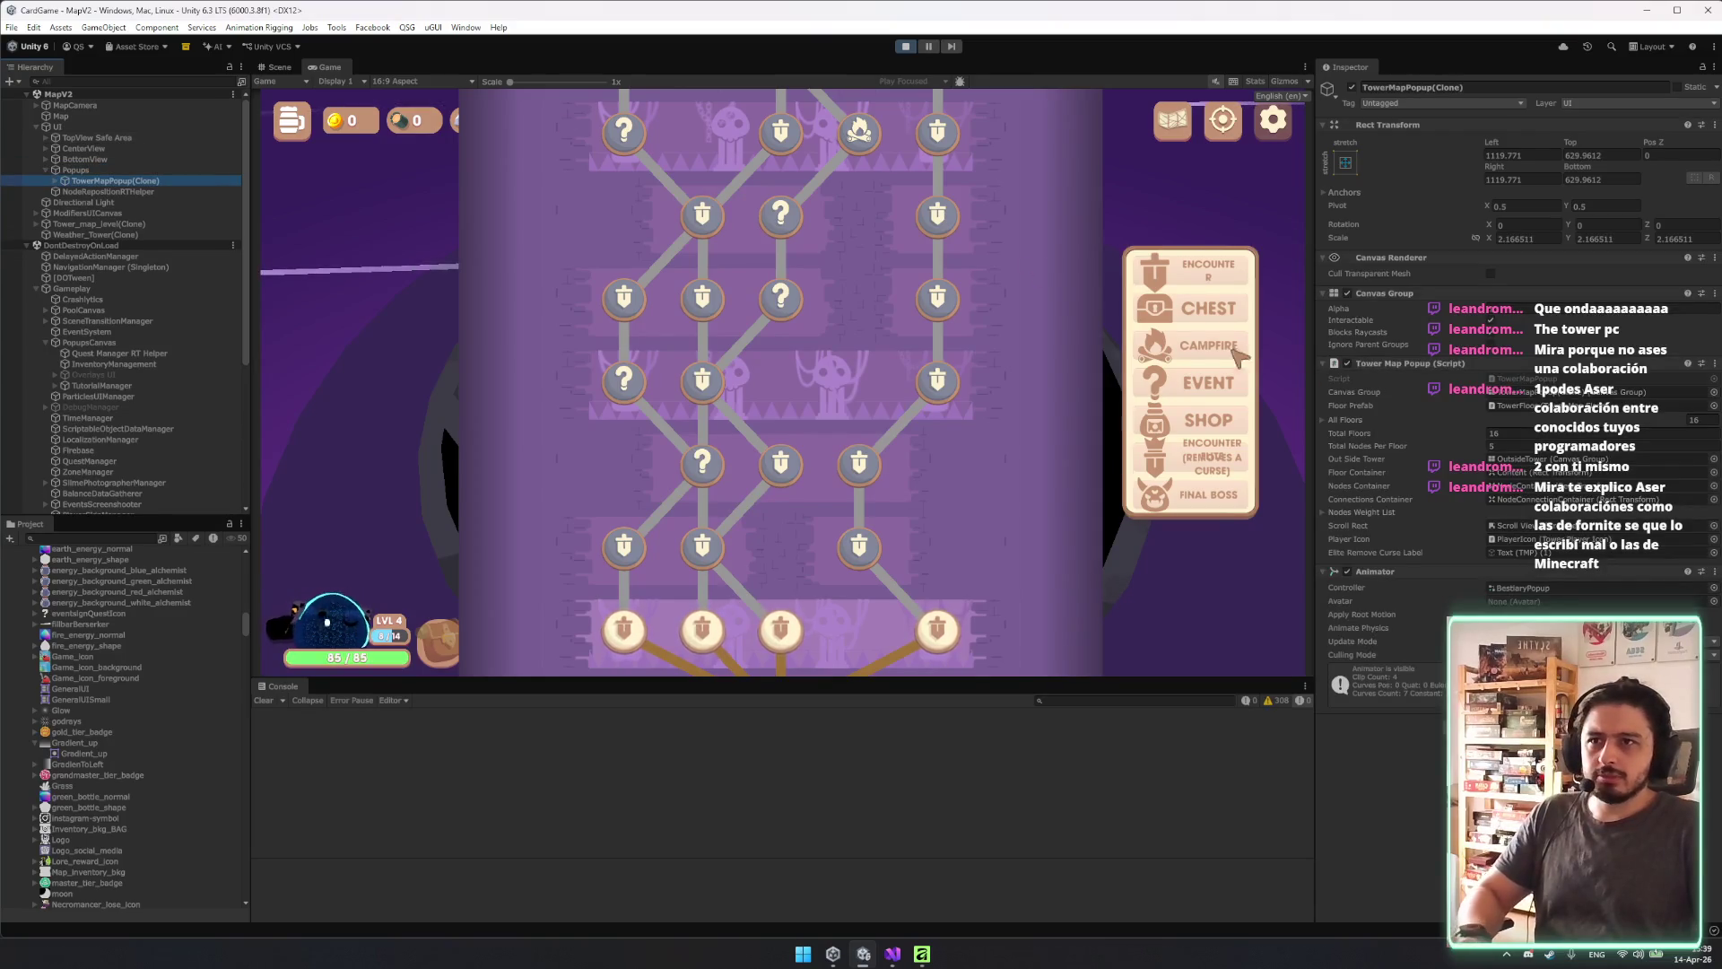
Set the tower map popup's X and Y scale to 1 and apply the stretch anchor preset.
double_click(1525, 239)
text(1)
key(Tab)
text(1)
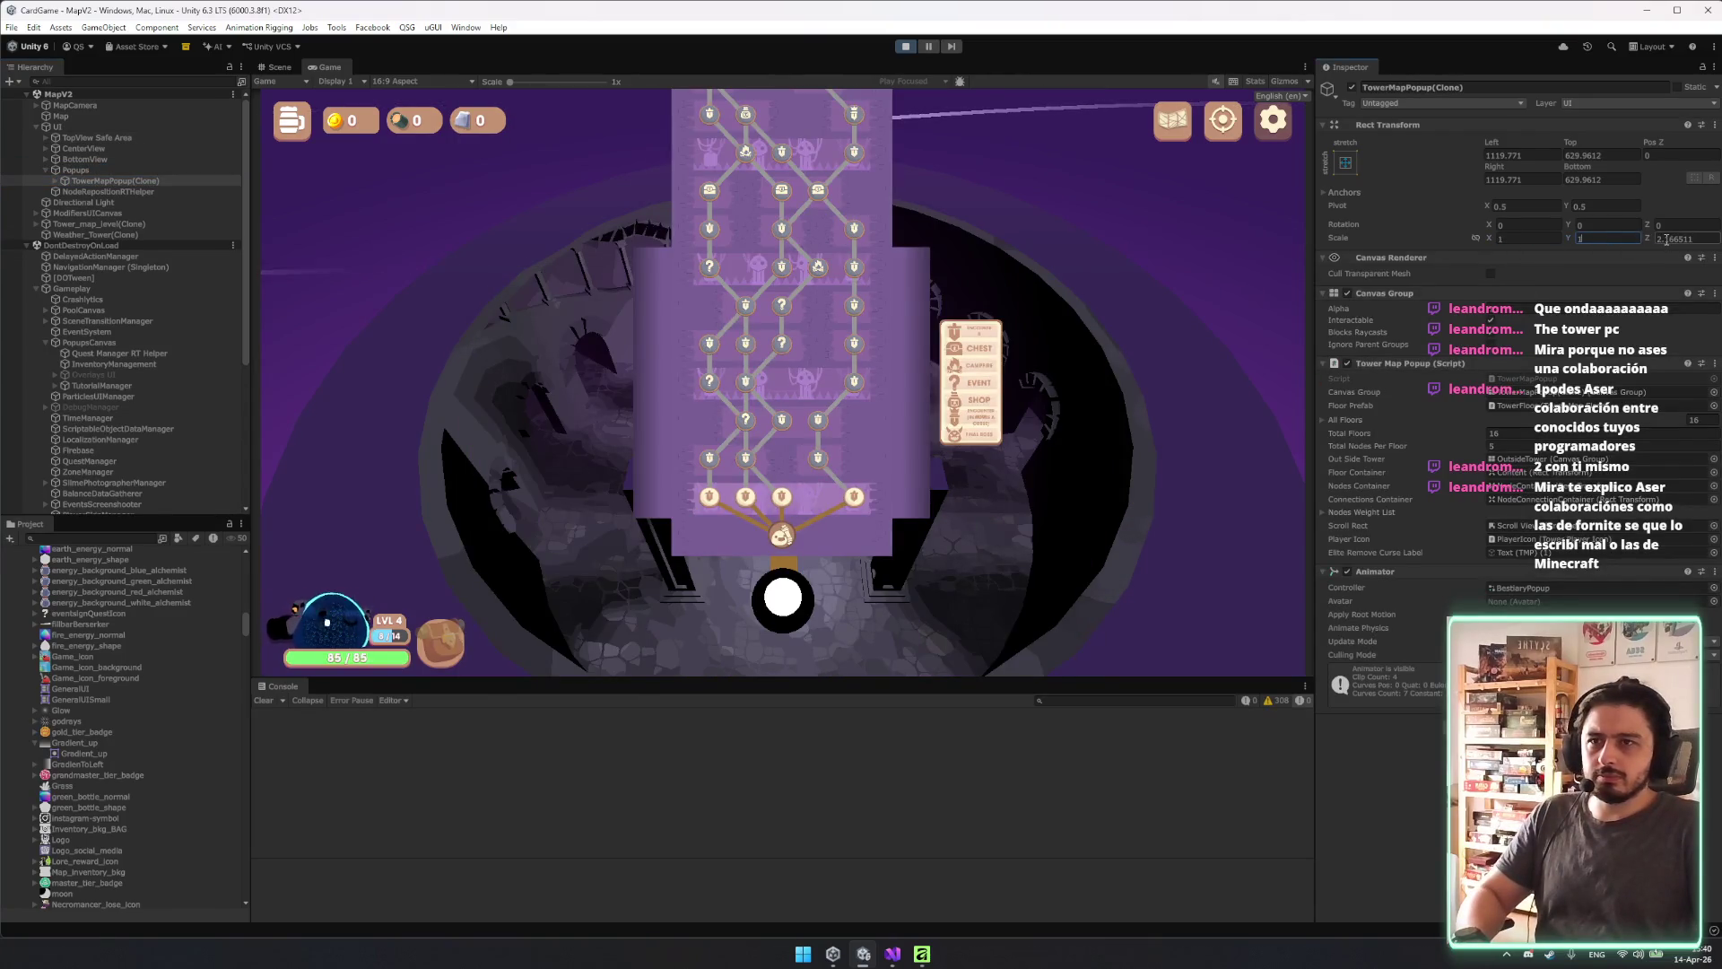
click(1346, 162)
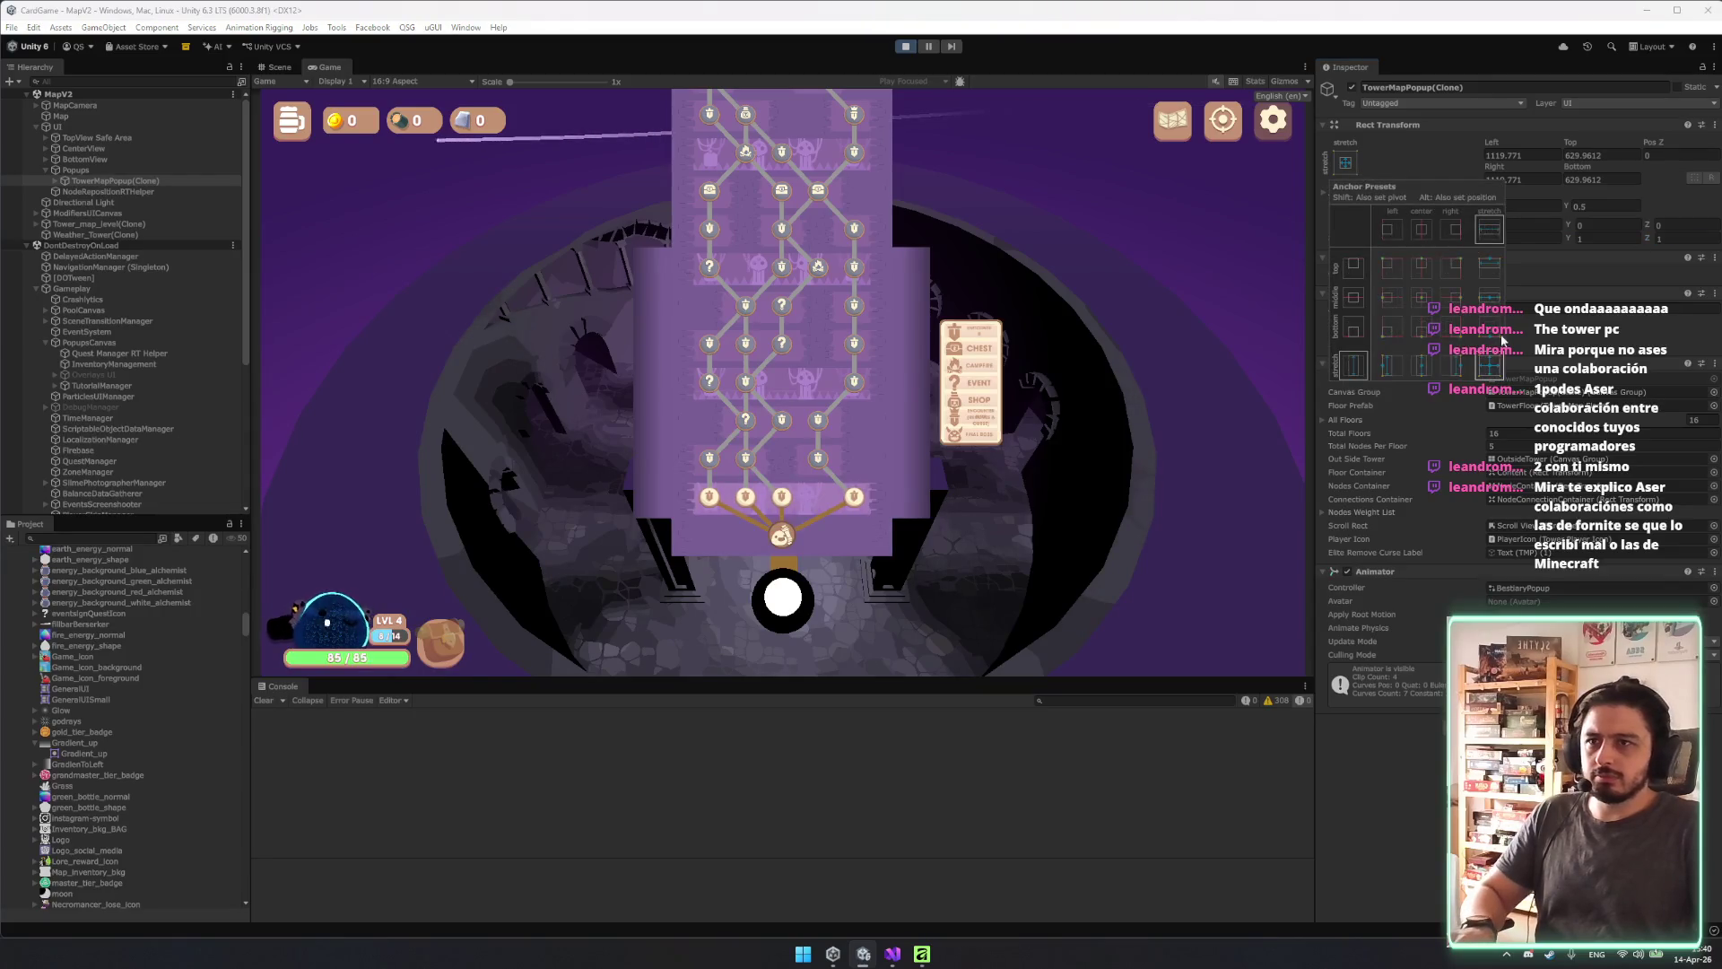
alt+click(1494, 372)
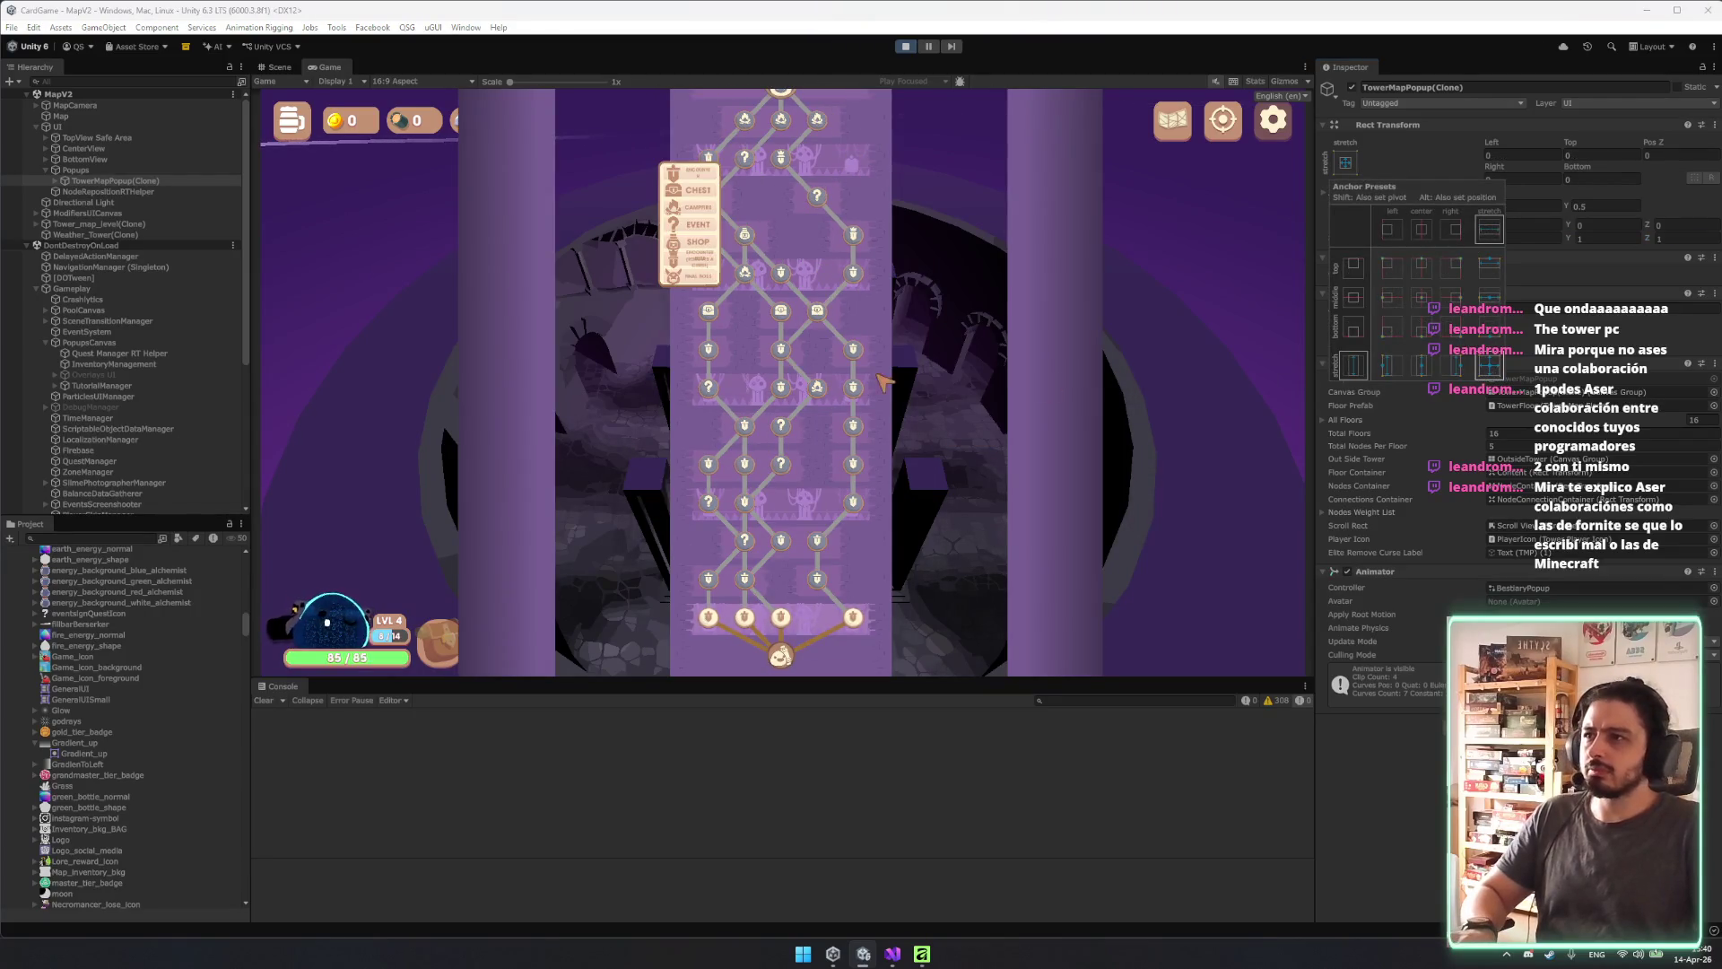
click(708, 359)
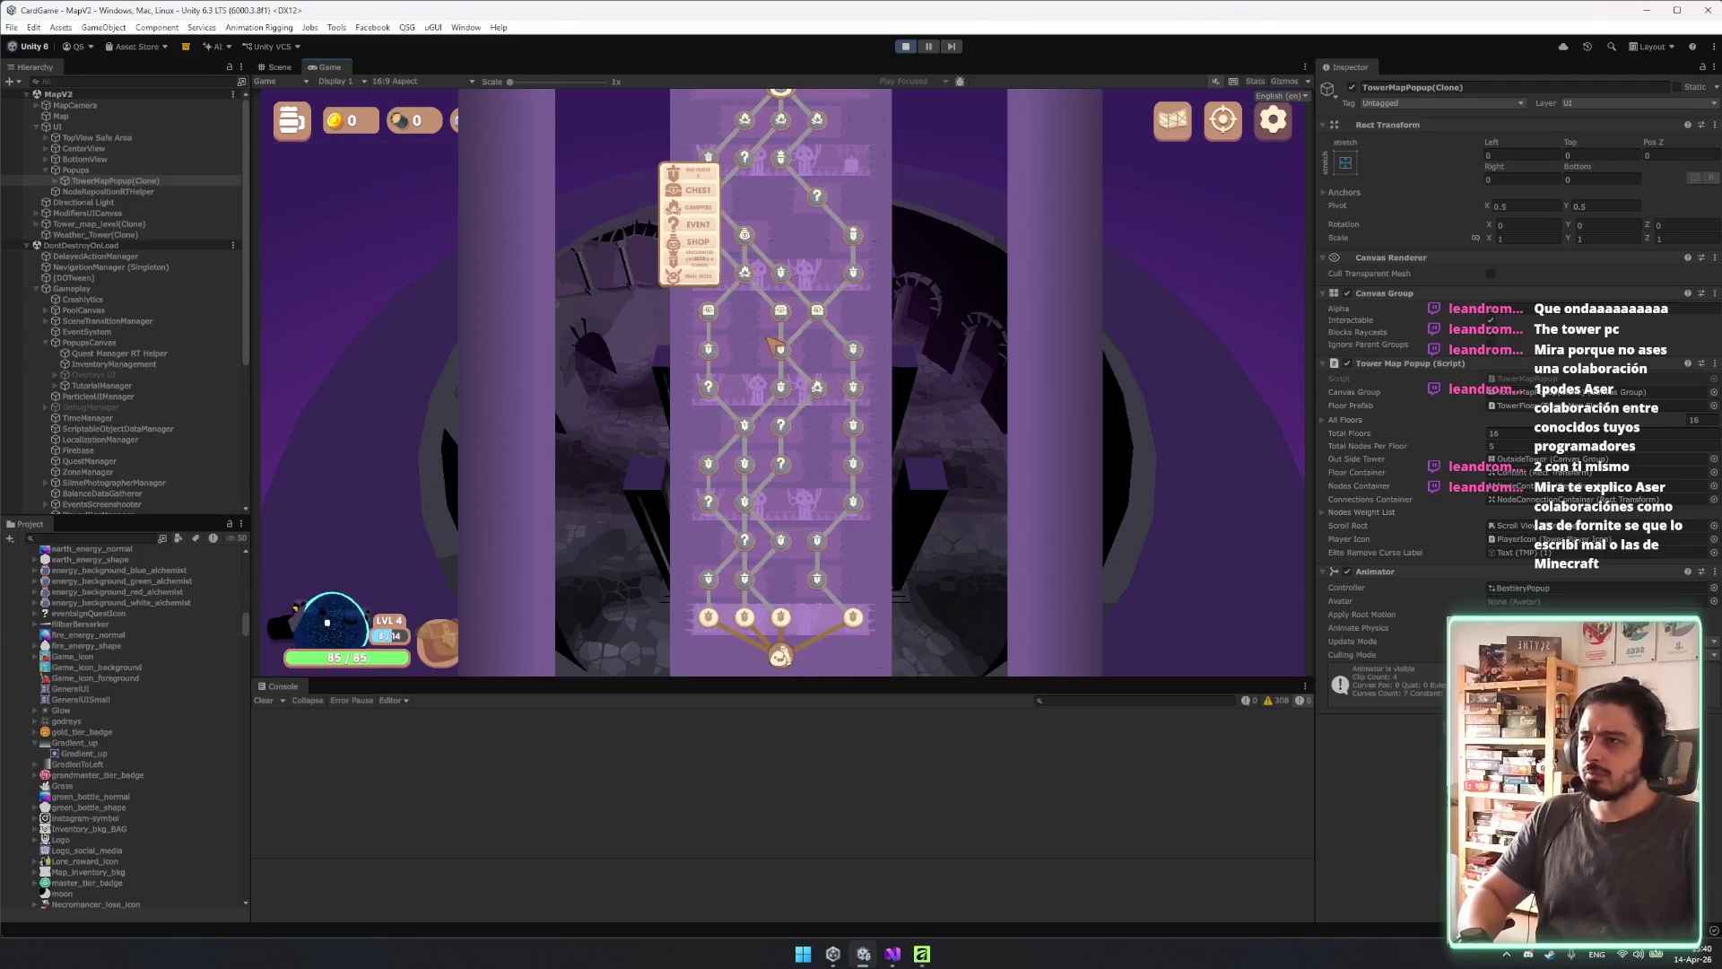
Move TowerMapPopup(Clone) back into PopupsCanvas, then change and revert the UI canvas Sort Order.
scroll(731, 454, up, 3)
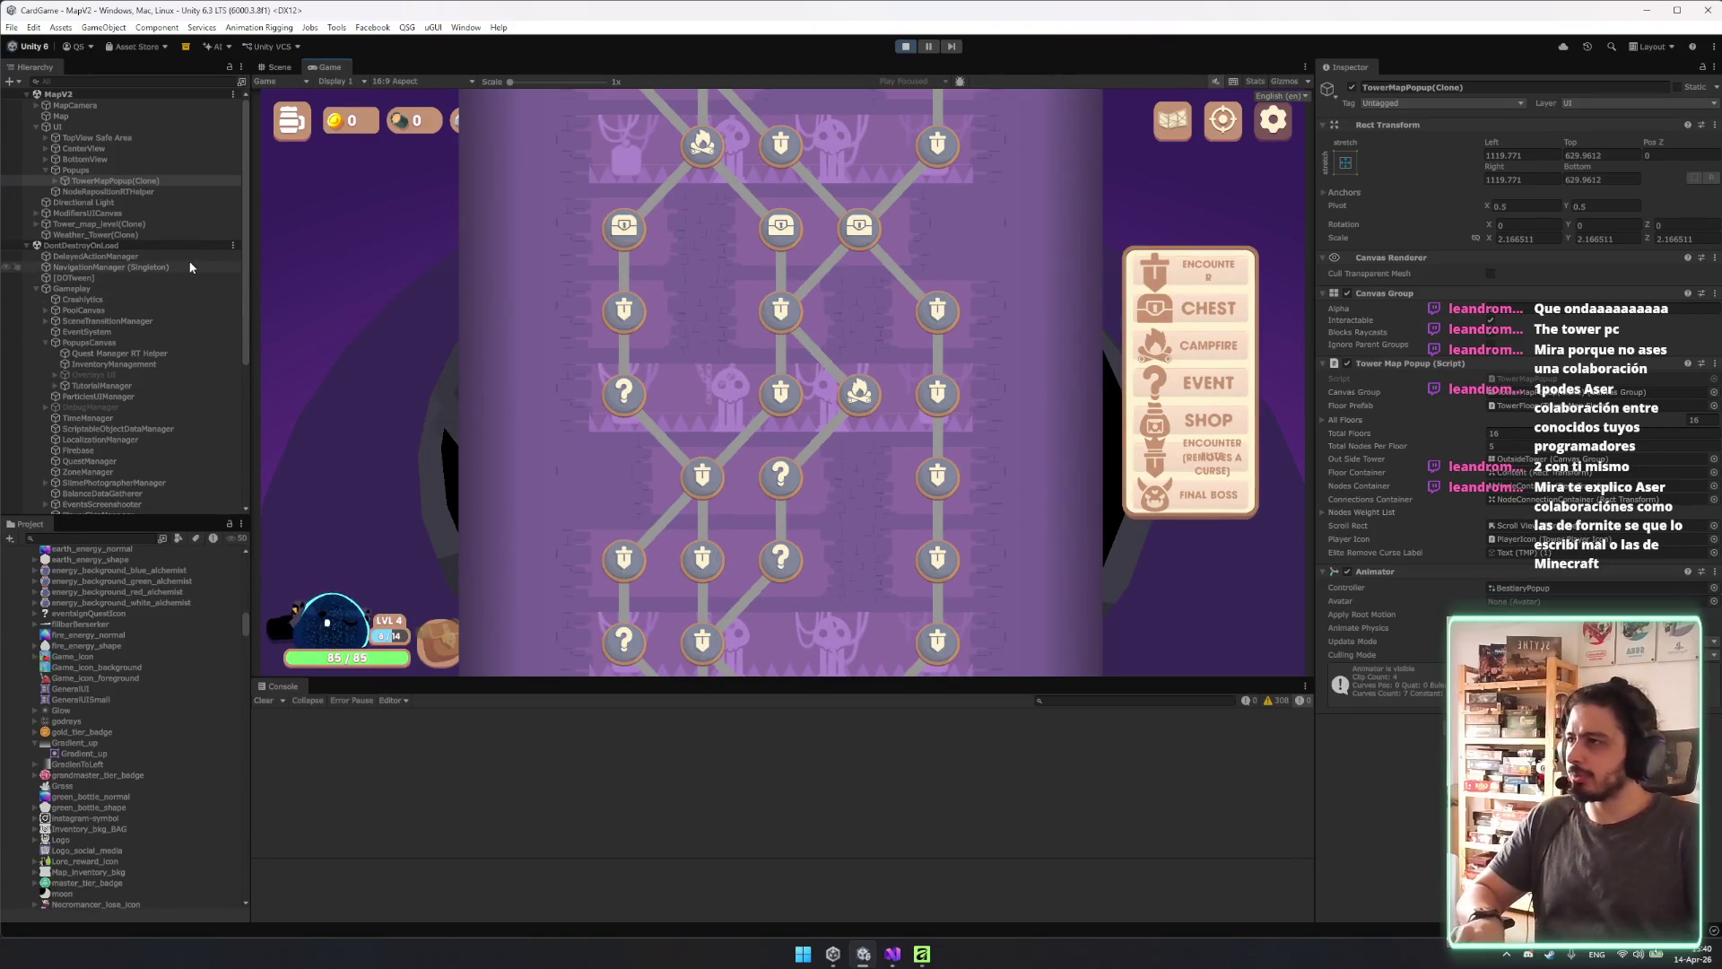
key(Left)
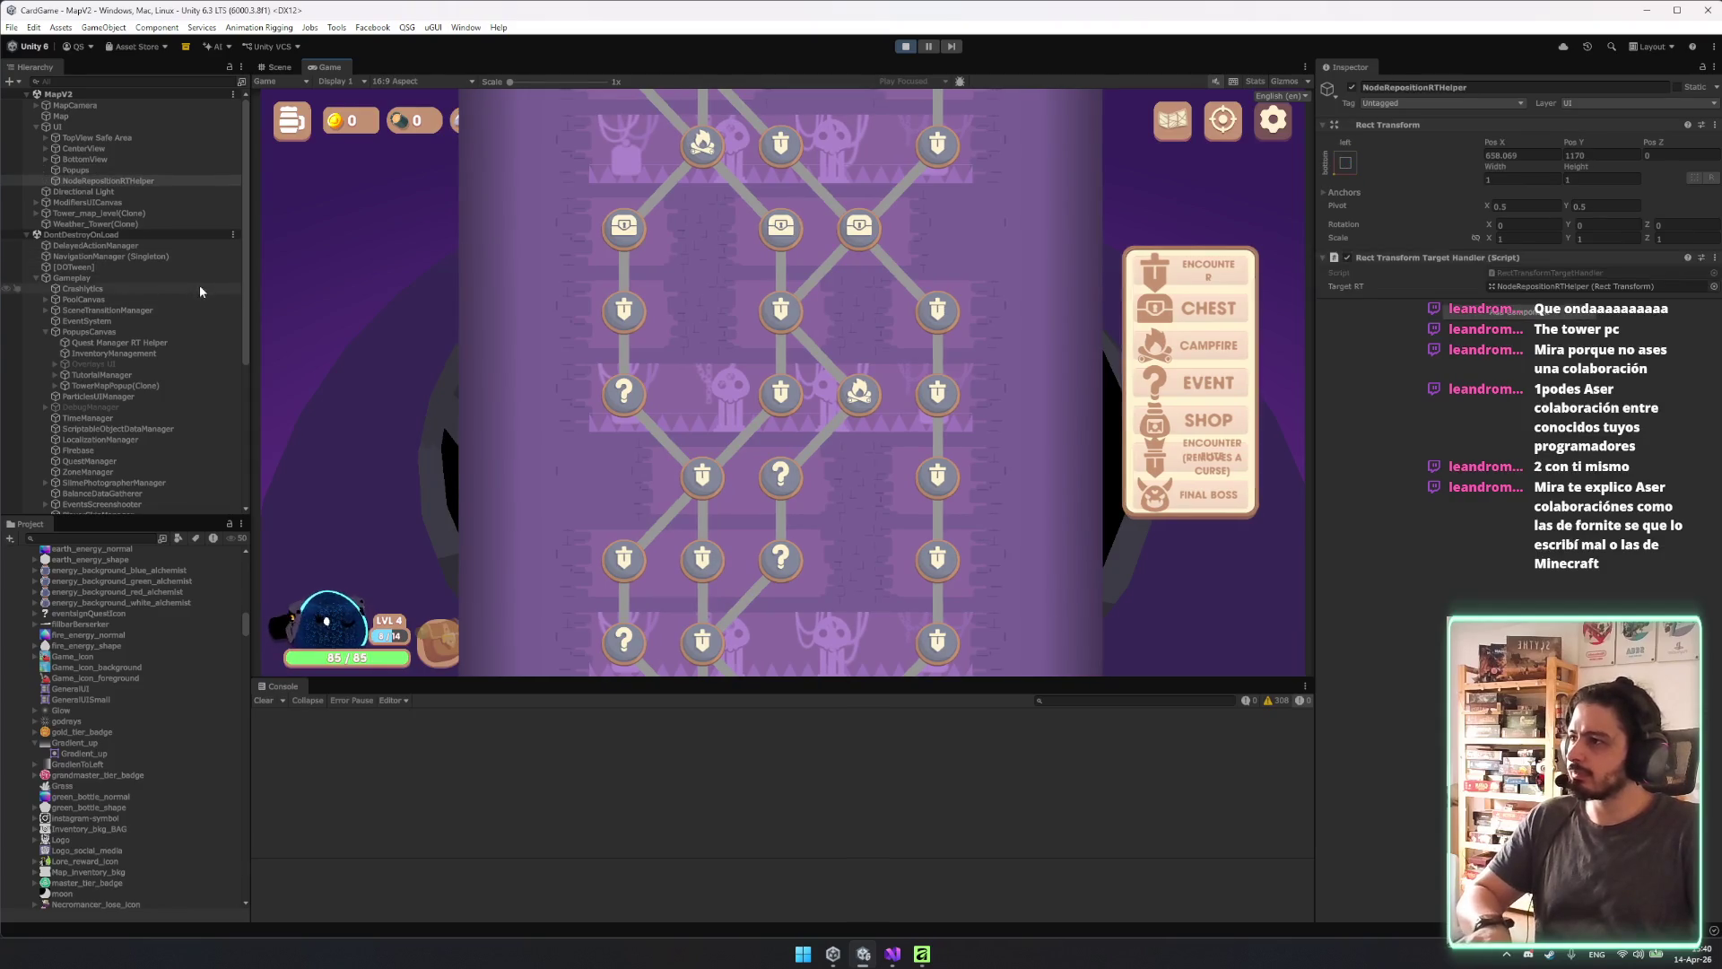
click(114, 352)
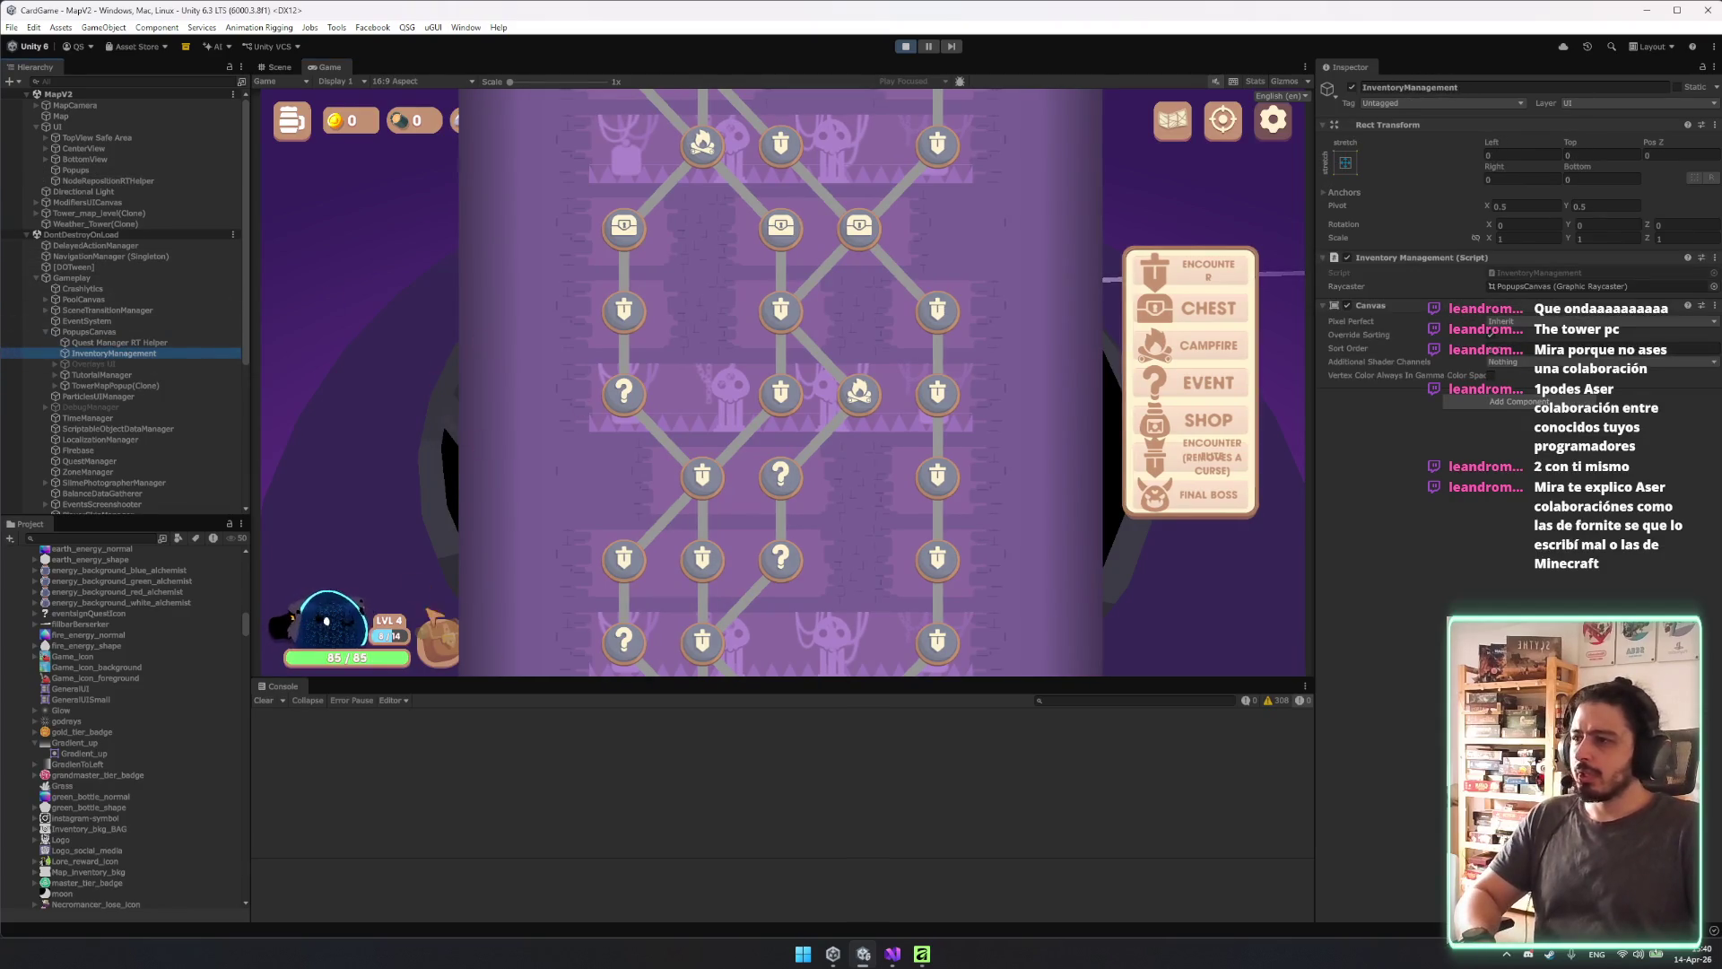
scroll(992, 449, up, 3)
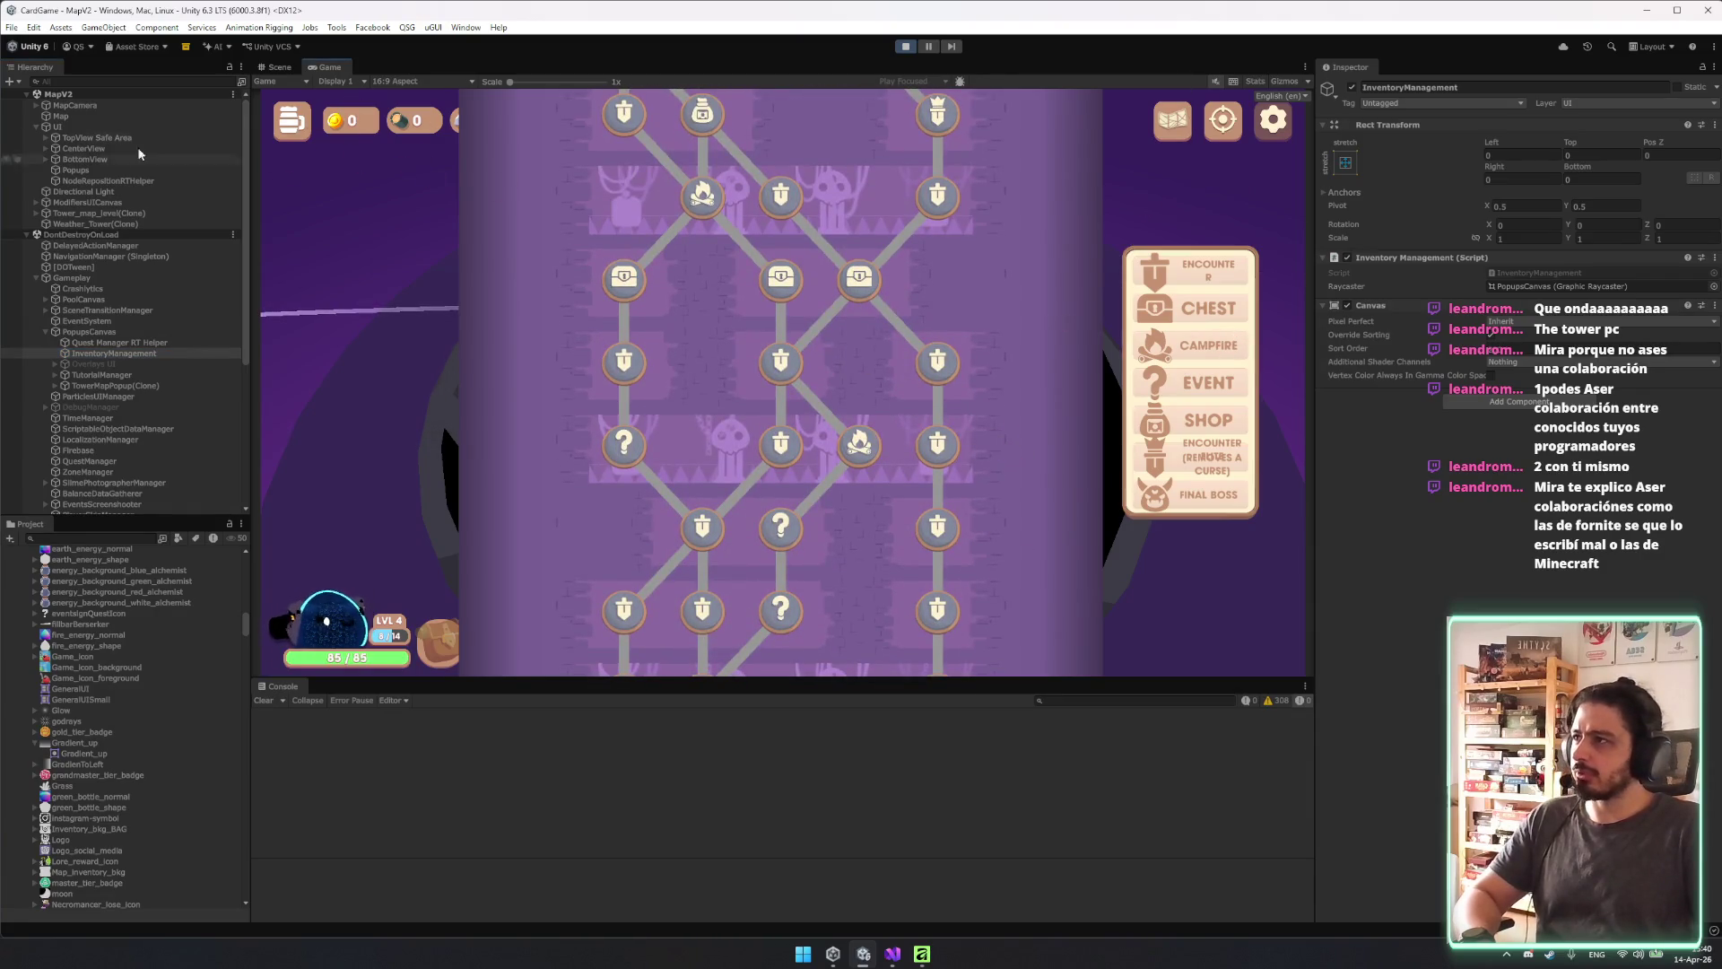
click(80, 159)
key(Up)
key(Up)
key(Up)
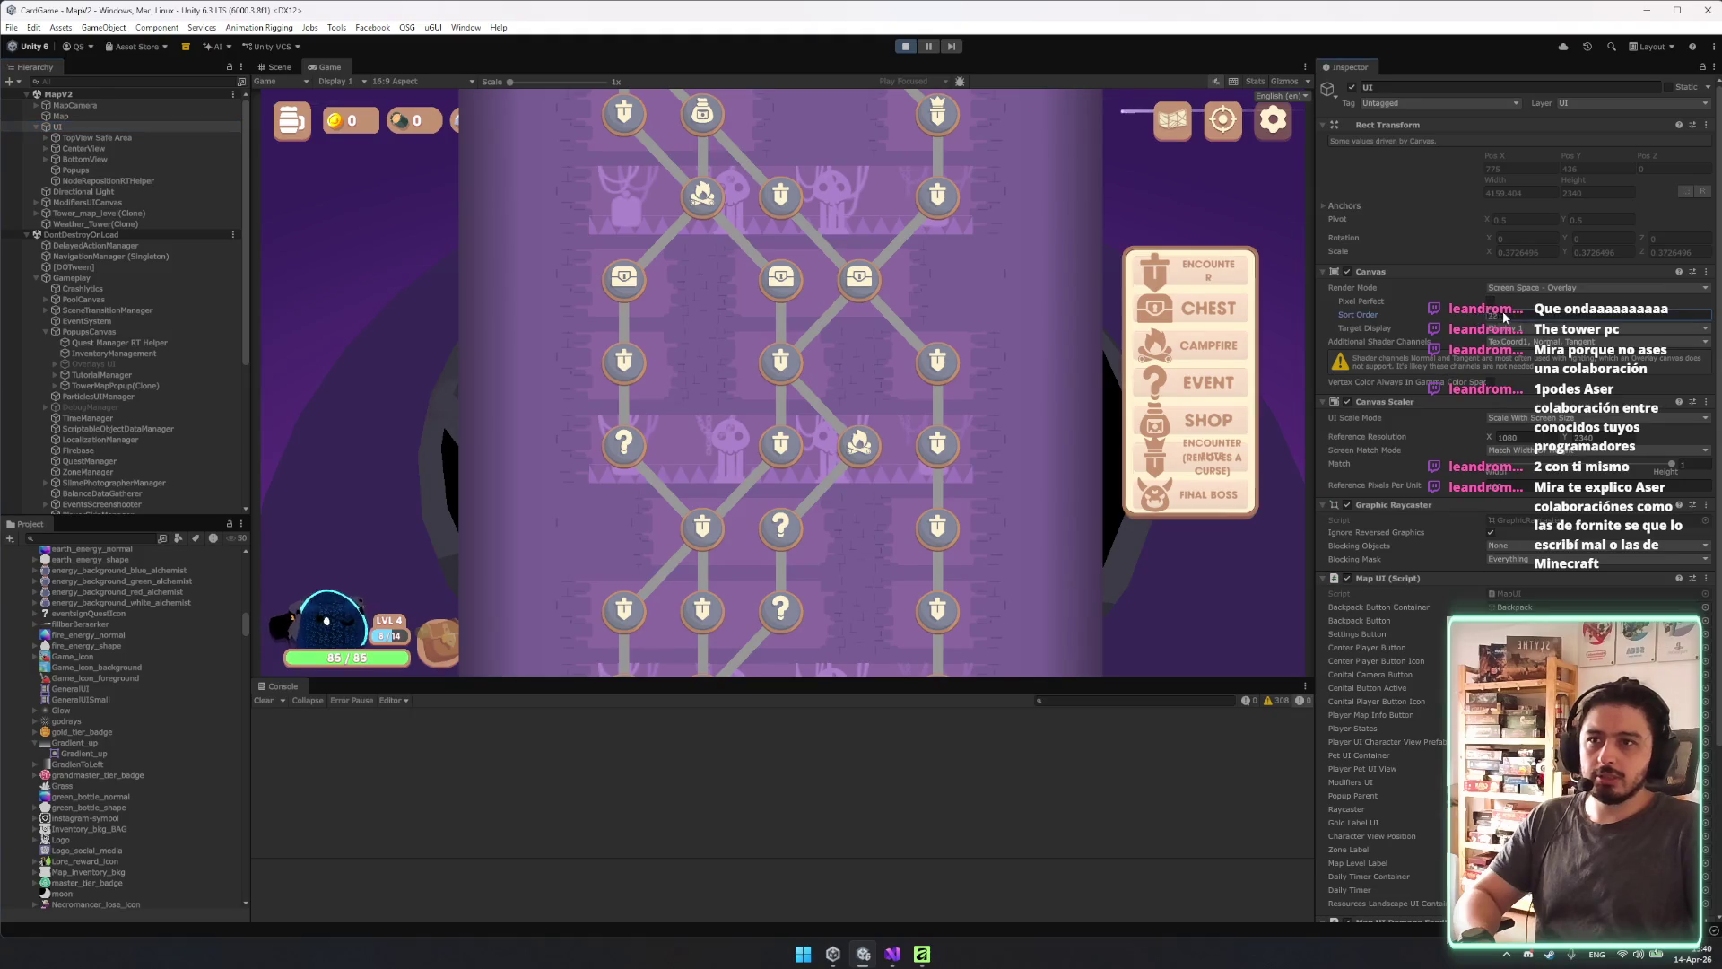
key(Return)
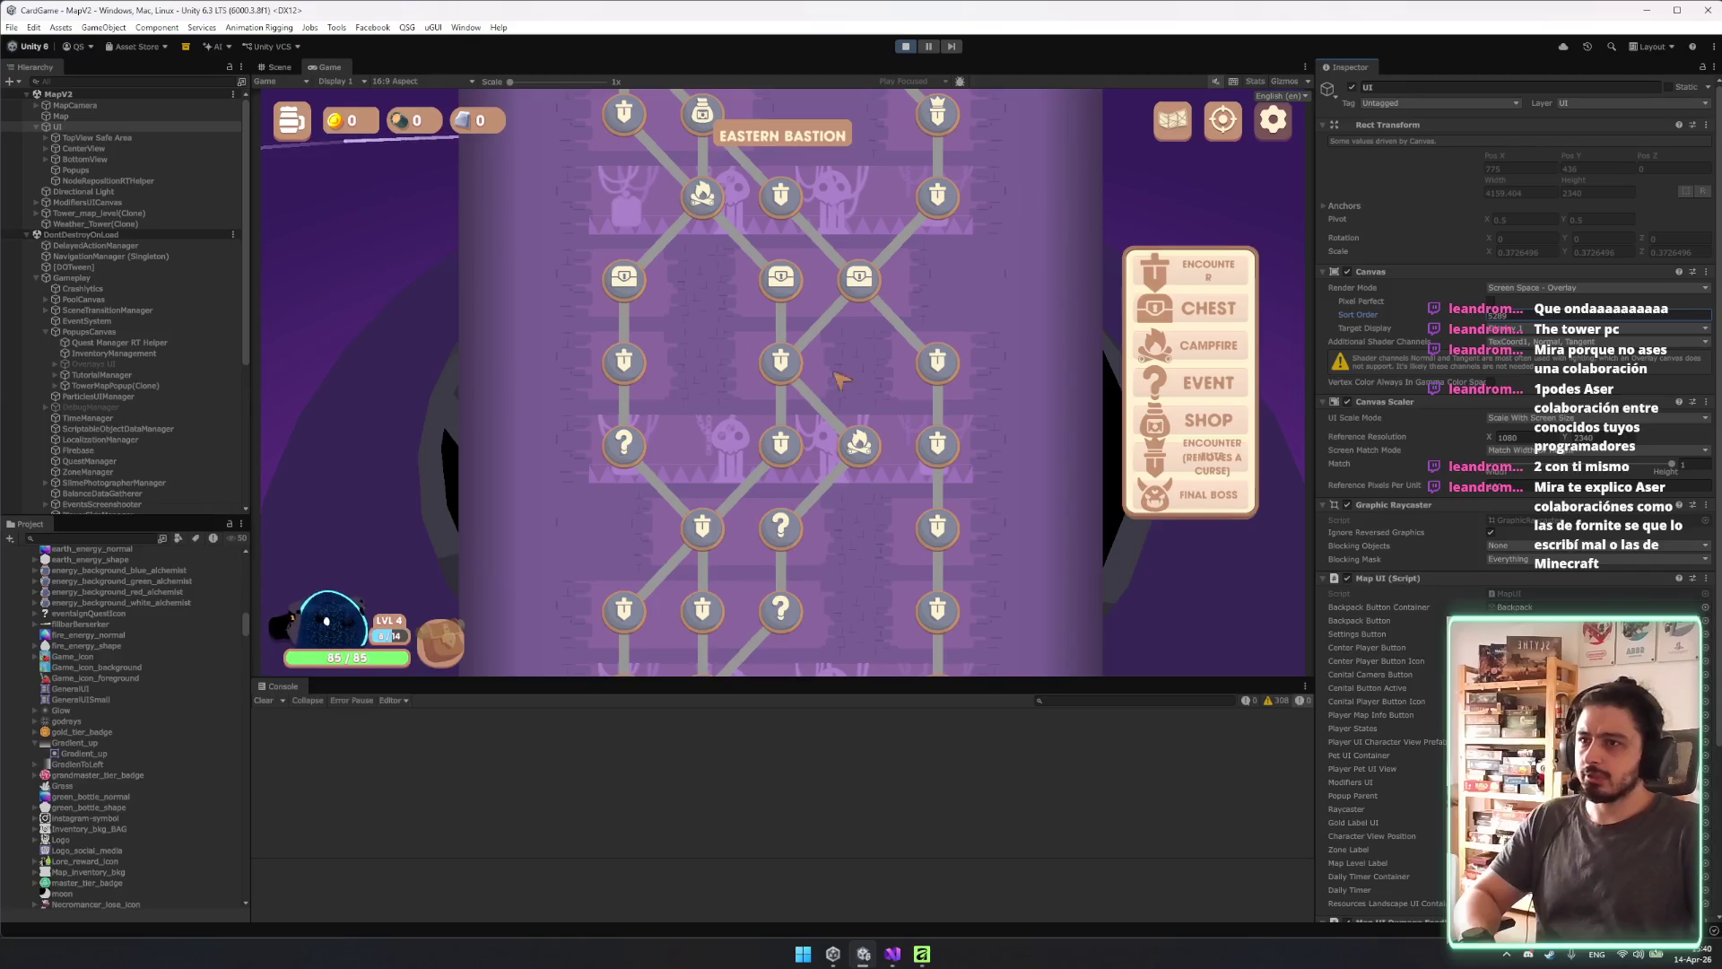
key(ctrl+z)
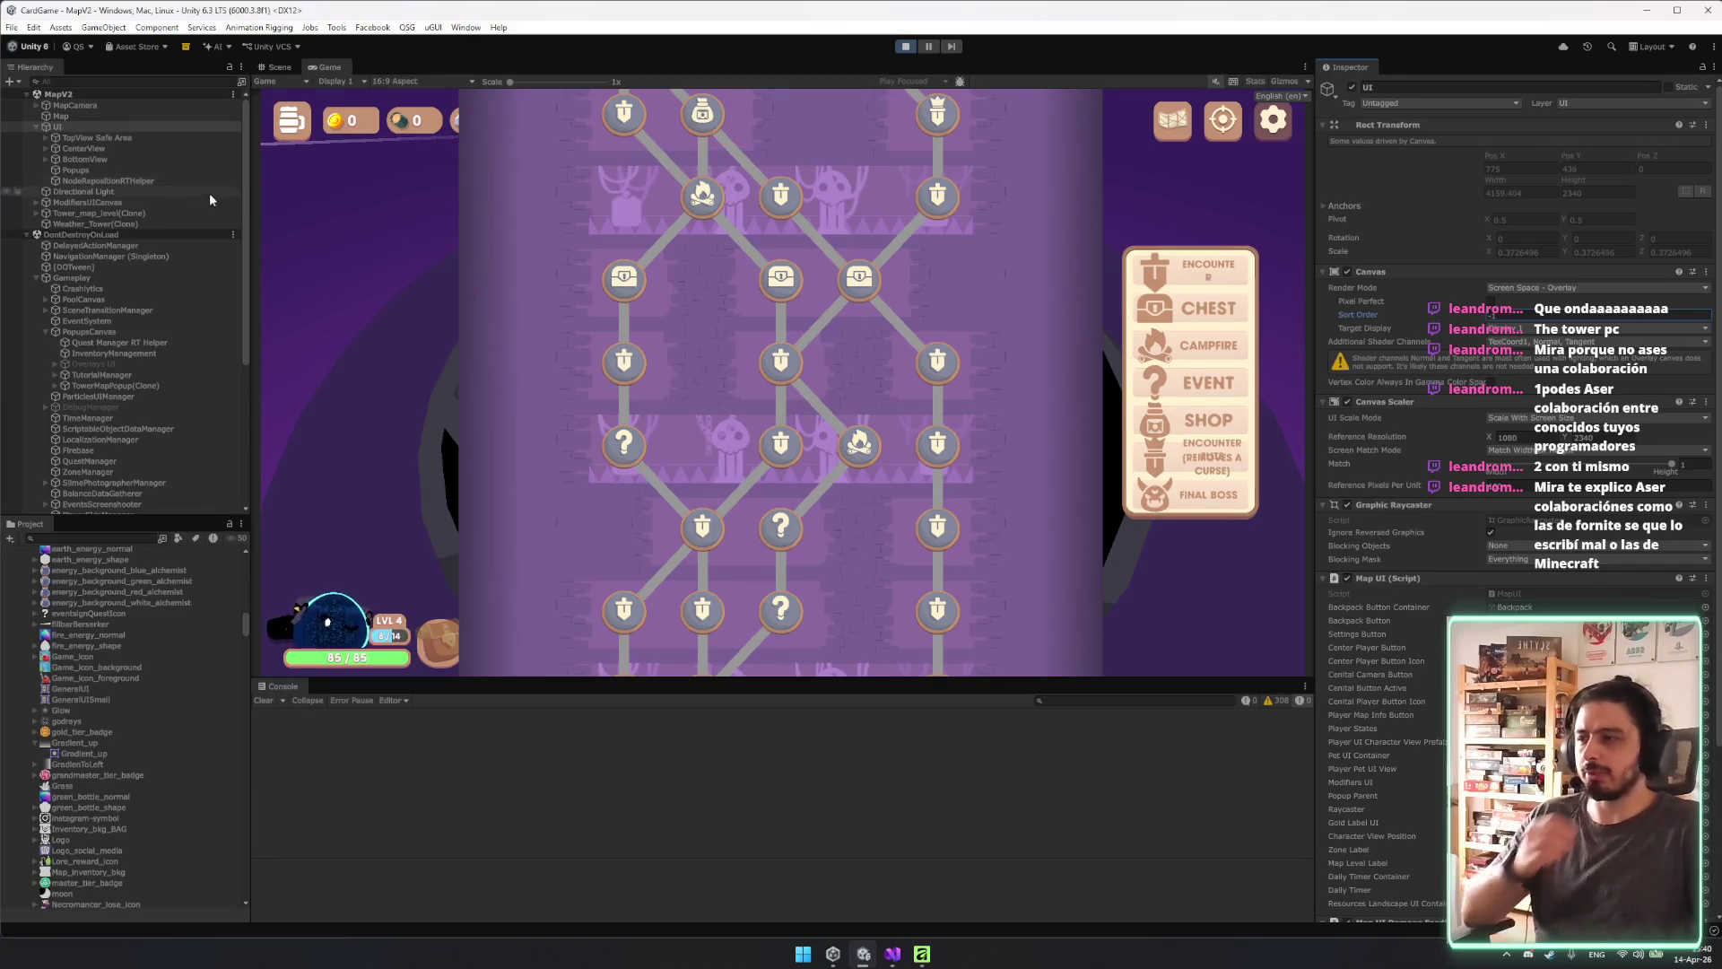
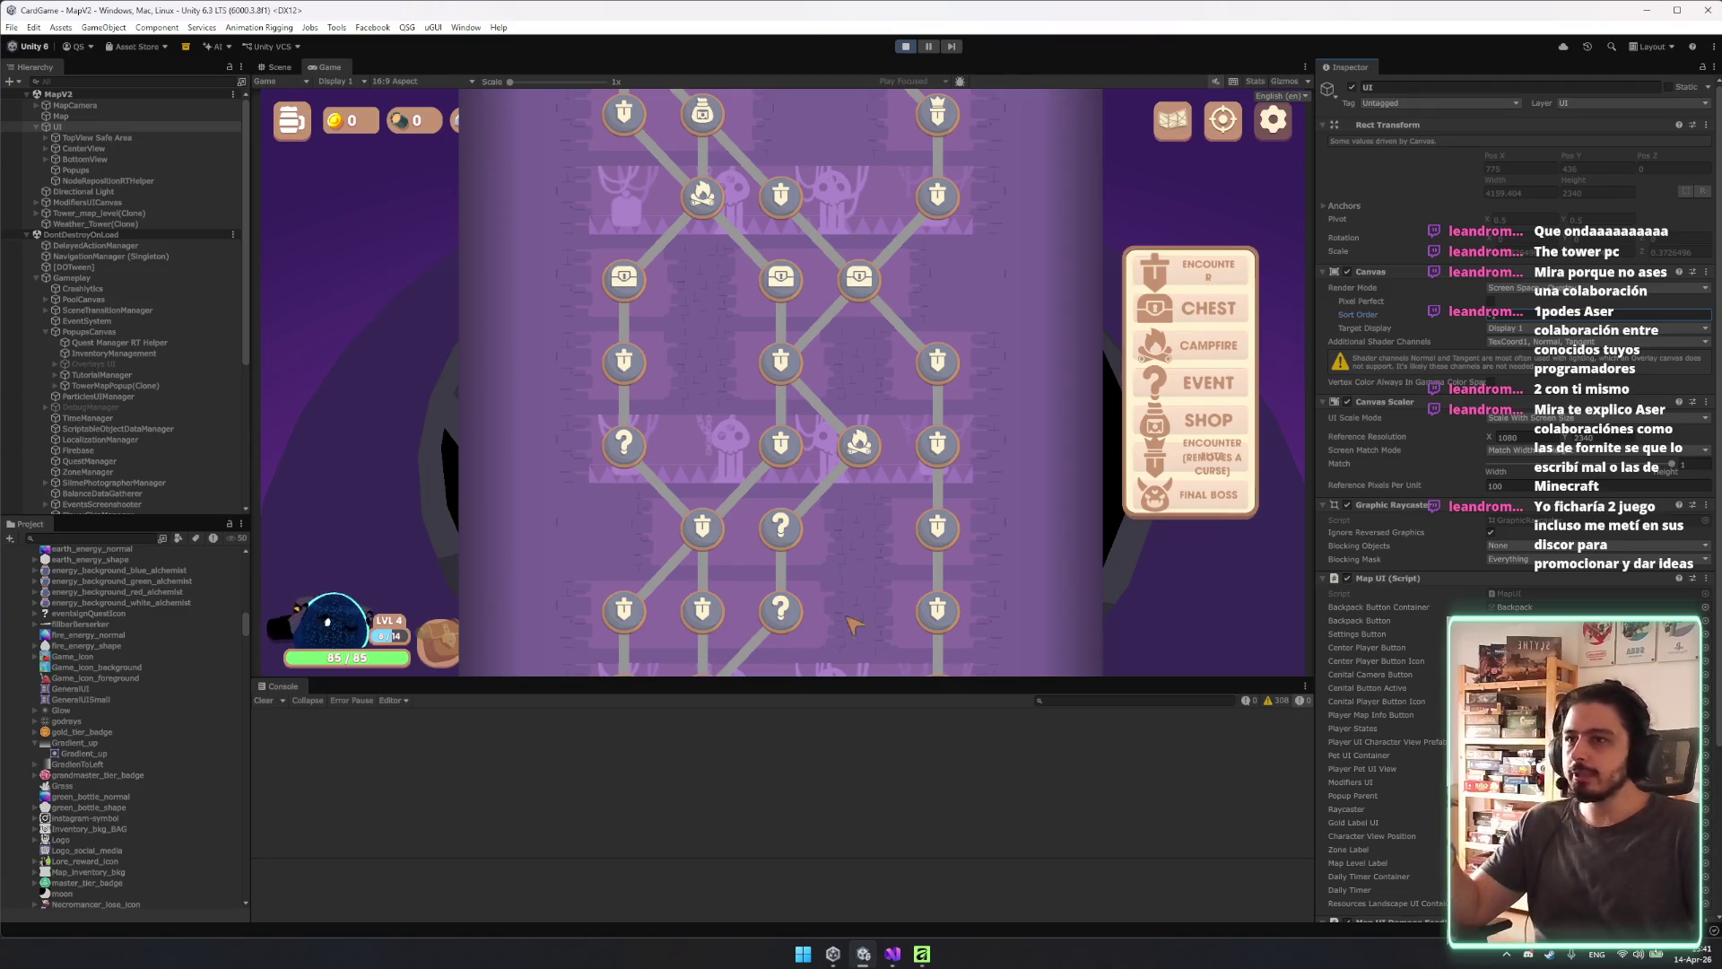
Open the in-game Quests panel and maximize the Game view to fill the editor.
scroll(843, 642, up, 2)
scroll(679, 480, down, 3)
click(298, 122)
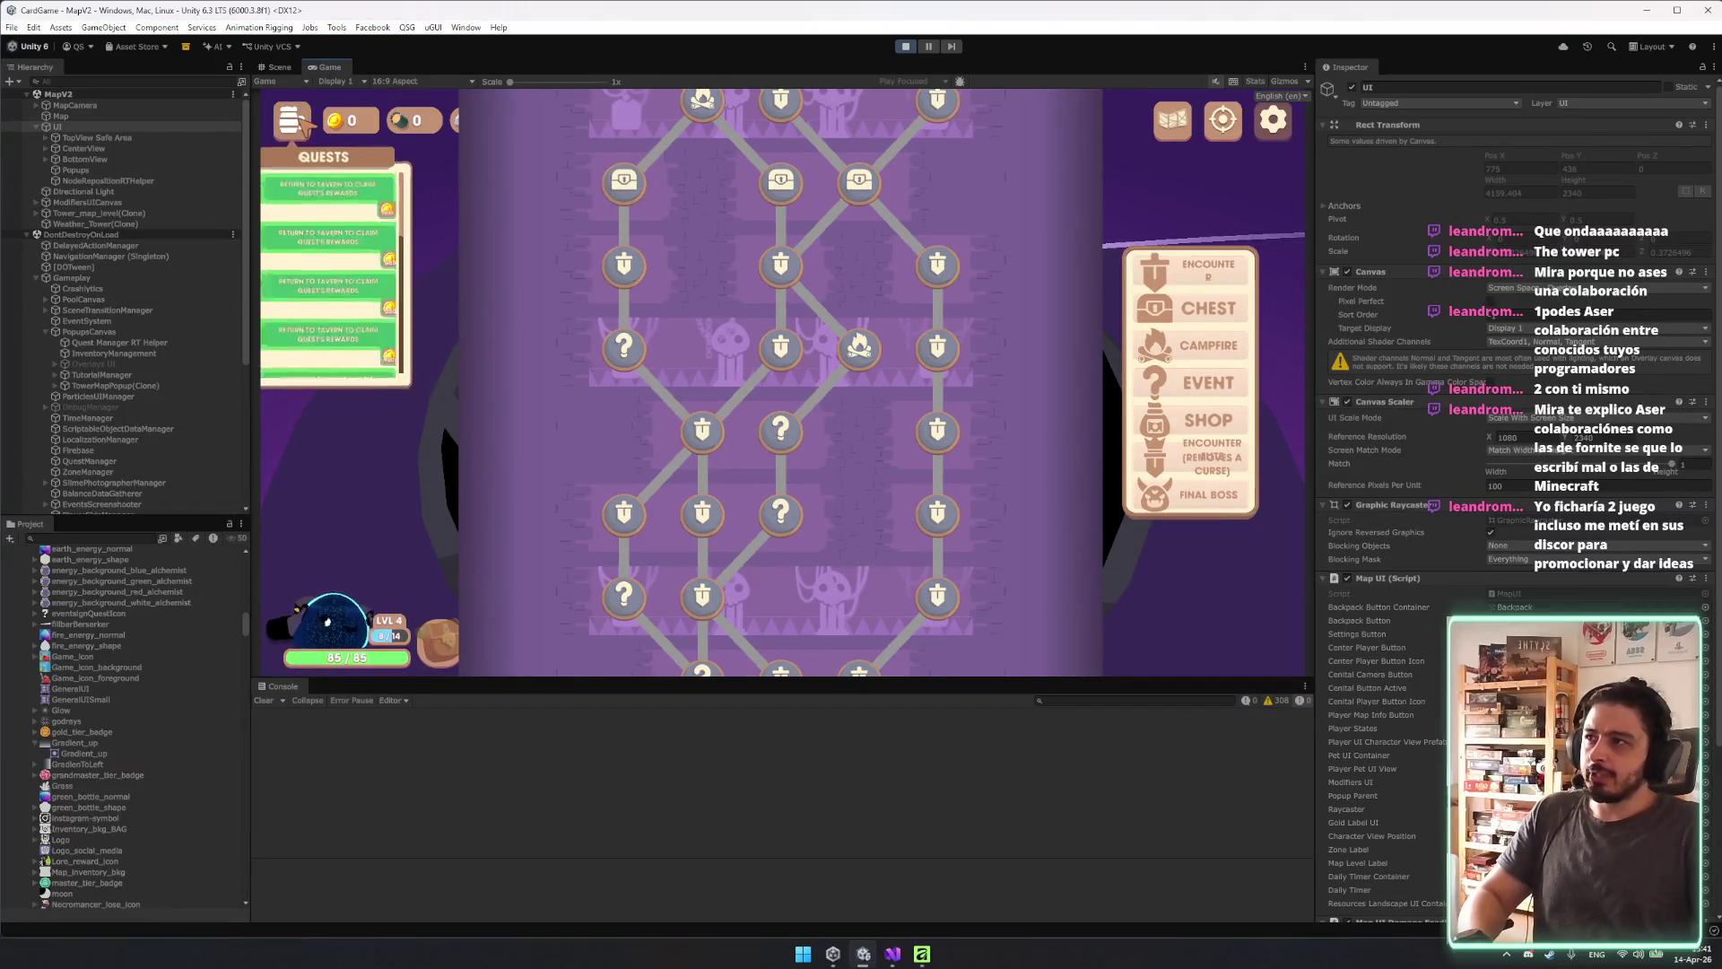
right_click(331, 67)
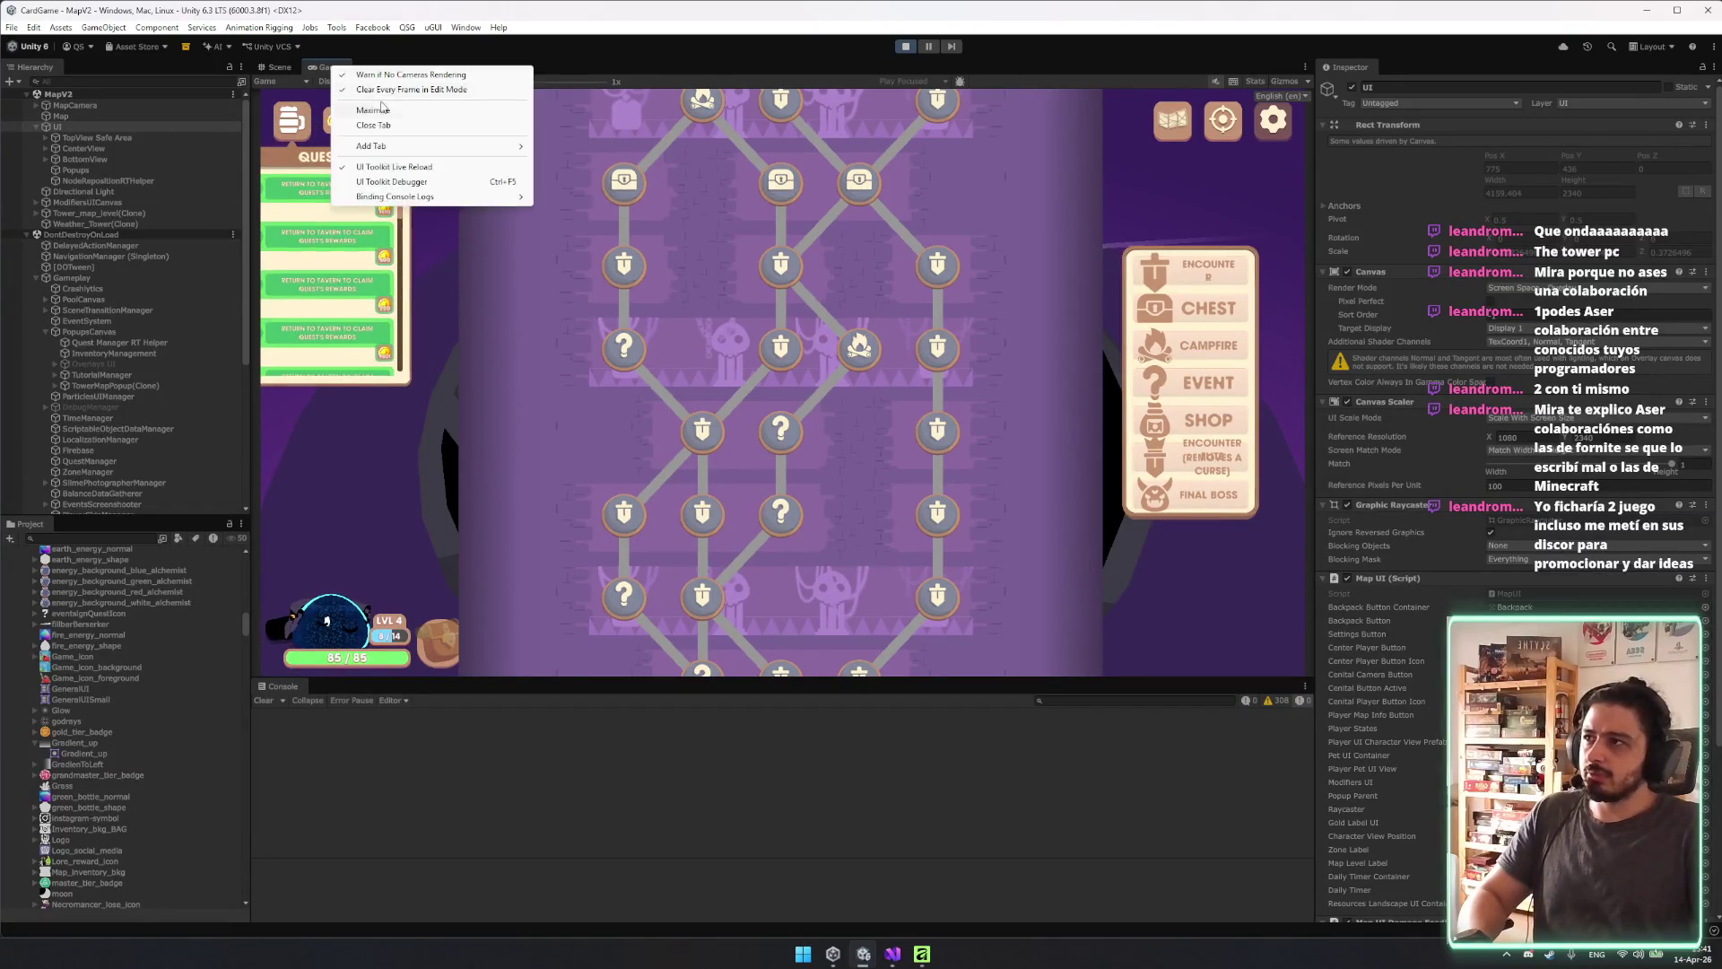
click(372, 109)
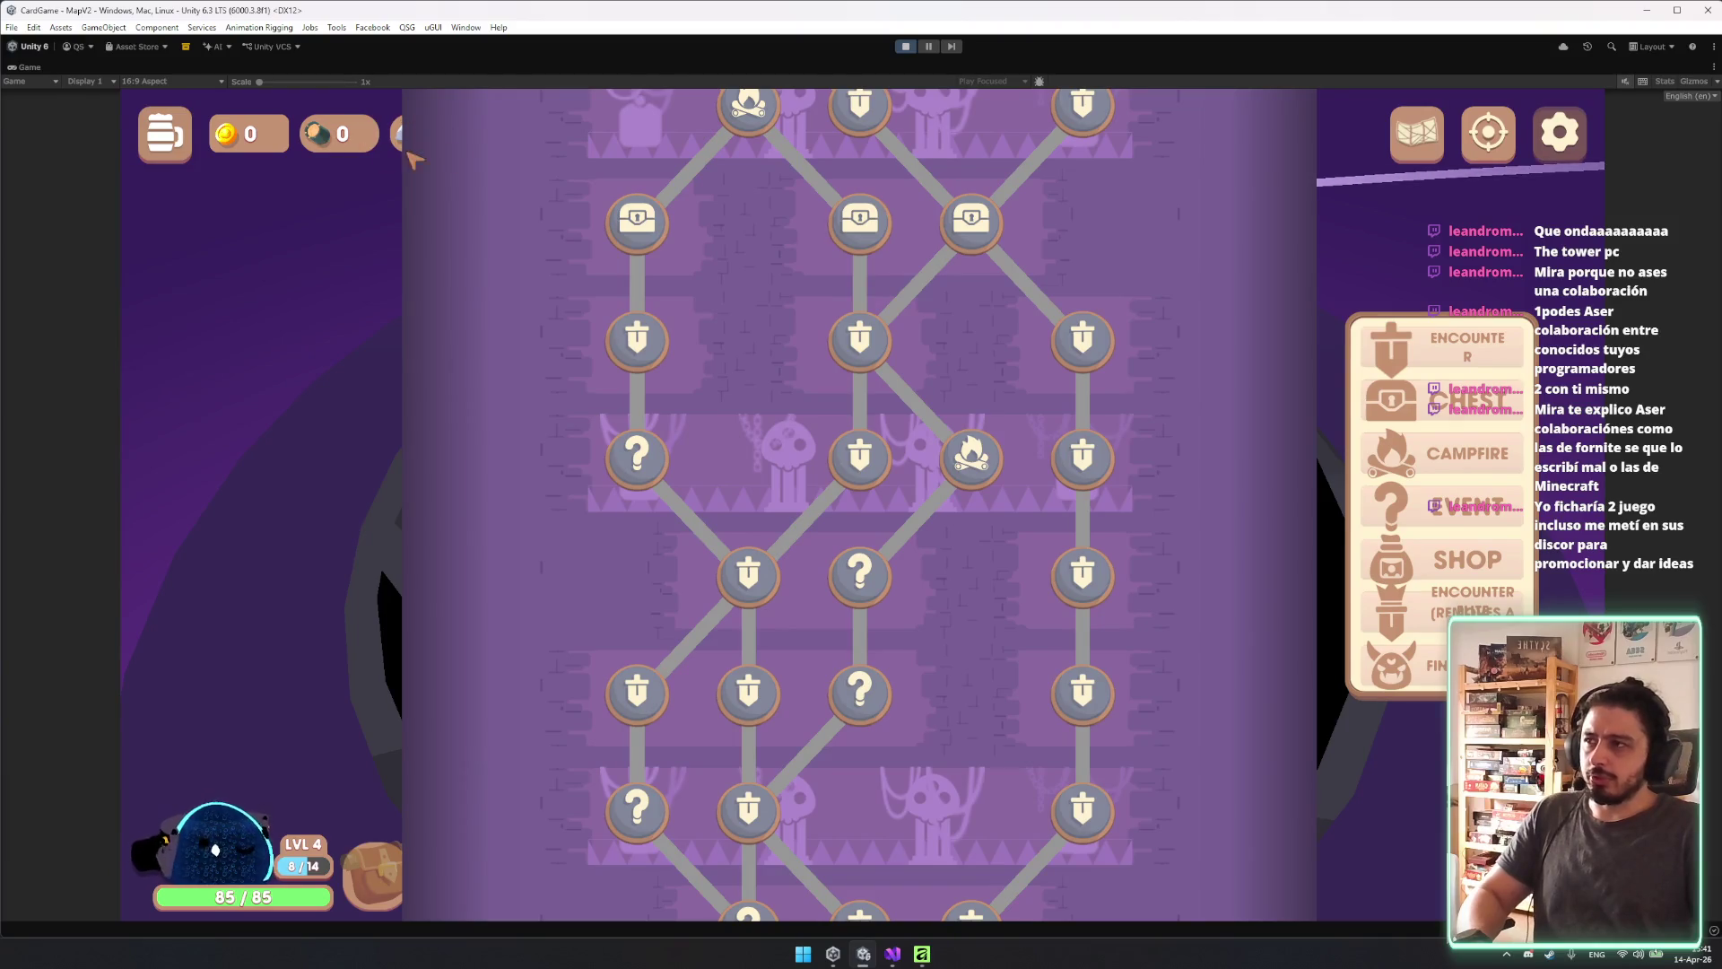
click(175, 121)
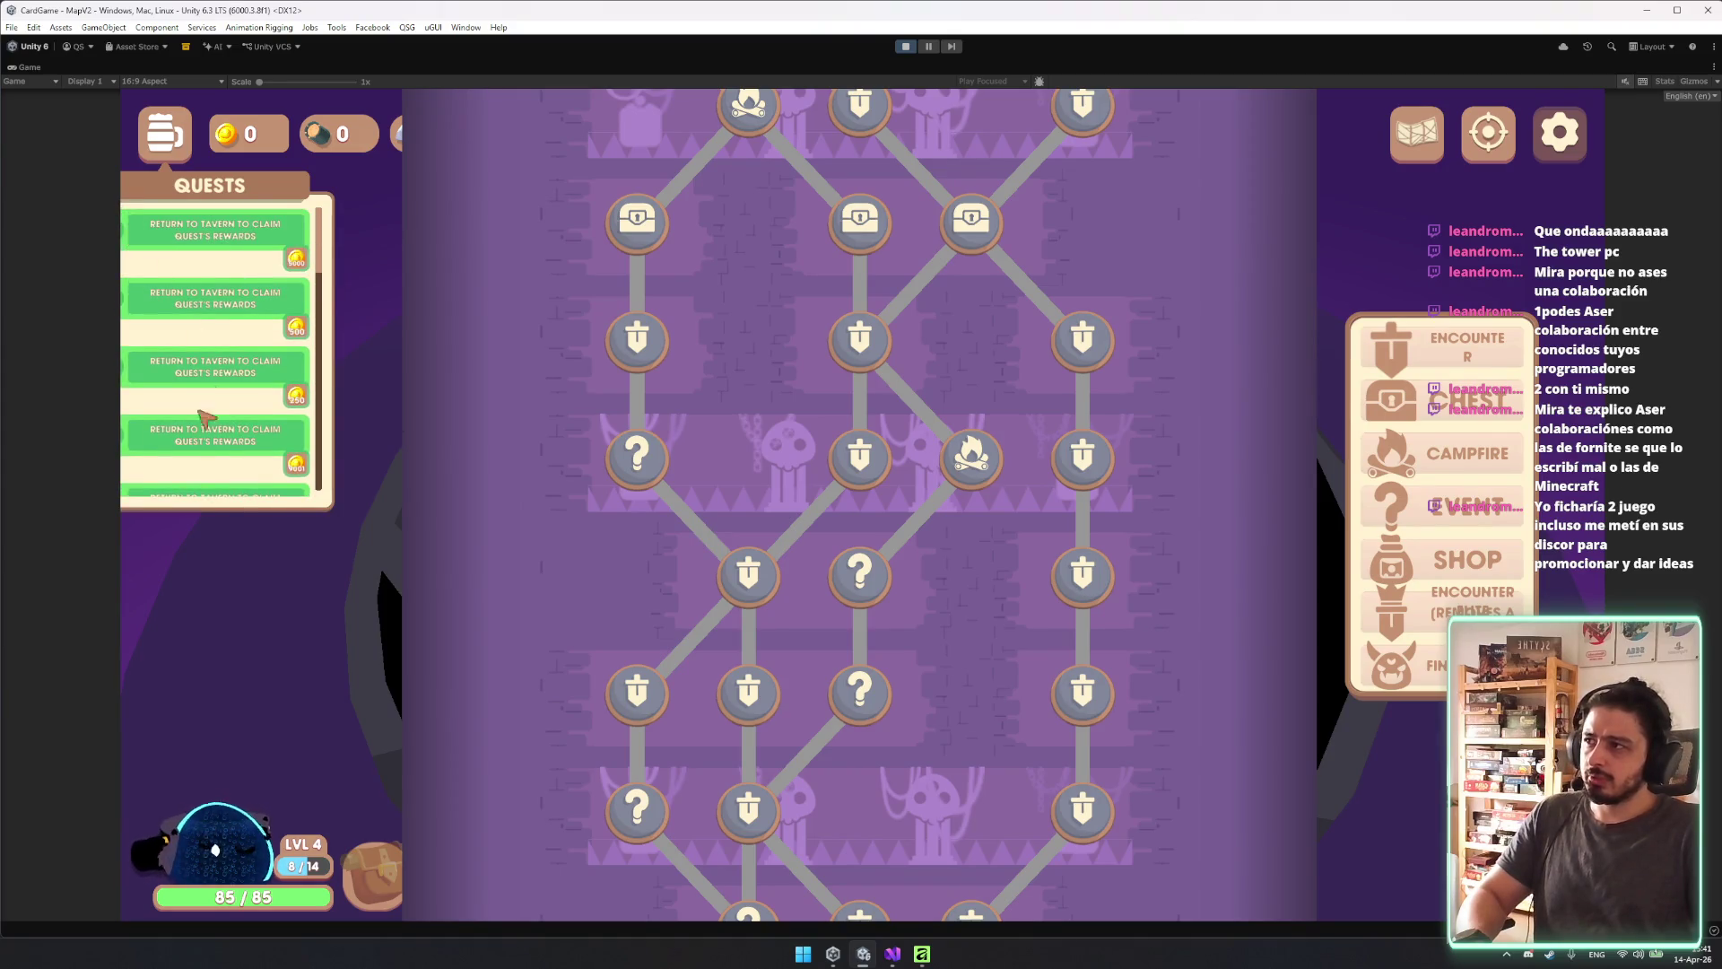
scroll(215, 359, down, 10)
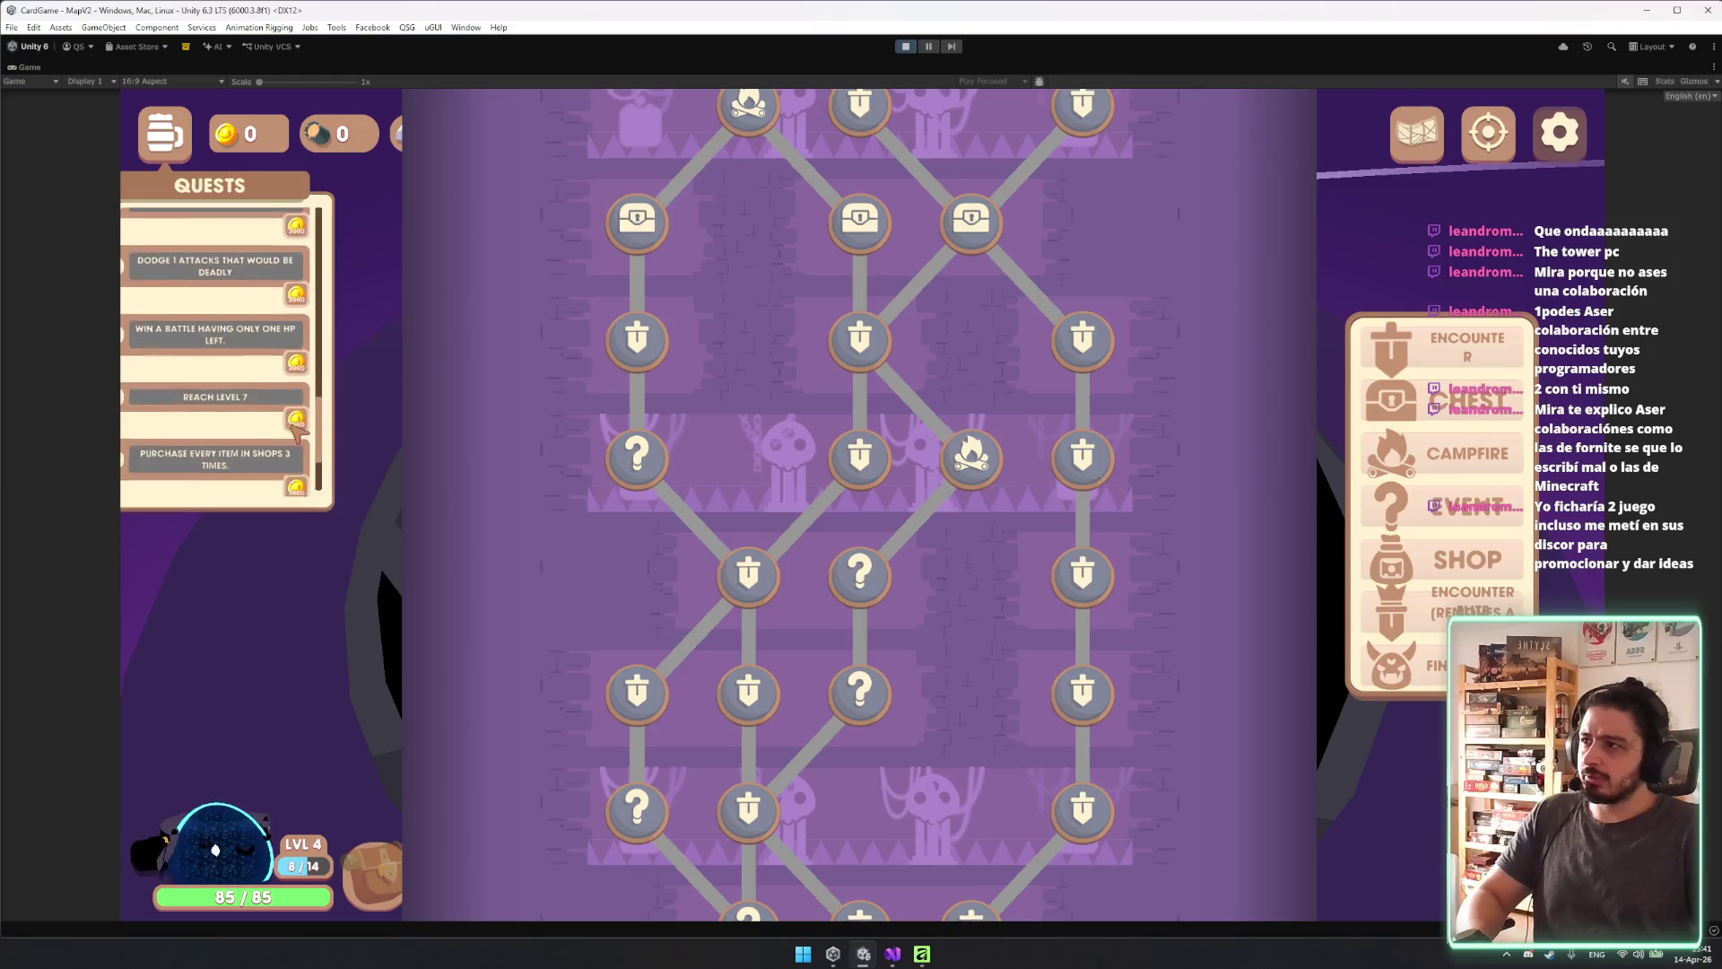
click(180, 136)
scroll(990, 597, down, 3)
scroll(990, 597, down, 5)
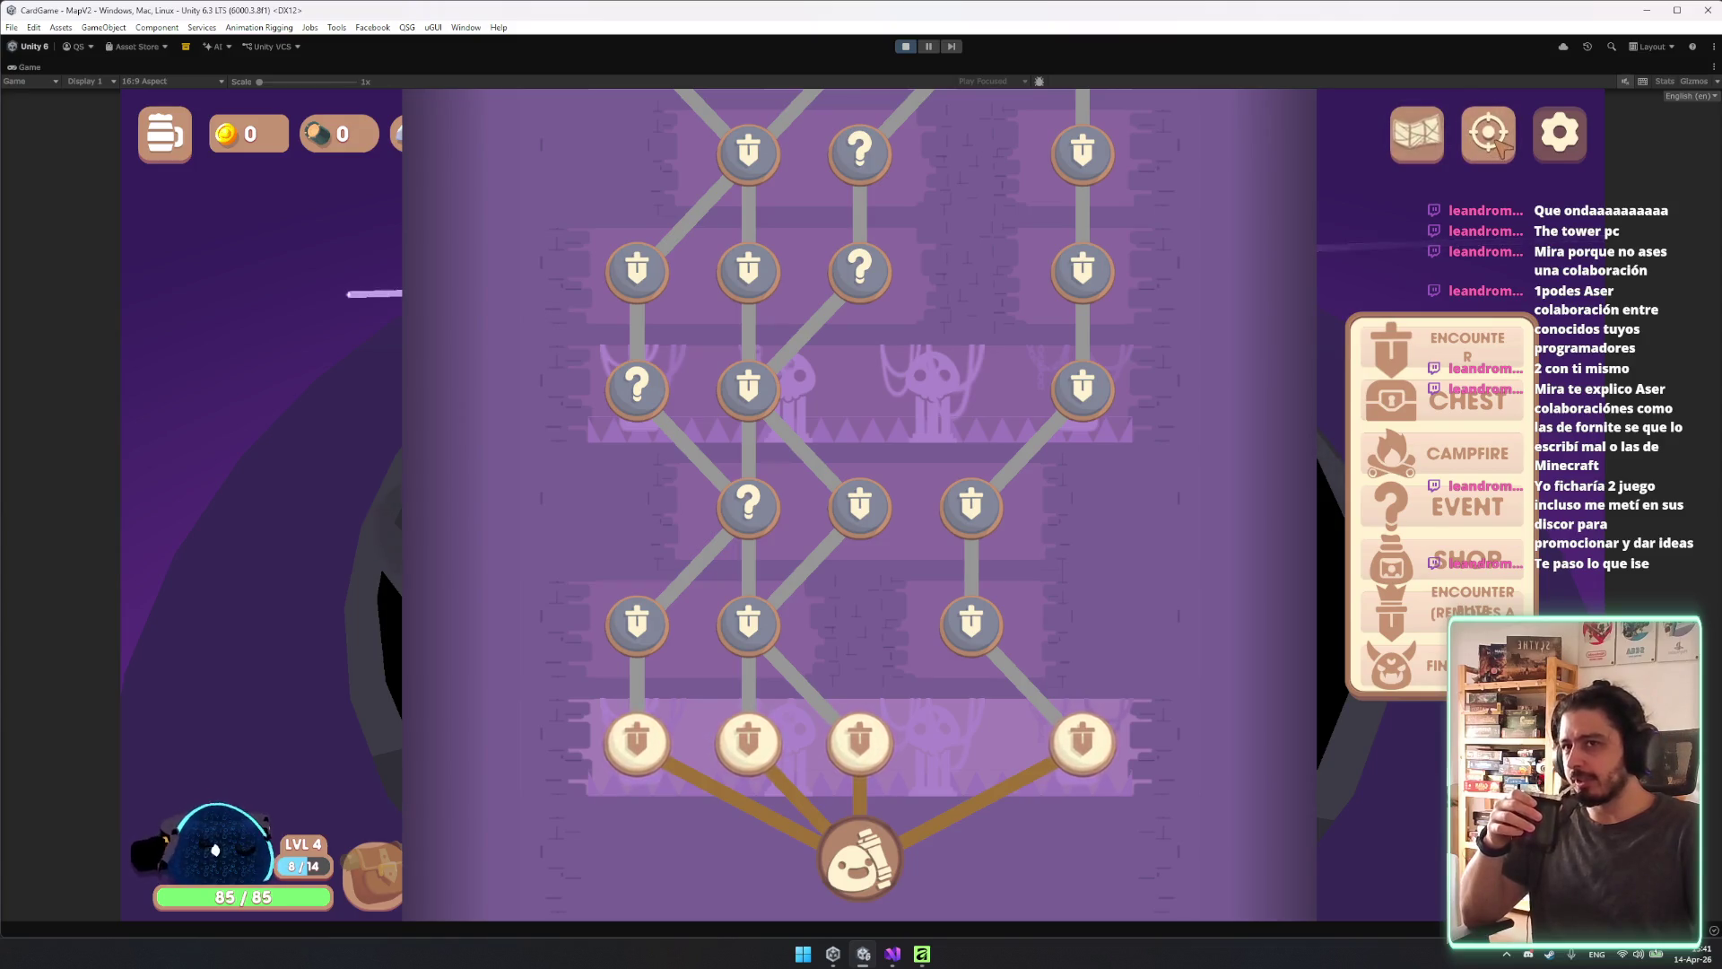
scroll(1443, 310, up, 2)
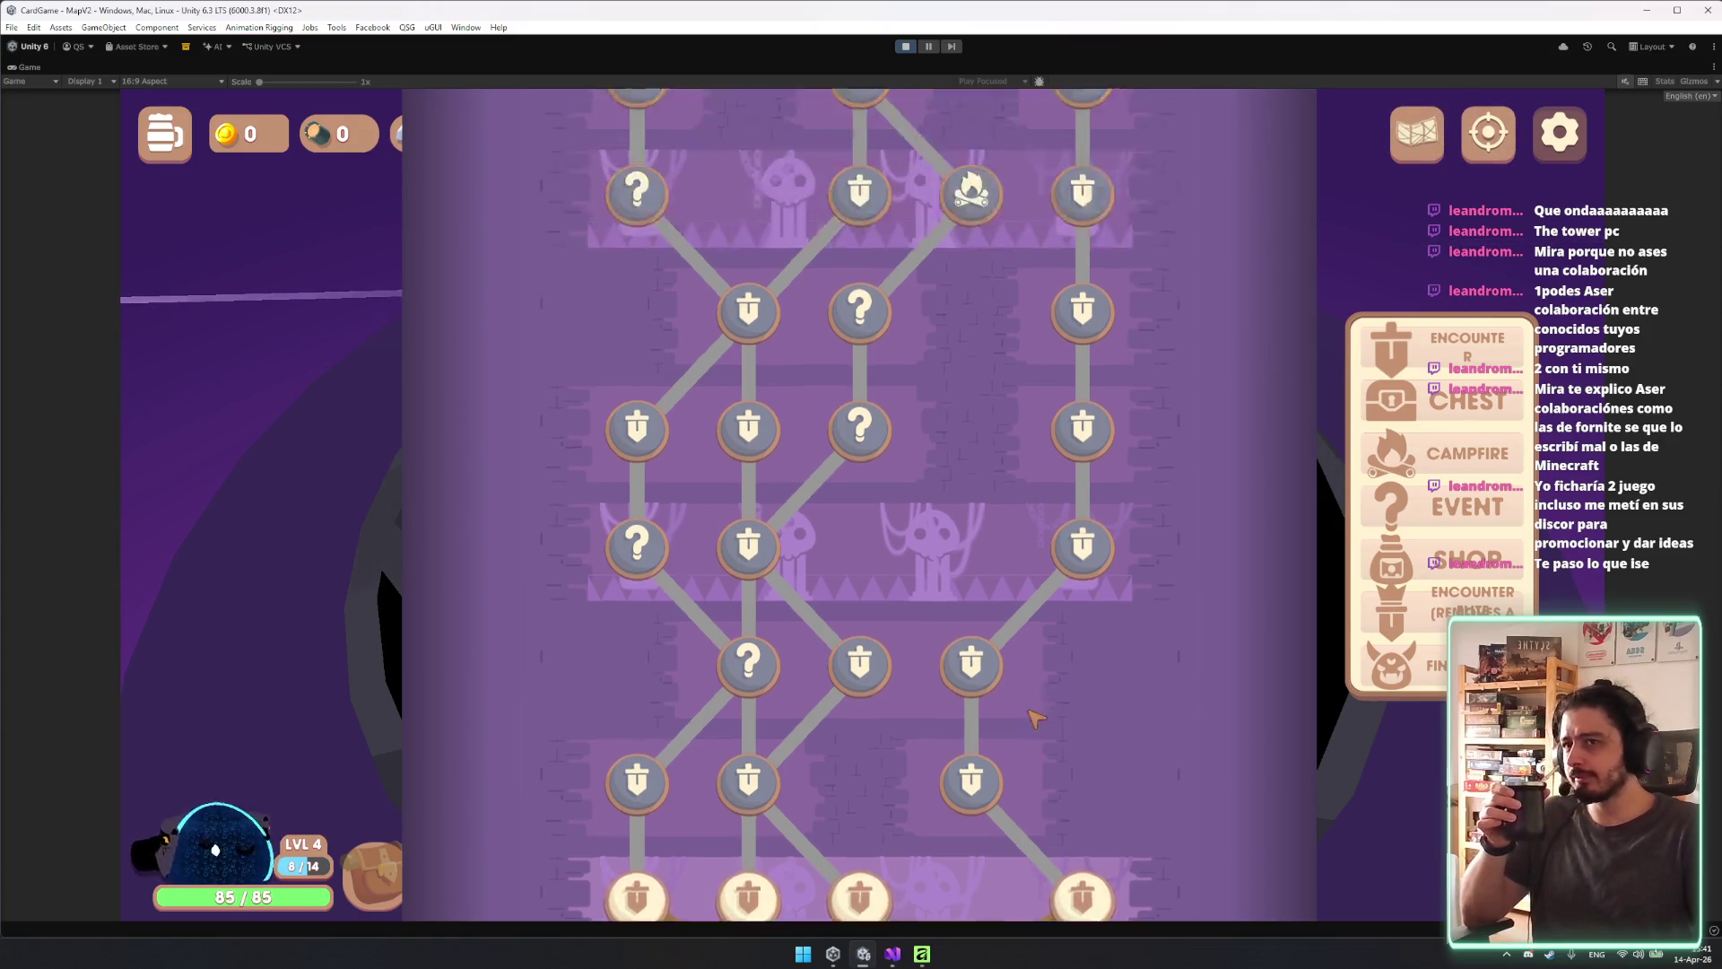
scroll(1001, 579, up, 3)
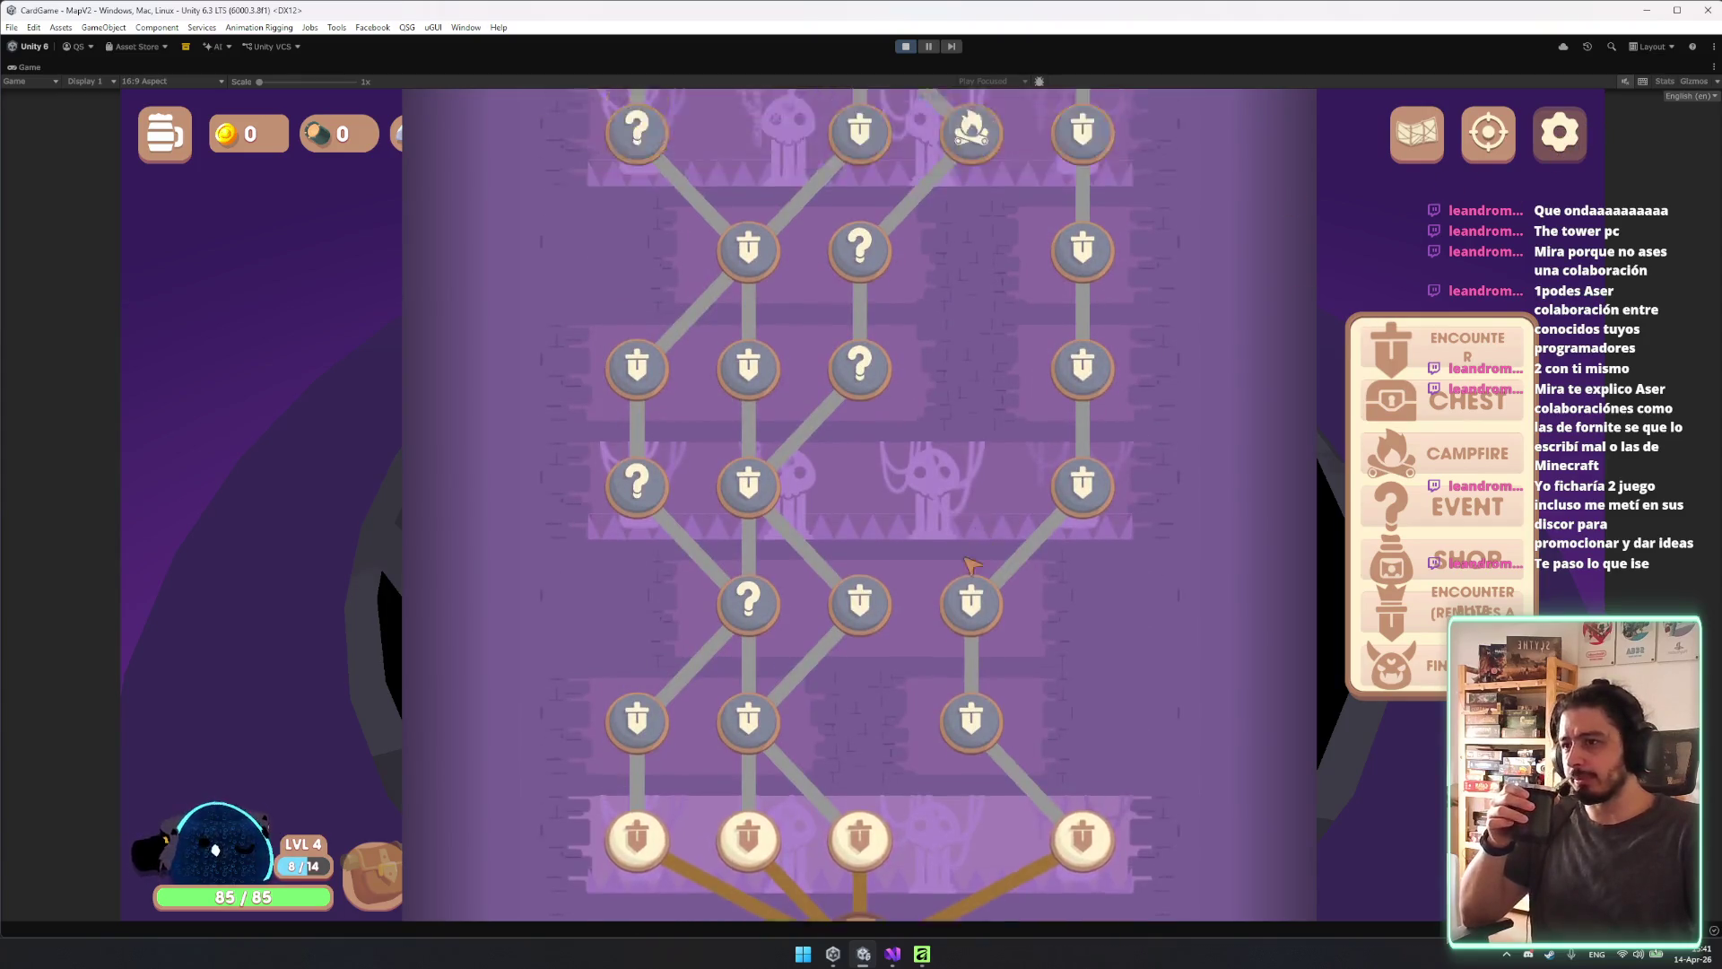
scroll(996, 556, down, 3)
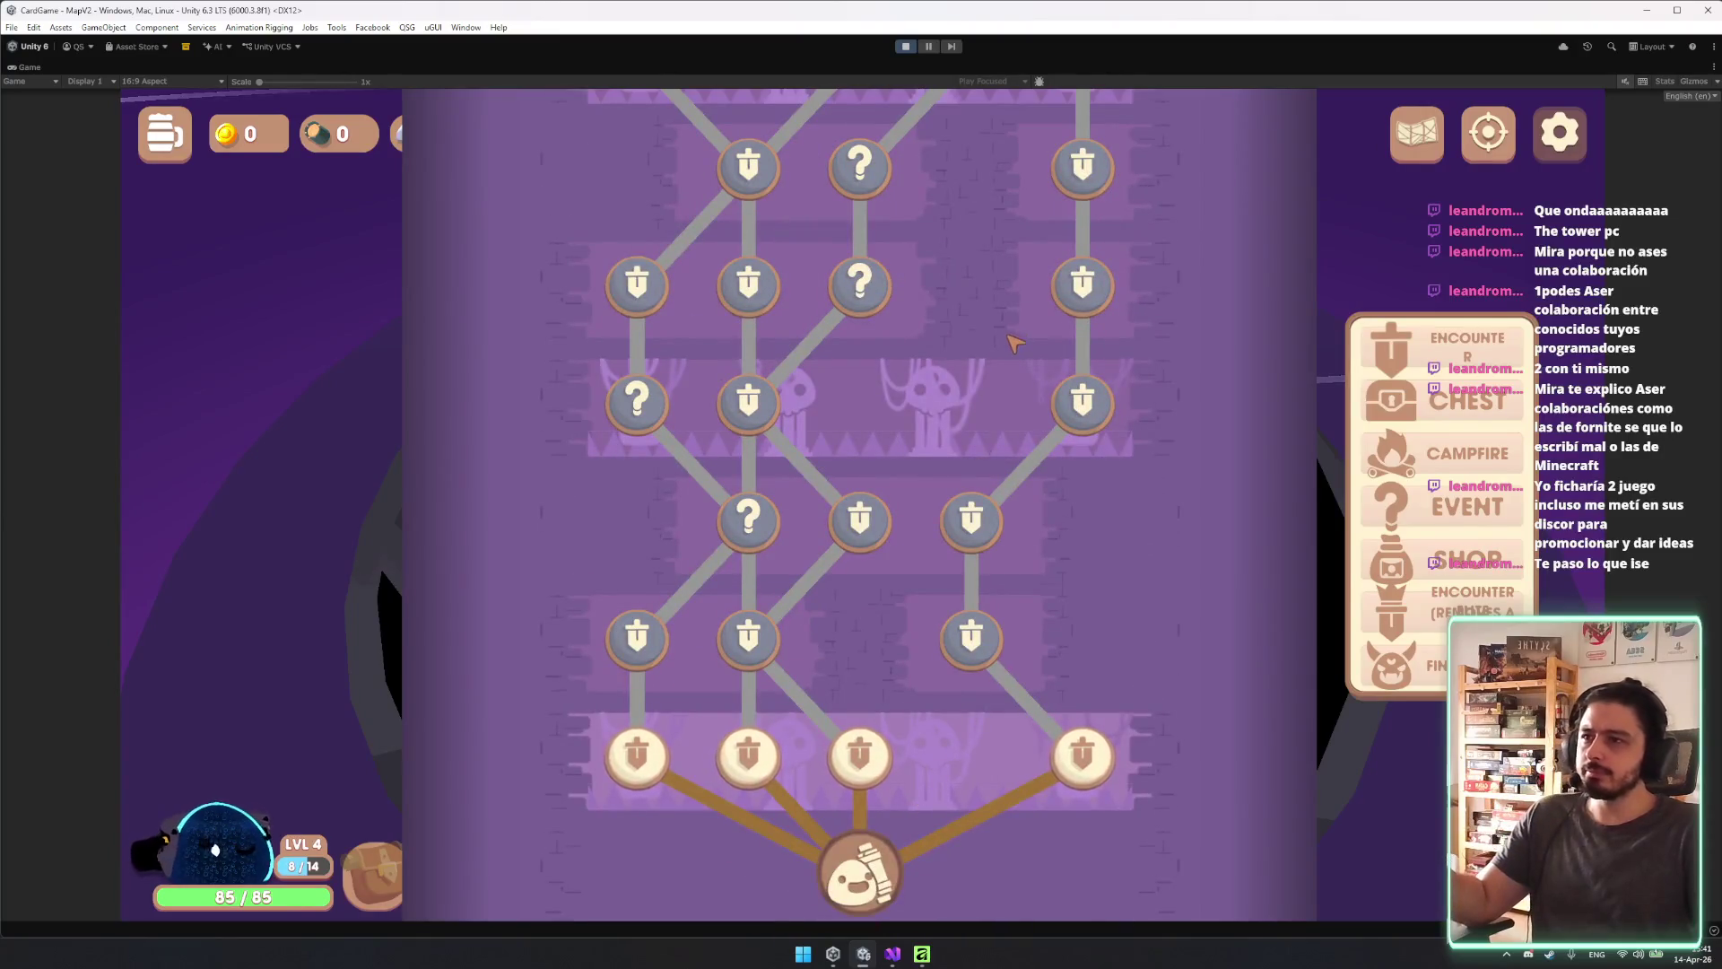
scroll(996, 368, up, 5)
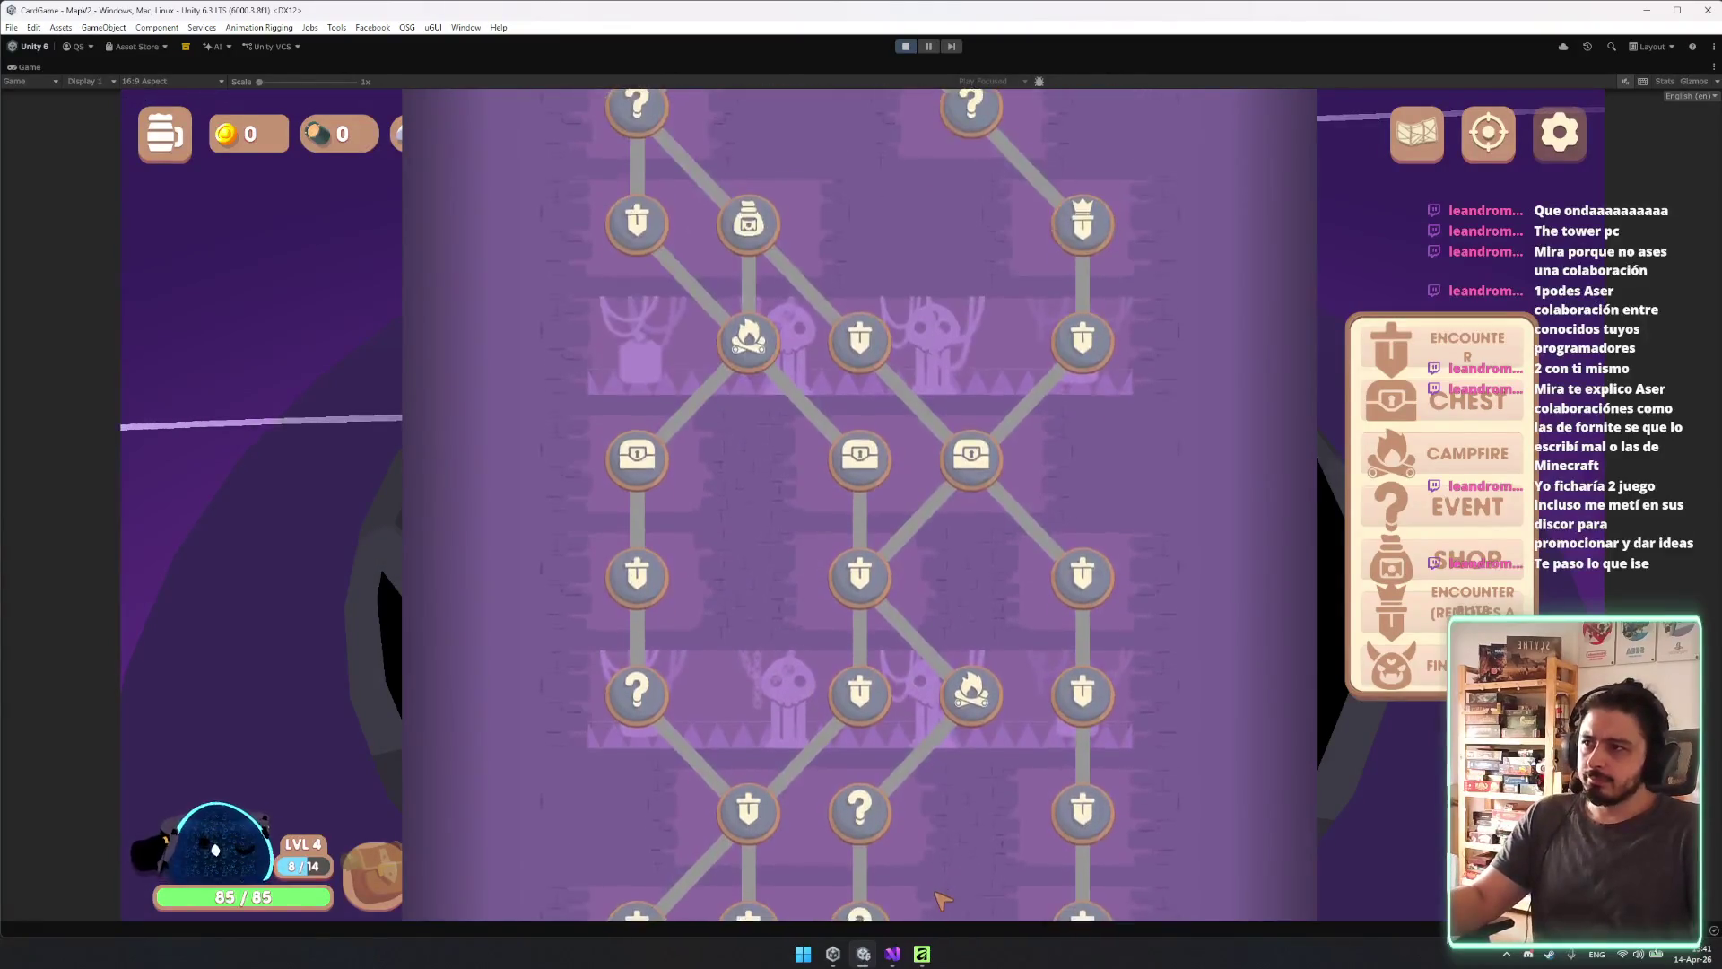
scroll(942, 897, down, 5)
scroll(1211, 910, up, 10)
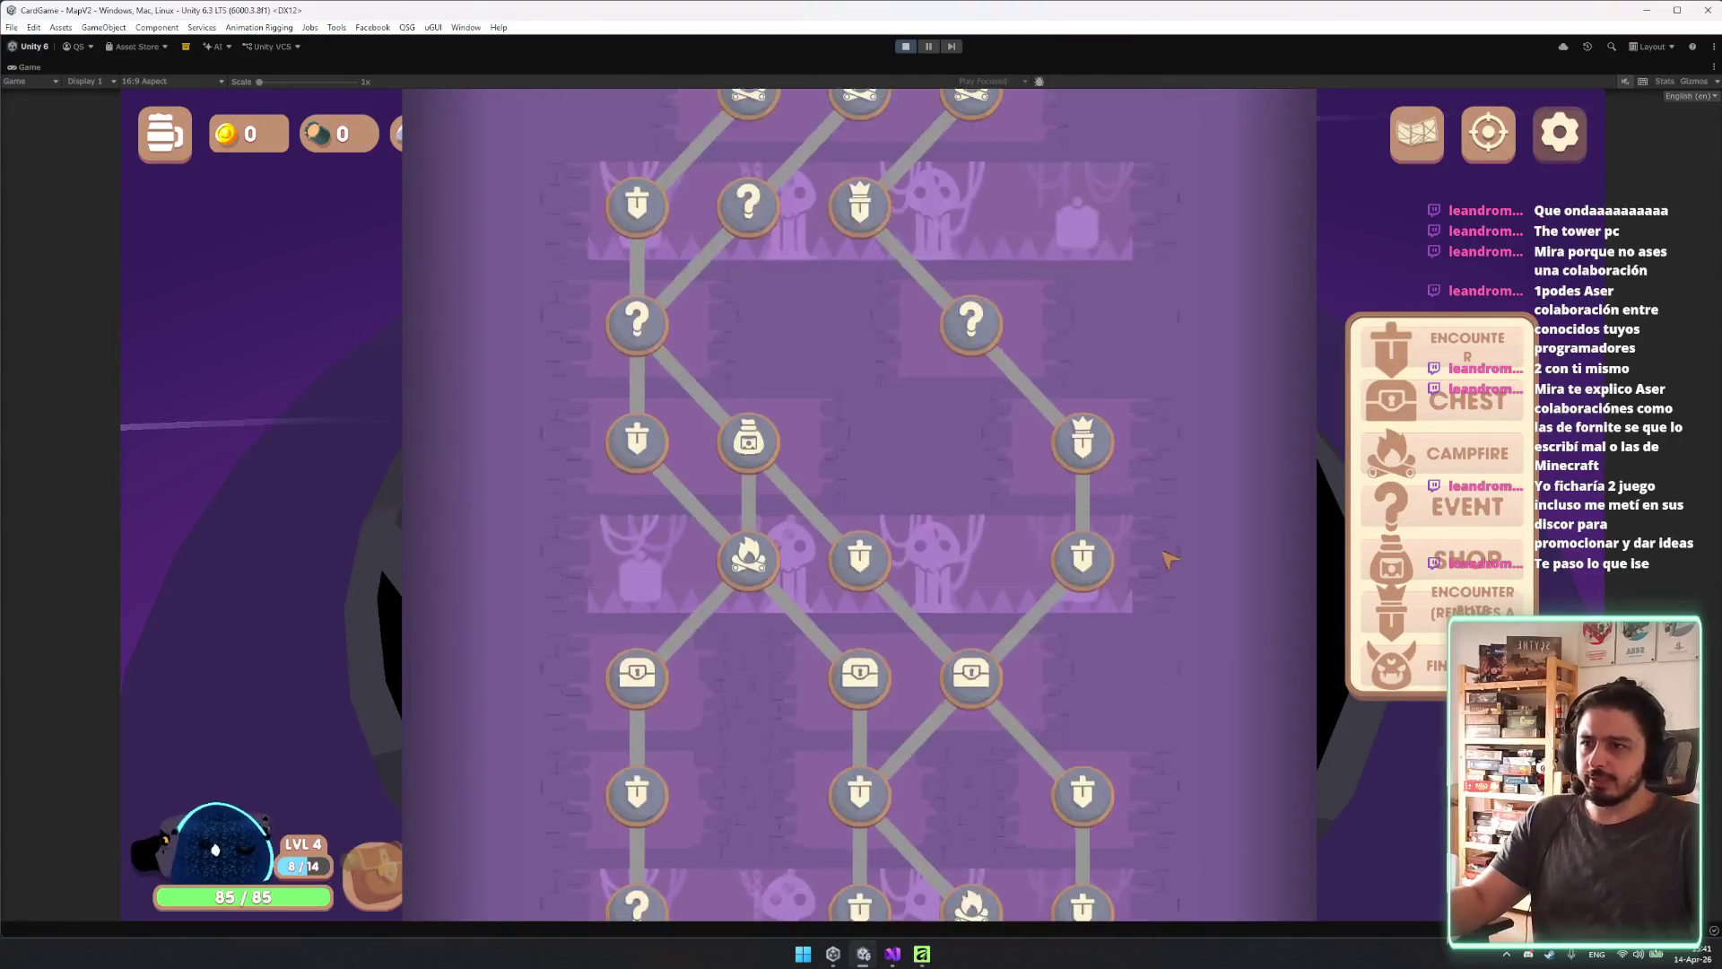
scroll(1171, 560, up, 4)
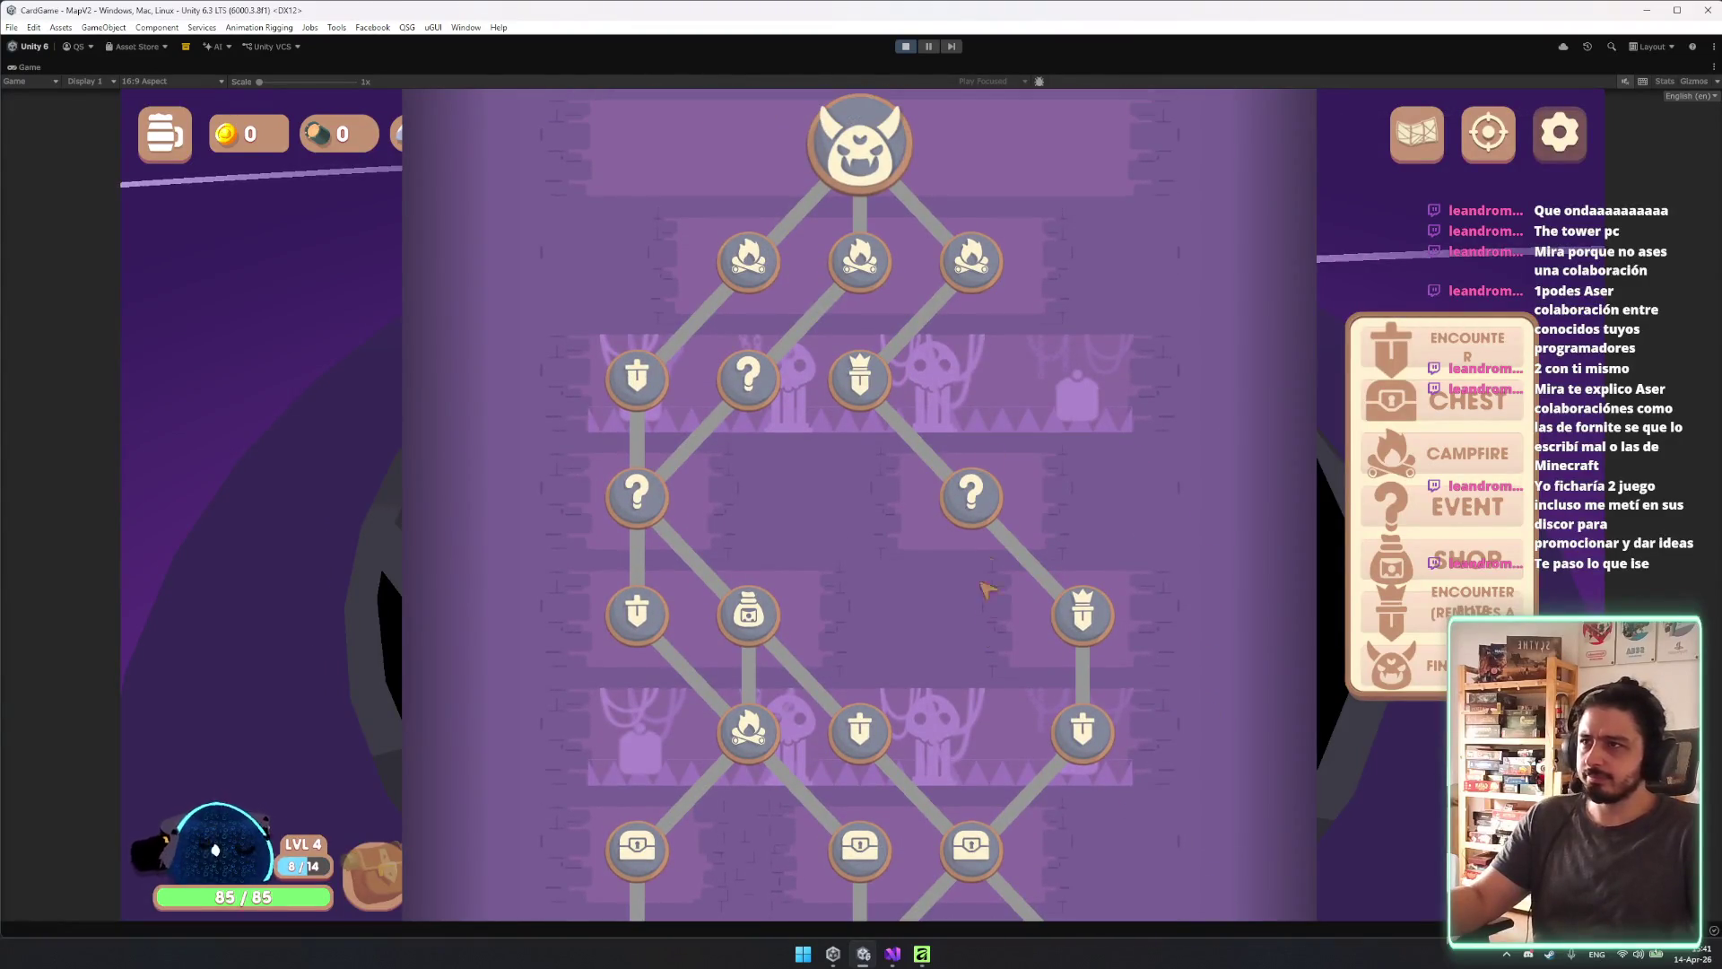
scroll(987, 561, down, 15)
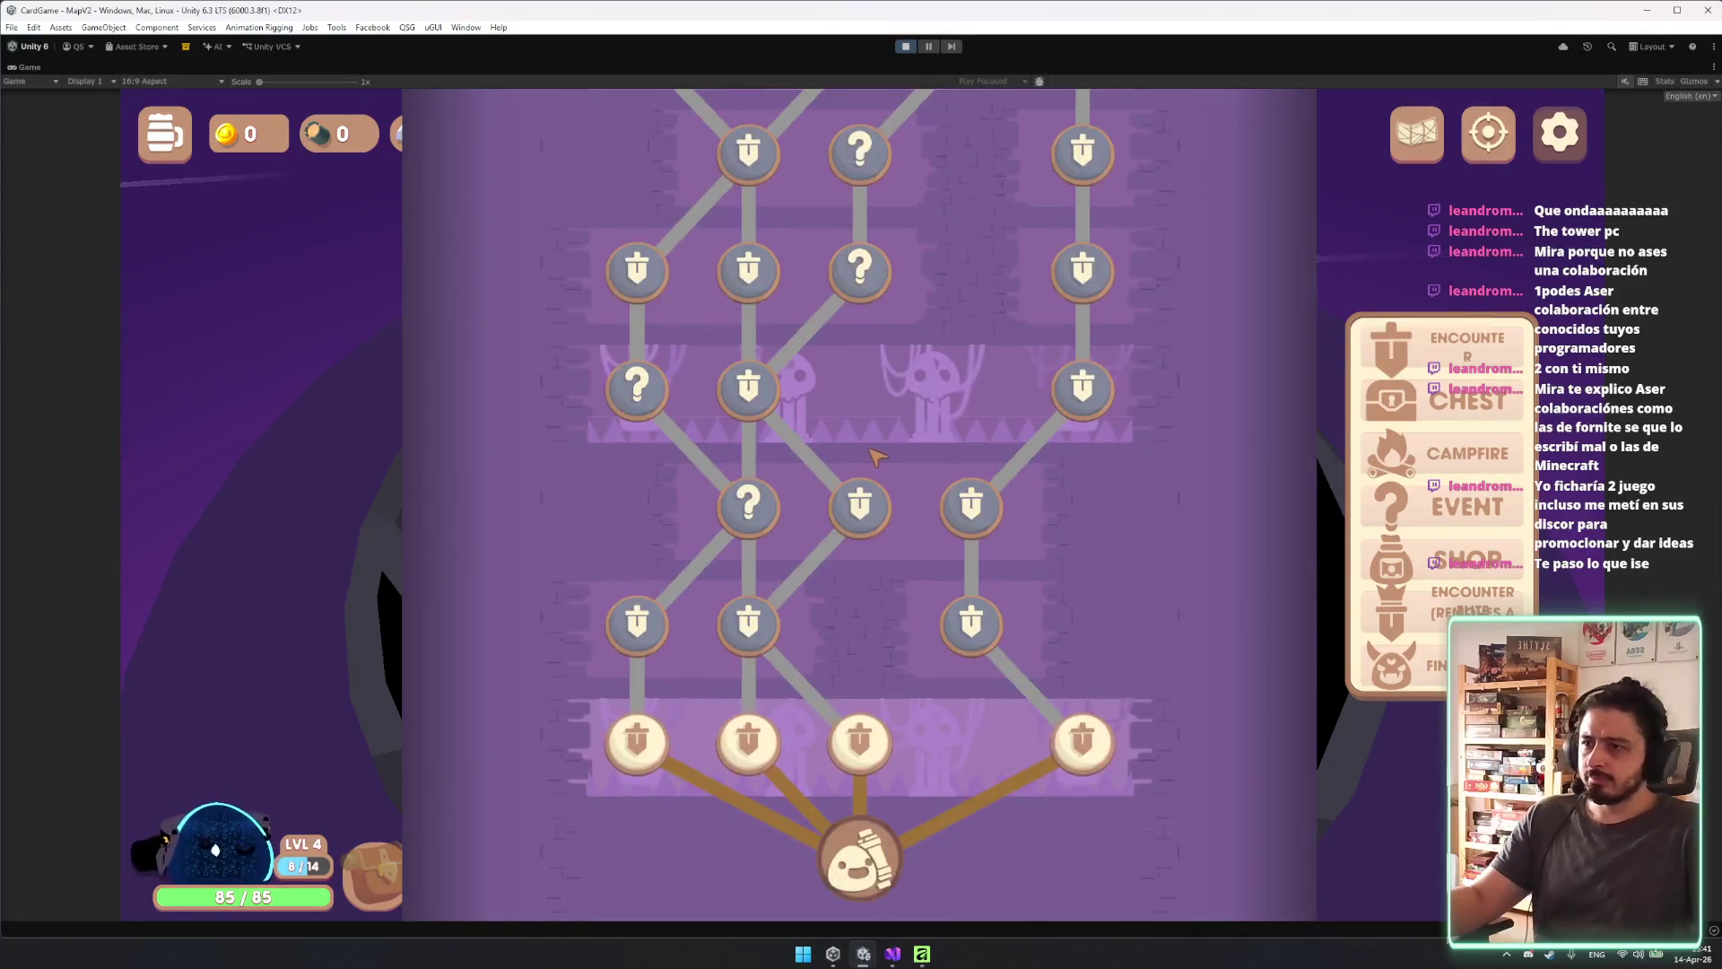
scroll(852, 717, up, 4)
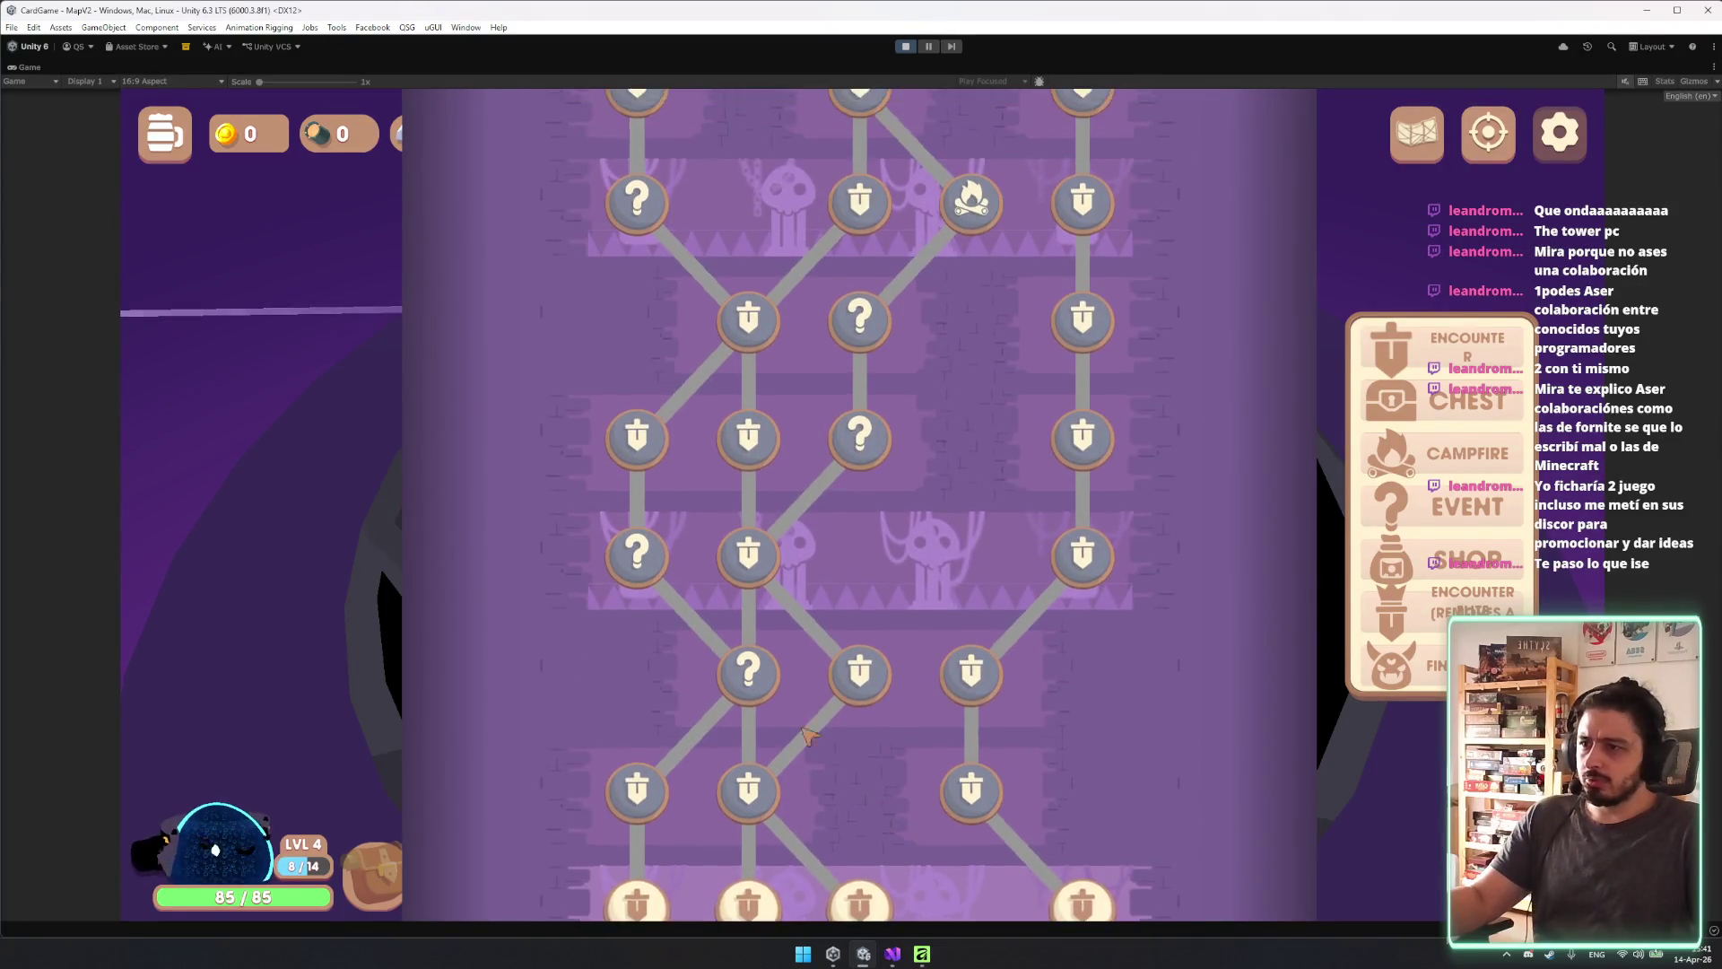
scroll(826, 752, up, 9)
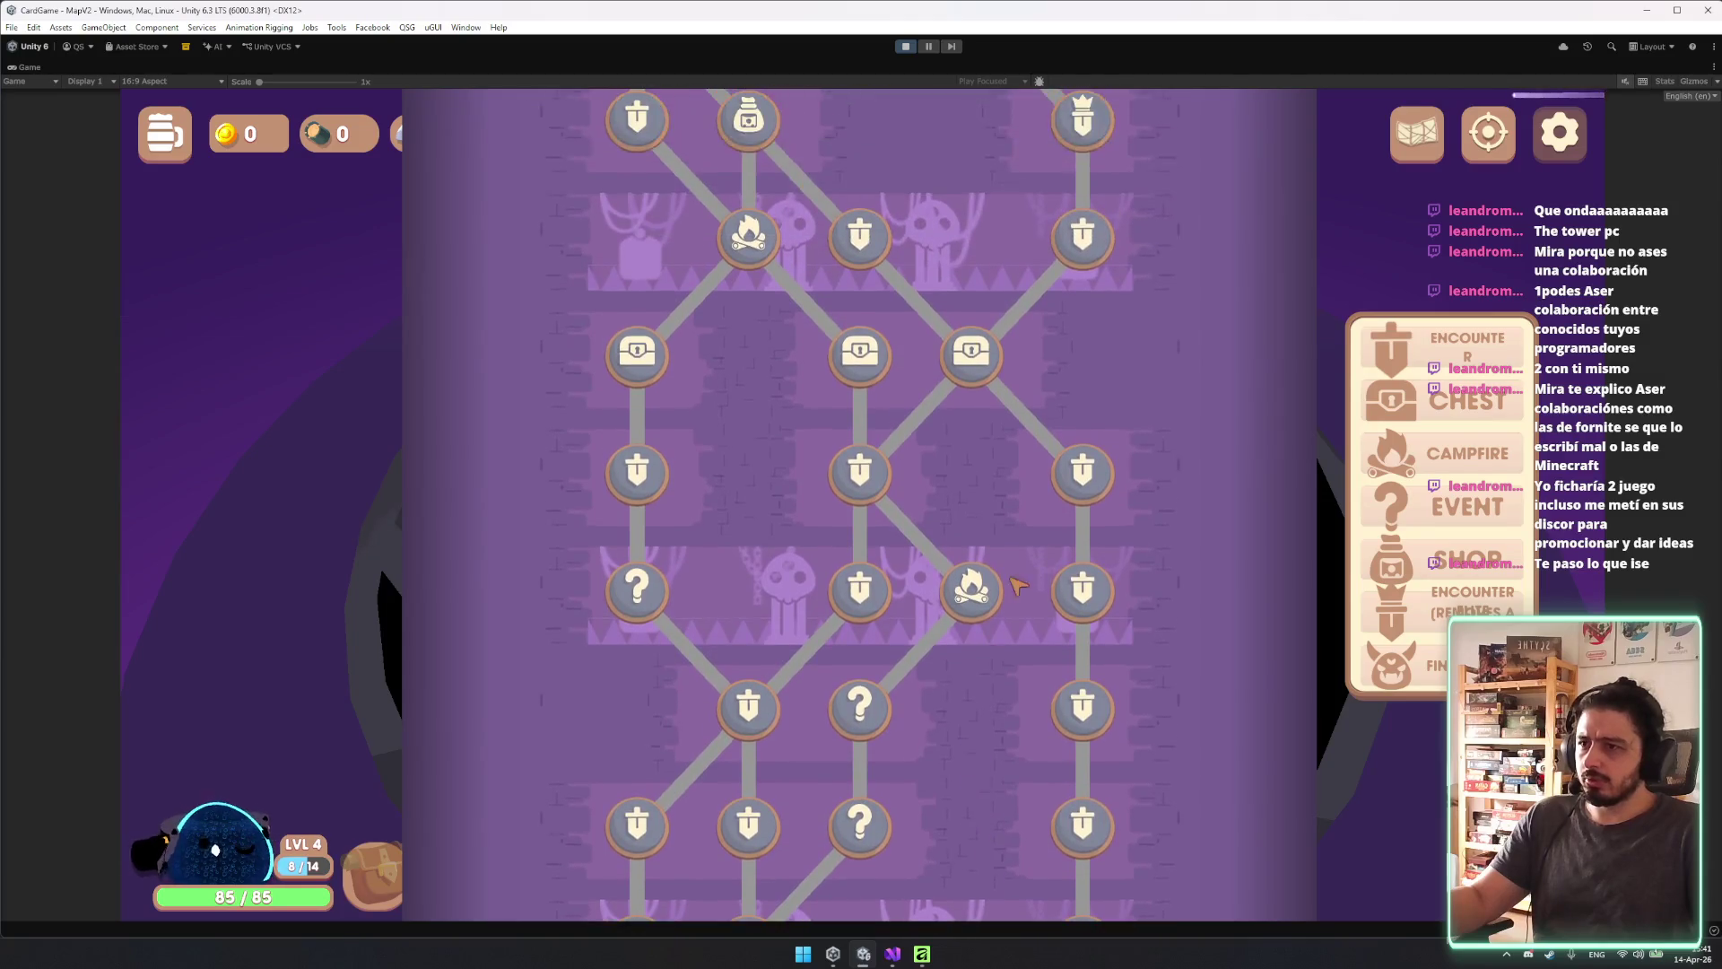
scroll(1010, 603, up, 15)
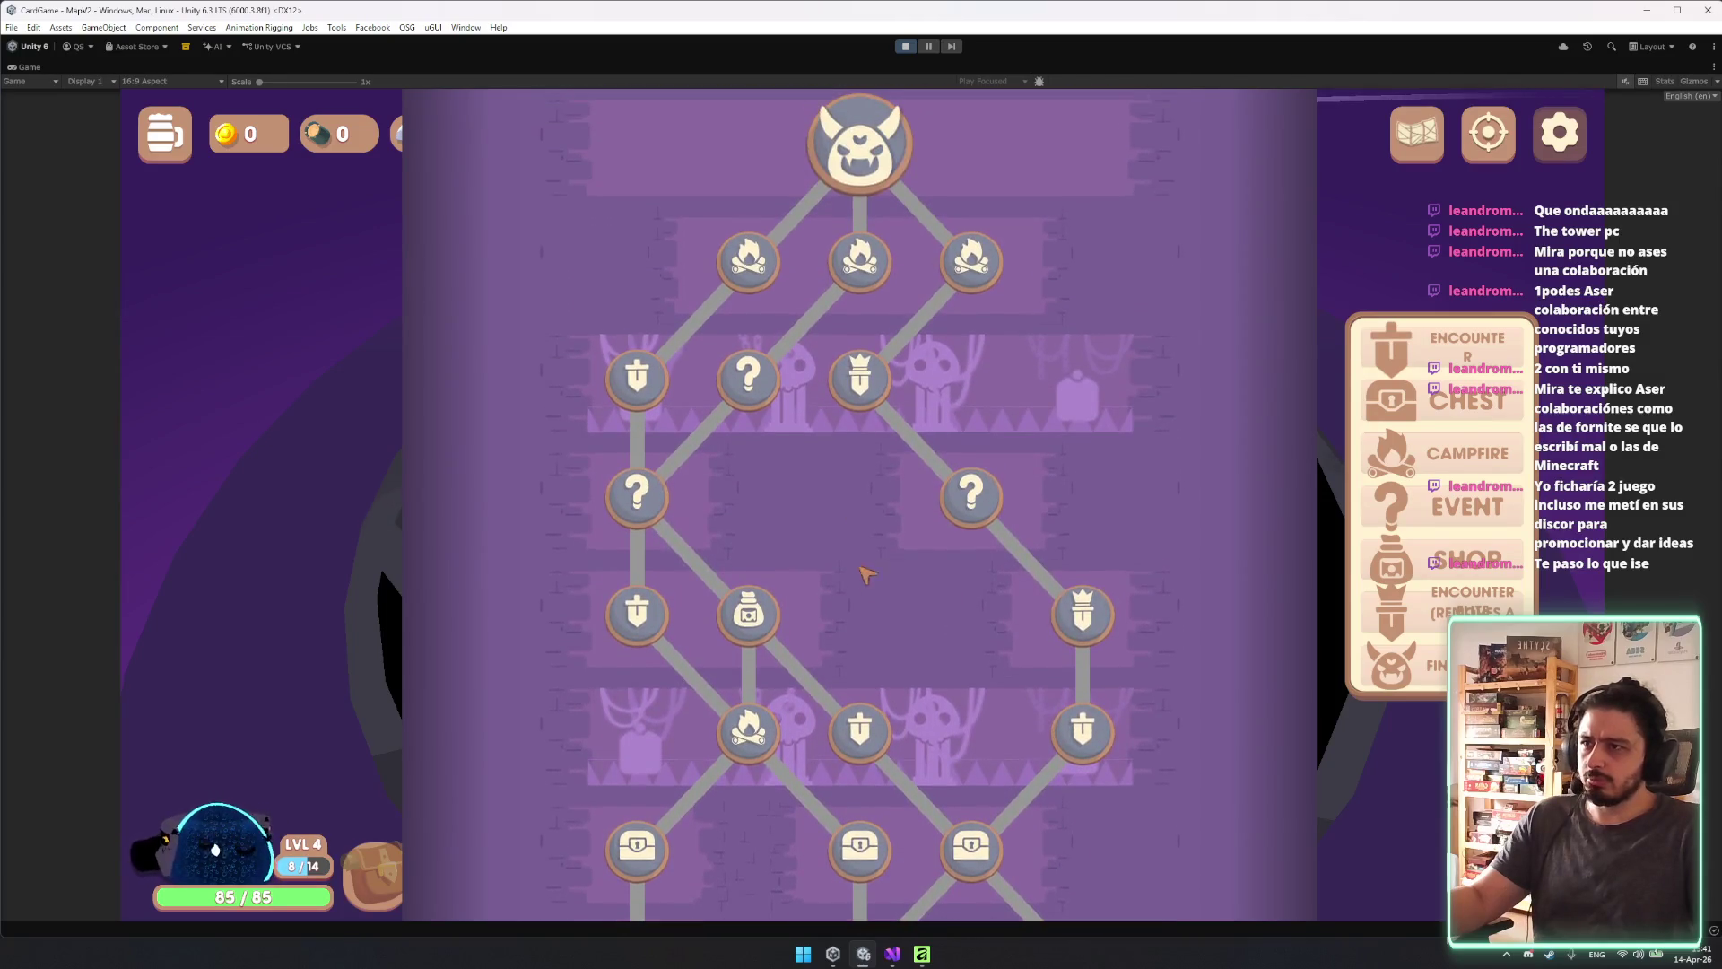
scroll(984, 706, down, 15)
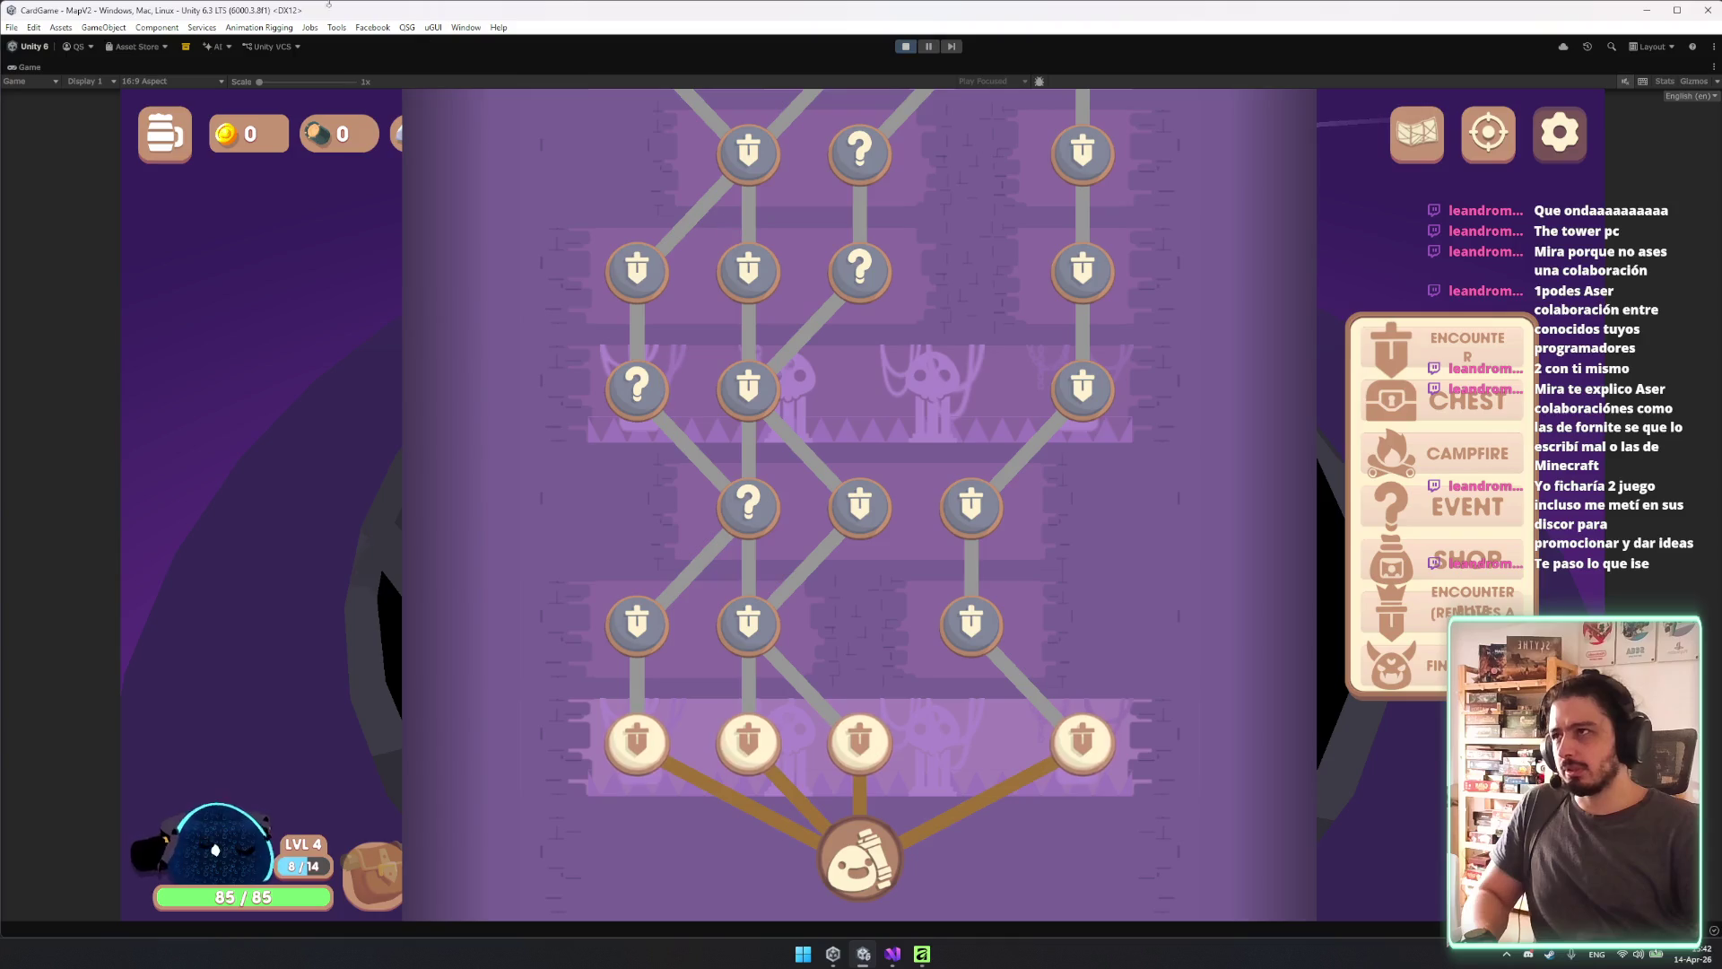
click(156, 82)
Preview the running tower map at 3440x1440, portrait 9:16 Aspect and 160x100.
click(181, 272)
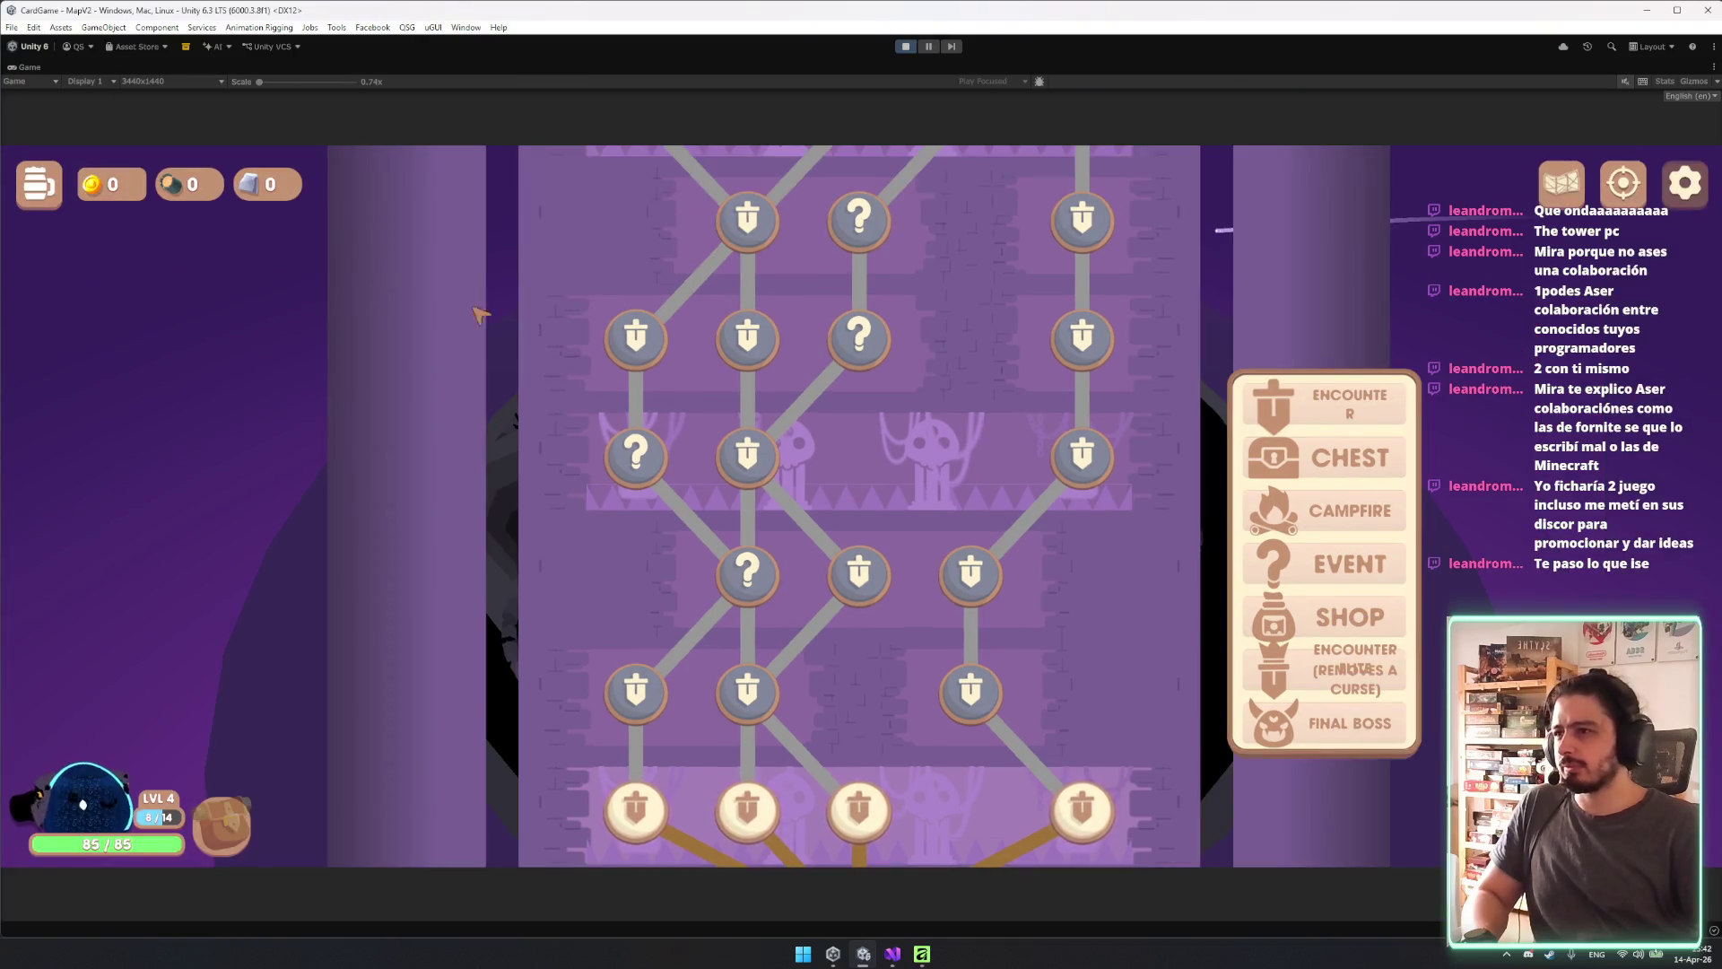
scroll(884, 516, down, 2)
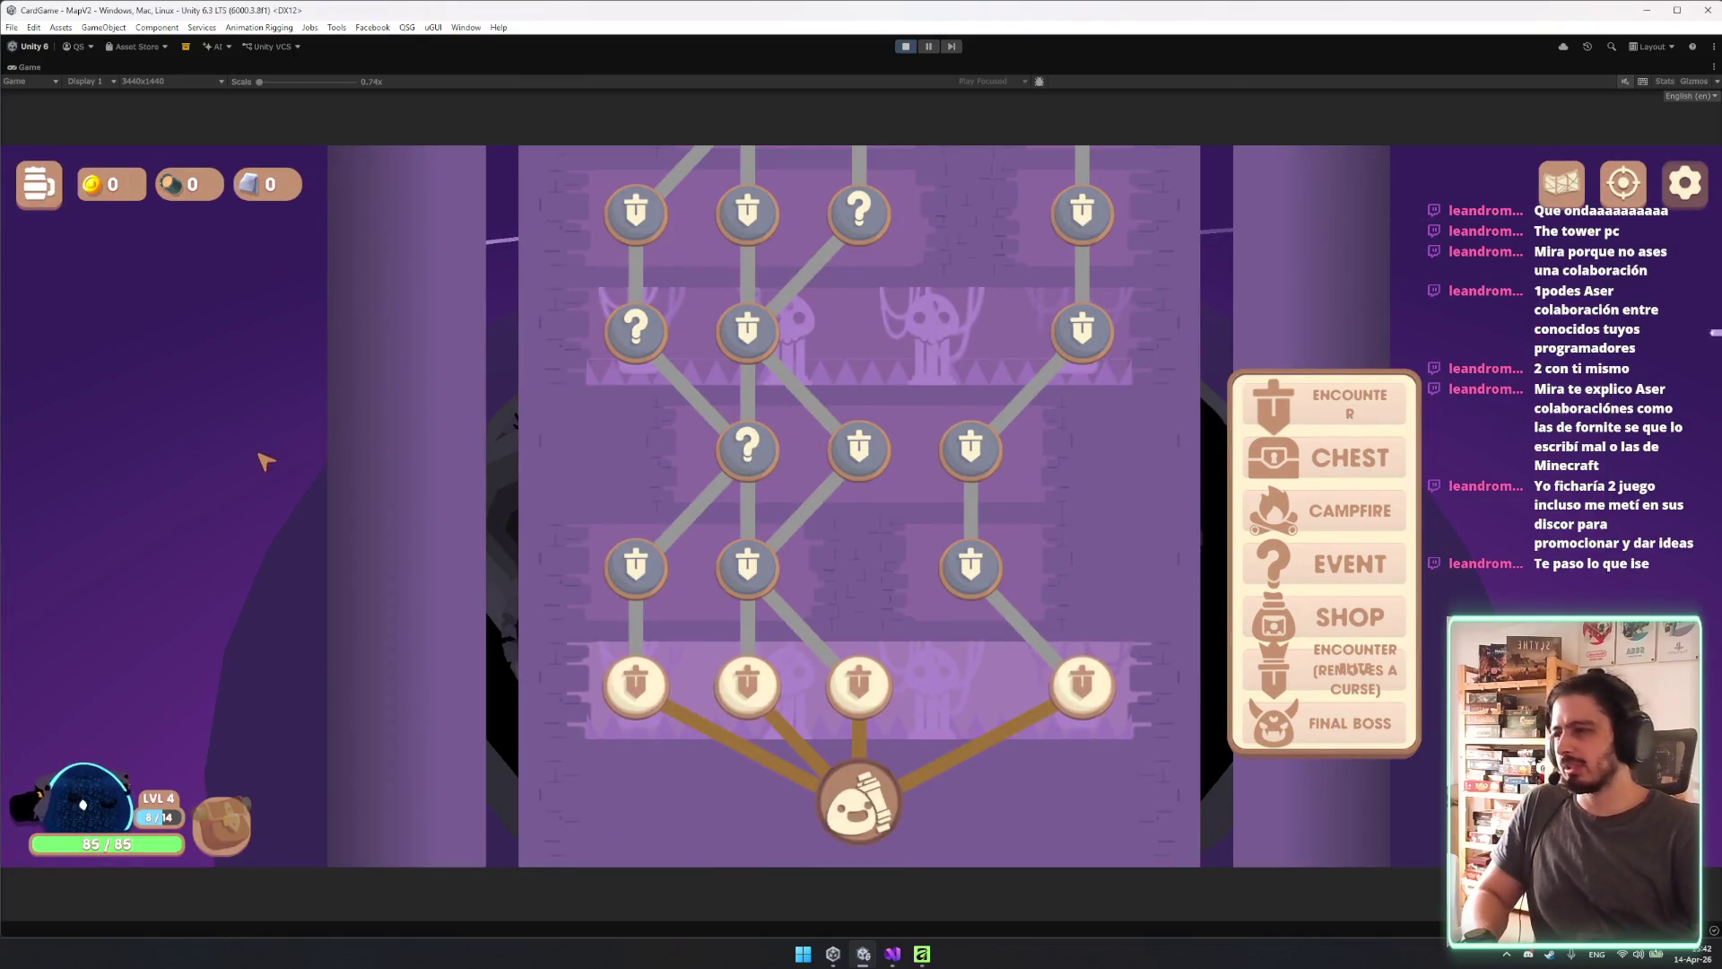
scroll(855, 646, up, 2)
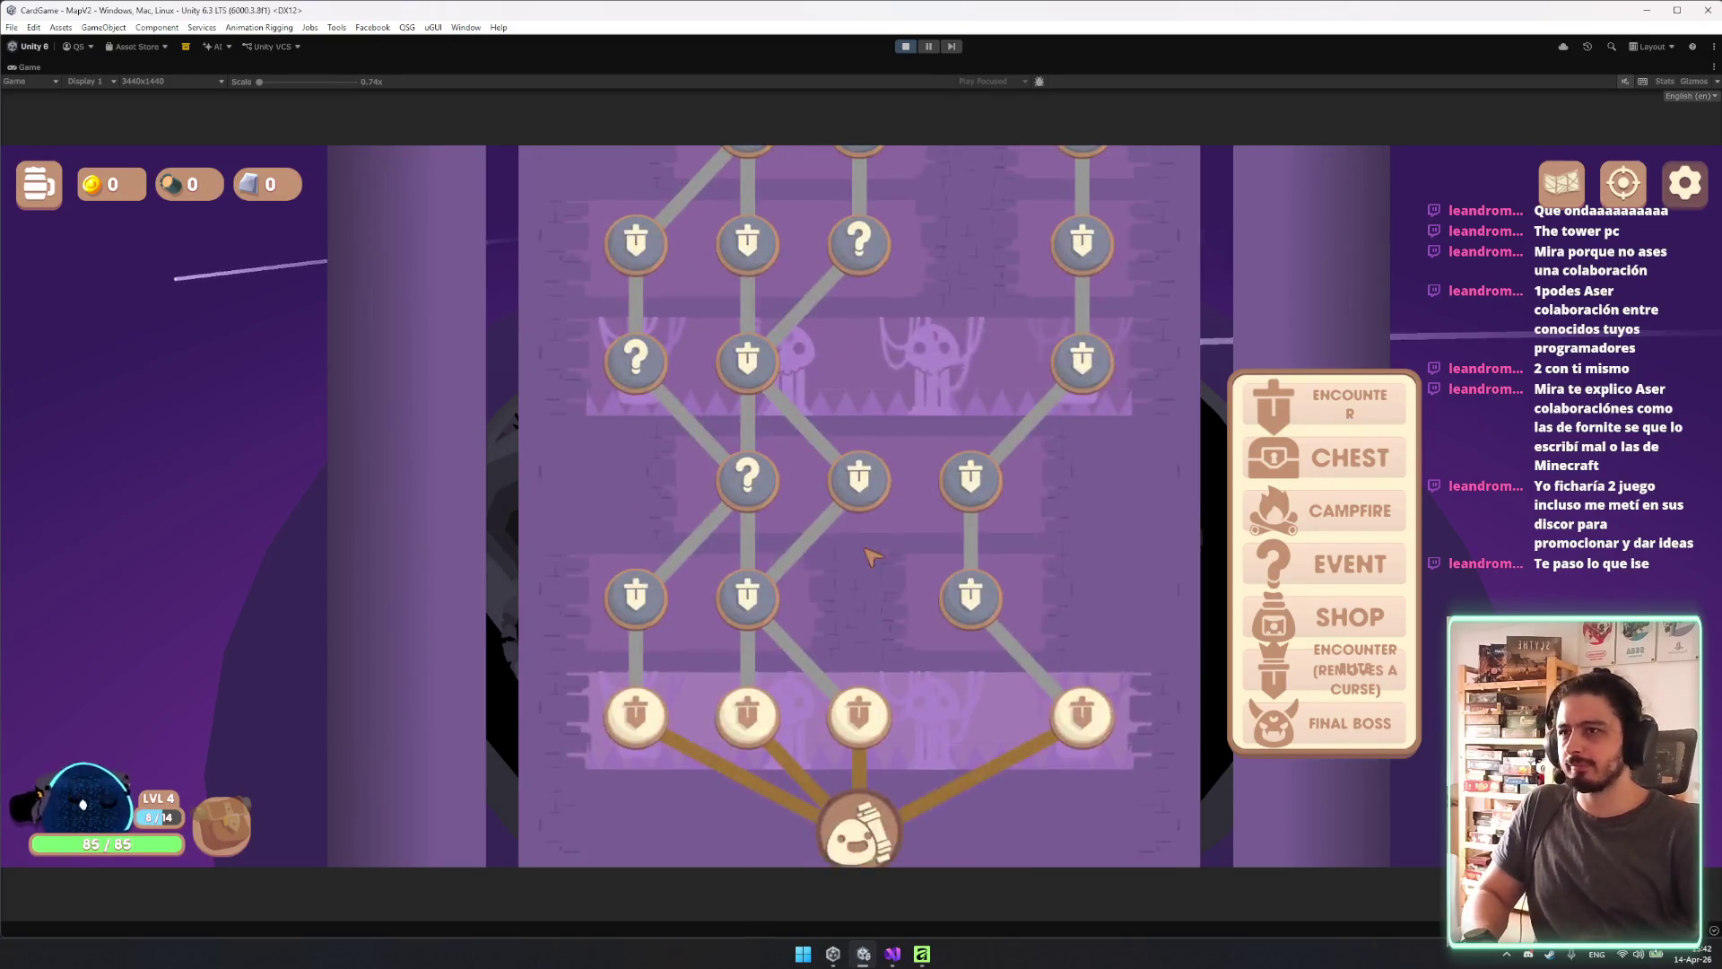
scroll(857, 646, down, 1)
click(180, 83)
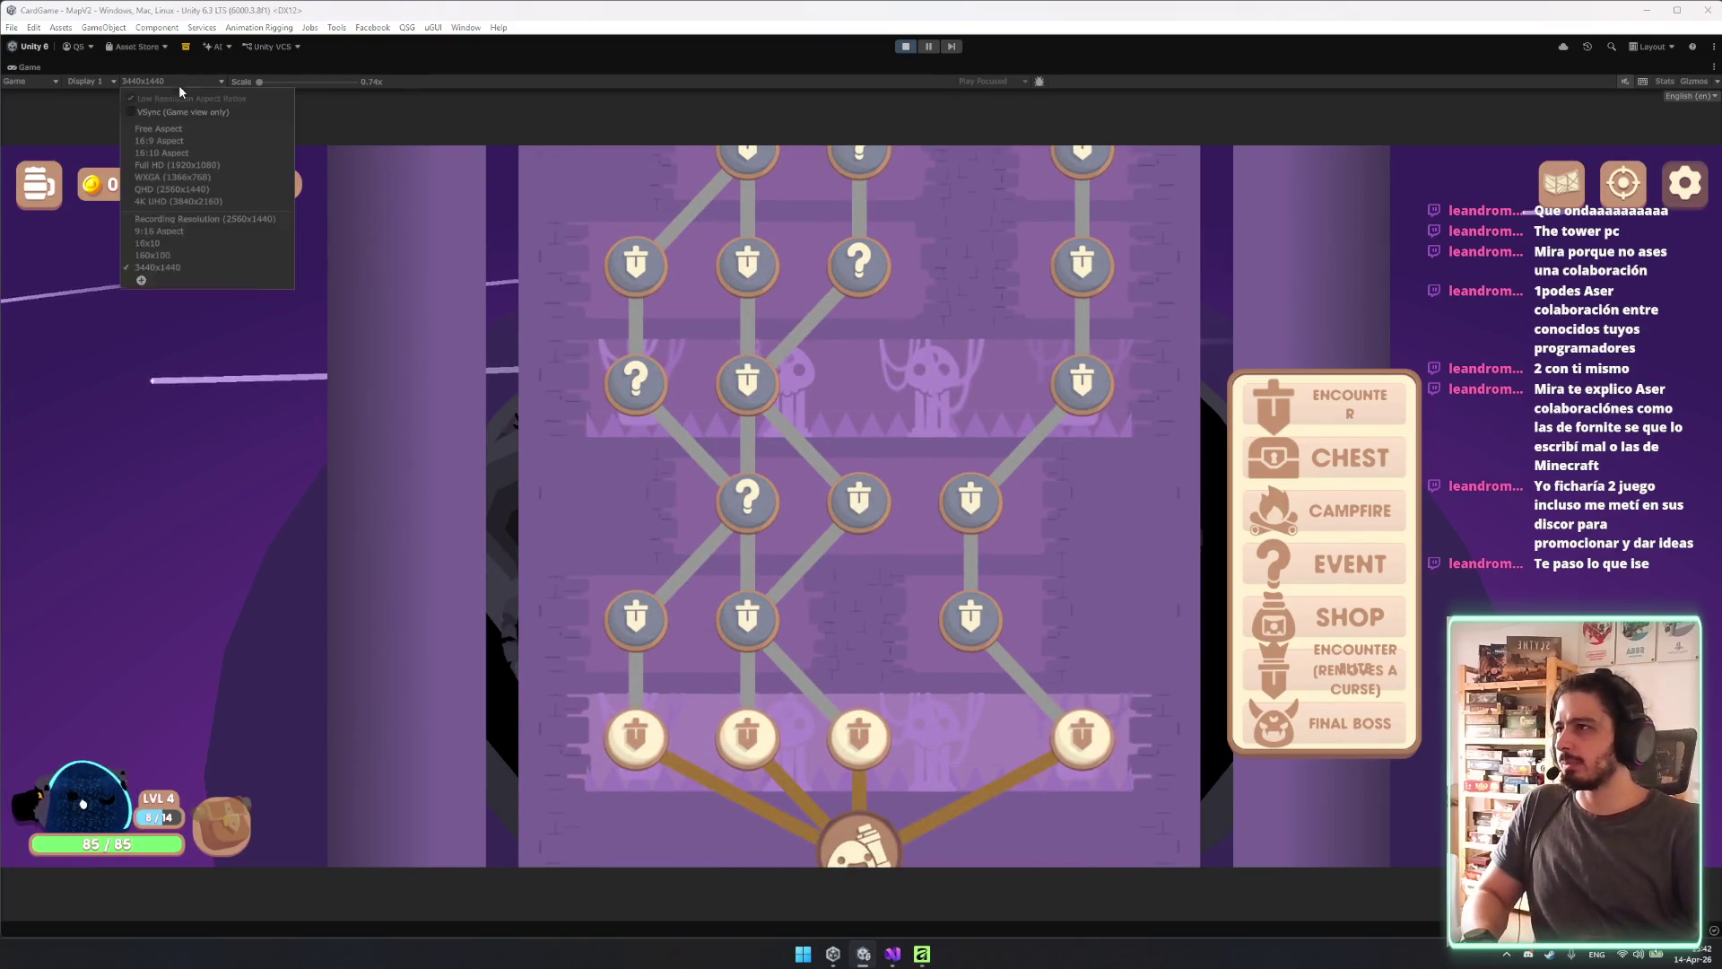
click(175, 231)
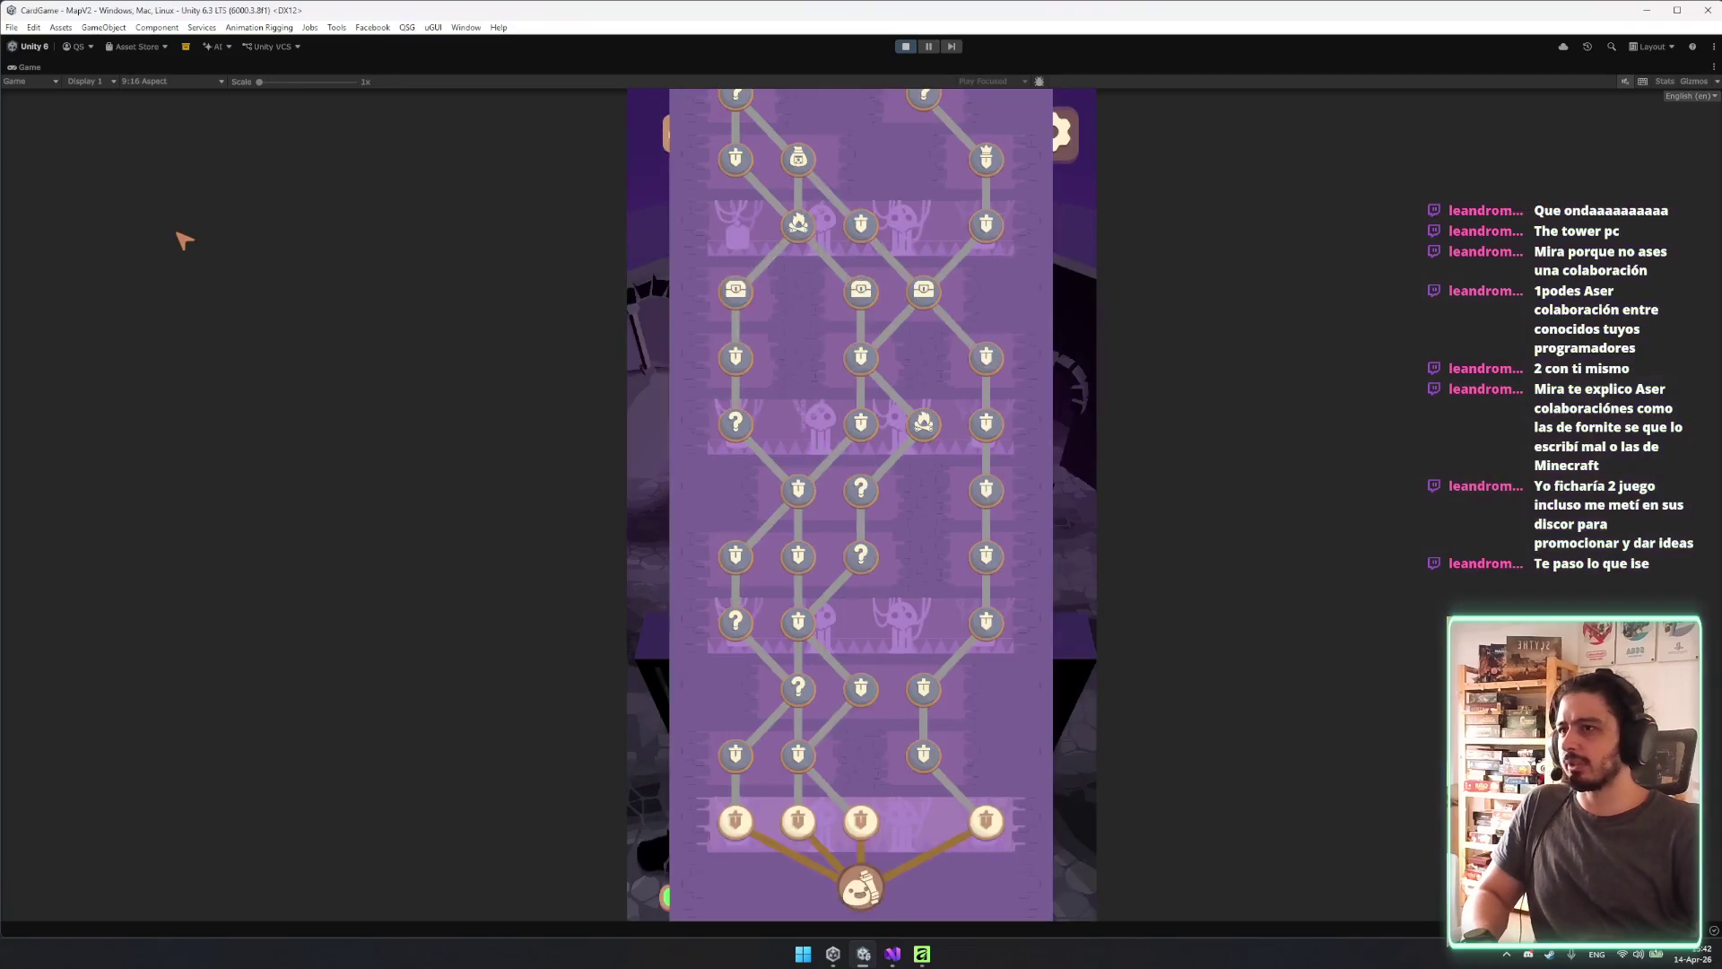
click(148, 81)
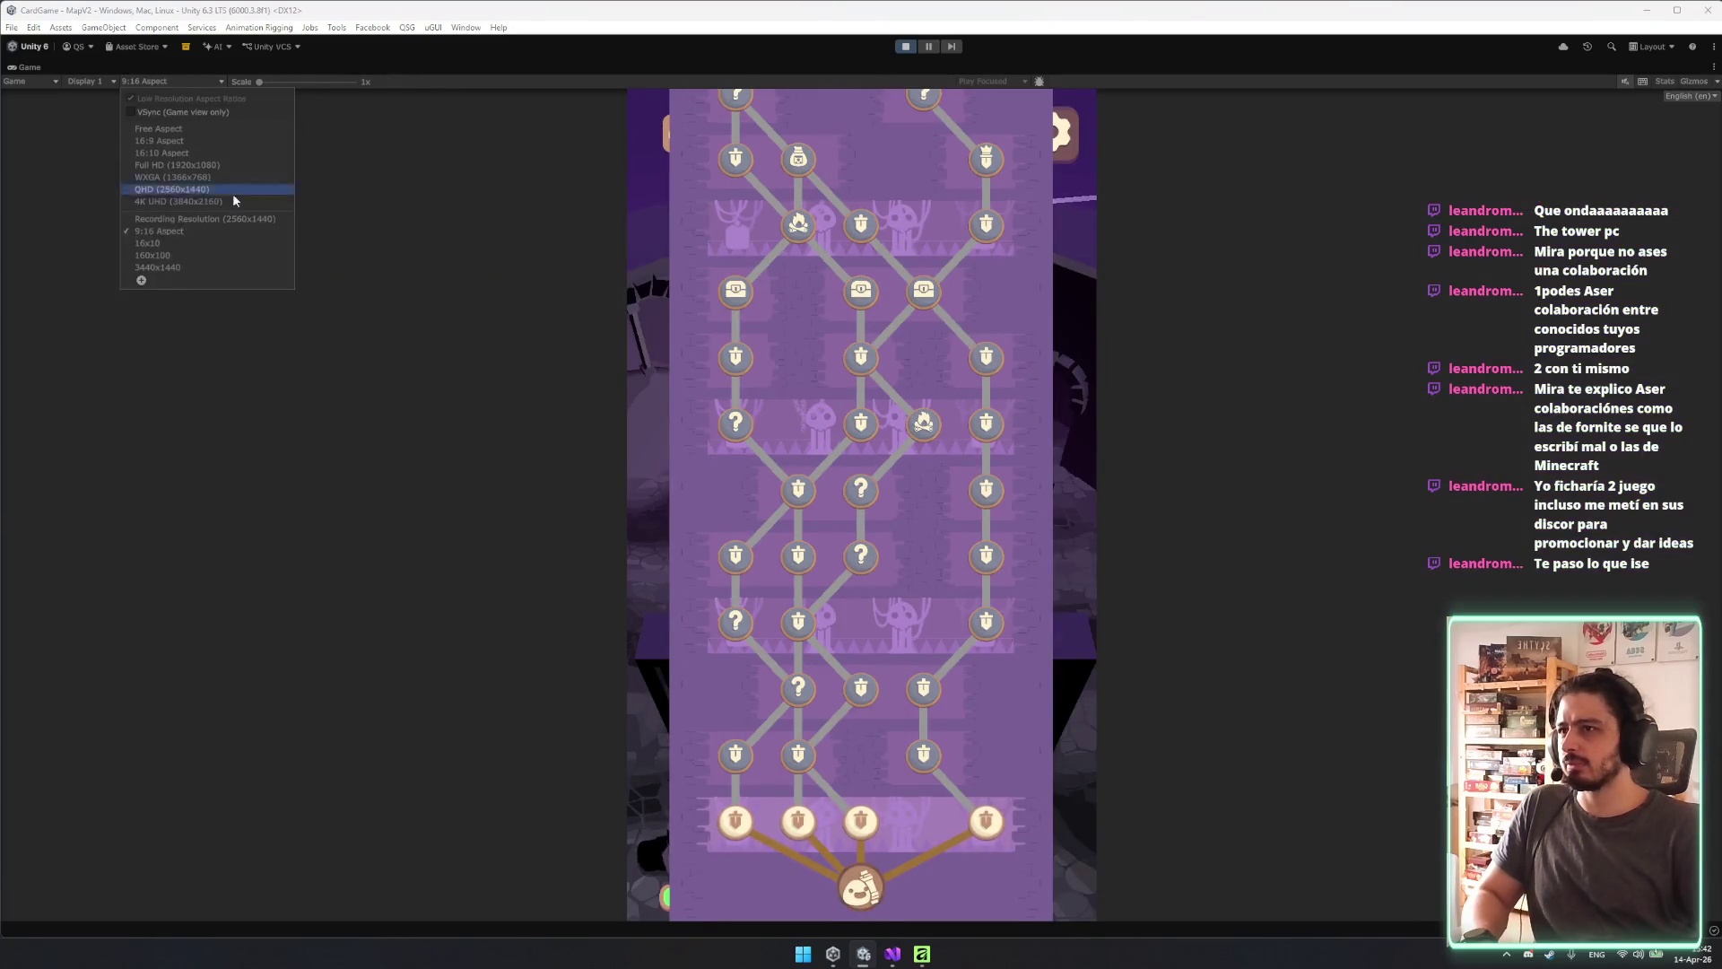
click(184, 259)
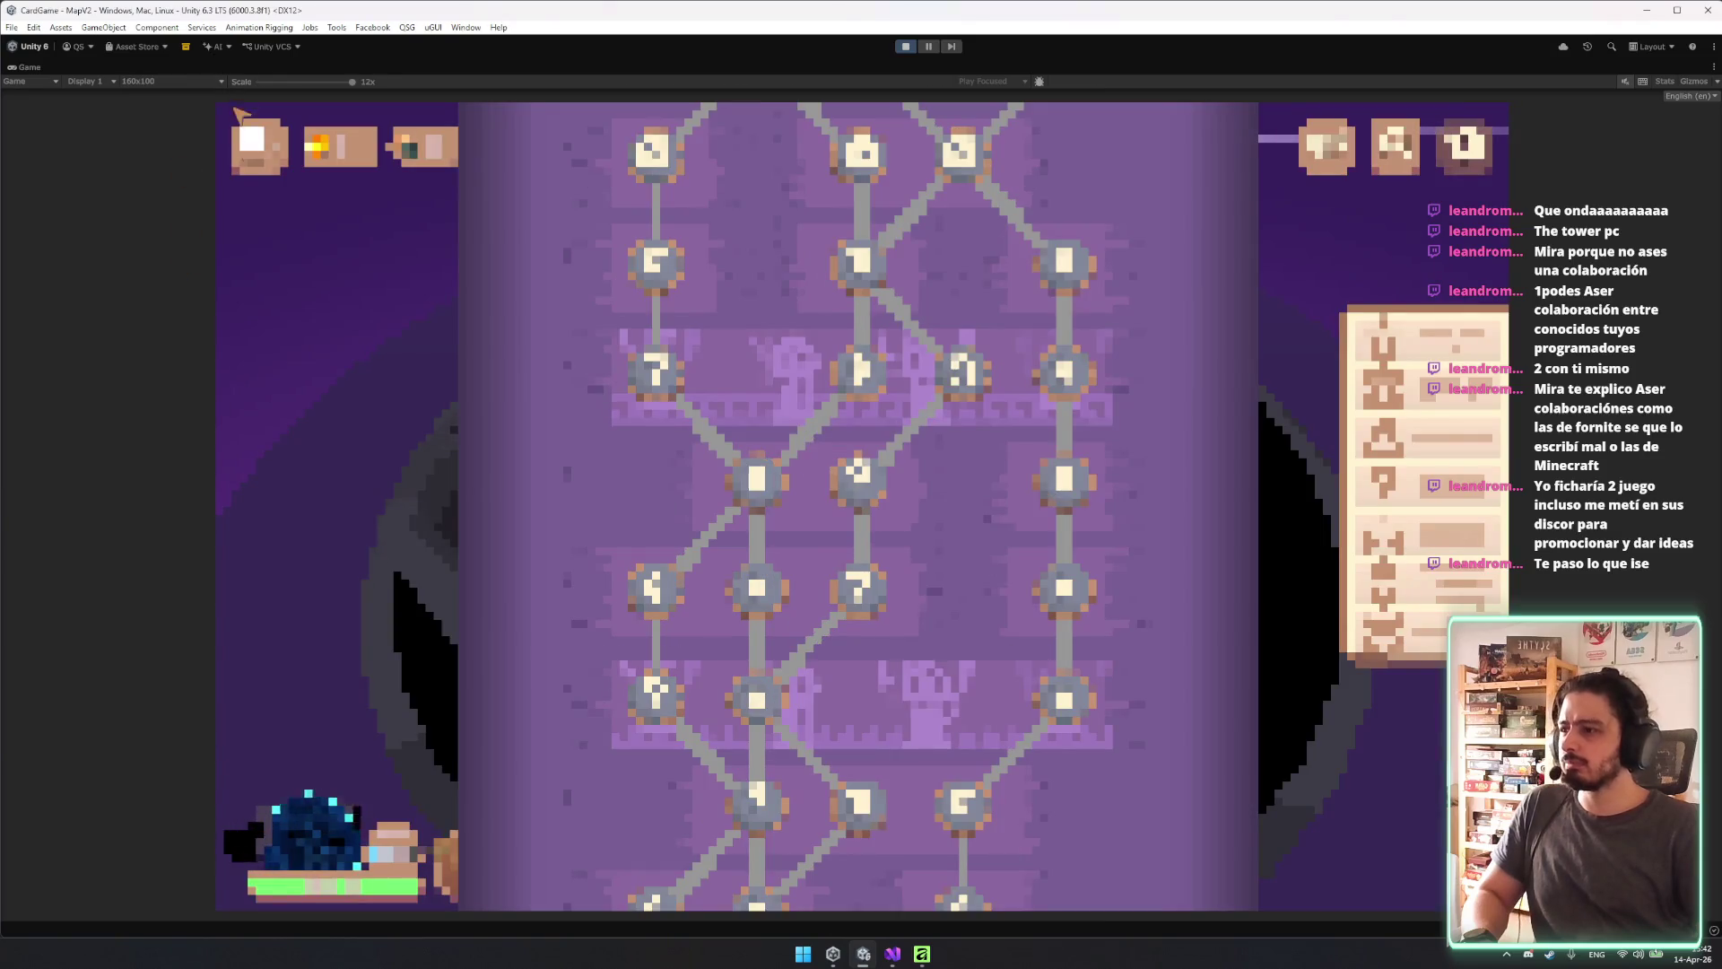
scroll(659, 663, up, 5)
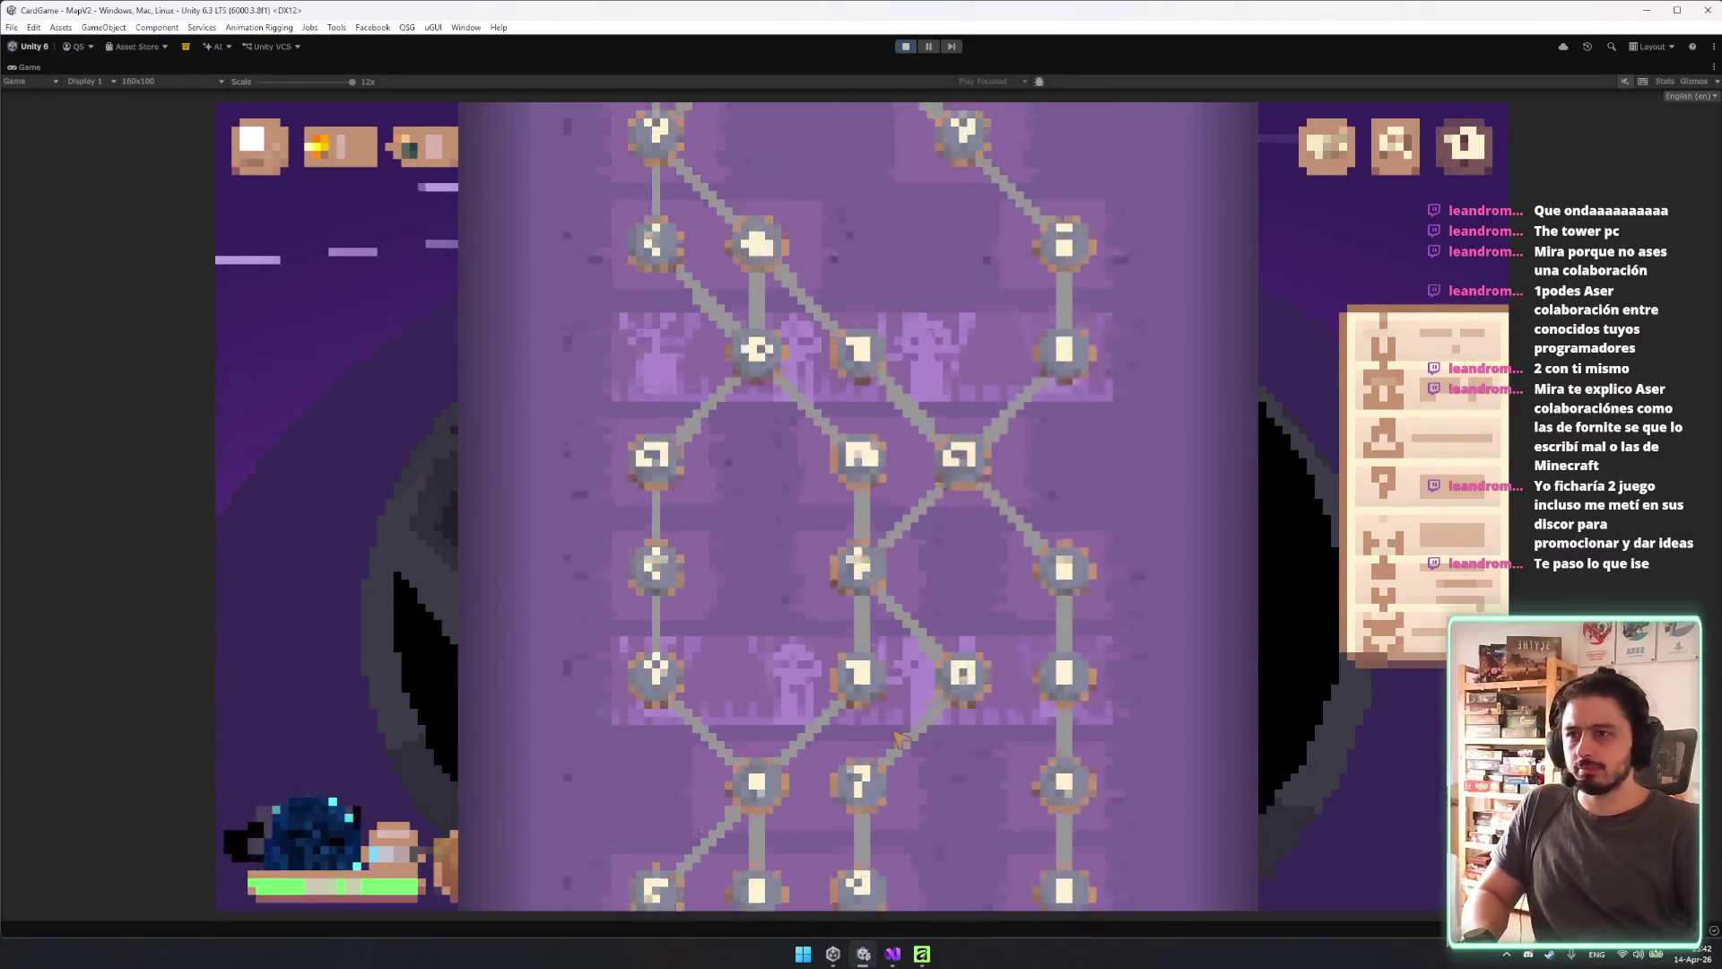
scroll(924, 686, down, 5)
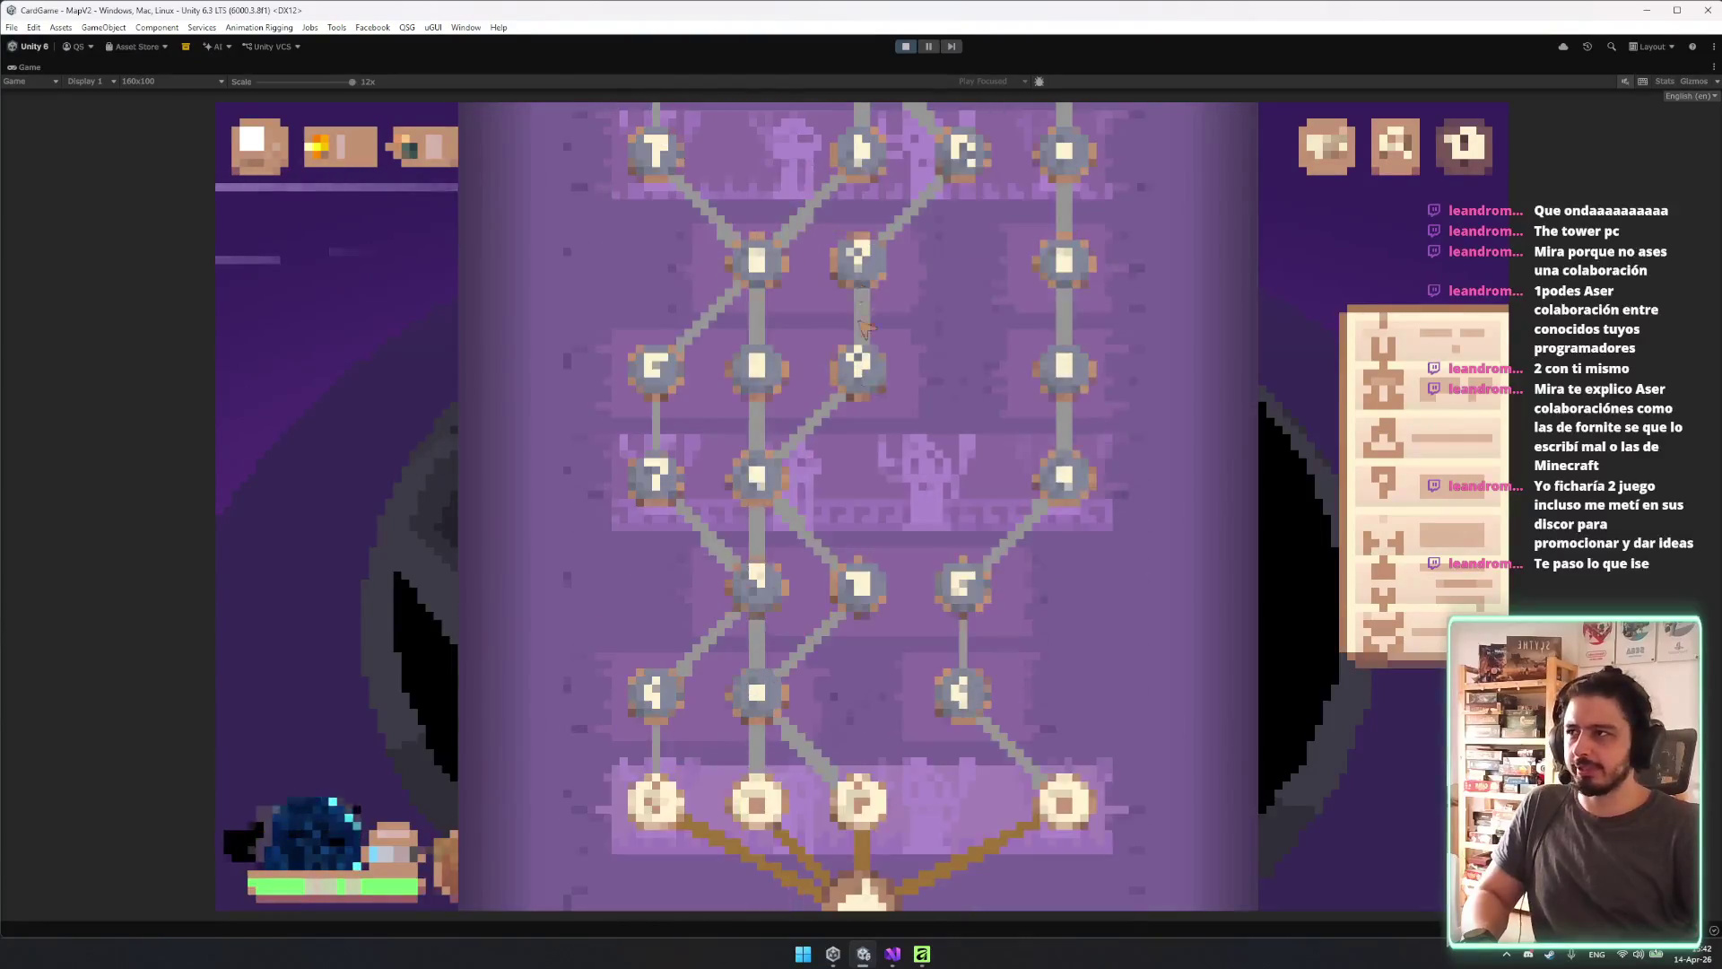
Try 16:9 and 16:10 Aspect, settle on 4K UHD, then exit Play mode with Ctrl+P.
click(148, 81)
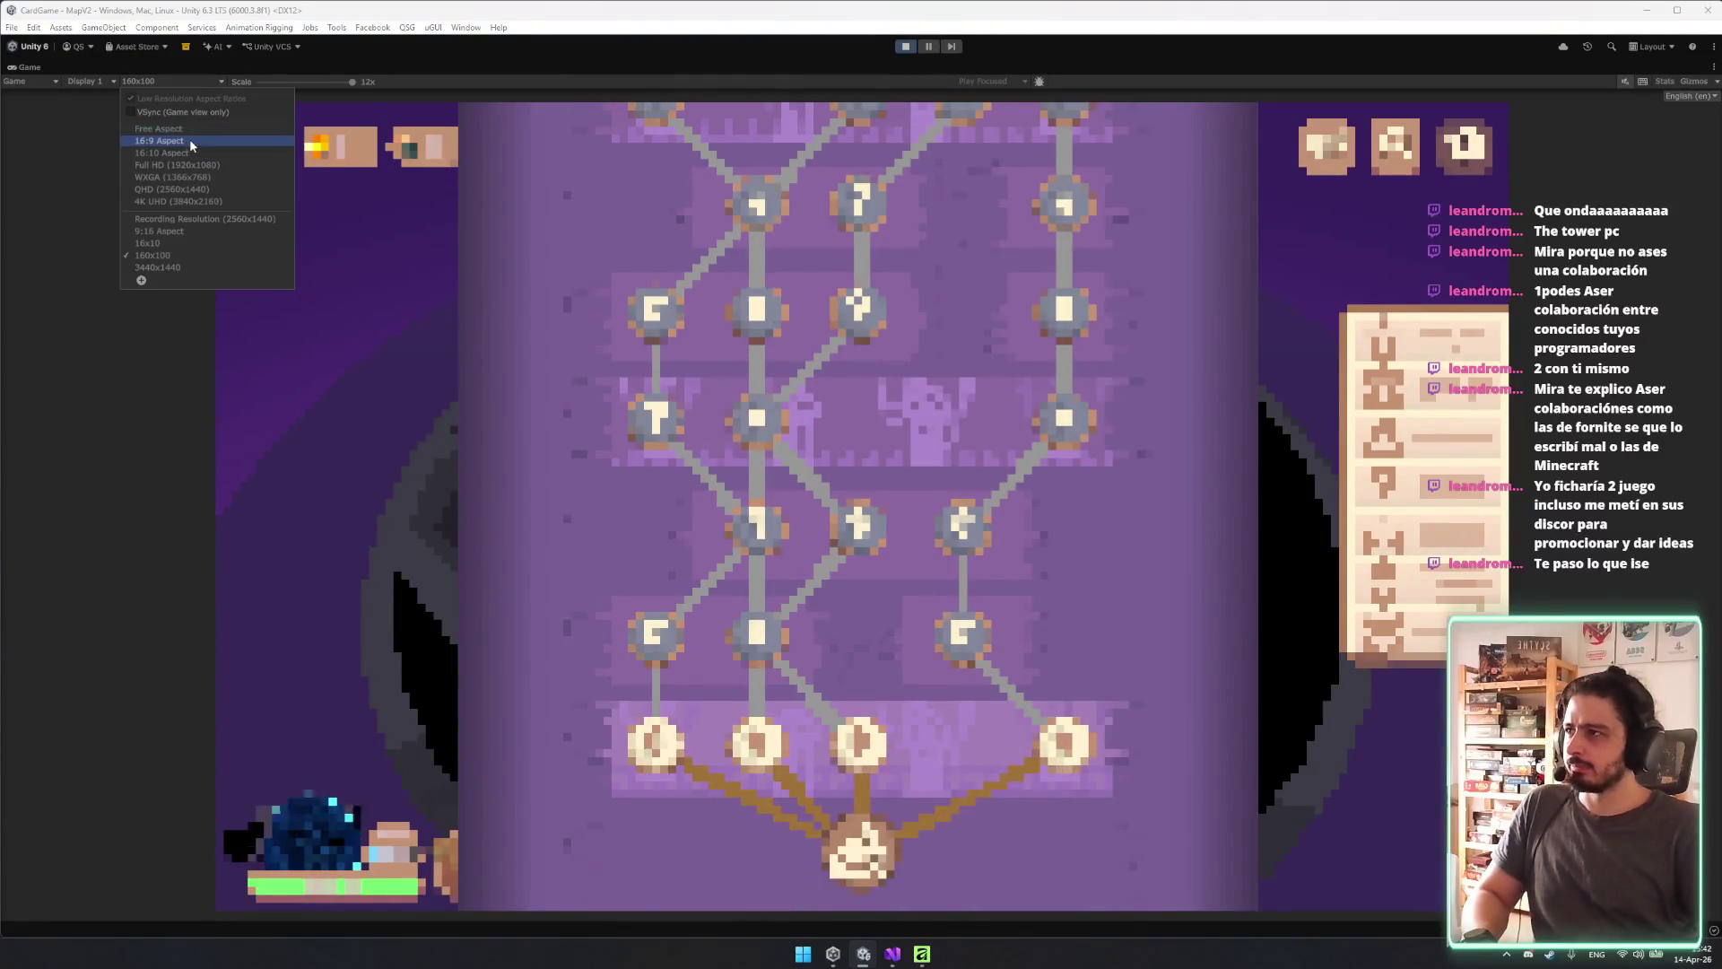
click(193, 137)
click(165, 83)
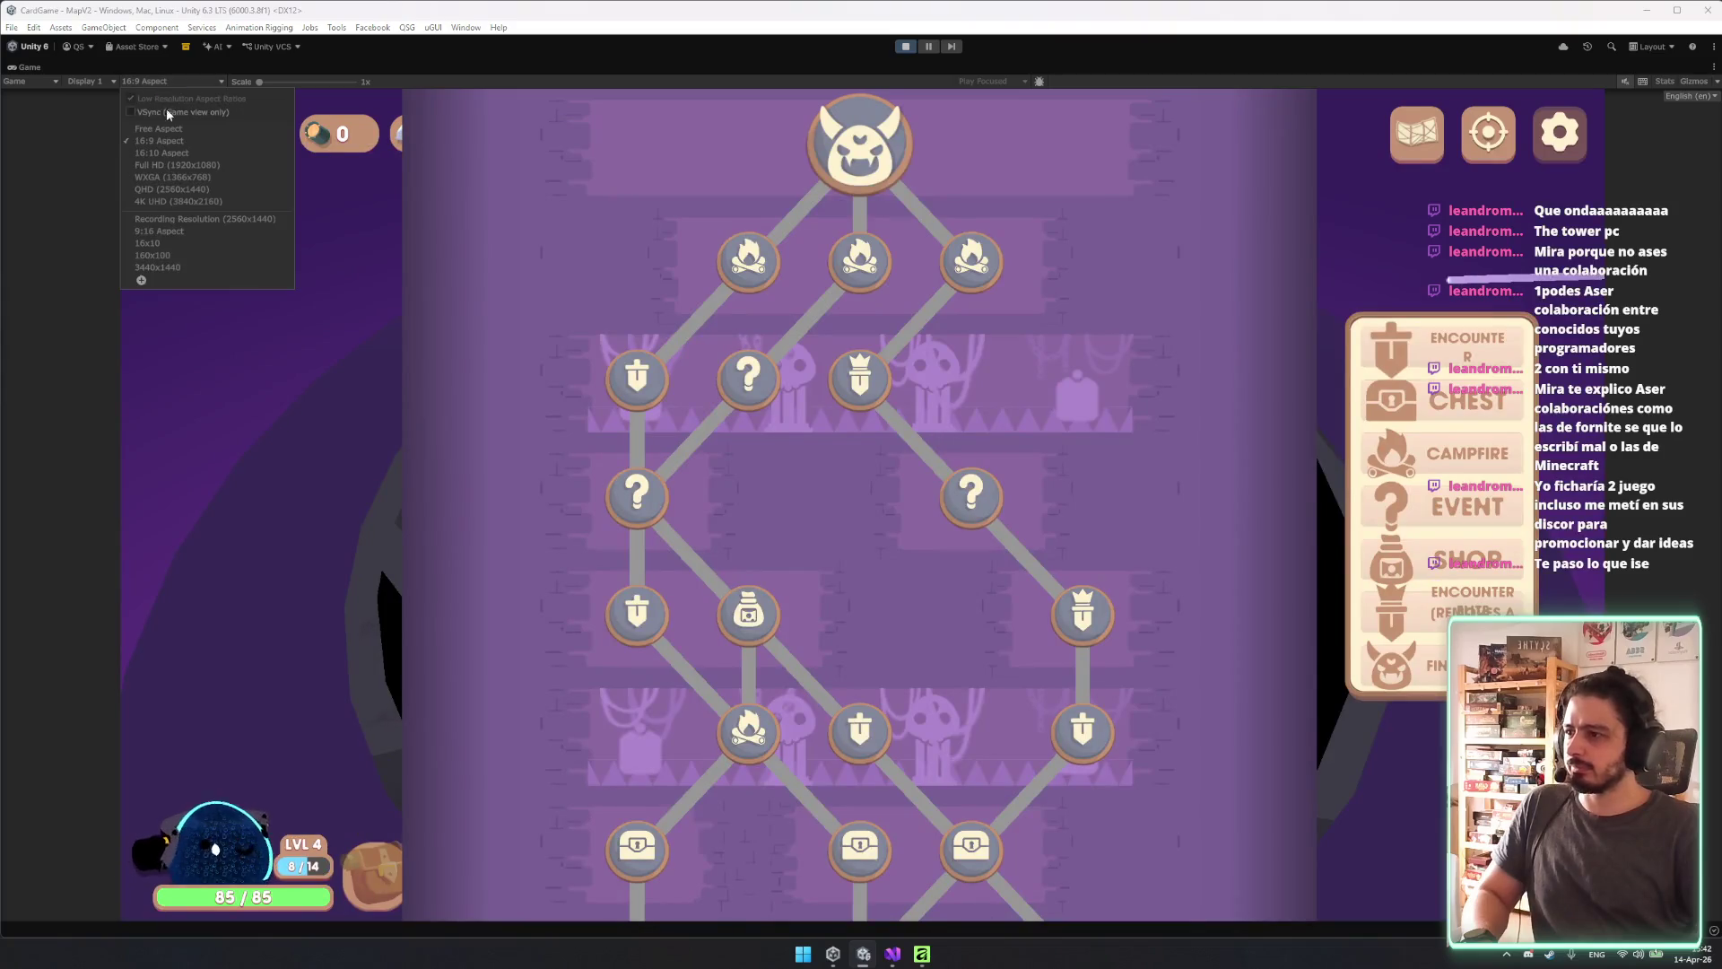
click(171, 154)
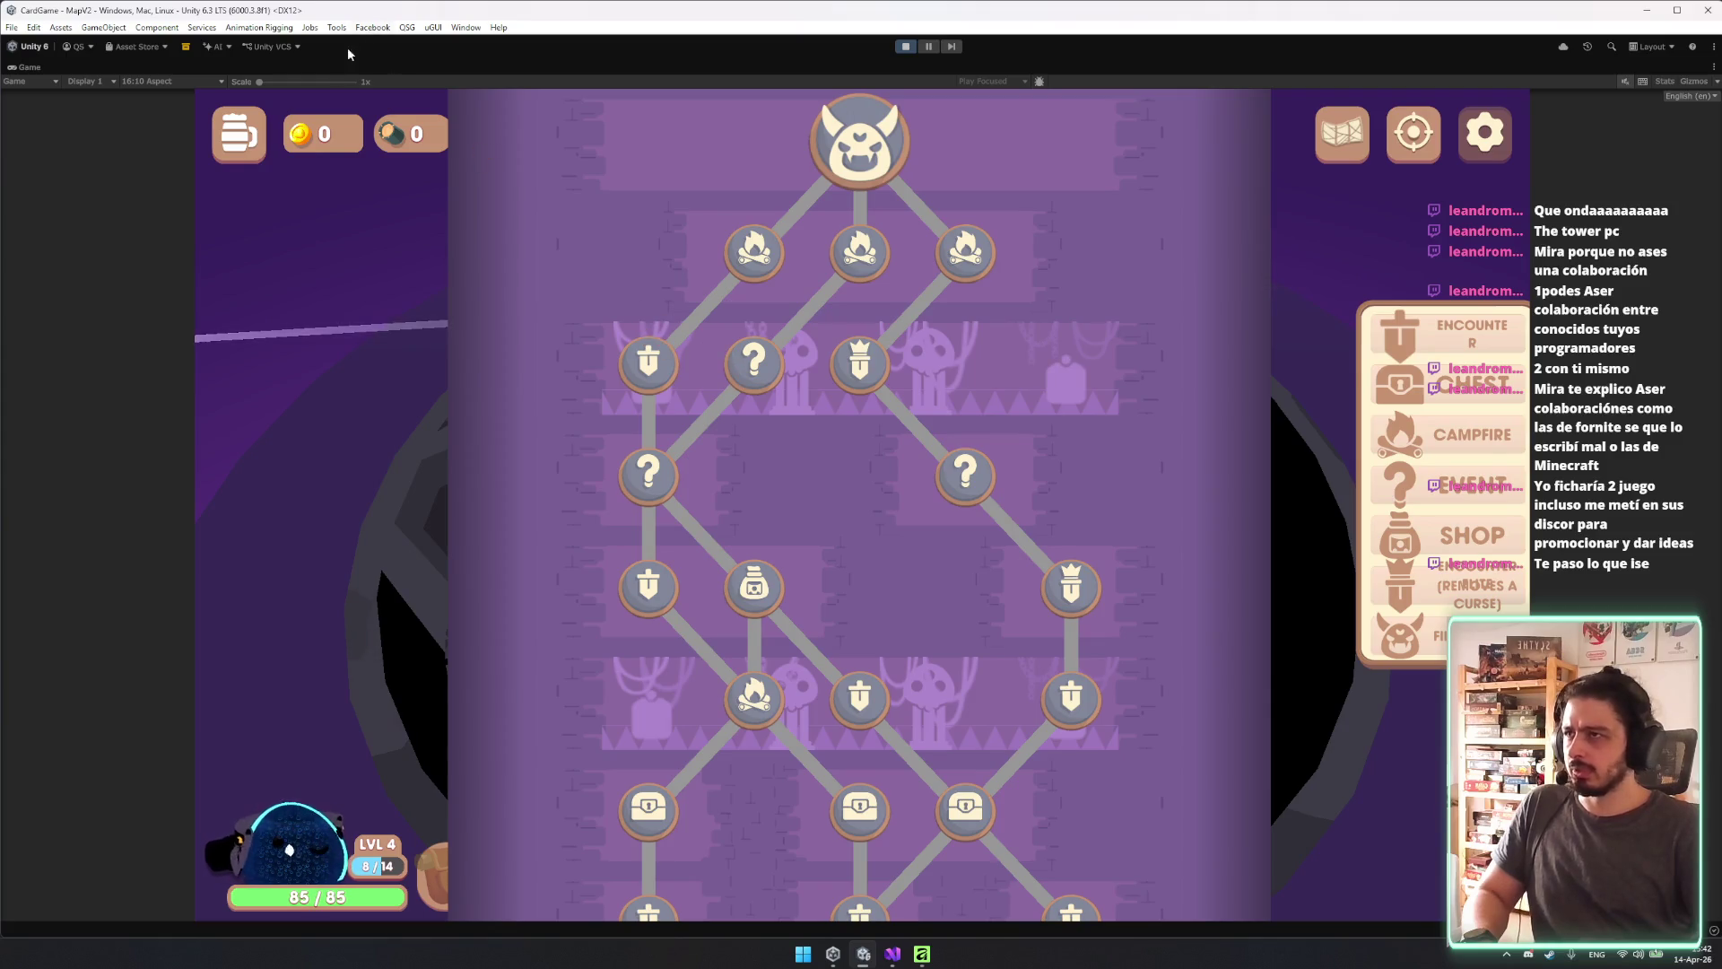
click(170, 82)
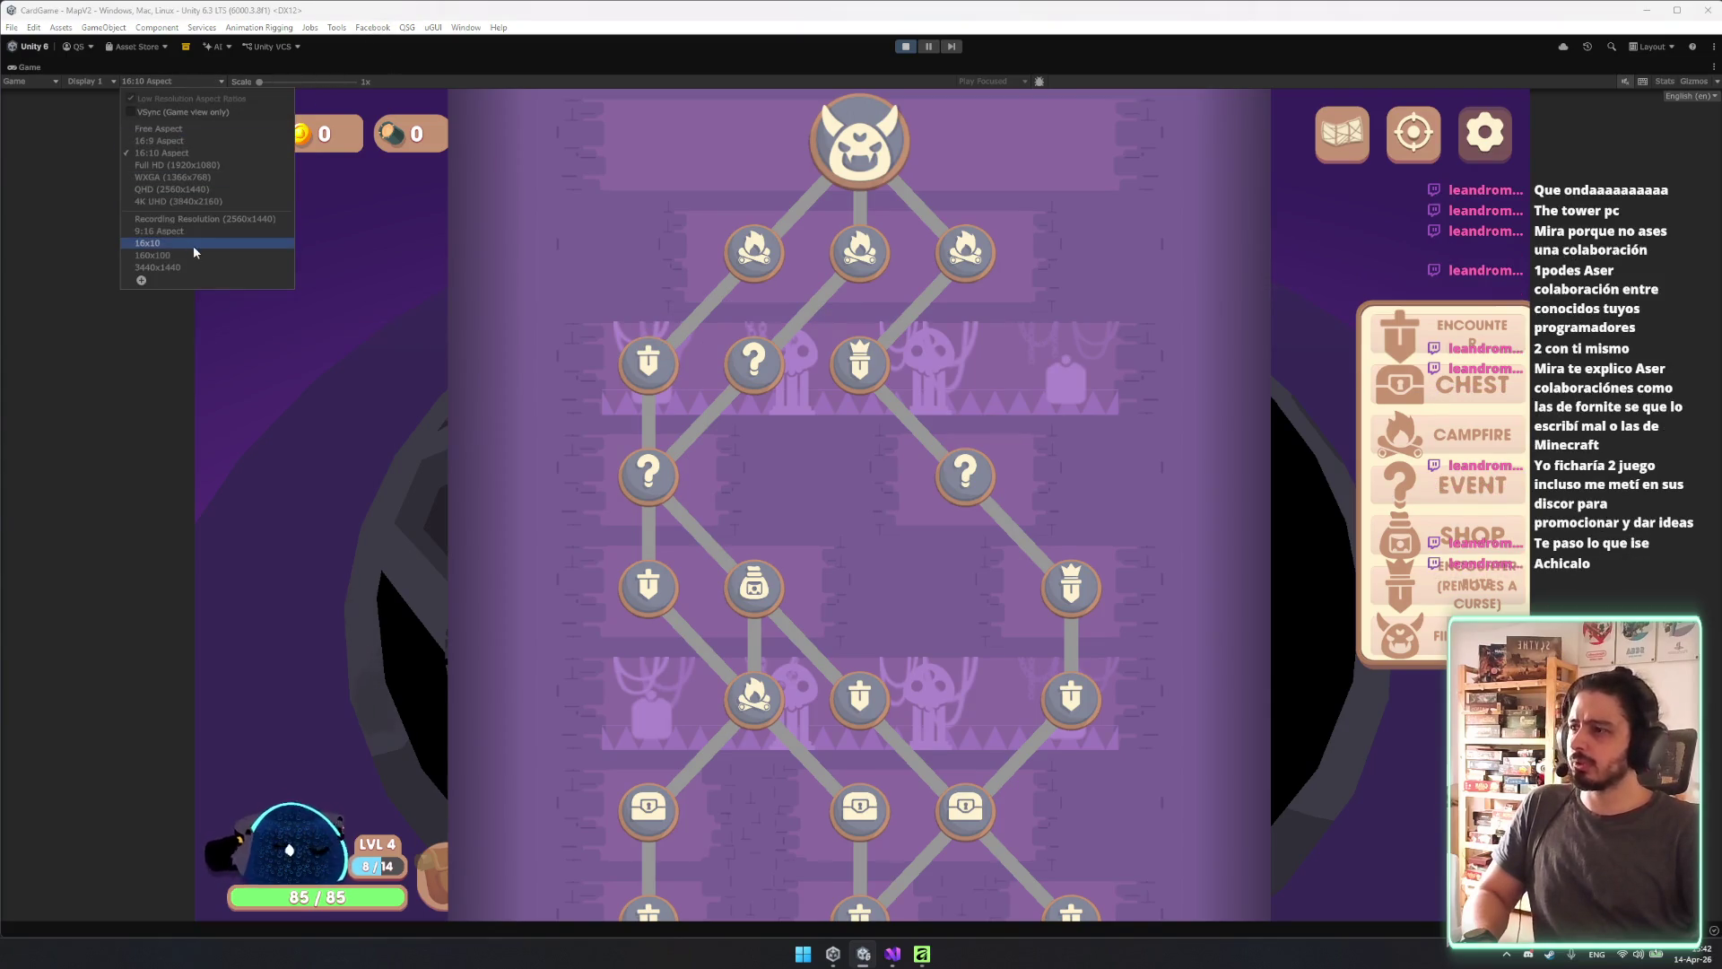
click(180, 201)
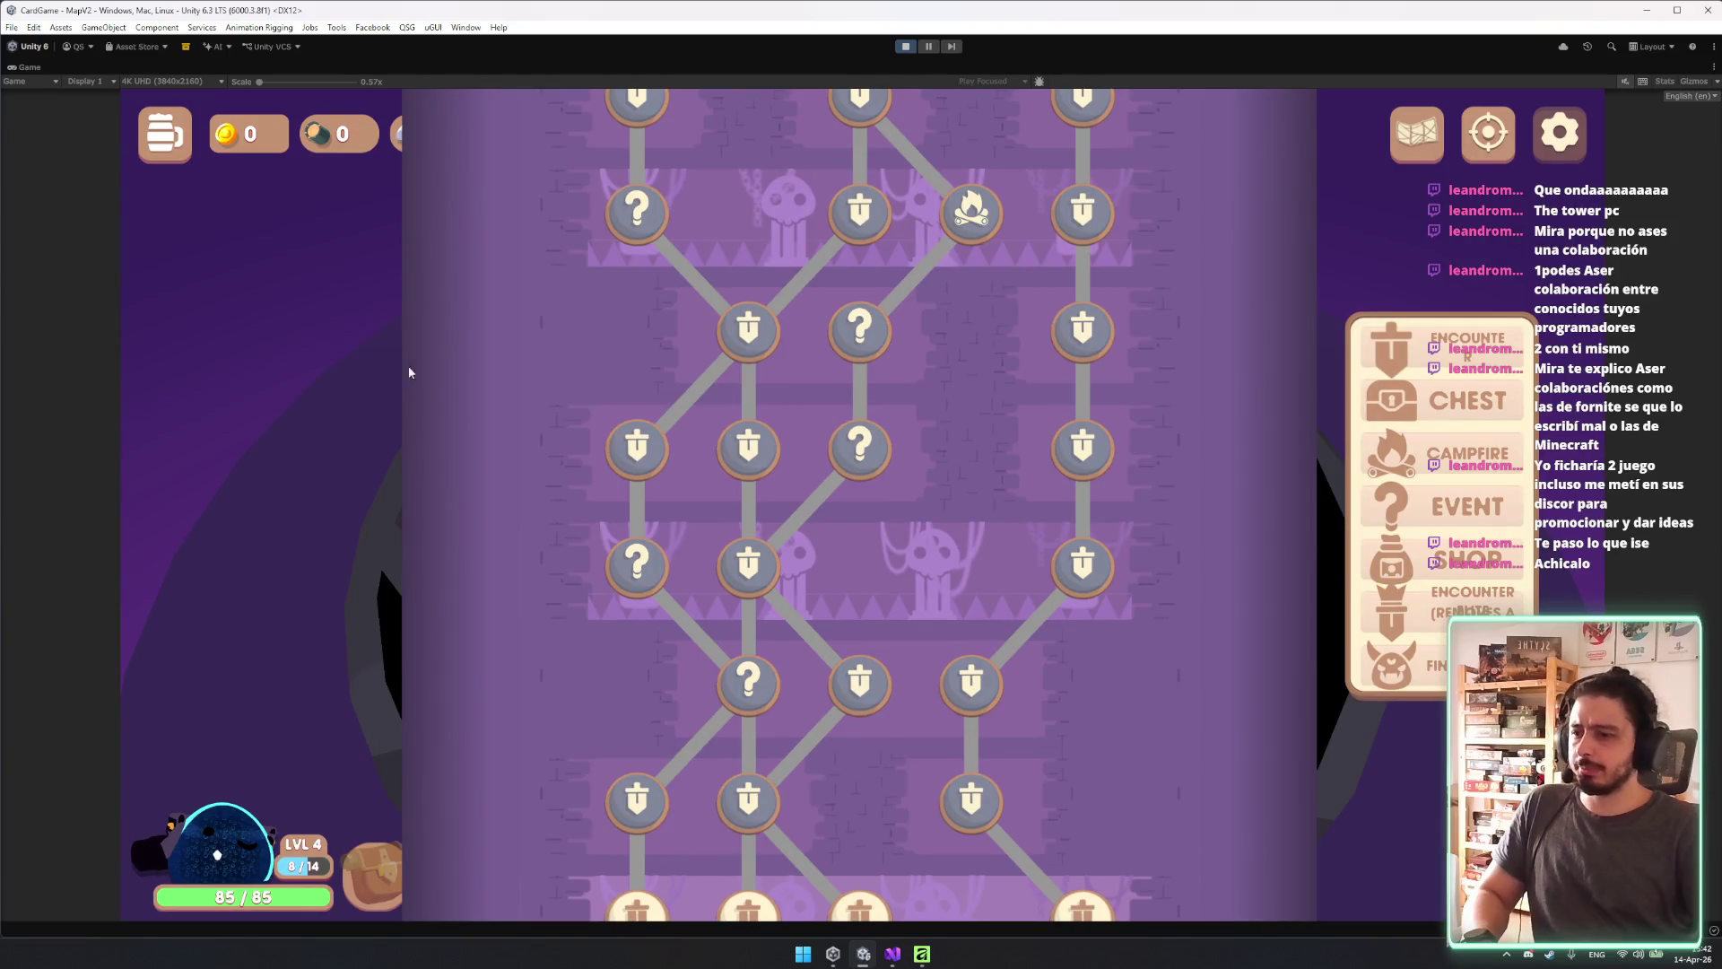
key(ctrl+p)
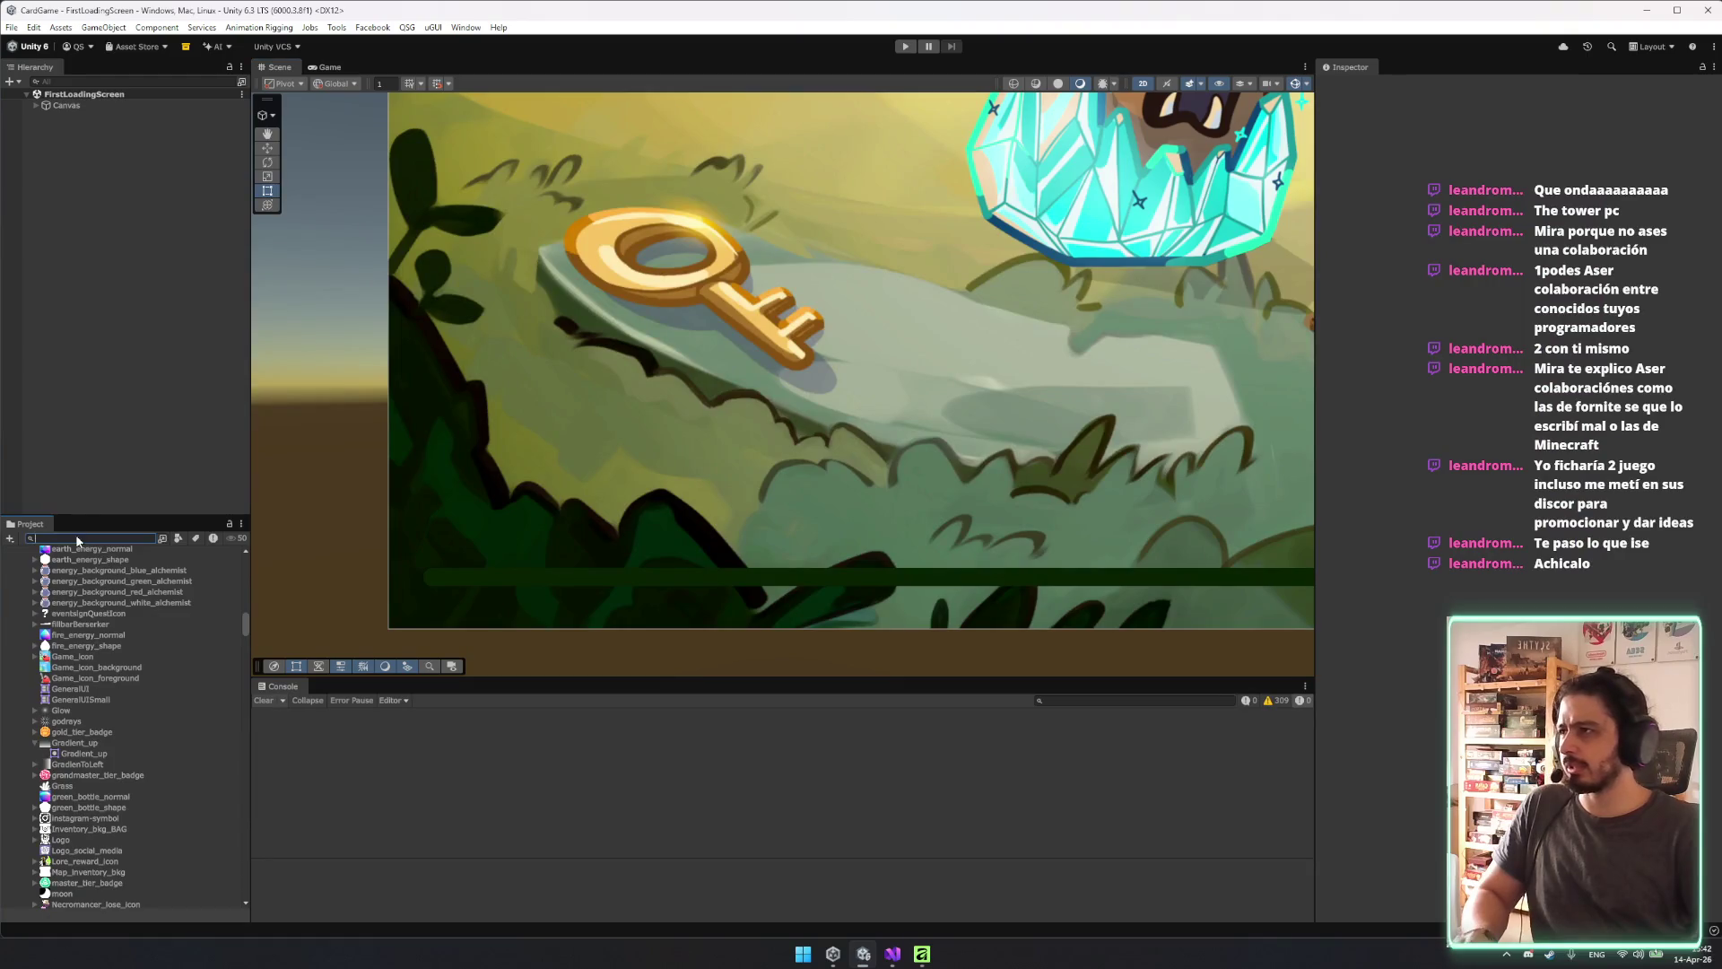
Search the Project for 'towermap' and open the TowerMapPopup prefab, framed in view.
scroll(216, 756, up, 2)
text(towe)
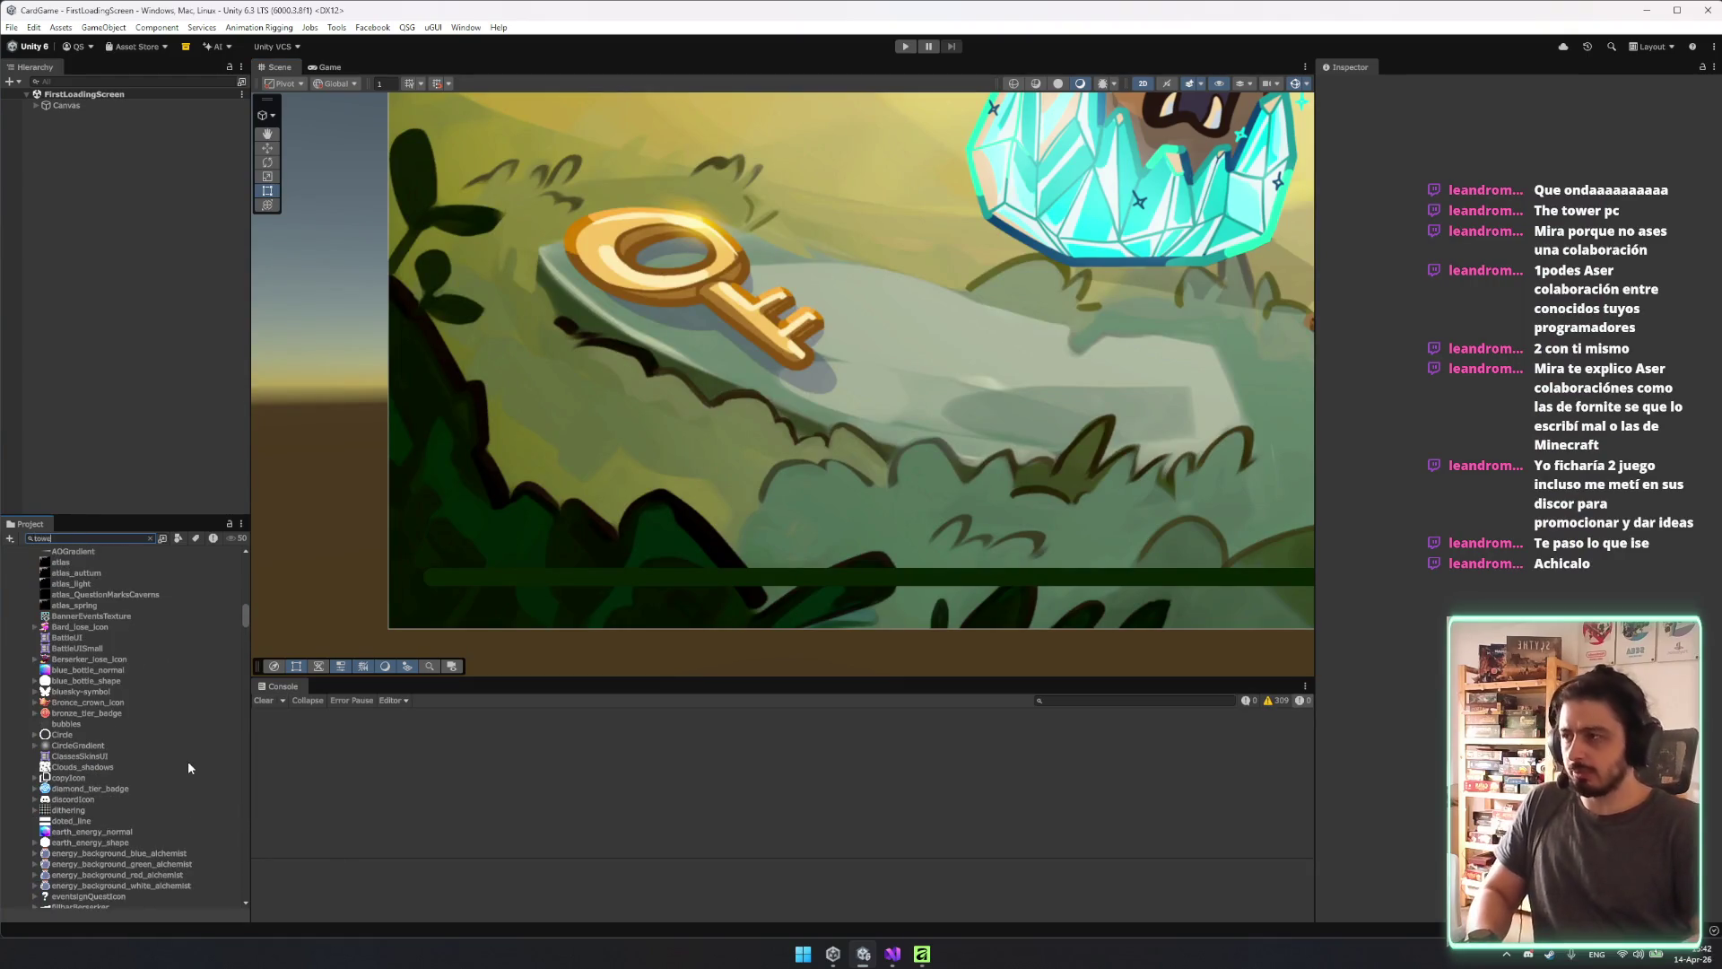
text(rmap)
double_click(54, 598)
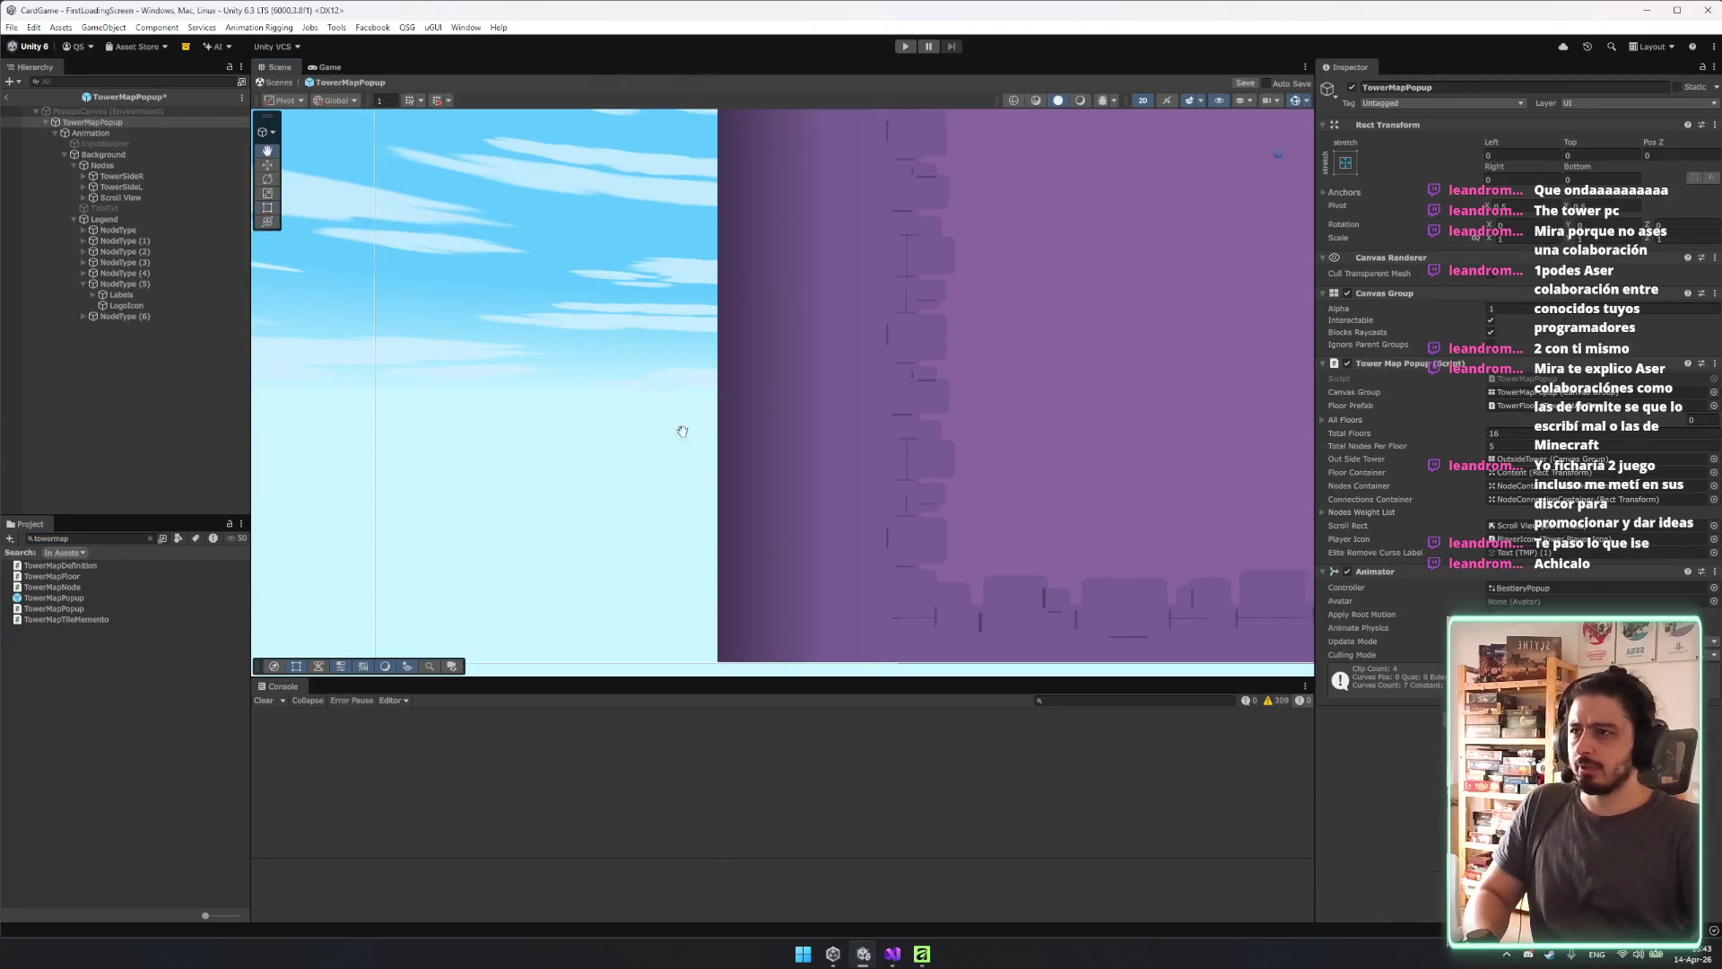
key(f)
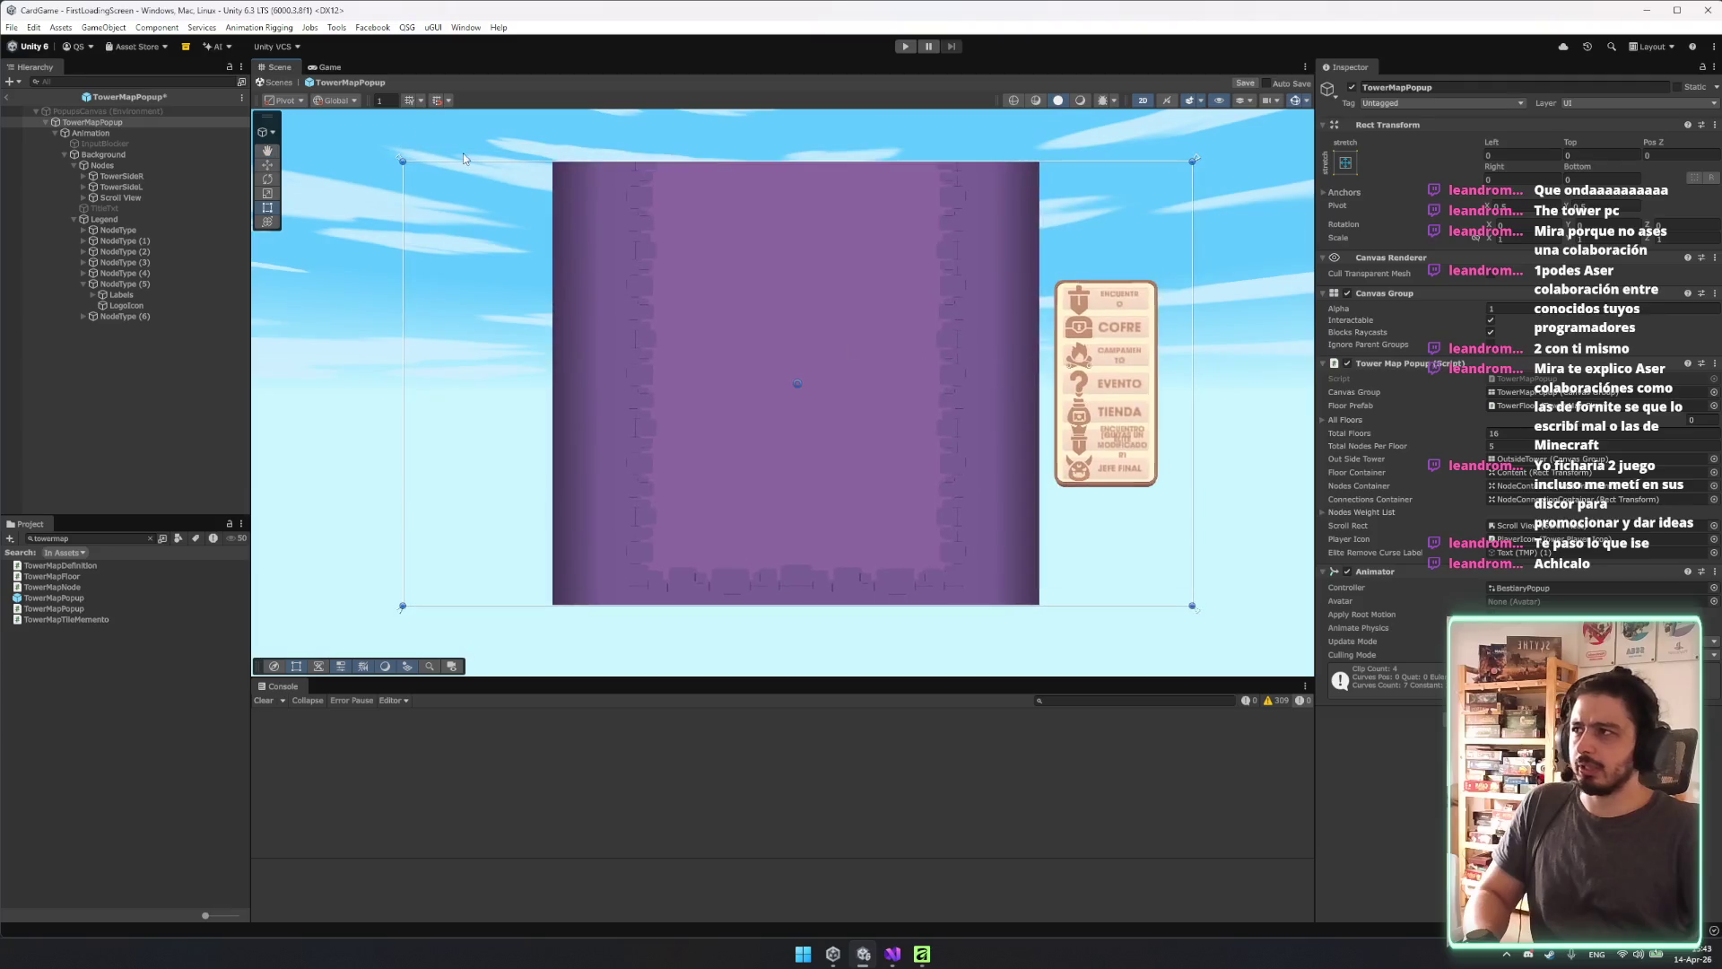
Leave prefab editing, answer the unsaved-changes prompt, and bring up the SceneTool scene list.
click(327, 70)
click(5, 99)
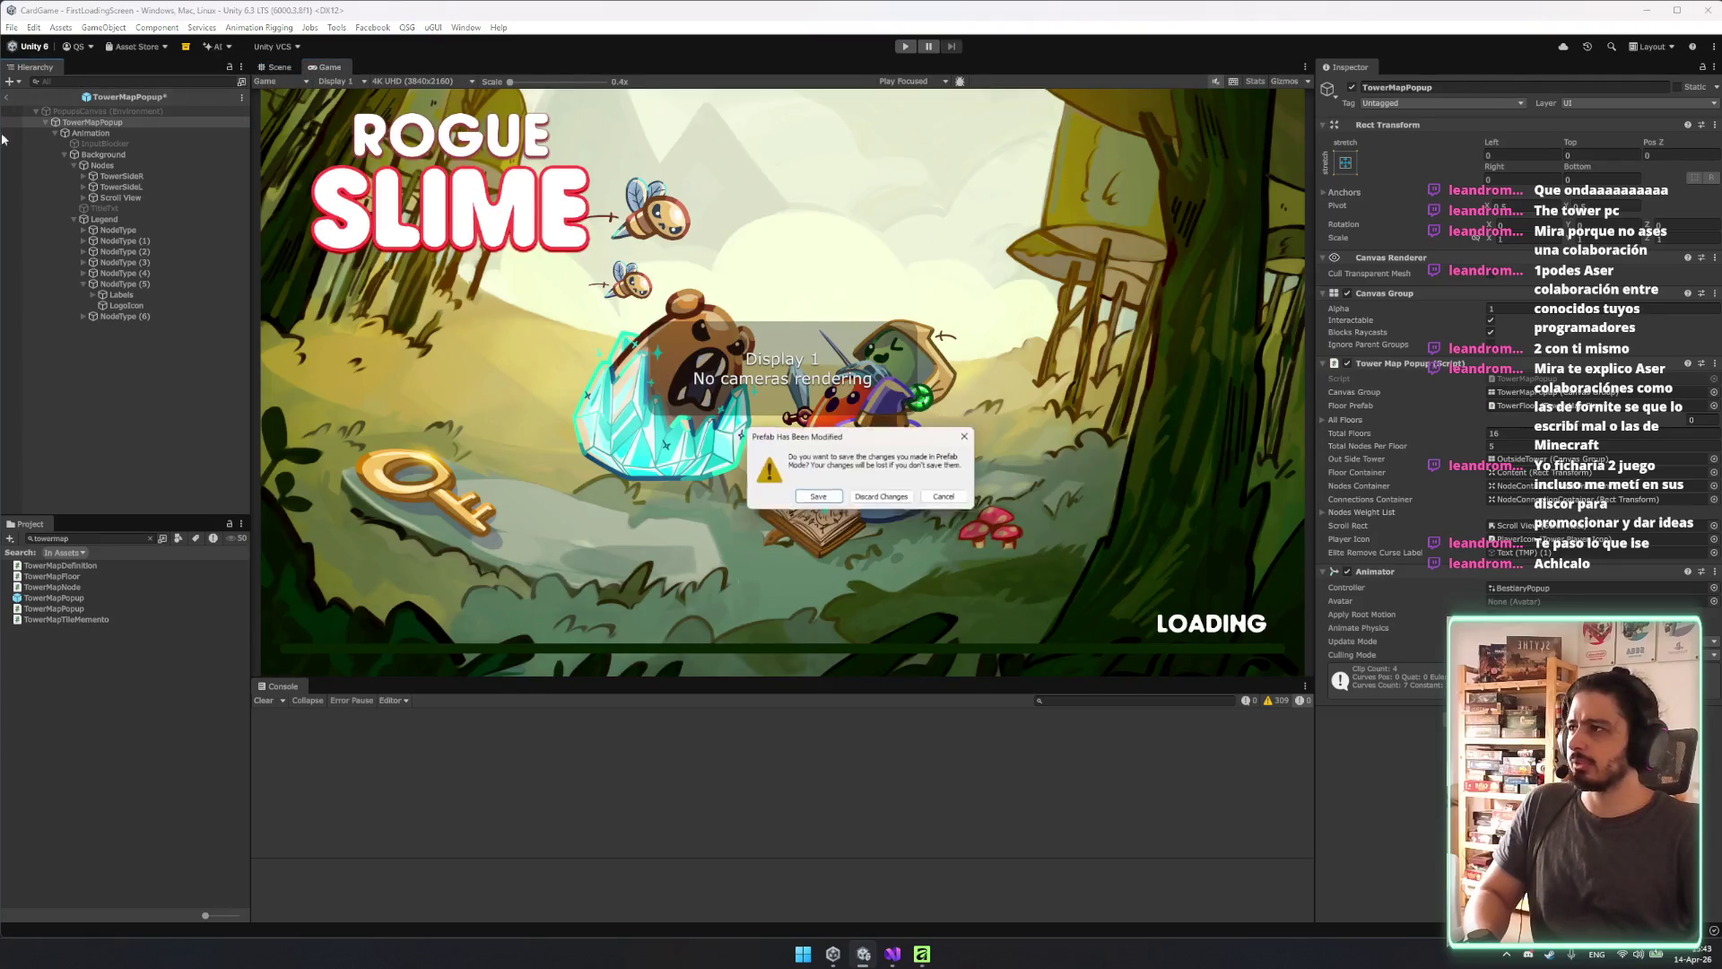
click(826, 504)
click(78, 535)
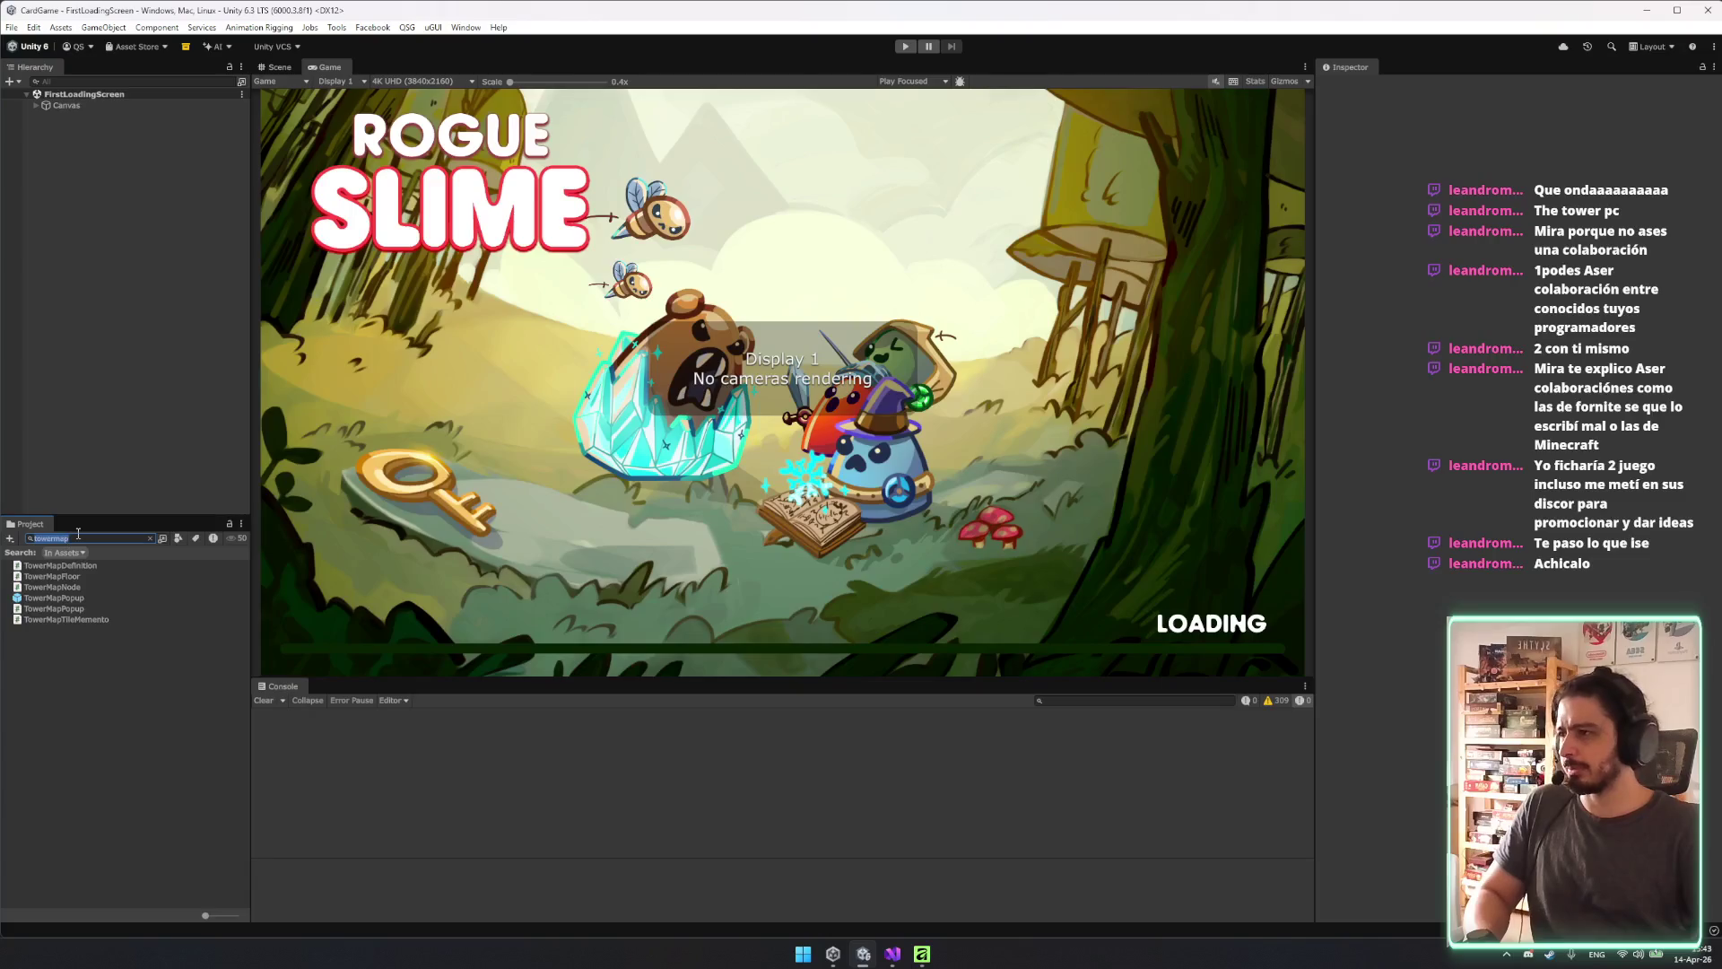
key(ctrl+shift+s)
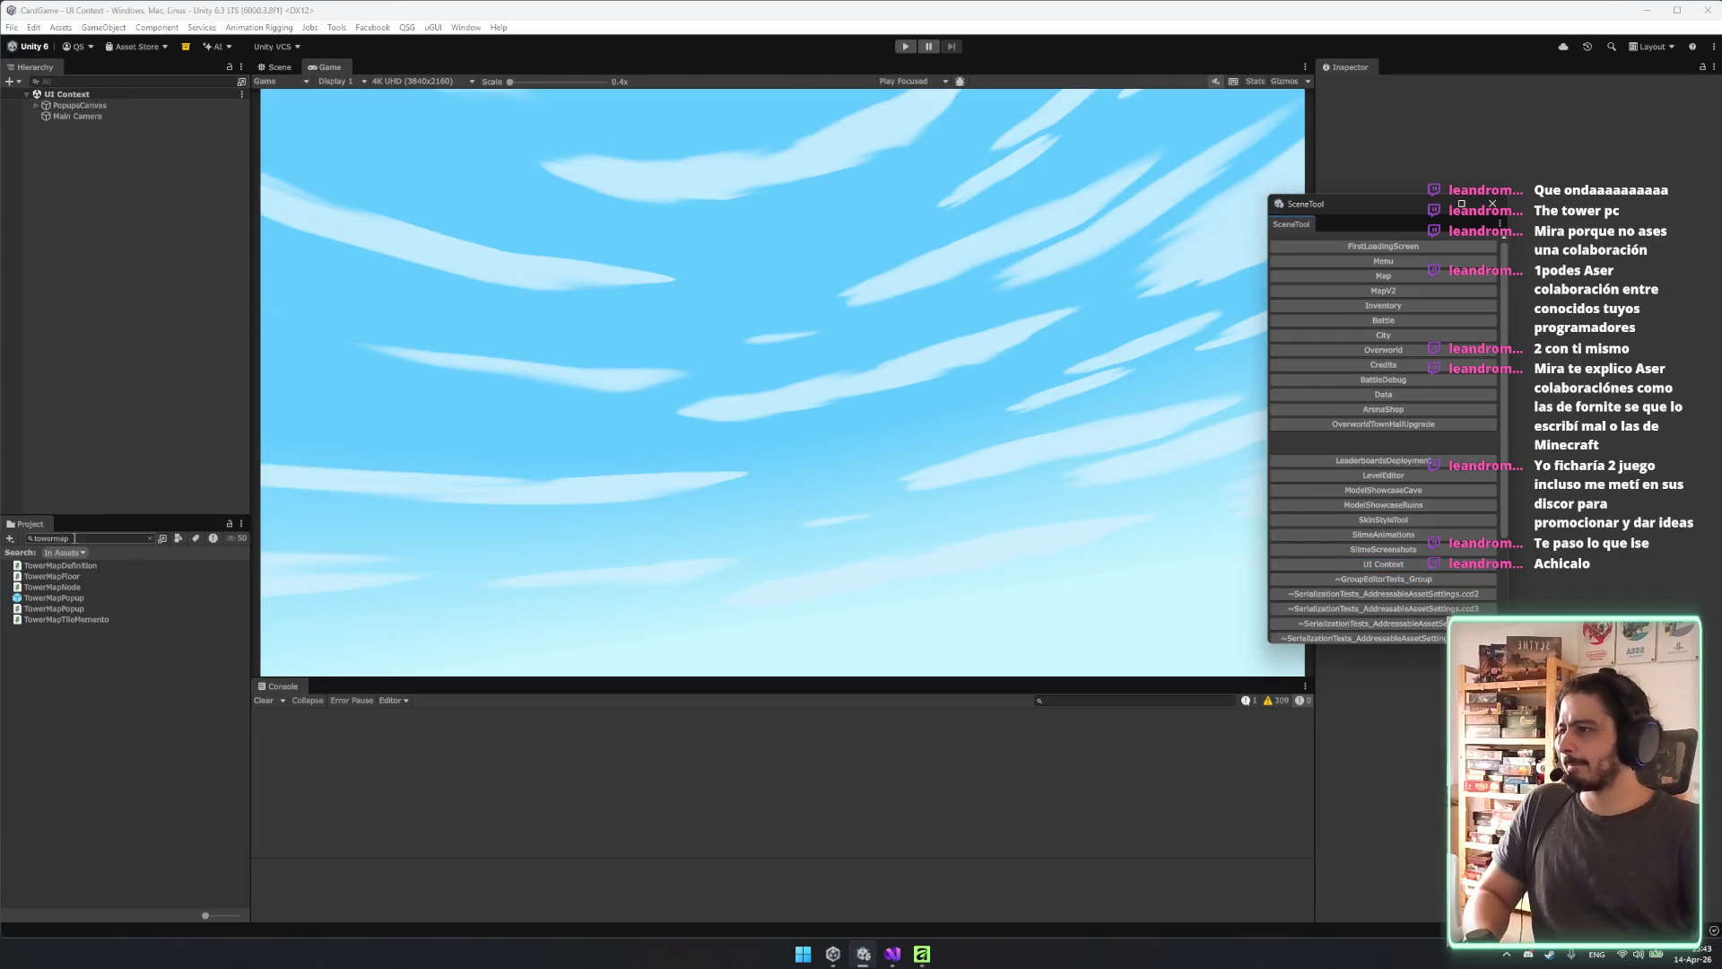
Load the UI Context scene and place a TowerMapPopup instance under PopupsCanvas.
click(67, 598)
mouse_move(68, 597)
mouse_down()
mouse_move(139, 103)
mouse_move(101, 109)
mouse_up()
drag(152, 507, 82, 107)
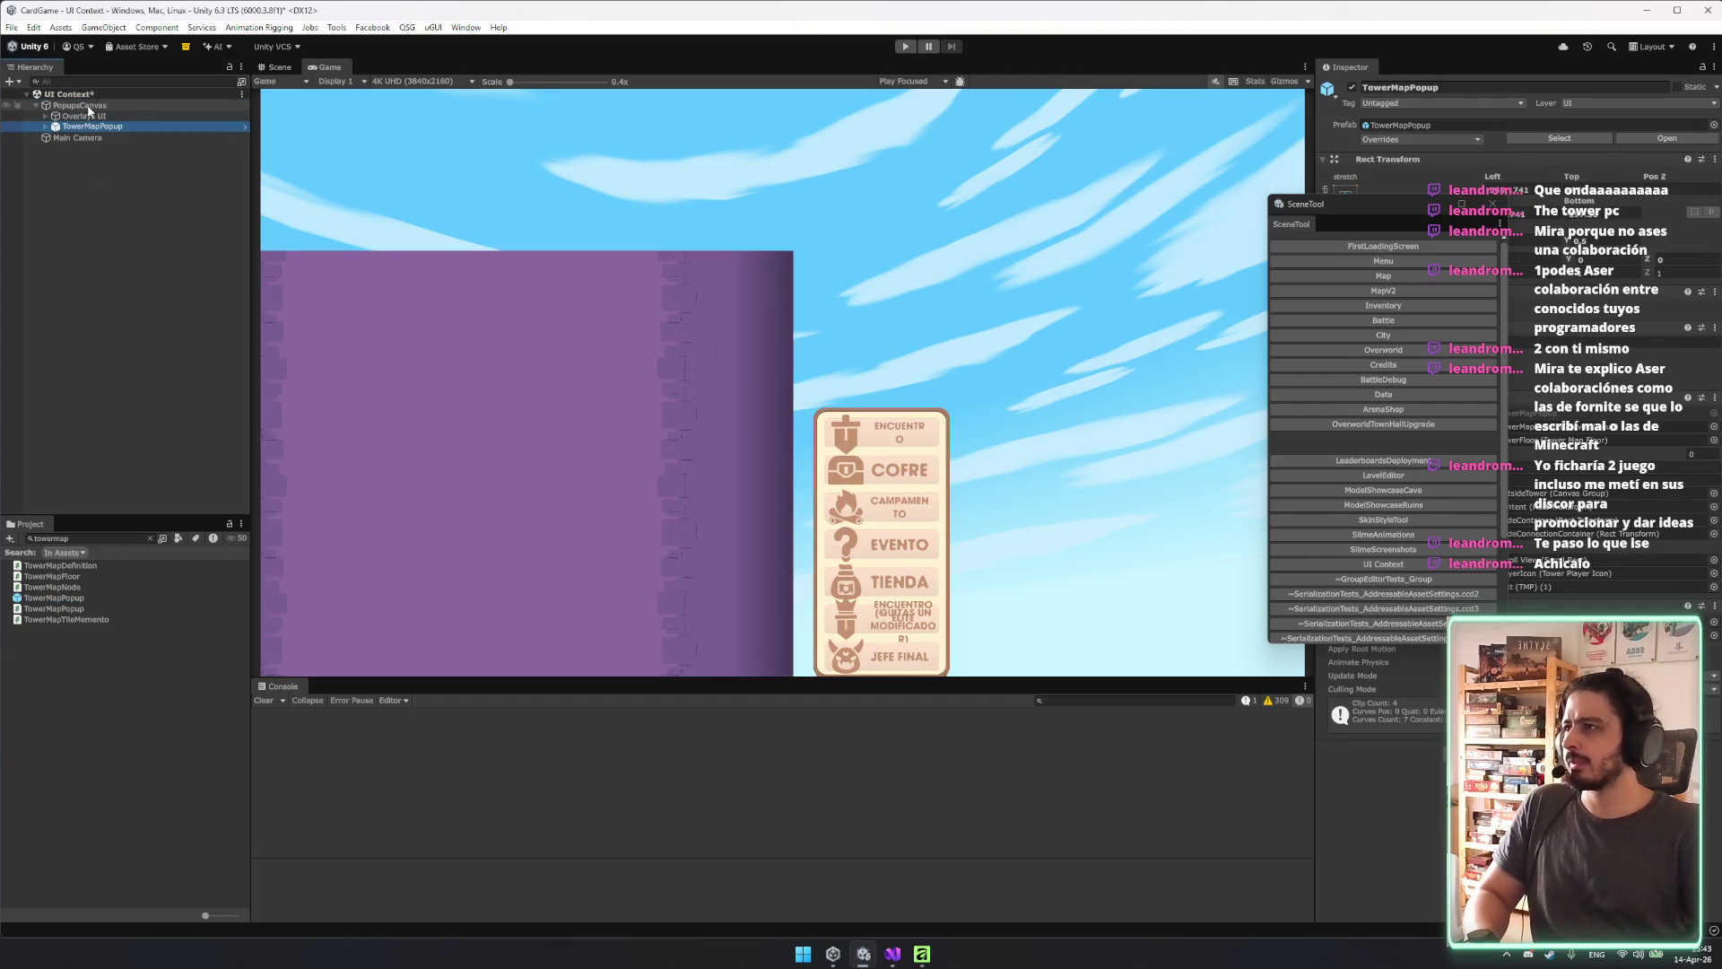
click(278, 66)
click(327, 66)
click(278, 66)
click(72, 115)
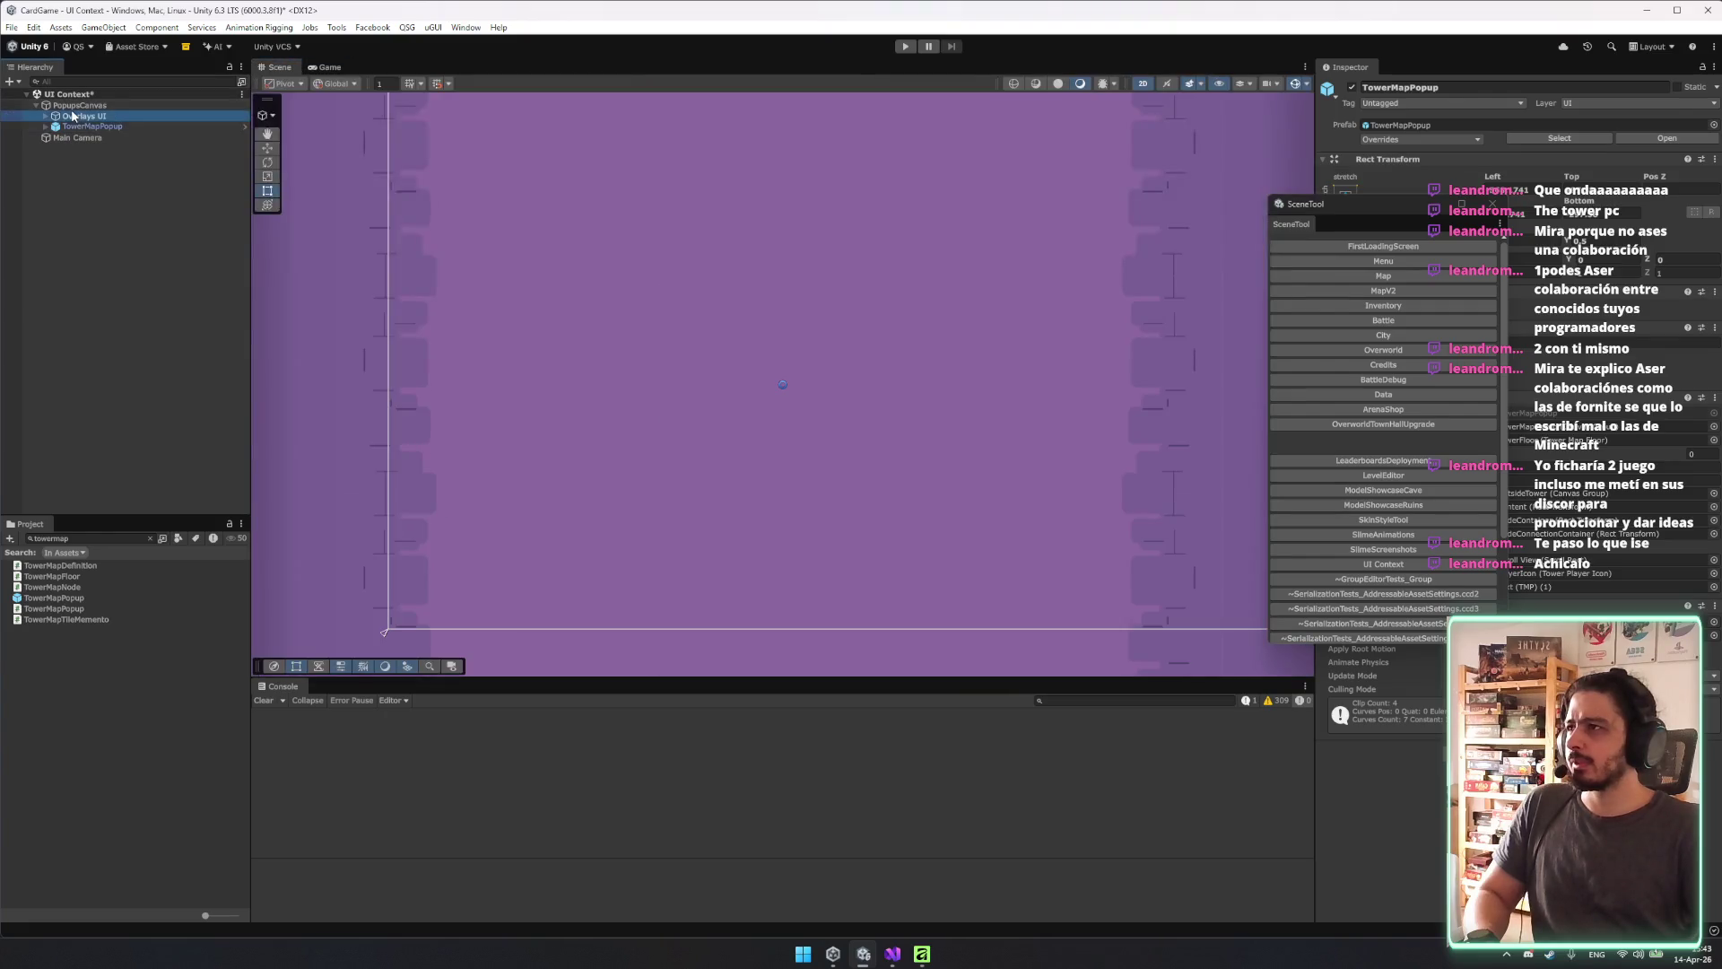
click(90, 125)
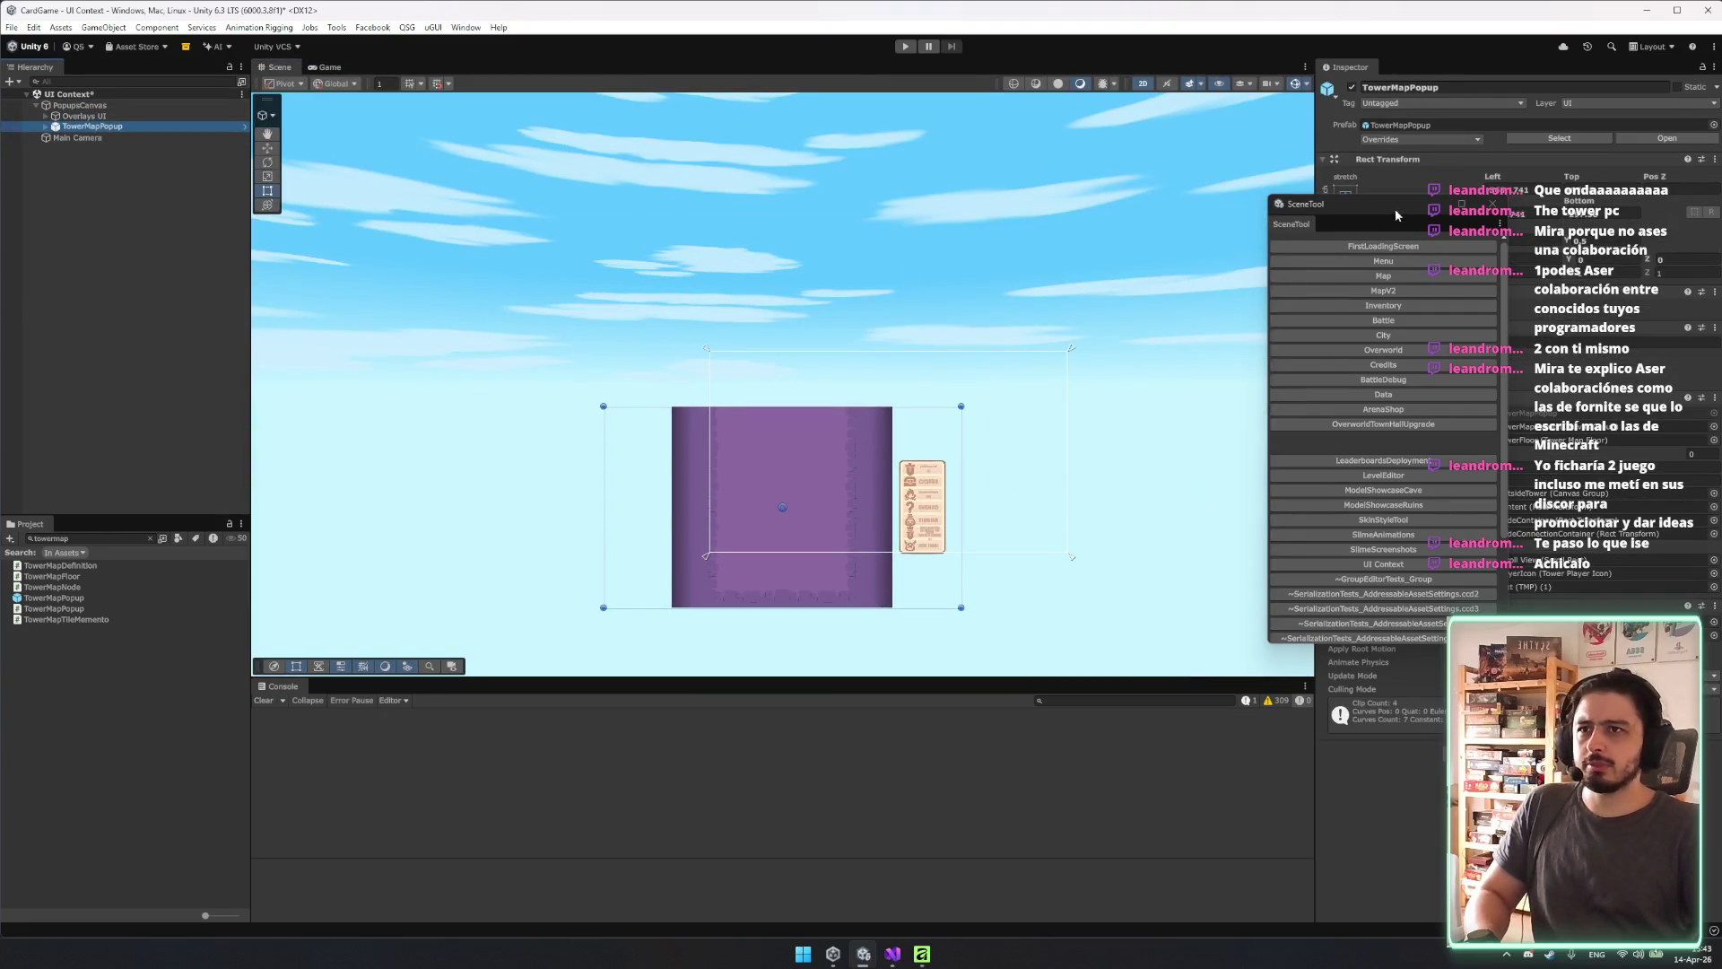
Set the TowerMapPopup's anchor preset to stretch-stretch so it fills its parent.
drag(1395, 208, 934, 223)
click(1346, 197)
alt+click(1489, 400)
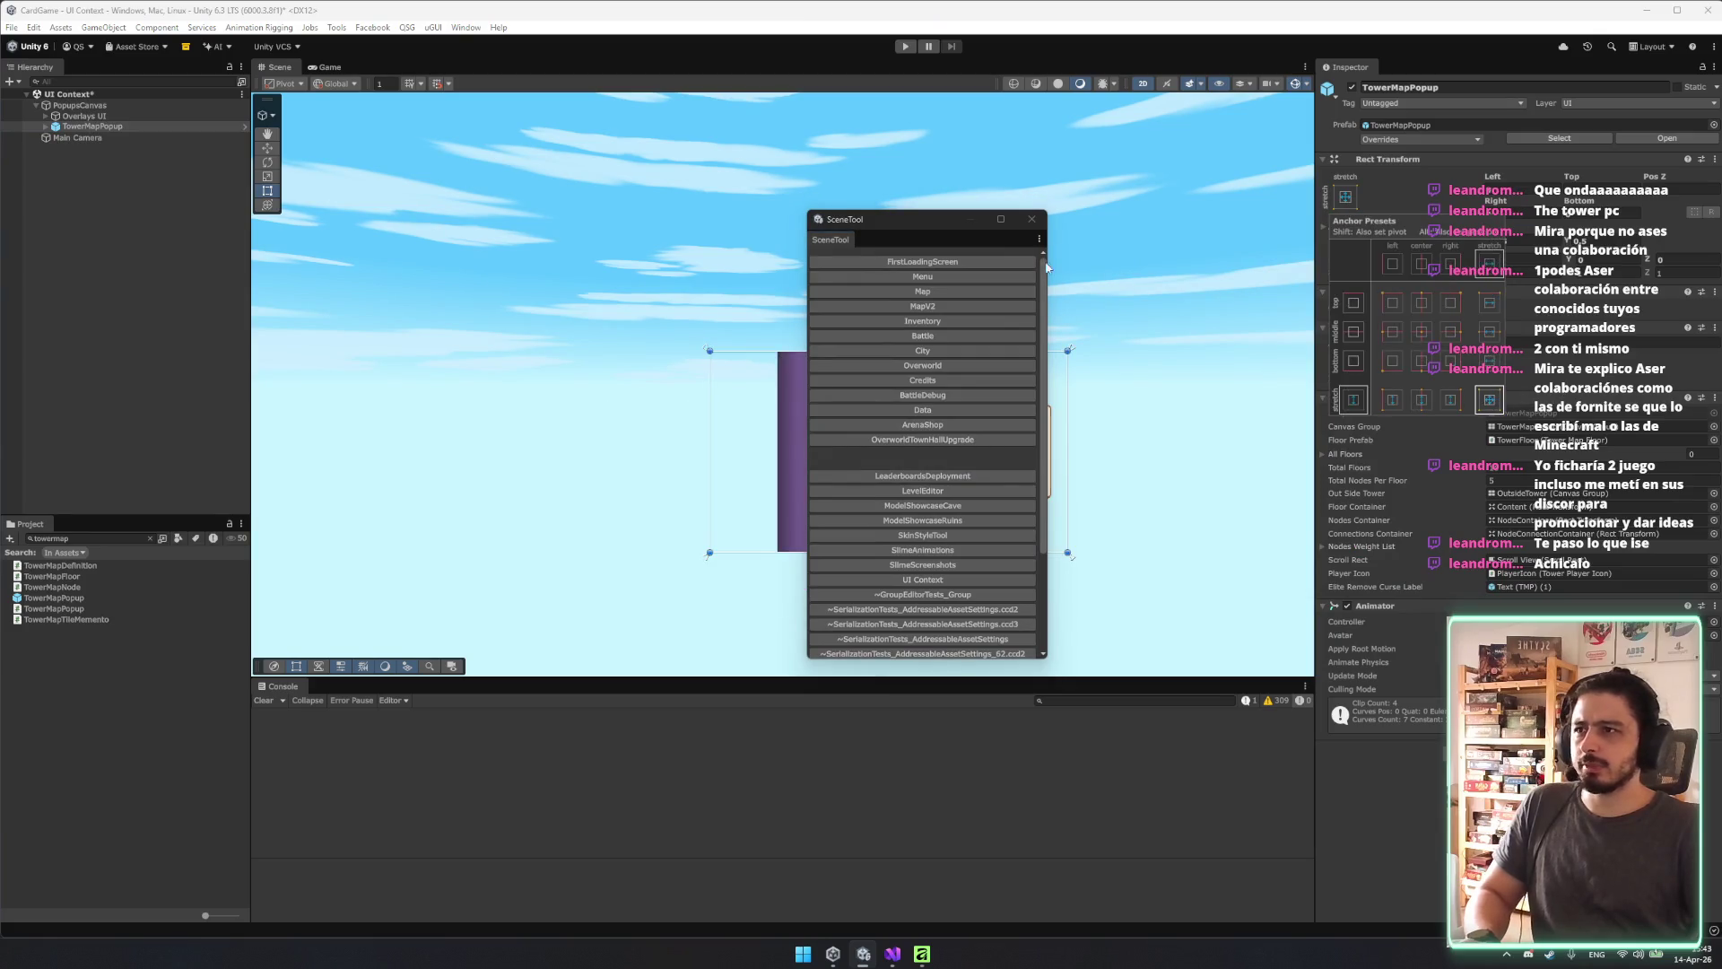
click(903, 242)
Close SceneTool, expand Overlays UI and select the TowerMapPopup instance.
drag(856, 220, 240, 252)
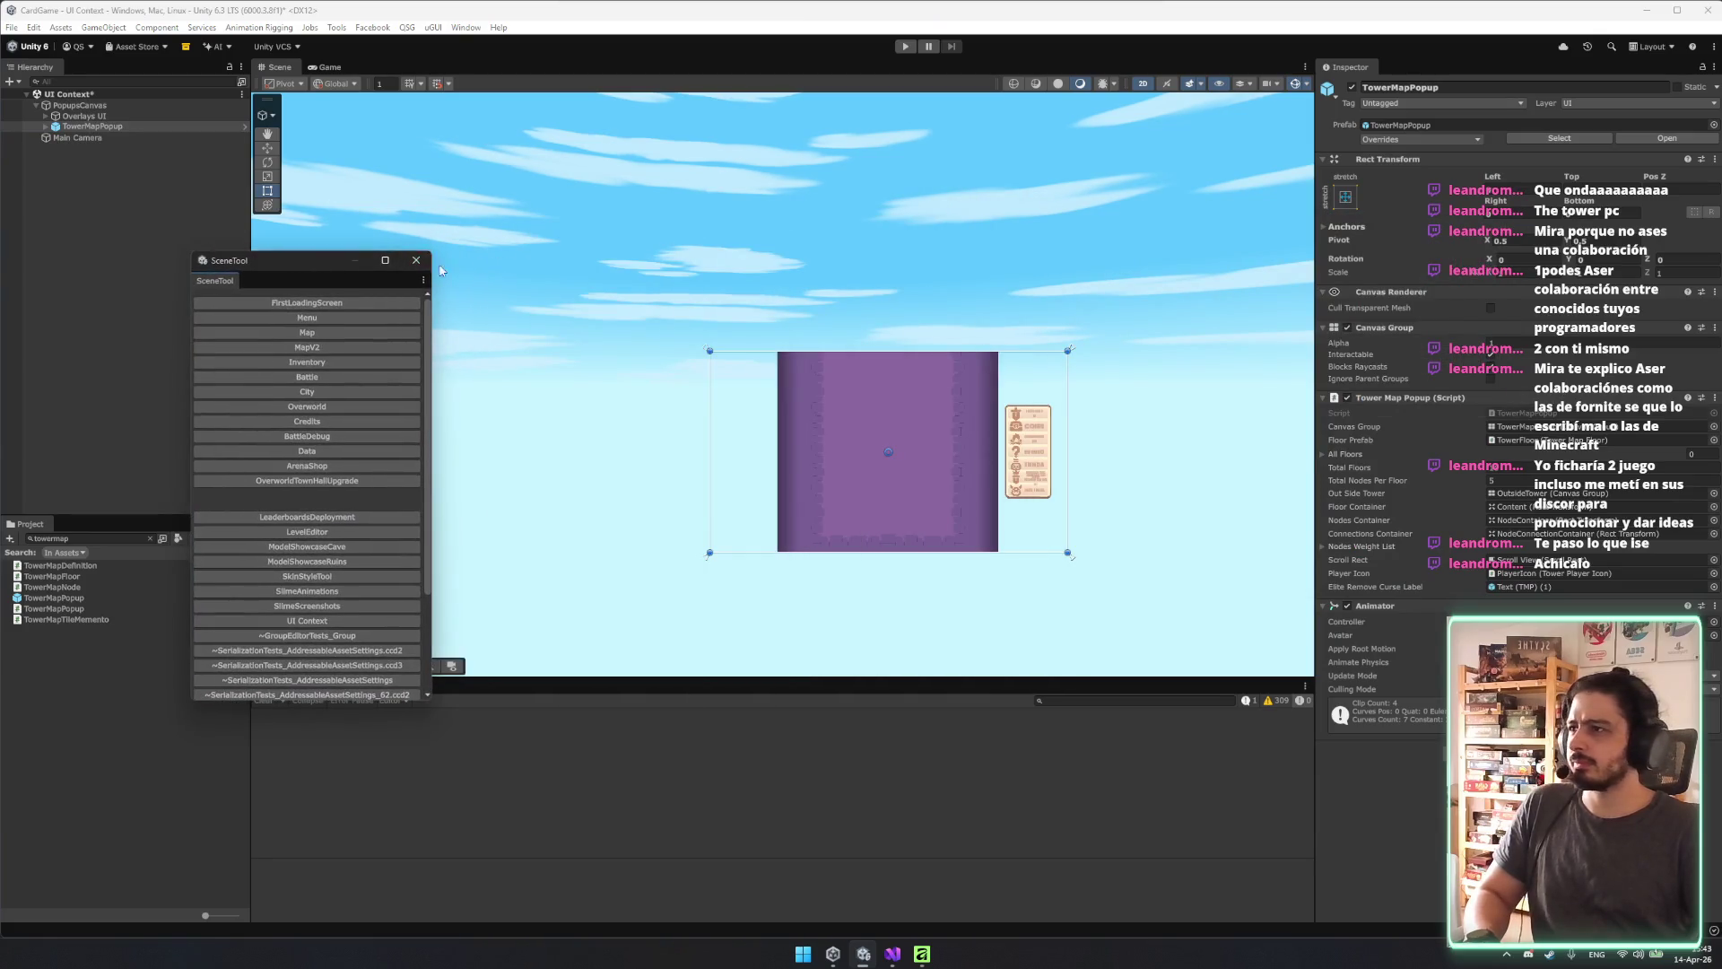
click(334, 93)
click(184, 116)
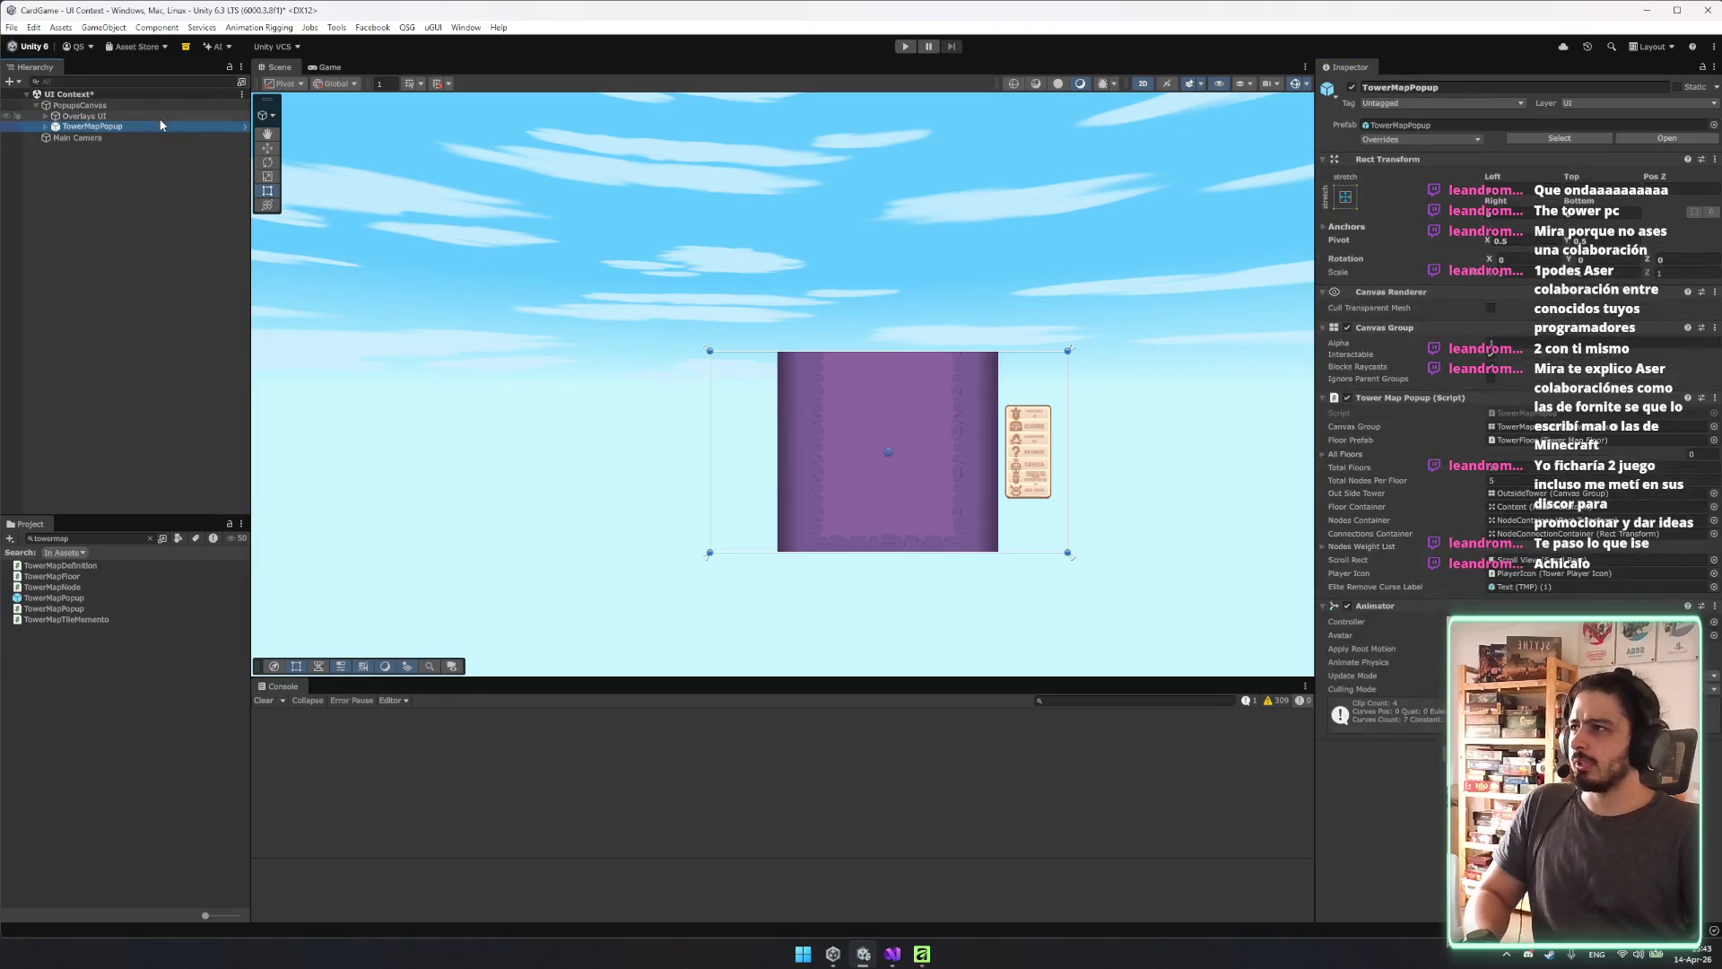
key(Right)
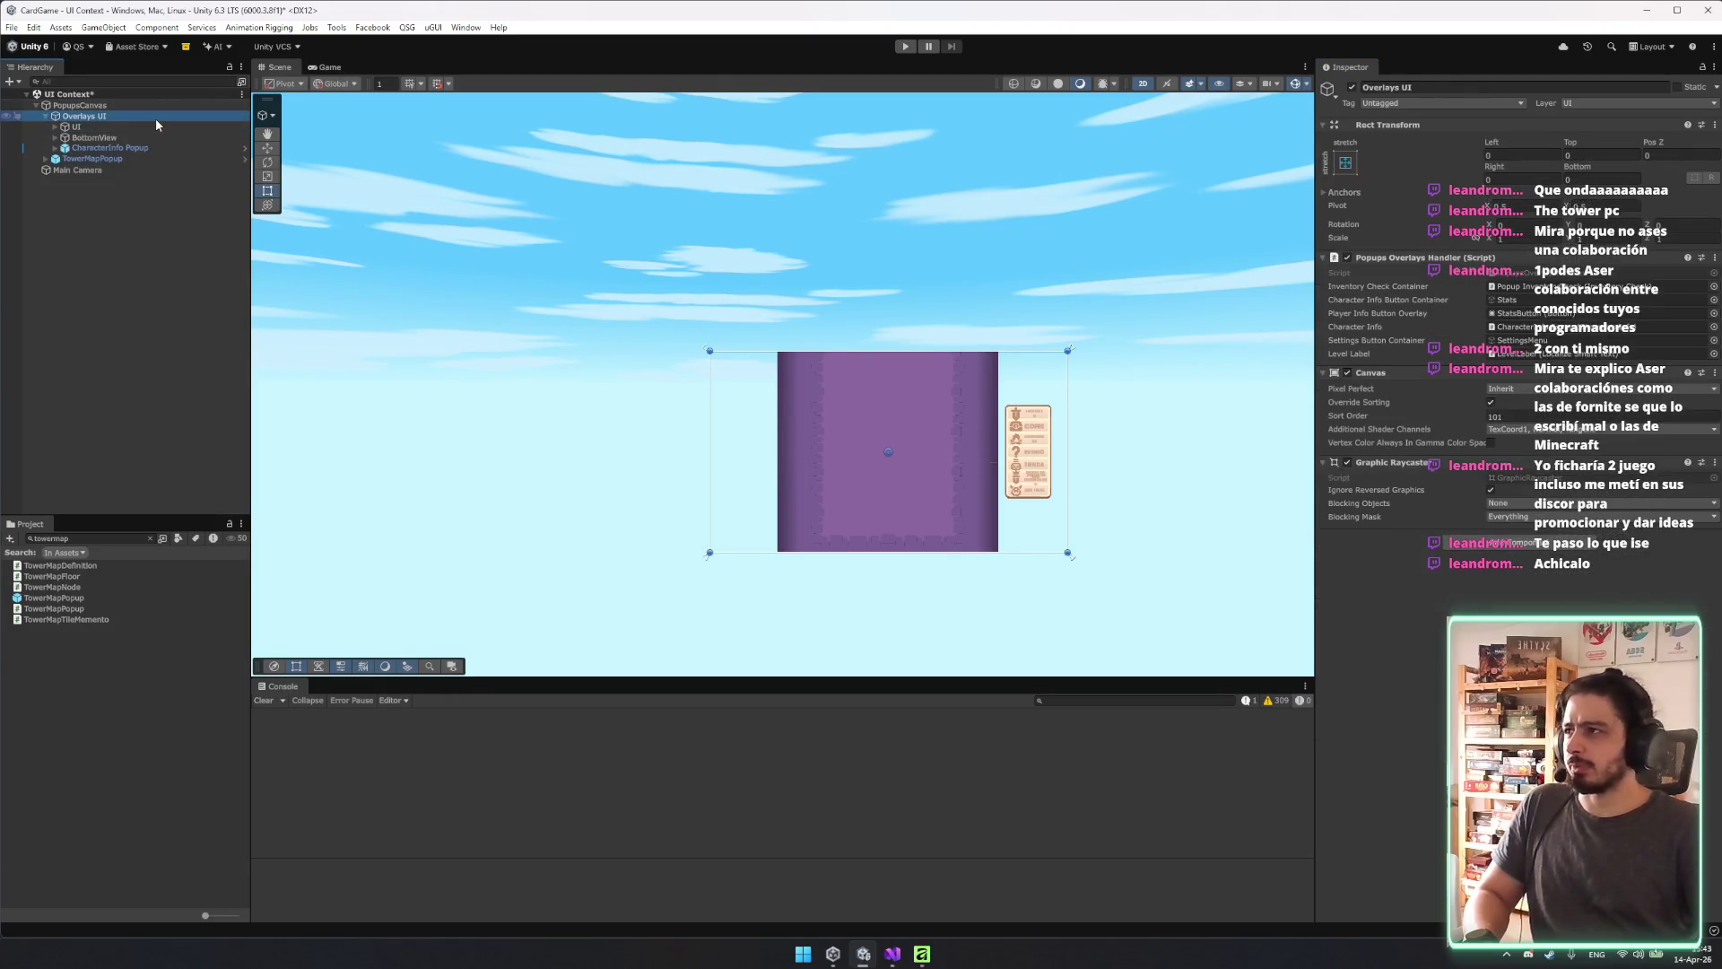
click(95, 158)
Make TowerMapPopup a child of Overlays UI > UI and preview it at 3440x1440.
drag(87, 130, 78, 131)
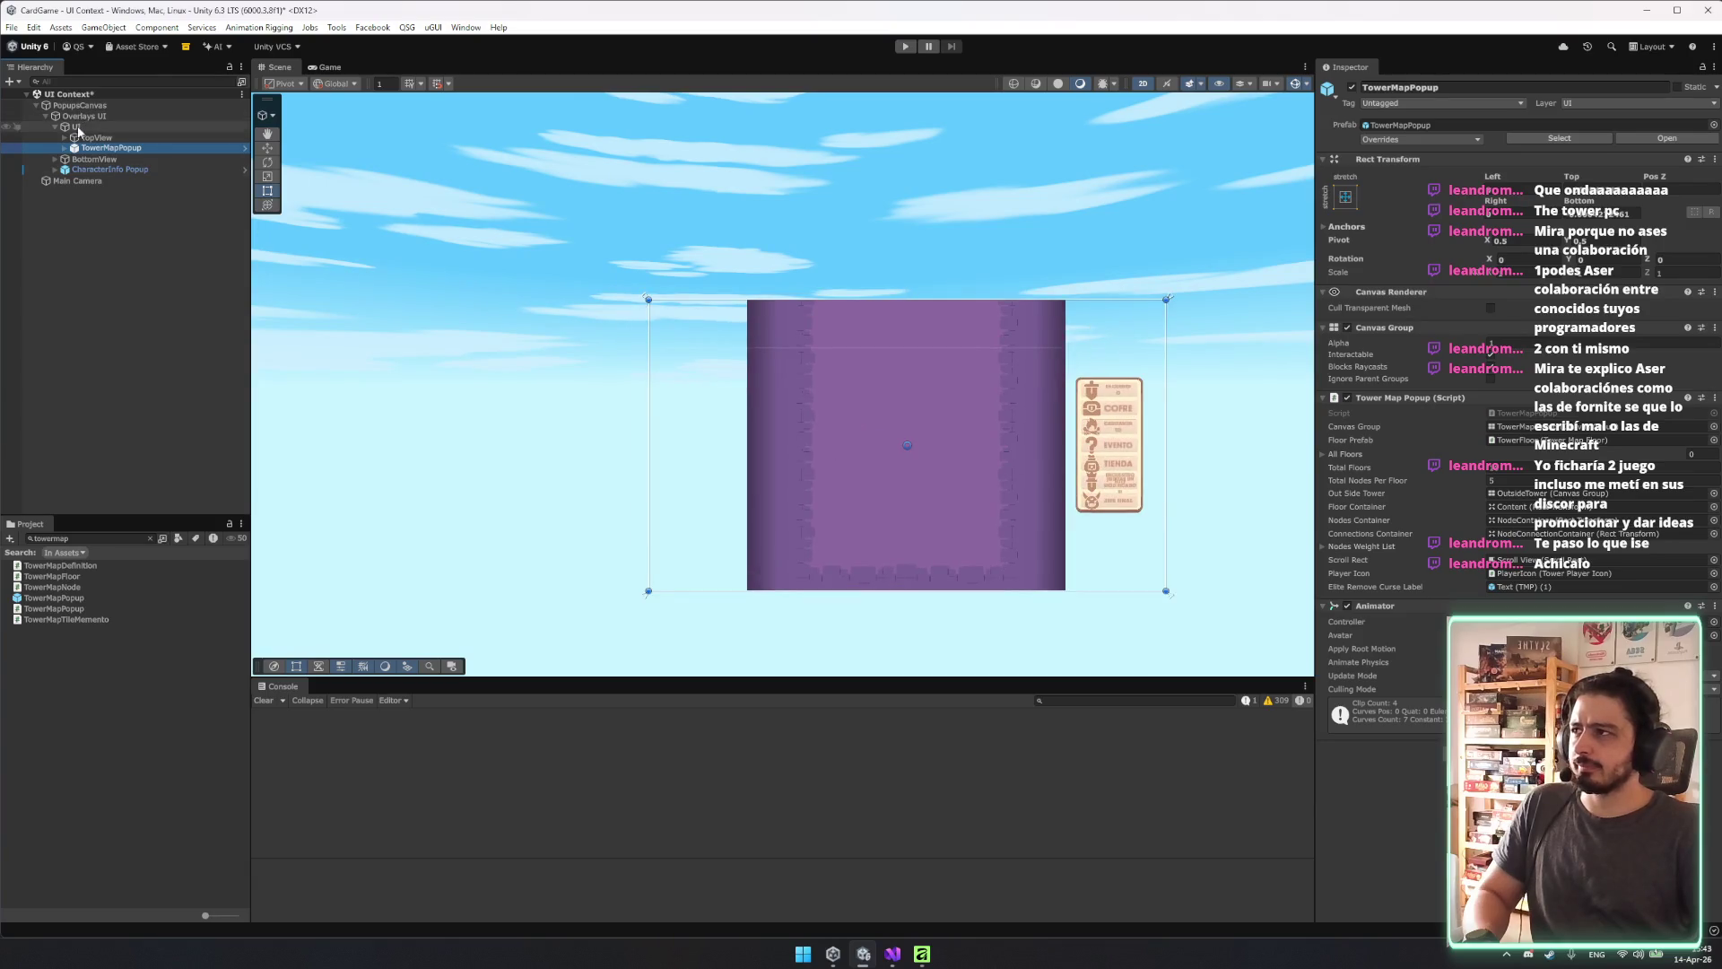
key(f)
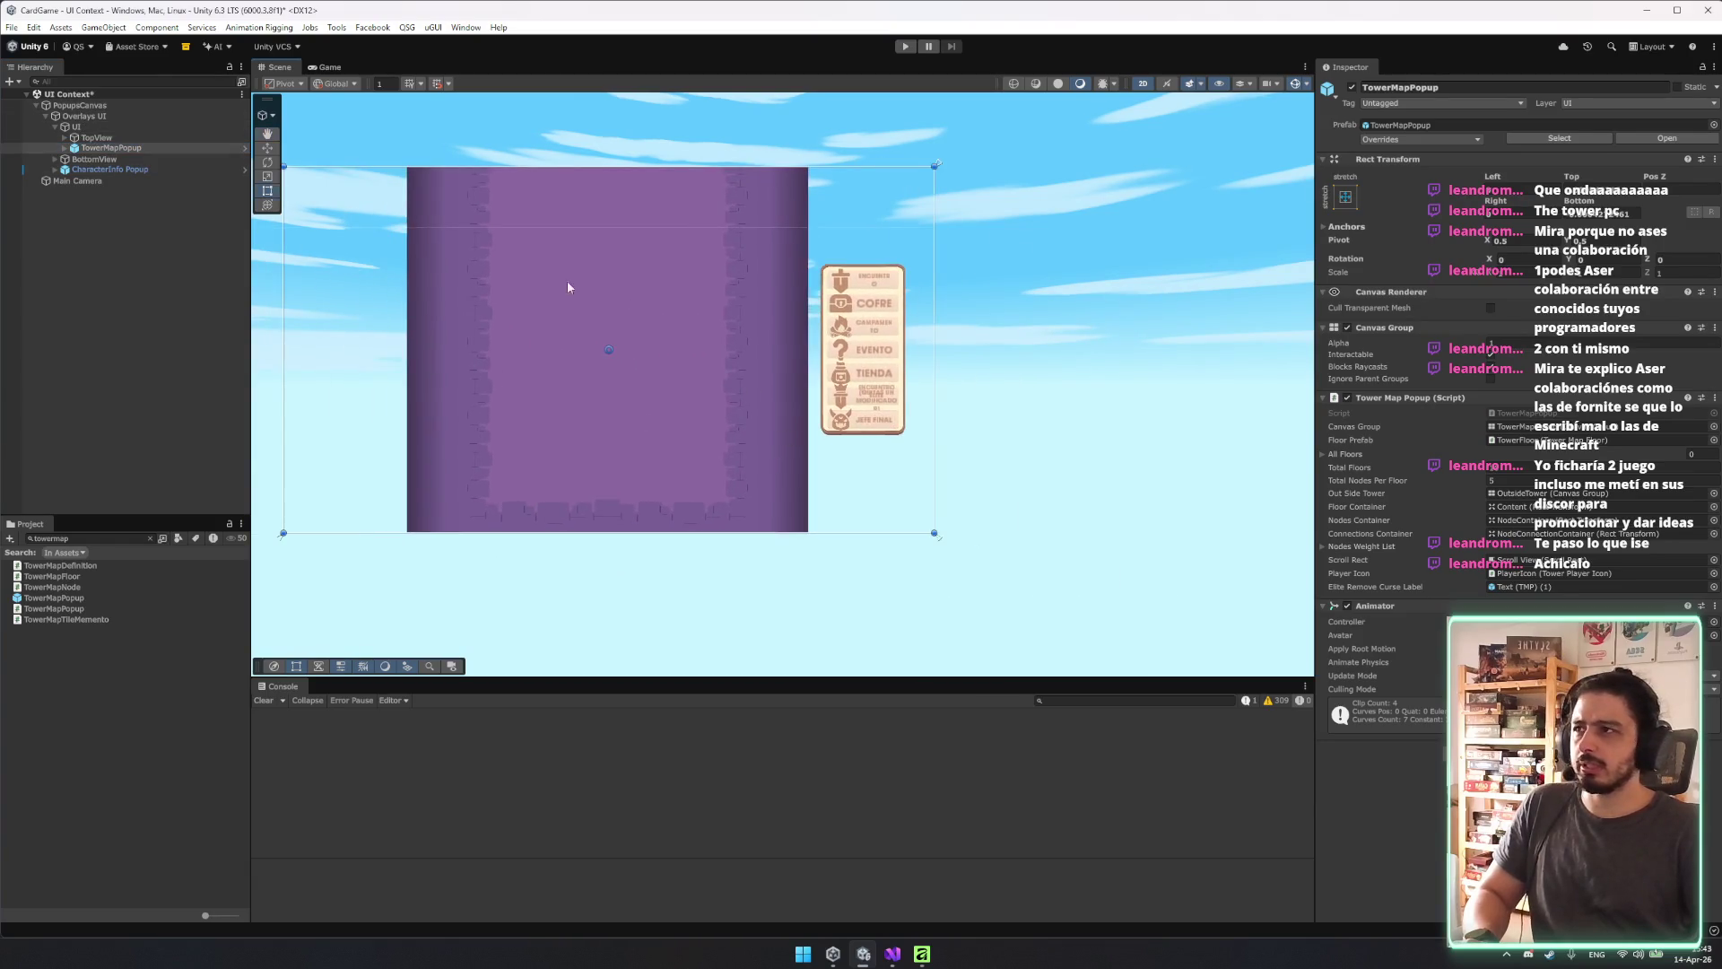
click(323, 68)
click(448, 82)
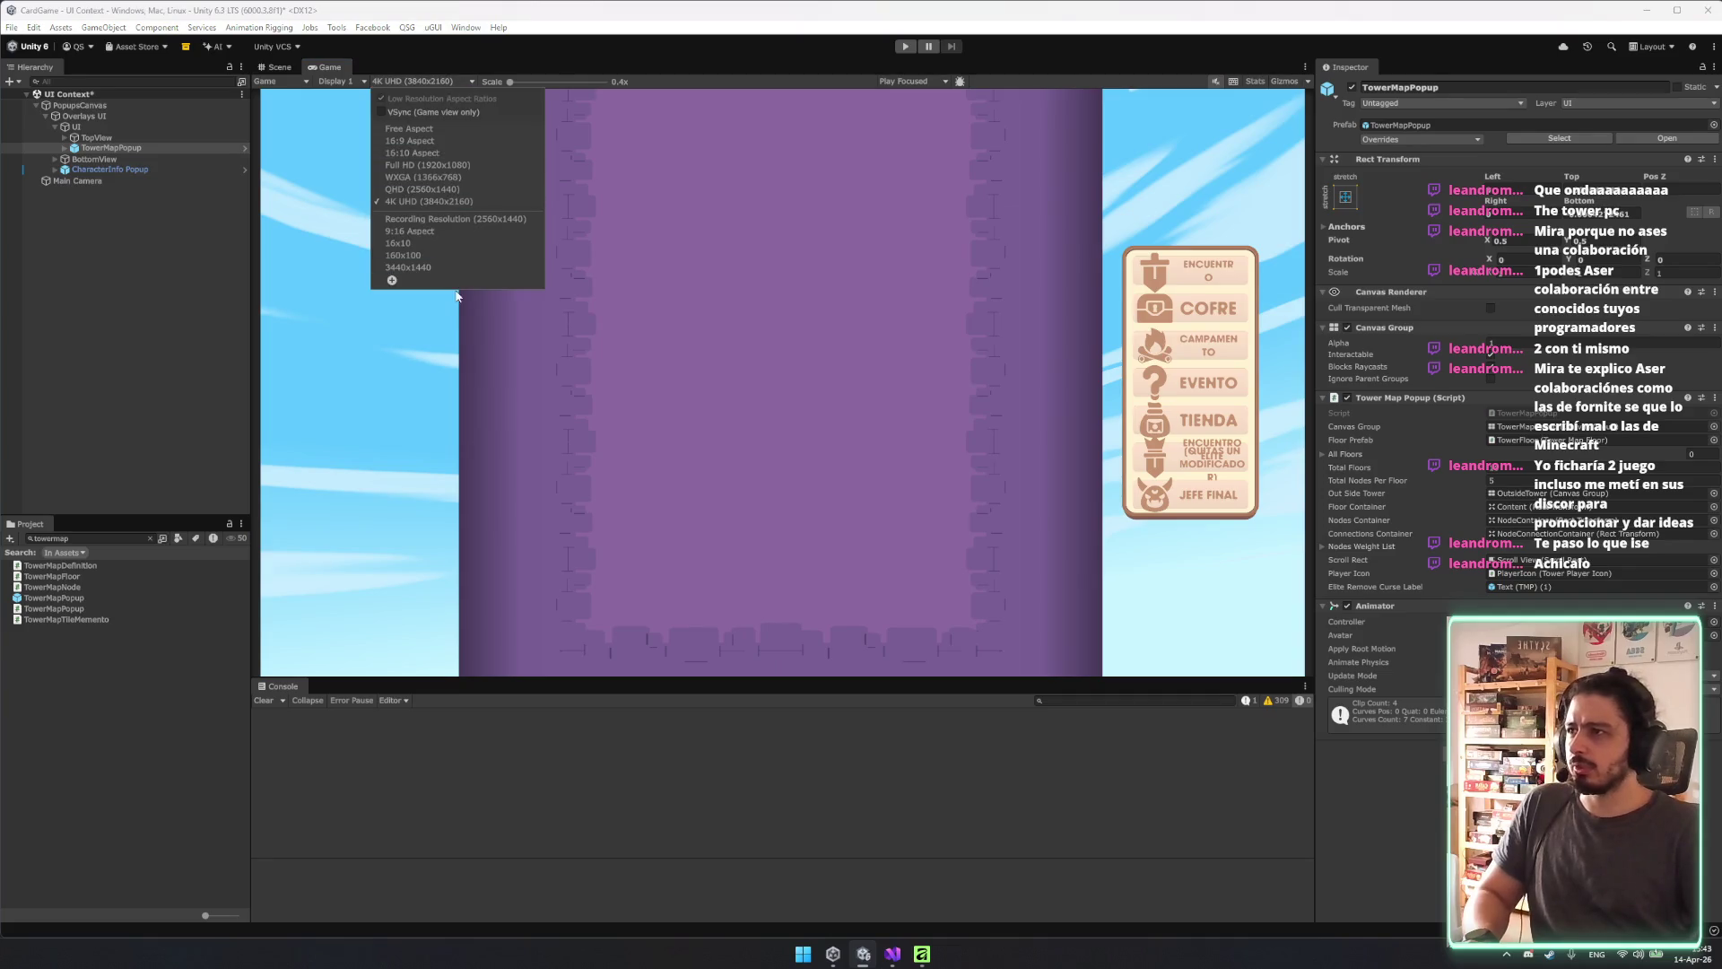
click(454, 267)
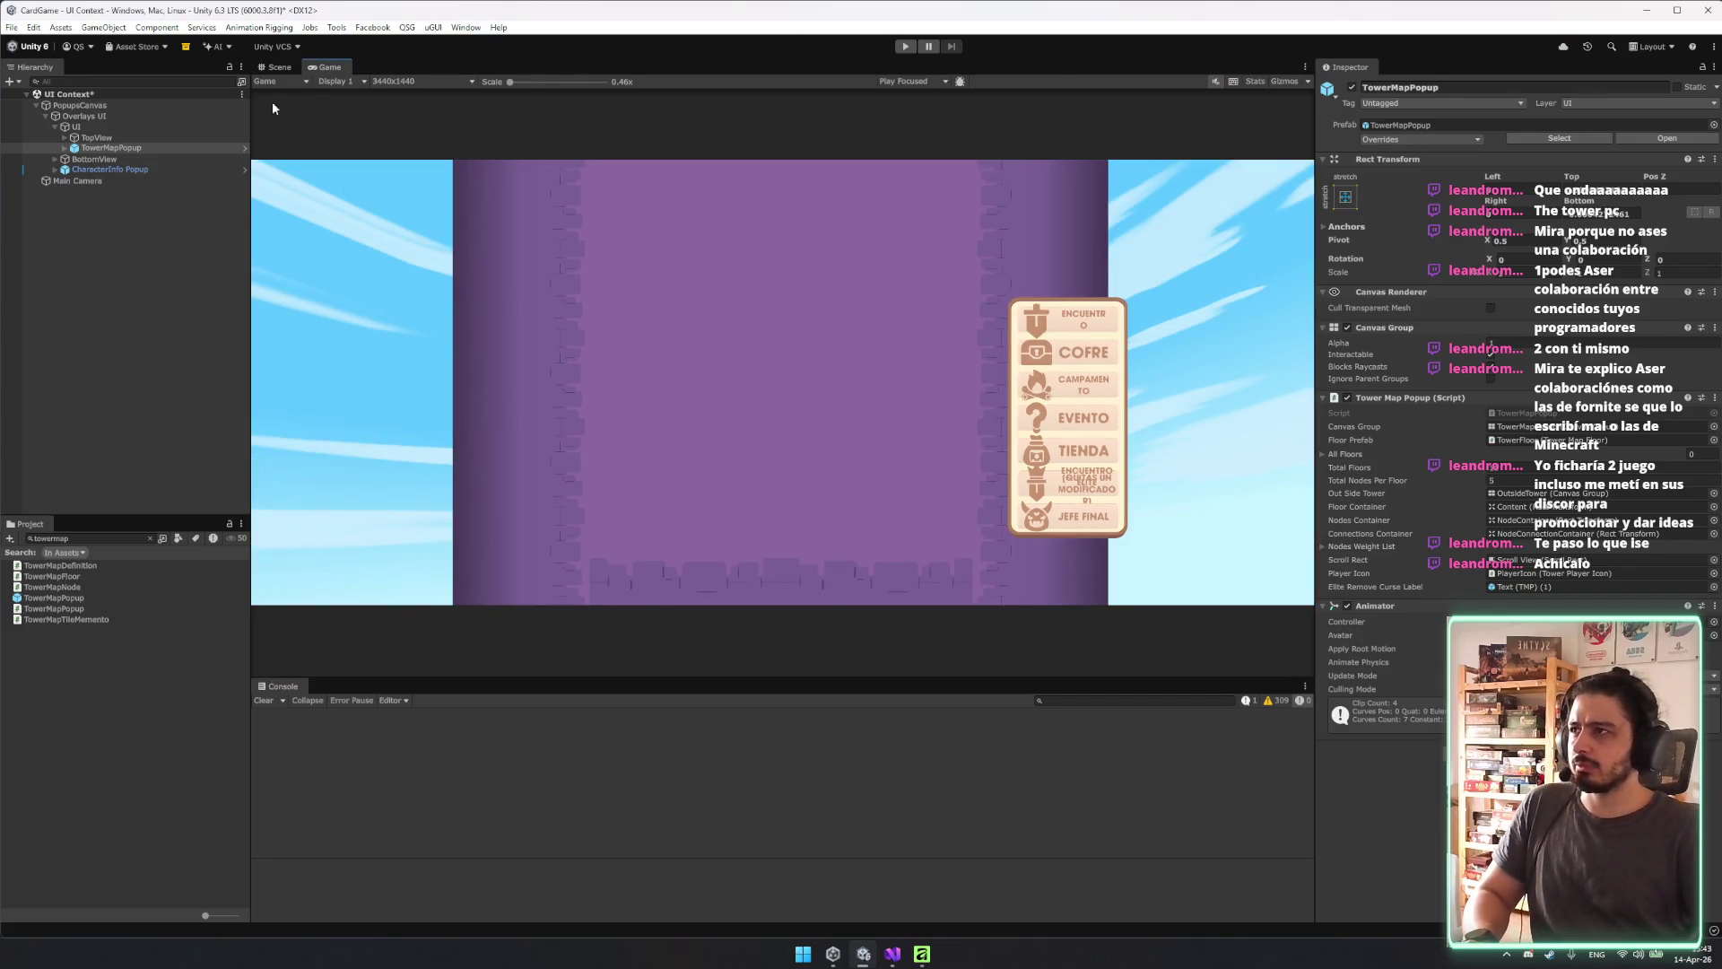
Preview TowerMapPopup in the Game view at 16:9 aspect.
click(289, 68)
scroll(666, 317, up, 5)
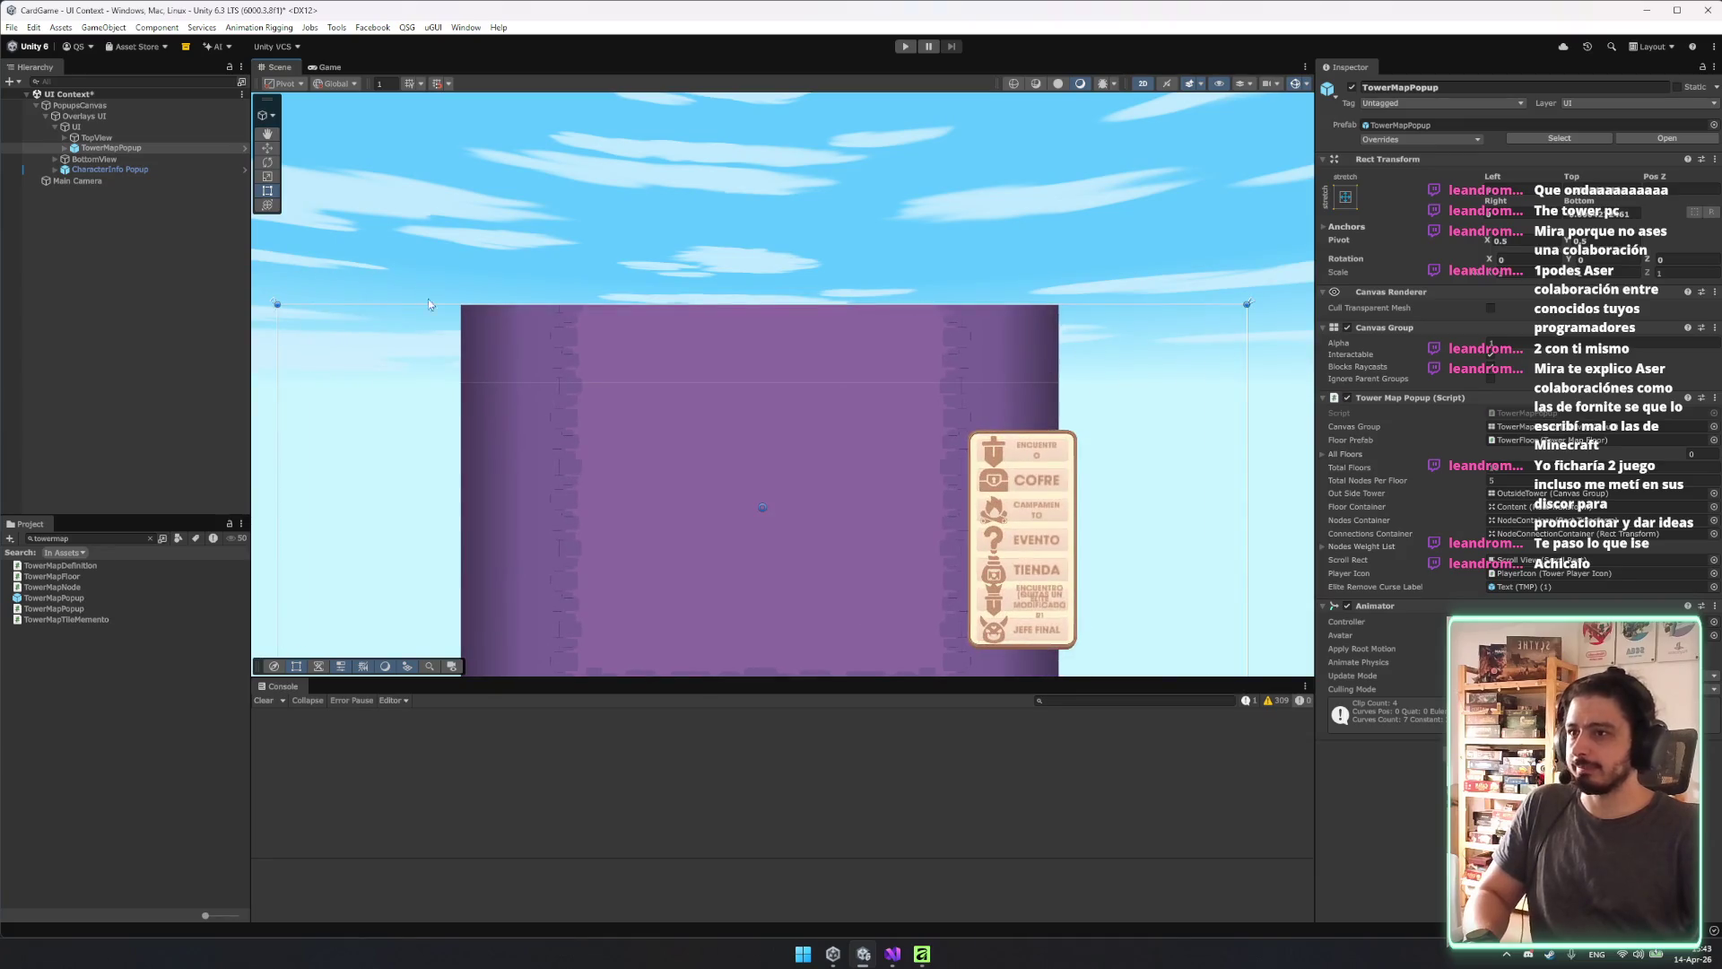
click(141, 147)
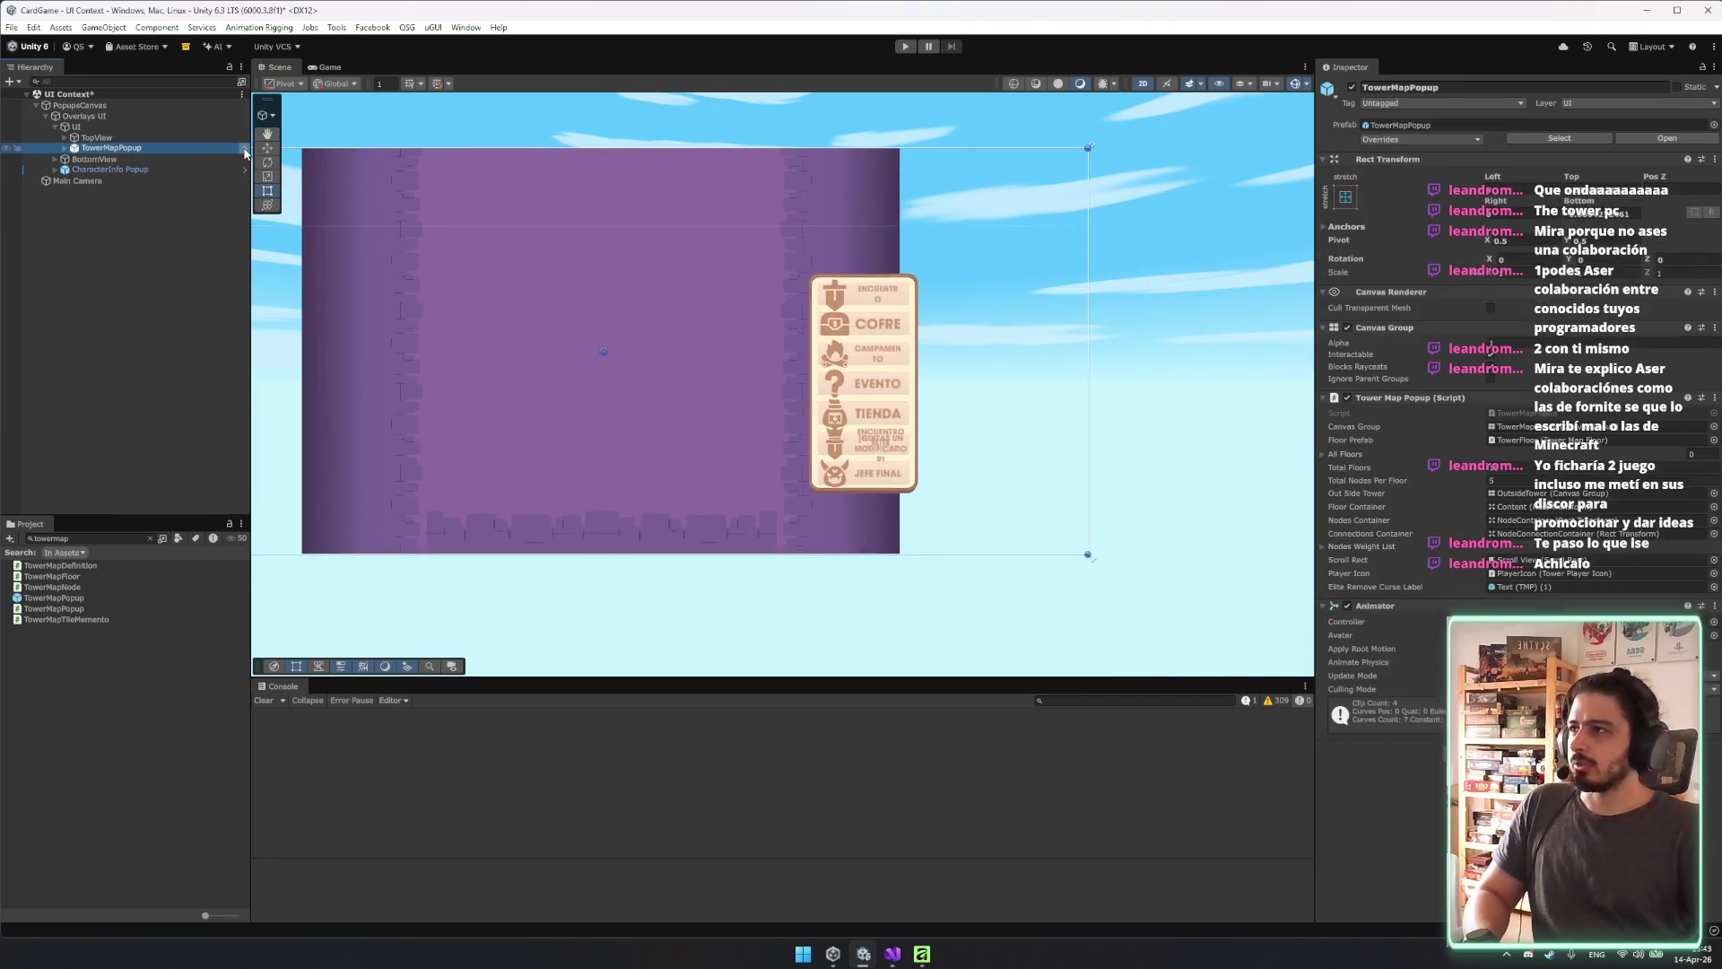
click(329, 68)
click(422, 81)
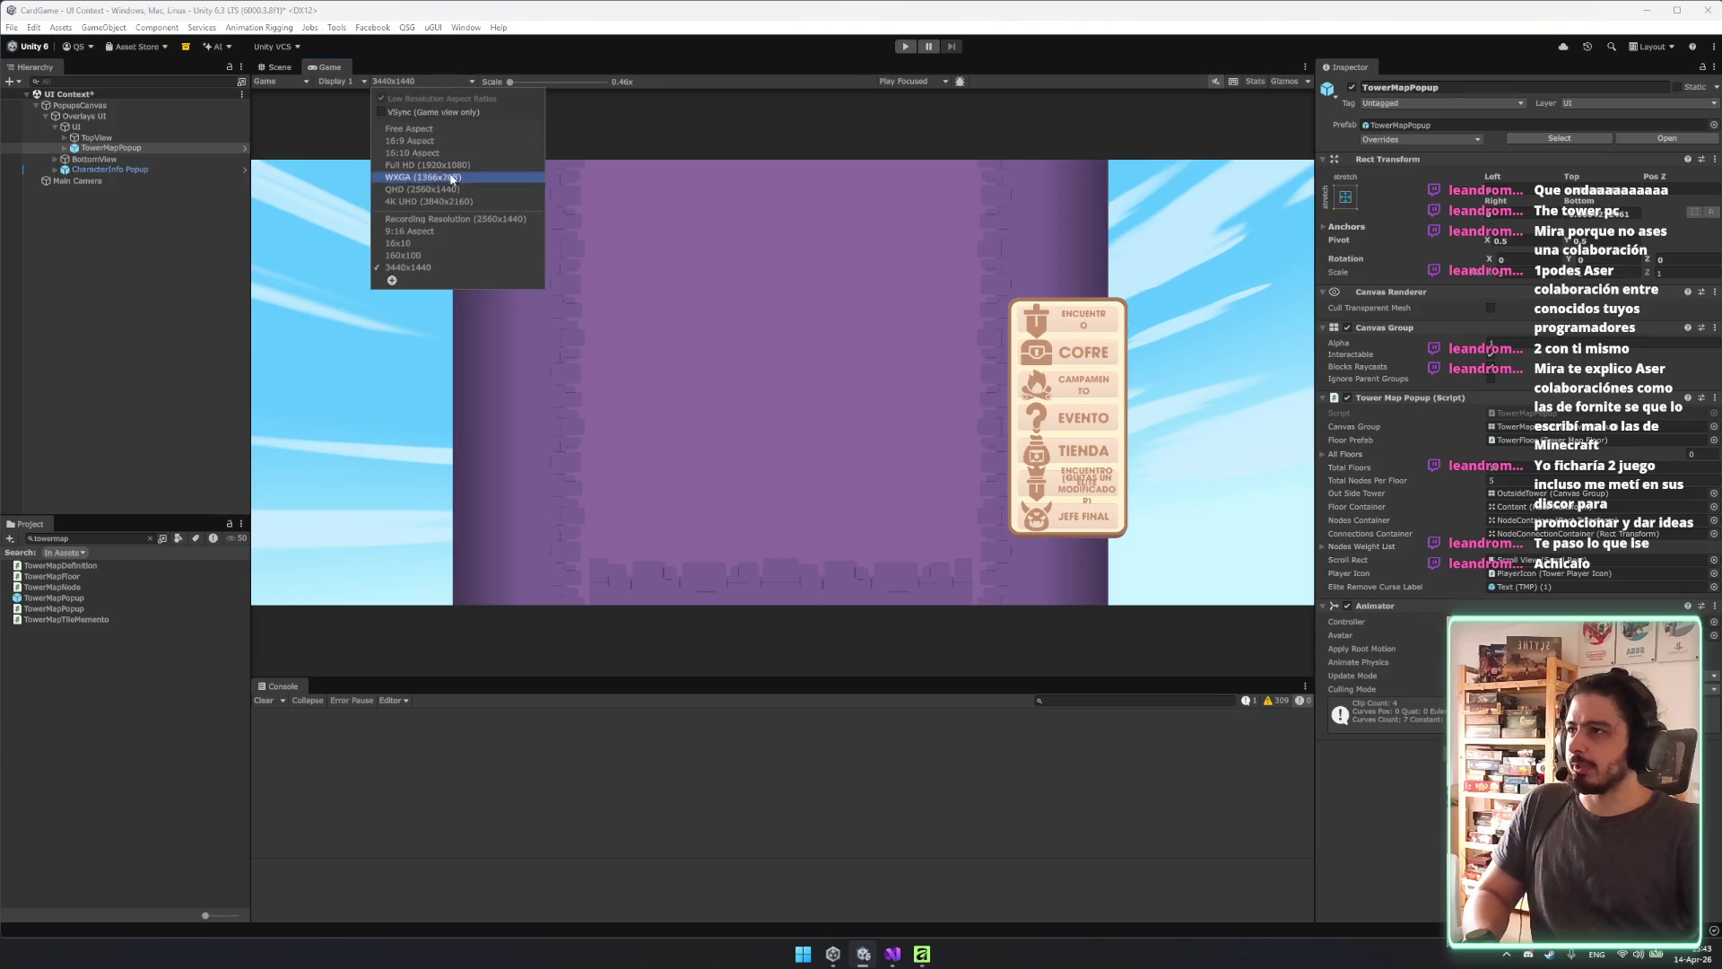
click(434, 142)
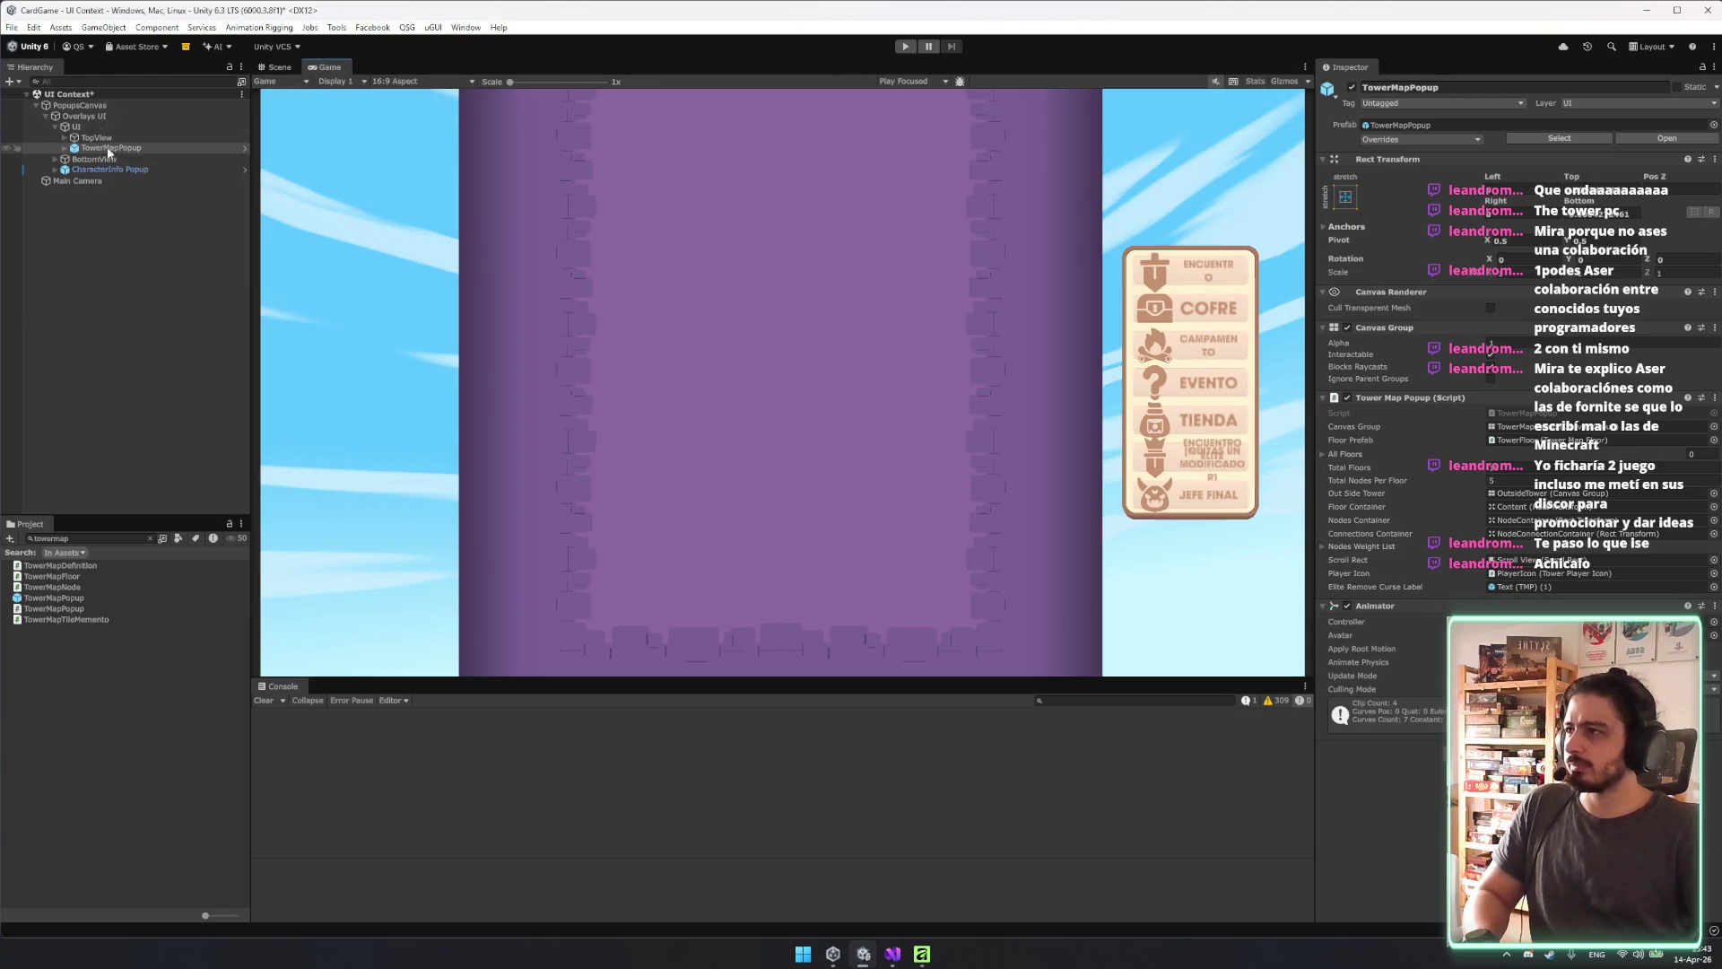
Open TowerMapPopup in Prefab Mode from the Hierarchy.
click(275, 68)
click(239, 148)
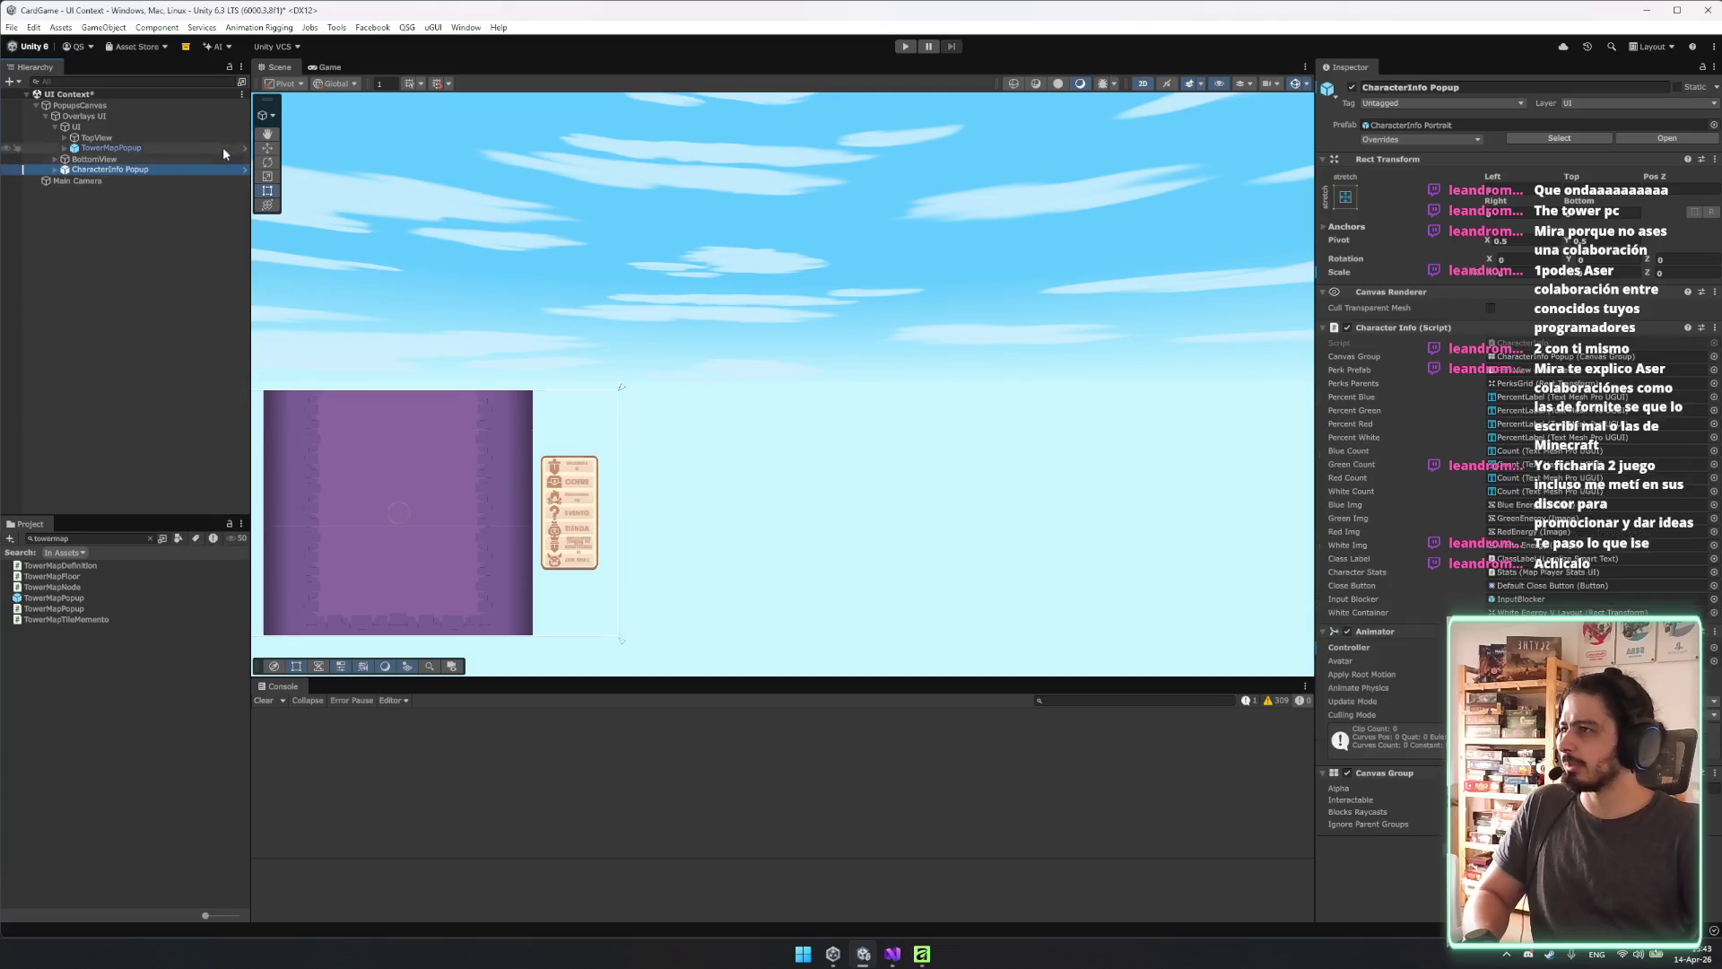
click(246, 149)
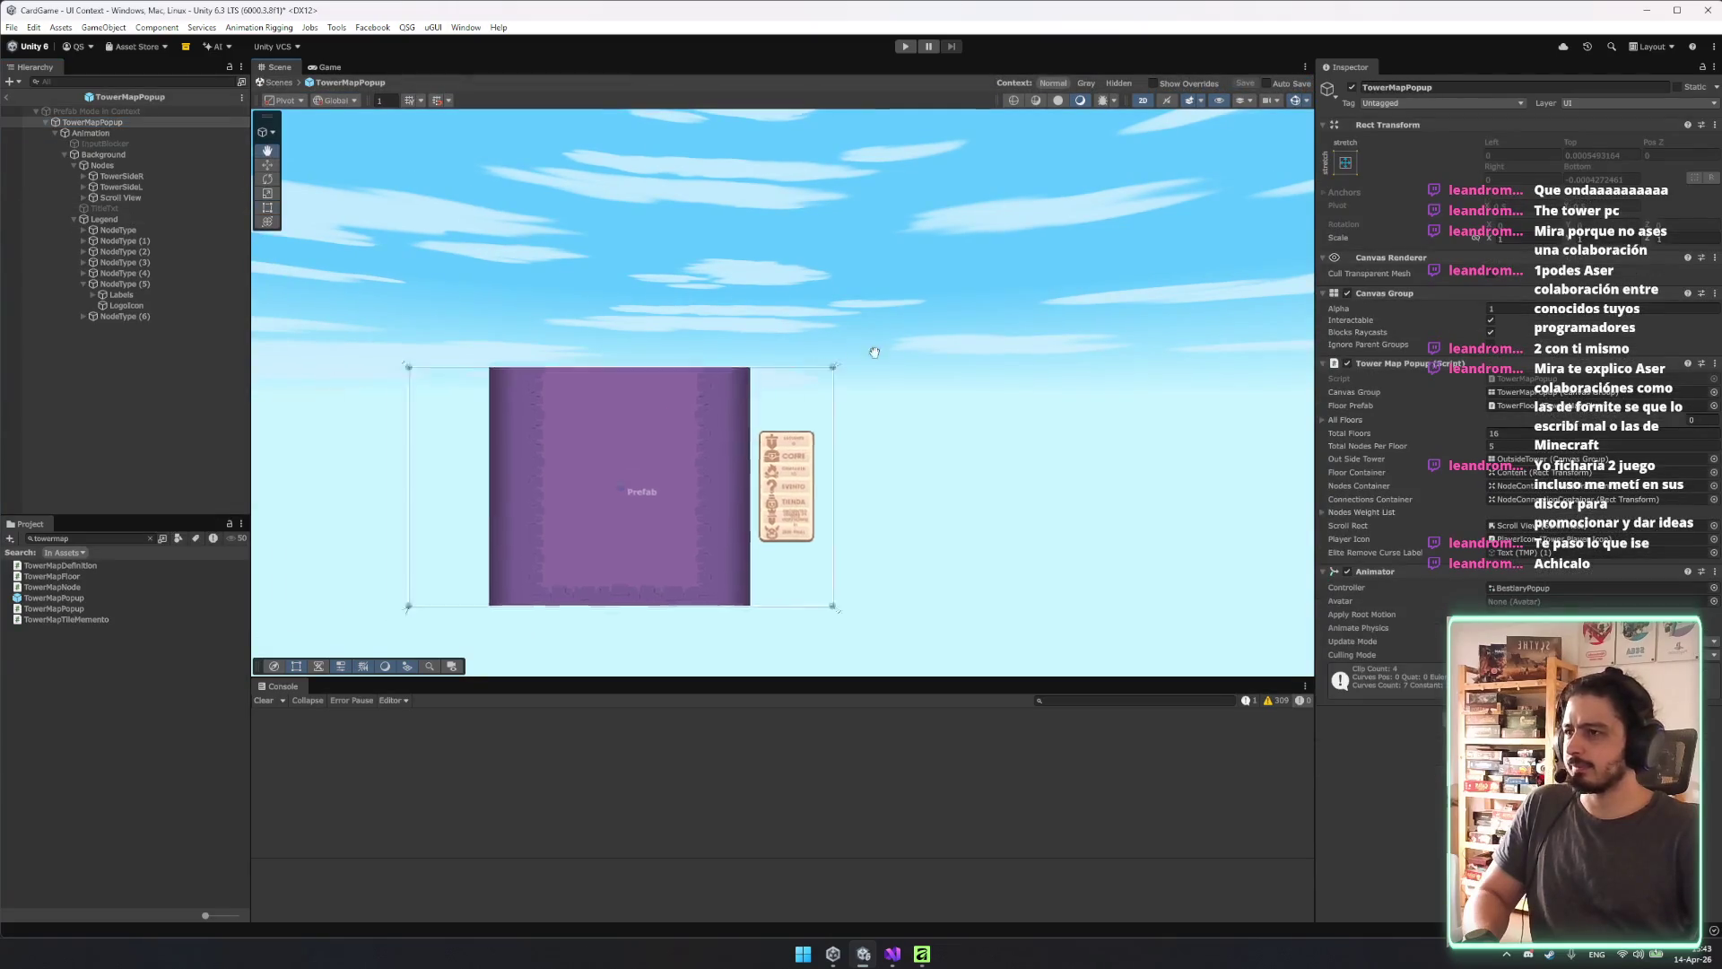
Compare TowerSideL, TowerSideR and the Scroll View, then collapse Nodes and select Legend.
double_click(121, 187)
mouse_move(1005, 443)
mouse_down()
mouse_move(781, 368)
mouse_move(703, 498)
mouse_up()
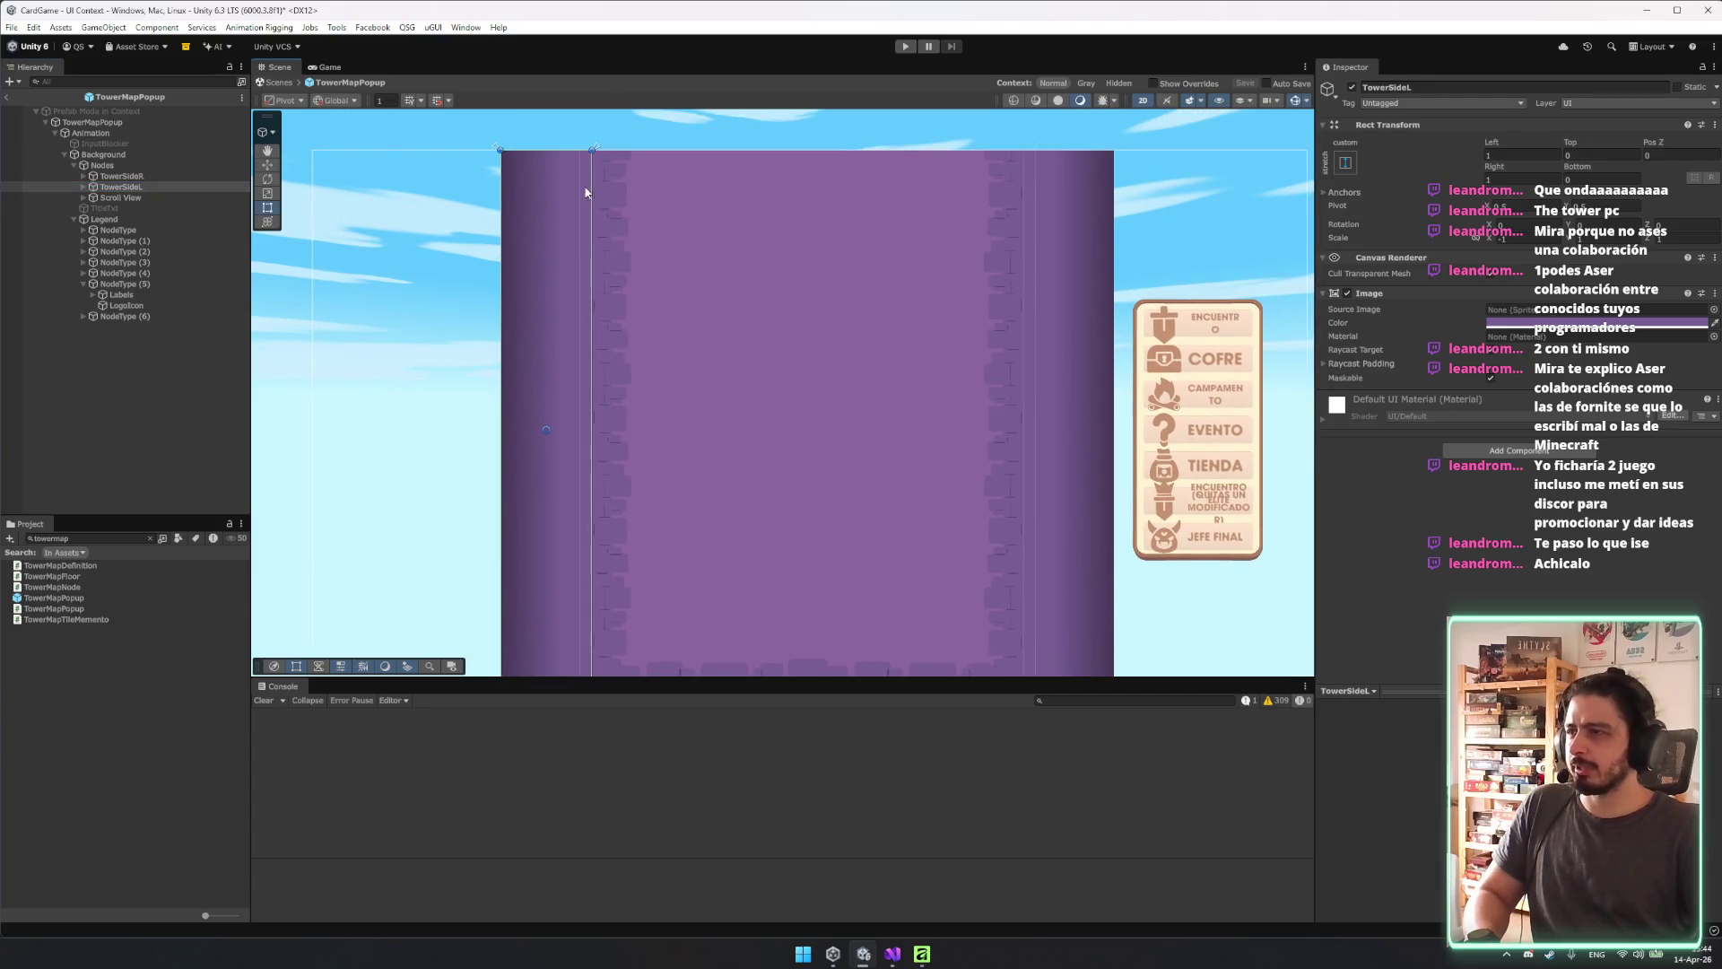
click(131, 166)
click(138, 177)
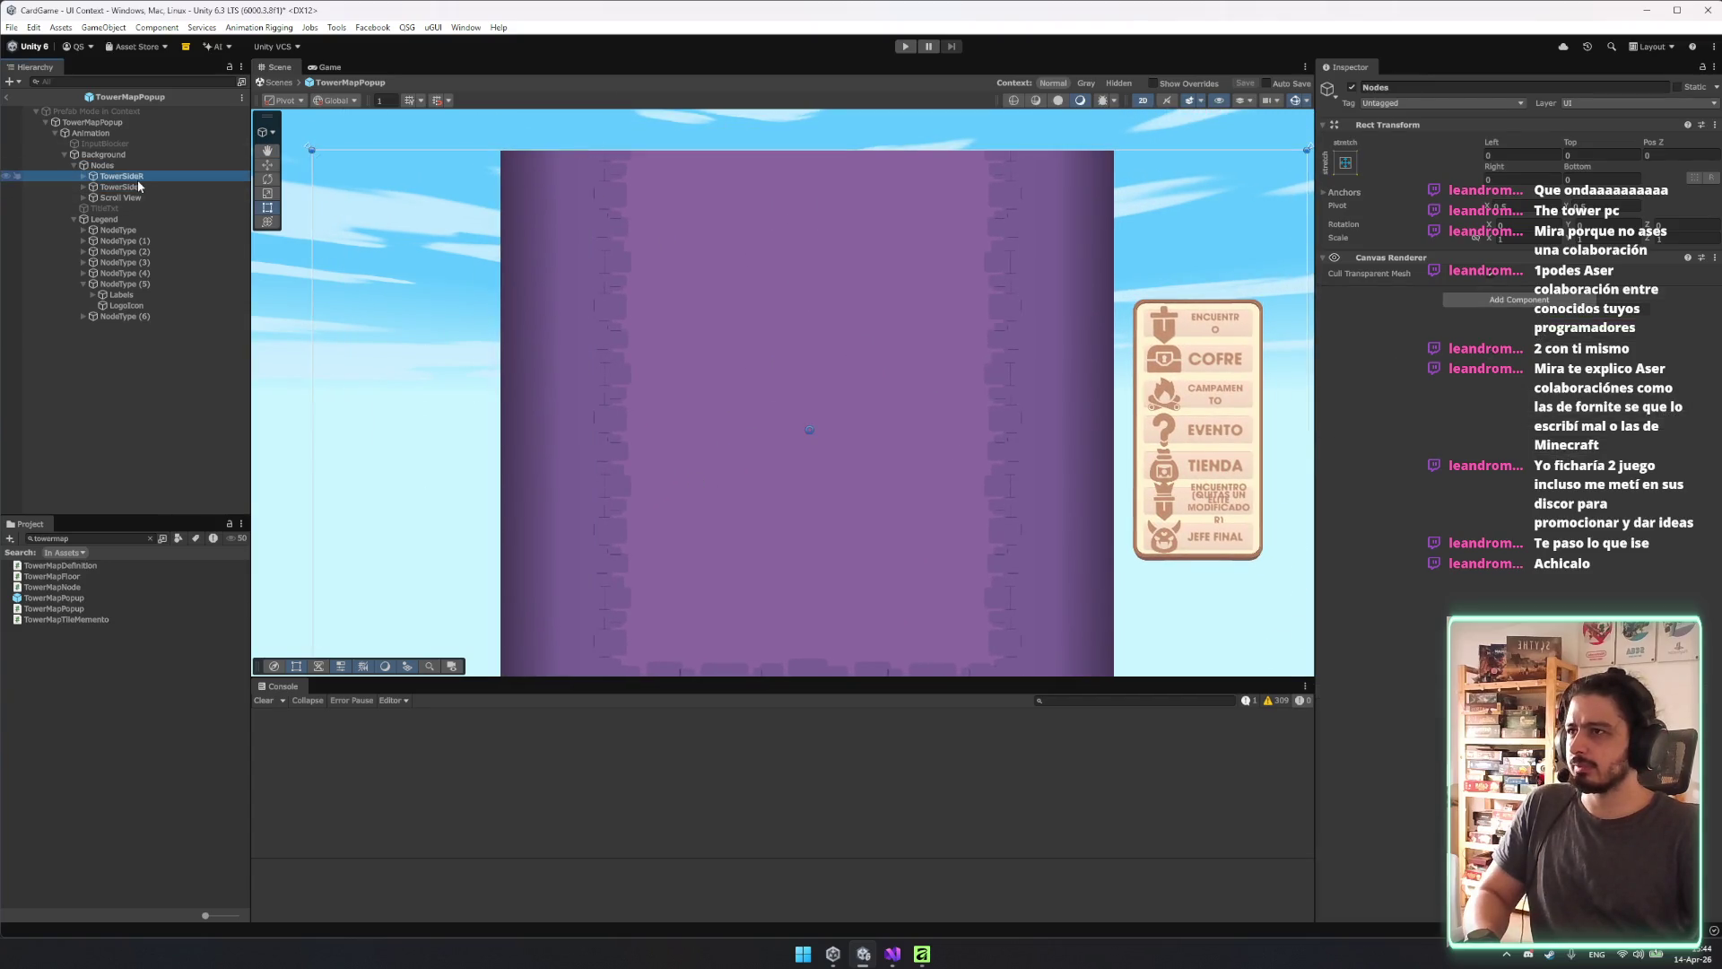
click(133, 197)
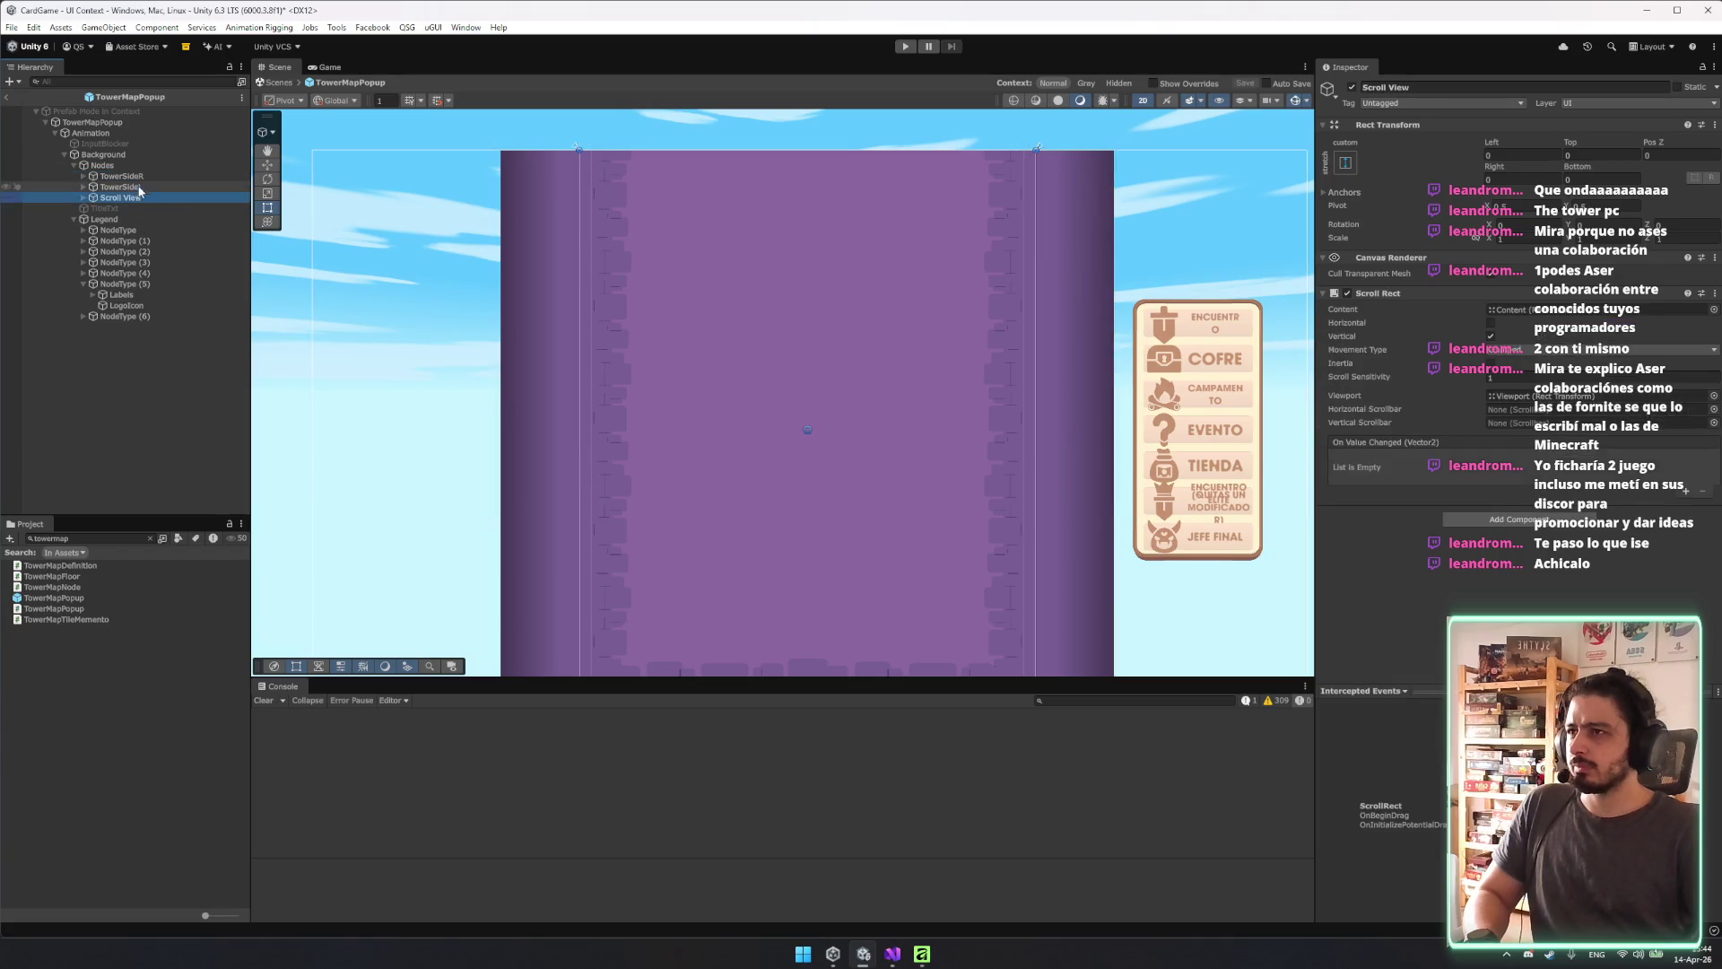
key(Up)
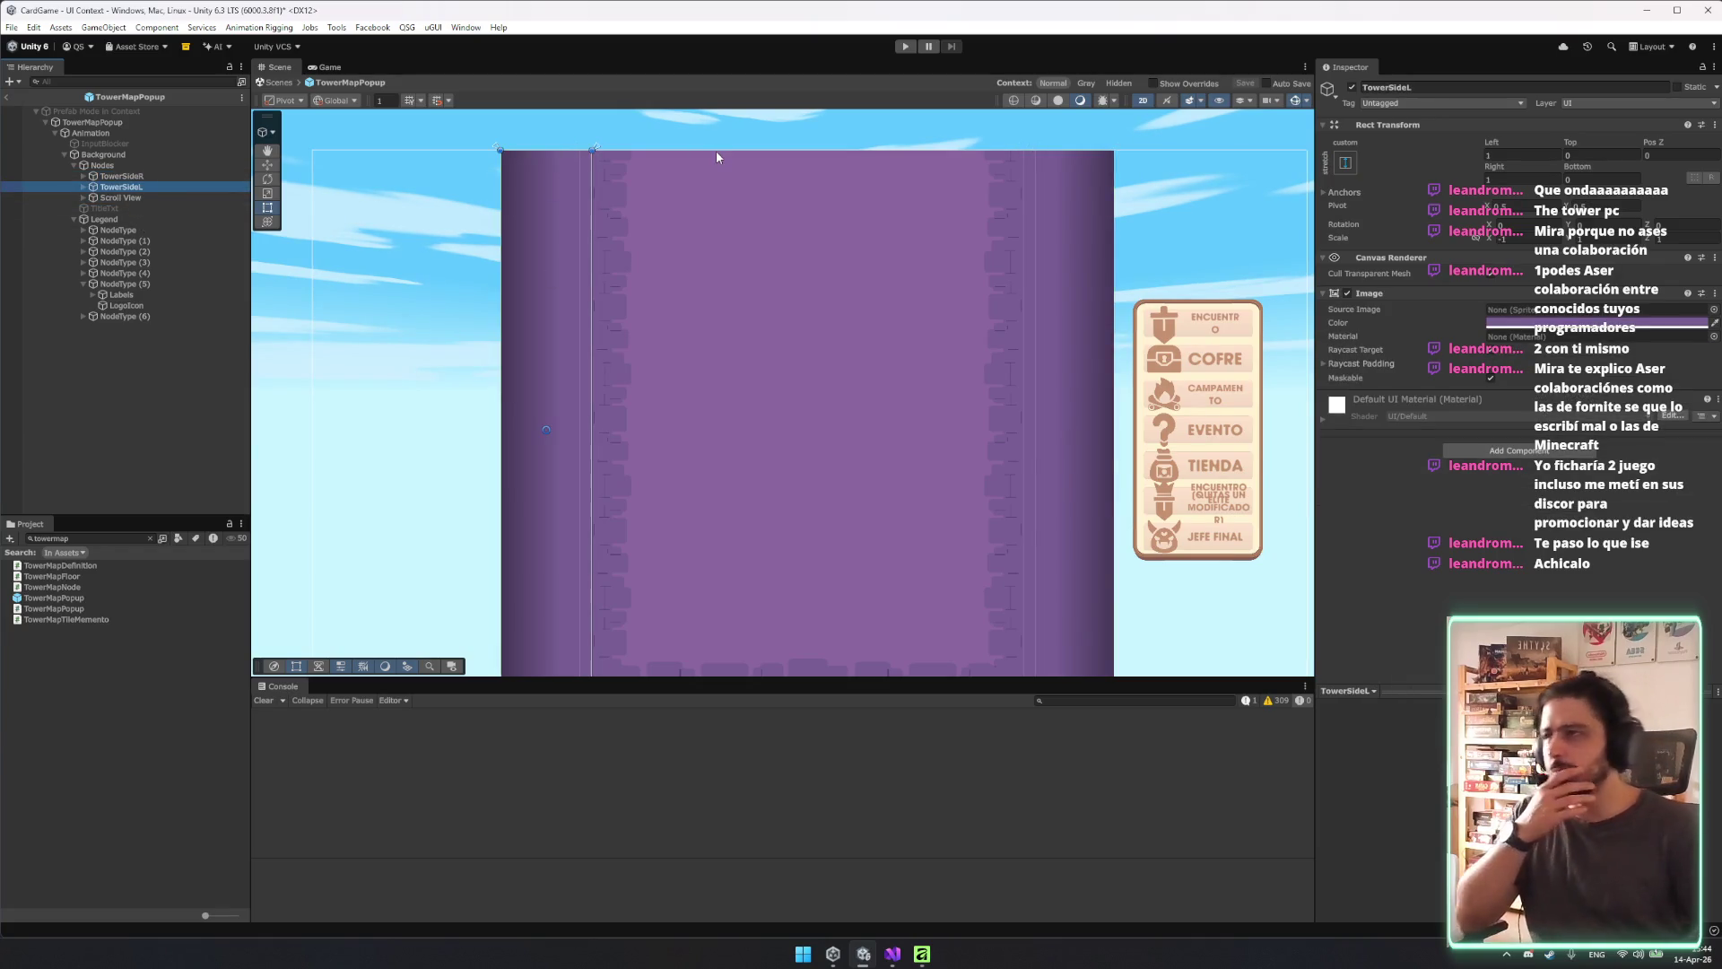
key(Up)
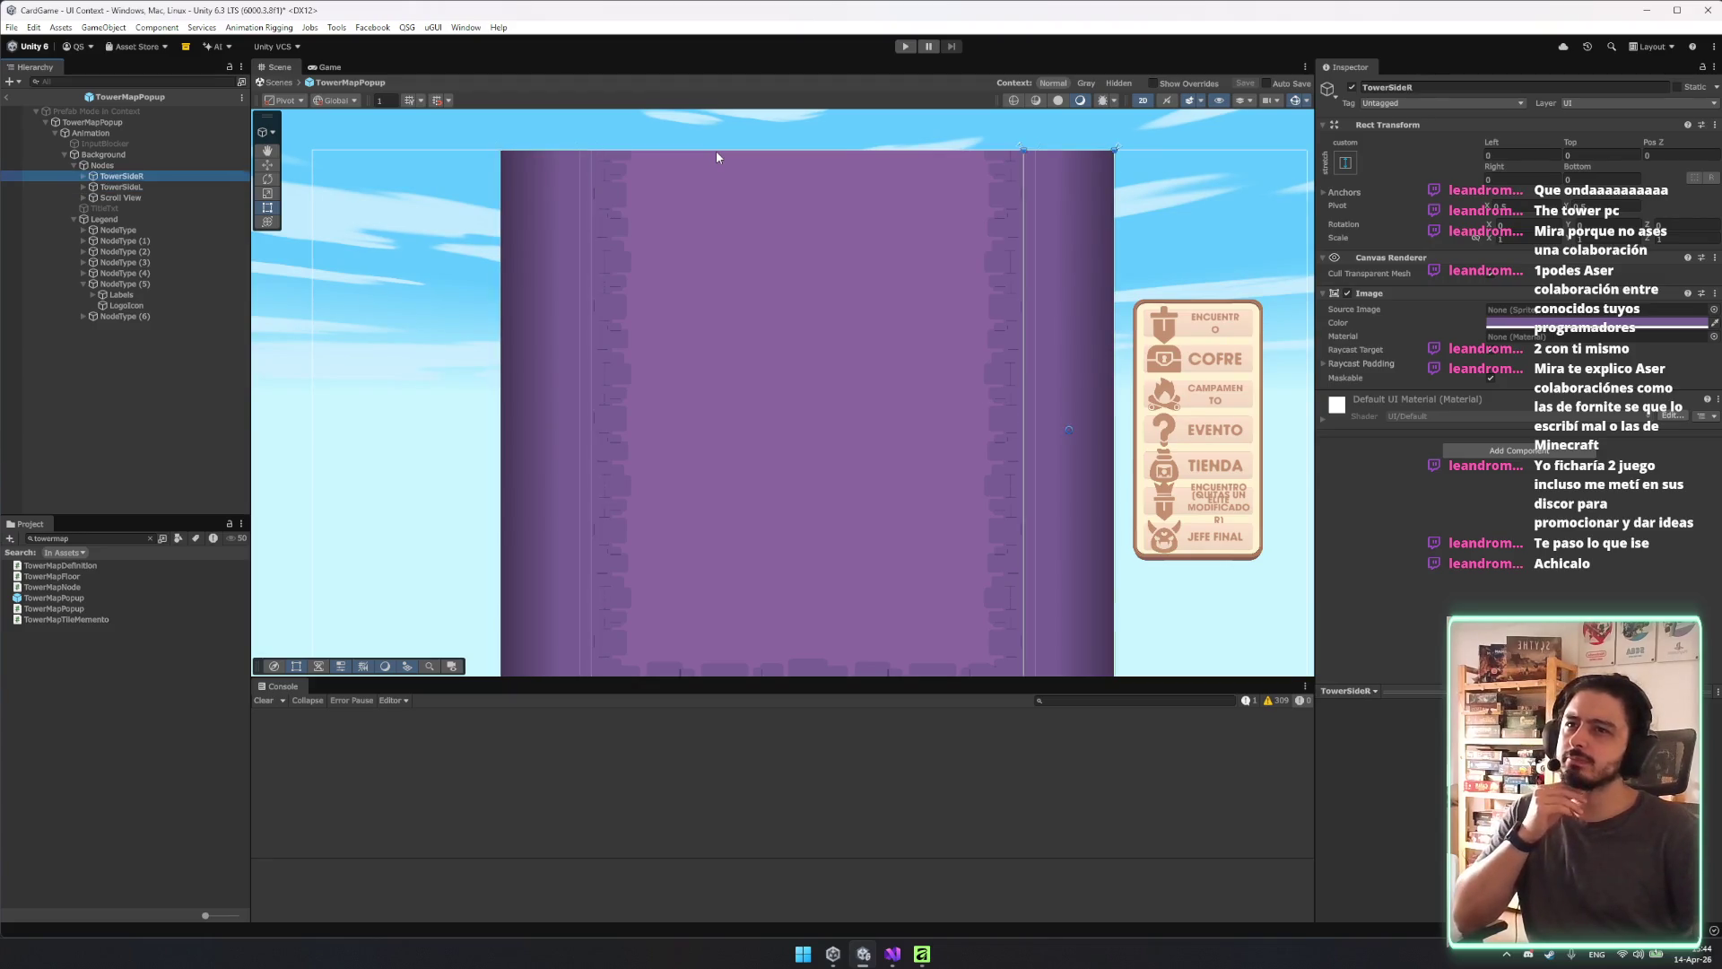
key(Down)
key(Up)
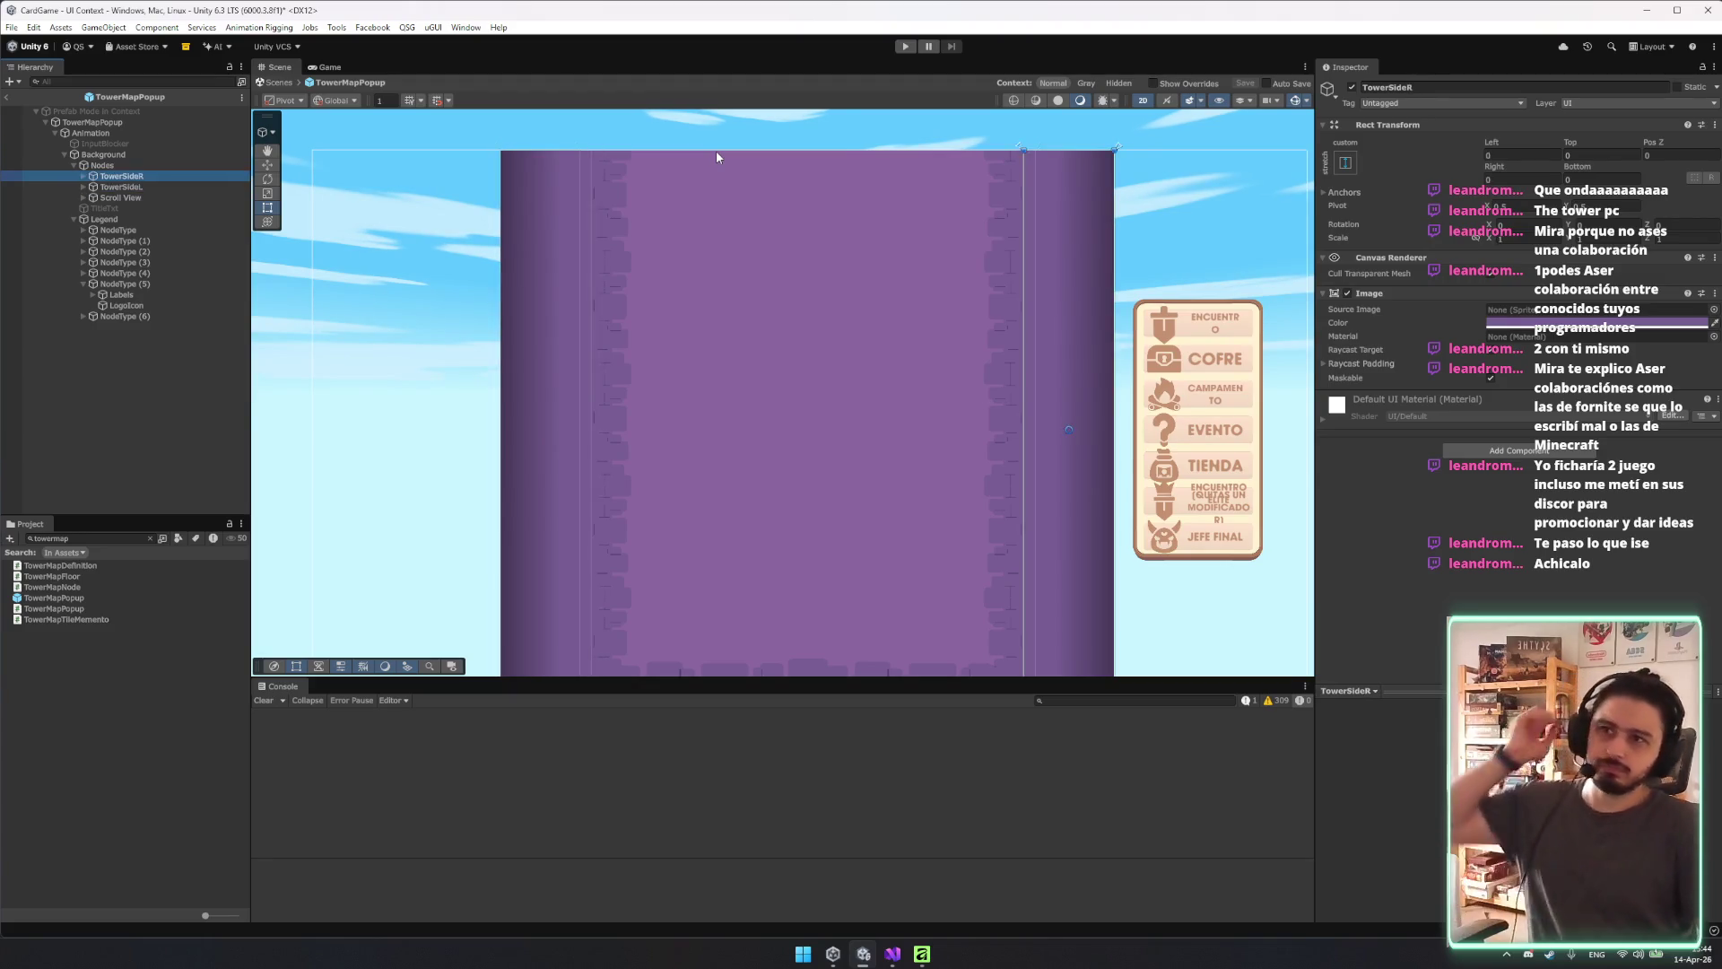
click(78, 166)
click(104, 187)
Anchor the Legend panel to middle-right and shift it to the left.
key(f)
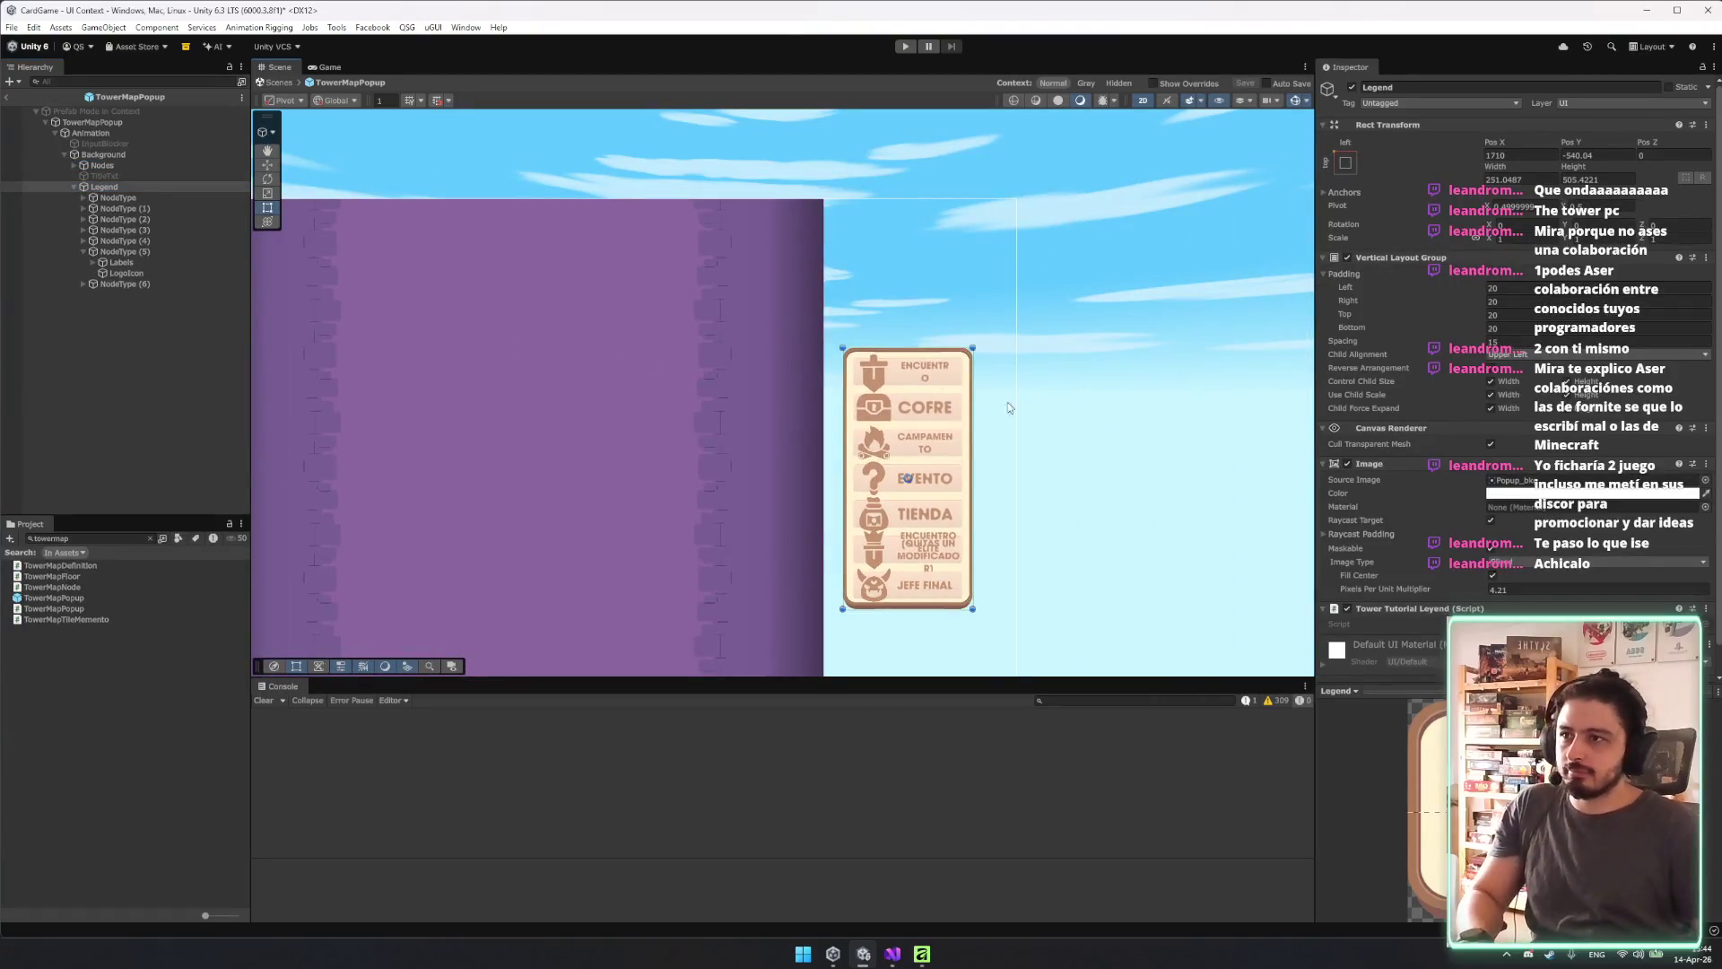
click(1346, 162)
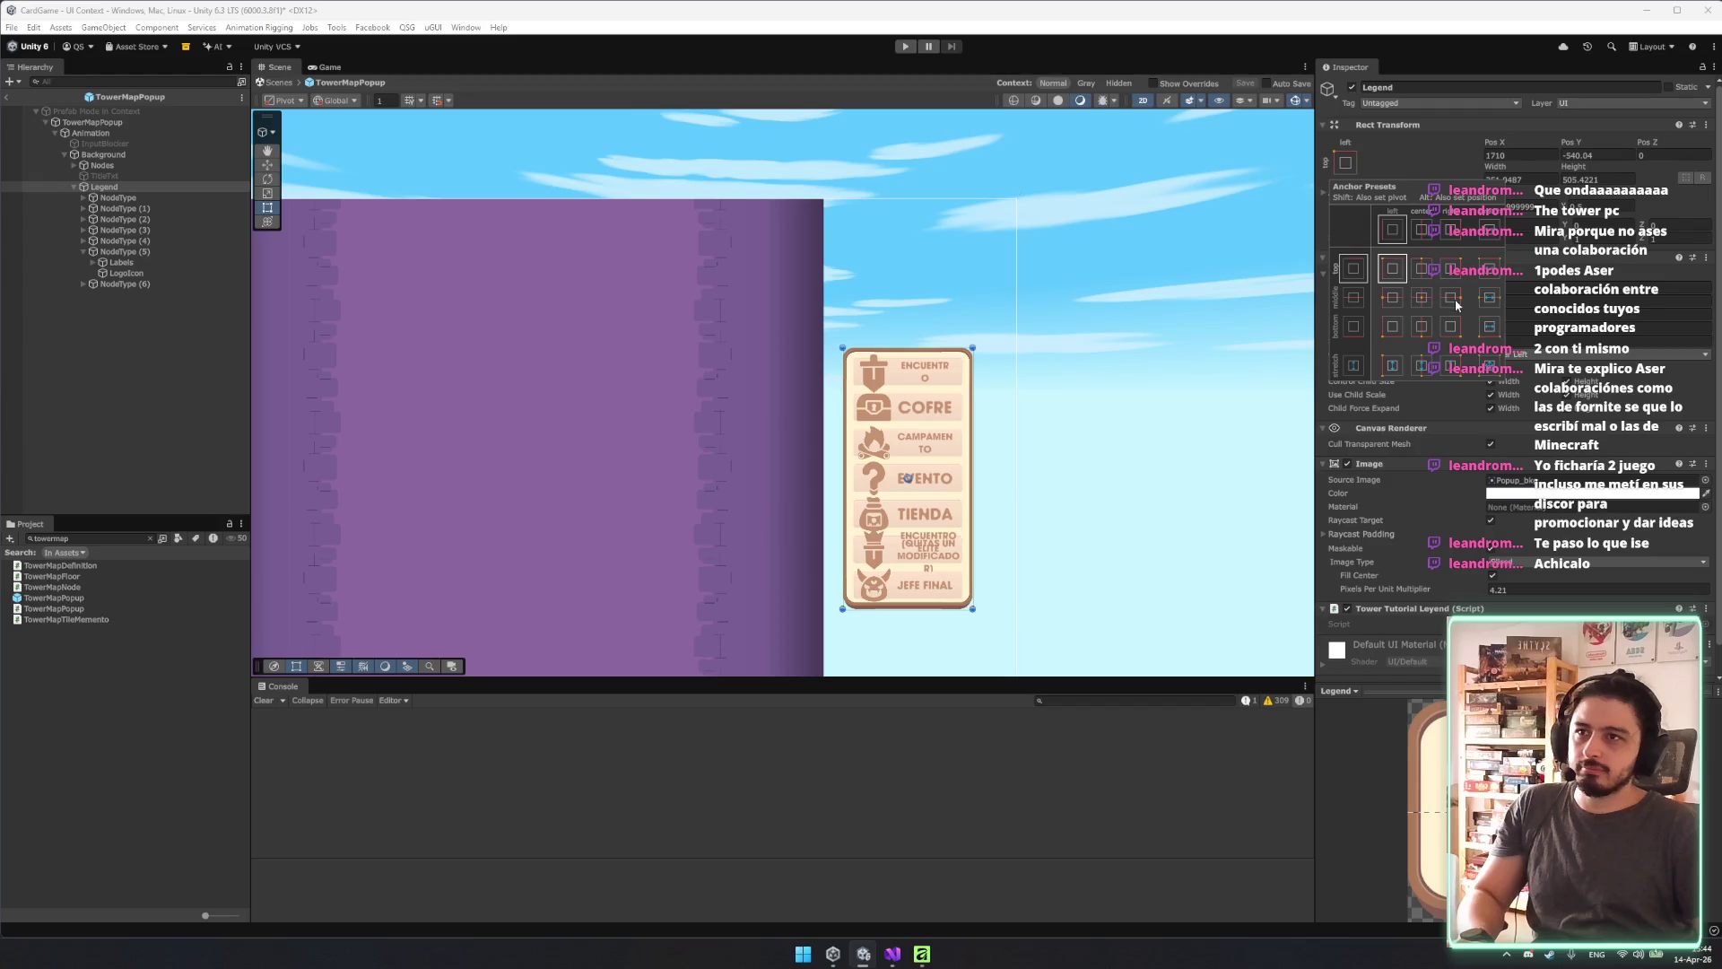
alt+shift+click(1450, 297)
mouse_move(978, 476)
mouse_down()
mouse_move(960, 479)
mouse_move(966, 202)
mouse_move(963, 305)
mouse_up()
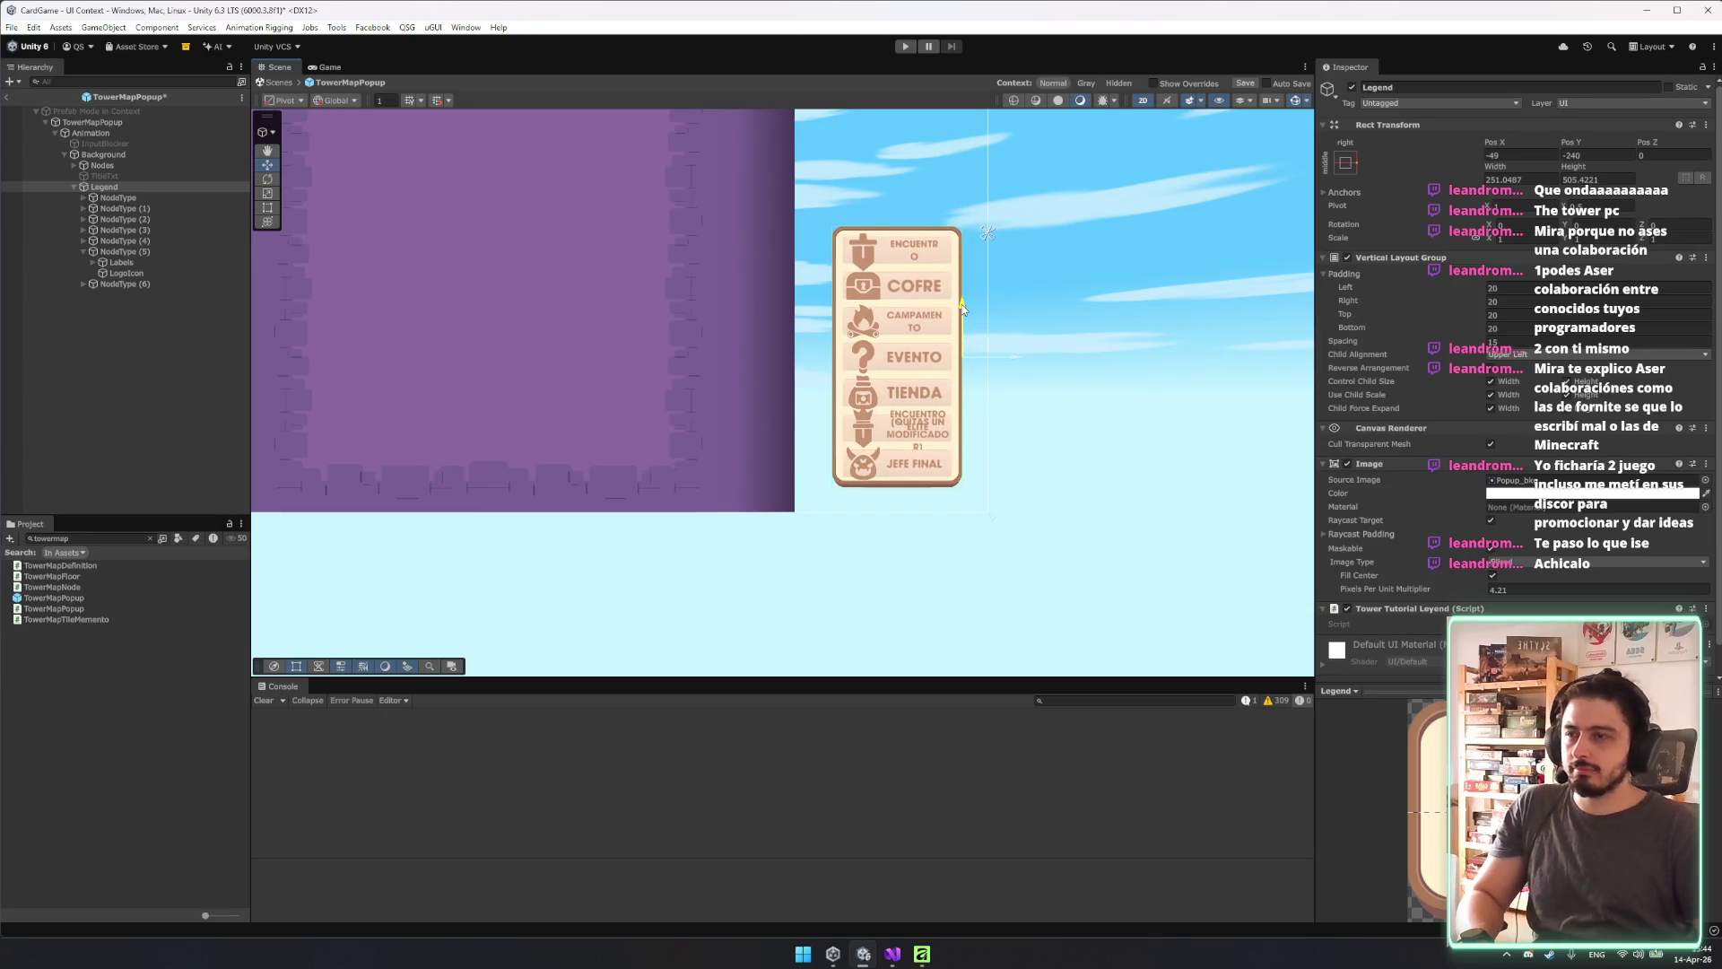
Widen Legend to 308 so labels fit one line, placing it at X -14.
drag(966, 318, 987, 430)
key(t)
drag(855, 436, 828, 435)
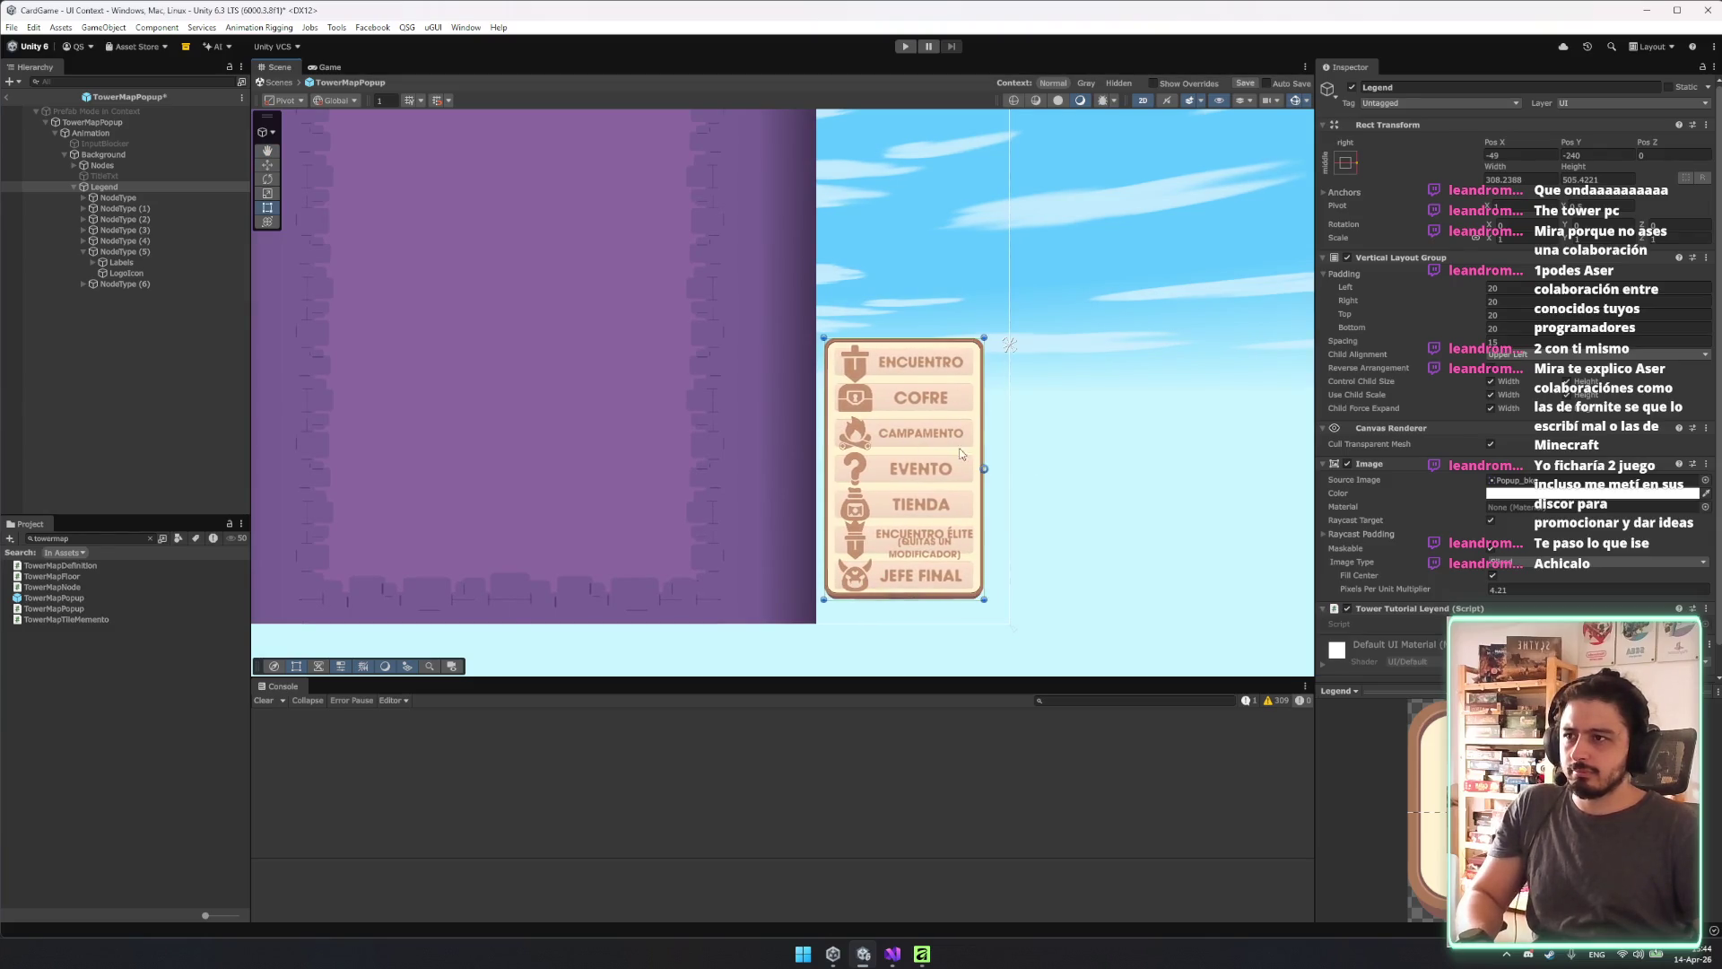
drag(1036, 477, 1059, 471)
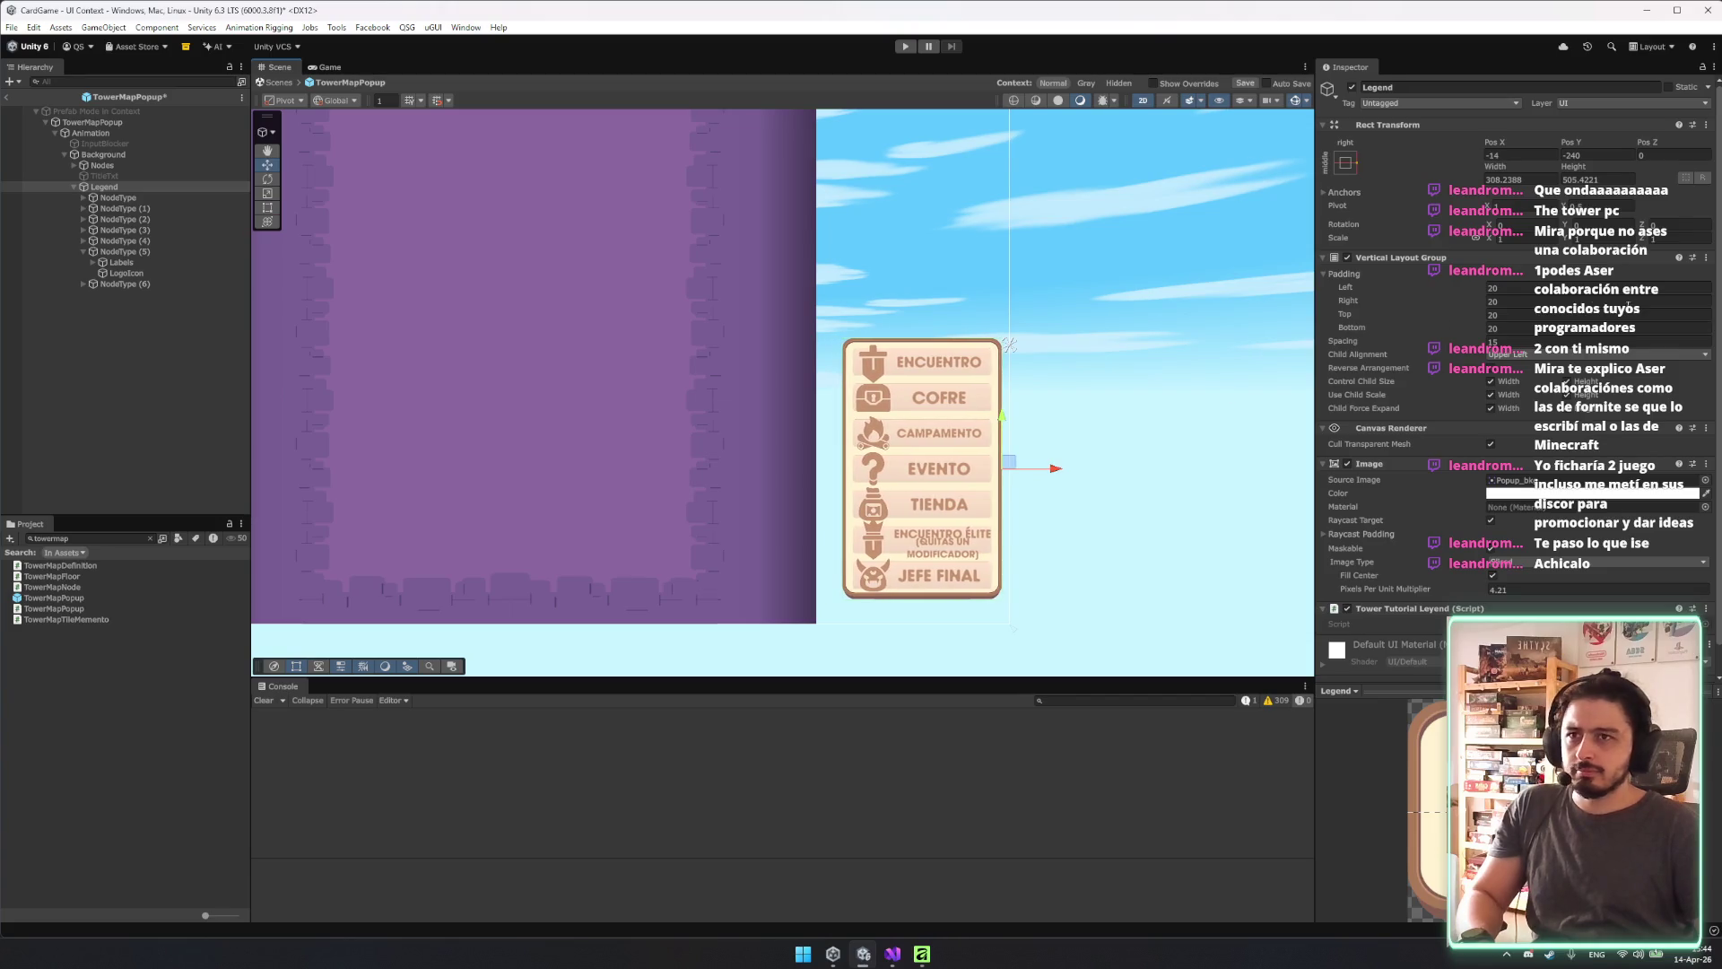
click(1703, 481)
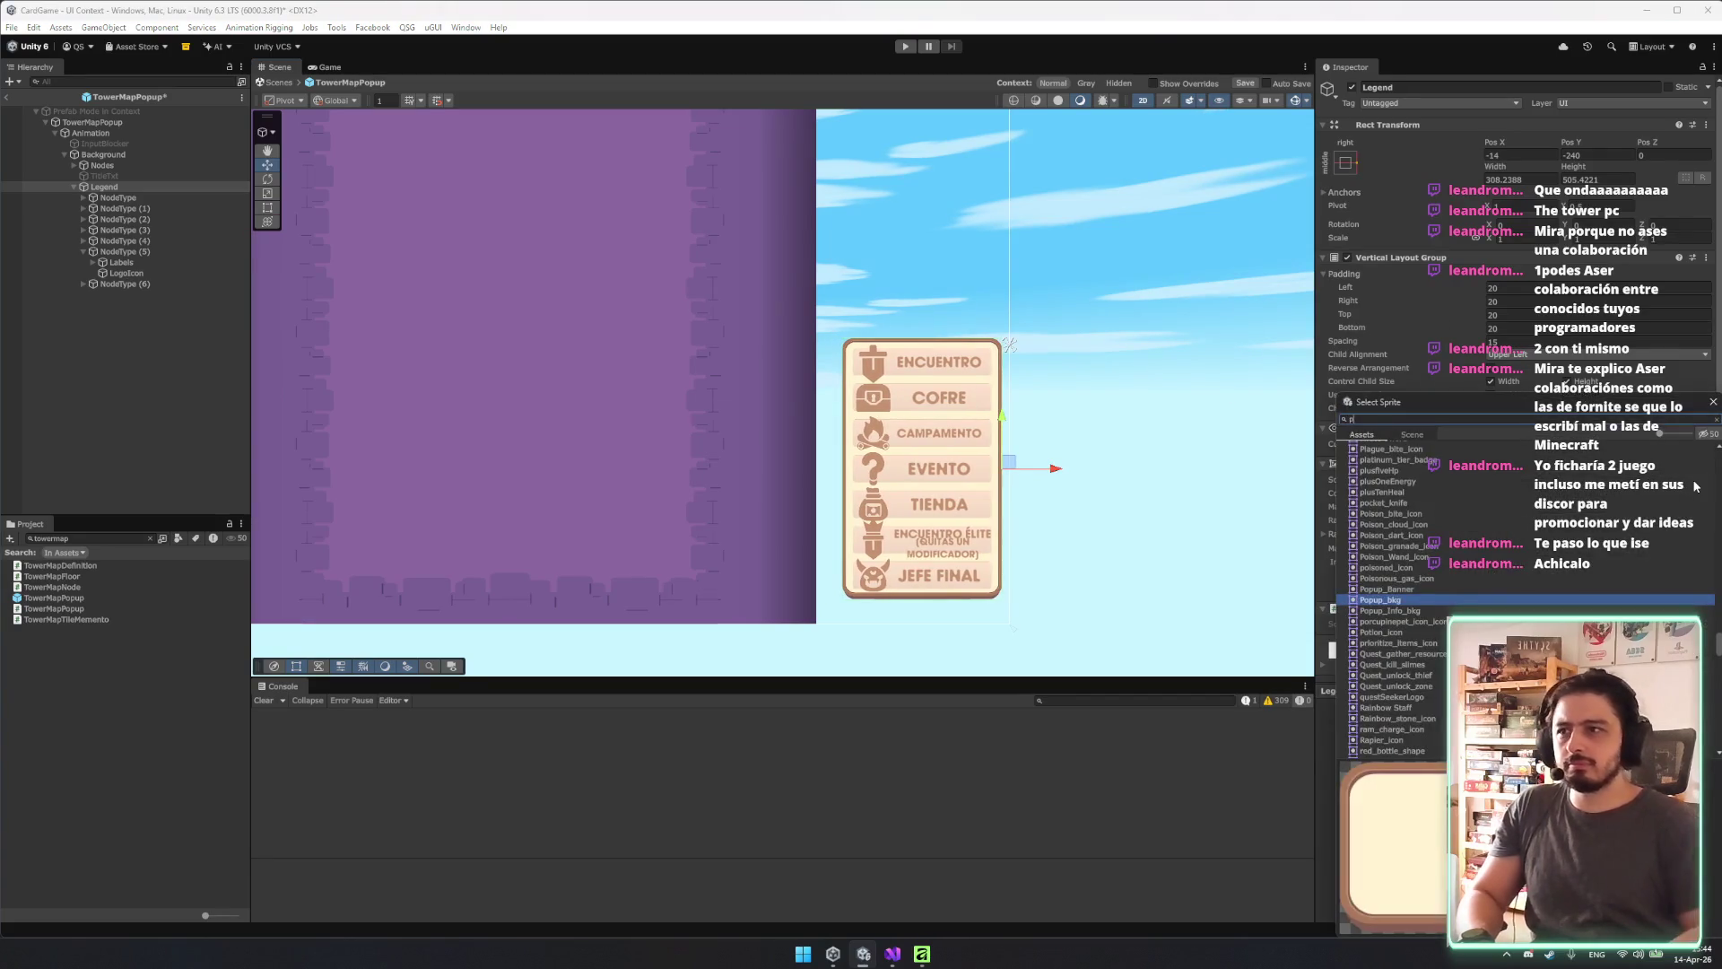
Give Legend the Popup_Info_bkg source image tinted with the tower's purple.
click(1427, 478)
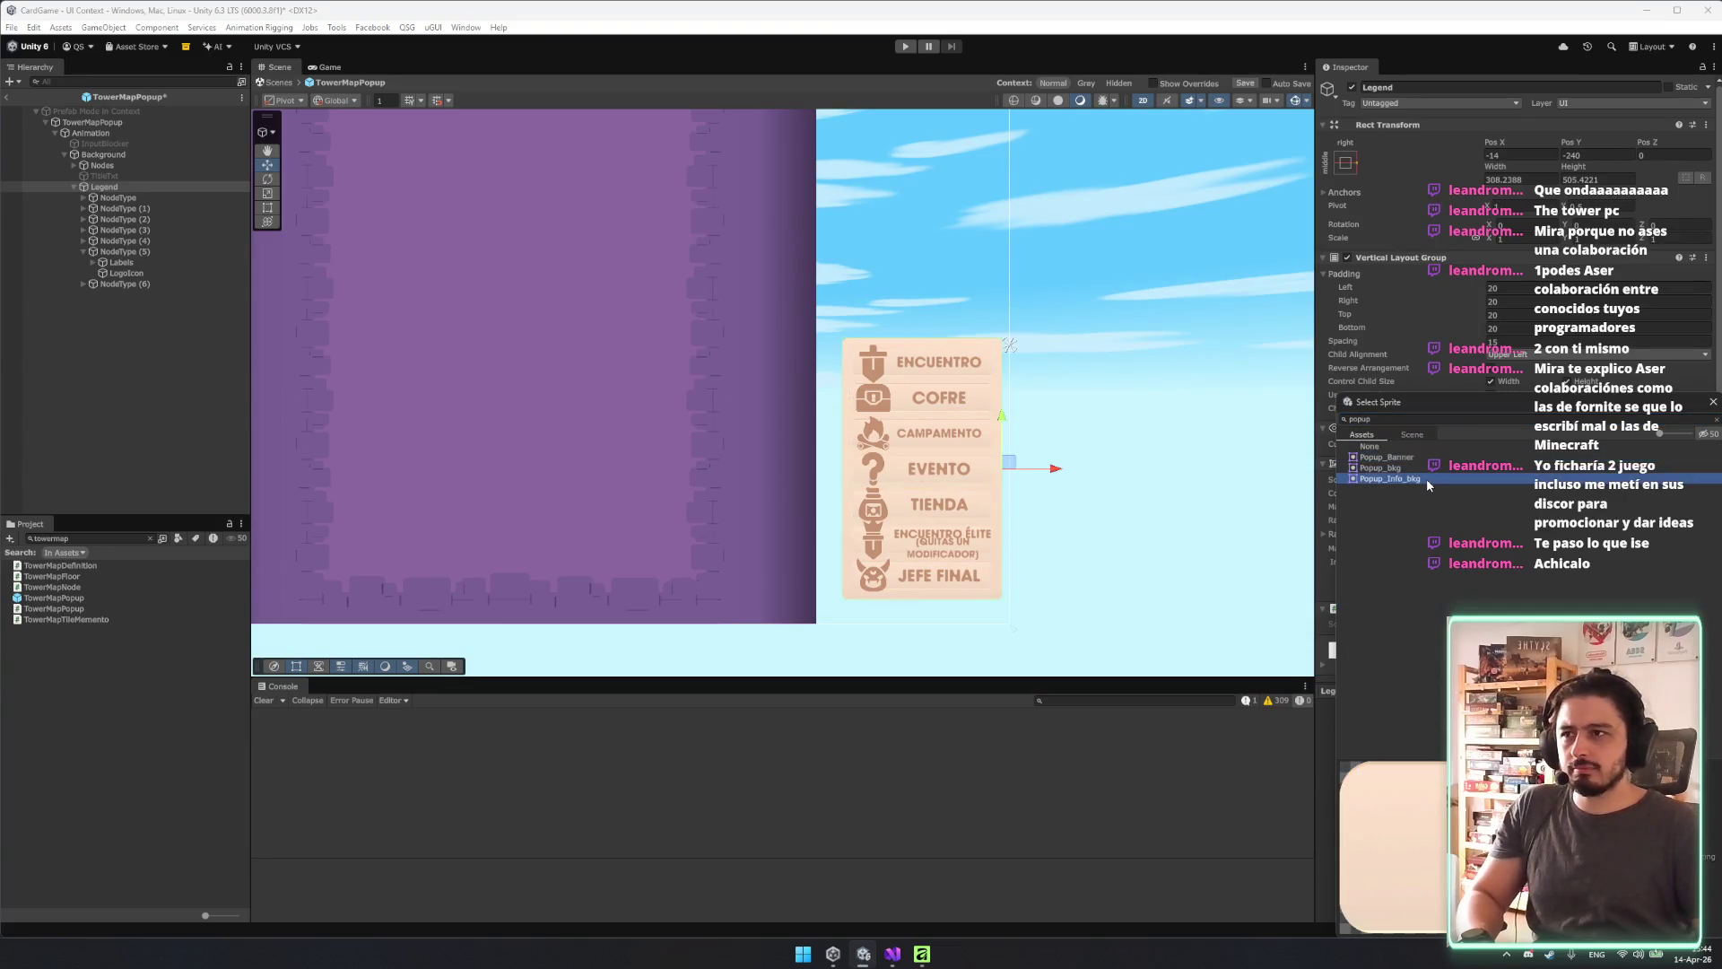
double_click(1428, 477)
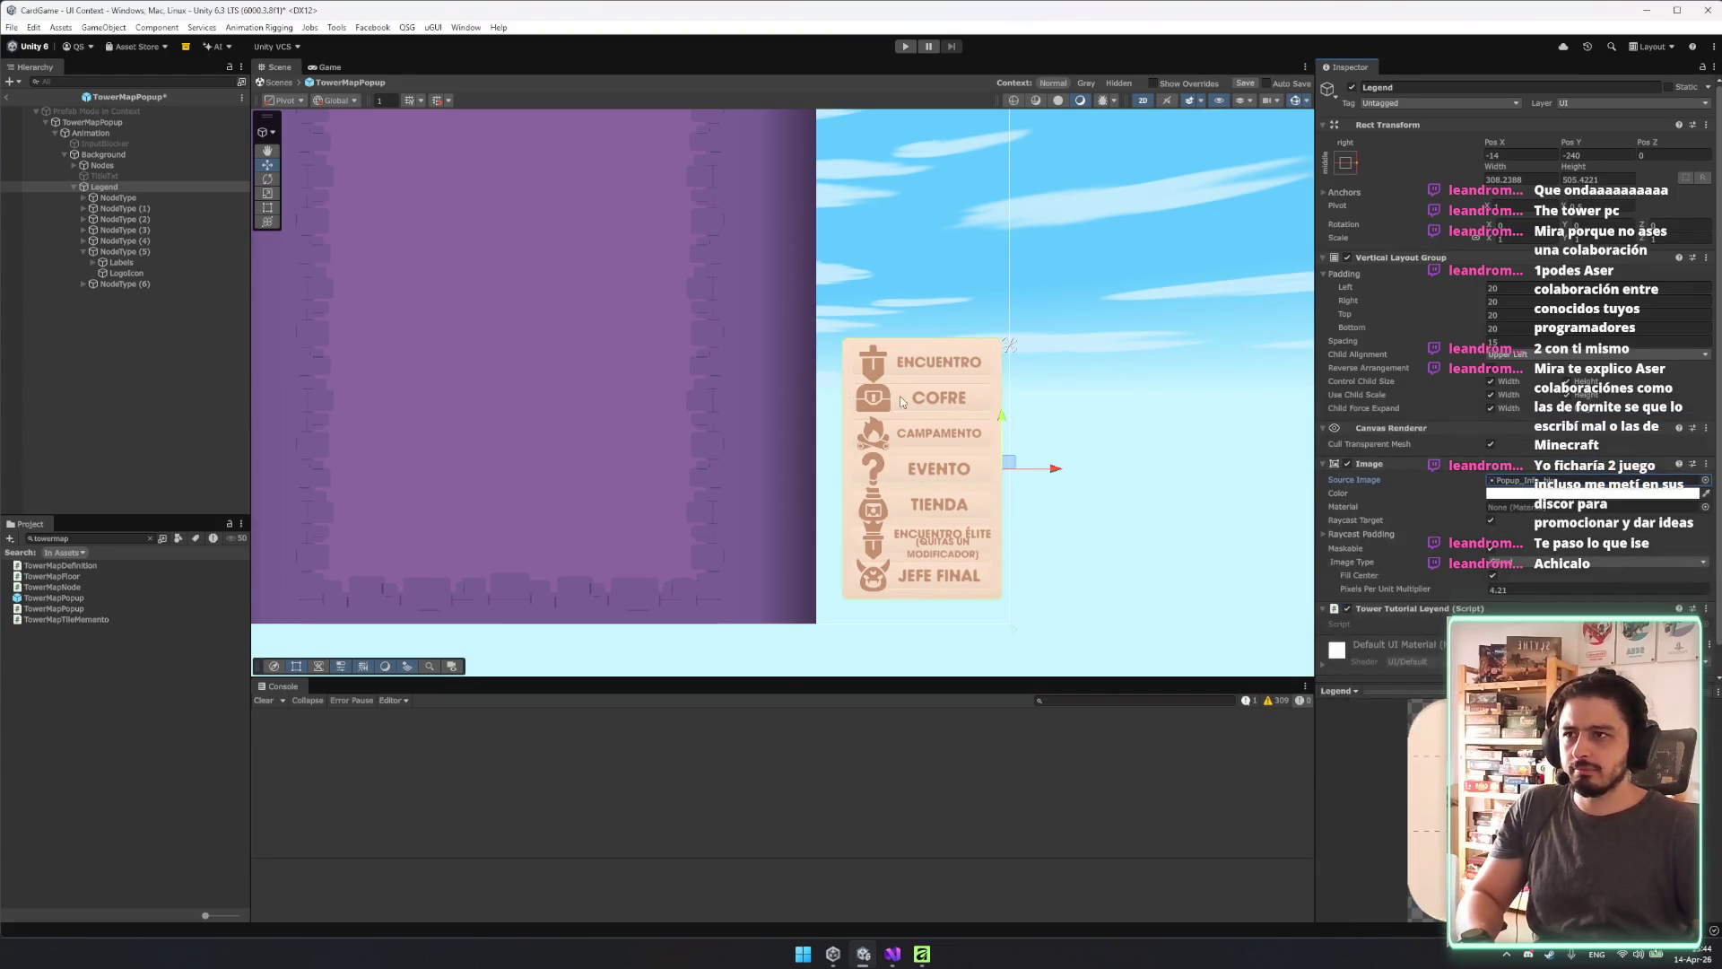
scroll(903, 402, up, 3)
click(1597, 493)
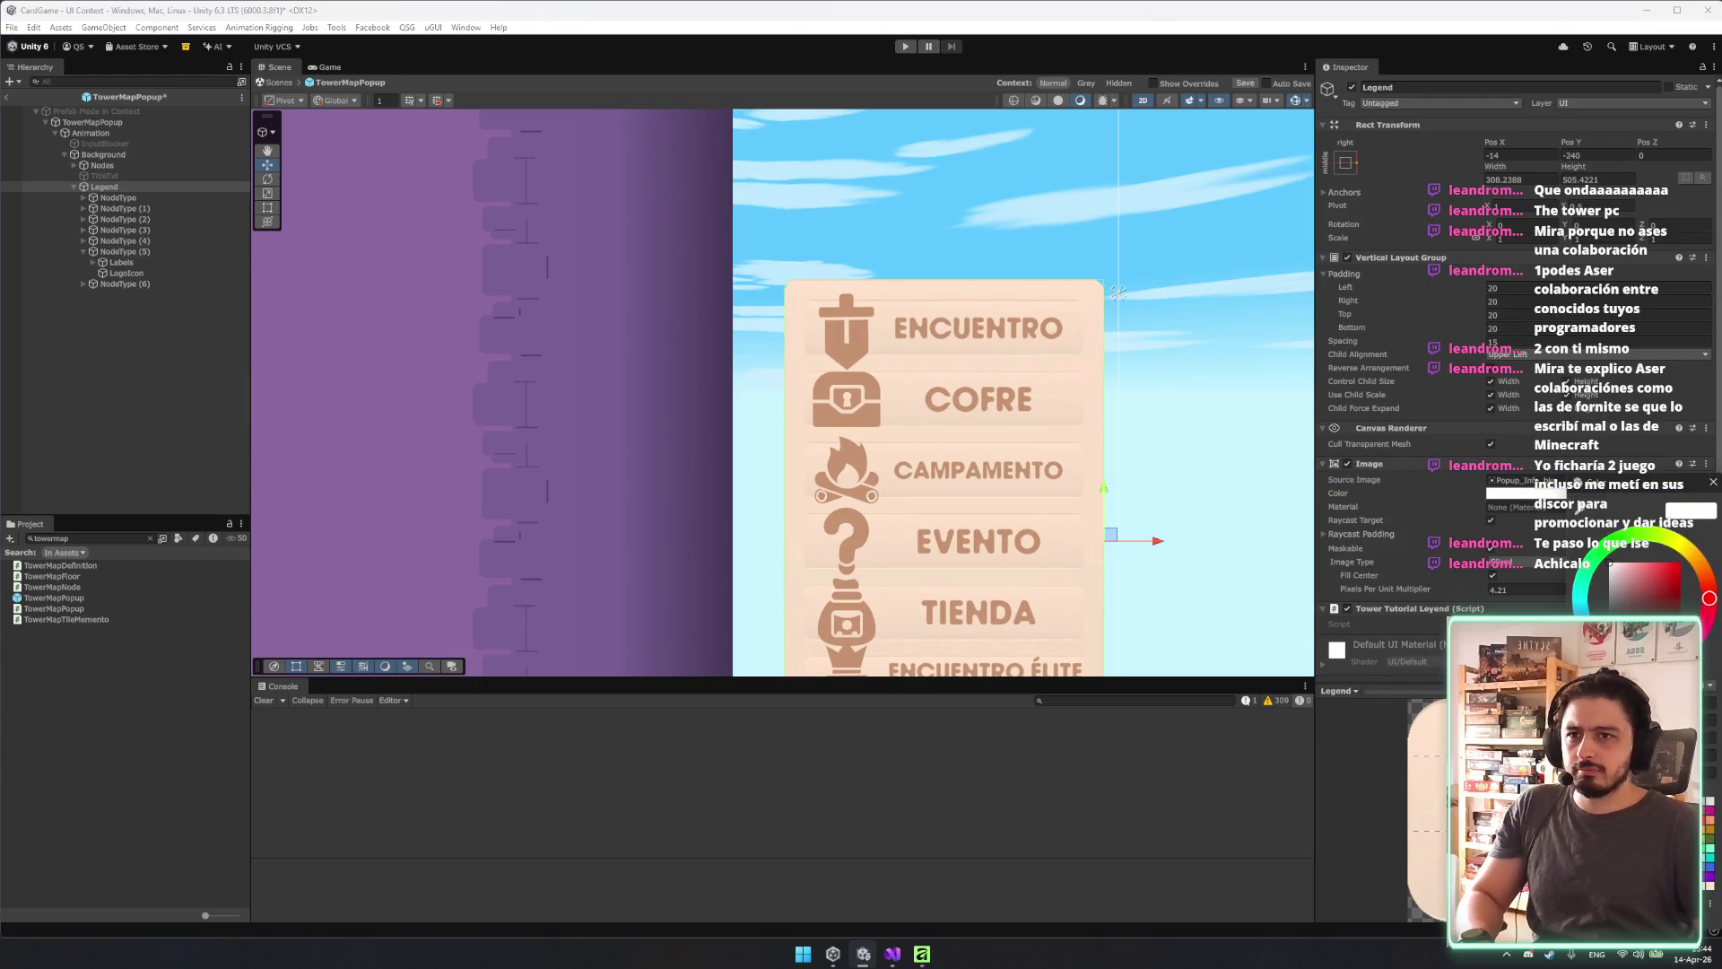
click(574, 321)
scroll(997, 296, down, 3)
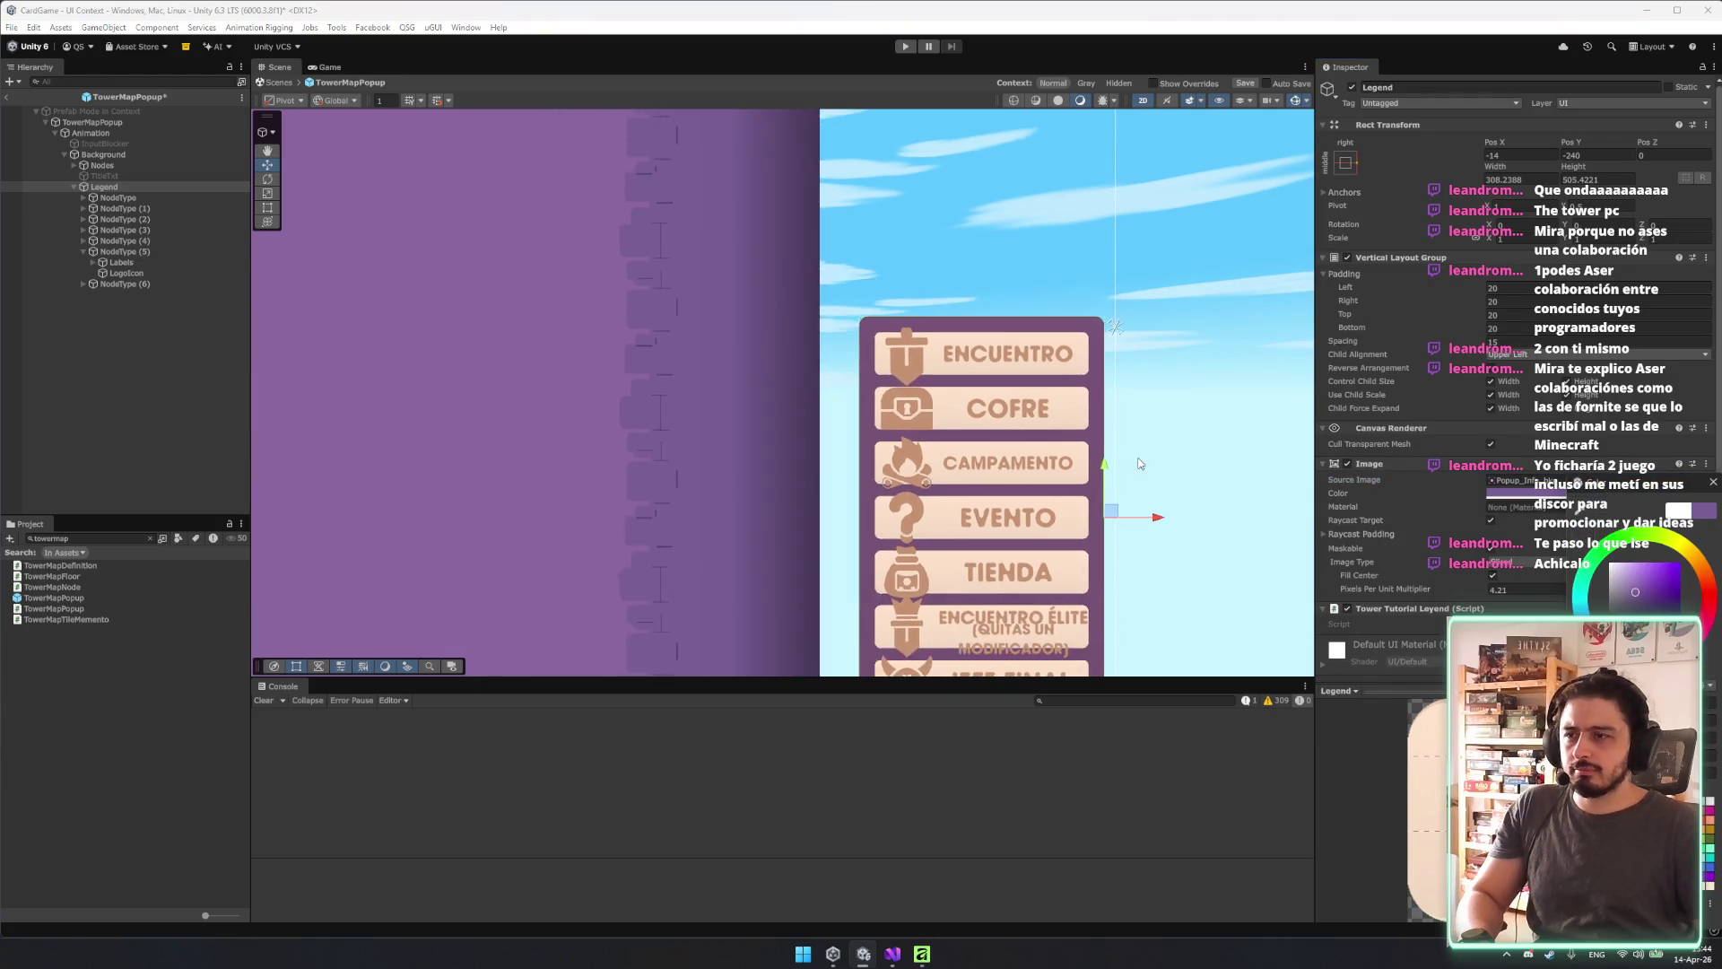
Raise the Legend panel slightly and set its Pixels Per Unit Multiplier to 3.
mouse_move(1065, 303)
mouse_down()
mouse_move(1007, 411)
mouse_move(1003, 471)
mouse_up()
mouse_move(962, 417)
mouse_down()
mouse_move(961, 436)
mouse_move(961, 354)
mouse_move(962, 402)
mouse_up()
click(1501, 591)
text(3)
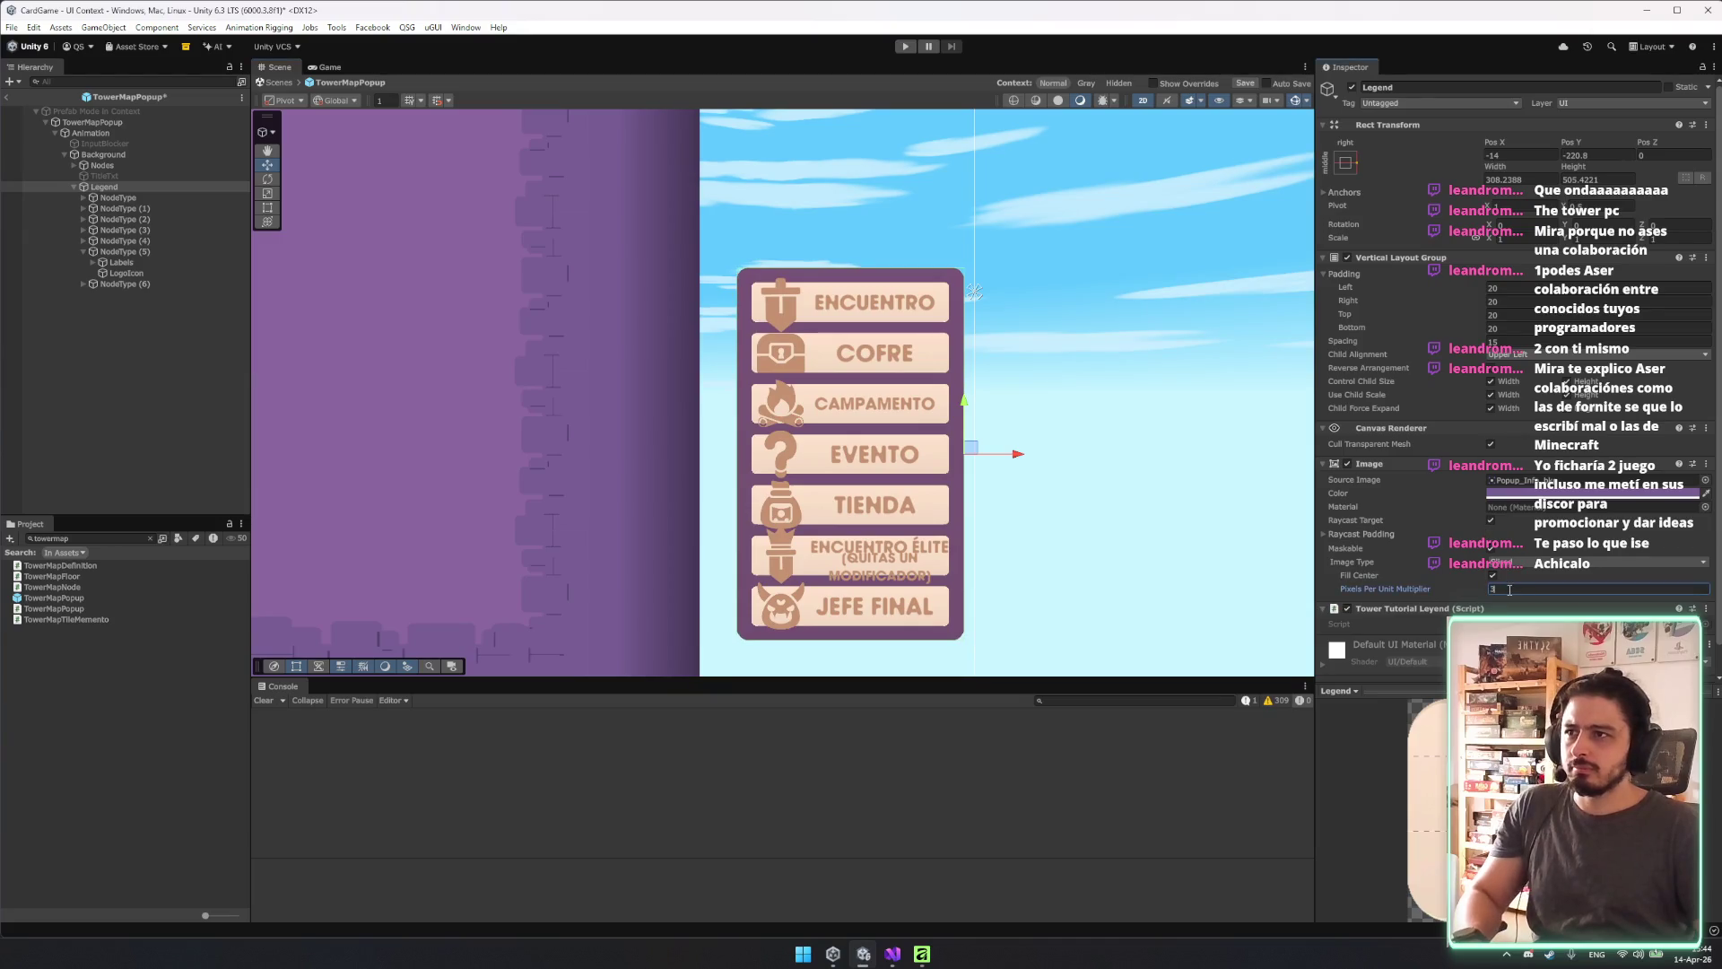
click(107, 198)
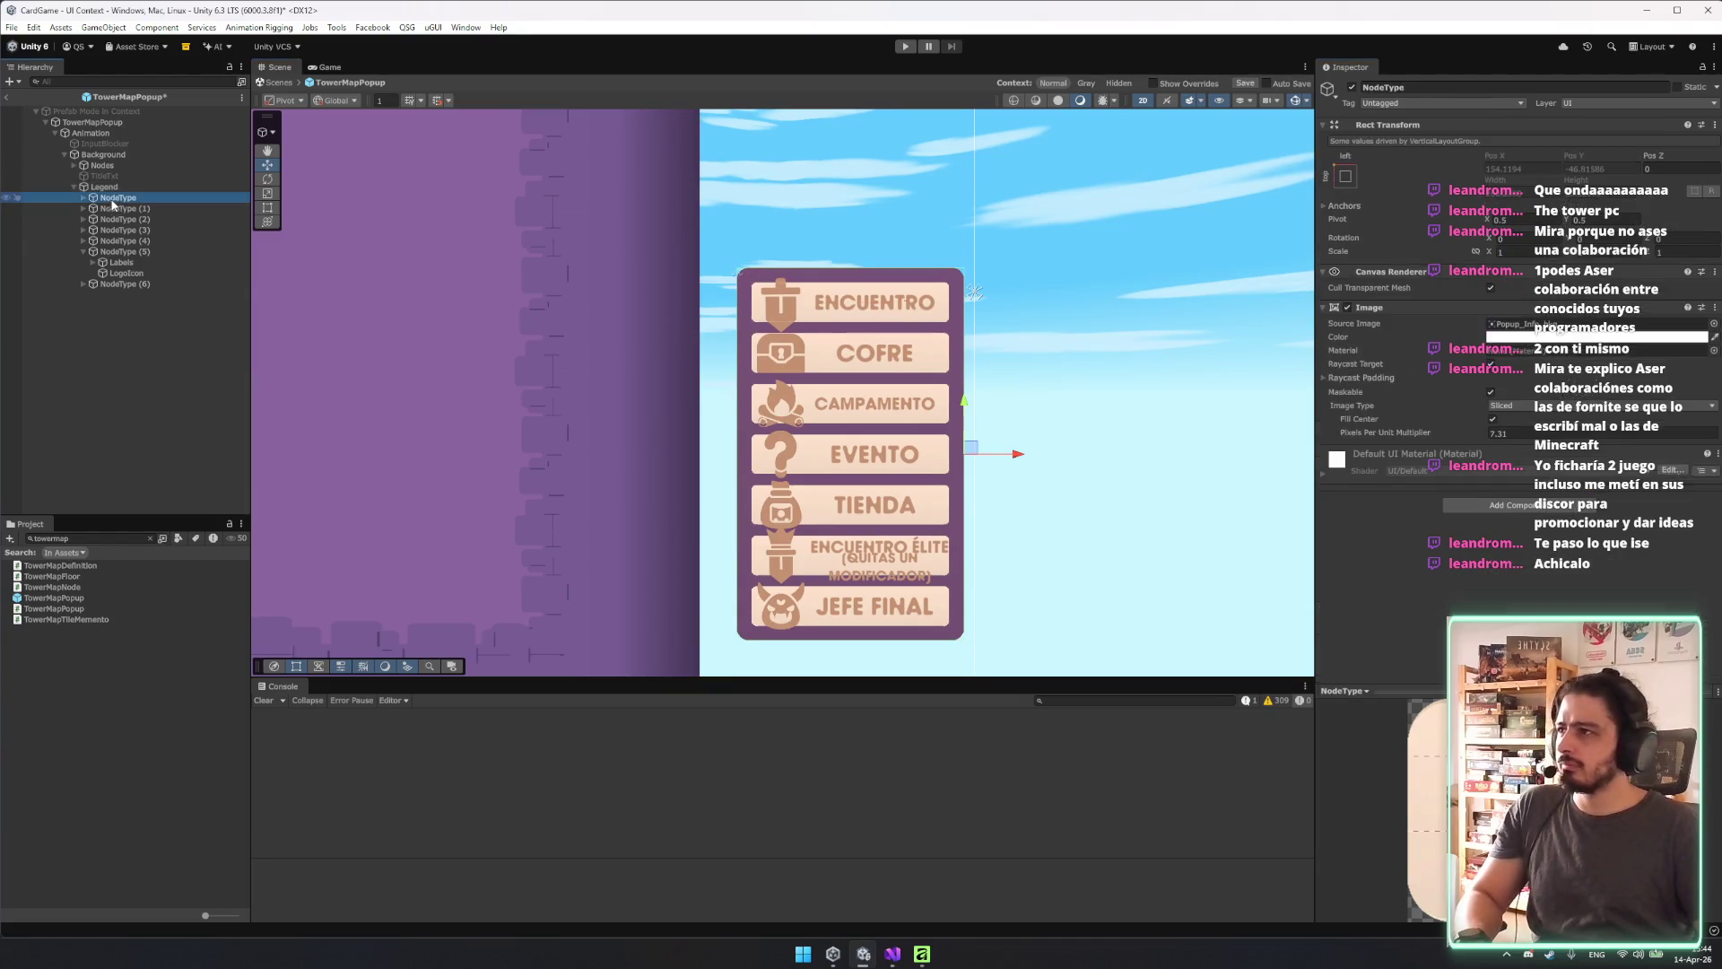
Expand the first NodeType entry and select its LogoIcon.
key(Right)
key(Down)
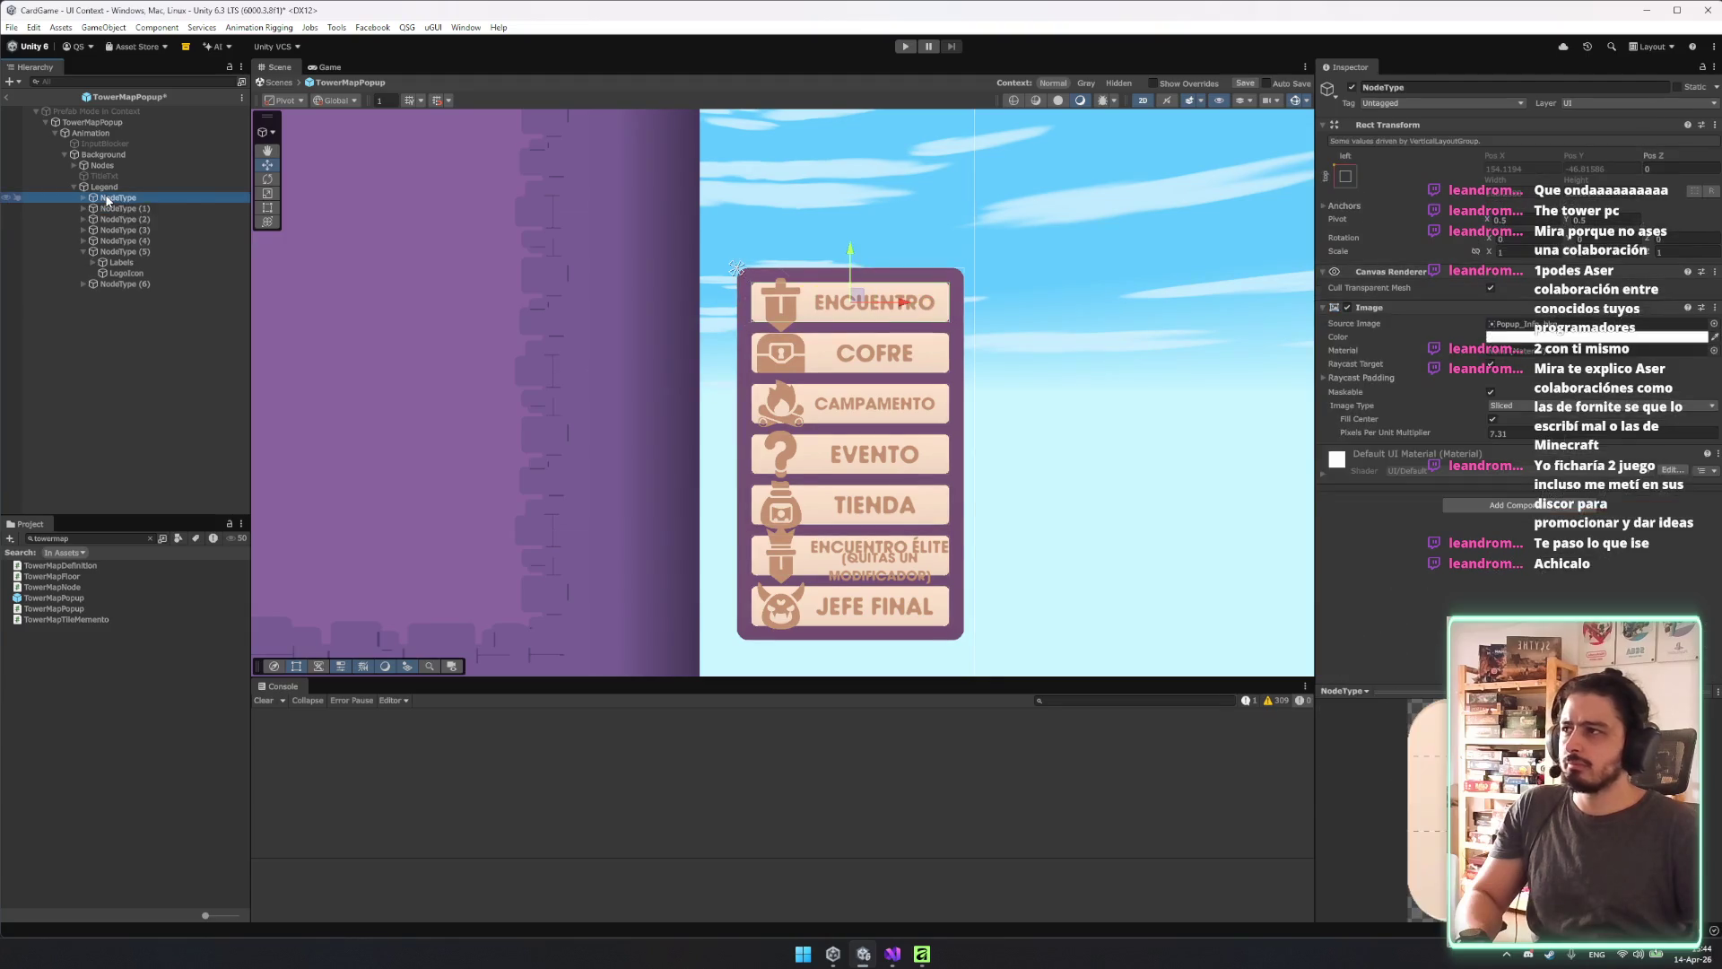
key(t)
scroll(708, 308, up, 1)
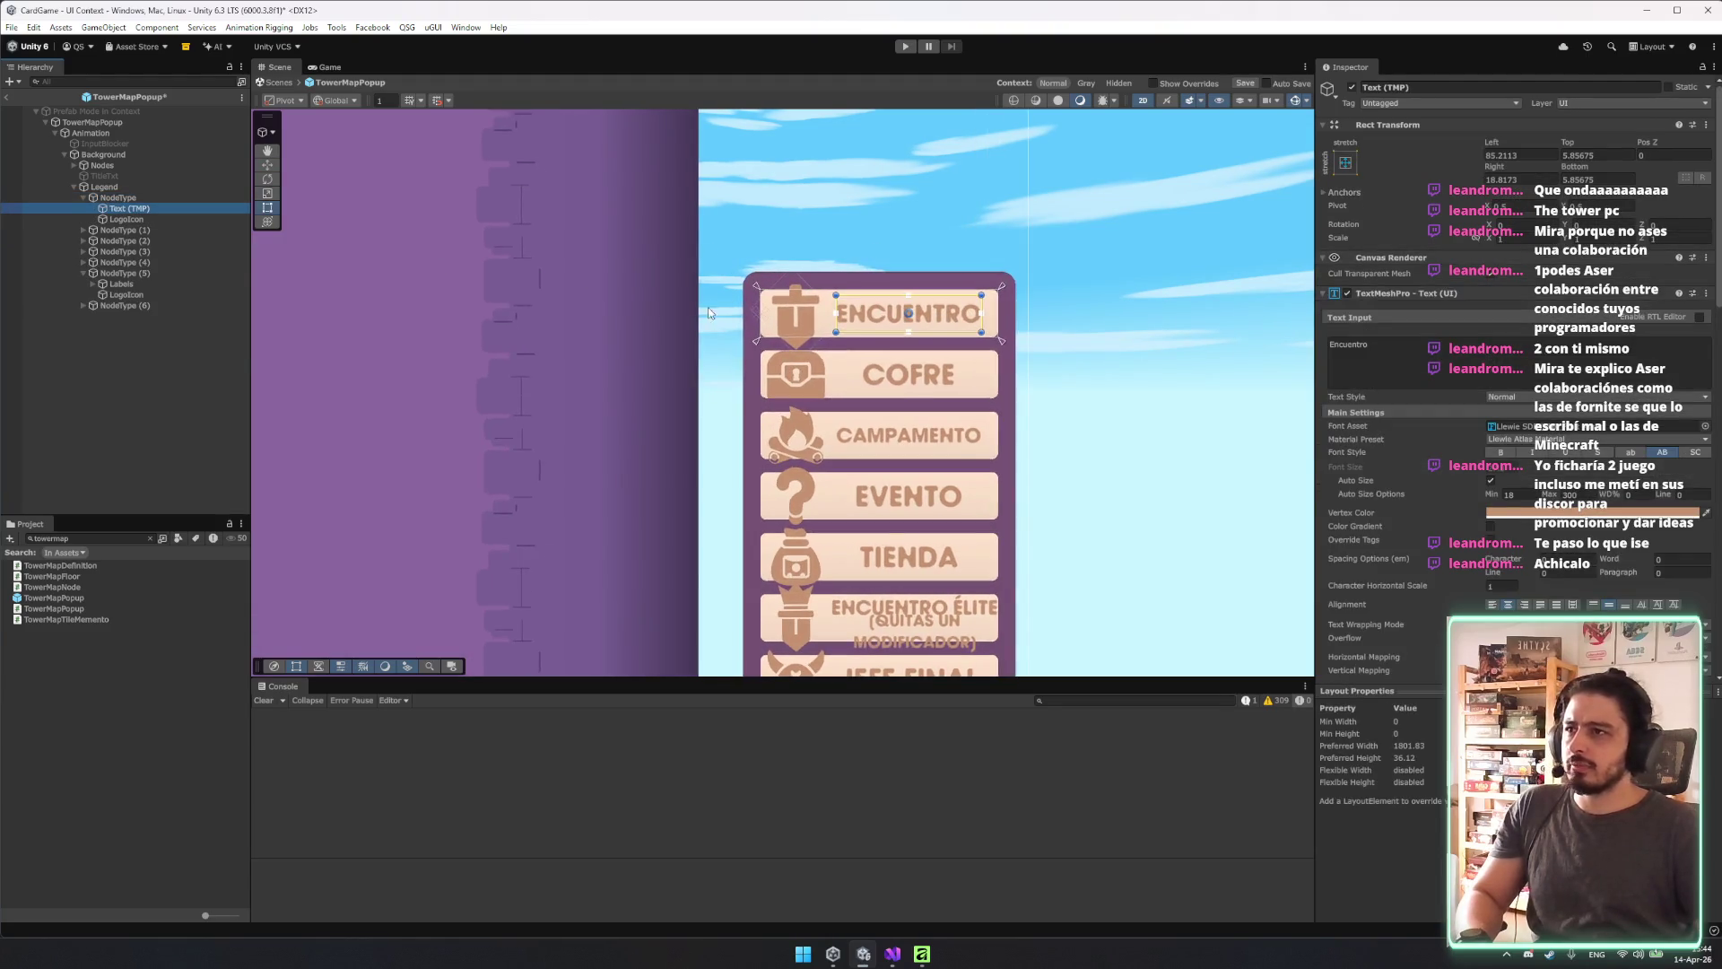
click(126, 220)
click(98, 536)
text(node)
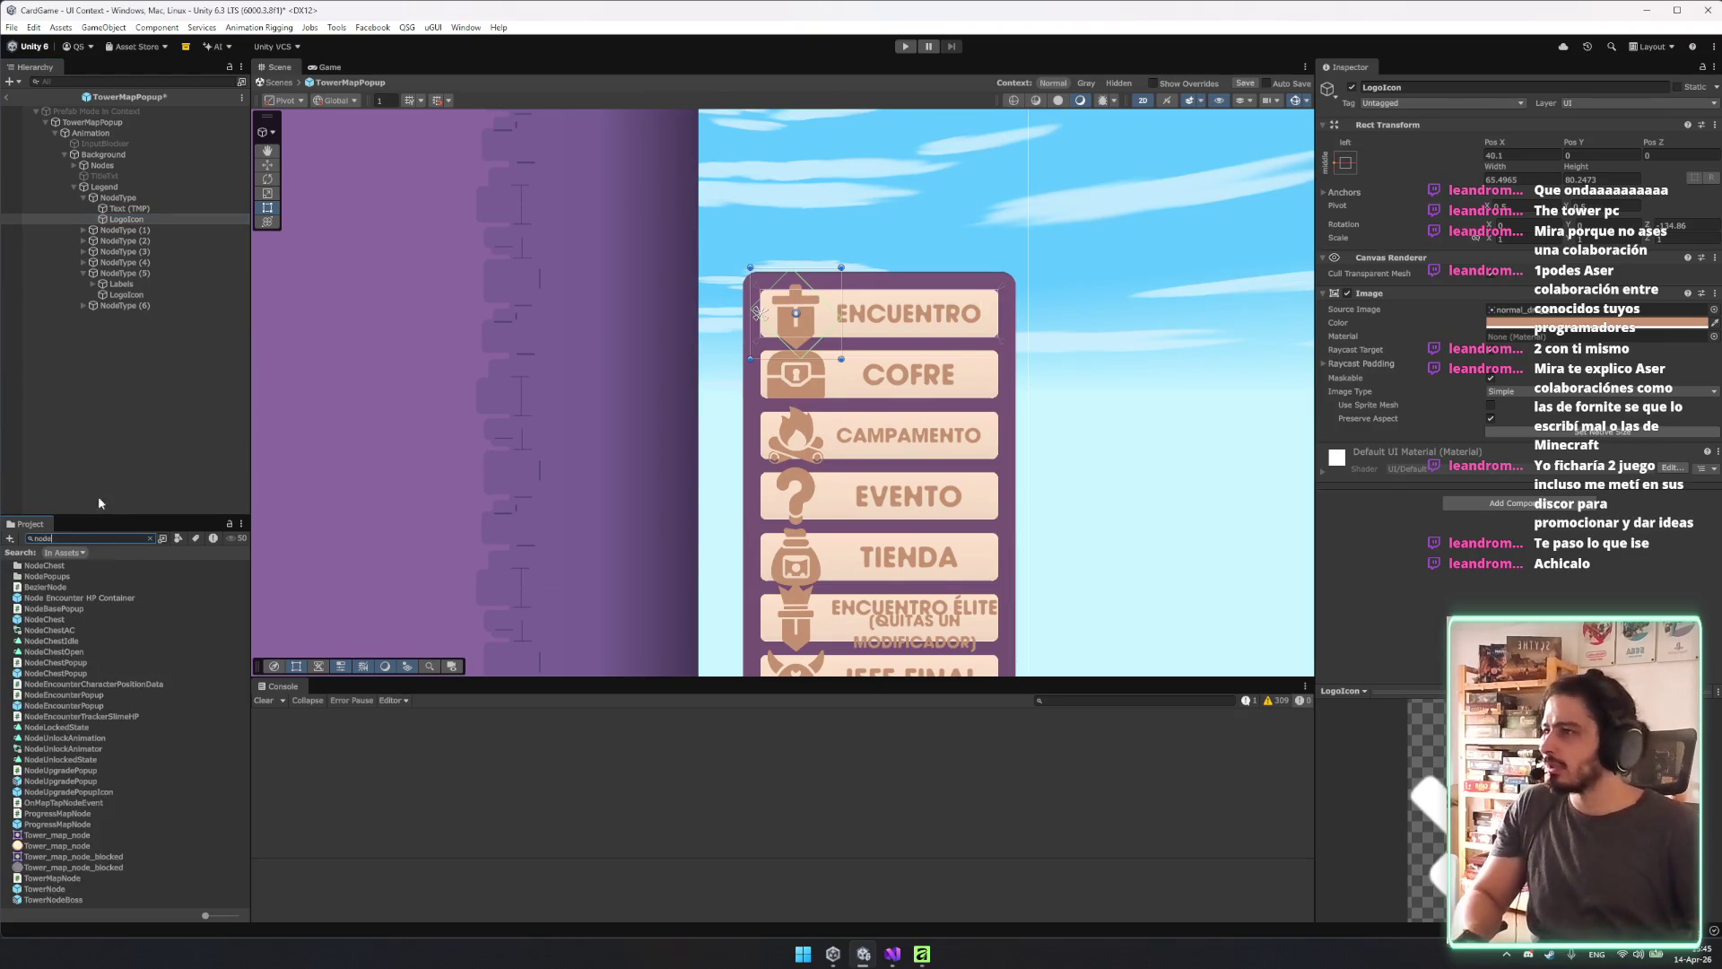
Duplicate LogoIcon, undo it, and bring up its Source Image sprite picker.
click(127, 219)
key(ctrl+d)
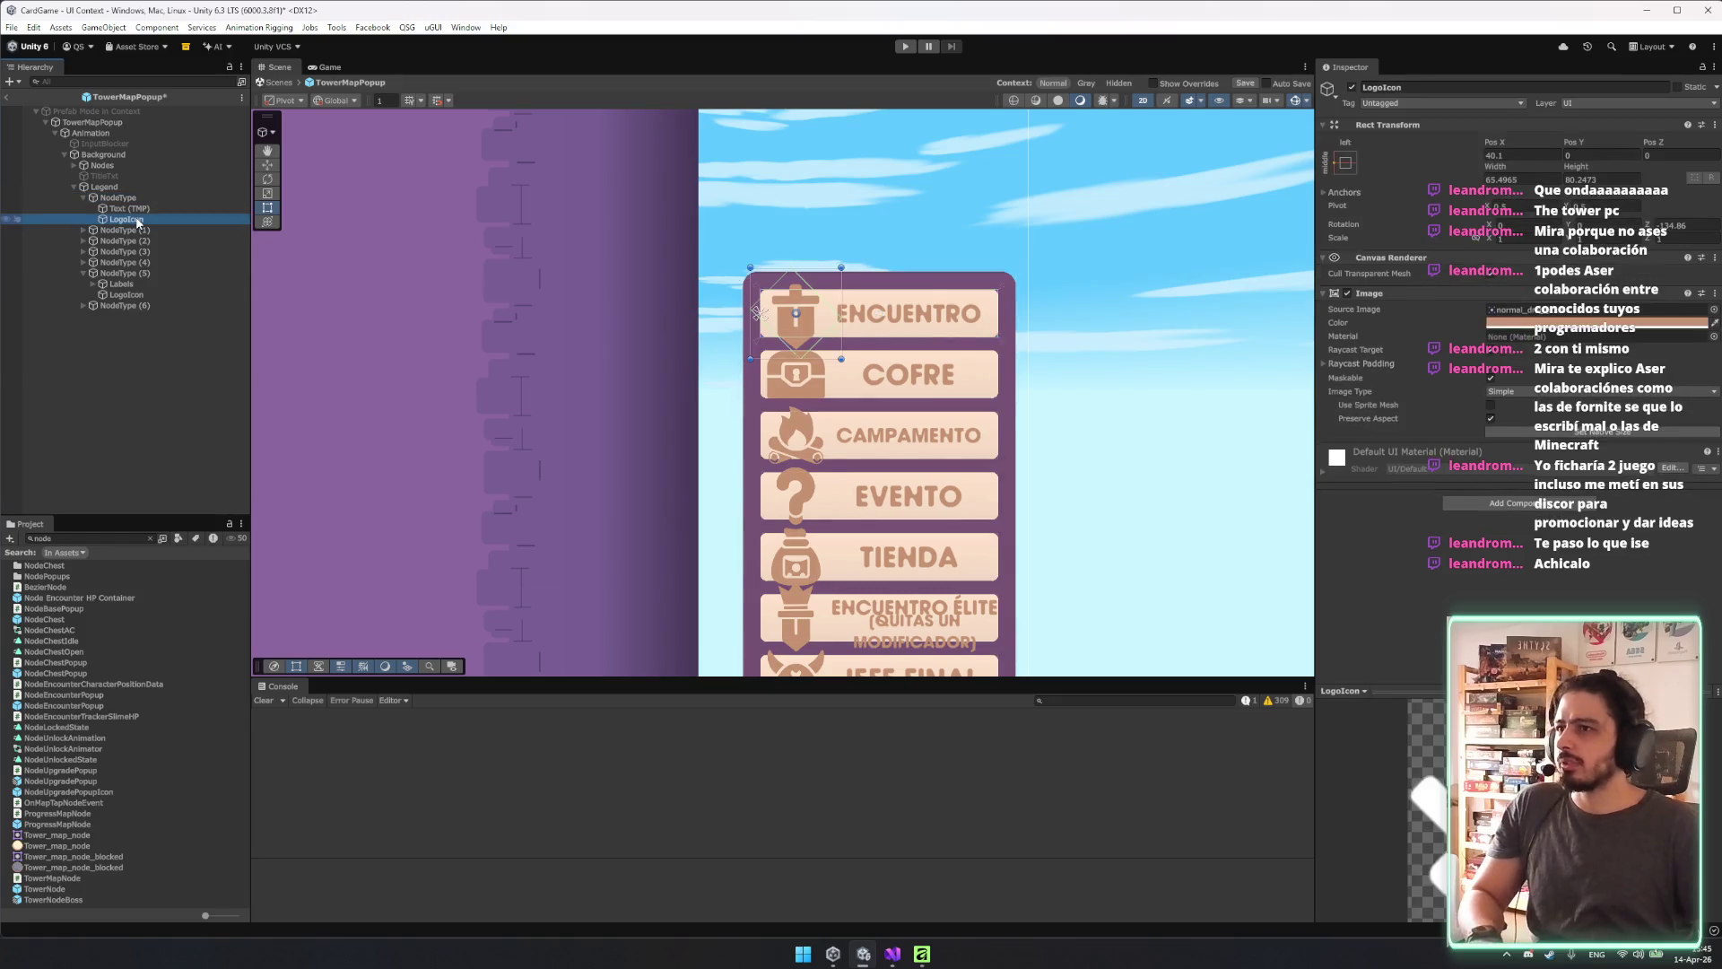
key(ctrl+z)
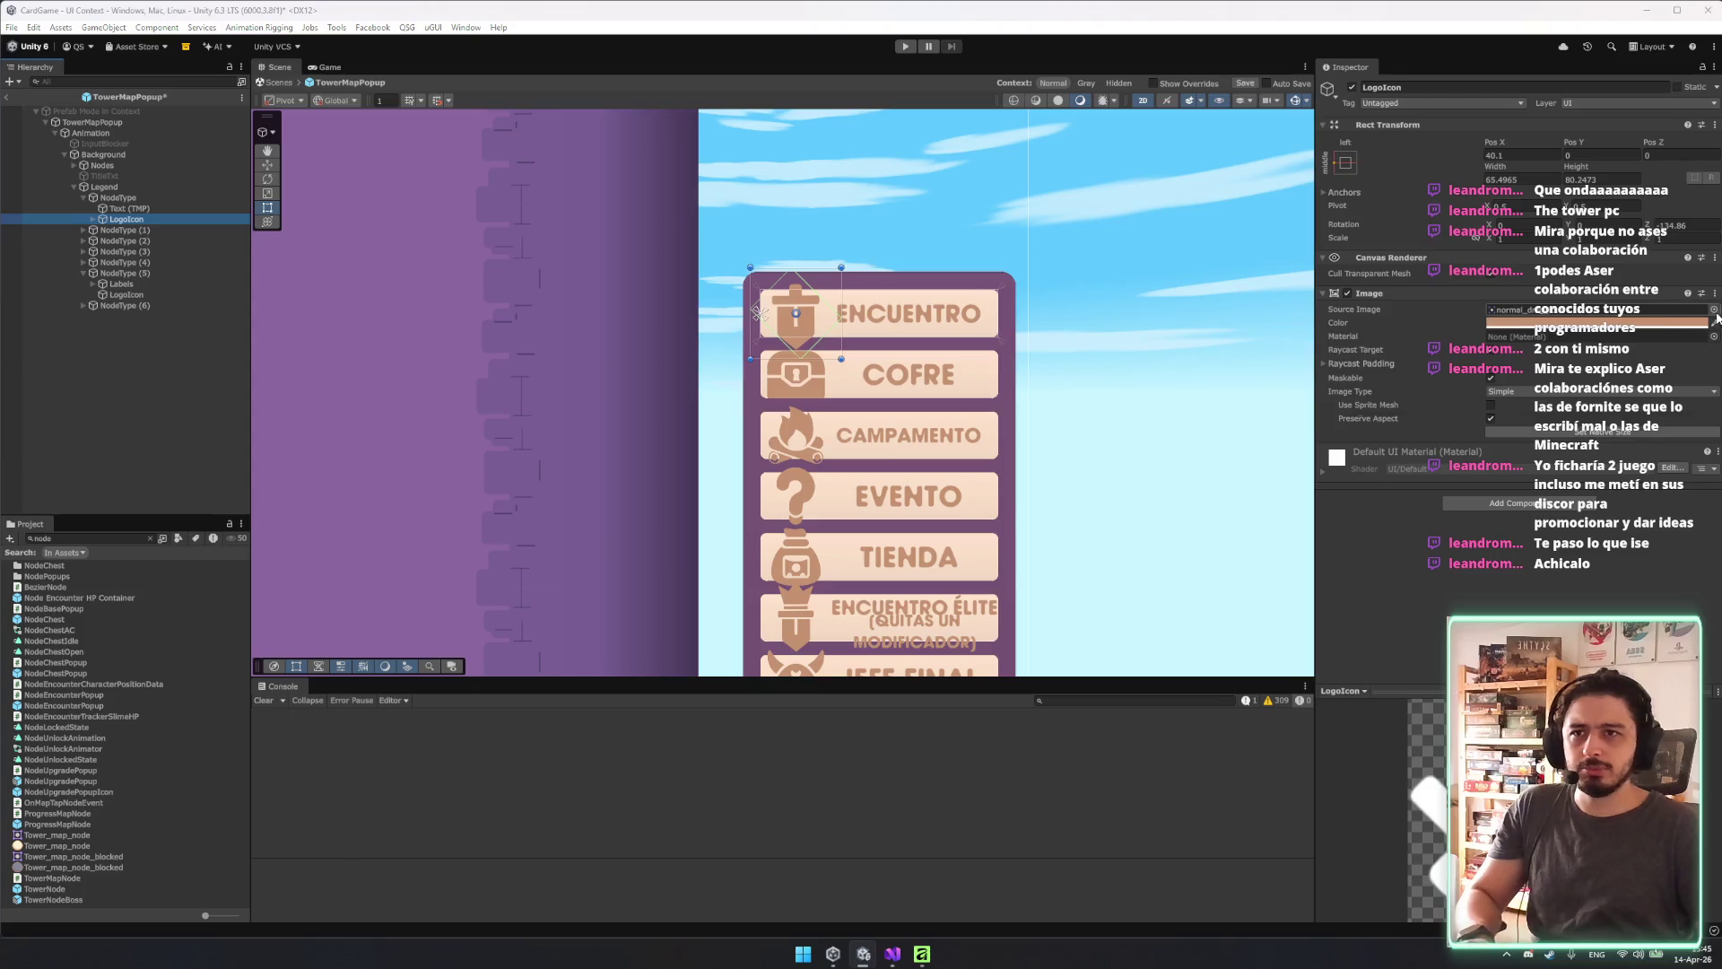
click(1714, 310)
key(BackSpace)
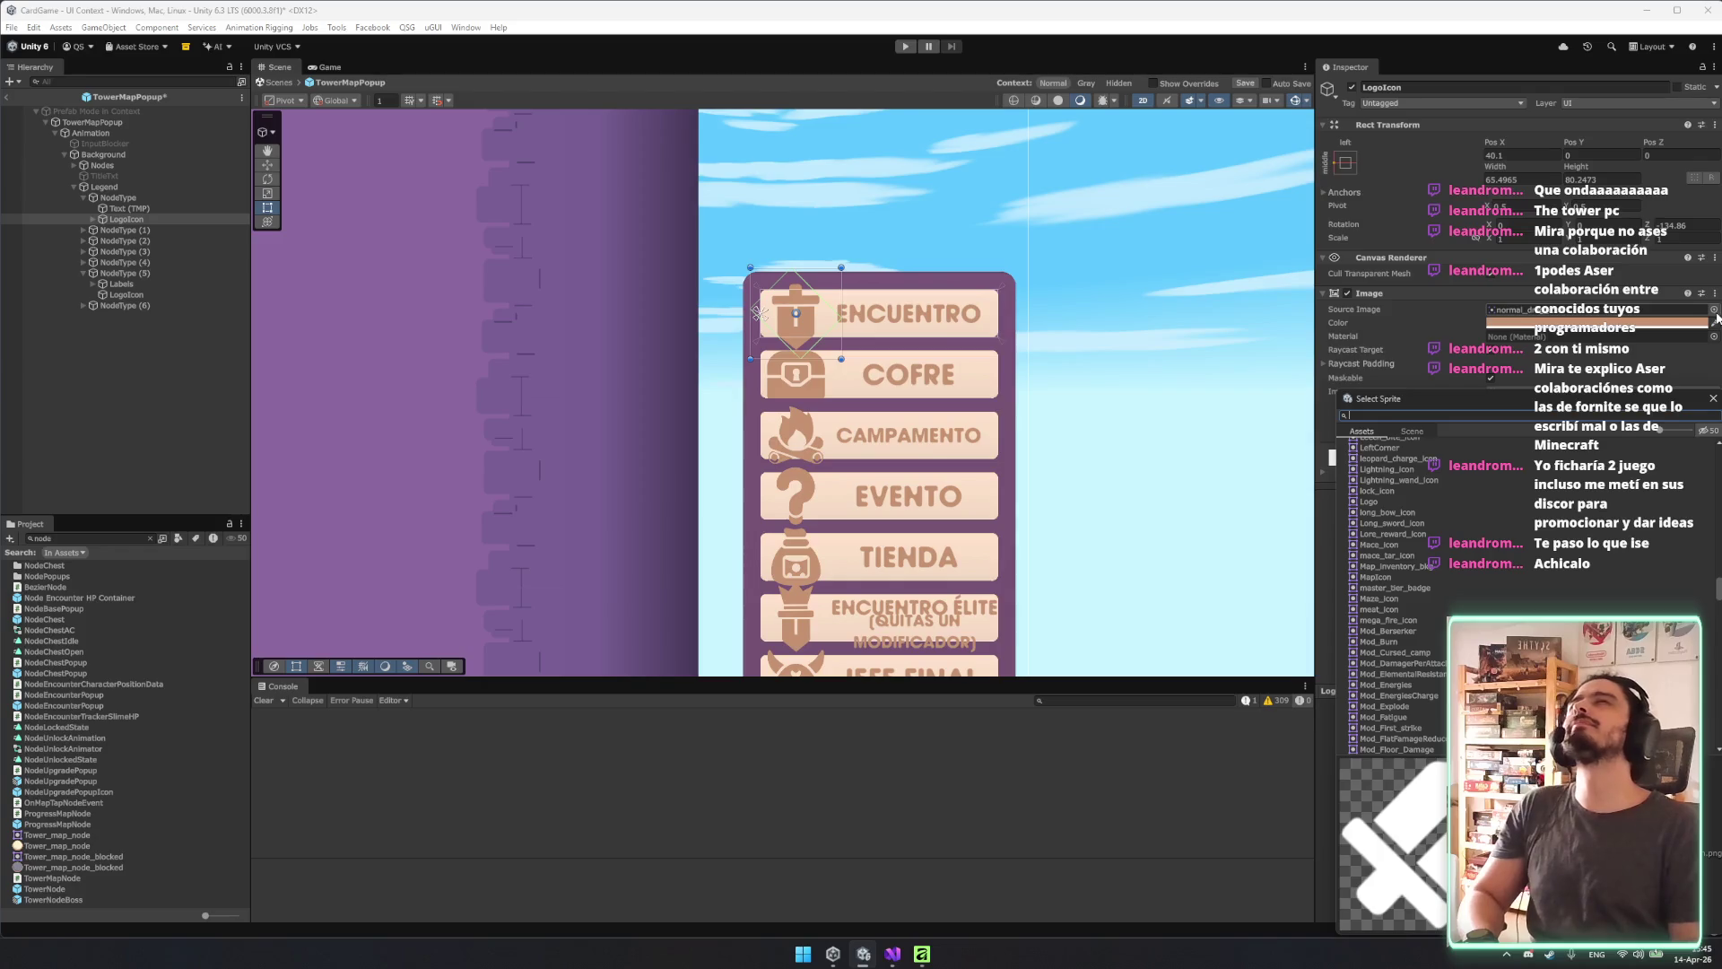
Apply the Tower_map_node sprite to LogoIcon, reset it to white, and nest a shrunken copy.
text(de)
double_click(1415, 453)
click(1552, 323)
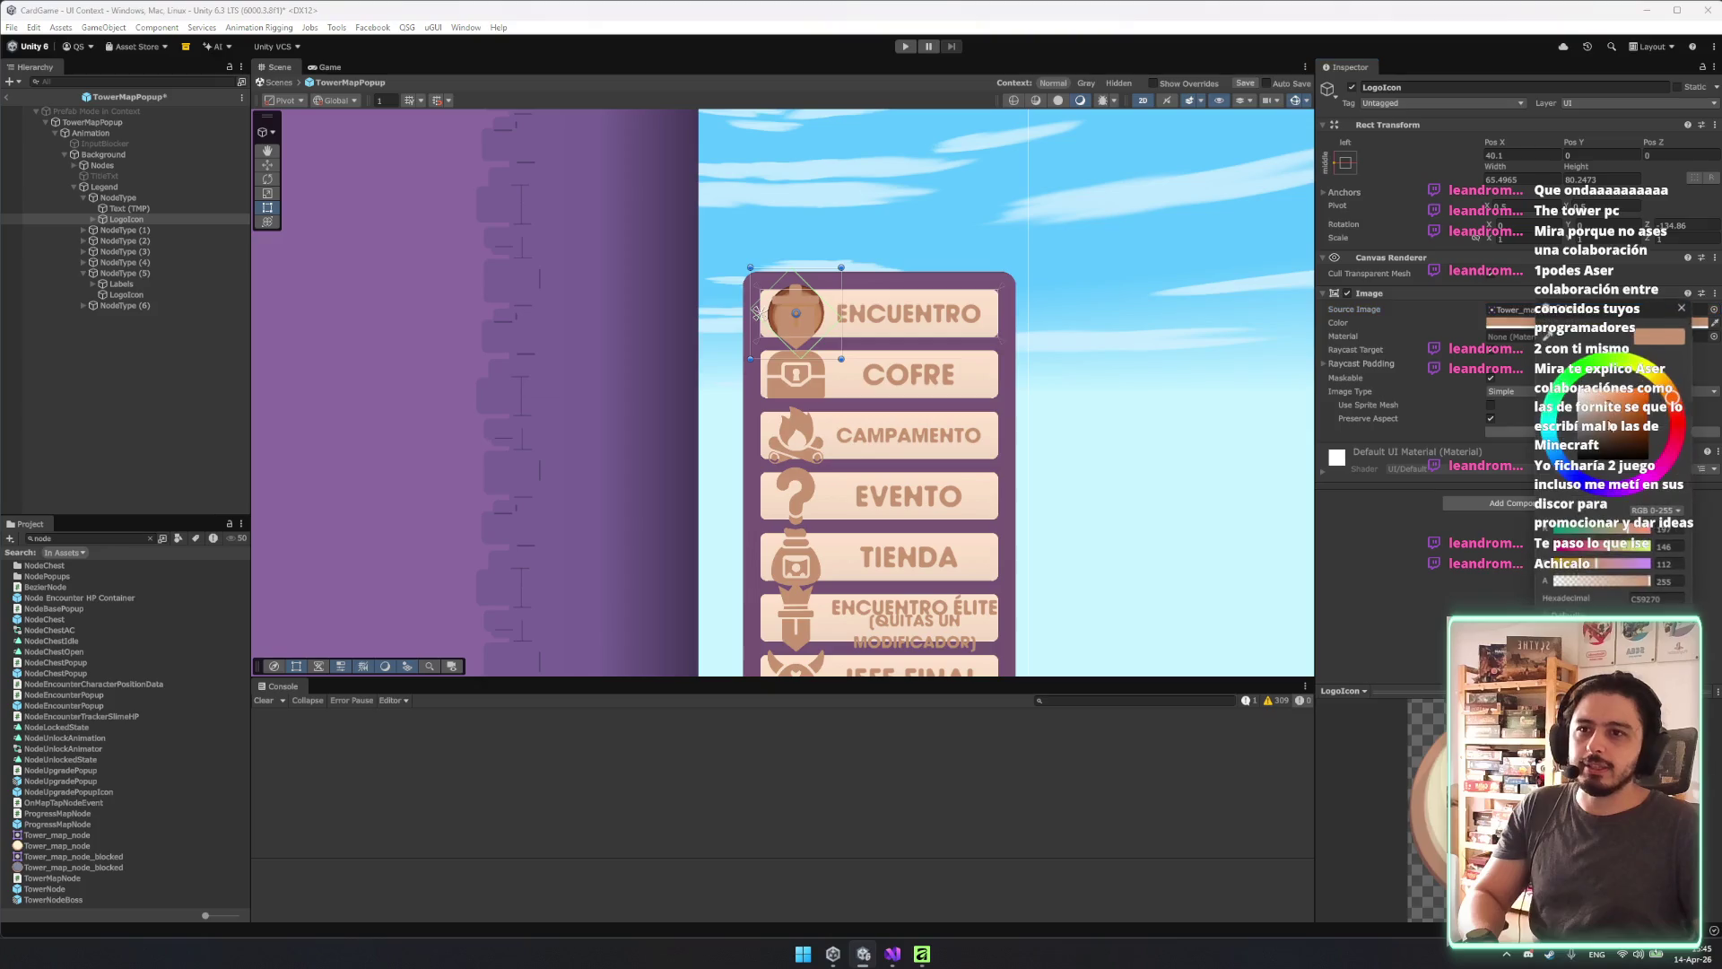
double_click(125, 220)
key(ctrl+shift+v)
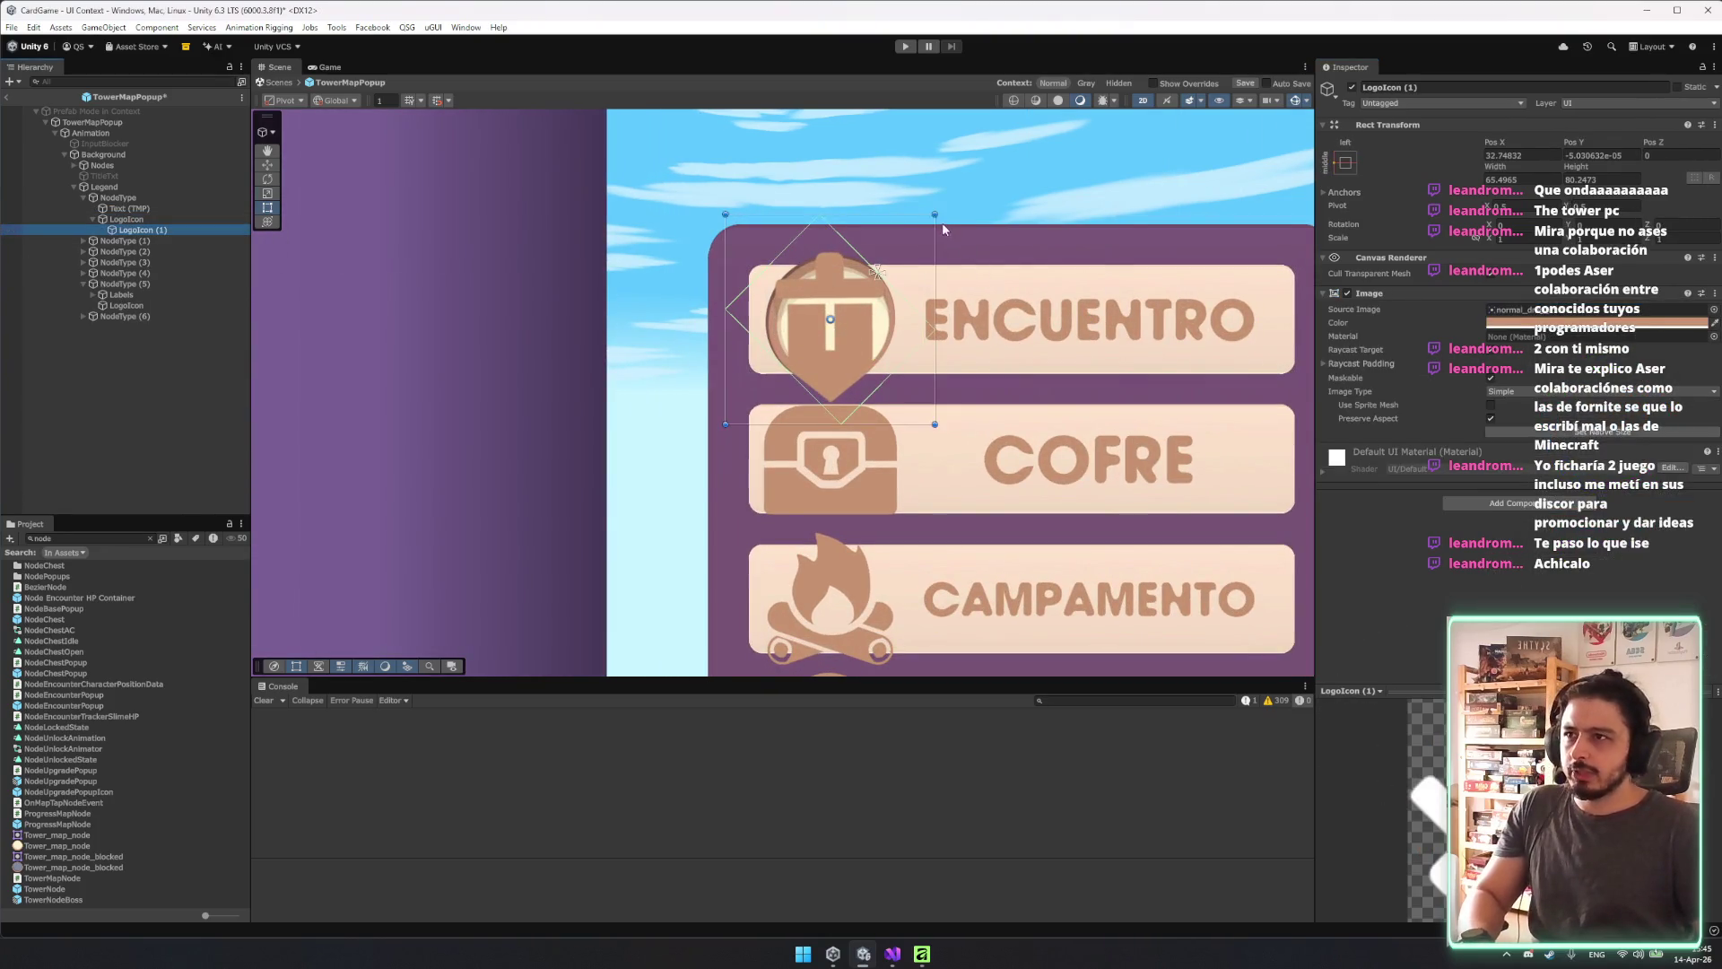
drag(933, 215, 894, 256)
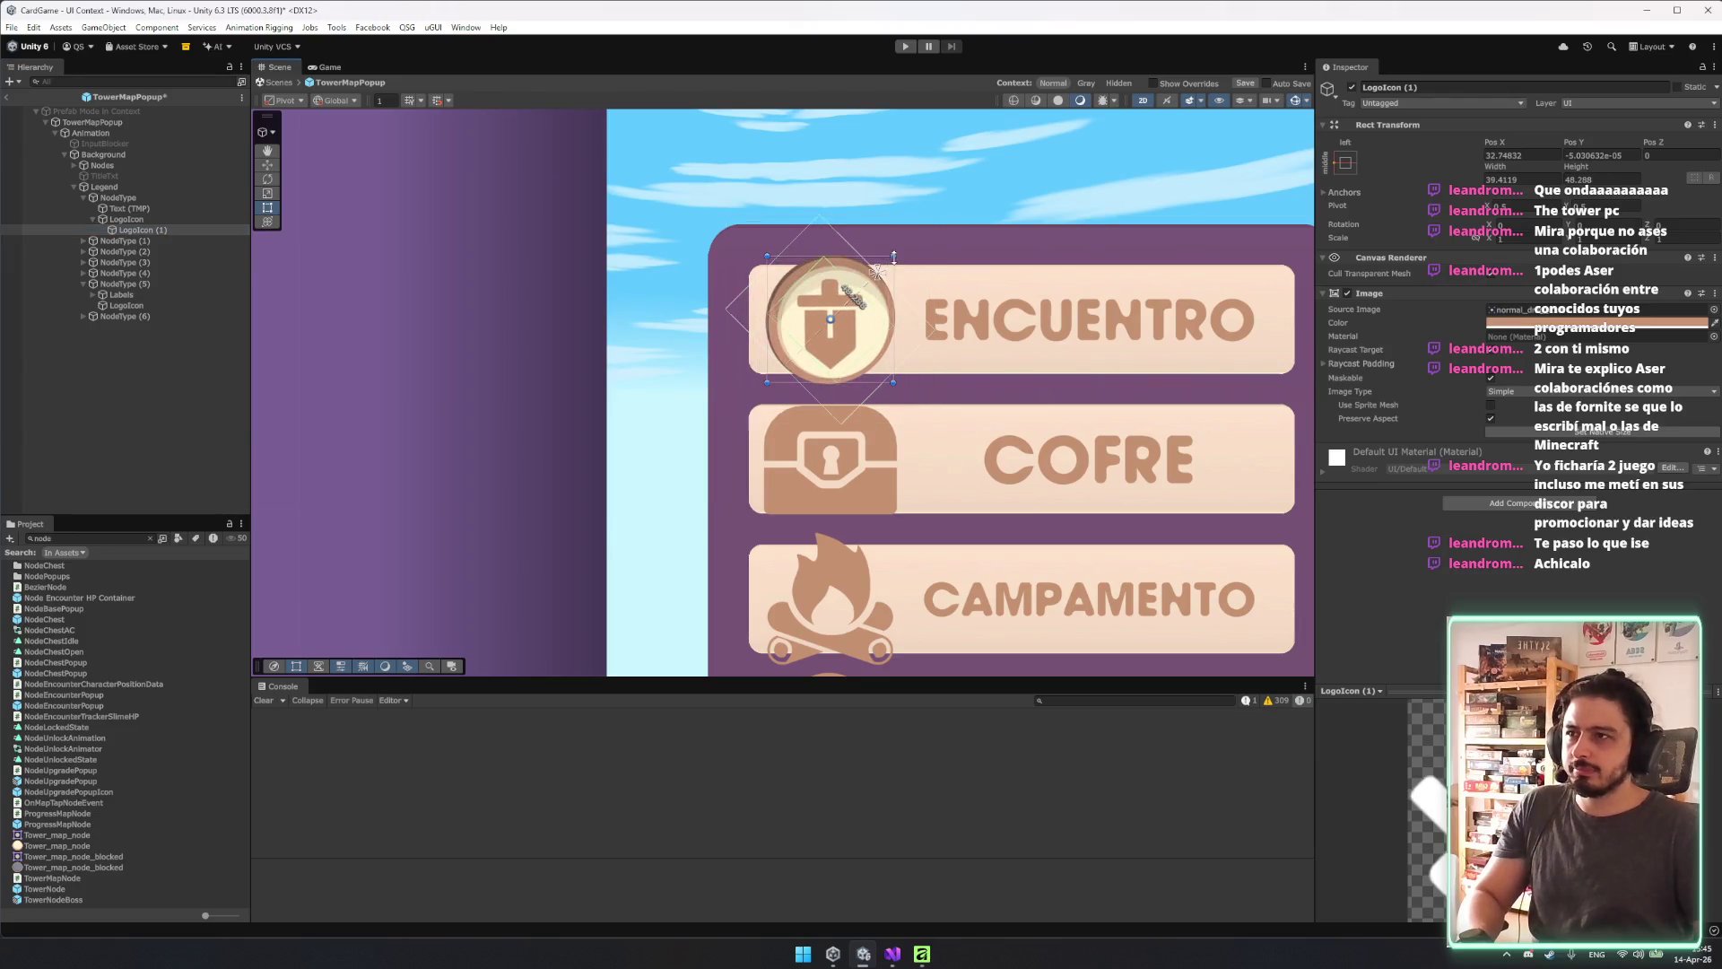
Set LogoIcon (1)'s Rotation Z to -134.86 so the sword stands upright.
click(90, 219)
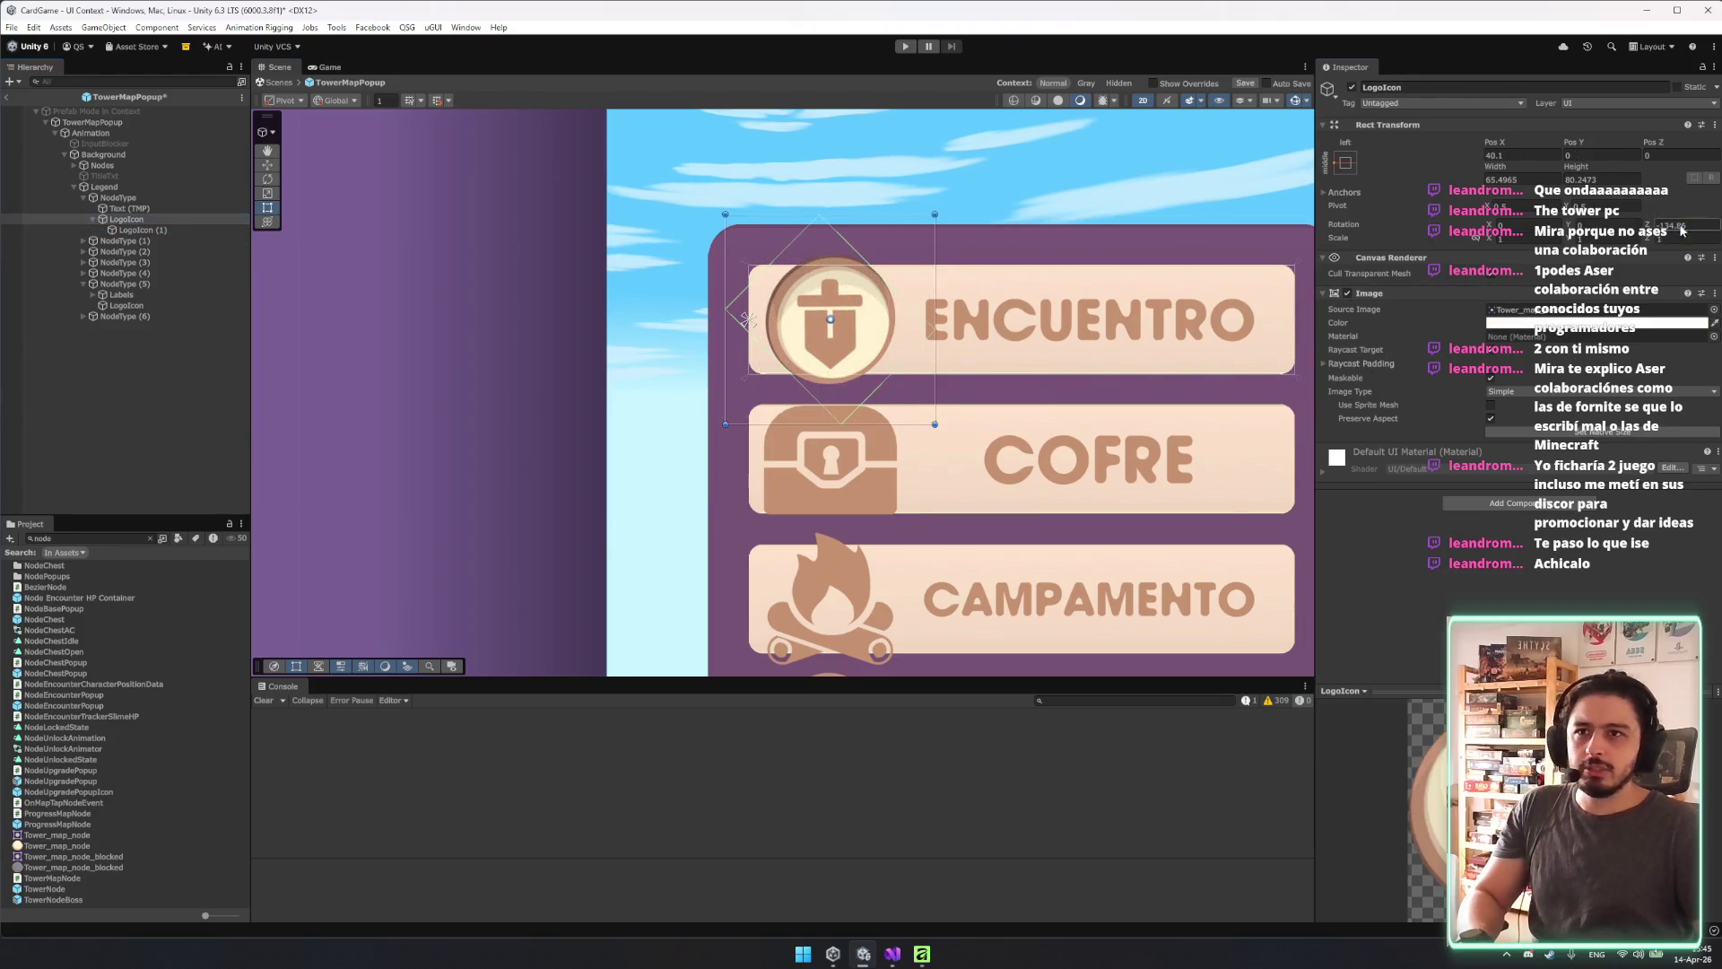
text(0)
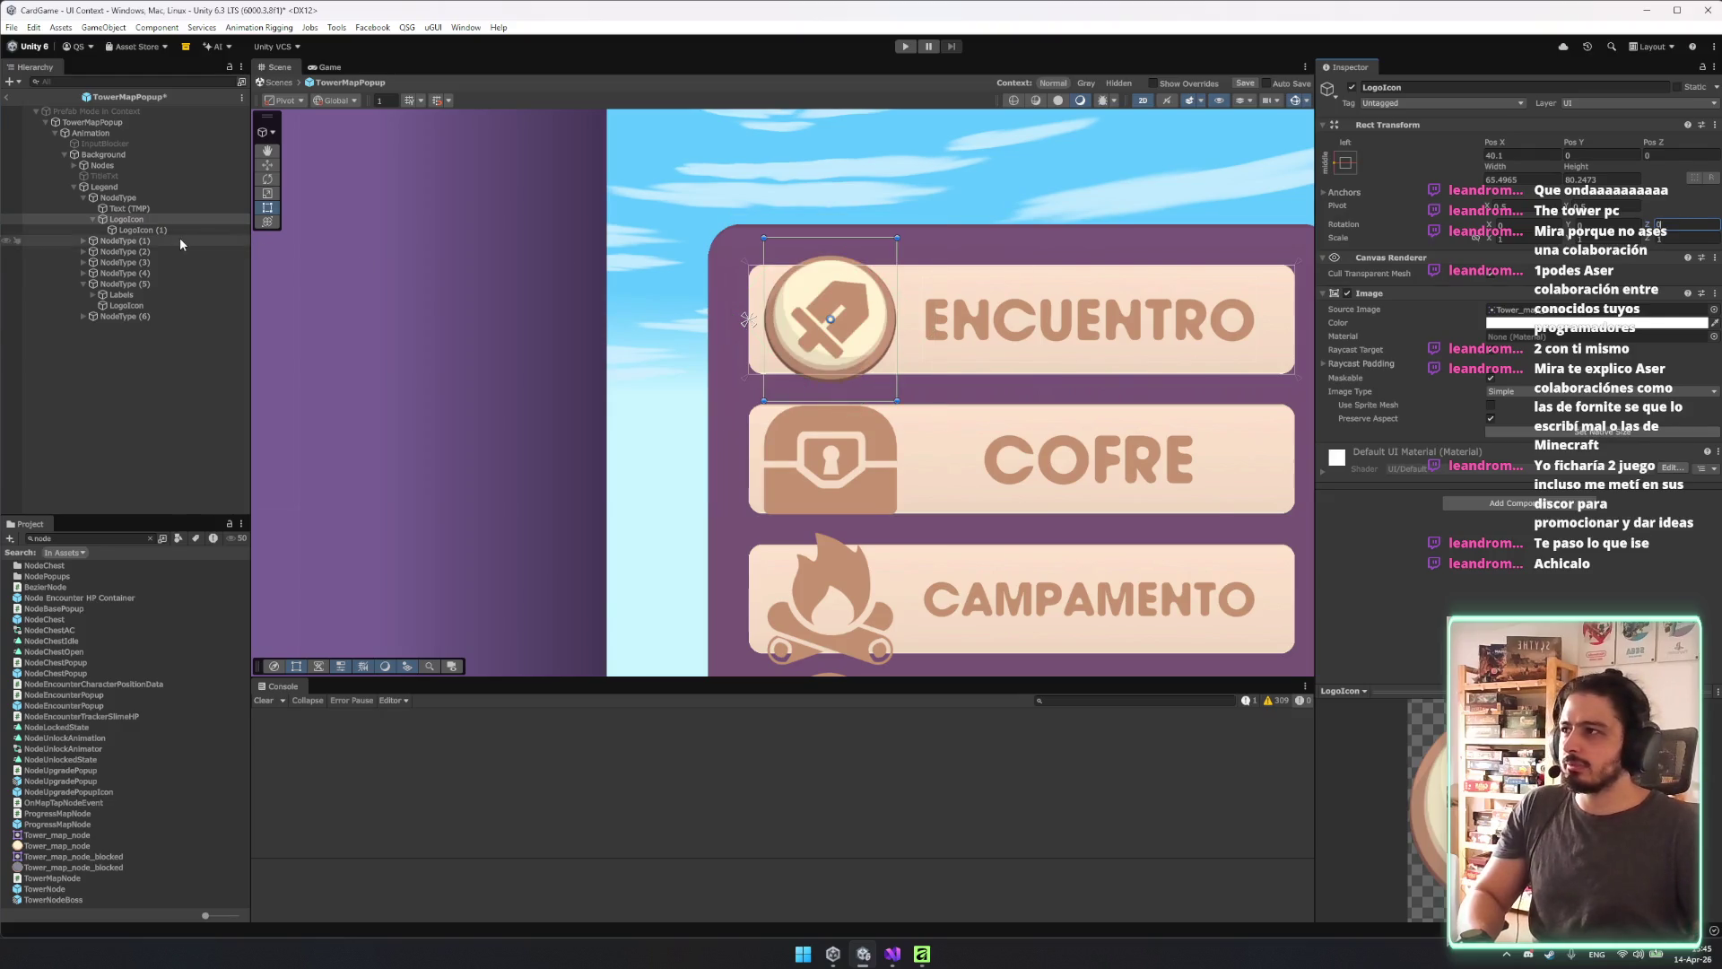
key(Escape)
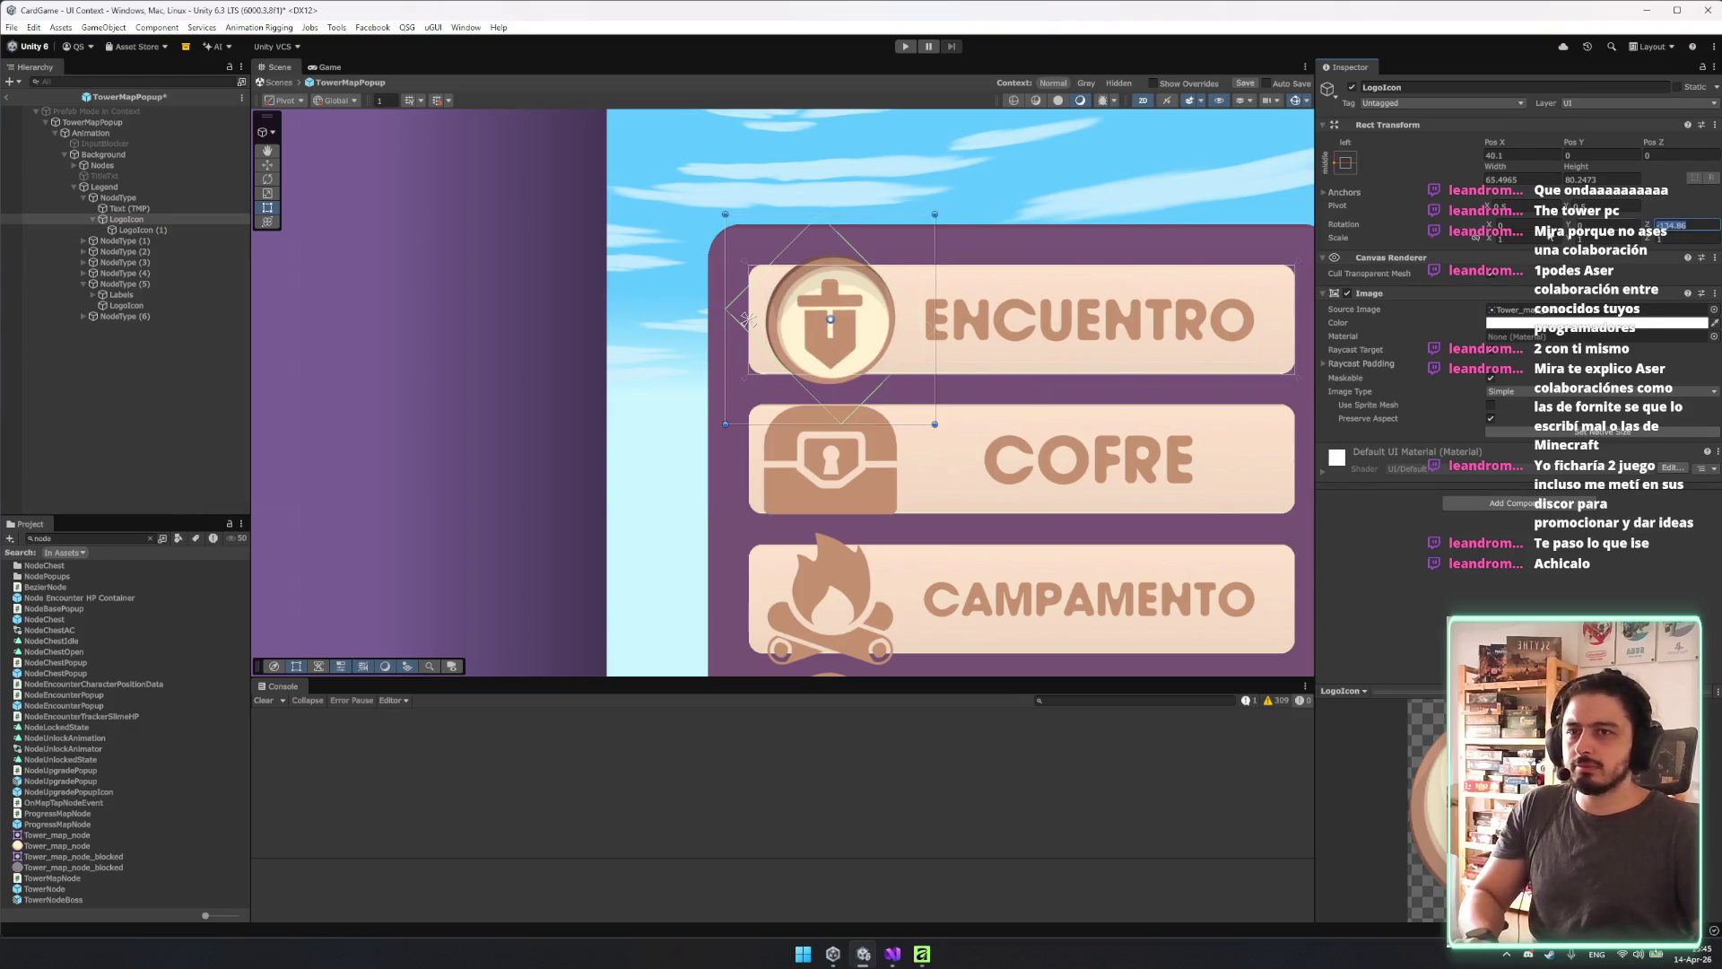
text(0)
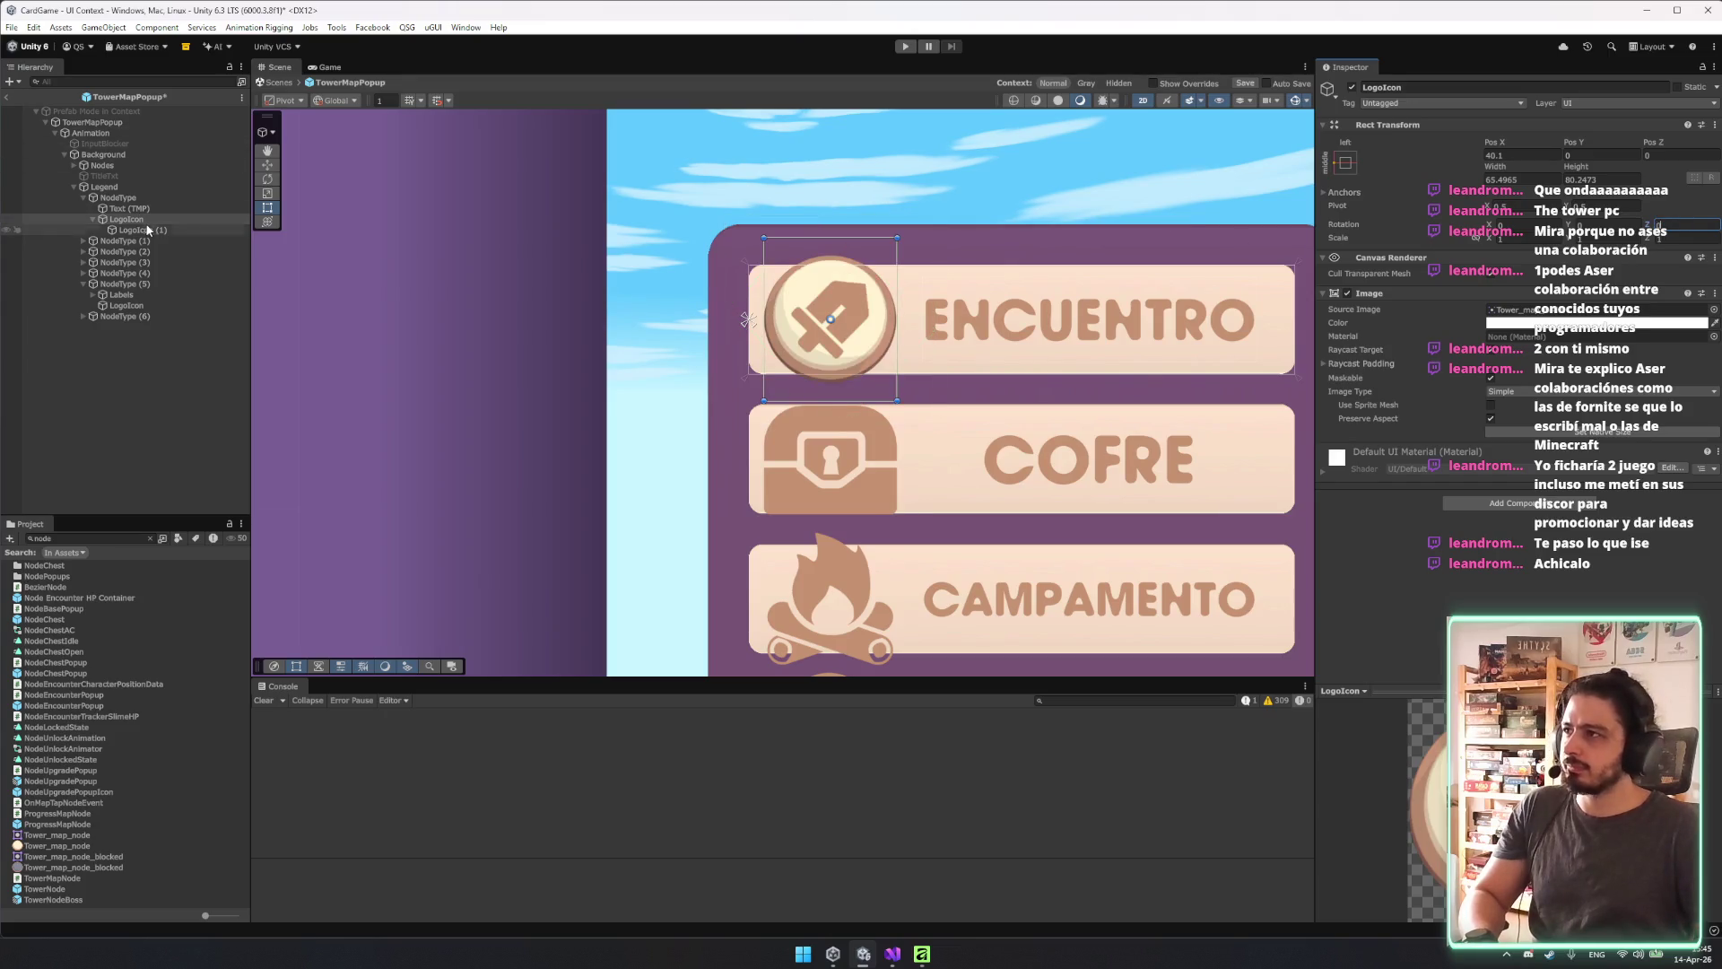
click(146, 229)
click(1683, 226)
key(ctrl+v)
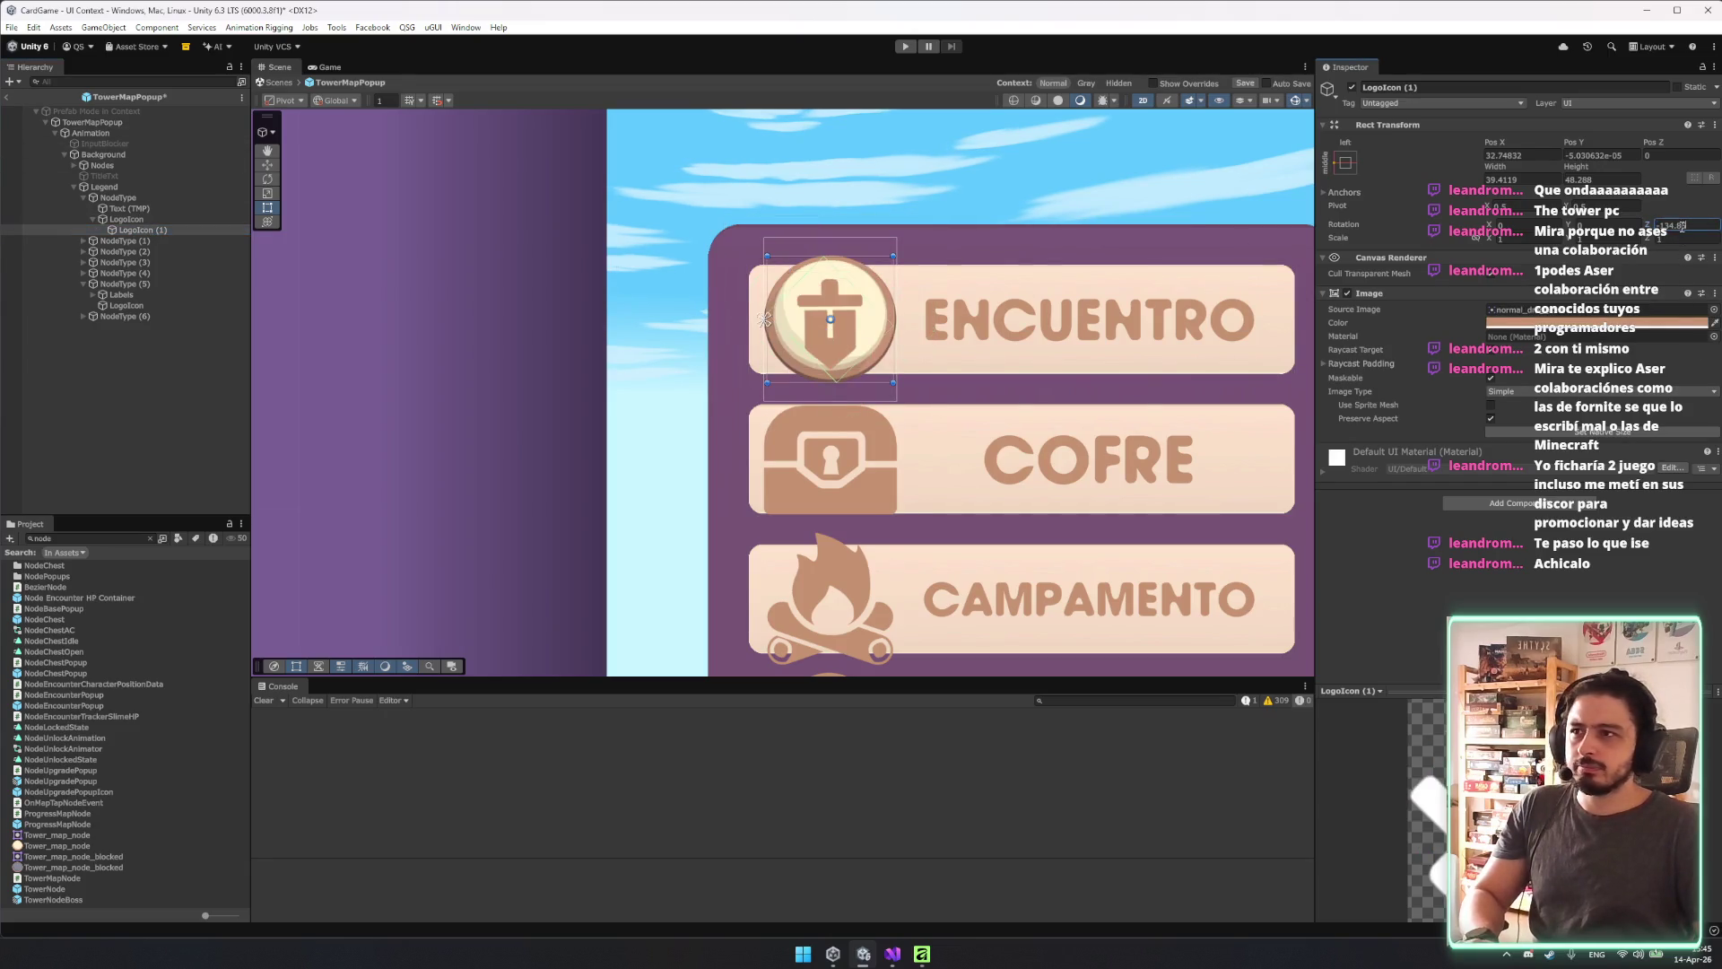
Nudge the badge upward and shorten the outer LogoIcon to fit the row.
scroll(812, 306, up, 2)
scroll(812, 306, up, 1)
key(w)
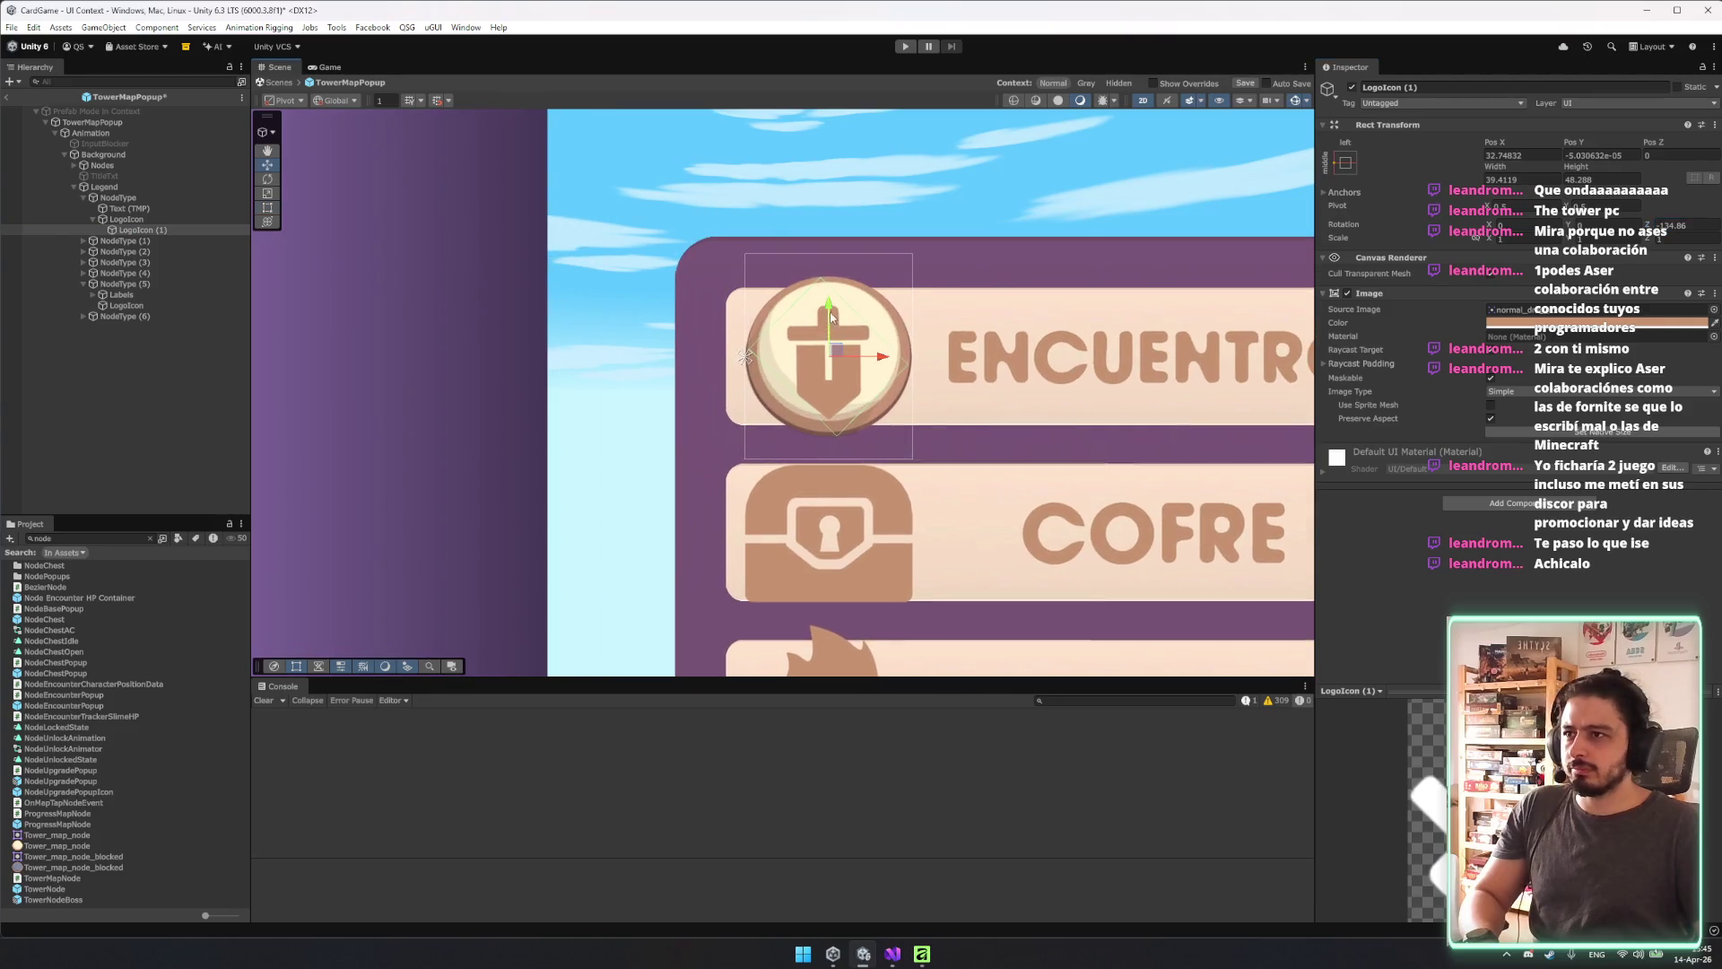
drag(834, 310, 834, 300)
click(126, 219)
key(t)
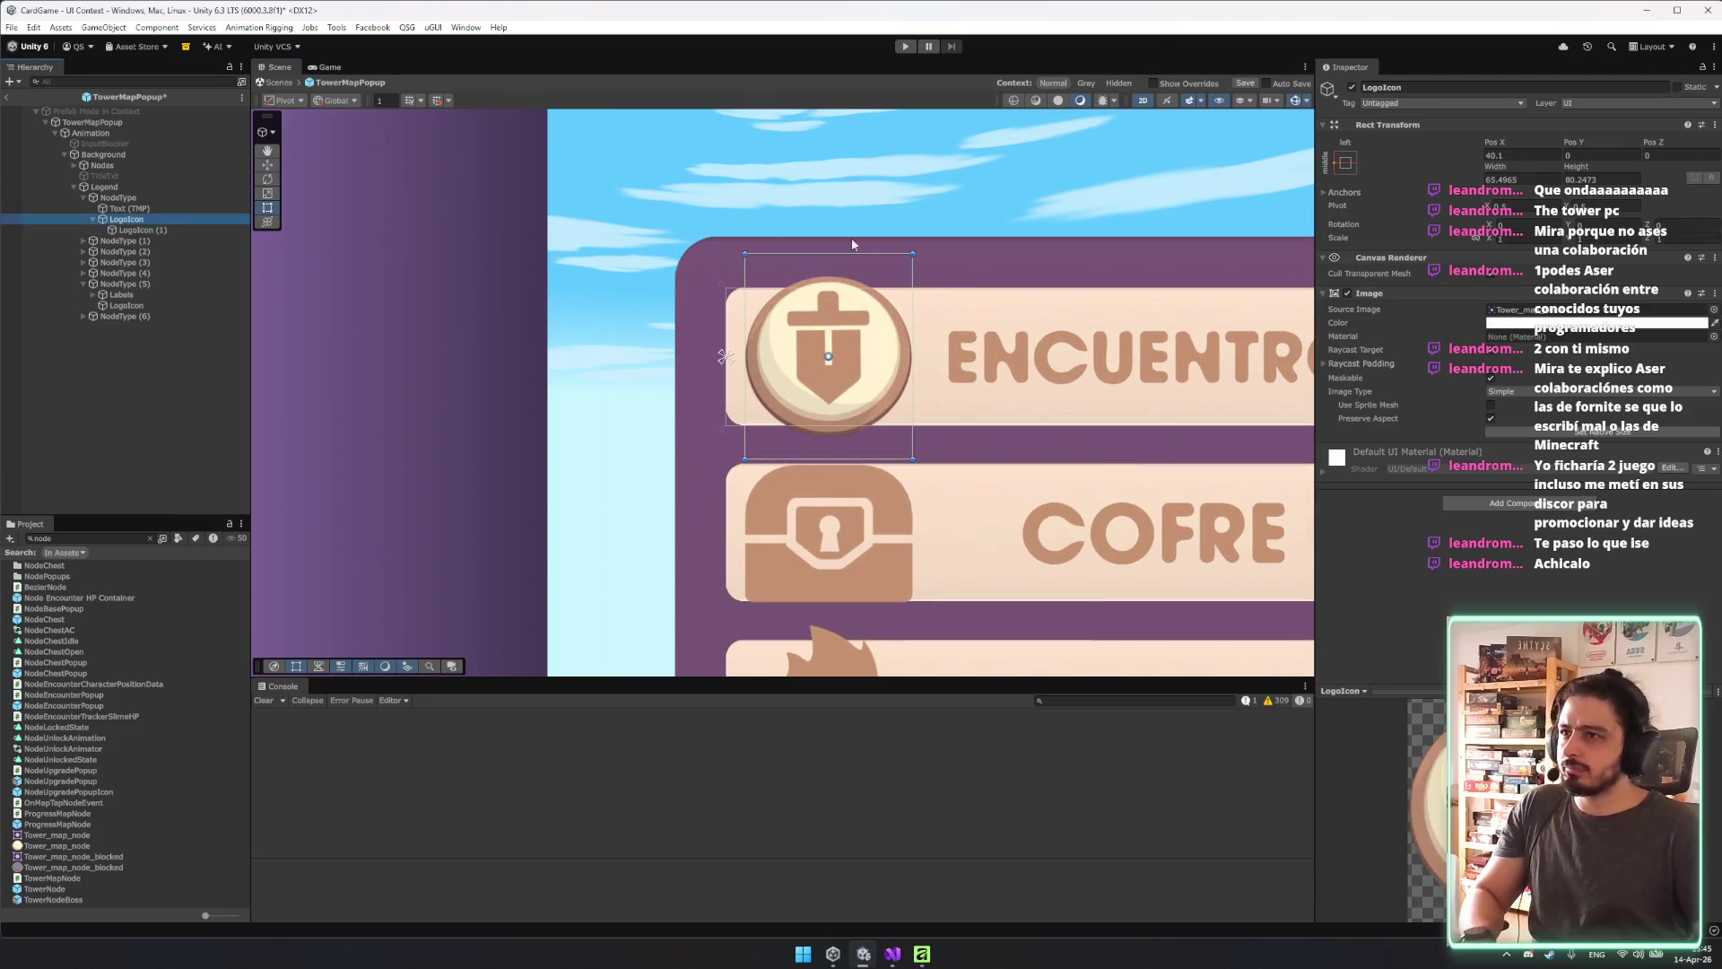
drag(909, 254, 886, 282)
Stretch-anchor LogoIcon (1), resize it into a round badge, and slightly shrink the outer icon.
click(162, 231)
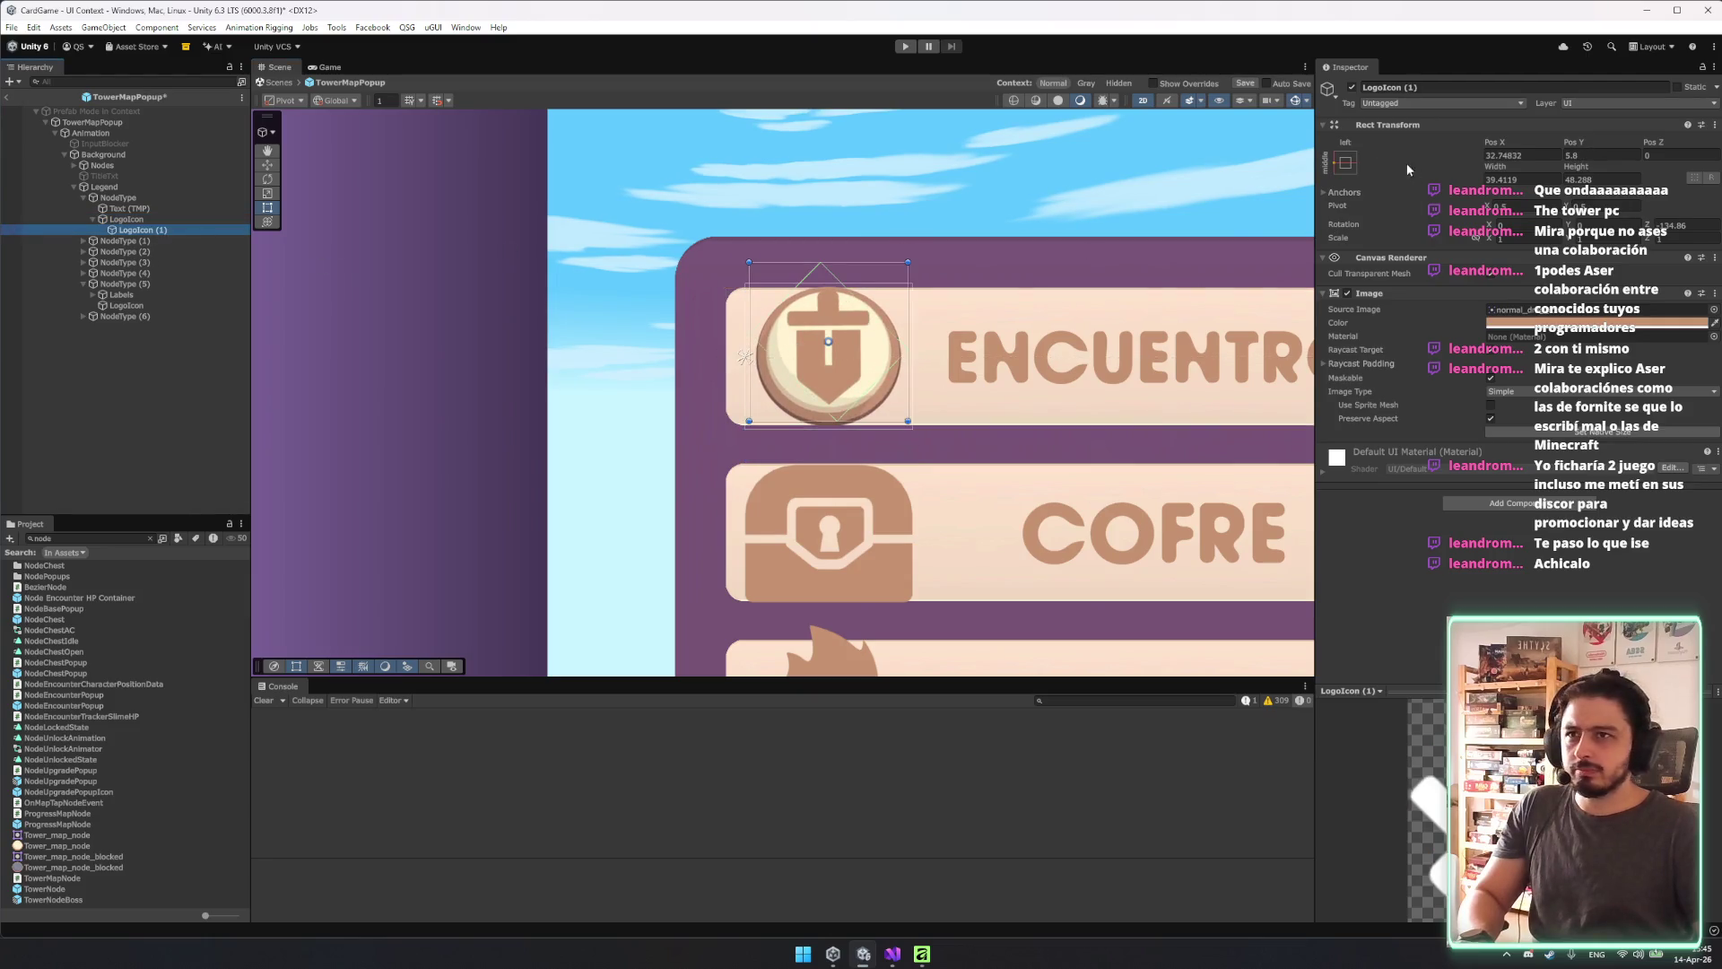
click(1346, 162)
alt+click(1490, 365)
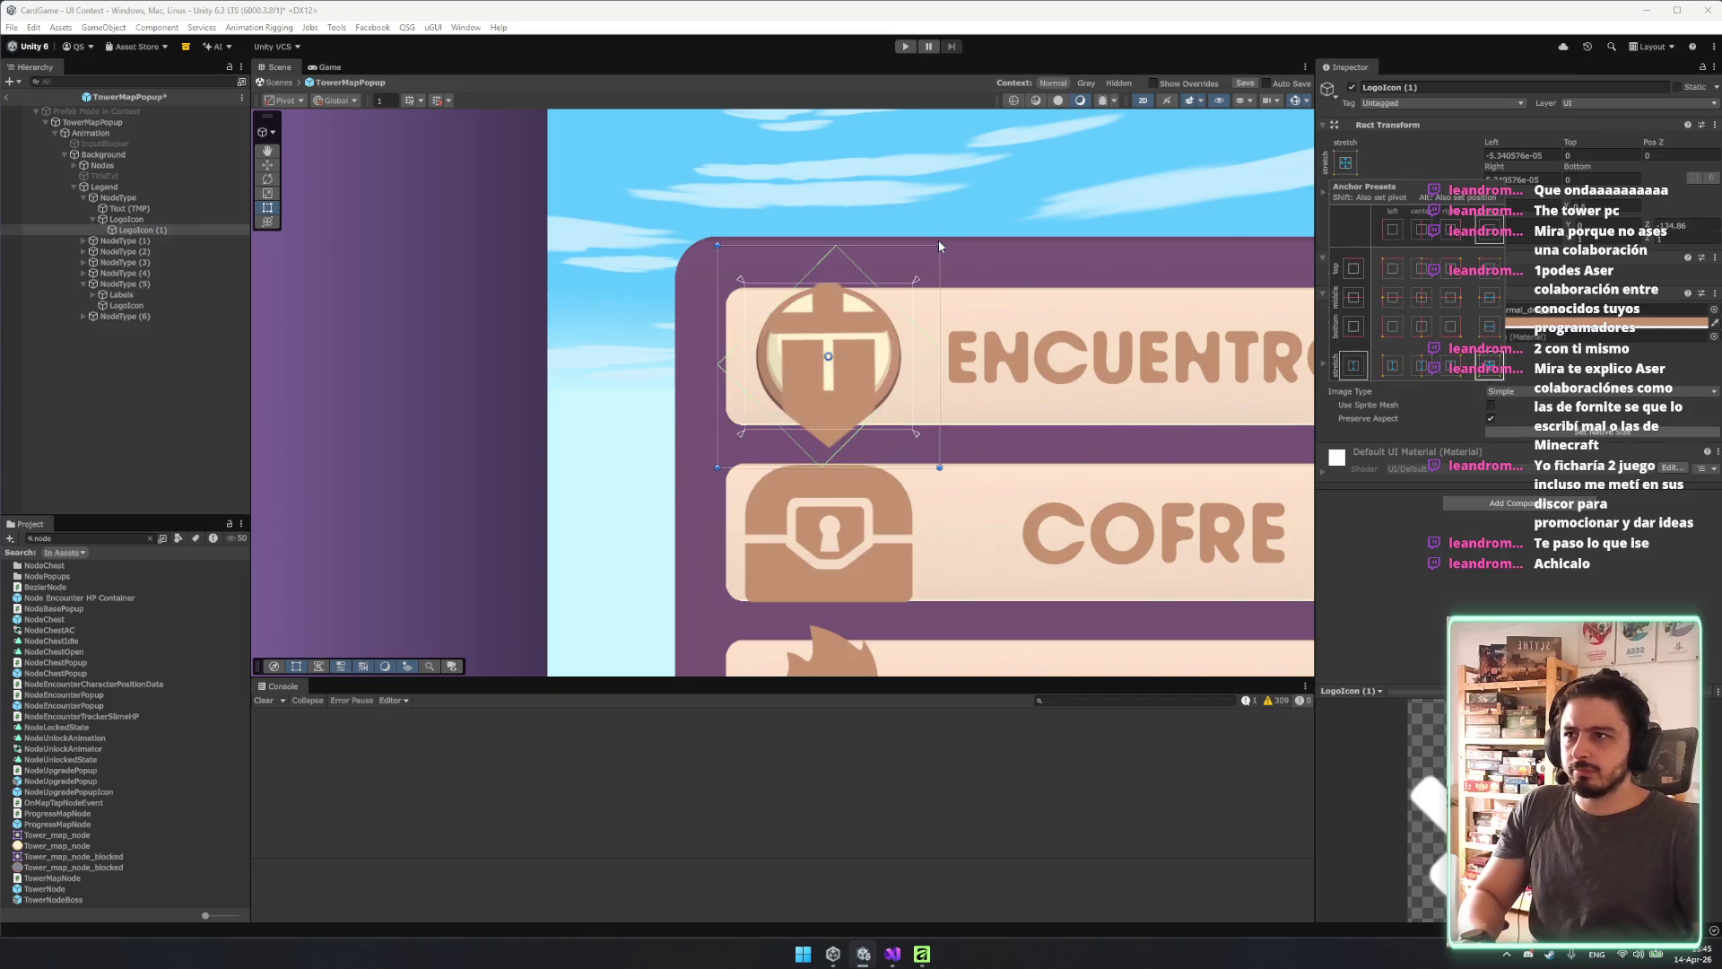
drag(939, 244, 904, 278)
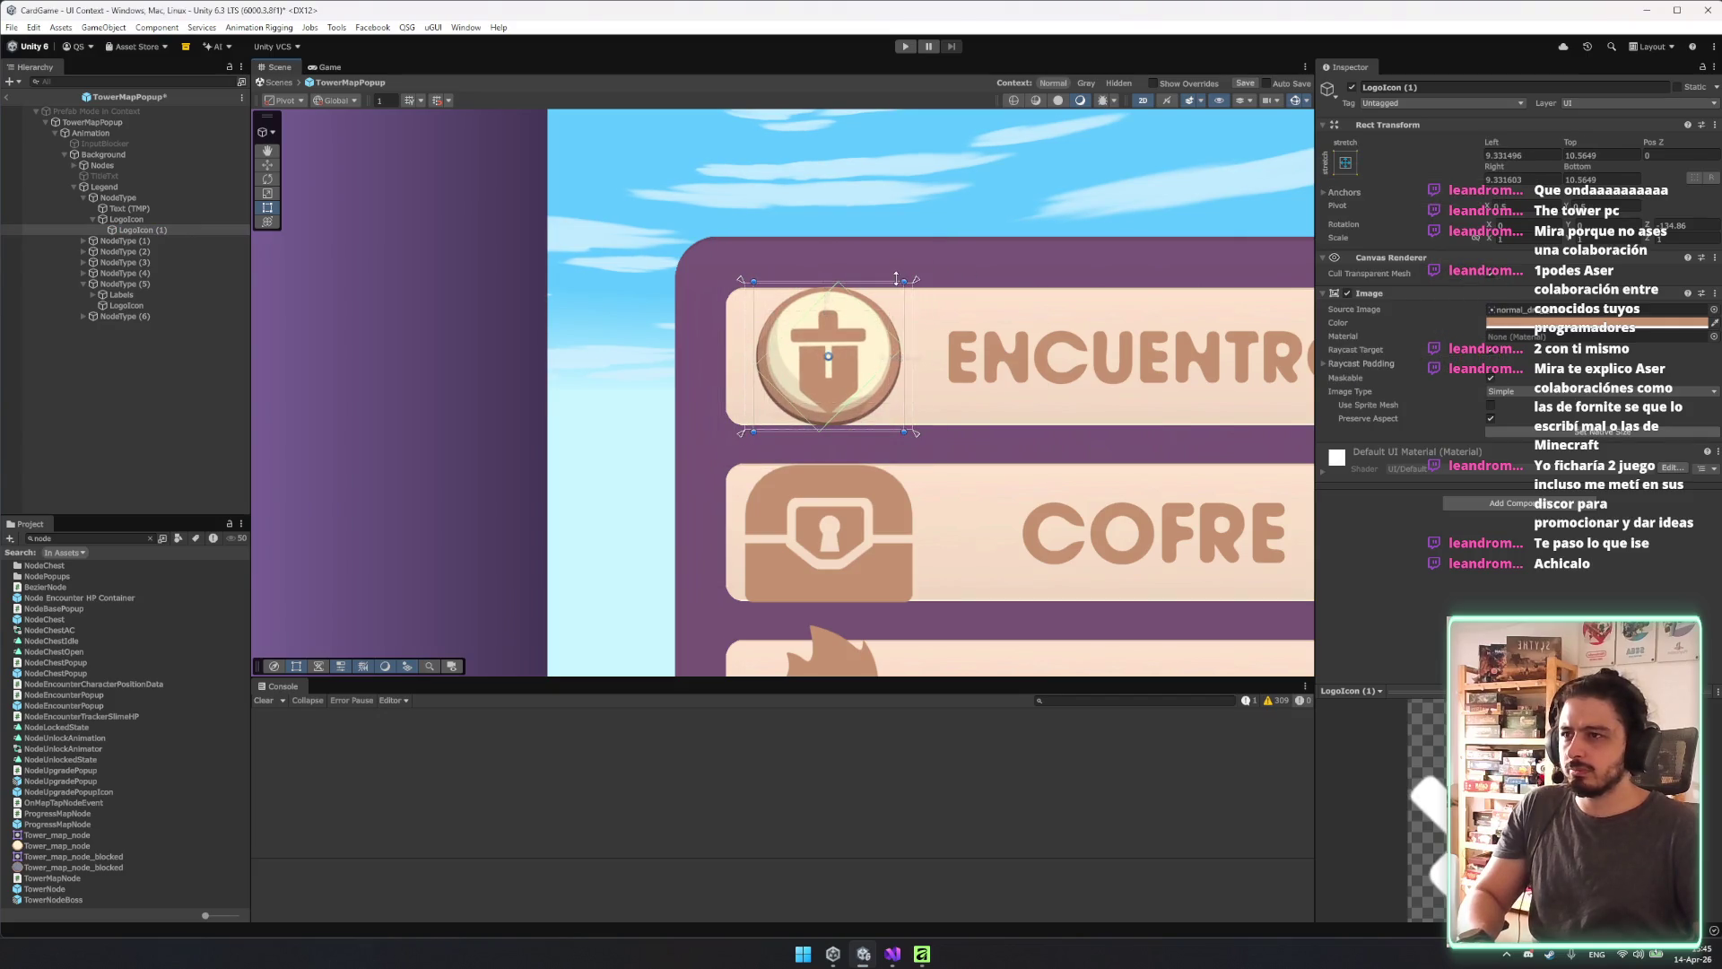
drag(824, 323, 836, 299)
click(203, 220)
key(t)
drag(913, 284, 906, 290)
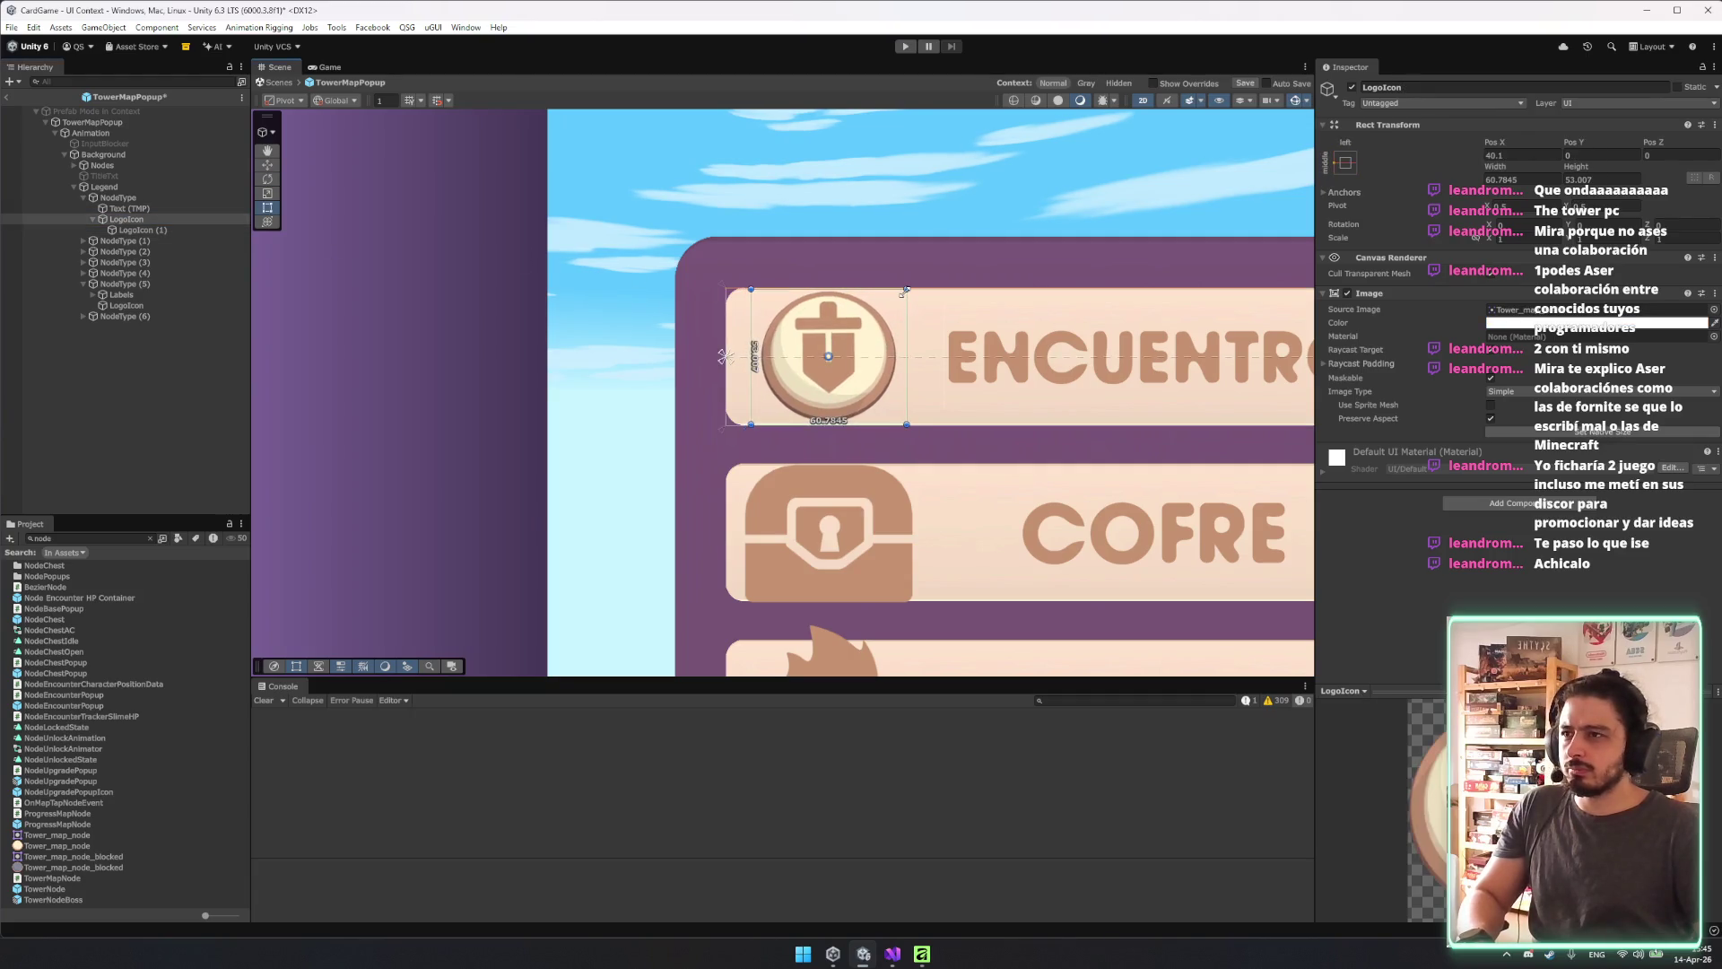
scroll(906, 296, down, 5)
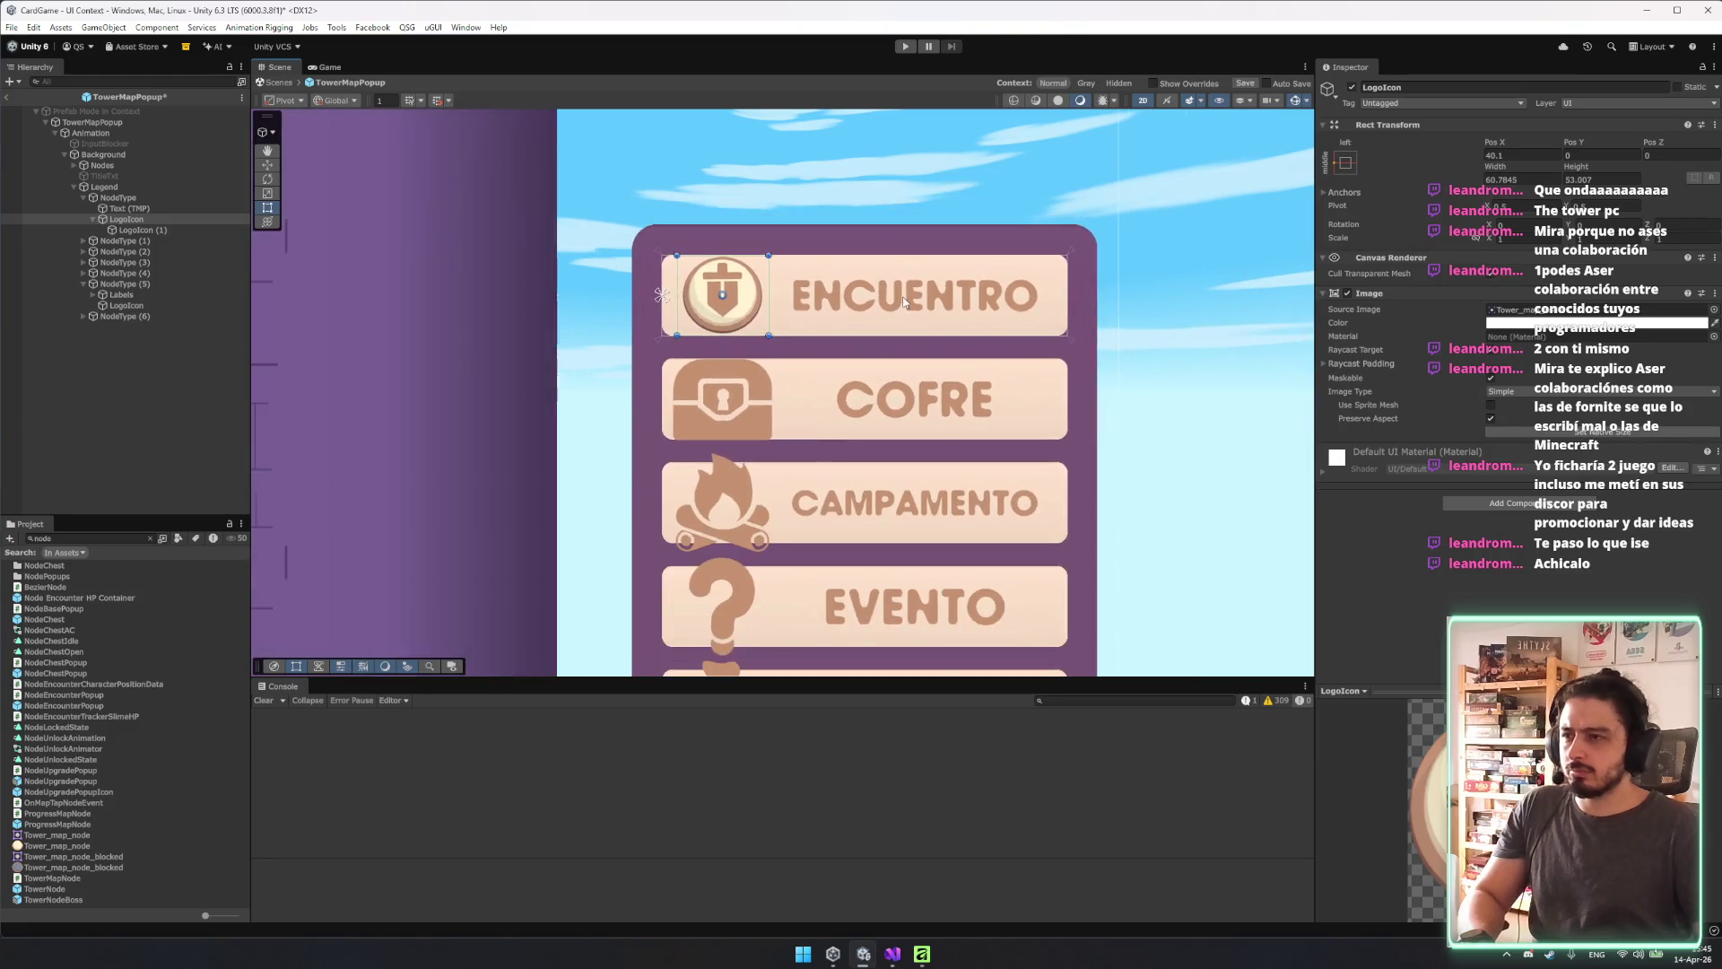
scroll(841, 305, down, 1)
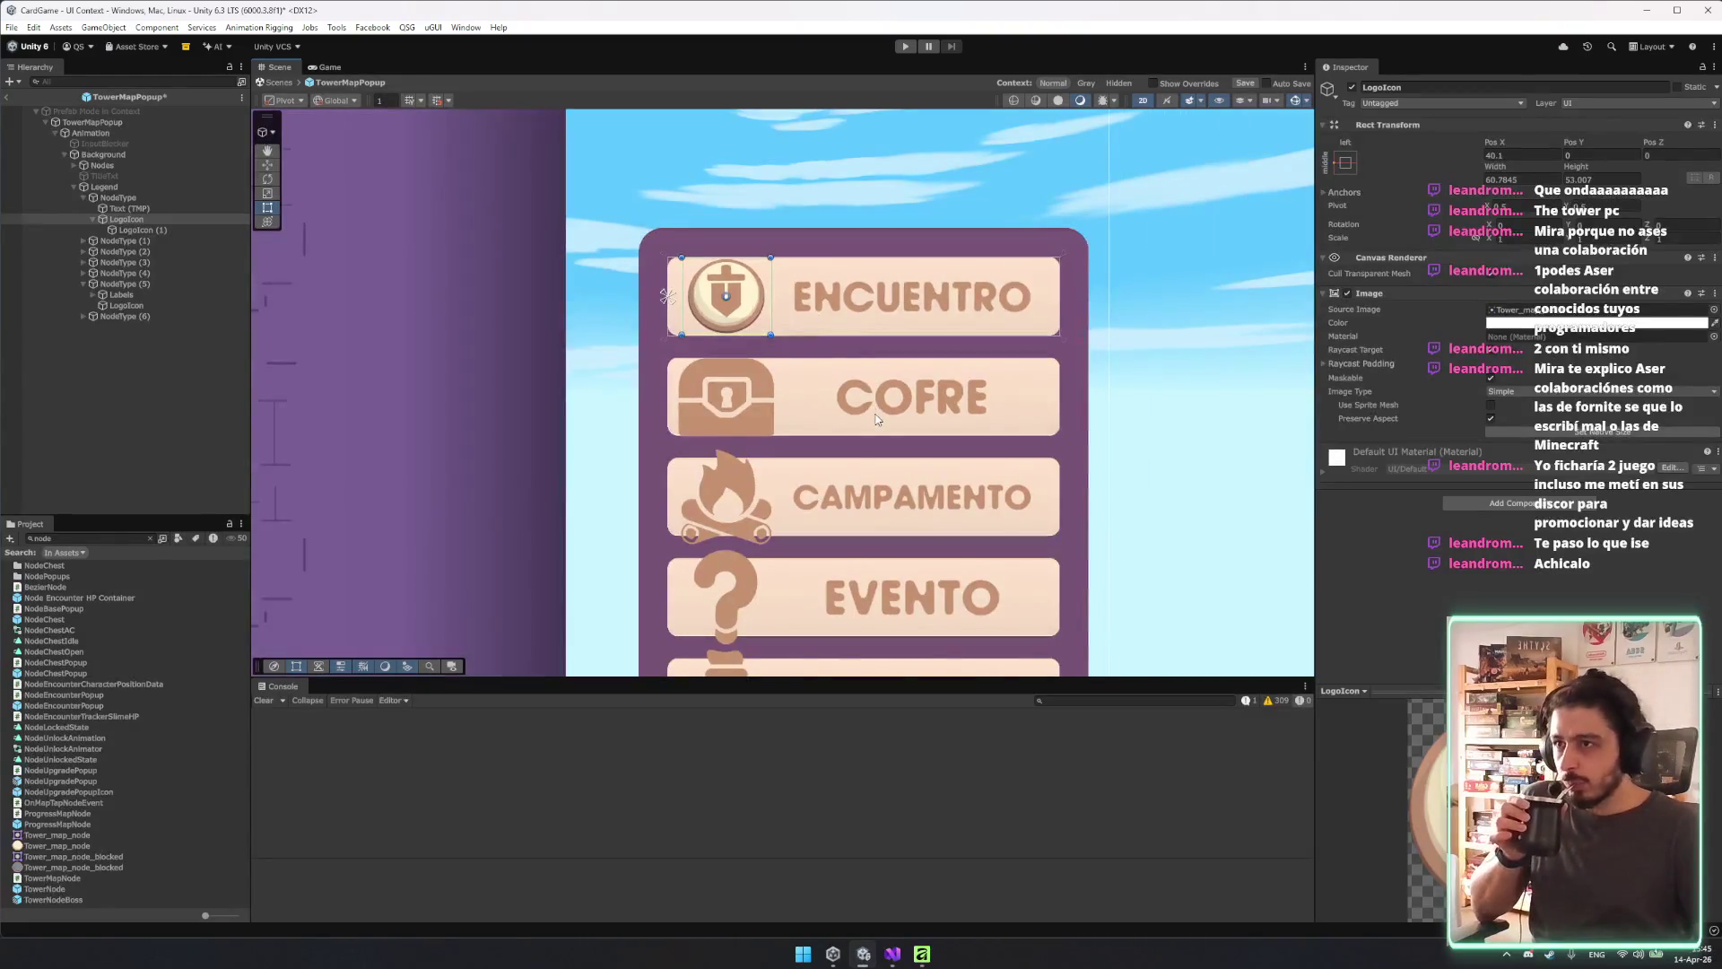
Select the five other row icons and move them out of the legend rows under Background.
click(164, 240)
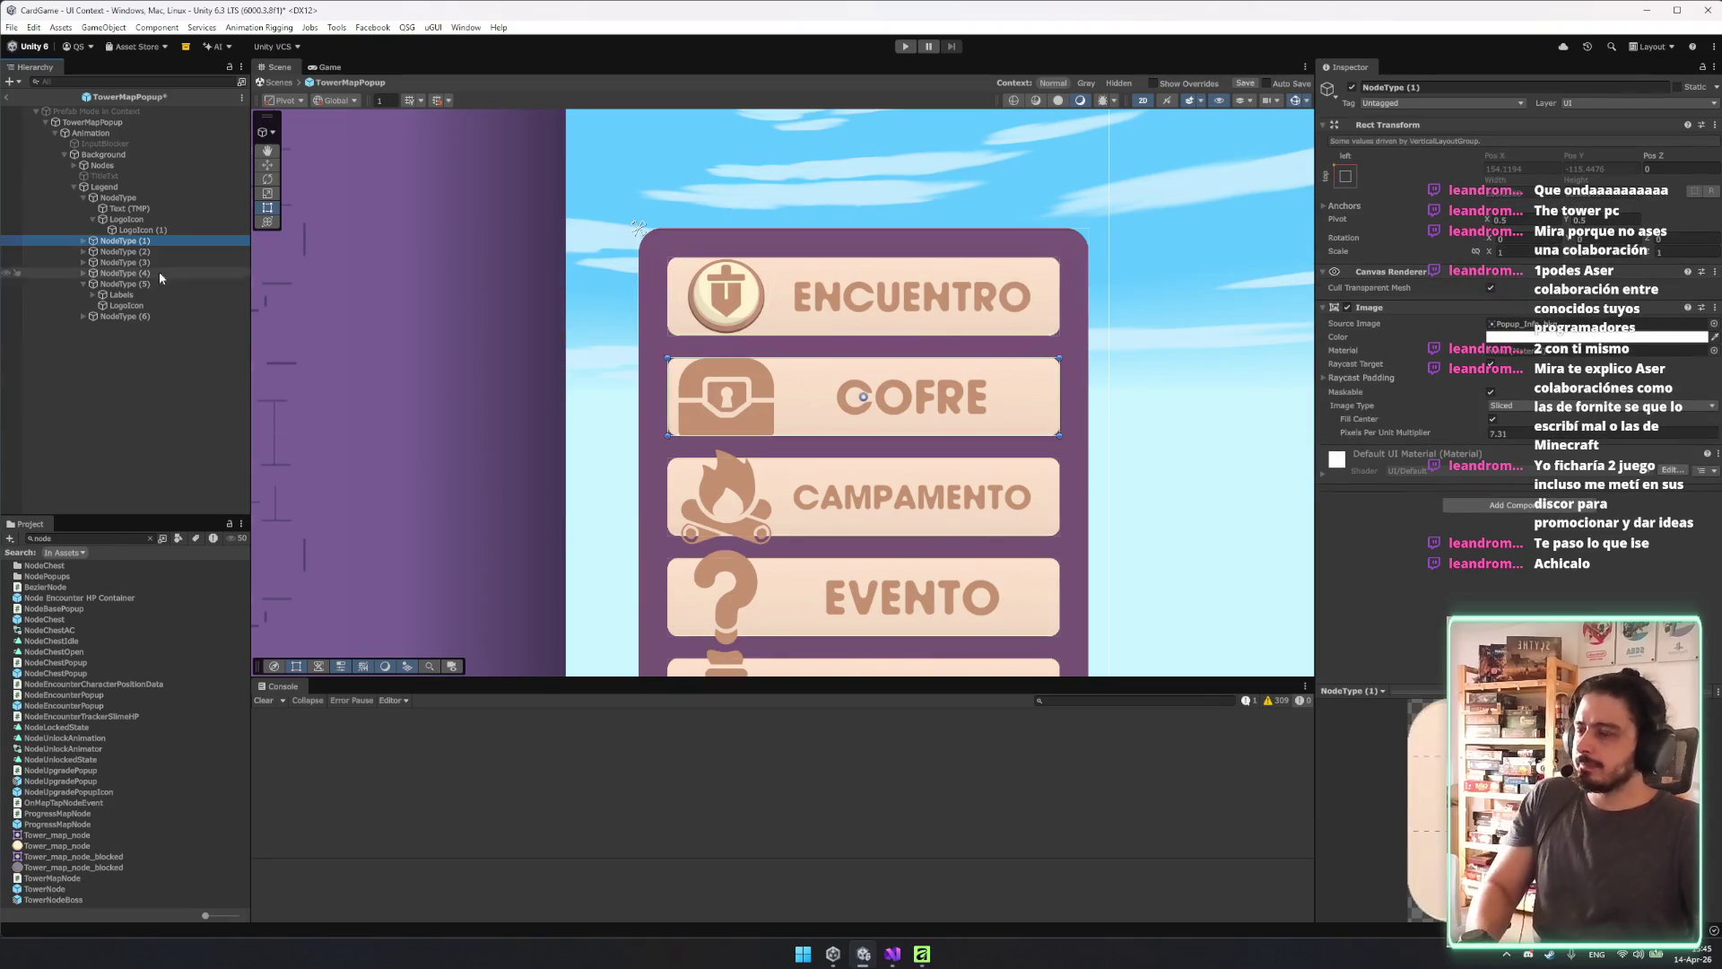
shift+click(144, 316)
click(164, 261)
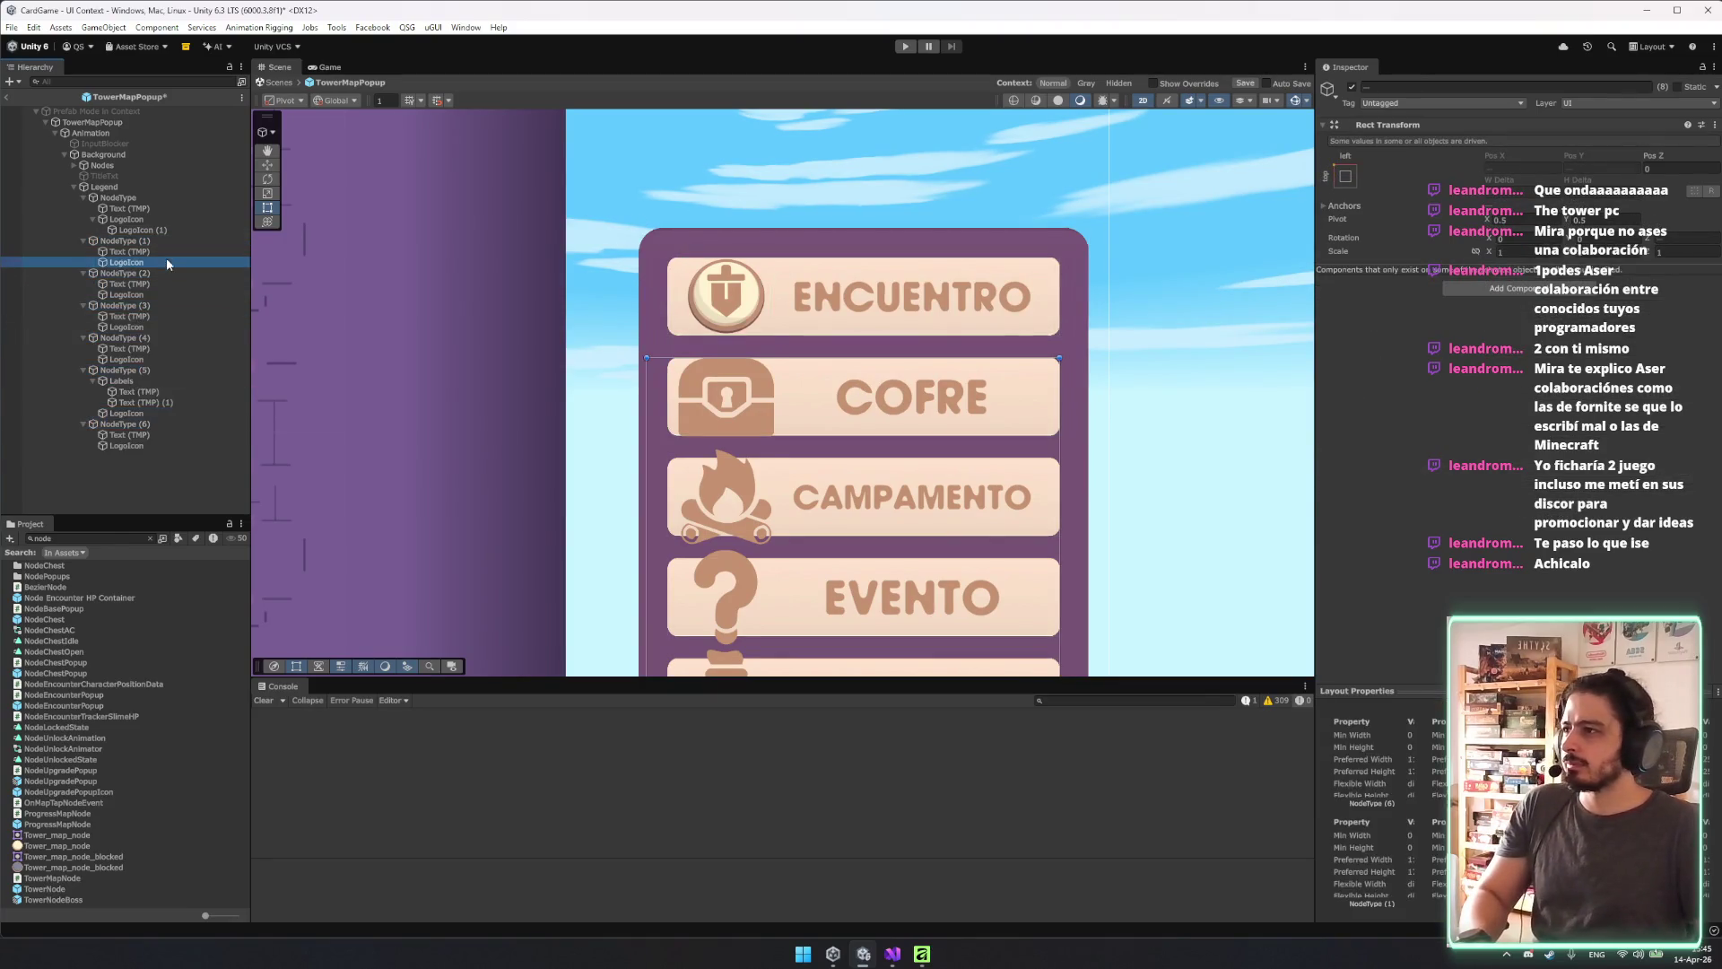
ctrl+click(152, 327)
ctrl+click(144, 359)
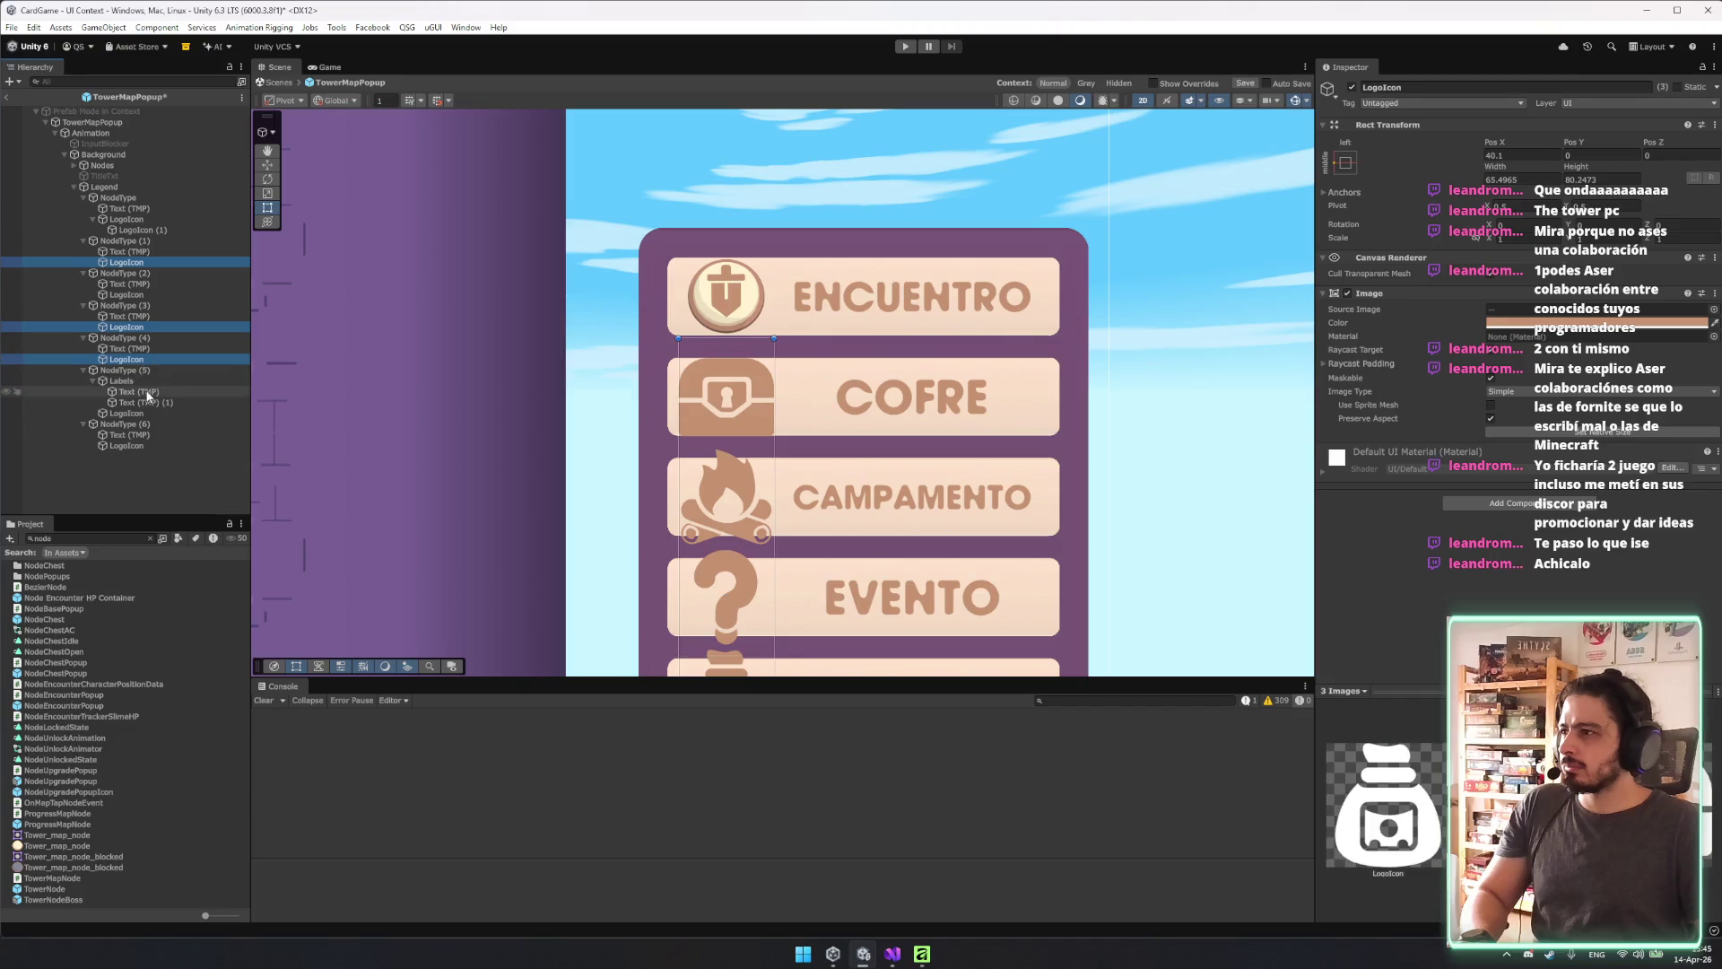
ctrl+click(136, 413)
ctrl+click(138, 445)
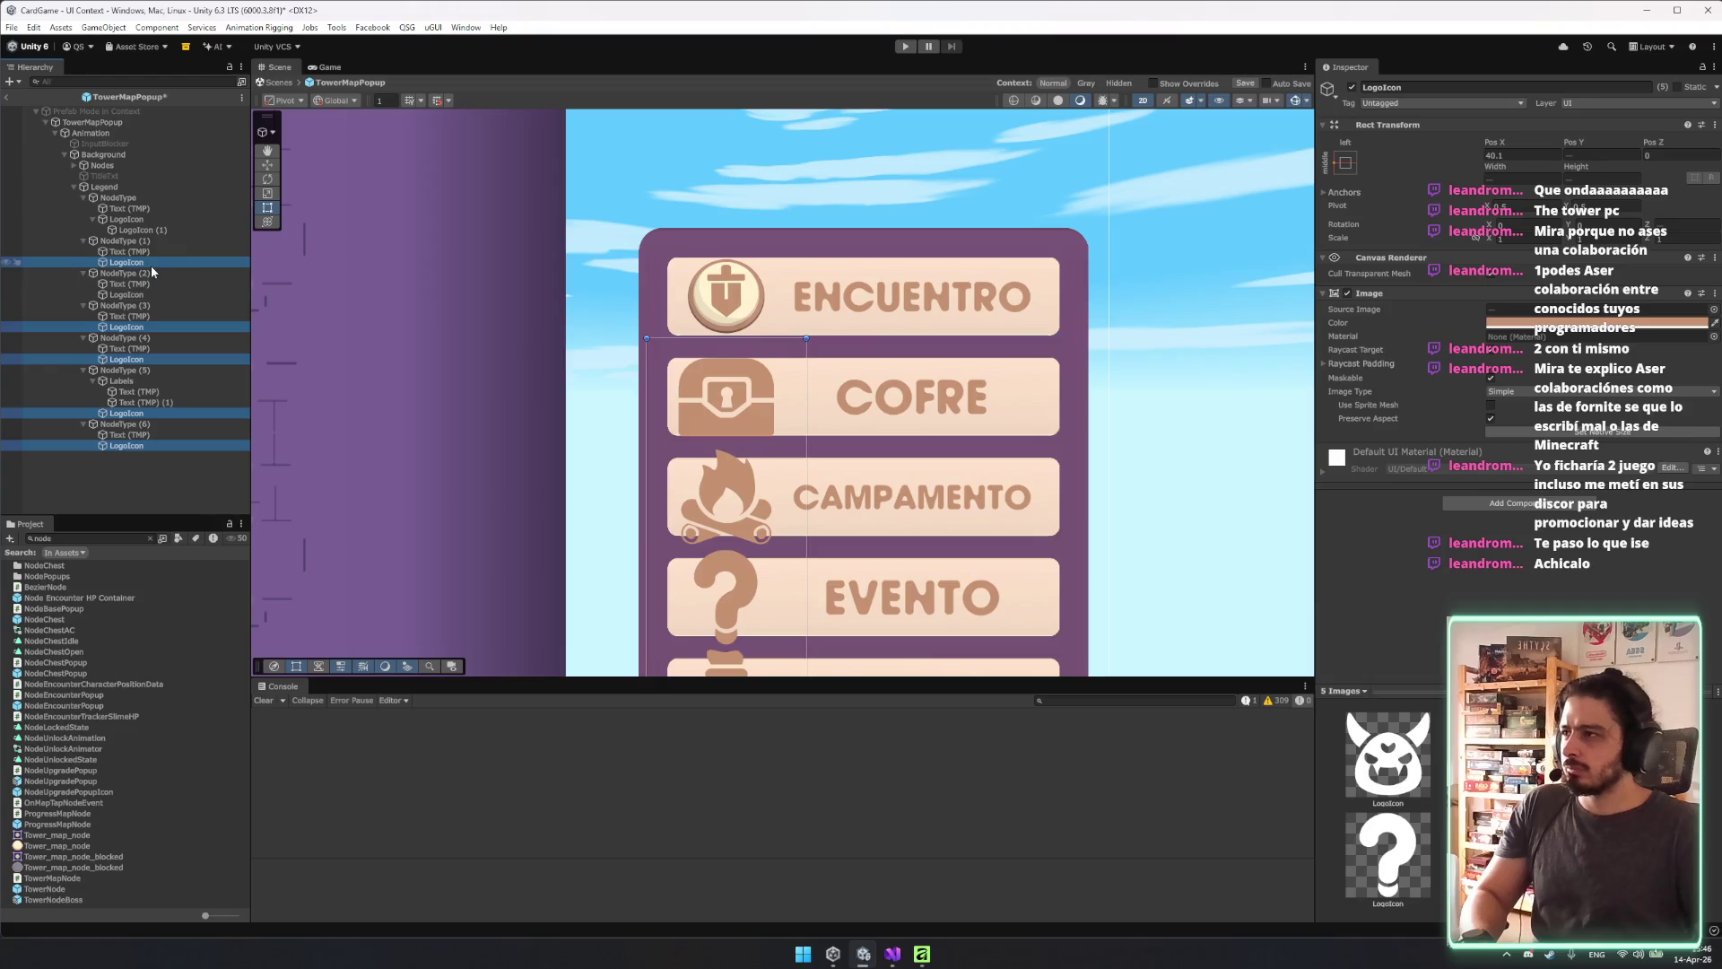
drag(125, 217, 135, 183)
Nest one of the moved icons inside the LogoIcon (2) COFRE badge.
click(126, 185)
drag(146, 357, 142, 348)
click(164, 310)
Copy the fitted icon's Rect Transform values and paste them onto the icon in LogoIcon (2).
right_click(1444, 127)
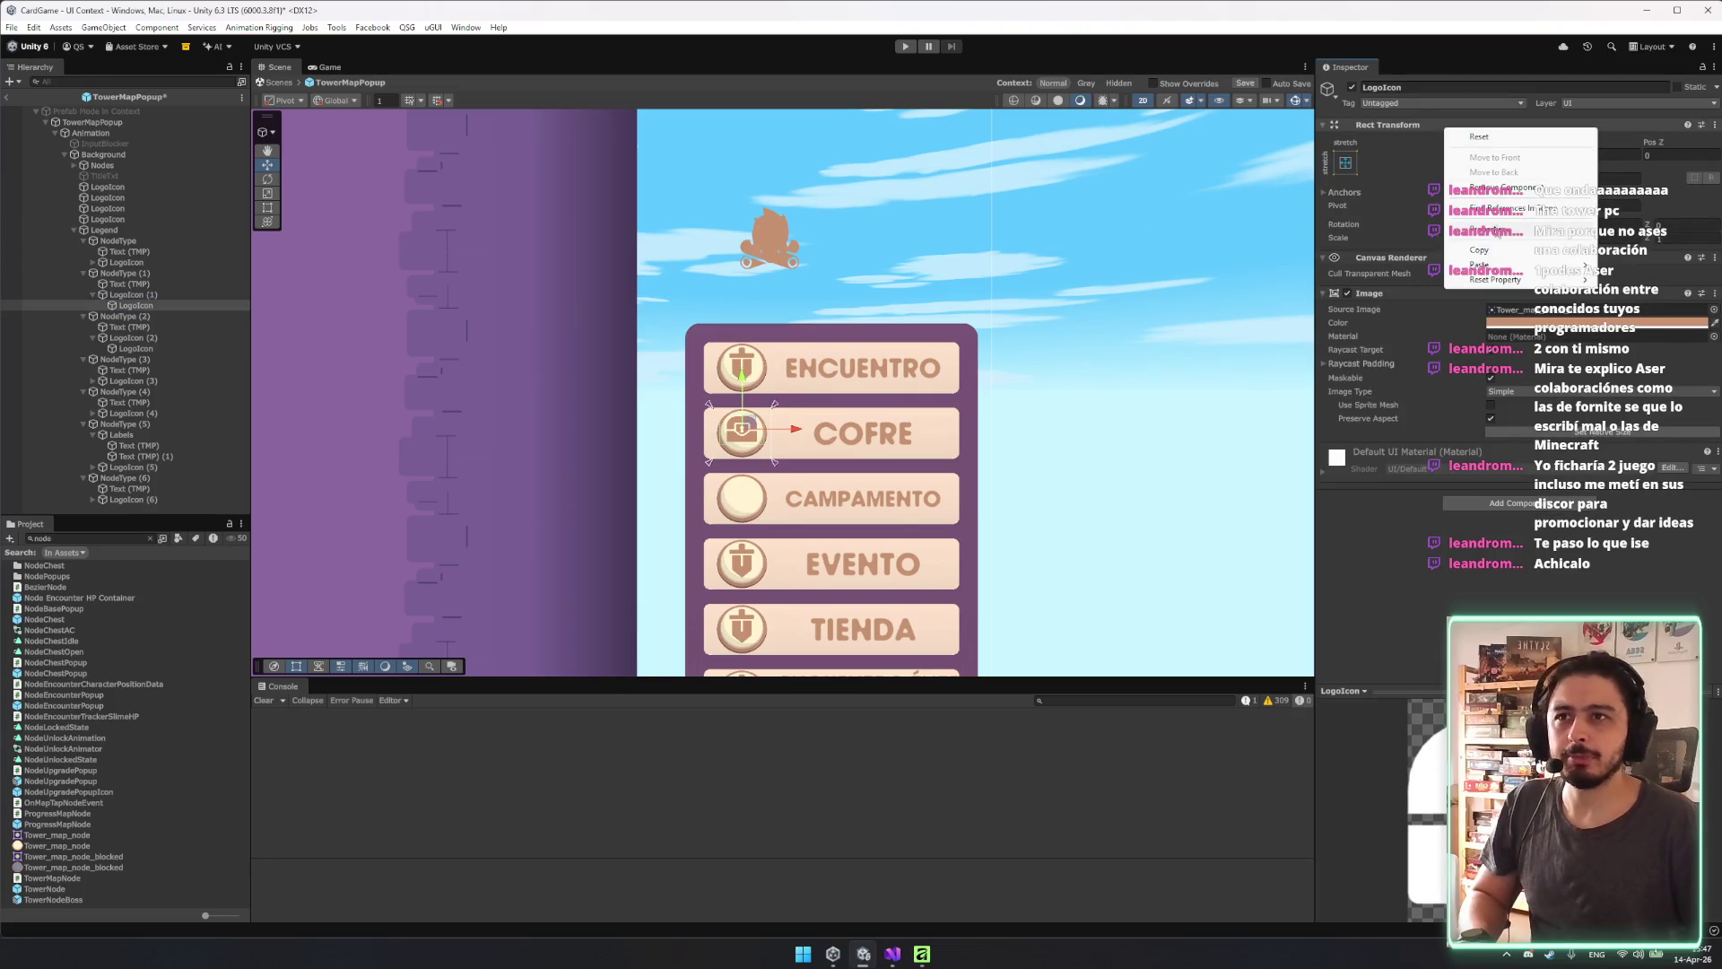
mouse_move(1480, 250)
click(1628, 321)
click(135, 348)
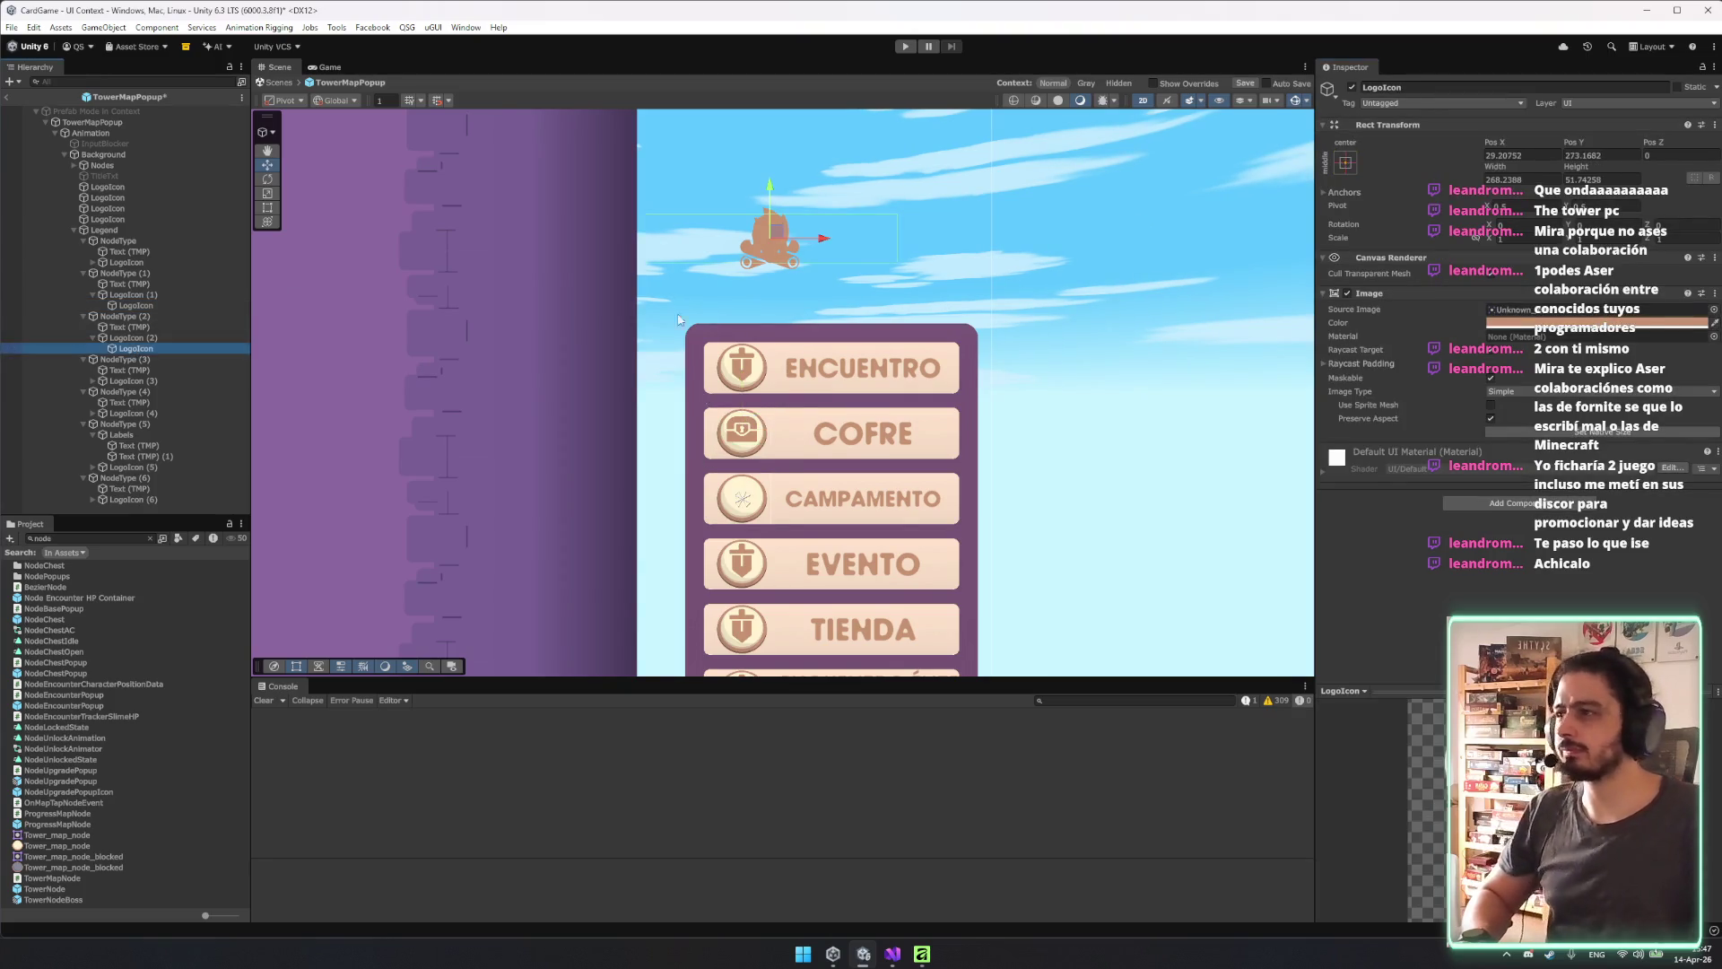
right_click(1462, 125)
mouse_move(1536, 266)
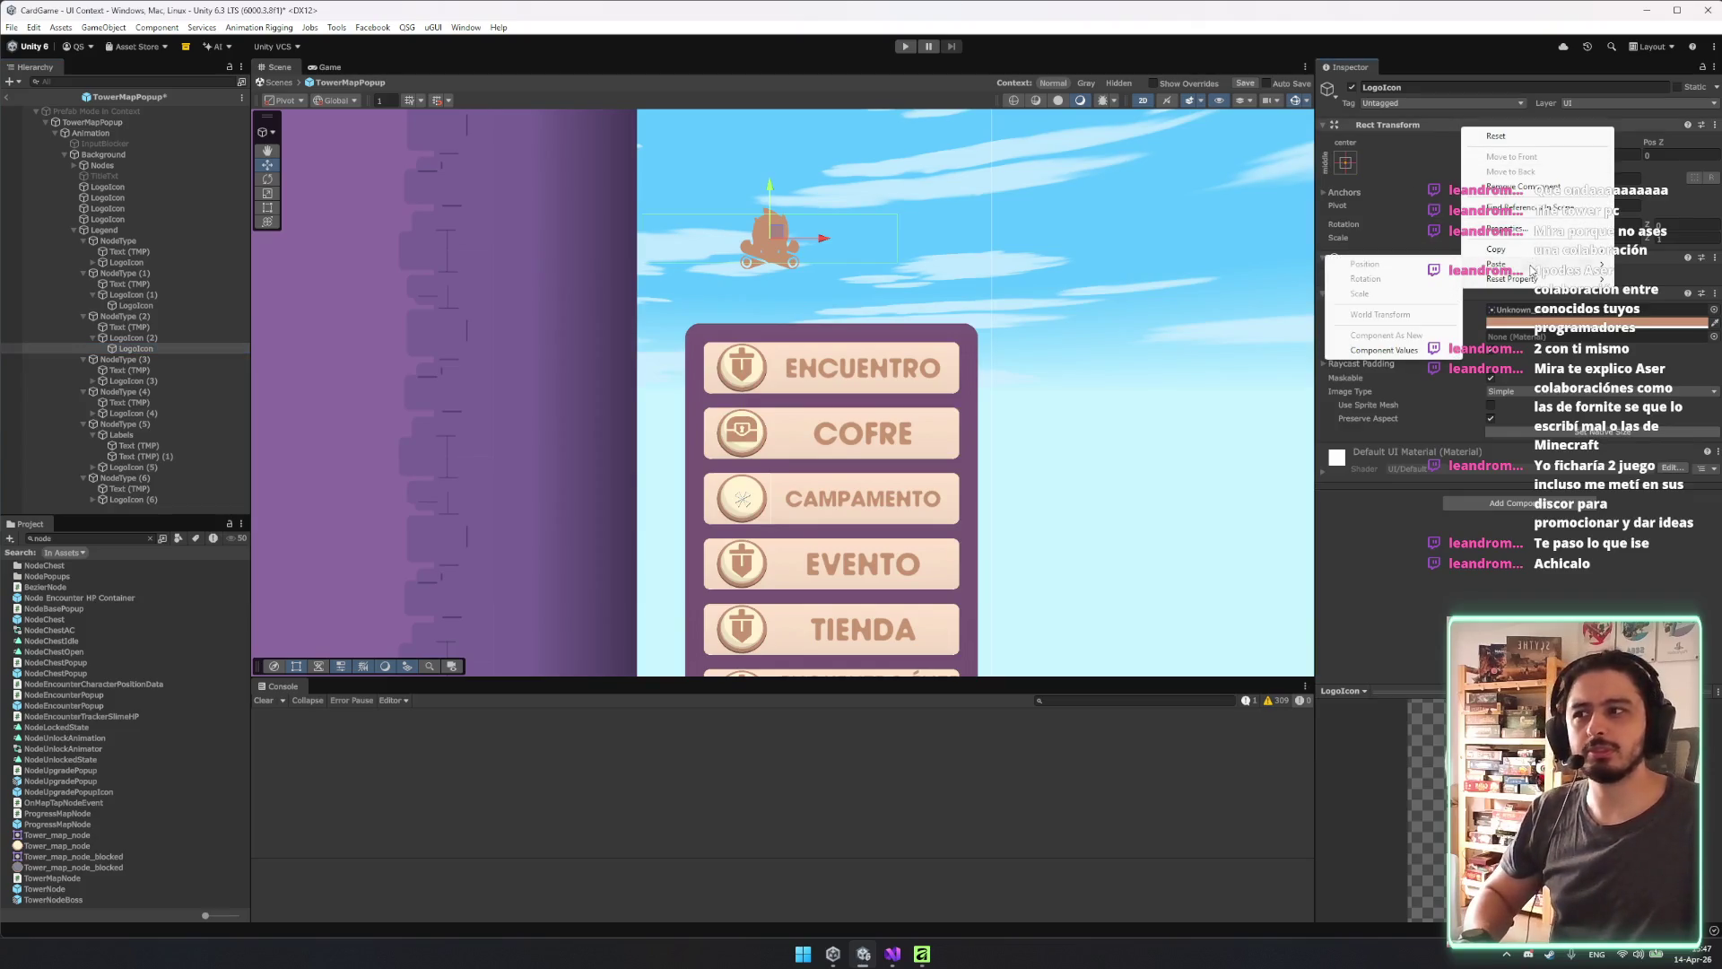
click(1403, 350)
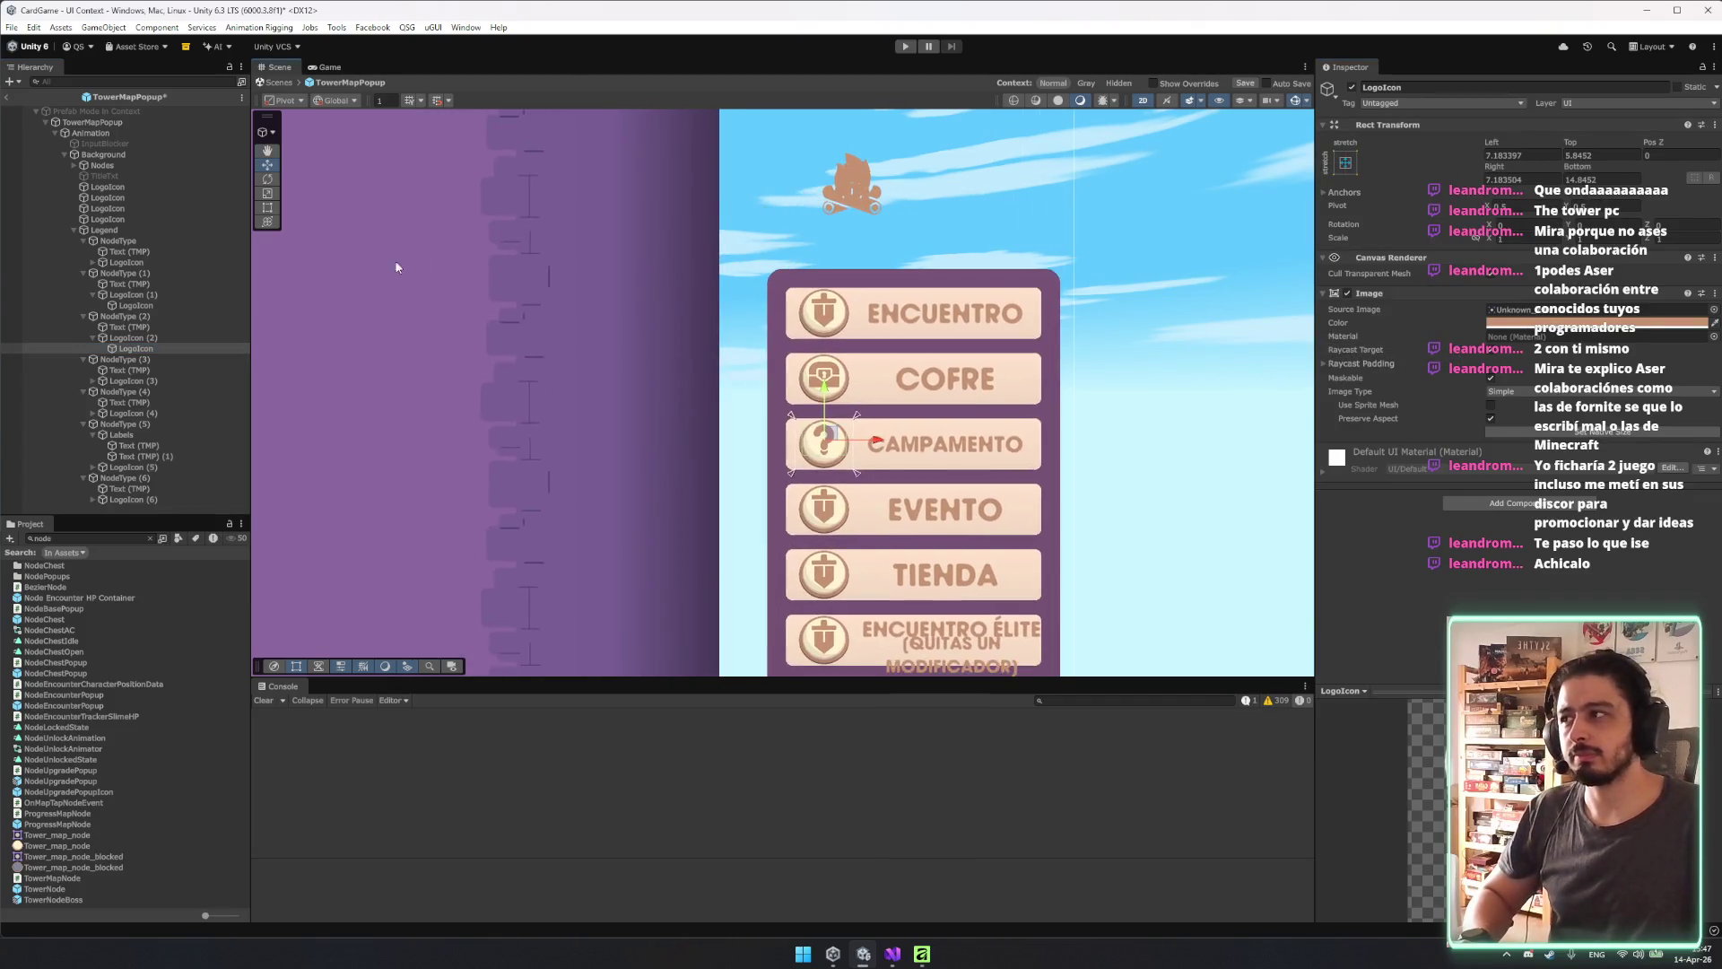
Move the icon into the EVENTO badge and delete EVENTO's spare shield icon.
click(136, 348)
drag(136, 348, 130, 380)
key(Delete)
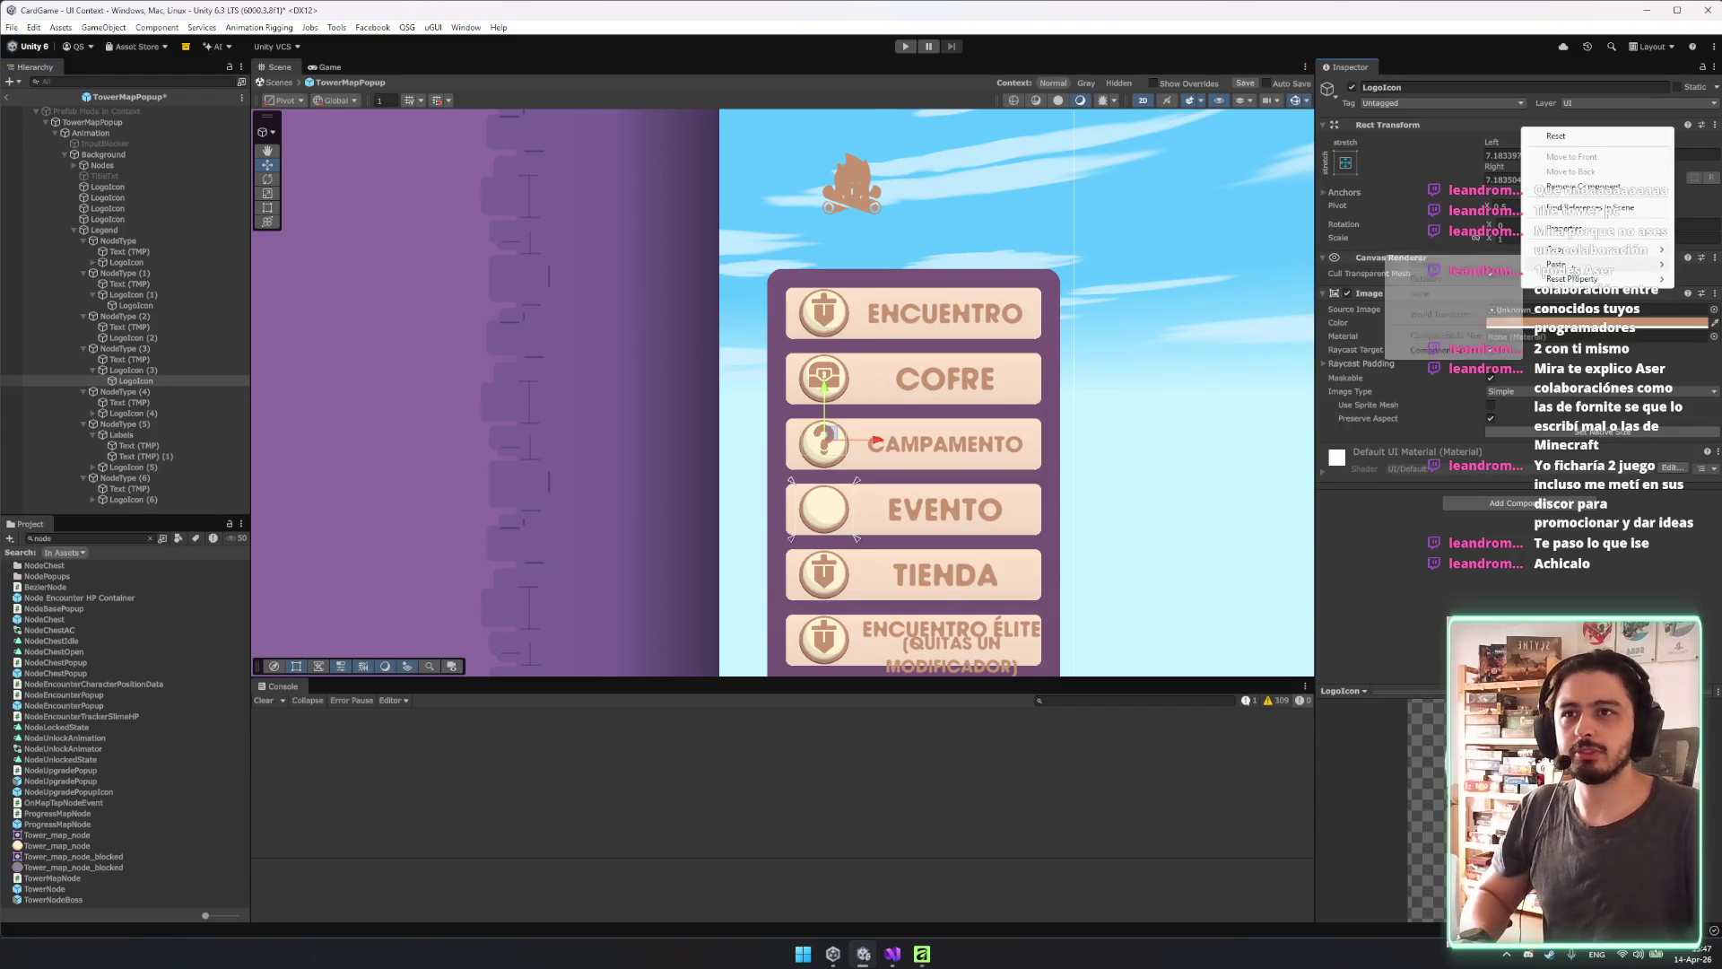
drag(825, 444, 825, 510)
scroll(979, 421, down, 2)
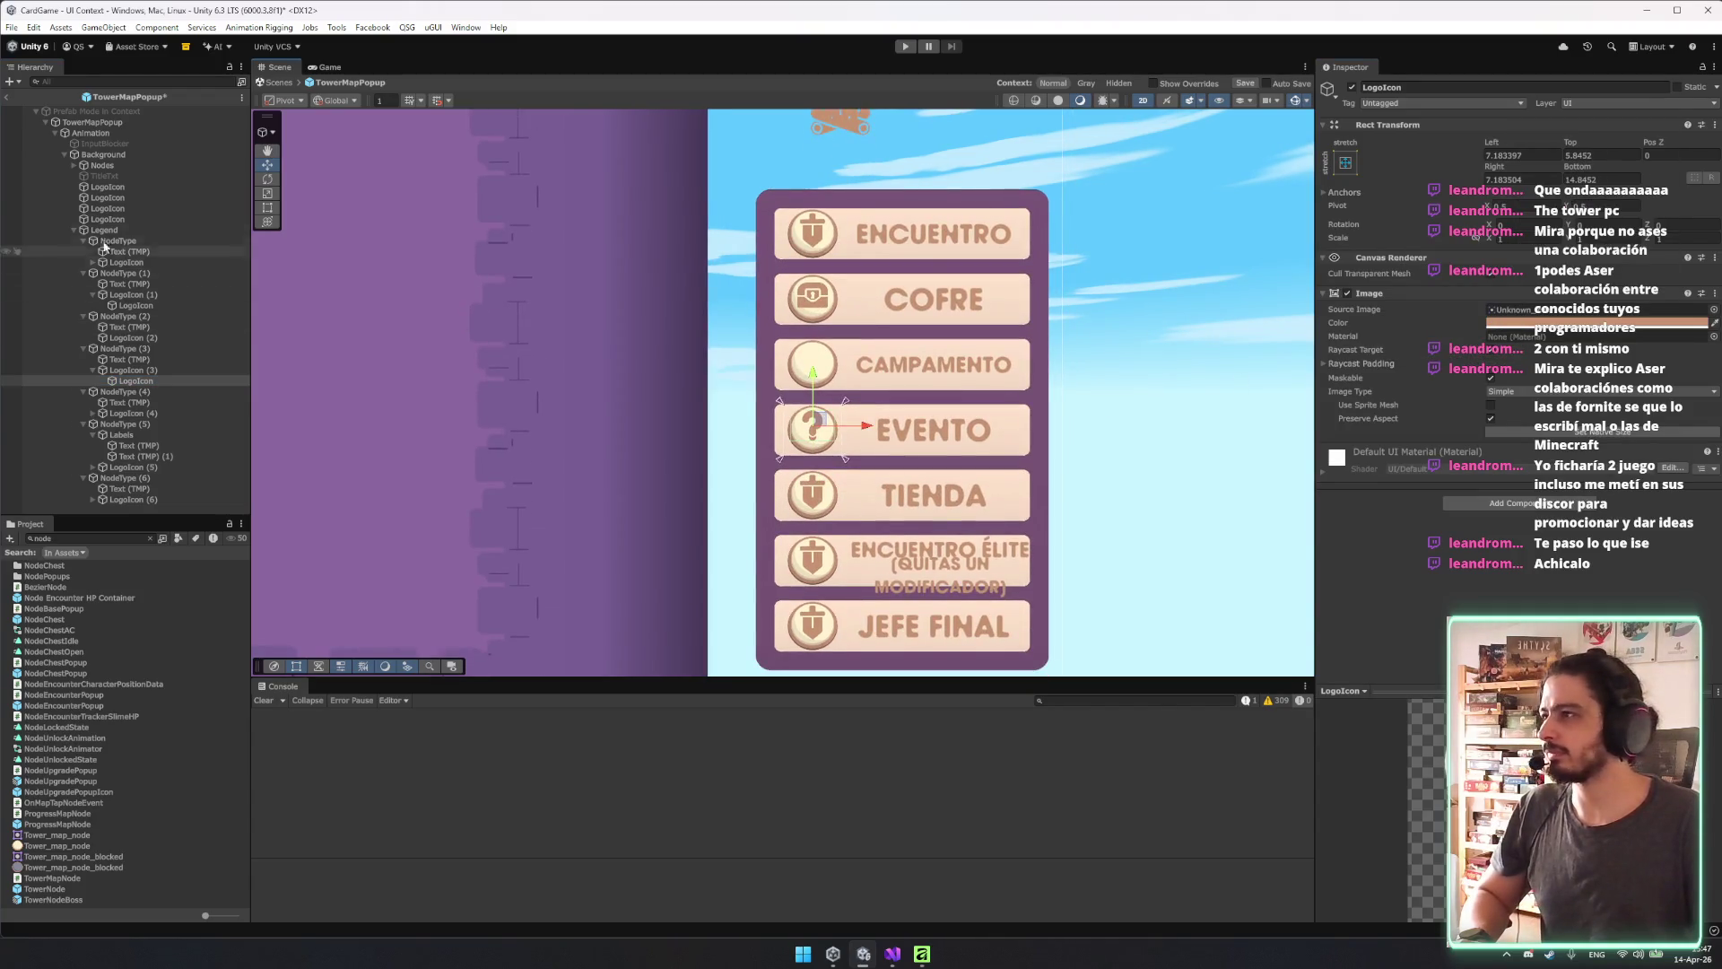
Nest a spare icon from Background inside the LogoIcon (4) TIENDA badge.
click(99, 187)
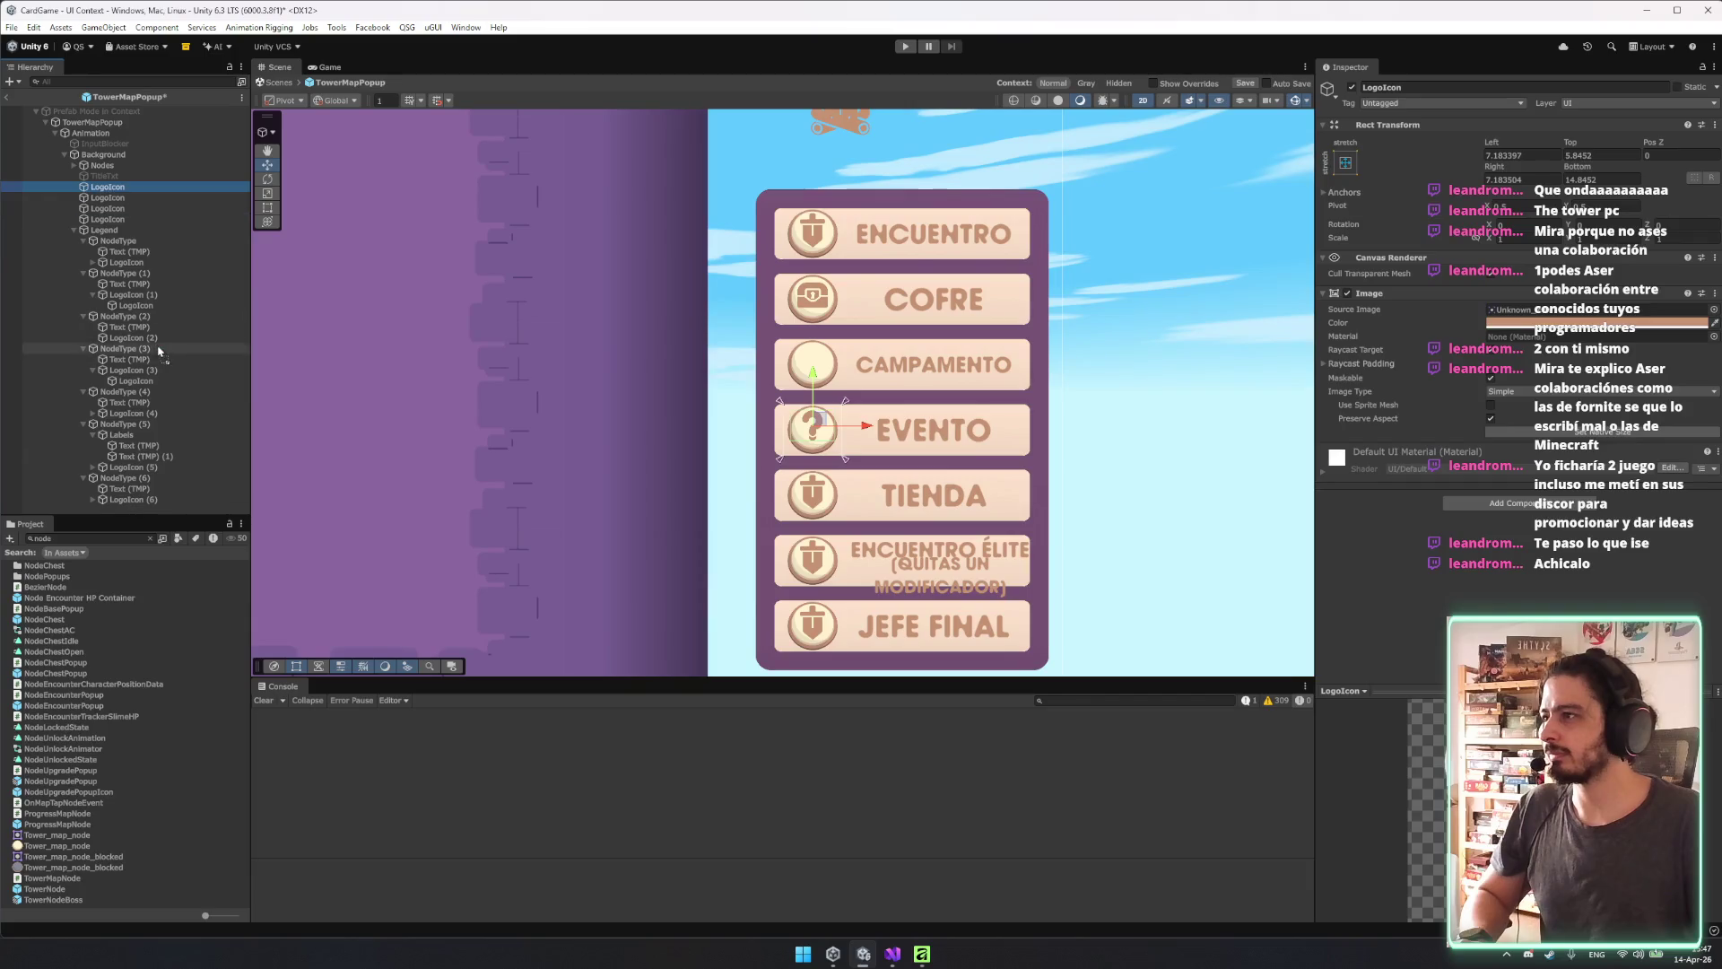
click(111, 188)
drag(111, 190, 142, 376)
key(ctrl+z)
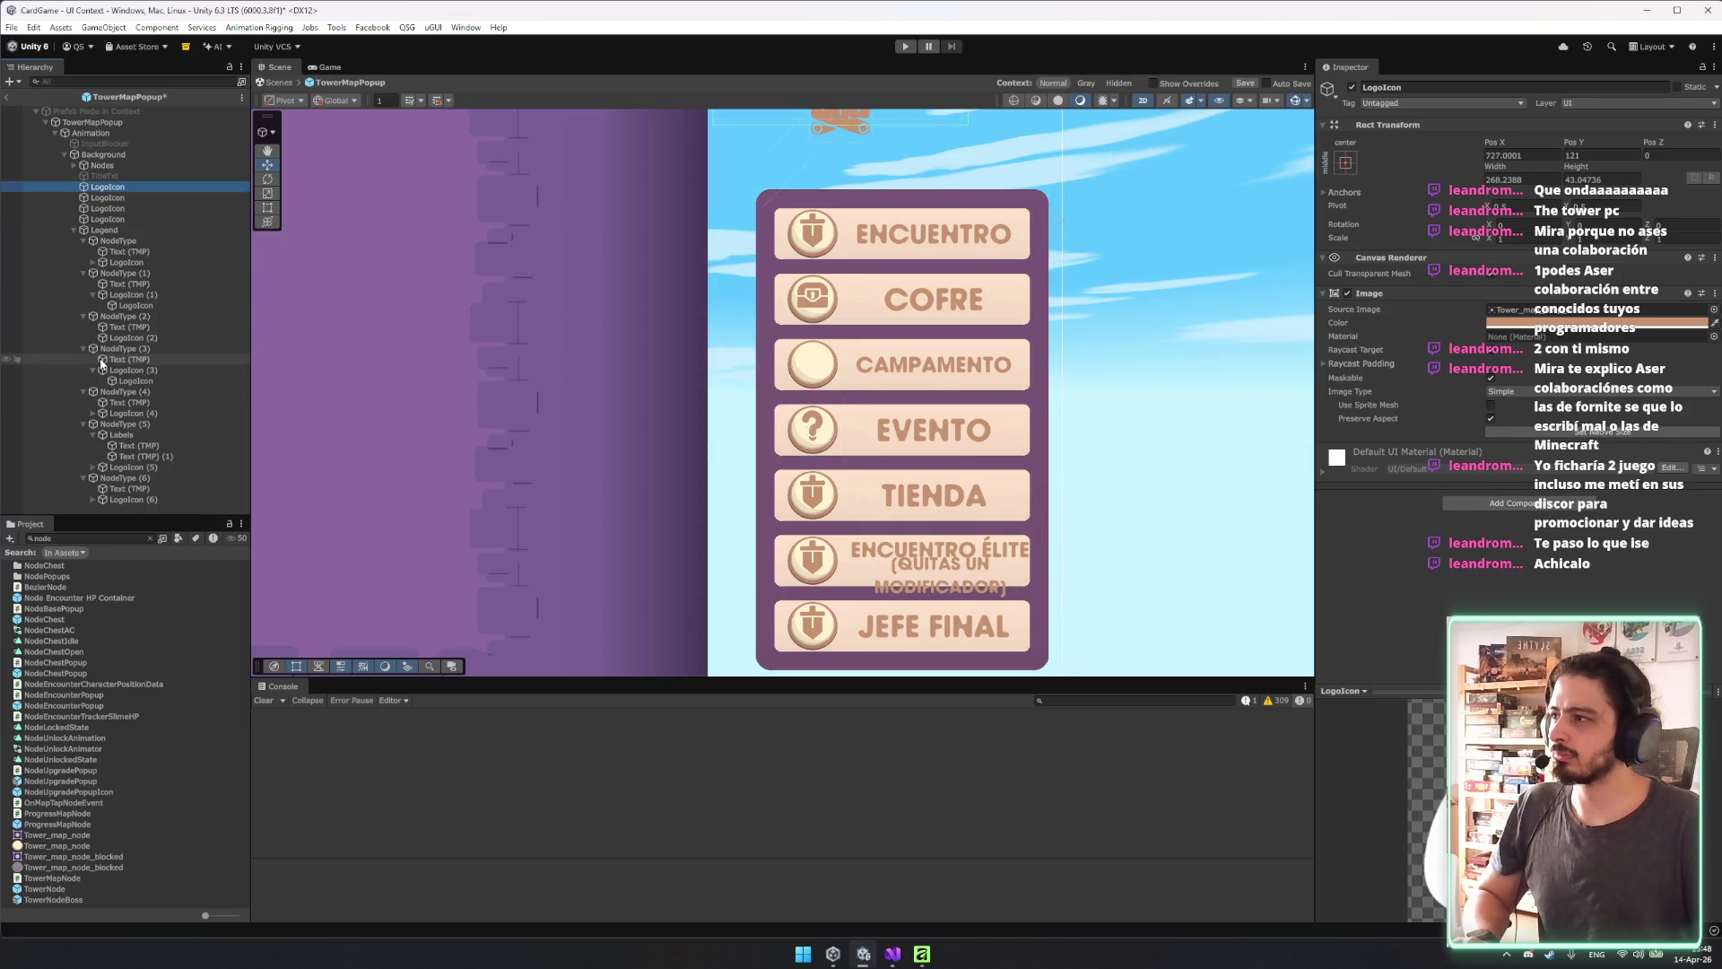
click(93, 412)
drag(108, 186, 136, 412)
Delete TIENDA's spare shield and paste the copied Rect Transform values onto its icon.
click(136, 402)
key(Delete)
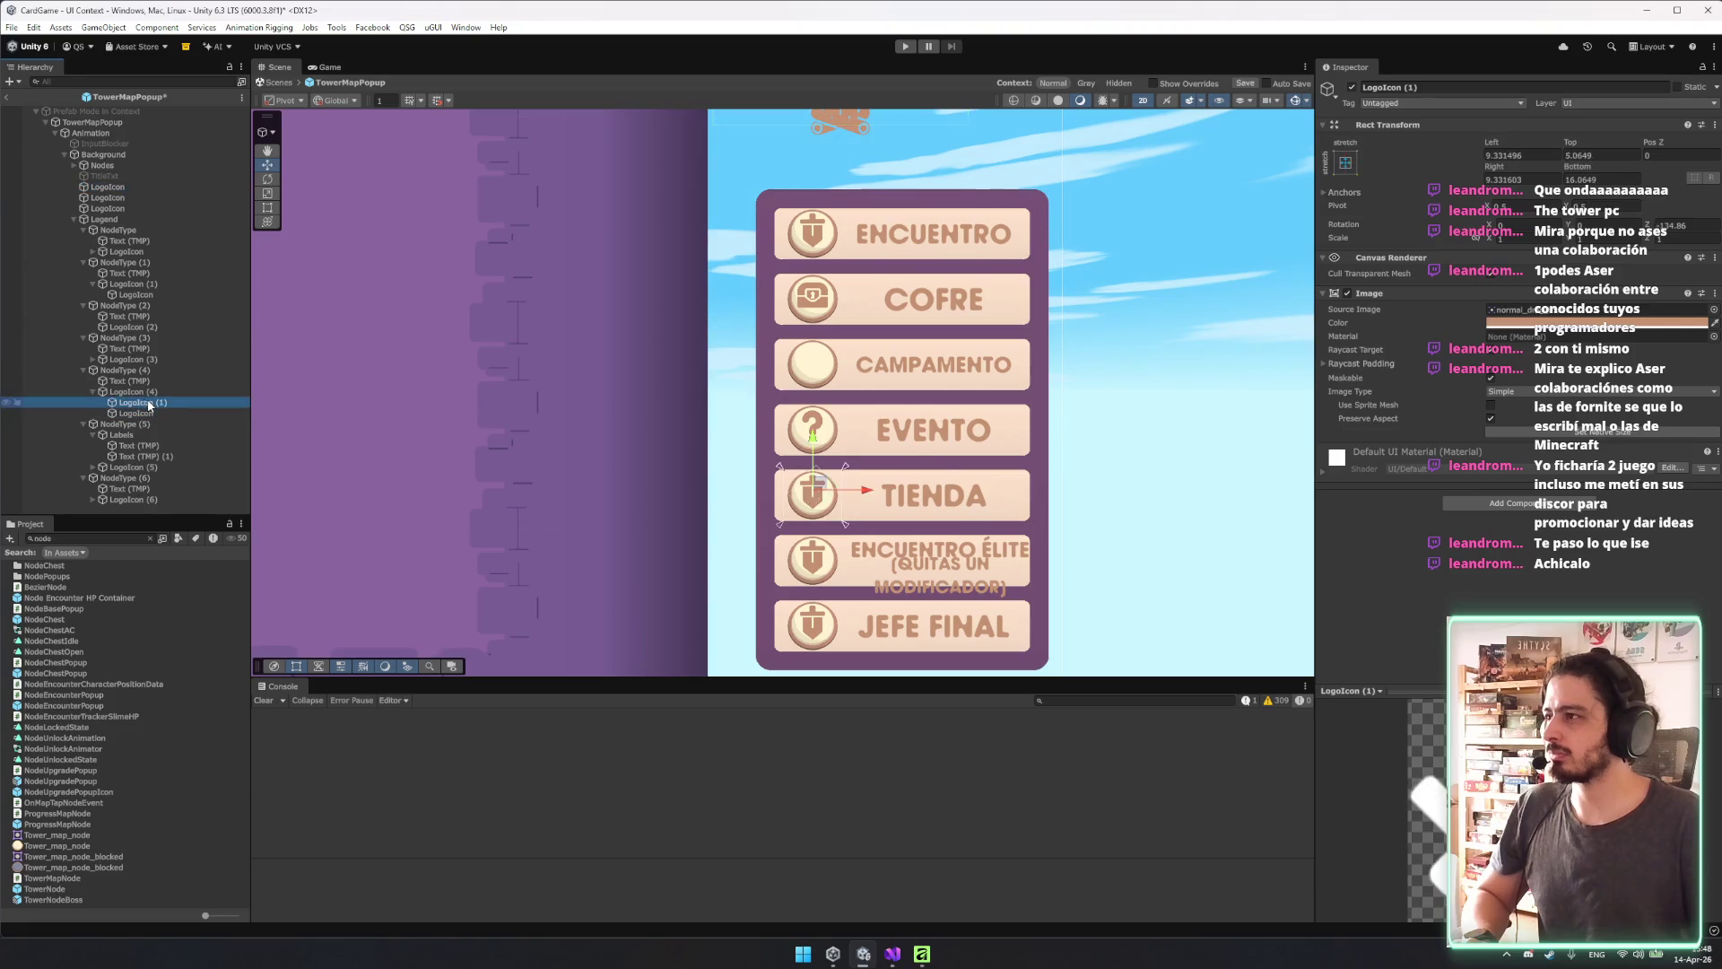
click(148, 402)
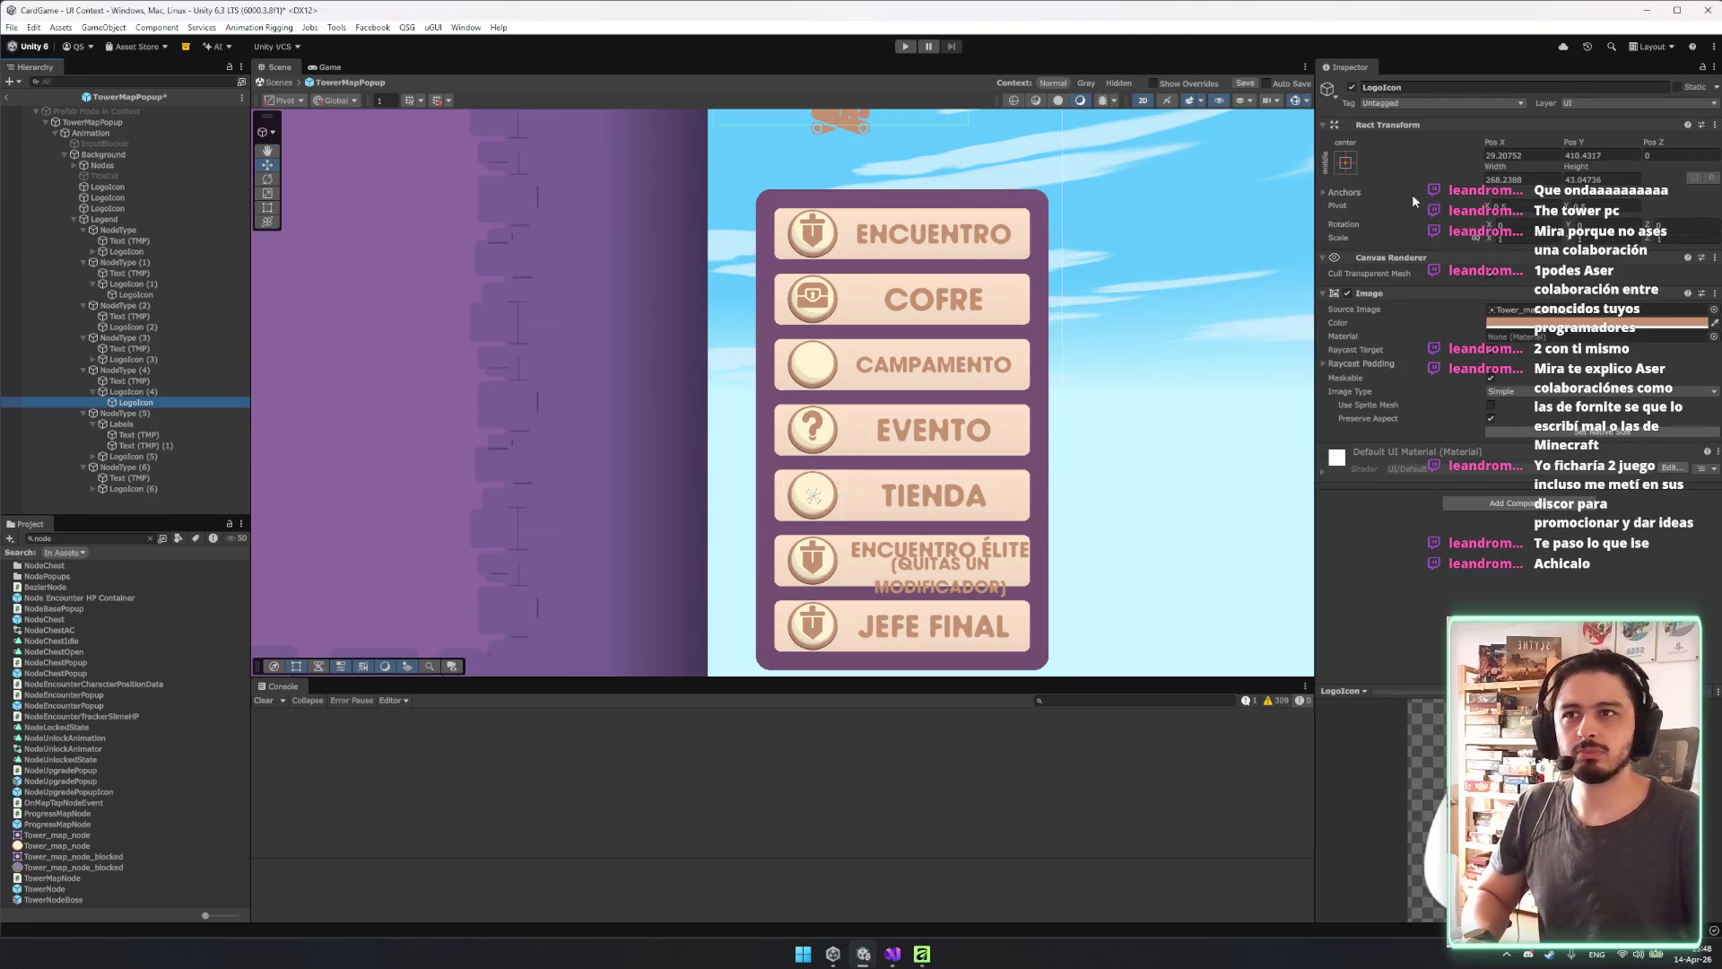
right_click(1440, 127)
mouse_move(1516, 252)
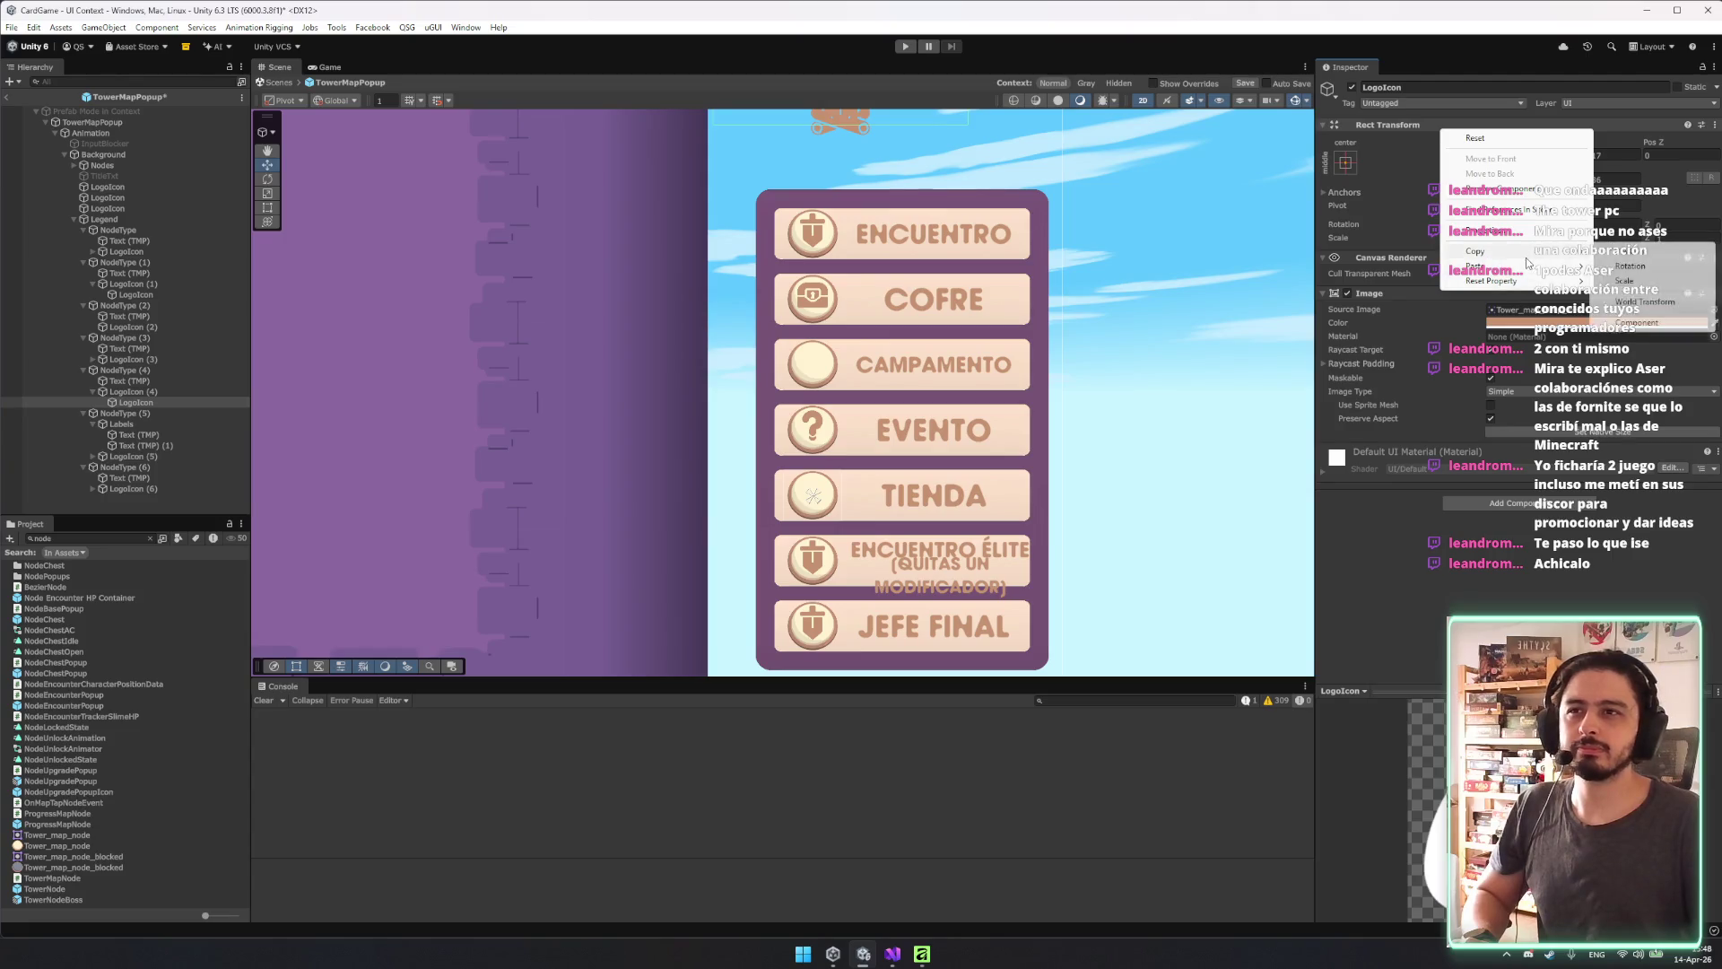
click(1382, 355)
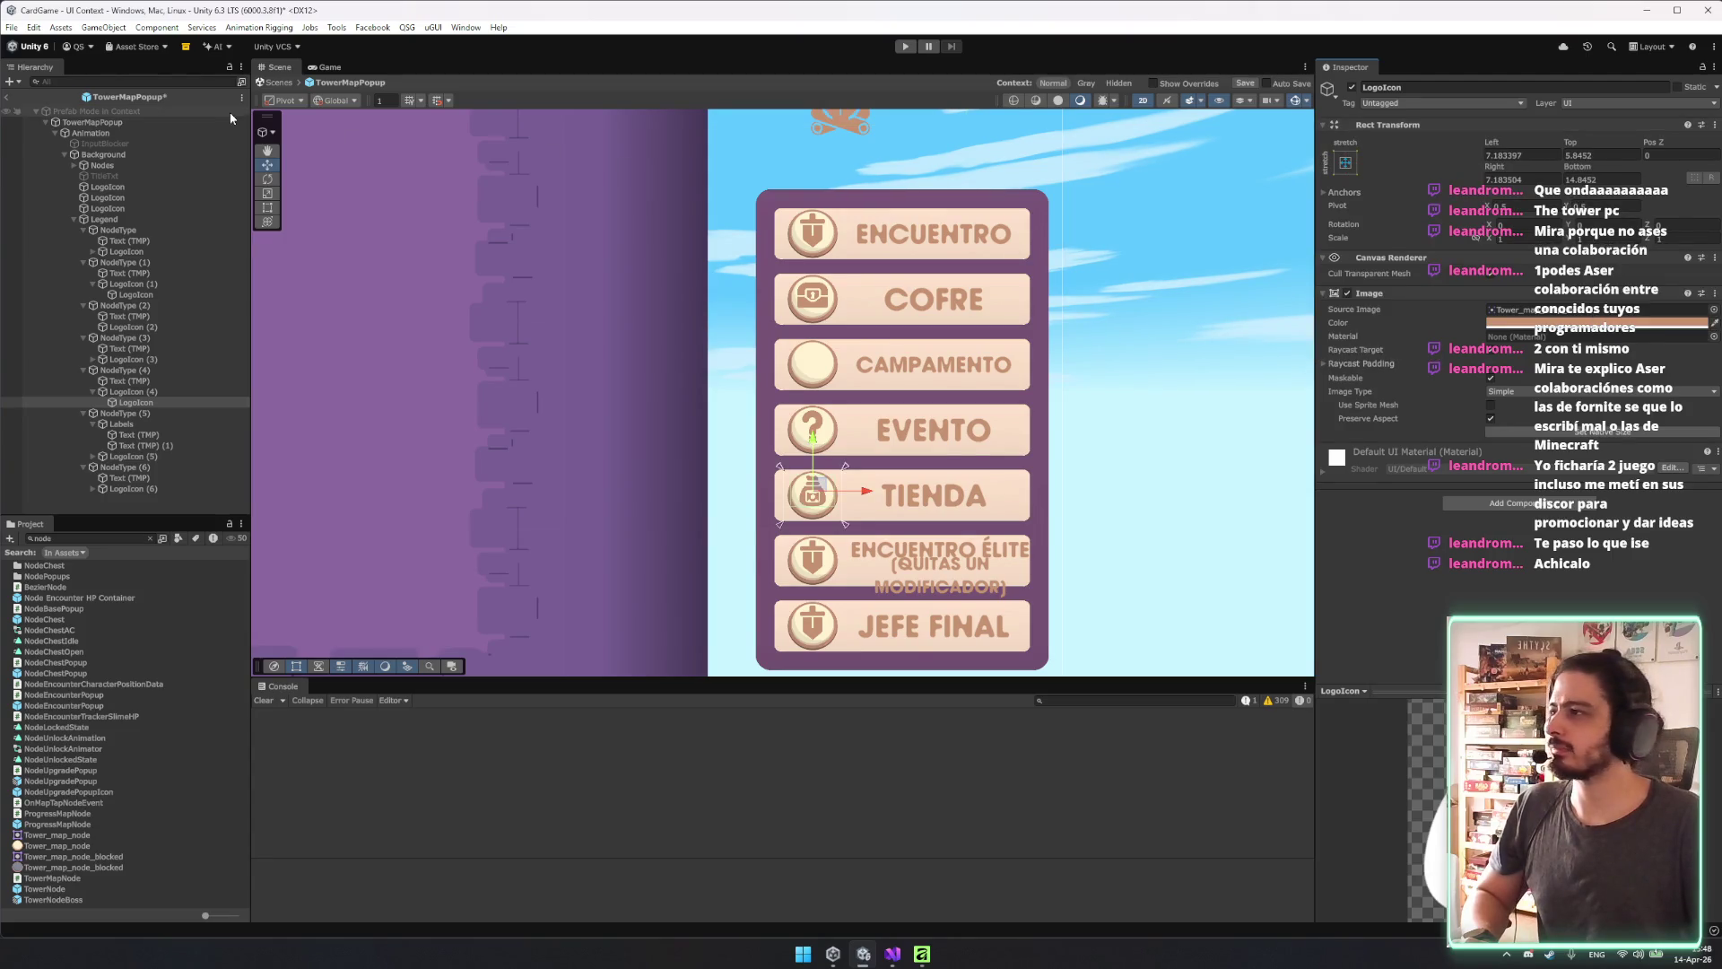
Set the '(quitas un Modificador)' subtitle's minimum auto font size to 18.
click(139, 445)
click(137, 425)
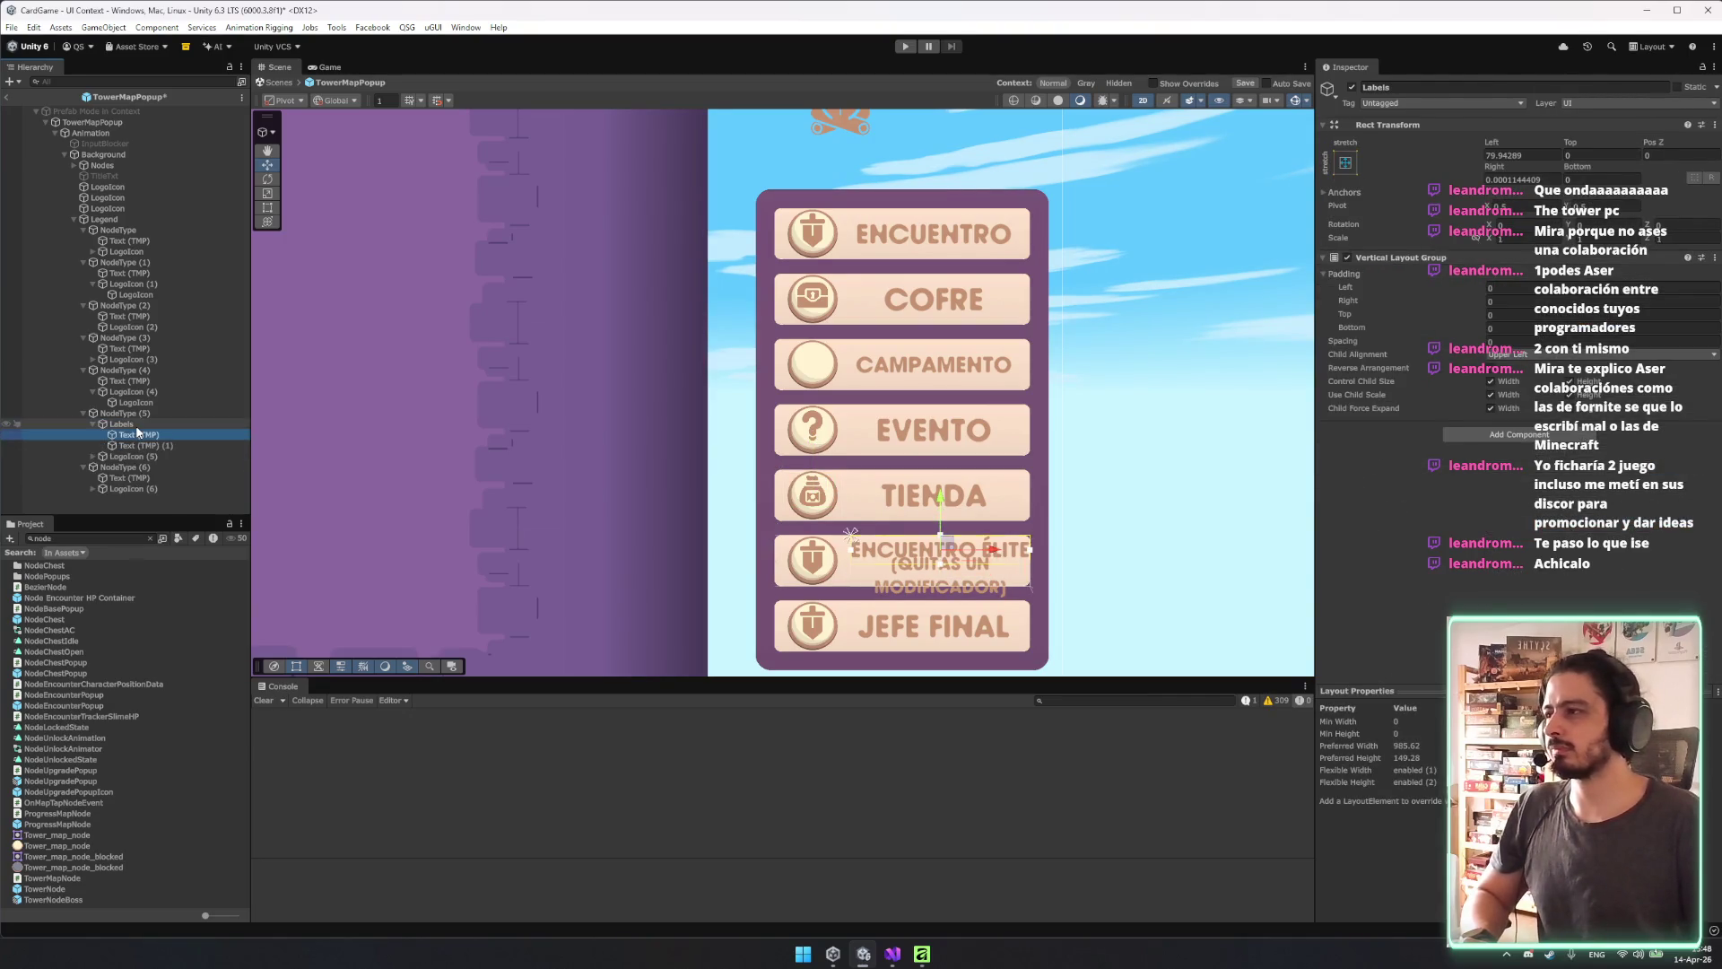
click(139, 434)
scroll(951, 528, up, 3)
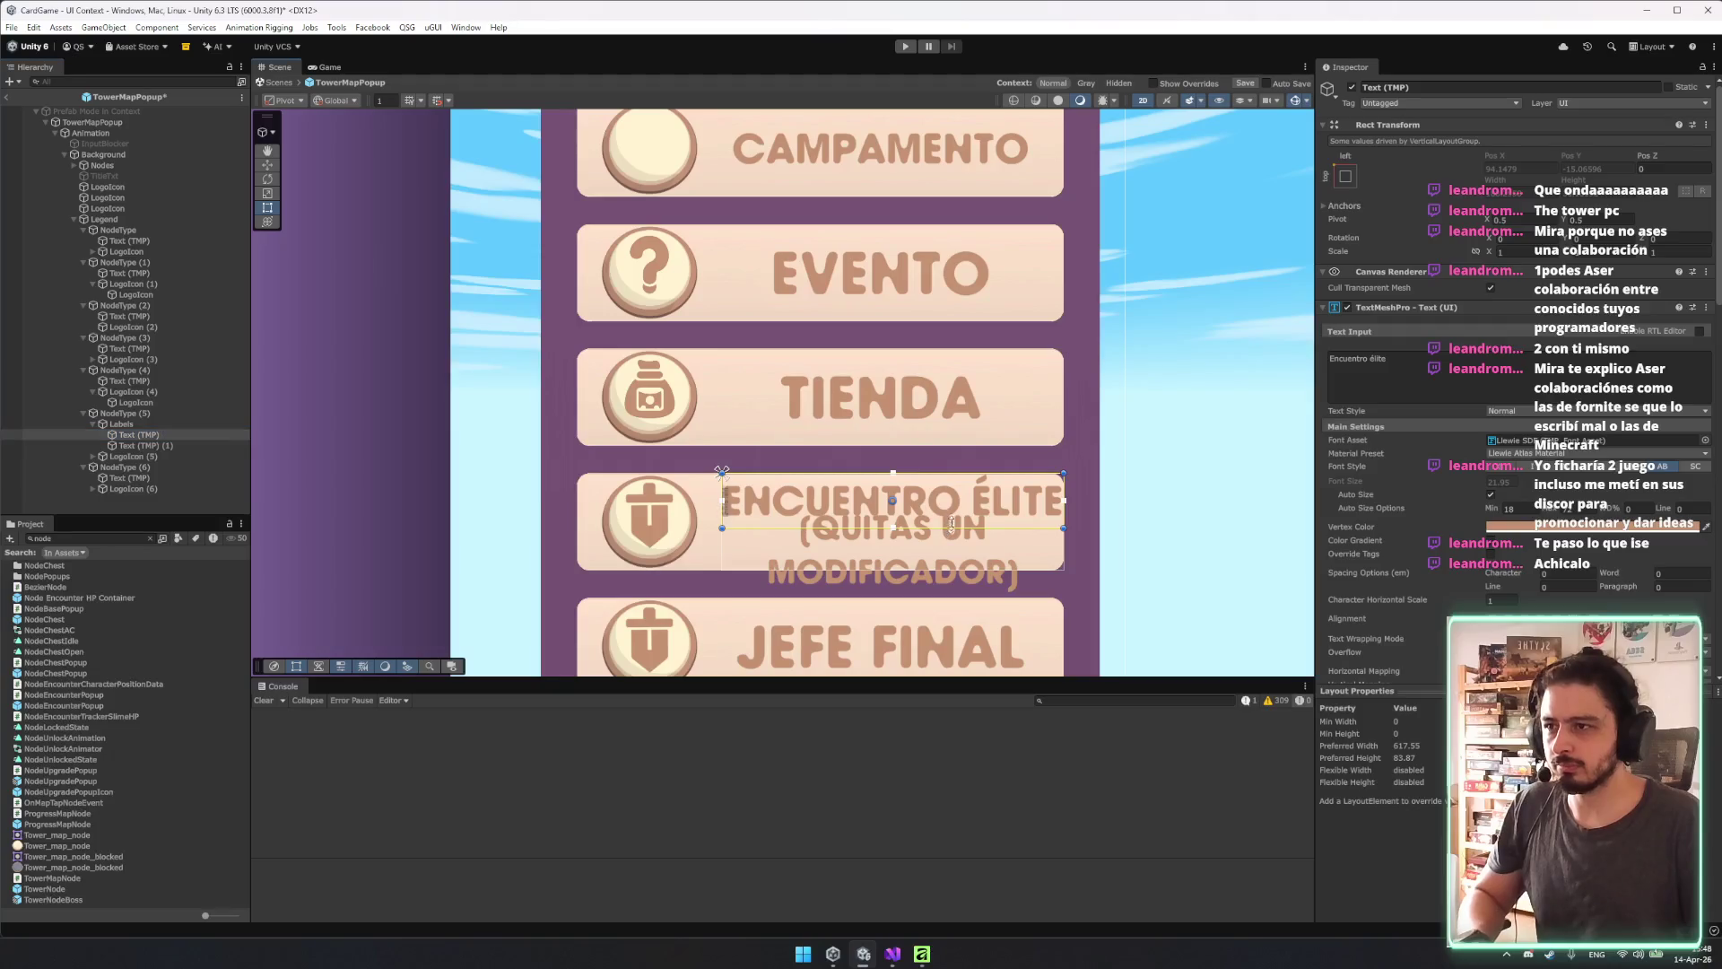
click(718, 484)
click(1522, 508)
text(0)
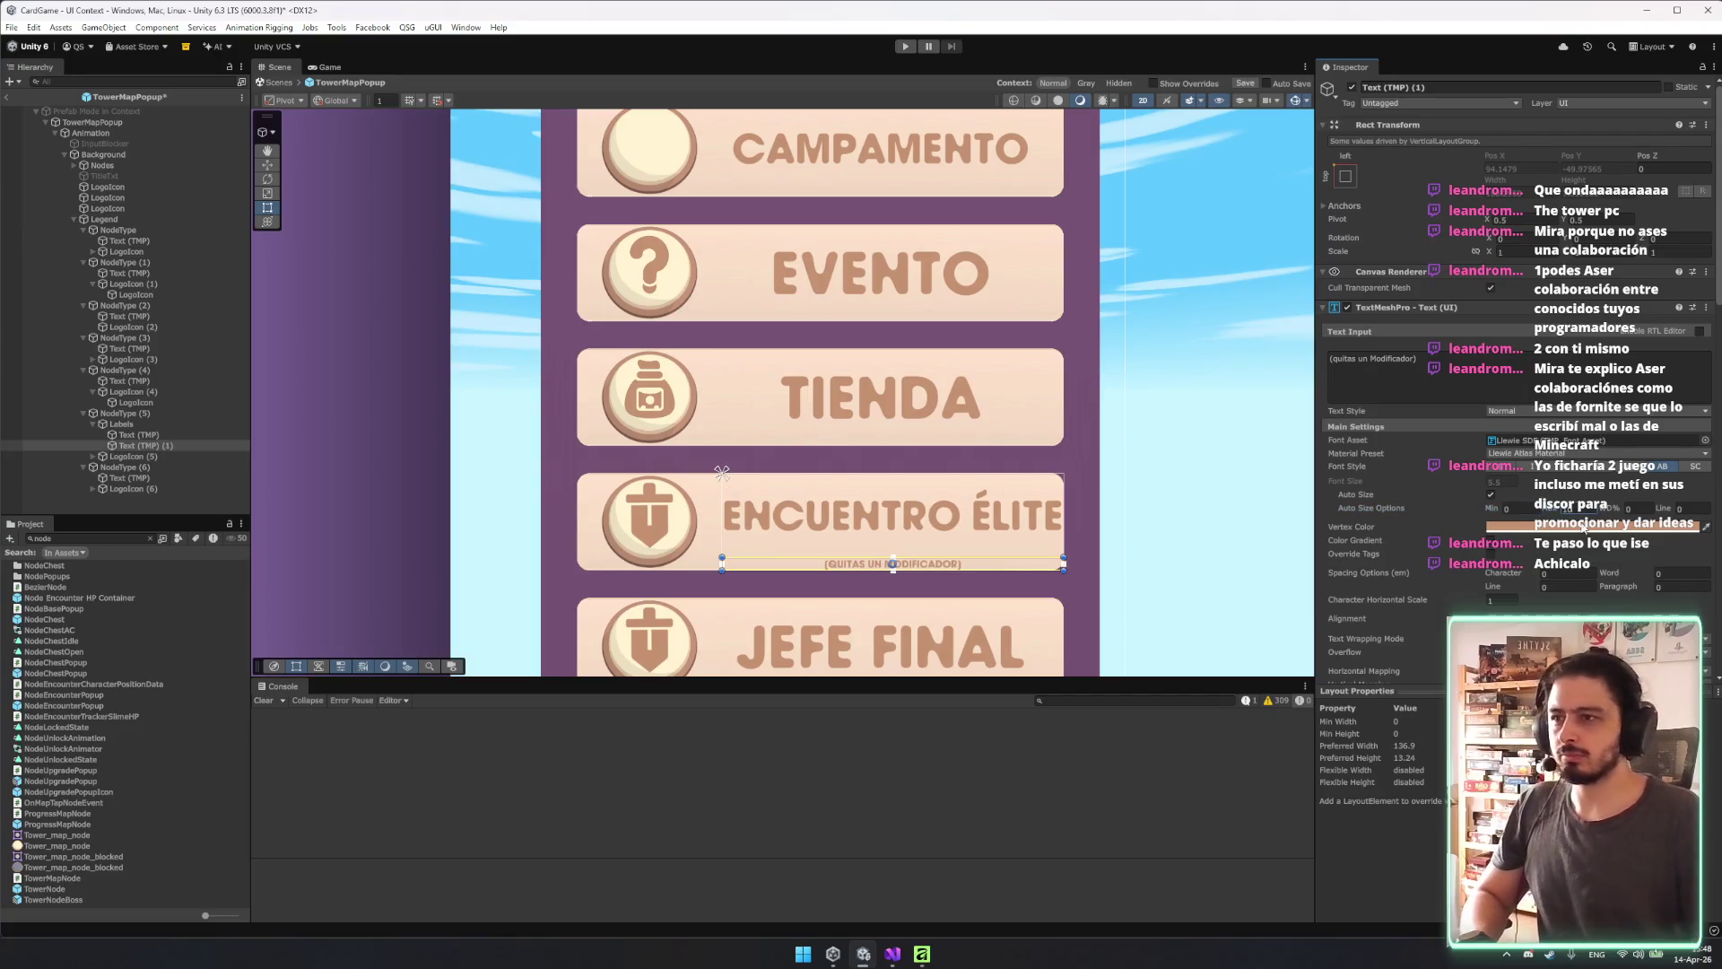
key(BackSpace)
text(18)
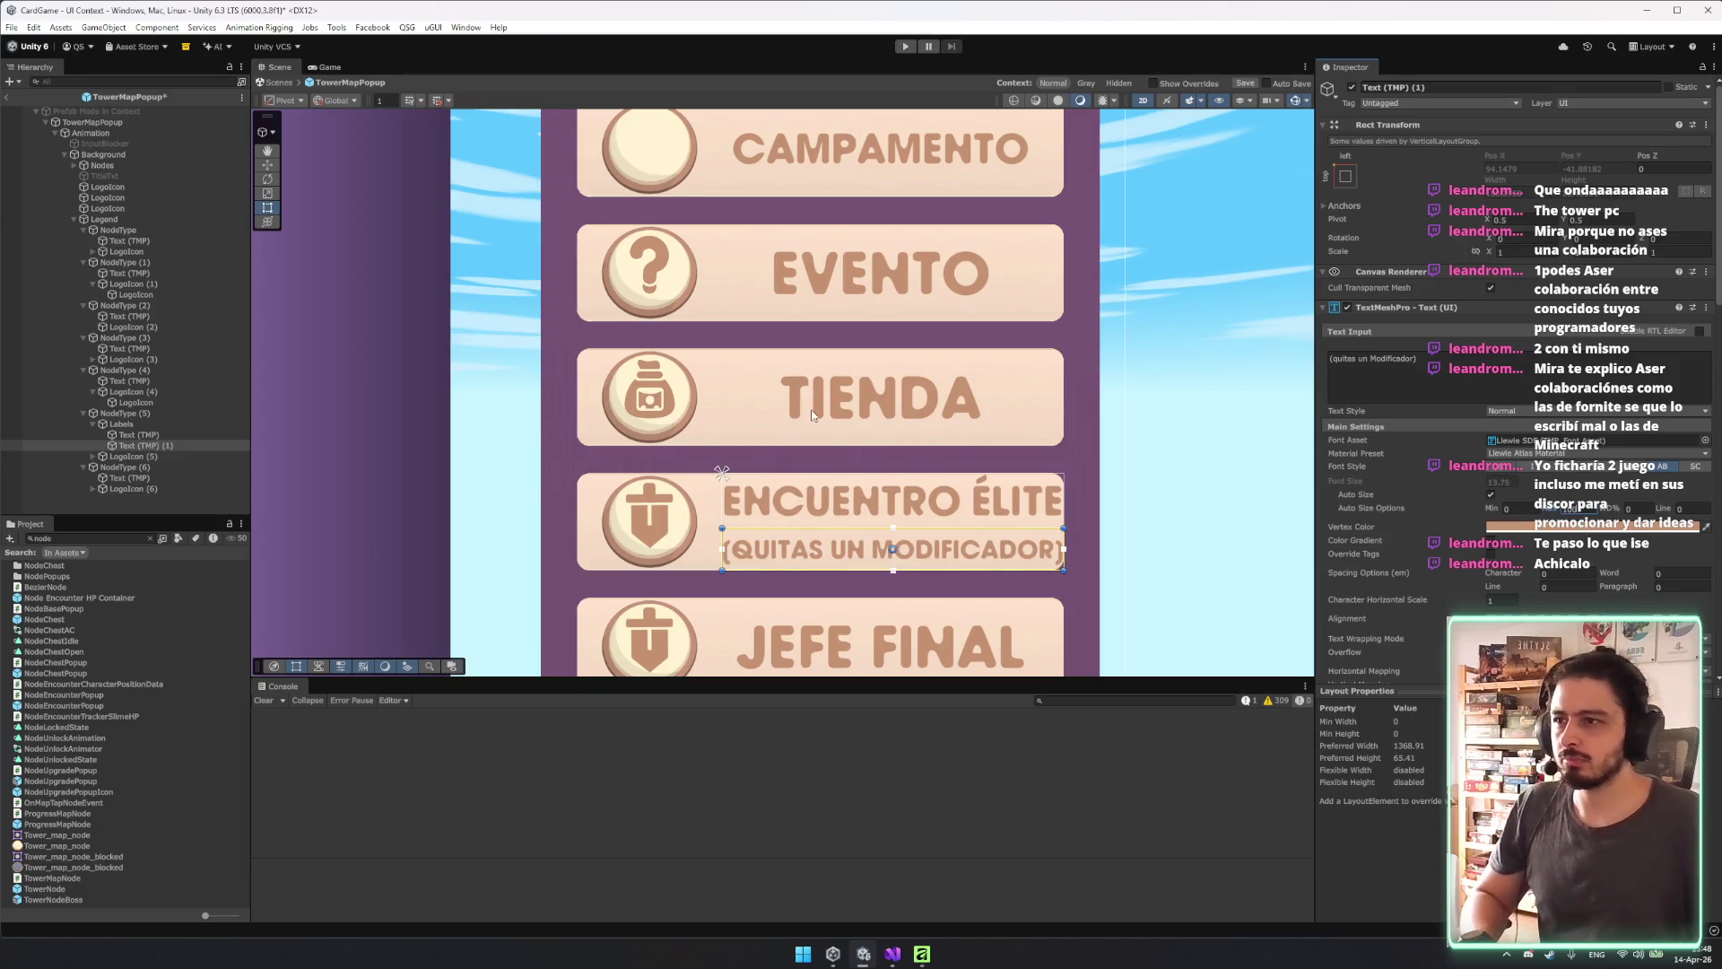
scroll(1464, 544, down, 3)
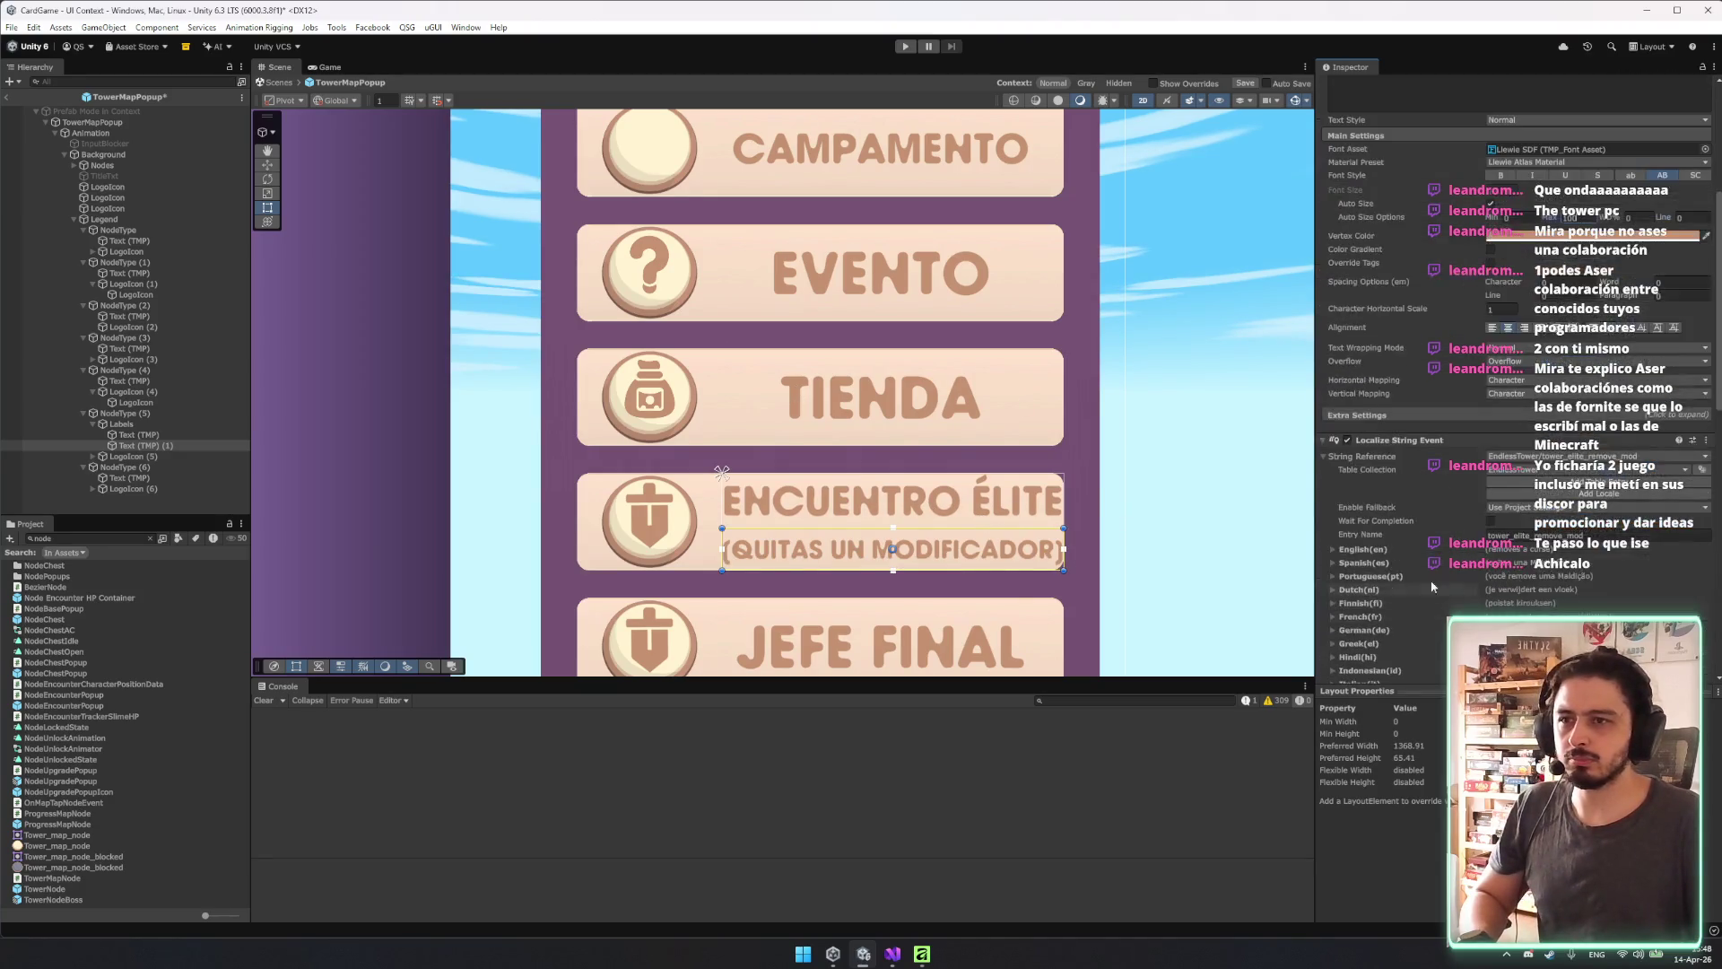
Narrow the ENCUENTRO ÉLITE label block from its right edge in the Scene view.
click(1182, 473)
scroll(1166, 487, down, 3)
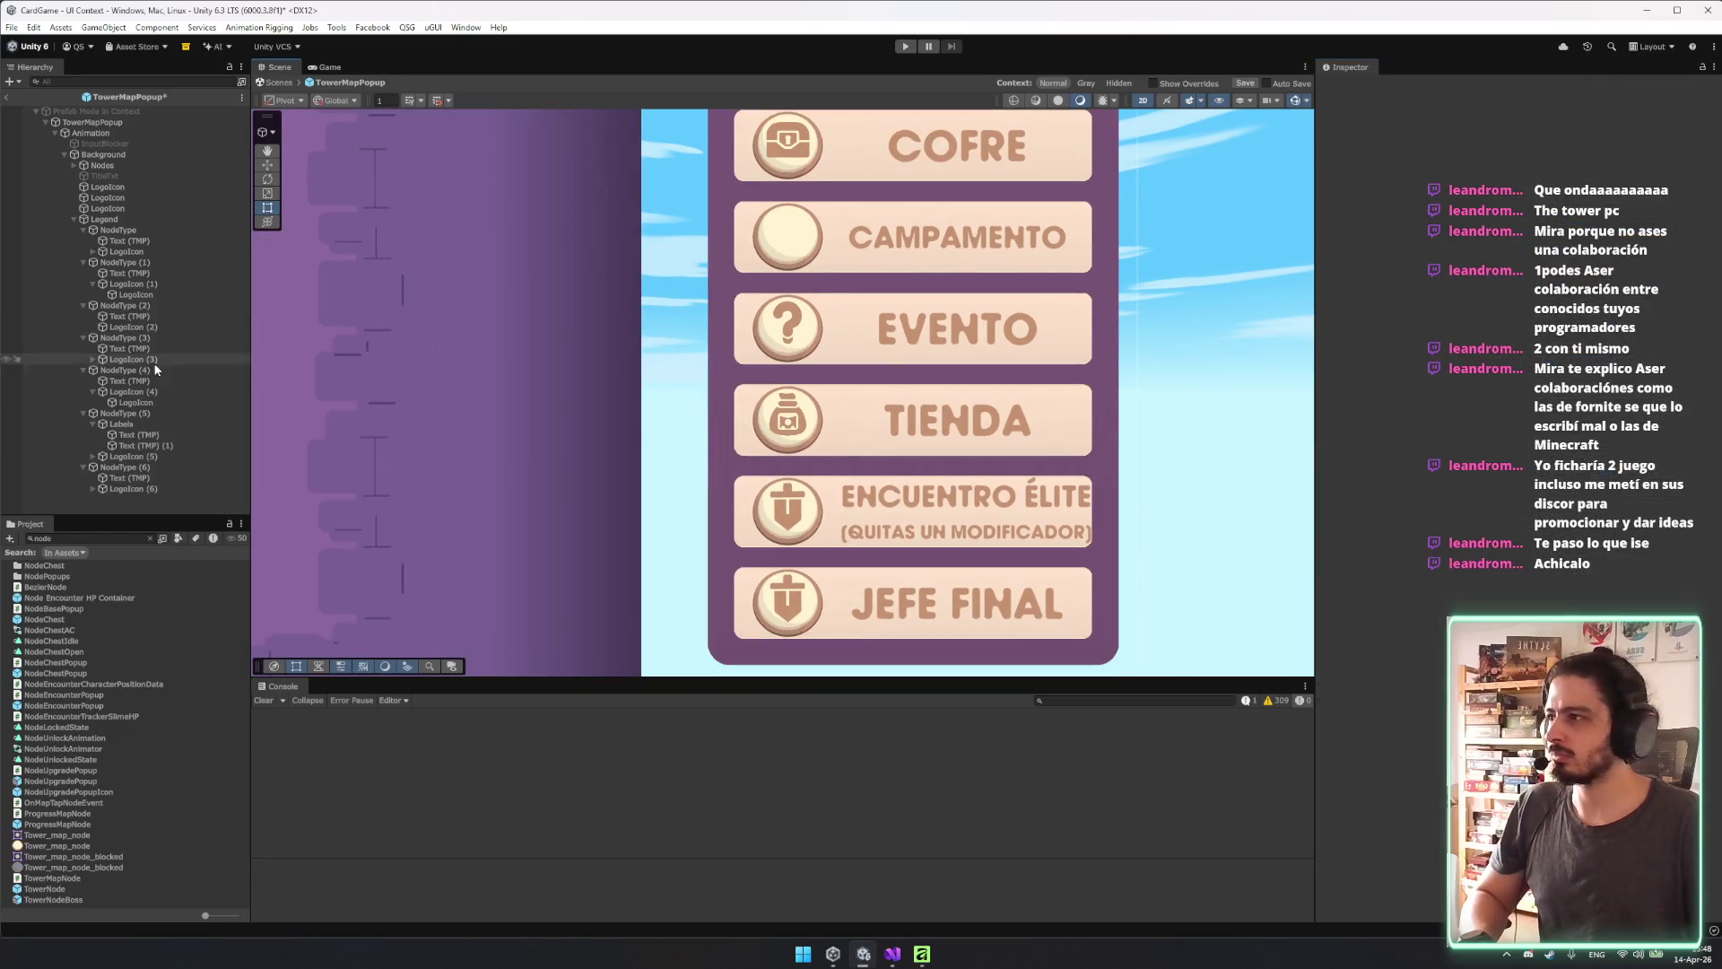
click(976, 492)
scroll(1046, 495, up, 3)
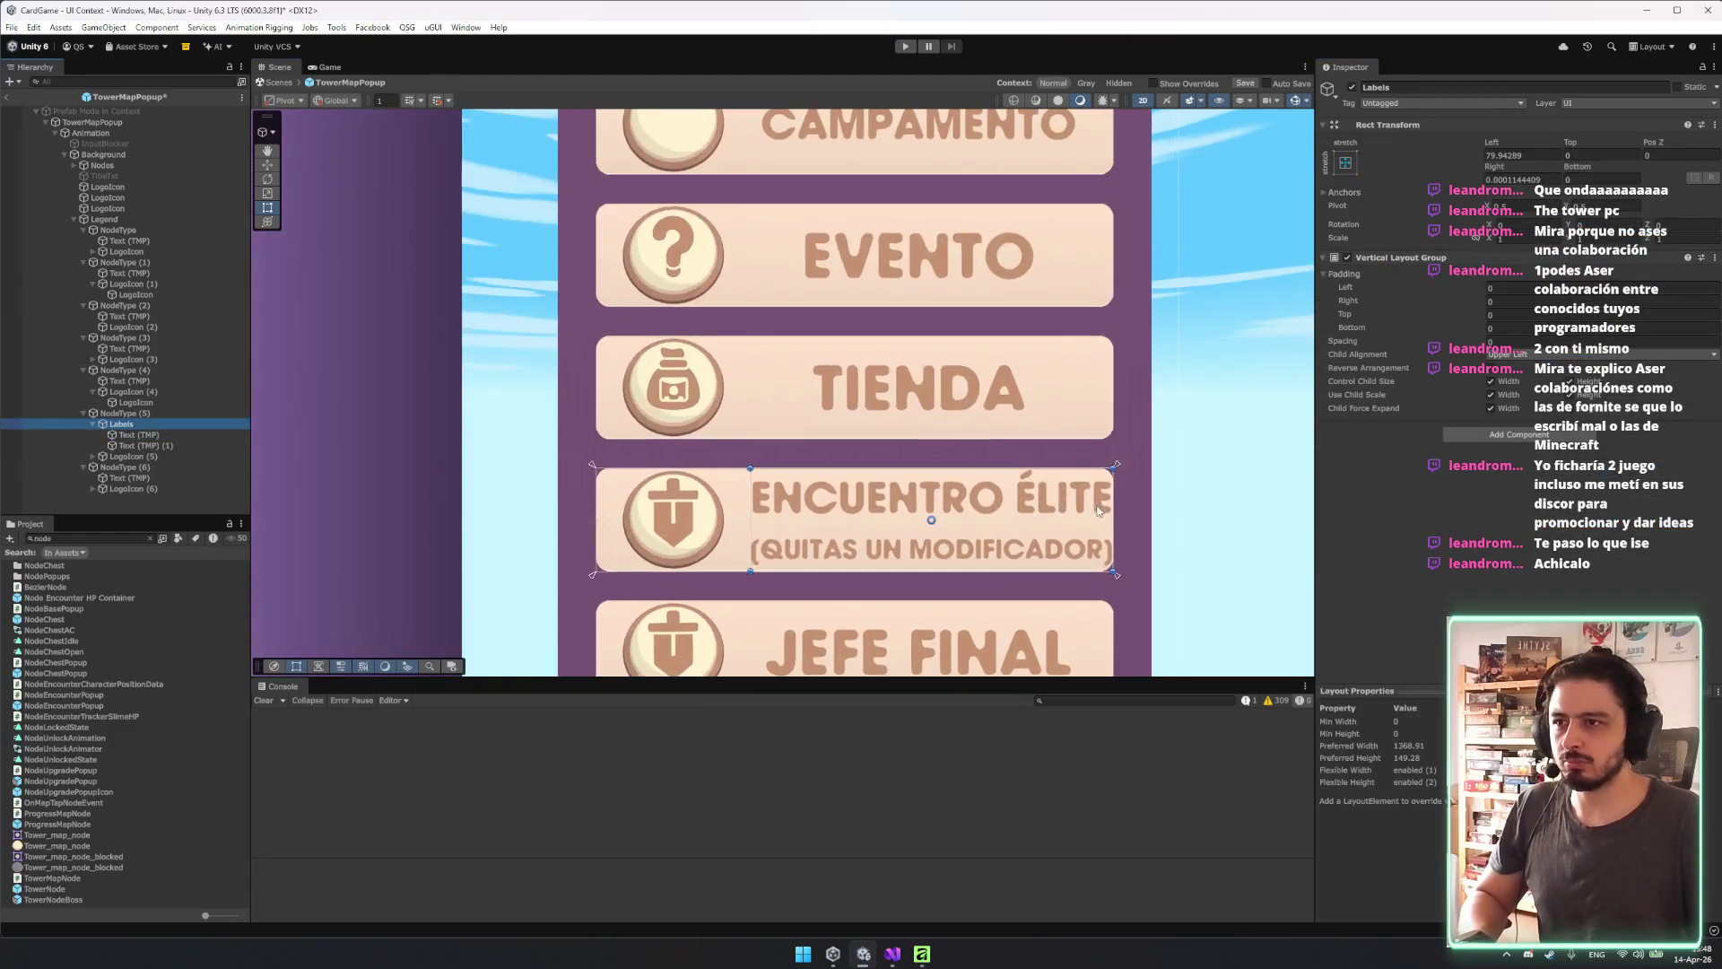
drag(1114, 509, 1089, 509)
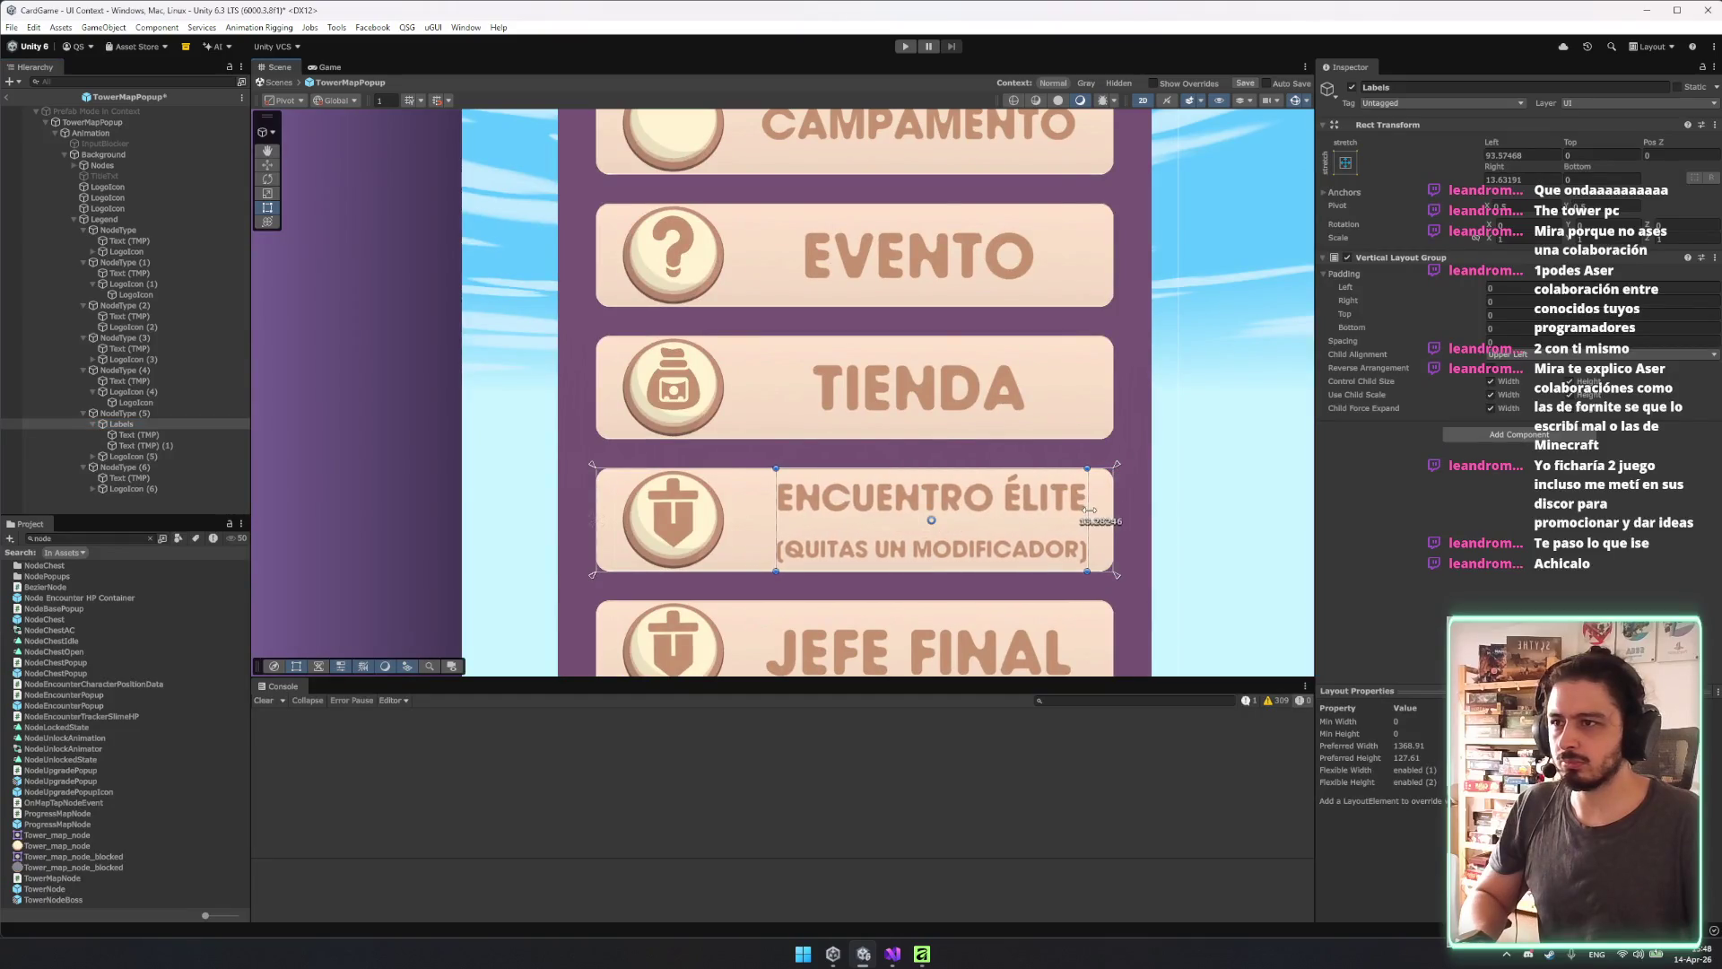
click(1218, 541)
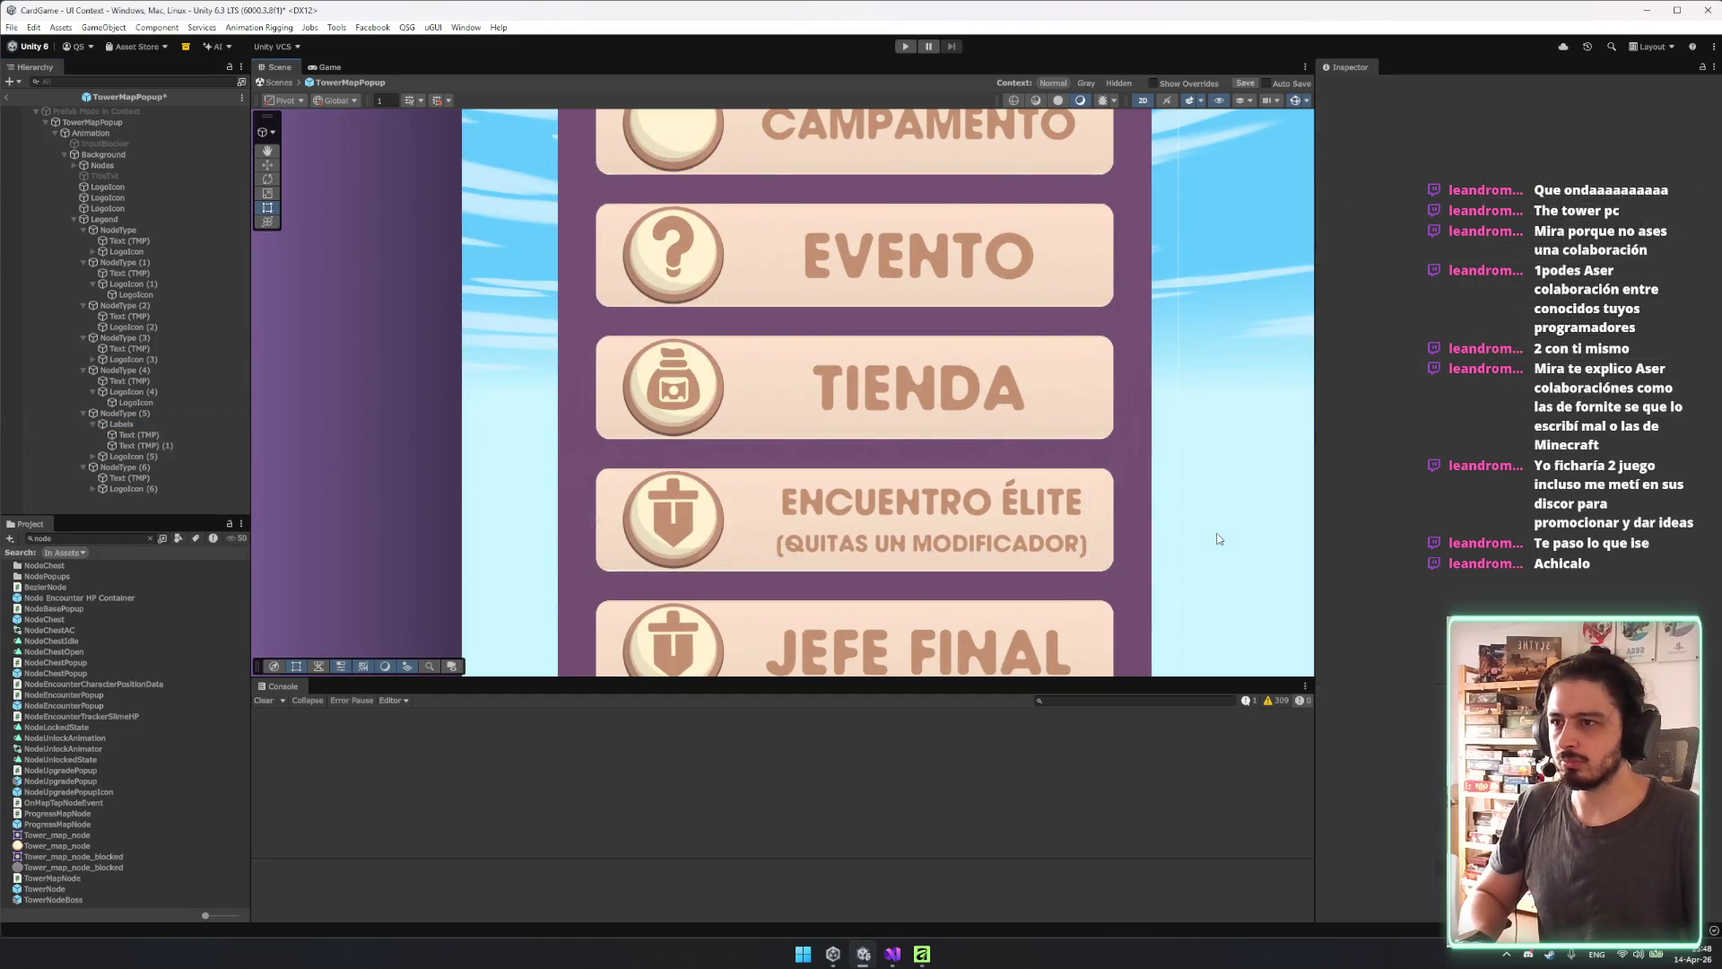
scroll(1218, 544, down, 2)
drag(1218, 545, 931, 509)
scroll(931, 508, down, 2)
mouse_move(634, 382)
mouse_down()
mouse_move(835, 397)
mouse_move(839, 487)
mouse_move(762, 482)
mouse_up()
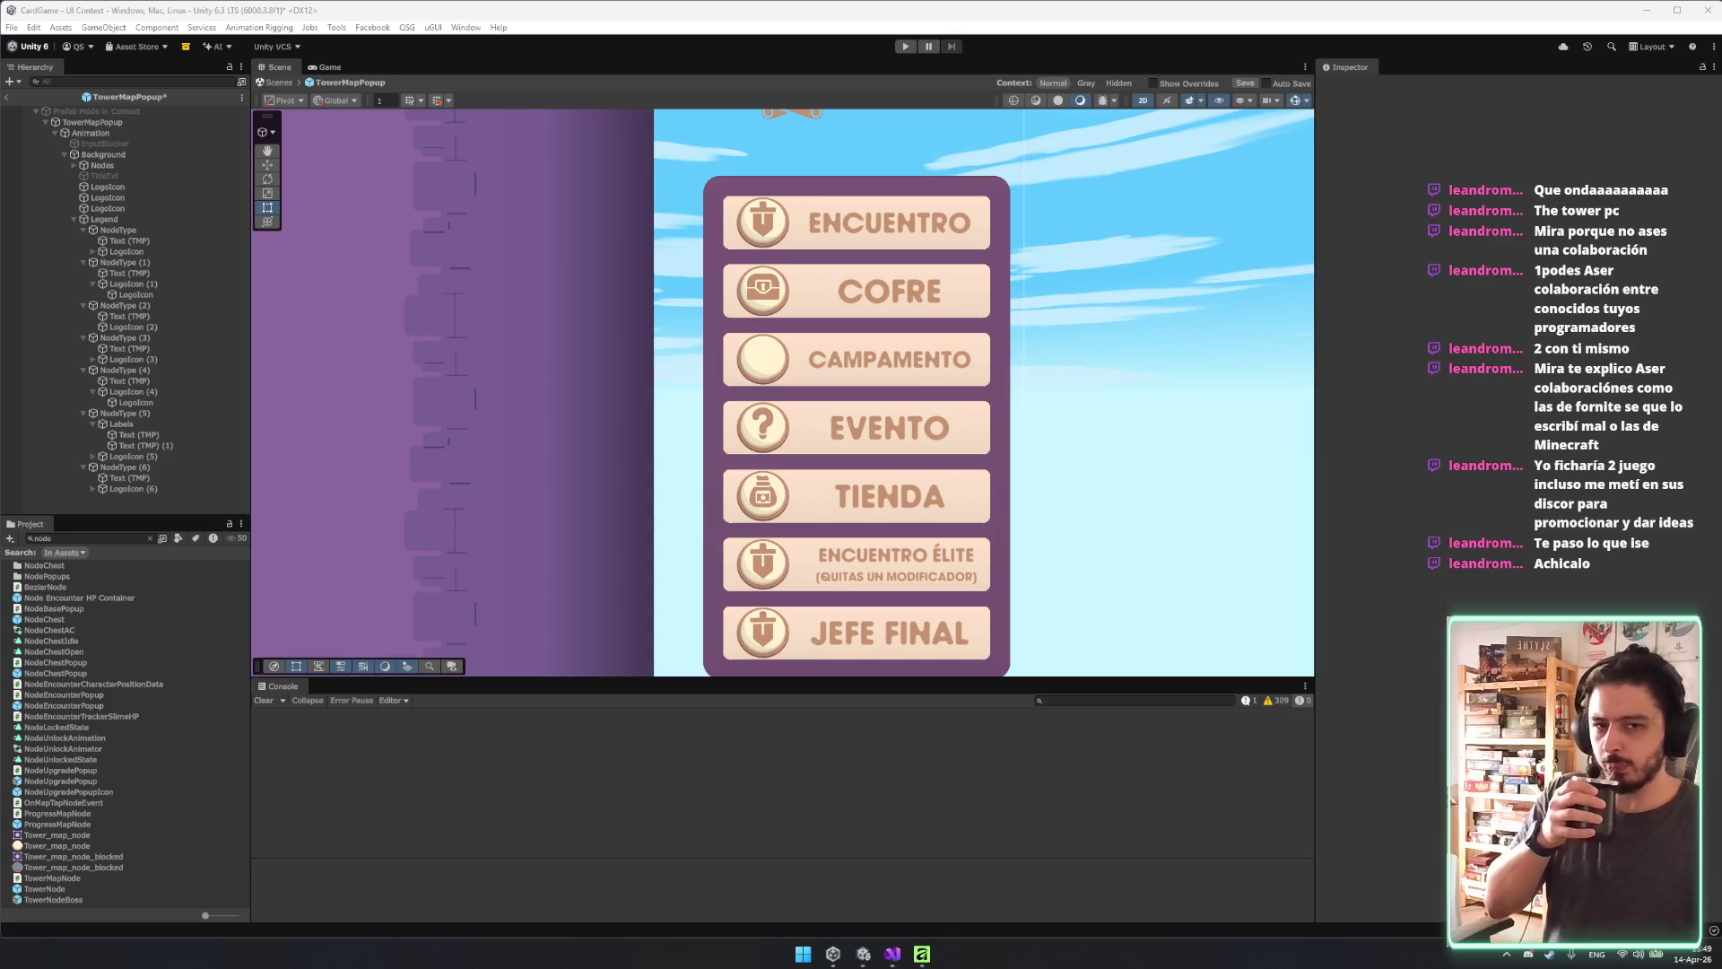
scroll(834, 646, down, 4)
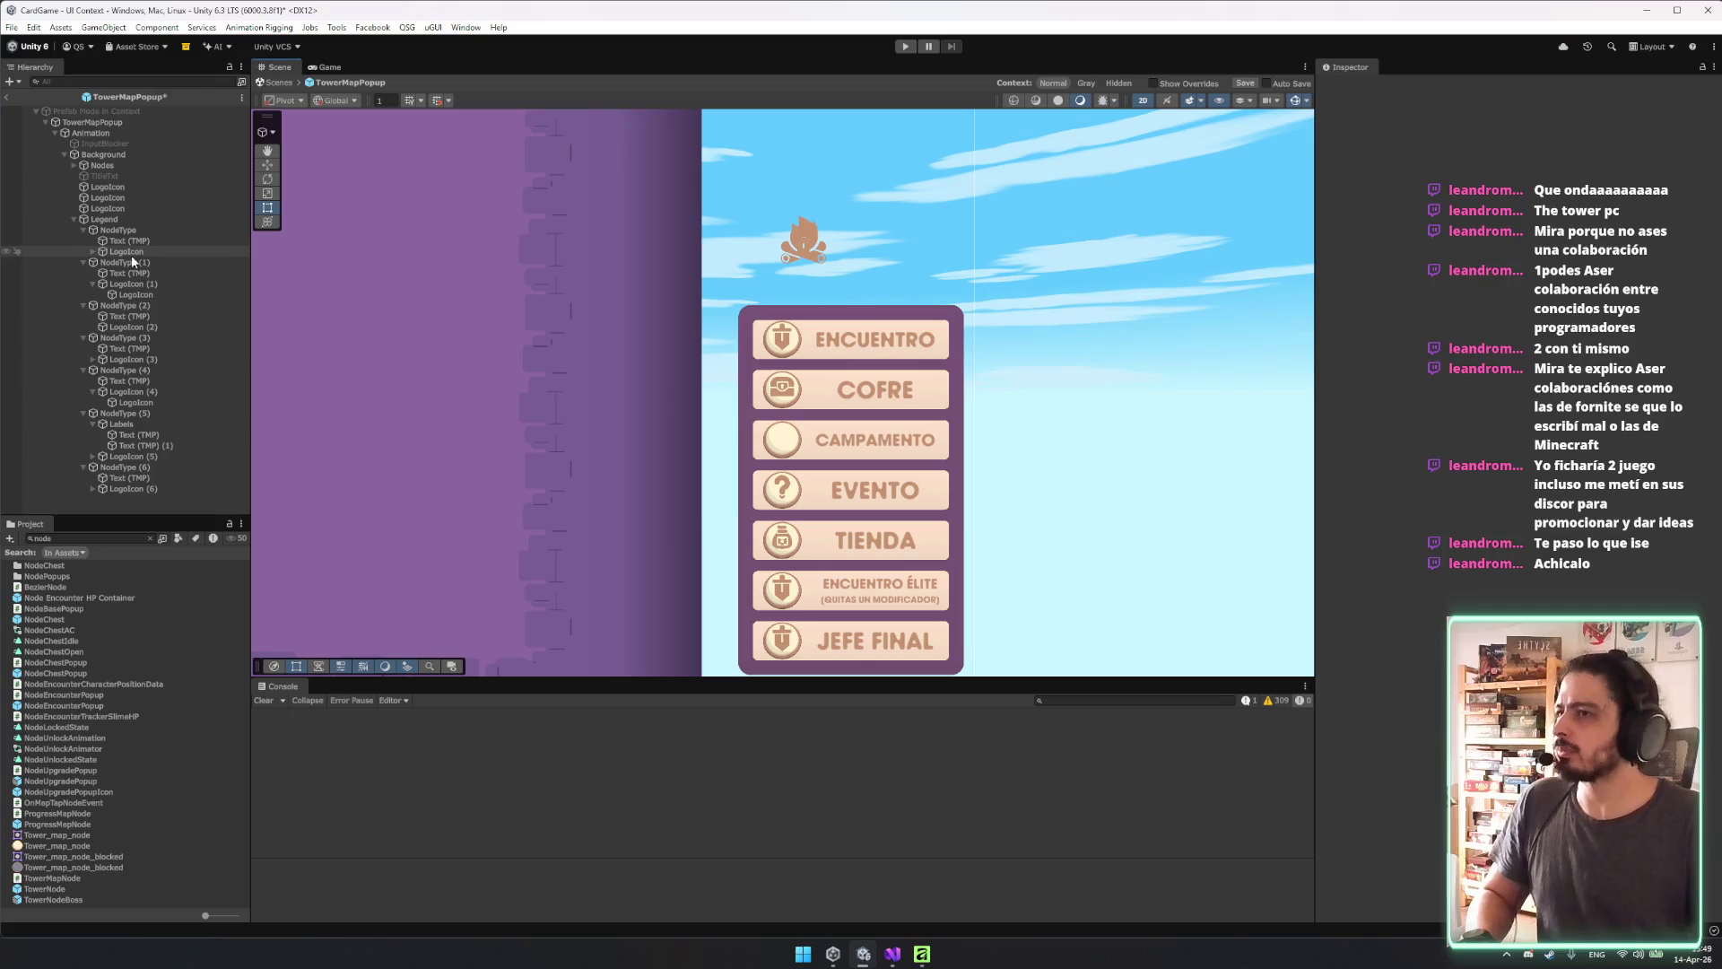
click(93, 423)
Move the spare LogoIcon into LogoIcon (5) and paste the copied Rect Transform values.
click(92, 434)
click(137, 446)
click(93, 434)
click(107, 186)
drag(178, 380, 130, 434)
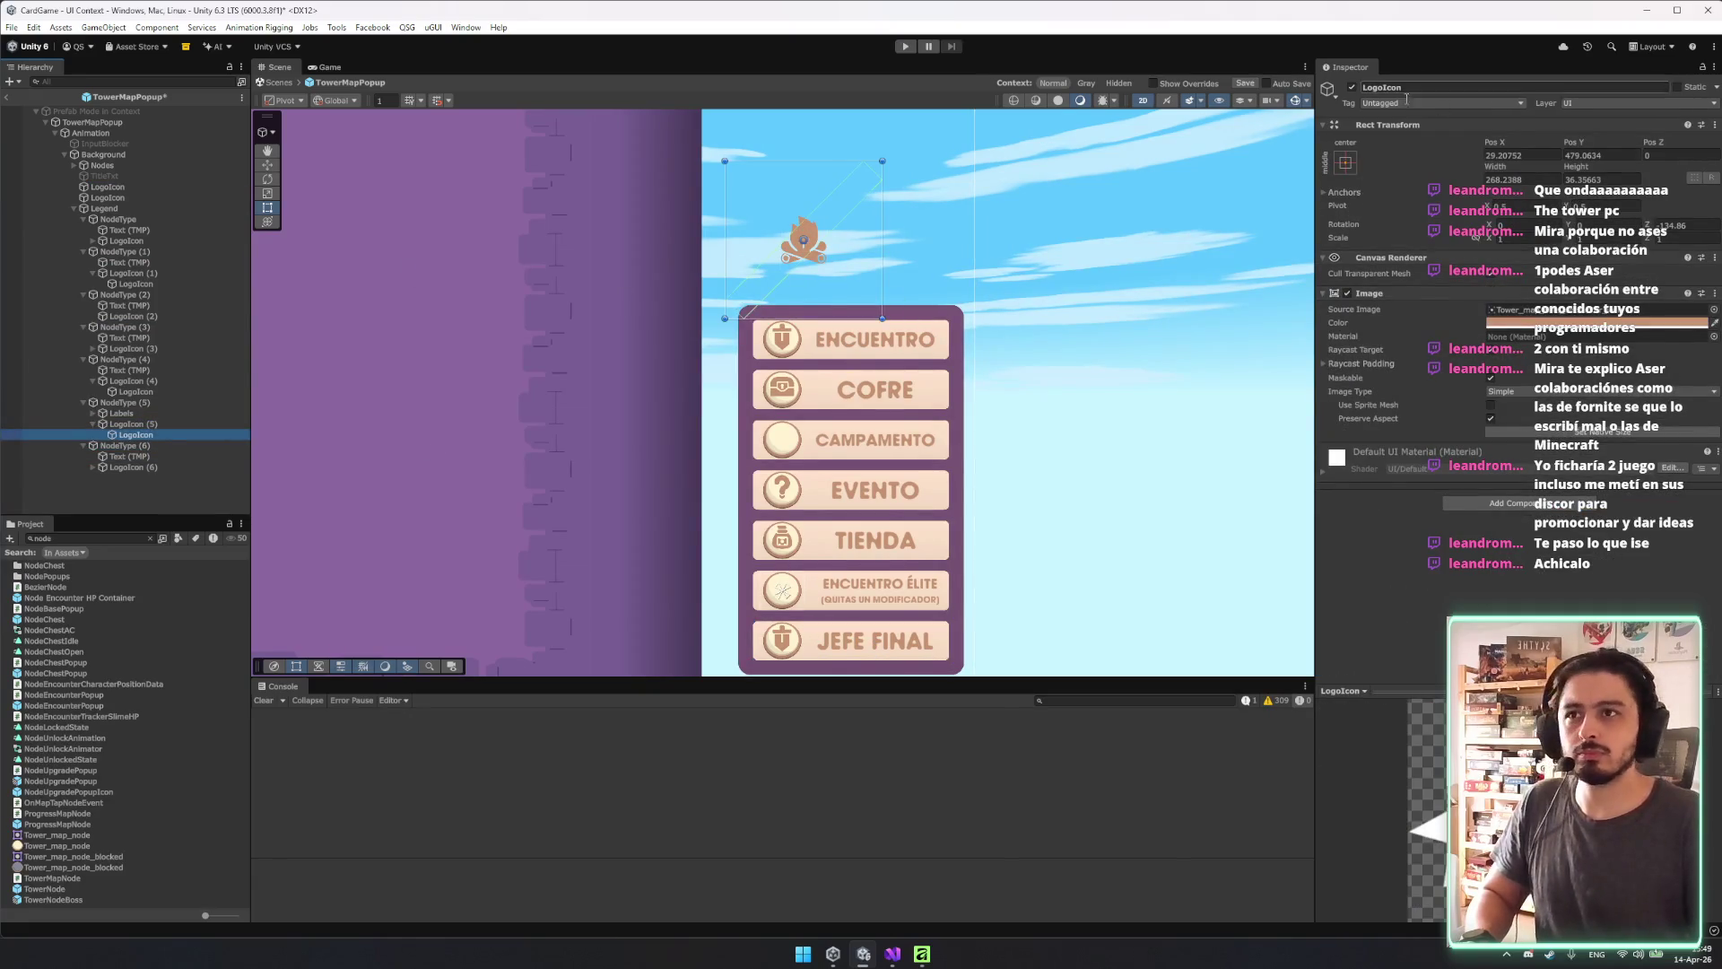
right_click(1453, 127)
mouse_move(1494, 263)
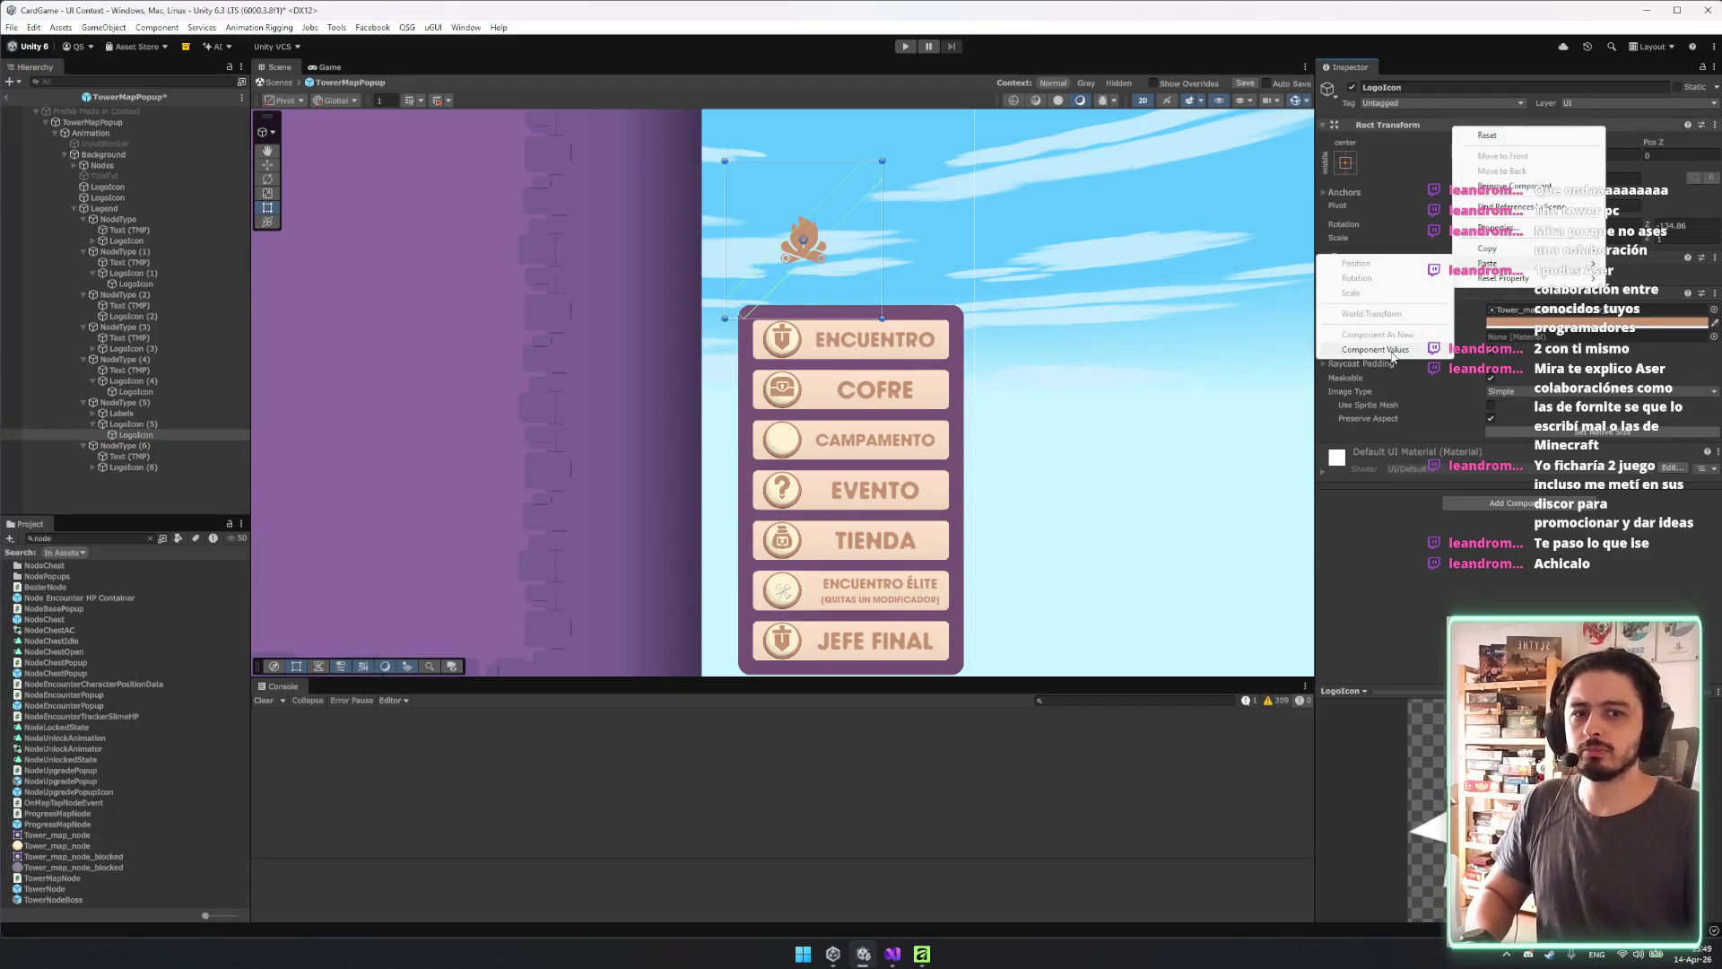
click(1393, 356)
Nudge and rotate the ENCUENTRO ÉLITE emblem so it sits atop the shield.
scroll(808, 538, up, 8)
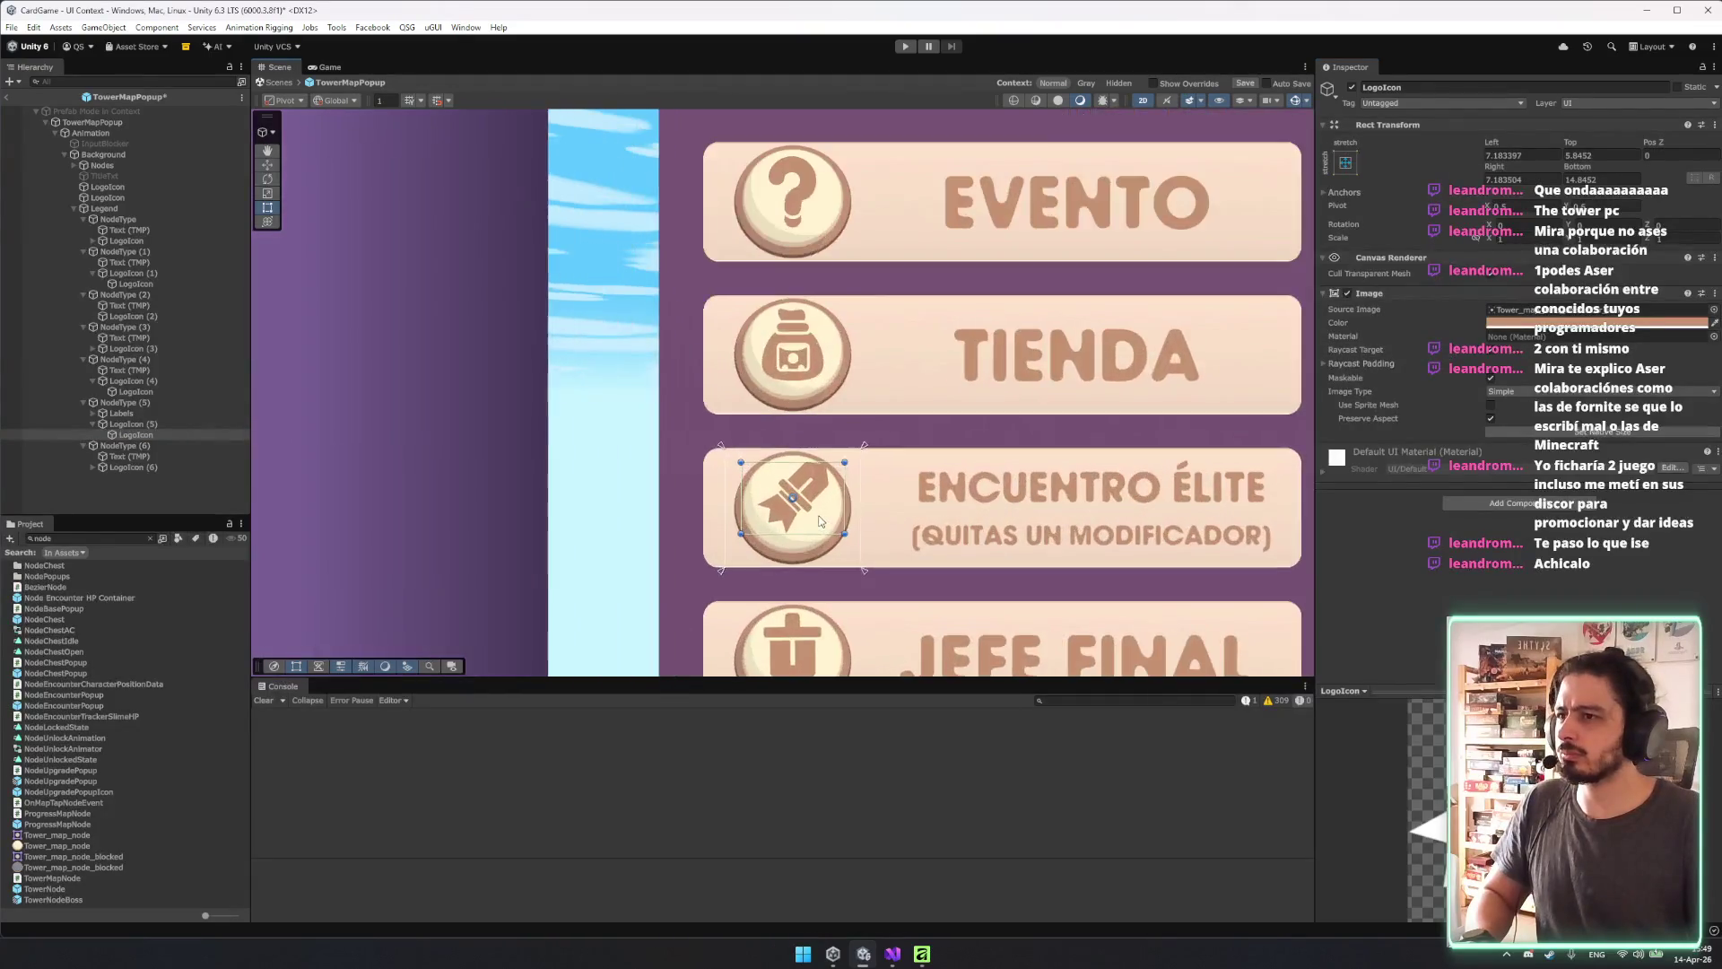
scroll(819, 521, up, 3)
key(w)
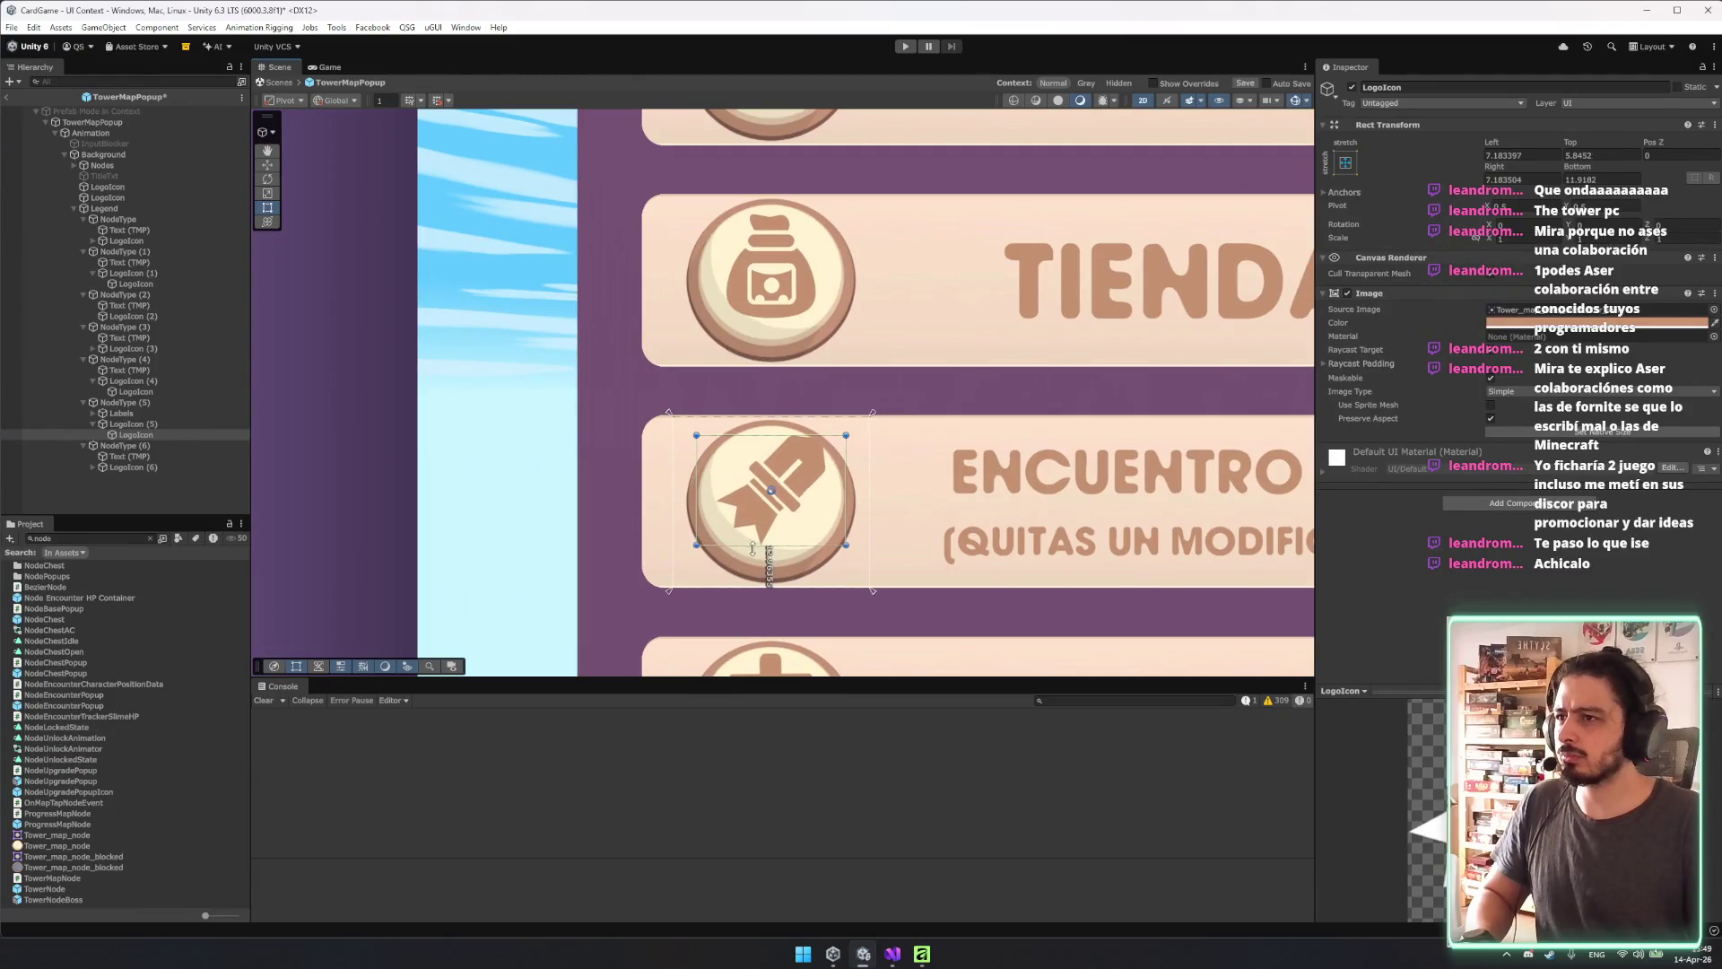
drag(779, 443, 985, 649)
key(e)
key(w)
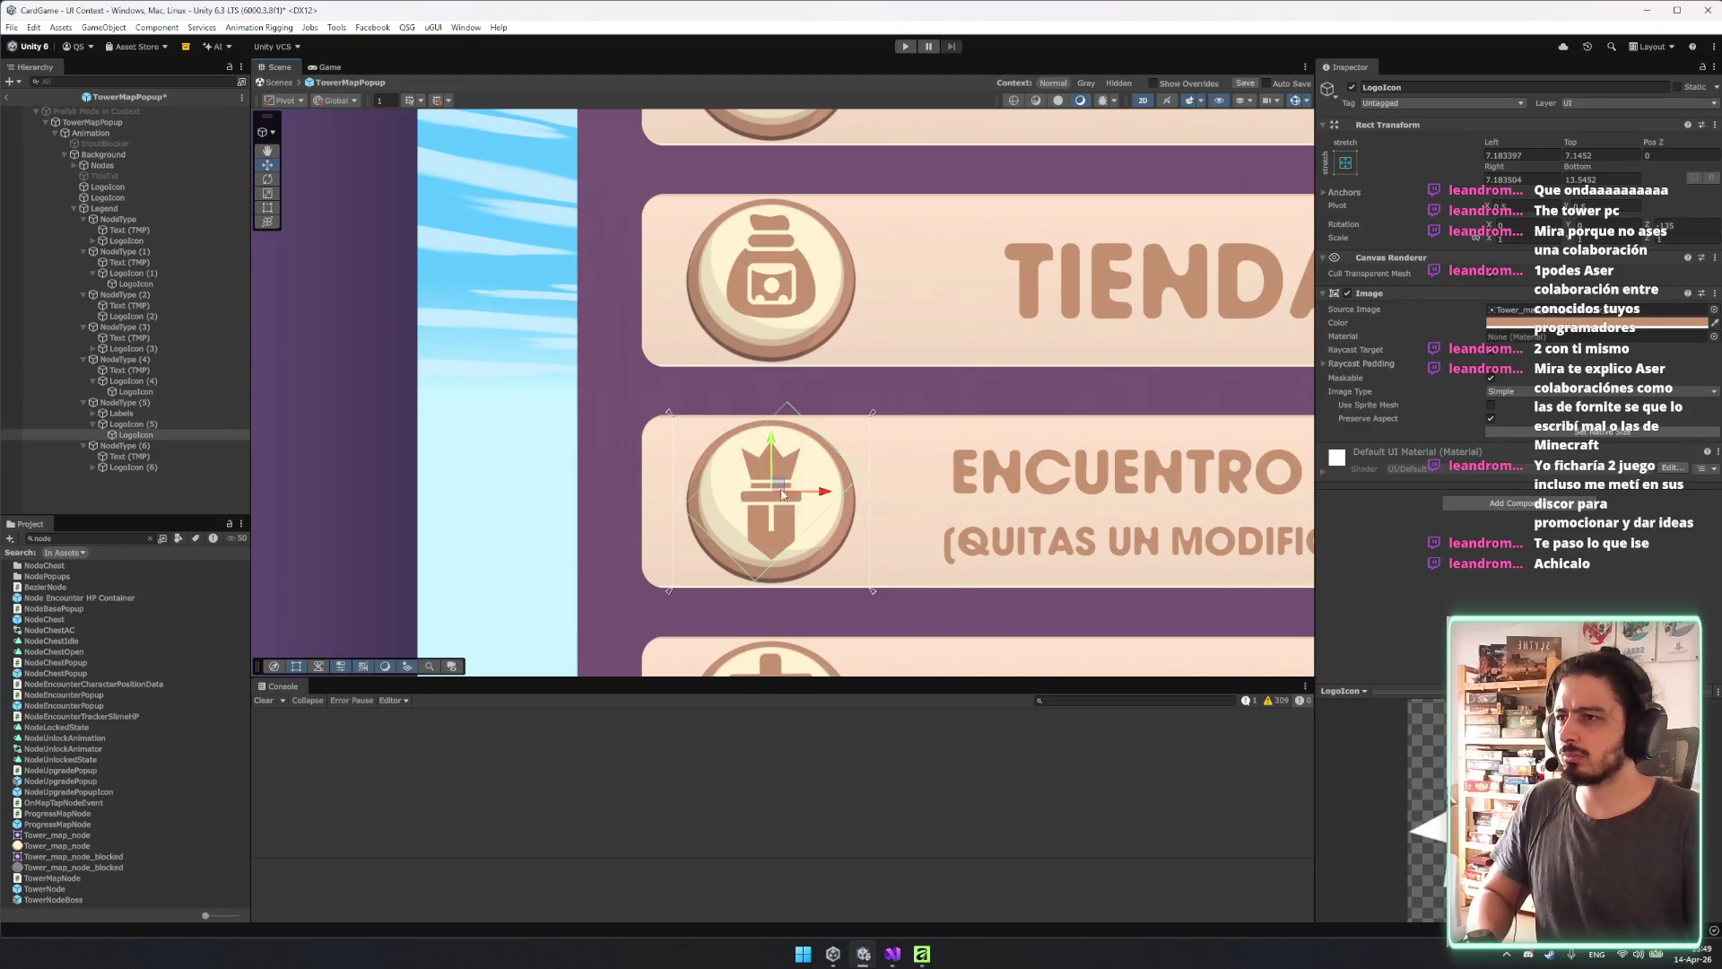
drag(777, 446, 777, 443)
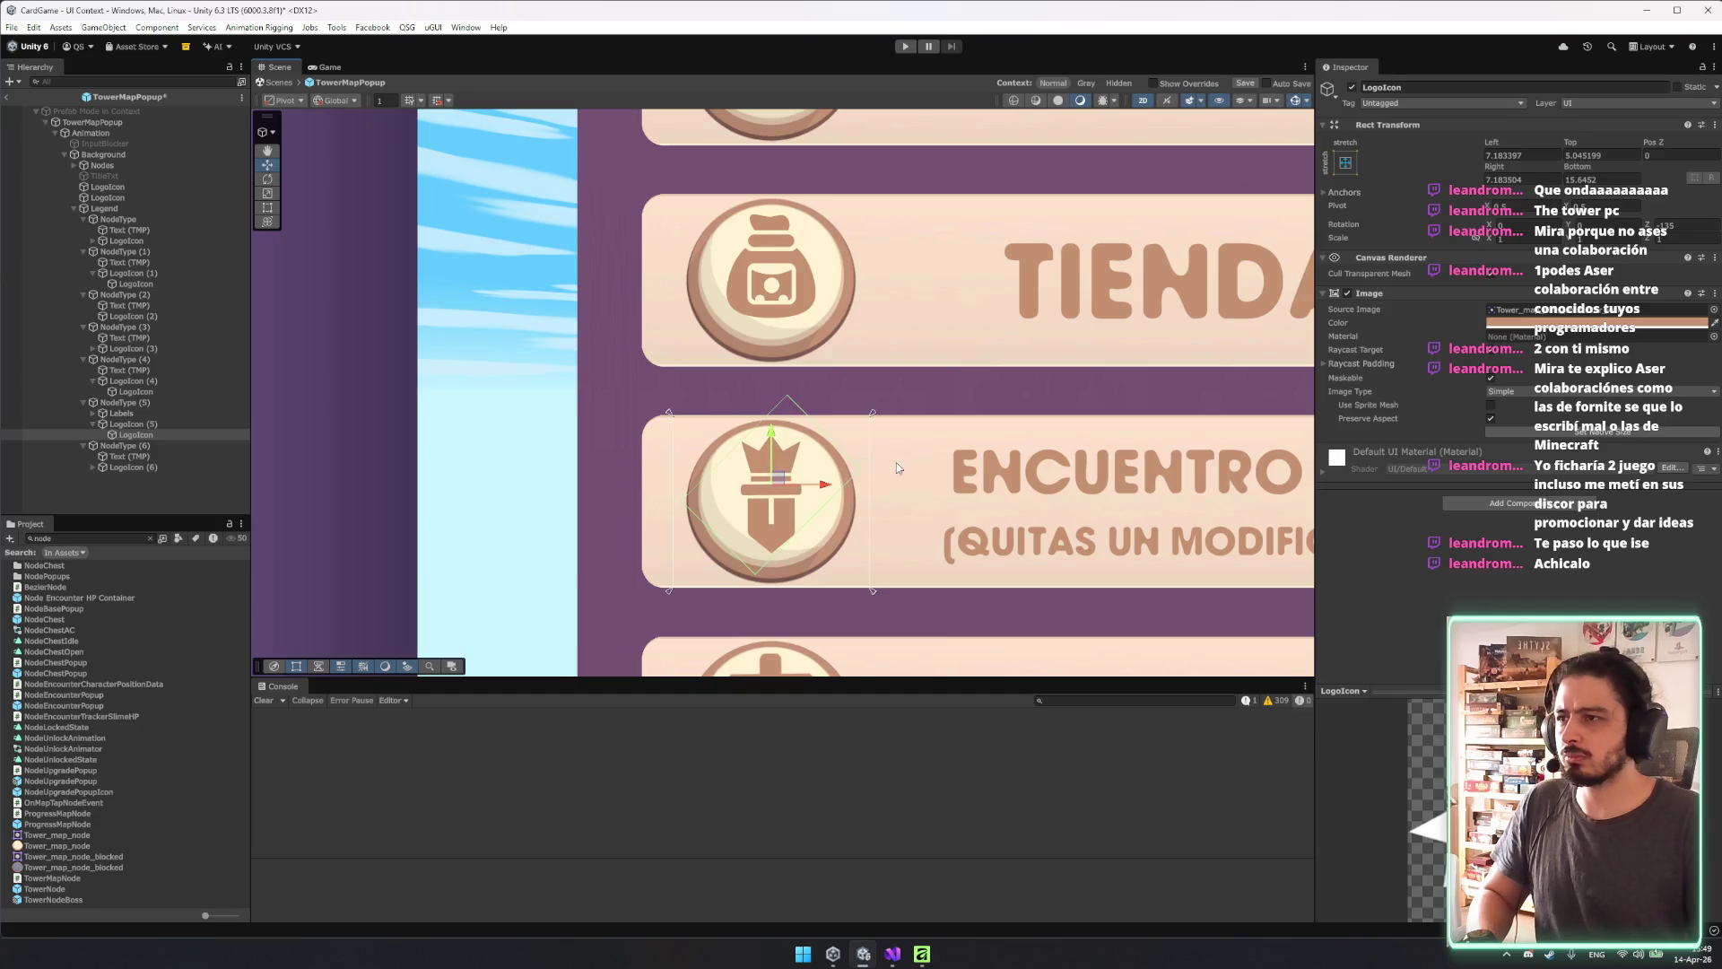
scroll(897, 467, down, 3)
scroll(948, 438, down, 1)
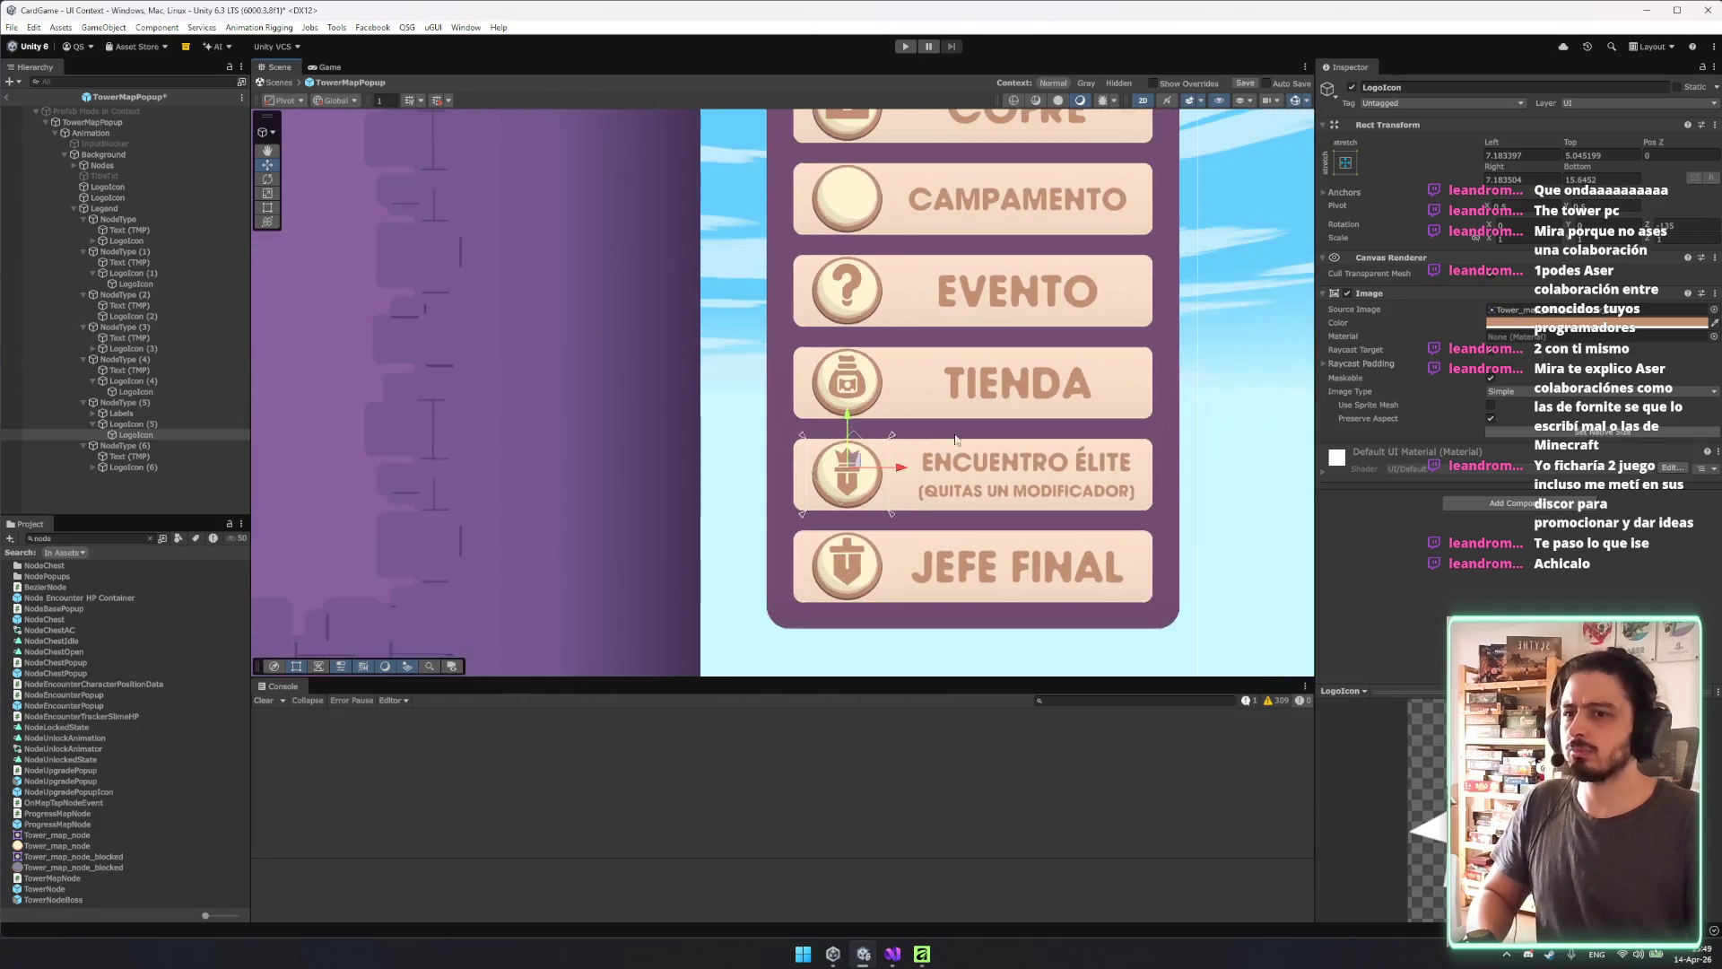
Delete the old child icon inside the JEFE FINAL badge, LogoIcon (6).
scroll(949, 438, down, 5)
click(1023, 431)
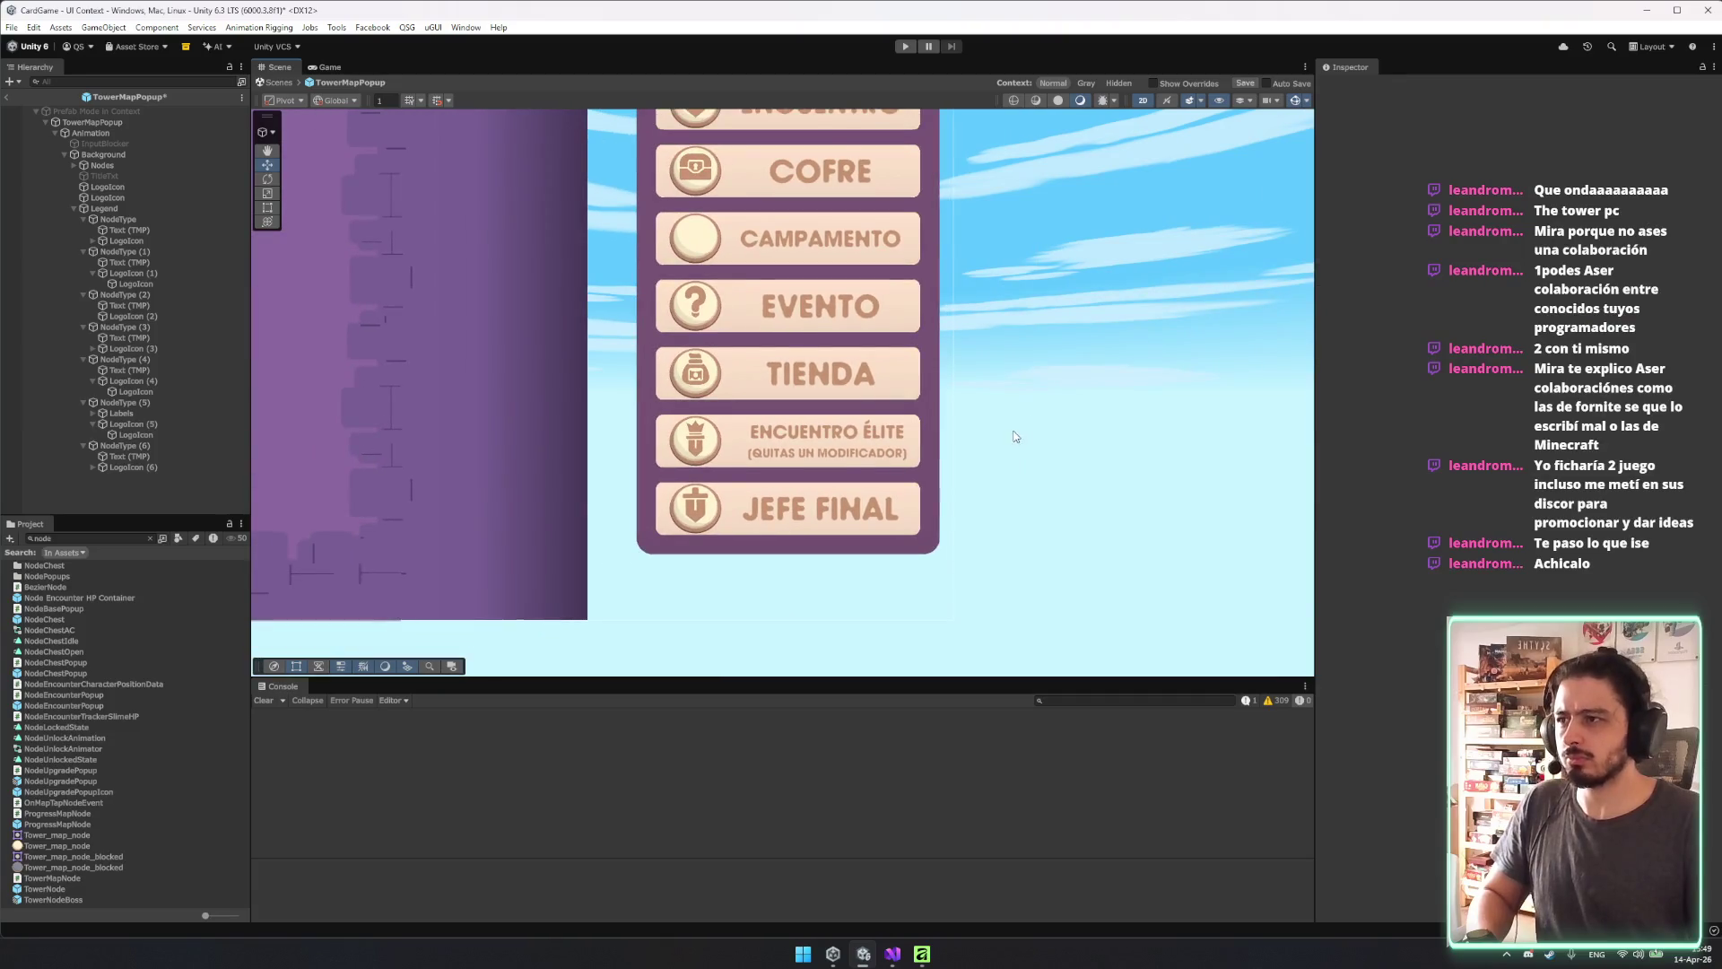
scroll(996, 458, down, 1)
scroll(972, 476, up, 1)
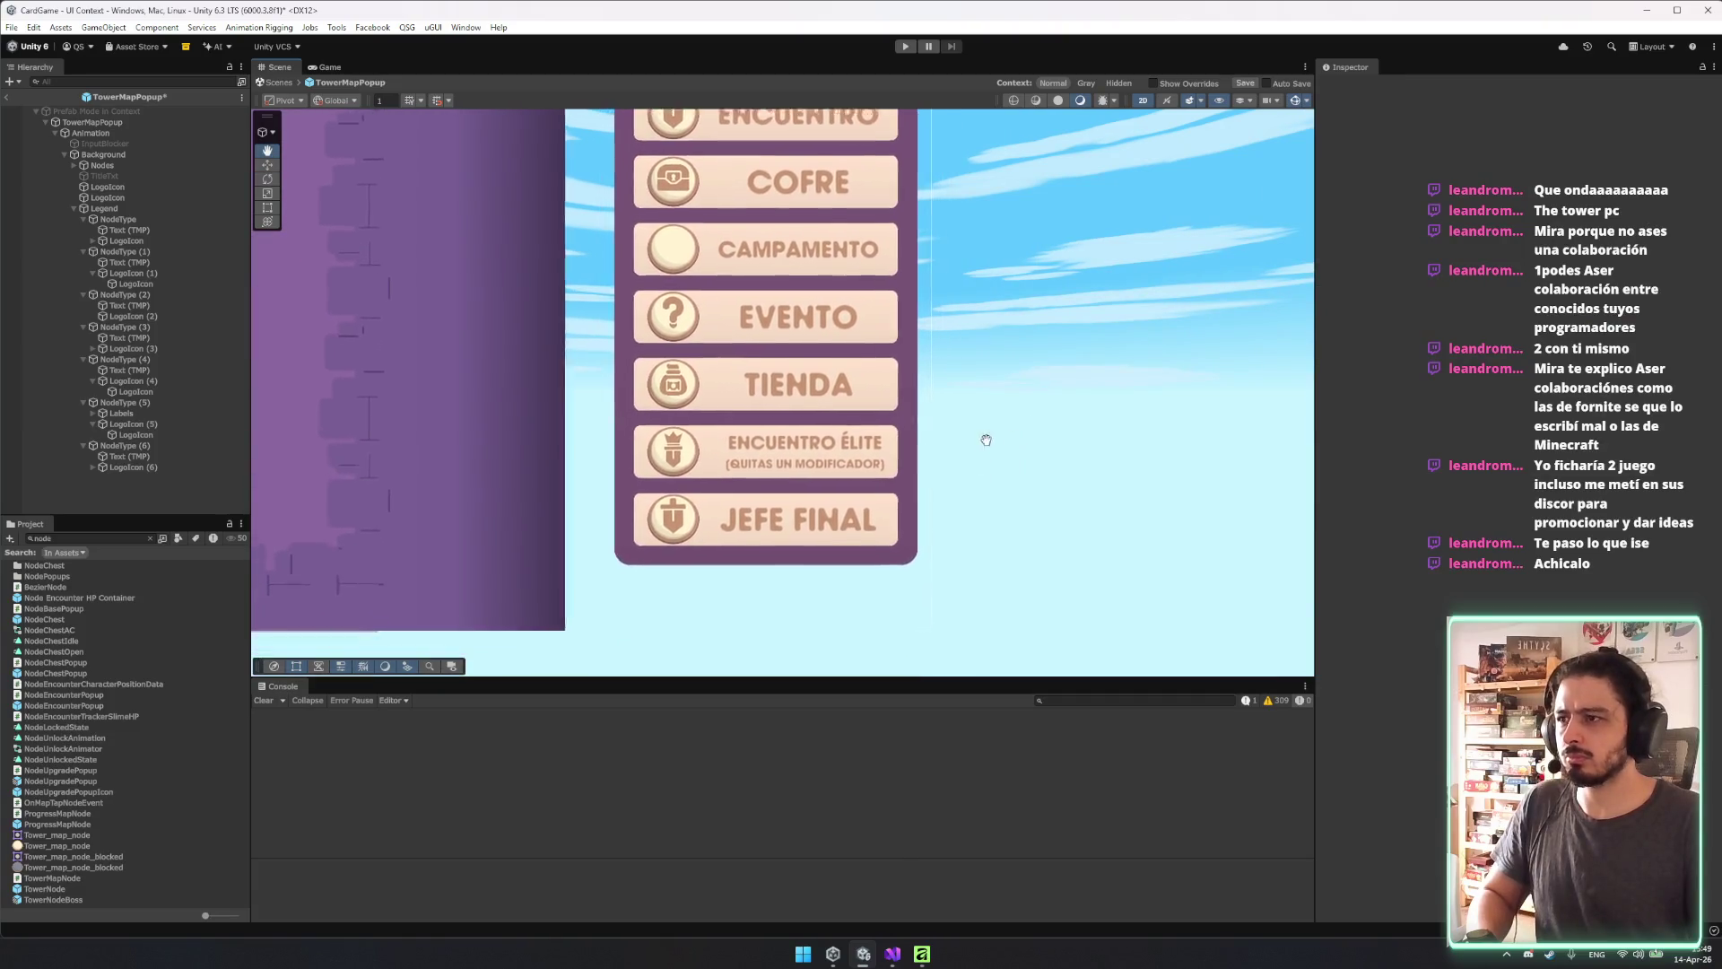
click(145, 187)
click(92, 467)
click(125, 466)
click(123, 467)
key(Delete)
Paste the copied Rect Transform values onto the JEFE FINAL icon and nudge it down slightly.
click(148, 471)
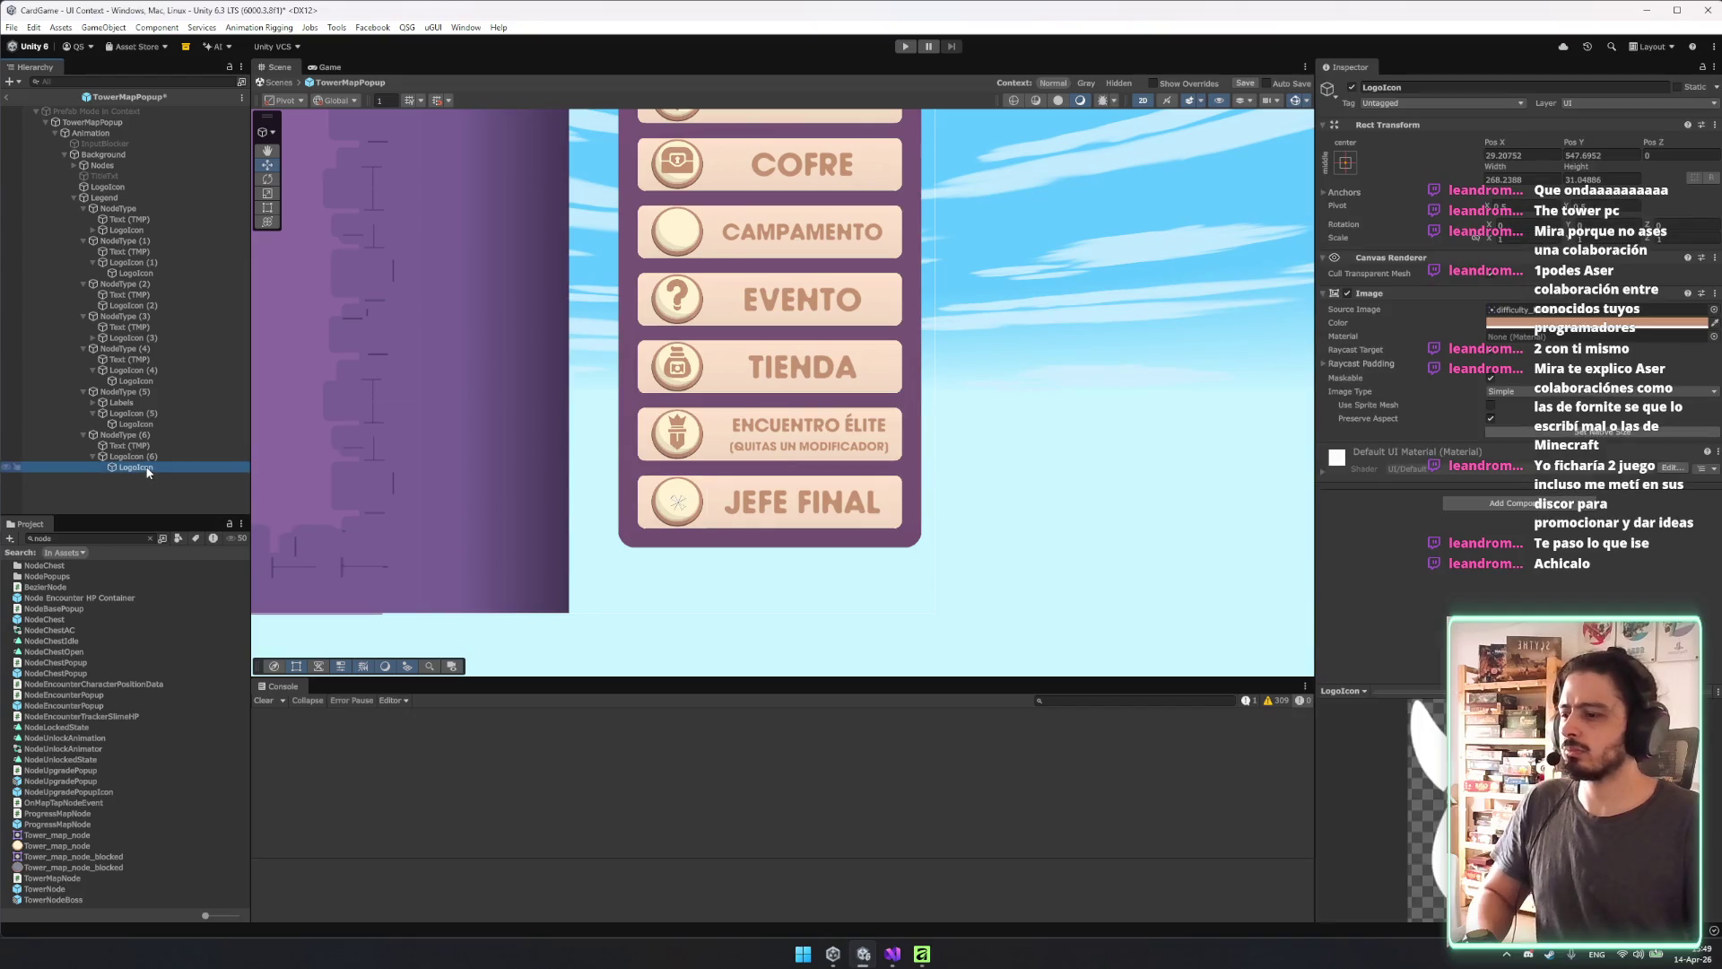
right_click(1446, 131)
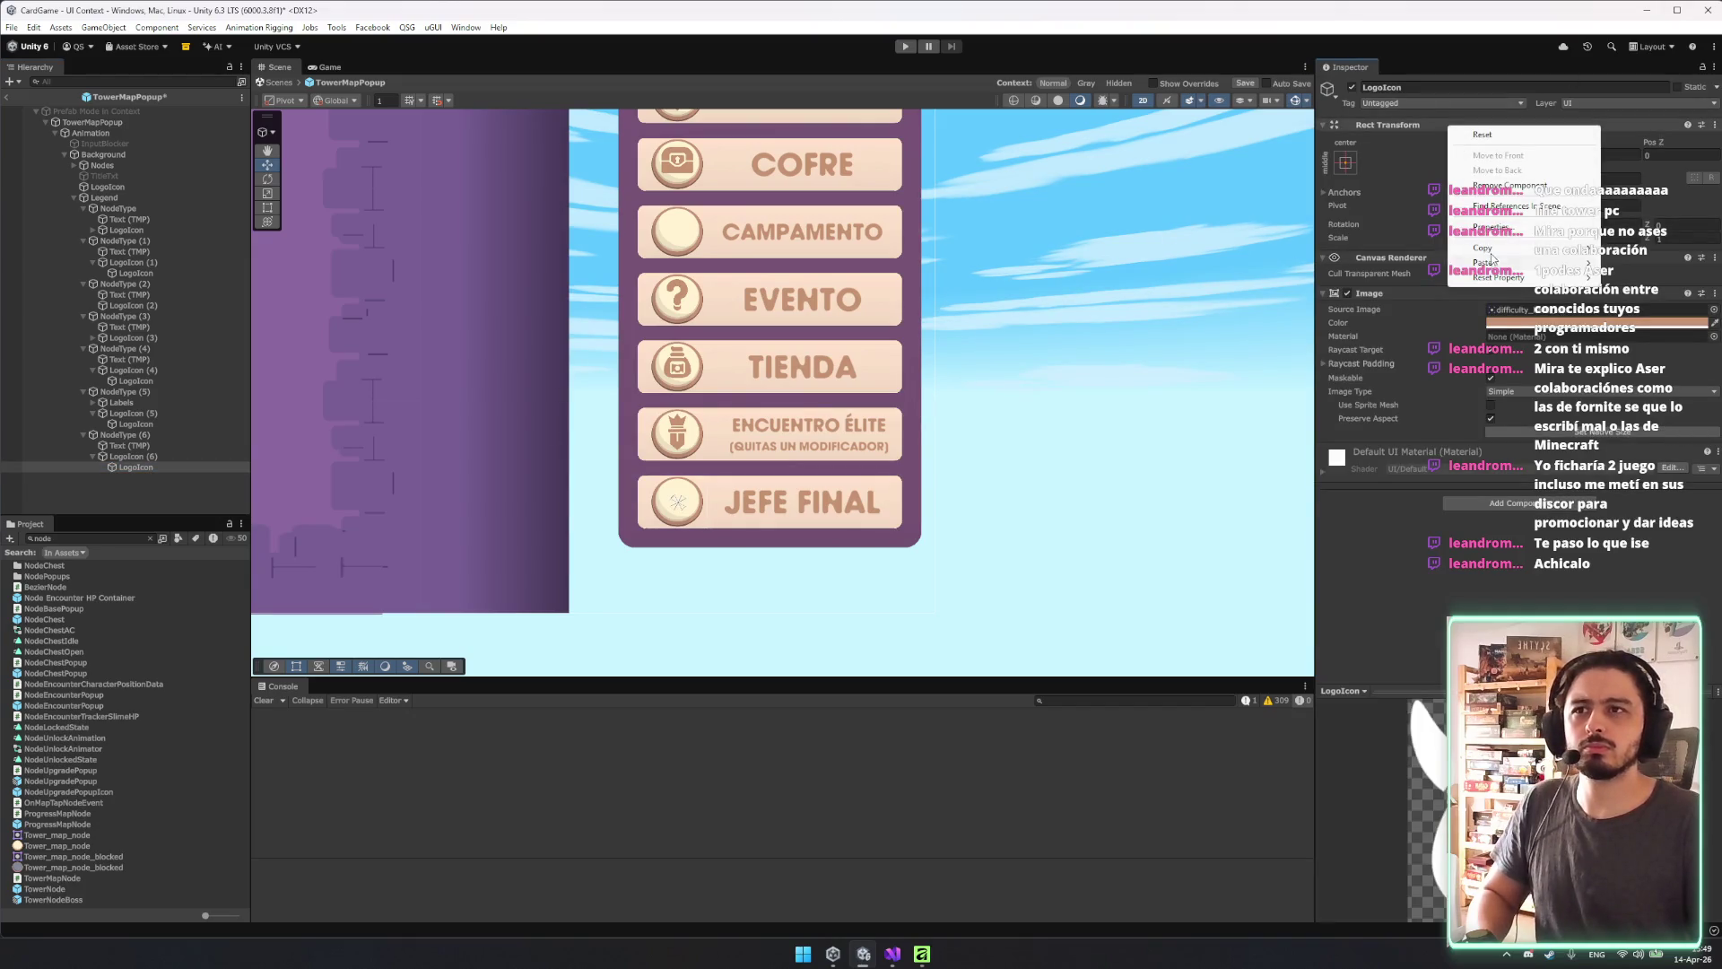
mouse_move(1484, 262)
click(1391, 350)
scroll(683, 408, up, 3)
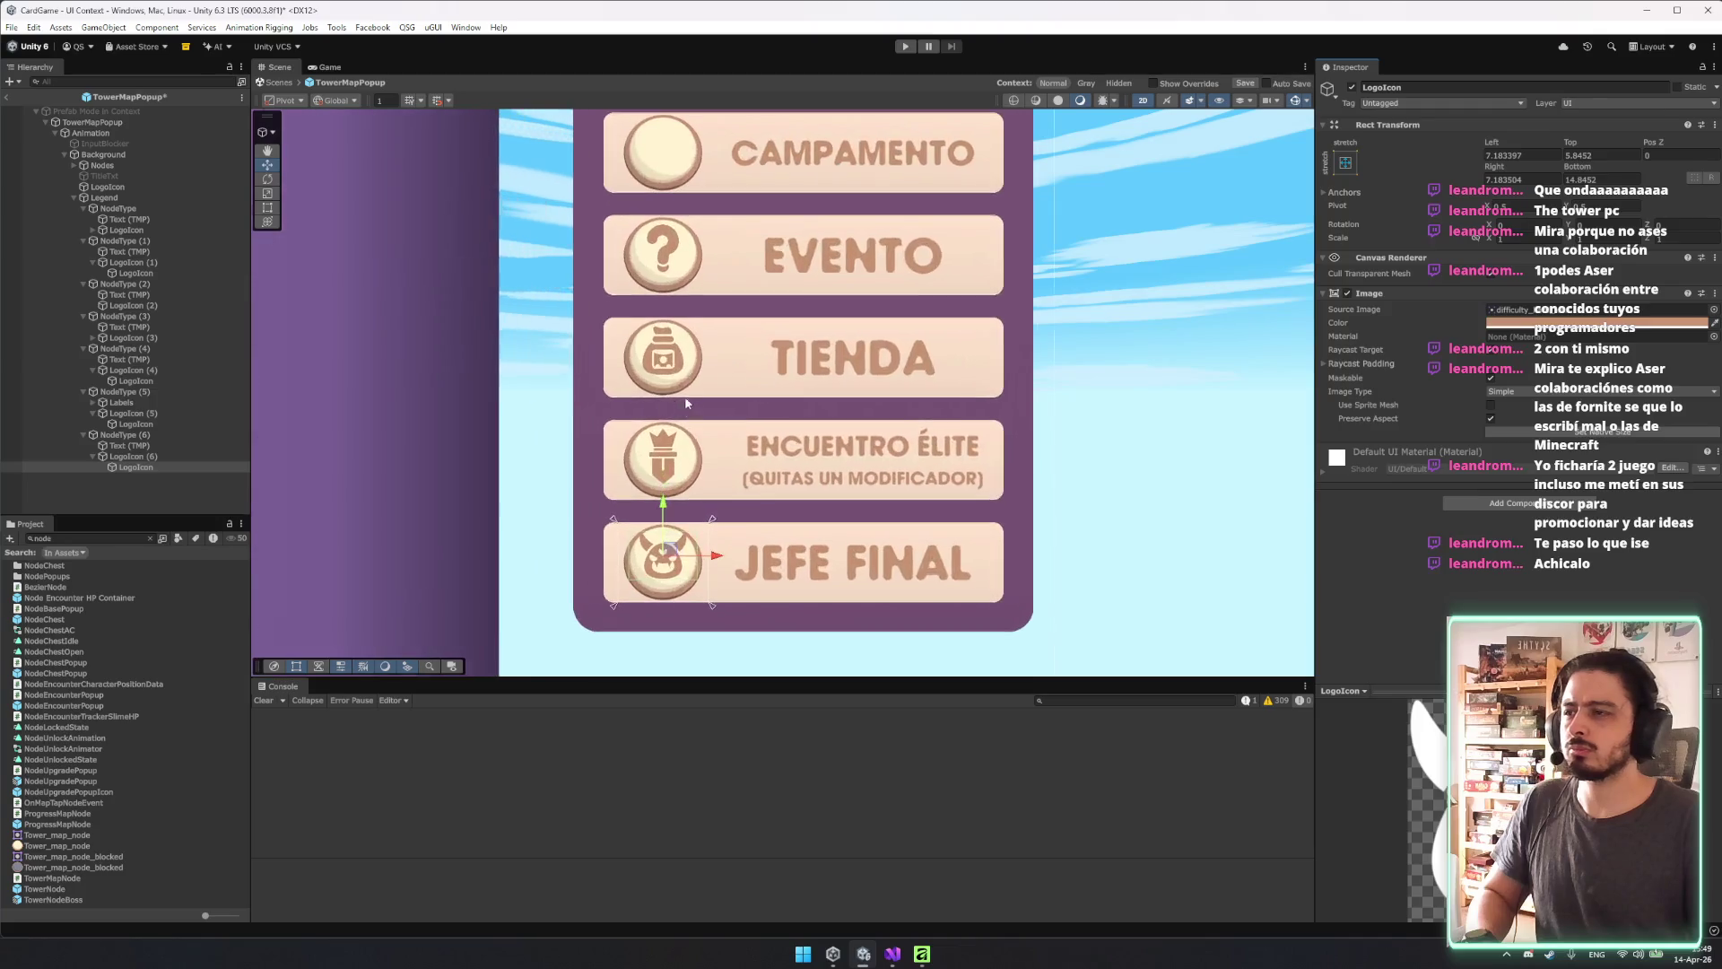
drag(663, 513, 664, 515)
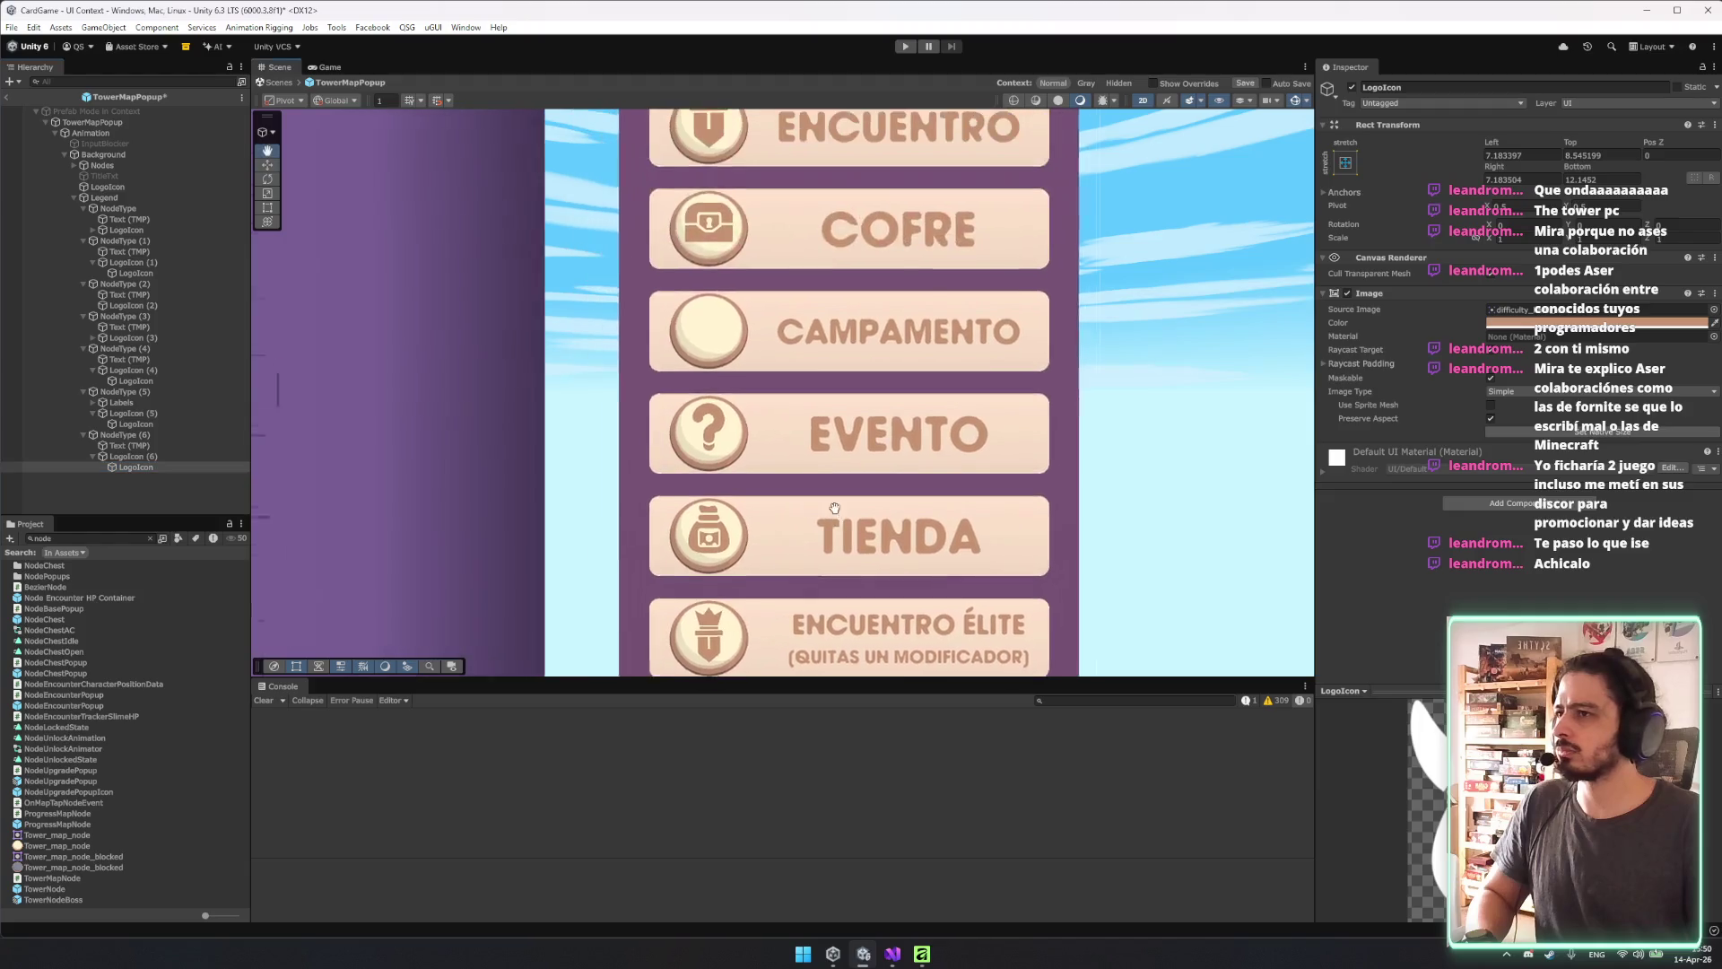
Nest the campfire LogoIcon in the CAMPAMENTO badge and paste the fitted Rect Transform values.
click(110, 187)
drag(146, 305, 144, 305)
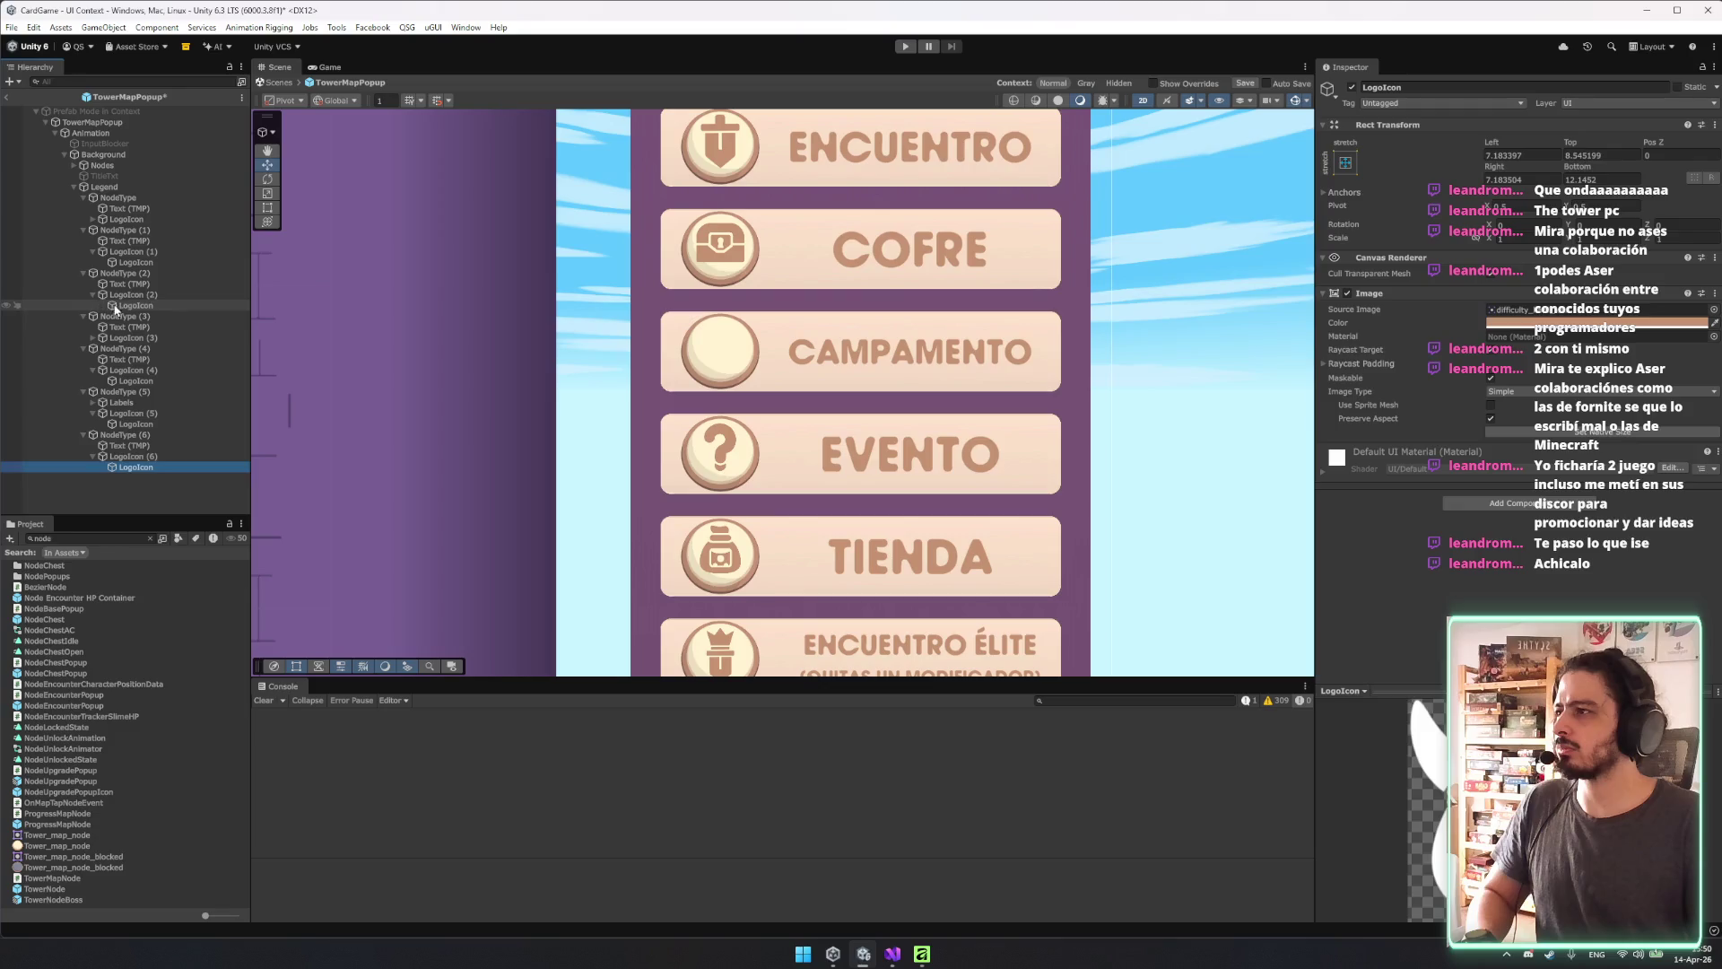
right_click(1449, 132)
mouse_move(1486, 261)
click(1374, 348)
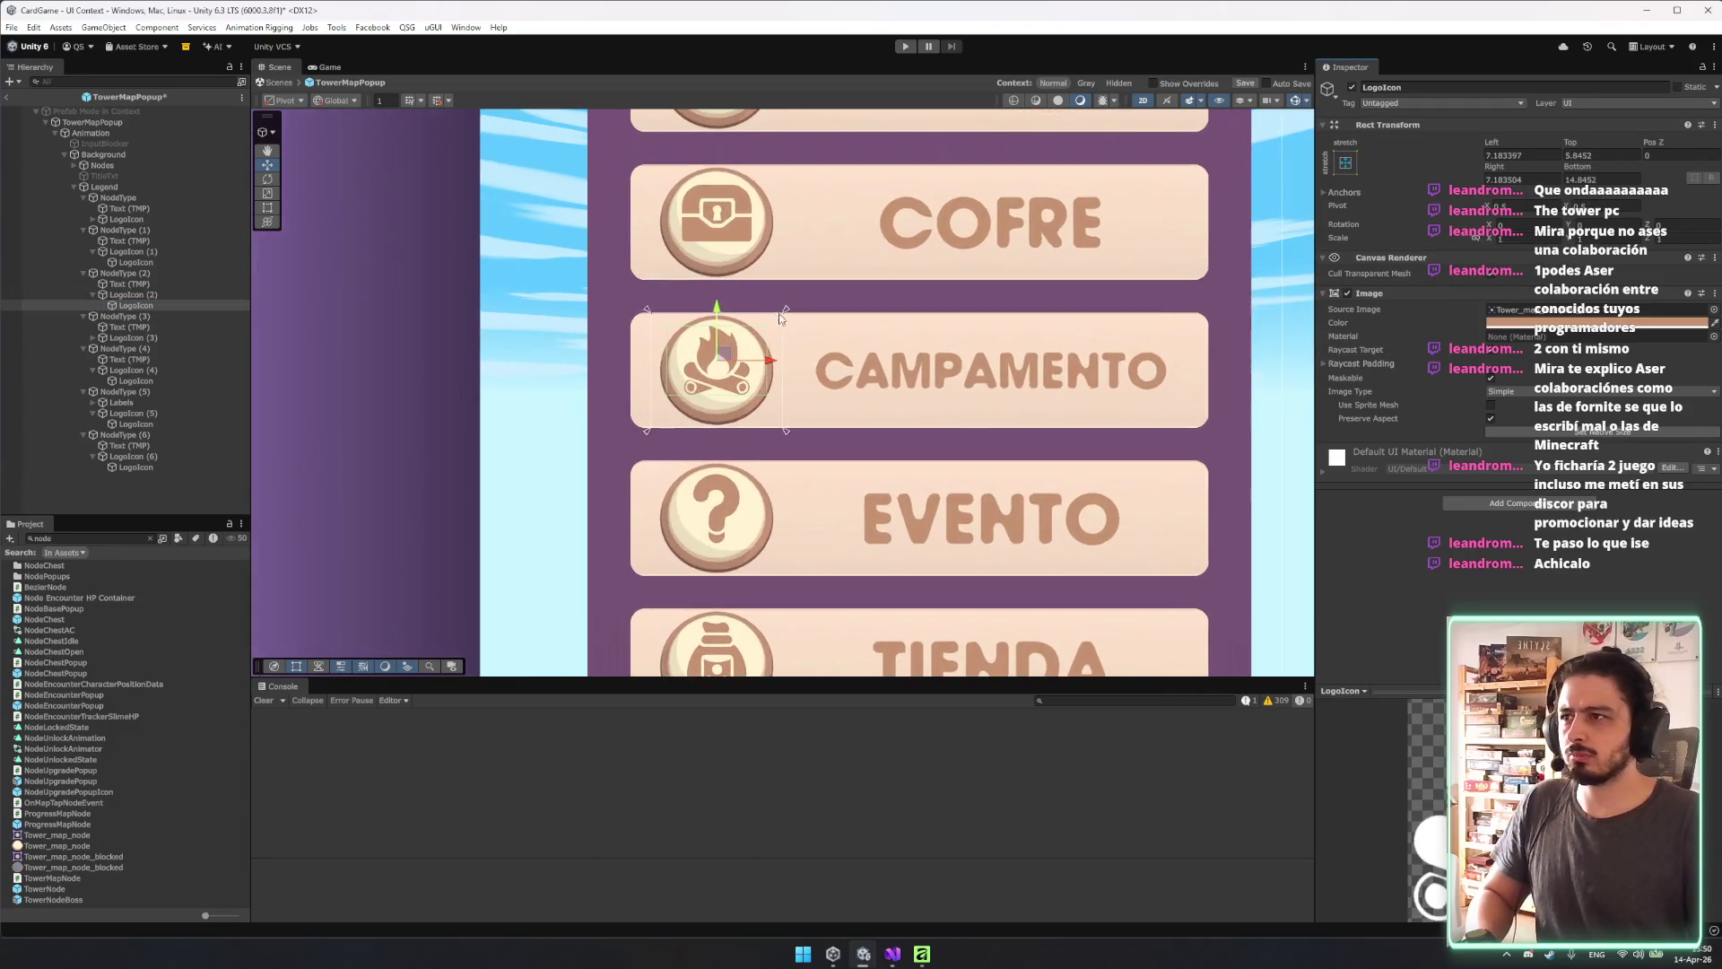
click(1181, 416)
scroll(1180, 415, down, 5)
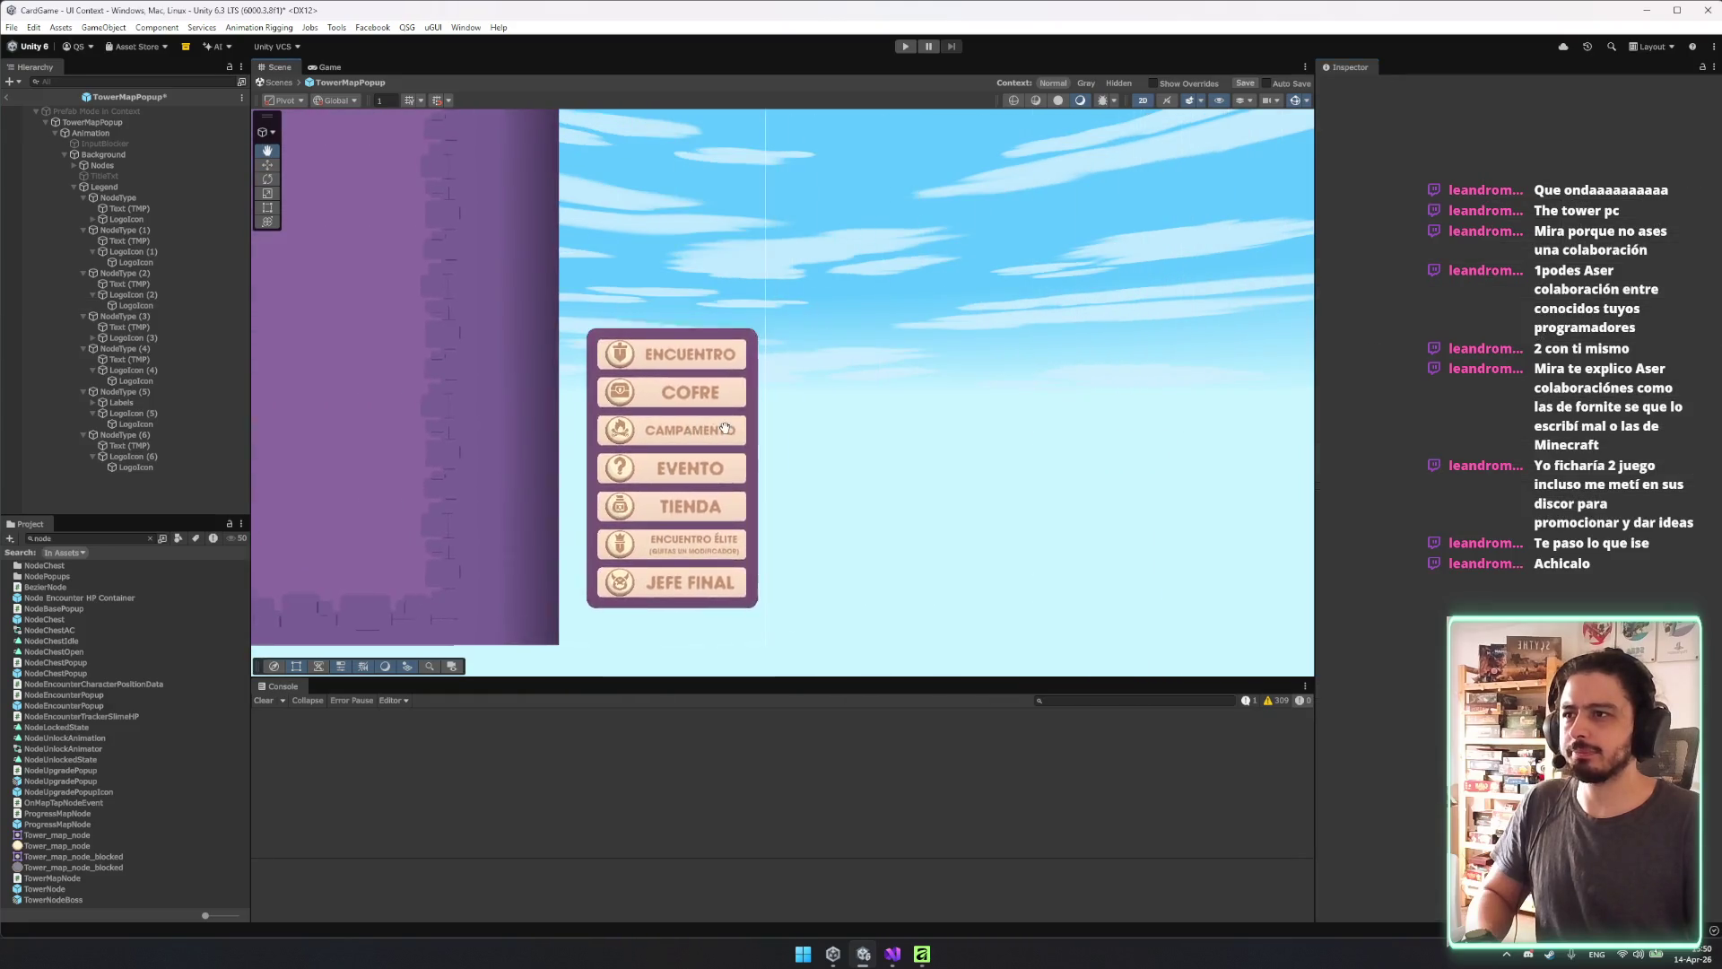
scroll(991, 357, down, 2)
mouse_move(991, 357)
mouse_down()
mouse_move(882, 428)
mouse_move(785, 382)
mouse_up()
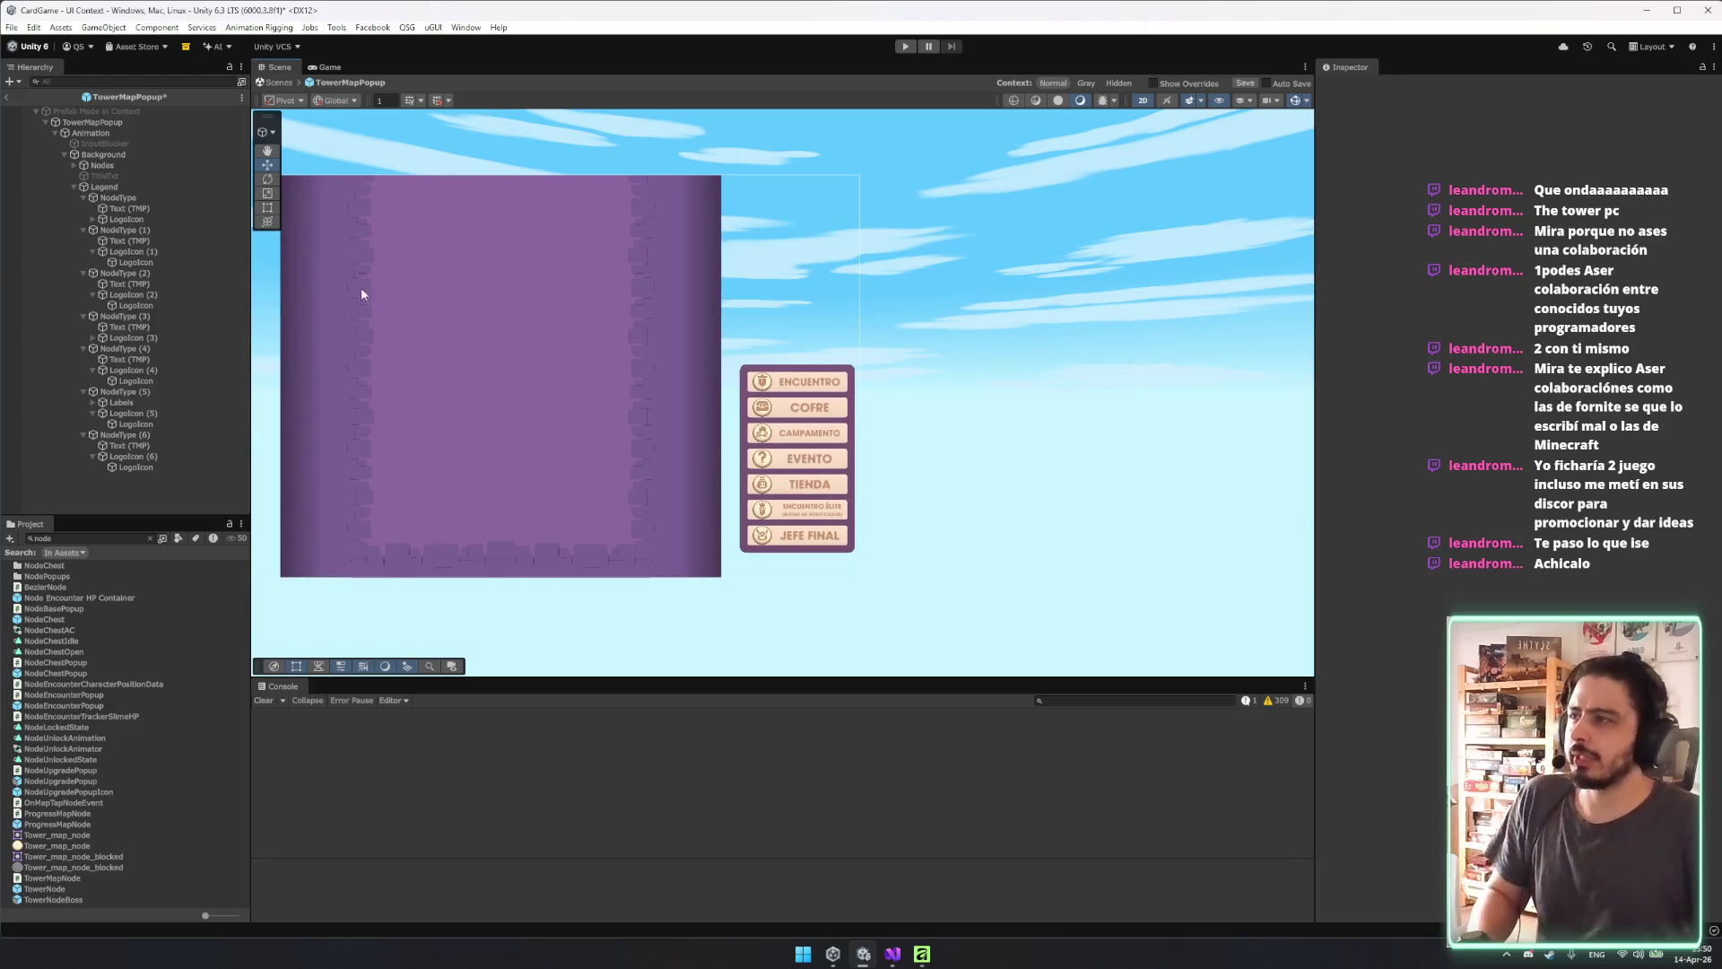
click(103, 187)
key(Left)
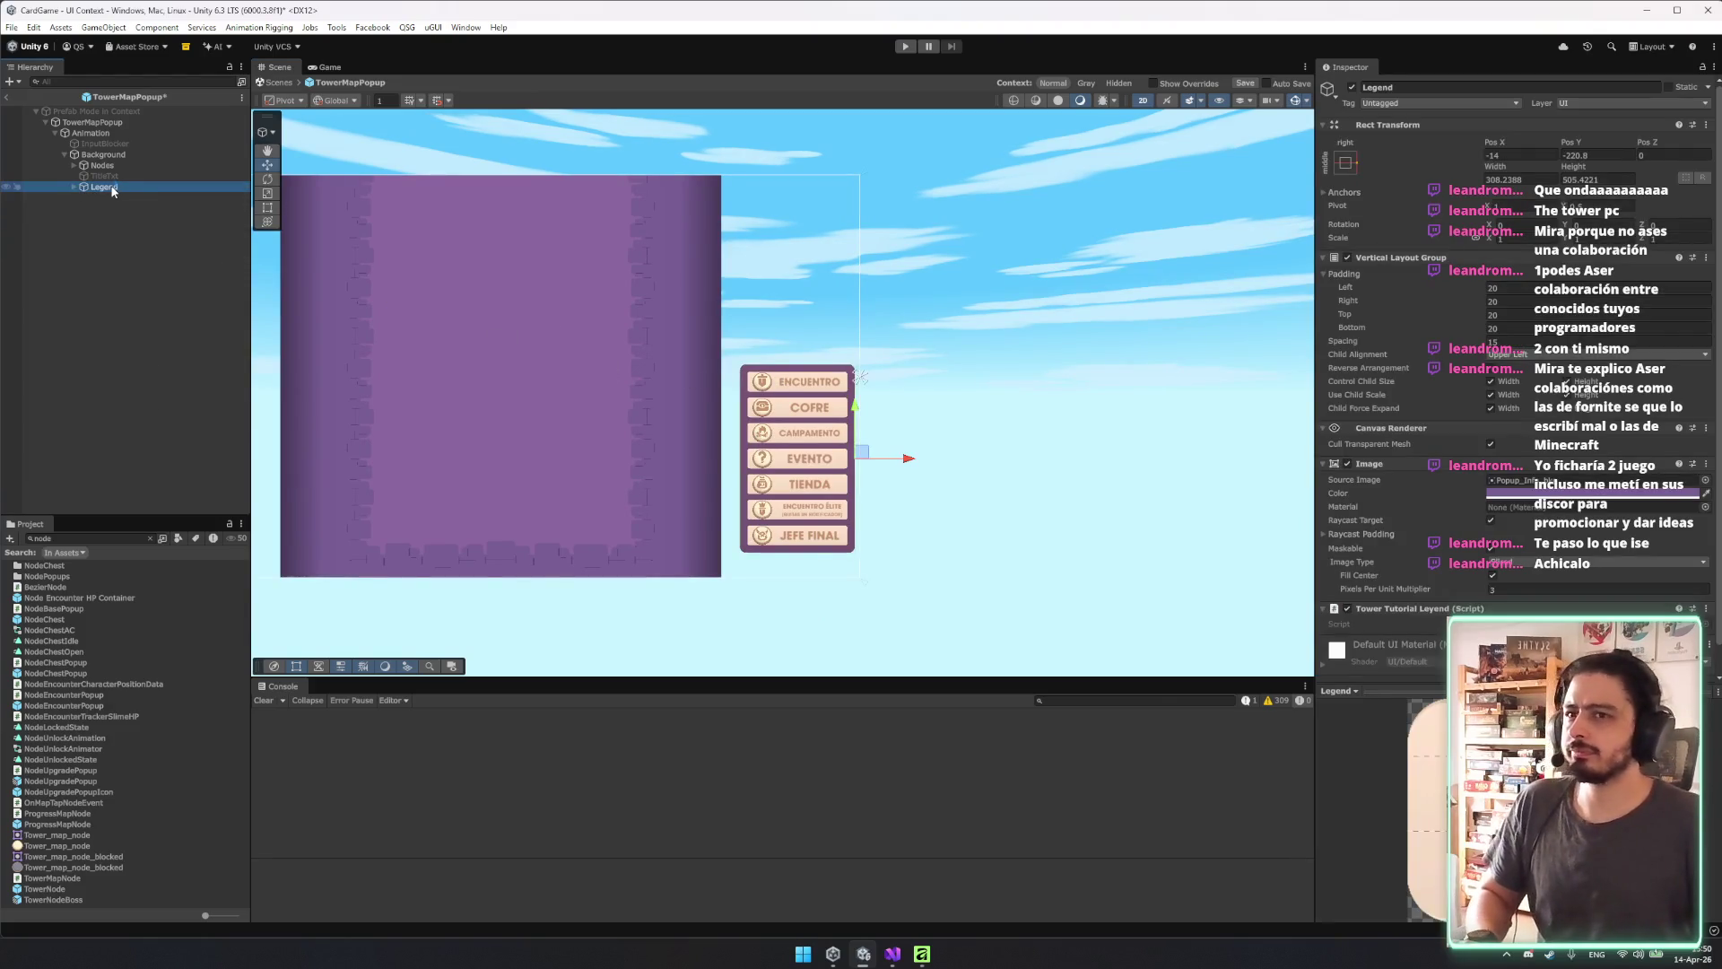
key(f)
mouse_move(703, 375)
mouse_down()
mouse_move(861, 305)
mouse_move(853, 288)
mouse_up()
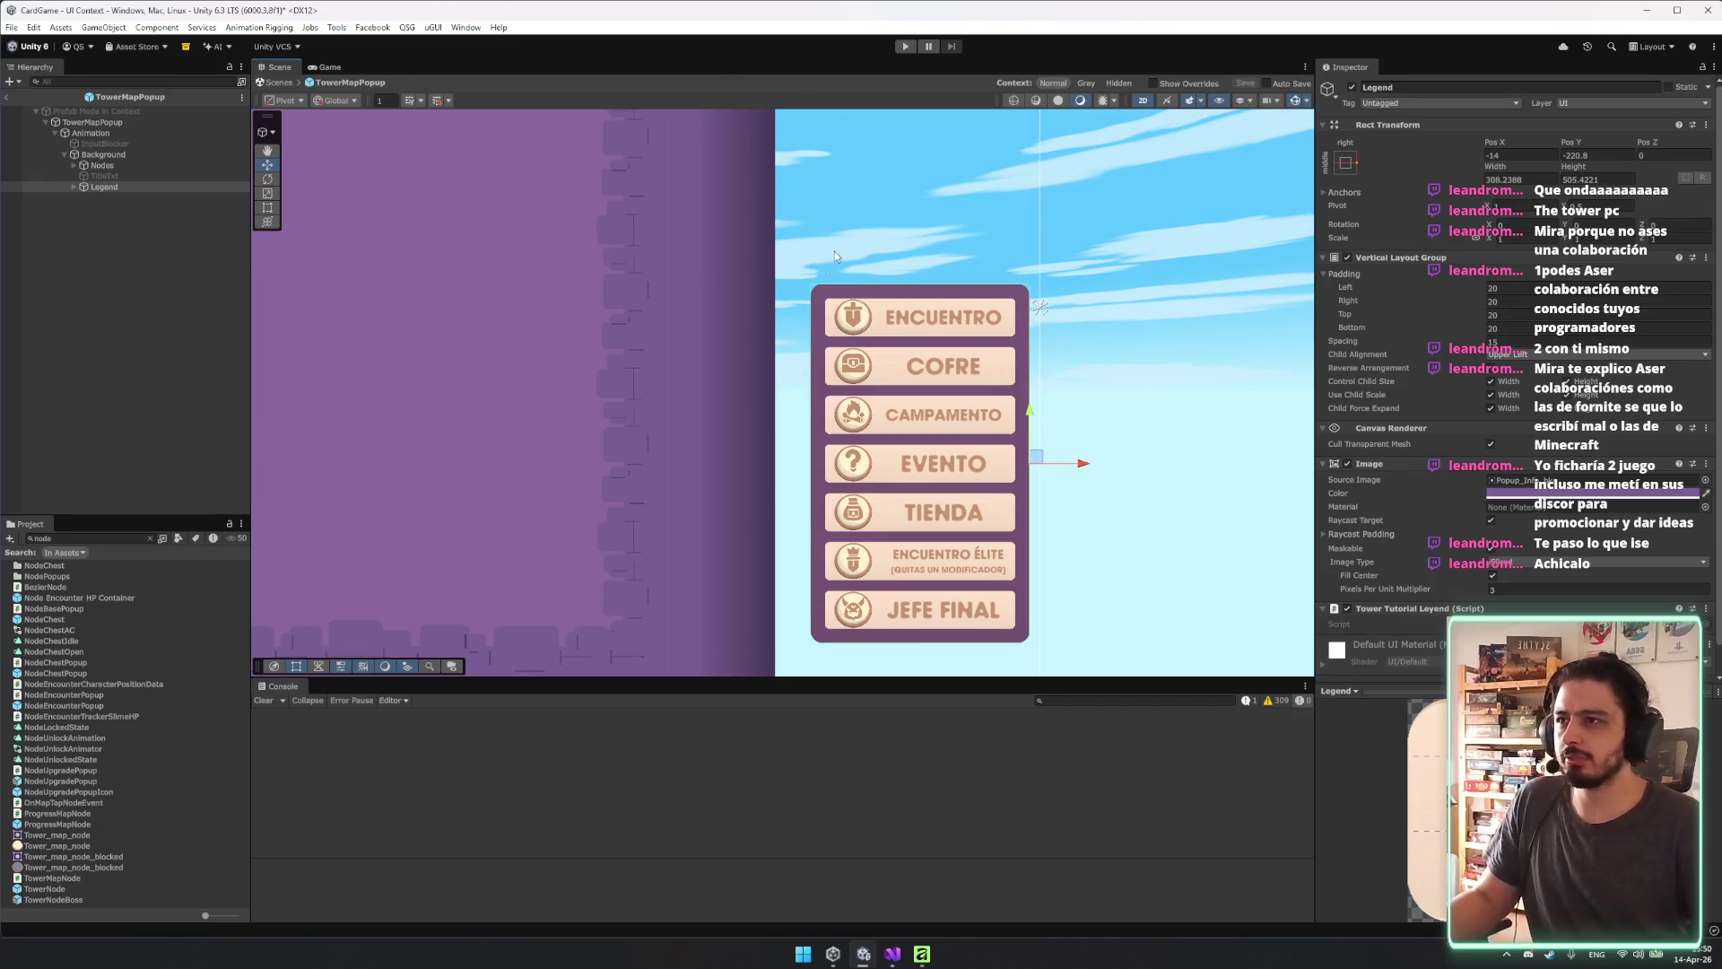
key(Left)
key(Left)
key(Left)
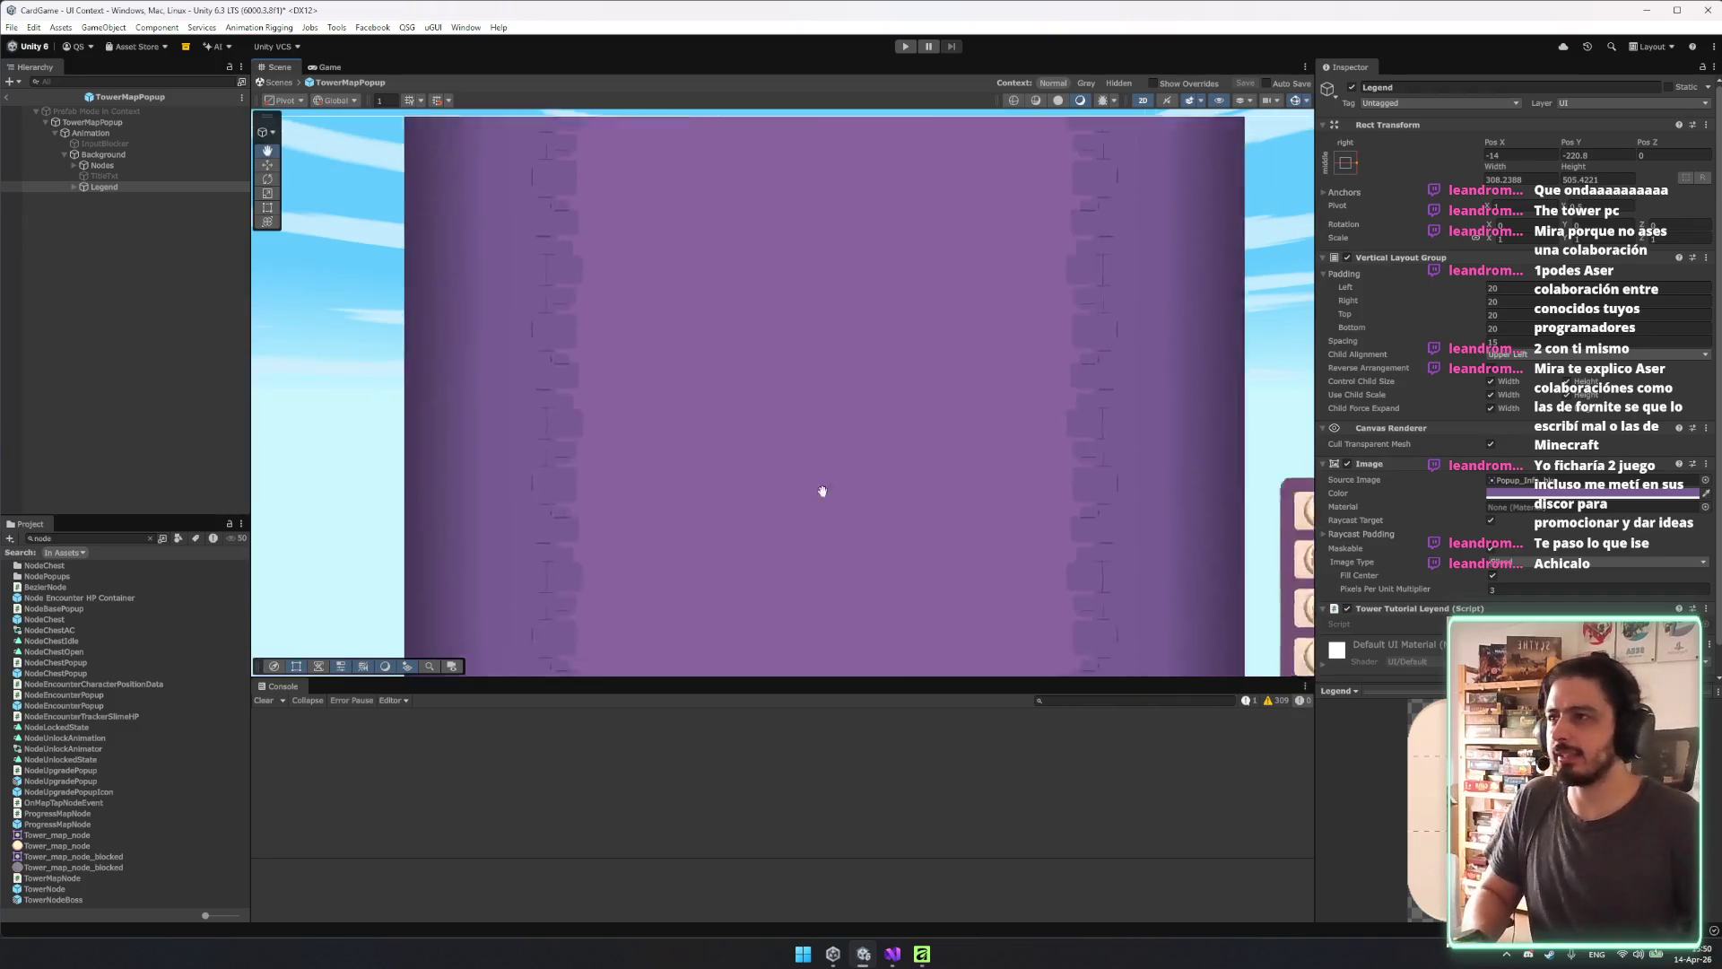
scroll(571, 332, down, 6)
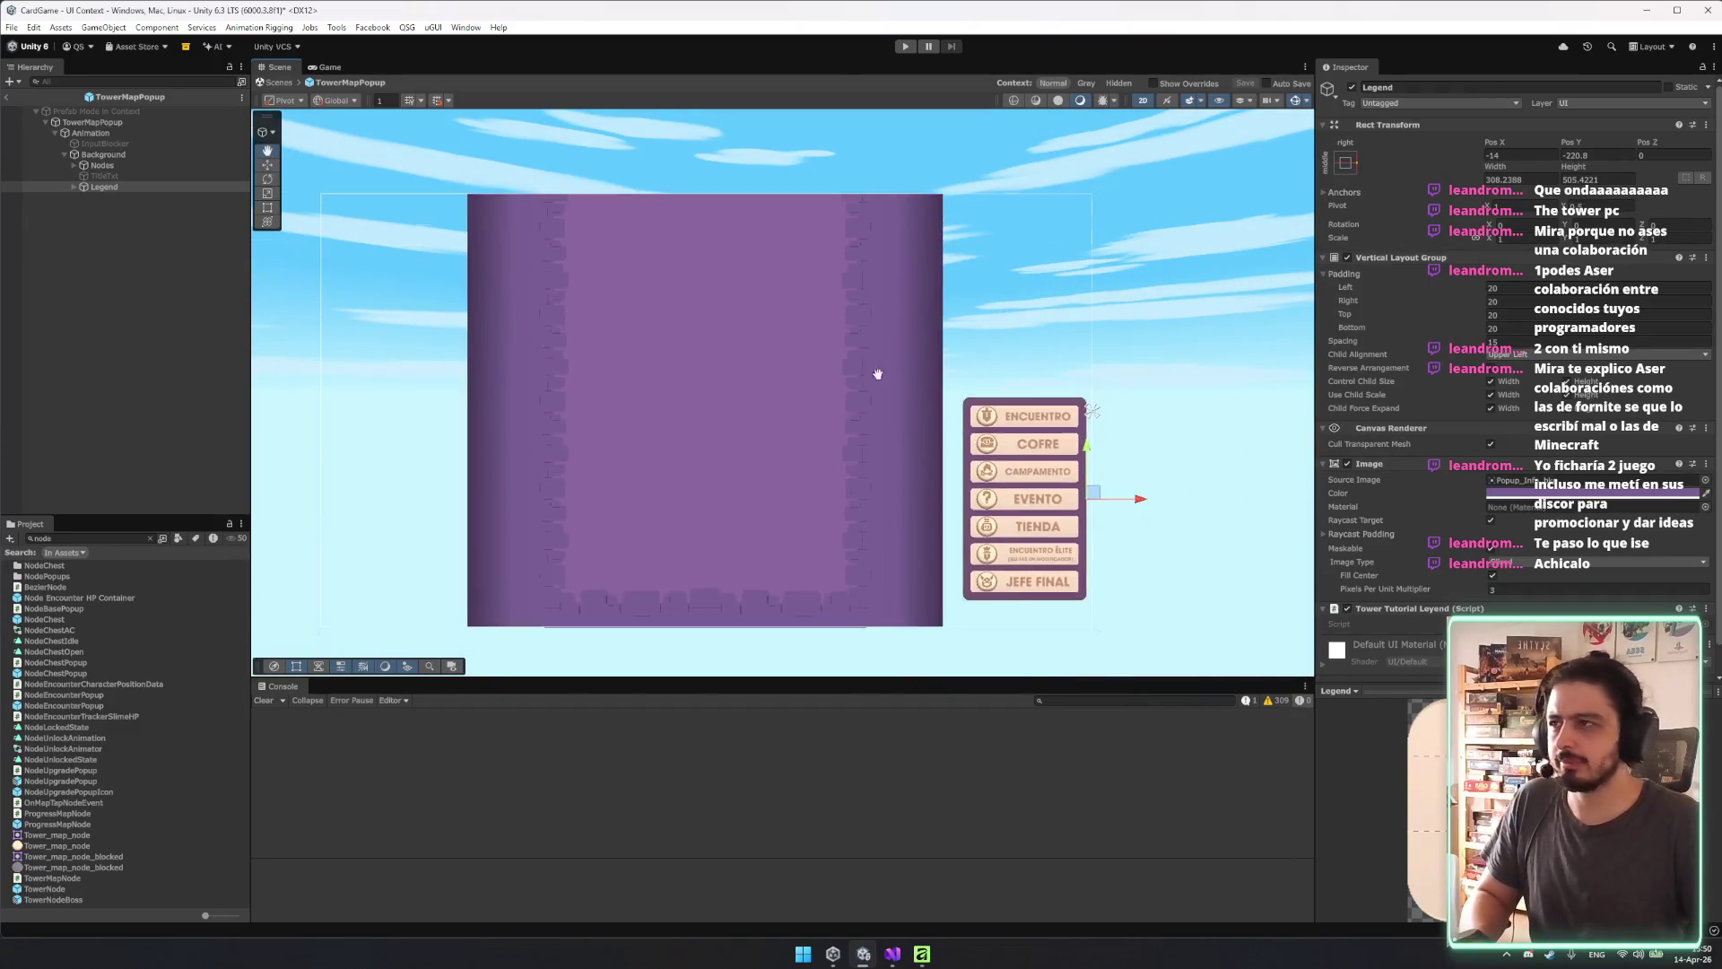
drag(571, 498, 483, 291)
click(102, 165)
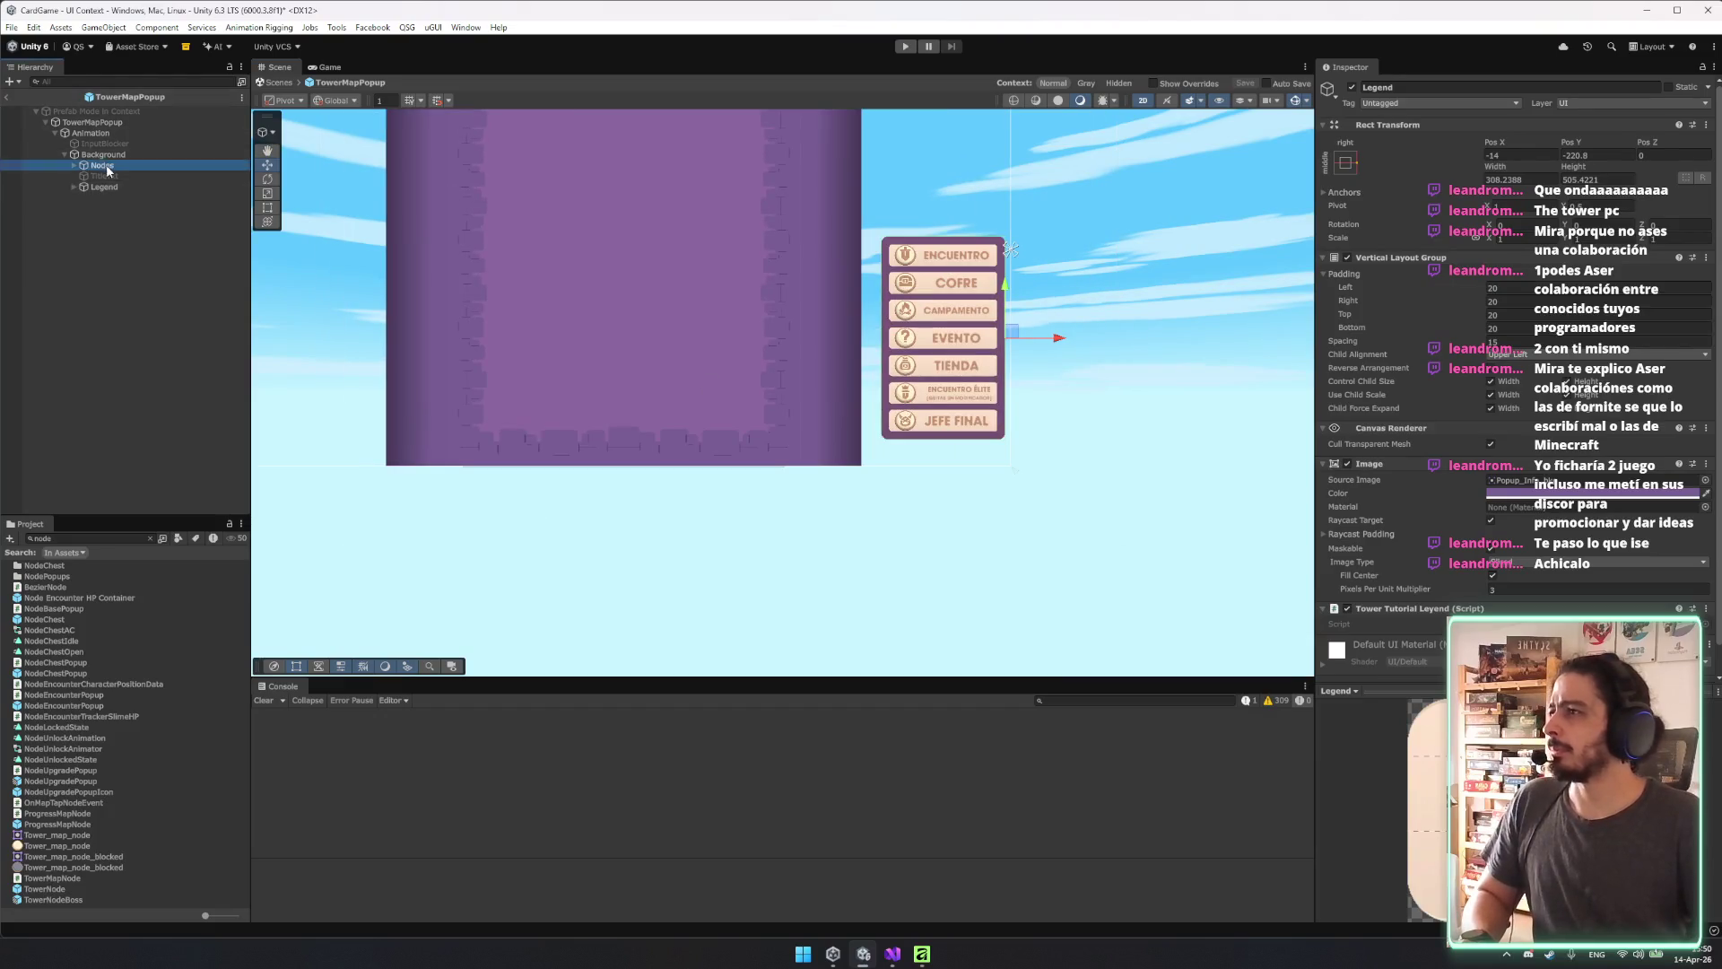
key(f)
key(t)
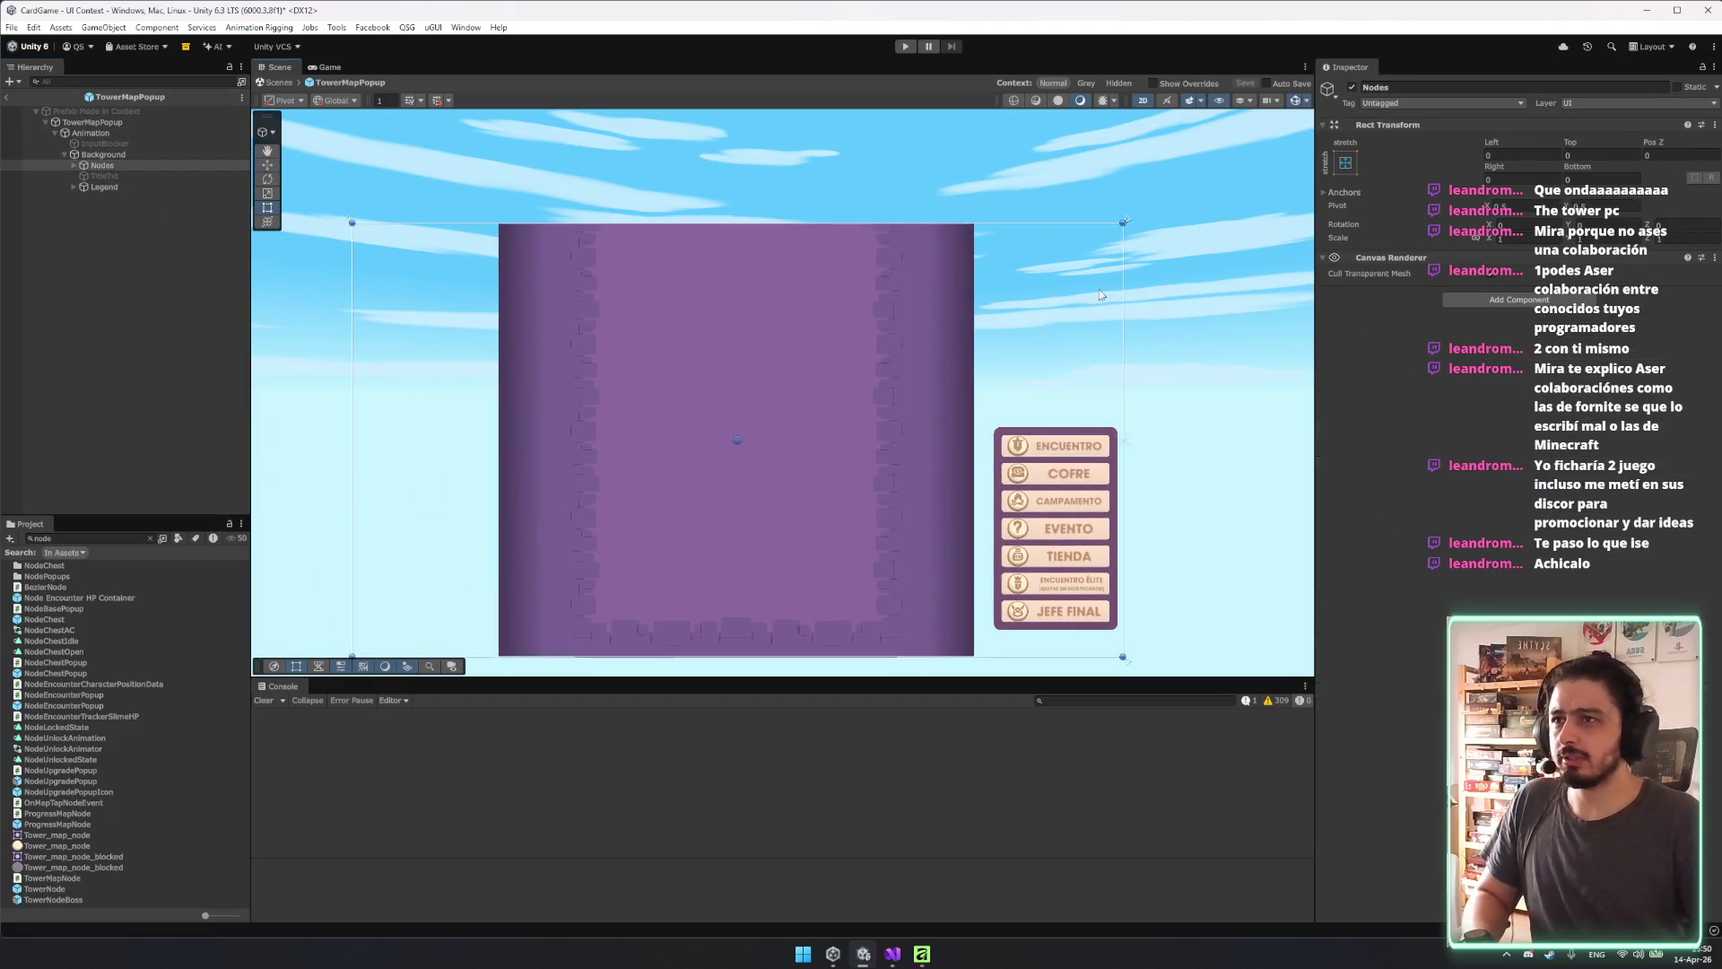
mouse_move(1125, 285)
mouse_down()
mouse_move(790, 291)
mouse_move(1204, 308)
mouse_up()
key(ctrl+z)
key(ctrl+z)
key(ctrl+z)
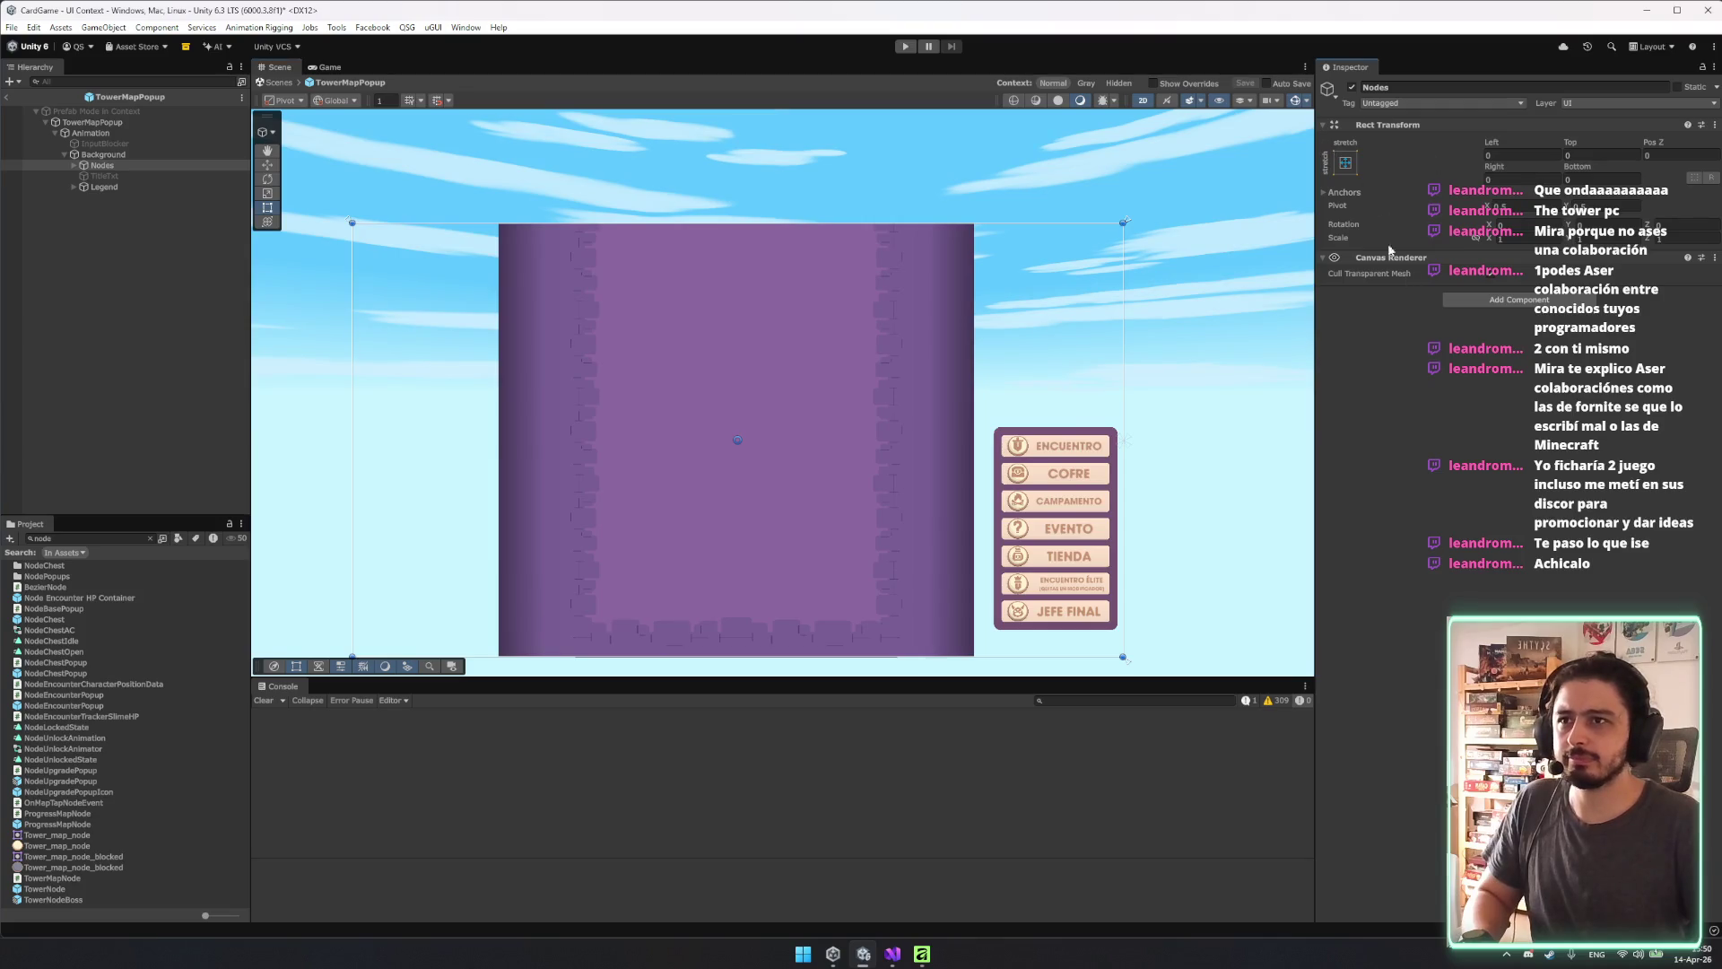
click(1346, 163)
Anchor Nodes to middle-centre, then drag its anchors to custom positions around the purple tower.
click(1422, 297)
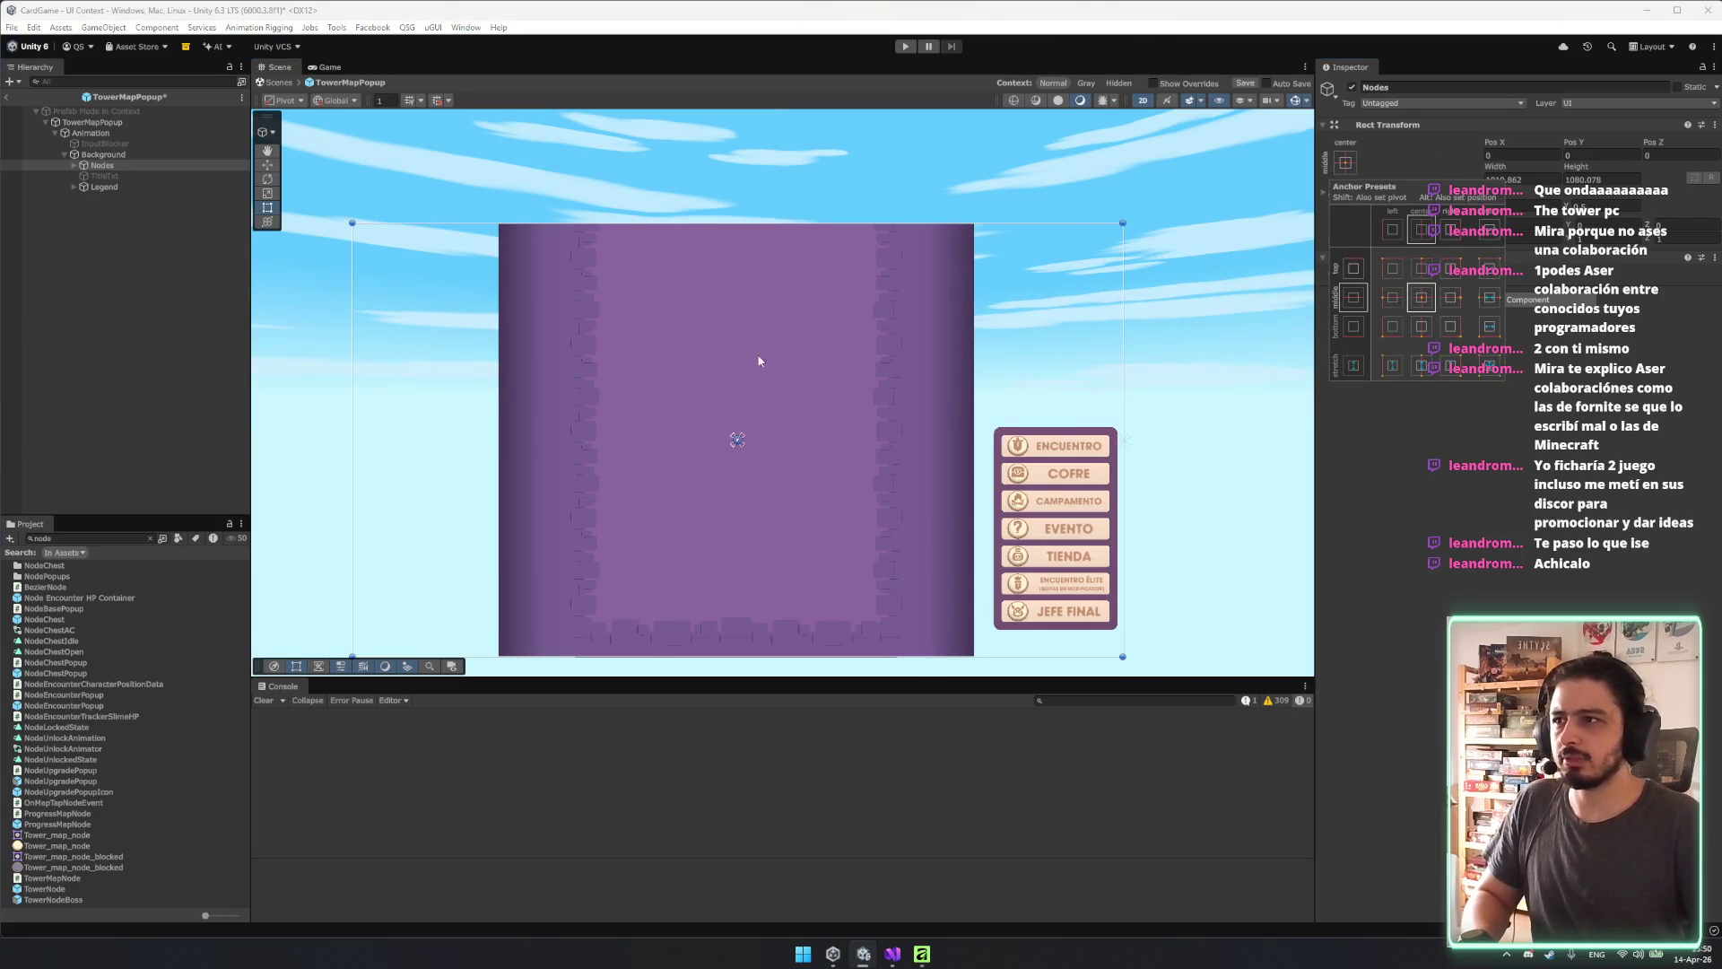
click(737, 439)
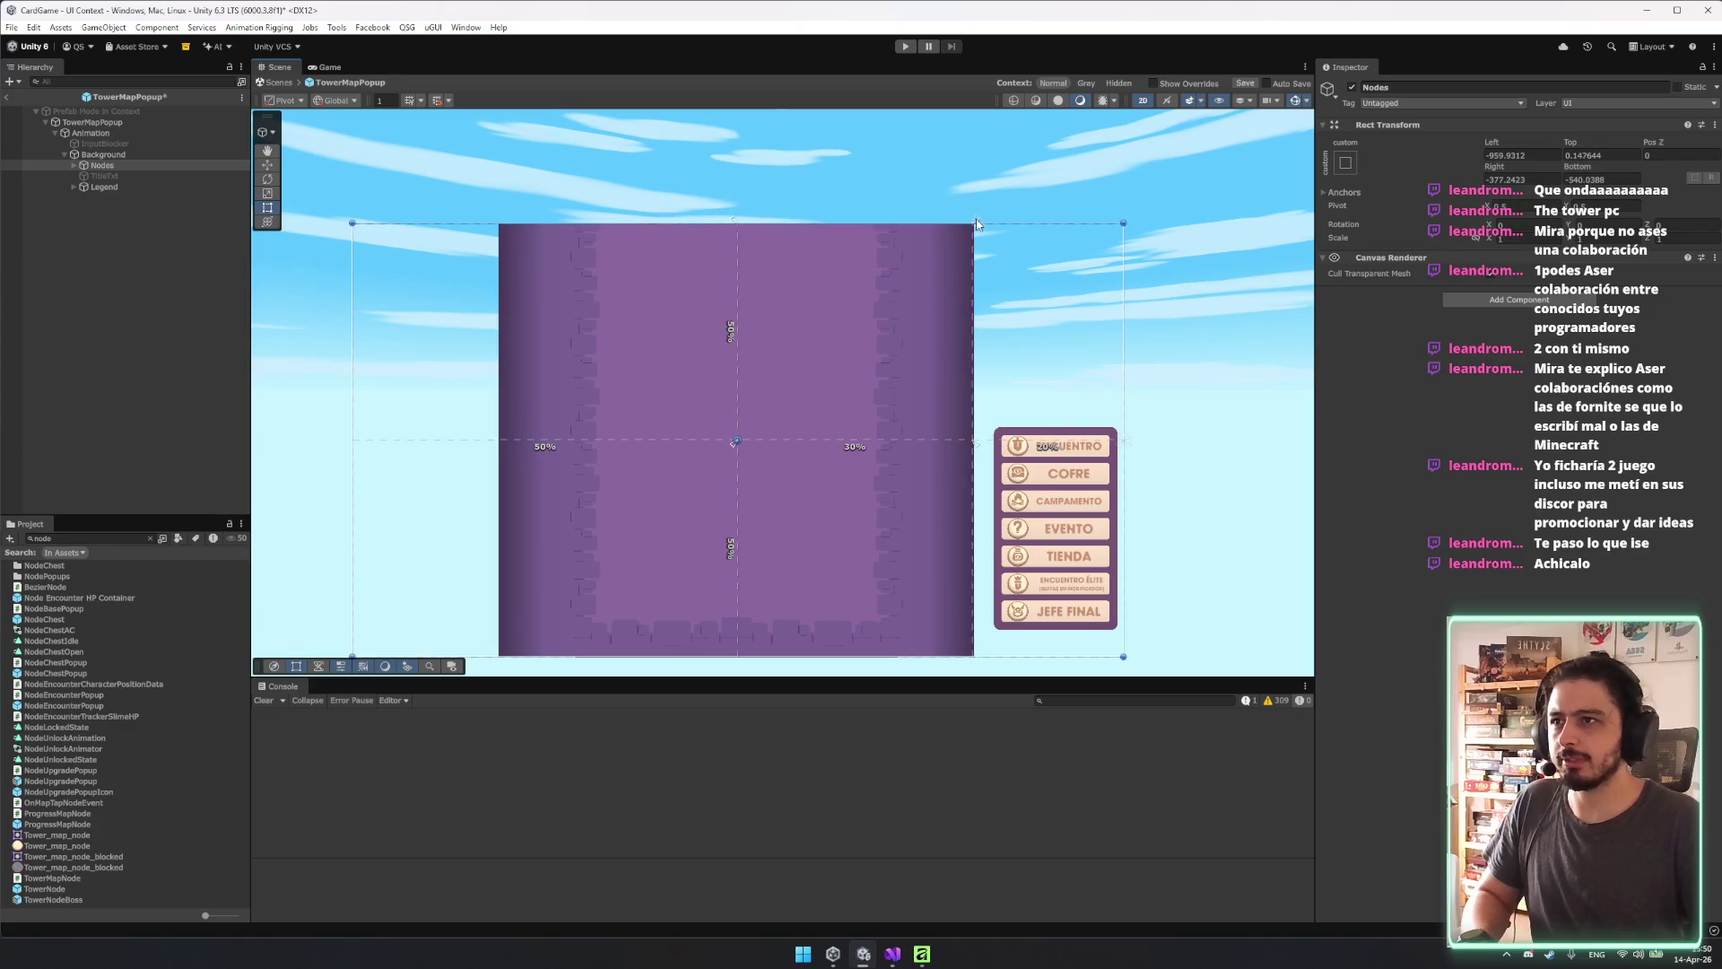
mouse_move(733, 451)
mouse_down()
mouse_move(577, 596)
mouse_move(730, 454)
mouse_move(502, 583)
mouse_move(494, 668)
mouse_up()
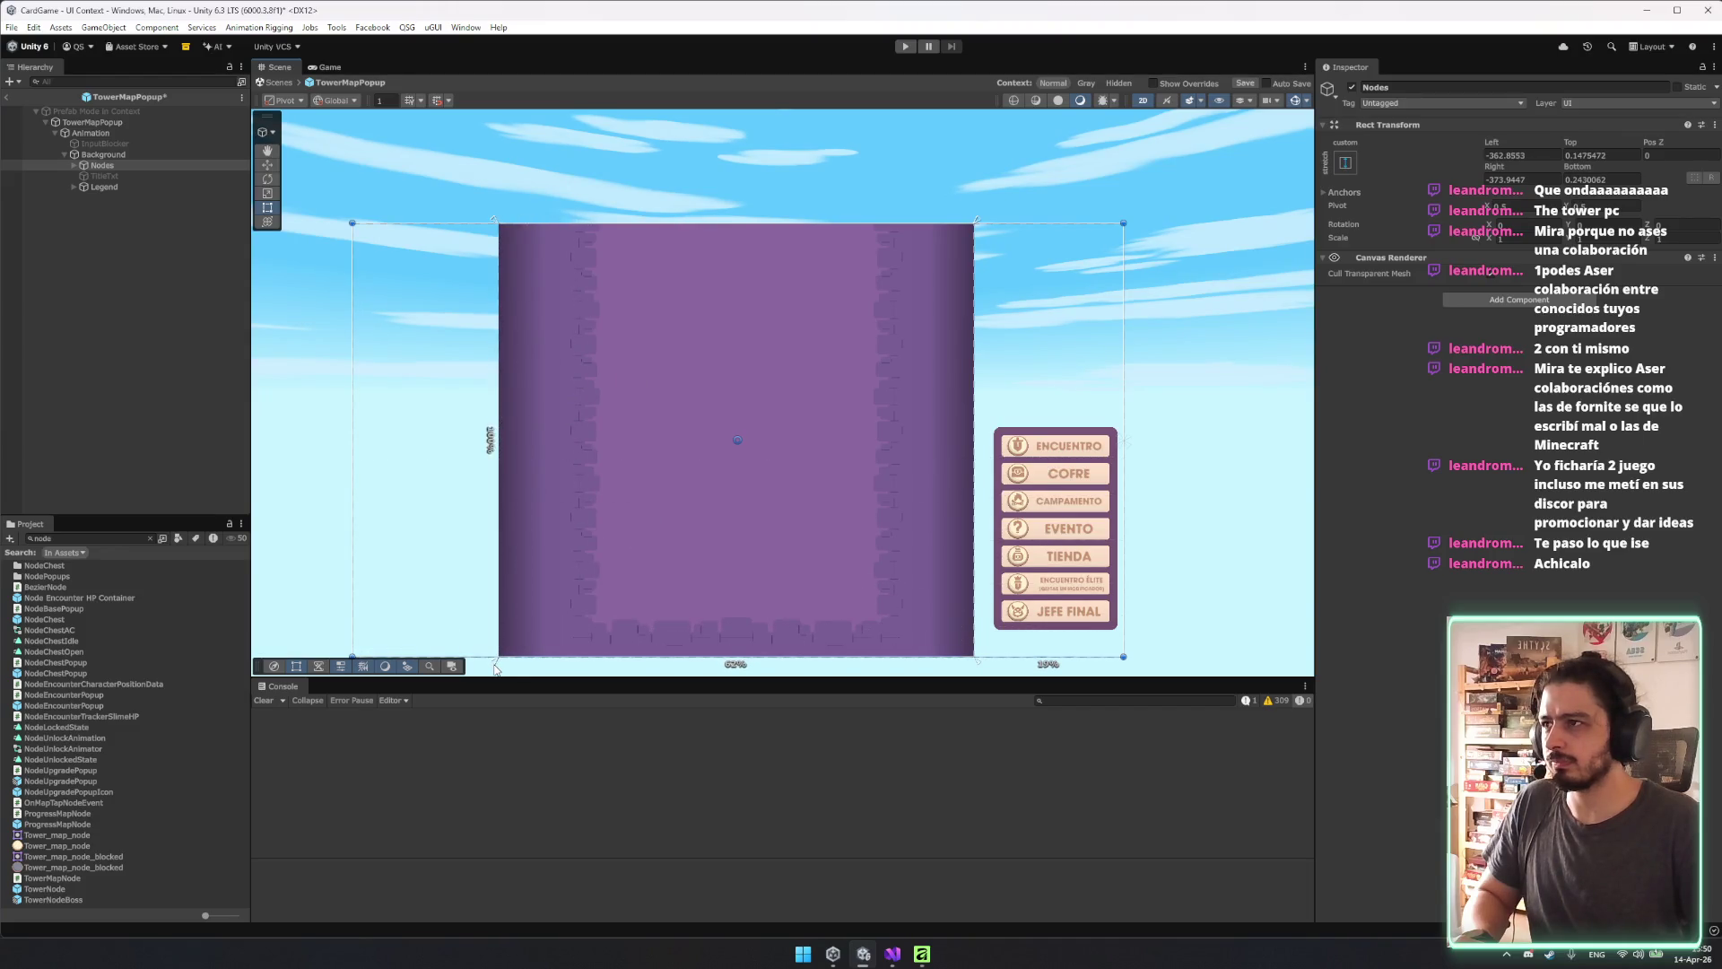
click(339, 69)
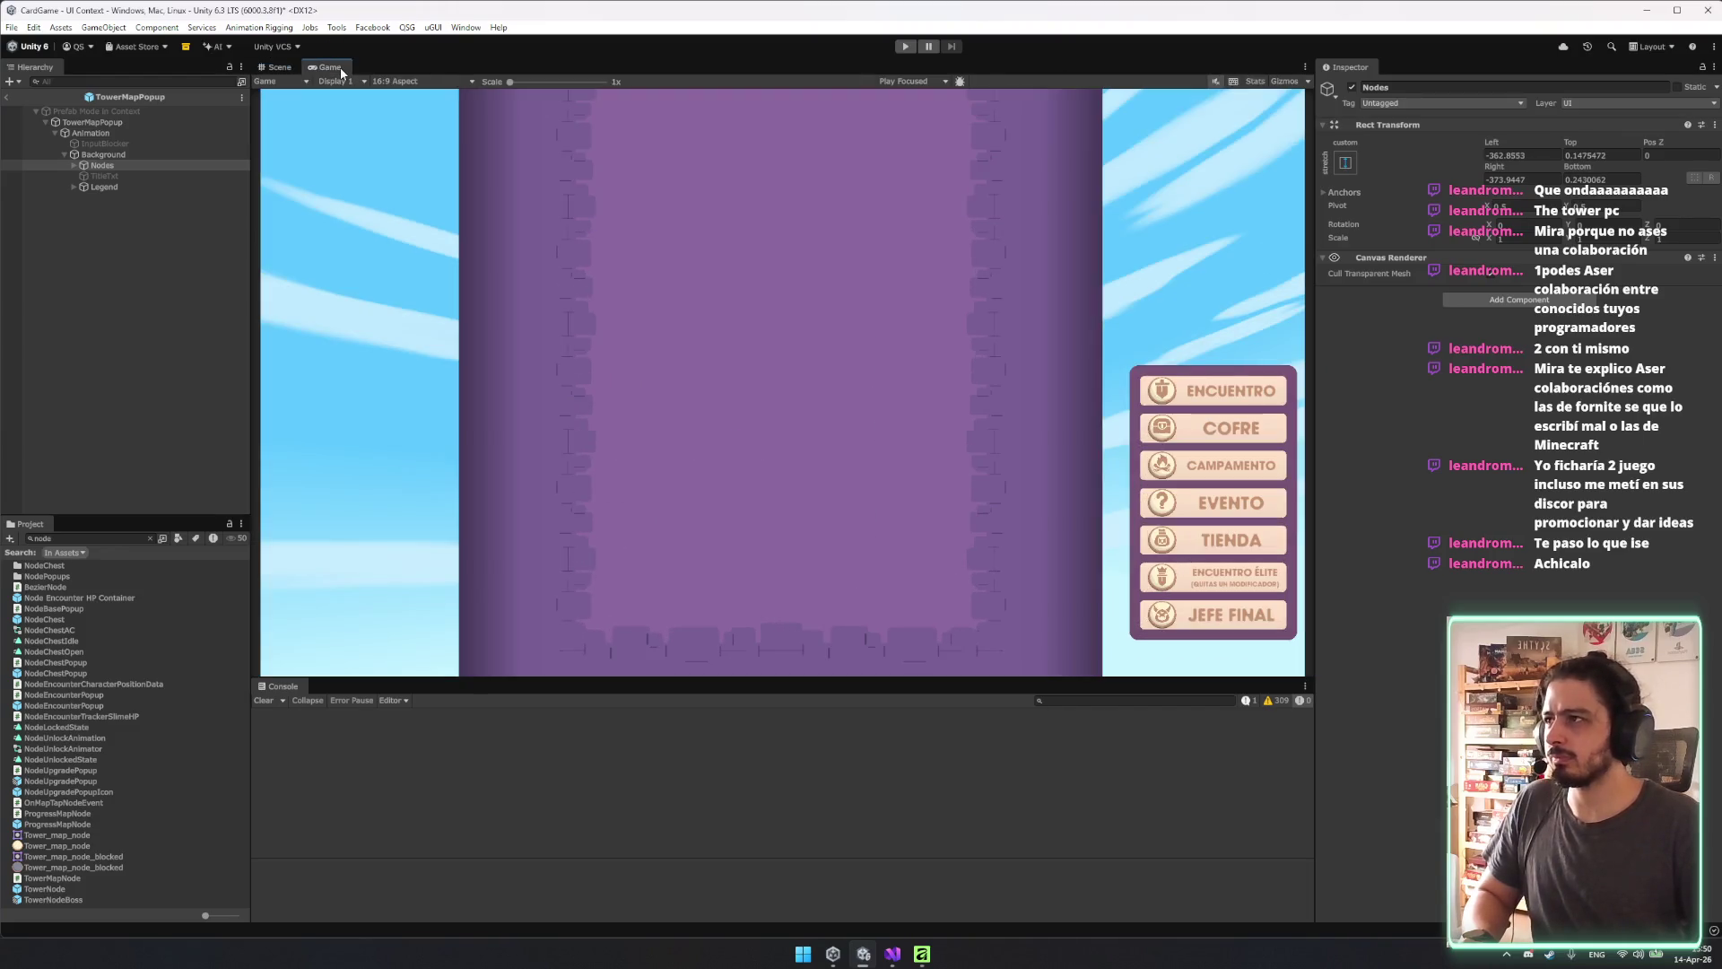
click(412, 81)
click(430, 272)
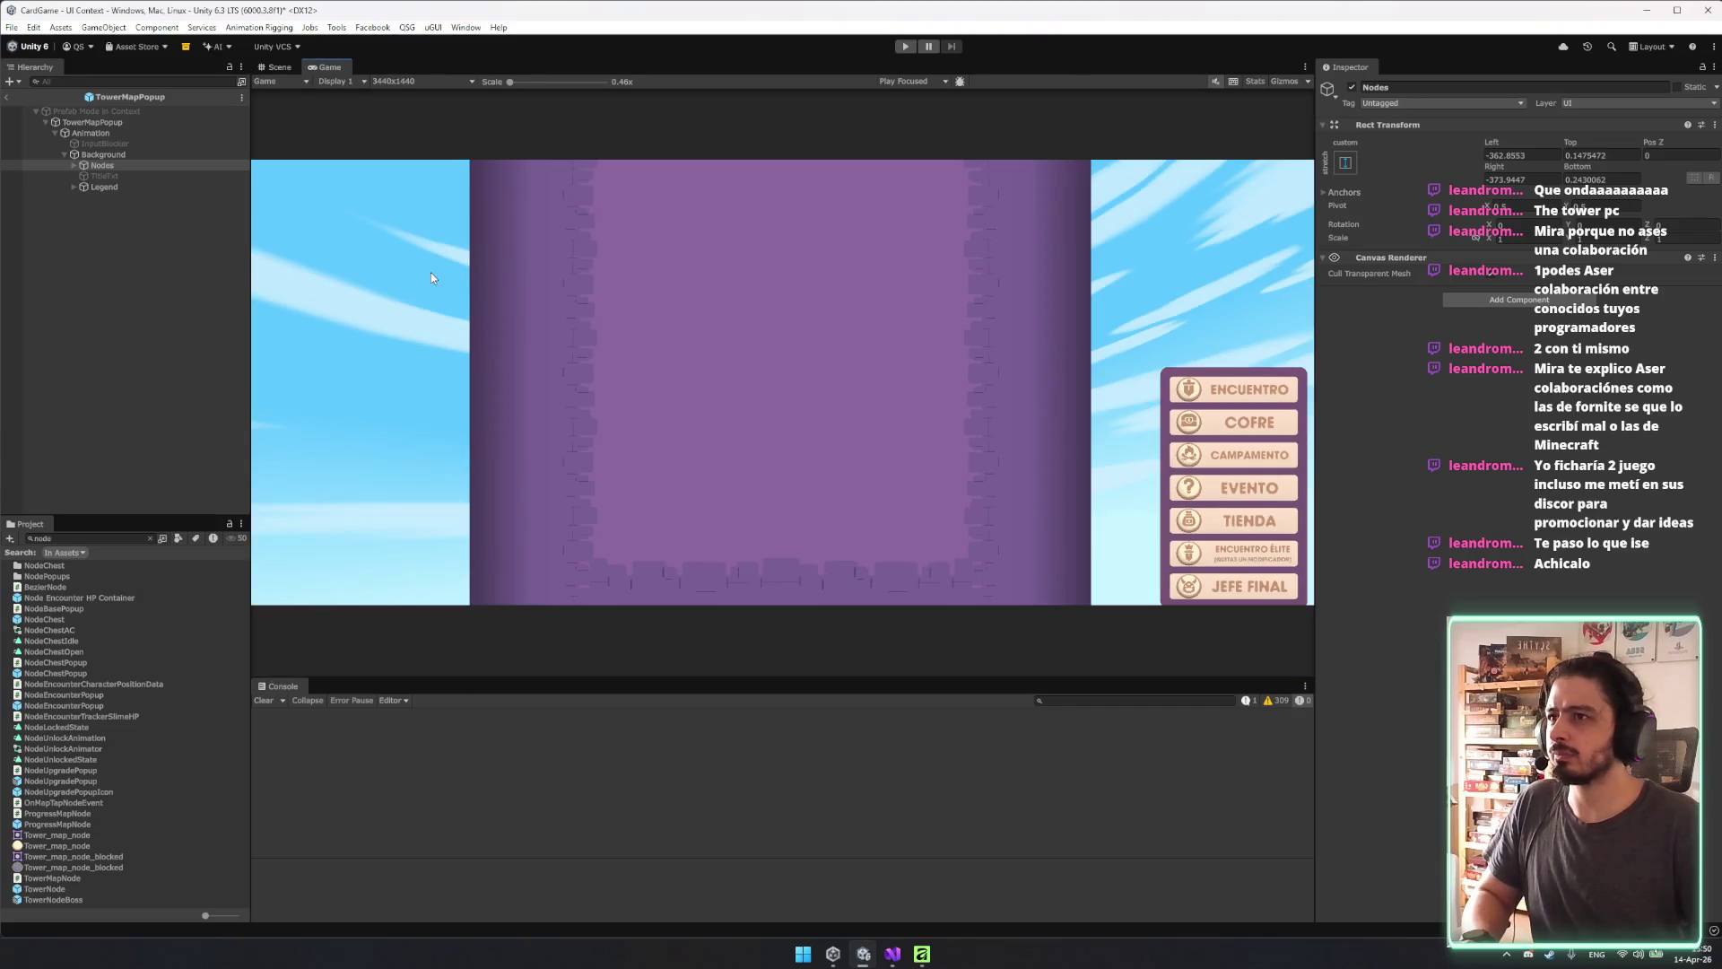
click(413, 82)
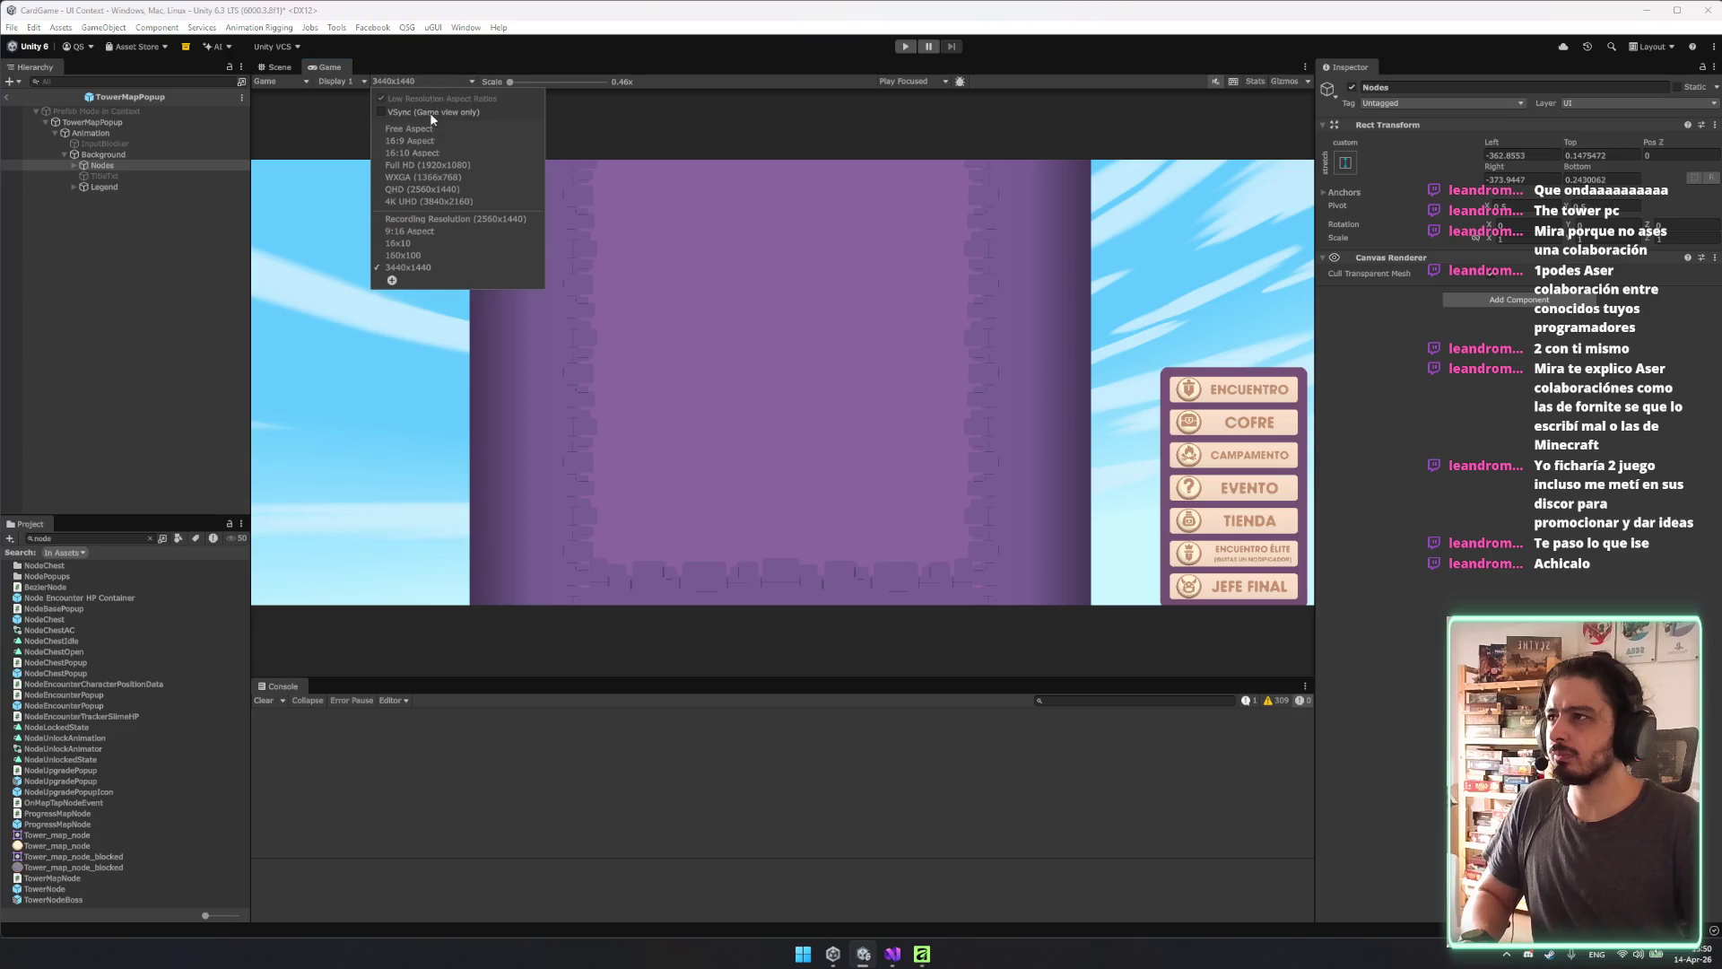
click(427, 142)
click(434, 81)
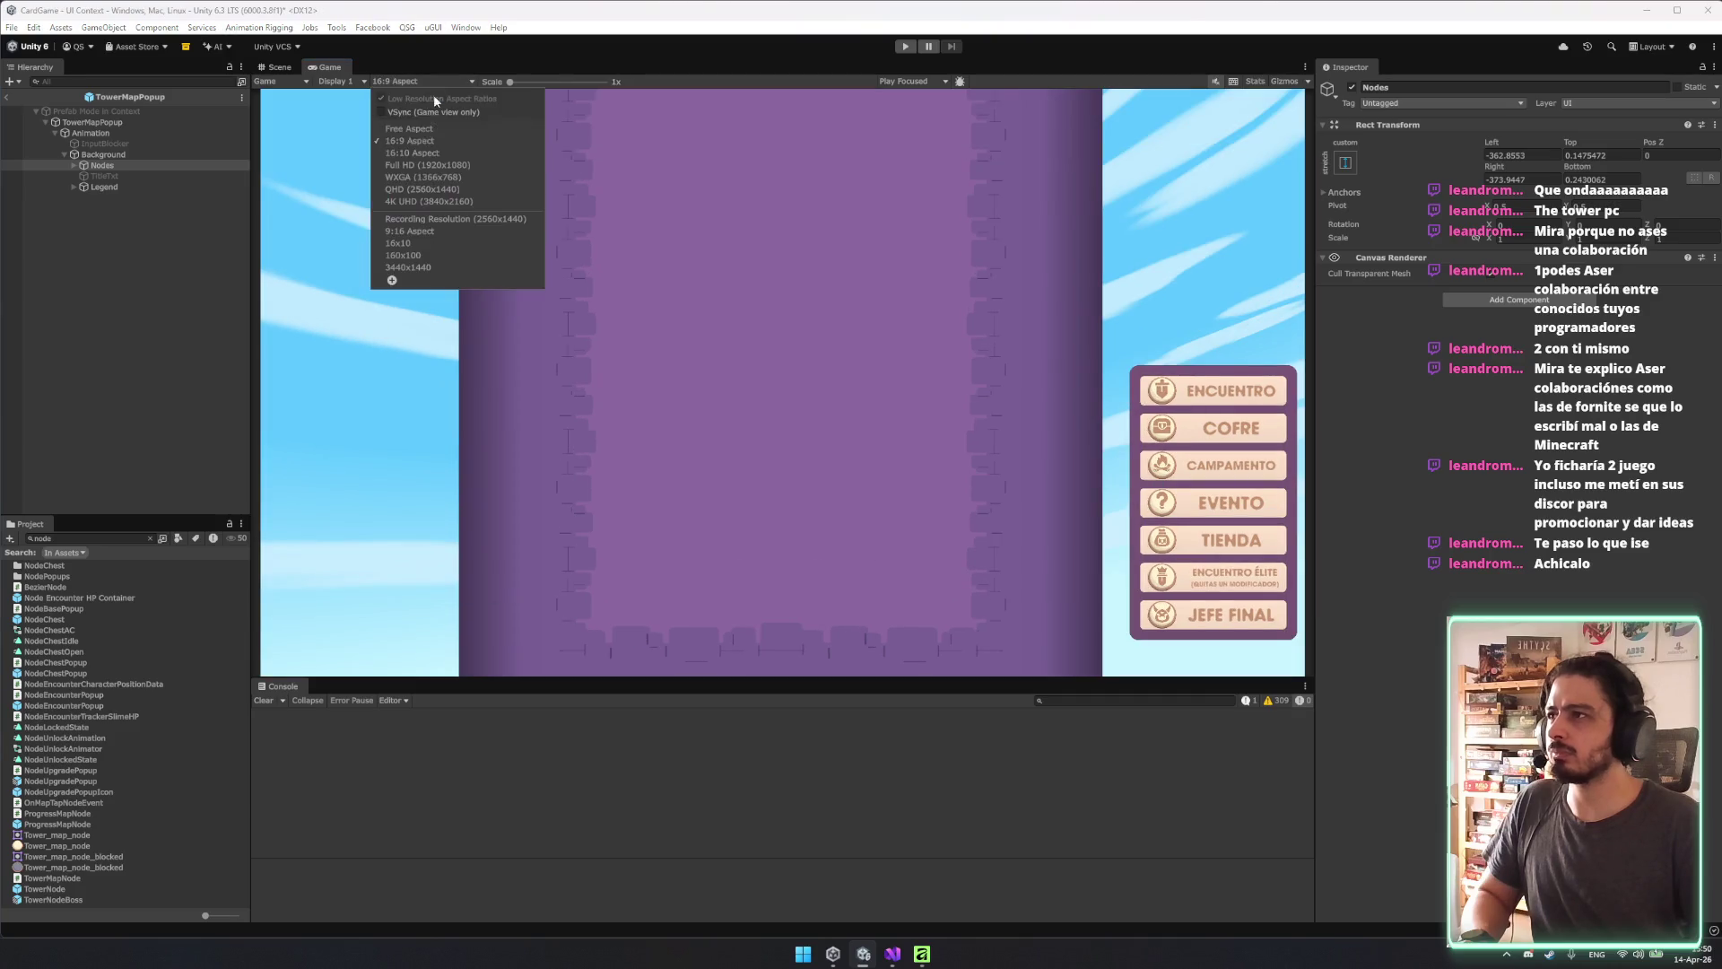
click(427, 131)
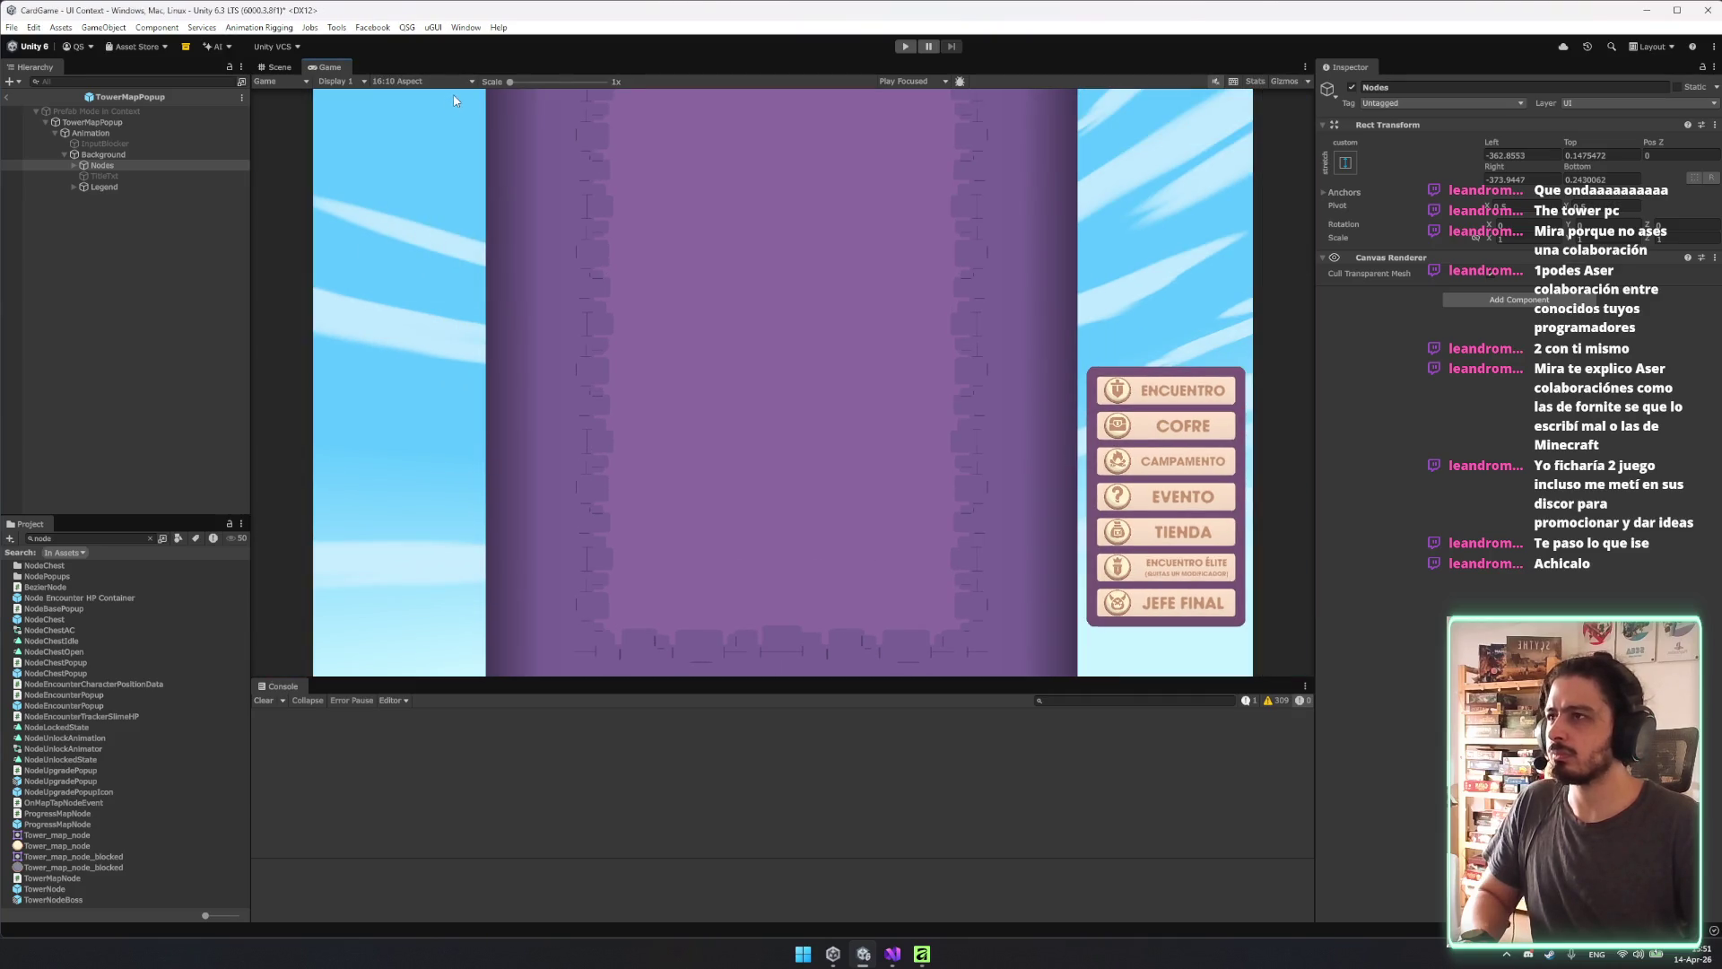
click(434, 81)
click(429, 201)
click(450, 84)
click(438, 267)
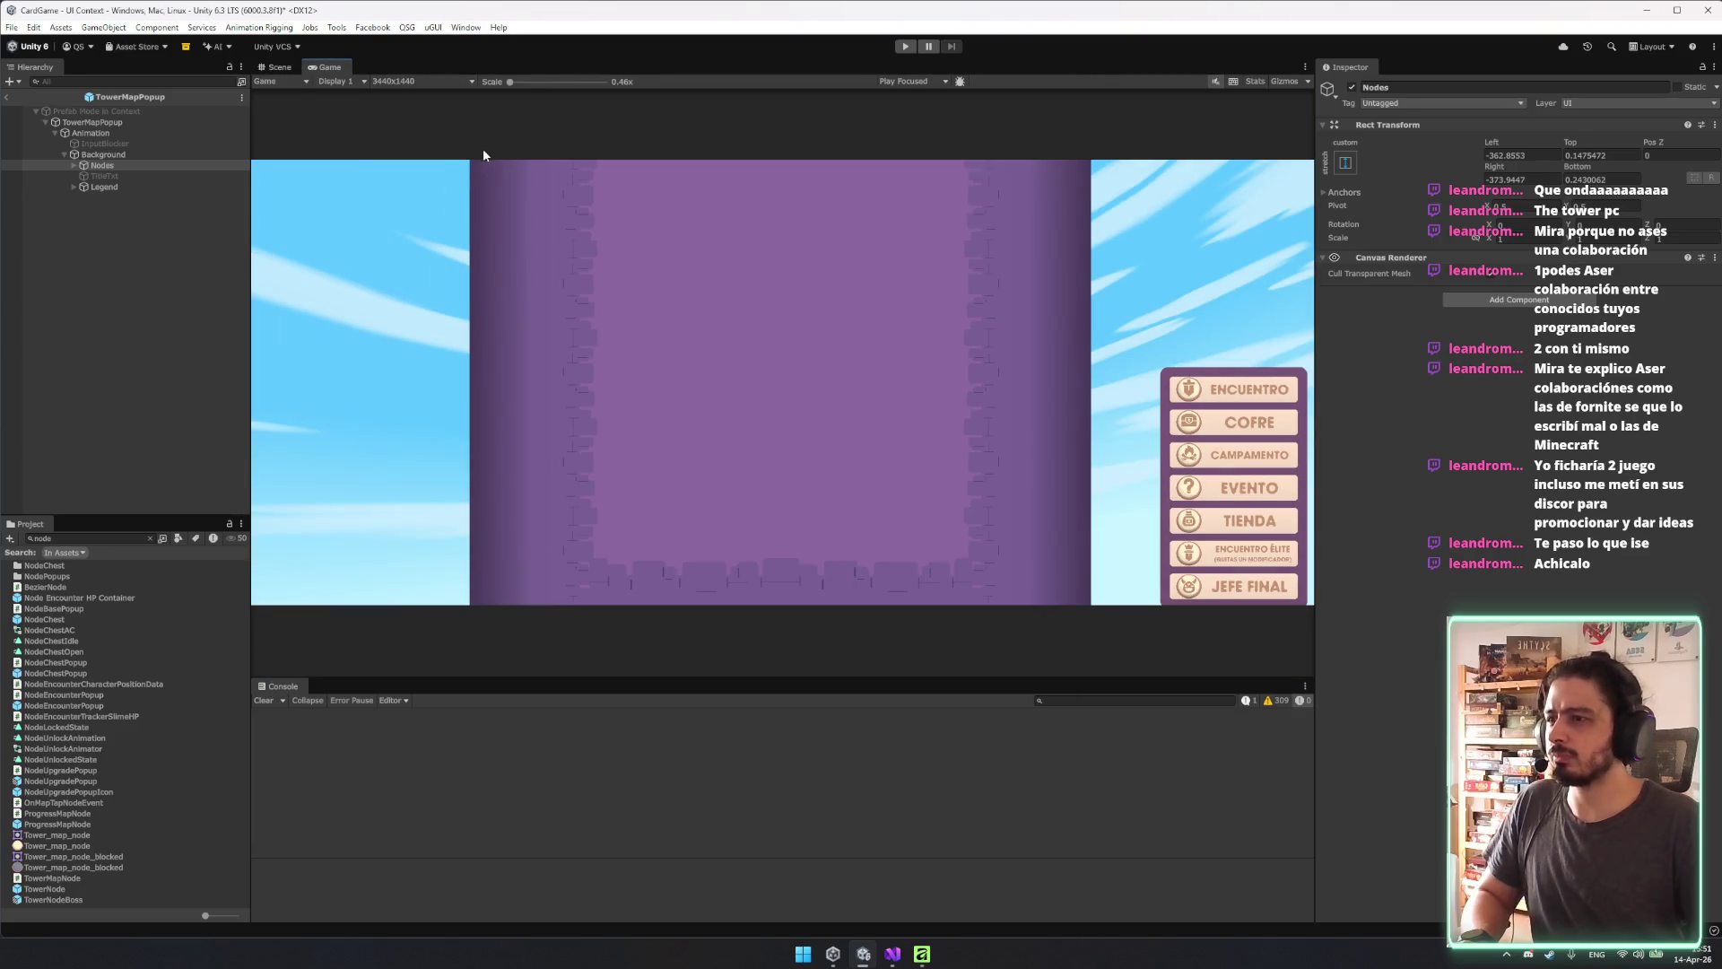
click(440, 82)
click(425, 109)
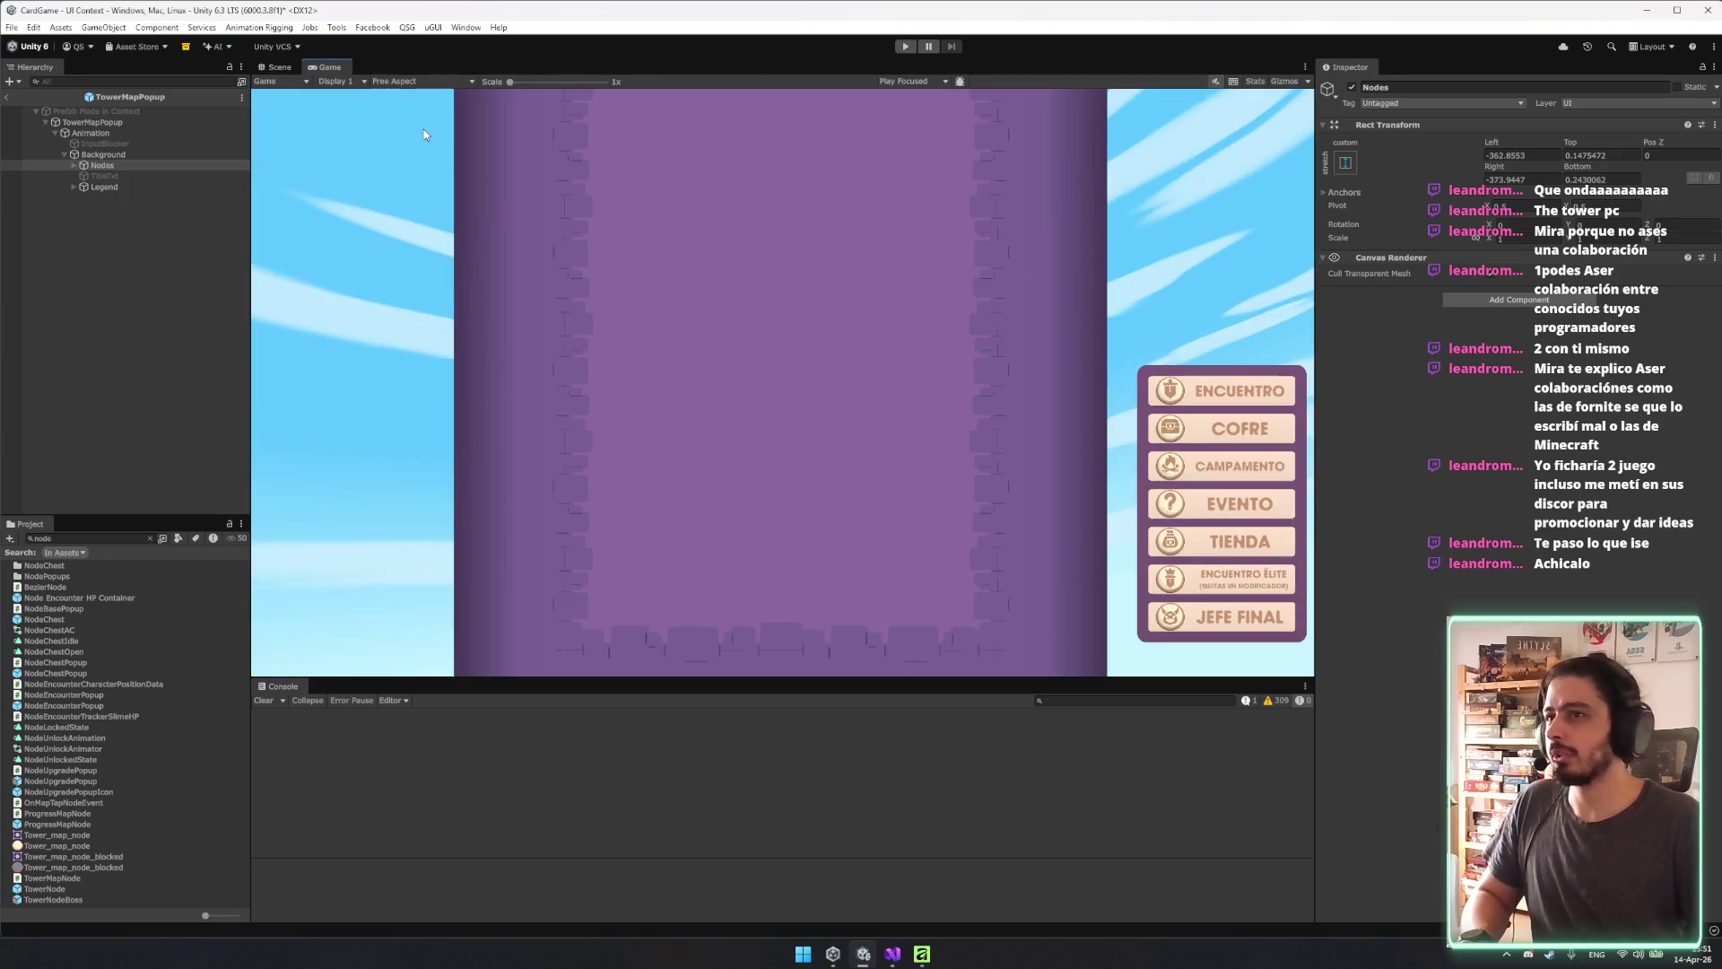
click(415, 83)
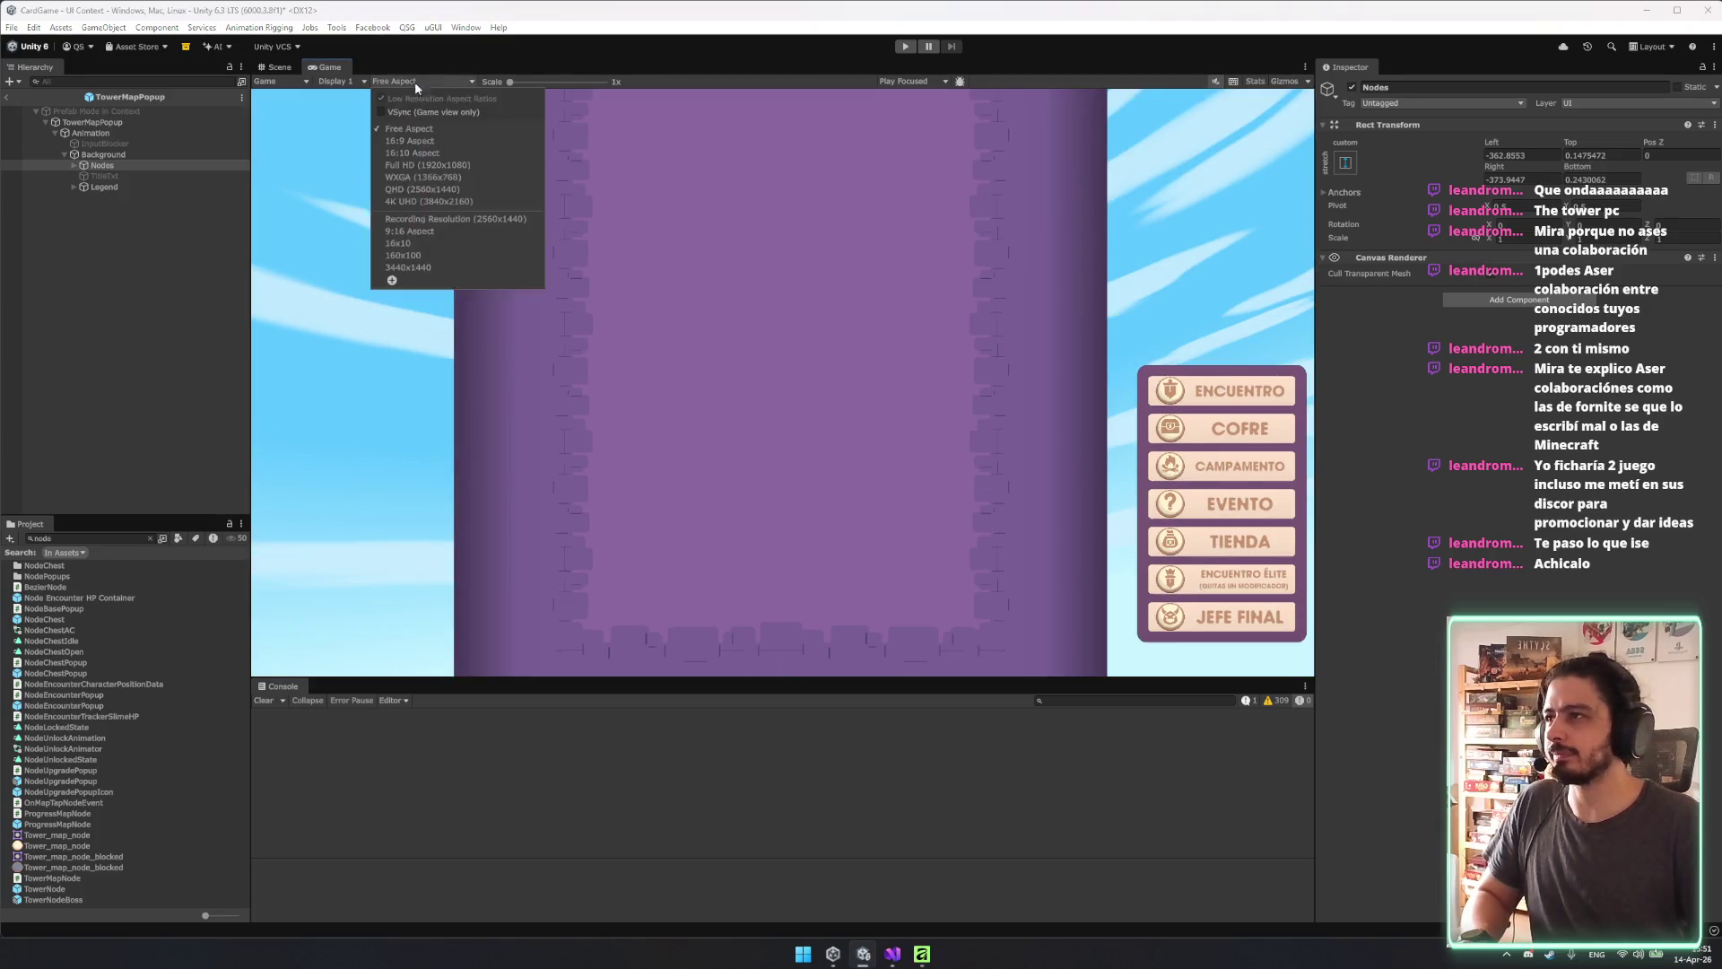
click(433, 142)
click(285, 68)
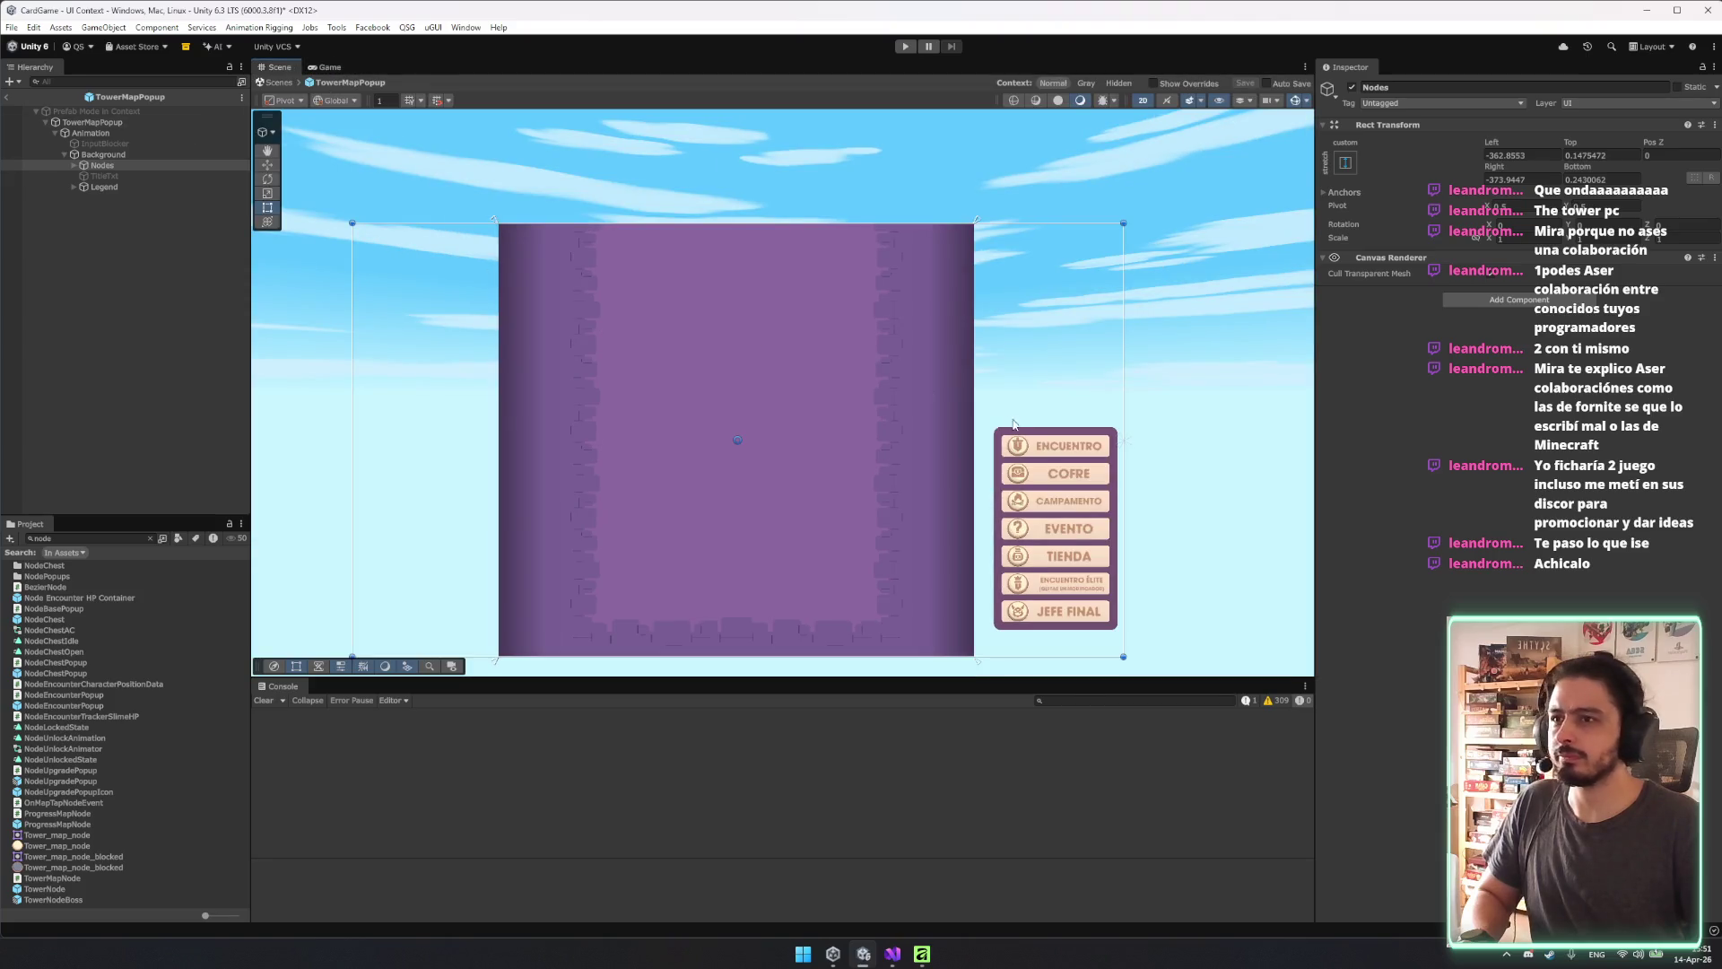
click(106, 186)
Anchor the Legend bottom-right, place it at -26, 23, and return to the UI Context scene.
key(f)
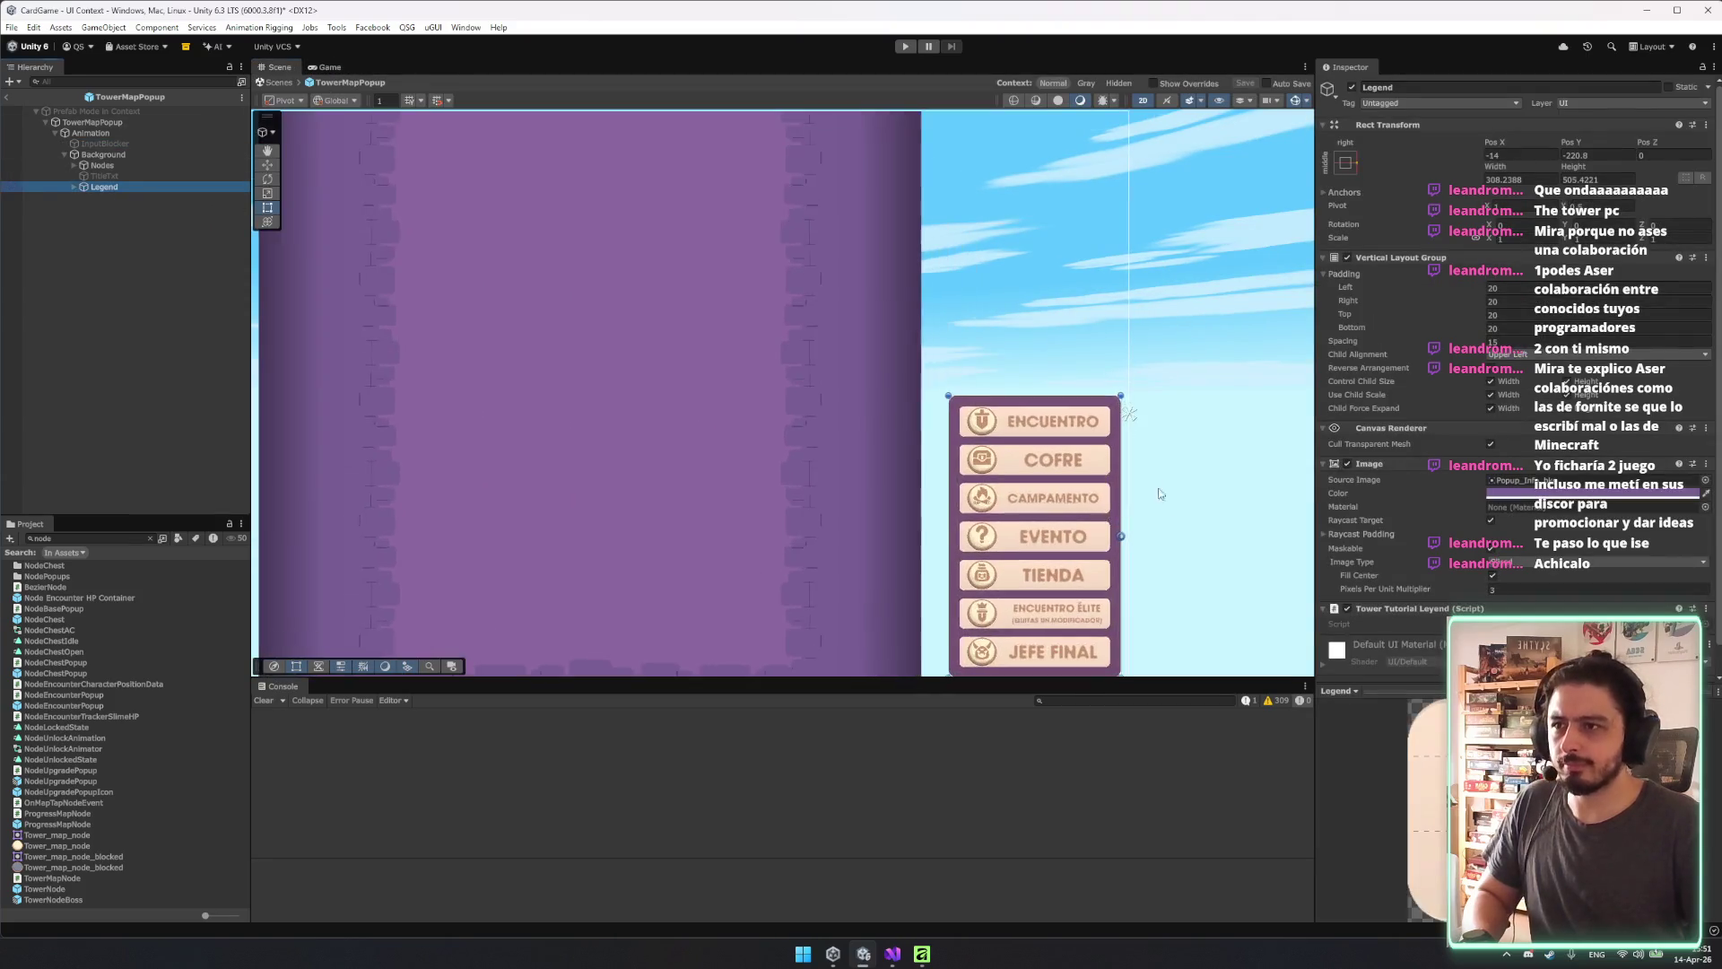
key(w)
drag(1112, 350, 1095, 354)
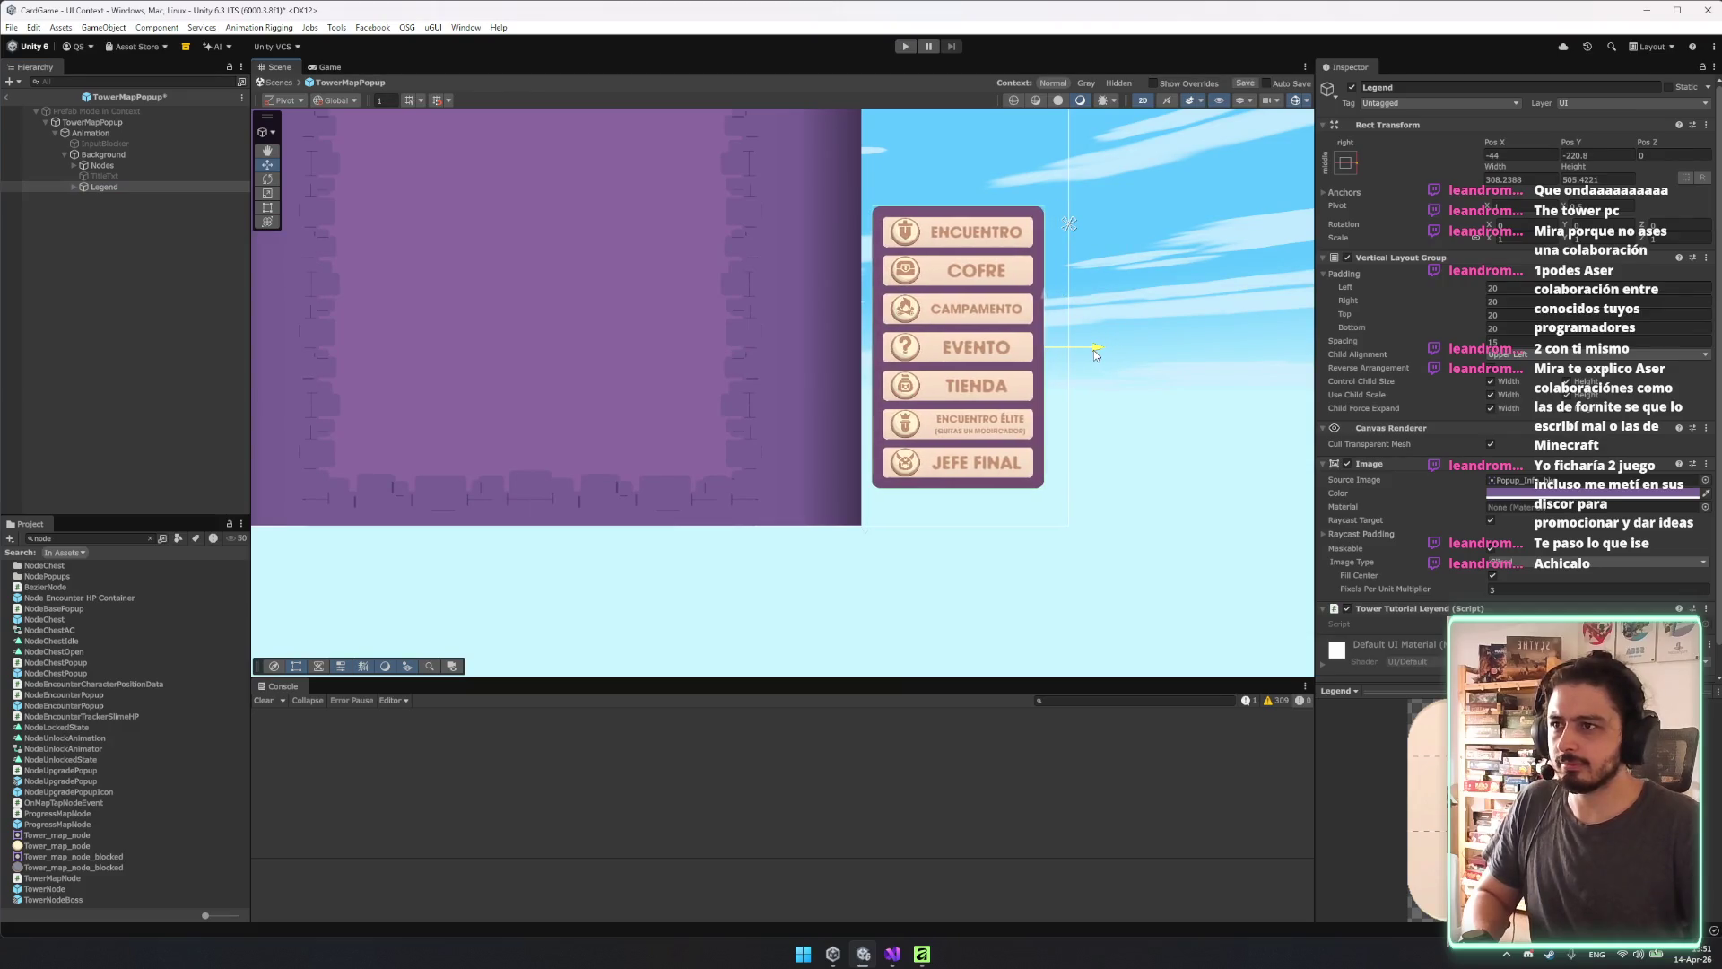
click(1345, 161)
alt+shift+click(1451, 326)
mouse_move(1074, 489)
mouse_down()
mouse_move(1078, 463)
mouse_move(1119, 500)
mouse_move(1056, 461)
mouse_move(1176, 384)
mouse_move(1123, 318)
mouse_move(1129, 418)
mouse_up()
scroll(993, 404, down, 5)
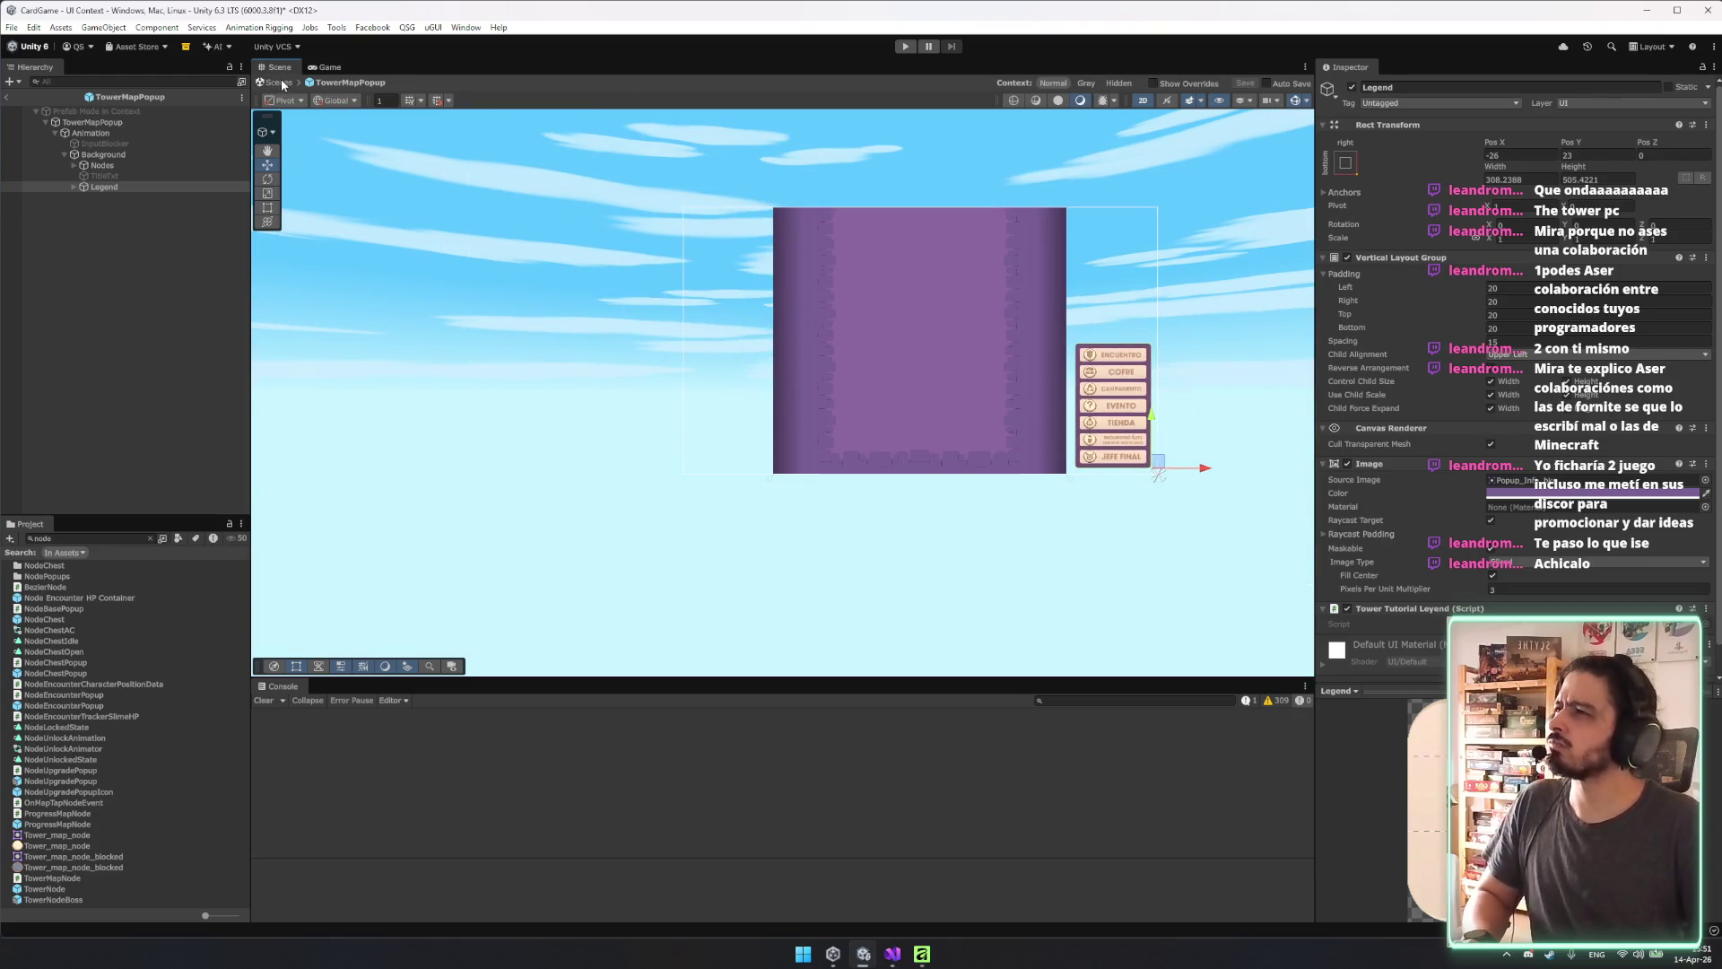
click(902, 46)
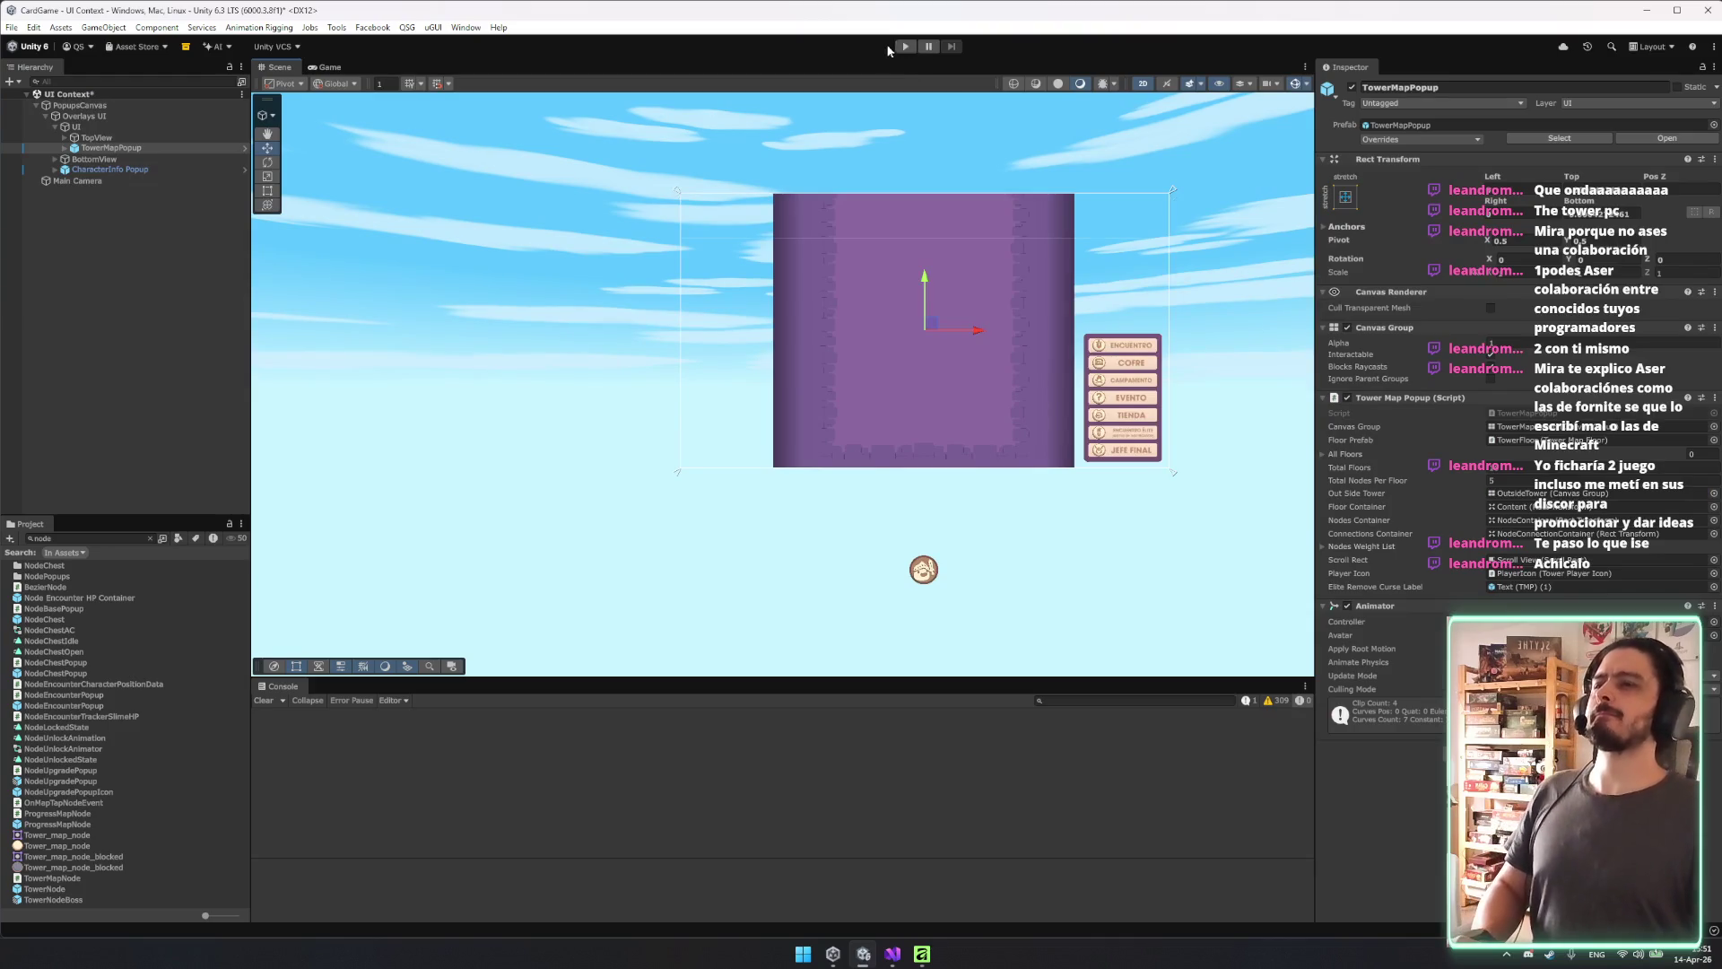
Revert all prefab overrides on the TowerMapPopup instance.
click(194, 146)
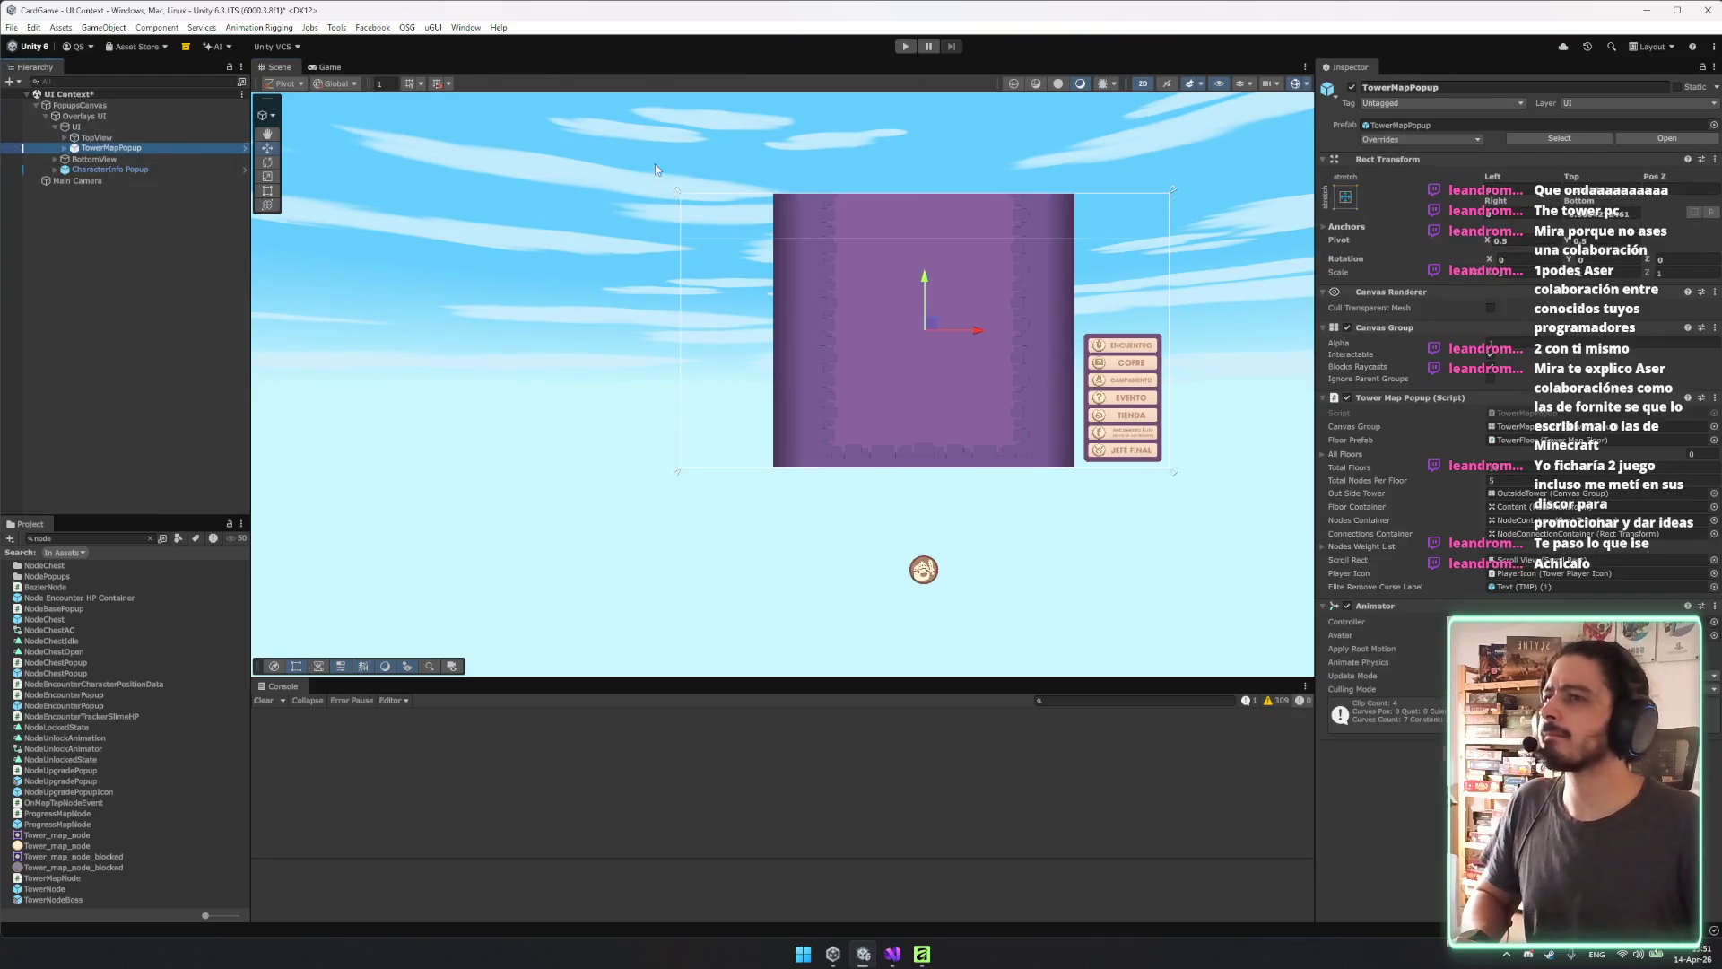
click(1398, 140)
click(1469, 307)
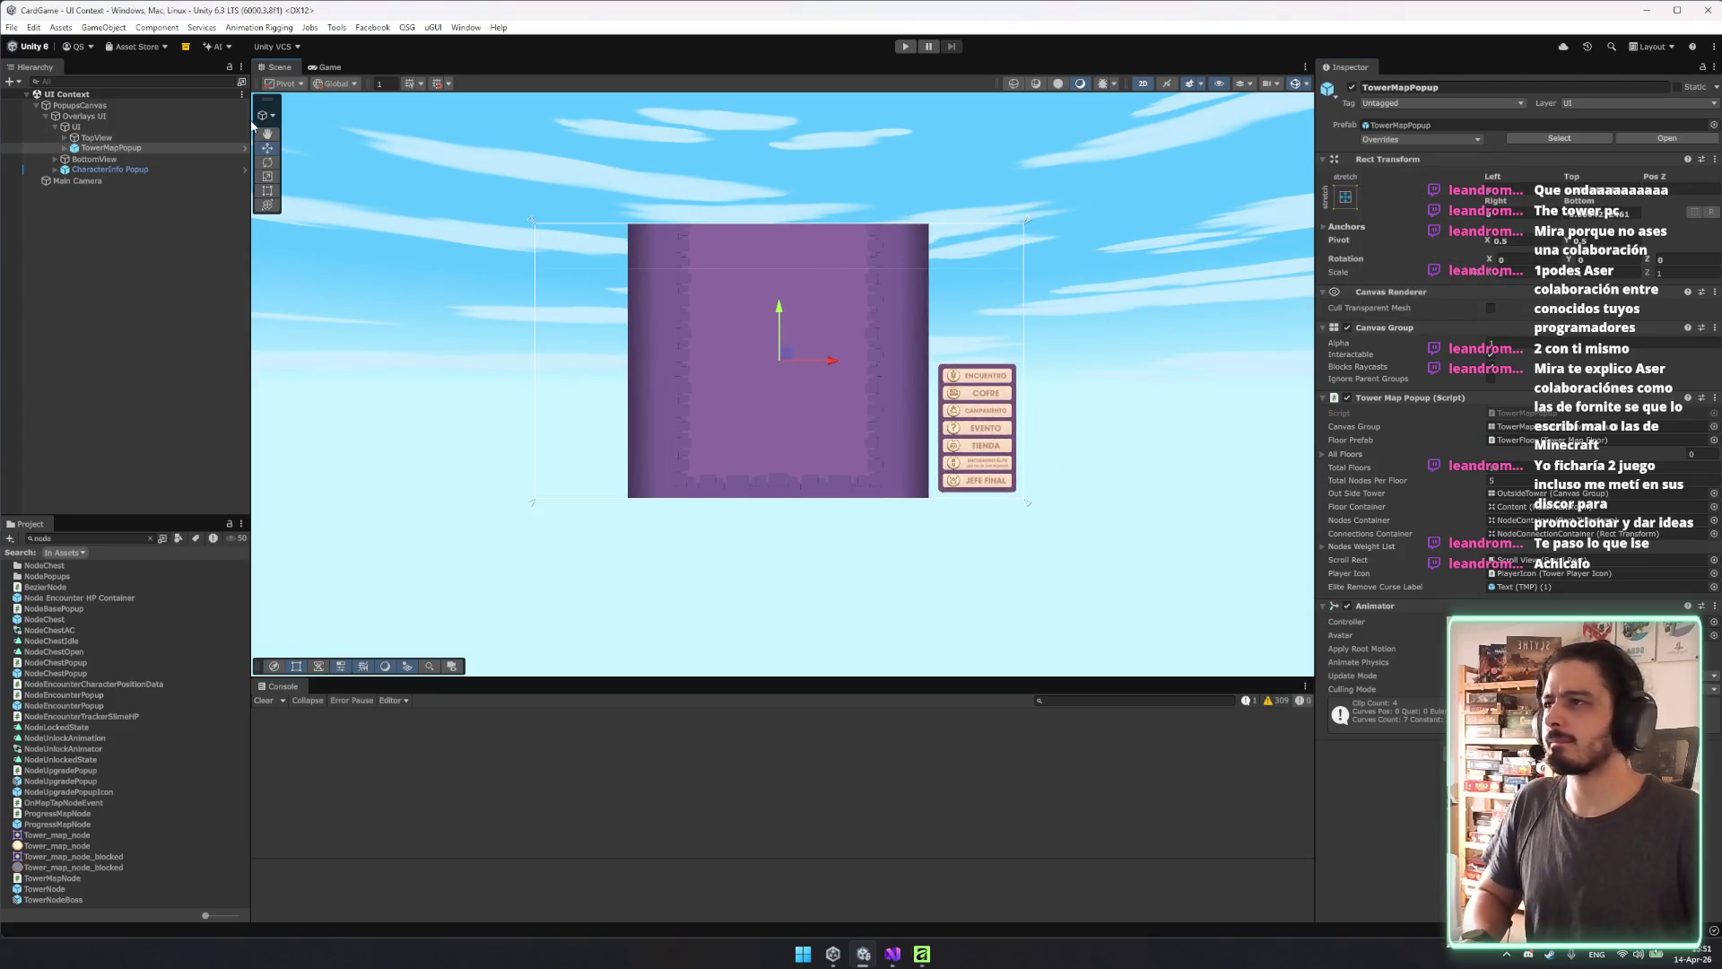
Select TowerMapPopup's Animation child and open the Animation window with Ctrl+6.
click(64, 148)
click(109, 159)
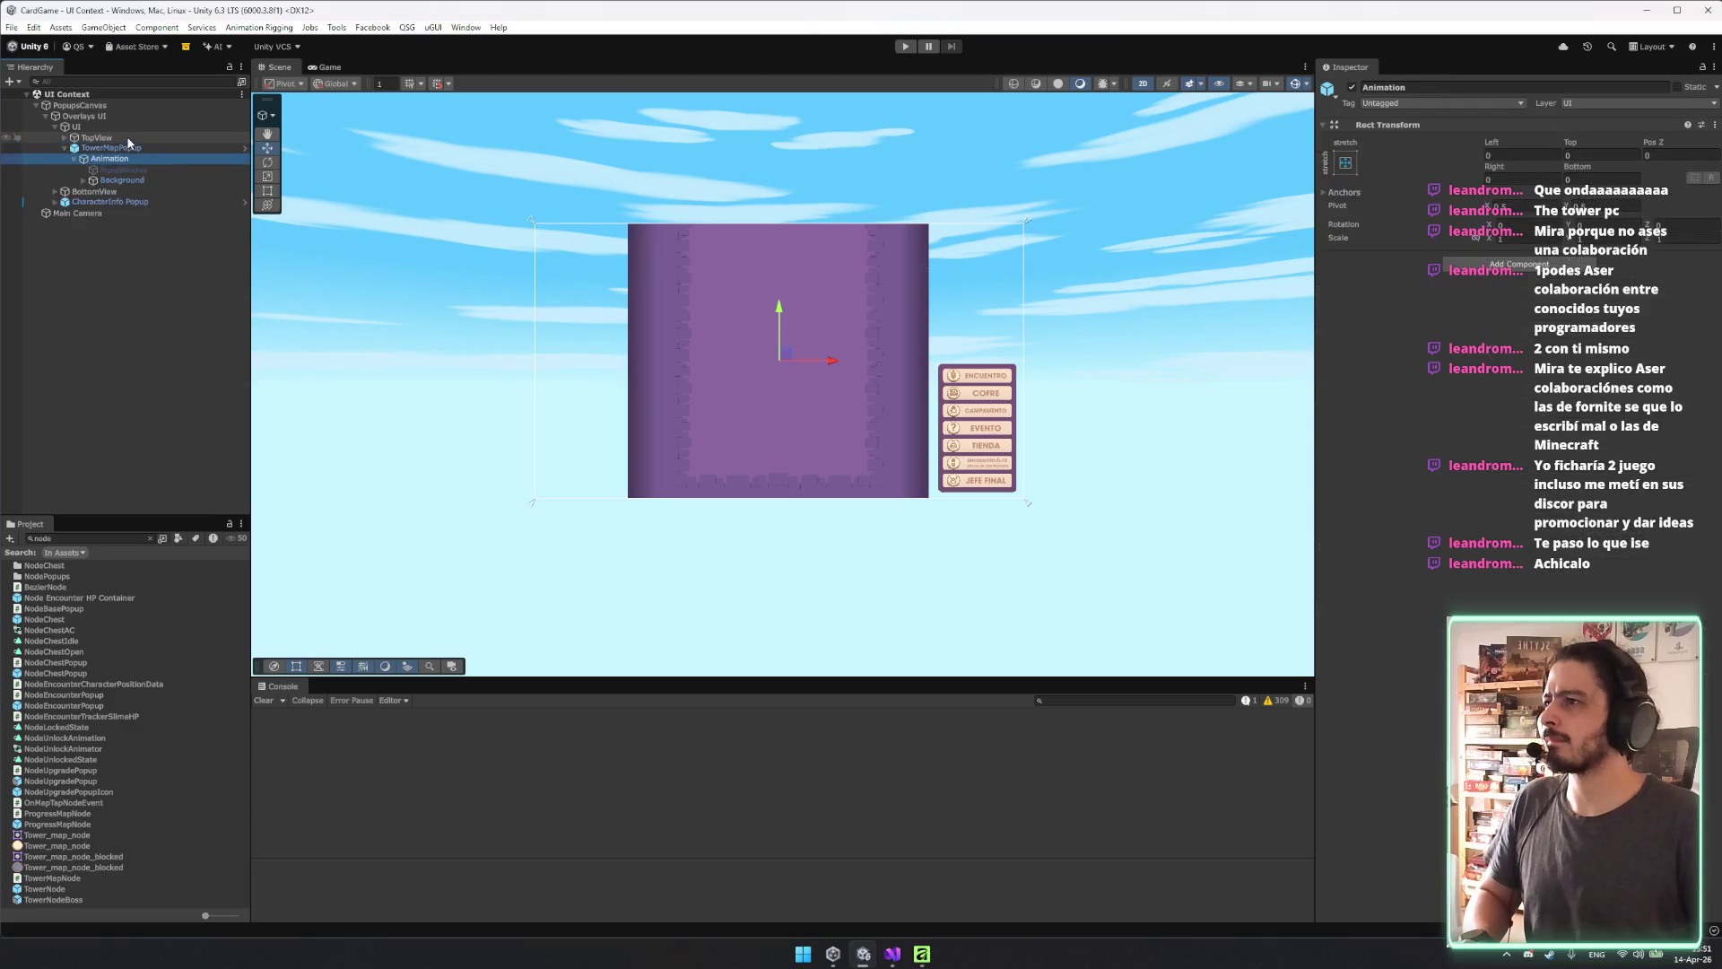
key(Down)
key(Down)
key(Down)
key(Up)
key(Right)
key(Down)
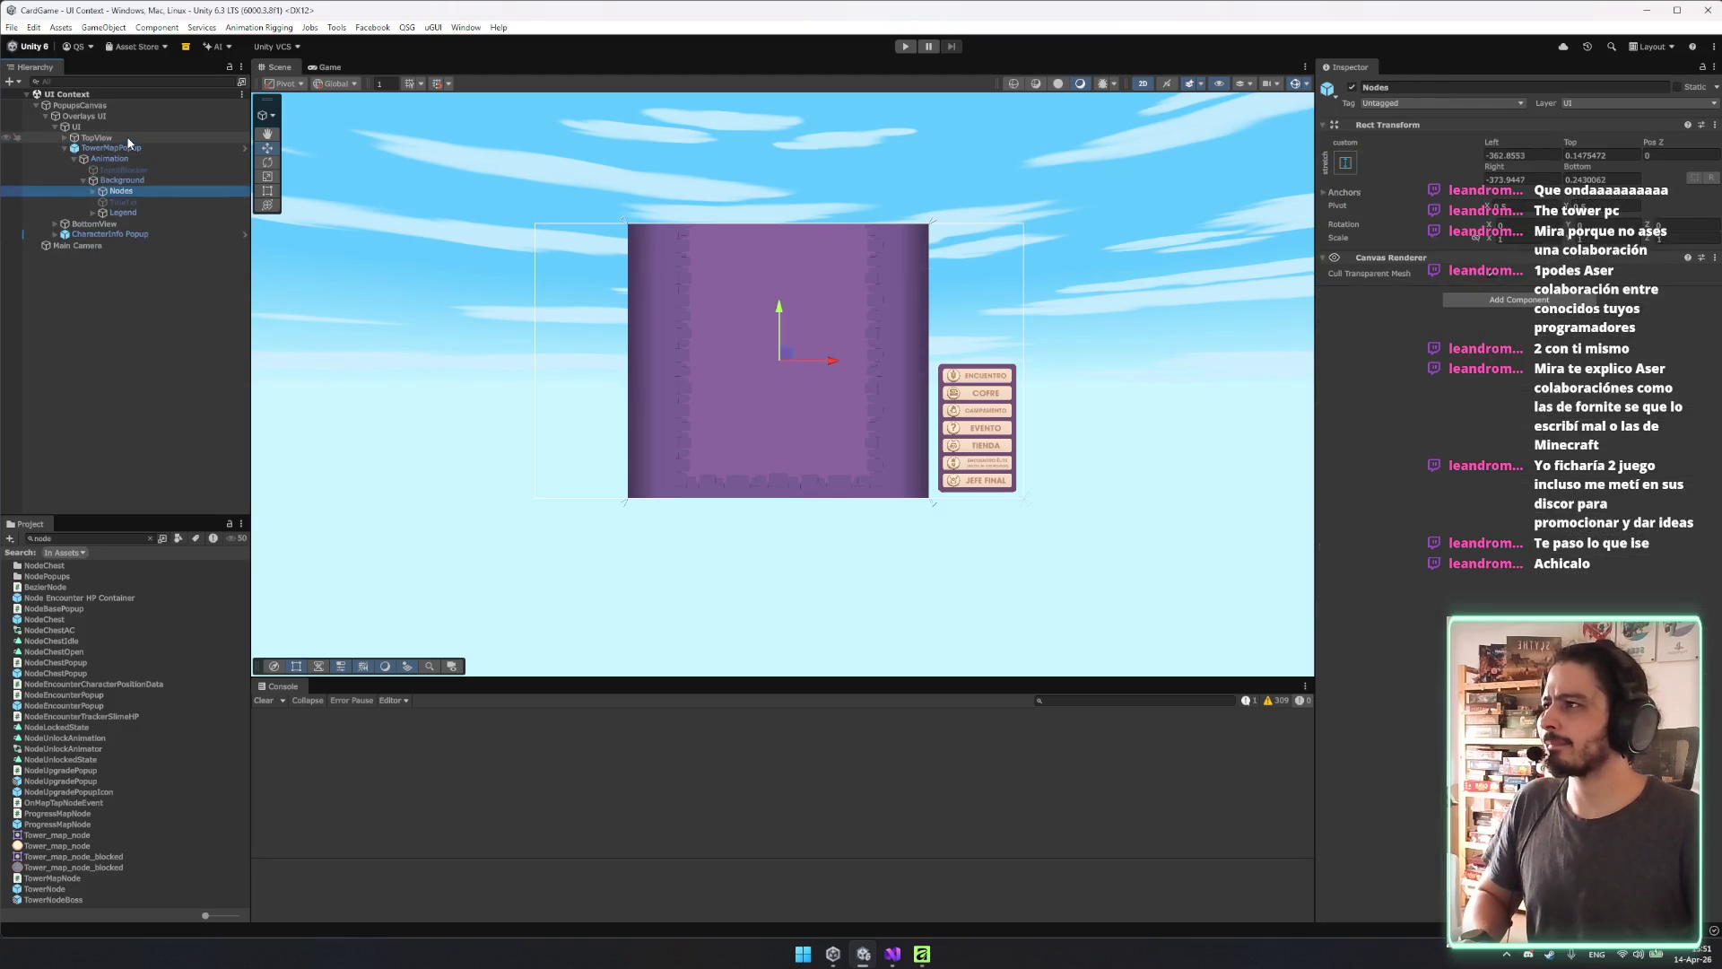
key(Up)
key(Up)
key(Up)
key(Down)
key(Down)
key(Down)
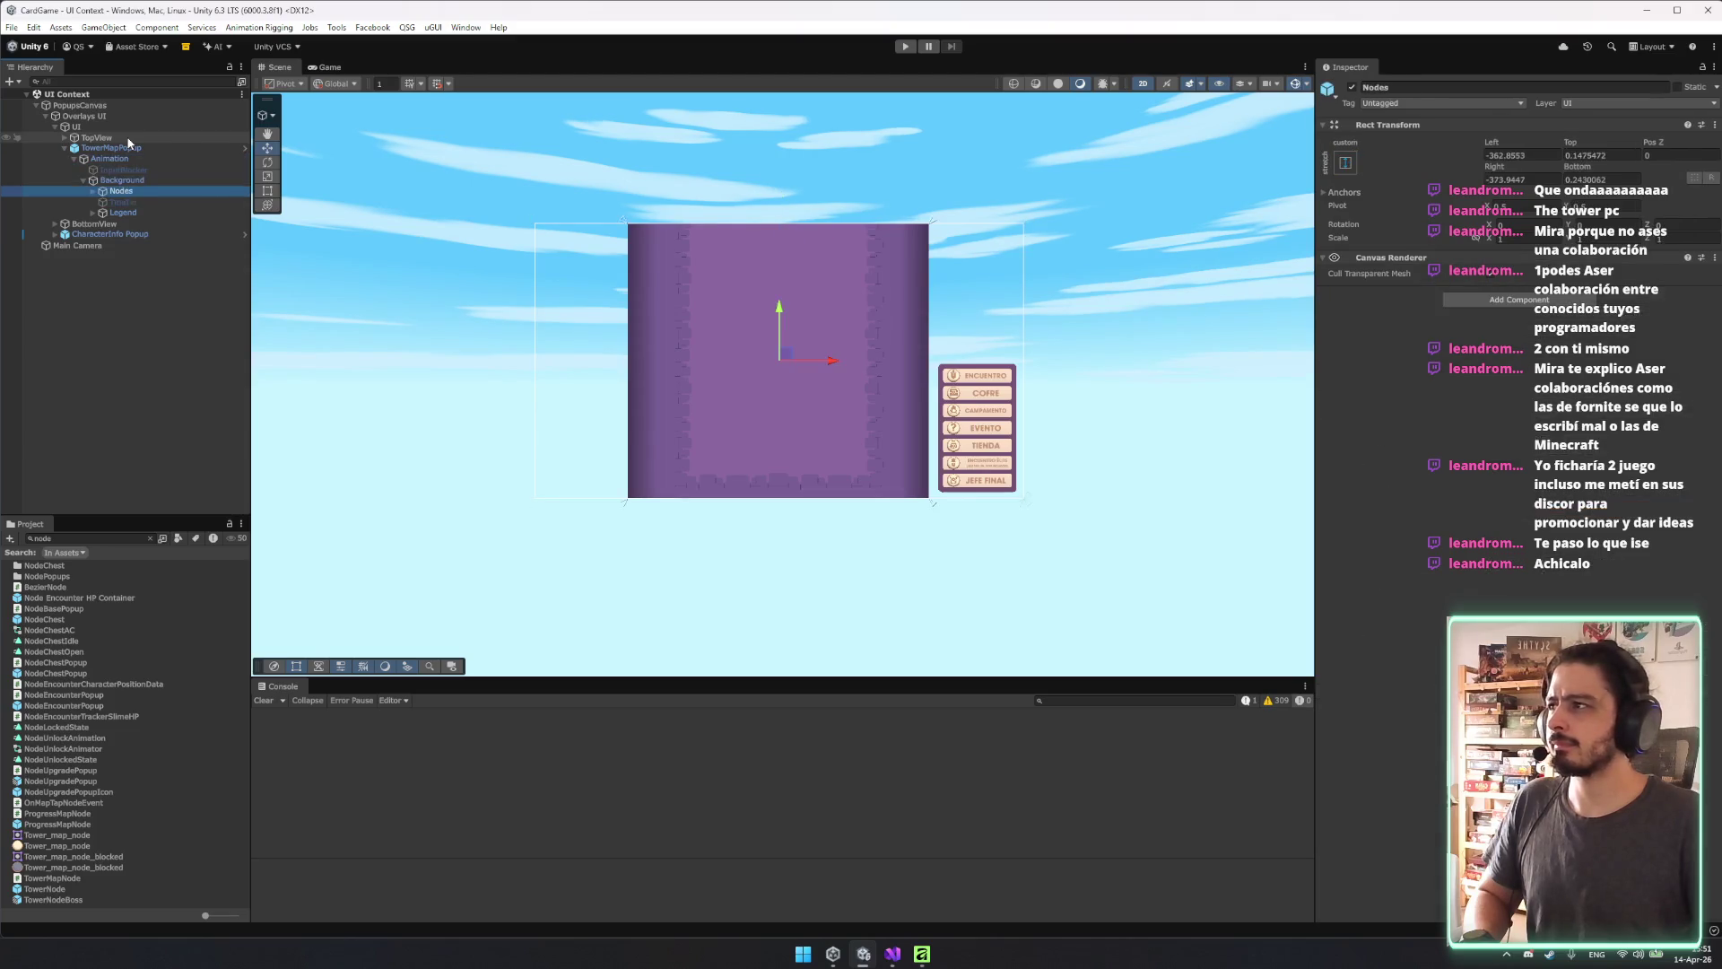
key(Up)
key(Up)
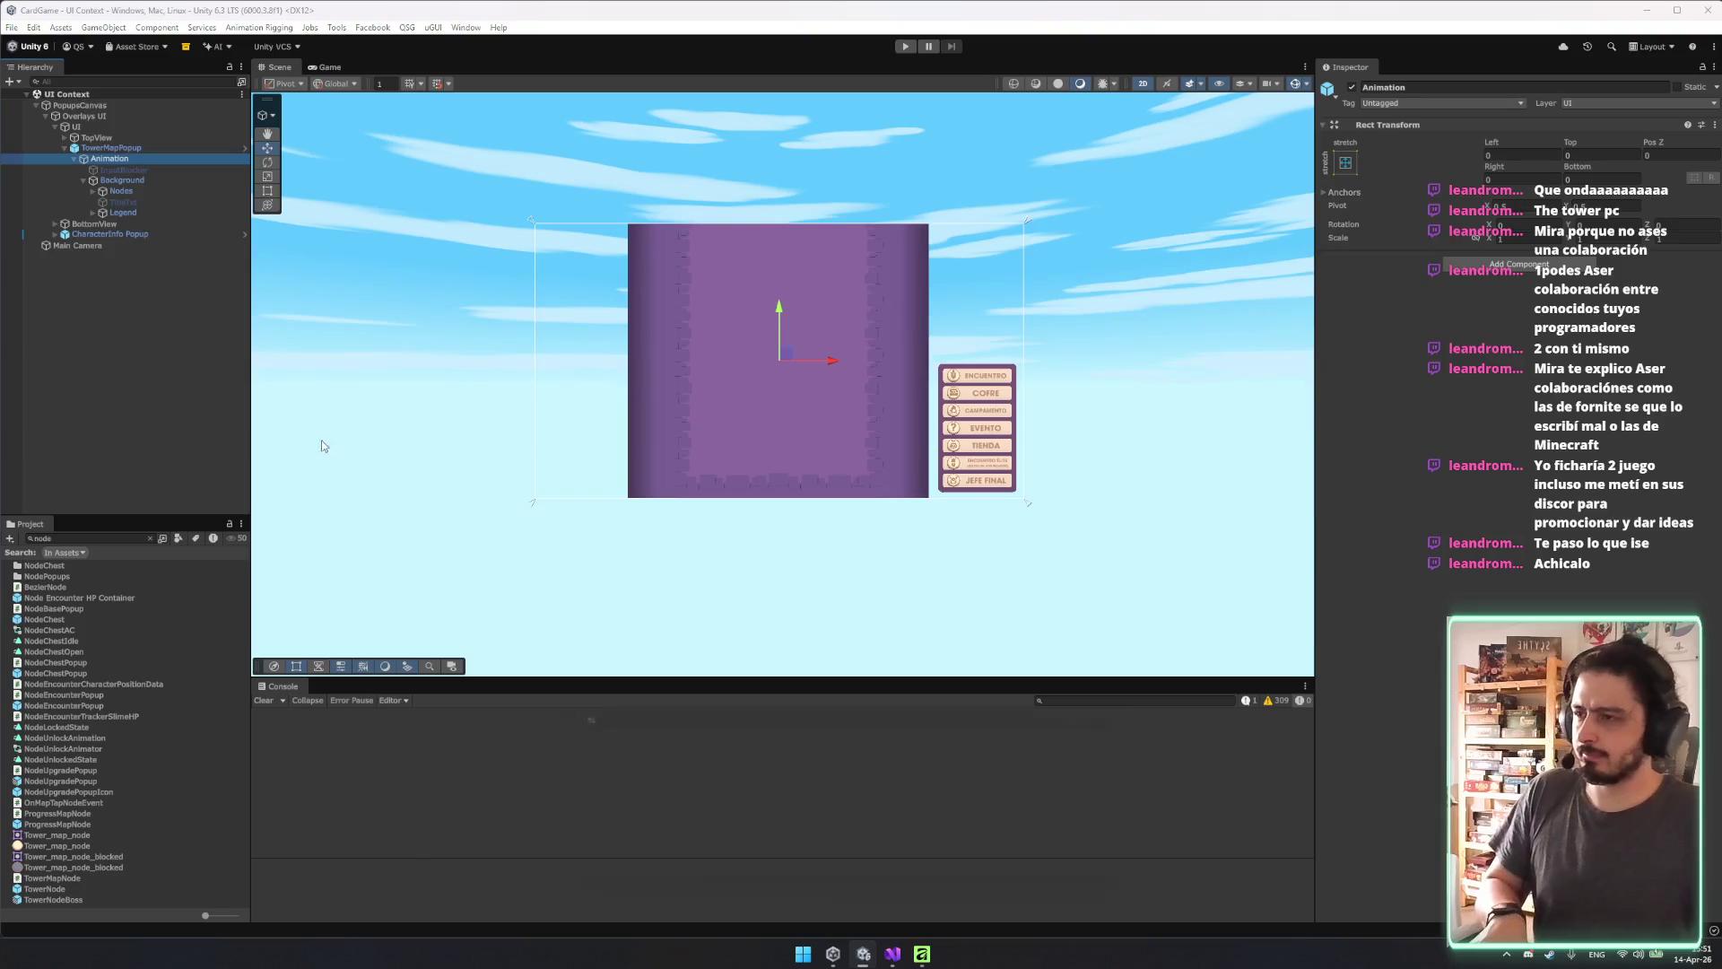
key(ctrl+6)
Try CityPanelBase Landscape as TowerMapPopup's controller and preview its ShowHidePanelBase Landscape fade clip.
drag(602, 740, 408, 687)
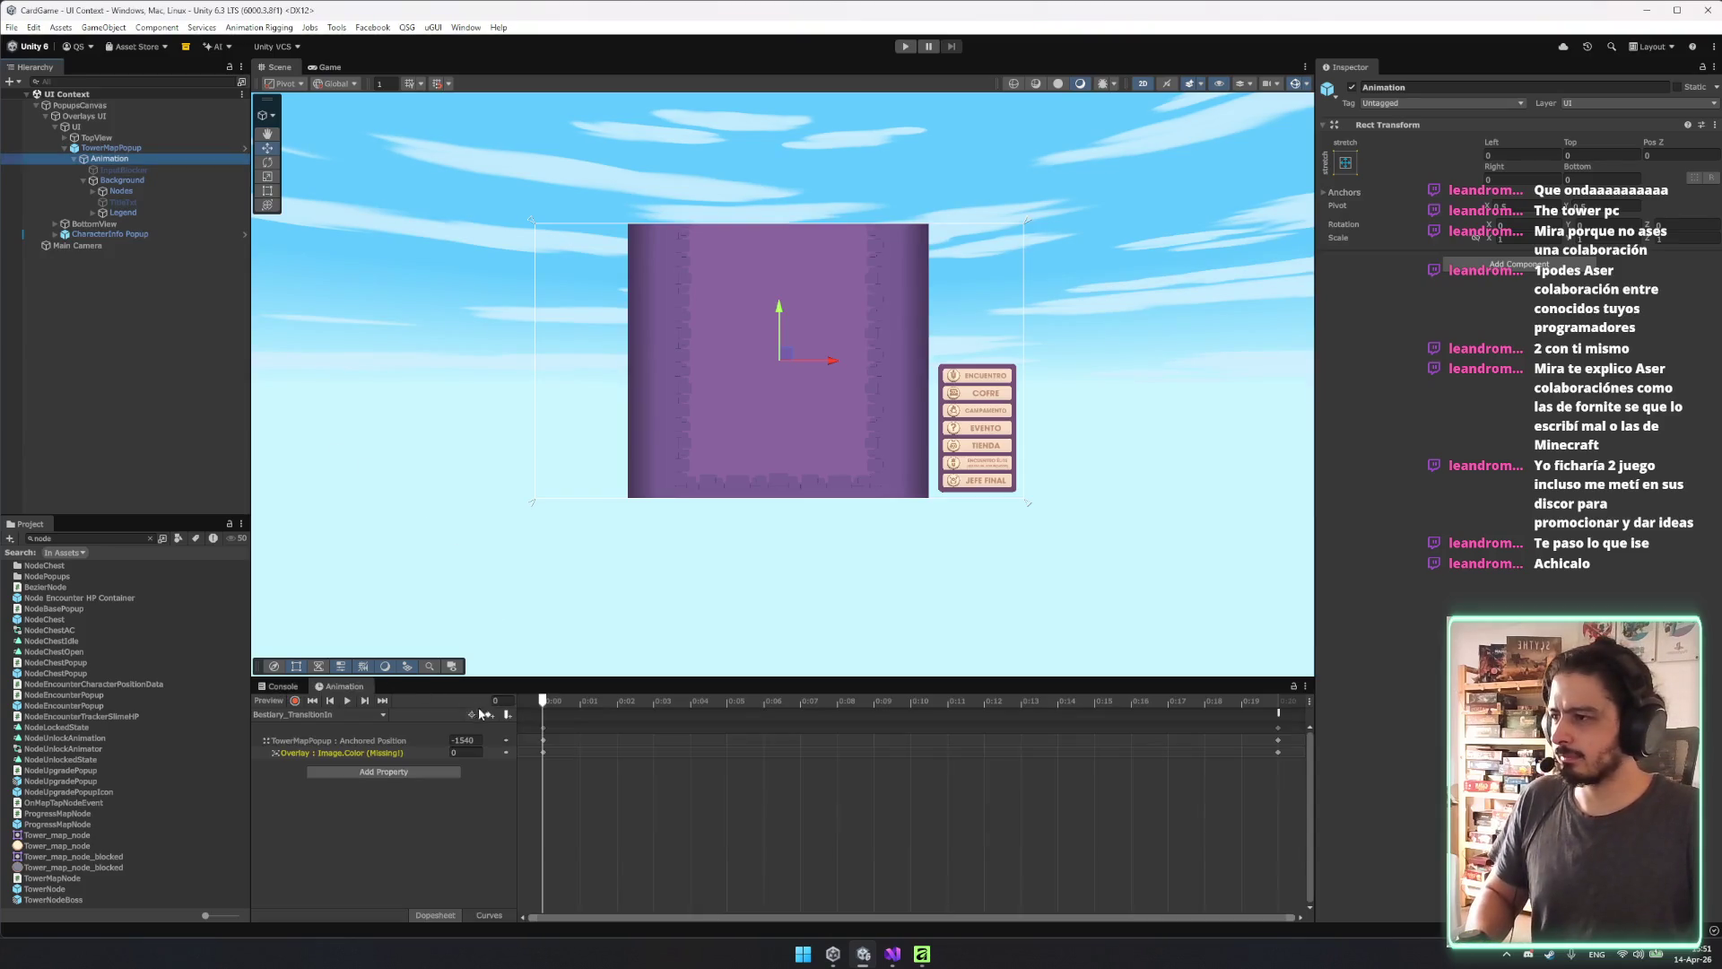
mouse_move(541, 704)
mouse_down()
mouse_move(1026, 704)
mouse_move(542, 702)
mouse_up()
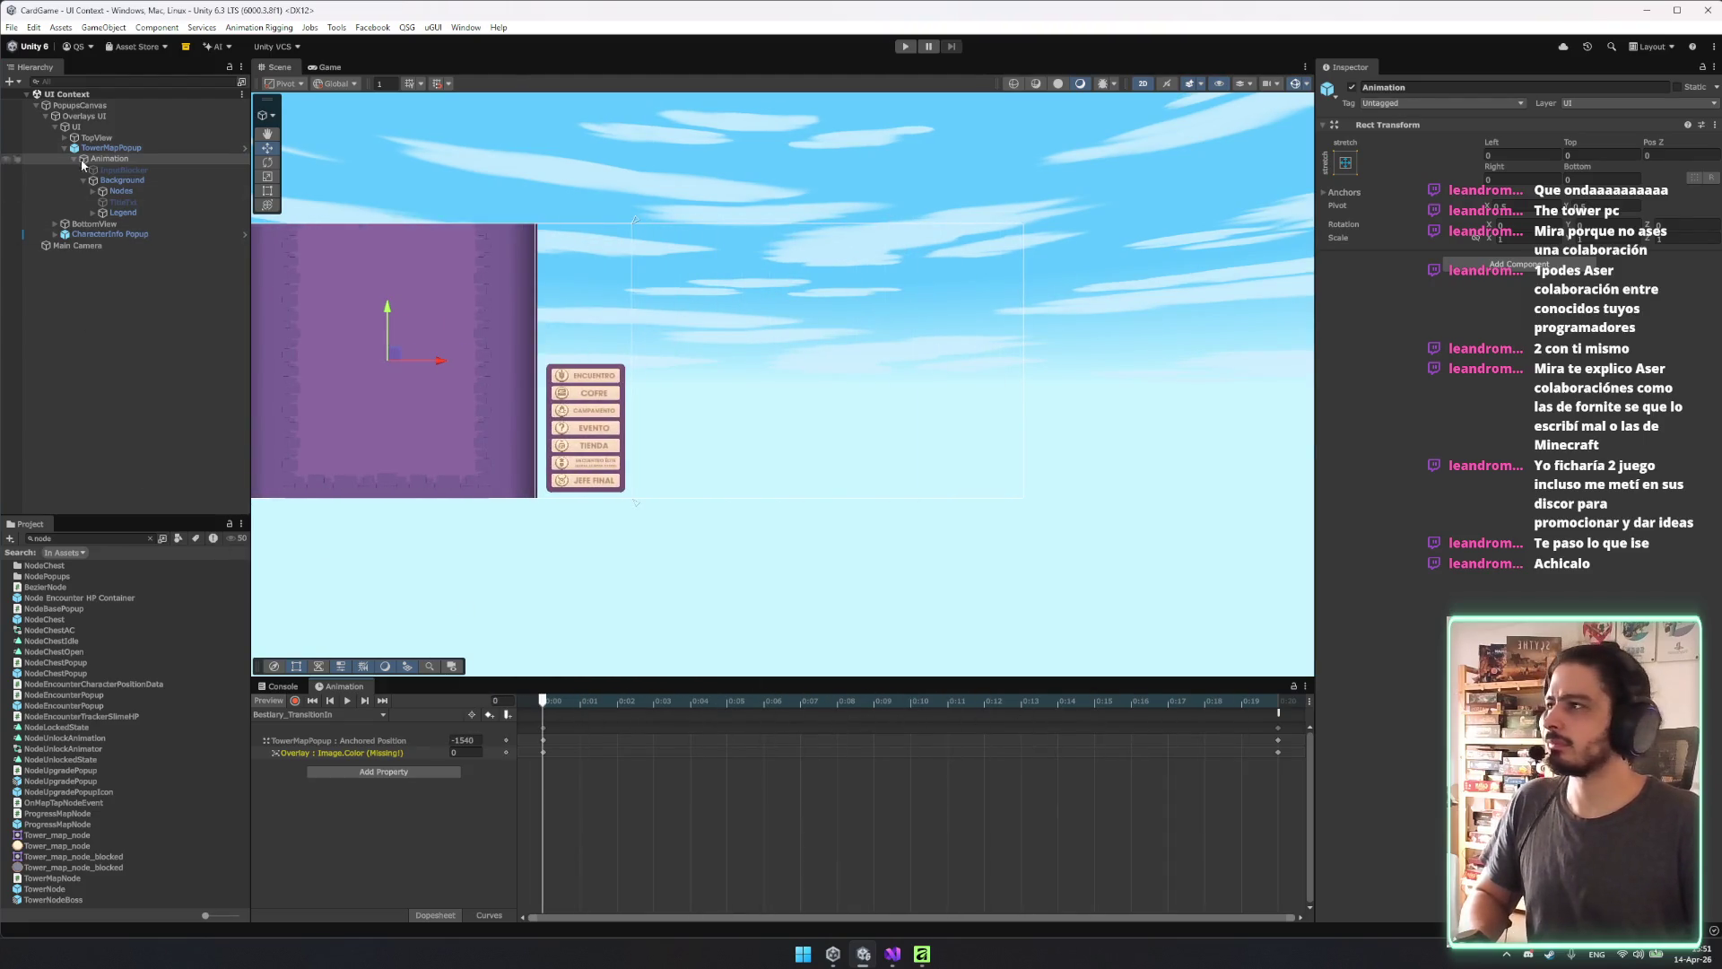
click(98, 147)
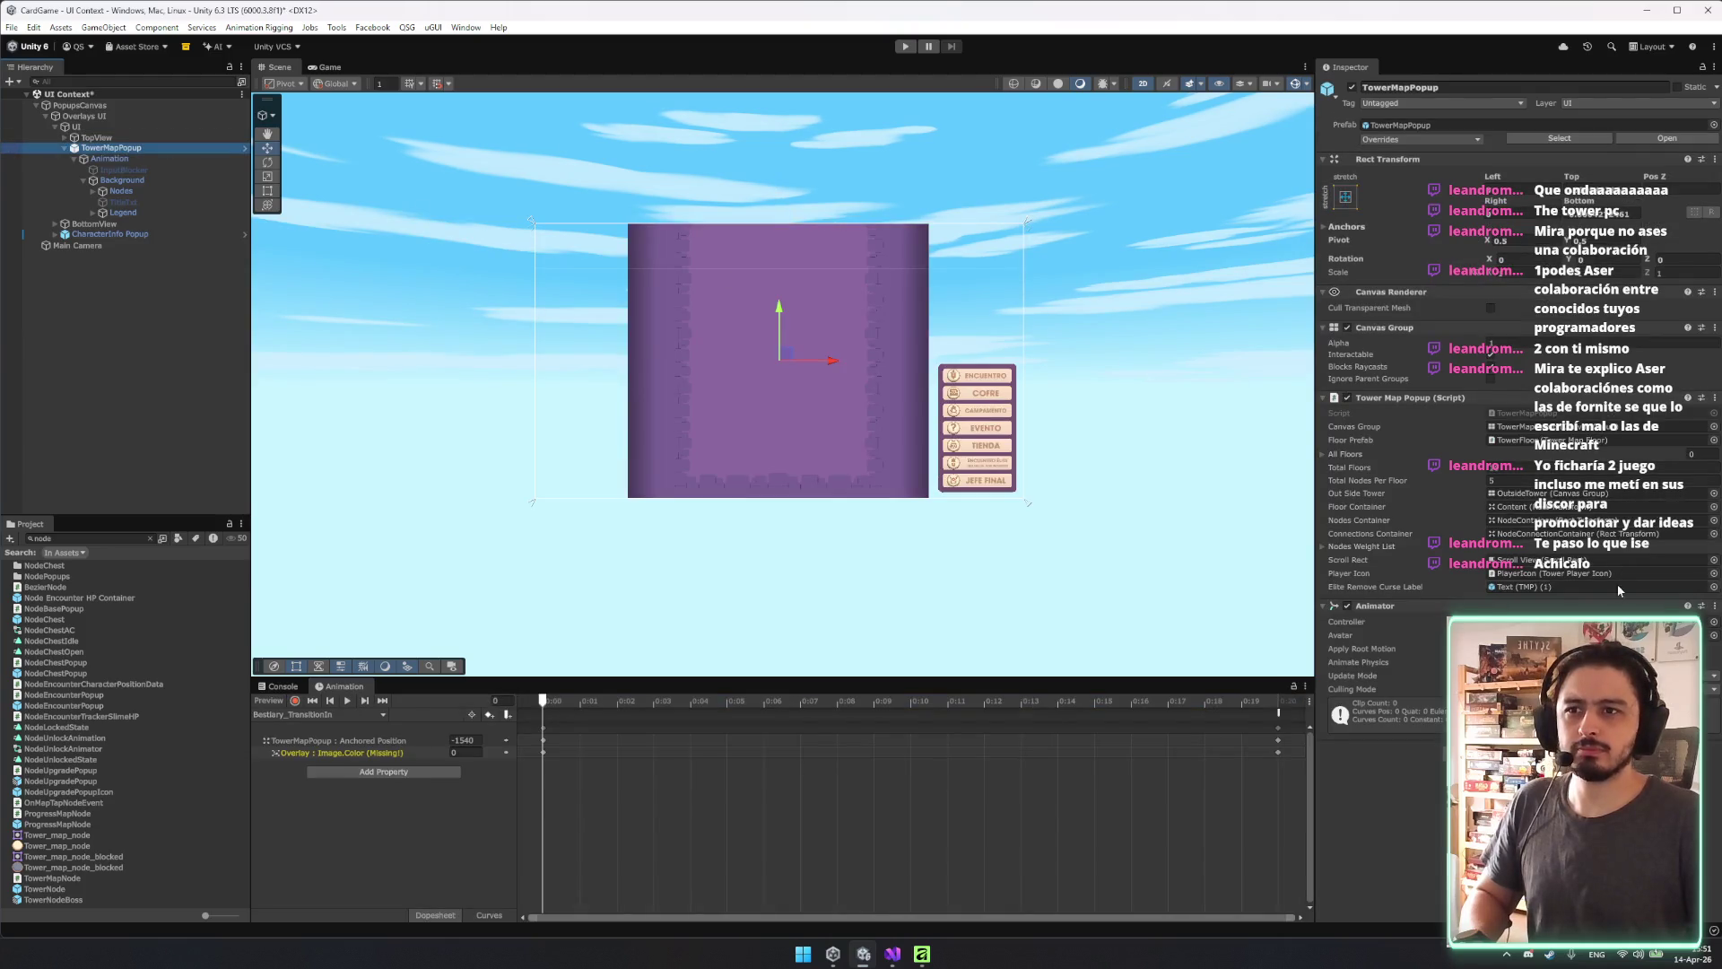
click(1714, 623)
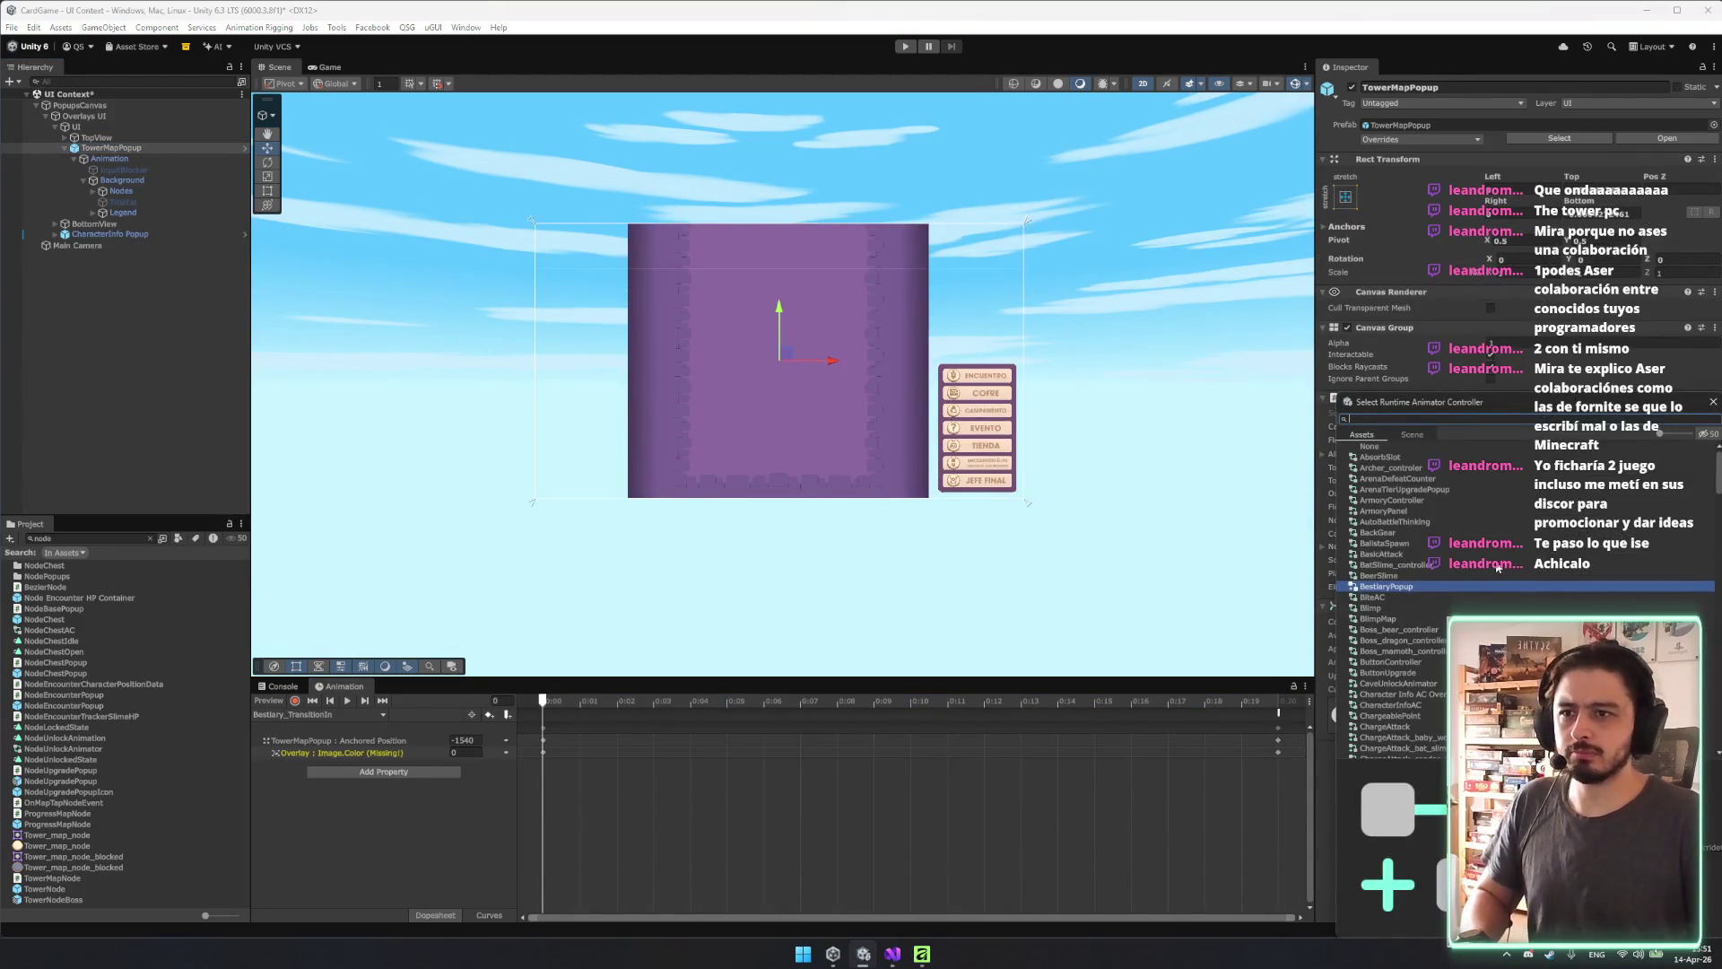
text(land)
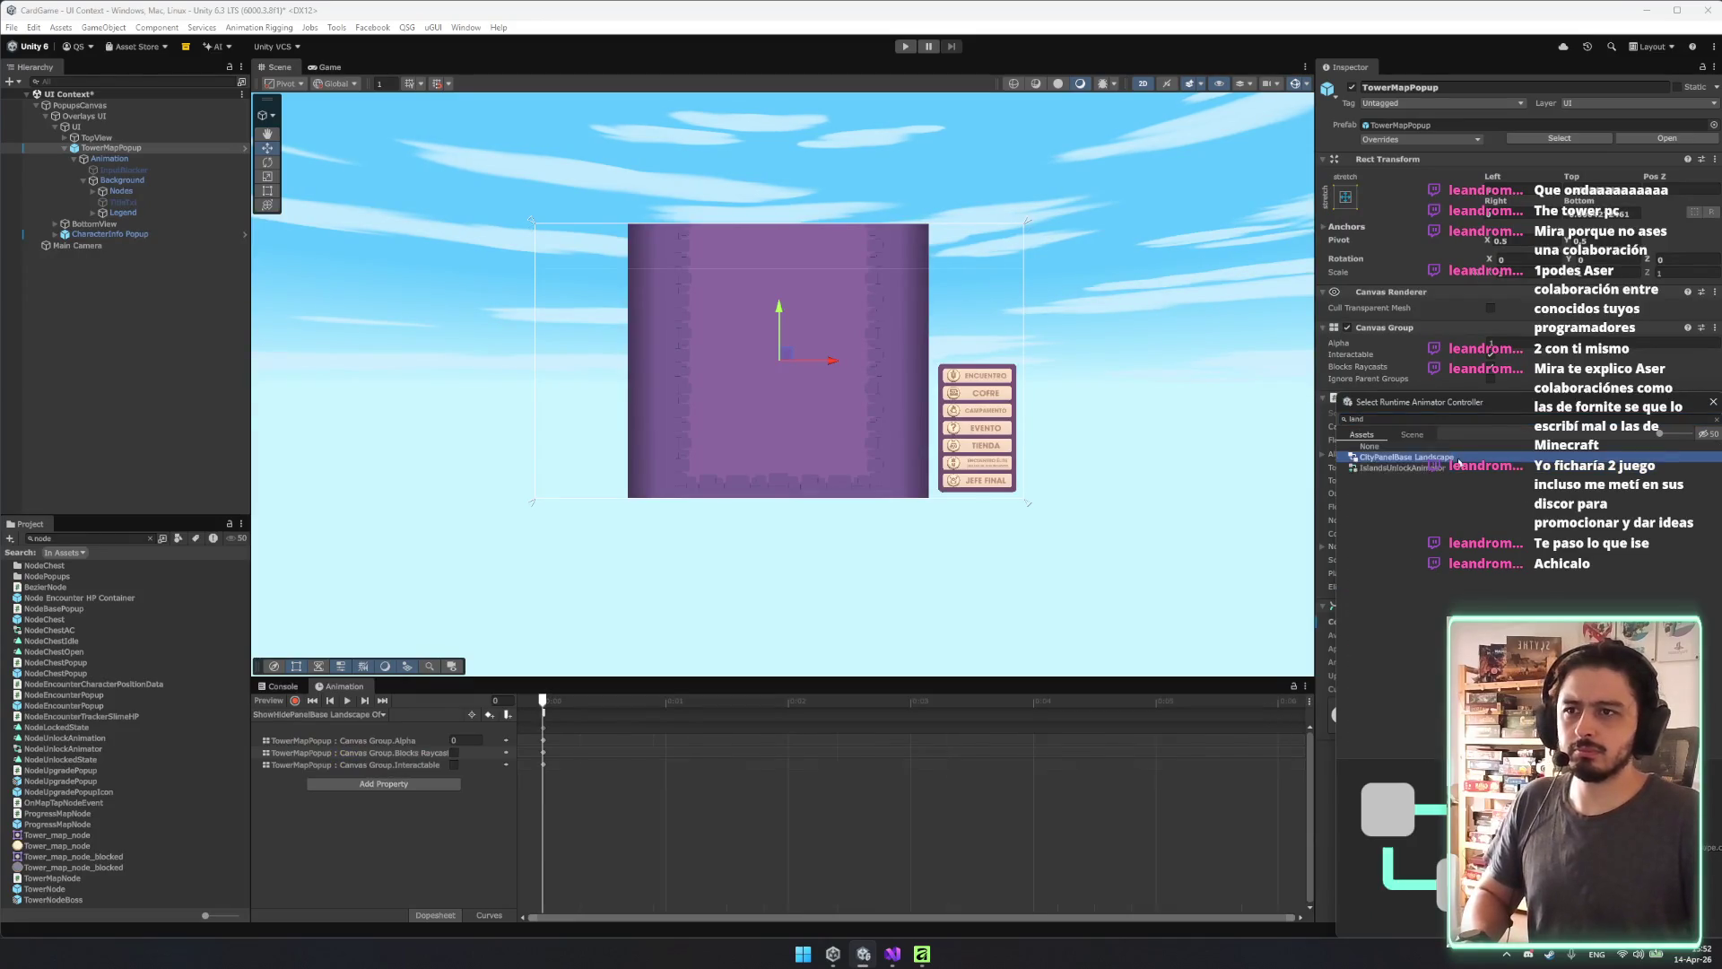
double_click(1400, 457)
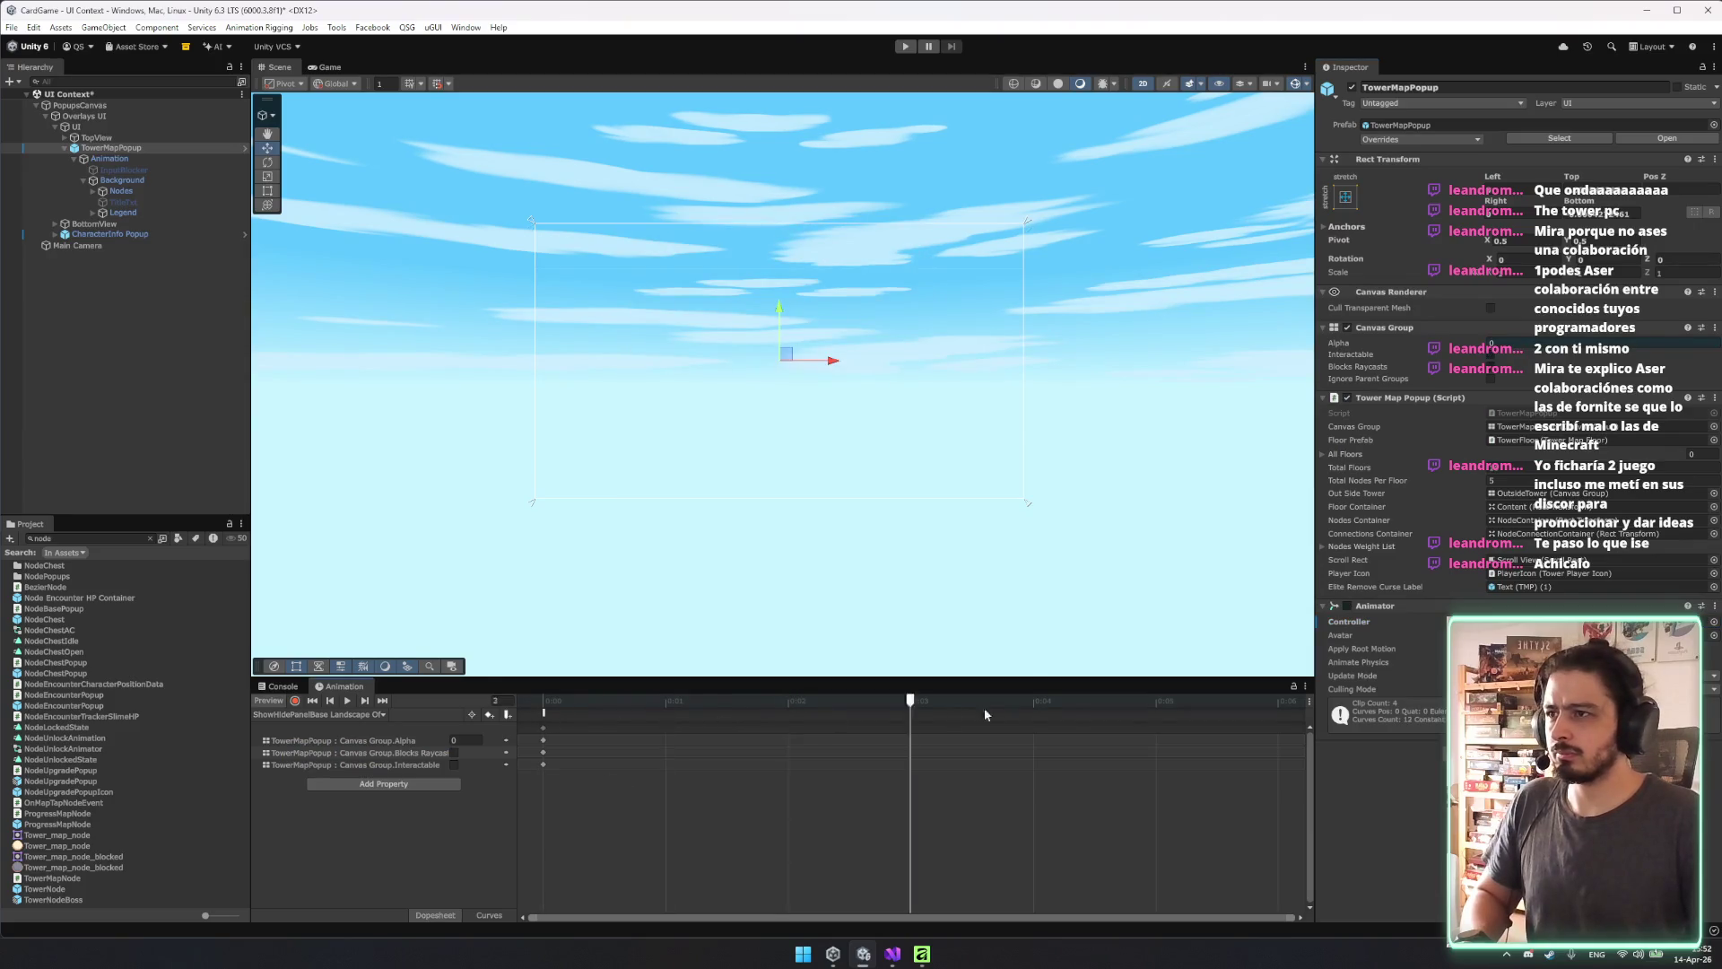
click(319, 714)
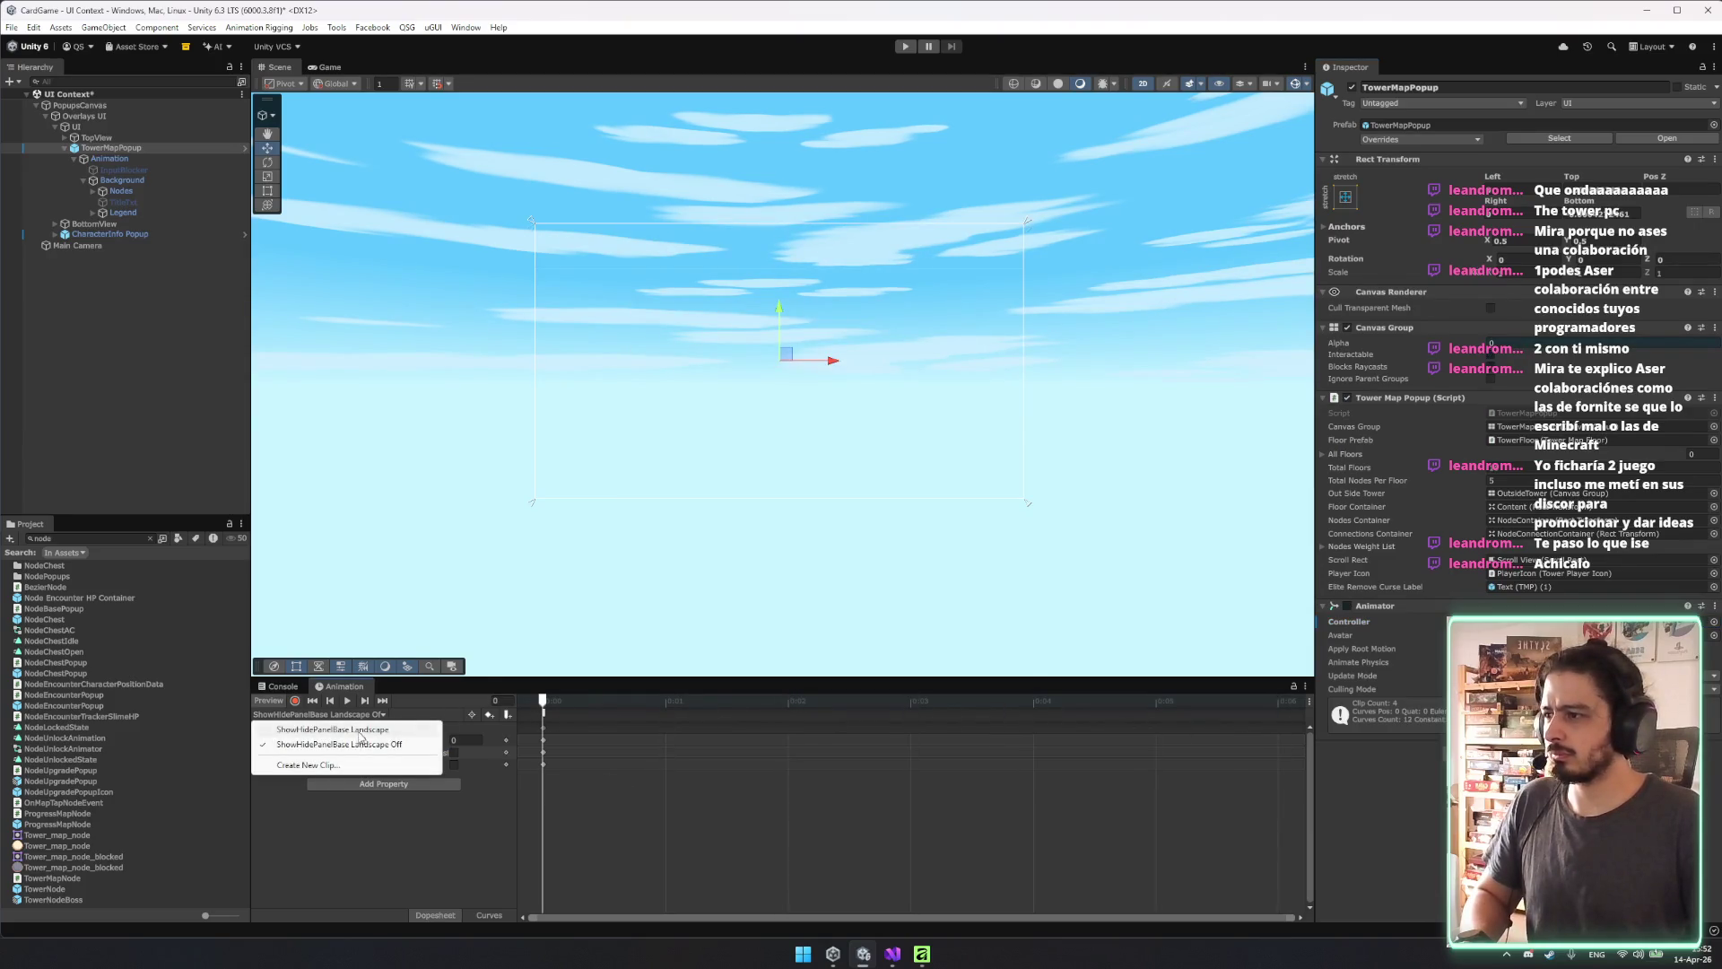
click(360, 731)
mouse_move(566, 705)
mouse_down()
mouse_move(1055, 747)
mouse_move(539, 726)
mouse_up()
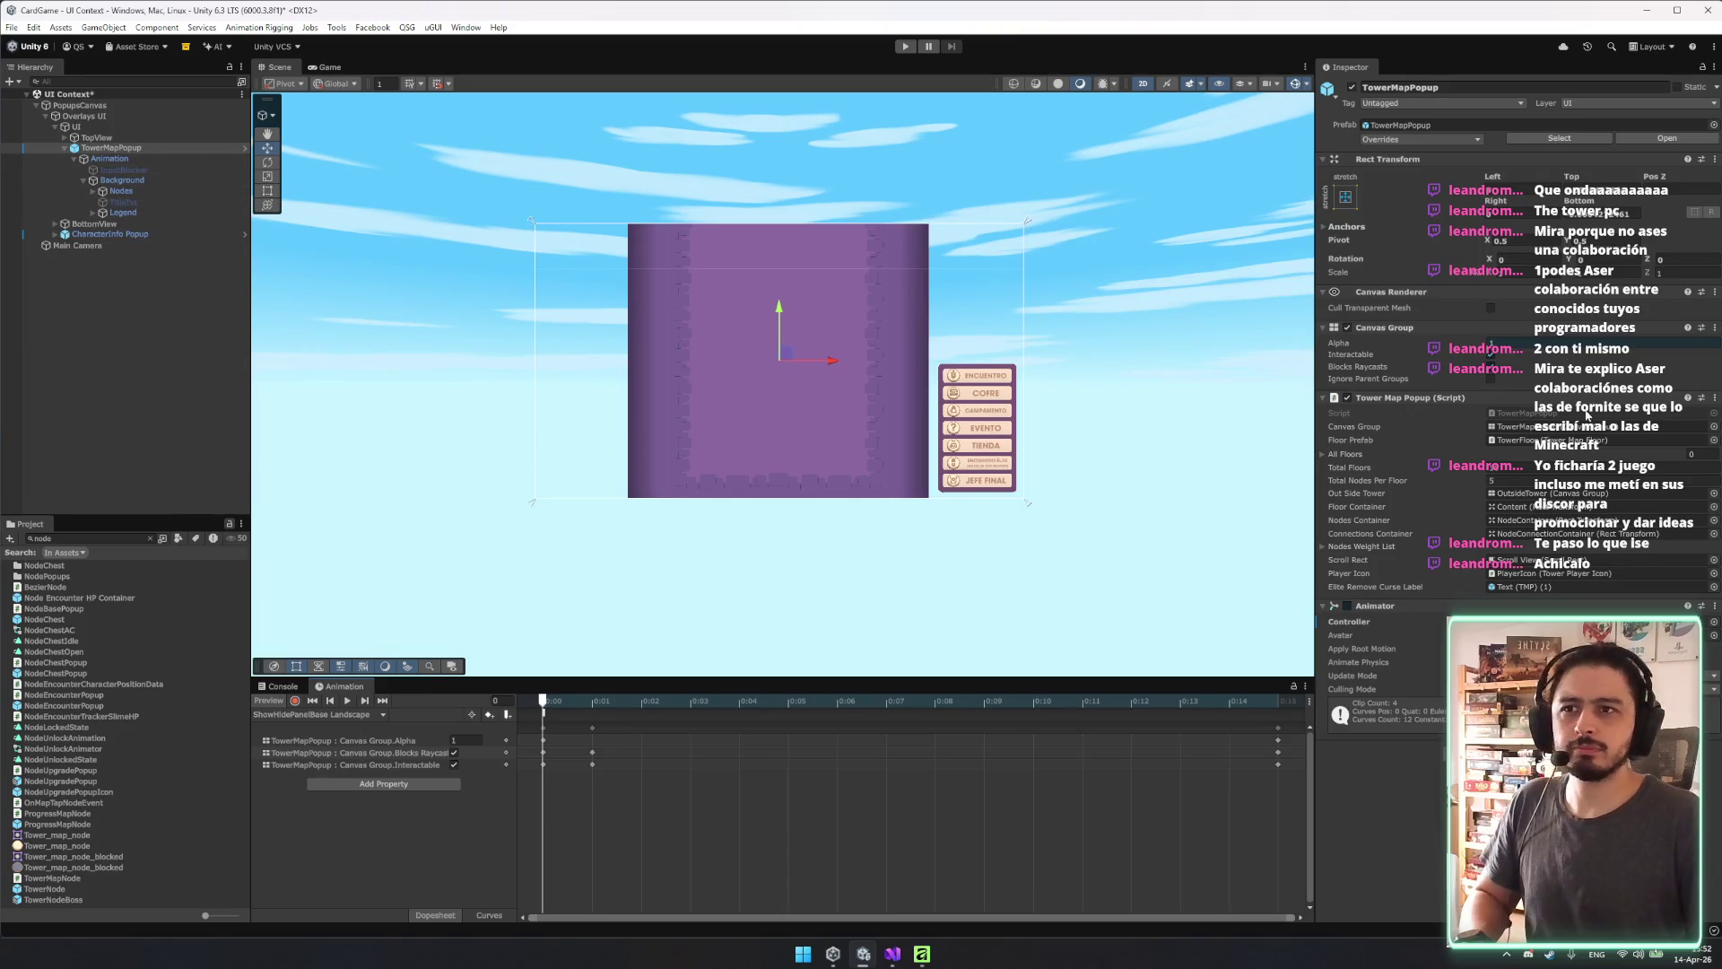
Assign PopupController to TowerMapPopup and play its TransitionIn clip.
click(154, 139)
click(142, 149)
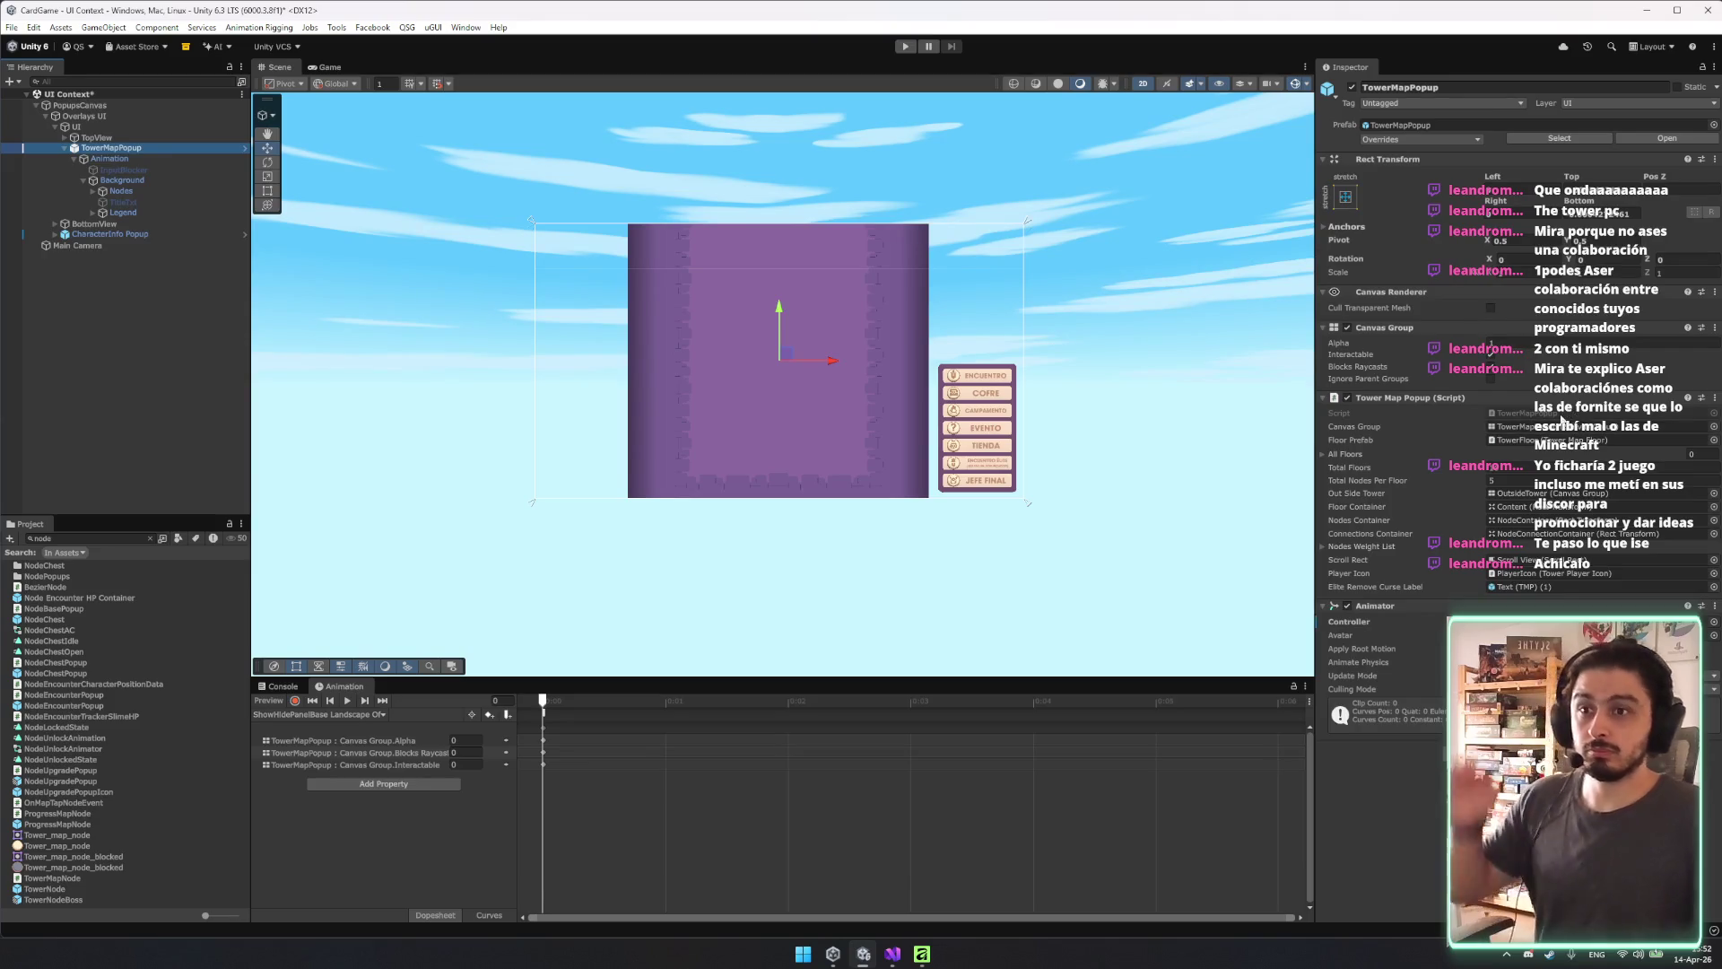
click(1713, 623)
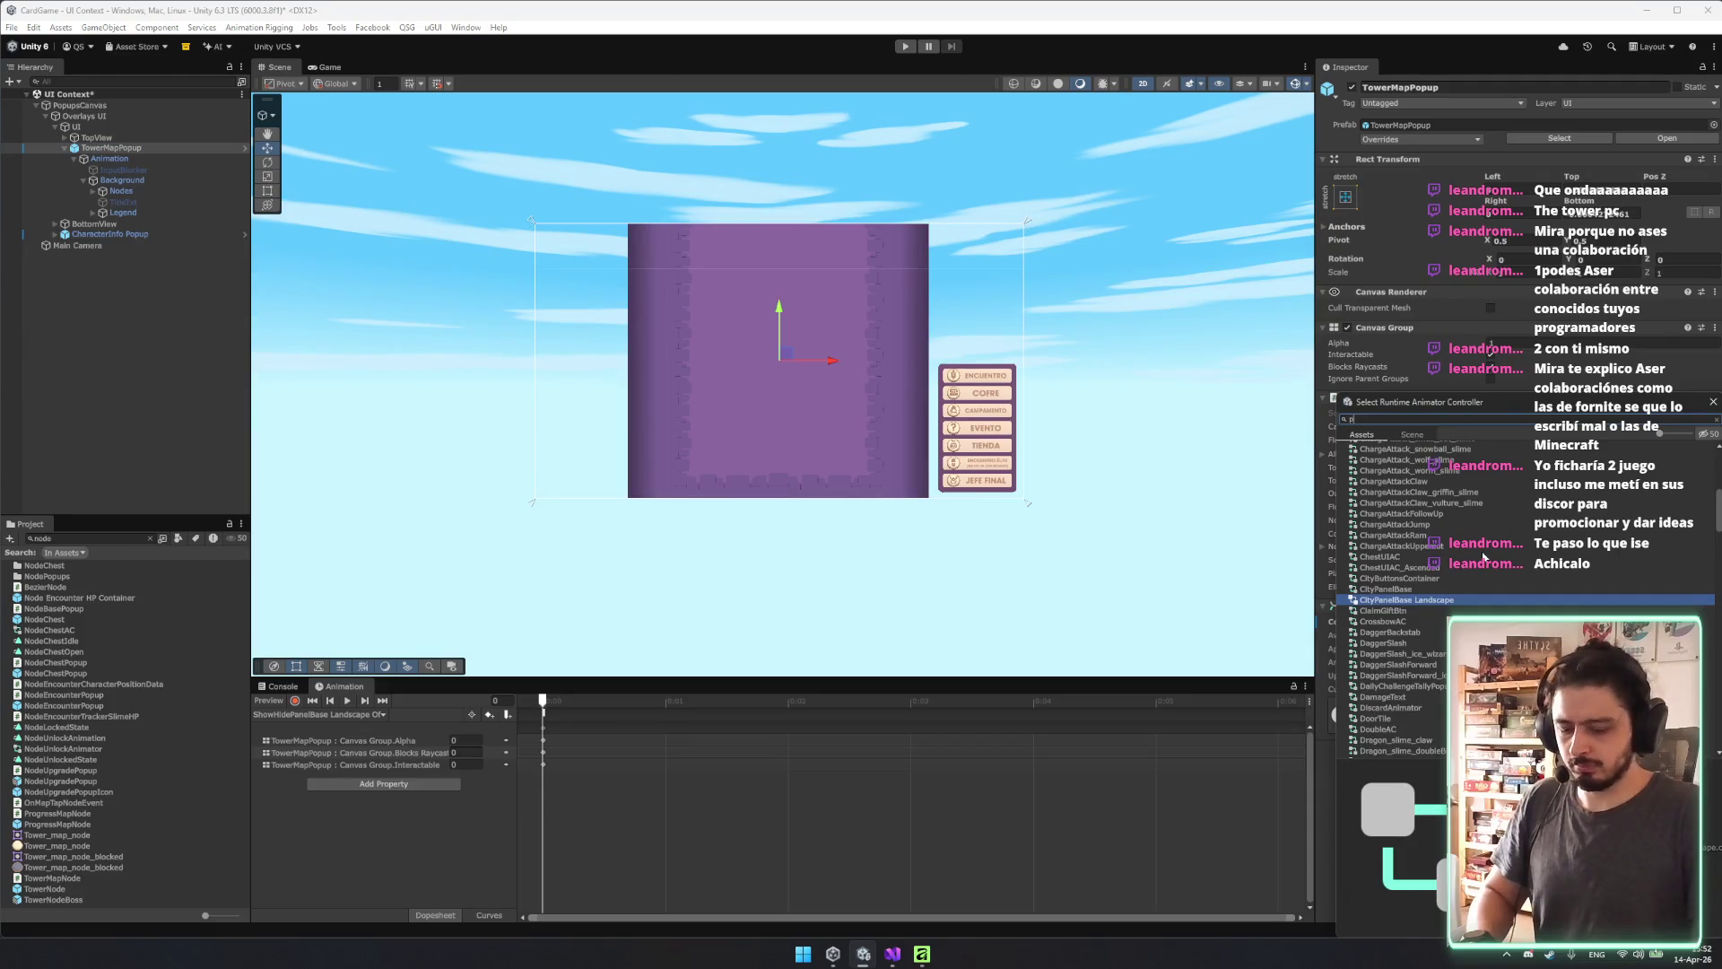
text(popup)
click(1408, 500)
click(1406, 532)
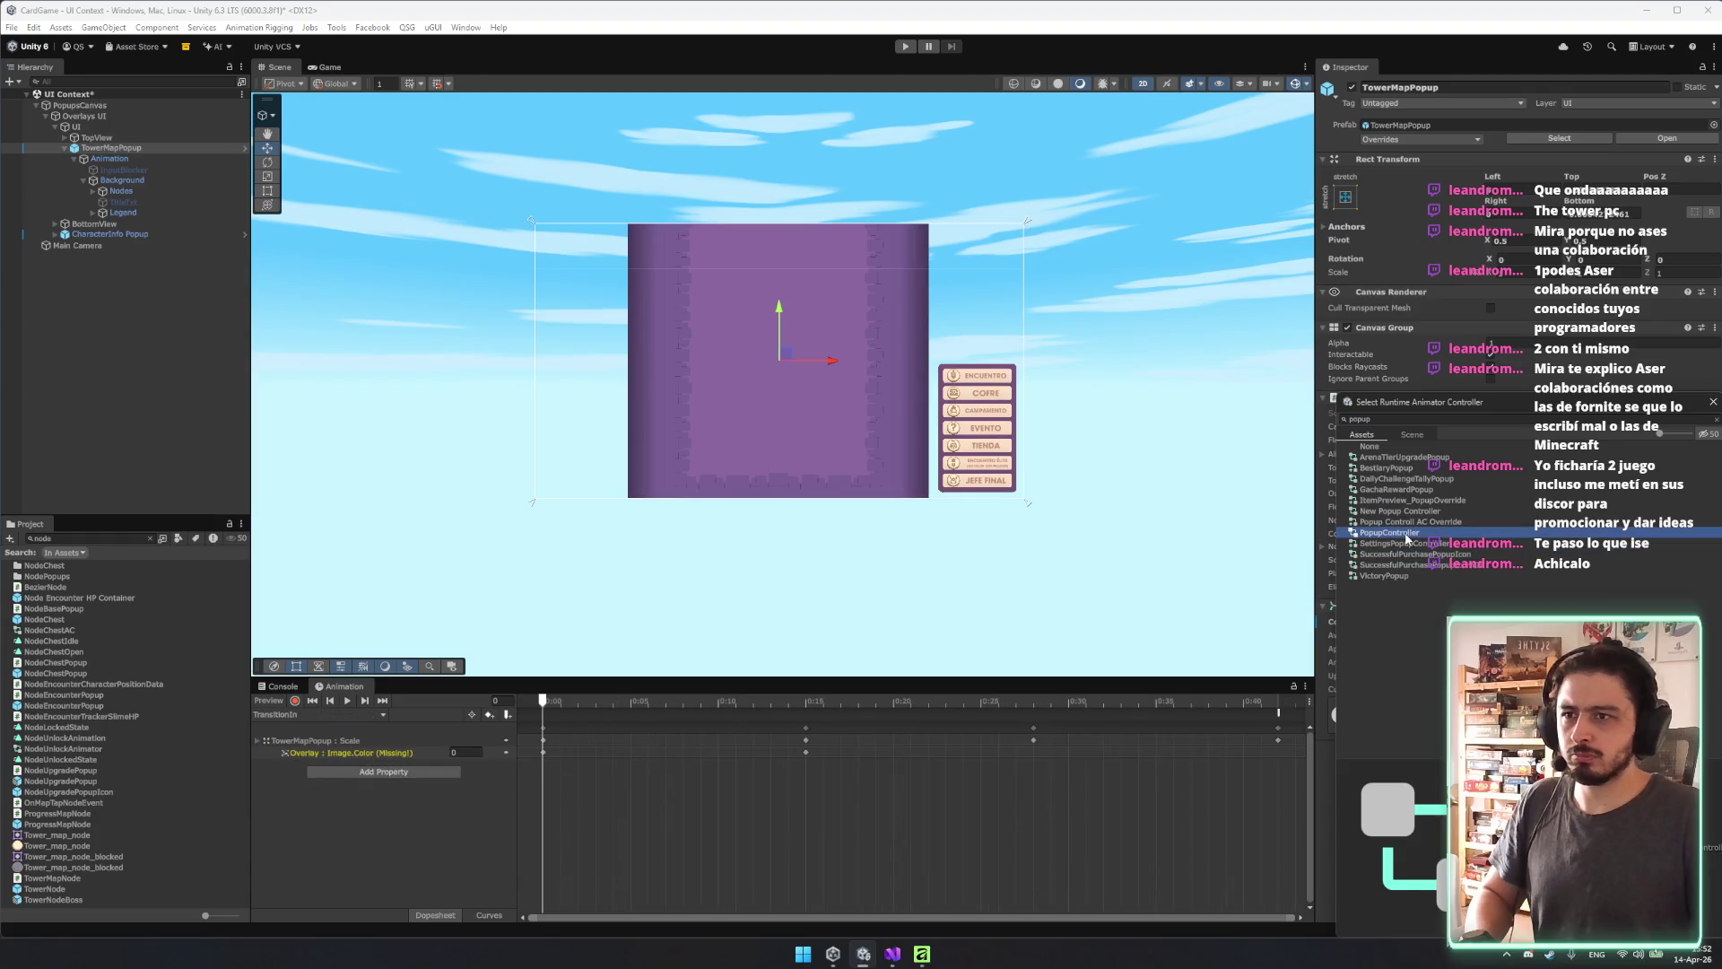
click(349, 701)
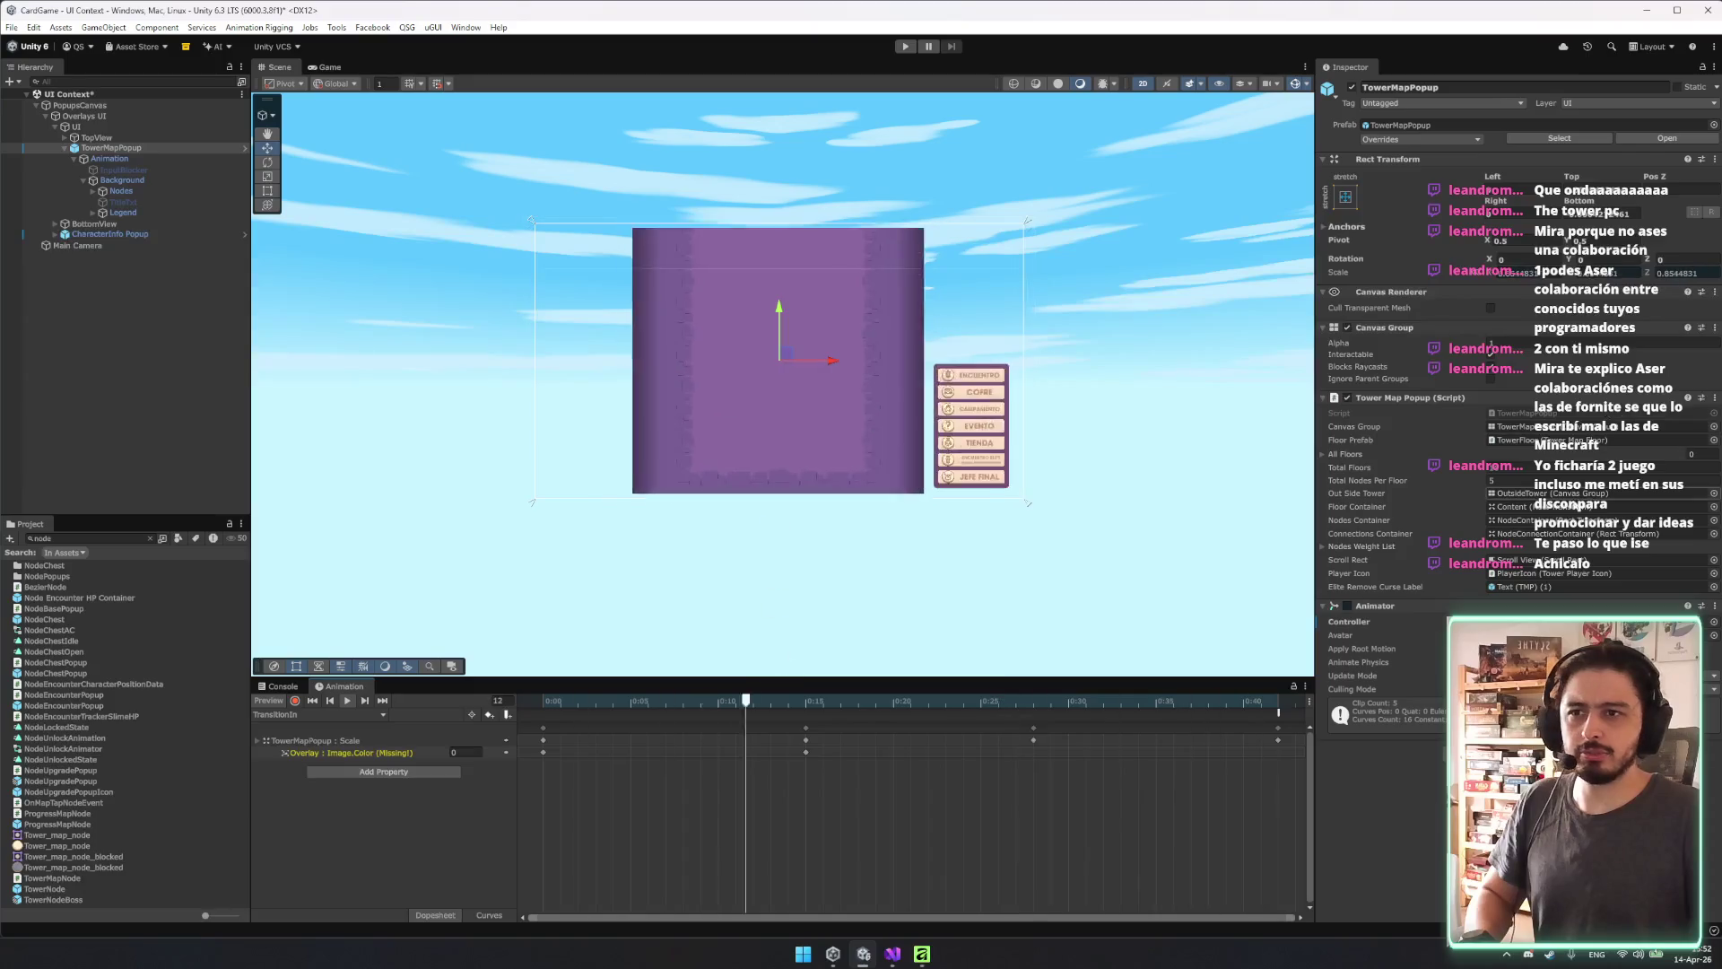
Search 'new', assign New Popup Controller, and play its TransitionIn New clip.
click(1713, 621)
click(1414, 590)
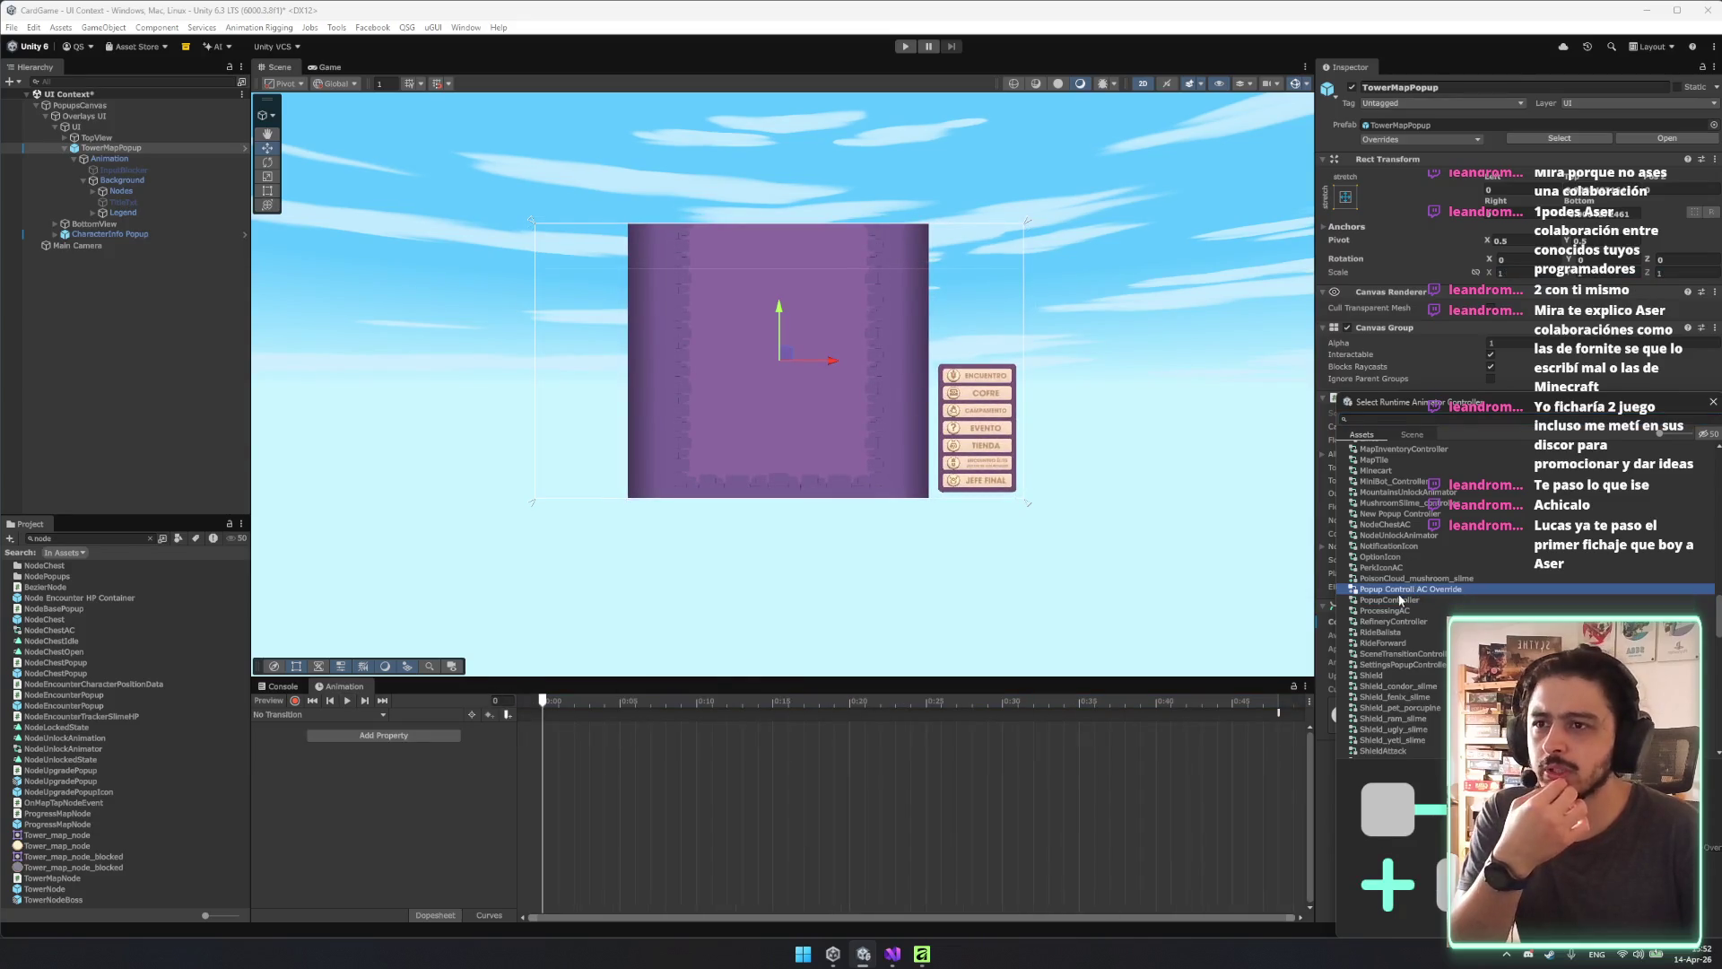
click(1404, 514)
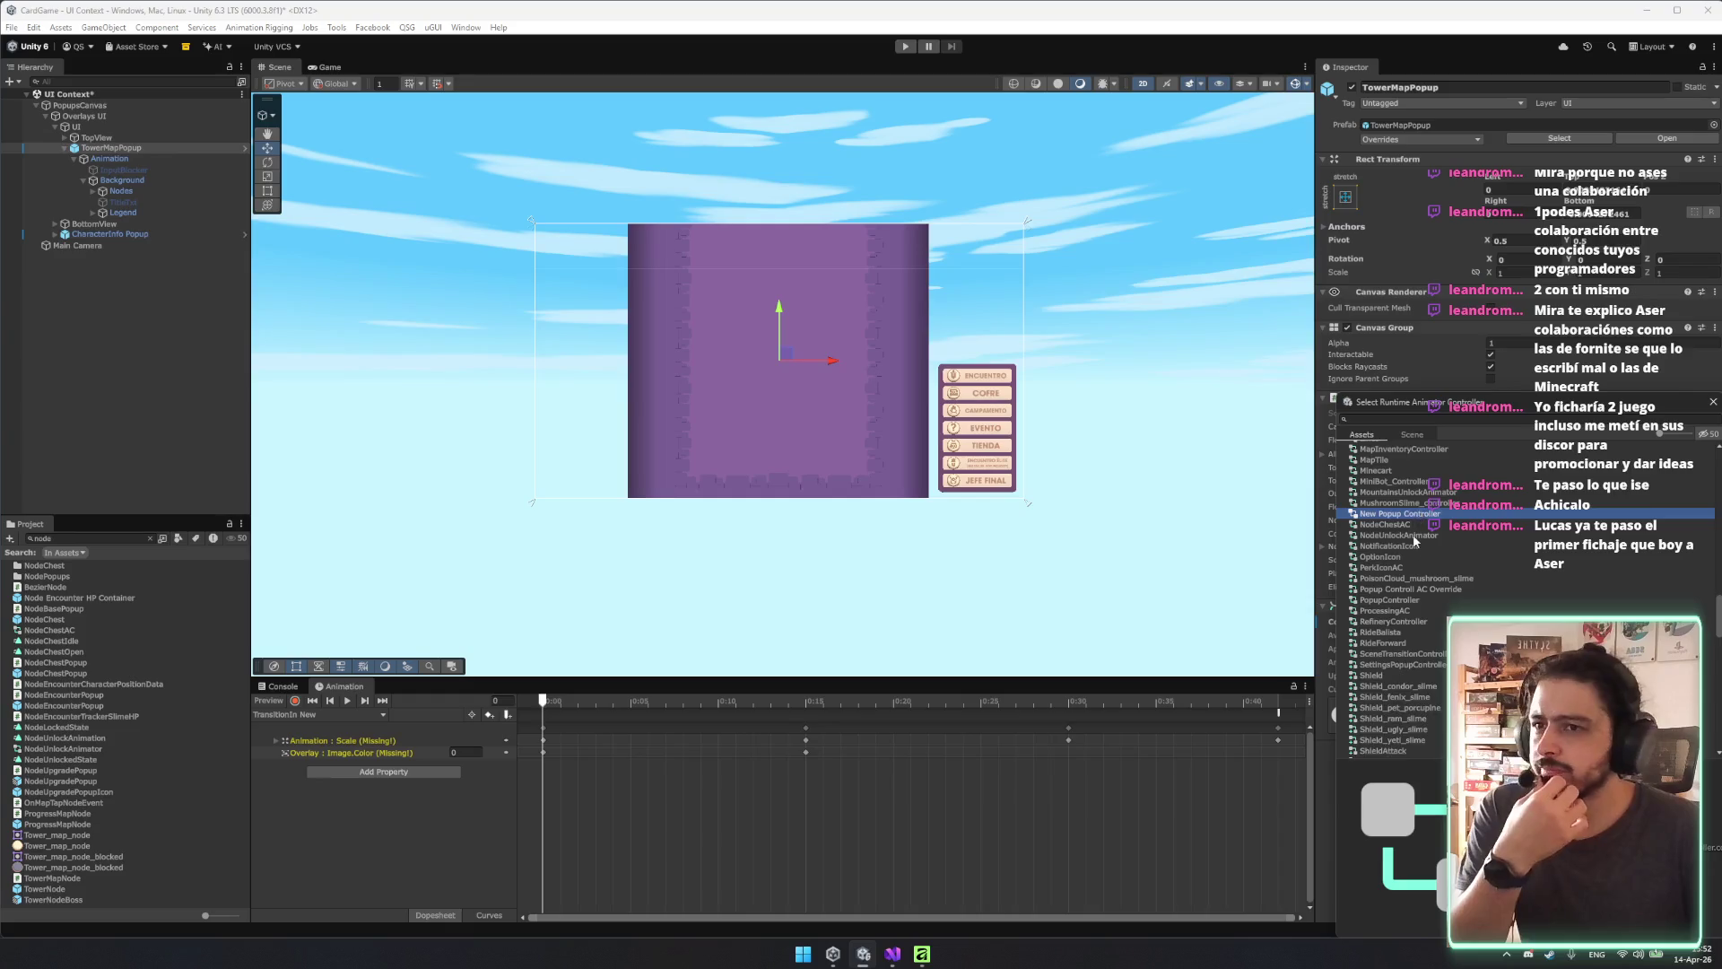
scroll(1418, 563, down, 5)
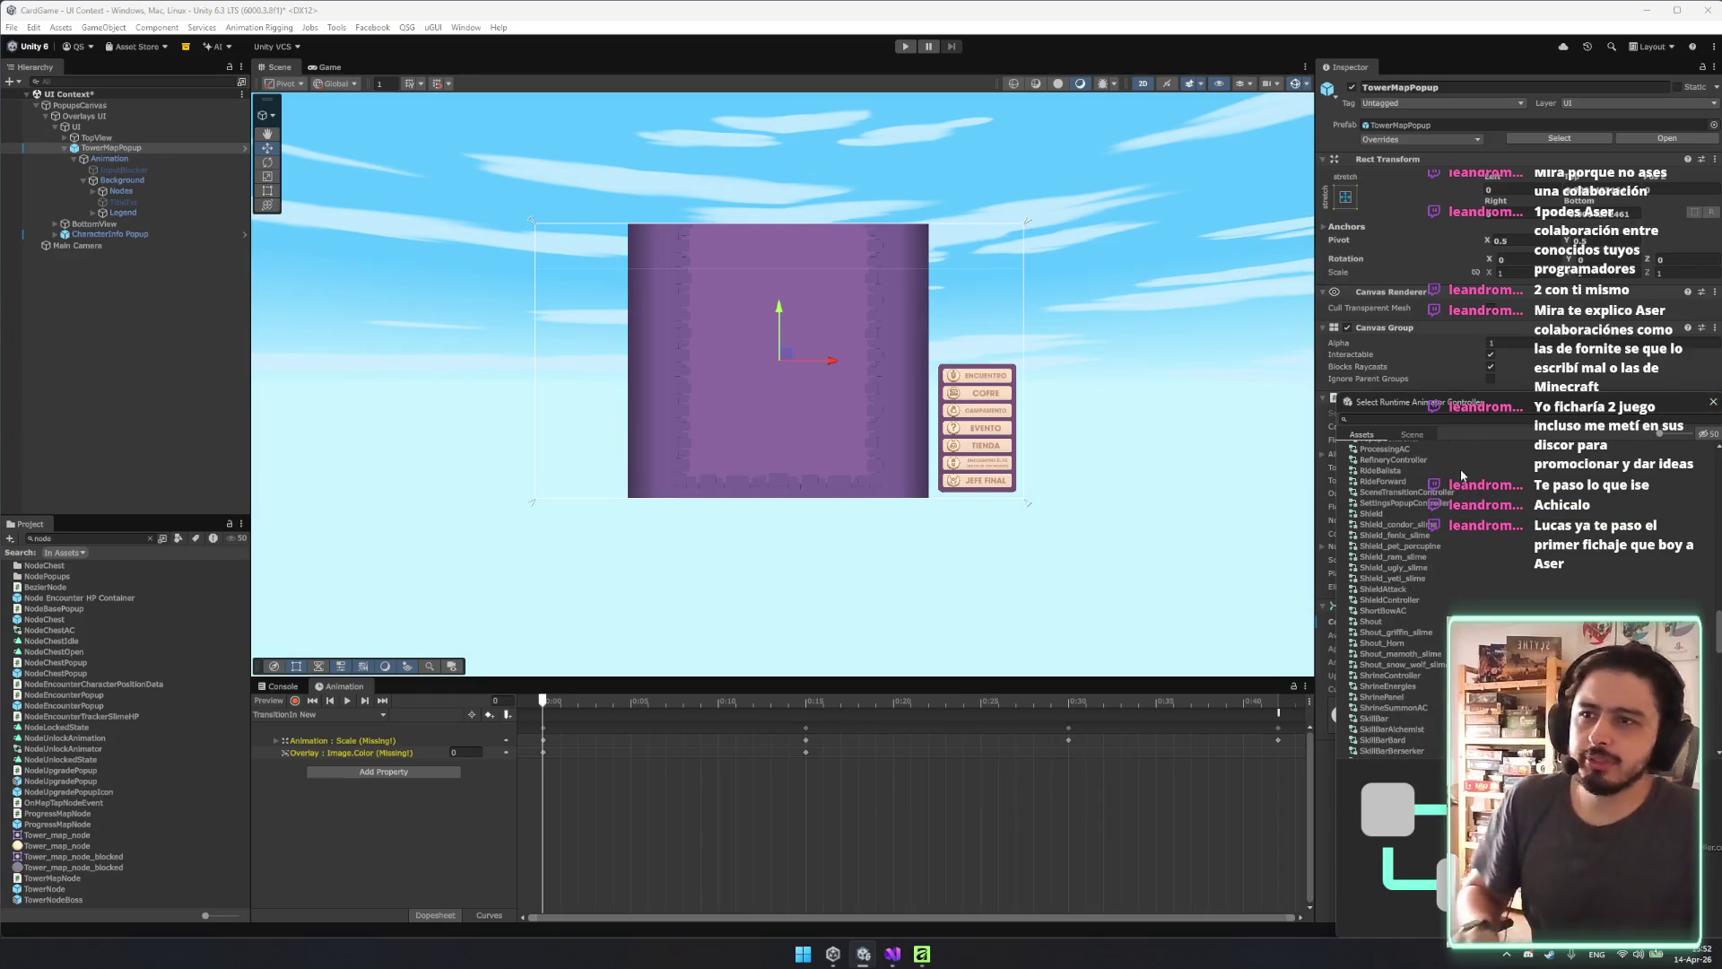
text(new)
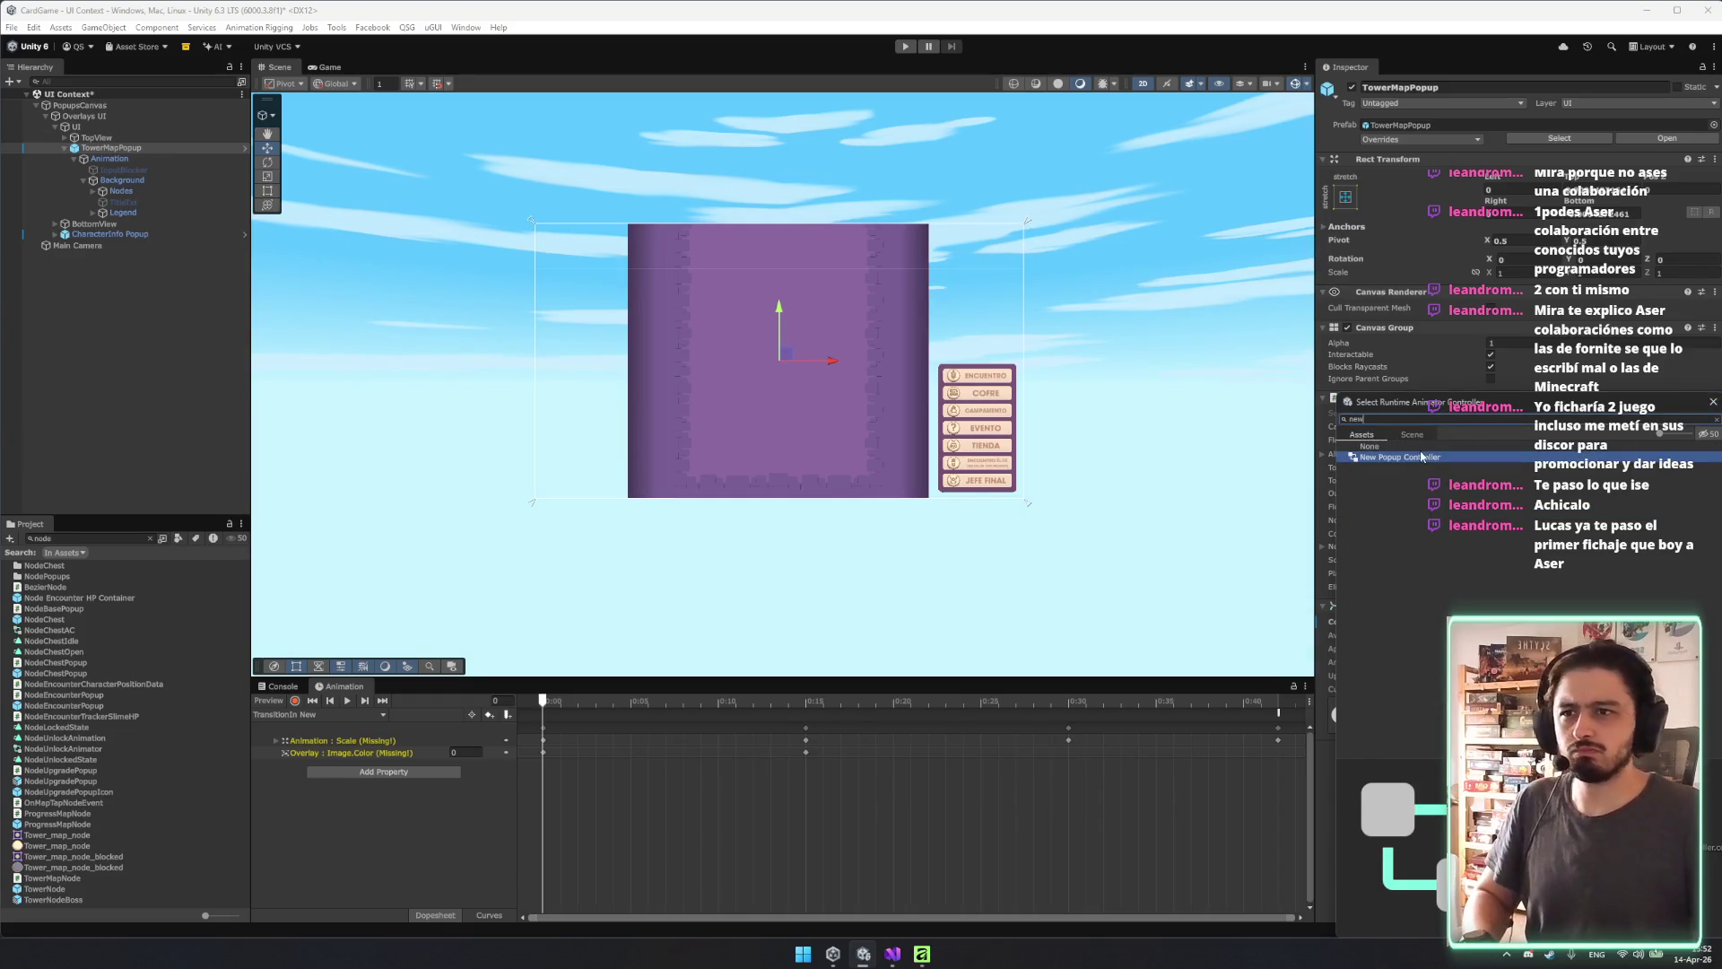
double_click(1422, 457)
click(349, 700)
scroll(153, 610, up, 10)
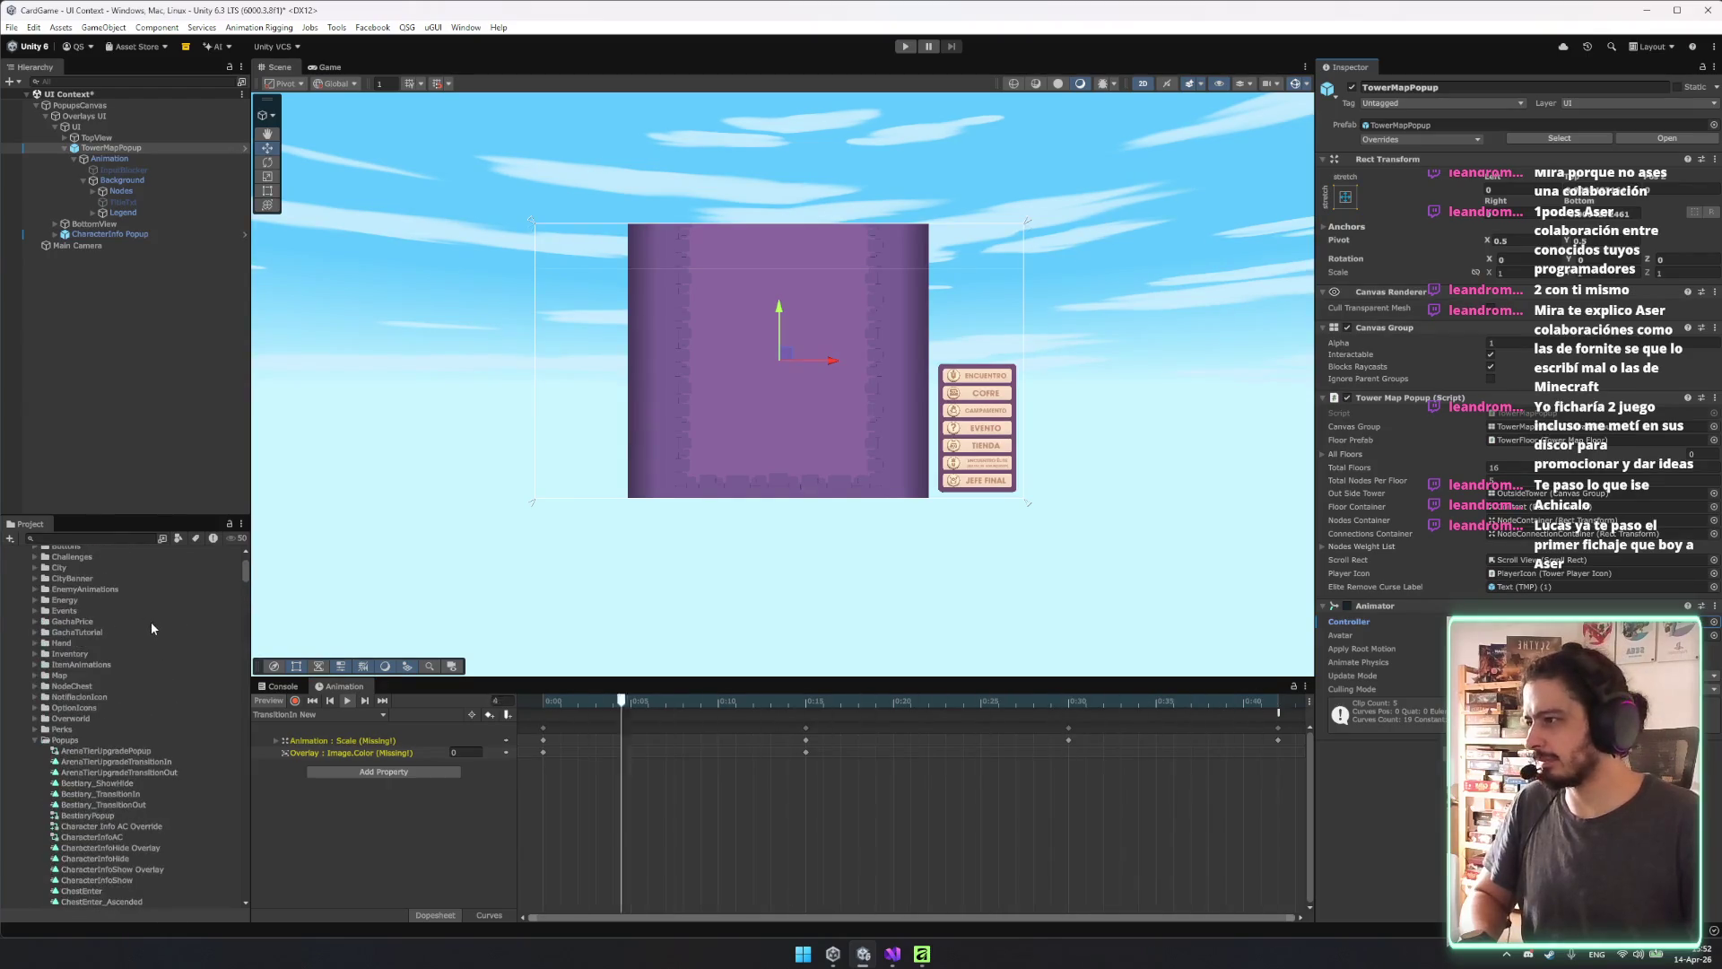
Switch the Animation preview to Bestiary_TransitionIn and play the slide-in.
scroll(150, 621, down, 3)
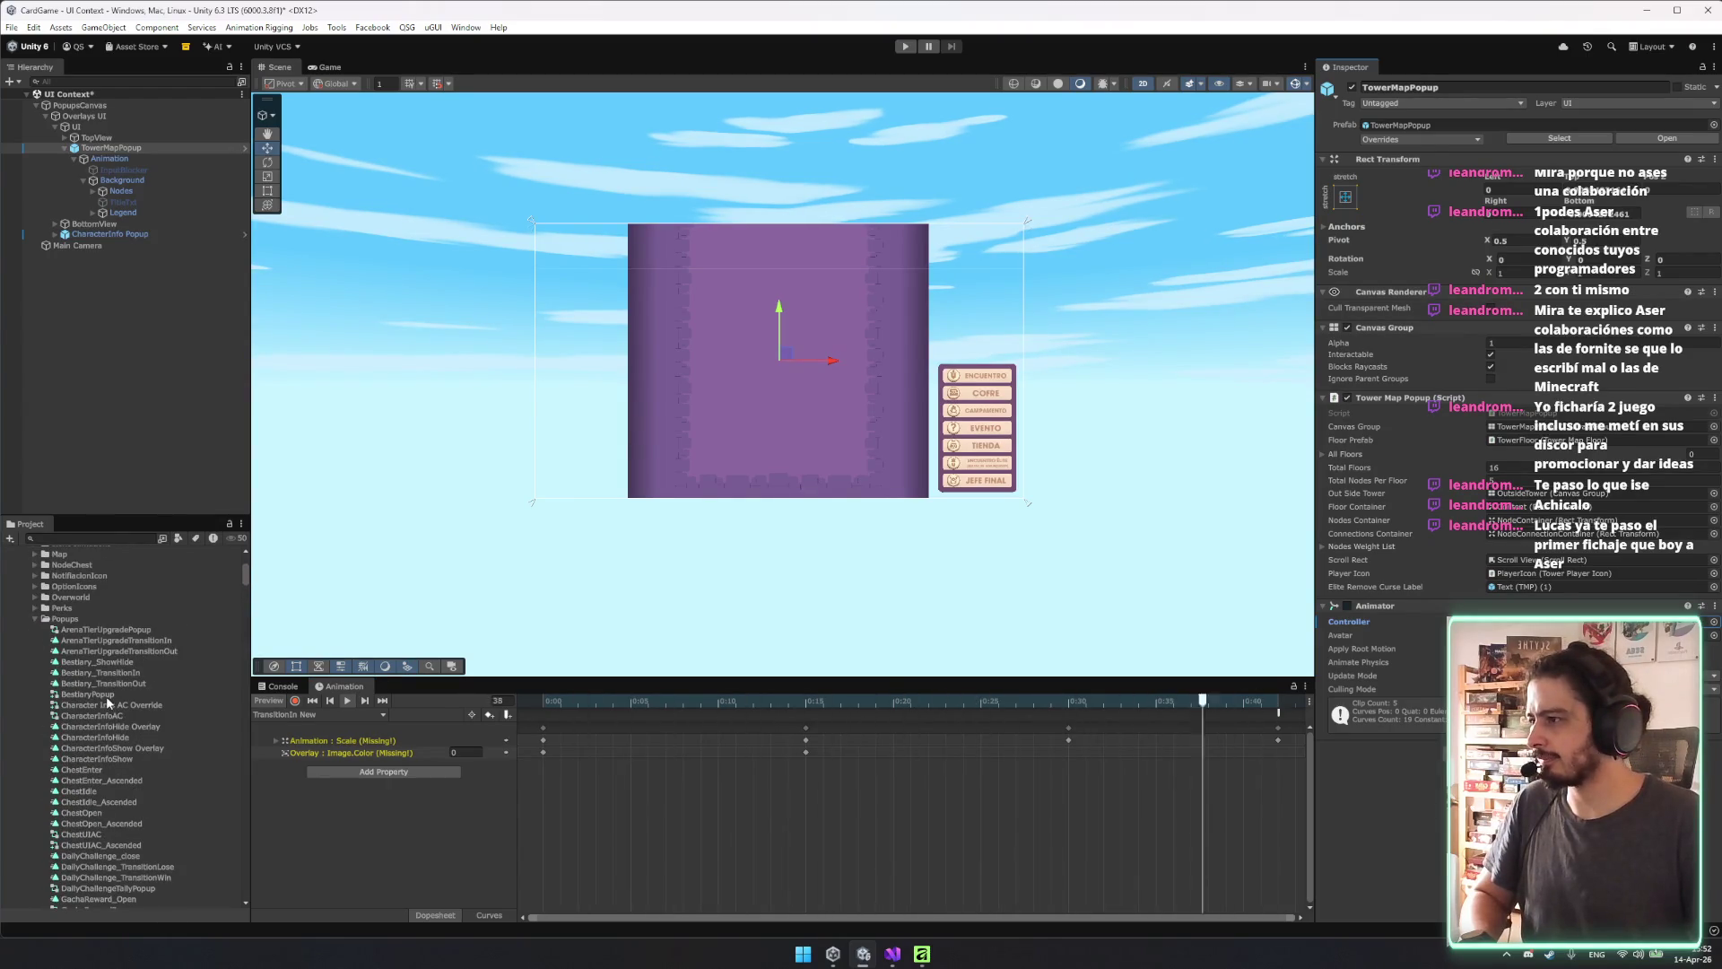
click(384, 715)
click(341, 728)
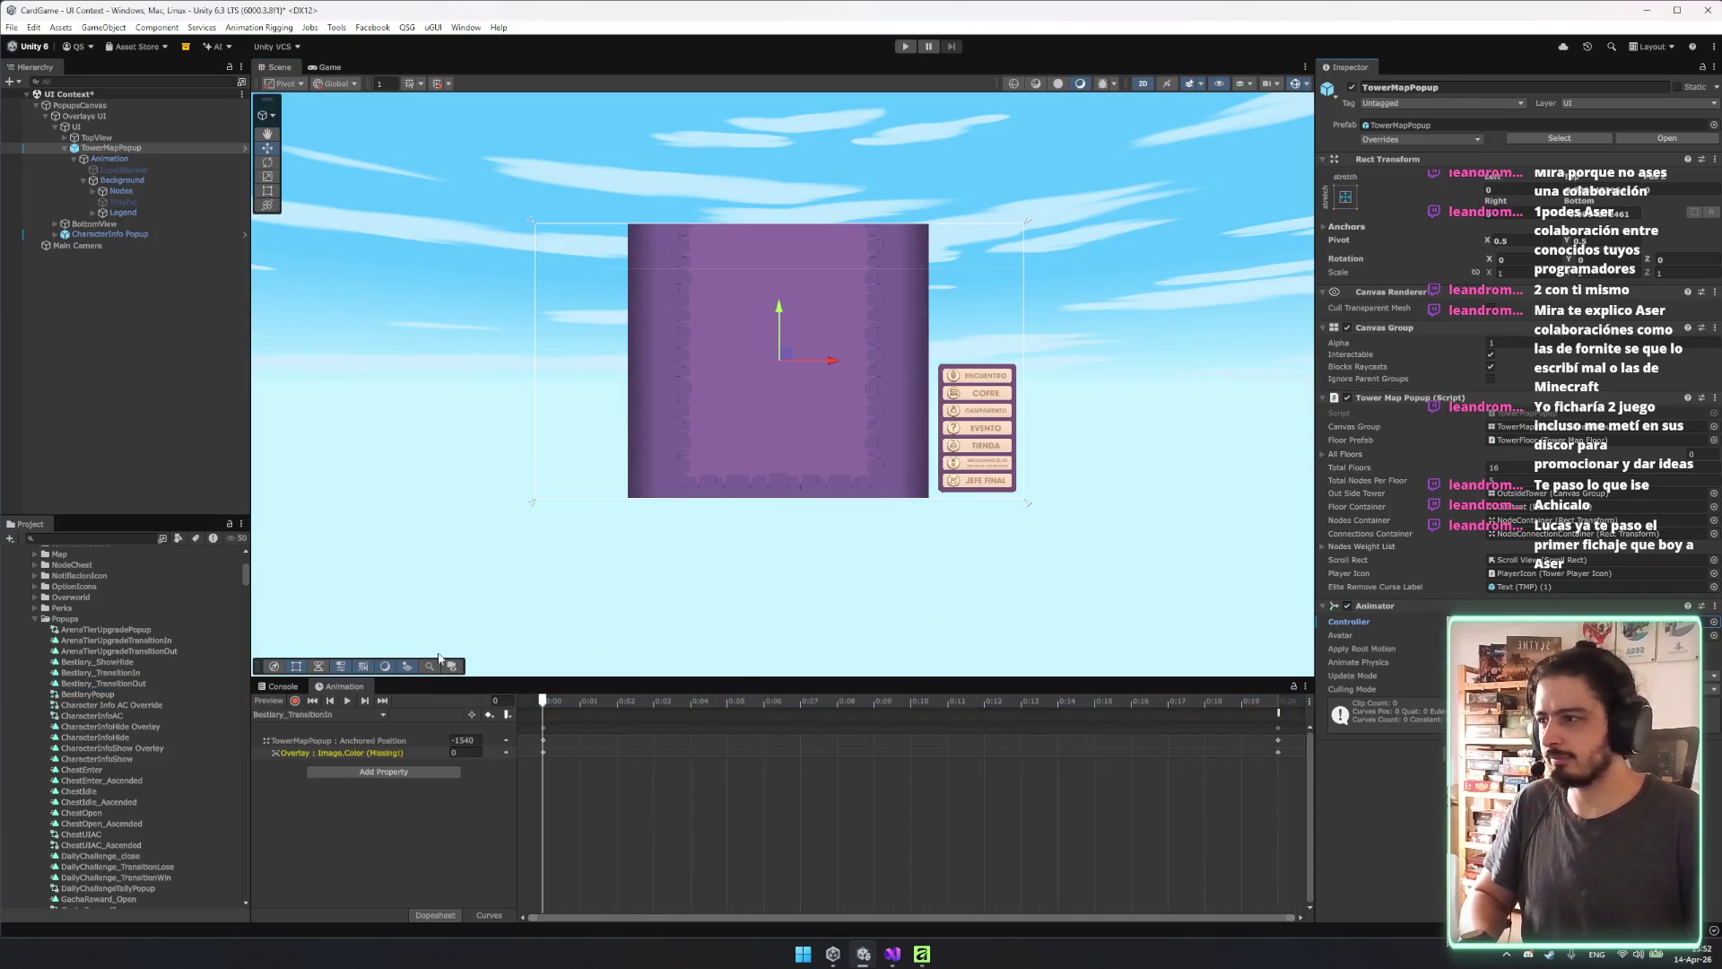
click(350, 700)
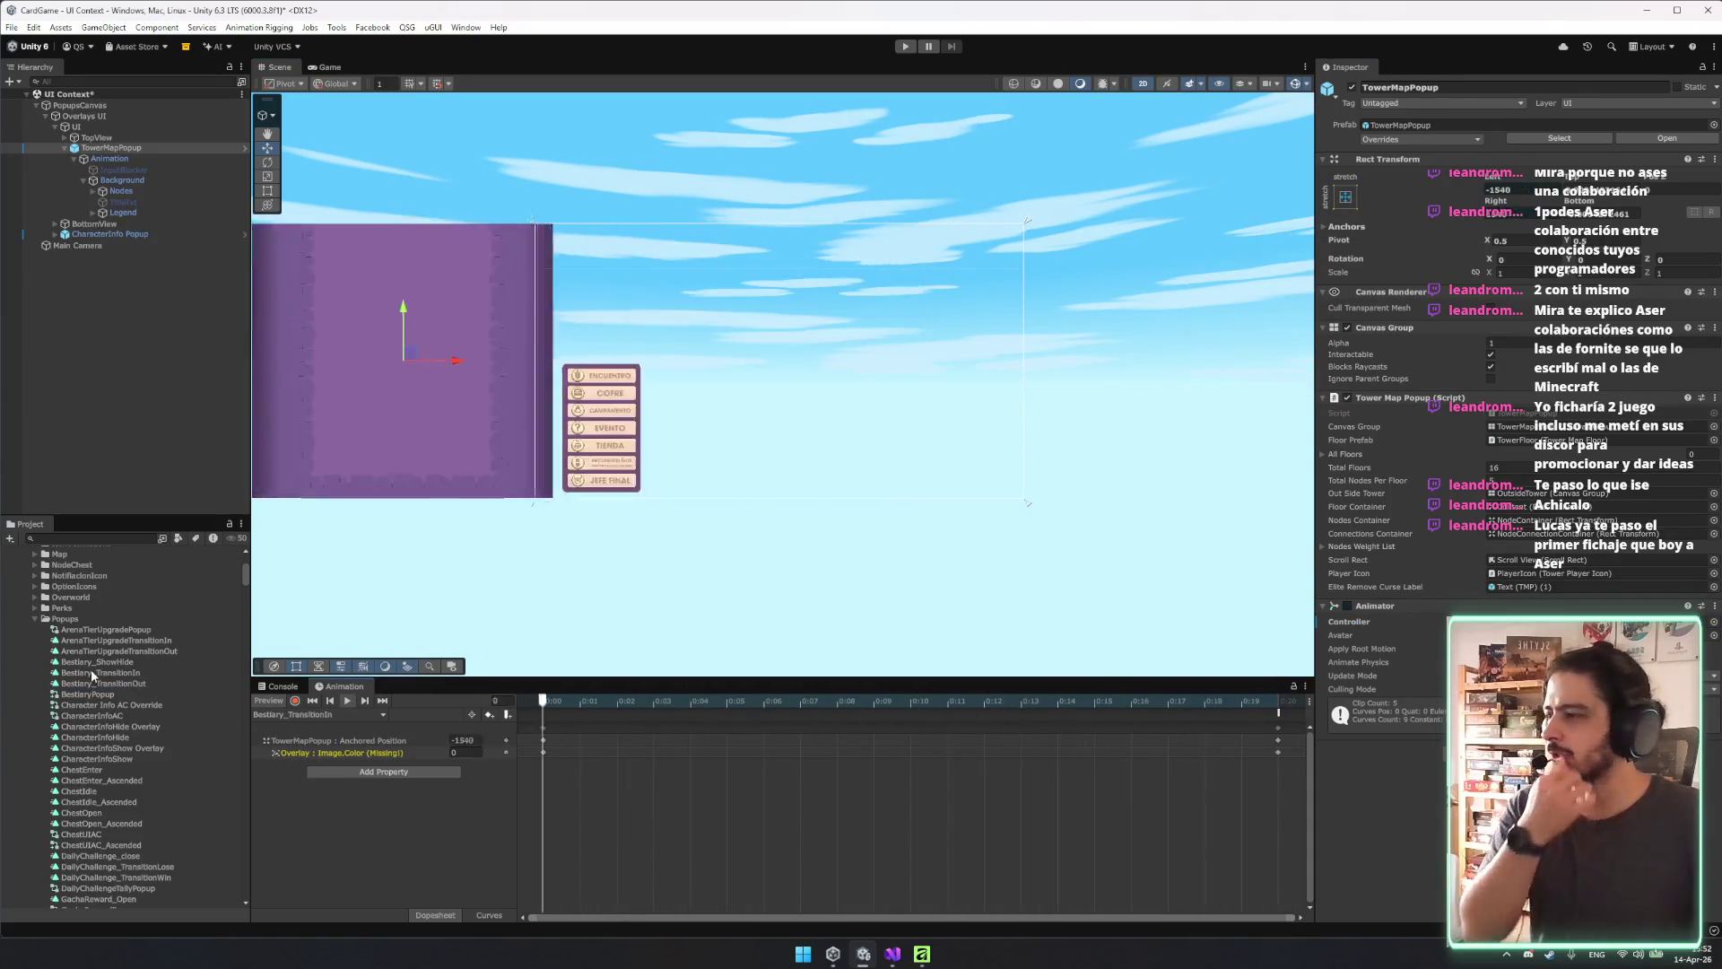
scroll(95, 669, down, 4)
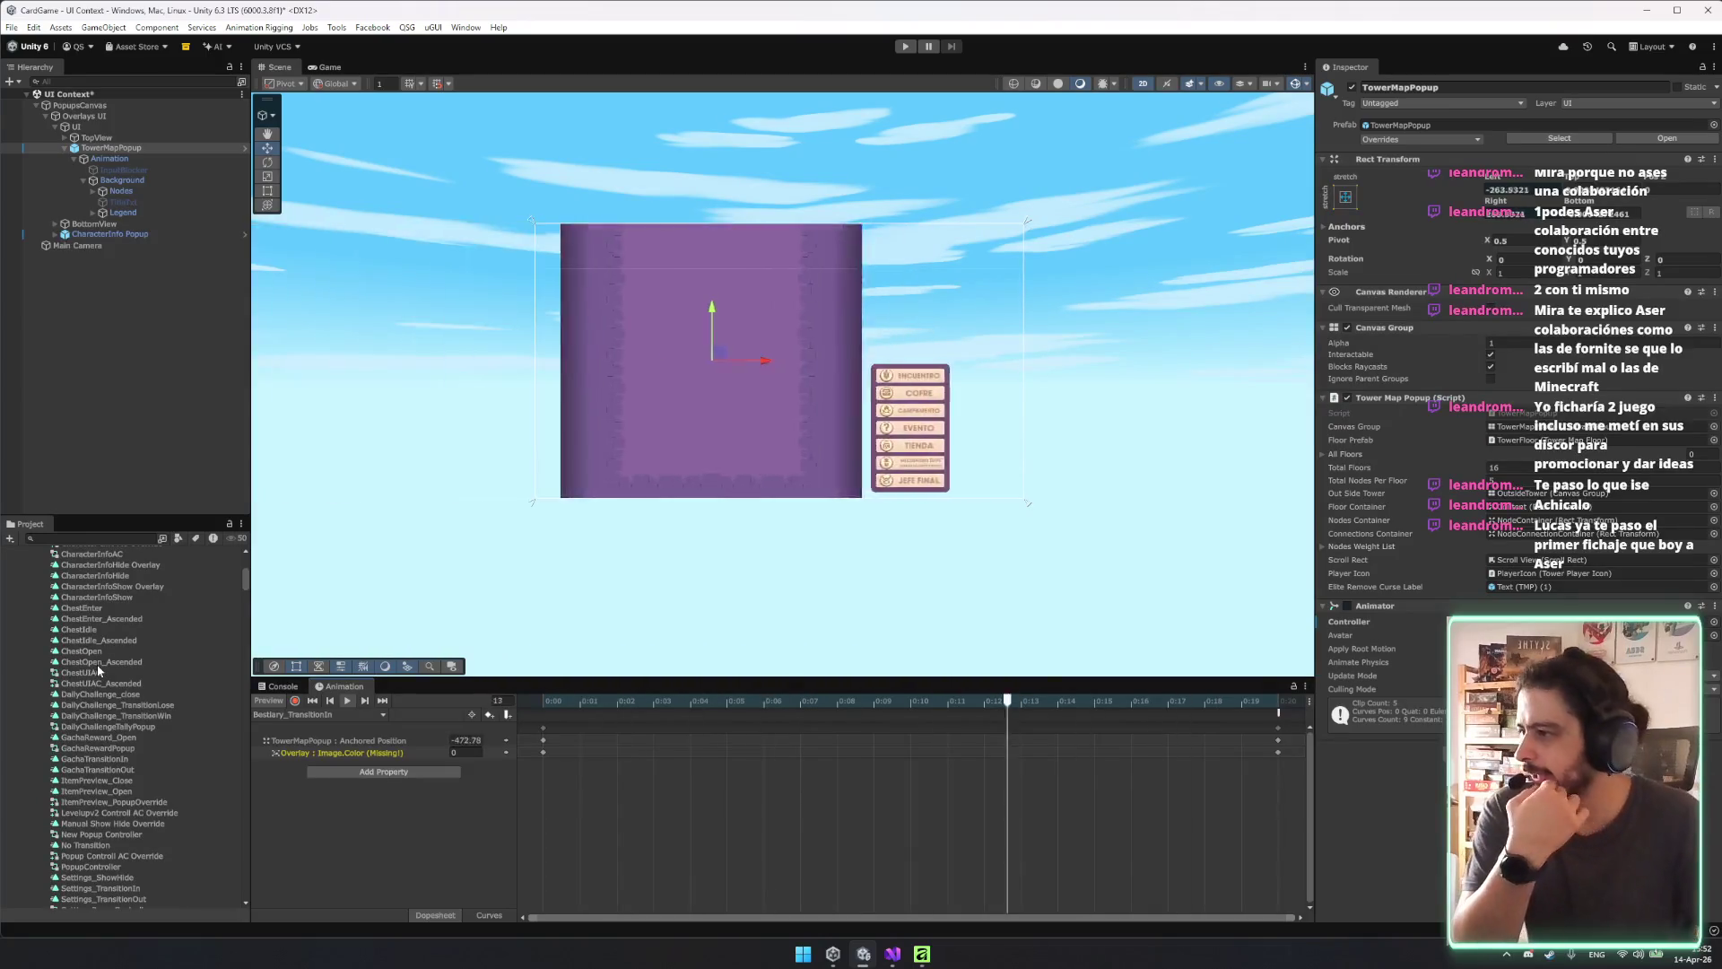
scroll(100, 768, down, 6)
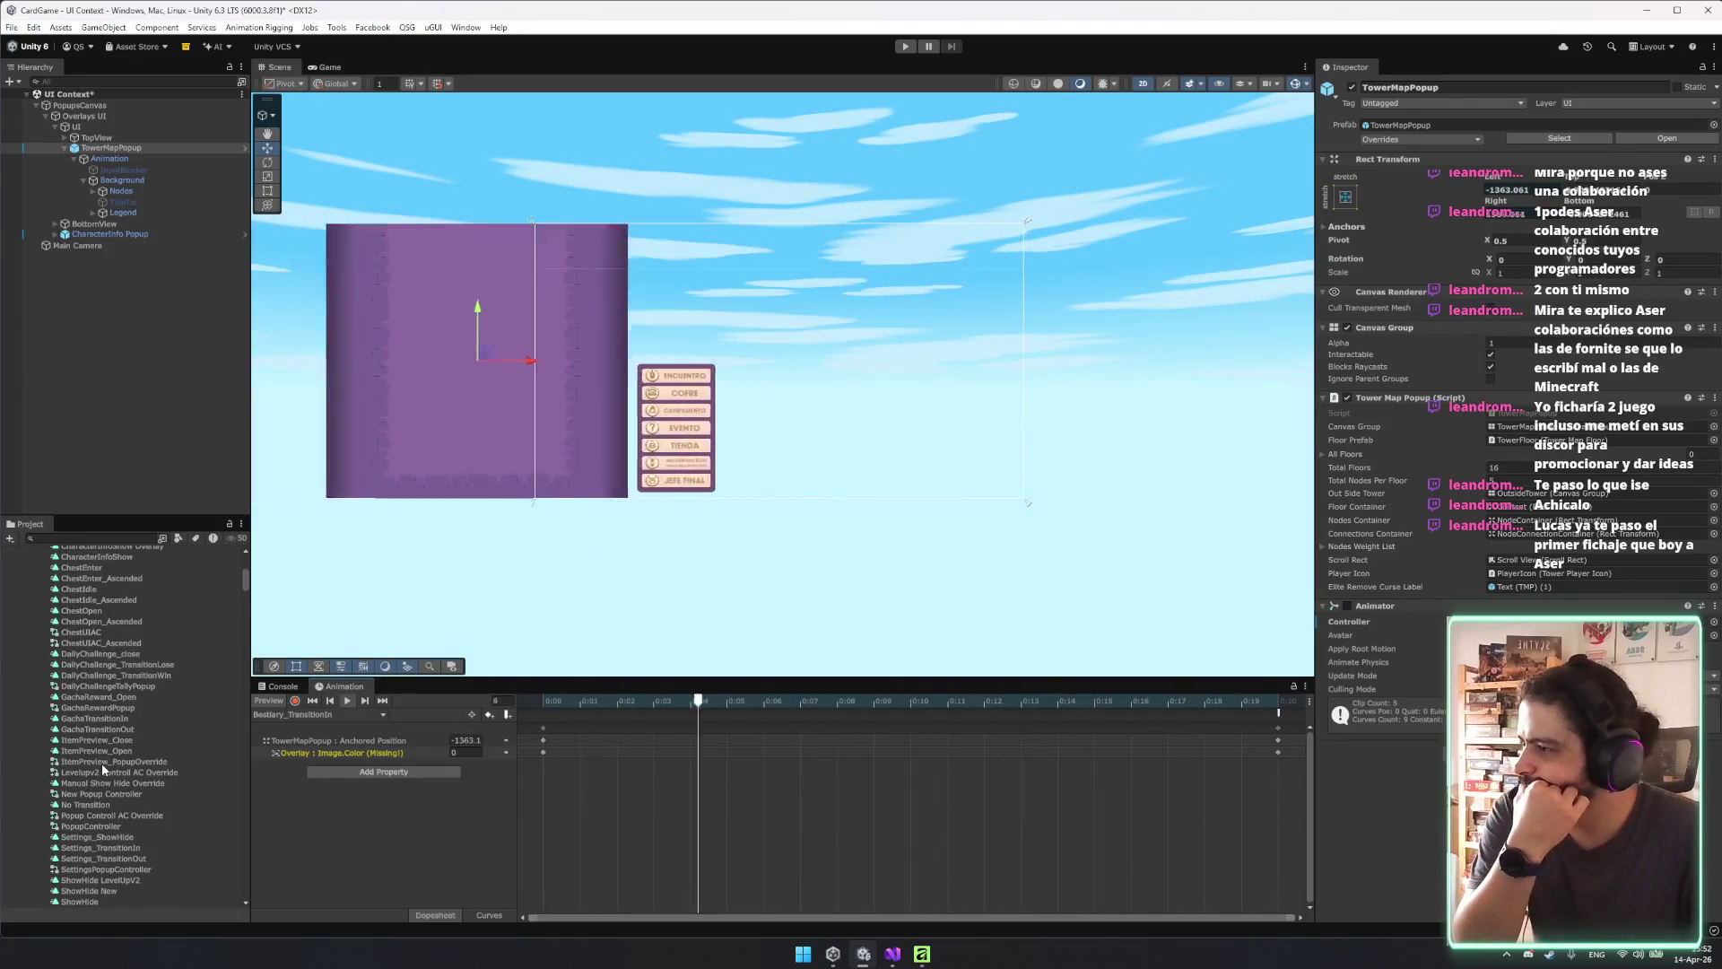
Test VictoryPopup as the popup's controller, then open the VictoryPopup override controller asset.
mouse_move(110, 795)
mouse_down()
mouse_move(1449, 597)
mouse_move(1507, 621)
mouse_up()
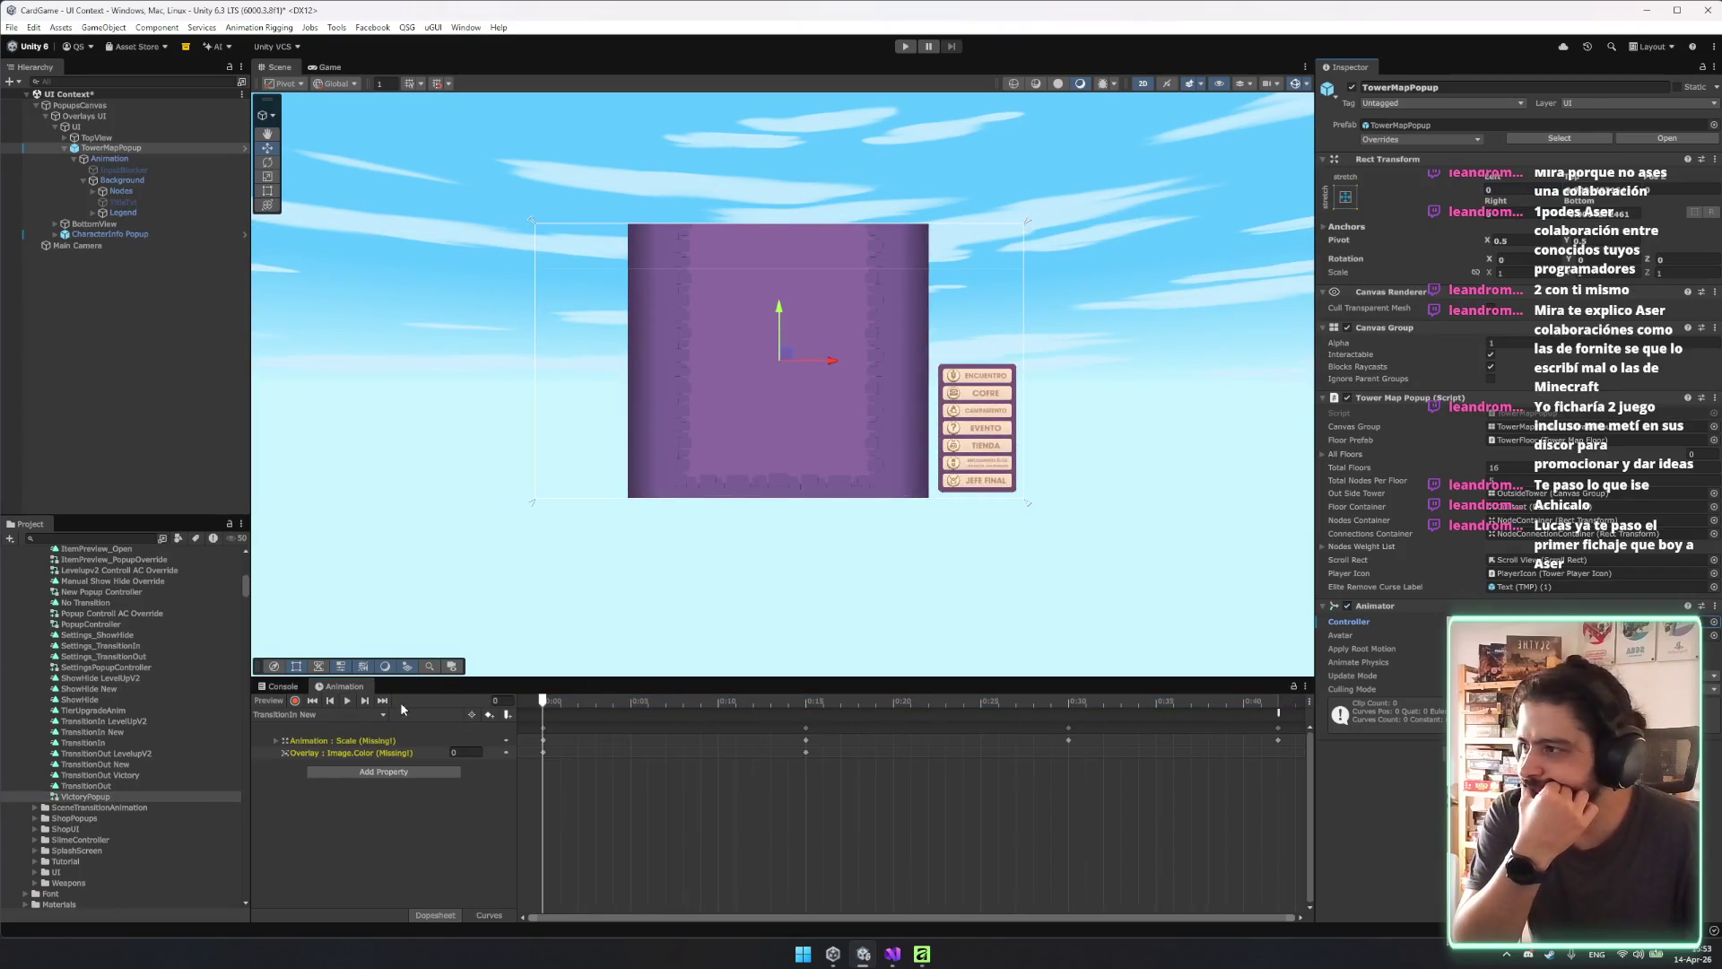
click(347, 701)
click(347, 701)
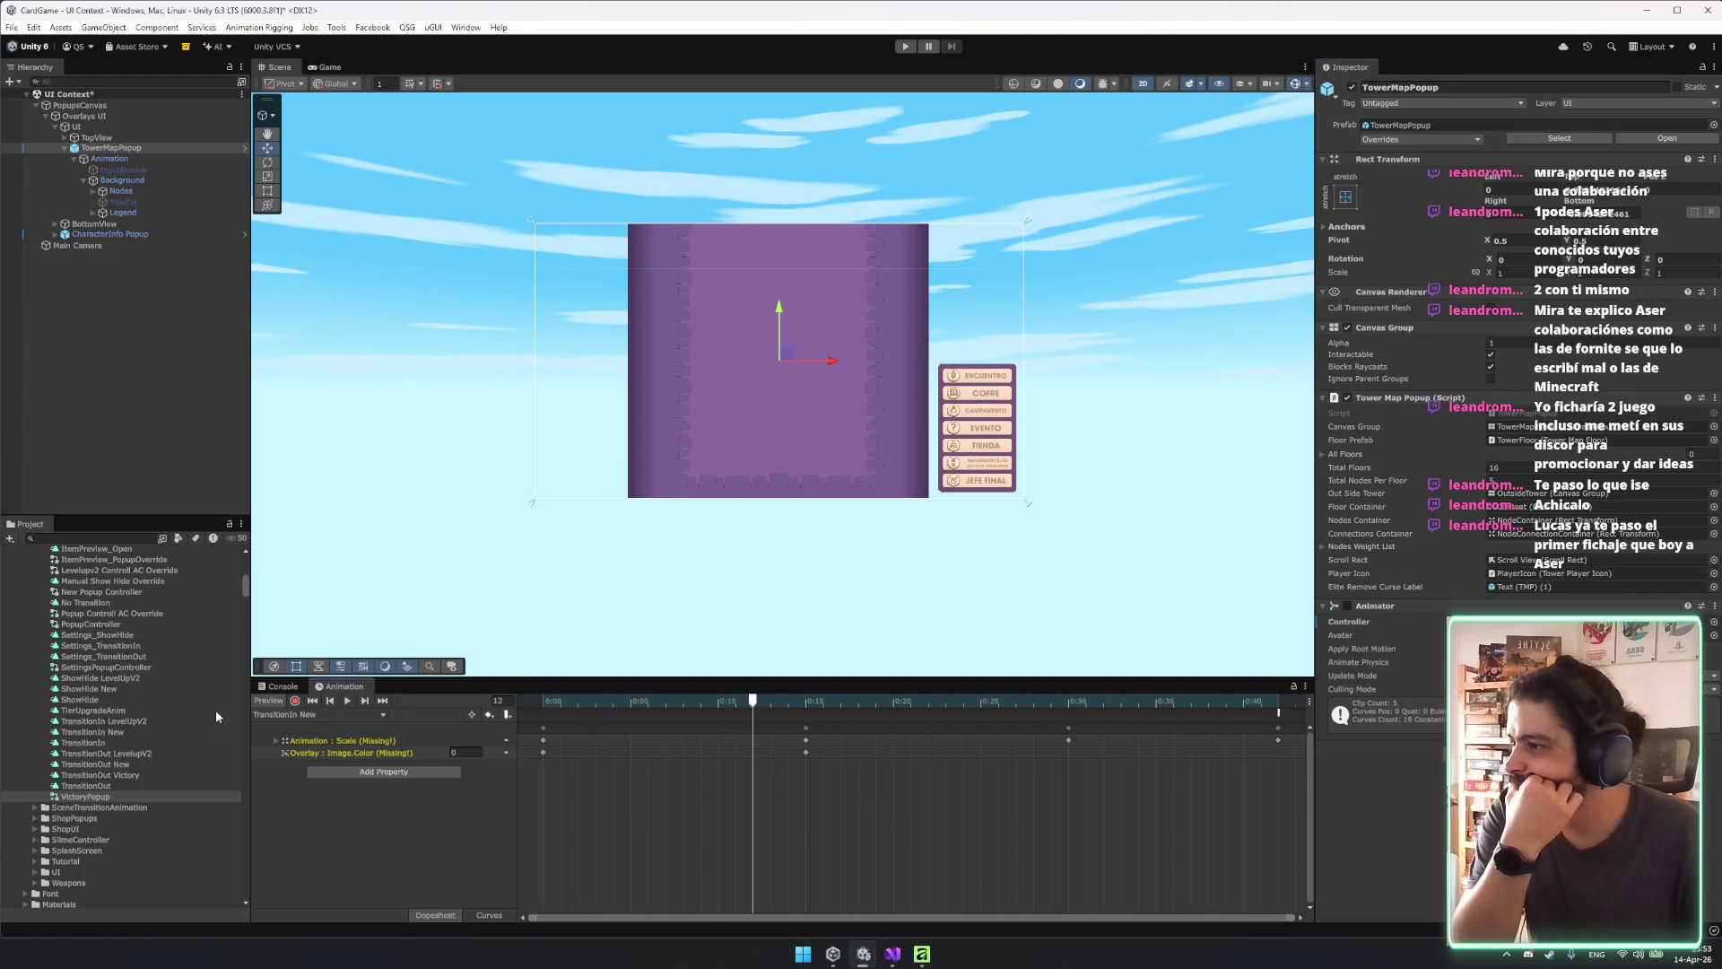
scroll(124, 703, up, 3)
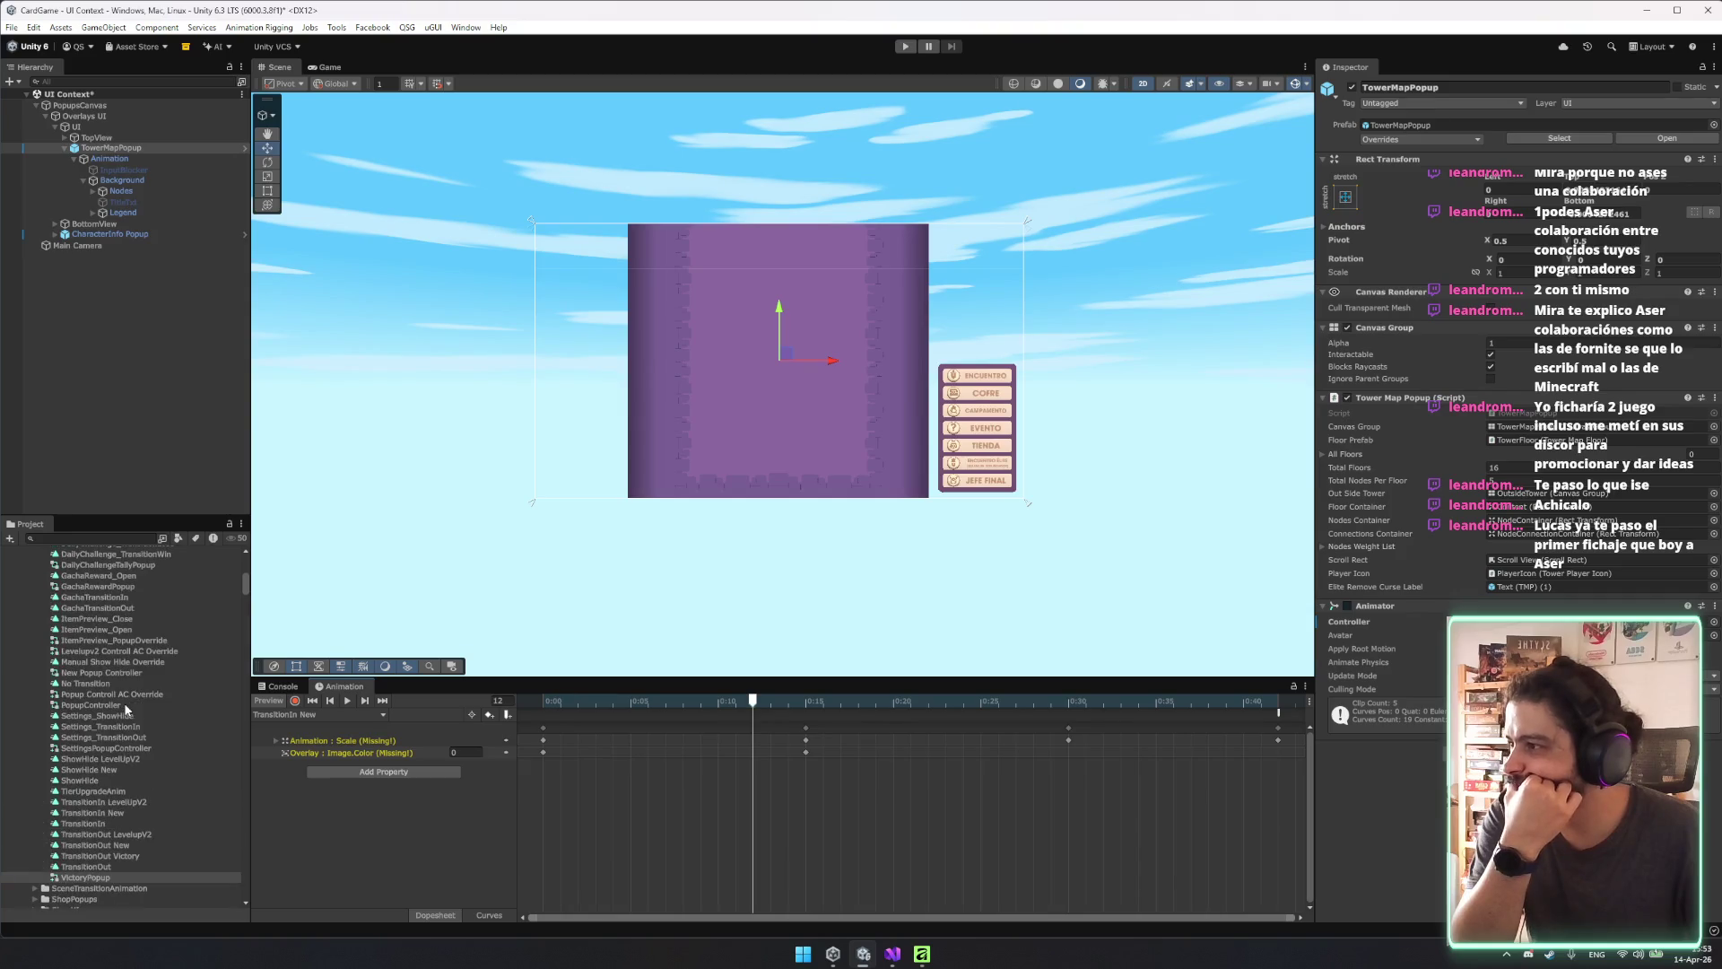
click(109, 878)
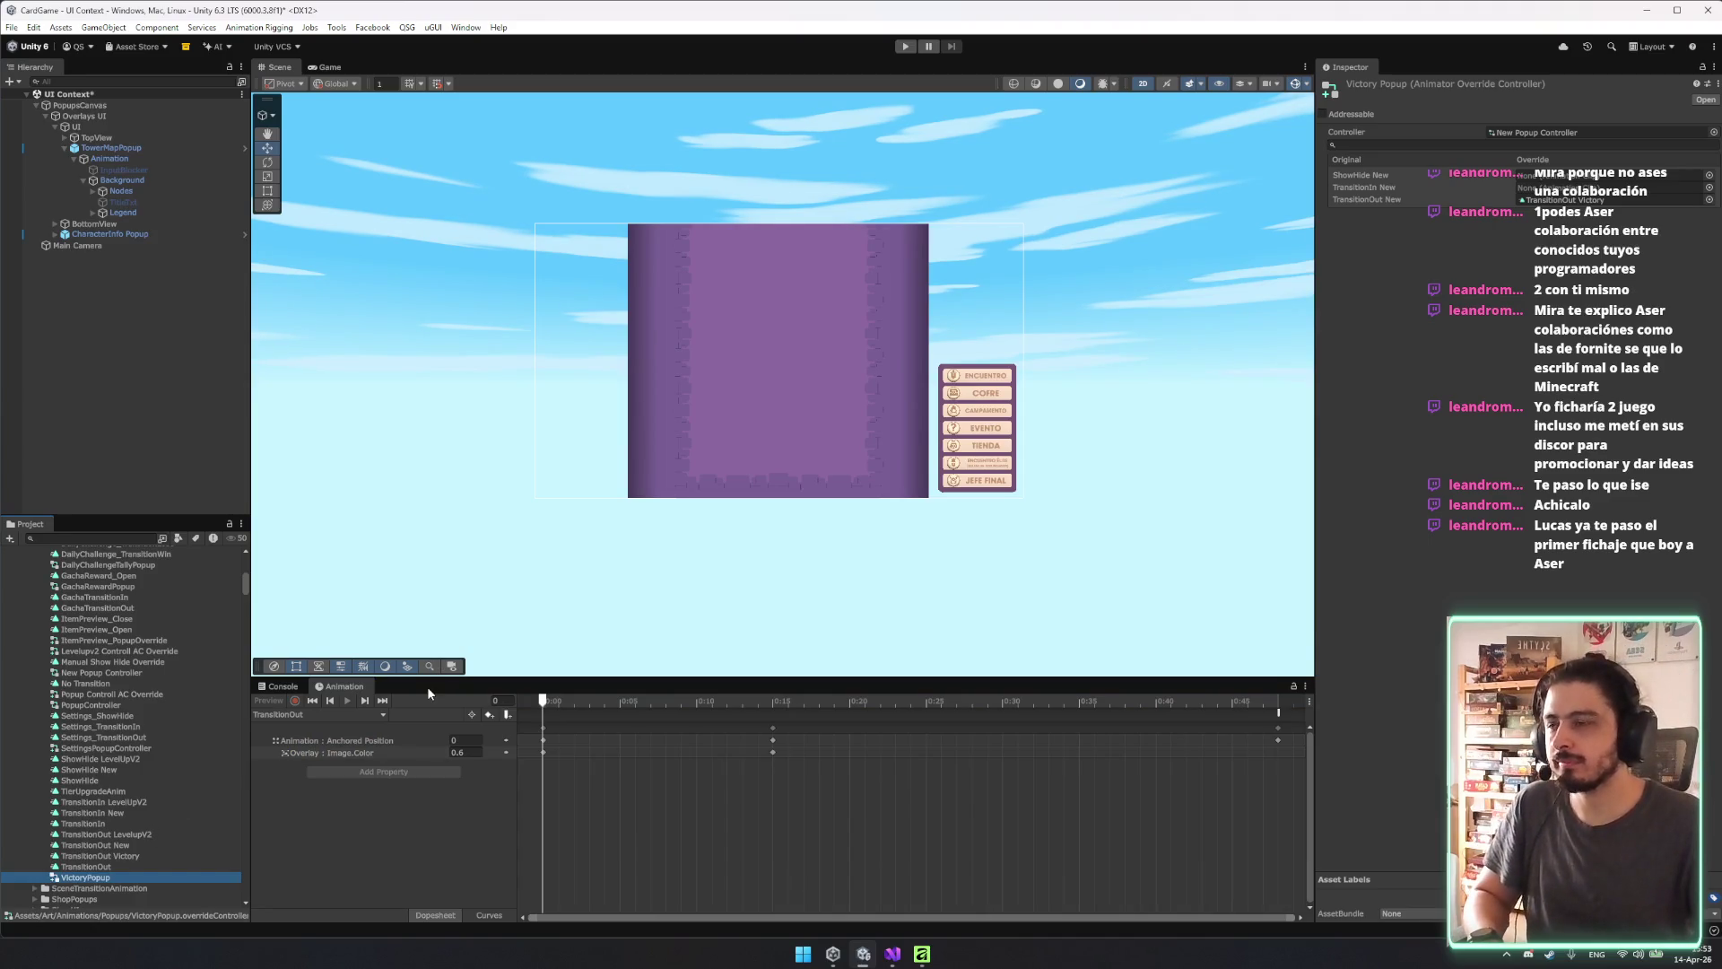
Duplicate the VictoryPopup override controller and name the copy for TowerMap.
key(ctrl+d)
key(F2)
text(Towe)
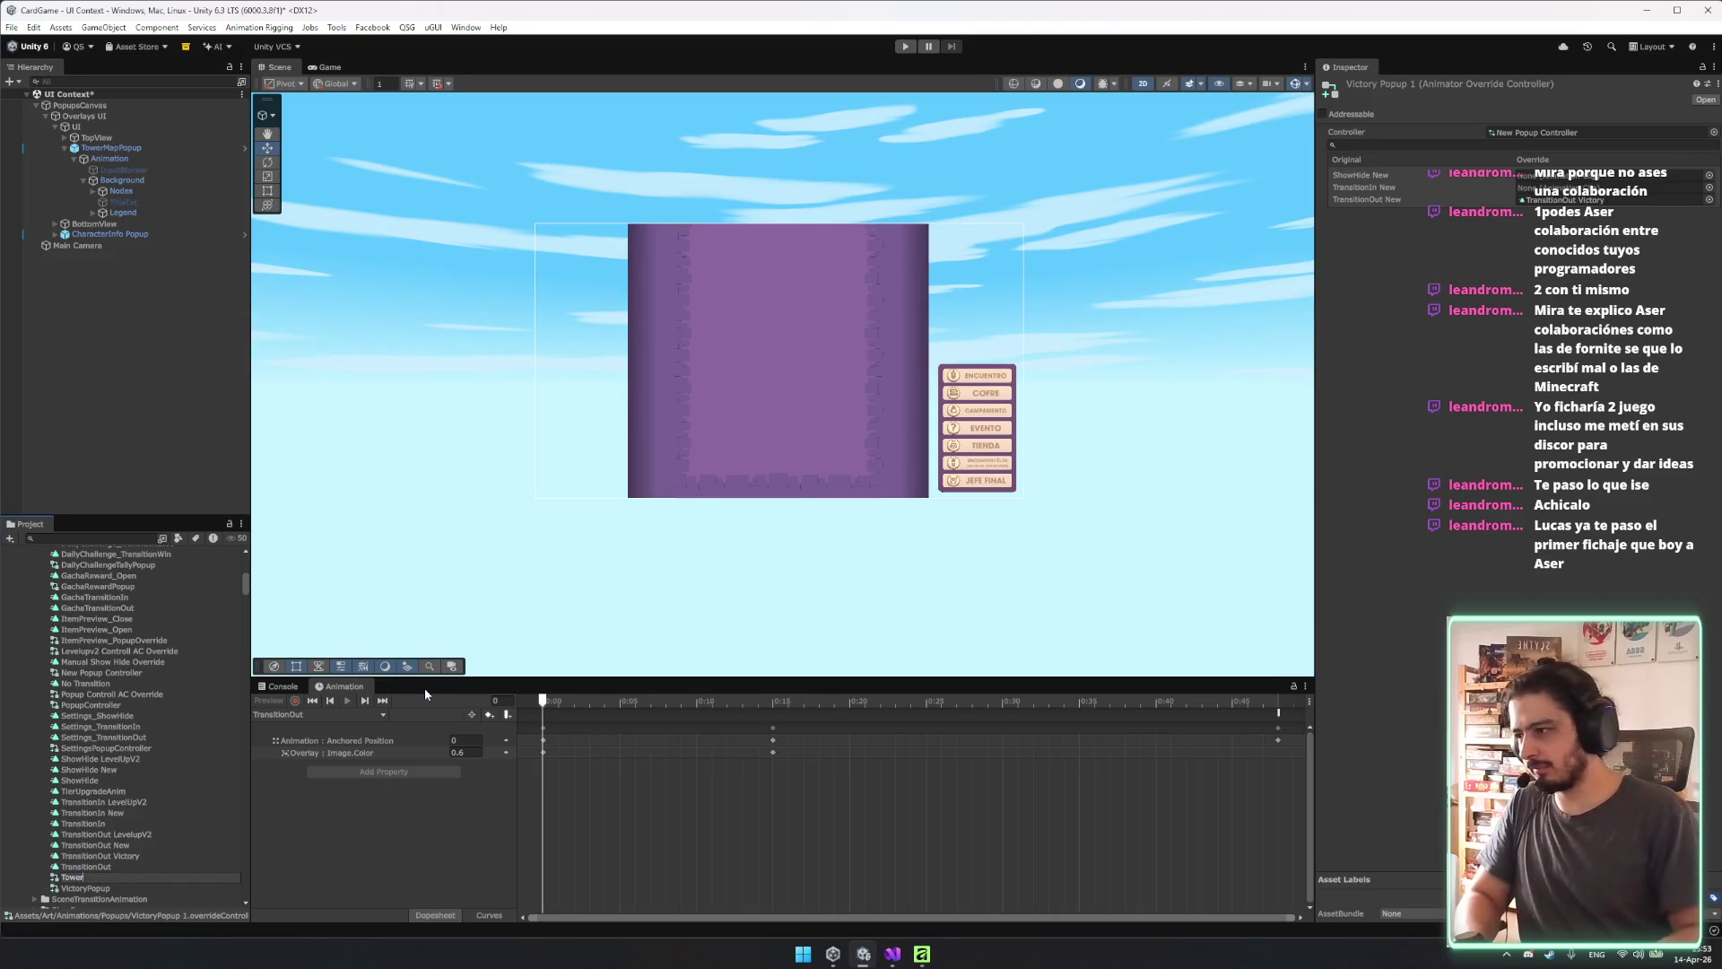
text(Map)
key(Return)
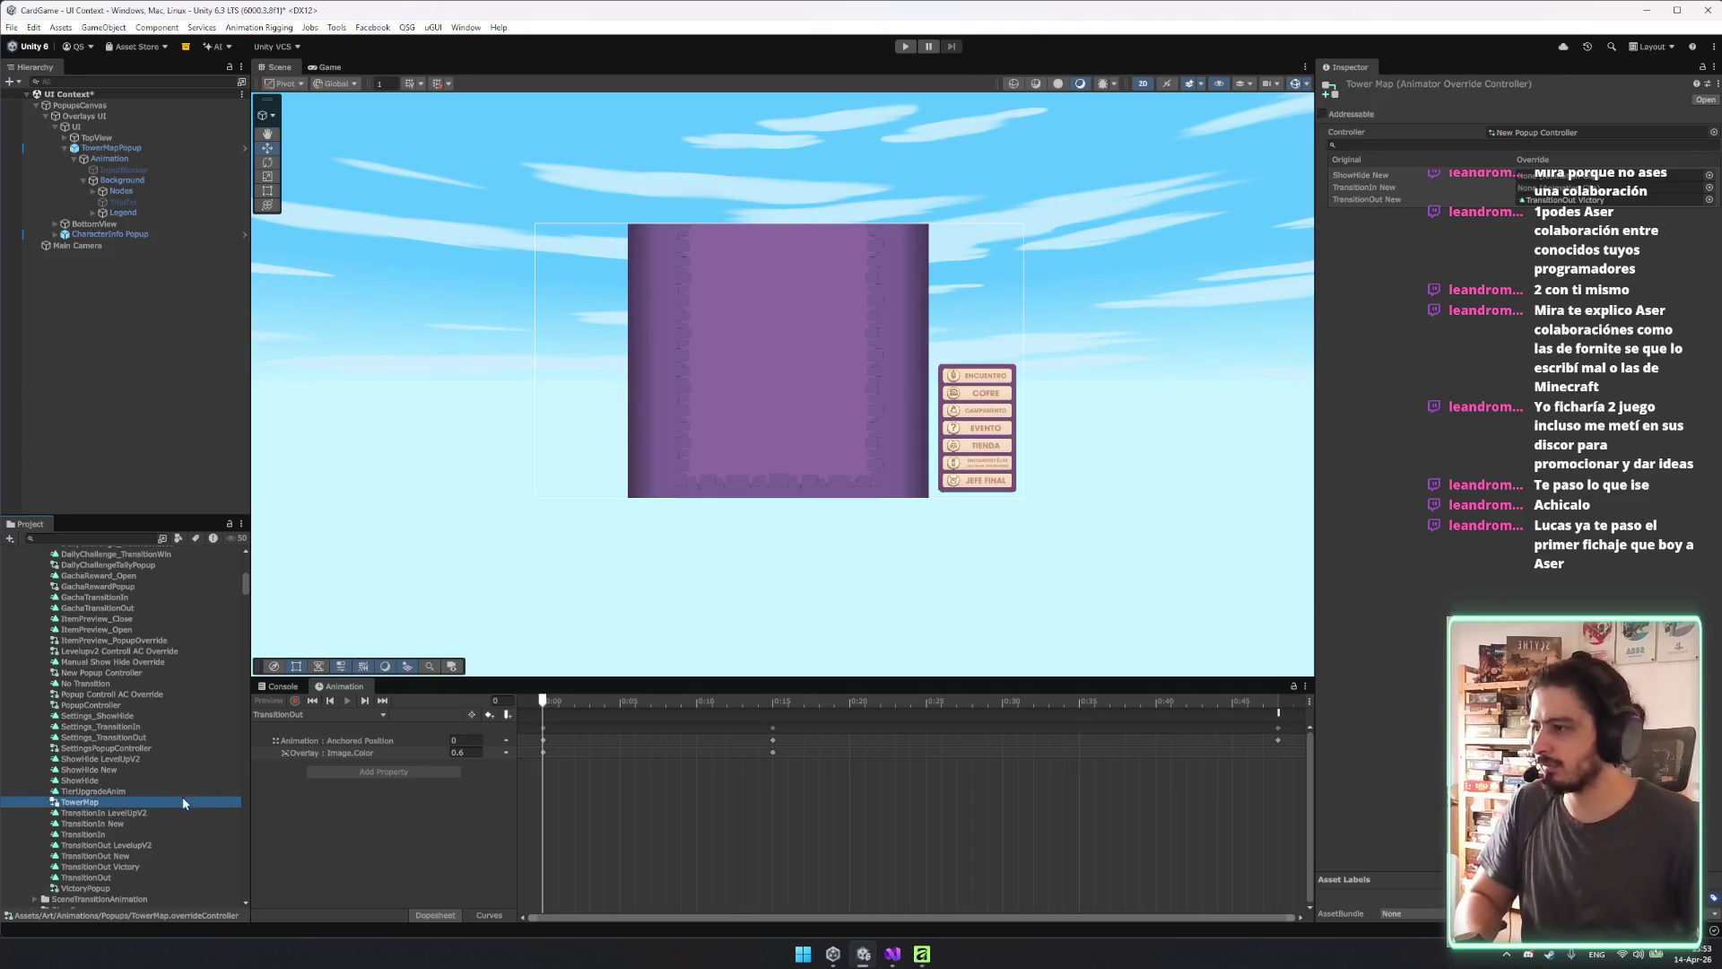
Clear the TransitionOut New override clip and set a clip in the ShowHide New slot.
click(1709, 199)
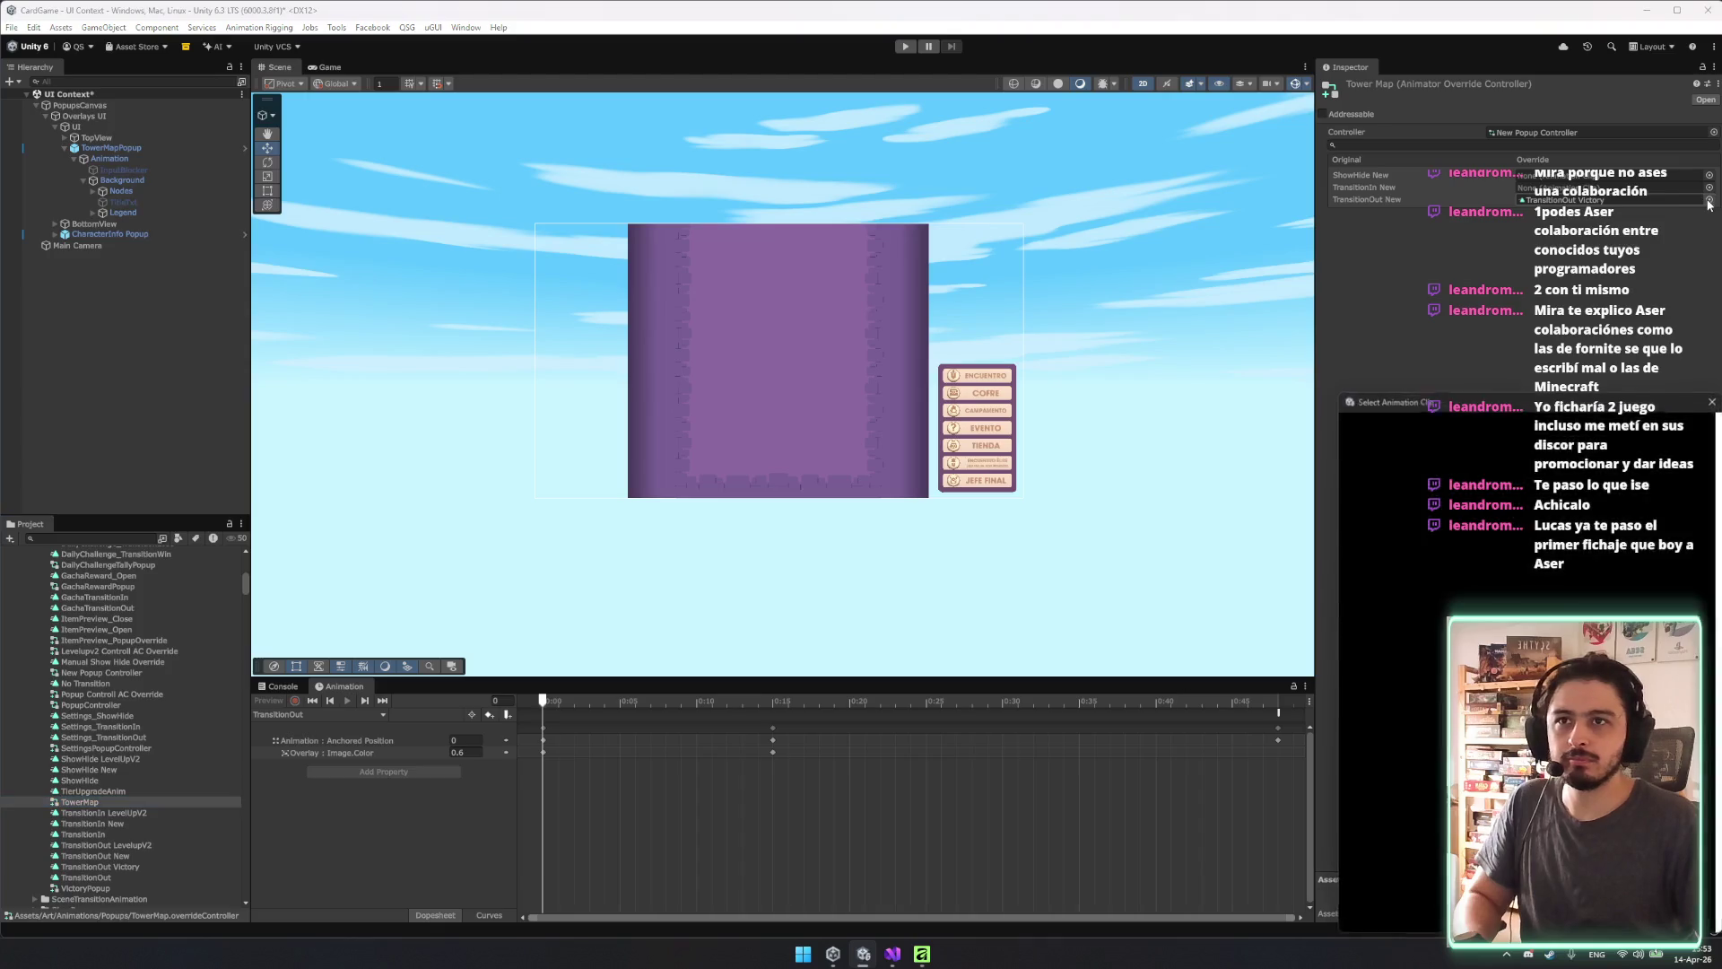
scroll(1522, 511, up, 5)
scroll(1516, 534, up, 15)
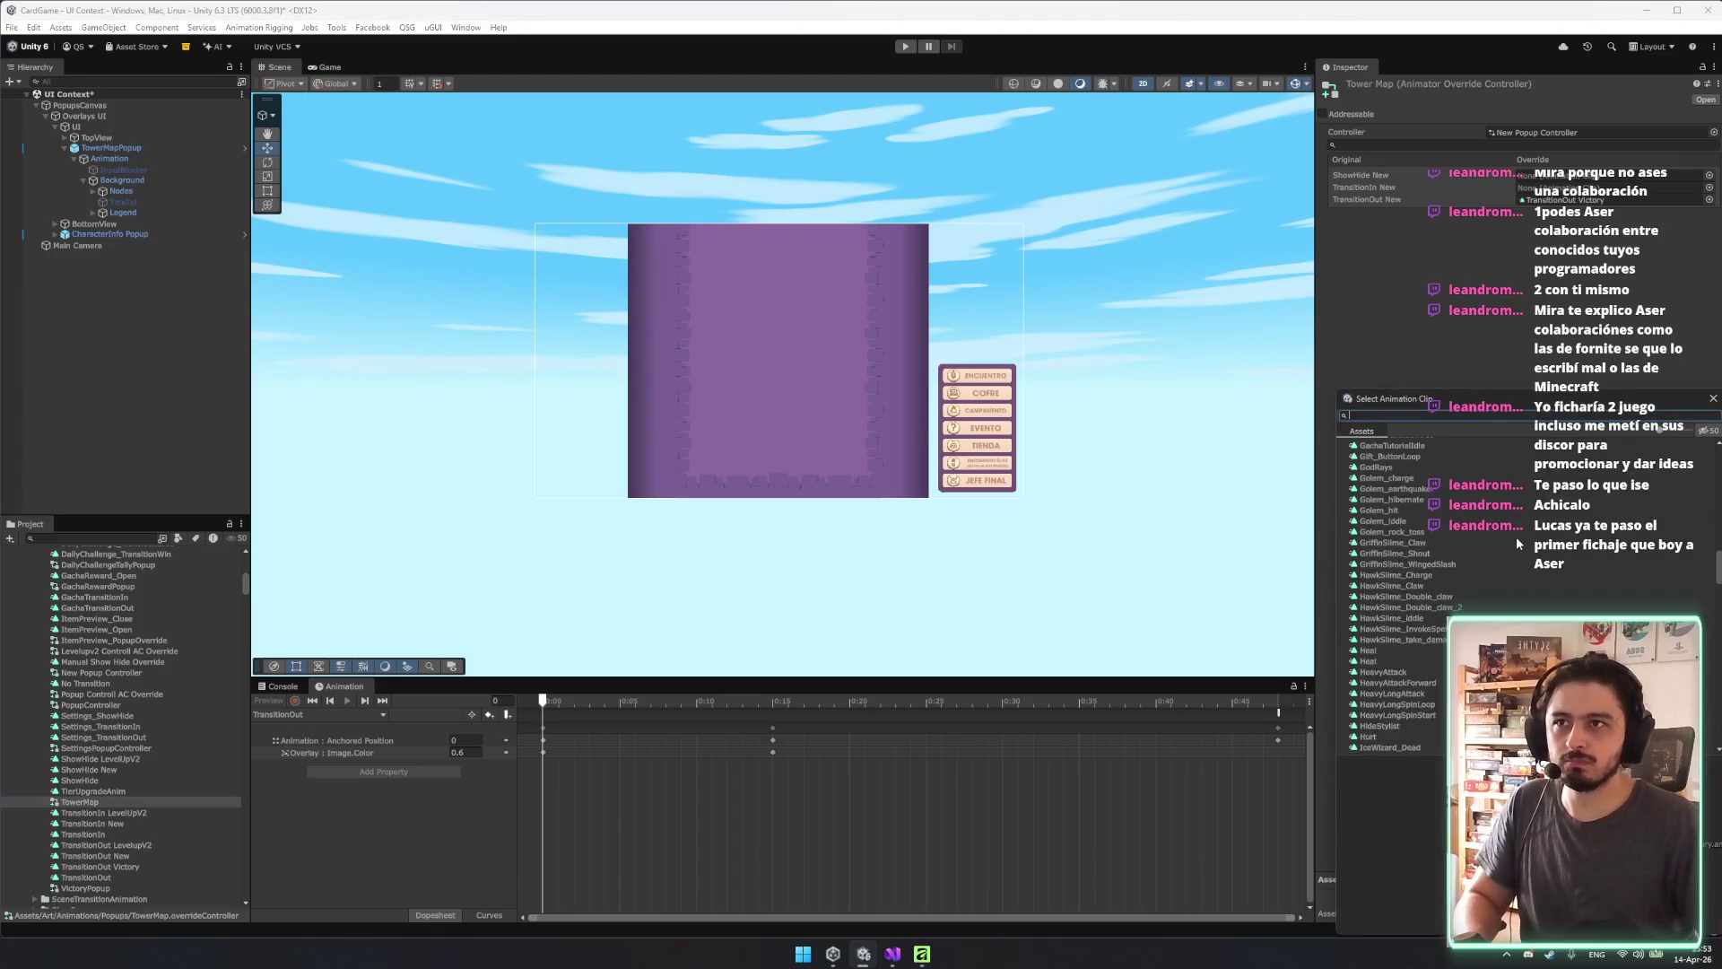
scroll(1396, 477, up, 5)
double_click(1382, 445)
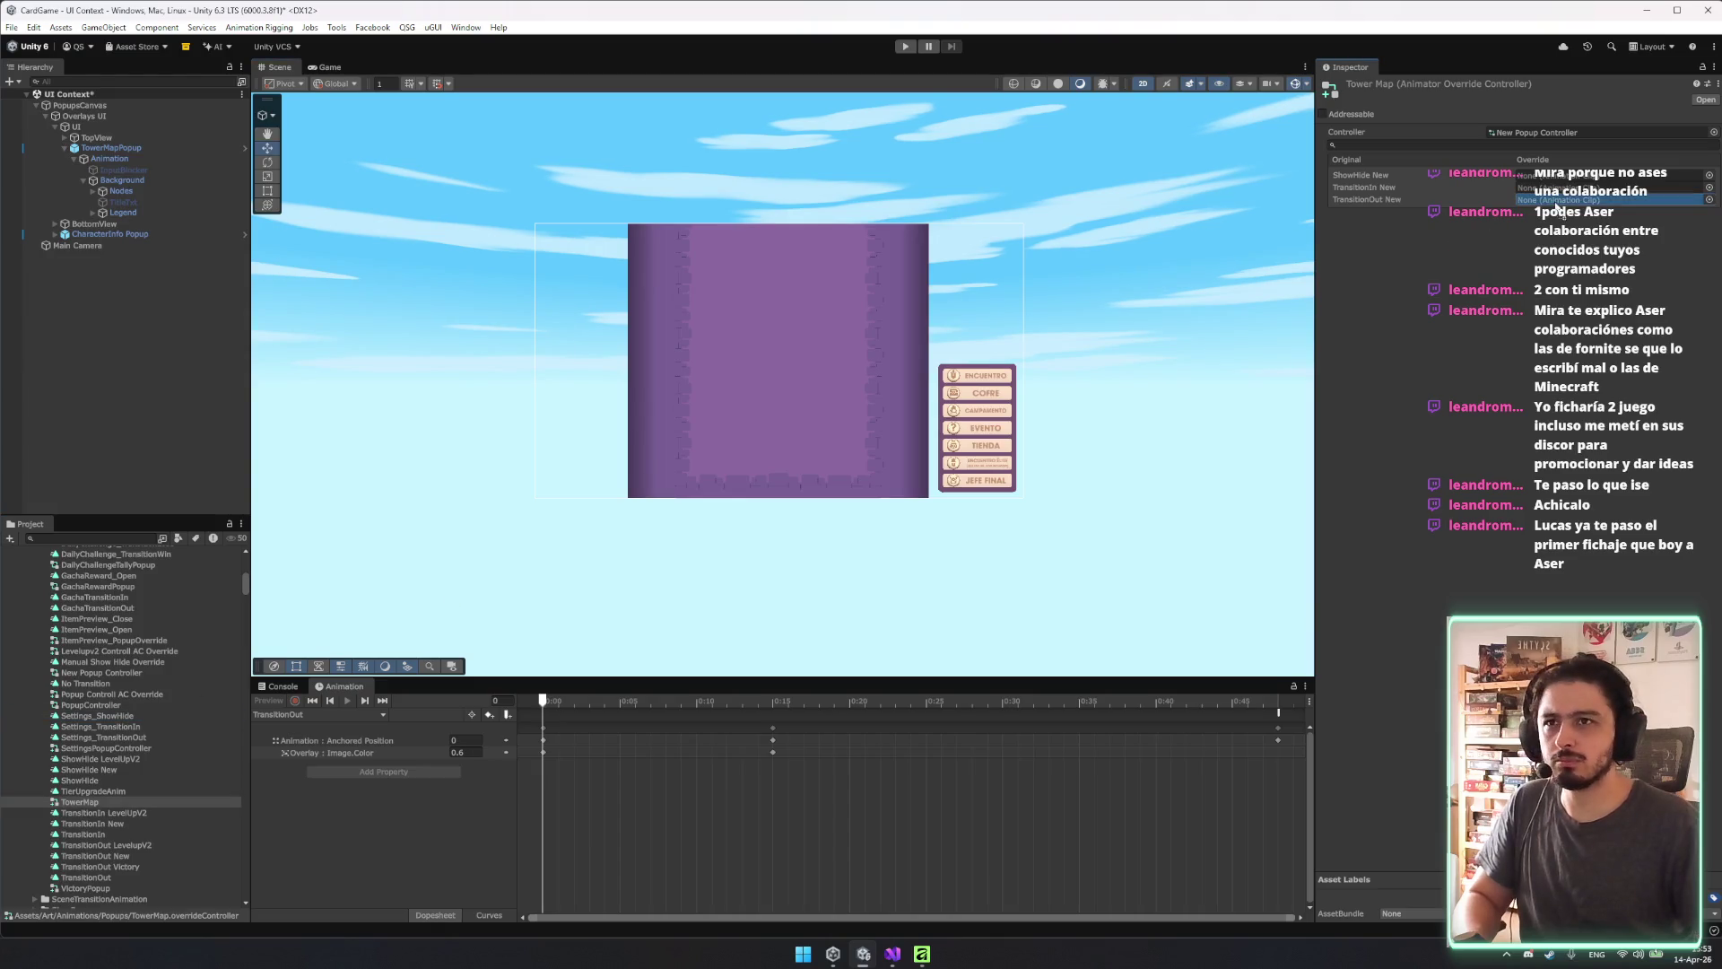
drag(1564, 182, 1564, 182)
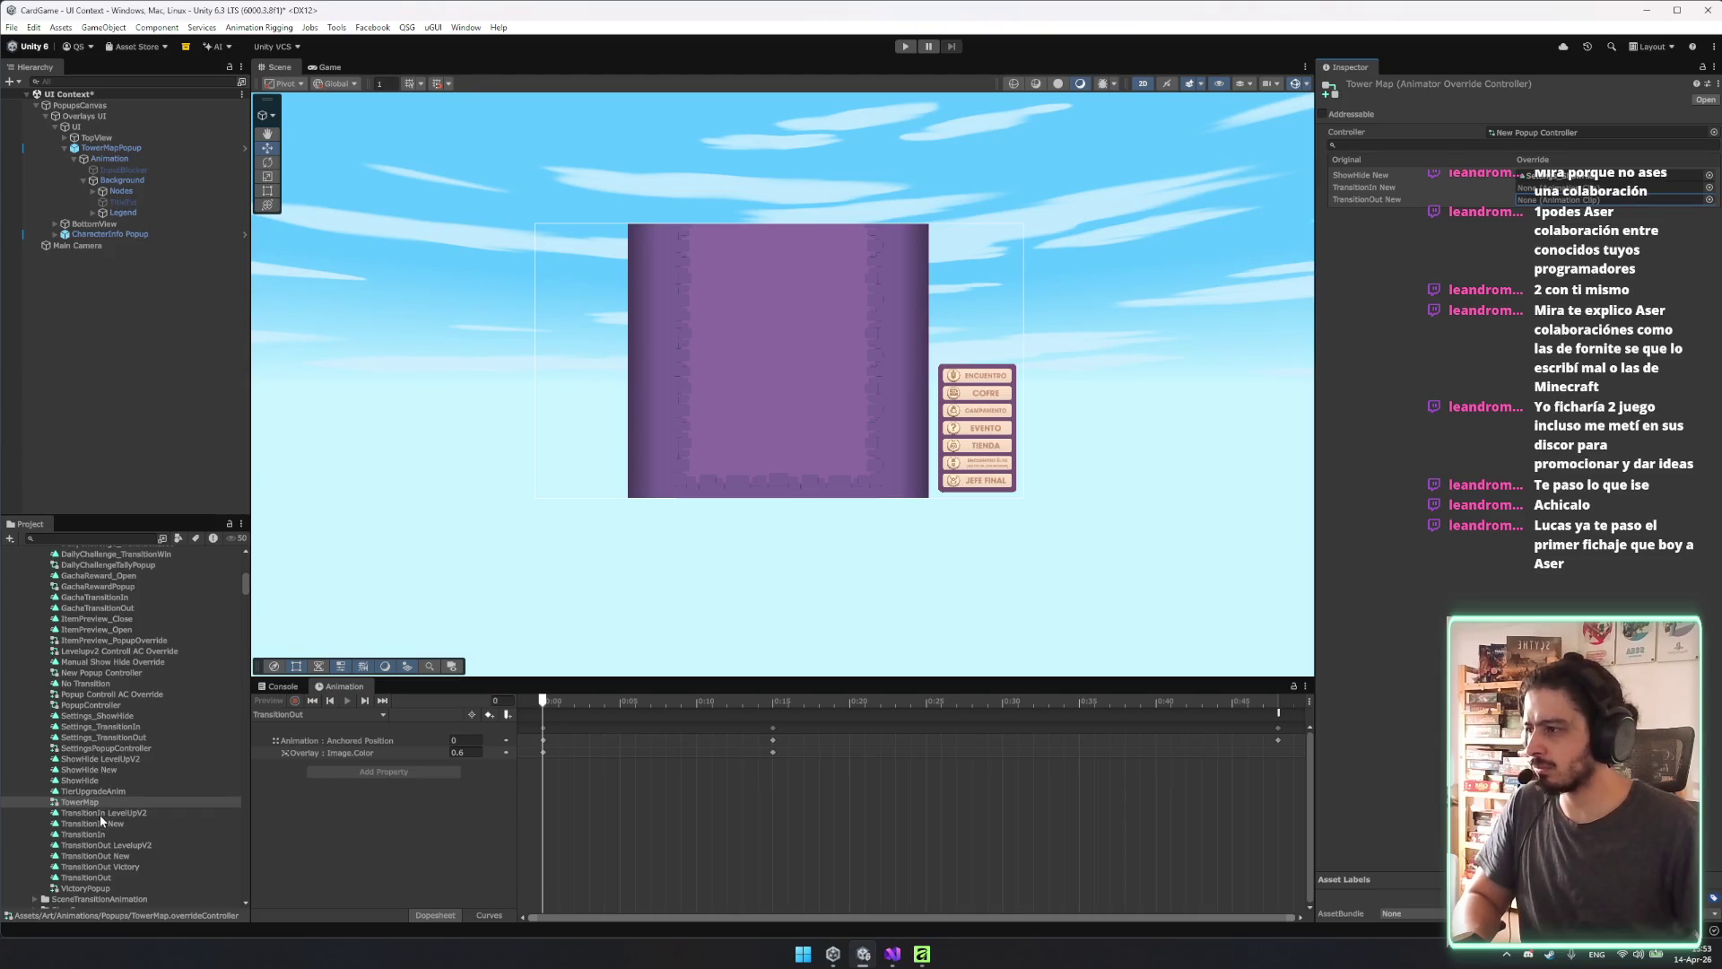
Rename the override controller asset to TowerMapPopupController.
click(111, 147)
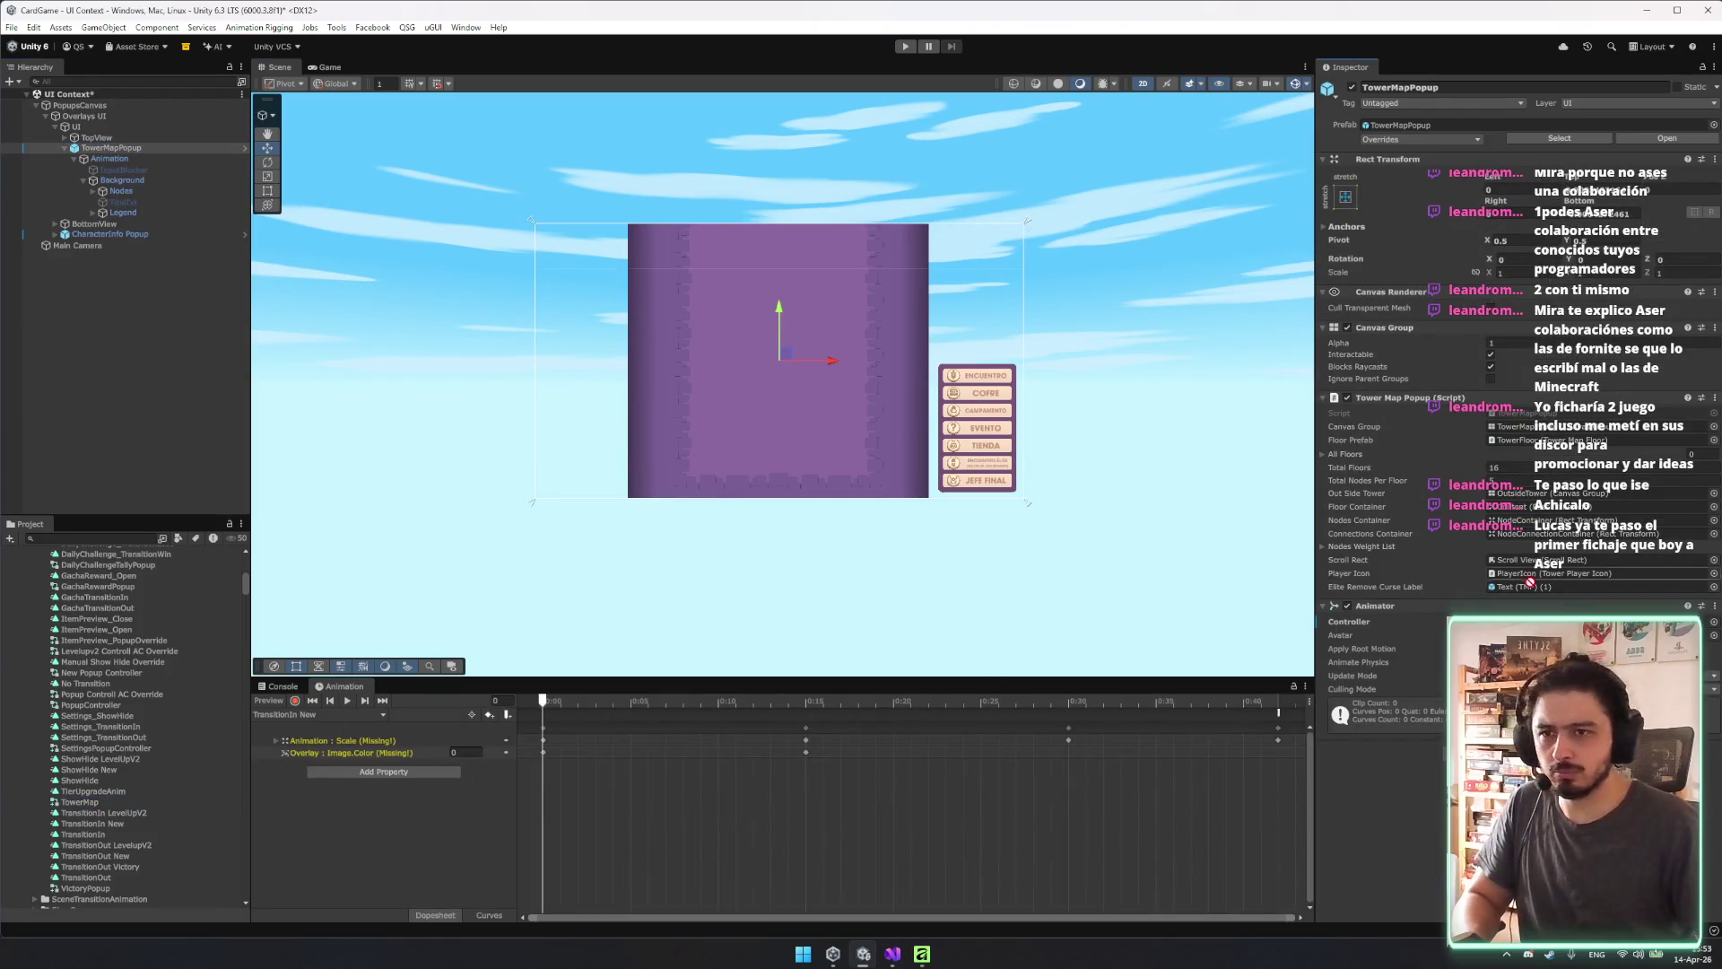
click(97, 801)
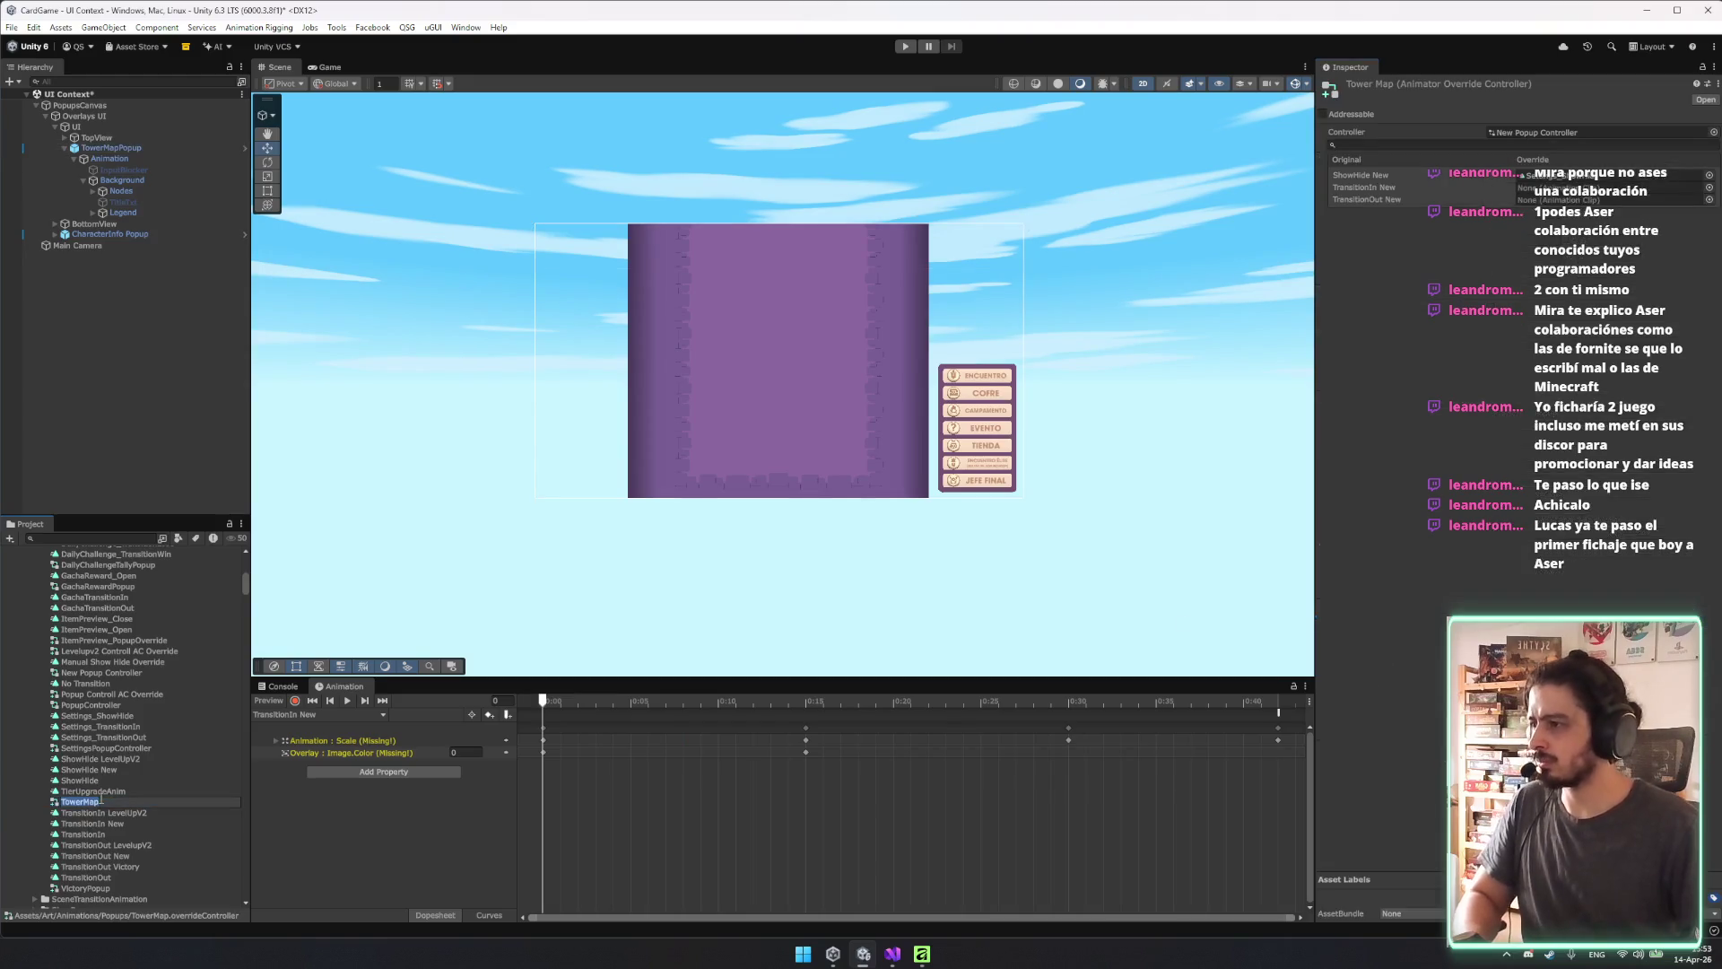
key(Return)
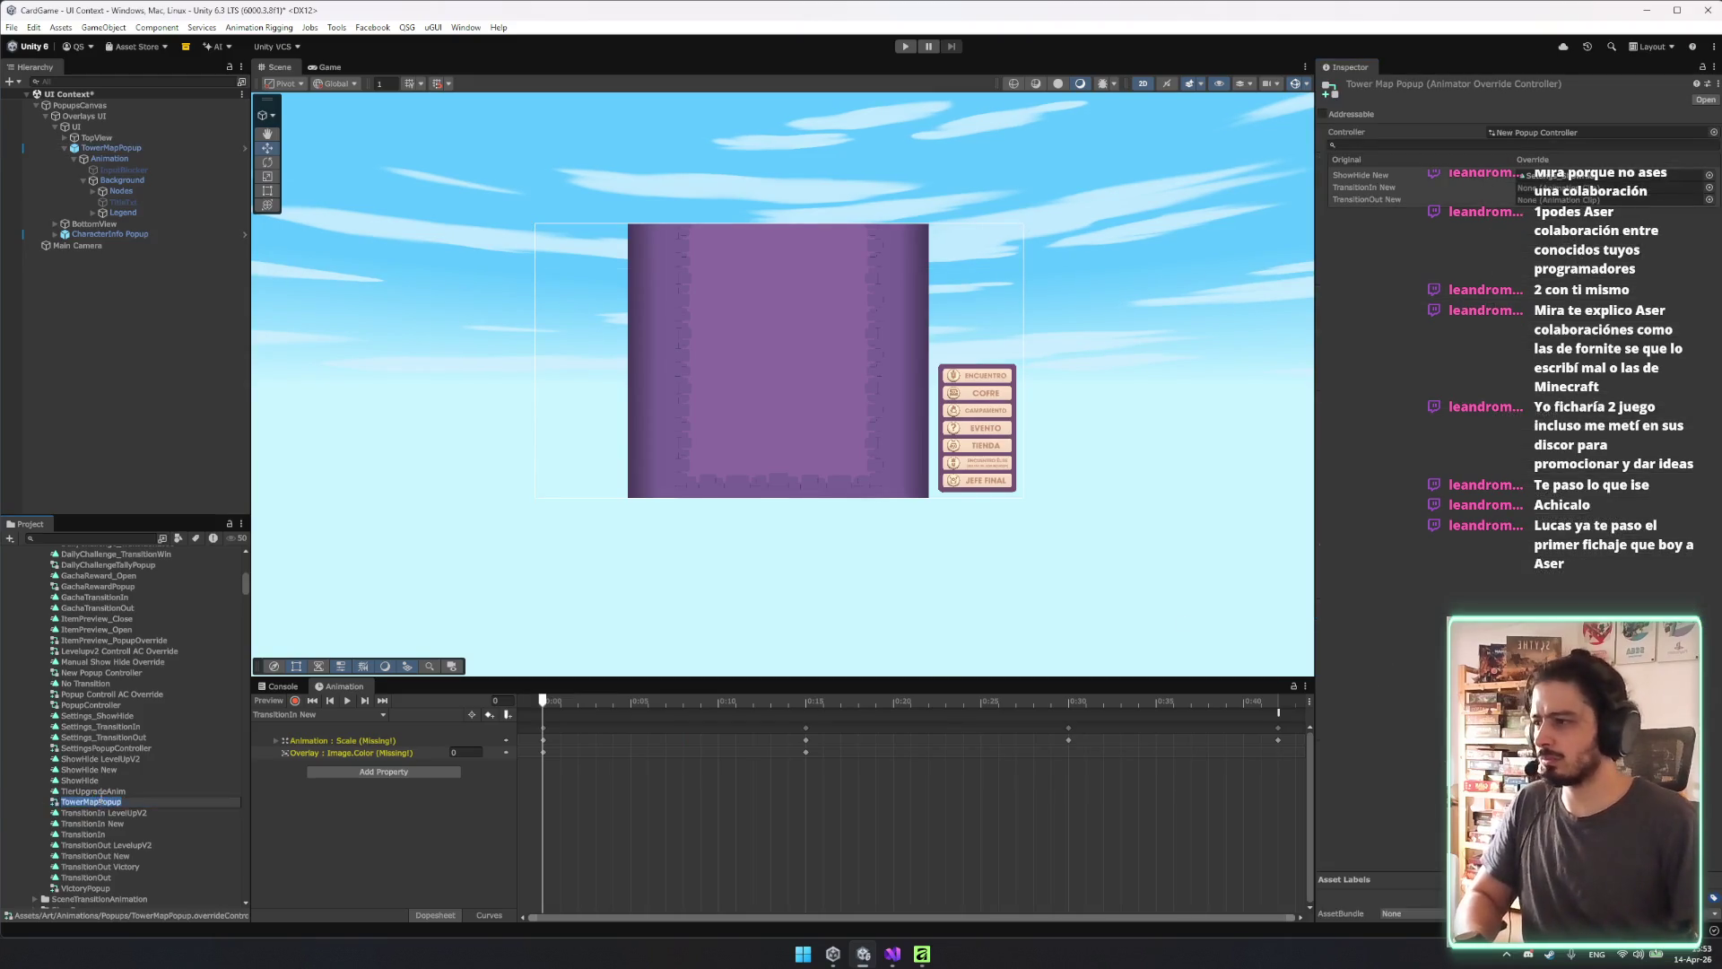
text(Controlle)
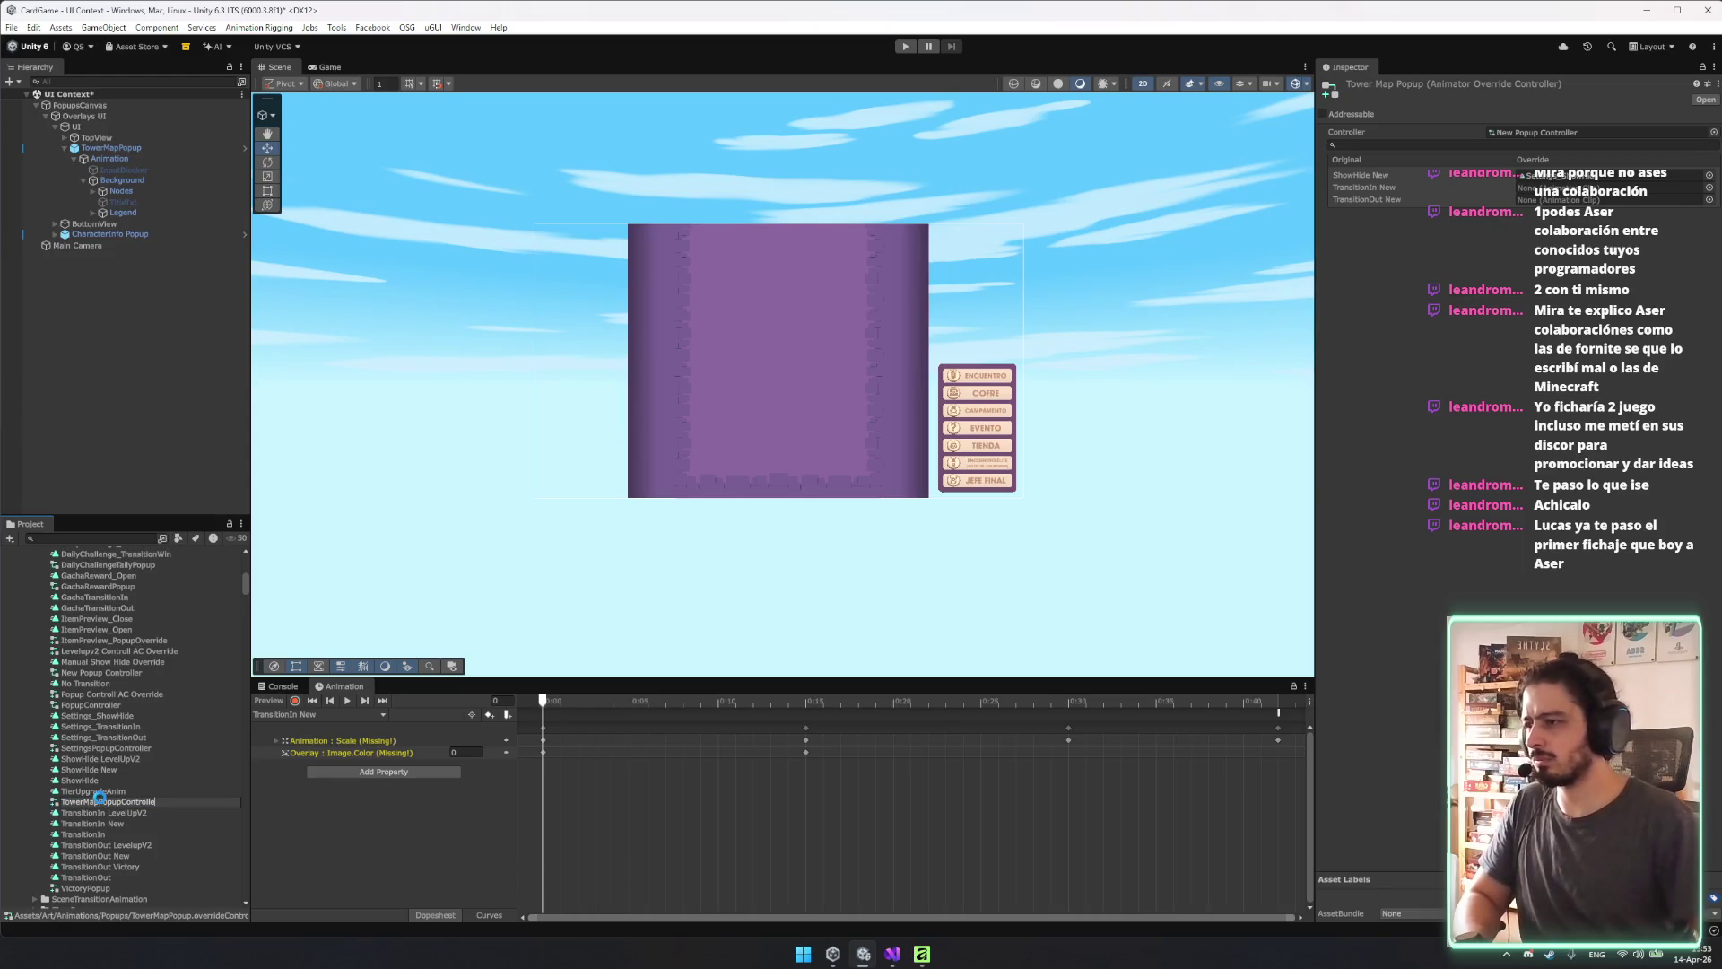
text(r)
key(Return)
Preview the Settings_ShowHide clip, then select the TransitionIn New clip.
click(363, 714)
click(337, 732)
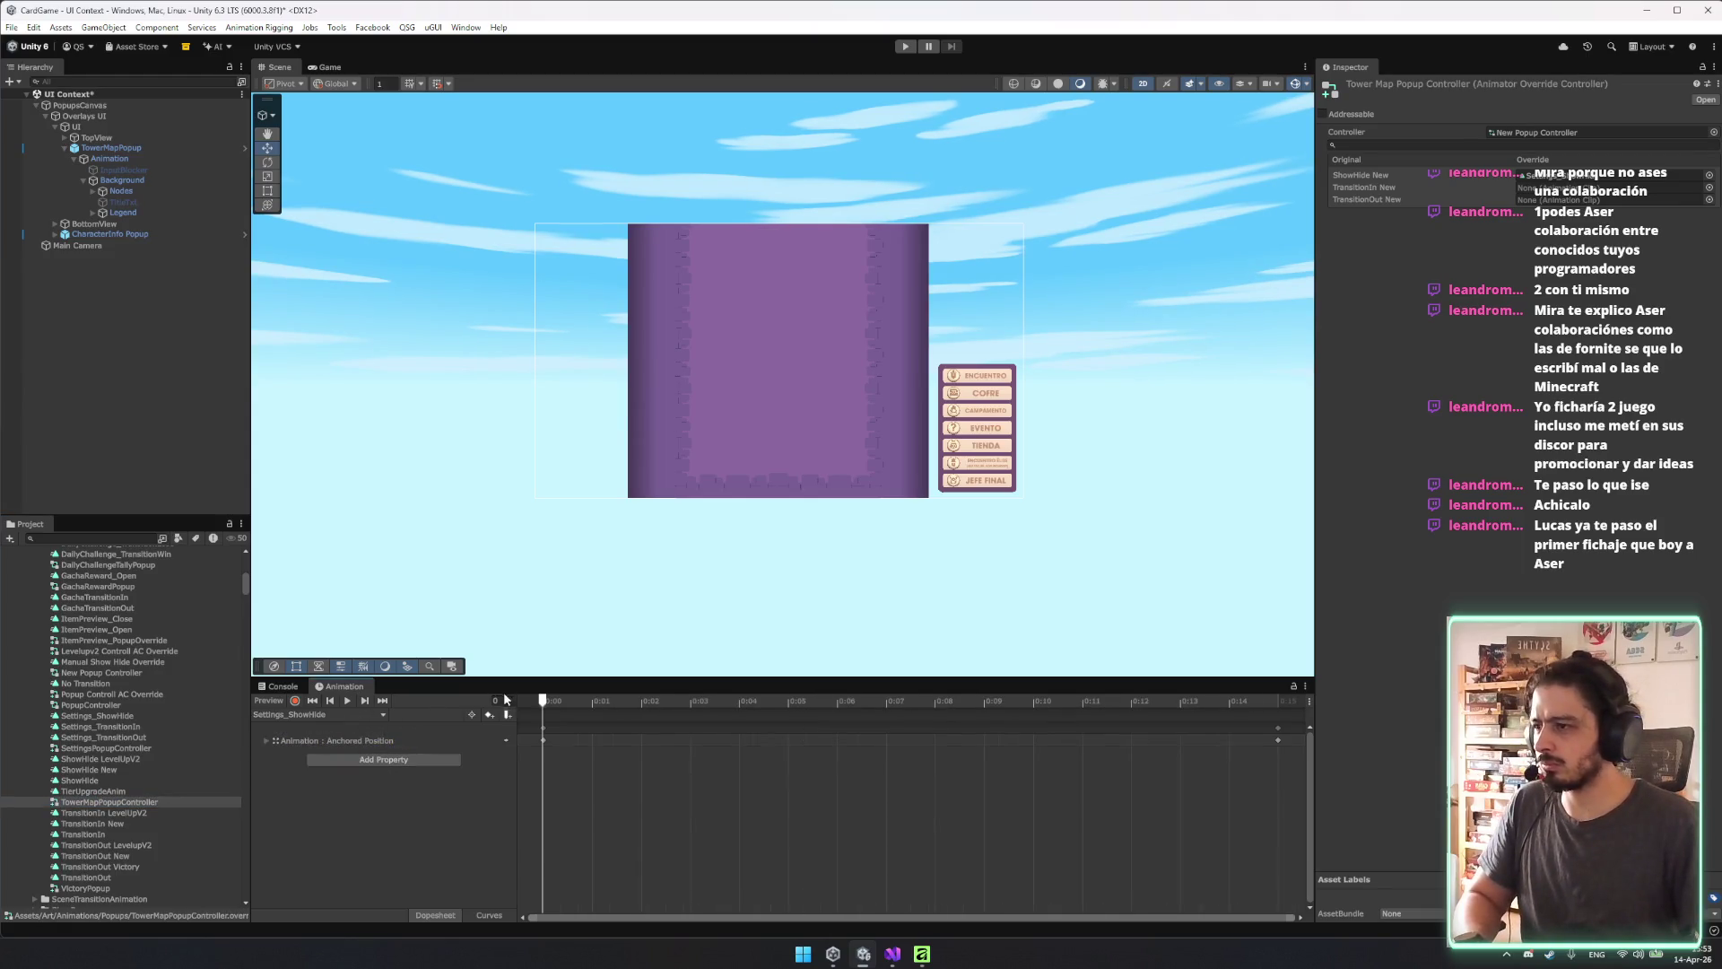
click(347, 701)
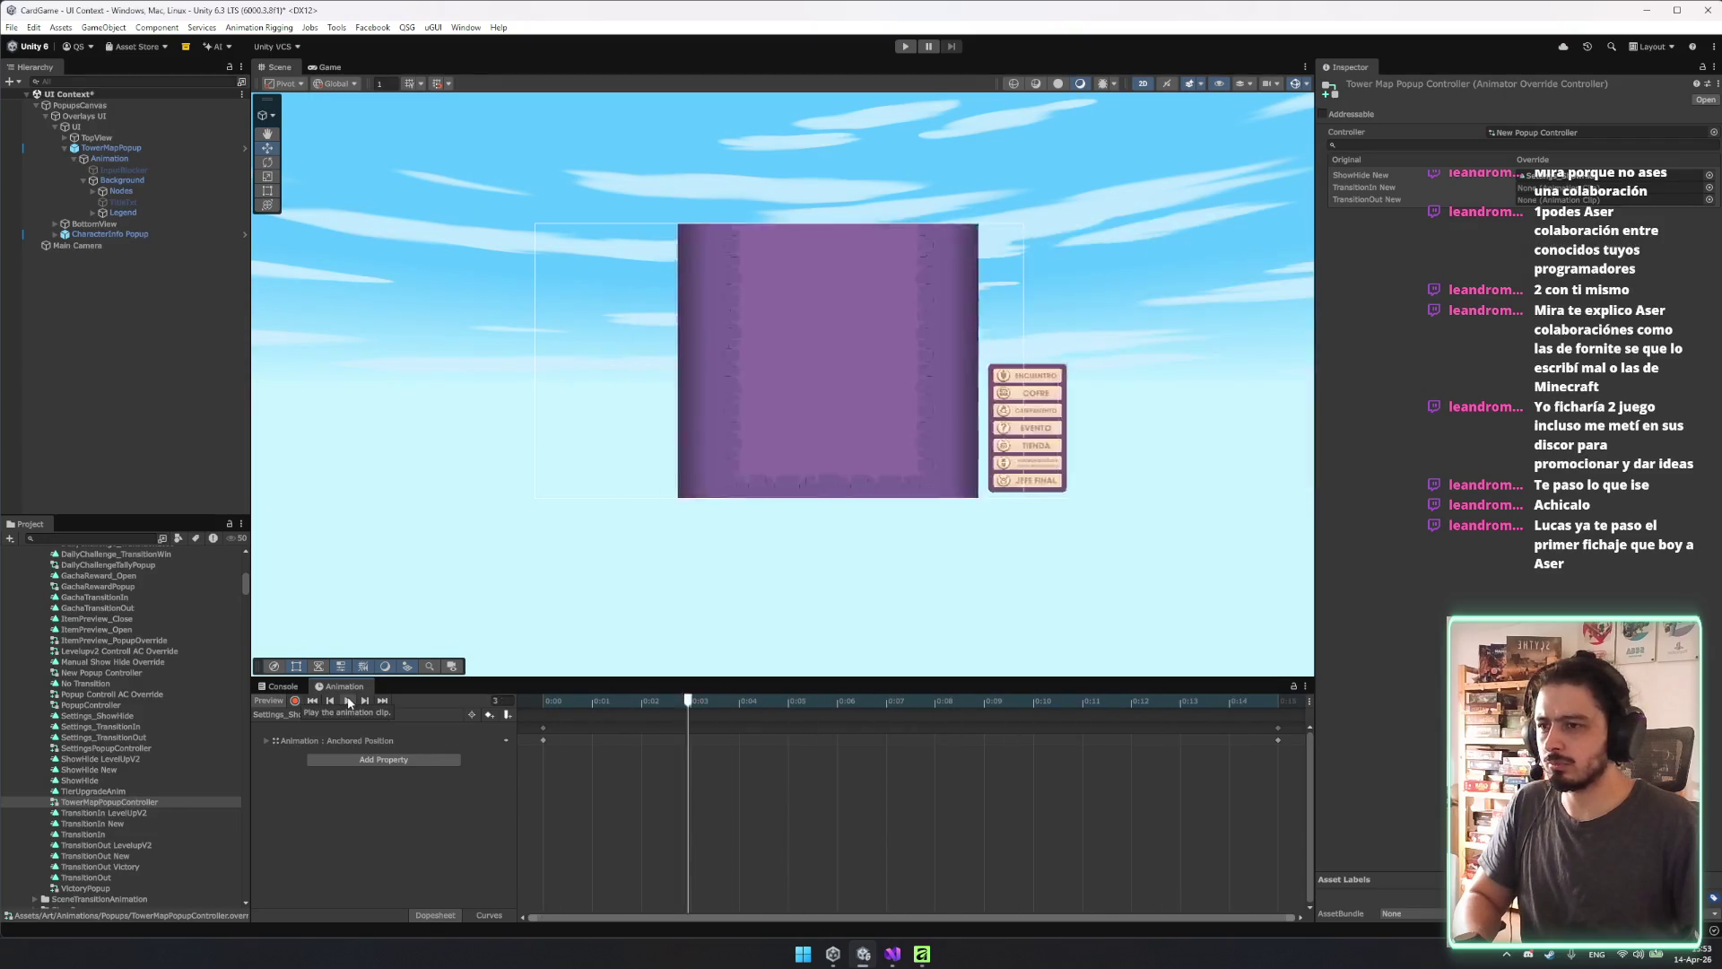
click(137, 812)
click(133, 821)
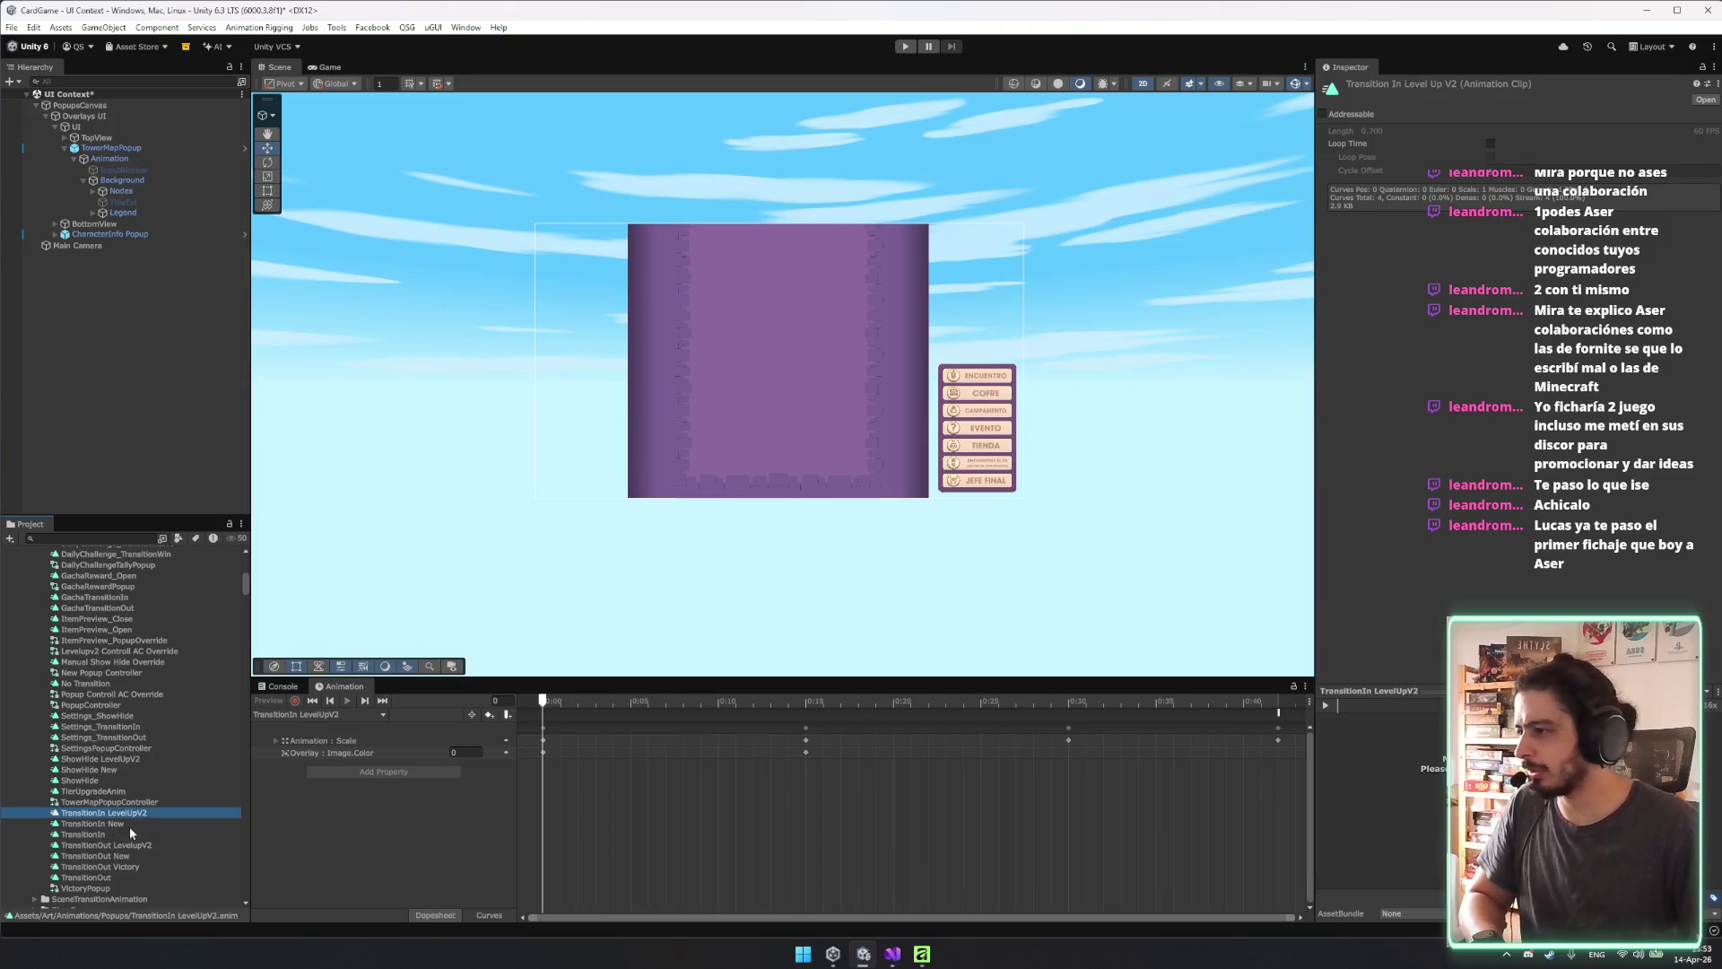
Duplicate TransitionIn and TransitionOut and rename the copies TransitionIn Tower and TransitionOut Tower.
click(130, 834)
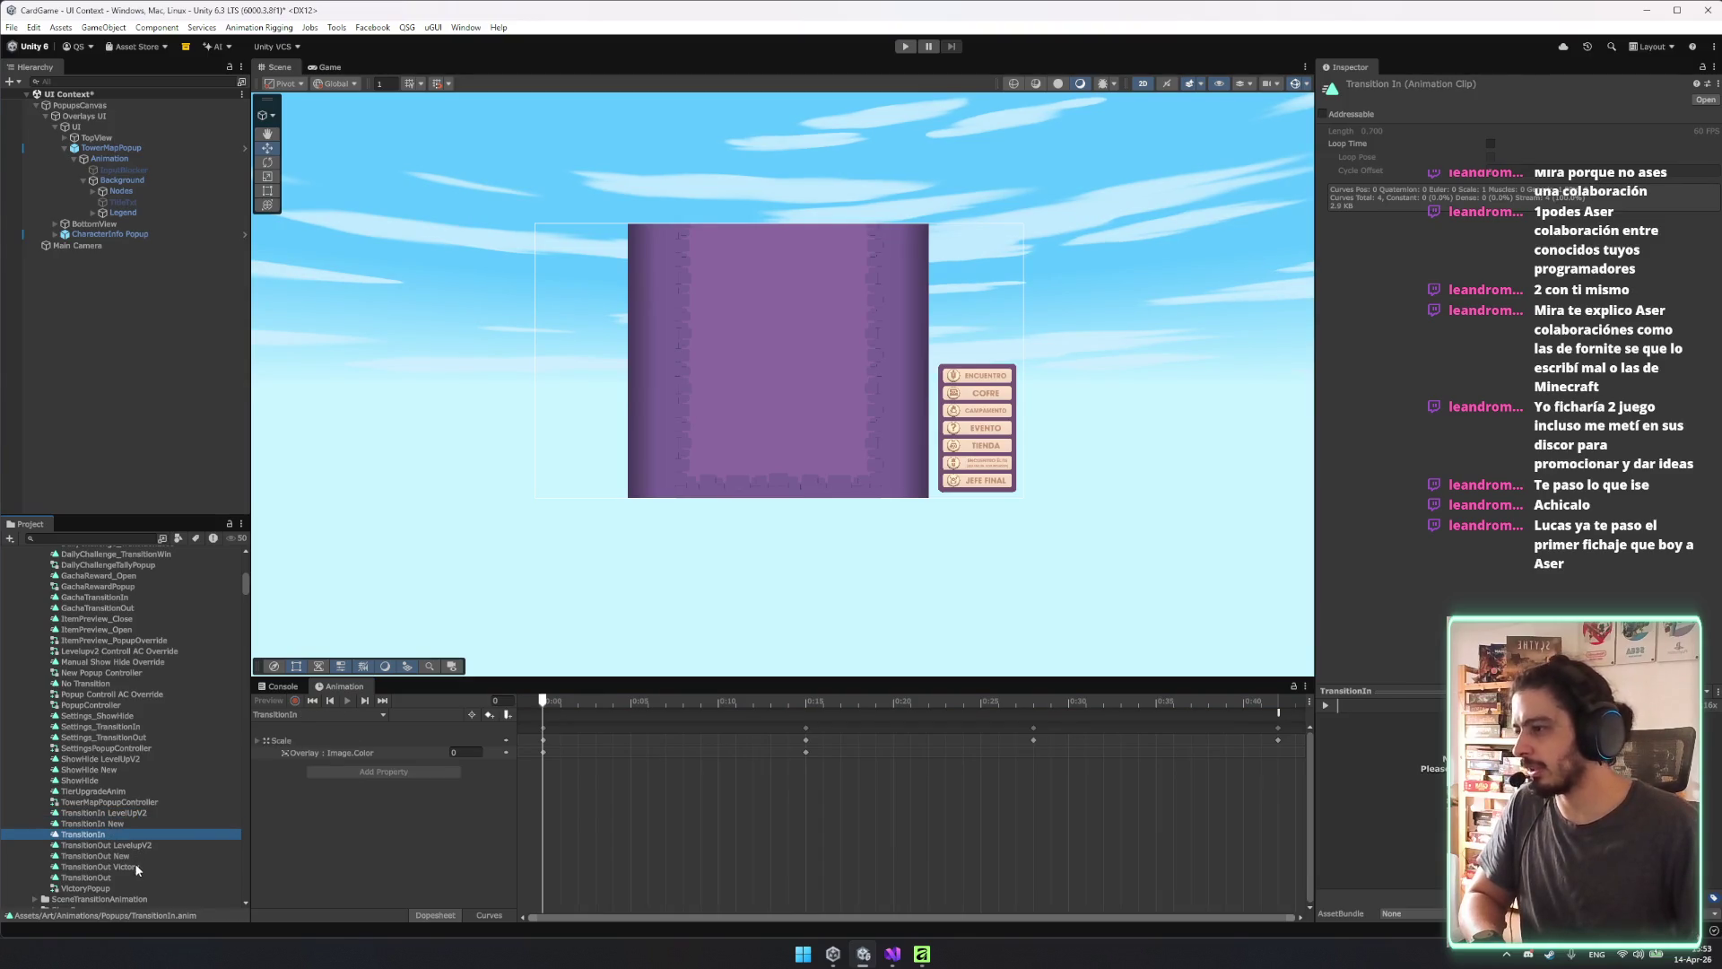
ctrl+click(136, 867)
ctrl+click(124, 876)
ctrl+click(132, 866)
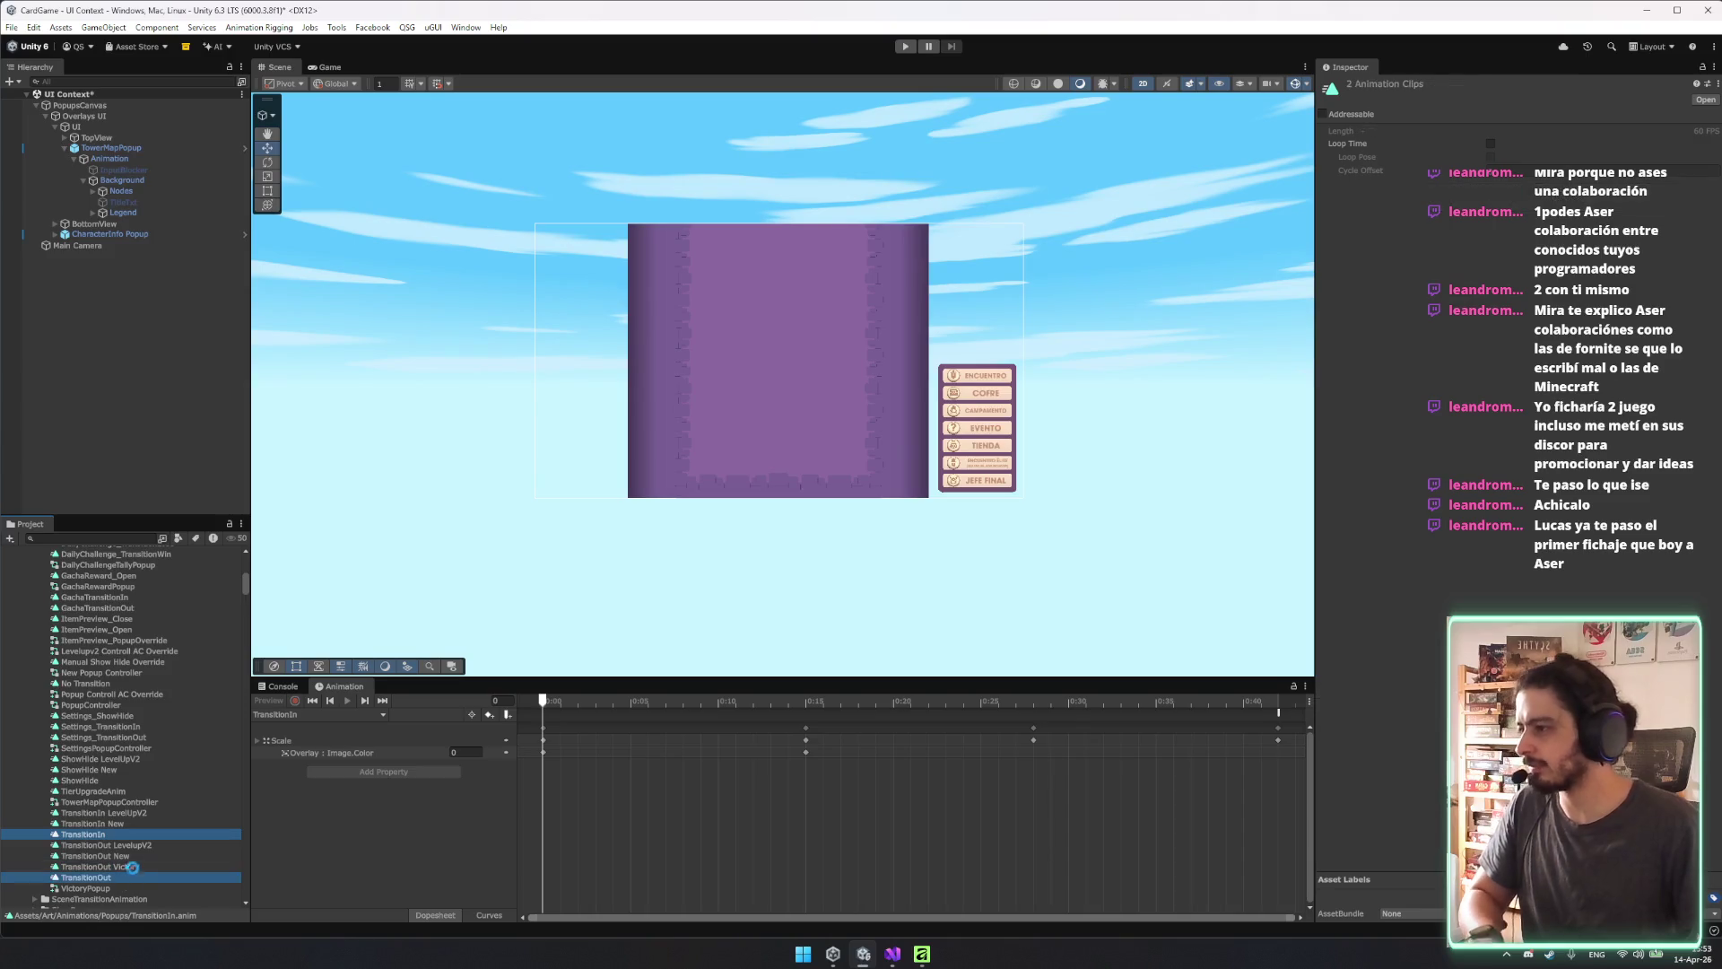
key(ctrl+d)
key(BackSpace)
text(TransitionIn Towe)
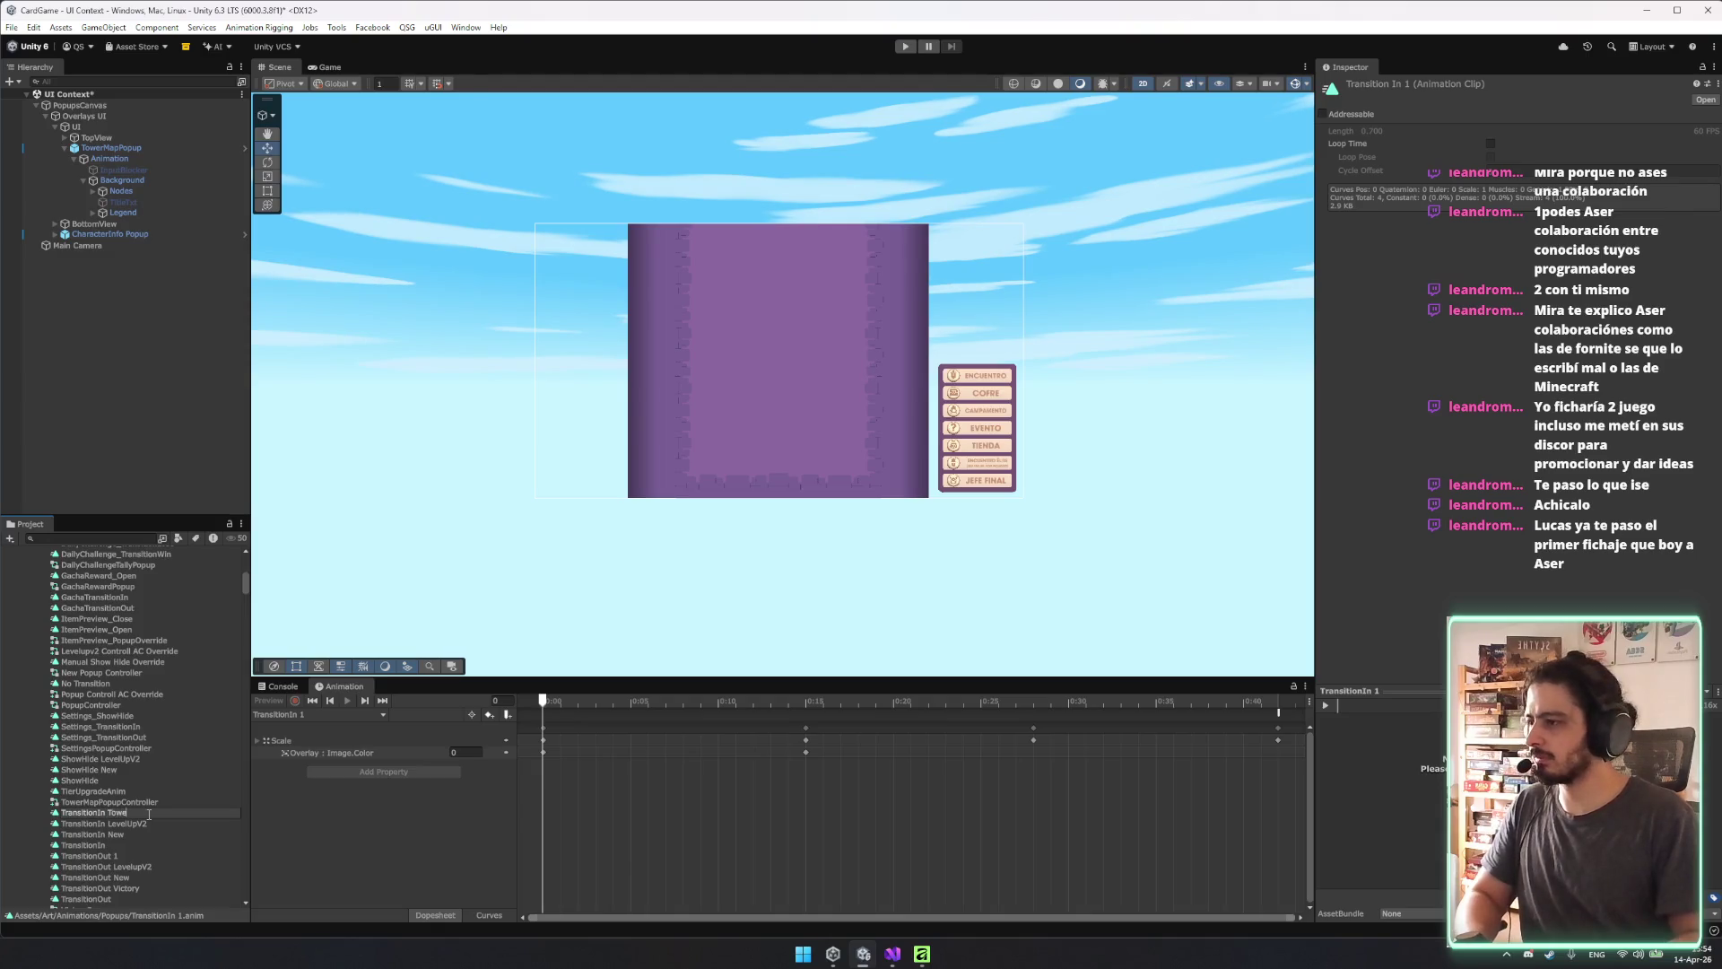
text(r)
key(Return)
click(134, 856)
key(F2)
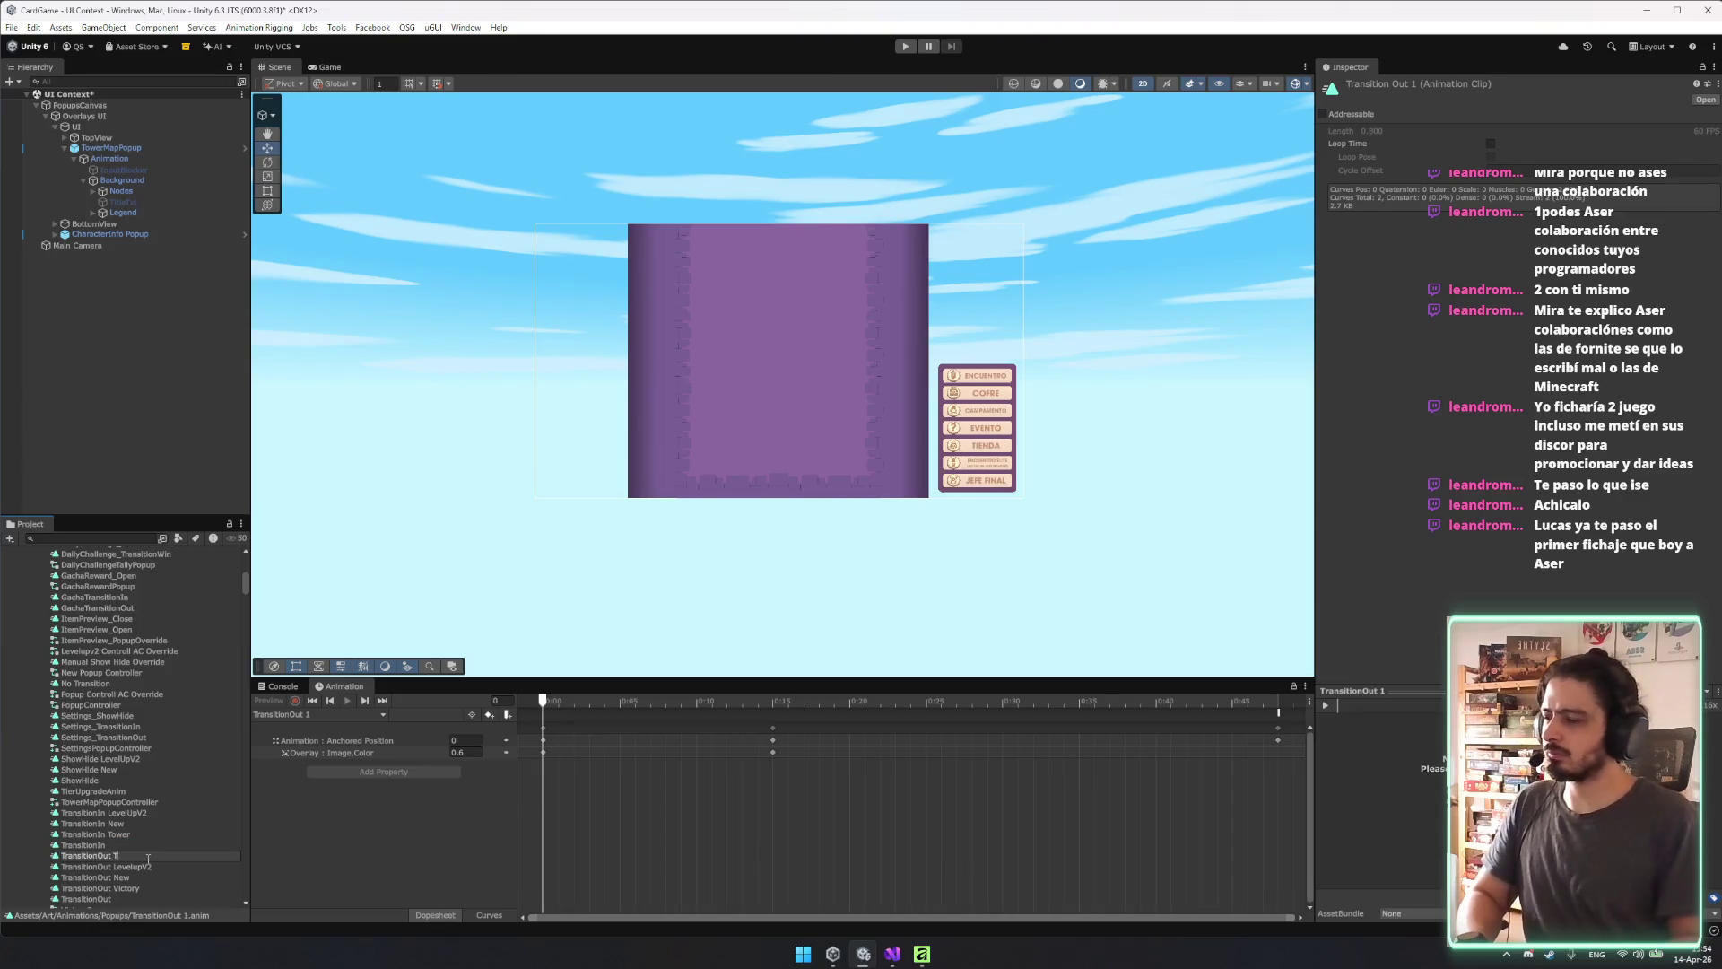
text(Tower)
key(Return)
Assign TransitionIn Tower and TransitionOut Tower as the entrance and exit overrides, then preview.
click(211, 148)
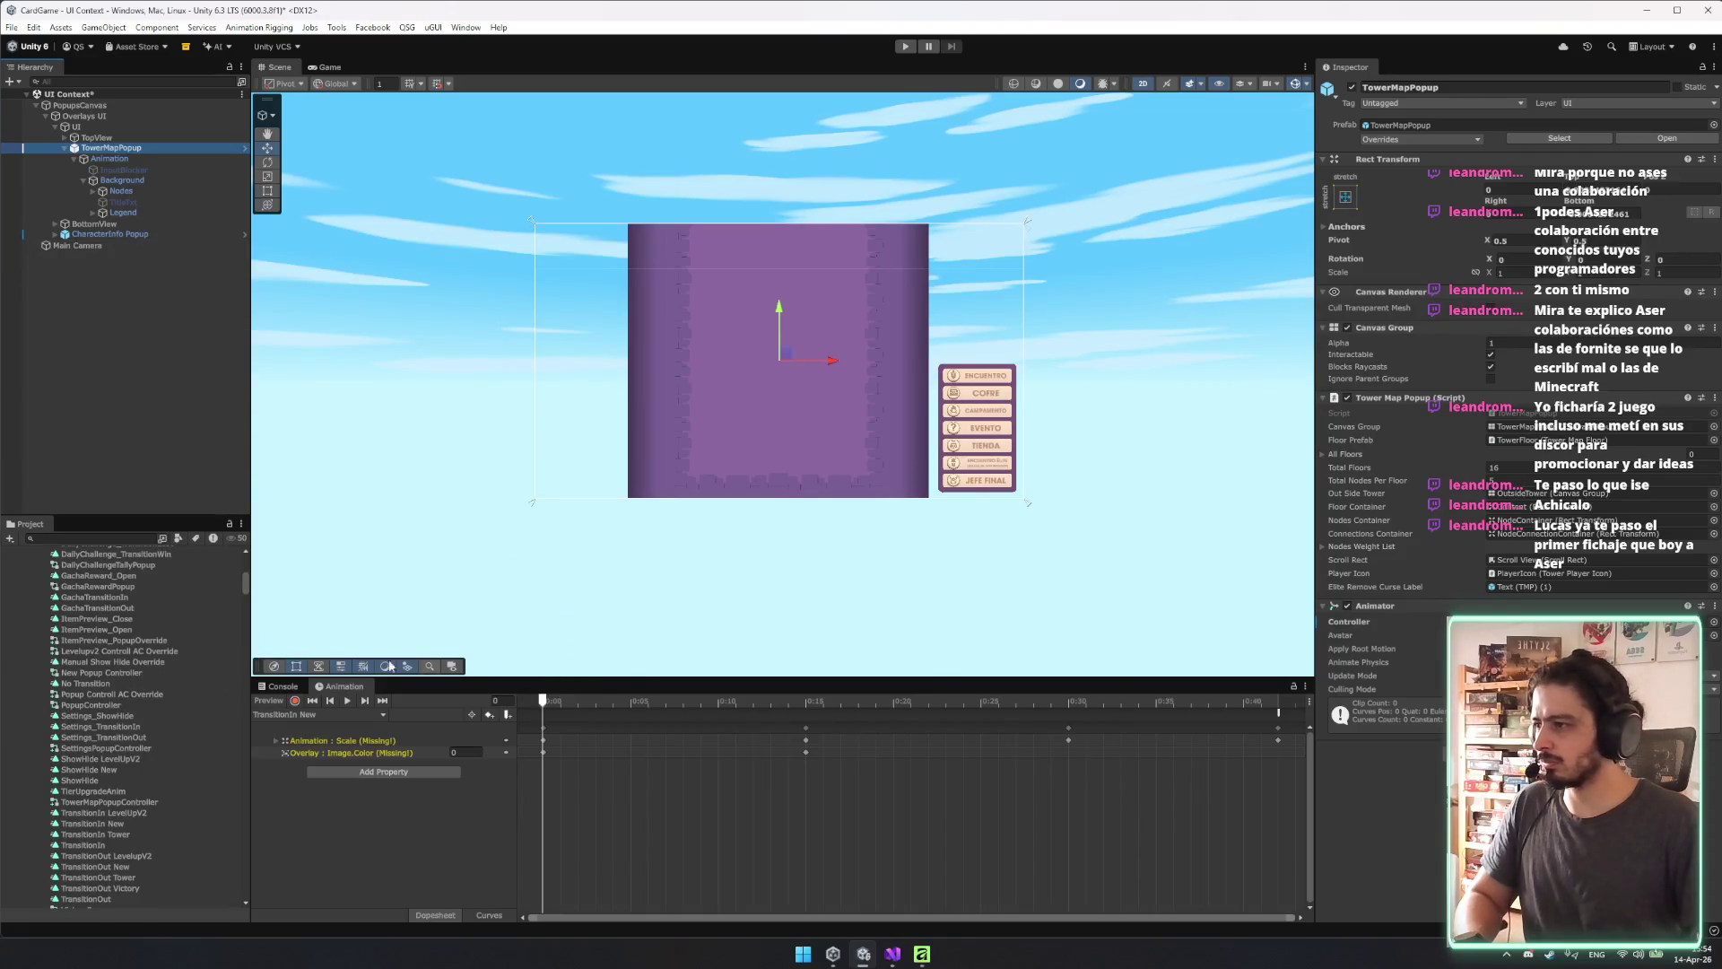
click(132, 803)
drag(106, 834, 342, 798)
drag(1559, 296, 1565, 187)
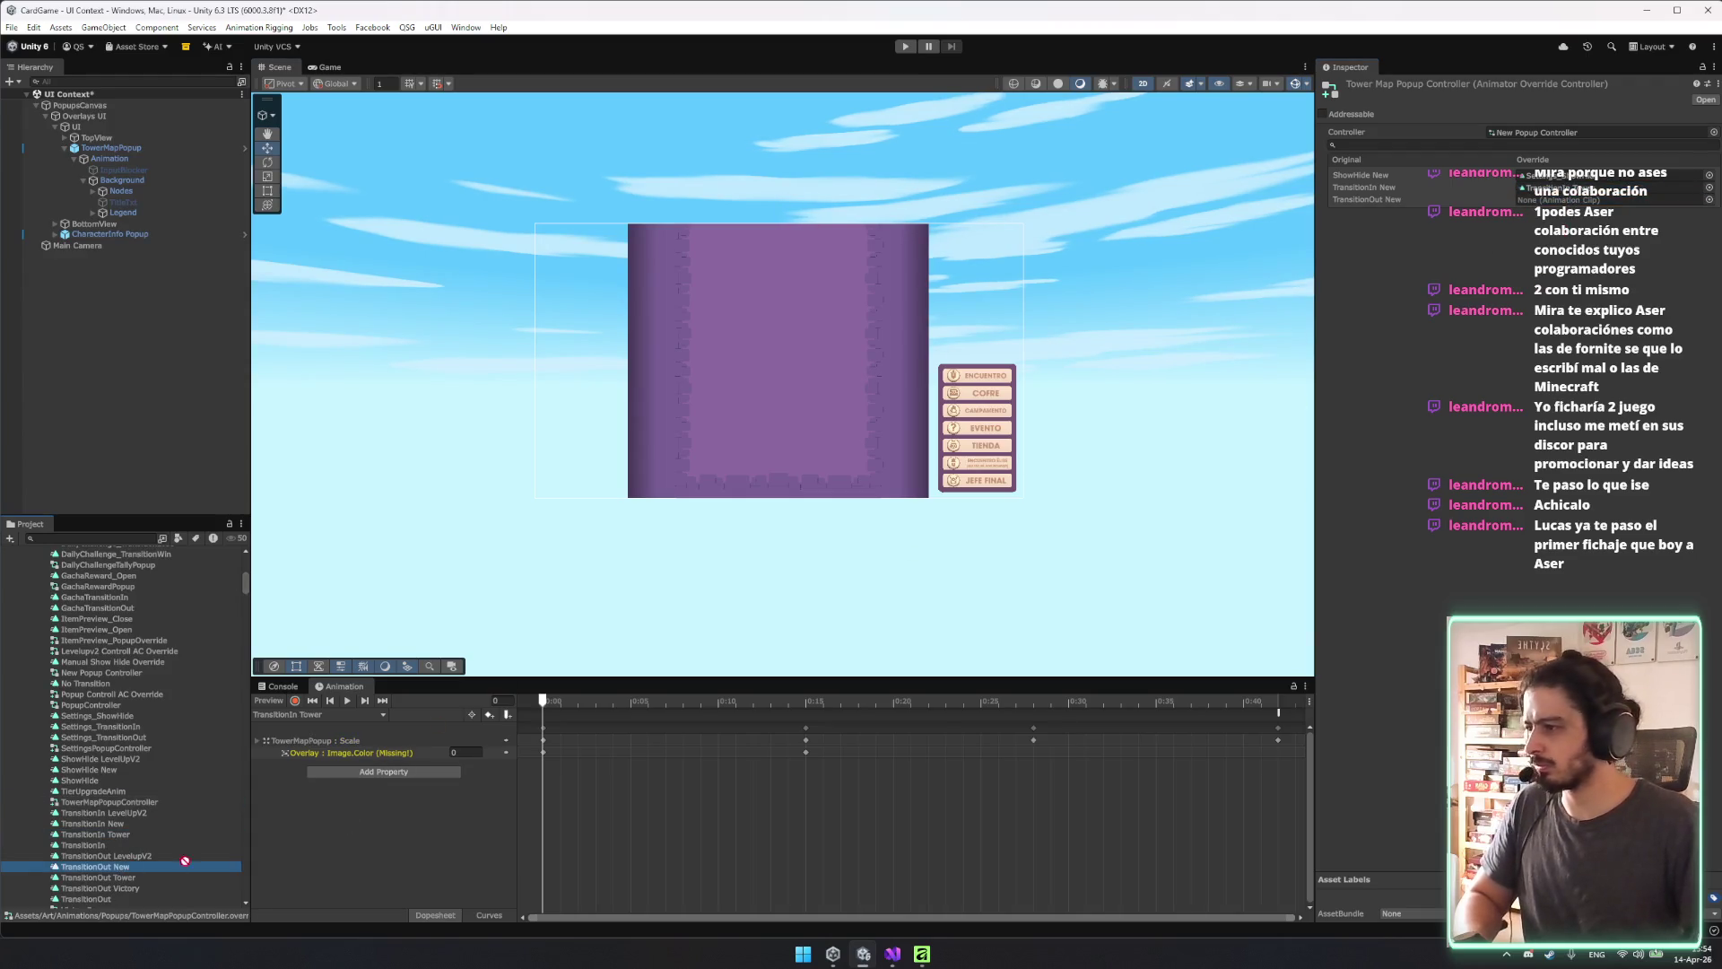
drag(148, 876, 1596, 202)
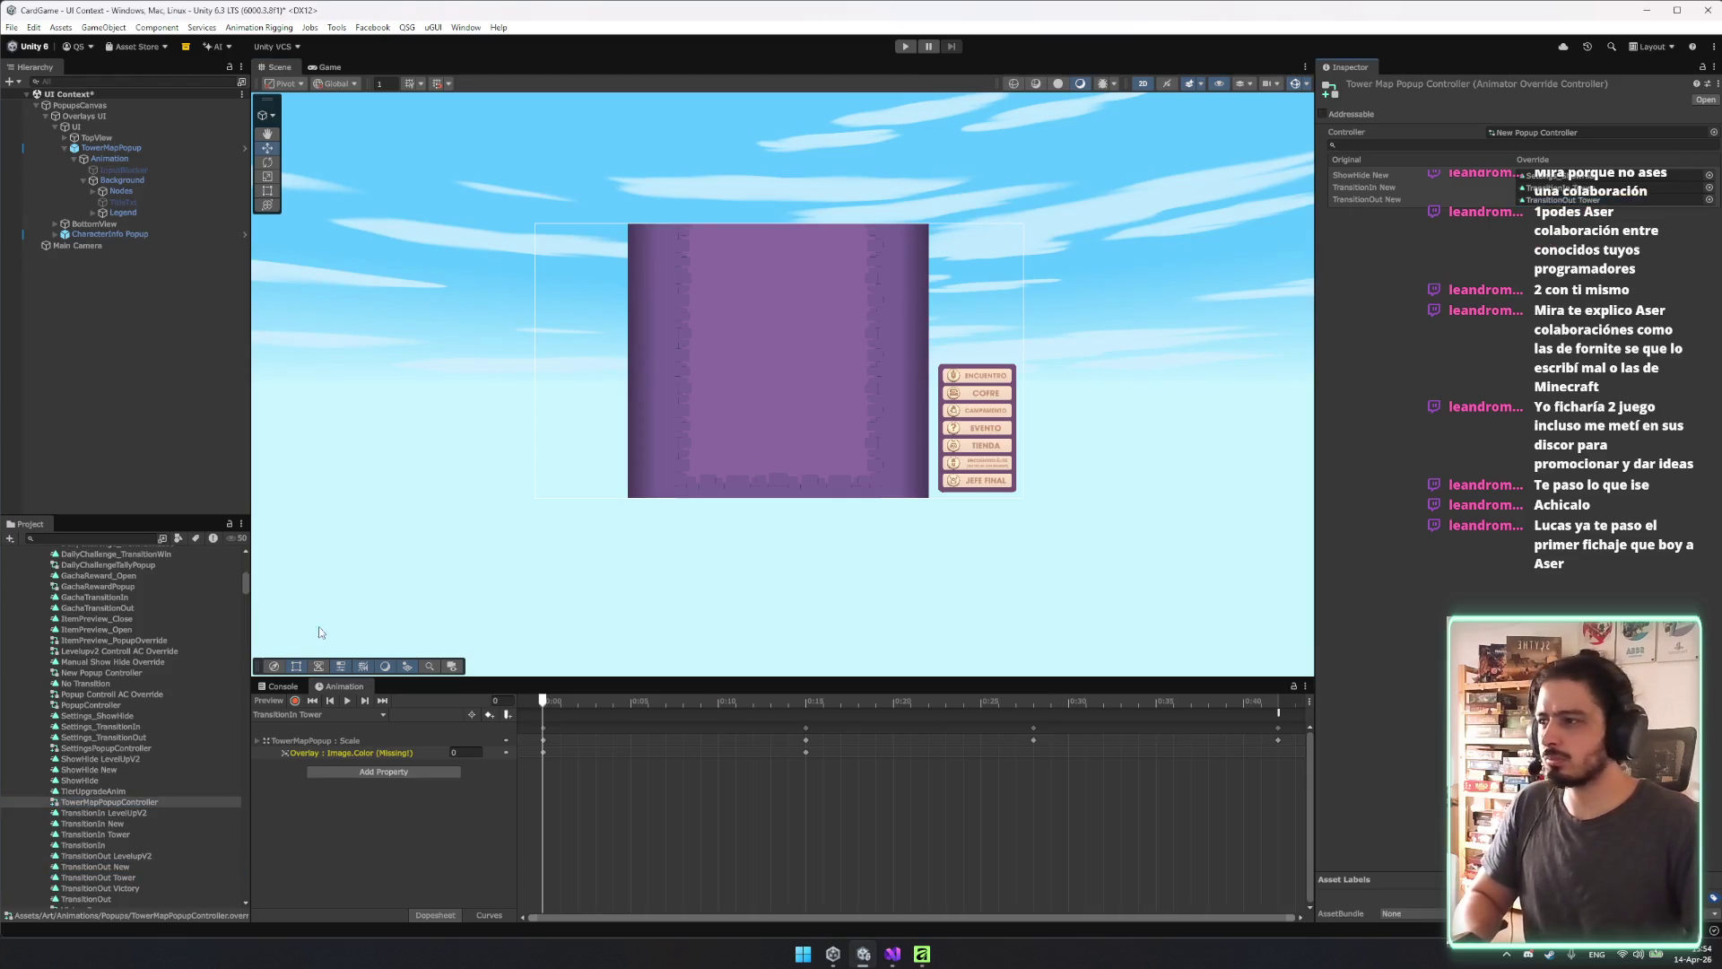
click(346, 701)
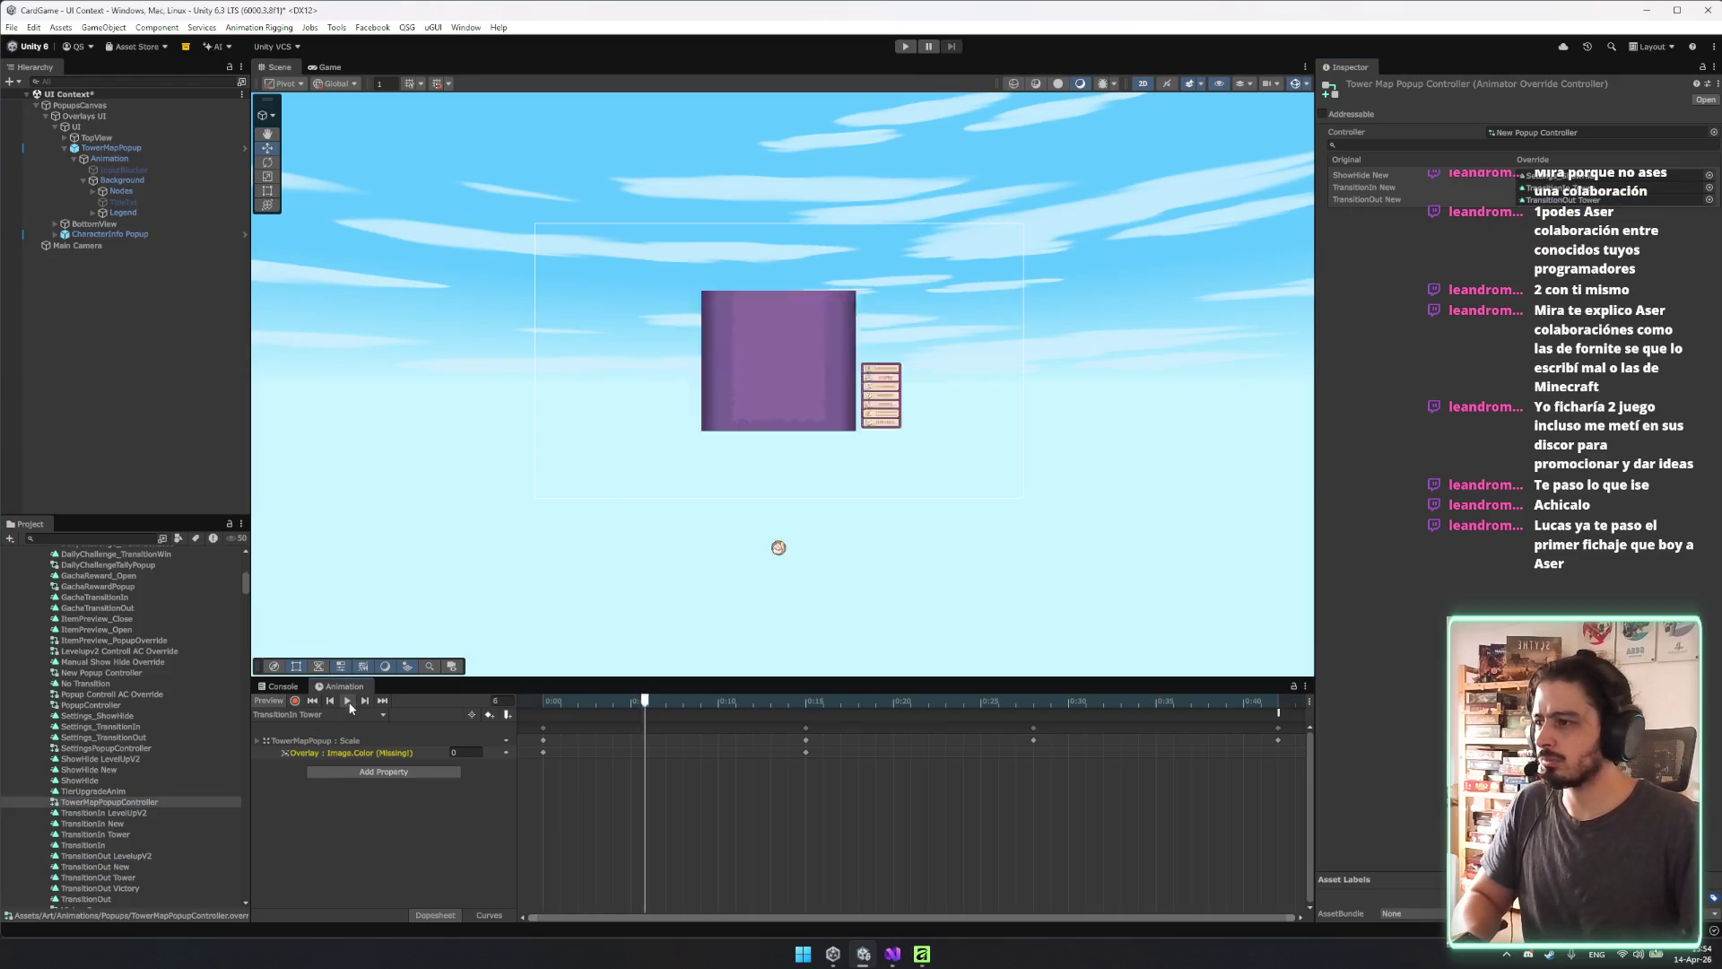
Stop the preview, box-select the Overlay Image.Color (Missing!) keys, and delete that track.
key(space)
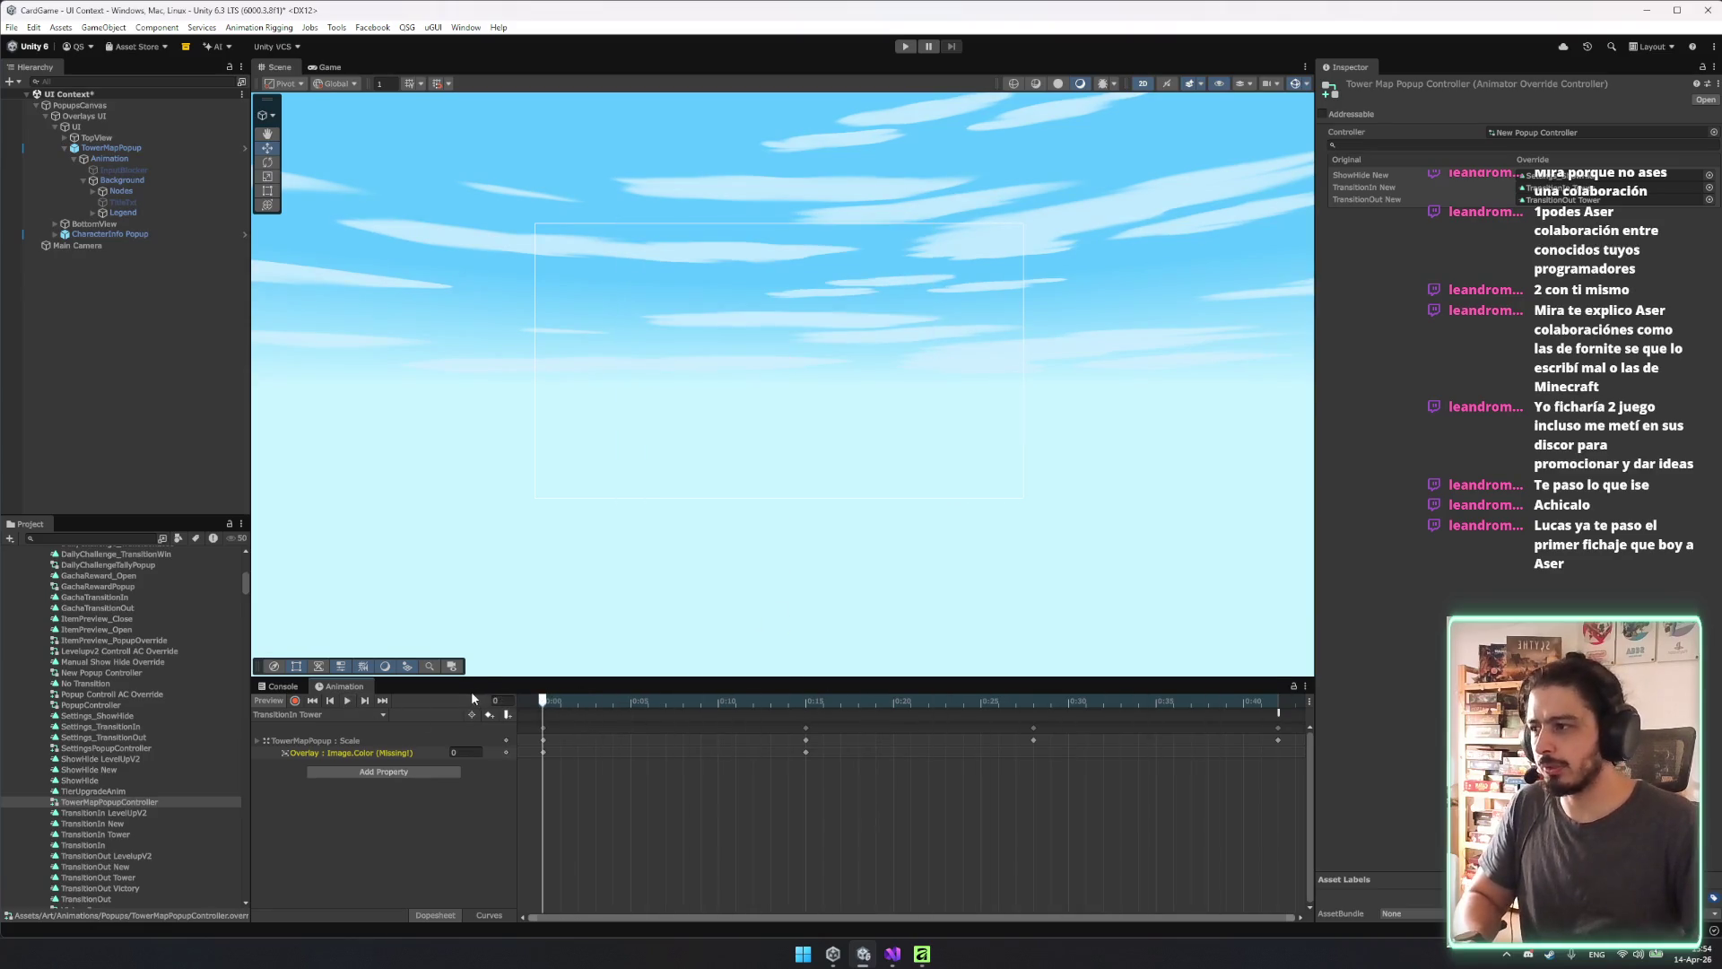
click(543, 751)
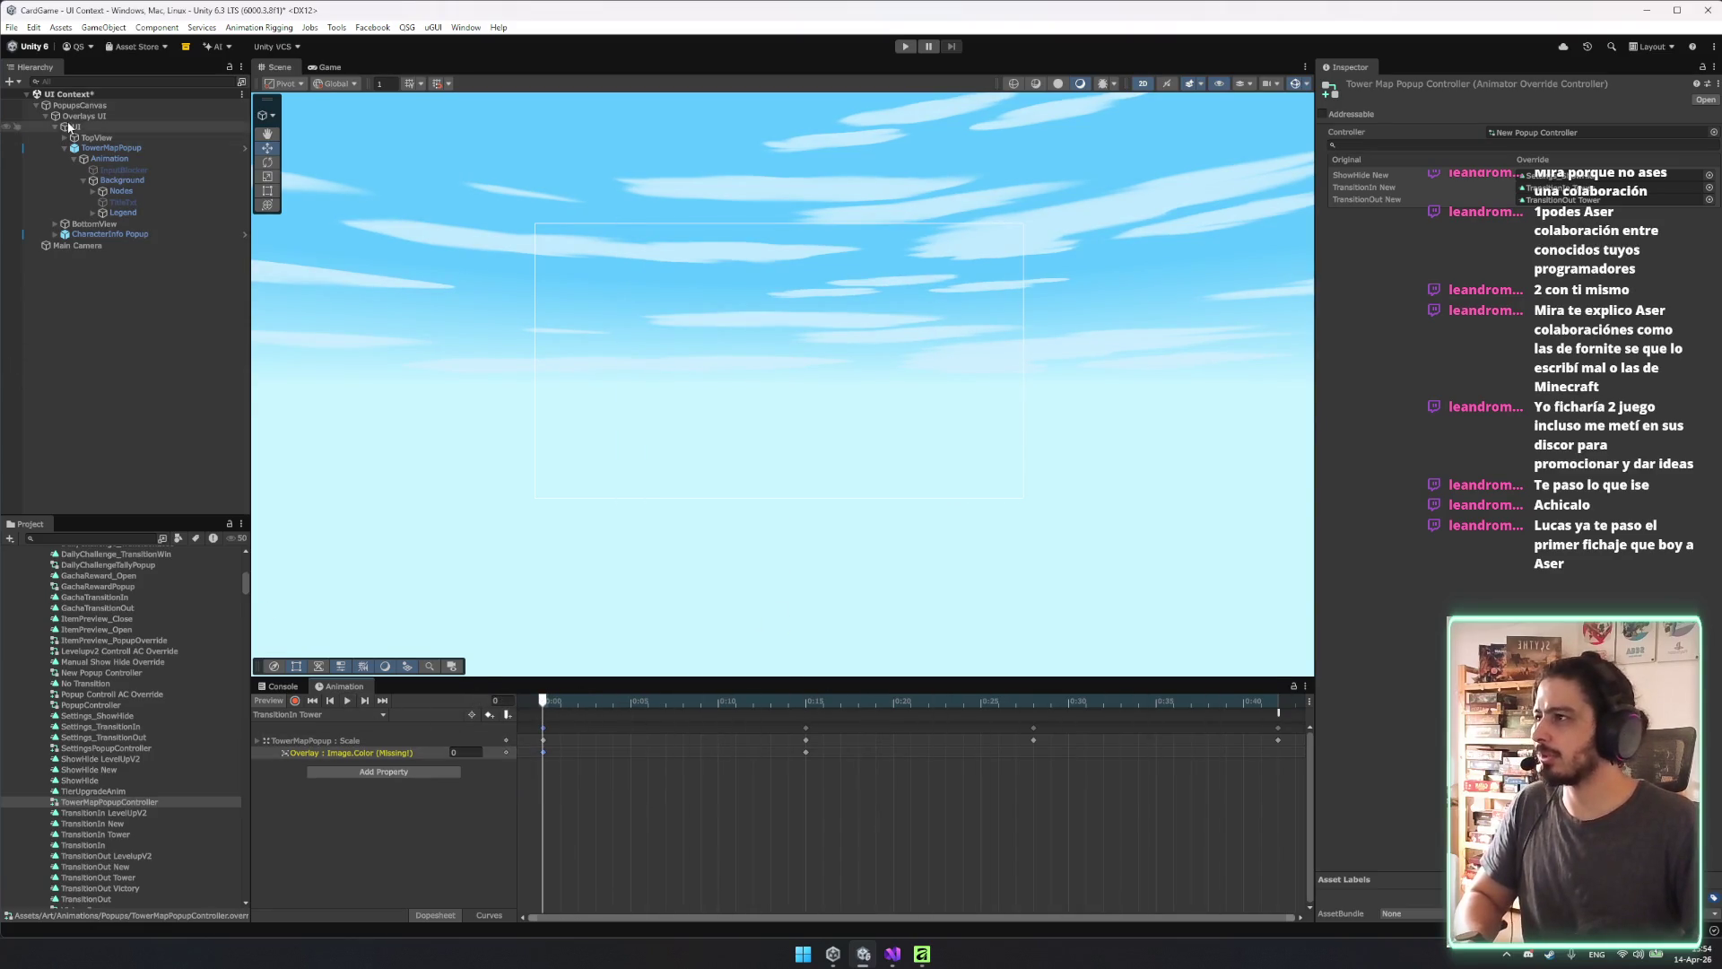
click(194, 149)
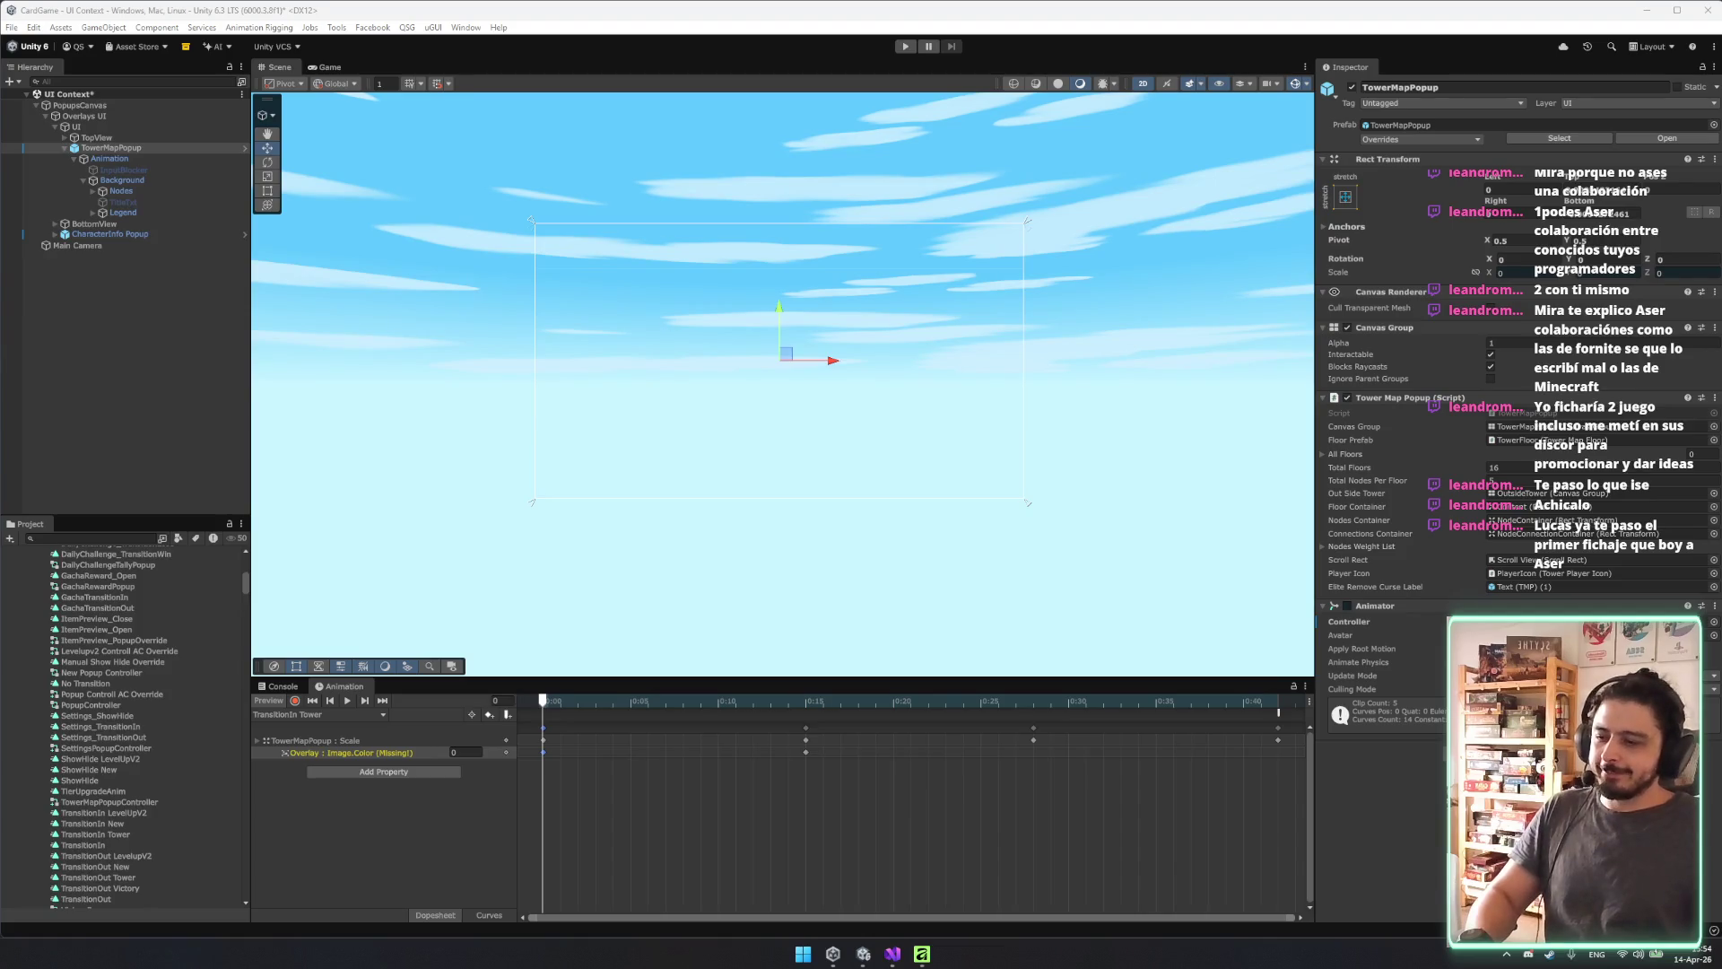
click(859, 799)
drag(885, 782, 521, 755)
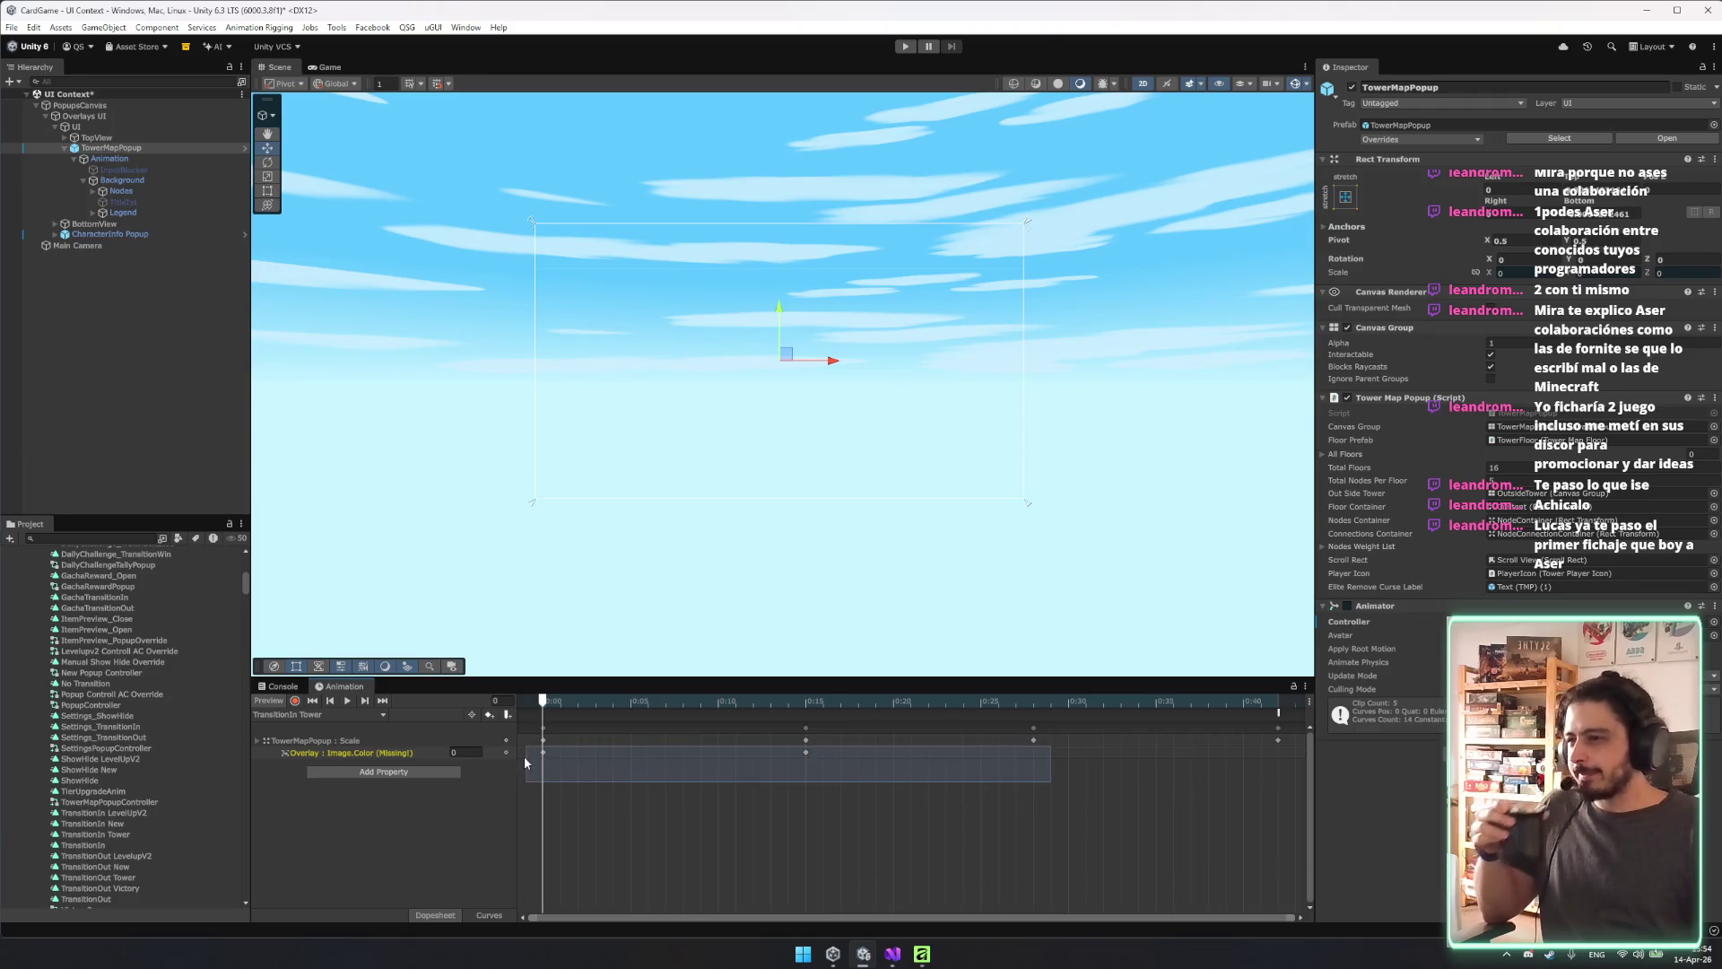
key(Delete)
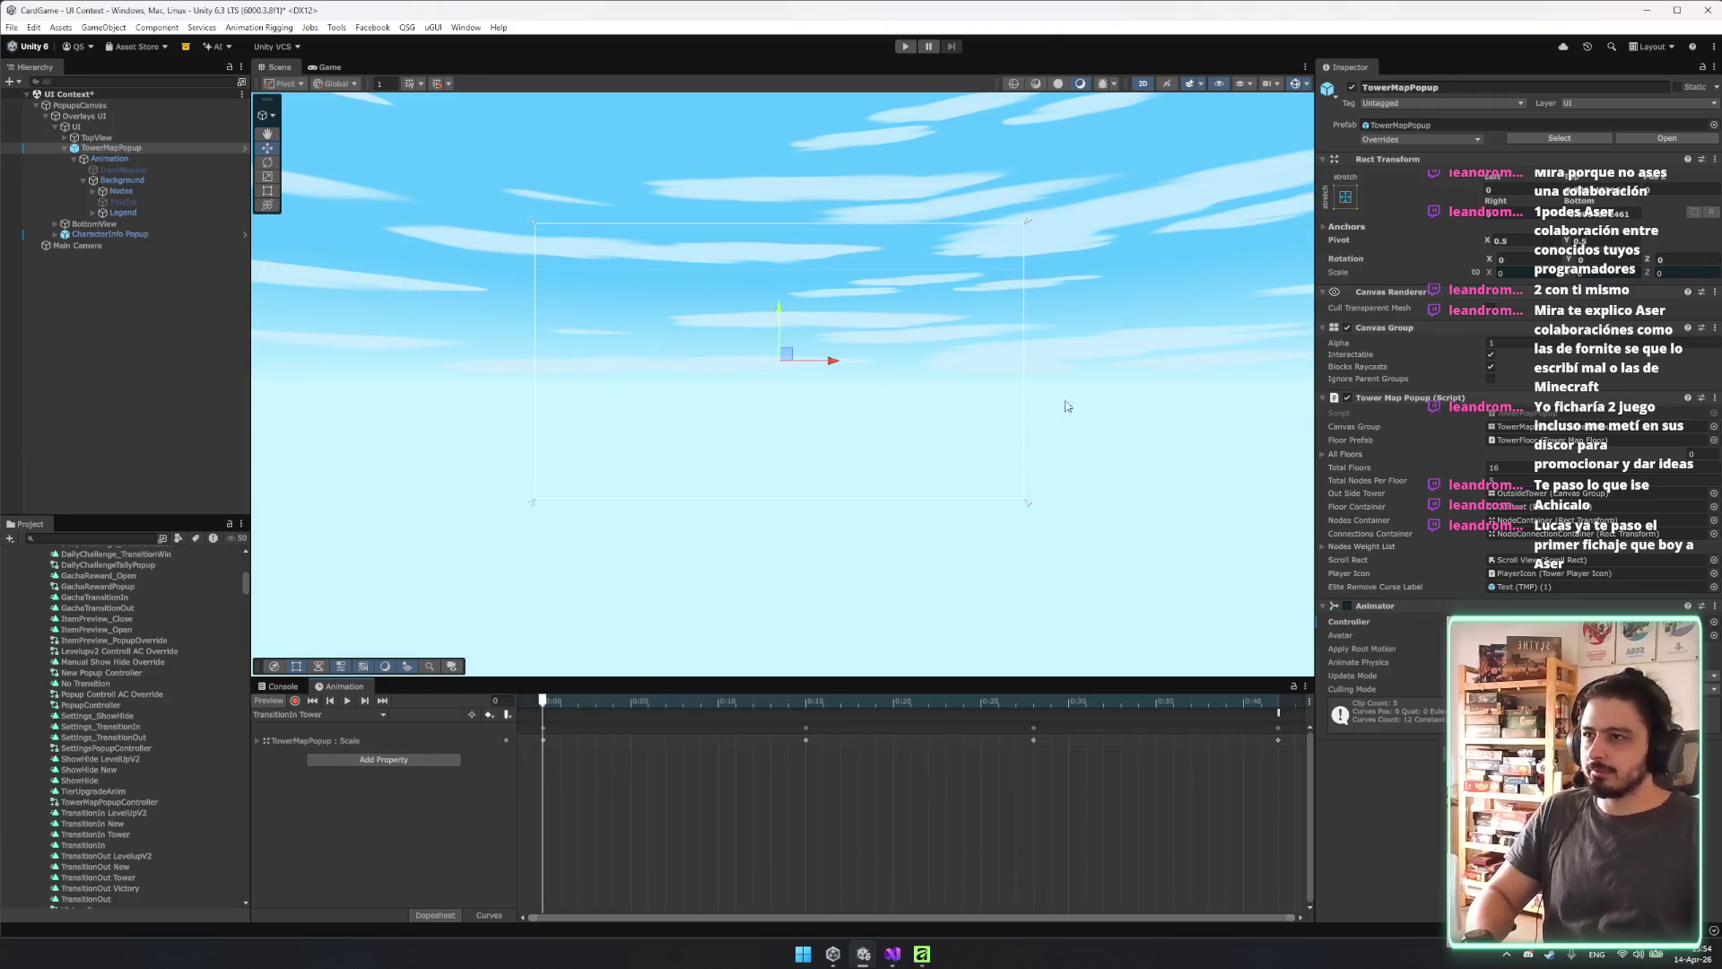
Delete the Scale keys and remove the Scale track from TransitionIn Tower.
mouse_move(556, 700)
mouse_down()
mouse_move(1286, 702)
mouse_move(1261, 704)
mouse_up()
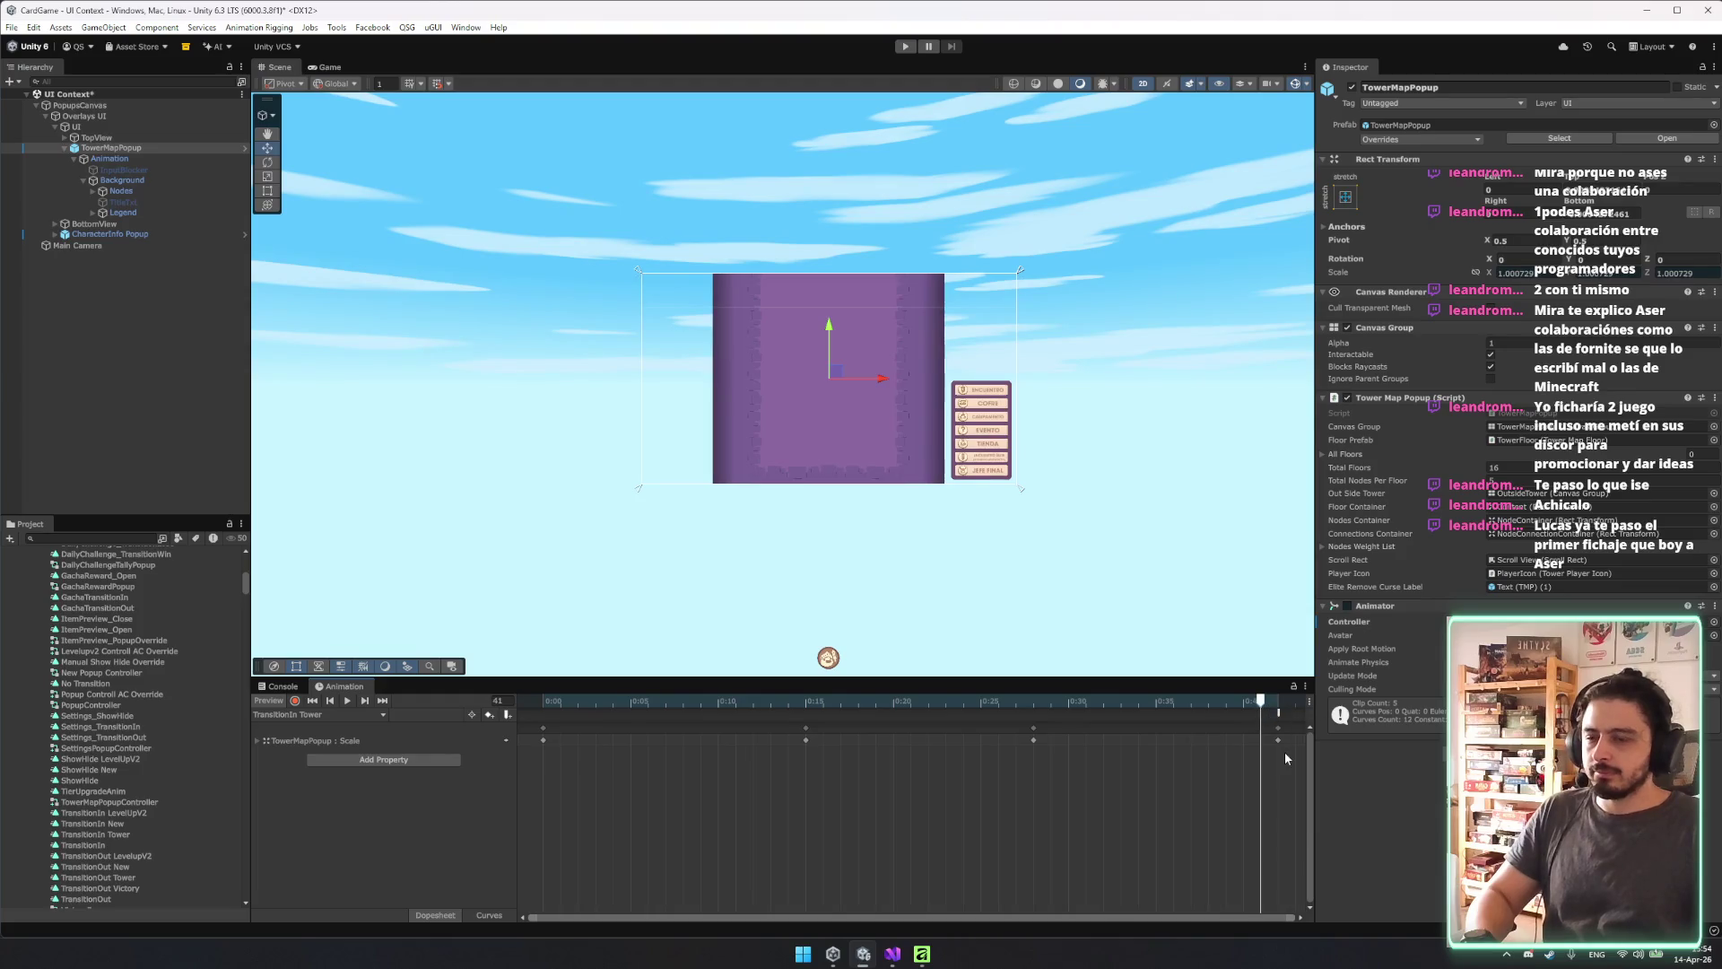
click(1279, 740)
mouse_move(1067, 794)
mouse_down()
mouse_move(709, 682)
mouse_move(479, 664)
mouse_up()
key(Delete)
drag(1277, 738, 530, 748)
click(543, 700)
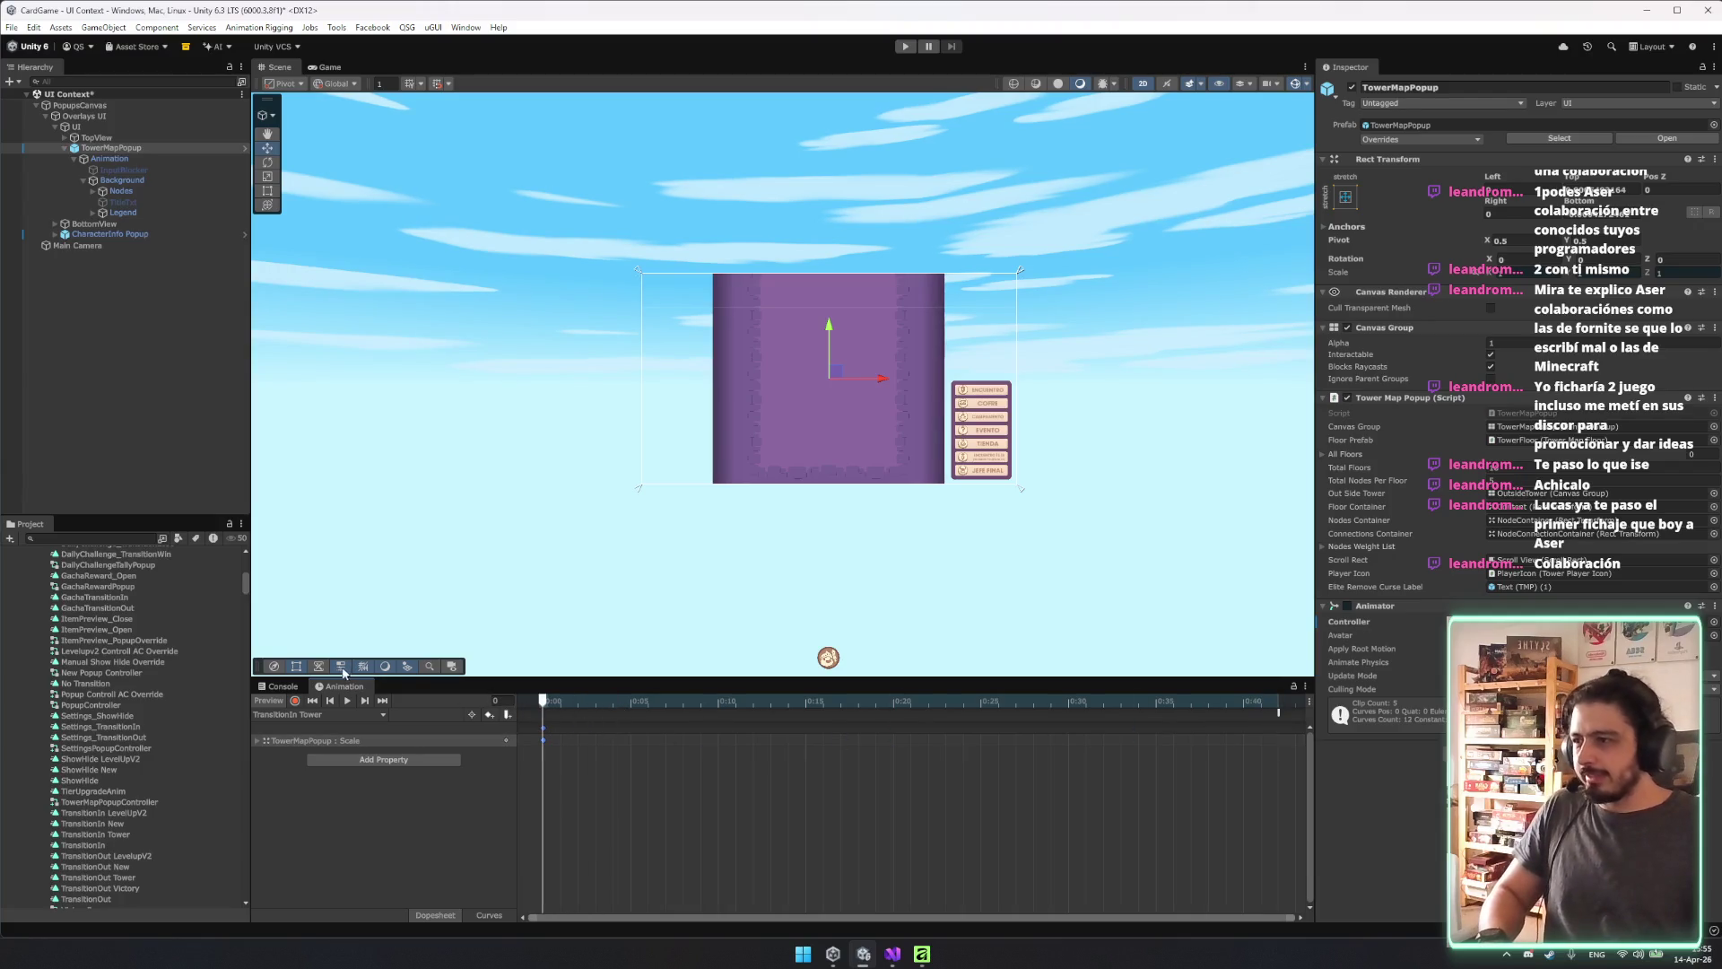
key(Delete)
With recording on, key the Animation object pushed upward as the slide-in start position.
click(295, 700)
click(126, 159)
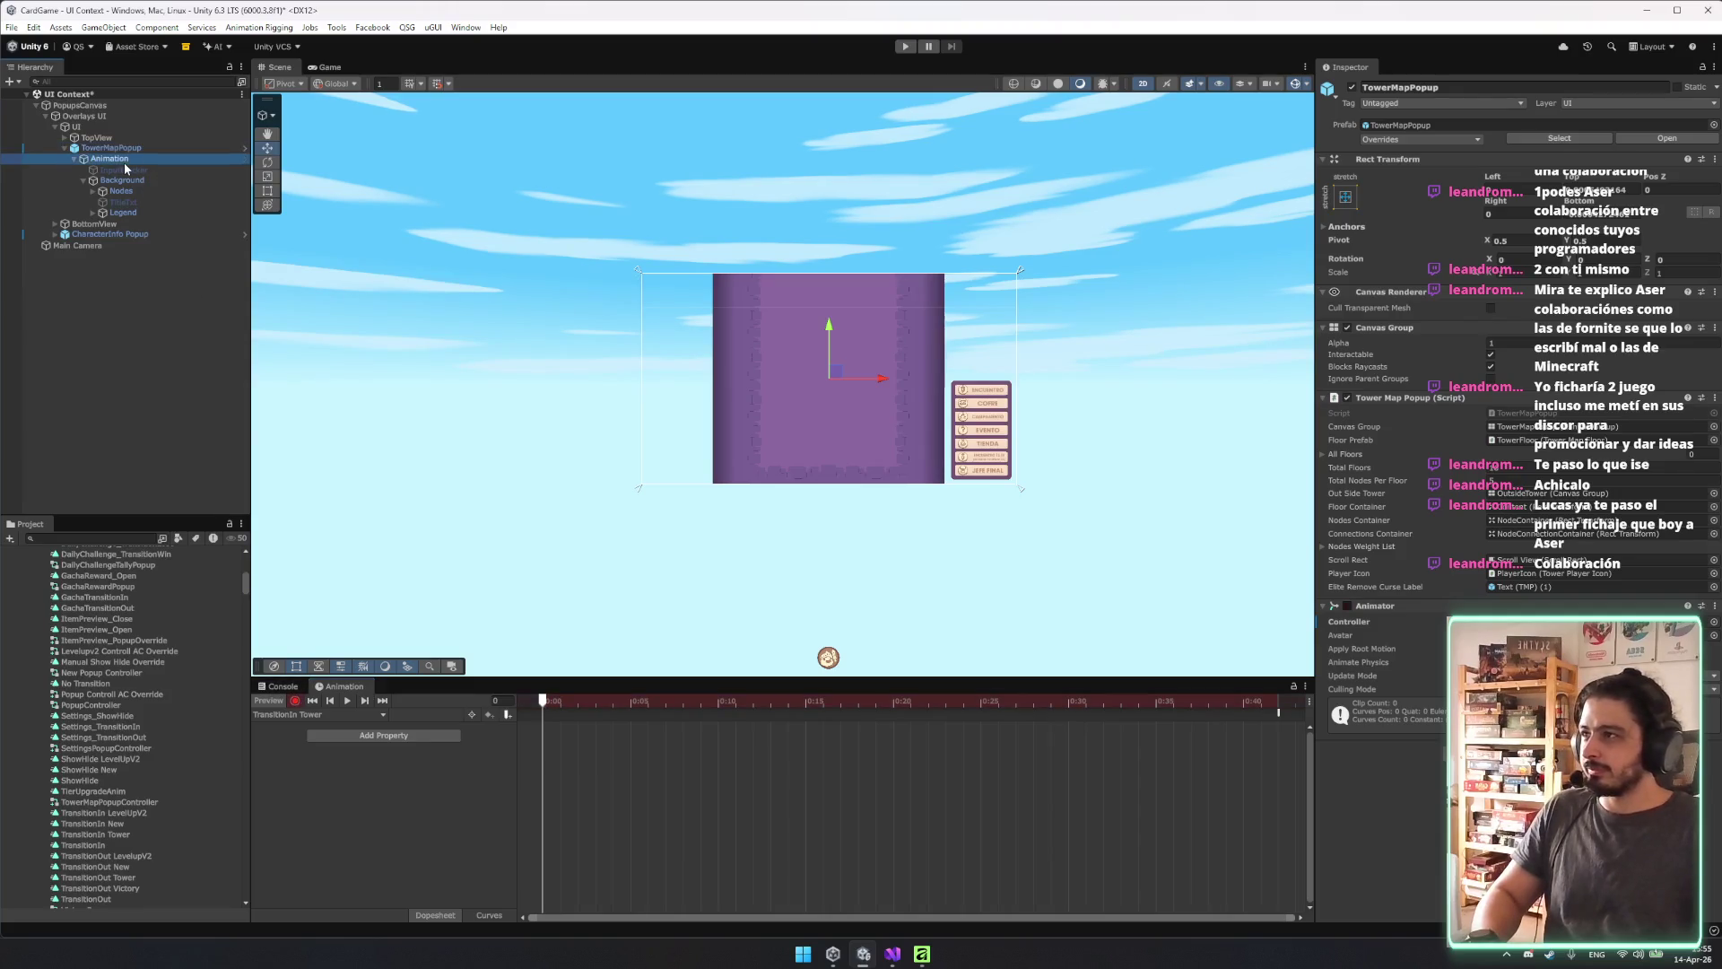
mouse_move(829, 339)
mouse_down()
mouse_move(876, 111)
mouse_move(834, 339)
mouse_up()
key(ctrl+z)
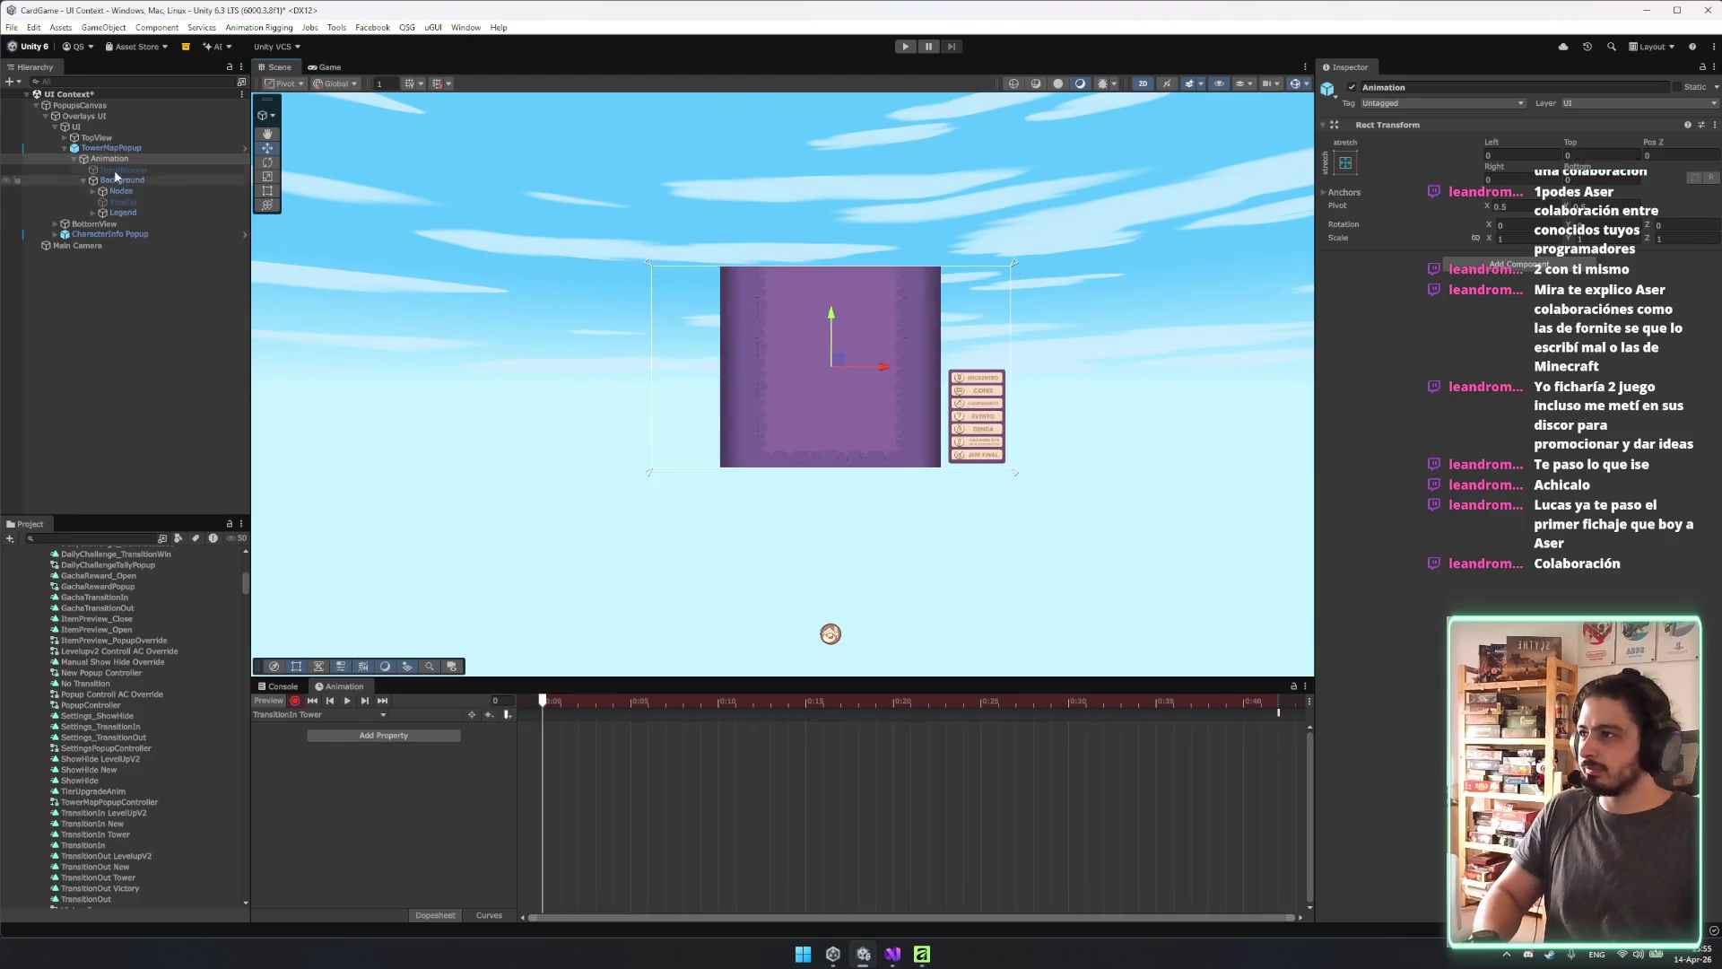
click(90, 184)
click(83, 180)
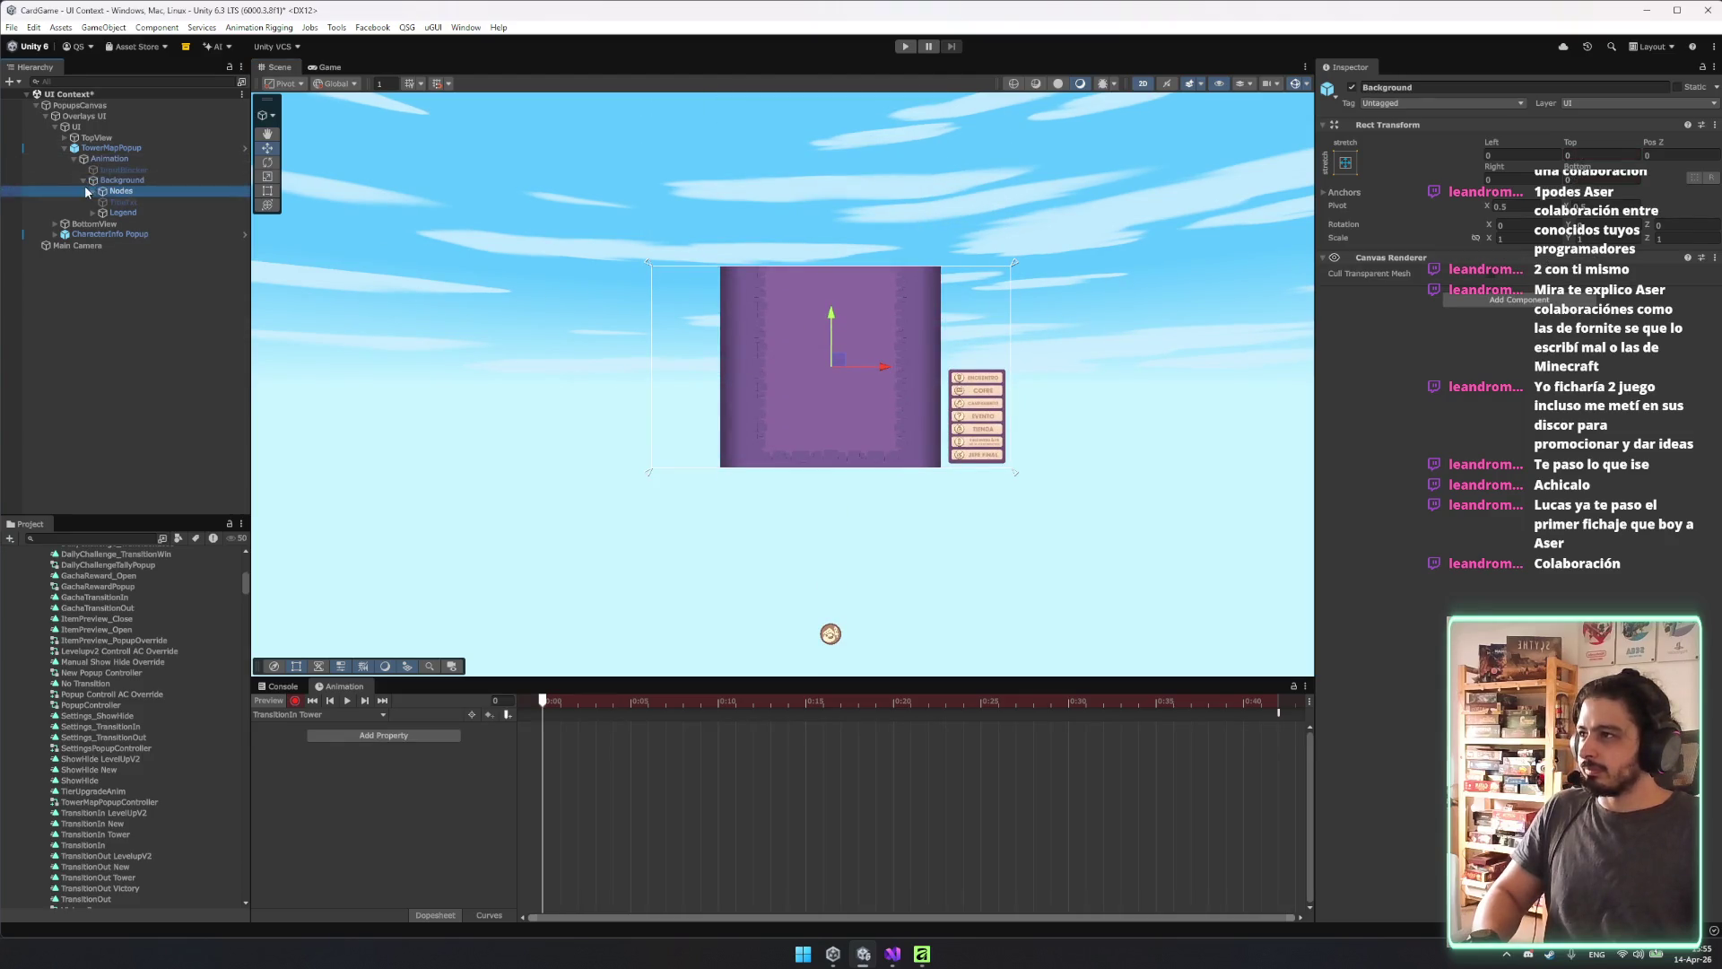
click(106, 159)
click(74, 159)
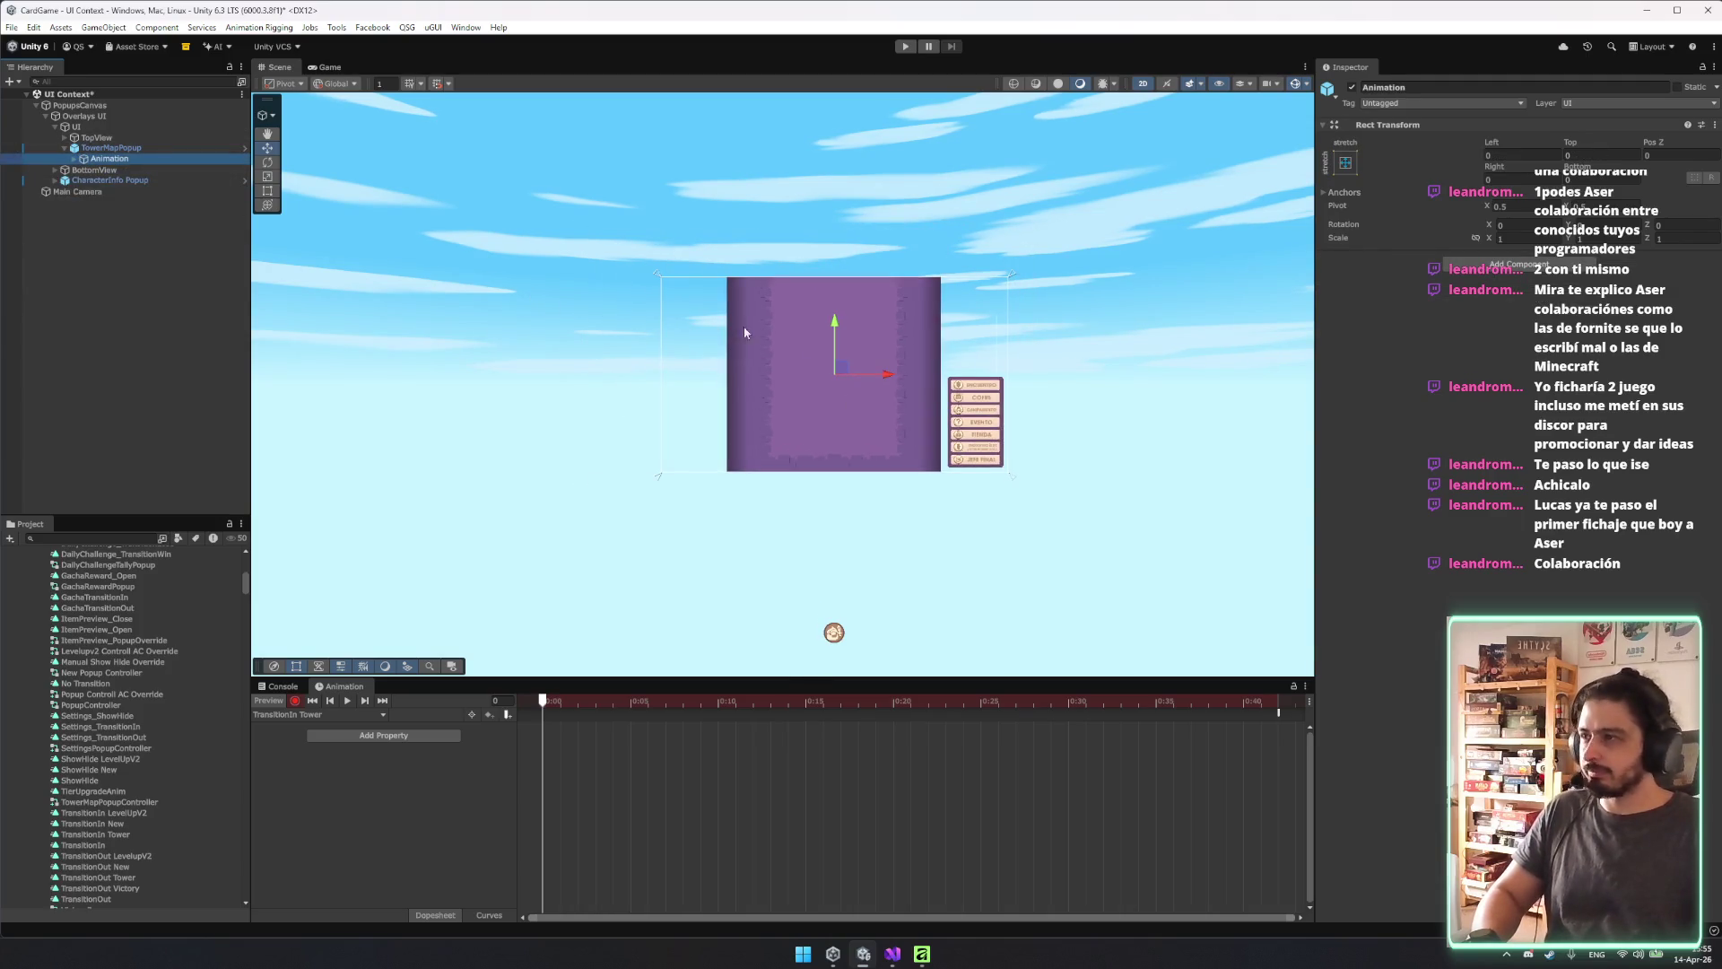
key(t)
mouse_move(850, 488)
mouse_down()
mouse_move(877, 219)
mouse_move(852, 255)
mouse_move(853, 199)
mouse_up()
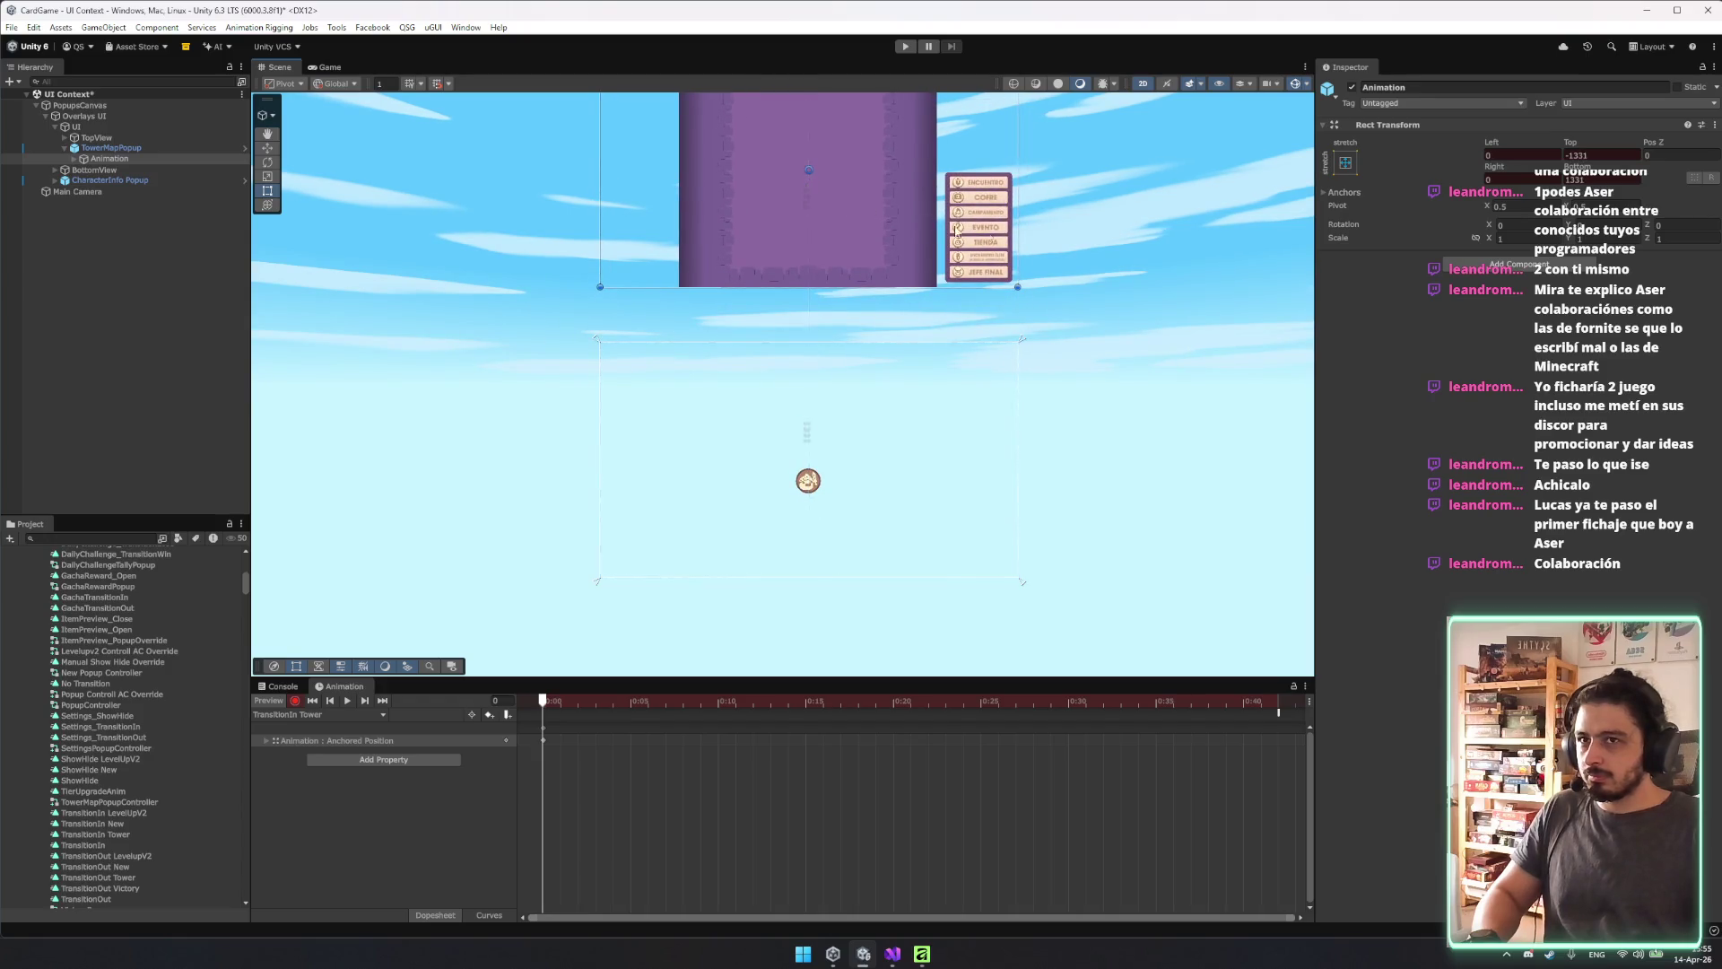
Key the panel offsets to 0 at the final frame, then move the end keyframes to about 0:25.
scroll(864, 464, down, 2)
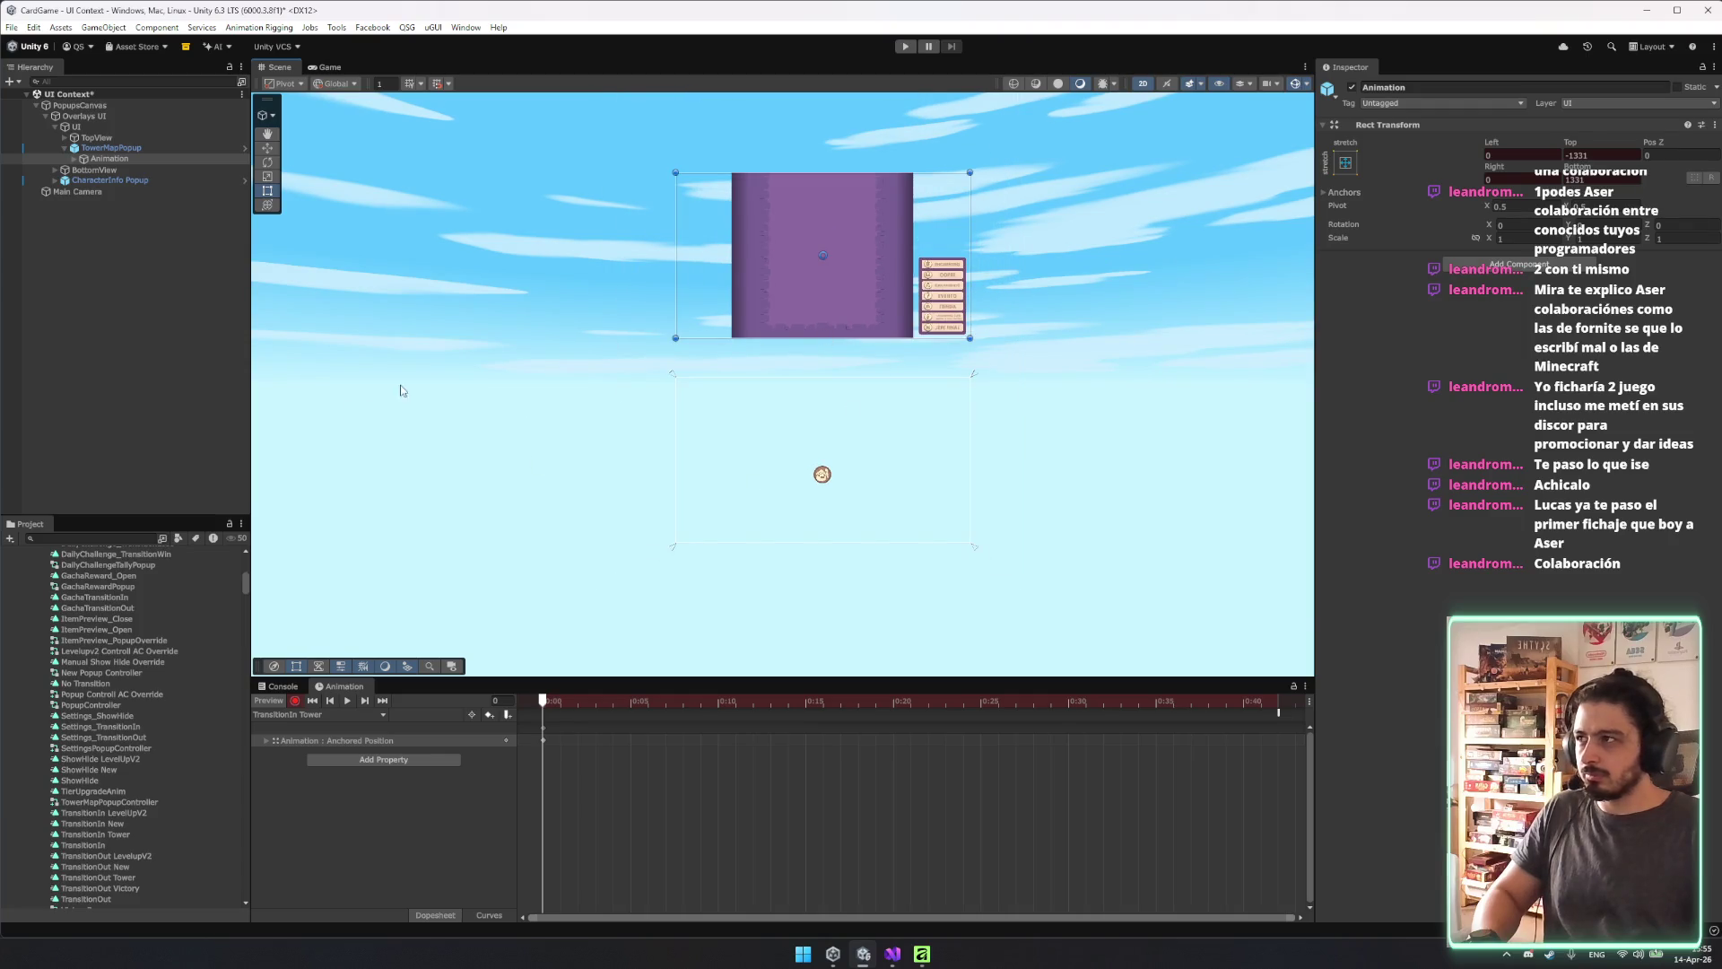
drag(613, 706, 1284, 712)
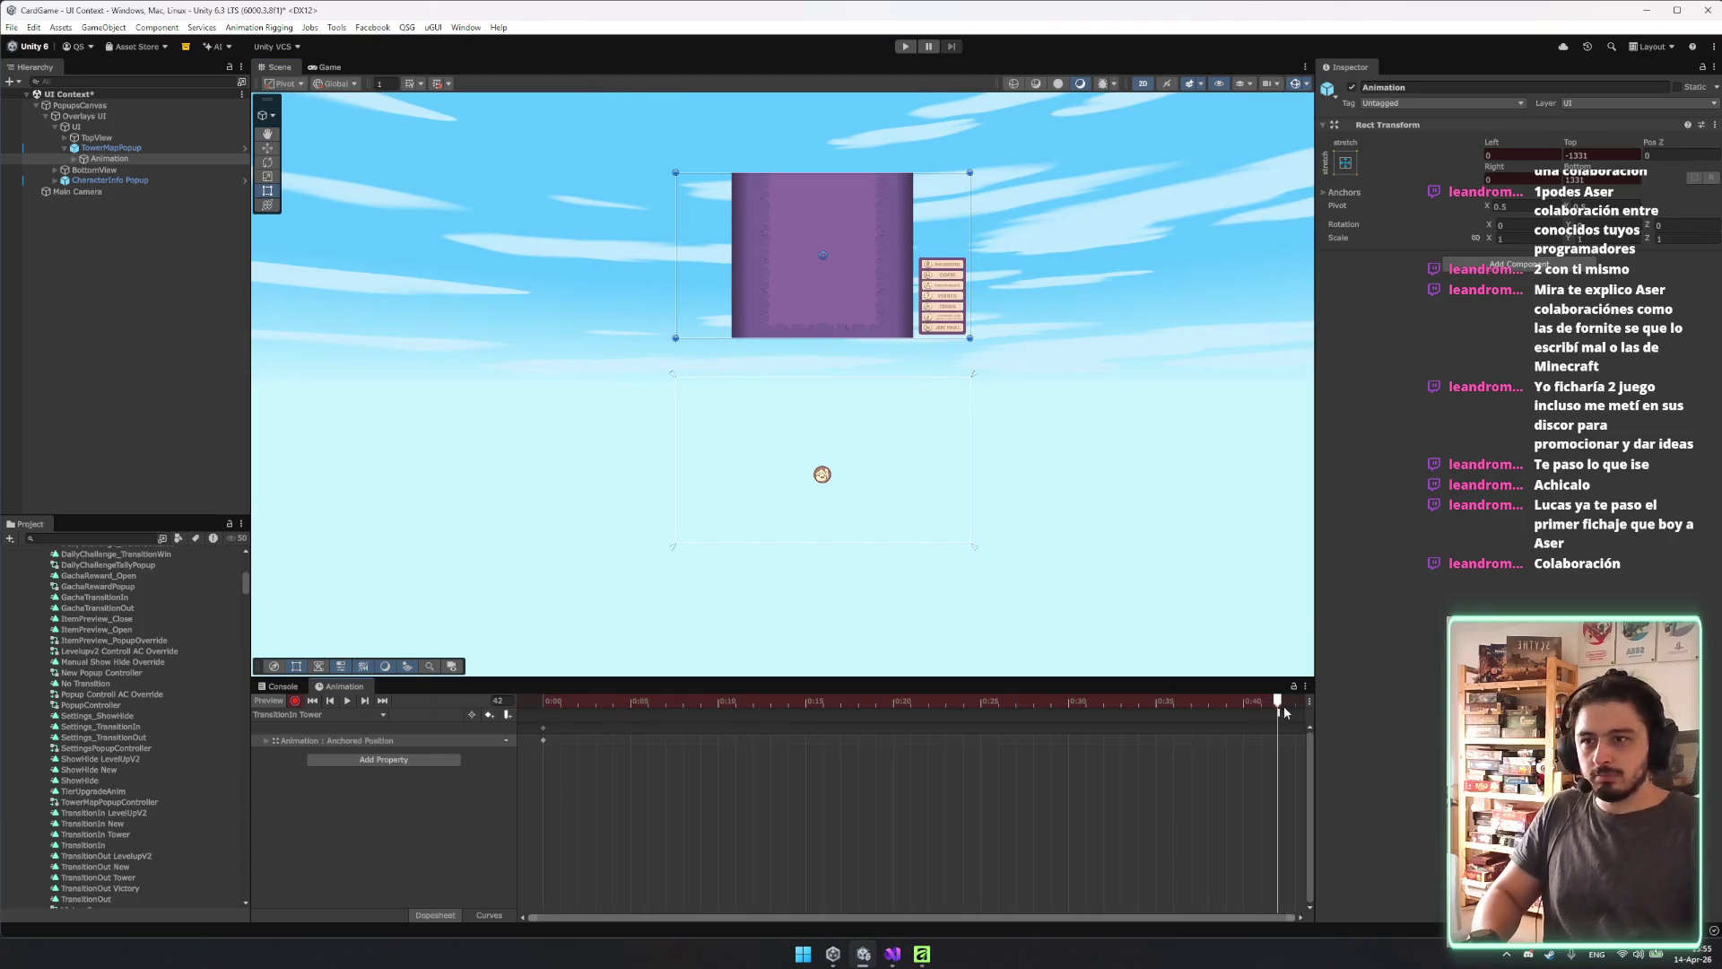
text(0)
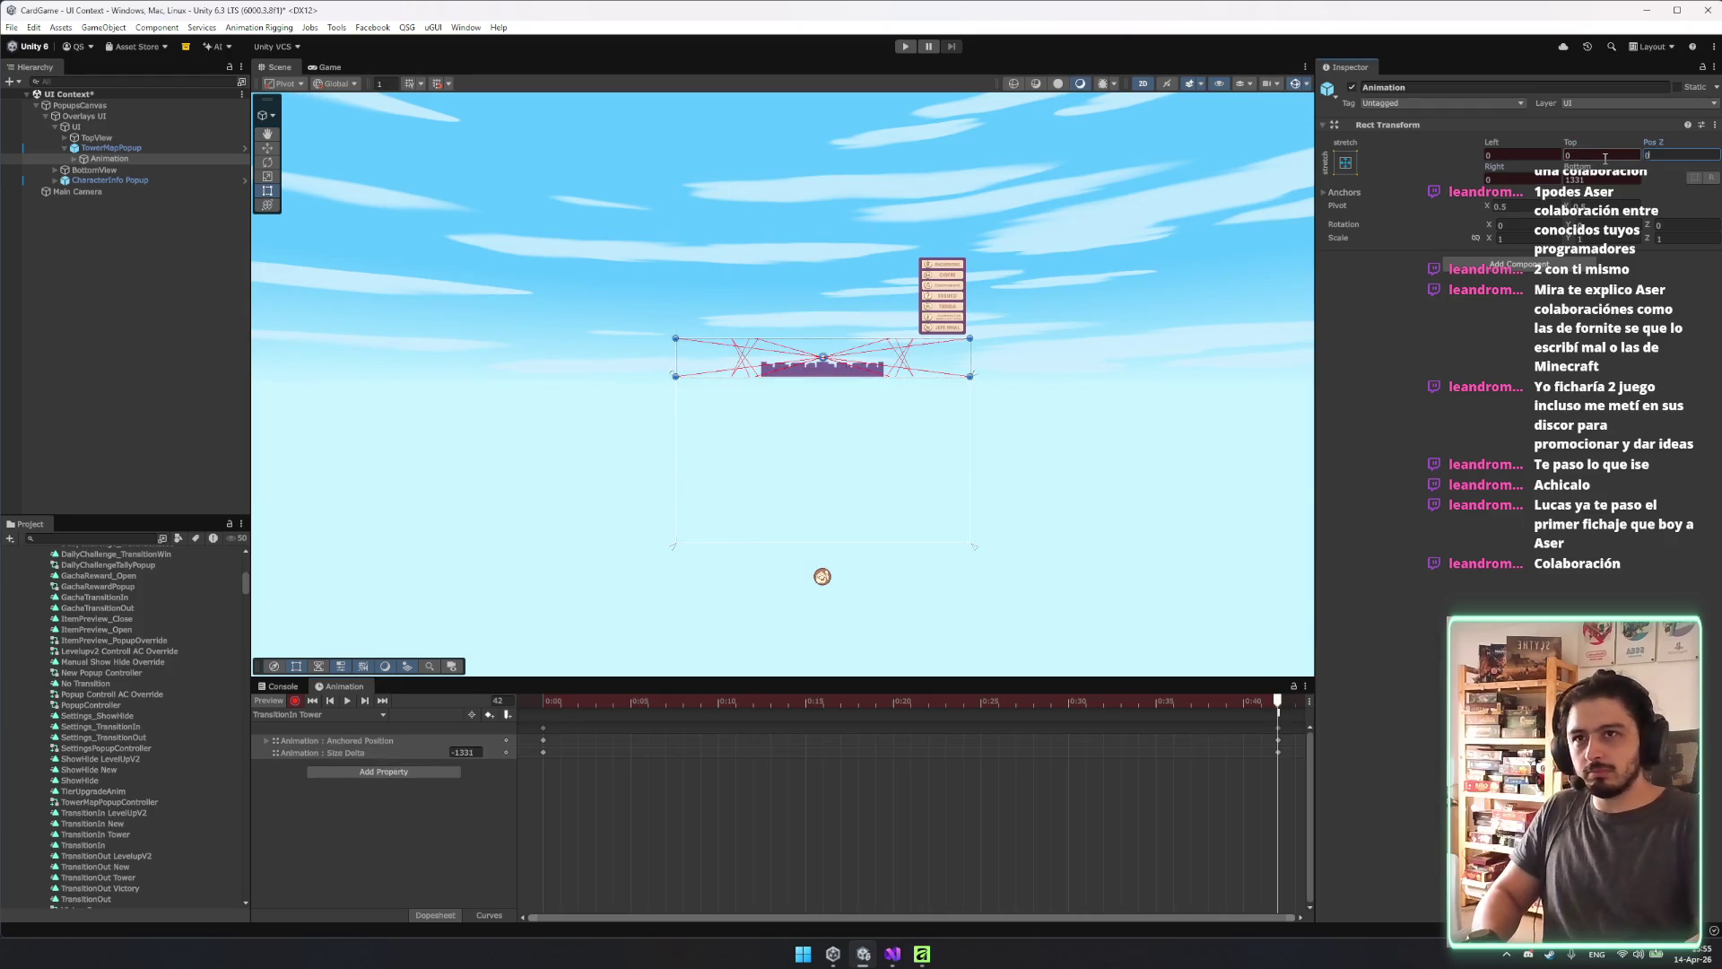
key(Tab)
text(0)
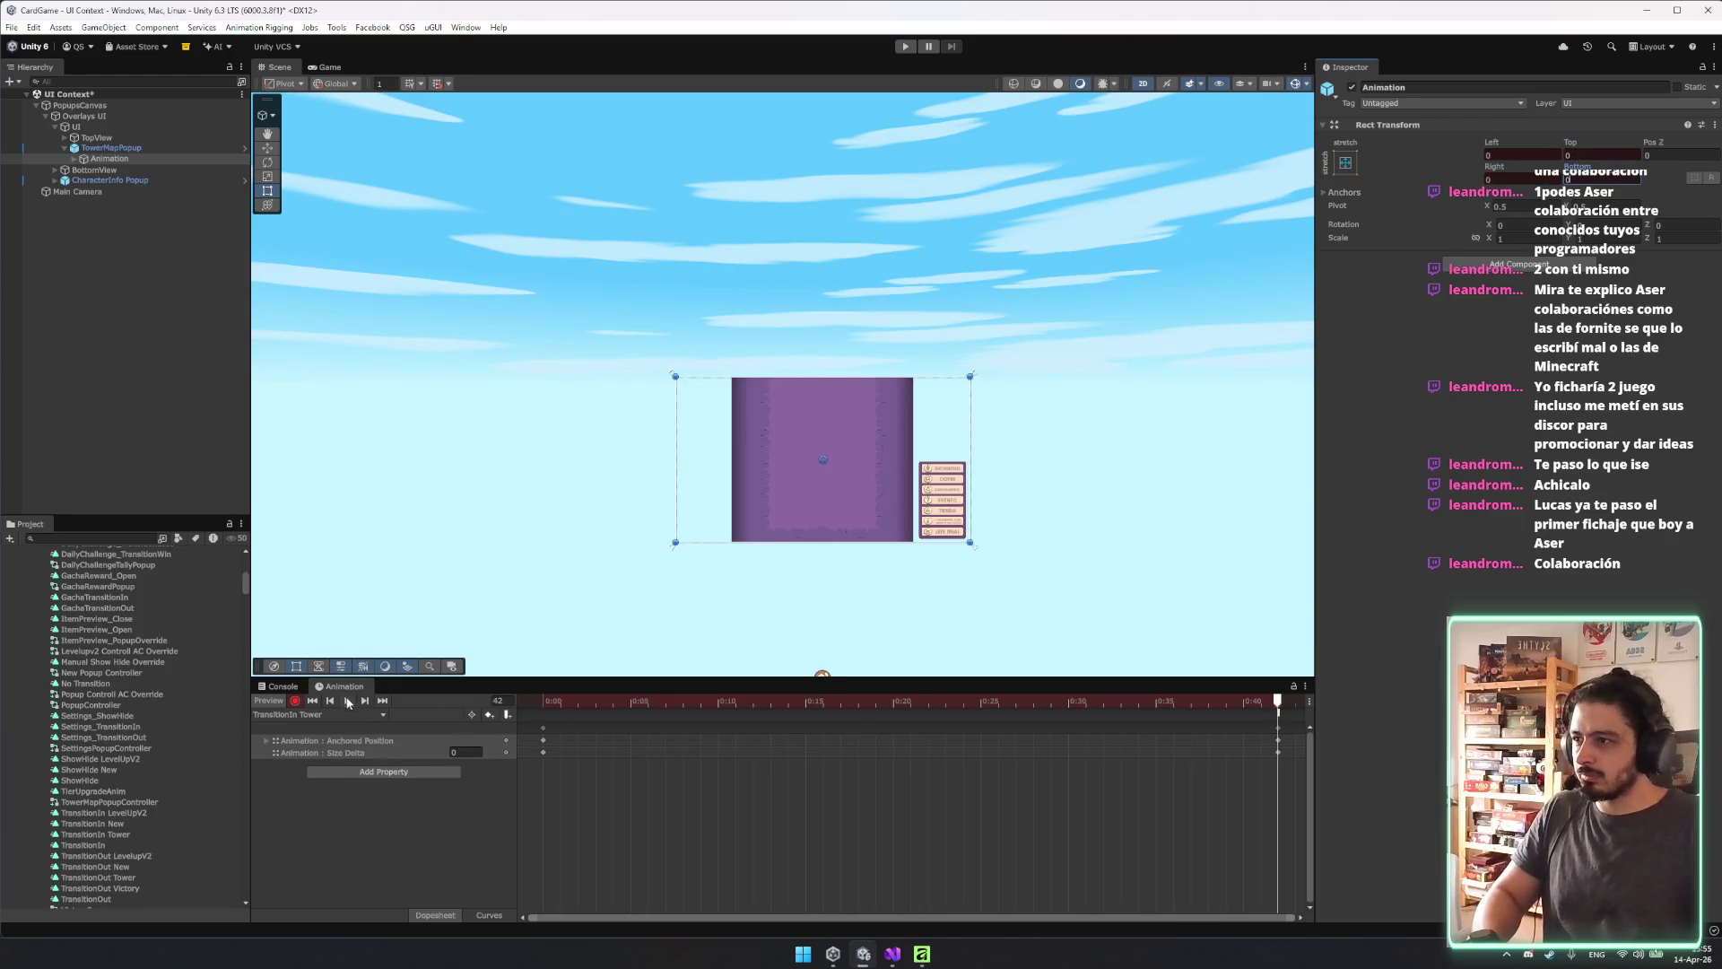
click(571, 703)
click(348, 701)
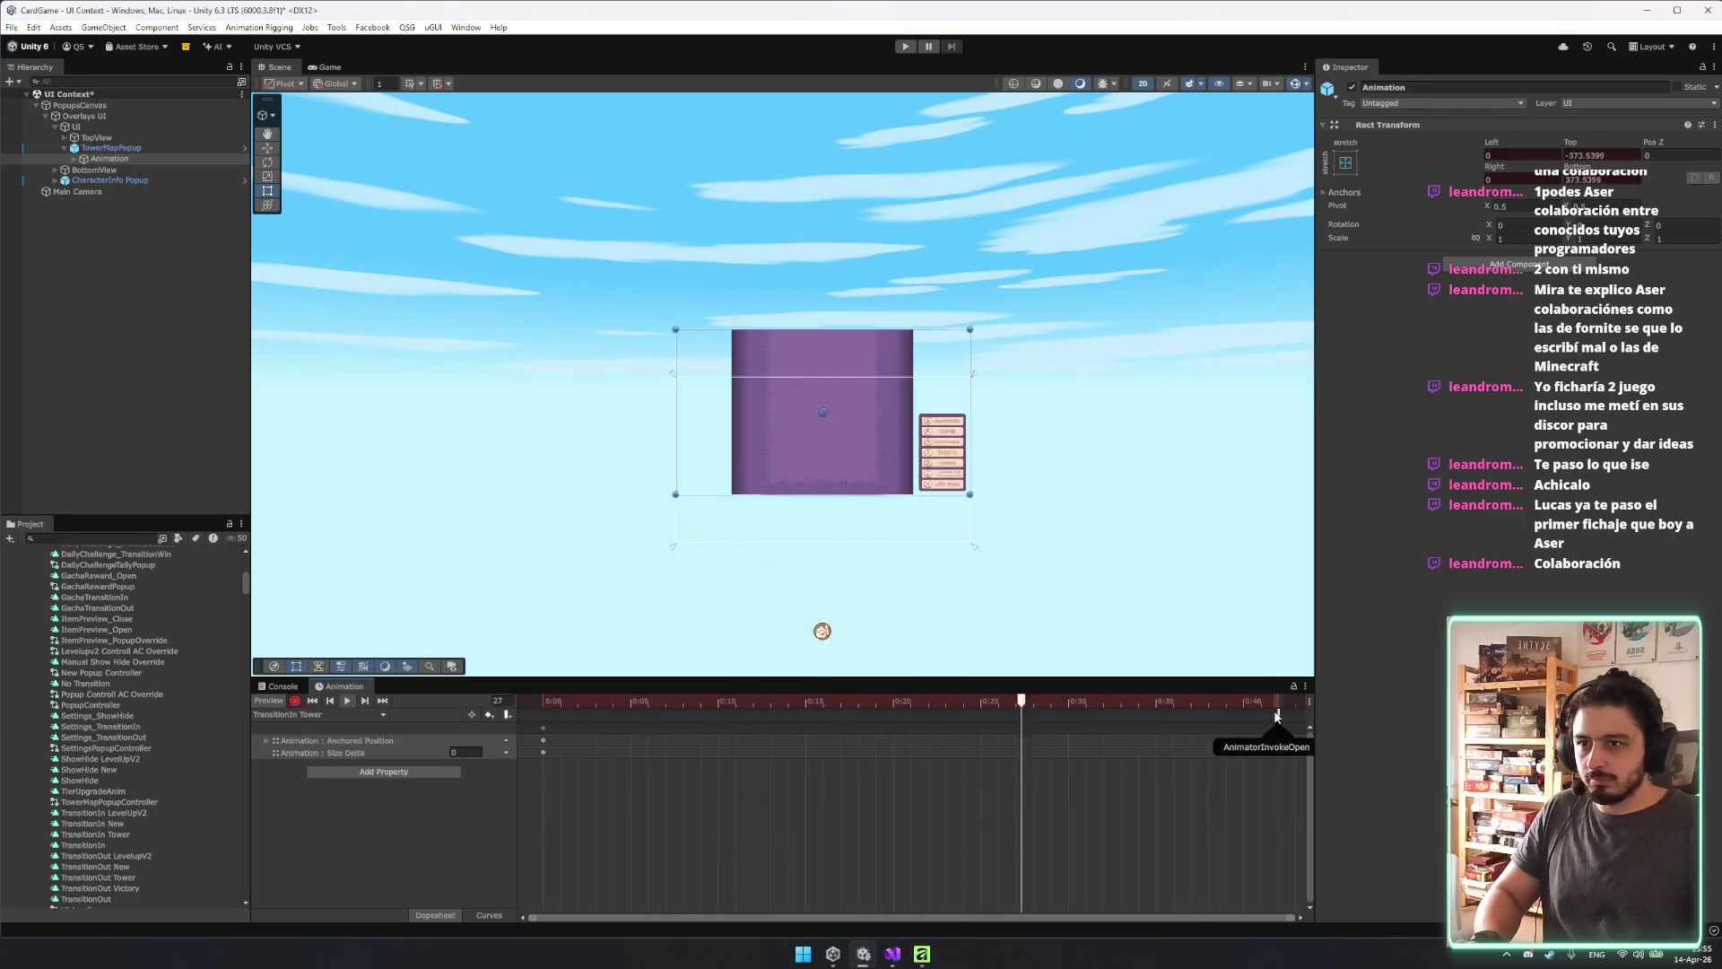
drag(1278, 740, 980, 739)
drag(1261, 713, 976, 714)
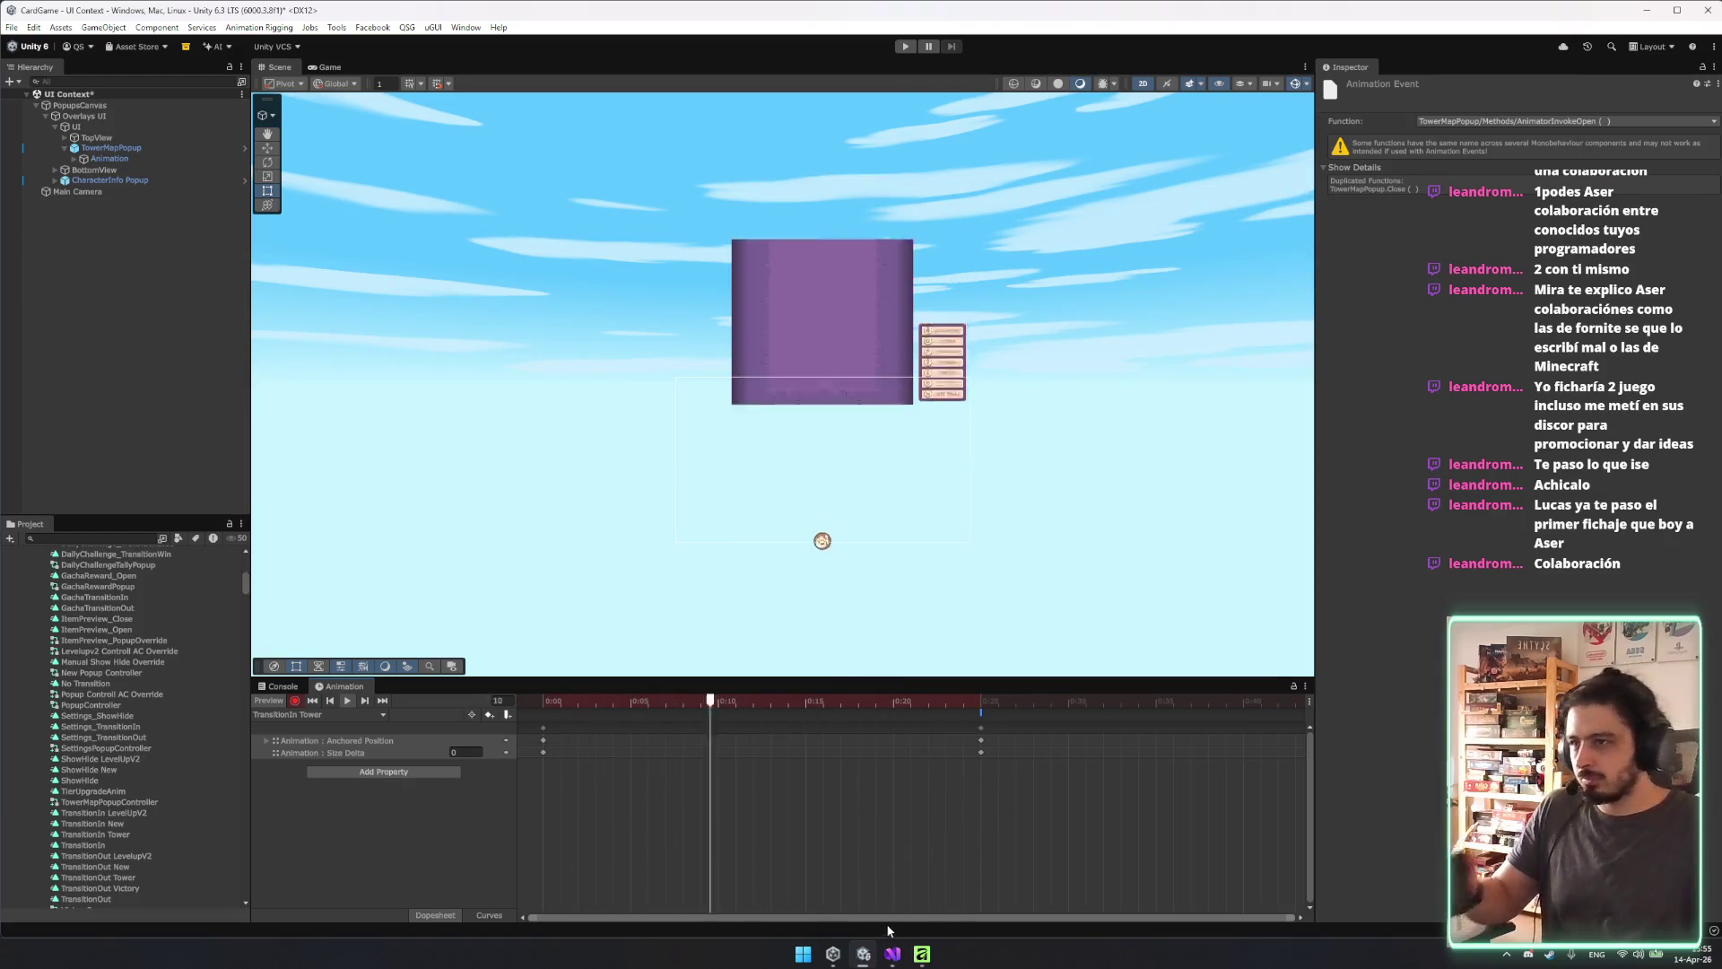
Switch to TransitionOut Tower and delete its old position and Overlay color tracks.
click(338, 713)
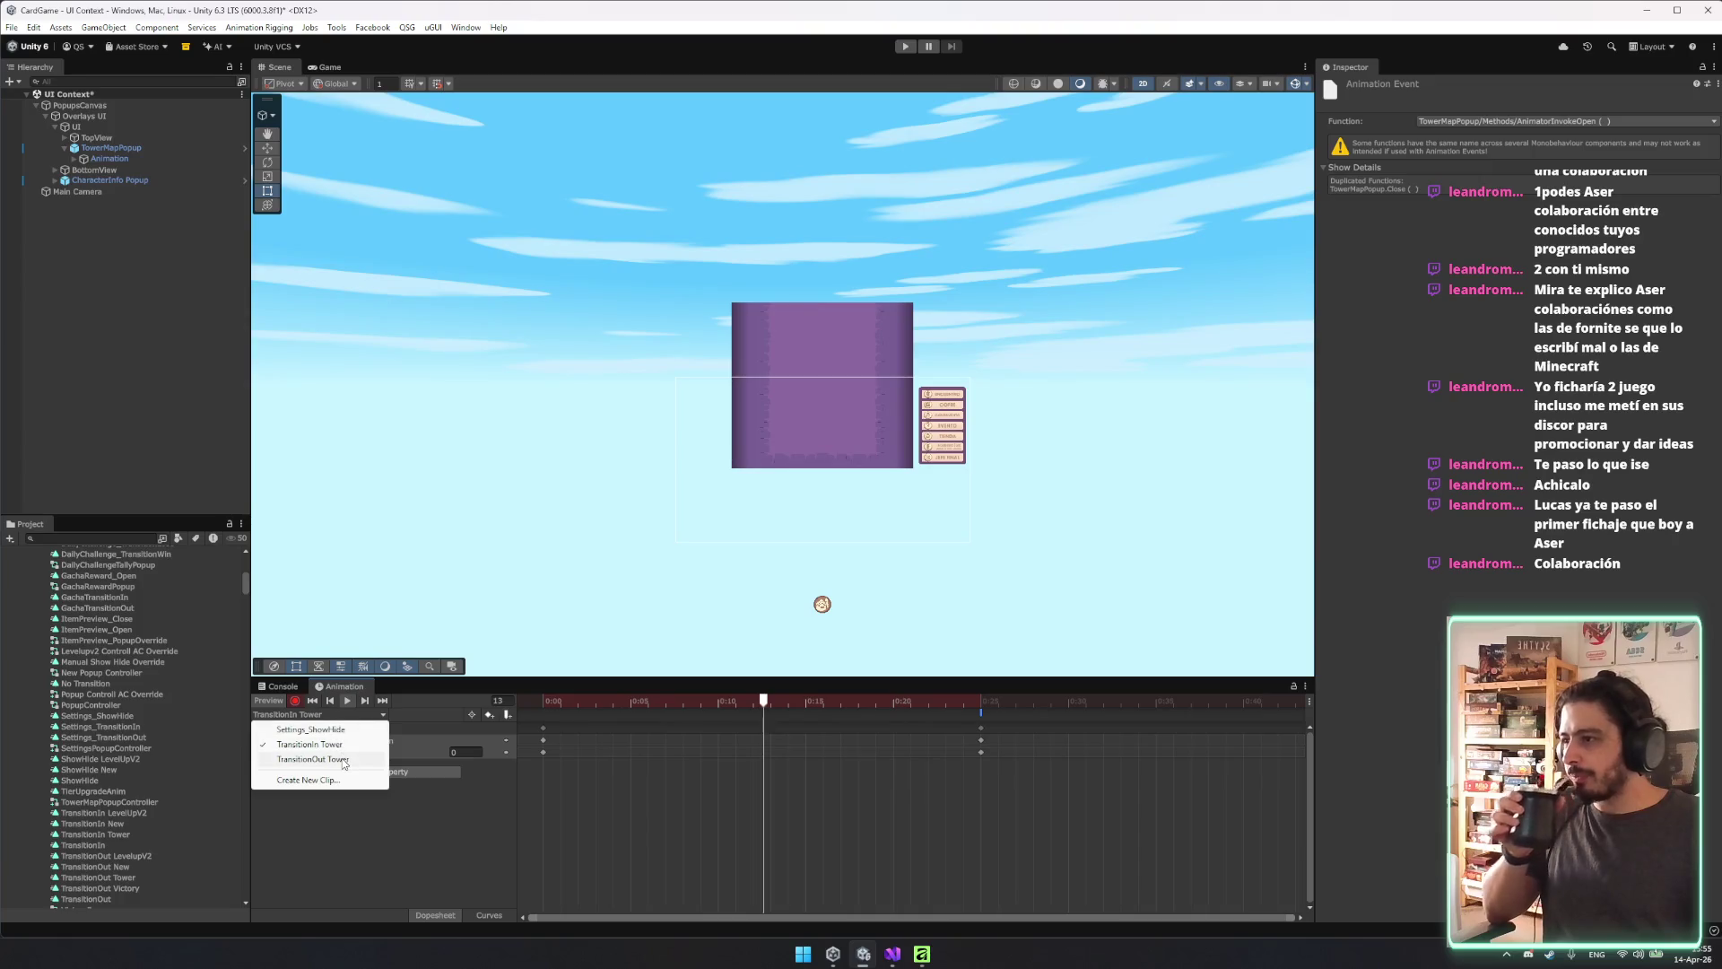
click(344, 760)
drag(543, 754, 996, 786)
drag(1284, 764, 490, 717)
click(75, 159)
click(83, 180)
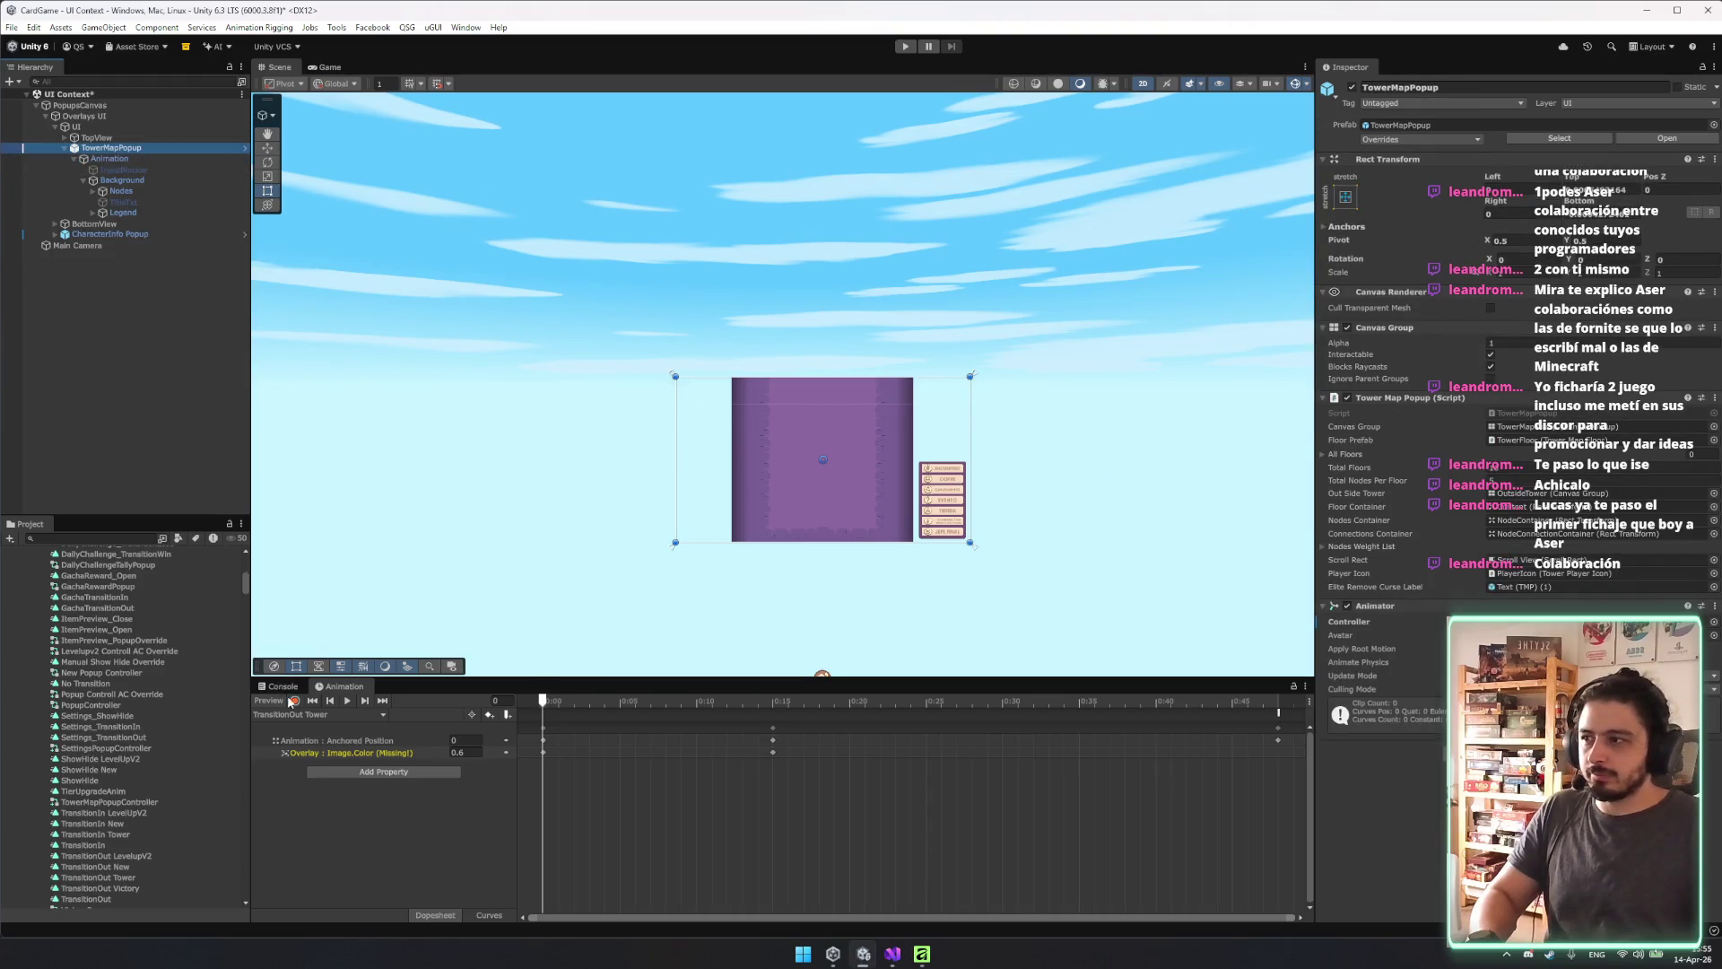
drag(542, 700, 1278, 704)
drag(1299, 762, 517, 722)
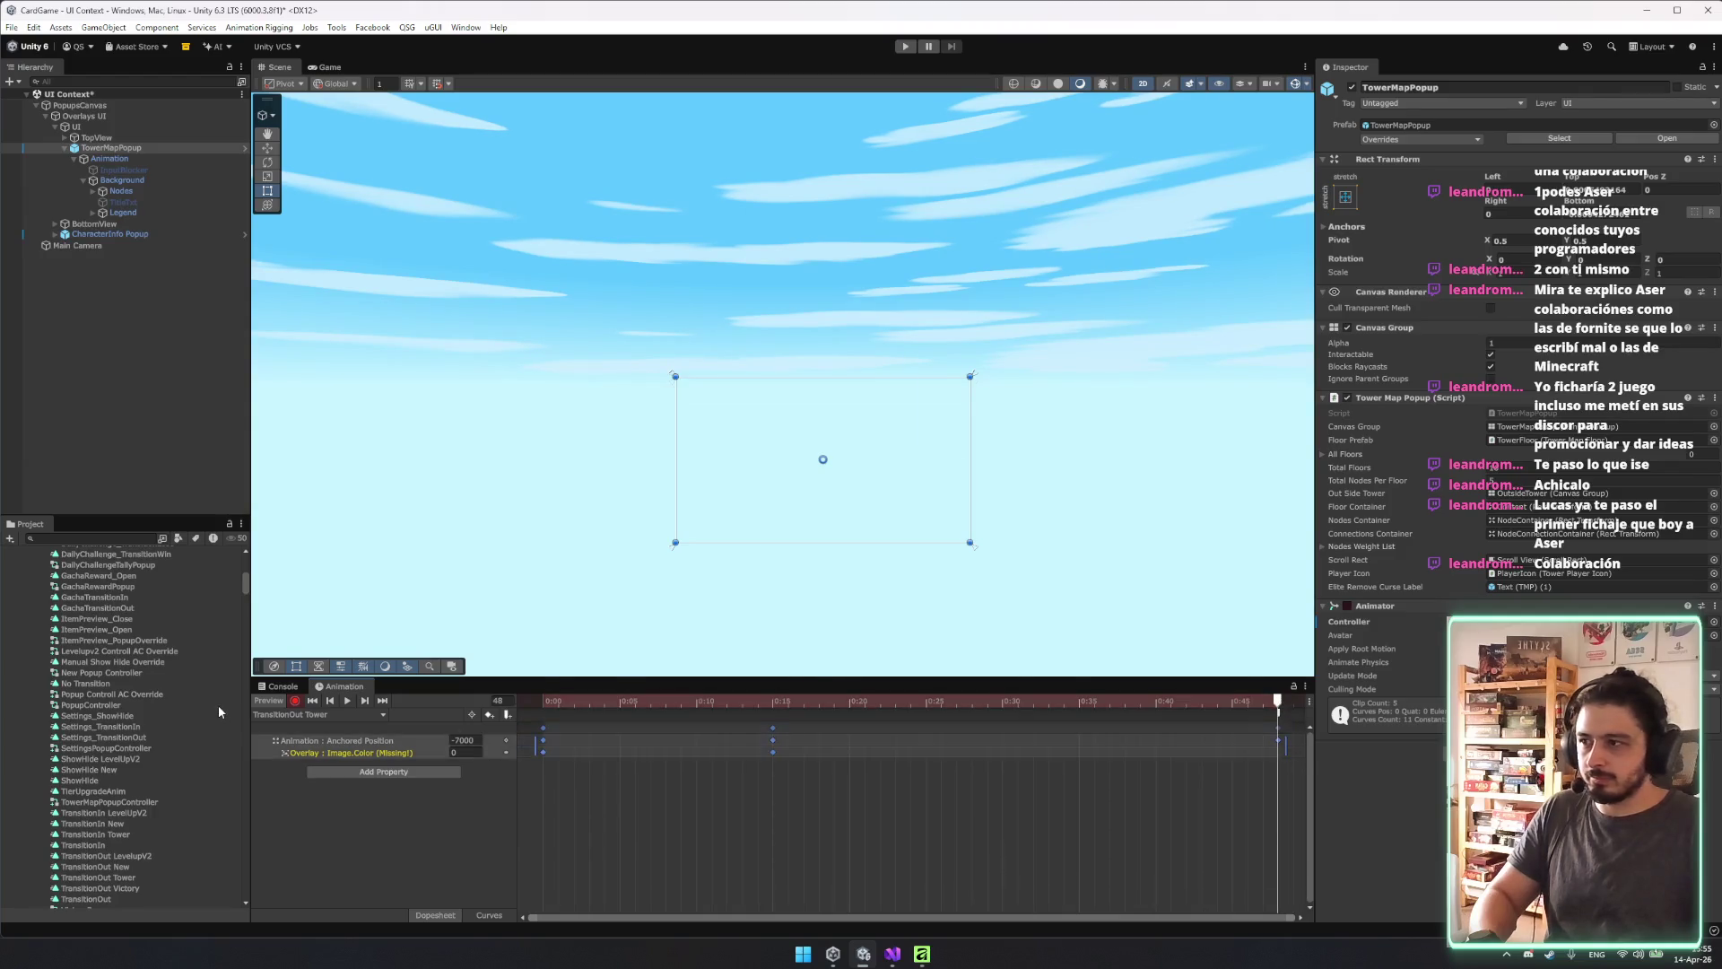
key(Delete)
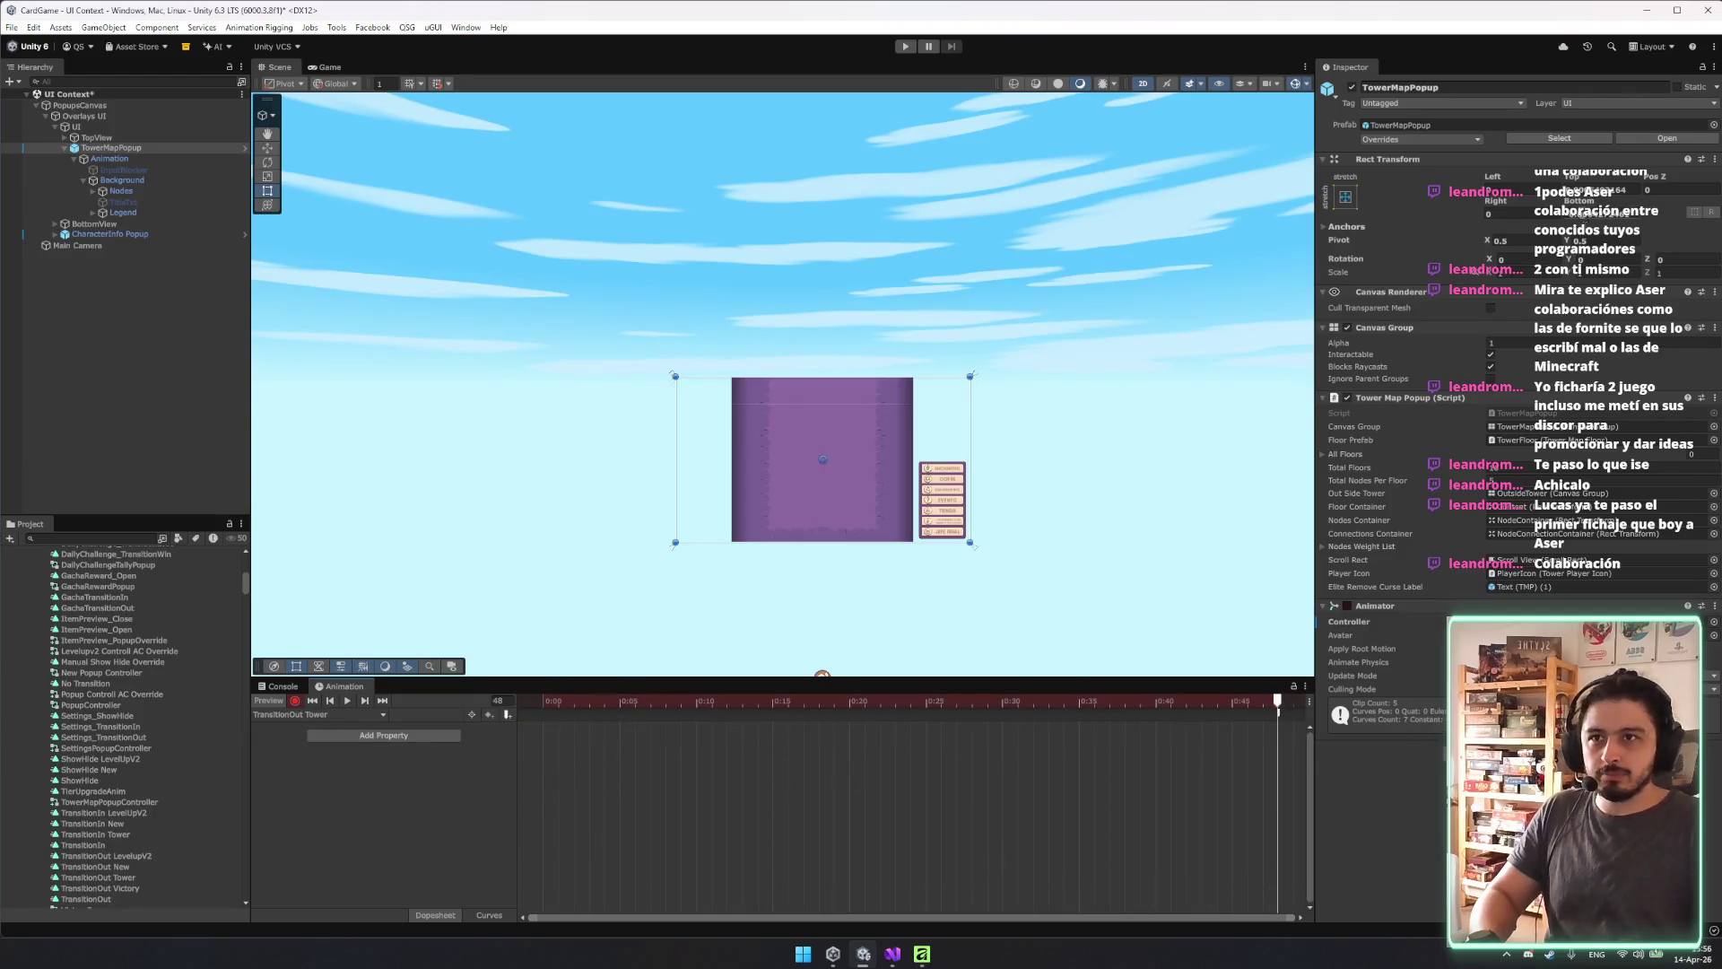
Record Canvas Group Alpha 0 at the clip's end and preview the fade-out.
click(1492, 342)
text(0)
key(Return)
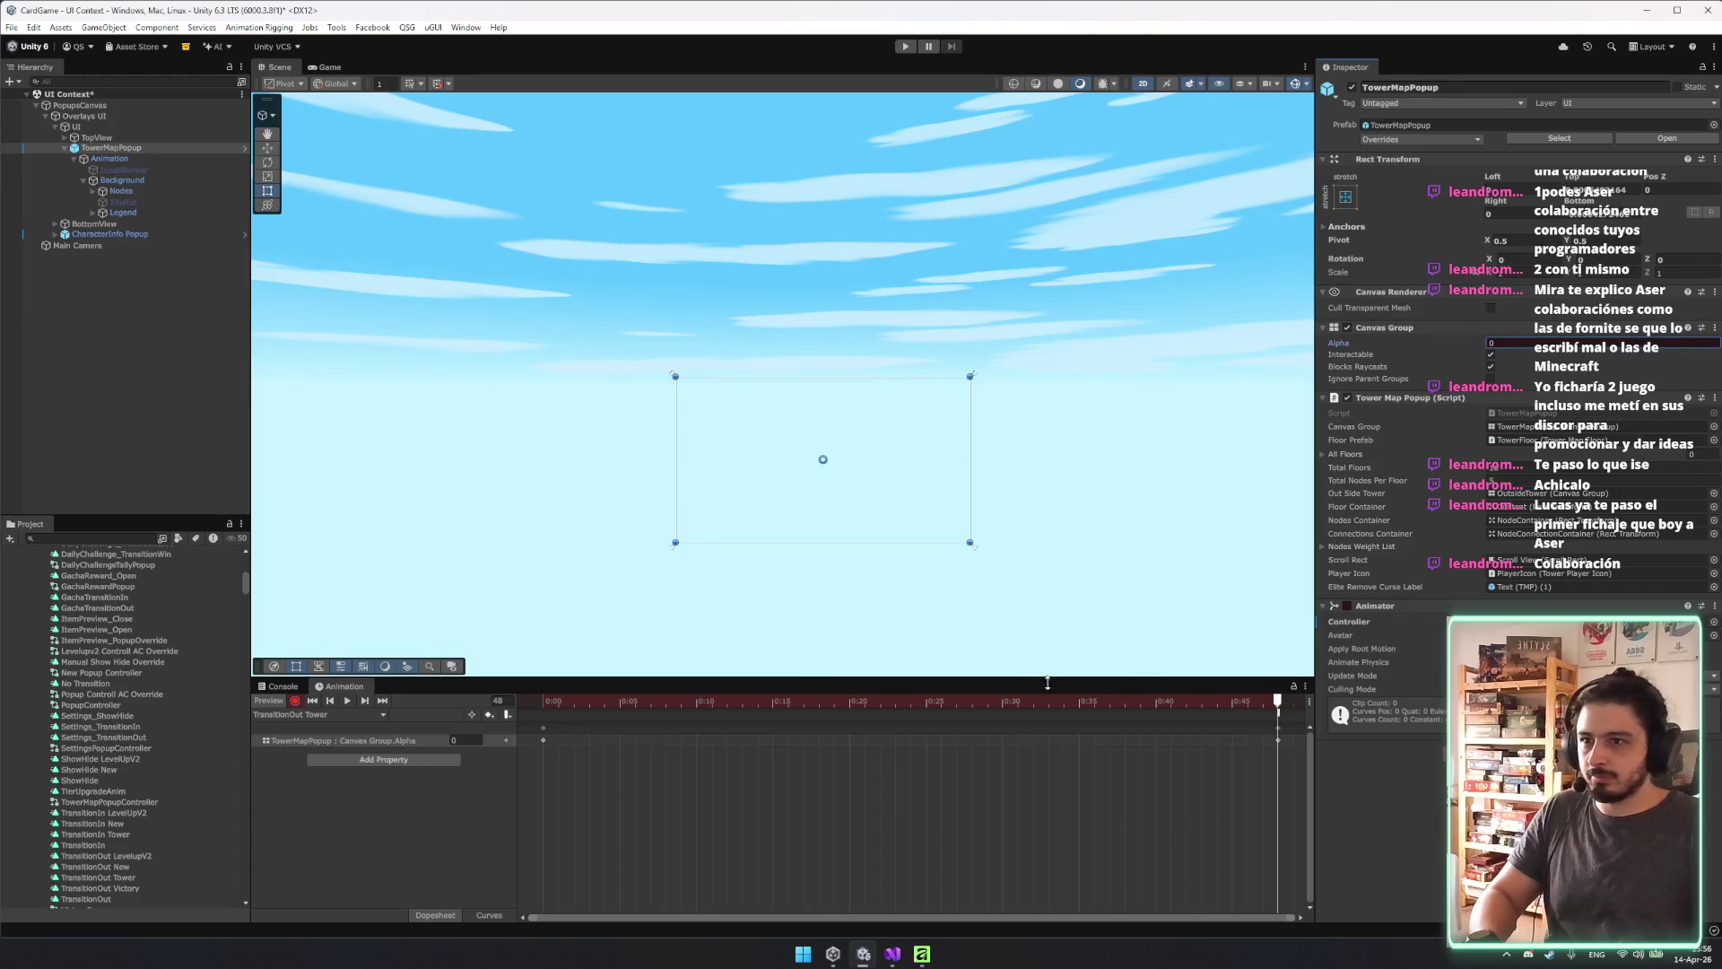
click(542, 701)
click(347, 701)
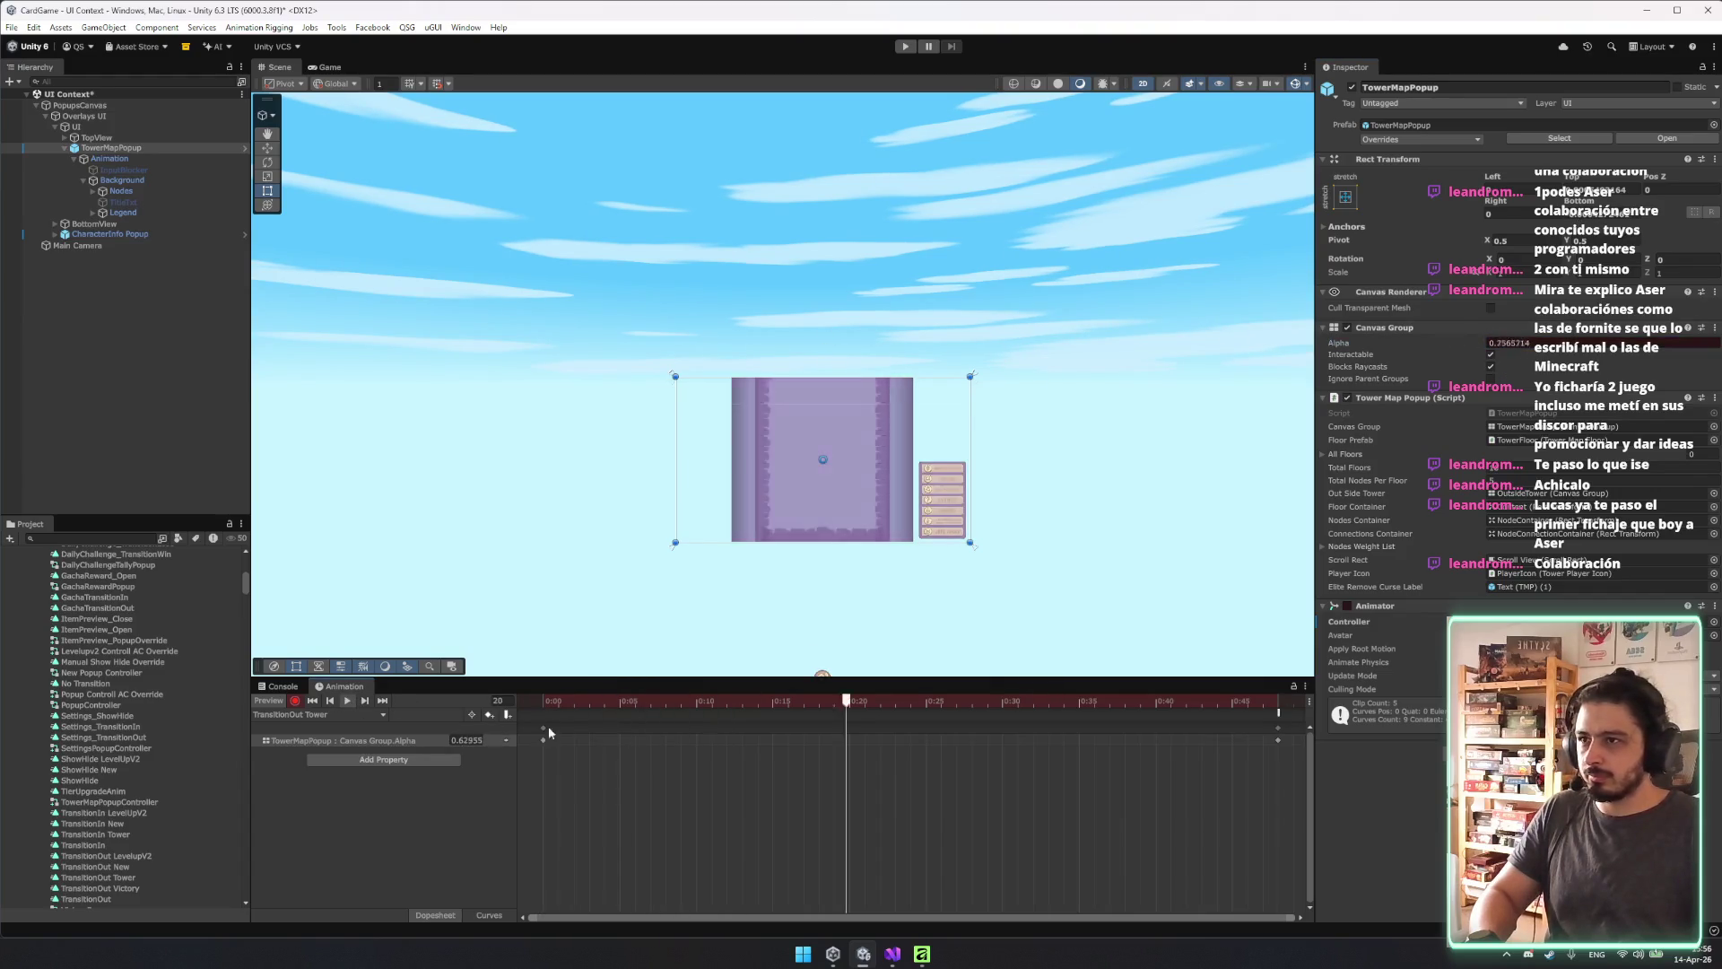
Move the alpha-zero key and AnimatorInvokeClose event to about 0:05, preview, and enter Play mode.
drag(1267, 730, 756, 740)
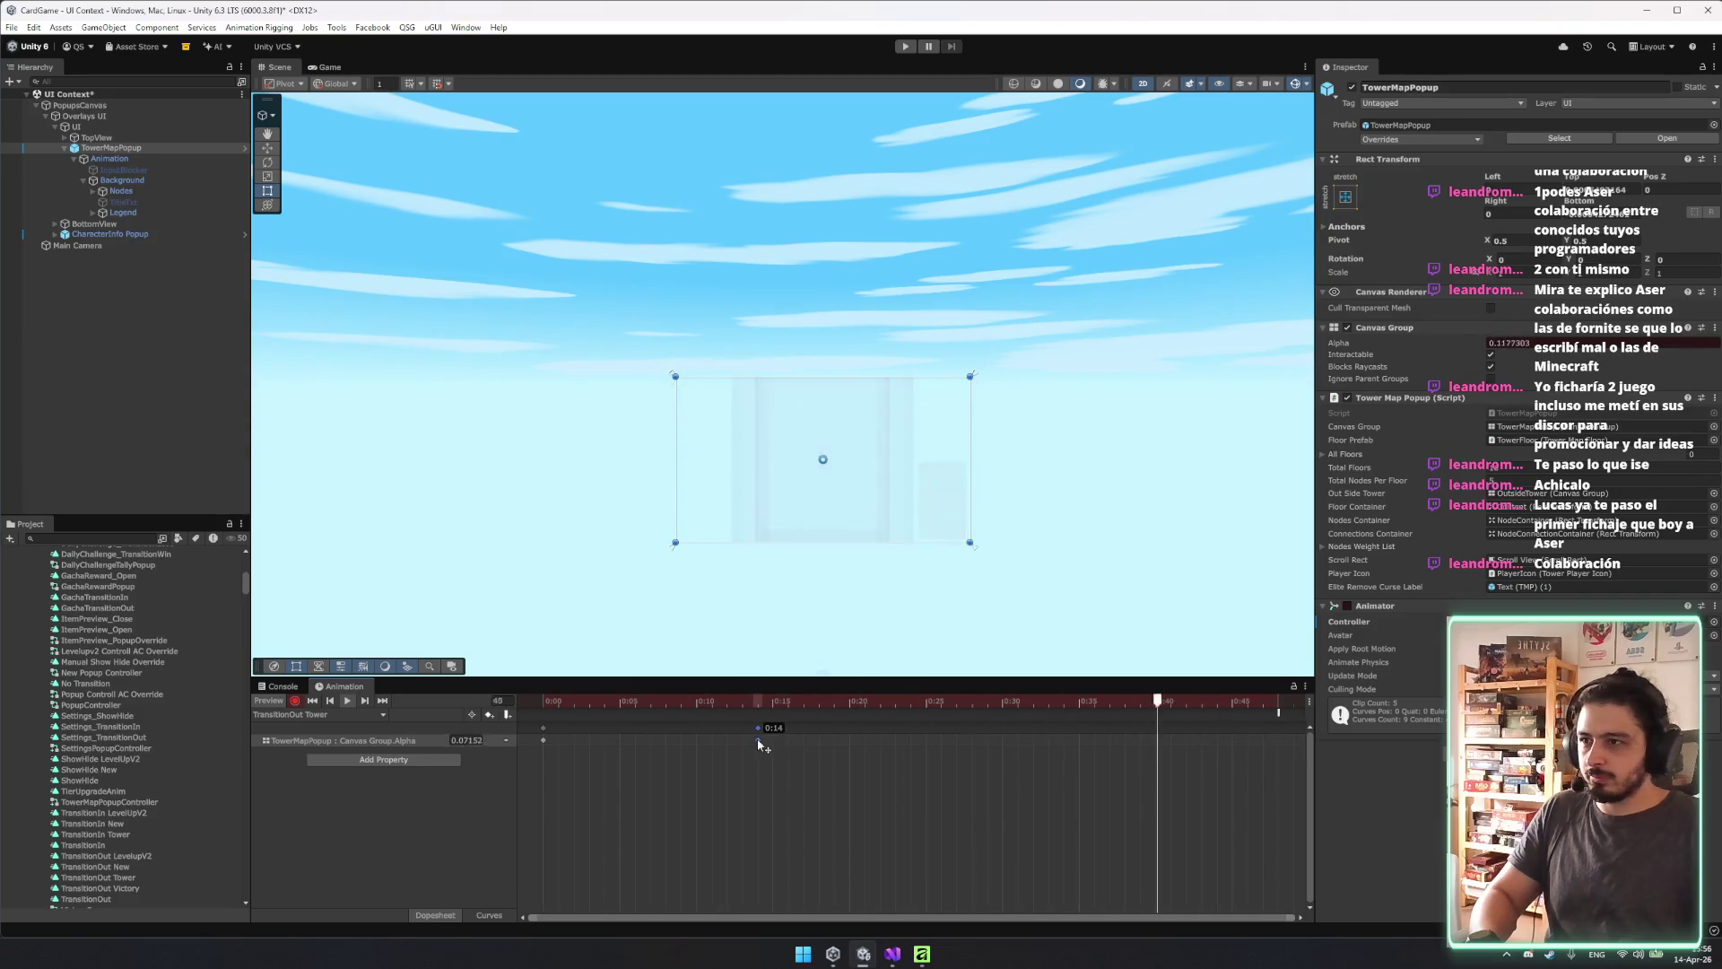
drag(1281, 712, 759, 723)
click(807, 813)
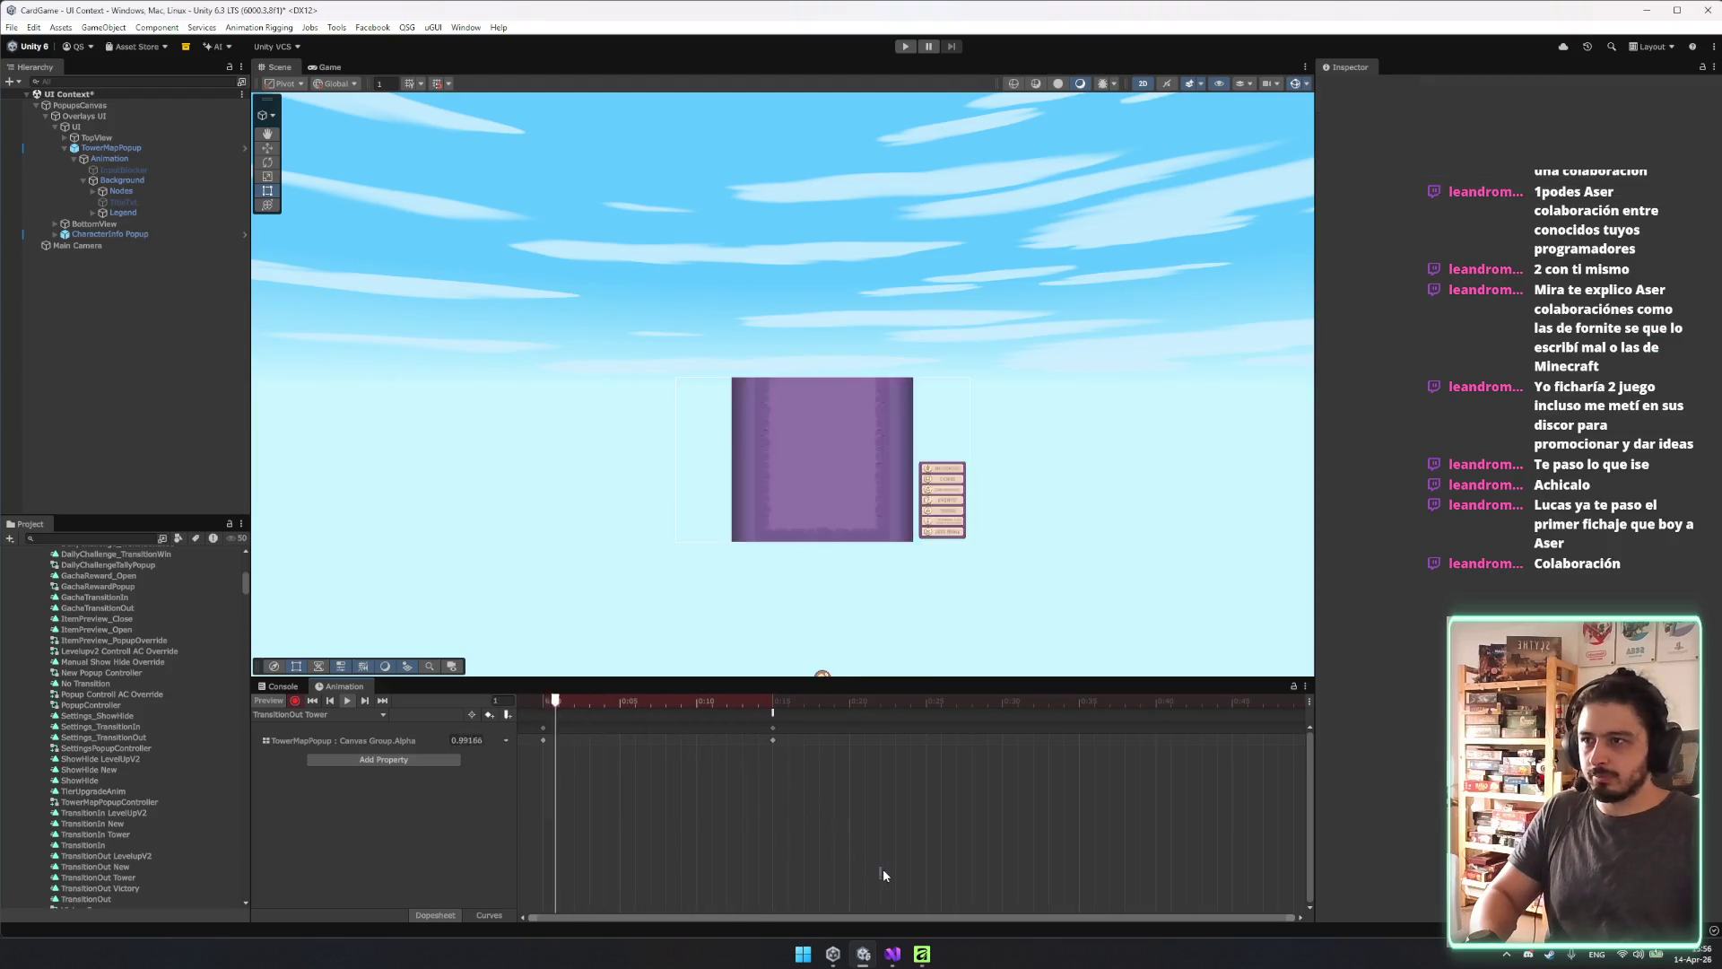
drag(710, 701, 463, 682)
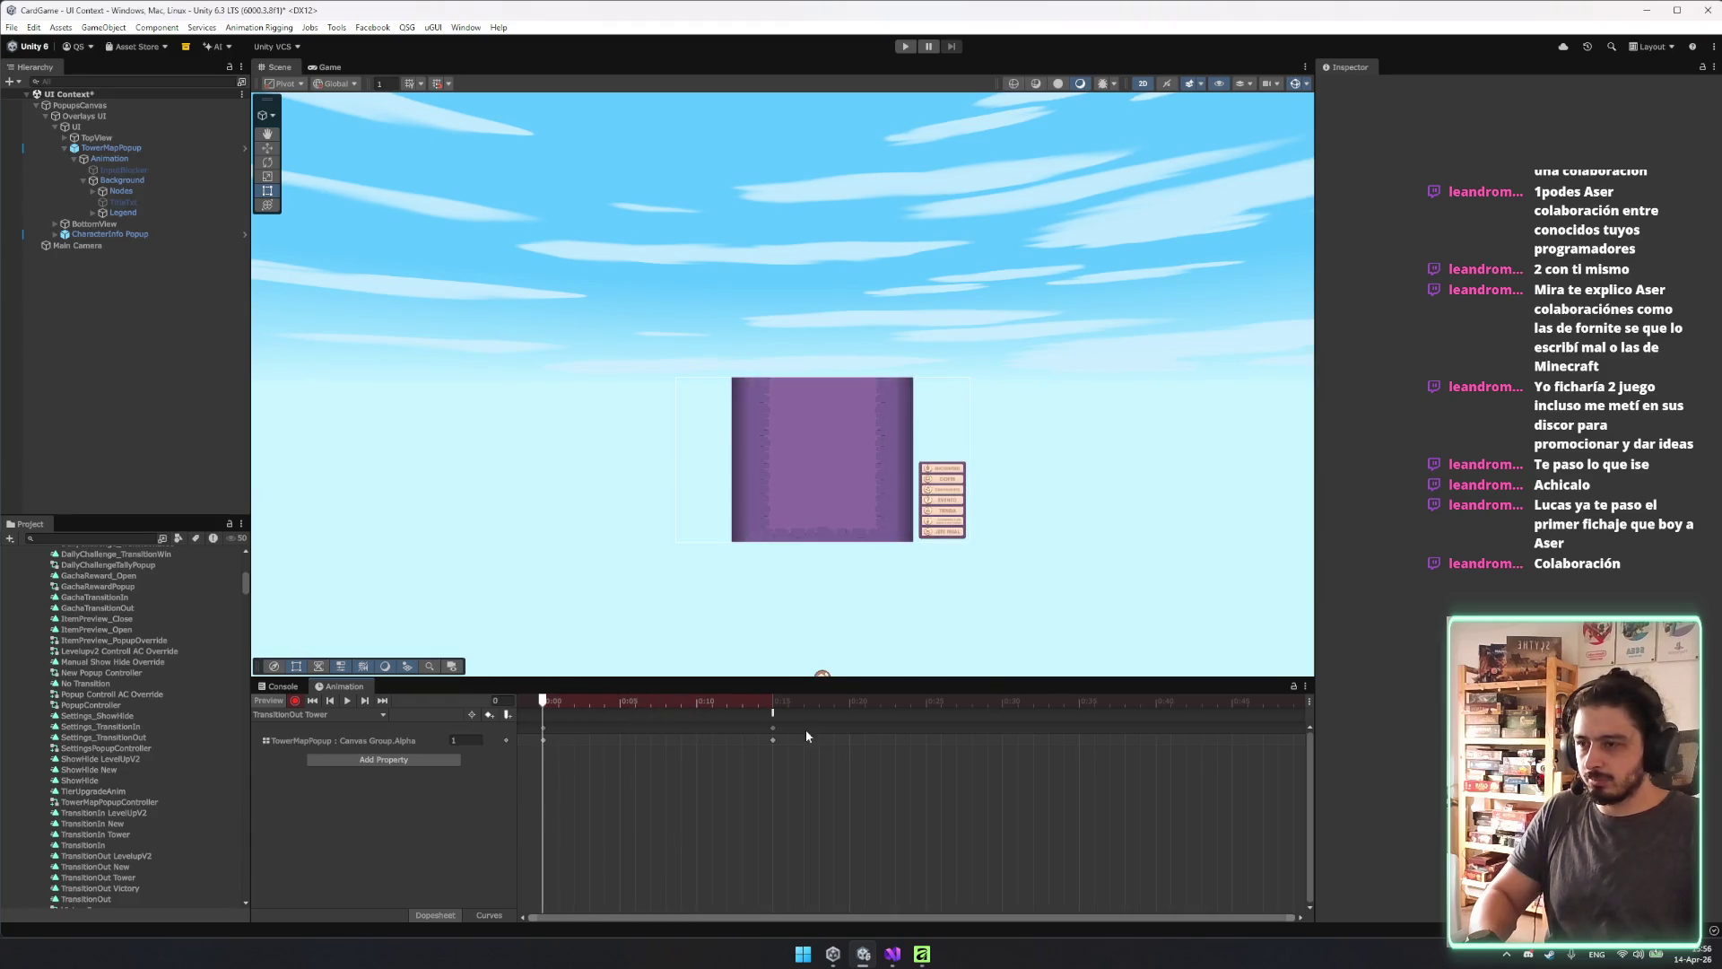
drag(771, 740, 613, 731)
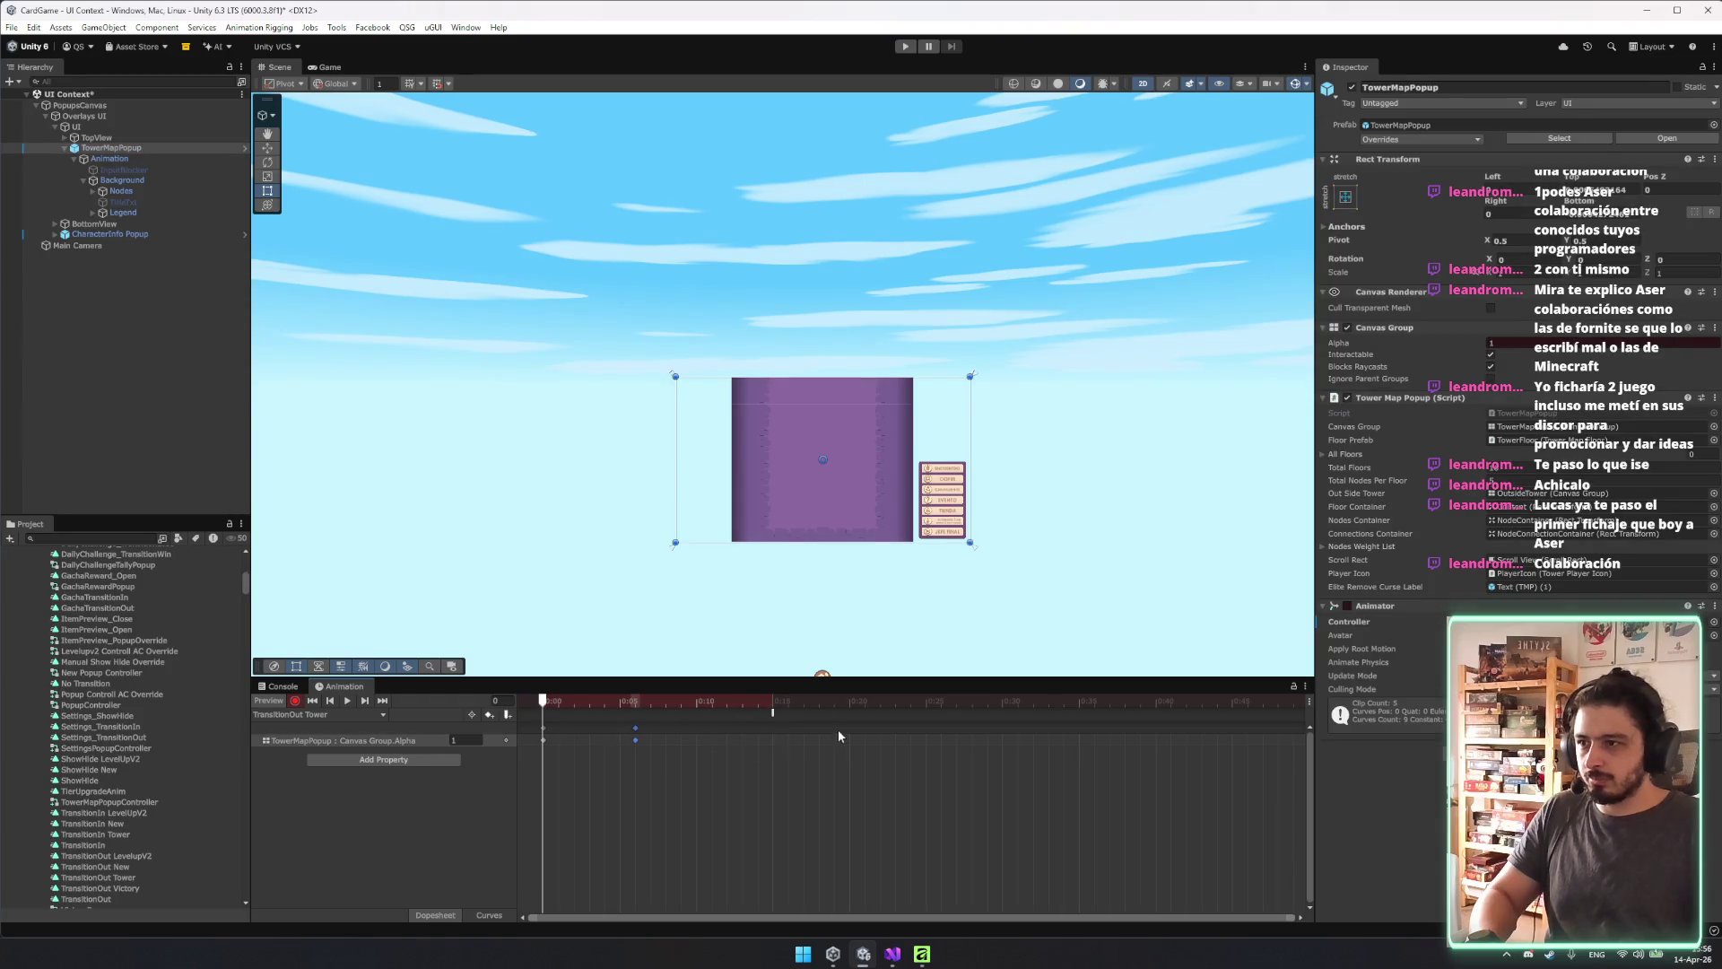
drag(772, 714, 632, 715)
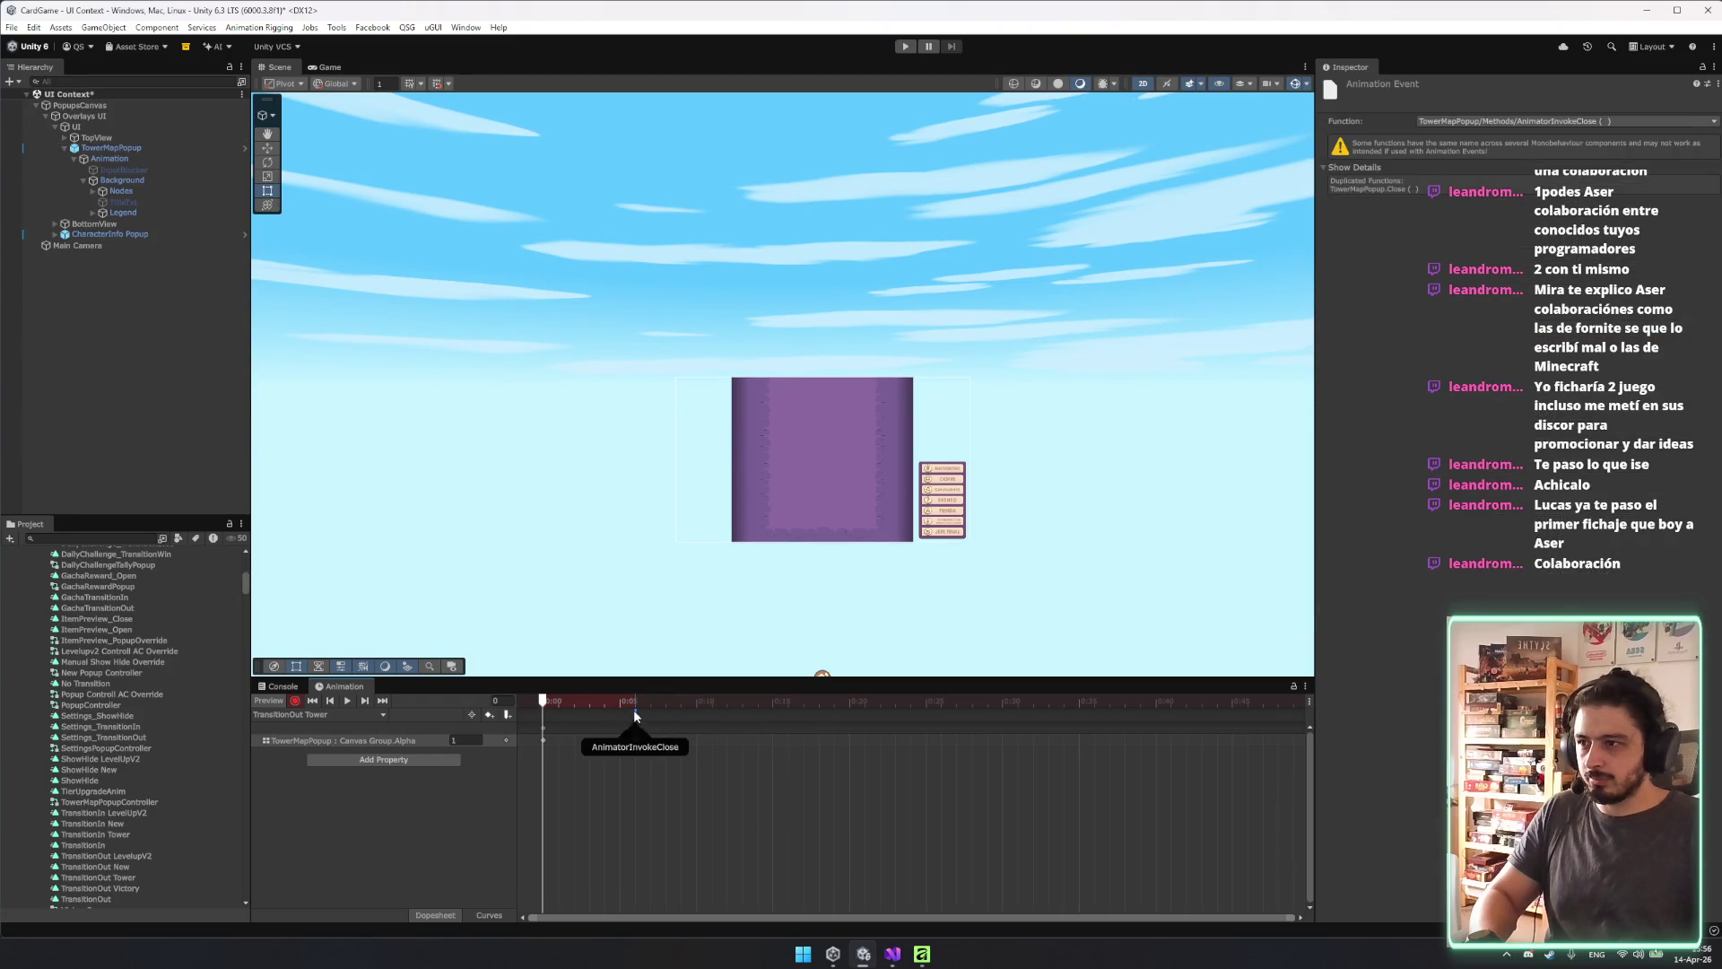
click(635, 739)
drag(631, 734, 619, 711)
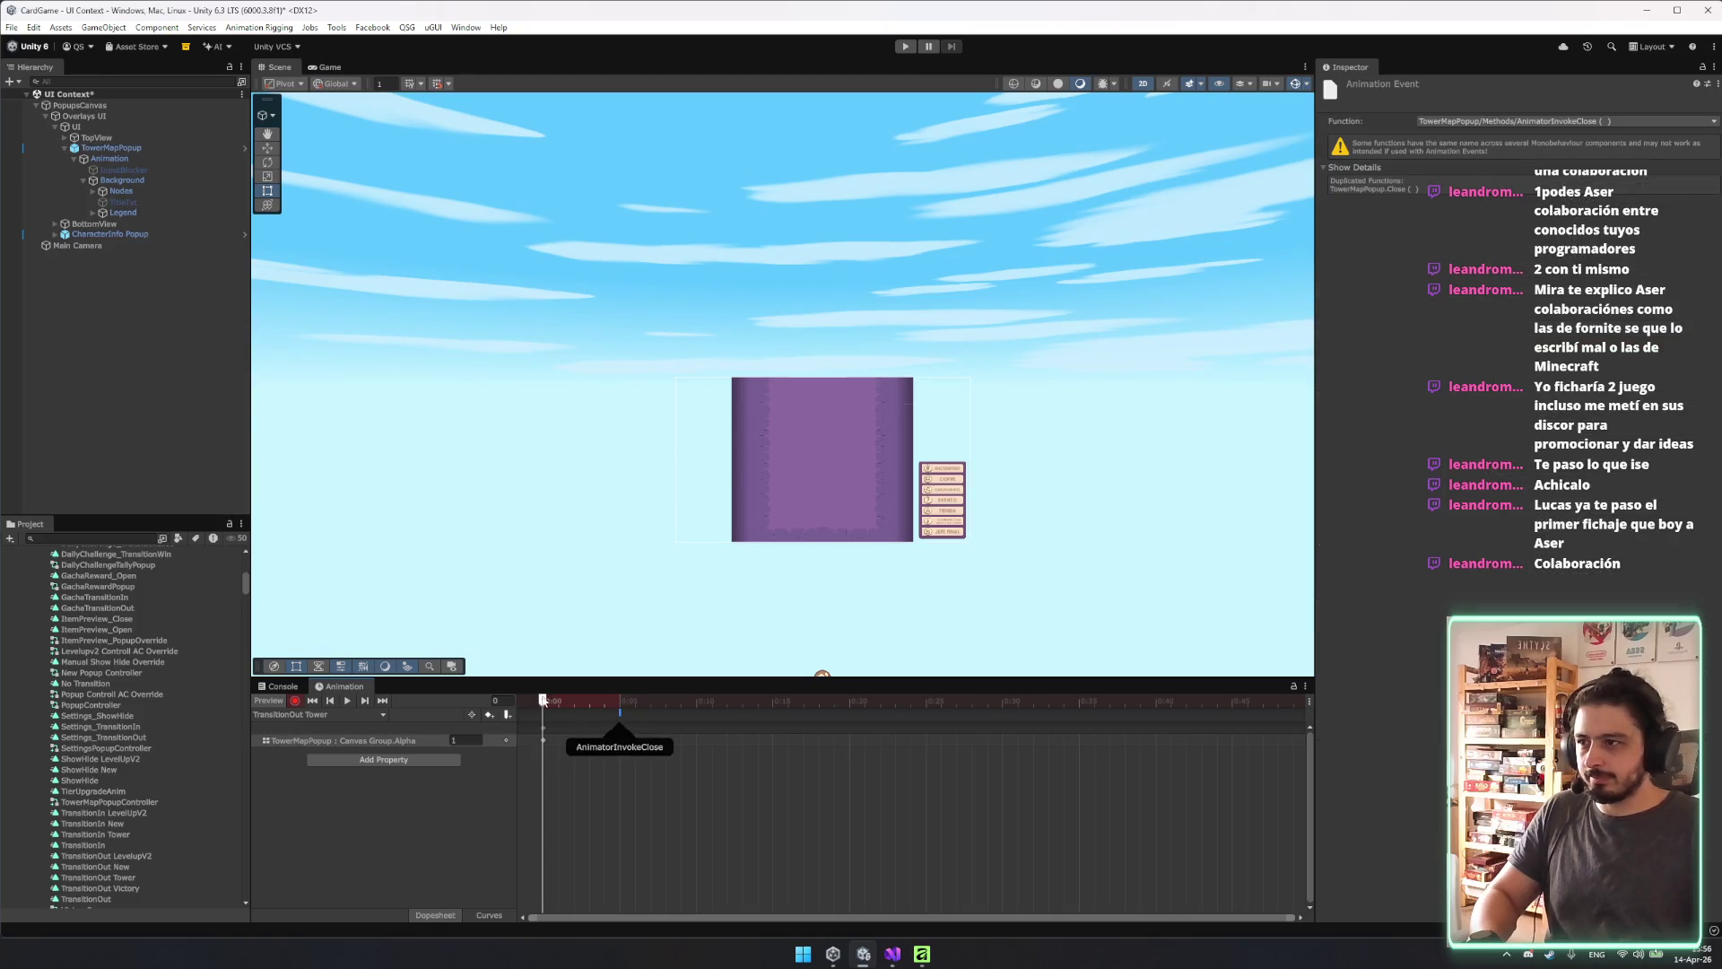
key(space)
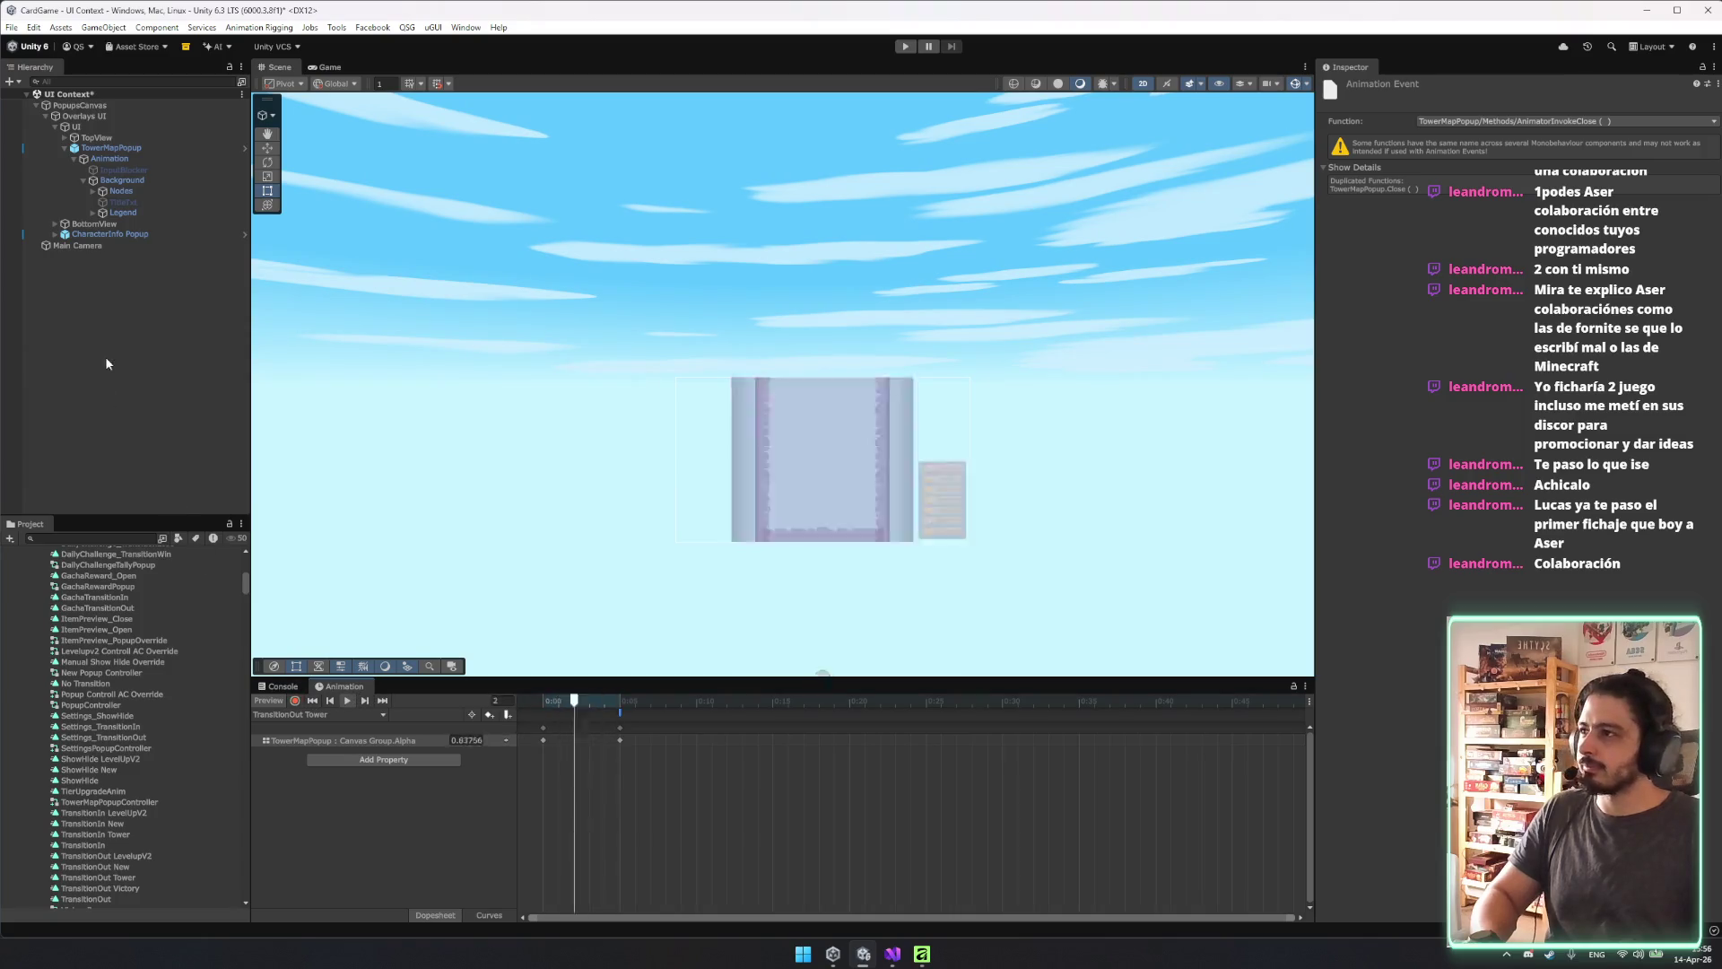
click(121, 438)
click(905, 47)
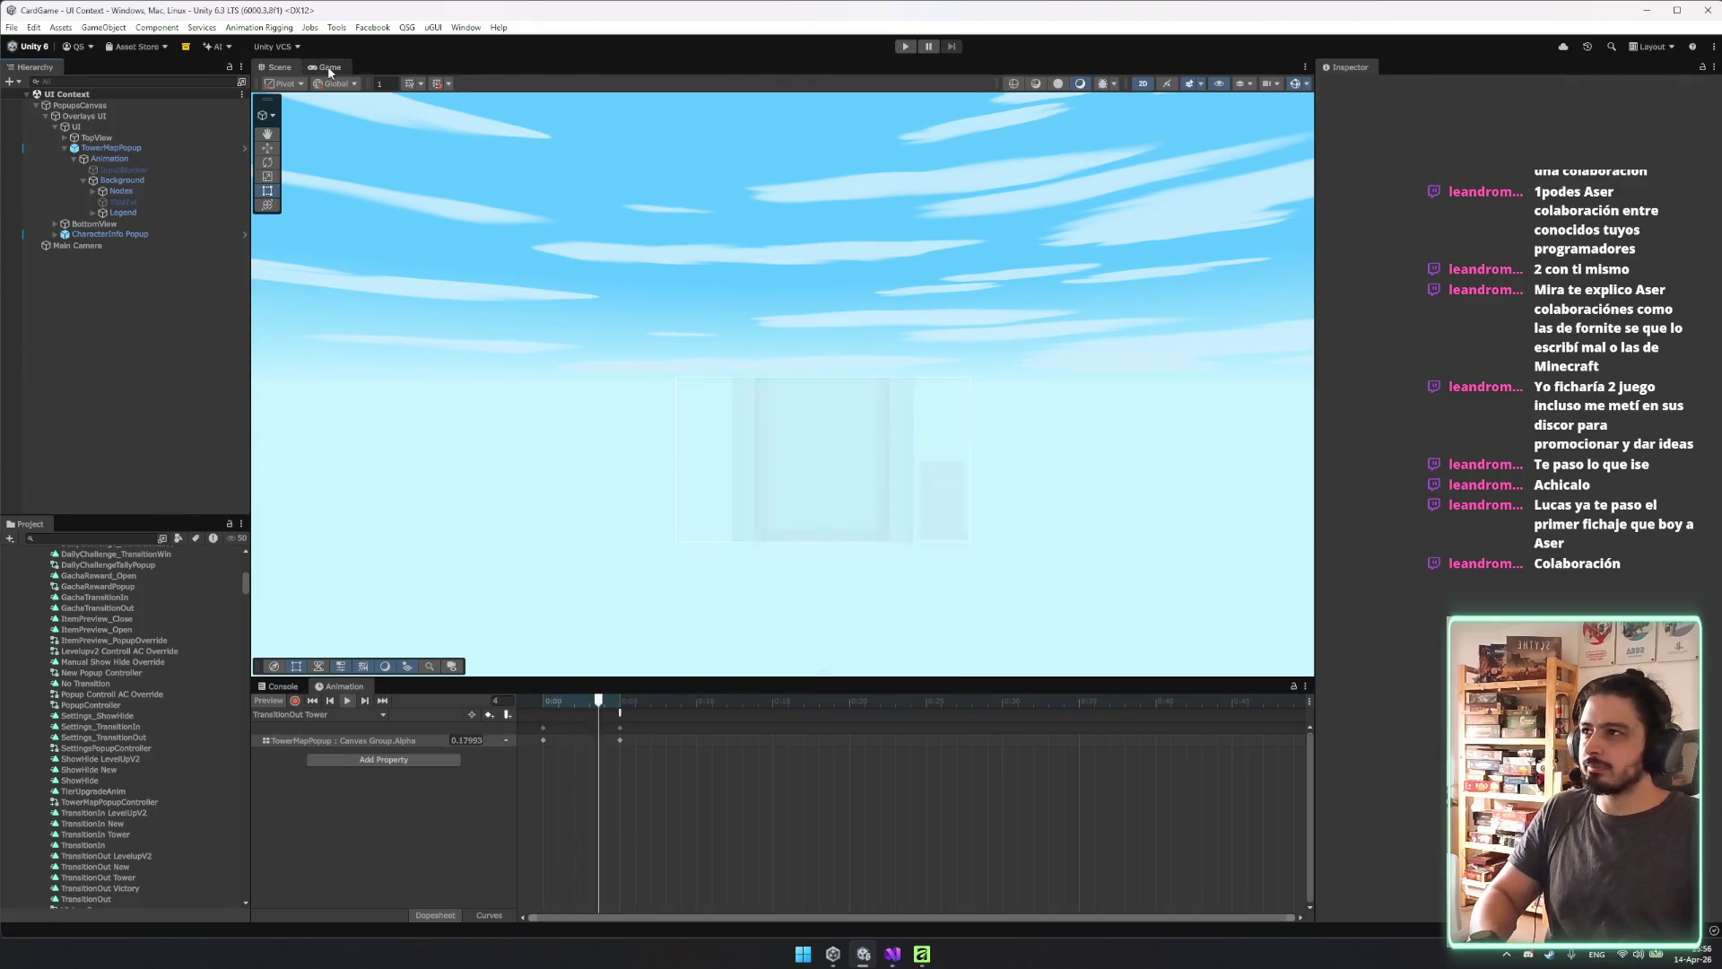
Select the TowerMapPopup object for inspection during play and dismiss its overrides list.
click(111, 148)
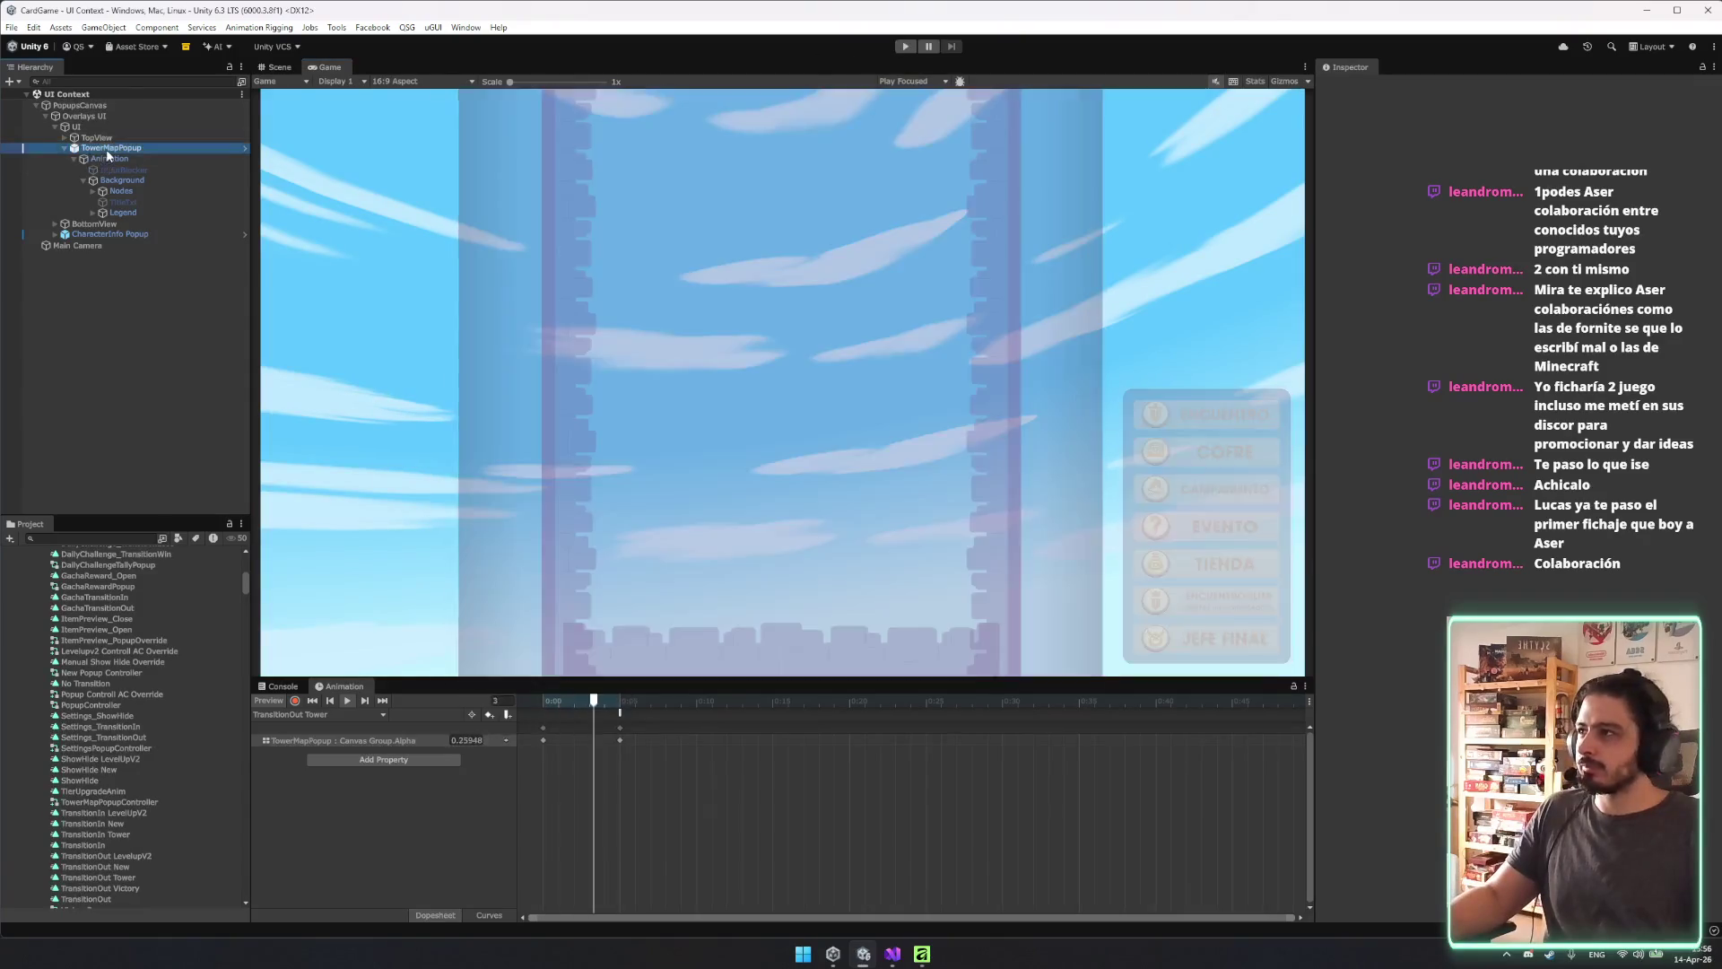
click(1420, 139)
key(Escape)
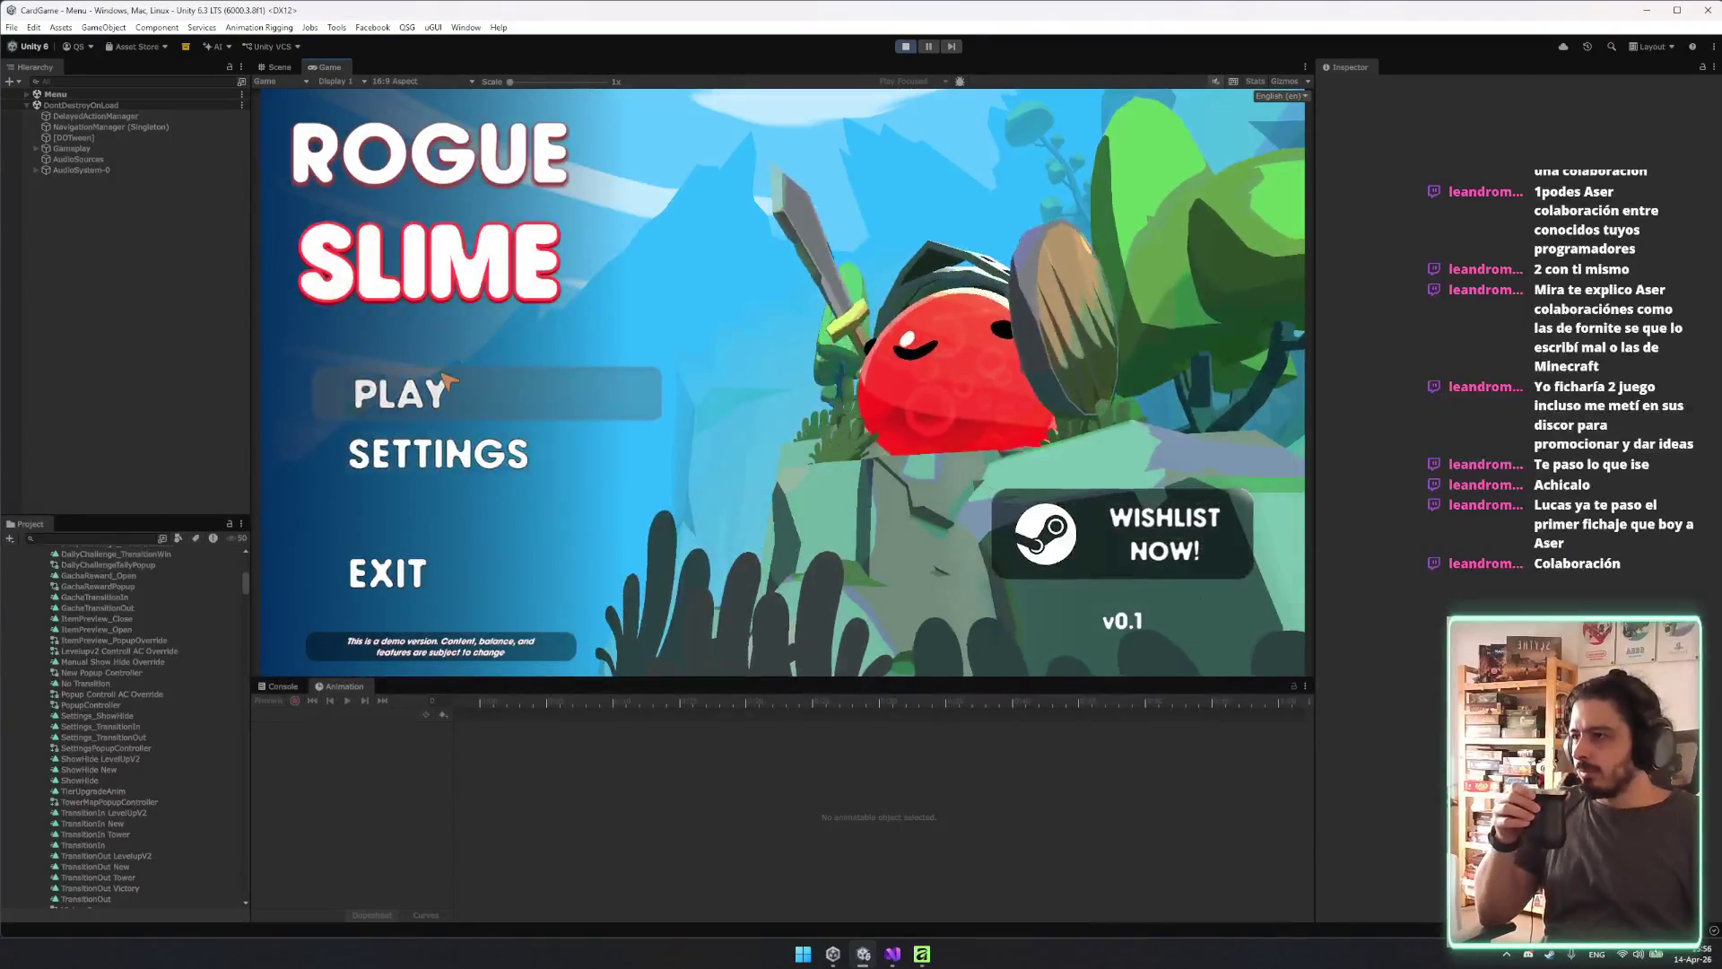
Start the game, close the character screen, and drag the tower map to show its upper rows.
click(449, 395)
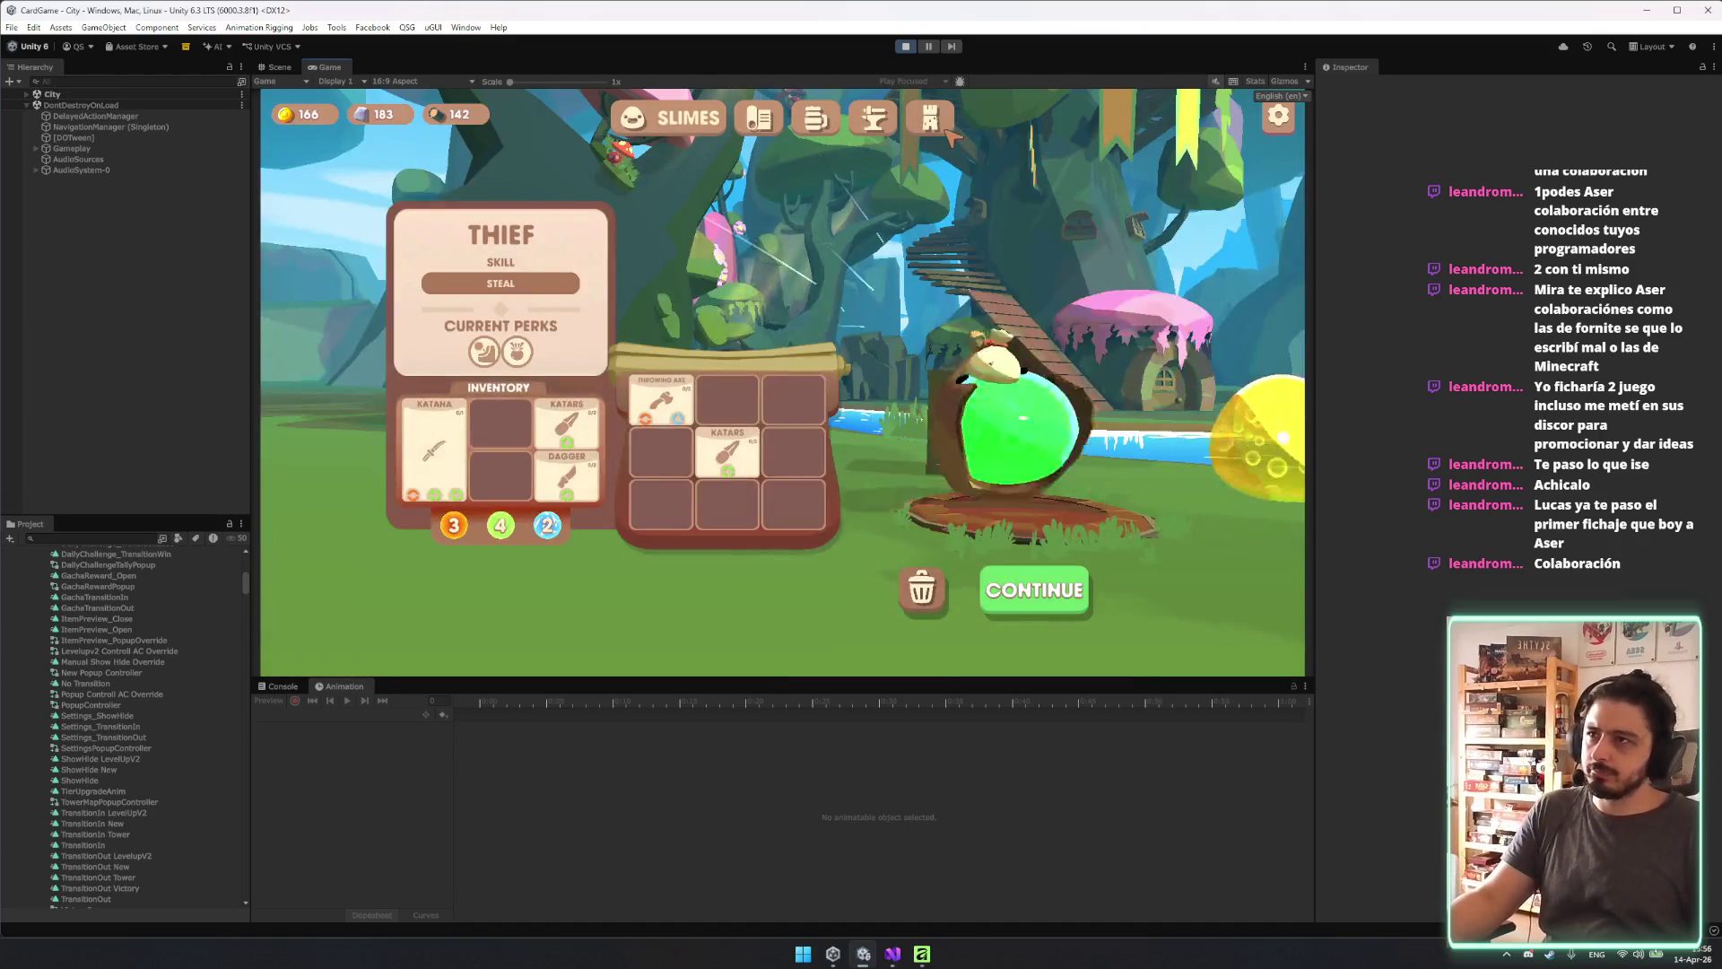
click(1046, 587)
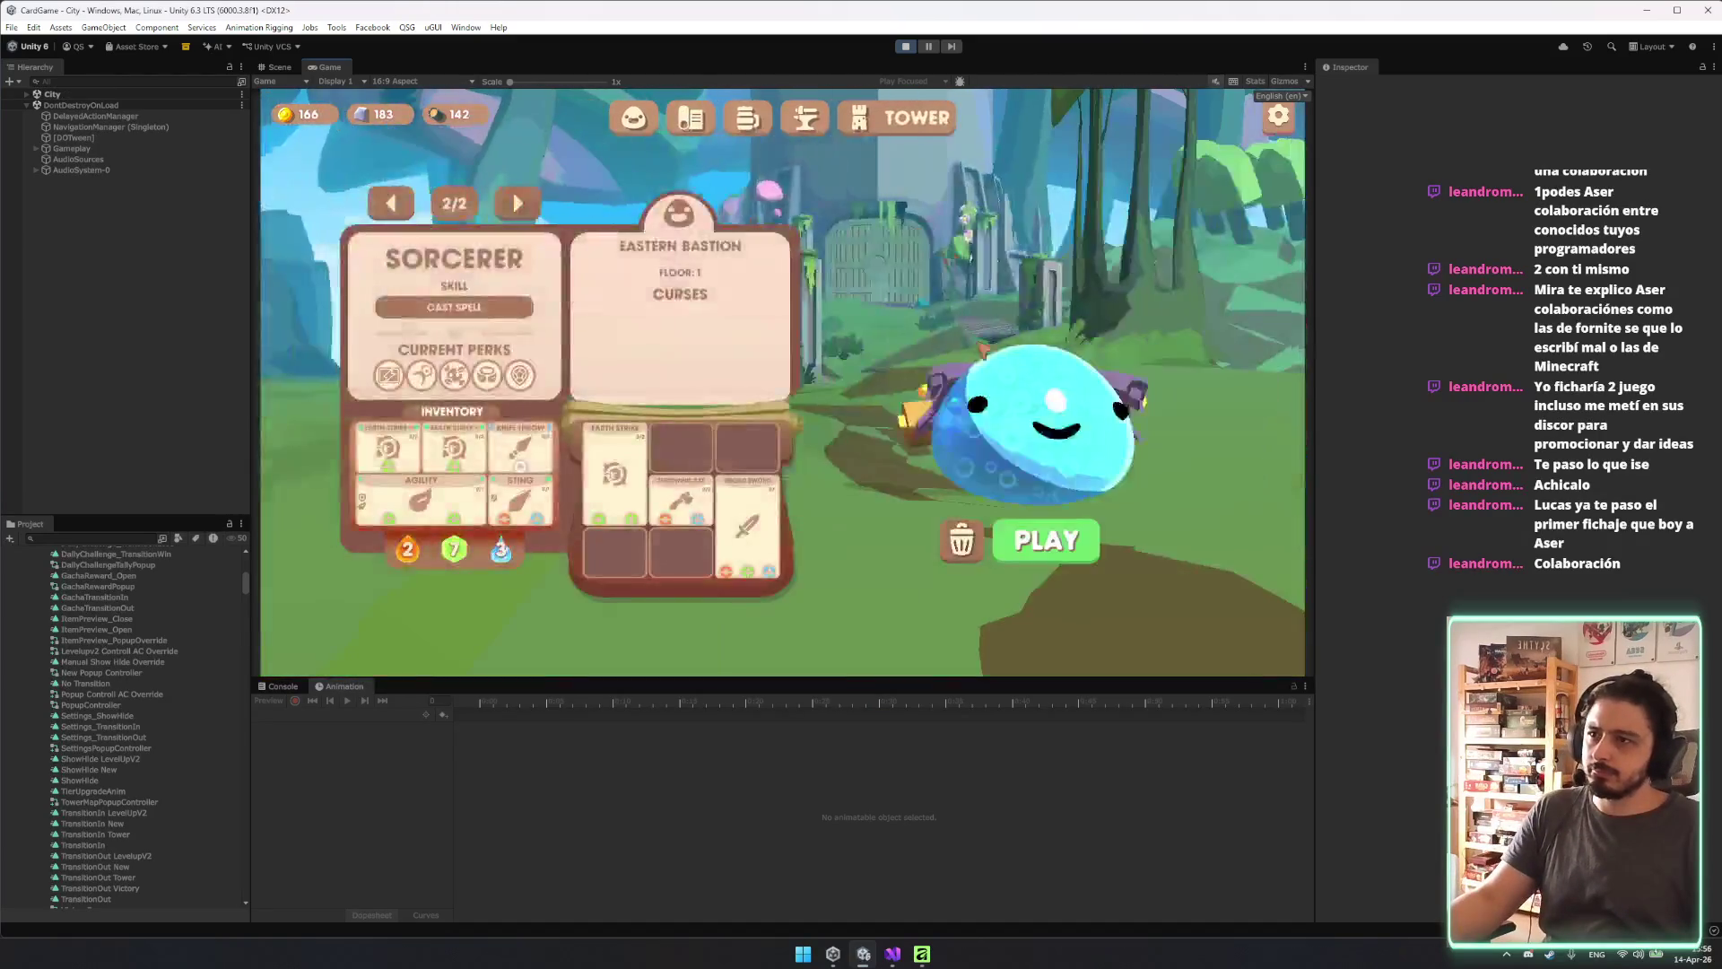
click(1056, 557)
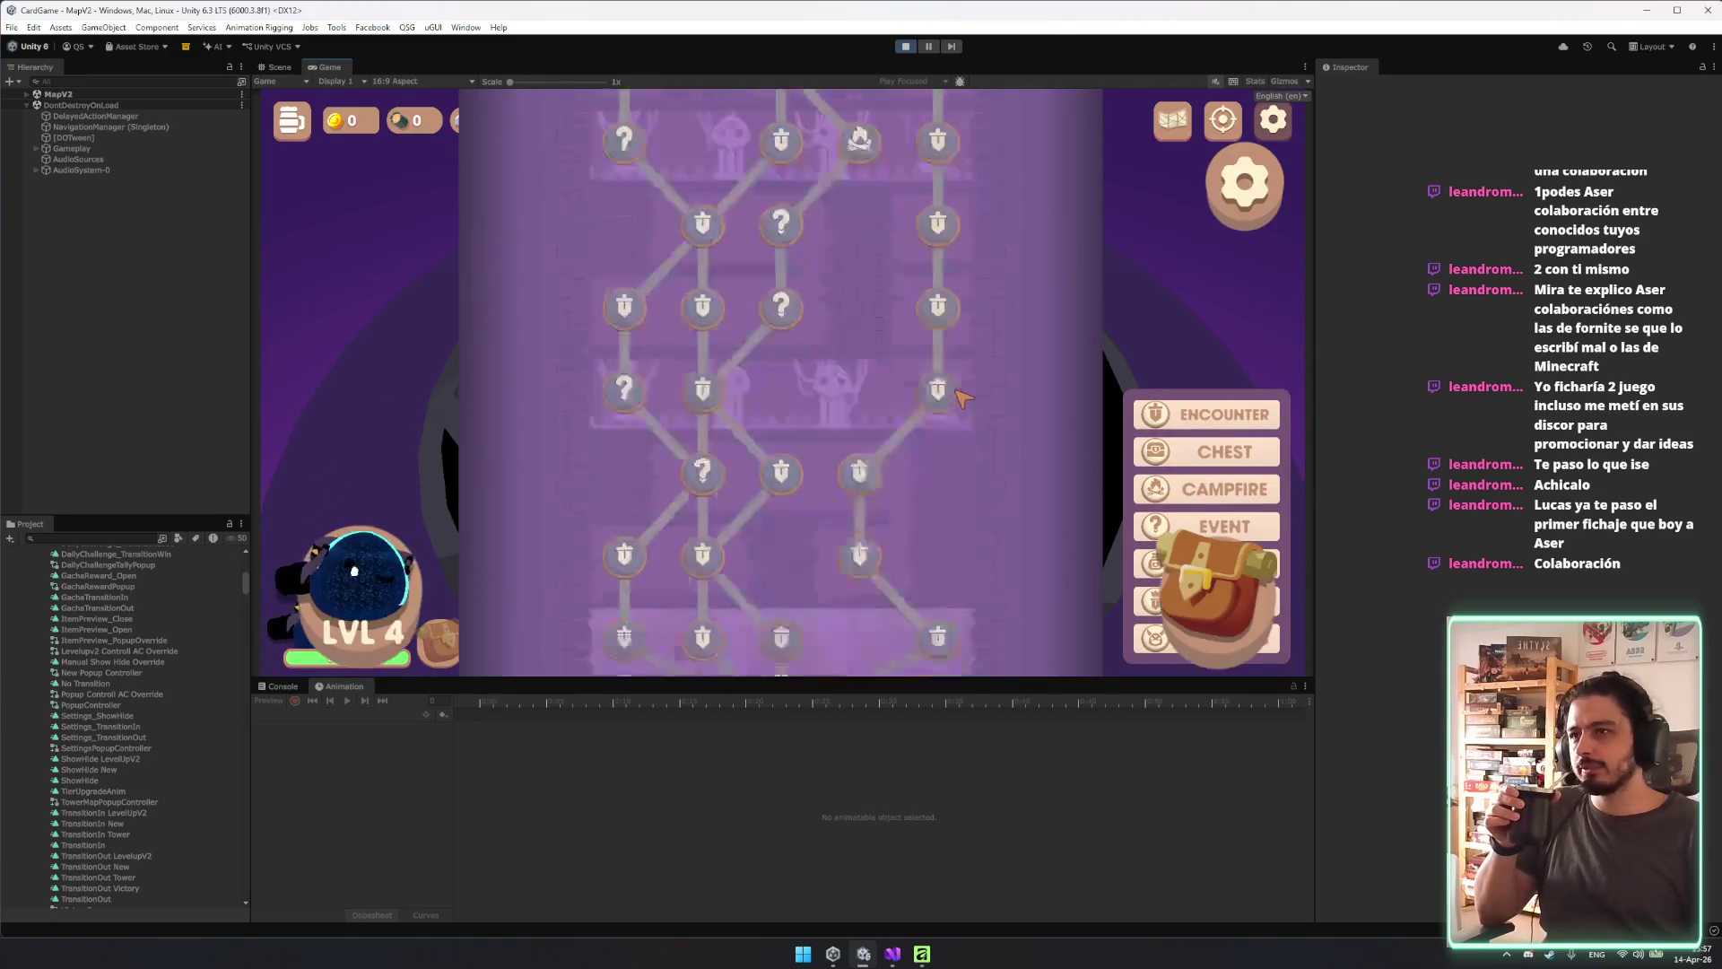
mouse_move(1005, 405)
mouse_down()
mouse_move(973, 574)
mouse_move(981, 374)
mouse_move(1017, 589)
mouse_move(1019, 373)
mouse_move(1034, 633)
mouse_move(1036, 517)
mouse_move(1016, 687)
mouse_move(992, 277)
mouse_move(1050, 218)
mouse_up()
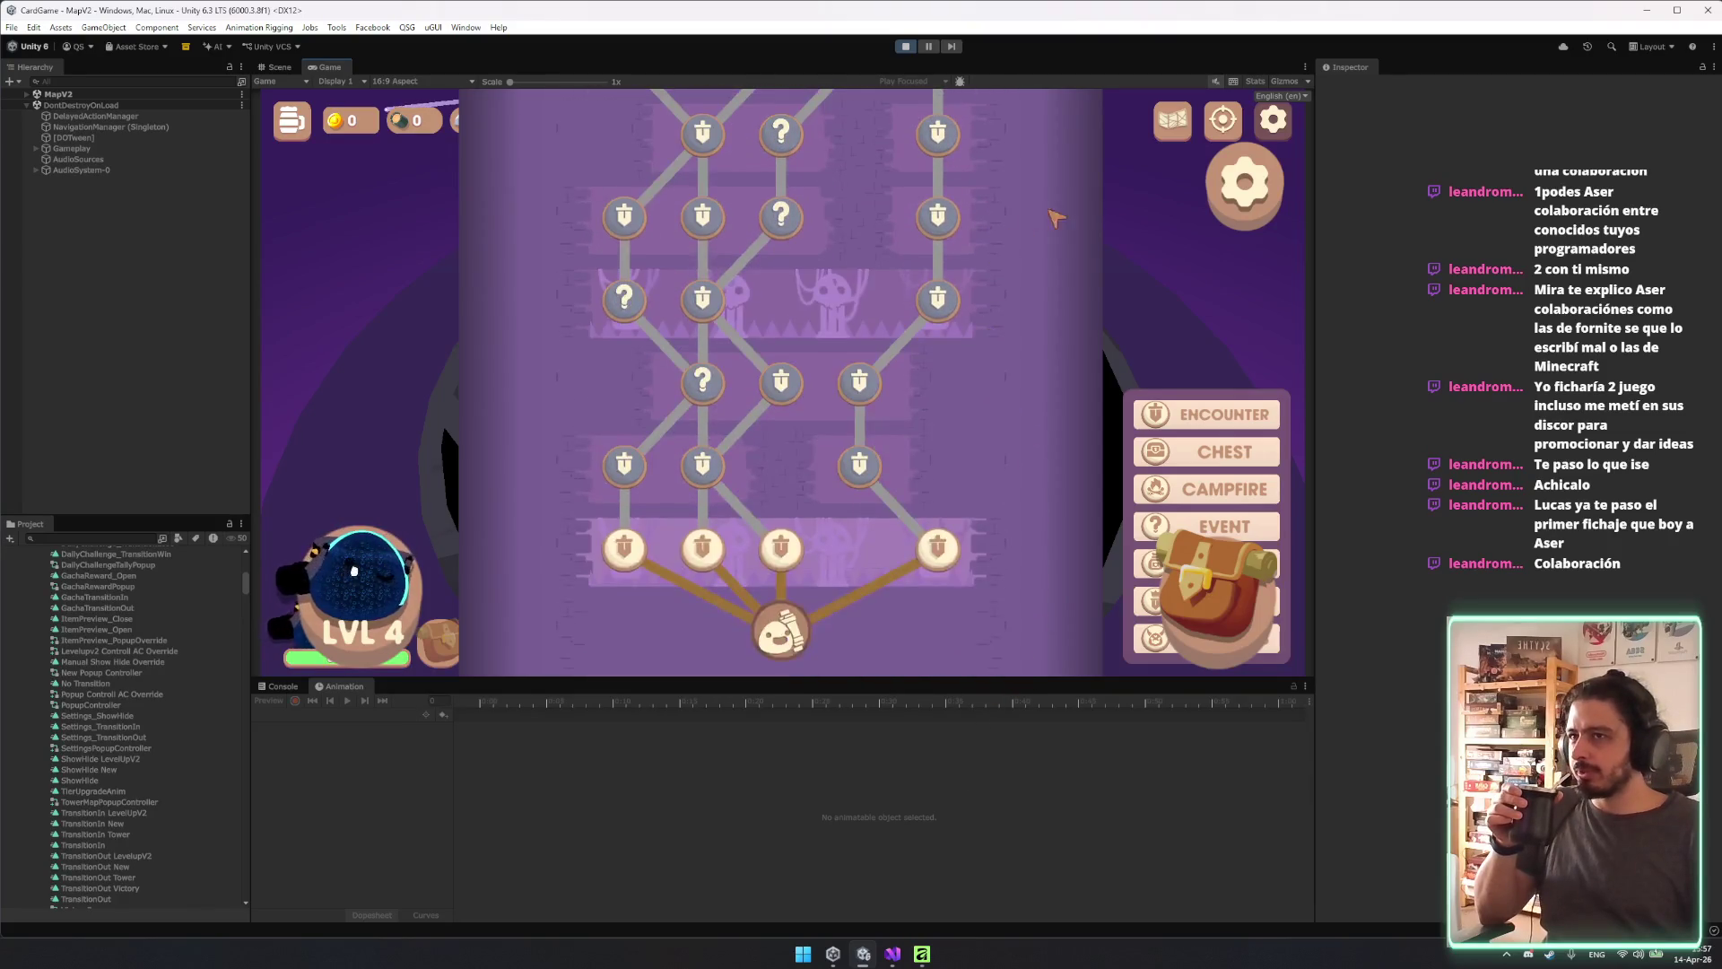
Open and close the graphics settings over the map, then stop Play mode with Ctrl+P.
click(1245, 204)
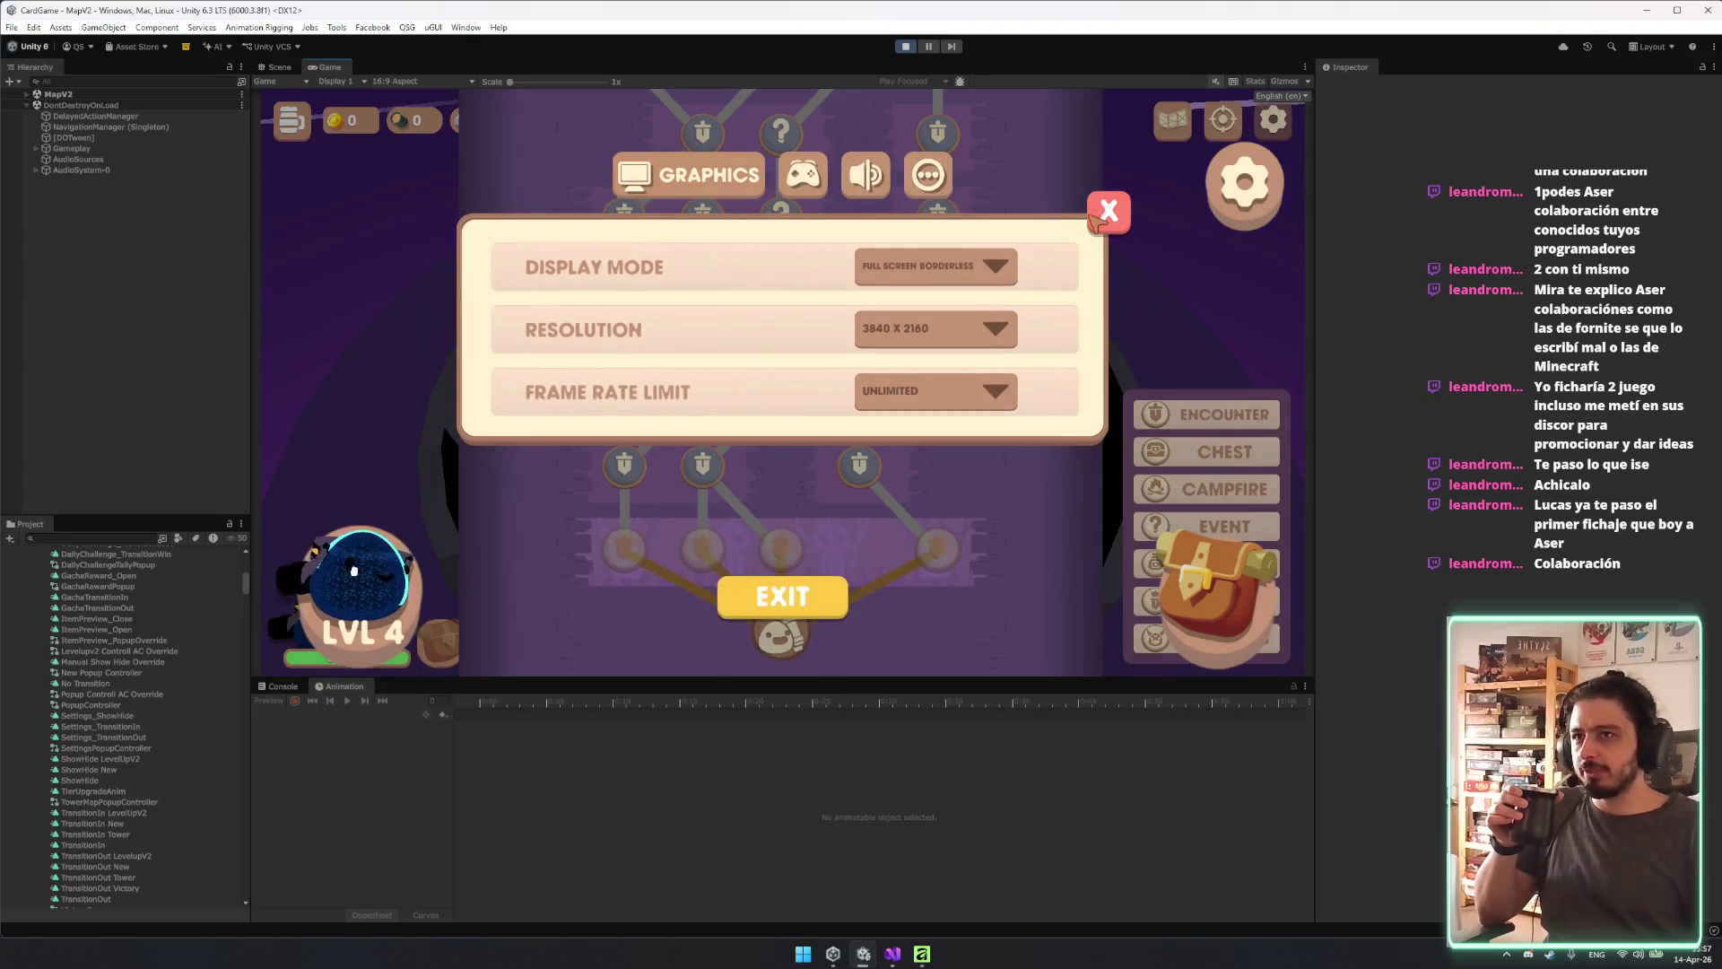
click(1105, 215)
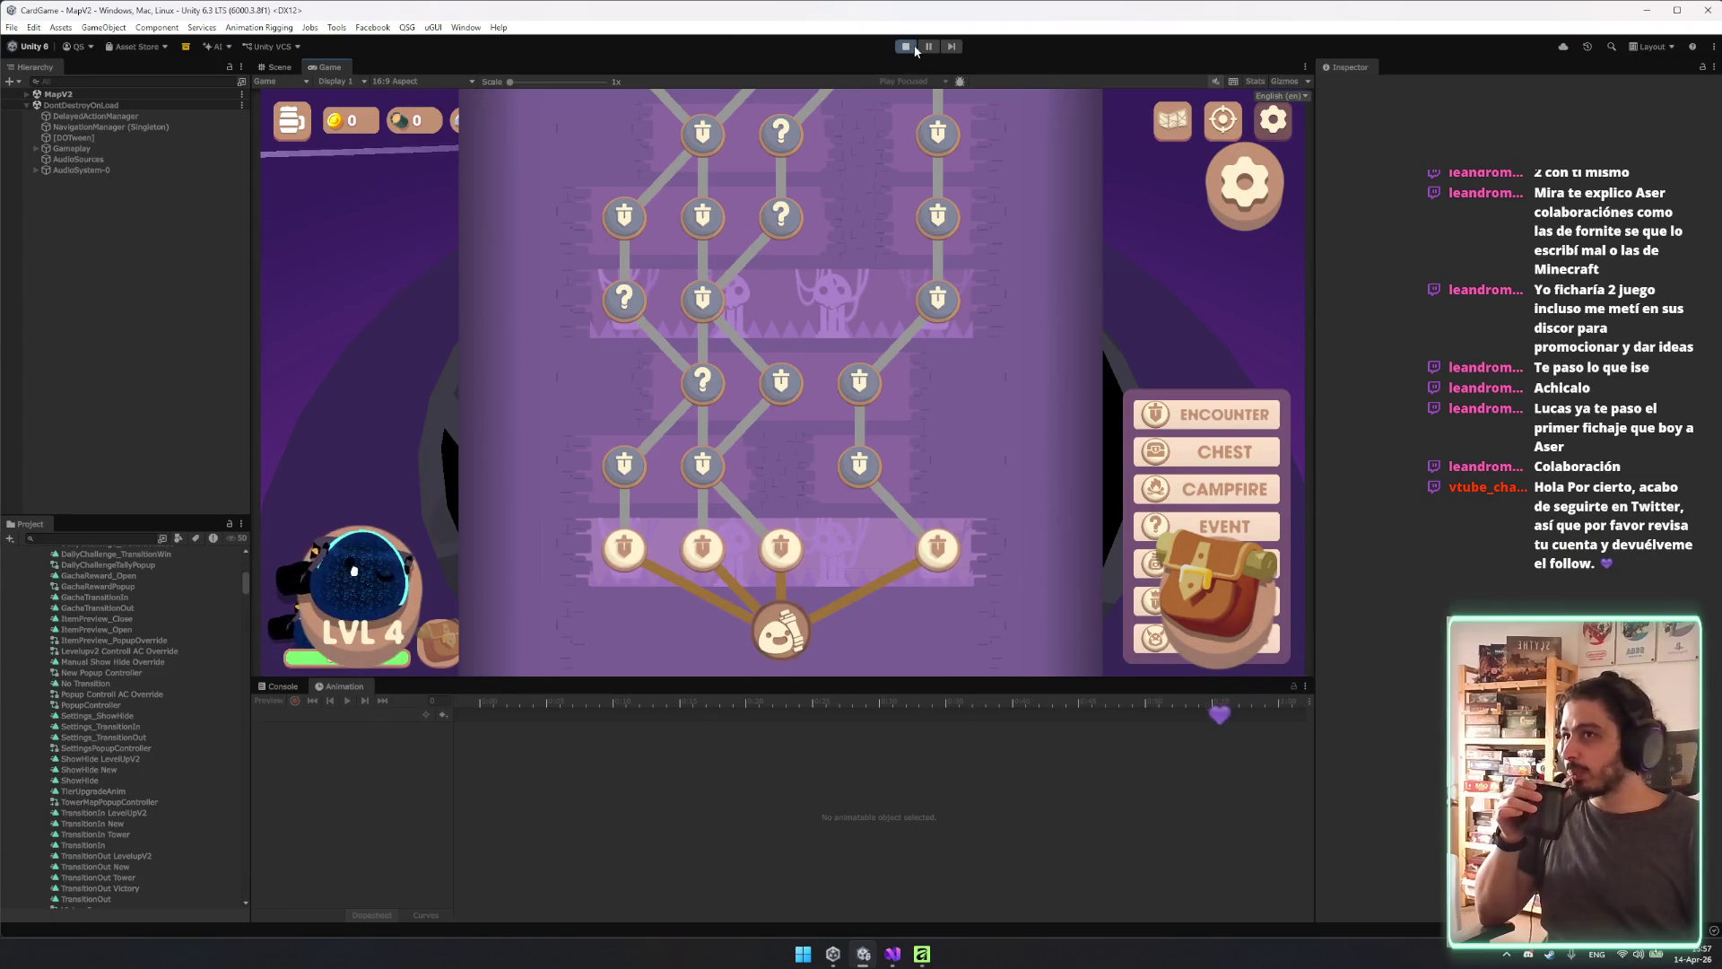
mouse_move(893, 954)
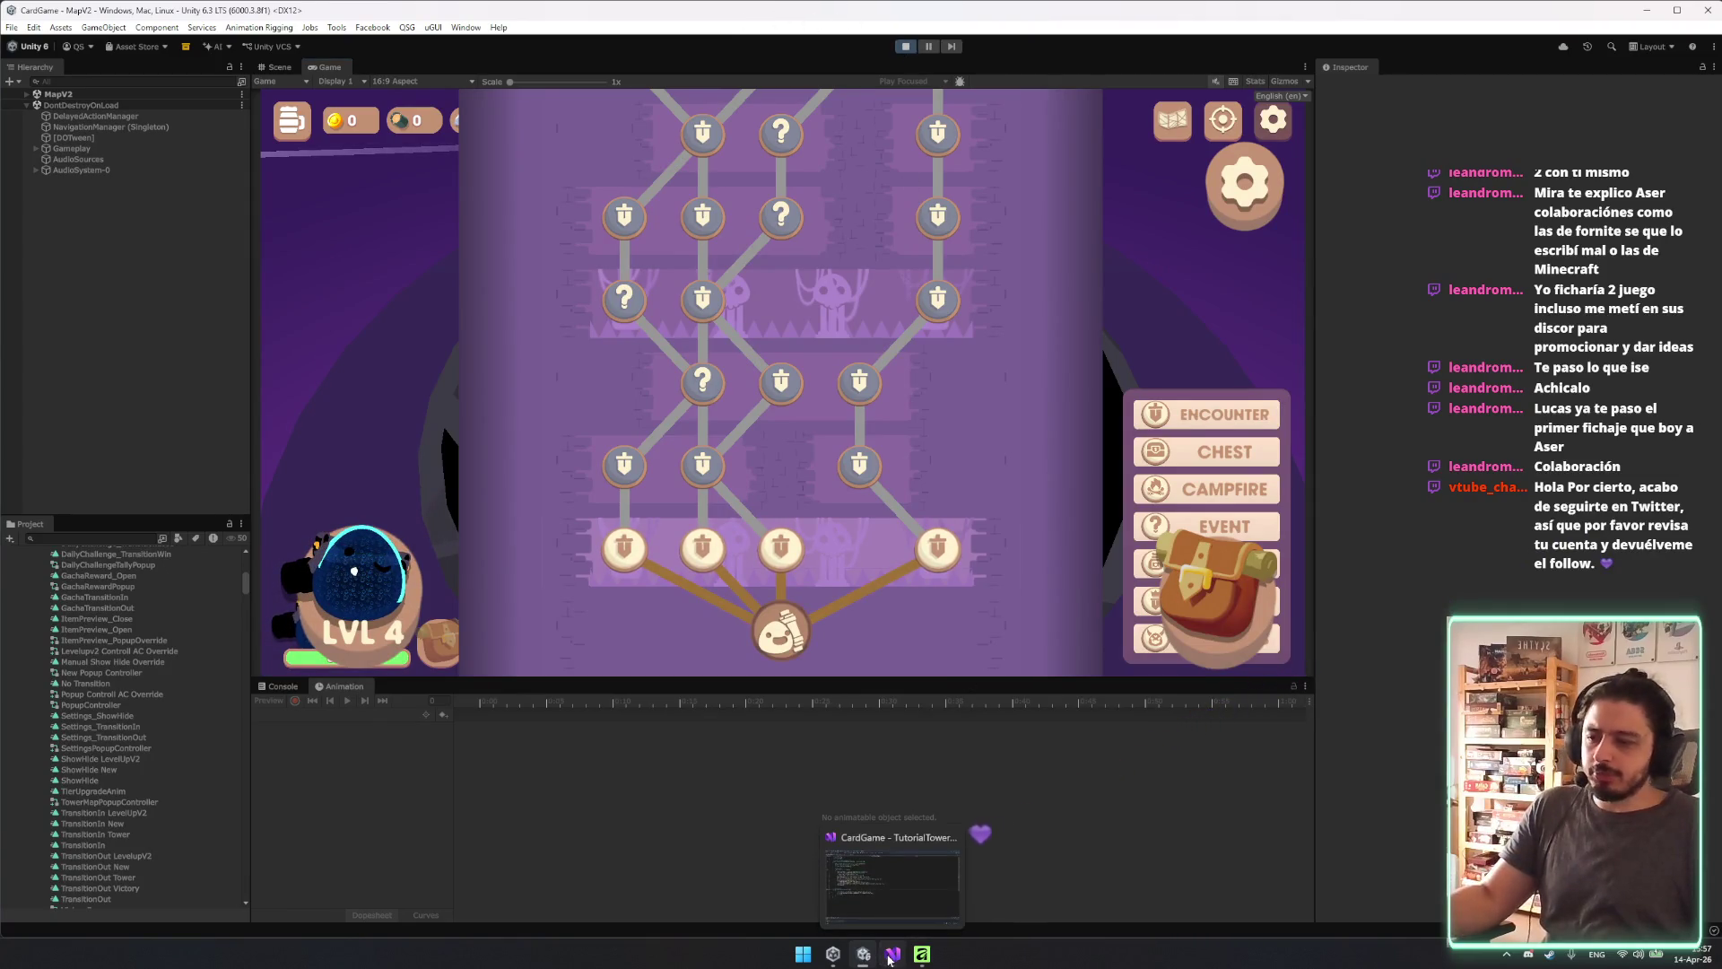
key(ctrl+p)
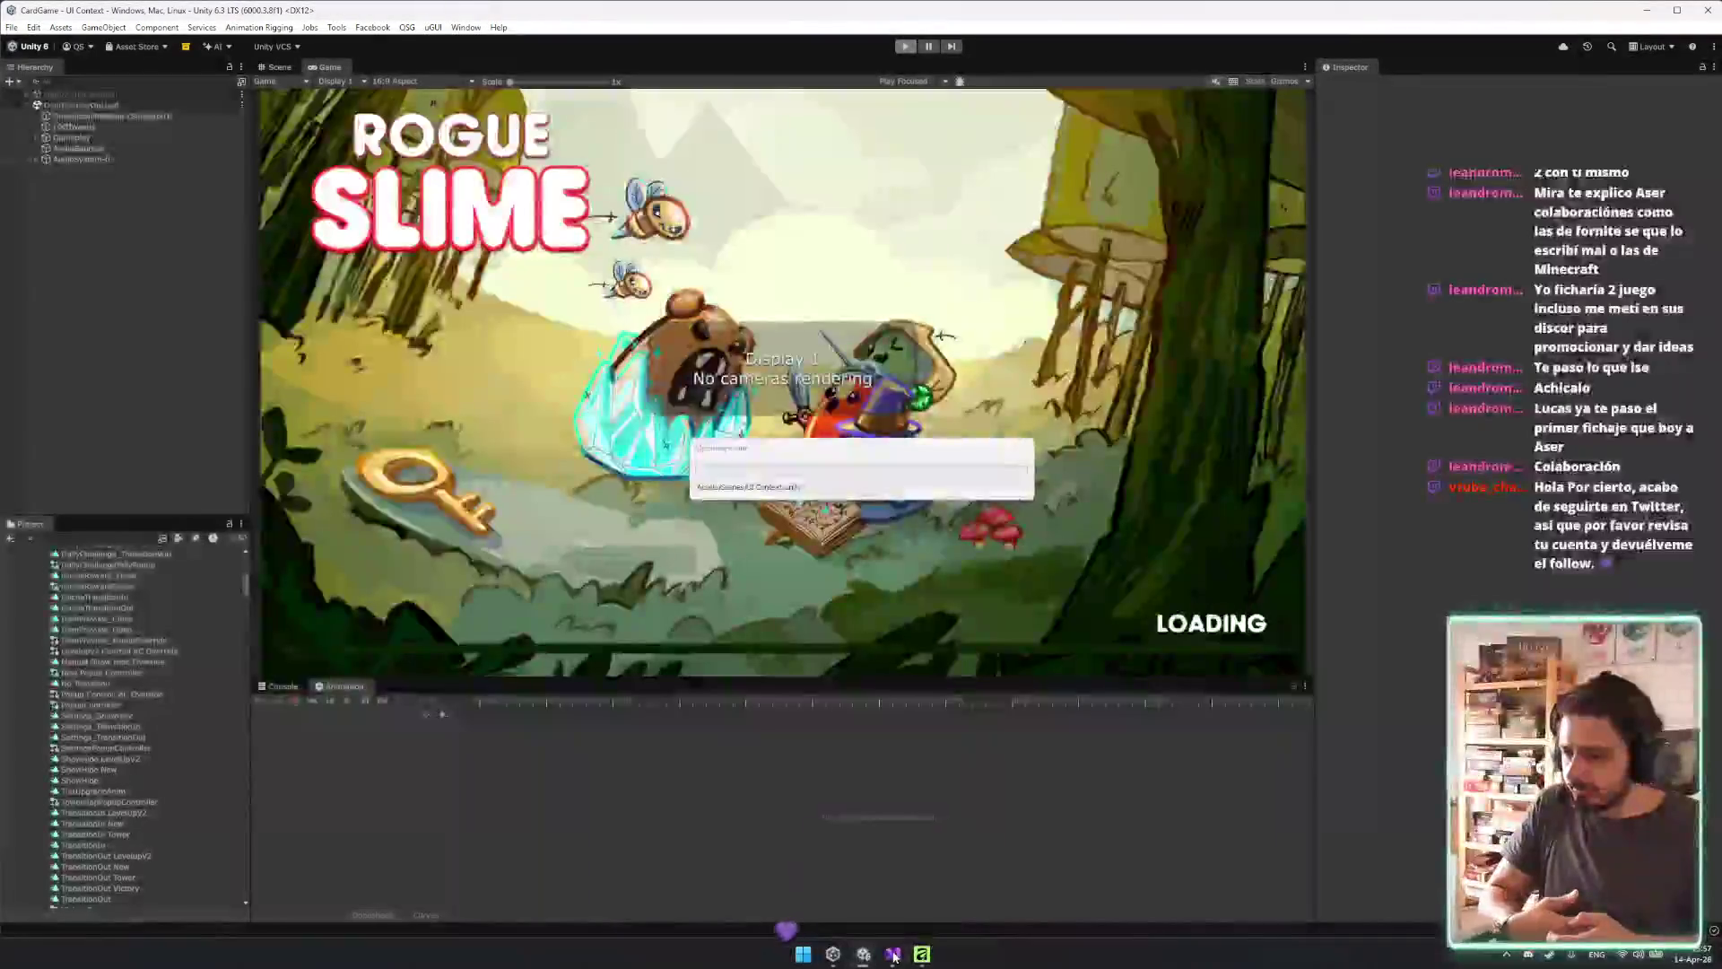
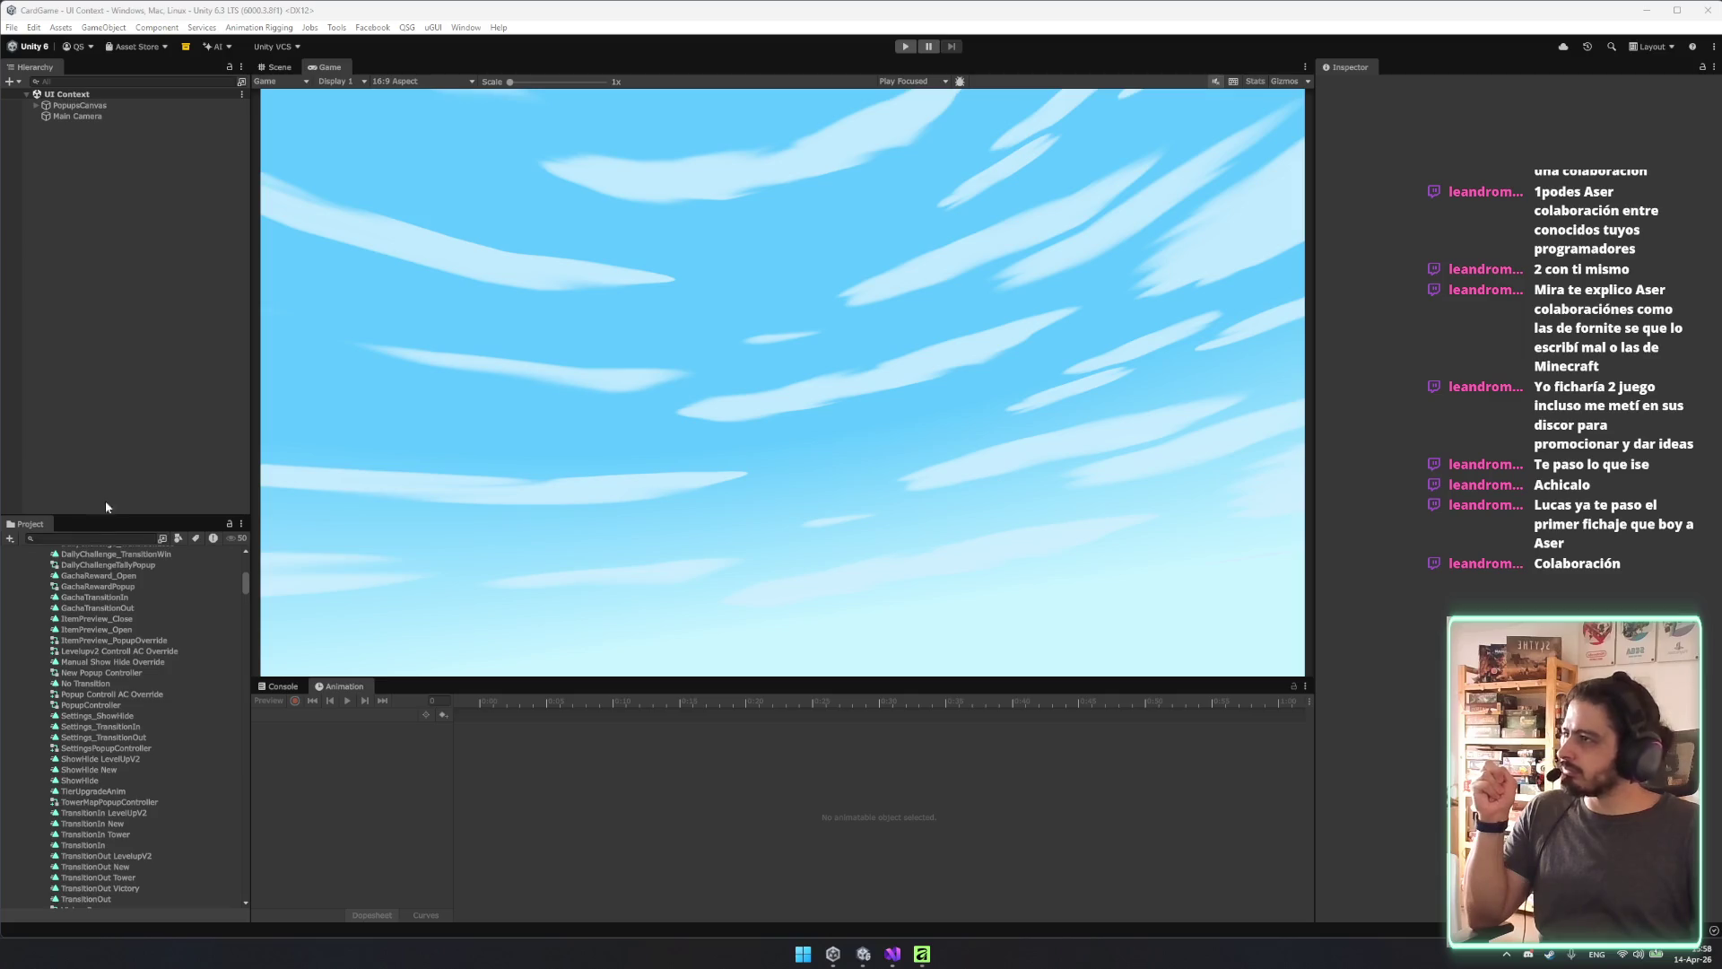
Run the game briefly in play mode, stop it, then search 'towermap' and select the TowerMapPopup prefab.
click(752, 477)
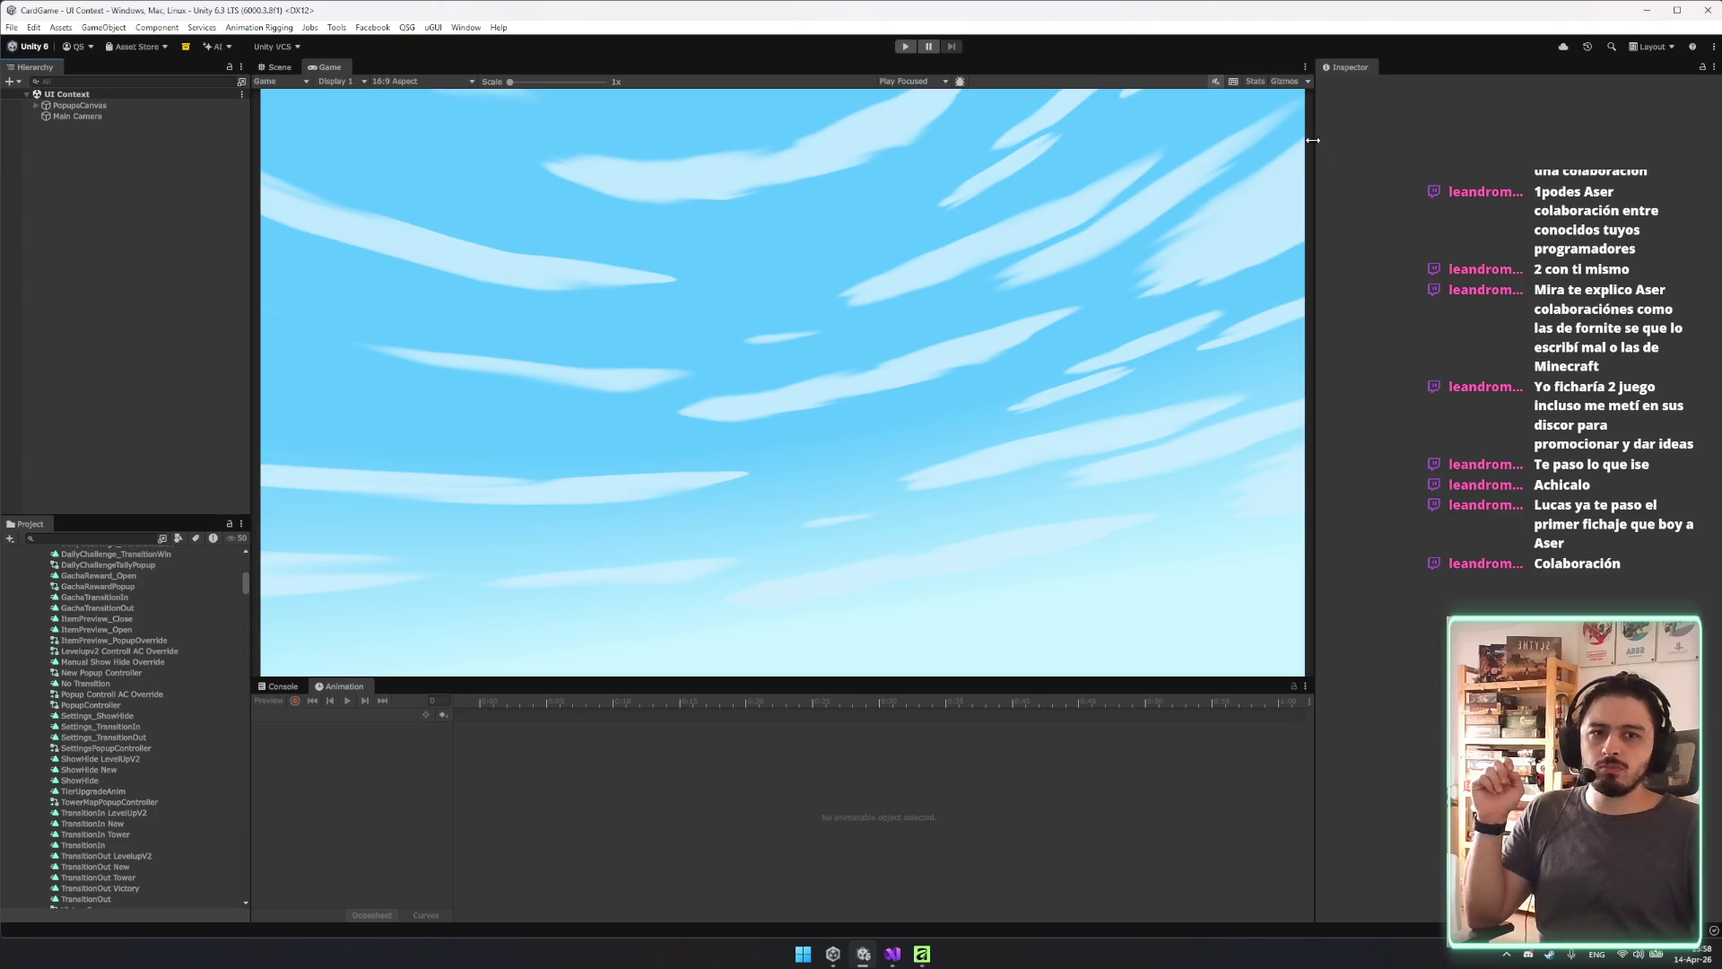
click(906, 46)
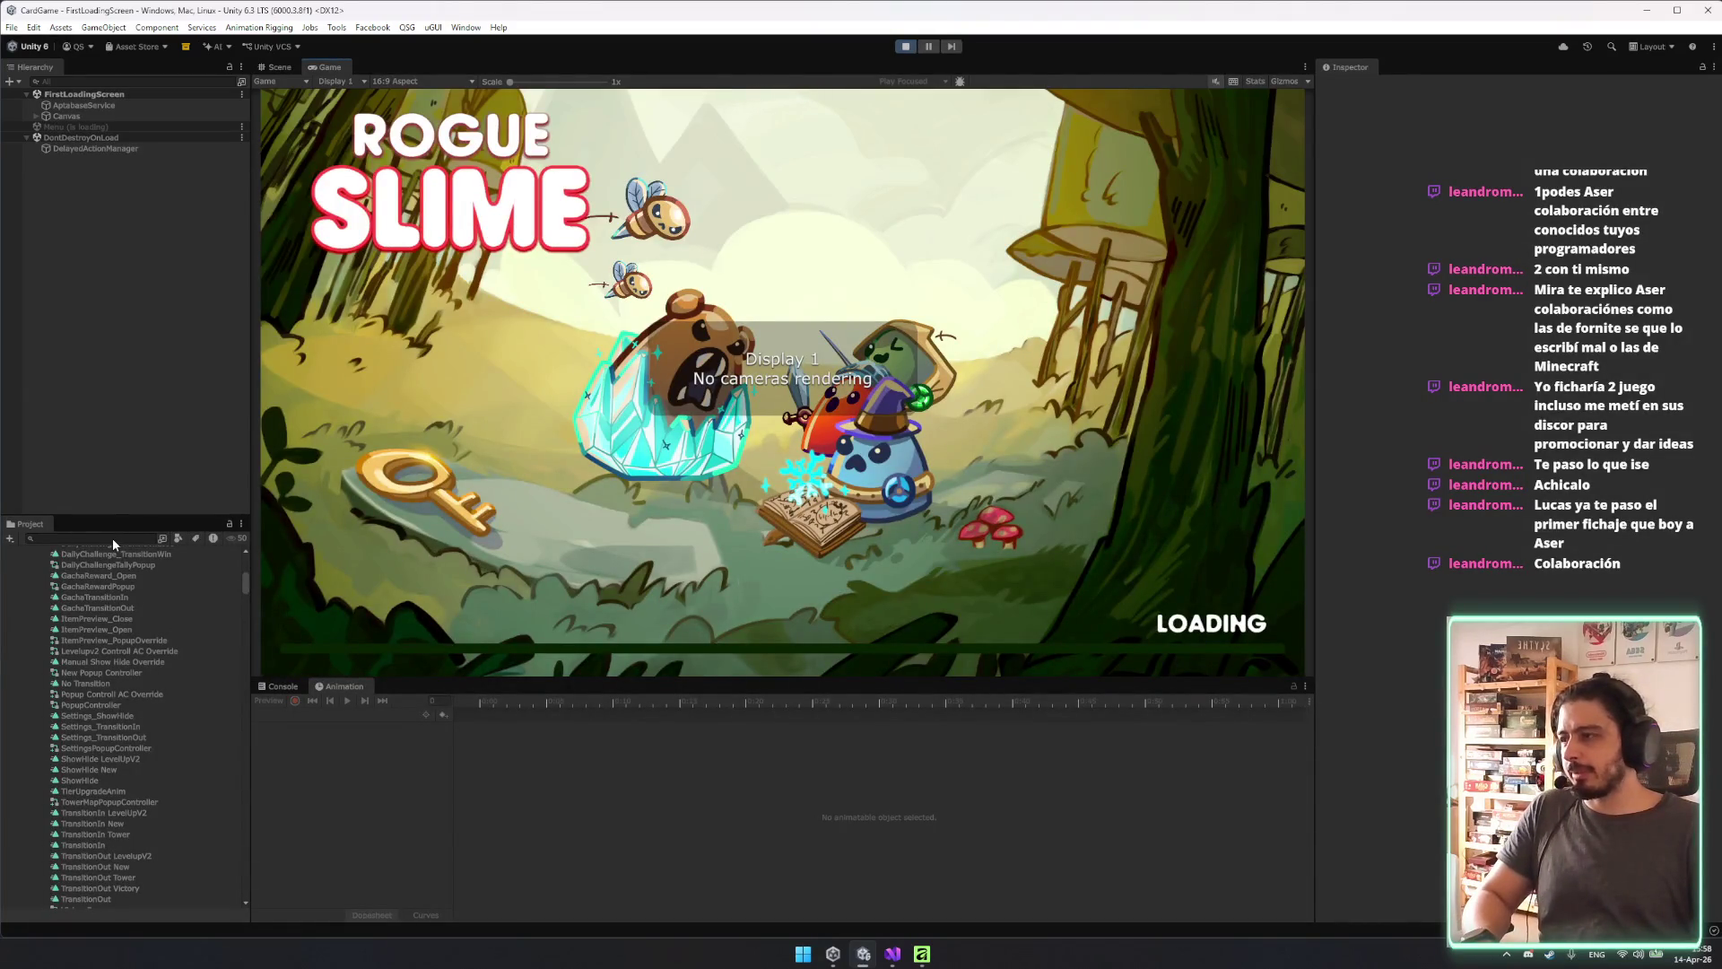
key(ctrl+p)
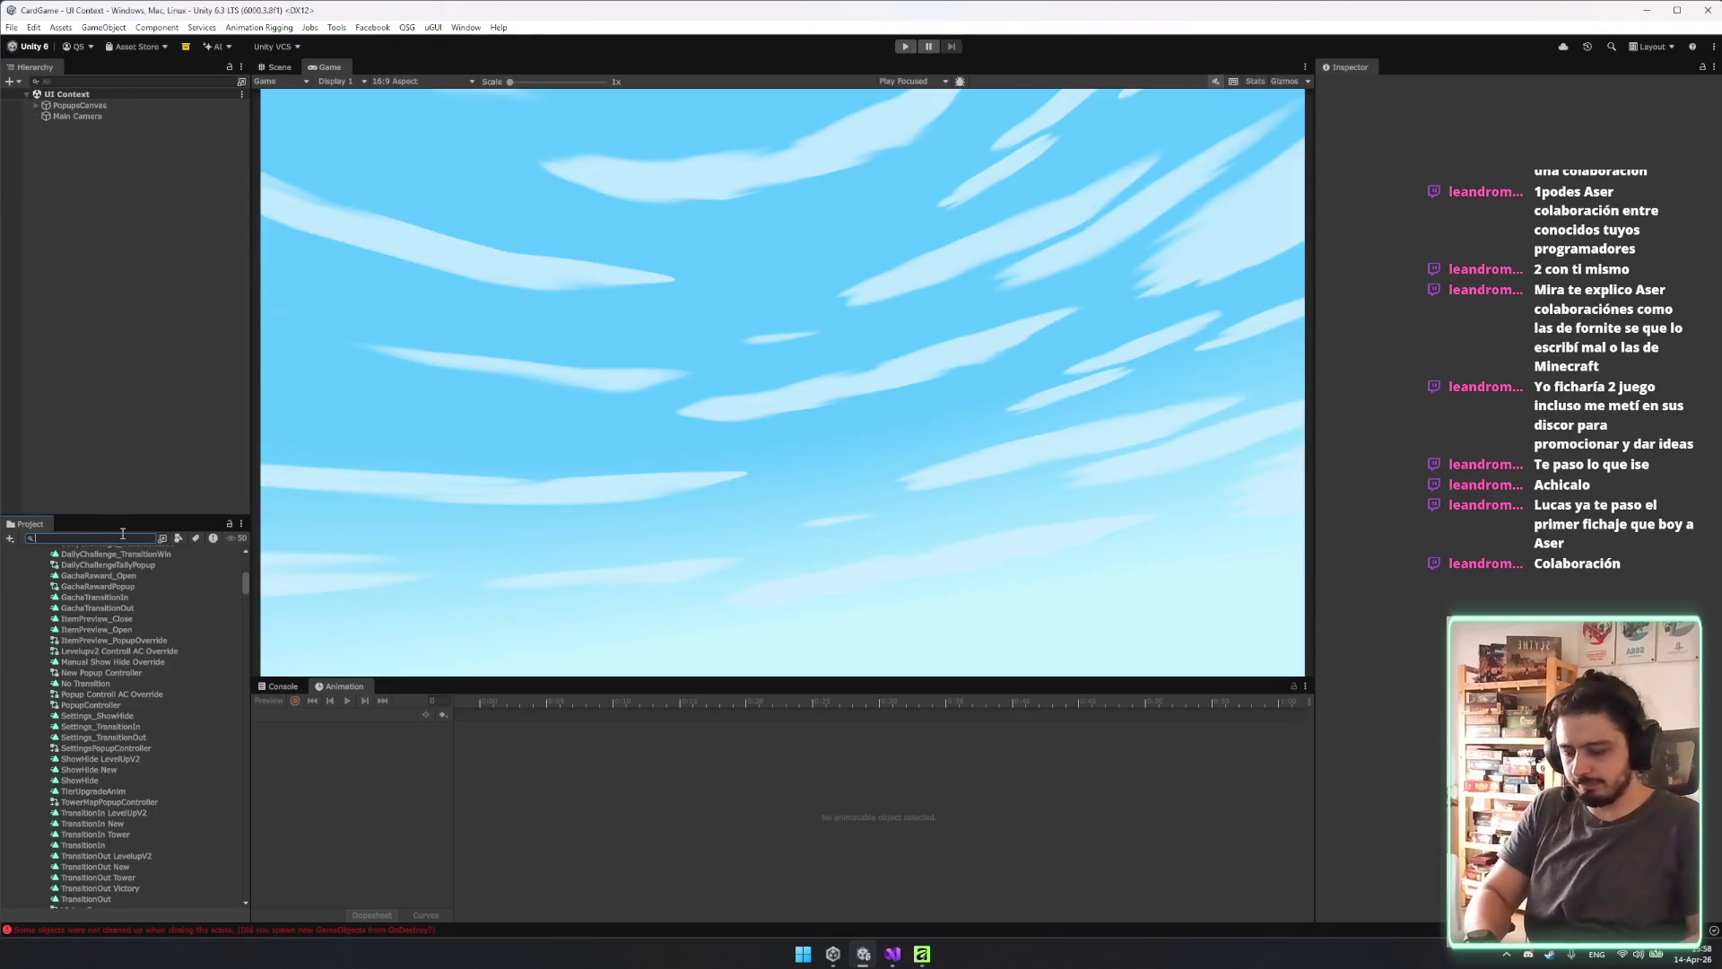
text(towermap)
click(79, 598)
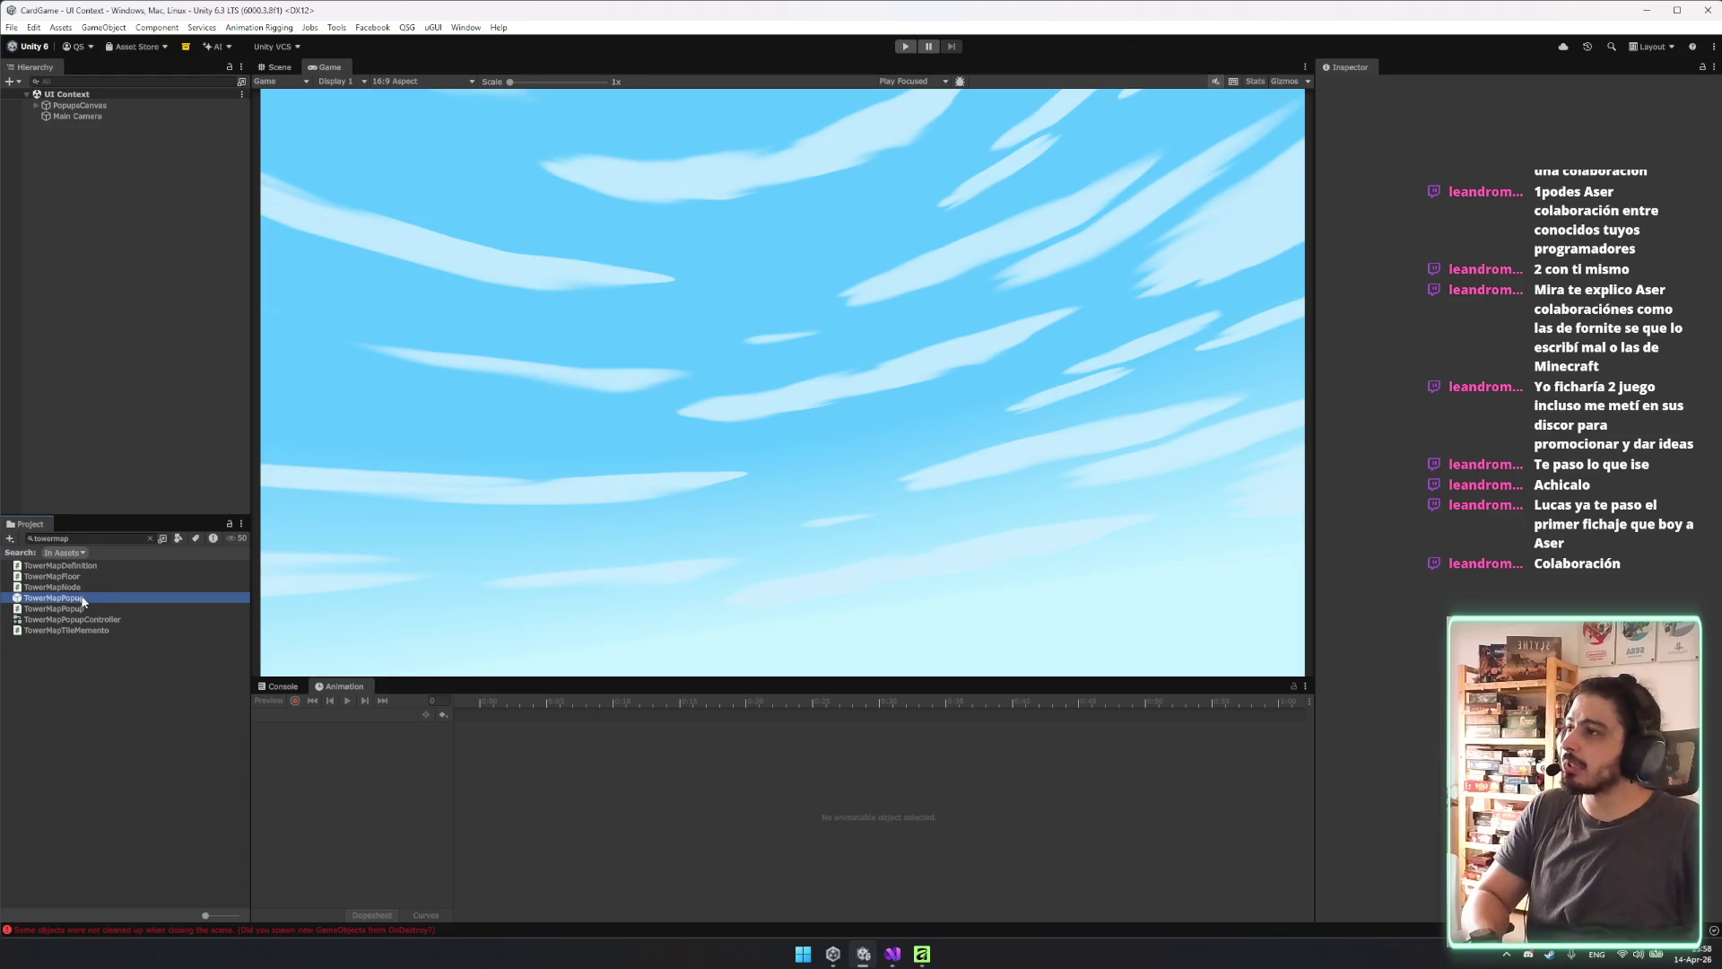
In TowerMapPopup, enable the Image on Nodes > Scroll View > Viewport, then exit prefab mode.
click(112, 167)
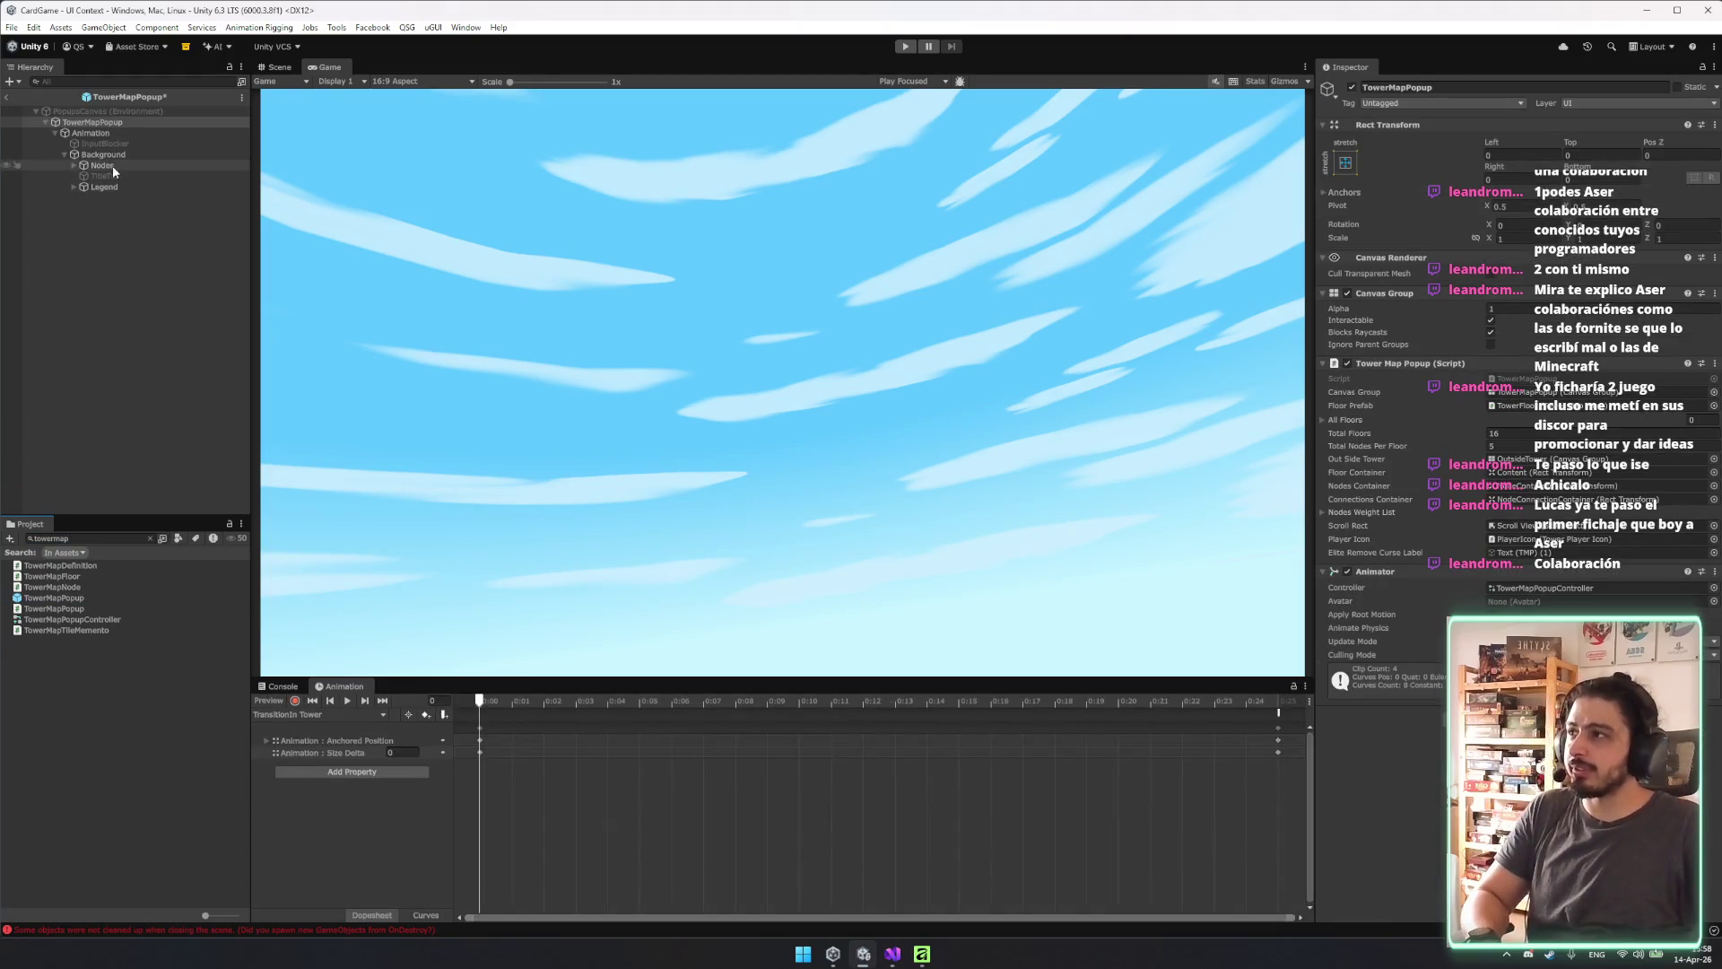
double_click(113, 167)
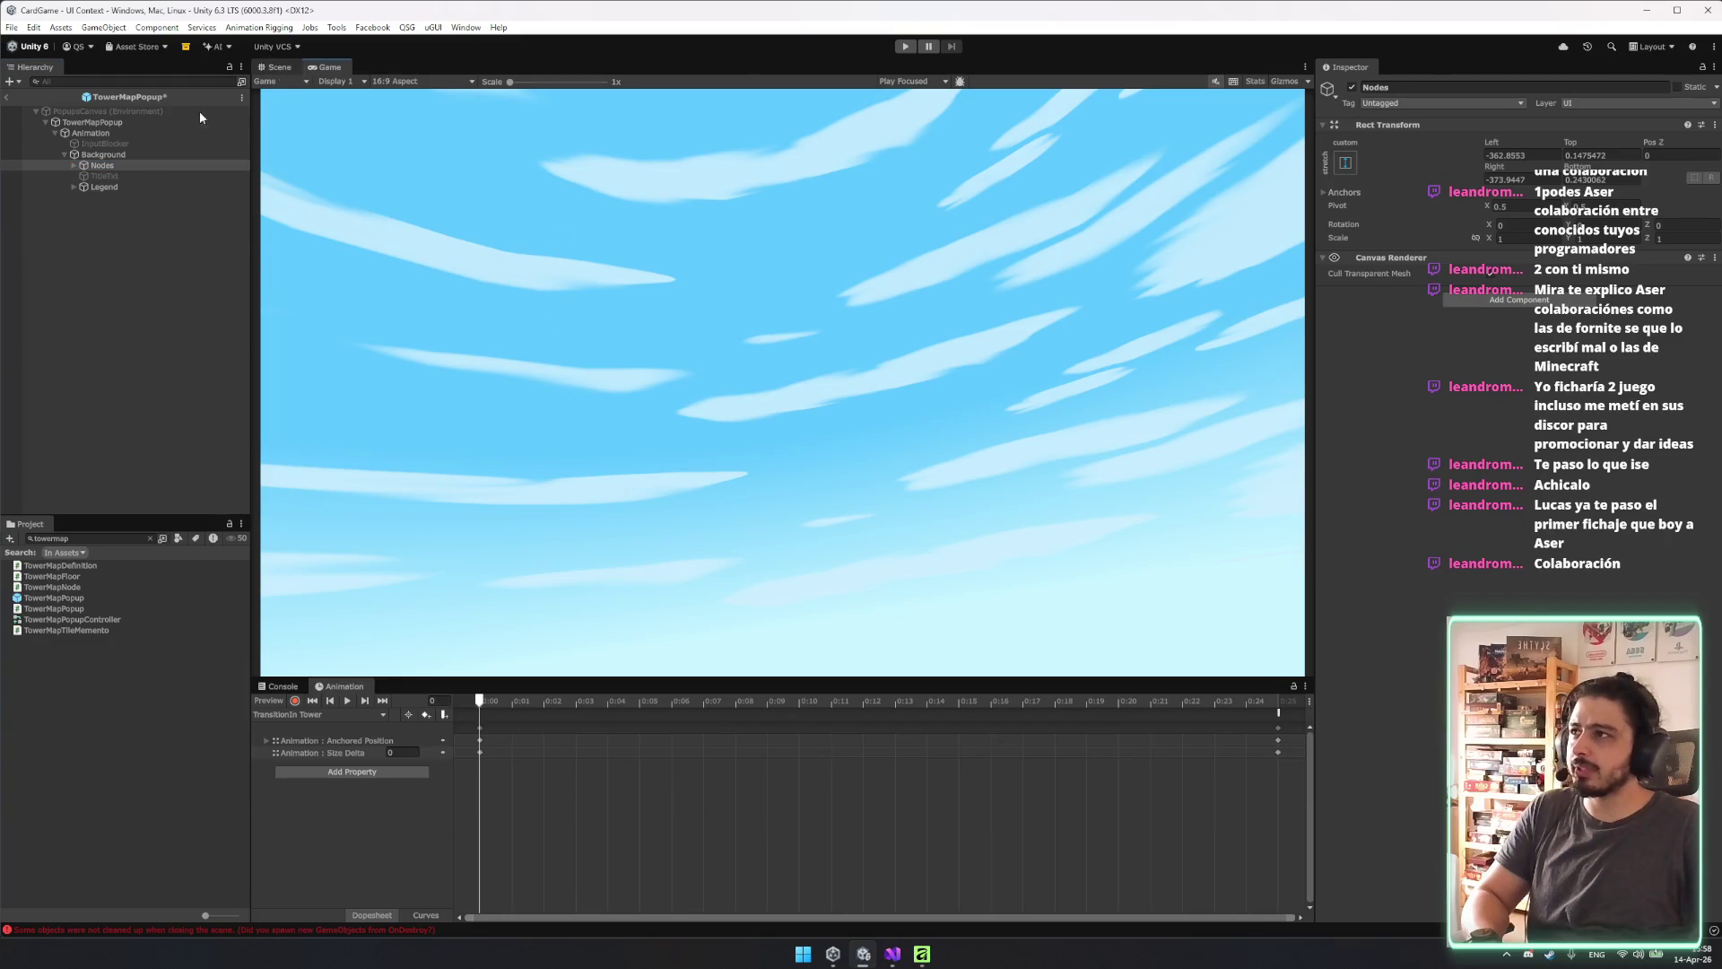
key(Right)
key(Down)
key(Down)
key(Down)
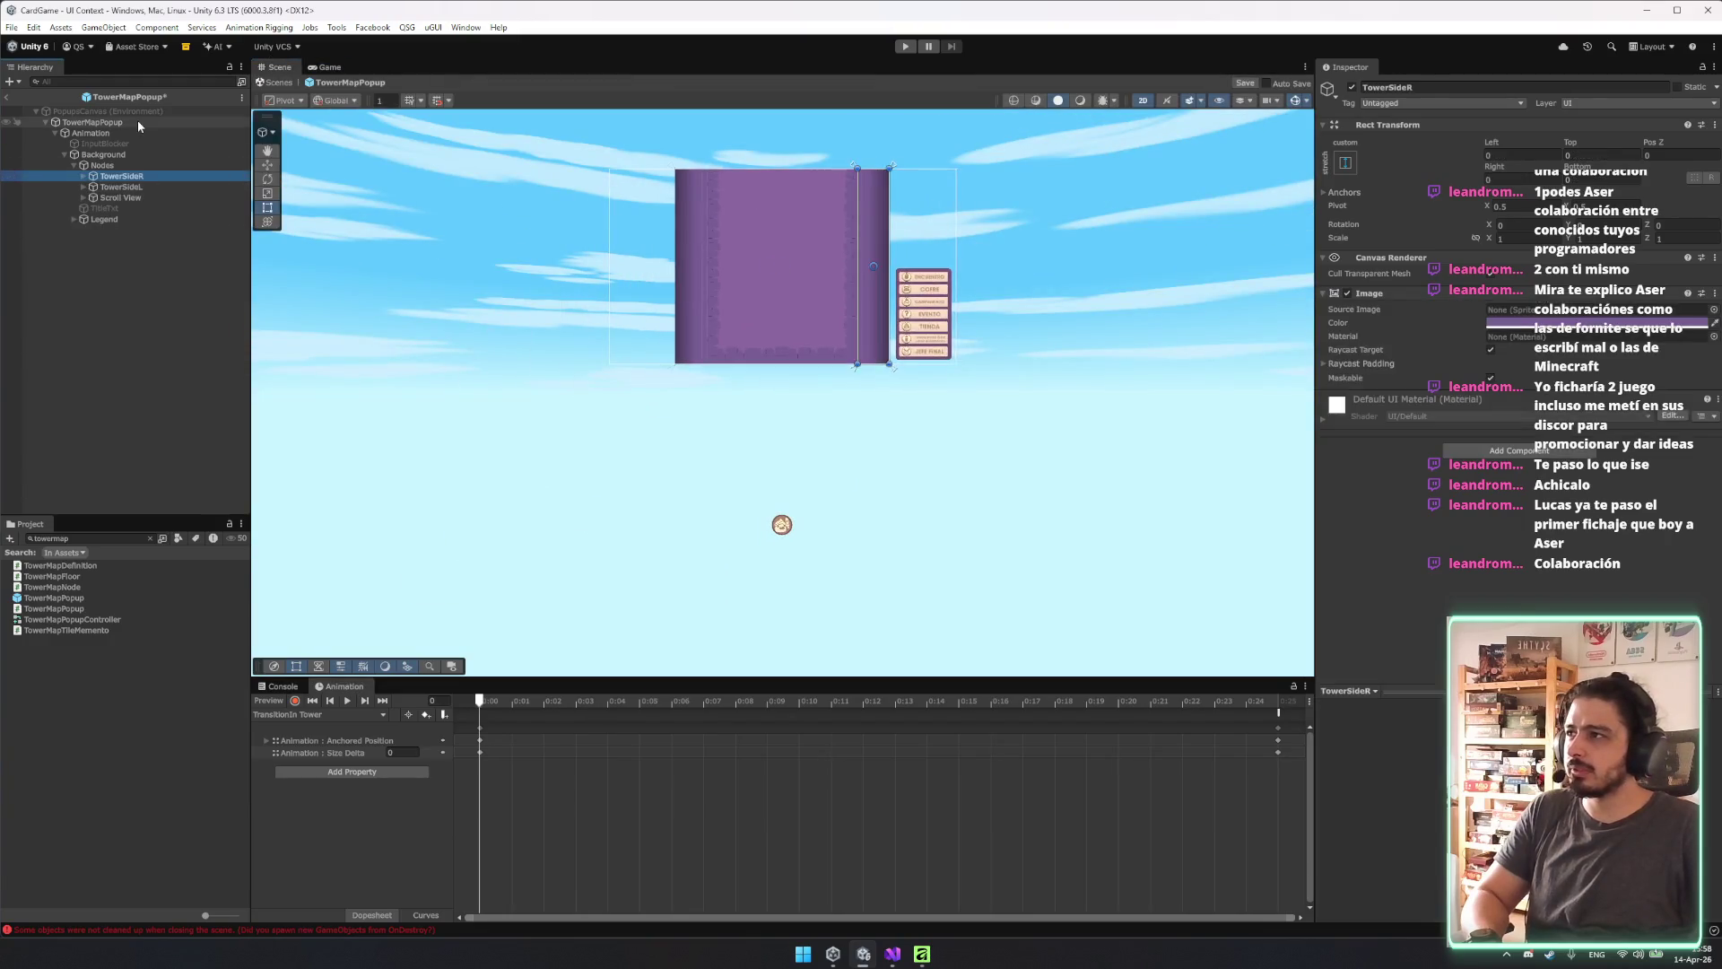
key(Right)
key(Down)
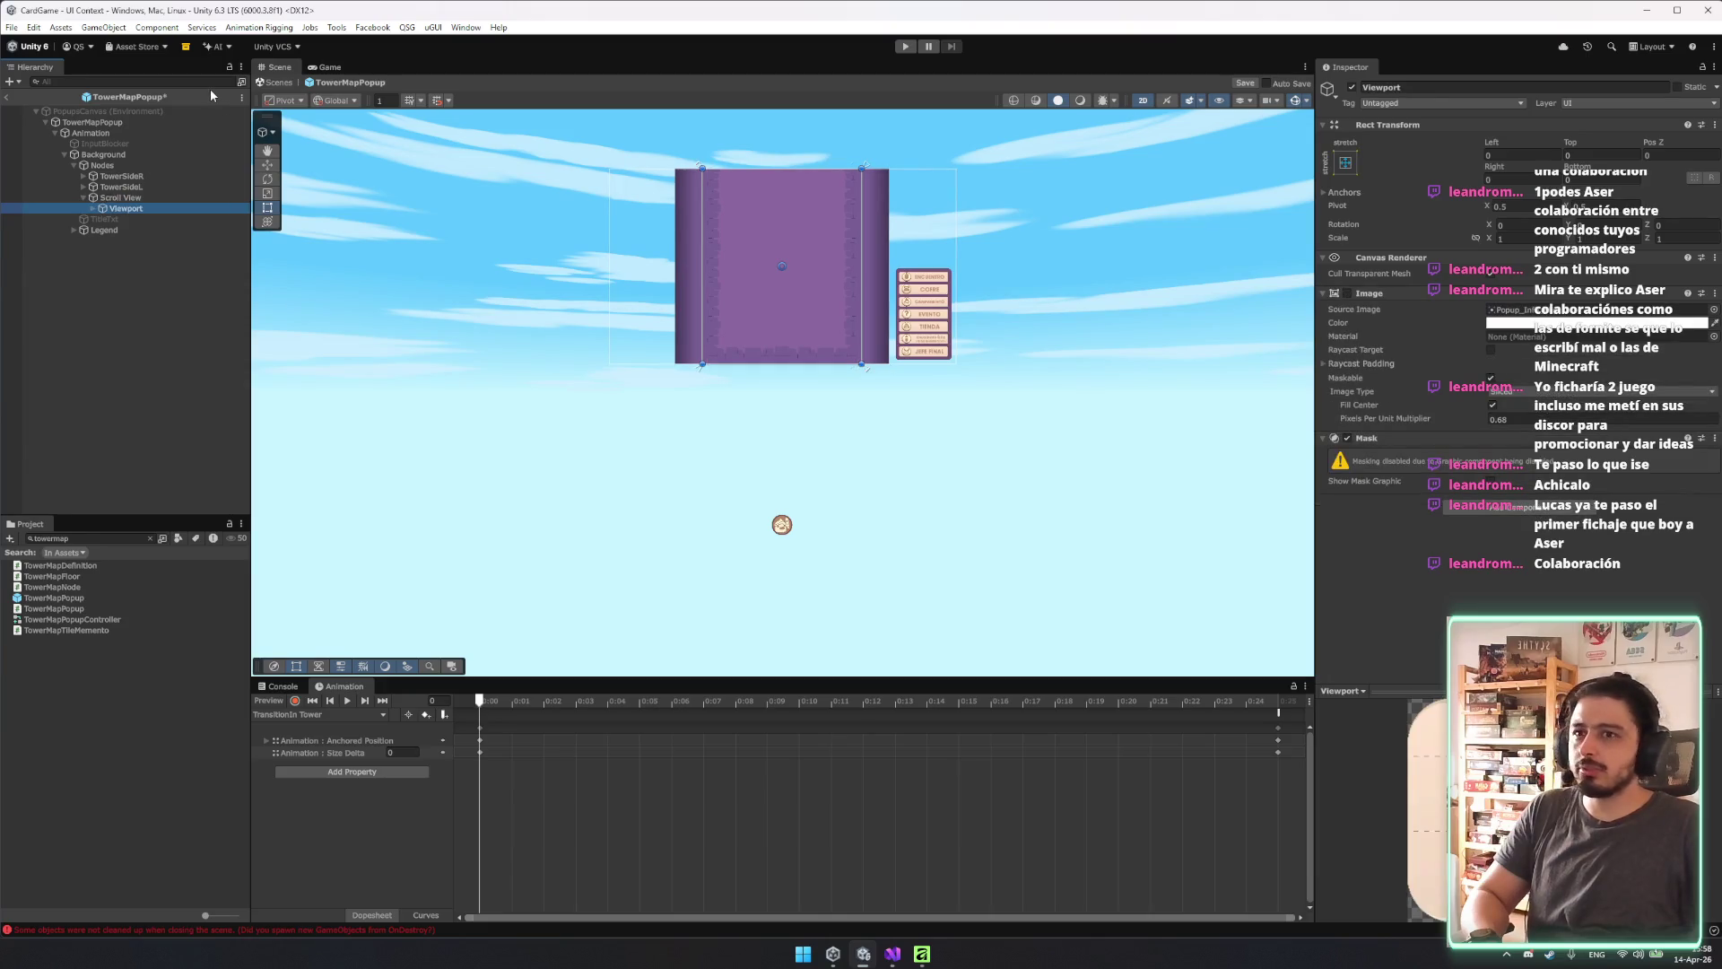
click(1346, 293)
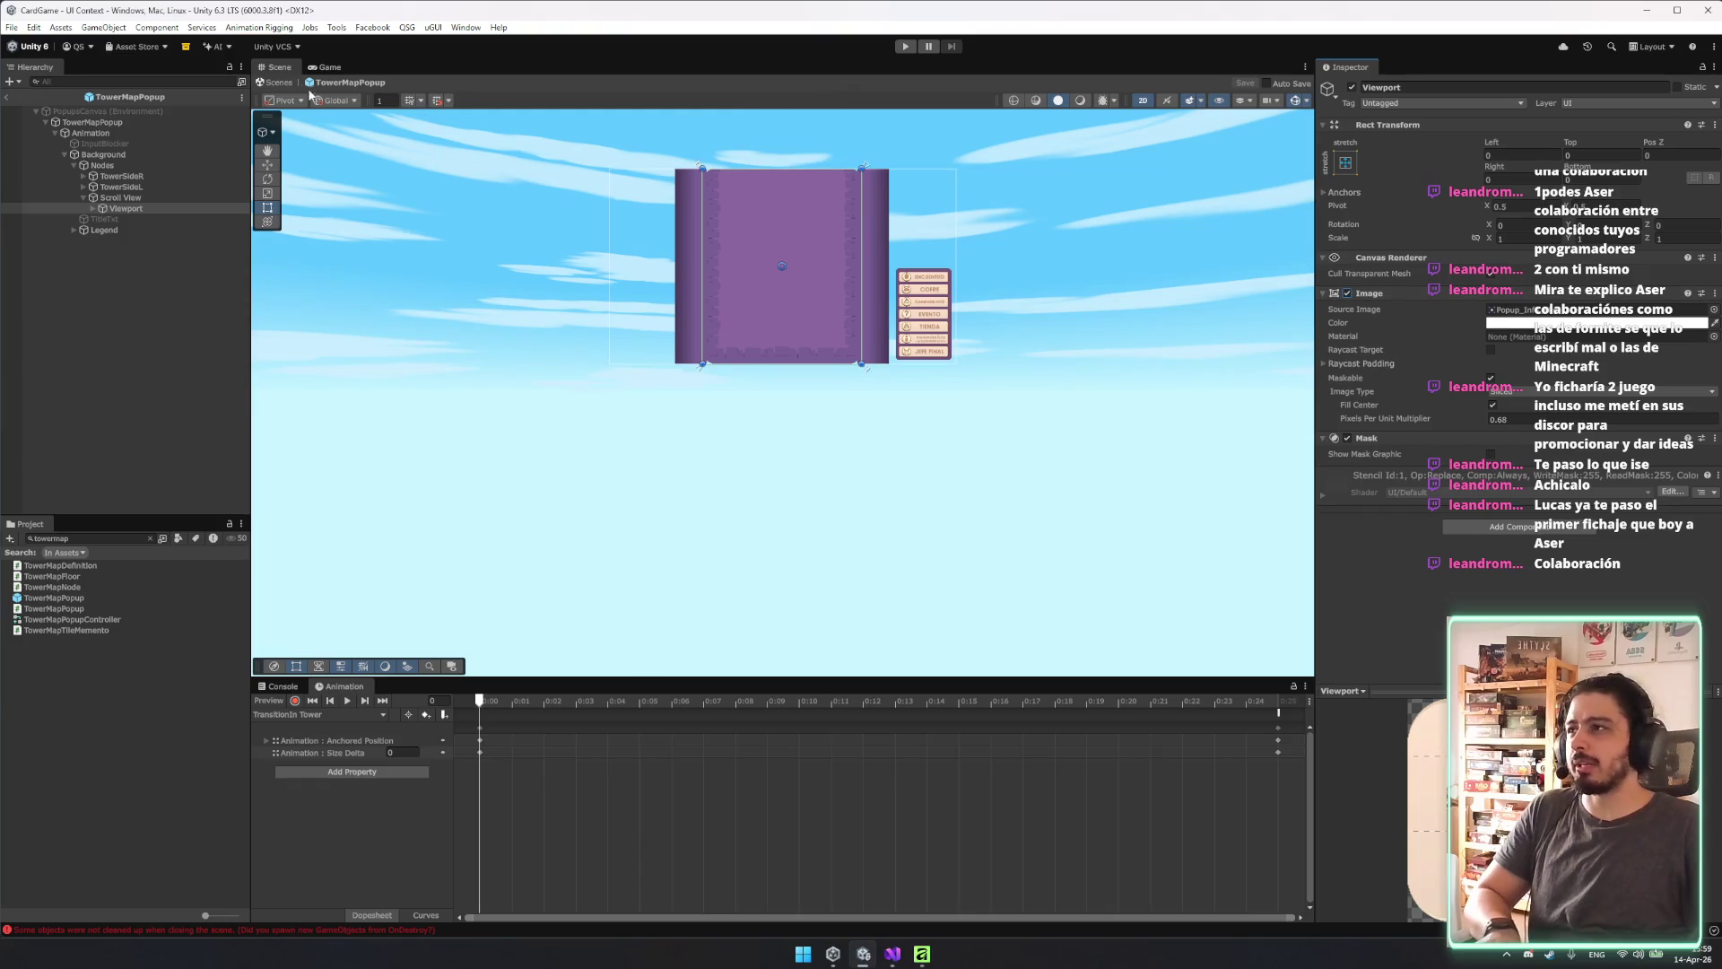
click(272, 82)
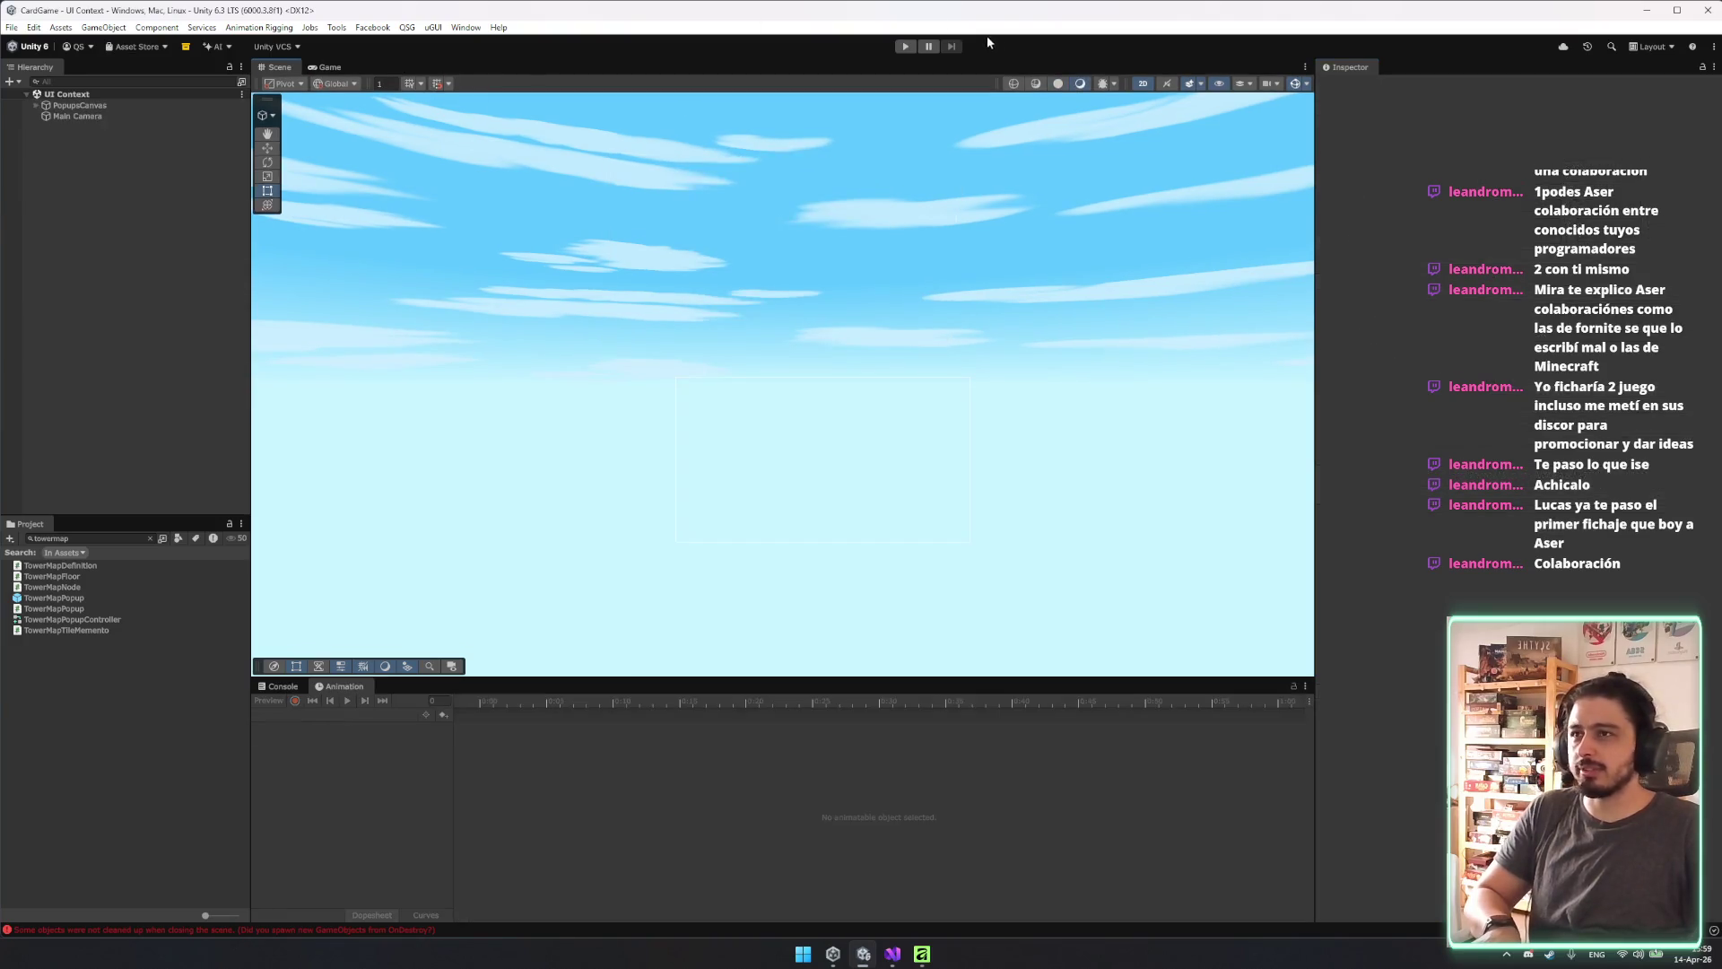
Enter play mode and press PLAY on the Rogue Slime main menu to reach the city screen.
click(904, 47)
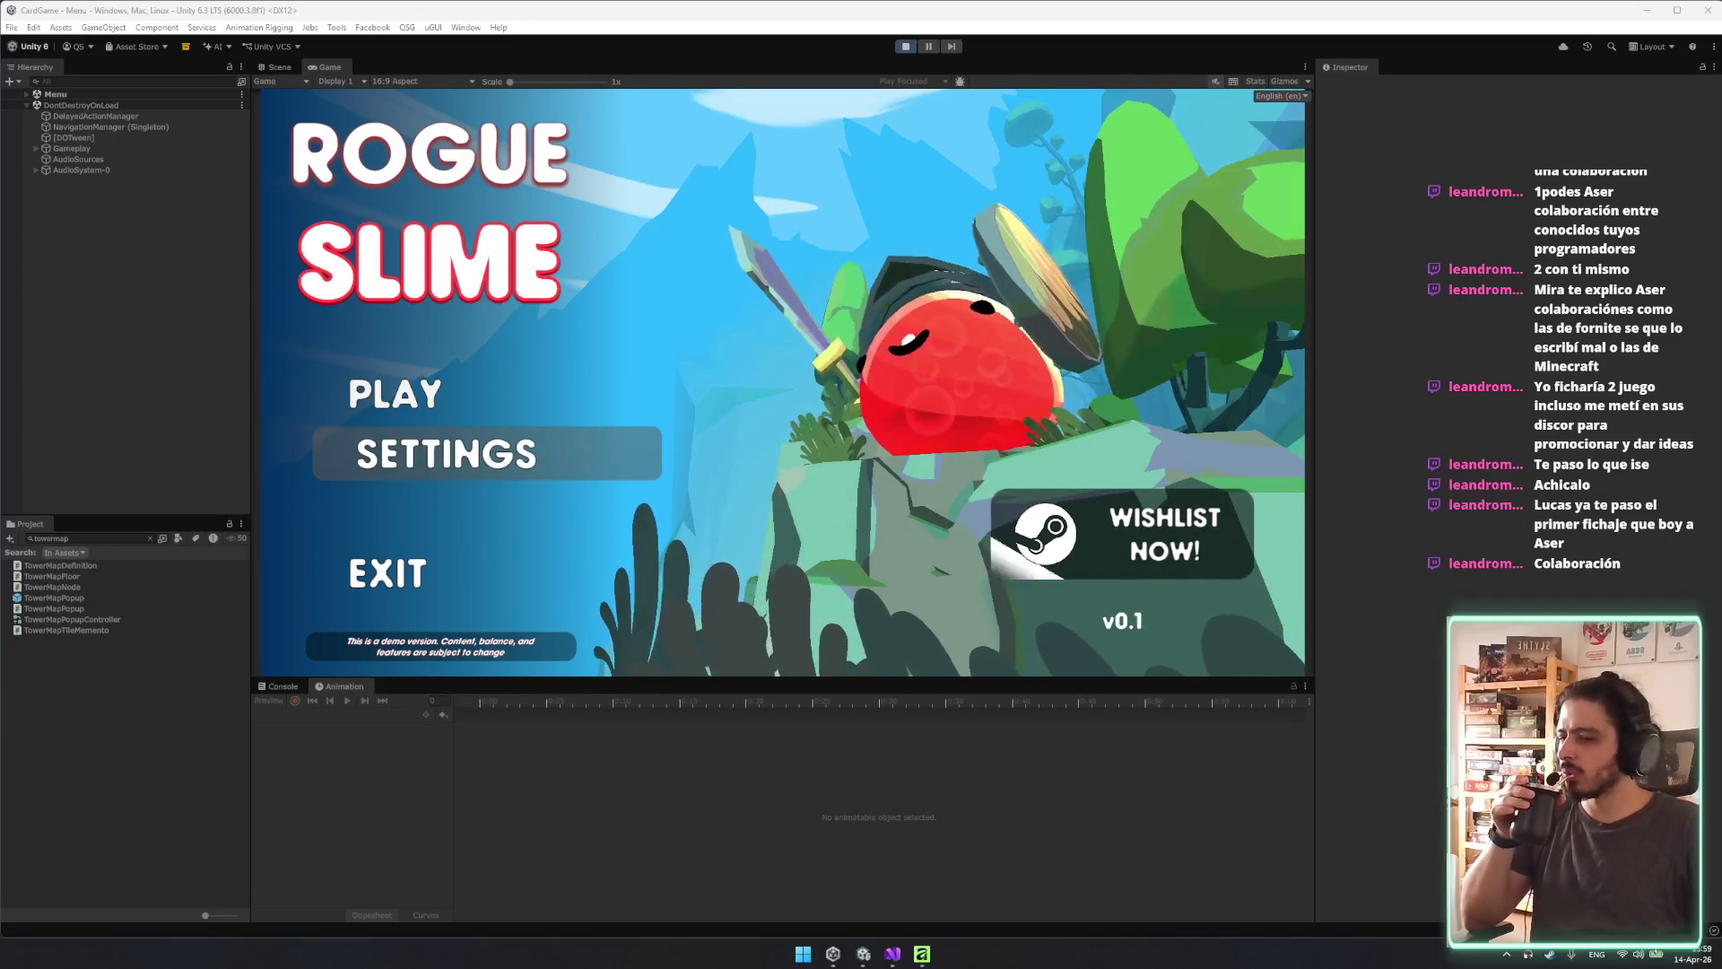
click(499, 411)
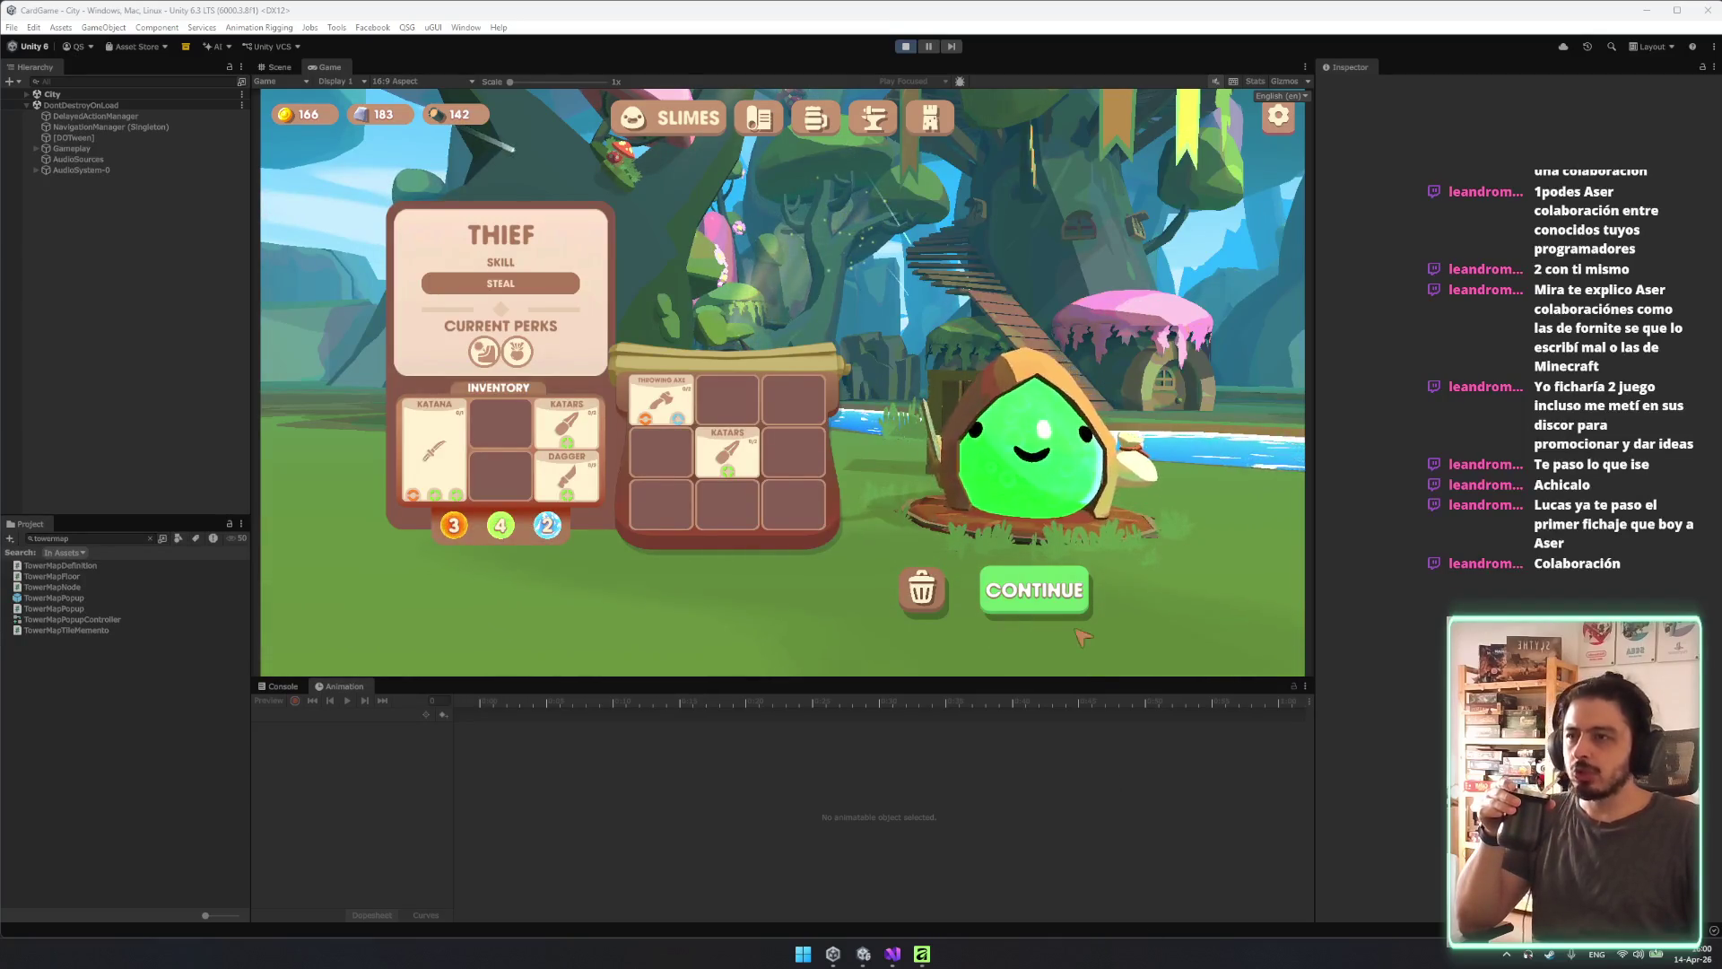
Open and close the Thief slime's details, then switch to the TOWER screen.
click(1032, 431)
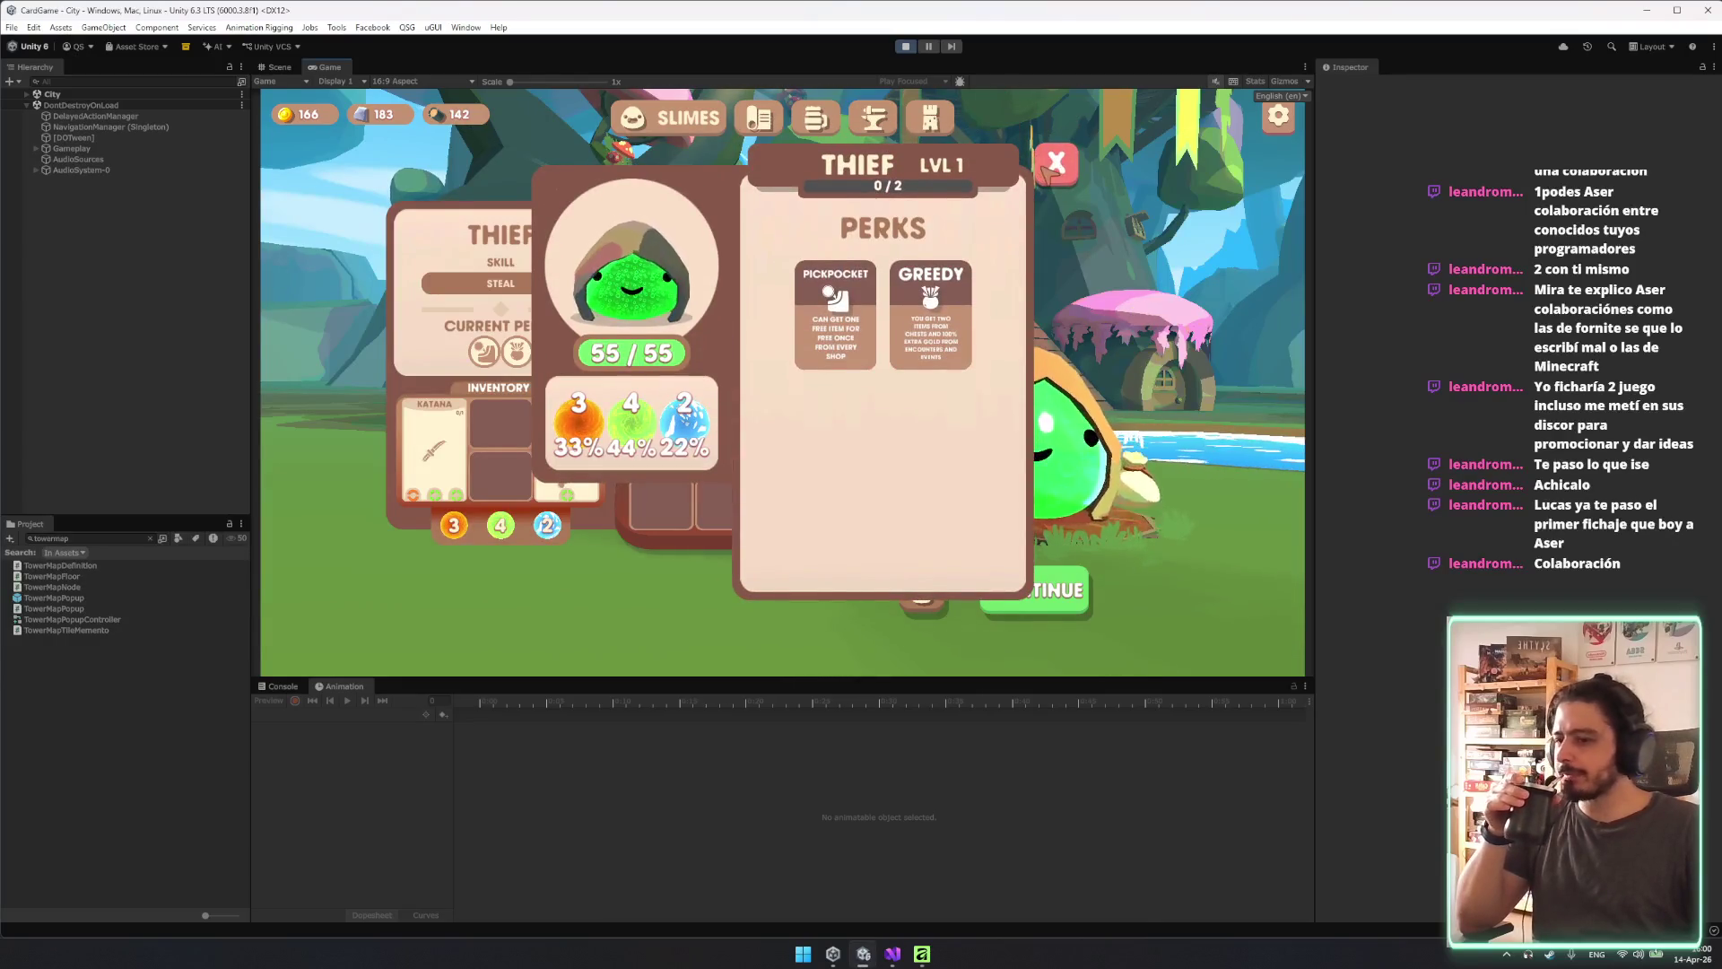
click(1051, 164)
click(933, 119)
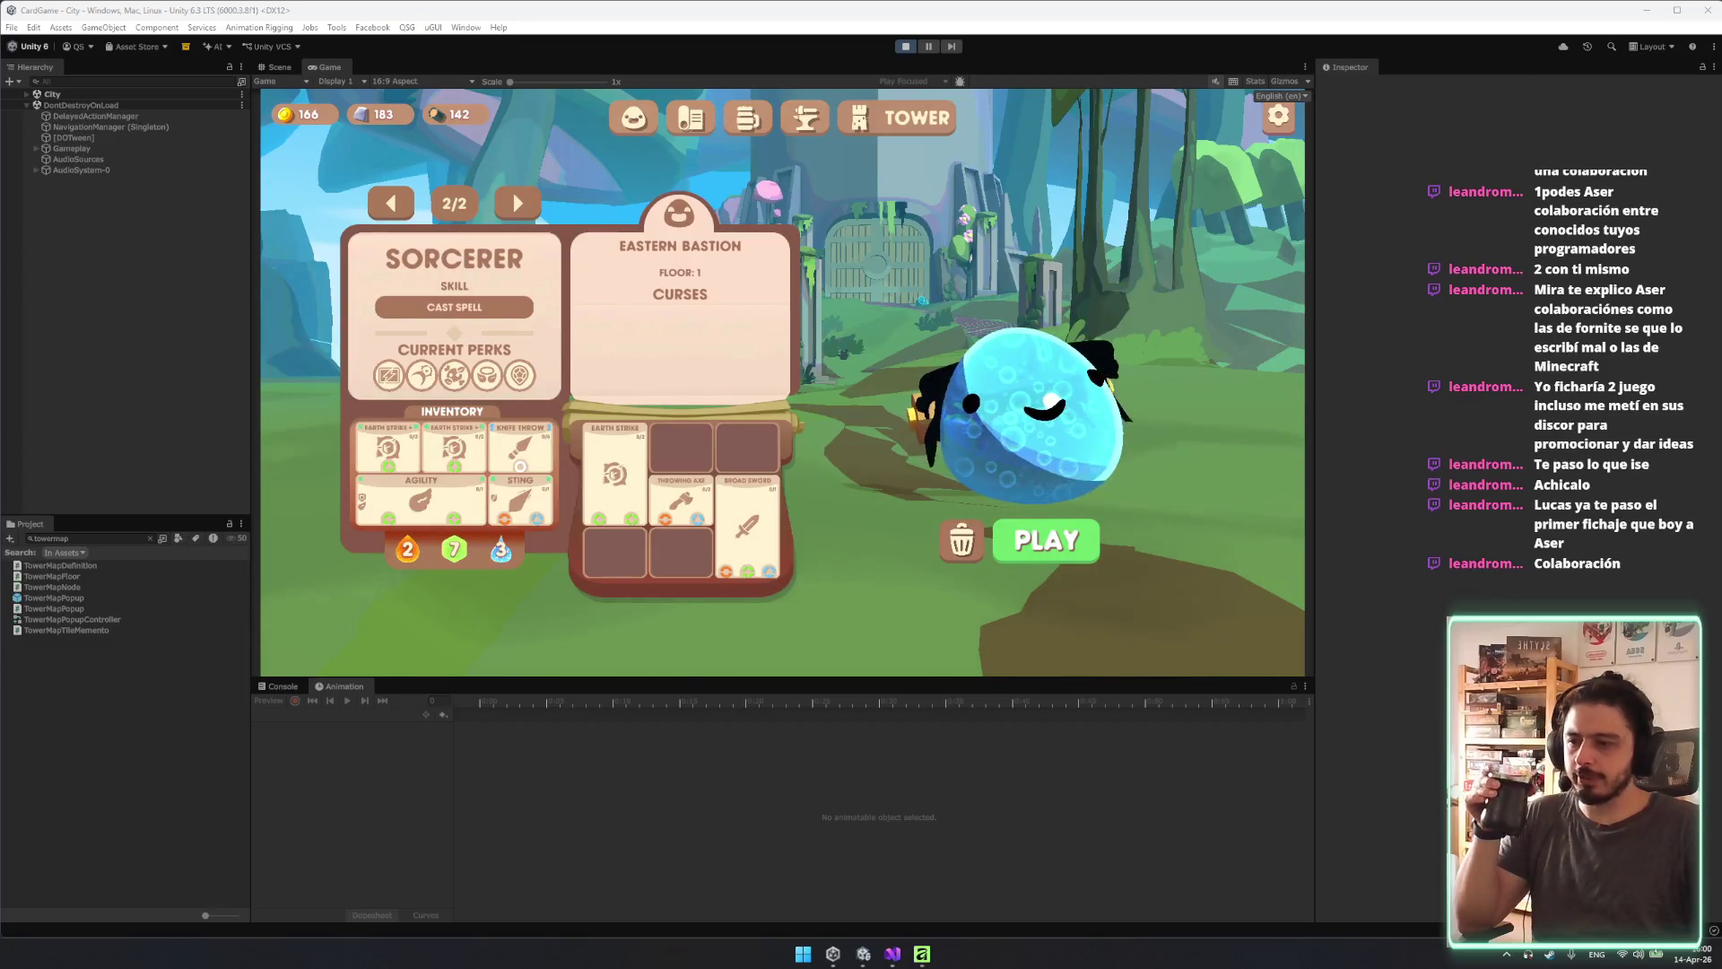
Review the Sorcerer's perks and start the Eastern Bastion tower run as the Sorcerer.
click(878, 728)
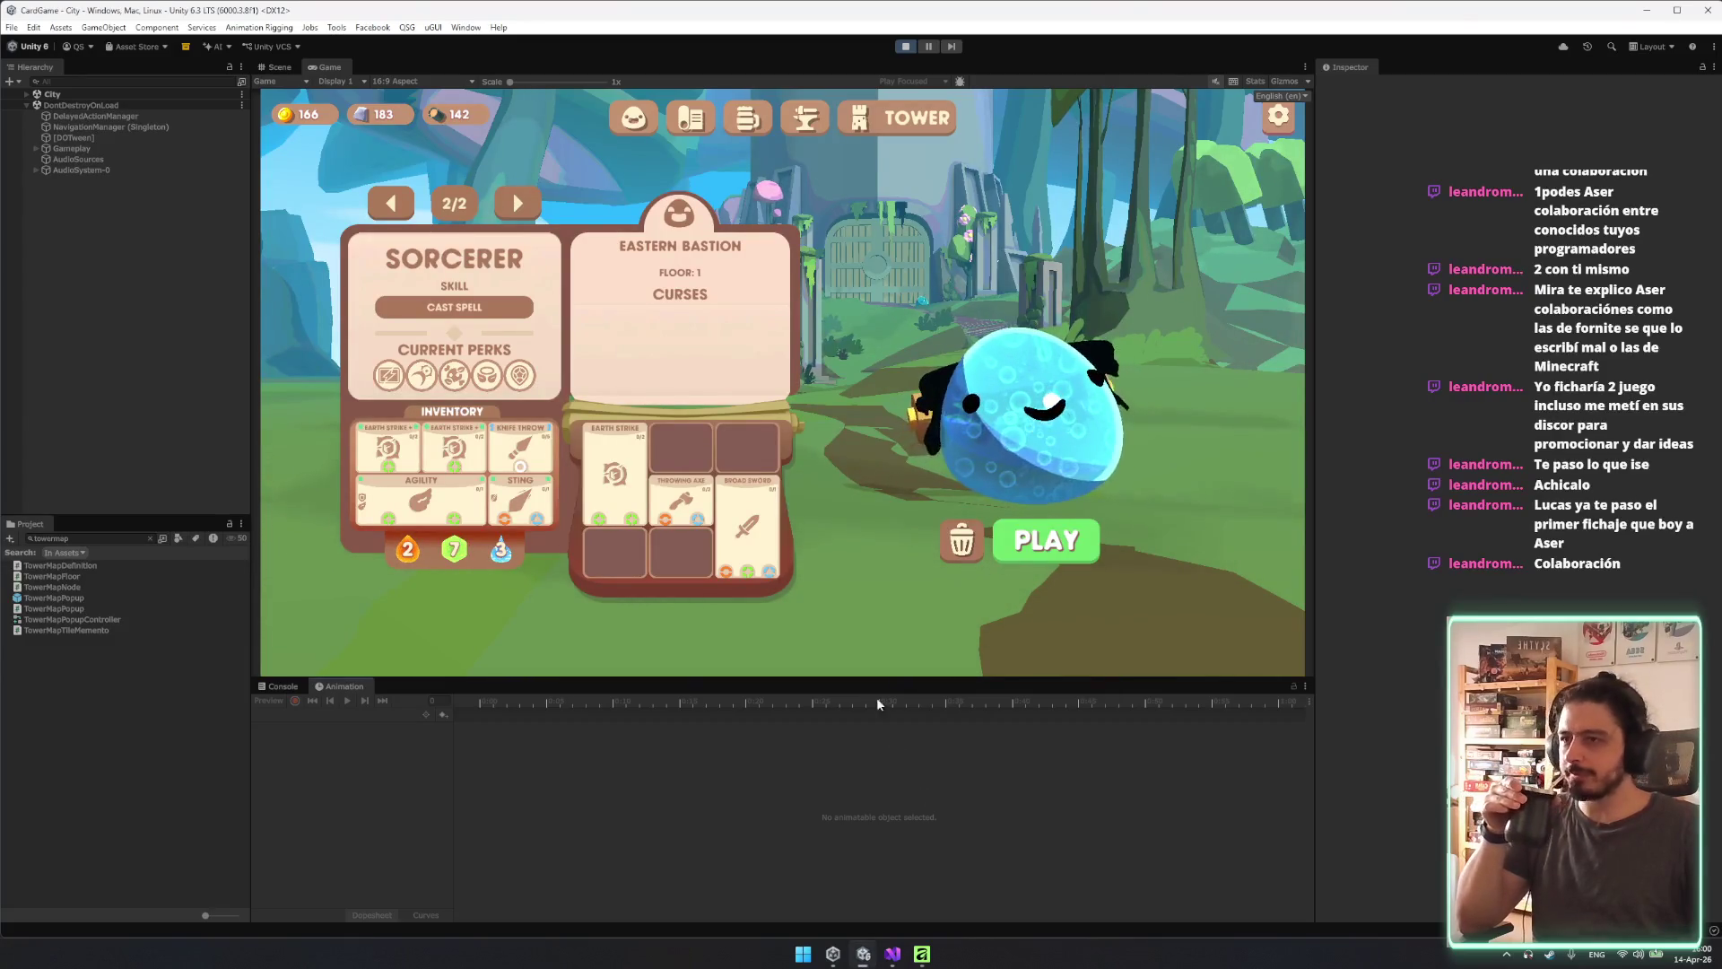
click(1049, 485)
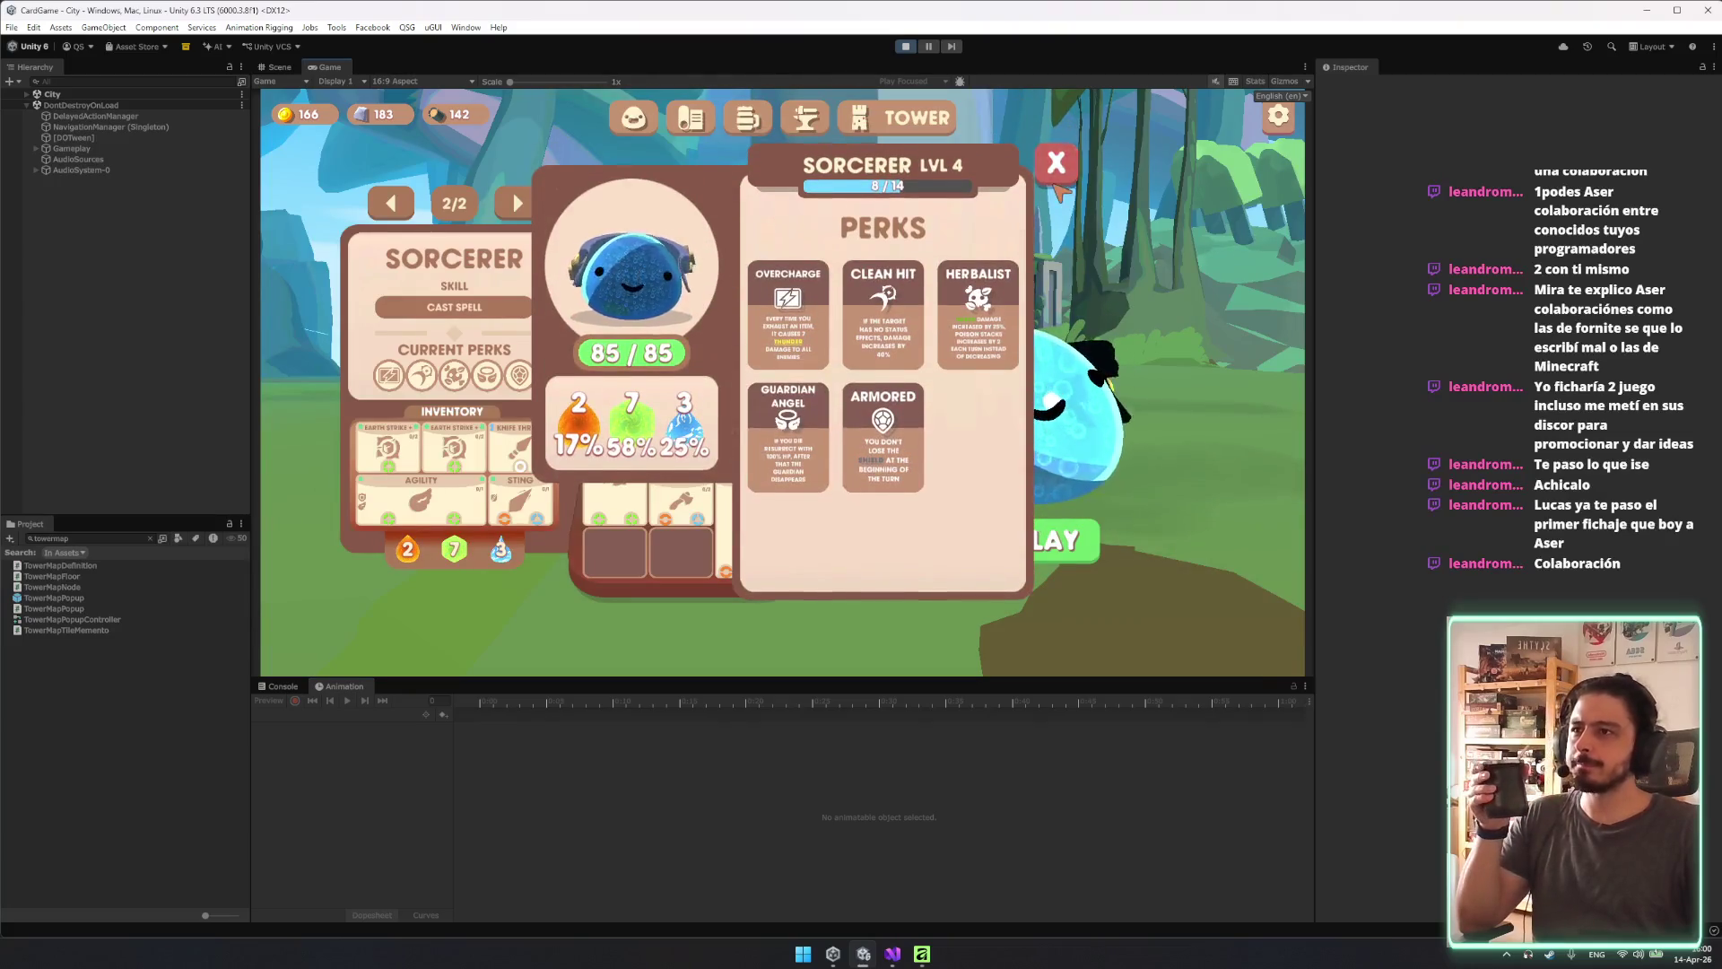
click(1082, 543)
click(1083, 541)
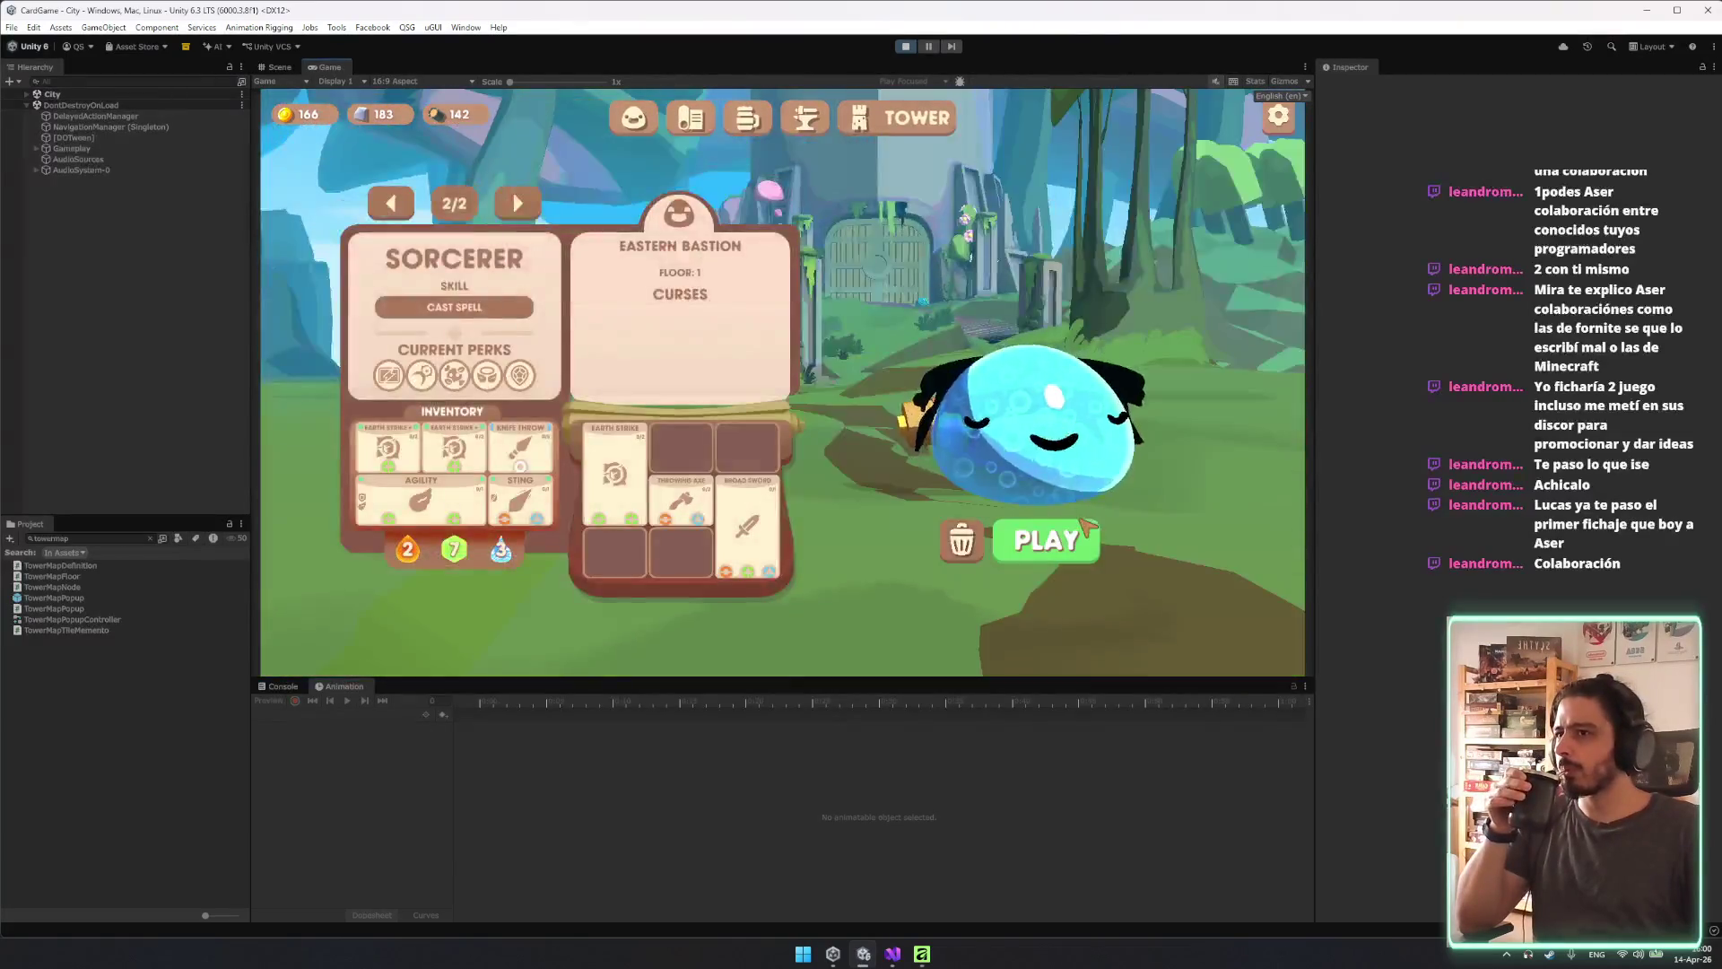
click(1084, 524)
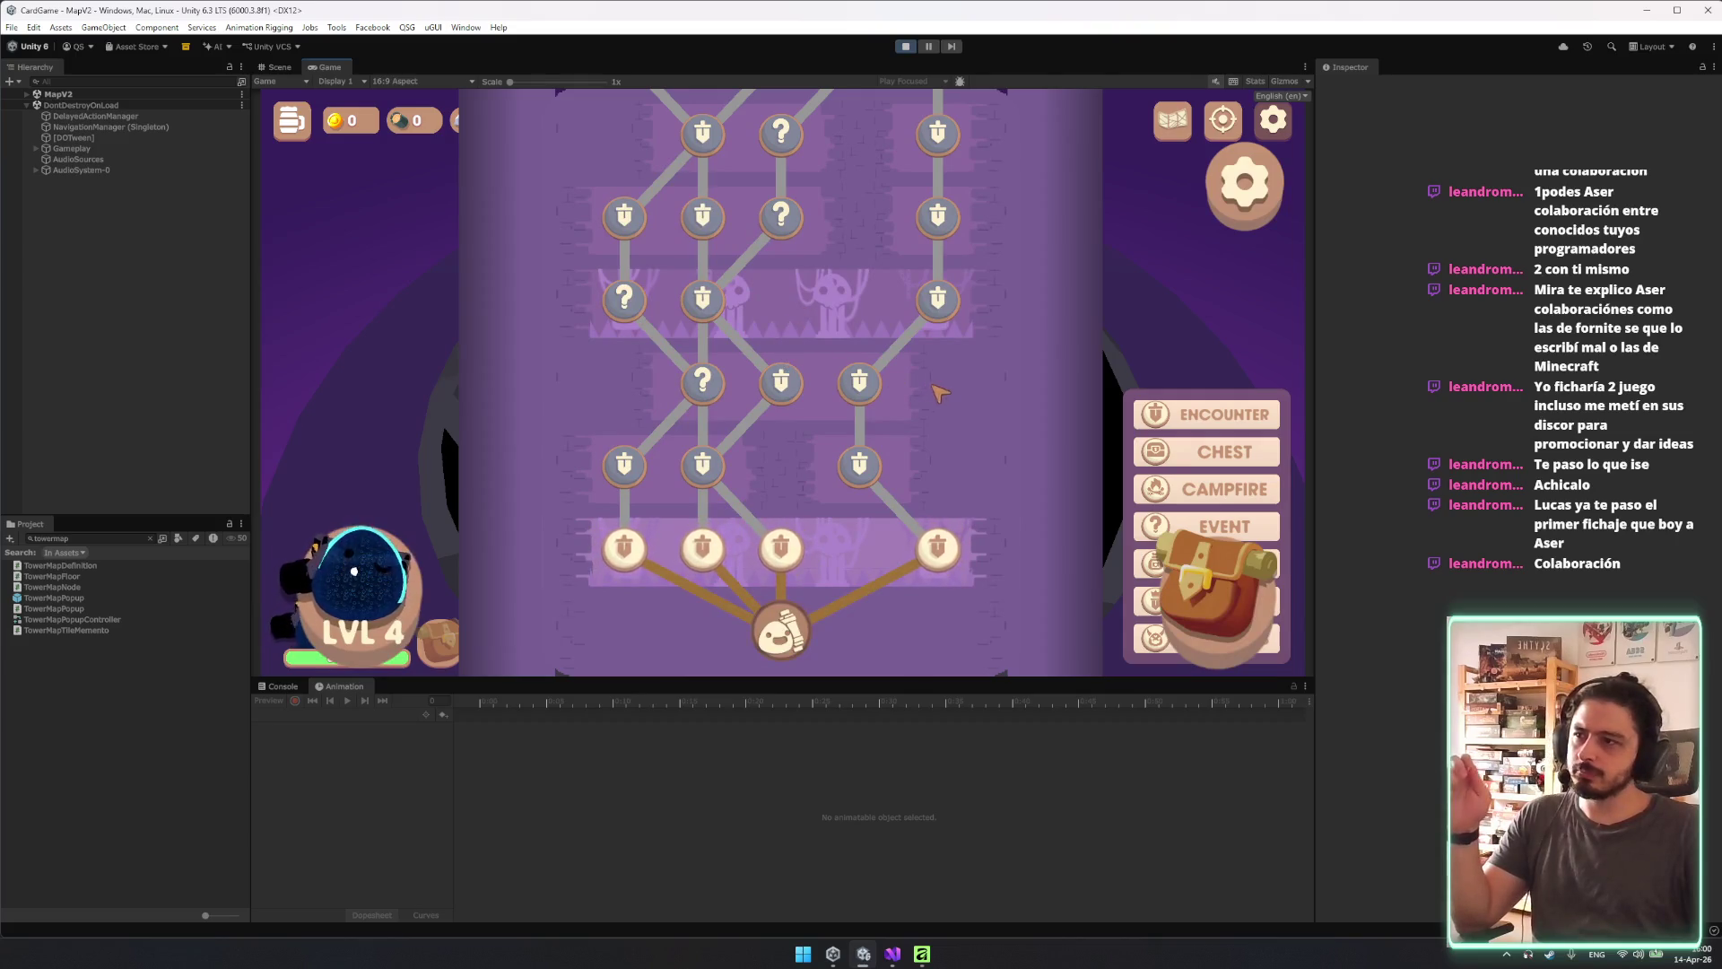
scroll(1032, 574, up, 2)
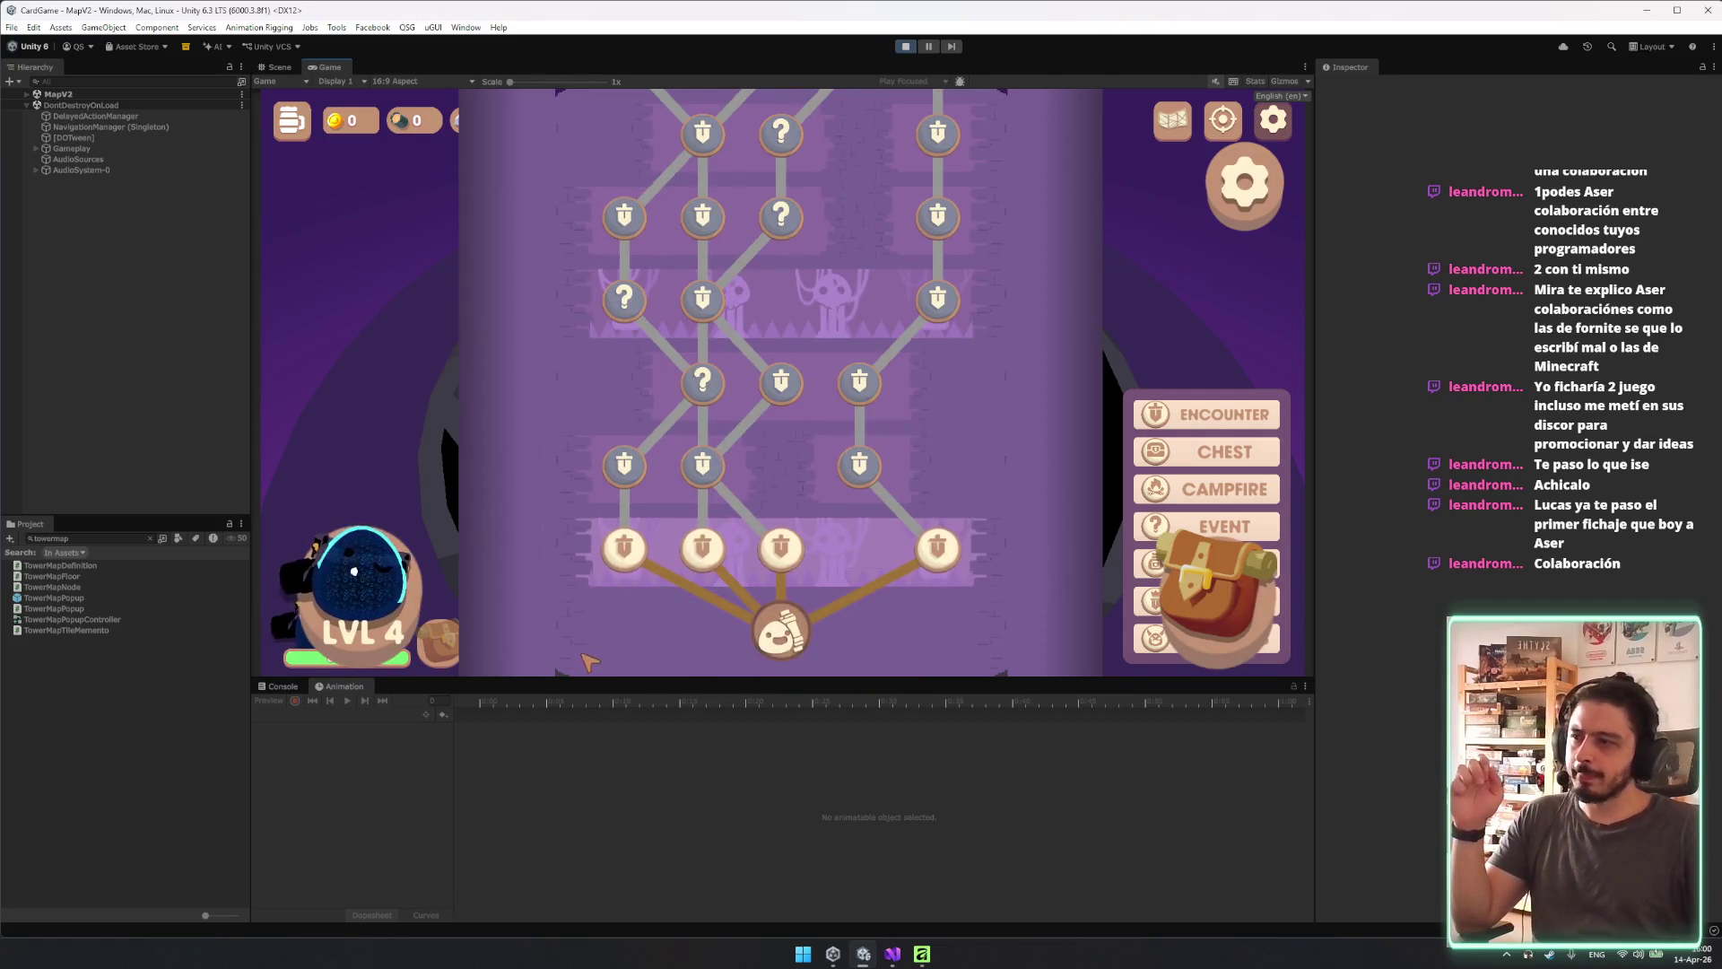
scroll(1207, 233, up, 4)
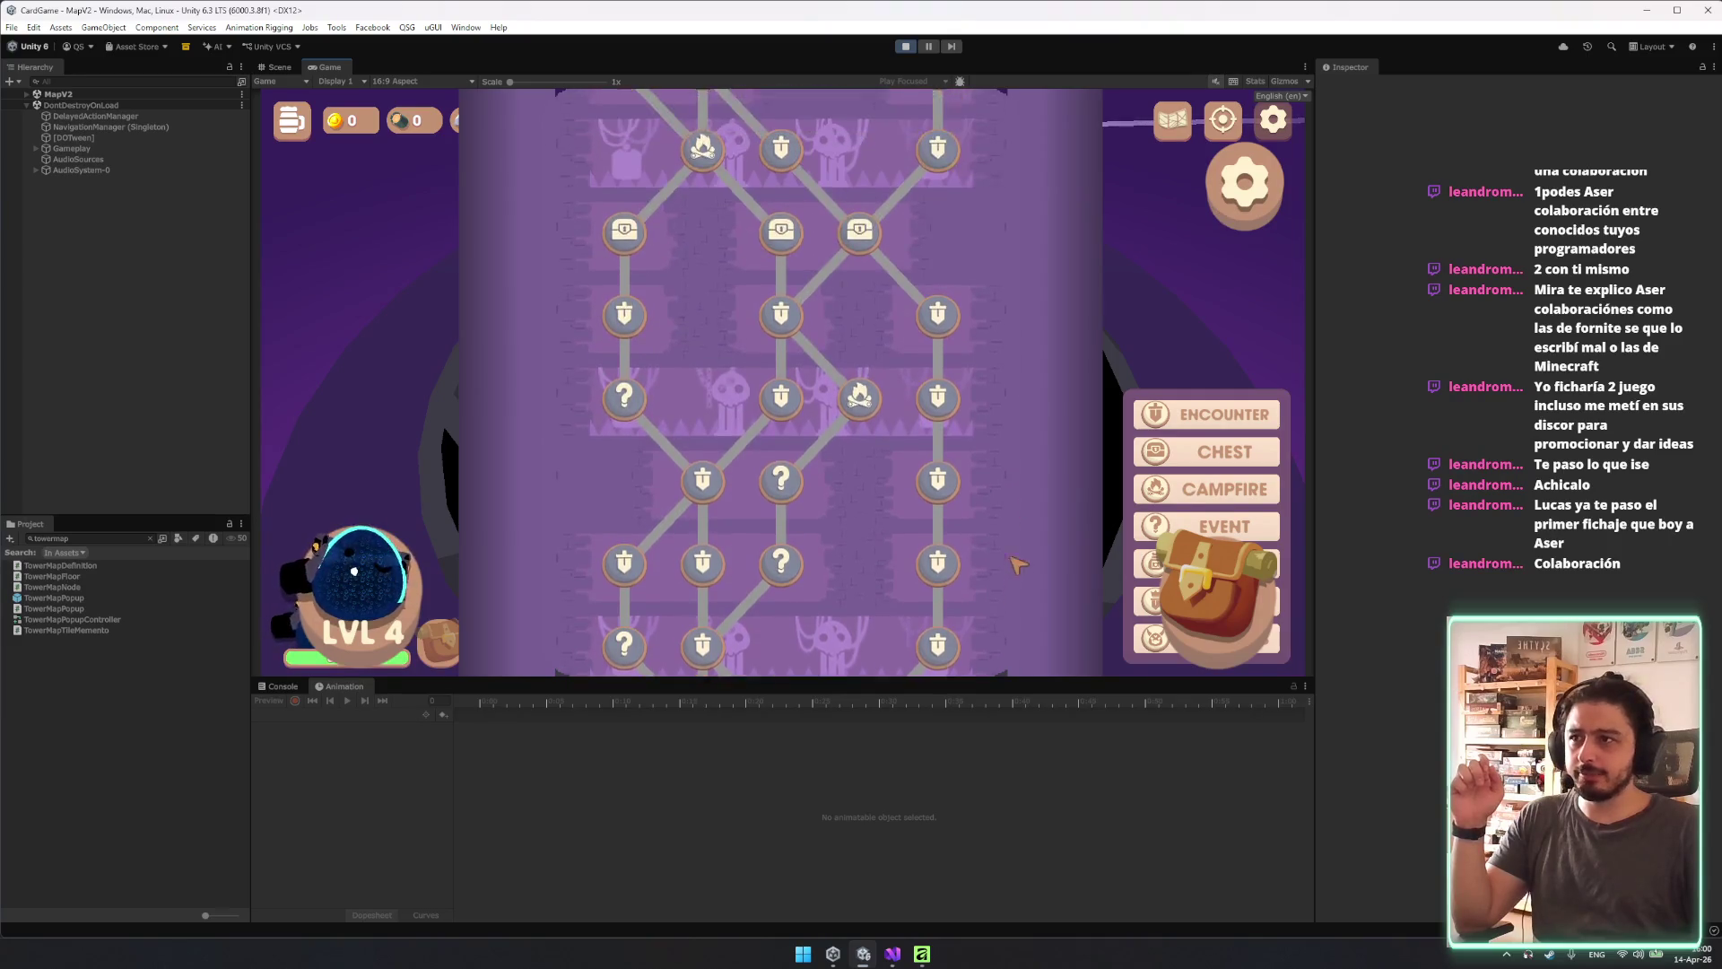
scroll(1018, 564, up, 3)
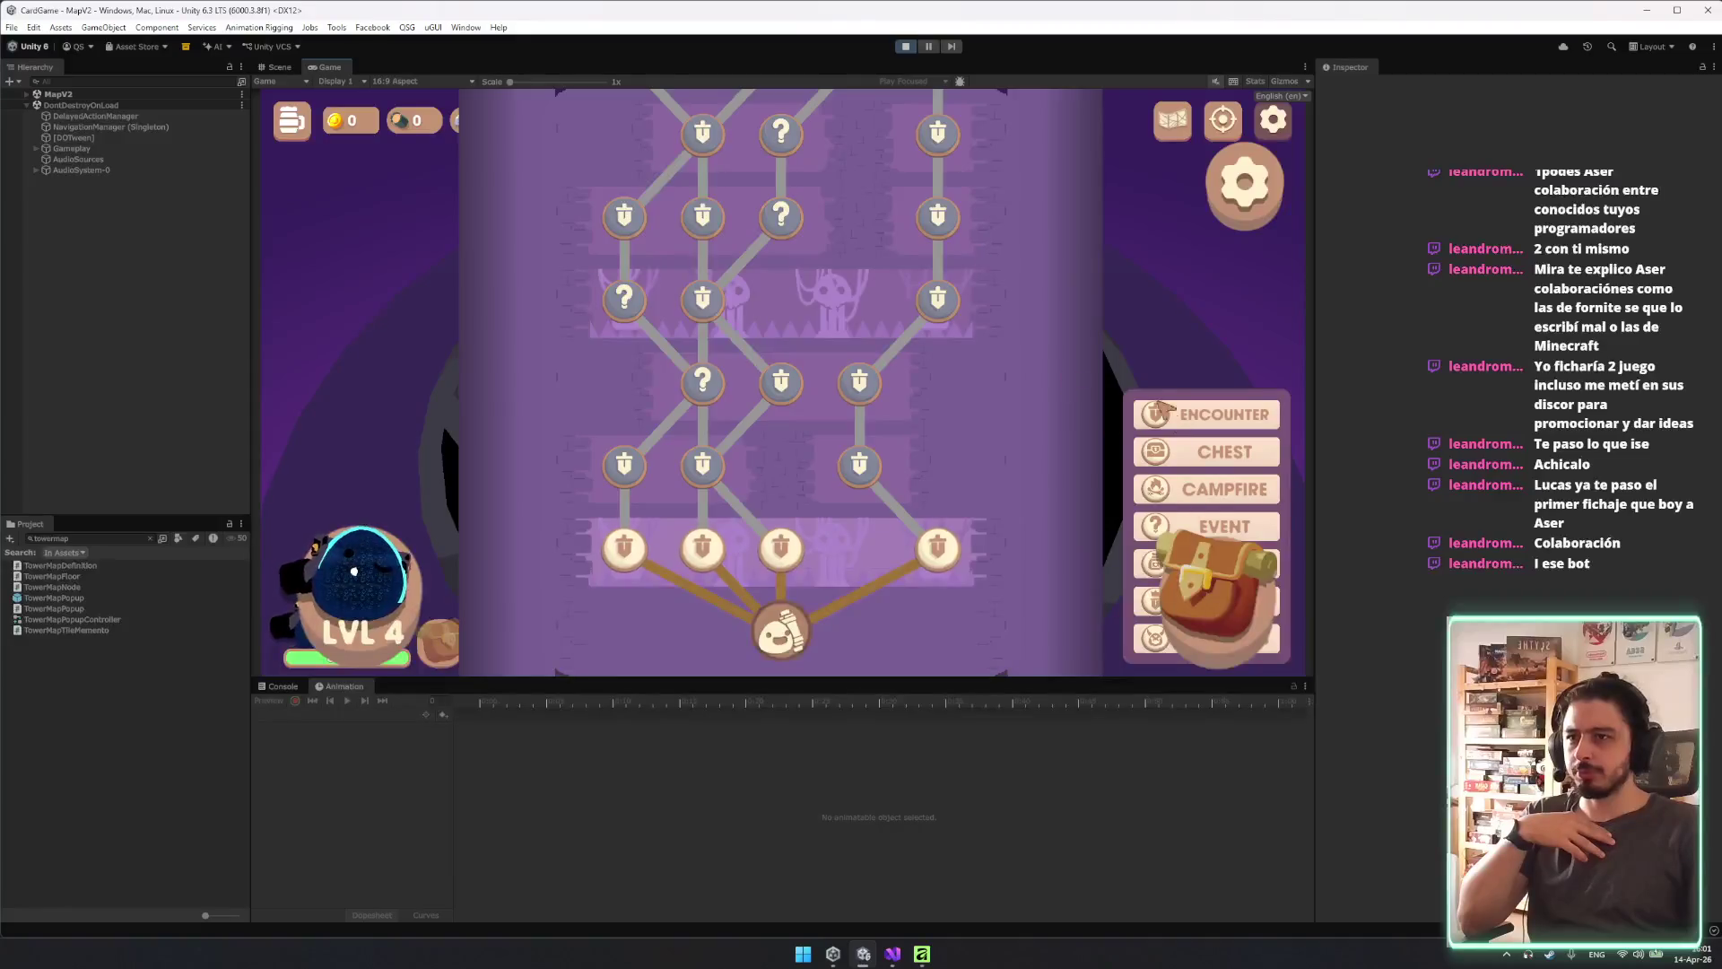
scroll(944, 448, up, 2)
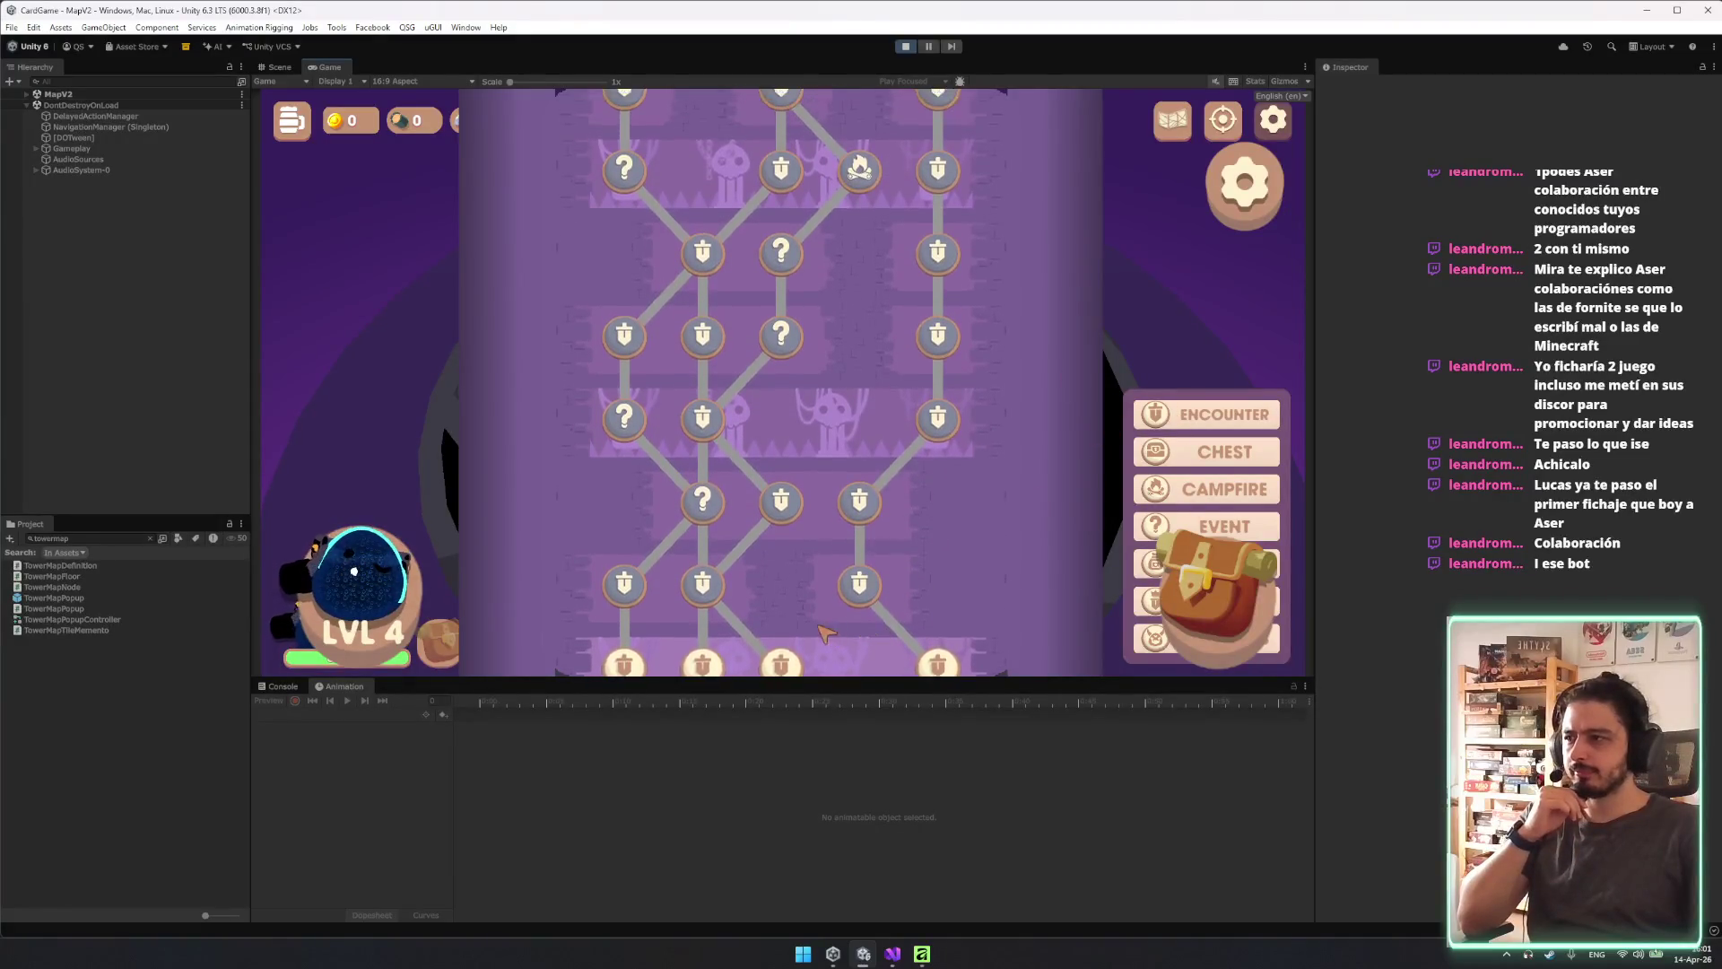
key(c)
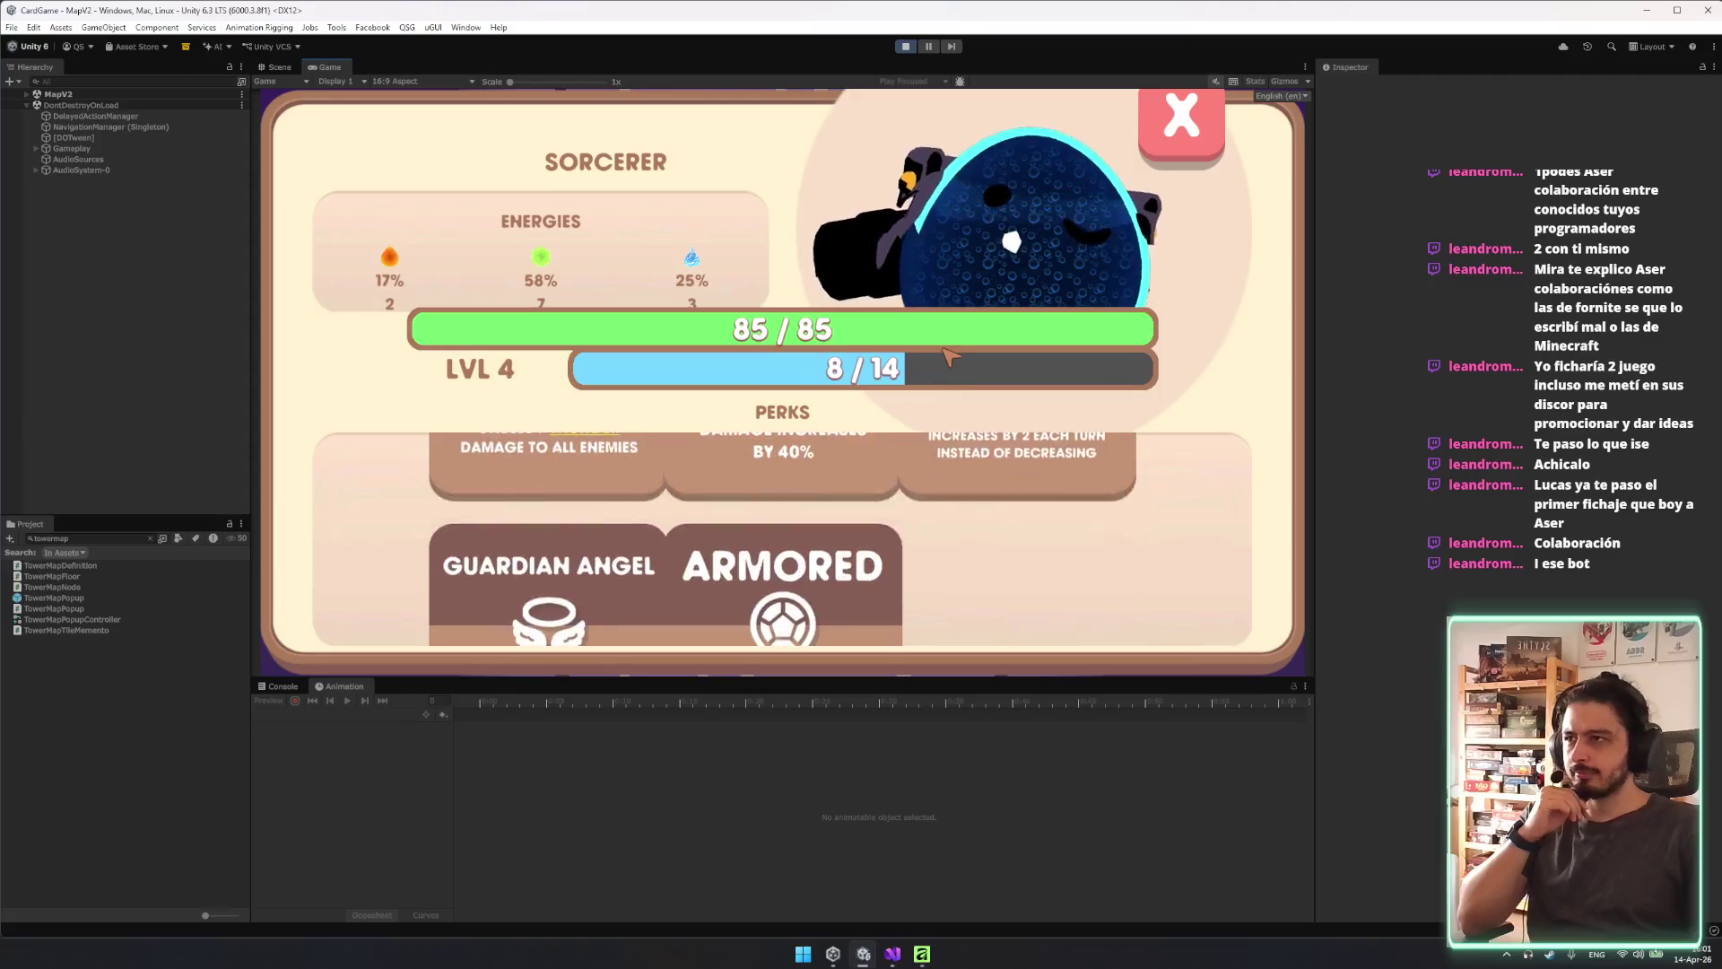
click(1171, 139)
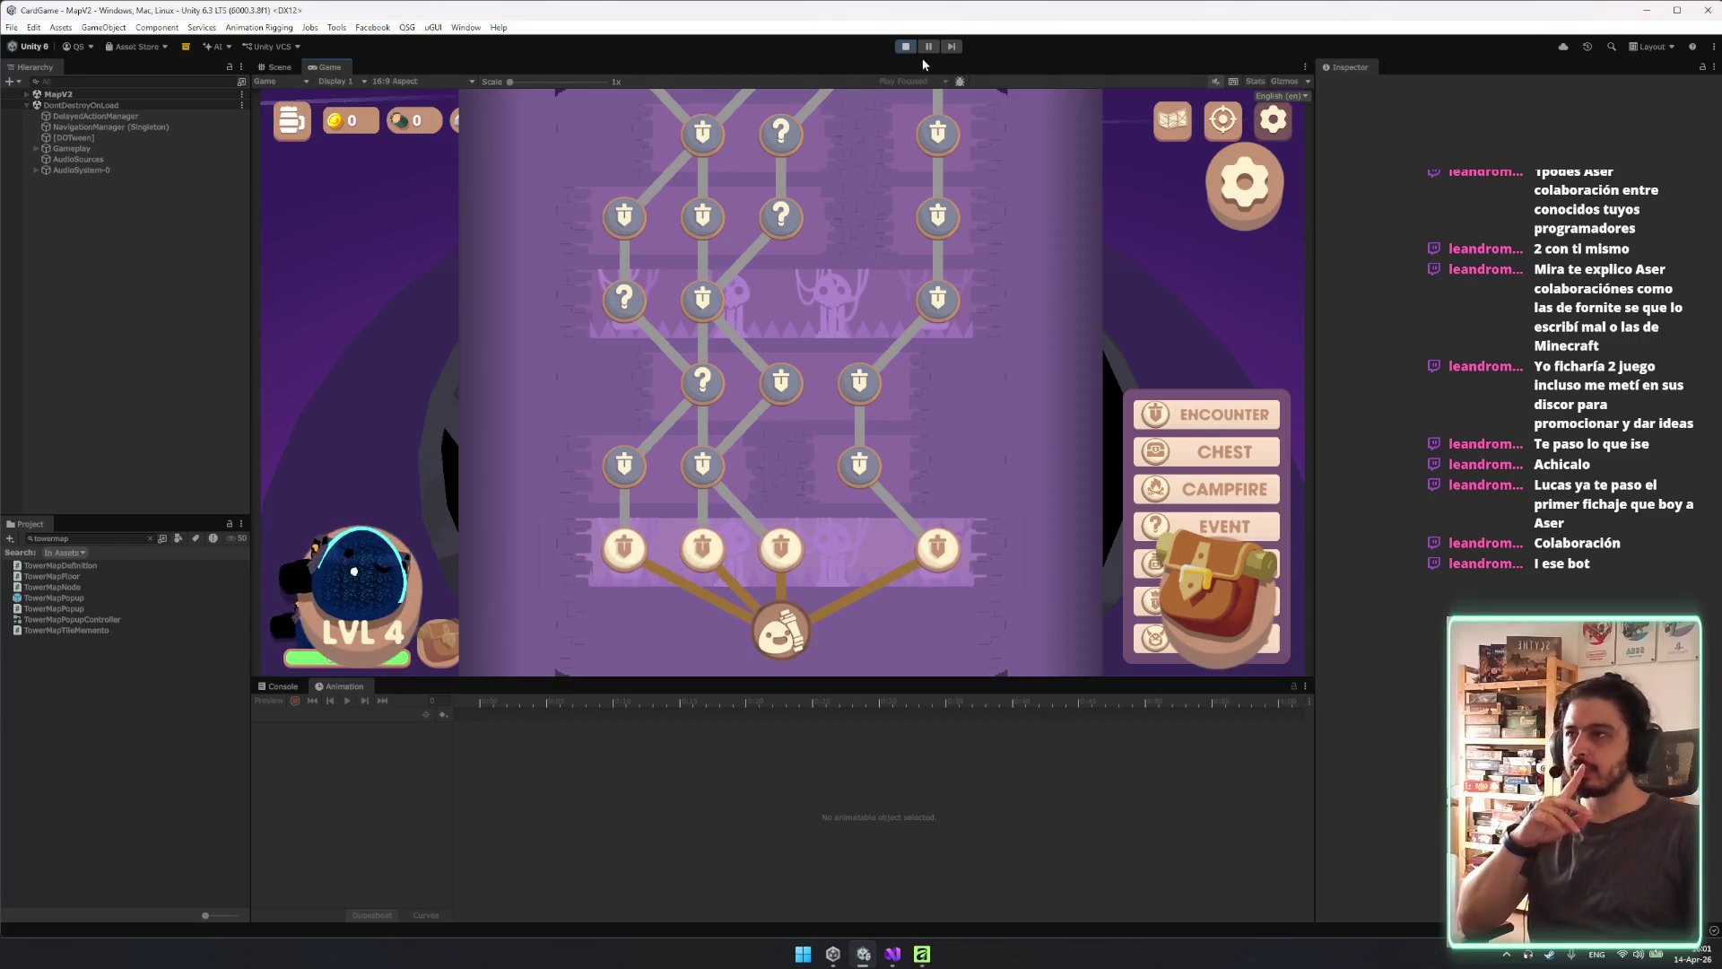
click(81, 598)
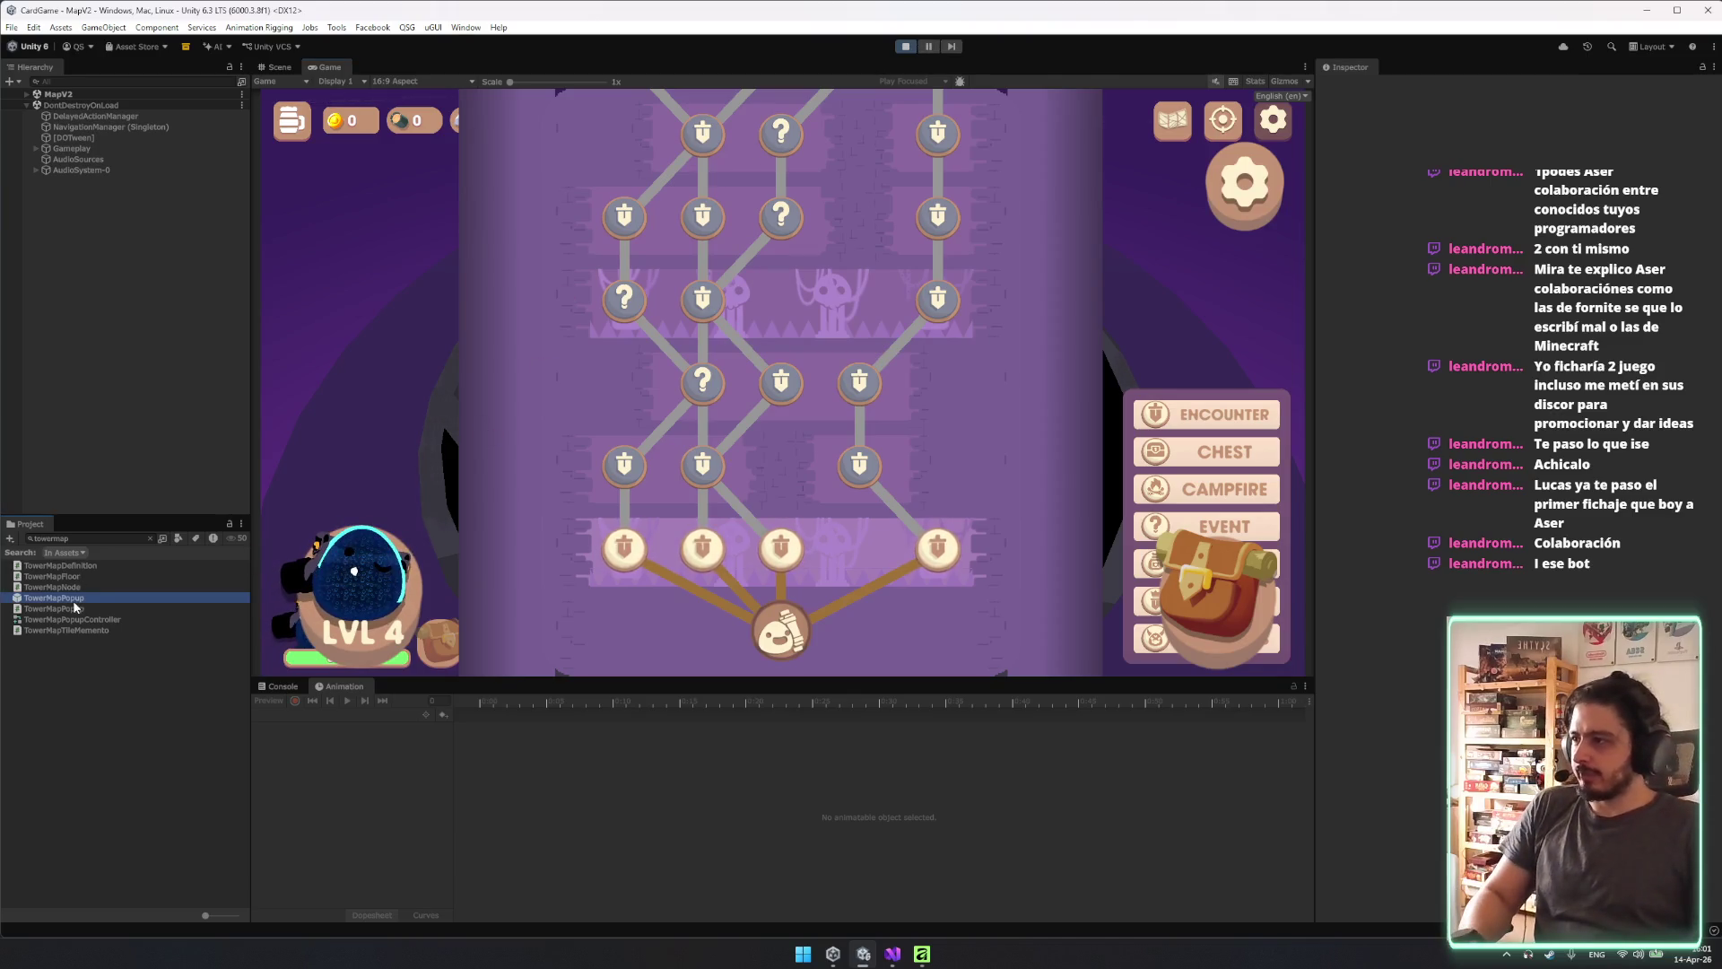
Reopen the TowerMapPopup prefab and select the Viewport under Nodes > Scroll View.
double_click(75, 605)
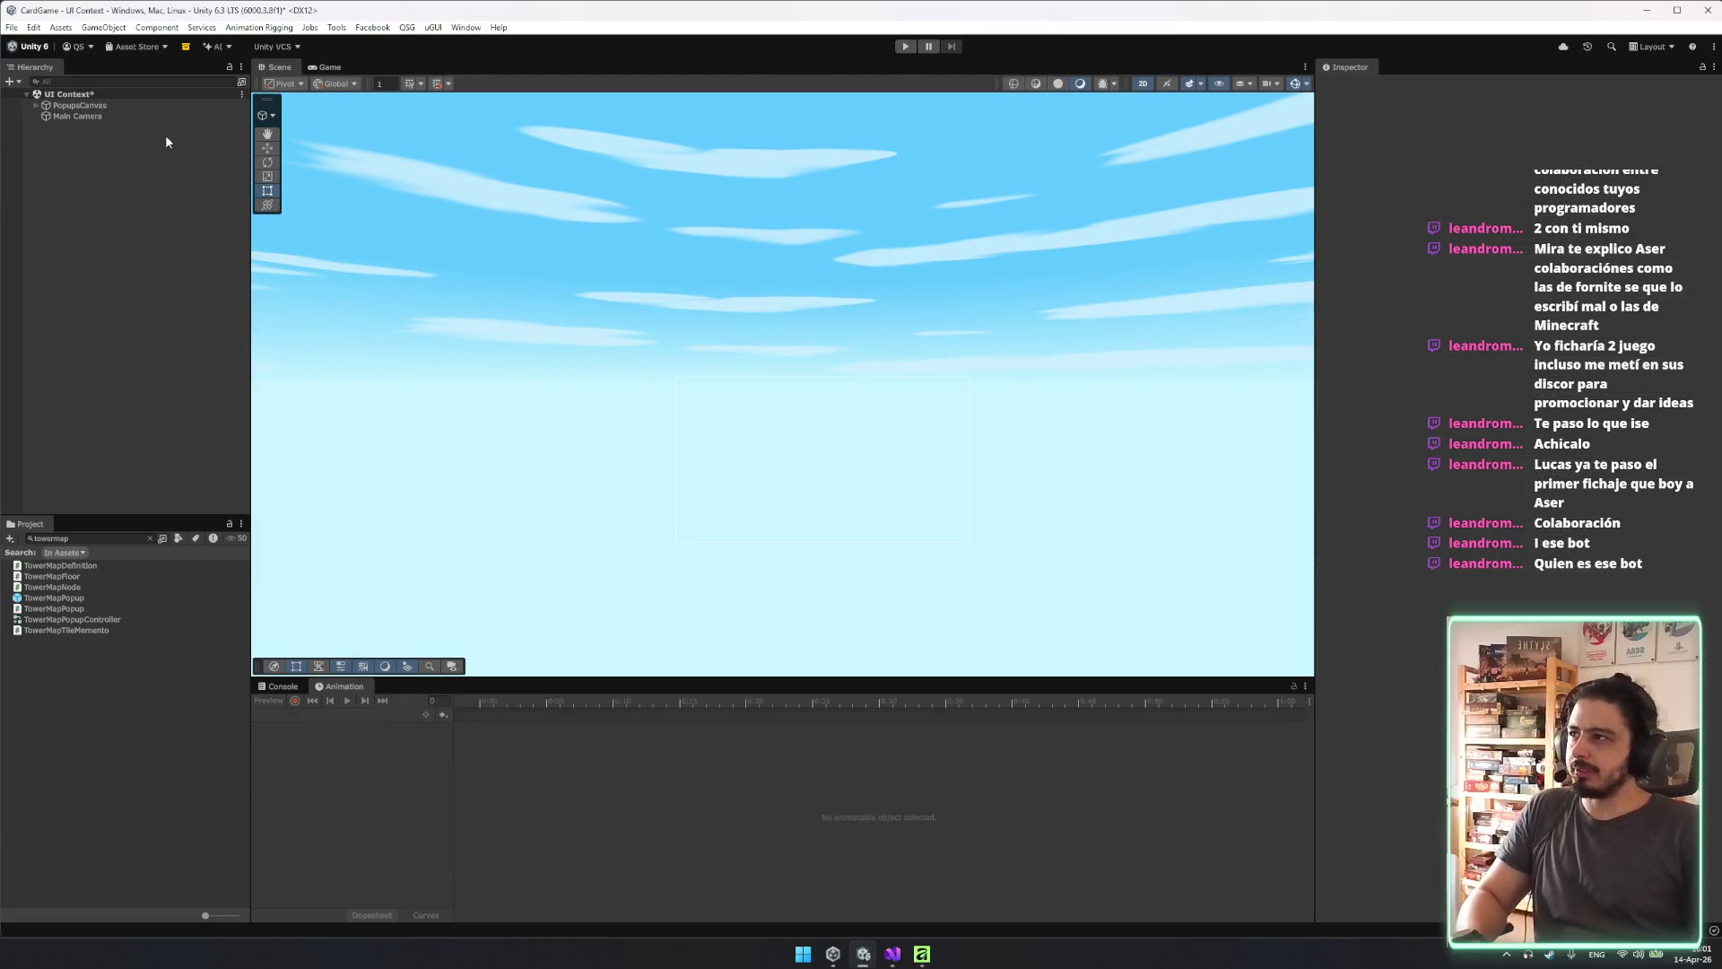
double_click(74, 598)
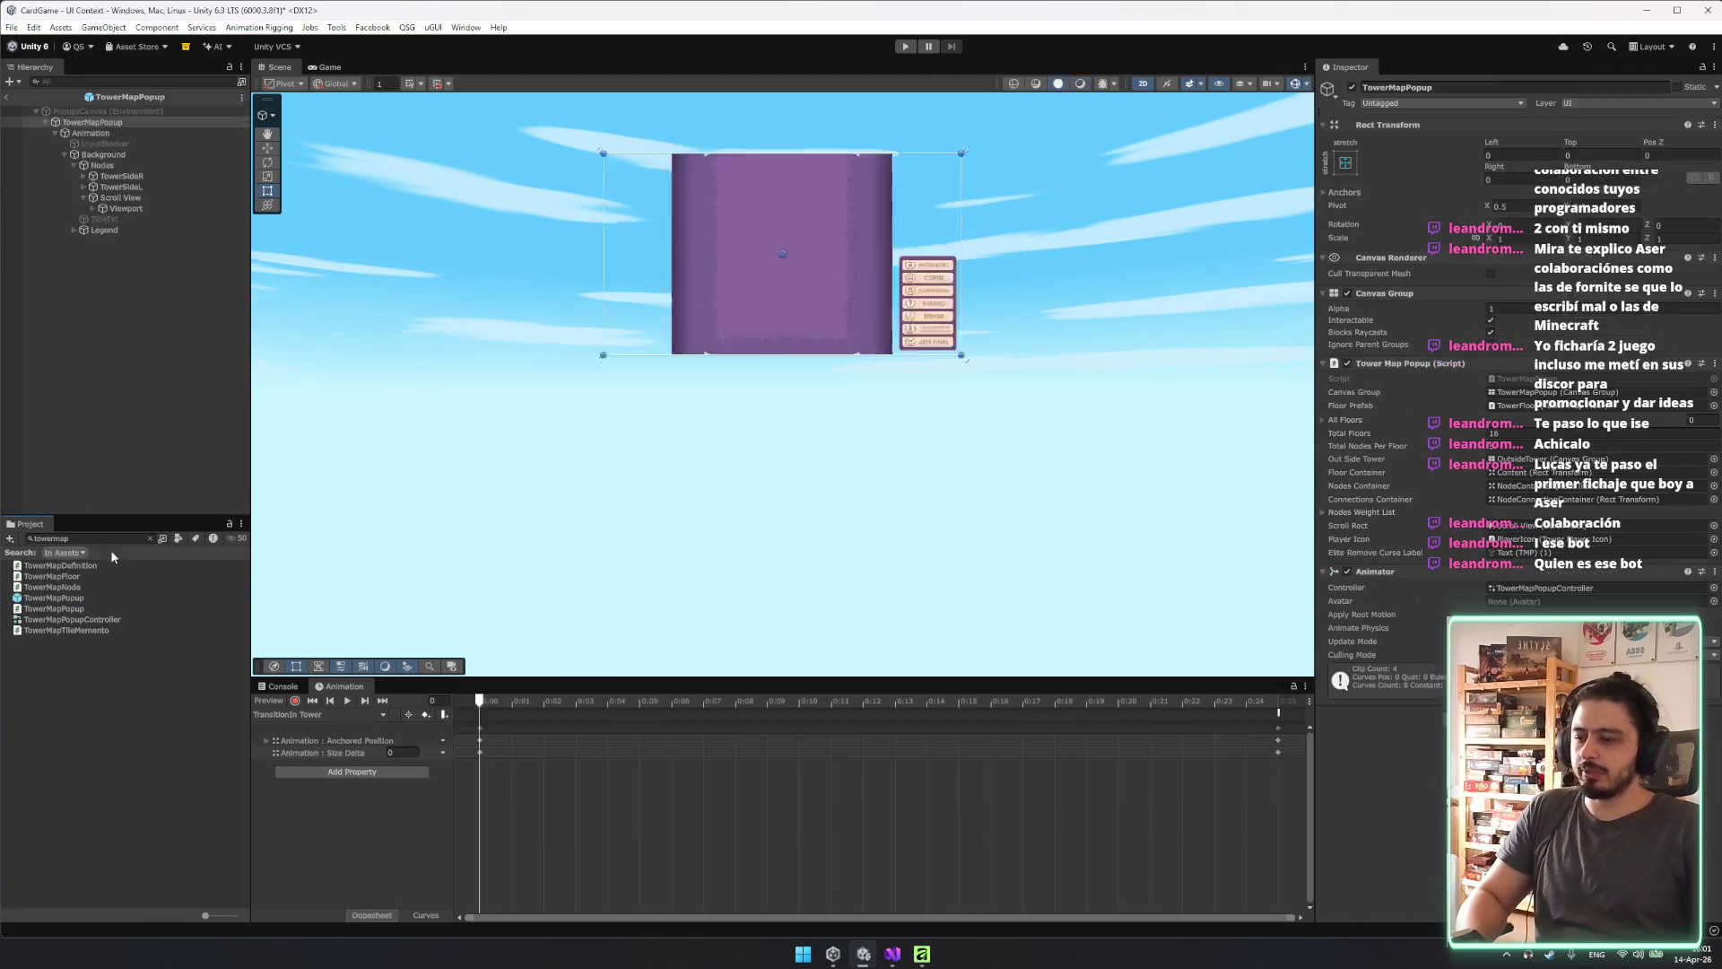
scroll(811, 268, up, 1)
click(112, 165)
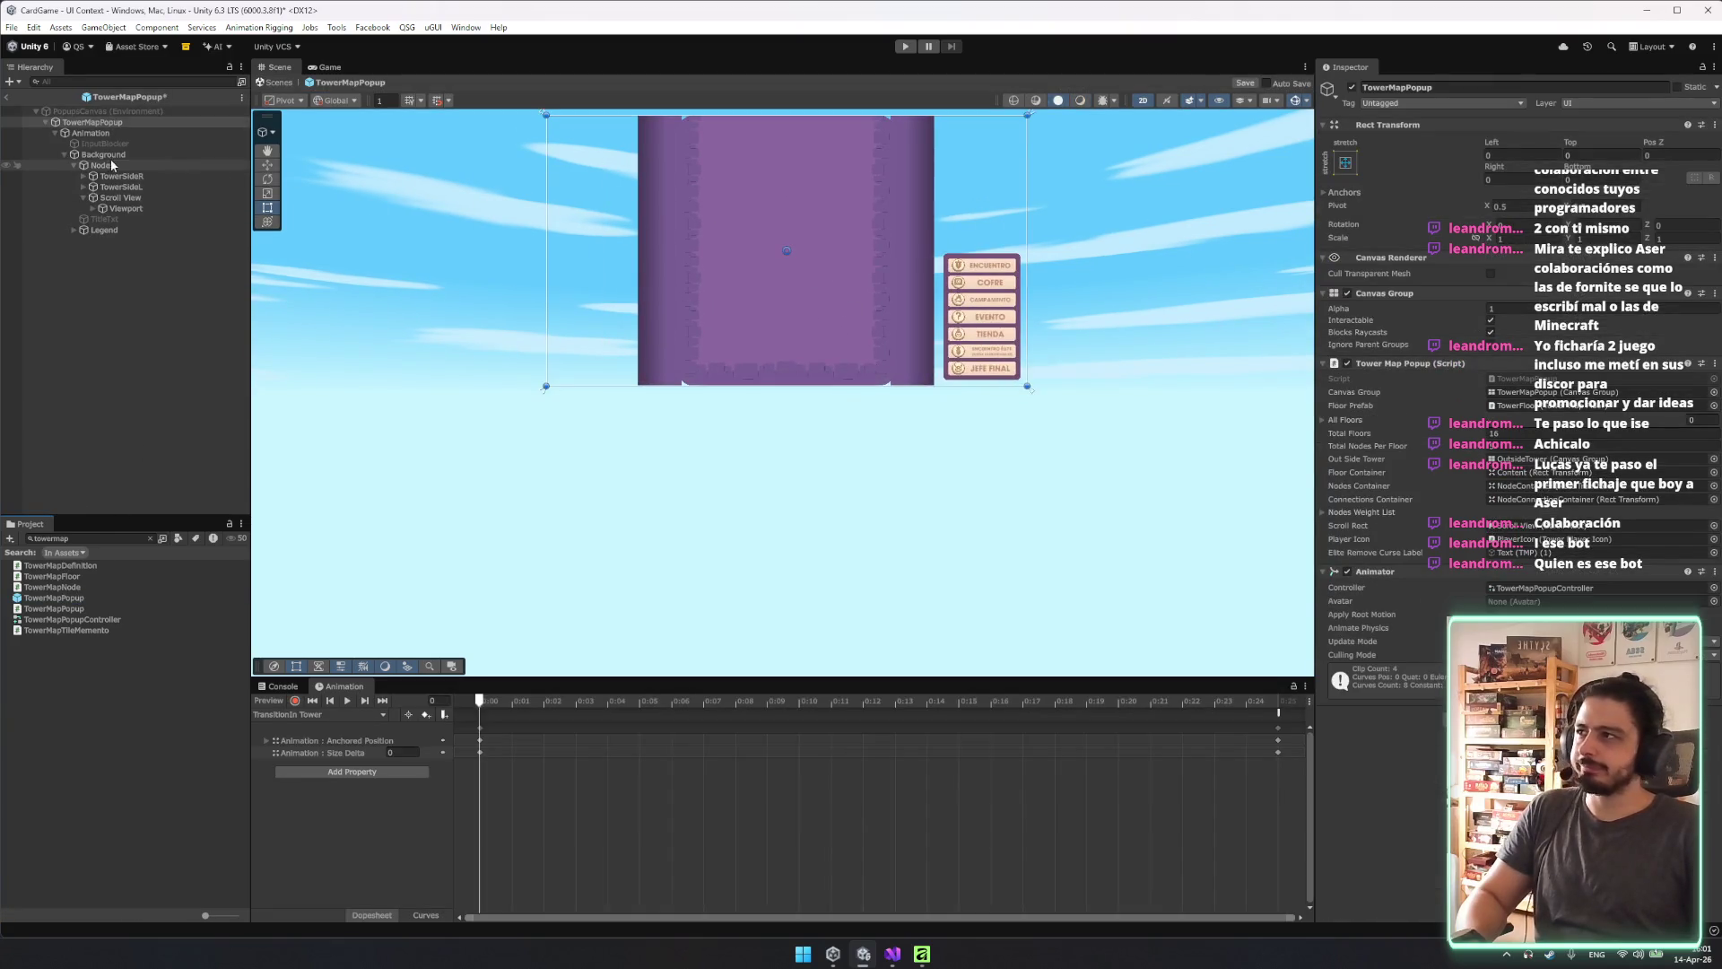
click(127, 208)
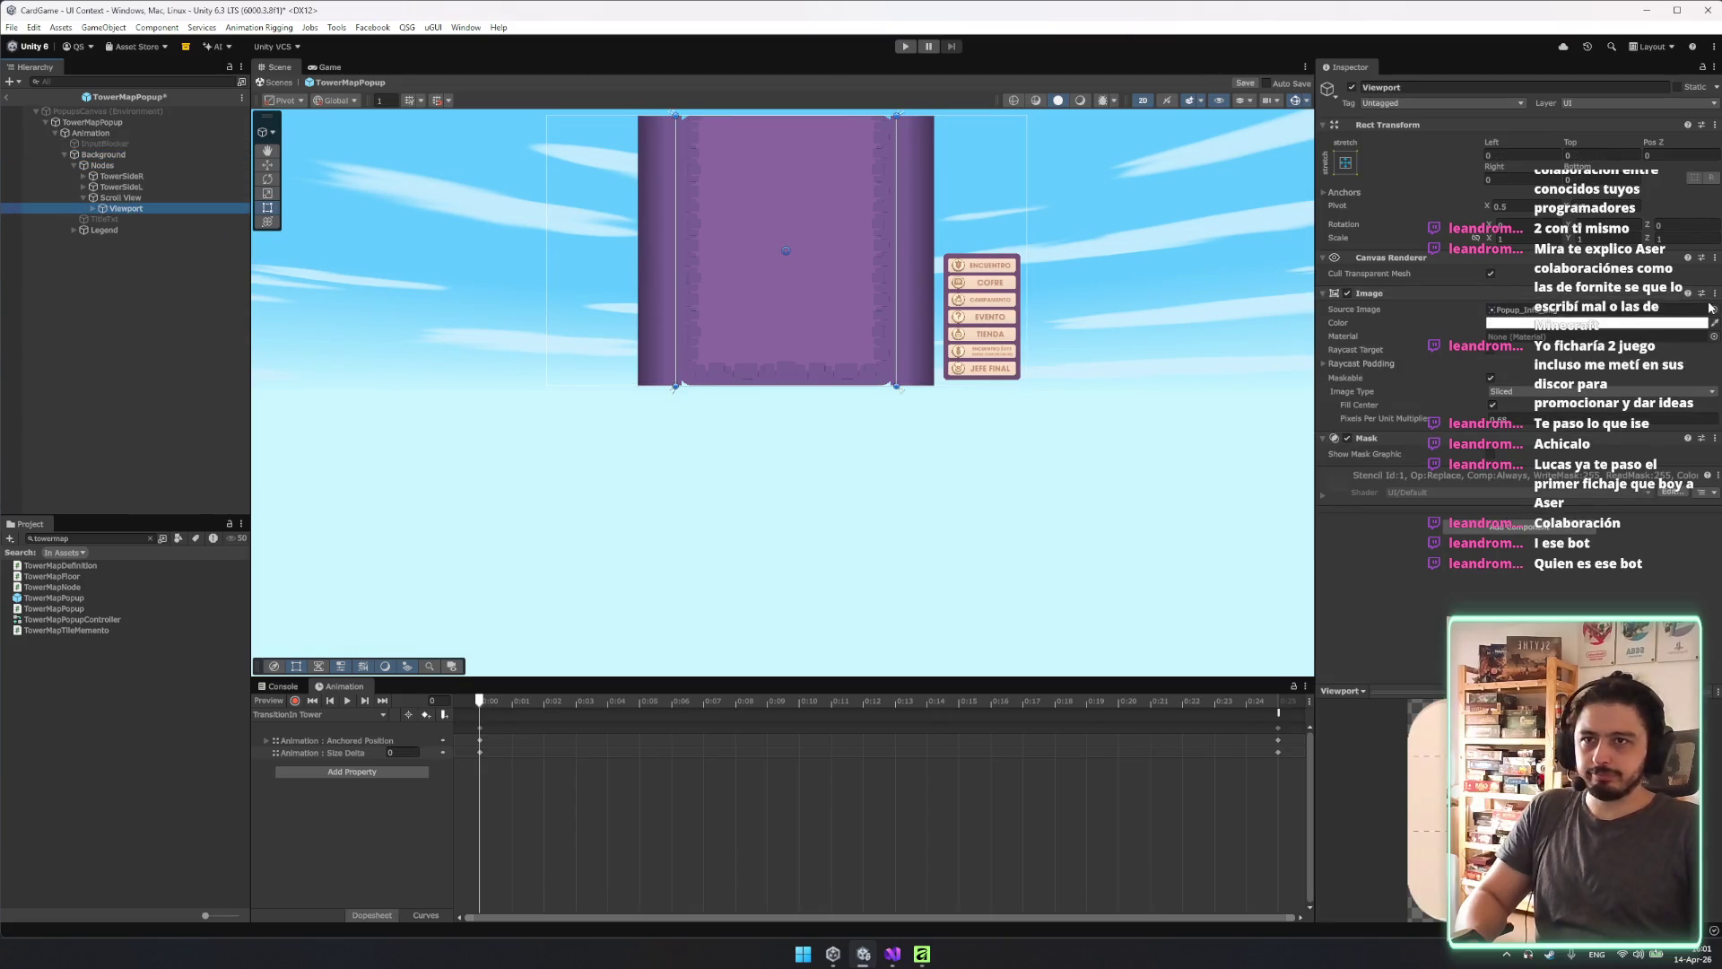
Preview several Source Image sprites on the Viewport, including the rounded UISprite and bard body.
click(1713, 309)
scroll(1399, 592, down, 10)
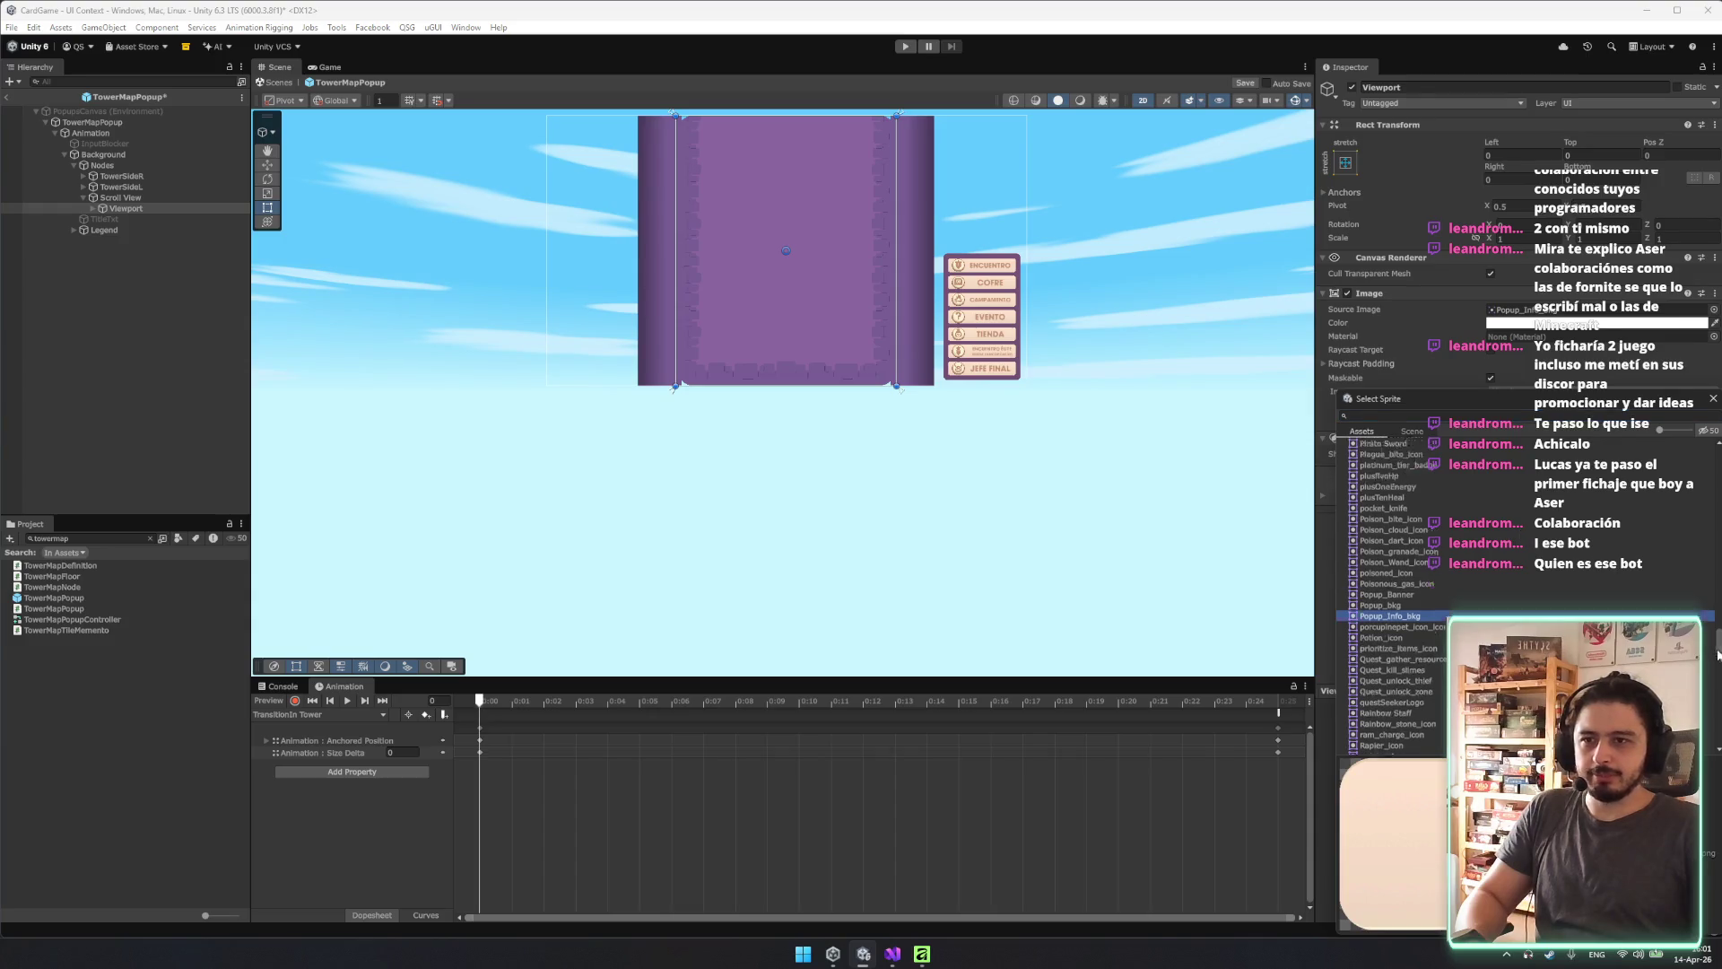
click(1400, 749)
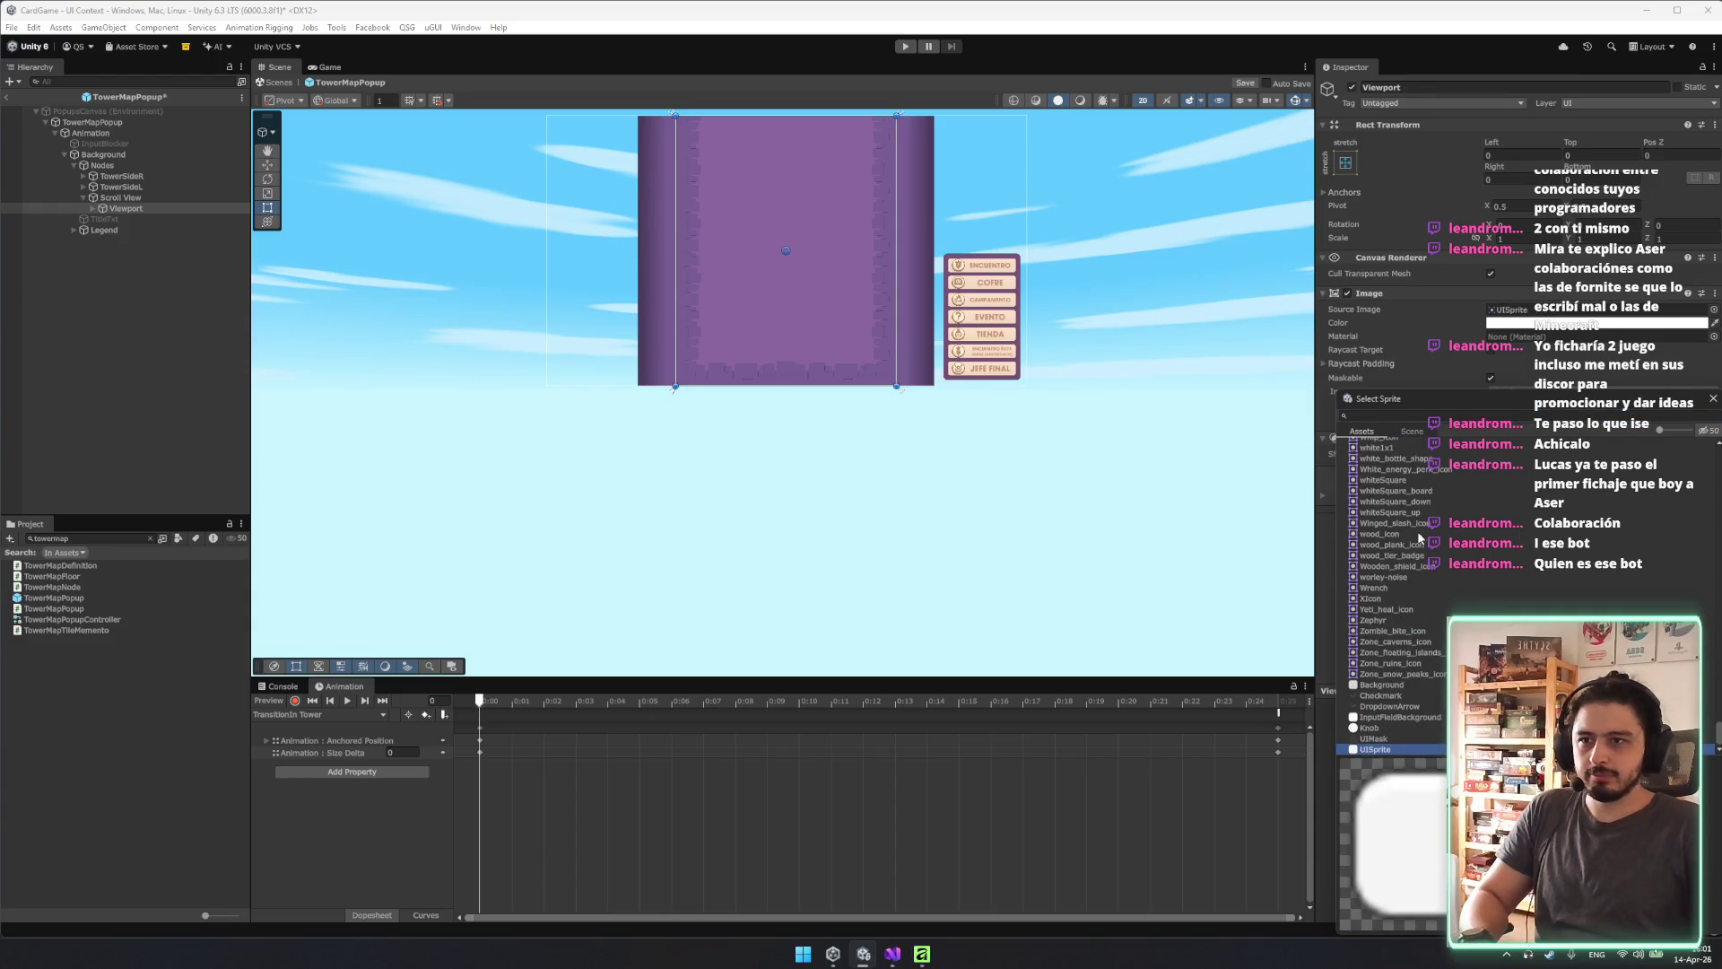
scroll(1447, 492, up, 5)
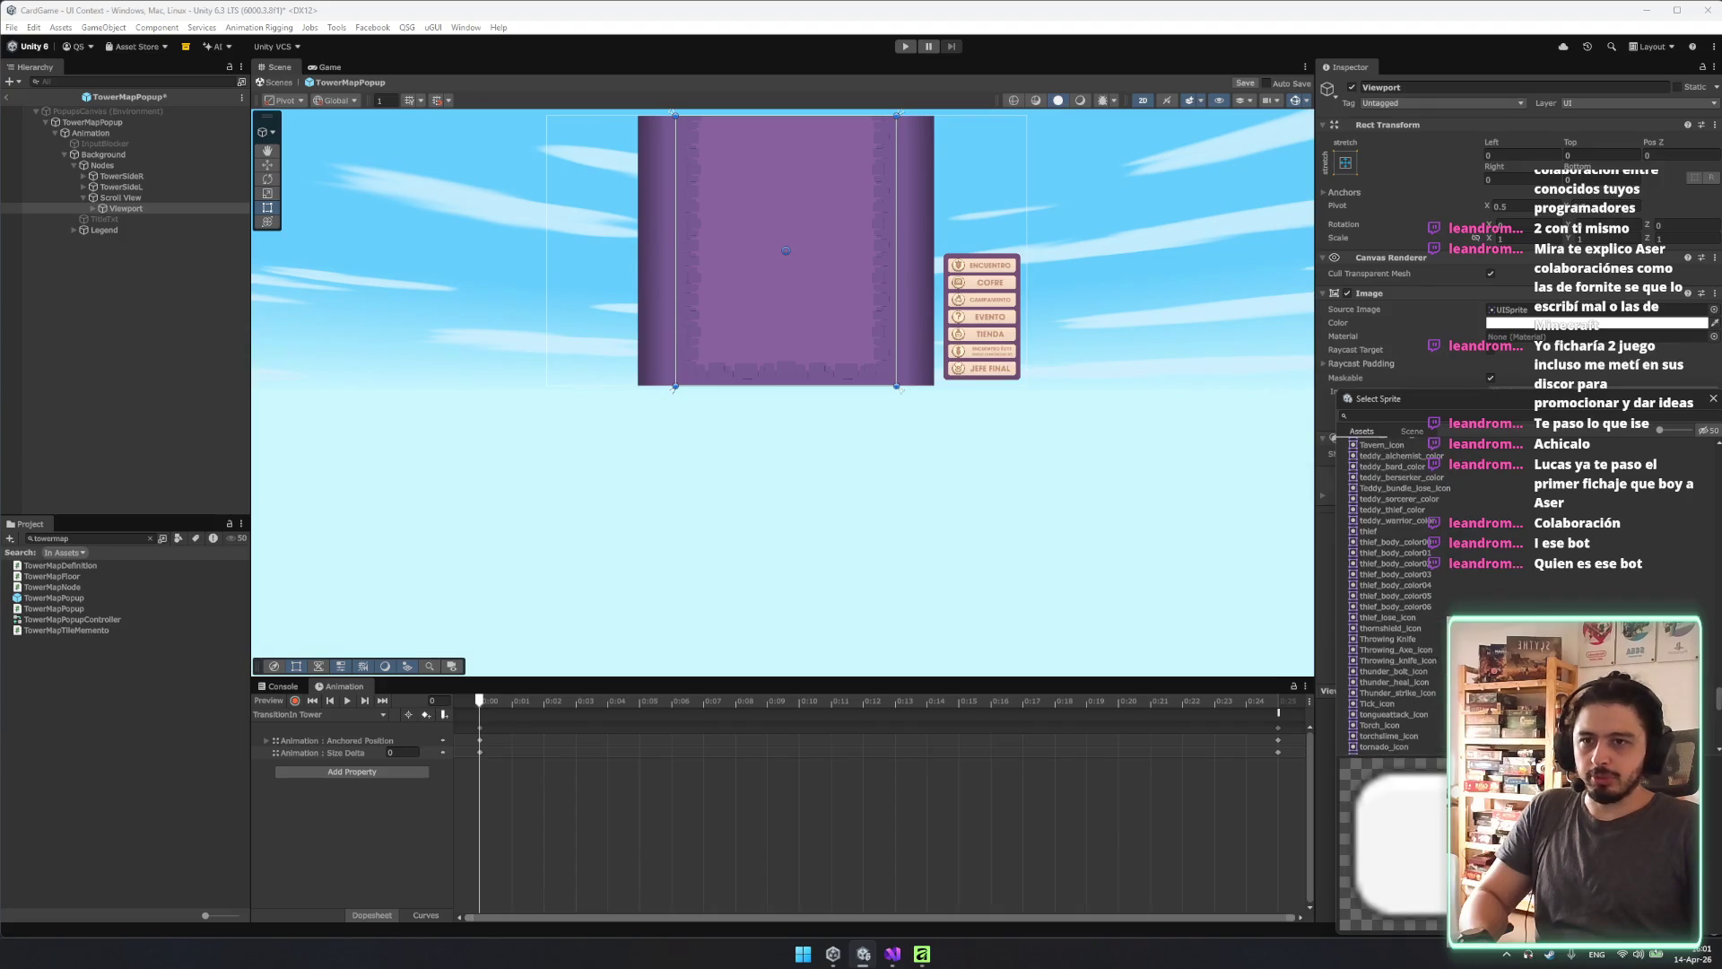
scroll(1442, 456, up, 15)
click(1441, 456)
key(Down)
key(Down)
key(Down)
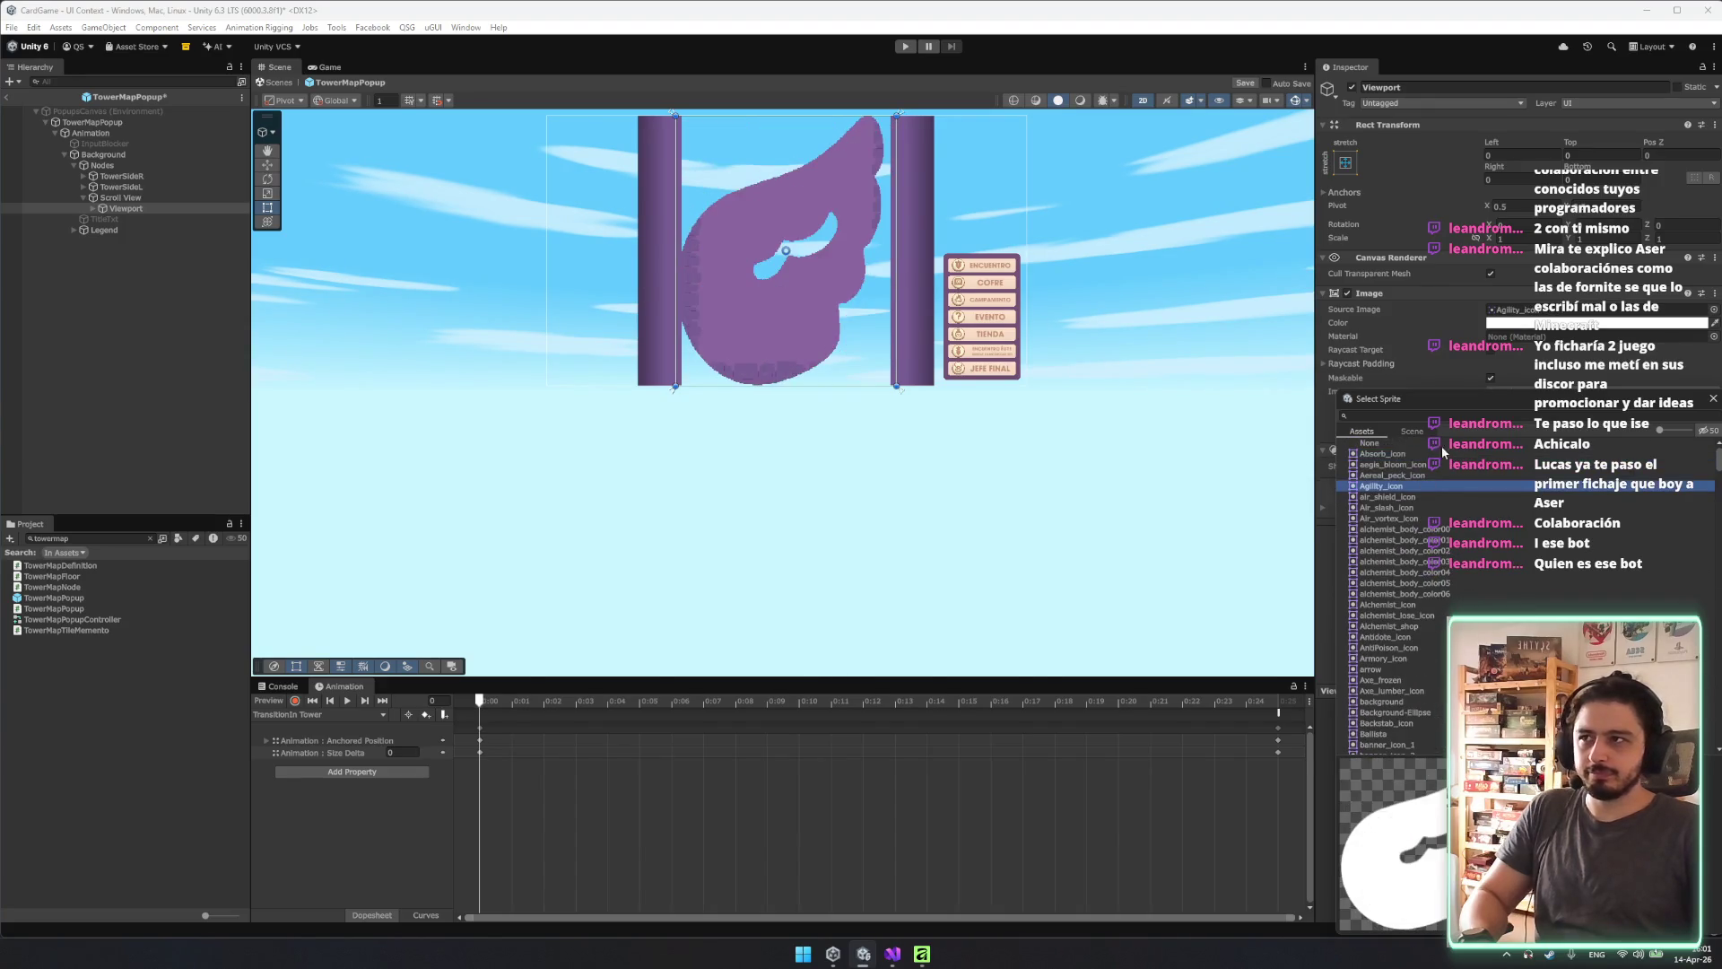
scroll(1441, 456, down, 5)
click(1612, 544)
key(Down)
key(Down)
key(Down)
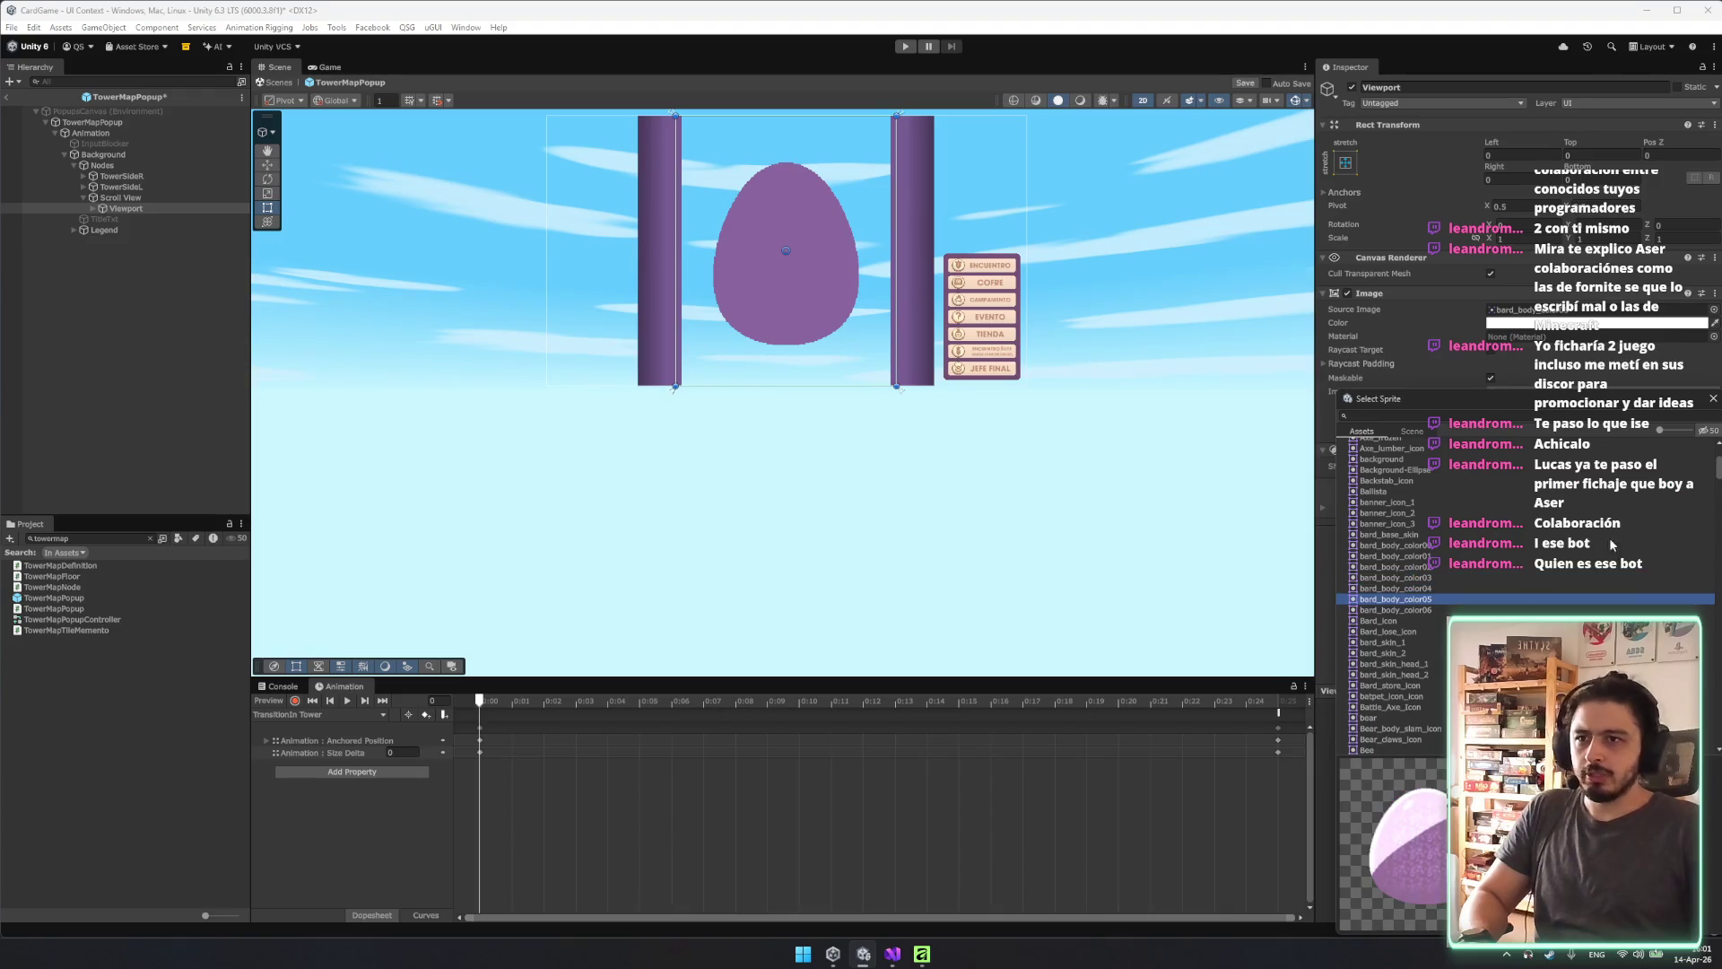
Filter sprites by 'white', assign white1x1 as the Viewport's source image, and save the prefab.
text(whit)
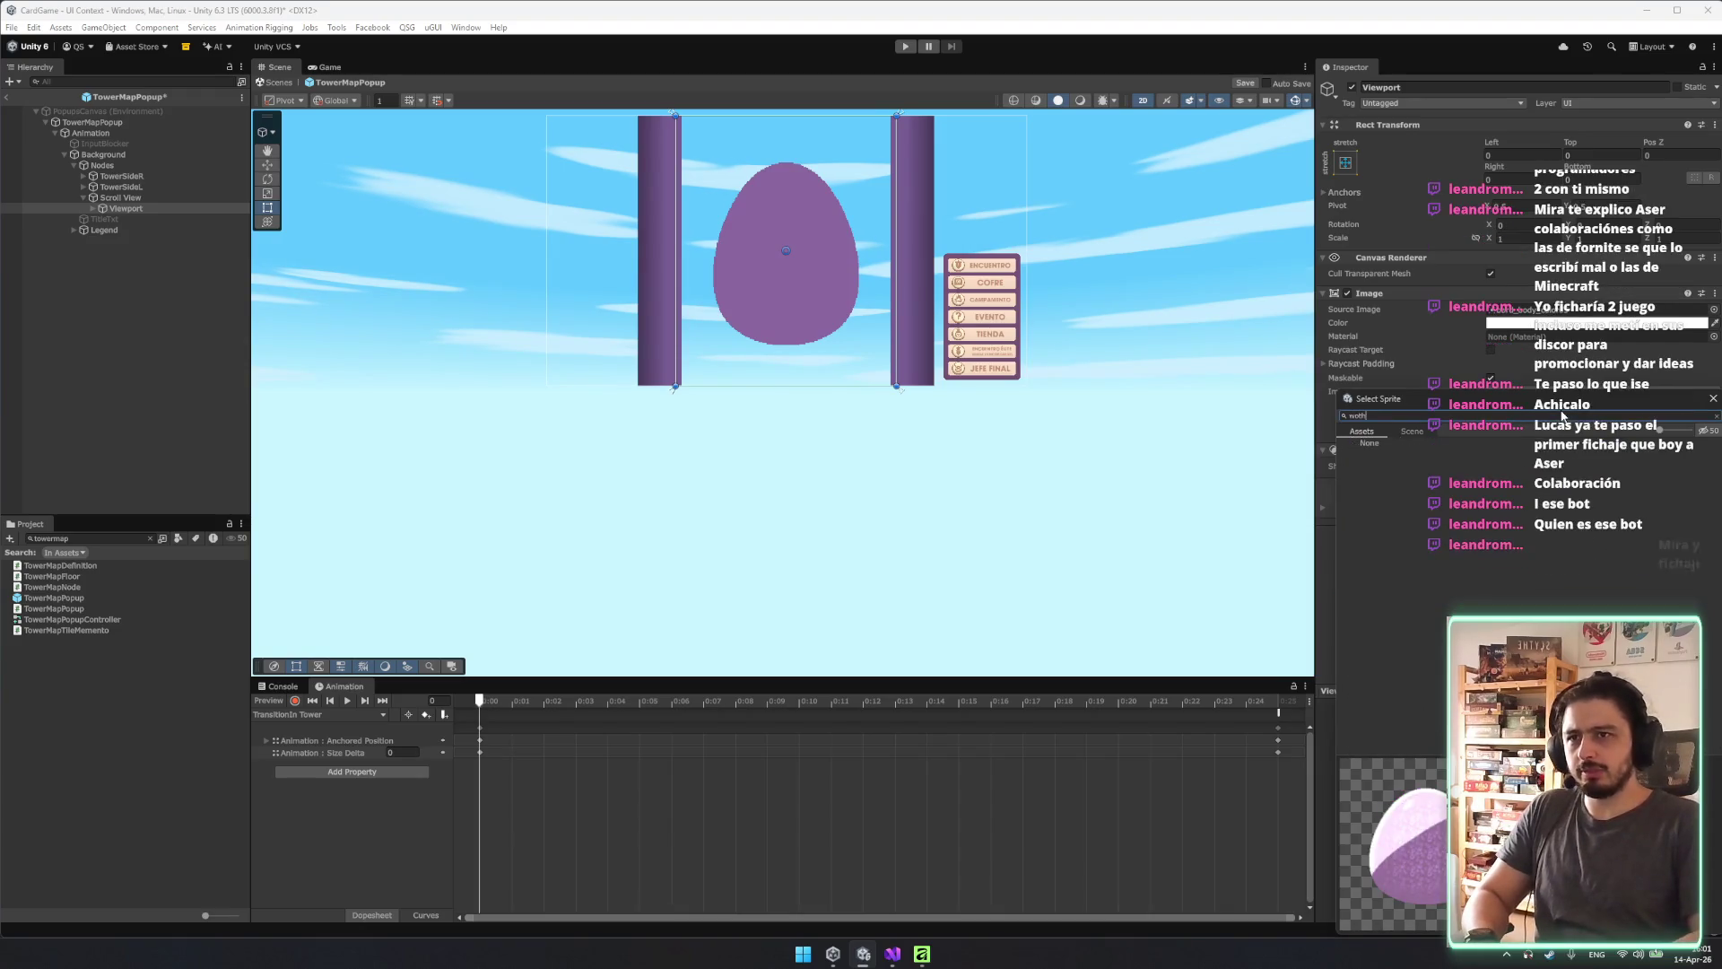
text(e)
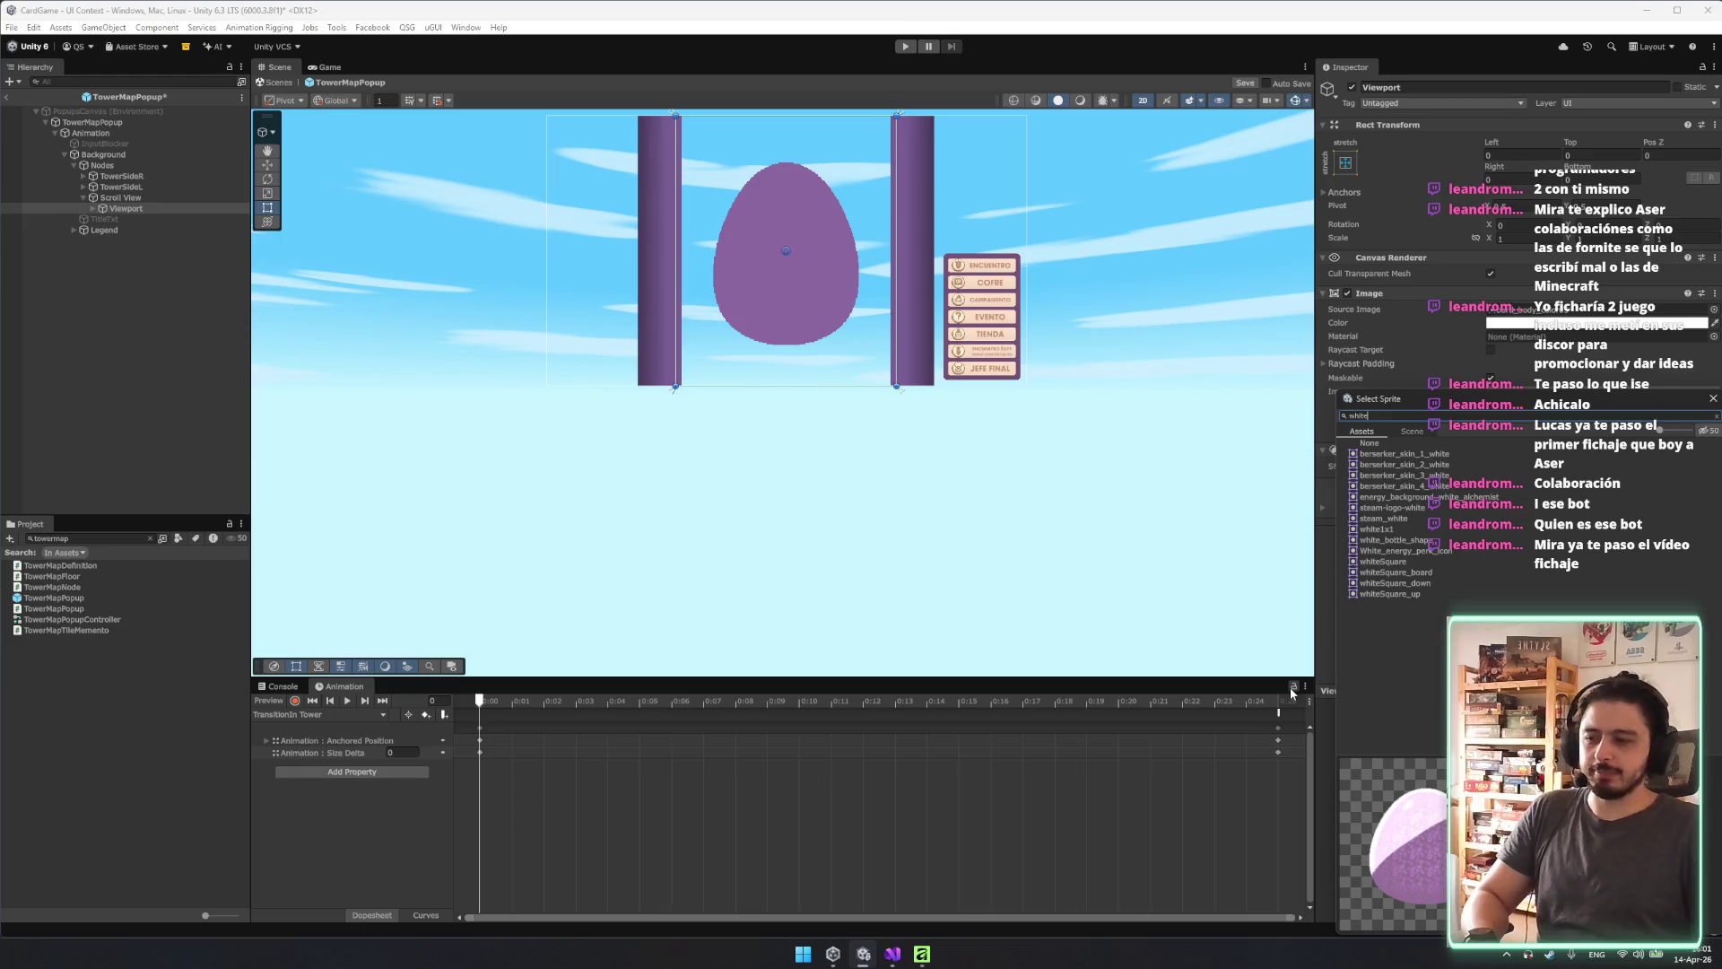
click(1396, 571)
click(1414, 583)
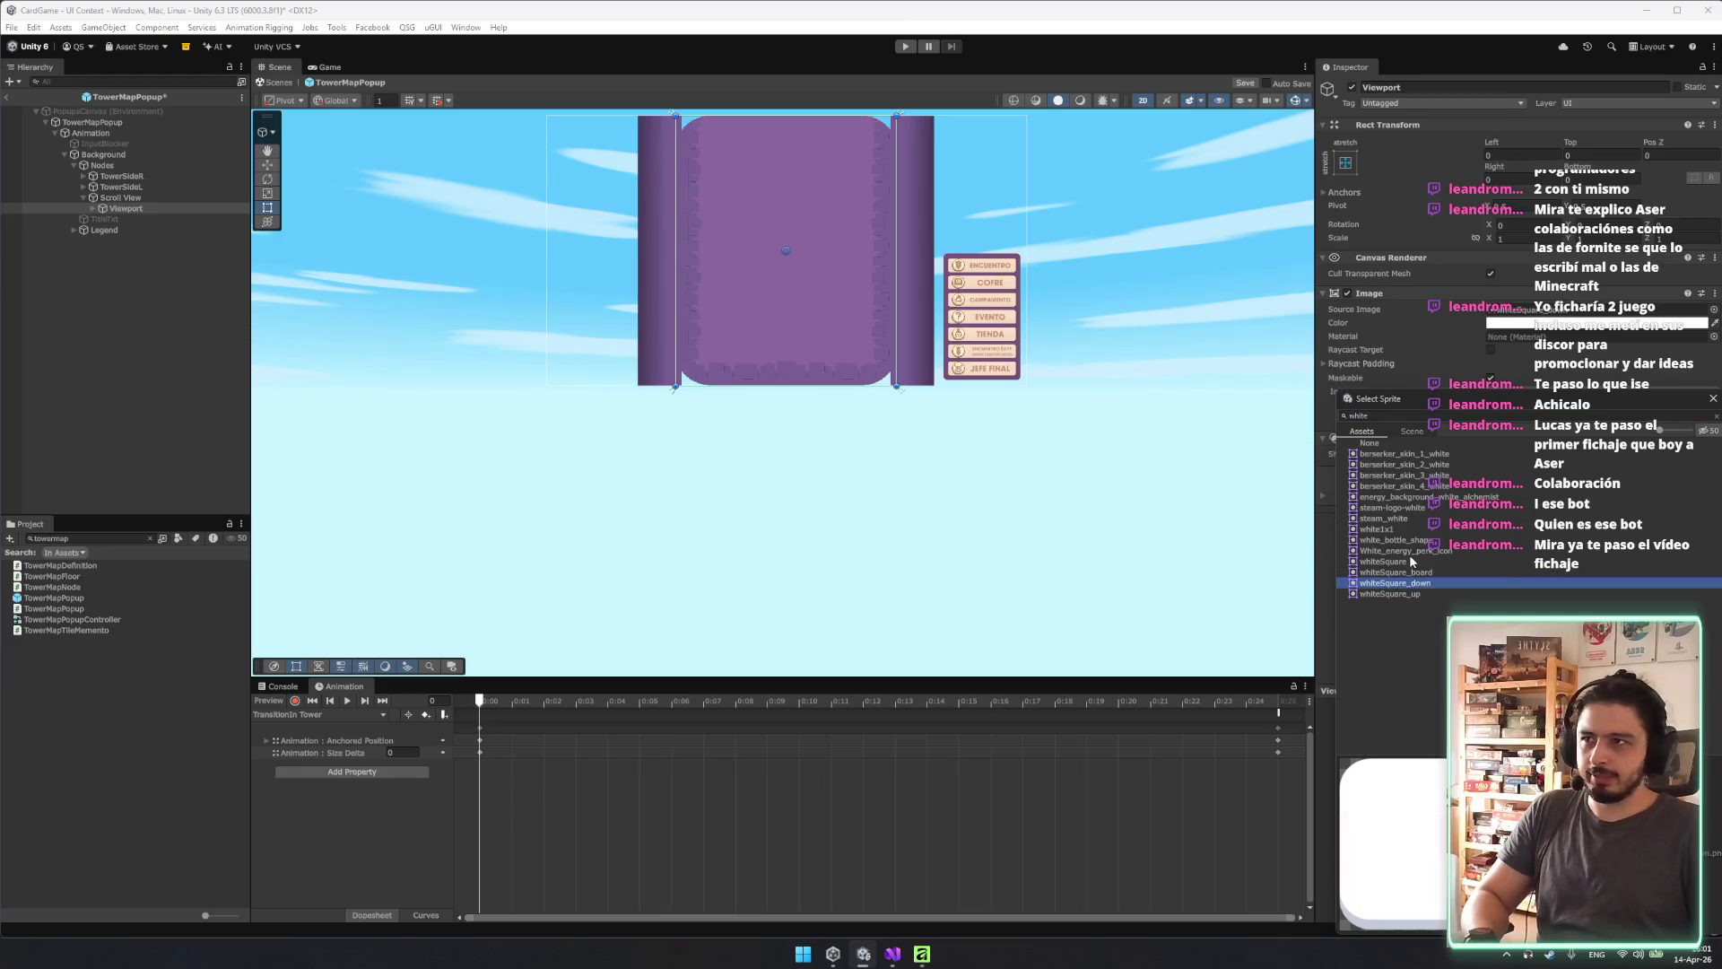
click(1411, 561)
click(1415, 531)
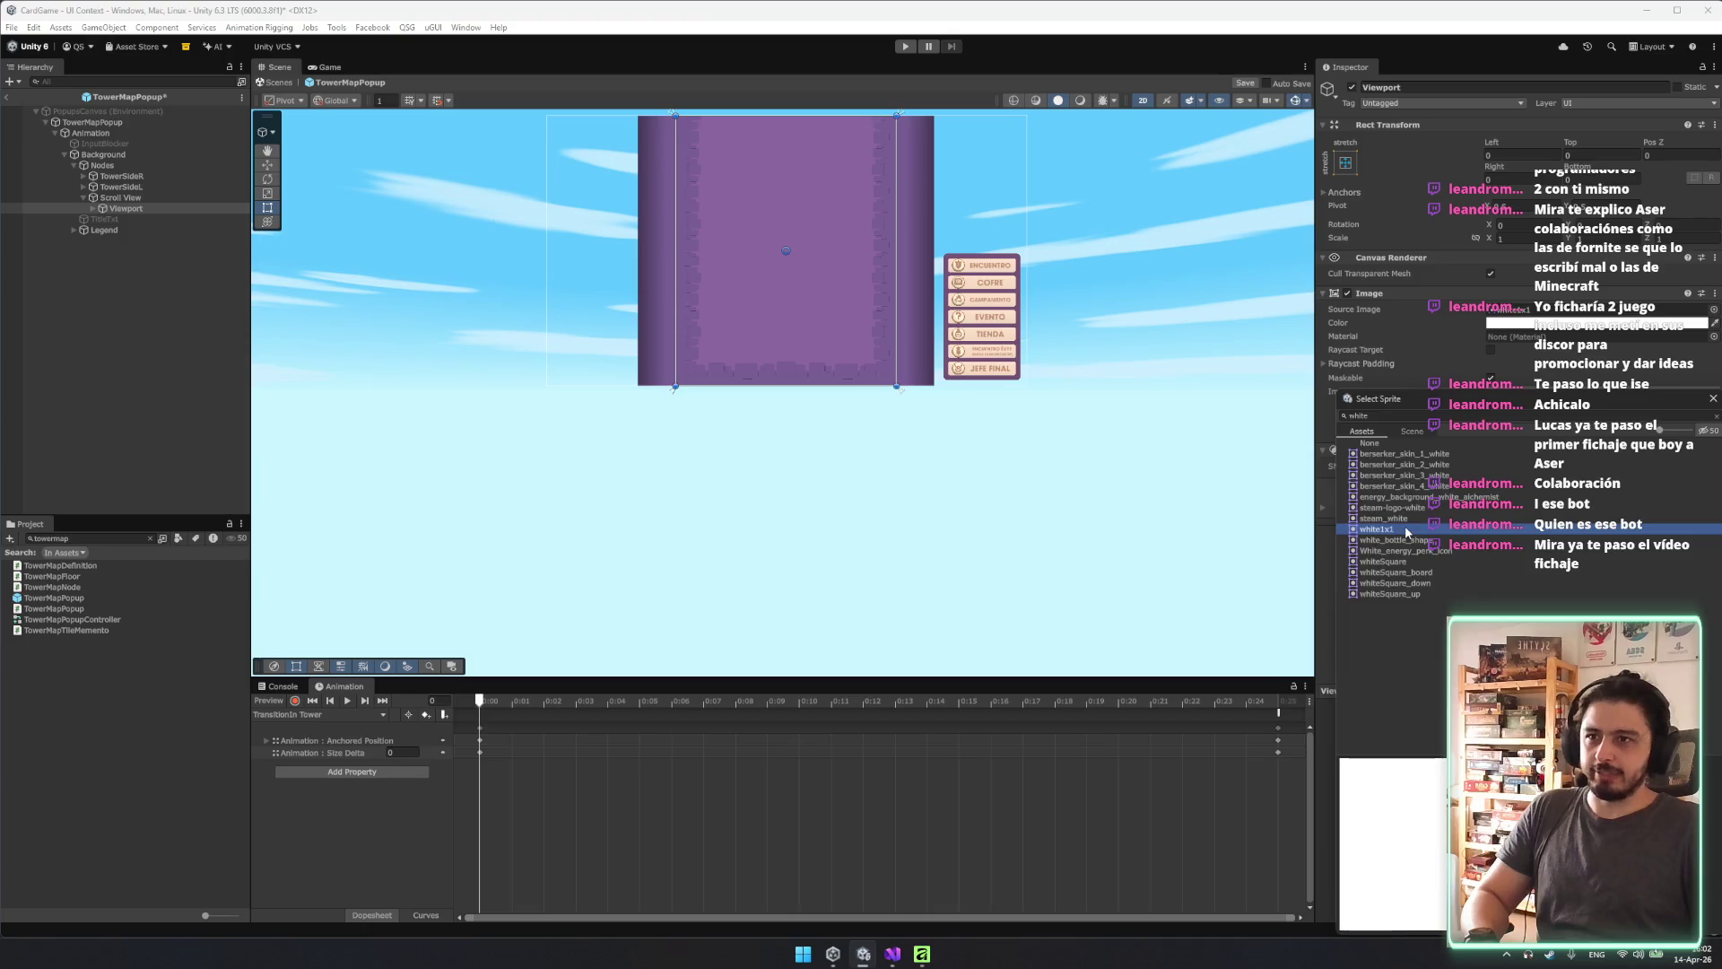
double_click(1407, 531)
key(ctrl+s)
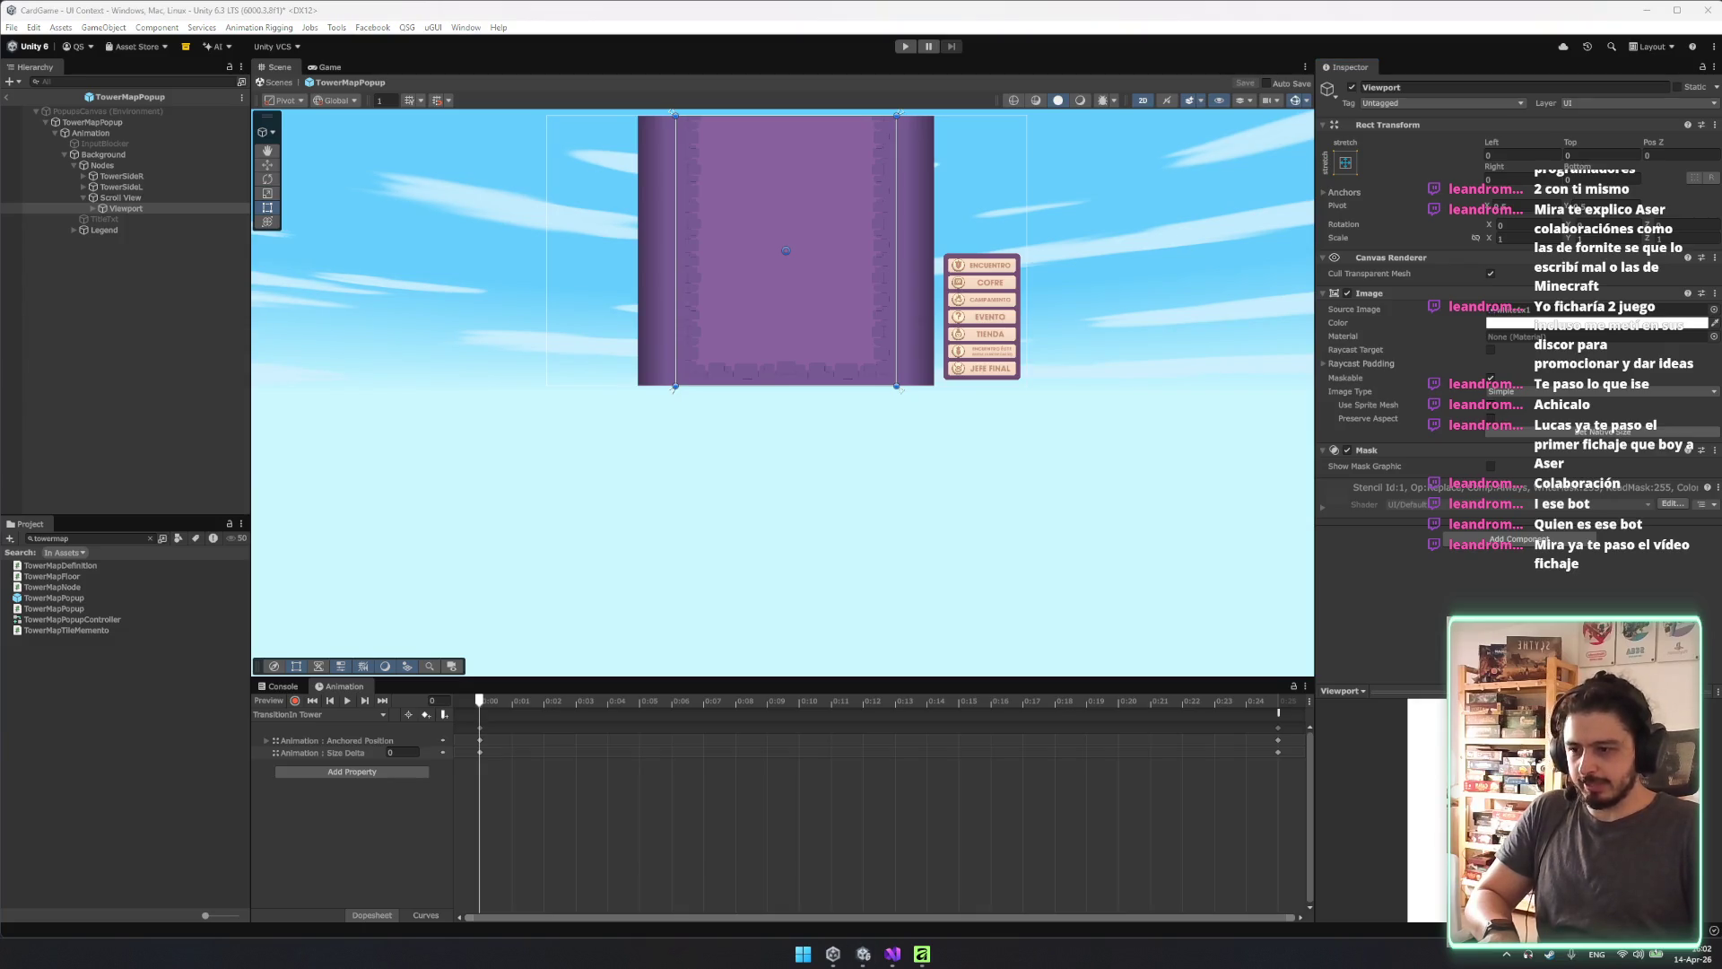
click(992, 566)
scroll(765, 357, up, 6)
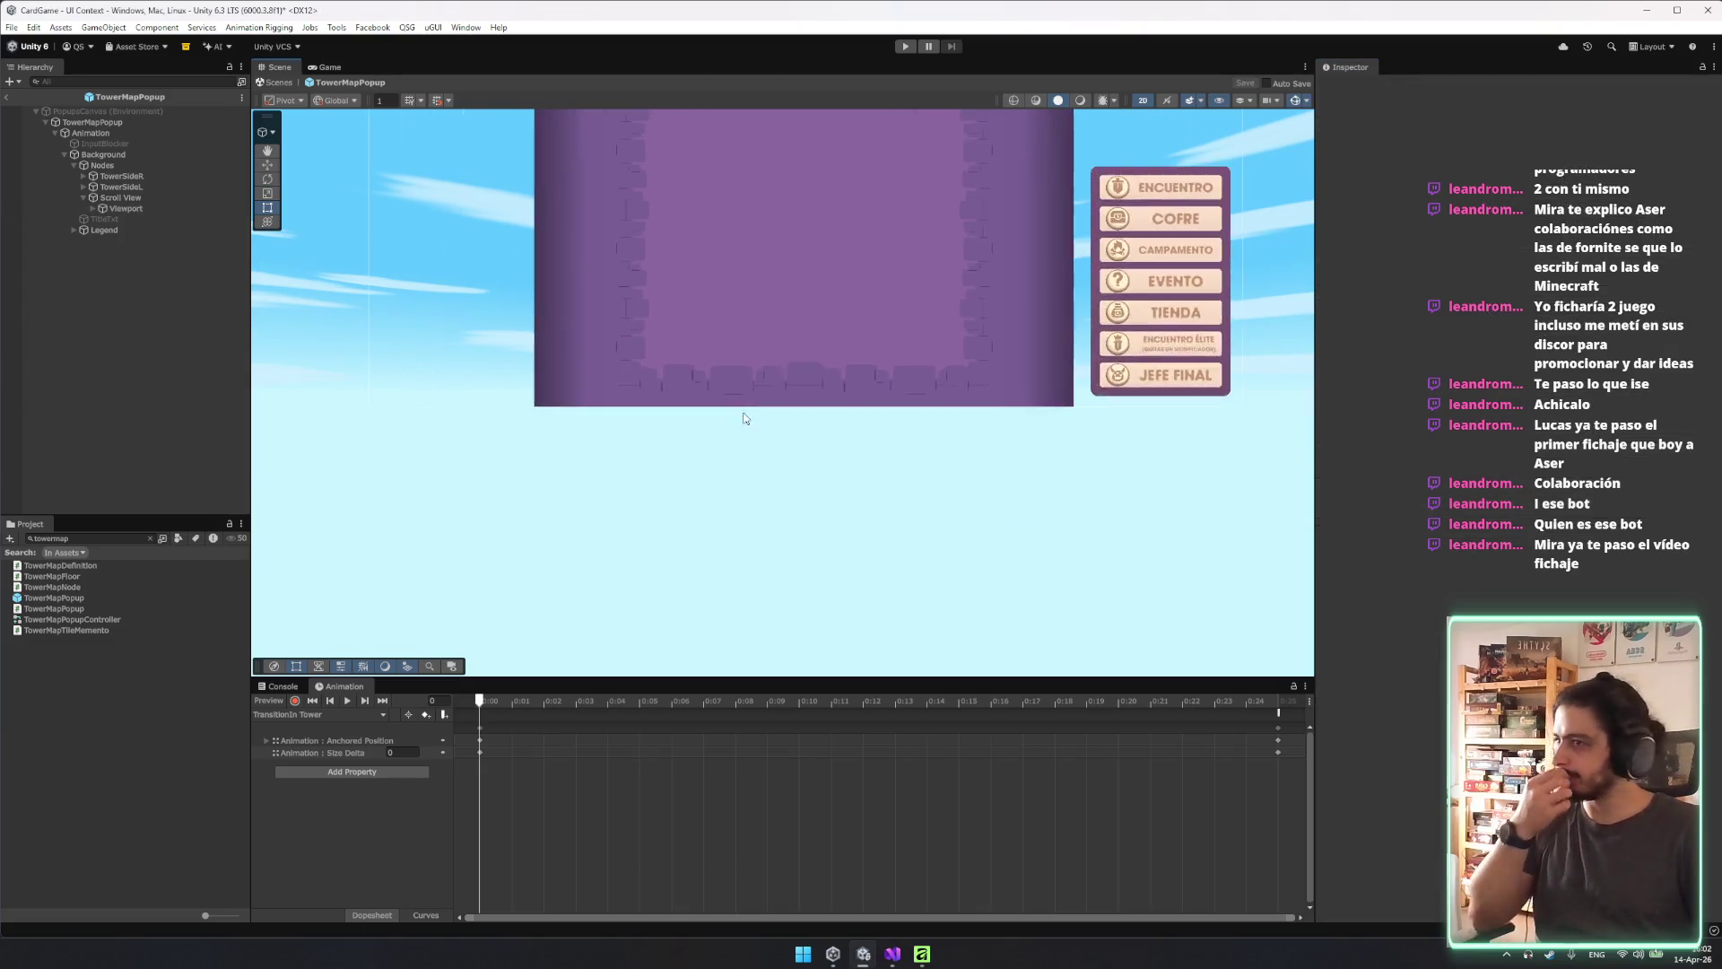
Exit the TowerMapPopup prefab back to the UI Context scene and switch to Visual Studio.
scroll(592, 392, up, 4)
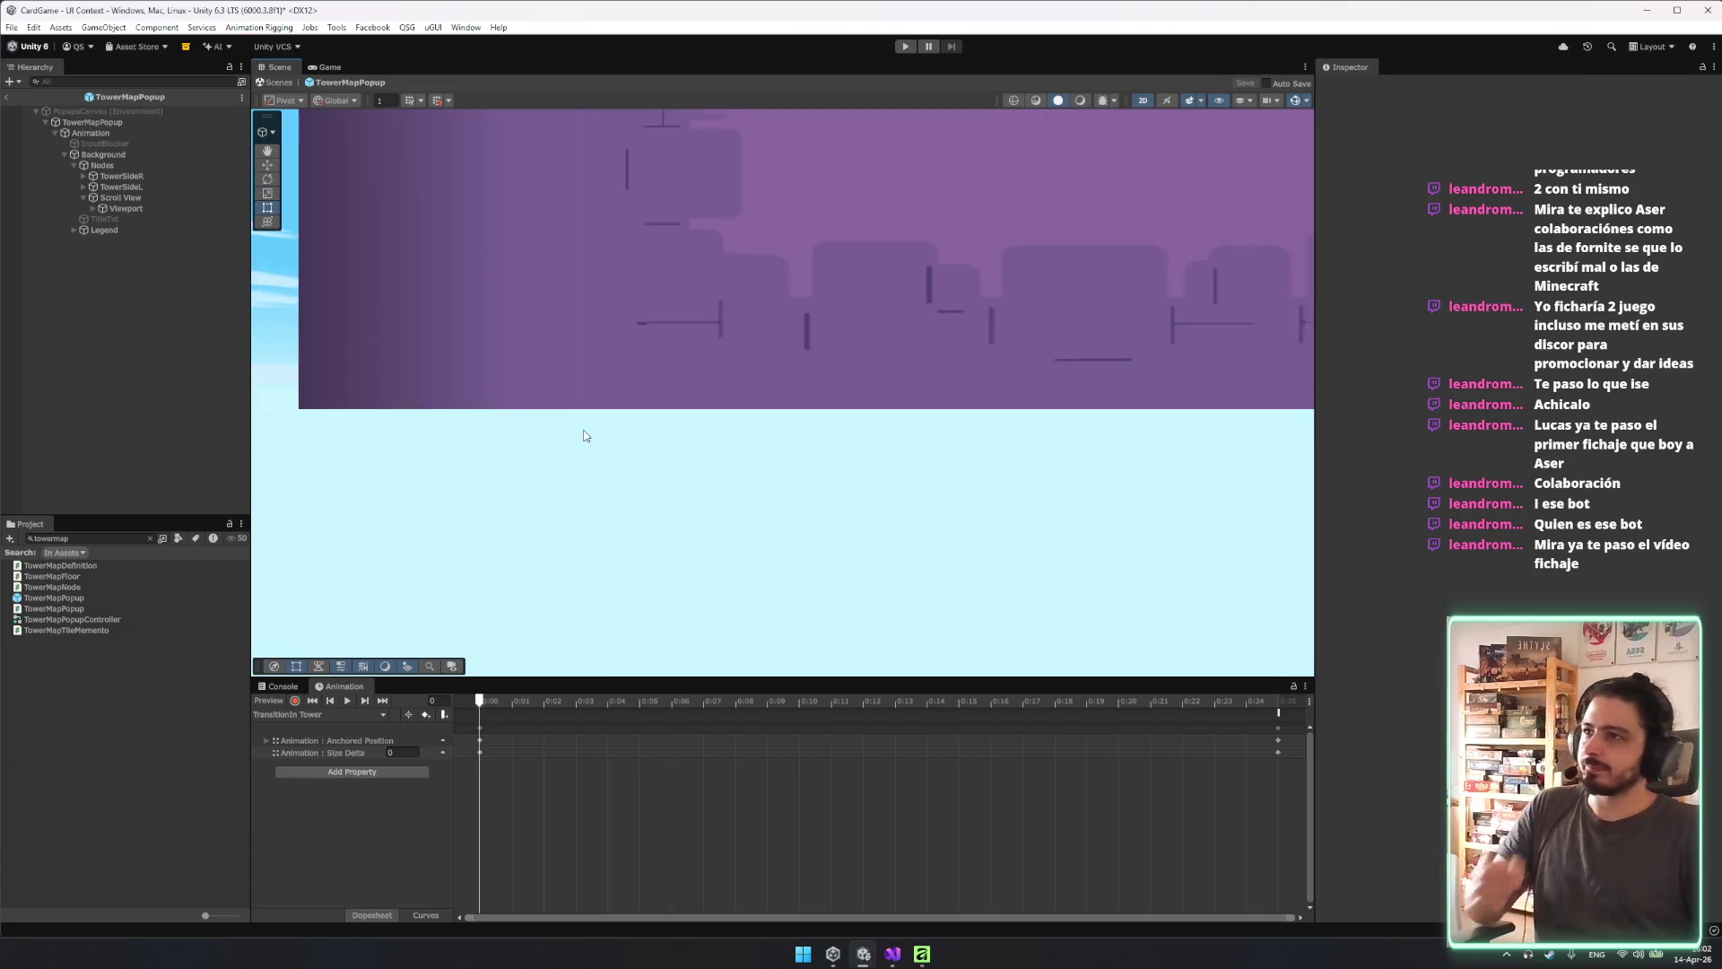
scroll(630, 594, down, 8)
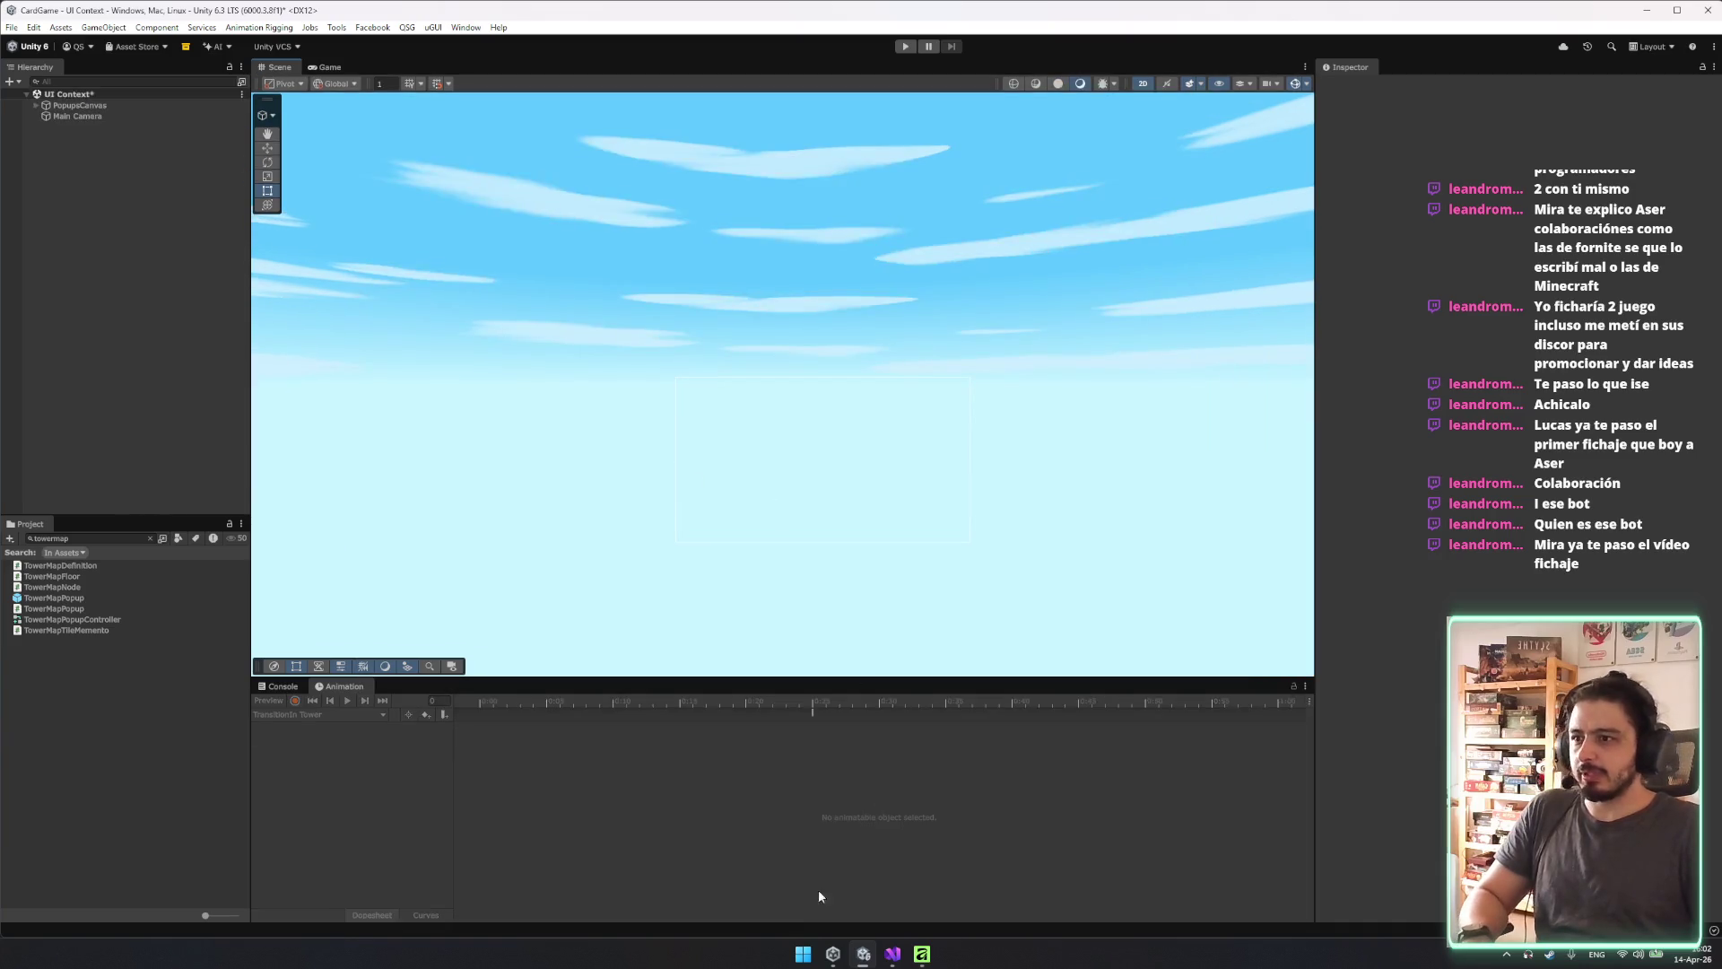
click(893, 953)
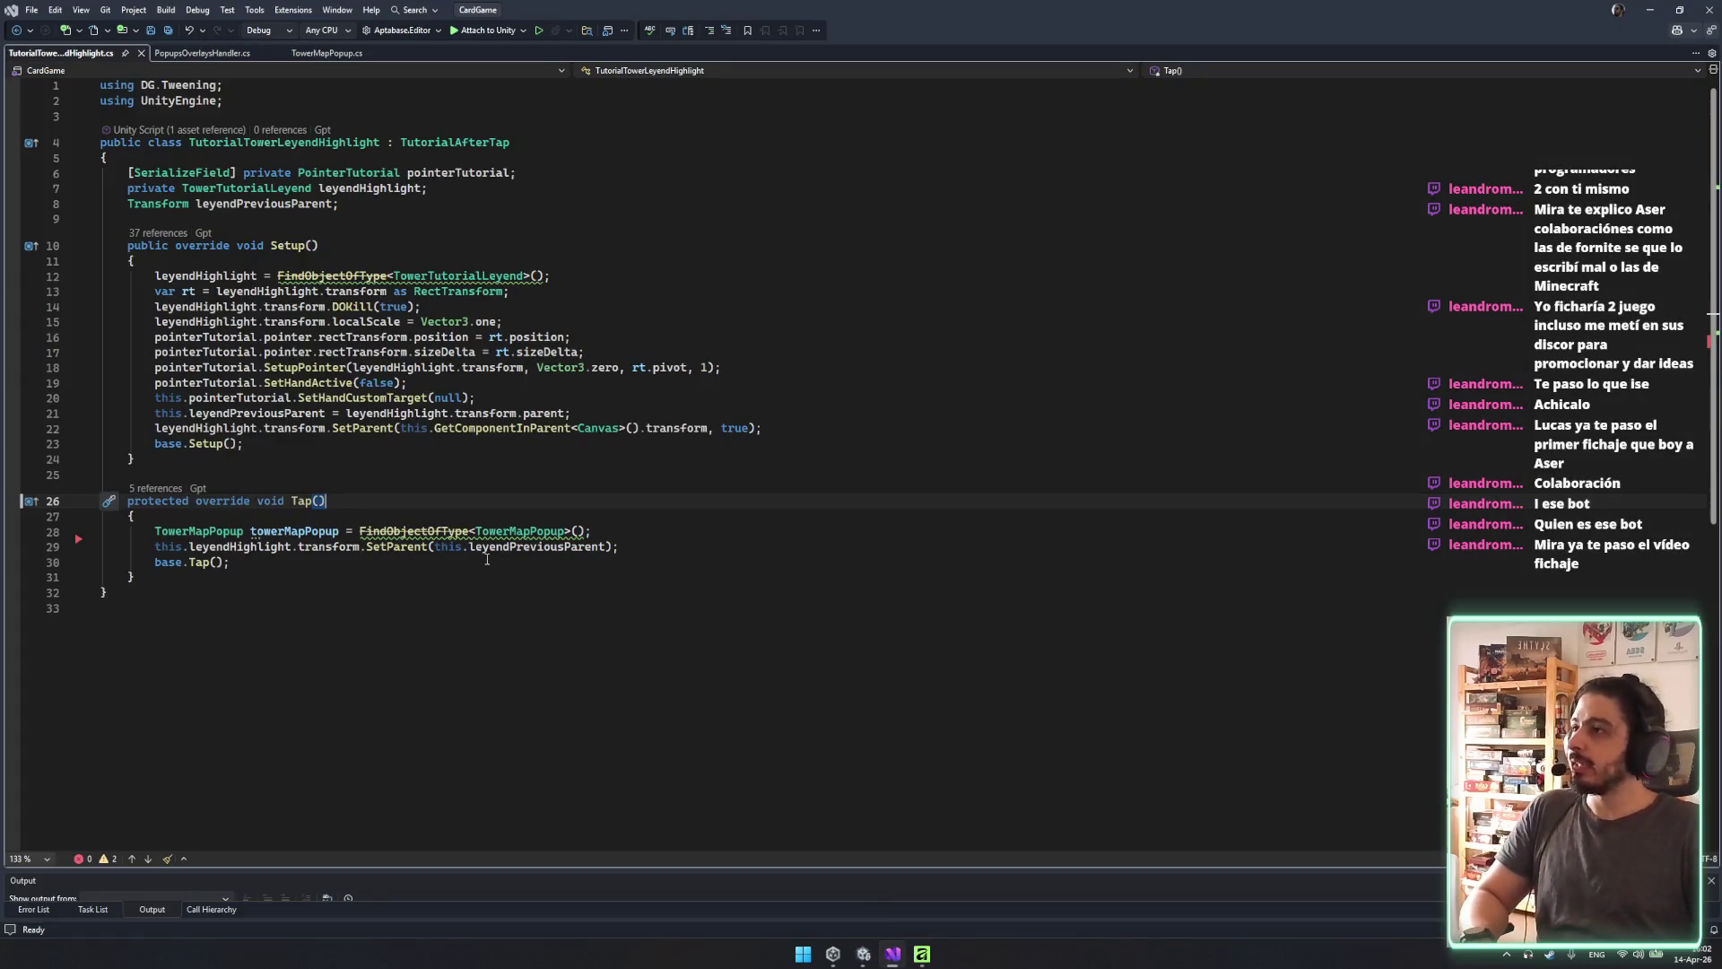
In TowerMapPopup.cs, find the Close() method and go to HideCharacterInfoOverlay's definition.
click(325, 54)
scroll(532, 408, down, 5)
scroll(532, 408, up, 7)
scroll(529, 410, up, 6)
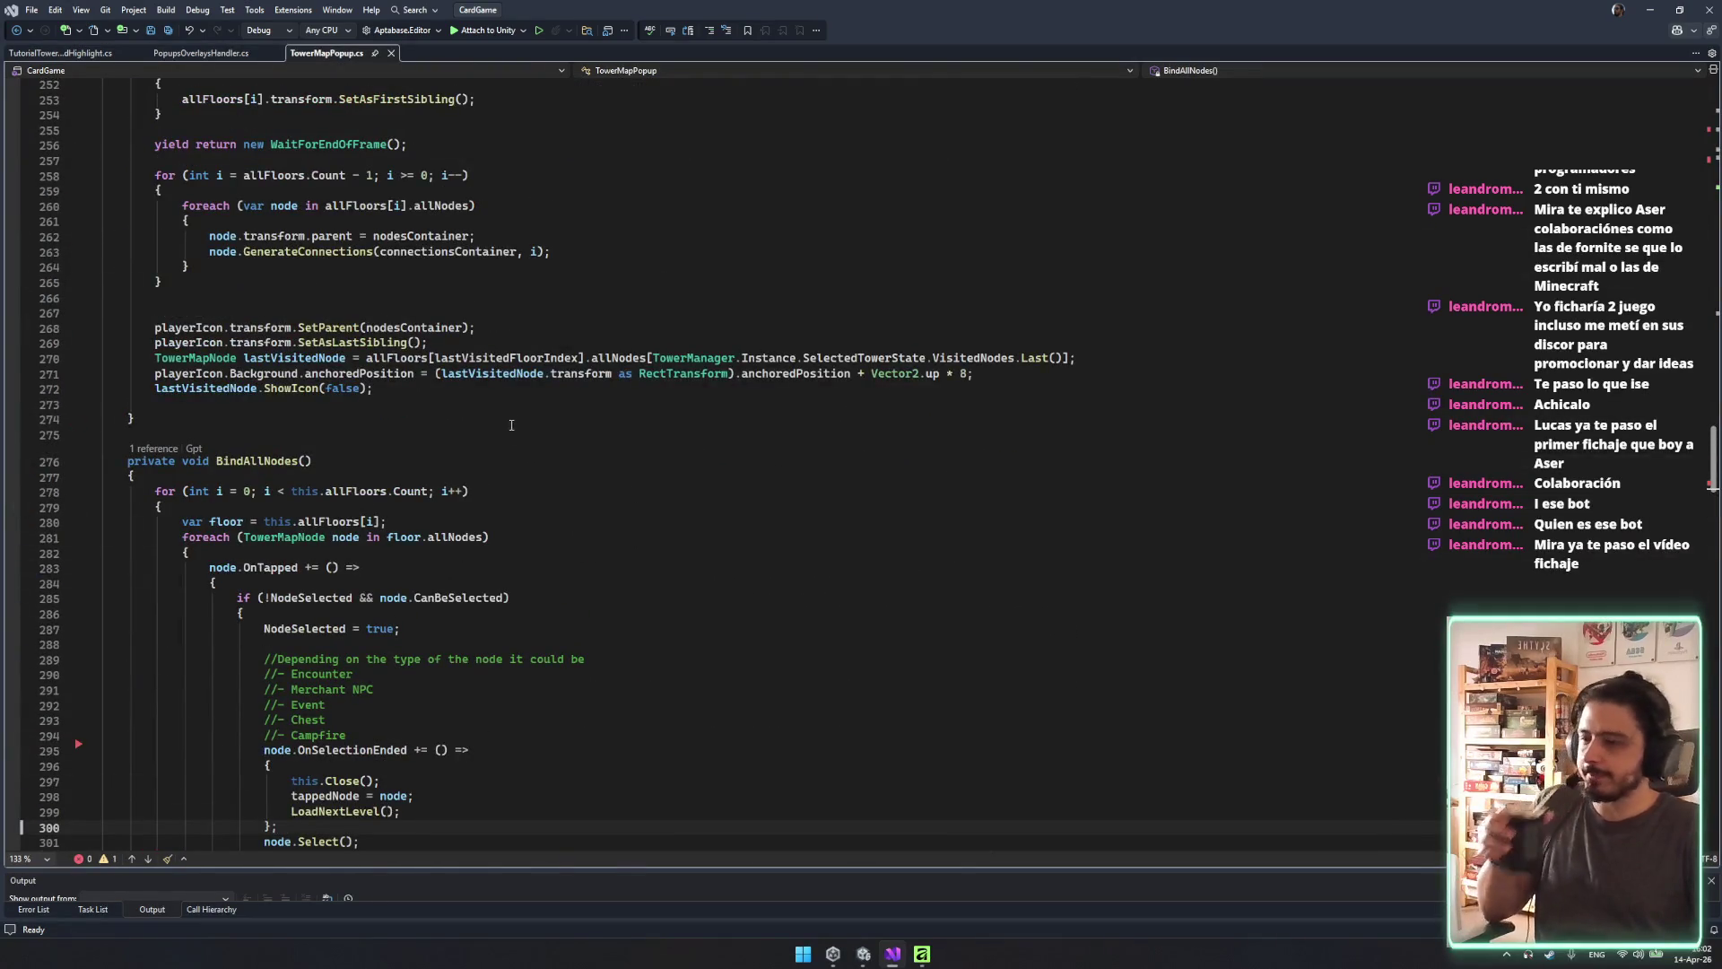
scroll(512, 422, down, 10)
click(449, 639)
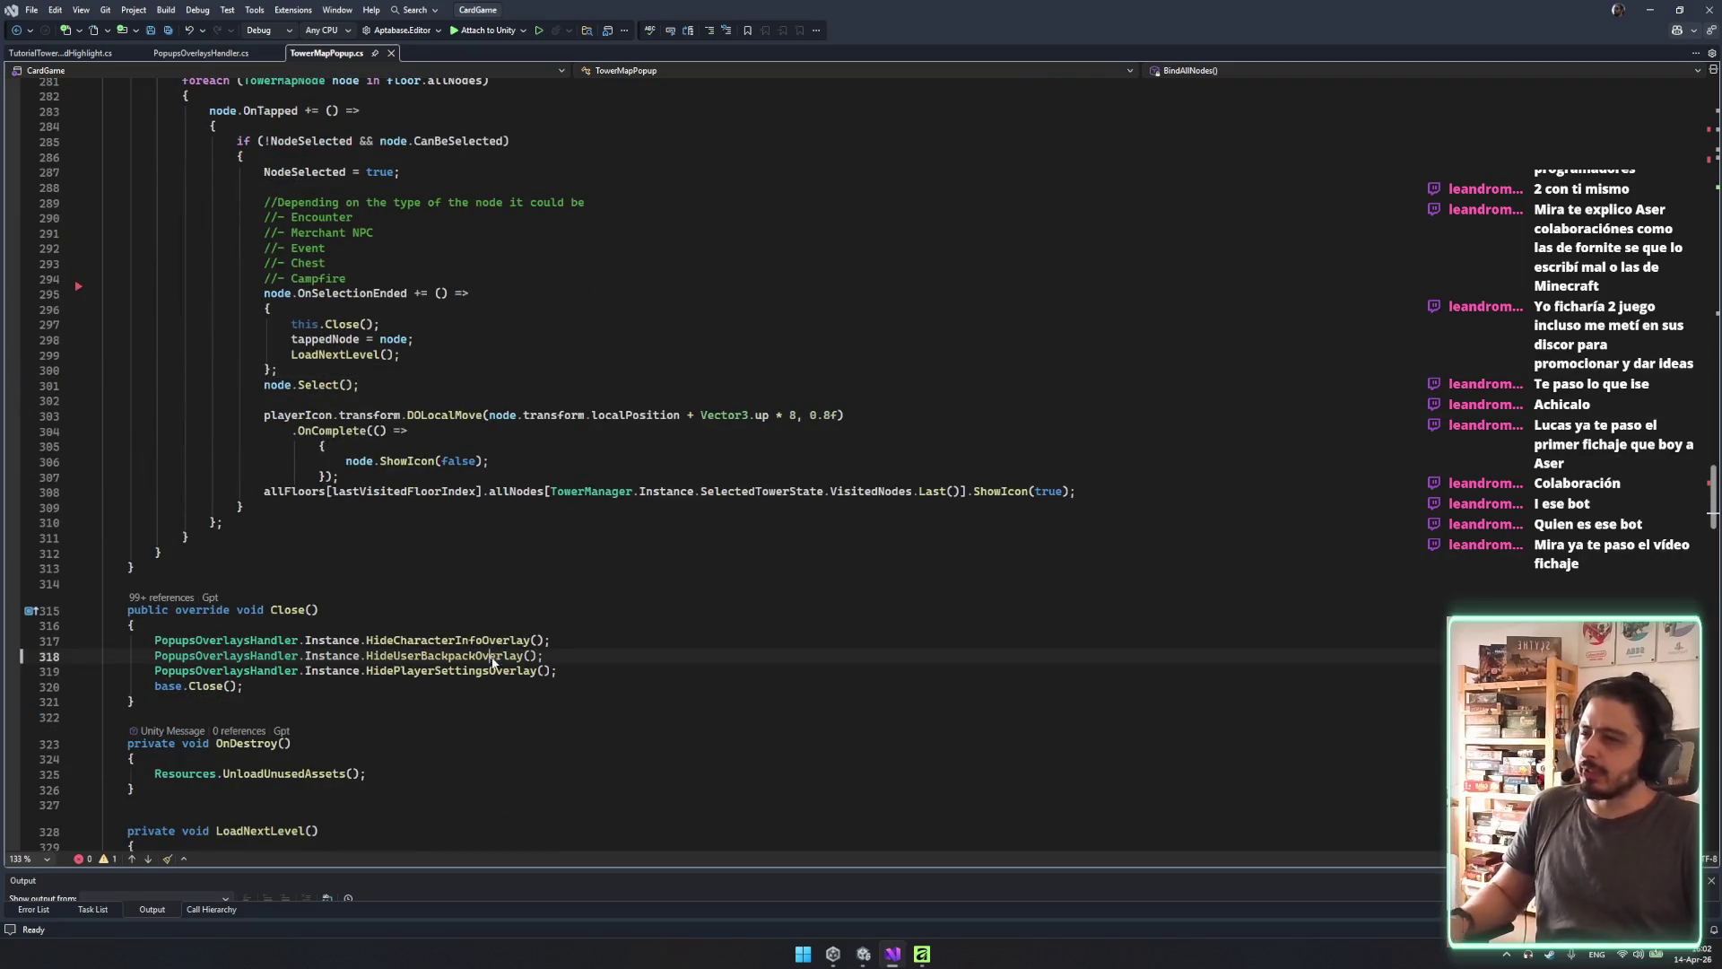
ctrl+click(448, 640)
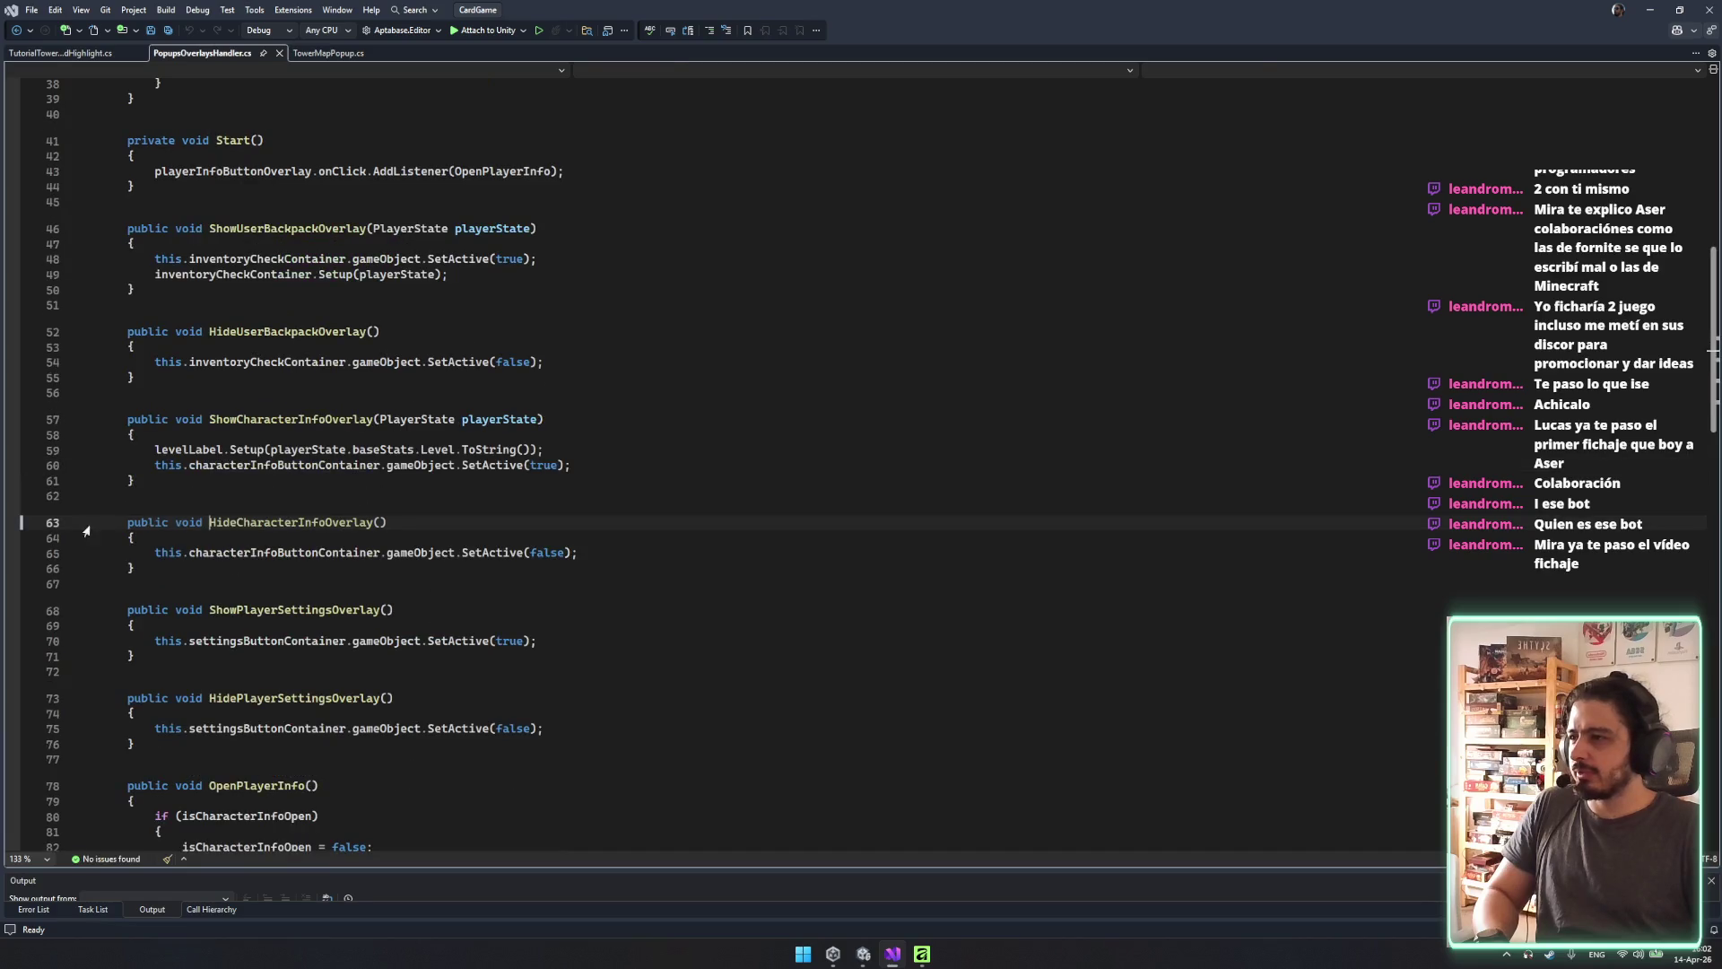
Delete the four character-info and player-settings overlay show/hide methods and save PopupsOverlaysHandler.cs.
drag(86, 529, 252, 677)
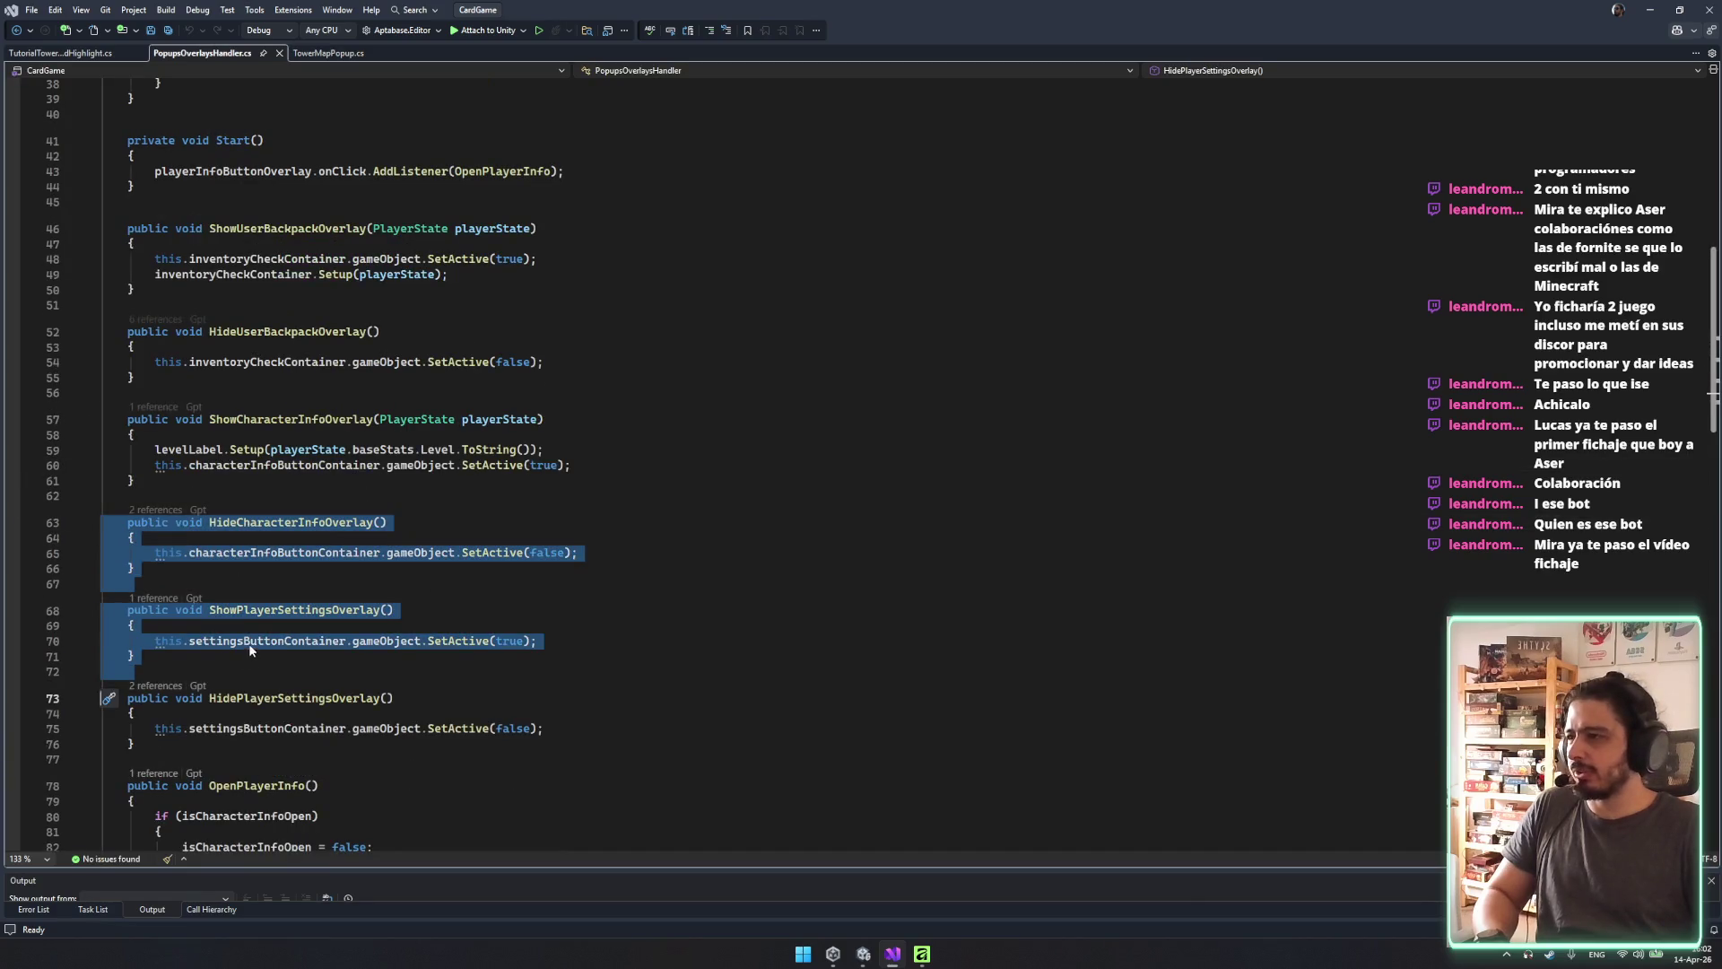
mouse_move(556, 744)
mouse_down()
mouse_move(262, 489)
mouse_move(270, 420)
mouse_up()
key(Delete)
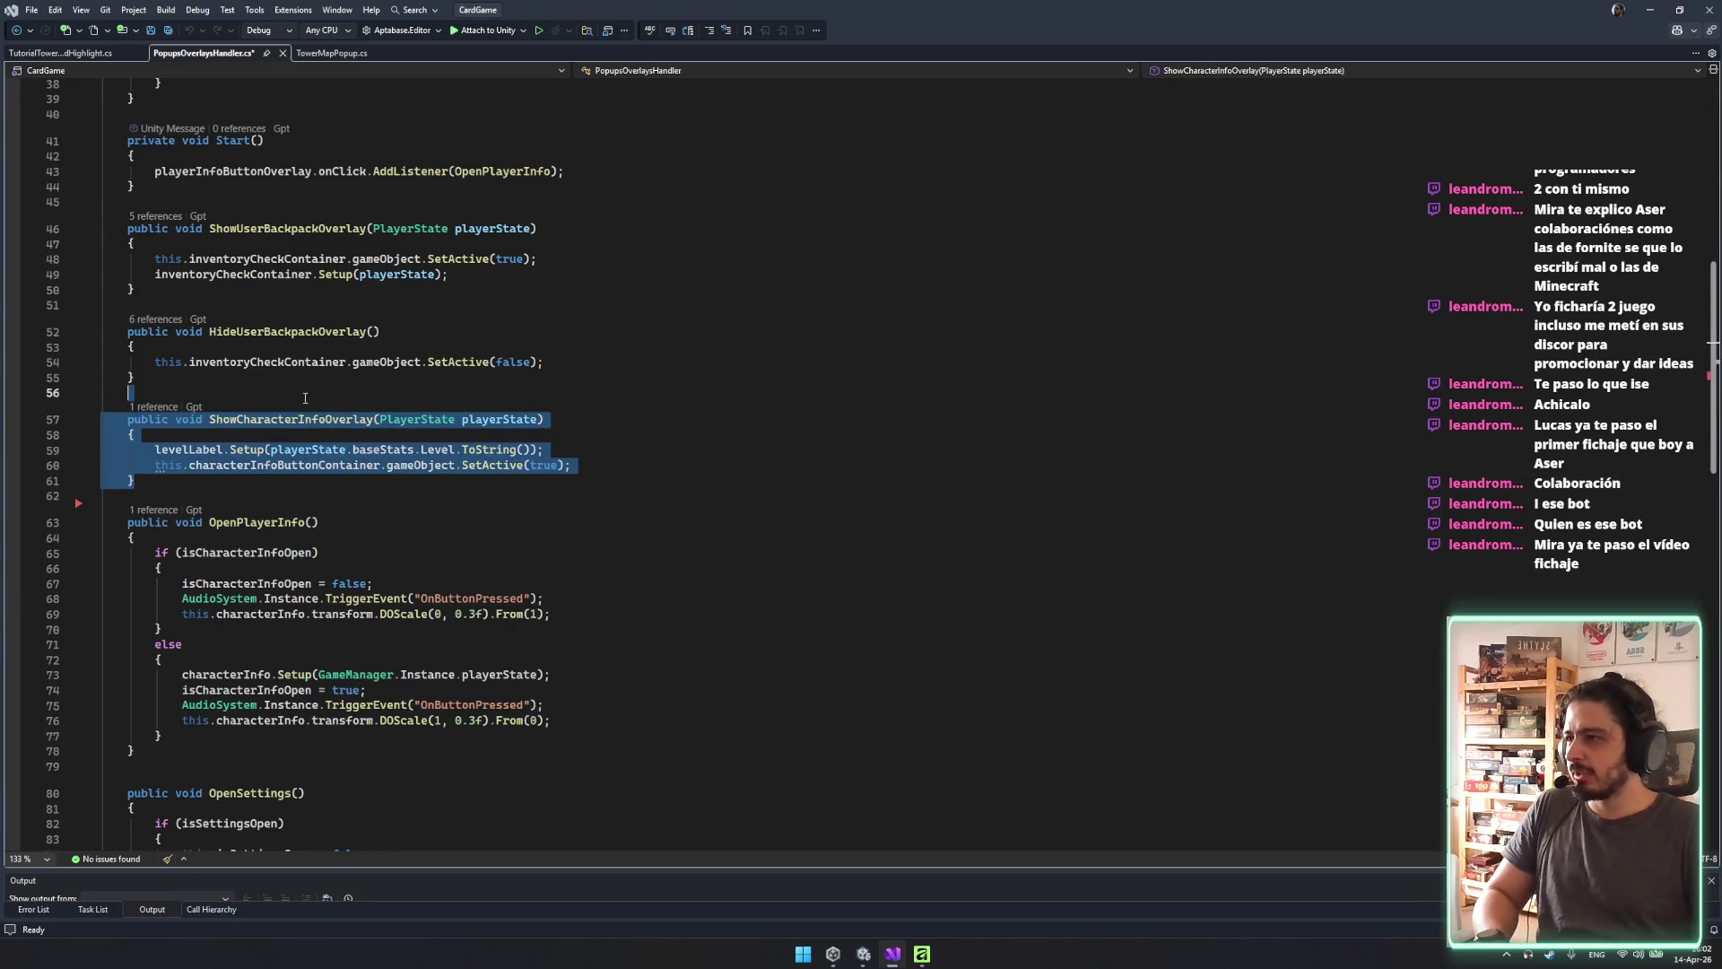
key(Delete)
key(Delete)
key(ctrl+s)
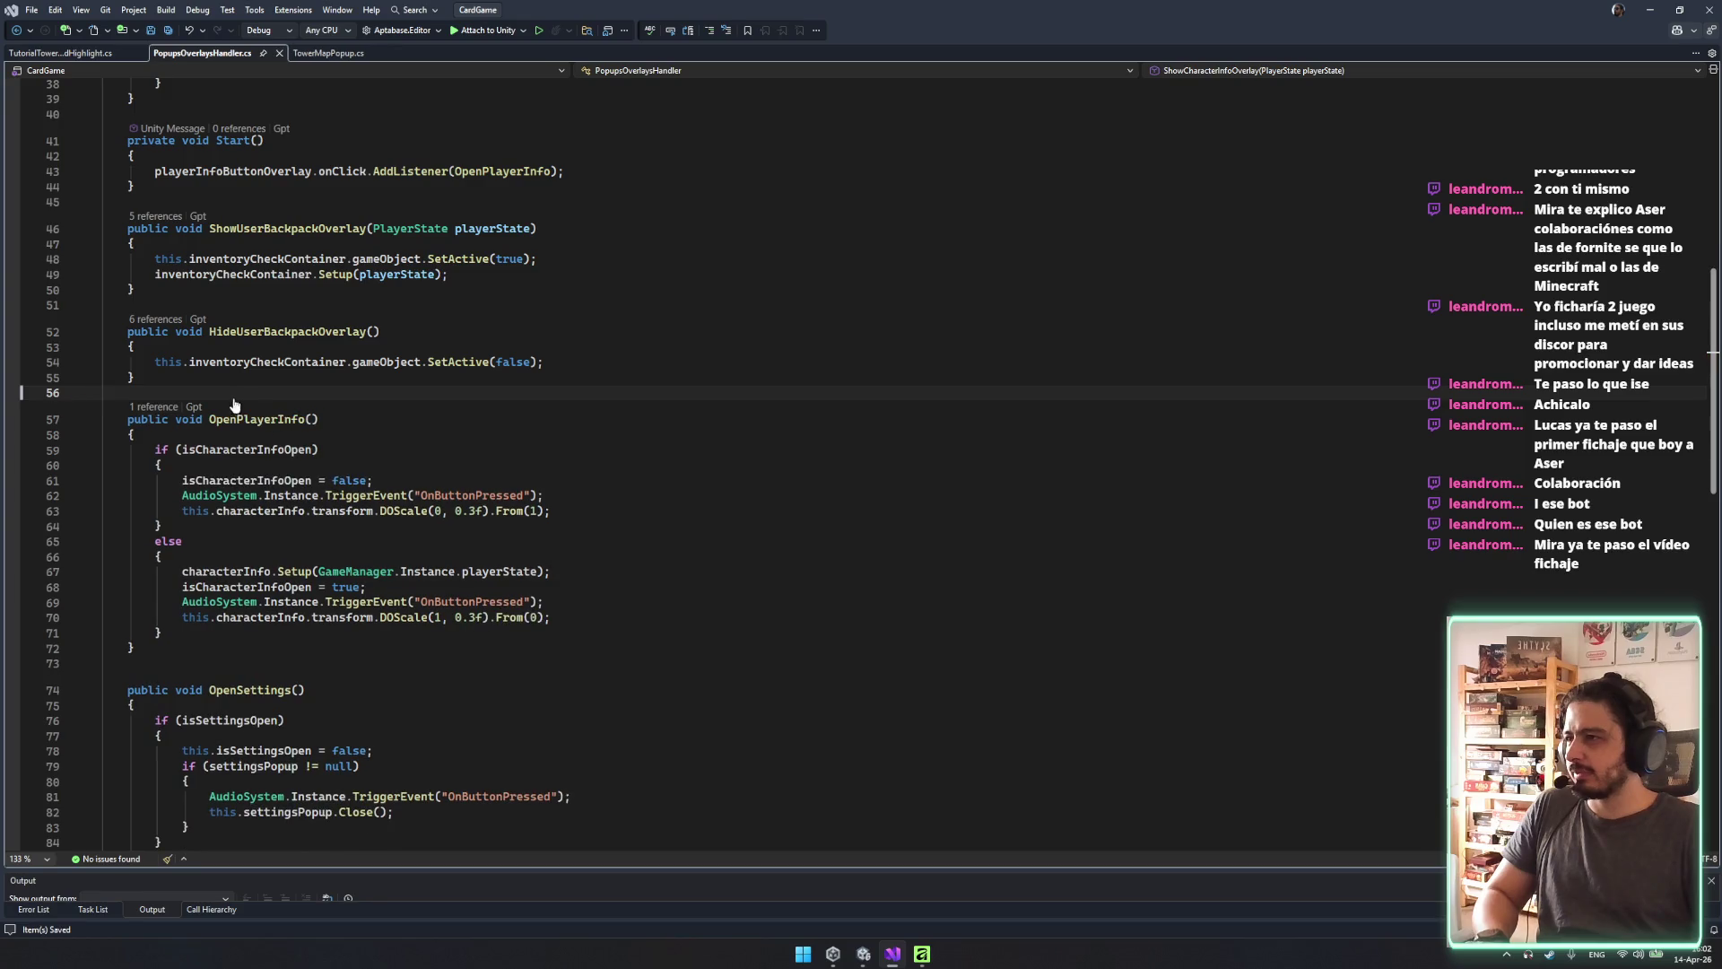
scroll(350, 445, down, 5)
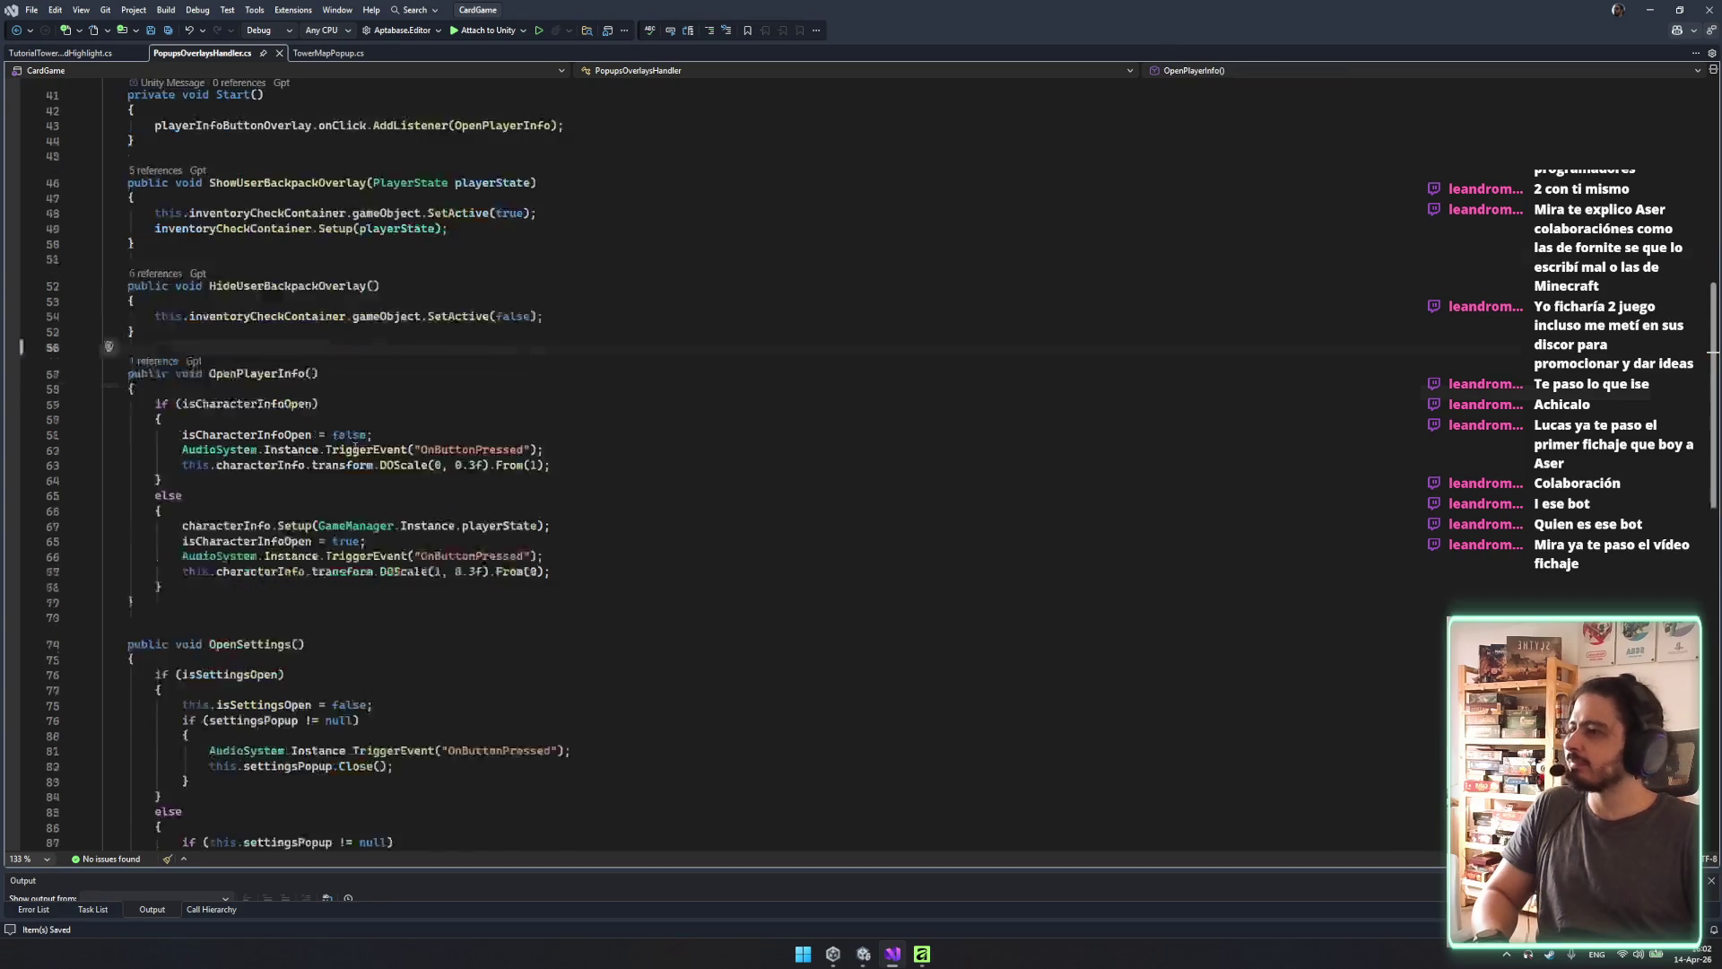
click(100, 56)
click(326, 53)
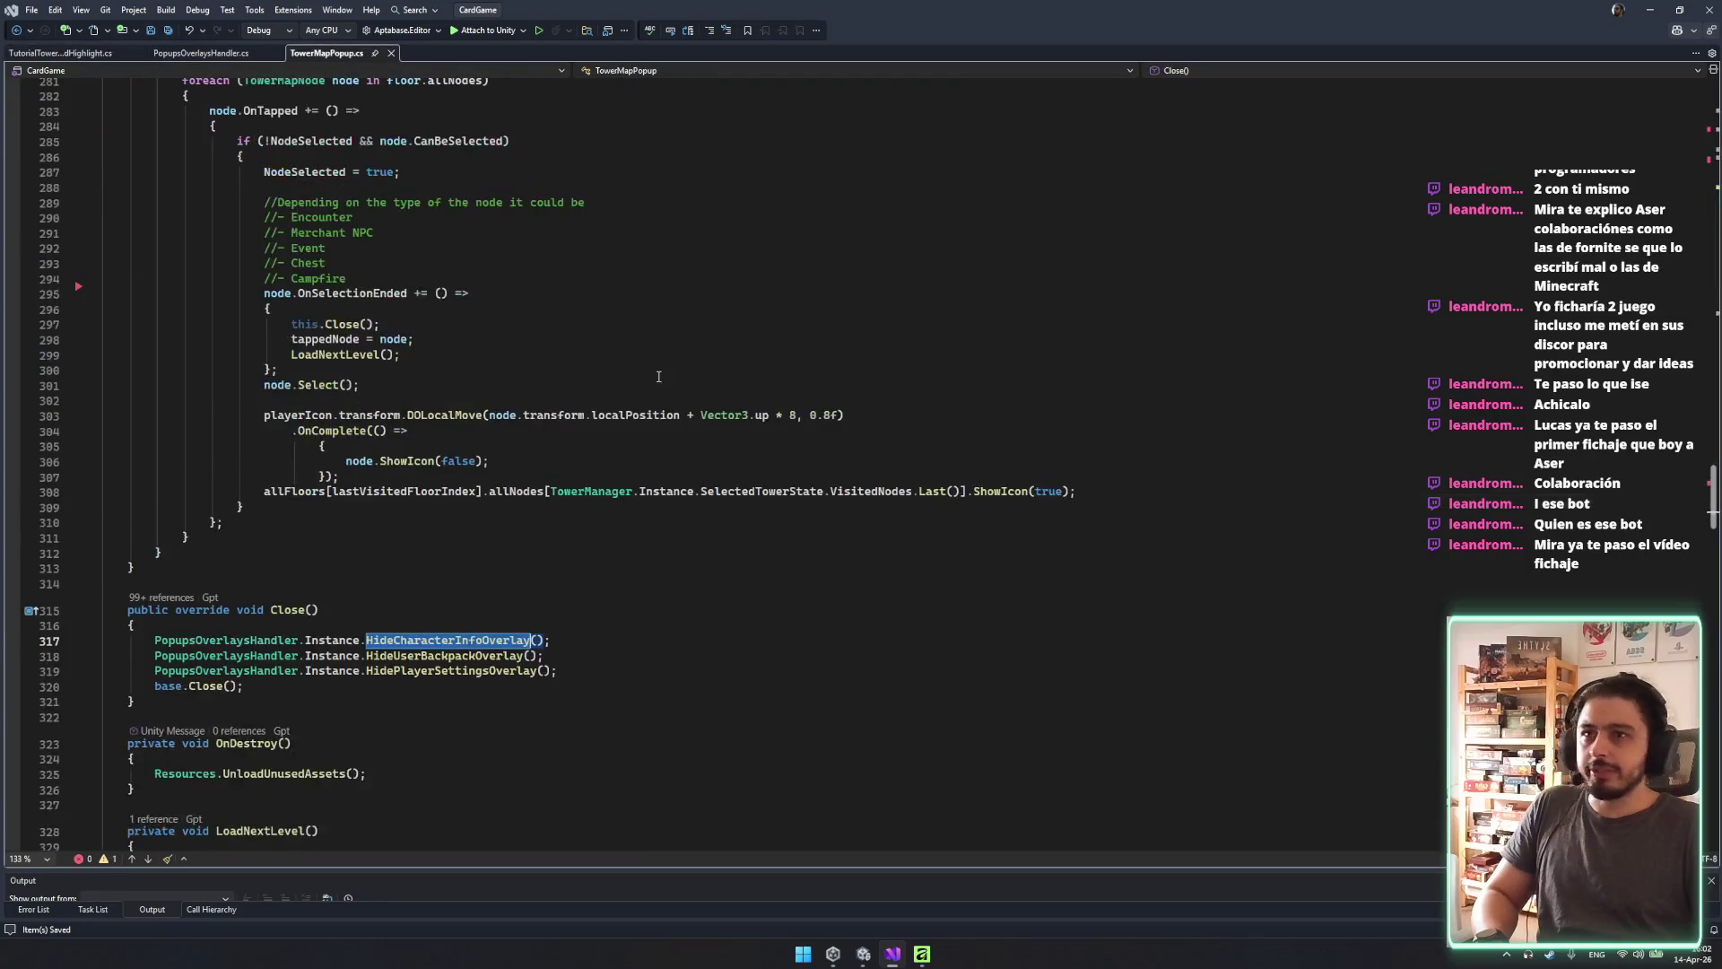
Delete the three PopupsOverlaysHandler hide calls from TowerMapPopup's Close() method.
scroll(894, 417, down, 2)
scroll(894, 417, down, 7)
drag(610, 260, 693, 201)
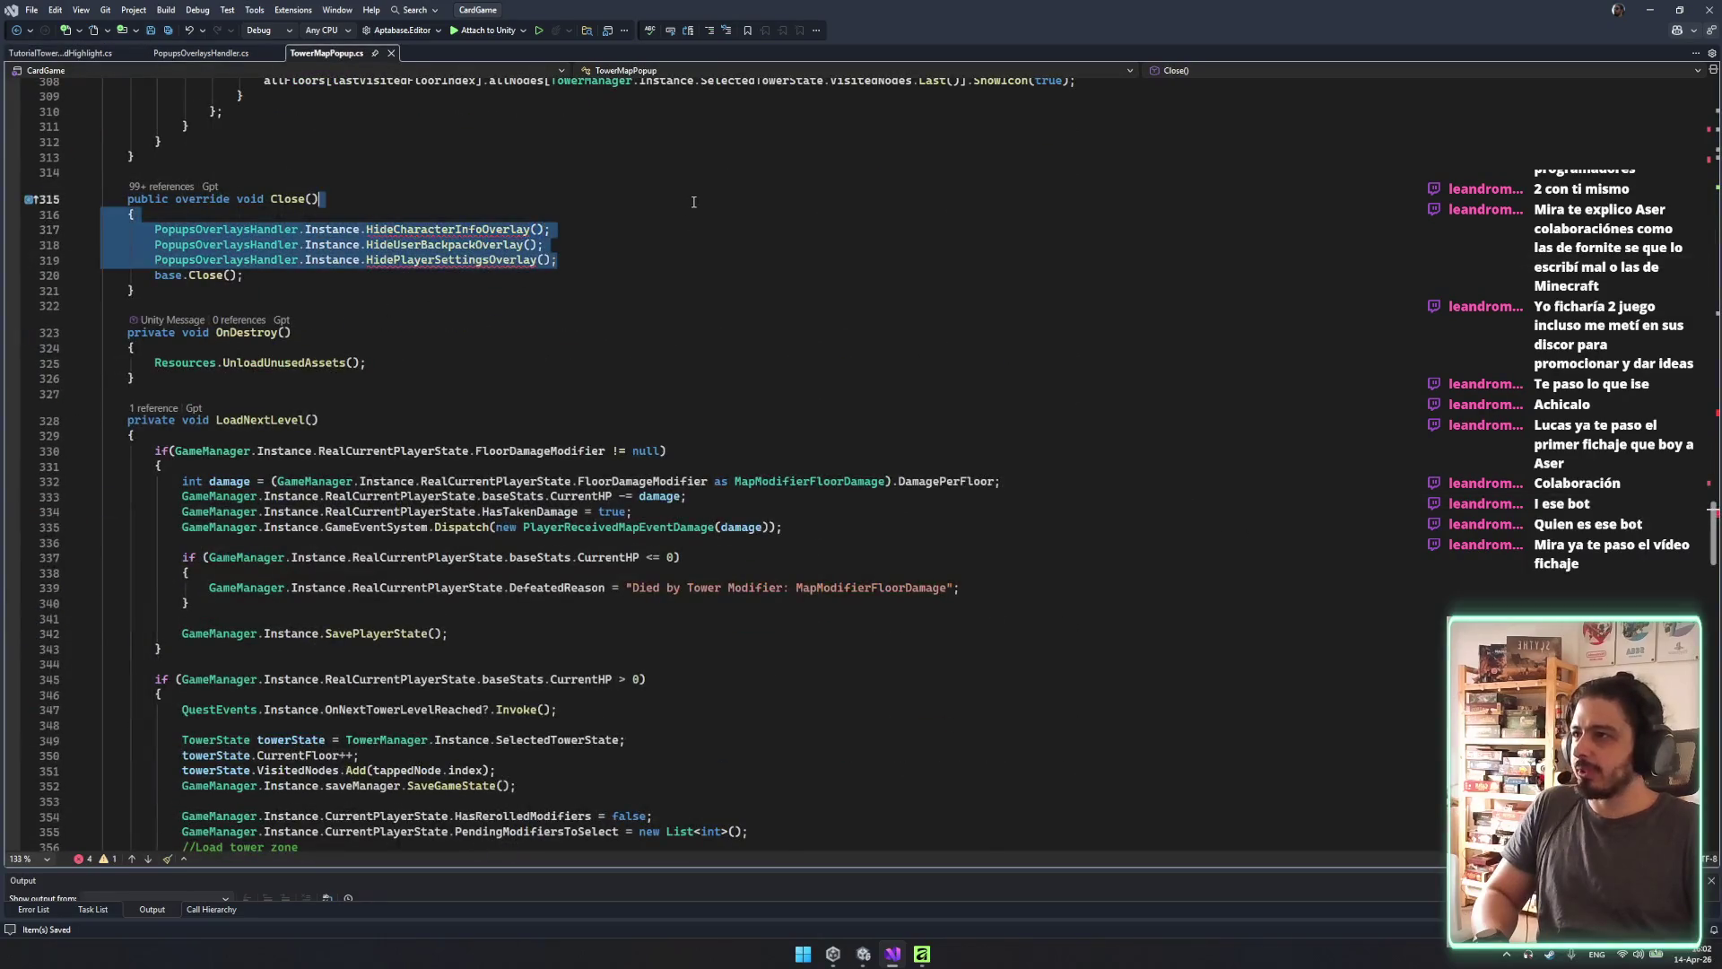
key(Delete)
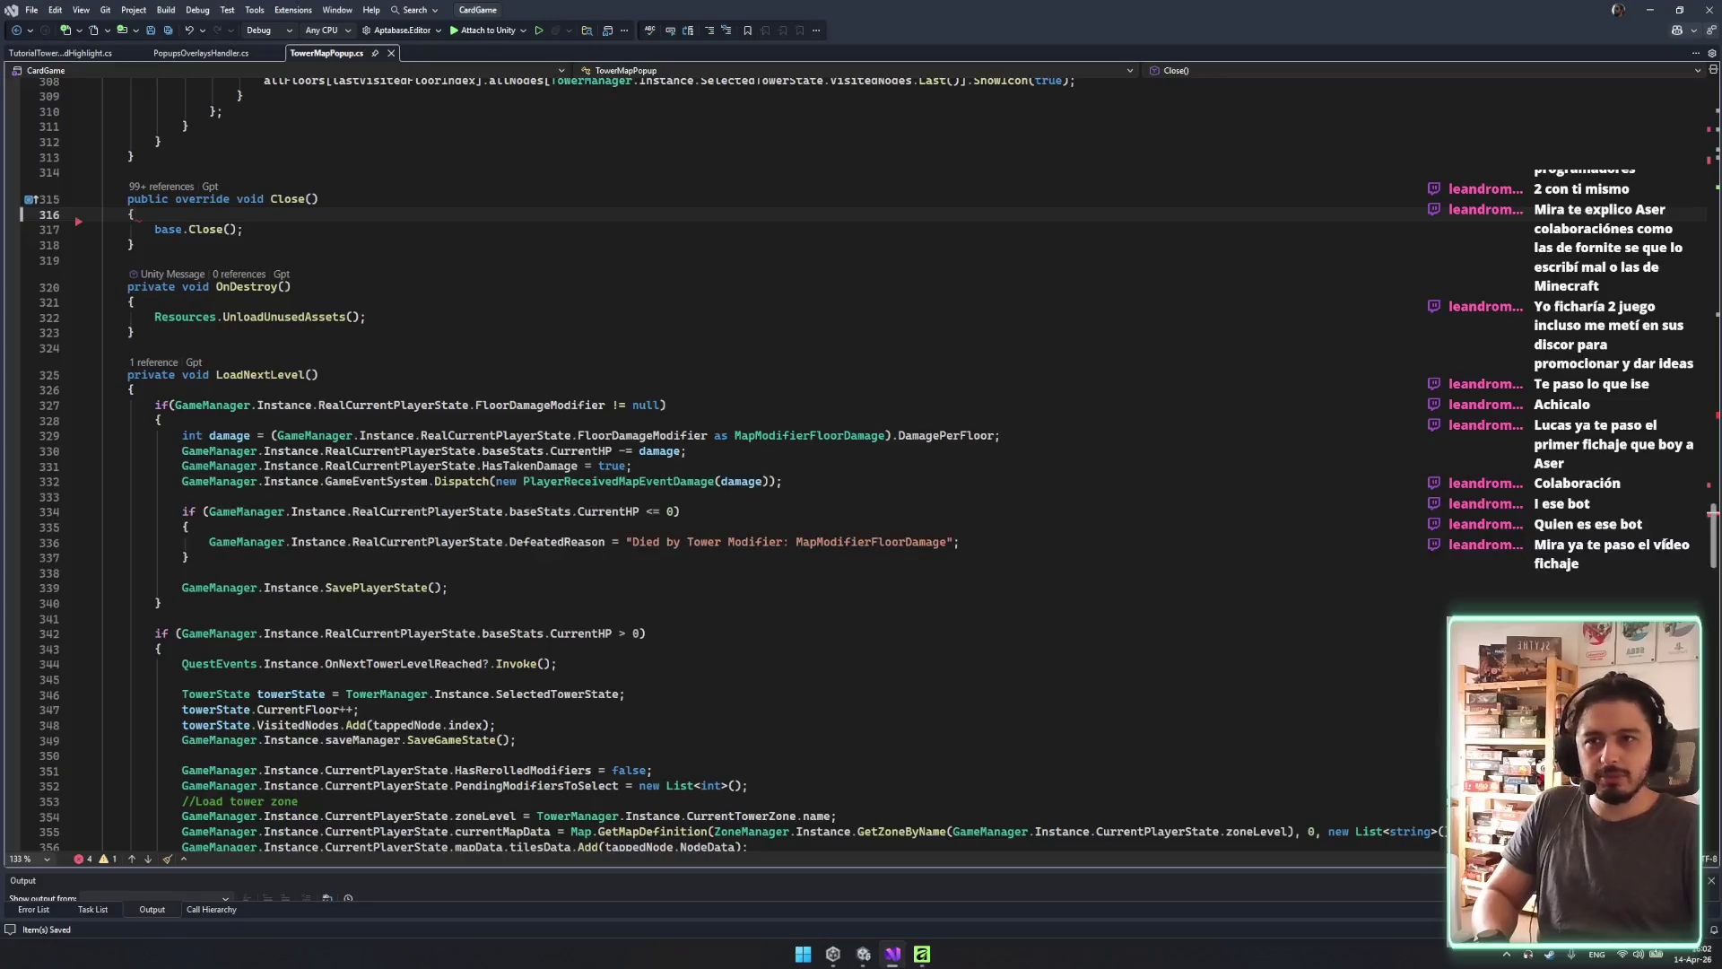
Delete the three overlay show calls in SetupCoroutine and save TowerMapPopup.cs.
drag(1713, 536, 1718, 413)
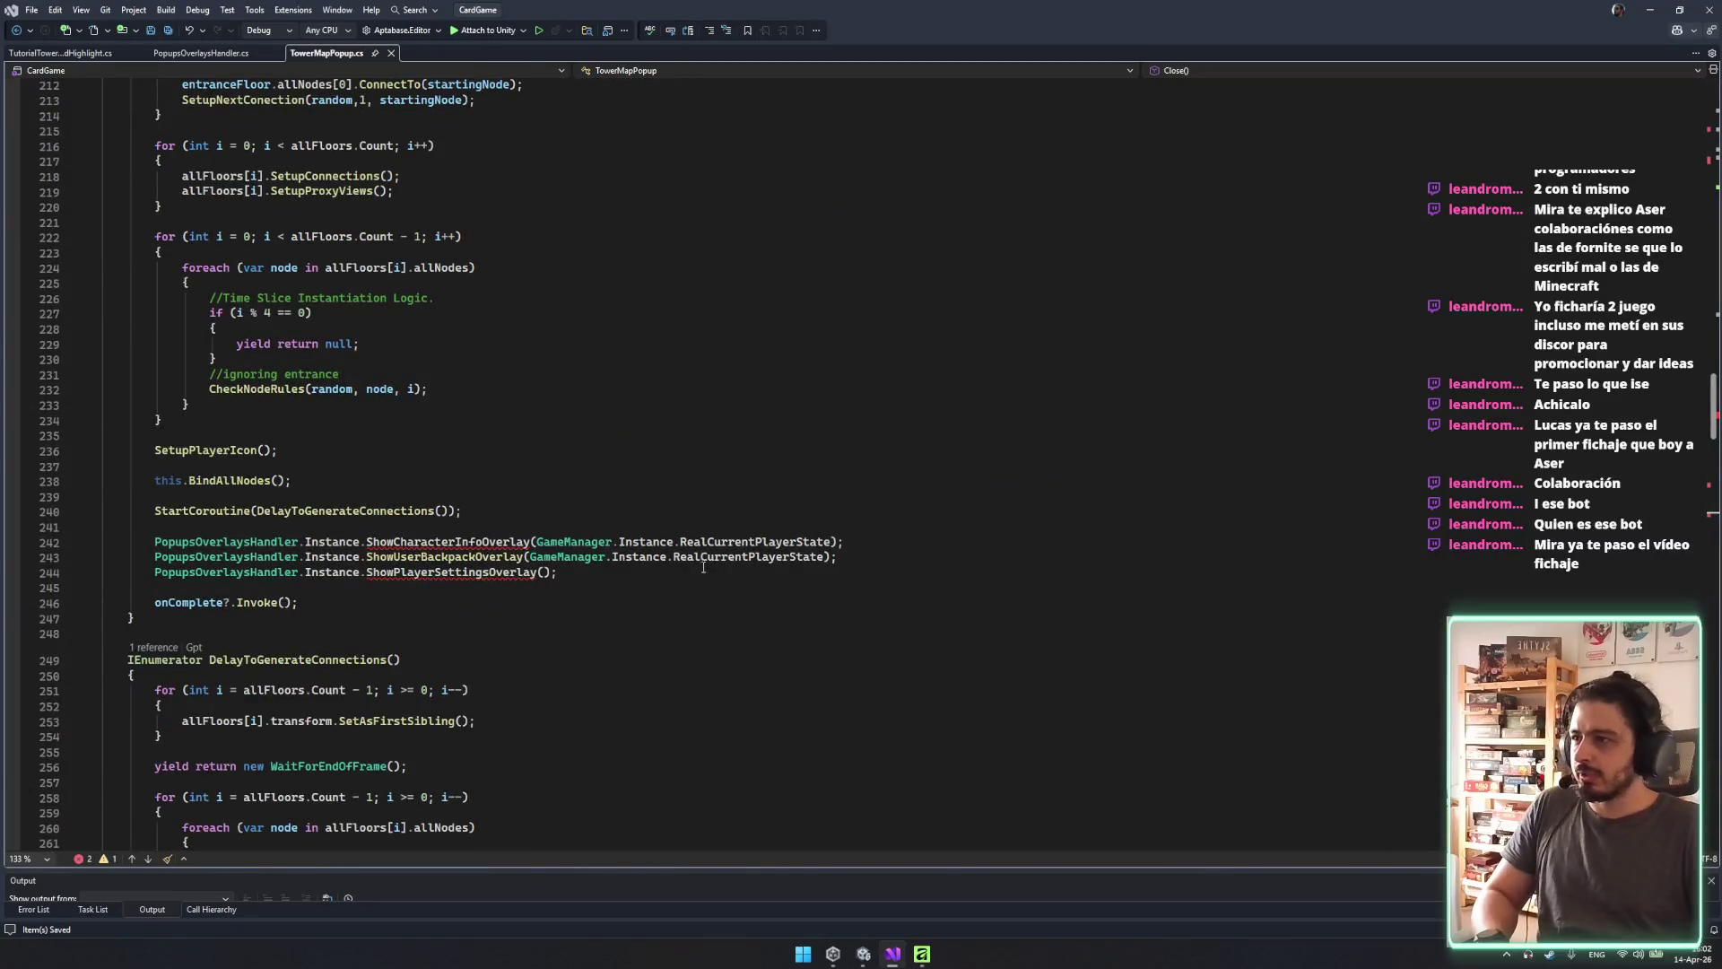
drag(707, 567, 733, 527)
key(Delete)
key(ctrl+s)
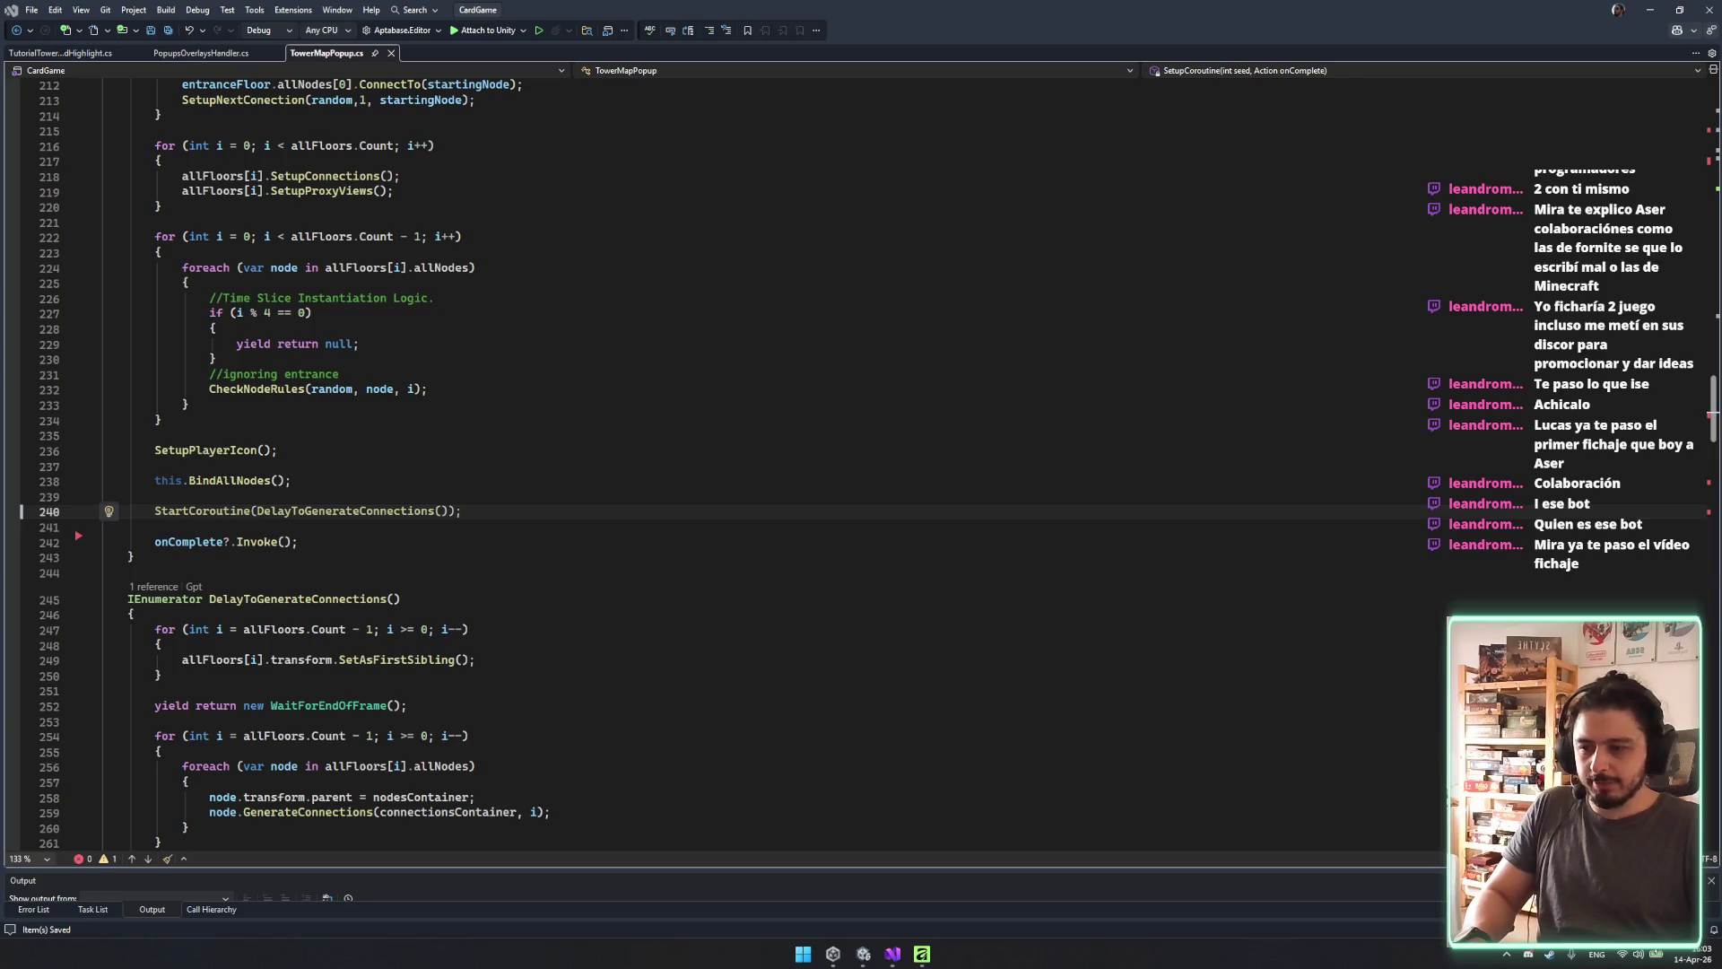
key(alt+Tab)
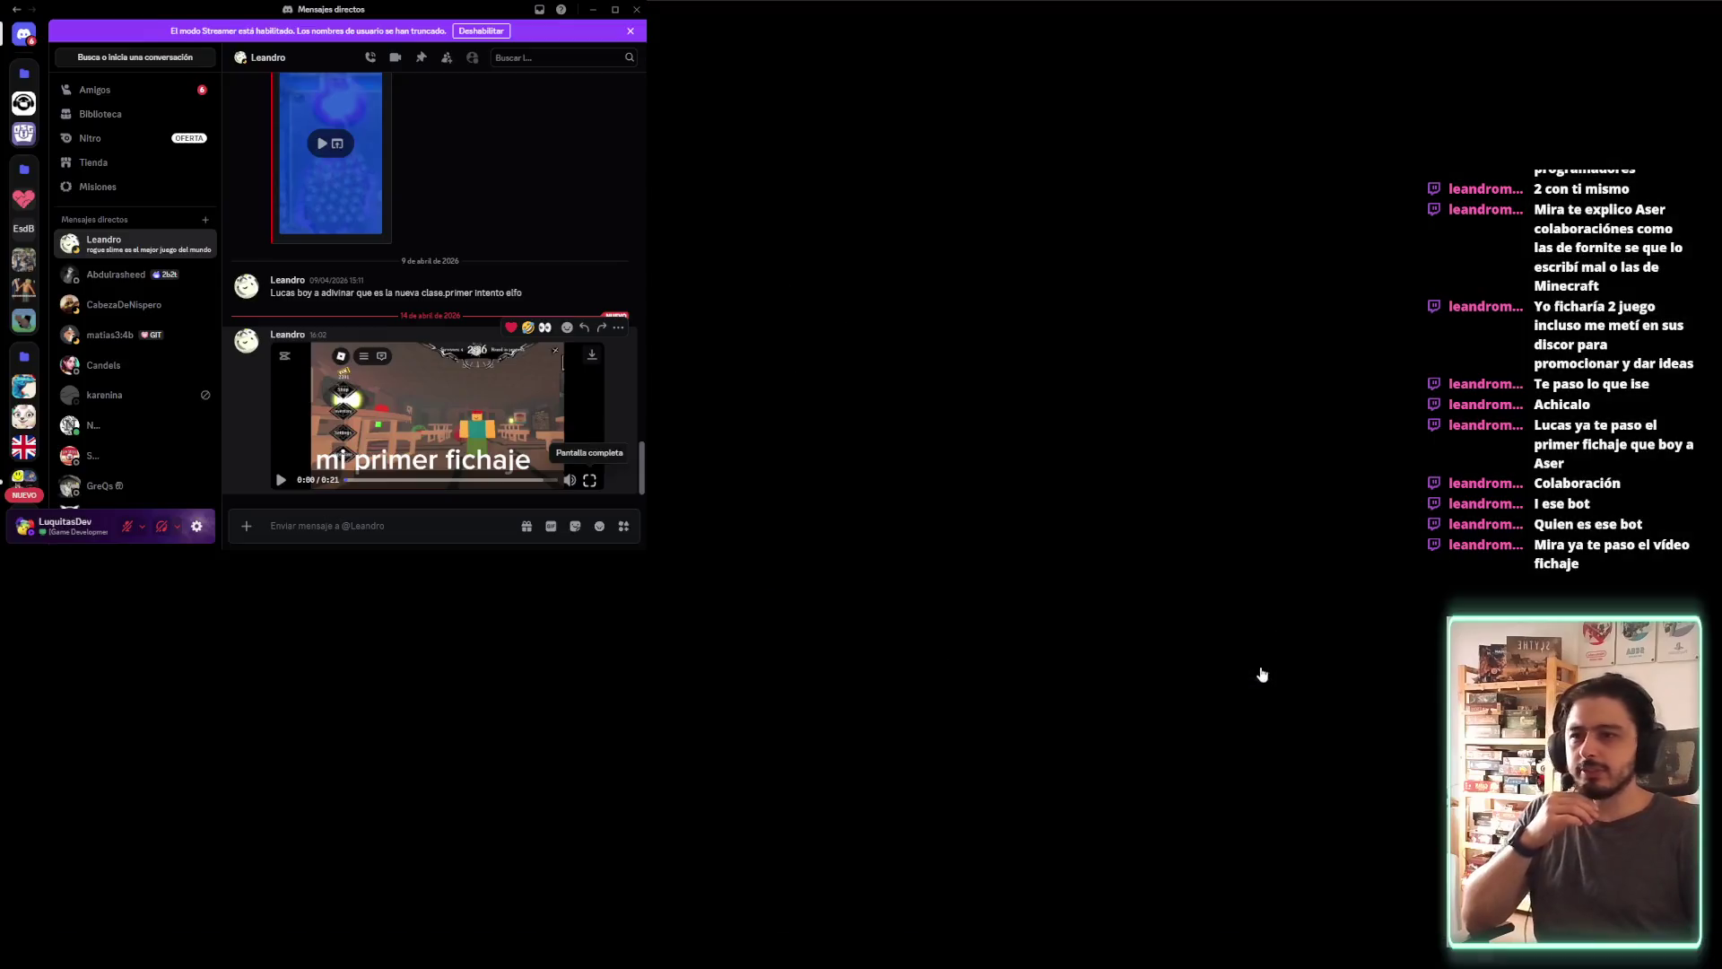
Watch the shared 21-second clip fullscreen, rewind near its end, then return to the chat and close Discord.
click(589, 480)
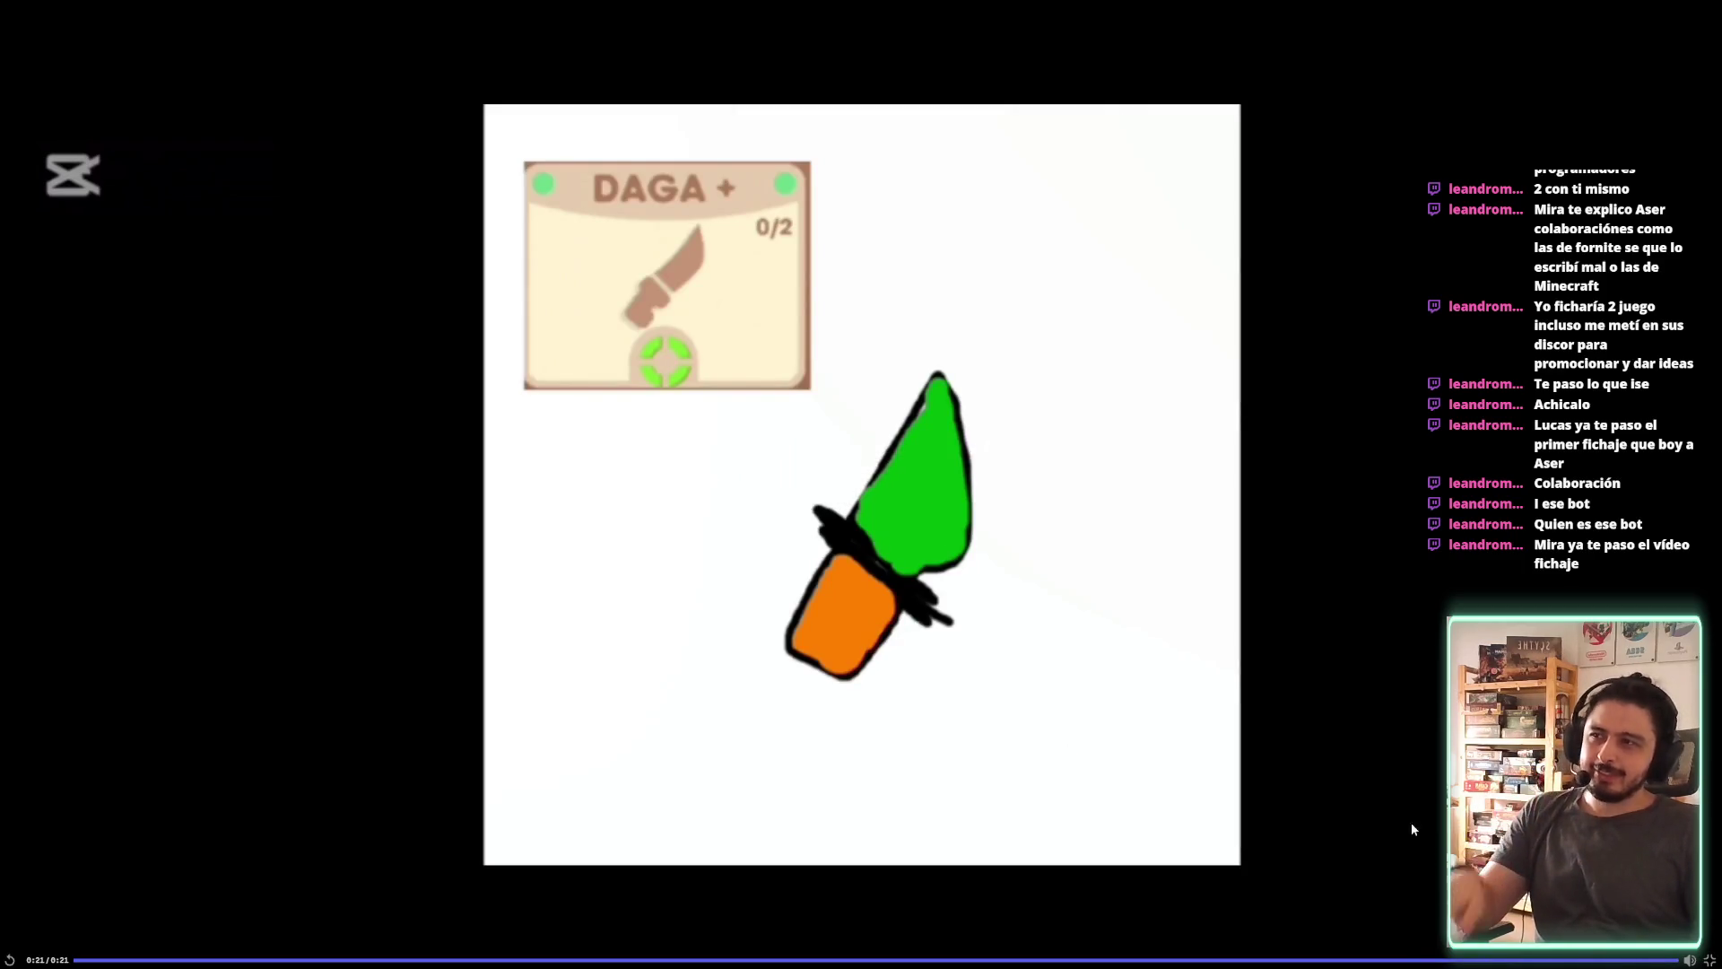
click(1301, 960)
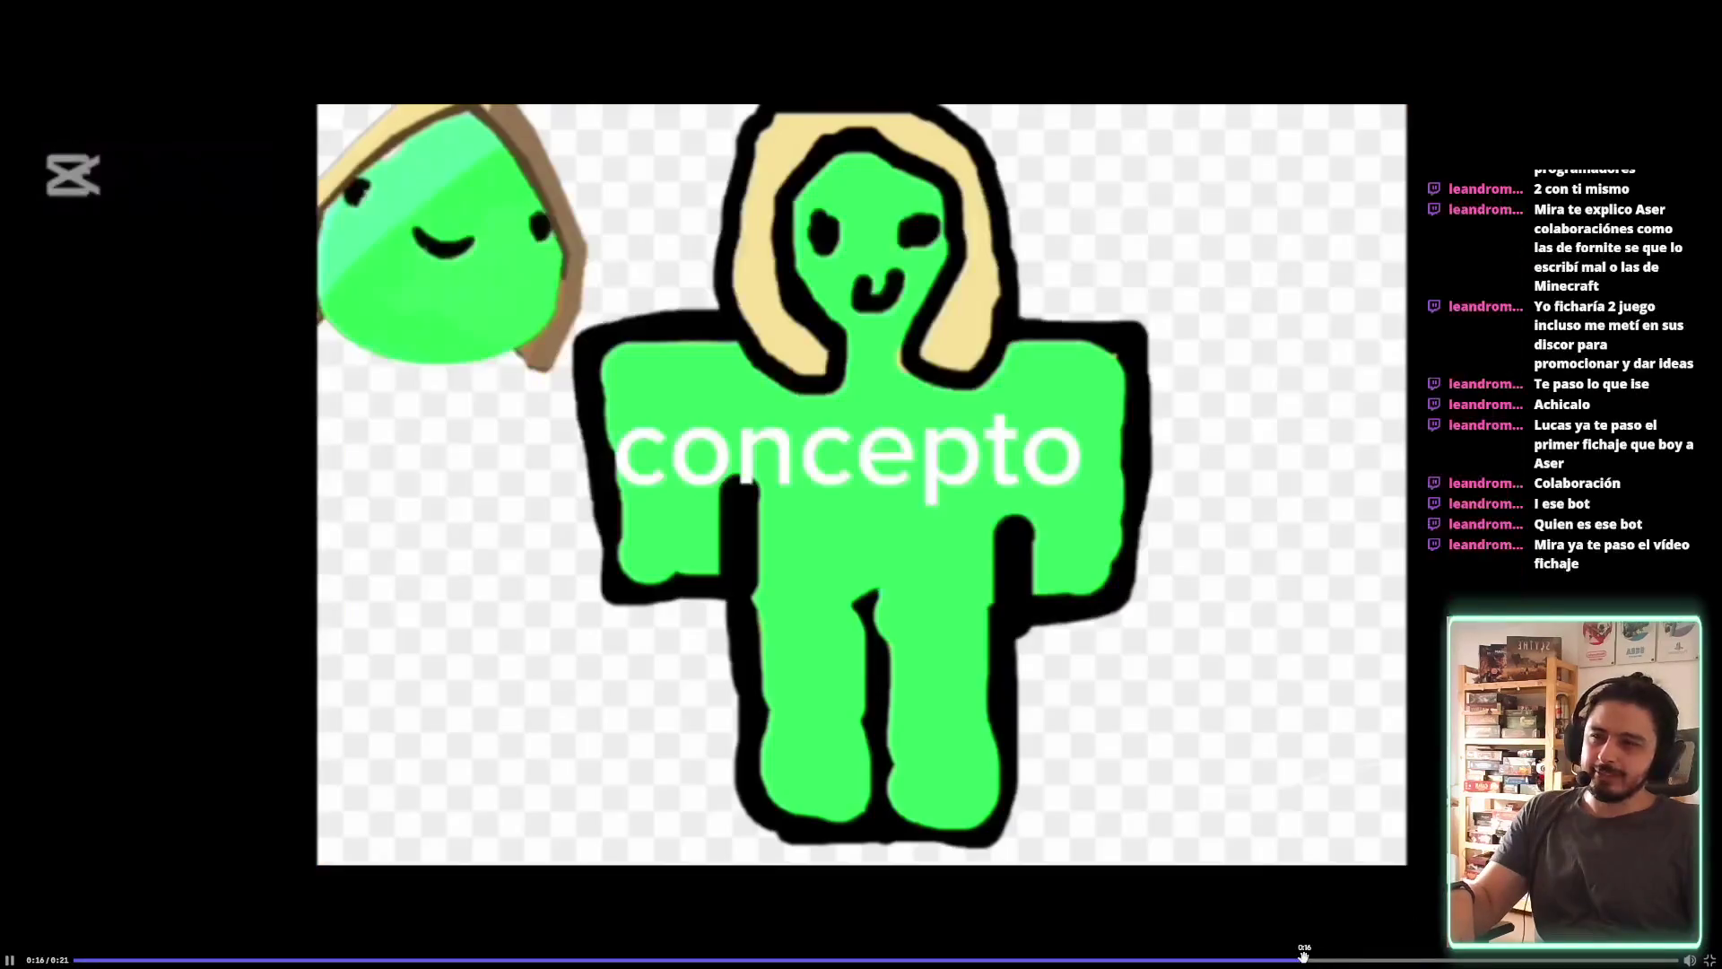
click(1180, 960)
key(Escape)
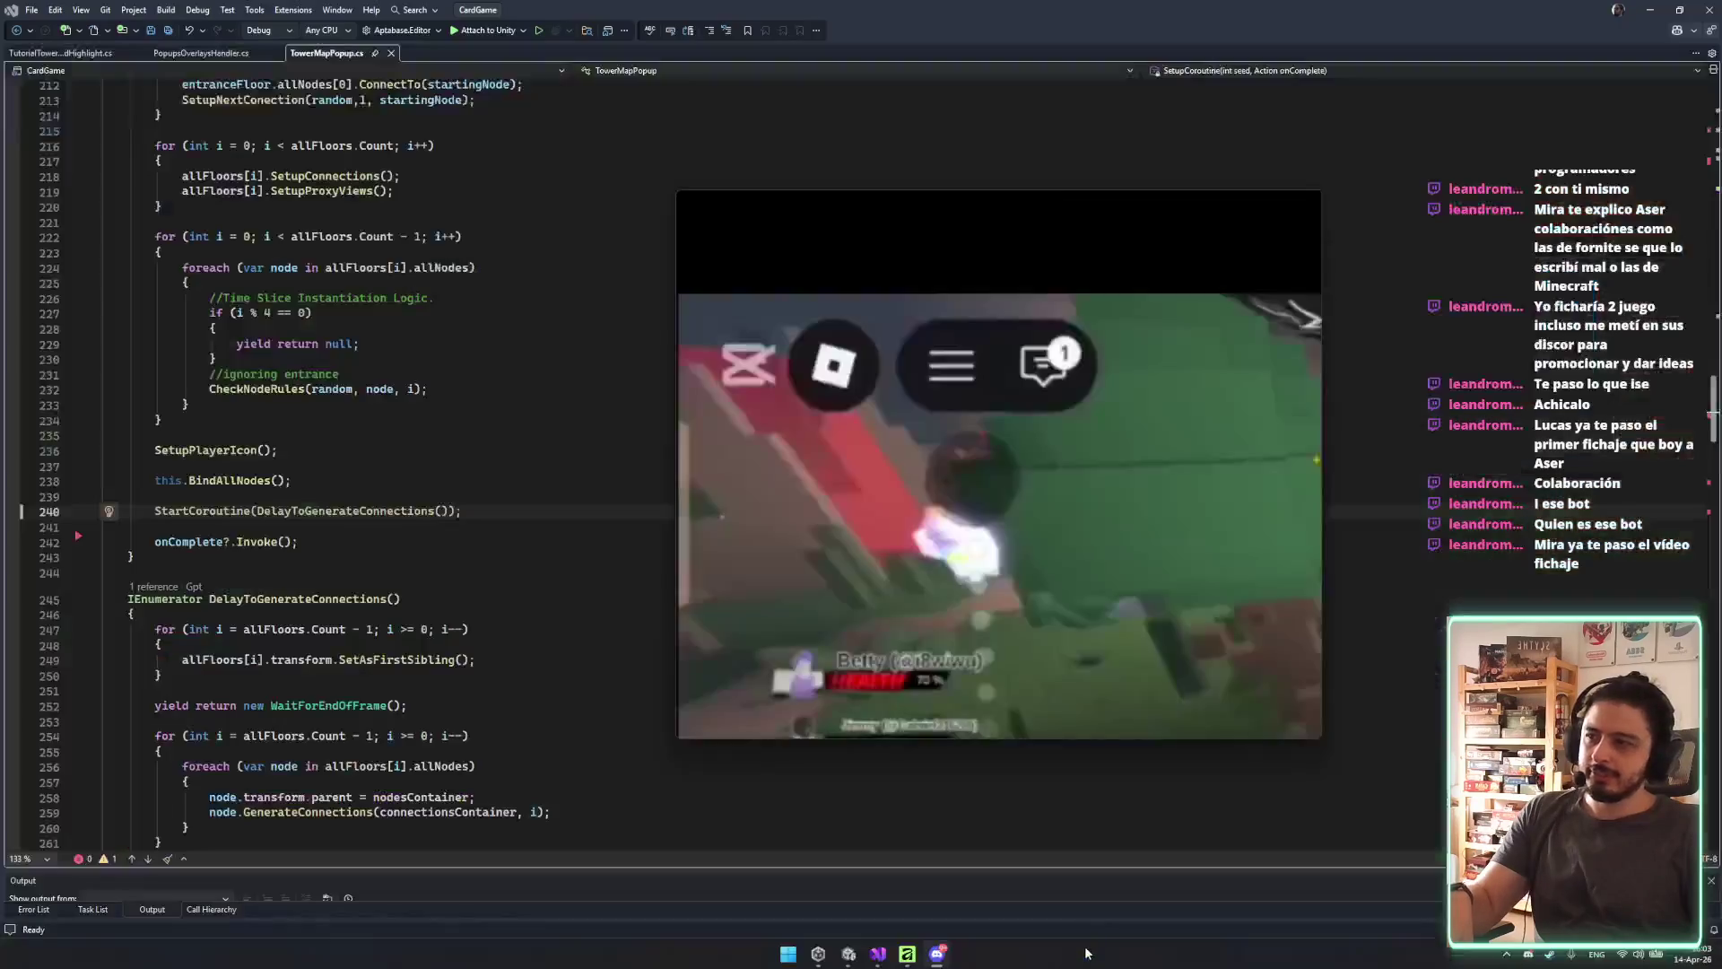
click(1312, 198)
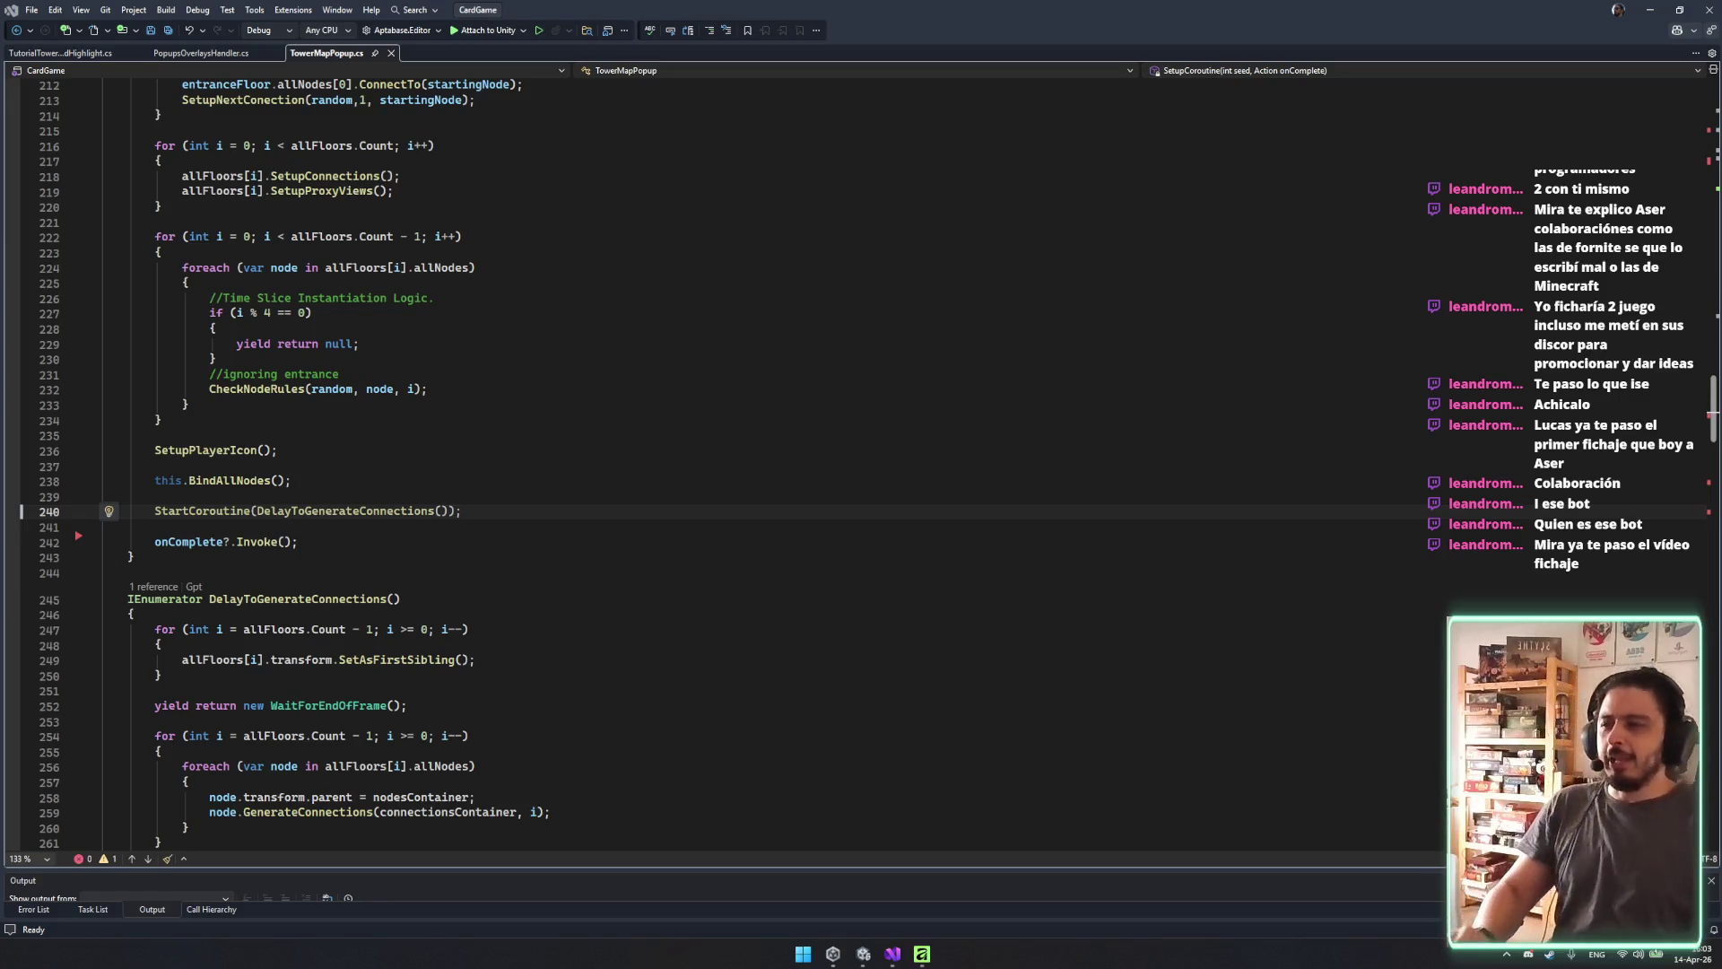
Scroll up through TowerMapPopup.cs past the floor-node loop to the floor-height comment on line 100.
scroll(830, 840, up, 10)
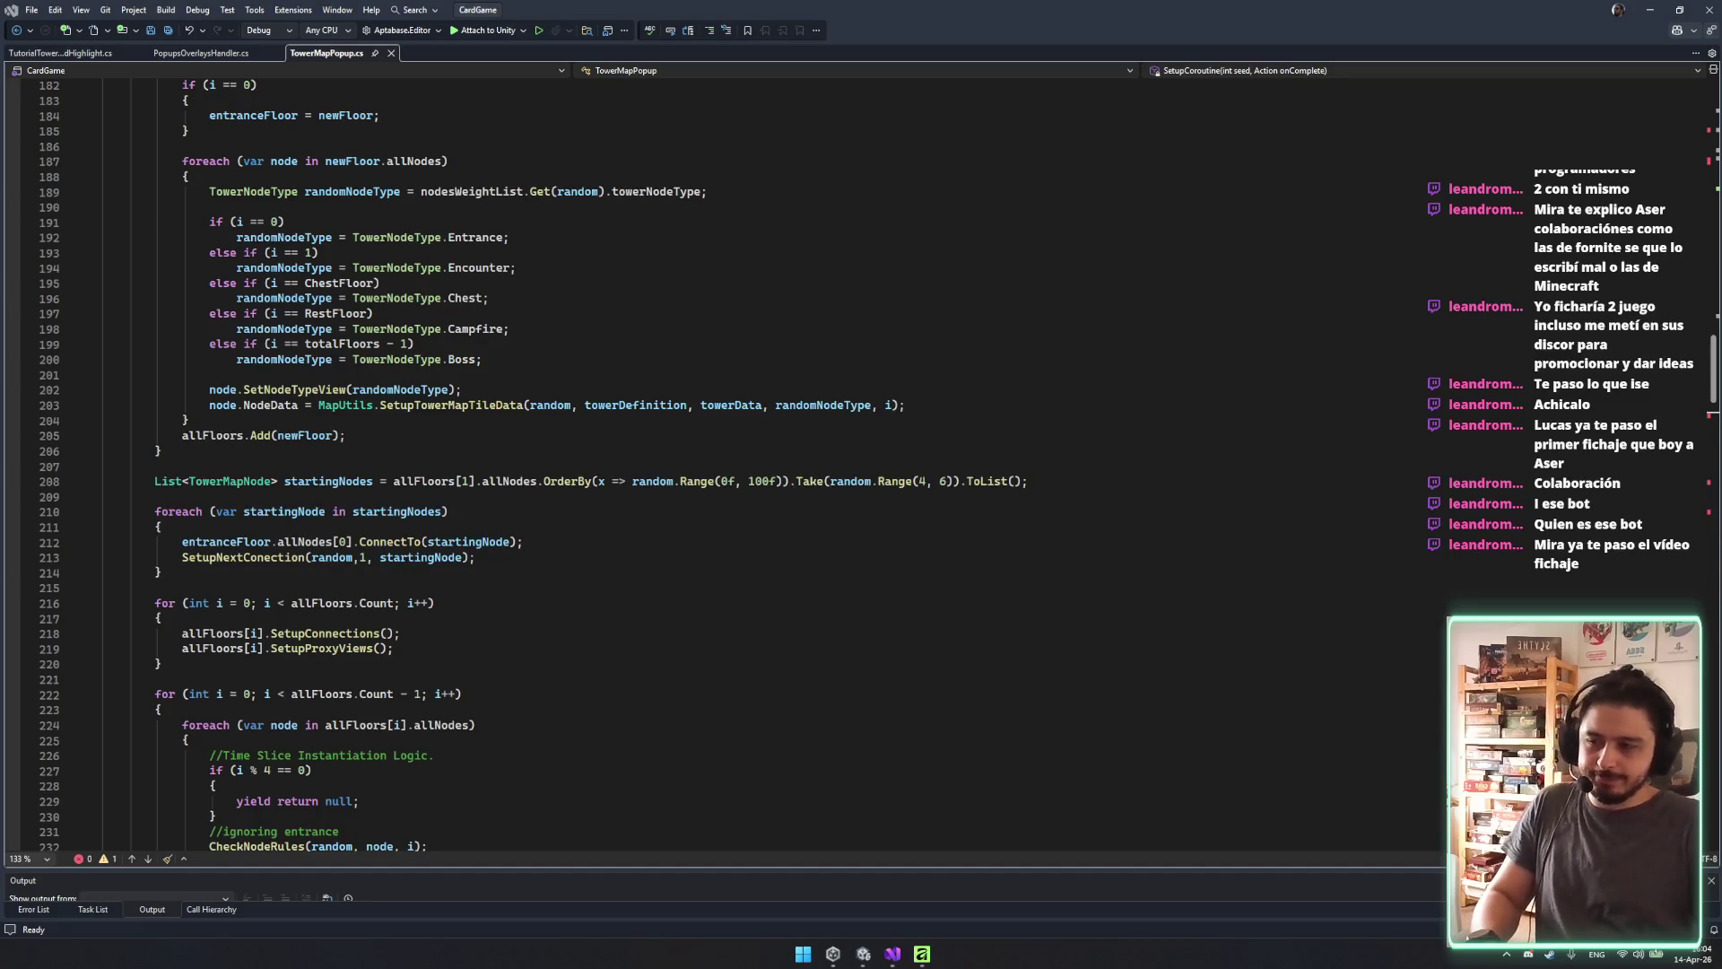
click(646, 725)
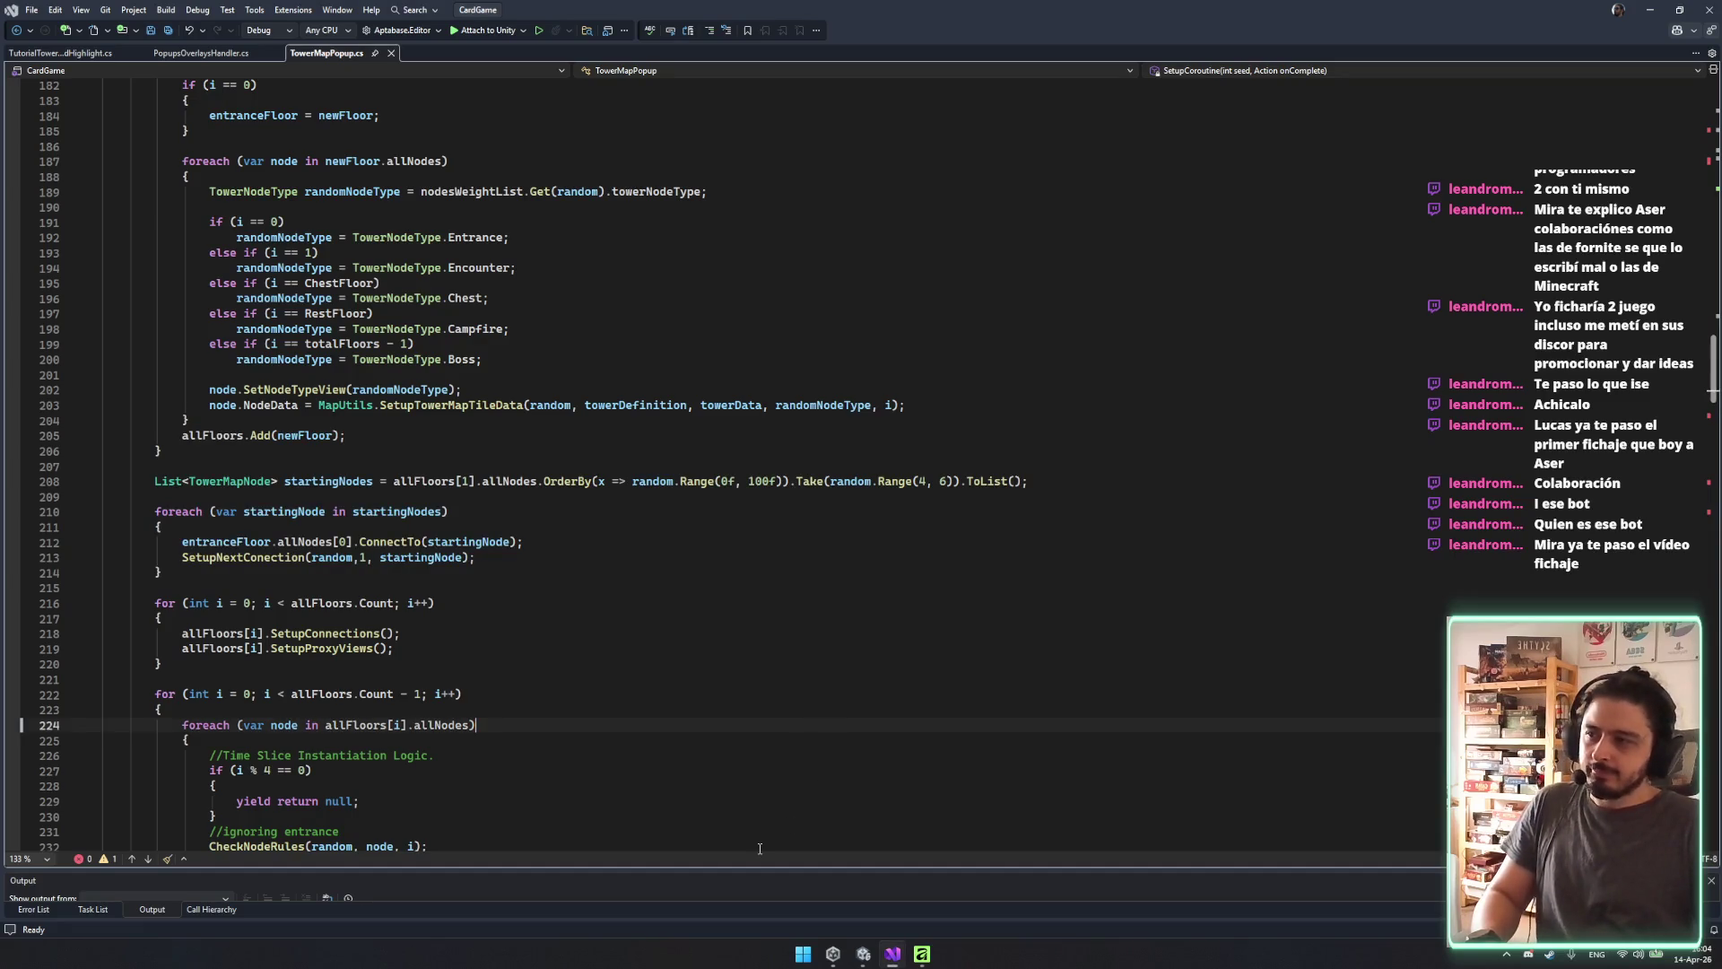
scroll(646, 762, up, 2)
scroll(646, 796, up, 12)
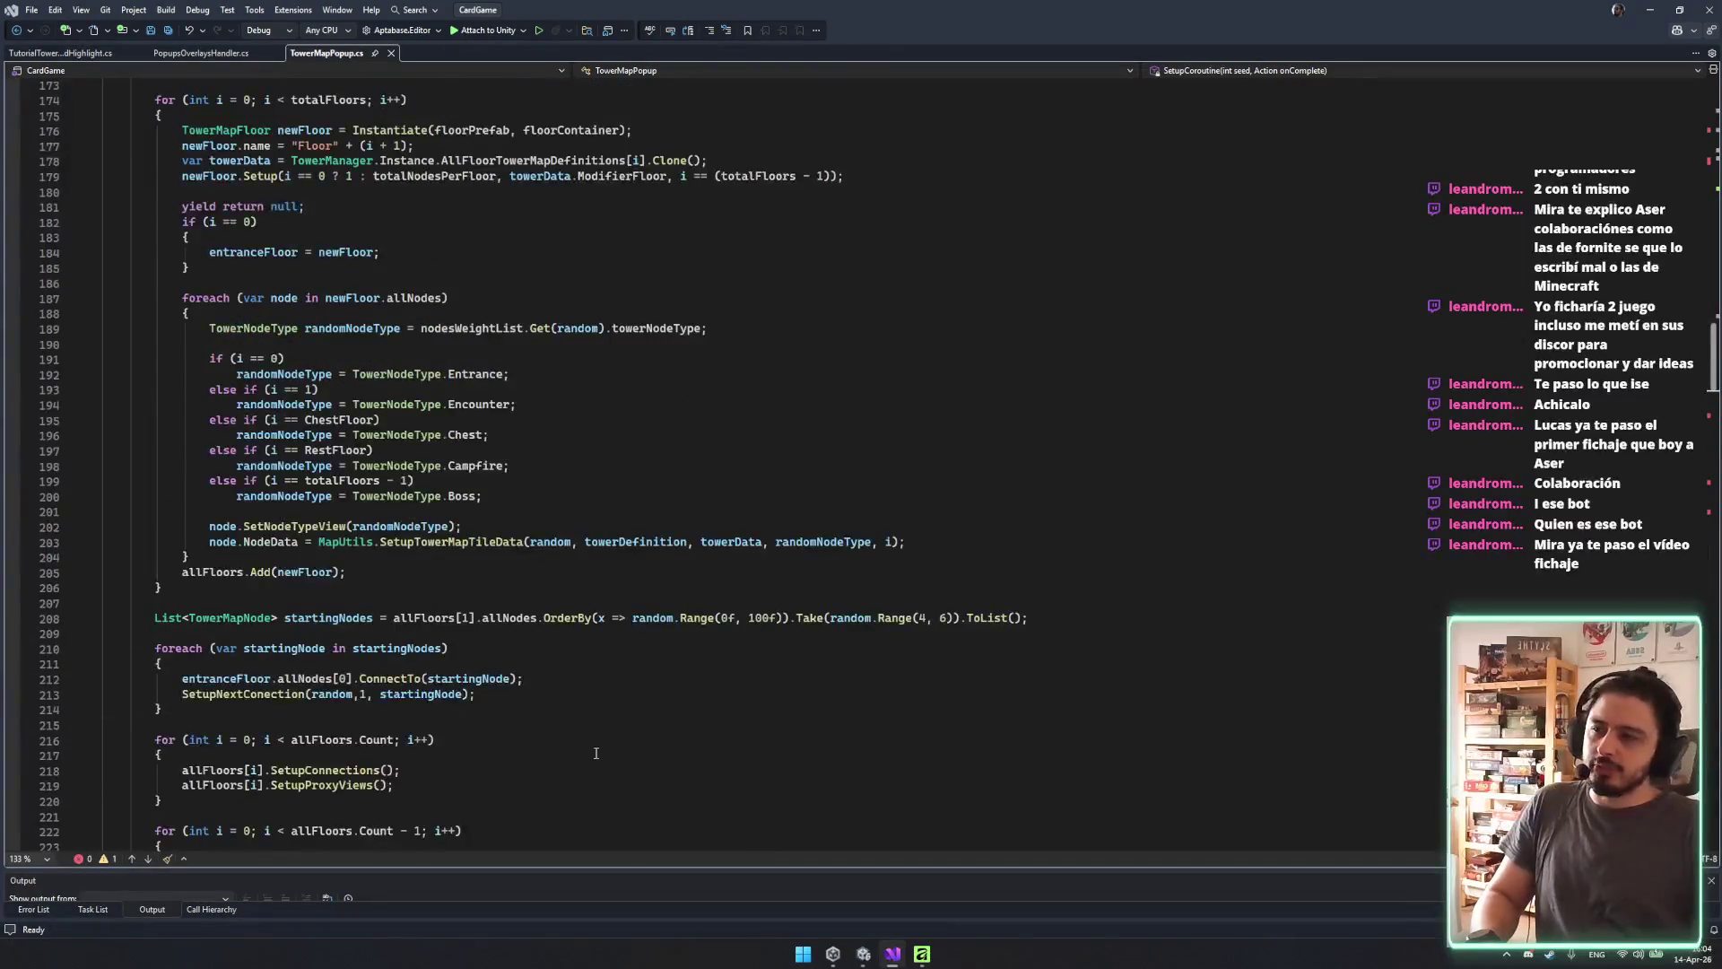
scroll(421, 664, up, 6)
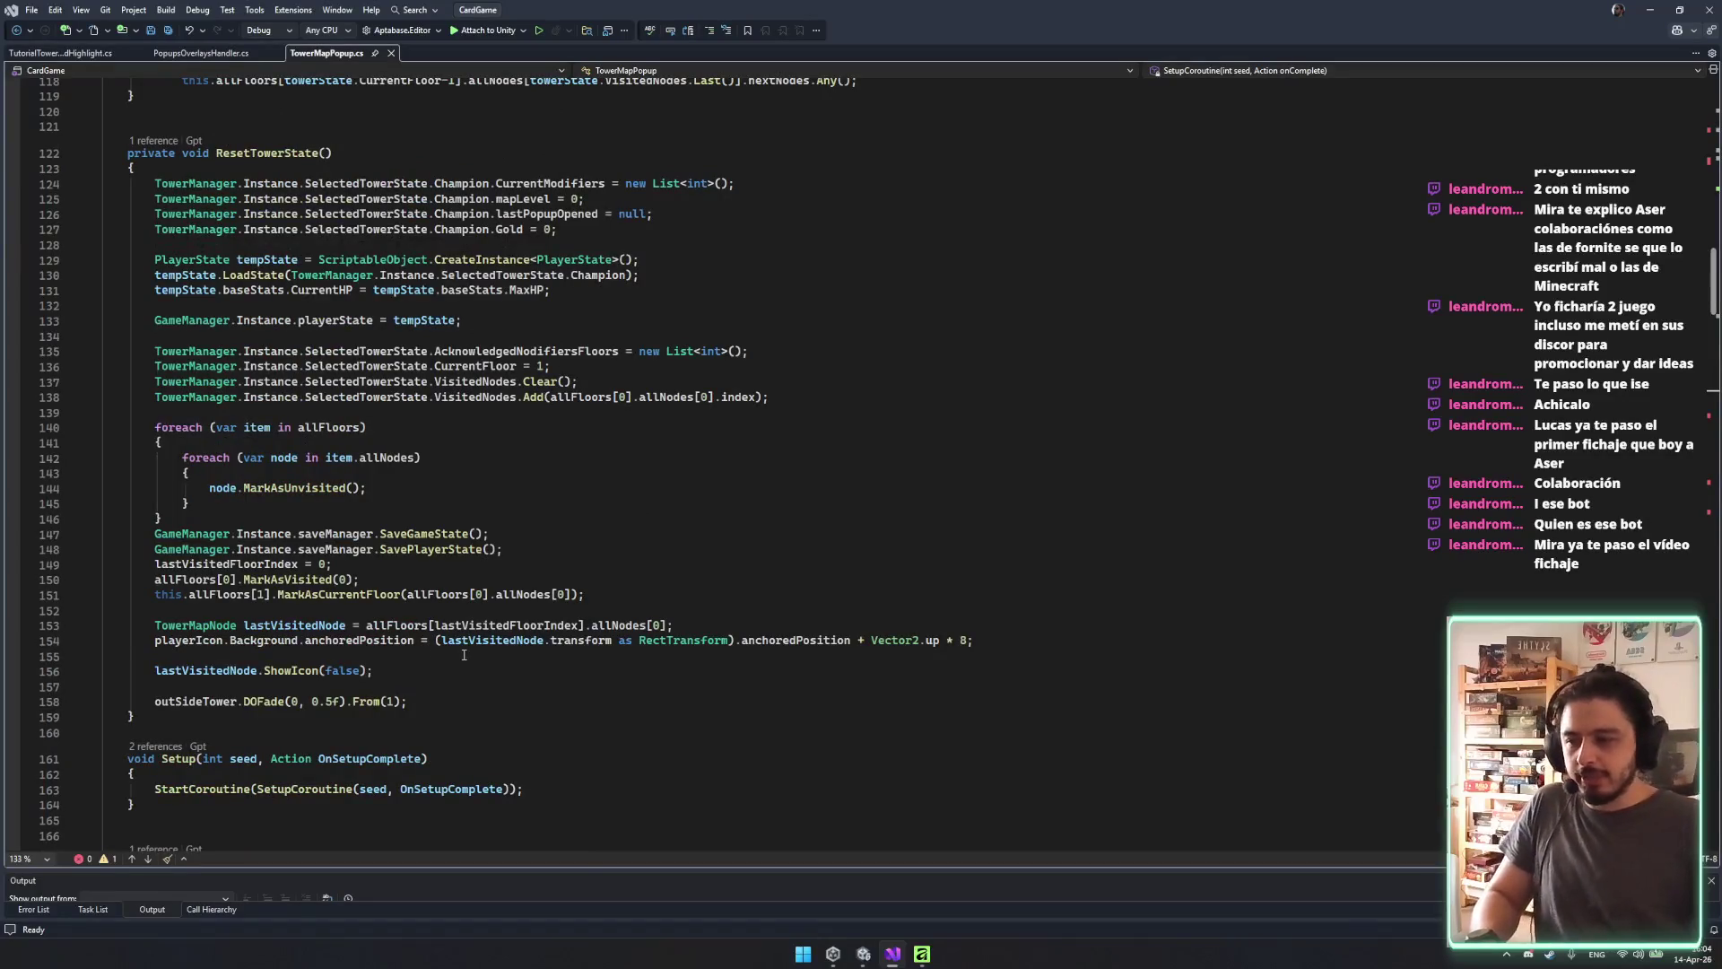
scroll(465, 706, up, 13)
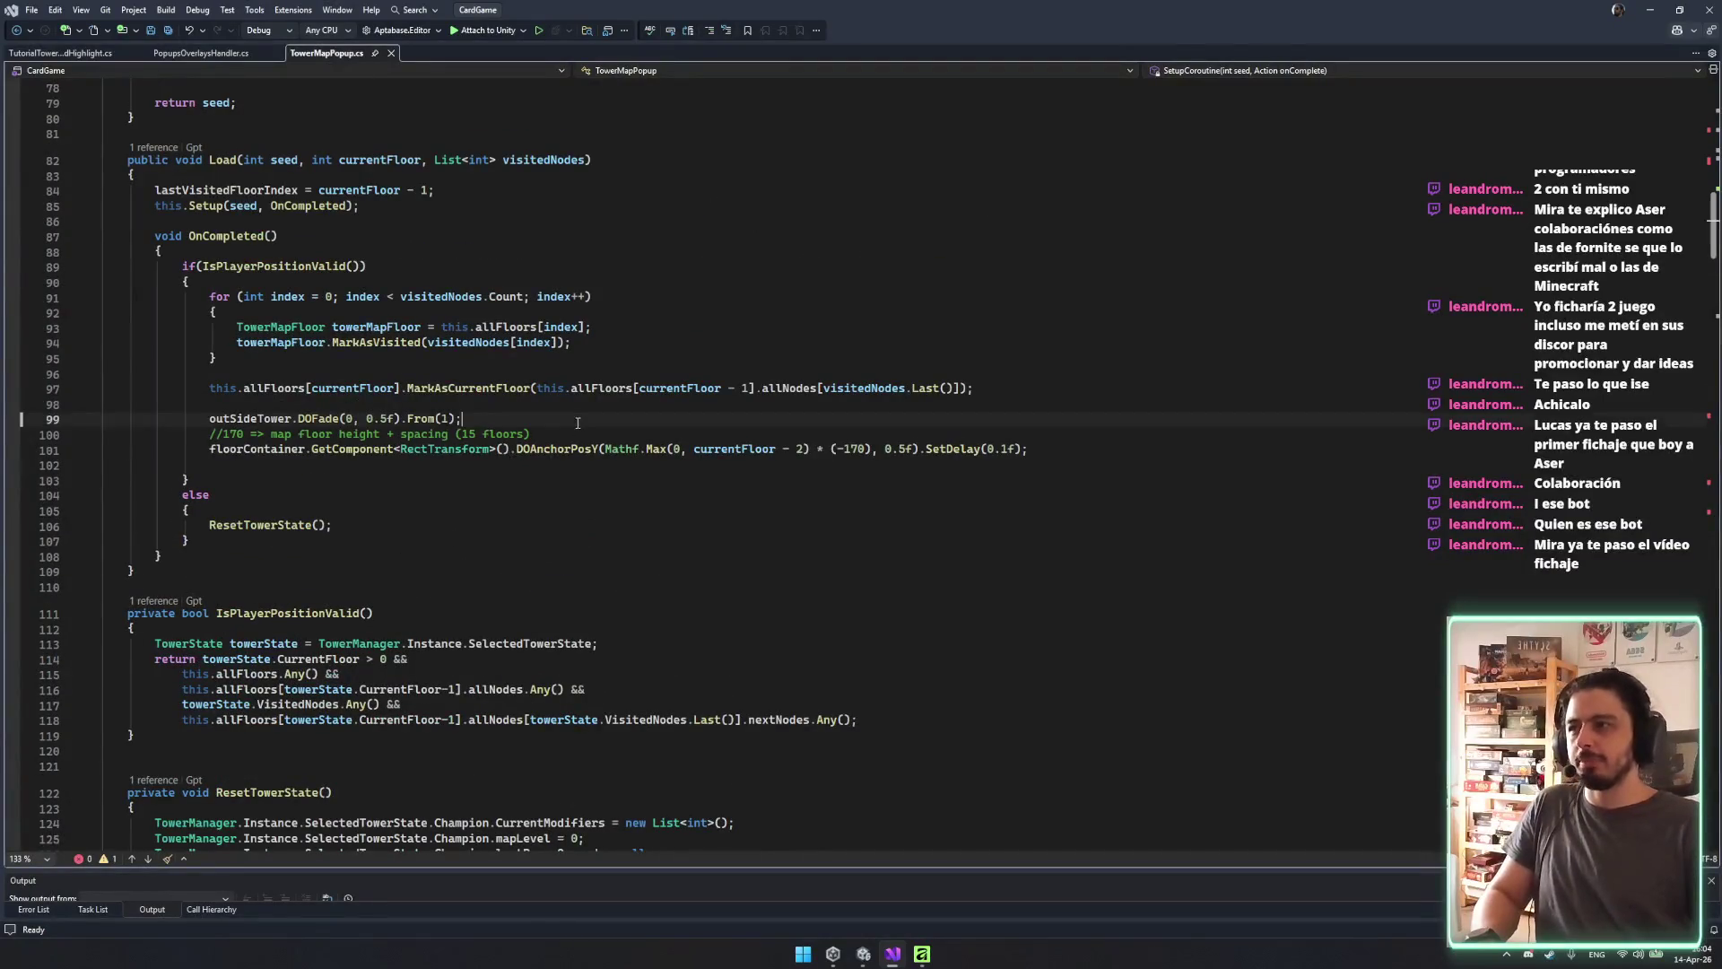
drag(577, 423, 583, 436)
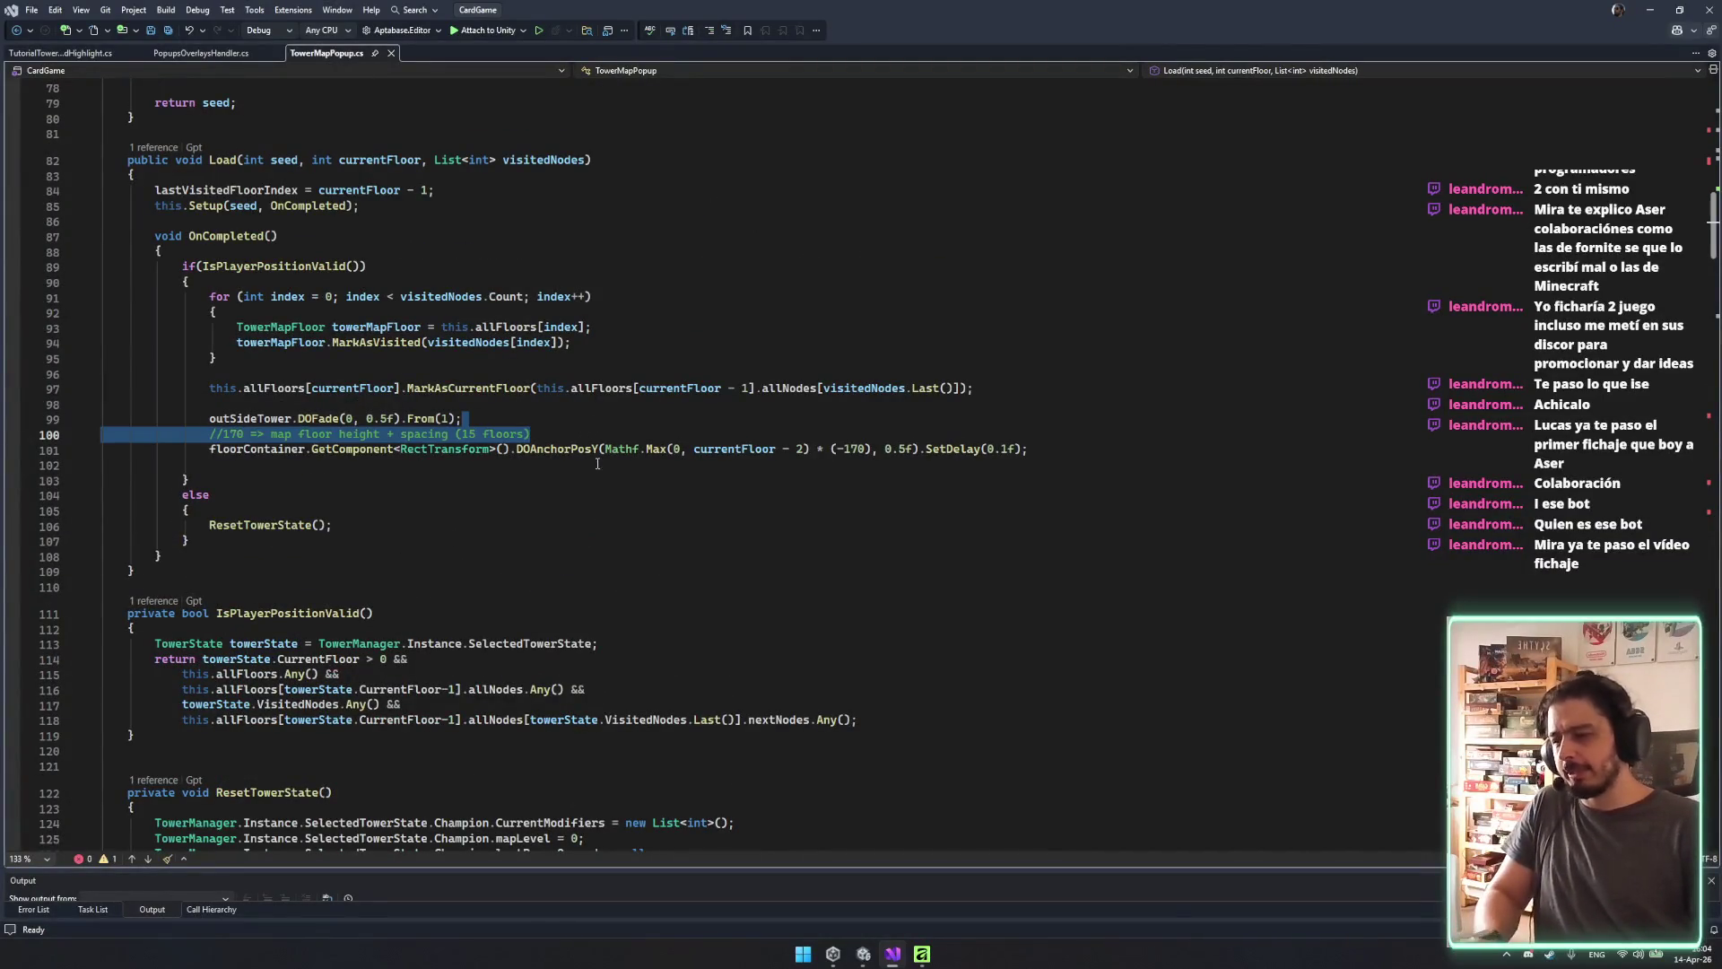
Scroll down to BindAllNodes and select its node-type comment block.
scroll(684, 562, up, 4)
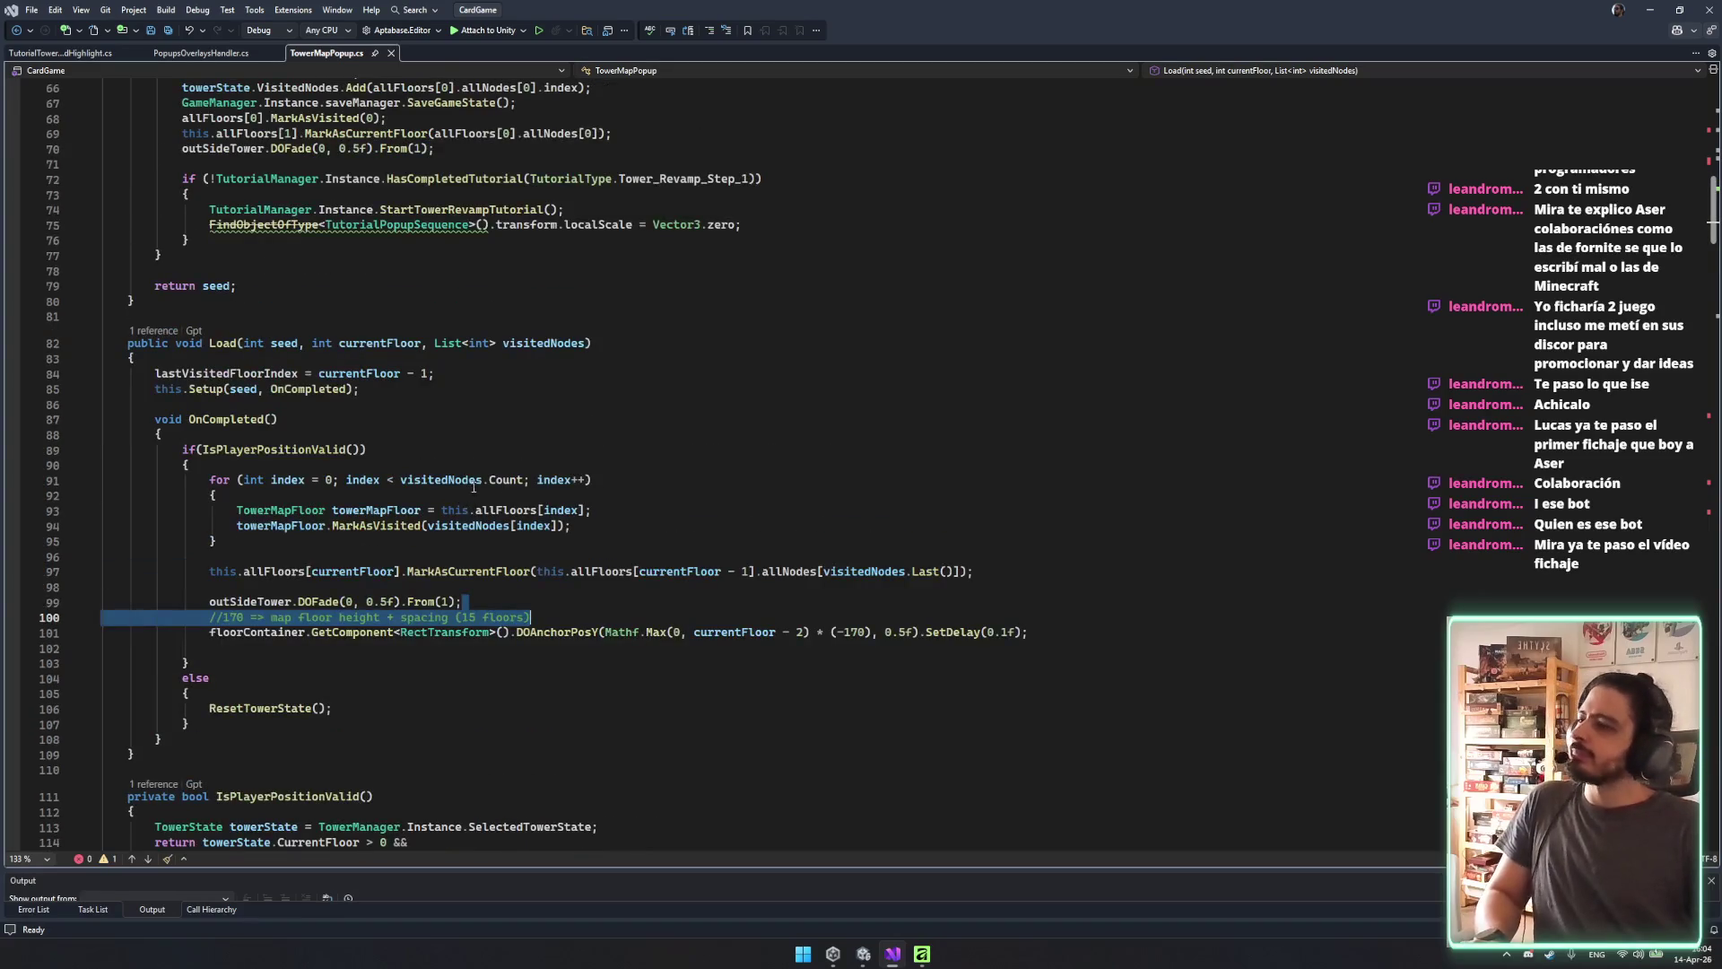
scroll(473, 487, up, 15)
scroll(591, 574, down, 15)
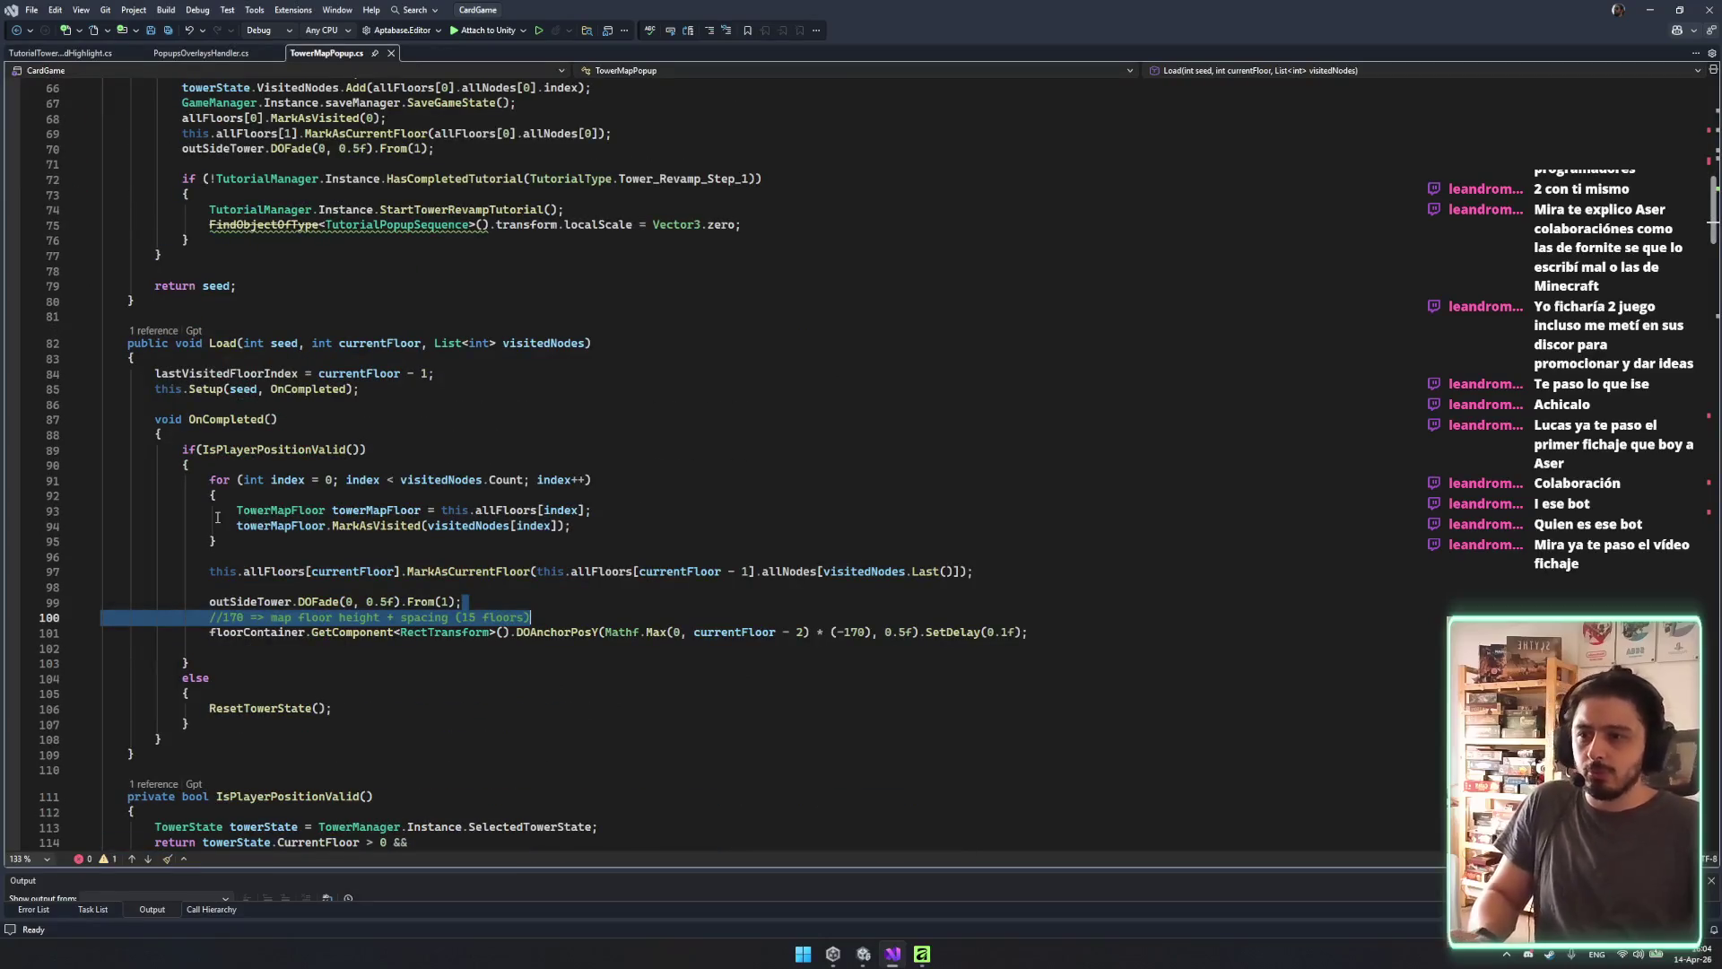
scroll(217, 518, down, 10)
scroll(504, 631, down, 20)
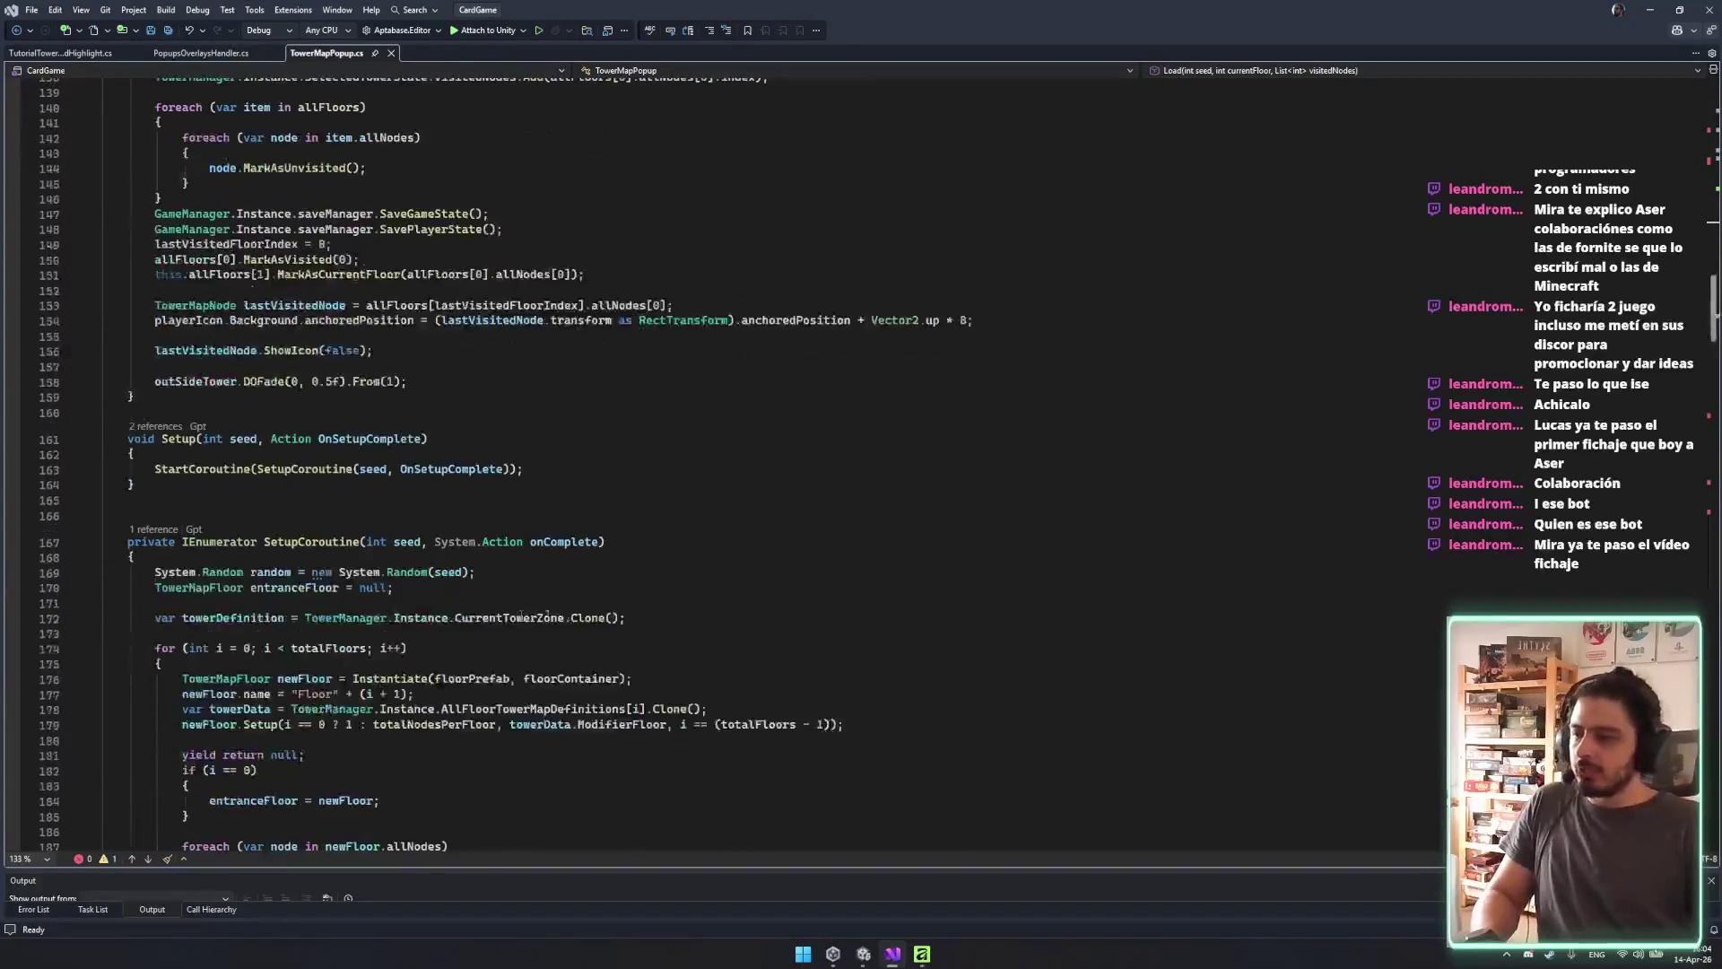
scroll(554, 608, down, 20)
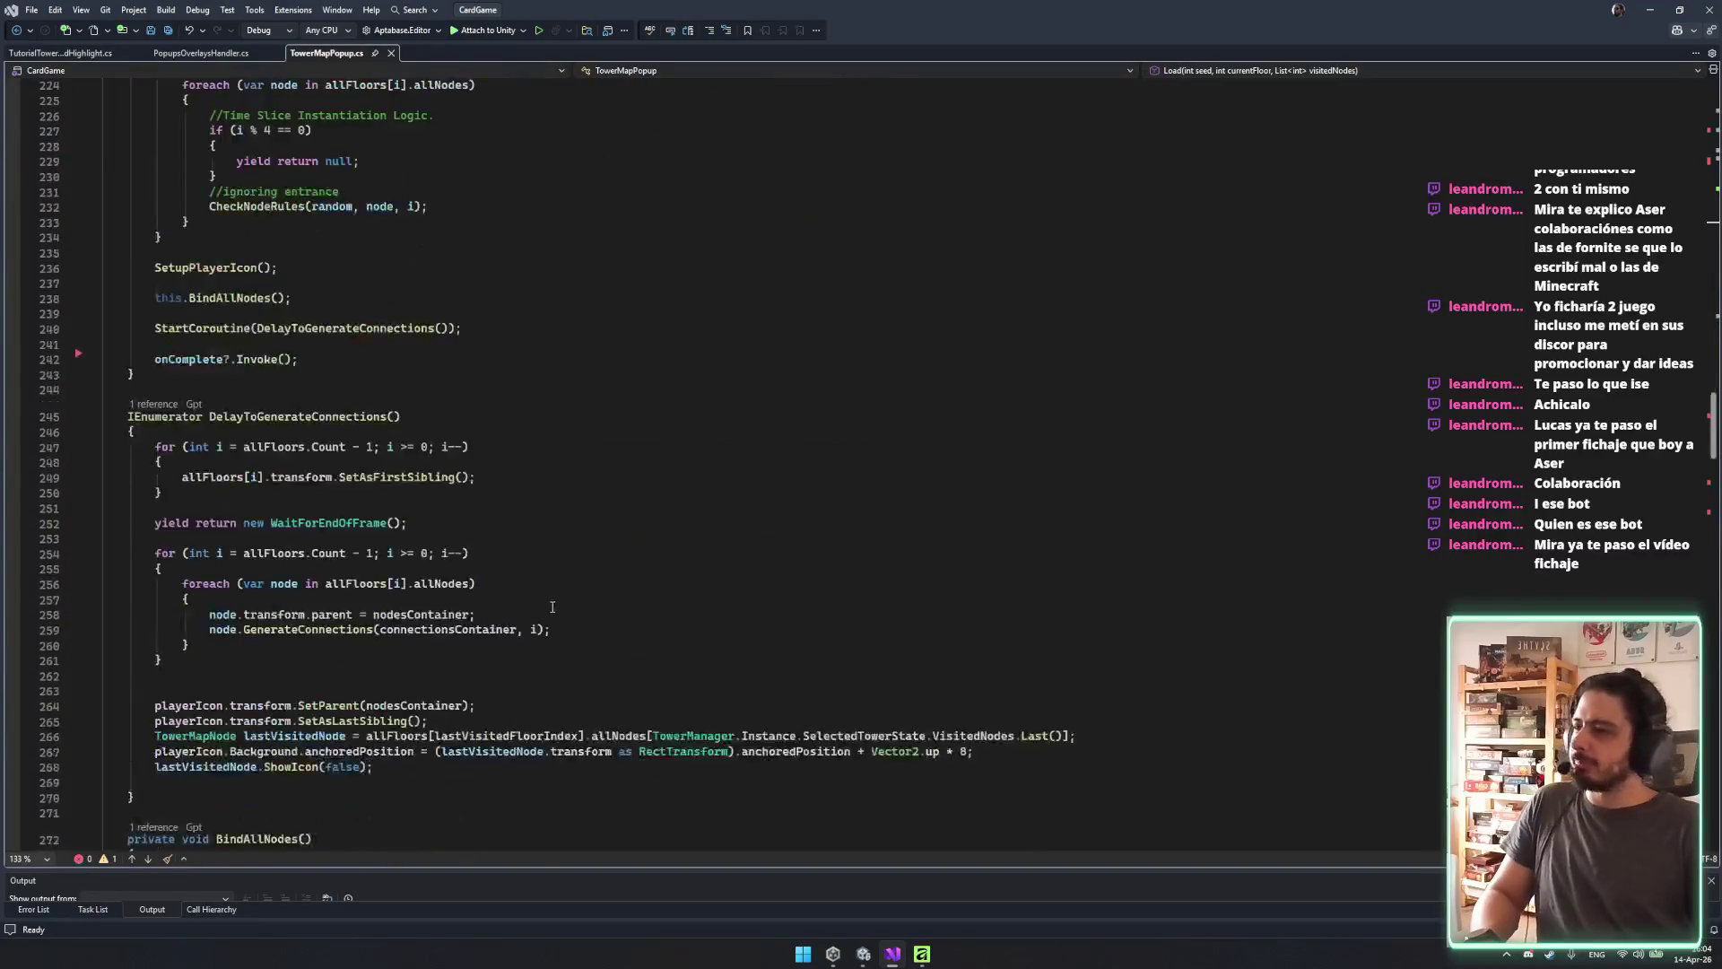
drag(282, 386, 350, 473)
Delete the node-type comment lines, undo to restore them, and save TowerMapPopup.cs.
key(Delete)
key(ctrl+s)
key(ctrl+z)
click(646, 472)
scroll(679, 469, down, 6)
scroll(976, 533, down, 12)
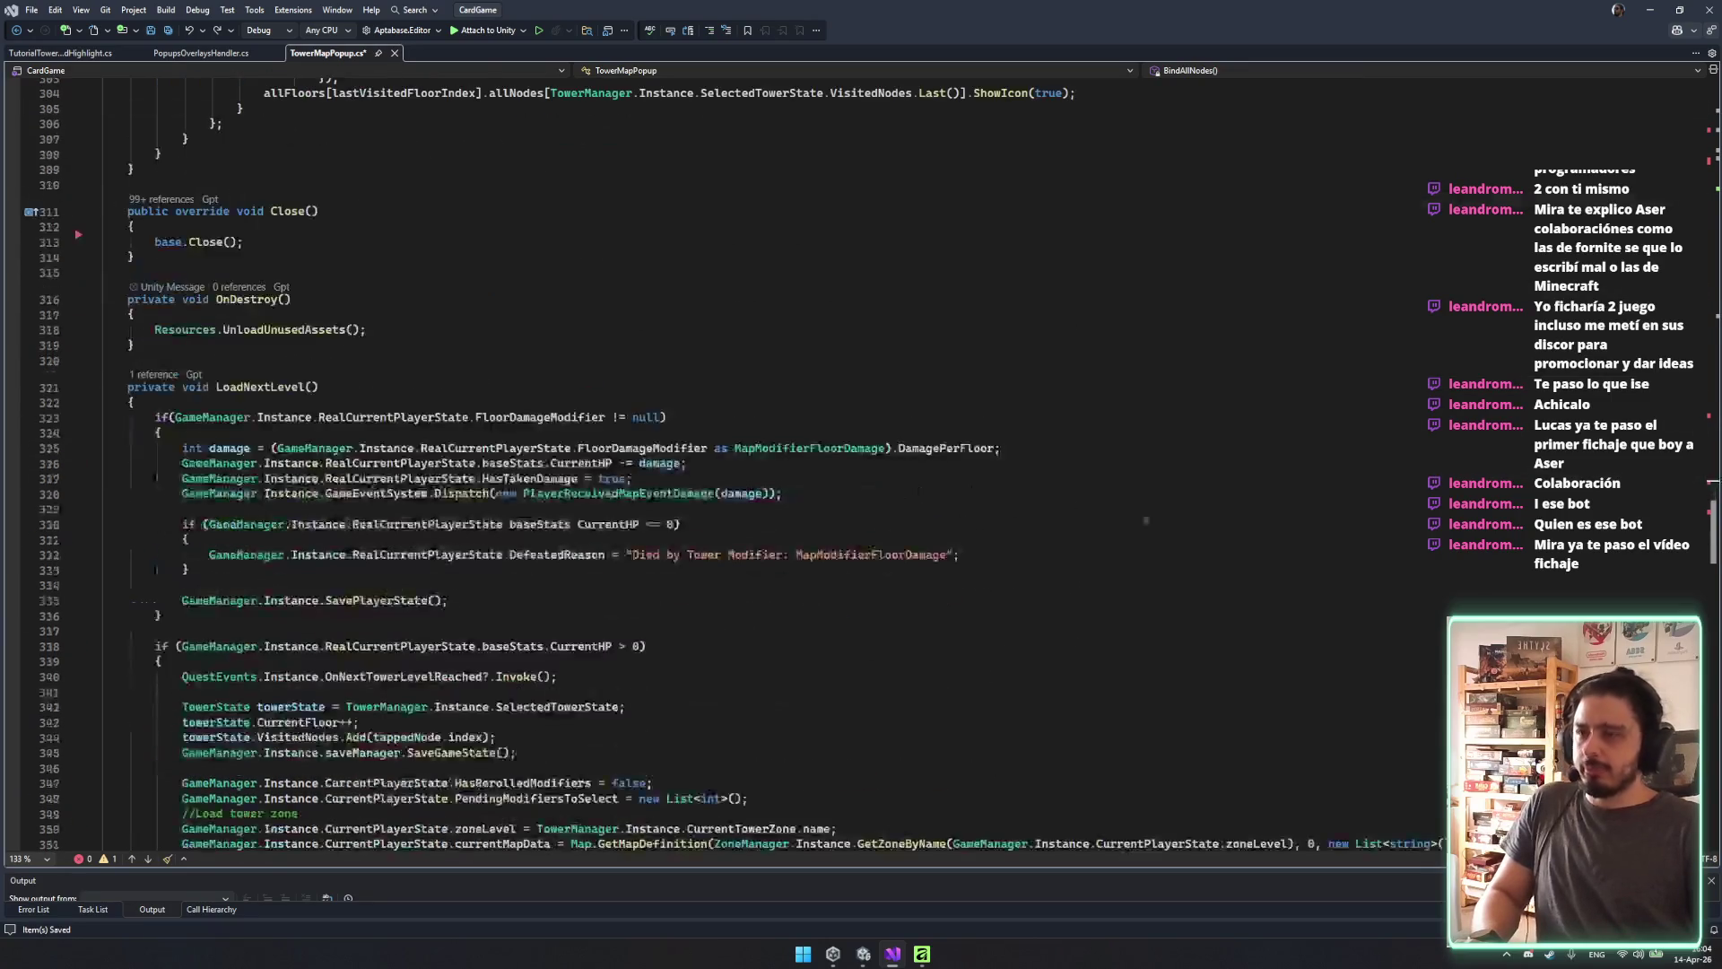
key(ctrl+s)
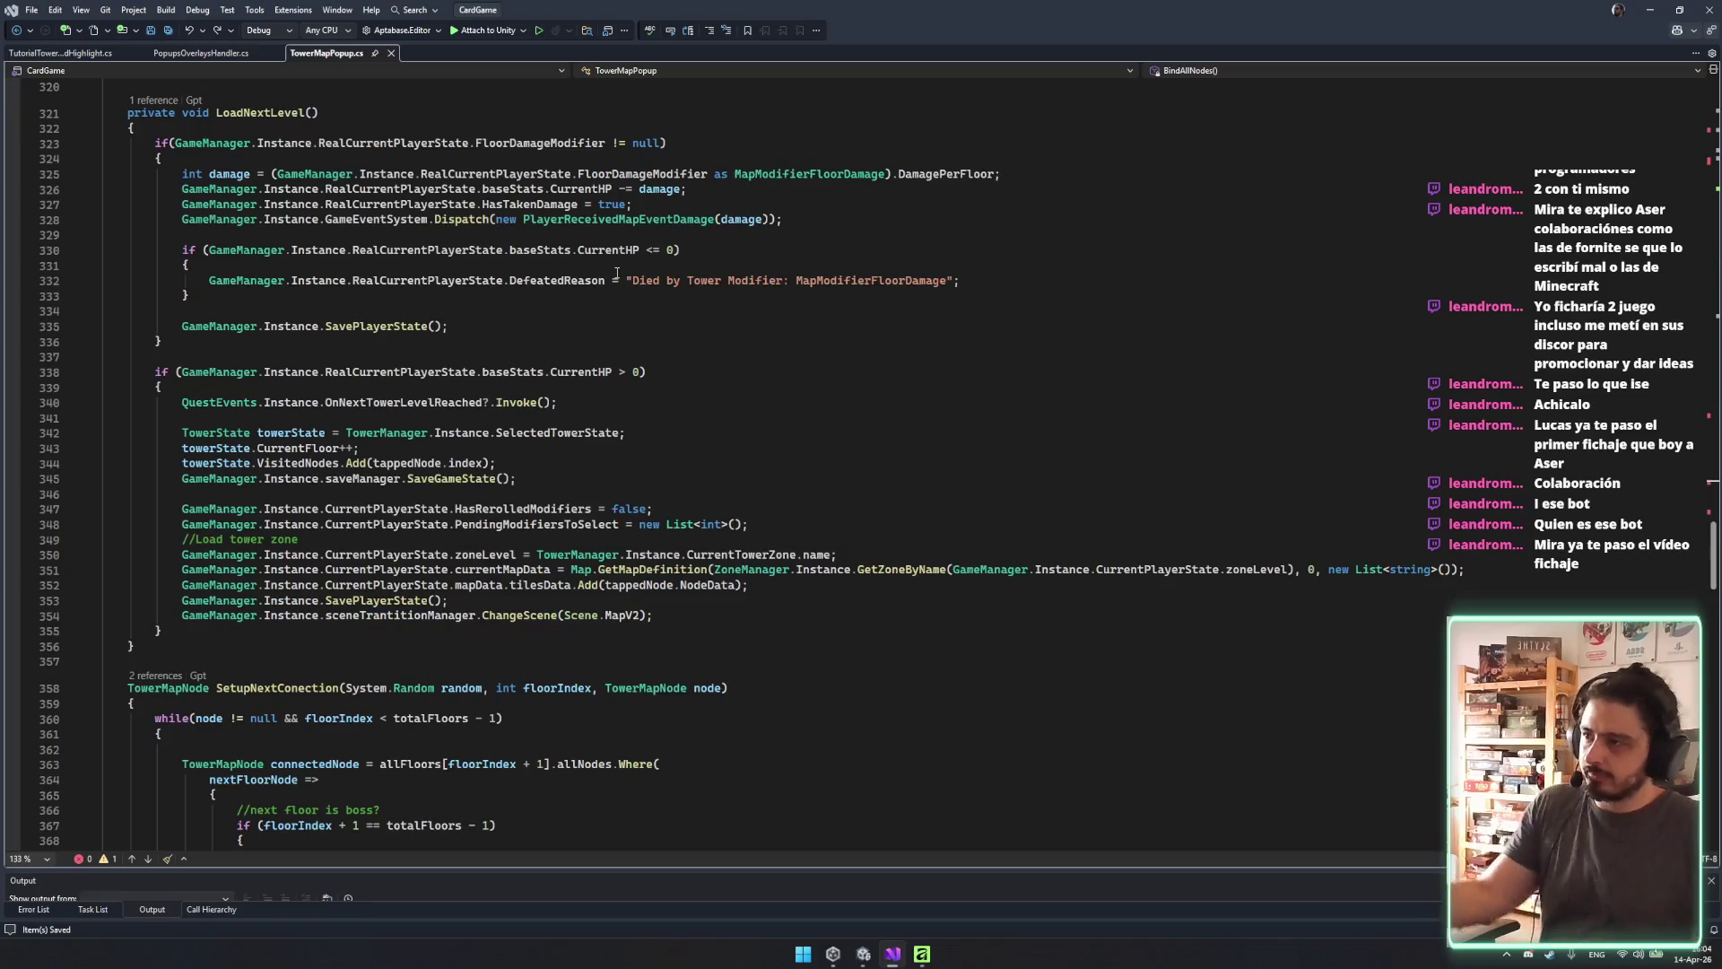
scroll(741, 269, down, 5)
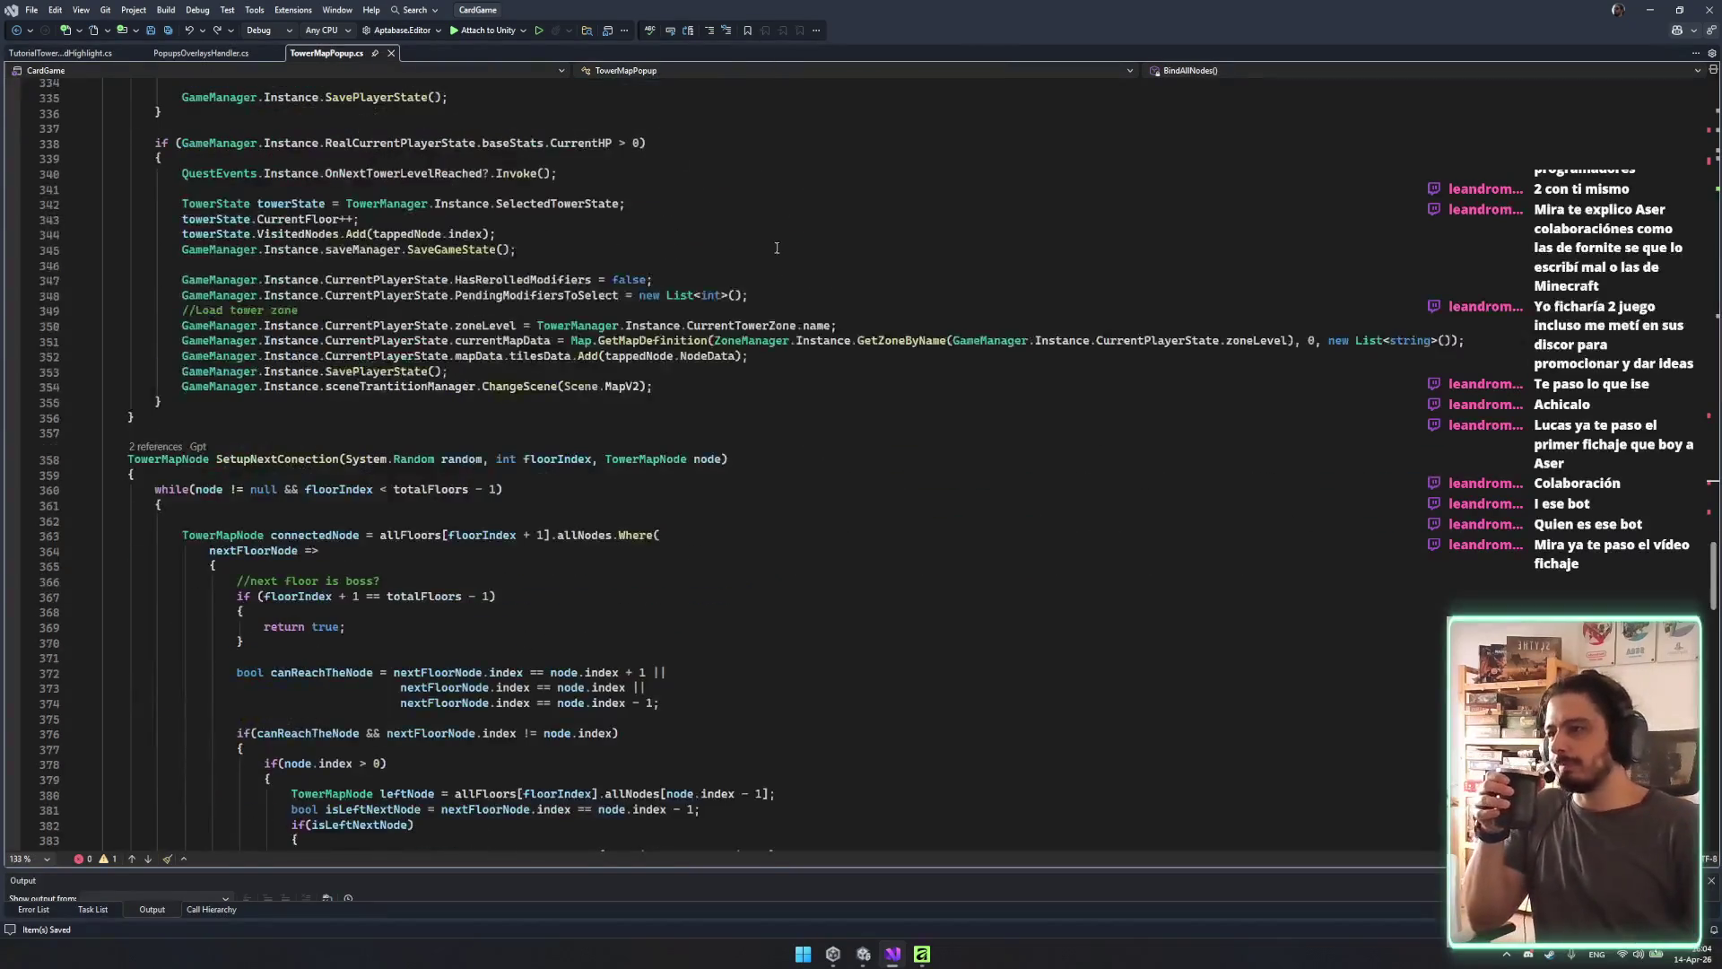
key(alt+Tab)
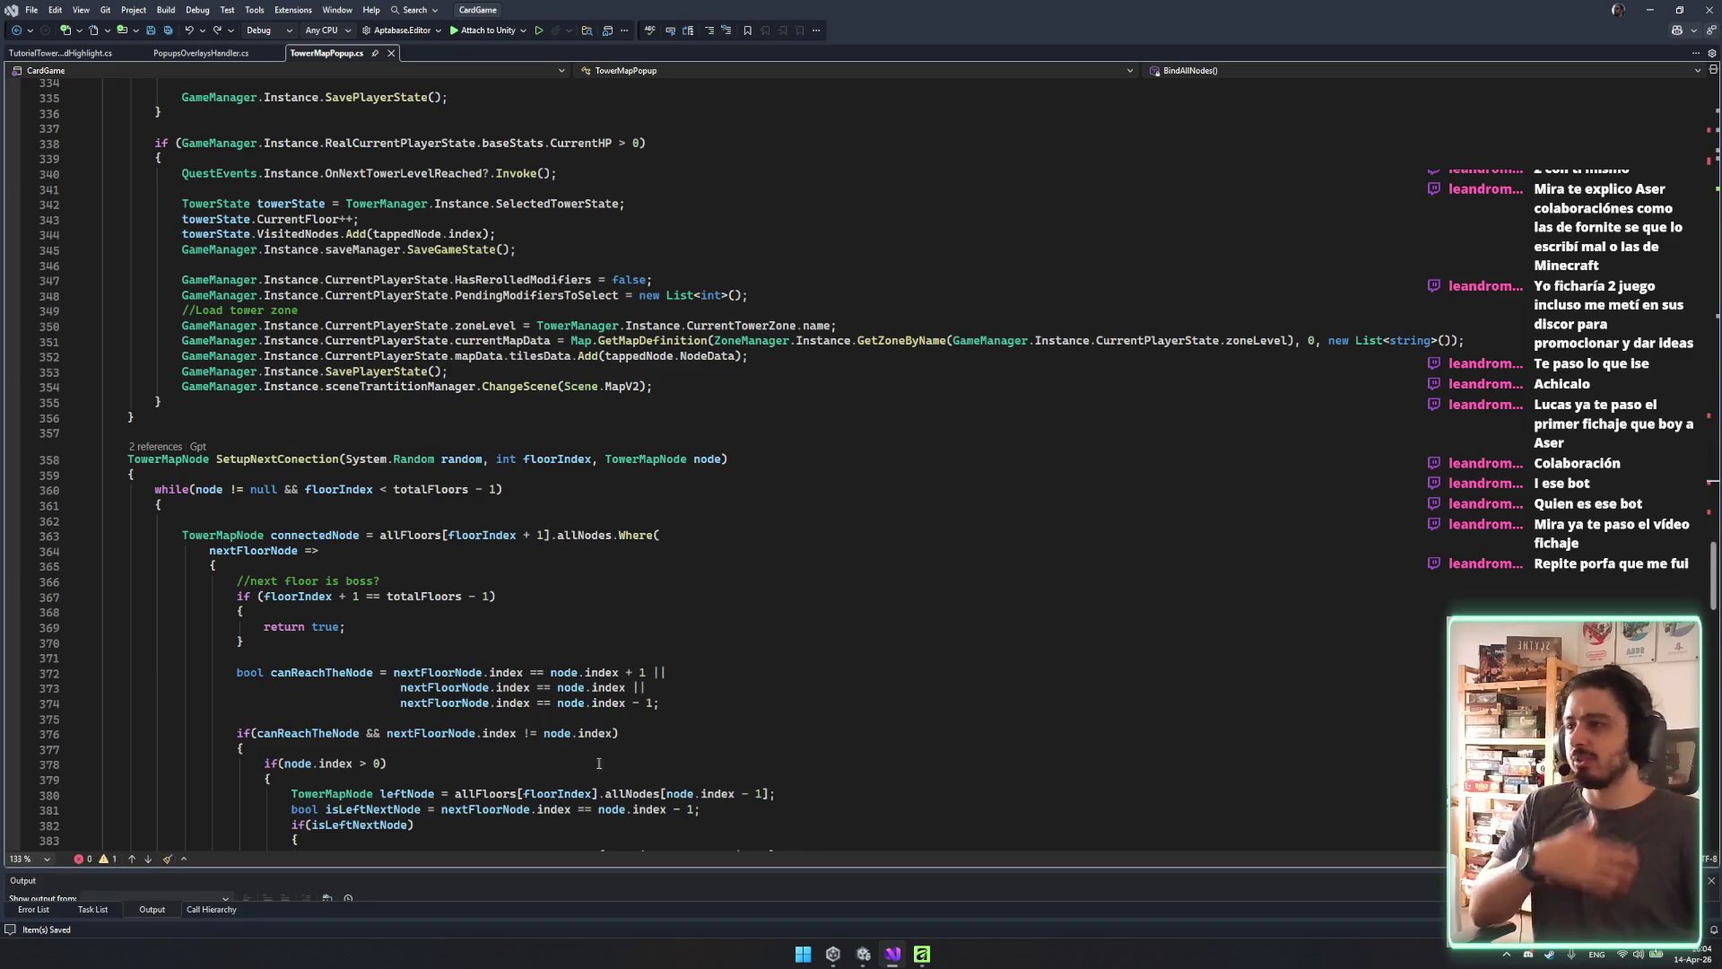
click(283, 517)
drag(299, 521, 311, 505)
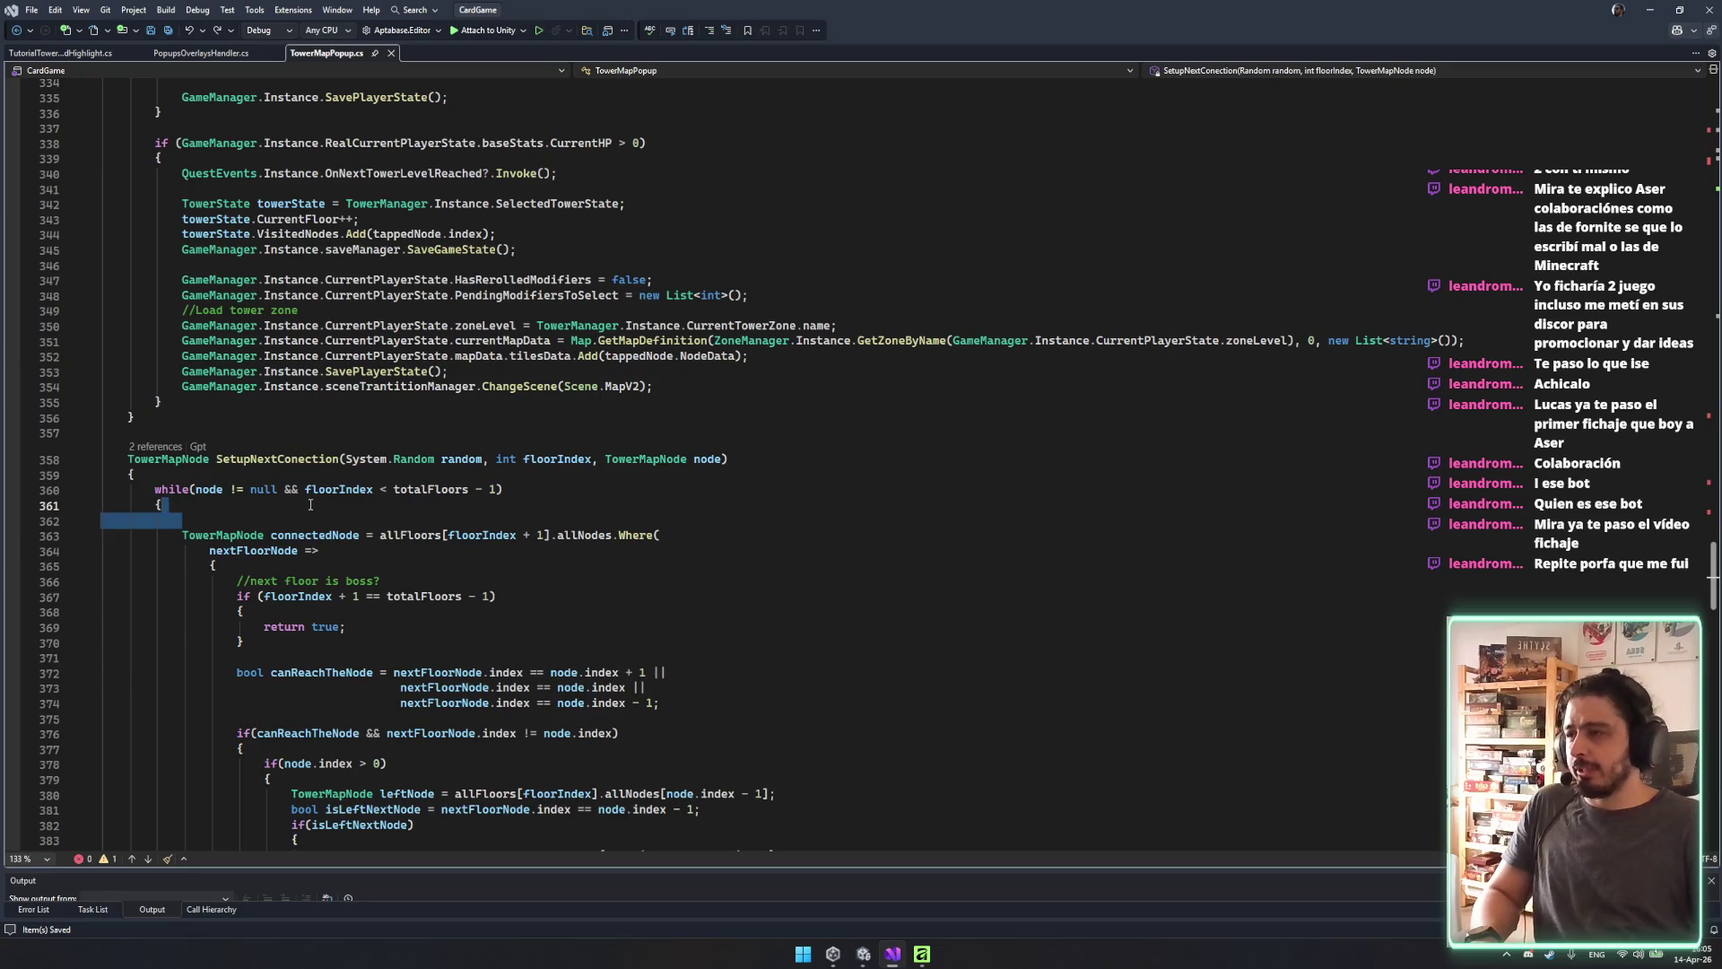
key(BackSpace)
scroll(613, 631, down, 14)
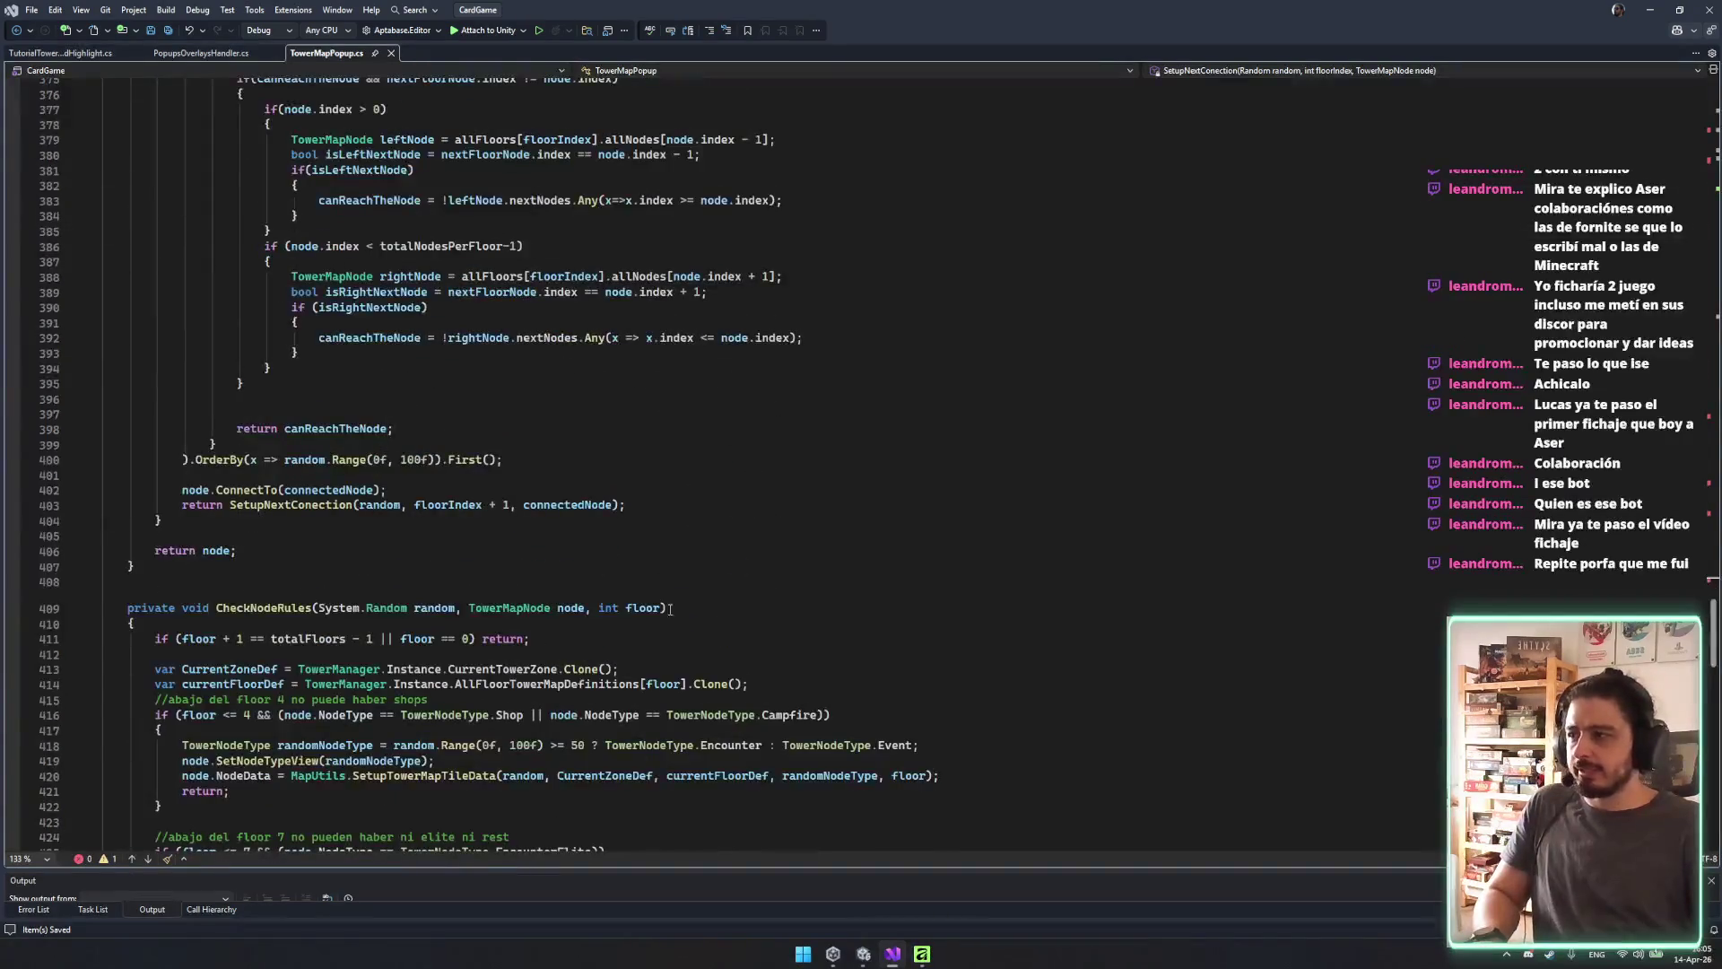
scroll(733, 565, down, 20)
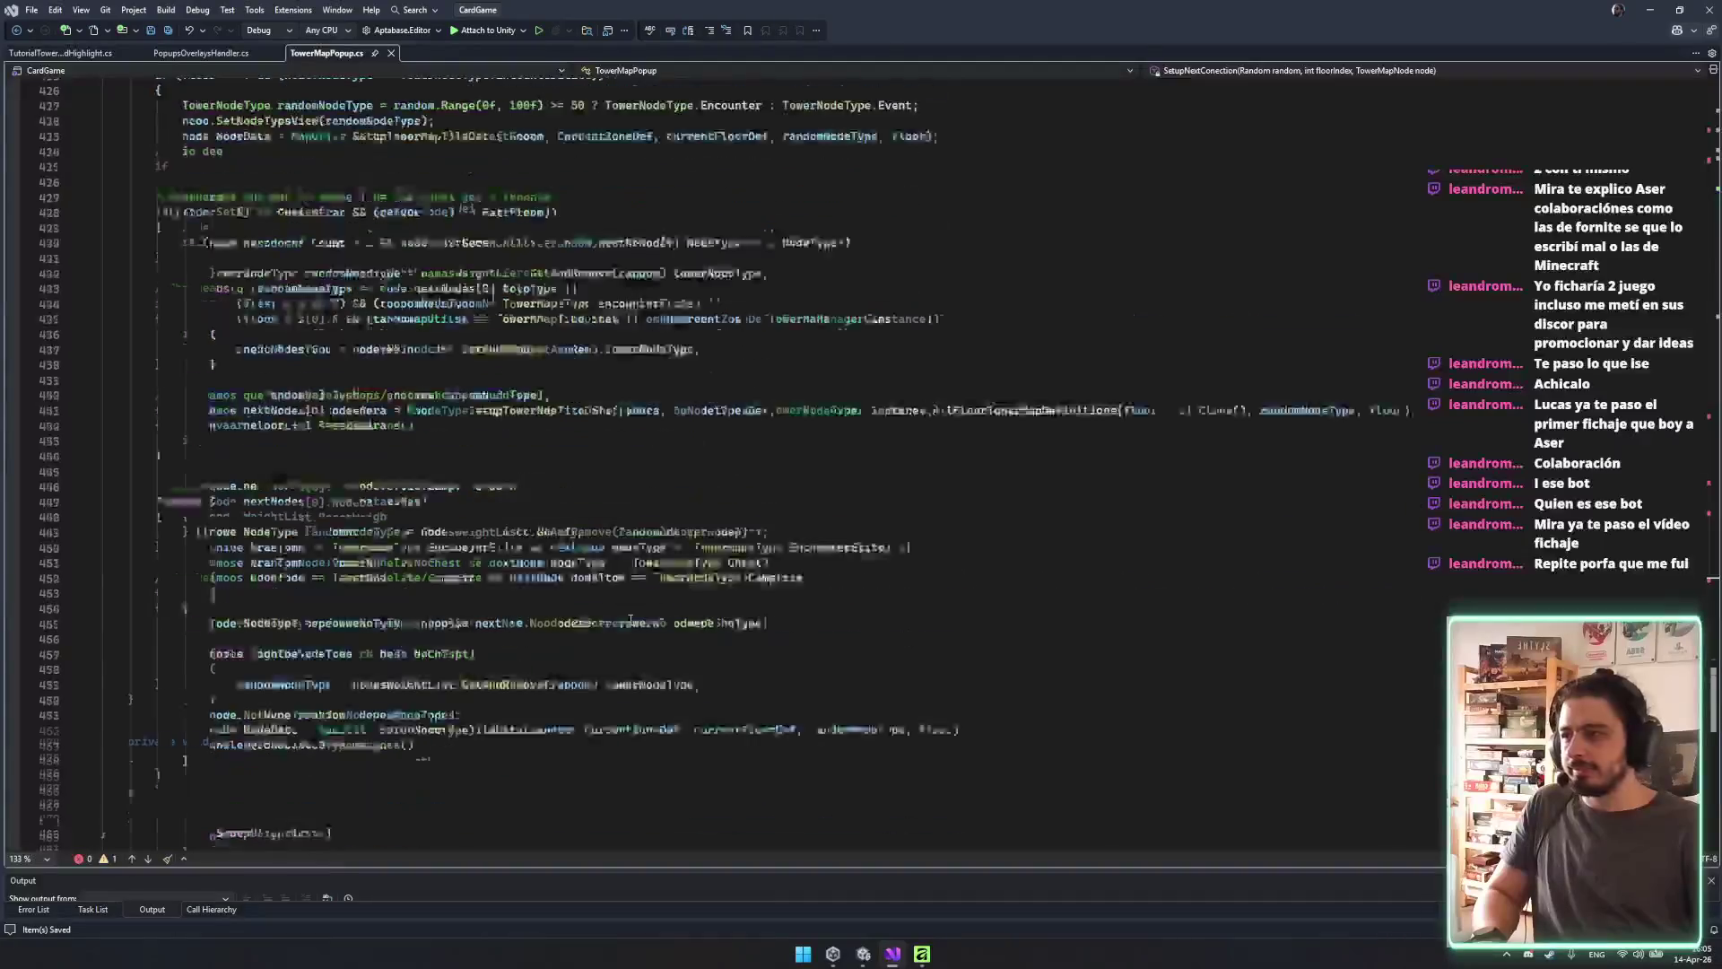
scroll(626, 613, down, 13)
scroll(464, 603, up, 7)
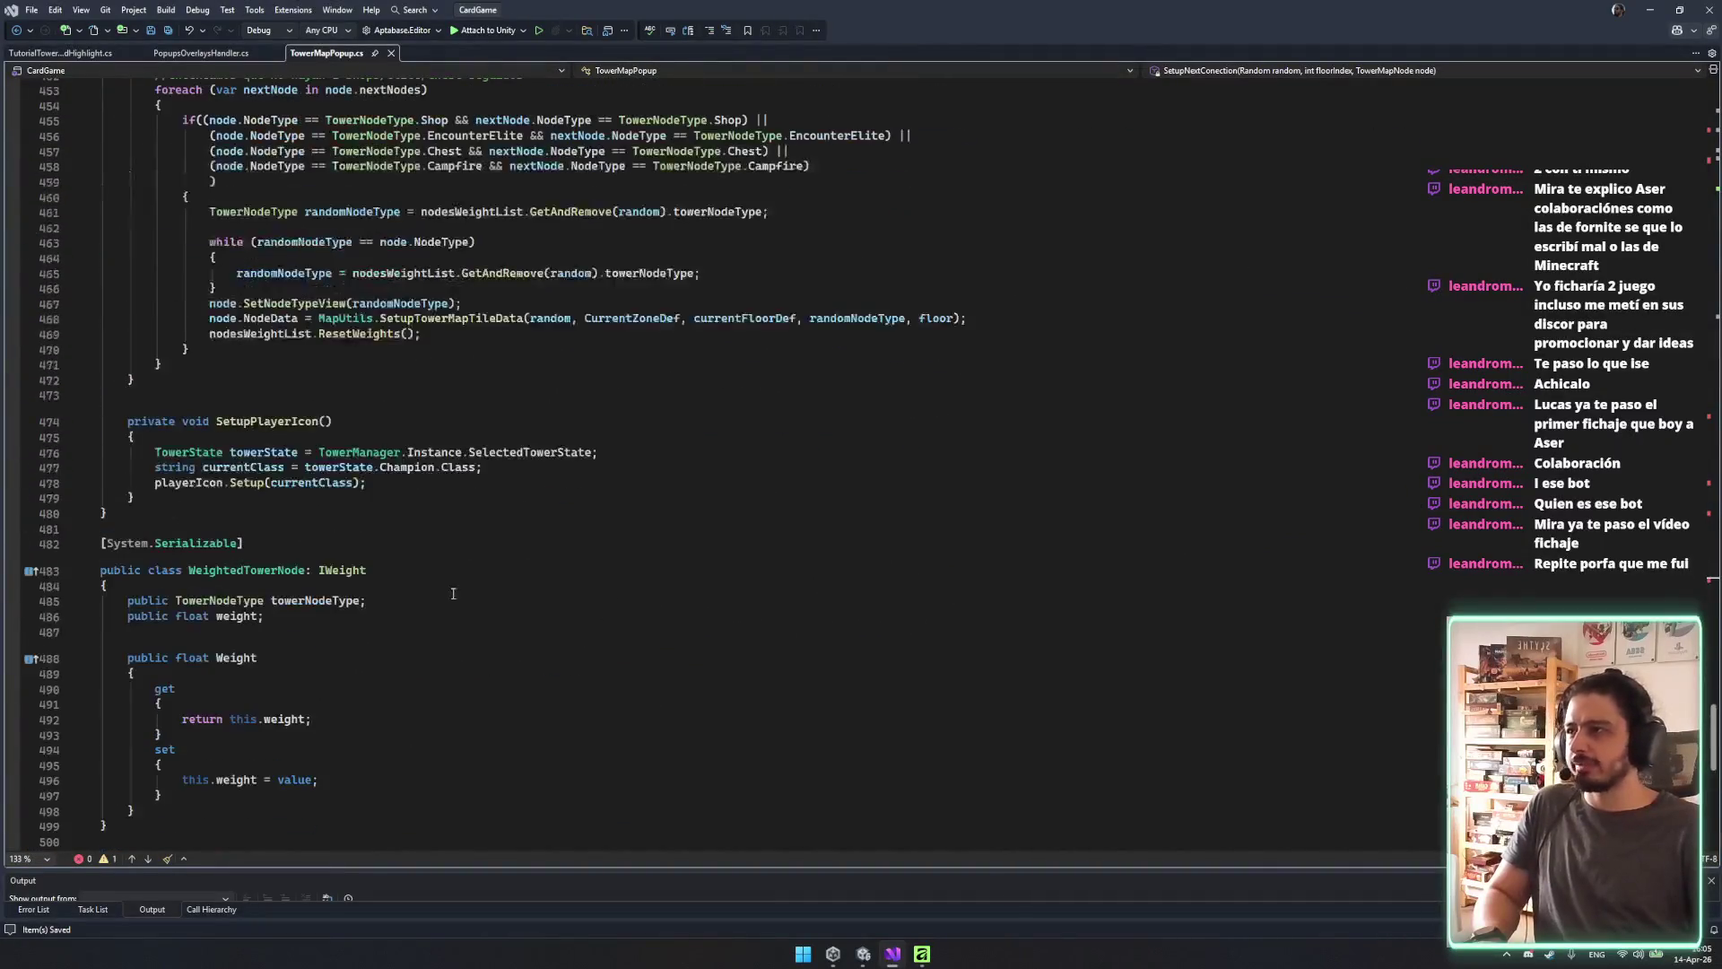
scroll(430, 539, up, 13)
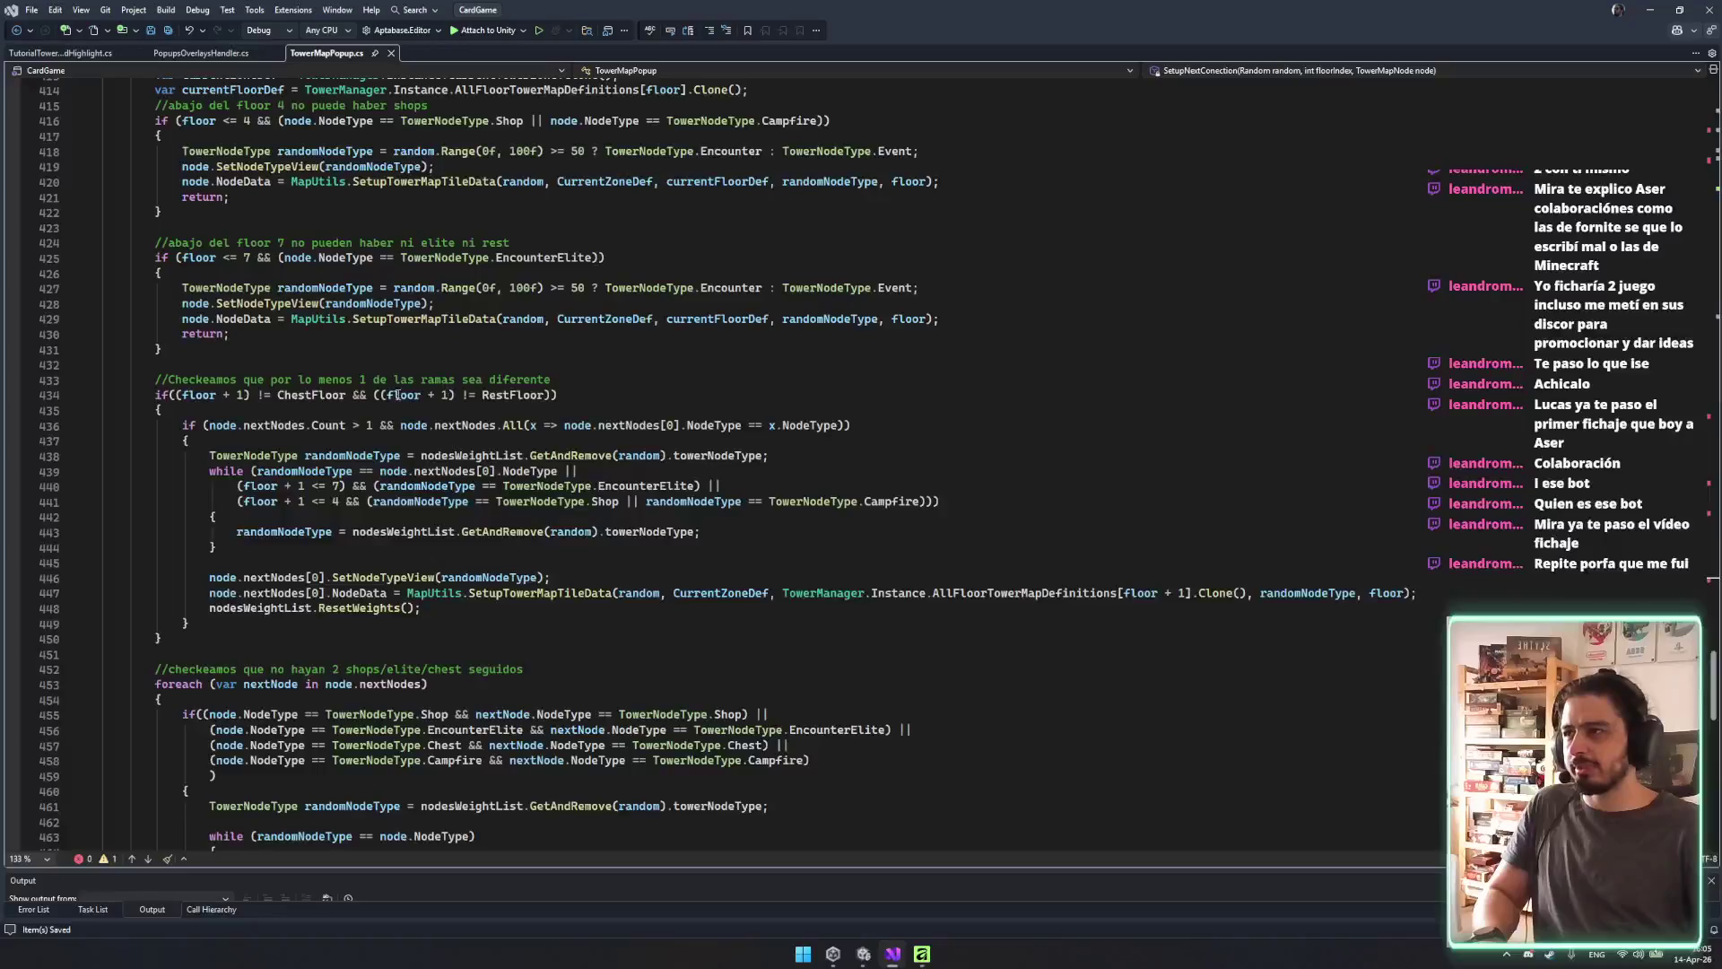
scroll(429, 389, up, 20)
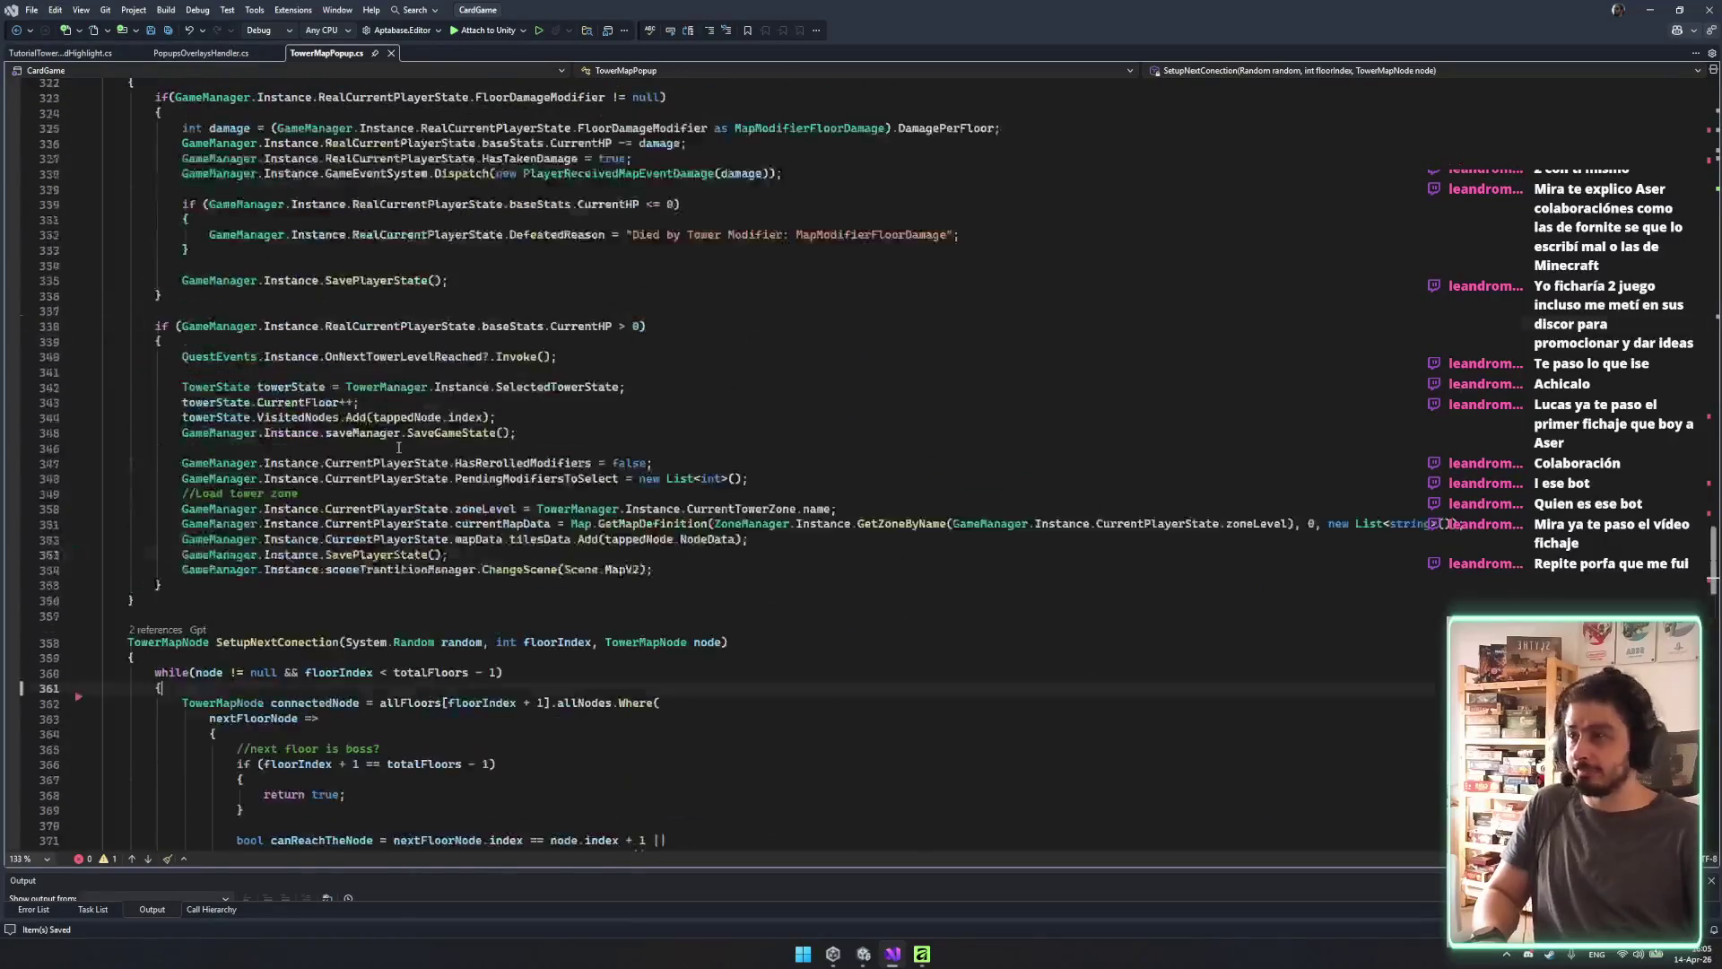
scroll(398, 447, up, 10)
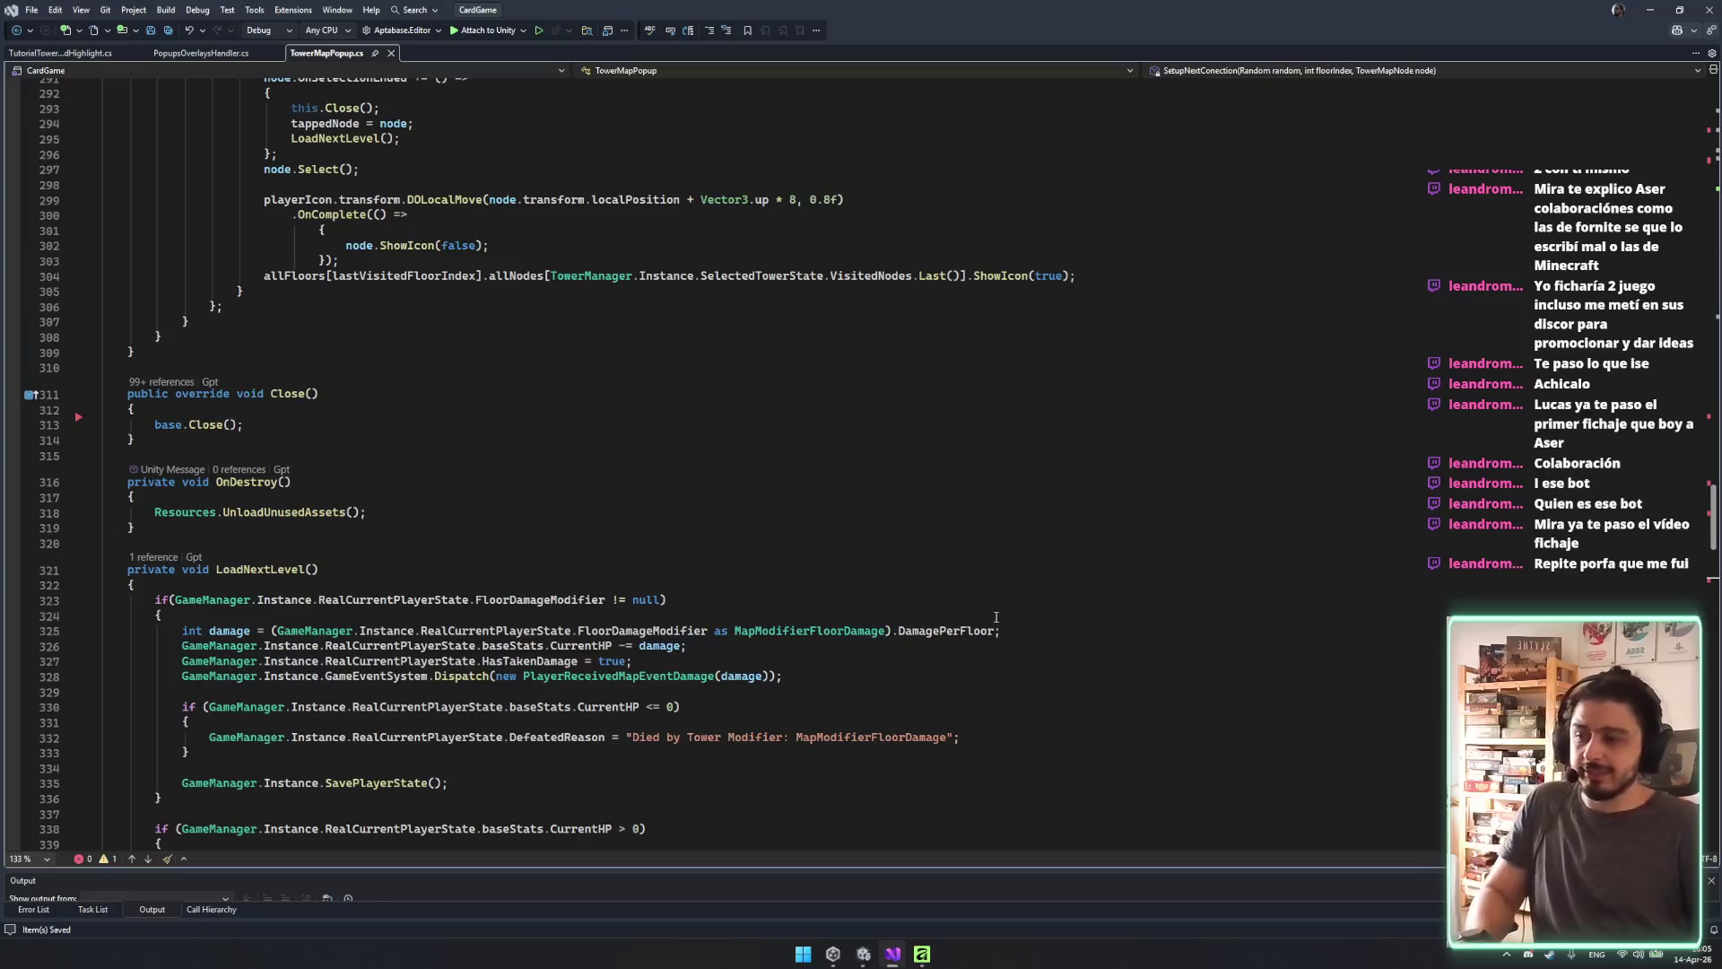
scroll(679, 557, up, 13)
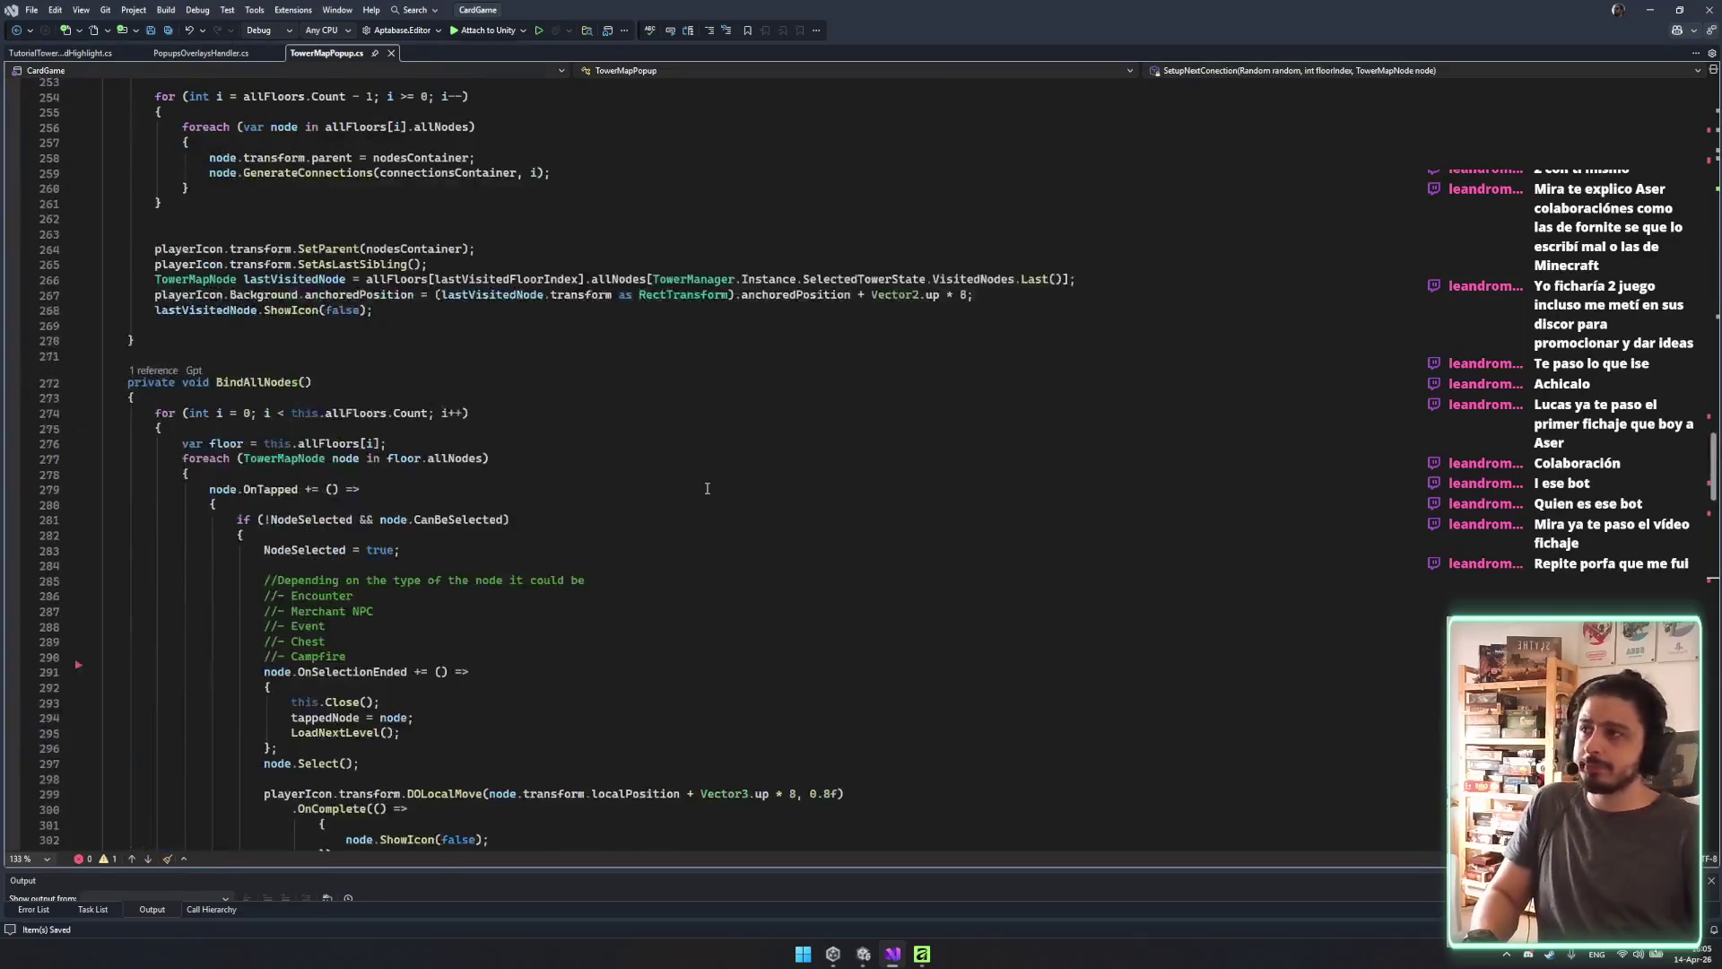
double_click(292, 383)
scroll(753, 520, up, 18)
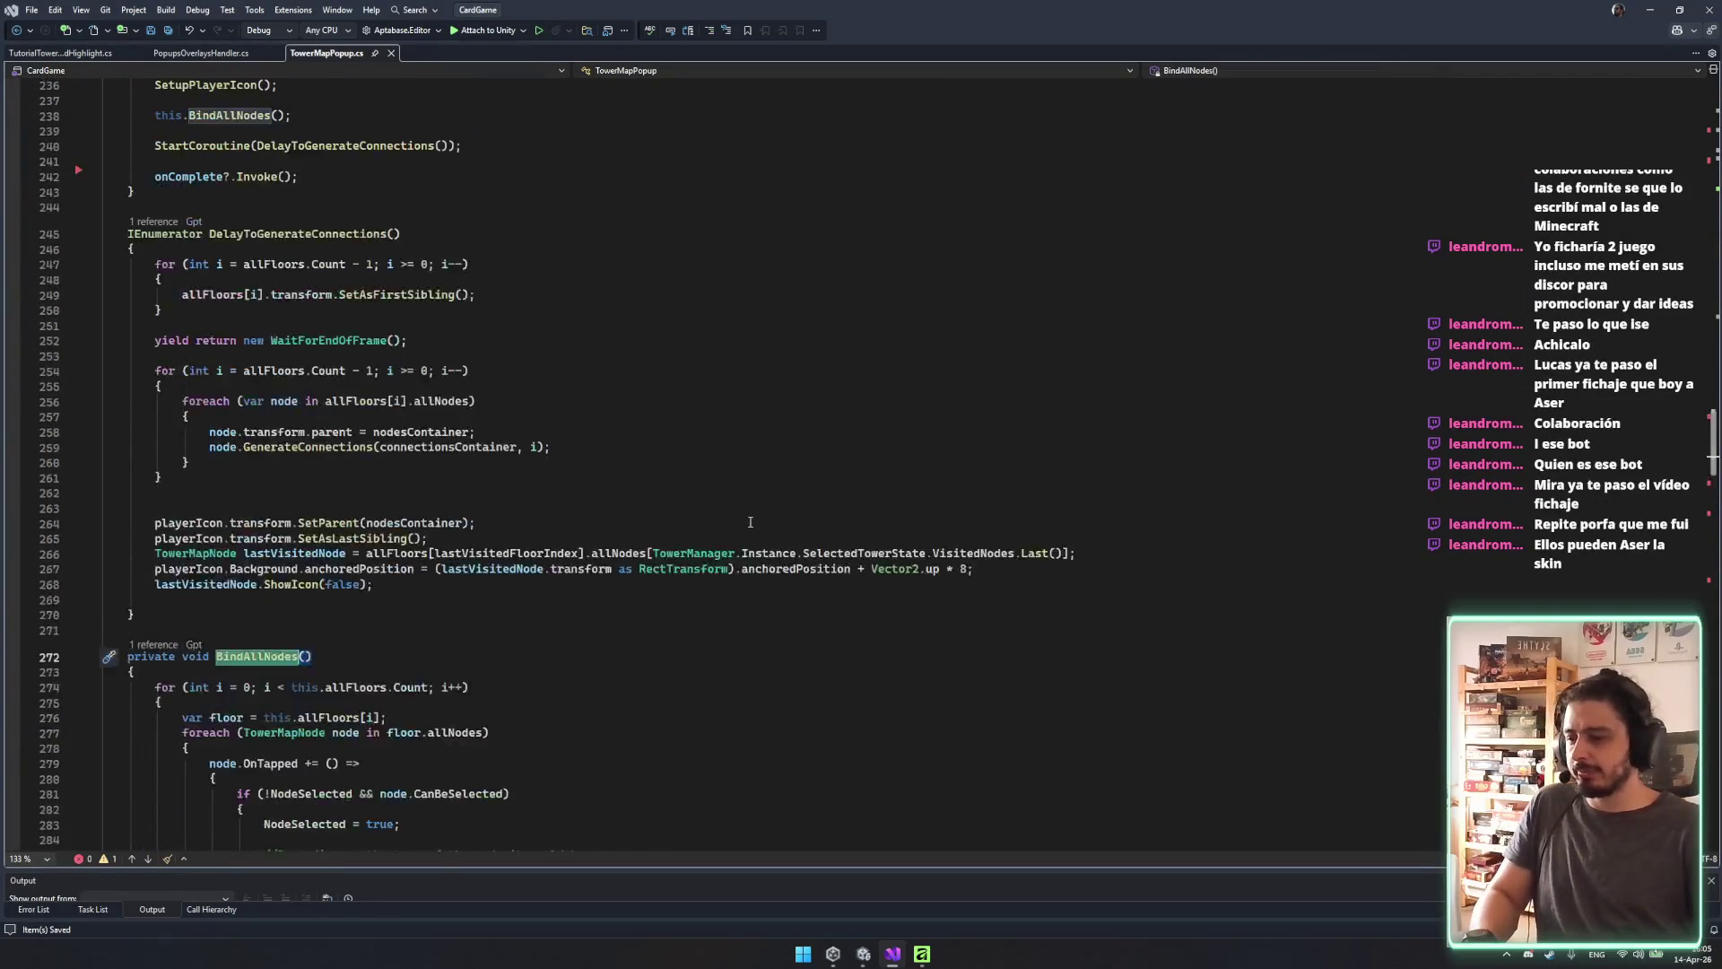
scroll(753, 521, up, 12)
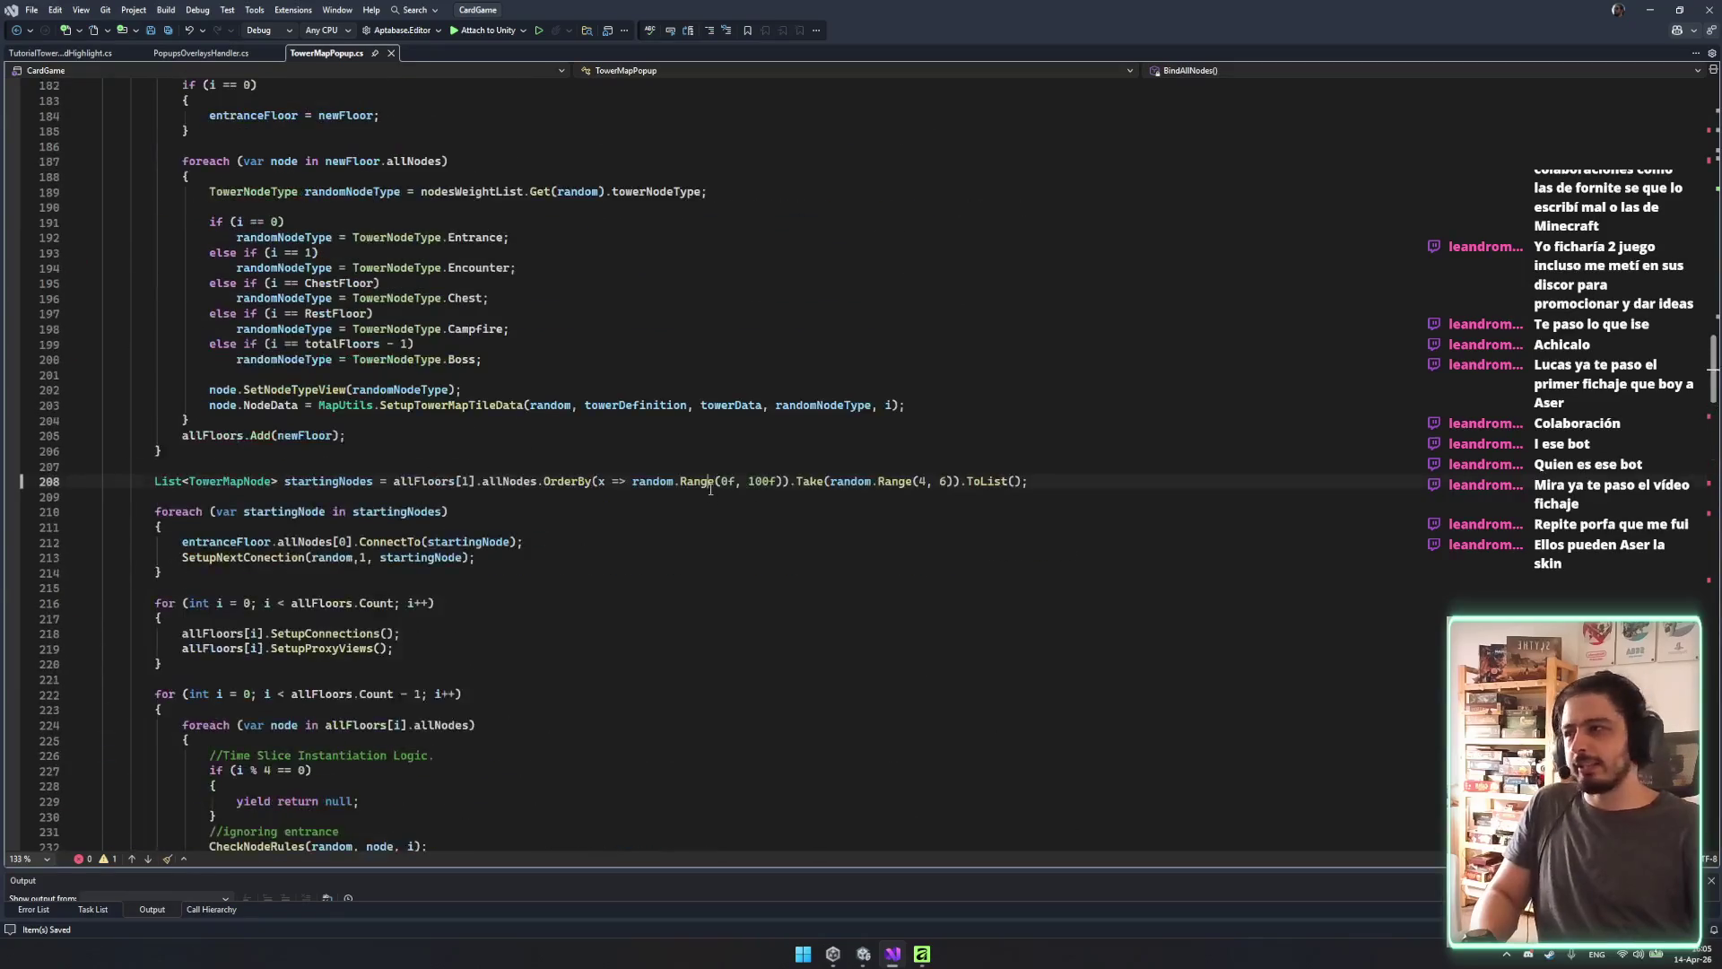
scroll(689, 470, up, 20)
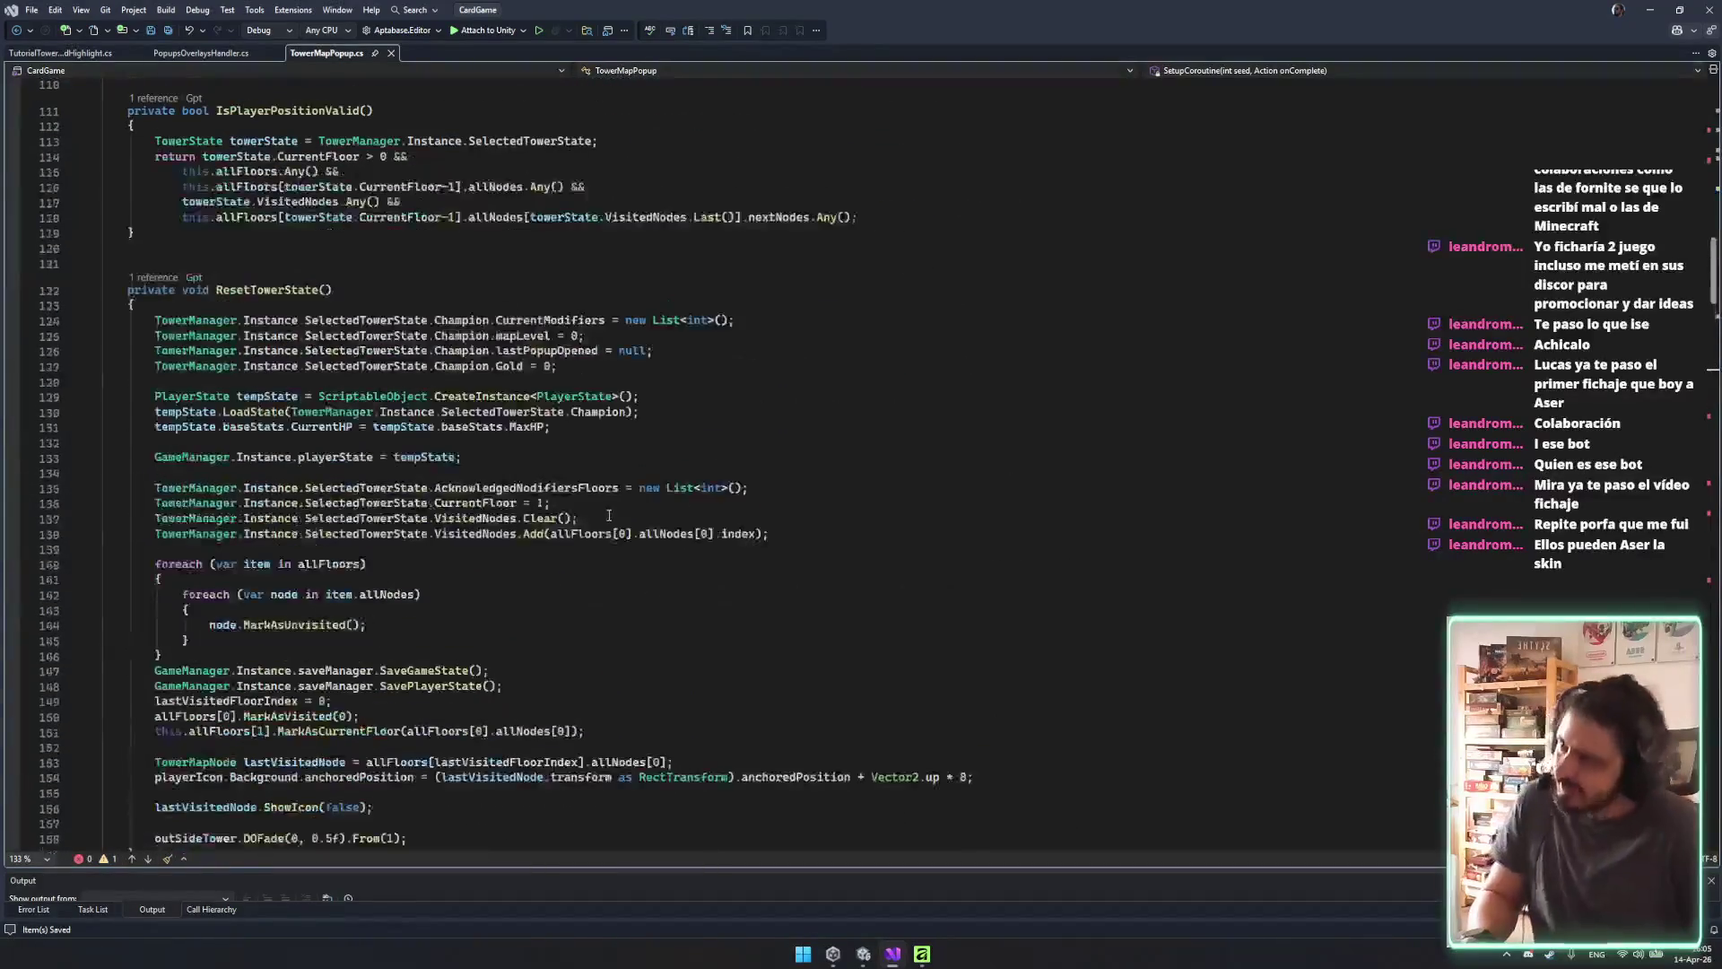
scroll(568, 461, up, 17)
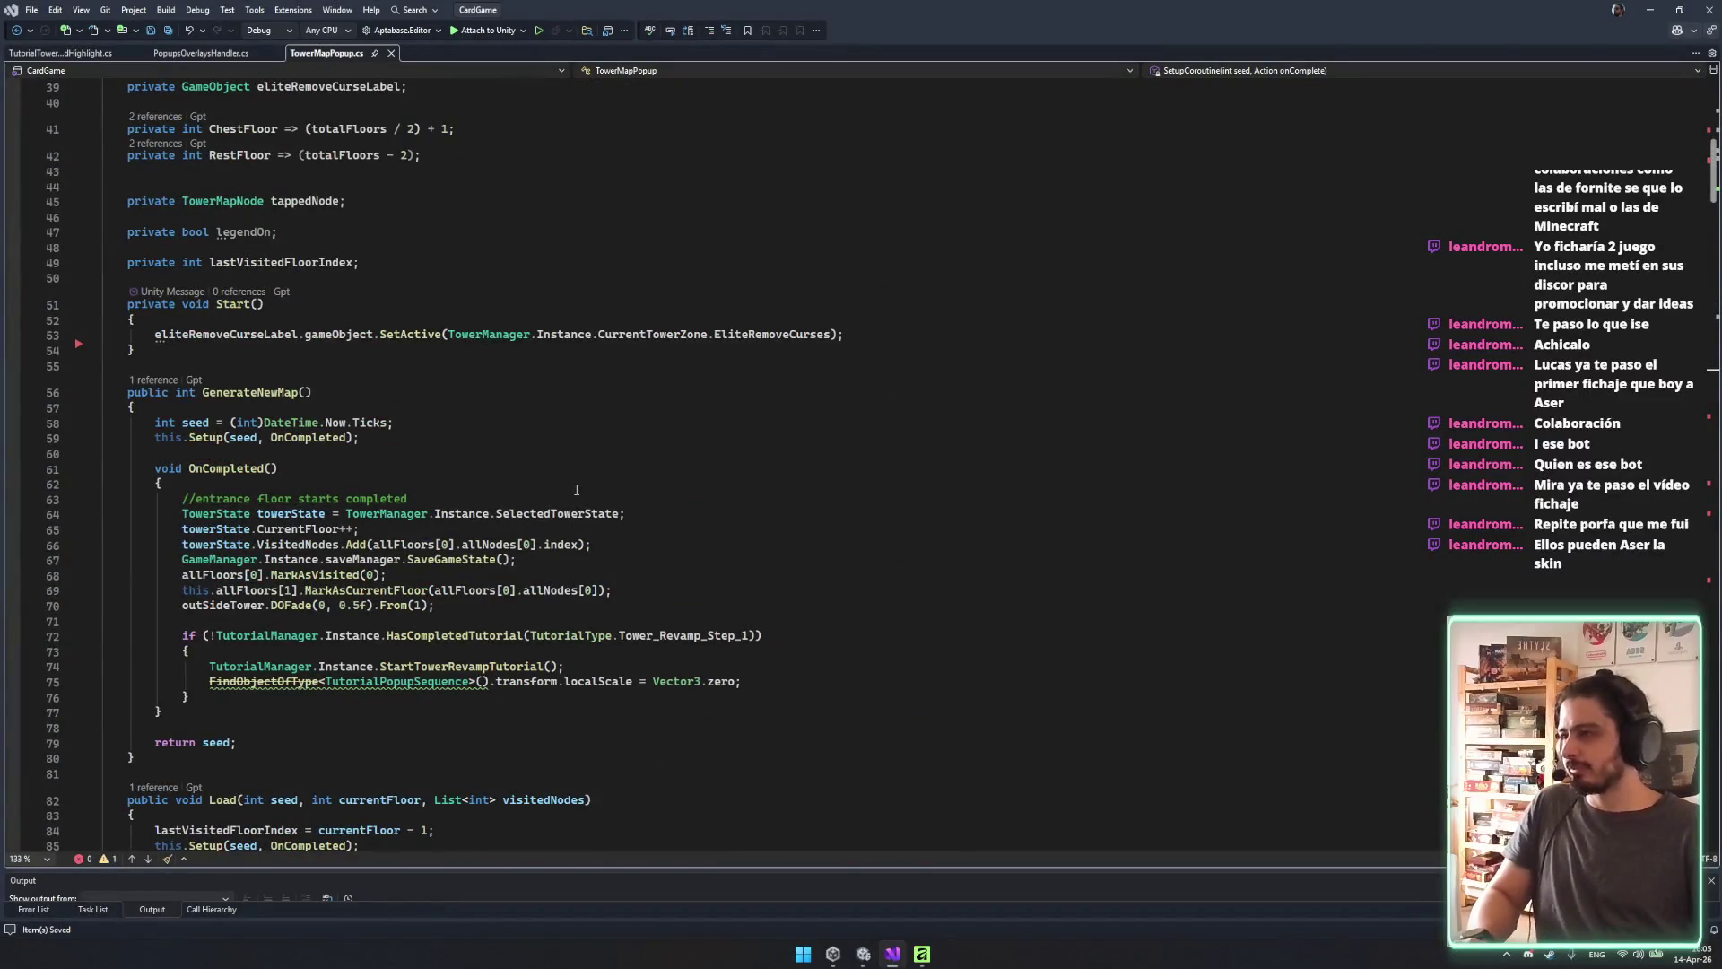
double_click(250, 392)
scroll(358, 479, down, 5)
mouse_move(181, 270)
mouse_down()
mouse_move(161, 503)
mouse_move(583, 492)
mouse_up()
click(582, 489)
drag(180, 270, 583, 323)
click(558, 438)
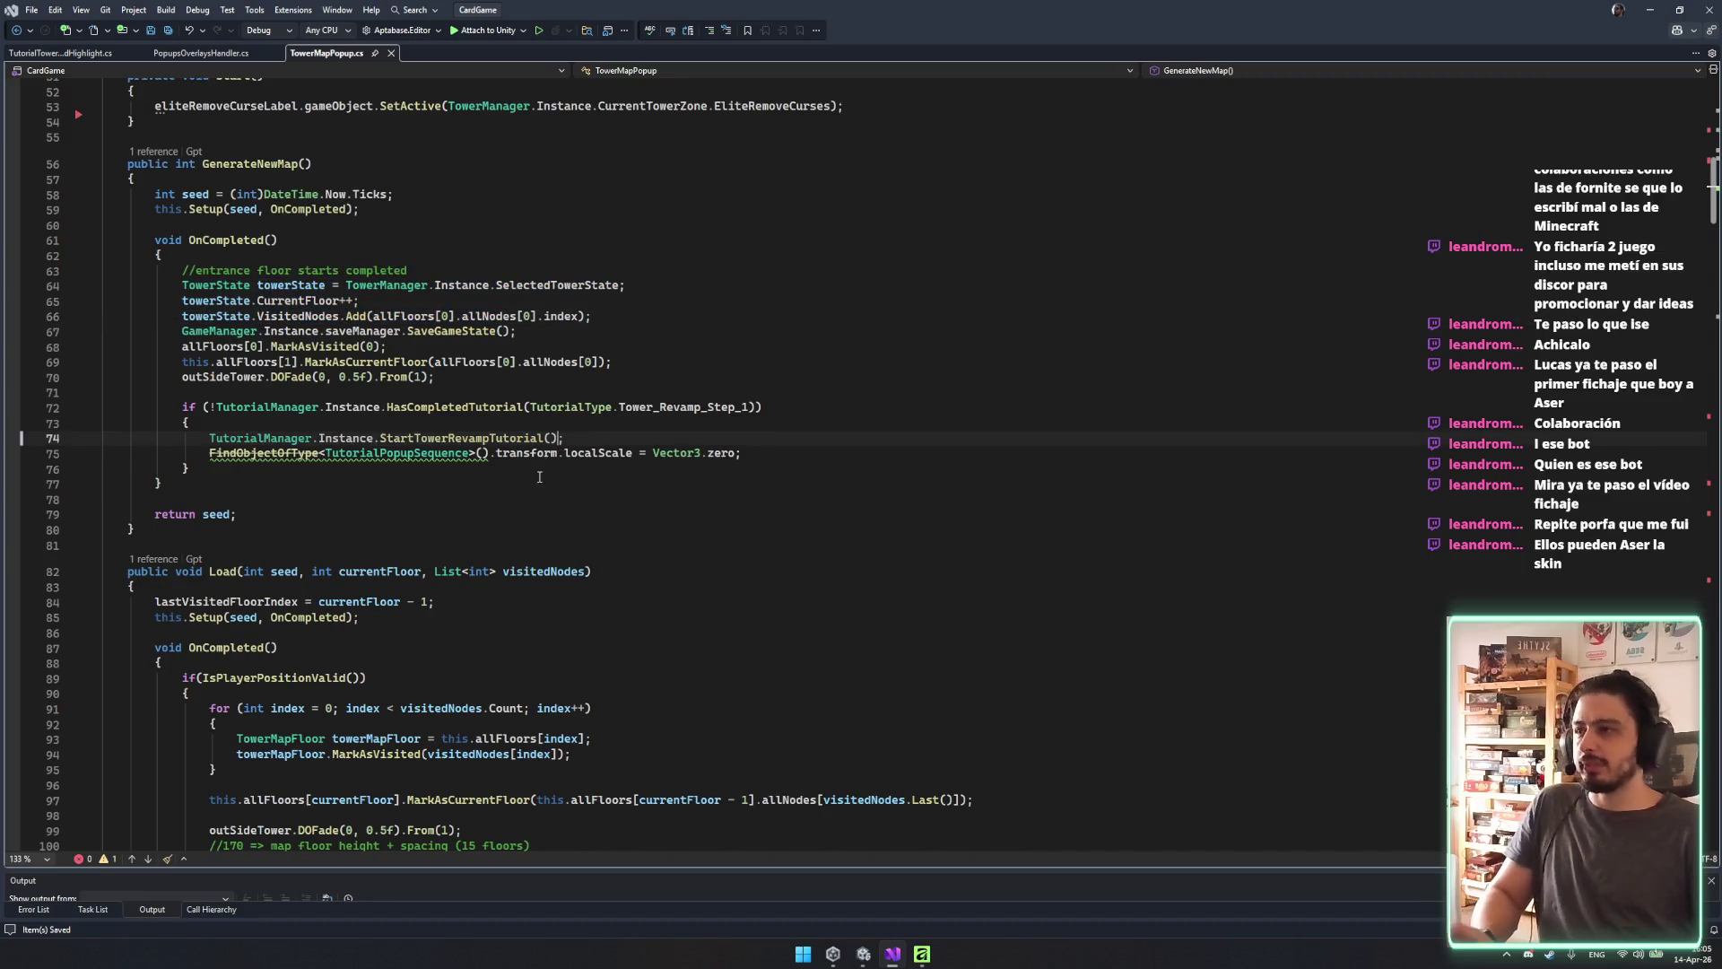
scroll(540, 474, down, 5)
drag(243, 178, 632, 244)
click(631, 255)
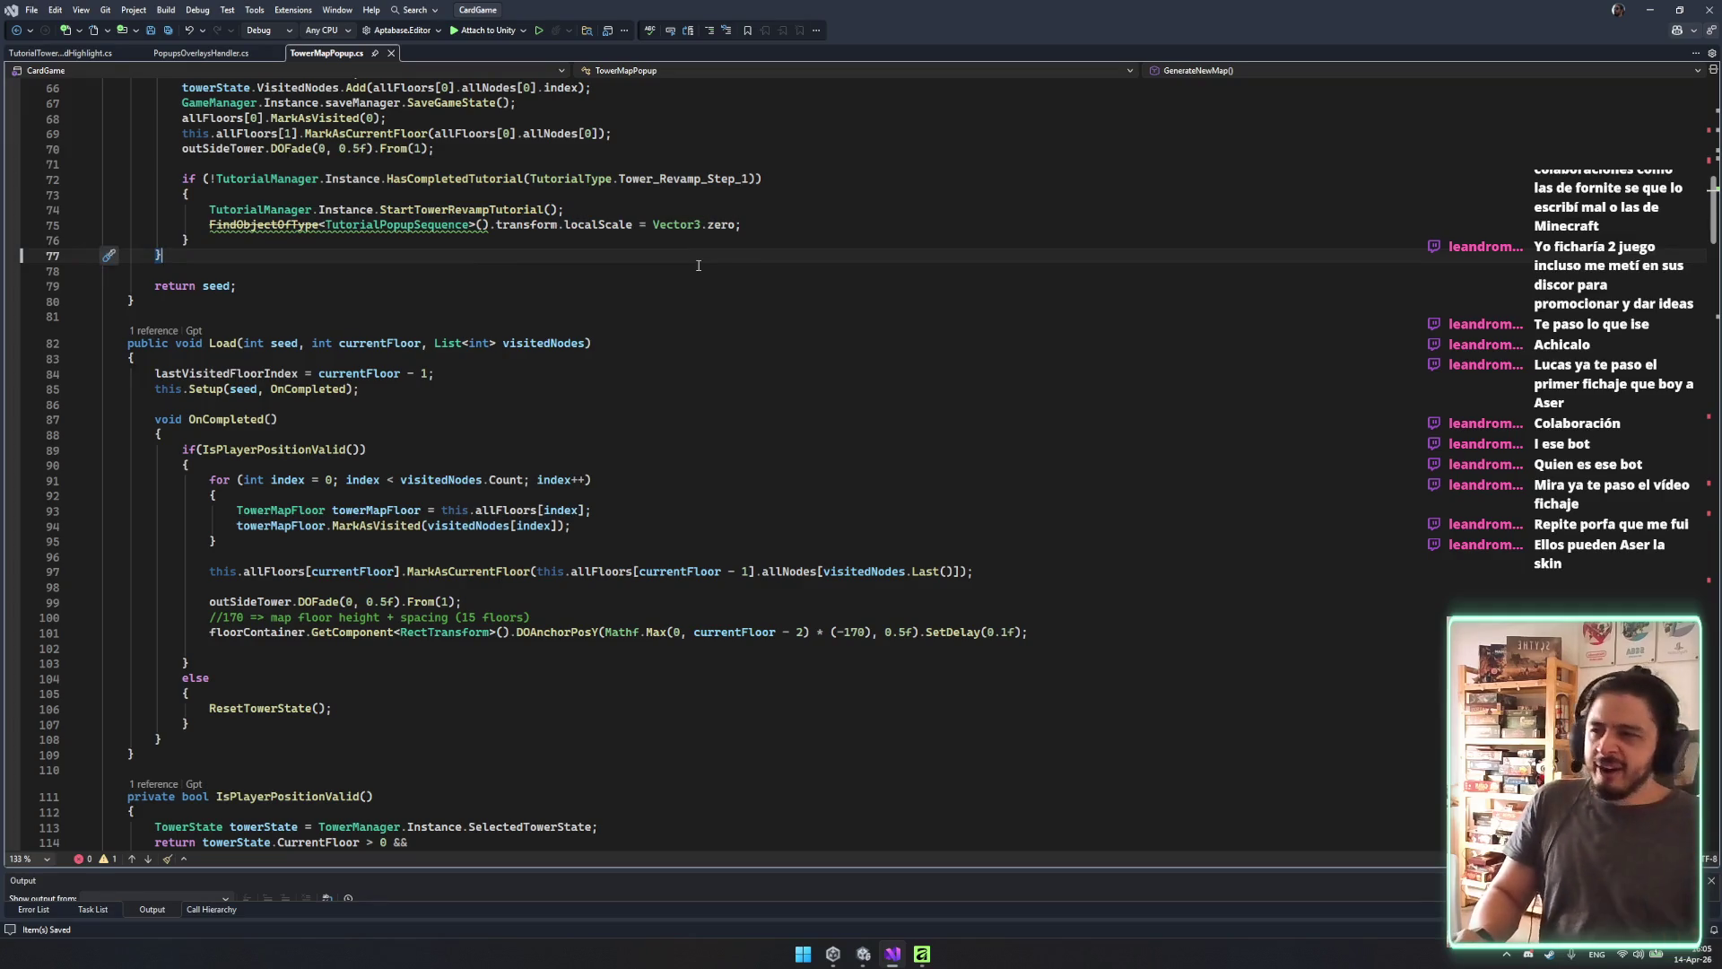
scroll(633, 411, down, 5)
triple_click(490, 387)
click(611, 421)
drag(218, 392, 336, 374)
click(343, 373)
double_click(295, 374)
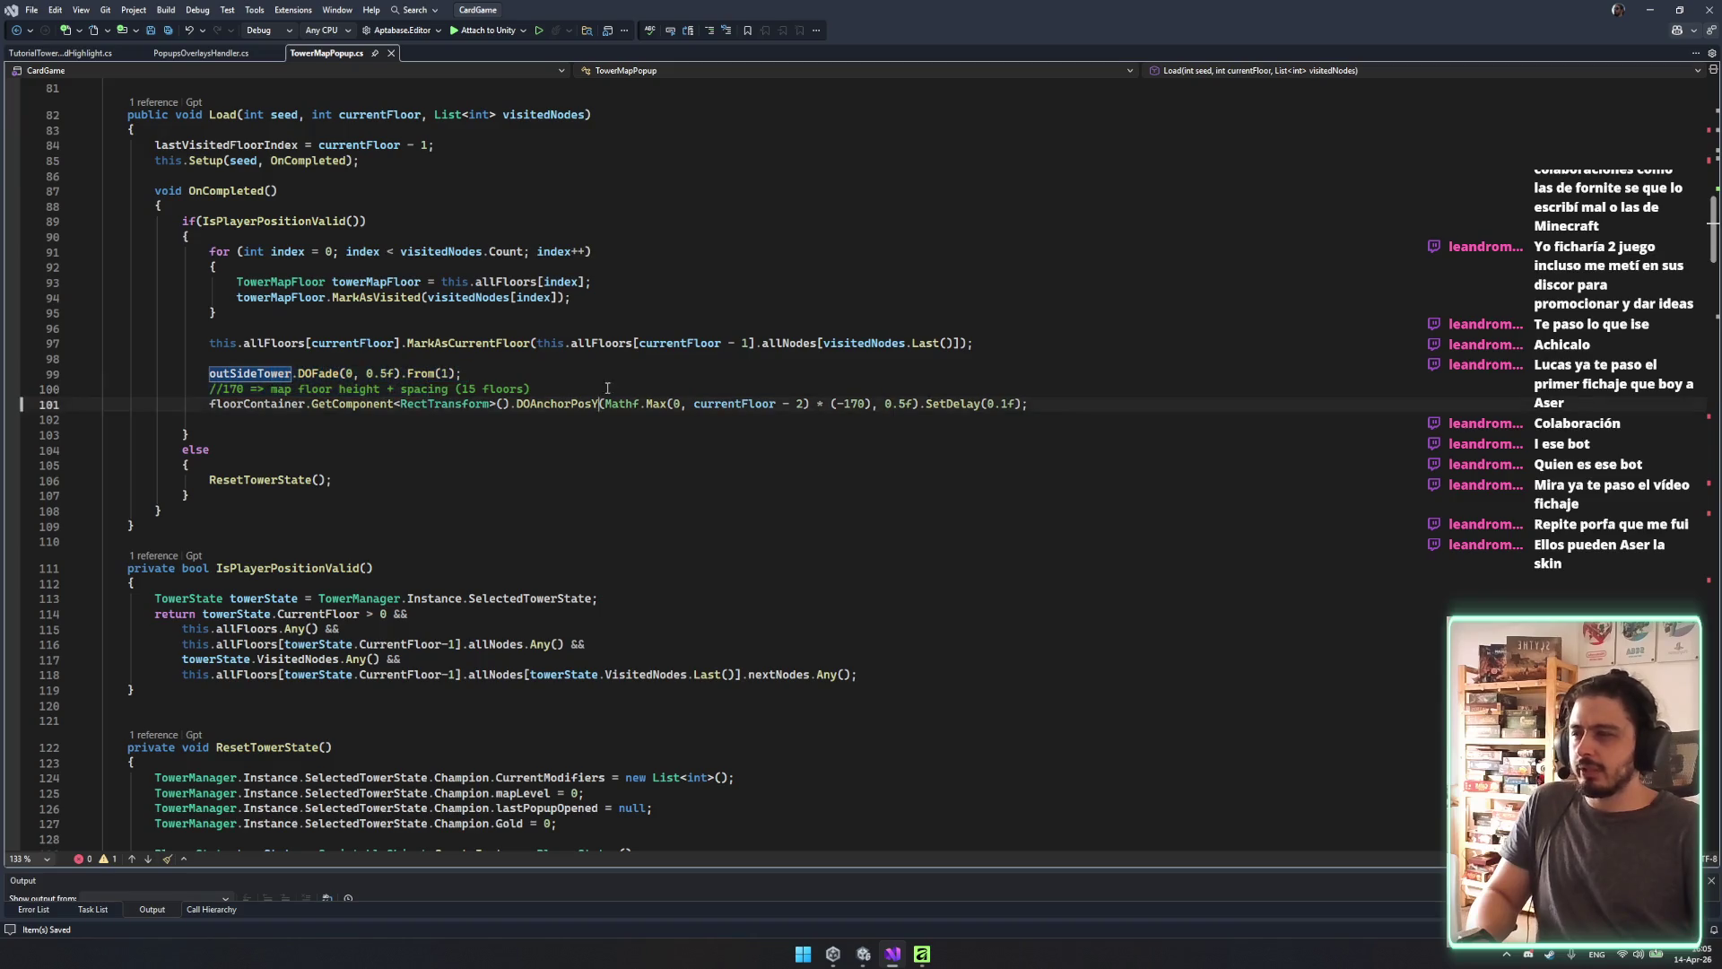
click(580, 378)
drag(580, 381, 610, 388)
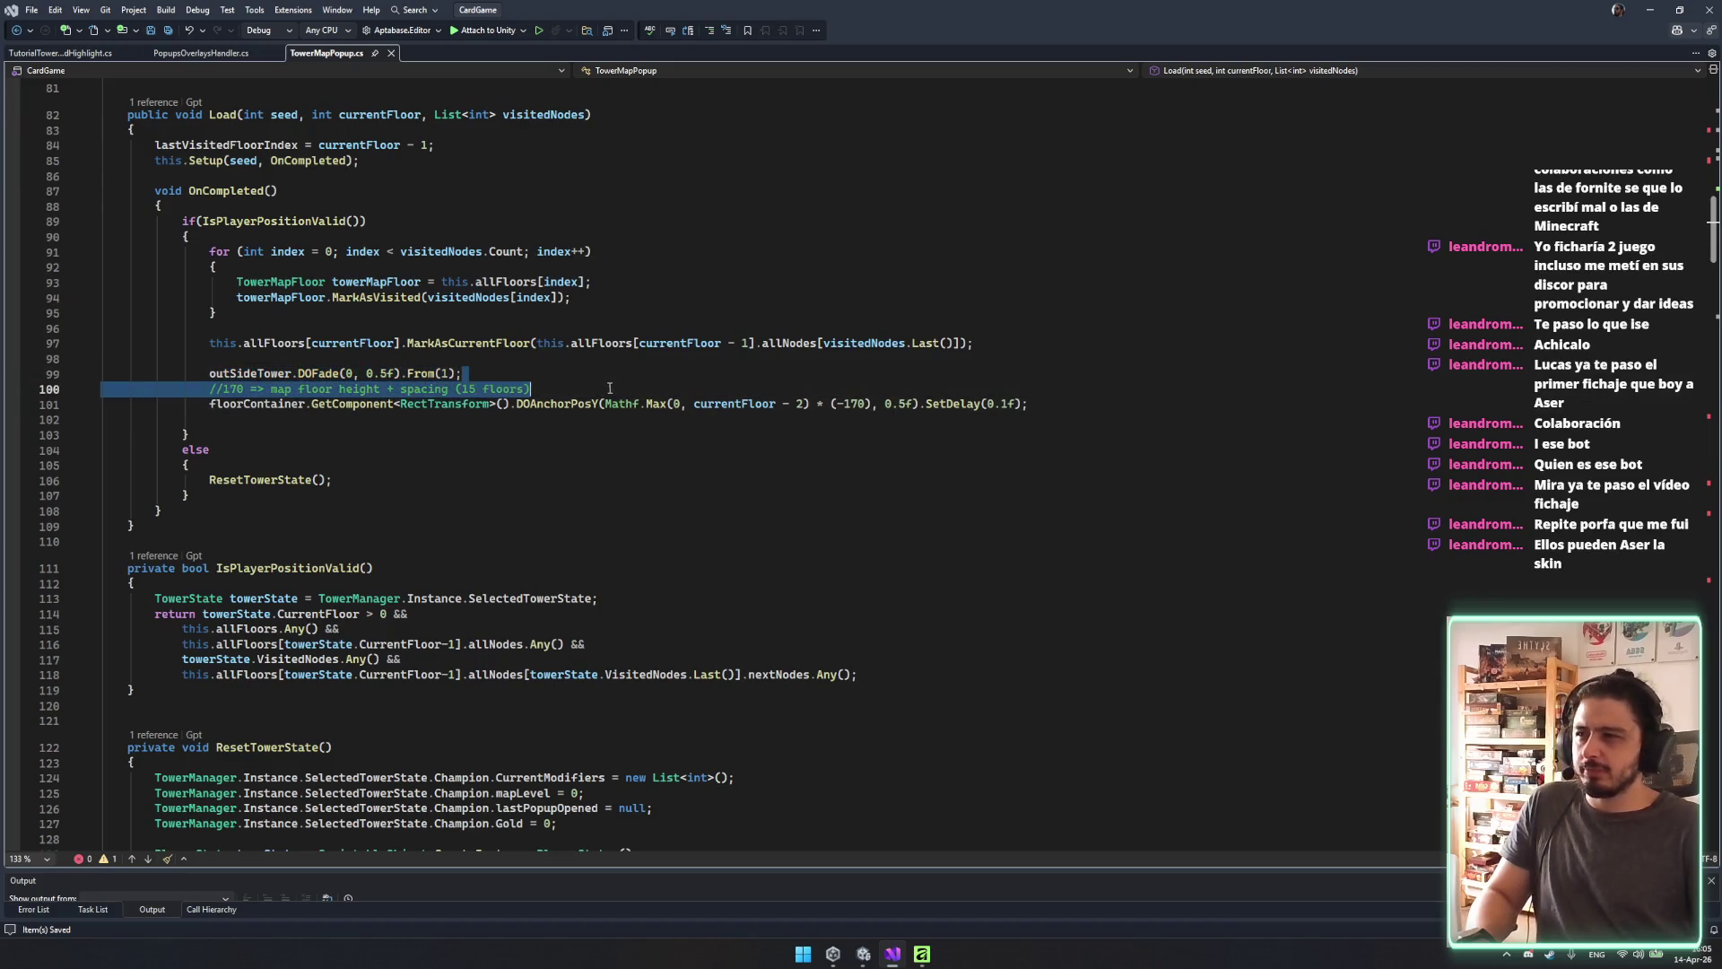
click(956, 415)
click(1035, 436)
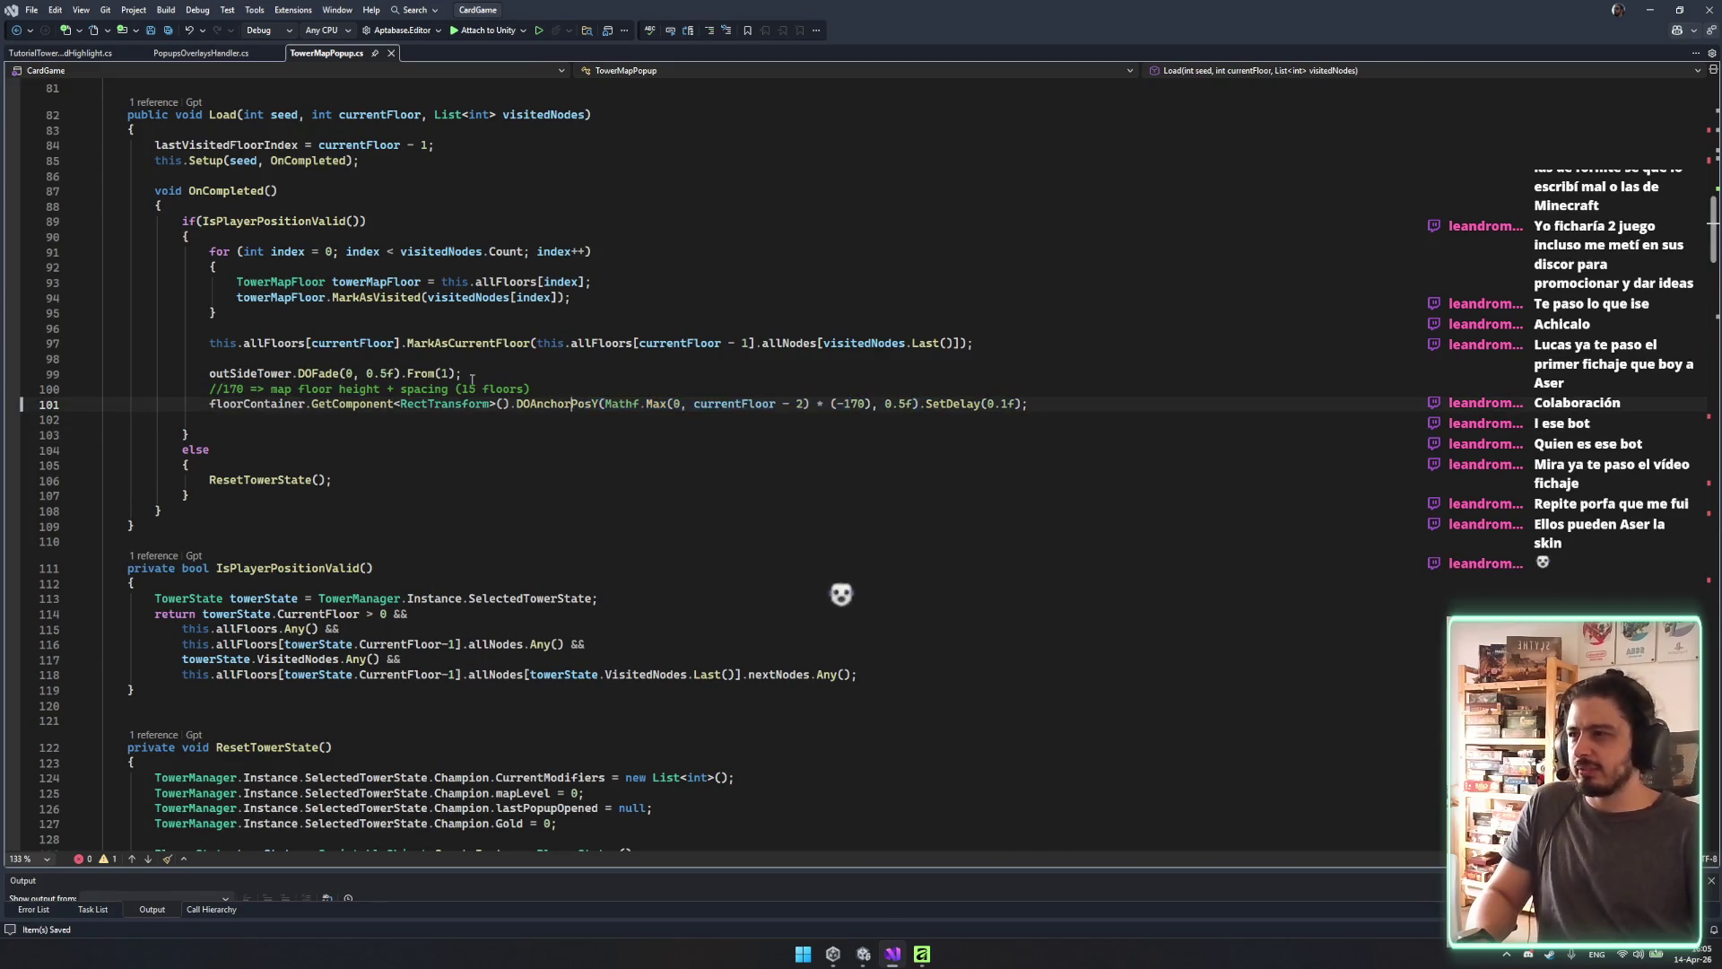
key(ctrl+shift+Left)
click(866, 567)
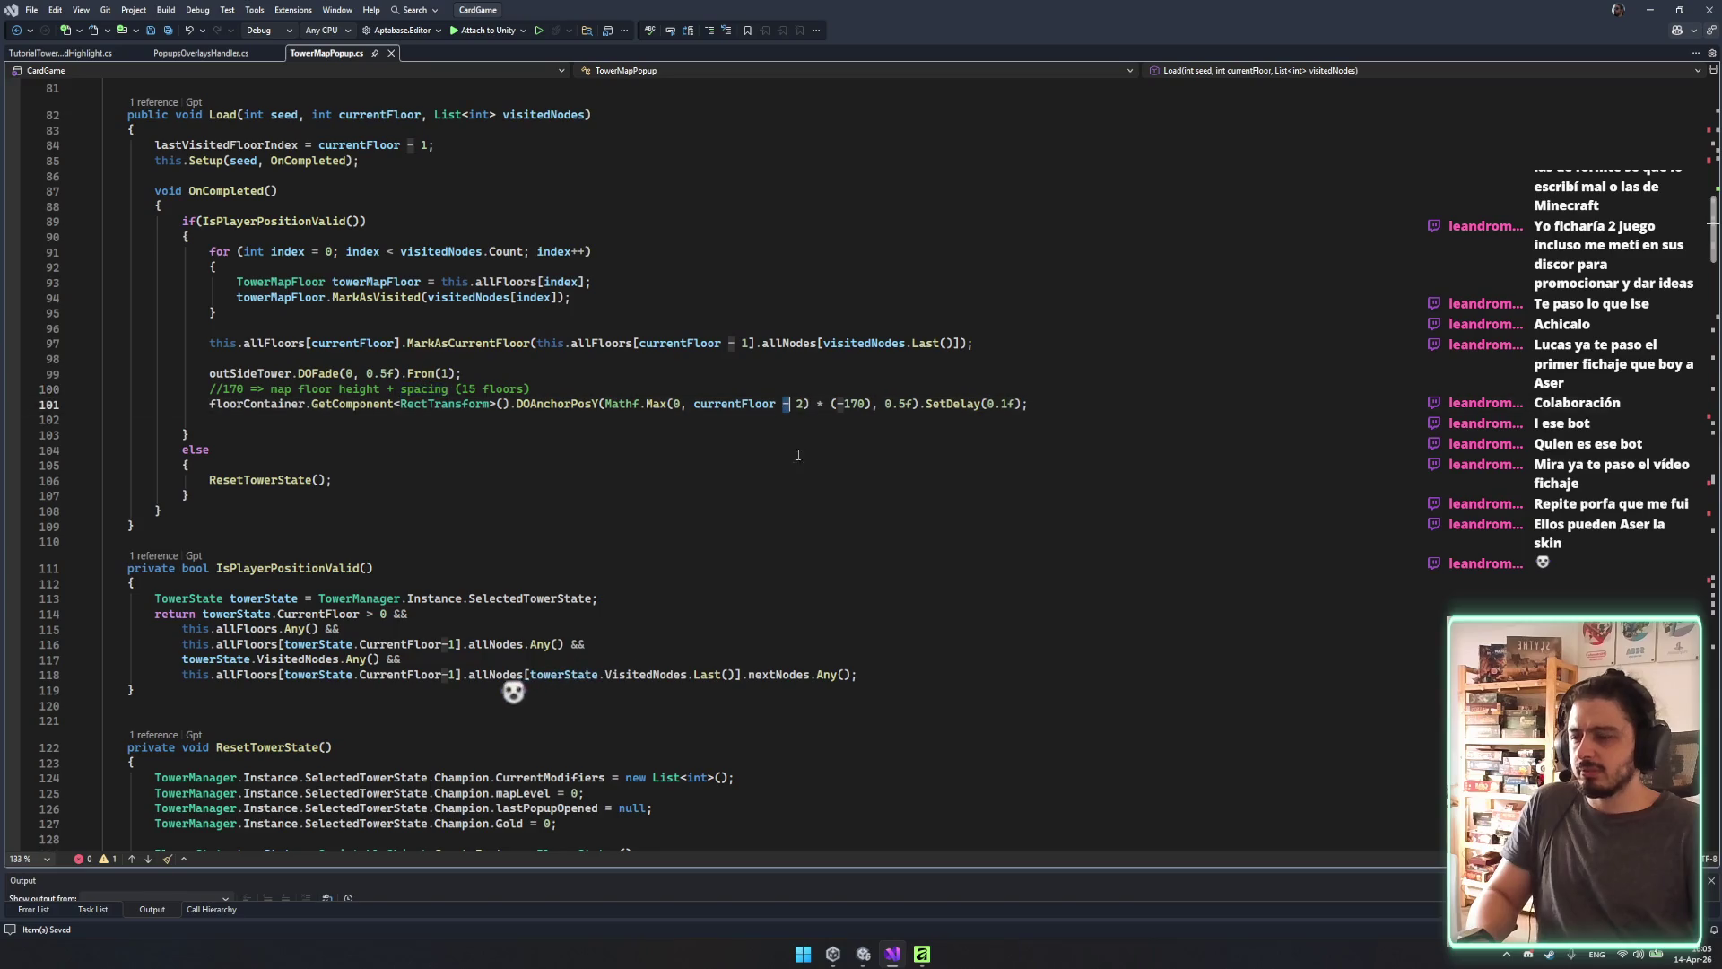
scroll(866, 551, down, 3)
scroll(867, 551, down, 10)
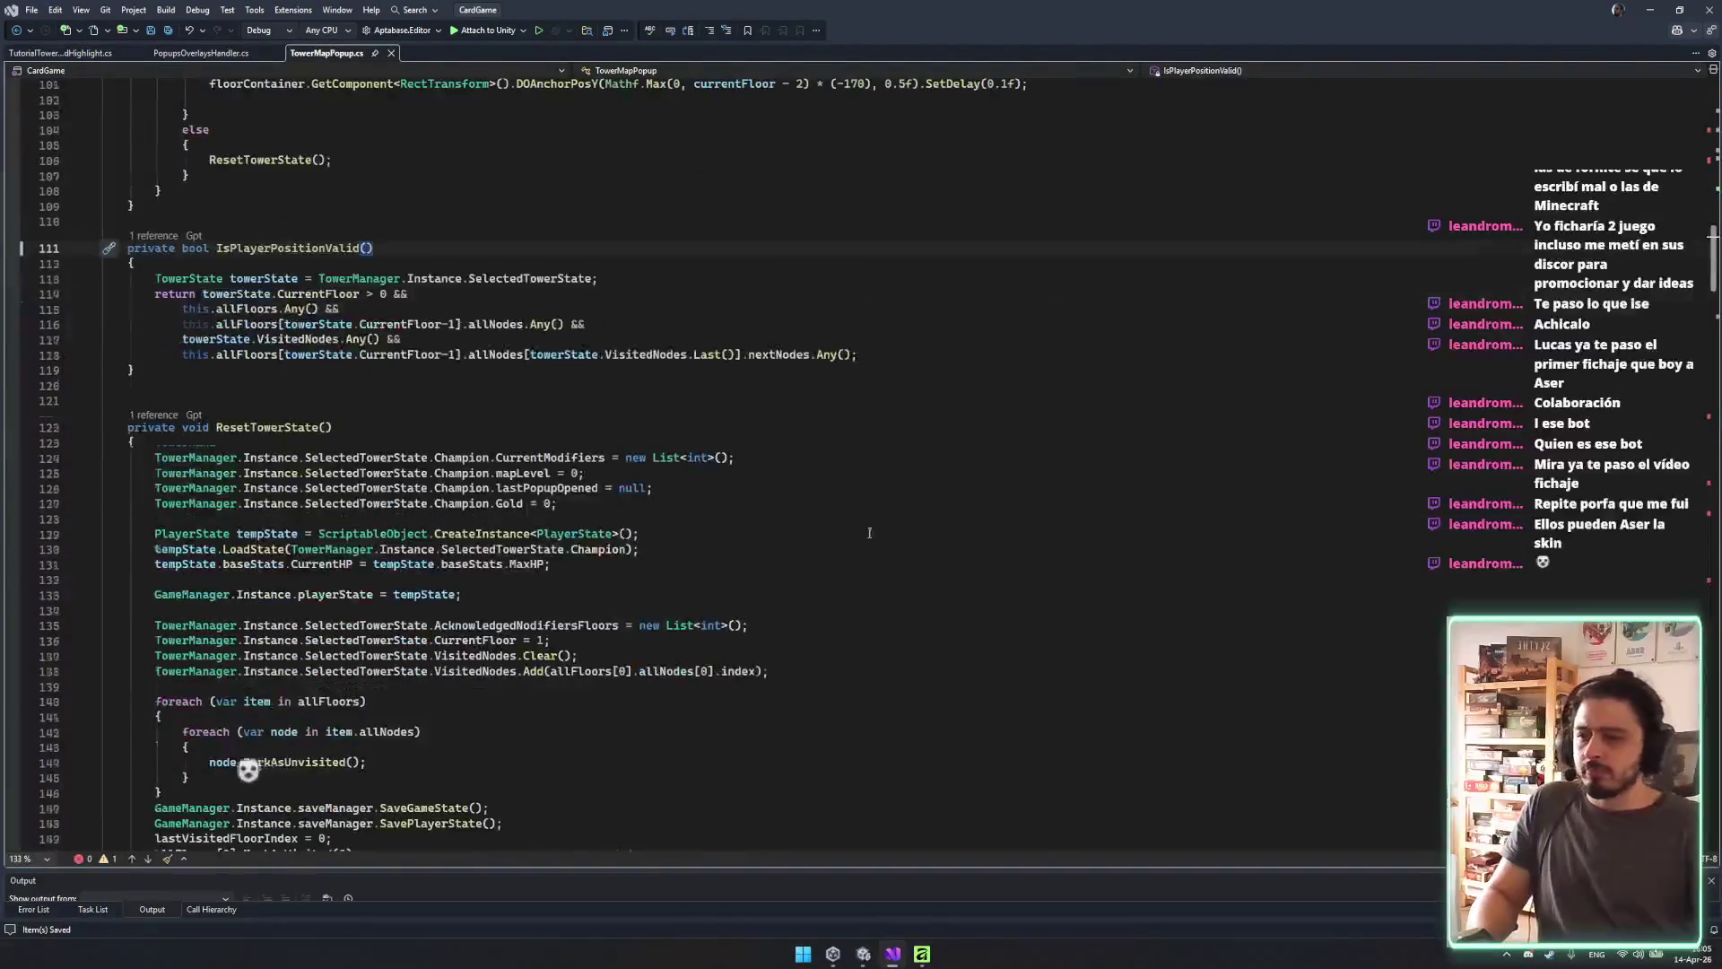
scroll(795, 450, down, 3)
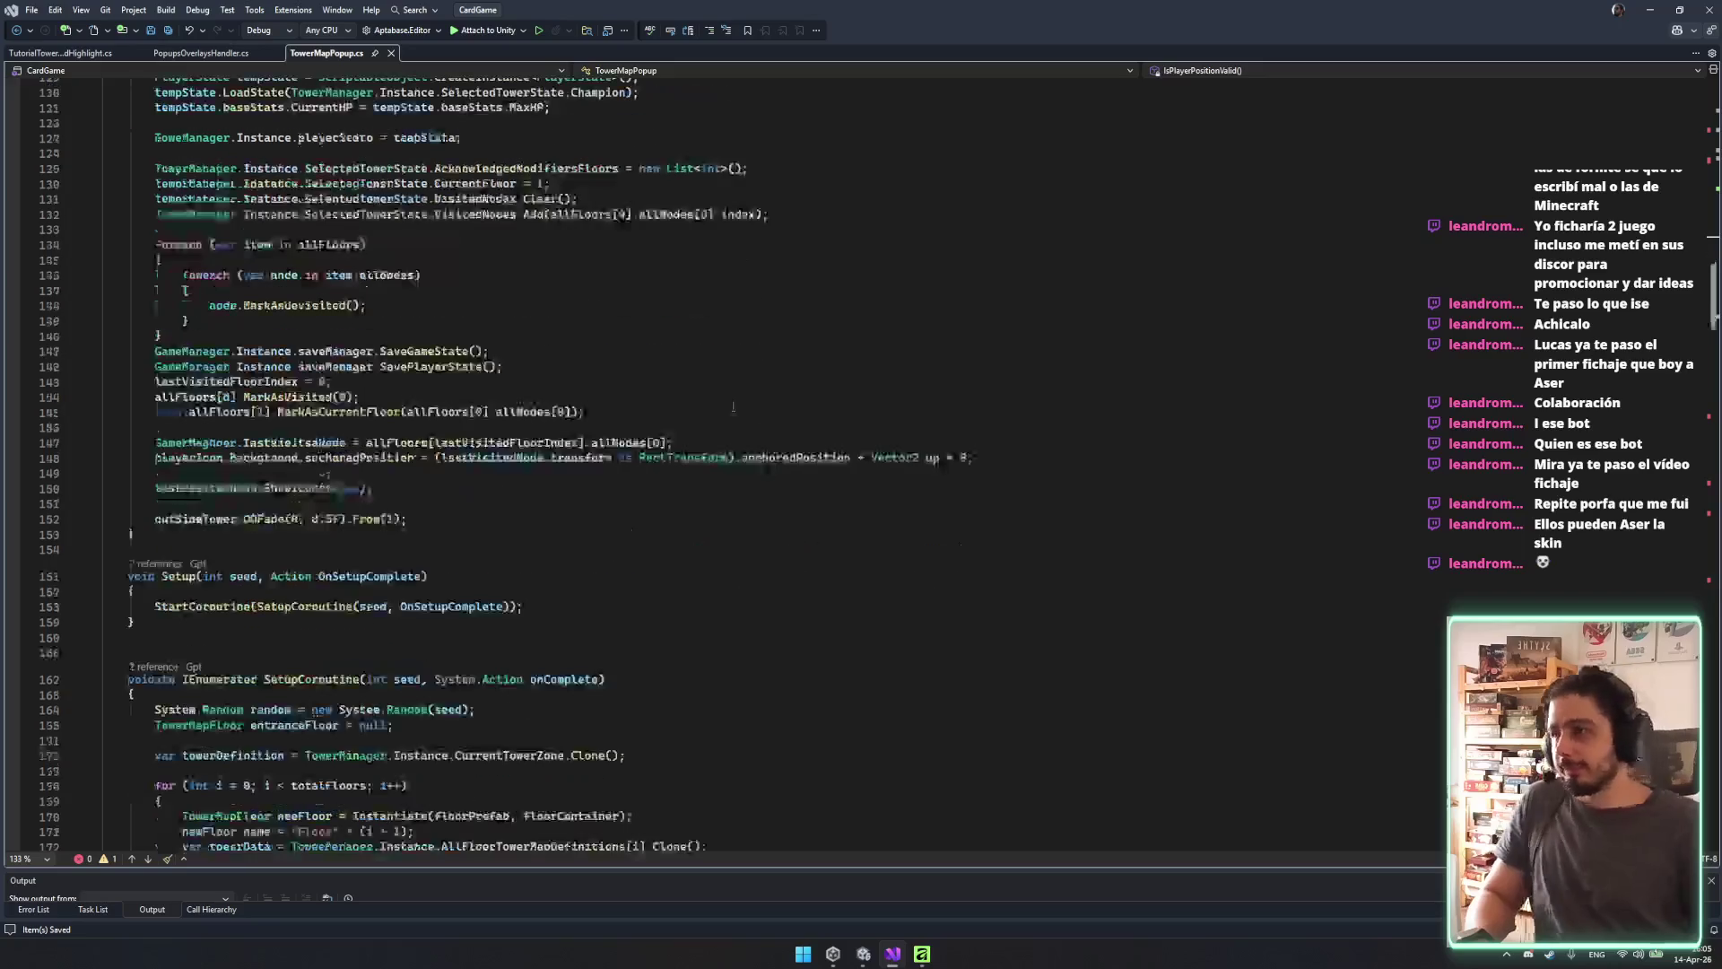
scroll(747, 373, up, 3)
scroll(748, 374, down, 3)
scroll(748, 373, down, 10)
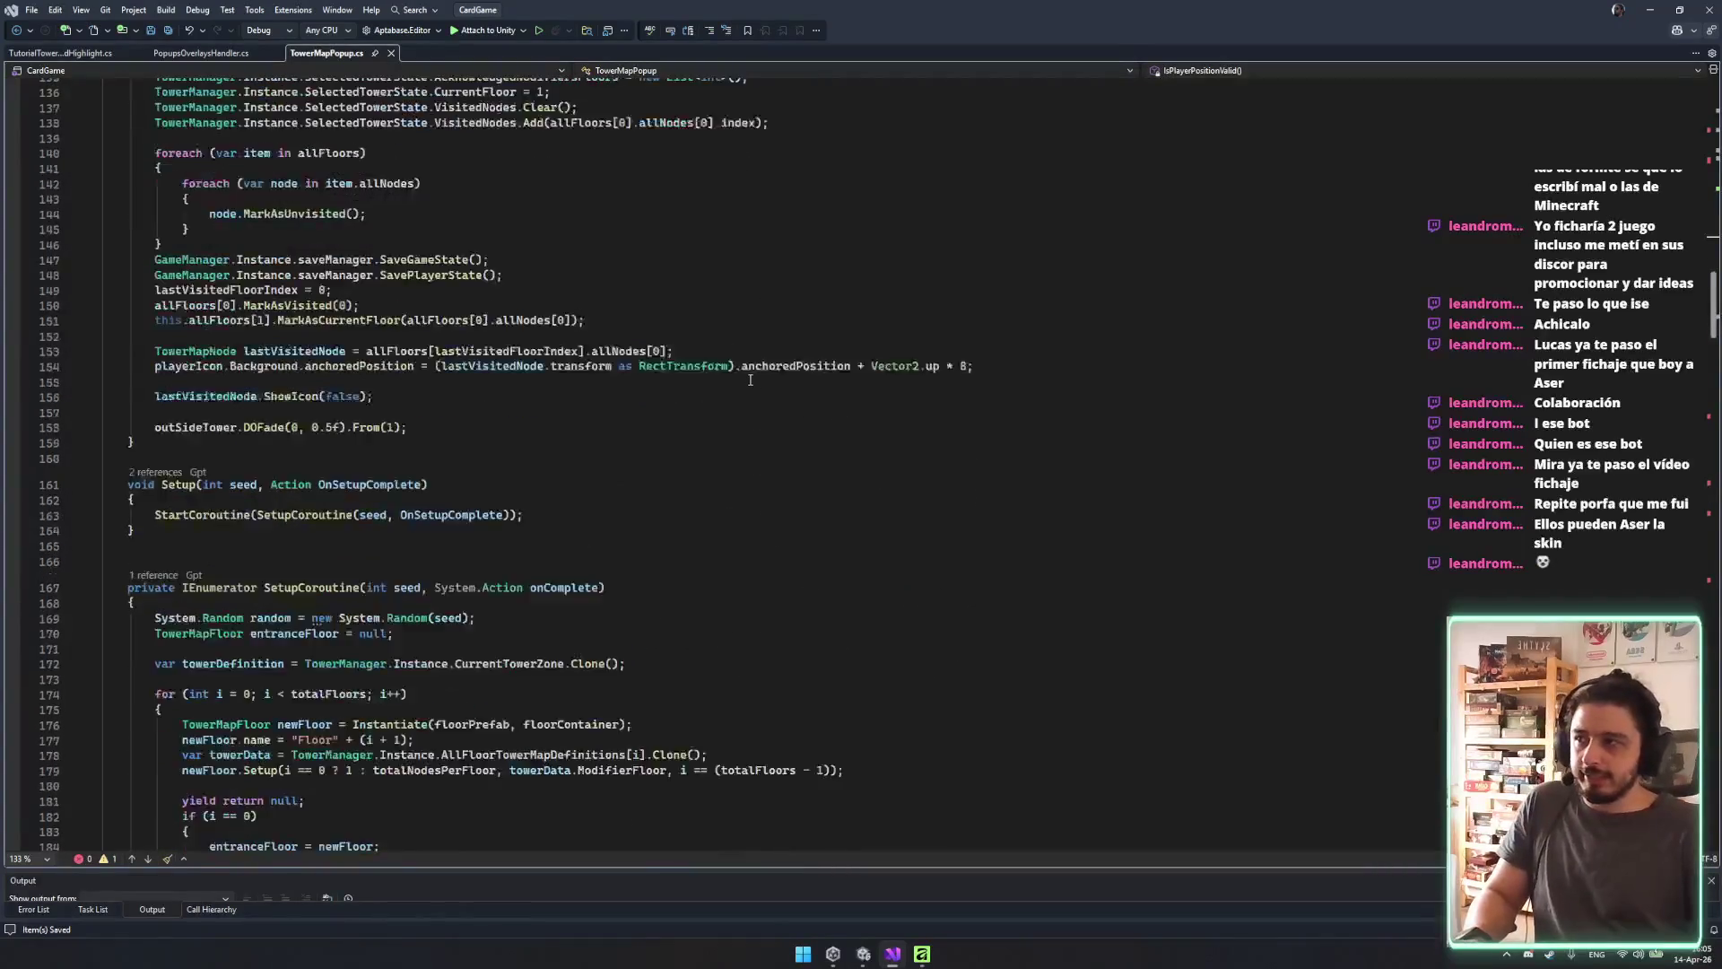
scroll(726, 384, down, 3)
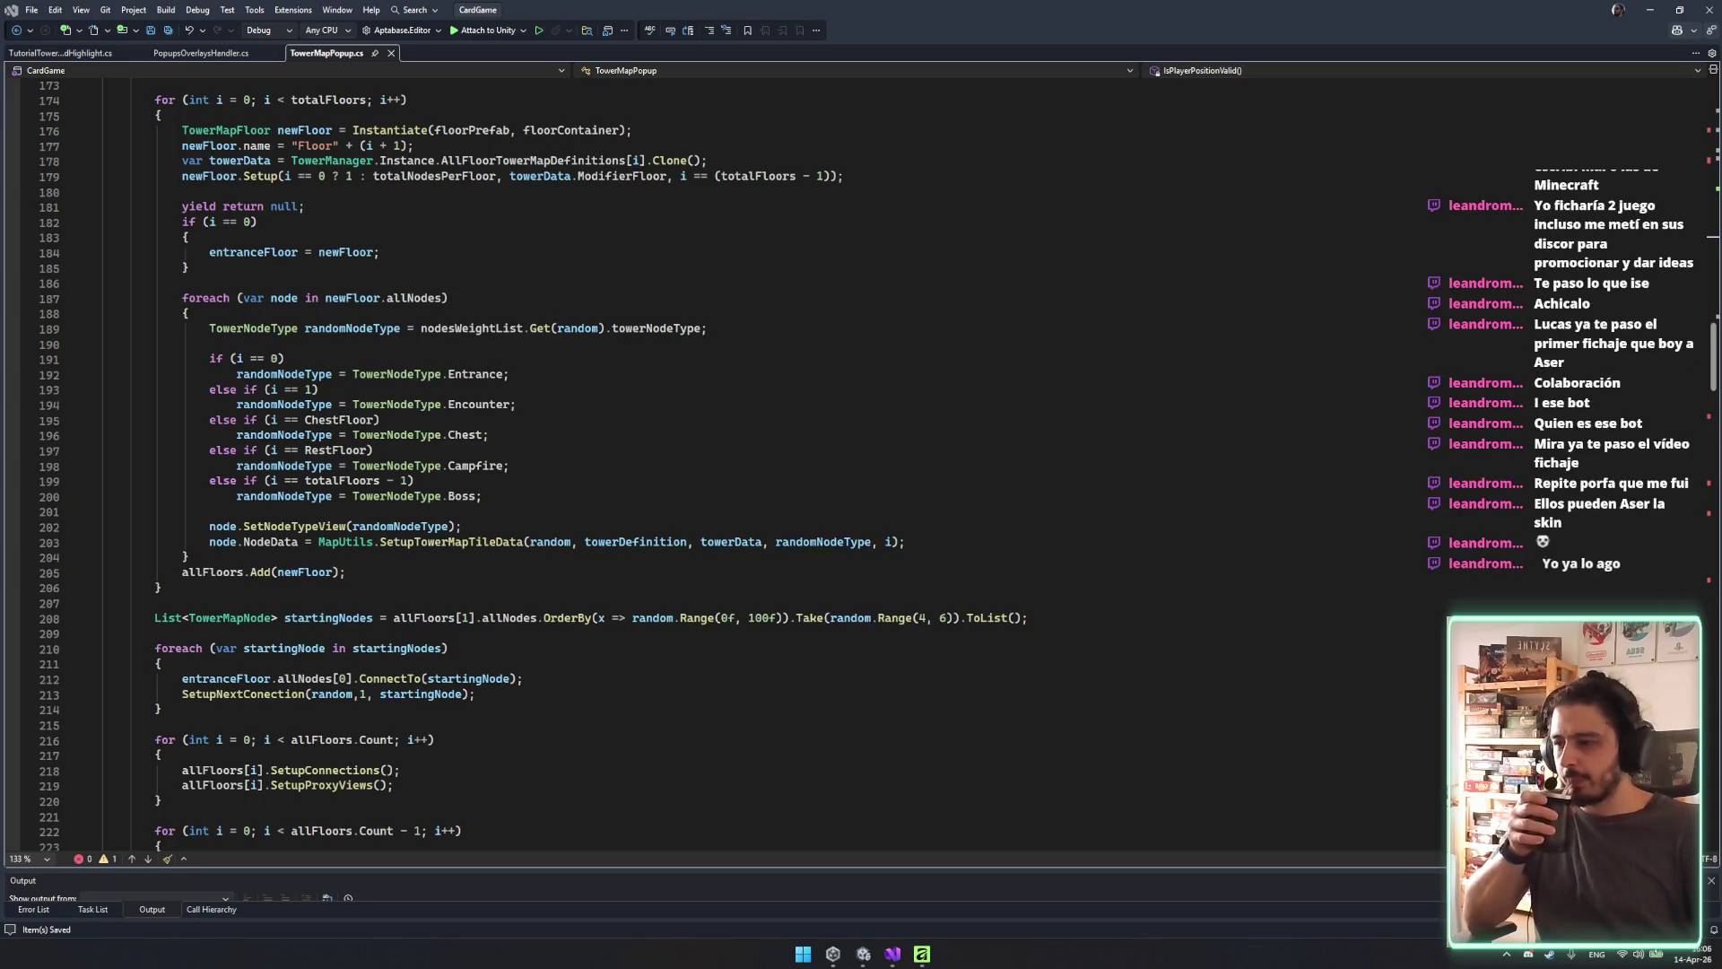
Delete the empty line directly above private IEnumerator SetupCoroutine.
triple_click(691, 692)
click(653, 677)
click(529, 602)
scroll(520, 610, up, 4)
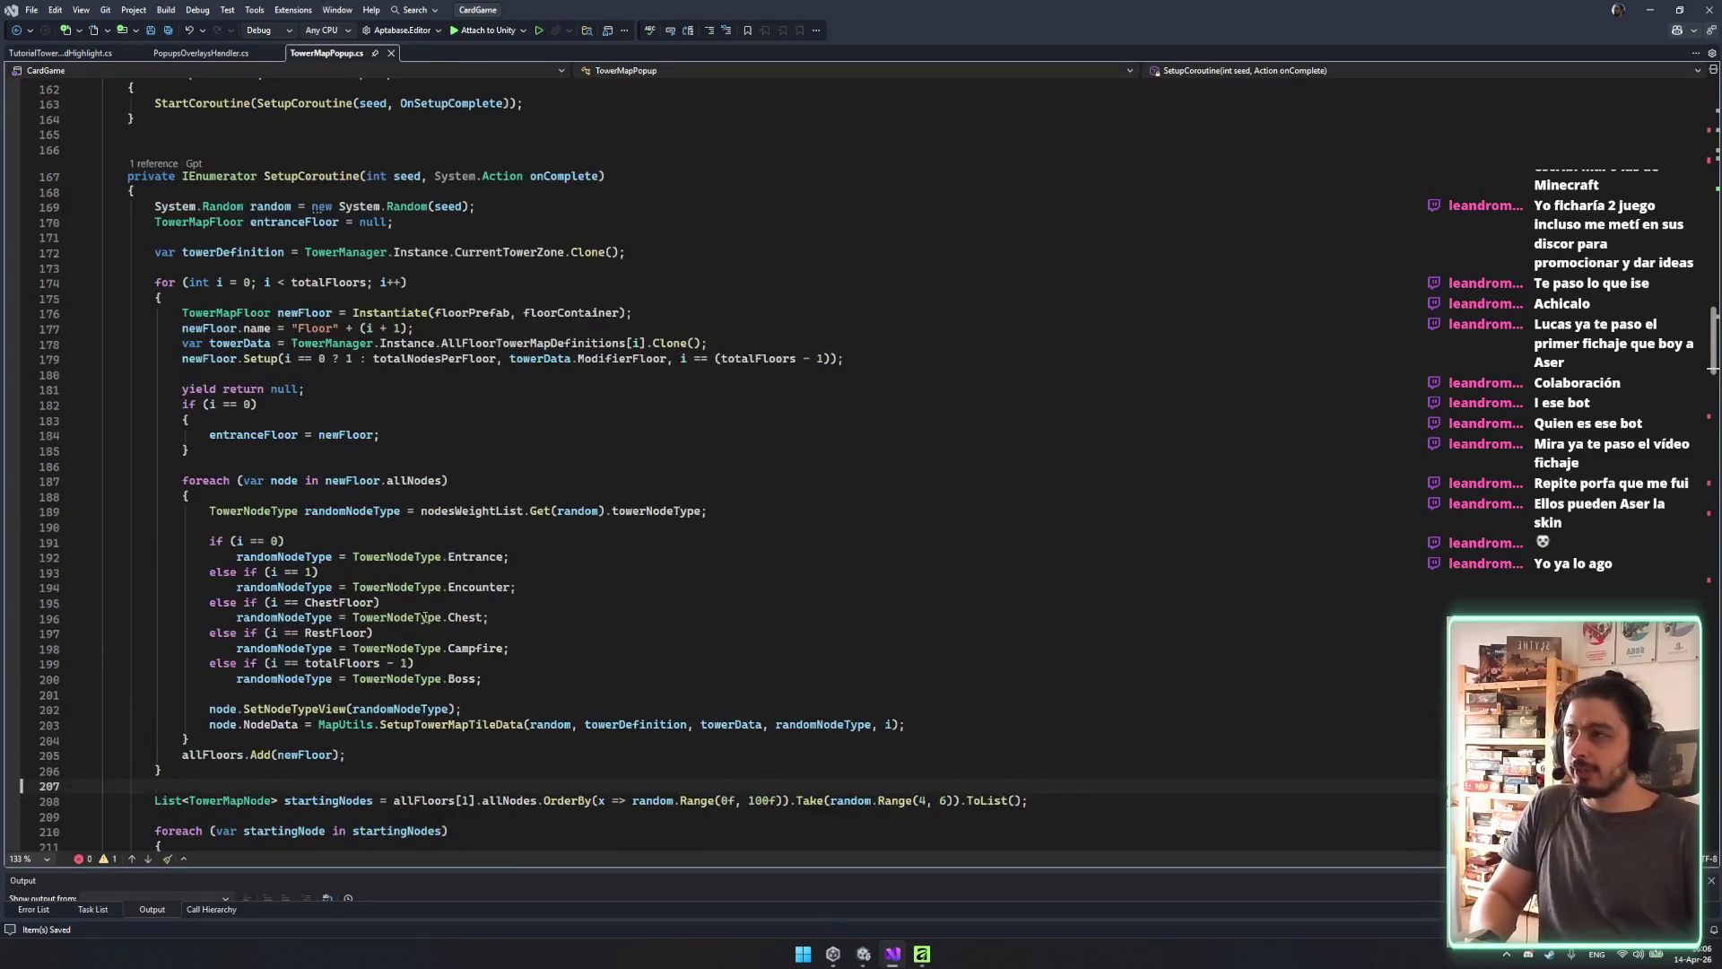
scroll(421, 615, up, 3)
scroll(437, 641, up, 8)
click(388, 653)
key(Delete)
Review GenerateNewMap's OnCompleted handler and the Load code.
scroll(388, 621, up, 17)
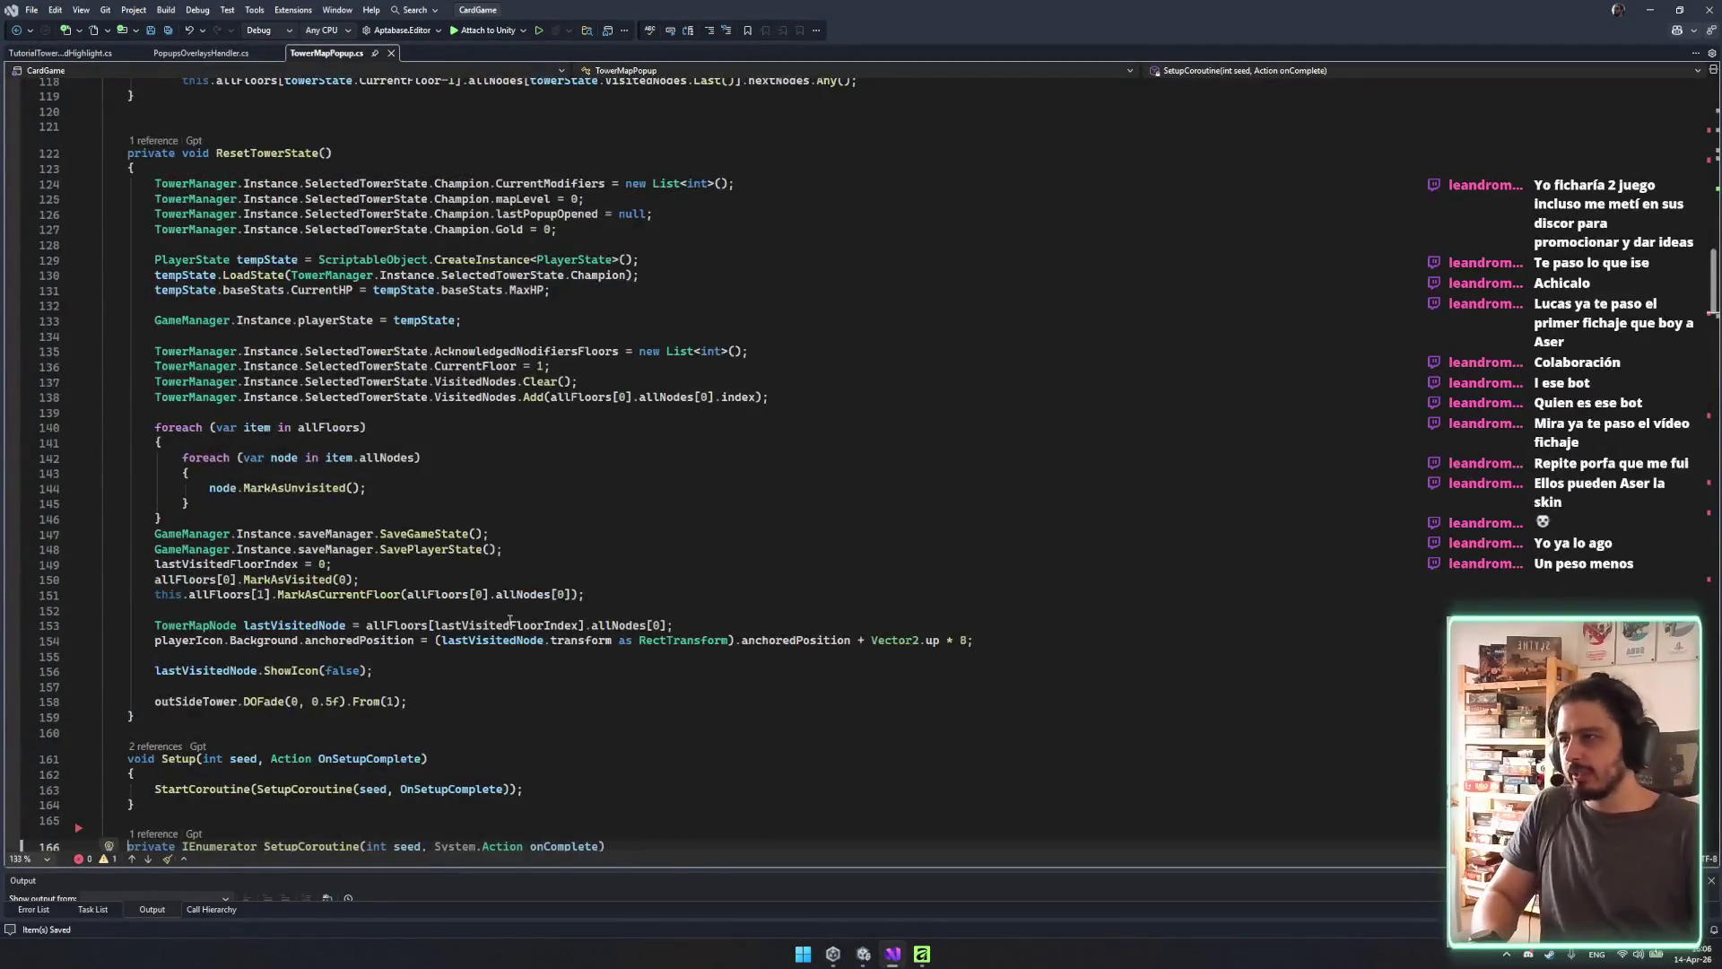
scroll(626, 668, up, 11)
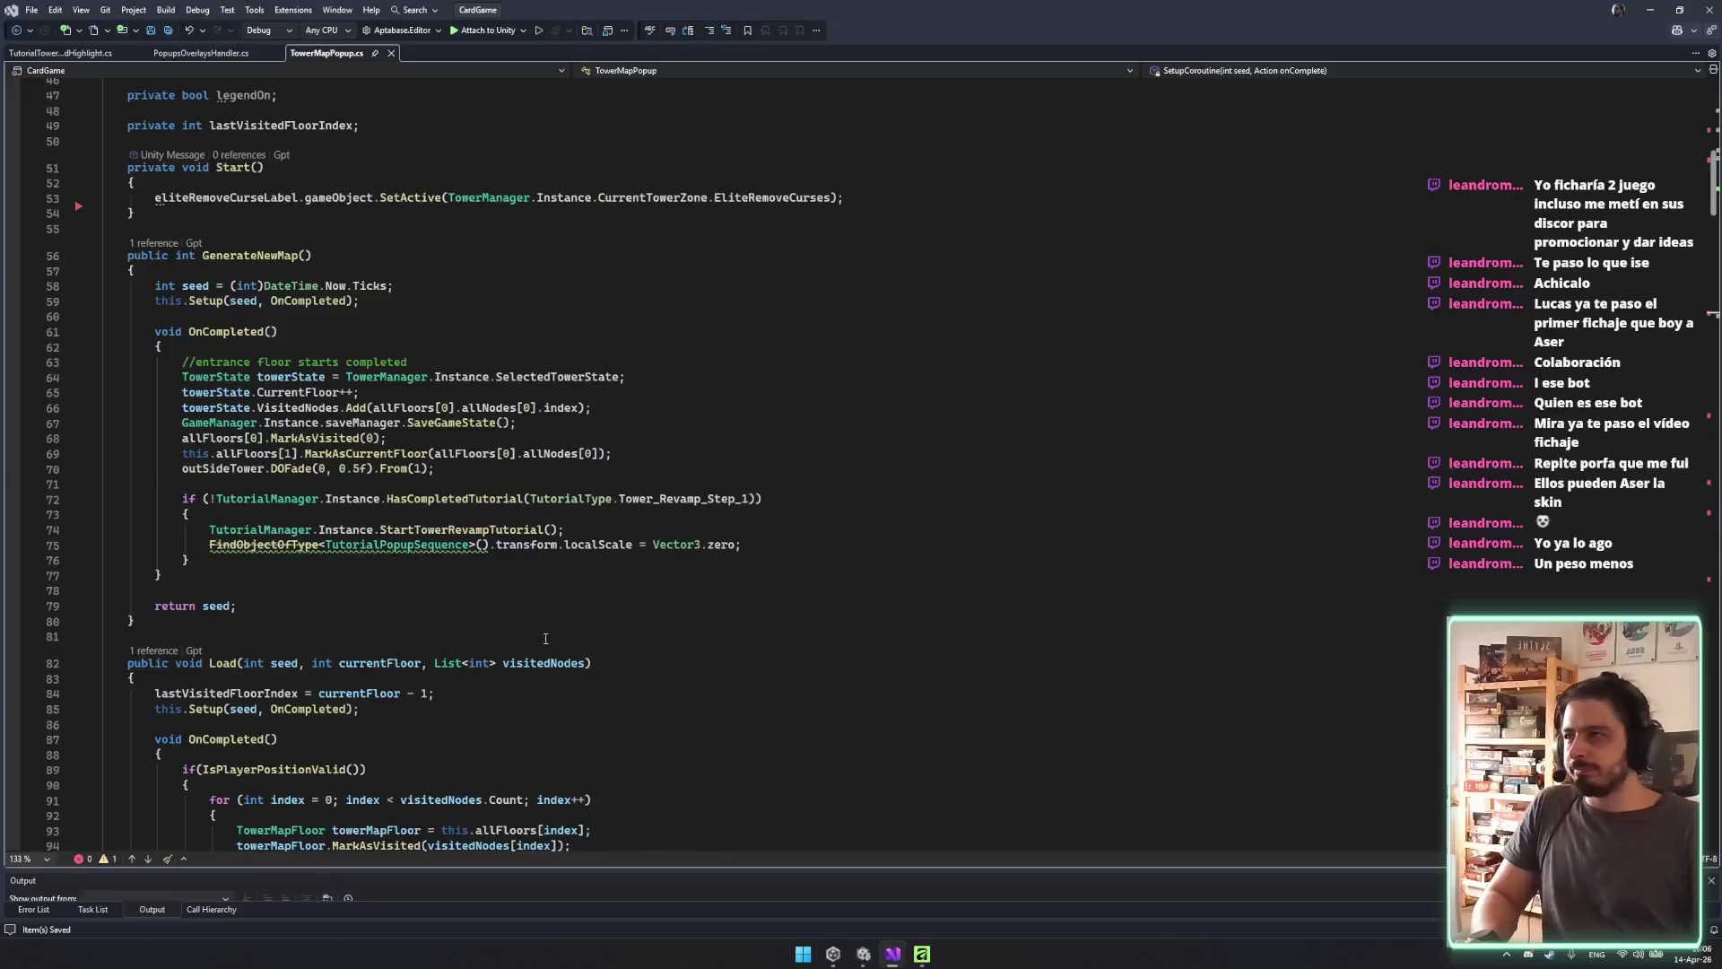
click(196, 334)
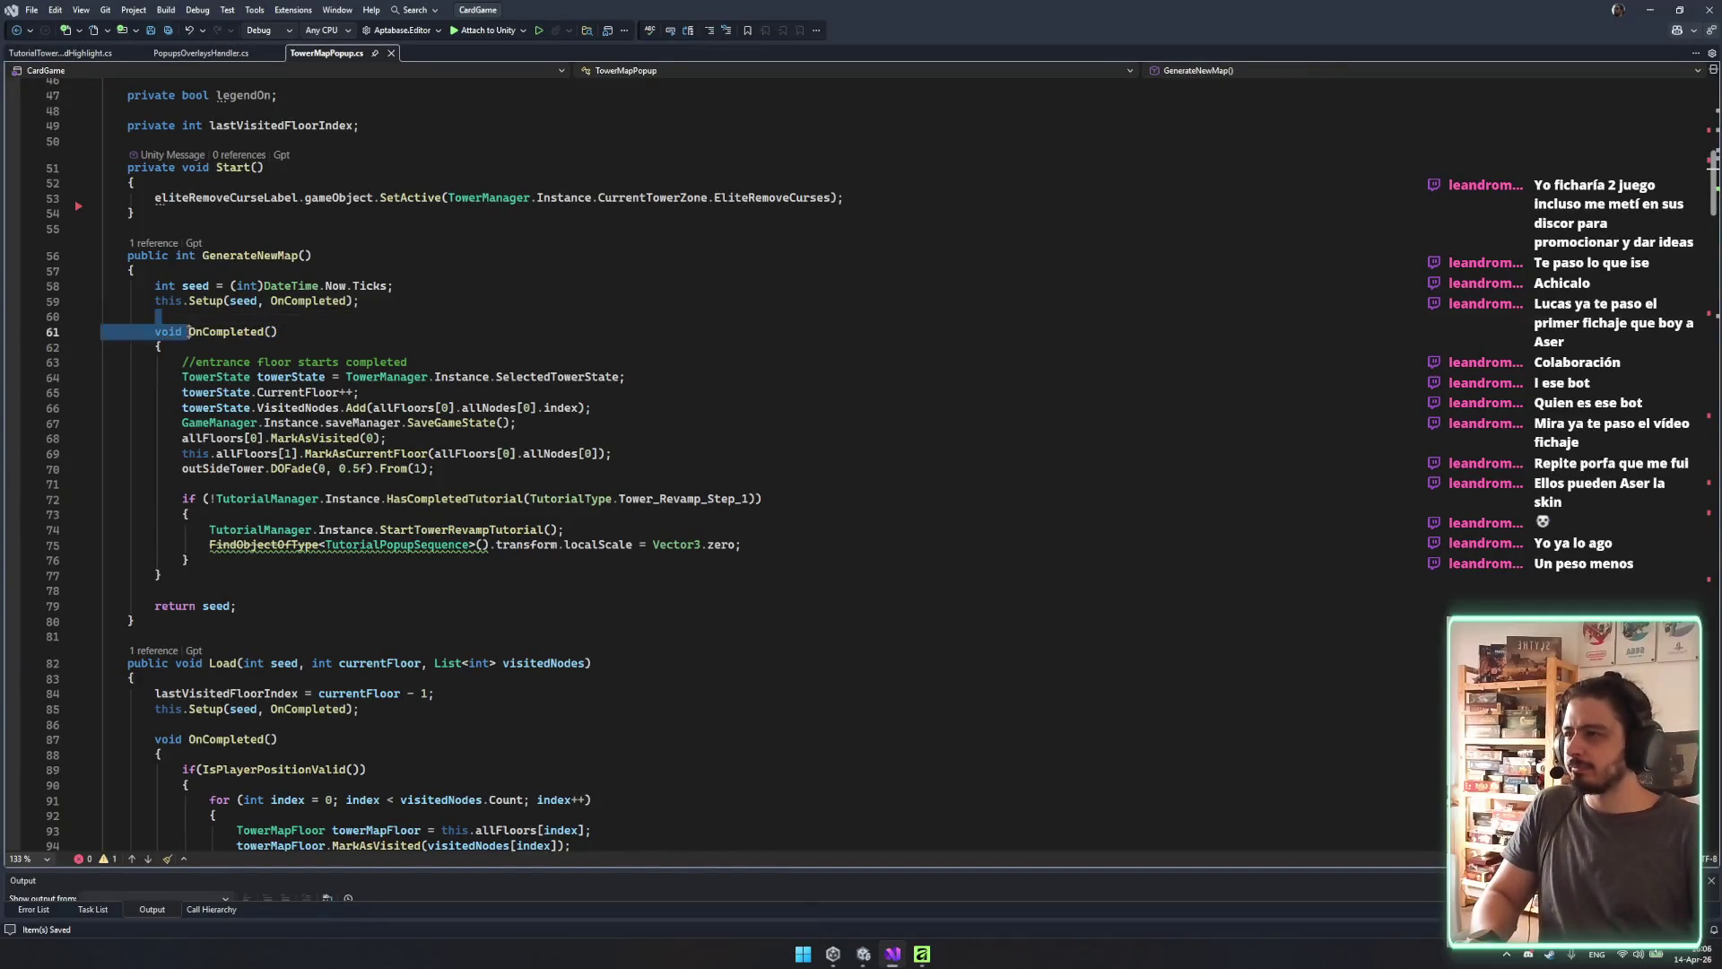
scroll(197, 333, up, 5)
scroll(608, 677, down, 17)
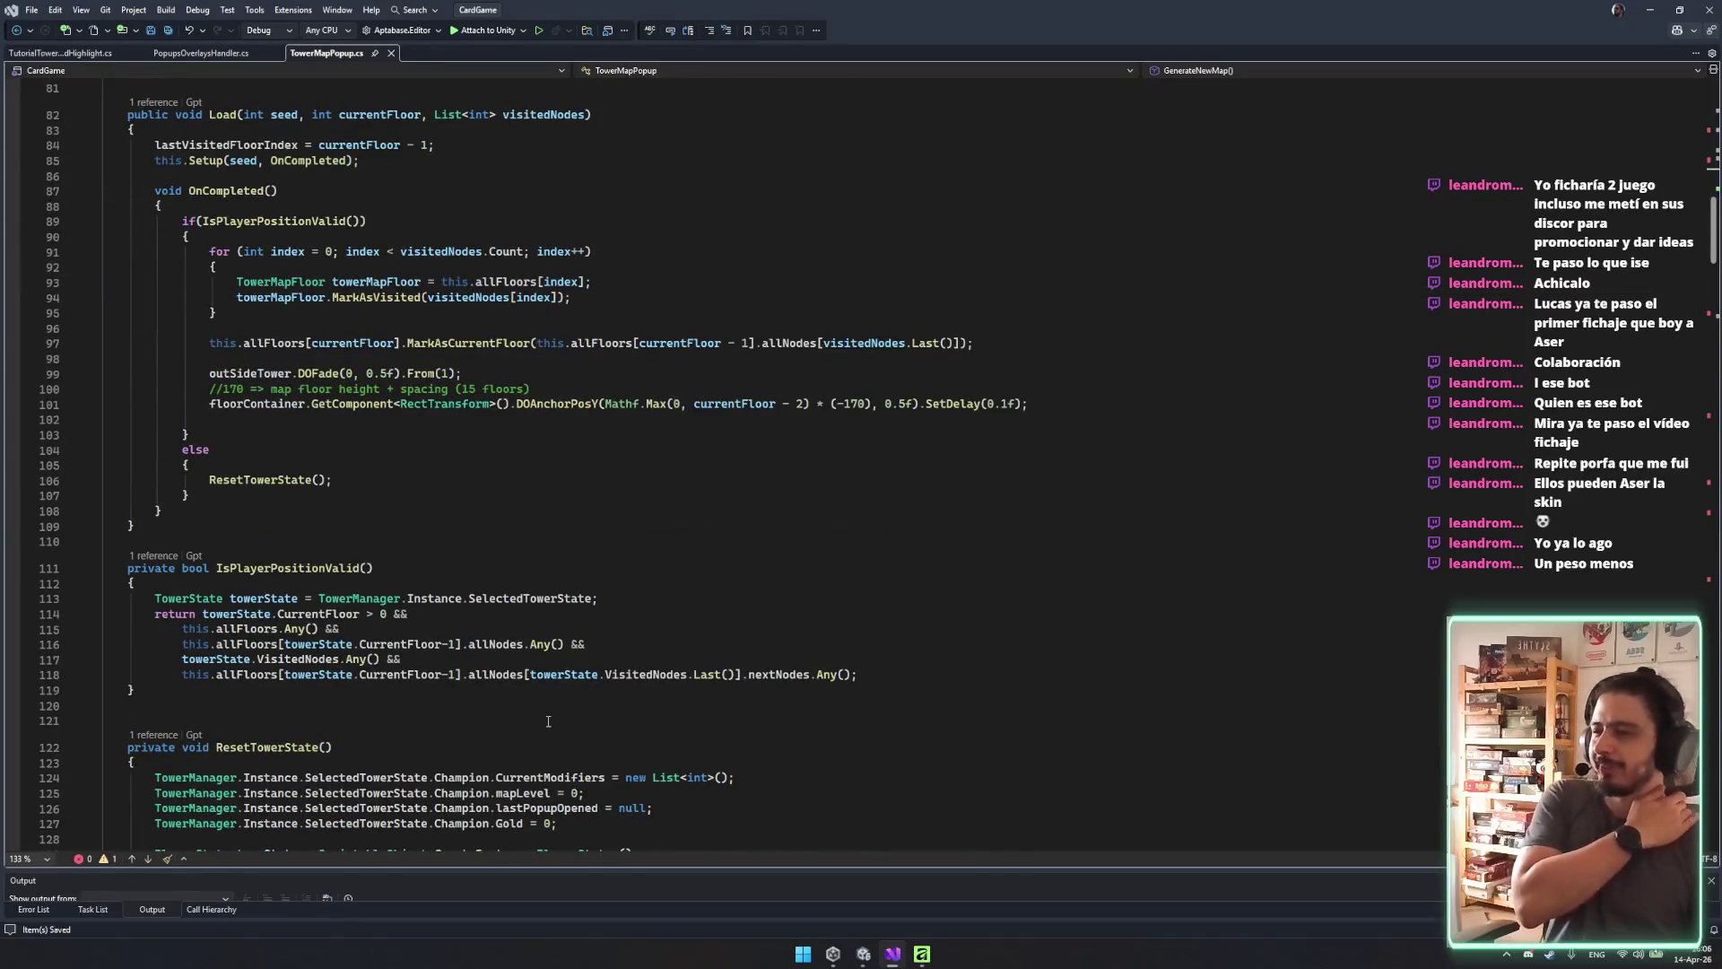
scroll(548, 722, down, 6)
scroll(556, 682, down, 5)
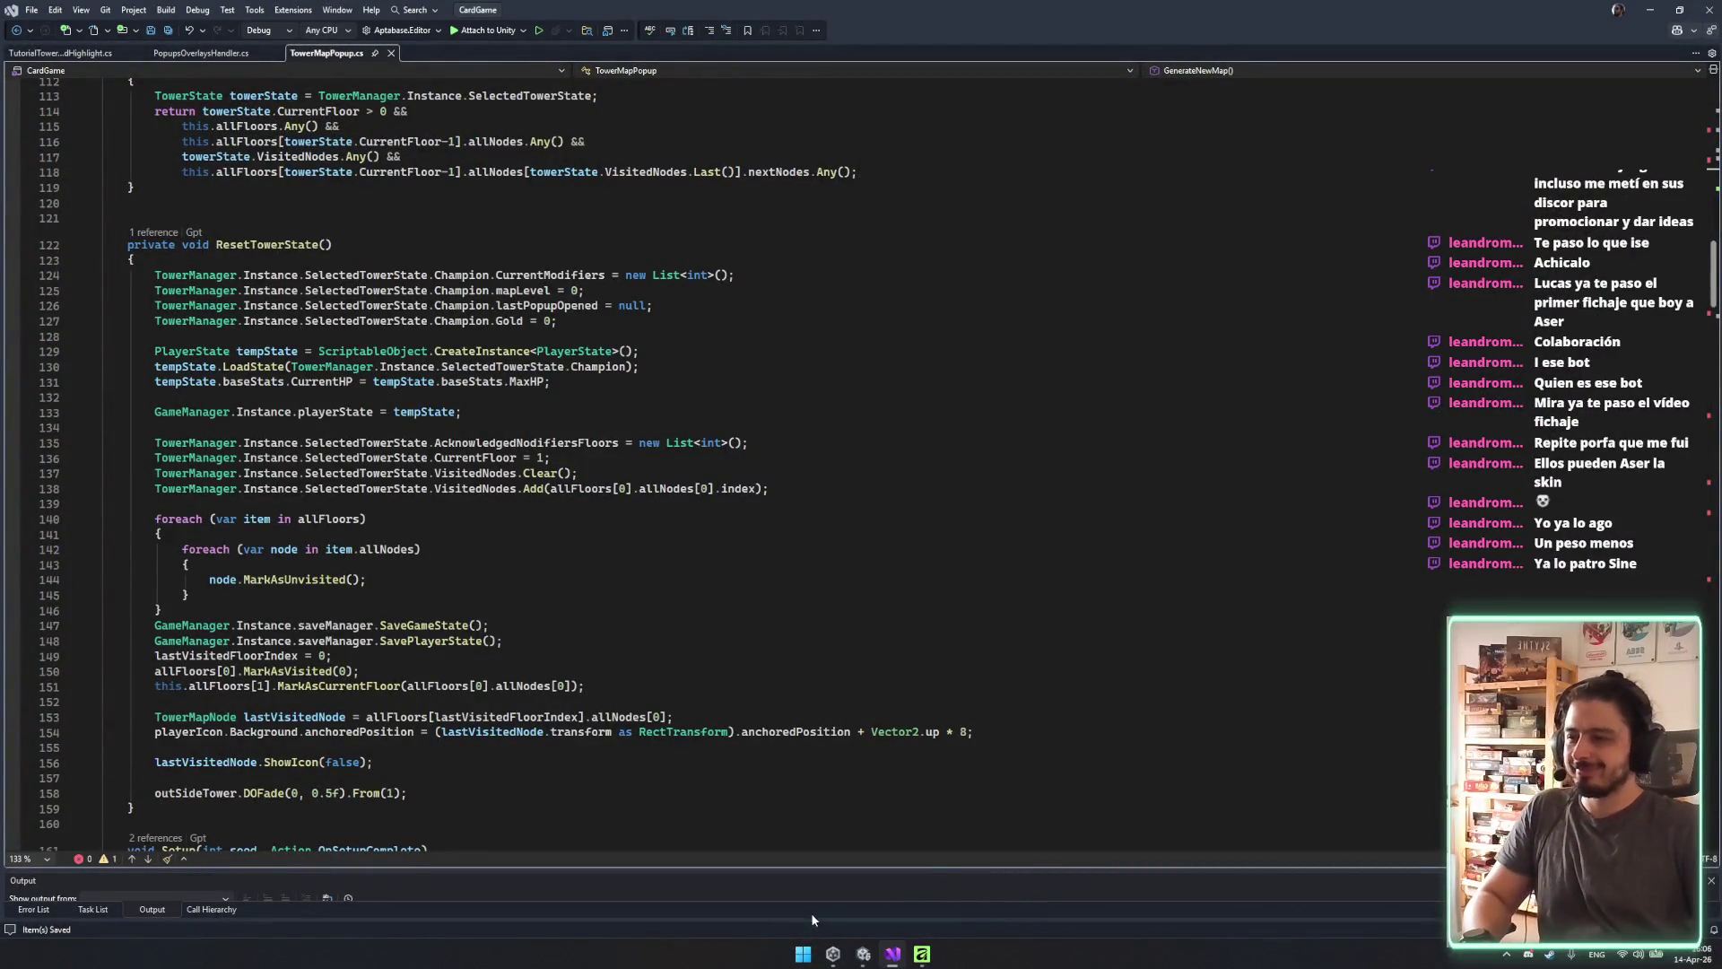
Minimize Affinity Photo and bring the Unity editor to the front.
click(924, 953)
click(924, 954)
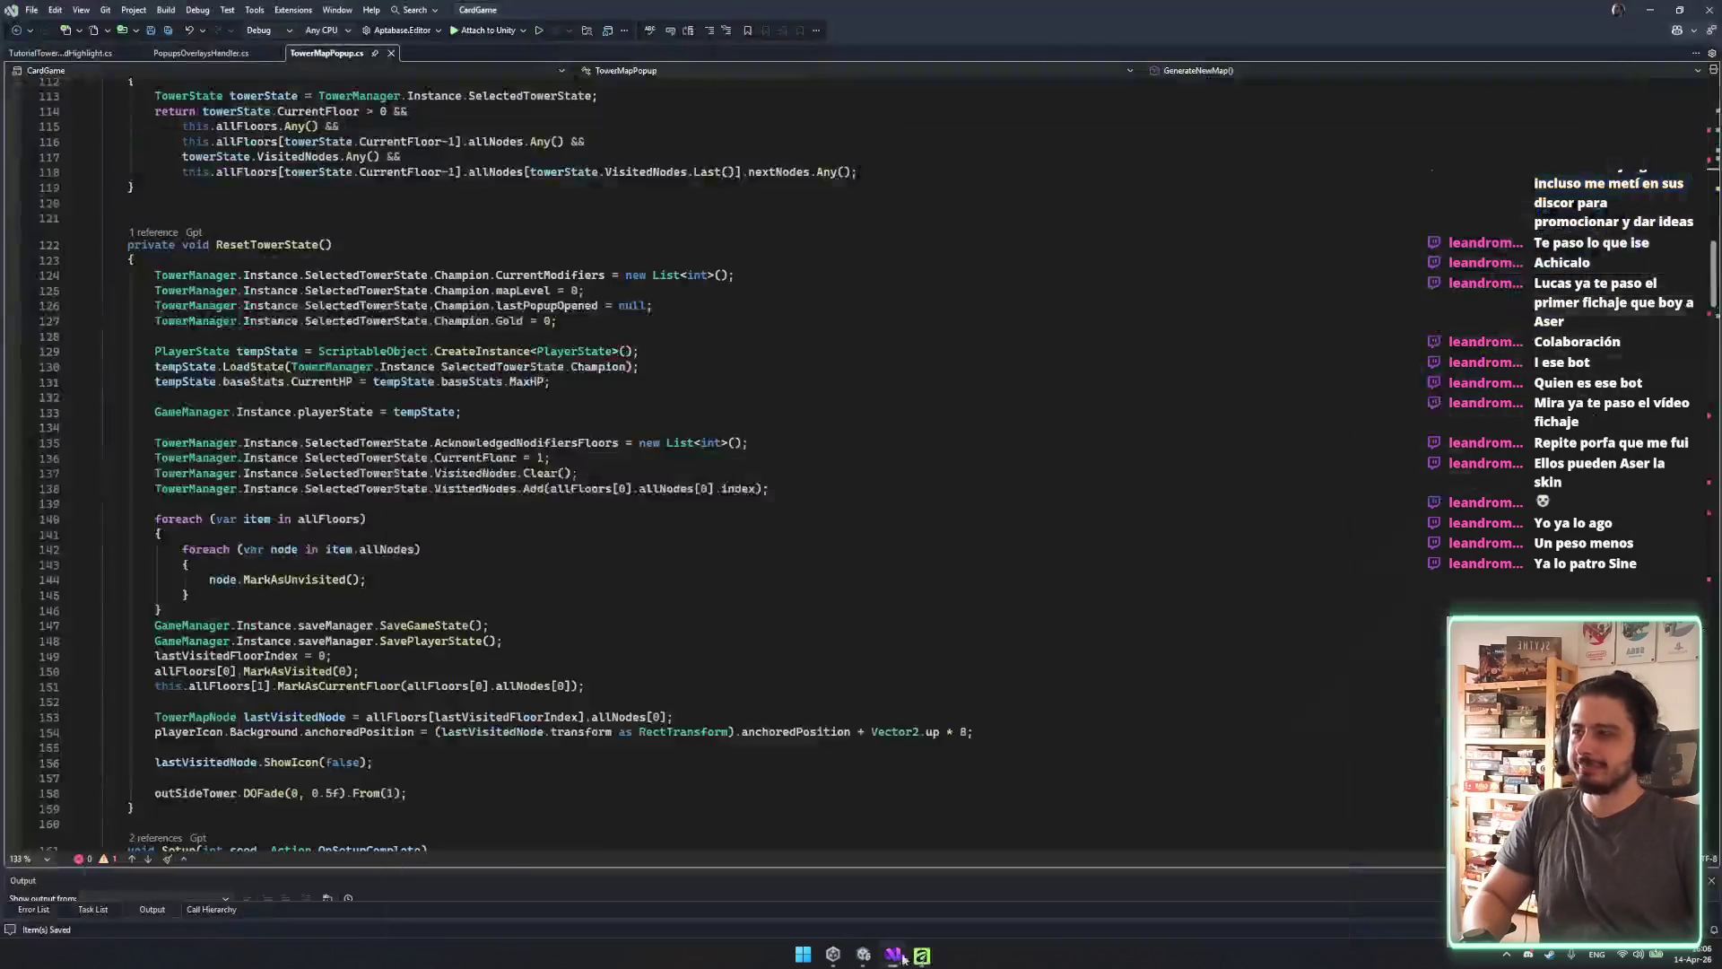
click(863, 954)
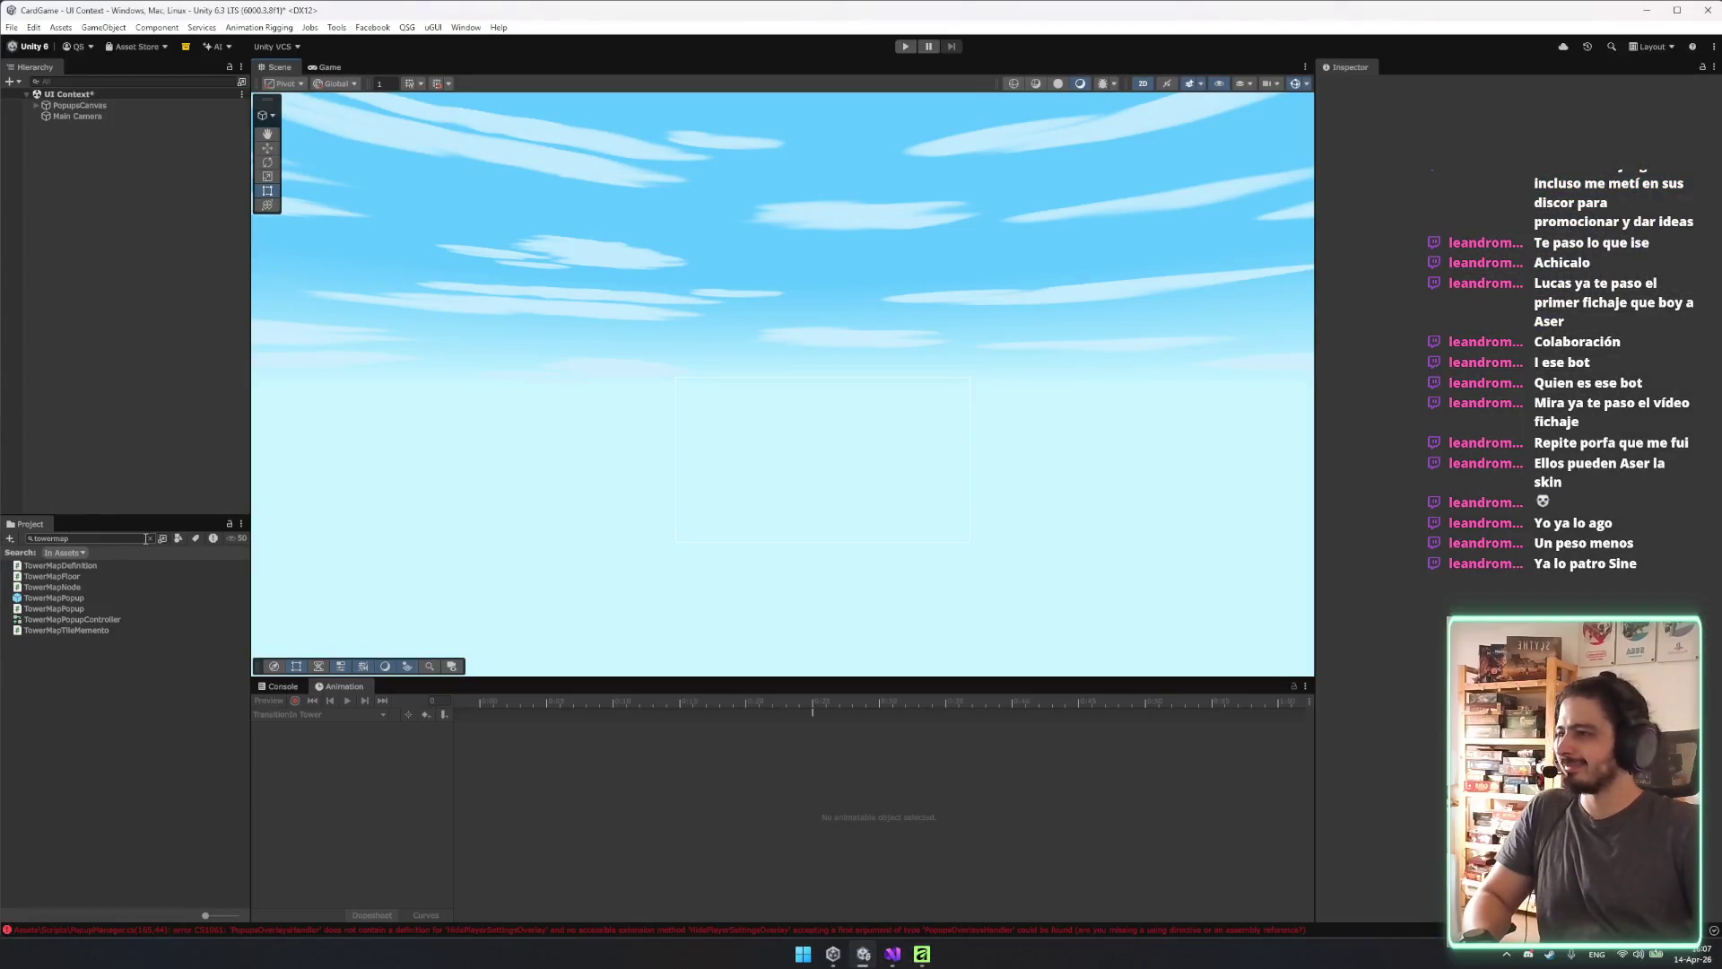
Clear the towermap Project search, switch to the Game view and maximize the Unity window.
click(150, 538)
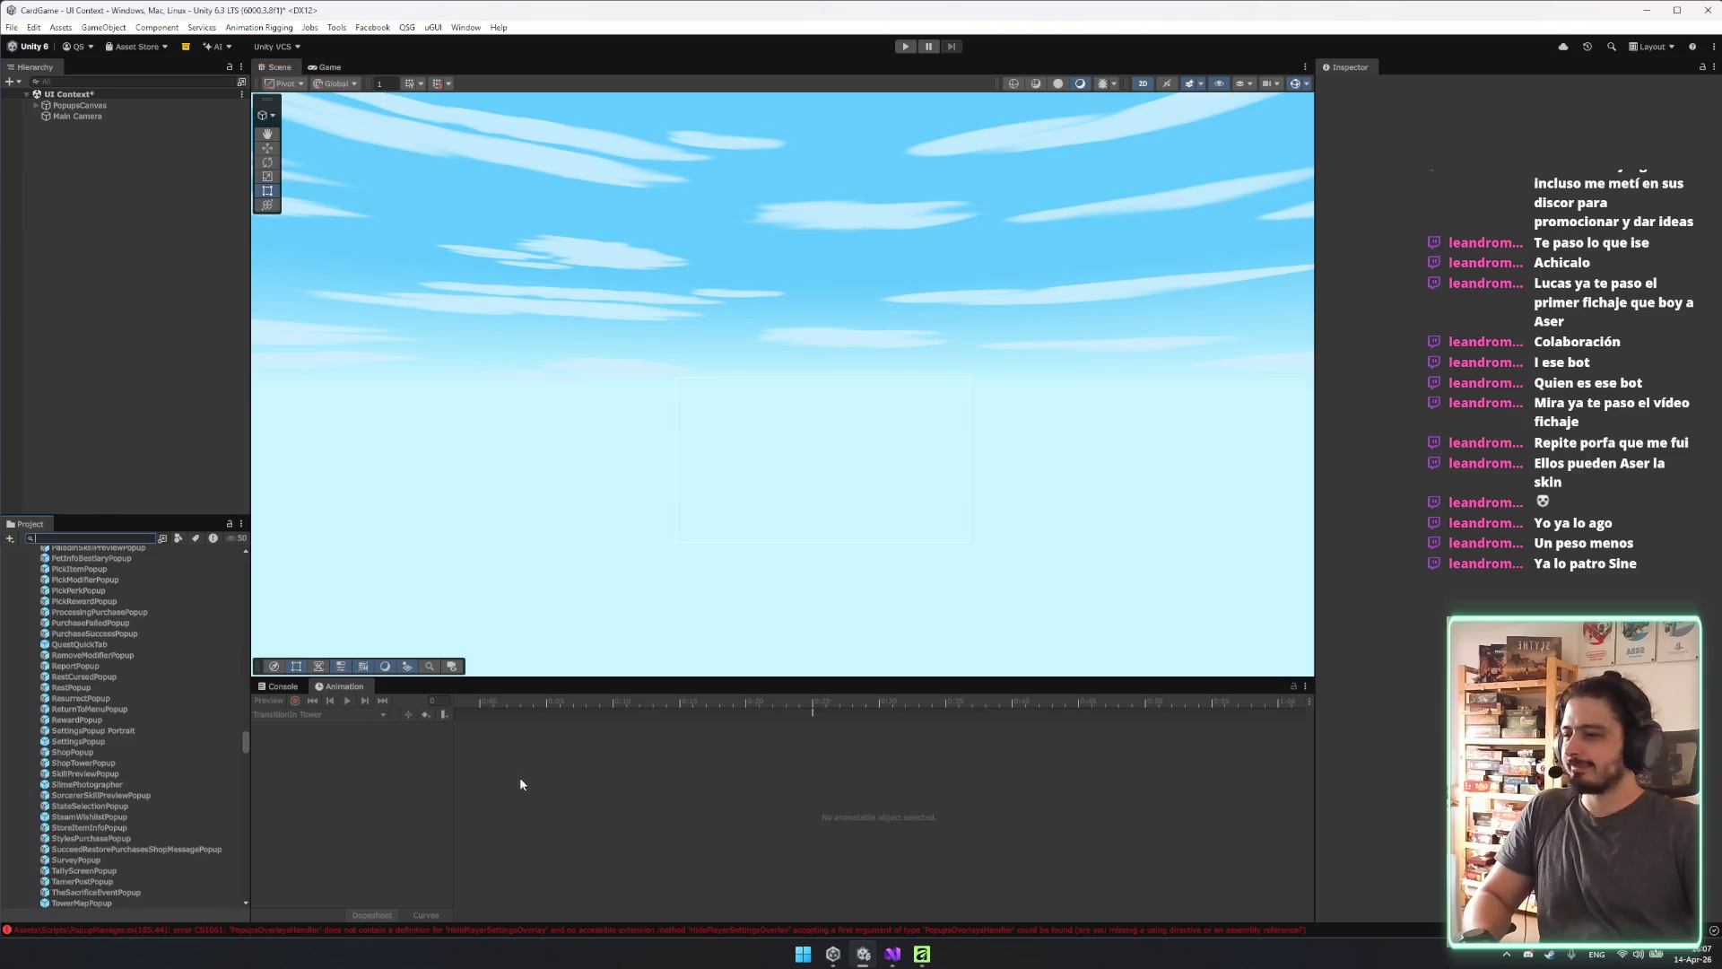
click(893, 954)
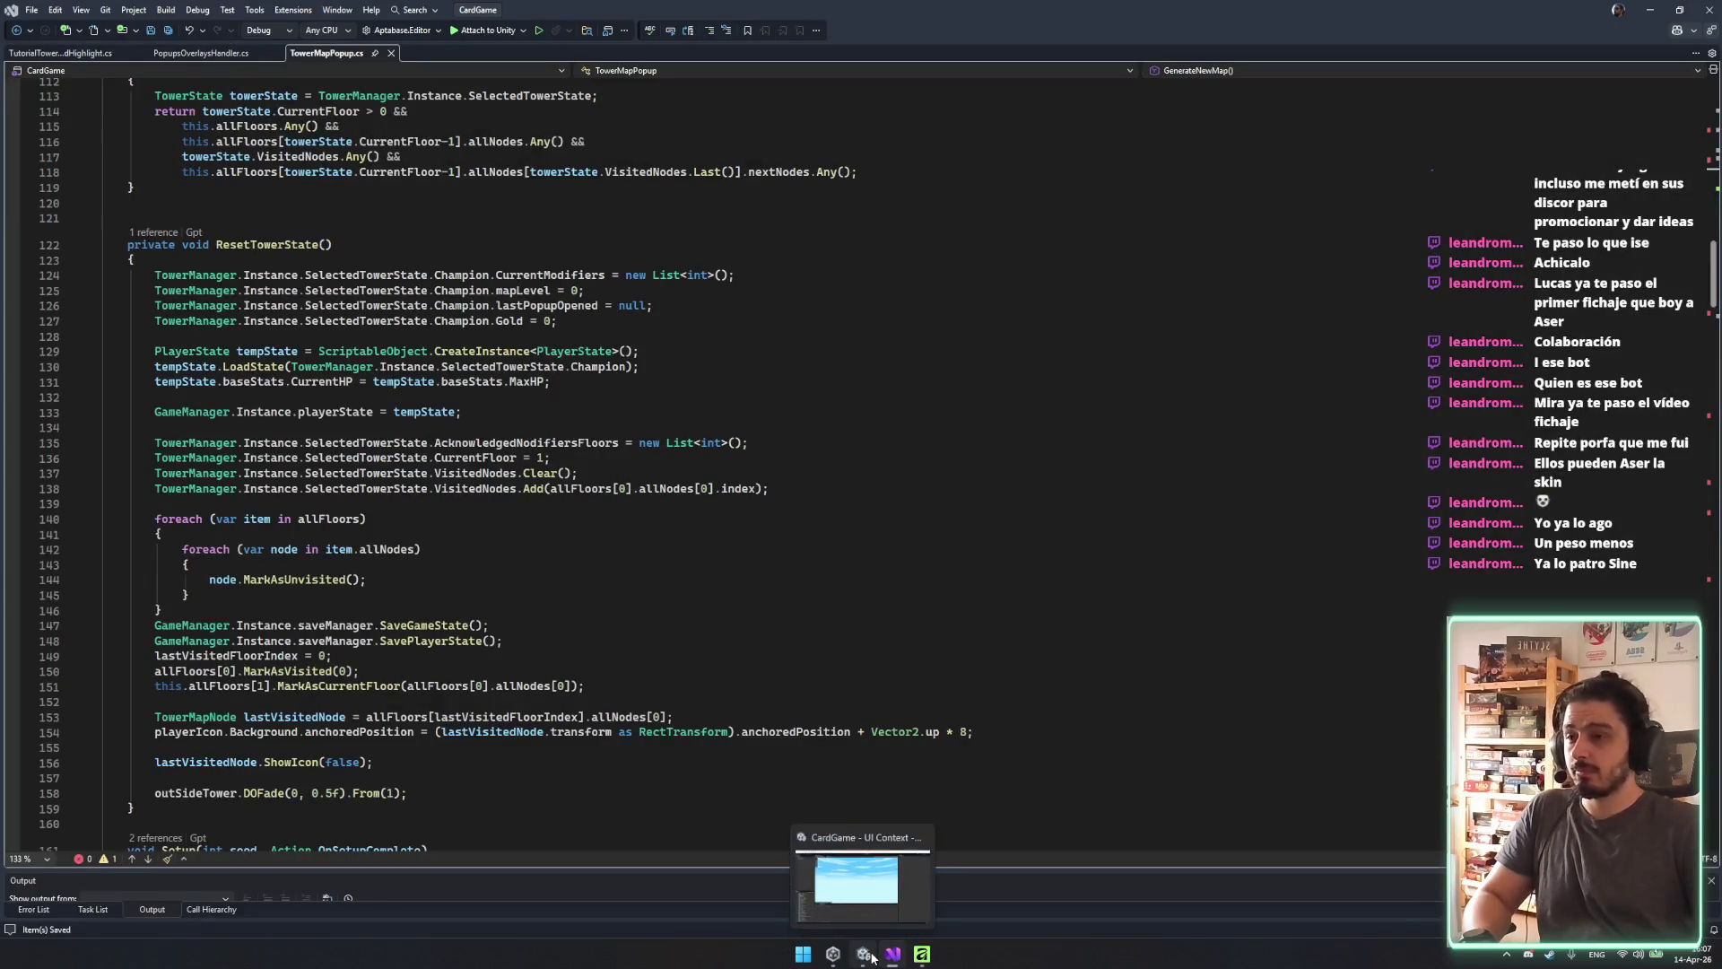
click(866, 955)
click(59, 305)
click(329, 67)
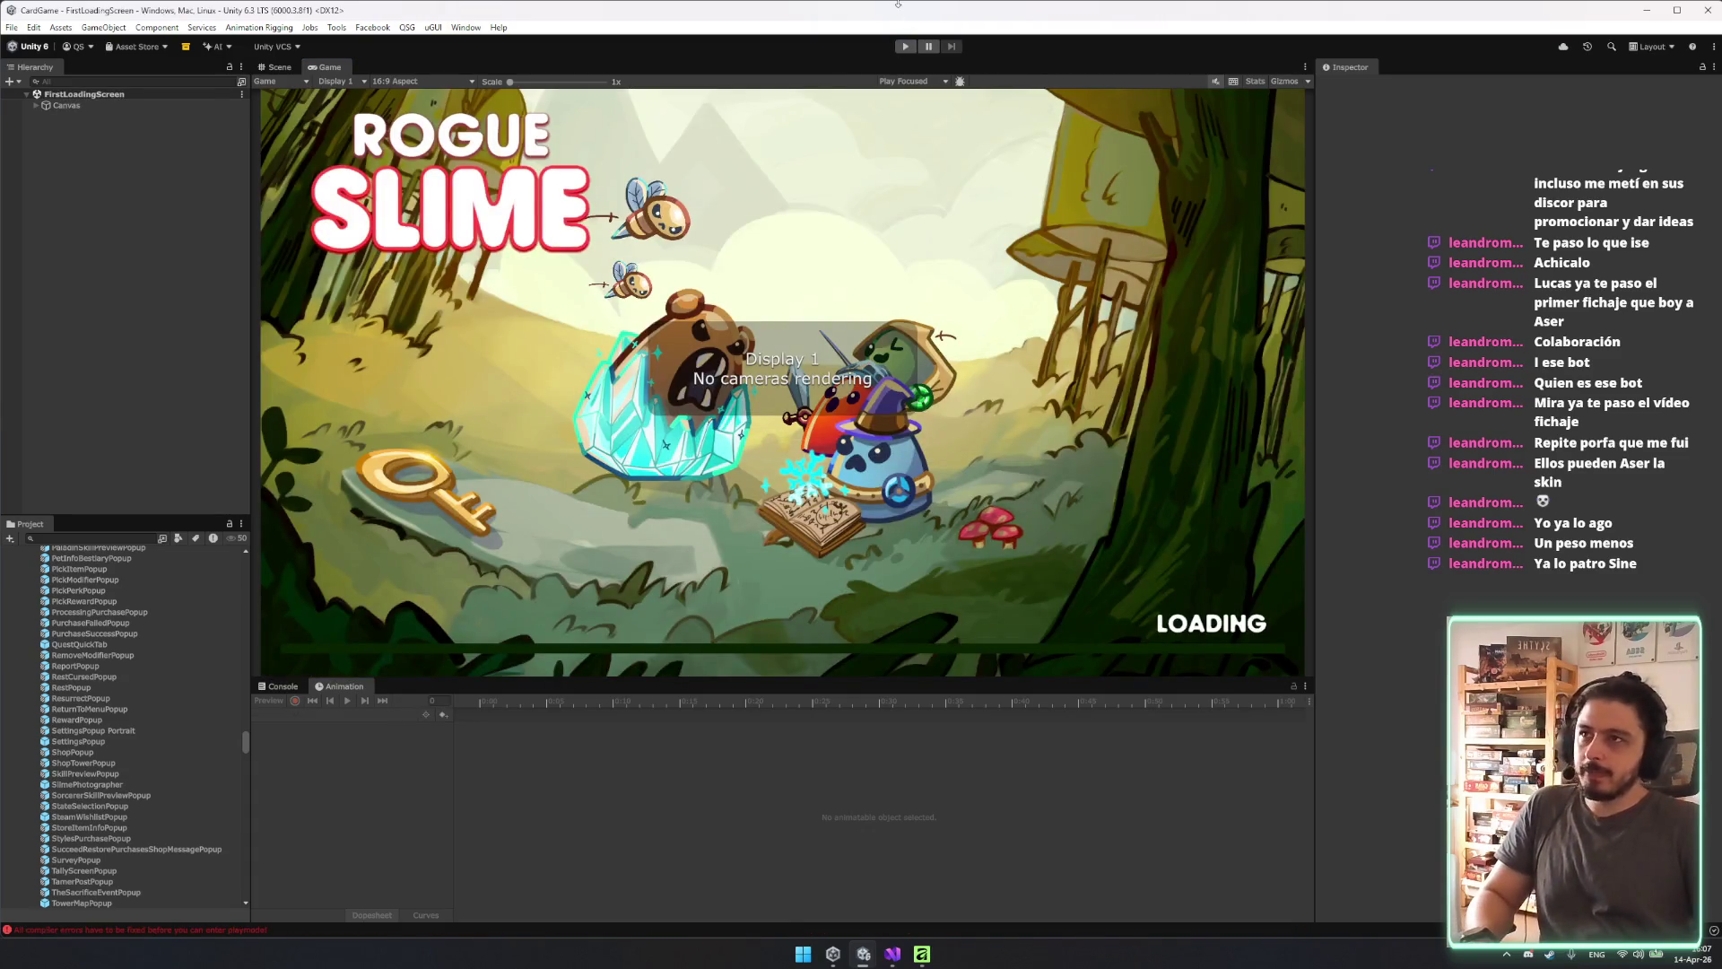
double_click(893, 13)
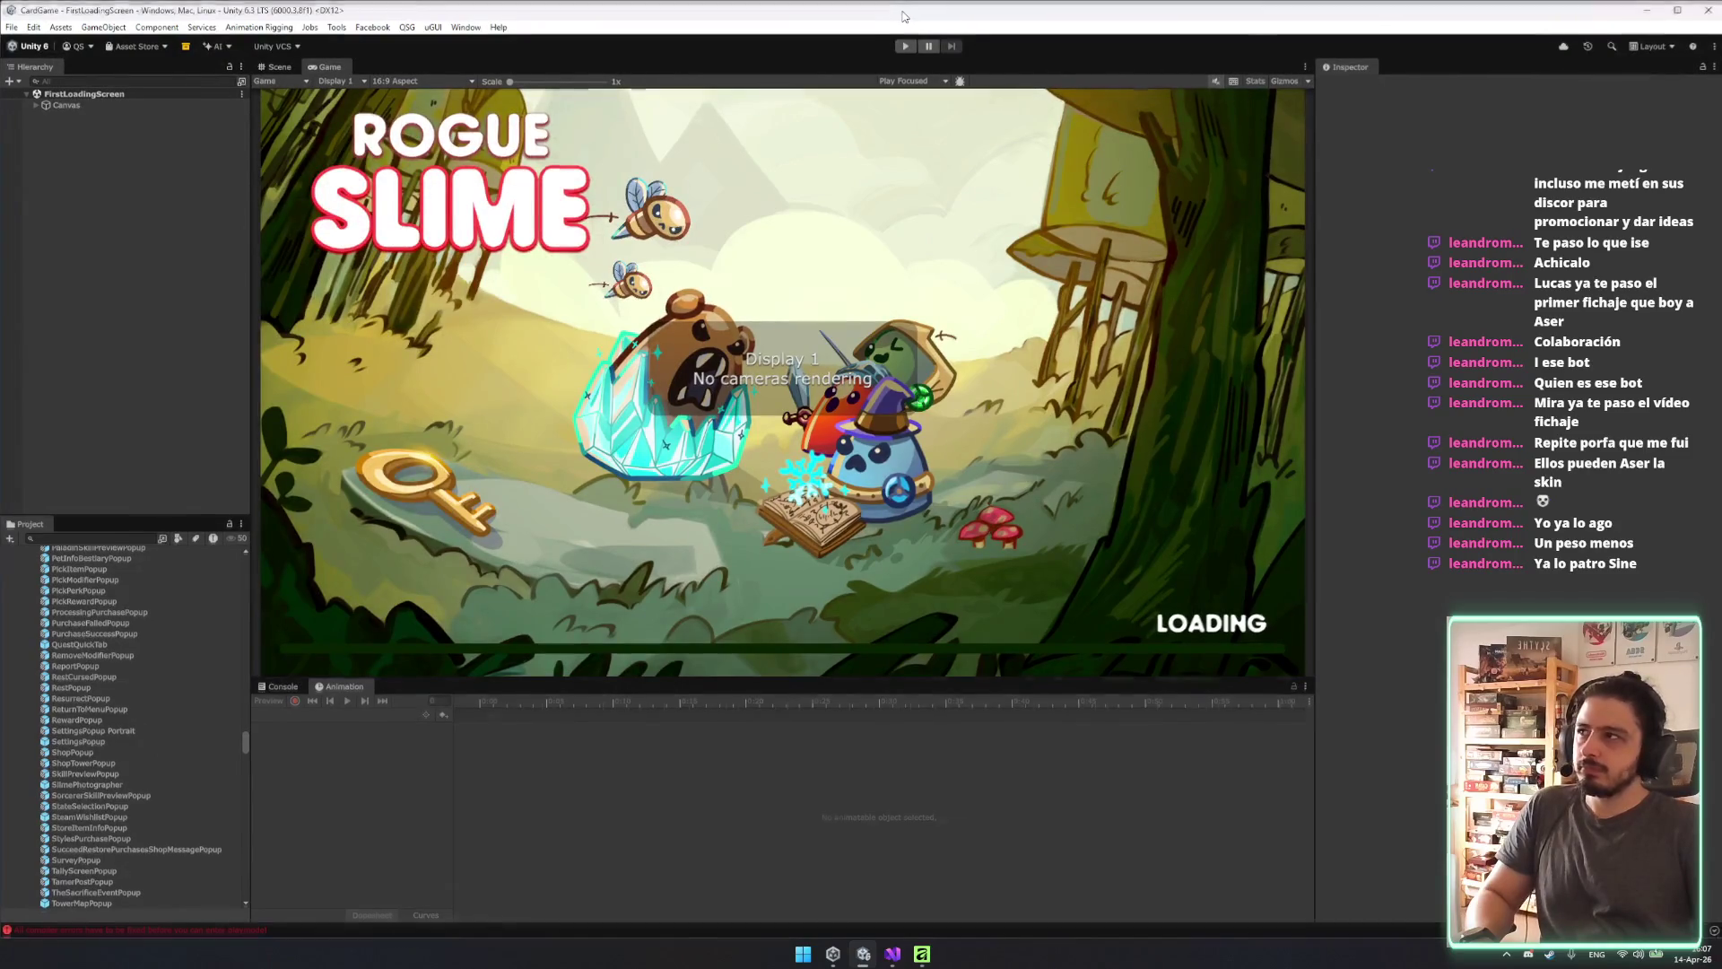
Try entering play mode, then view the HidePlayerSettingsOverlay CS1061 error in the Console.
click(906, 41)
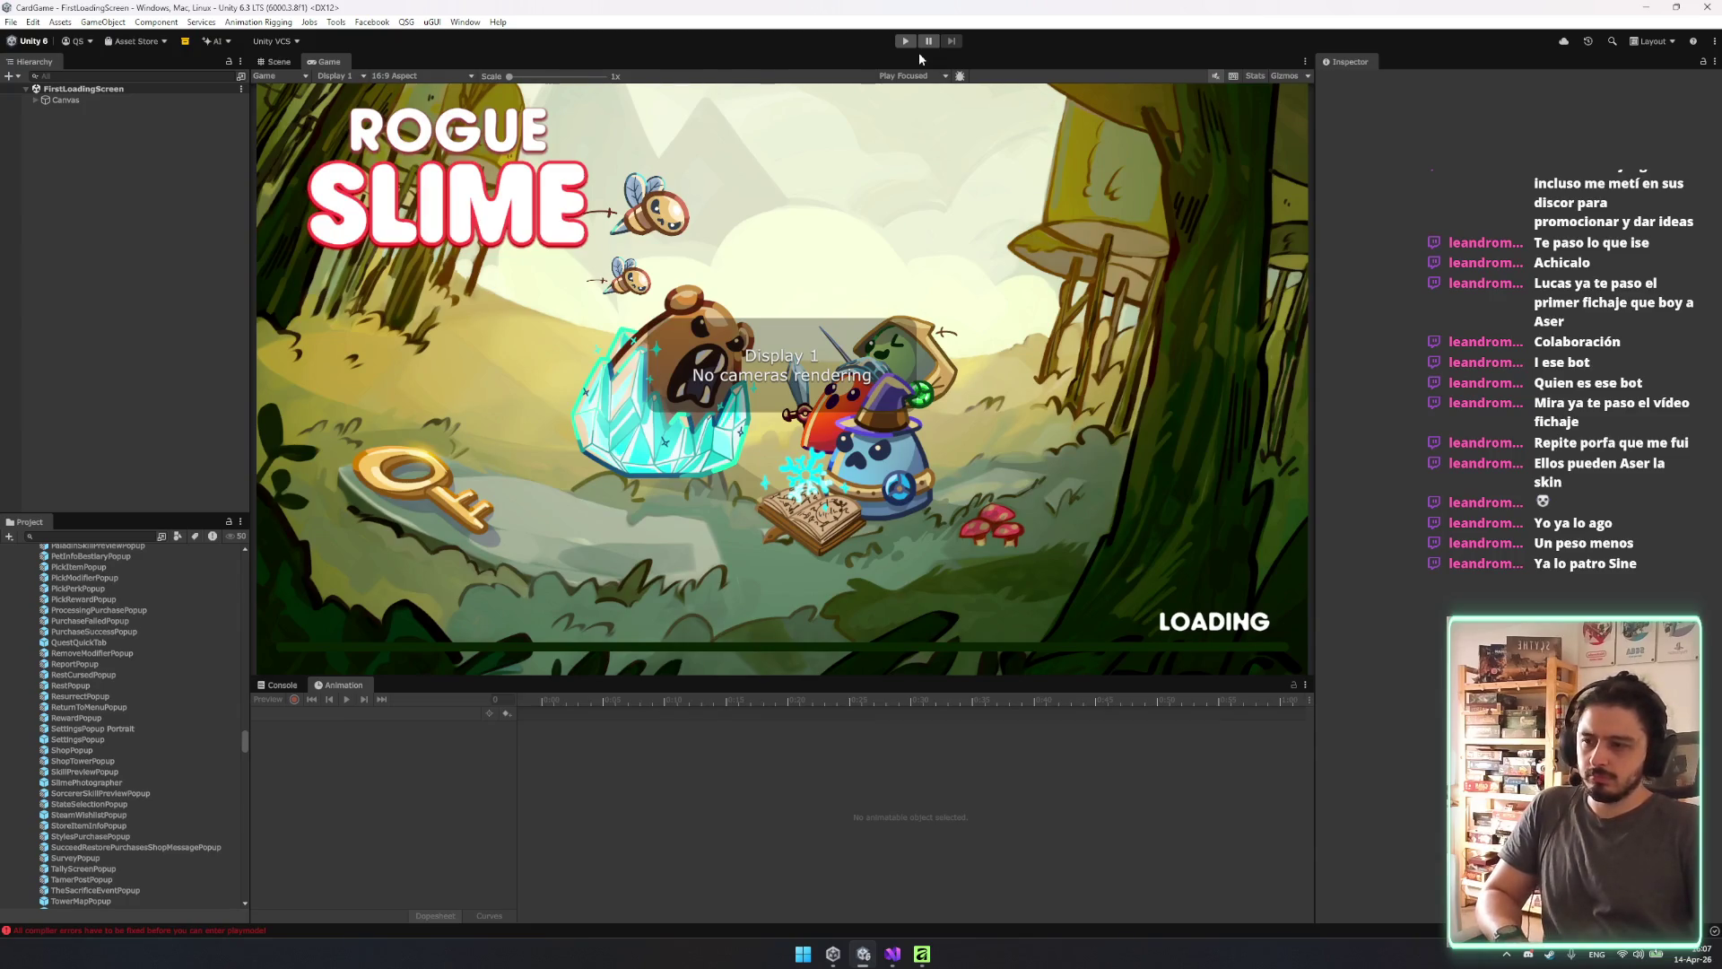
click(903, 42)
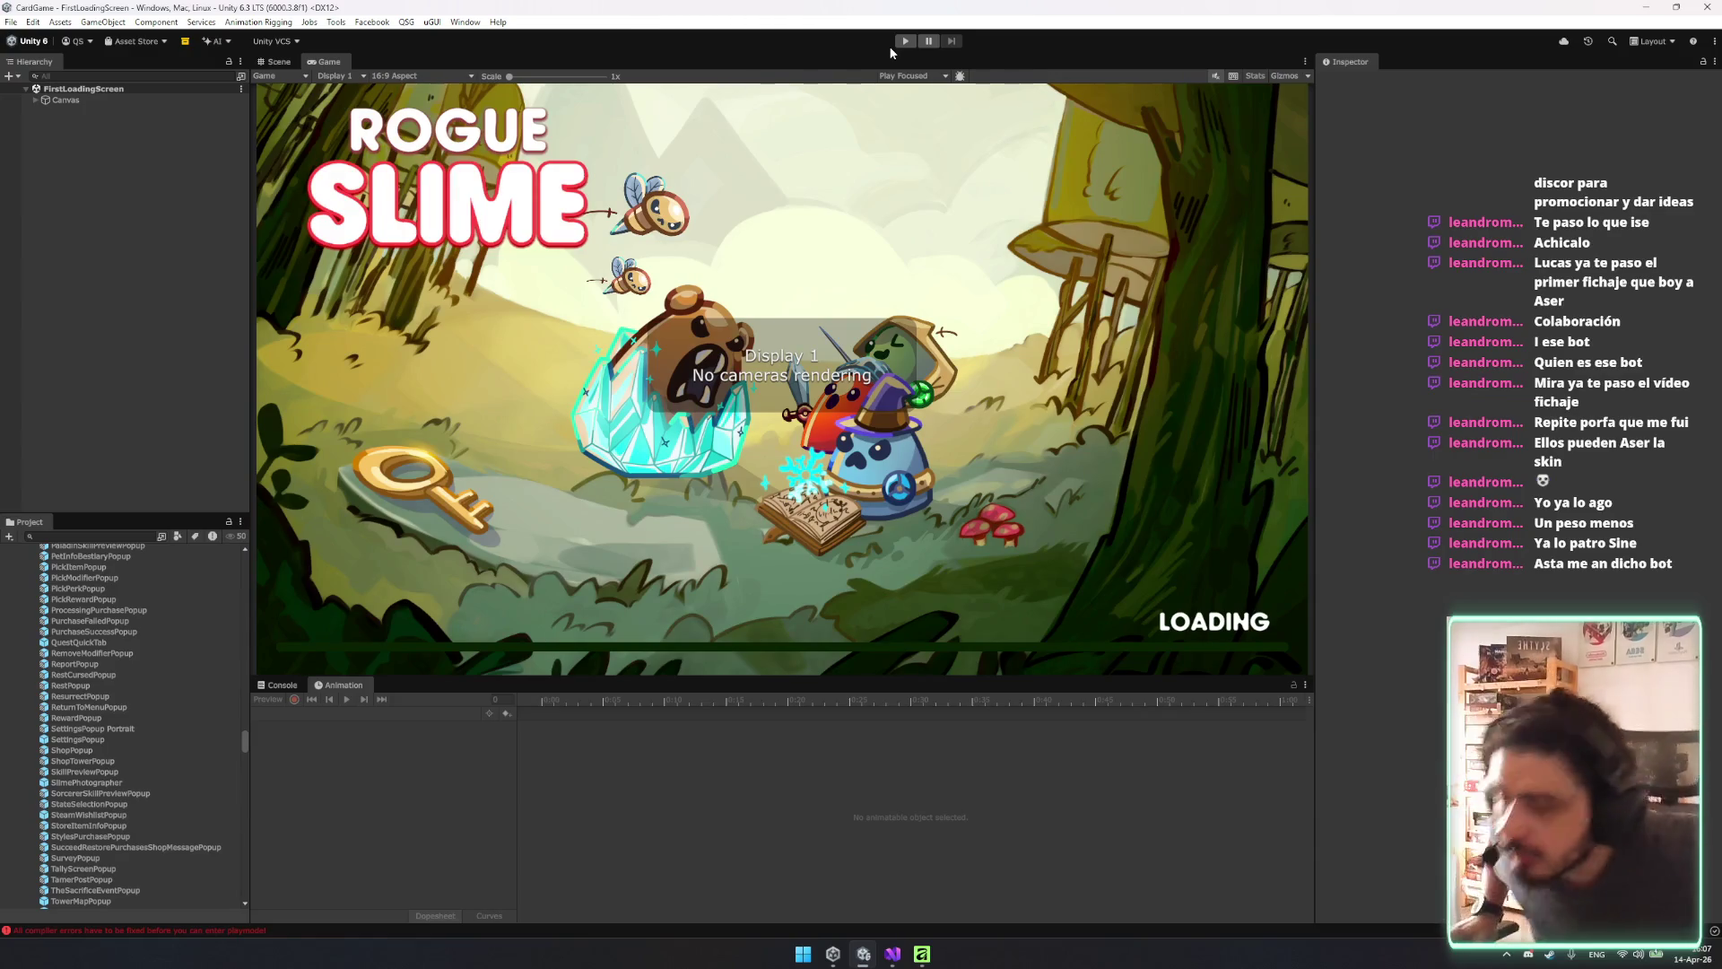
click(904, 40)
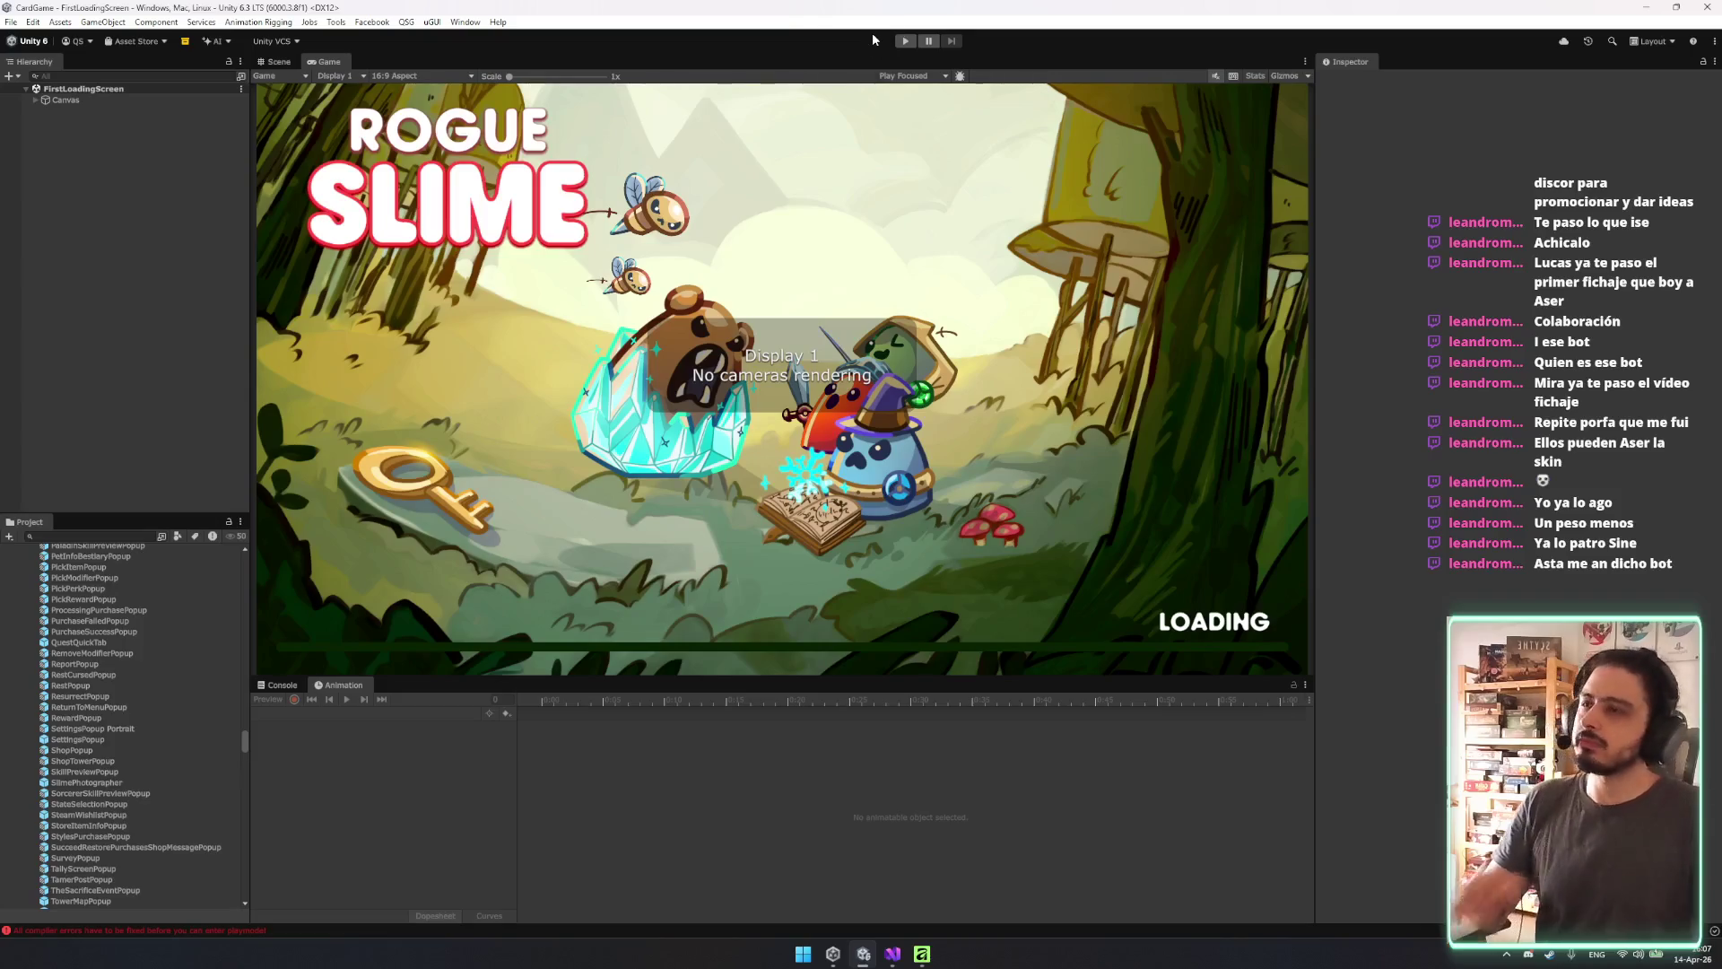
click(274, 685)
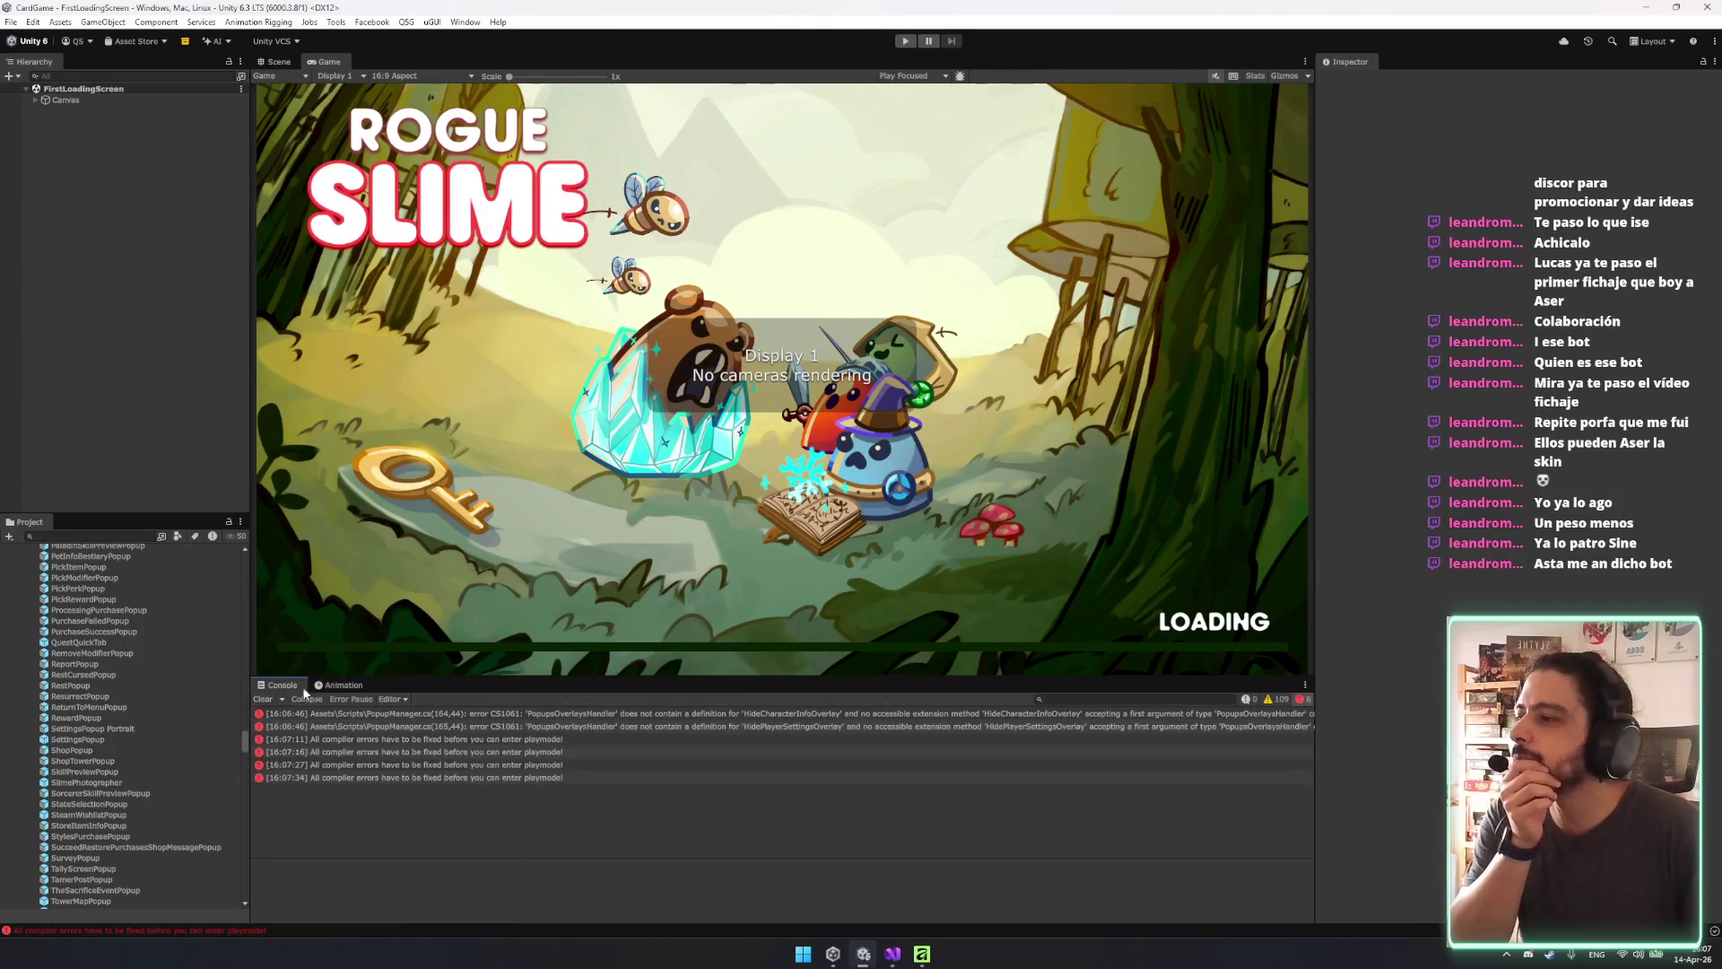
click(389, 727)
Delete the HideCharacterInfoOverlay and HidePlayerSettingsOverlay calls in PopupManager.cs's CloseAllPopups and save.
double_click(378, 729)
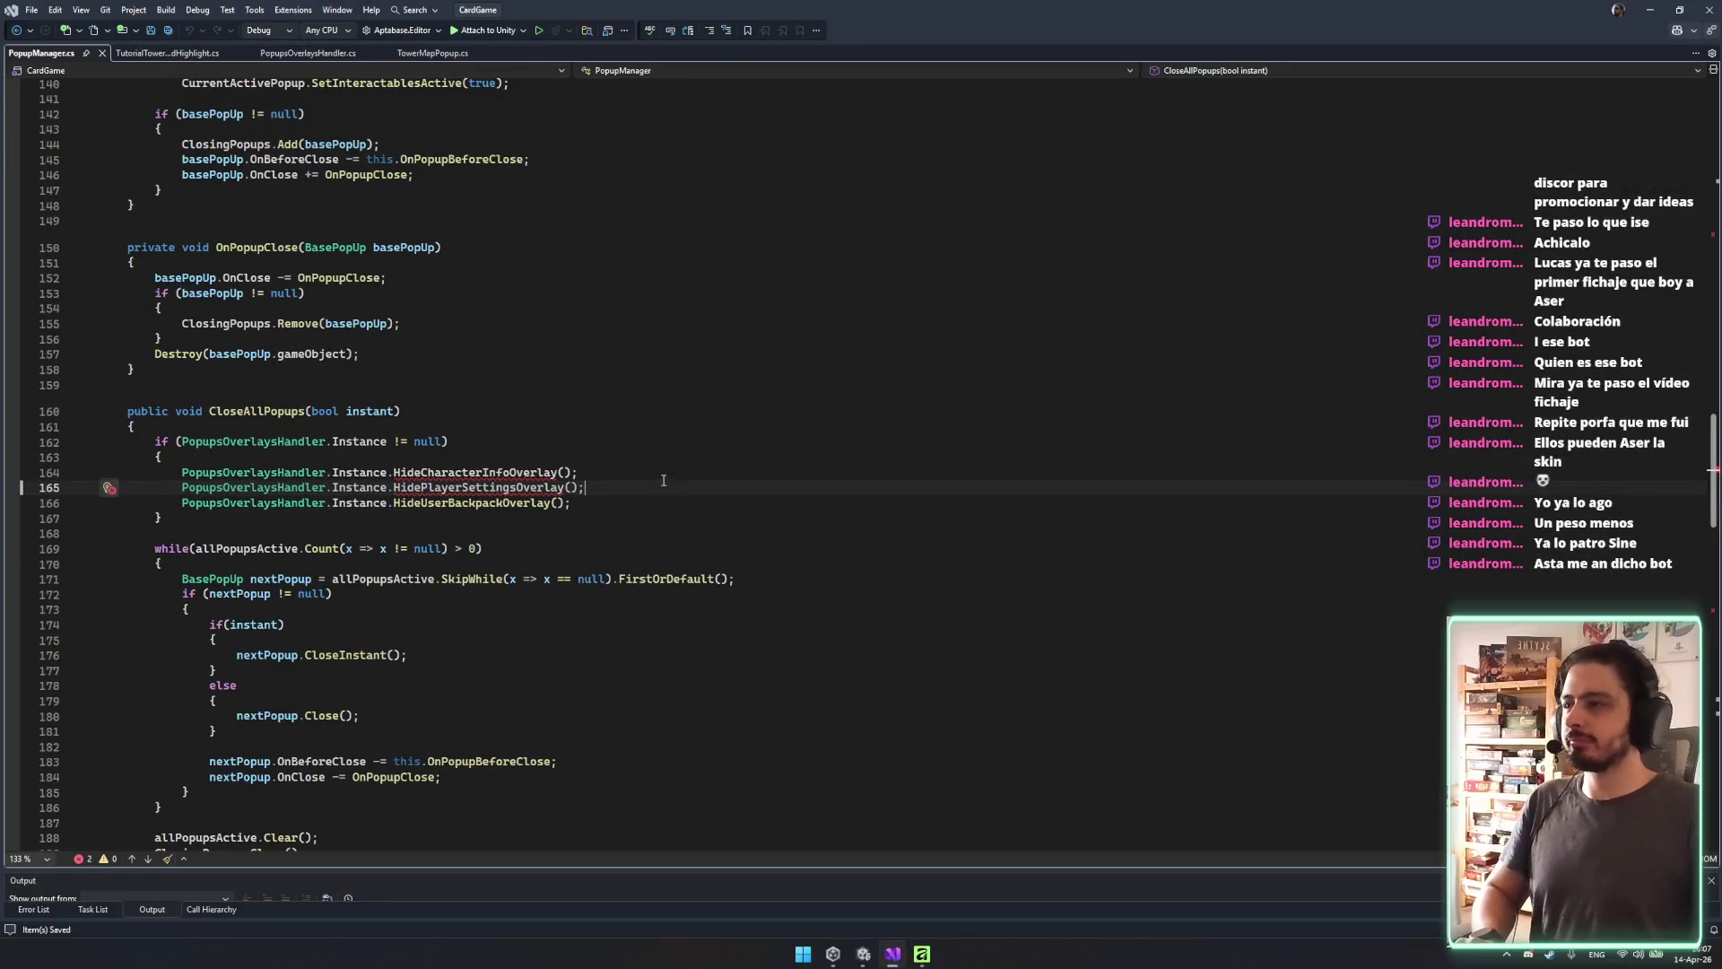
drag(662, 489, 668, 454)
key(Delete)
key(ctrl+s)
click(709, 518)
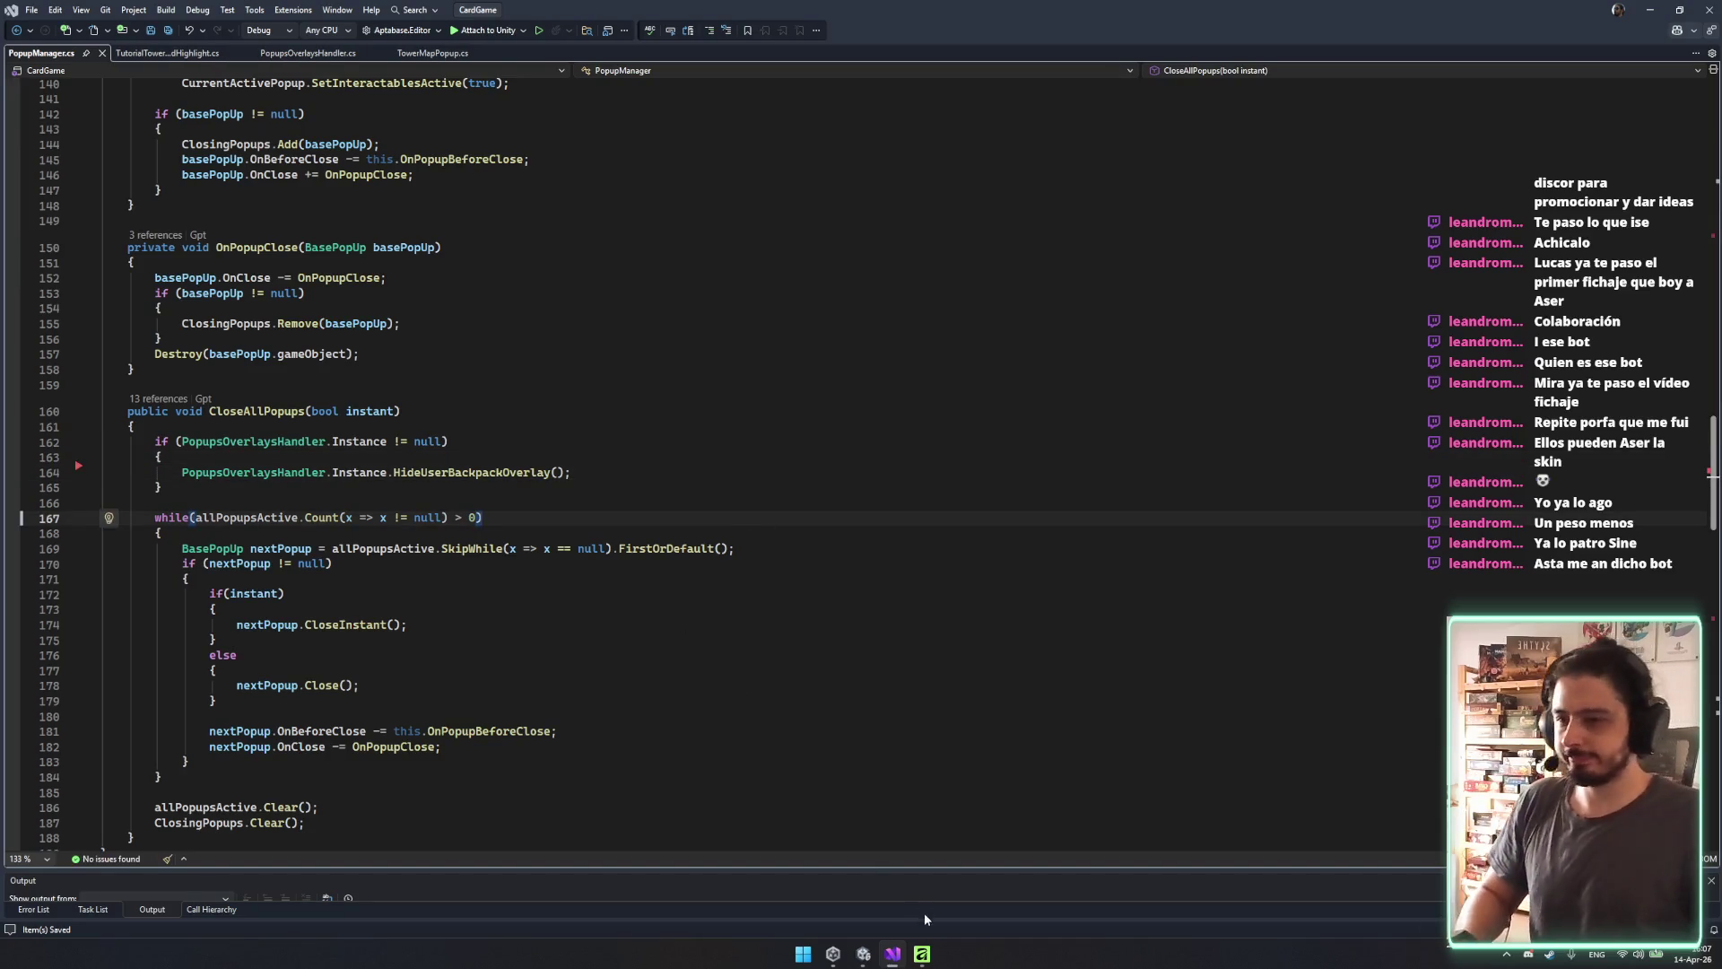
click(875, 958)
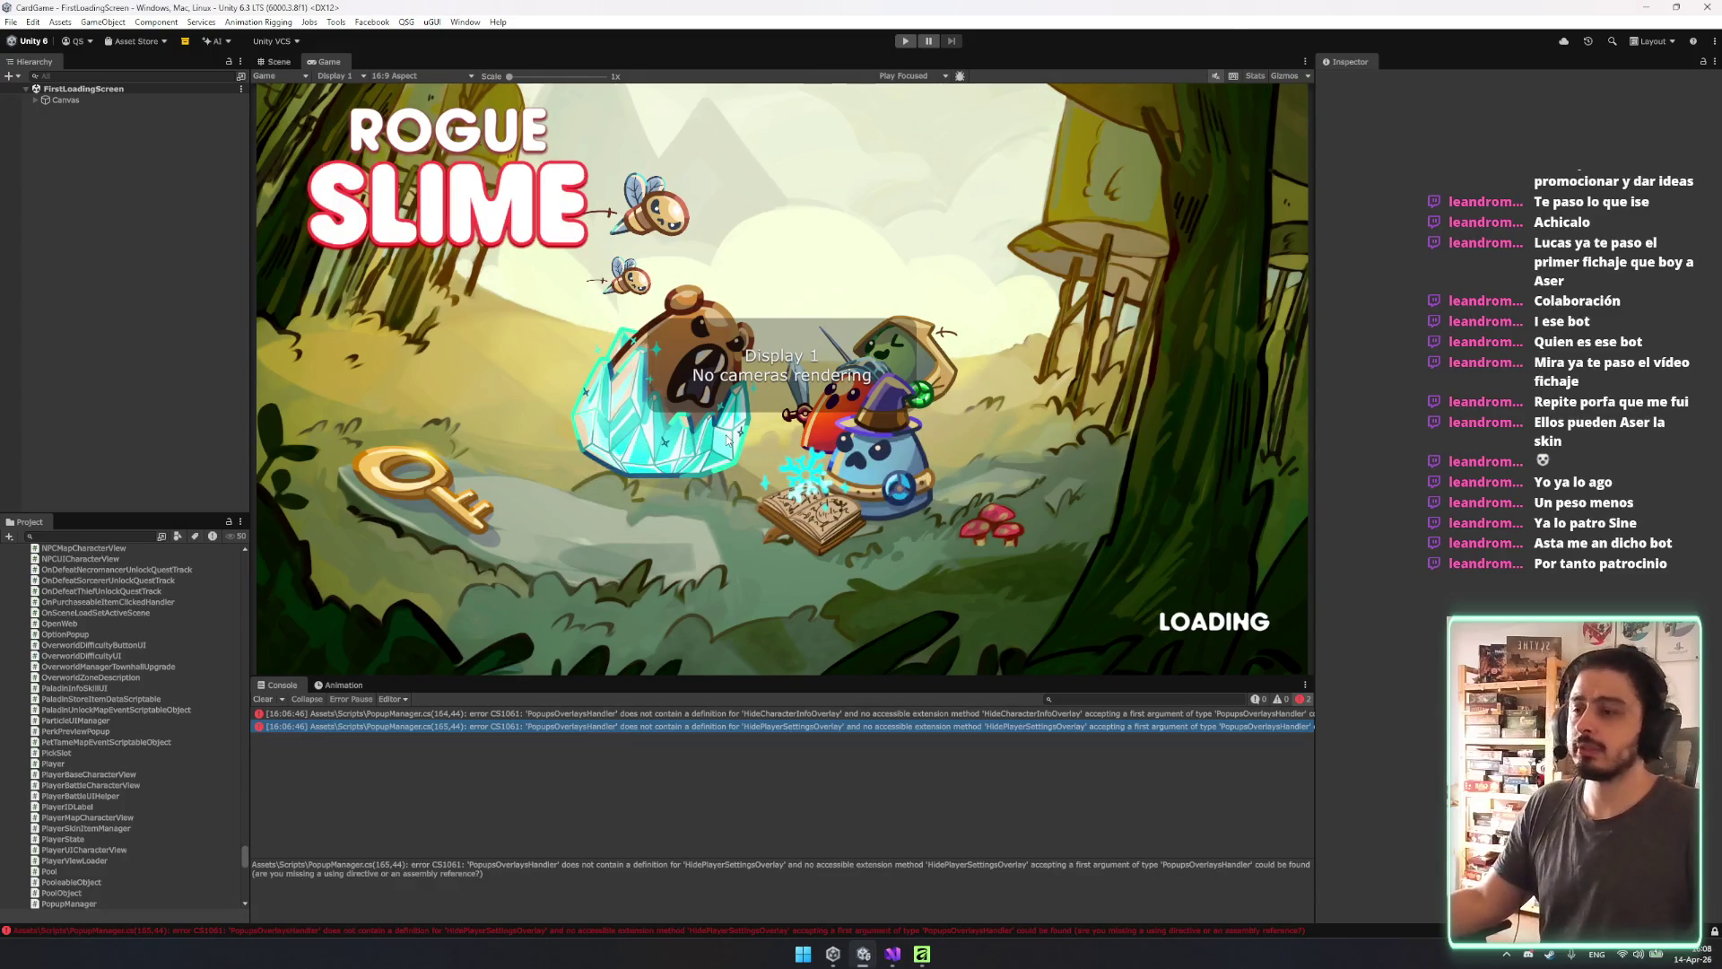
Enter play mode, stop it with Ctrl+P, then restart it and wait for the Rogue Slime menu.
click(903, 43)
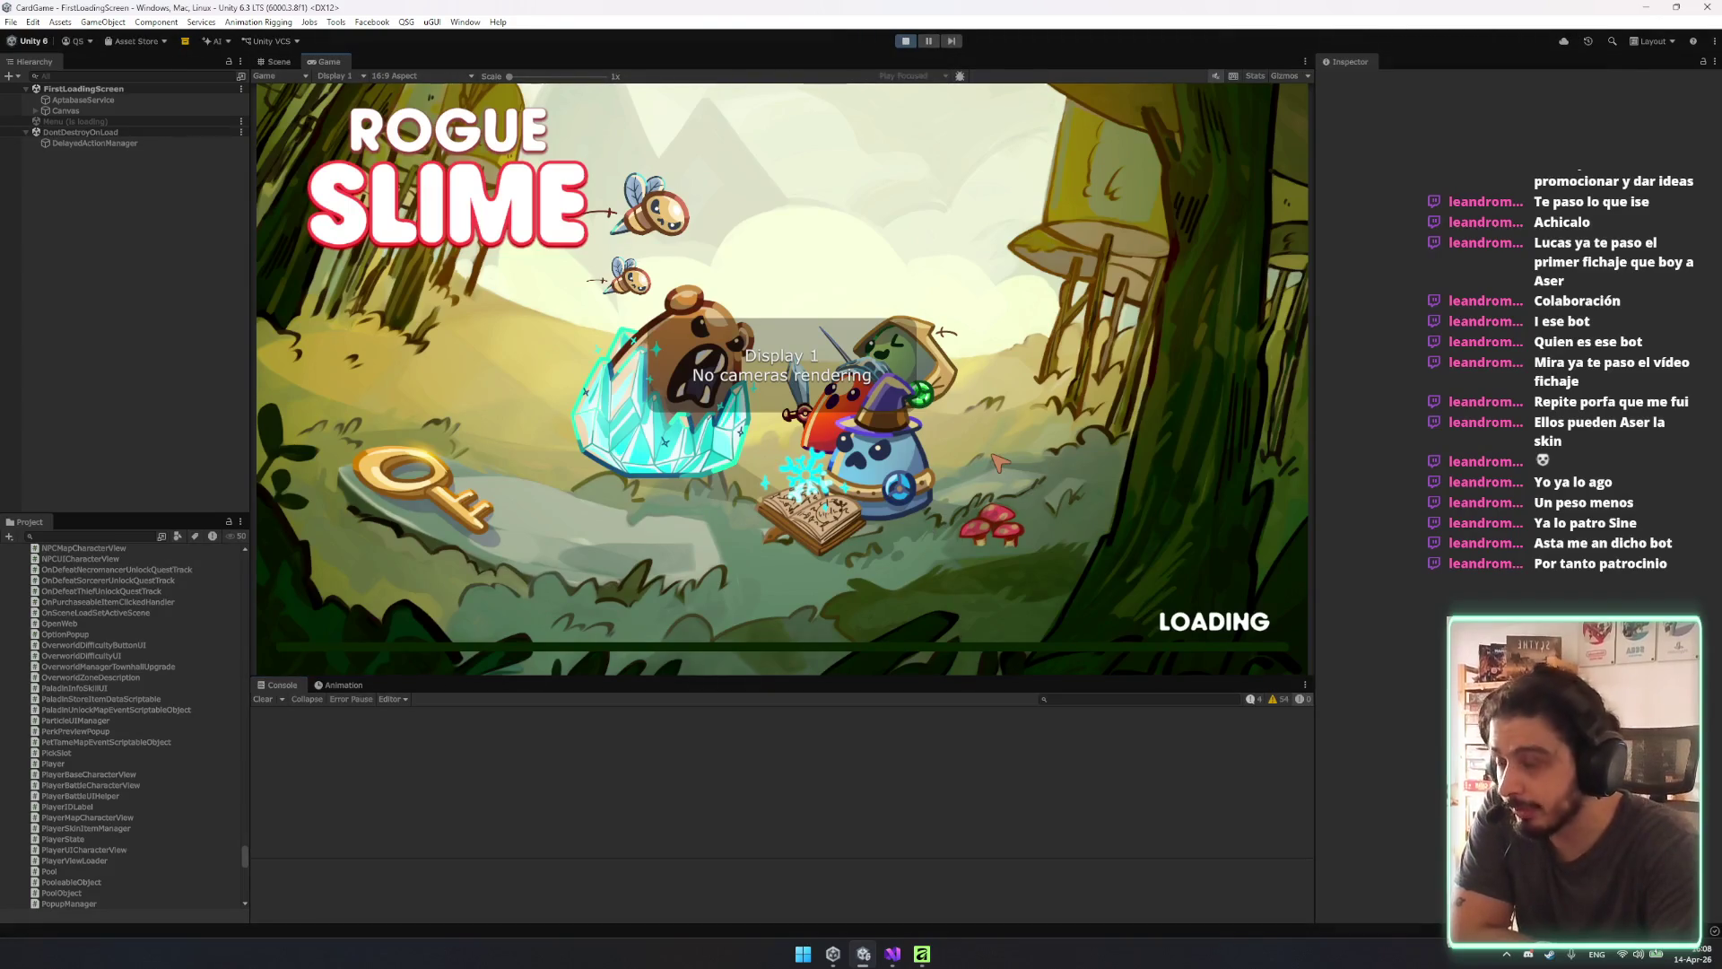
key(ctrl+p)
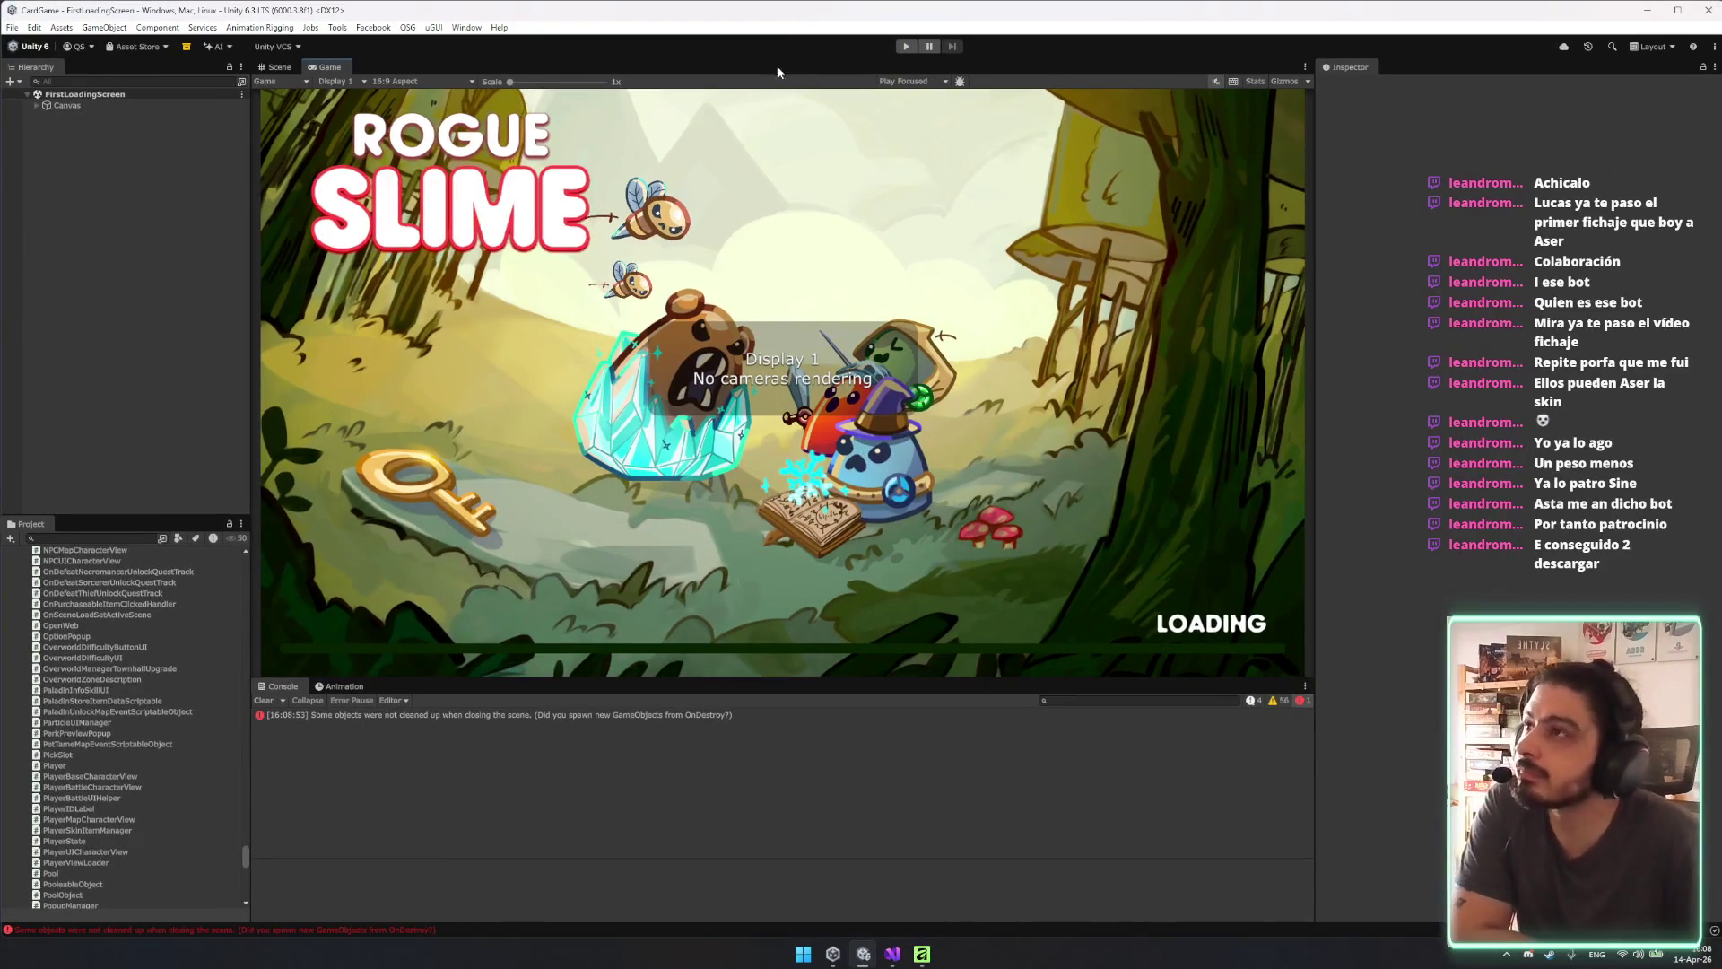
key(ctrl+p)
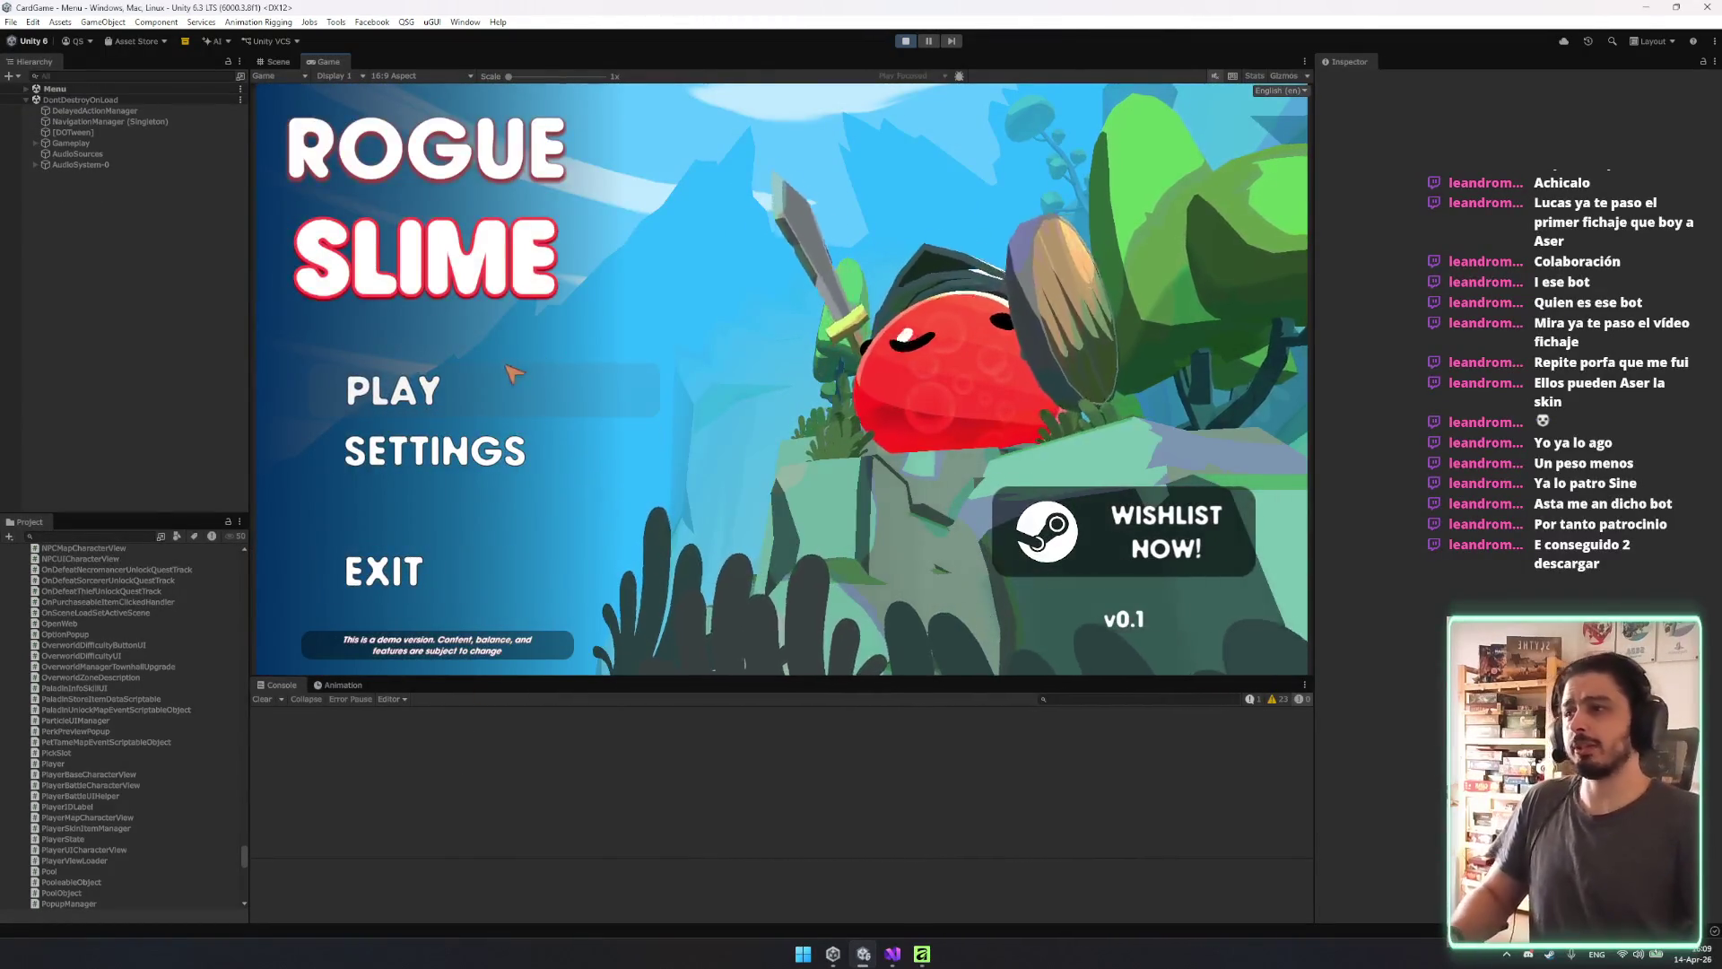
Start the game from the main menu and continue to the tower with the chosen champion.
click(507, 404)
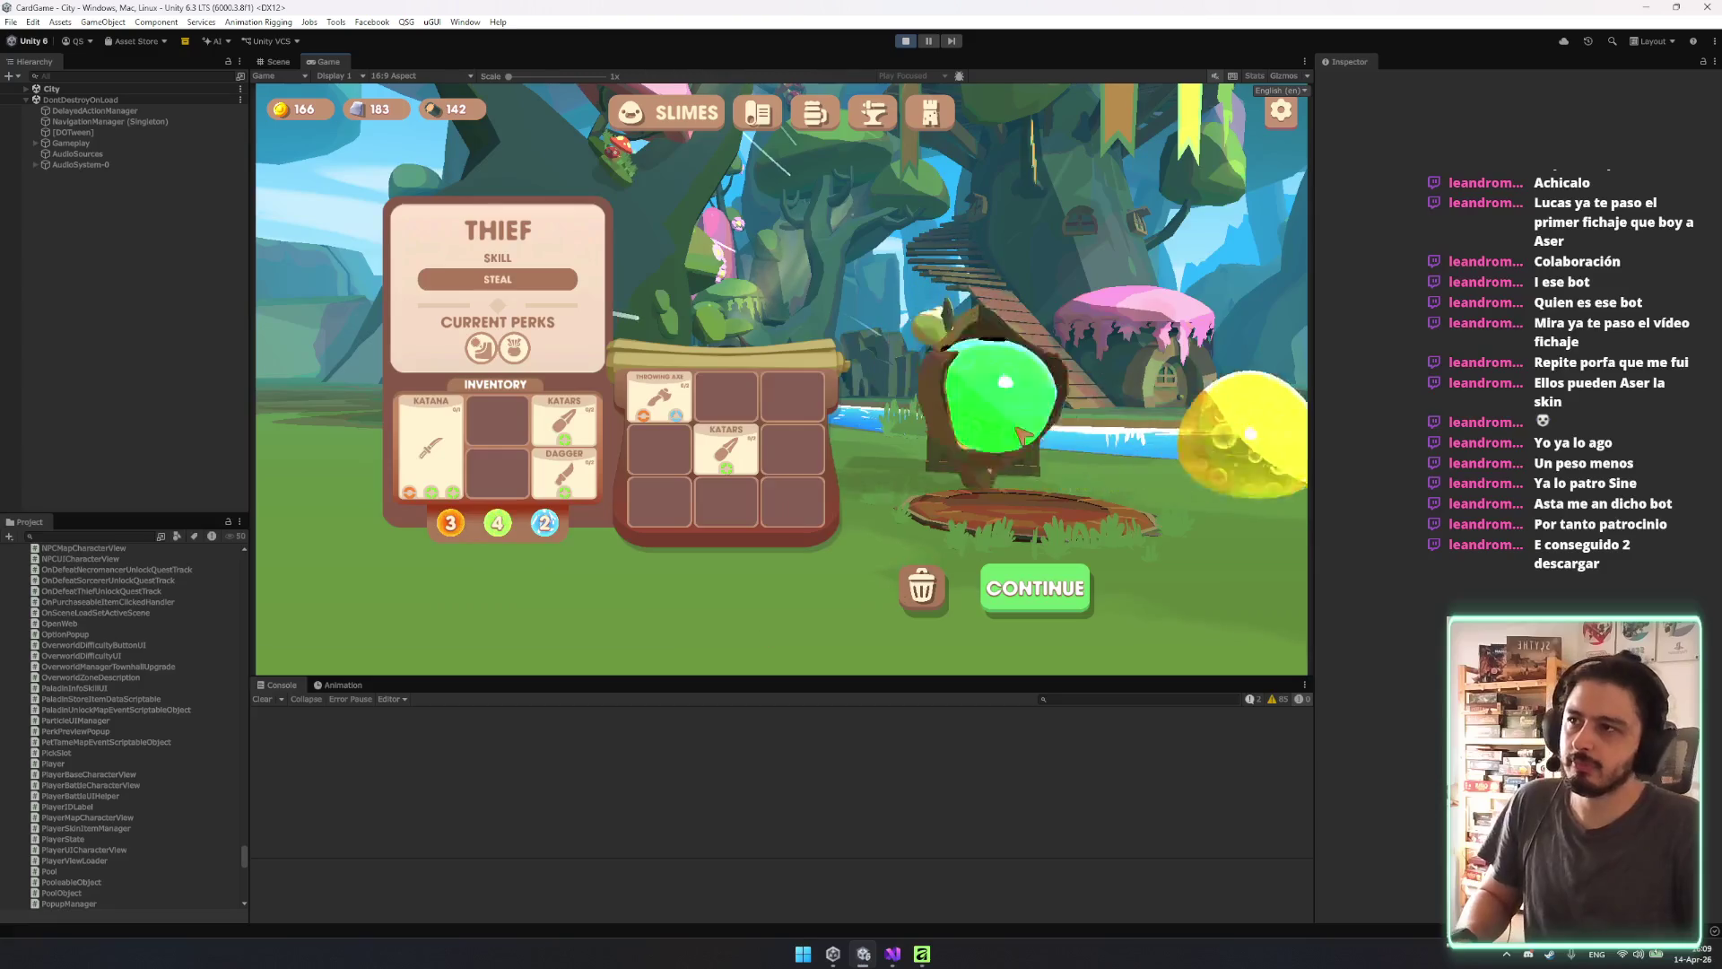
click(1054, 538)
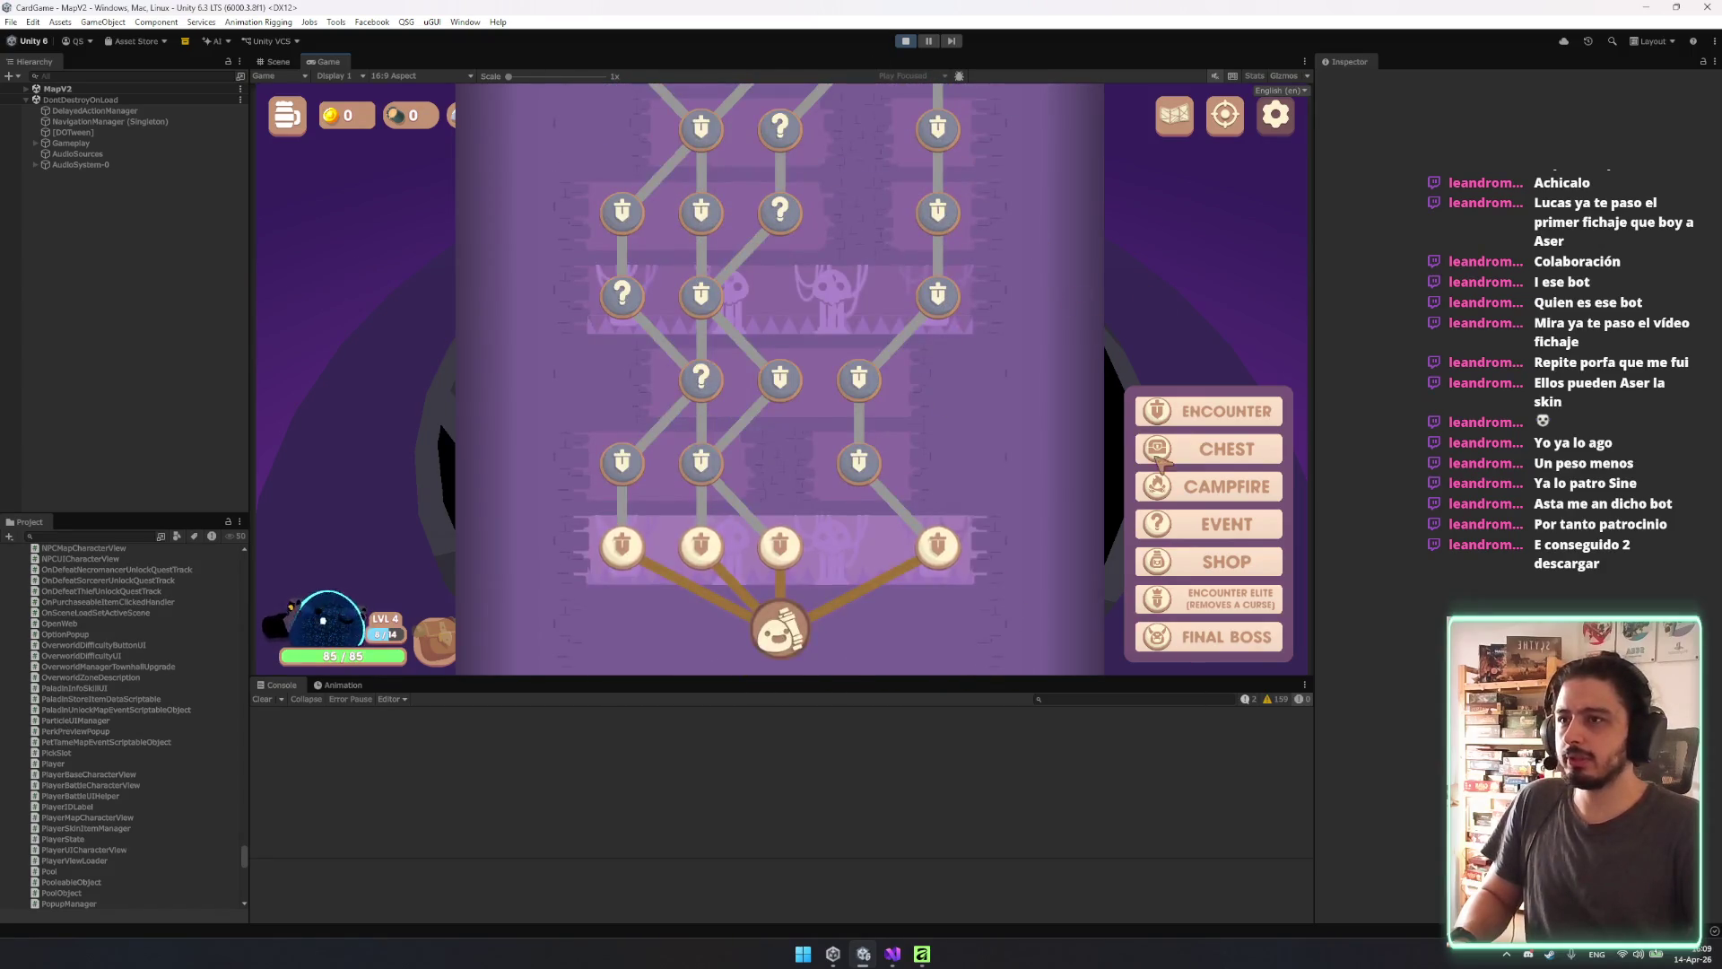
scroll(984, 234, up, 3)
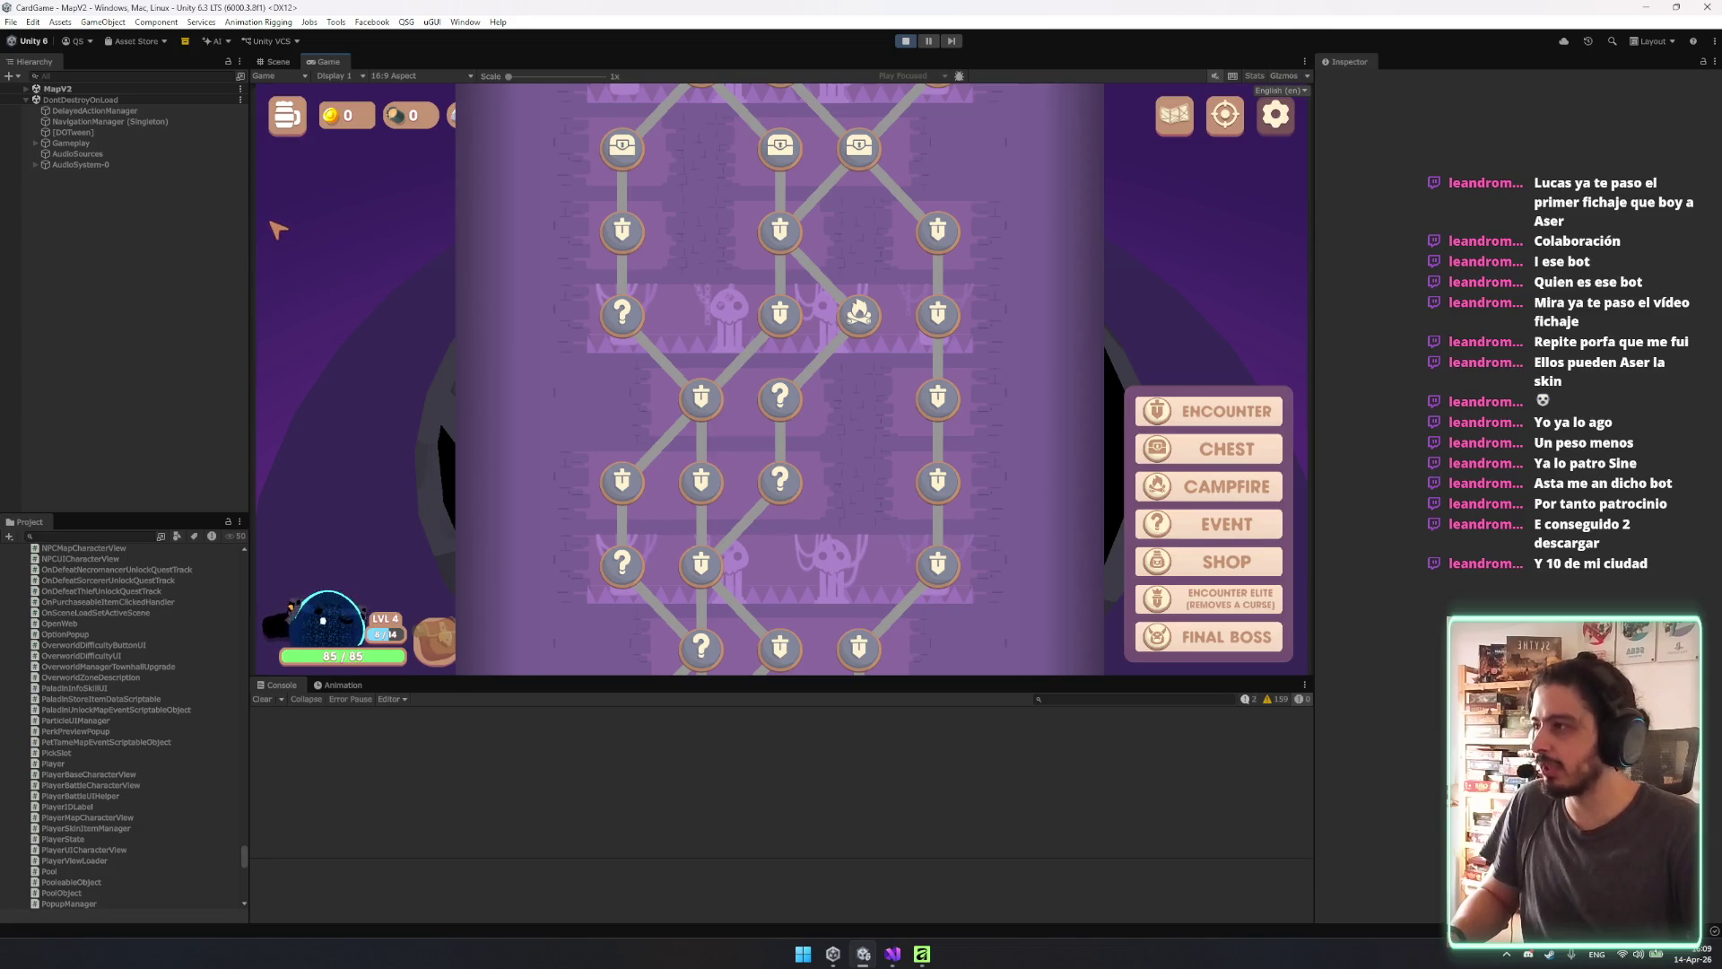
Inspect MapV2's UI, CenterView, BottomView, Popups and Map objects, then return to Visual Studio.
click(55, 88)
key(Down)
key(Down)
key(Down)
key(Right)
key(Down)
key(Down)
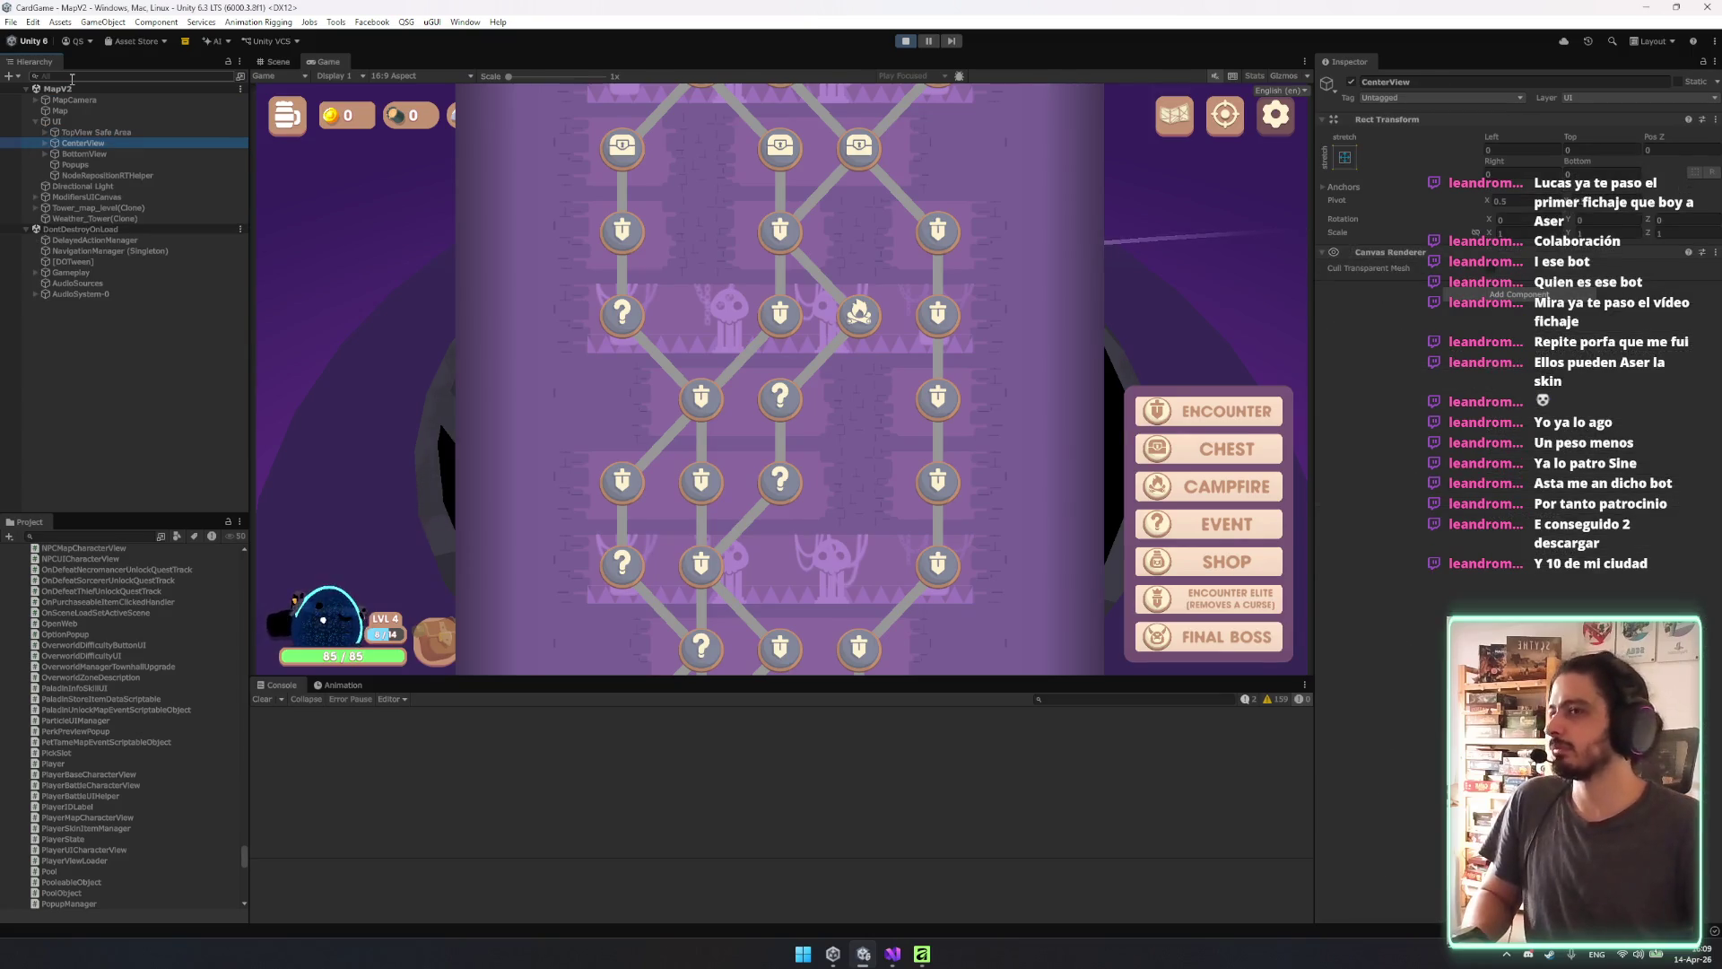
key(Down)
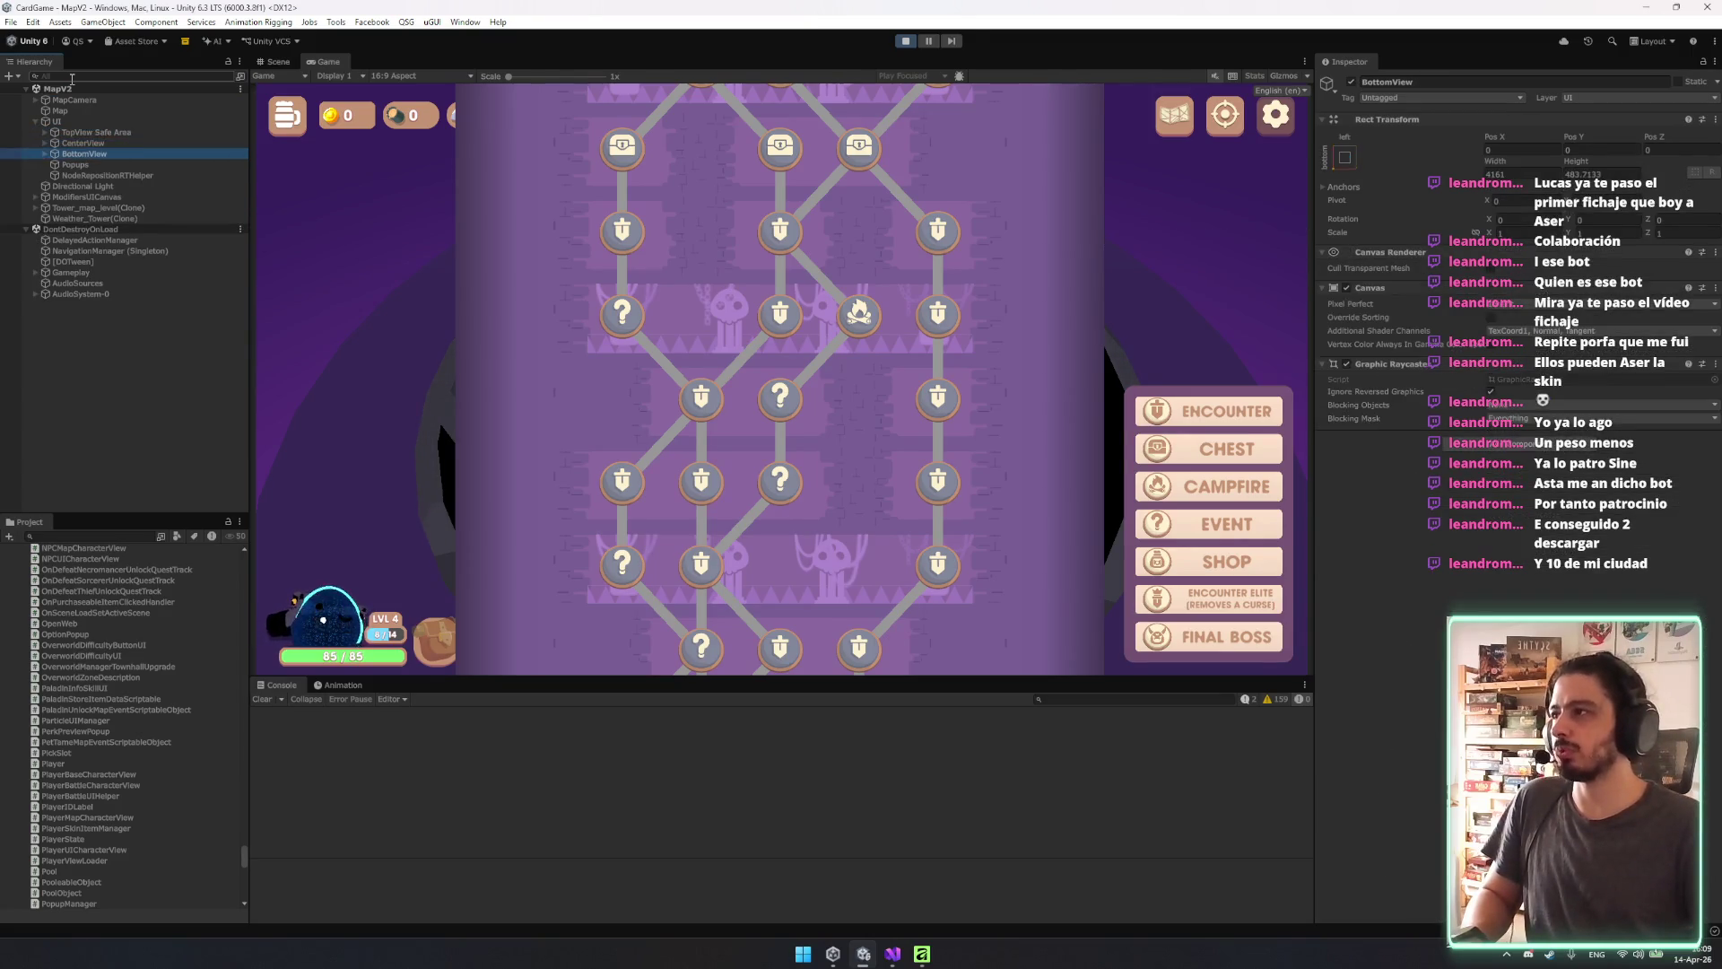
key(Down)
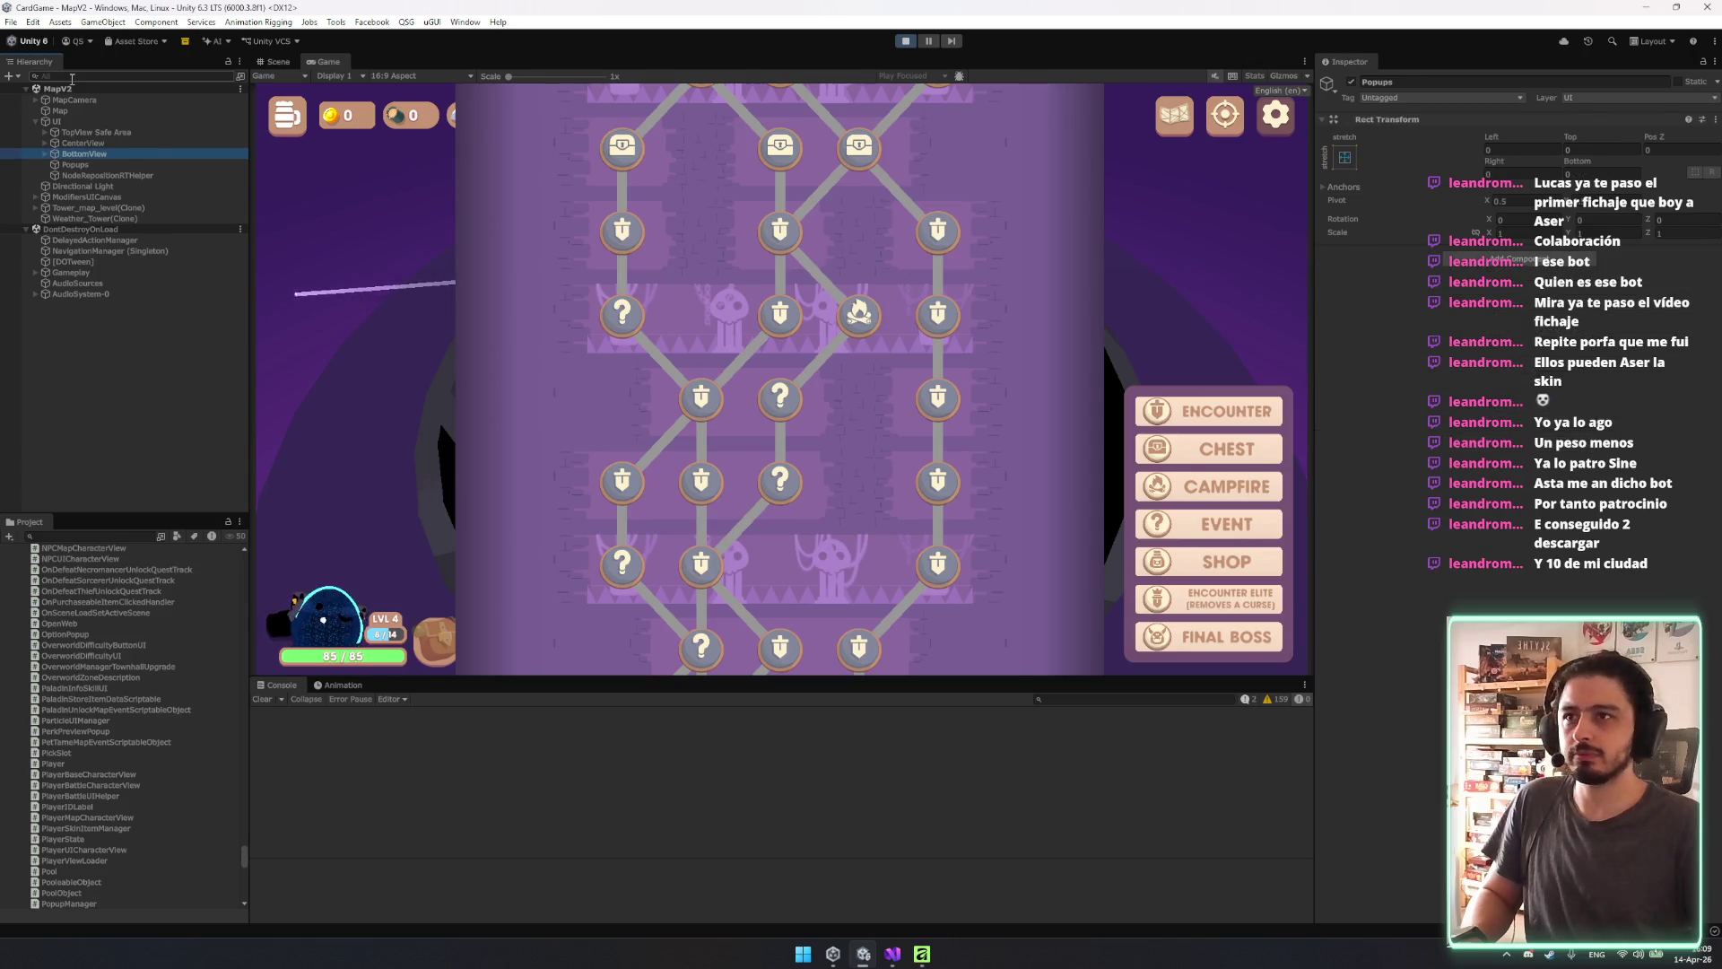
key(Up)
key(Up)
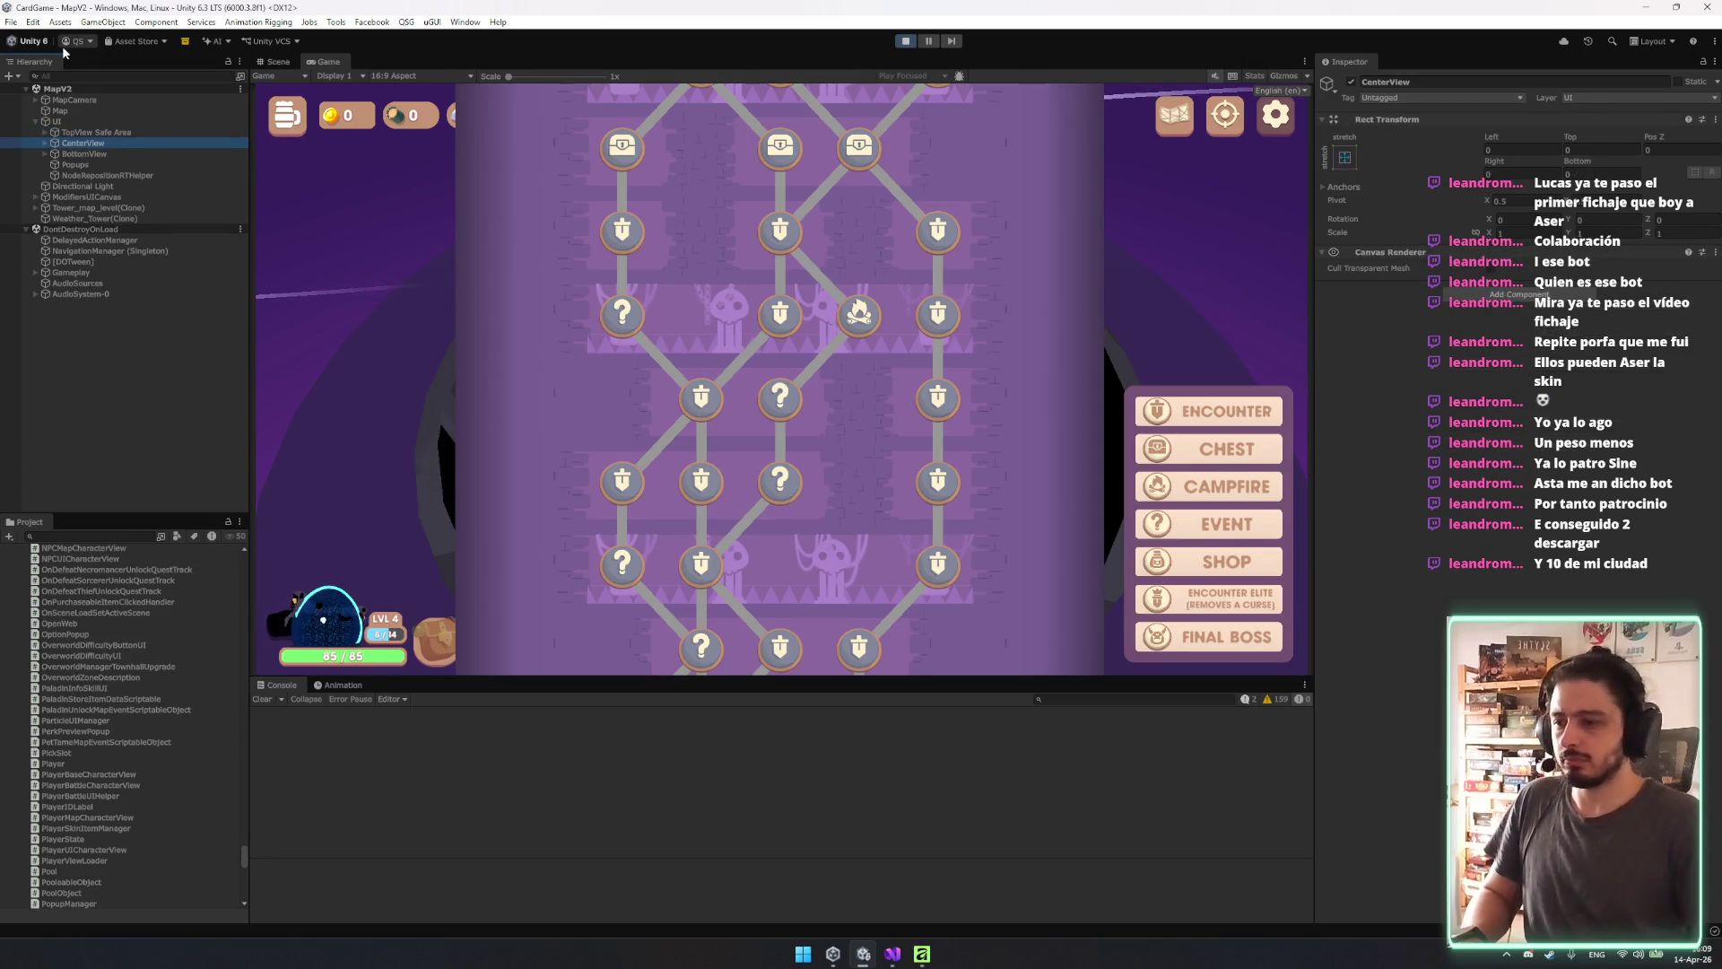
click(142, 153)
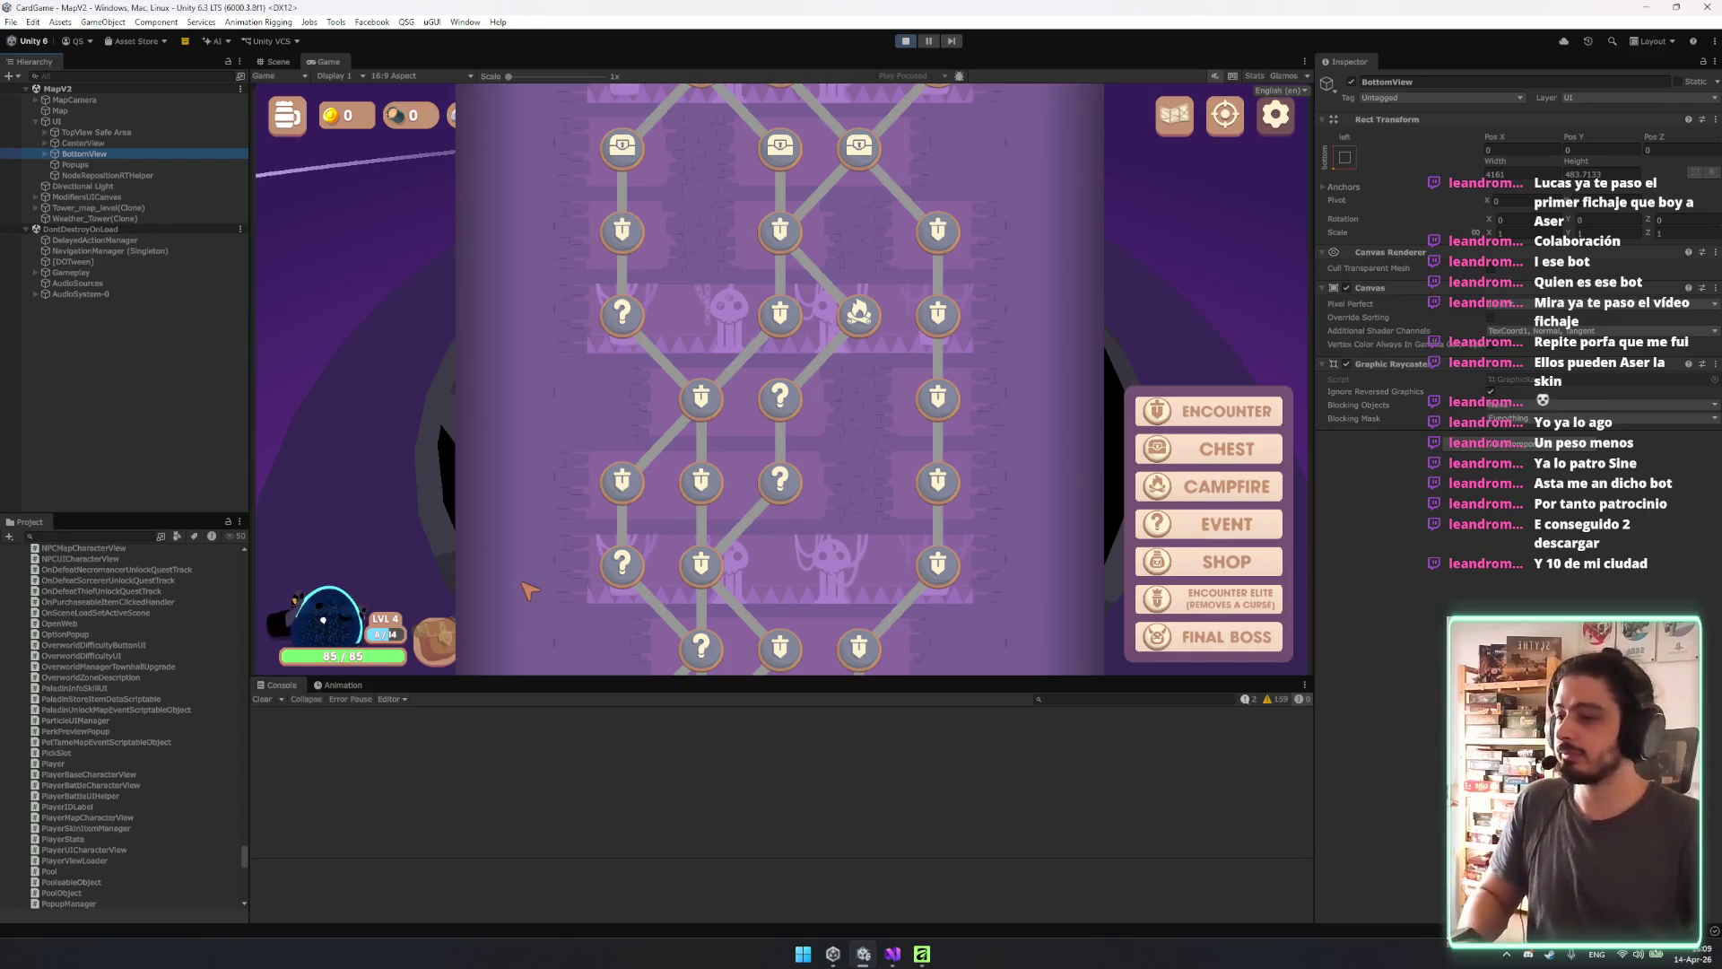
click(154, 110)
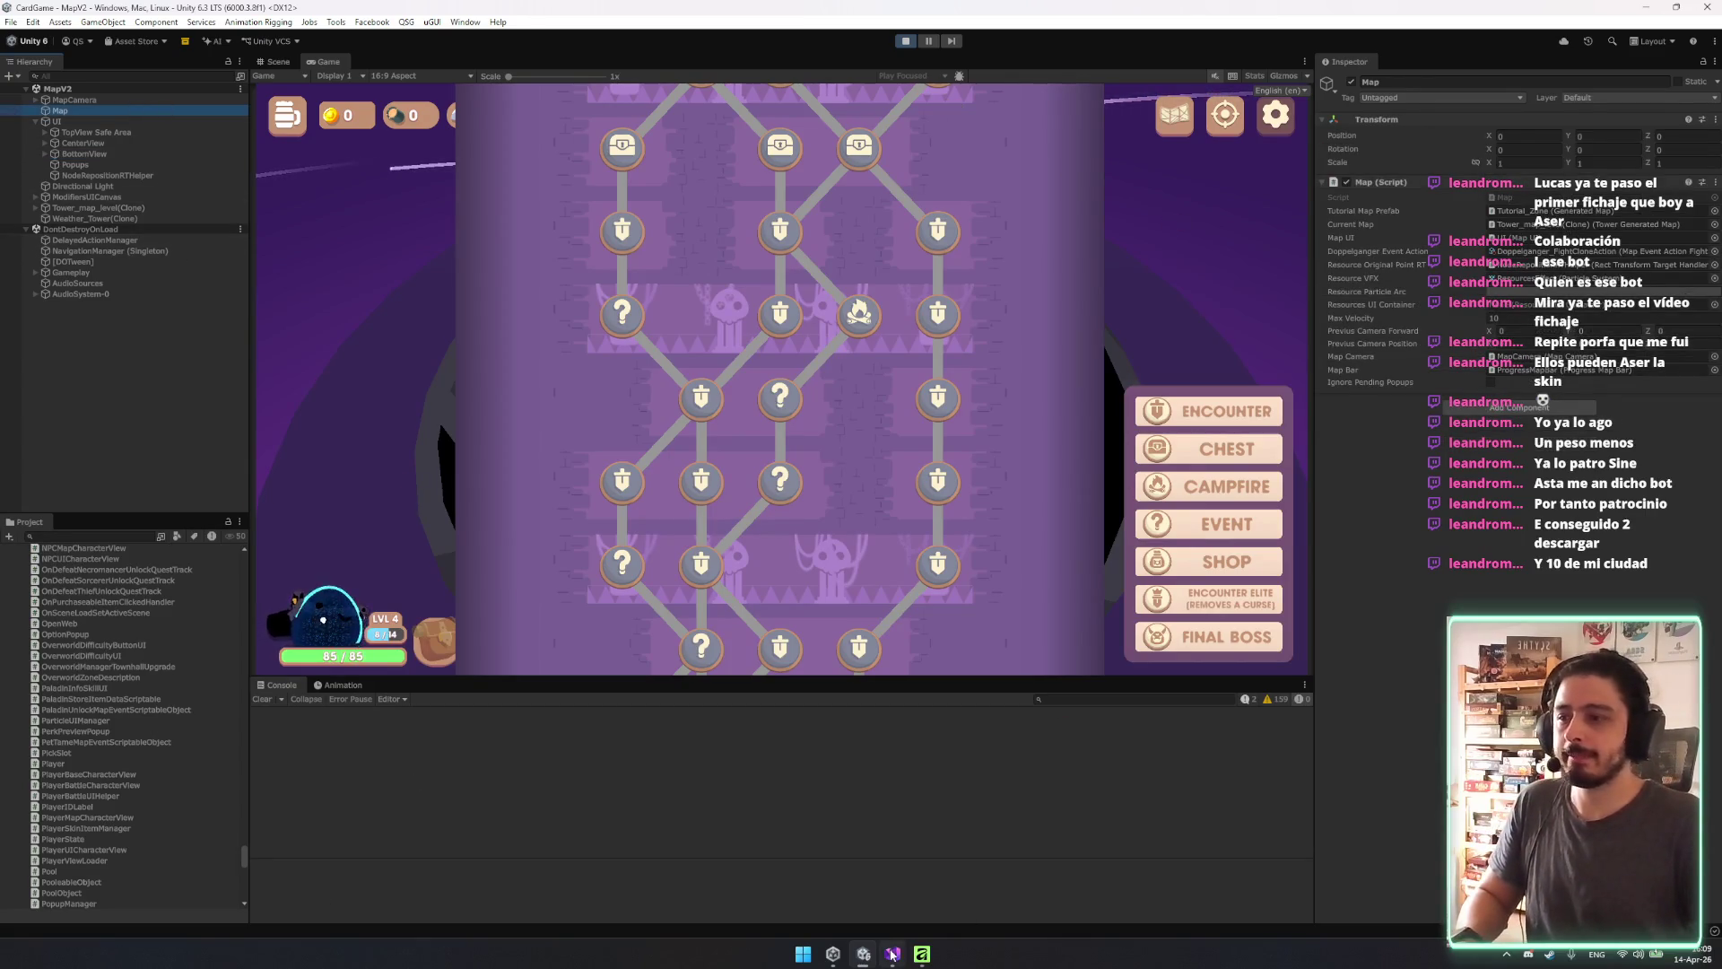
click(893, 954)
double_click(476, 473)
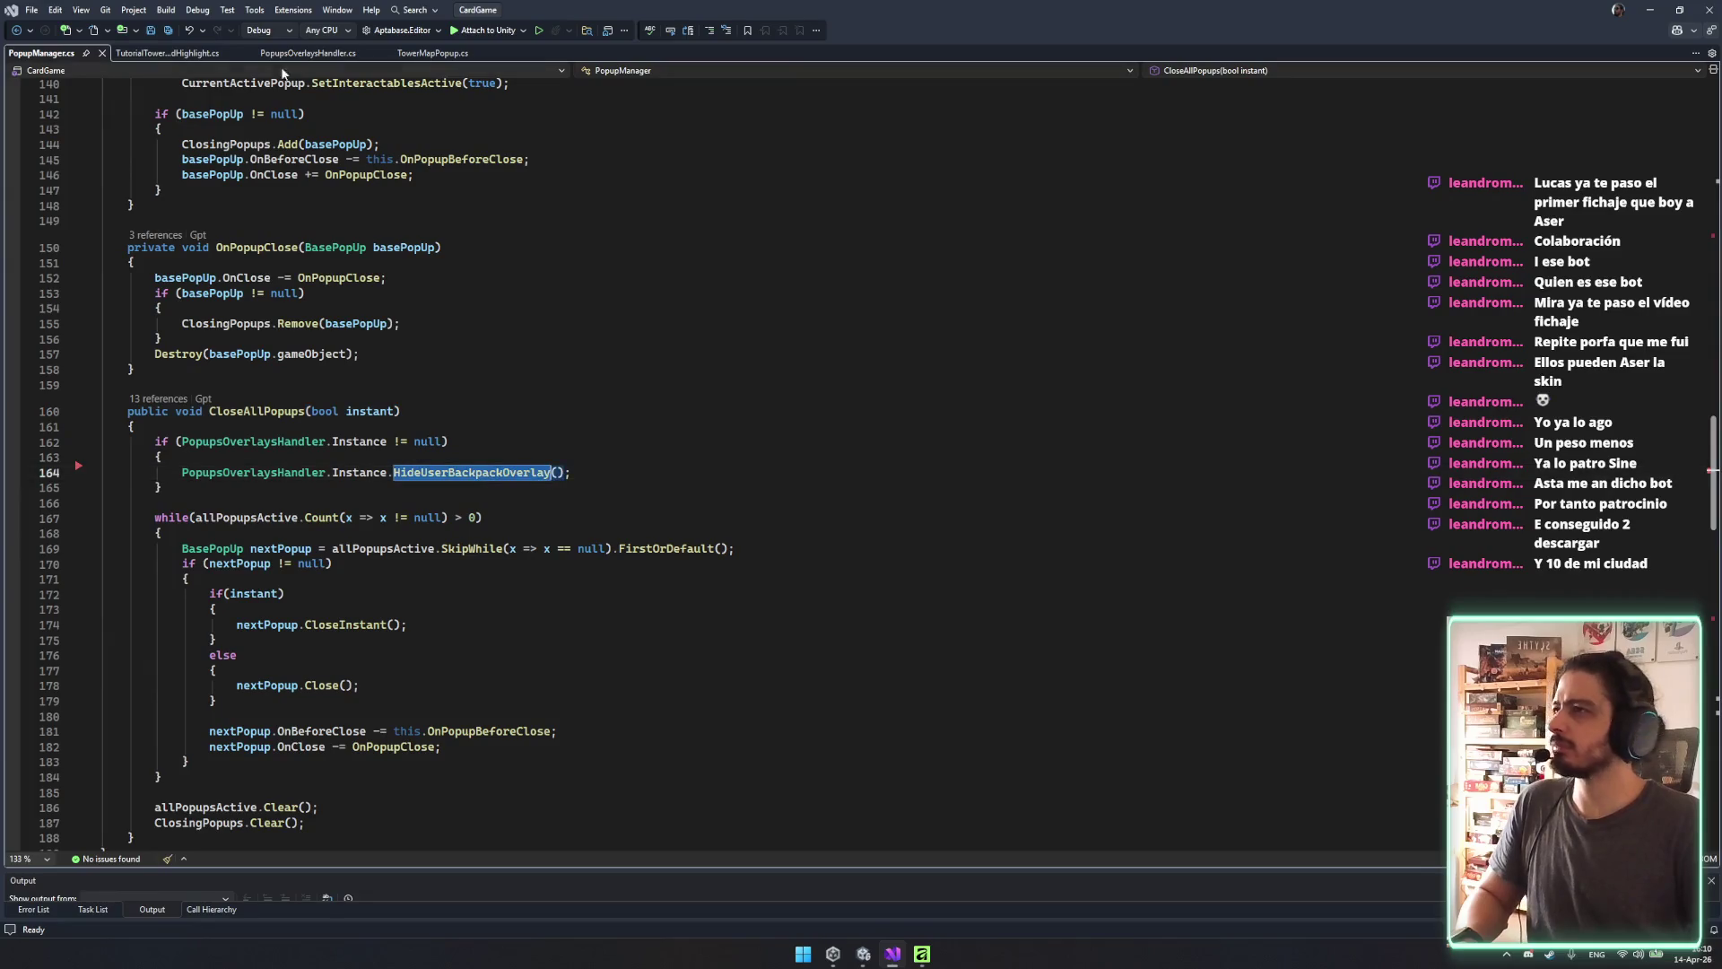
Close PopupsOverlaysHandler.cs, switch to TowerMapPopup.cs and search it for 'settings'.
click(166, 53)
click(308, 53)
click(384, 53)
click(296, 53)
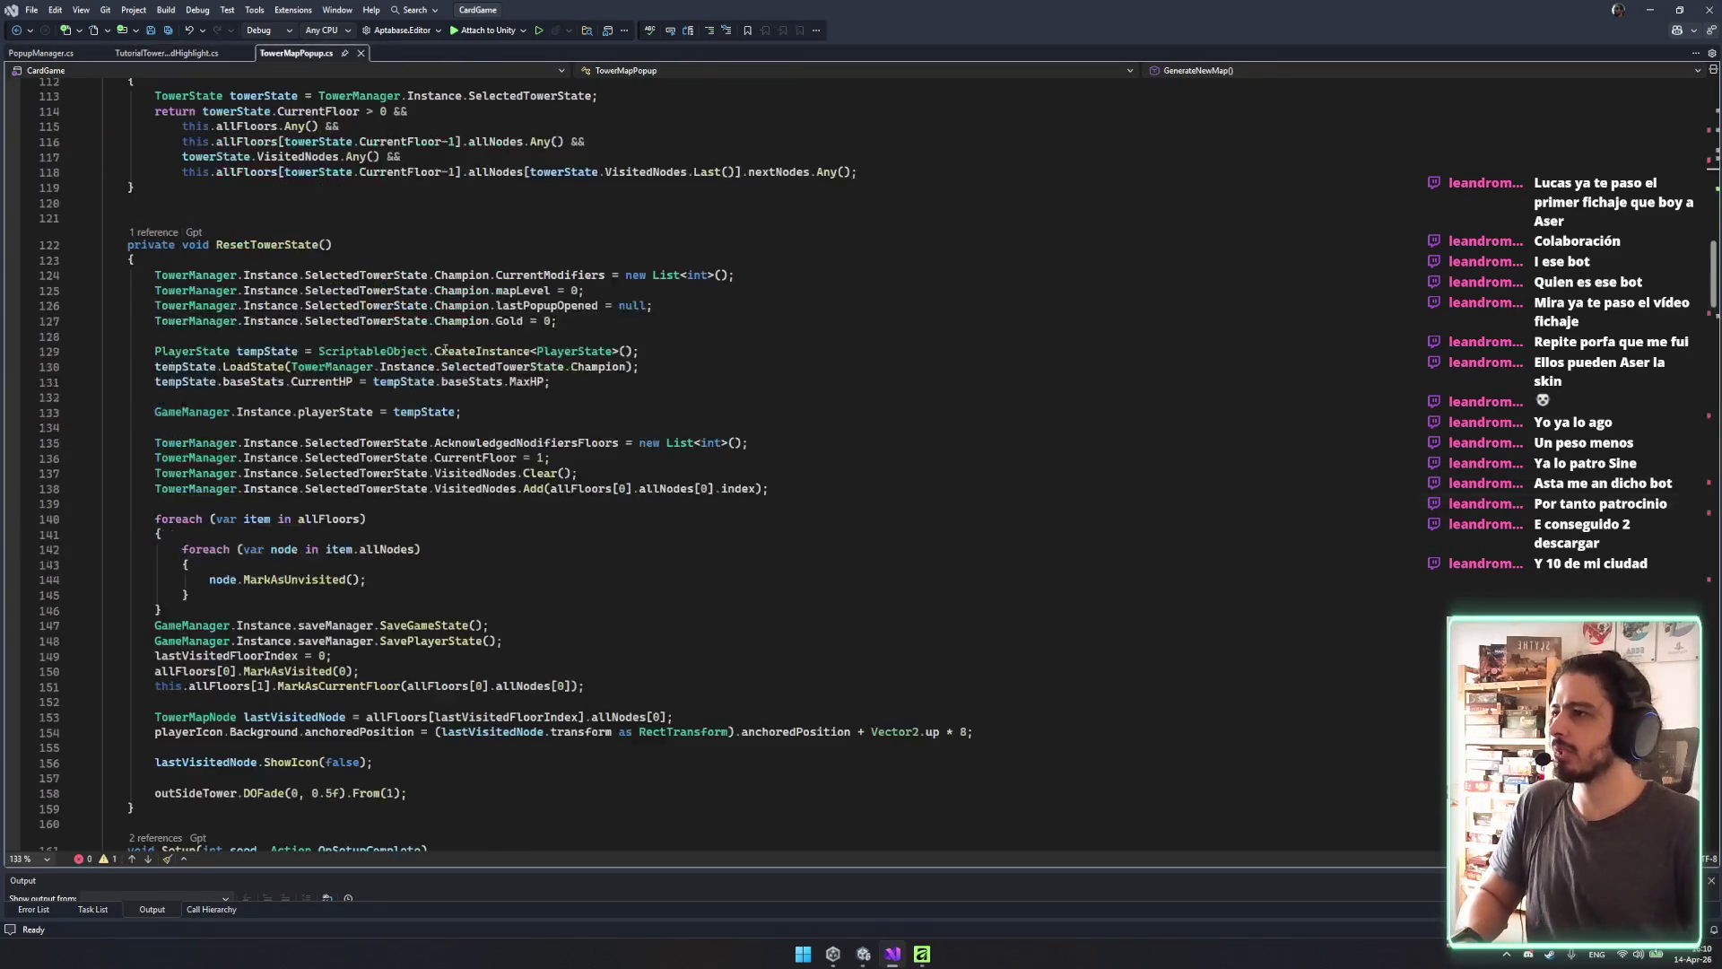
scroll(425, 306, up, 7)
scroll(522, 511, up, 12)
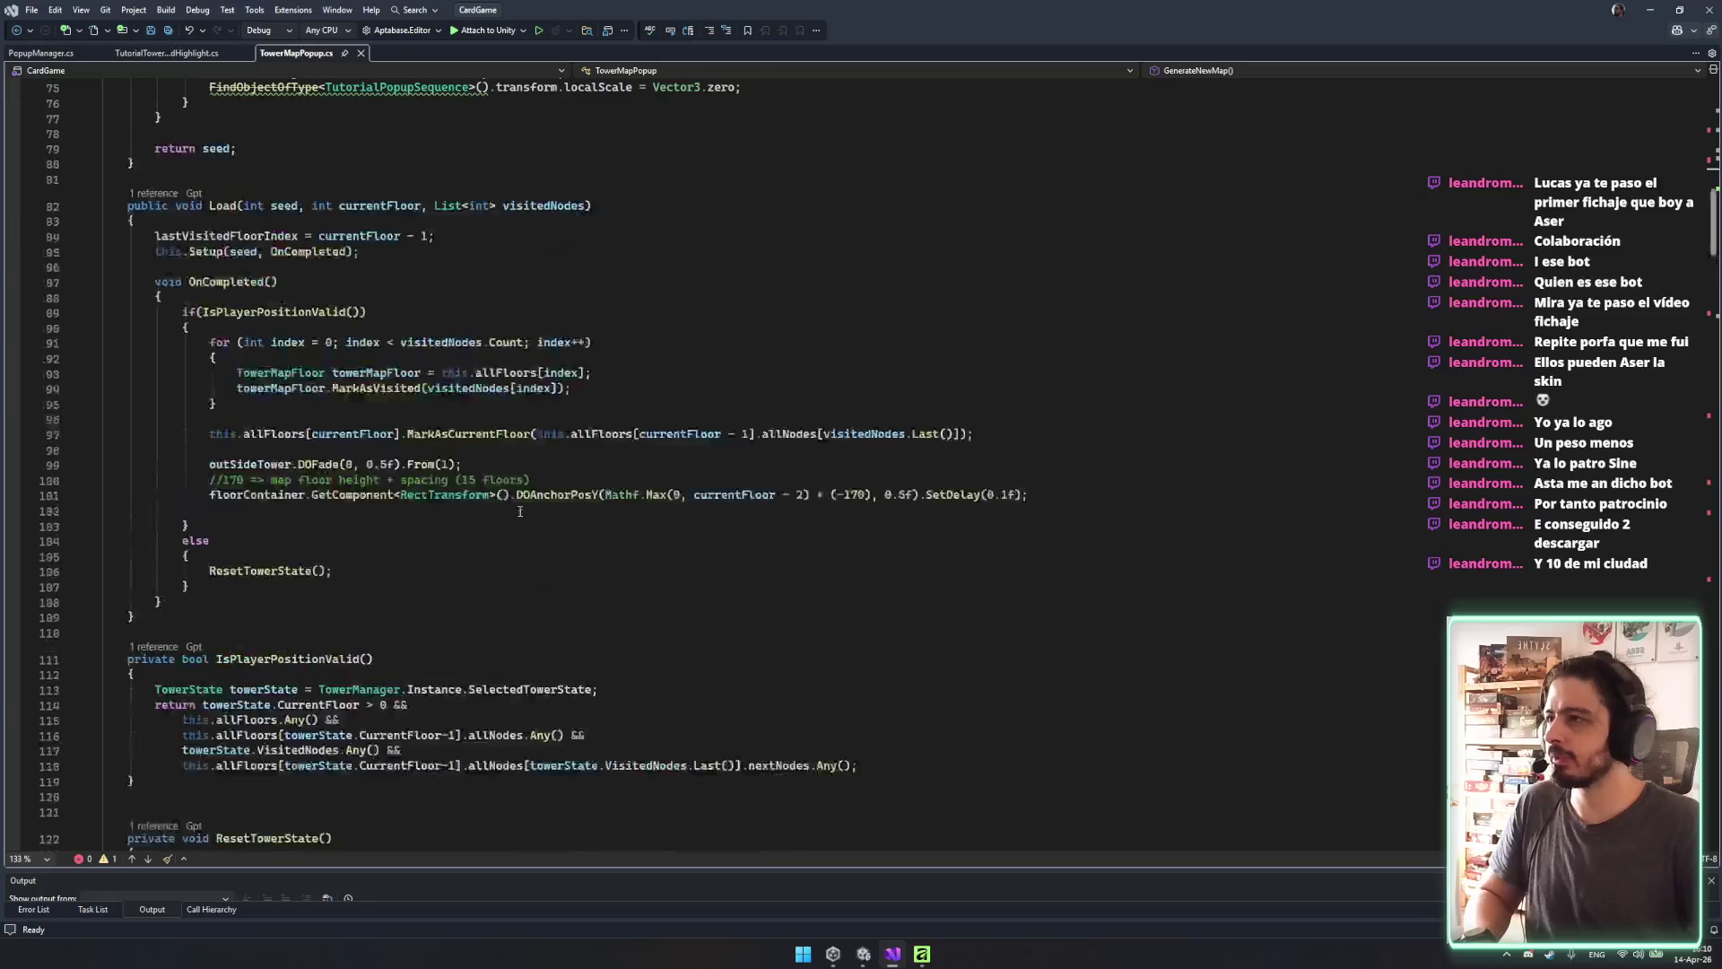
key(ctrl+f)
text(settings)
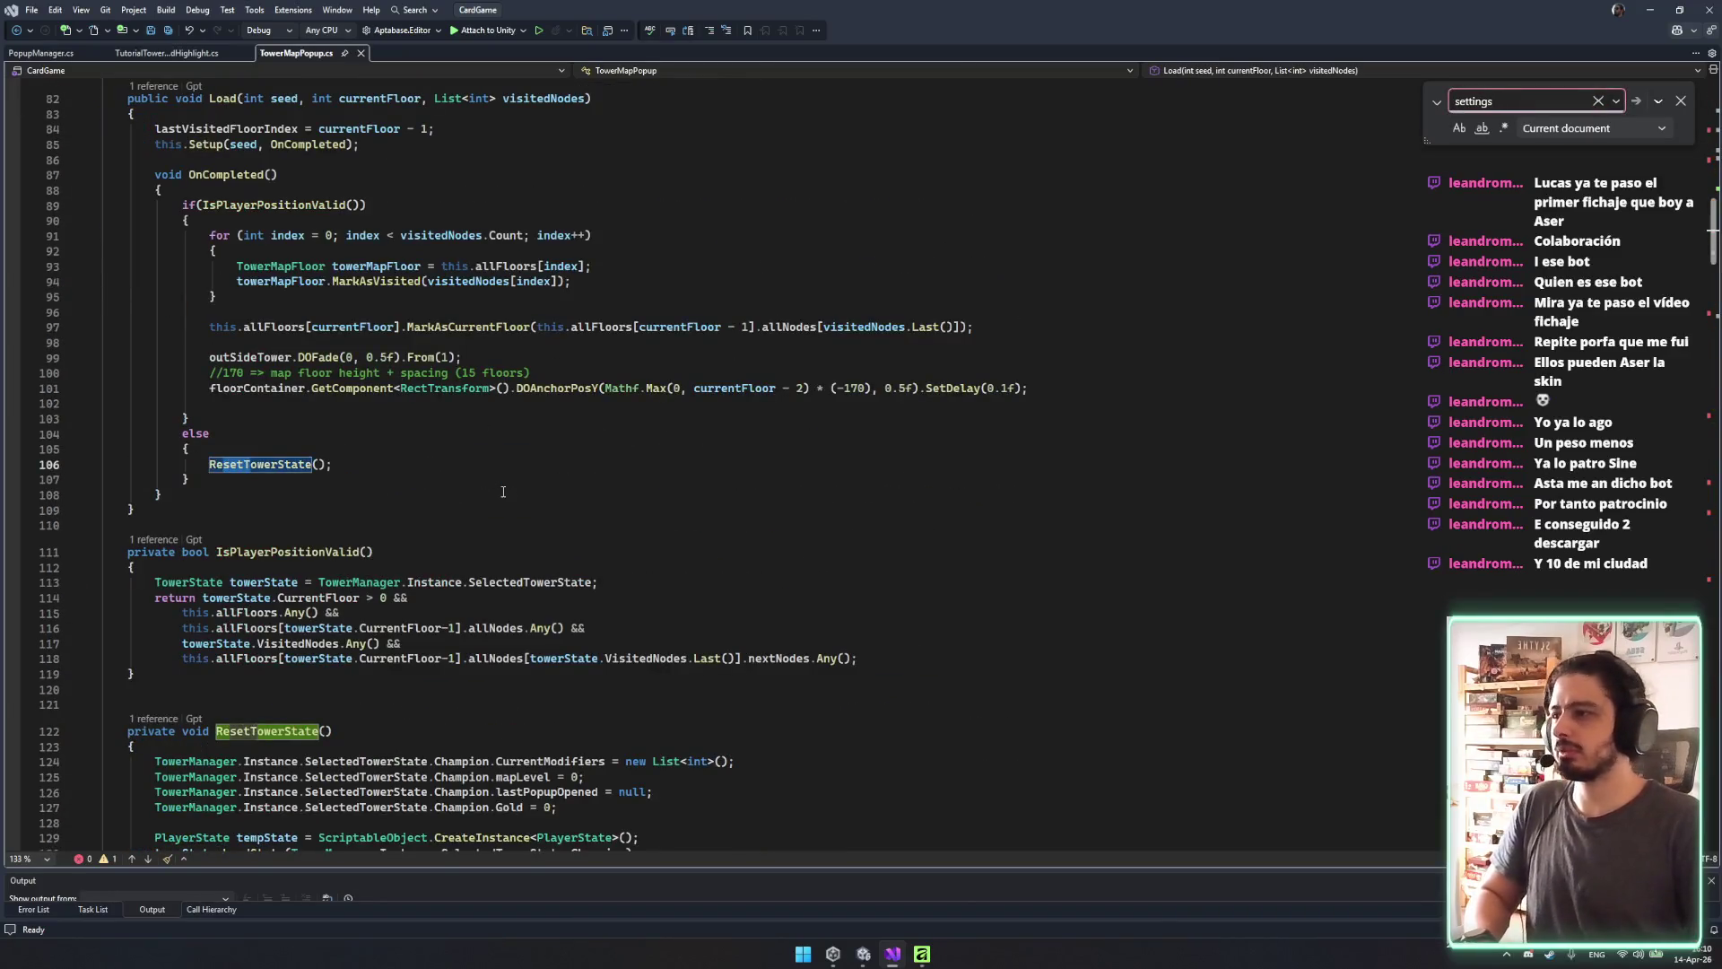
scroll(503, 492, down, 20)
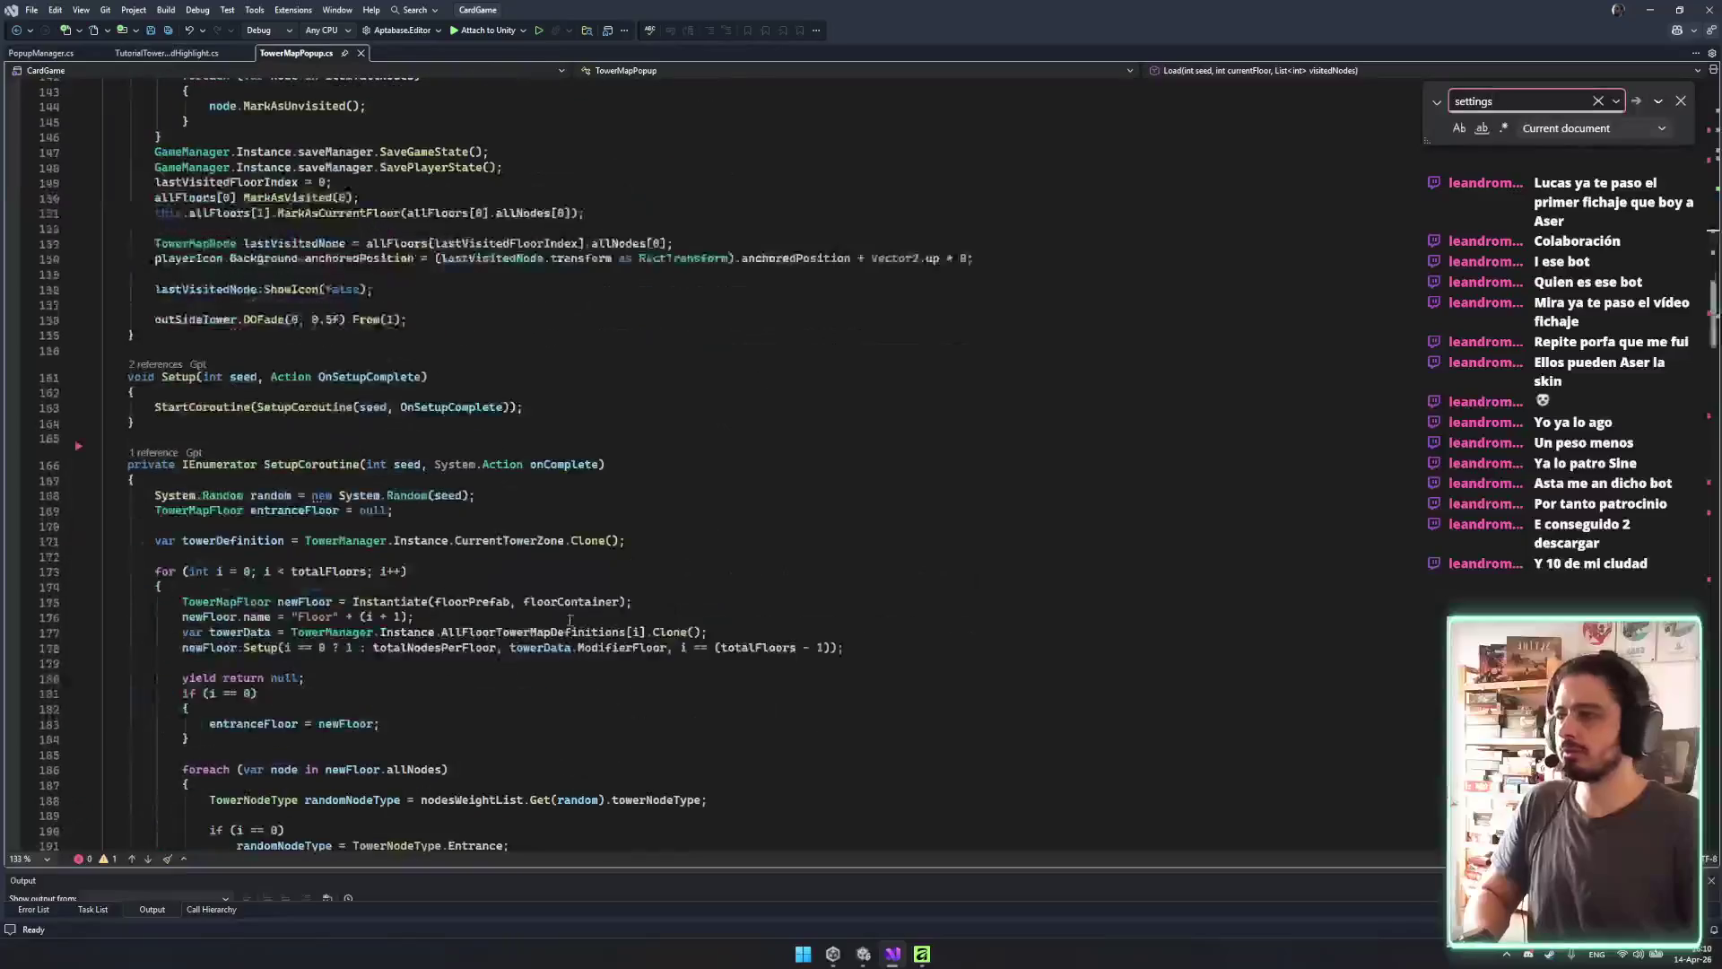
key(Escape)
scroll(426, 459, up, 6)
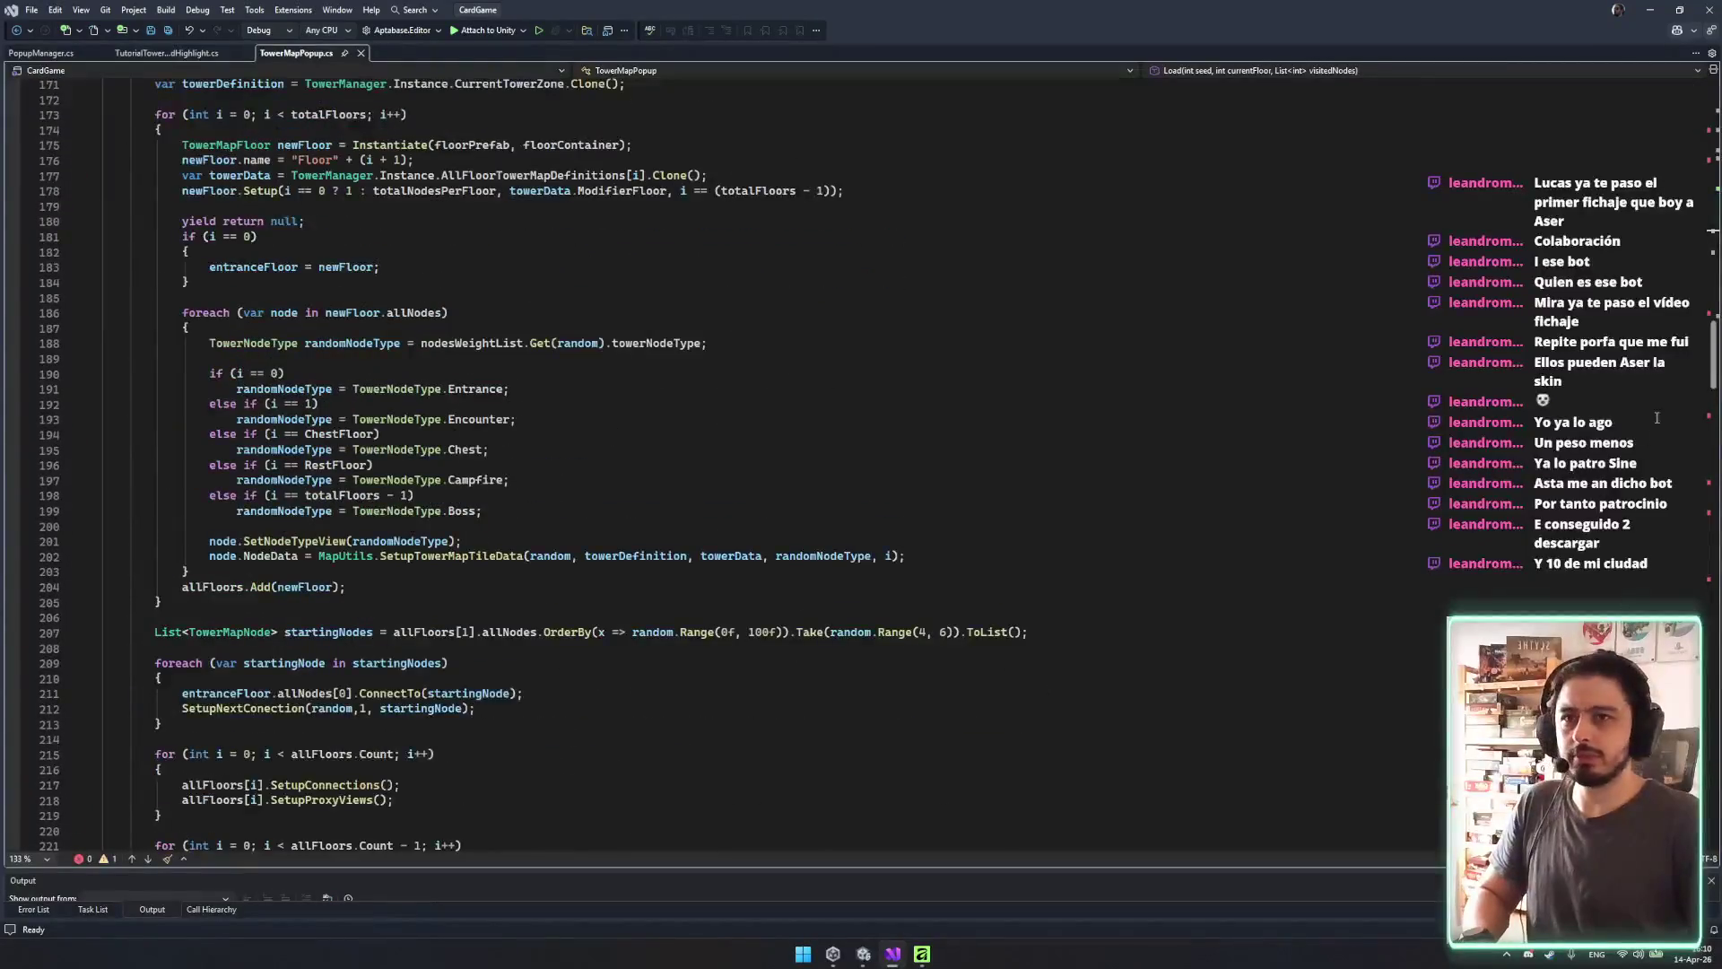
Open TowerMapPopup's references list and jump to the Map.cs line that opens the popup.
drag(1714, 377, 1644, 59)
double_click(212, 218)
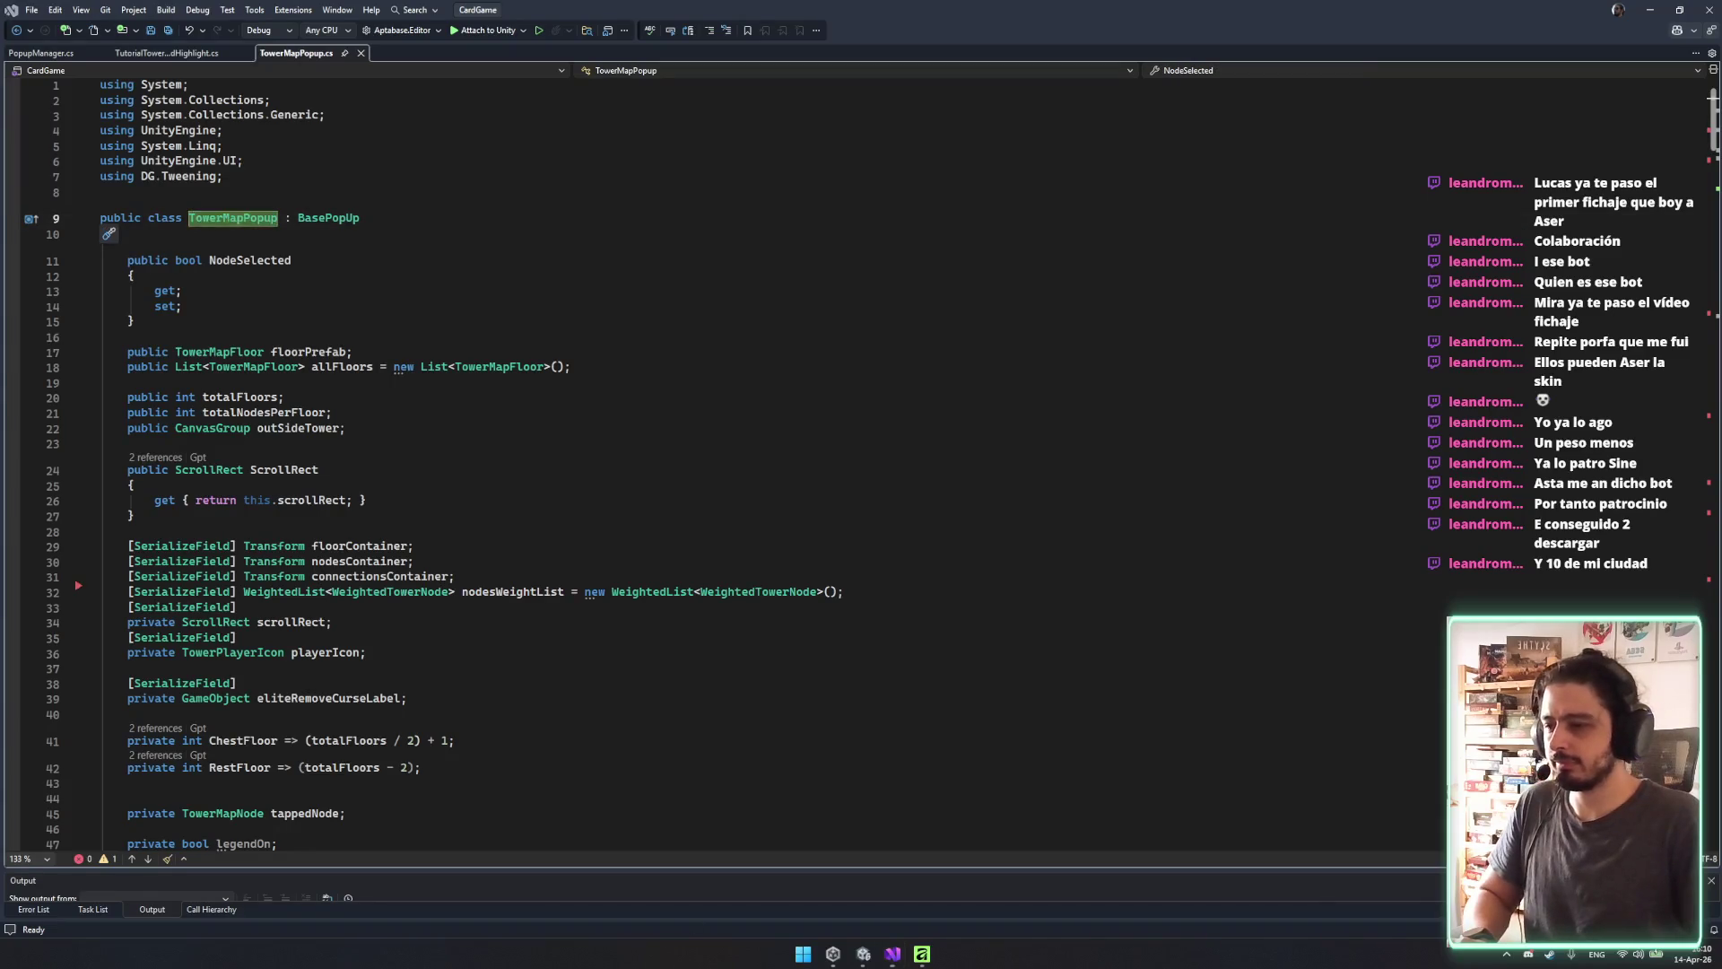
click(629, 628)
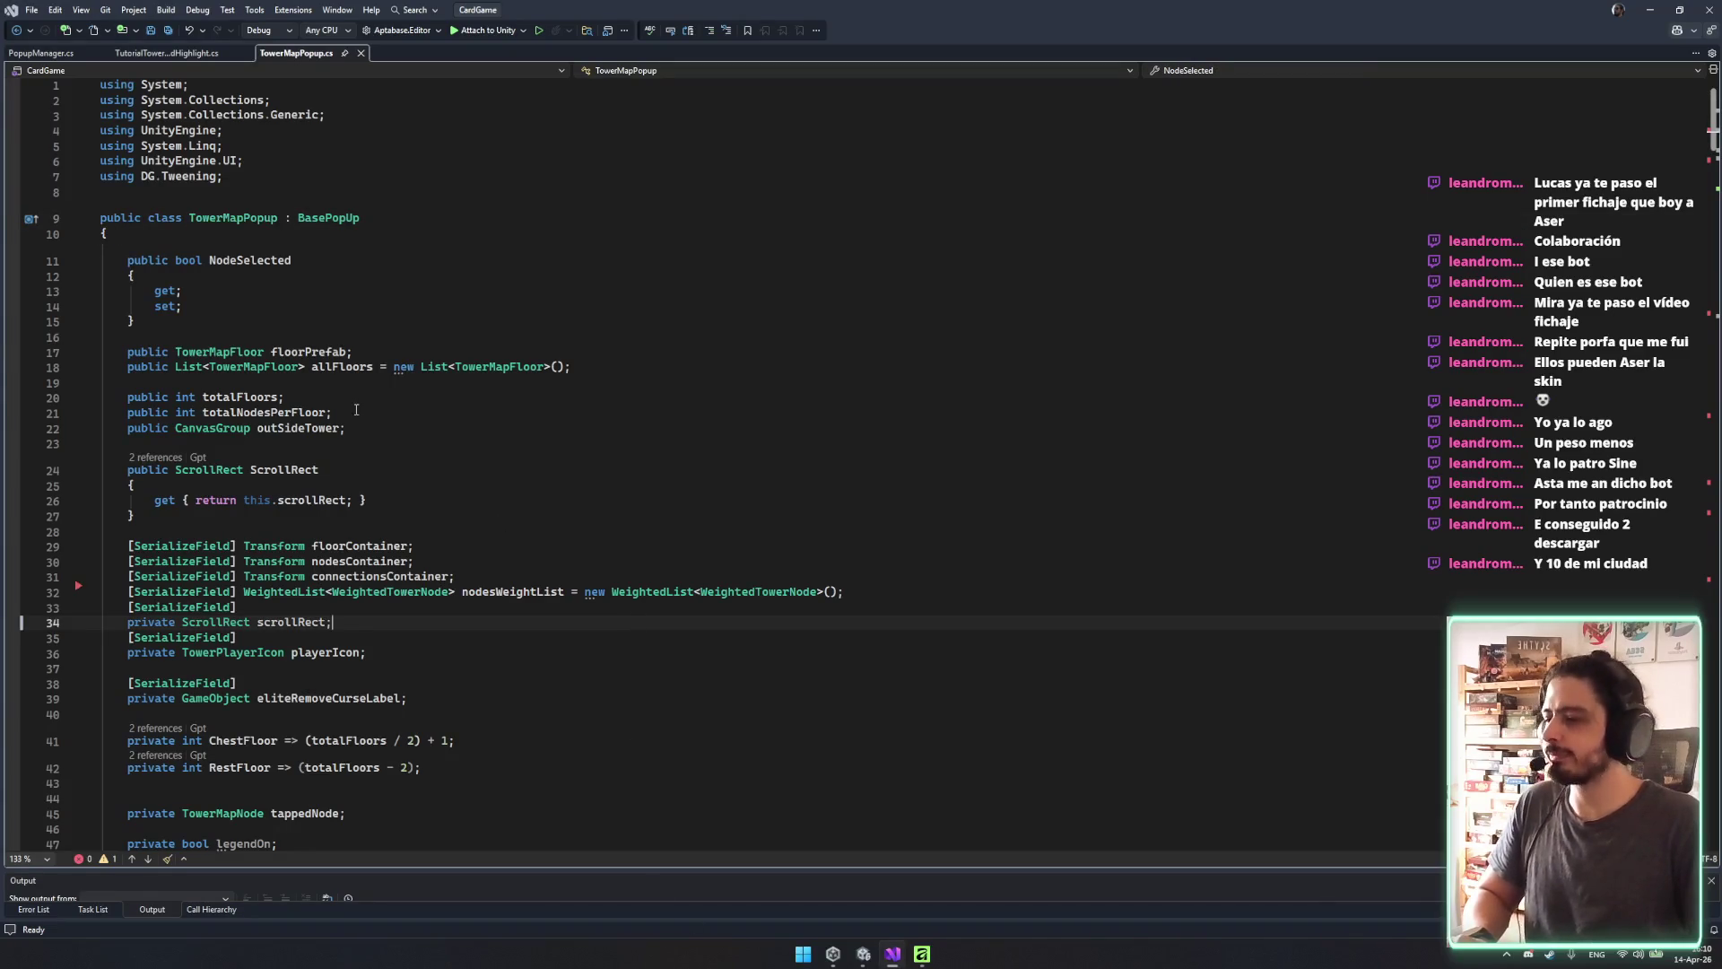
click(235, 218)
click(280, 206)
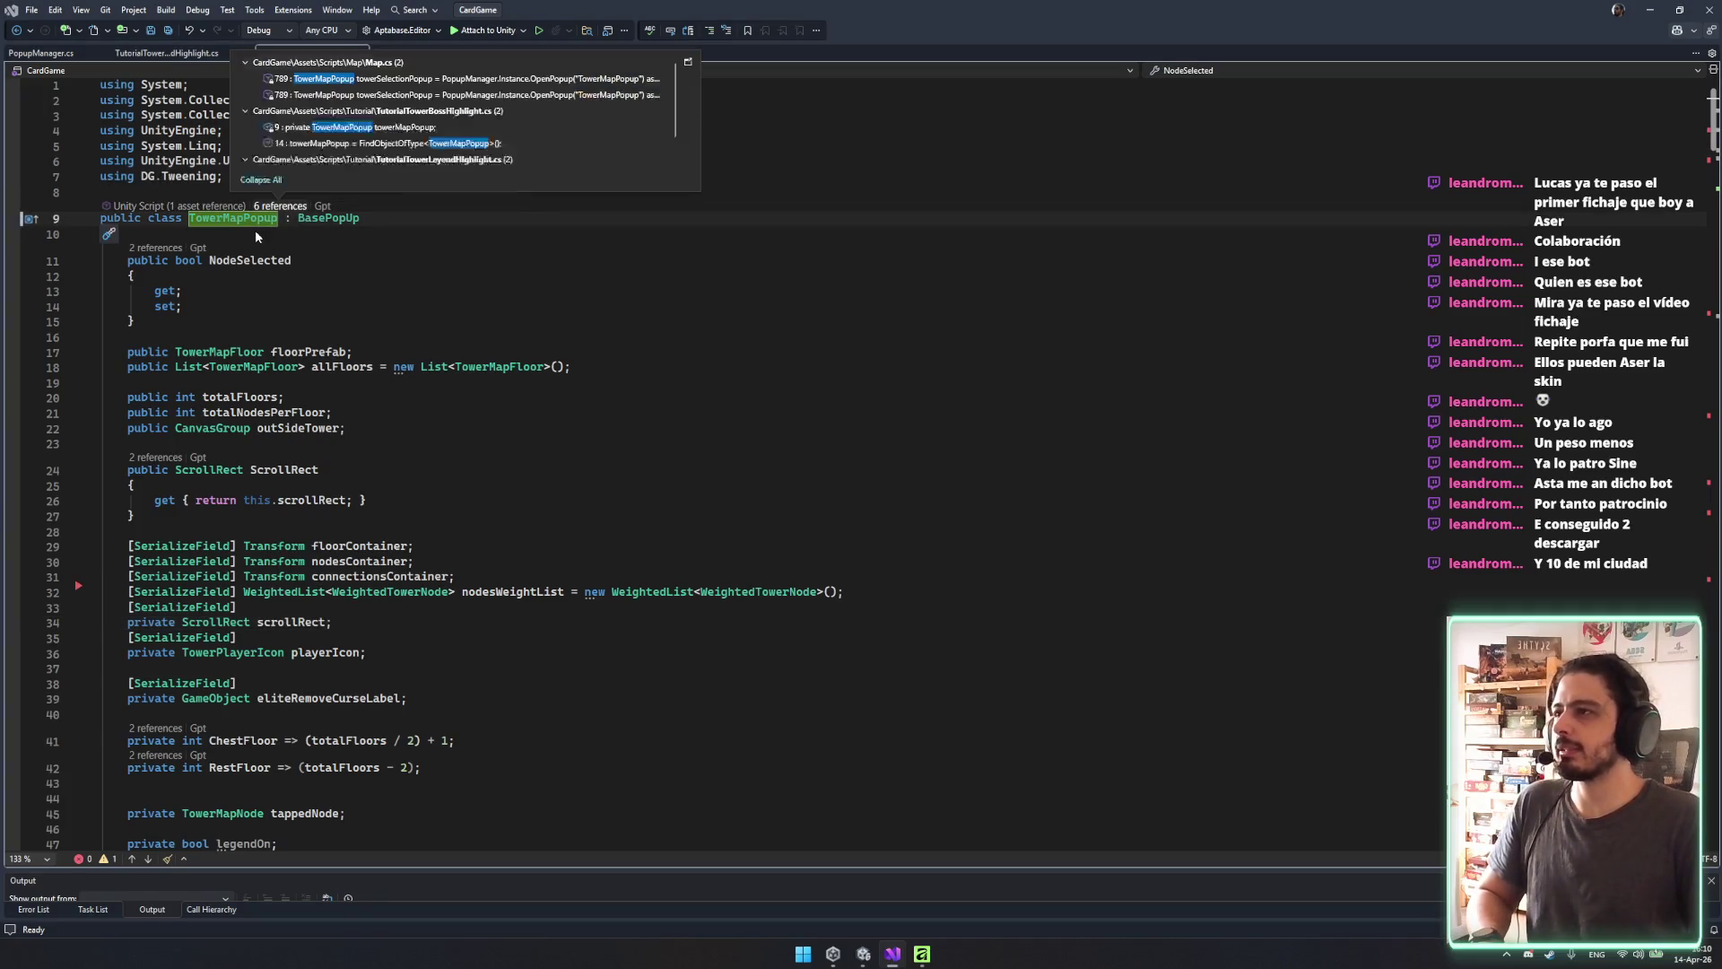
double_click(568, 78)
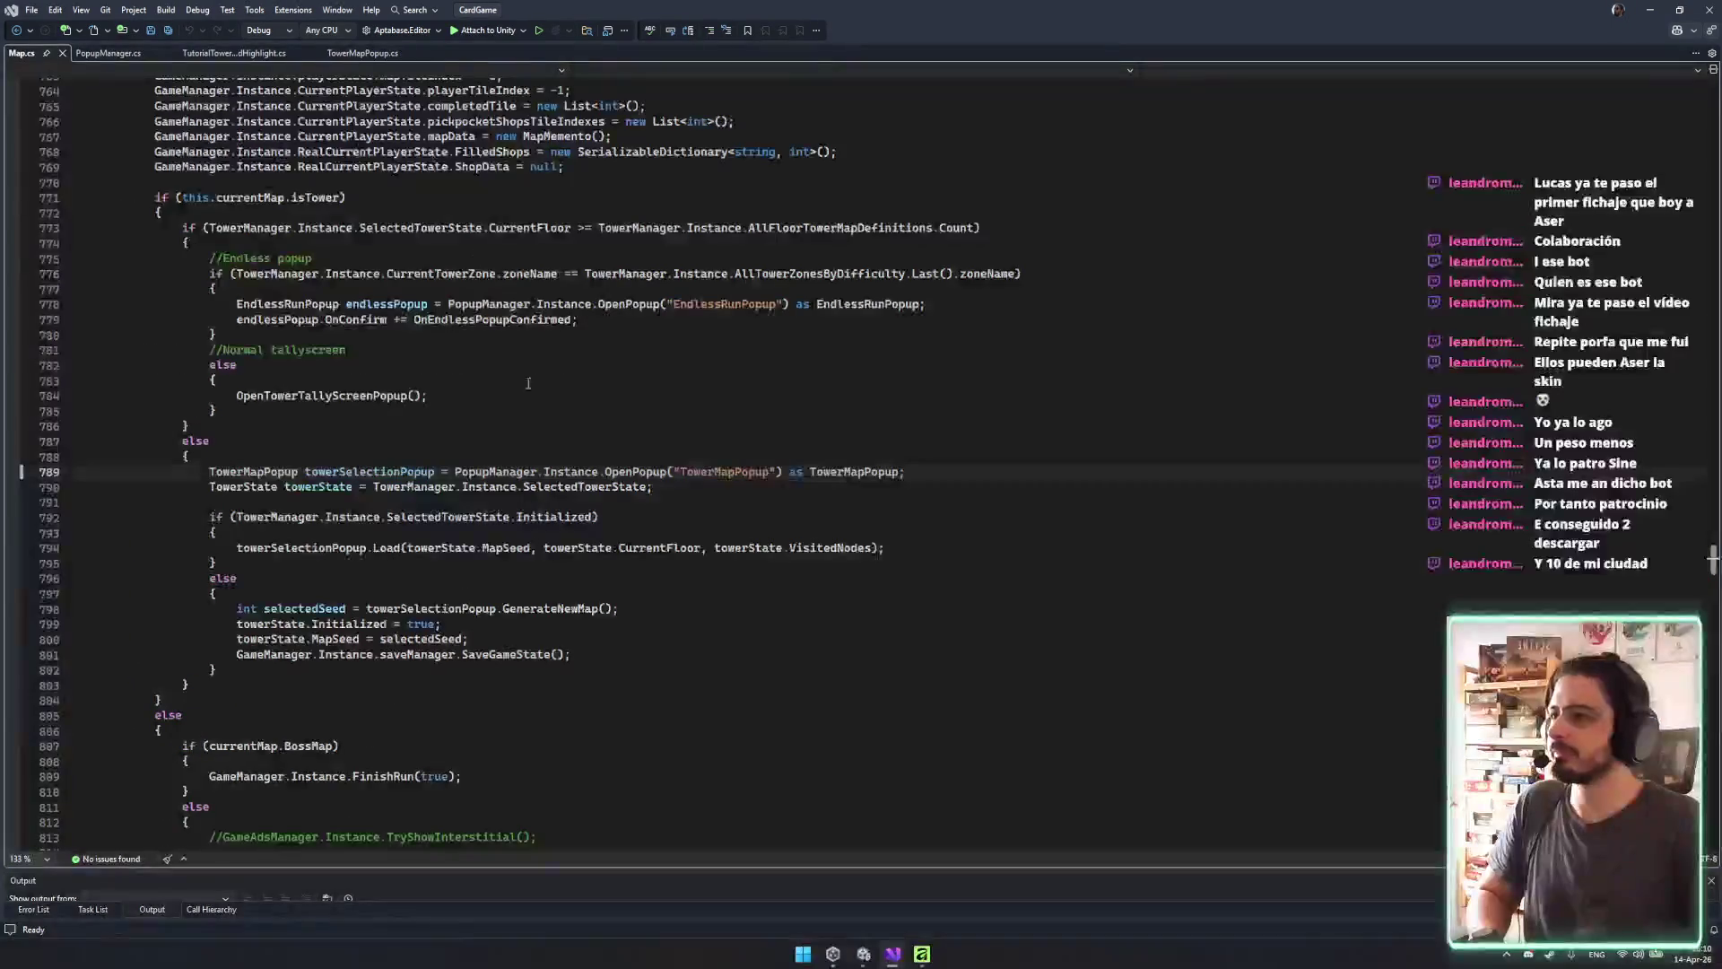
mouse_move(653, 487)
mouse_down()
mouse_move(908, 474)
mouse_move(101, 474)
mouse_move(215, 473)
mouse_up()
click(214, 474)
click(365, 475)
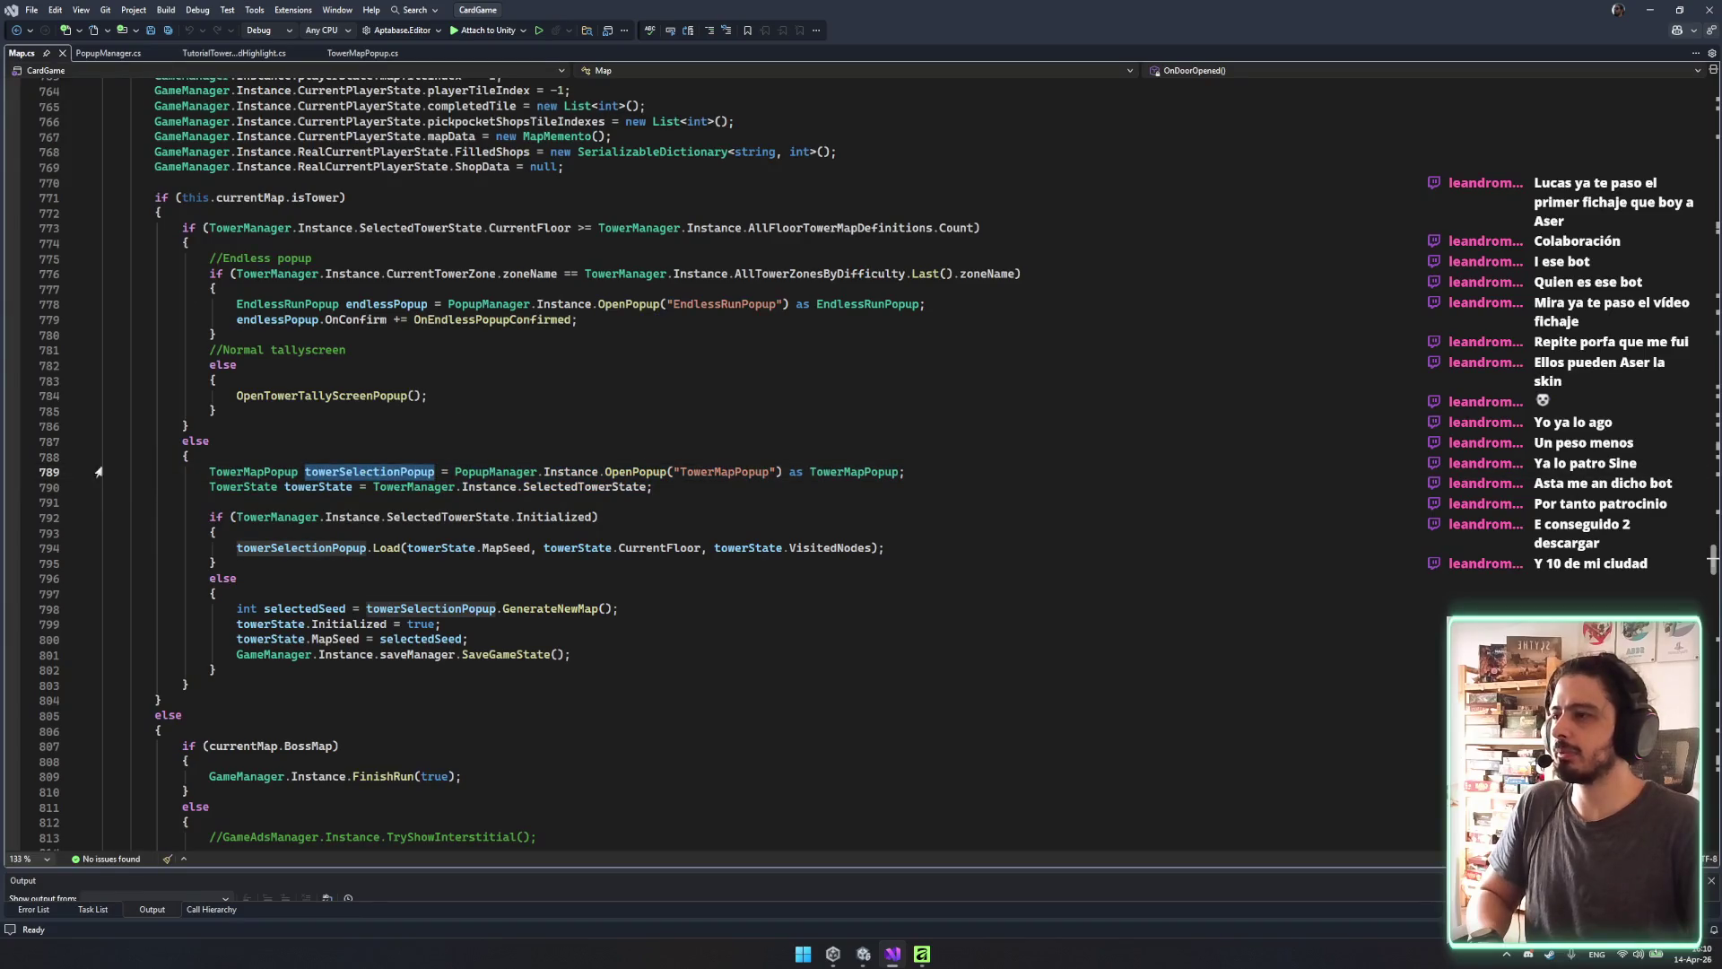
click(300, 476)
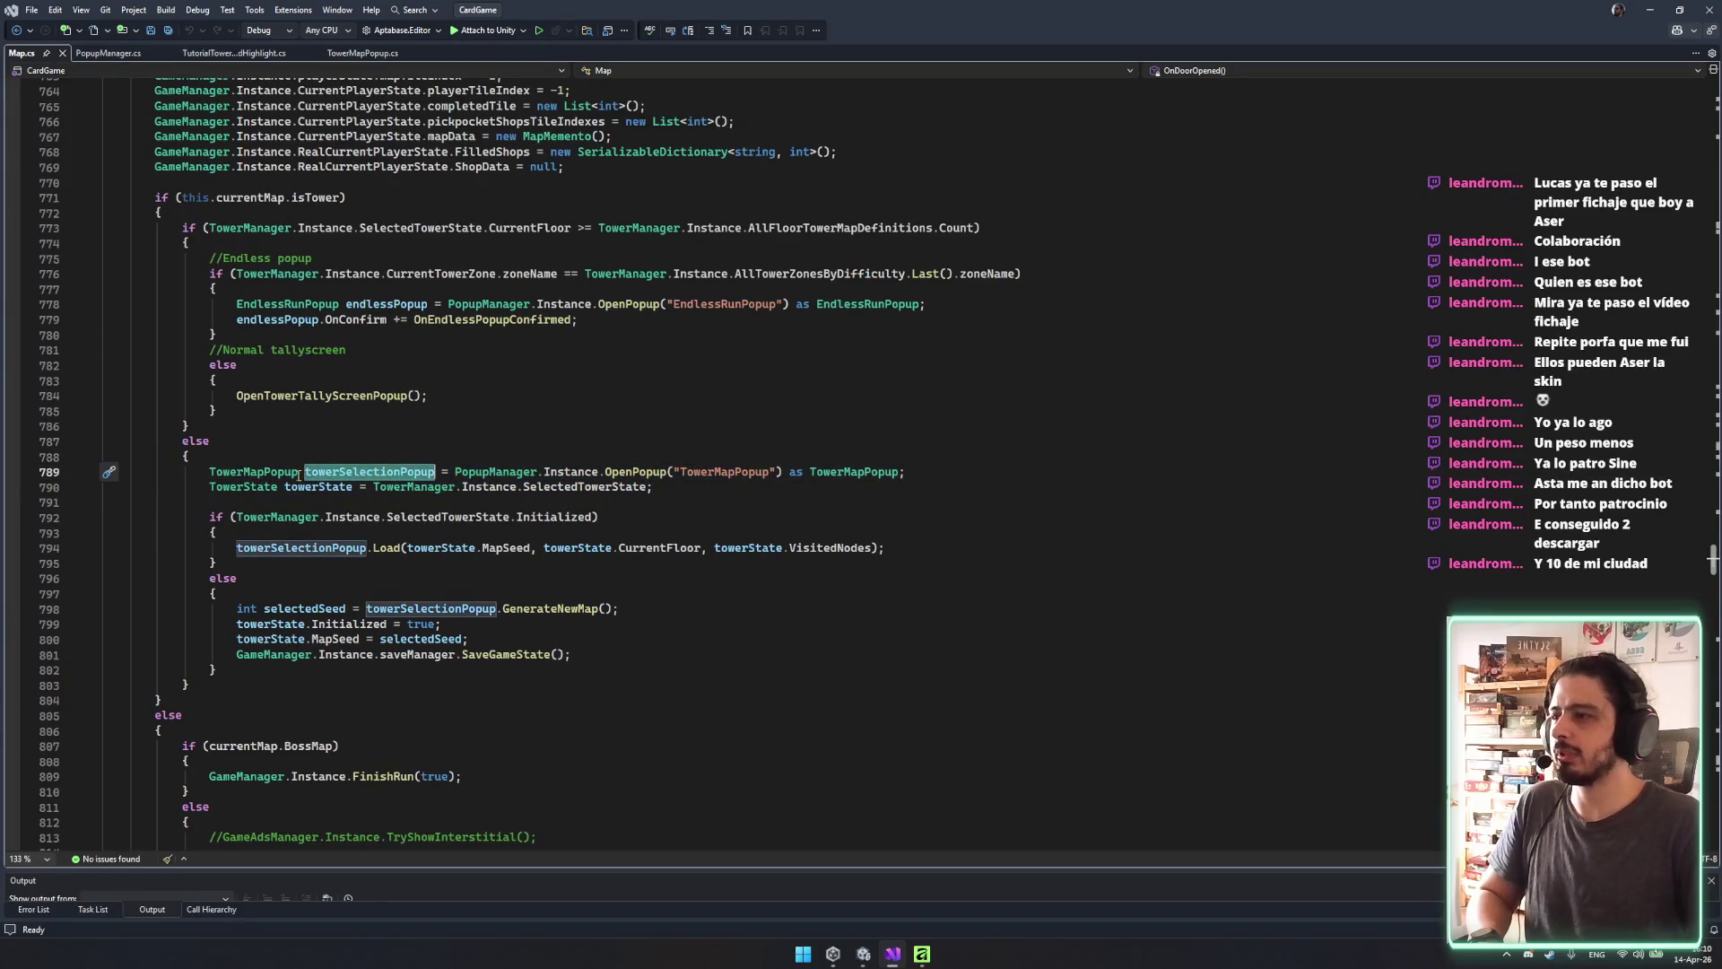
double_click(363, 549)
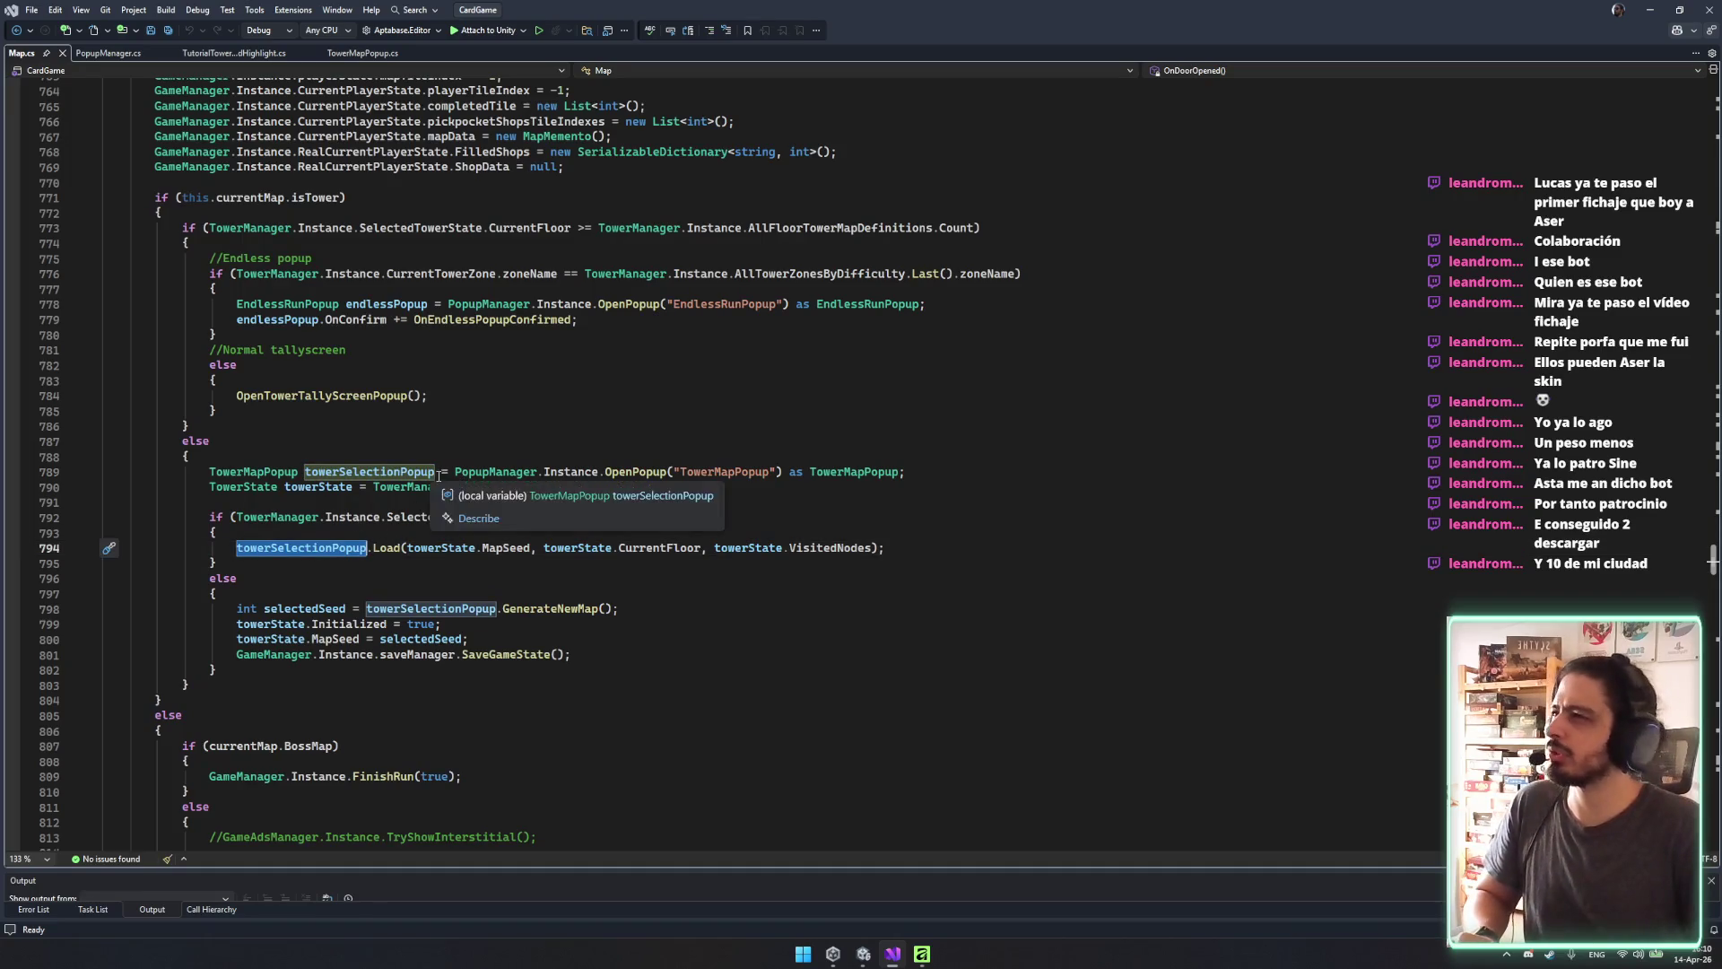
double_click(319, 198)
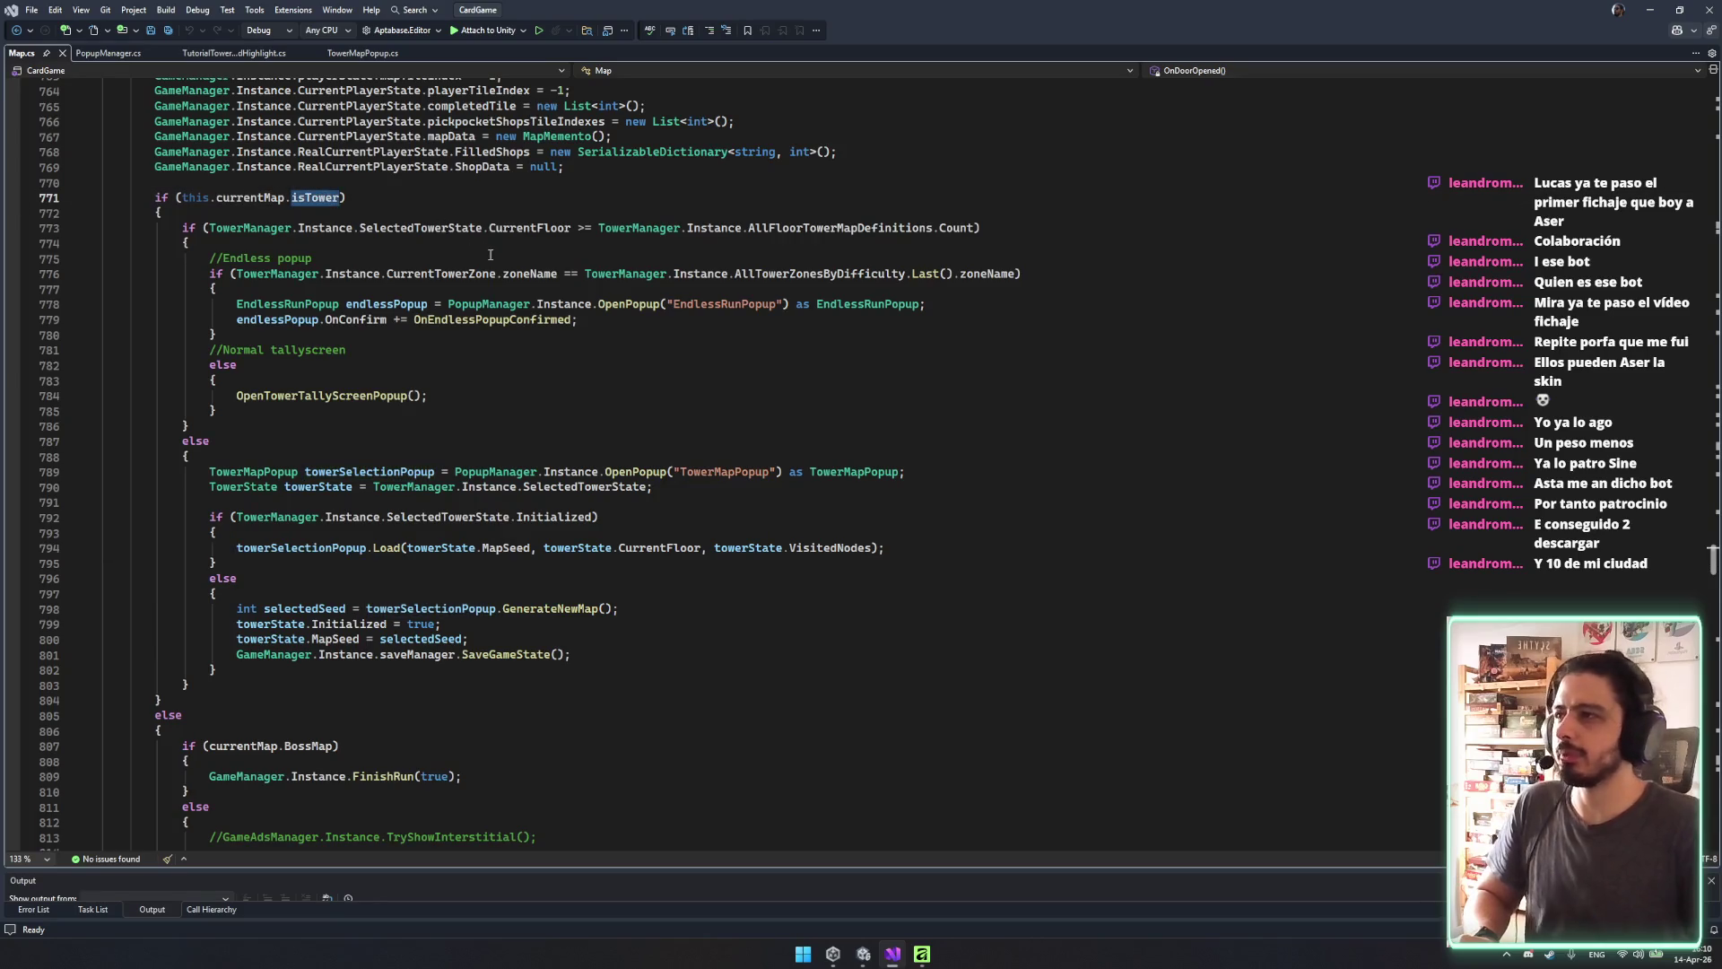
click(499, 319)
click(363, 396)
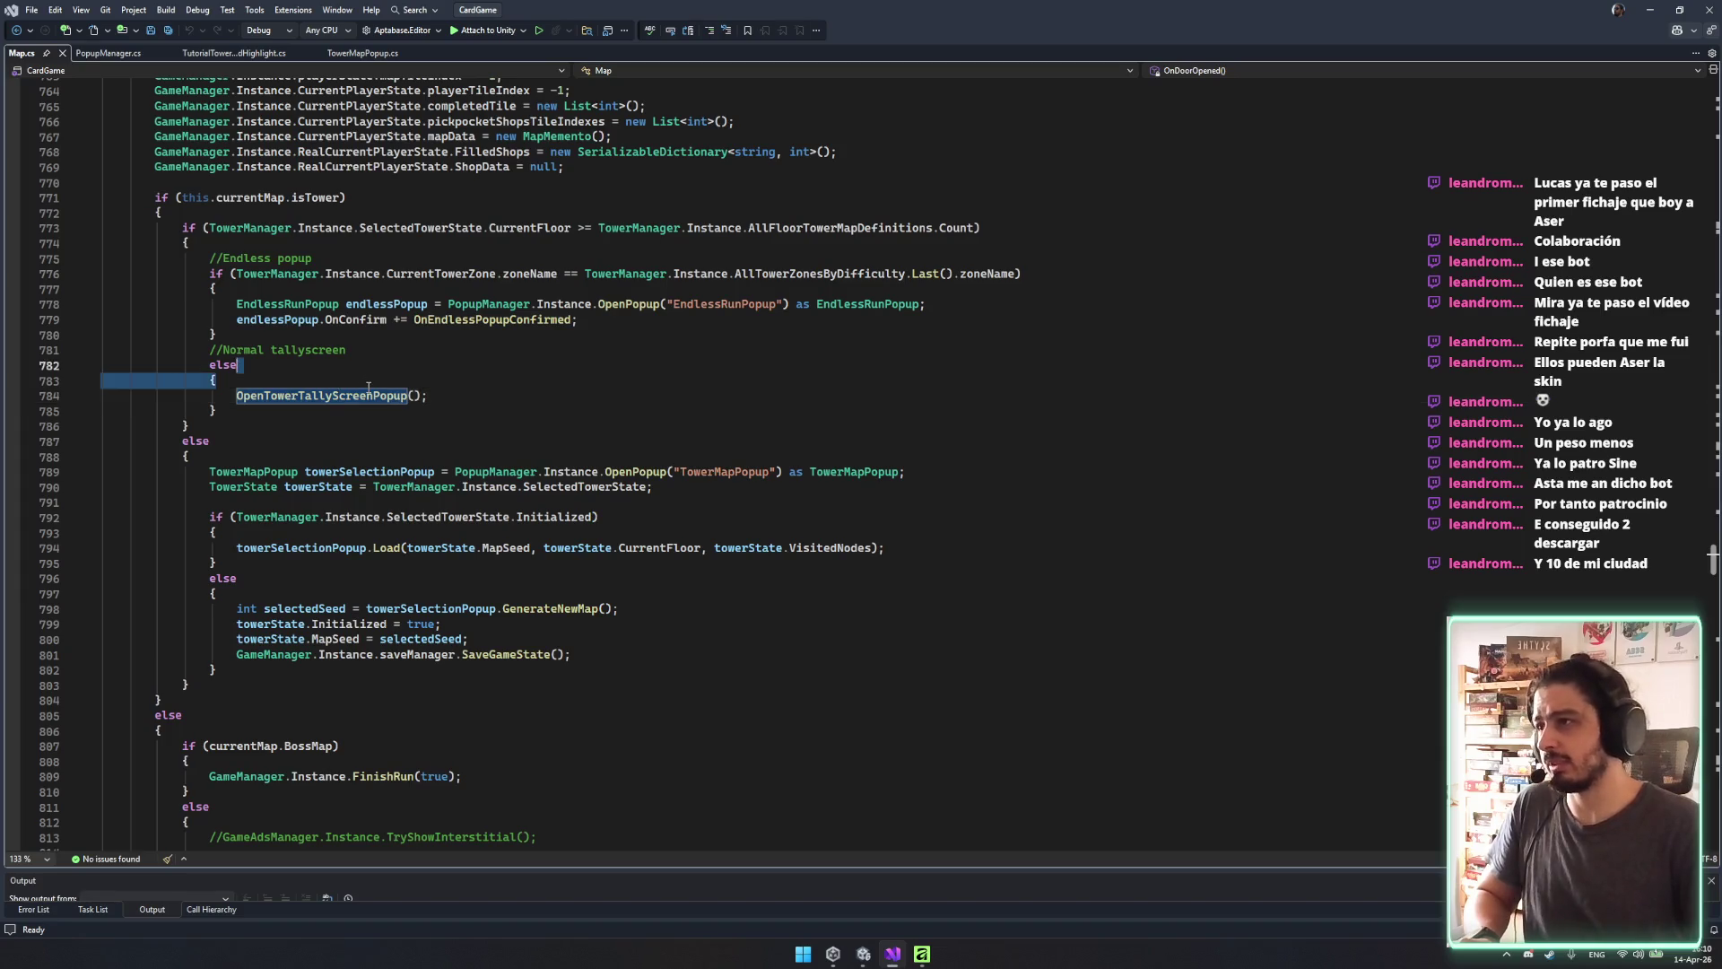
click(374, 396)
click(190, 349)
click(353, 382)
scroll(222, 252, up, 4)
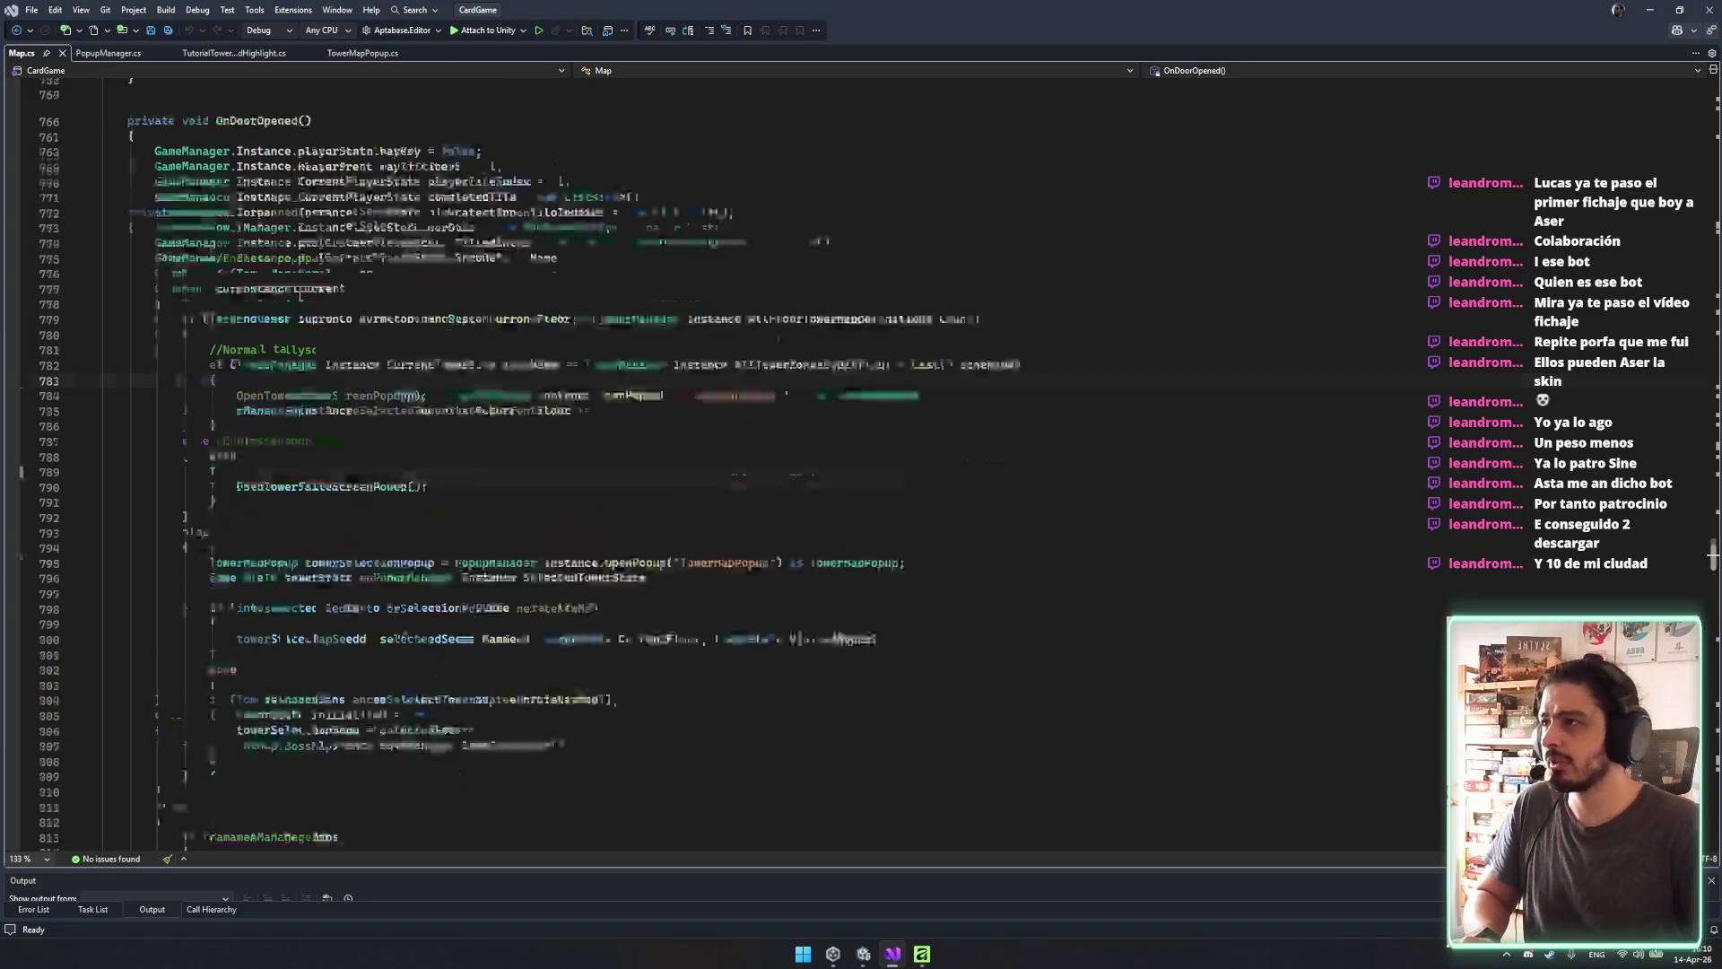
mouse_move(157, 273)
mouse_down()
mouse_move(583, 333)
mouse_move(650, 375)
mouse_move(567, 542)
mouse_up()
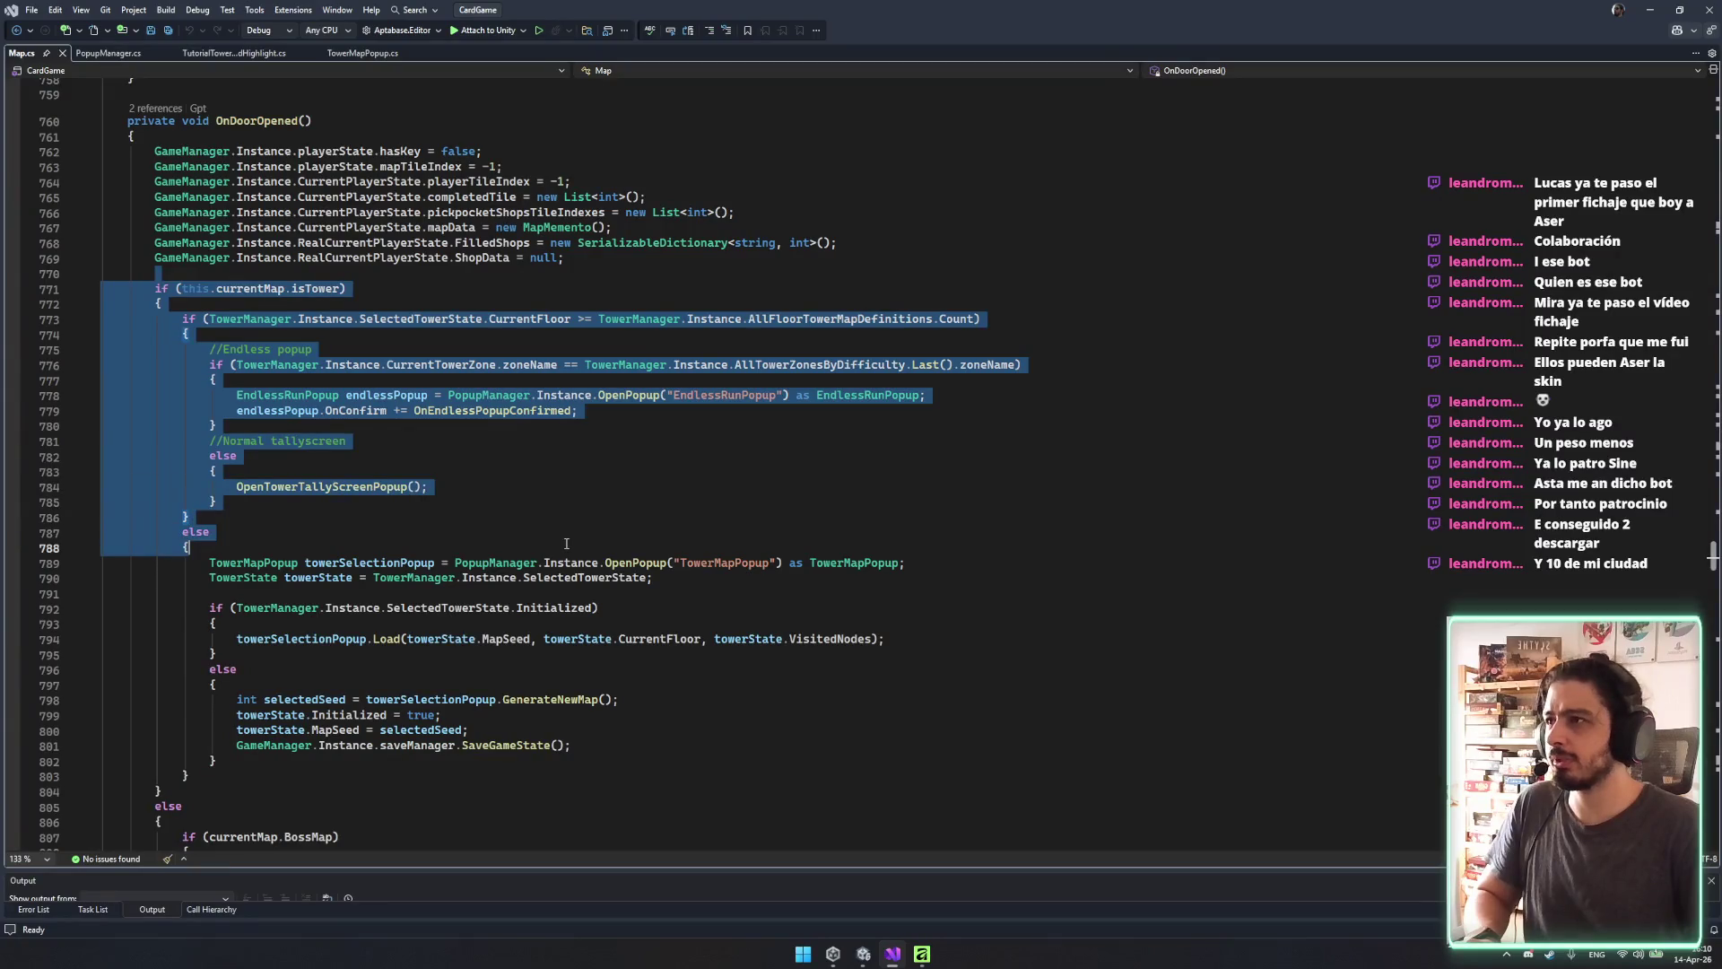
click(463, 242)
drag(154, 151, 565, 257)
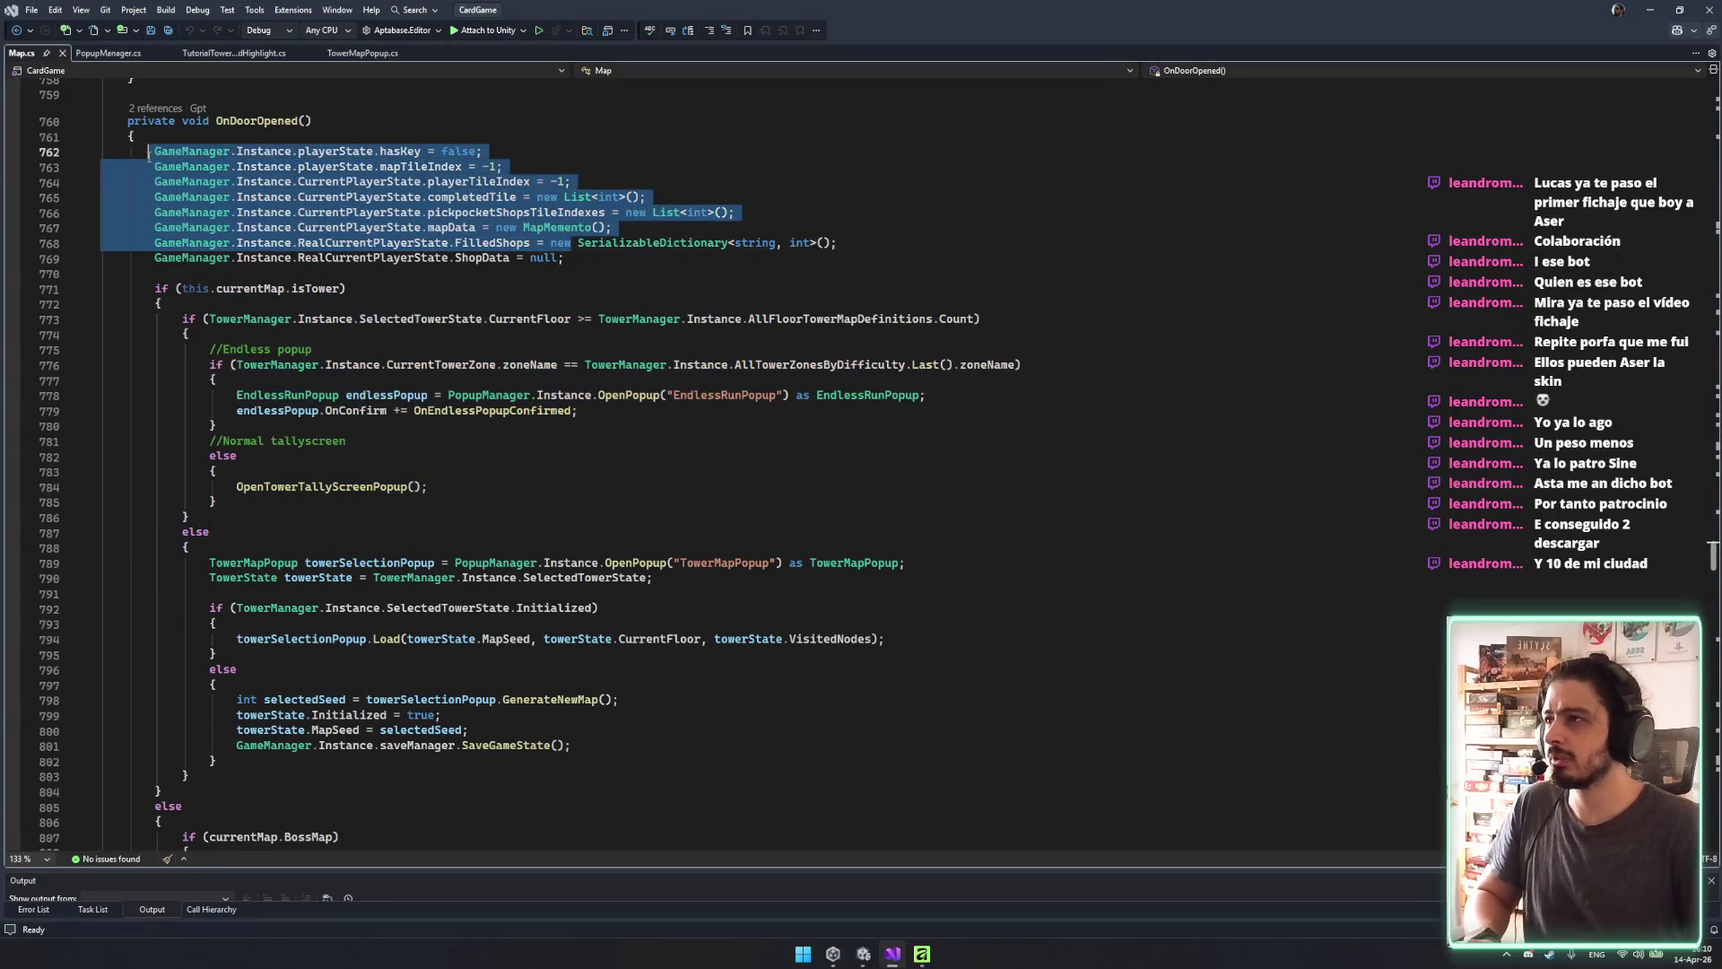
drag(152, 166, 575, 287)
scroll(562, 319, down, 6)
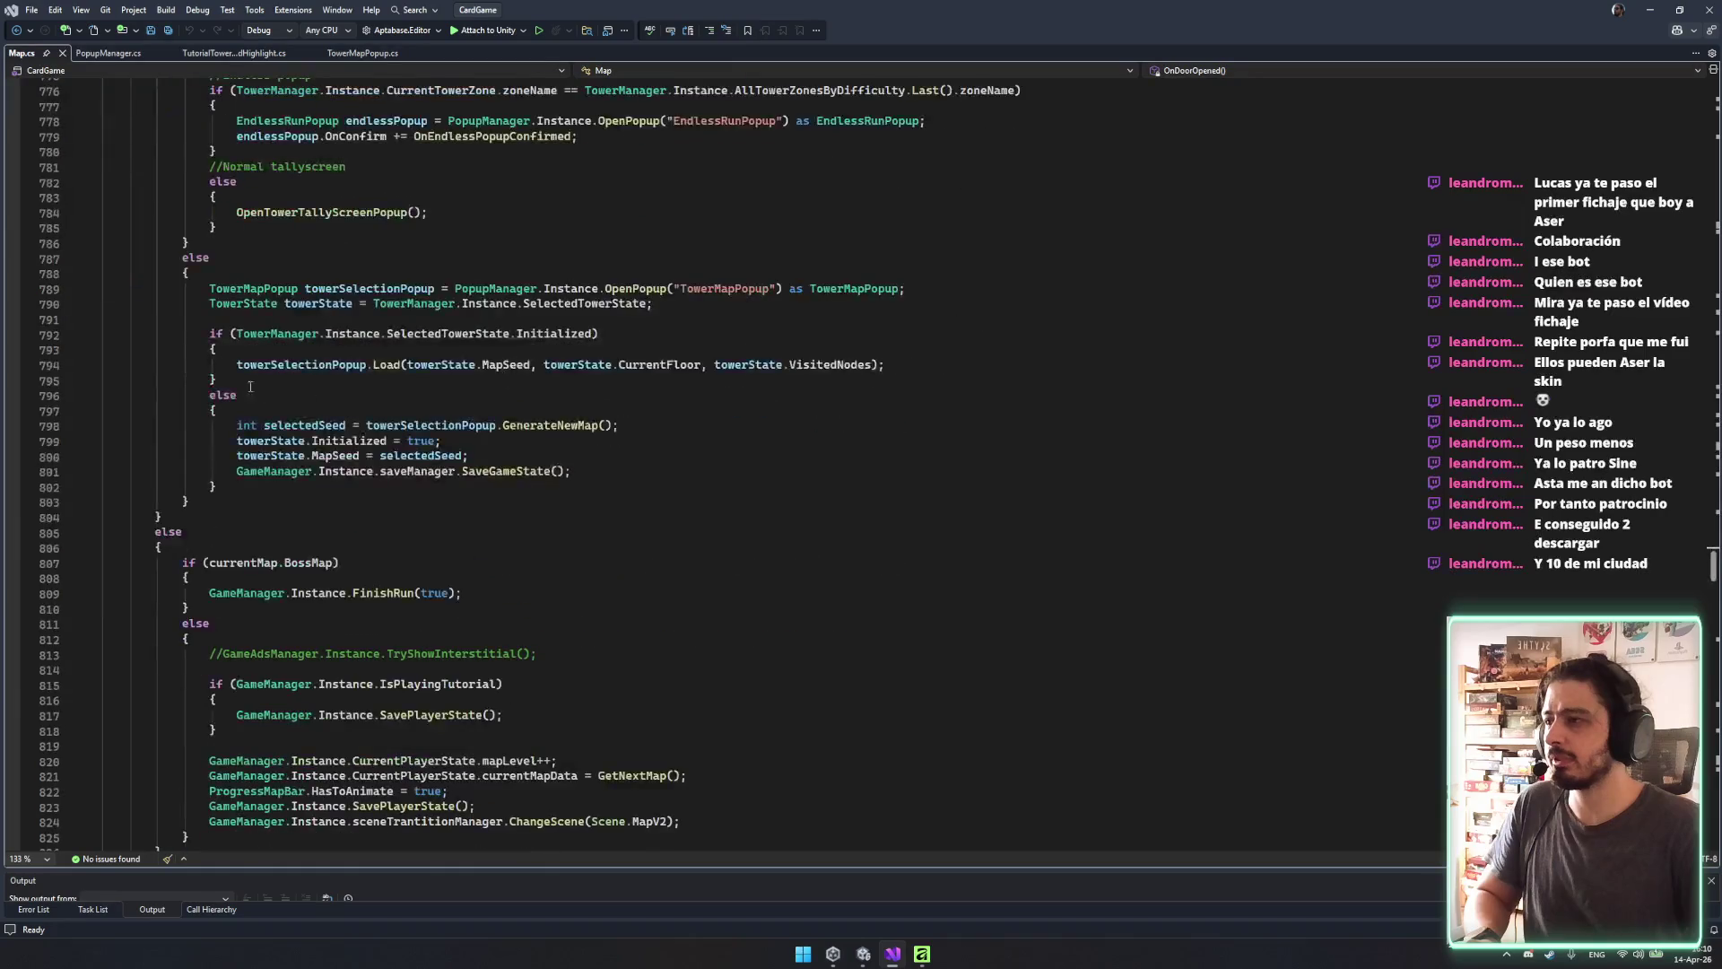
drag(209, 301, 217, 485)
scroll(486, 428, down, 3)
scroll(486, 427, down, 10)
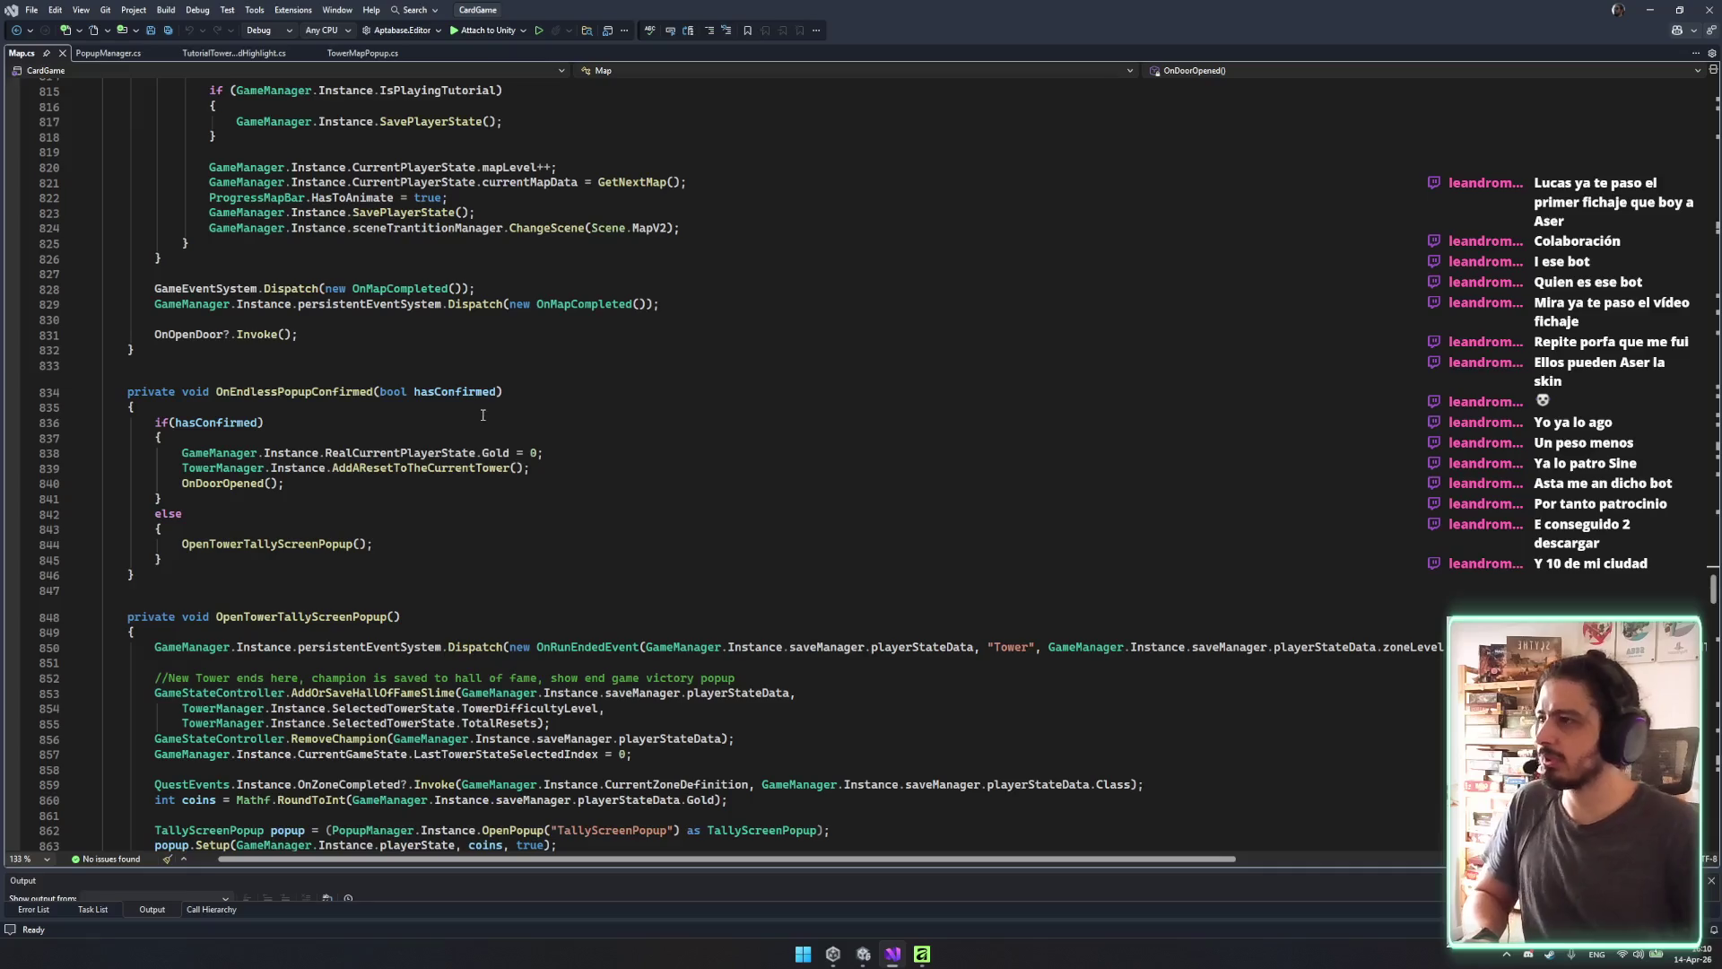
click(570, 318)
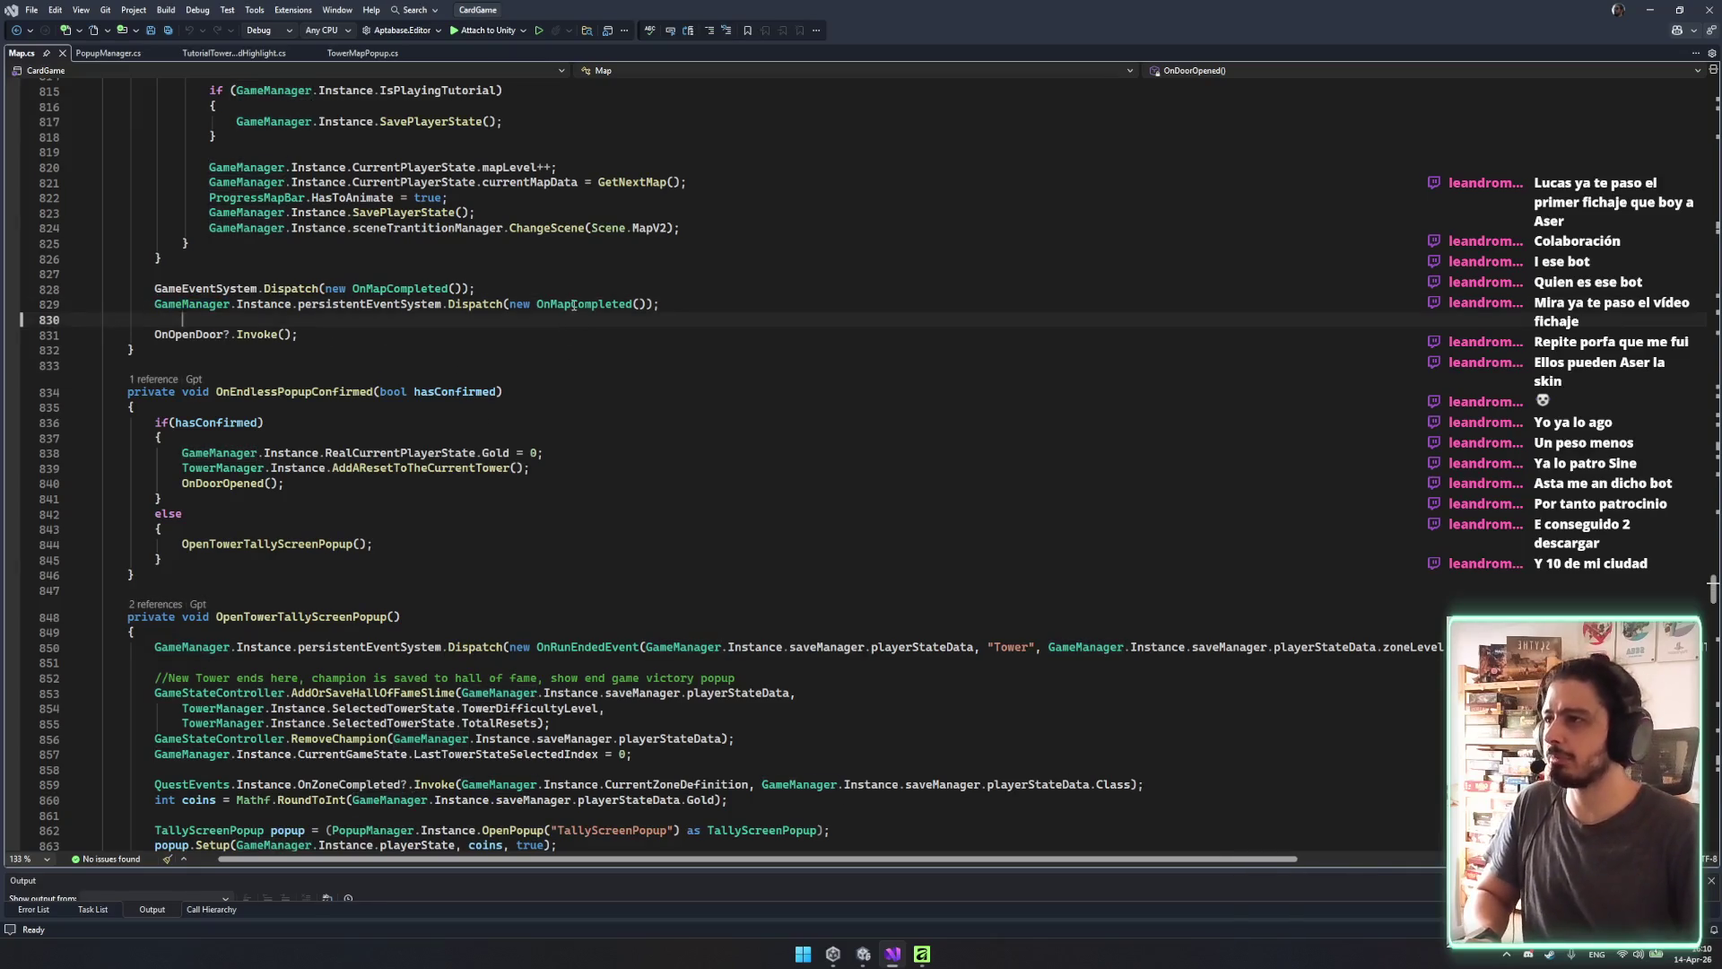
click(572, 306)
right_click(574, 307)
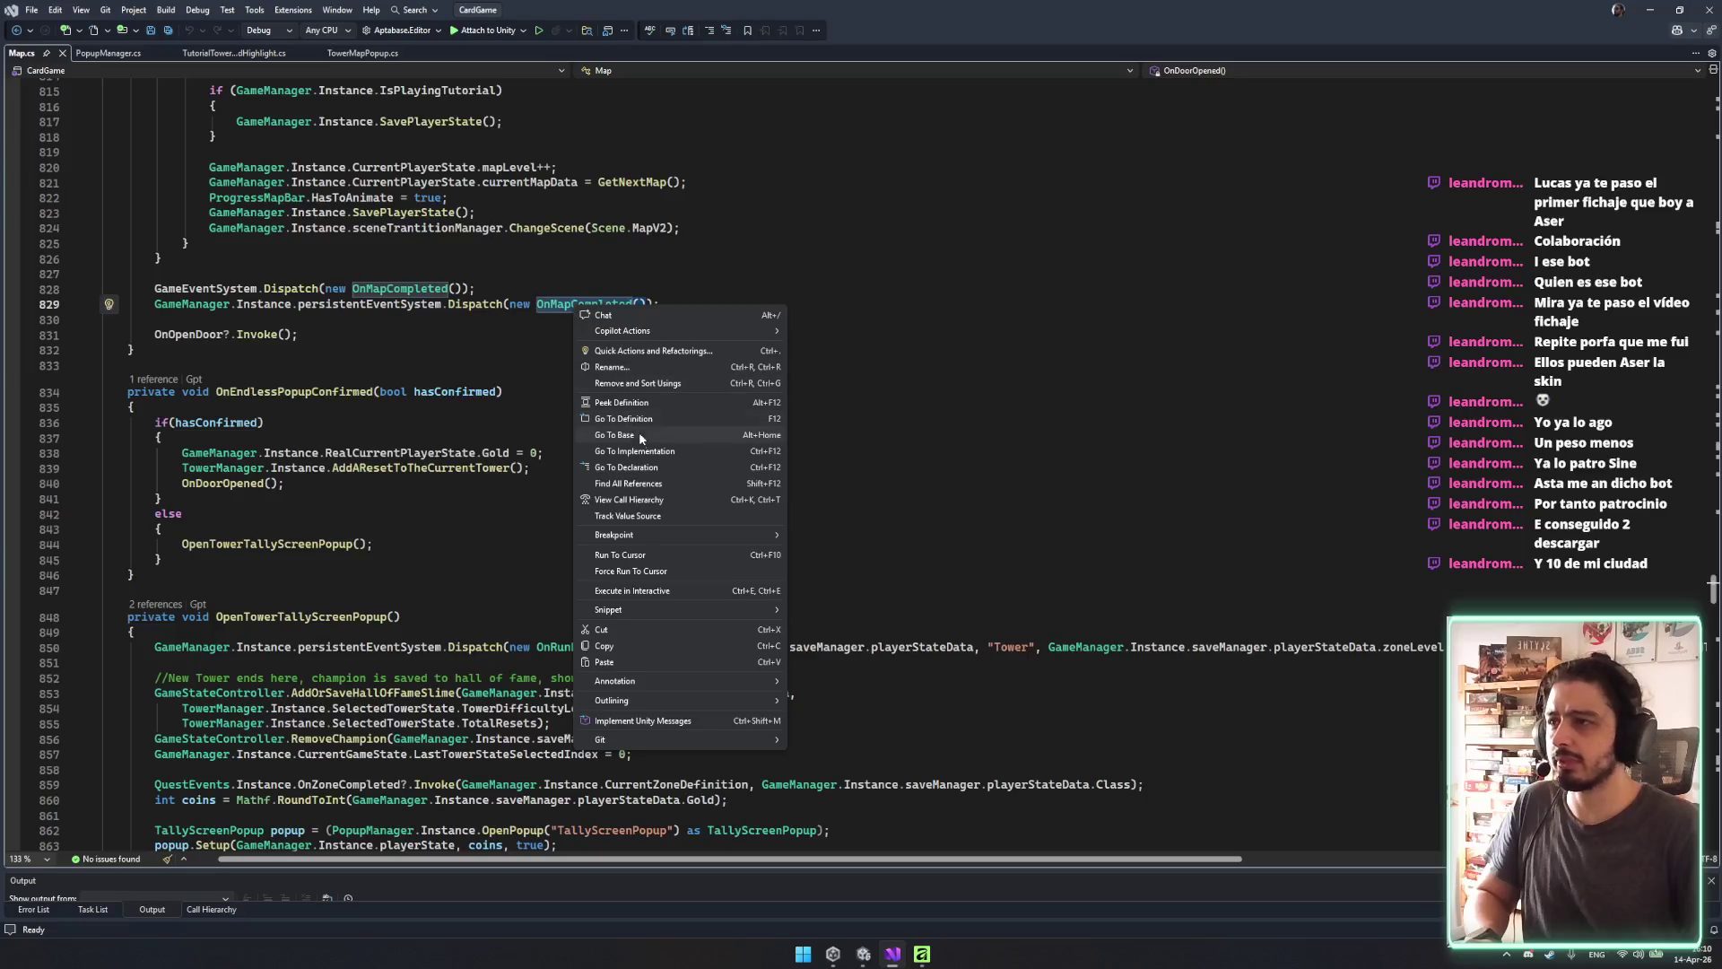
Close the OnMapCompleted references results and jump to the line 672 call passing OnDoorOpened.
click(640, 484)
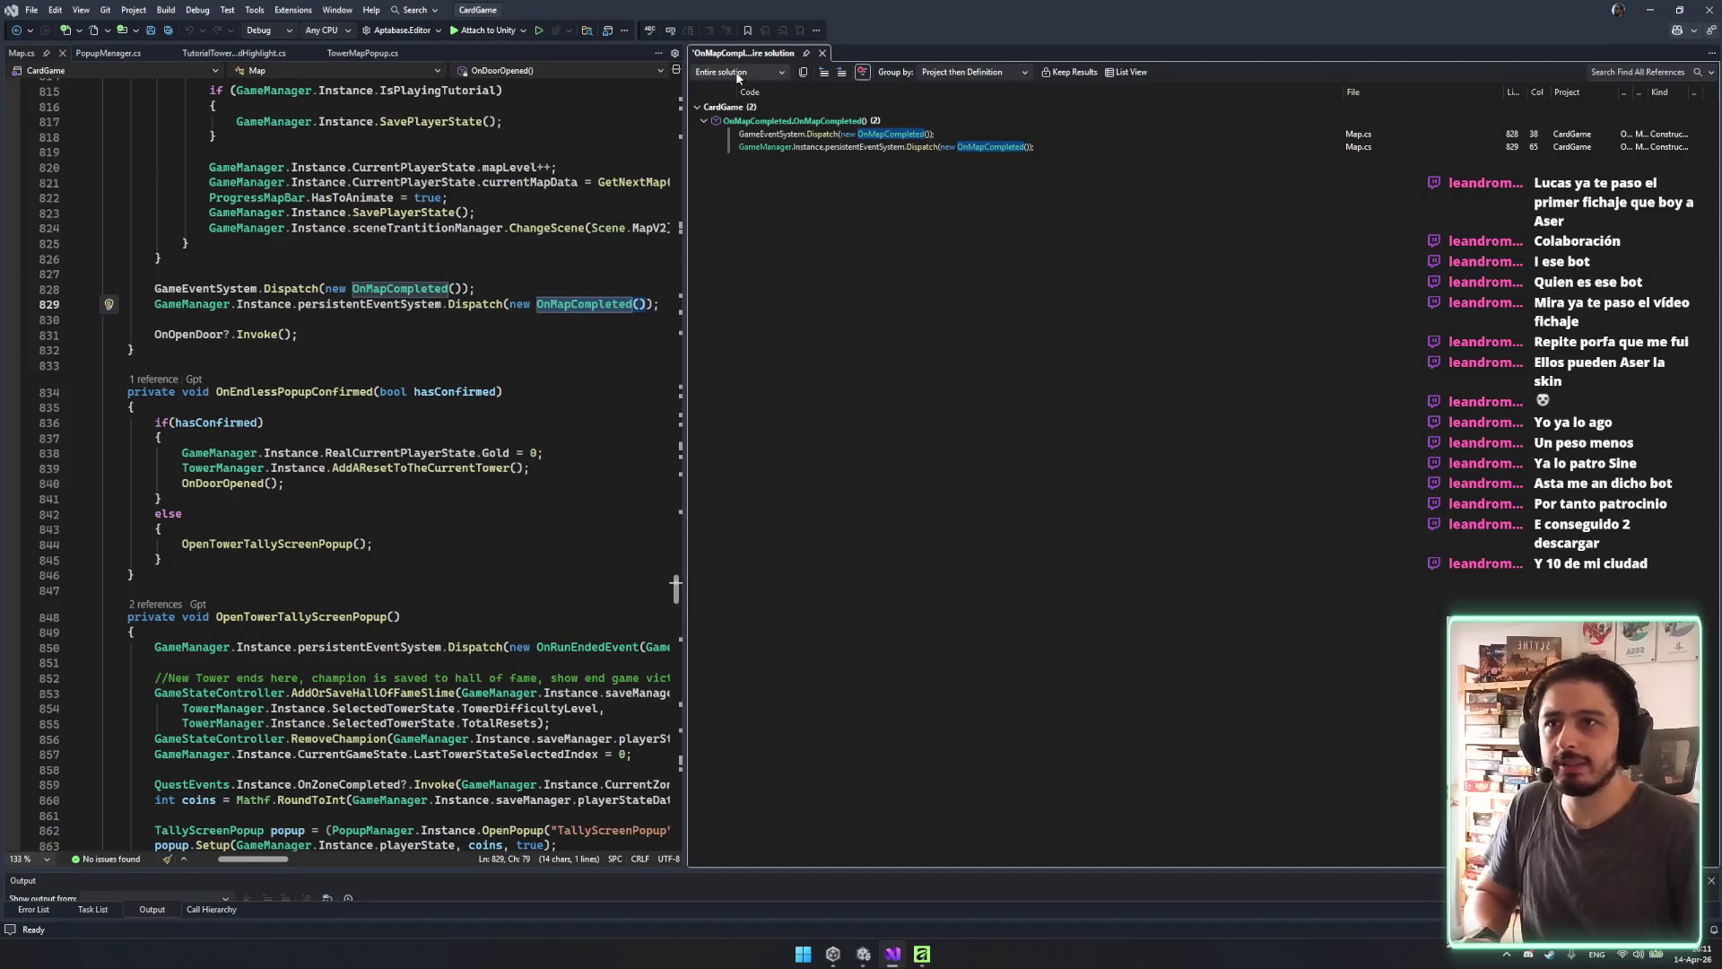
middle_click(760, 56)
scroll(692, 271, up, 3)
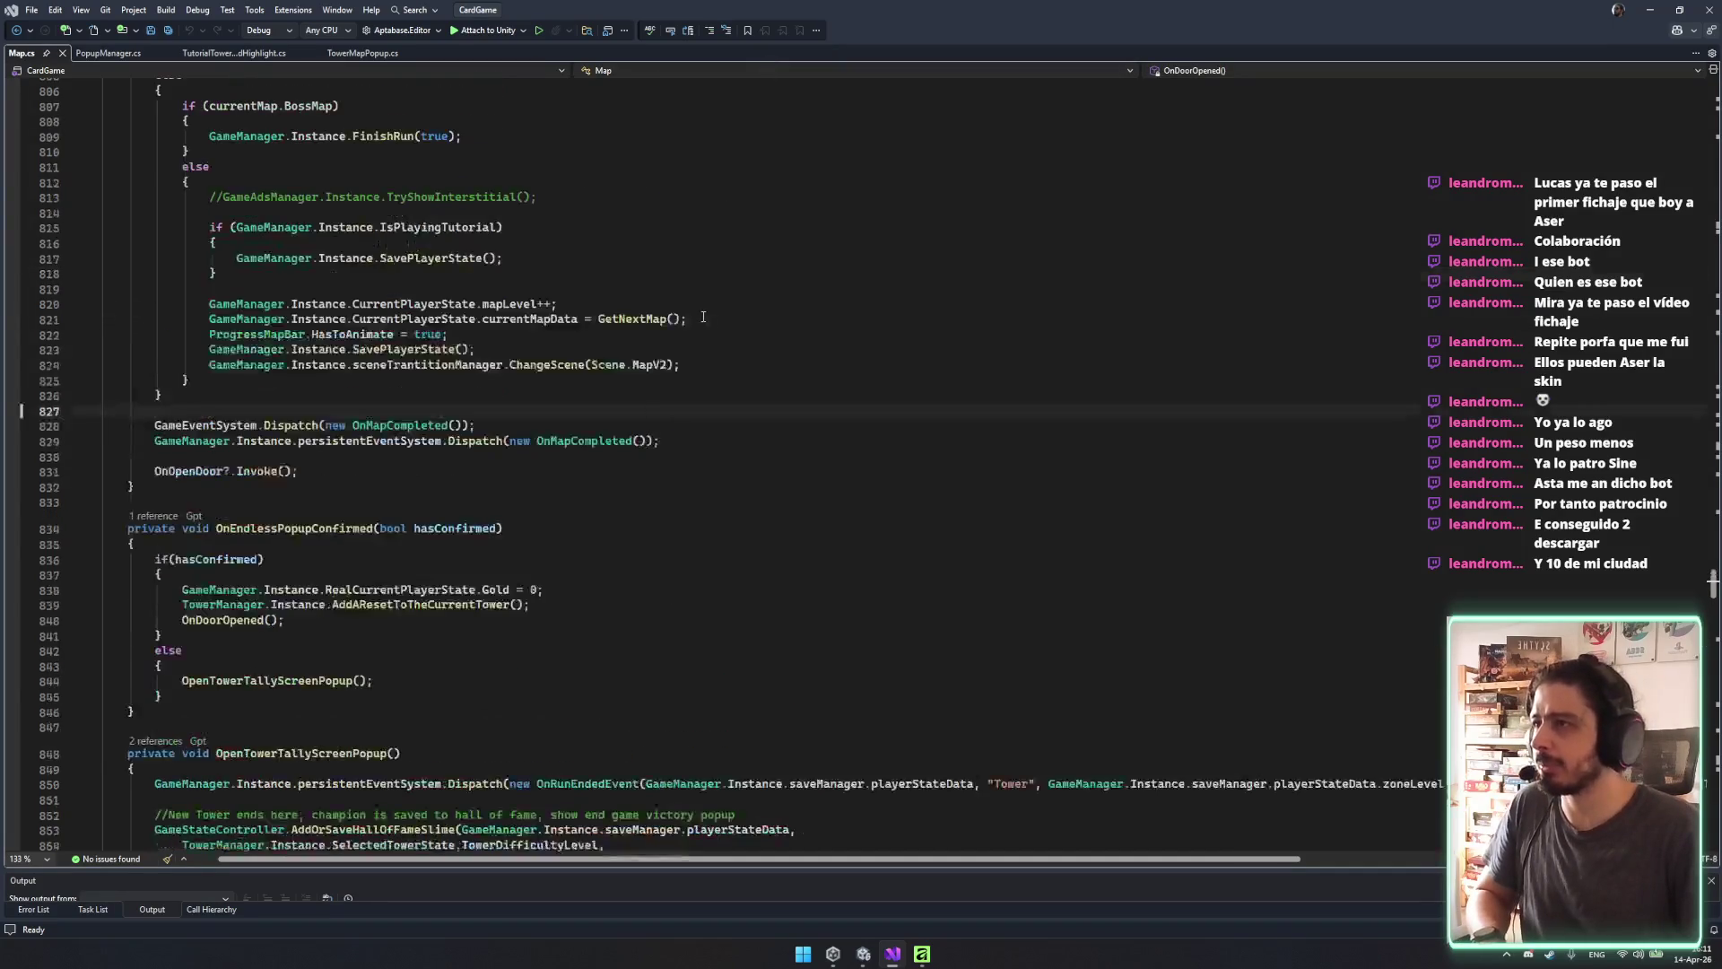
scroll(671, 332, up, 18)
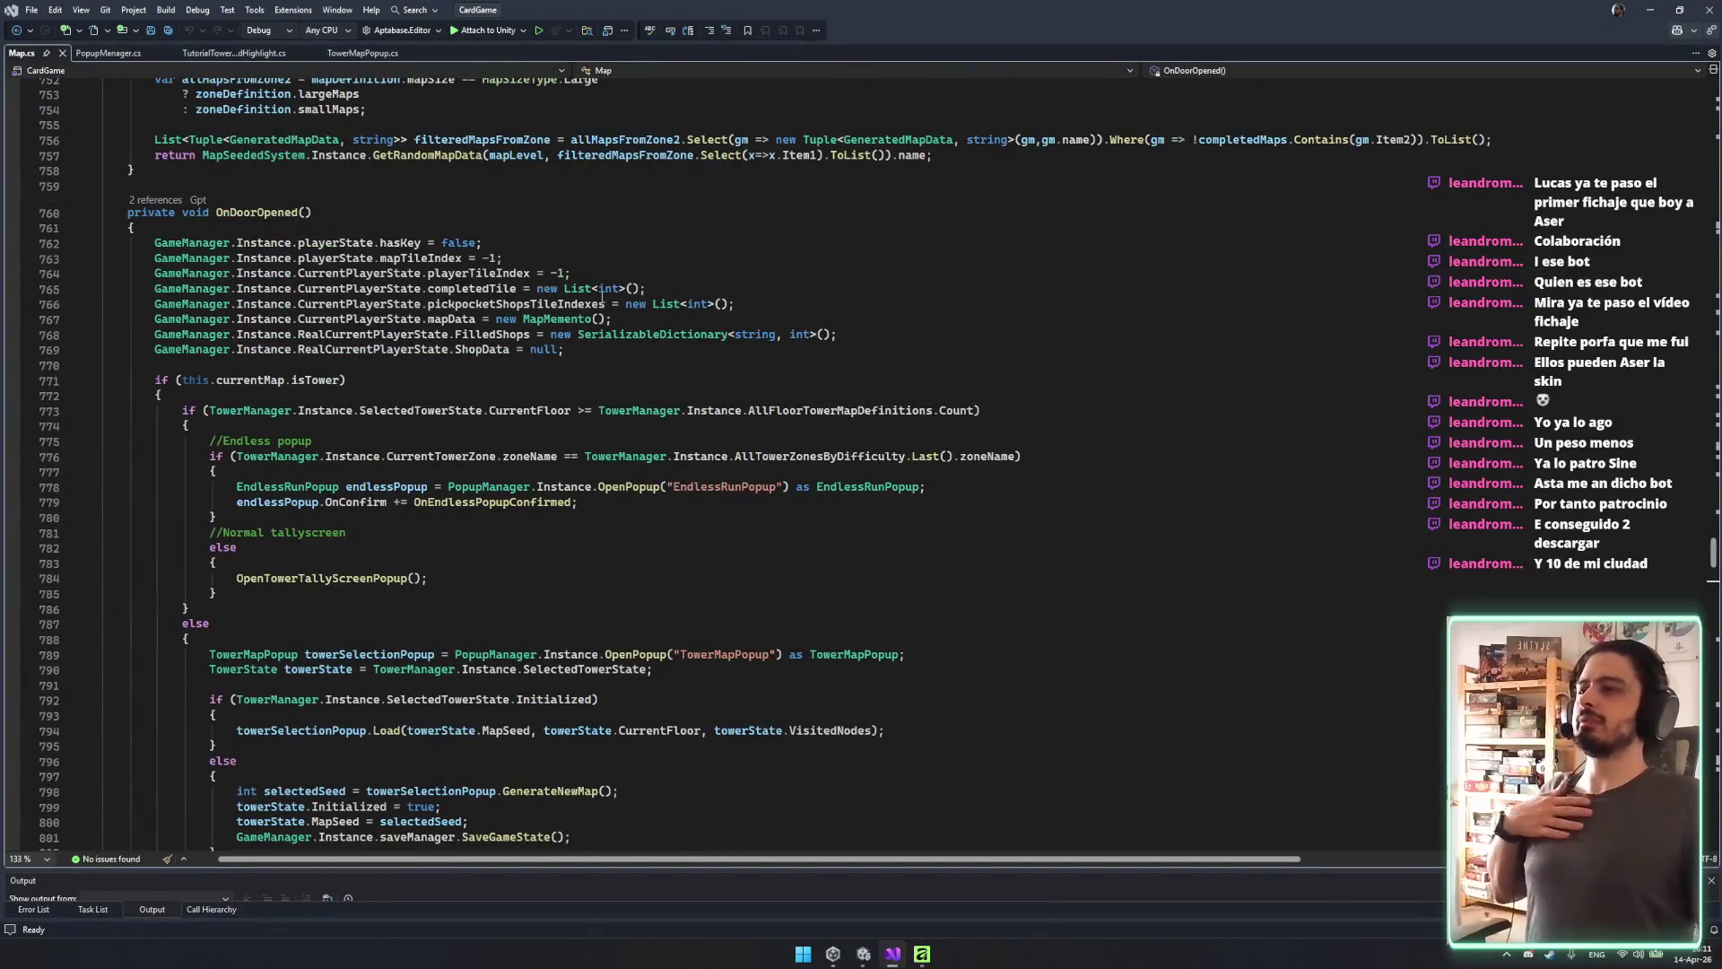
click(216, 213)
click(158, 201)
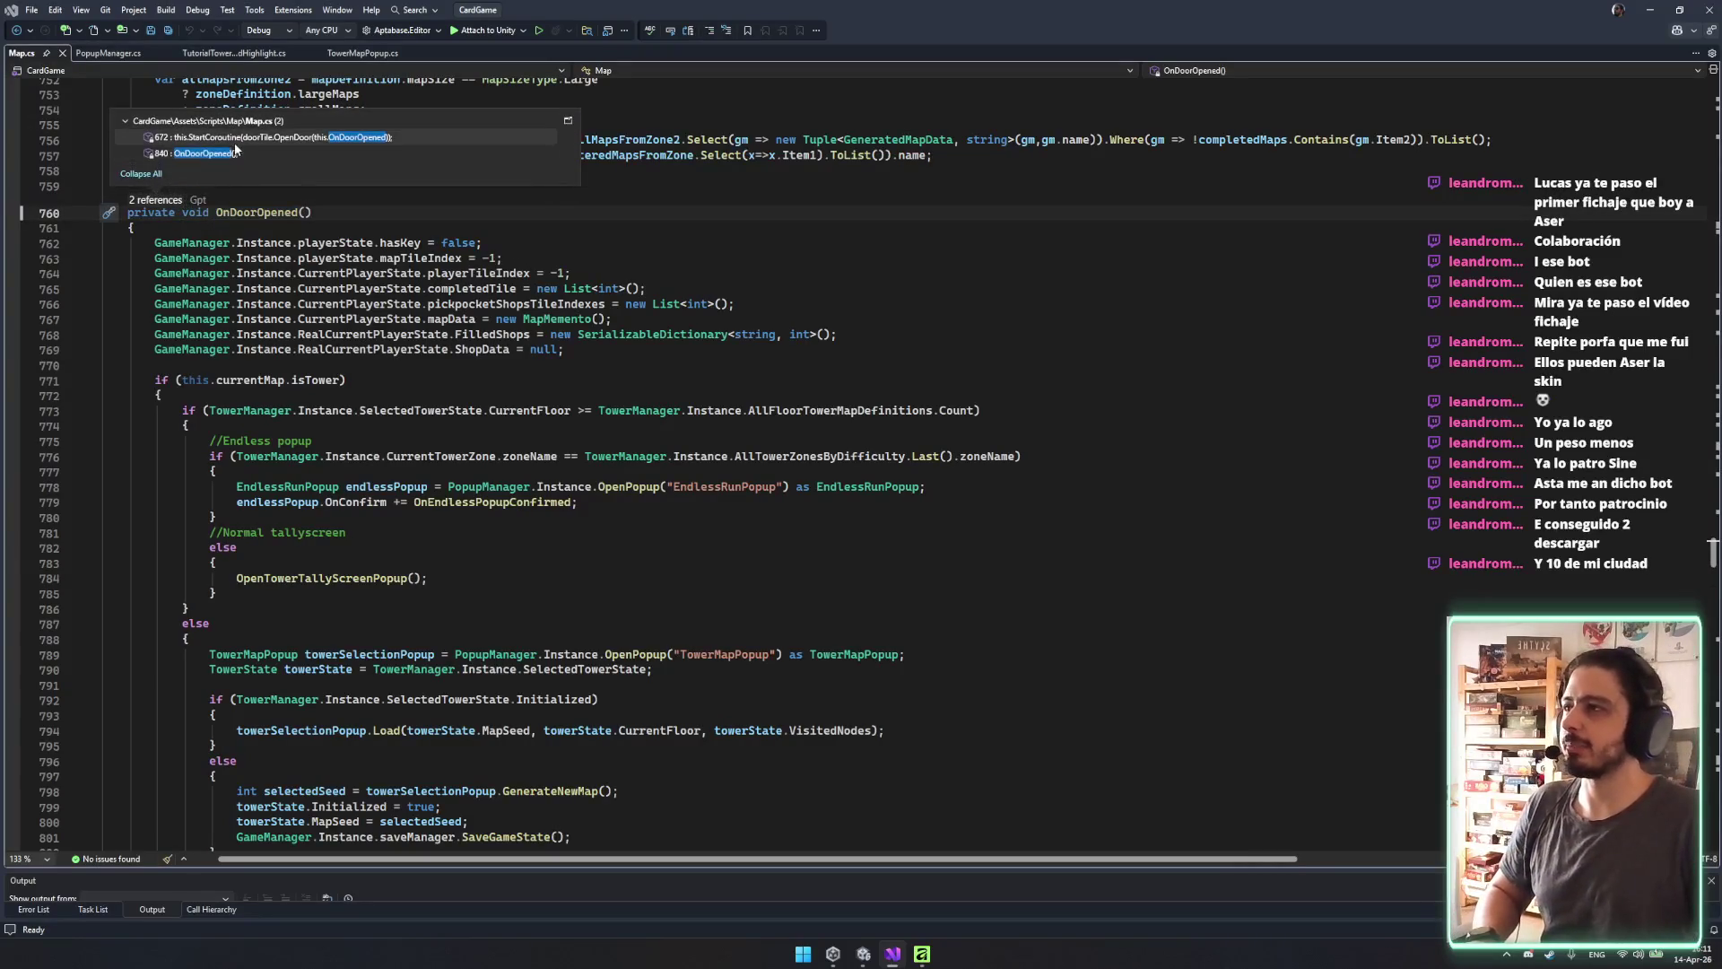
double_click(238, 148)
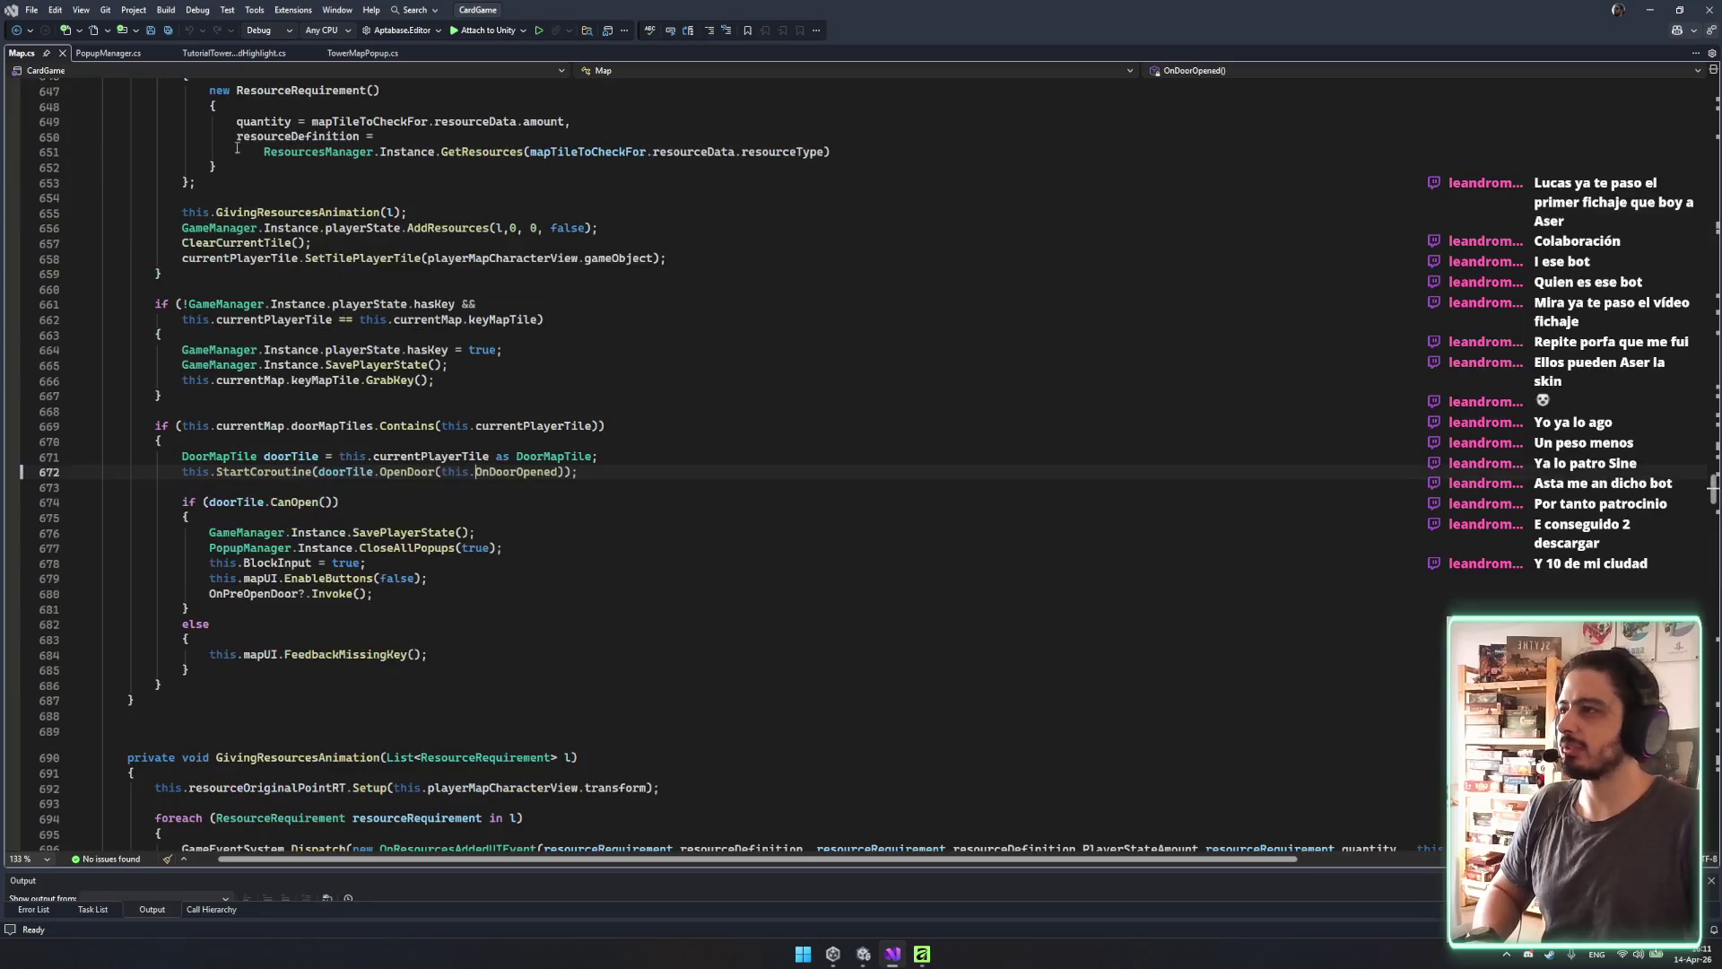
Select the close-popups through disable-buttons lines in the doorTile.CanOpen() branch.
drag(555, 472, 261, 472)
double_click(430, 456)
drag(209, 547, 372, 594)
click(297, 494)
click(297, 496)
mouse_move(174, 547)
mouse_down()
mouse_move(503, 565)
mouse_move(460, 572)
mouse_up()
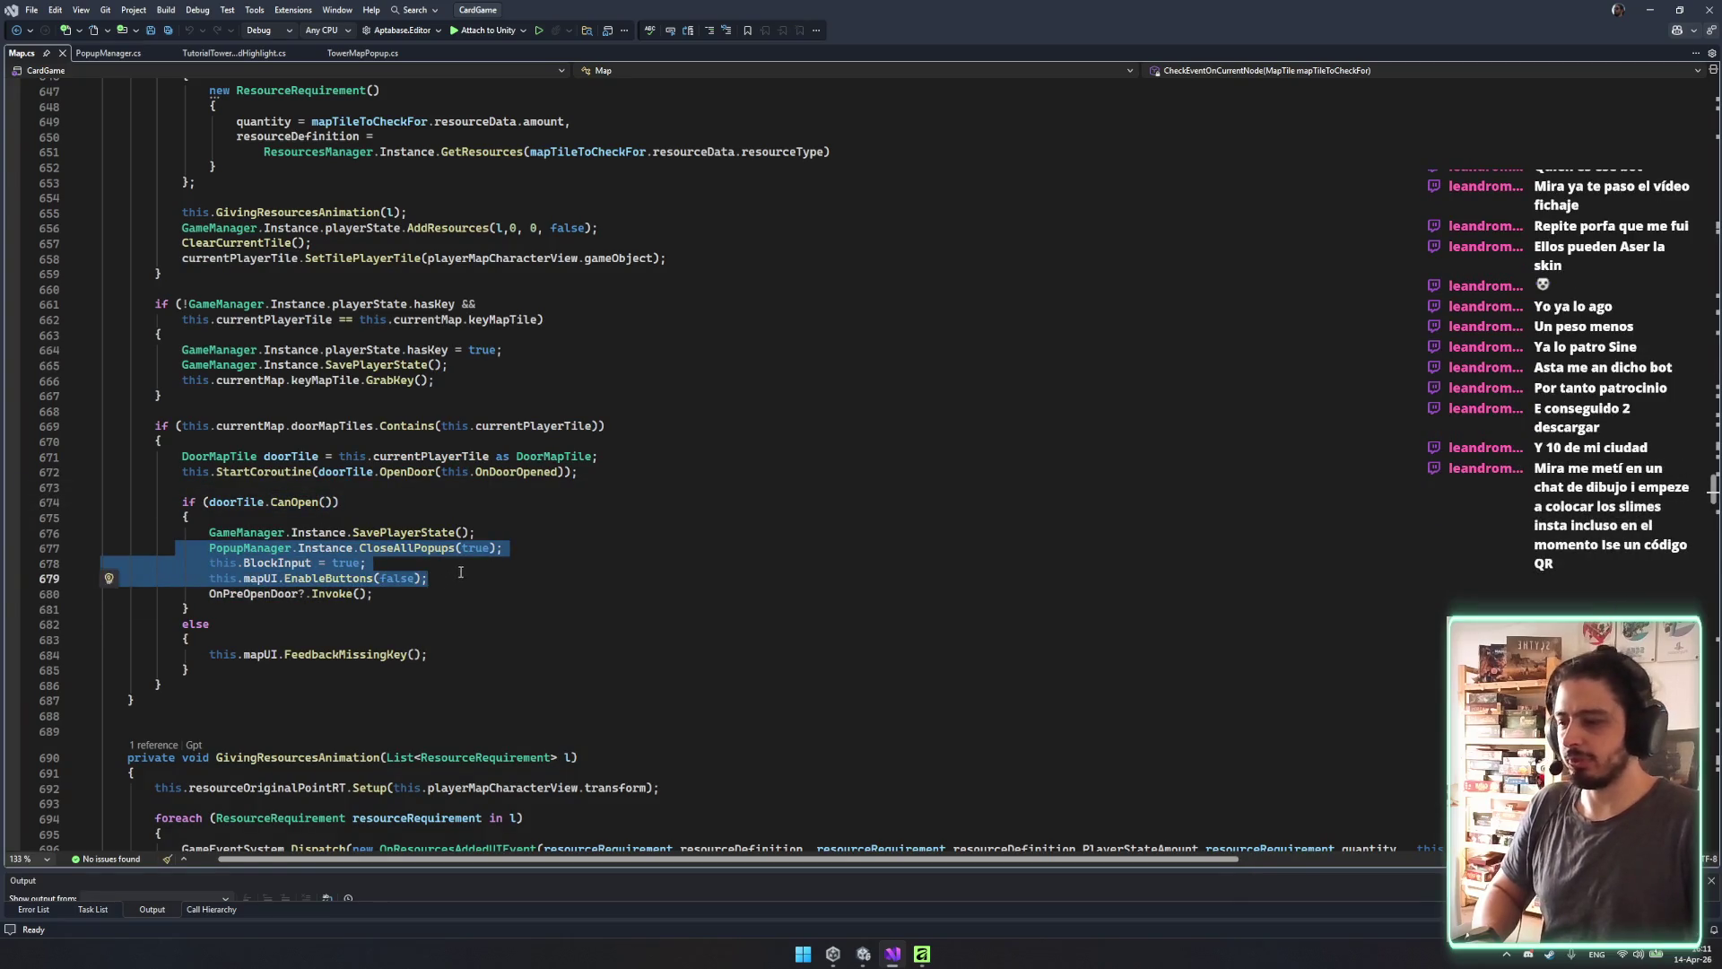
key(shift+Up)
key(alt+Tab)
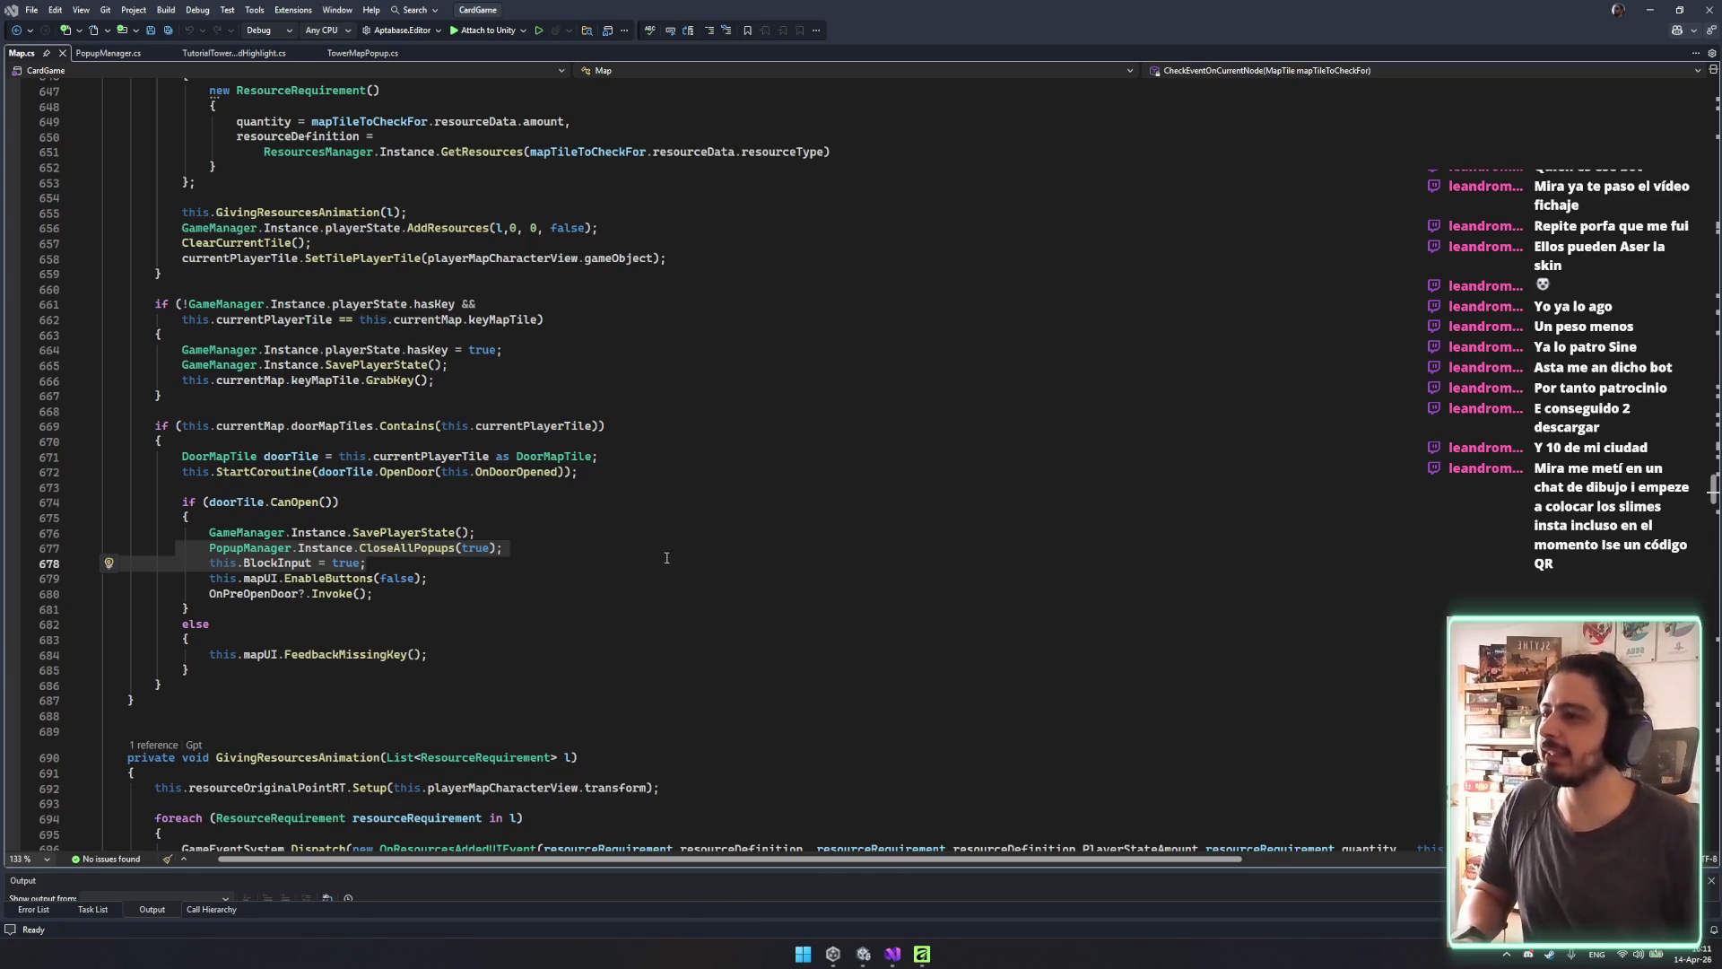
key(alt+Tab)
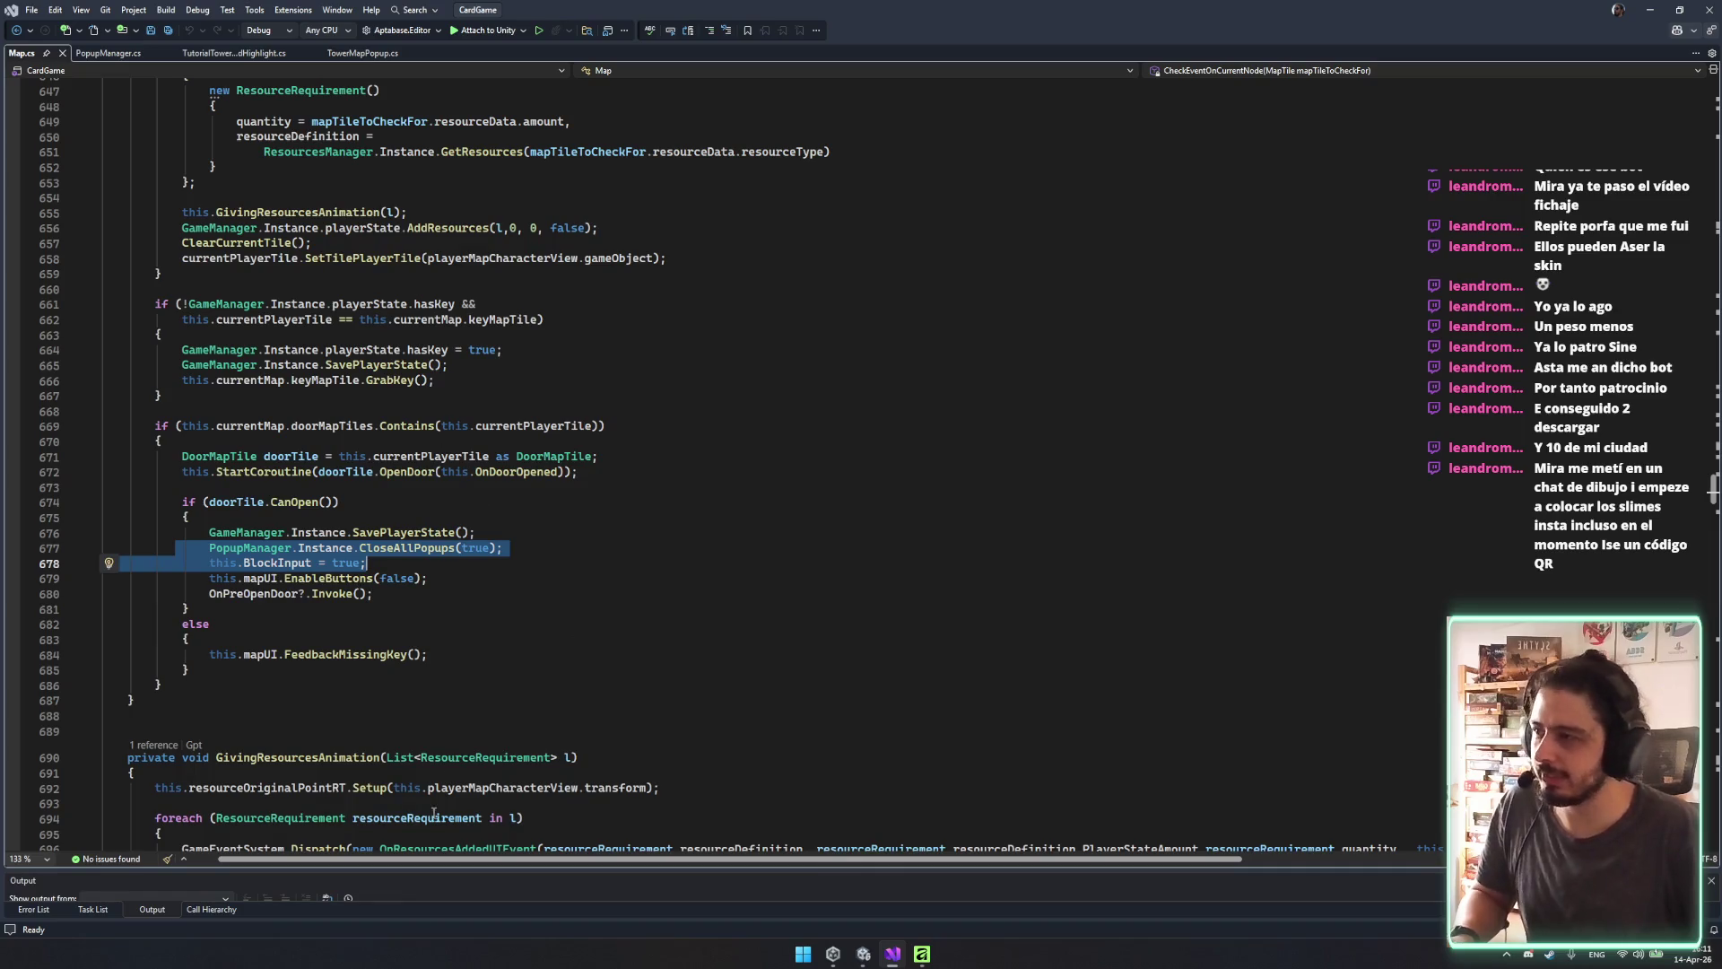
key(alt+Tab)
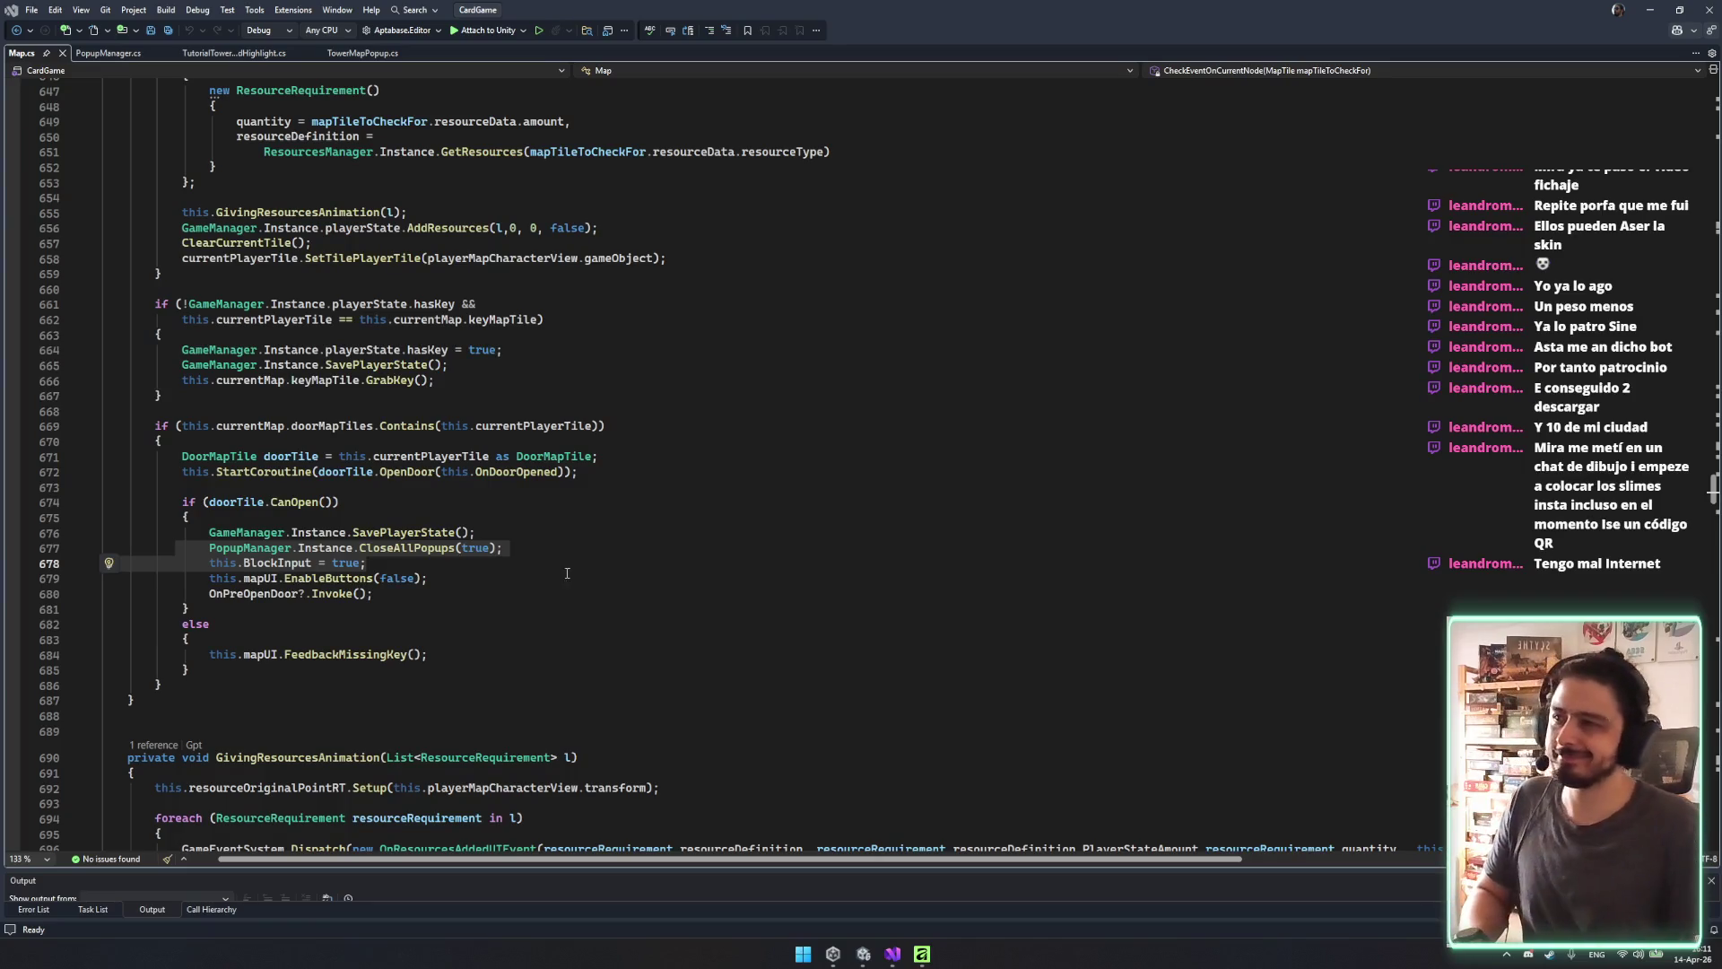
Copy lines 676–679 of the door-can-open branch and put the caret on OnDoorOpened.
drag(121, 539, 188, 608)
mouse_move(120, 532)
mouse_down()
mouse_move(359, 578)
mouse_move(206, 549)
mouse_up()
mouse_move(428, 577)
mouse_down()
mouse_move(108, 562)
mouse_move(117, 531)
mouse_move(200, 534)
mouse_move(17, 529)
mouse_up()
mouse_move(428, 579)
mouse_down()
mouse_move(103, 563)
mouse_move(157, 533)
mouse_up()
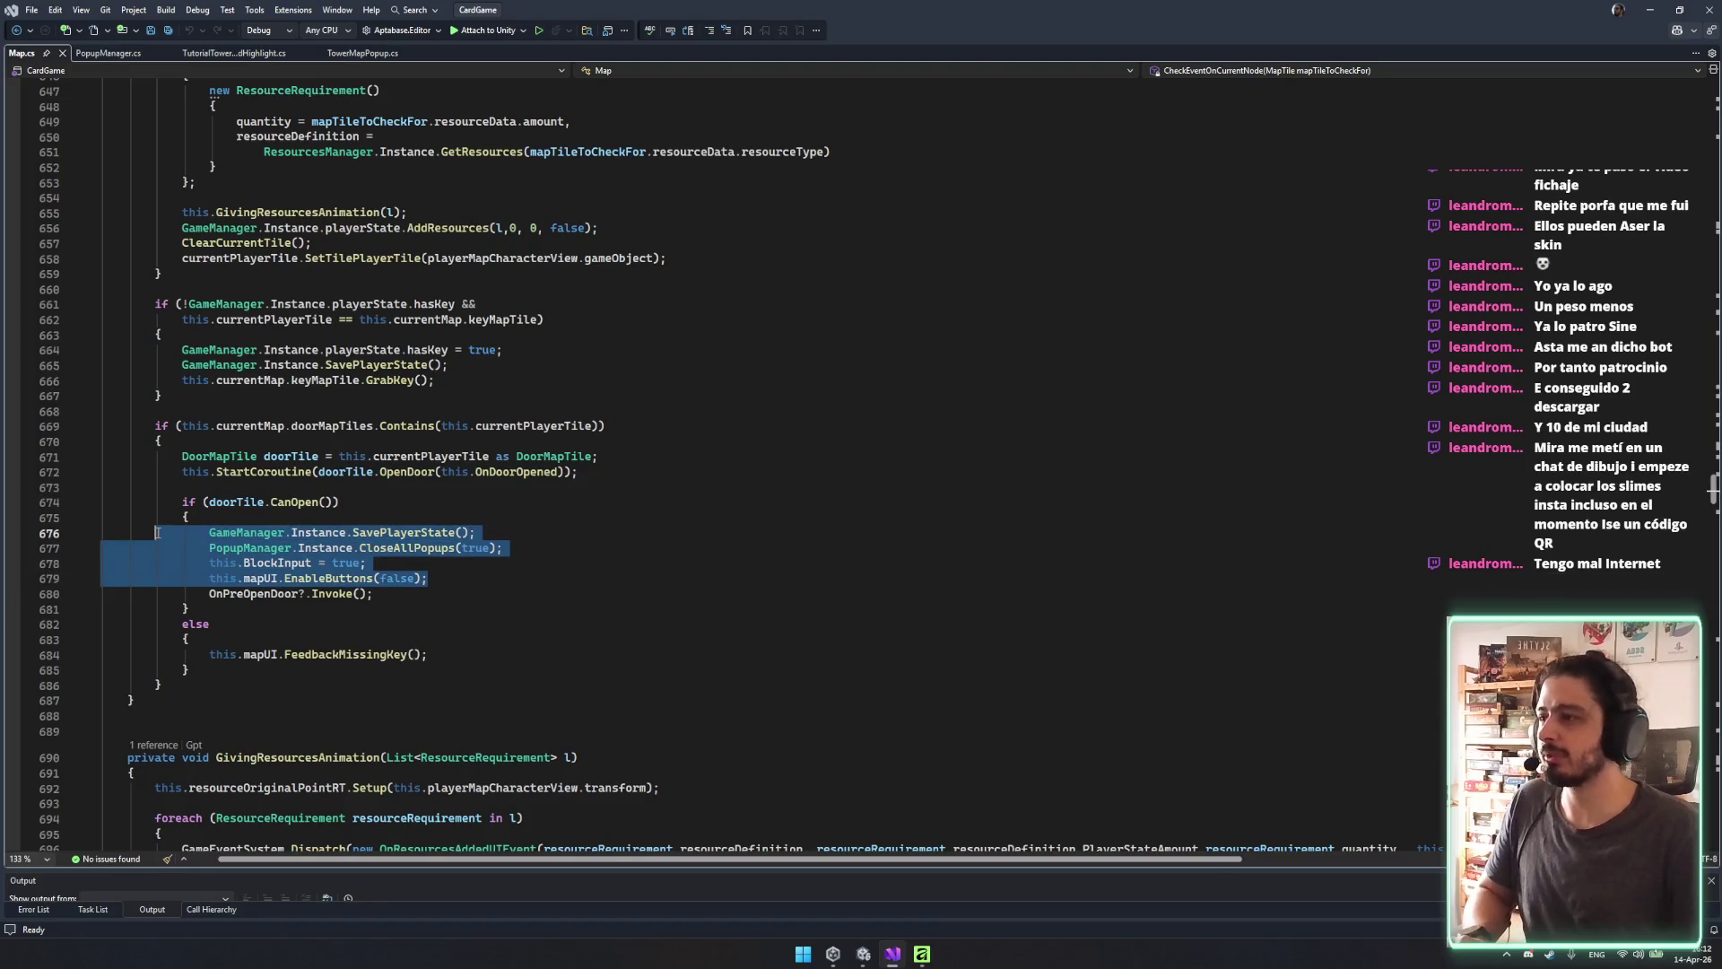
click(528, 583)
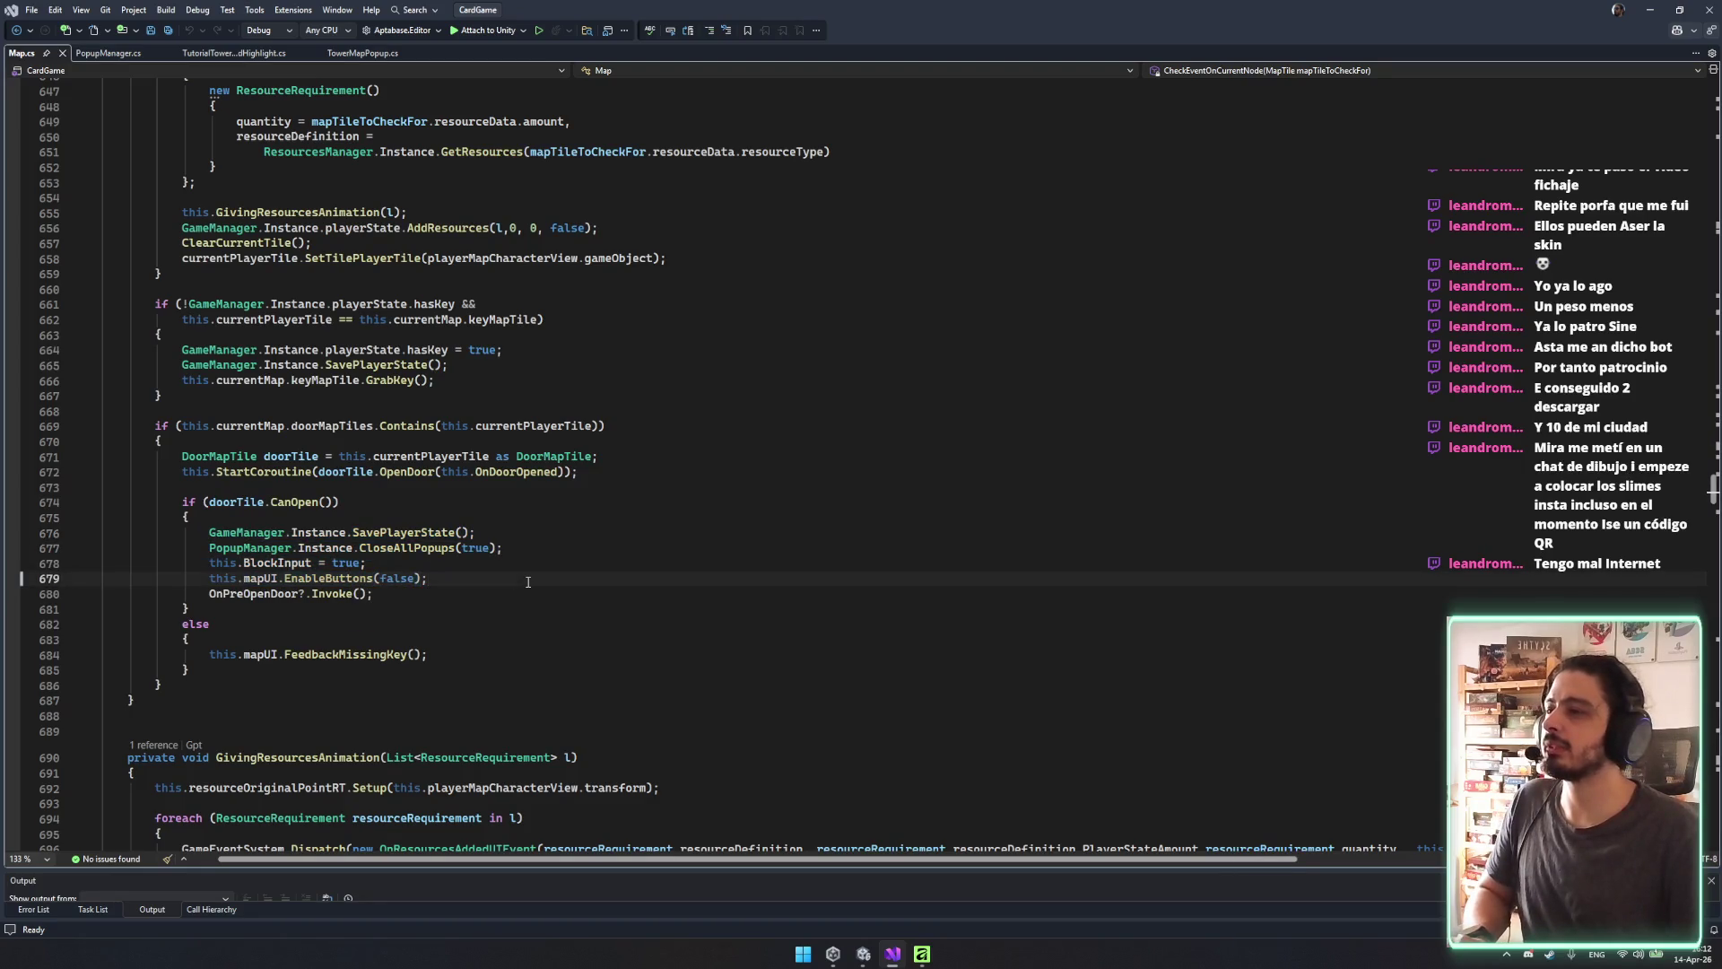
drag(527, 583, 529, 538)
drag(528, 581, 576, 524)
click(511, 472)
Jump to OnDoorOpened's definition and examine its tower-floor TowerMapPopup branch.
key(F12)
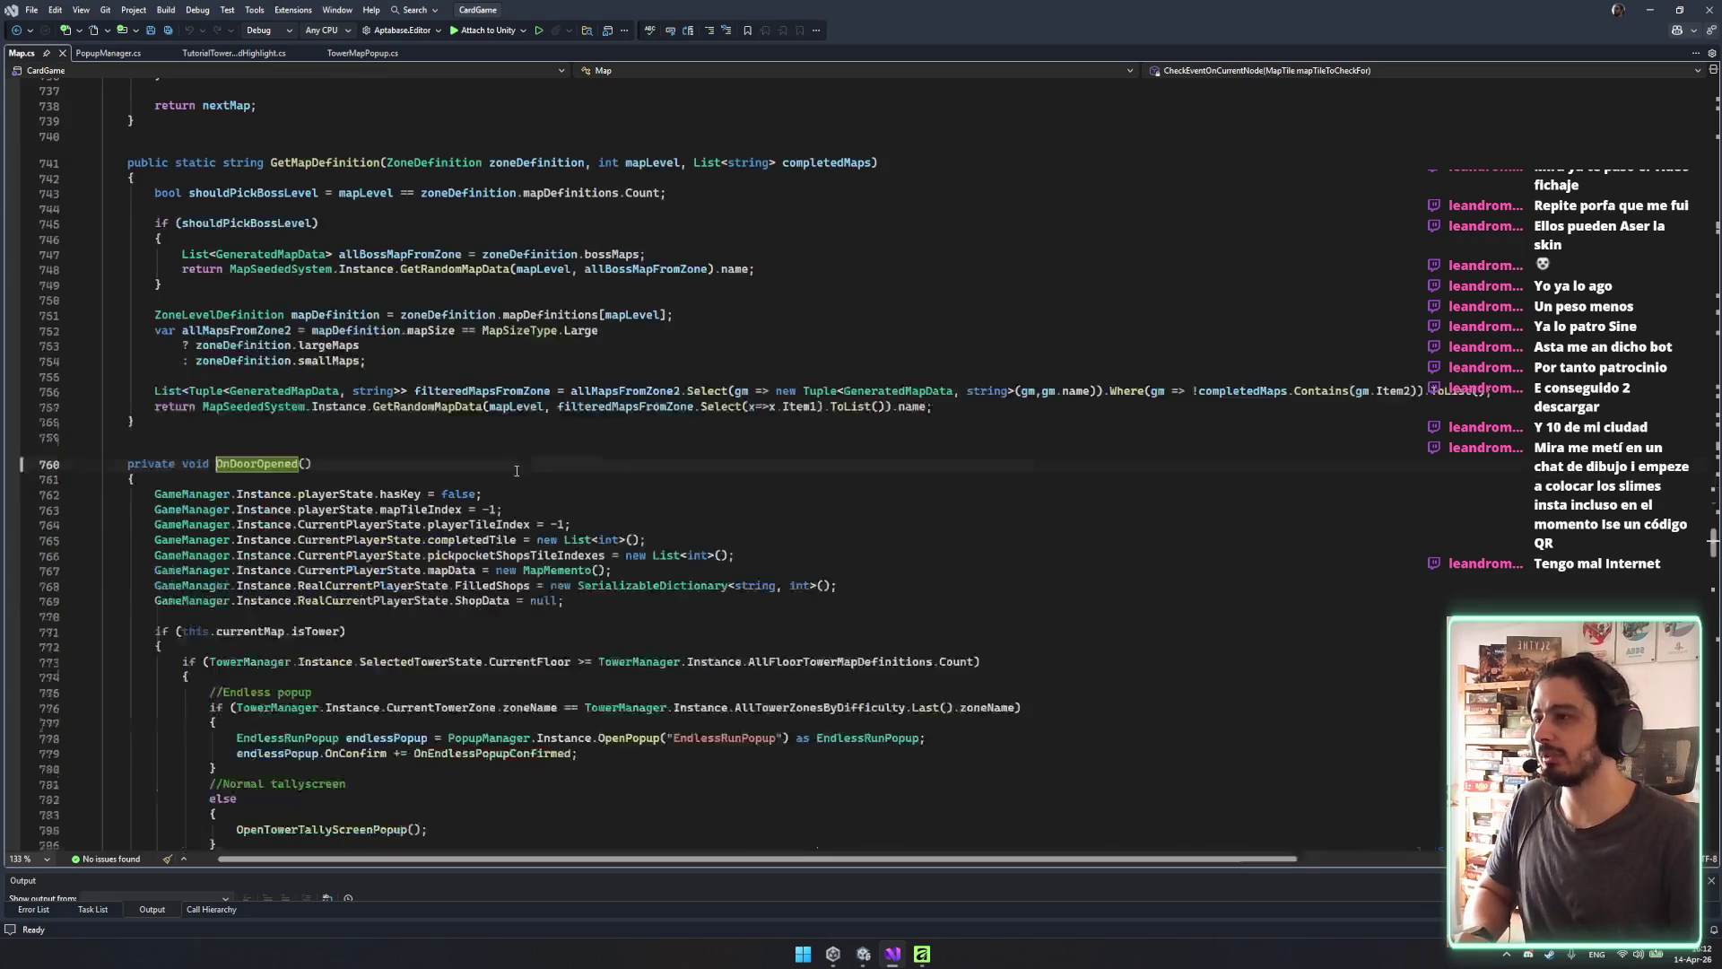
scroll(434, 485, down, 8)
click(316, 448)
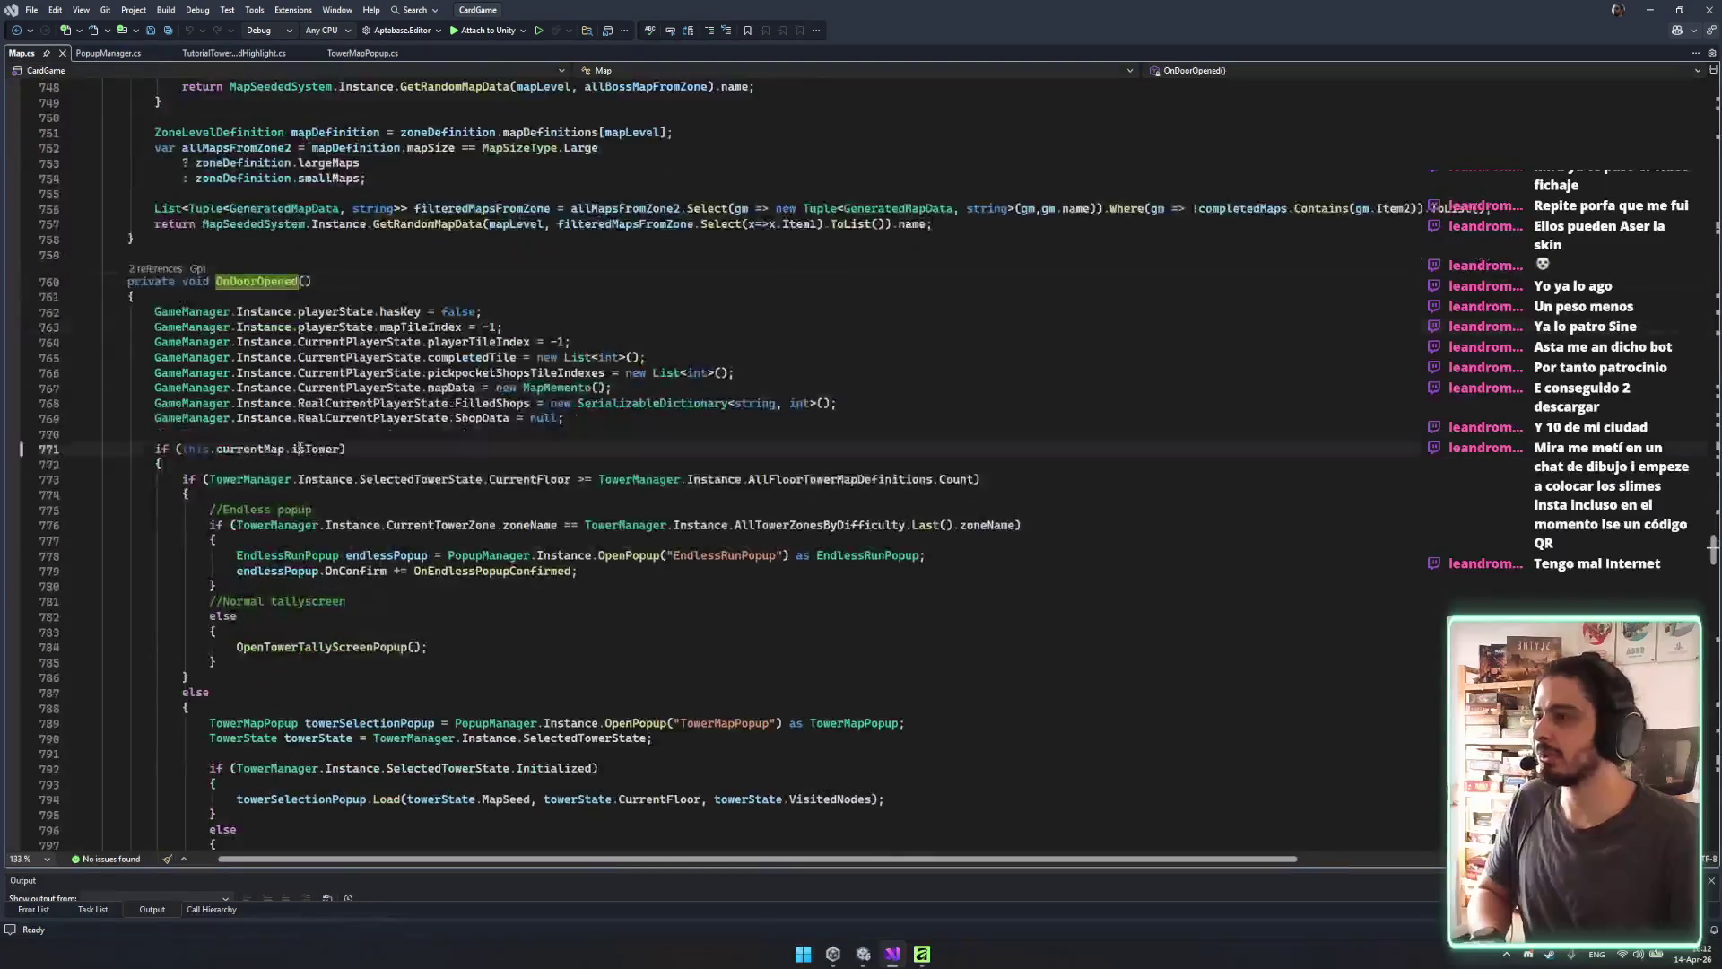
click(415, 420)
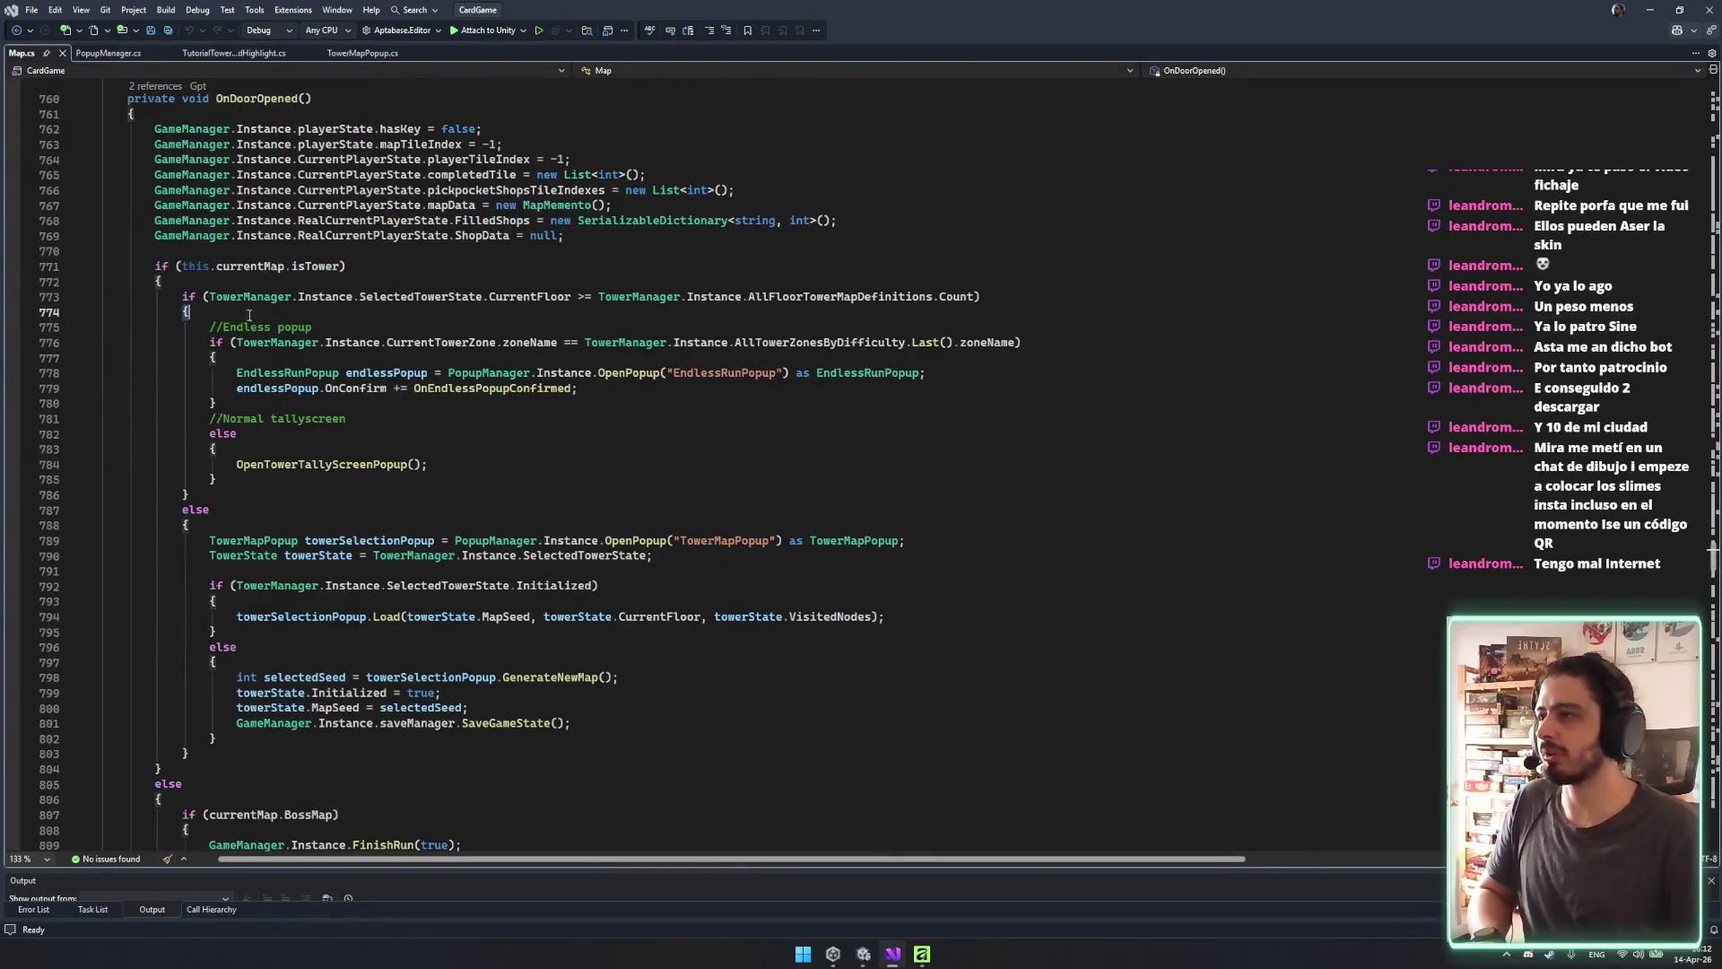
click(278, 389)
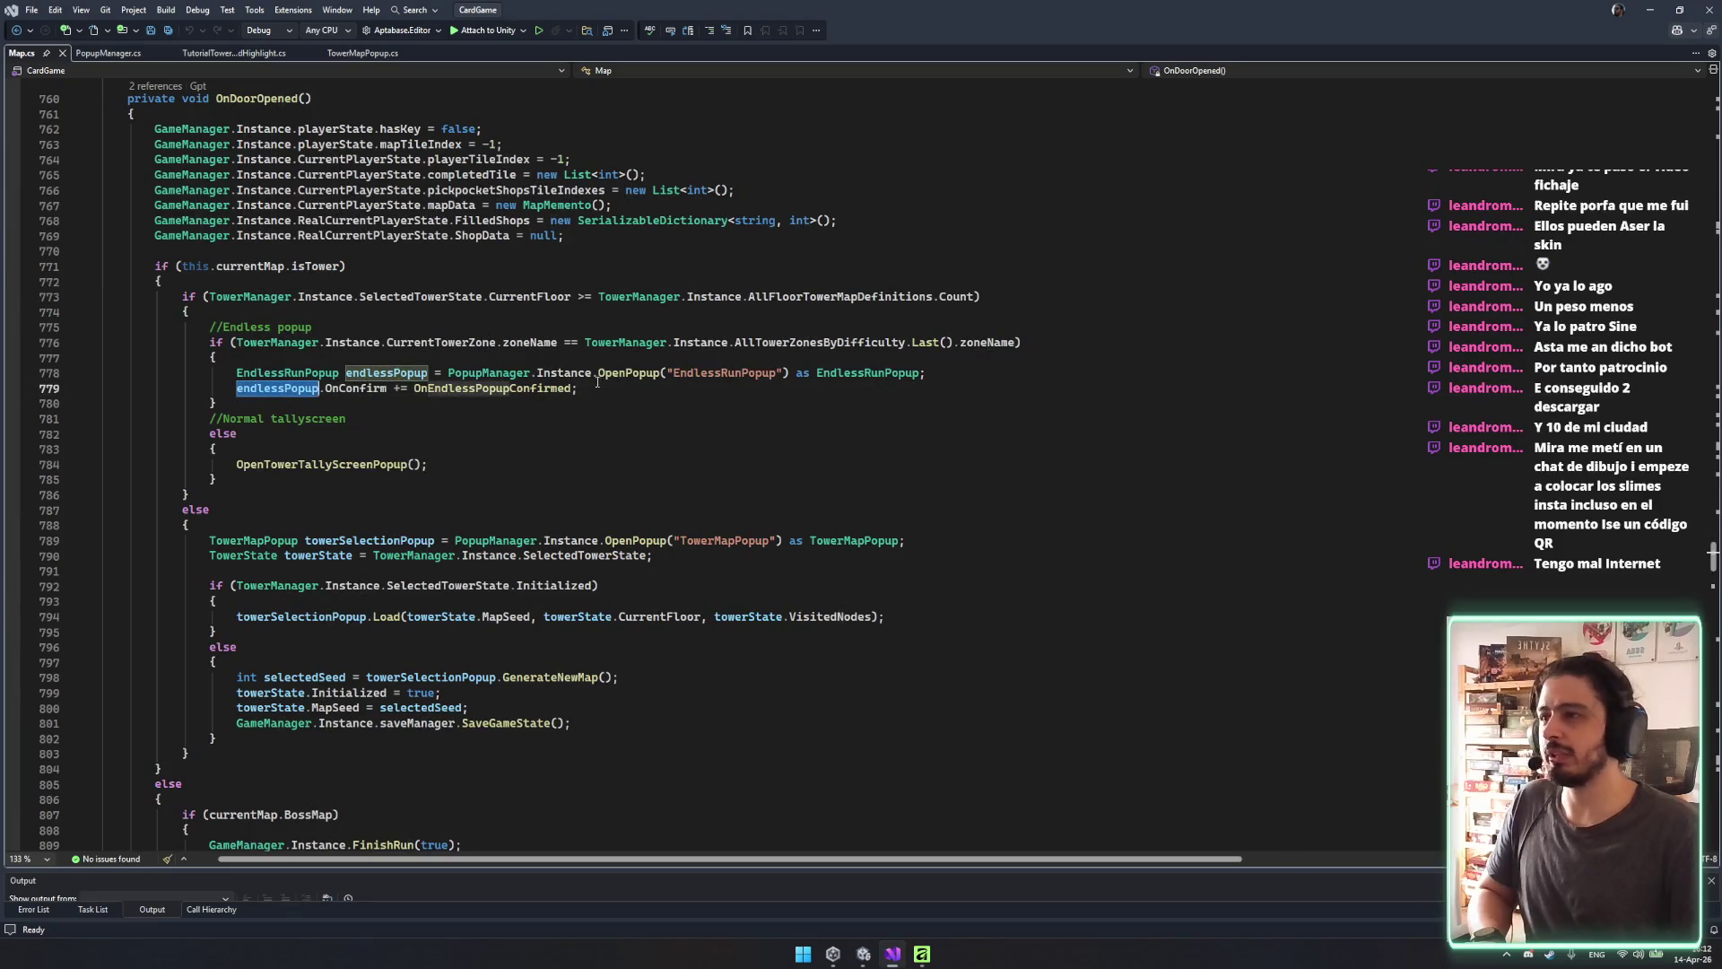
double_click(697, 373)
click(736, 540)
double_click(737, 541)
click(984, 540)
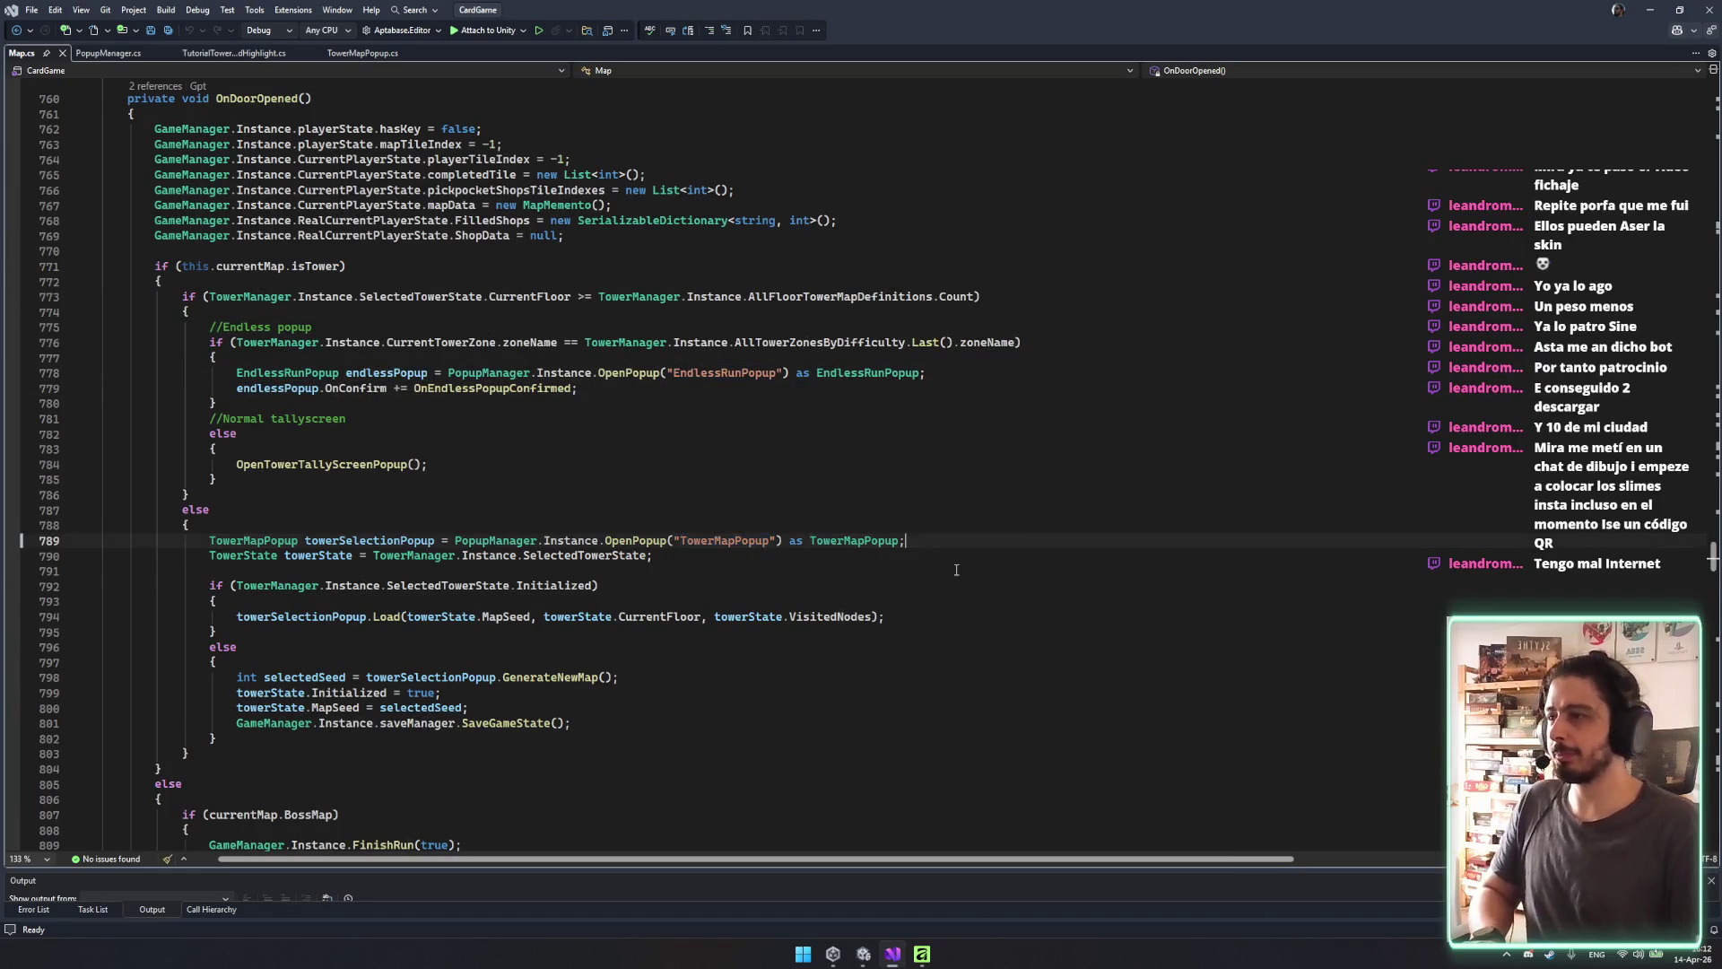
key(Up)
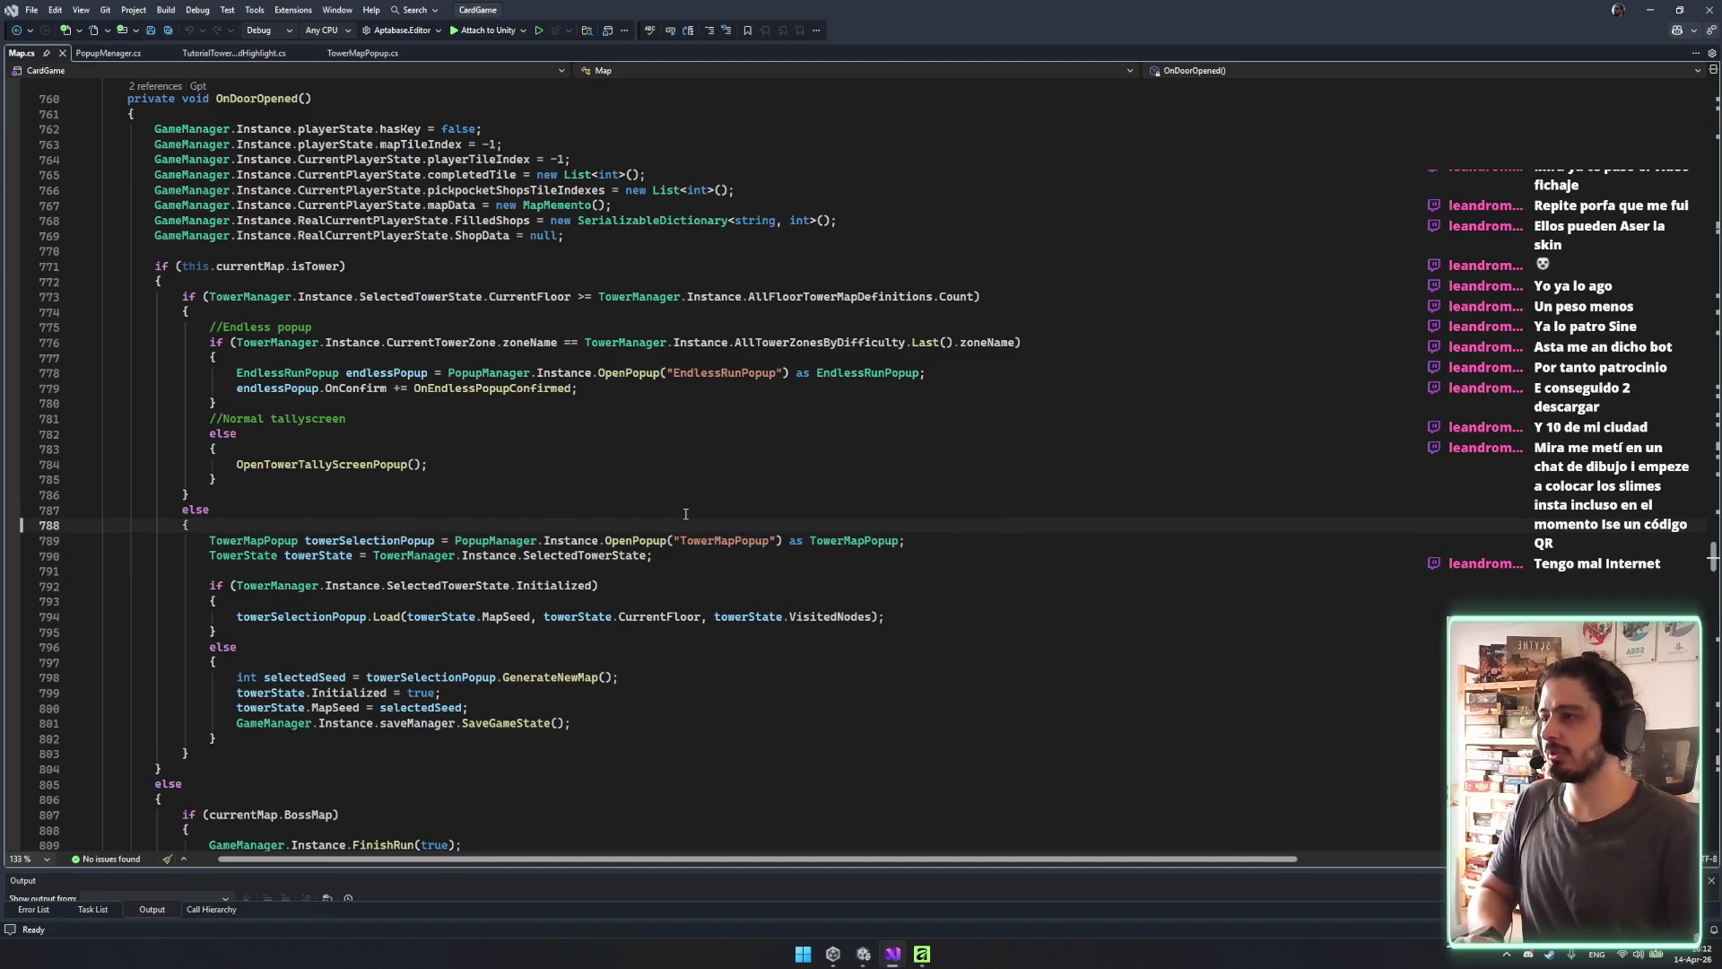
Paste the copied lines after the map-generation block, changing EnableButtons to true.
click(375, 738)
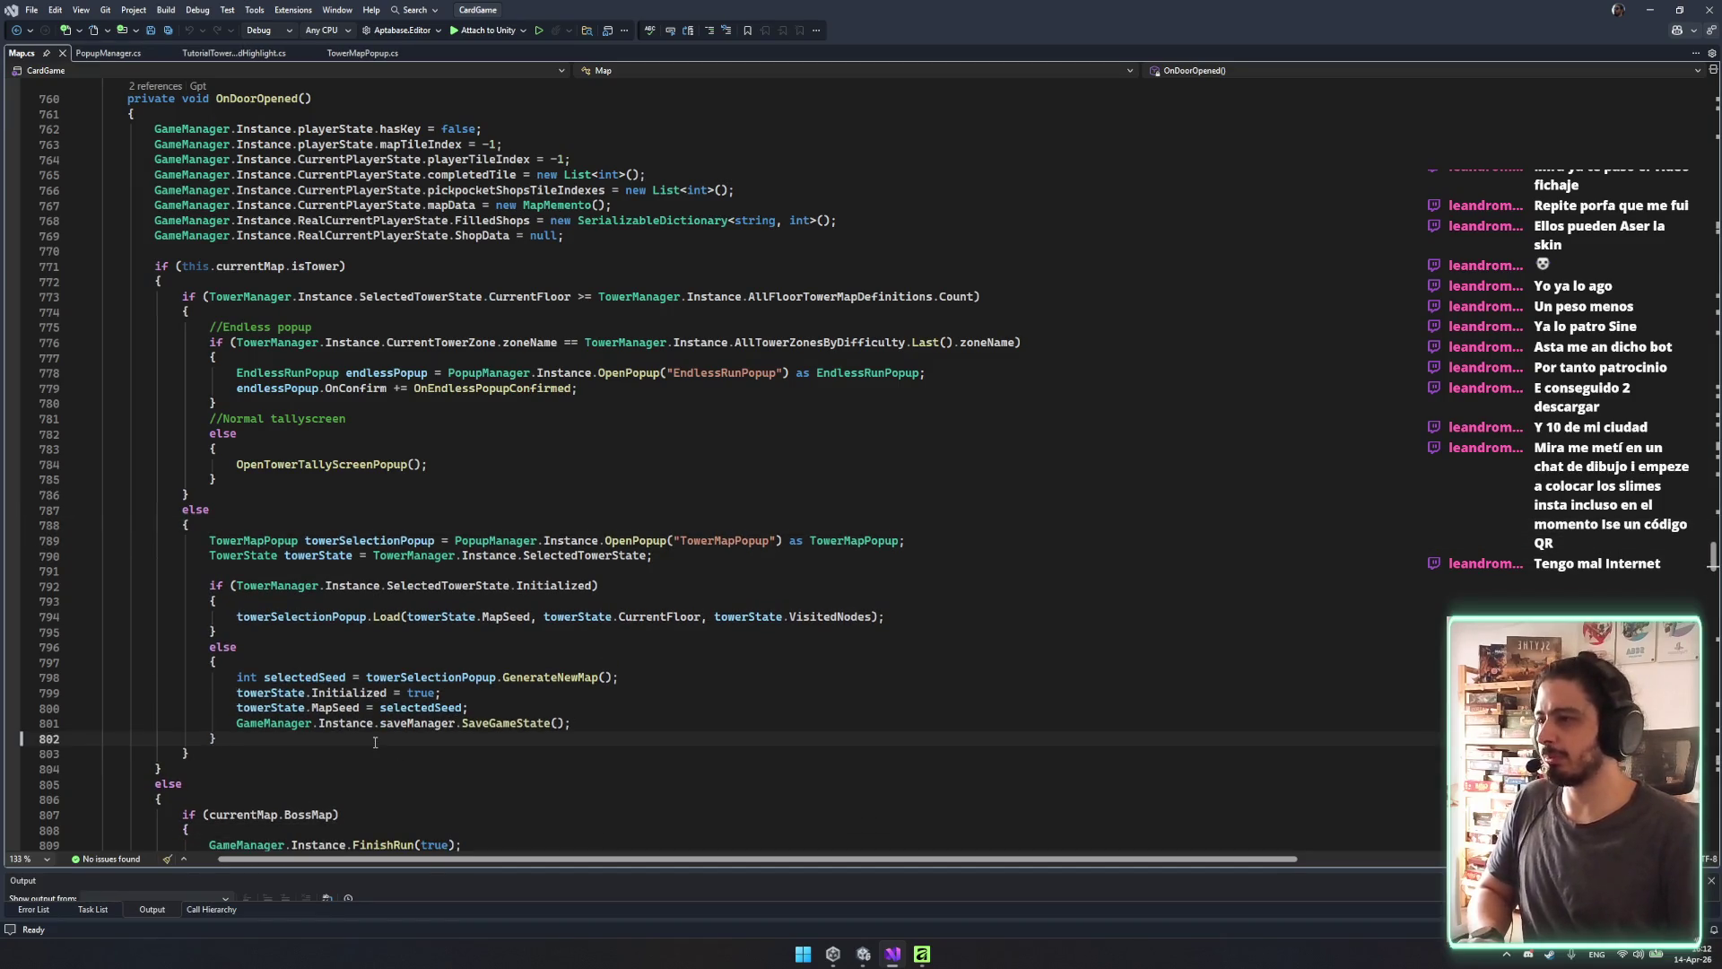
key(Return)
key(Return)
scroll(409, 658, down, 4)
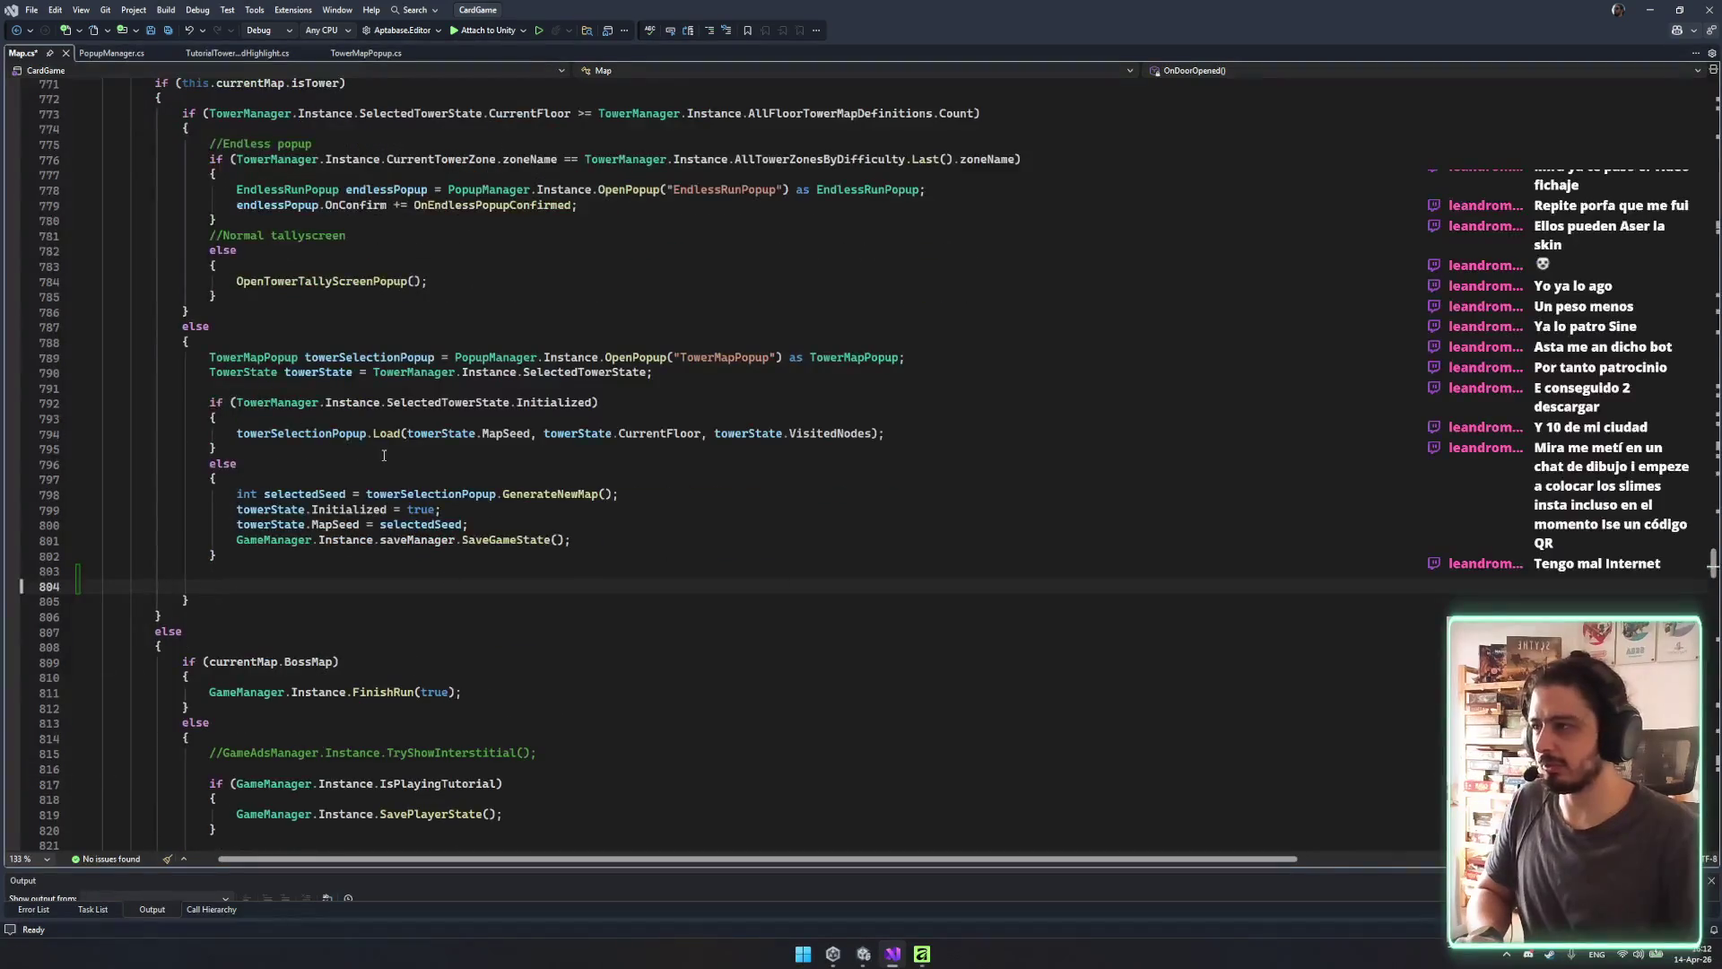
text(GameManager.Instance.SavePlayerState(); PopupManager.Instance.CloseAllPopups(true); this.BlockInput = true; this.mapUI.EnableButtons(false);)
double_click(395, 647)
text(true)
key(ctrl+s)
Set BlockInput to false, delete the CloseAllPopups and SavePlayerState lines, and save.
double_click(338, 632)
text(false)
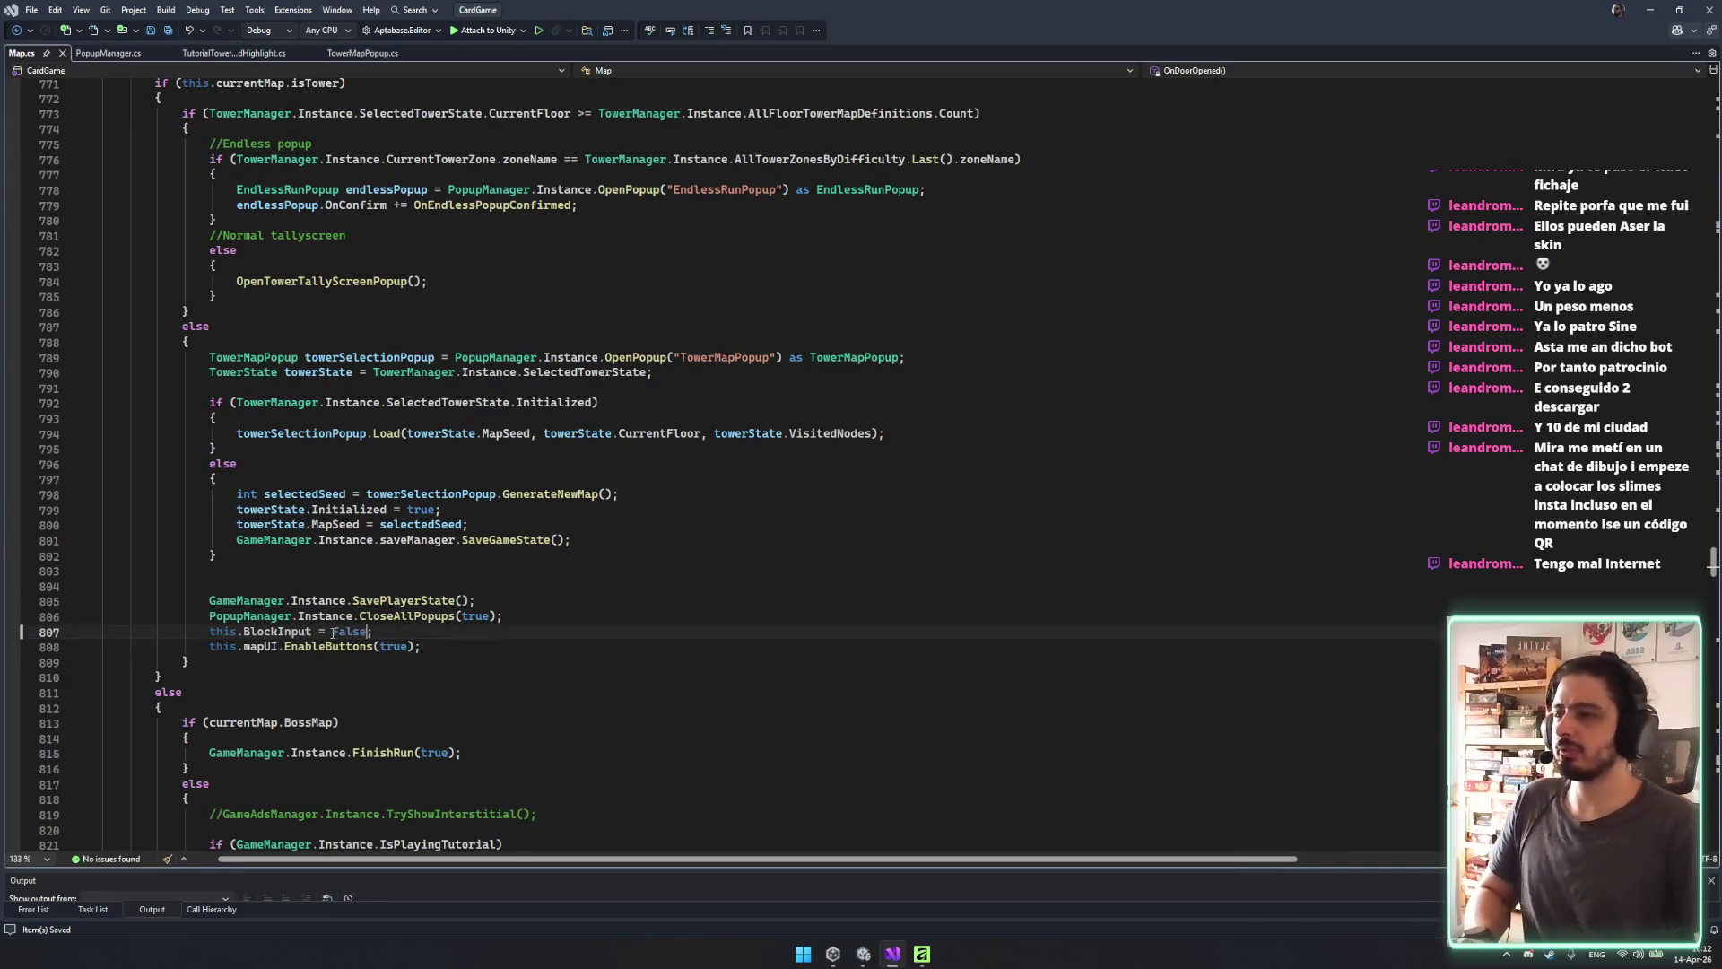
click(619, 616)
key(ctrl+shift+l)
click(619, 588)
key(ctrl+shift+l)
key(ctrl+shift+l)
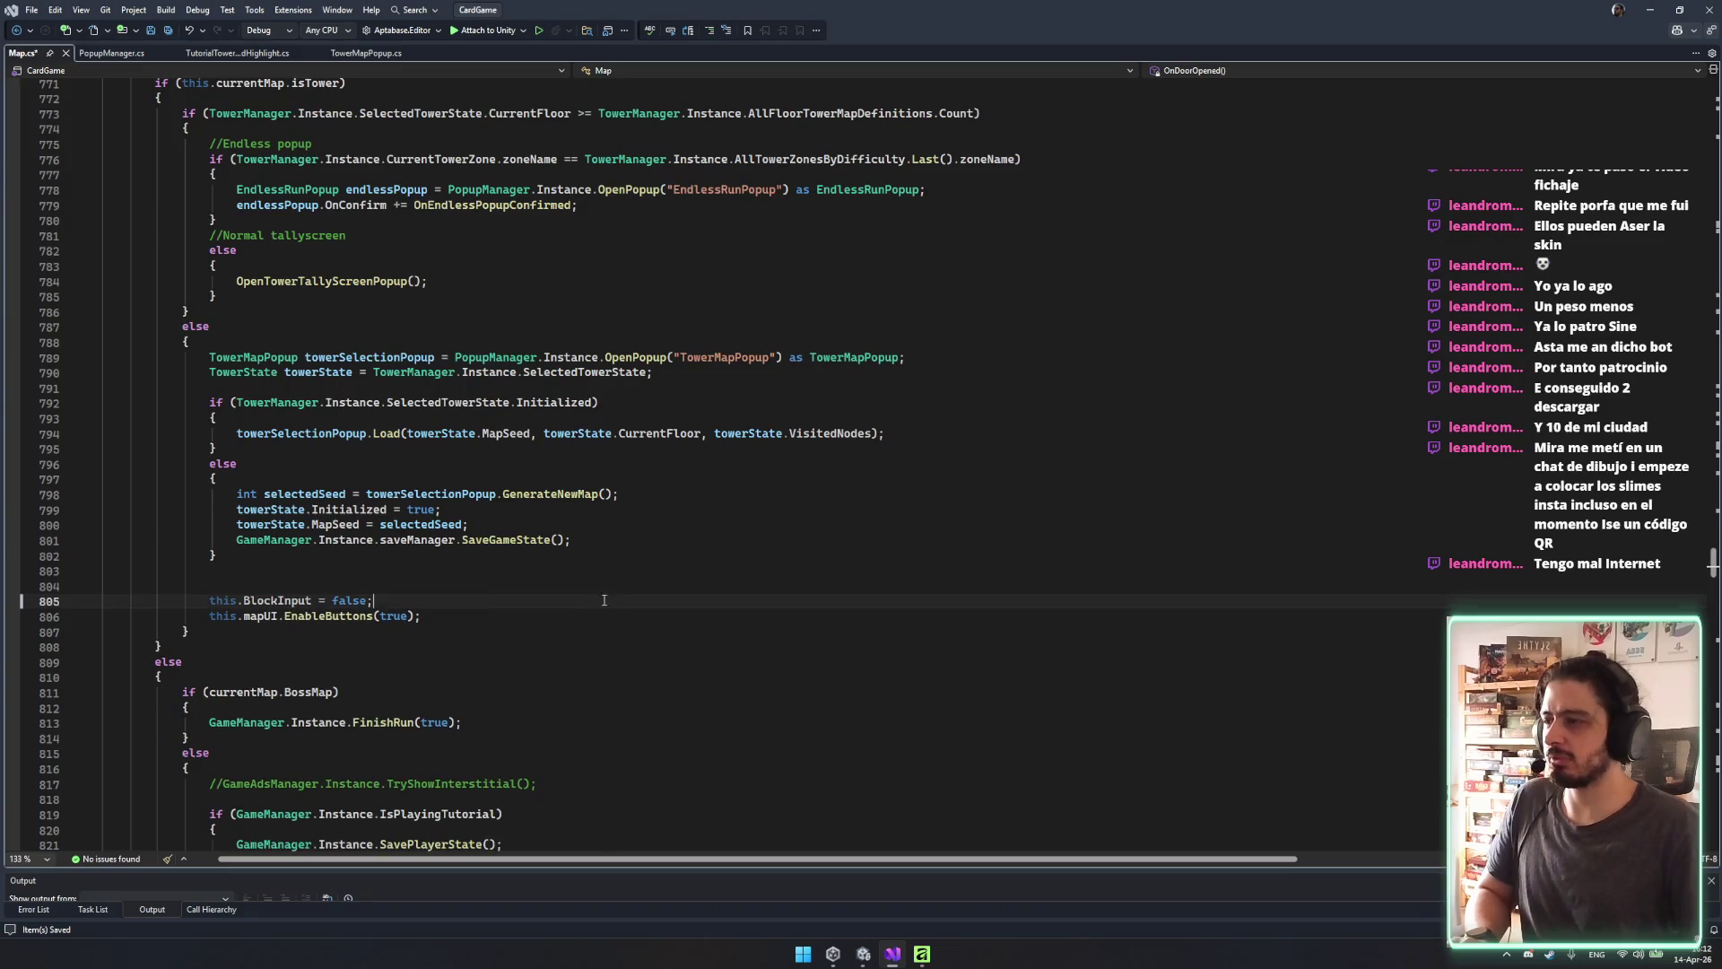
key(ctrl+s)
Start an extra mapUI line below EnableButtons(true), discard it, and save Map.cs.
click(520, 599)
key(Return)
text(this.)
key(Escape)
text(mapu)
key(Tab)
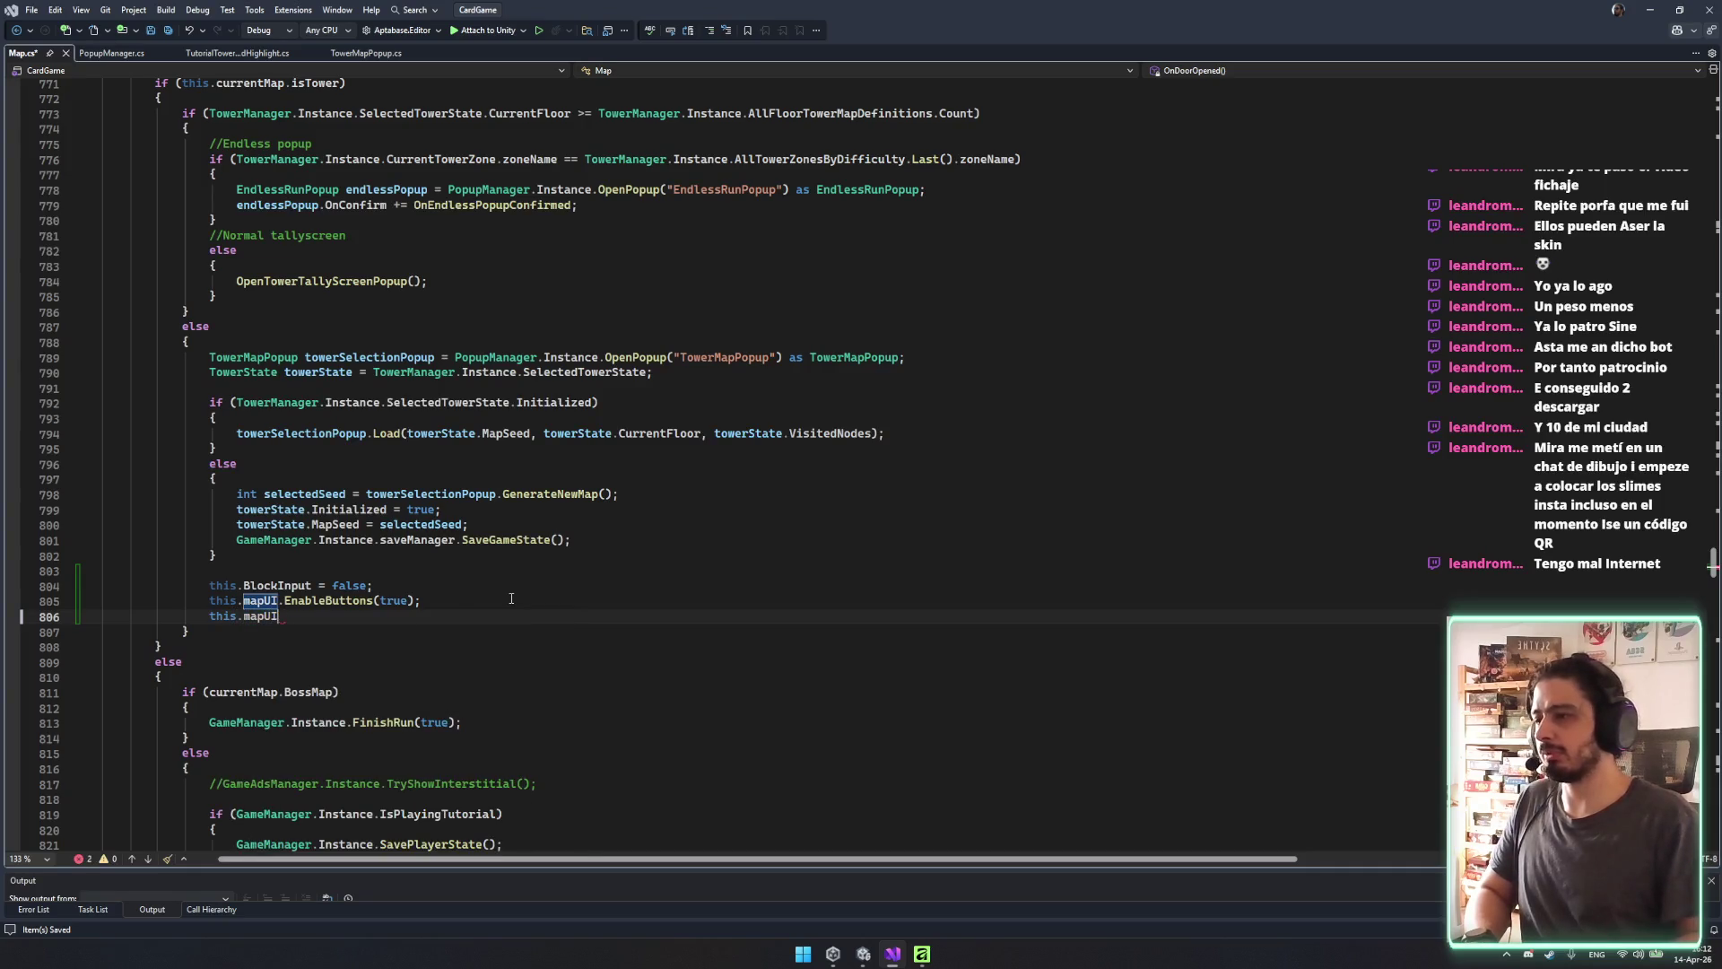
text(.)
key(ctrl+shift+l)
key(ctrl+s)
key(Down)
key(Down)
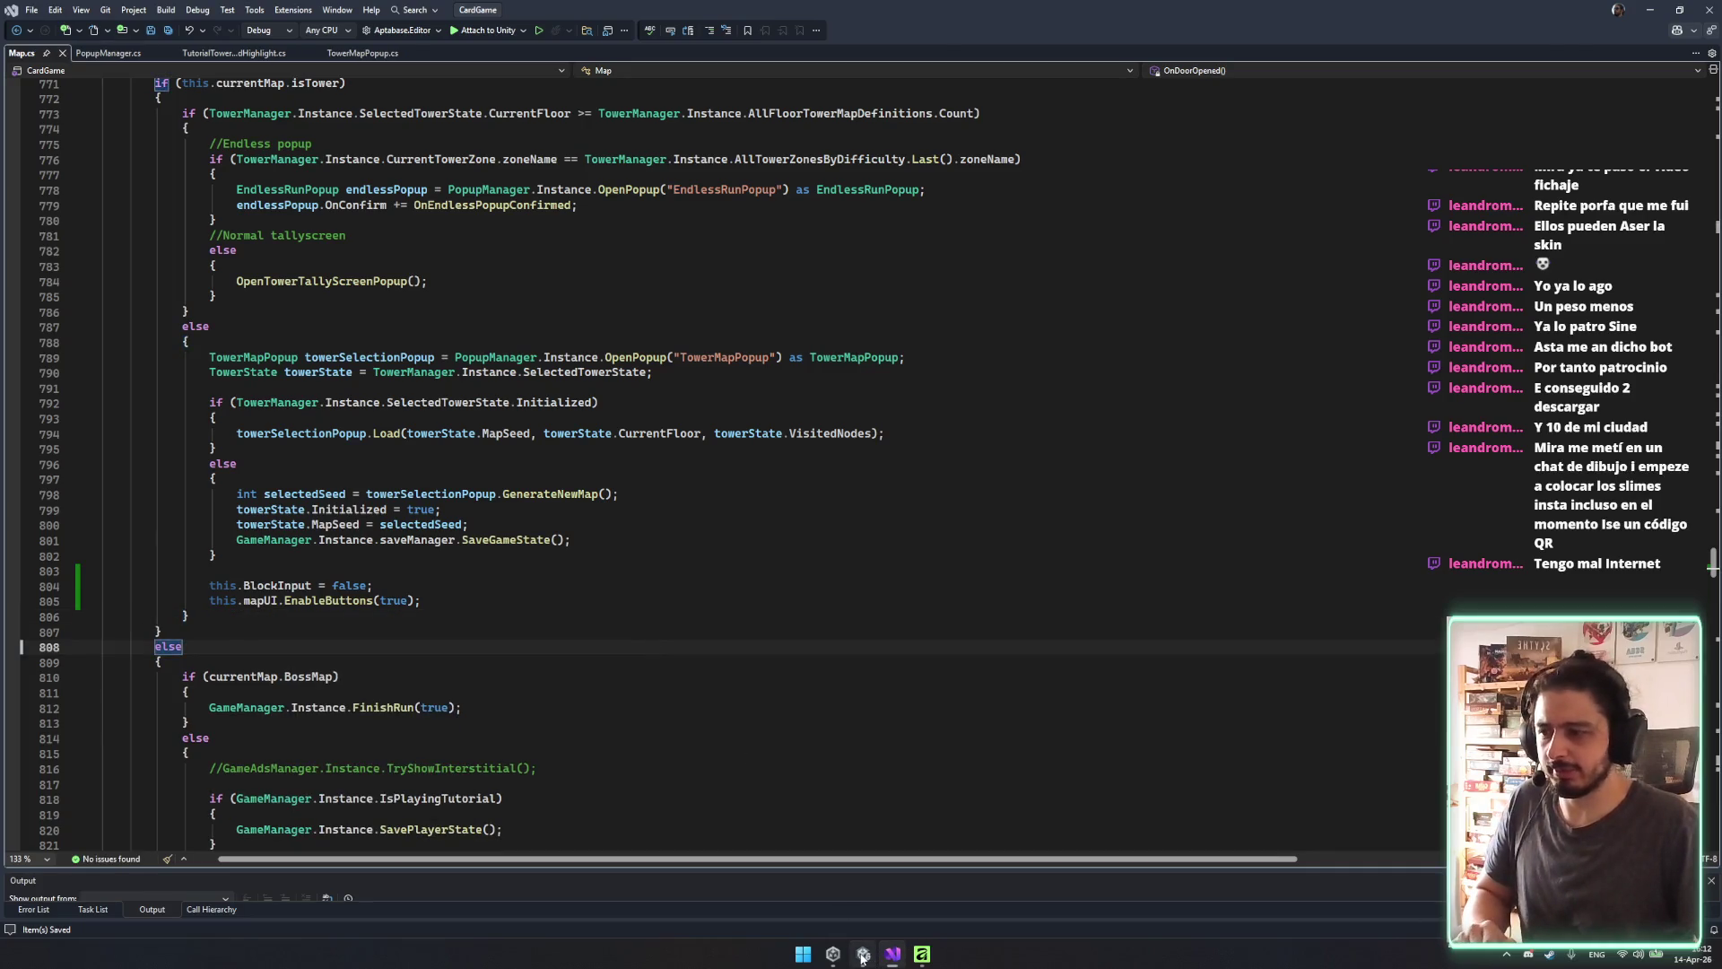
click(862, 954)
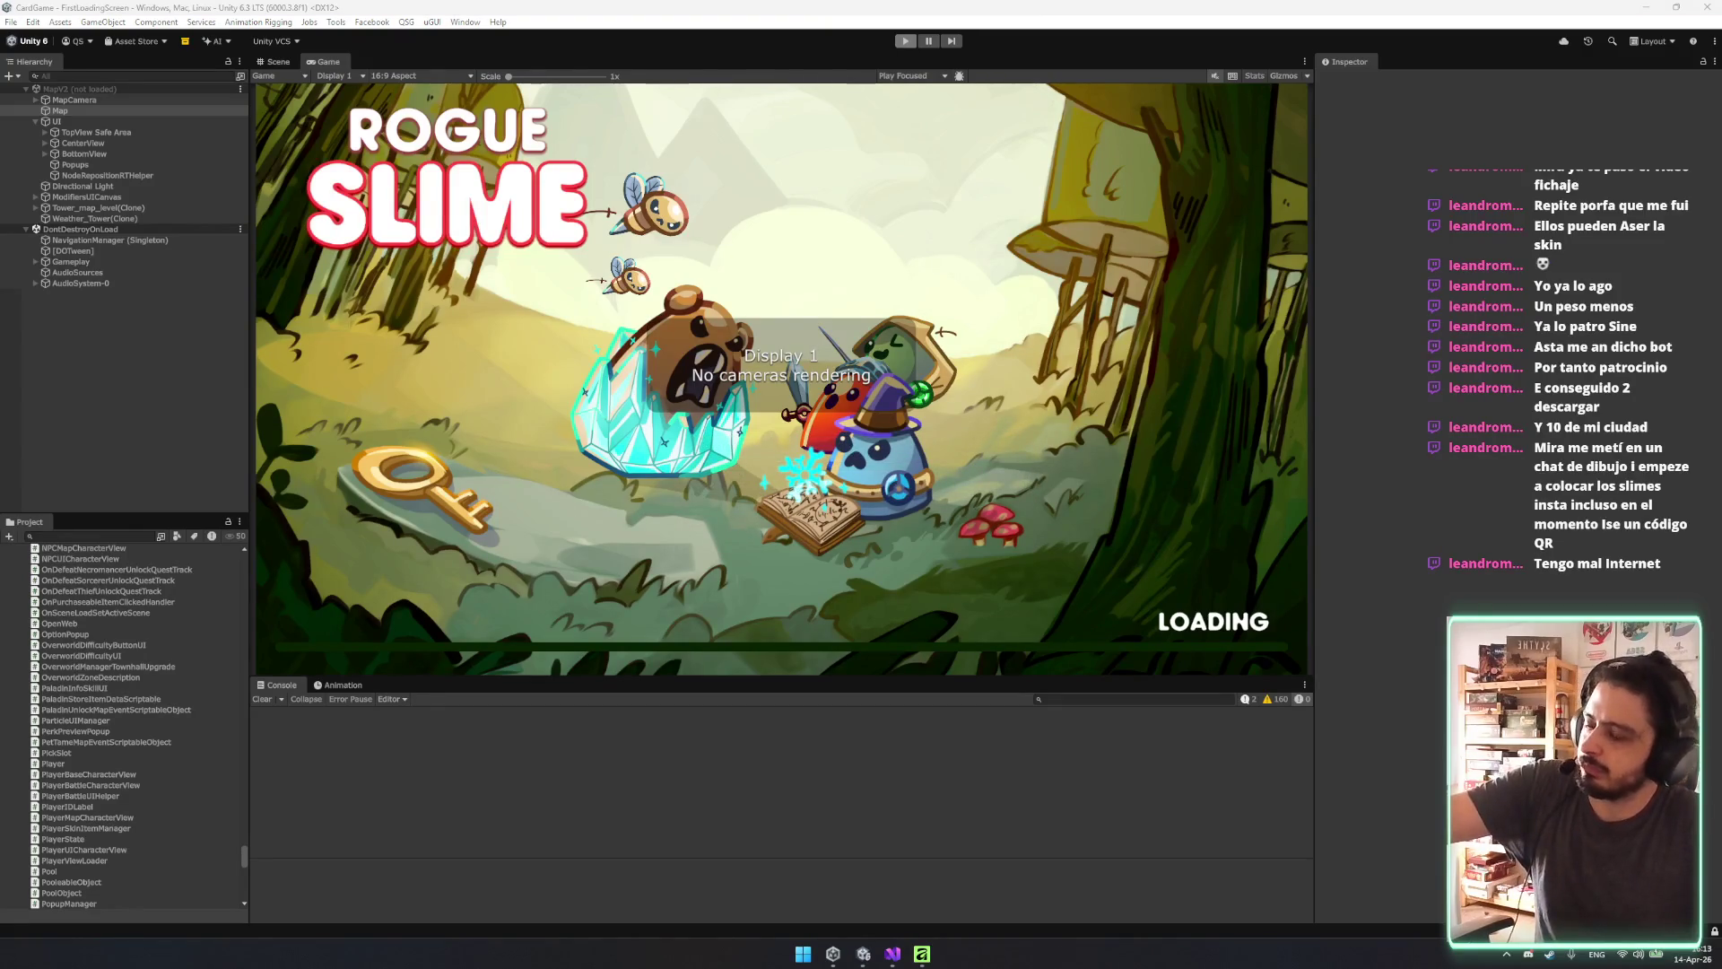
Exit Play mode with Ctrl+P, then enter Play mode again to reload the scripts.
key(ctrl+p)
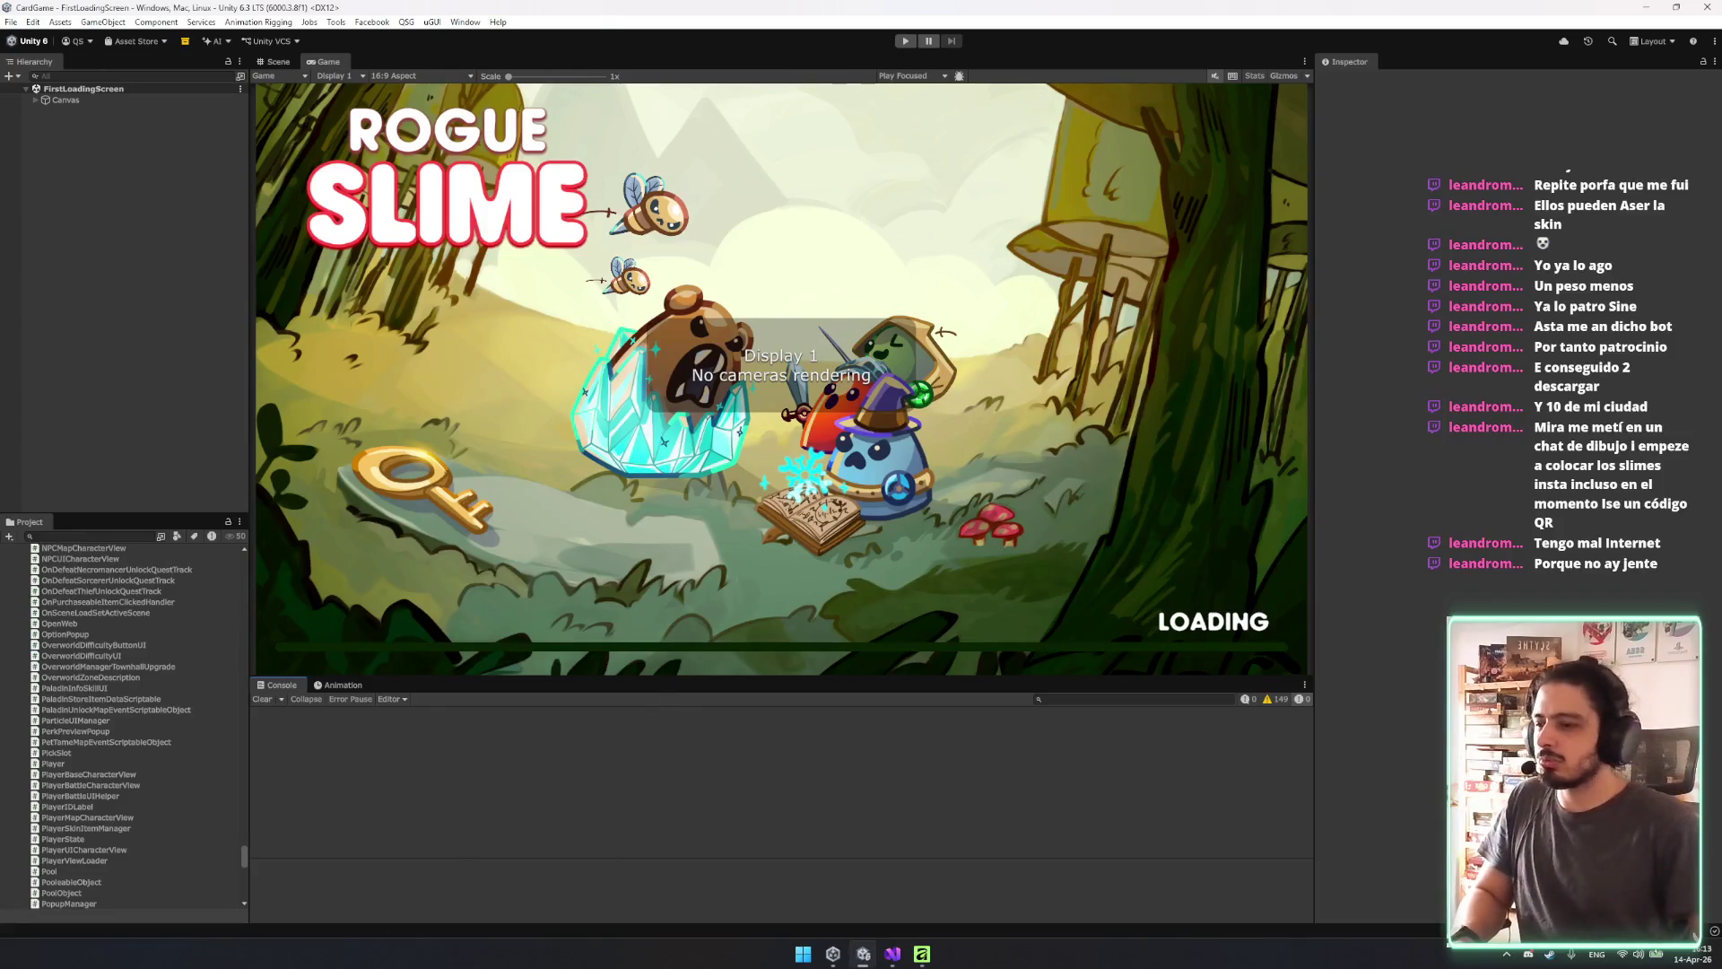
click(905, 41)
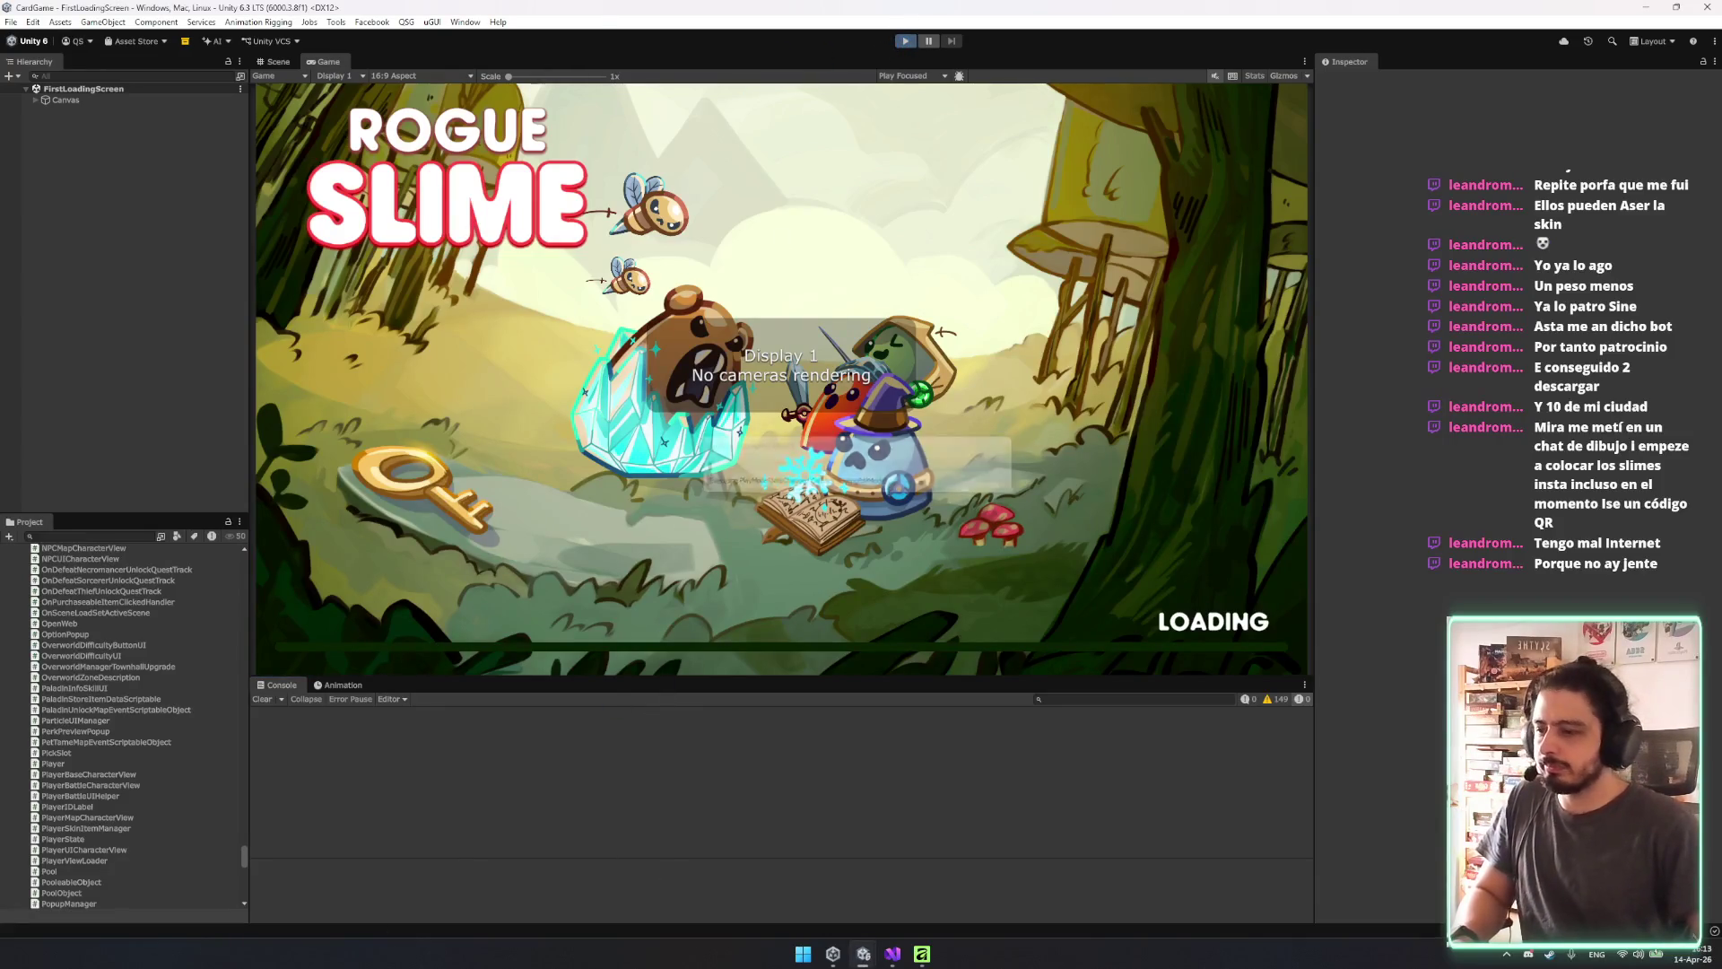